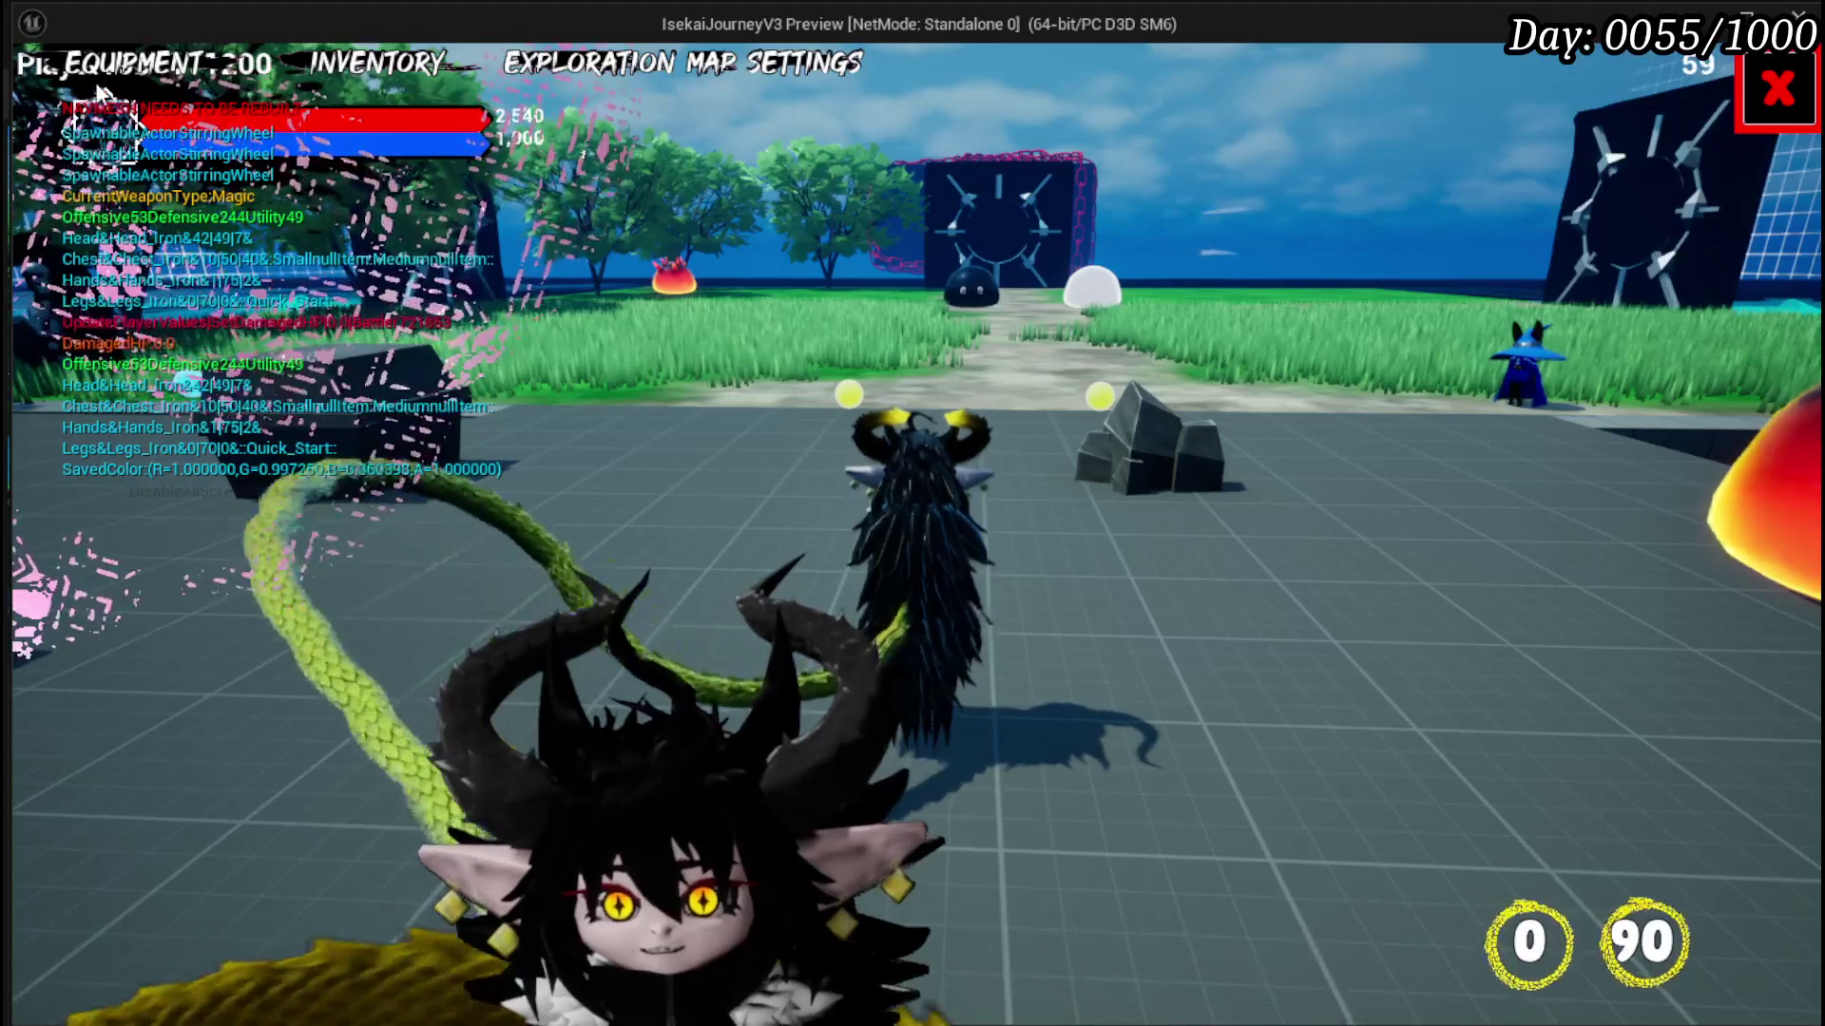
Step: Open the equipment screen and scroll through the list of perk choices
left_click(101, 63)
left_click(656, 517)
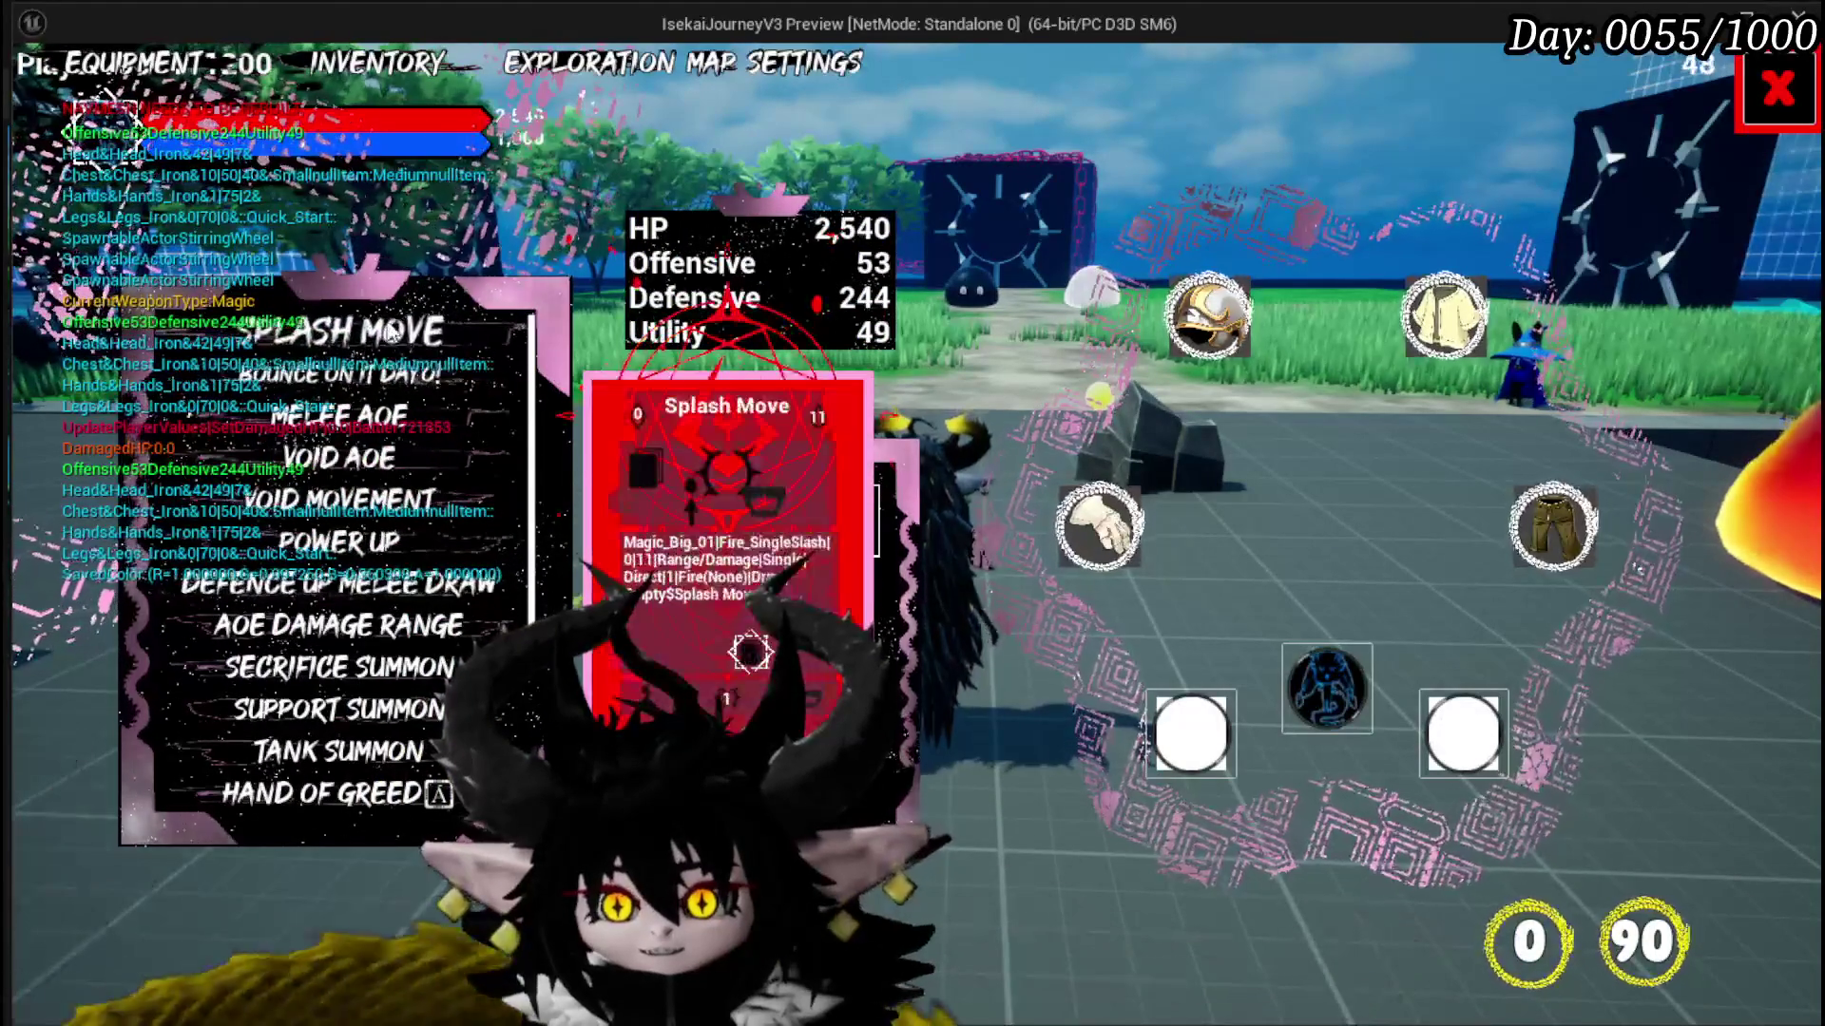
scroll(371, 618, "down", 4)
scroll(376, 698, "down", 2)
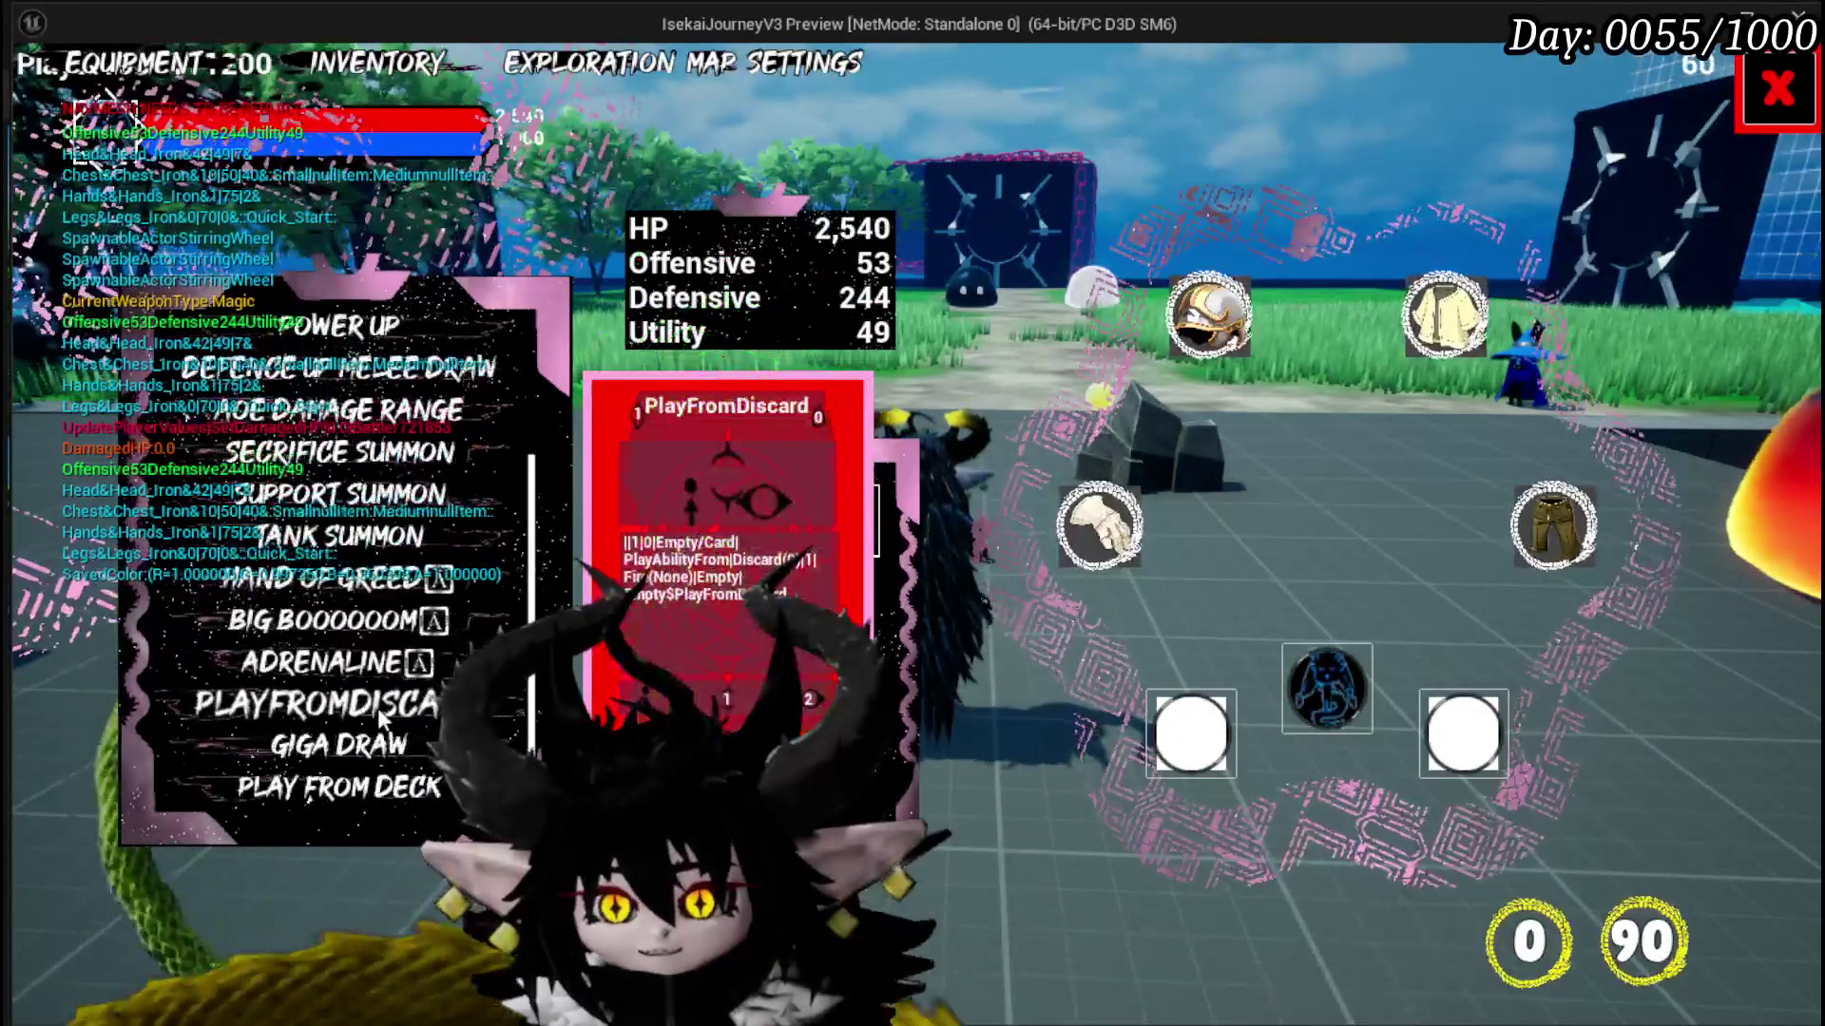
scroll(352, 446, "up", 3)
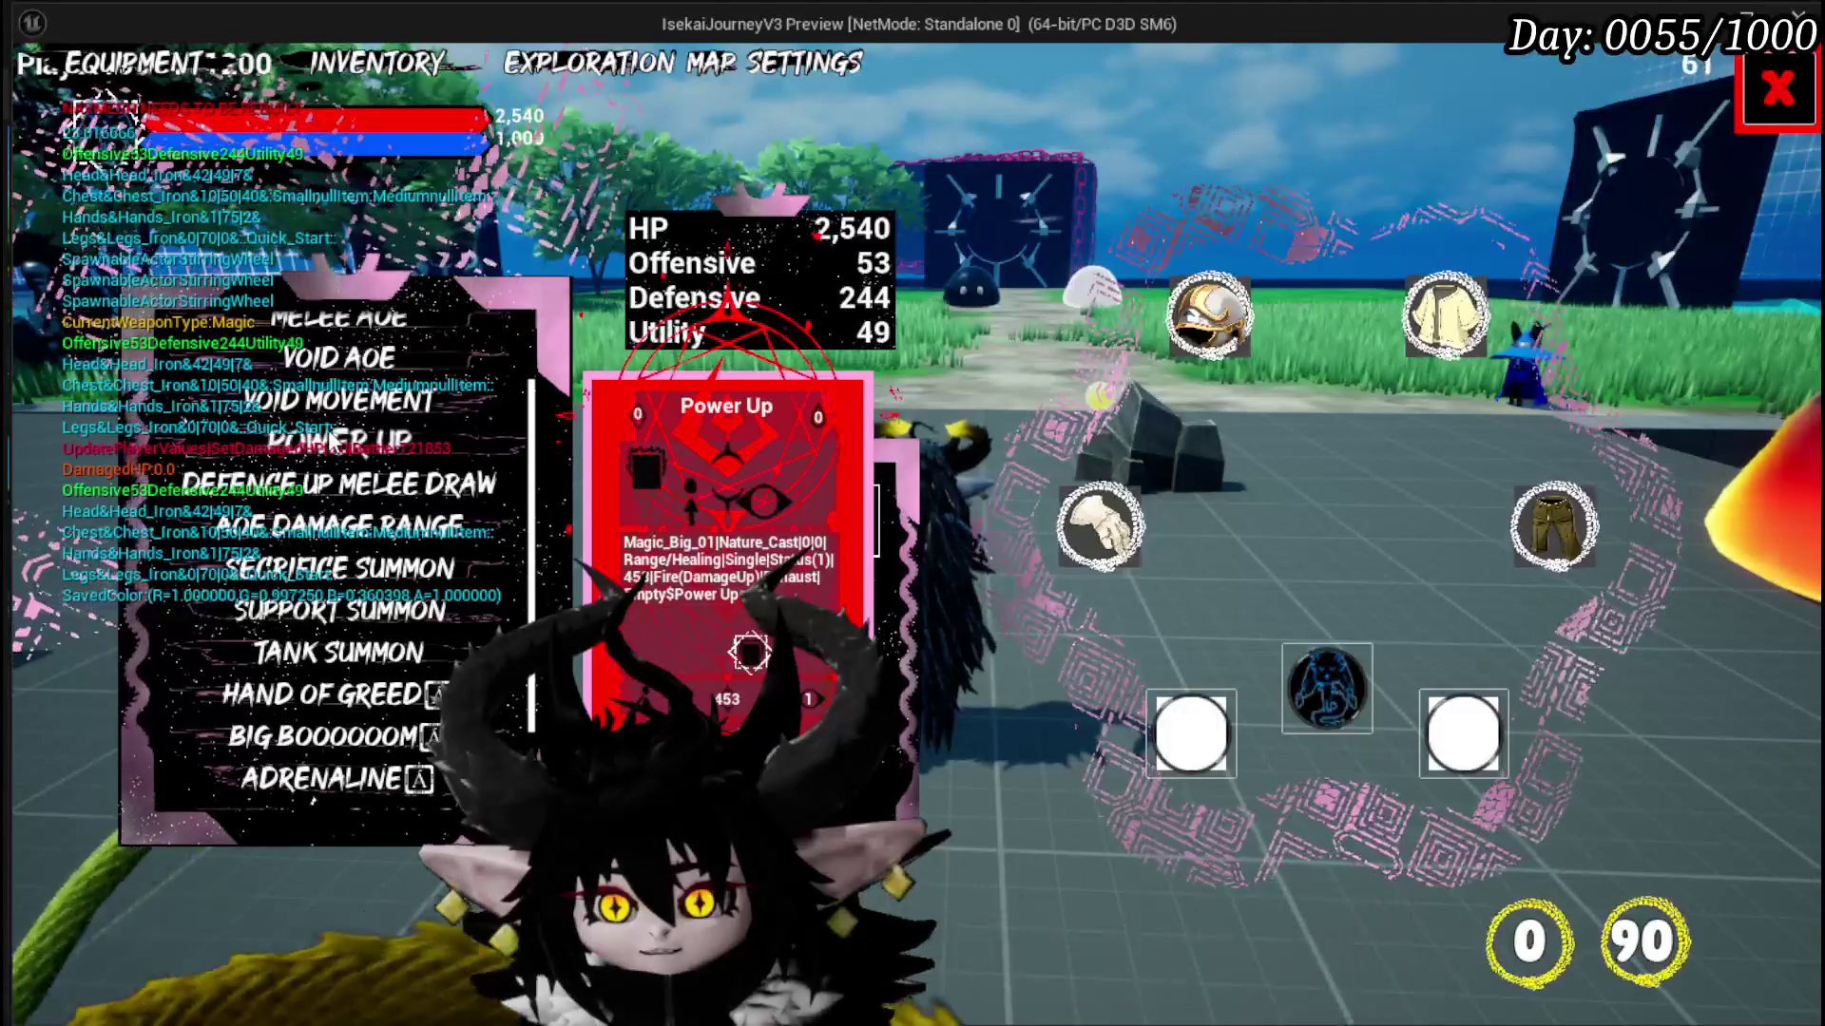
scroll(315, 544, "down", 3)
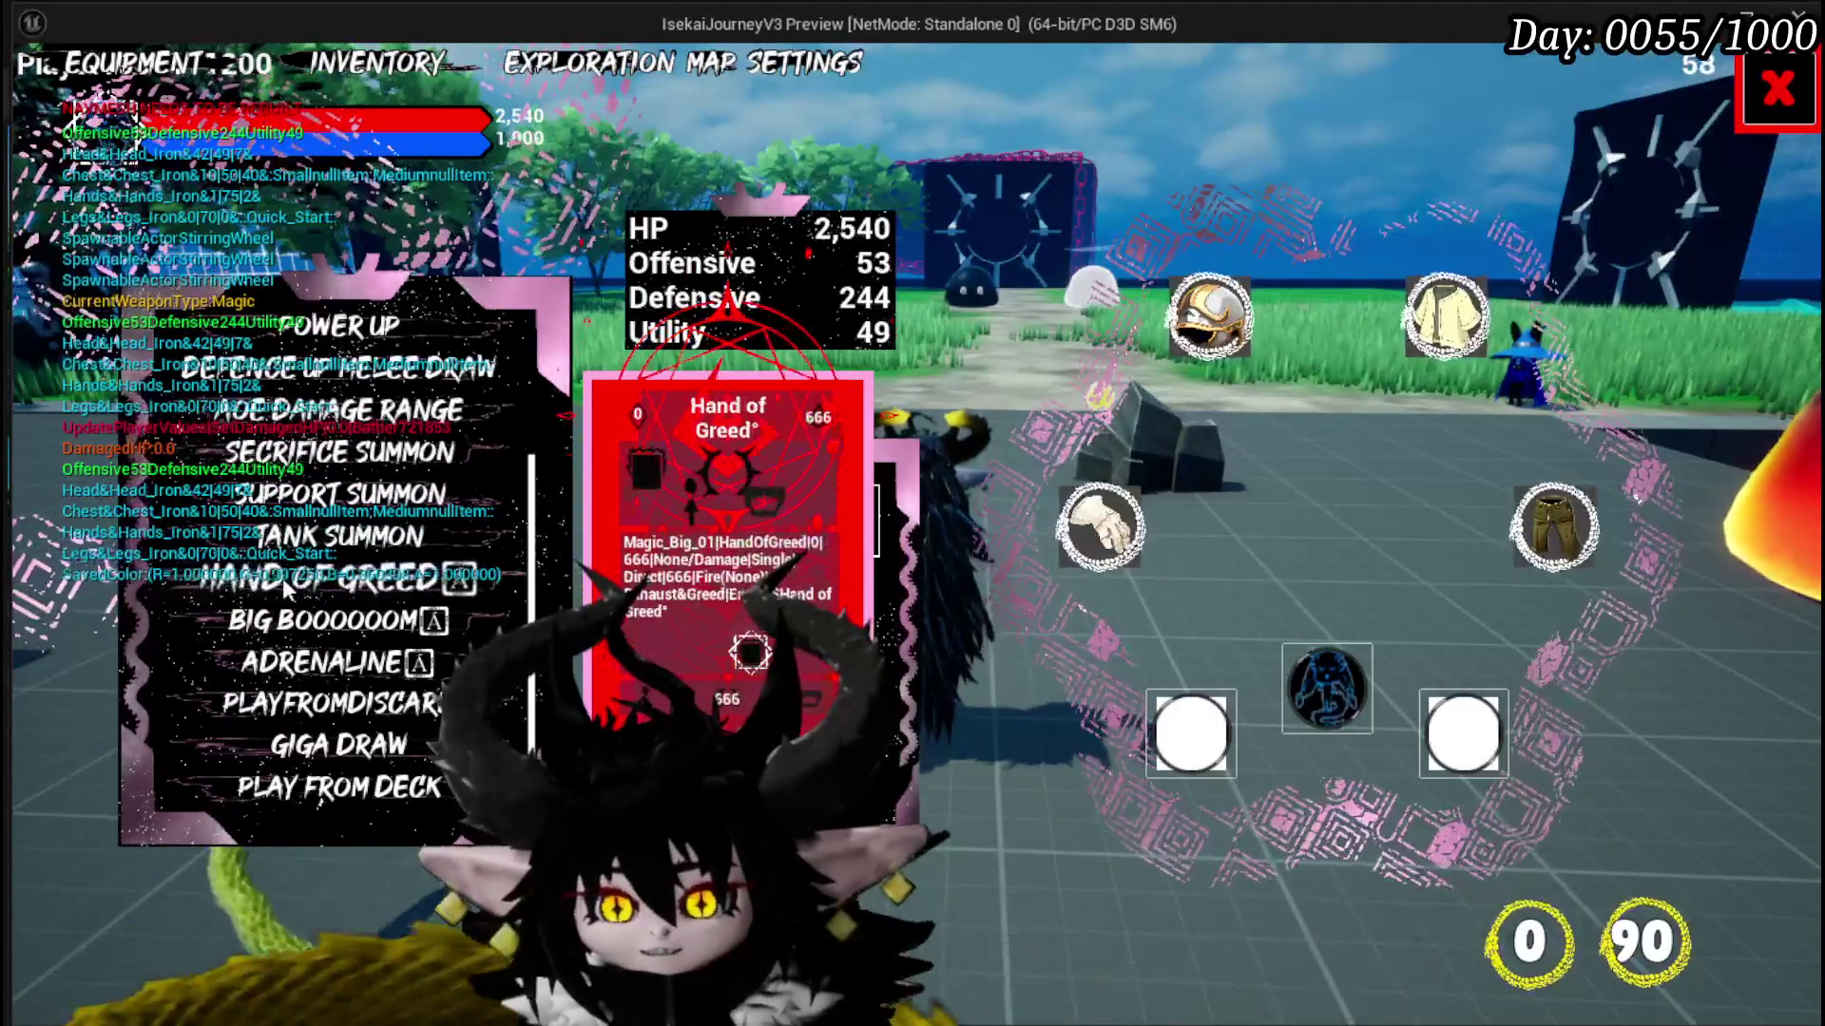
scroll(339, 450, "up", 5)
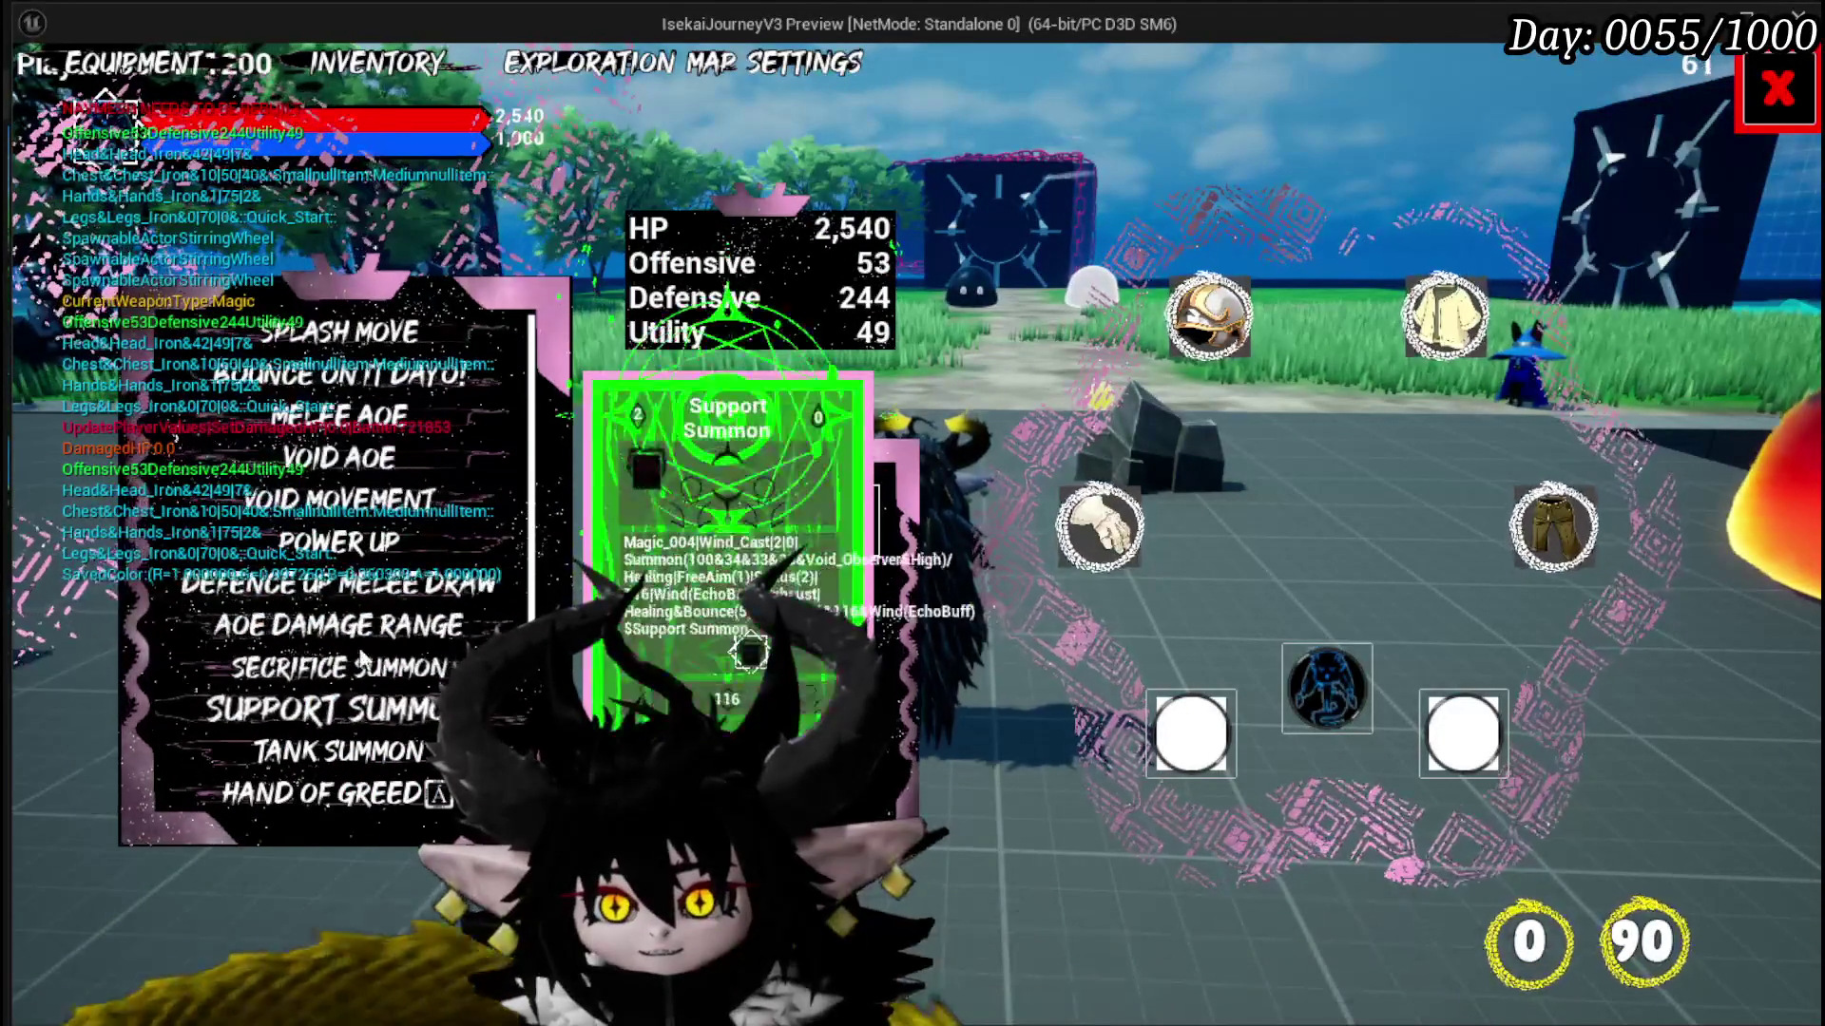
scroll(366, 523, "down", 5)
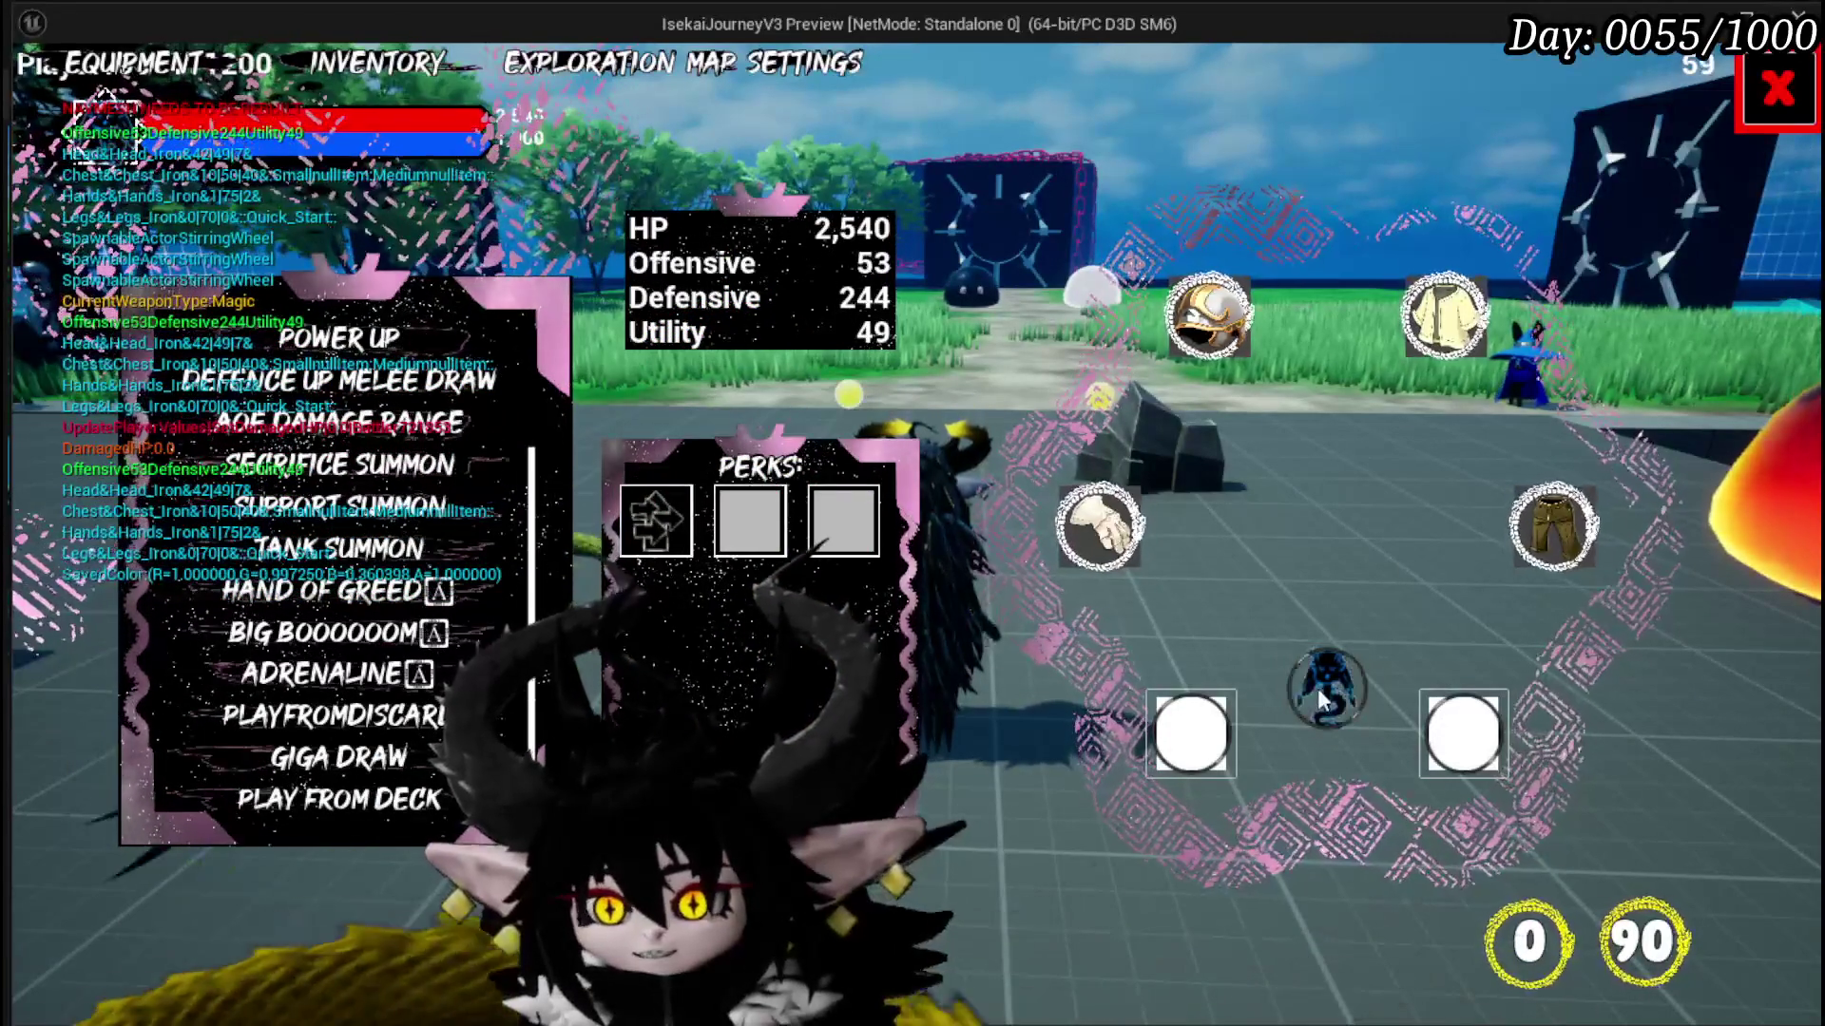
Step: Equip the GS weapon from the hands inventory and close the equipment menu
left_click(1104, 562)
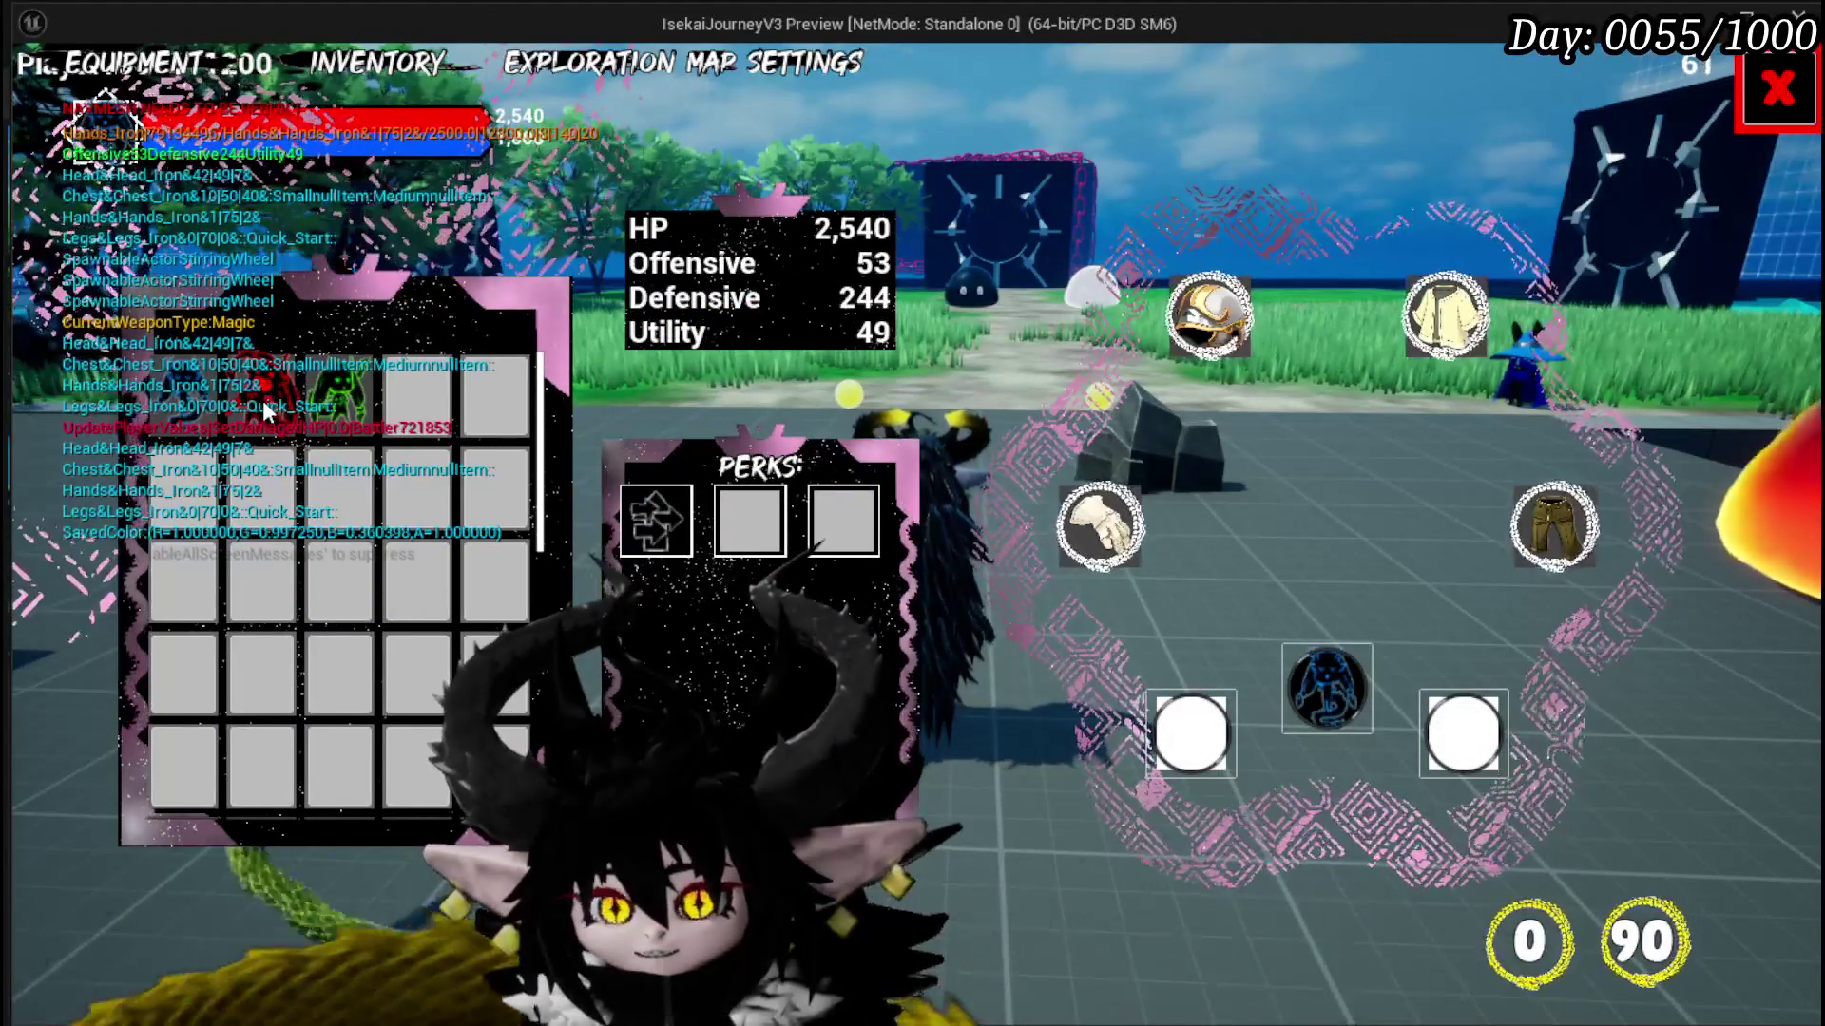
left_click(1463, 727)
left_click(1331, 686)
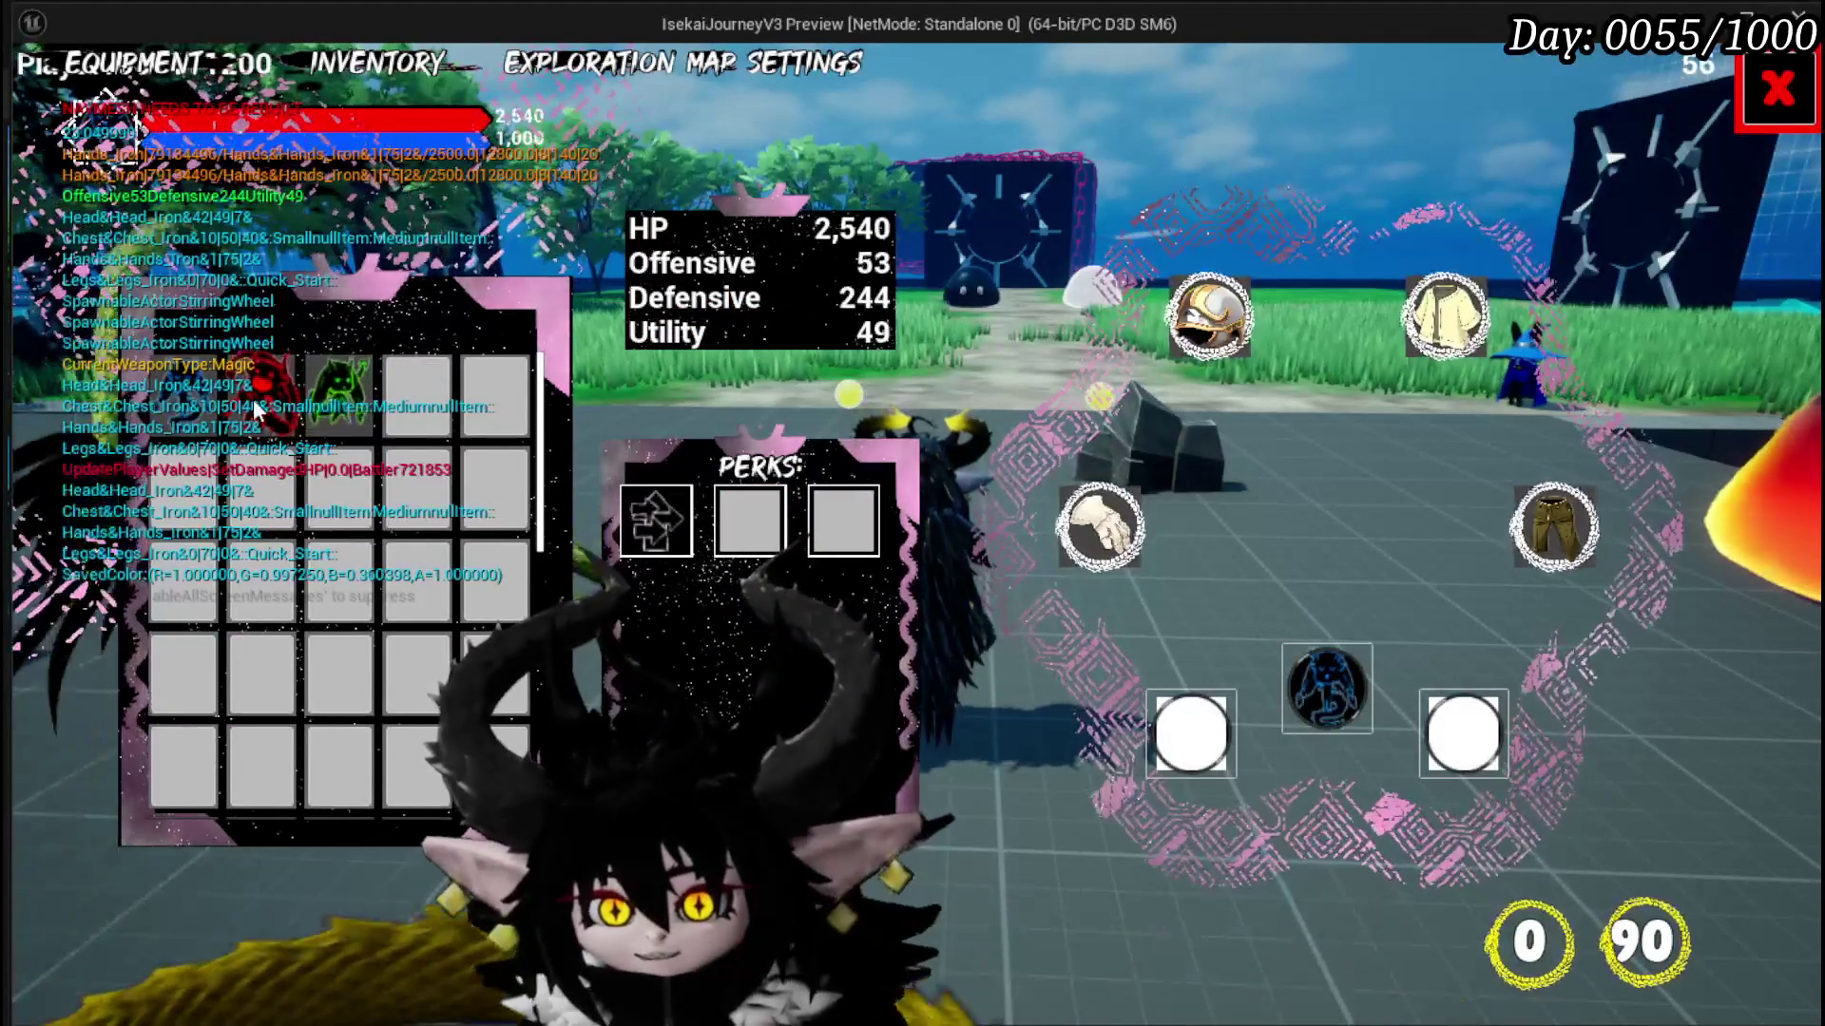
left_click(255, 399)
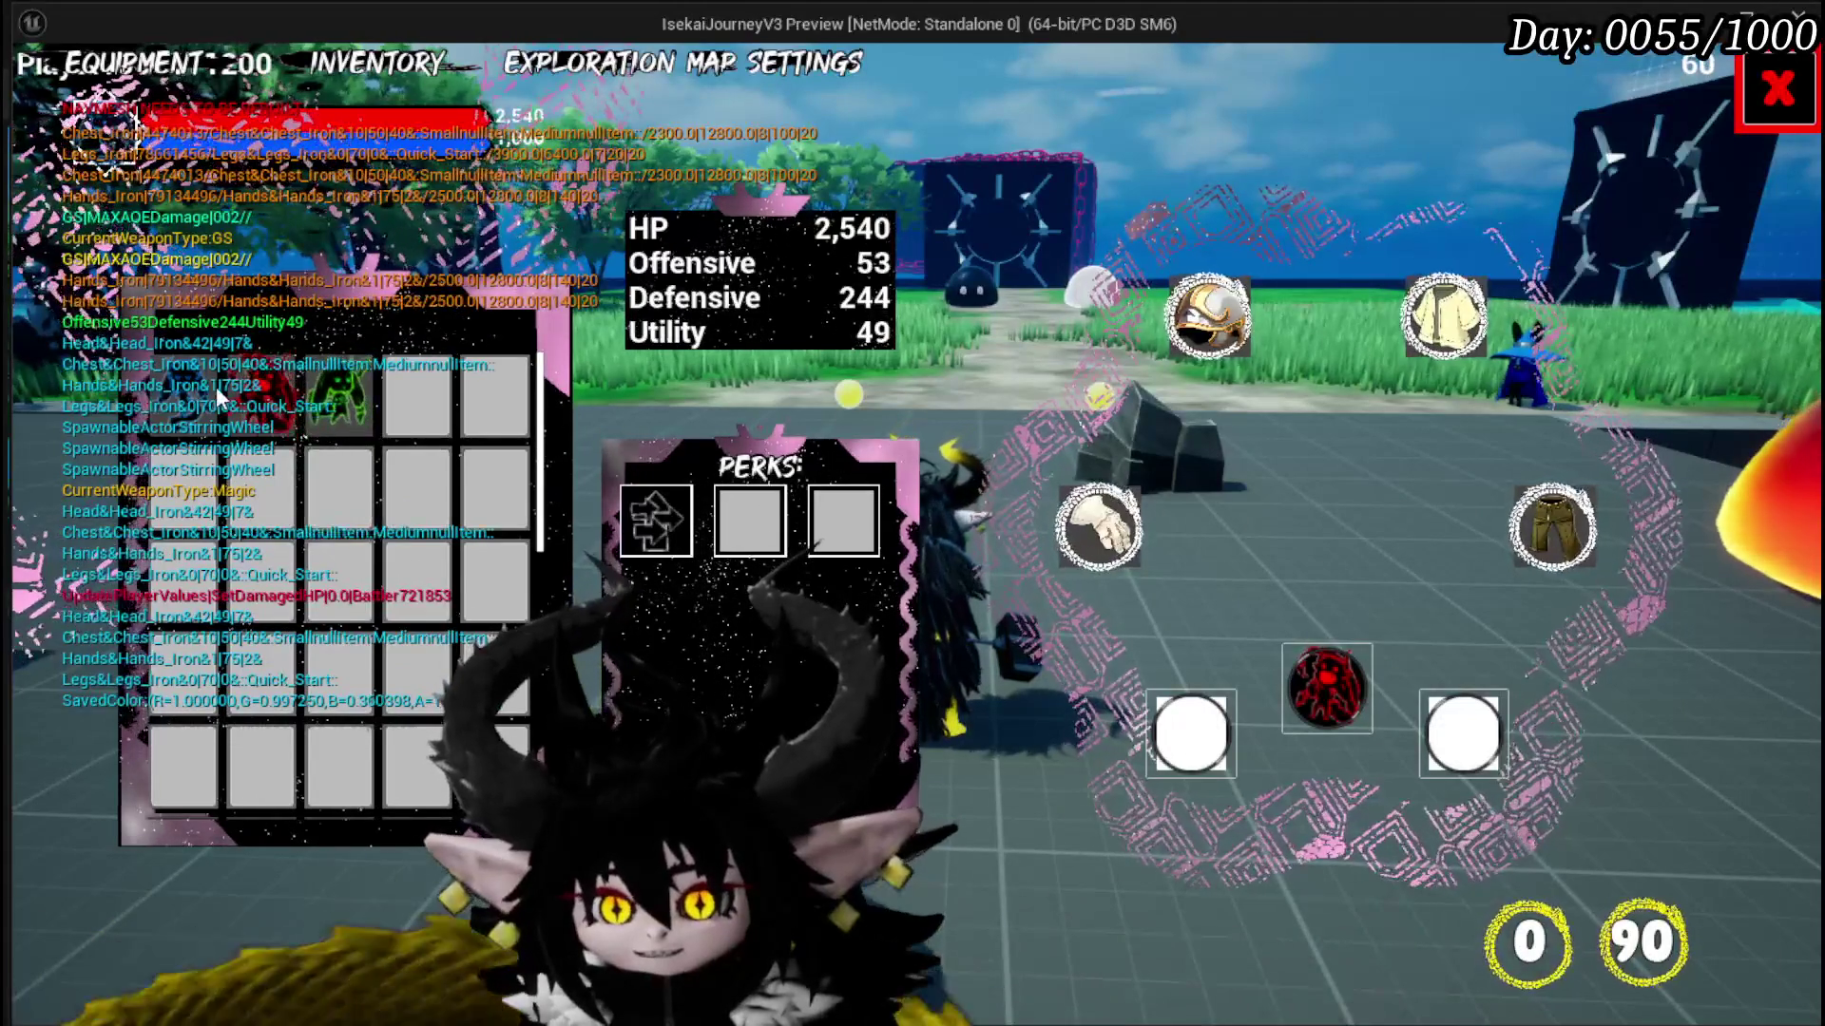
key("Tab")
Step: Move the character across the grass and tiled floor toward the portal while attacking
key("w")
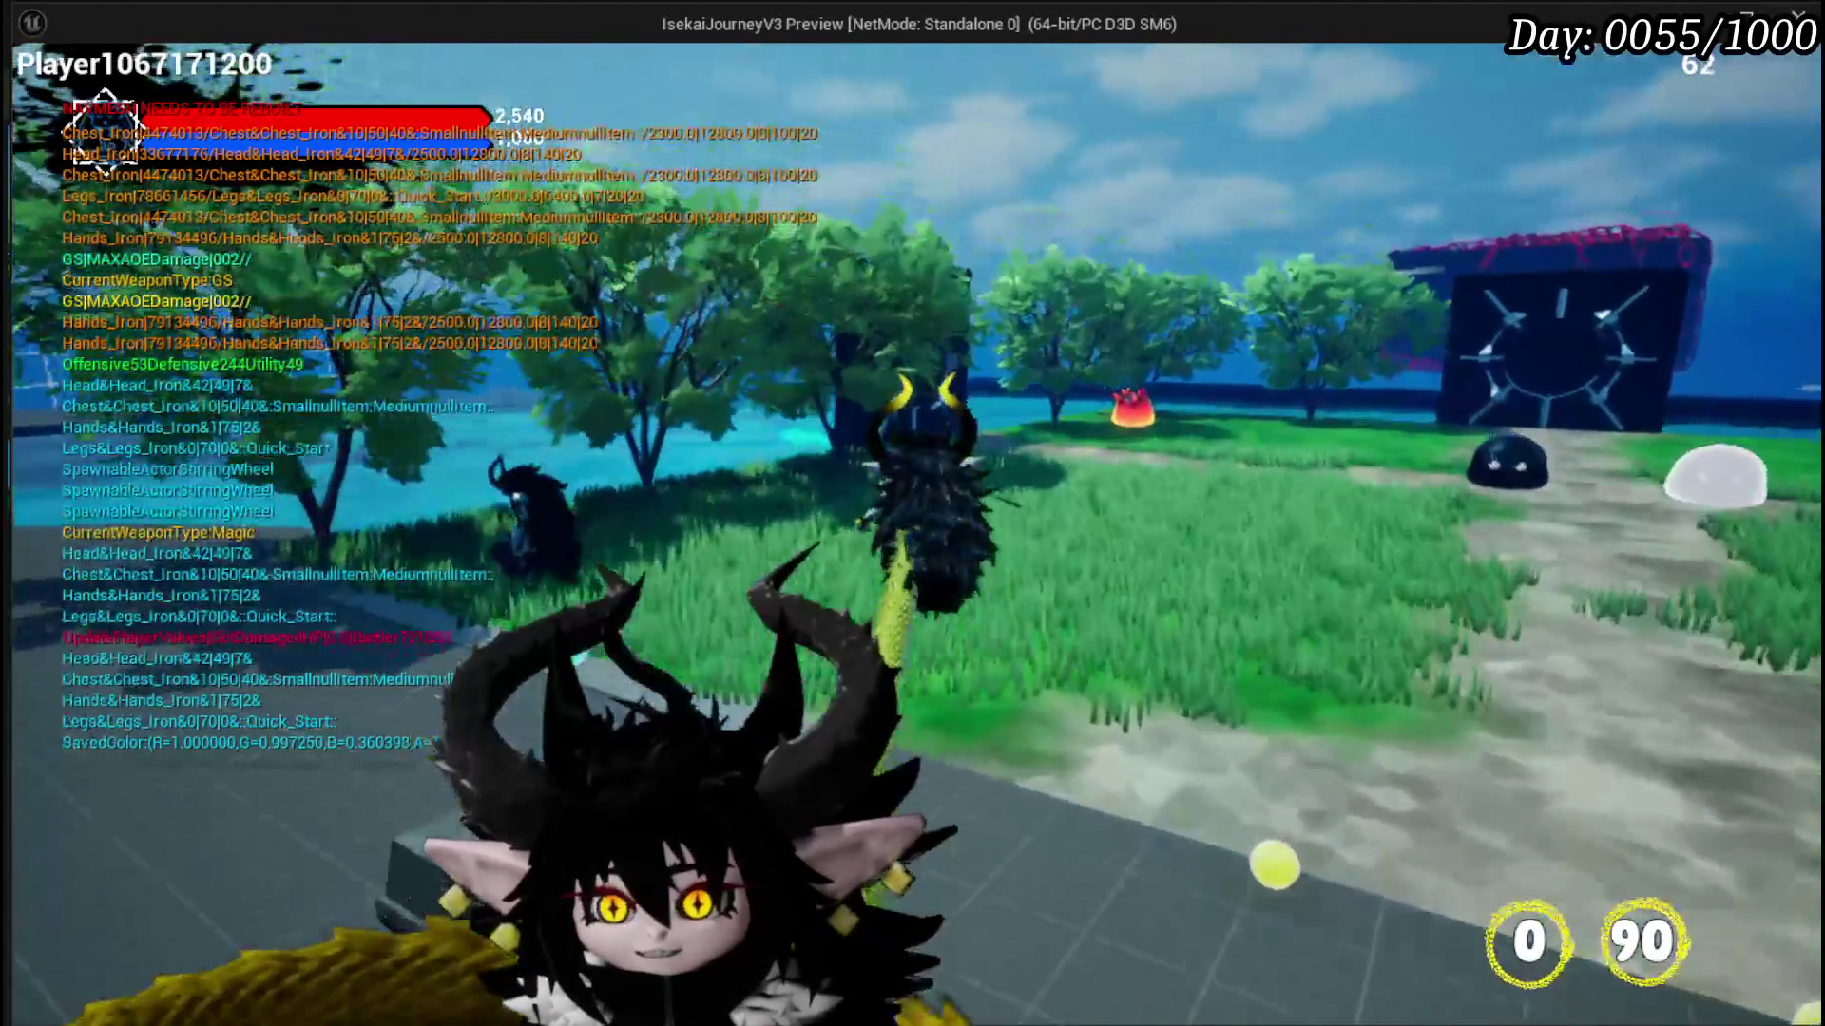
key("w")
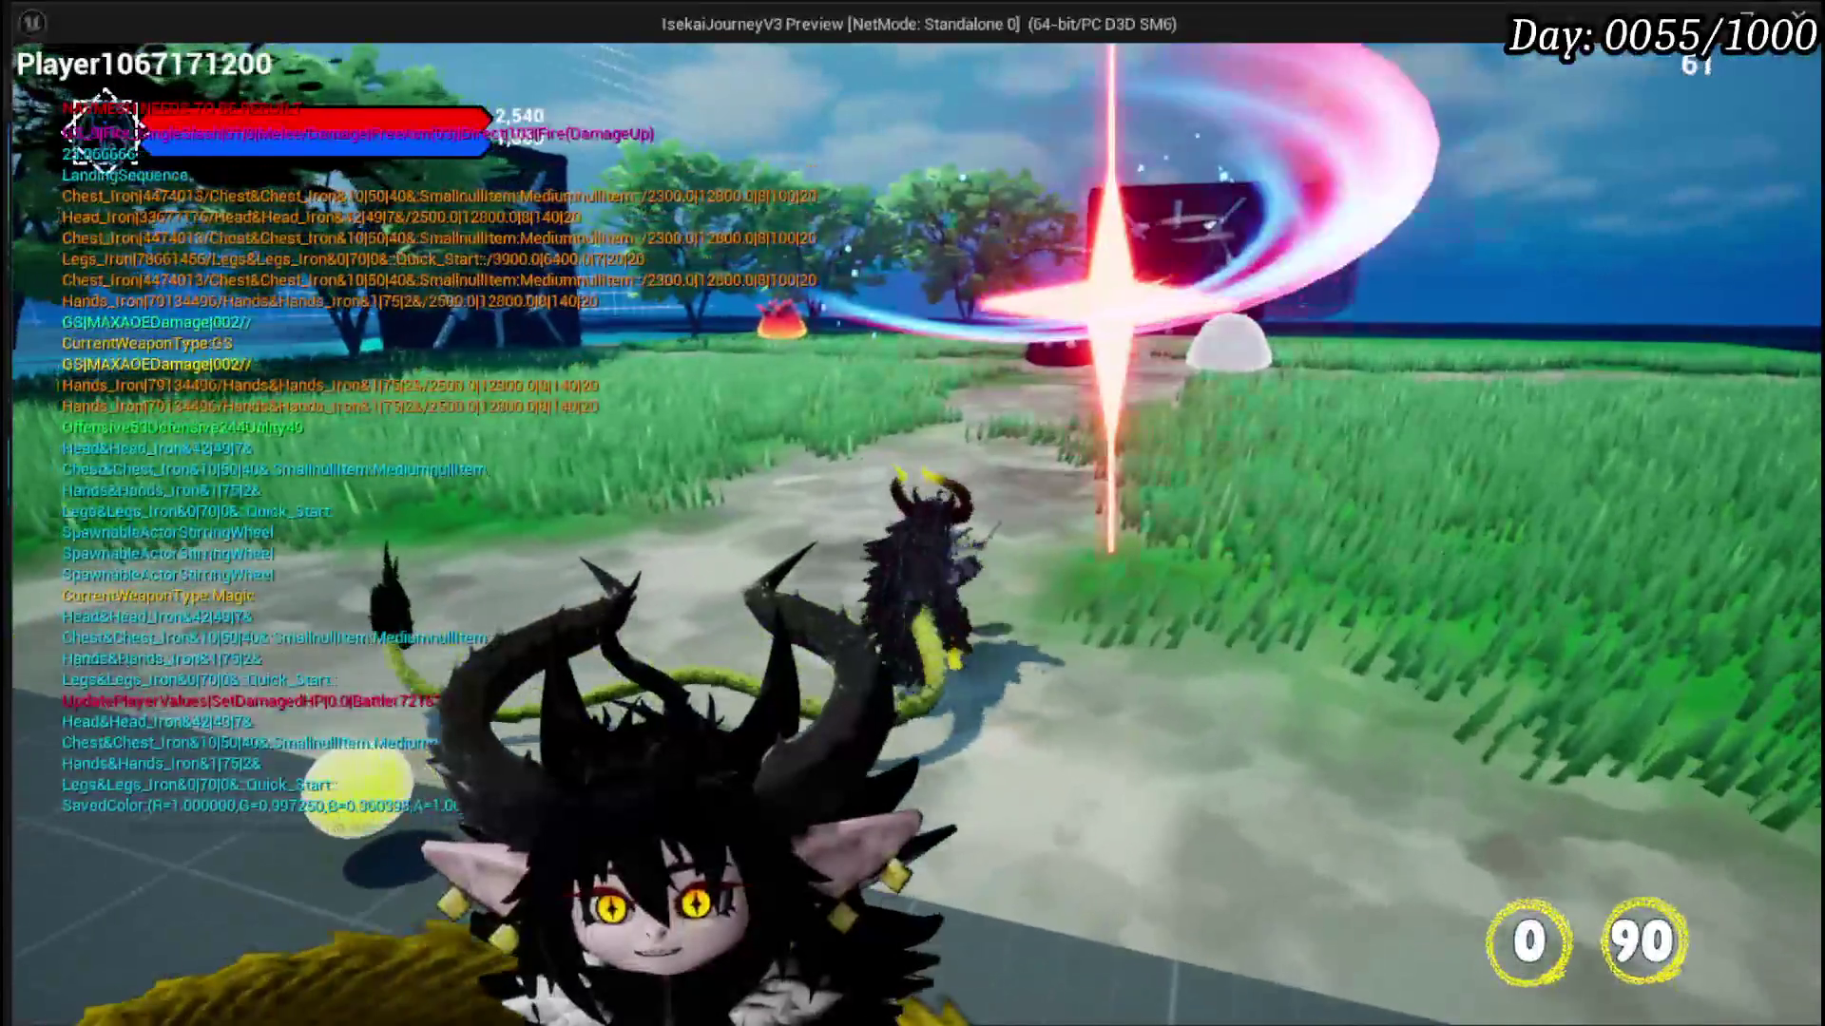
key("w")
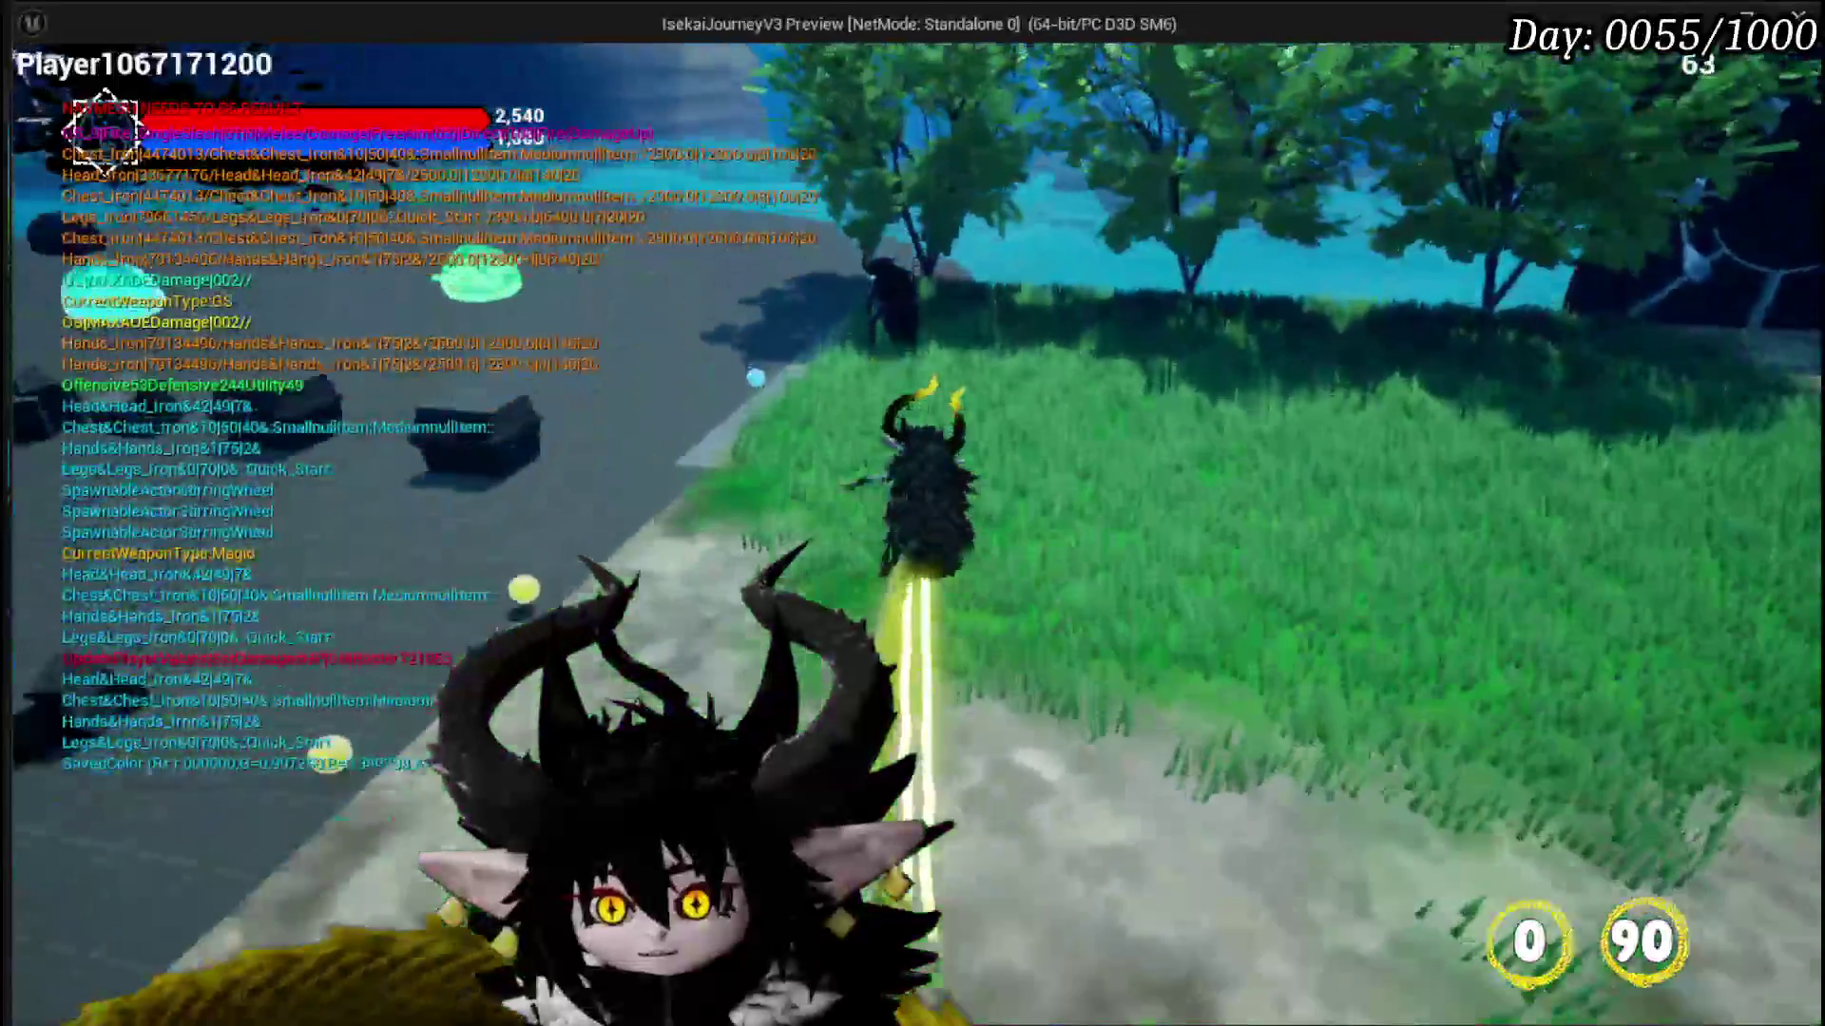
key("w")
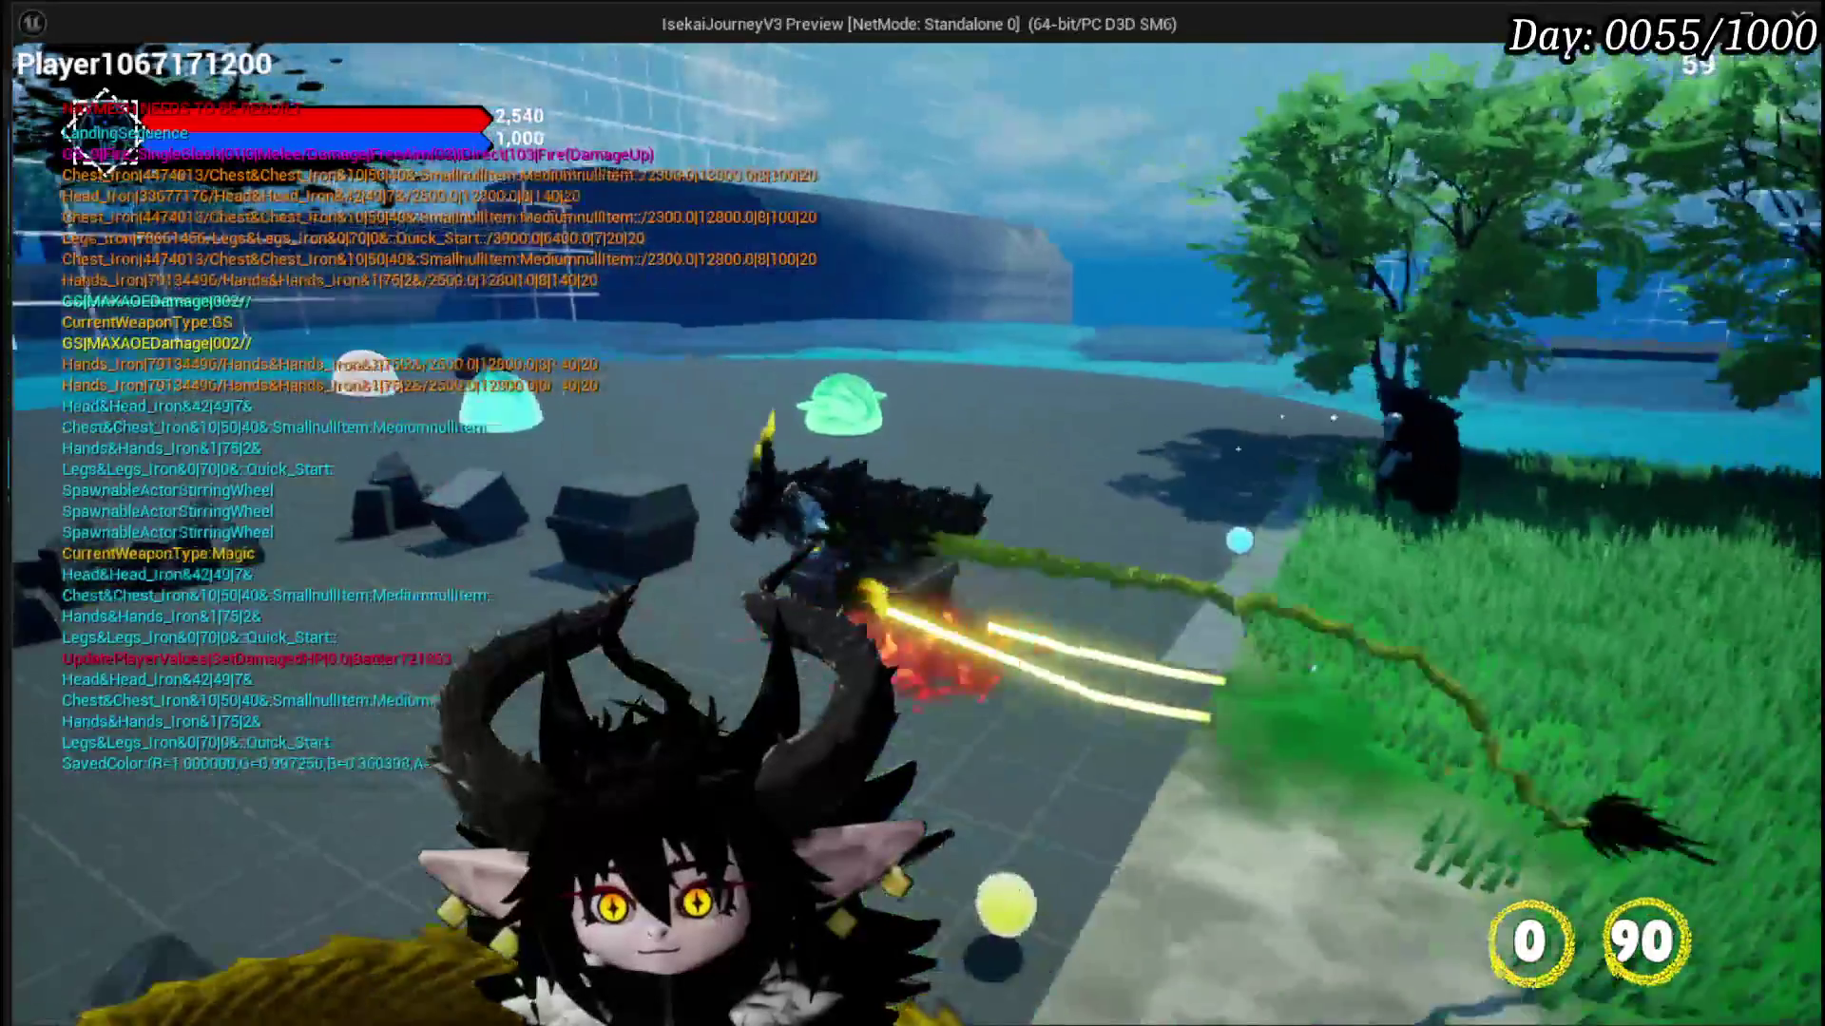
key("w")
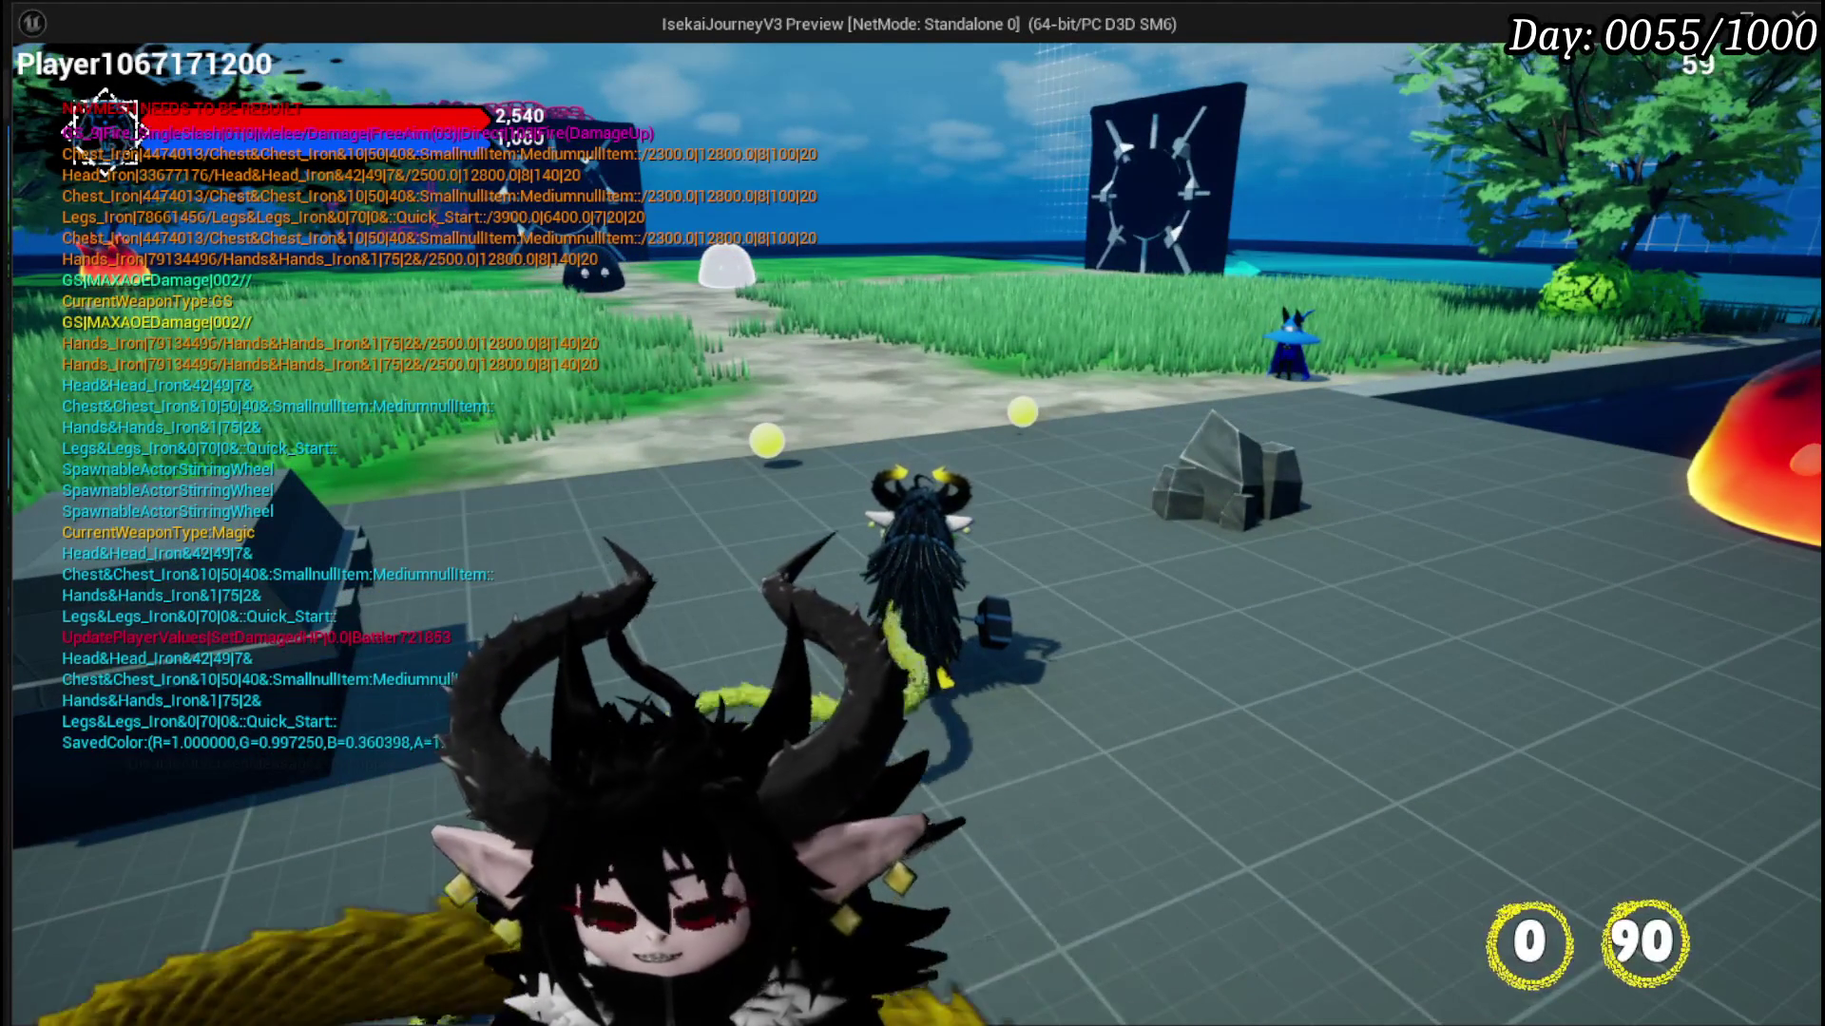
Step: Re-equip the MagicSummon weapon, close the equipment menu, and stop the play test
key("Tab")
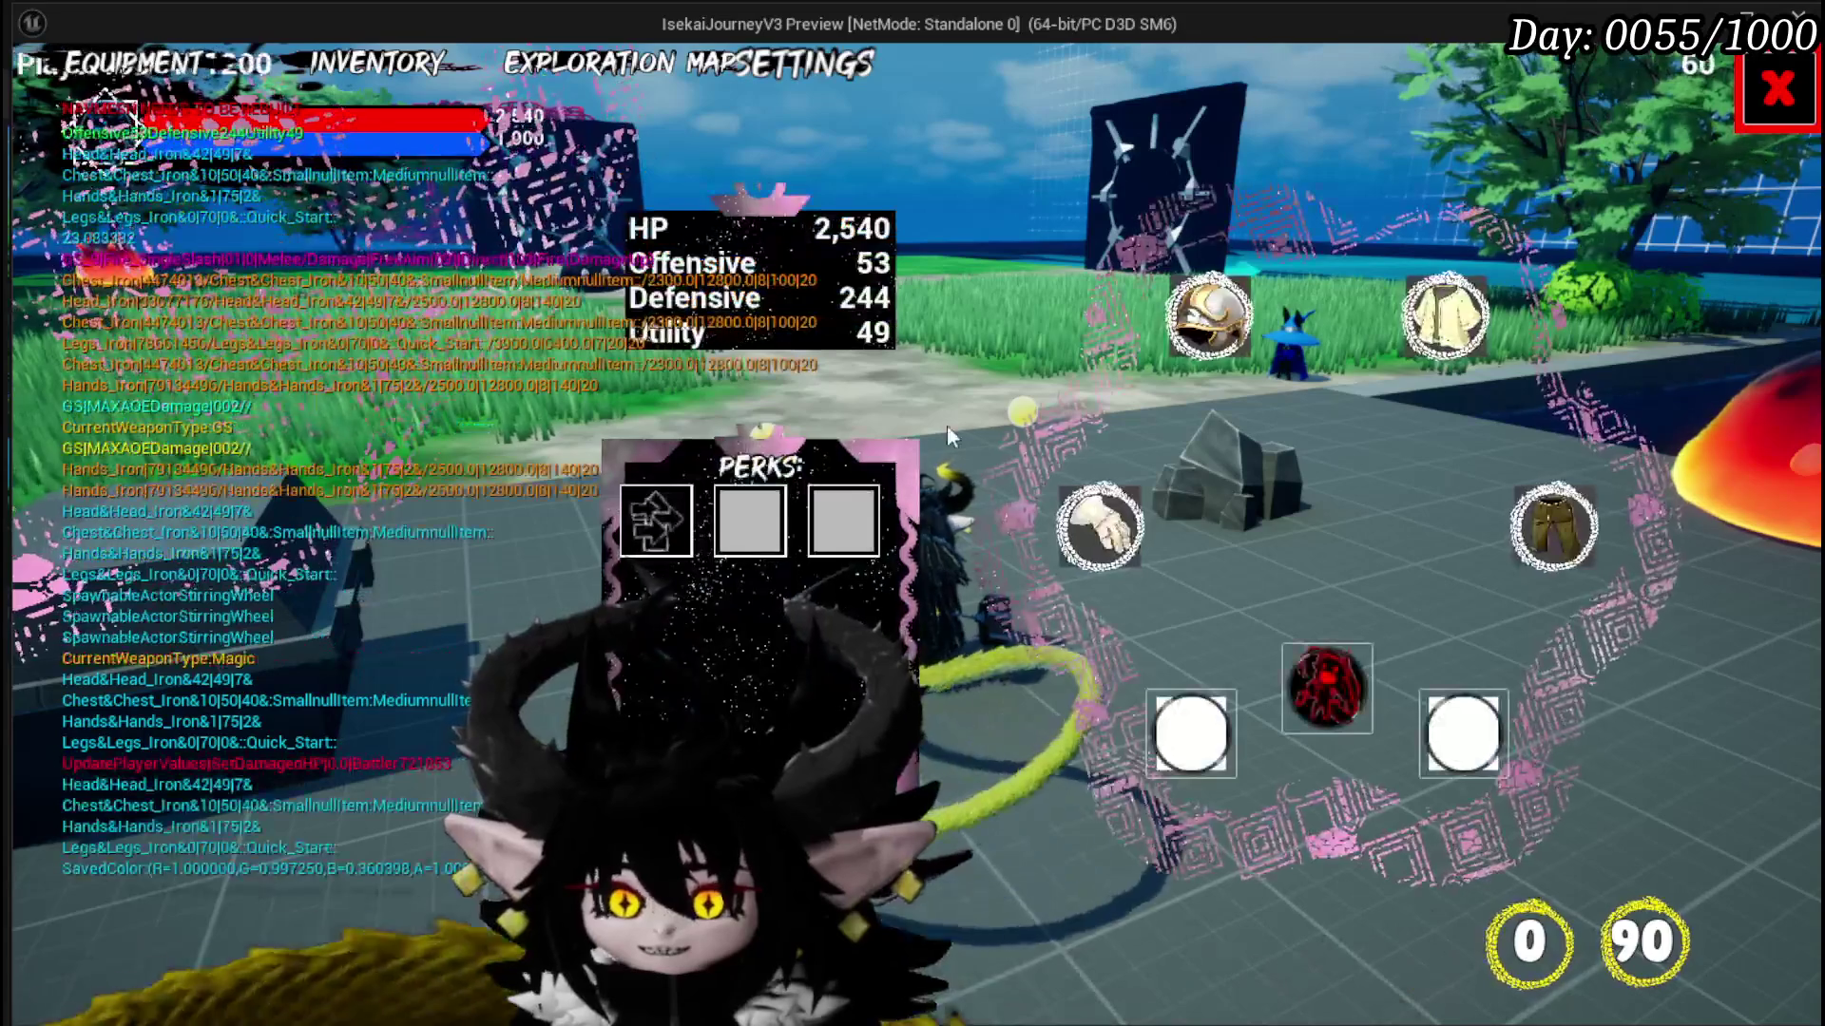
left_click(1304, 665)
left_click(196, 418)
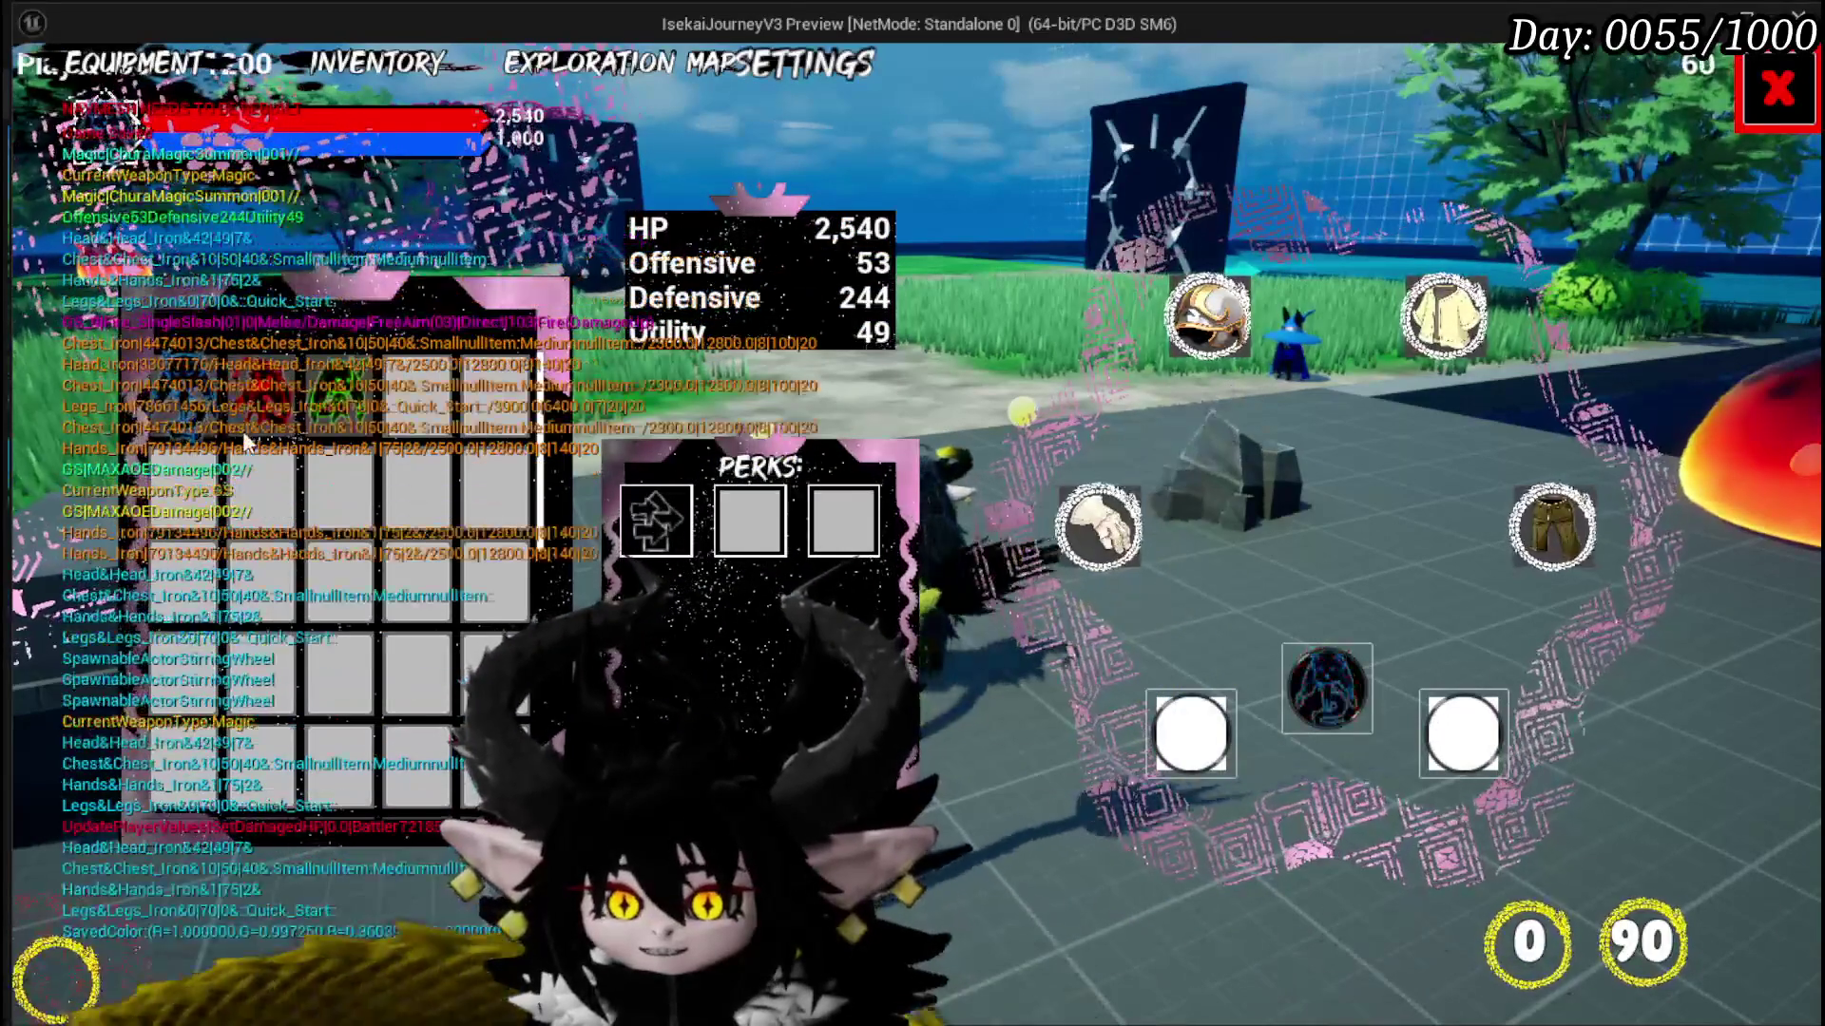
left_click(1777, 87)
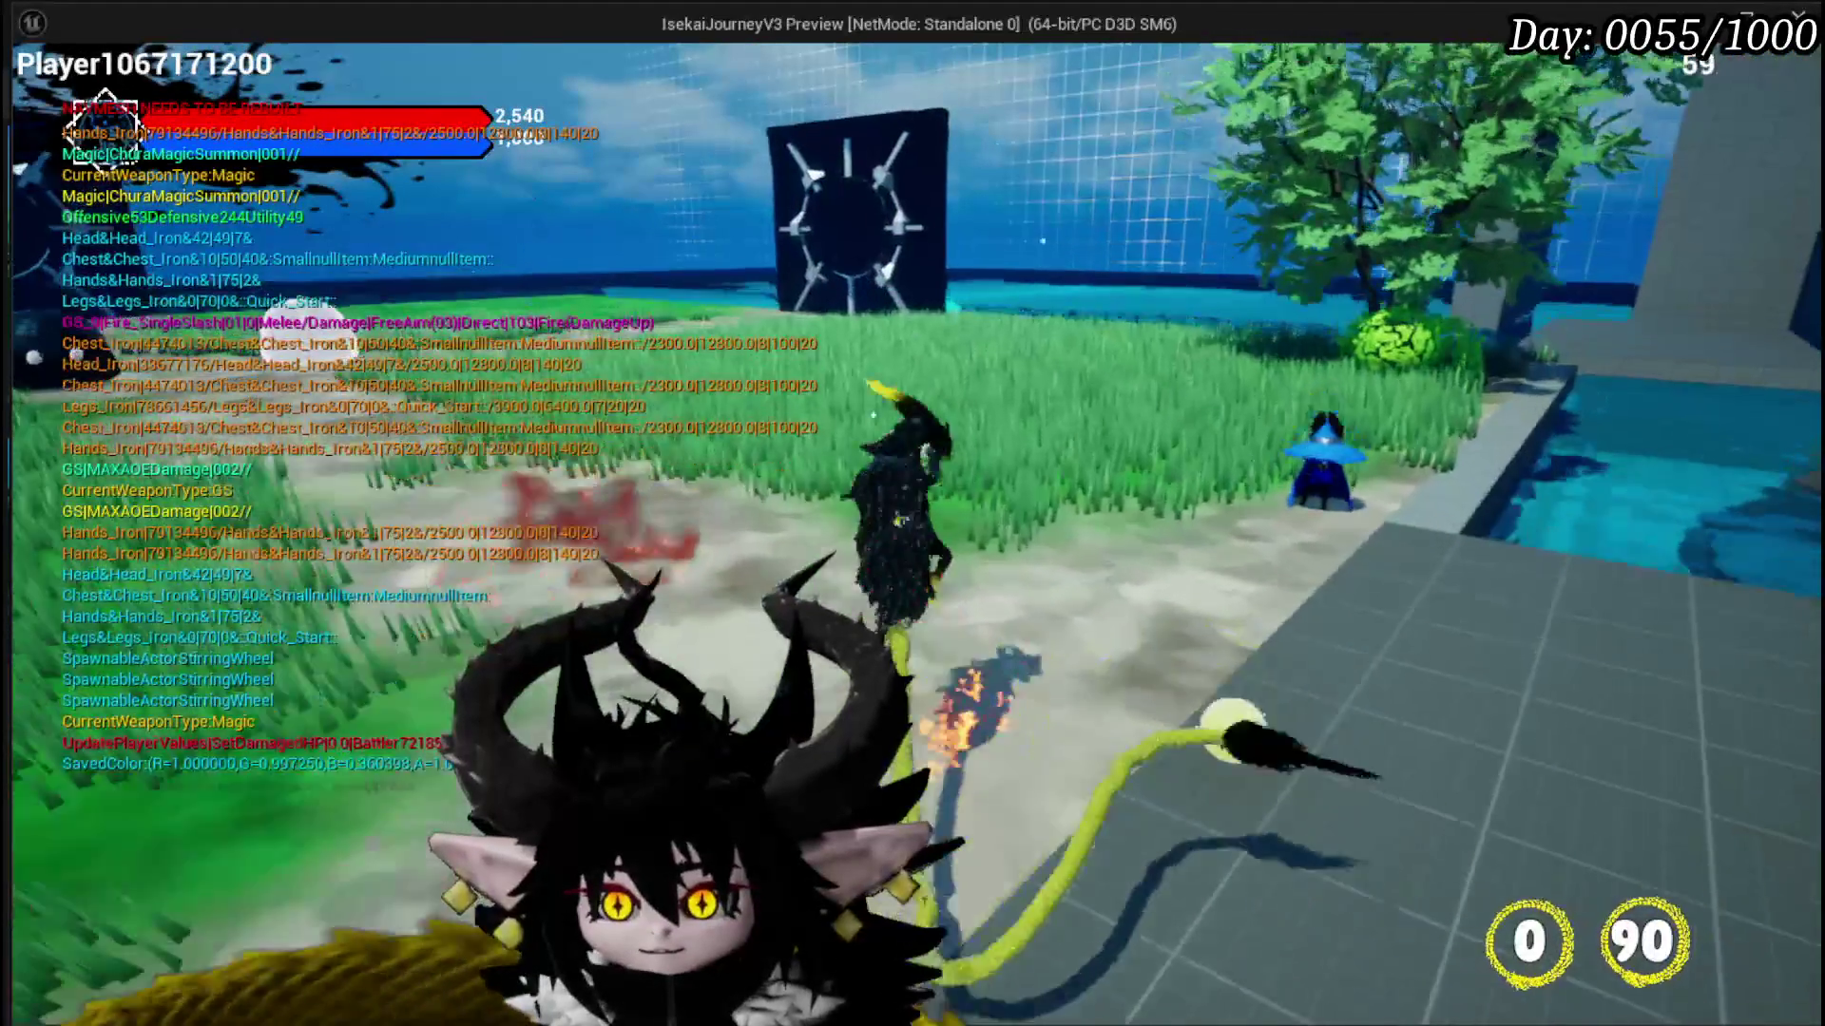
key("Escape")
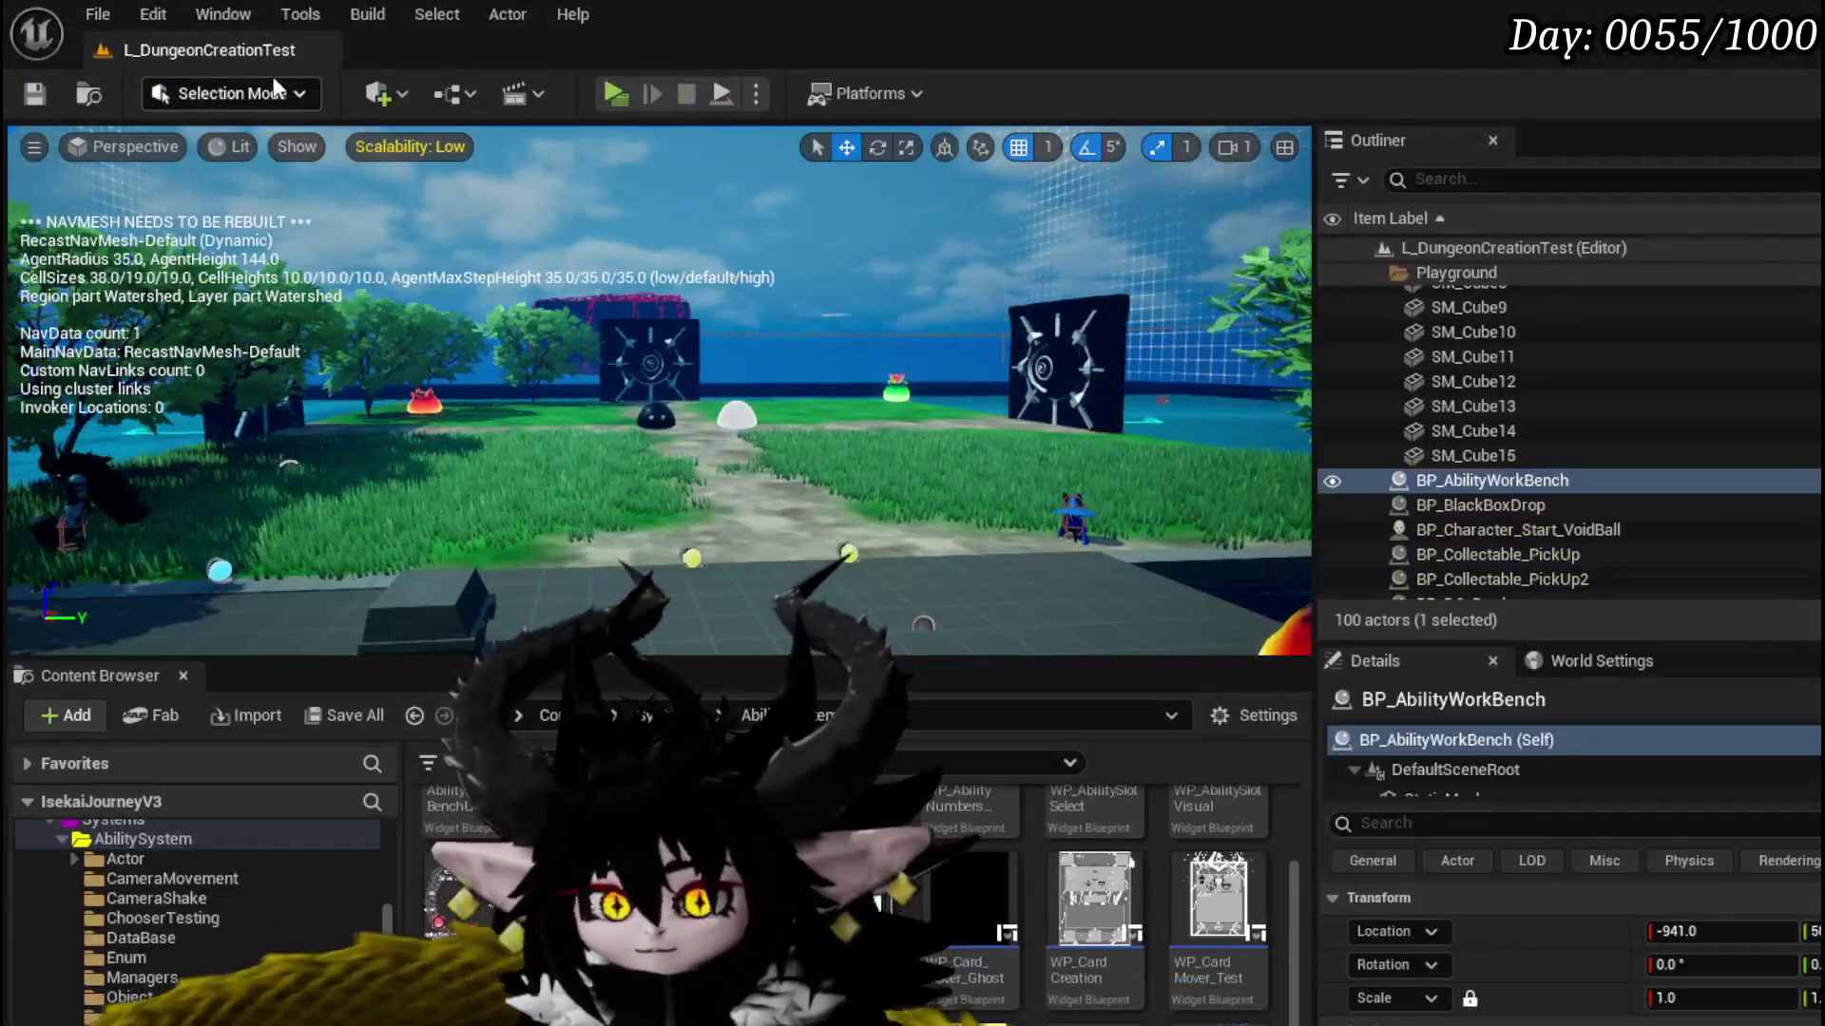
Step: Save the level, then review WP_Edit_Core's EventGraph before returning to the Designer layout
left_click(35, 95)
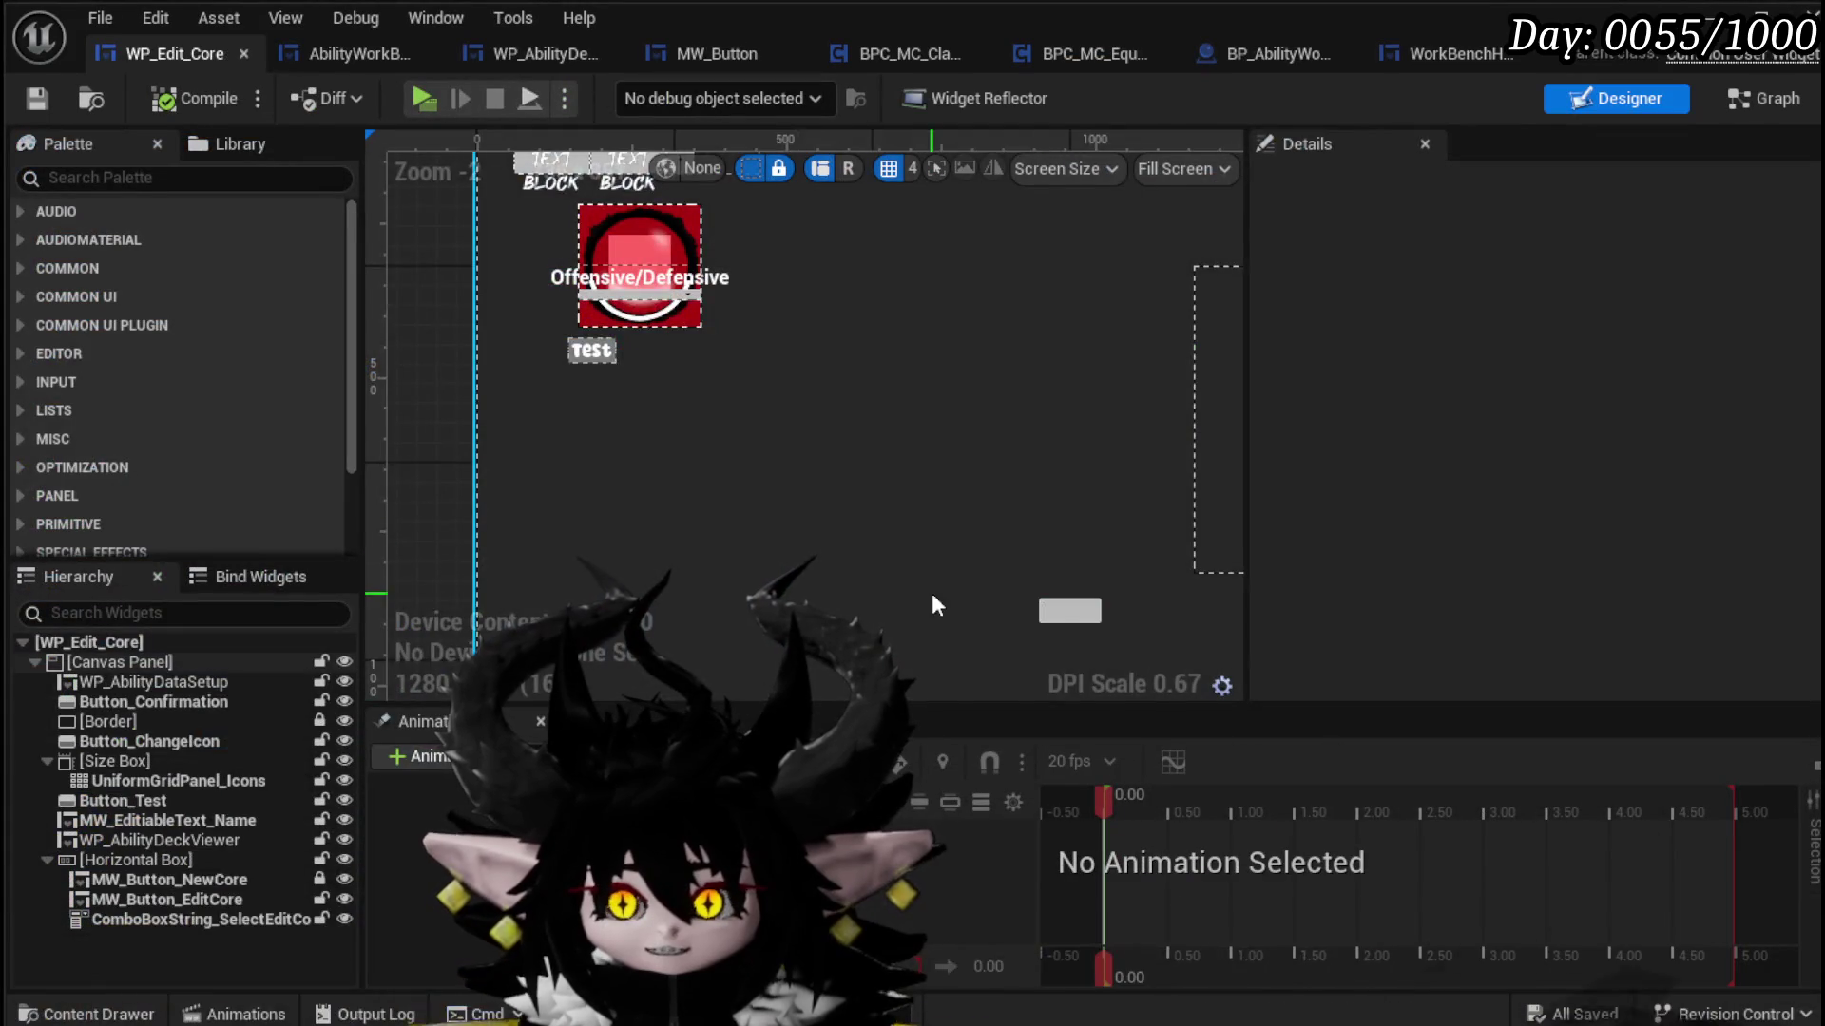
scroll(504, 361, "down", 4)
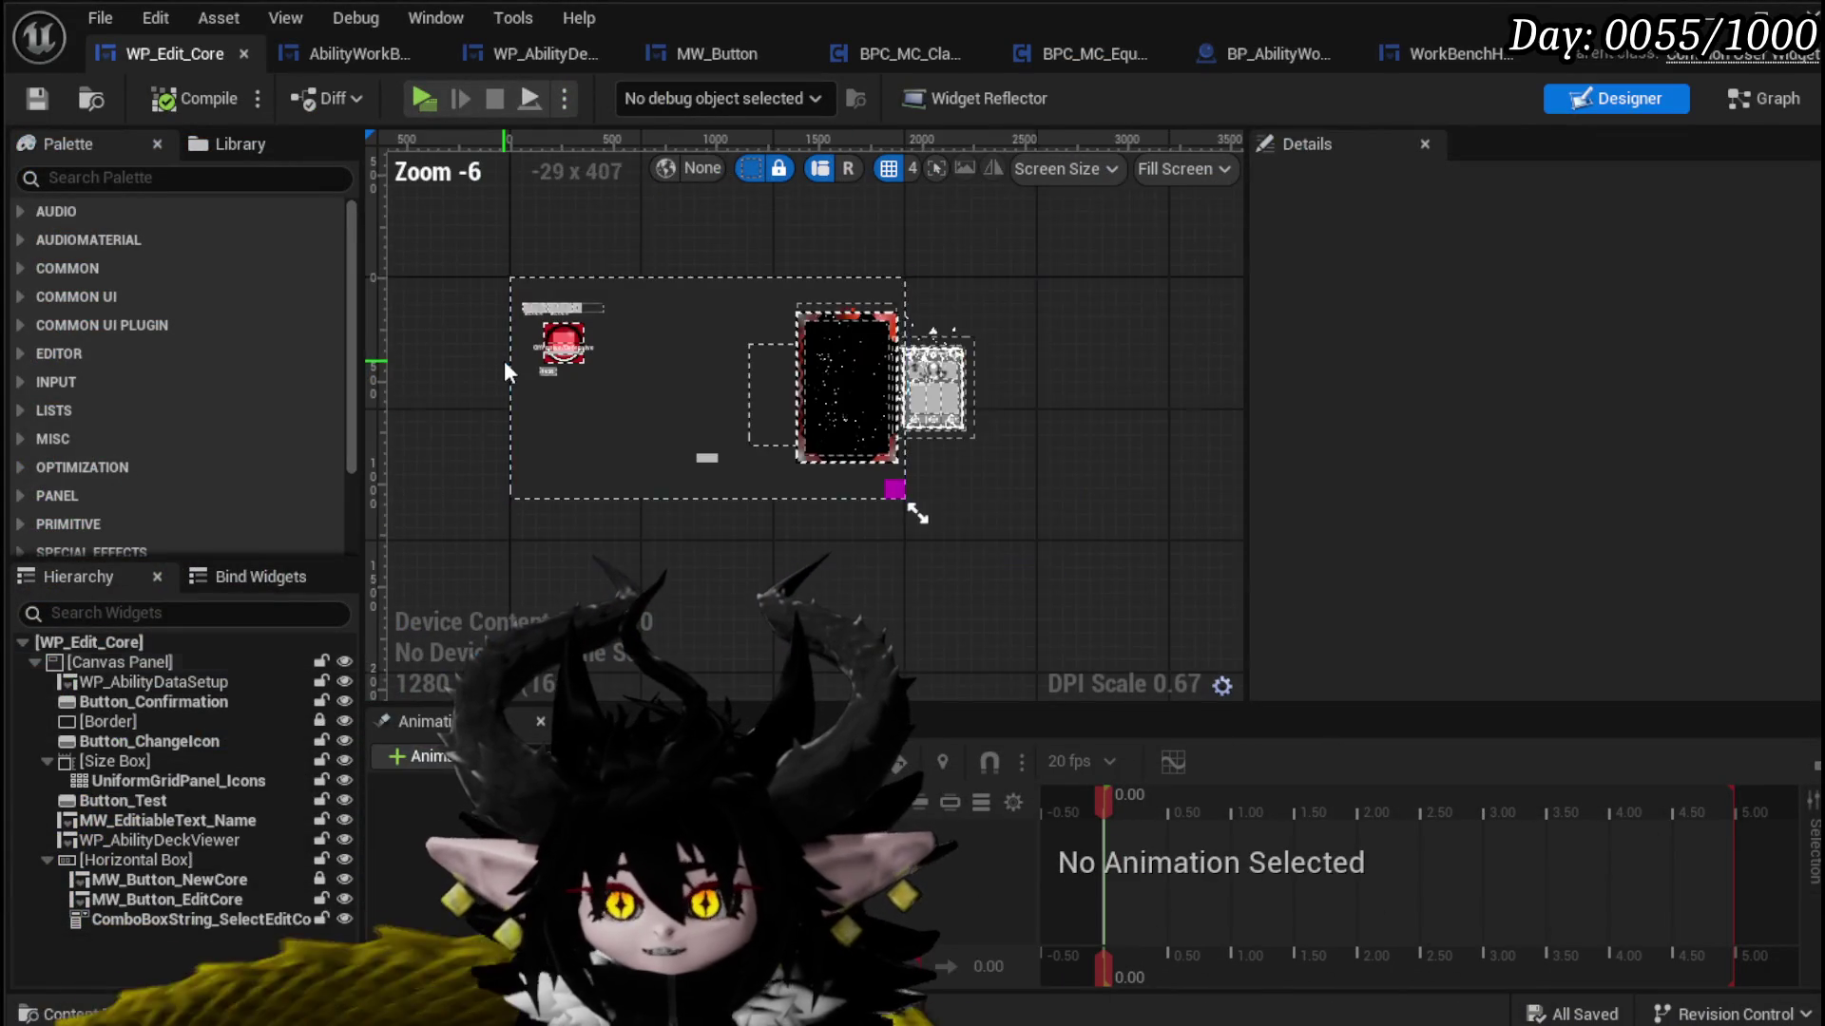
scroll(504, 363, "up", 2)
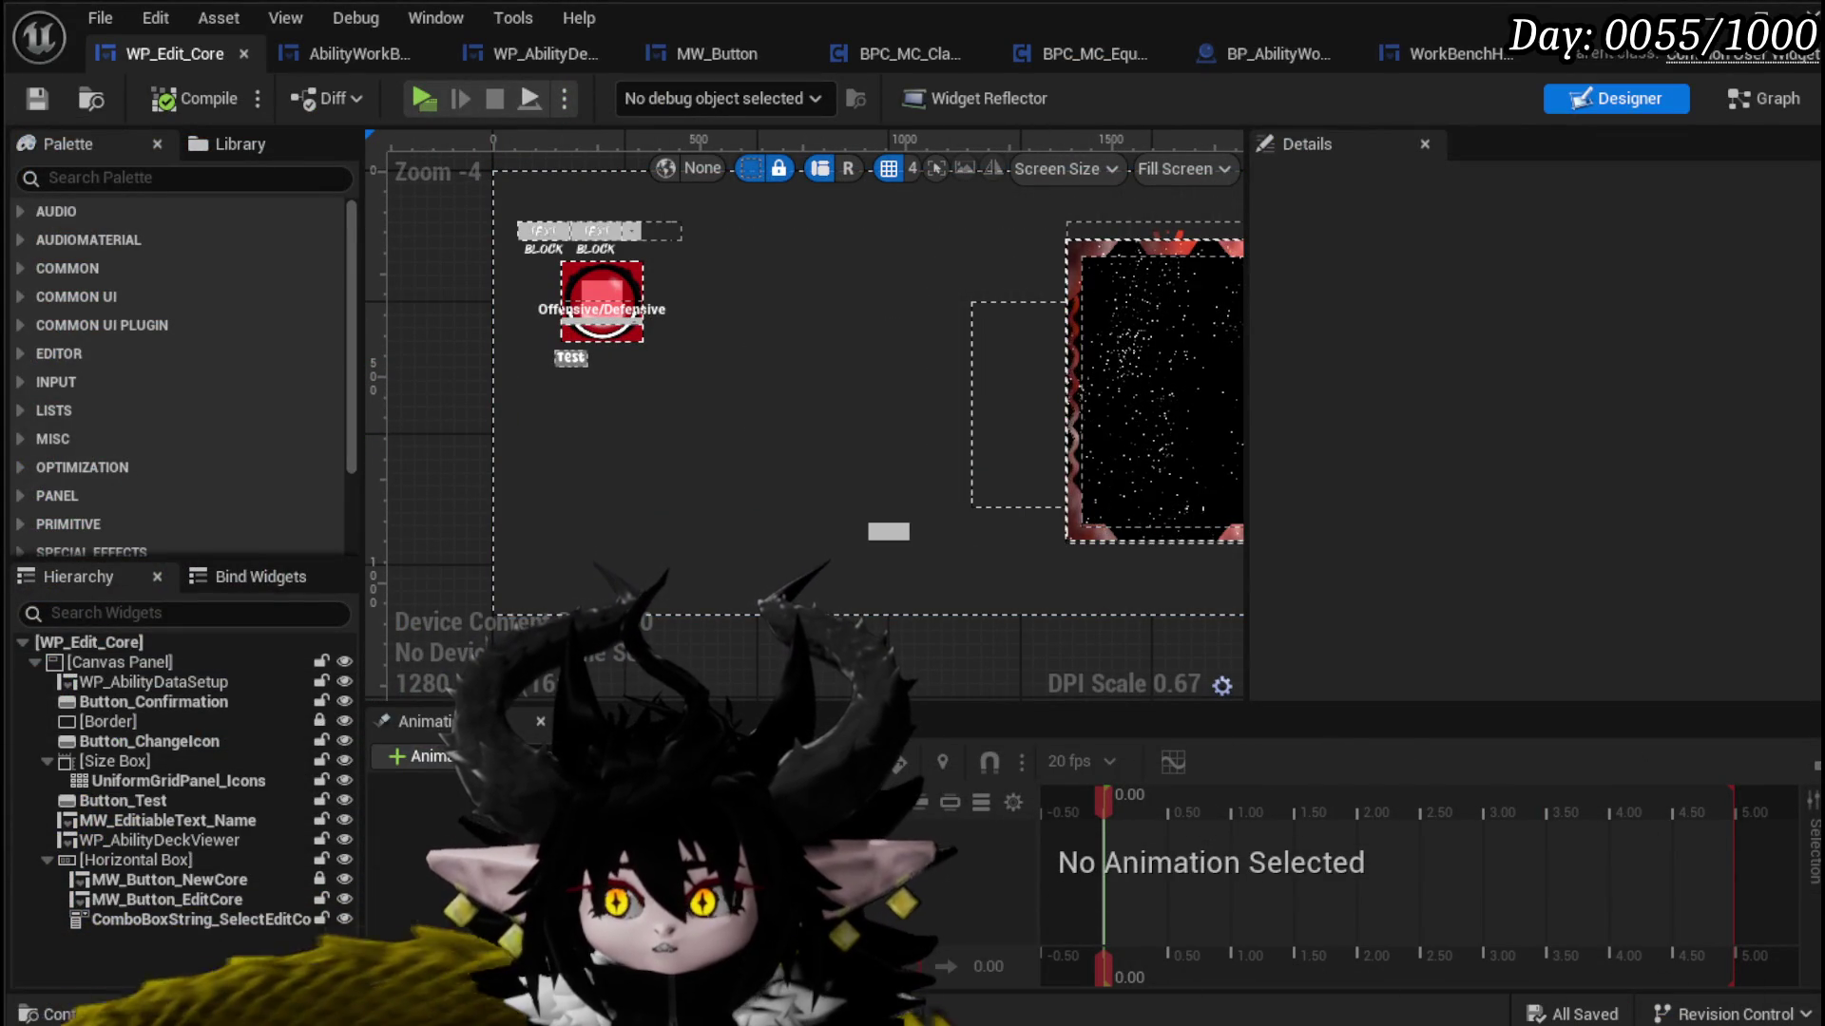
left_click(1770, 99)
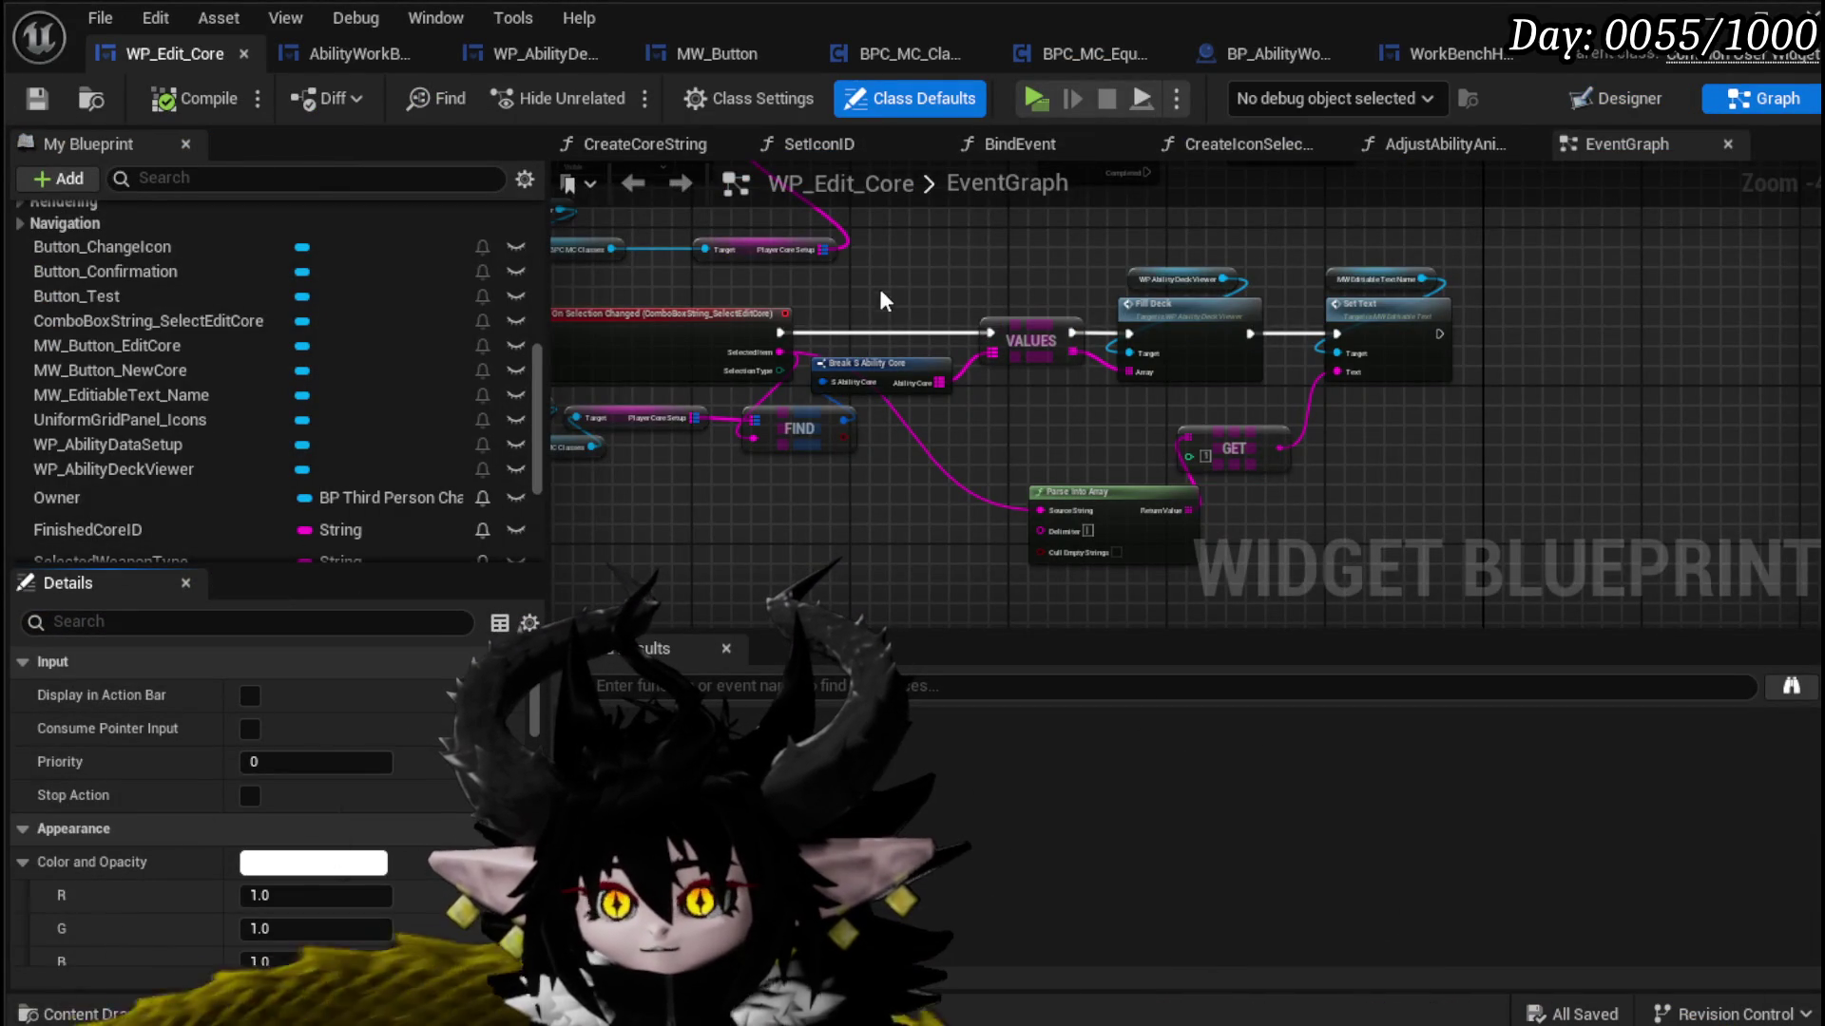
left_click_drag(893, 295, 1079, 290)
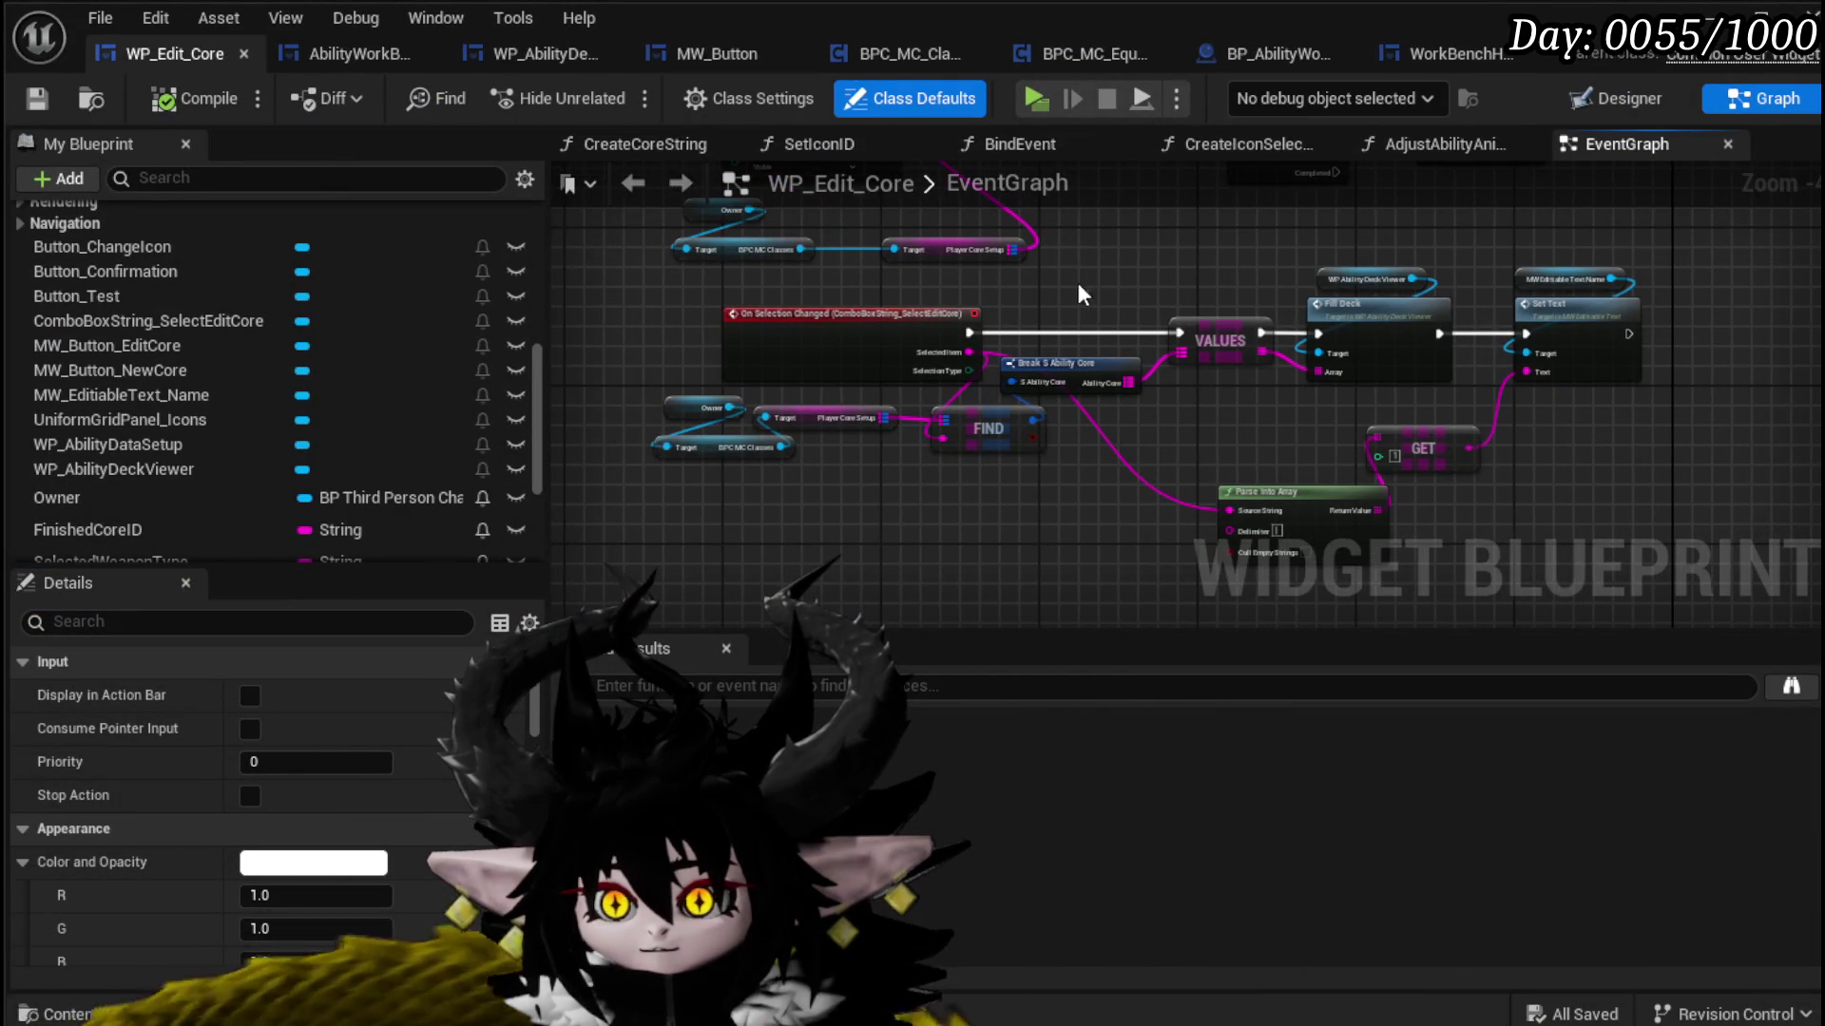
left_click(1609, 95)
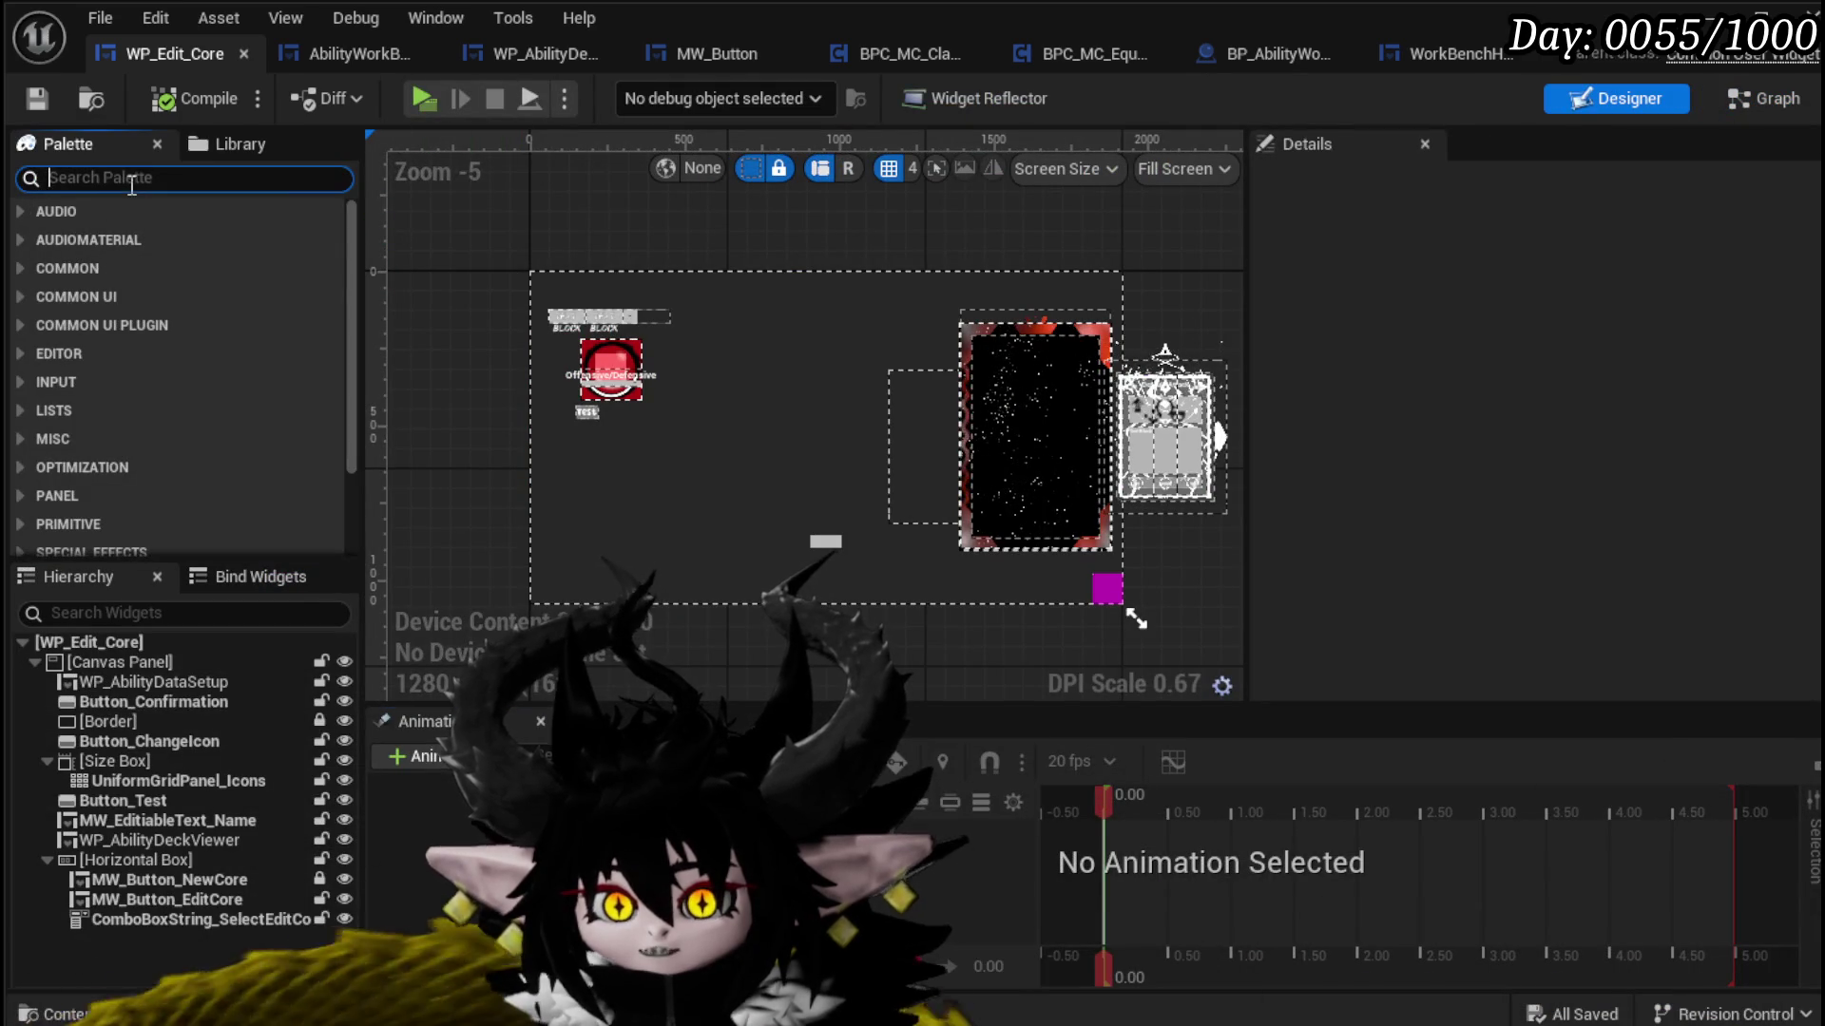
Step: Search the palette for 'Co' and drop MW Color Picker into the widget hierarchy
type("Color")
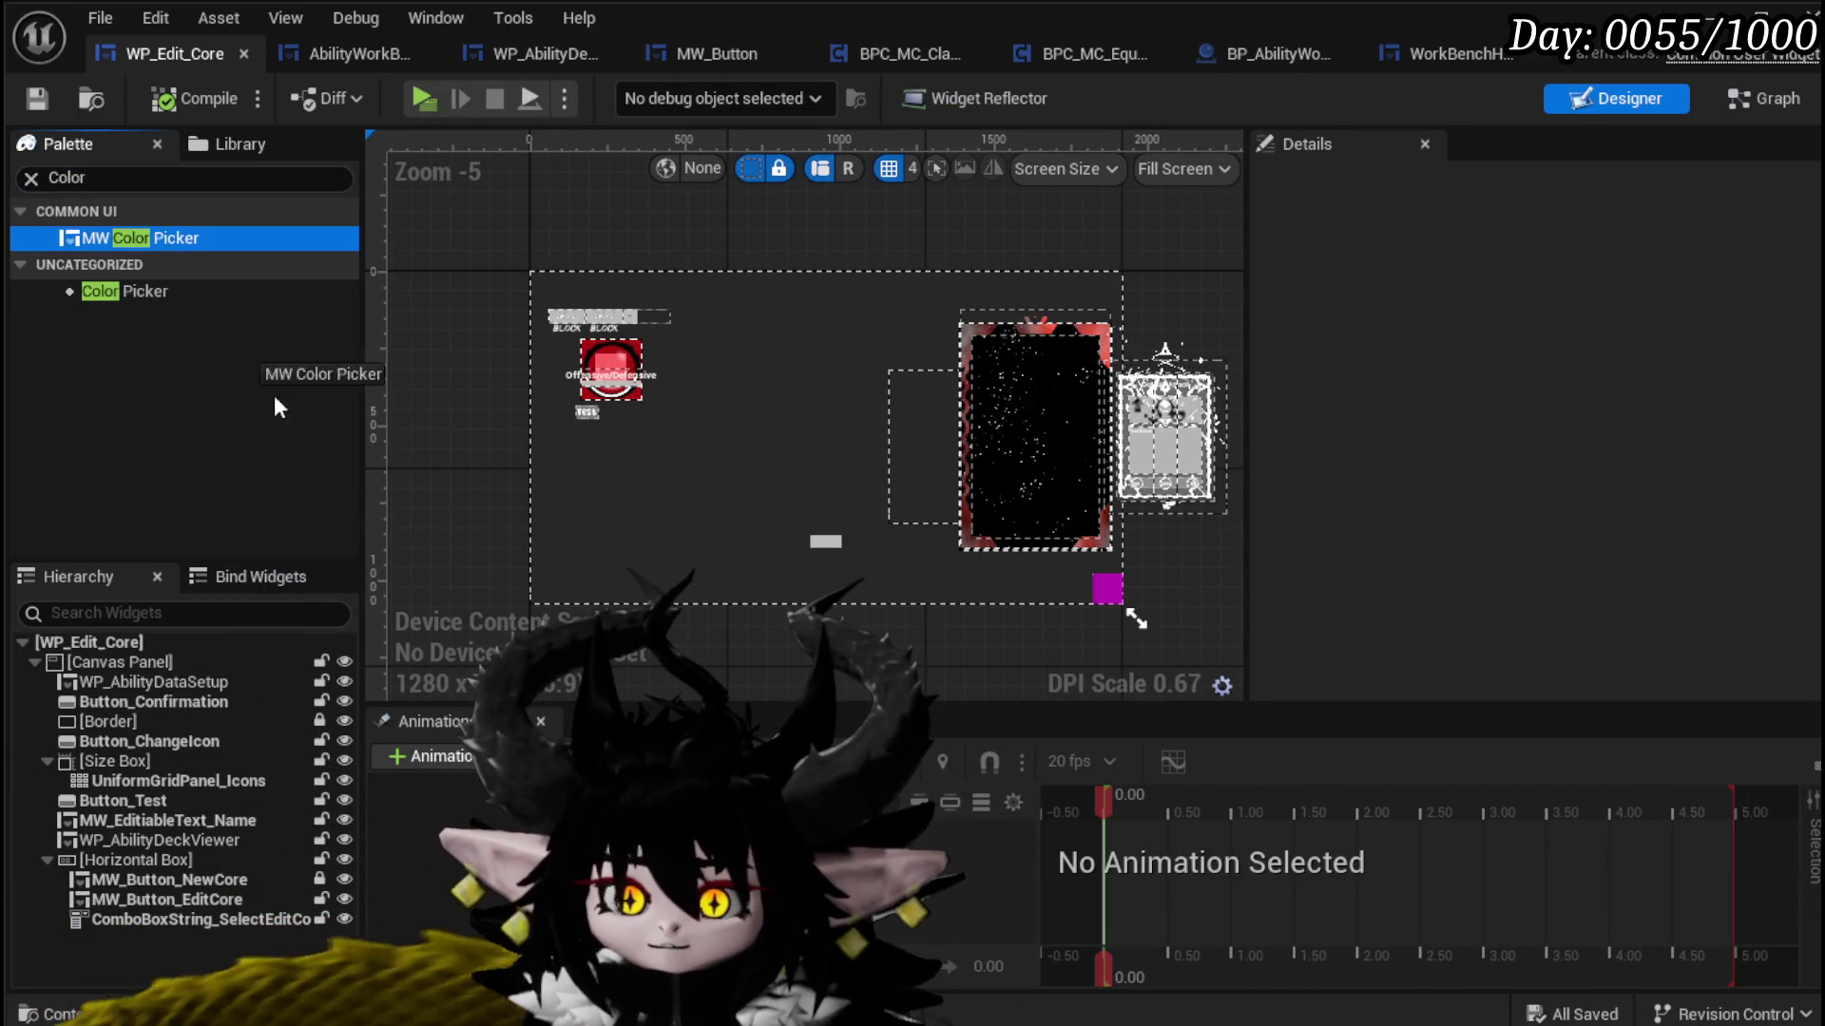
mouse_move(678, 397)
left_mouse_down()
mouse_move(727, 276)
mouse_move(818, 352)
mouse_move(42, 725)
mouse_move(75, 666)
left_mouse_up()
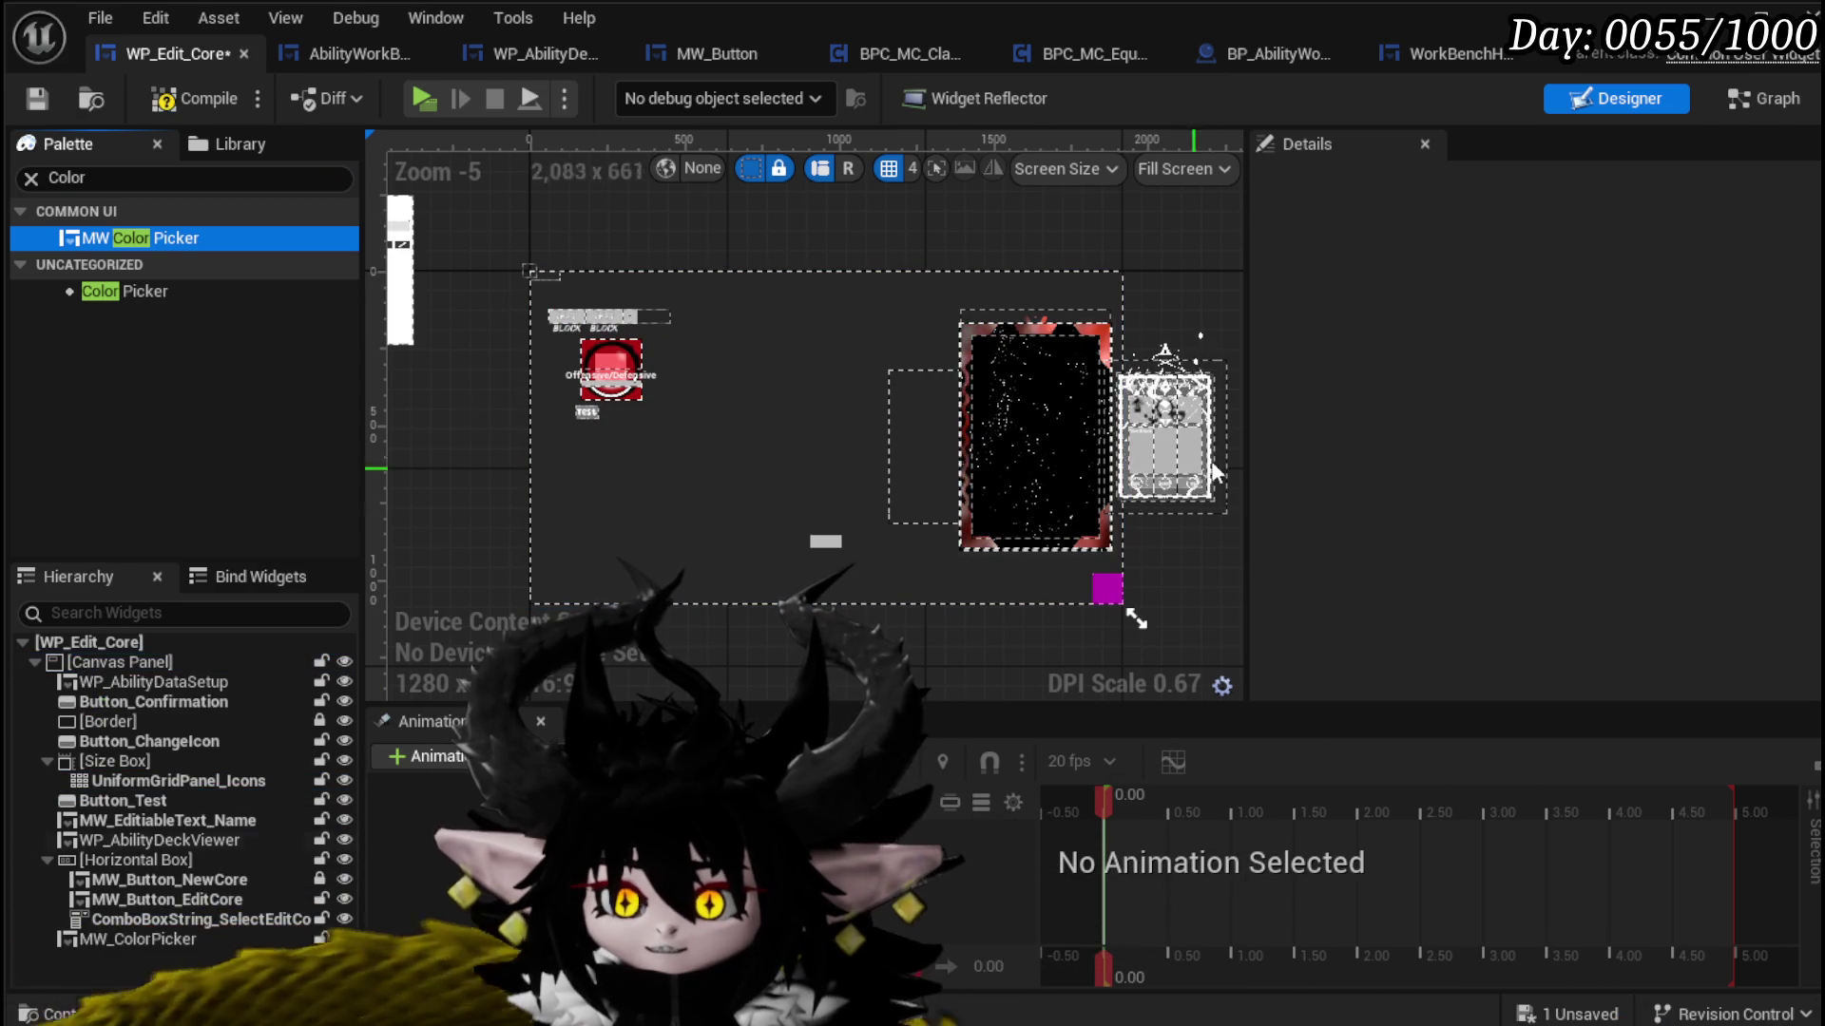
scroll(651, 249, "down", 1)
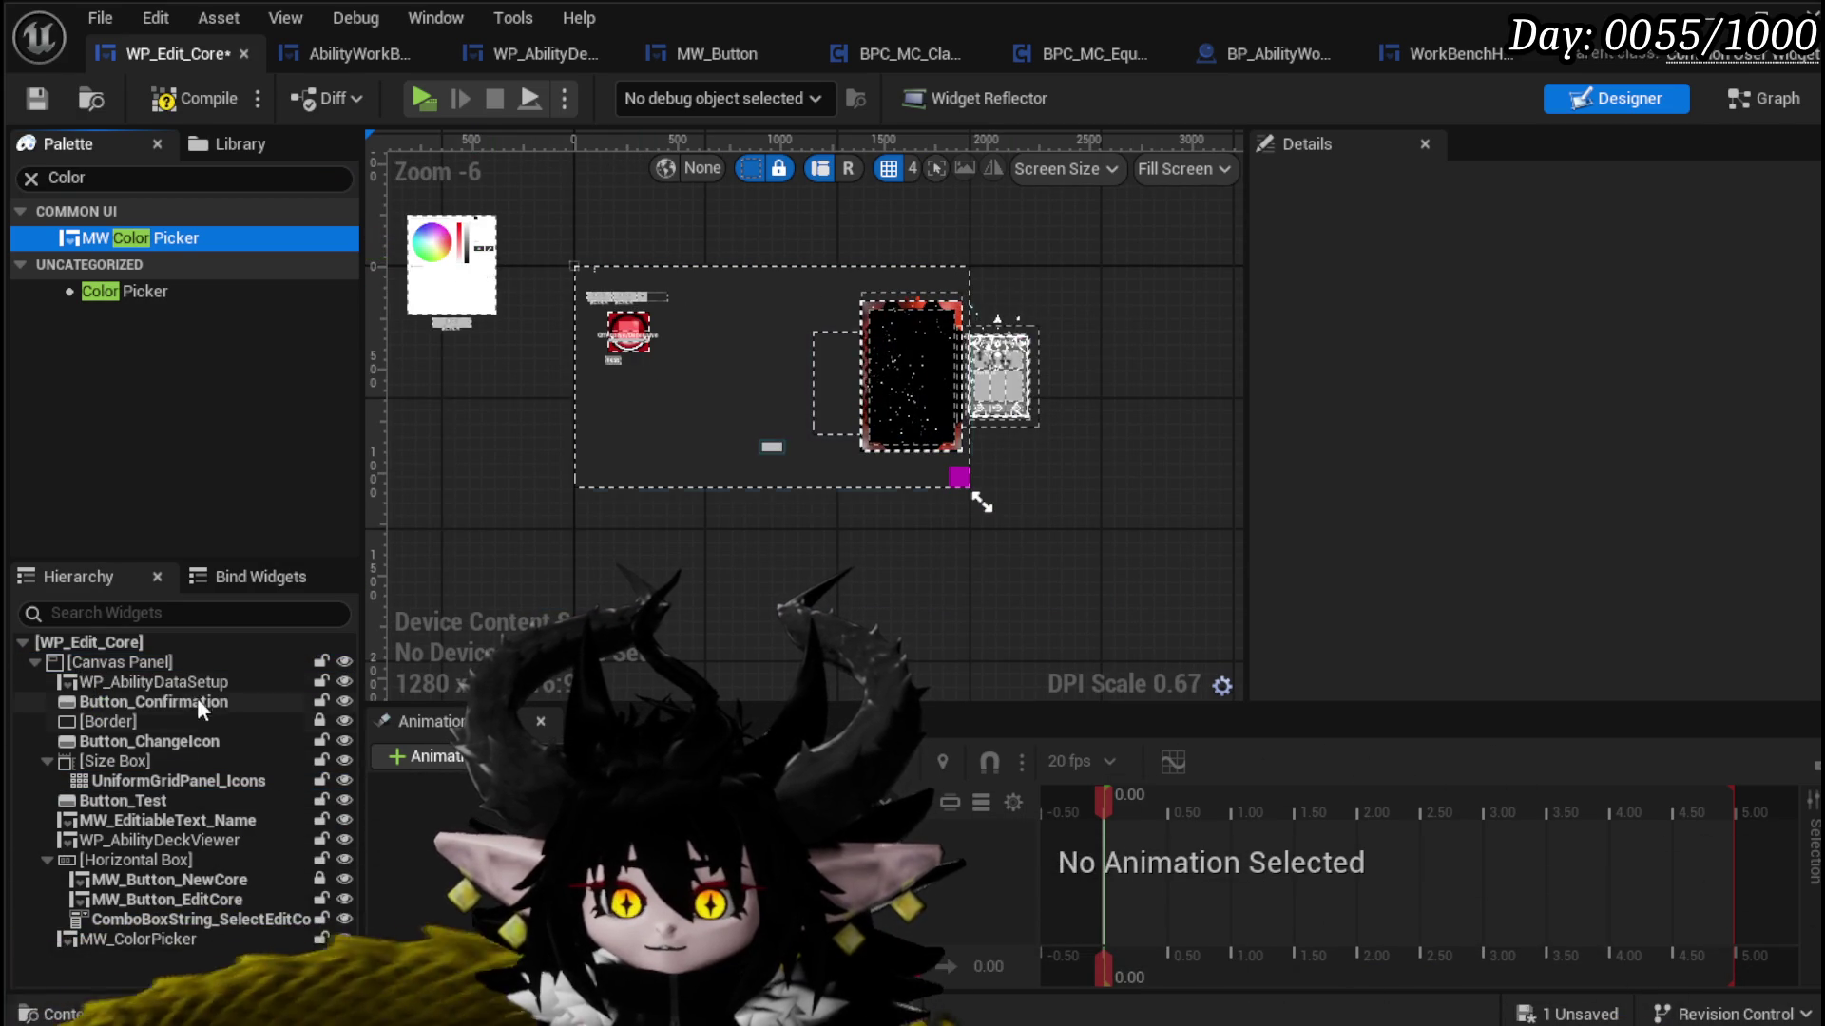
Step: Set MW_ColorPicker's anchor preset to stretch it across the whole canvas
left_click(181, 666)
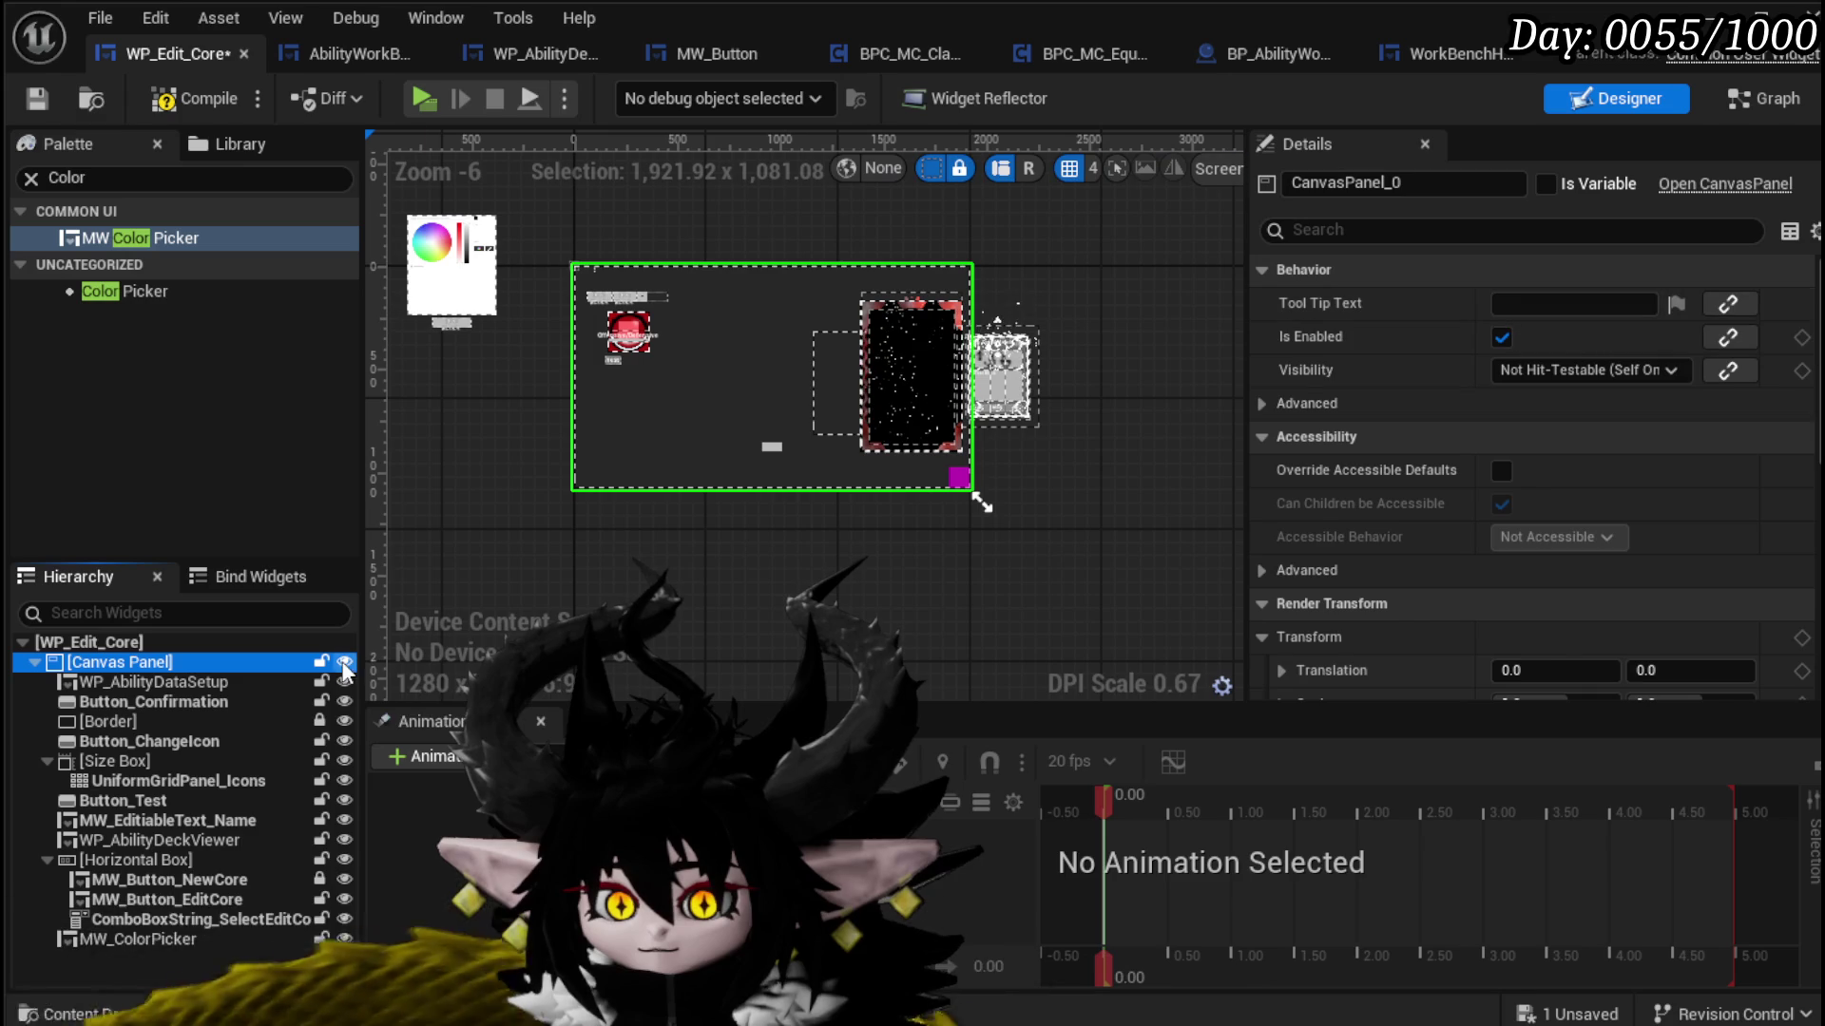
left_click(190, 939)
left_click(1566, 304)
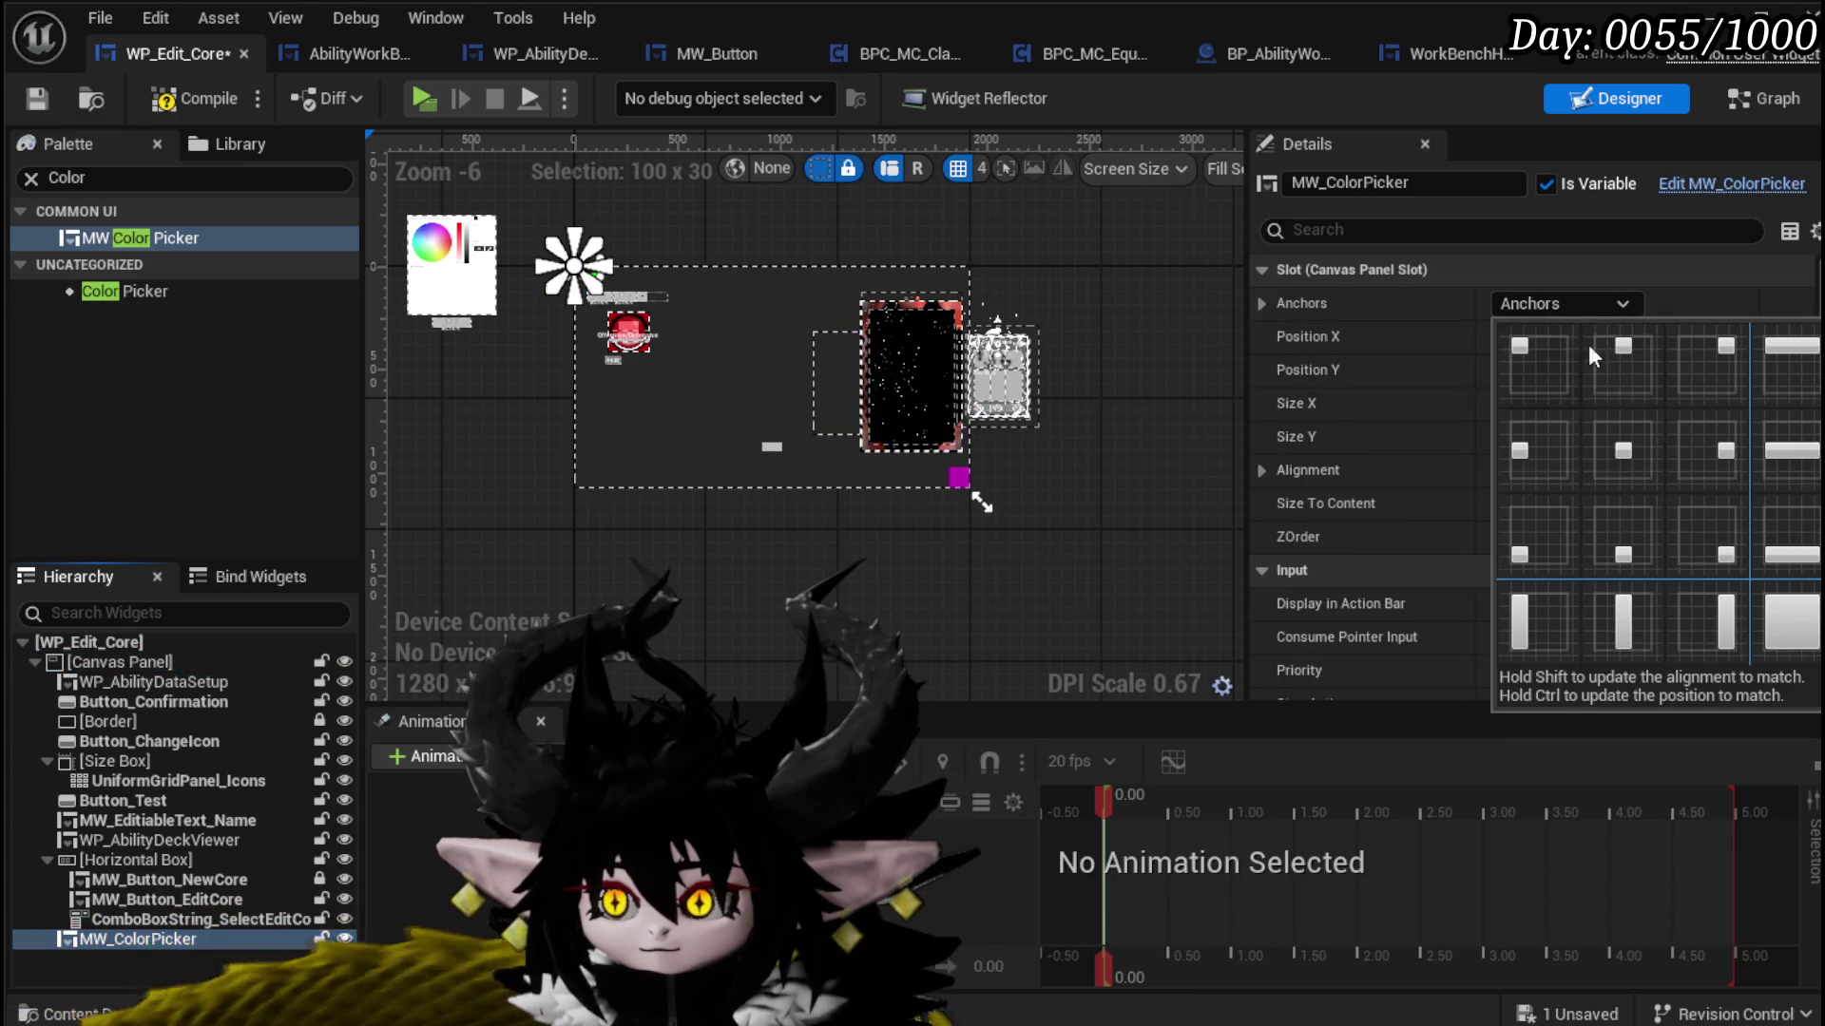
left_click(1774, 639, "ctrl")
scroll(624, 325, "up", 4)
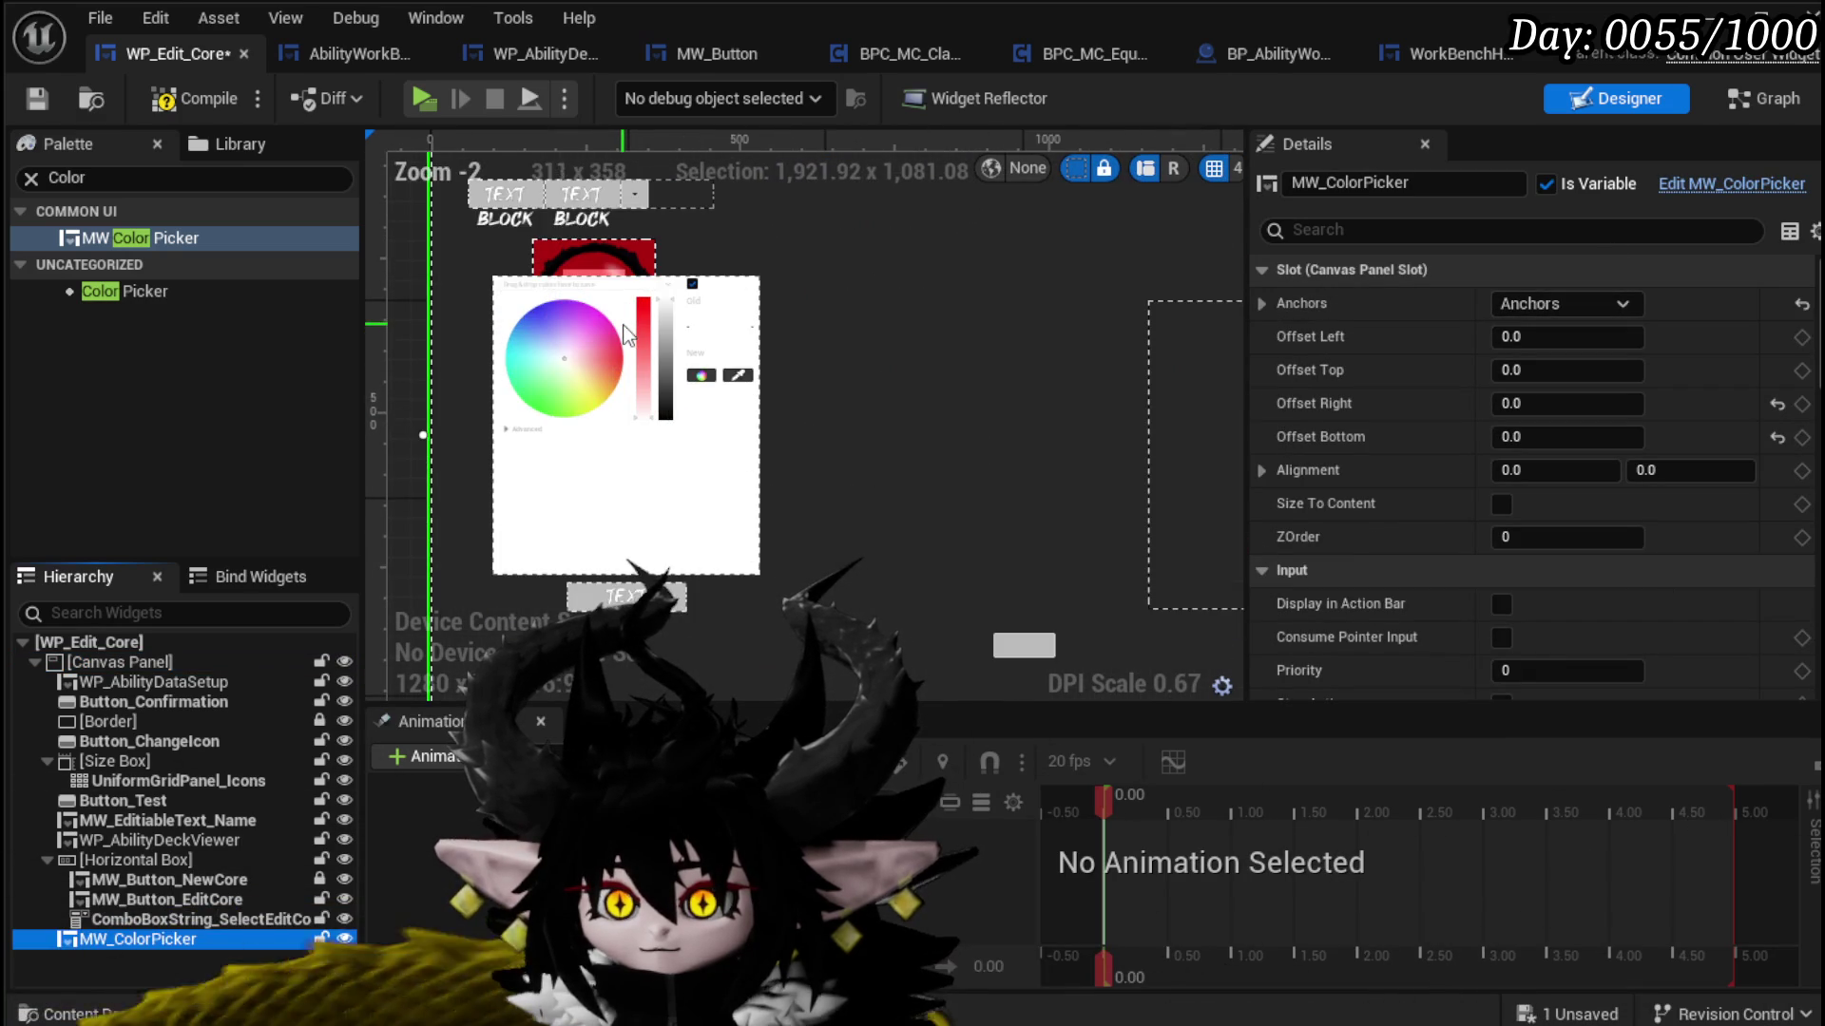
scroll(627, 335, "down", 1)
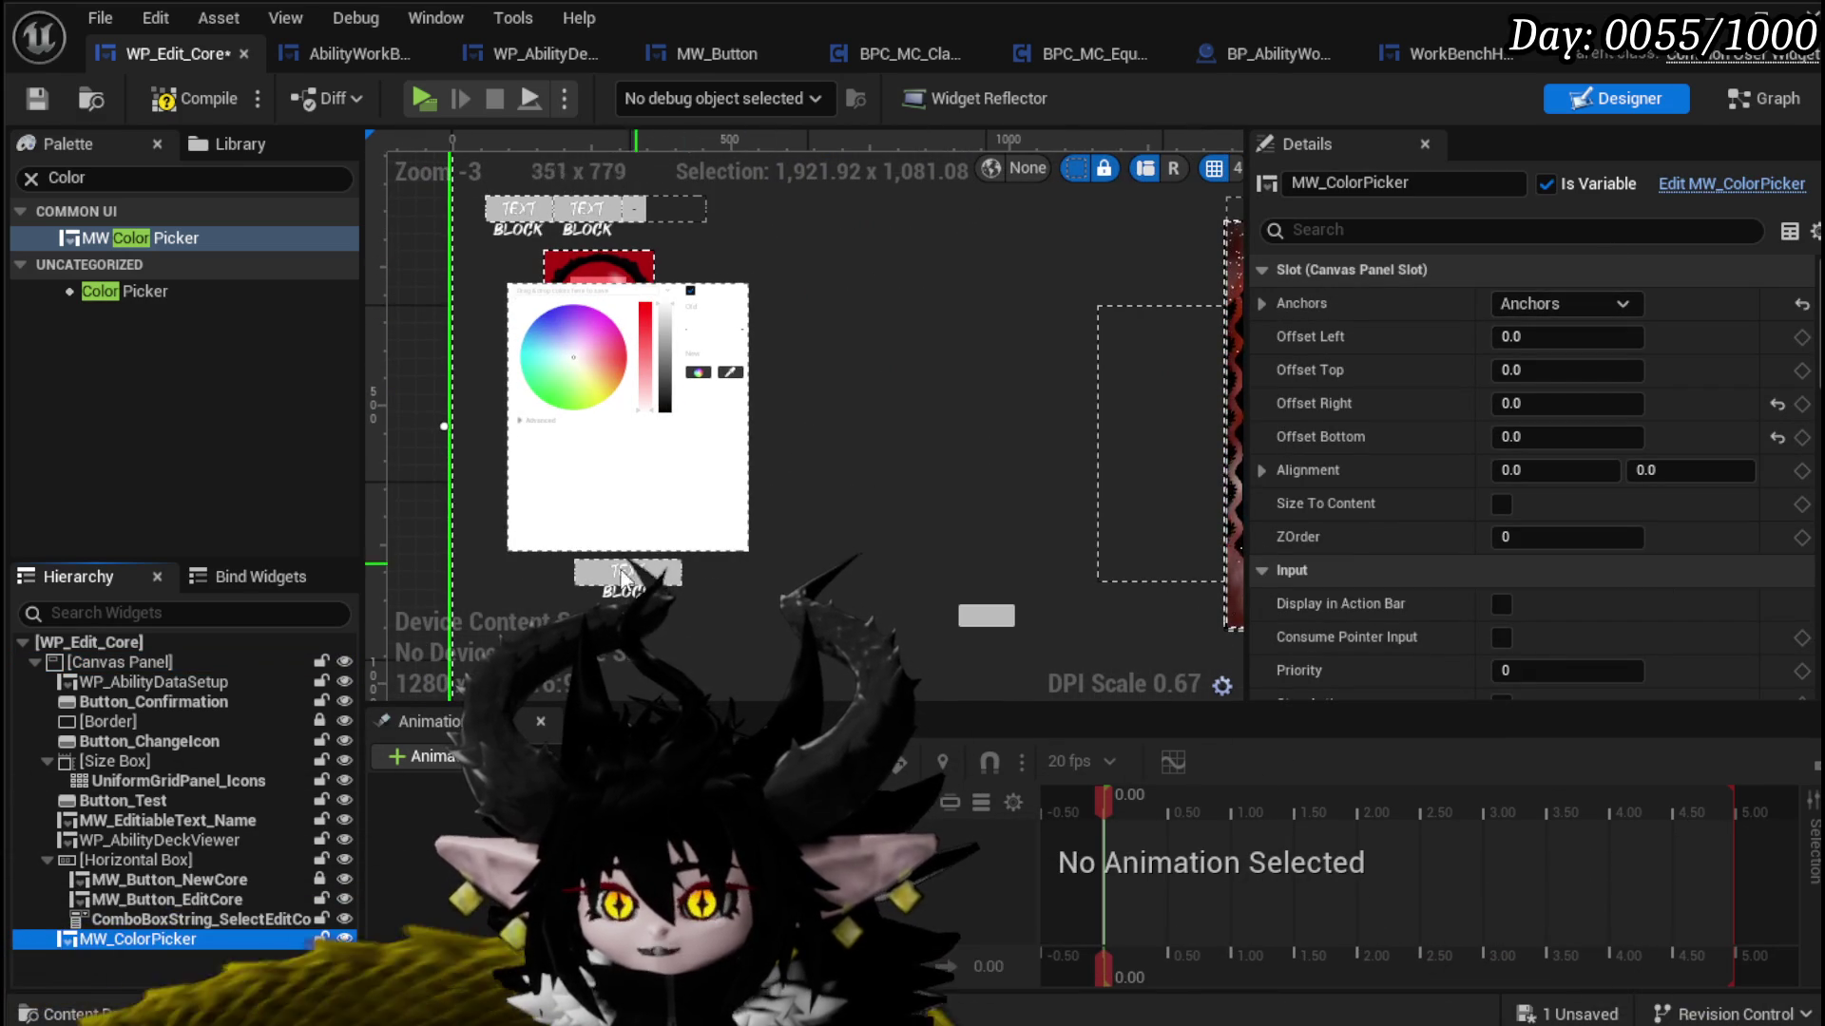
scroll(639, 321, "down", 2)
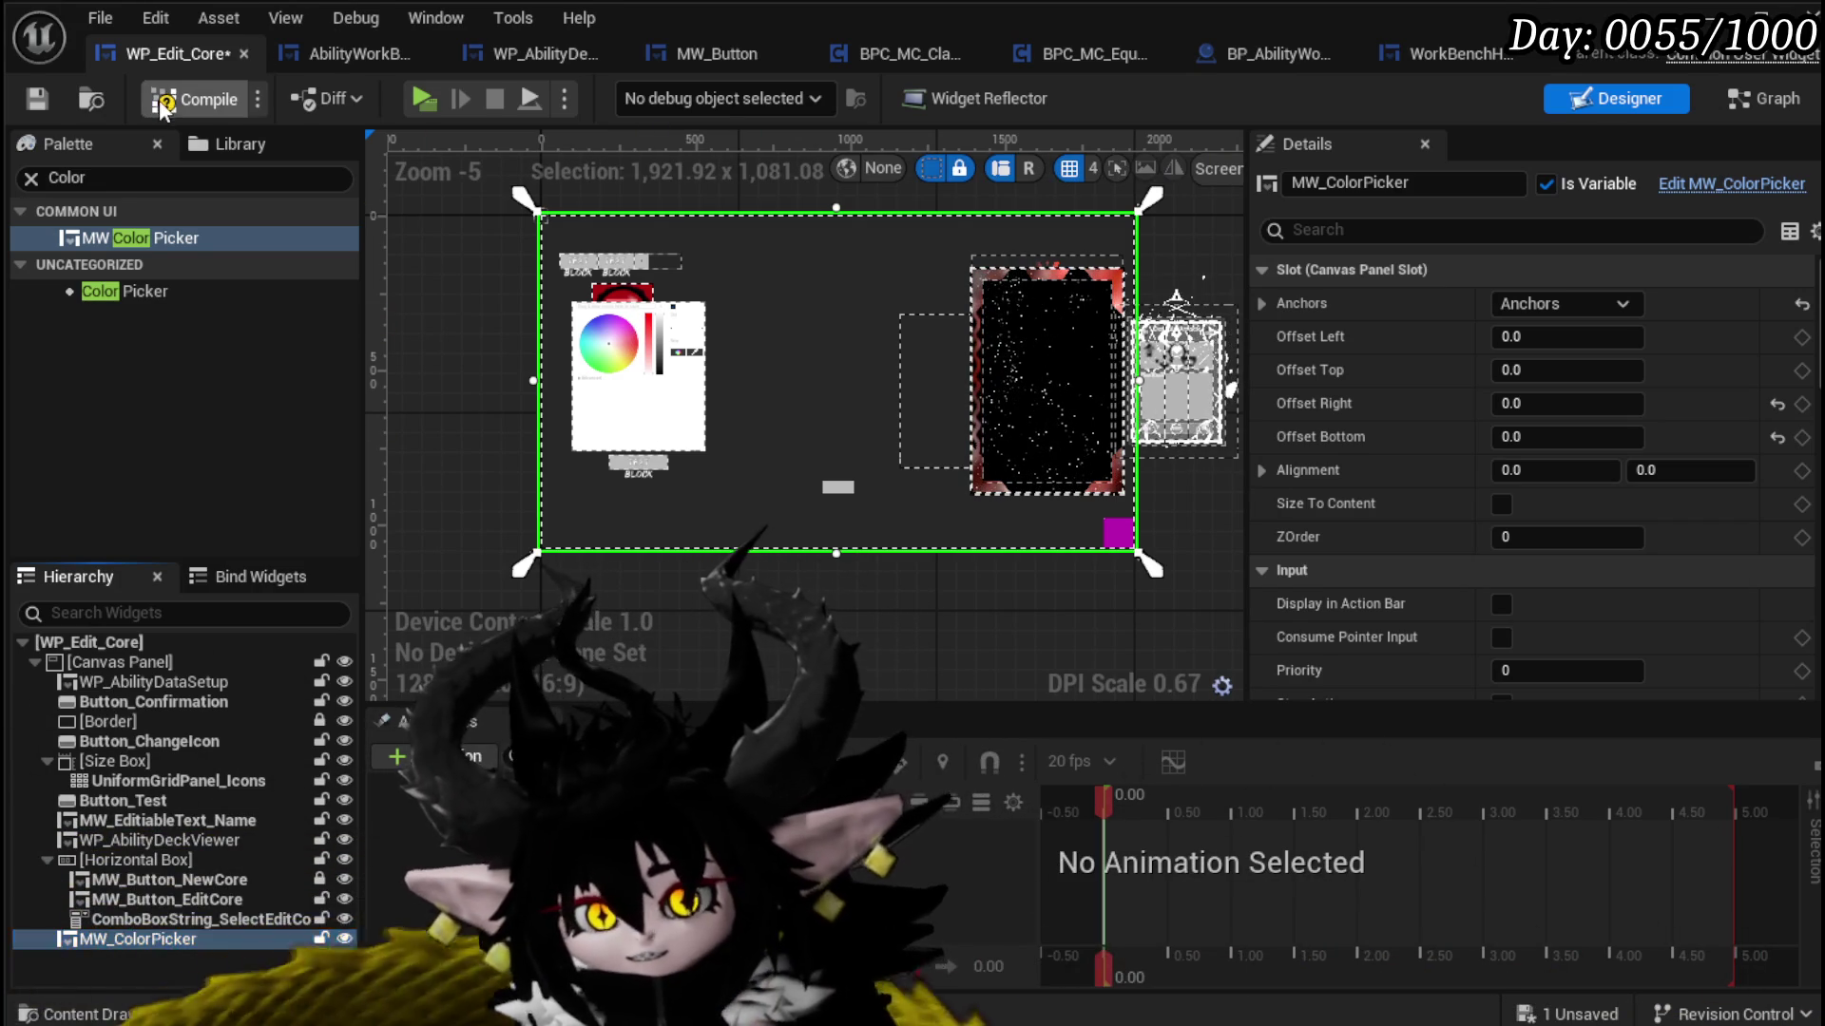
Step: Save, then move WP_AbilityDataSetup to top centre with the Test text beneath its icon
left_click(38, 99)
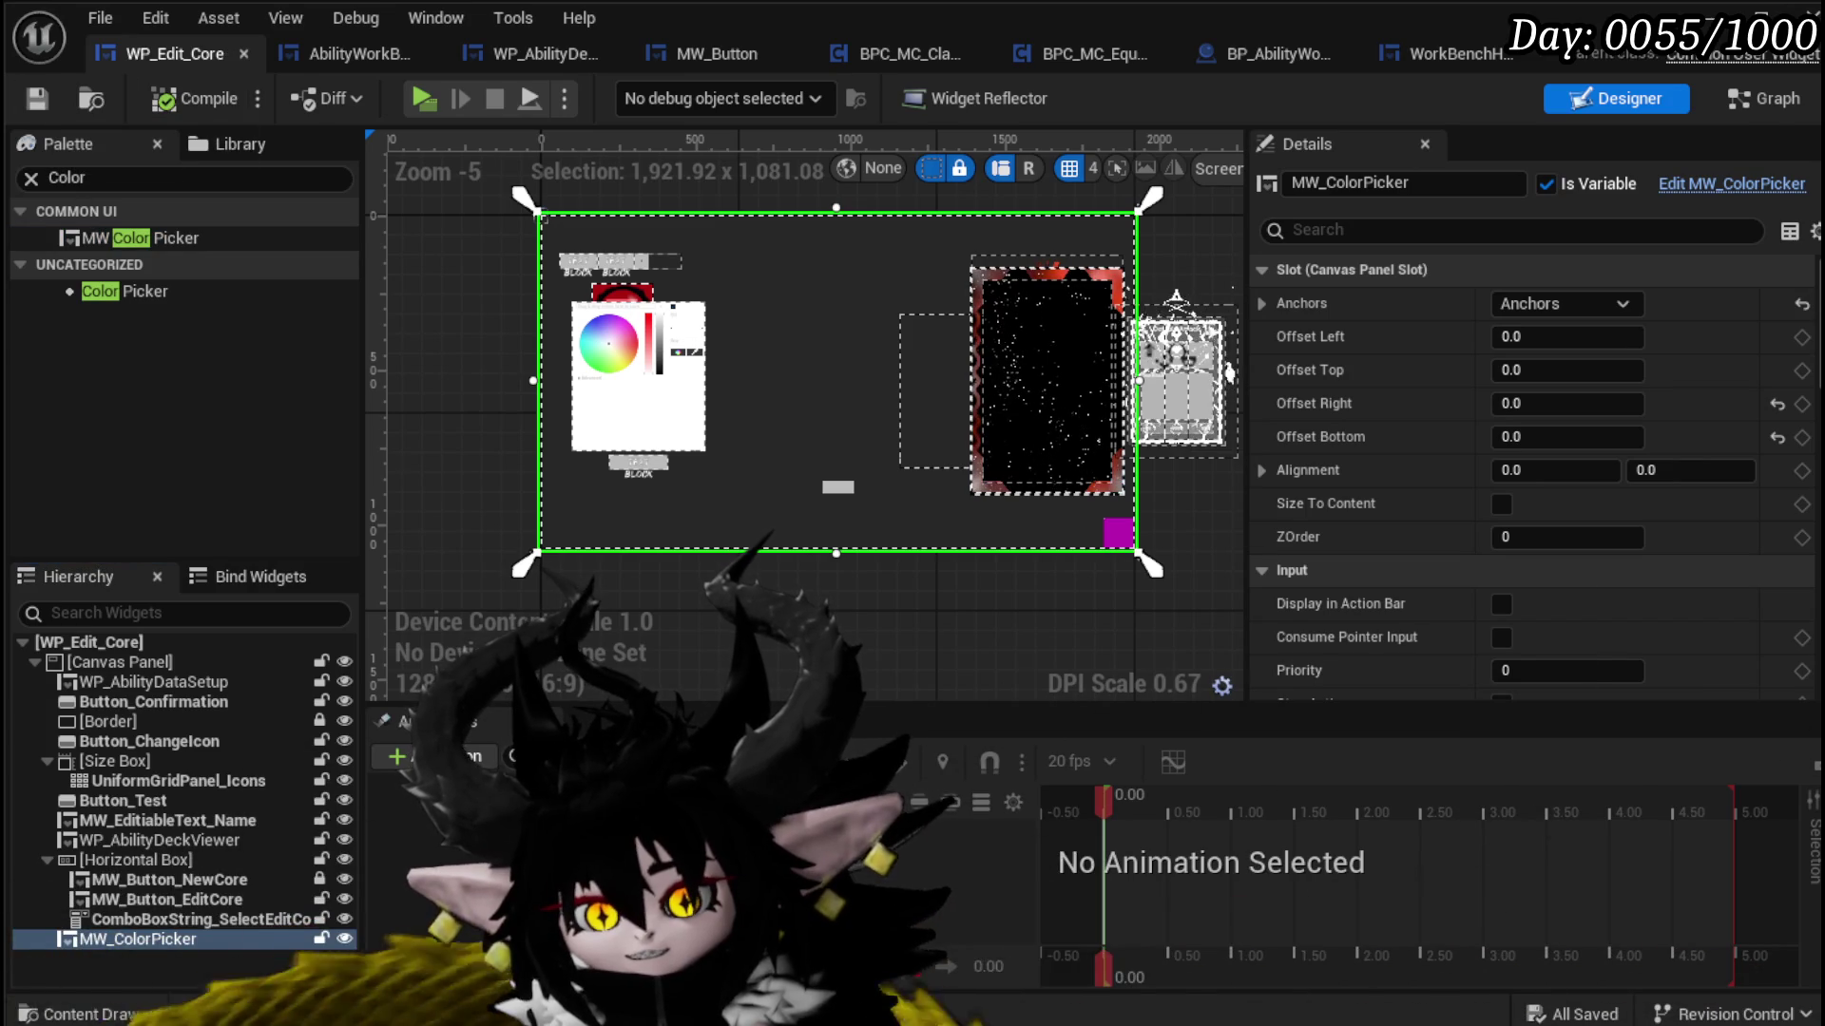
scroll(627, 314, "up", 1)
left_click(661, 317)
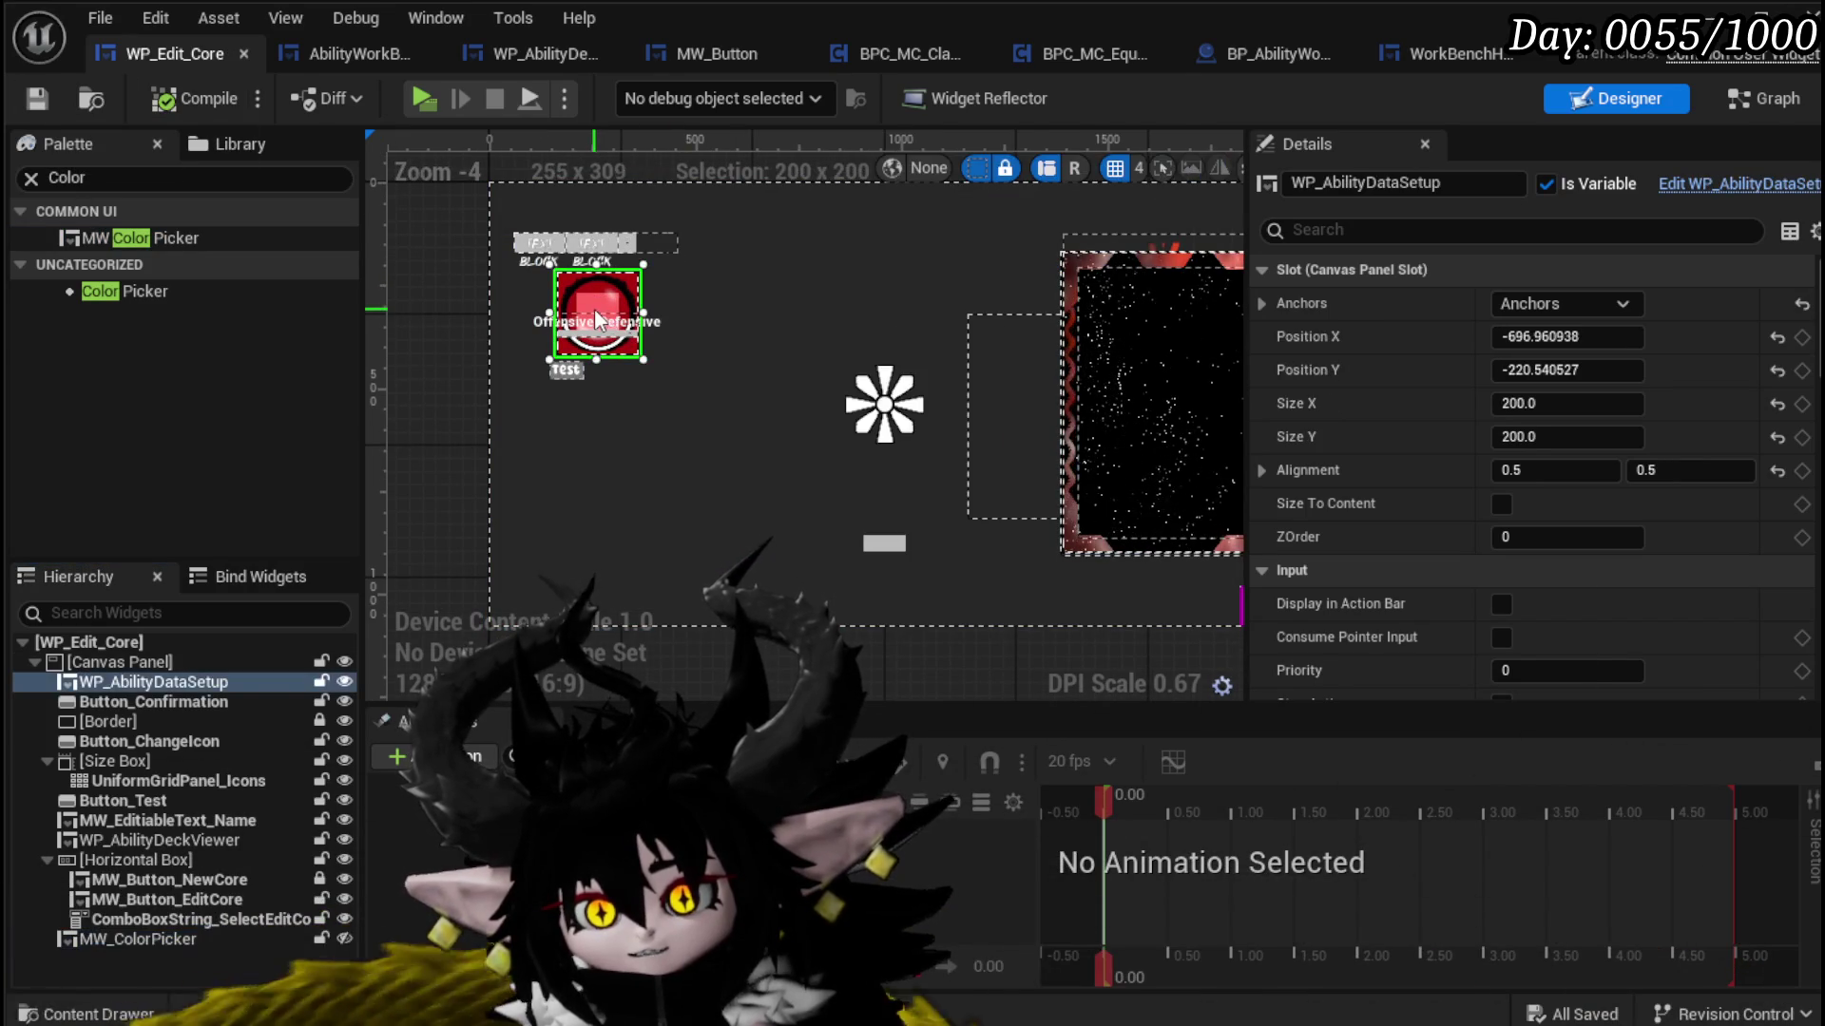
left_click_drag(687, 322, 878, 283)
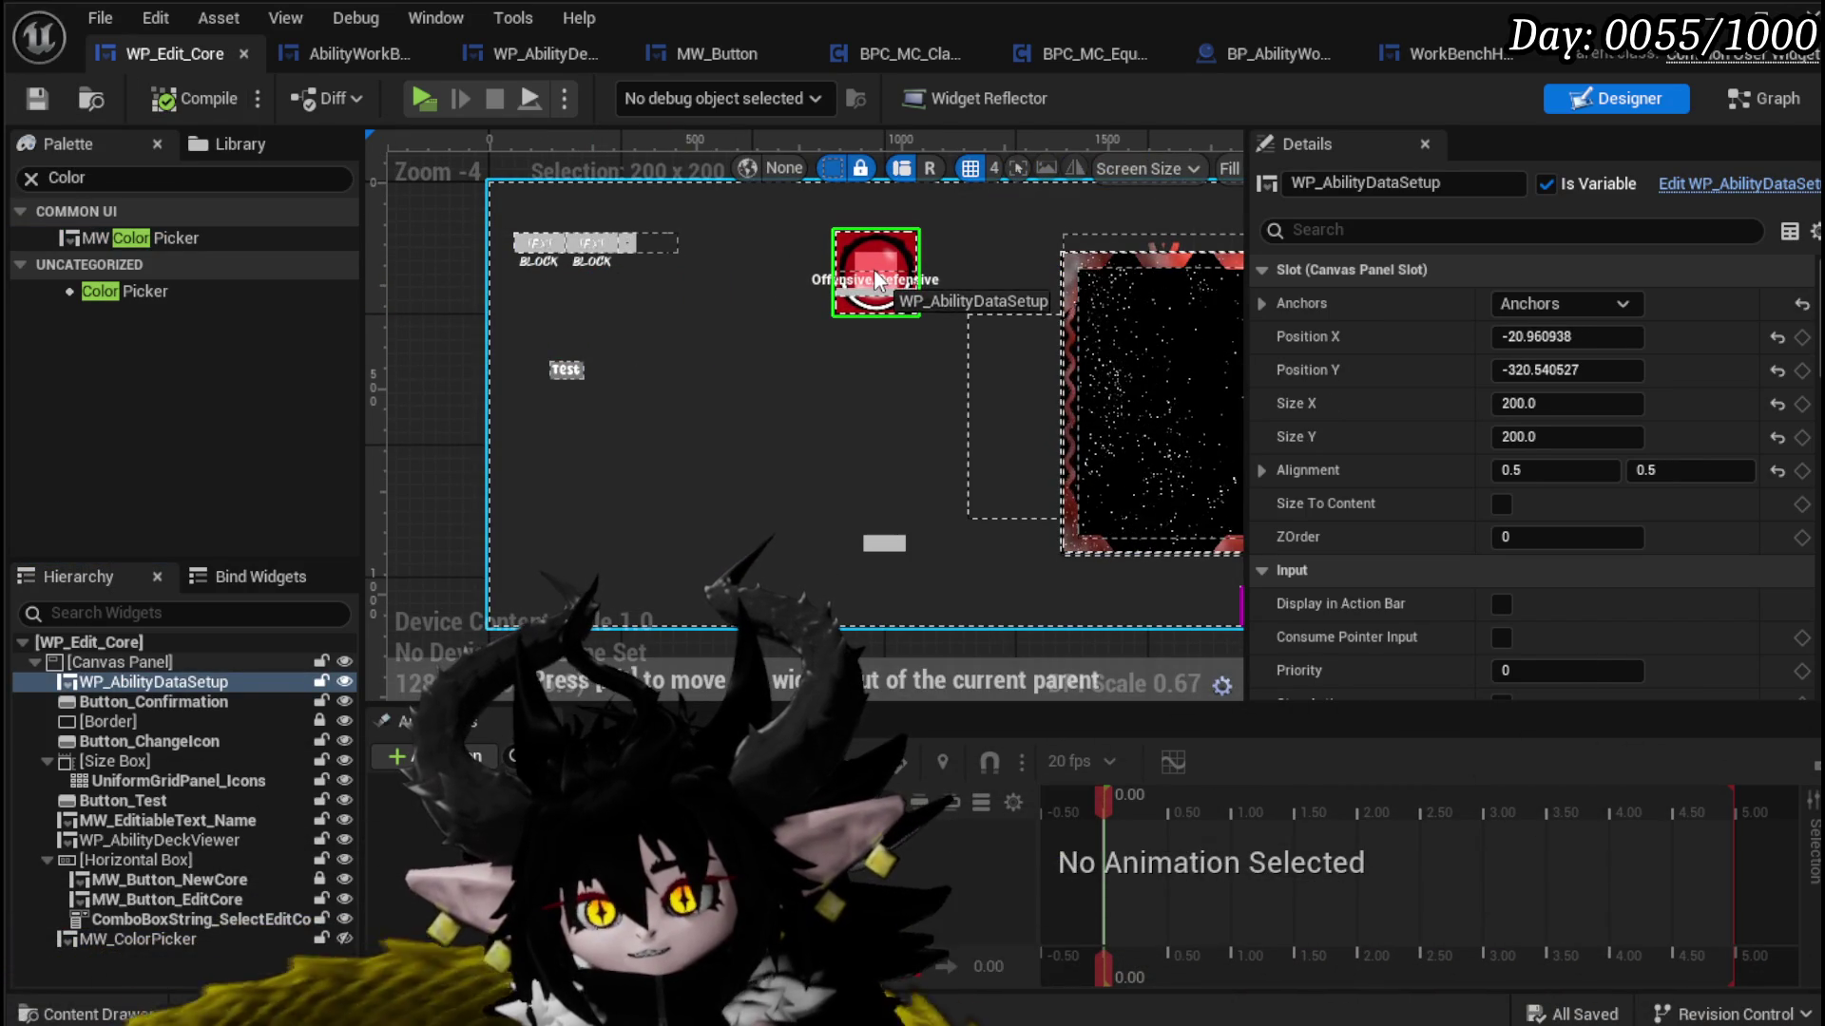
left_click(554, 369)
mouse_move(554, 376)
left_mouse_down()
mouse_move(850, 329)
mouse_move(908, 269)
mouse_move(901, 251)
left_mouse_up()
left_click_drag(867, 329, 873, 312)
Step: Give the Test text Position X 0 and alignment 0.5 to centre it
scroll(860, 332, "up", 4)
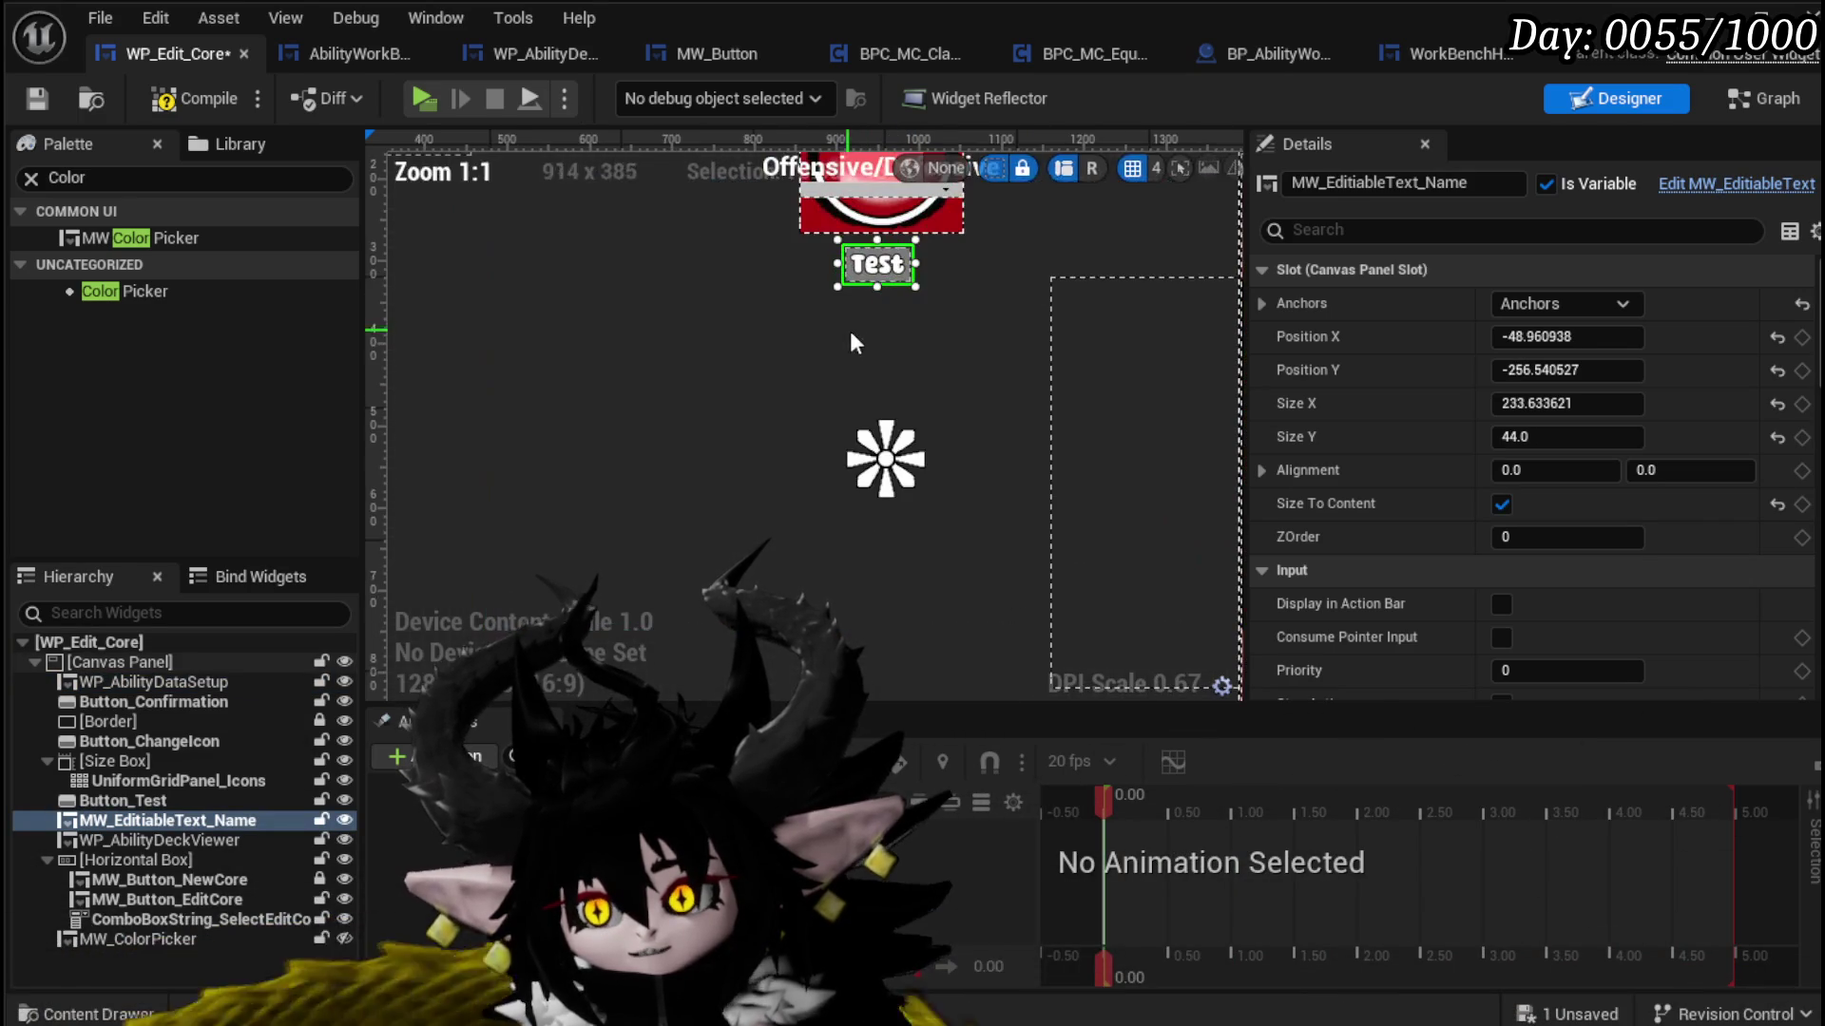
left_click(1649, 469)
type("0.5")
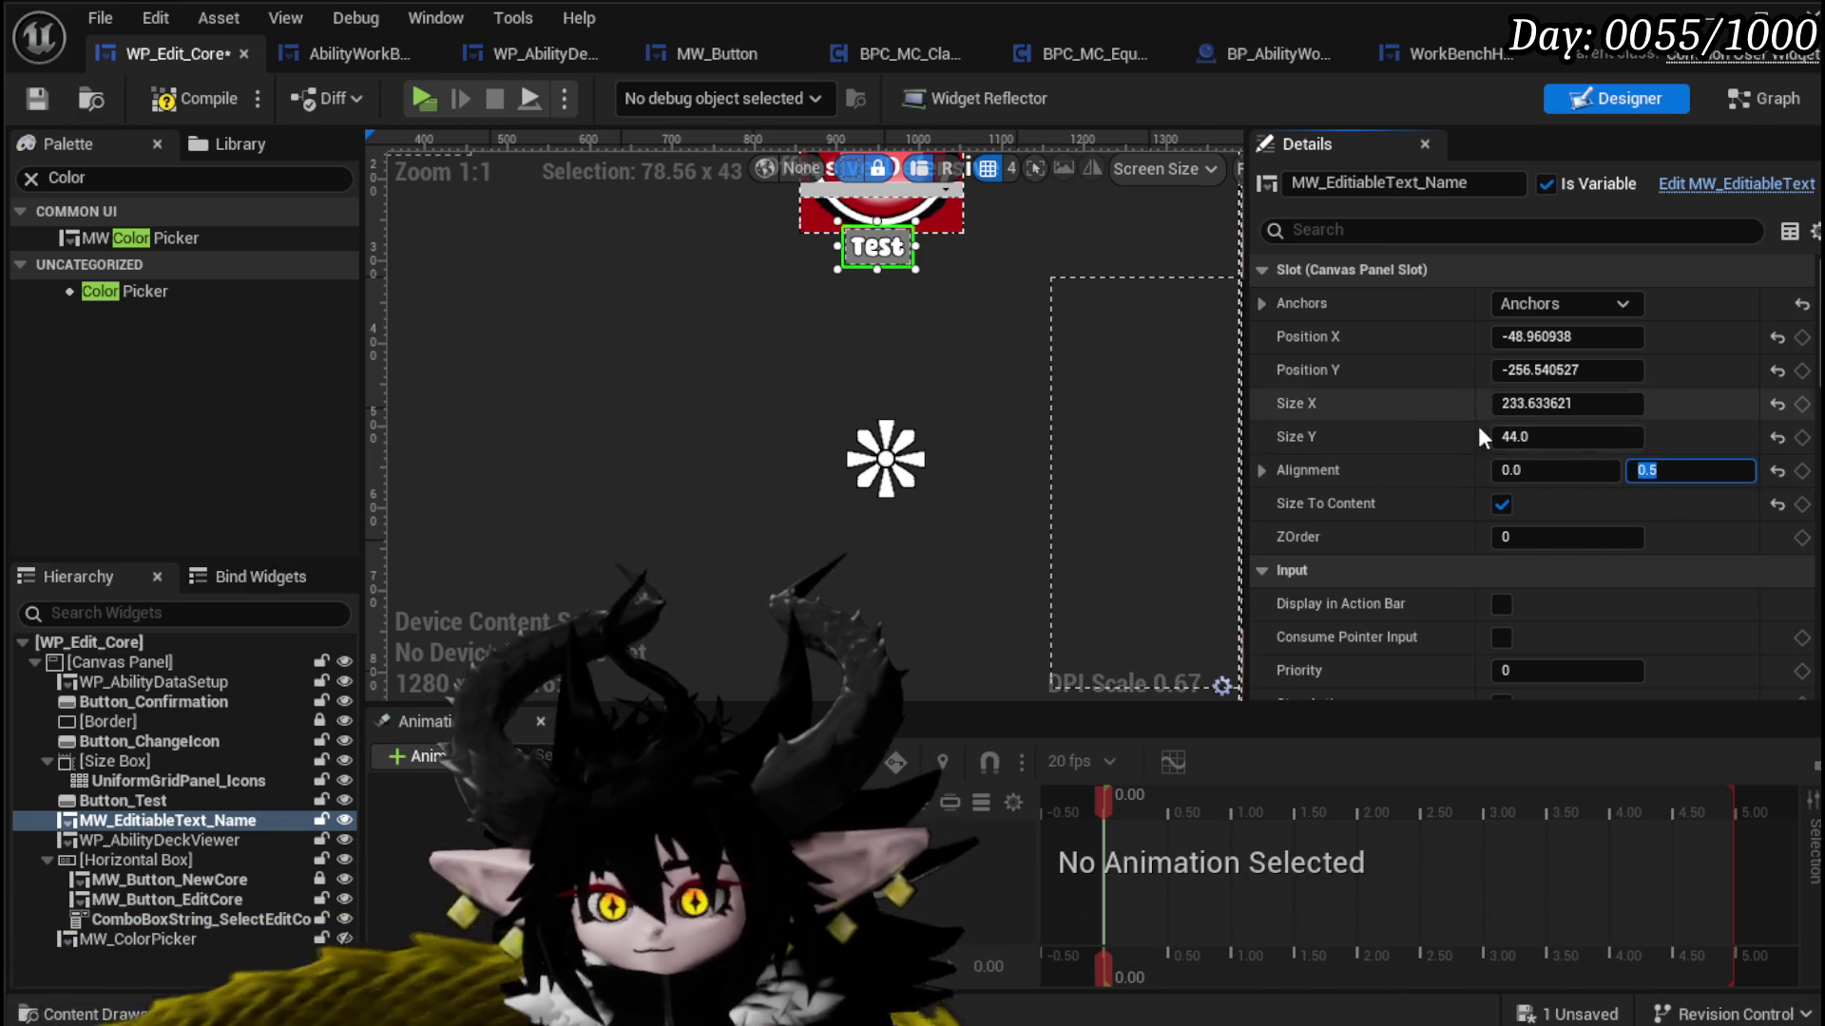
left_click(1581, 337)
type("0")
key("Return")
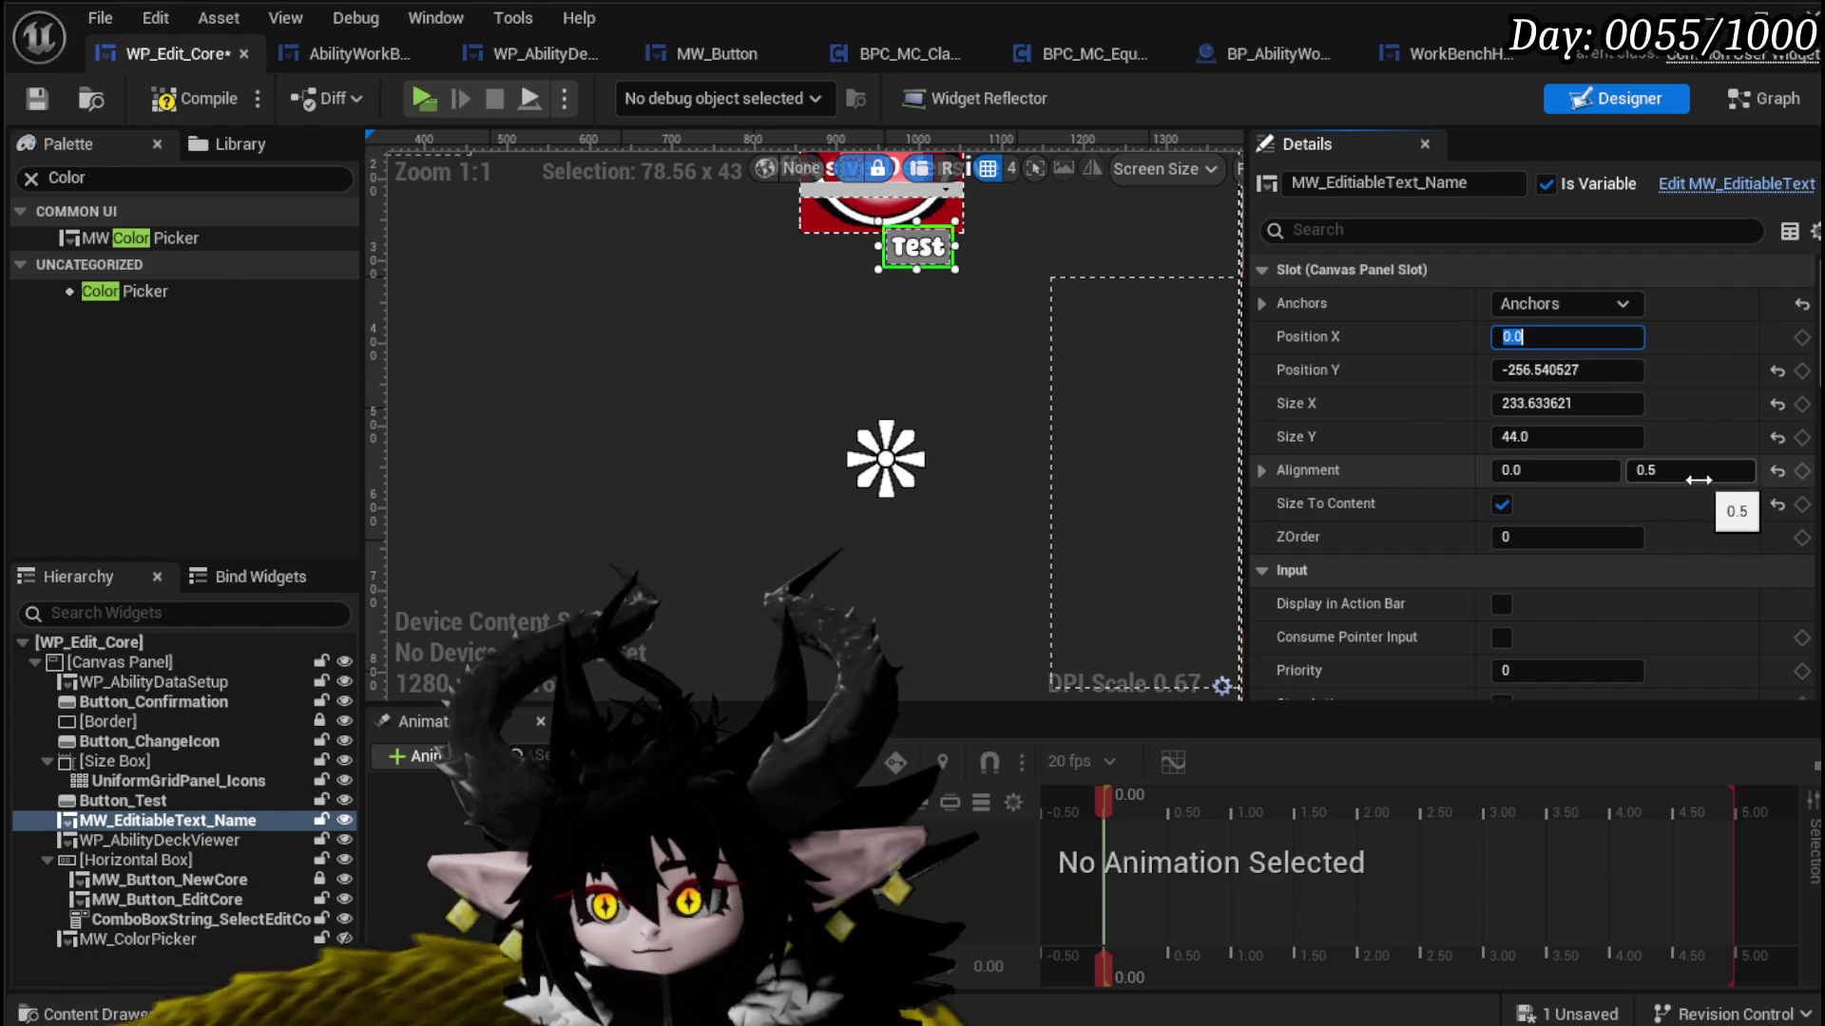
left_click(1516, 468)
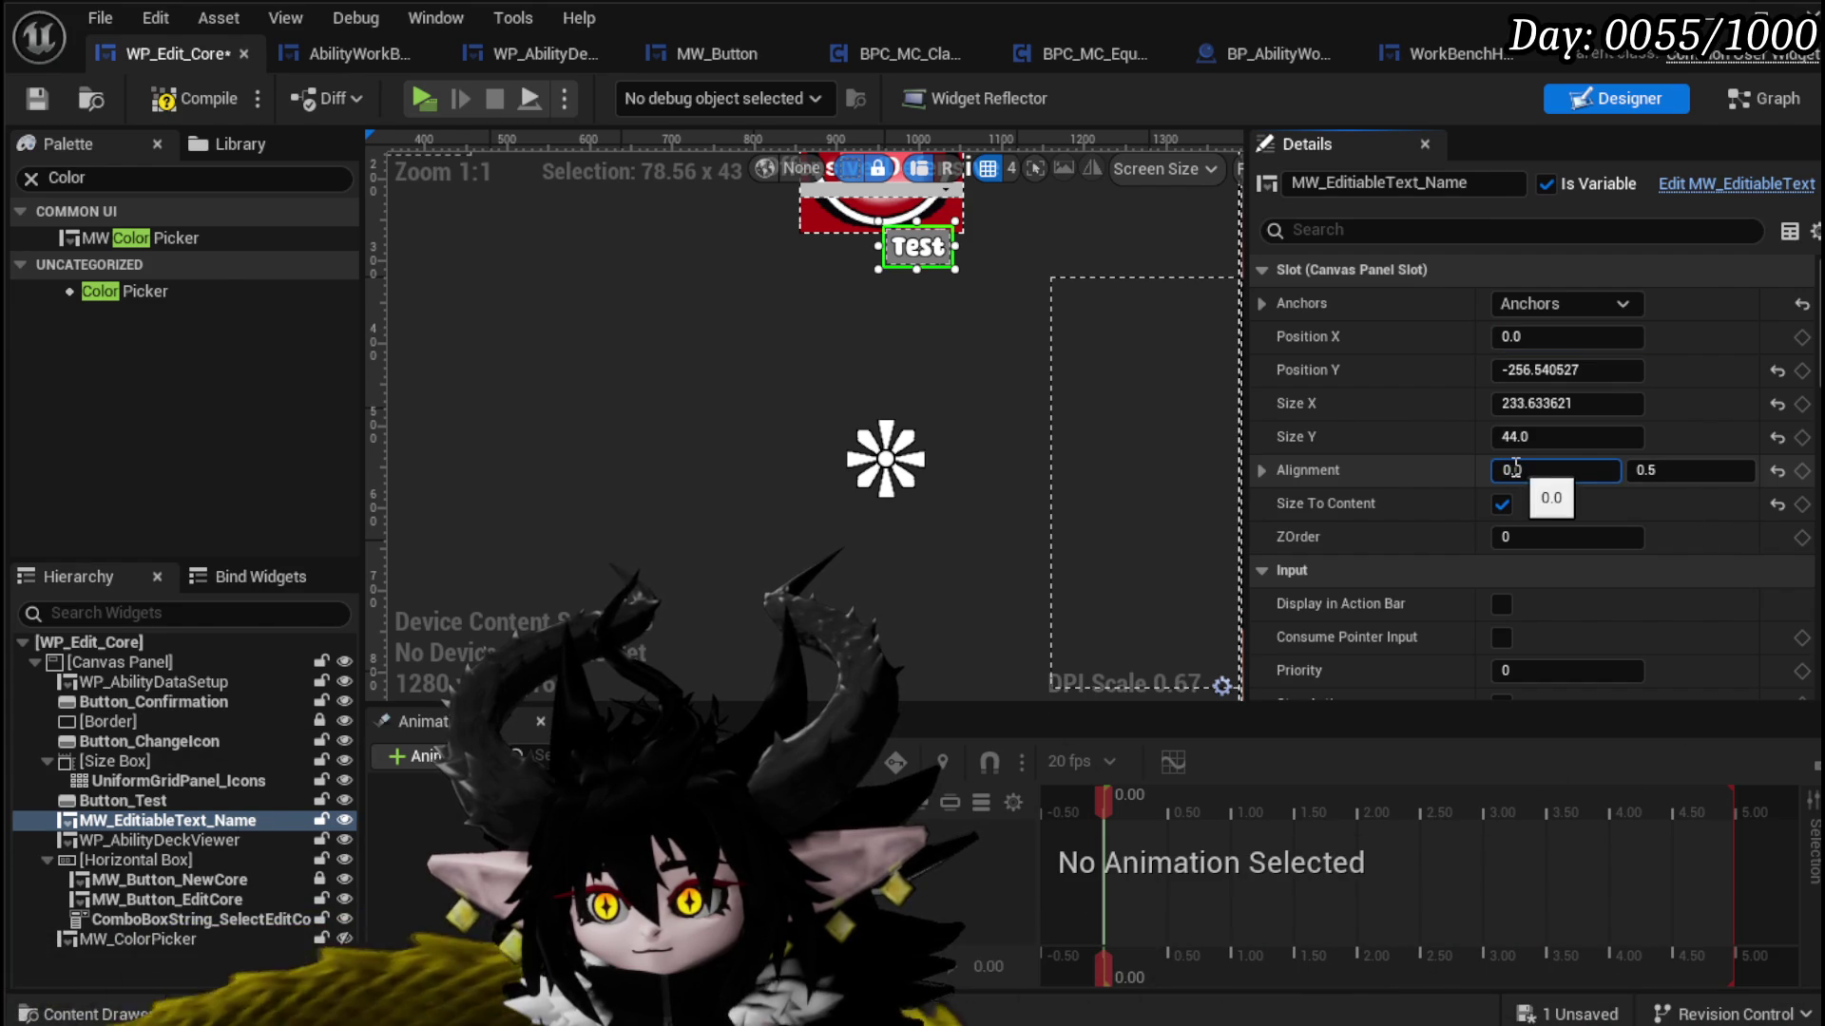
type("0.5")
key("Return")
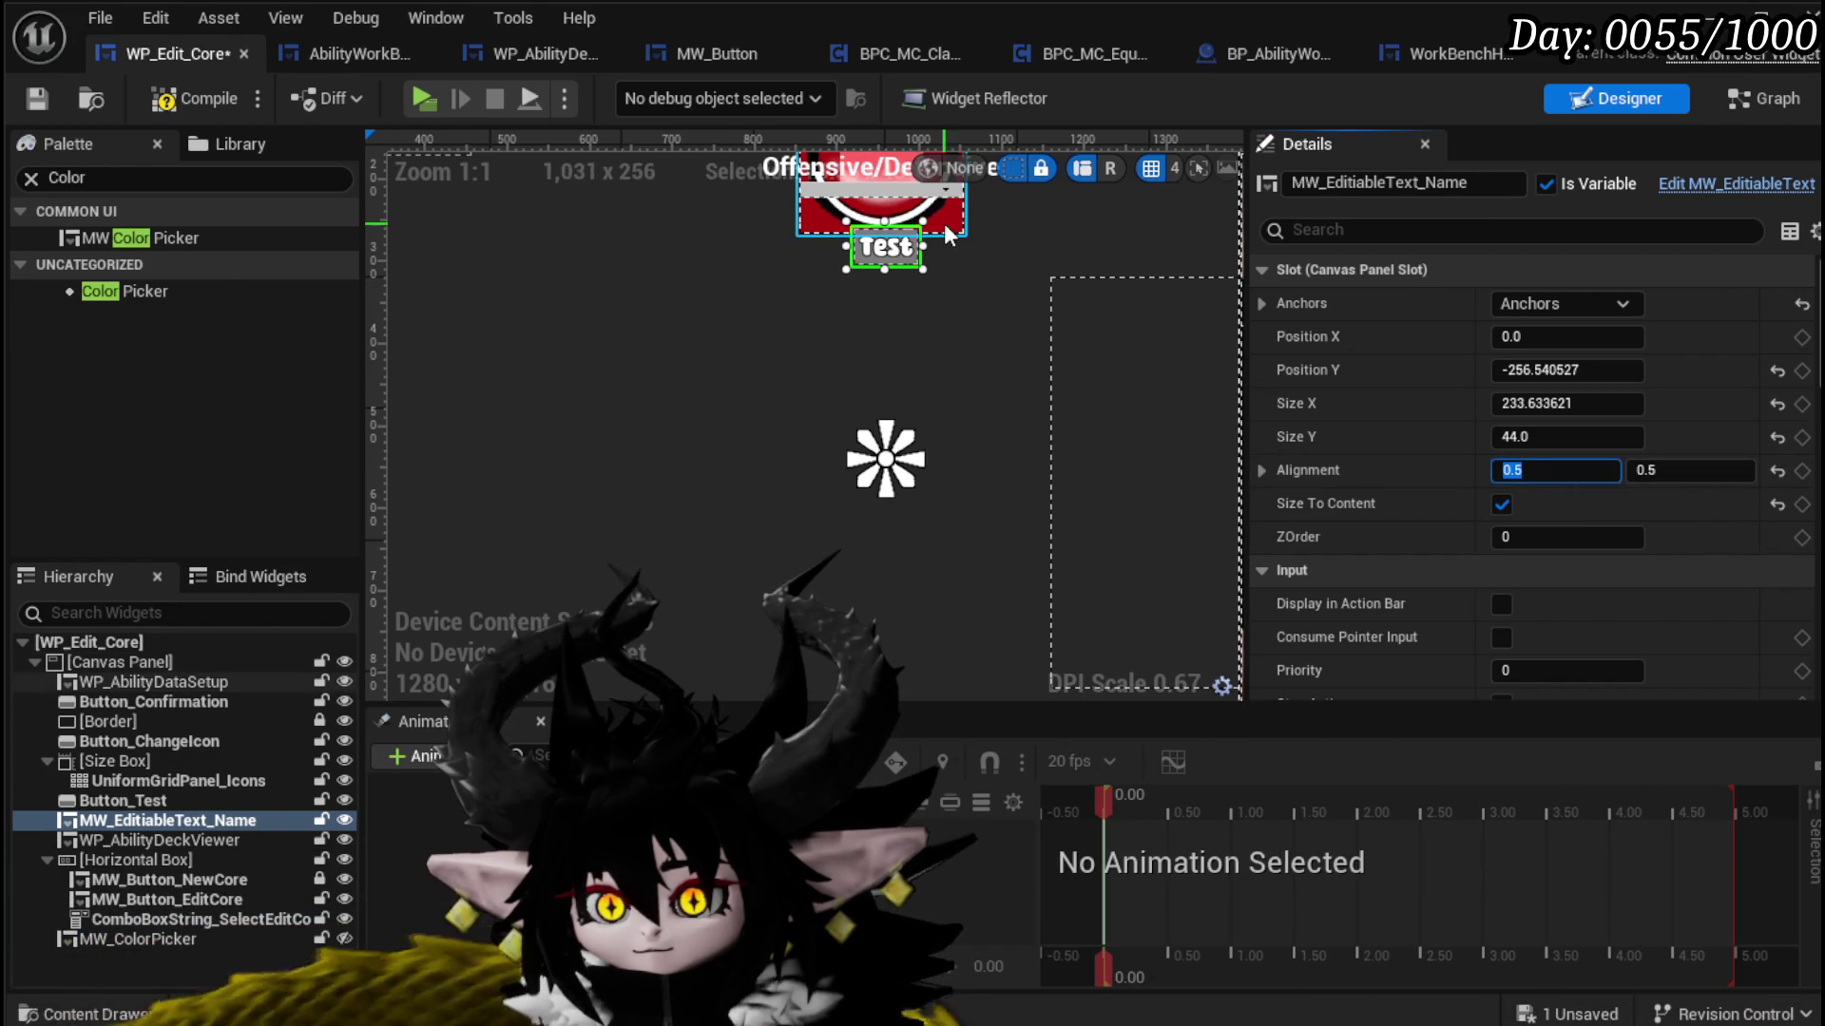
Step: Reposition the WP_AbilityDataSetup widget slightly higher and save the blueprint
left_click(946, 228)
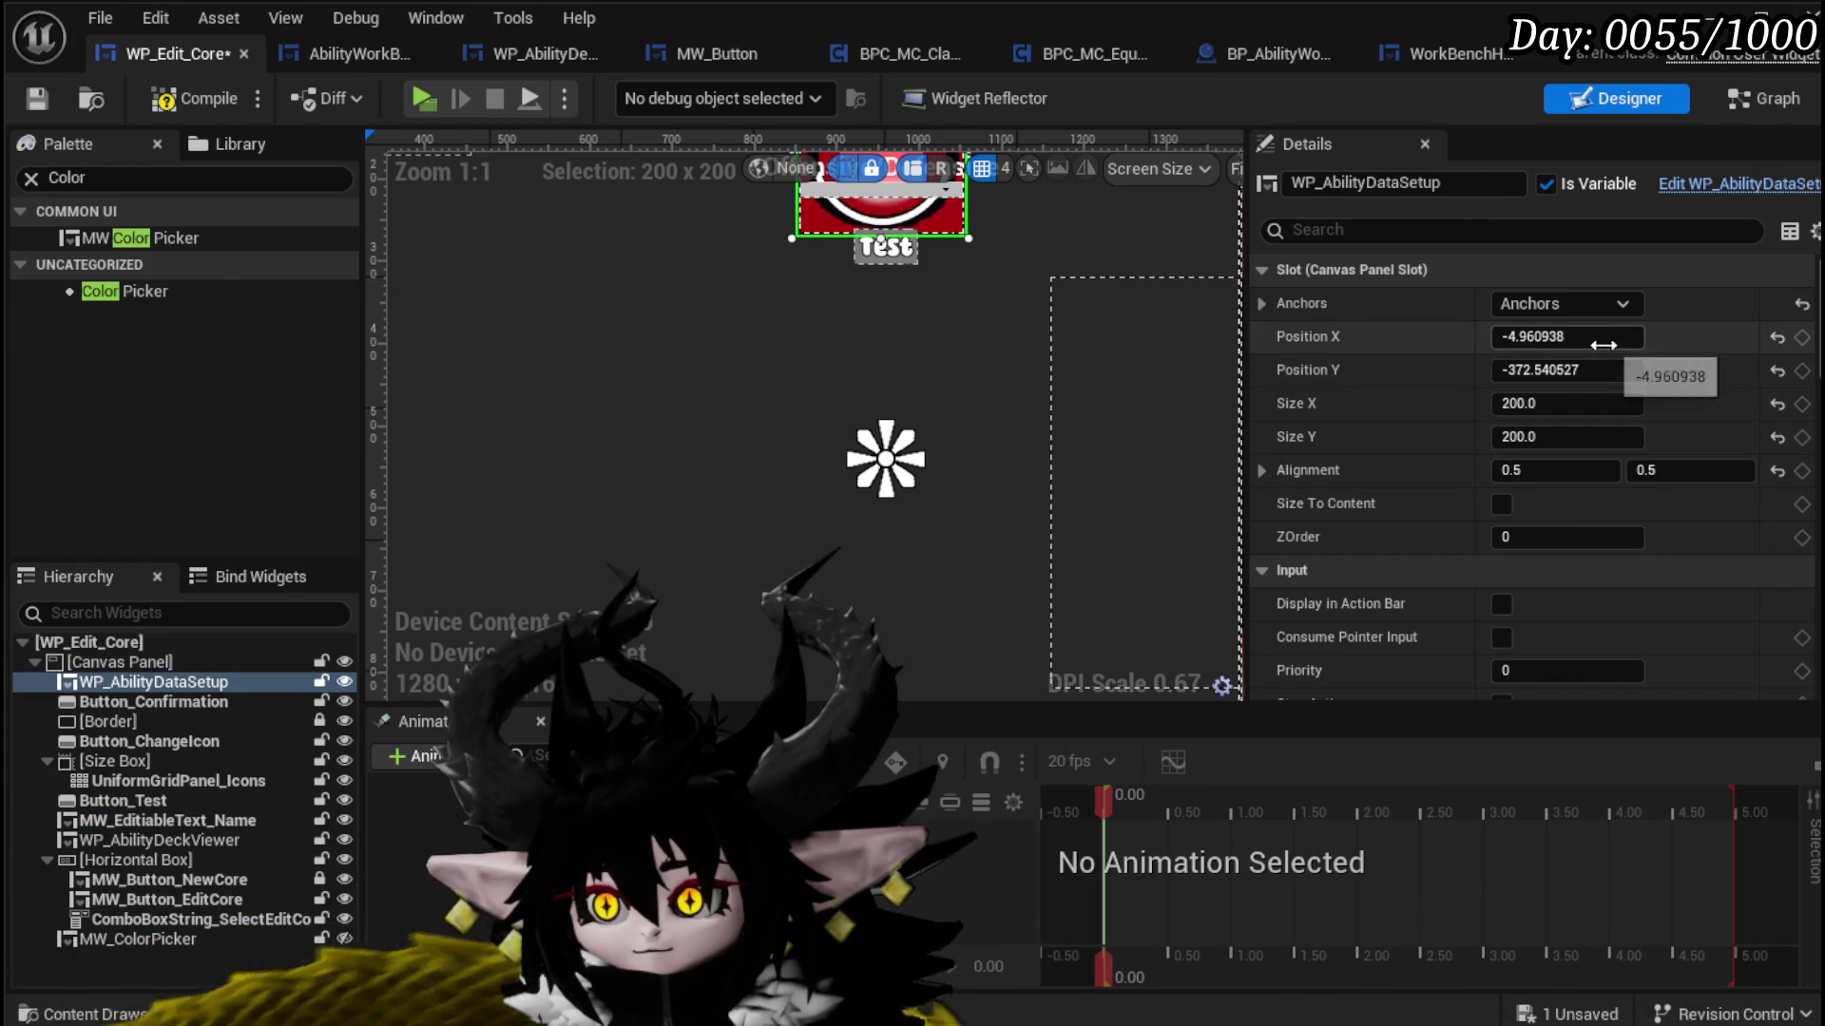
key("ctrl+z")
left_click_drag(935, 328, 911, 458)
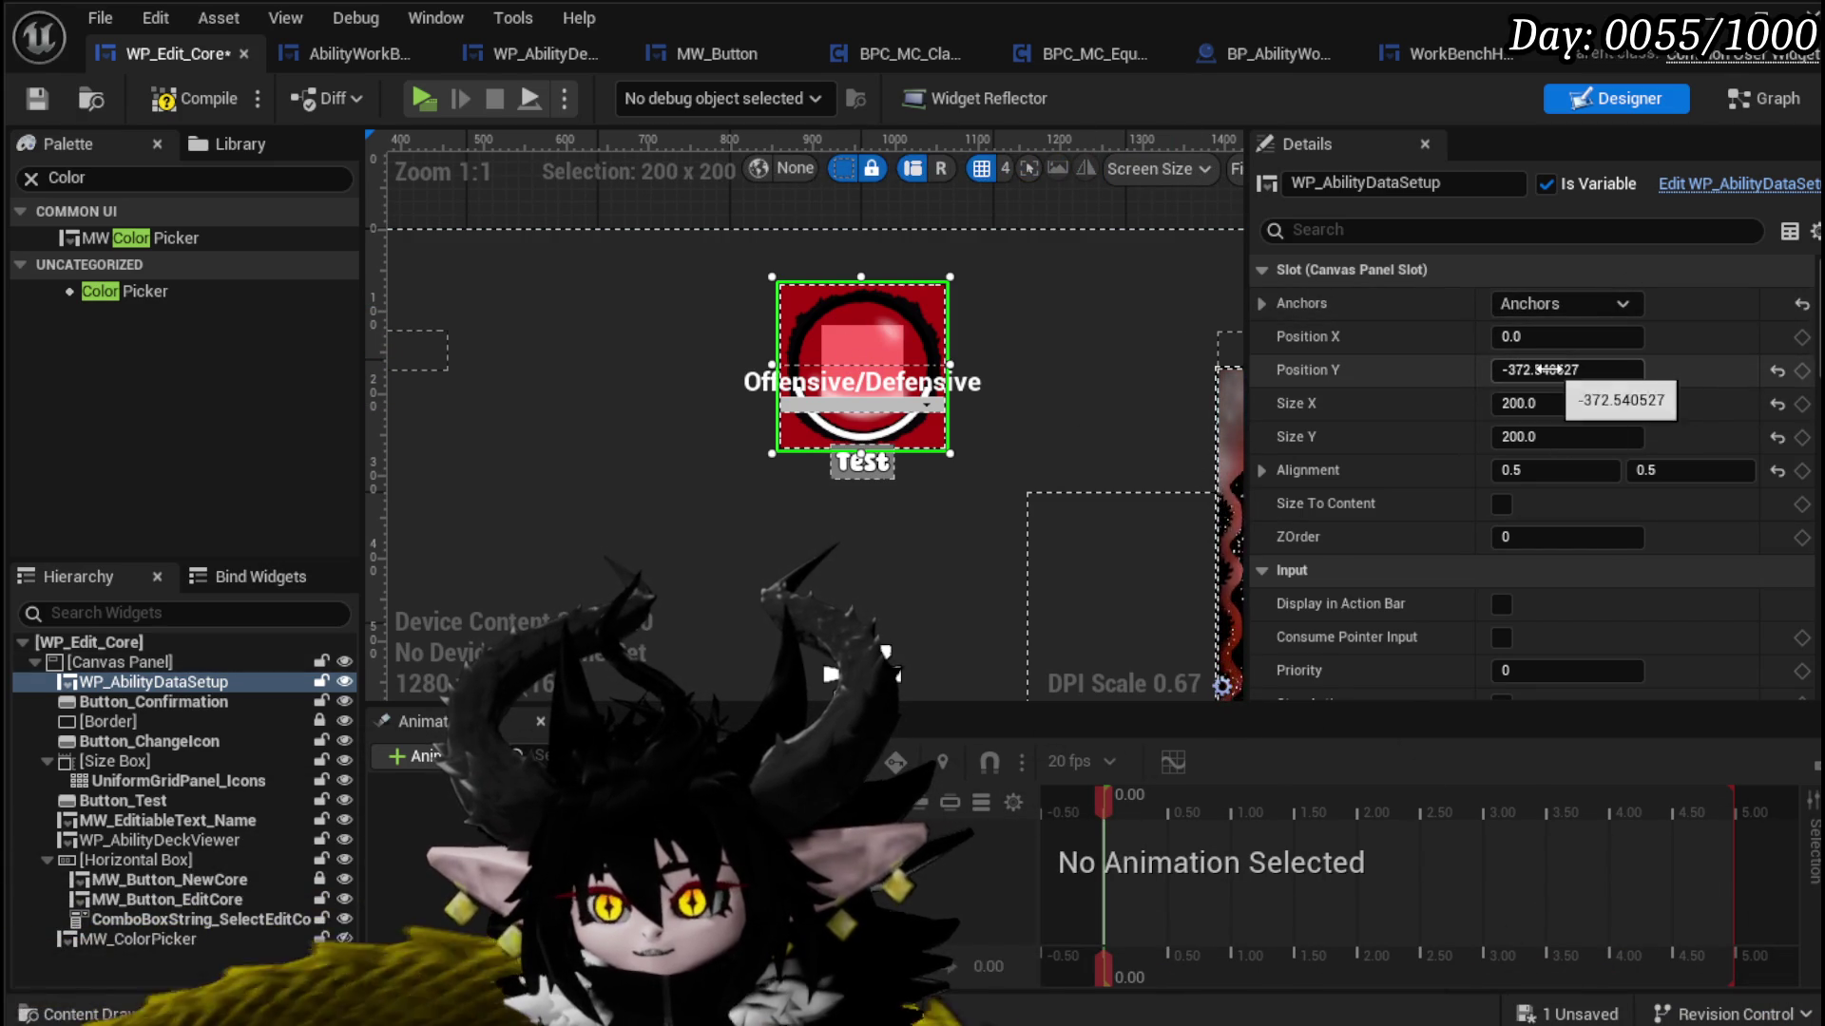
mouse_move(1540, 369)
left_mouse_down()
mouse_move(1502, 370)
mouse_move(1526, 370)
left_mouse_up()
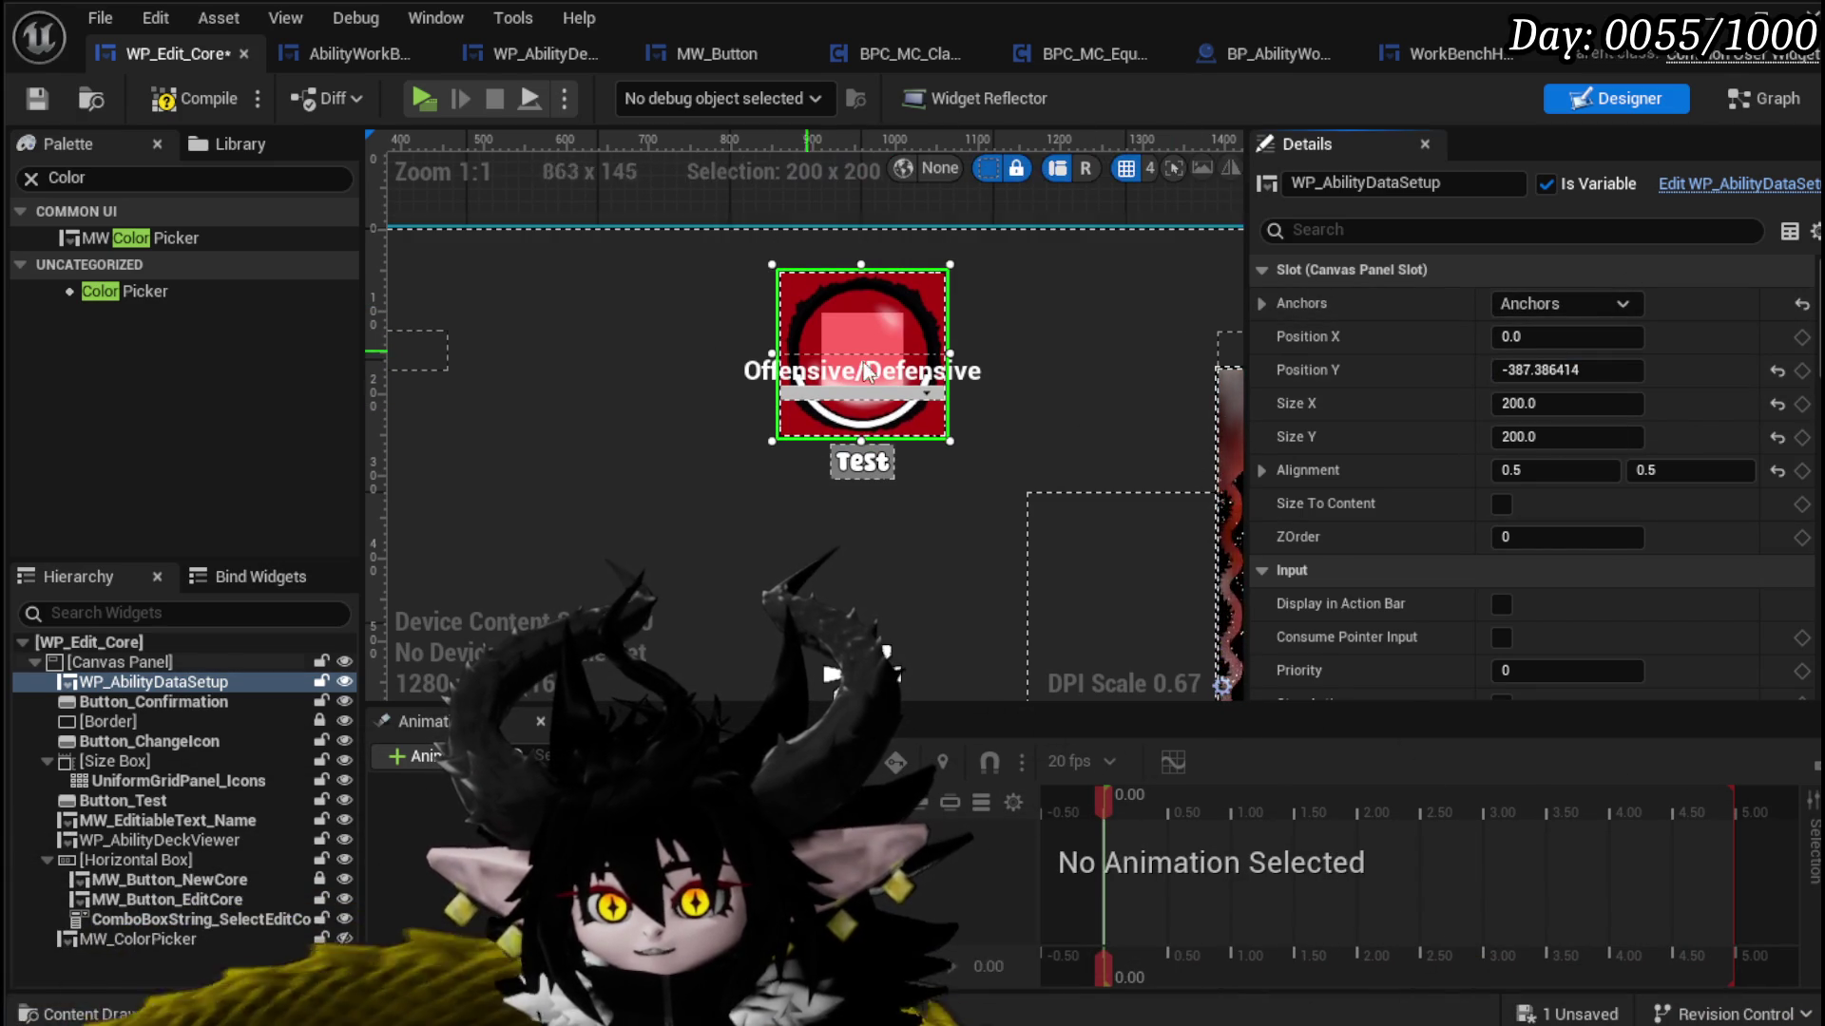
scroll(784, 361, "down", 3)
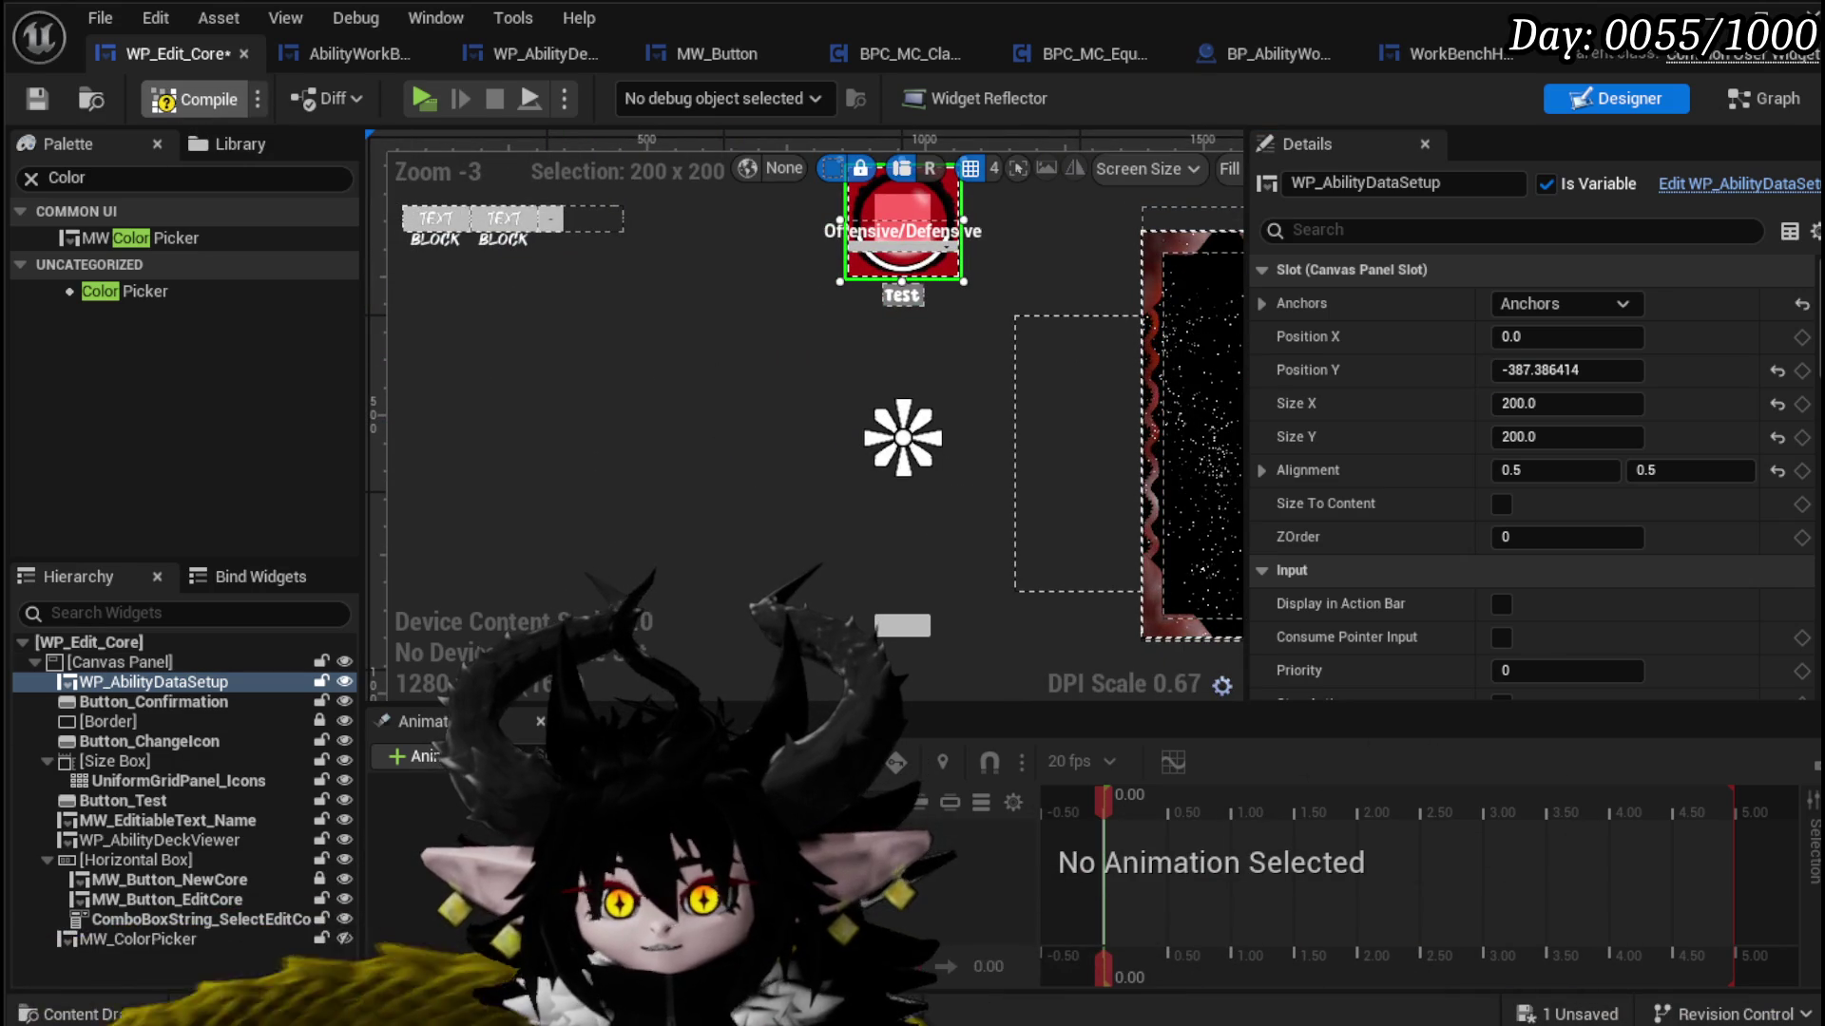
left_click(36, 99)
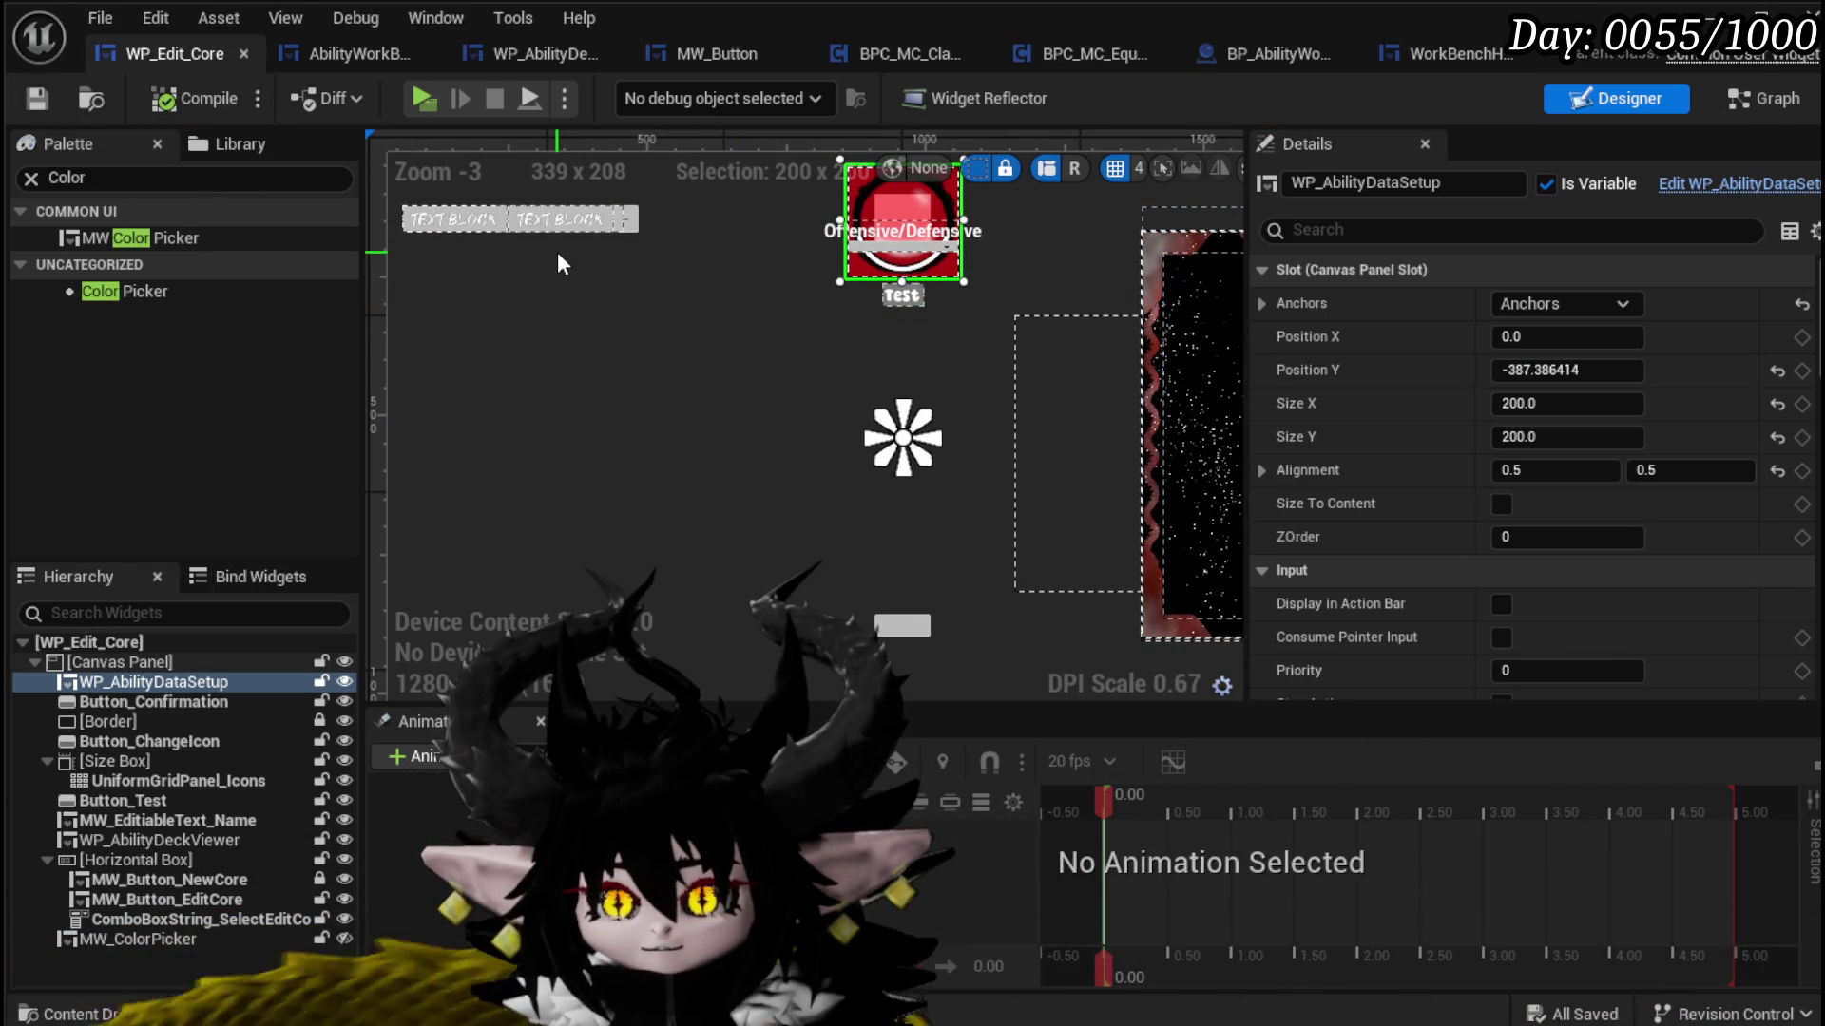
Step: Make the colour picker visible on the canvas and bring it fully into view
scroll(584, 299, "down", 2)
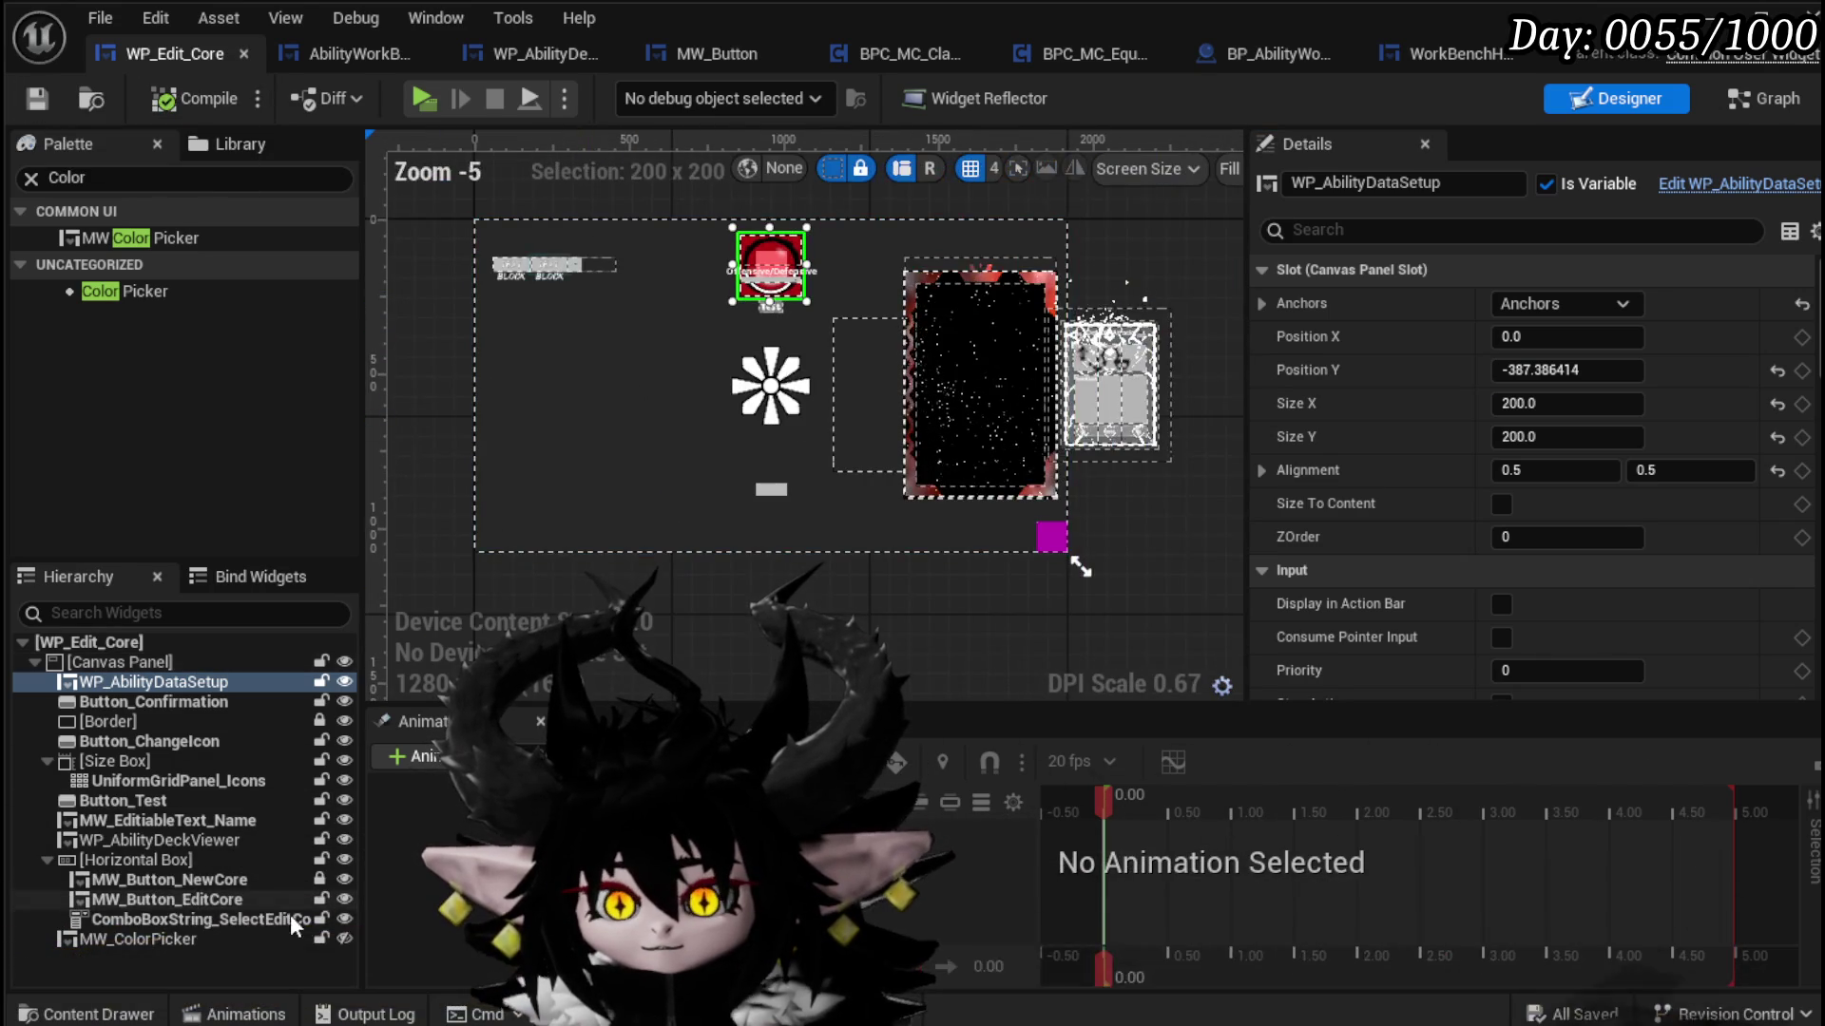
left_click(344, 939)
scroll(482, 340, "up", 3)
left_click_drag(507, 433, 487, 369)
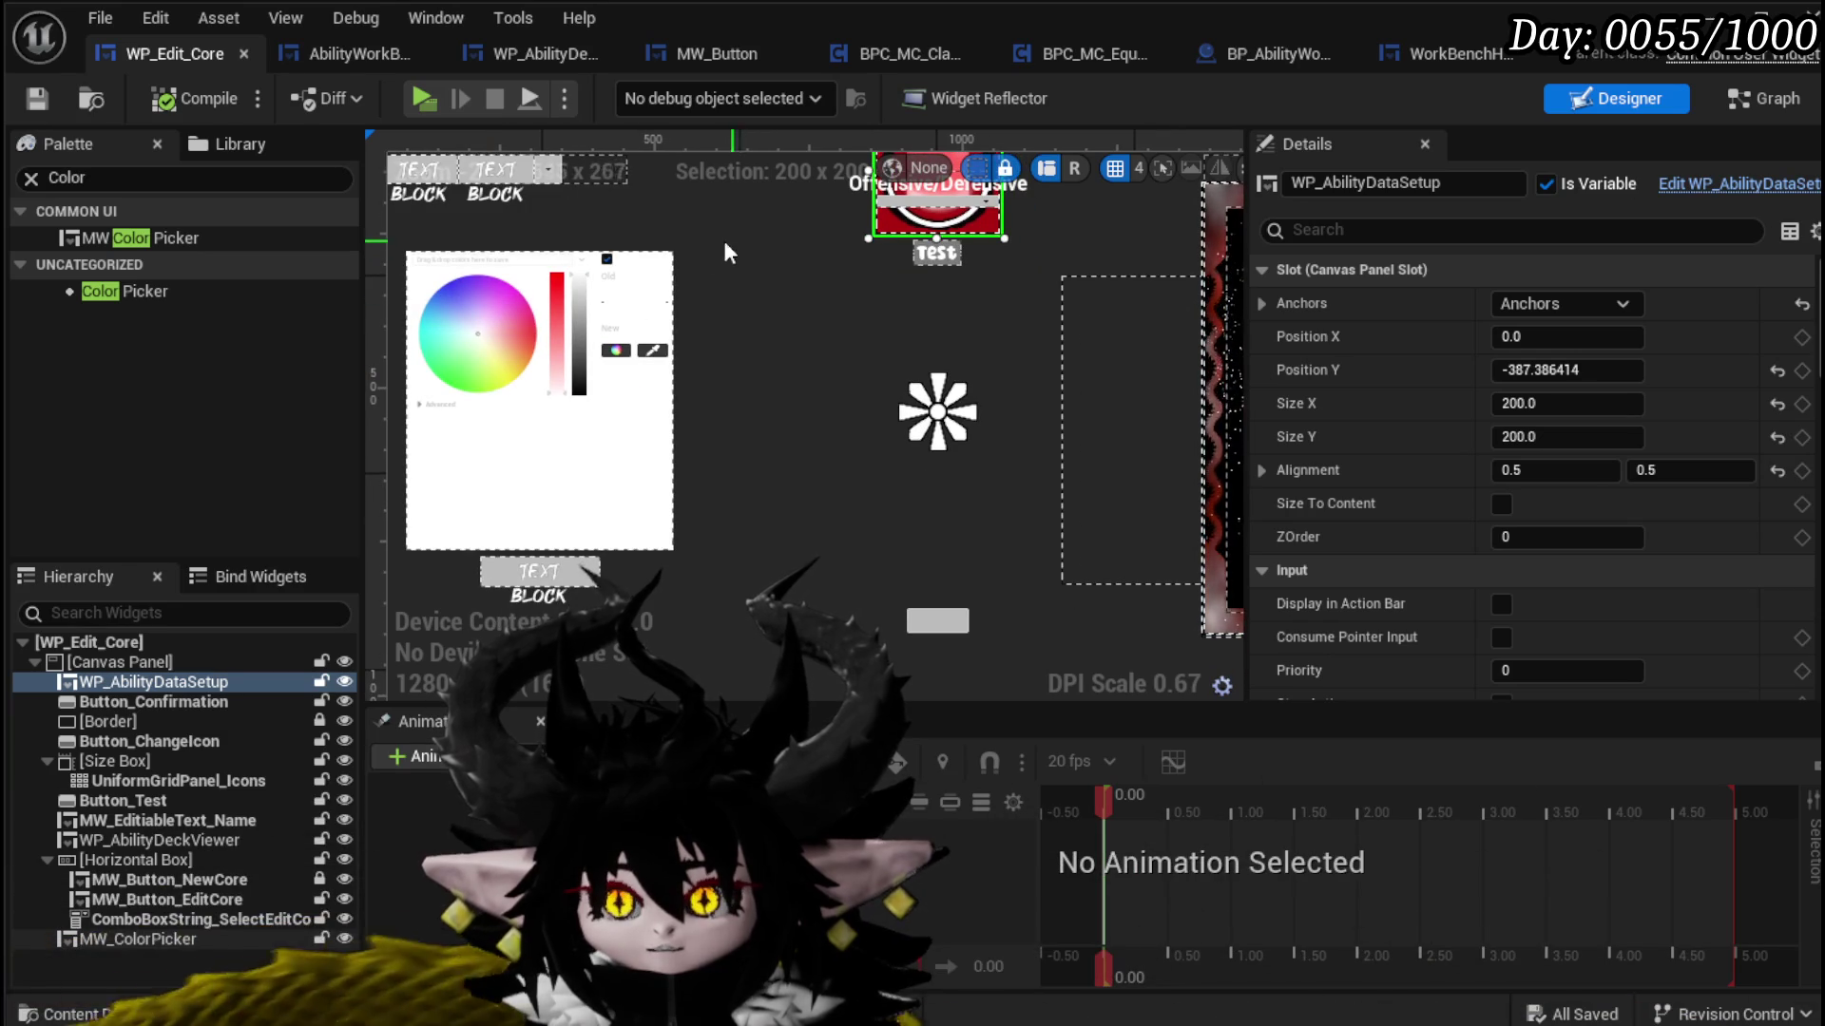
left_click(147, 181)
Step: Place an MW Button beside the colour picker and narrow it to about 159 wide
type("Button")
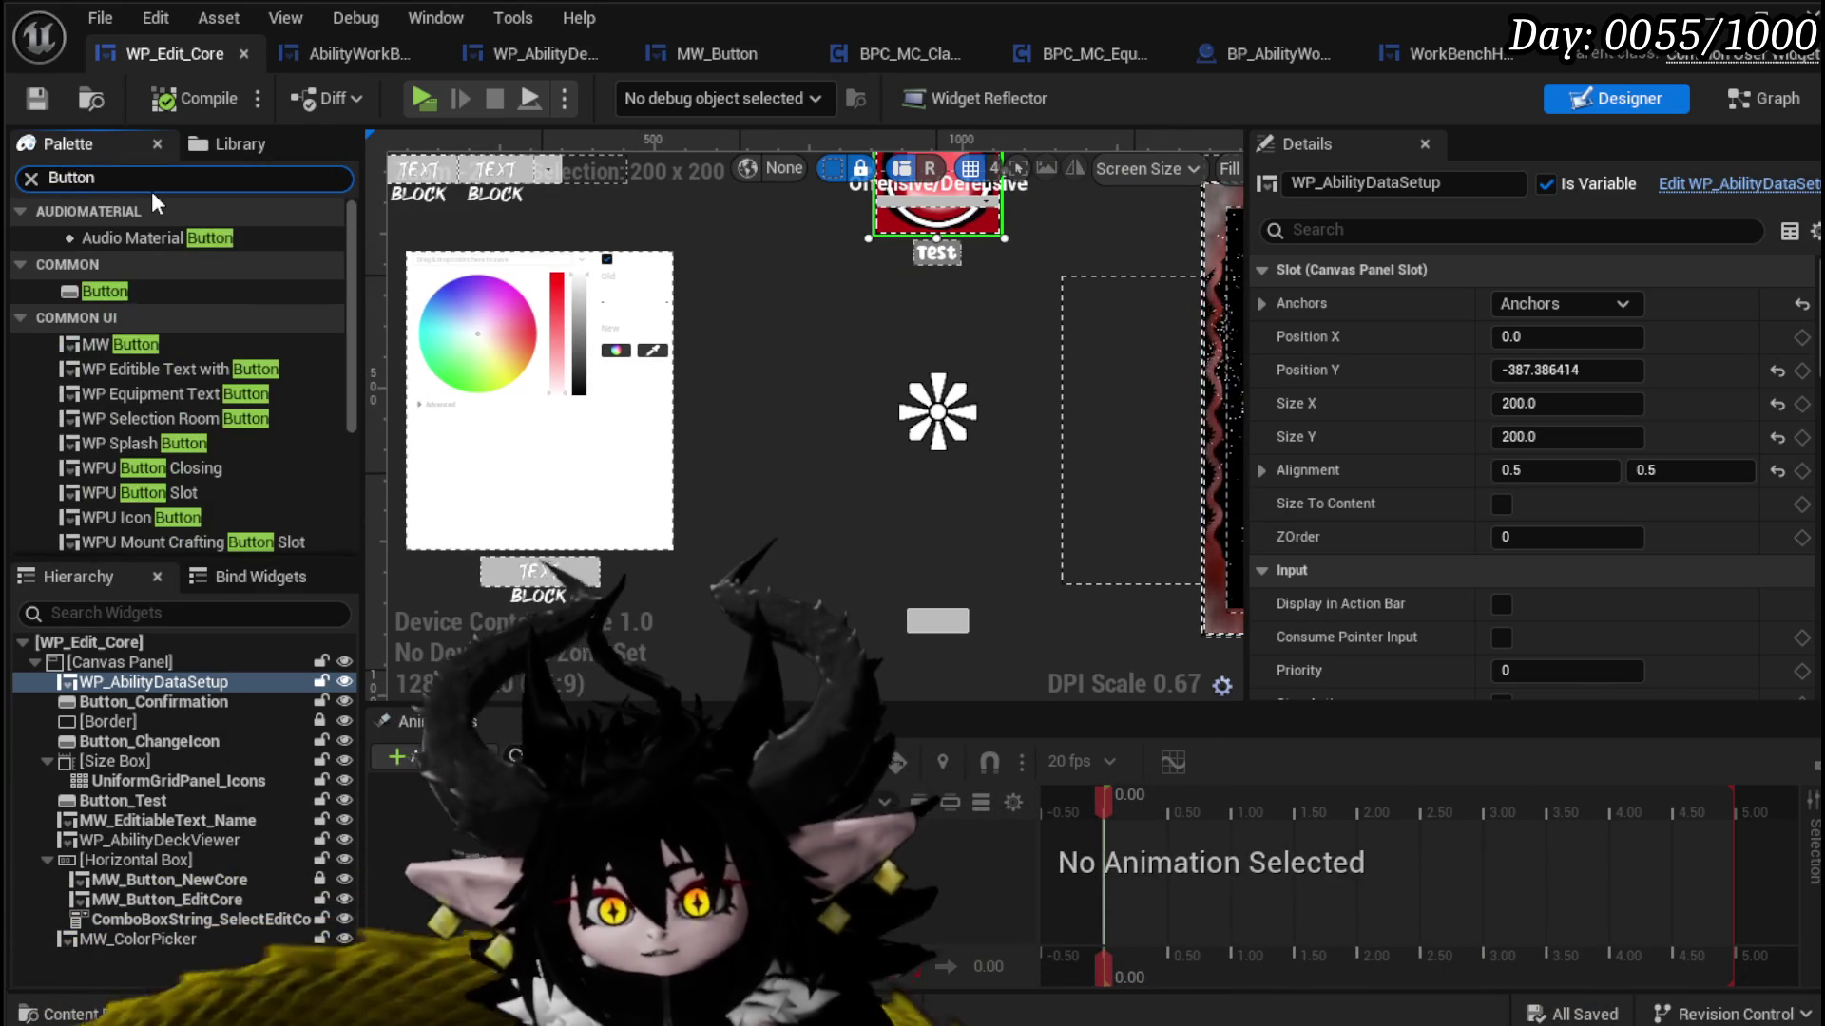
mouse_move(89, 337)
left_mouse_down()
mouse_move(771, 306)
mouse_move(698, 278)
left_mouse_up()
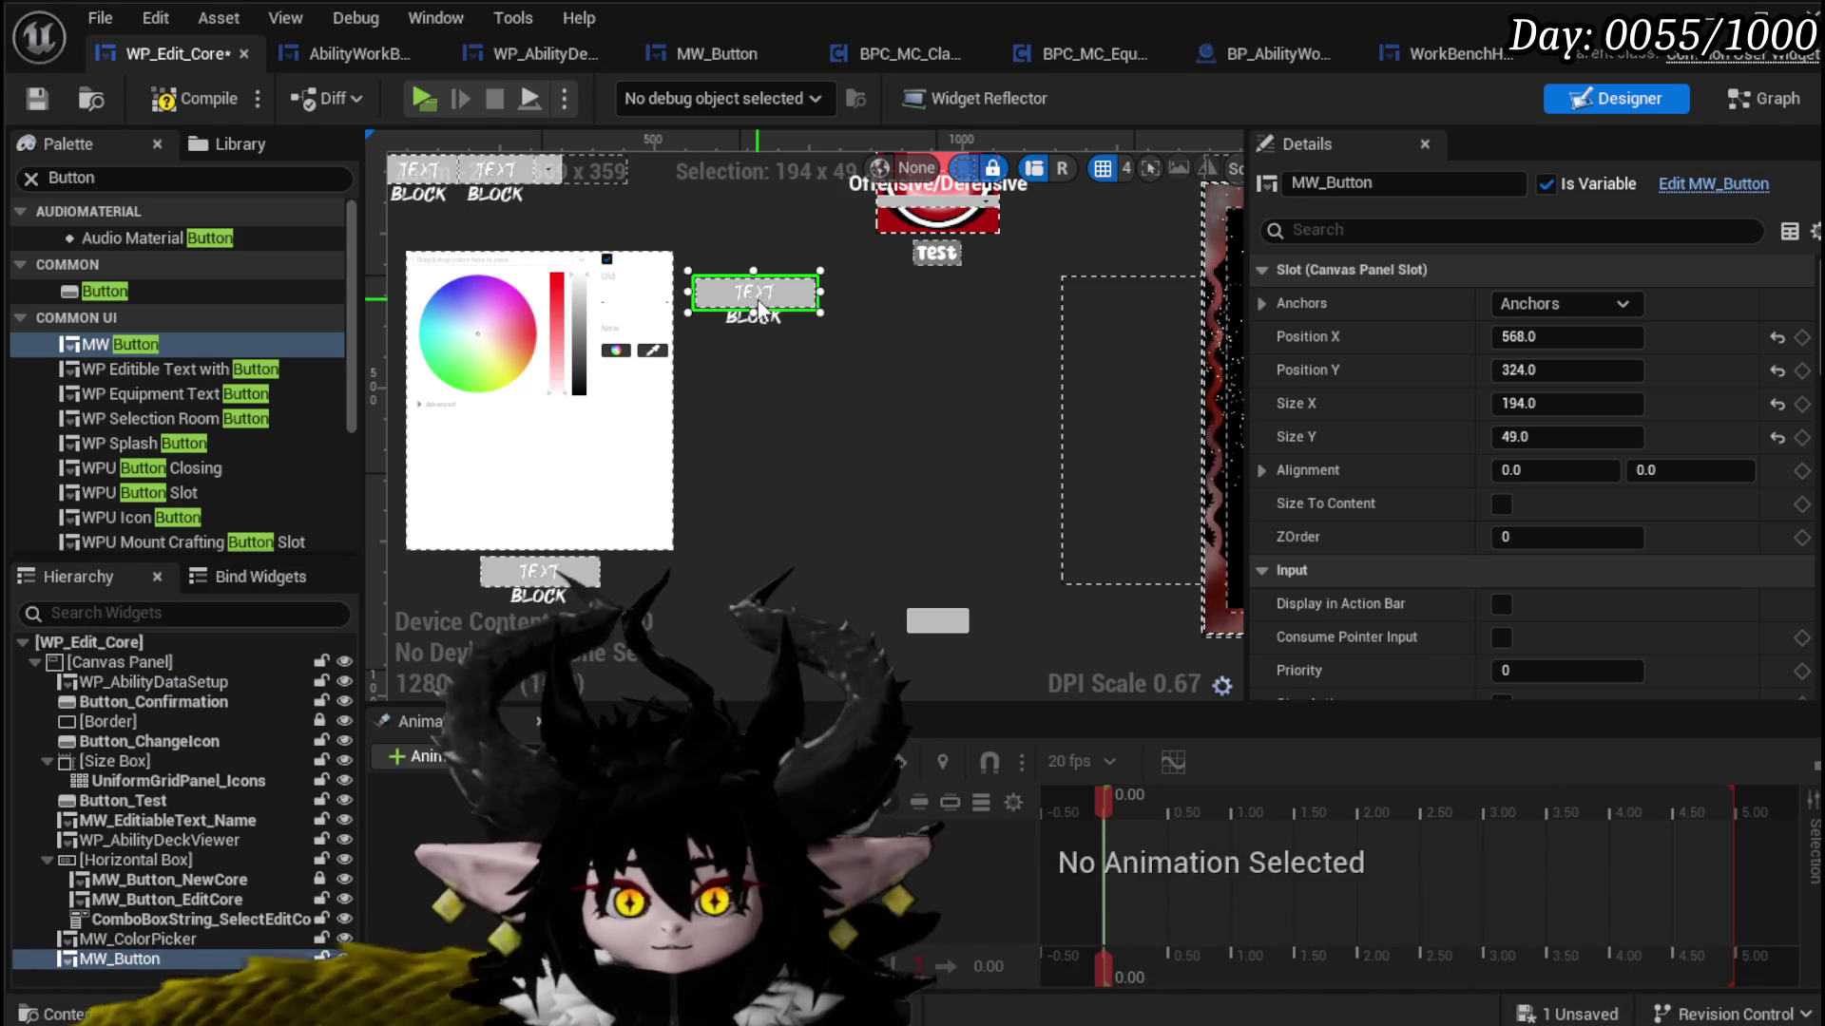
scroll(806, 293, "up", 1)
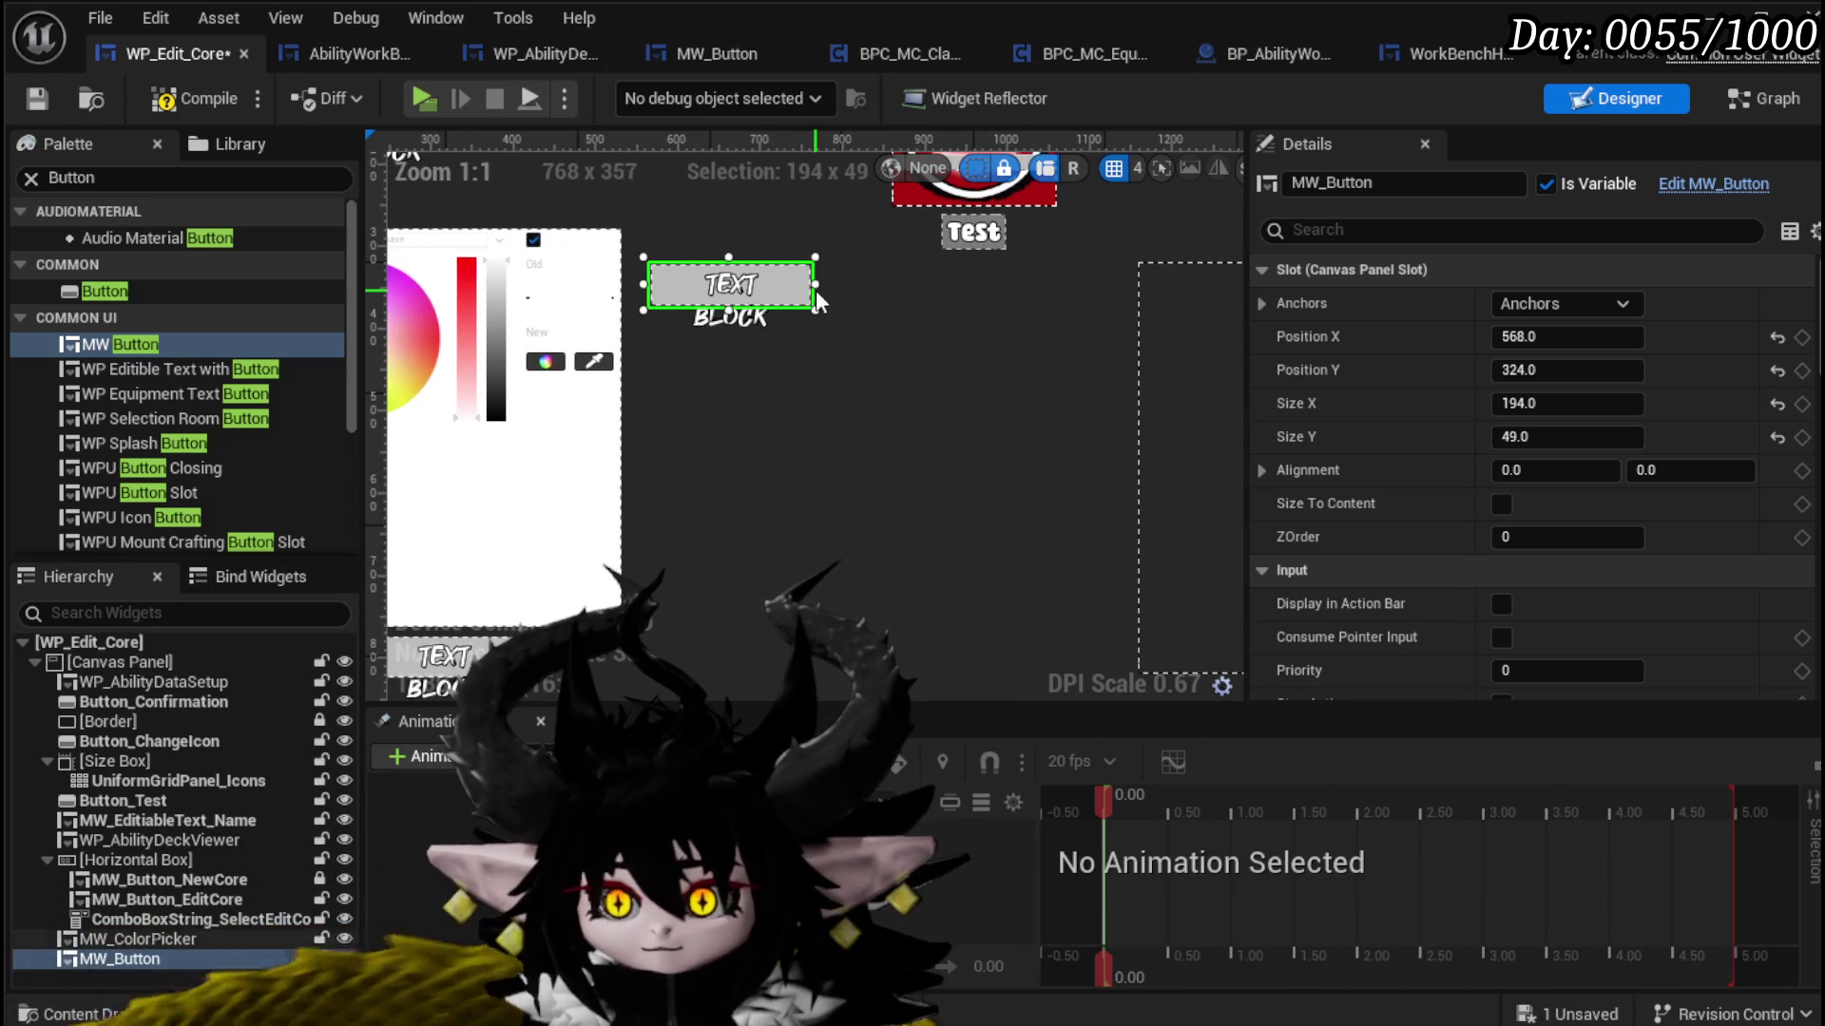
left_click_drag(814, 285, 728, 253)
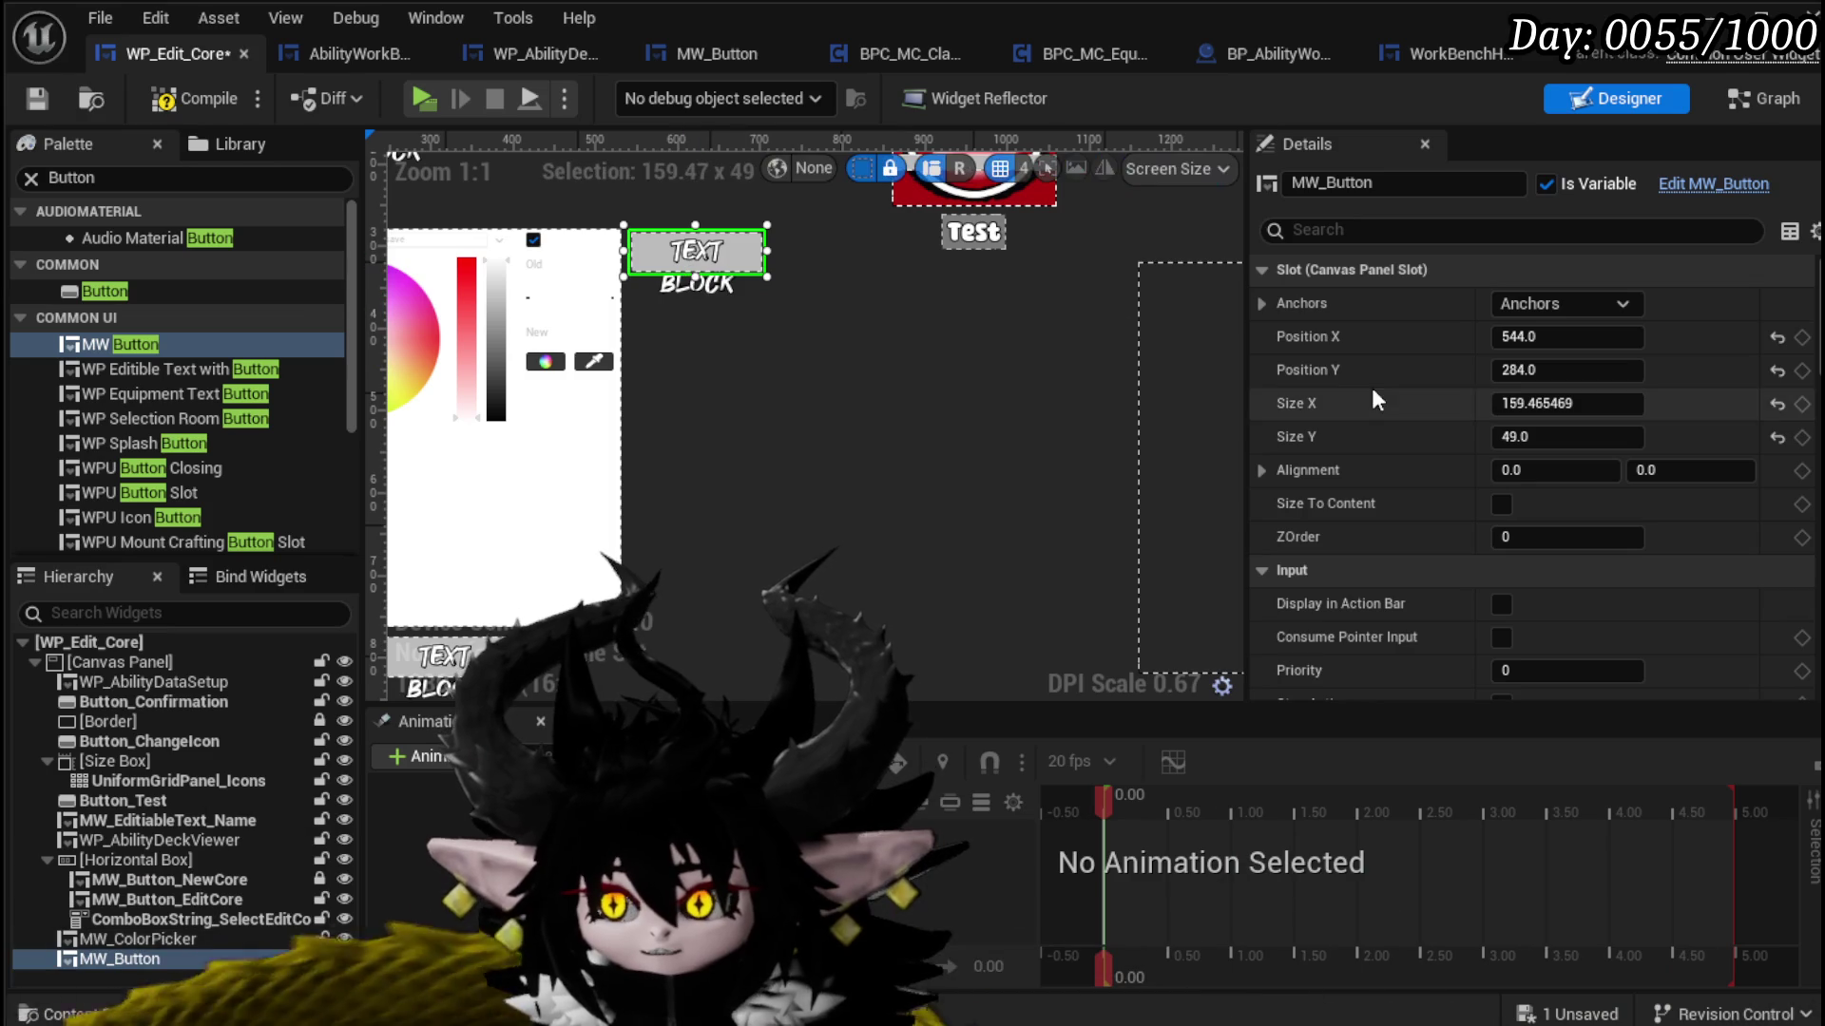
scroll(1433, 396, "down", 10)
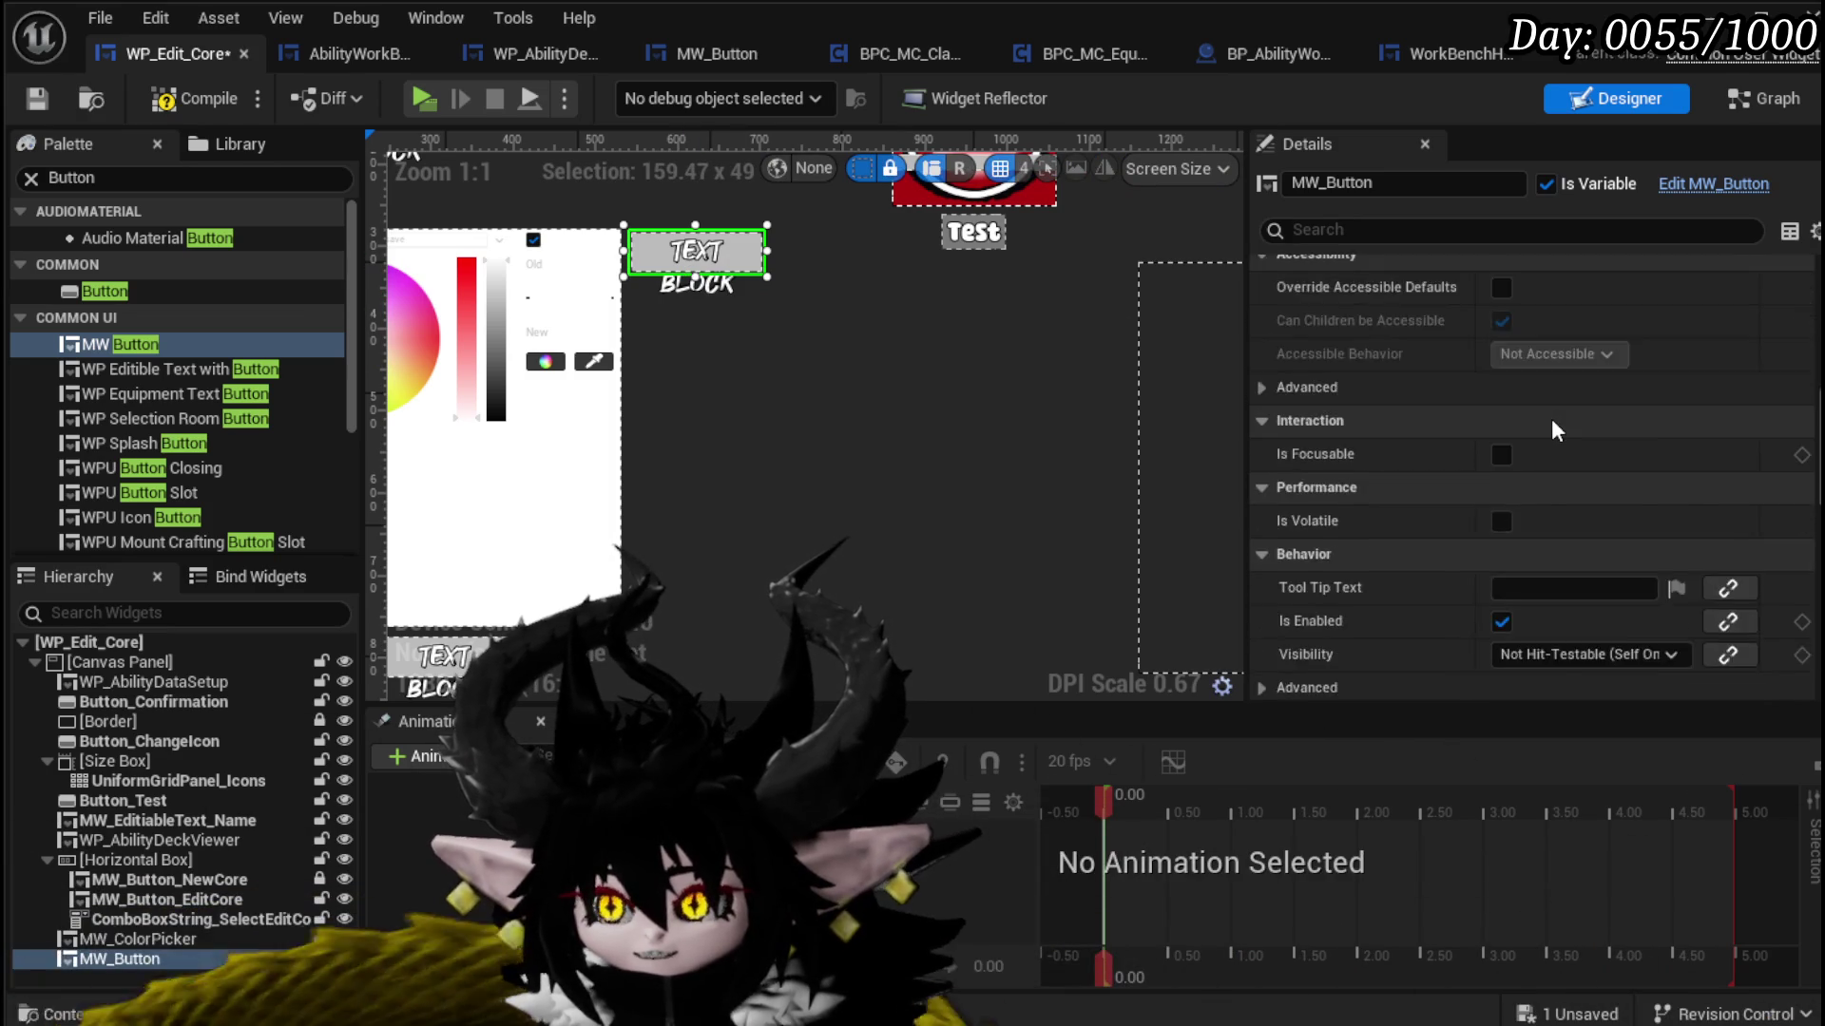
scroll(1552, 420, "down", 8)
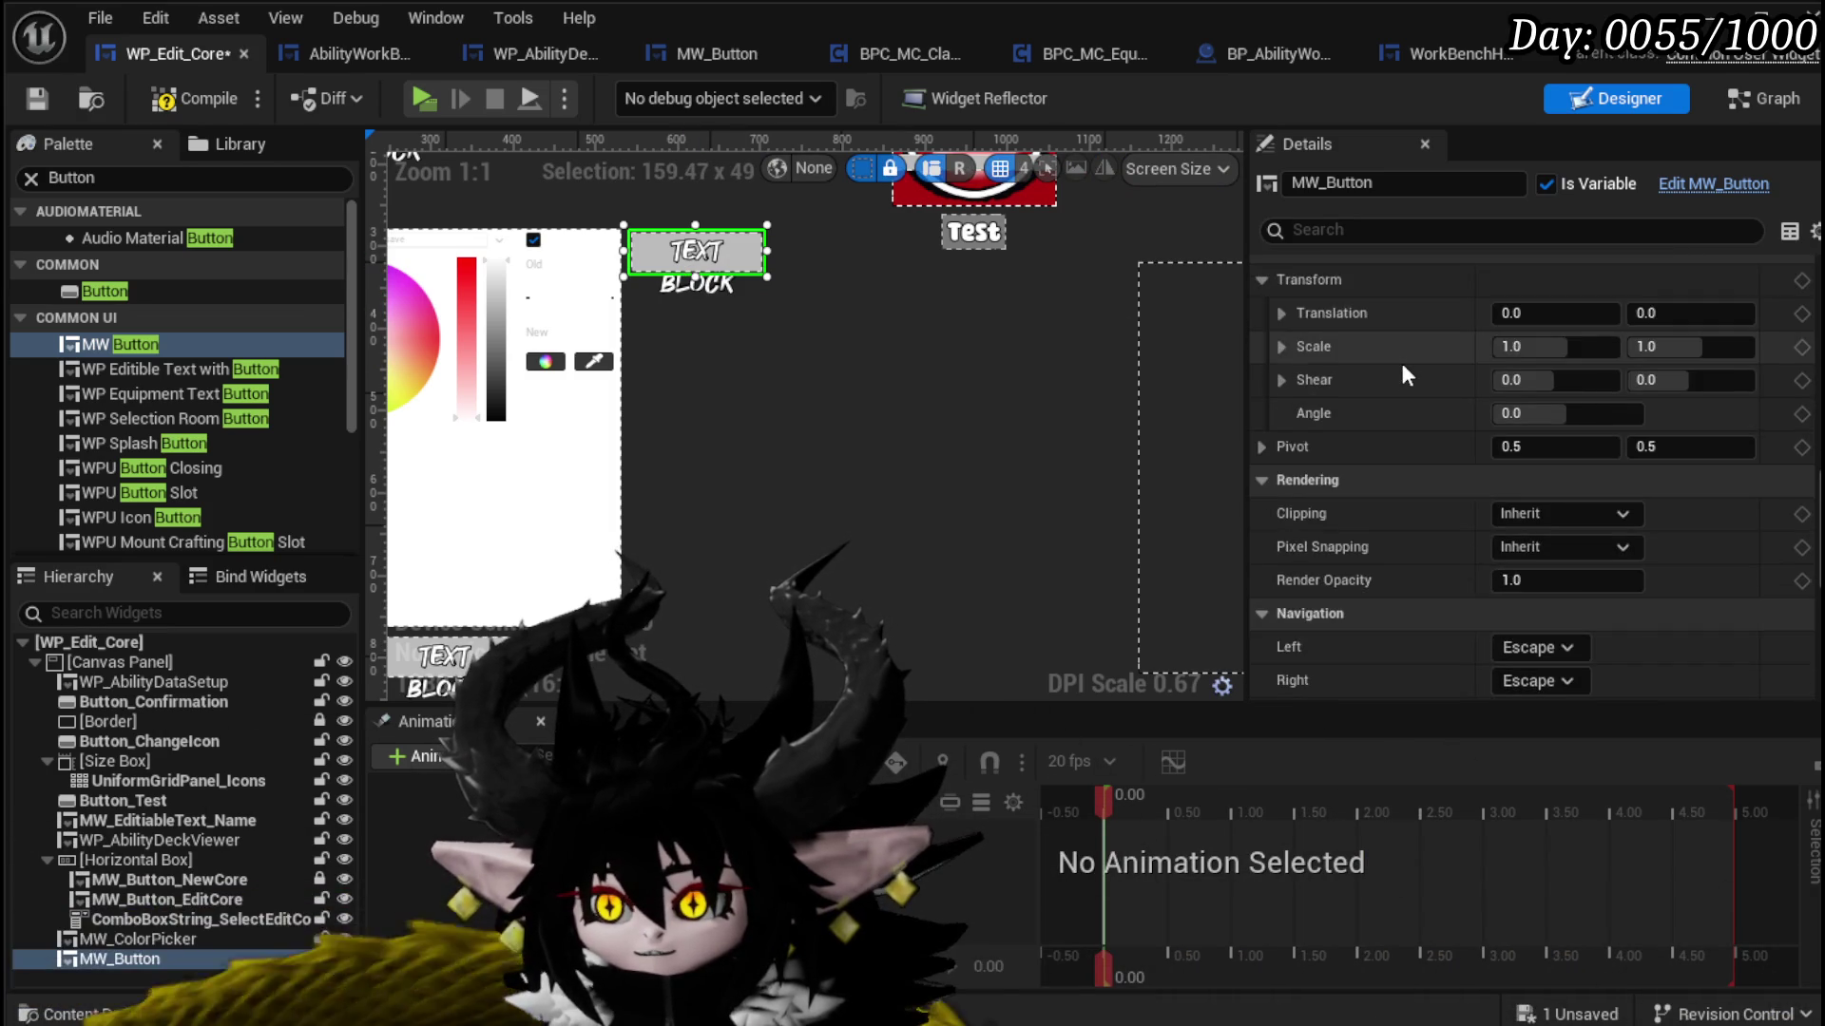
scroll(1401, 363, "up", 15)
scroll(1401, 363, "up", 5)
scroll(1564, 373, "down", 10)
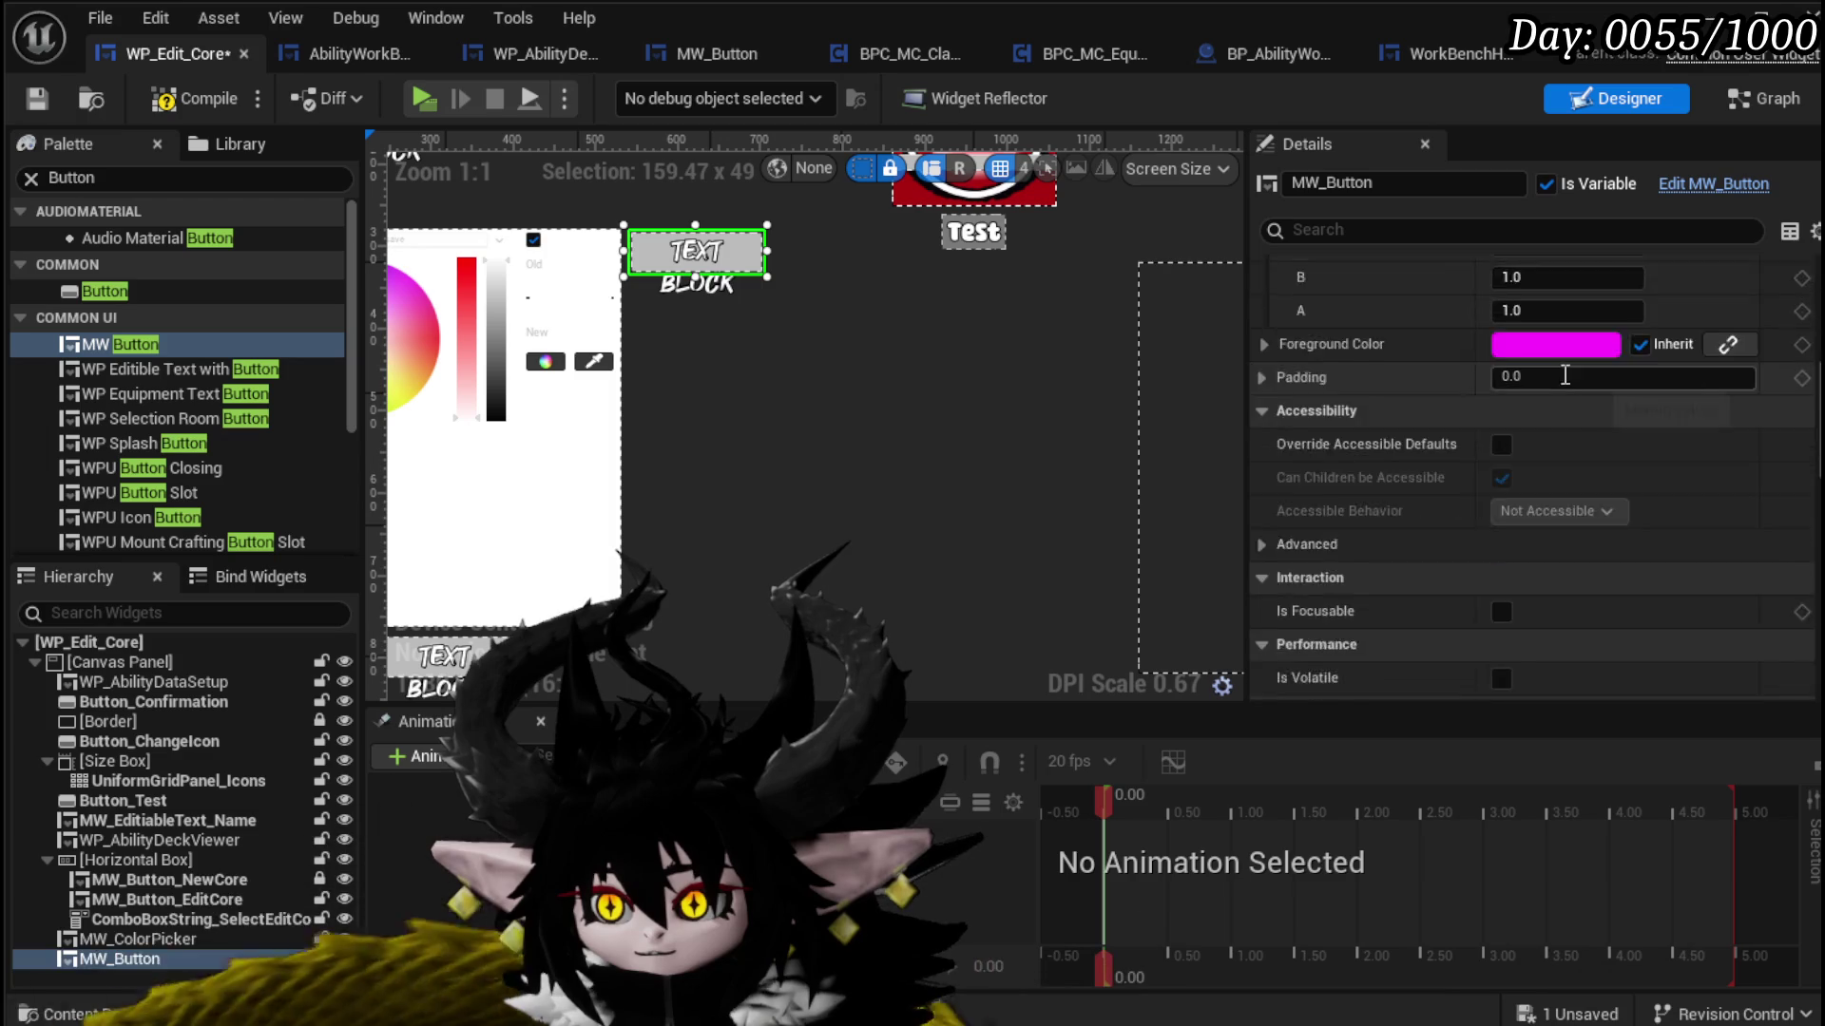
scroll(1565, 375, "down", 15)
Step: Set the button's Name to 'Card Color', widen it, and save the blueprint
left_click(1564, 437)
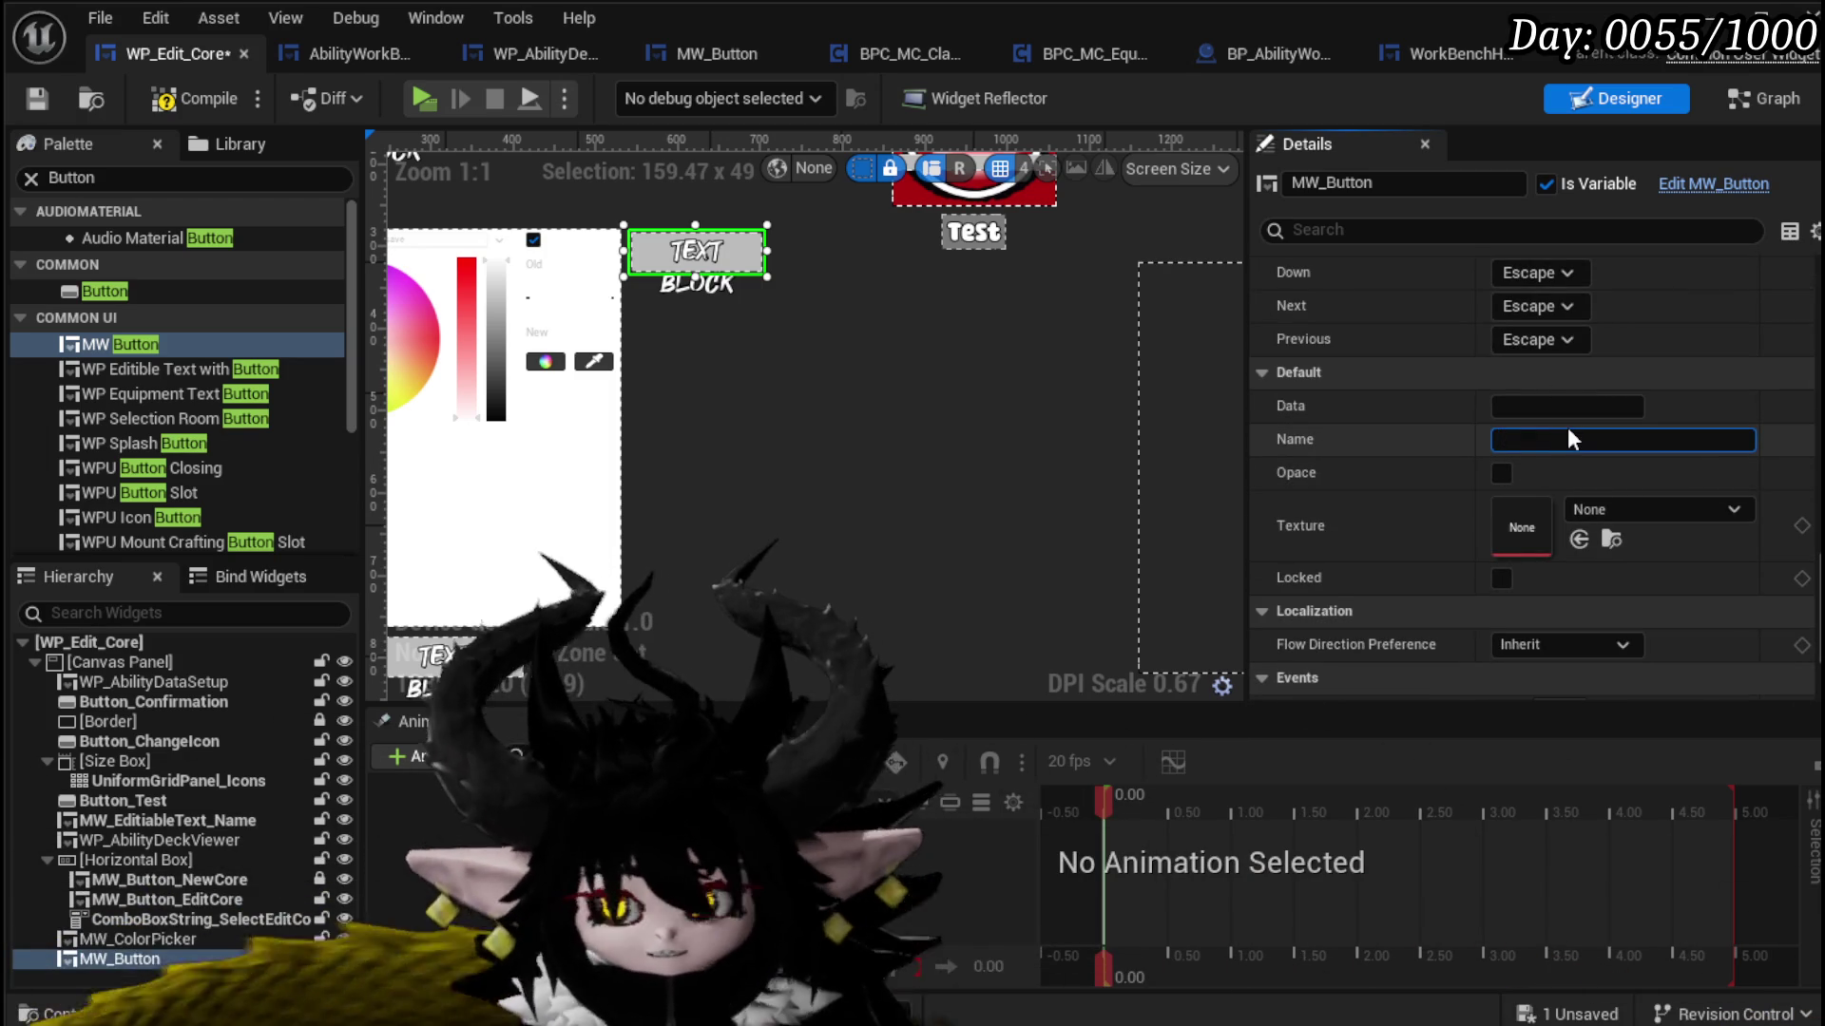
type("Widg")
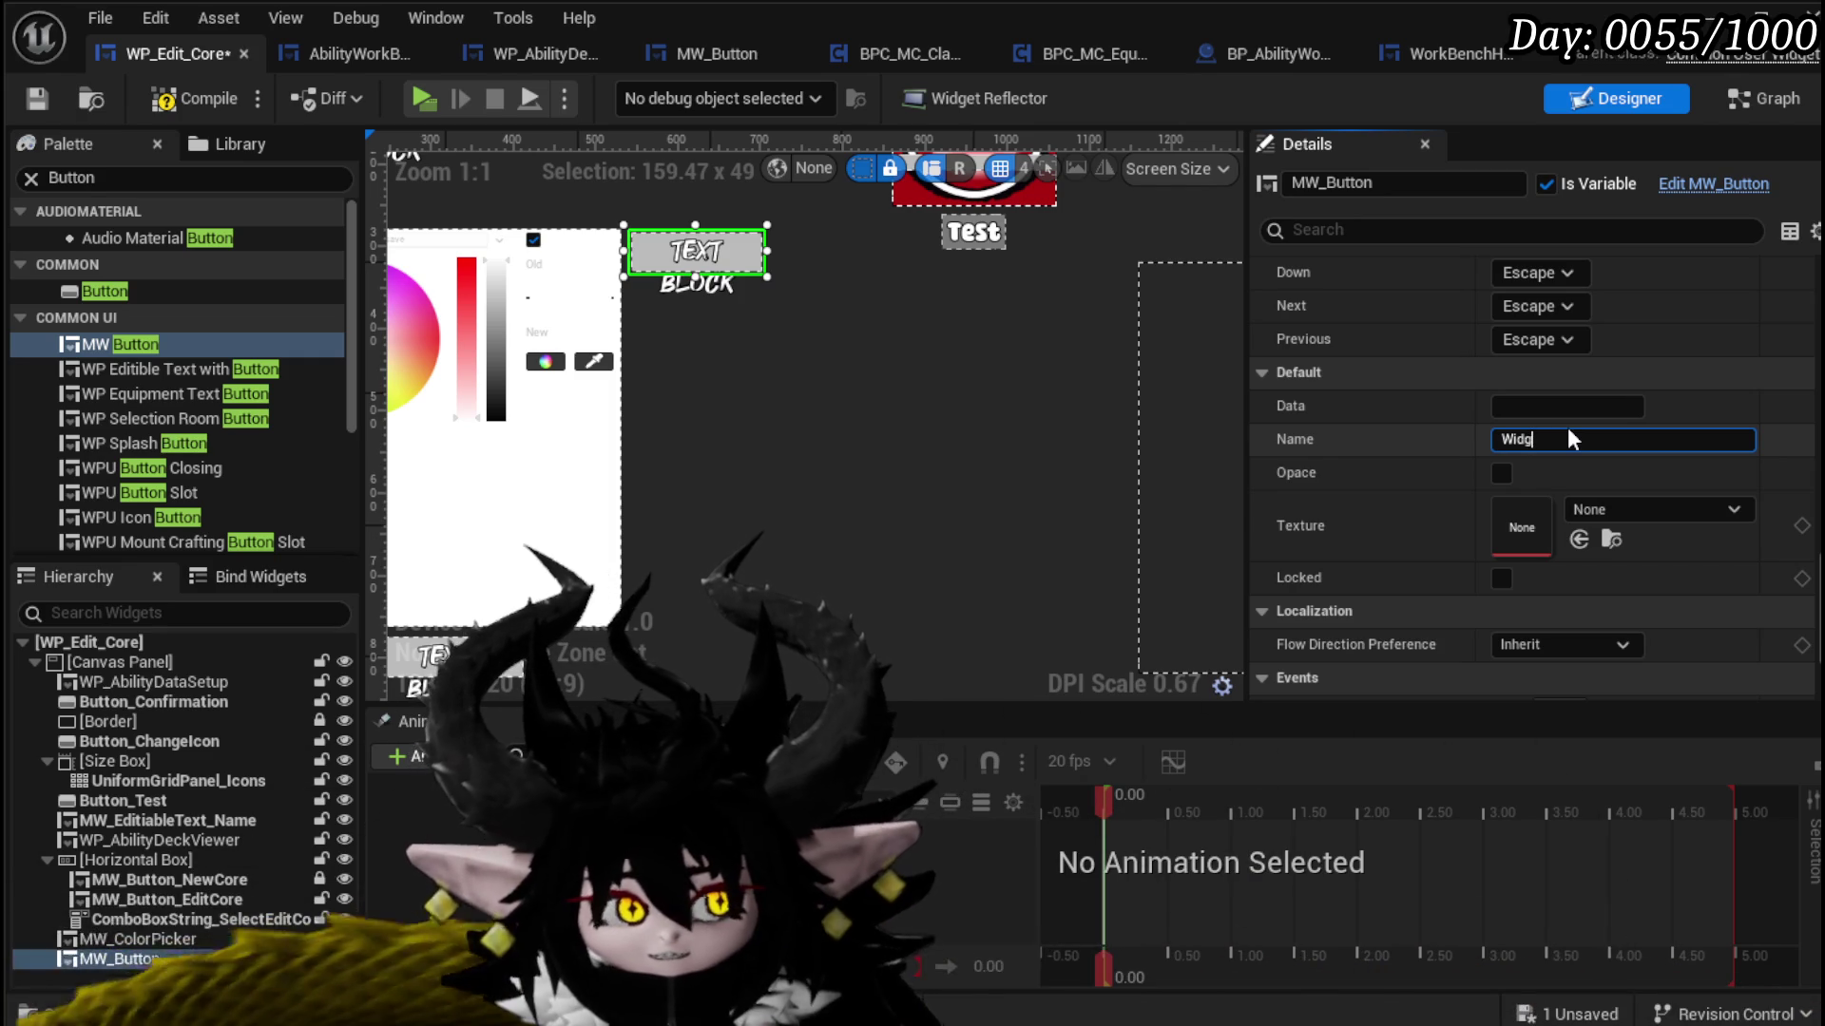
key("BackSpace")
key("BackSpace")
key("BackSpace")
type("Card Color")
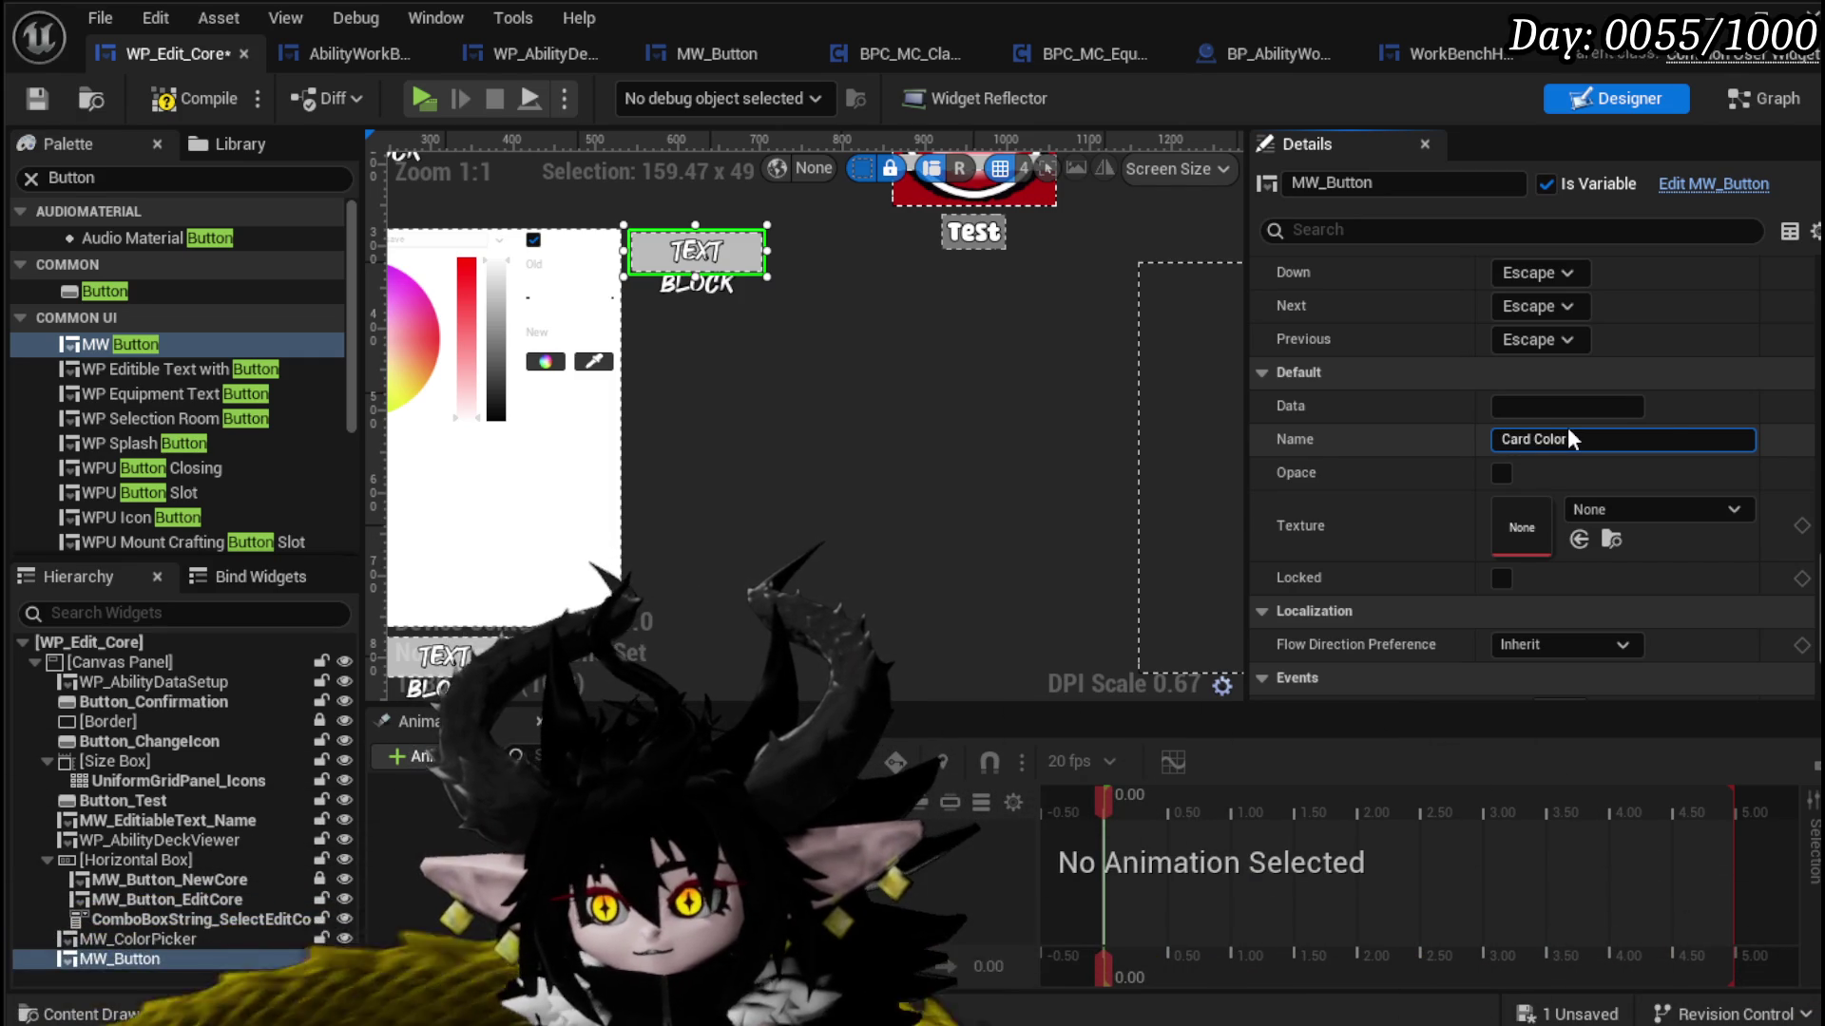
key("Return")
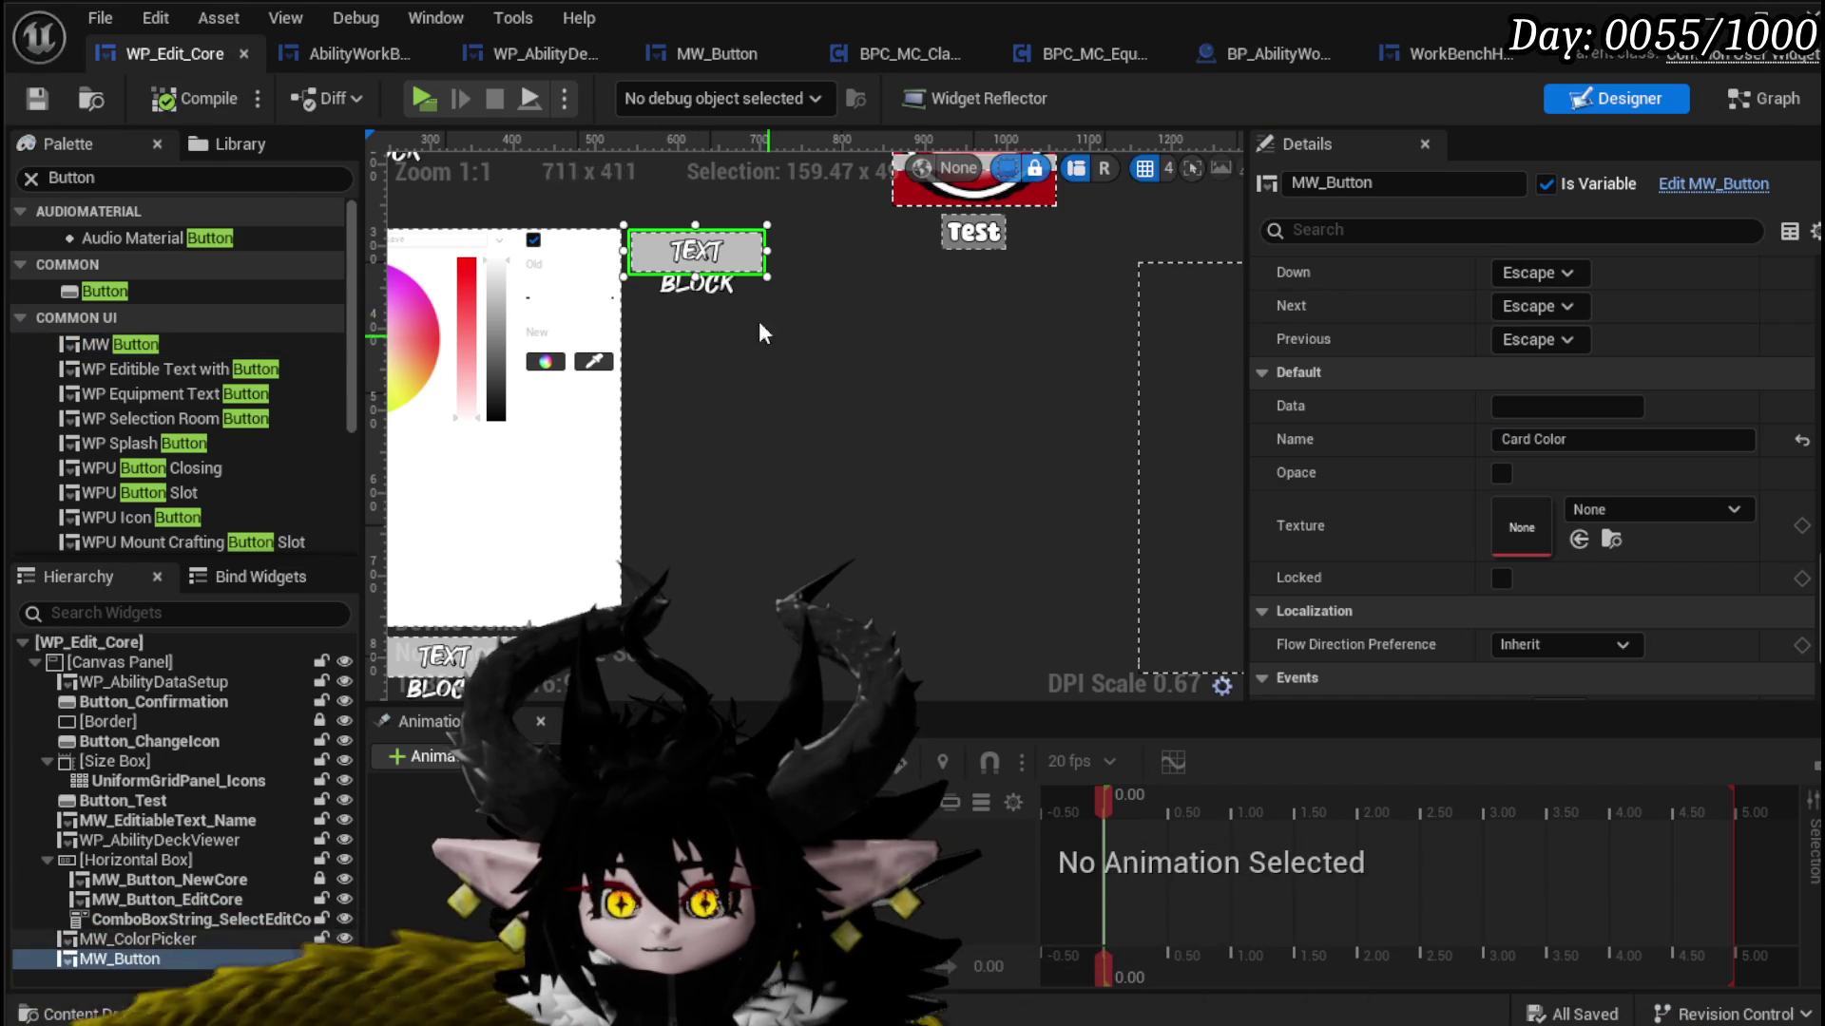
scroll(772, 351, "up", 2)
left_click_drag(794, 236, 889, 233)
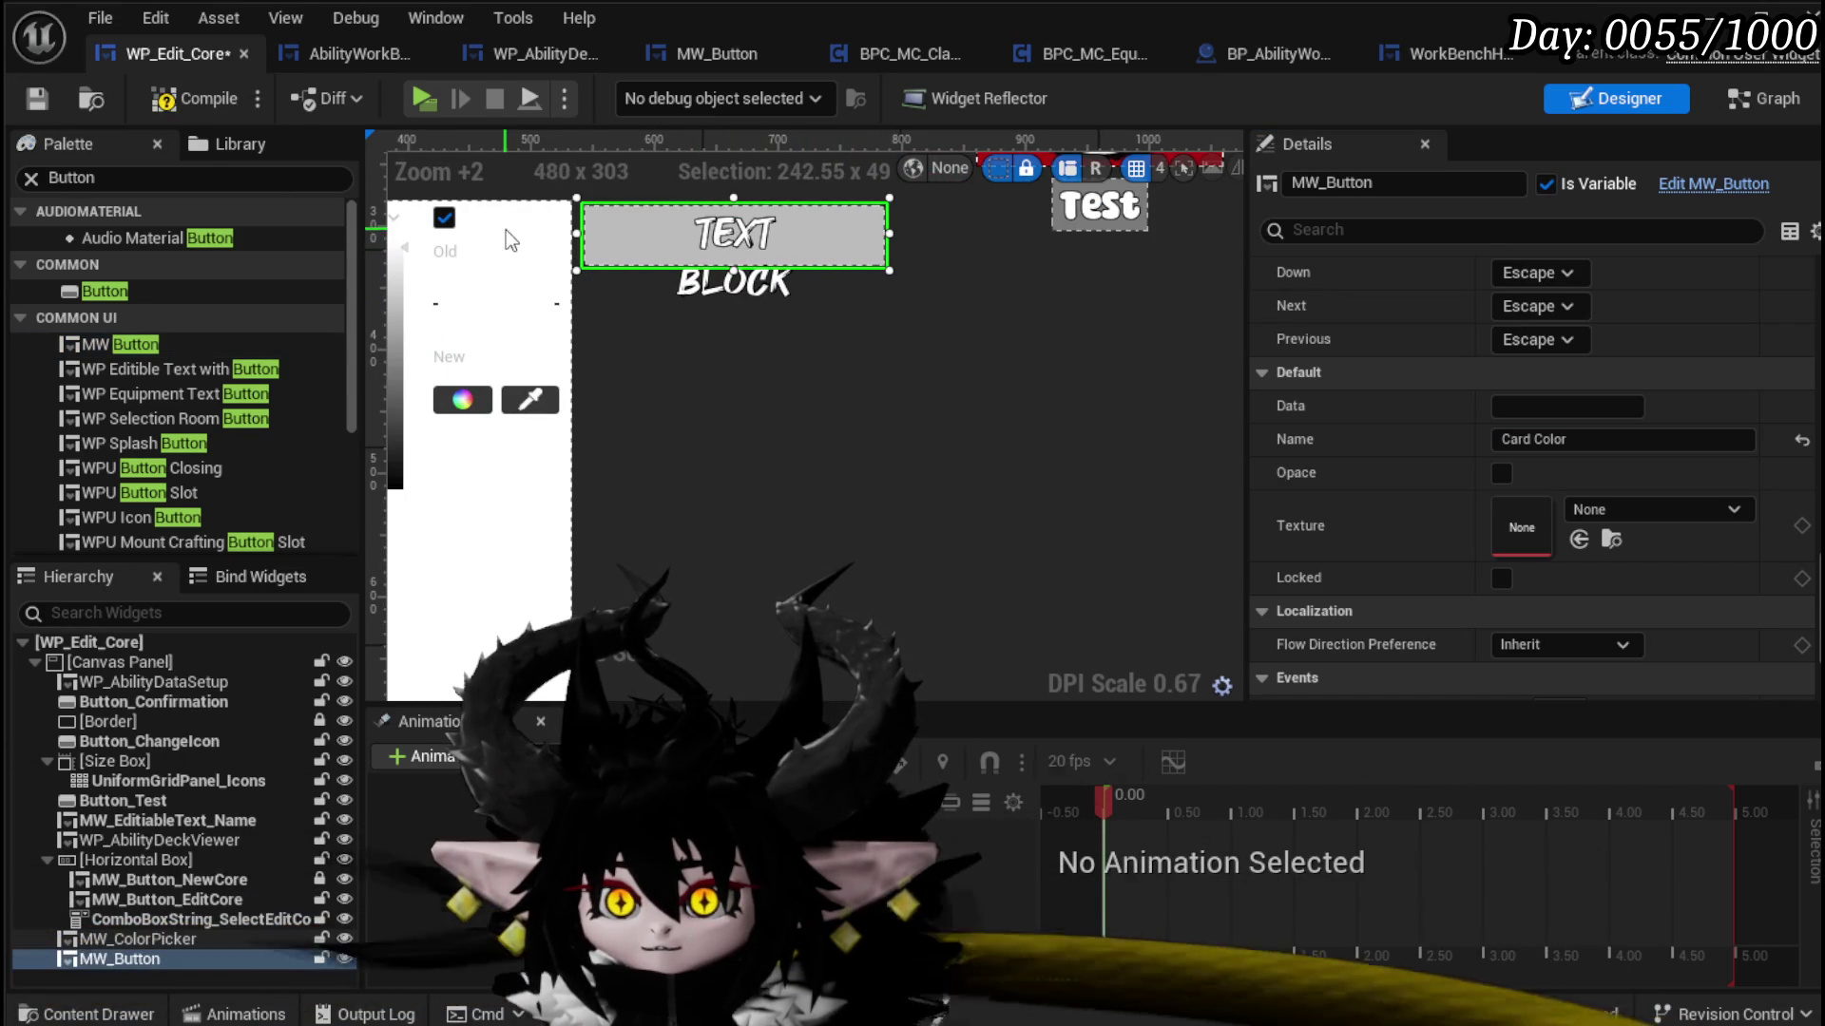
left_click(28, 100)
scroll(787, 302, "down", 4)
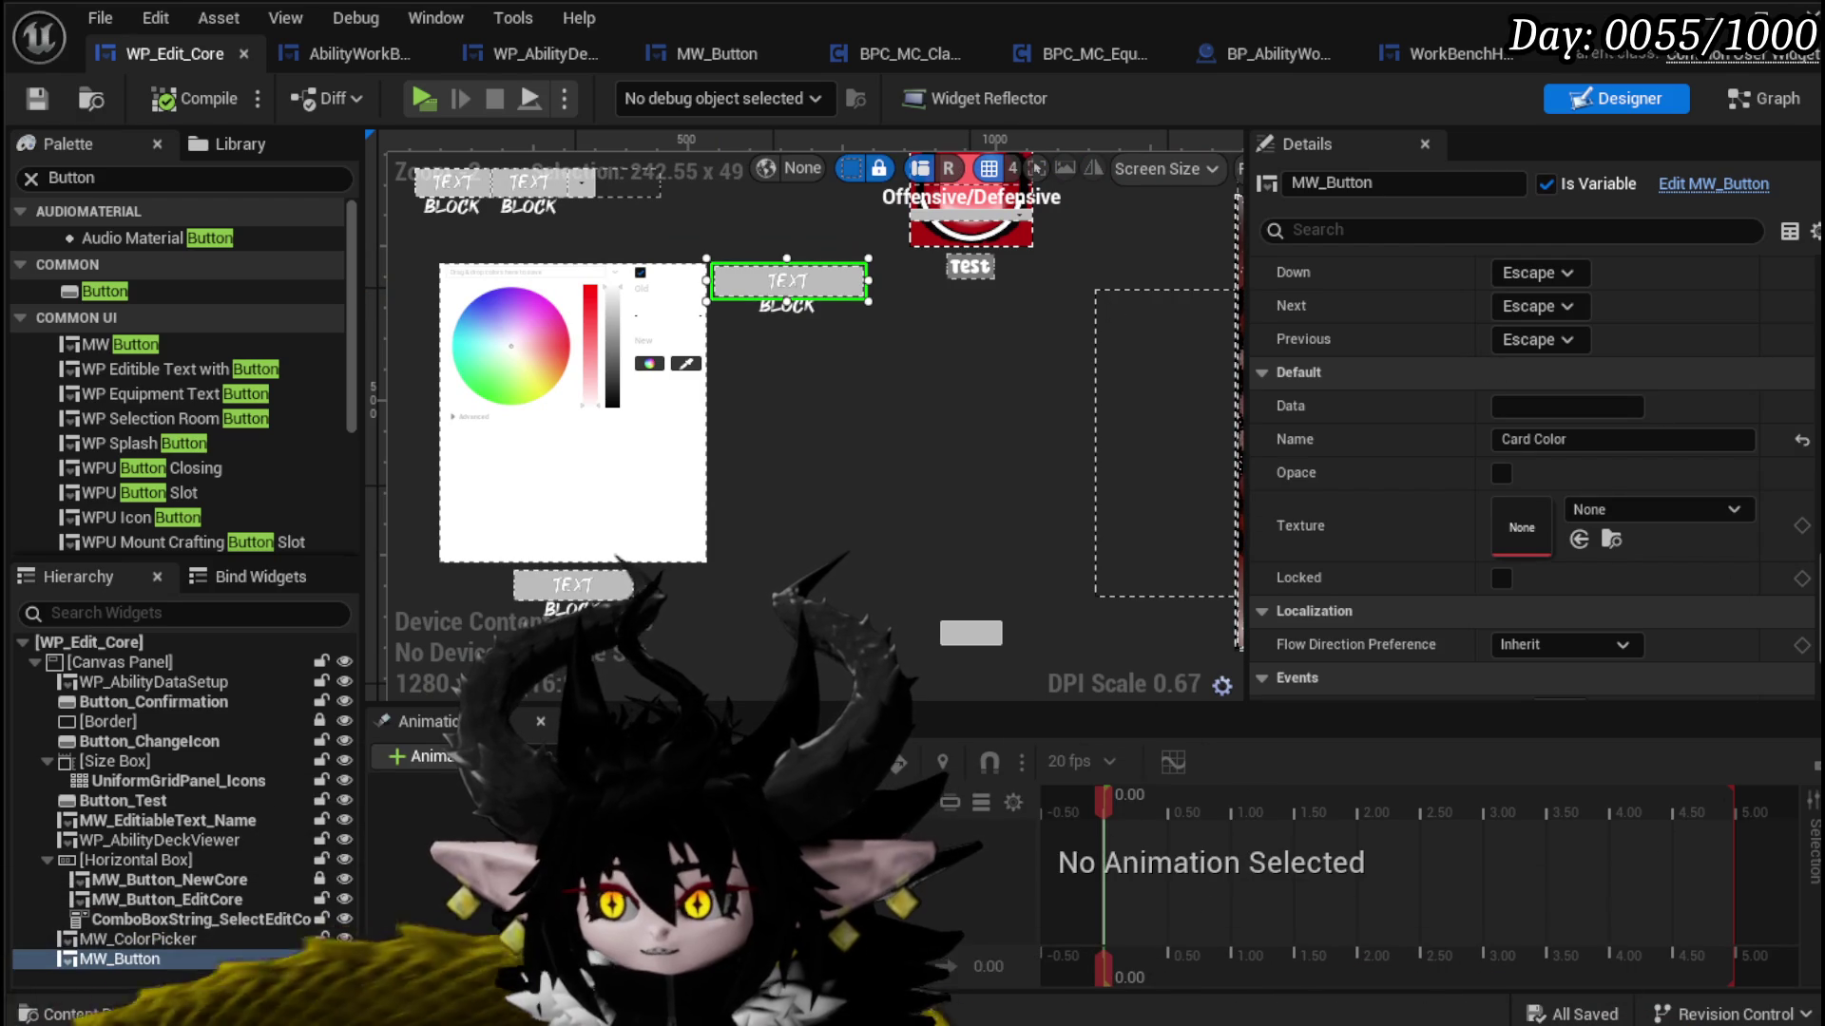
scroll(1616, 440, "down", 3)
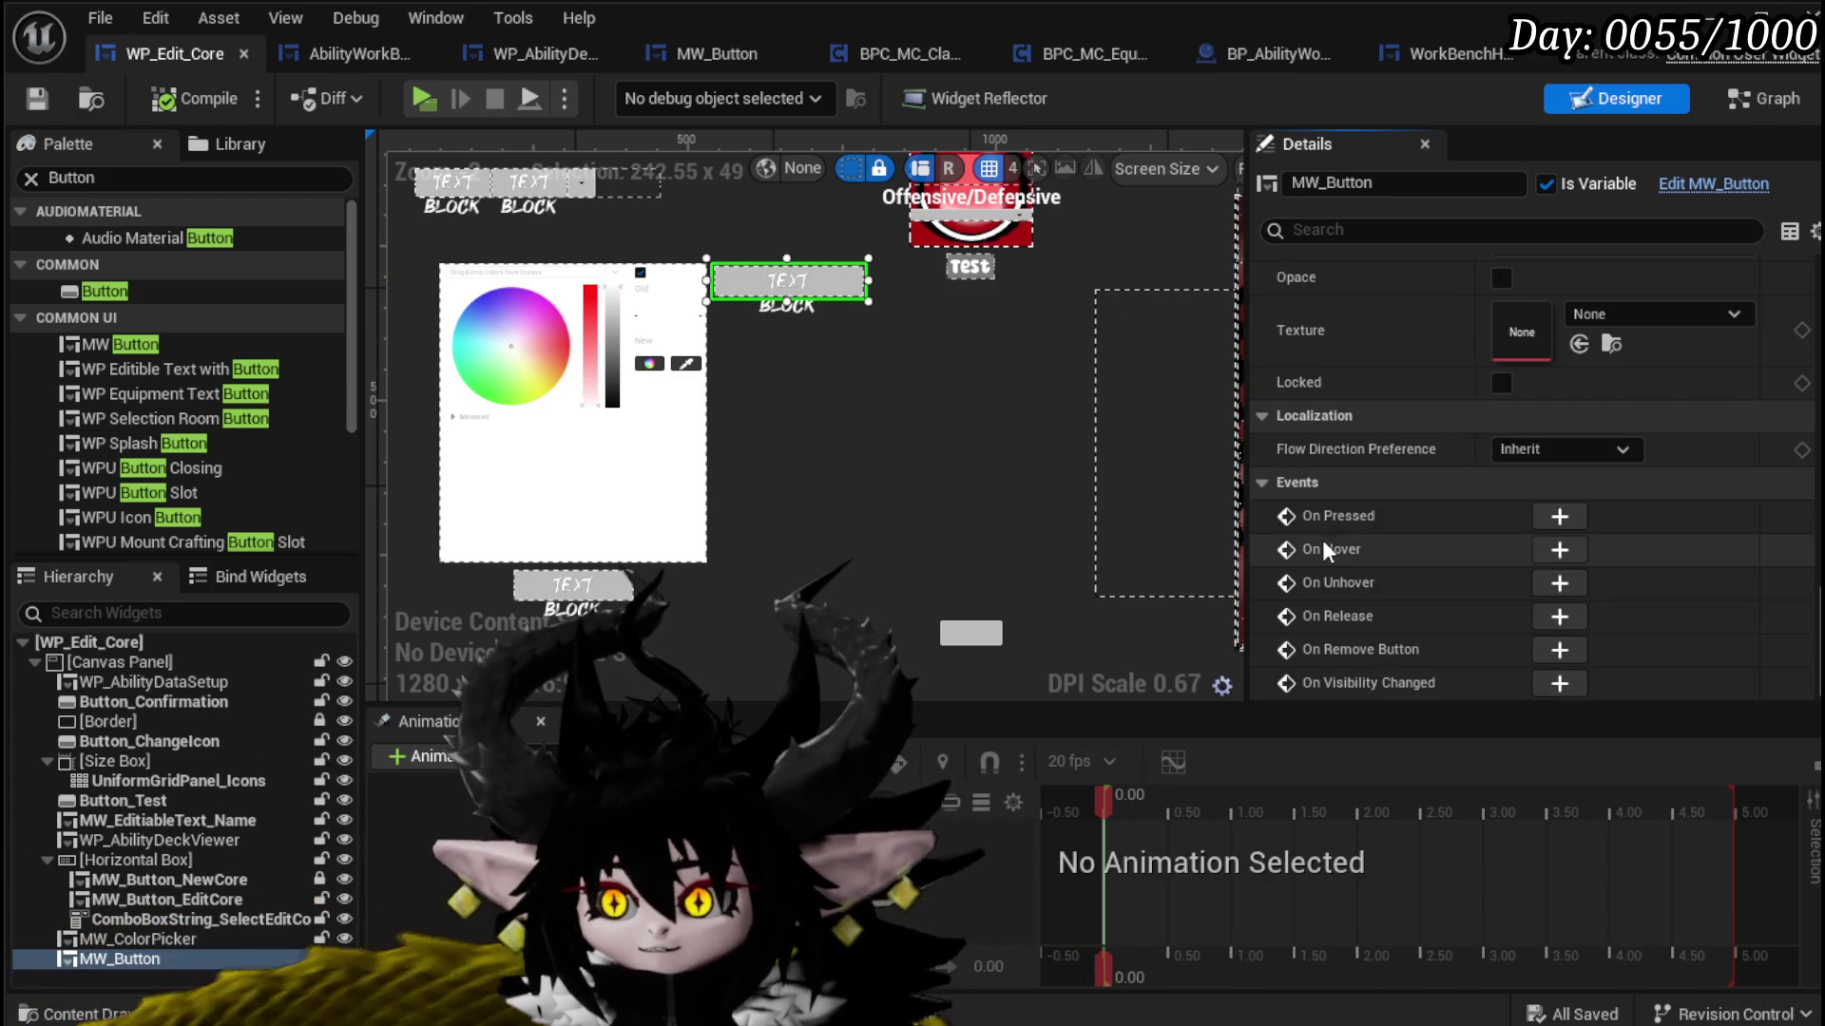
Step: Add an On Pressed event for the button, compile and save, and shift the node left
left_click(1557, 516)
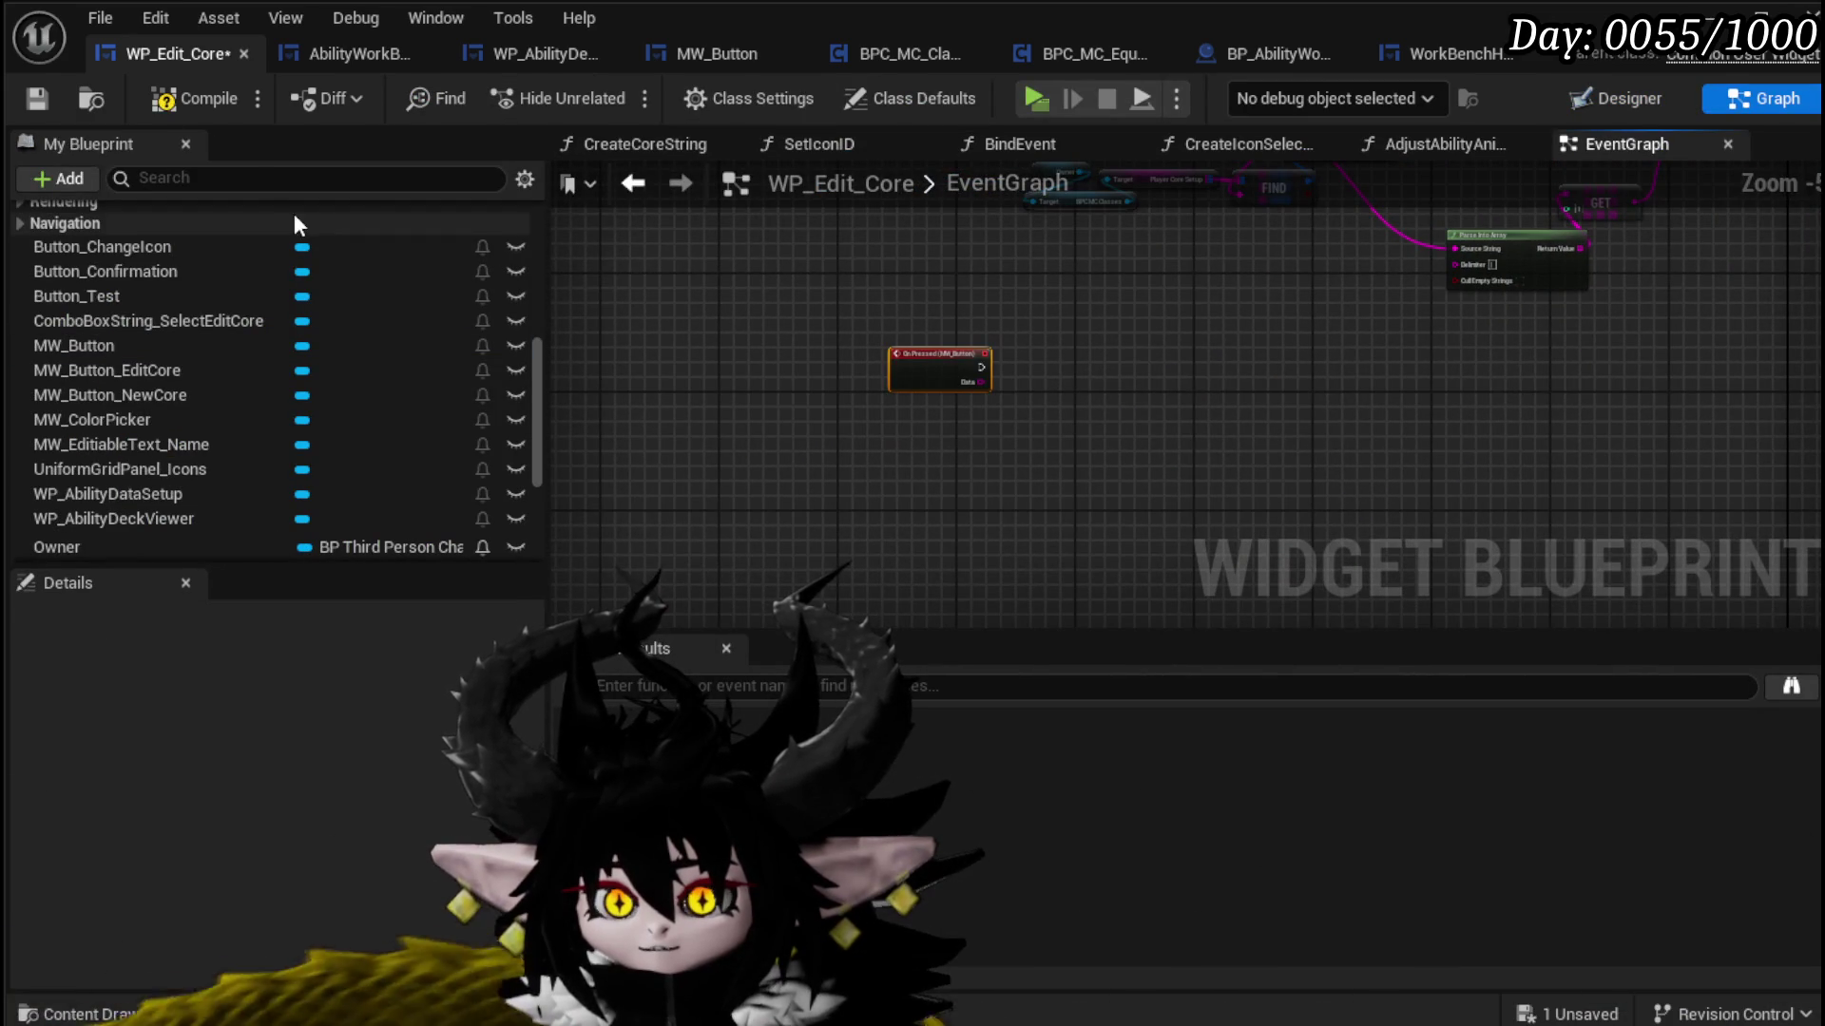
left_click(179, 93)
left_click(33, 99)
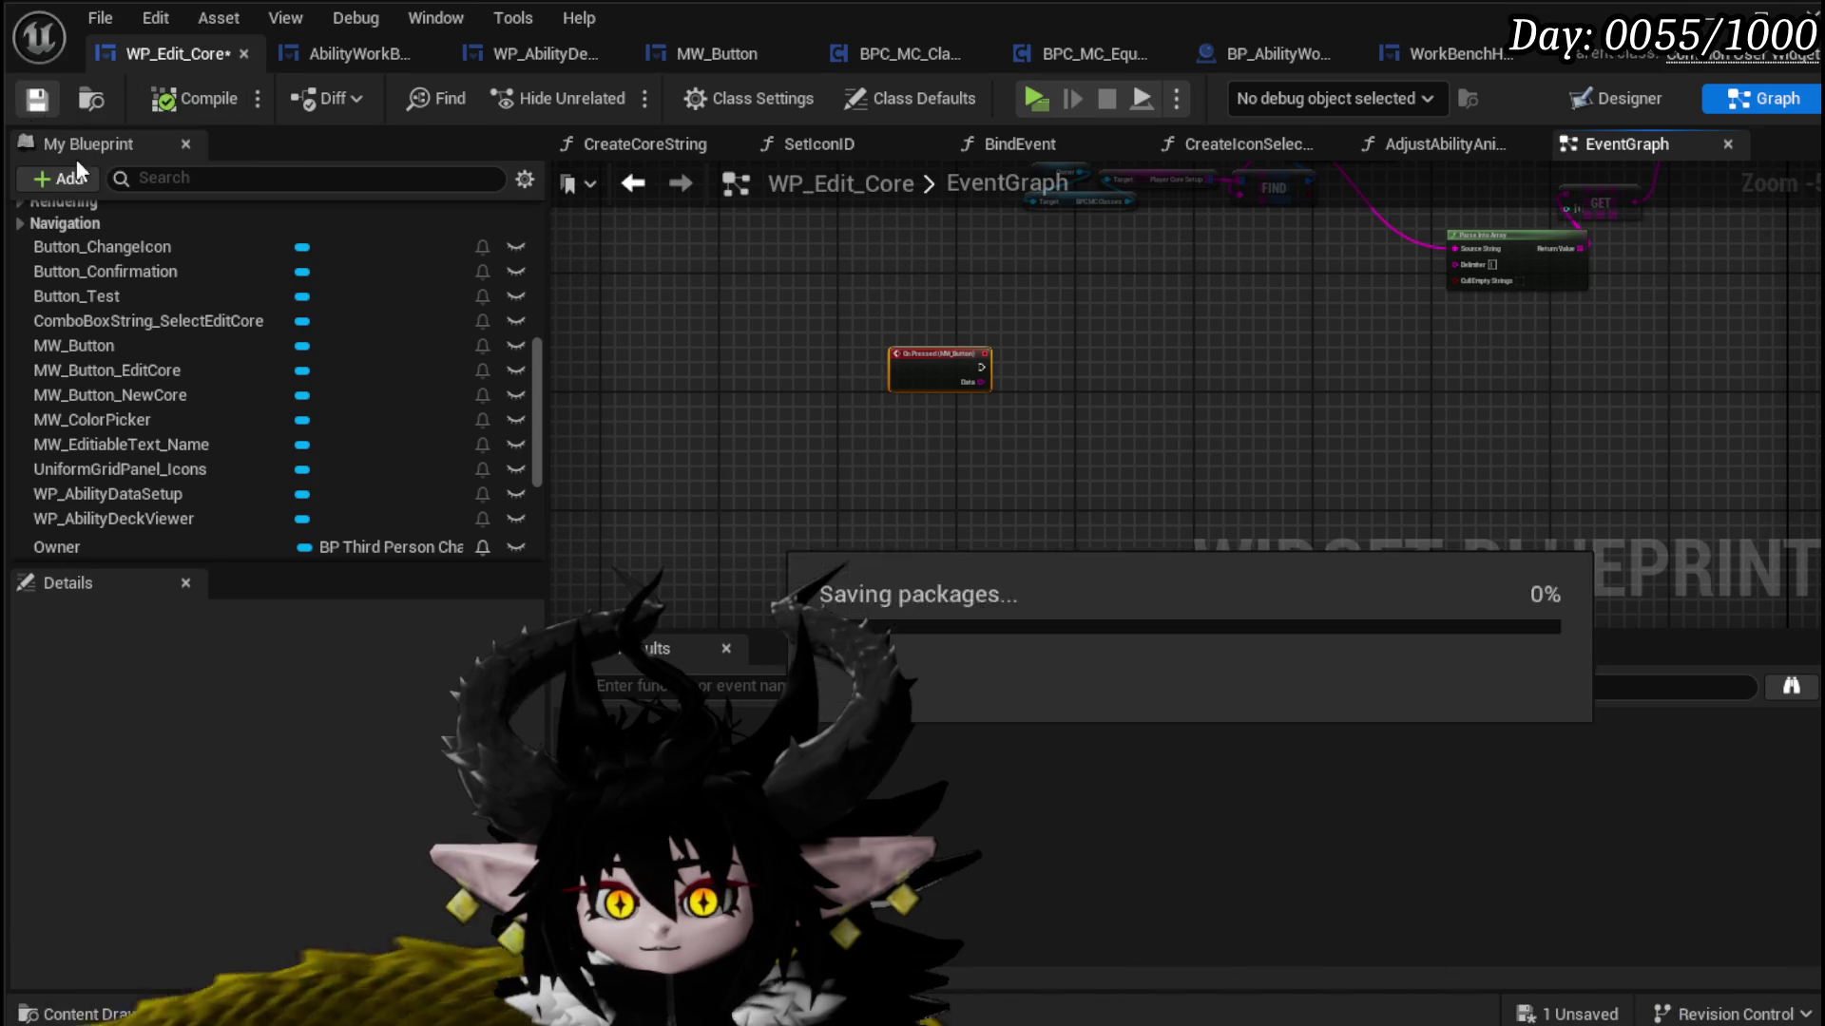
scroll(789, 306, "up", 3)
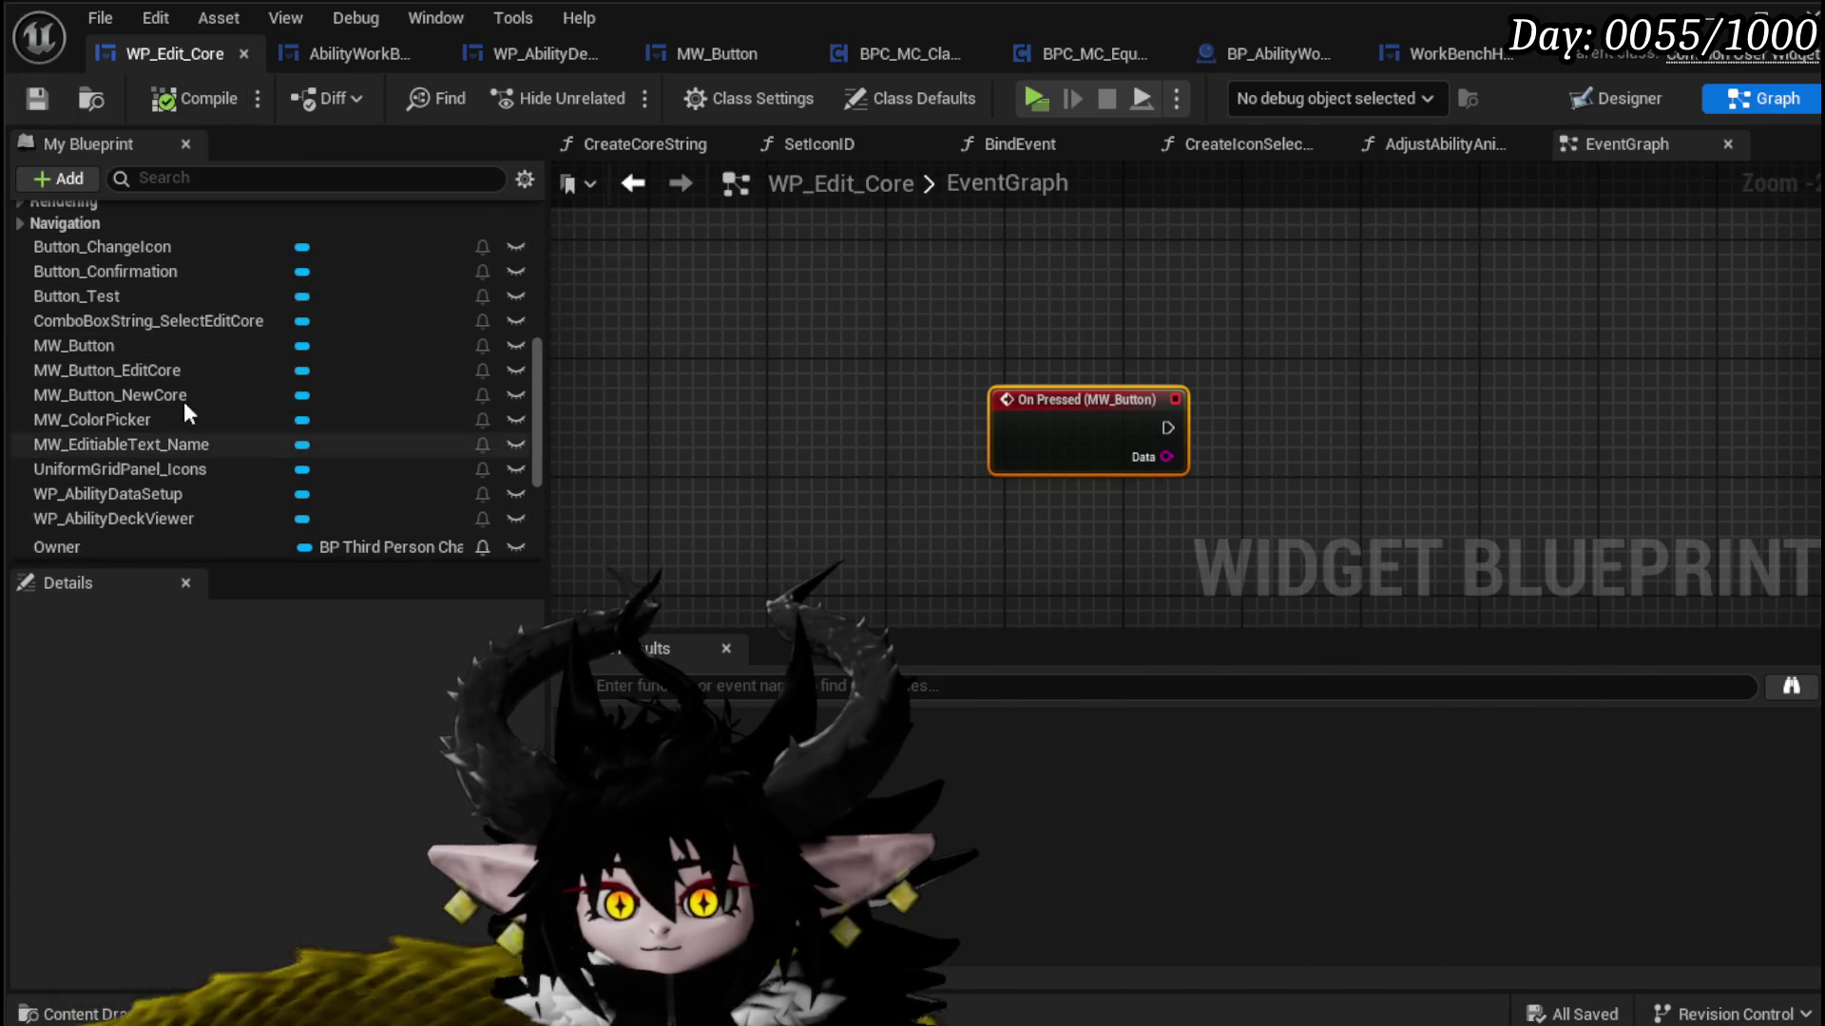
left_click_drag(1027, 447, 762, 453)
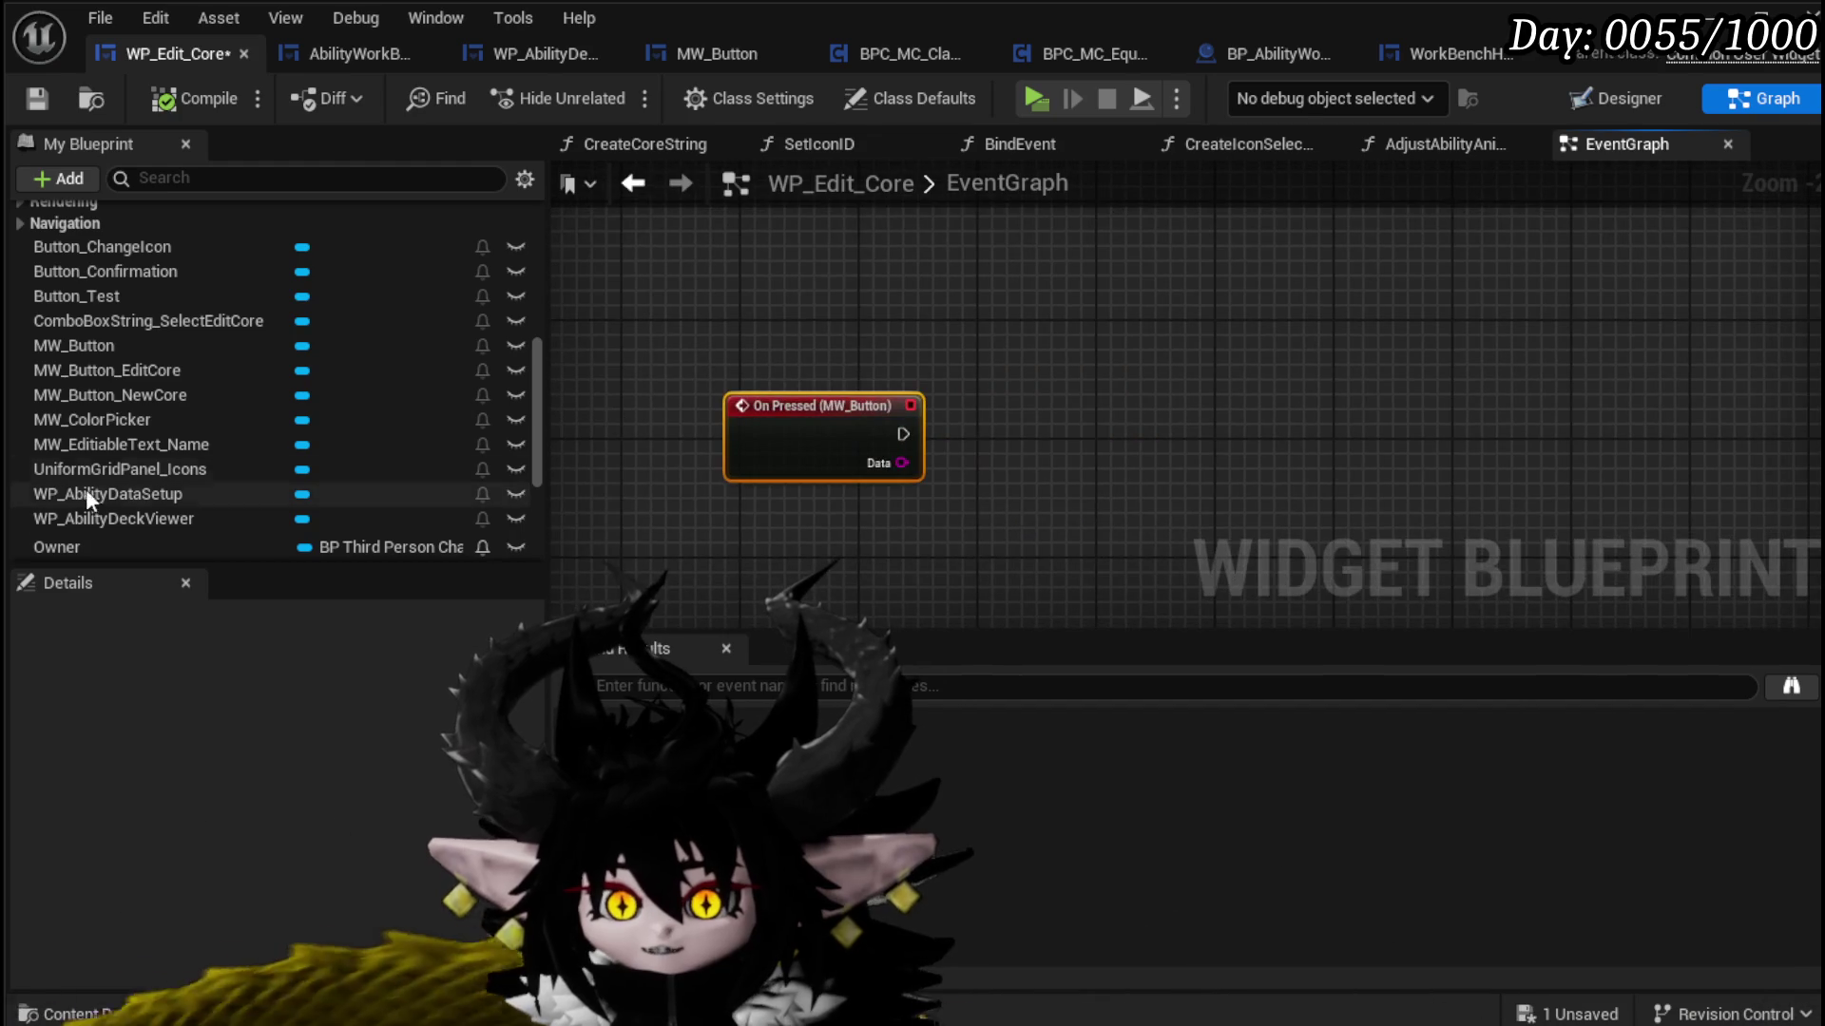
Step: Wire On Pressed into a Set Visibility node on MW_ColorPicker, then compile and save
mouse_move(347, 421)
left_mouse_down()
mouse_move(800, 341)
mouse_move(1014, 340)
left_mouse_up()
left_click(800, 341)
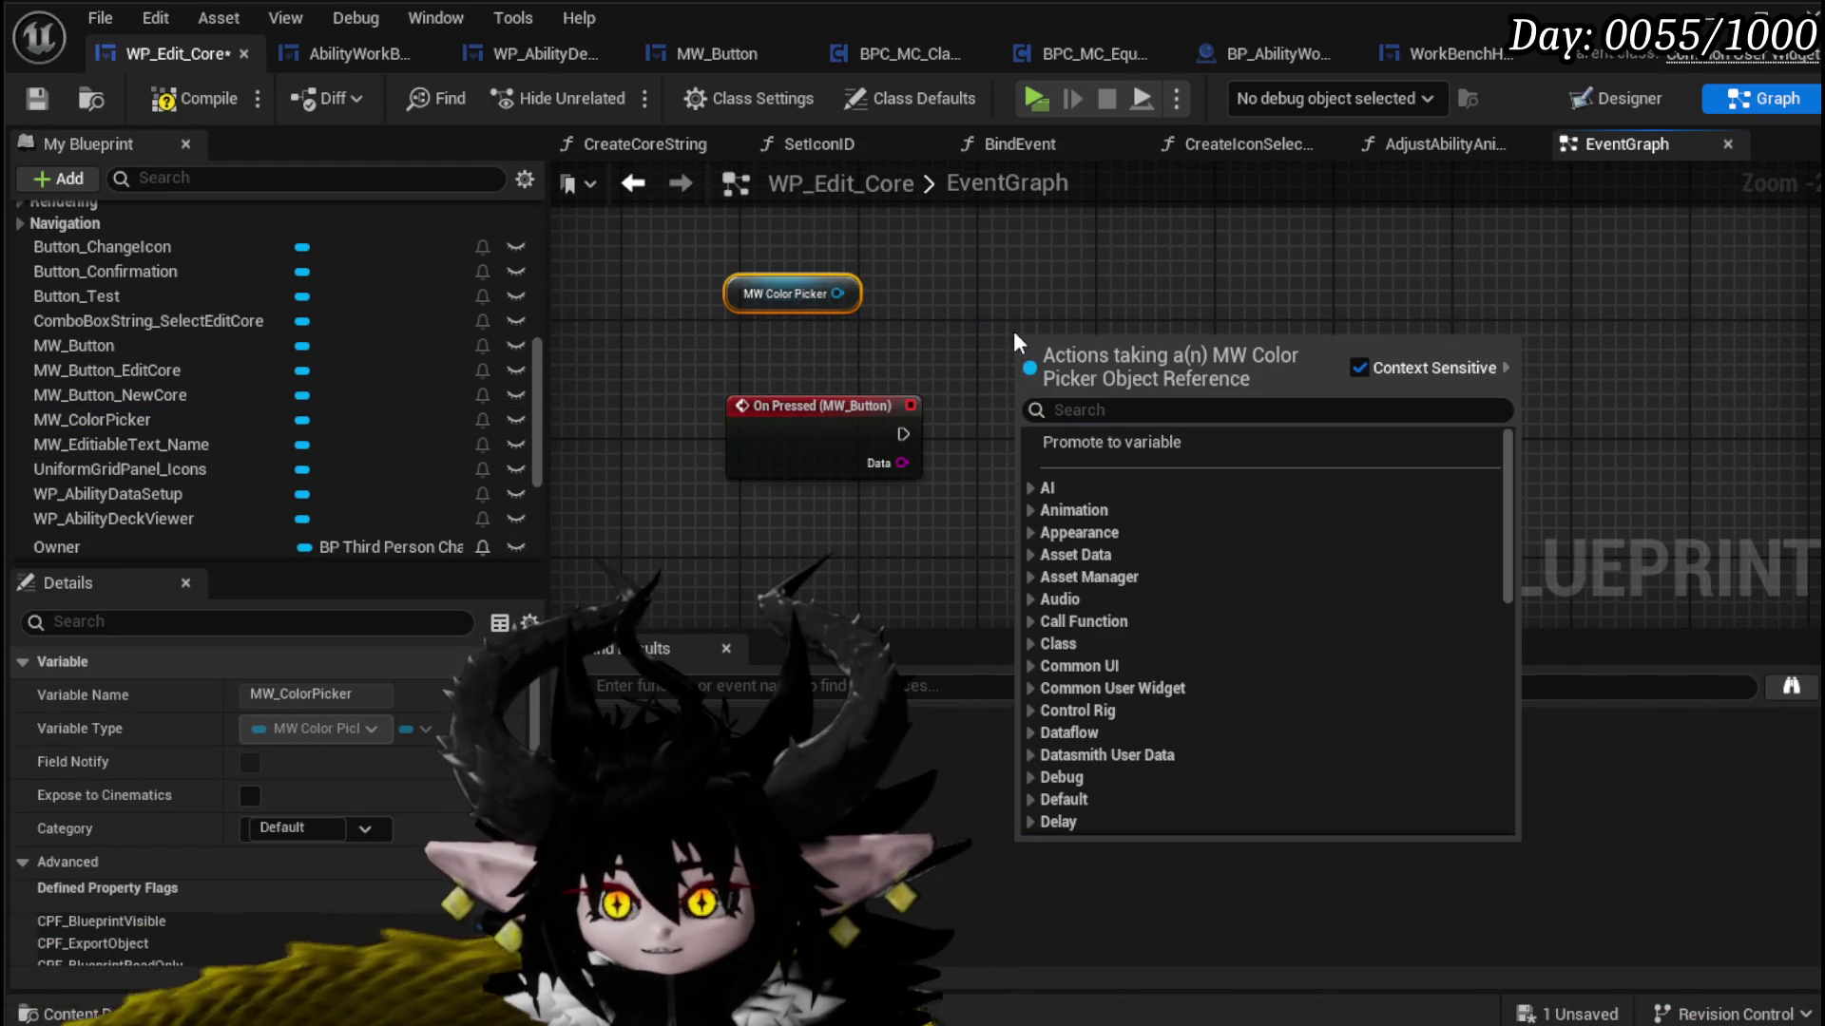
left_click_drag(837, 294, 983, 342)
type("Set")
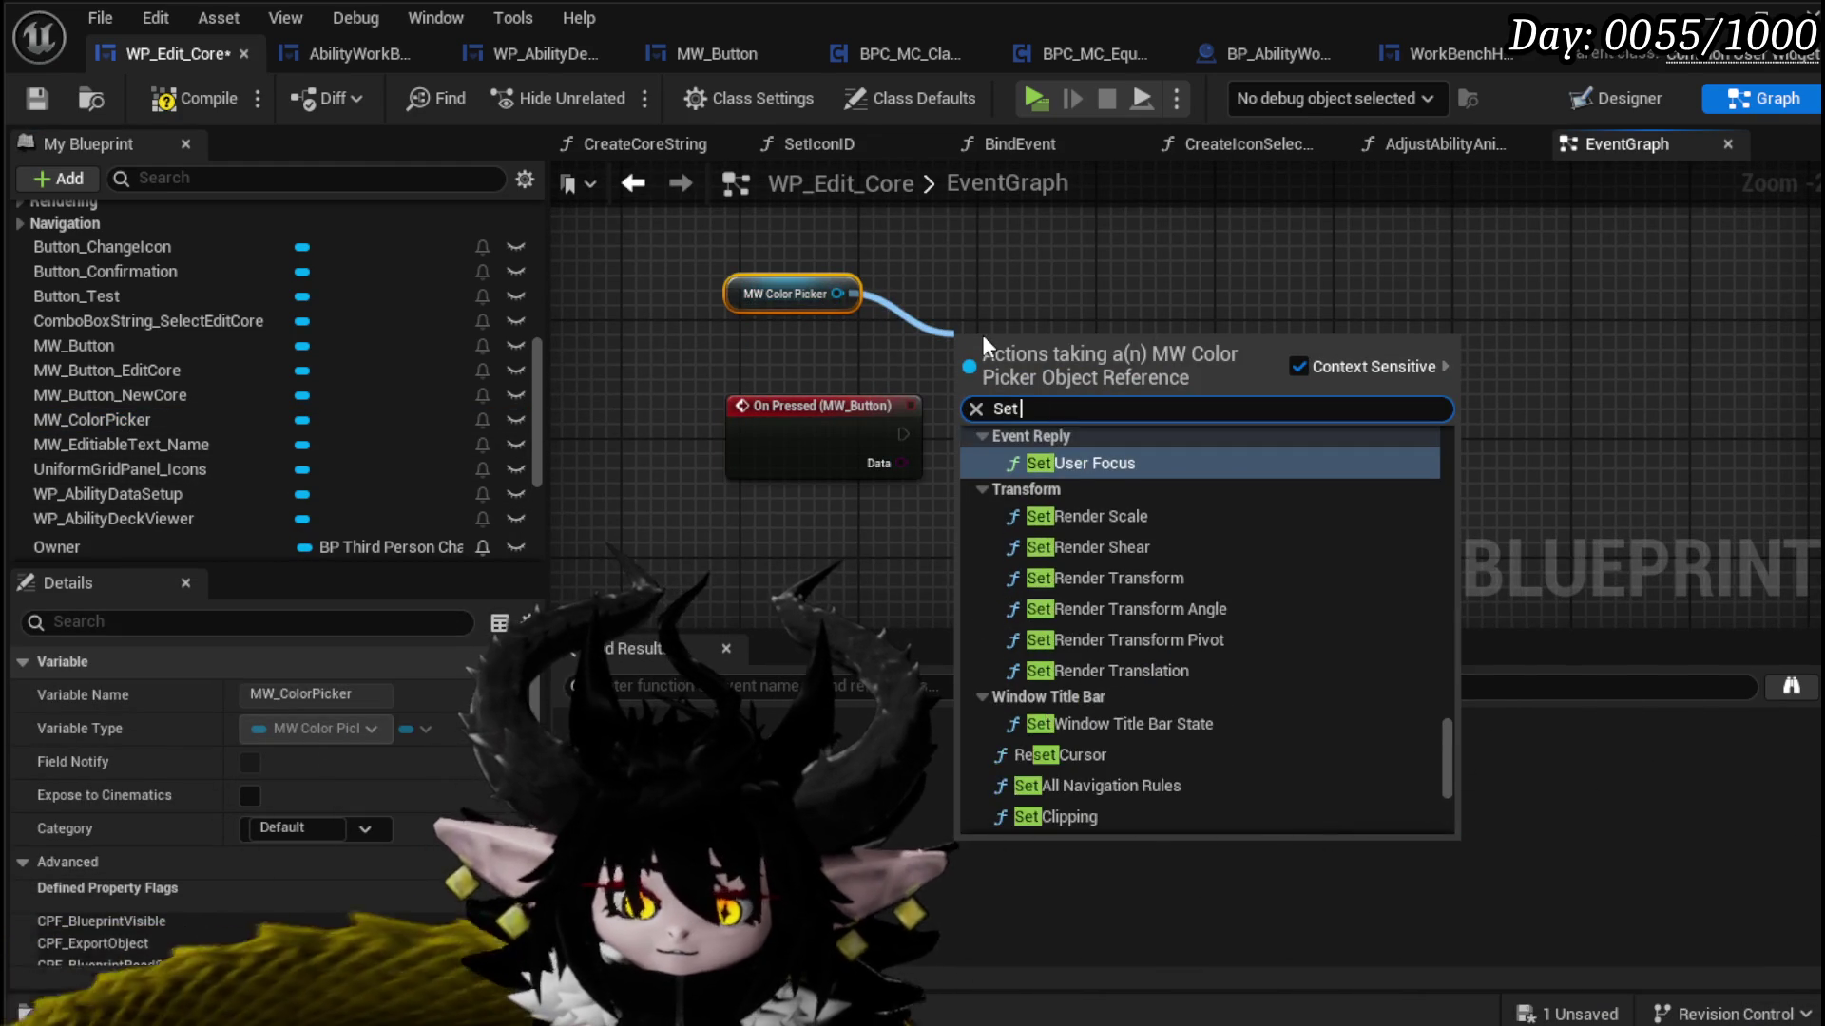
type(" Visi")
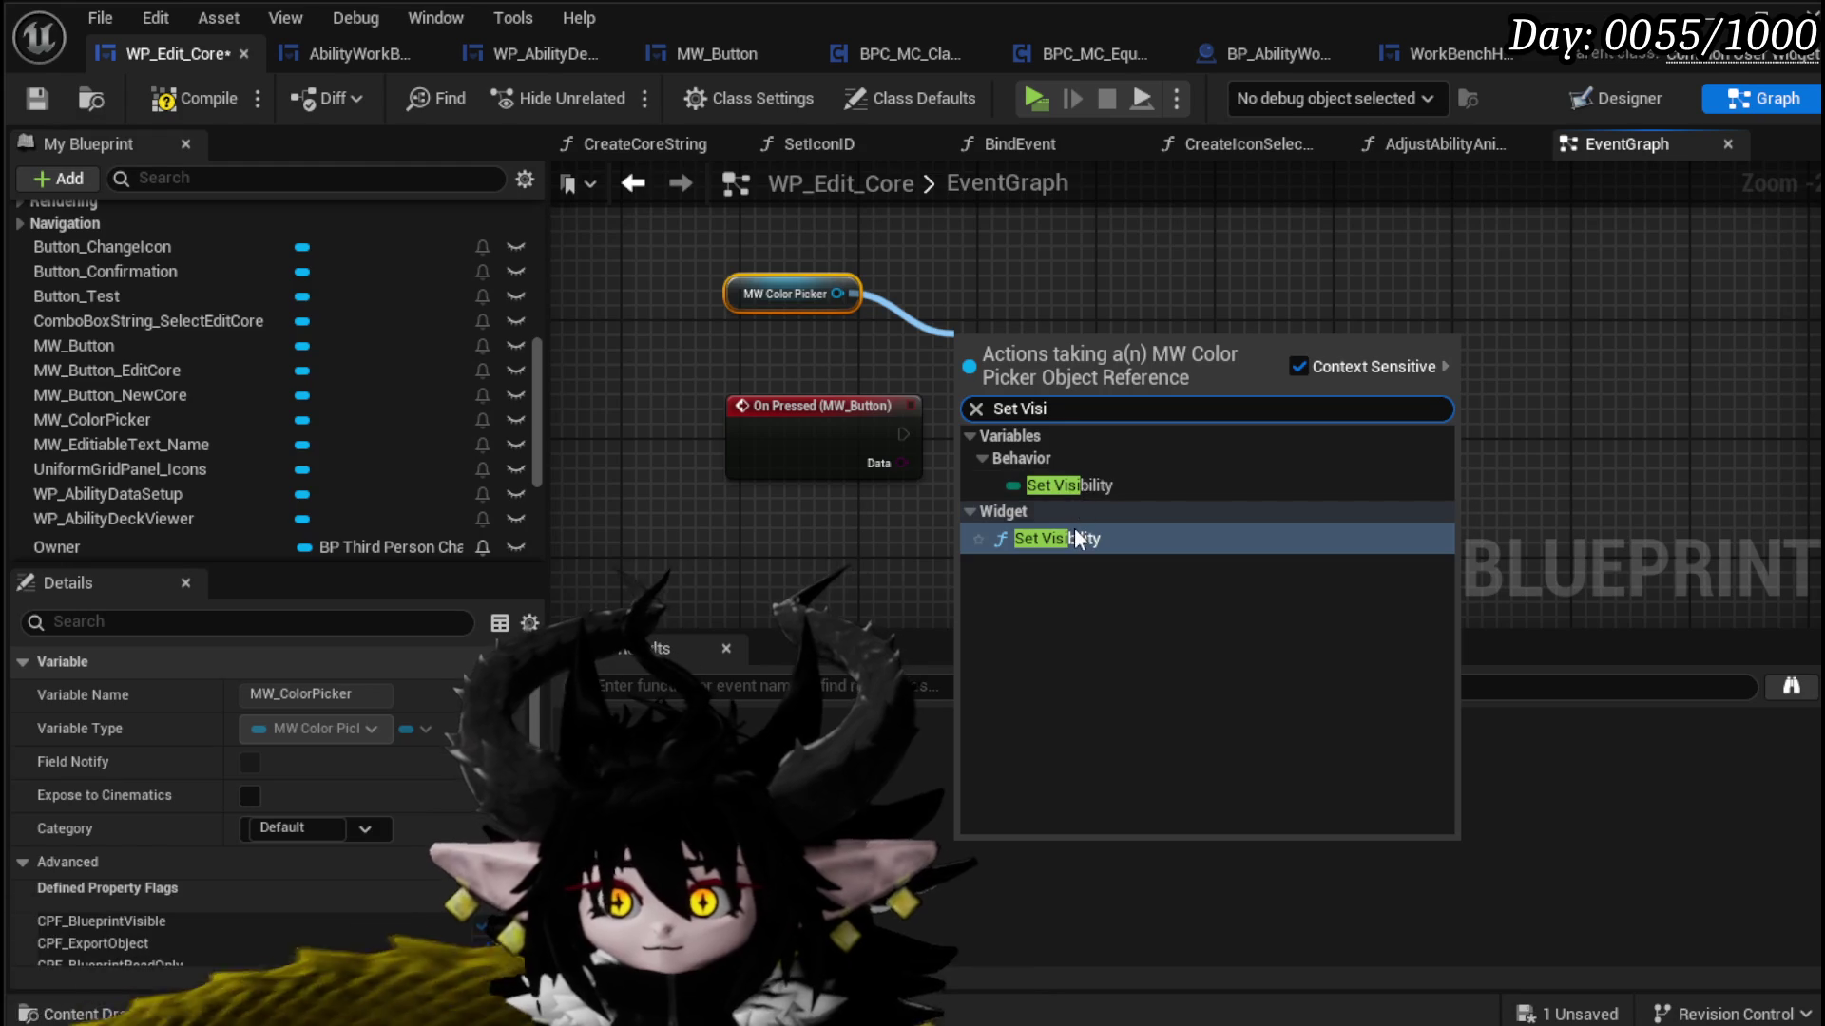
left_click(1077, 537)
mouse_move(903, 435)
left_mouse_down()
mouse_move(1041, 450)
mouse_move(1030, 435)
left_mouse_up()
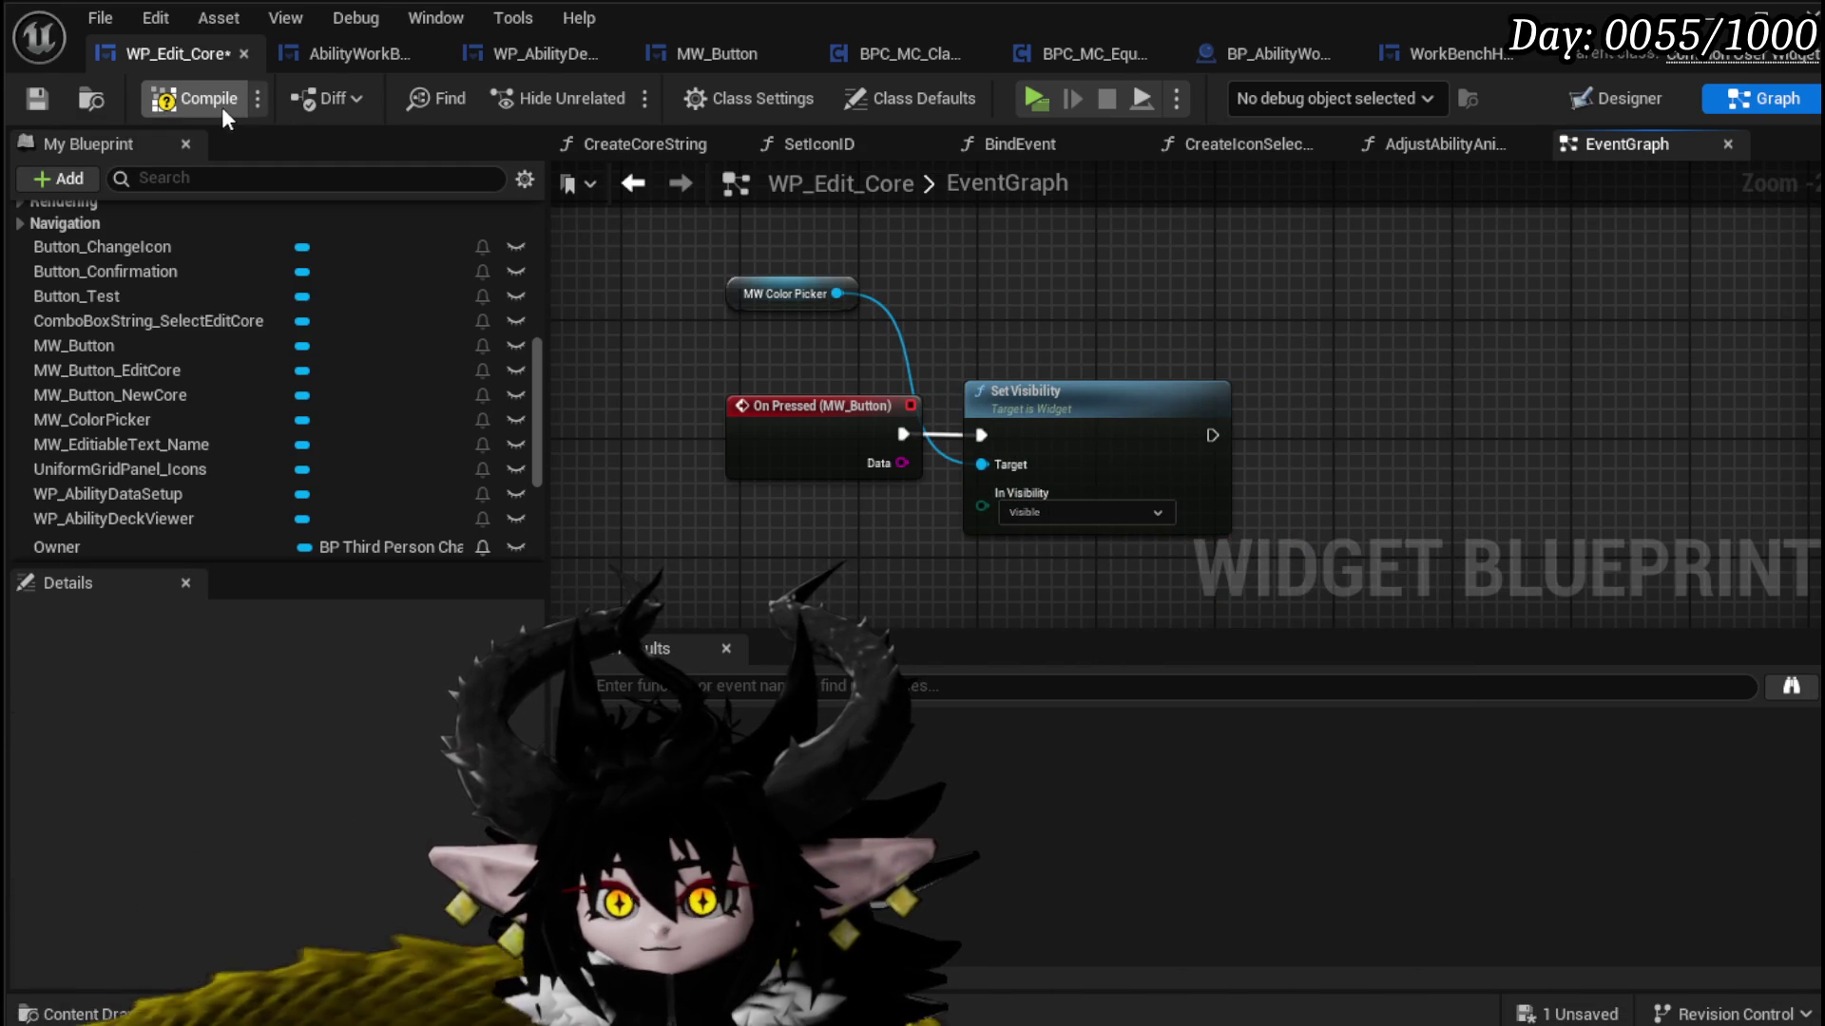
left_click(28, 93)
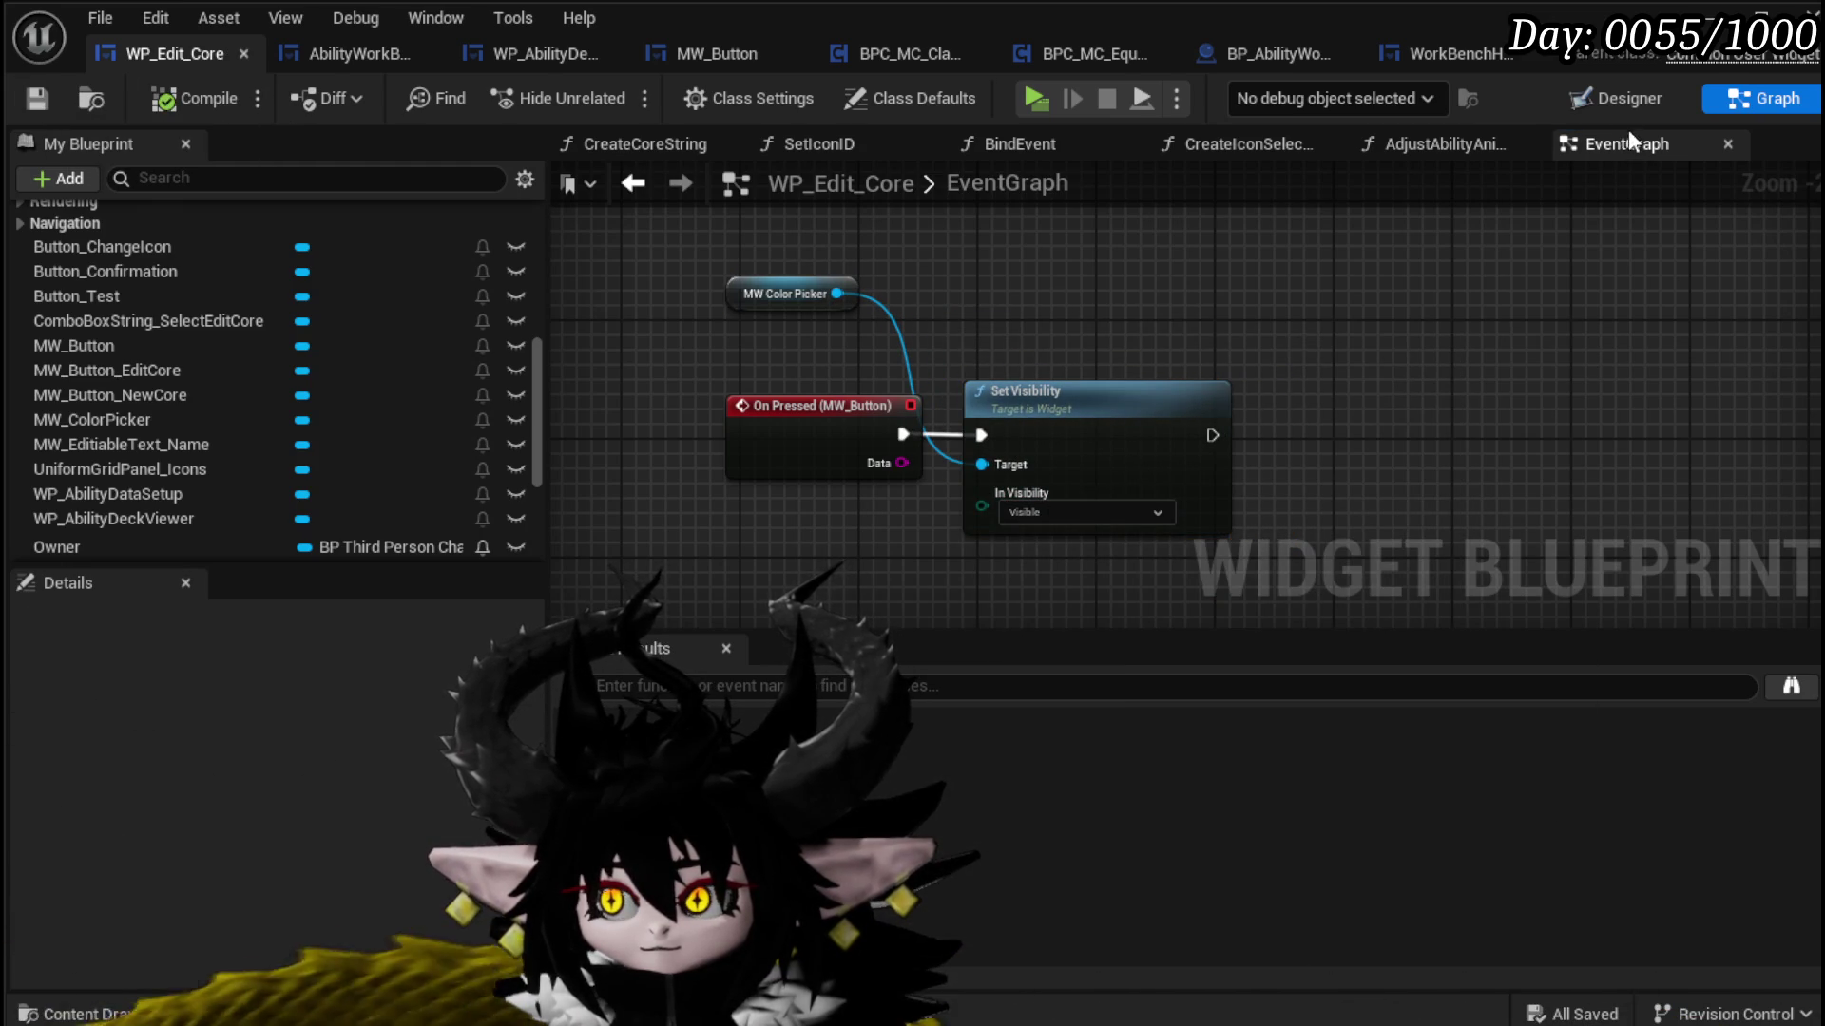
left_click(1616, 98)
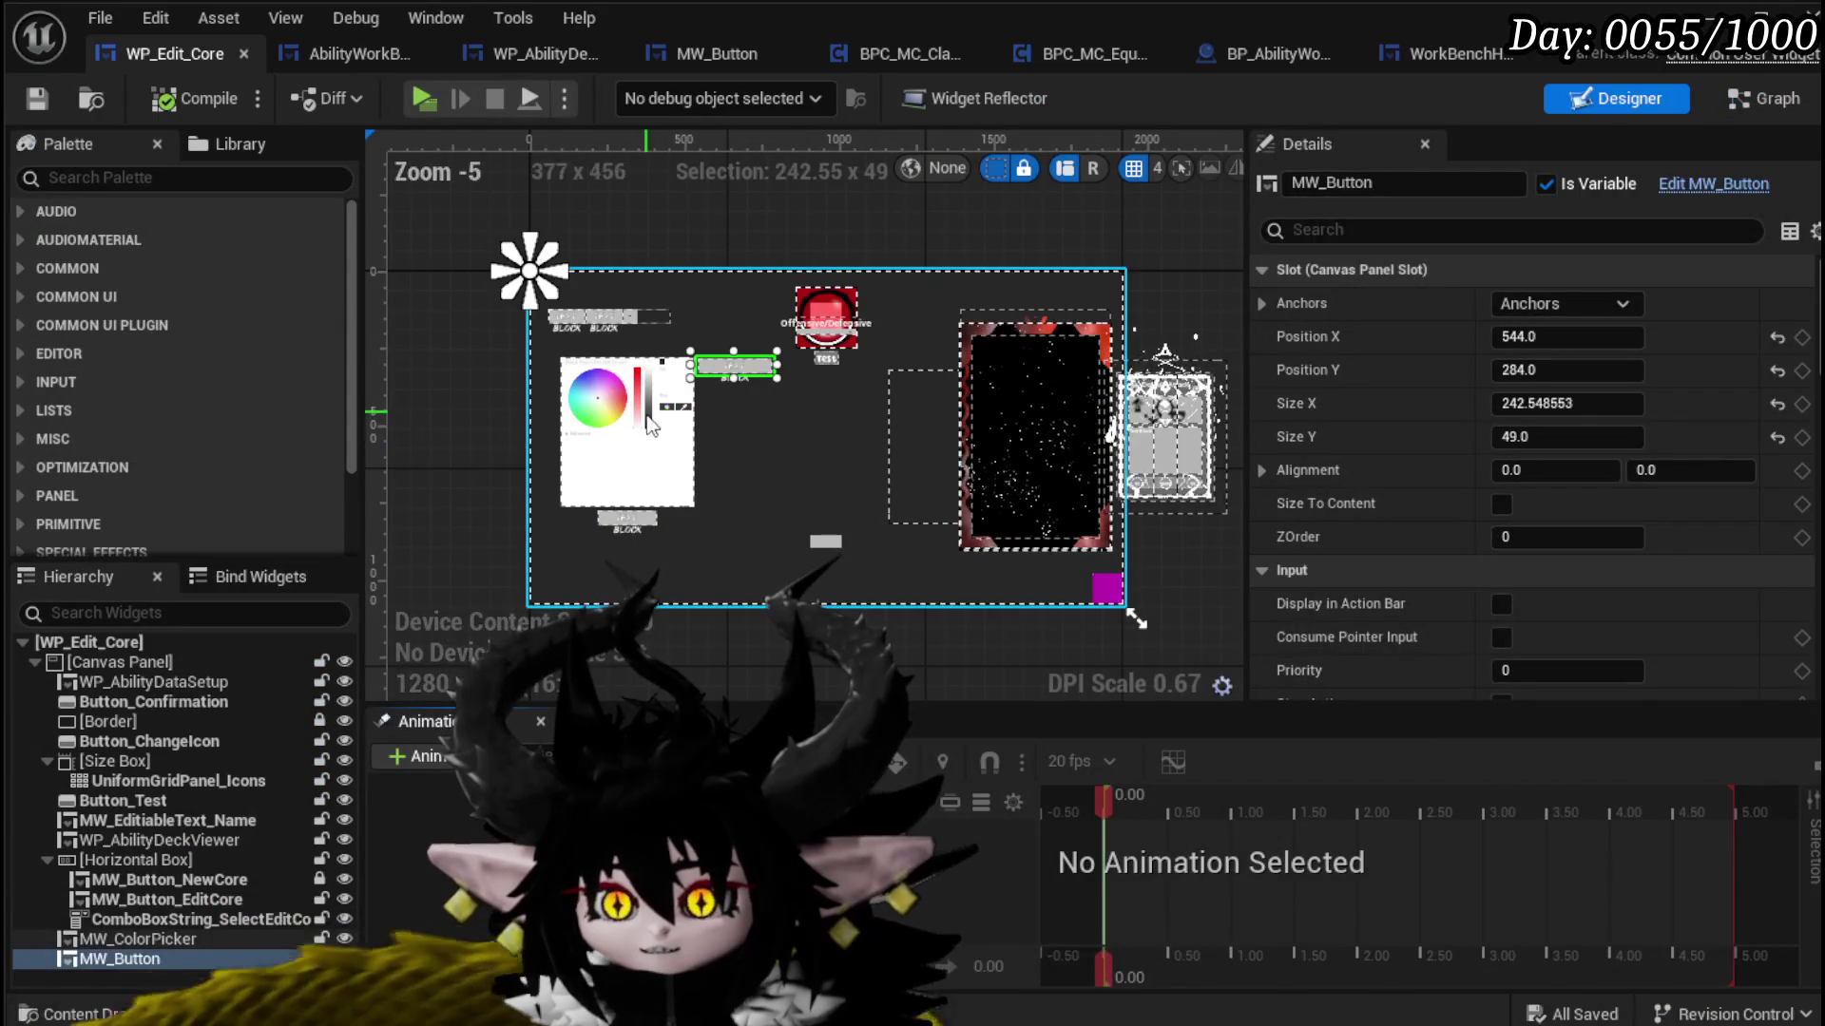
Step: Anchor MW_Button to the canvas centre, then compile and save
left_click(1568, 304)
left_click(1622, 450)
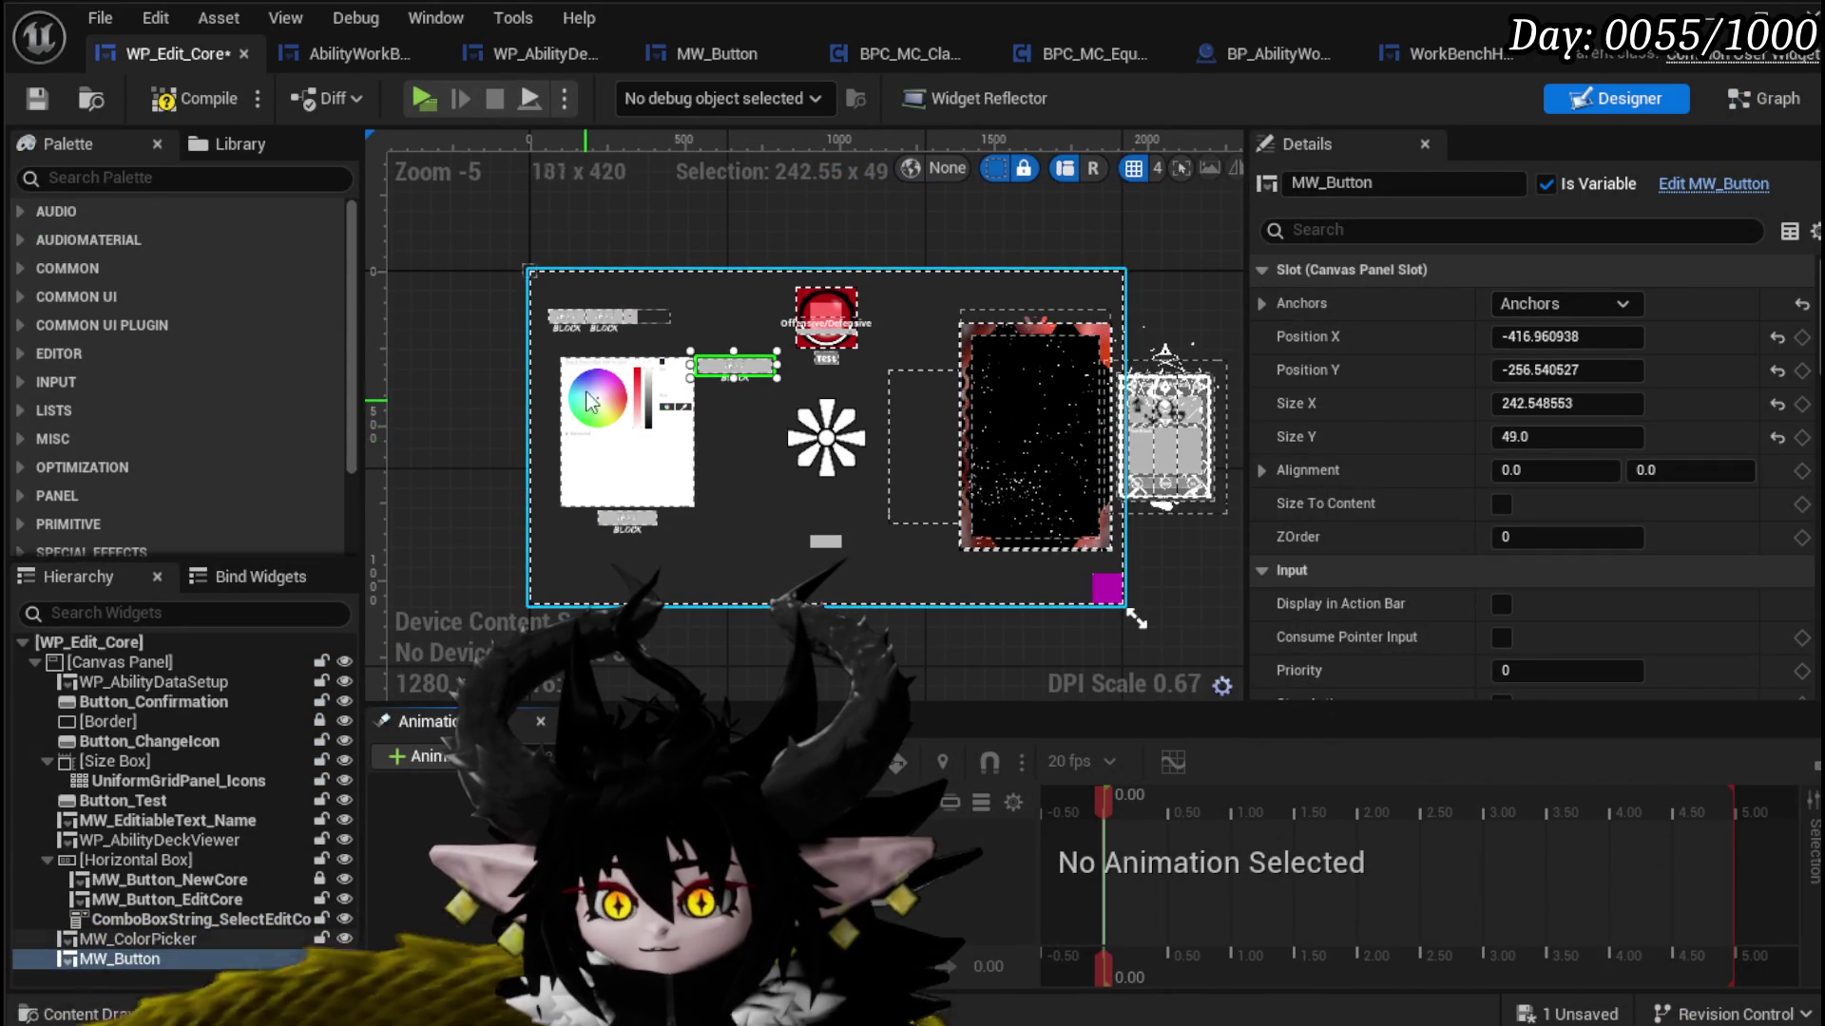
left_click(169, 97)
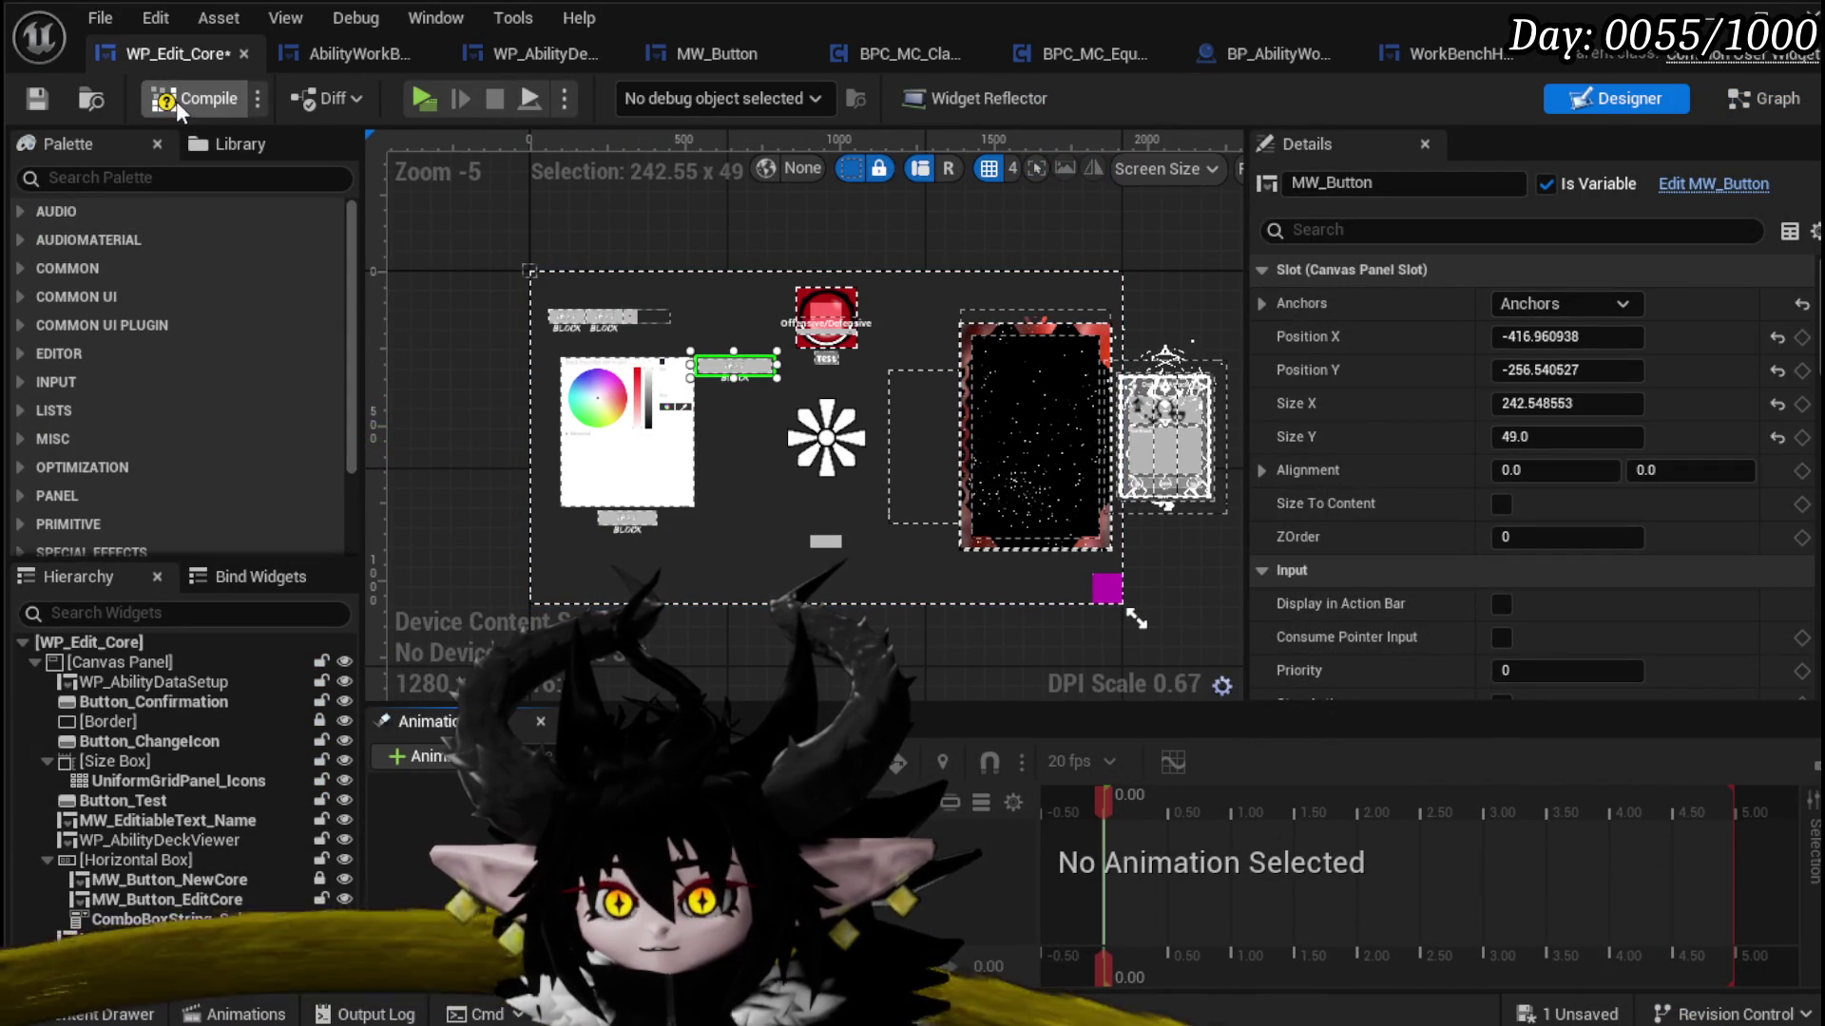
left_click(32, 106)
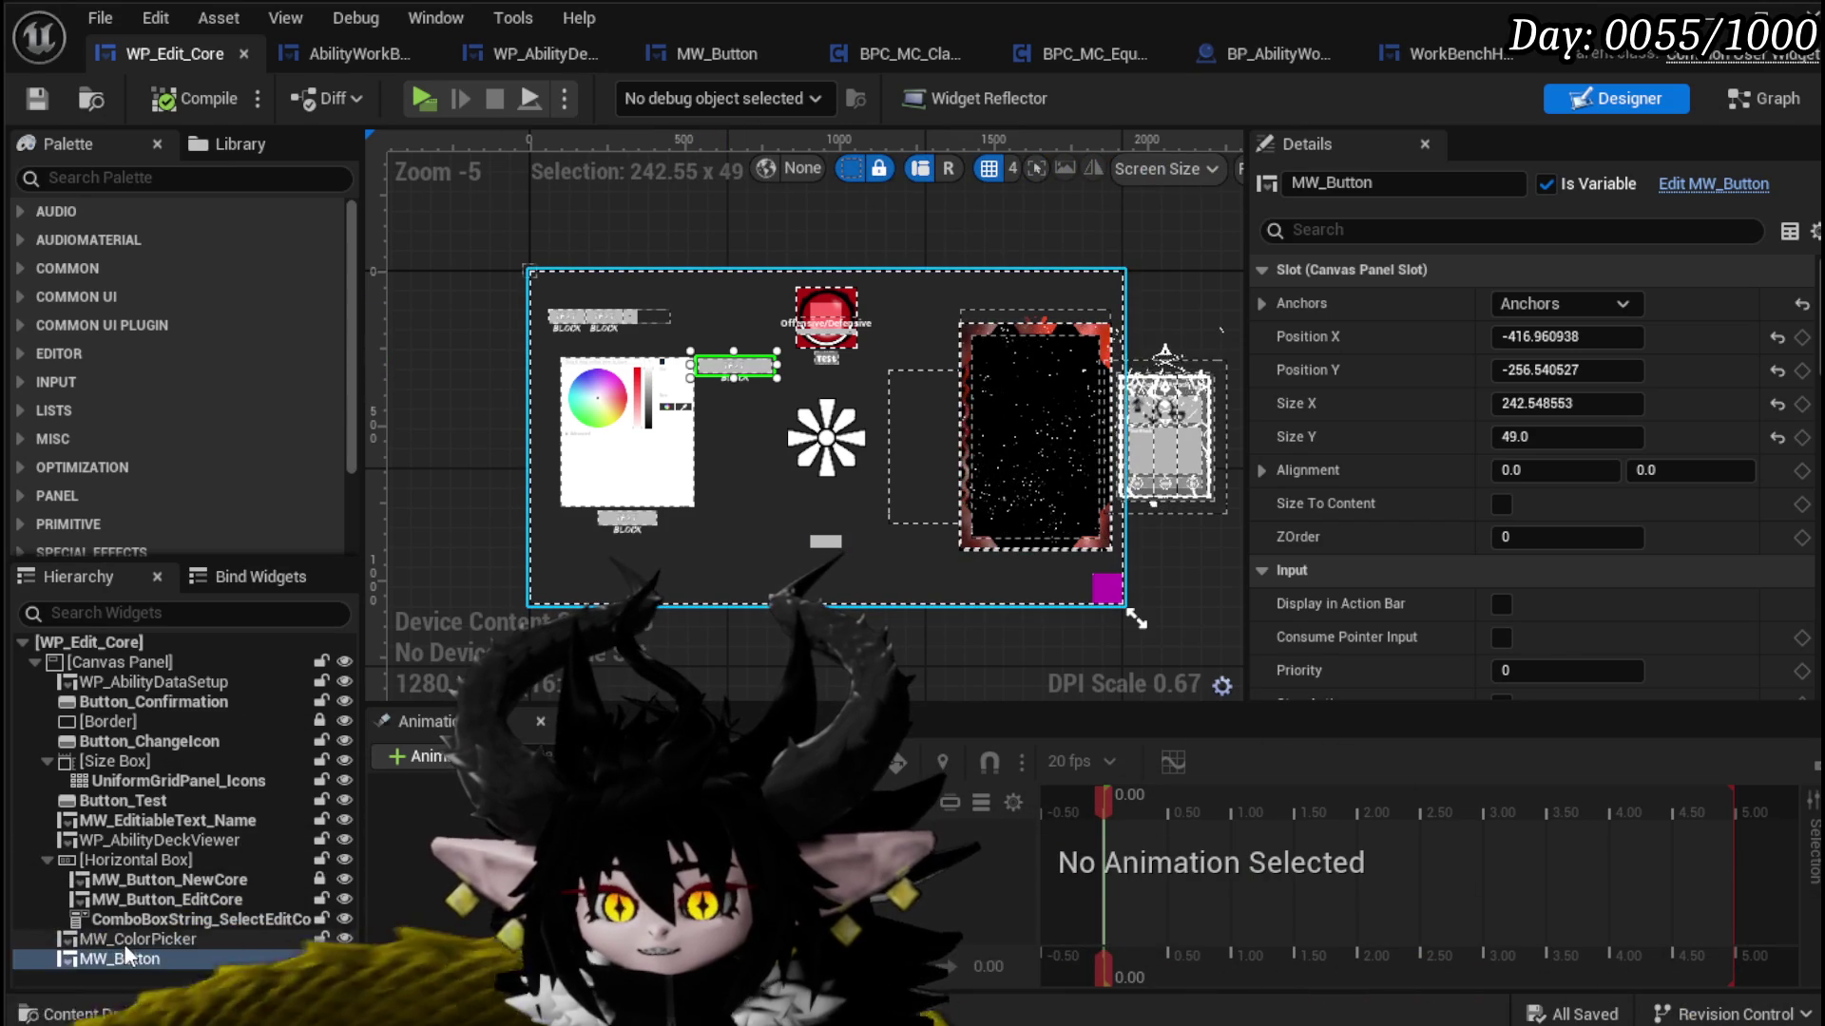
Step: Set MW_ColorPicker's default Visibility to Collapsed and recompile the widget
left_click(817, 434)
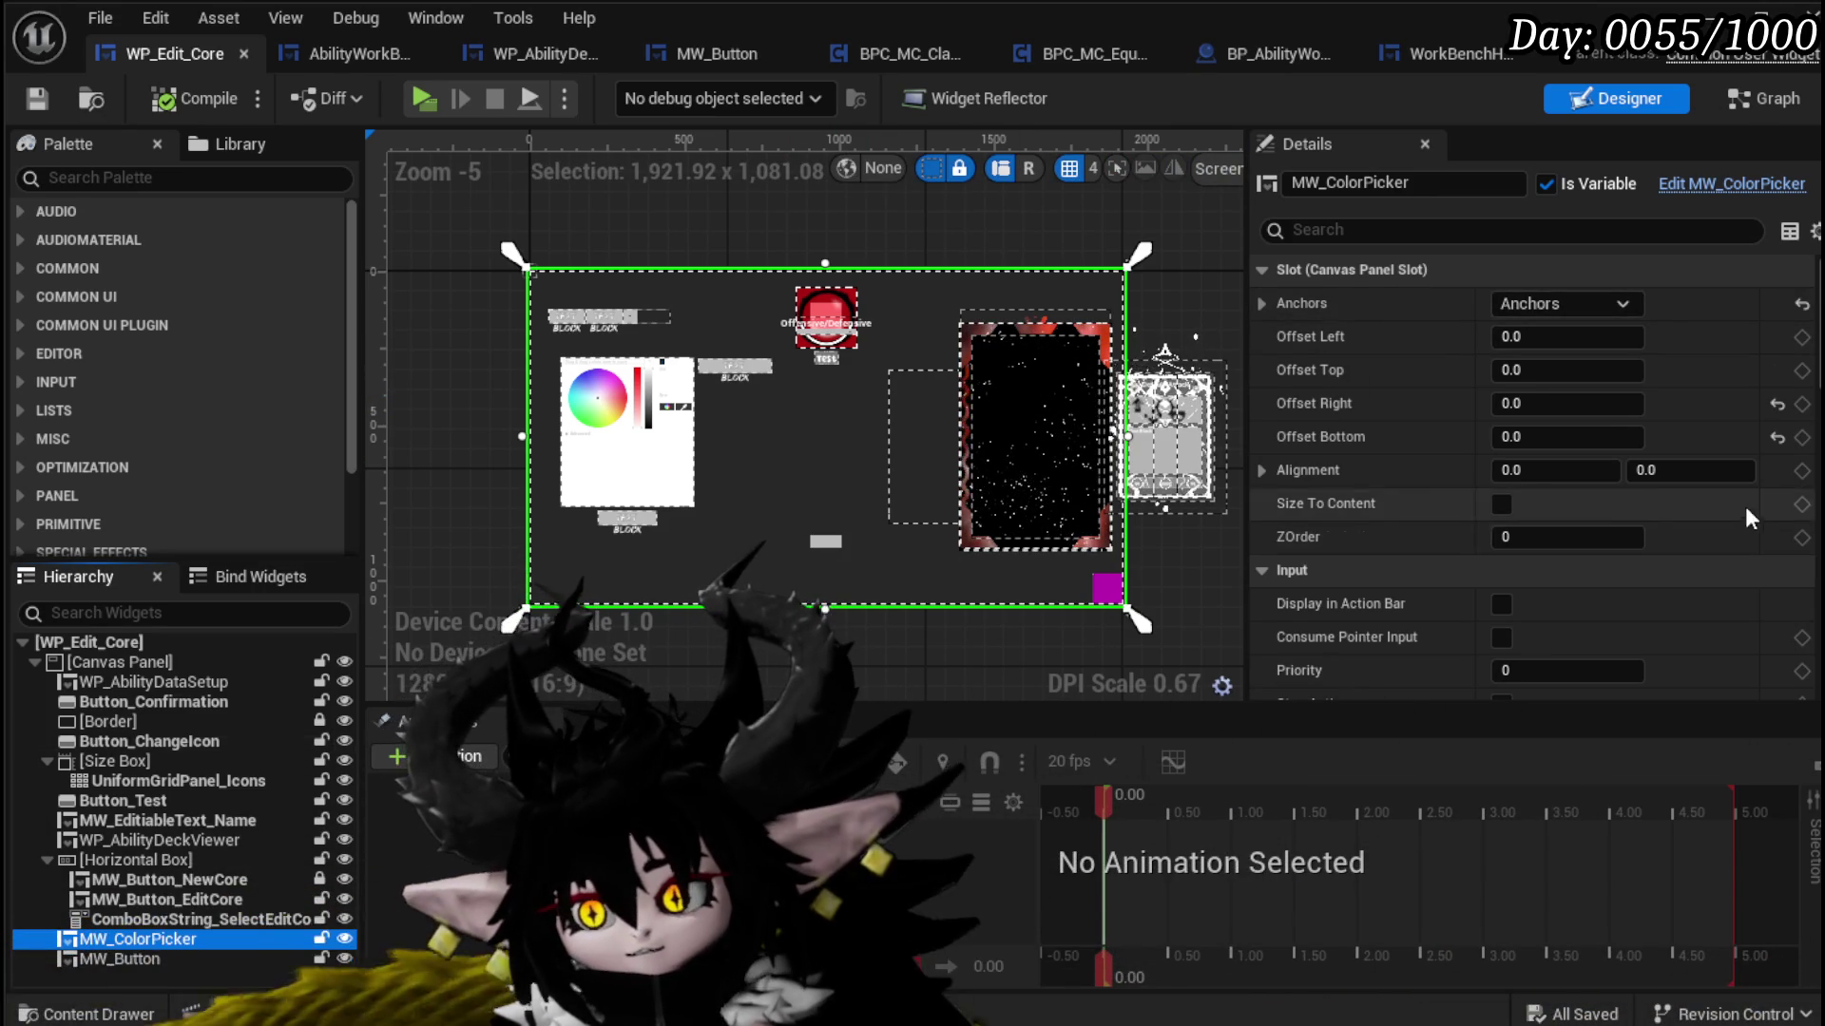
scroll(1702, 492, "down", 10)
left_click(1559, 380)
left_click(1565, 424)
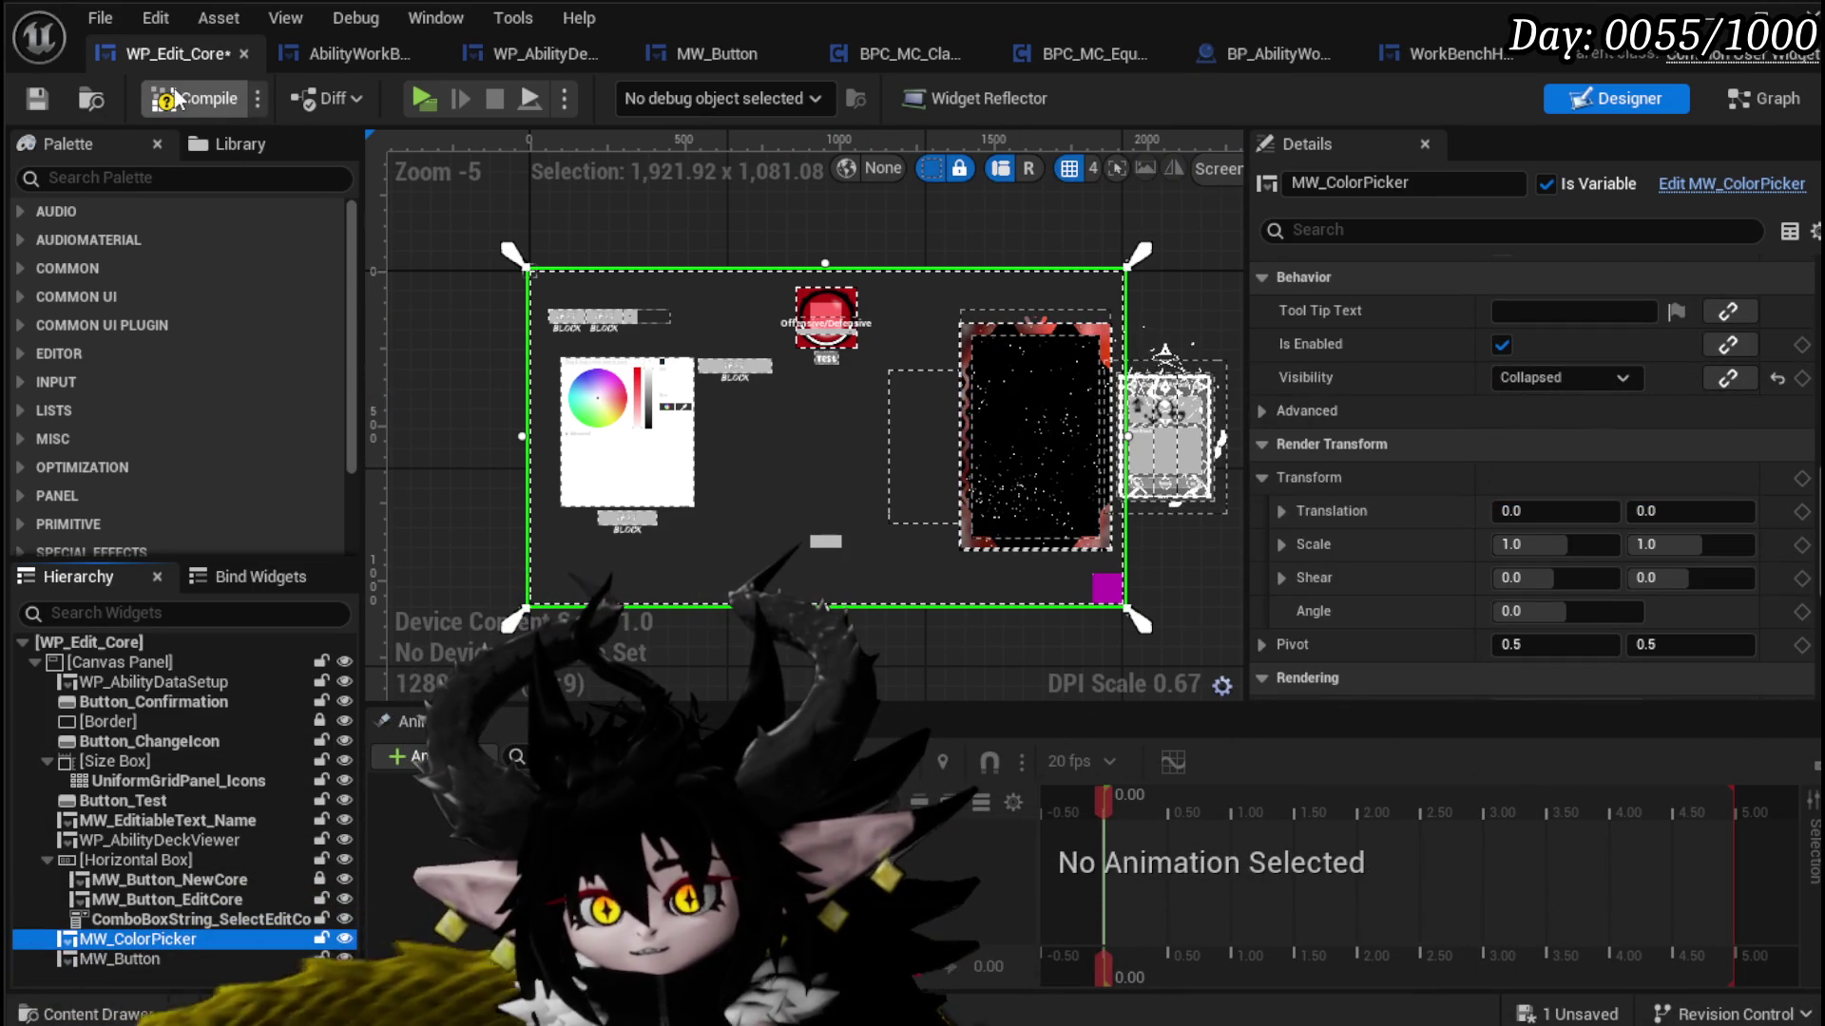
left_click(31, 99)
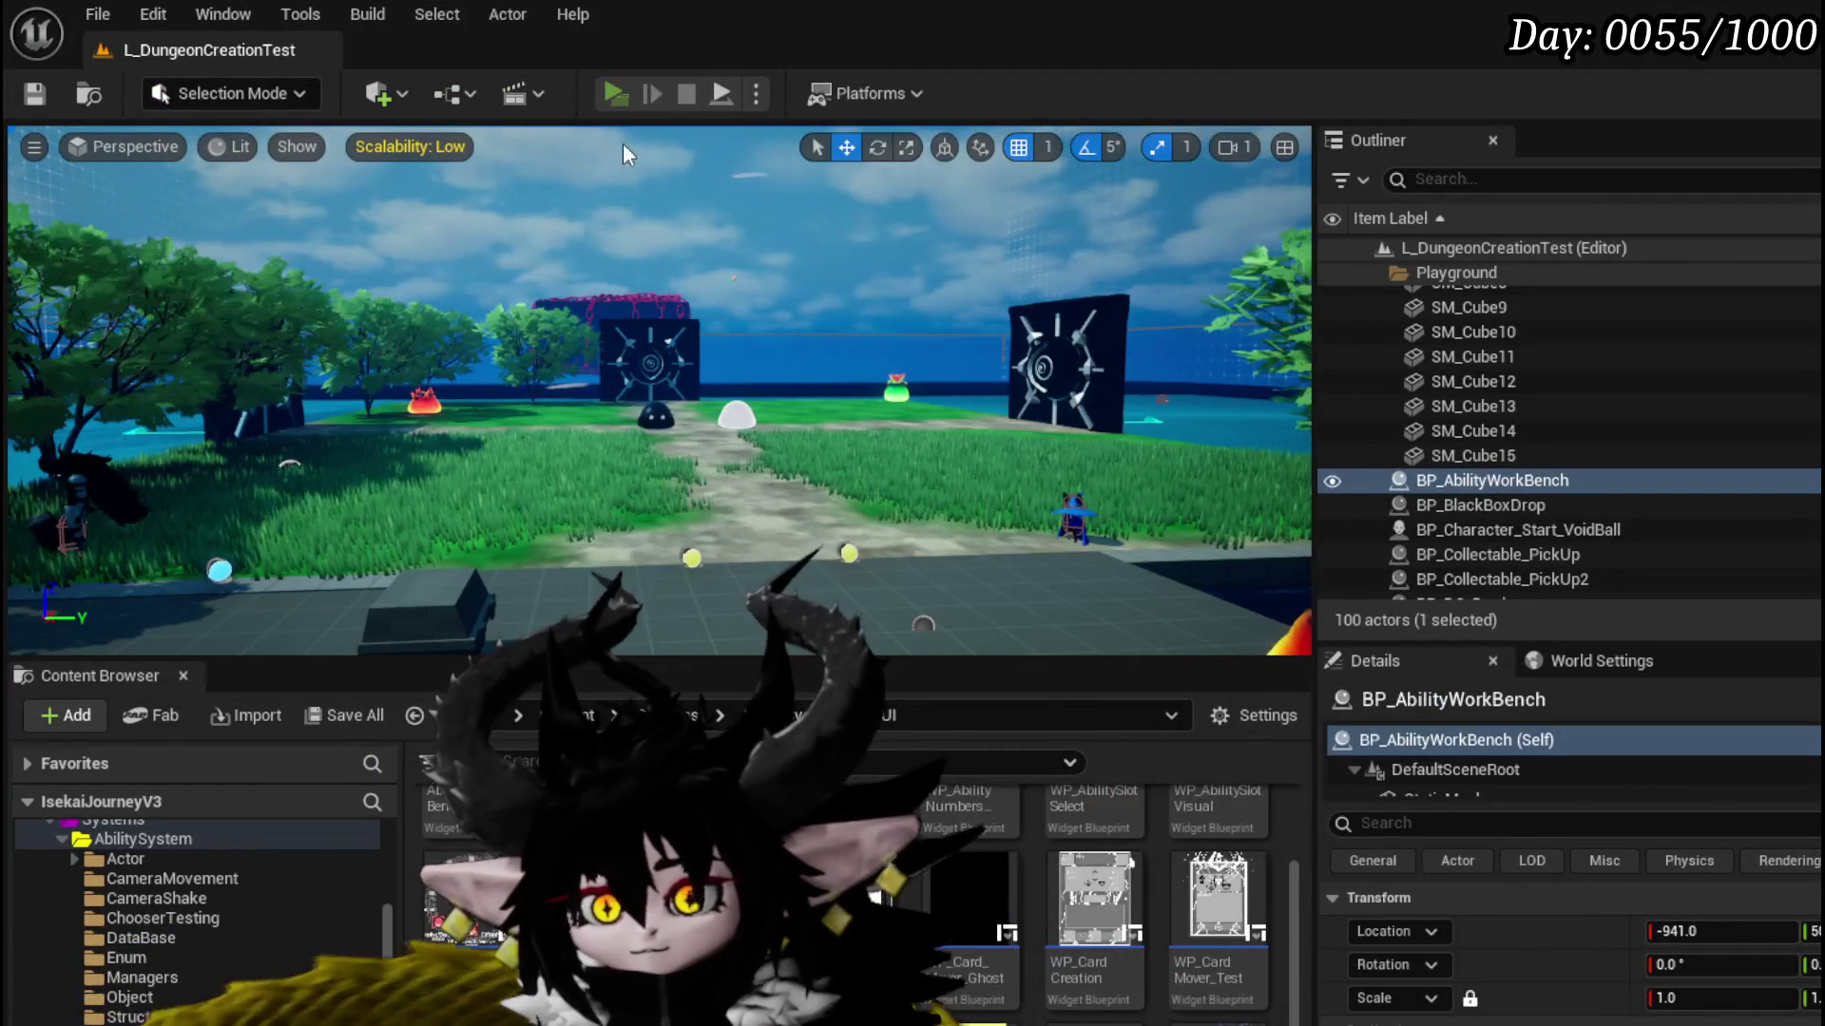
Step: Play-test: open the card editor at the workbench, press CARD COLOR, pick a wheel colour, then exit
left_click(602, 95)
key("w")
key("e")
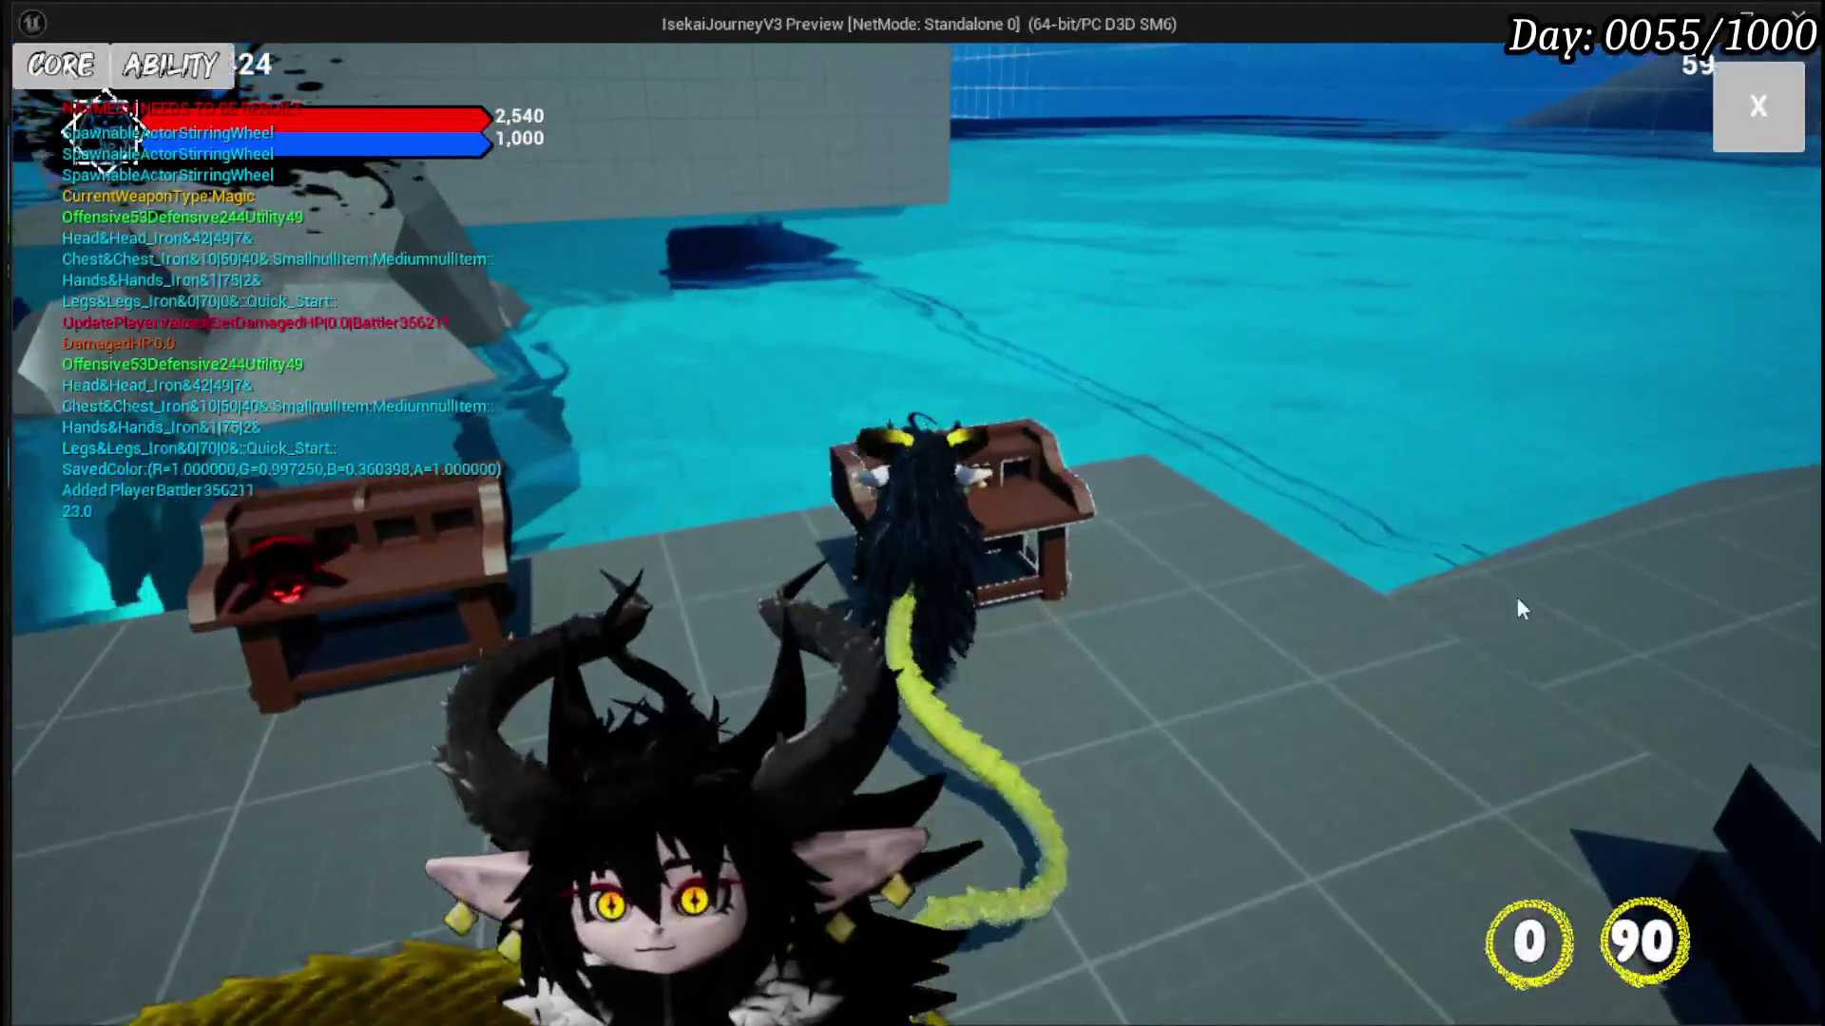
left_click(42, 84)
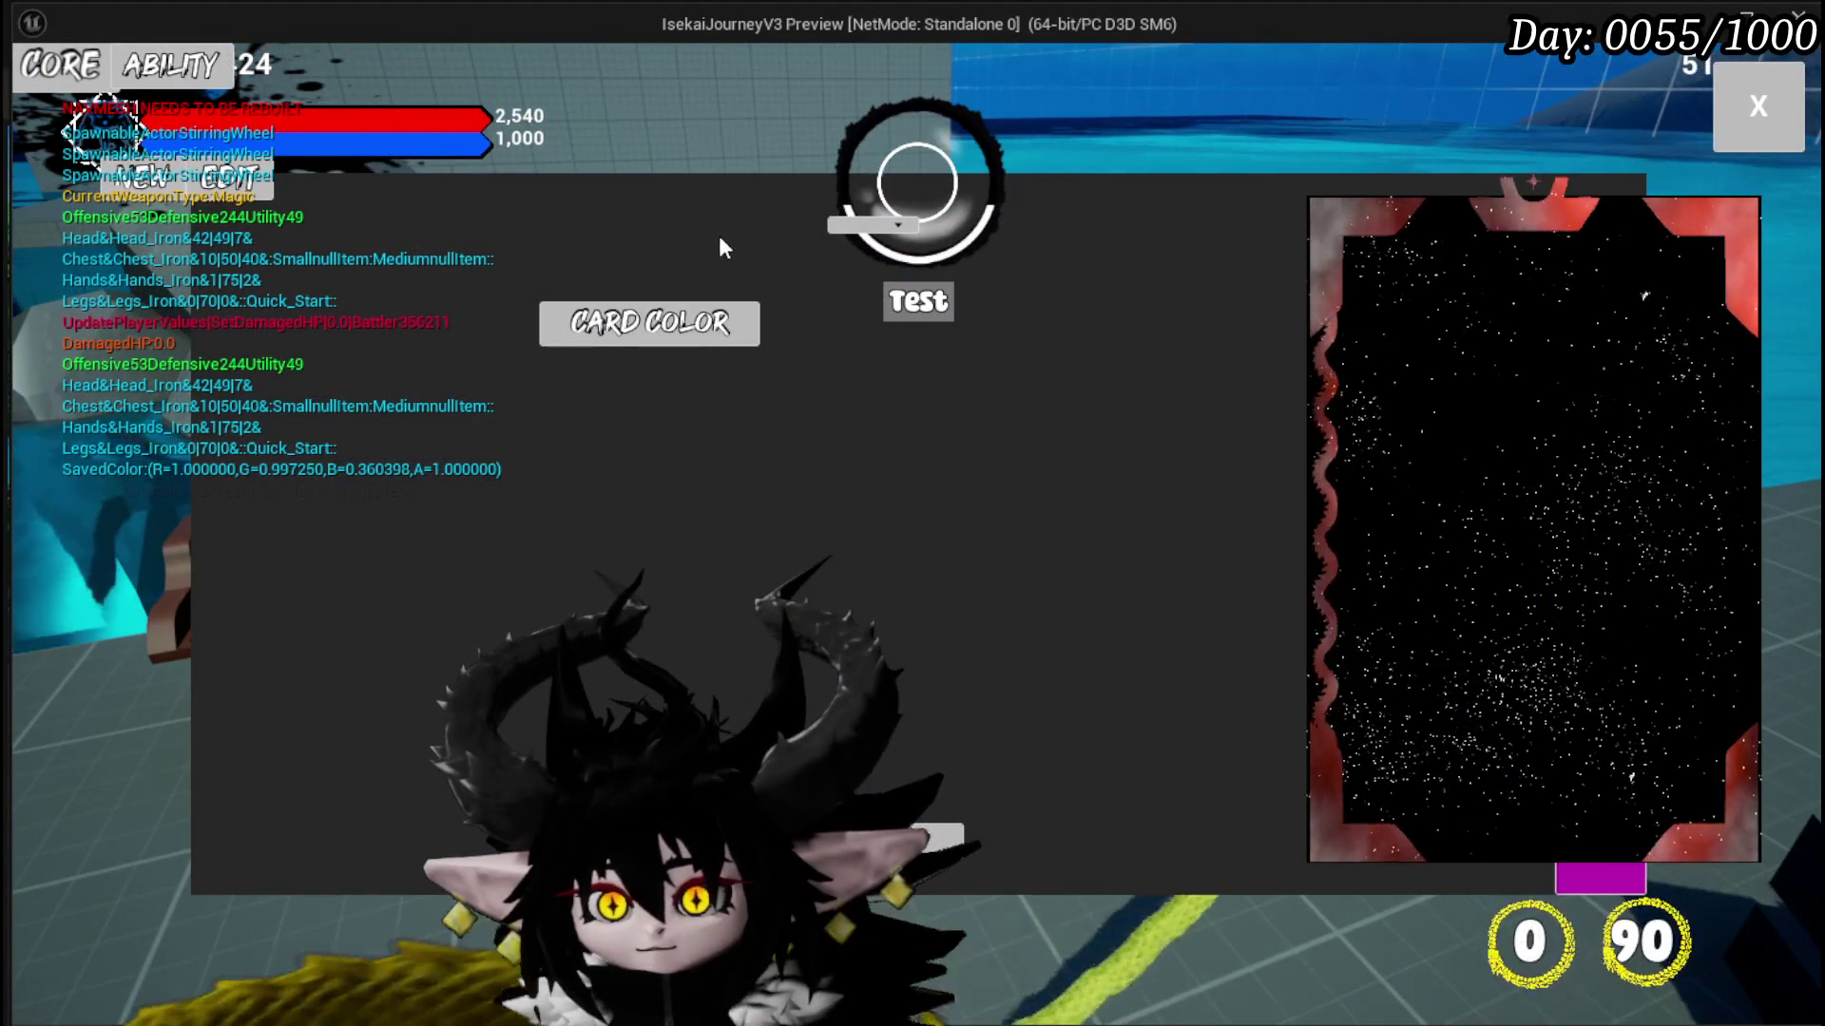
left_click(656, 323)
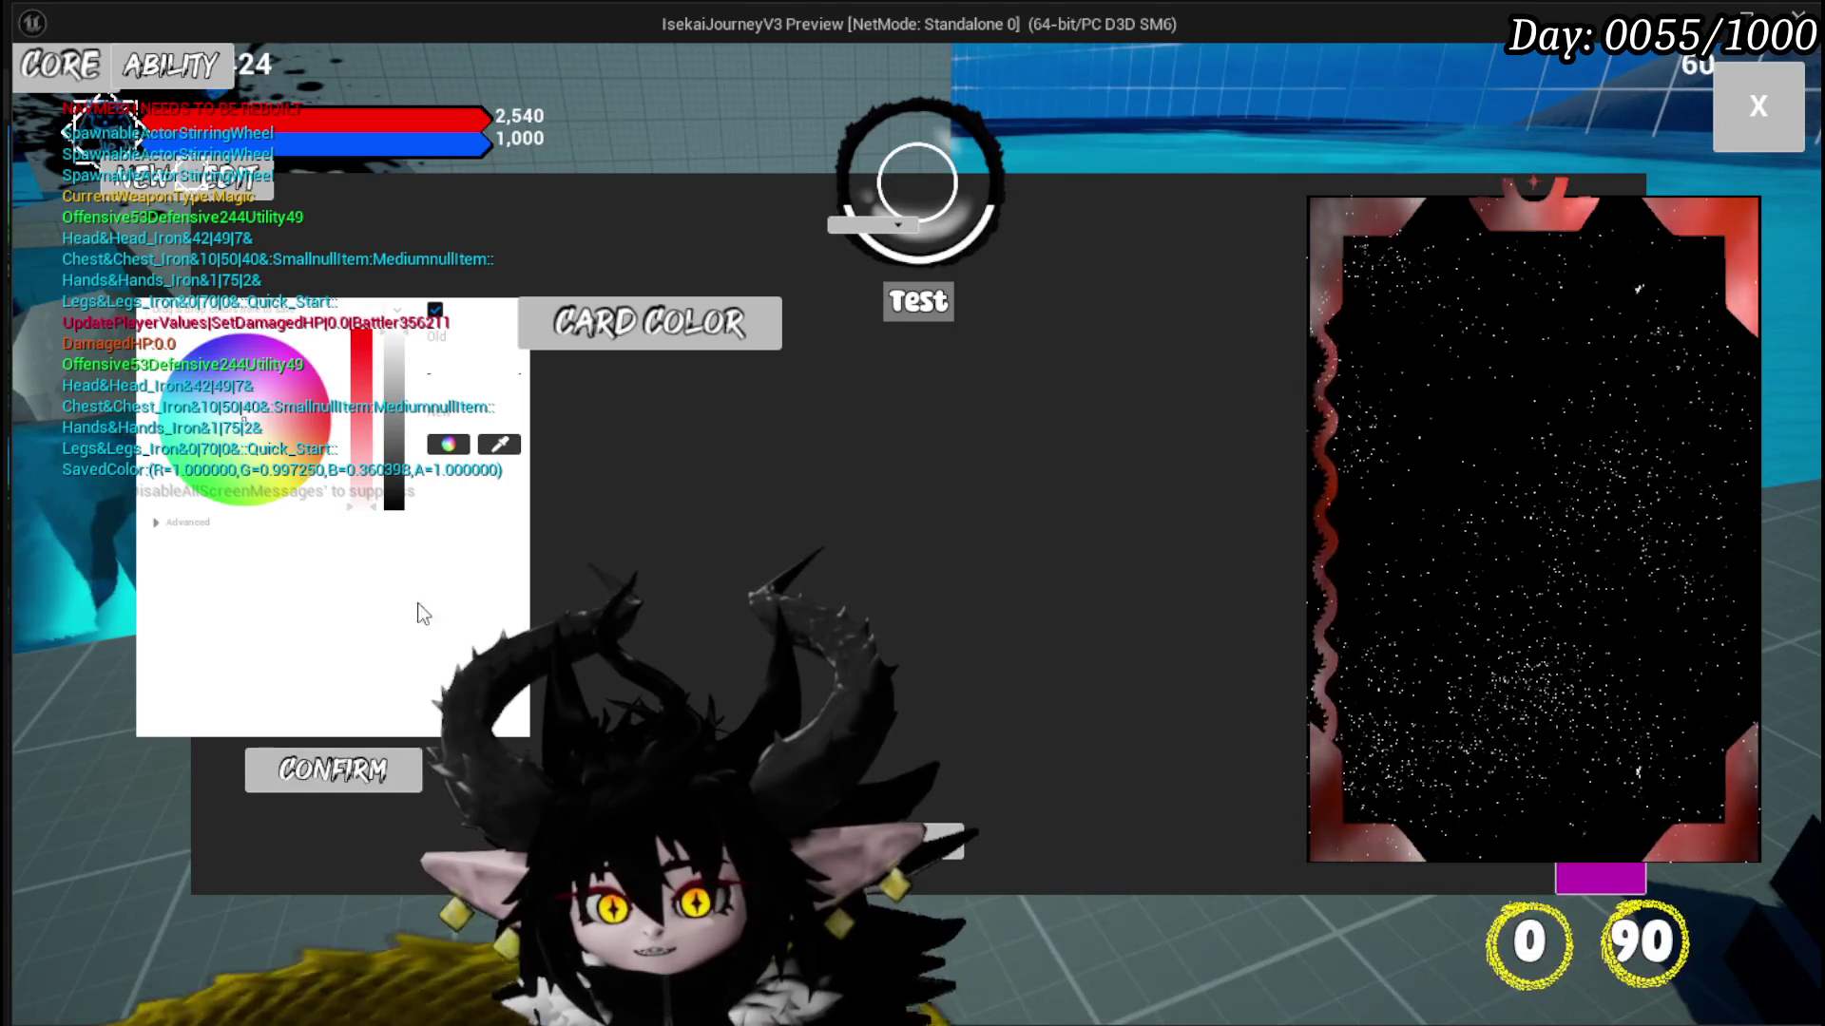
mouse_move(262, 422)
left_mouse_down()
mouse_move(294, 612)
mouse_move(242, 418)
mouse_move(214, 424)
mouse_move(224, 447)
left_mouse_up()
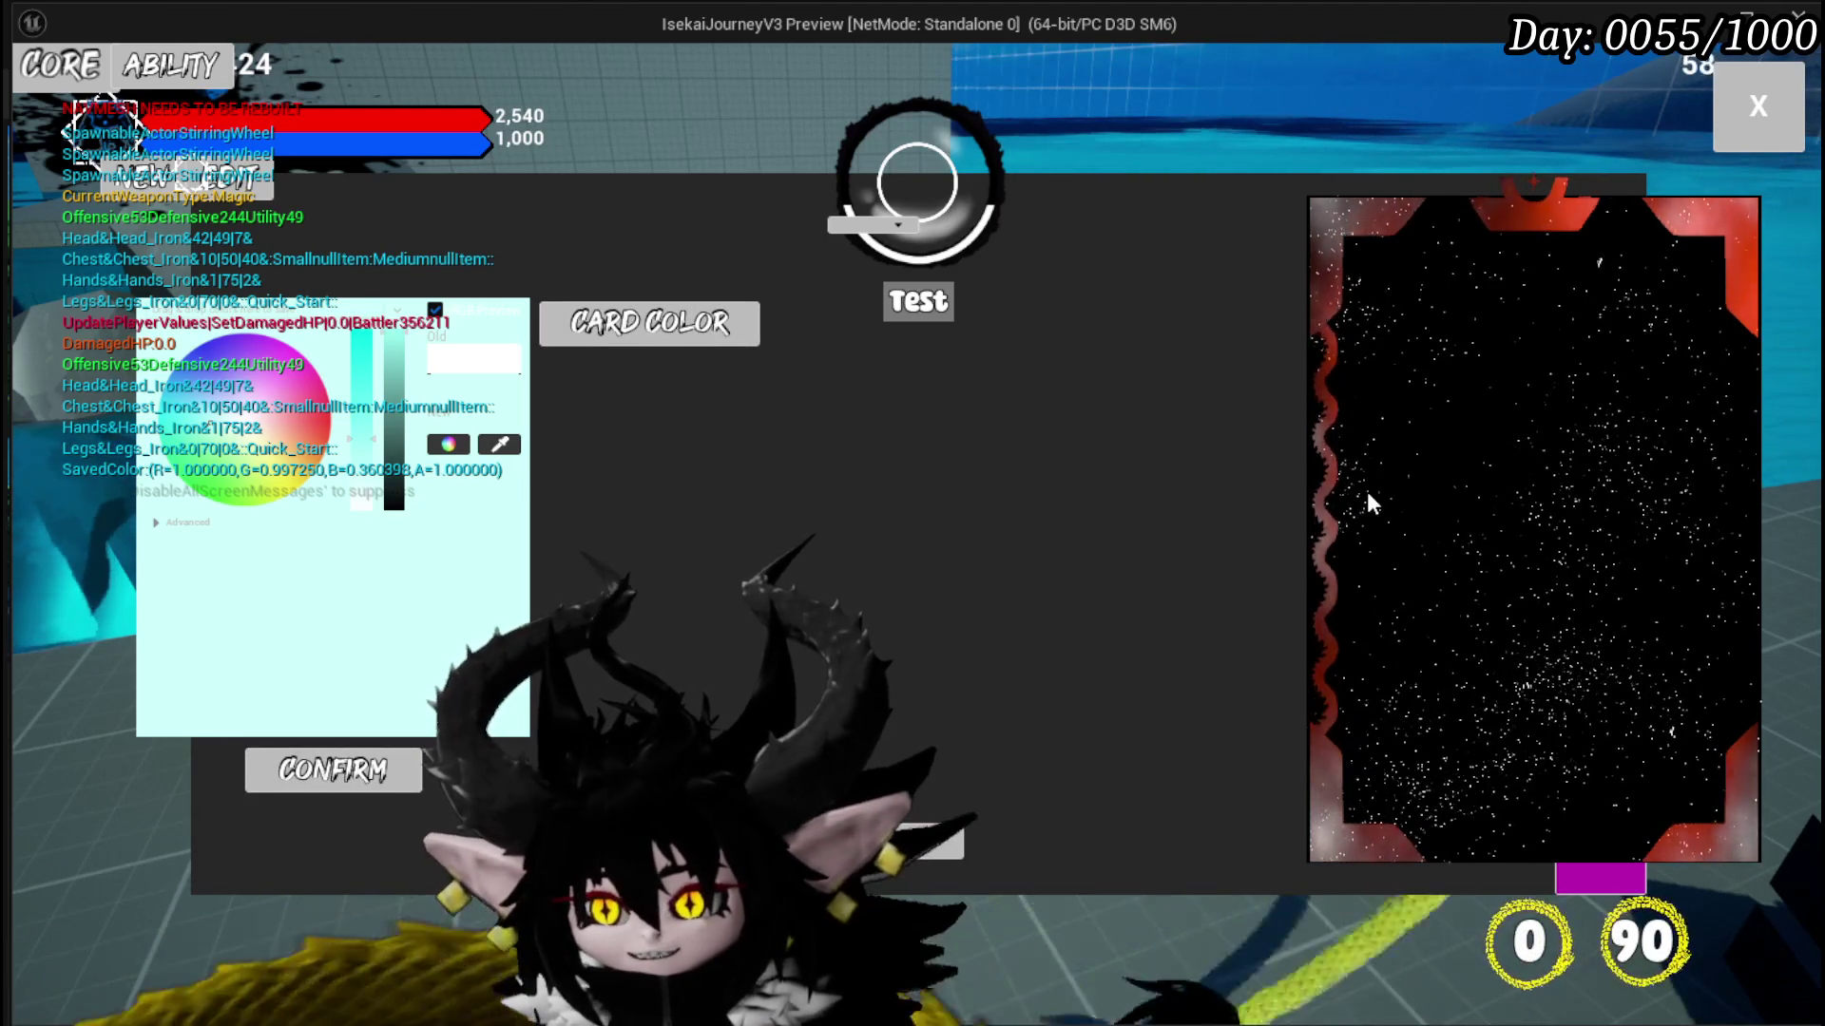
key("Escape")
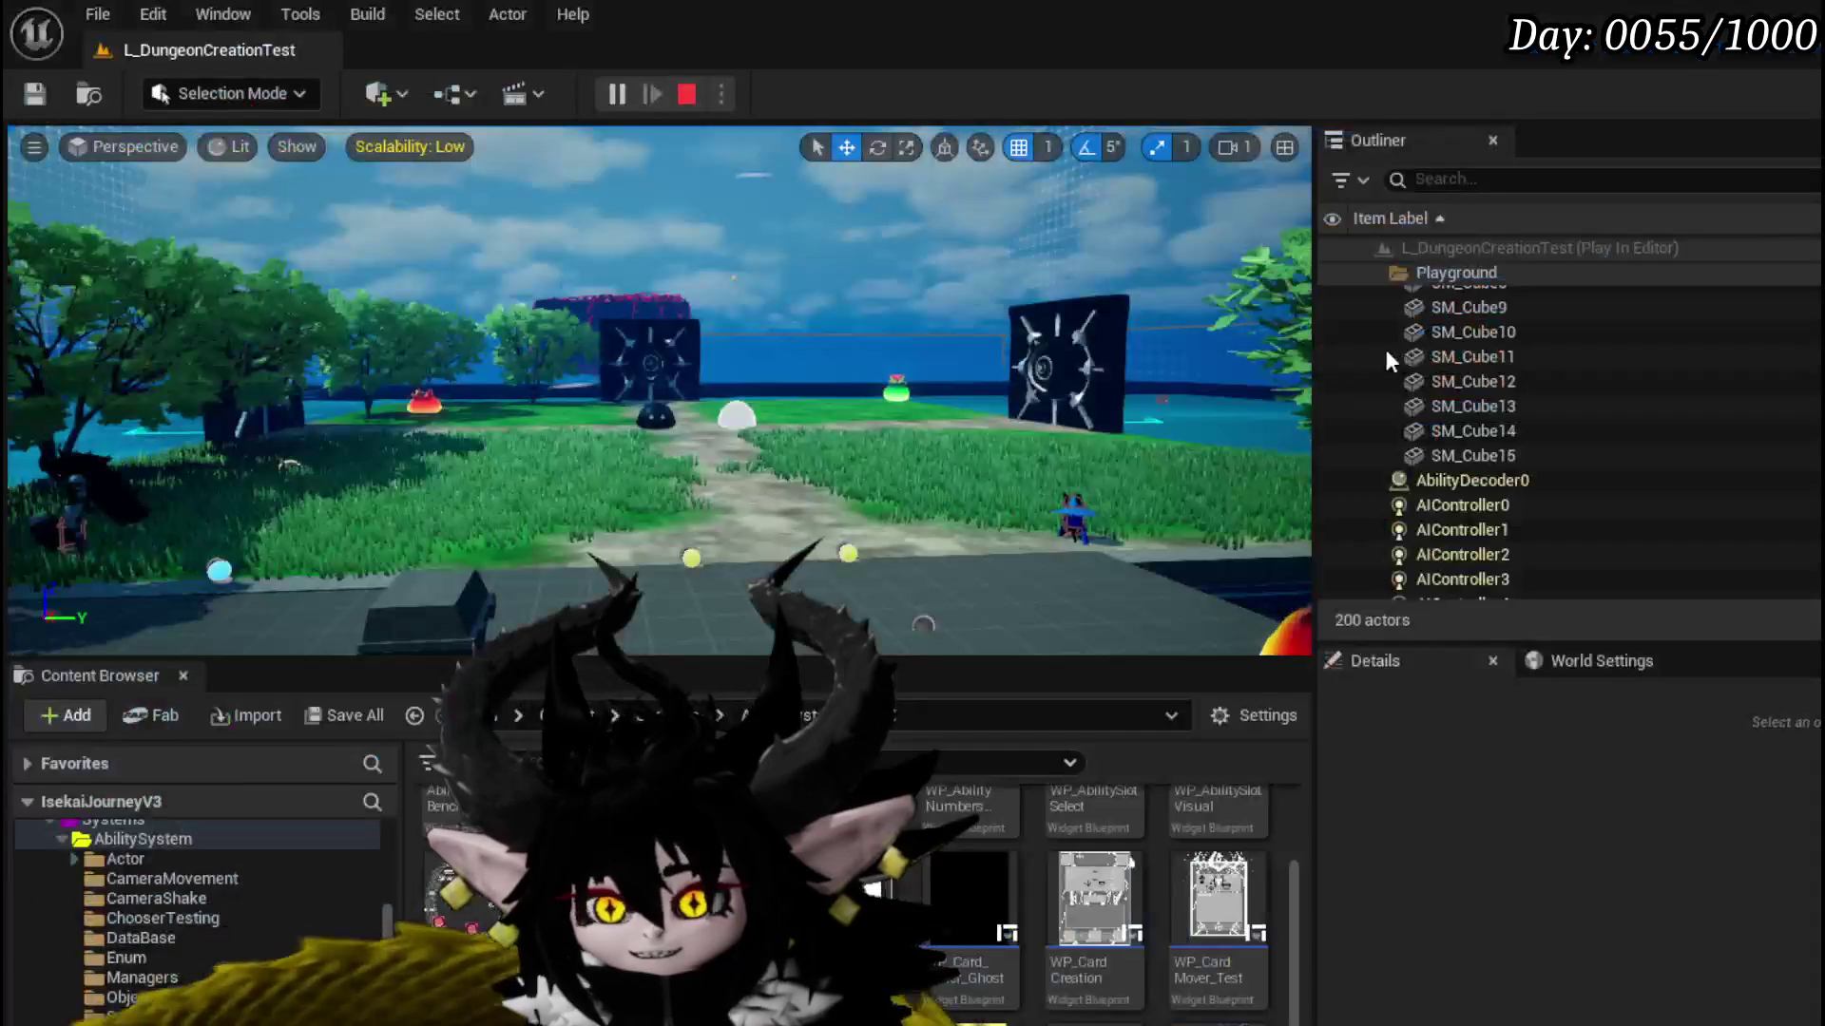
Step: Save the level and add an On Color Chosen event for MW_ColorPicker from its Details Events
left_click(34, 93)
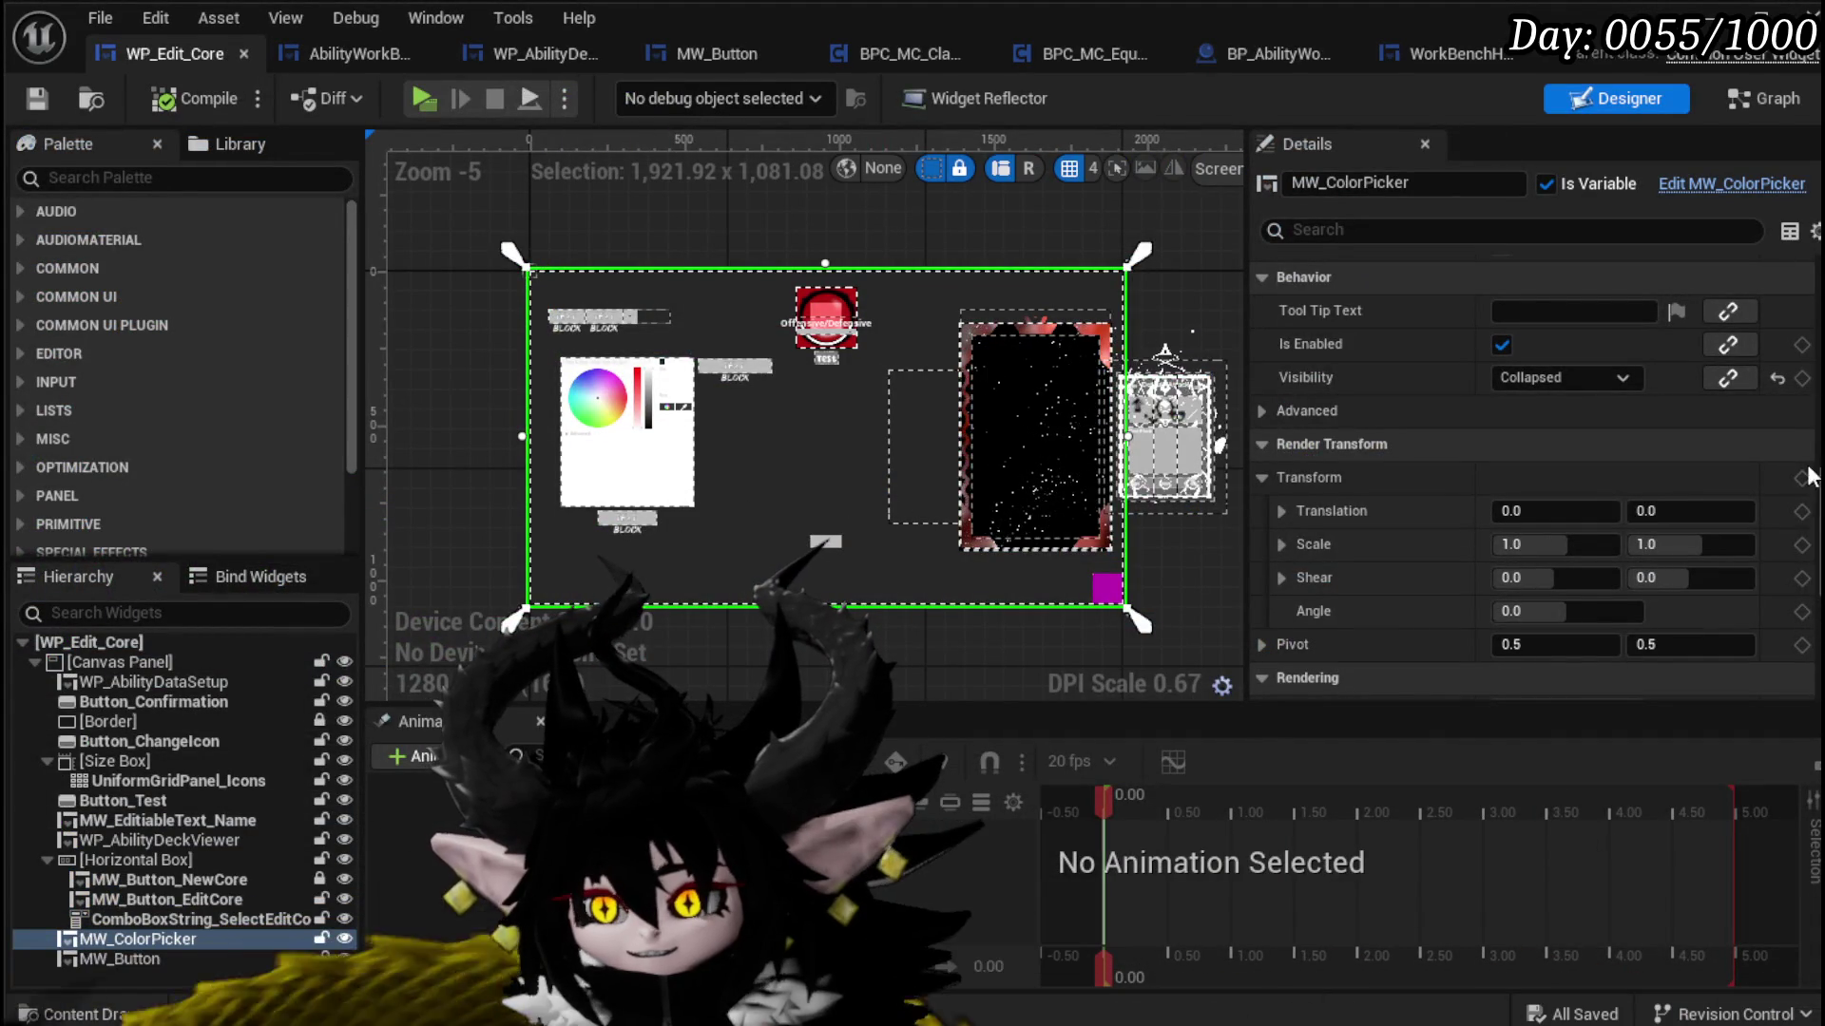
scroll(1435, 649, "down", 8)
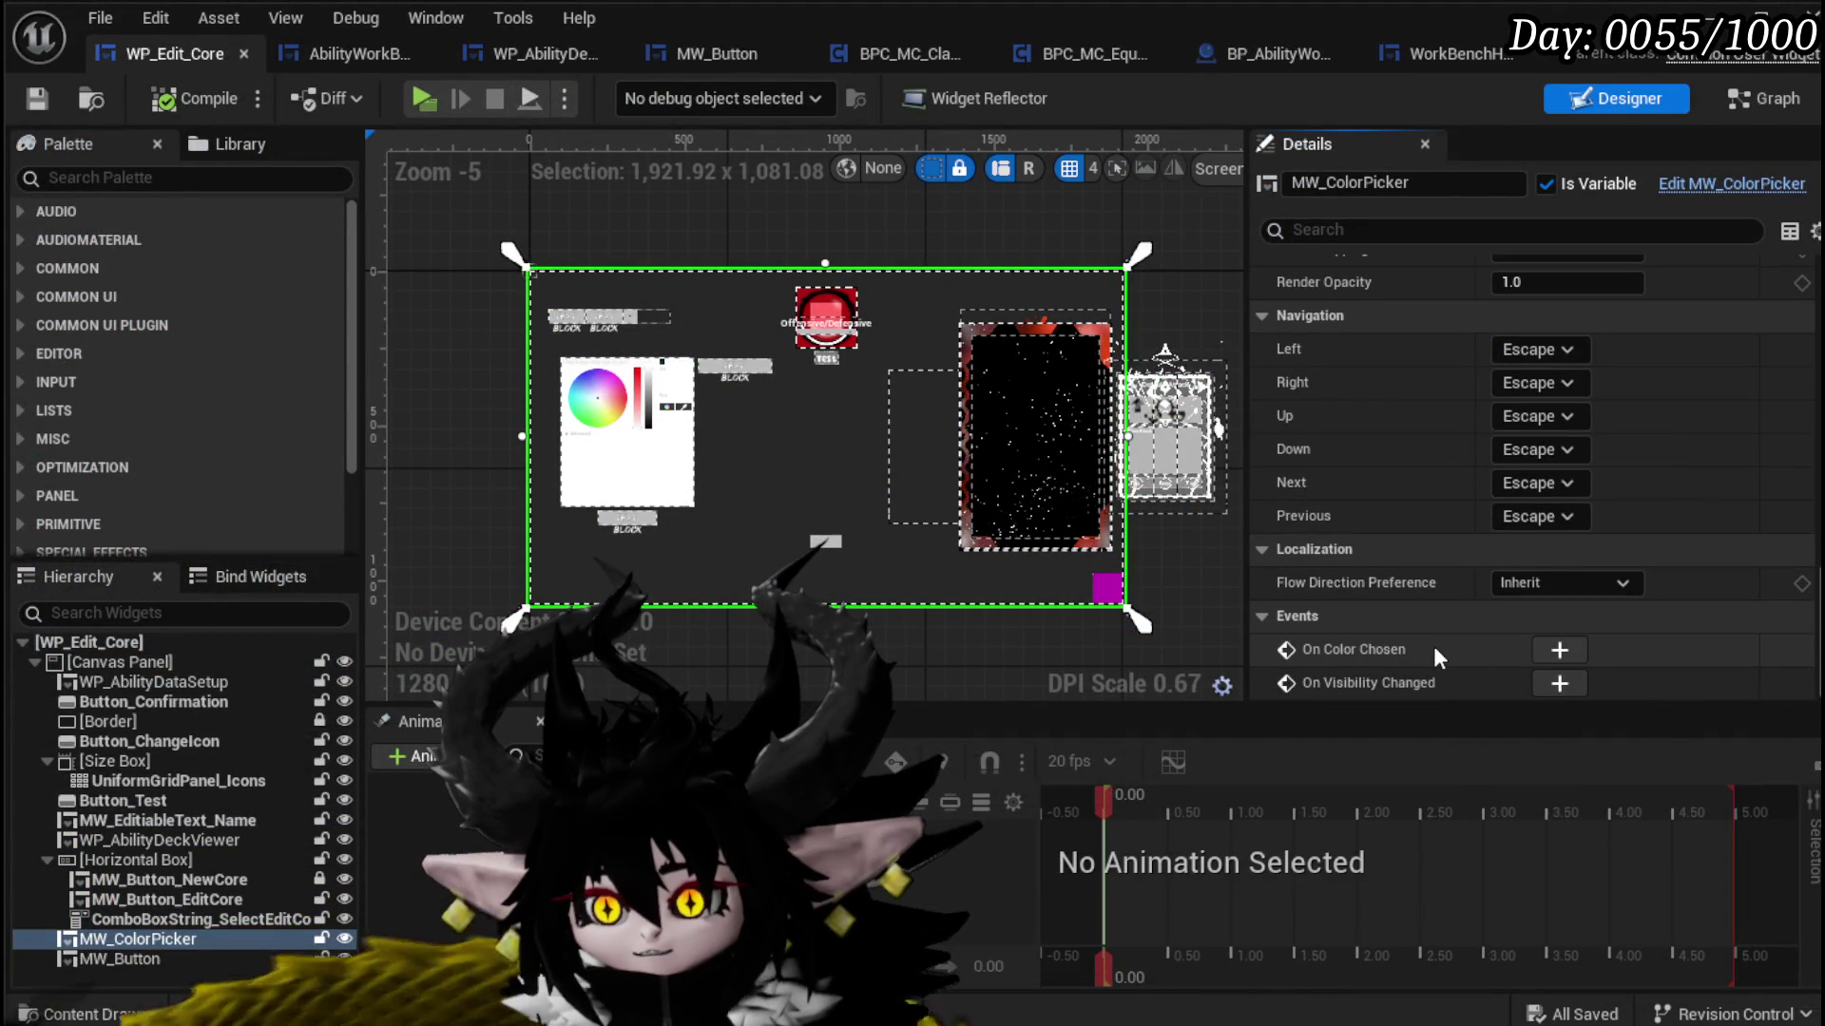
left_click(1559, 652)
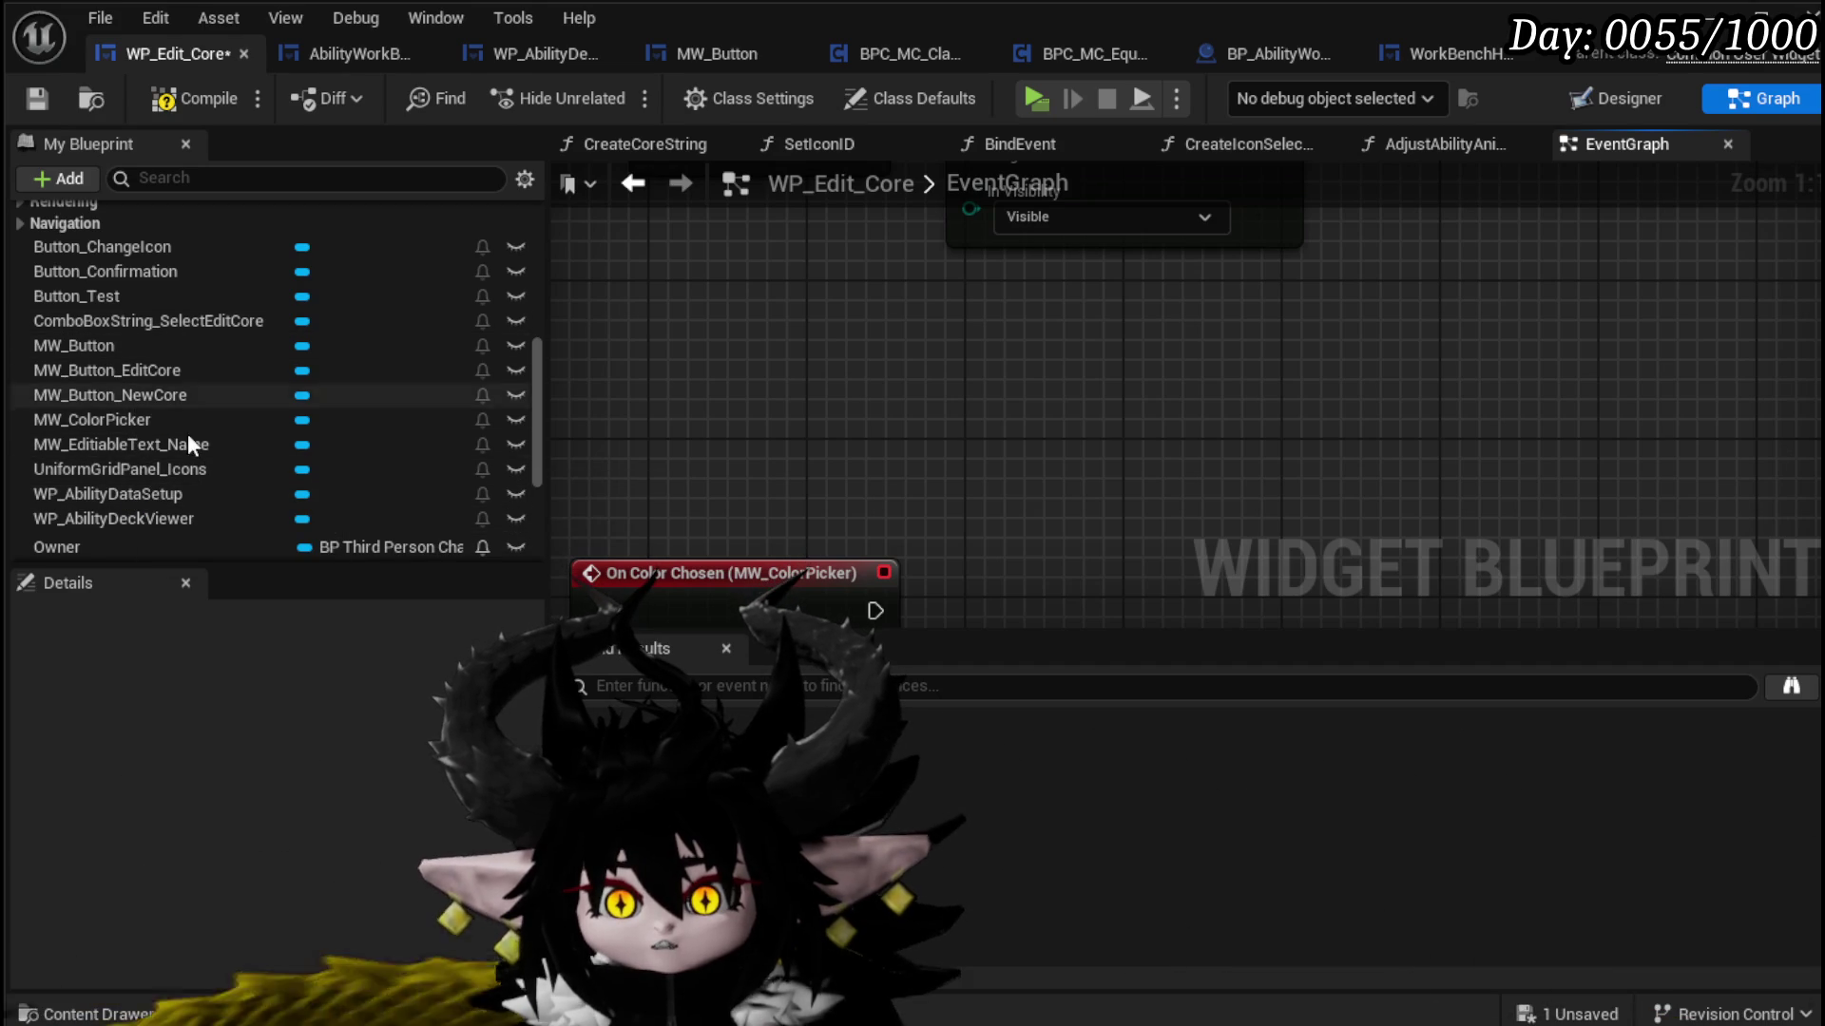
Step: Add a WP_AbilityDeckViewer reference with a Set Color node that runs when a colour is chosen
left_click_drag(152, 509, 967, 395)
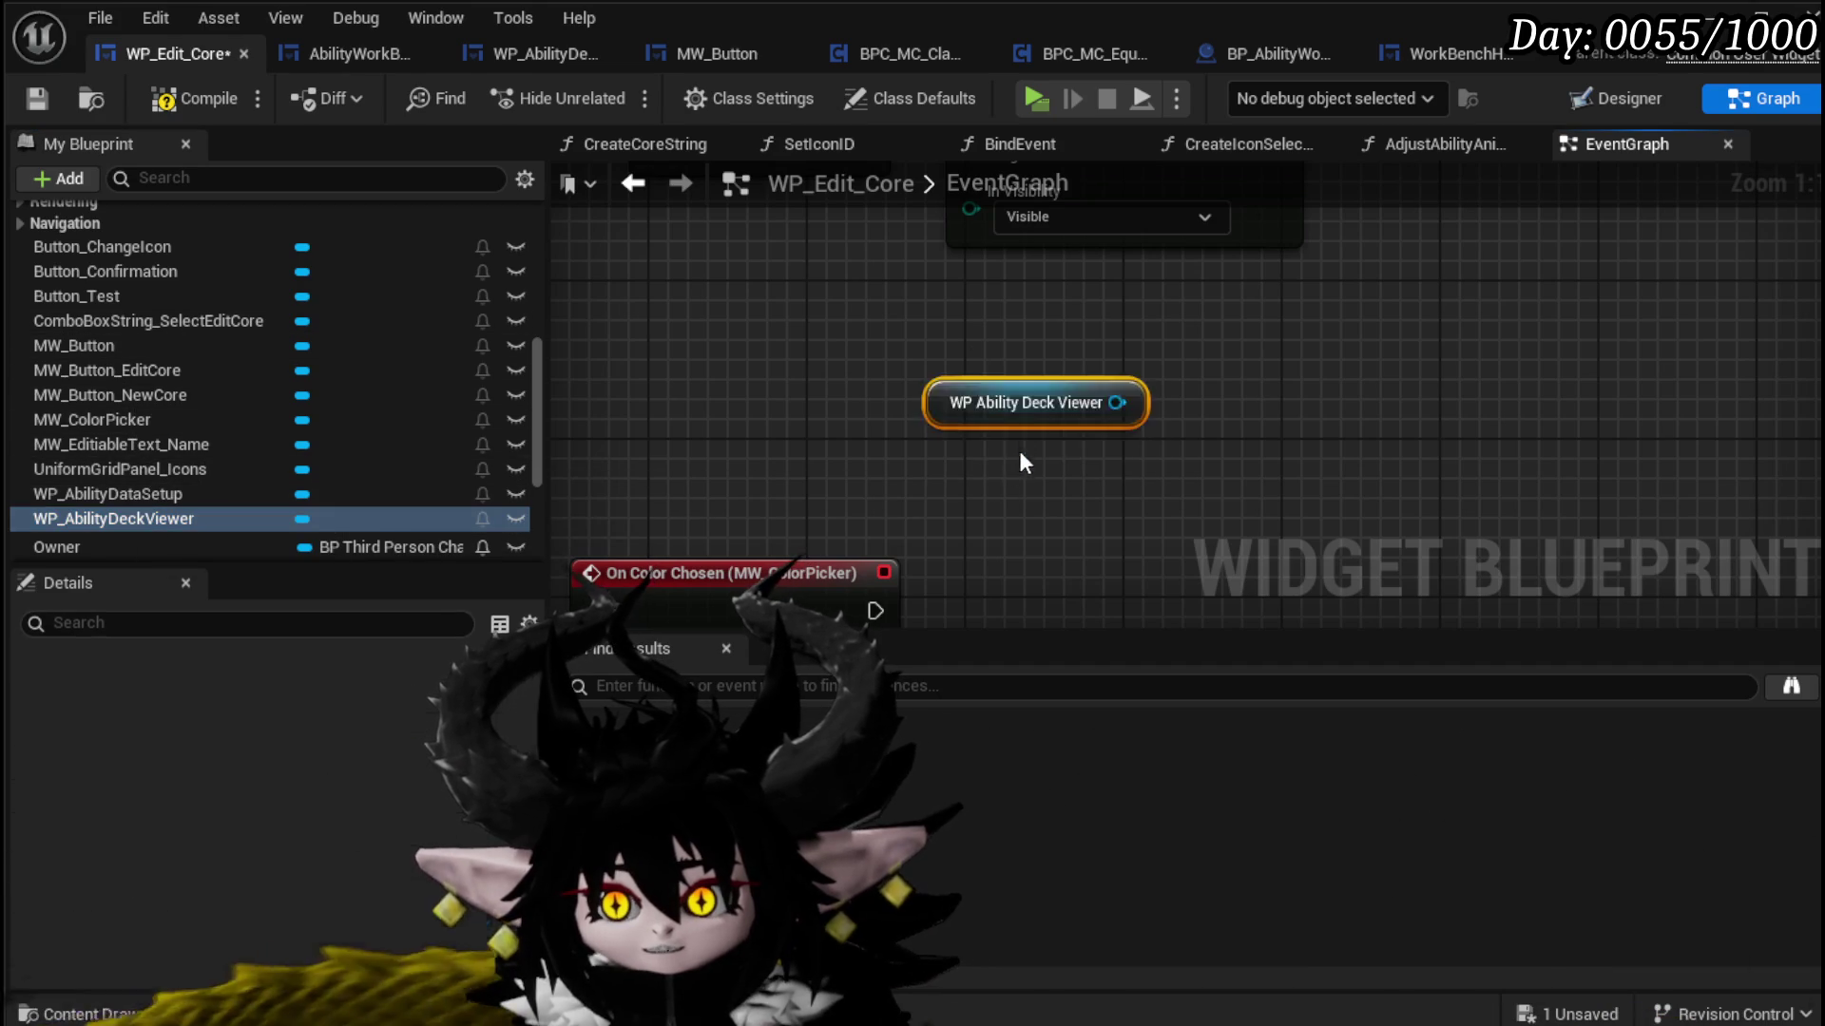
left_click_drag(968, 215, 1058, 379)
type("Set Color")
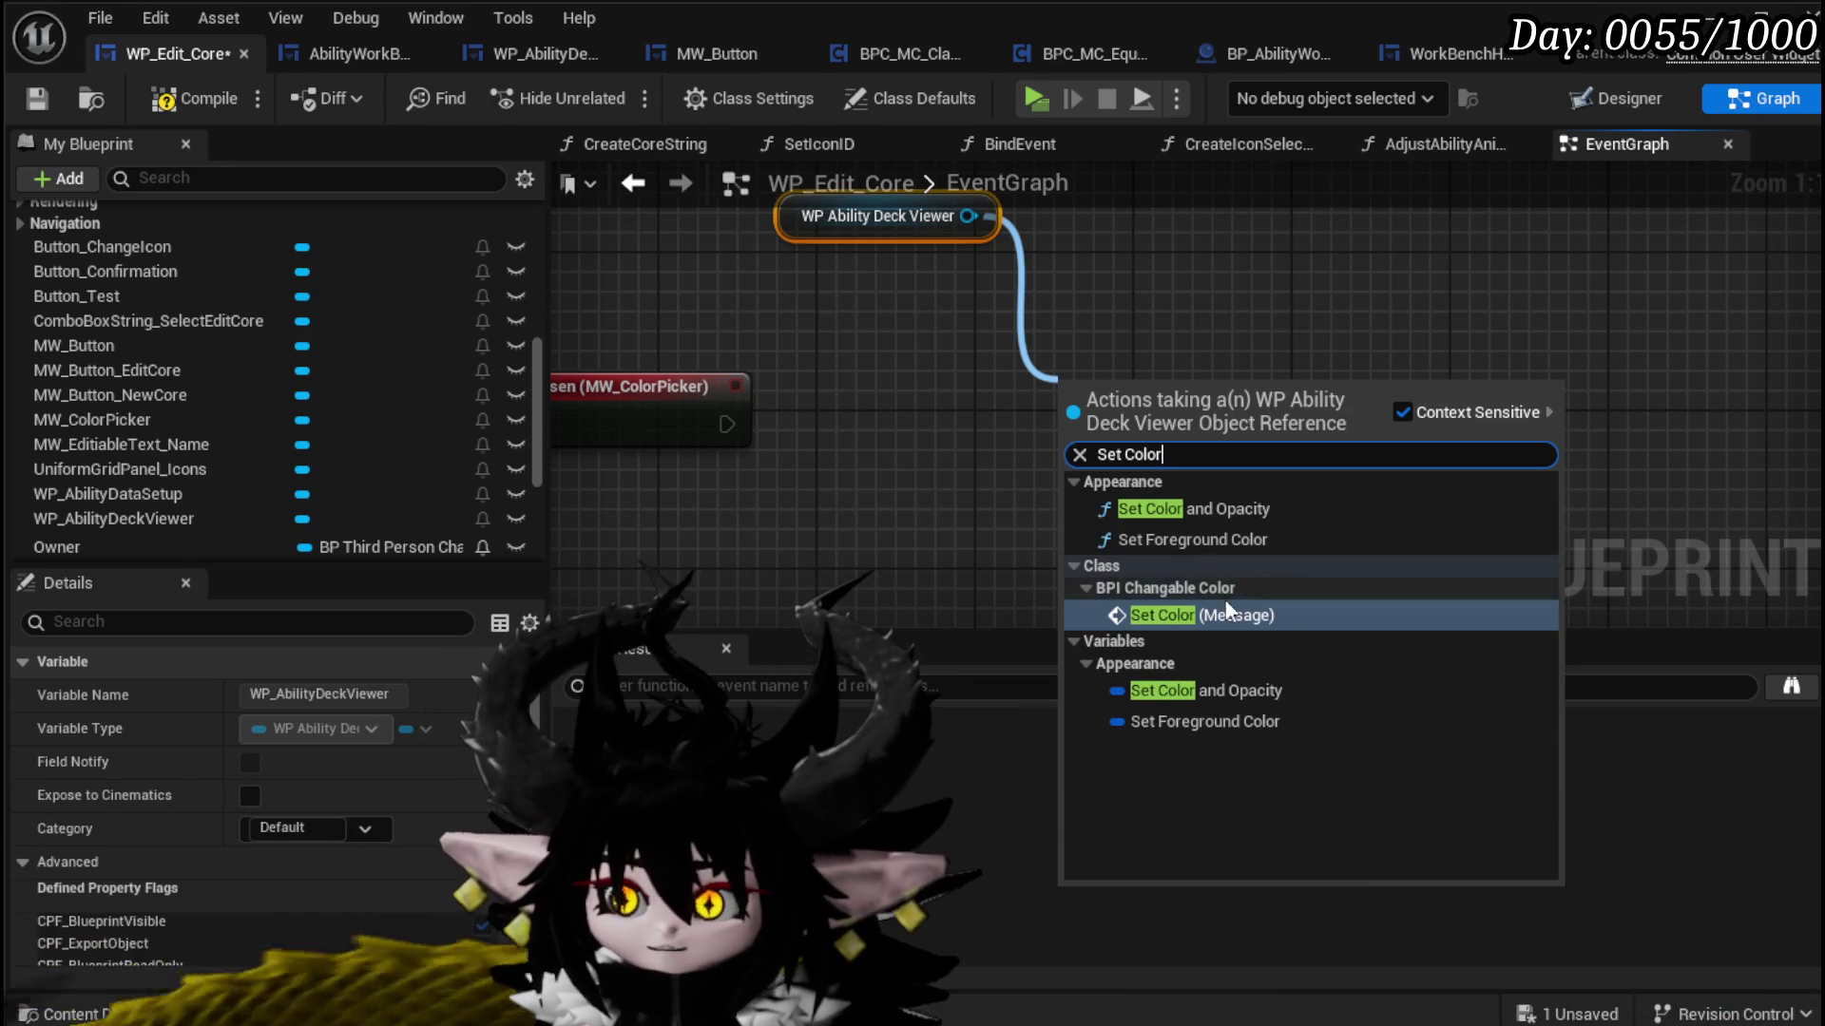
left_click(1420, 623)
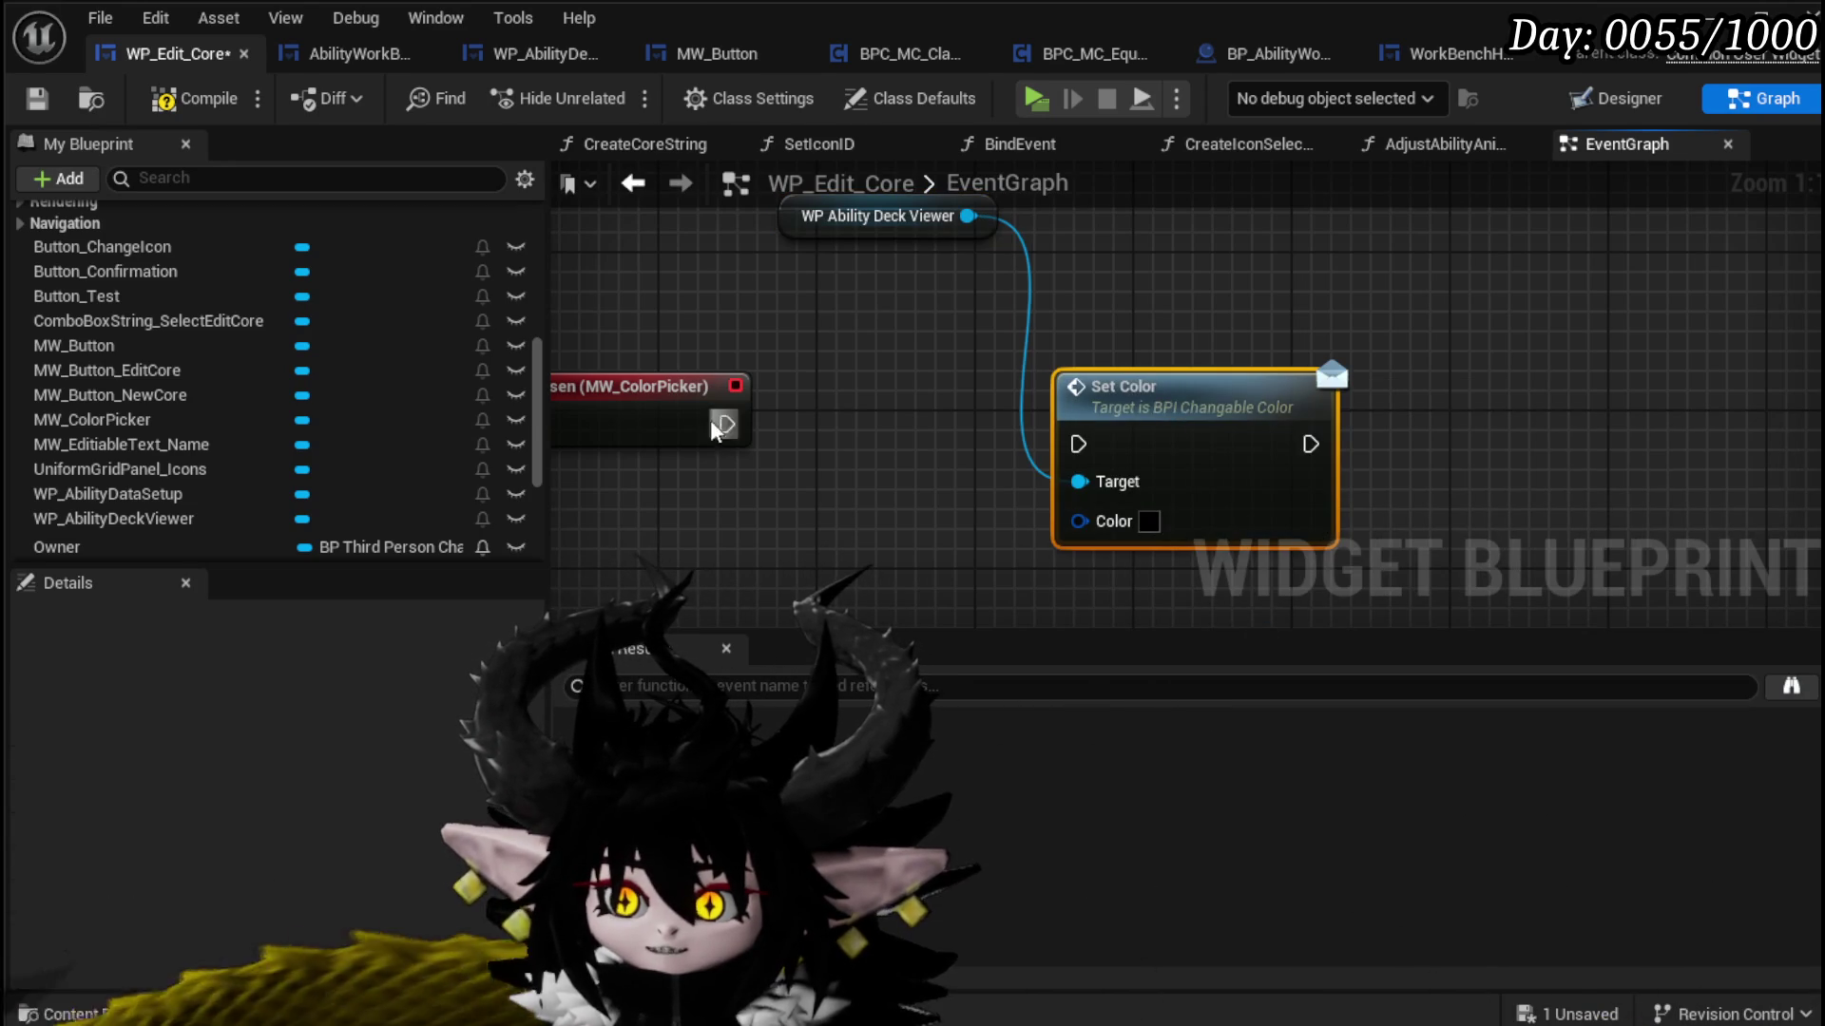
left_click_drag(722, 430, 1078, 444)
left_click(728, 481)
left_click_drag(728, 481, 922, 417)
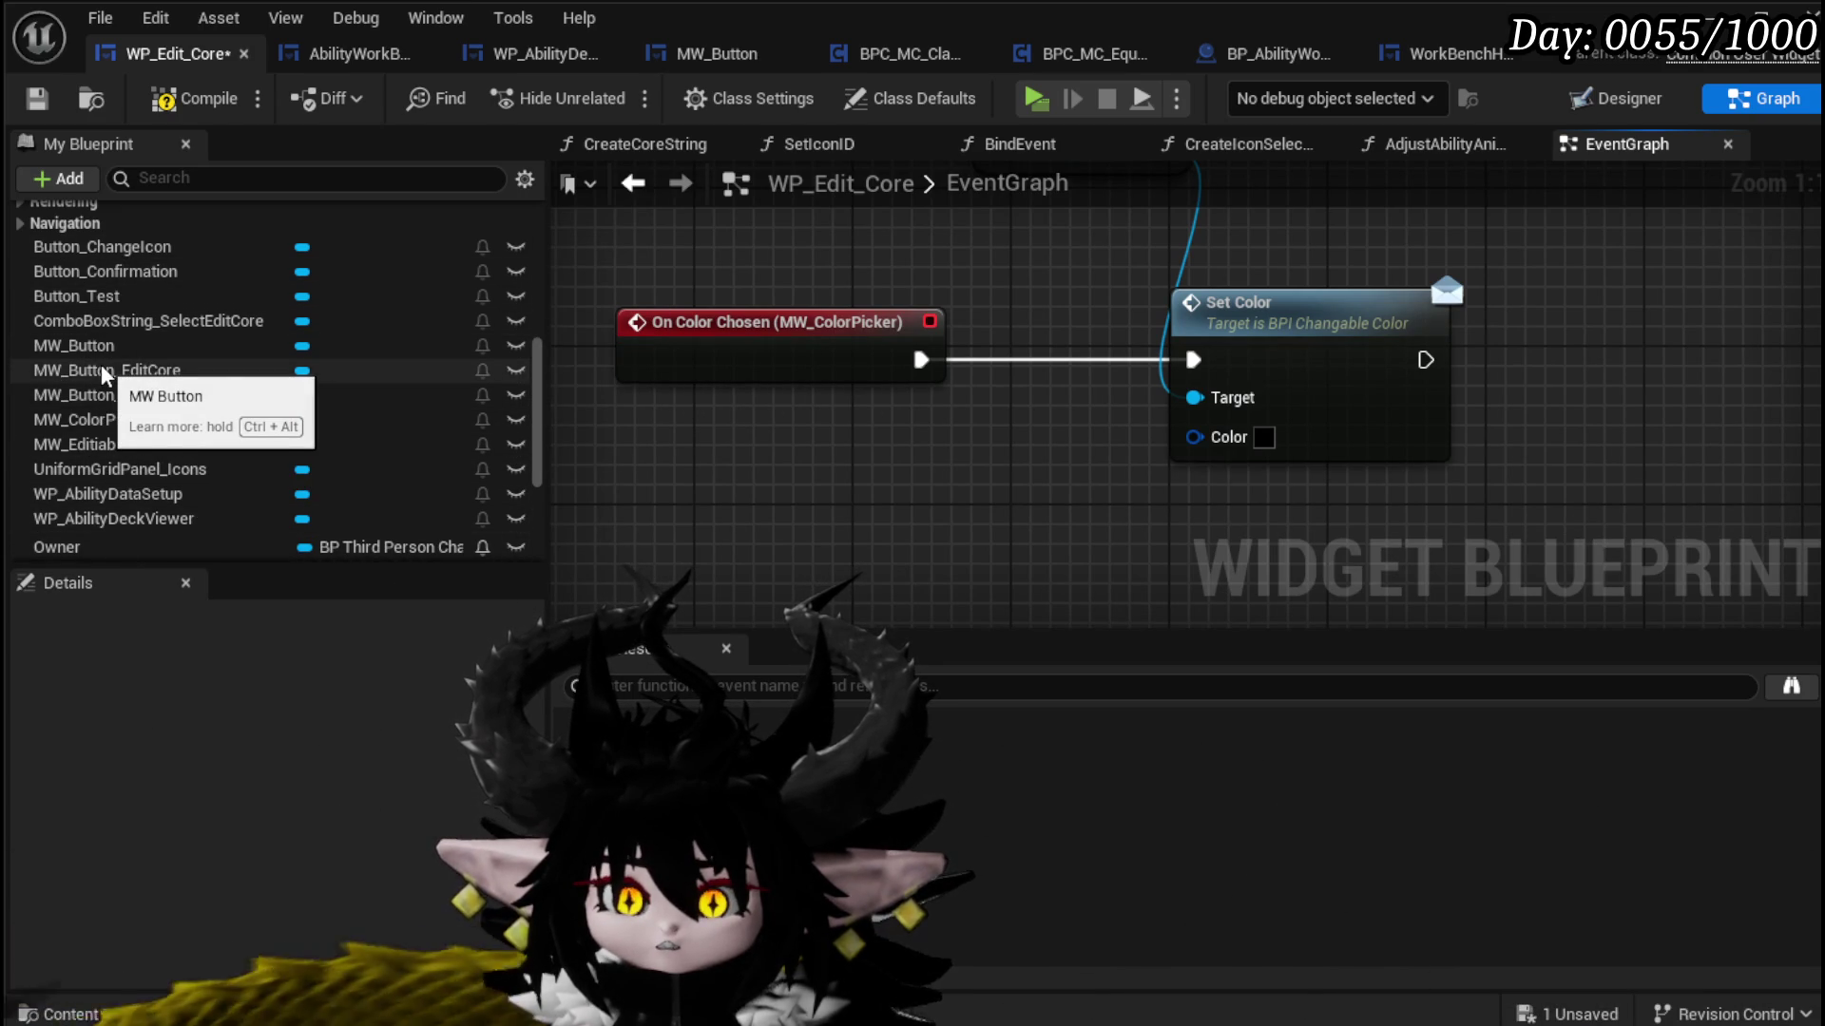
Step: Add another MW_ColorPicker reference and get its inner Color Picker 0
mouse_move(89, 419)
left_mouse_down()
mouse_move(549, 430)
mouse_move(638, 466)
mouse_move(608, 432)
mouse_move(691, 403)
left_mouse_up()
type("Color")
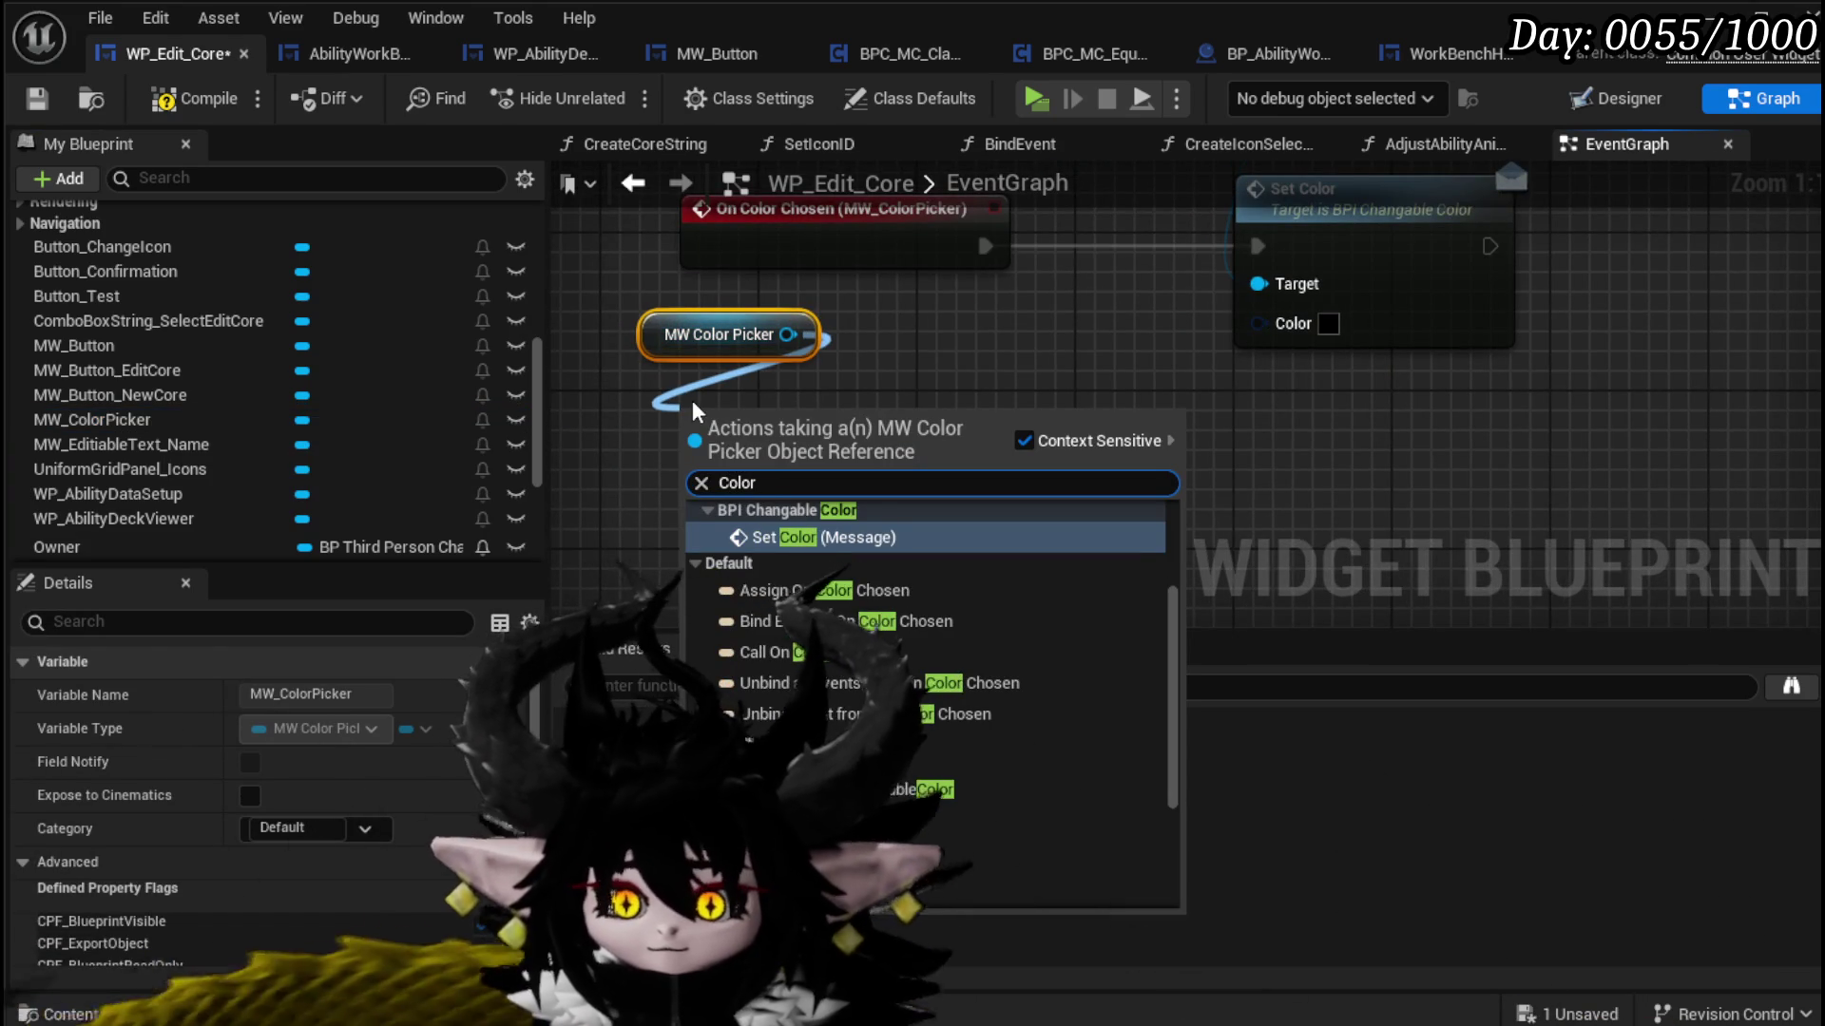
scroll(958, 711, "down", 3)
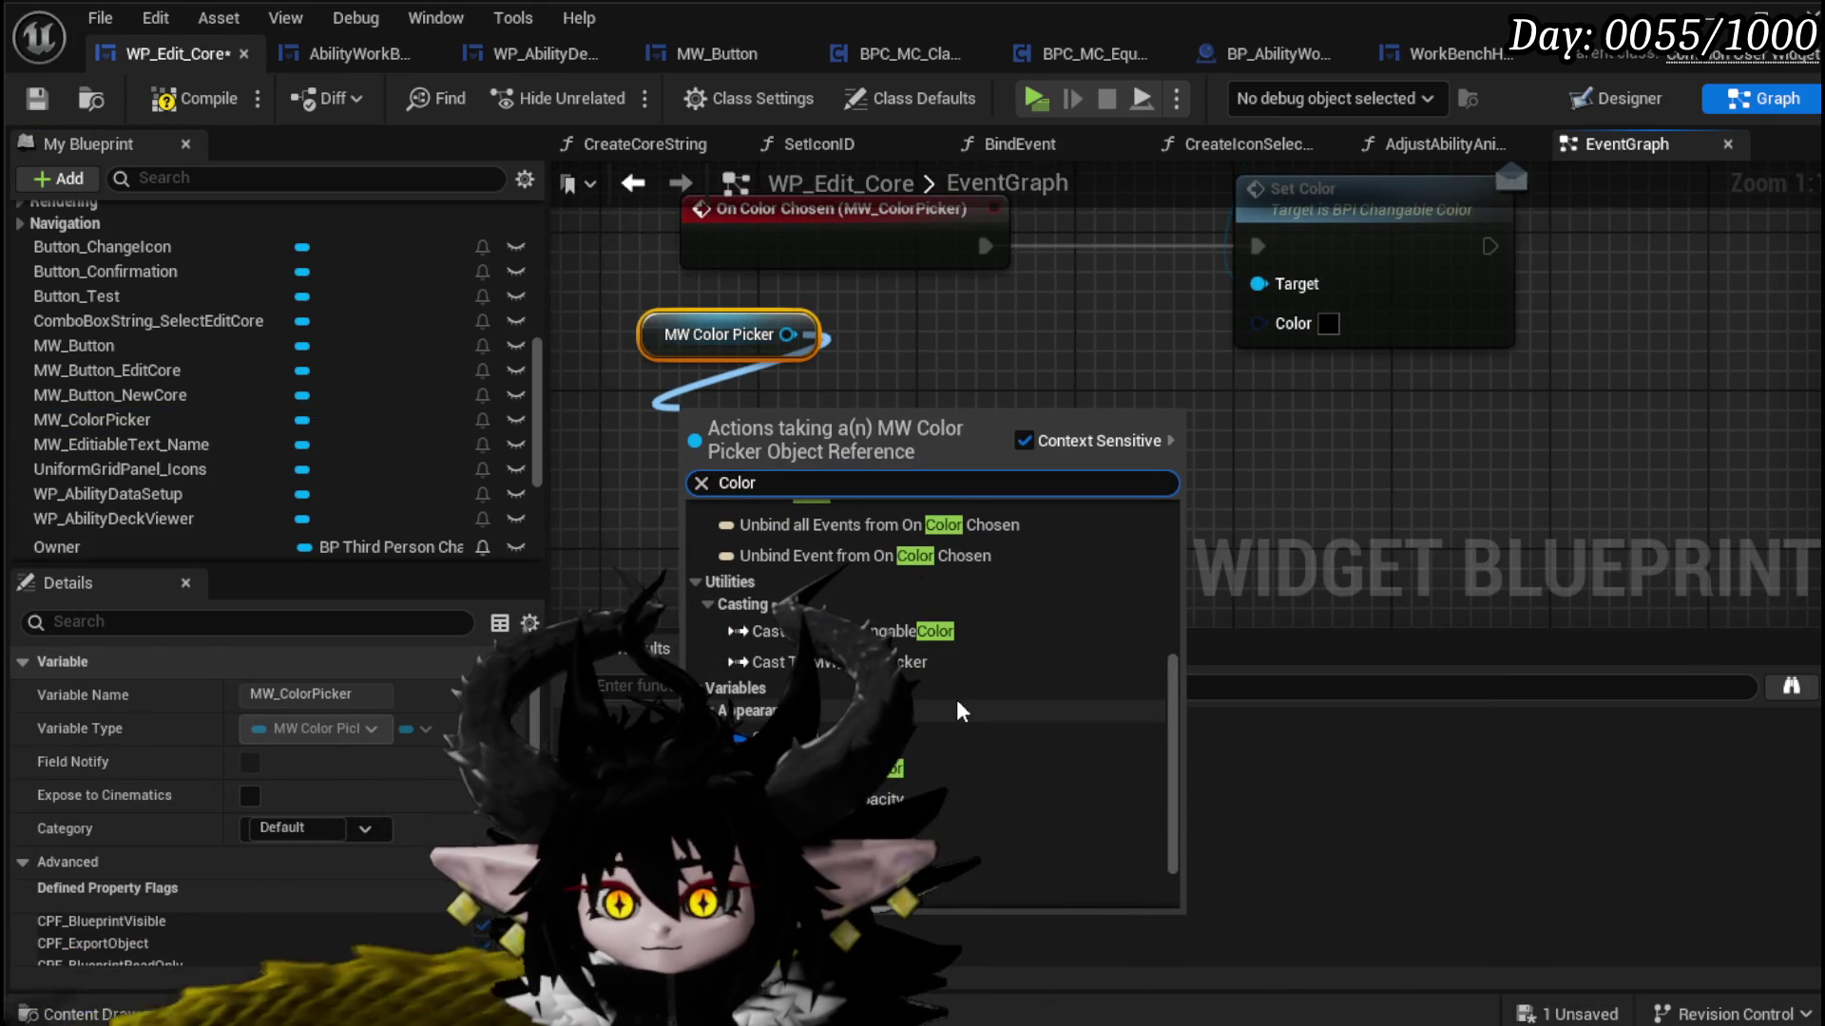
scroll(957, 703, "down", 2)
scroll(957, 704, "up", 4)
scroll(956, 700, "up", 3)
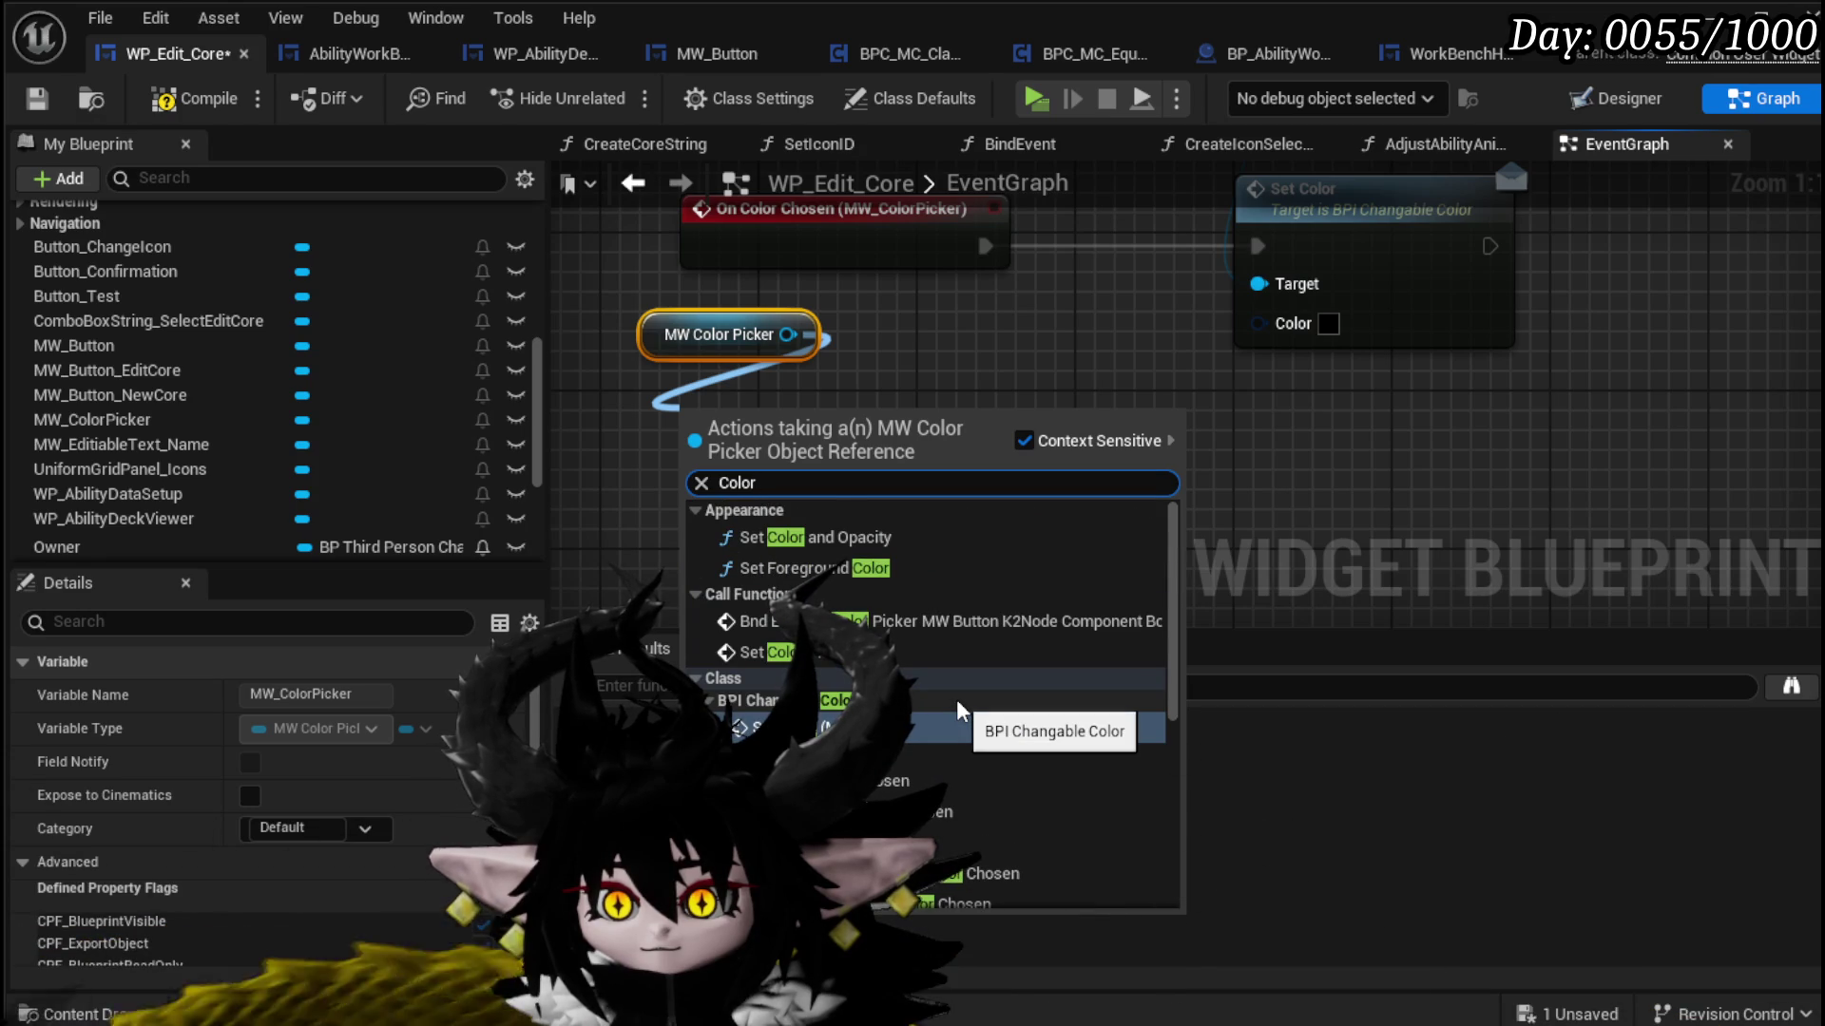
scroll(957, 699, "down", 4)
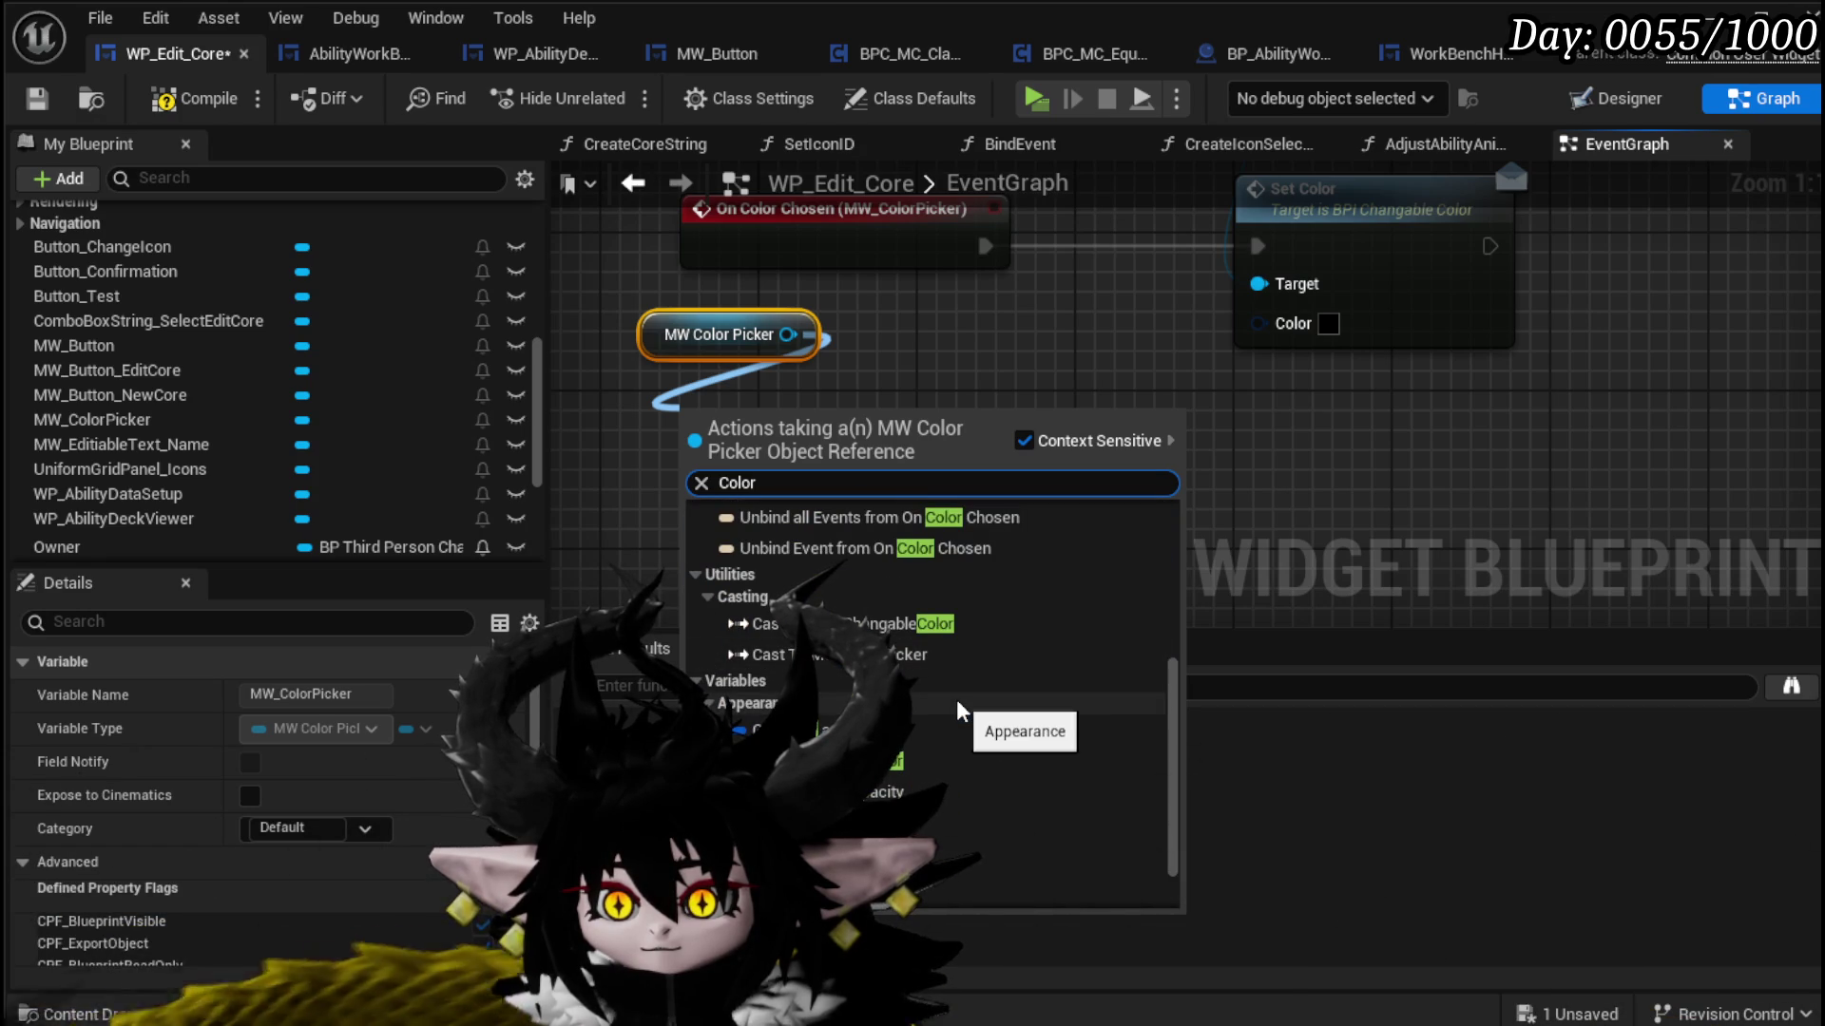
scroll(956, 699, "down", 1)
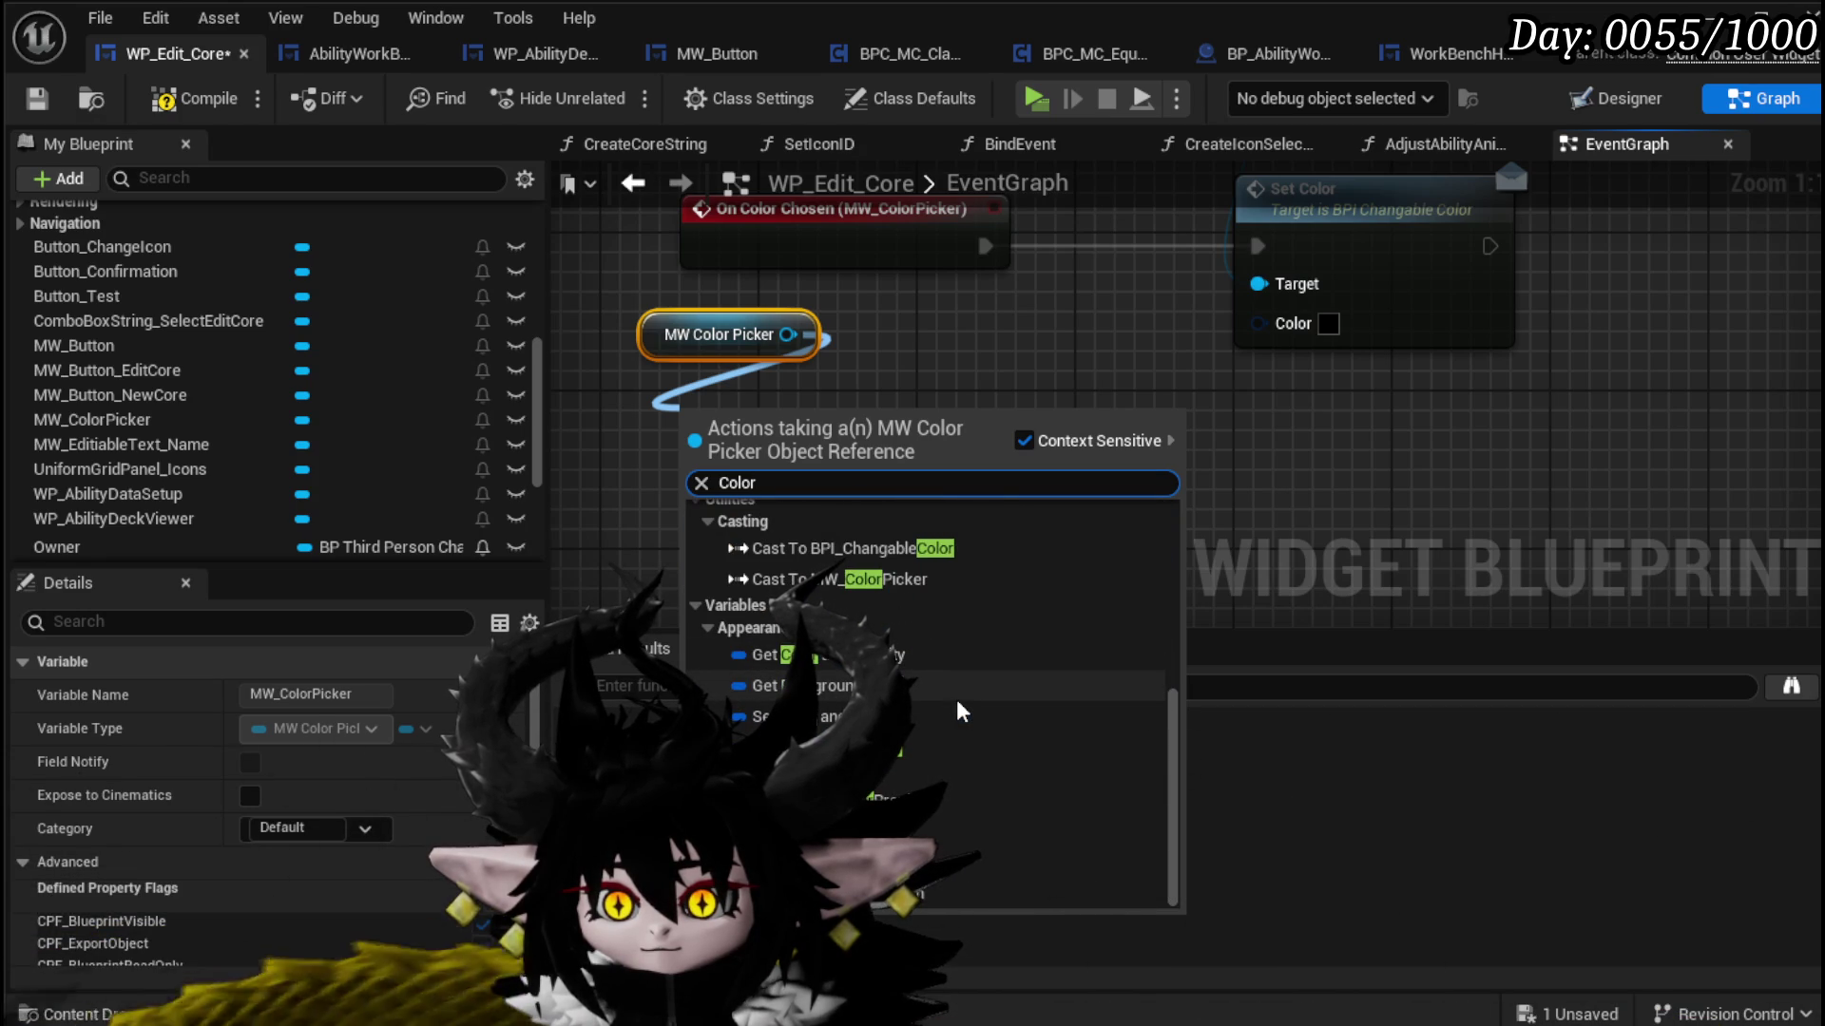
left_click(951, 864)
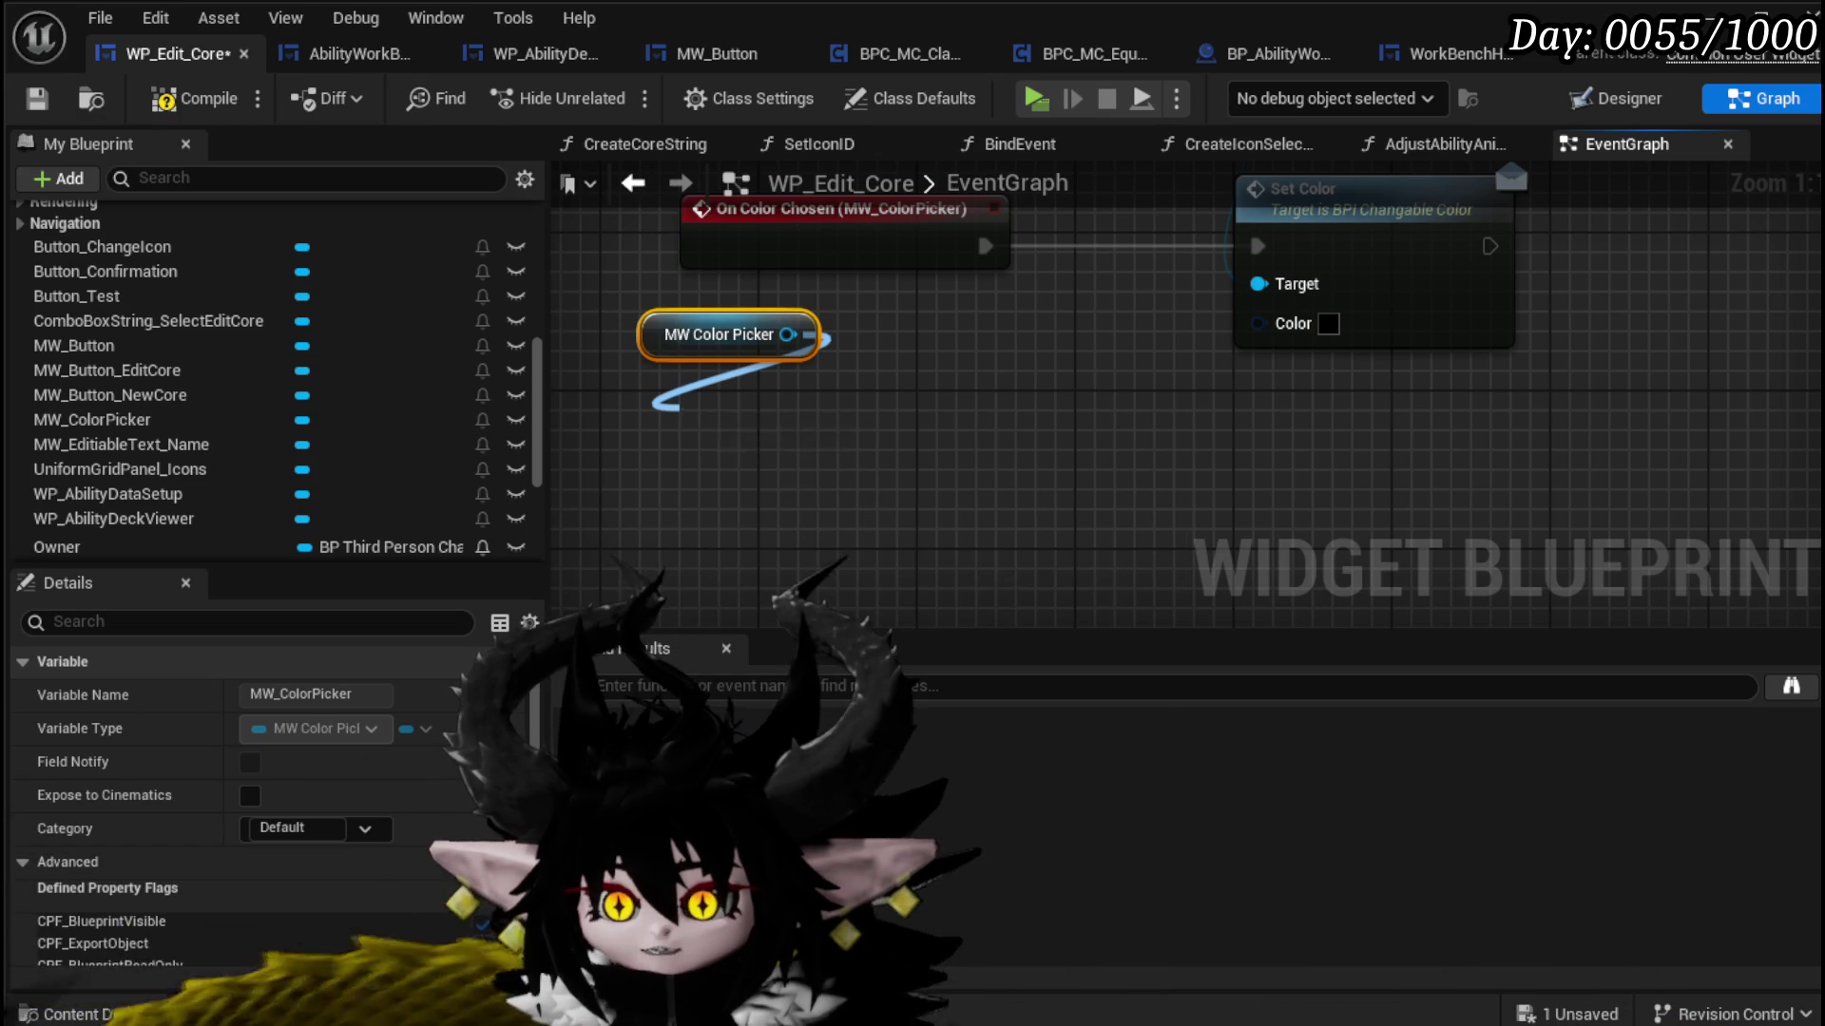
Step: Wire Color Picker 0's Background Color into Set Color's Color input, then compile and save
mouse_move(849, 428)
left_mouse_down()
mouse_move(710, 428)
mouse_move(717, 508)
left_mouse_up()
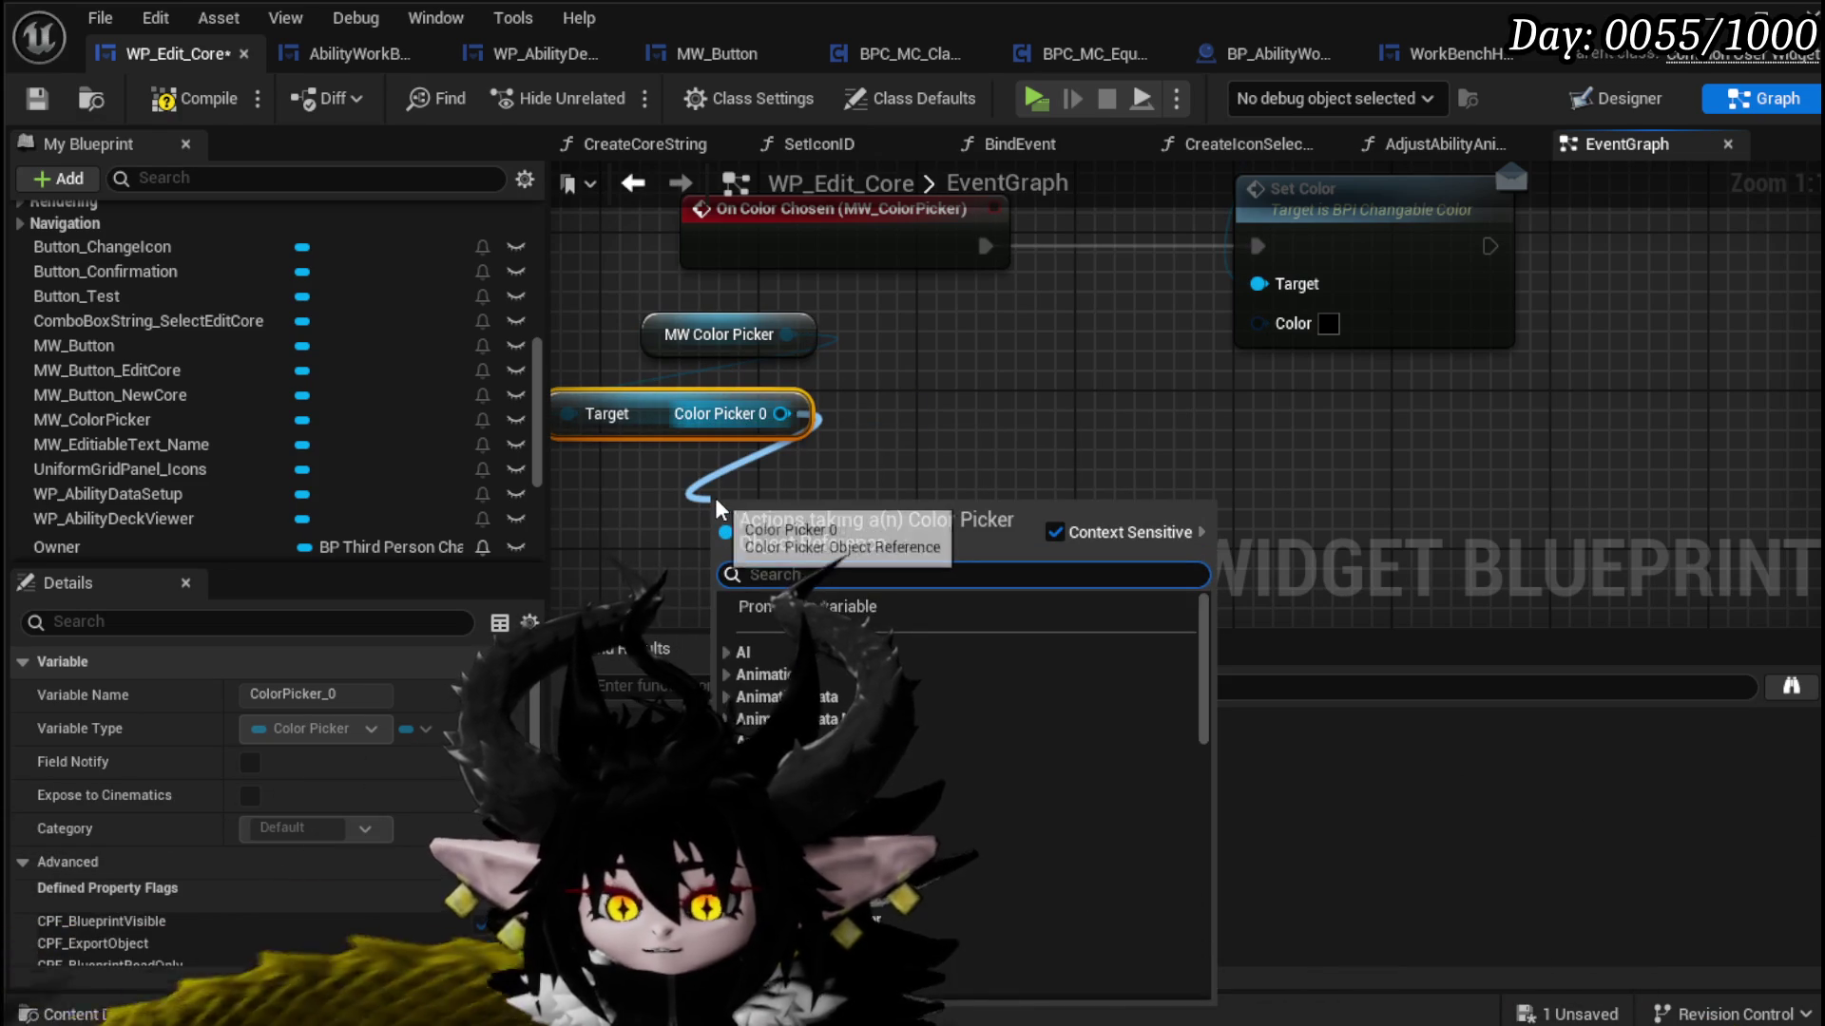
type("color")
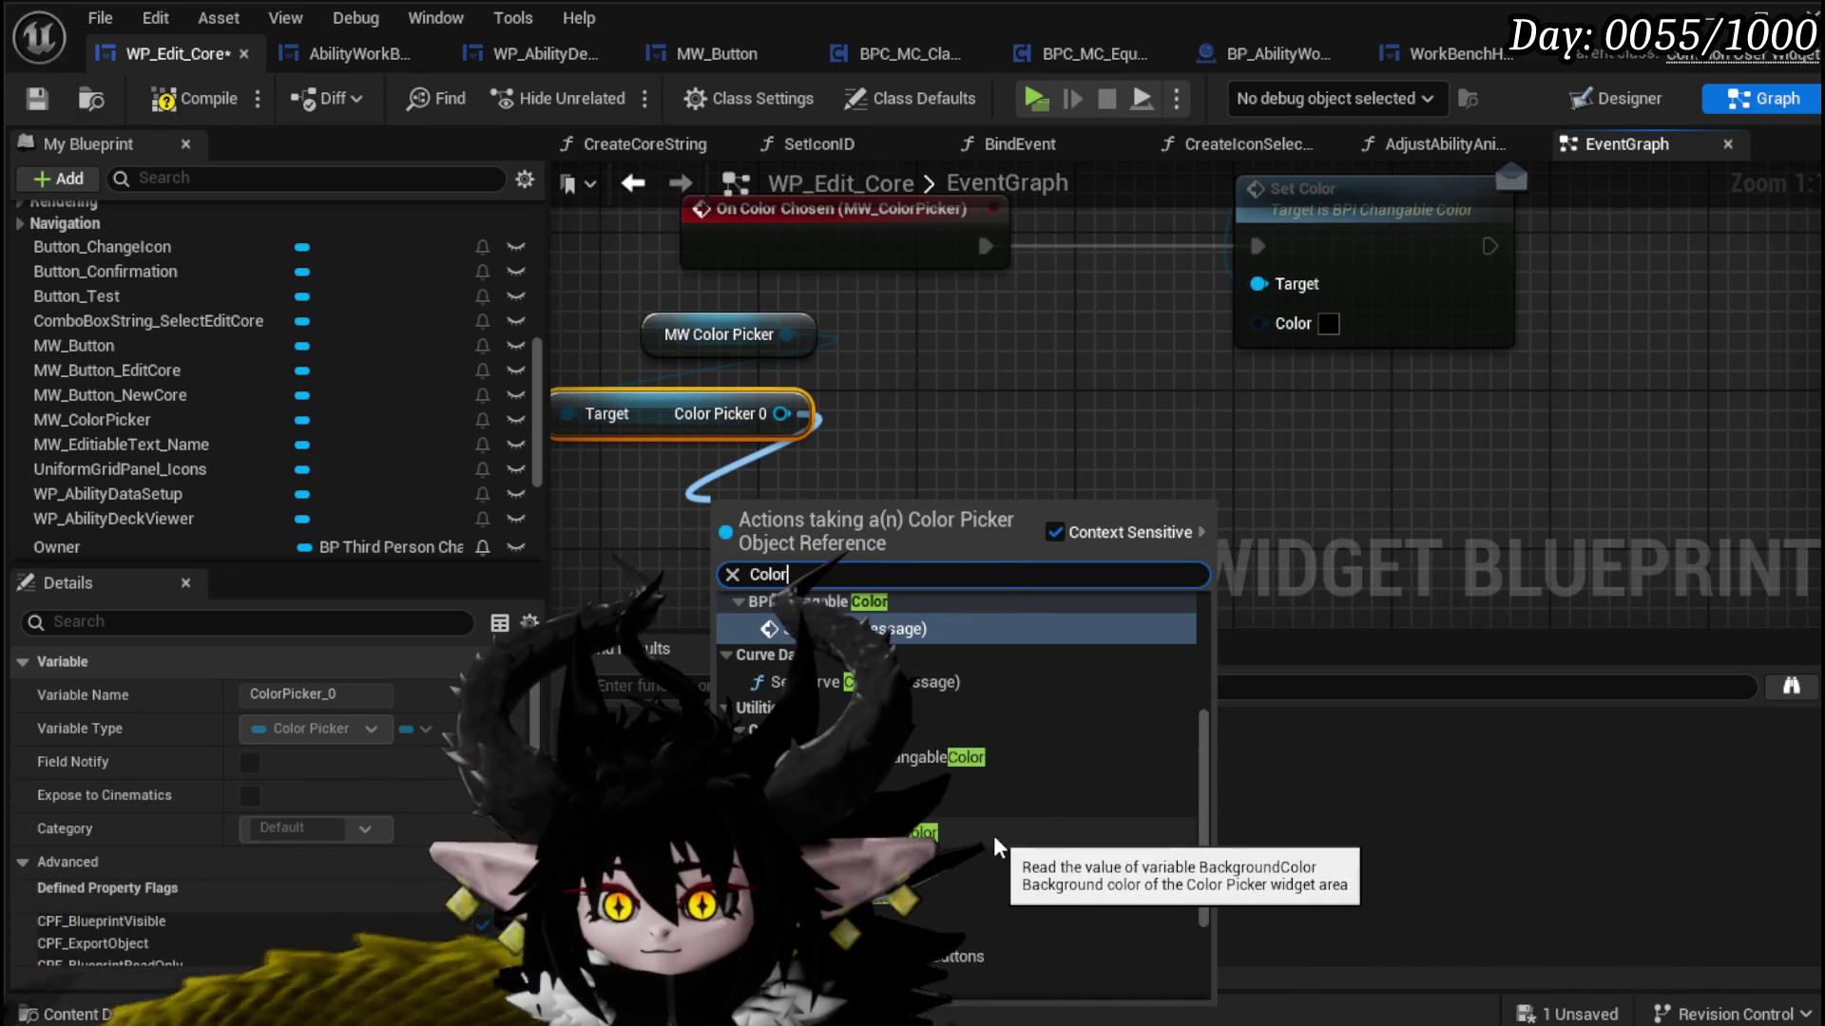
scroll(998, 846, "down", 3)
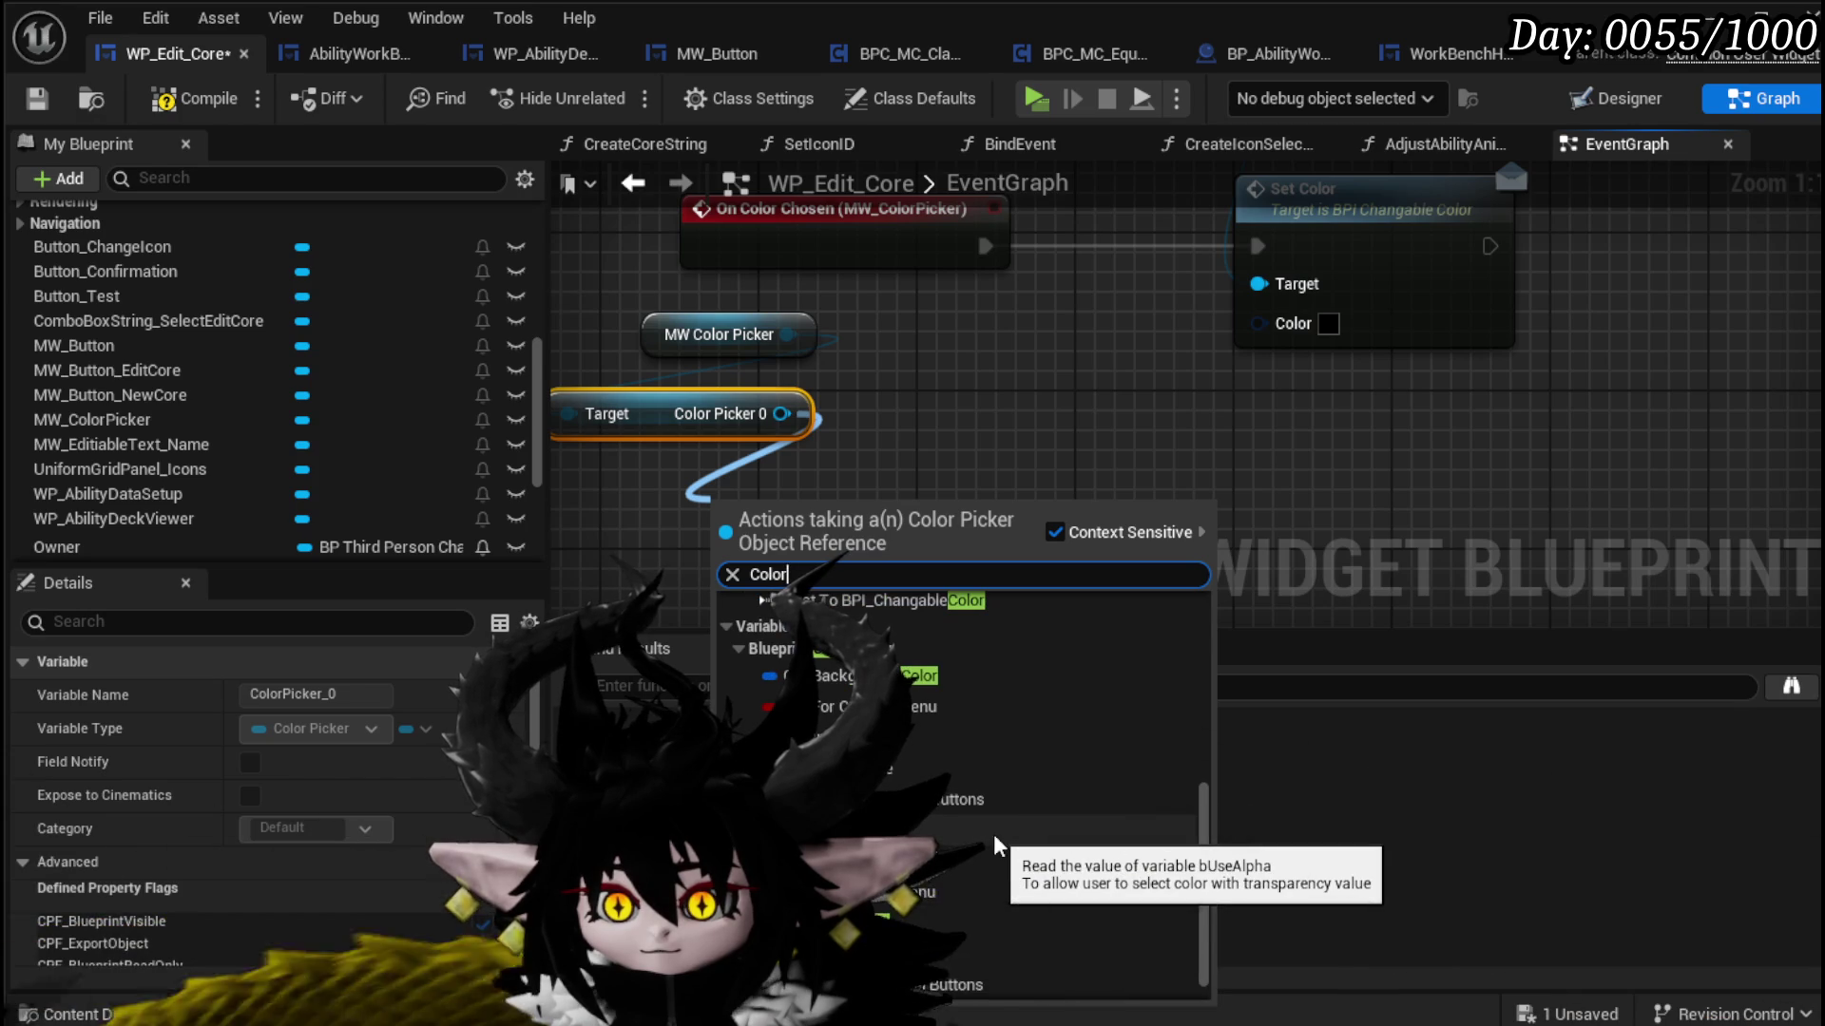
left_click(855, 606)
left_click_drag(967, 512, 1260, 322)
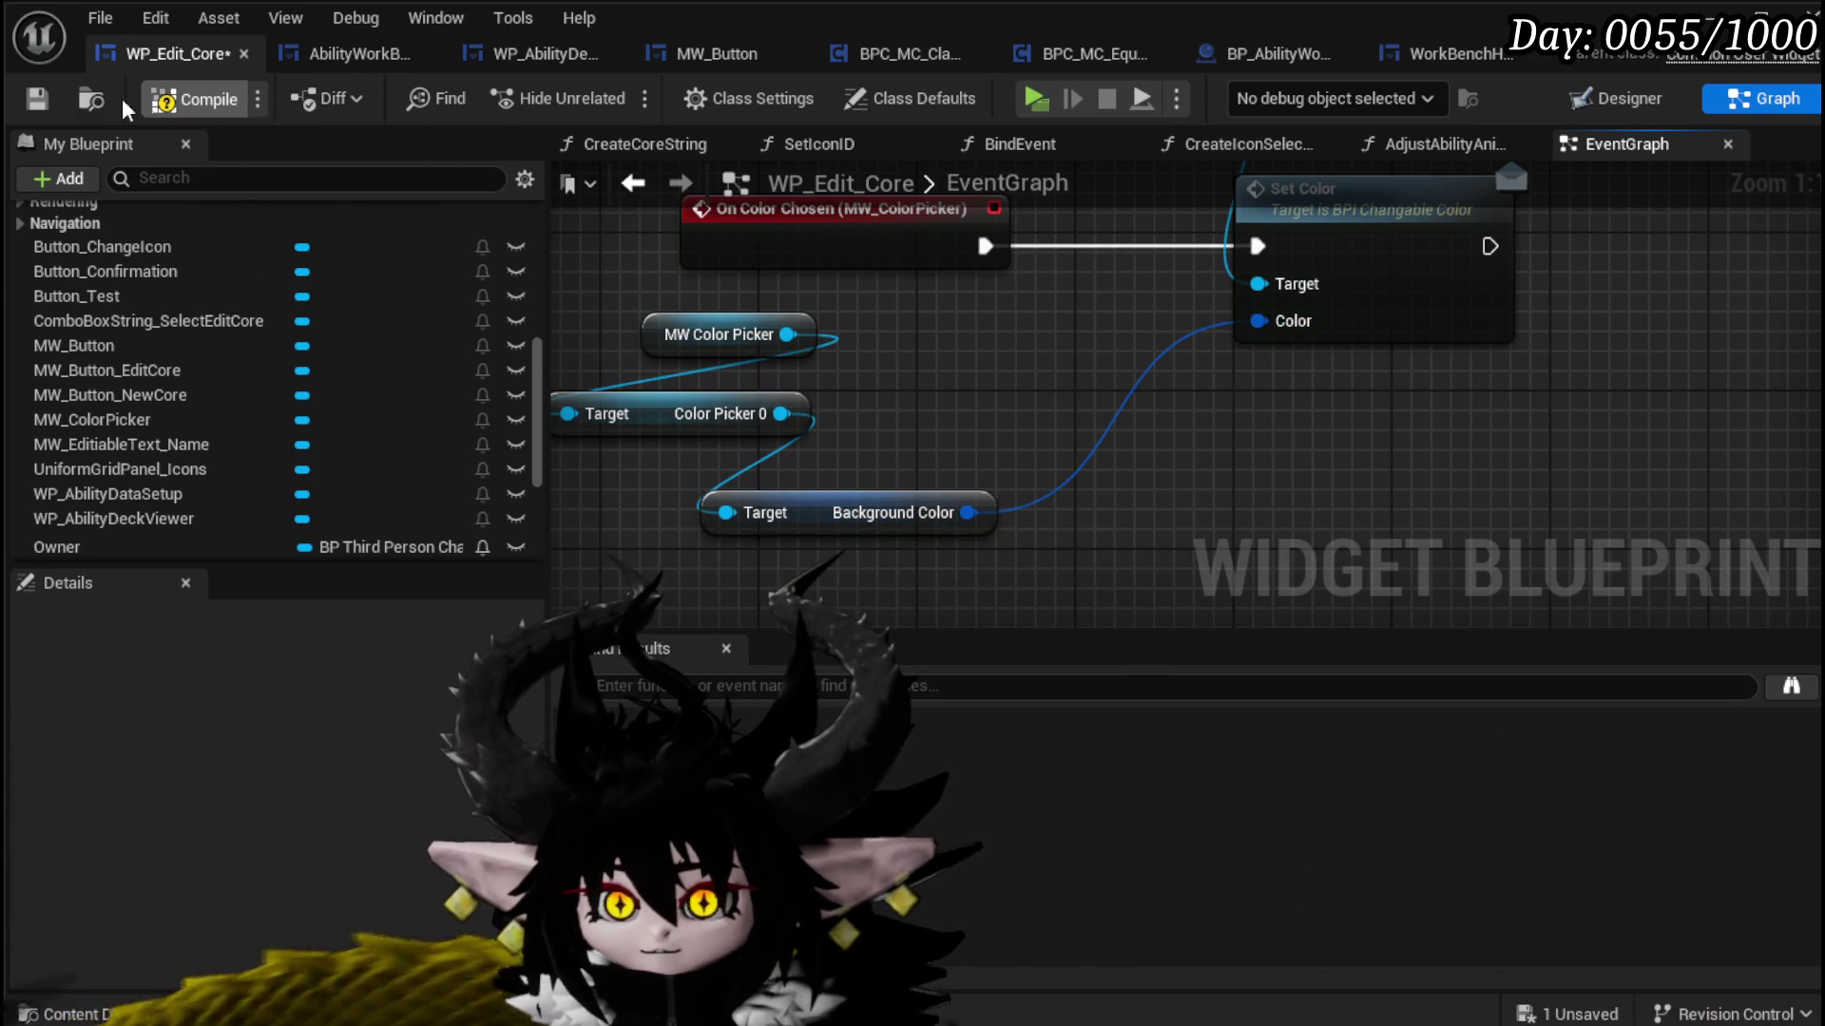
left_click(36, 102)
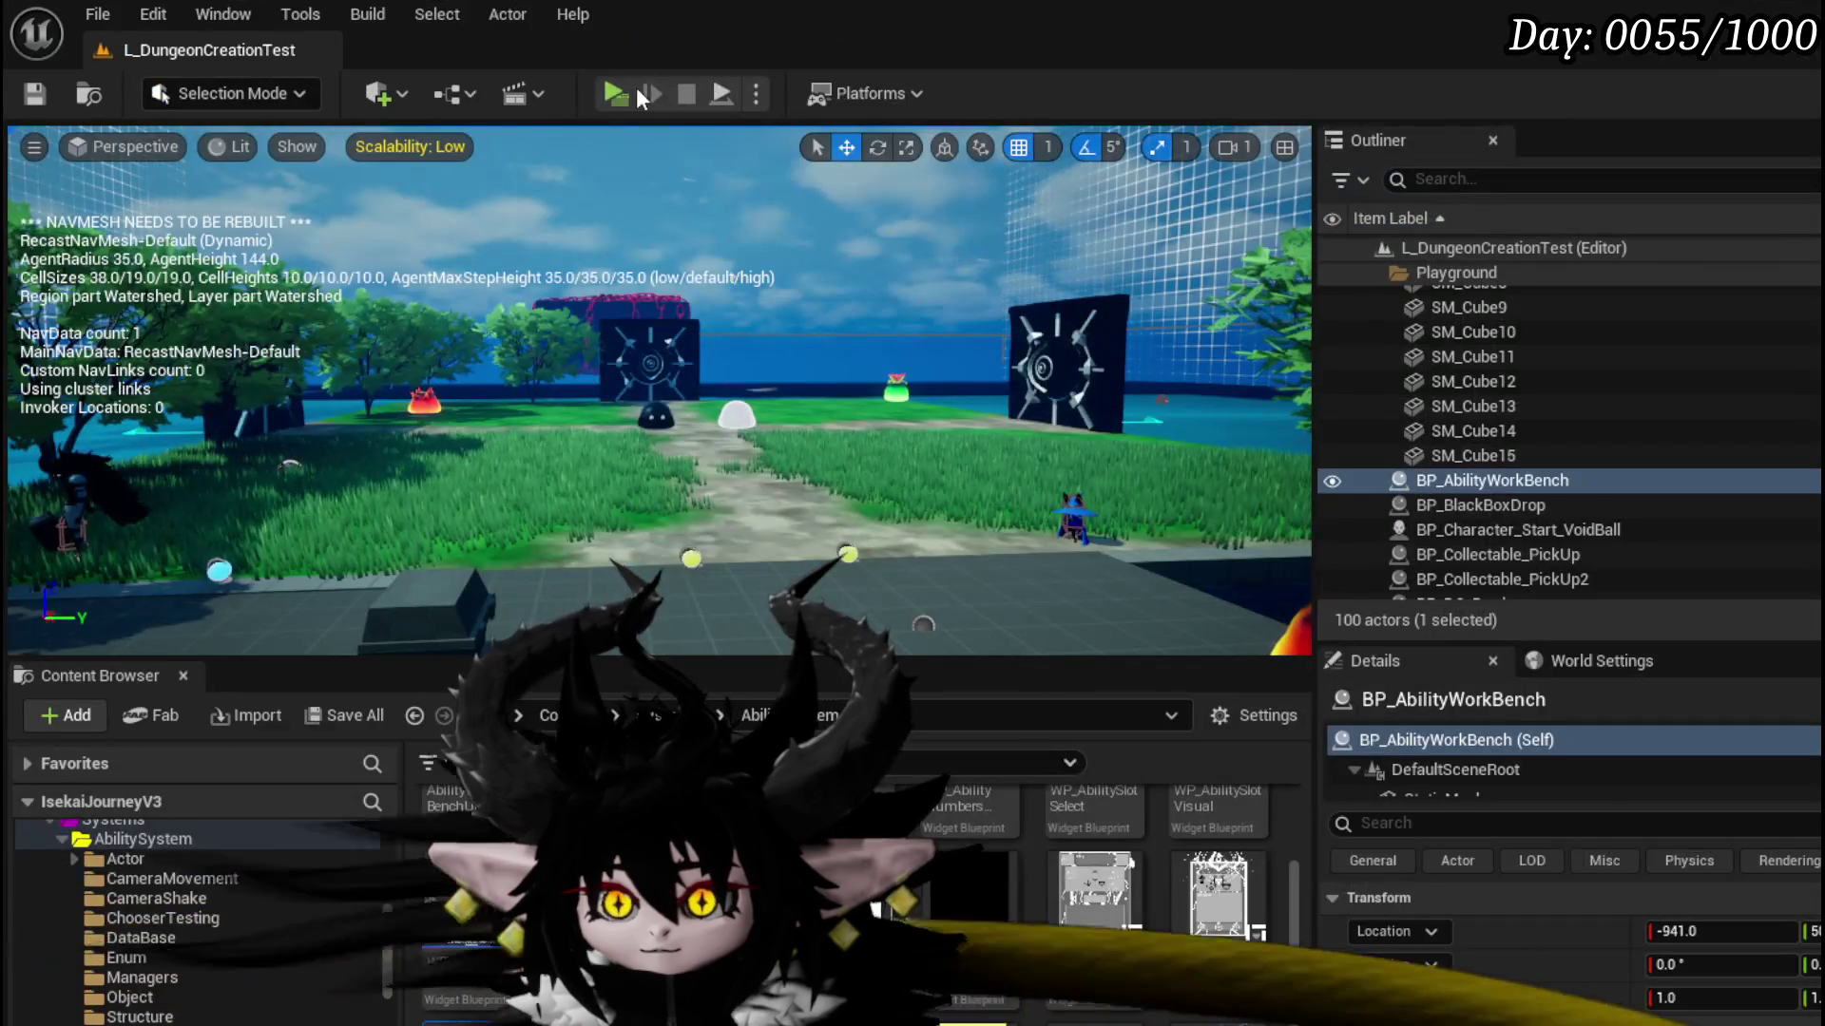
Step: Play-test choosing a pink card colour in the workbench card editor, then stop the test
left_click(636, 87)
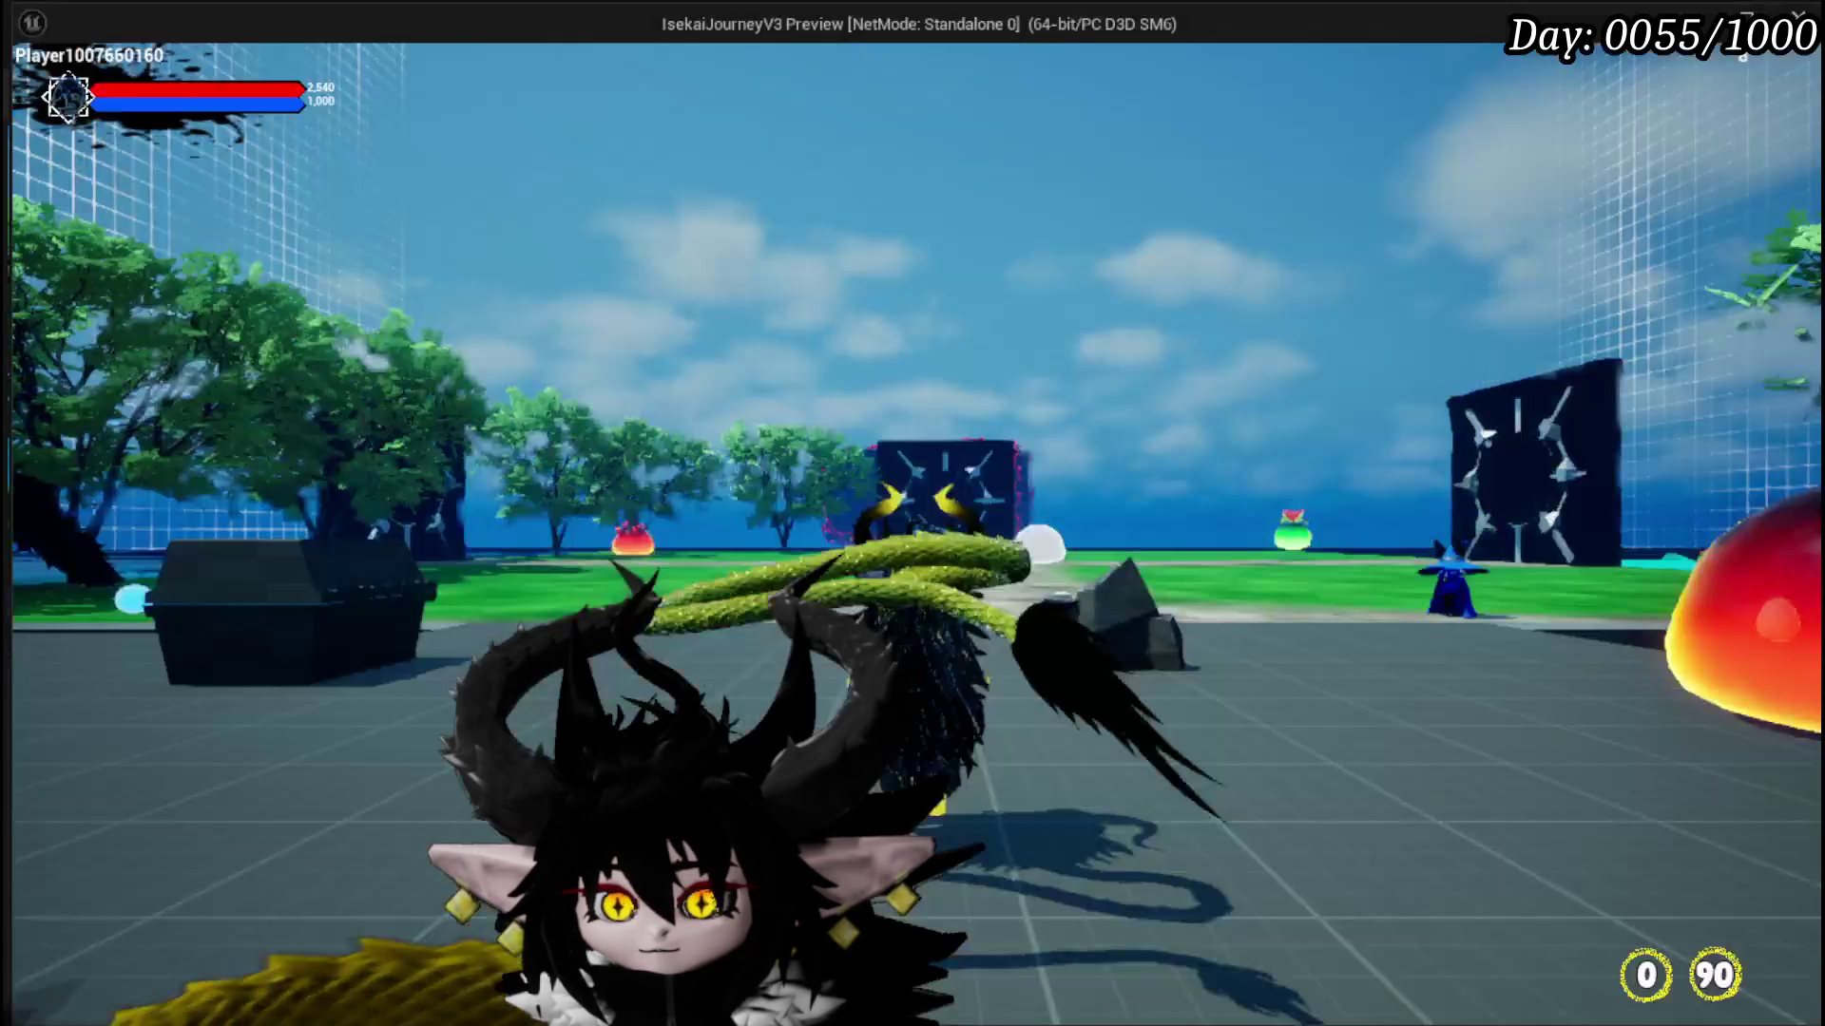
key("w")
key("e")
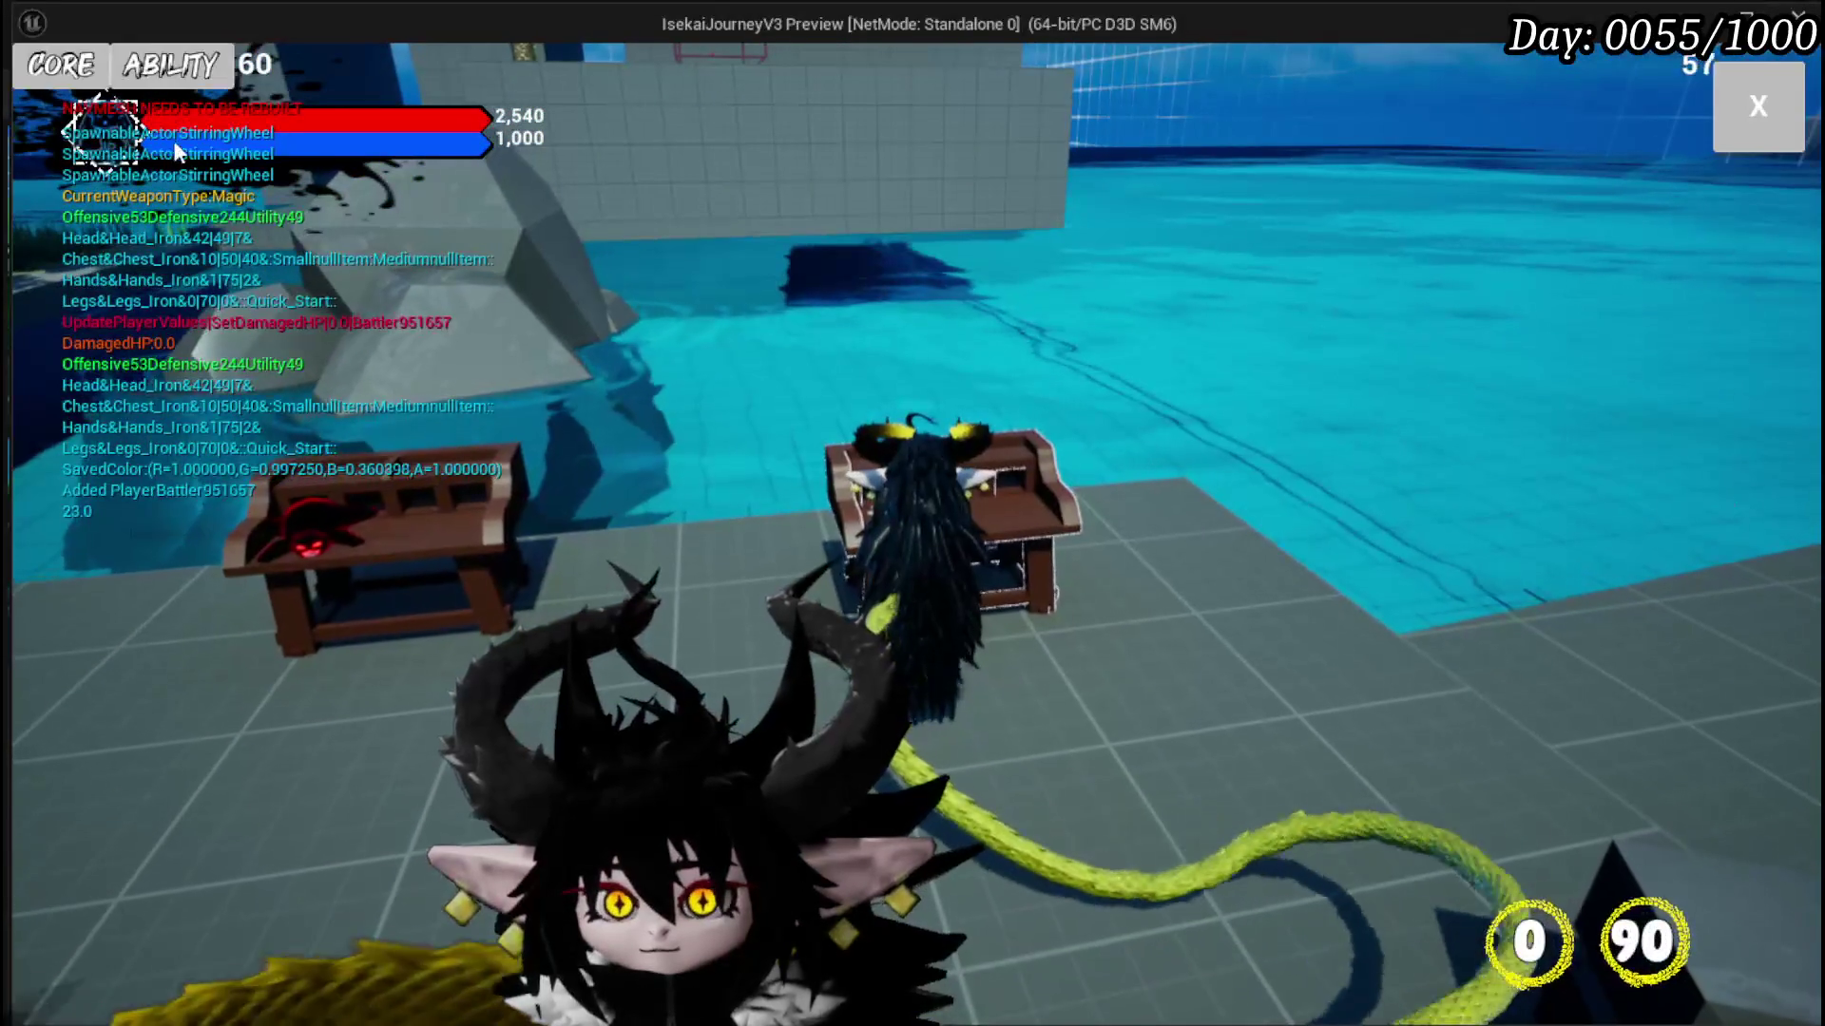
left_click(66, 86)
left_click(637, 322)
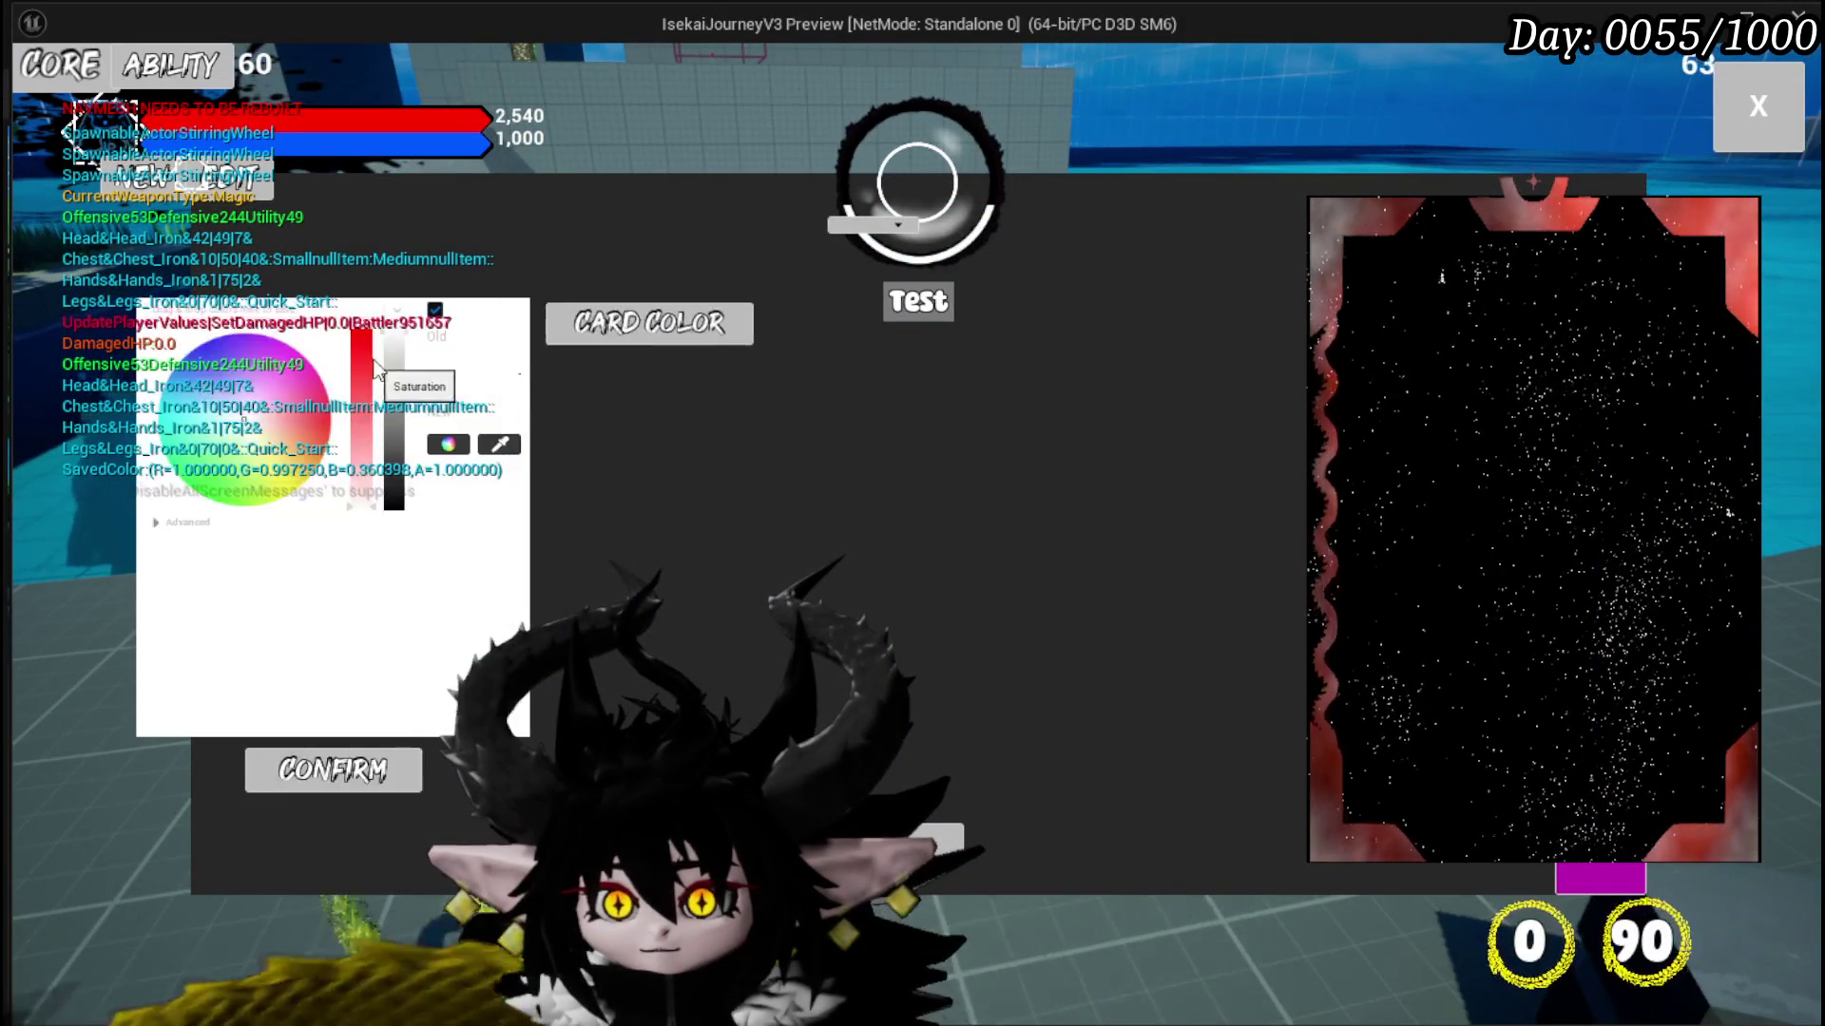
left_click(283, 380)
left_click(311, 757)
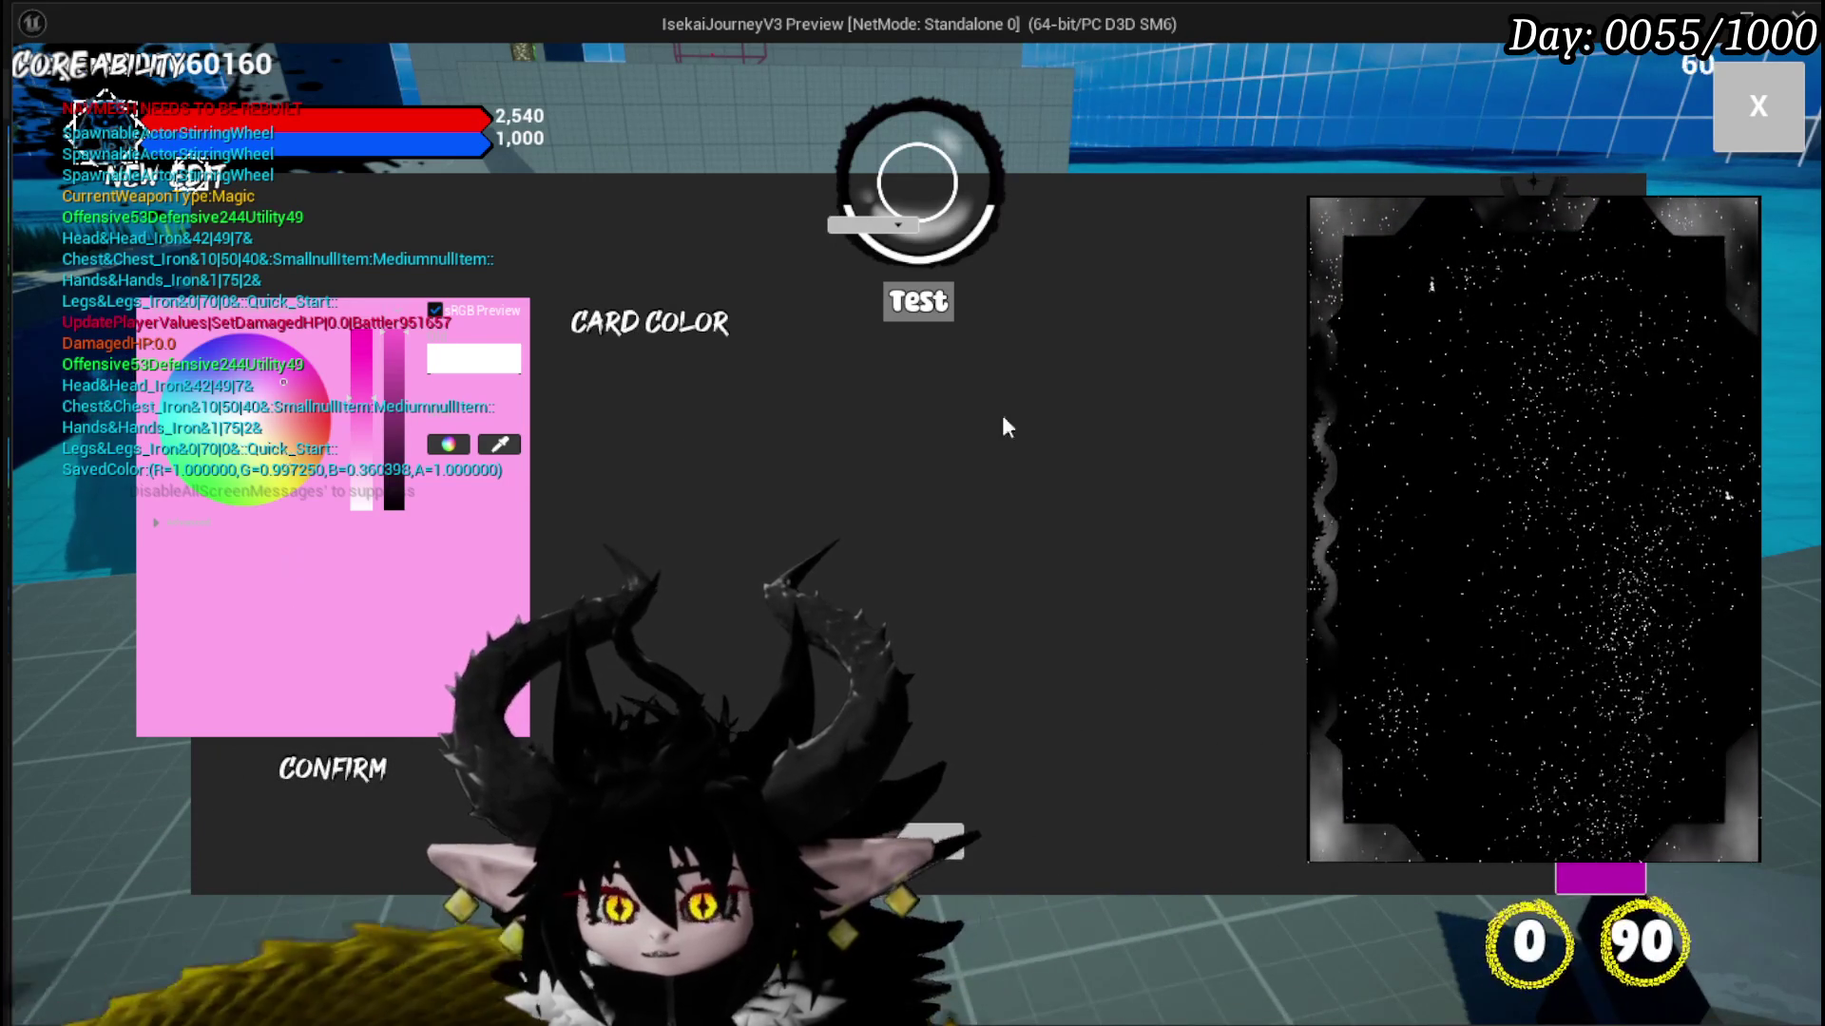
key("alt+Tab")
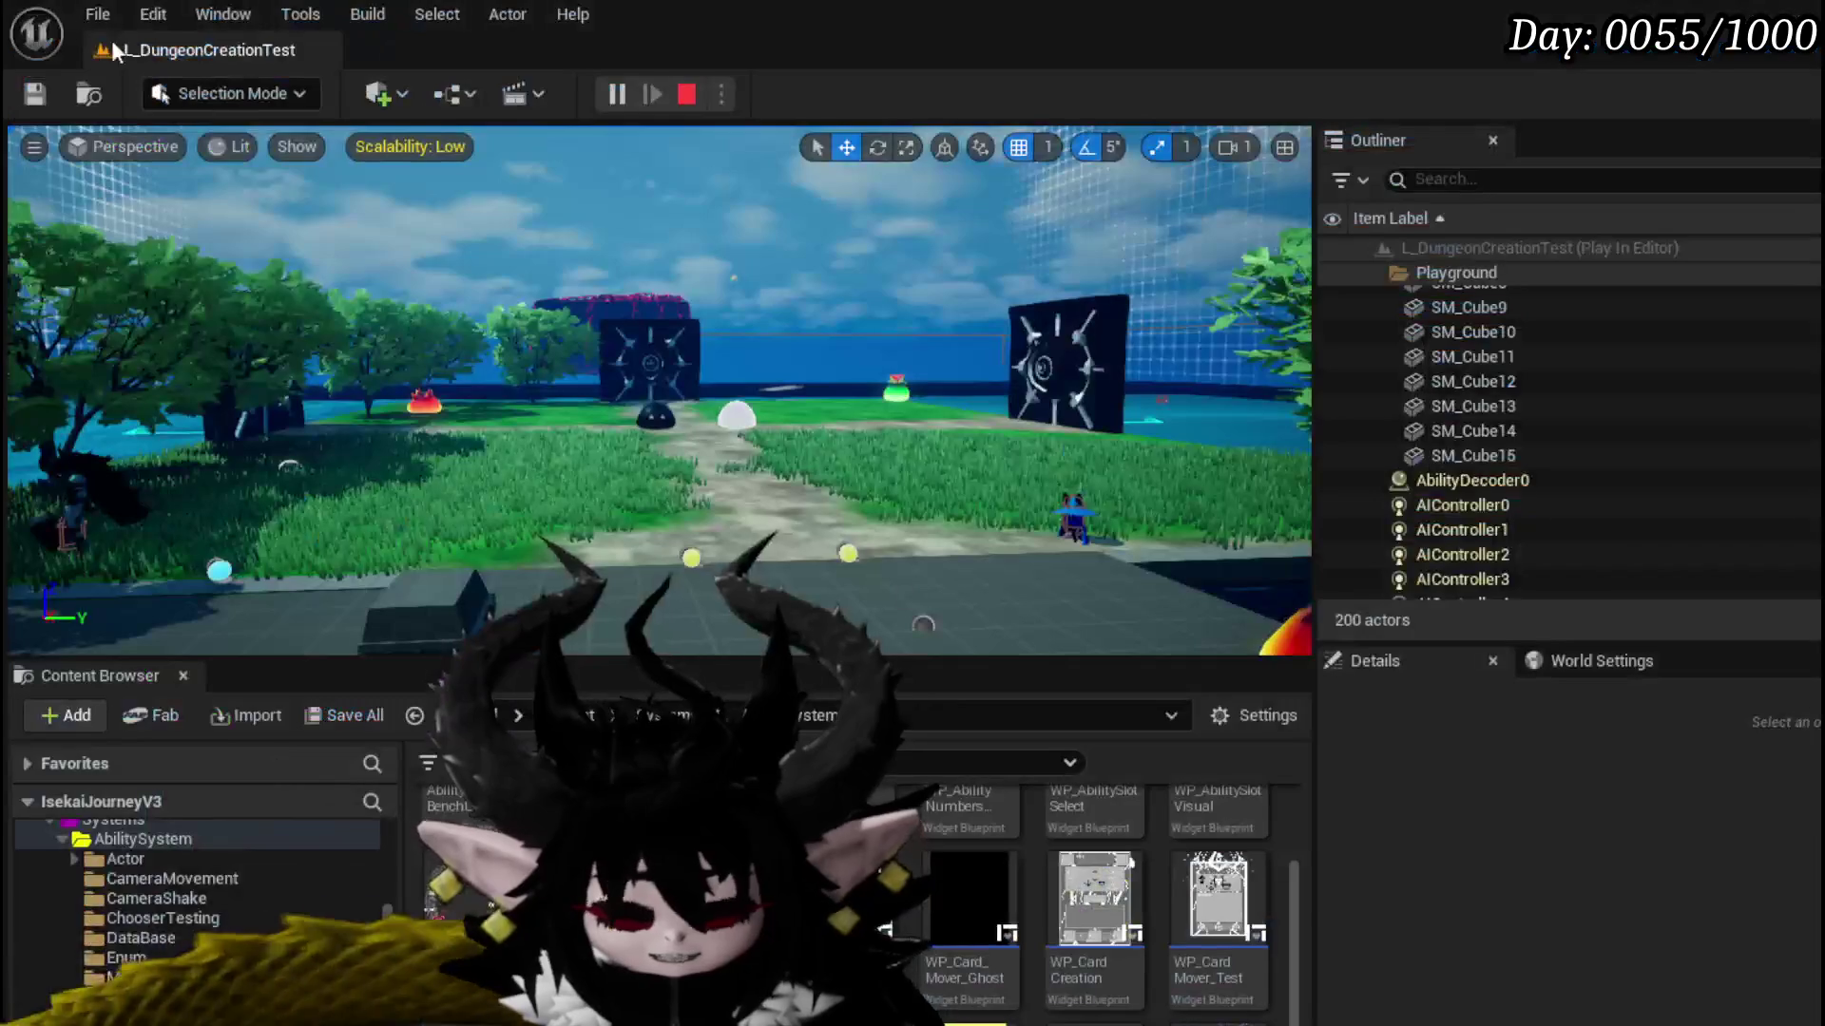
key("Escape")
key("ctrl+s")
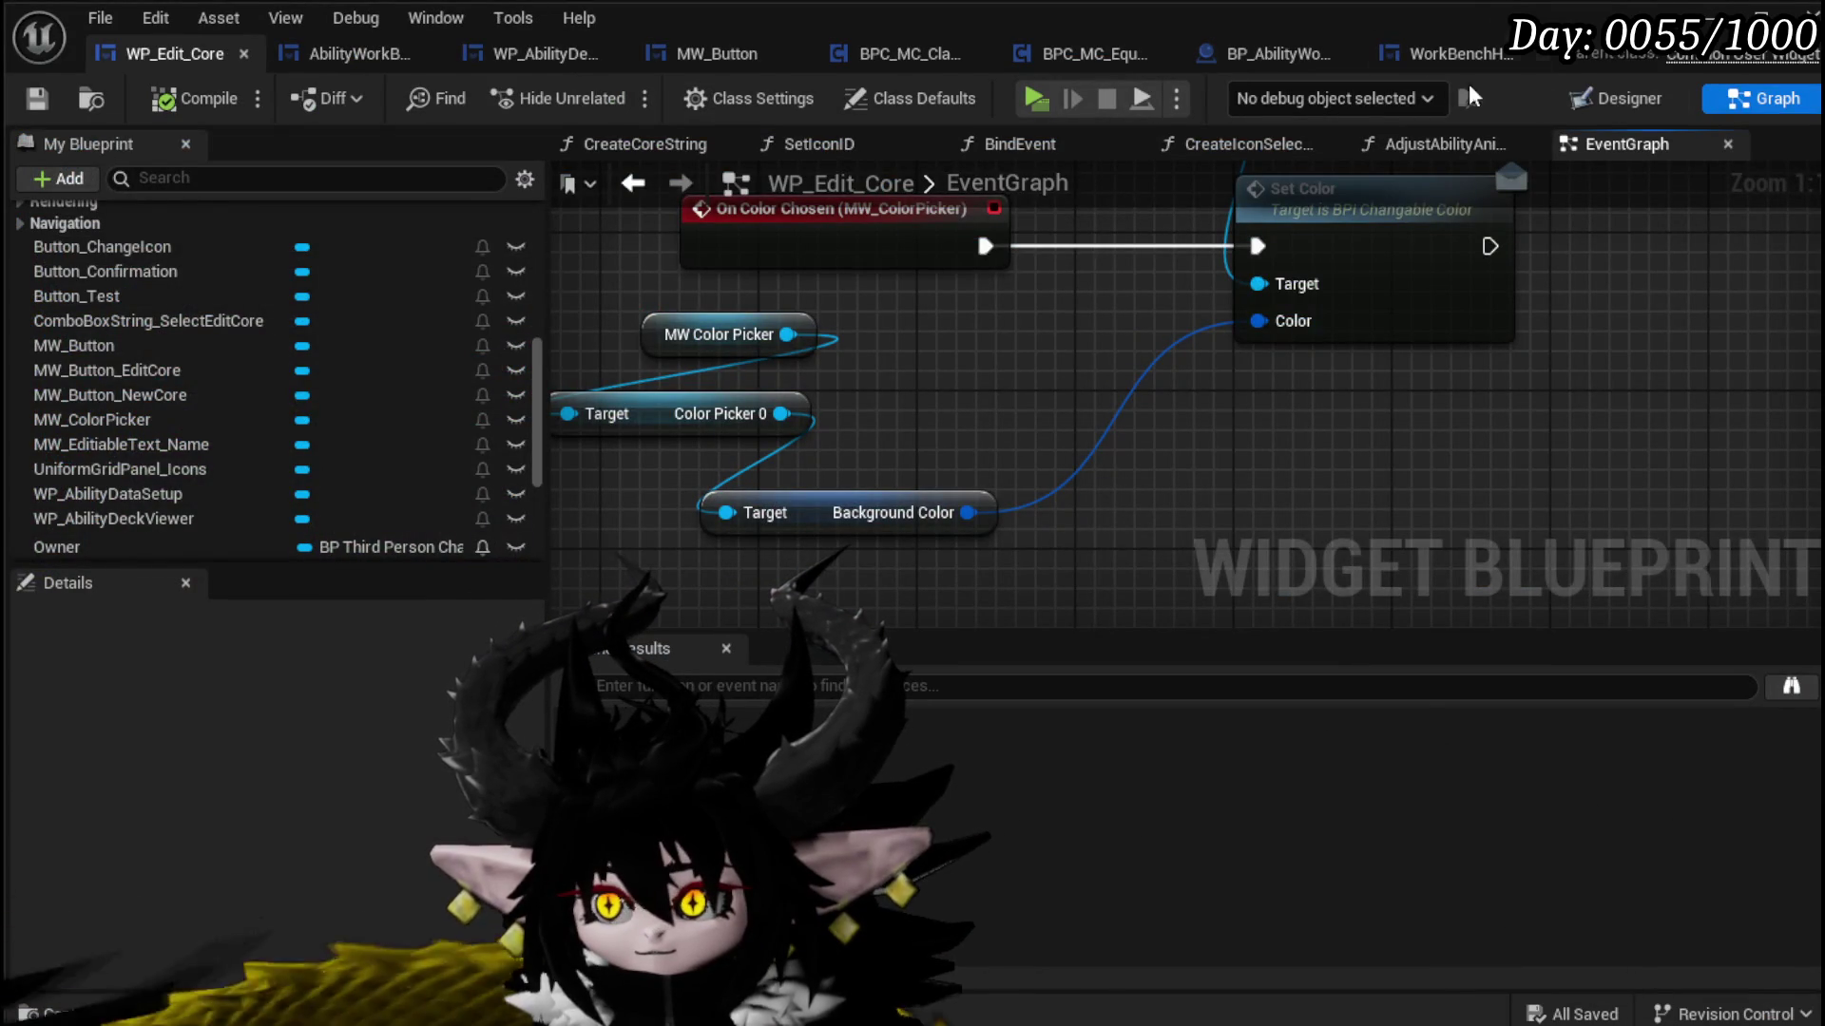
Step: Open MW_ColorPicker's graph from the Designer and view the confirm-button For Each Loop and Set Color
left_click(1615, 98)
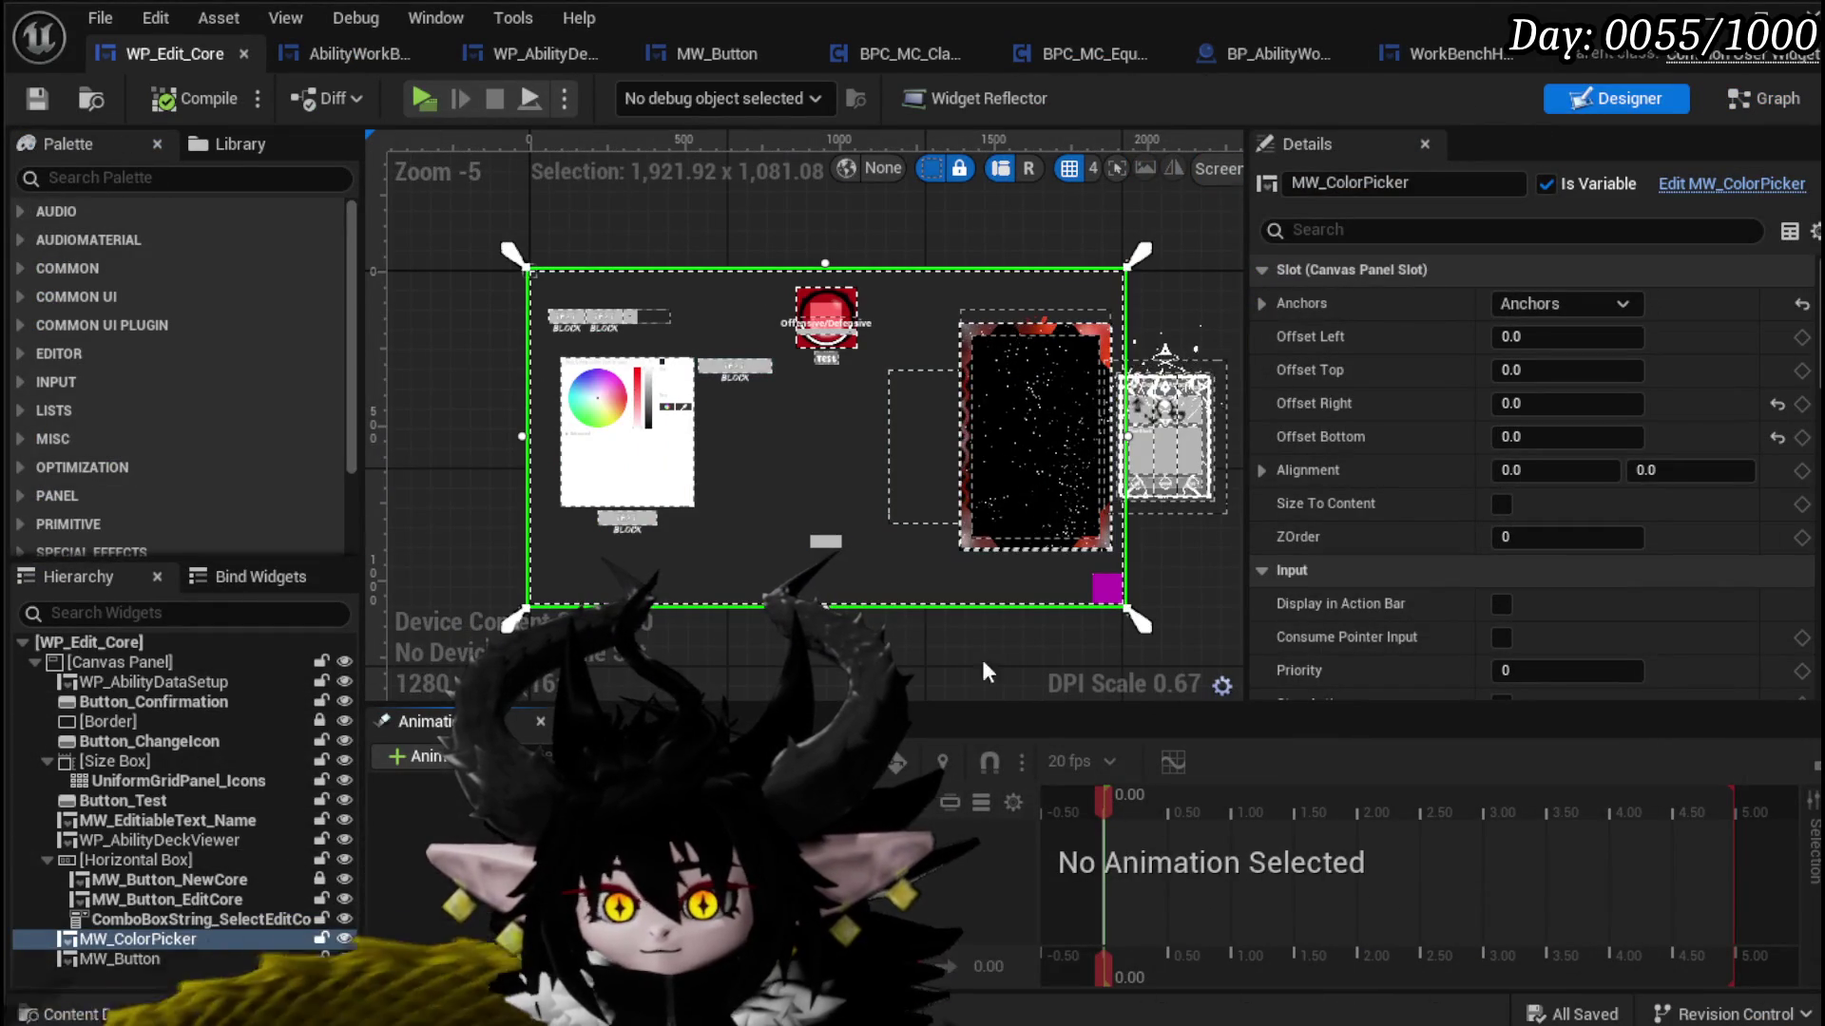
left_click(1747, 182)
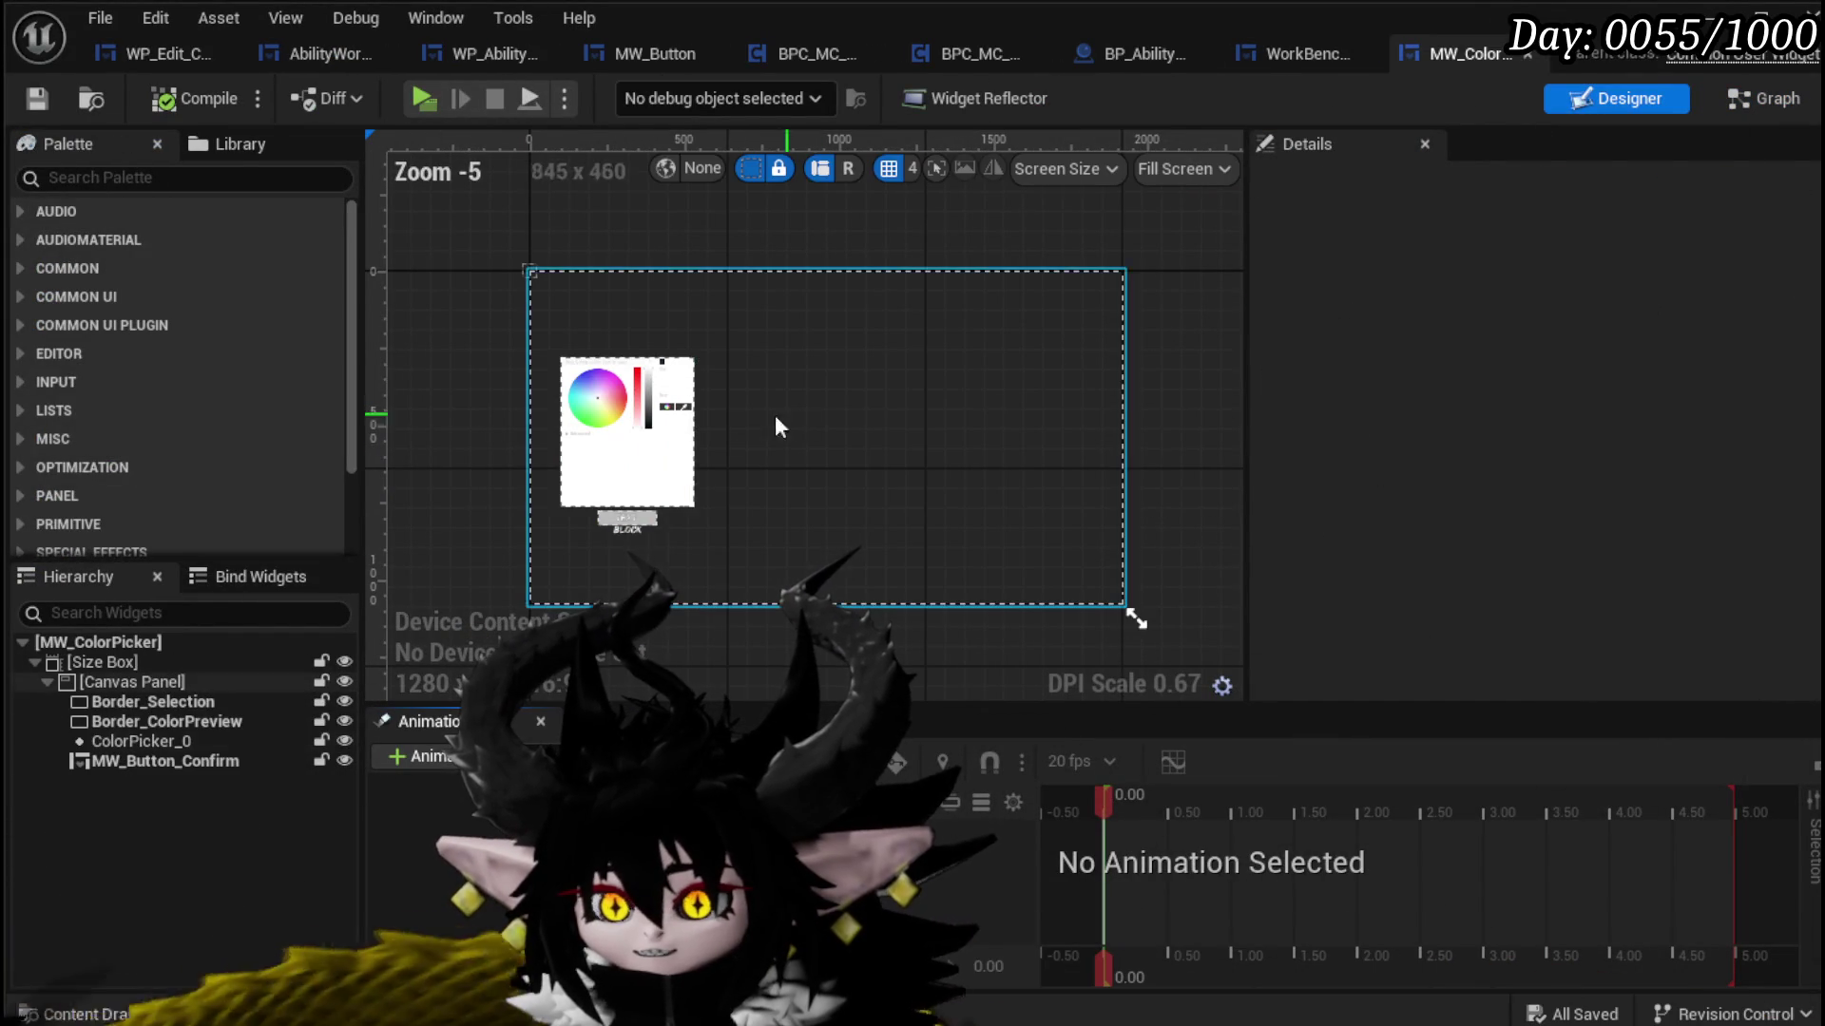
left_click(1765, 98)
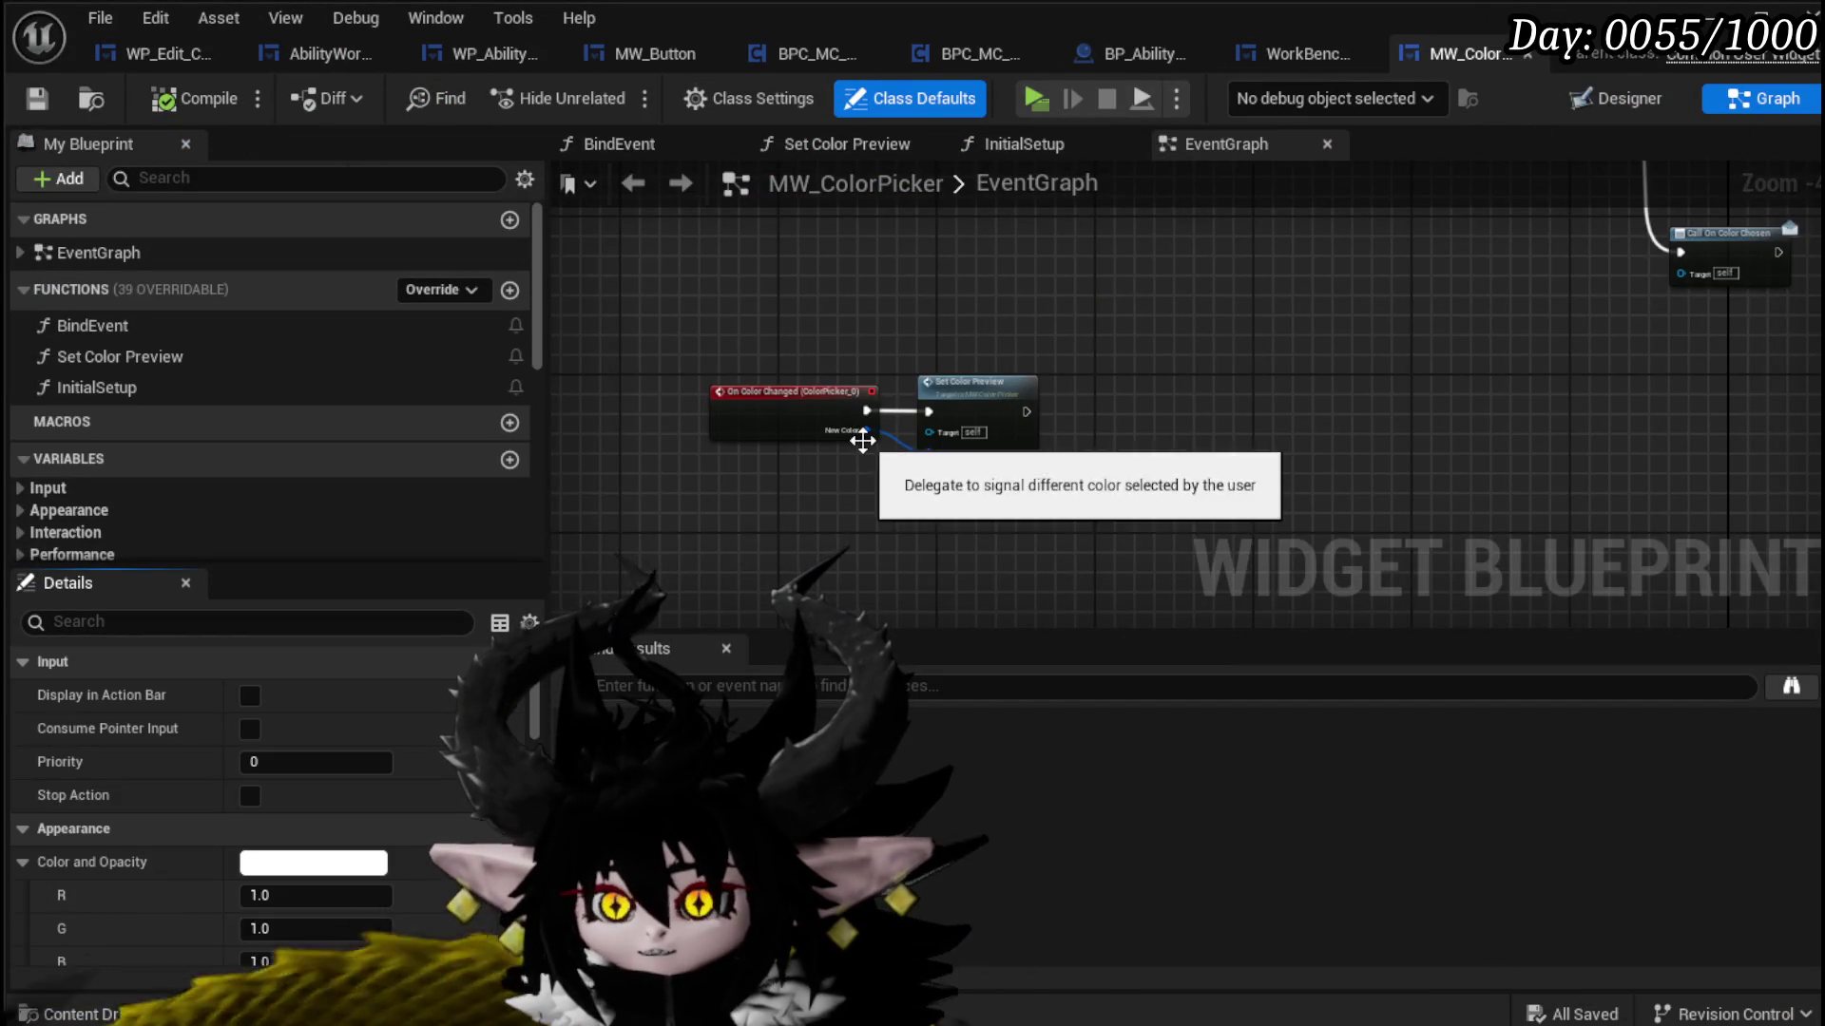
scroll(771, 441, "up", 3)
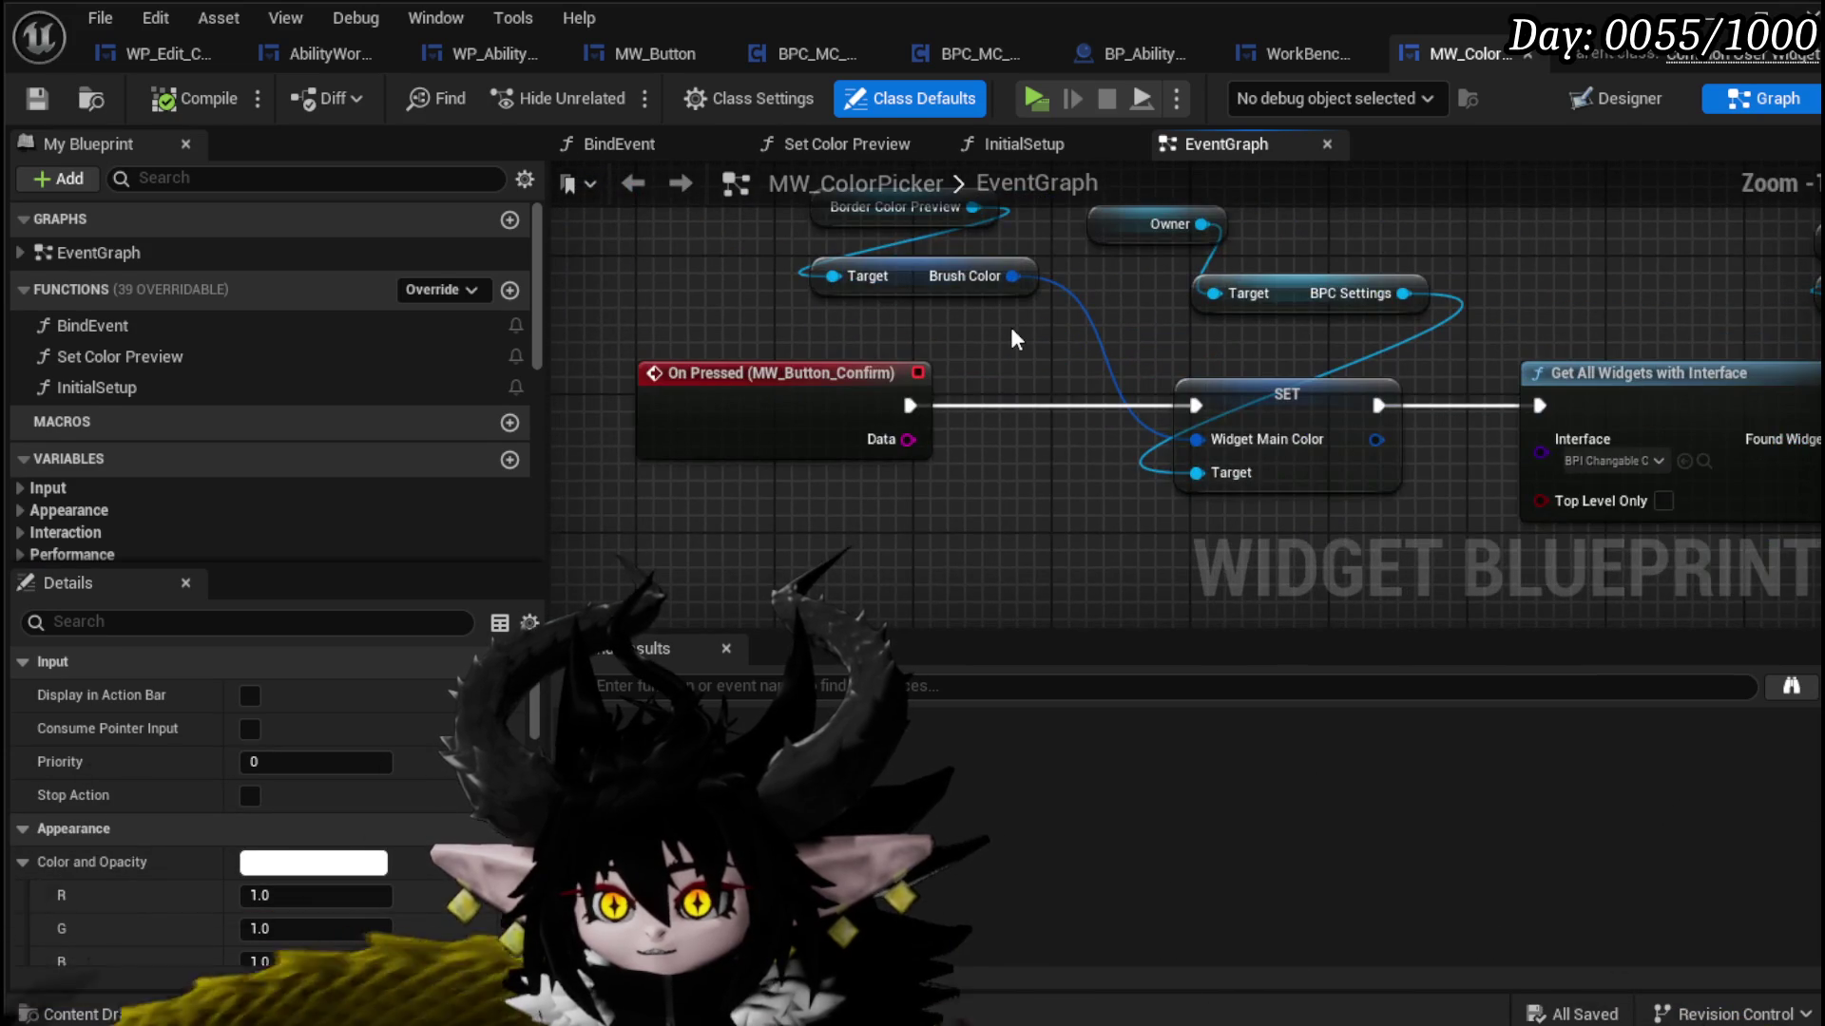
left_click_drag(1015, 337, 890, 302)
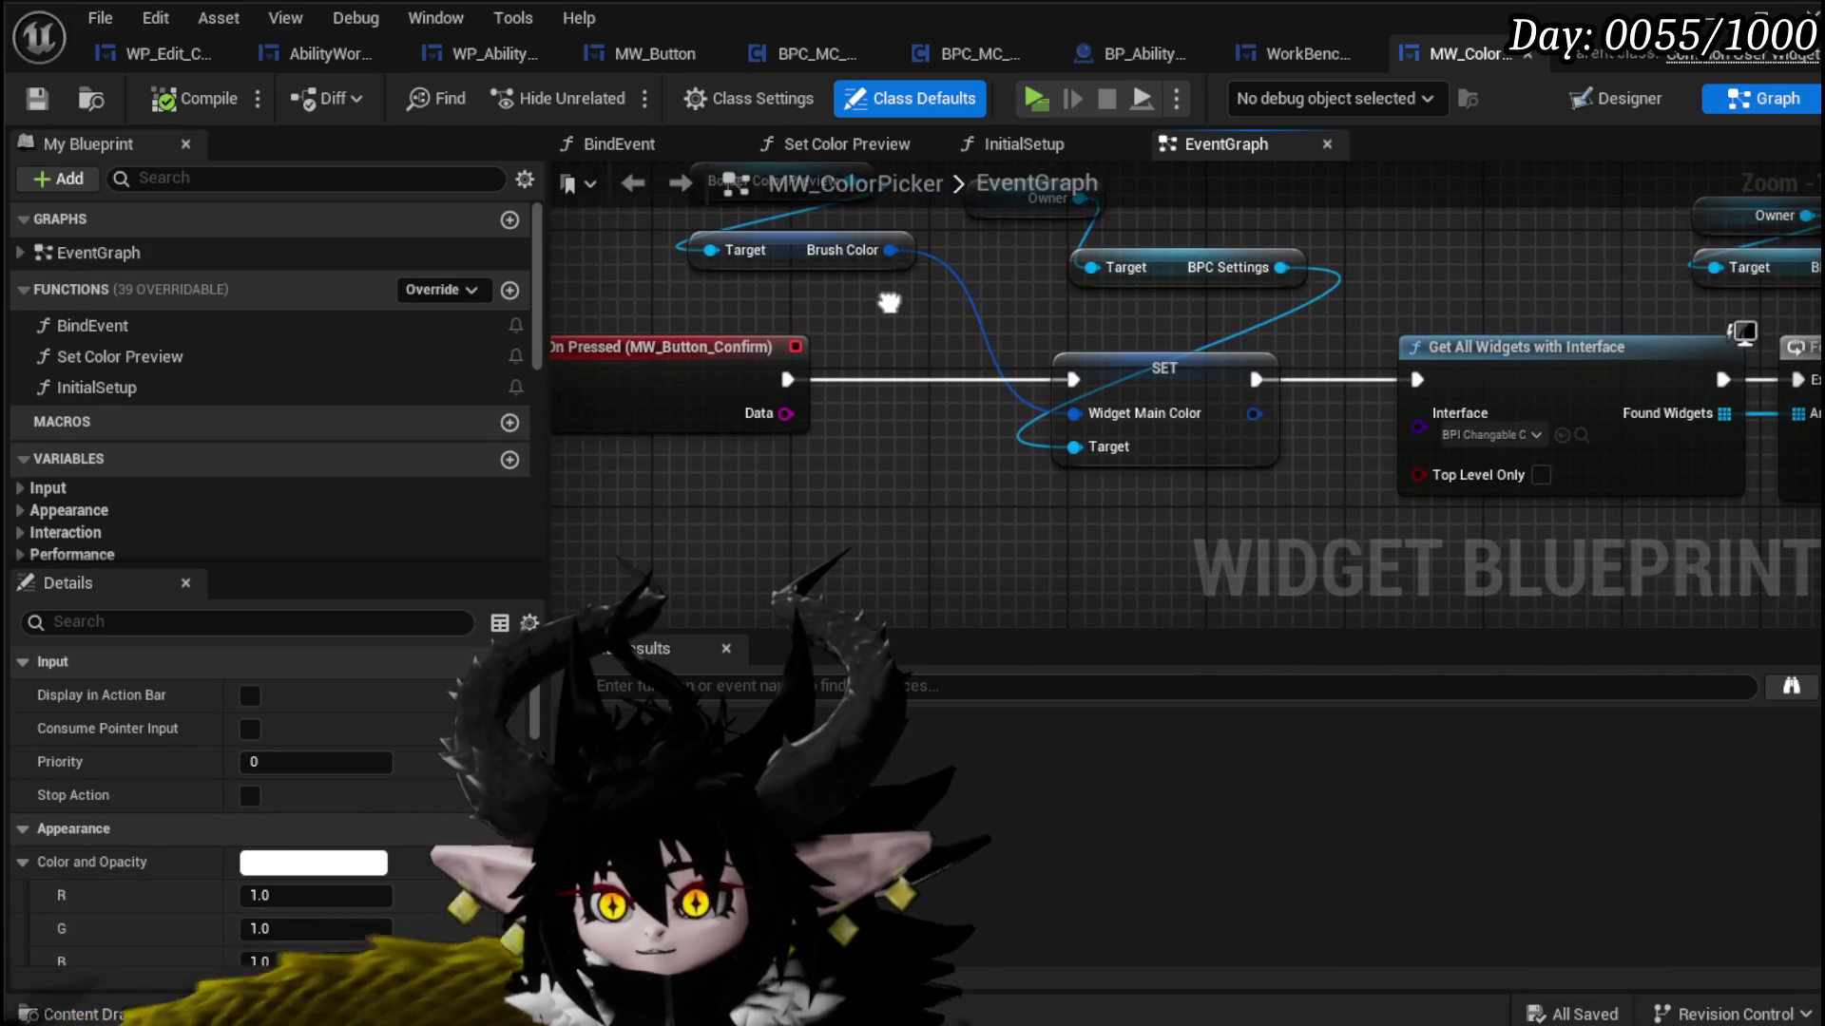
scroll(1023, 295, "down", 2)
scroll(1023, 295, "up", 2)
mouse_move(1040, 390)
left_mouse_down()
mouse_move(688, 339)
mouse_move(1078, 344)
left_mouse_up()
scroll(690, 352, "down", 1)
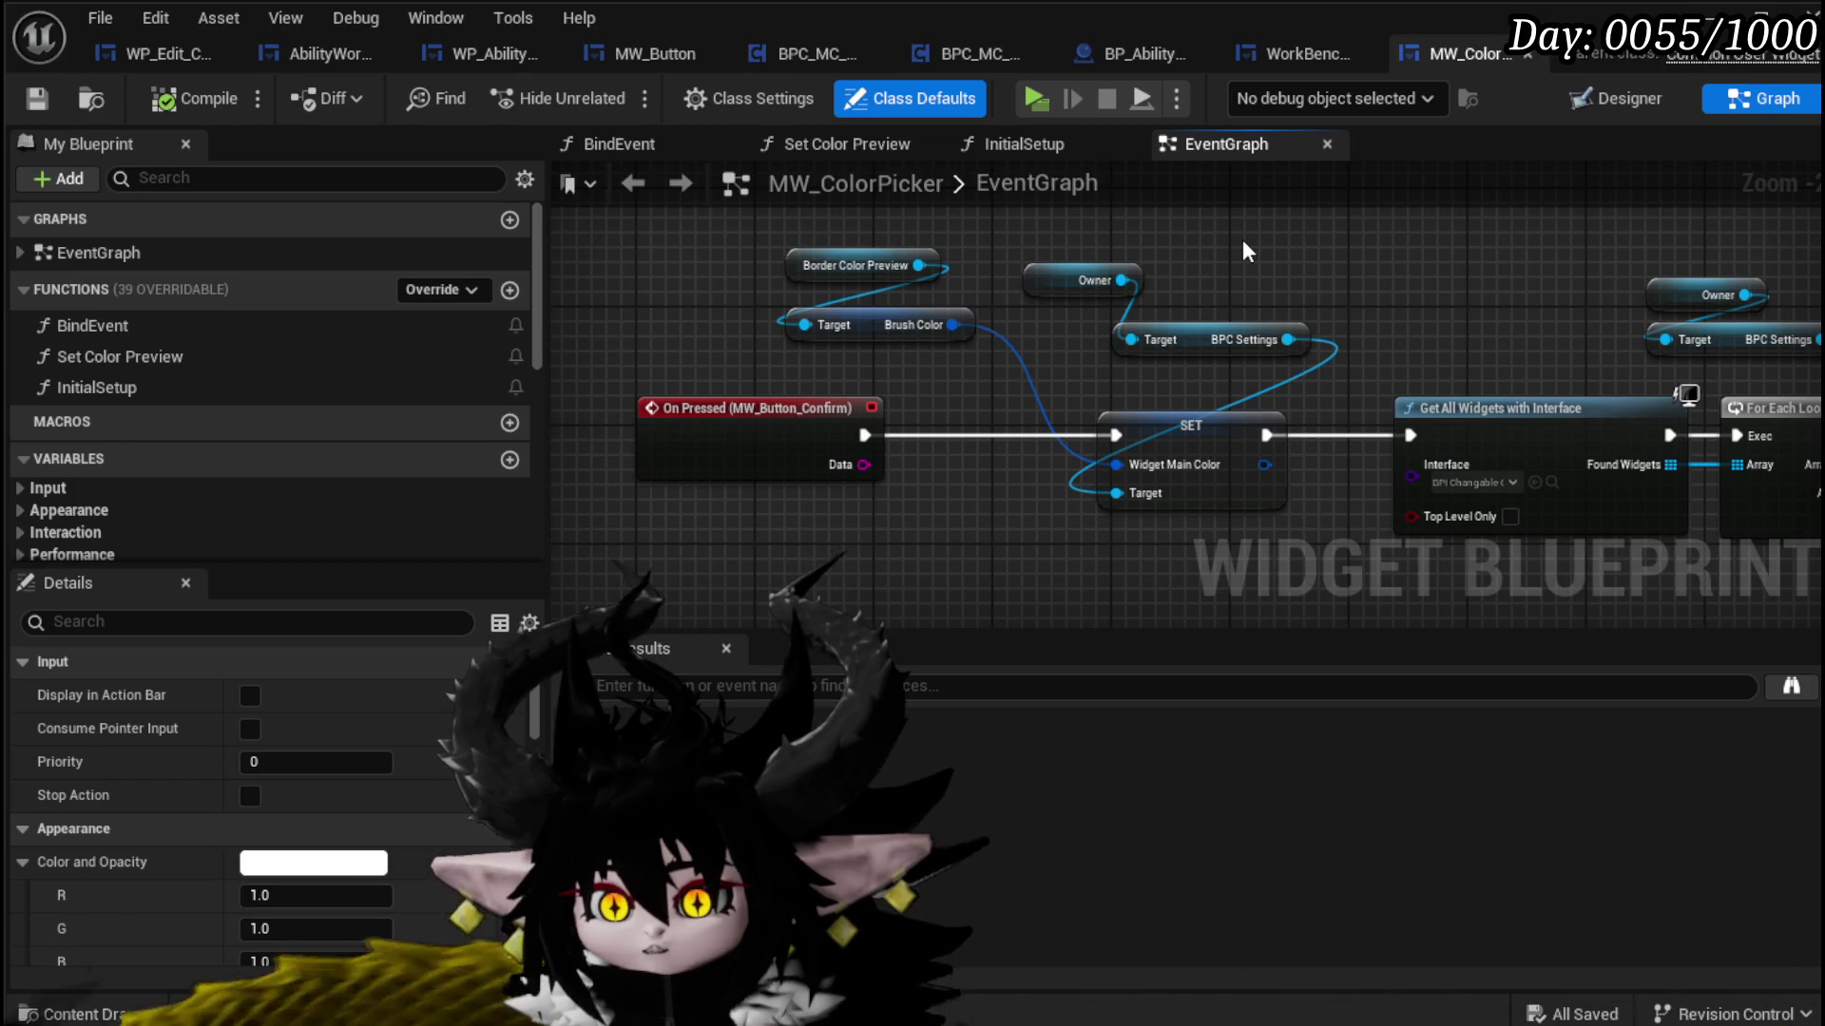
scroll(1243, 246, "down", 1)
mouse_move(1244, 246)
left_mouse_down()
mouse_move(750, 224)
mouse_move(632, 32)
mouse_move(730, 220)
mouse_move(1091, 264)
mouse_move(1161, 340)
left_mouse_up()
Step: Move the On Color Changed and Set Color Preview nodes upward
scroll(1160, 340, "down", 1)
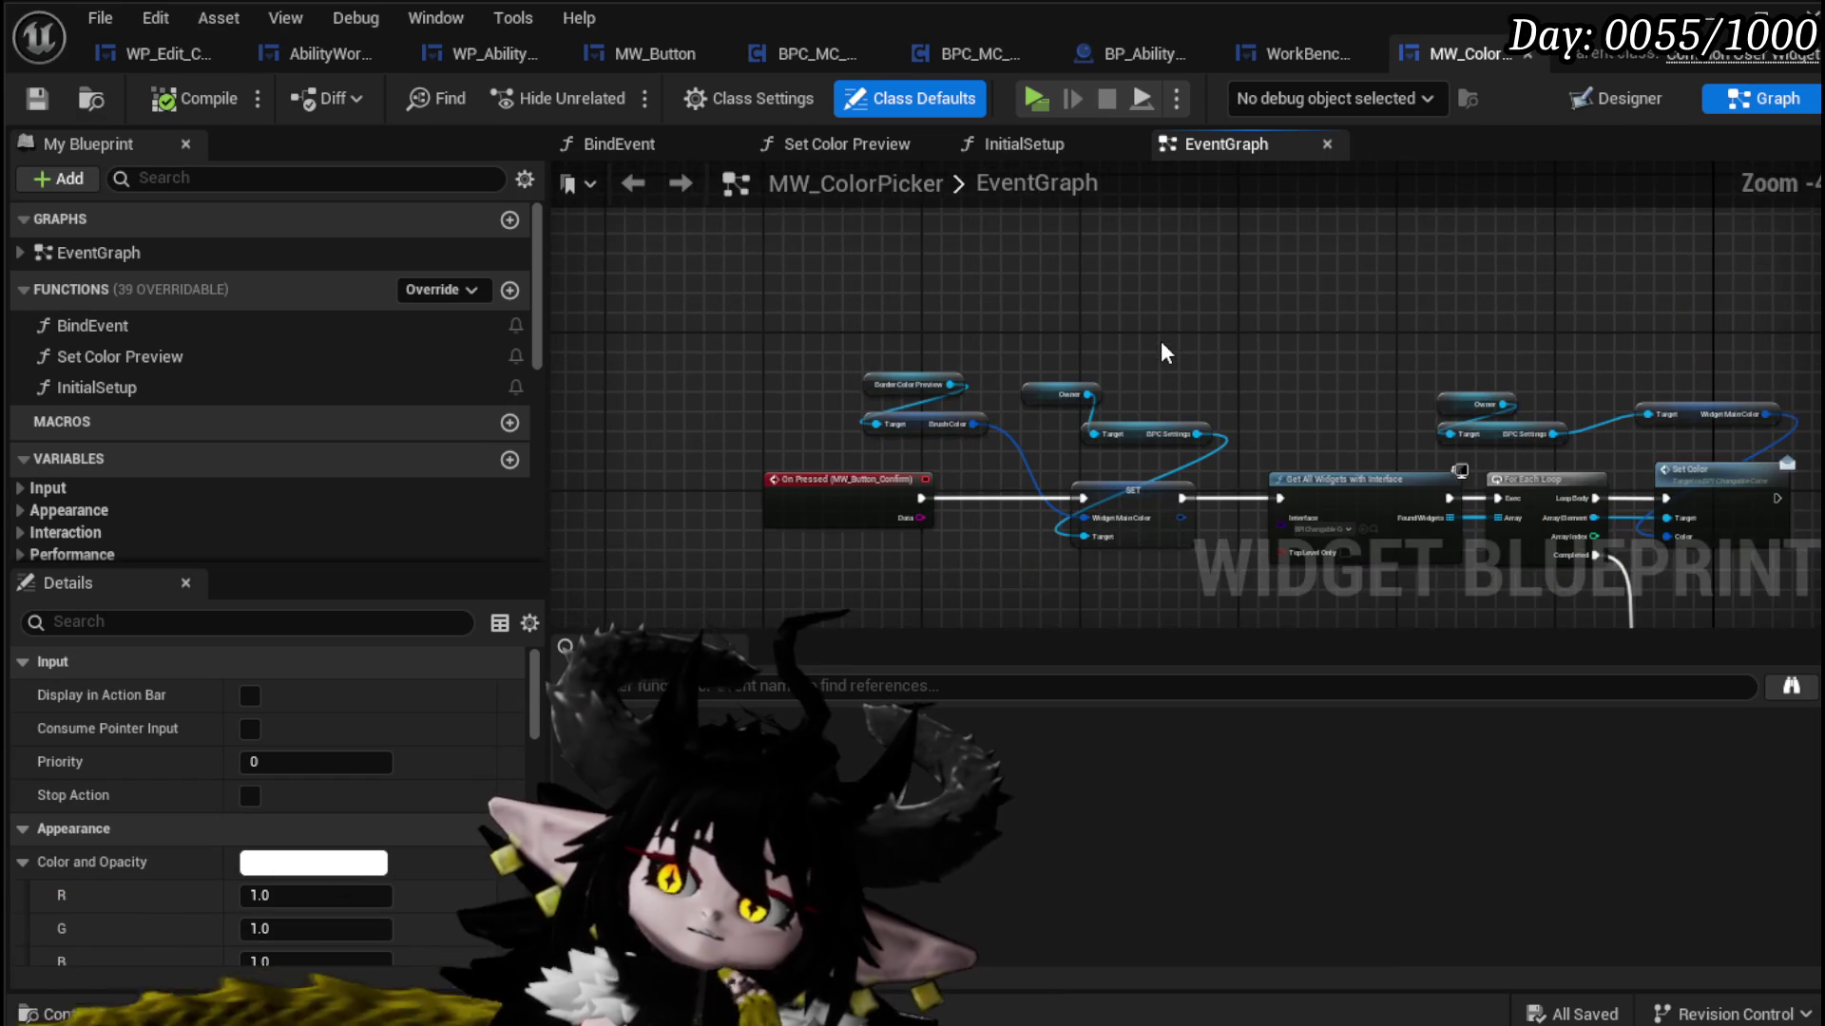
scroll(1160, 340, "up", 4)
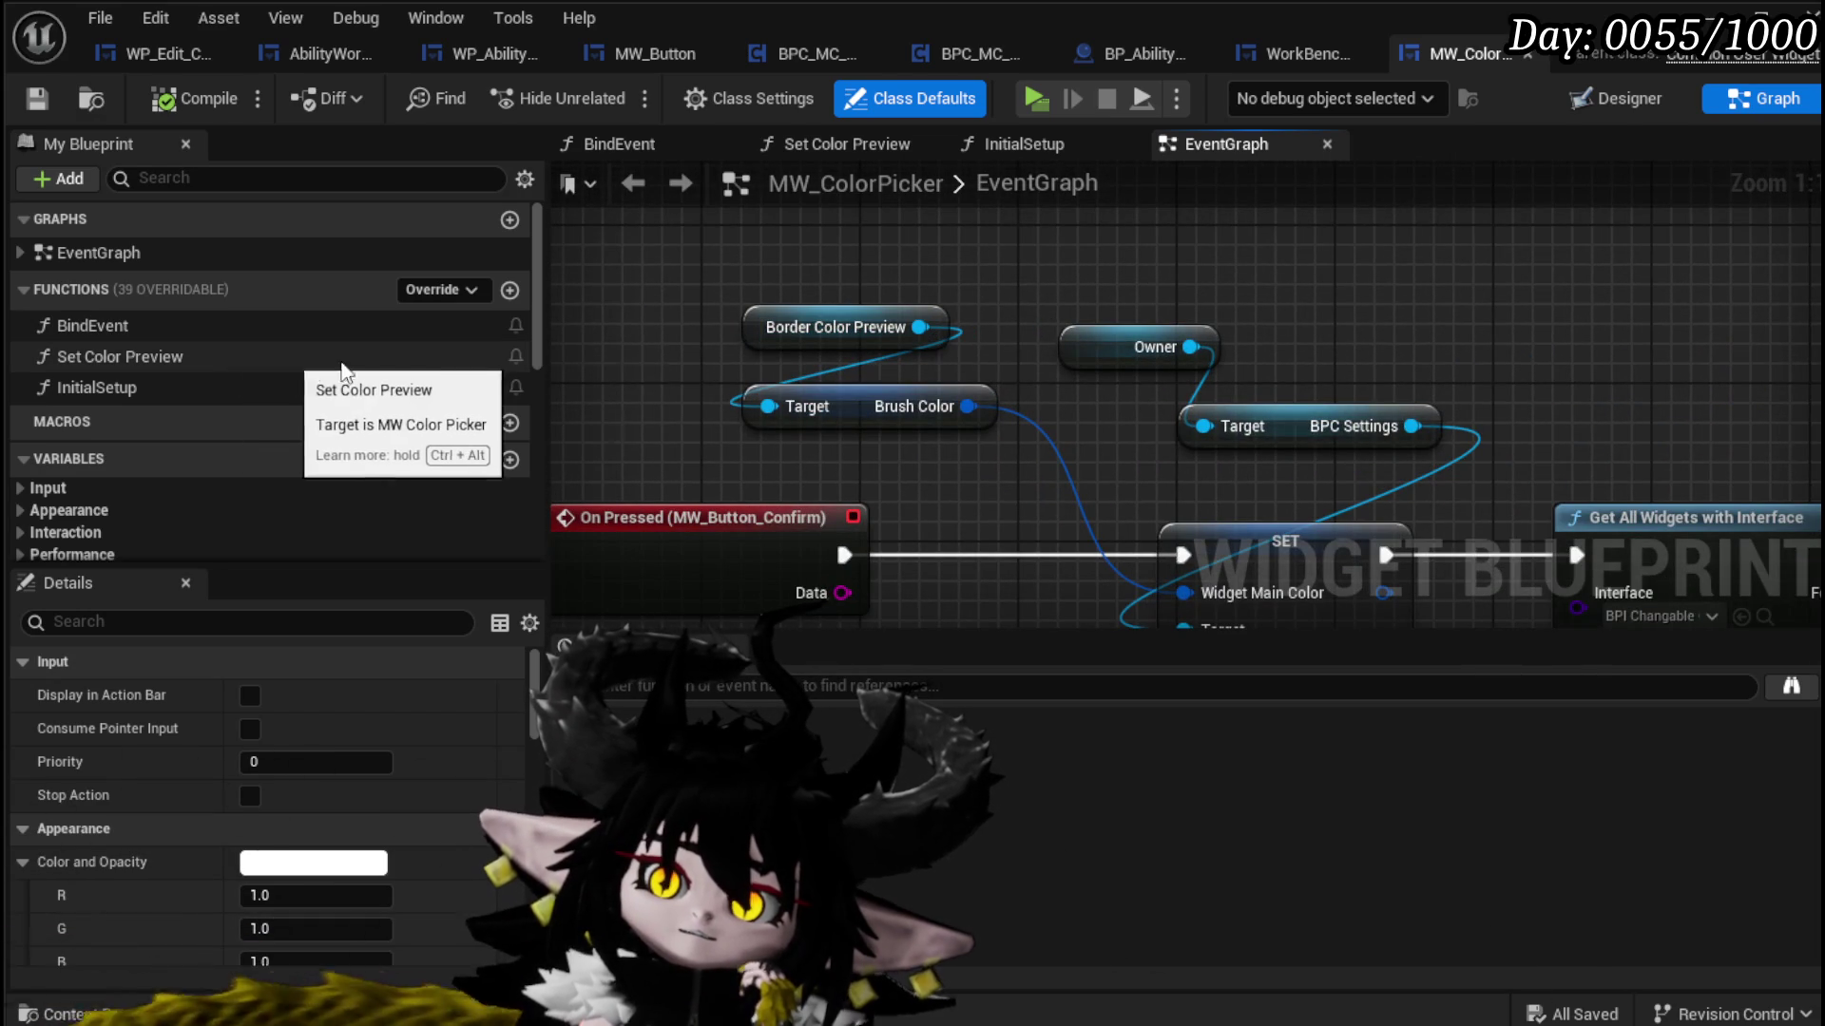
scroll(976, 316, "down", 4)
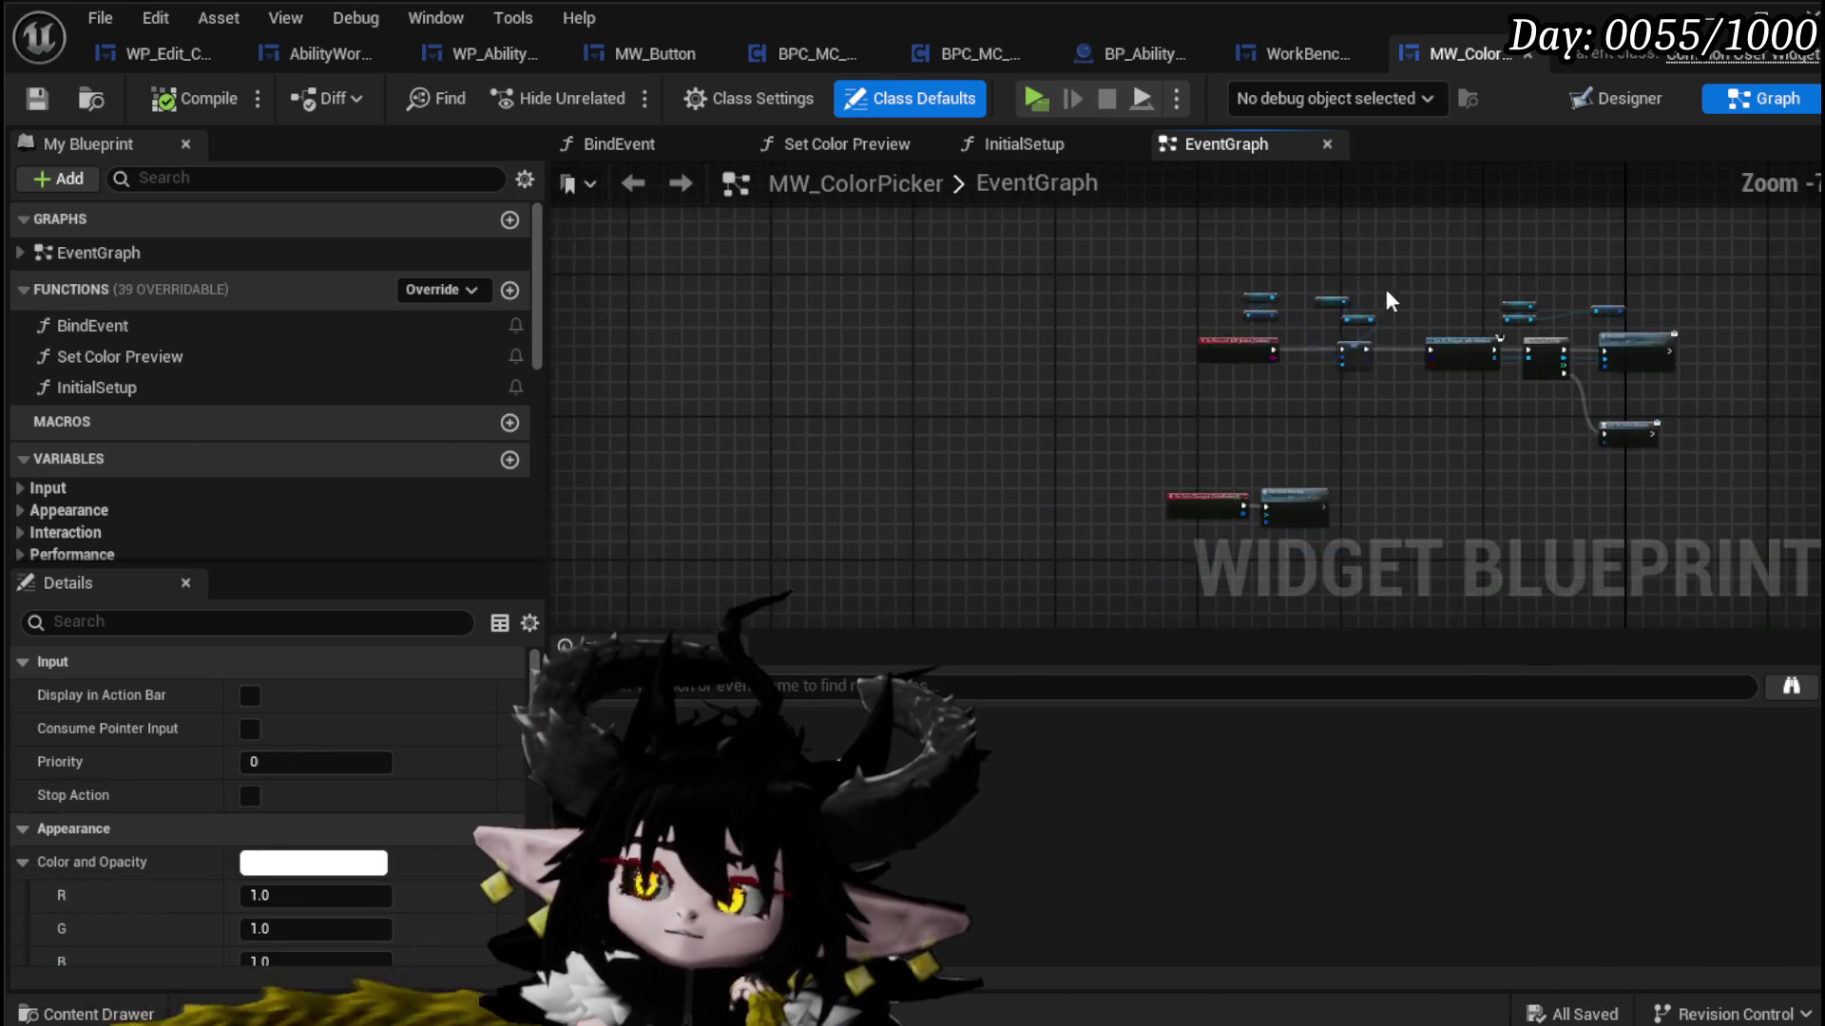
mouse_move(976, 316)
left_mouse_down()
mouse_move(809, 203)
mouse_move(809, 178)
mouse_move(817, 251)
left_mouse_up()
left_click_drag(633, 332, 969, 494)
left_click_drag(896, 392, 935, 268)
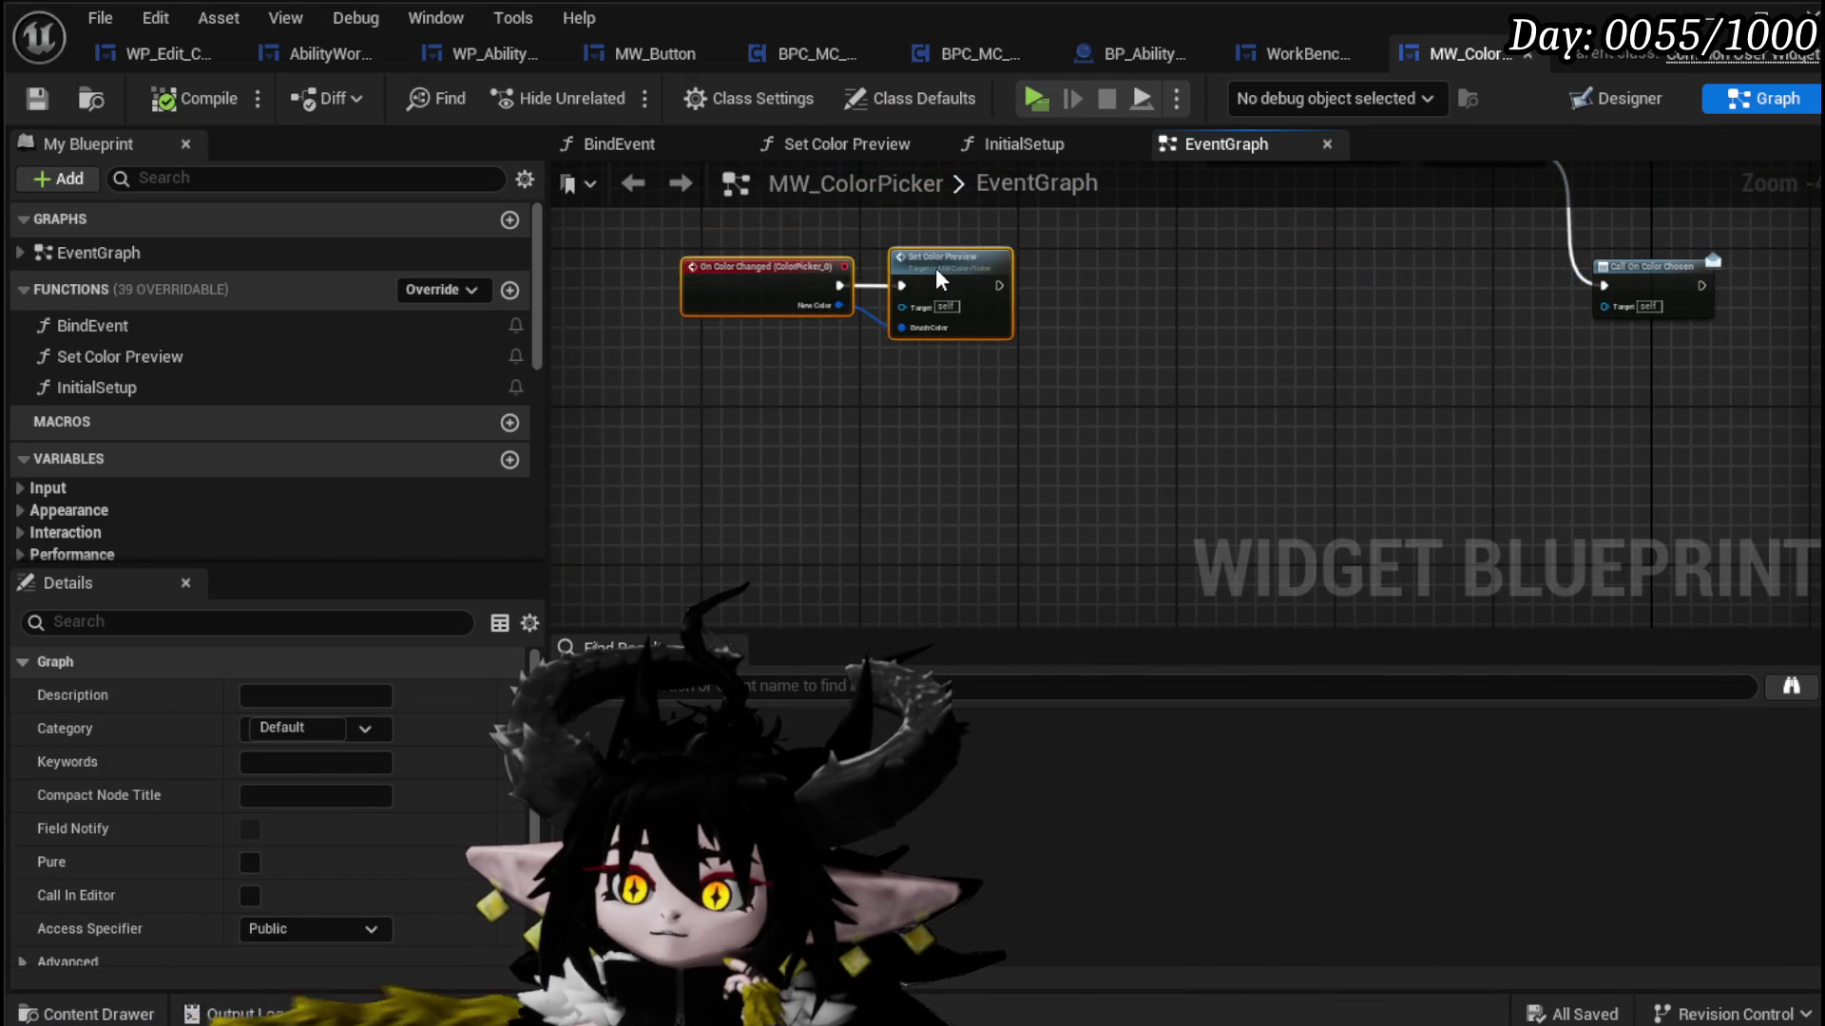
scroll(852, 482, "down", 2)
left_click(852, 483)
scroll(863, 349, "up", 3)
mouse_move(863, 350)
left_mouse_down()
mouse_move(955, 404)
mouse_move(951, 327)
left_mouse_up()
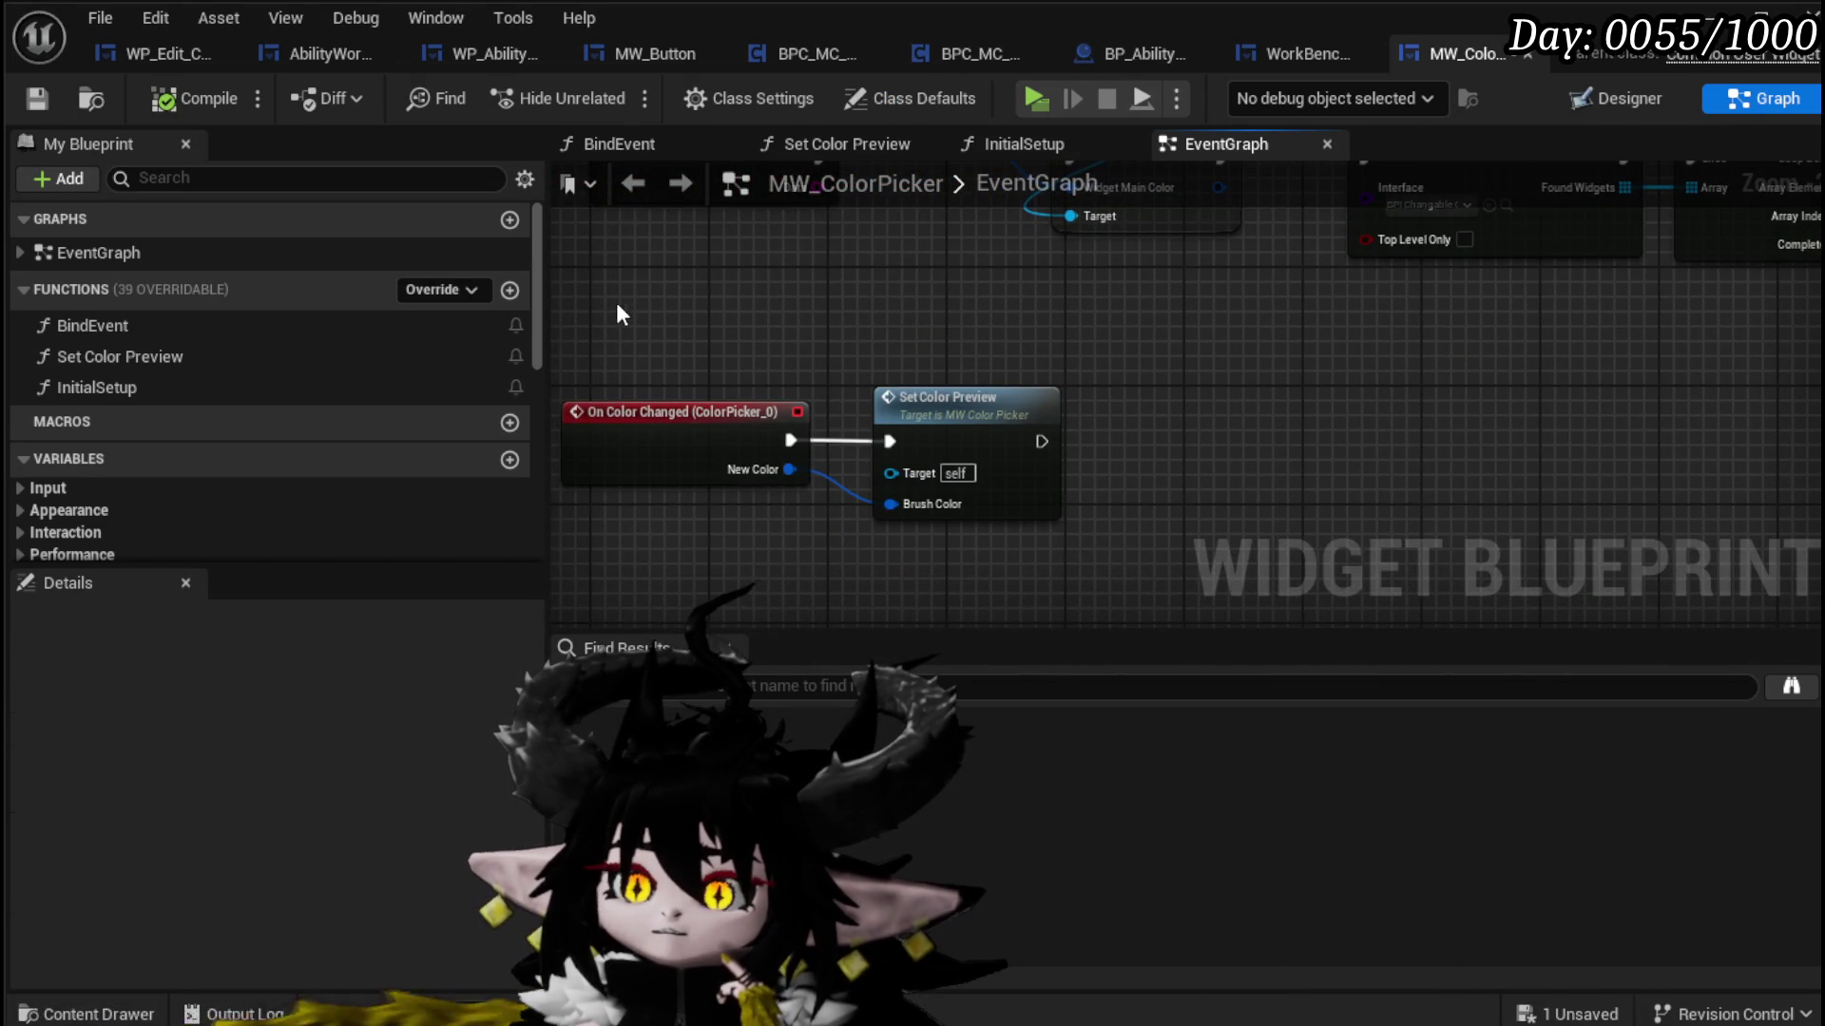
Step: Reselect the On Color Changed nodes, then open the Set Color Preview function graph
left_click_drag(711, 516, 711, 516)
left_click_drag(651, 264, 713, 557)
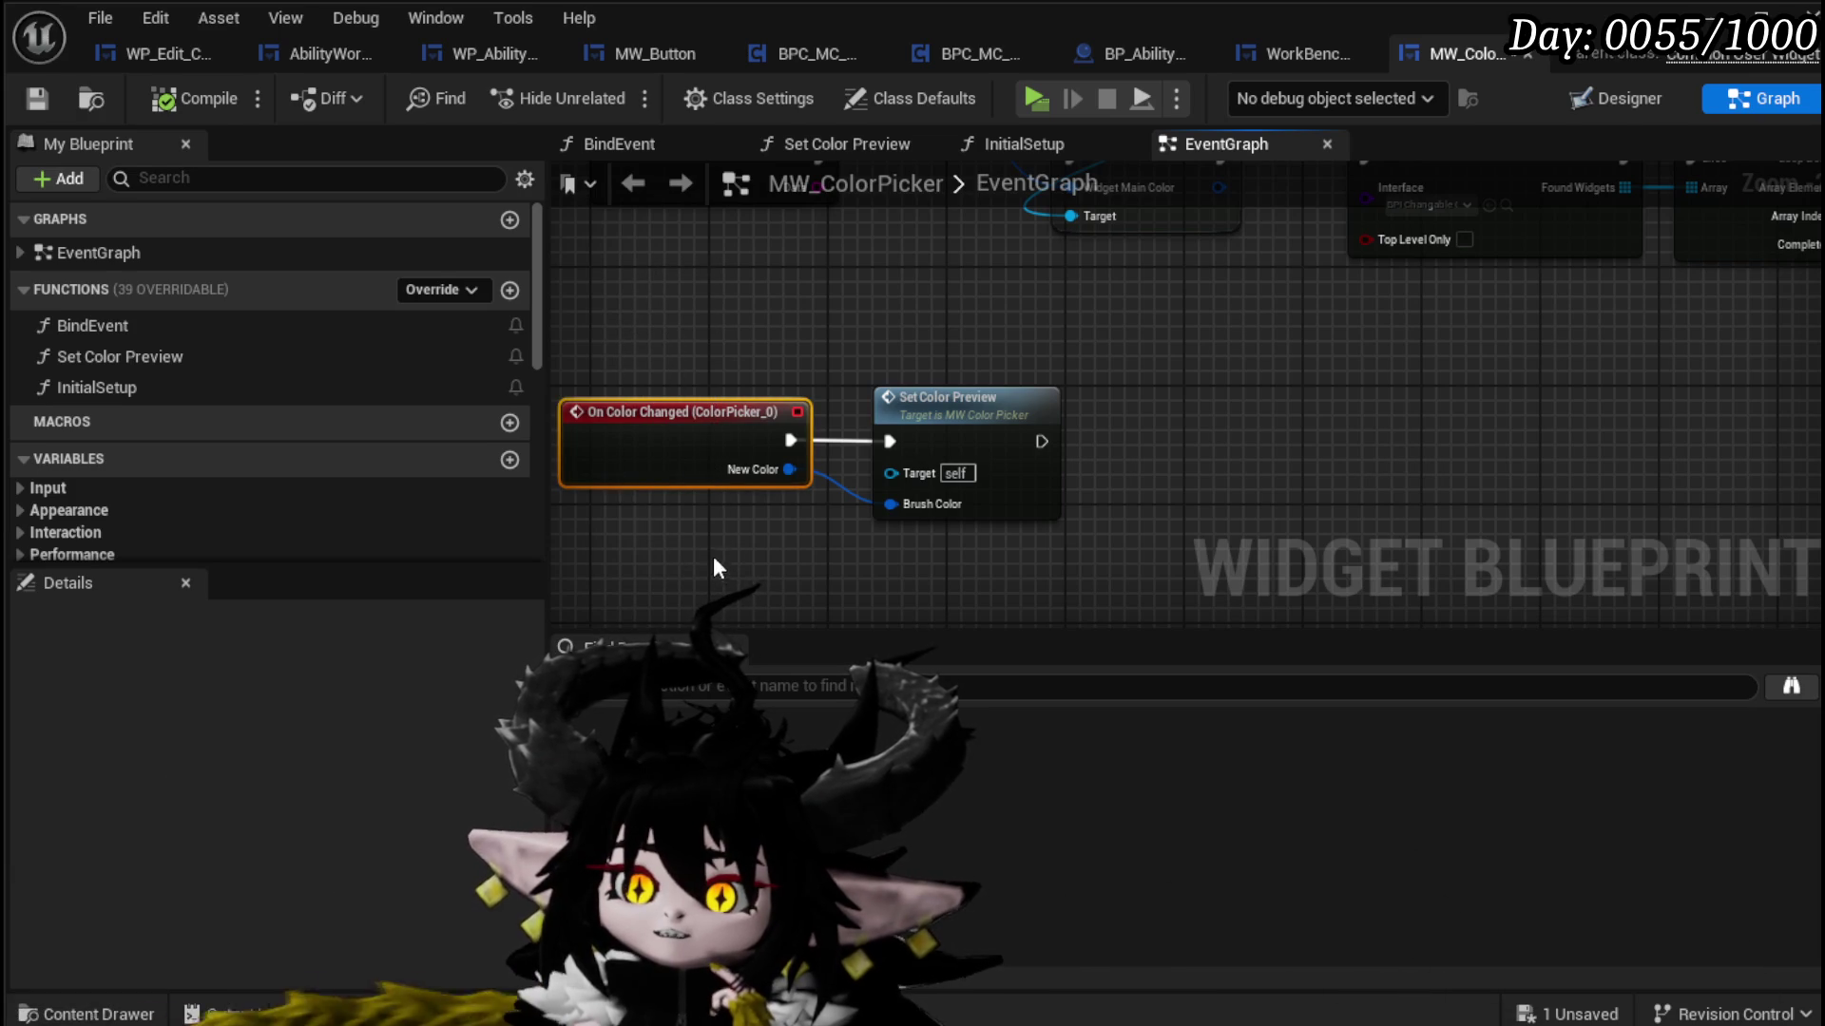
mouse_move(981, 355)
left_mouse_down()
mouse_move(804, 499)
mouse_move(772, 392)
left_mouse_up()
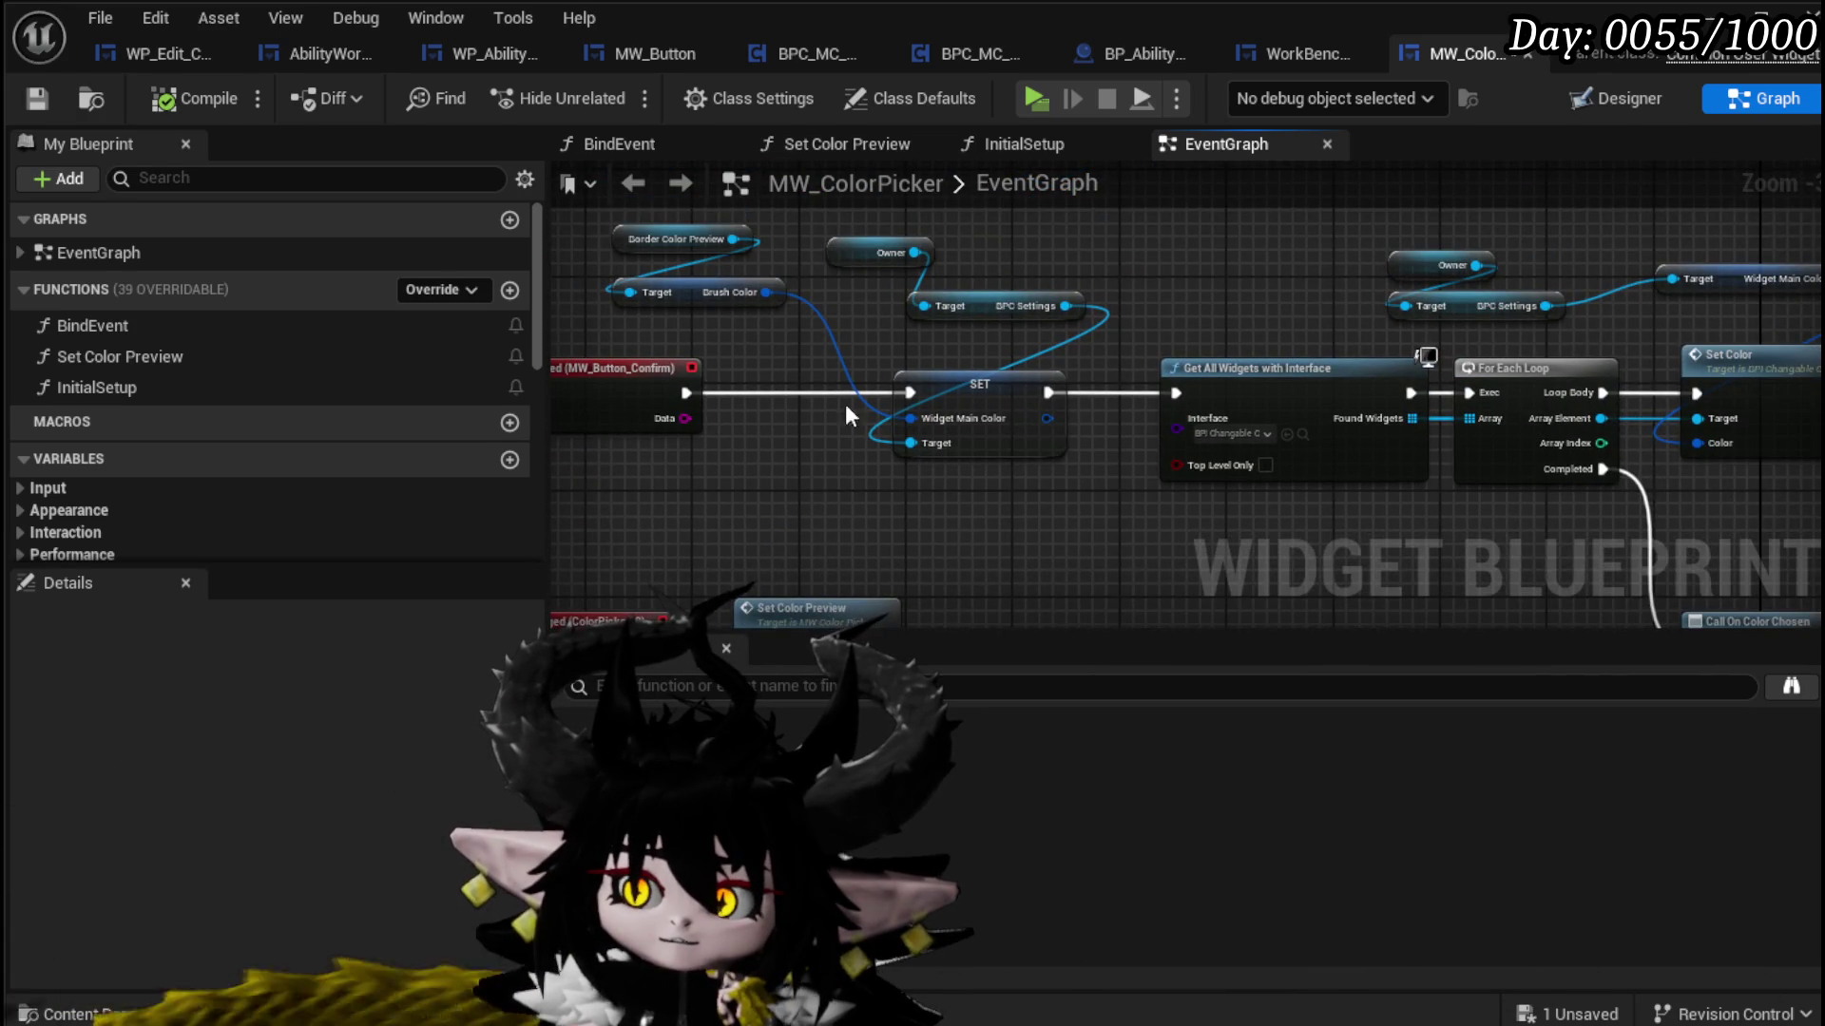
scroll(820, 384, "down", 1)
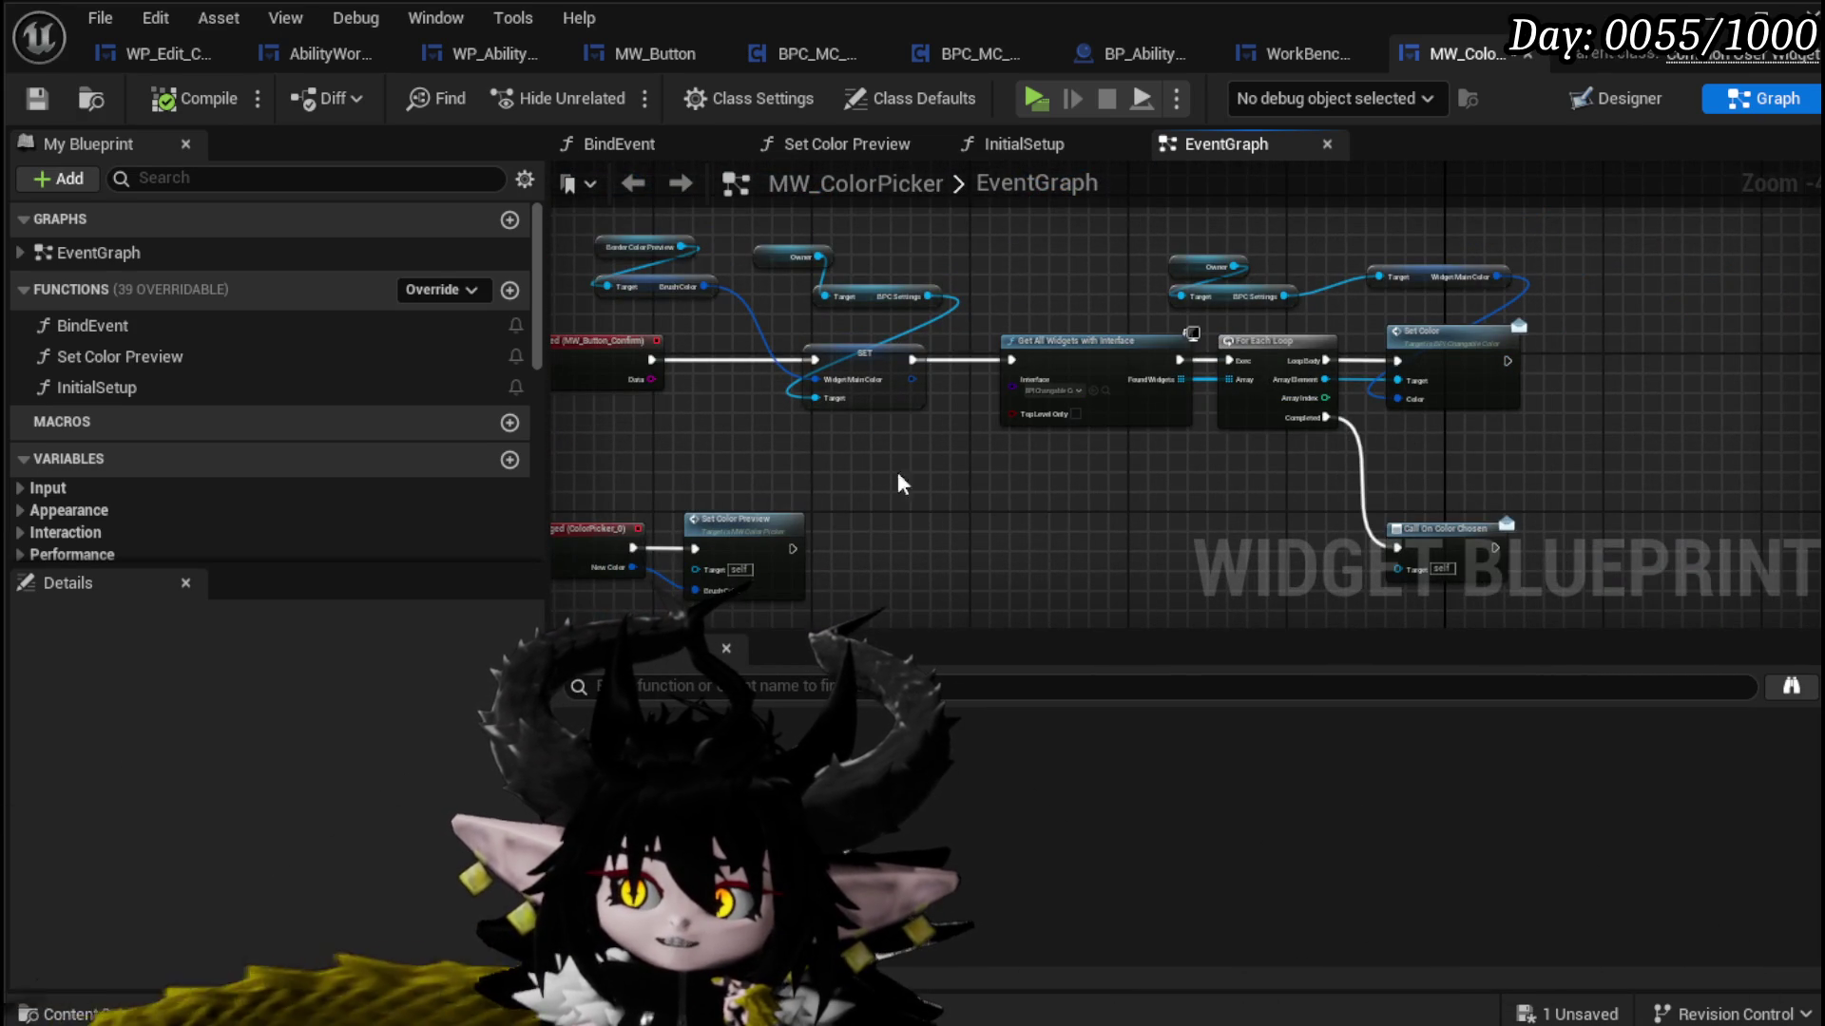
scroll(777, 413, "up", 5)
double_click(868, 305)
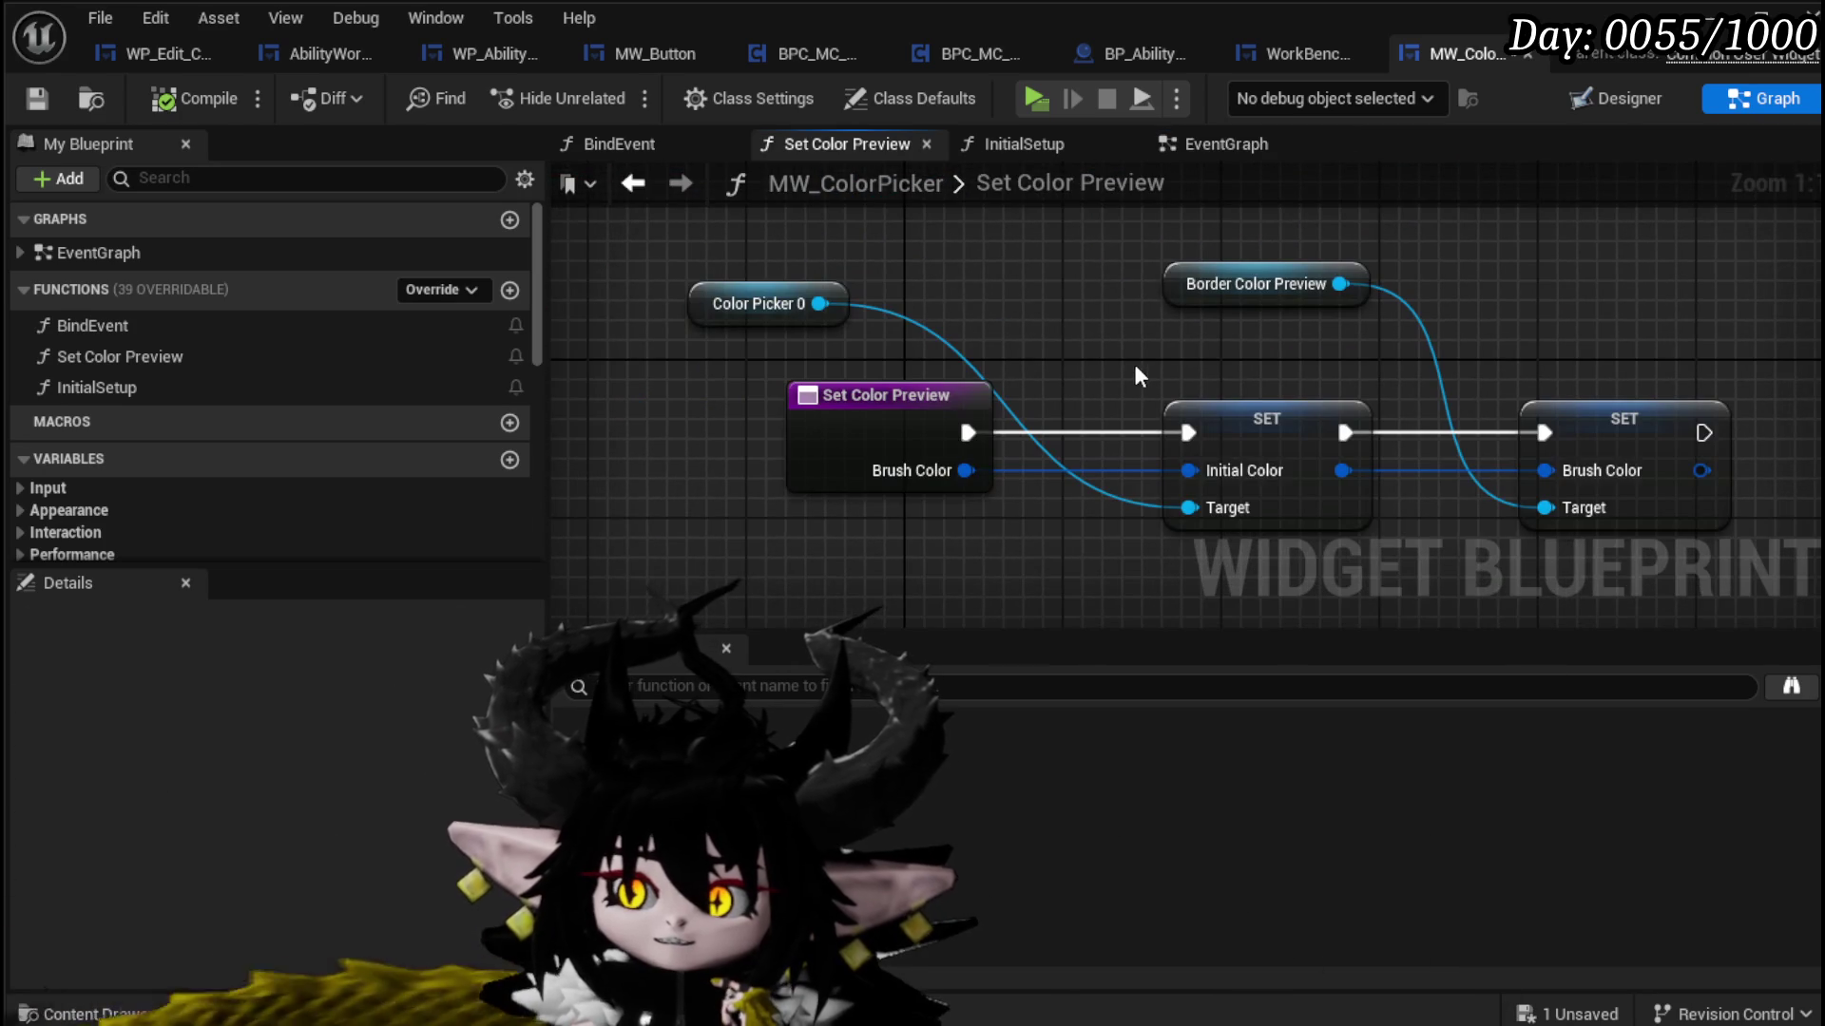
Step: Shift the Color Picker 0 getter right, save MW_ColorPicker, and reopen Set Color Preview
left_click_drag(738, 306, 953, 306)
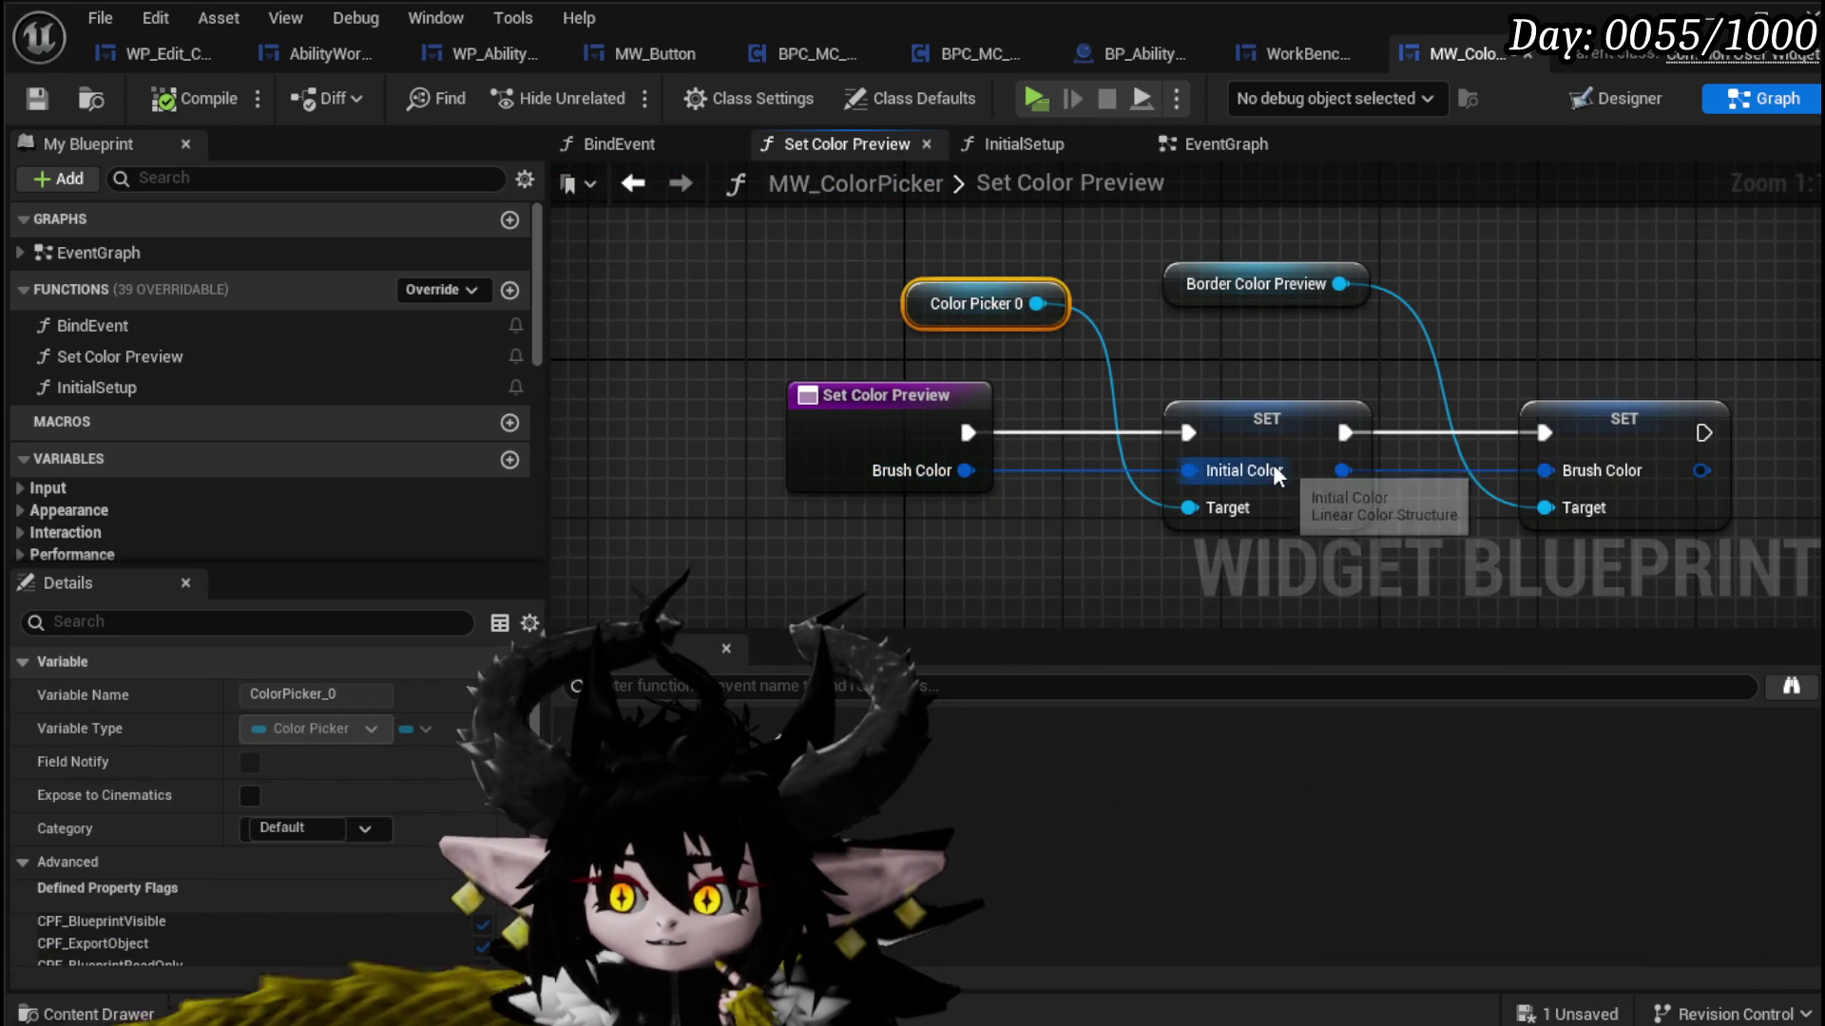
left_click_drag(1249, 340, 1076, 336)
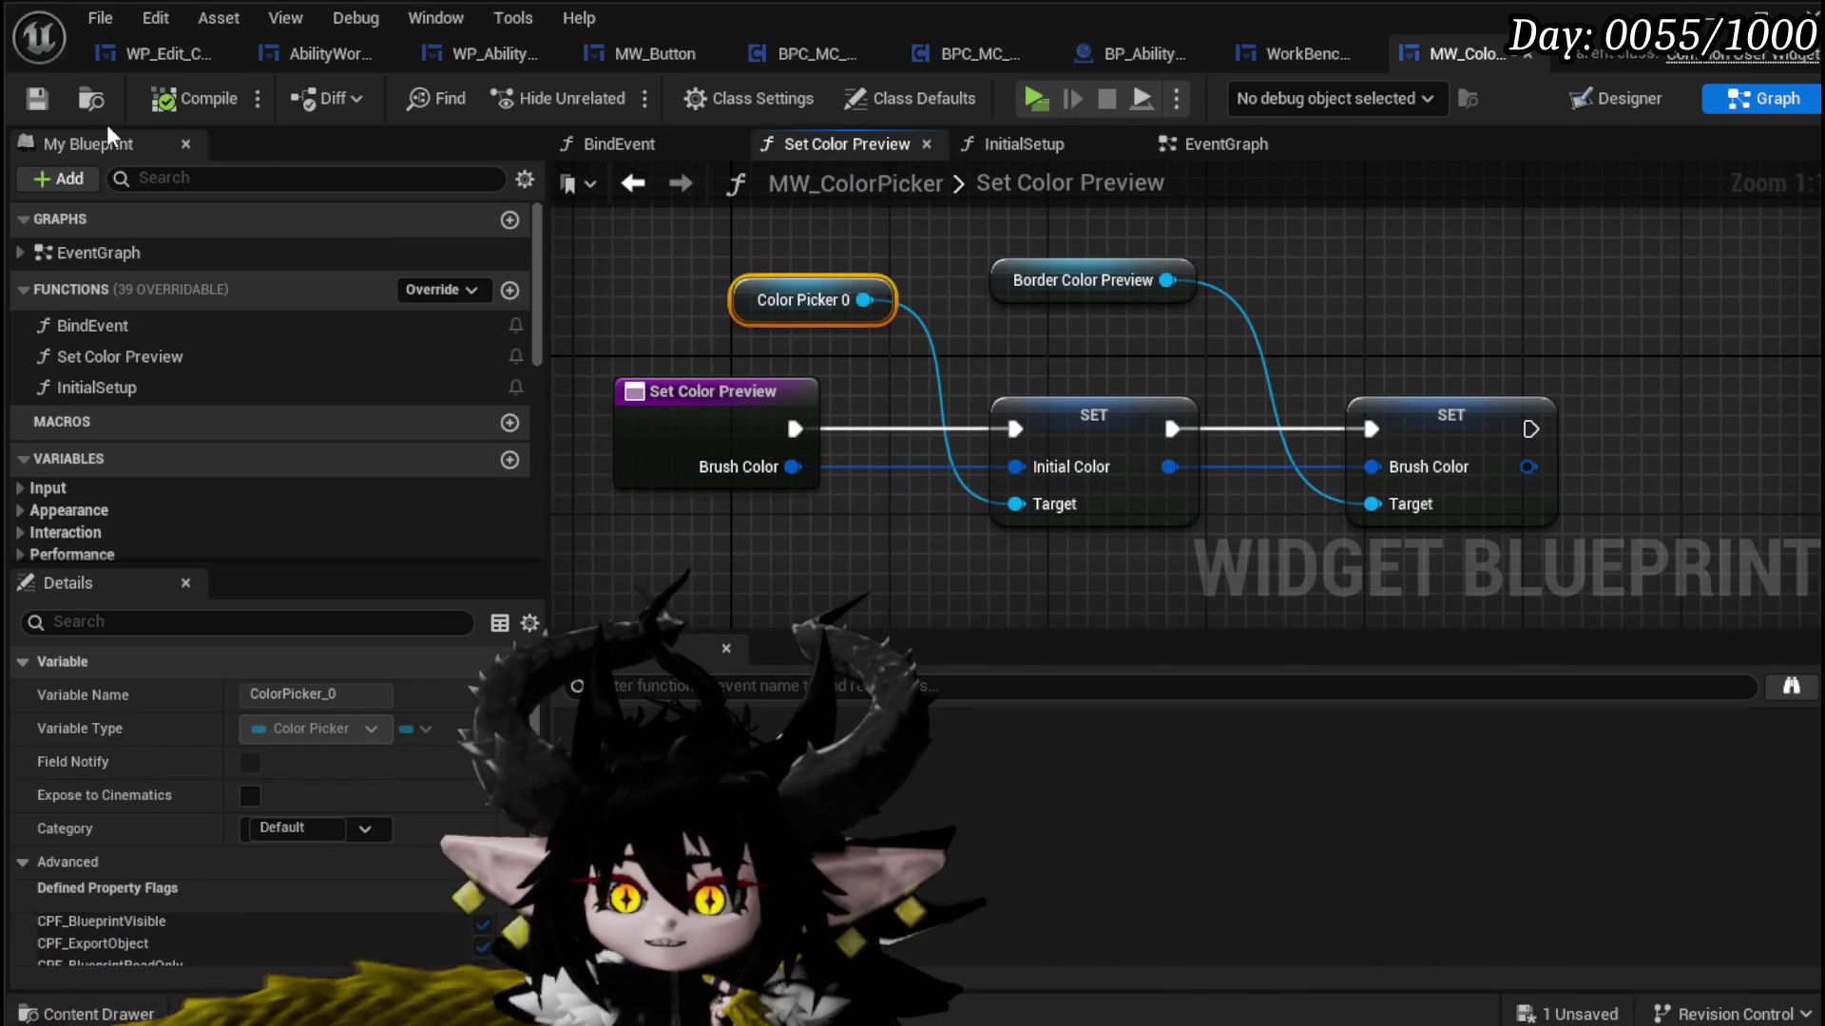
left_click(50, 97)
left_click(633, 182)
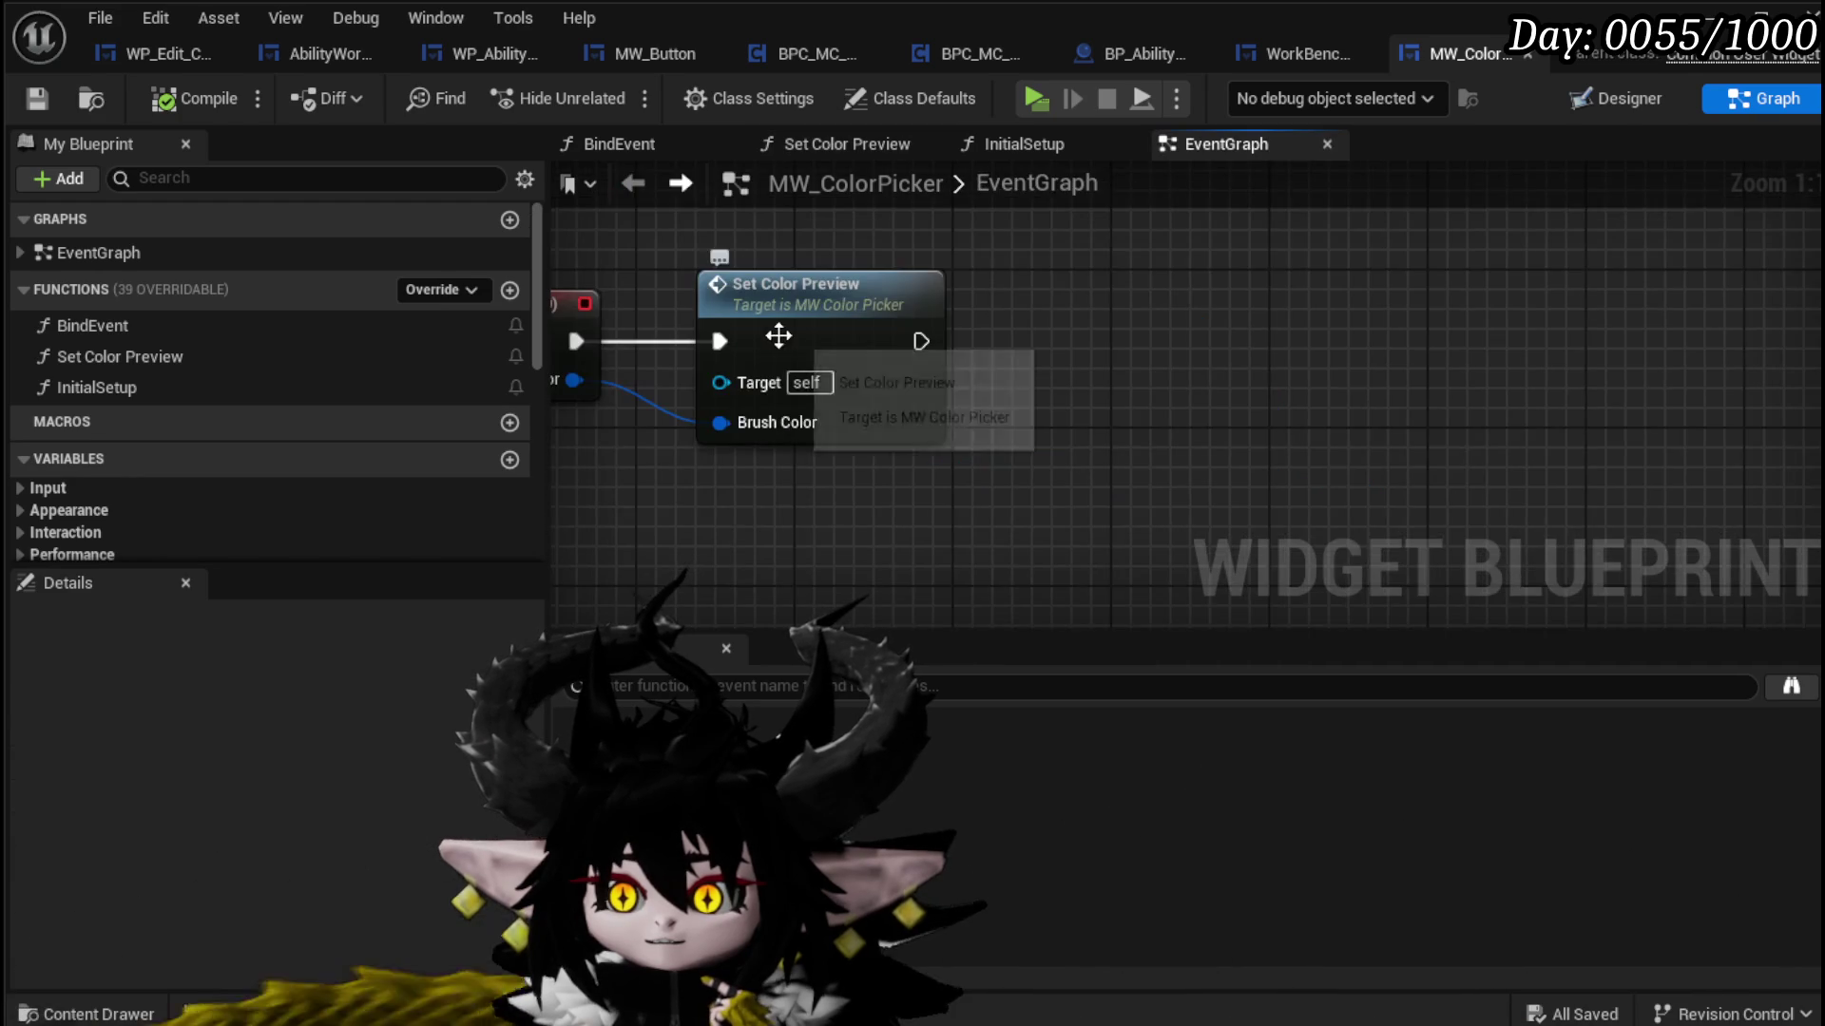
double_click(986, 426)
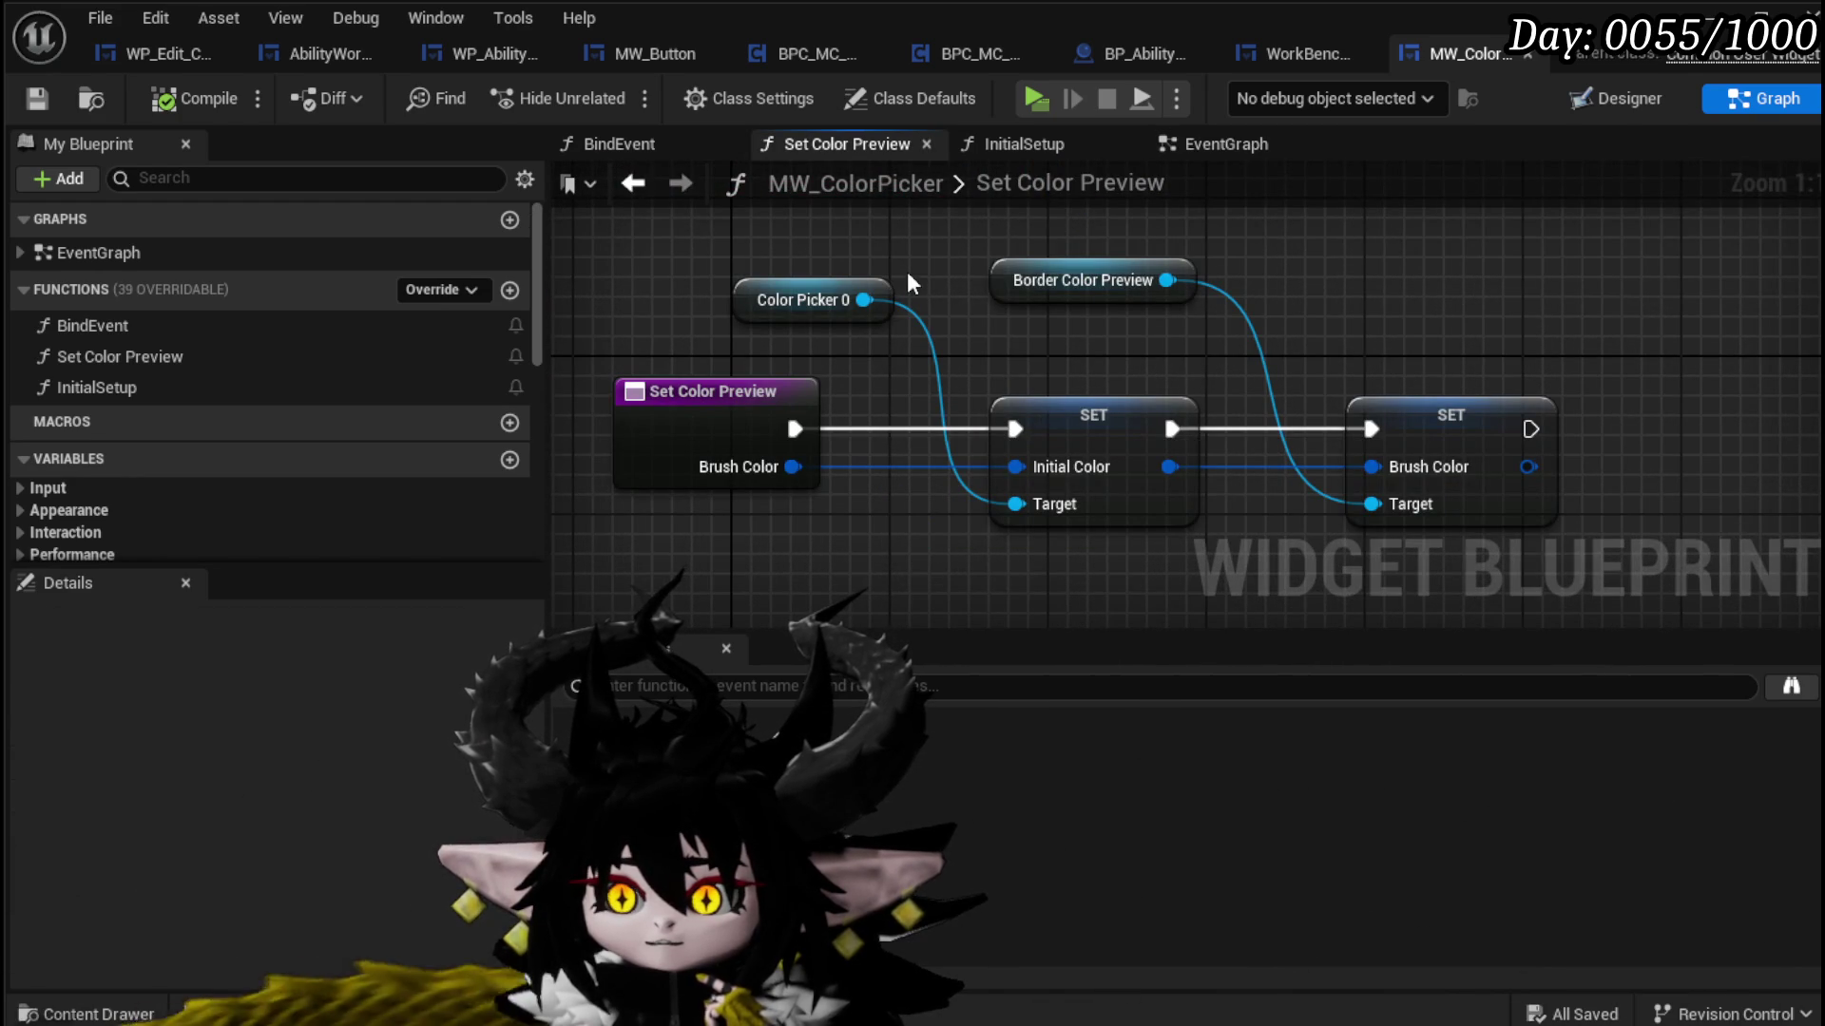
Step: Promote Brush Color to a CurrentColor variable set after the Brush Color SET, then compile and save
scroll(298, 432, "down", 5)
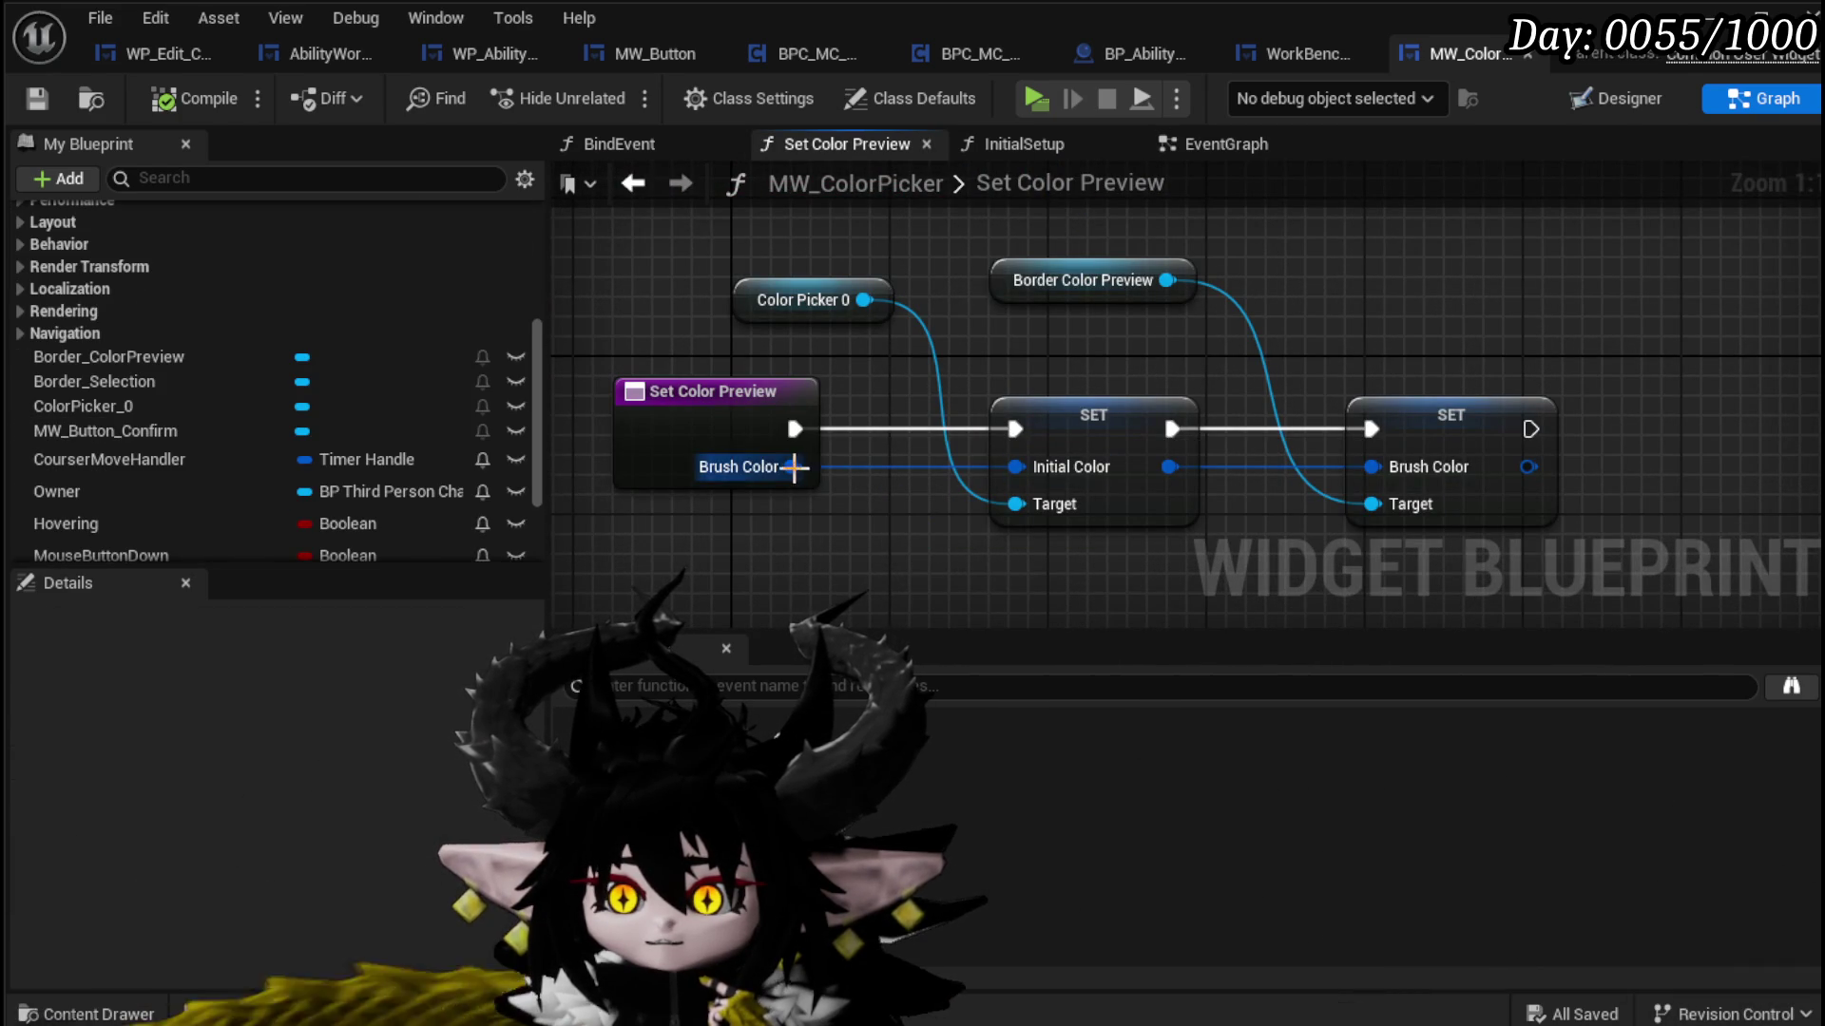
right_click(795, 467)
left_click(879, 652)
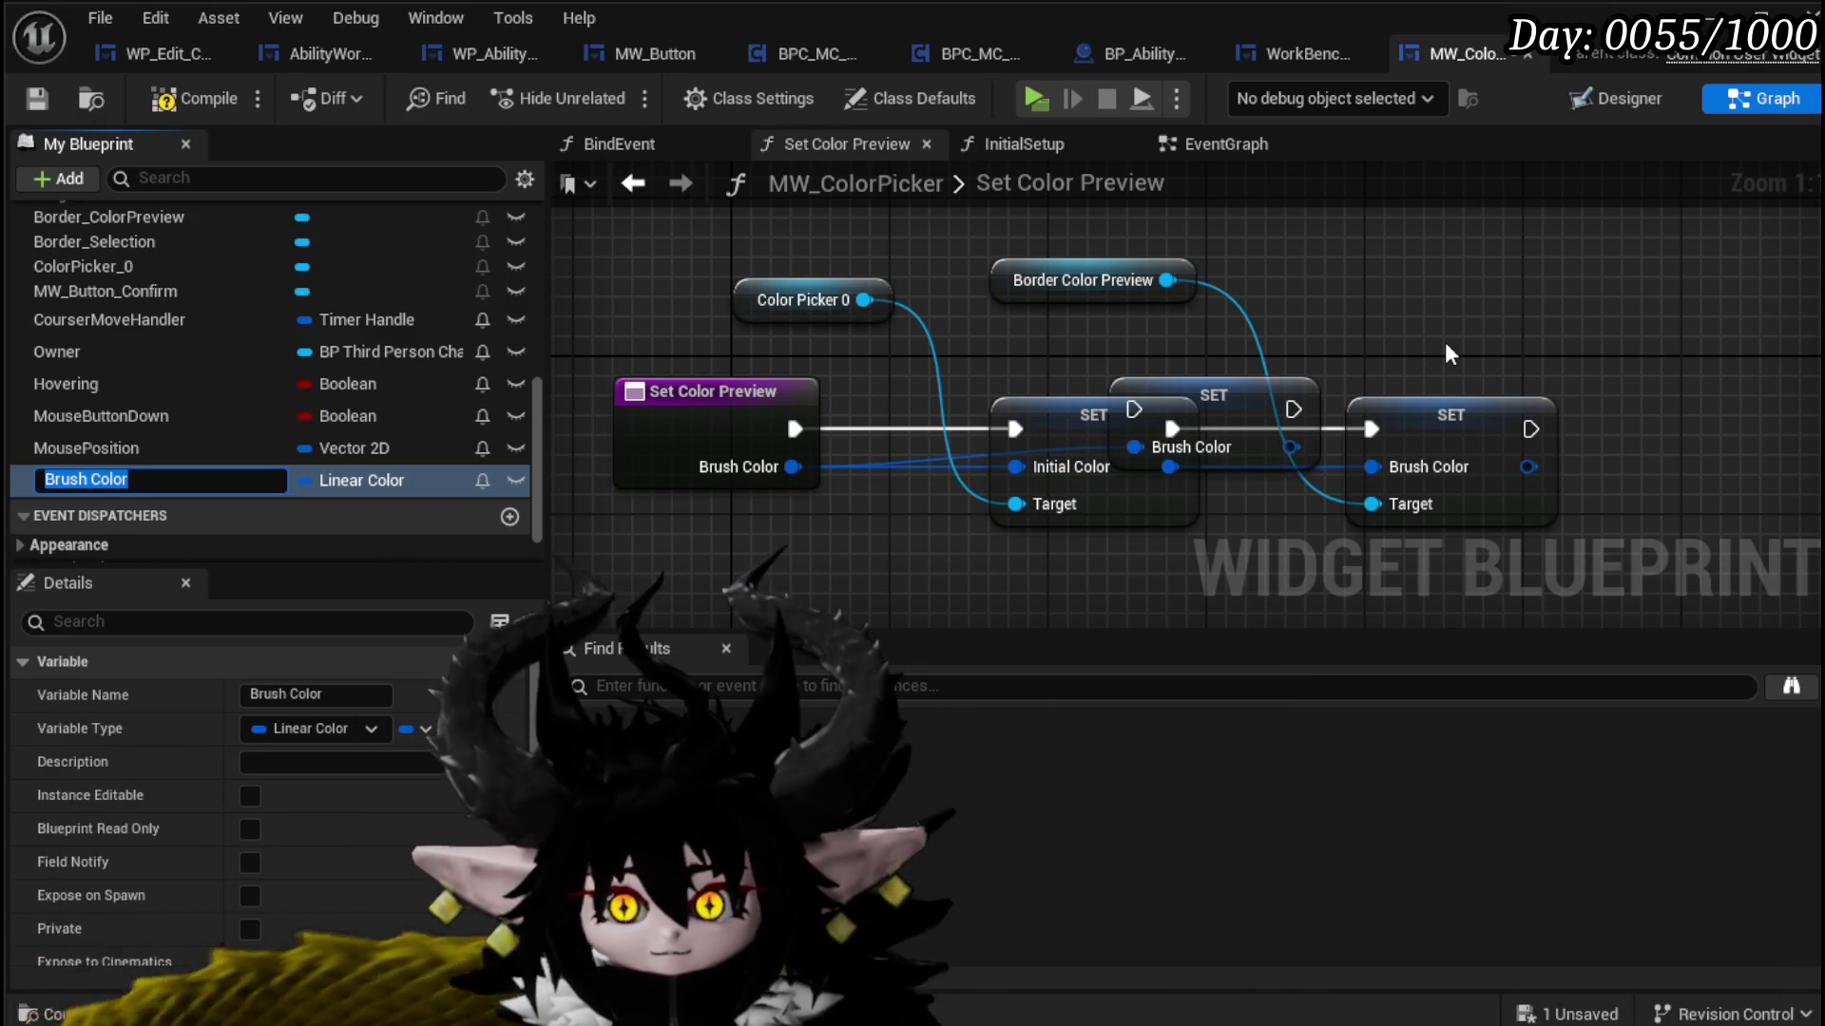
type("Current")
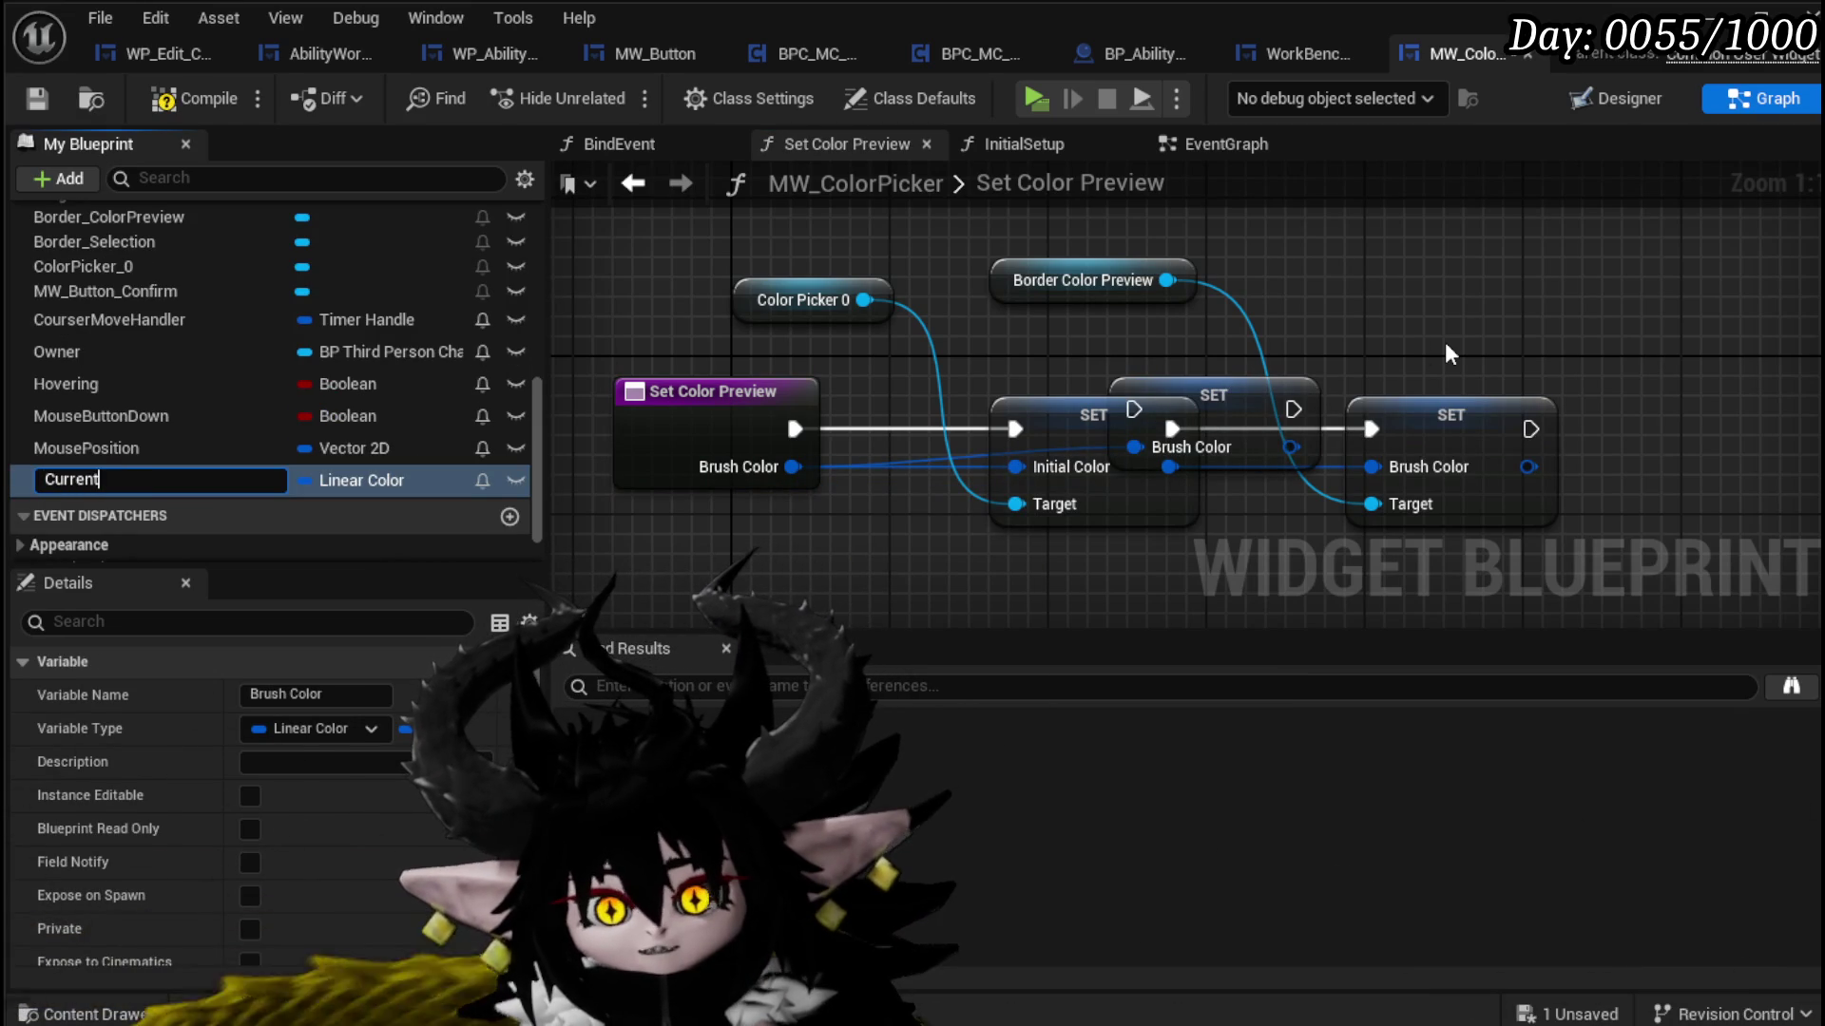
type("Color")
key("Return")
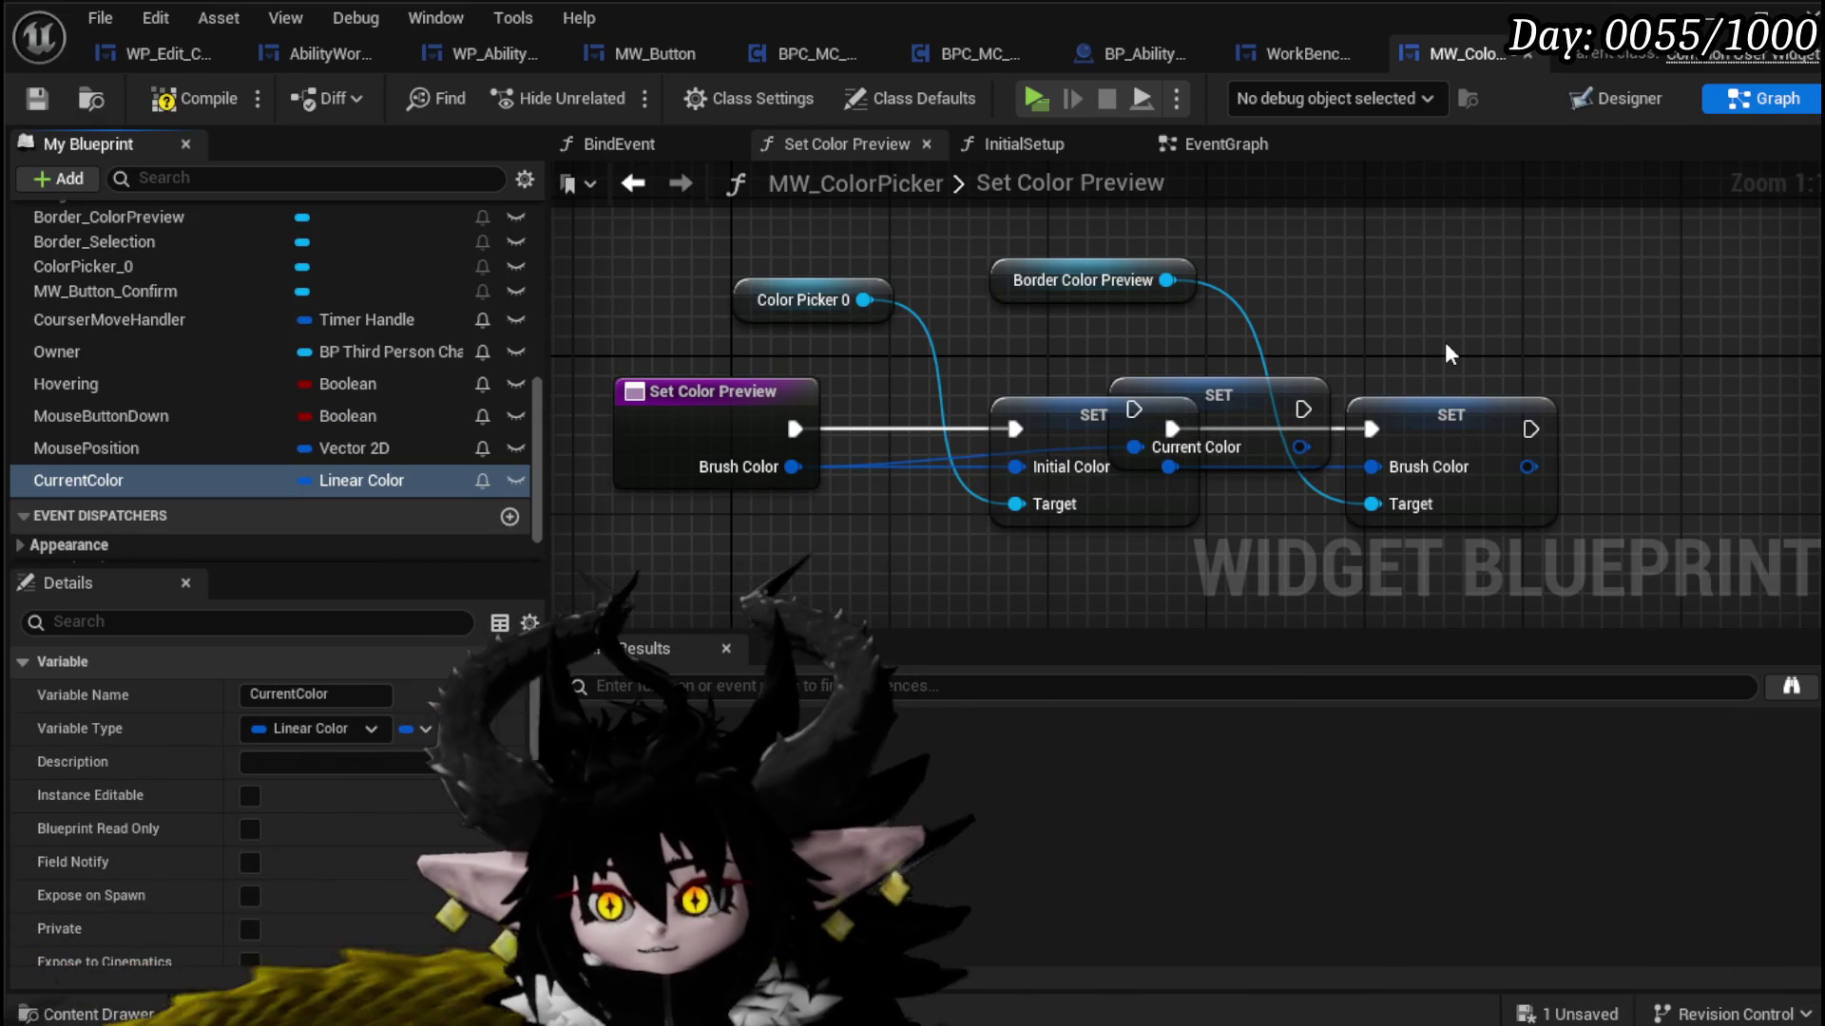
left_click_drag(1276, 388, 1736, 443)
mouse_move(1530, 428)
left_mouse_down()
mouse_move(1634, 430)
mouse_move(1607, 436)
left_mouse_up()
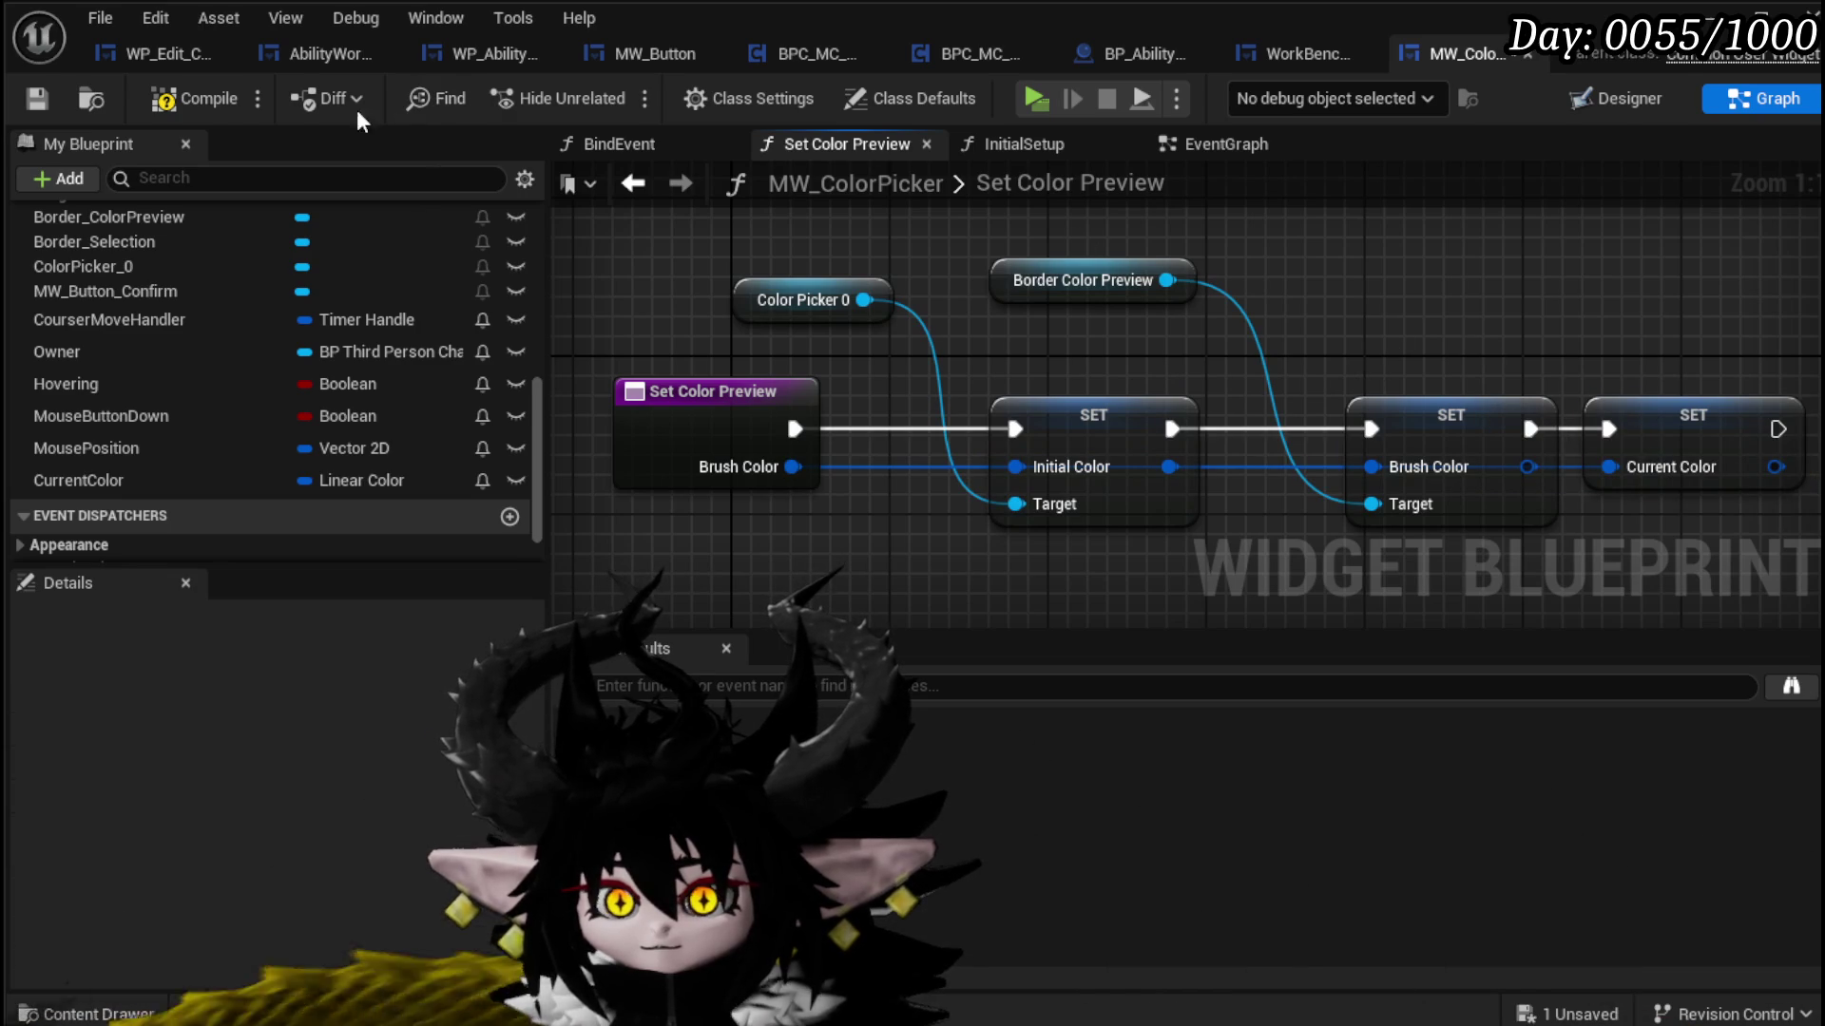
left_click(177, 99)
left_click(50, 98)
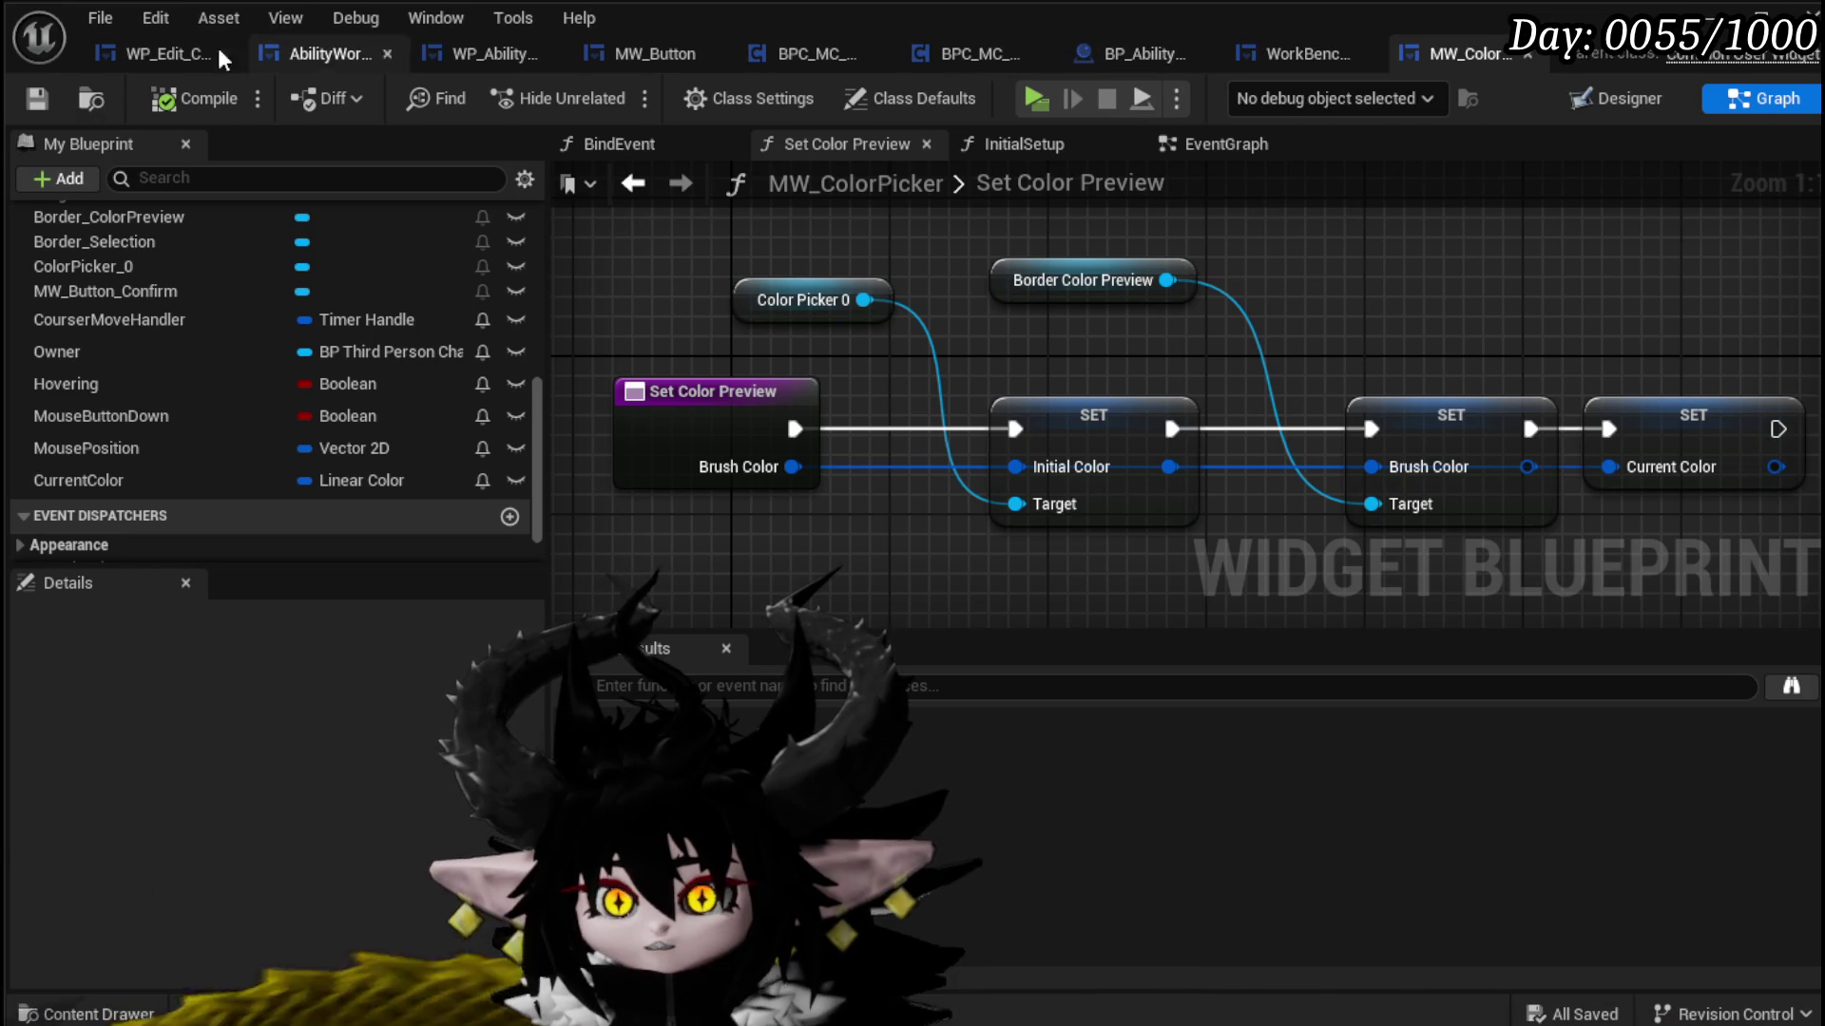
left_click(163, 51)
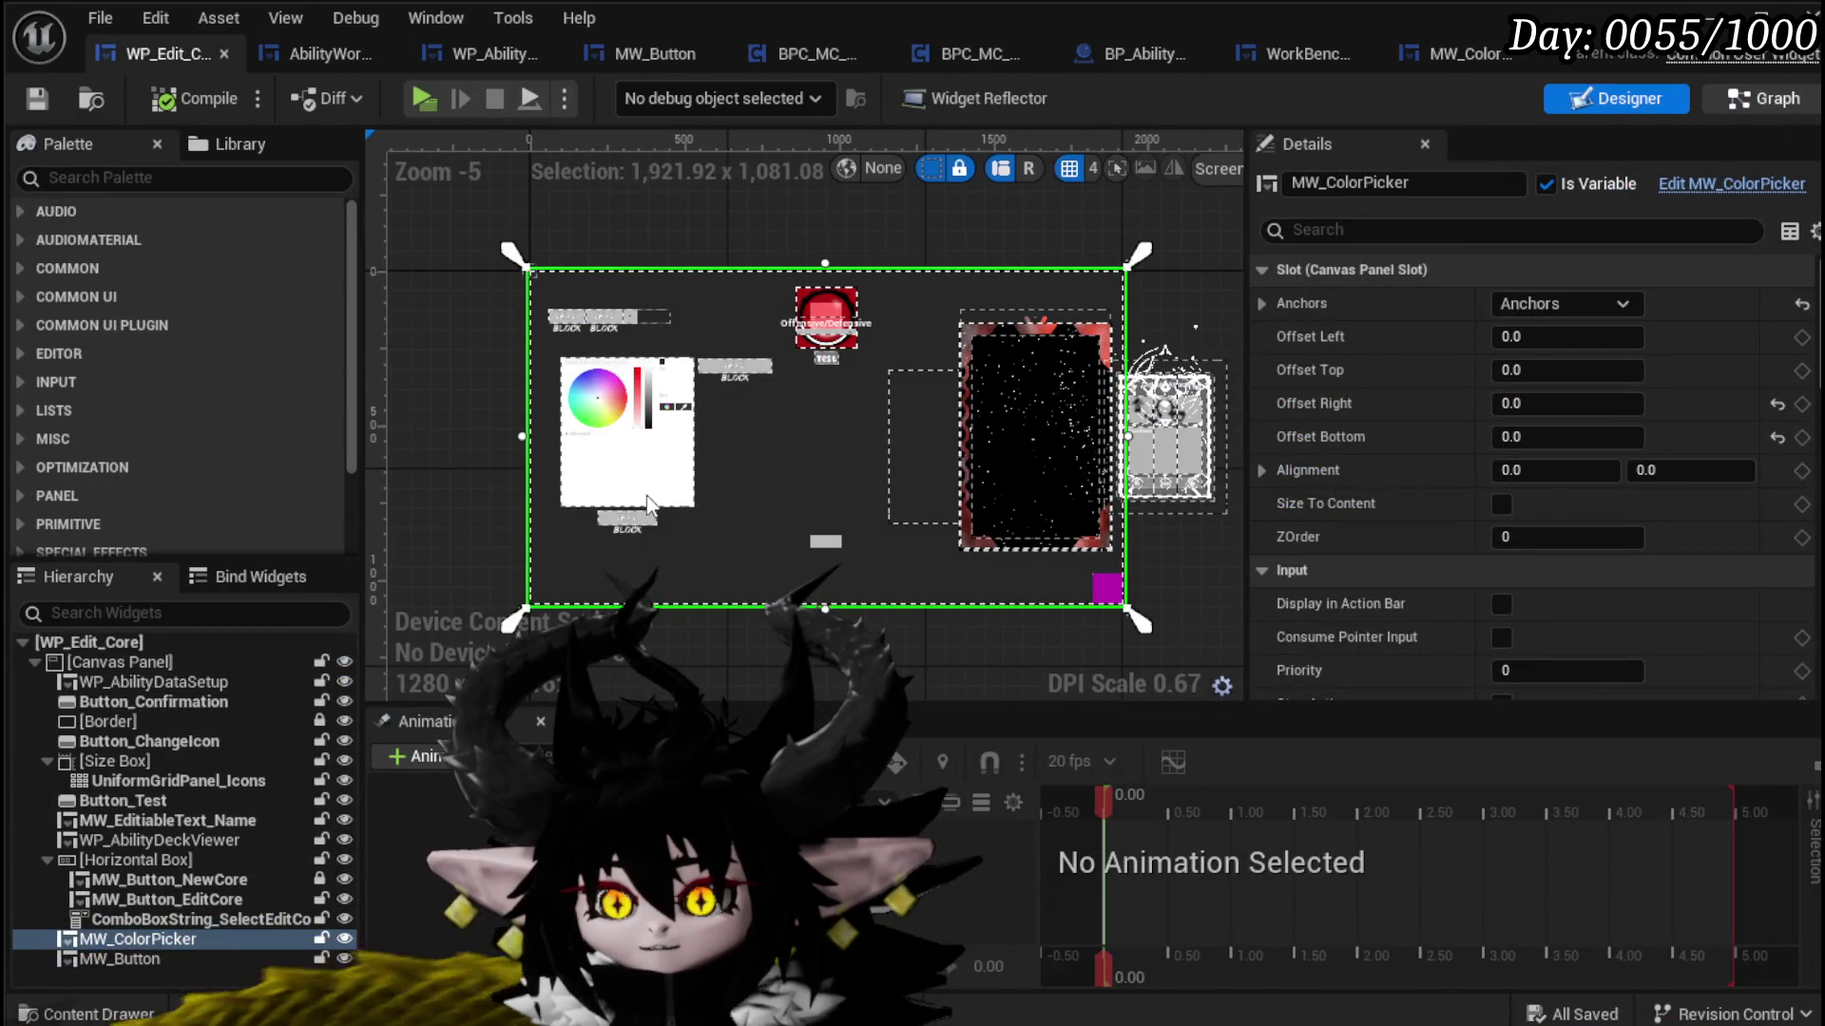
Step: Replace the Background Color getters with MW Color Picker's Current Color feeding Set Color, then compile and save
double_click(649, 504)
left_click_drag(778, 353, 875, 399)
type("get cu")
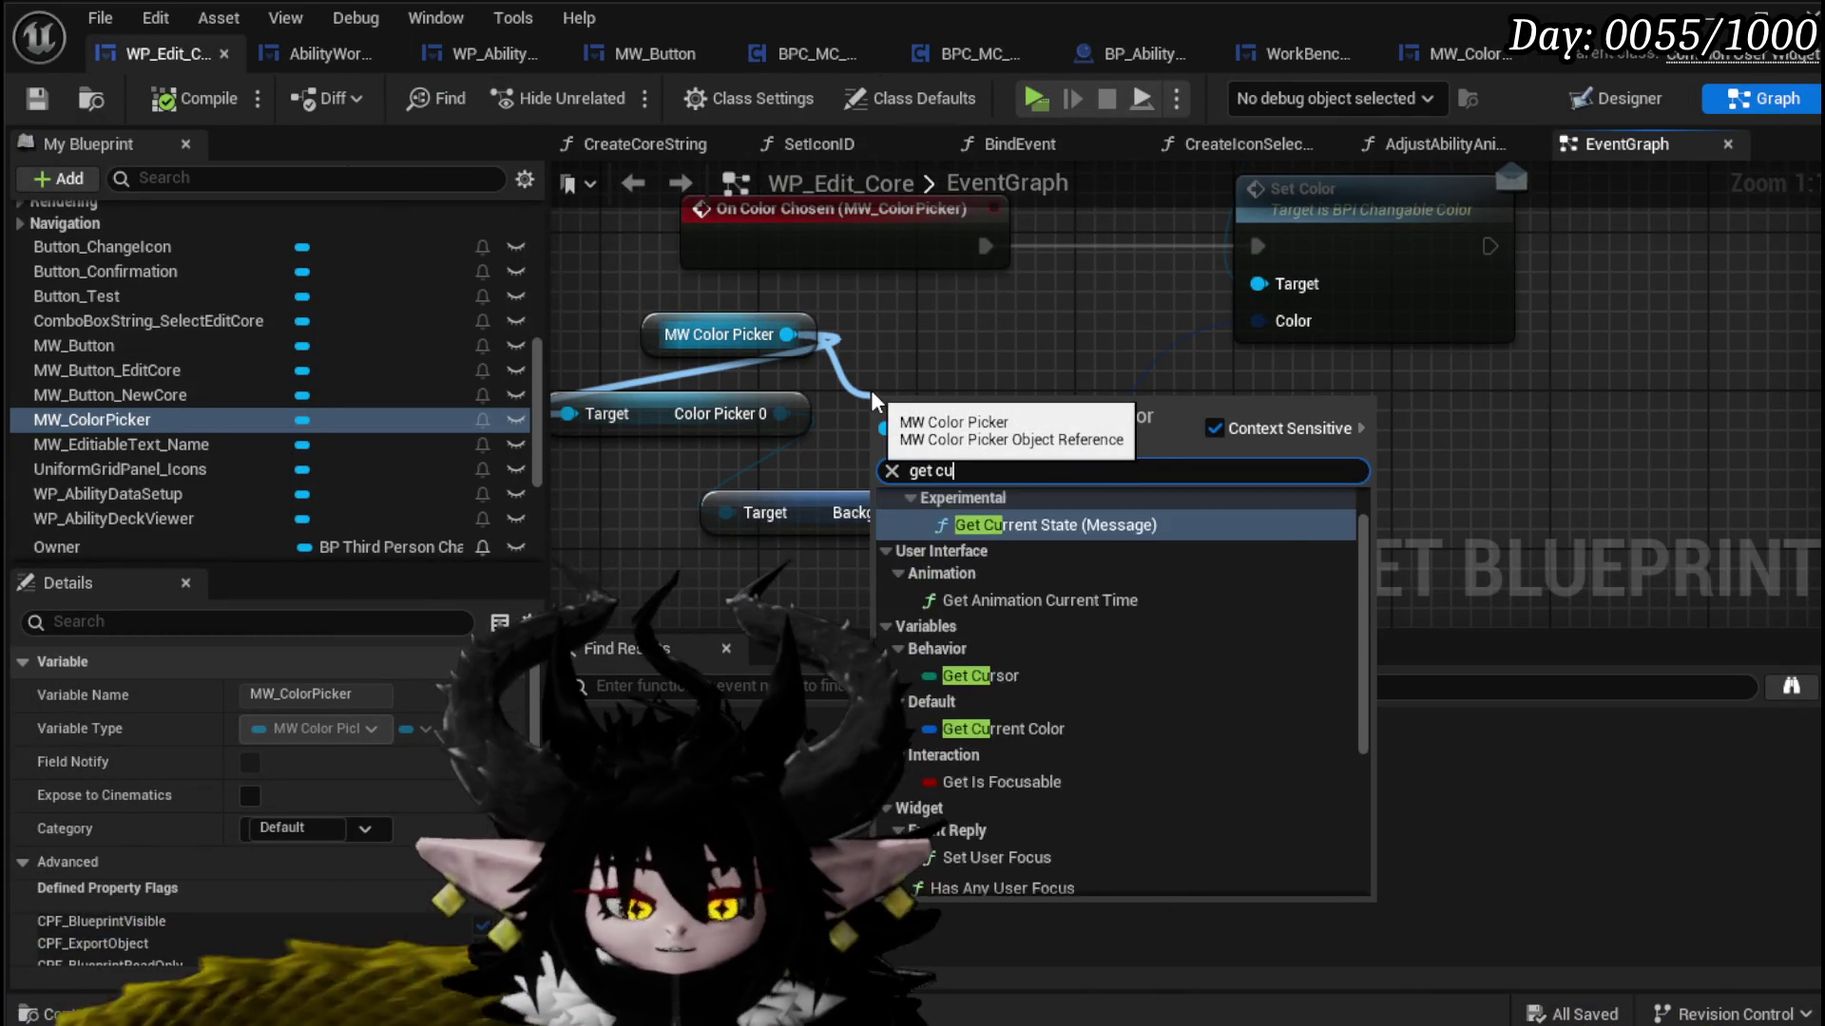
type("rren")
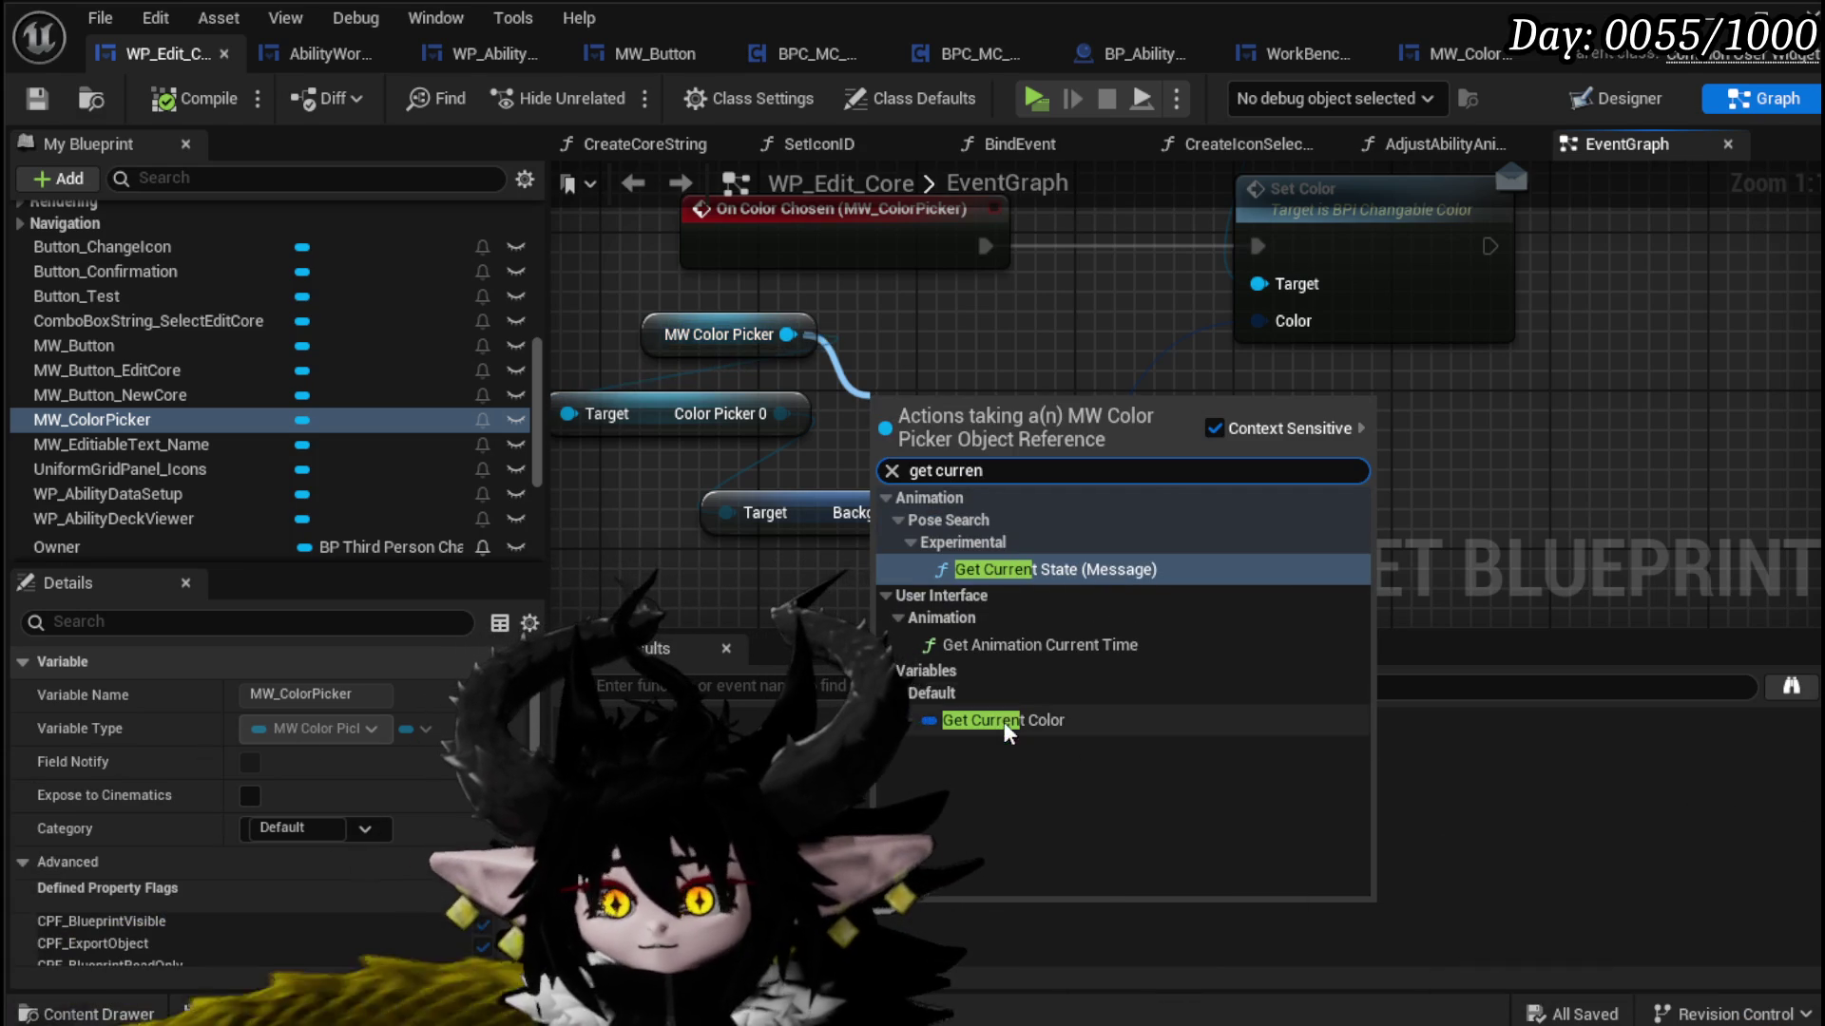
left_click(1007, 721)
mouse_move(1125, 411)
left_mouse_down()
mouse_move(1283, 285)
mouse_move(1264, 321)
left_mouse_up()
left_click_drag(664, 530, 871, 406)
key("Delete")
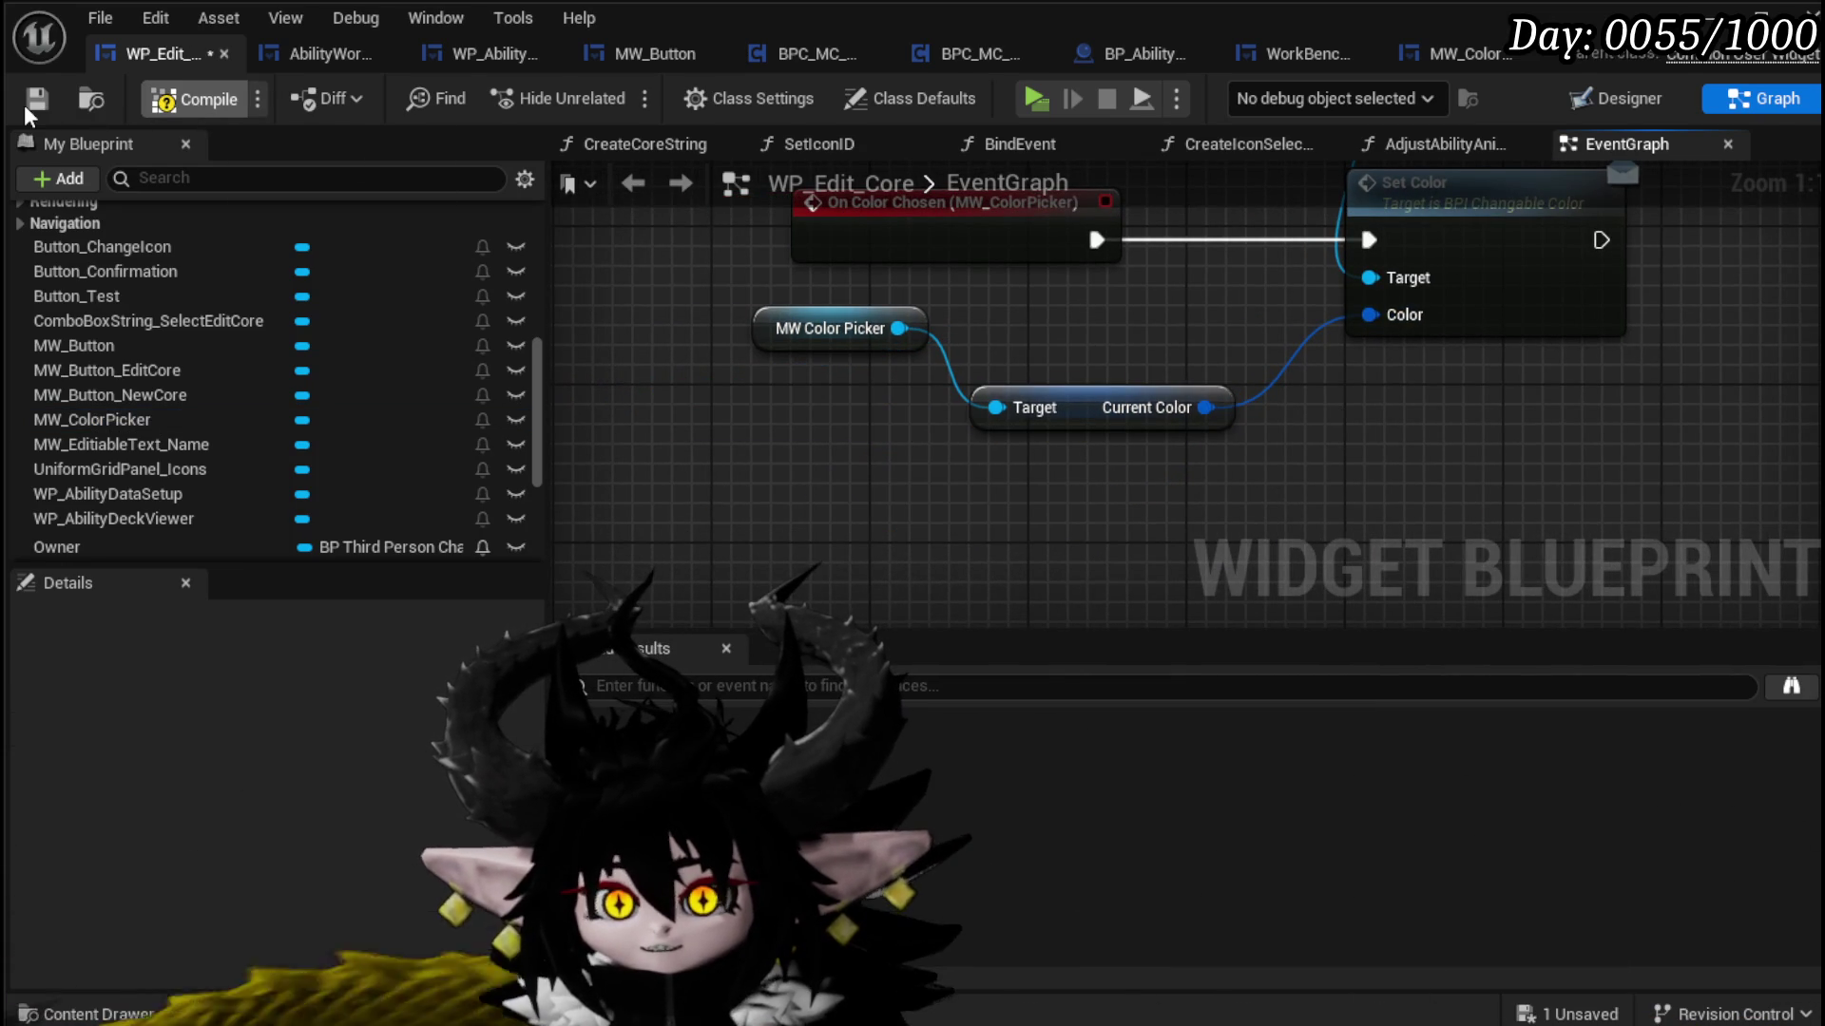
left_click(29, 100)
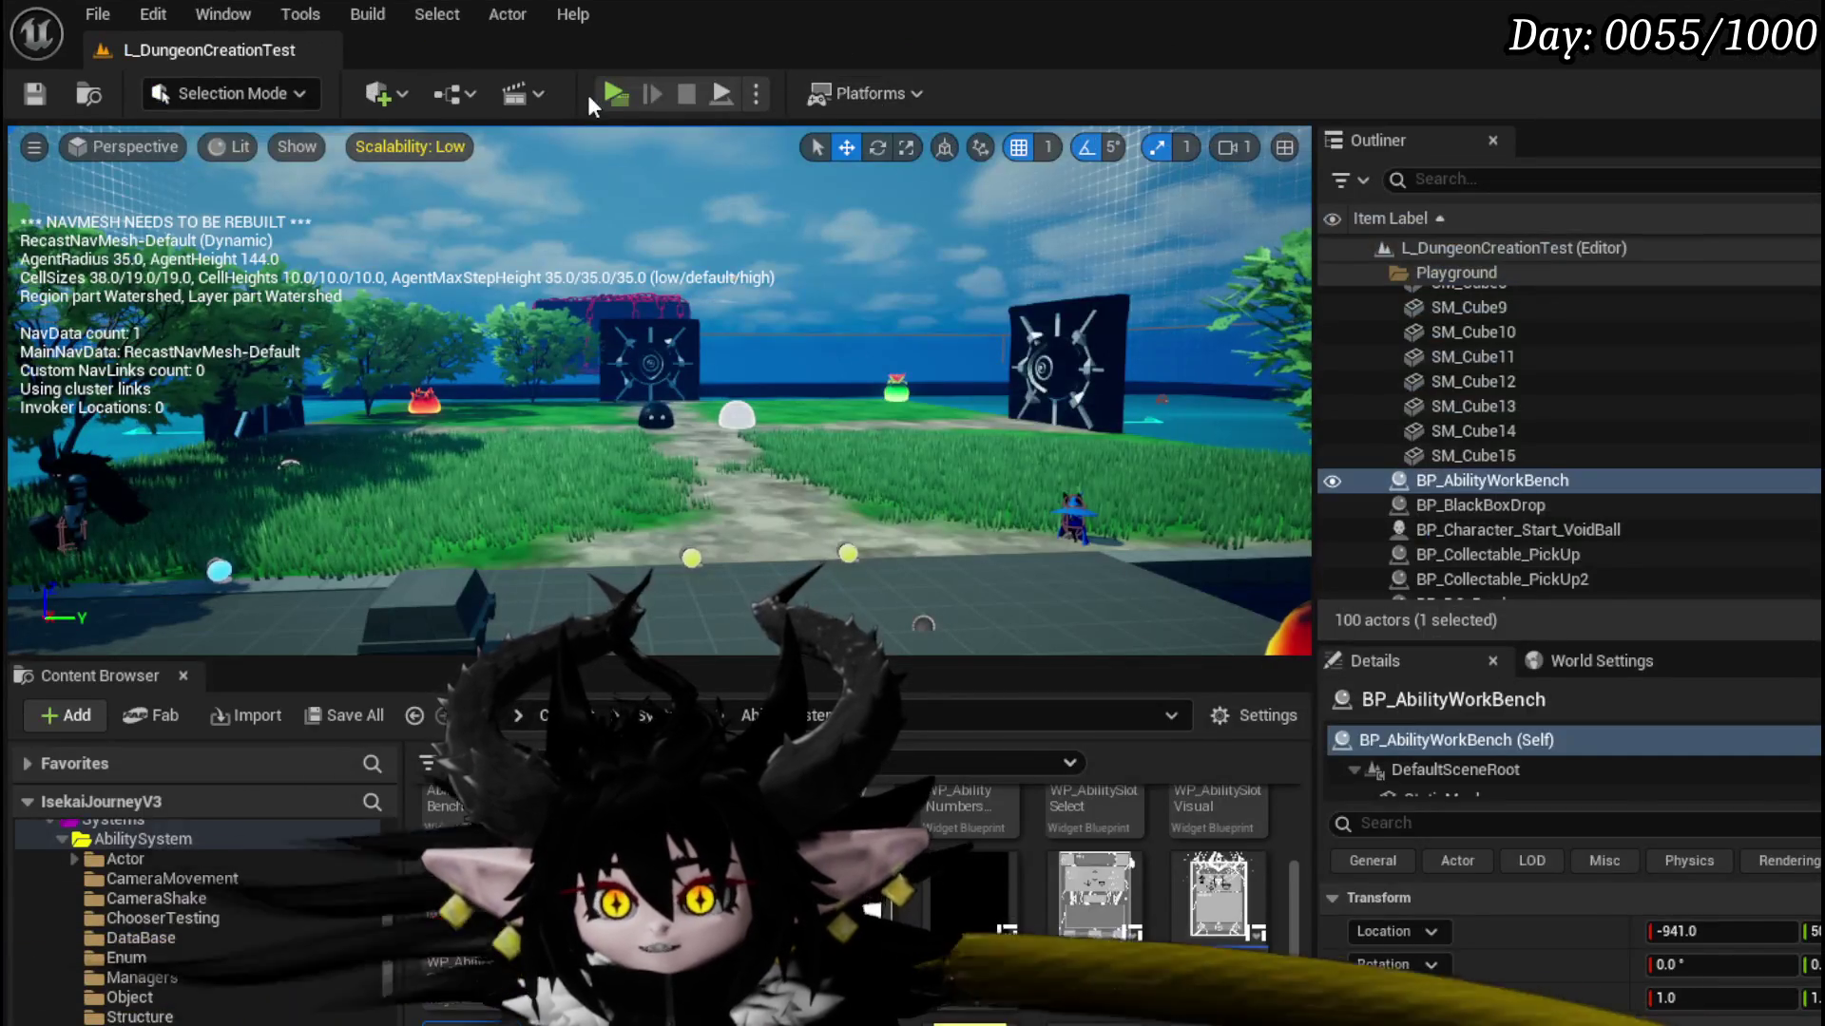
Step: Play-test a magenta card colour in the ability card editor, then stop and save the map
left_click(613, 93)
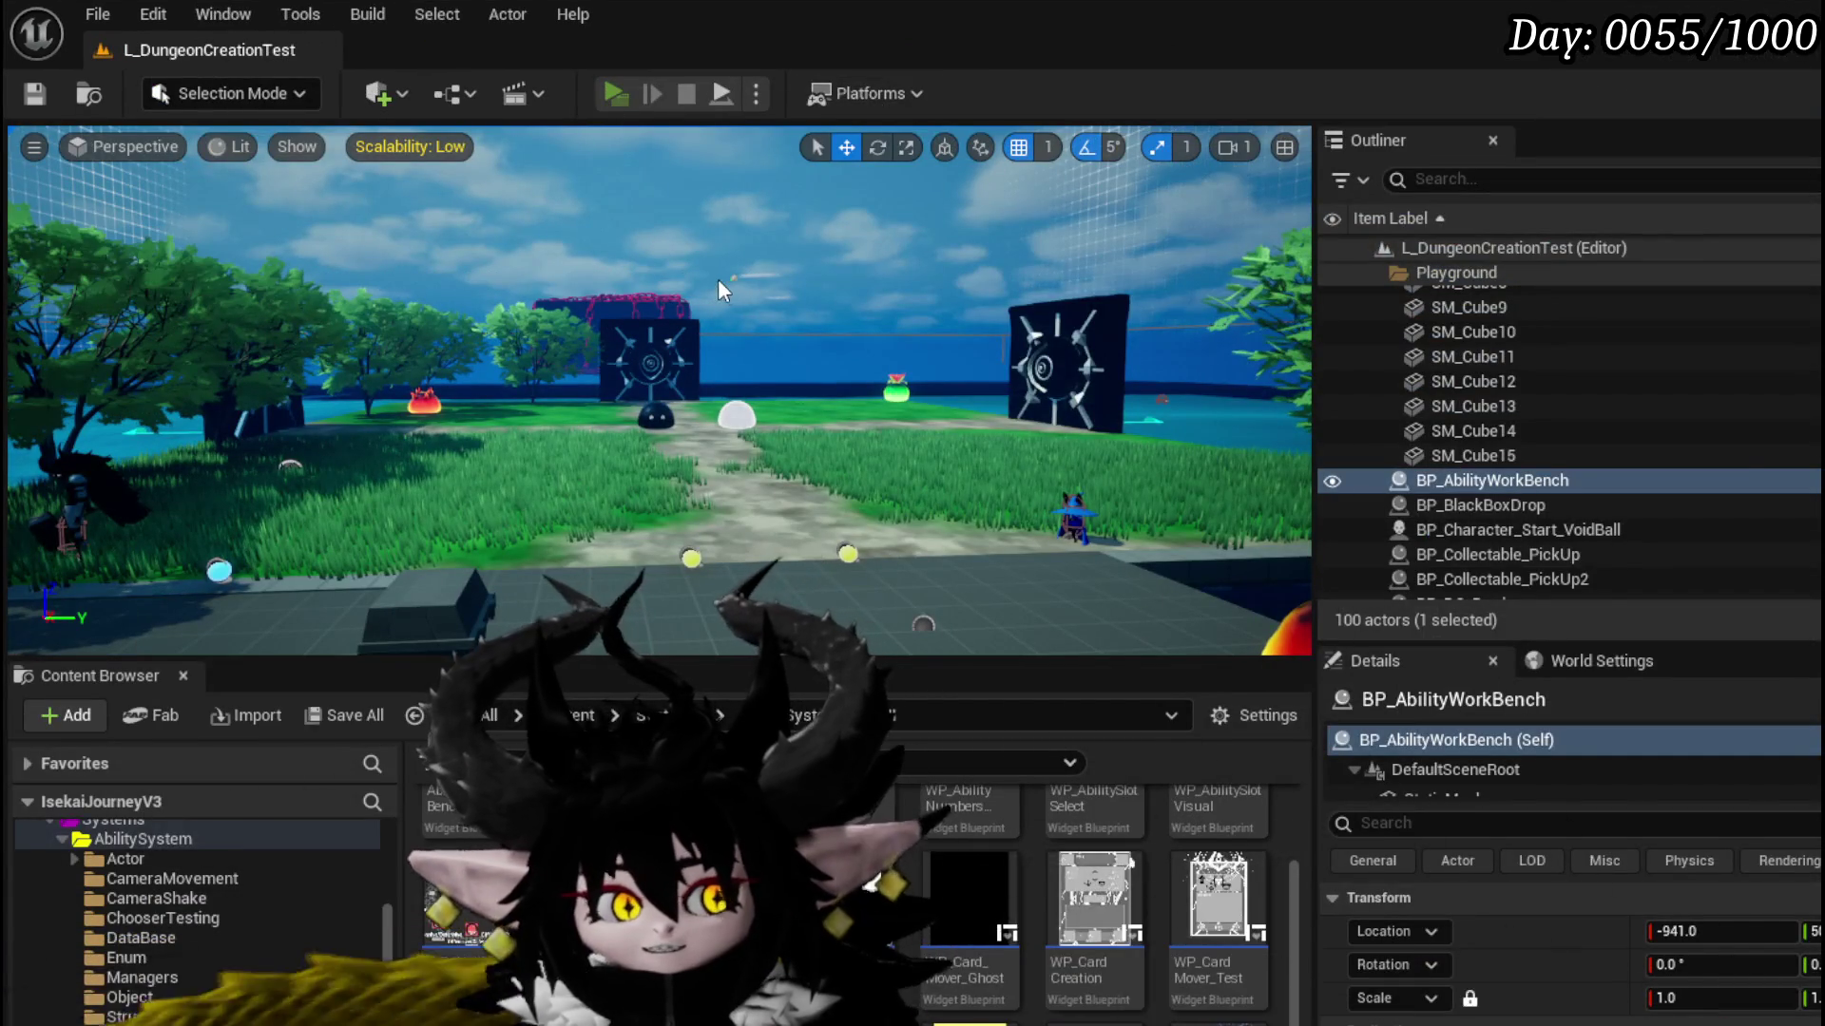
key("e")
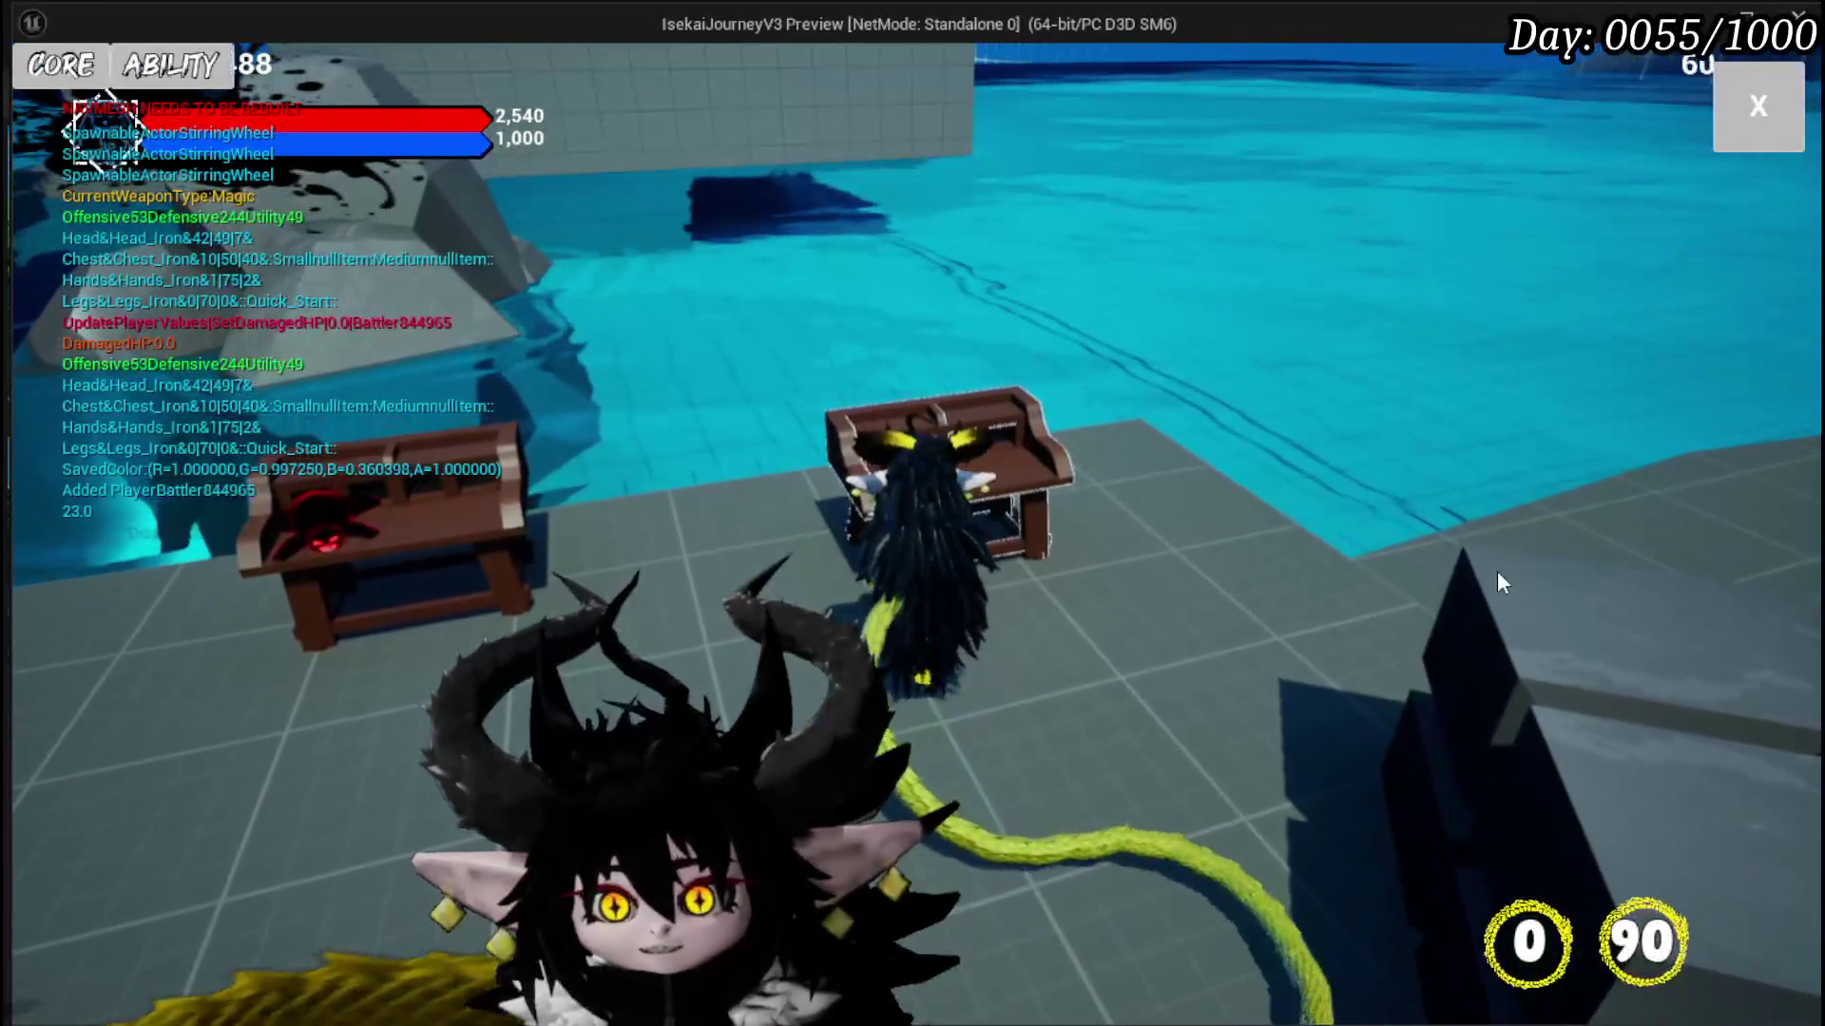
left_click(173, 84)
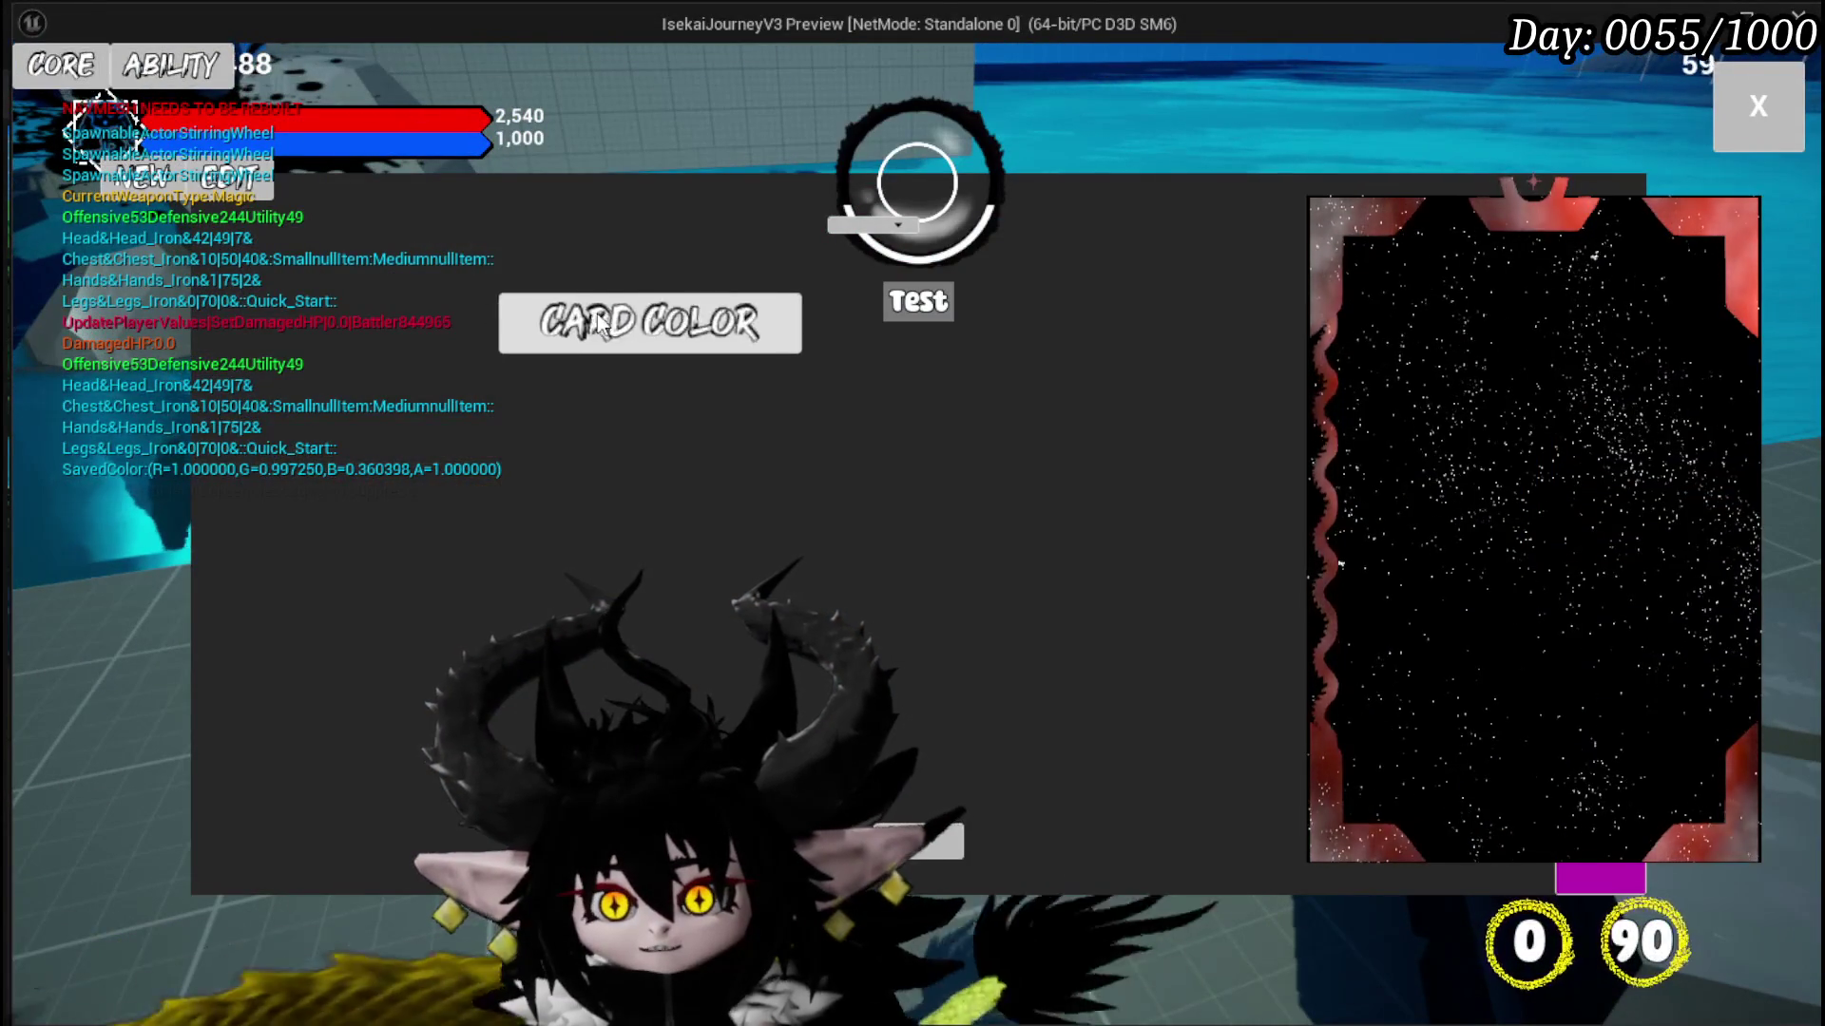
left_click(617, 326)
left_click(315, 424)
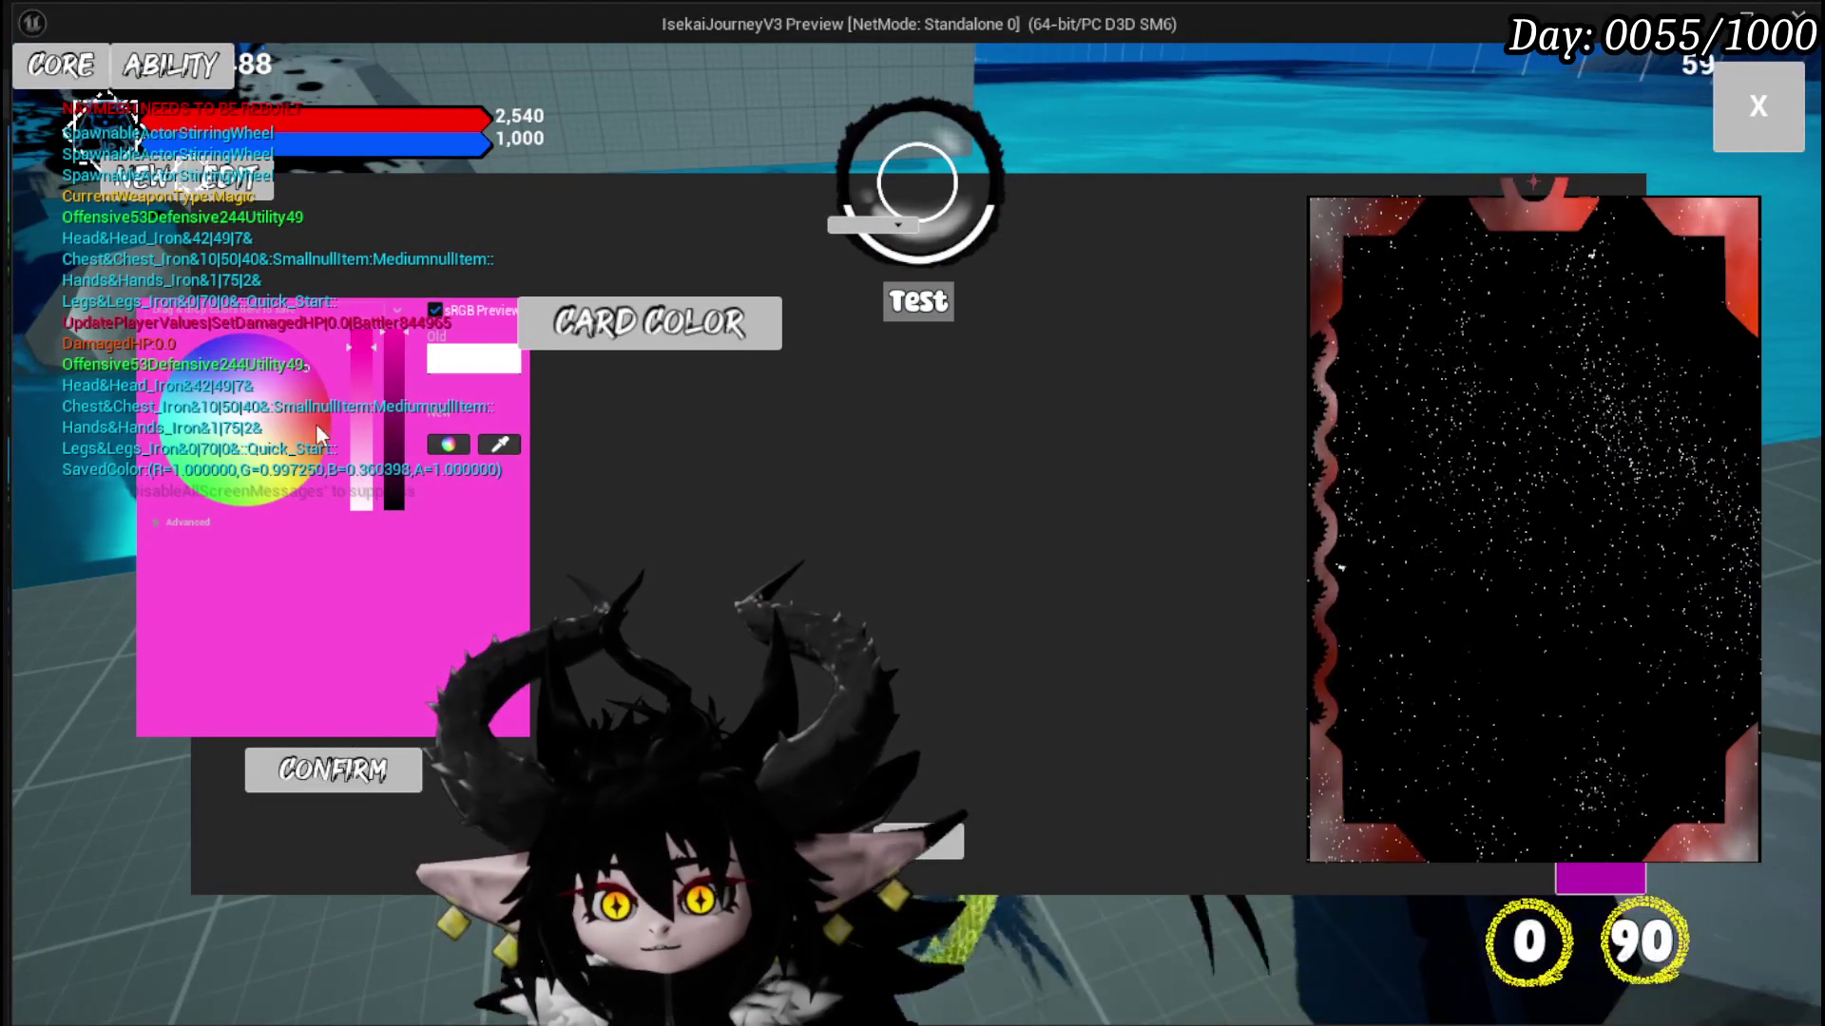
left_click(322, 766)
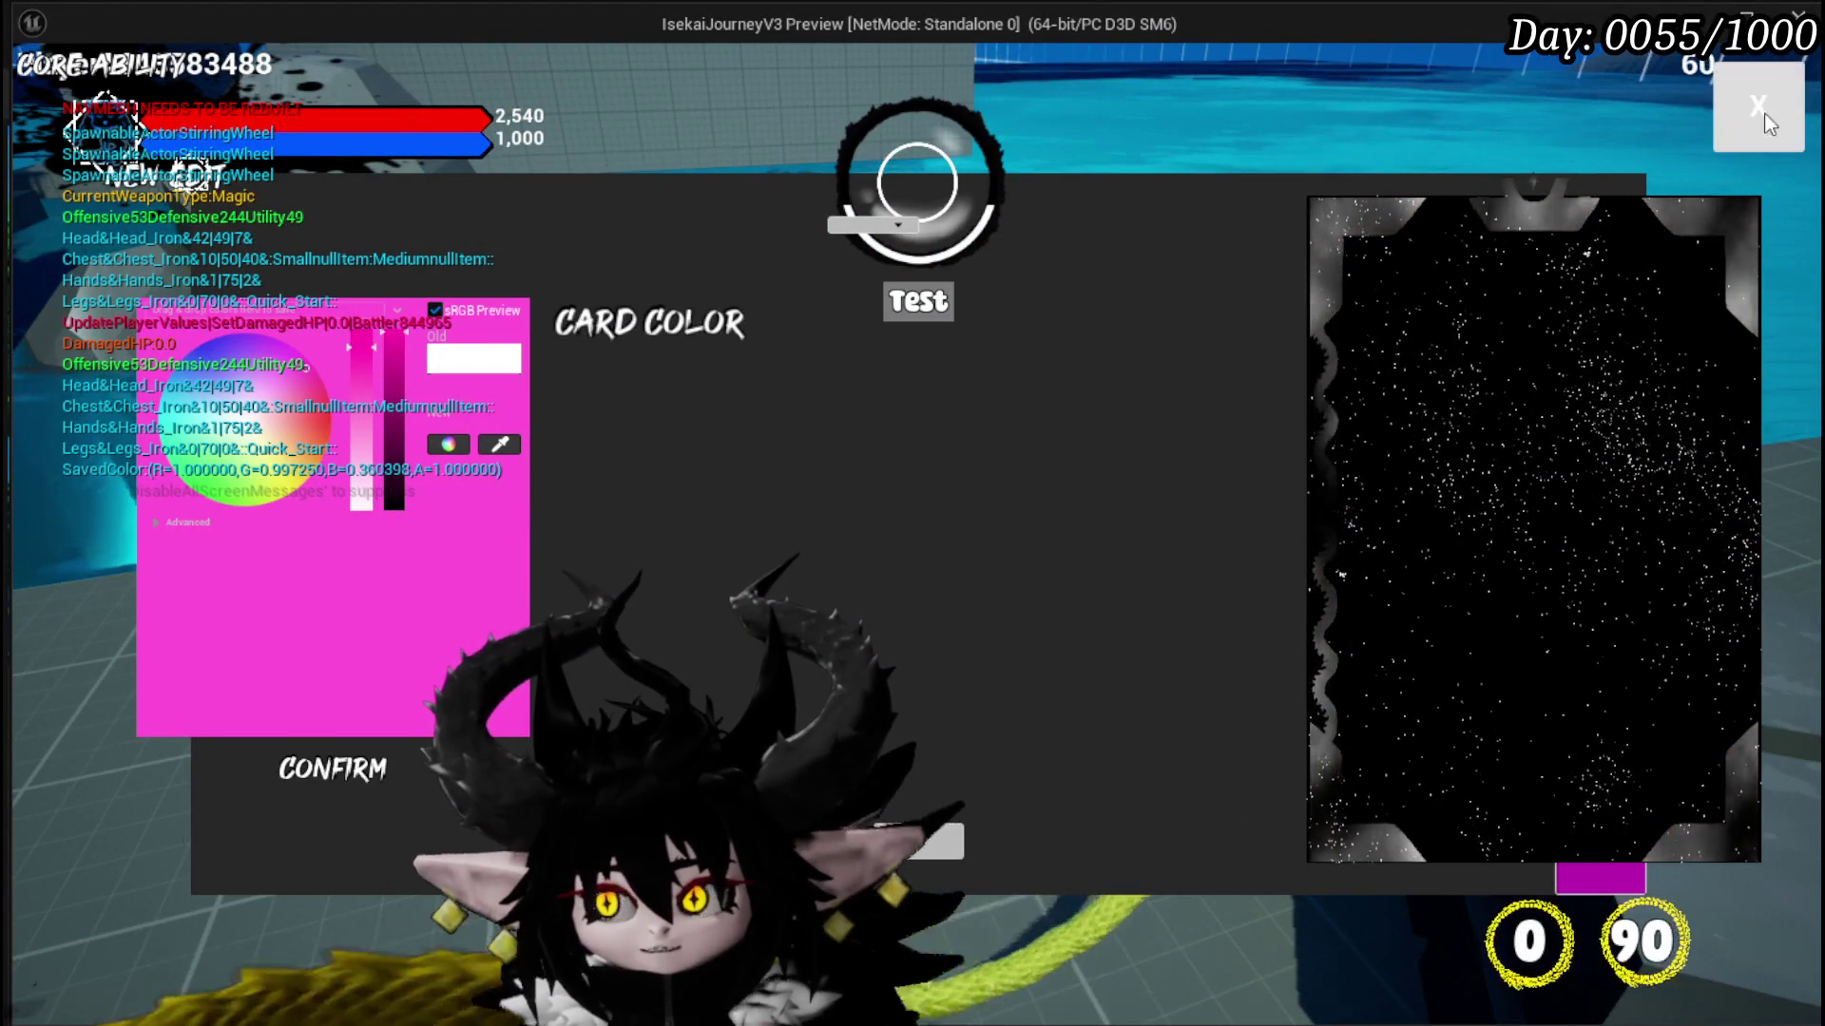
left_click(1758, 106)
key("Escape")
key("ctrl+s")
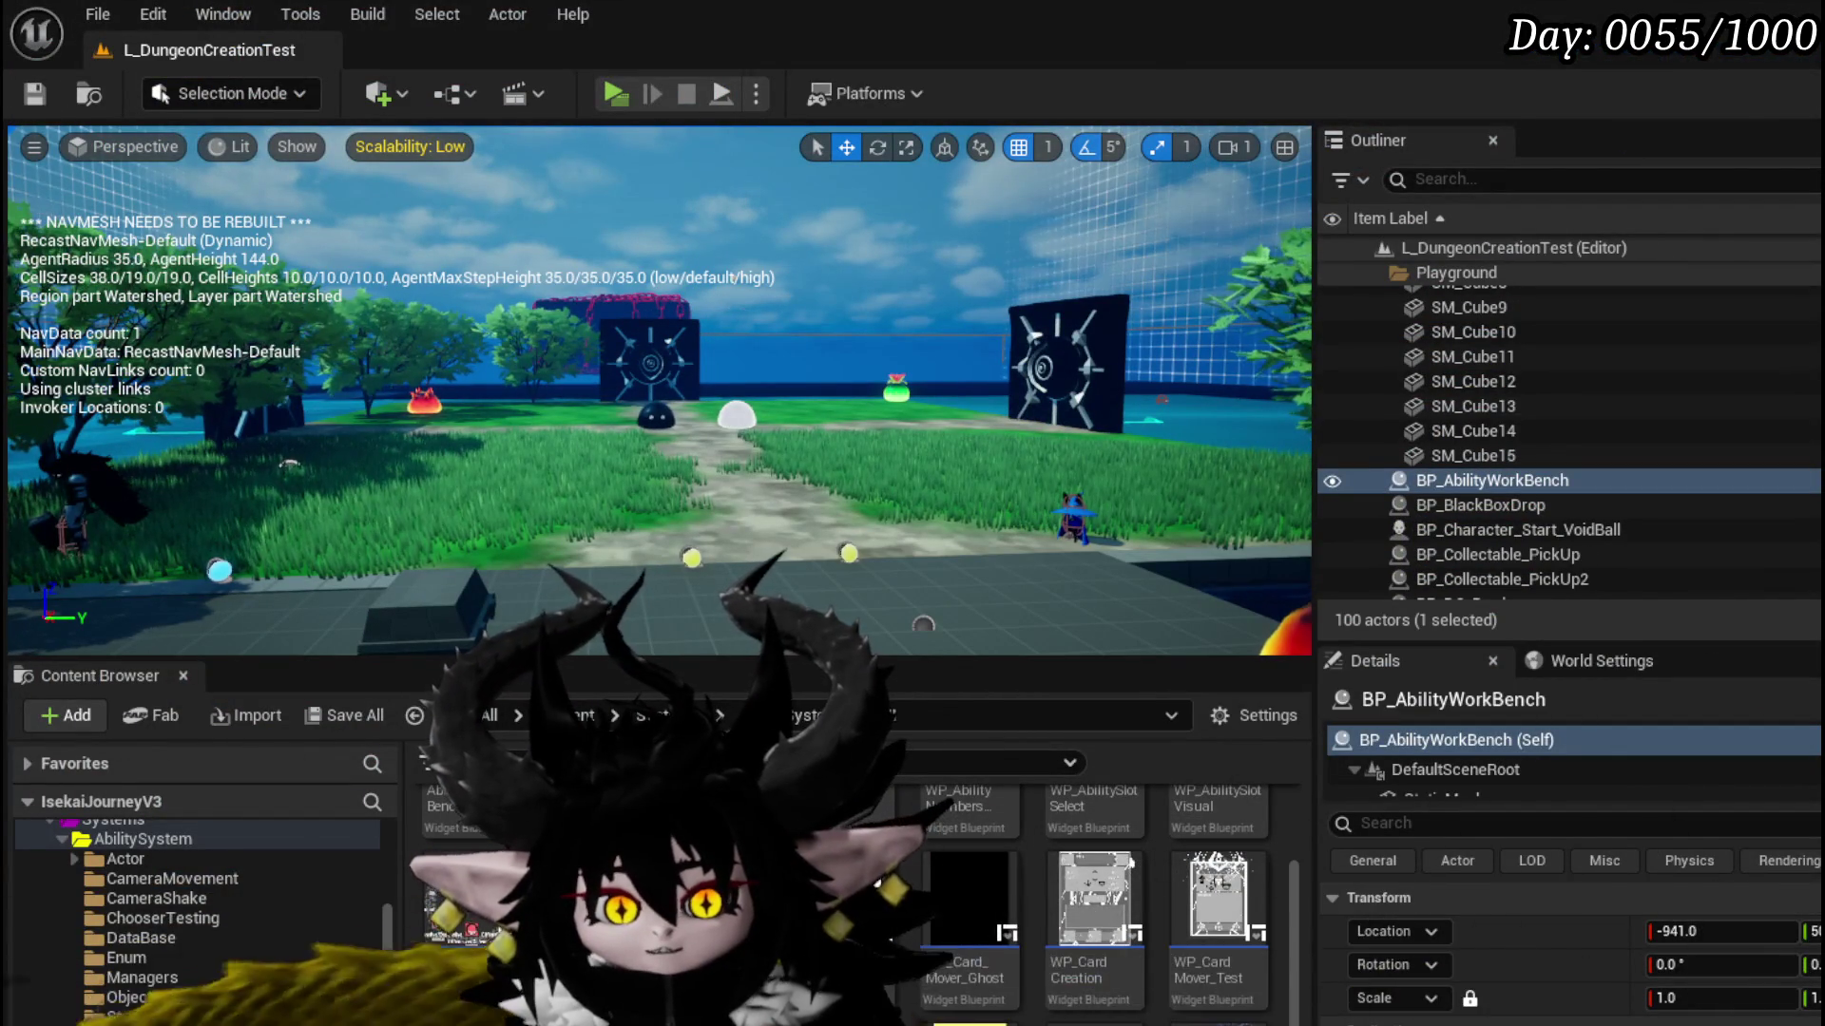
Step: Return to the editor and open MW_ColorPicker's Set Color Preview graph
key("alt+Tab")
scroll(1026, 384, "down", 2)
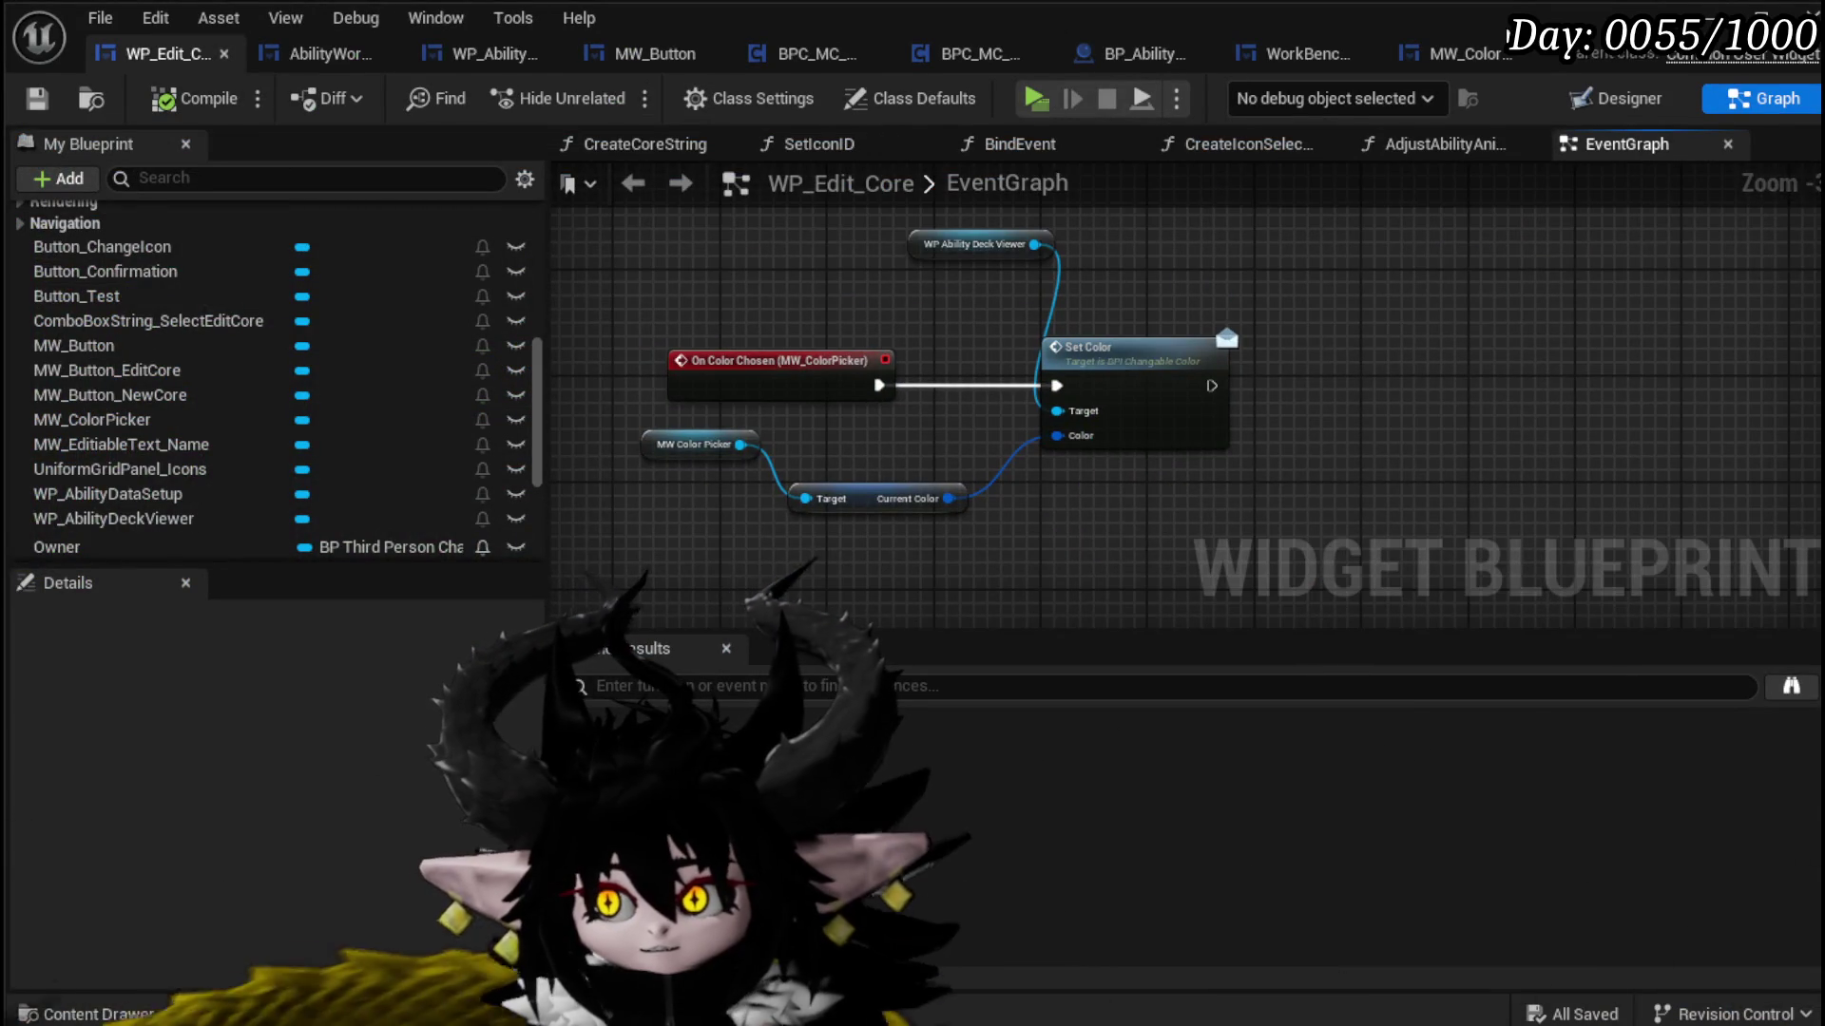
left_click(1463, 40)
scroll(933, 317, "down", 2)
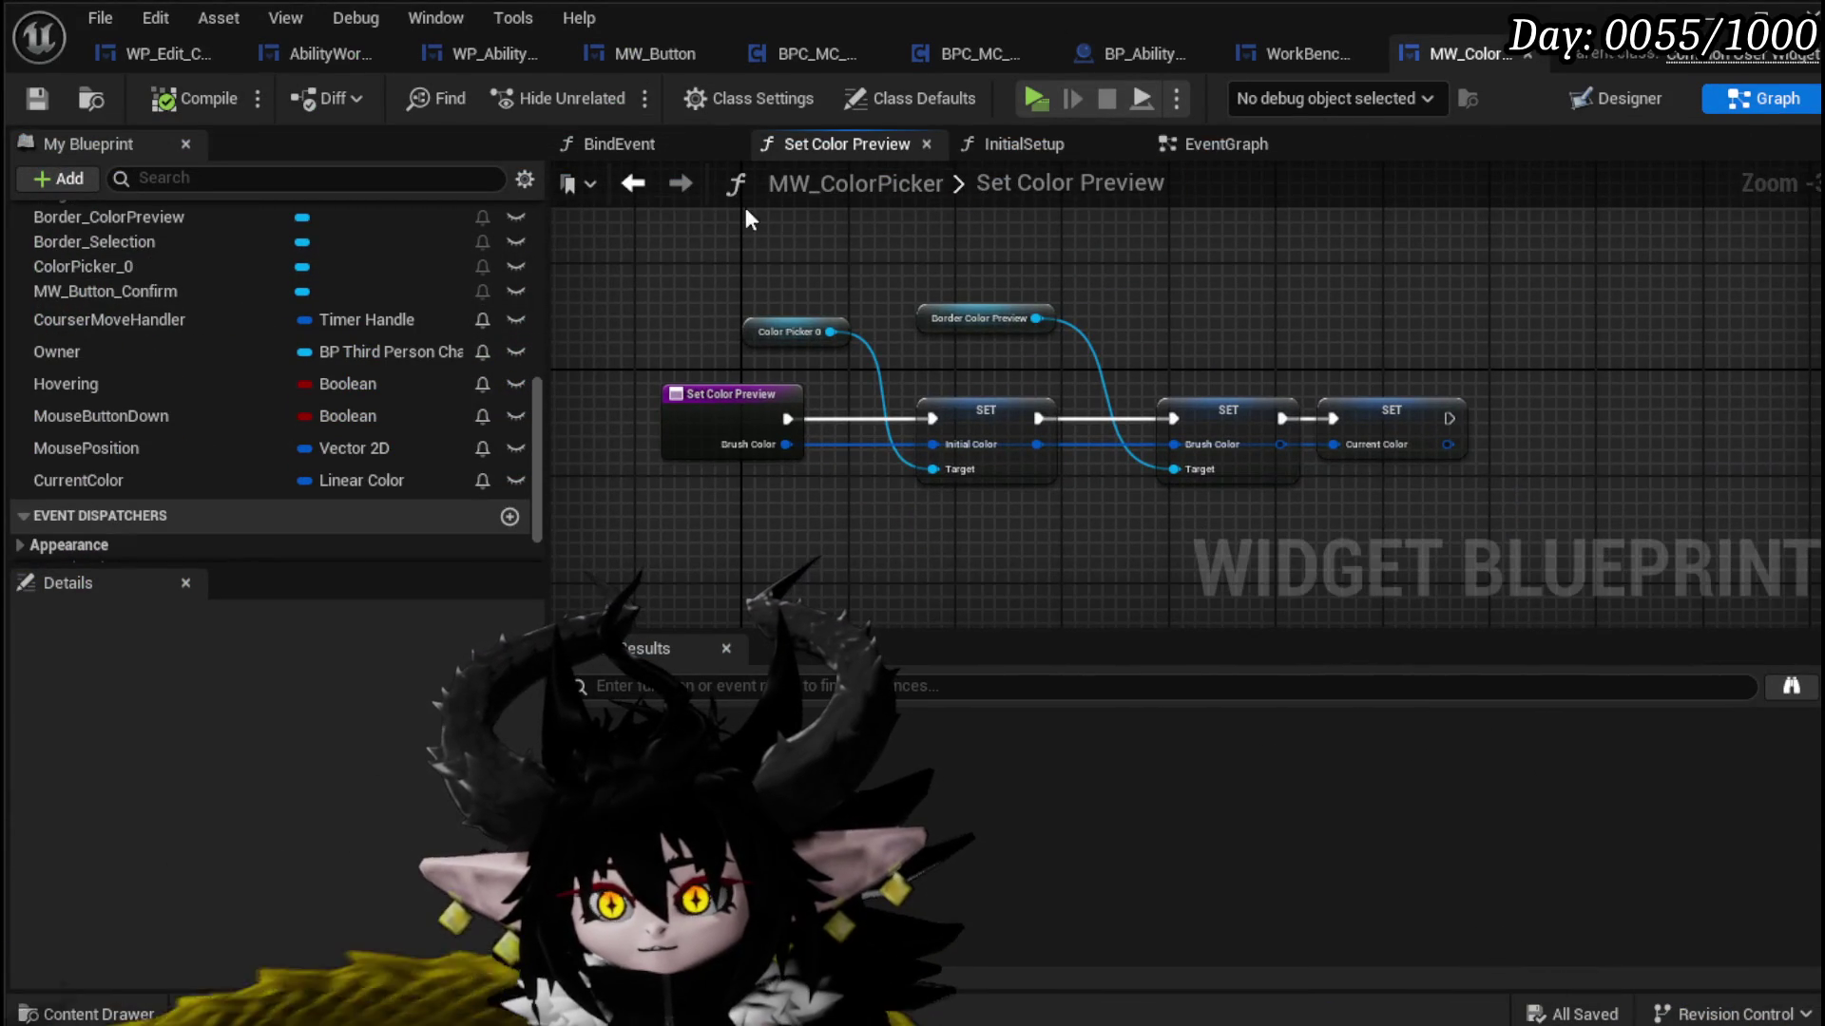
Step: In the EventGraph, rearrange the On Pressed, On Color Changed and Set Color Preview nodes
left_click(1230, 144)
mouse_move(812, 511)
left_mouse_down()
mouse_move(950, 507)
mouse_move(977, 439)
left_mouse_up()
left_click_drag(821, 380, 686, 379)
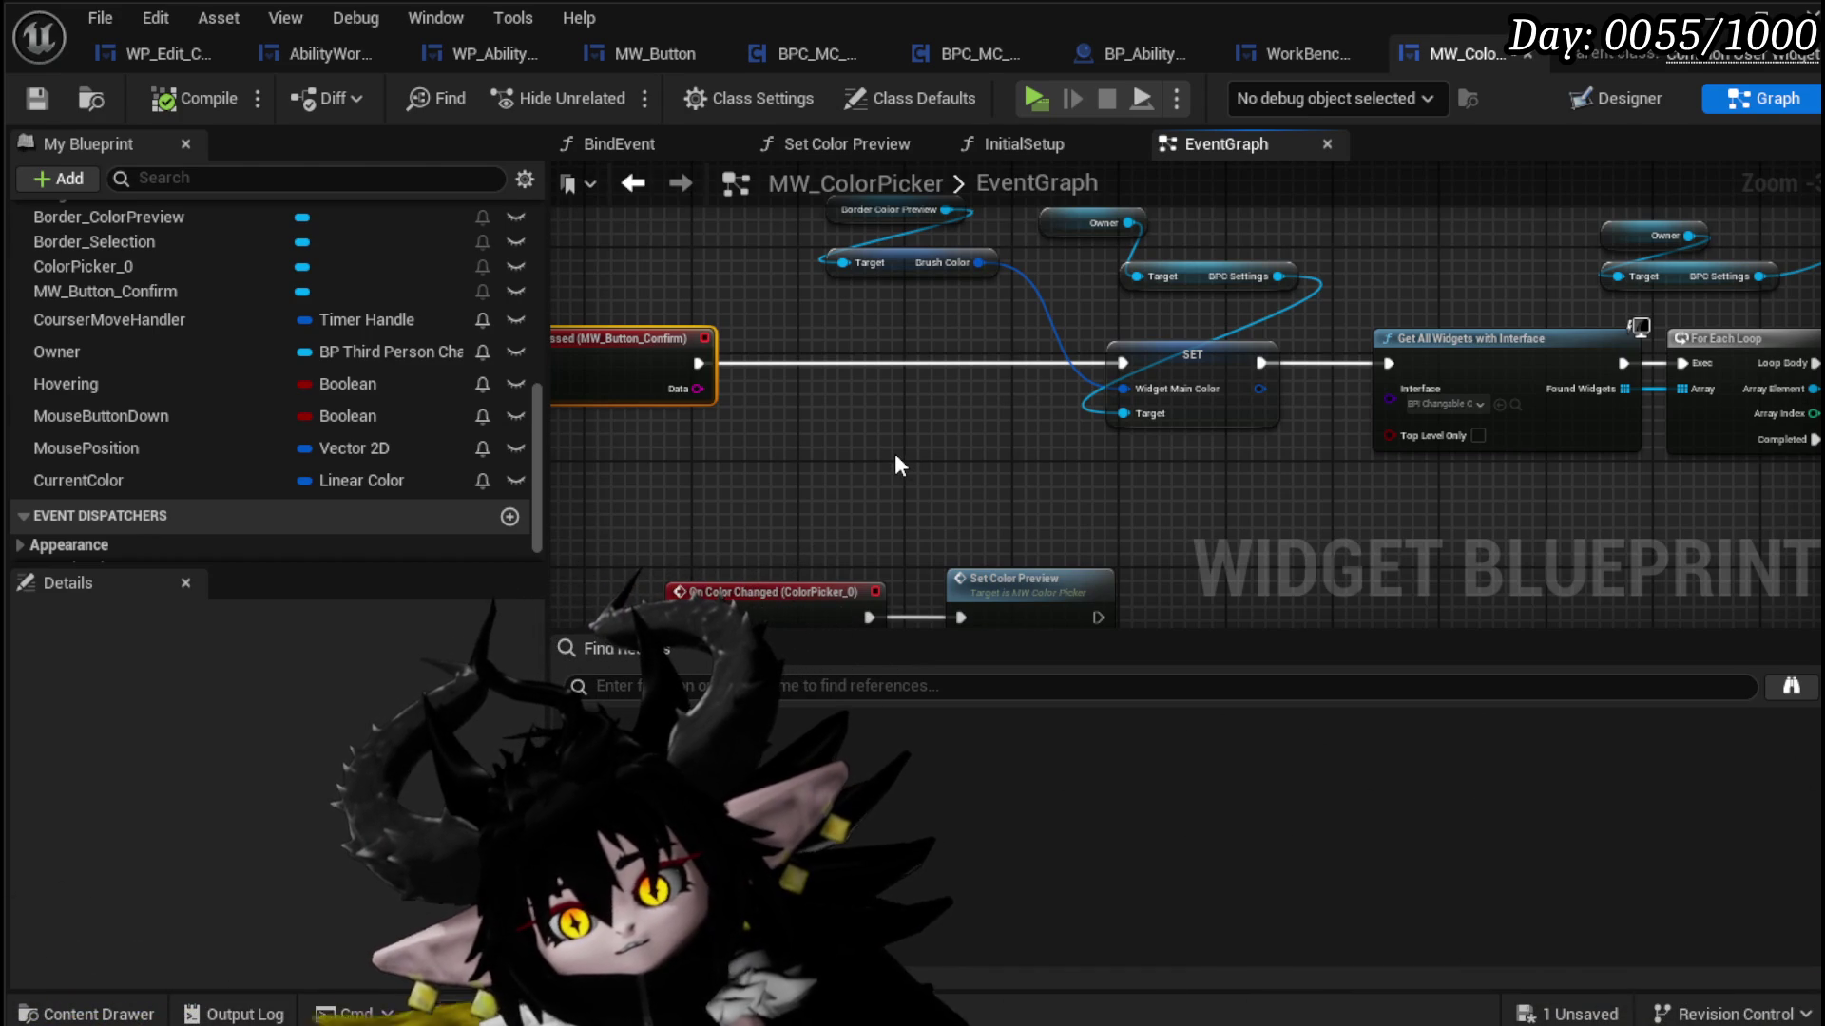
left_click_drag(896, 464, 972, 521)
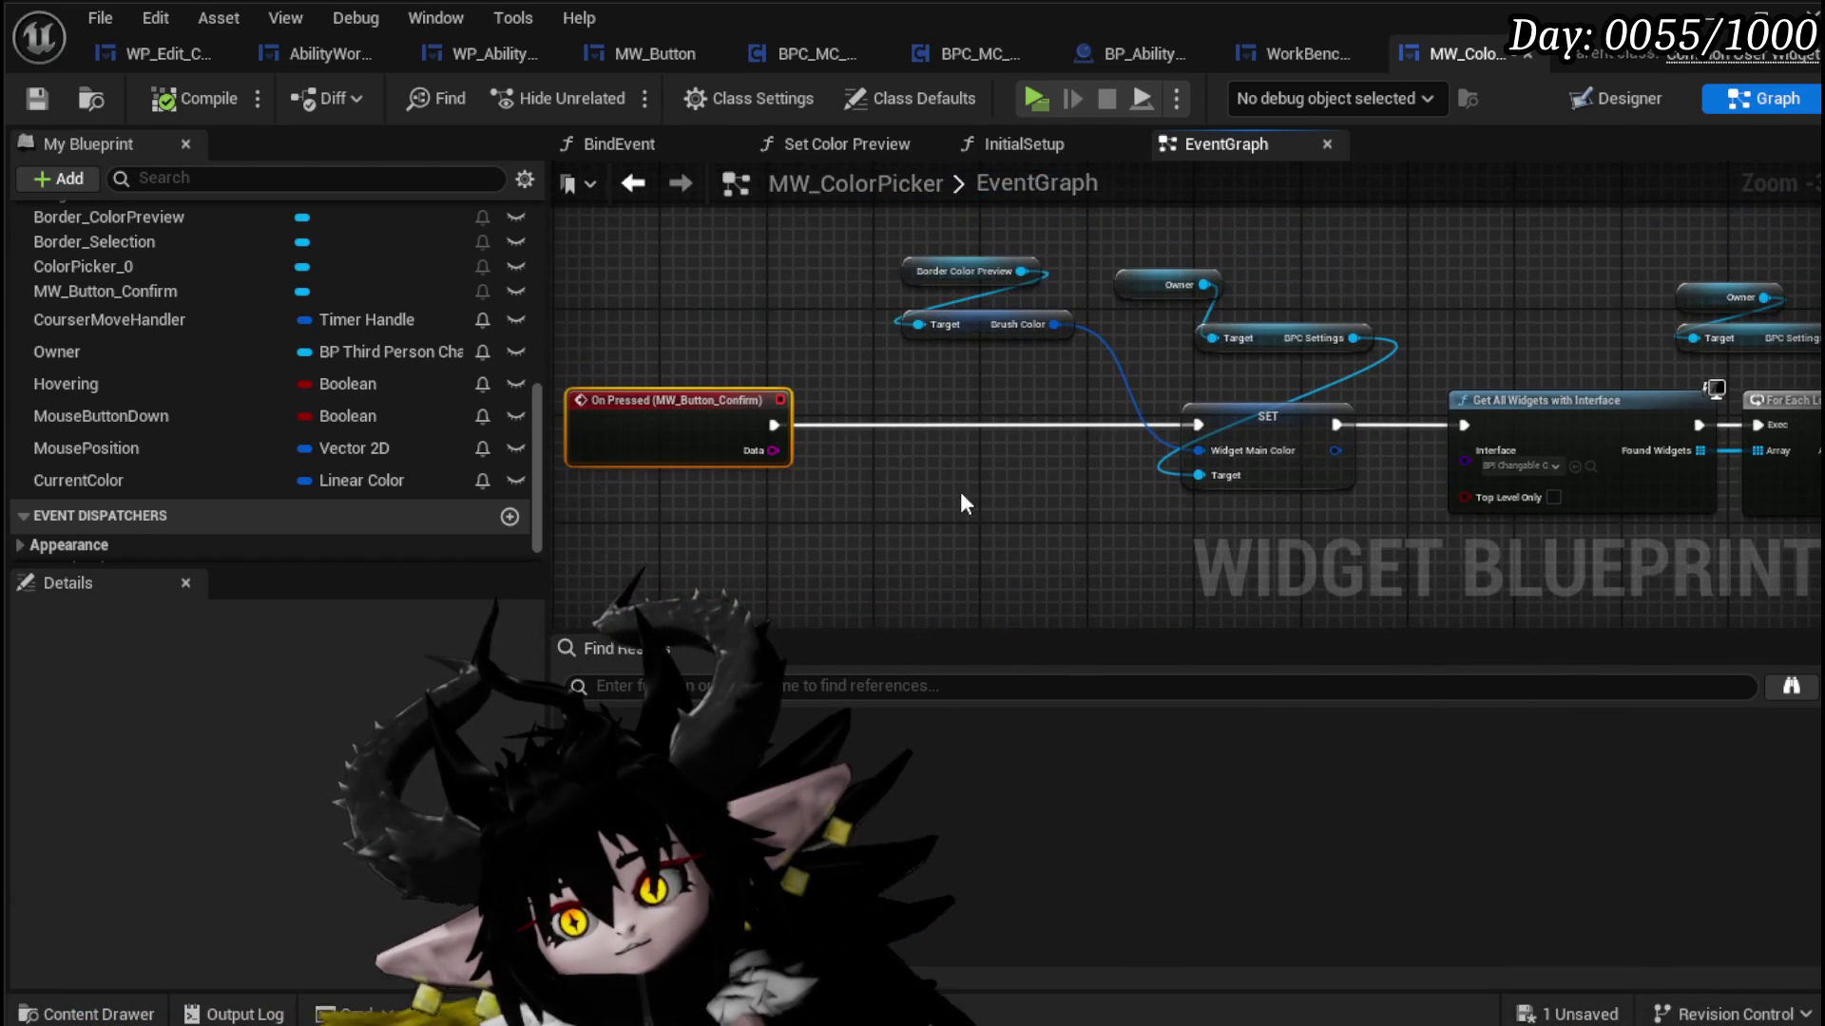
left_click_drag(911, 408, 984, 285)
left_click_drag(955, 472, 902, 207)
mouse_move(665, 513)
left_mouse_down()
mouse_move(1030, 355)
mouse_move(1063, 498)
mouse_move(803, 439)
left_mouse_up()
Step: Wire a CurrentColor getter into SET Widget Main Color, then compile and save
left_click_drag(224, 480, 762, 269)
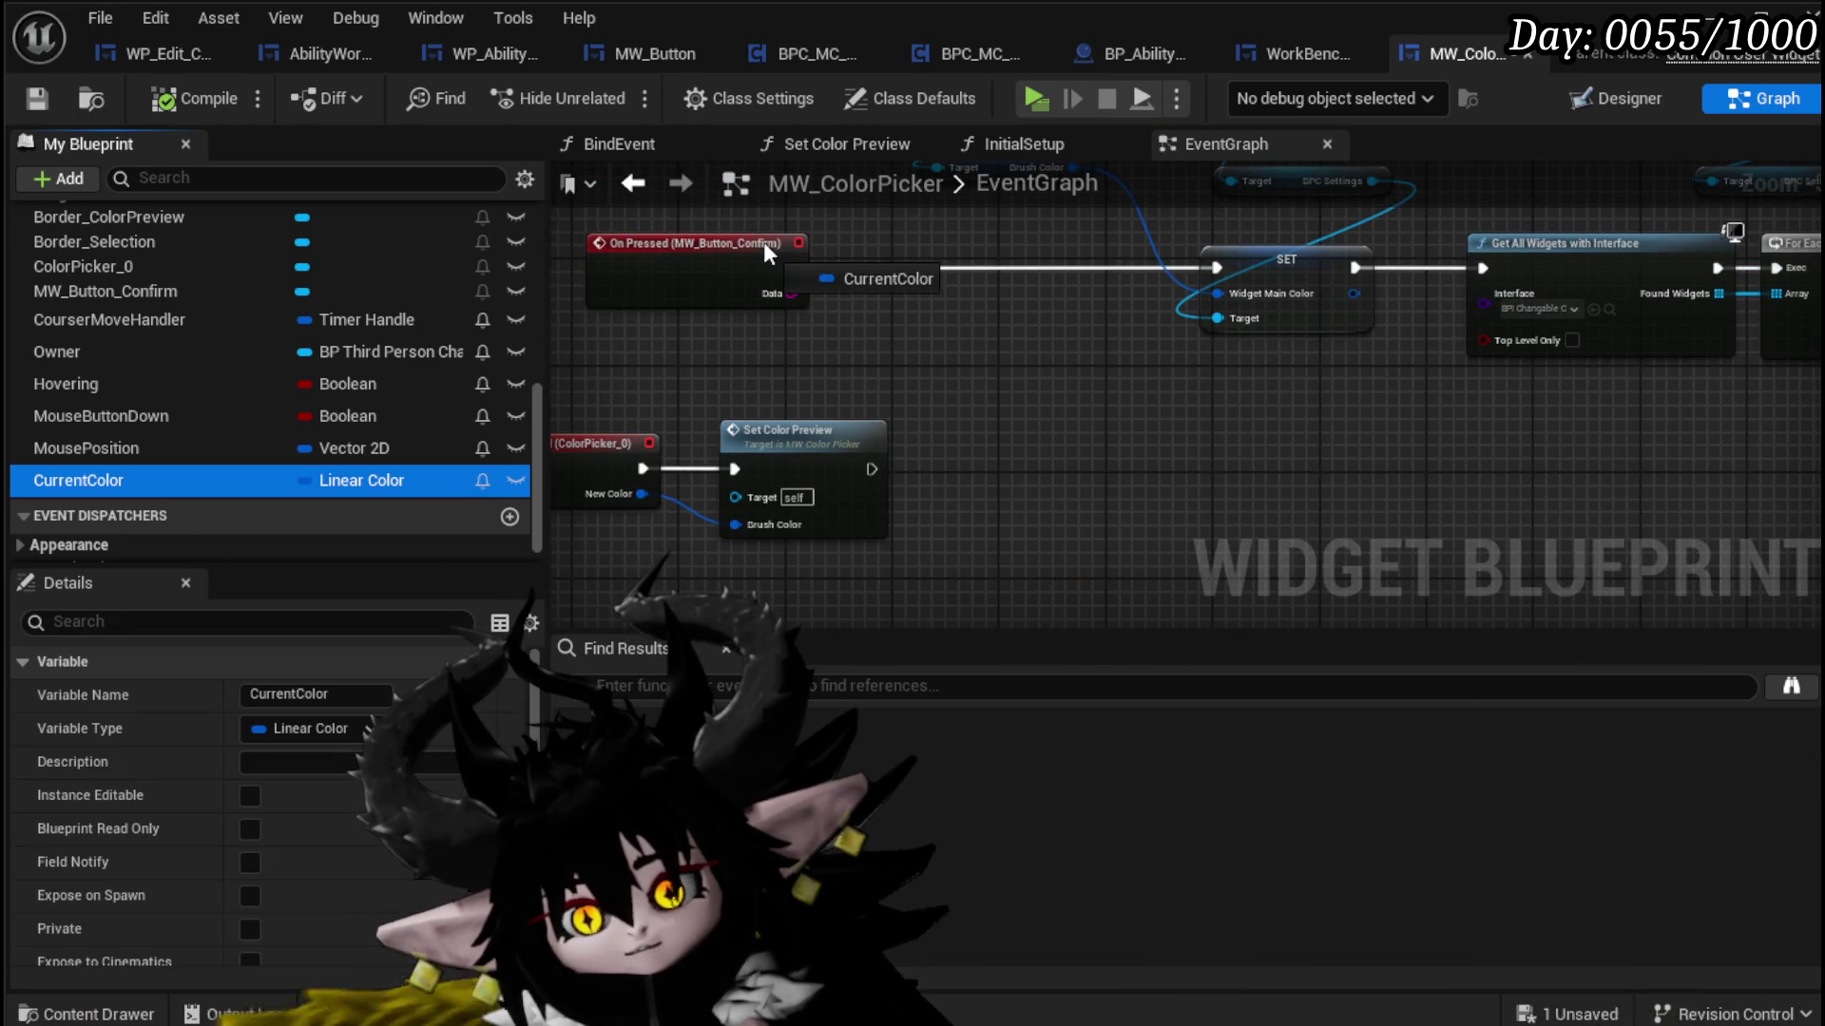
left_click_drag(863, 371, 873, 495)
mouse_move(276, 480)
left_mouse_down()
mouse_move(498, 505)
mouse_move(1015, 467)
mouse_move(1227, 418)
left_mouse_up()
left_click(1075, 480)
left_click(1120, 533)
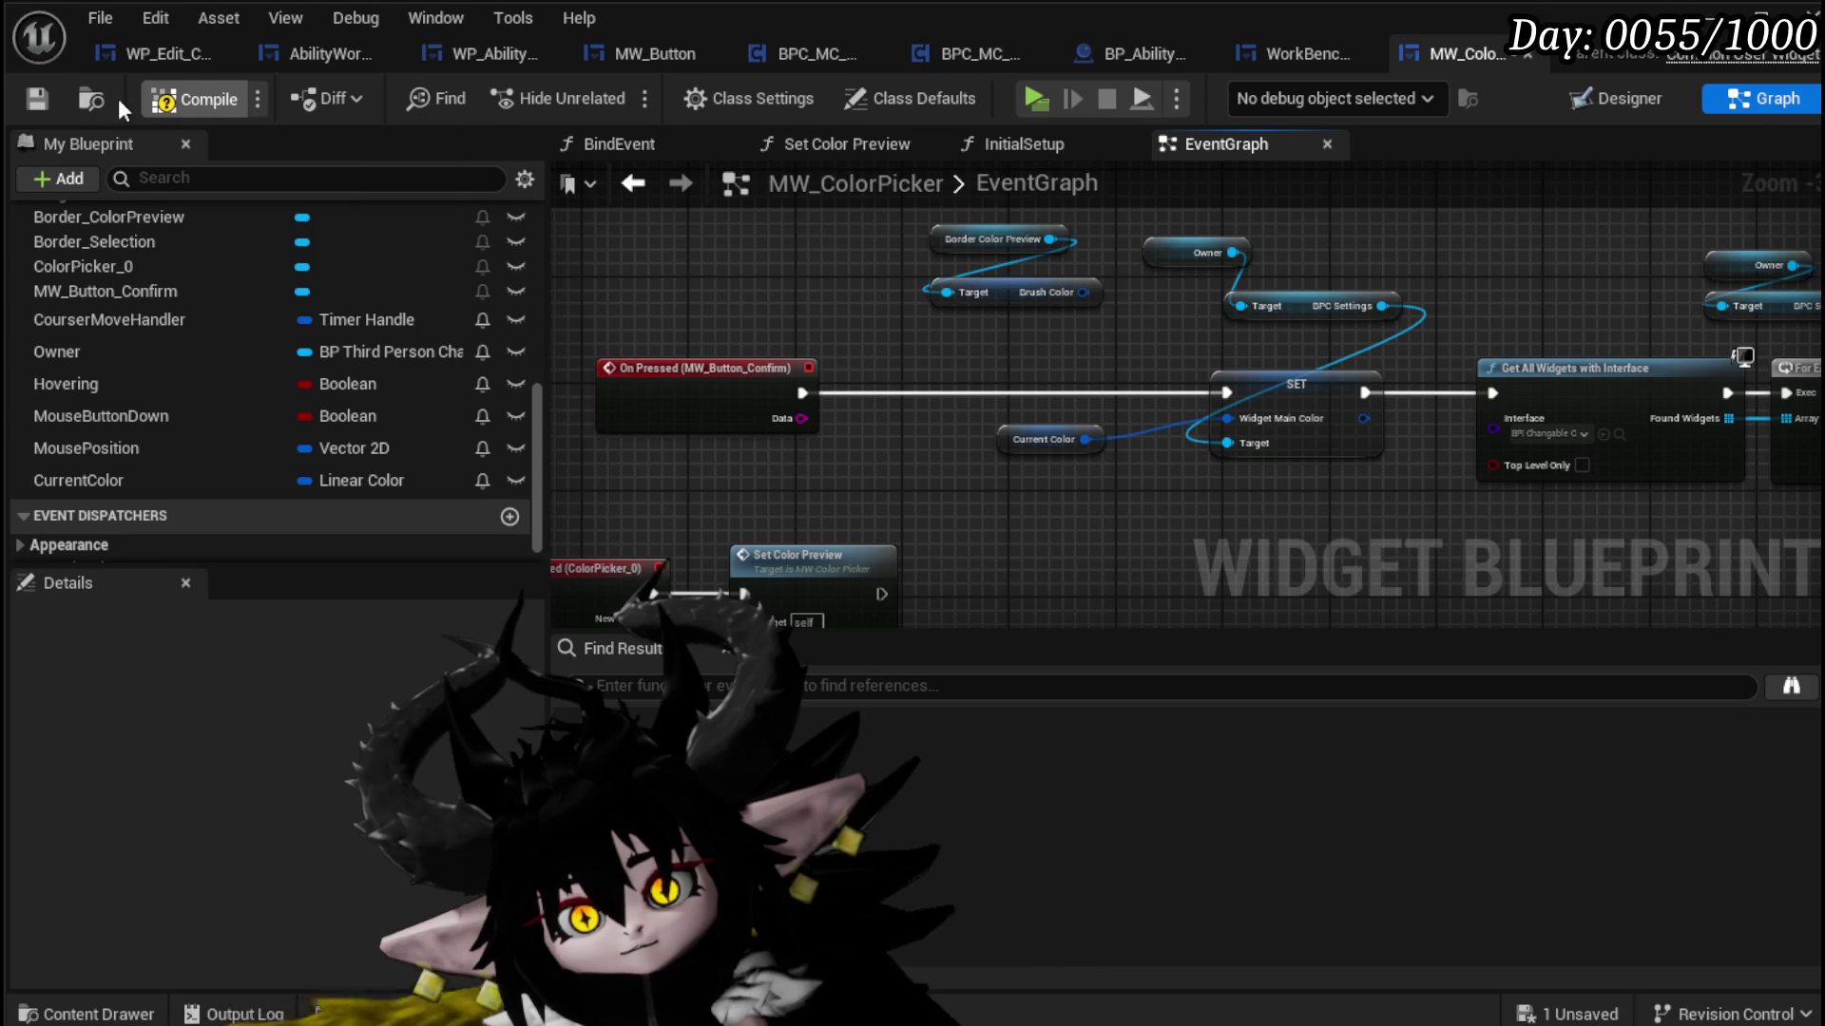
left_click(35, 103)
mouse_move(1045, 431)
left_mouse_down()
mouse_move(878, 352)
mouse_move(926, 339)
mouse_move(1080, 363)
mouse_move(1102, 338)
left_mouse_up()
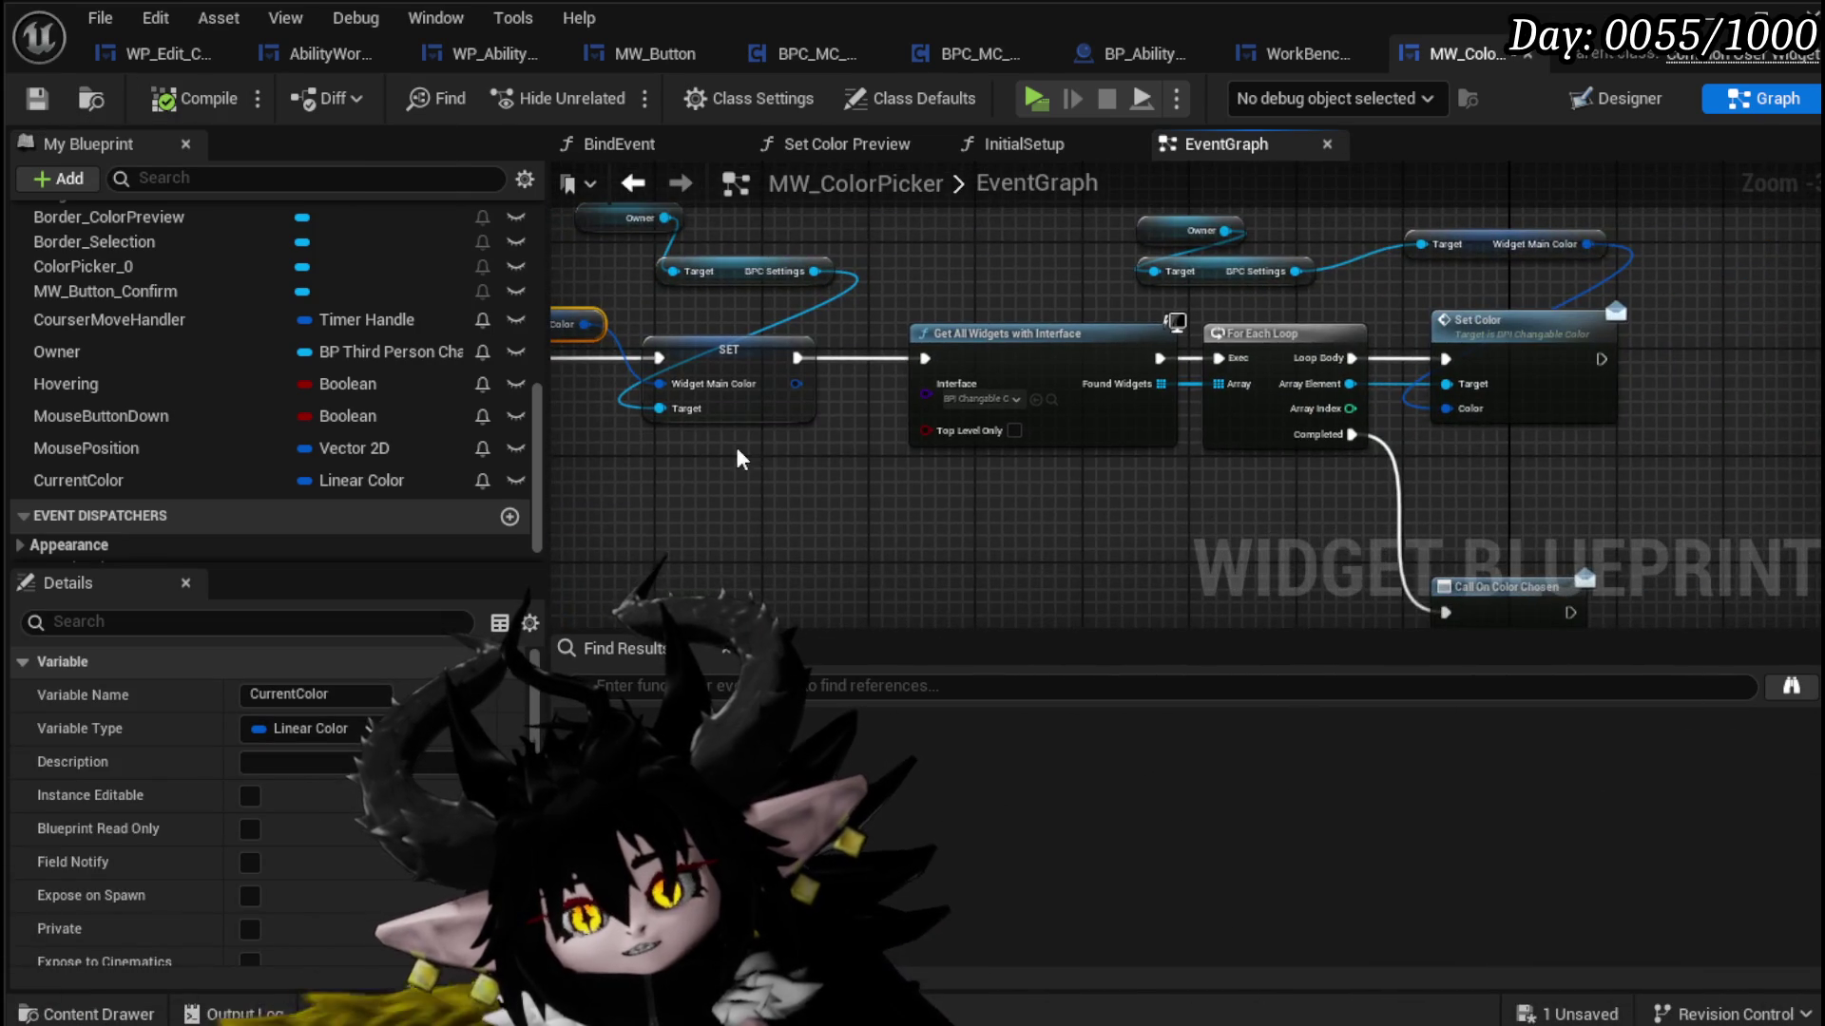
left_click(36, 98)
left_click_drag(745, 334, 849, 332)
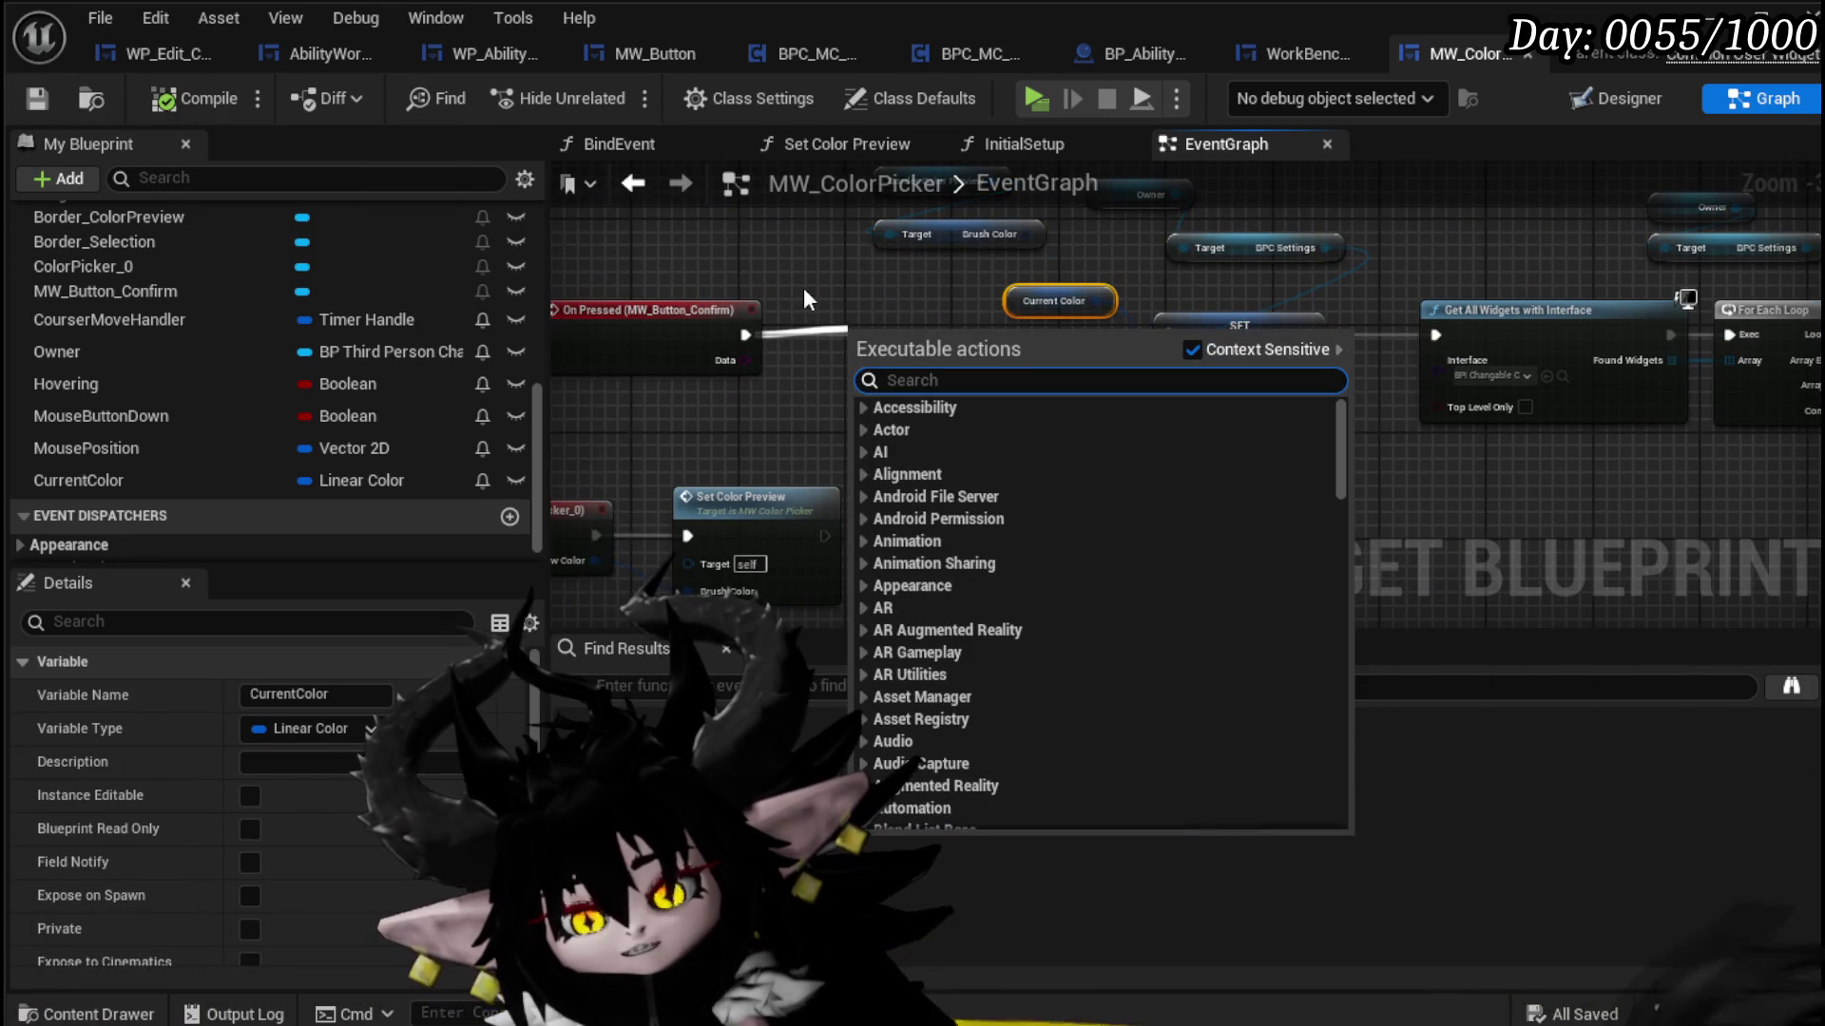
Step: Add a Branch node after On Pressed, tidy the nearby nodes, and save
key("Escape")
left_click(848, 380)
left_click_drag(920, 392, 894, 355)
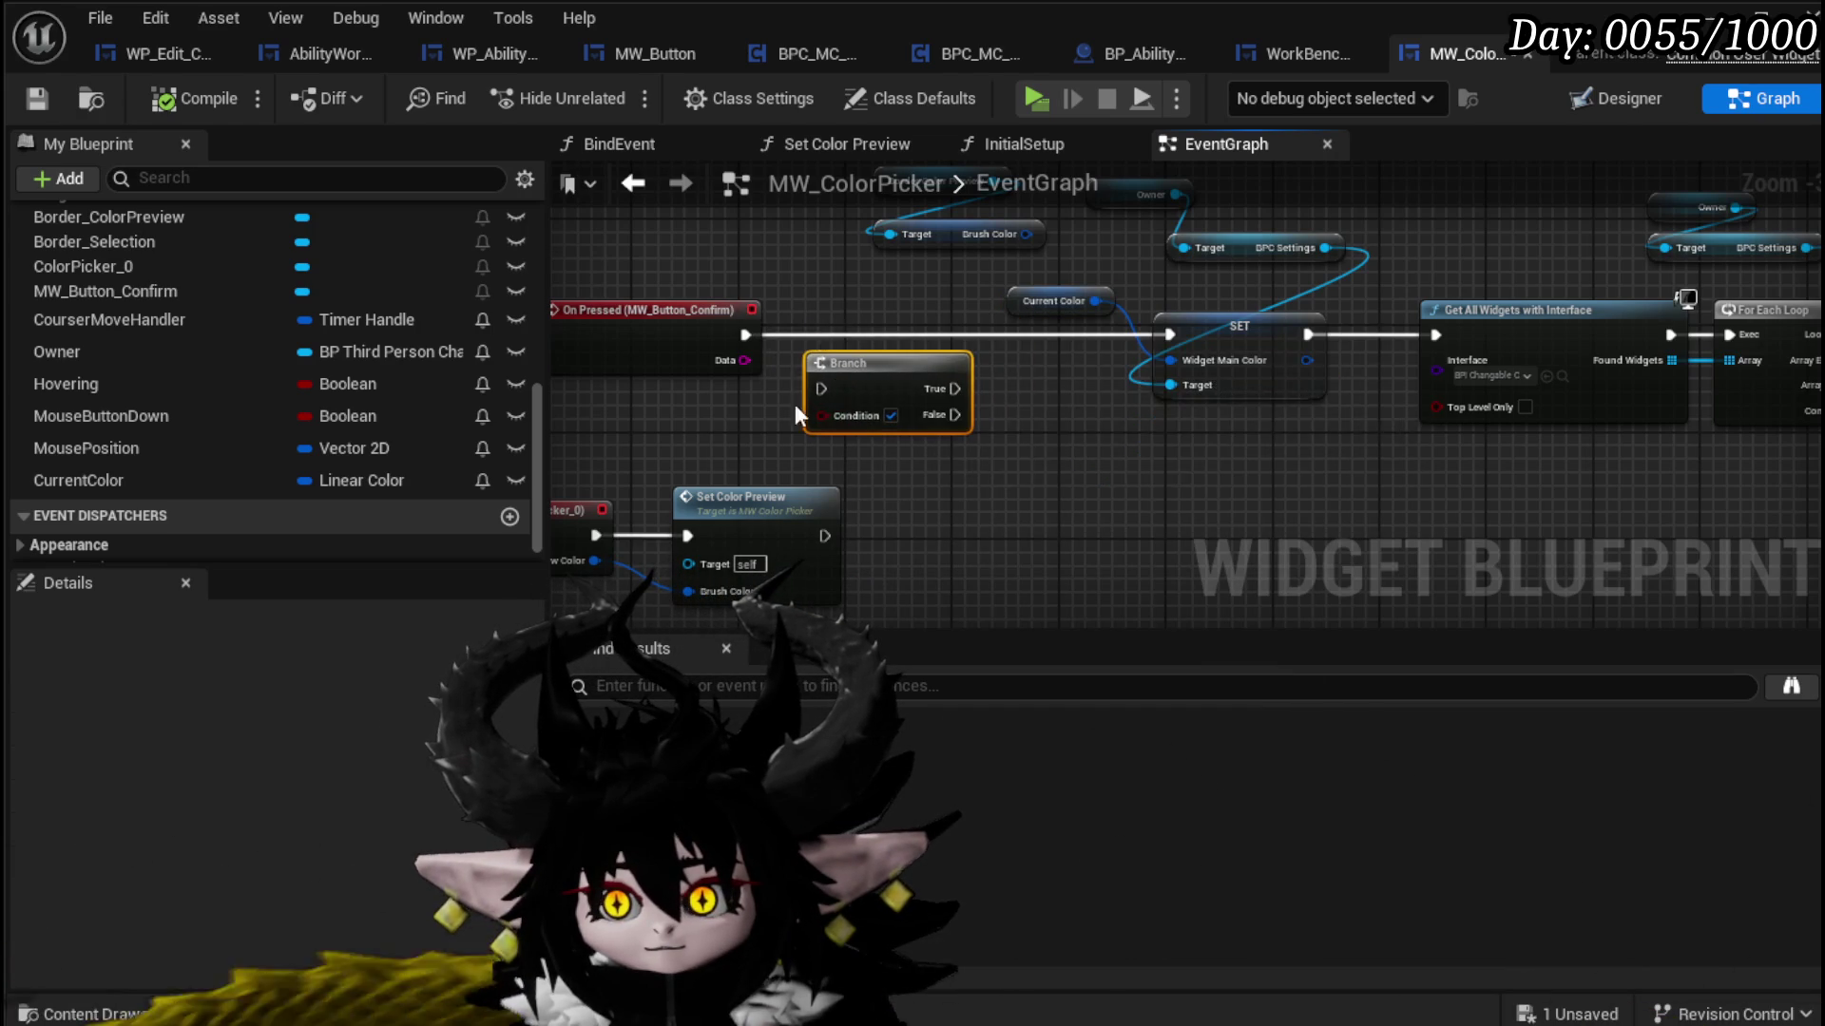
left_click_drag(939, 473, 898, 525)
left_click(38, 98)
Step: Regroup the Current Color and SET nodes, then add a new event dispatcher beside OnColorChosen
left_click_drag(902, 521, 632, 510)
left_click_drag(879, 420, 960, 419)
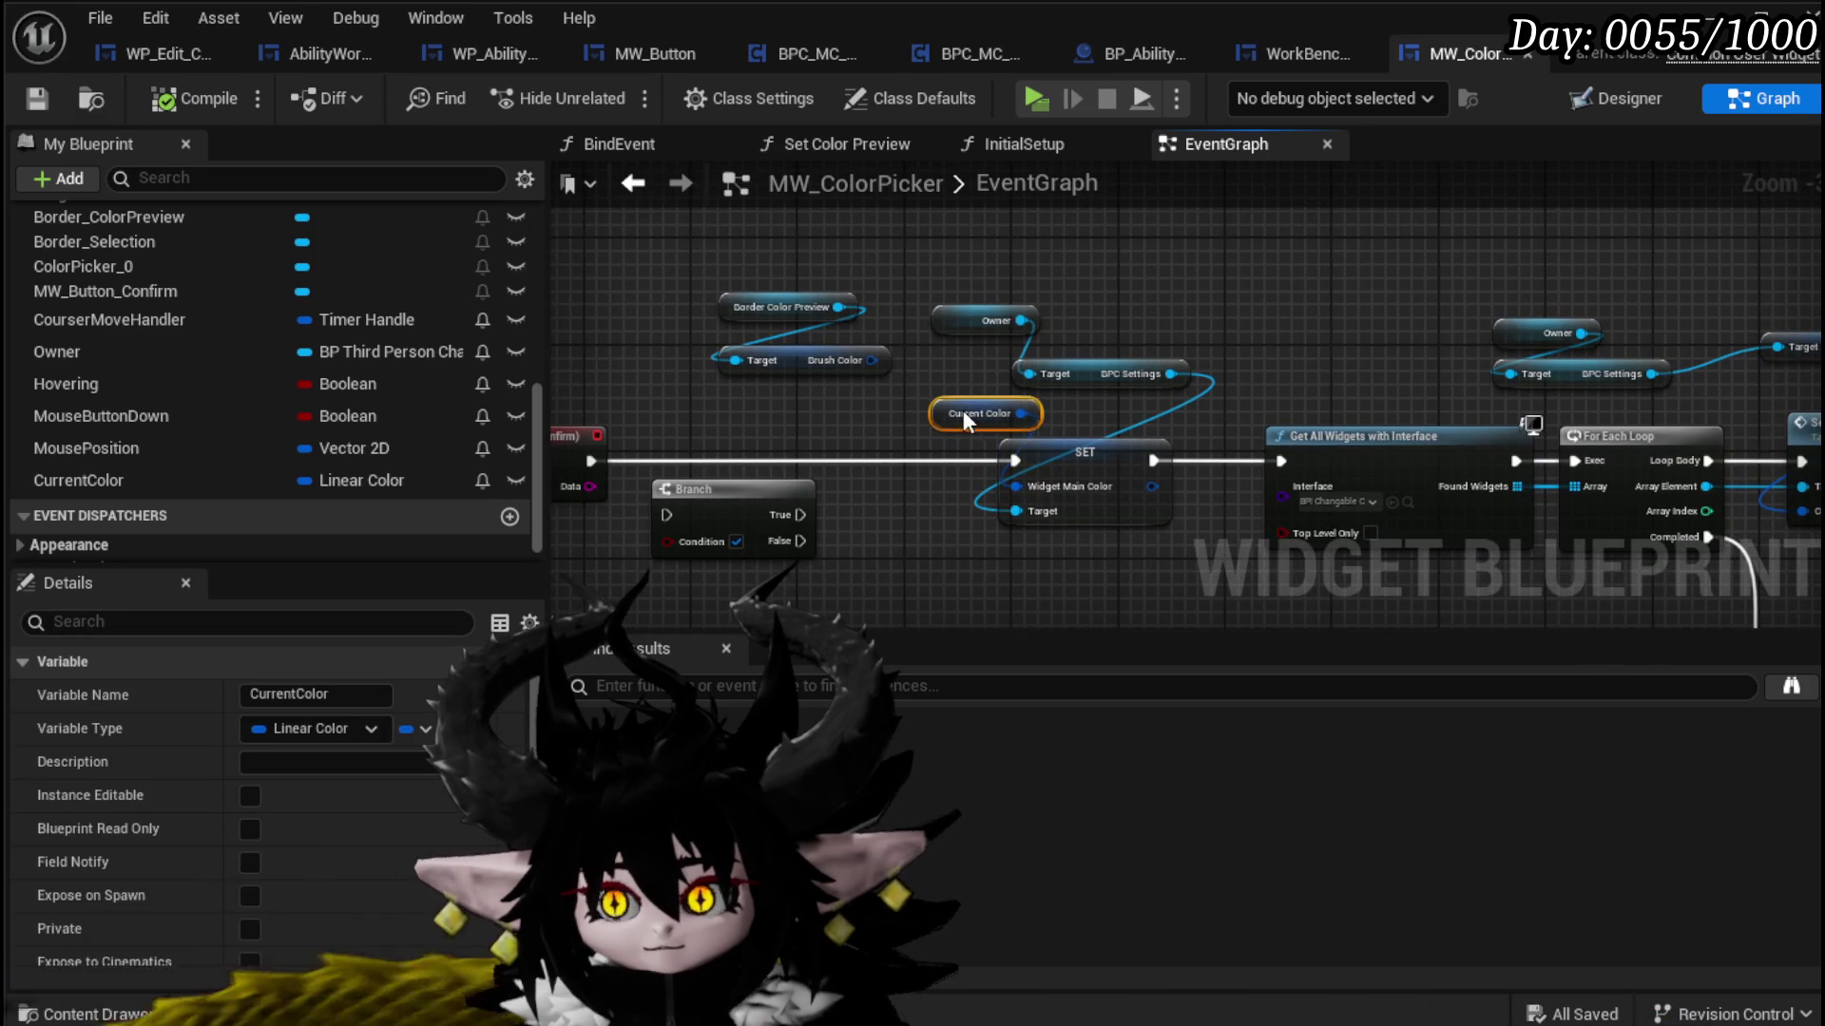
mouse_move(1183, 537)
left_mouse_down()
mouse_move(1122, 500)
mouse_move(1009, 225)
left_mouse_up()
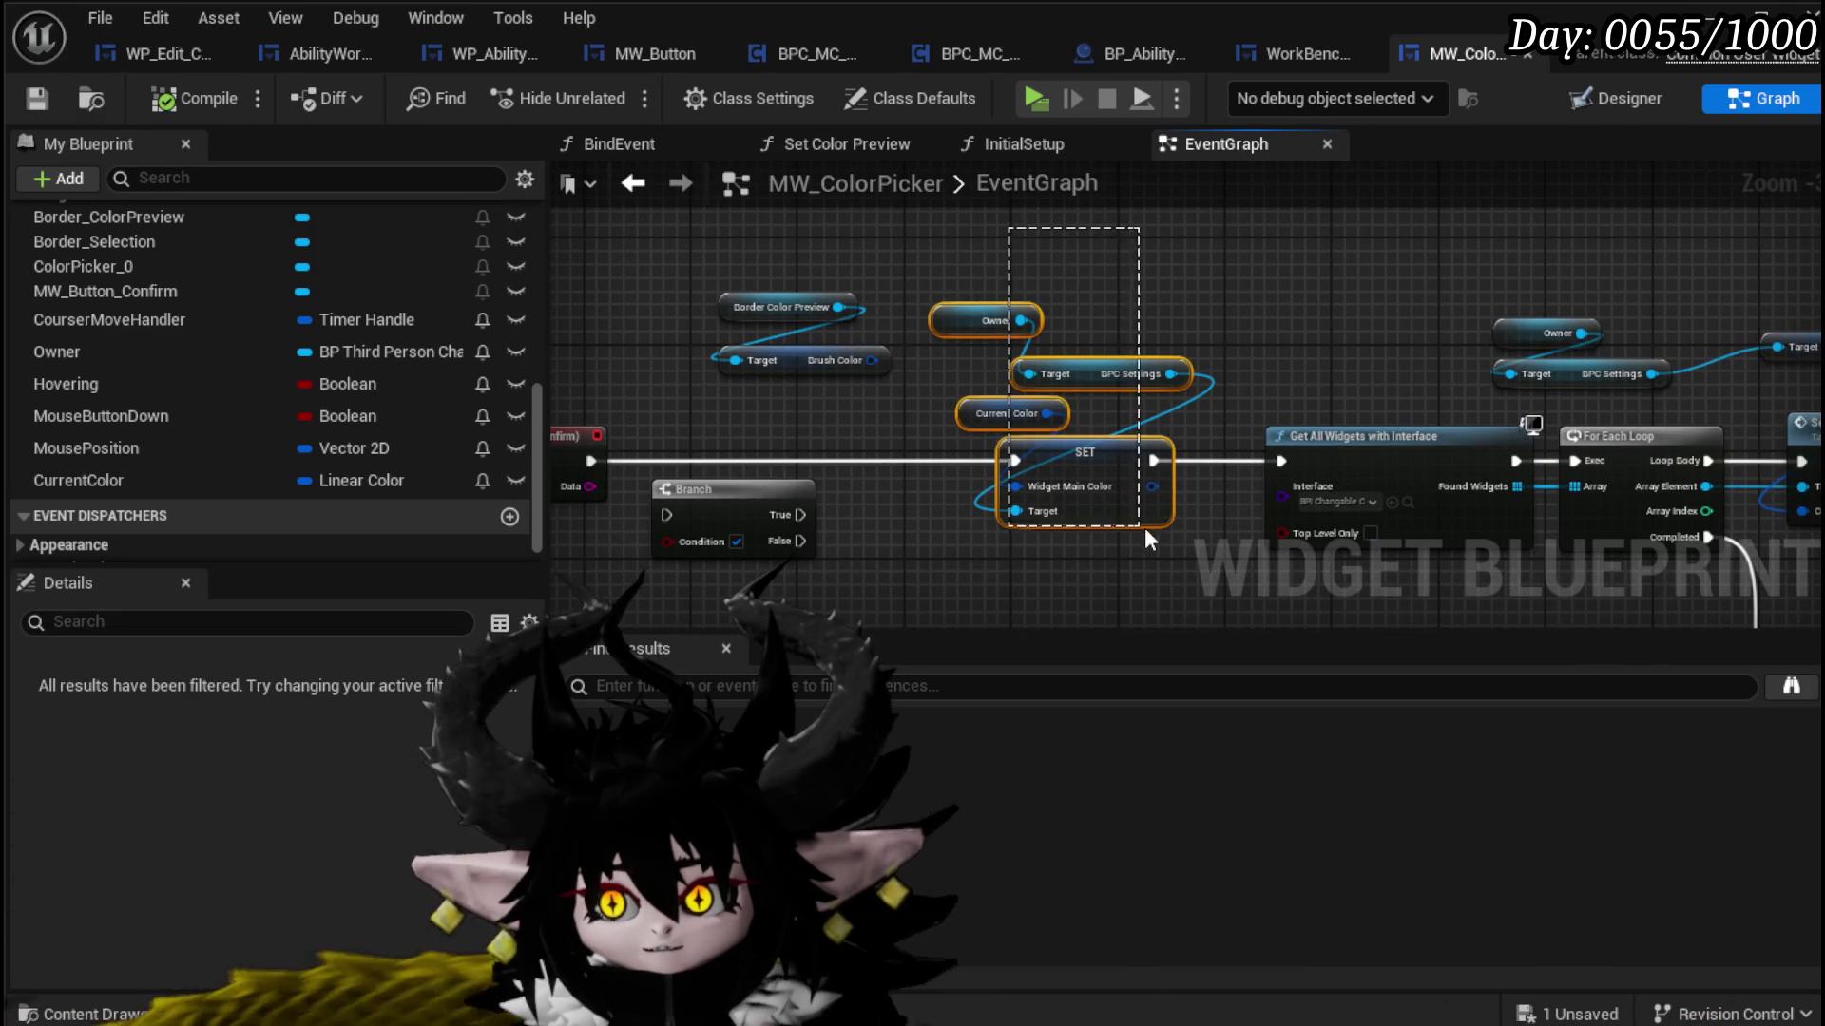
left_click_drag(1141, 537, 1141, 533)
scroll(909, 319, "down", 2)
left_click_drag(815, 238, 1369, 518)
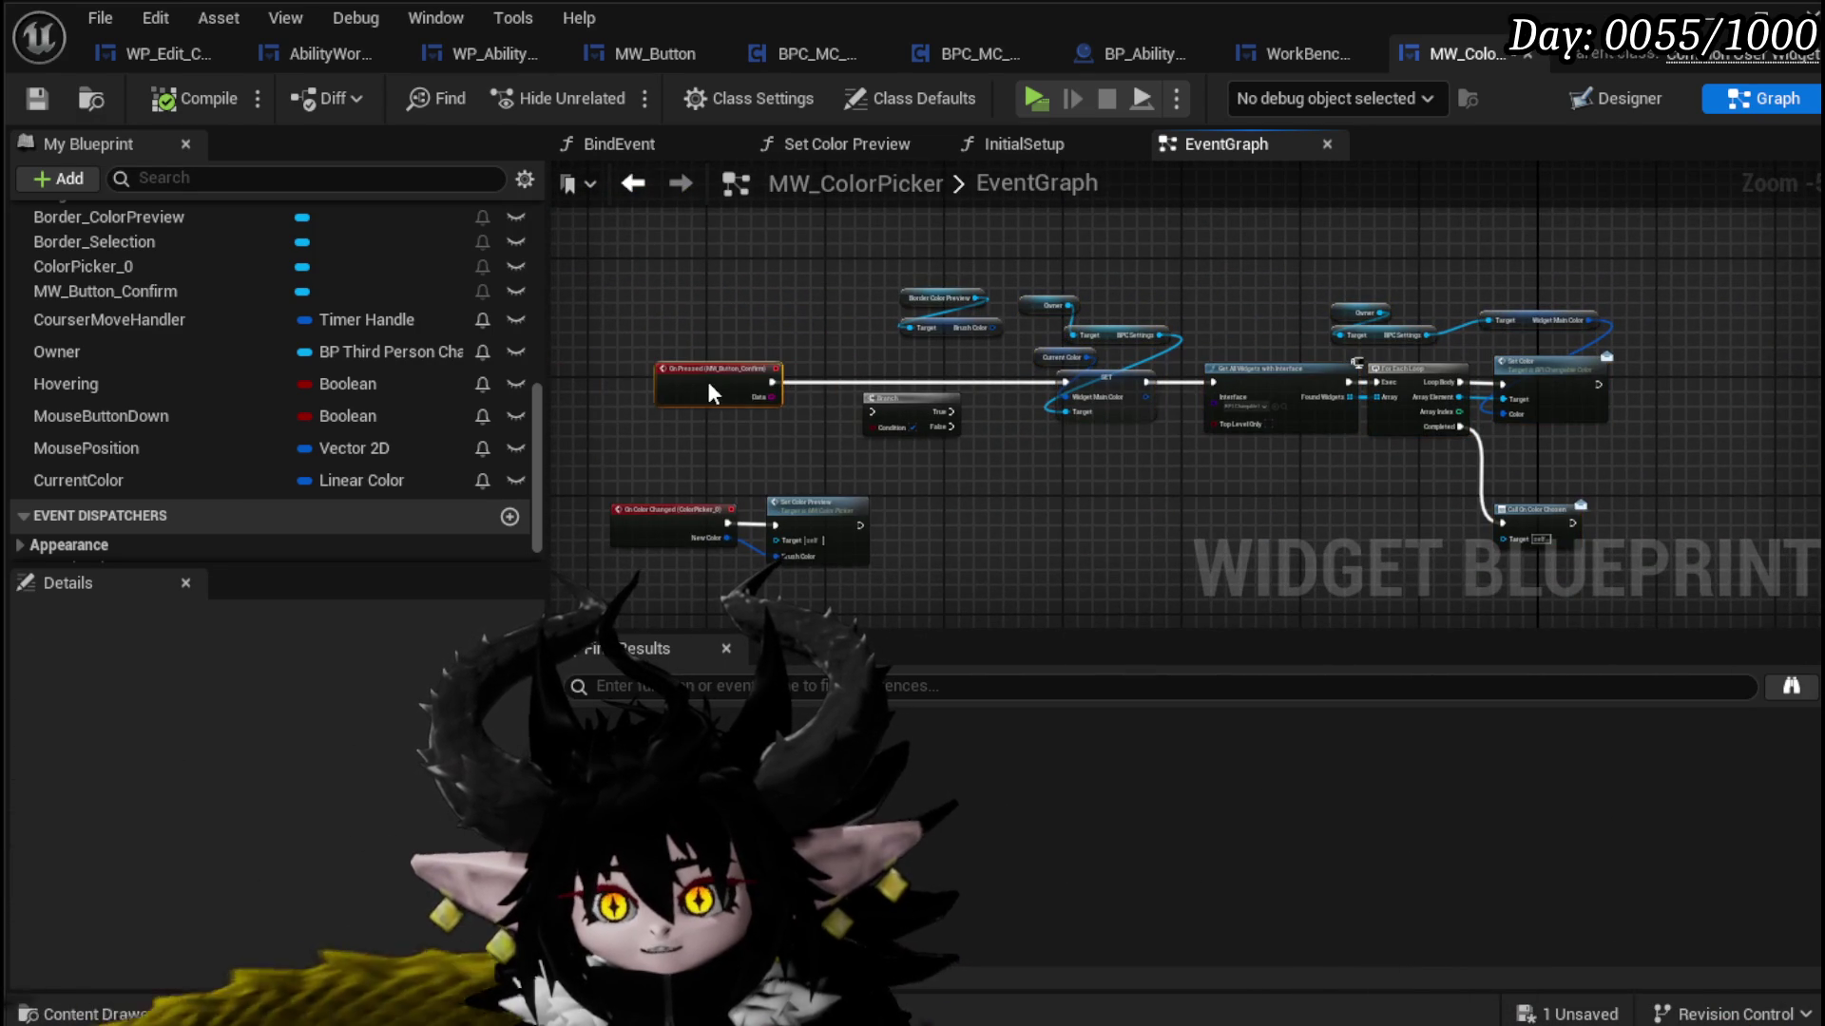
scroll(956, 446, "up", 3)
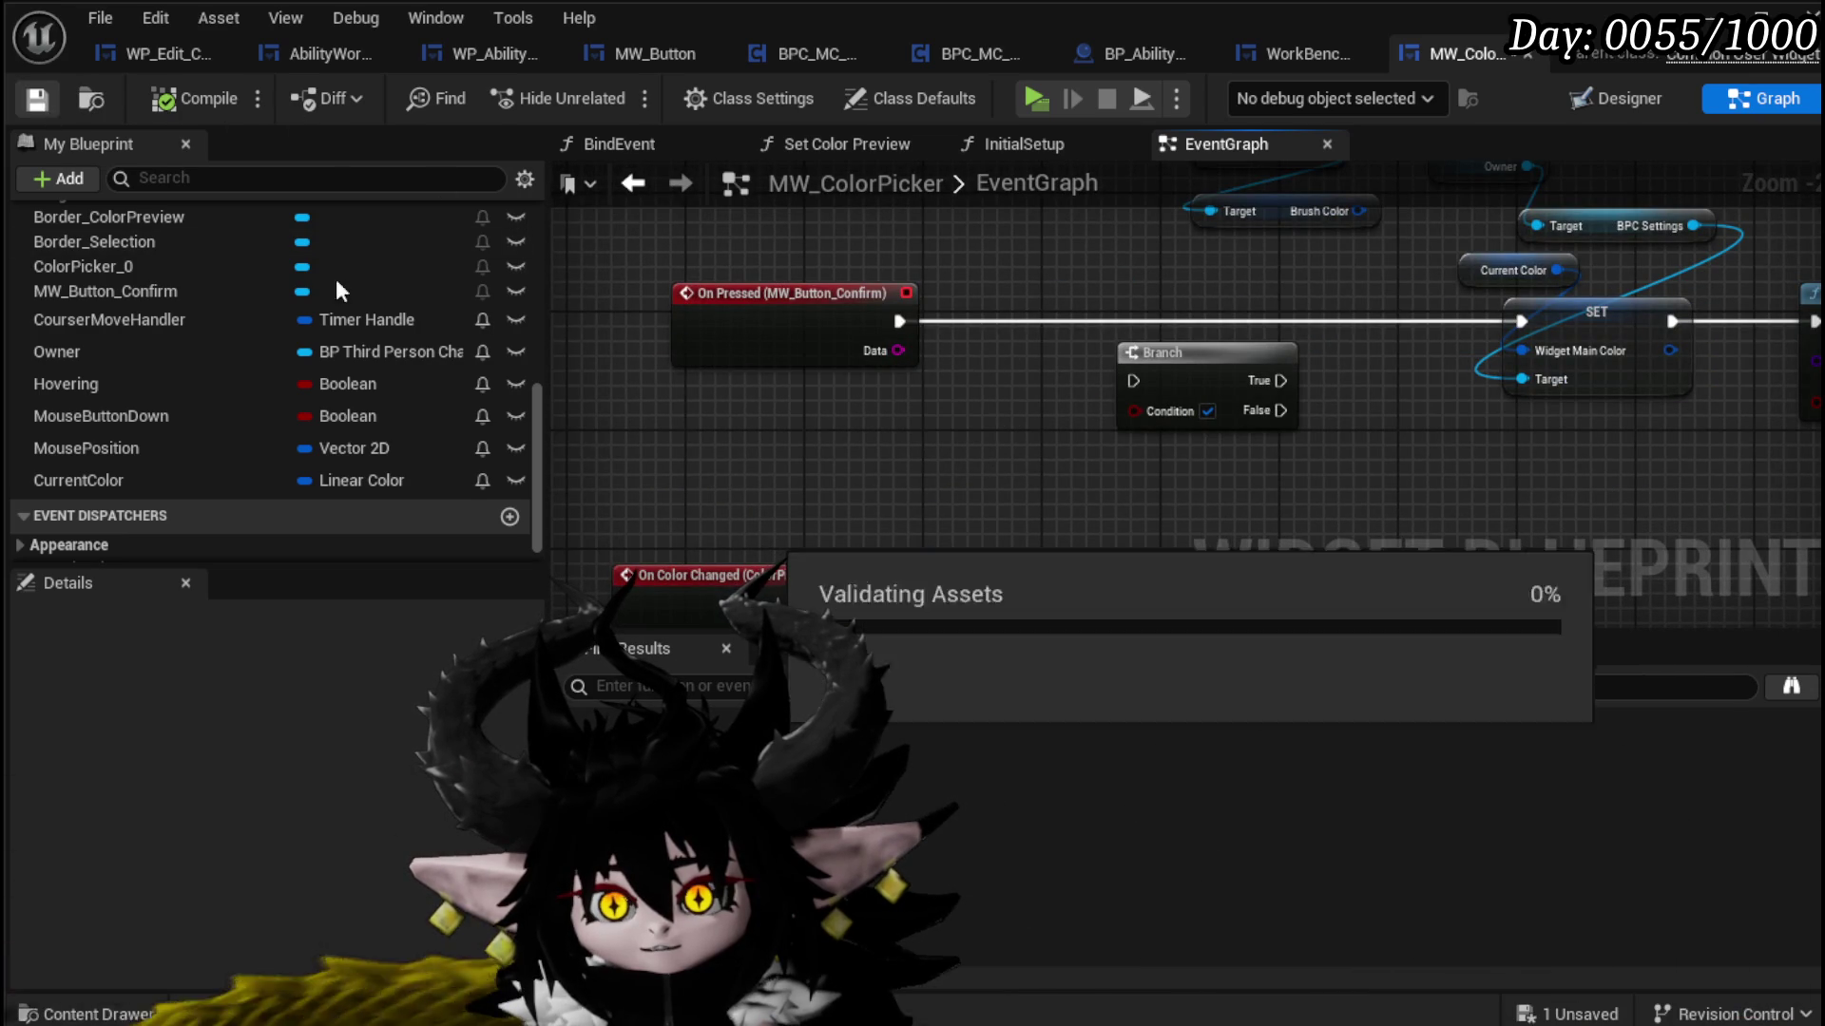
scroll(342, 509, "down", 1)
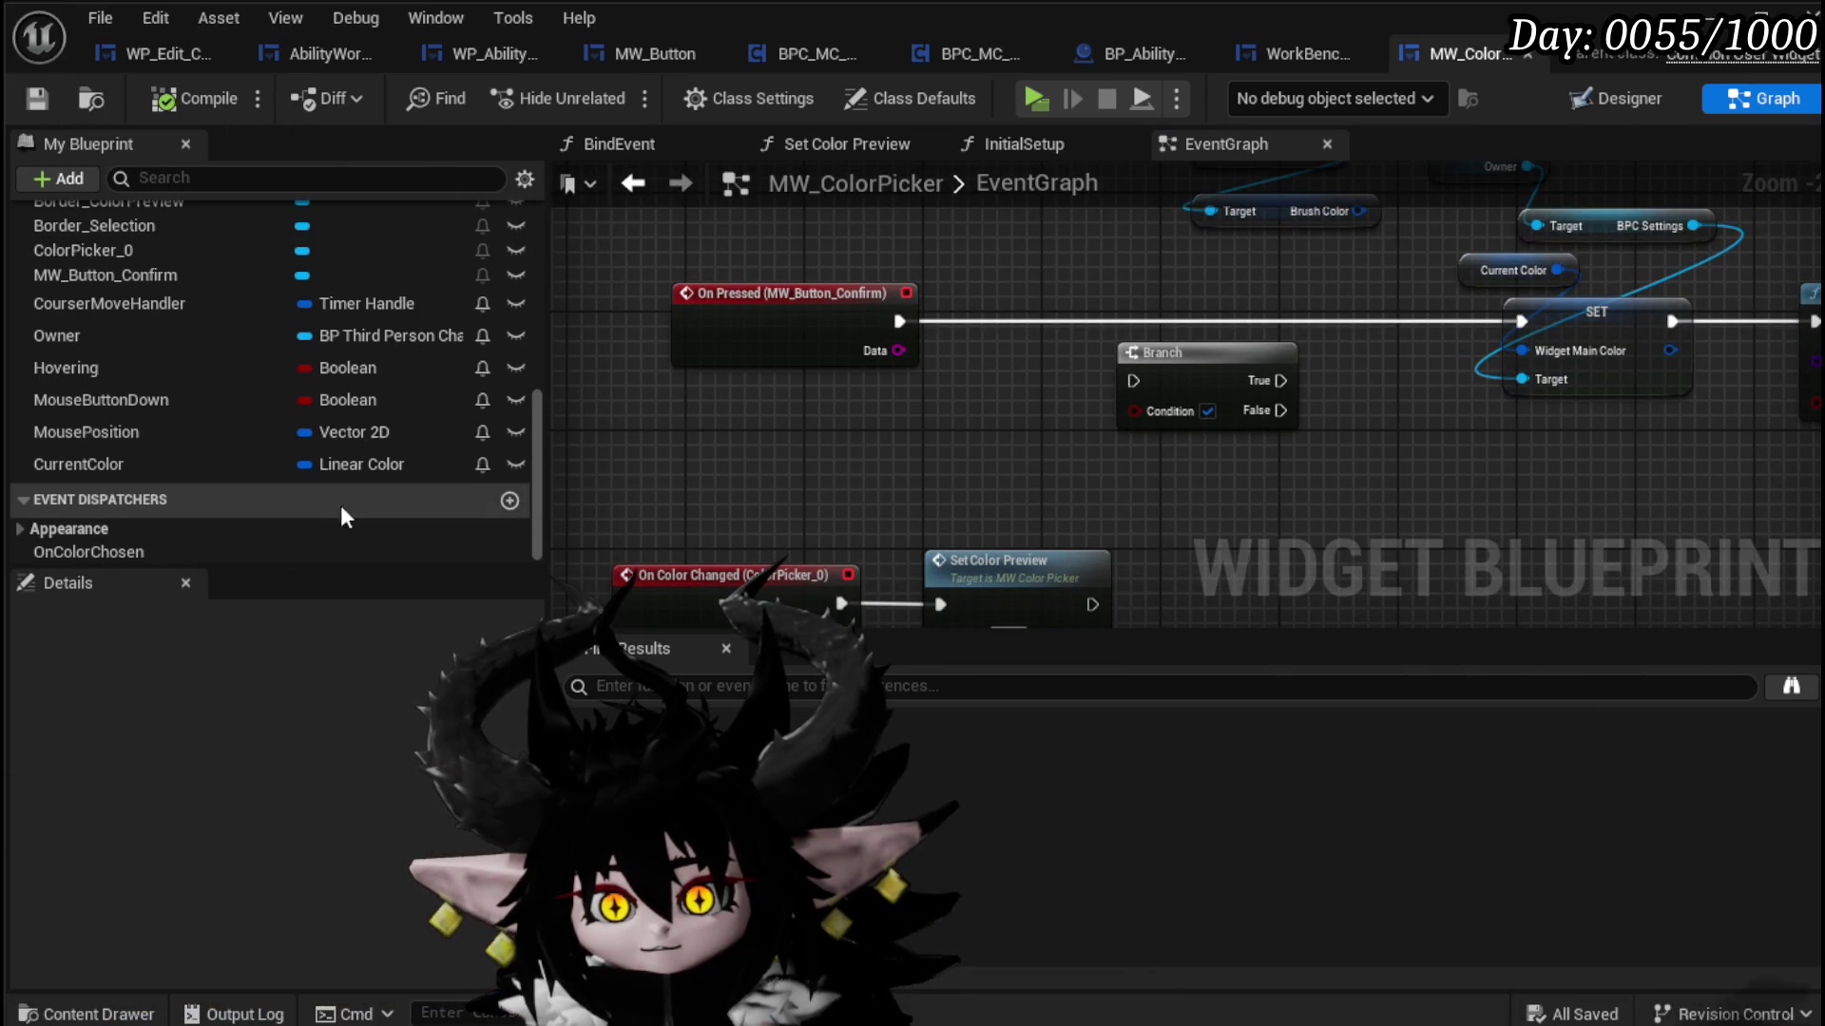
left_click(510, 498)
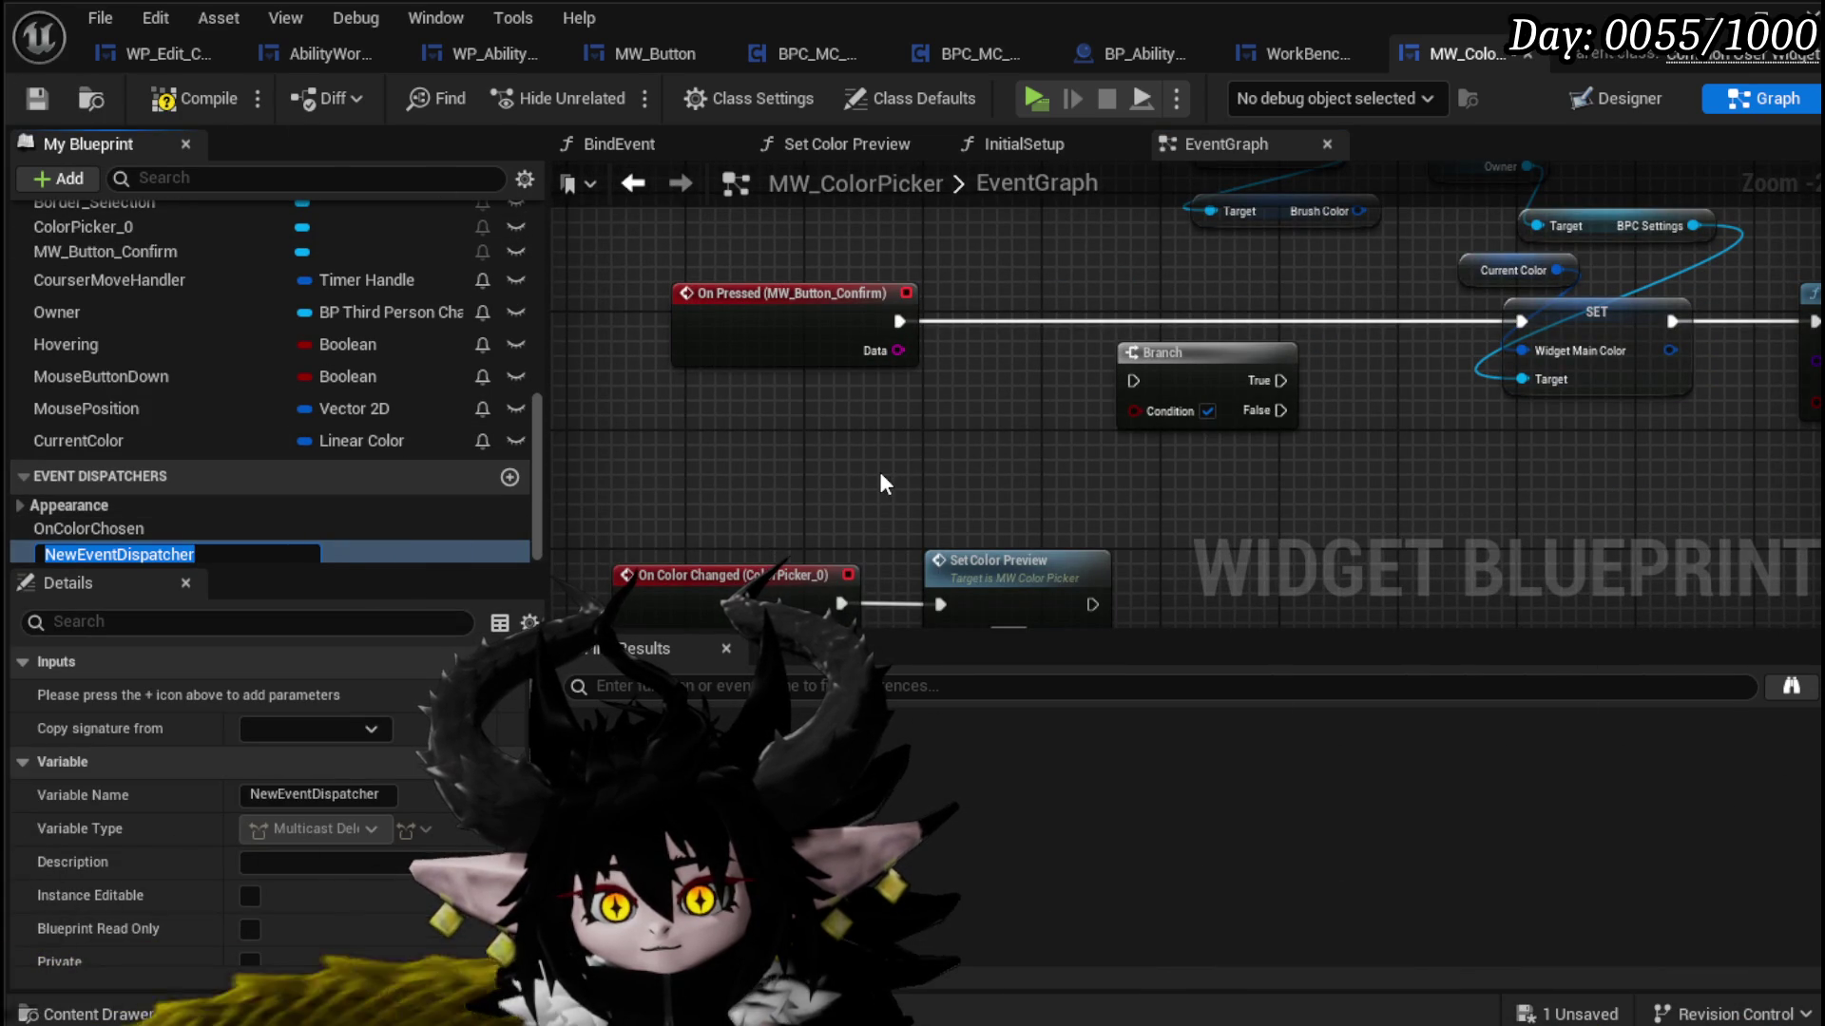
Step: Name the dispatcher OnColorChange and set its New Param type to Linear Color
type("OnColor")
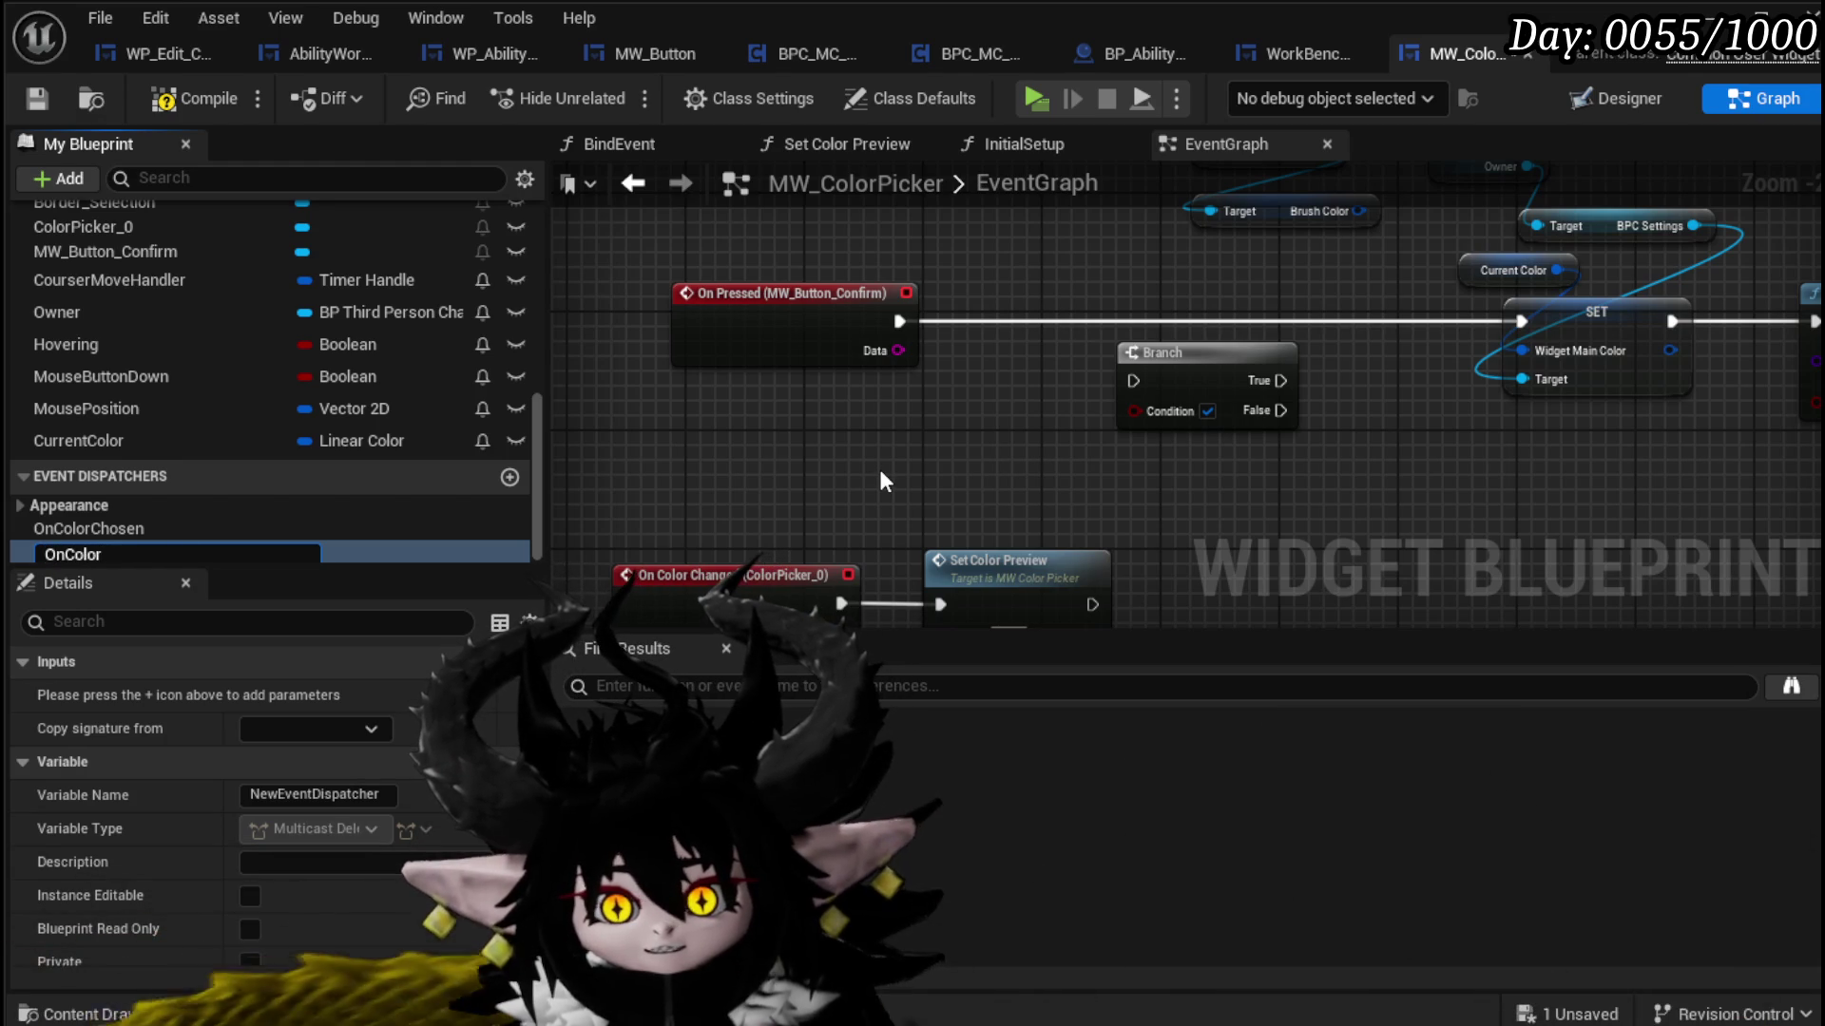
type("Change")
key("Return")
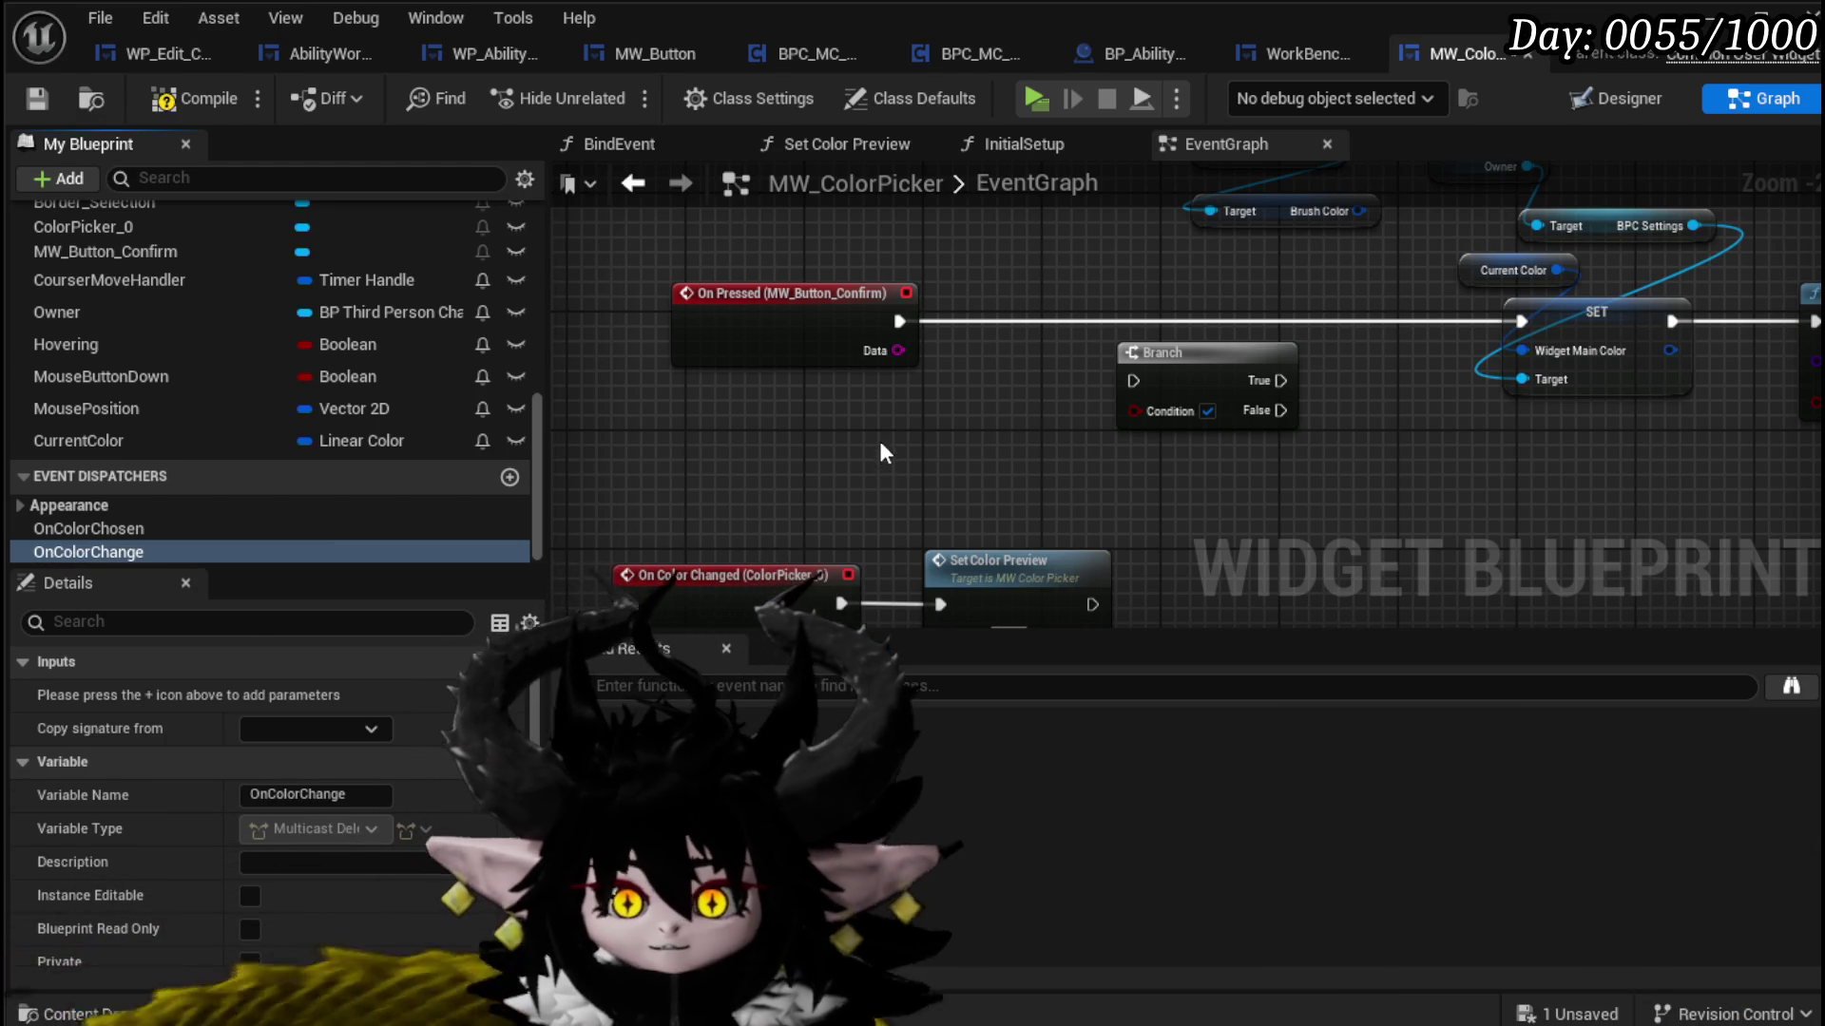
left_click_drag(220, 557, 939, 377)
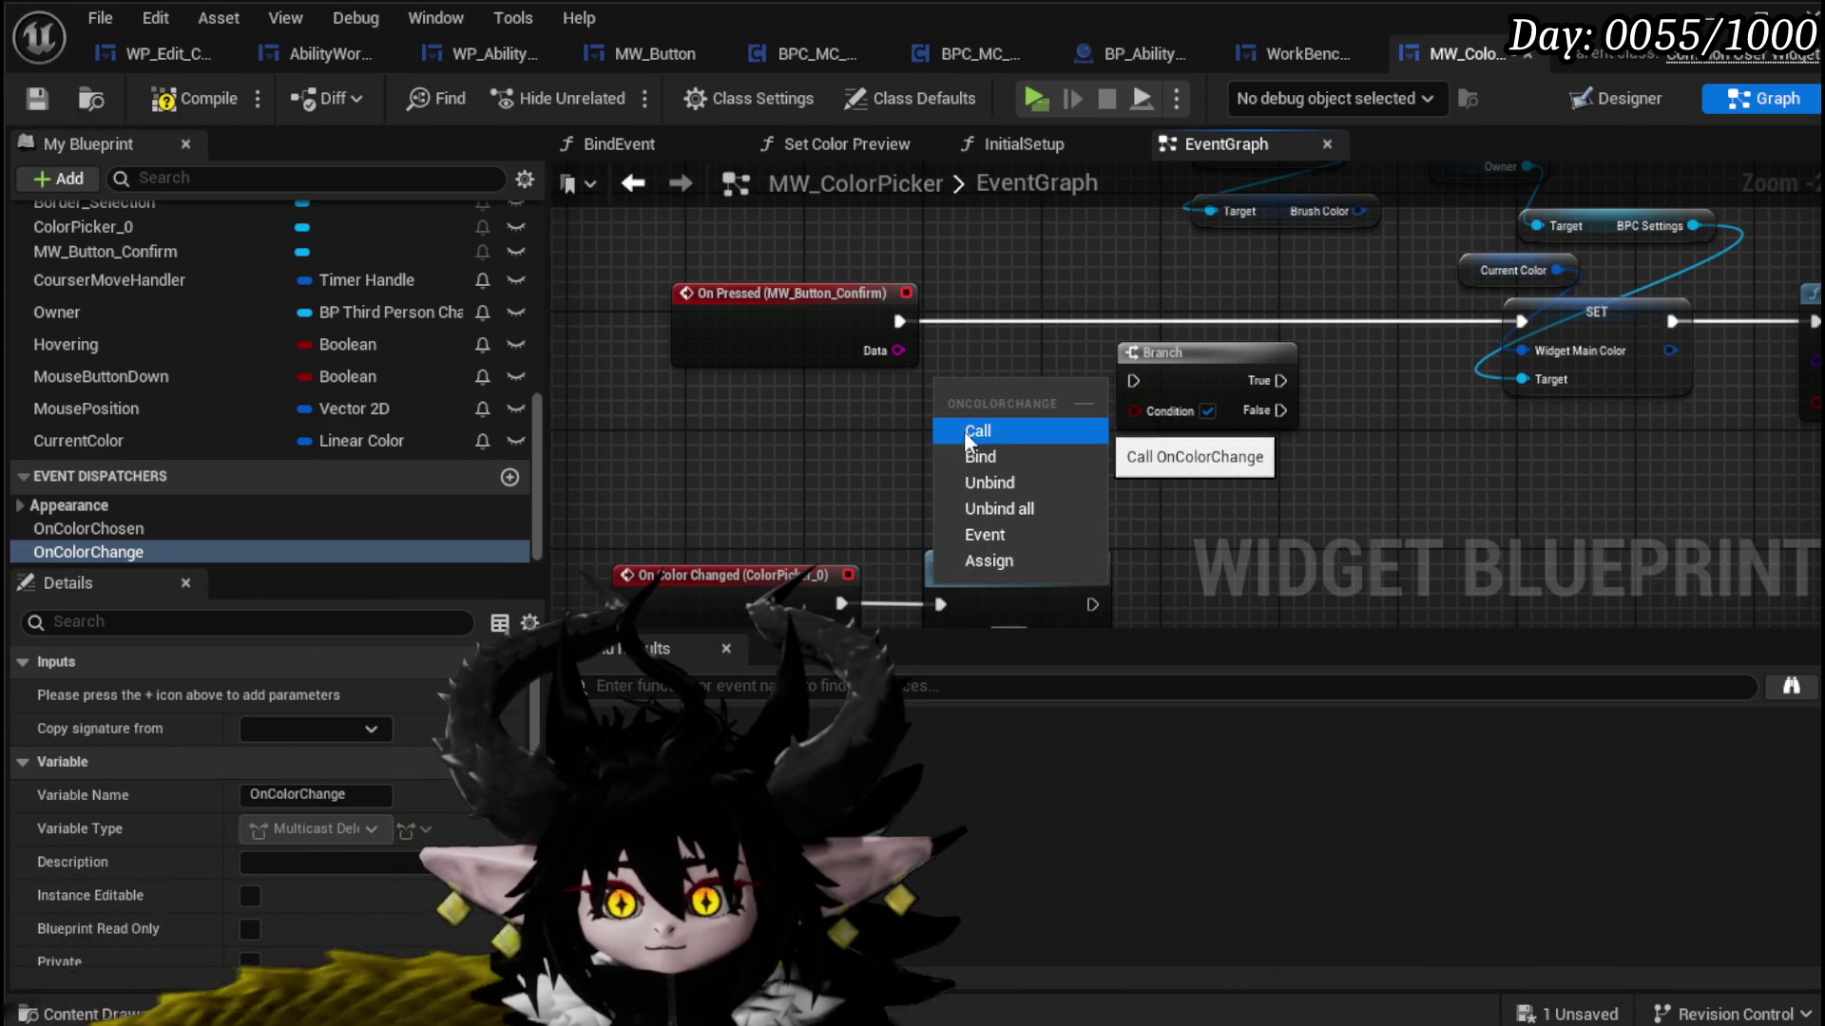
left_click_drag(1240, 560, 1195, 412)
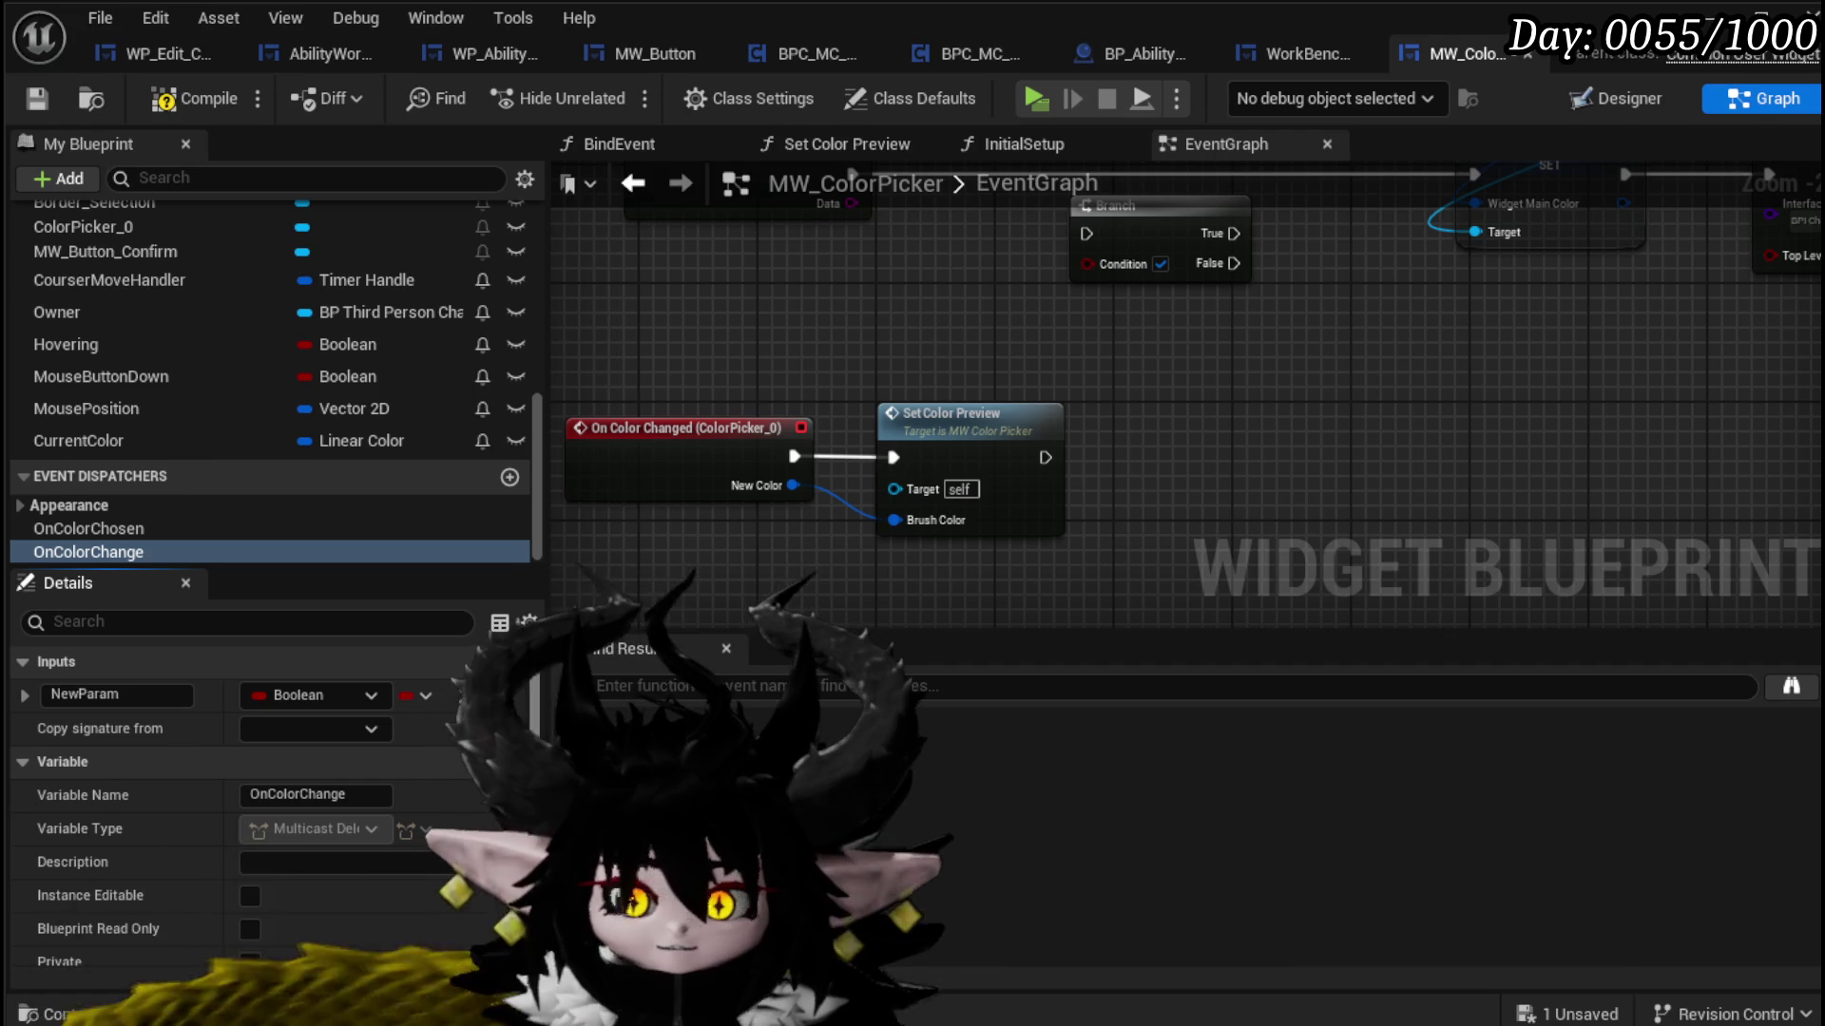
left_click(344, 703)
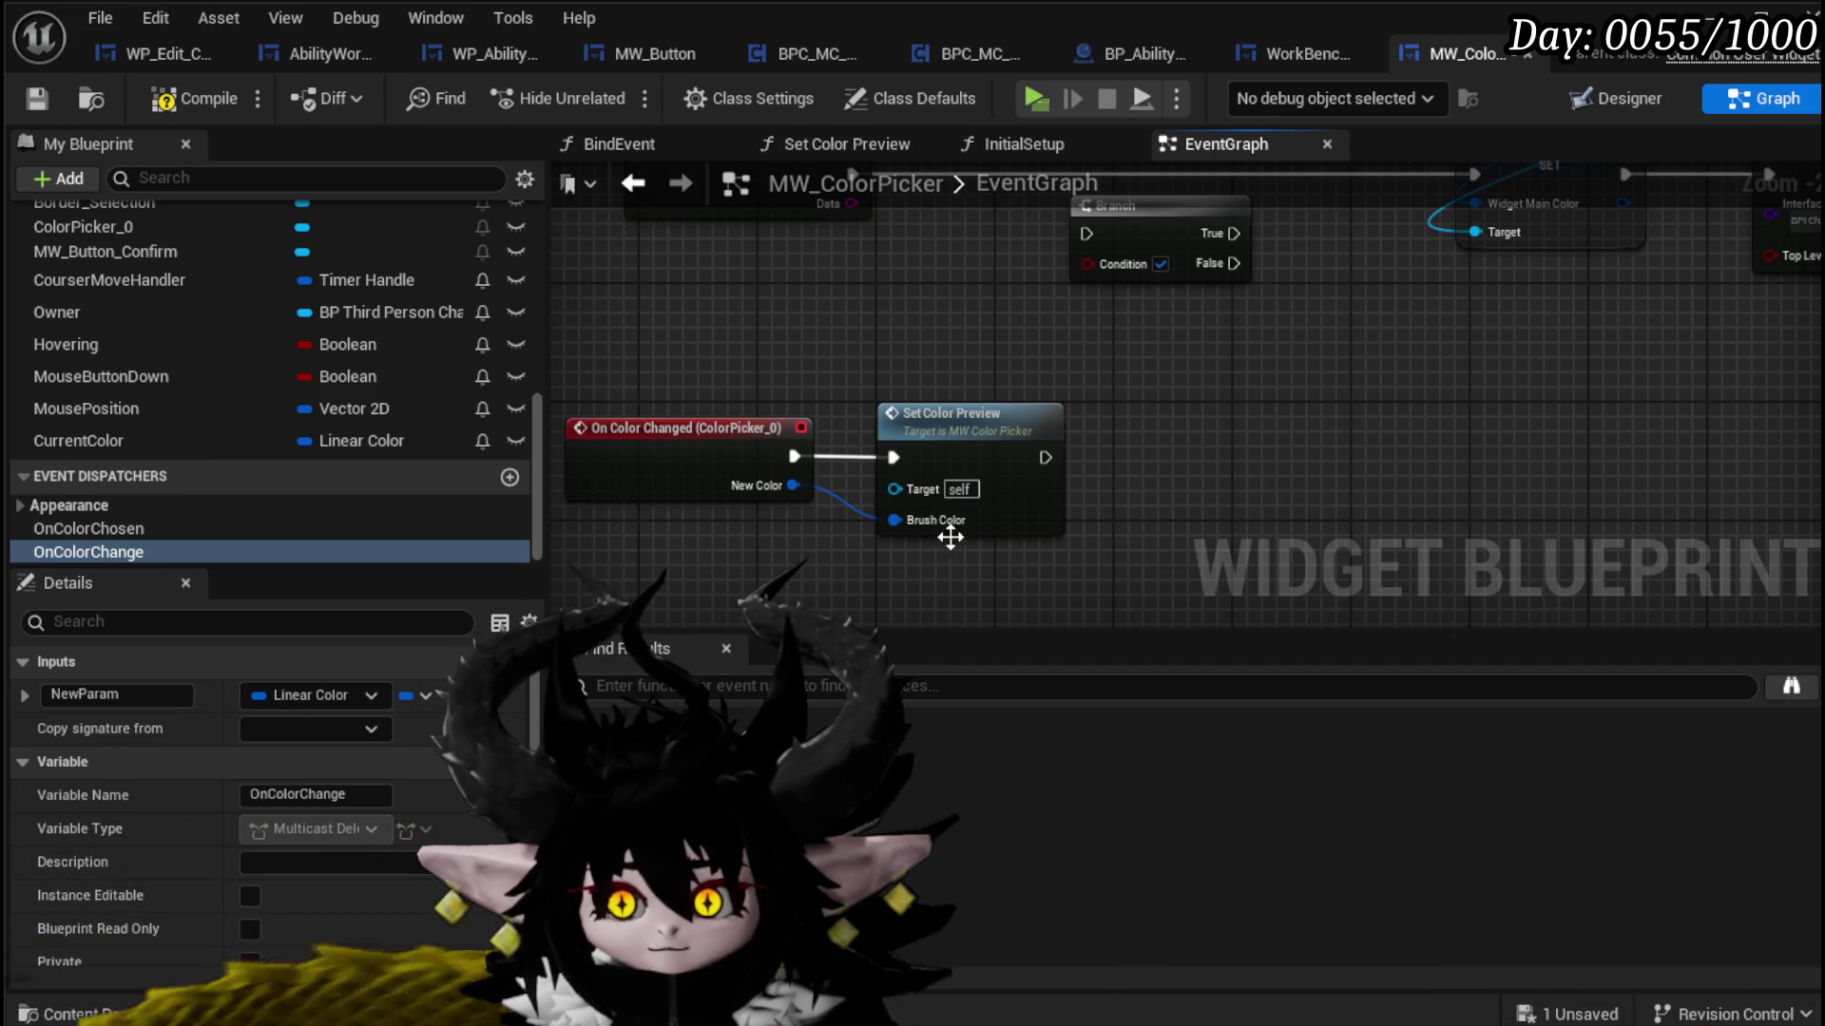
Step: Call OnColorChange on confirm press with Current Color as New Param, then compile and save
left_click_drag(834, 369, 751, 528)
mouse_move(130, 553)
left_mouse_down()
mouse_move(764, 555)
mouse_move(977, 413)
left_mouse_up()
left_click(772, 568)
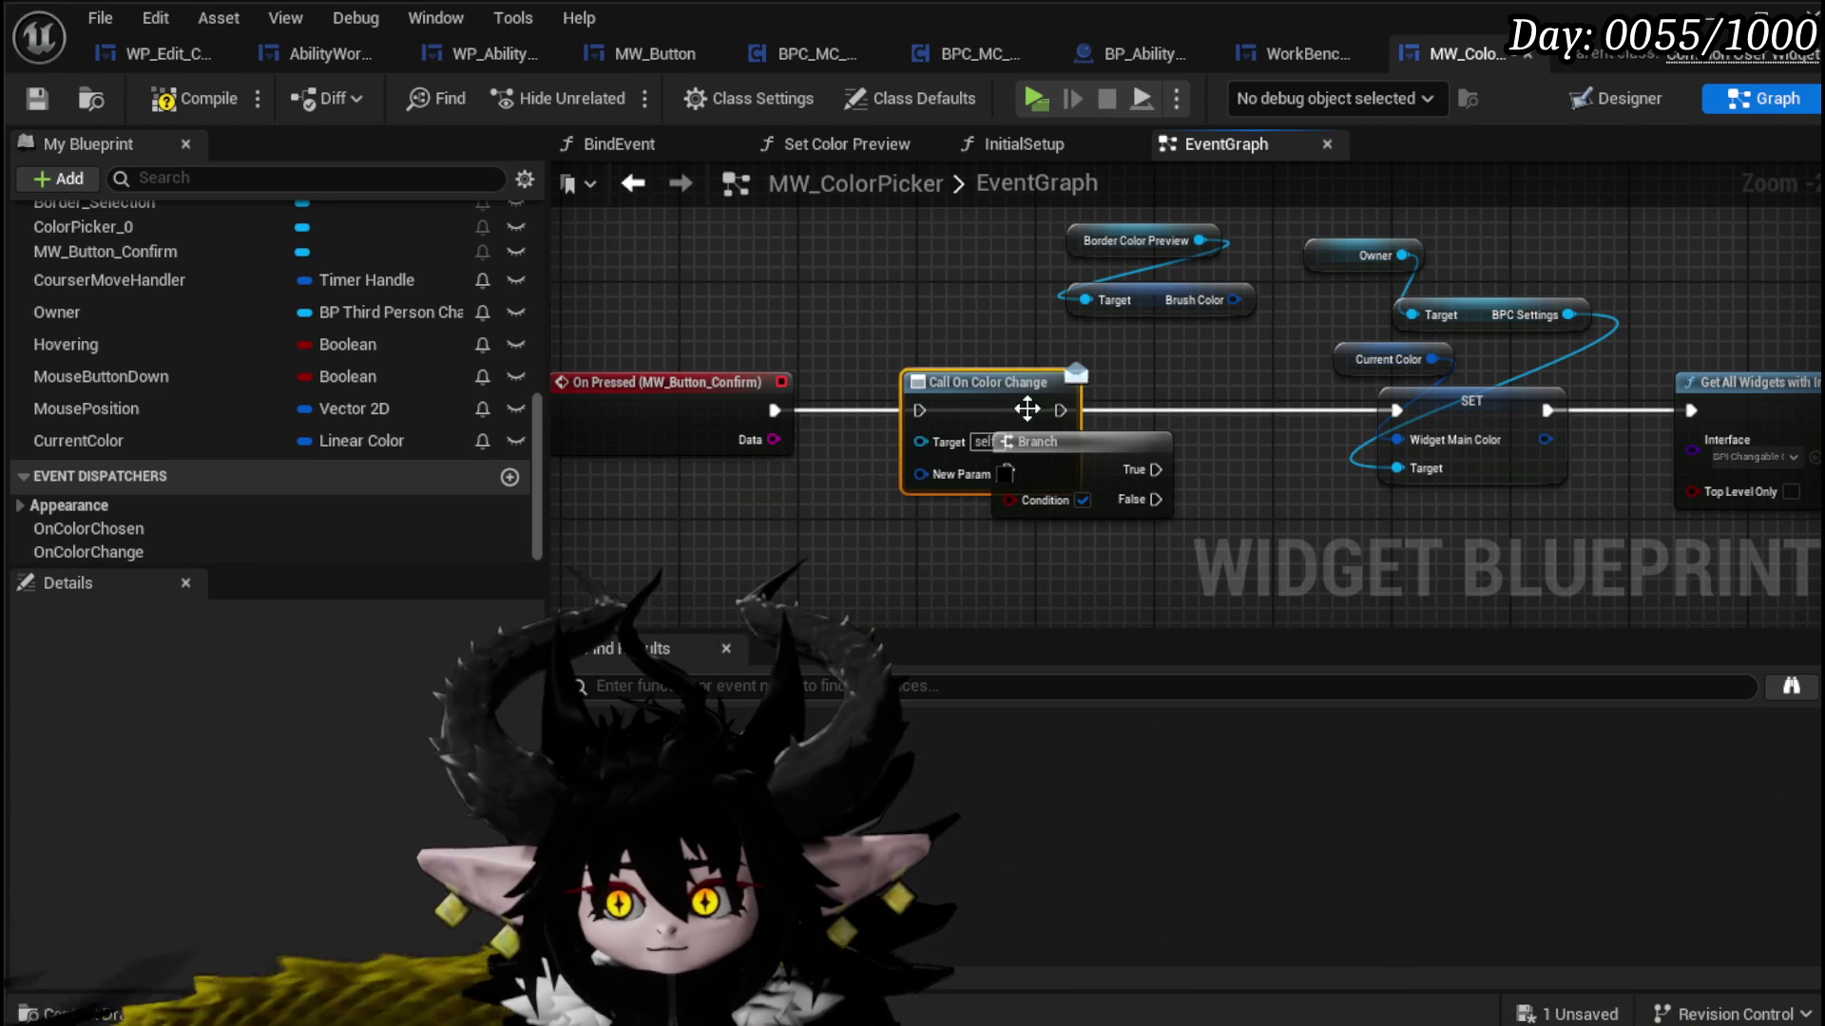
left_click_drag(1331, 594, 1425, 601)
left_click_drag(1036, 442, 1184, 530)
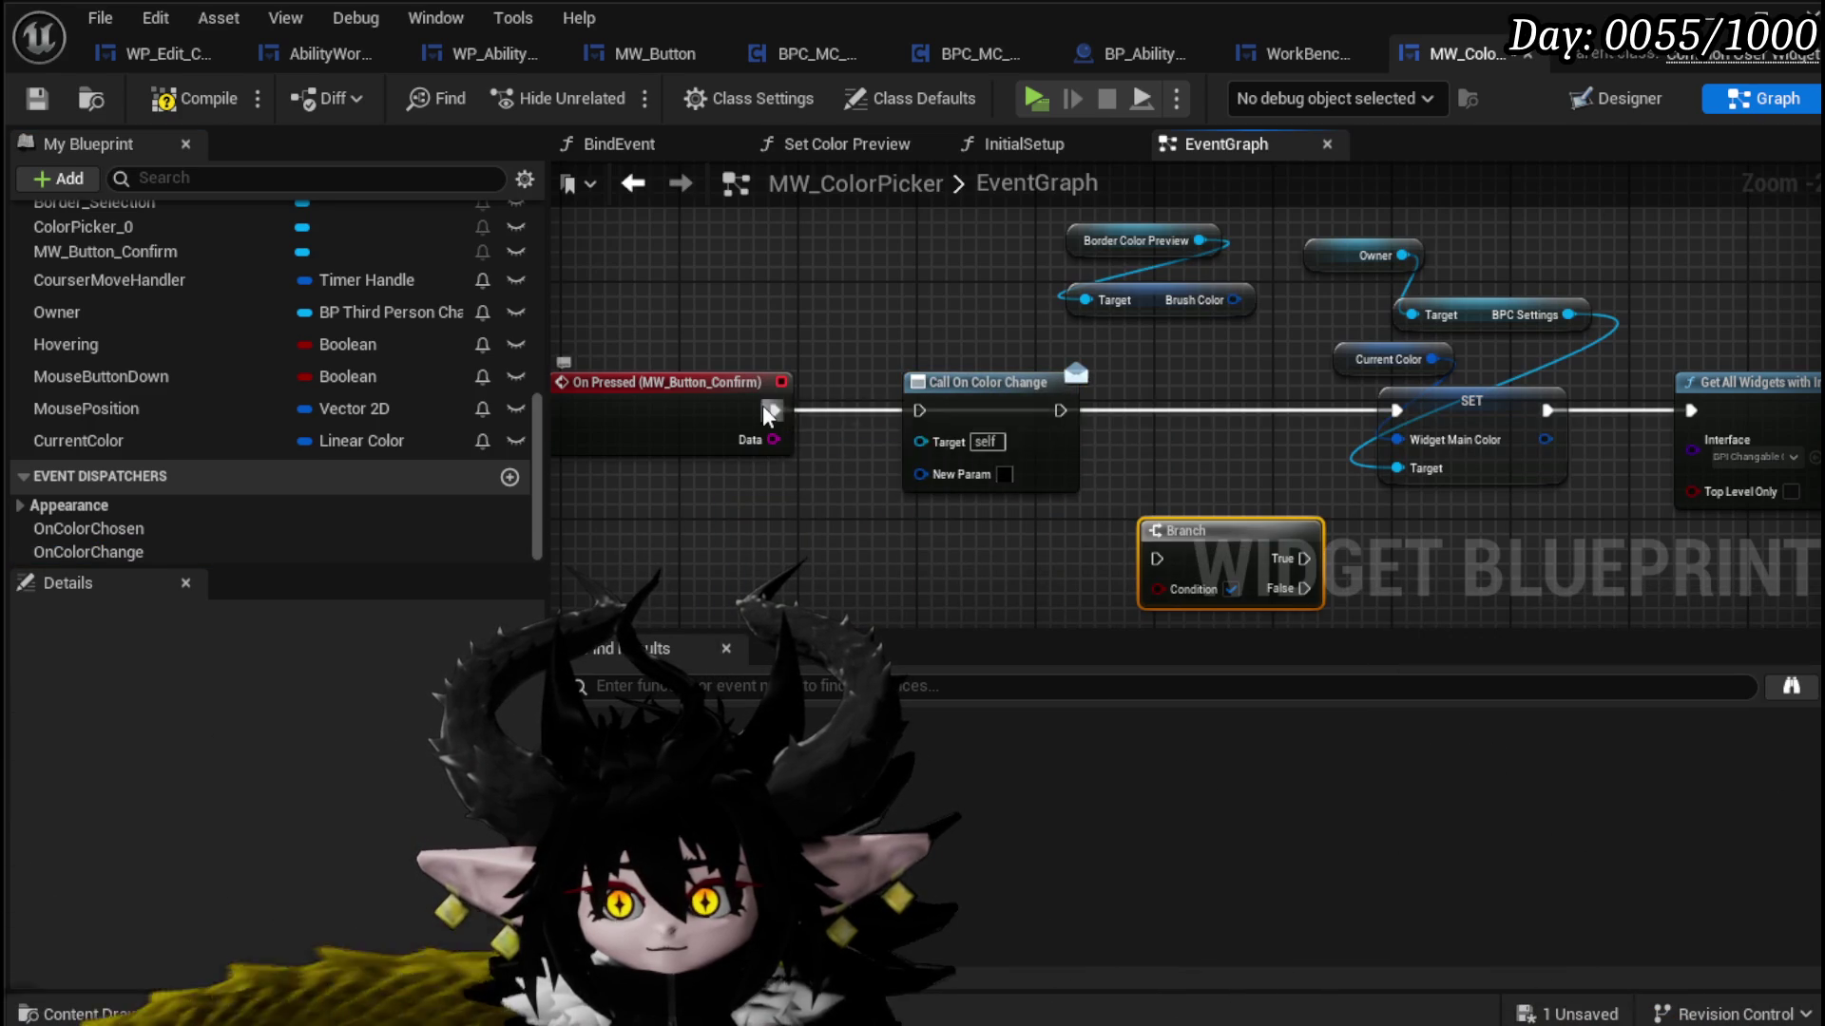
left_click_drag(930, 419, 920, 411)
mouse_move(808, 589)
left_mouse_down()
mouse_move(822, 484)
mouse_move(819, 681)
left_mouse_up()
mouse_move(1285, 345)
left_mouse_down()
mouse_move(708, 538)
mouse_move(847, 471)
left_mouse_up()
left_click(1024, 530)
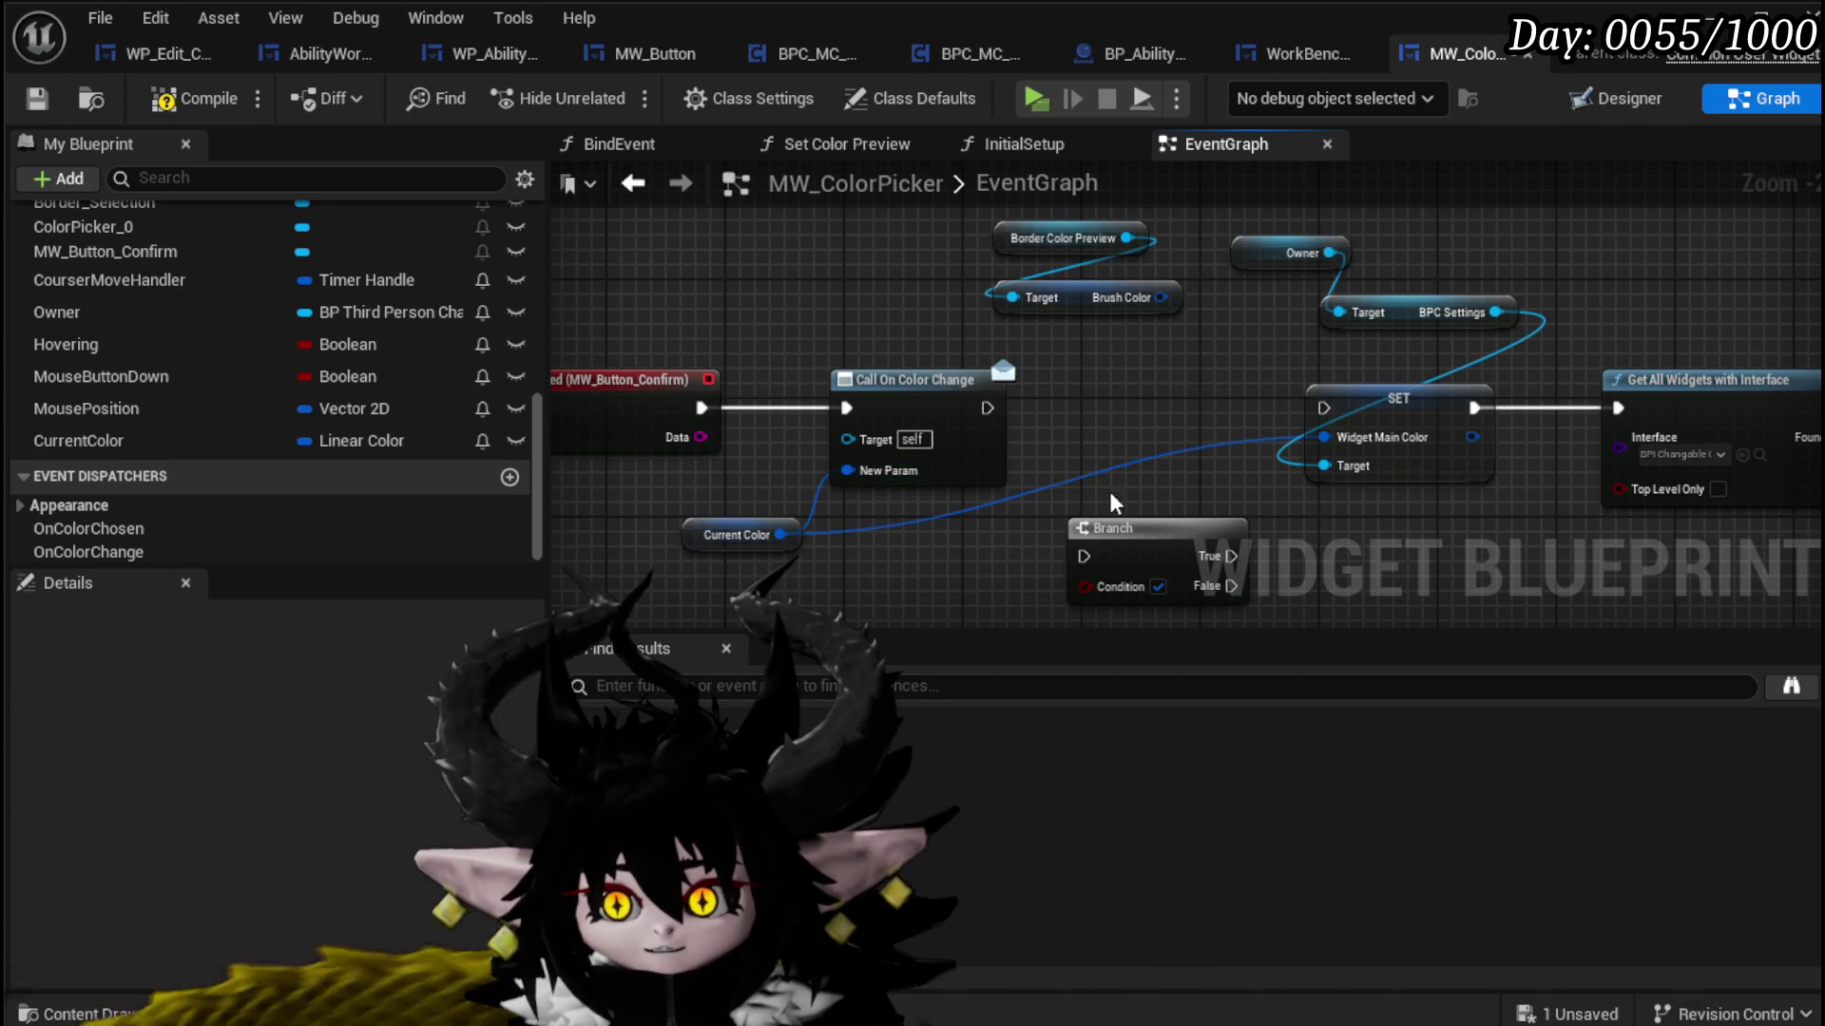
left_click(1338, 439, "alt")
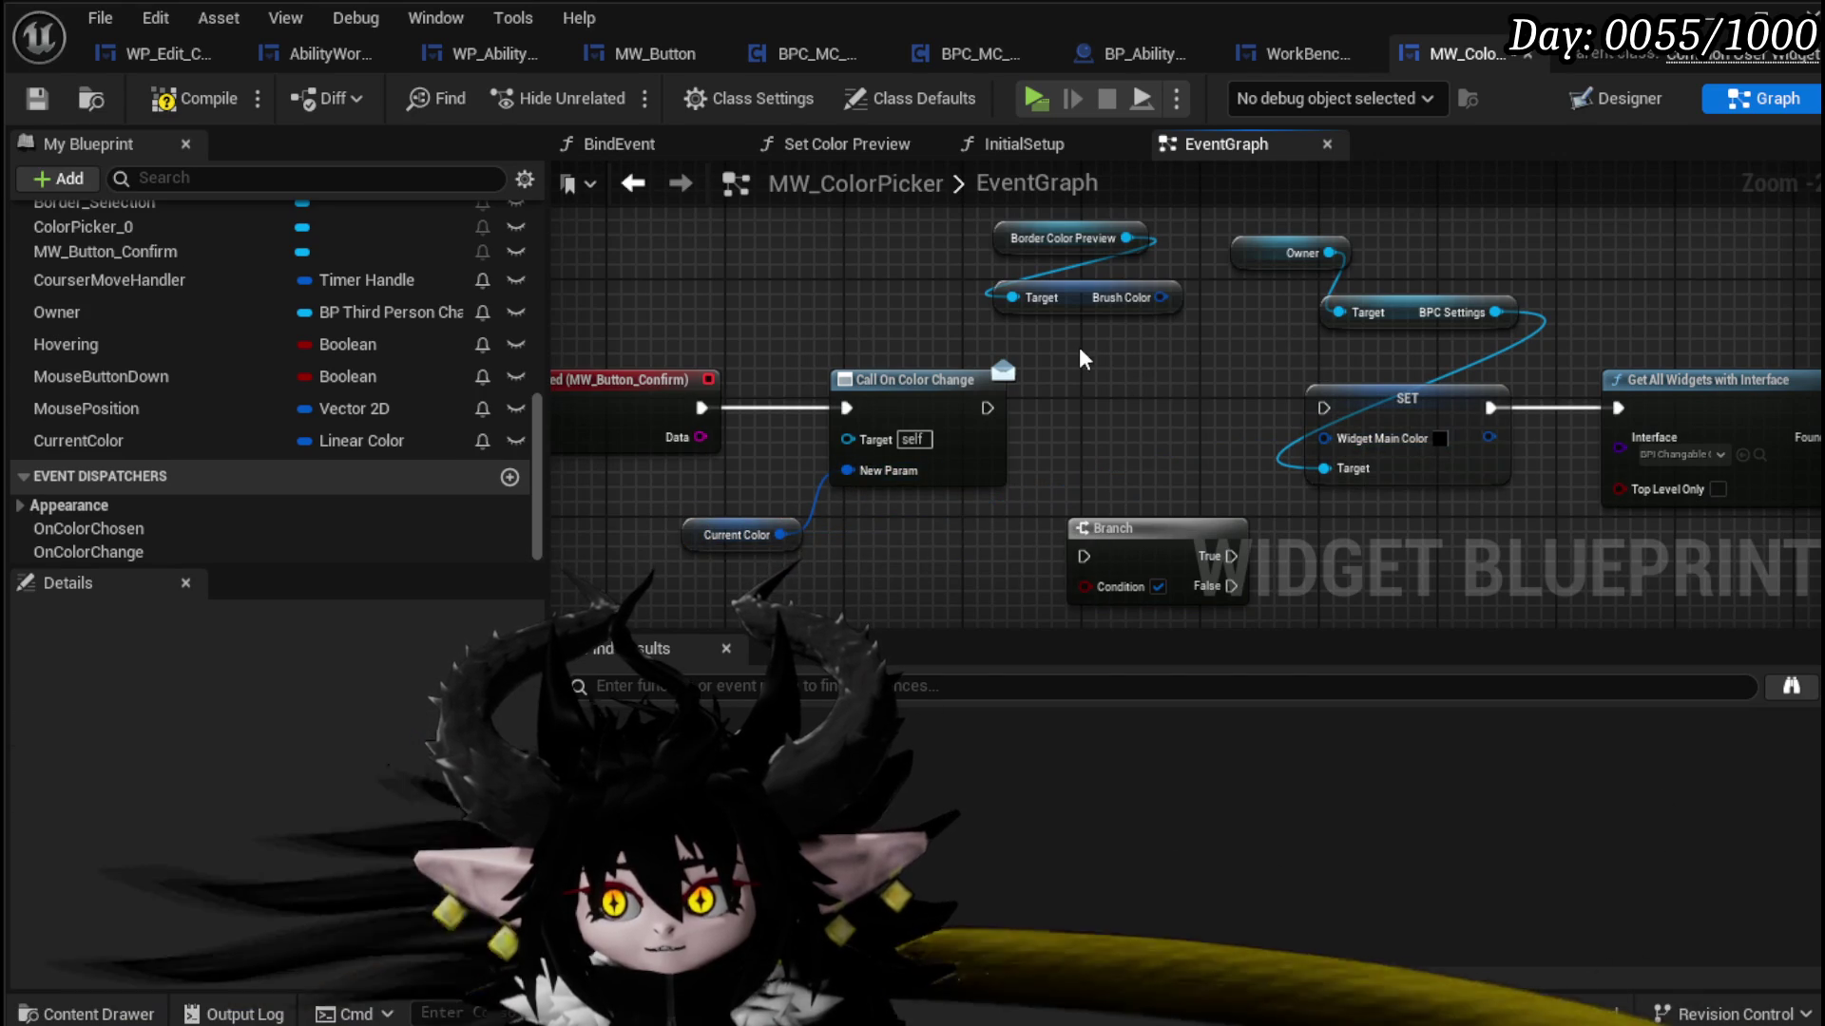
left_click(35, 101)
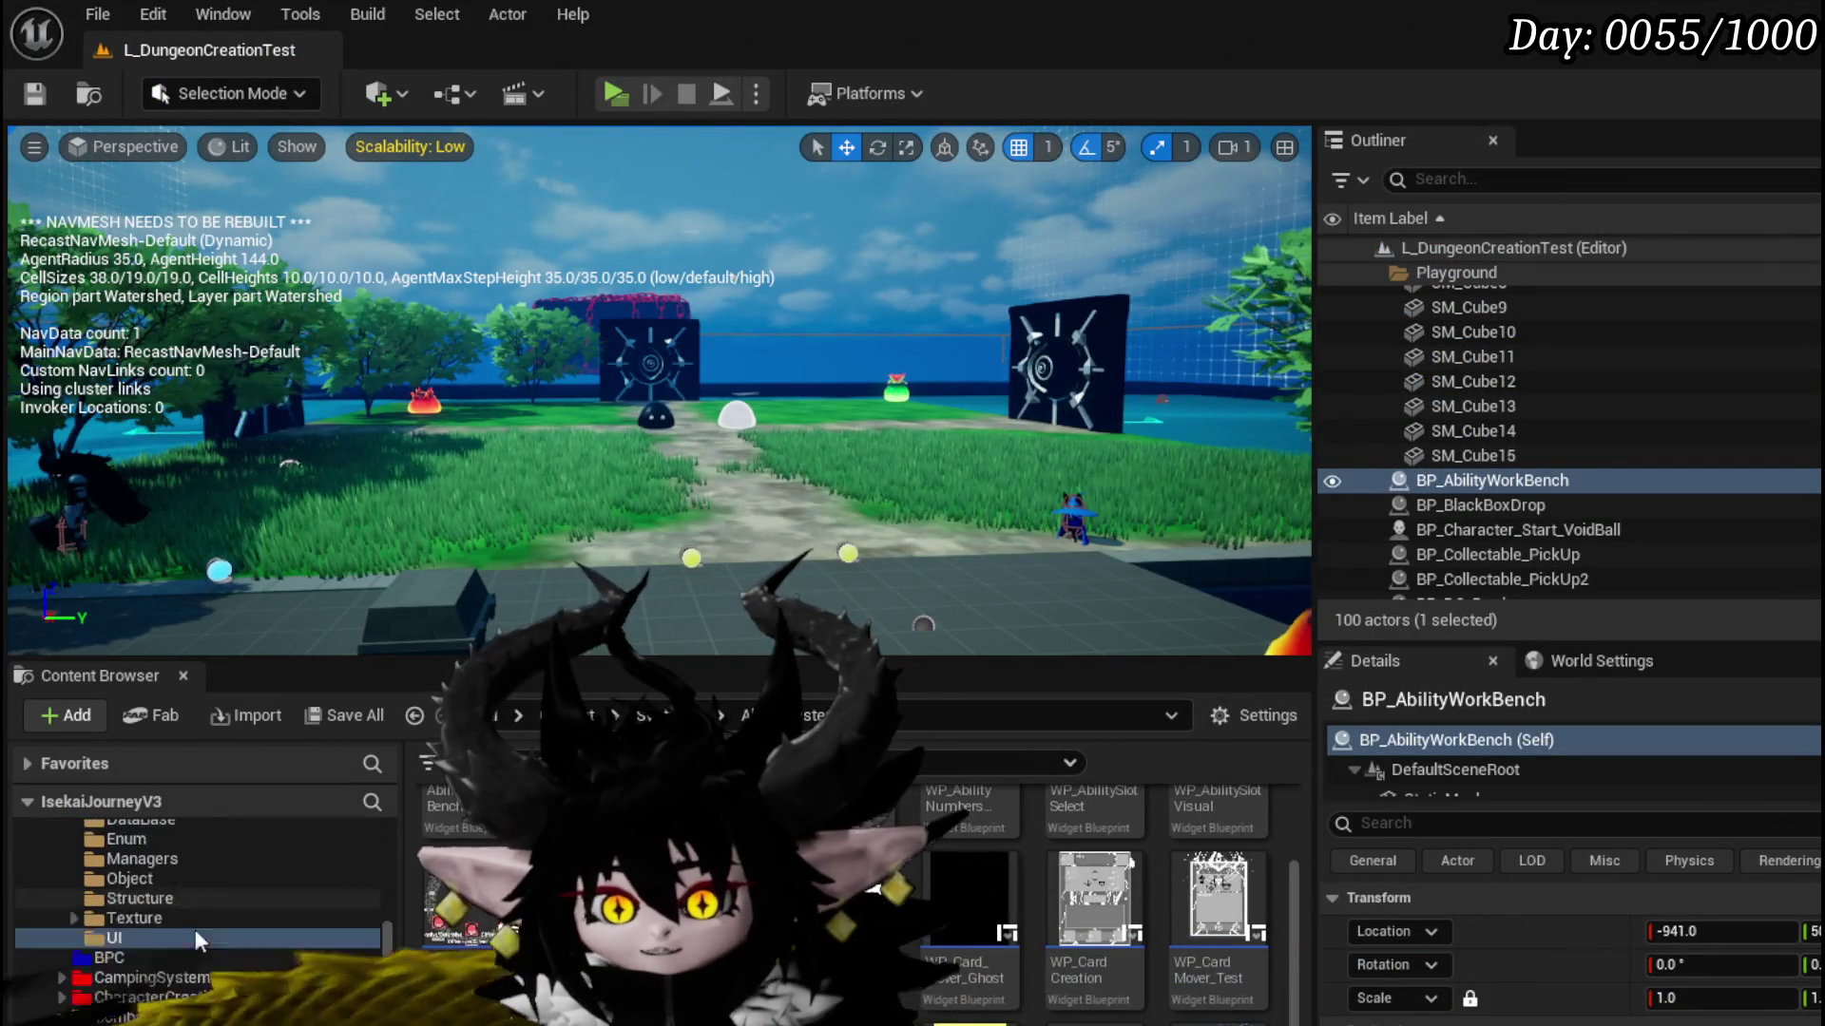
Step: Open the W_Settings widget blueprint from the Settings/Widget folder in the Content Browser
scroll(136, 822, "up", 3)
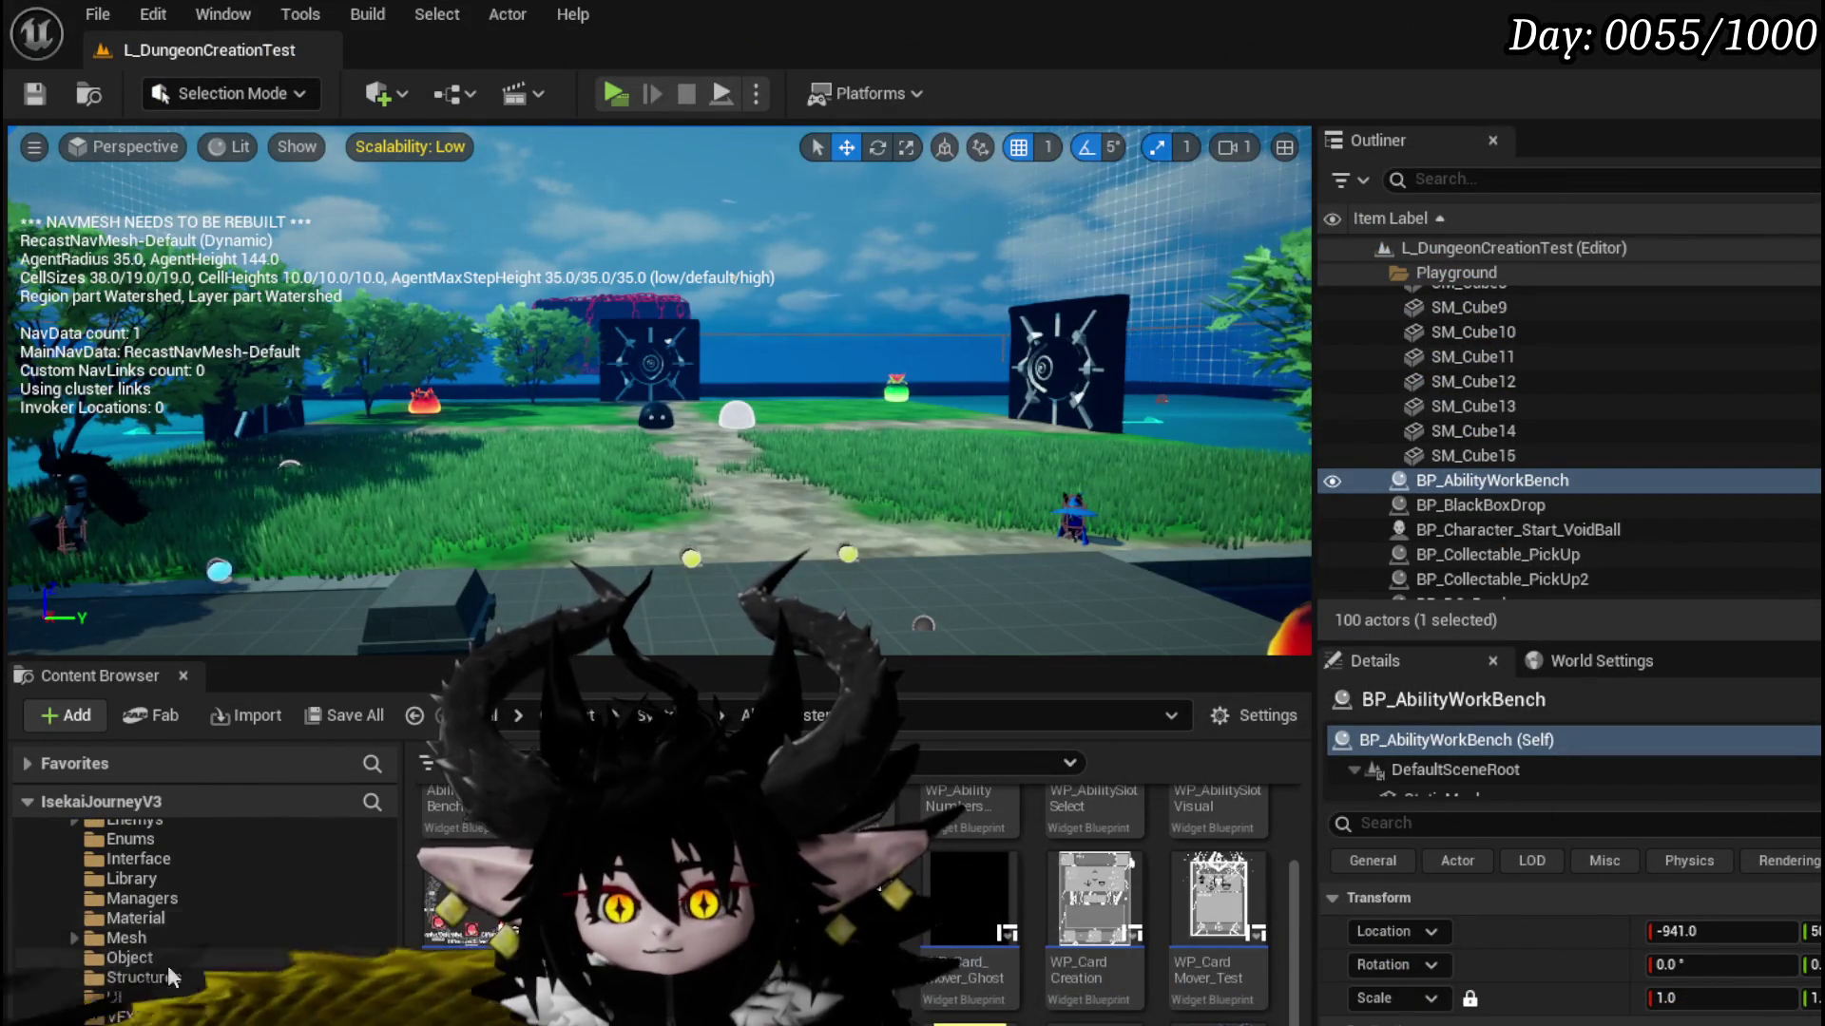
scroll(164, 950, "down", 1)
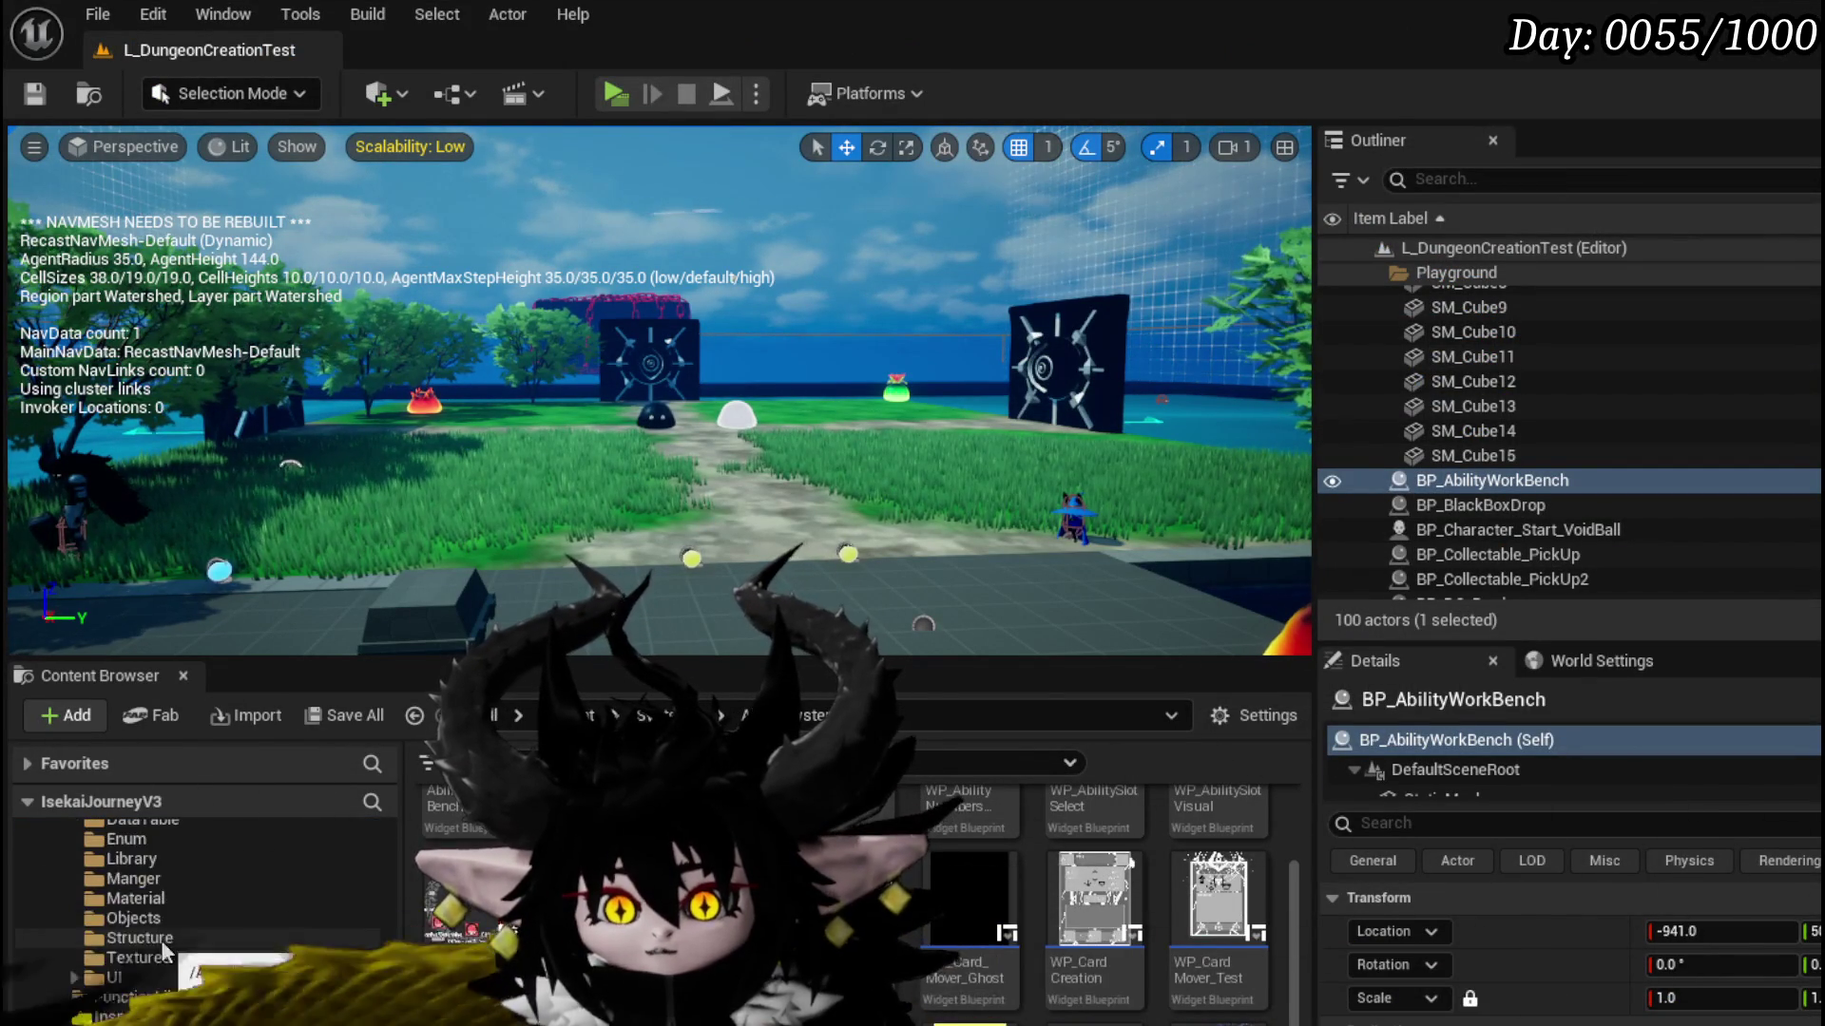
scroll(163, 912, "down", 1)
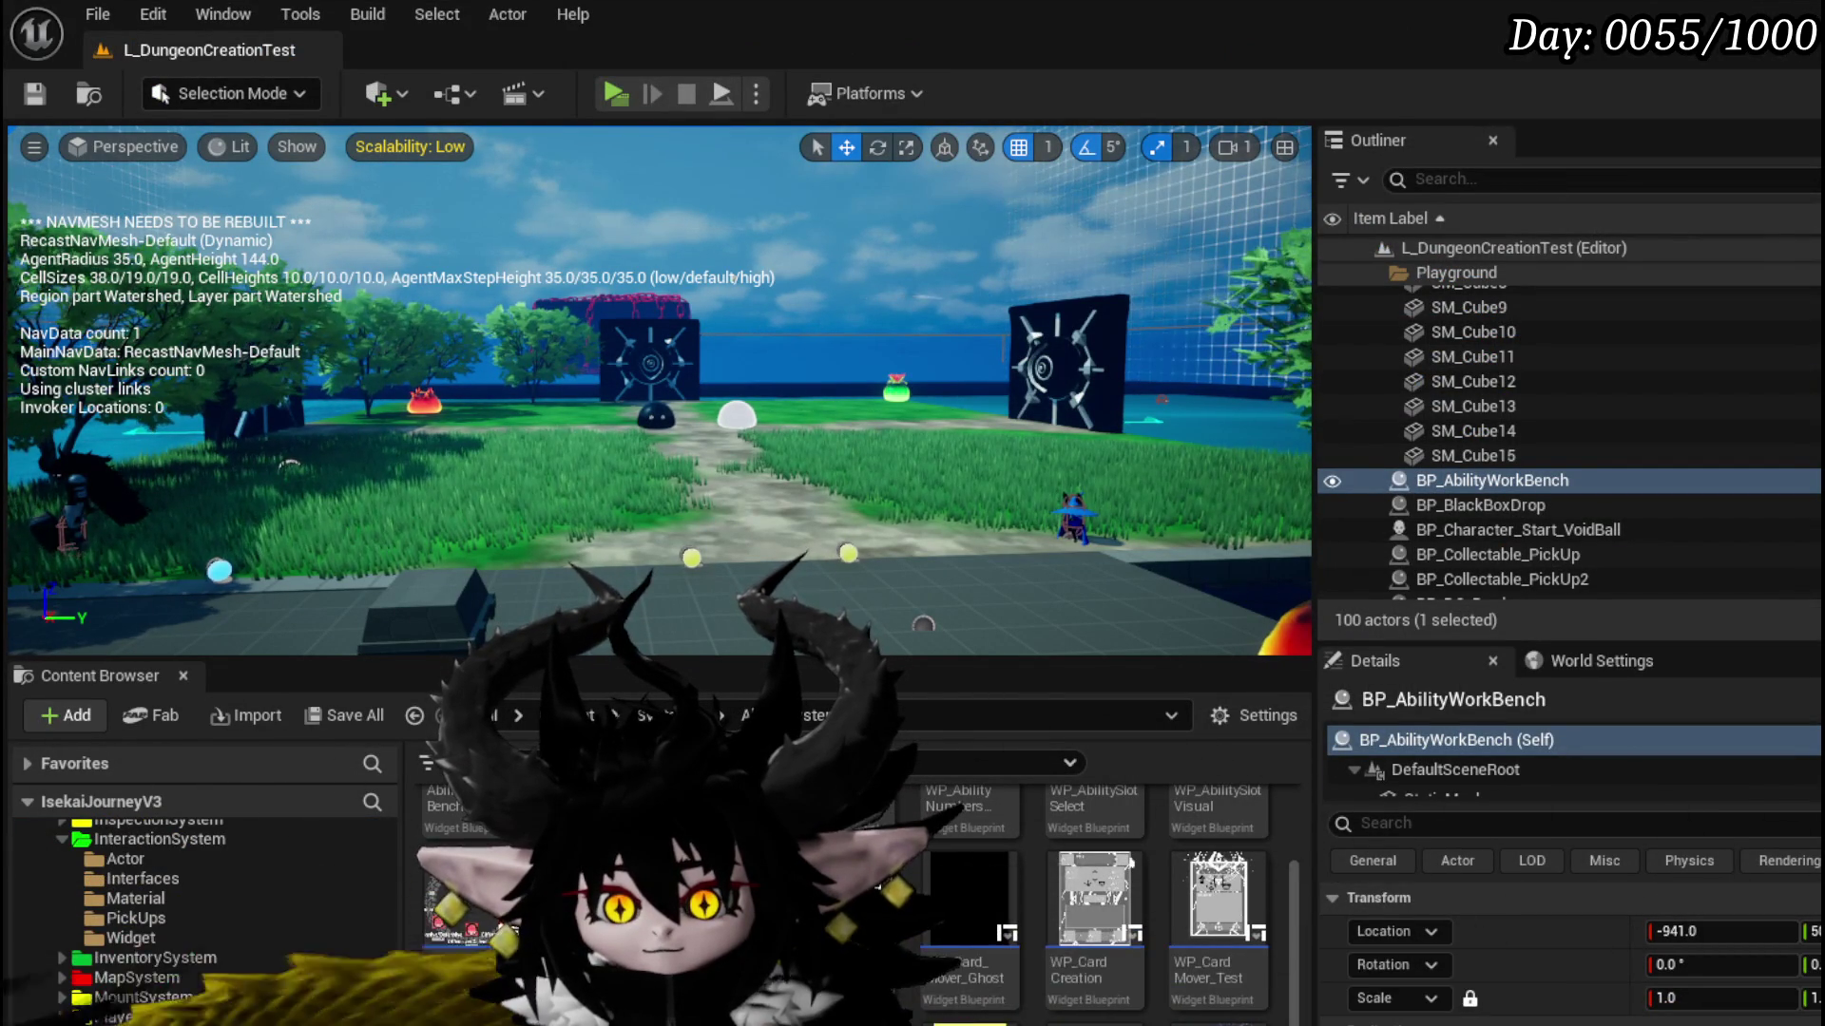
scroll(163, 913, "down", 2)
left_click(119, 1017)
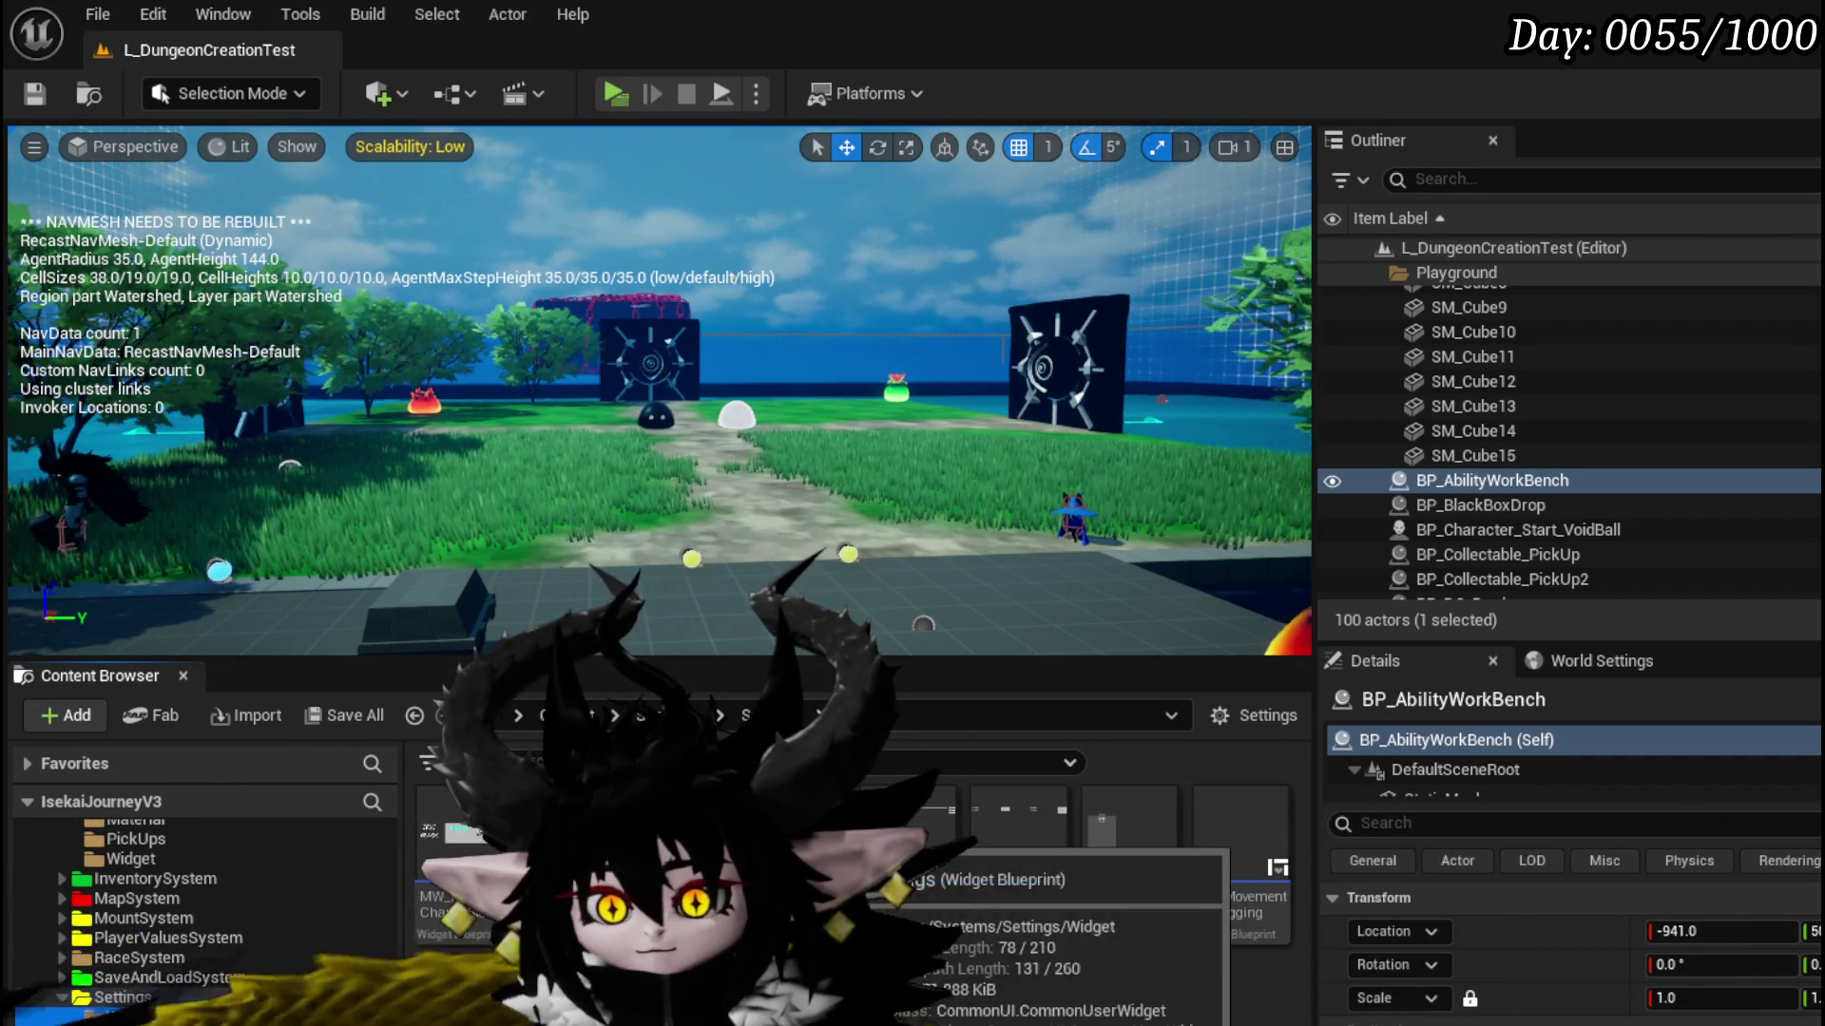
double_click(631, 855)
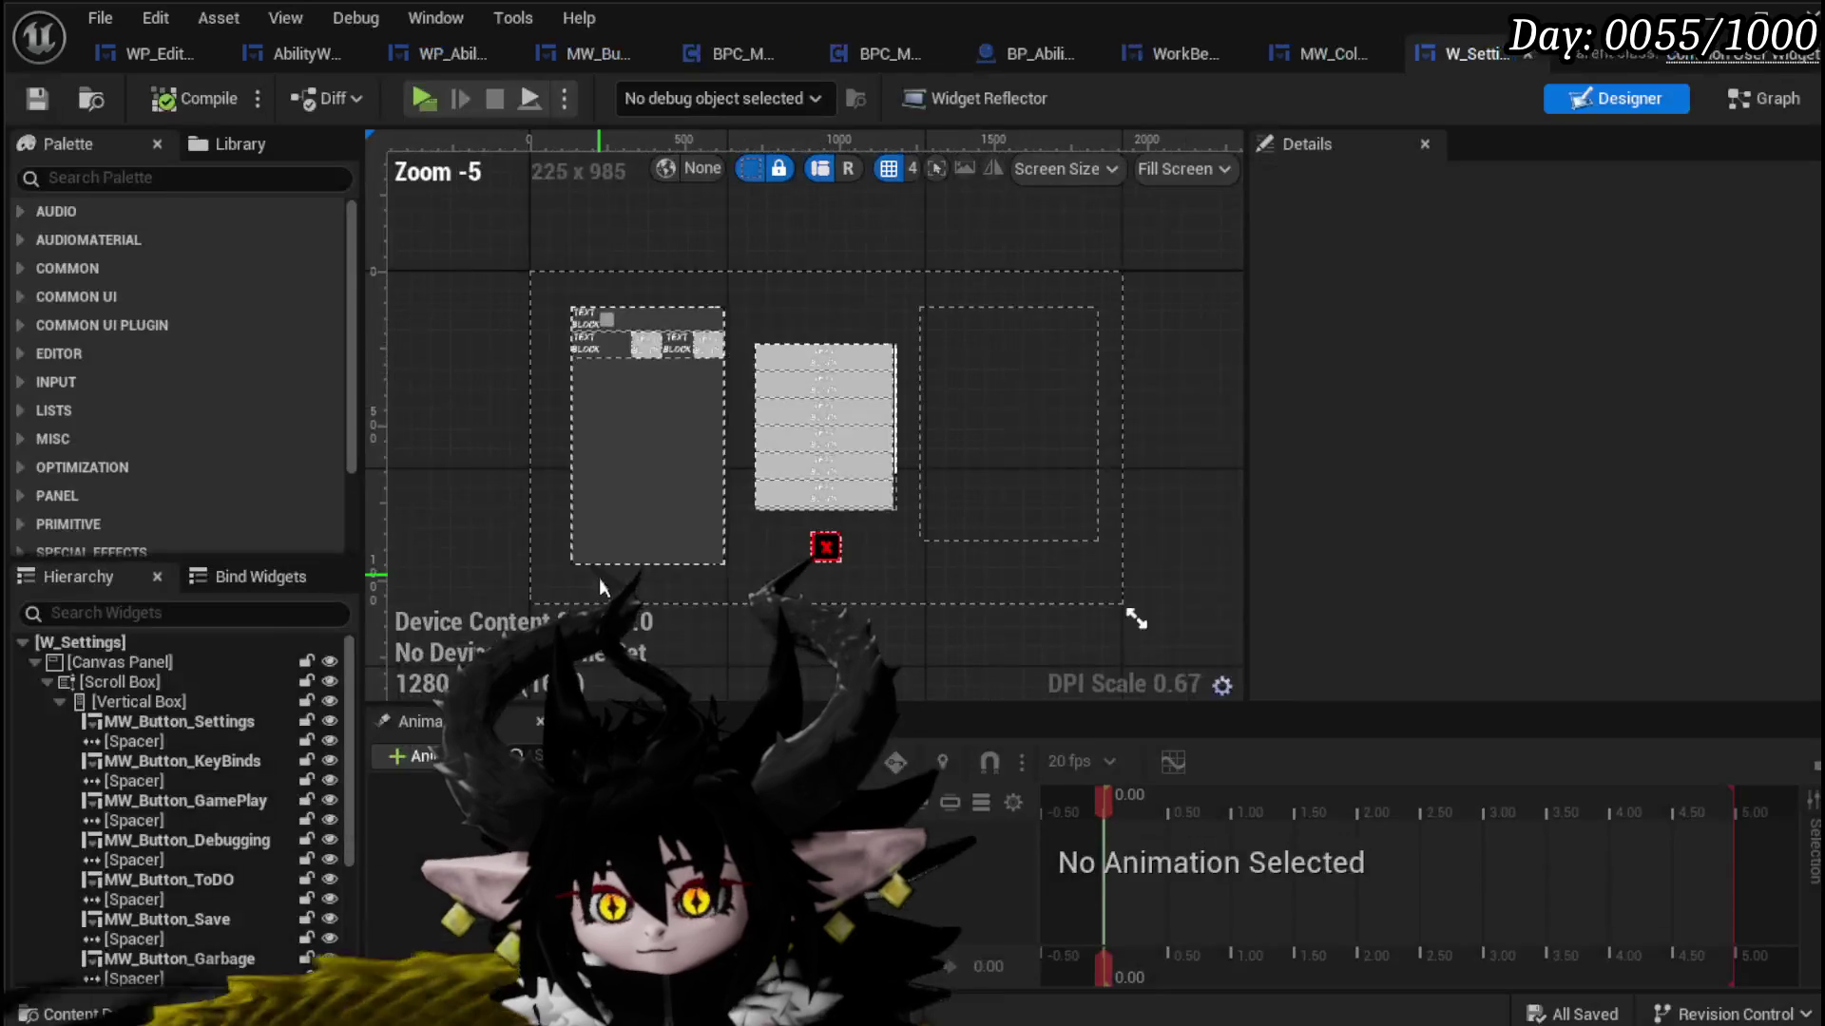
Step: Select MW_ColorPicker in the Hierarchy and scroll its Details down to Events
scroll(209, 700, "down", 3)
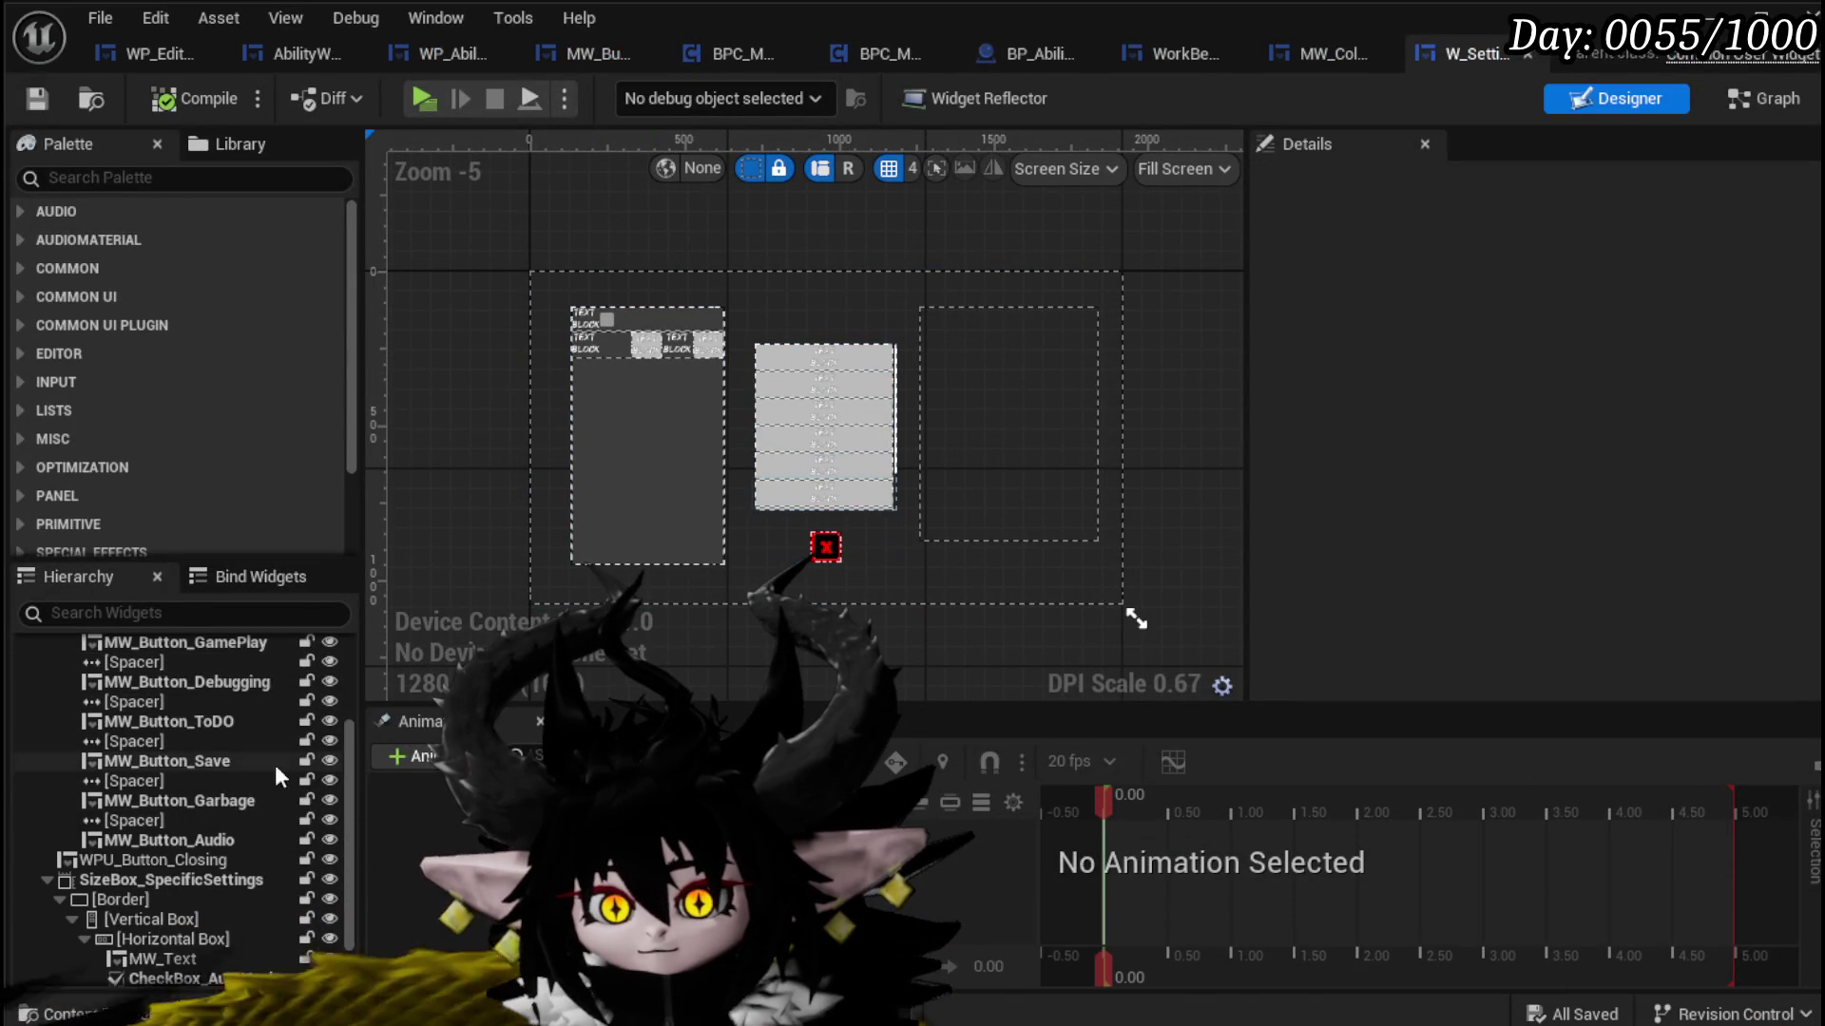
scroll(278, 781, "down", 1)
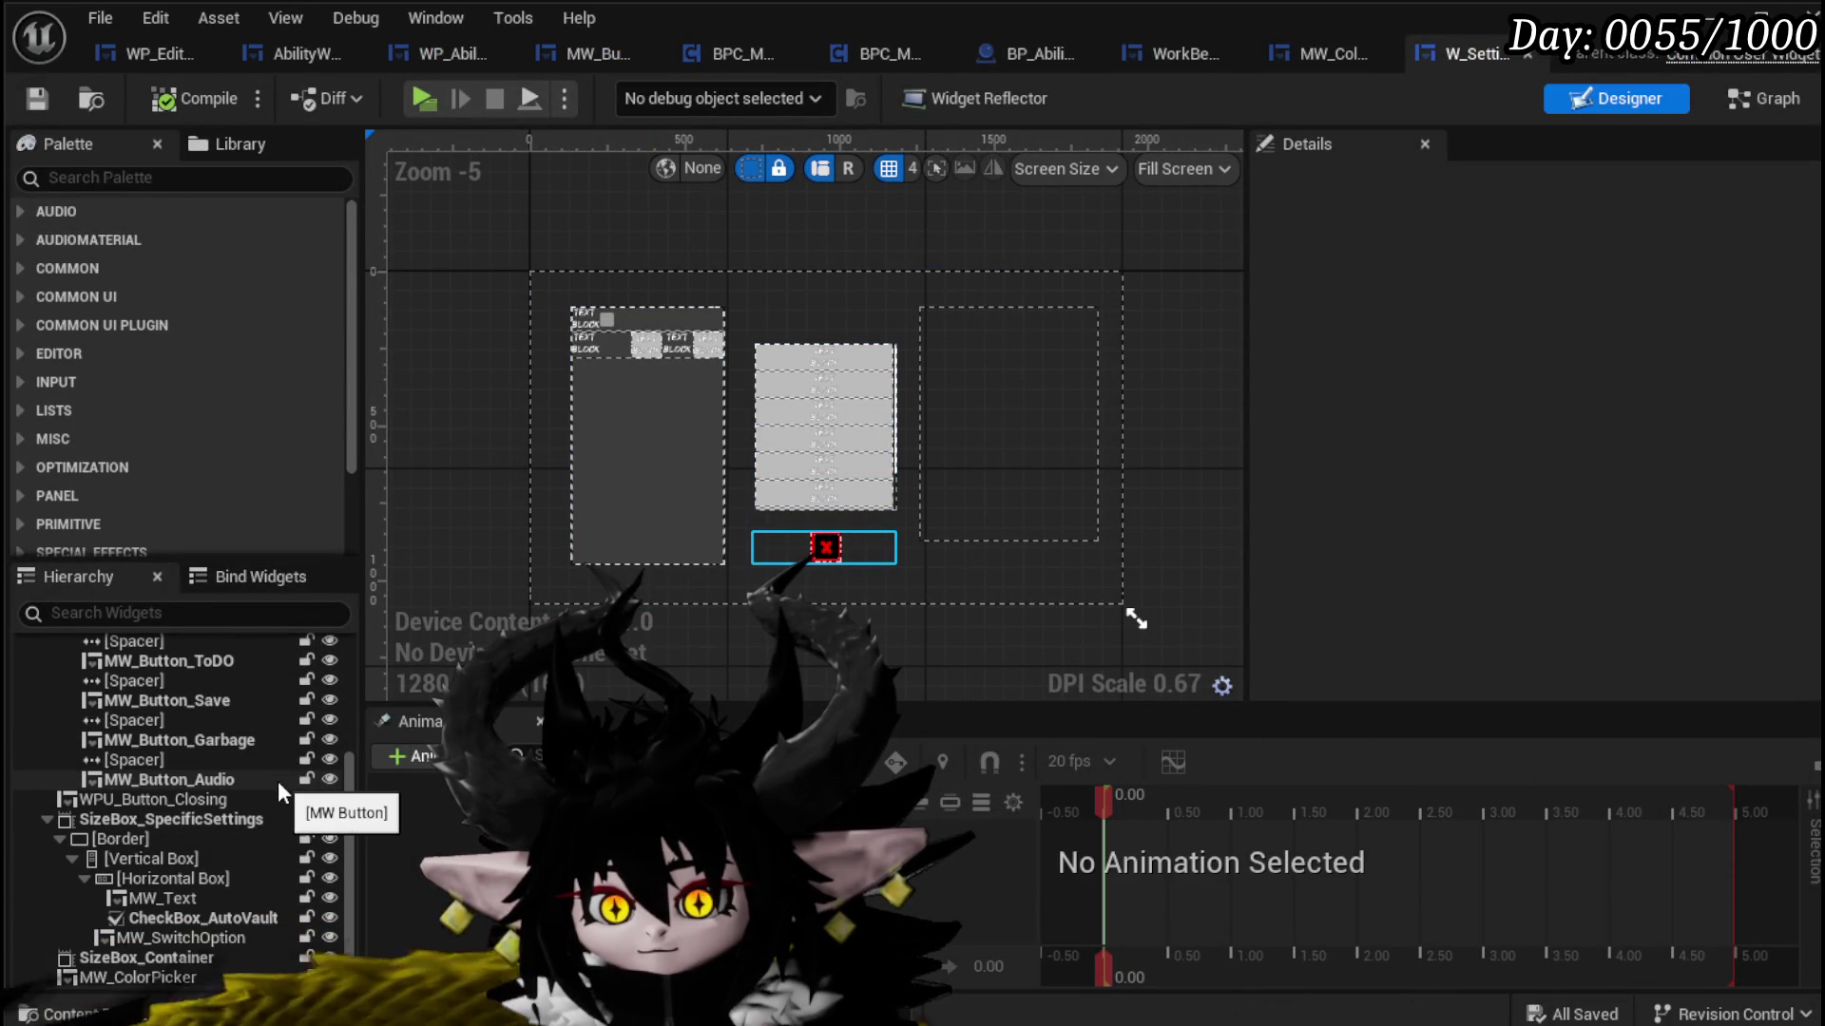
left_click(171, 977)
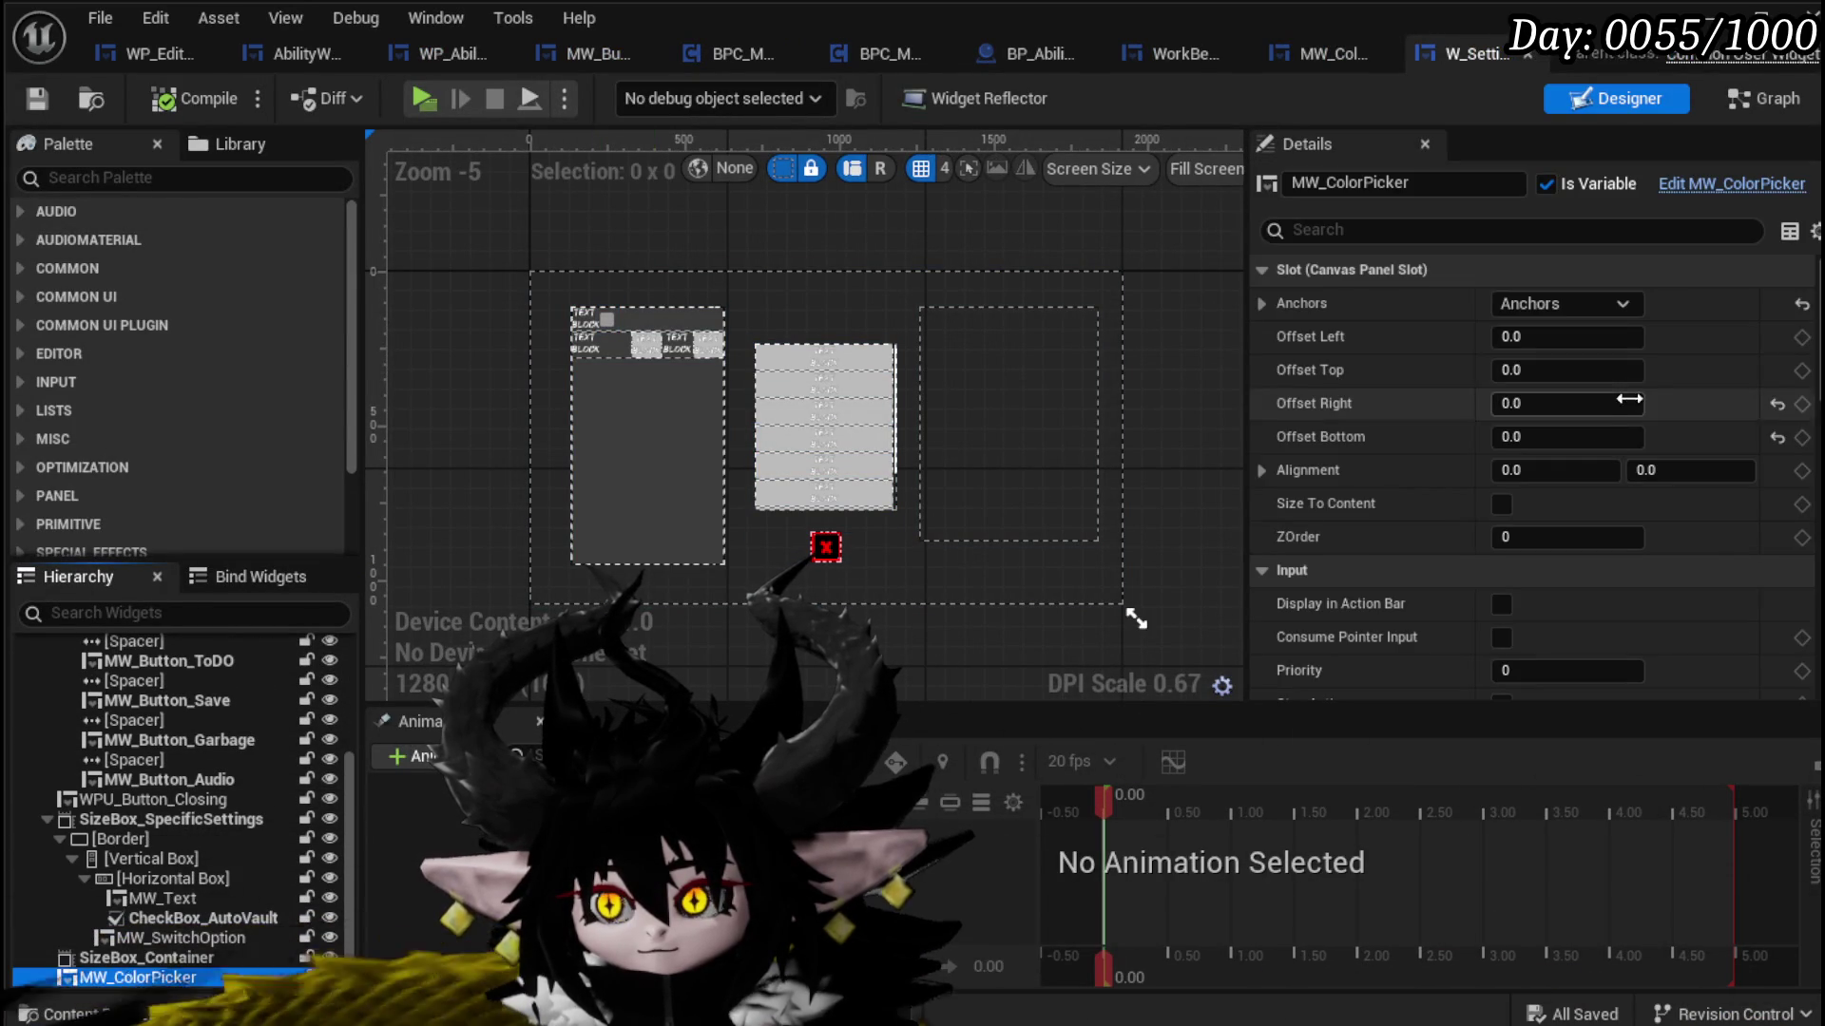
scroll(1801, 656, "down", 10)
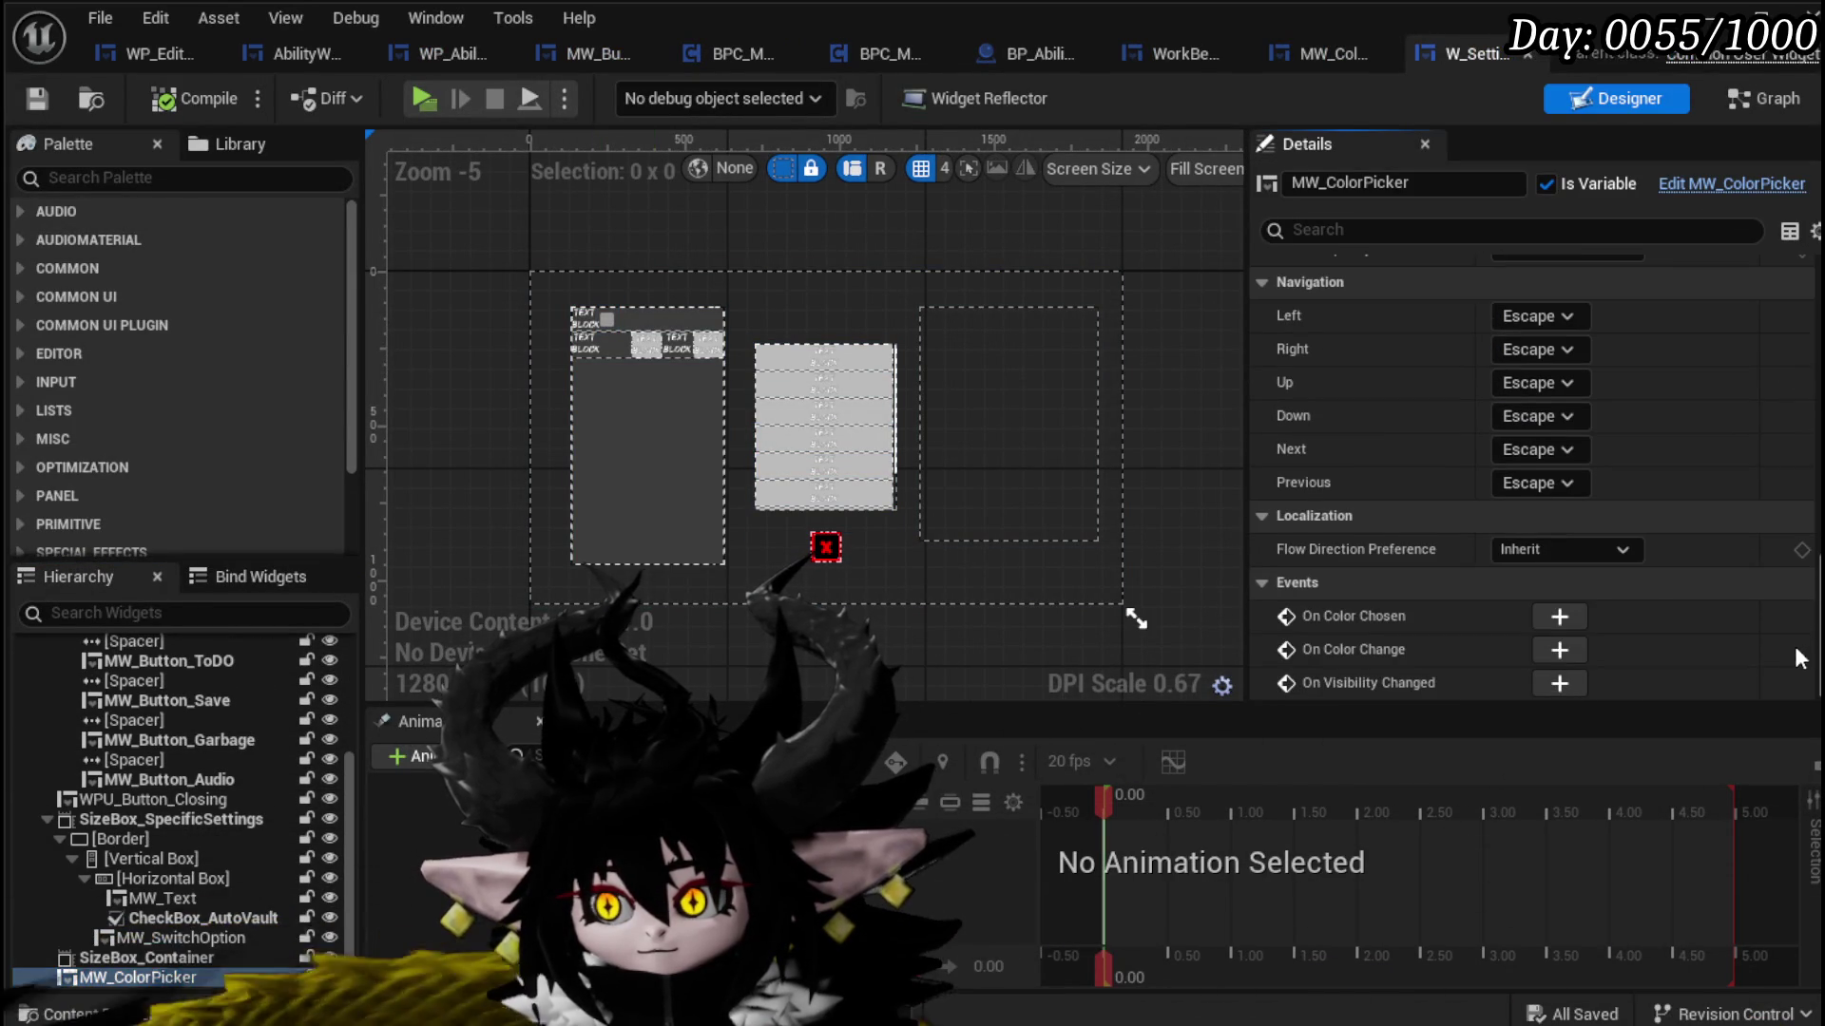
Step: Add an On Color Change event for MW_ColorPicker in W_Settings and compile
left_click(1582, 652)
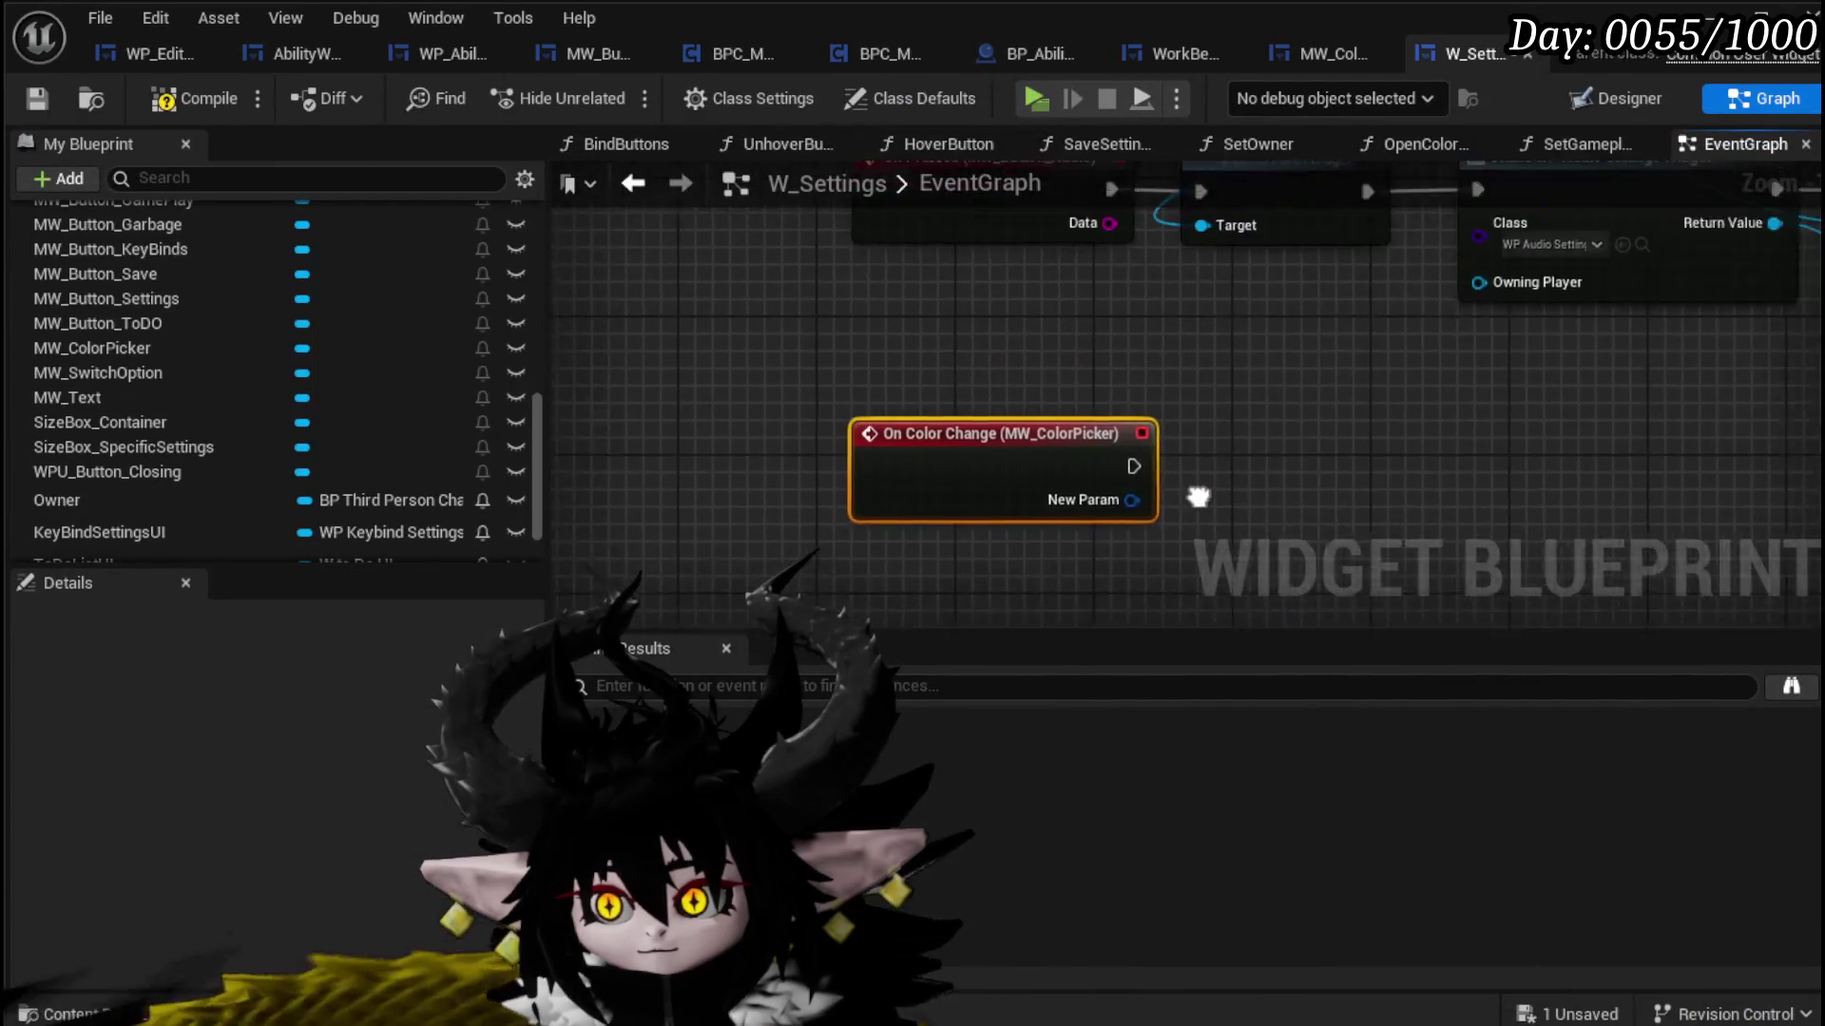
left_click_drag(1033, 515, 865, 574)
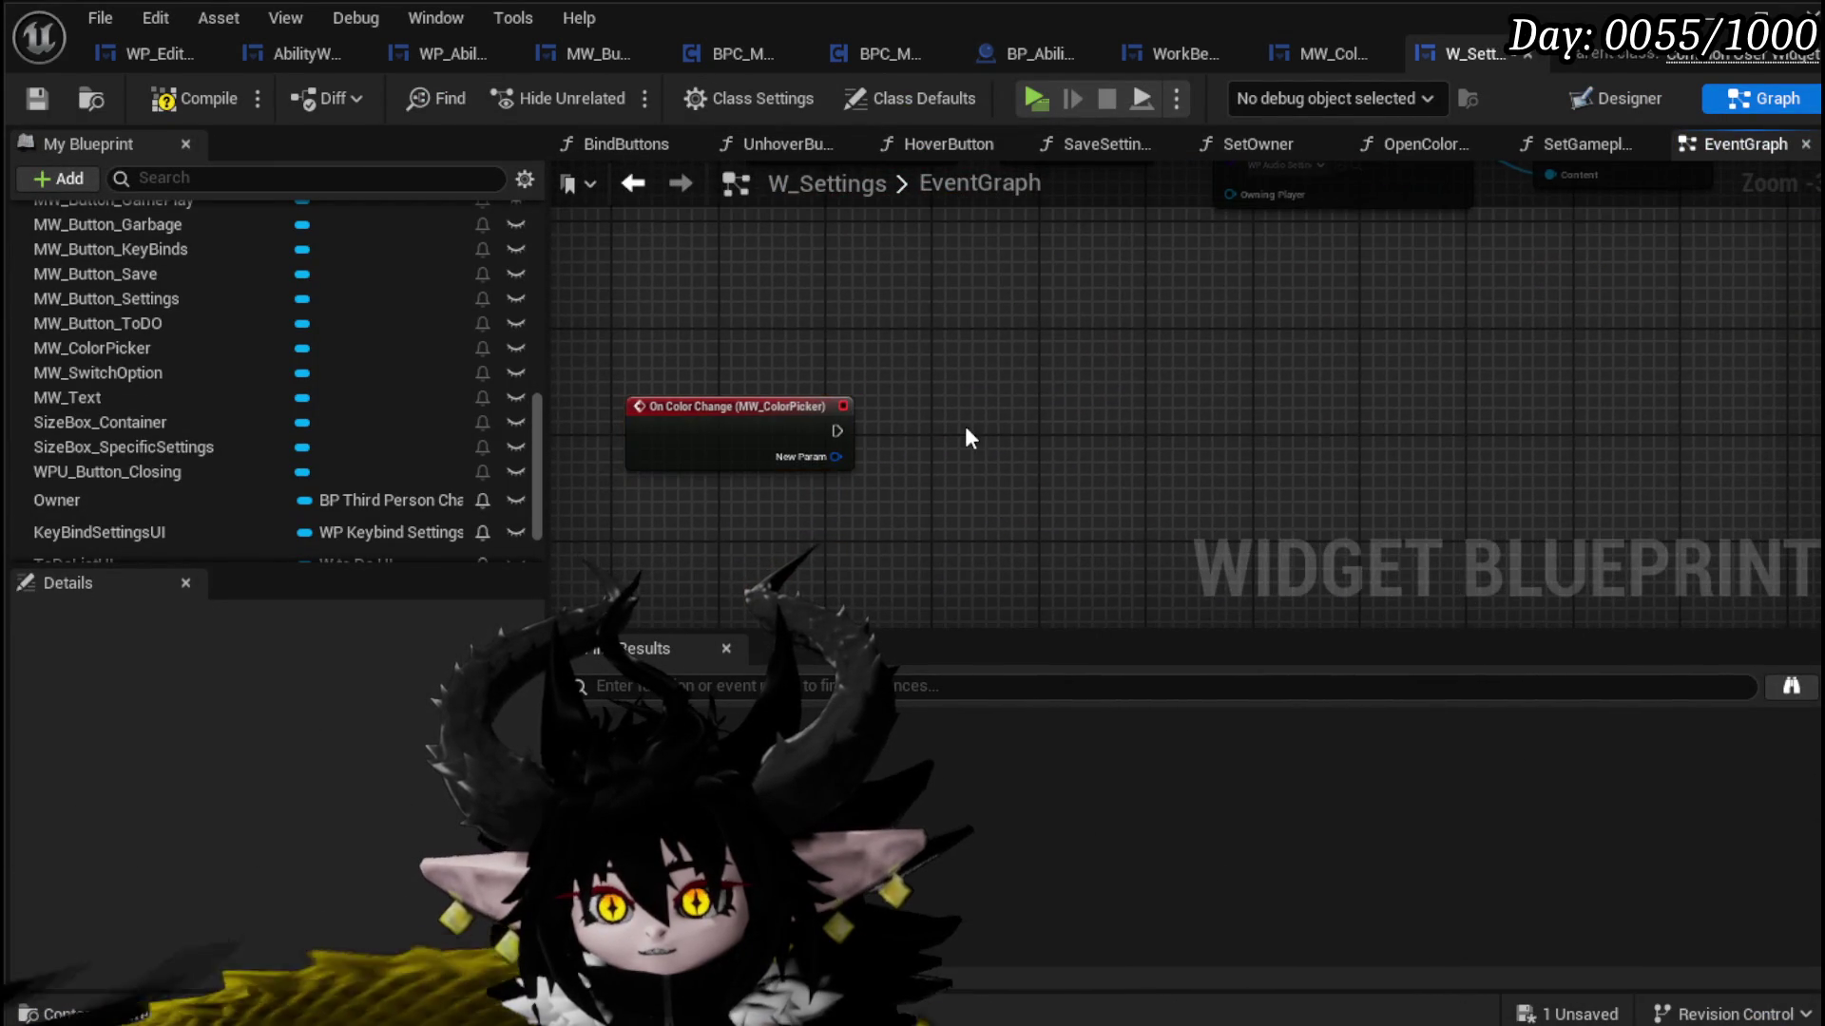
left_click_drag(951, 380, 957, 573)
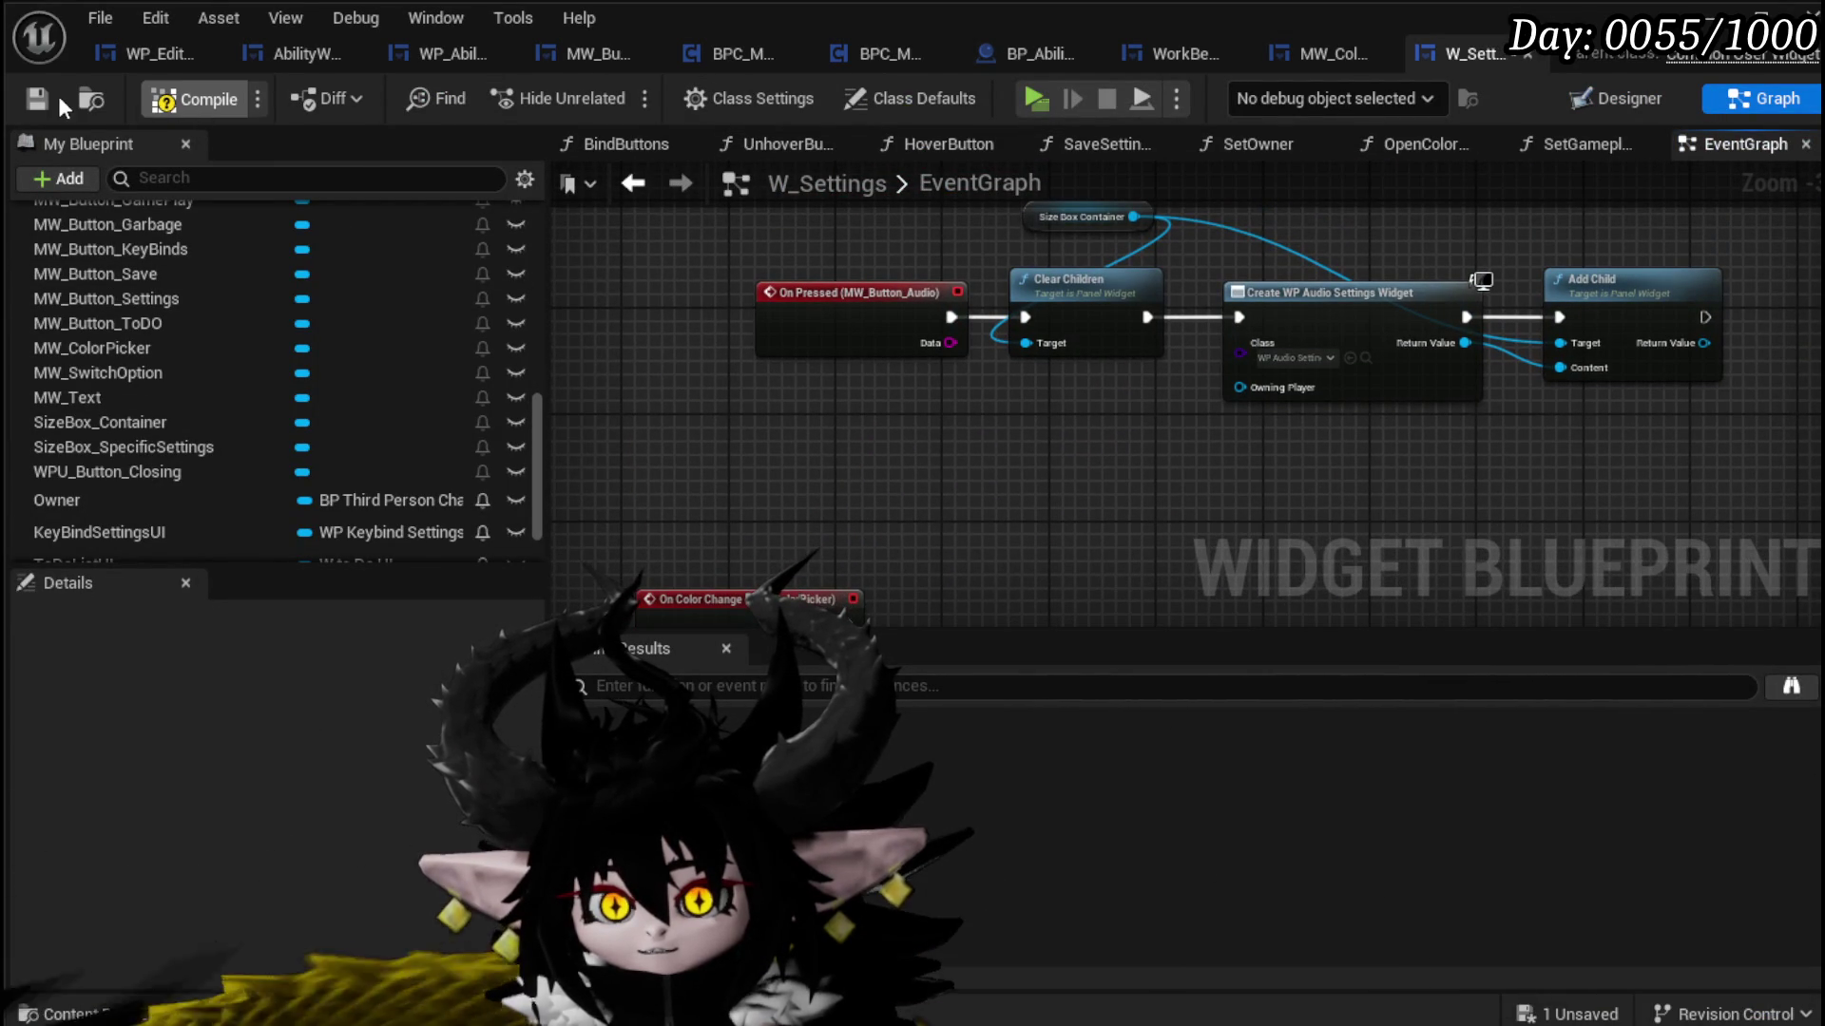
left_click(29, 95)
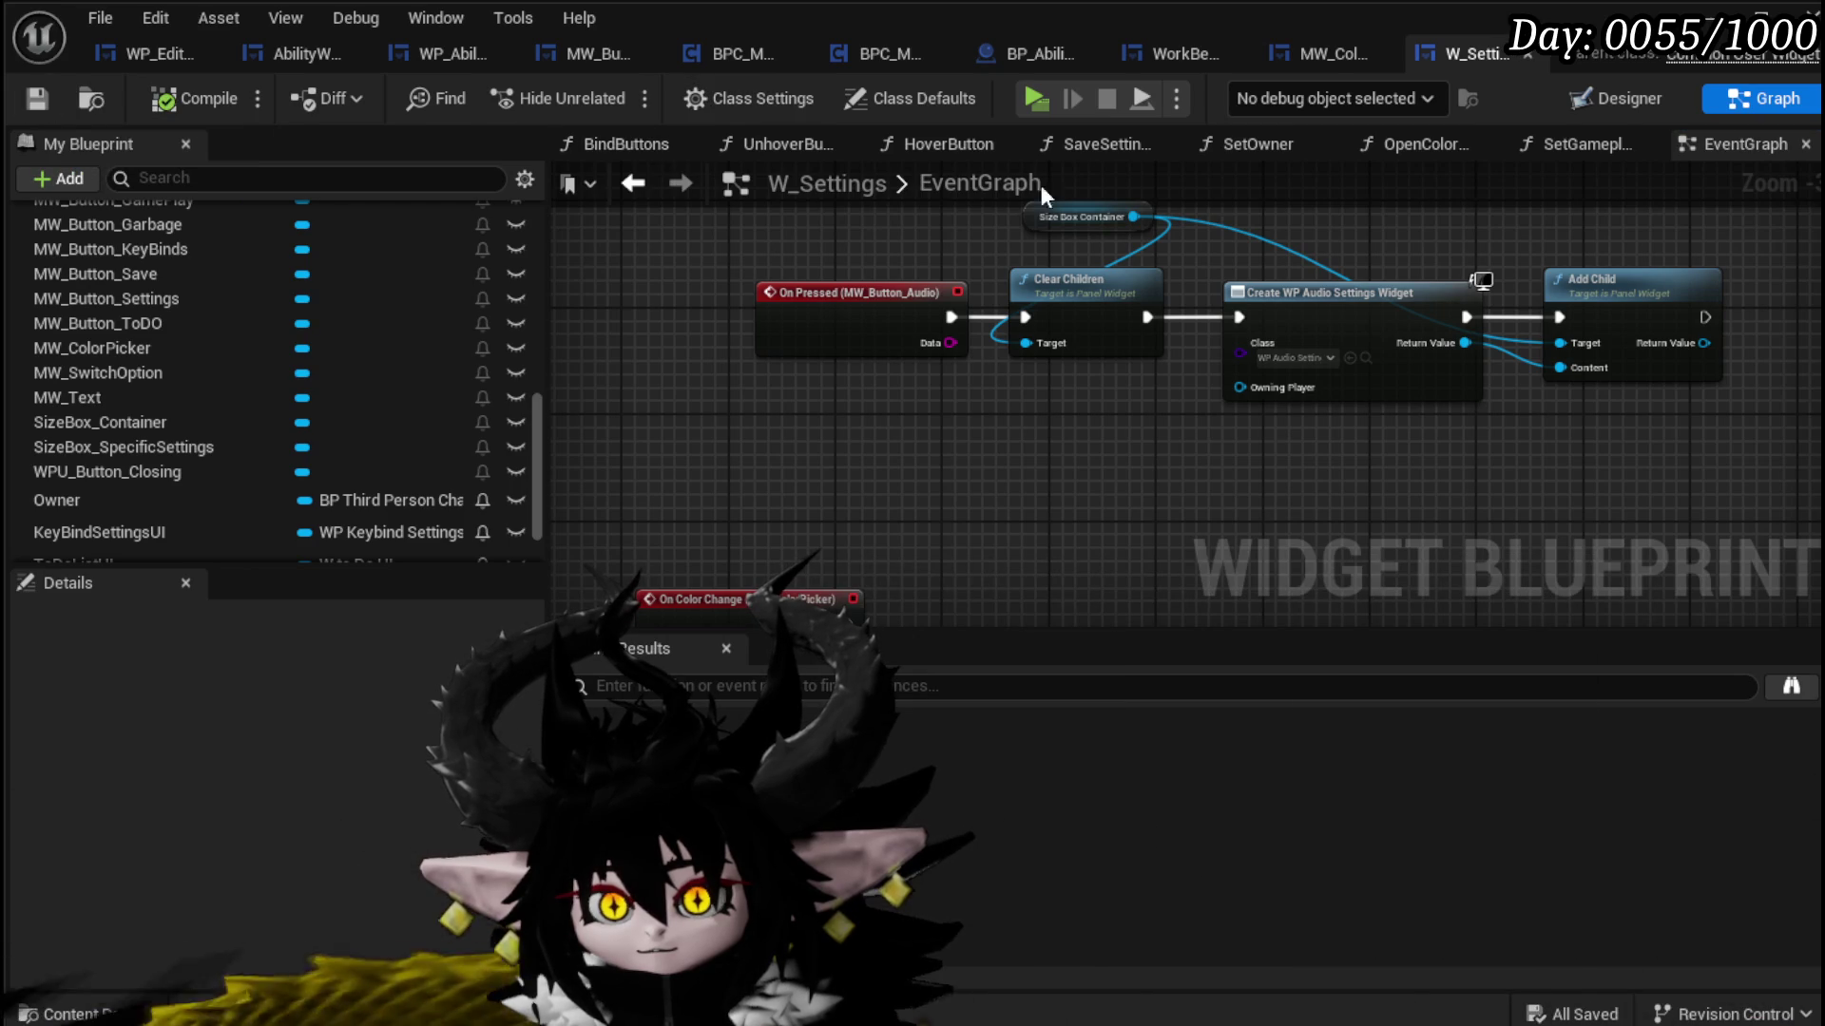
Step: Copy the SET, Get All Widgets with Interface, For Each Loop and Set Color nodes from MW_ColorPicker into W_Settings
left_click(1330, 68)
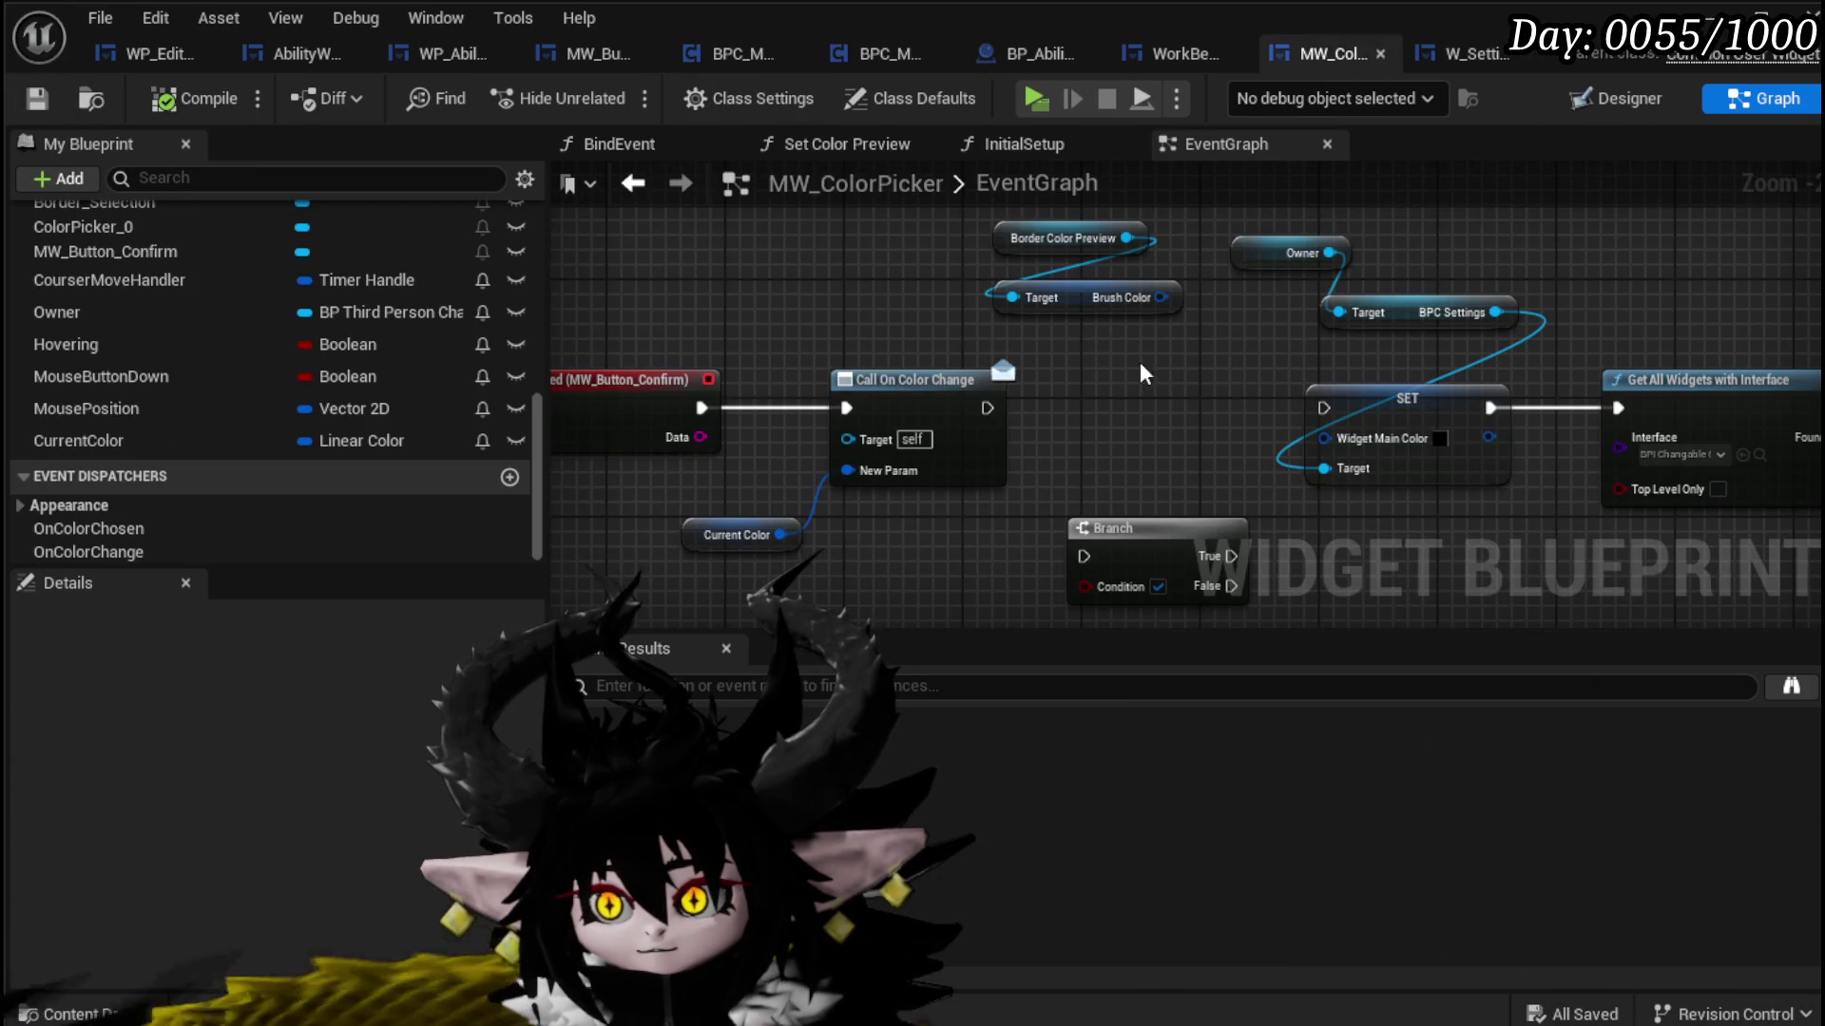
left_click_drag(903, 362, 618, 472)
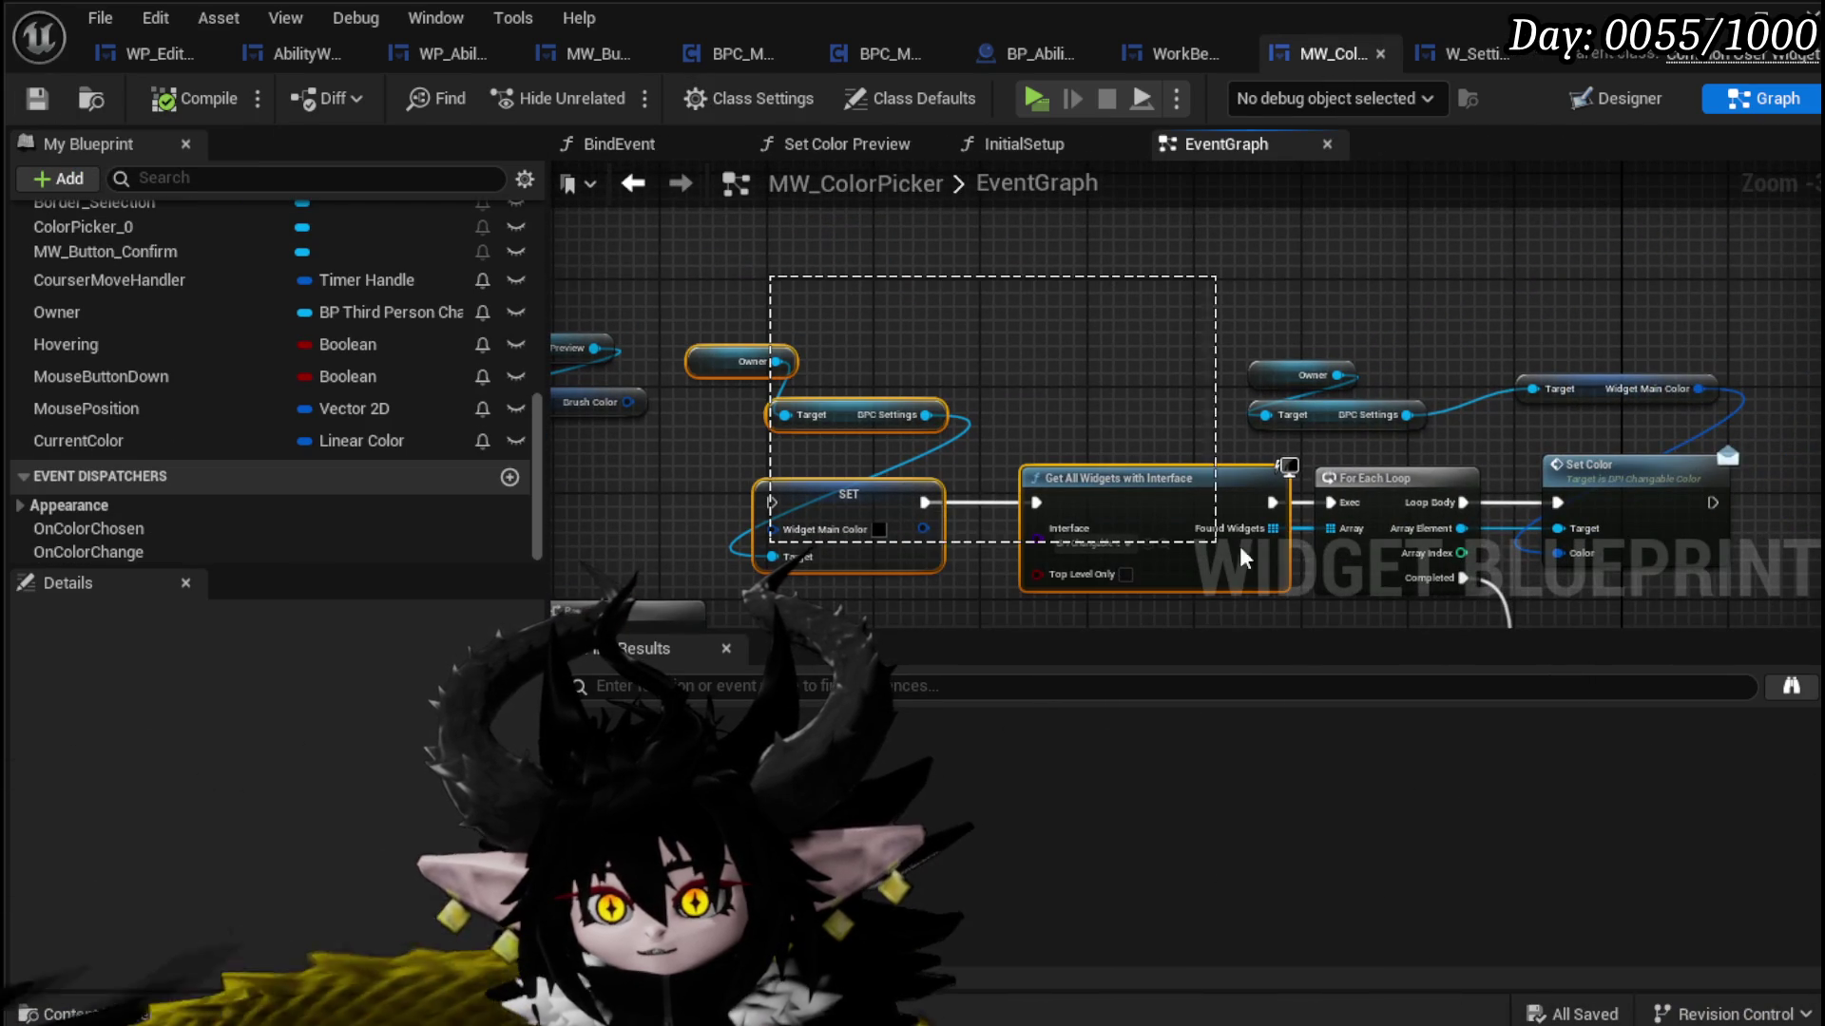
left_click_drag(1724, 522, 1583, 311)
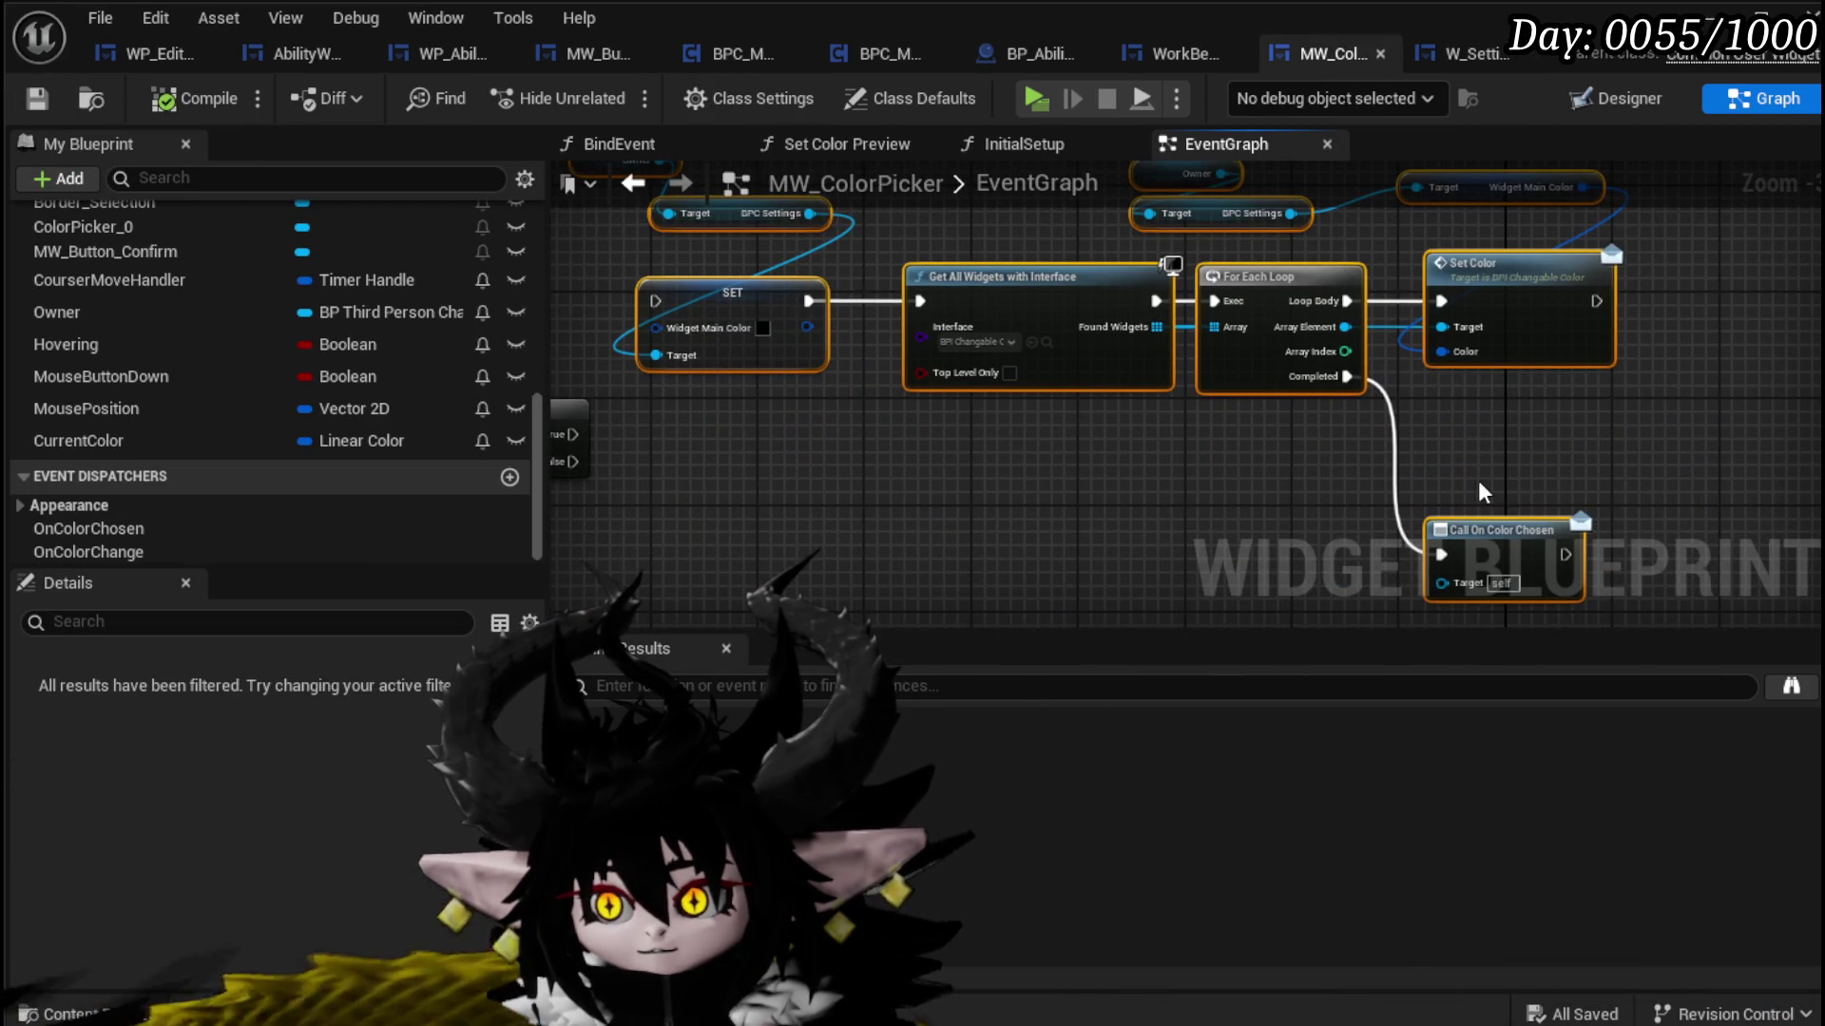
left_click(1629, 102)
left_click(1737, 100)
left_click(1466, 55)
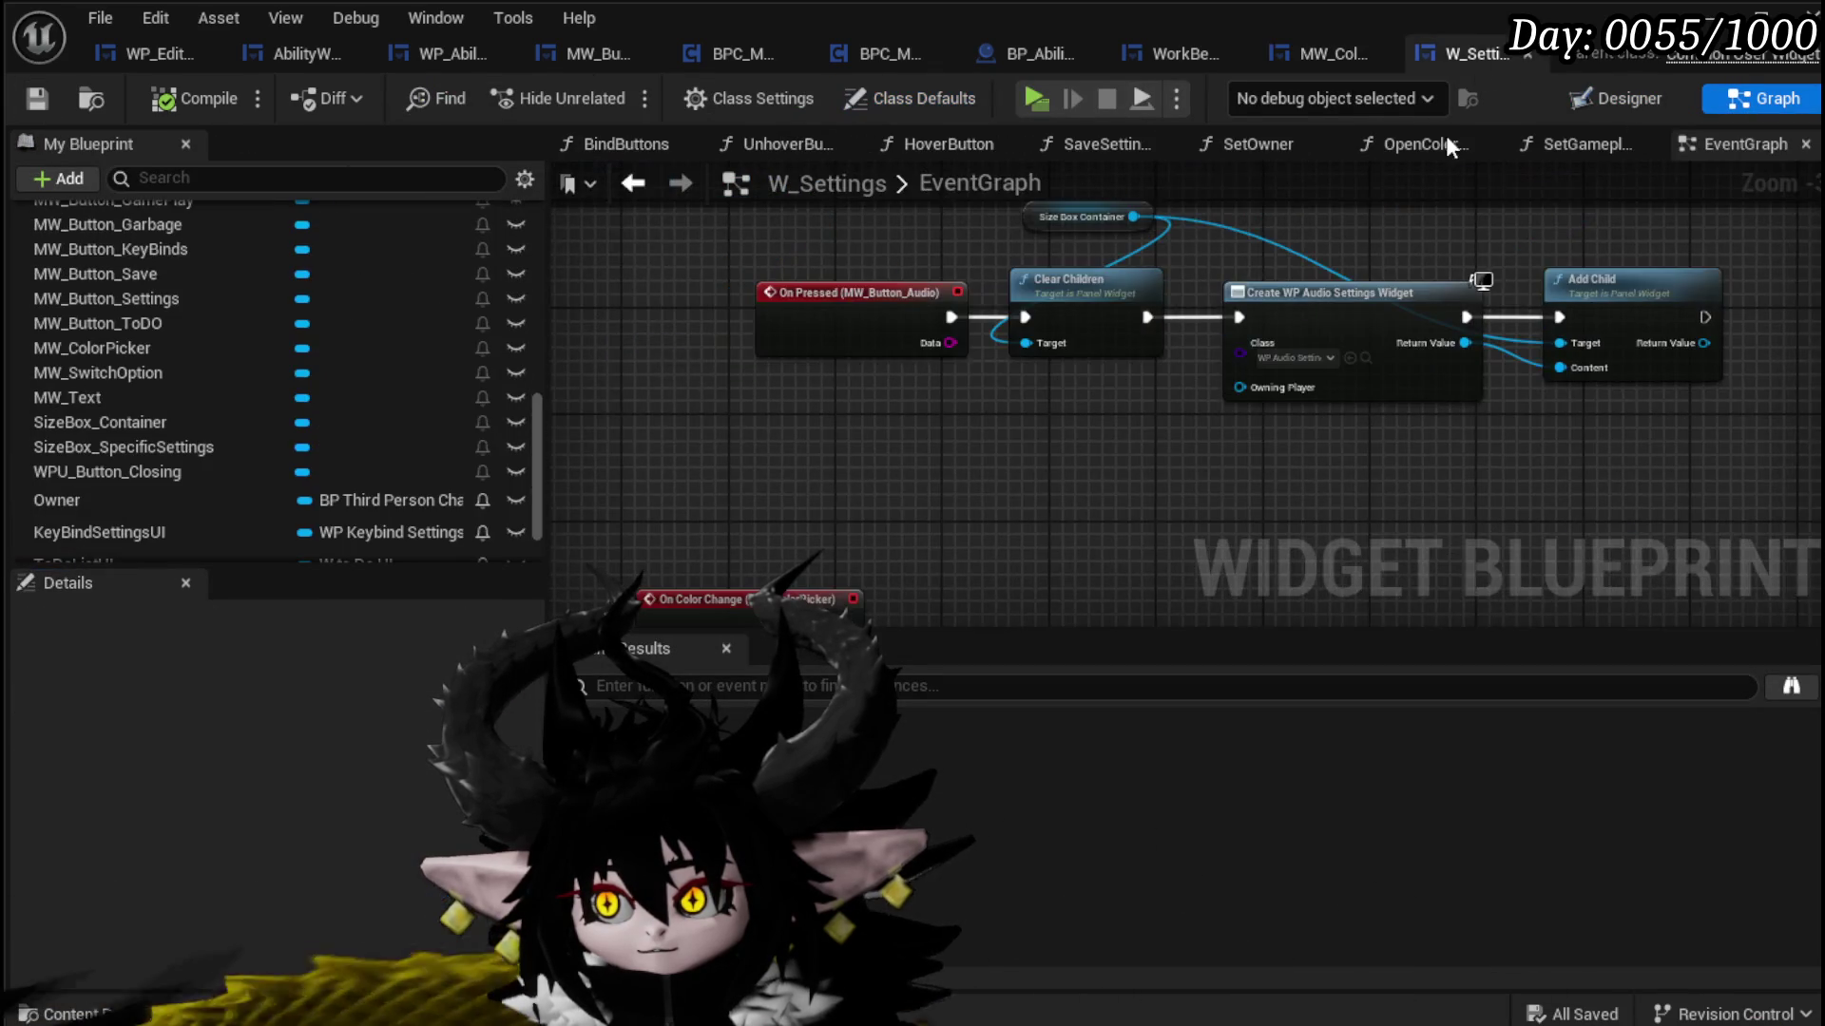
key("ctrl+v")
mouse_move(696, 378)
left_mouse_down()
mouse_move(800, 324)
mouse_move(1000, 309)
mouse_move(737, 374)
left_mouse_up()
Step: Wire On Color Change into SET with New Param as Widget Main Color, fix the error and recompile
left_click_drag(854, 406, 953, 380)
left_click_drag(751, 381, 698, 353)
left_click_drag(802, 405, 978, 409)
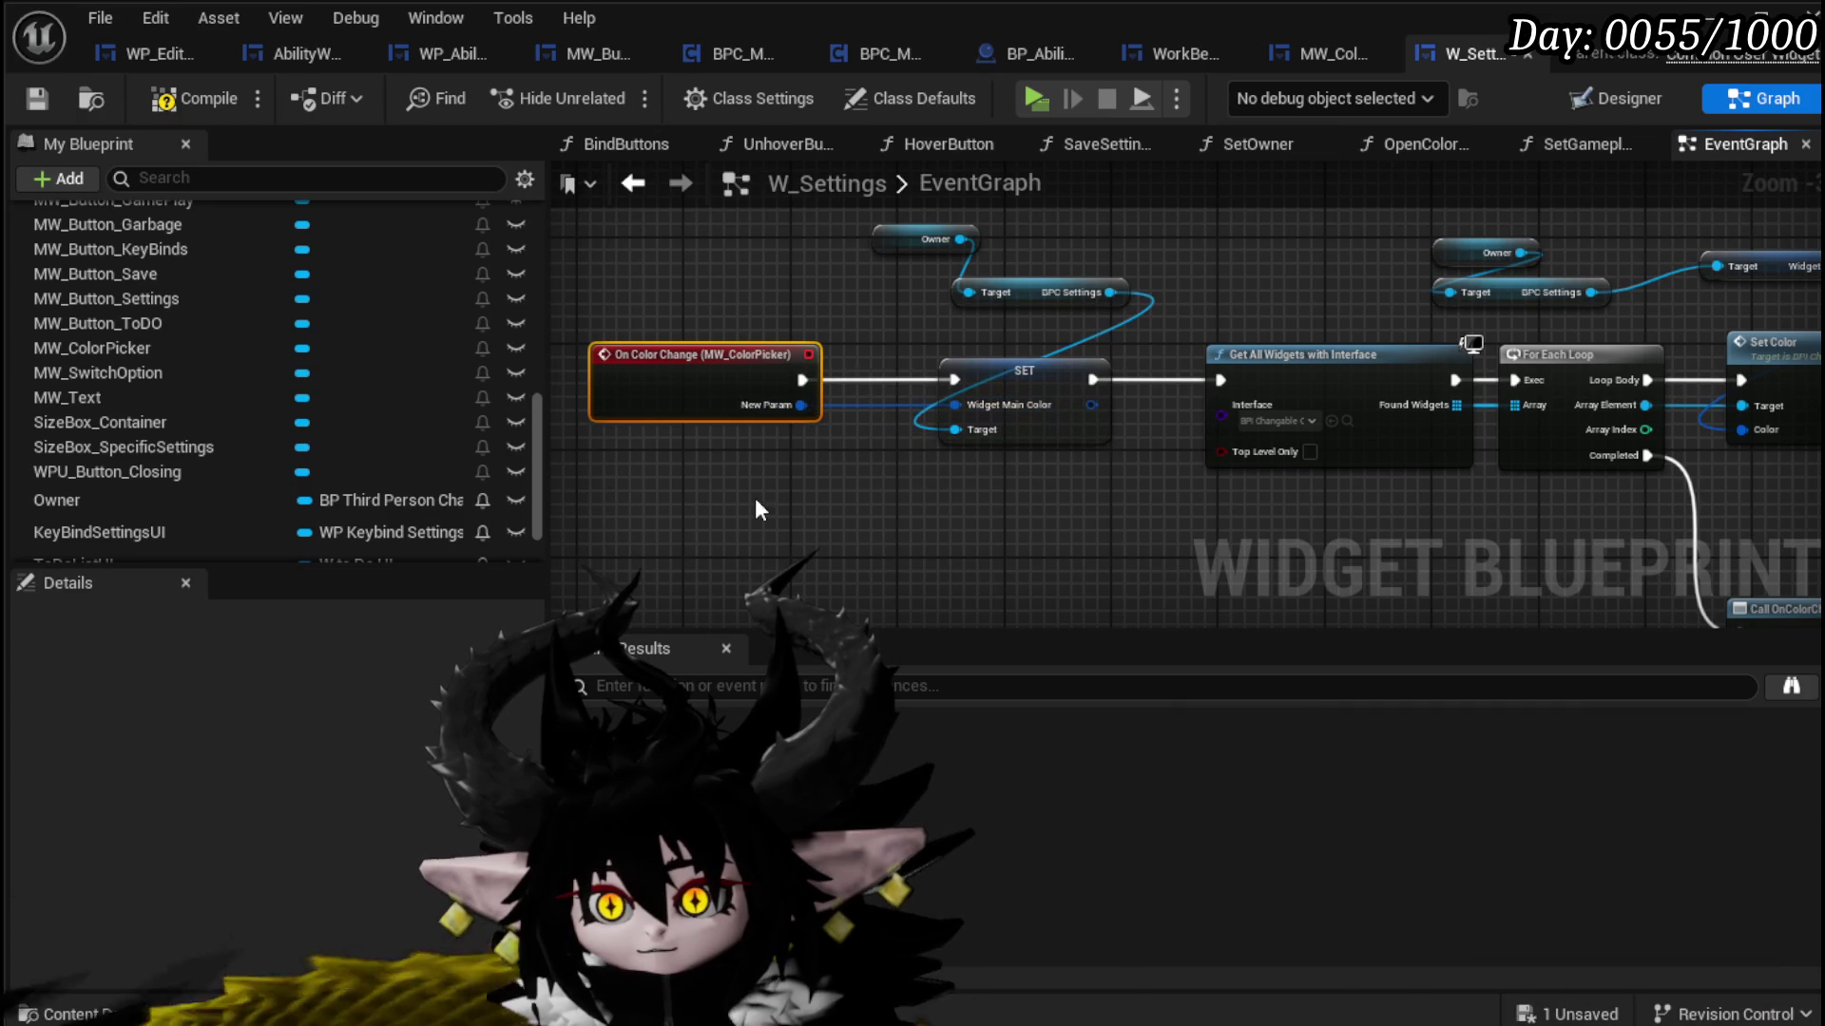
left_click(201, 110)
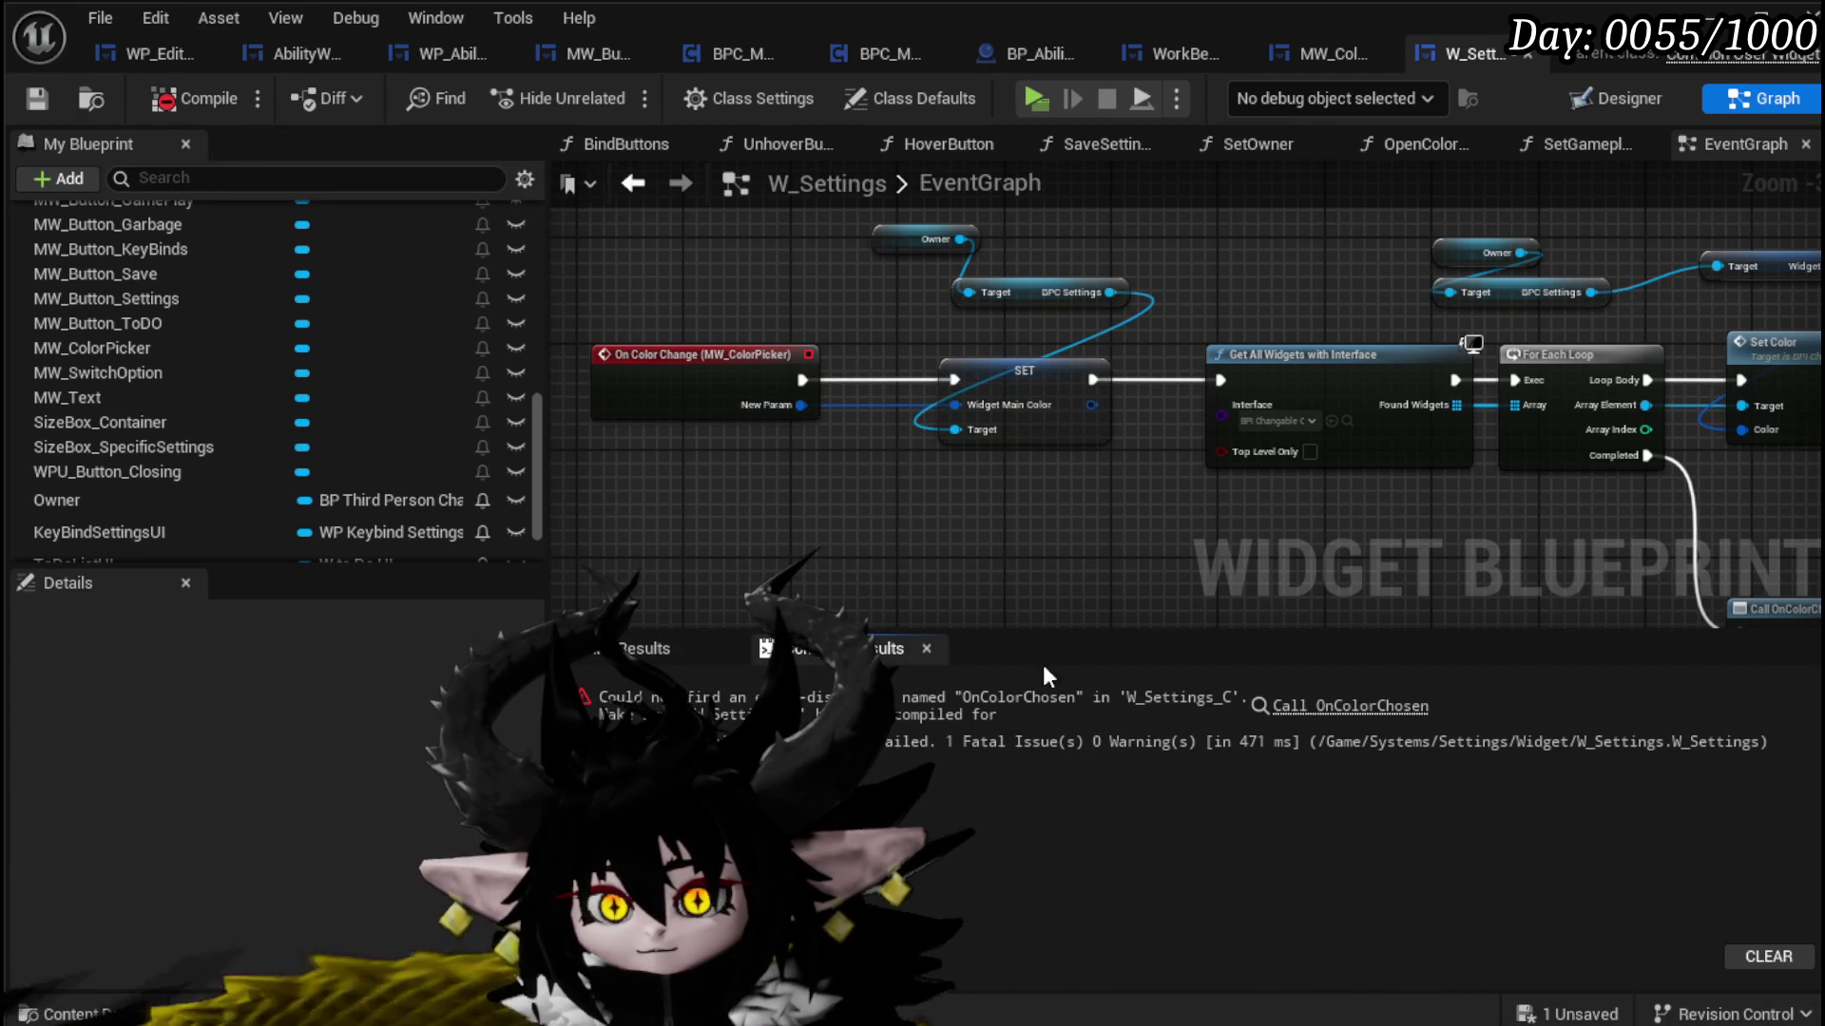
left_click(1350, 705)
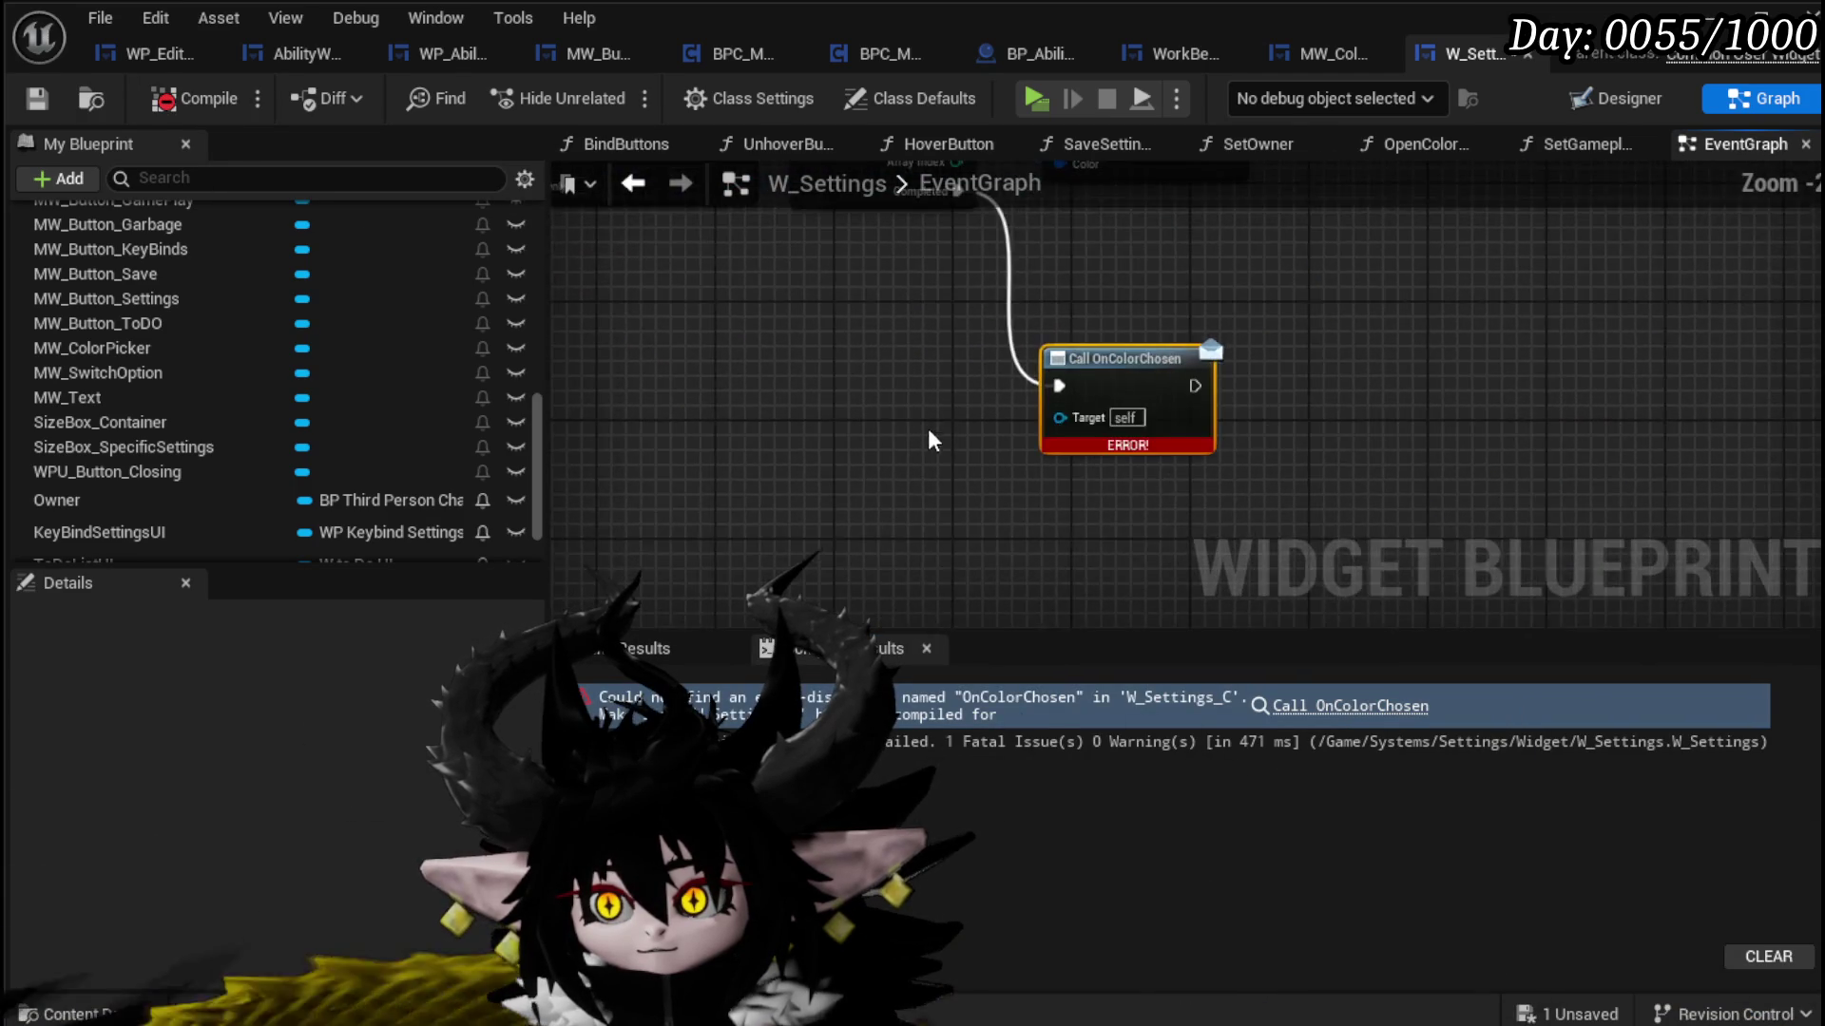
left_click_drag(928, 419, 1056, 555)
mouse_move(927, 423)
left_mouse_down()
mouse_move(965, 476)
mouse_move(1423, 505)
mouse_move(1219, 458)
left_mouse_up()
scroll(1219, 458, "down", 1)
left_click(185, 98)
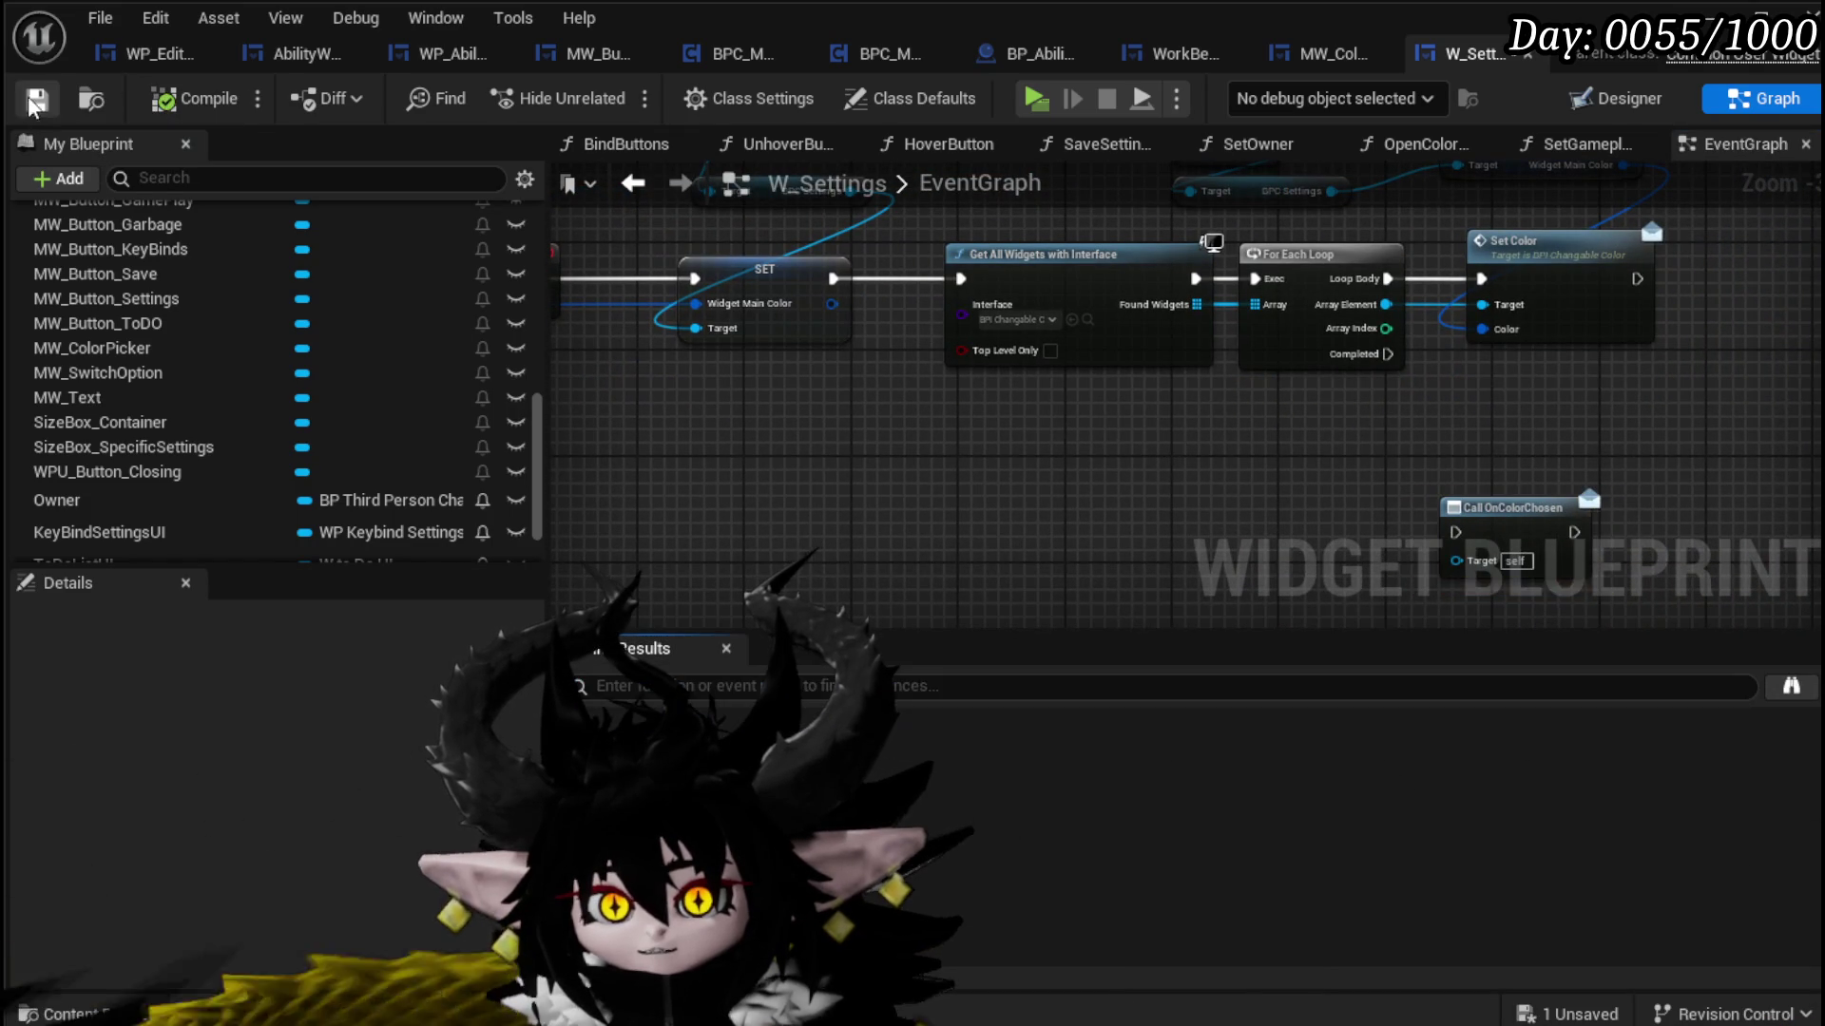
Step: Rename the OnColorChange dispatcher's input to SelectedColor in MW_ColorPicker
left_click(1342, 59)
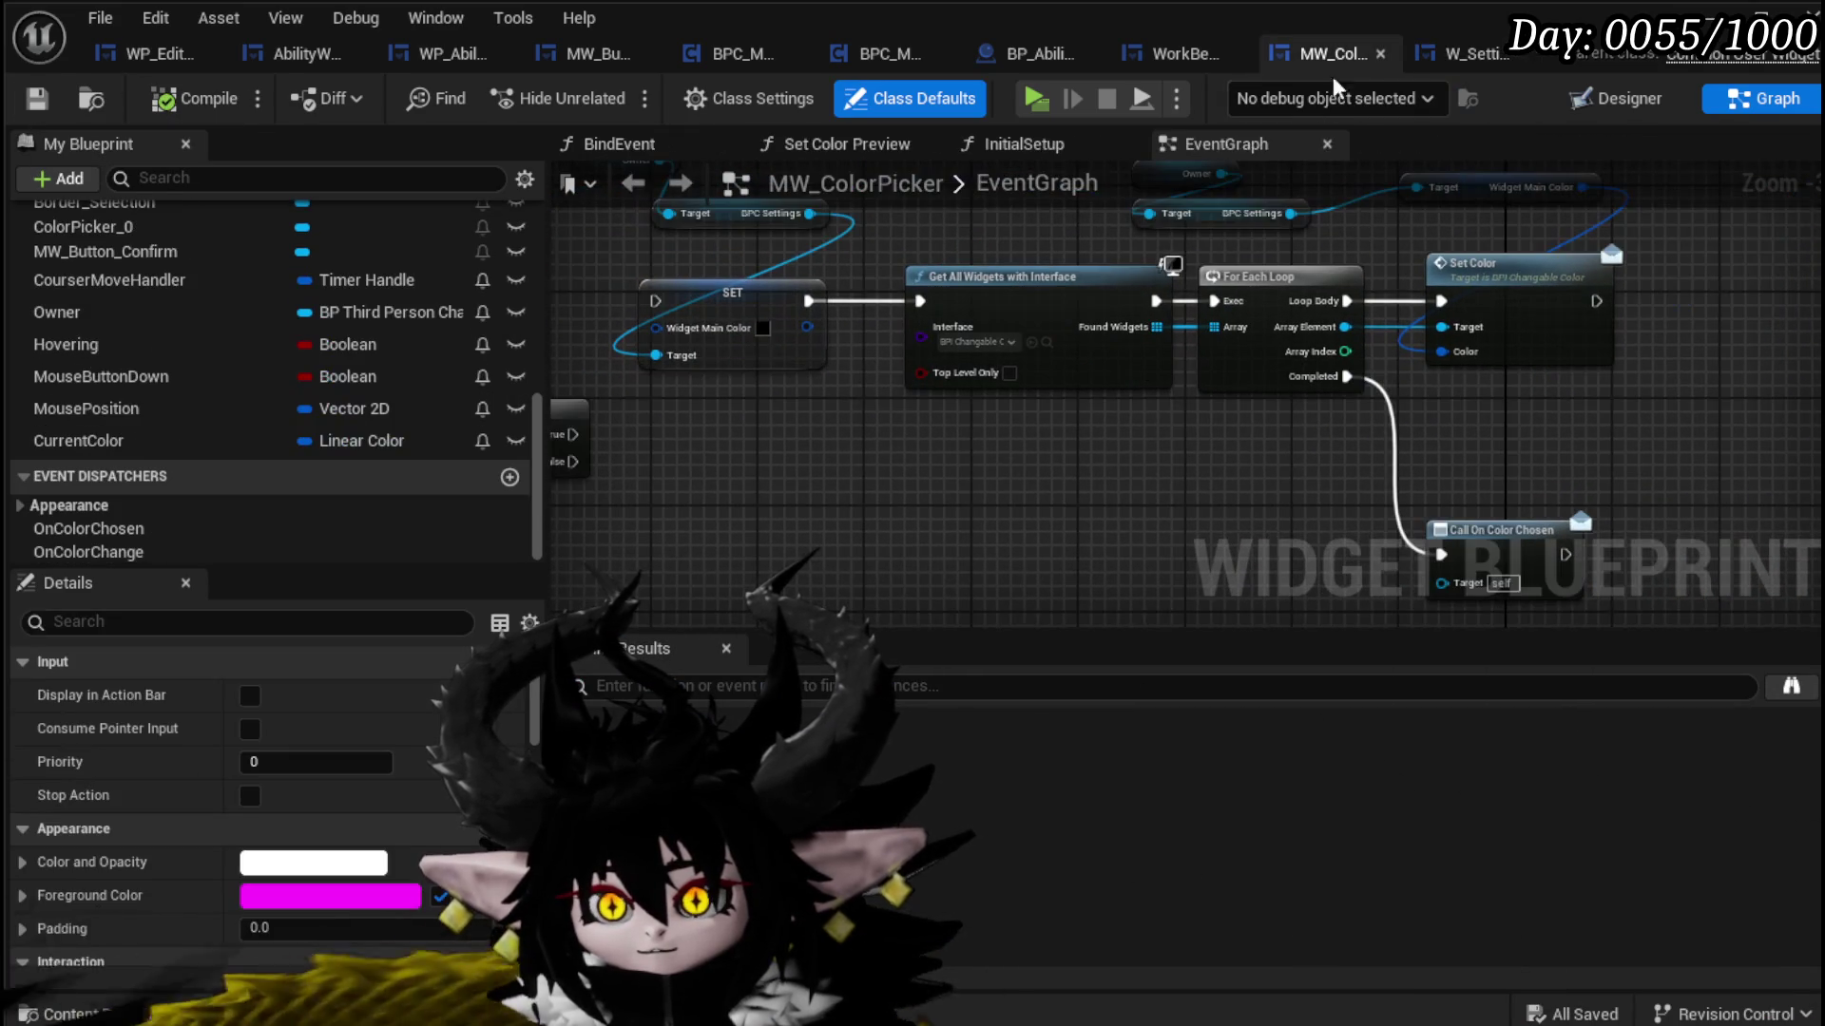
mouse_move(783, 496)
left_mouse_down()
mouse_move(1223, 542)
mouse_move(1506, 524)
left_mouse_up()
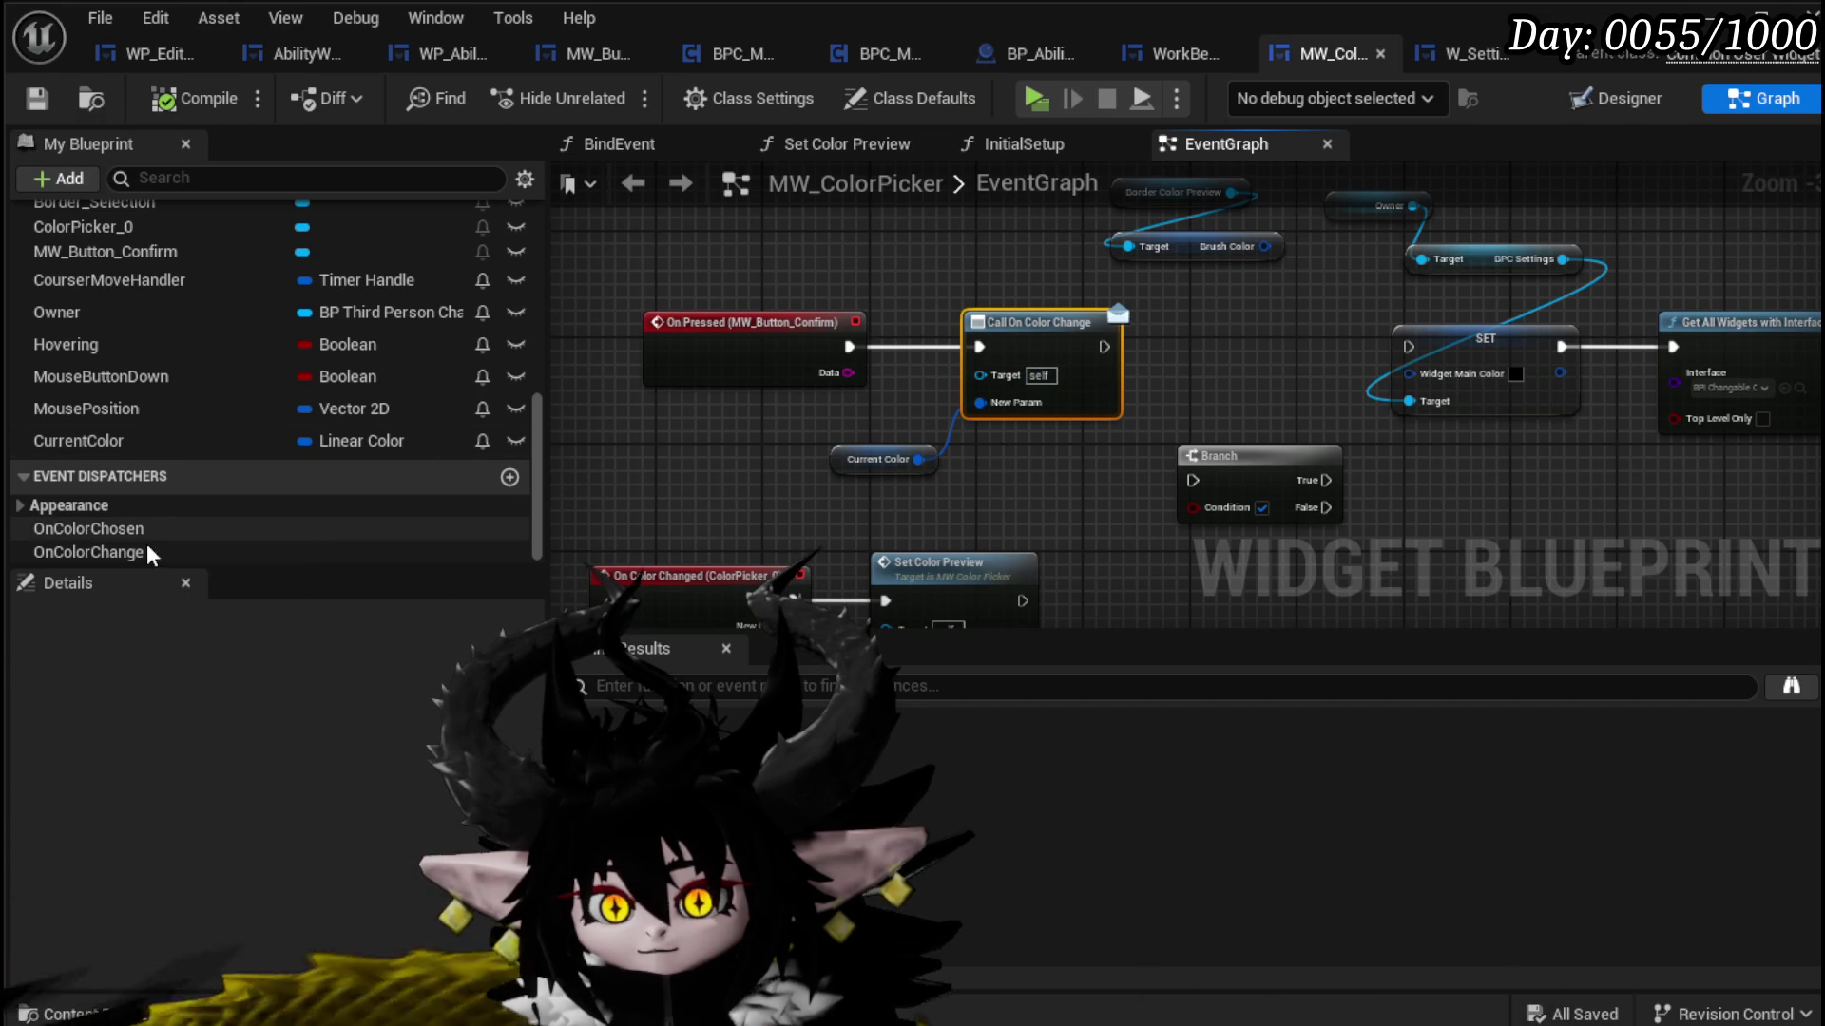
left_click(152, 549)
left_click(106, 695)
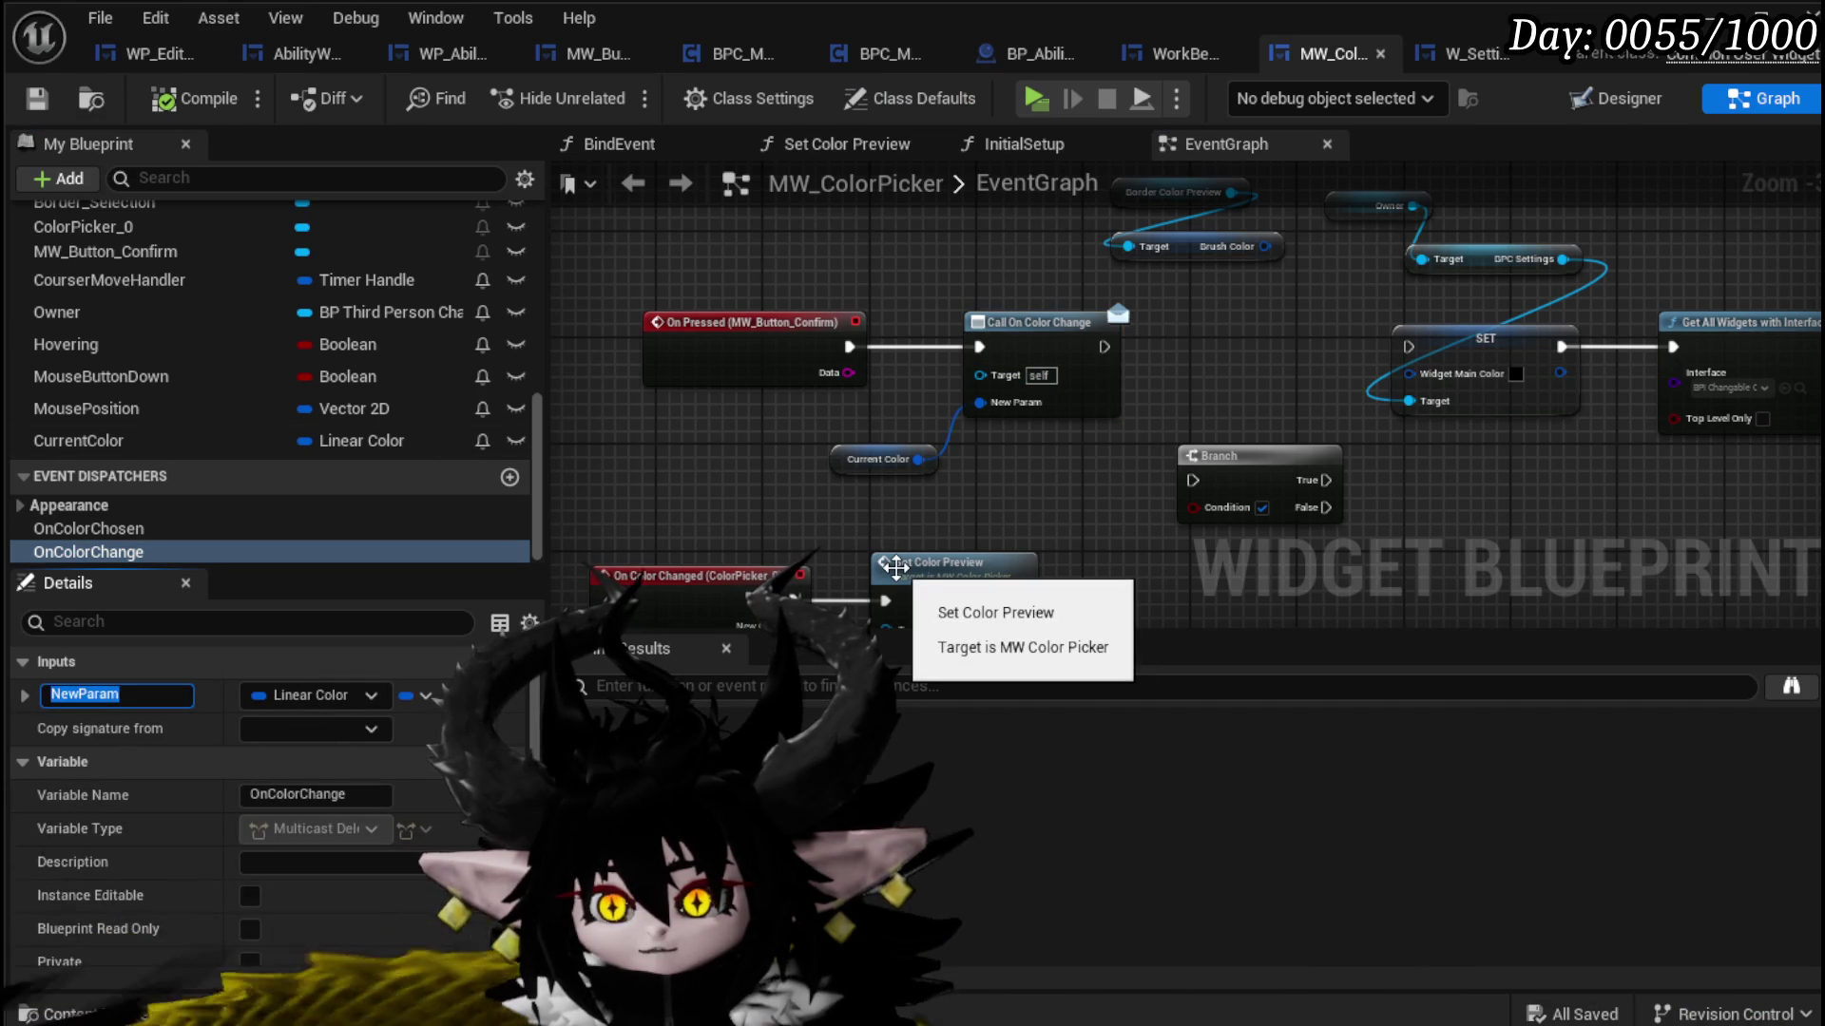
type("Selec")
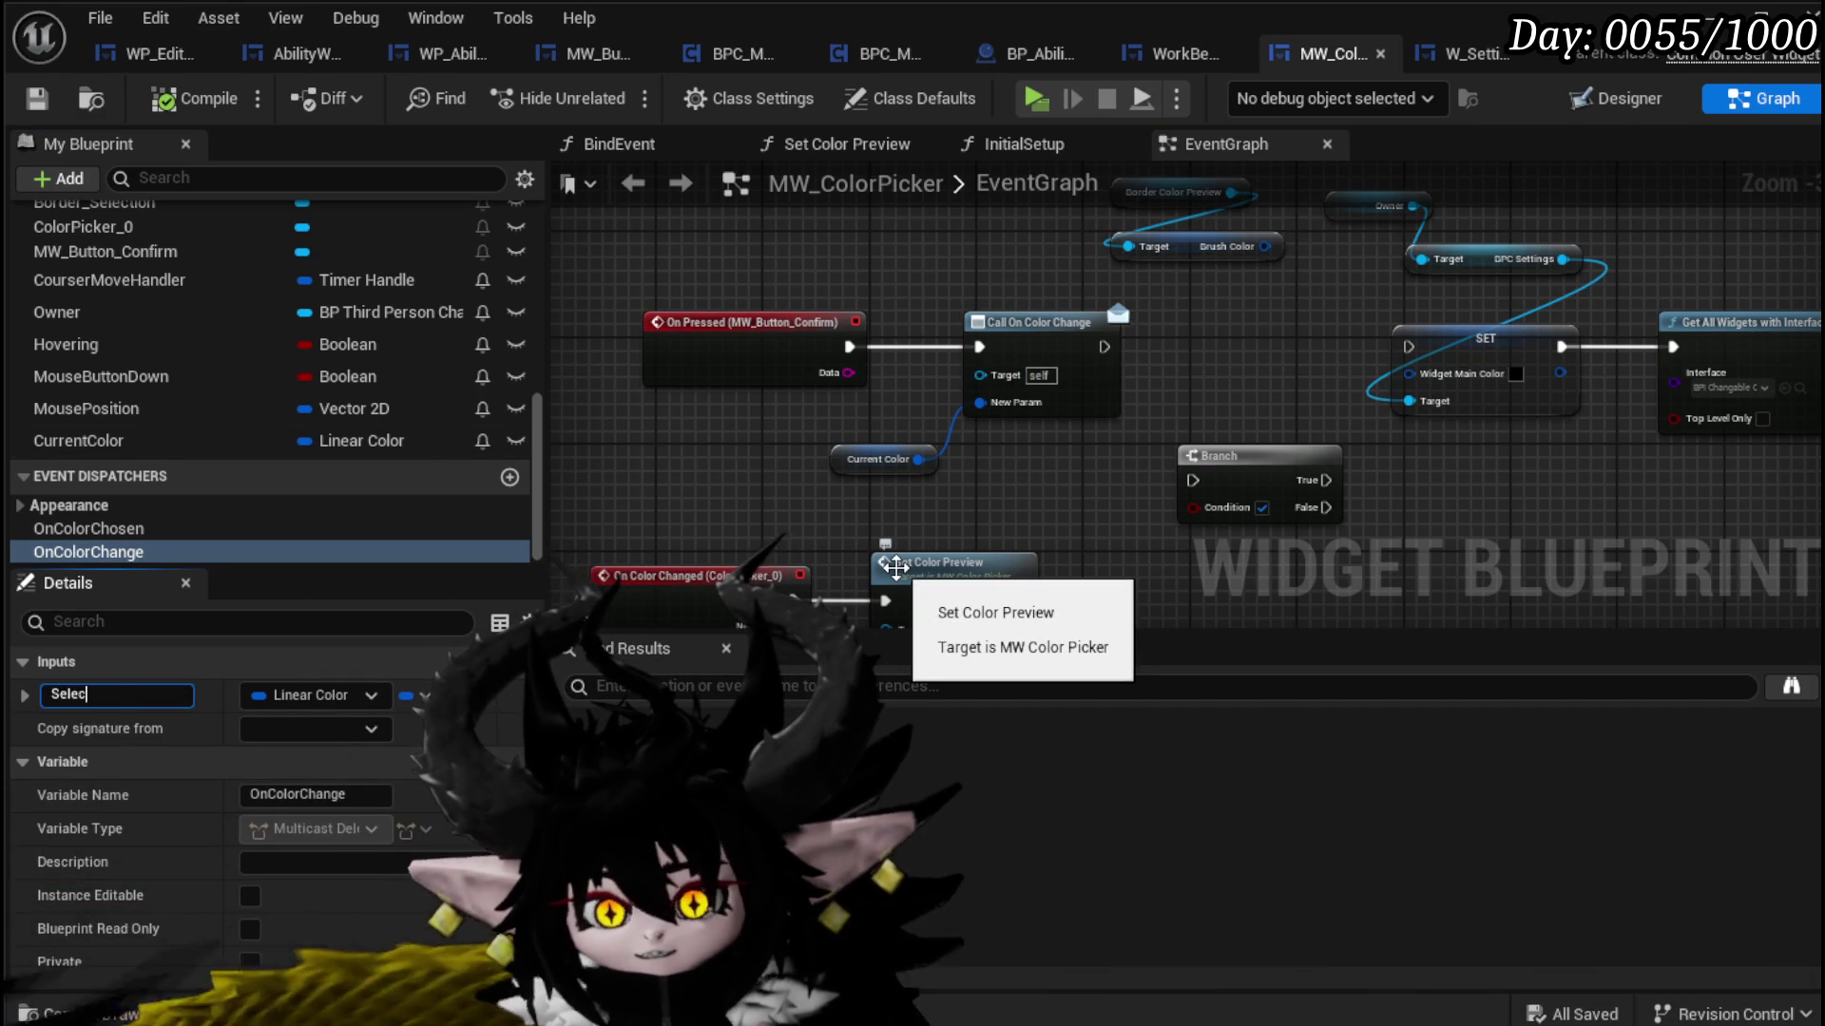
type("tedColor")
key("Return")
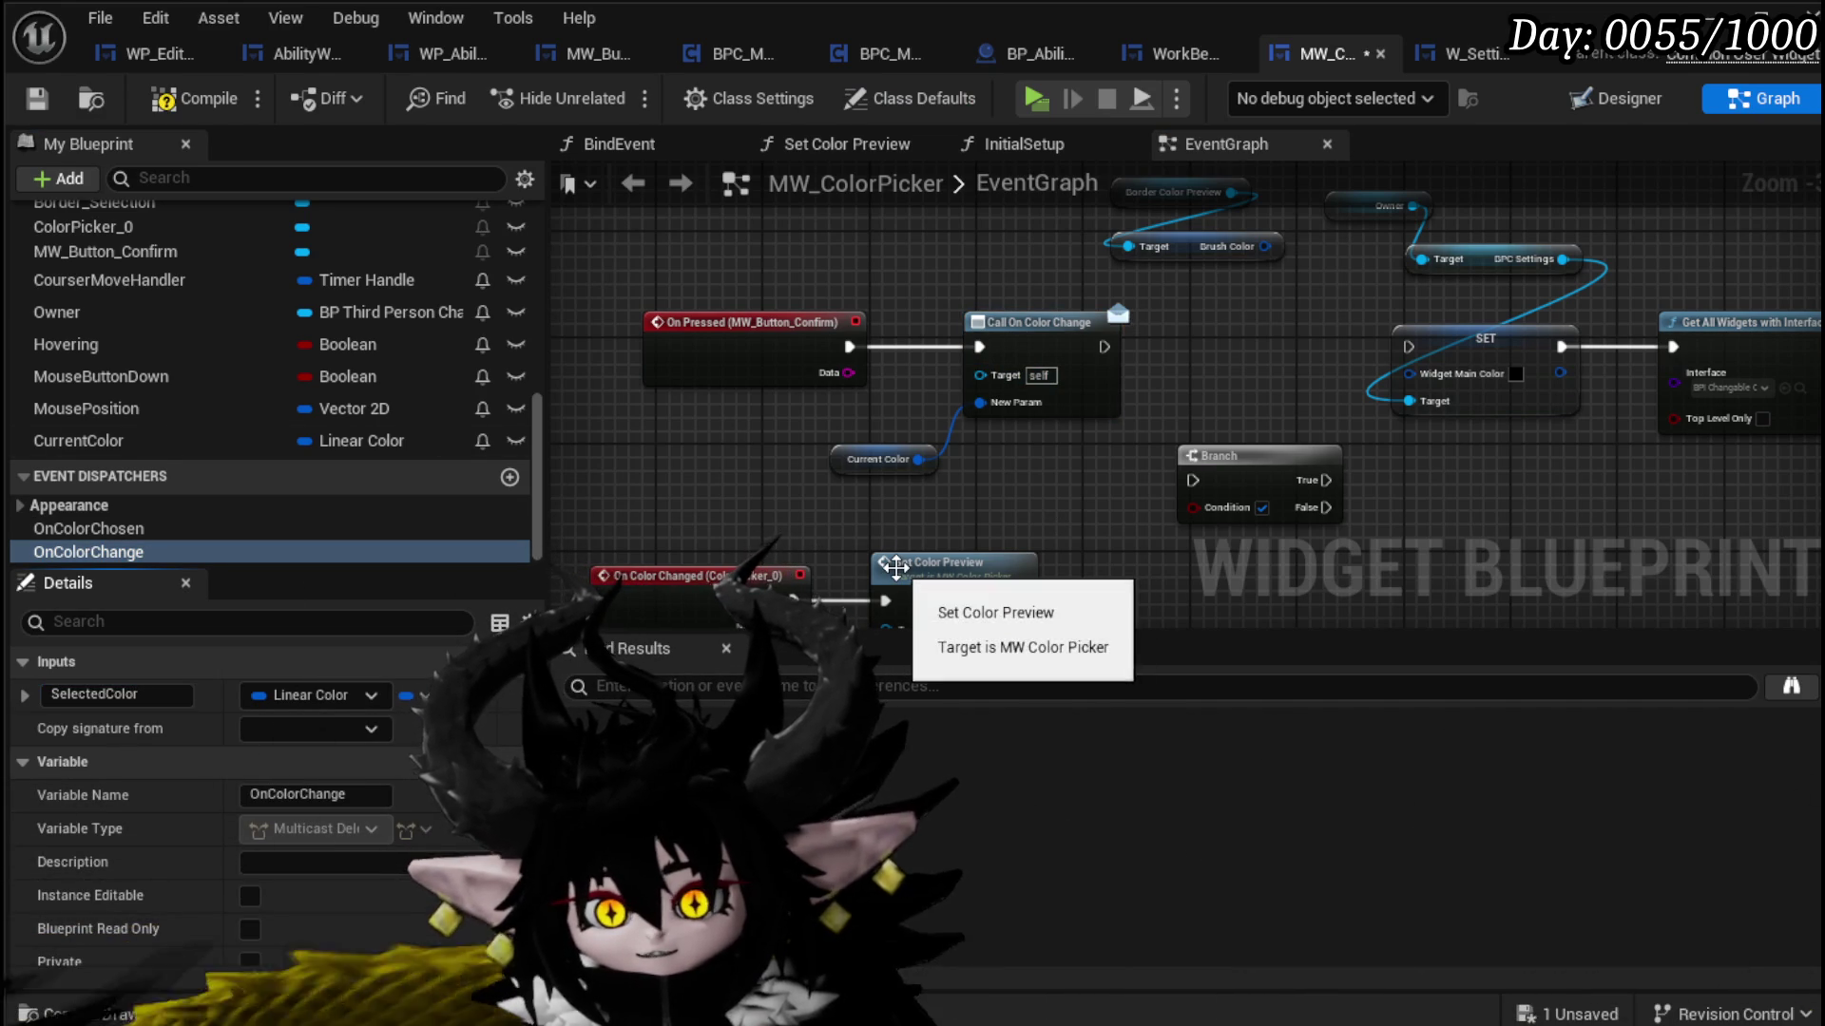
Step: Refresh the Call On Color Change node so its pin reads Selected Color
right_click(1035, 330)
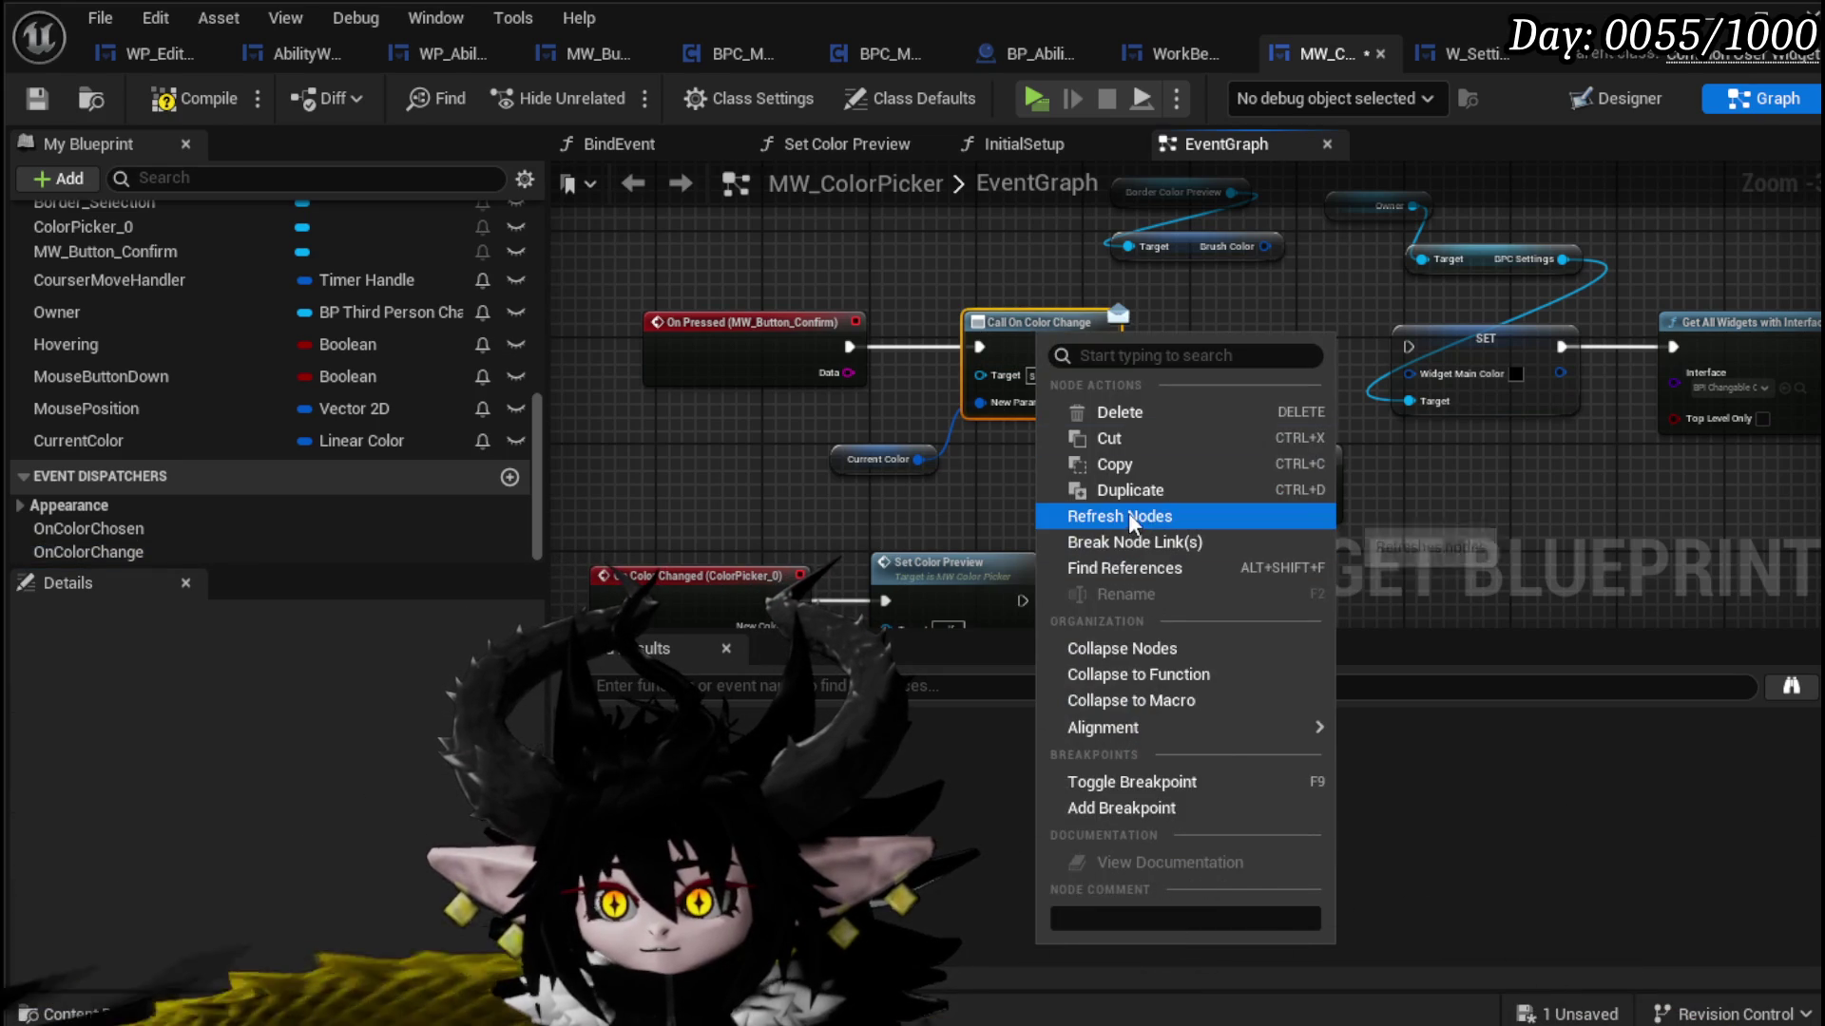
left_click(1127, 515)
mouse_move(906, 459)
left_mouse_down()
mouse_move(1013, 660)
mouse_move(988, 666)
mouse_move(984, 403)
left_mouse_up()
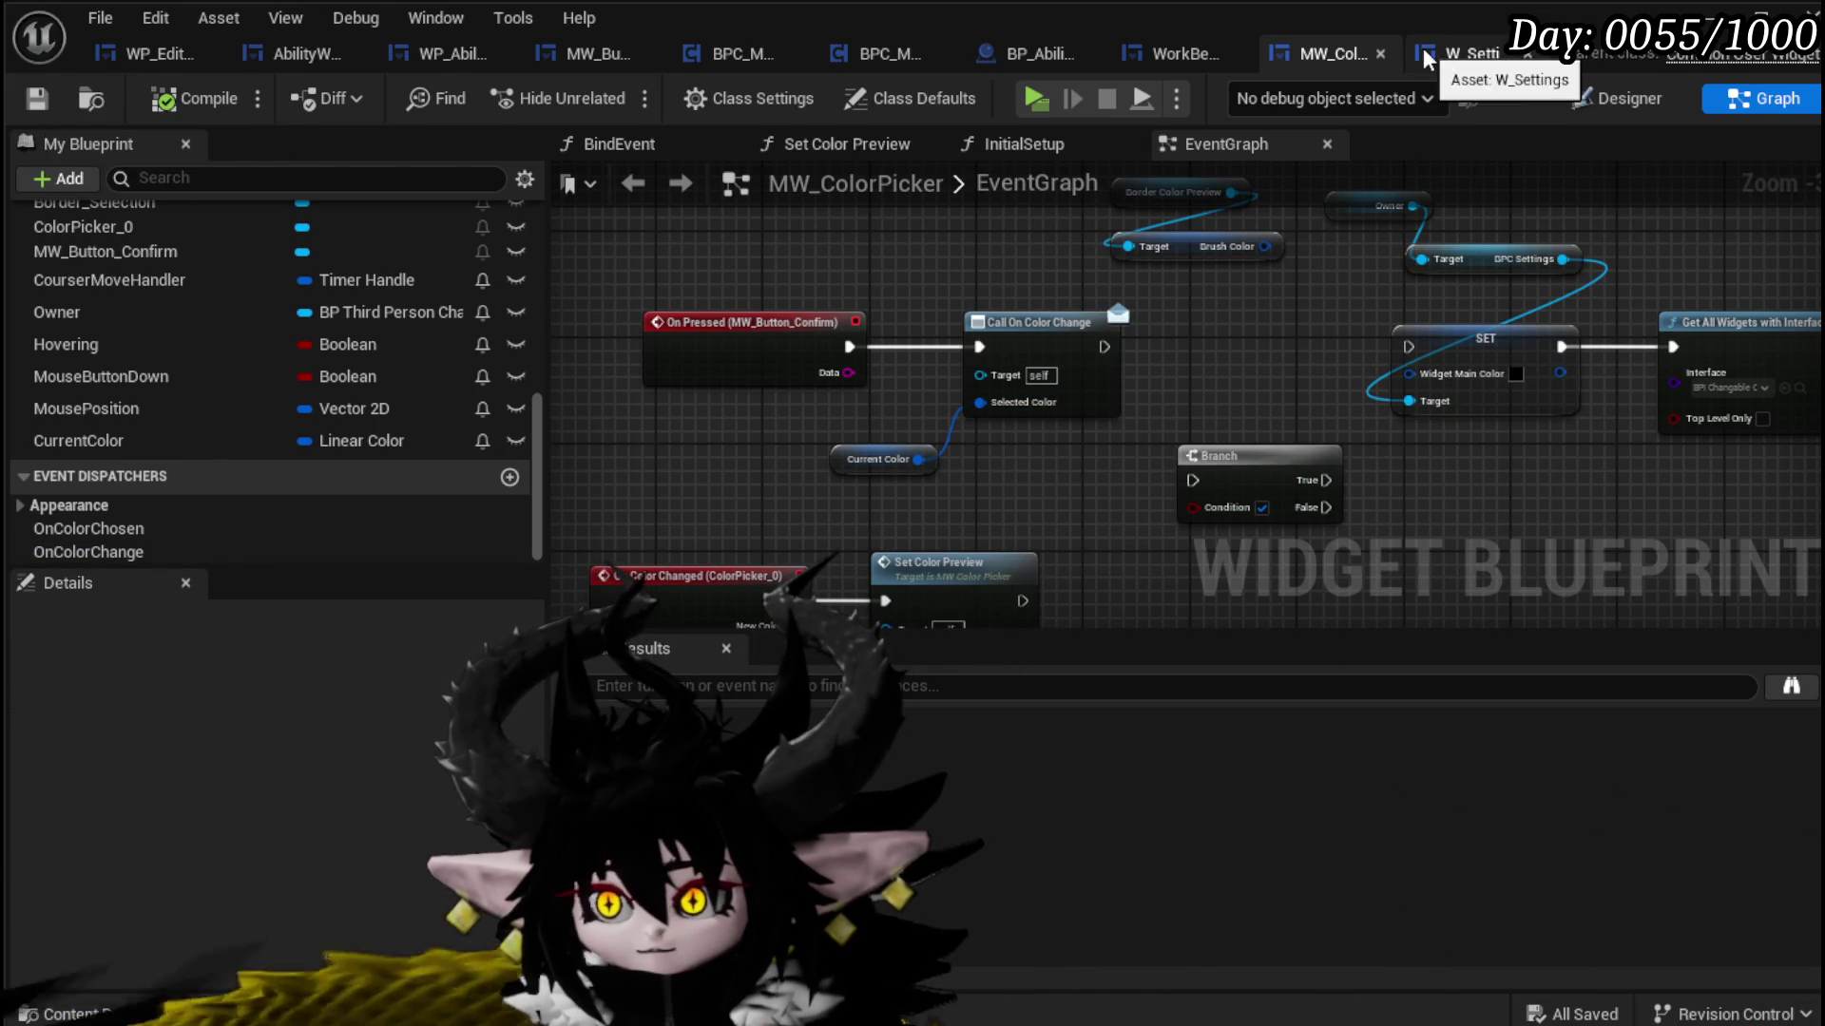
Step: Connect Selected Color to the SET node's Widget Main Color in W_Settings, save, and return to the level editor
left_click(144, 55)
scroll(960, 436, "up", 3)
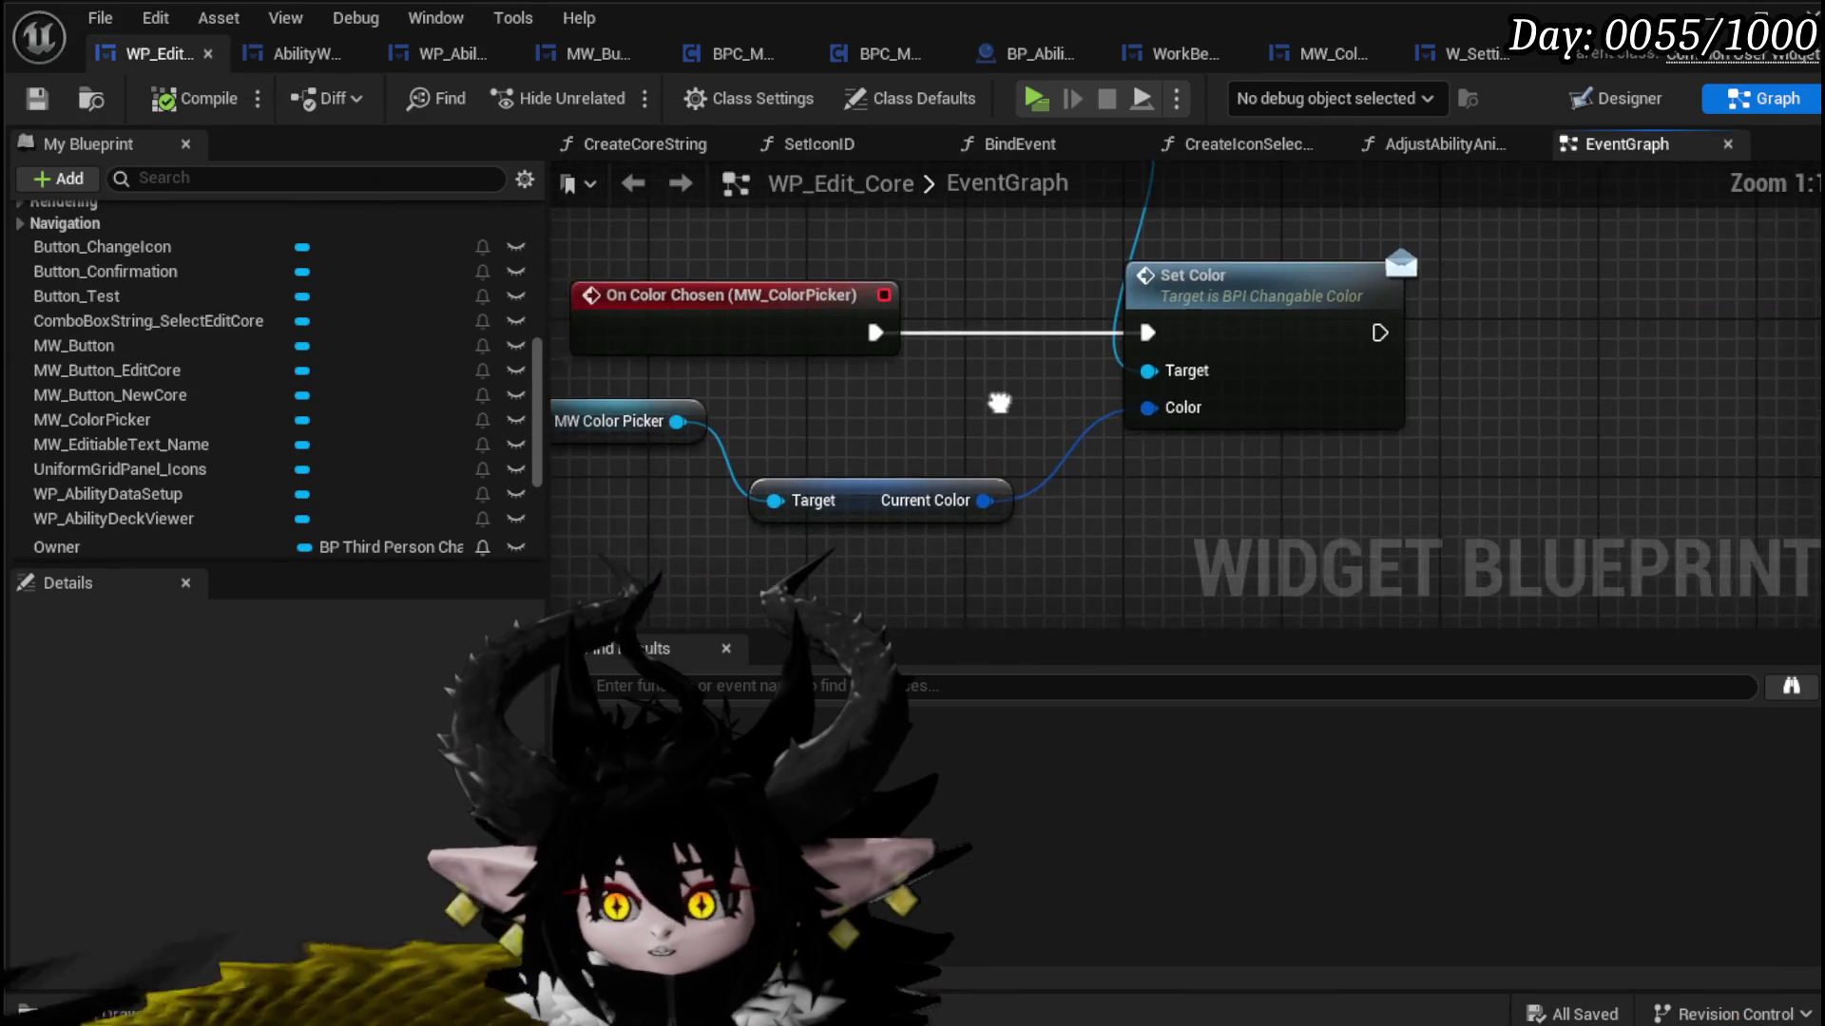
scroll(1013, 399, "down", 3)
left_click(1459, 57)
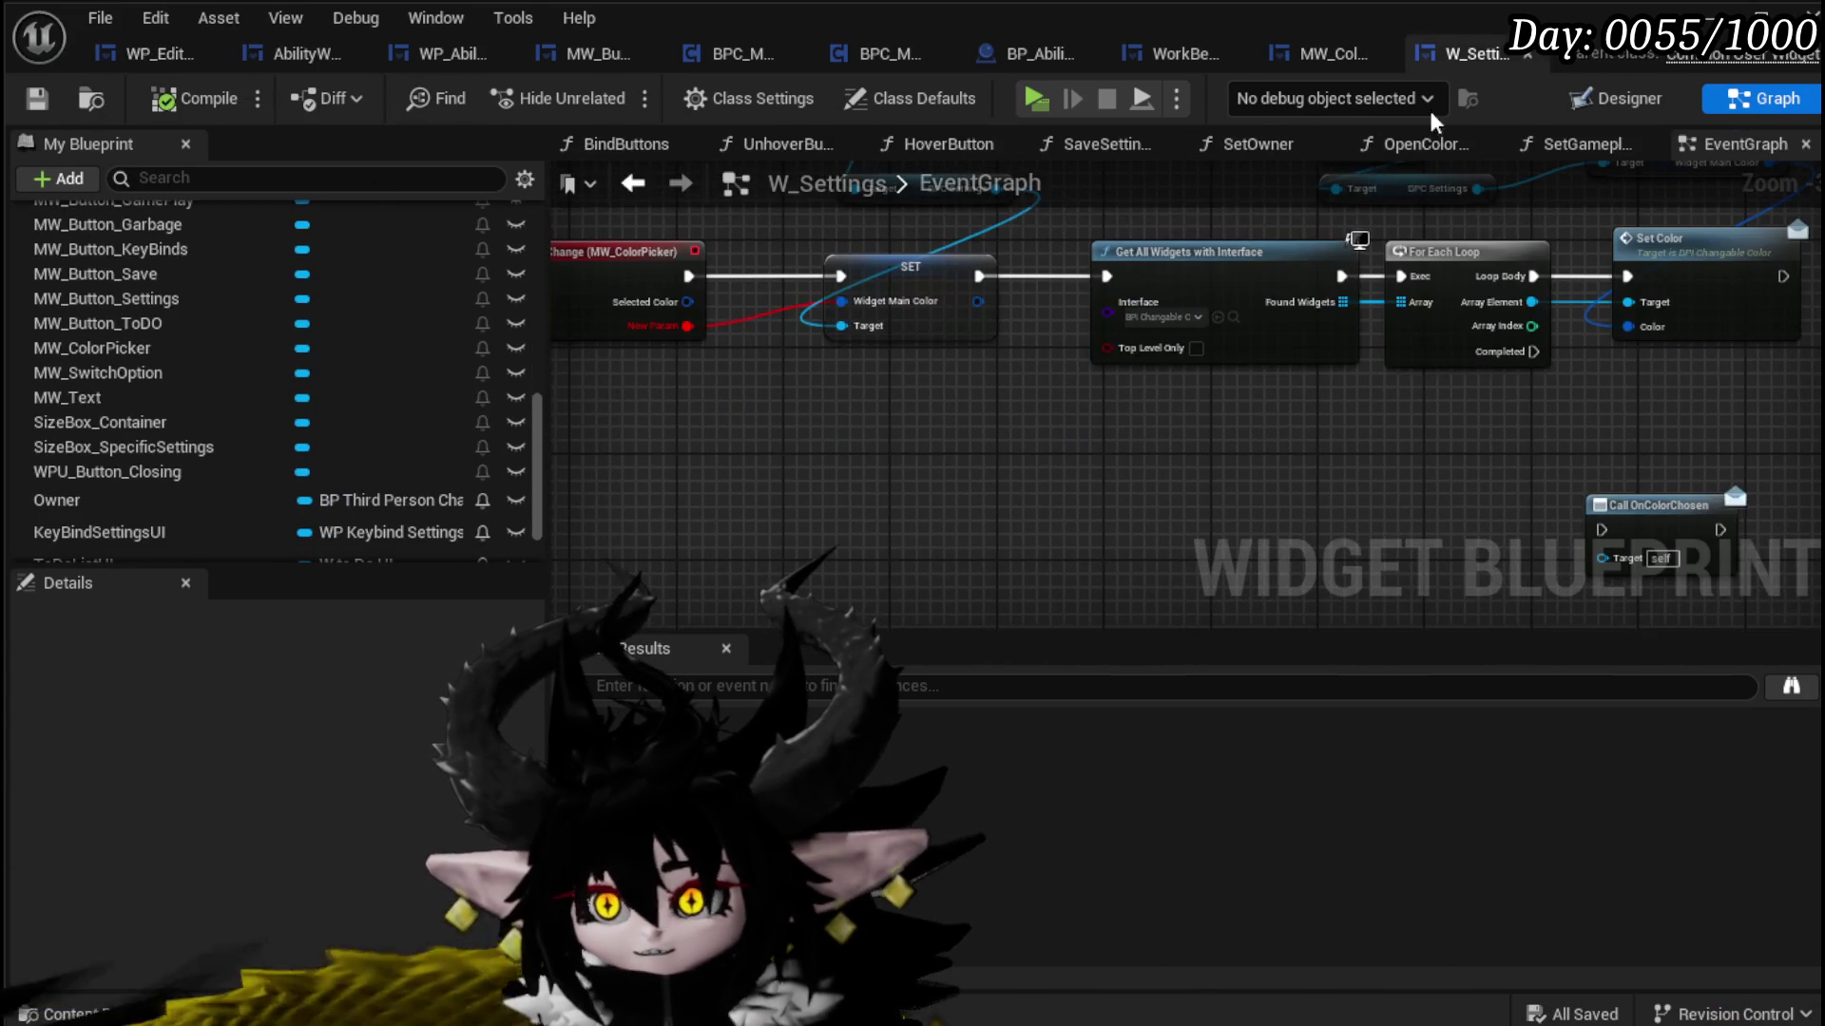
scroll(825, 409, "up", 4)
left_click_drag(862, 410, 1086, 411)
scroll(1031, 479, "down", 4)
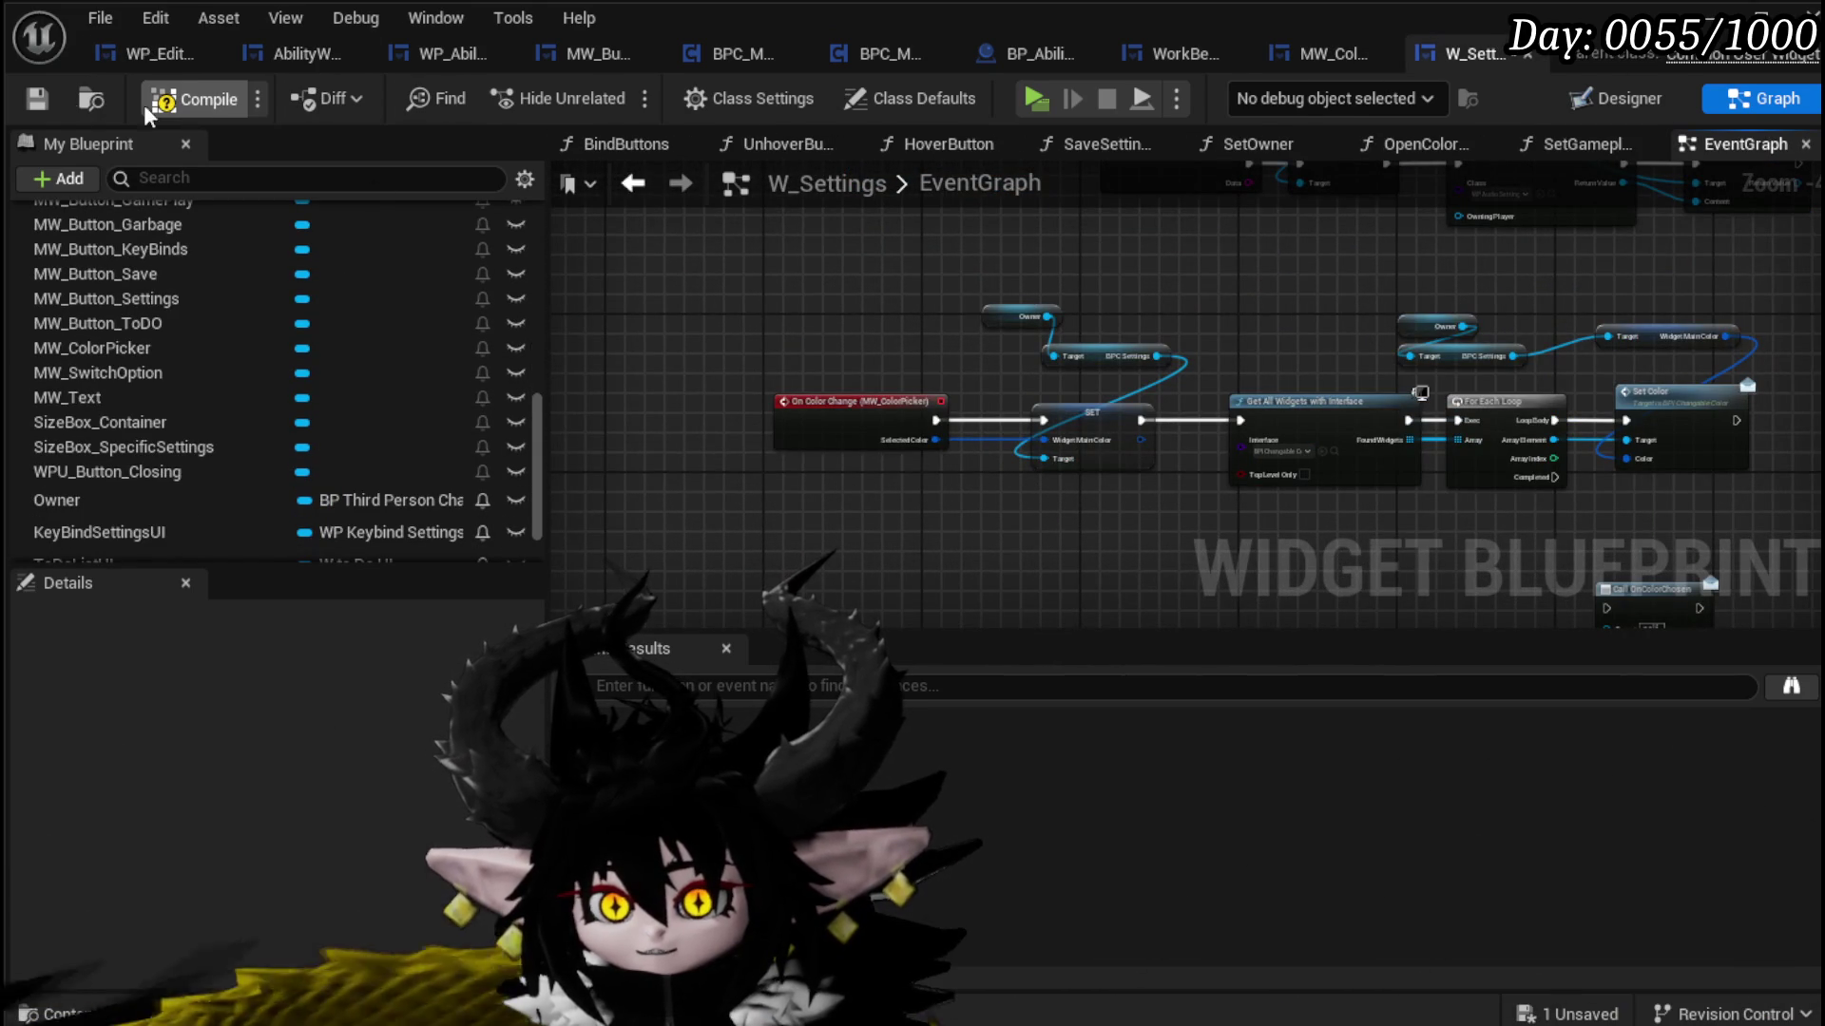
left_click(38, 100)
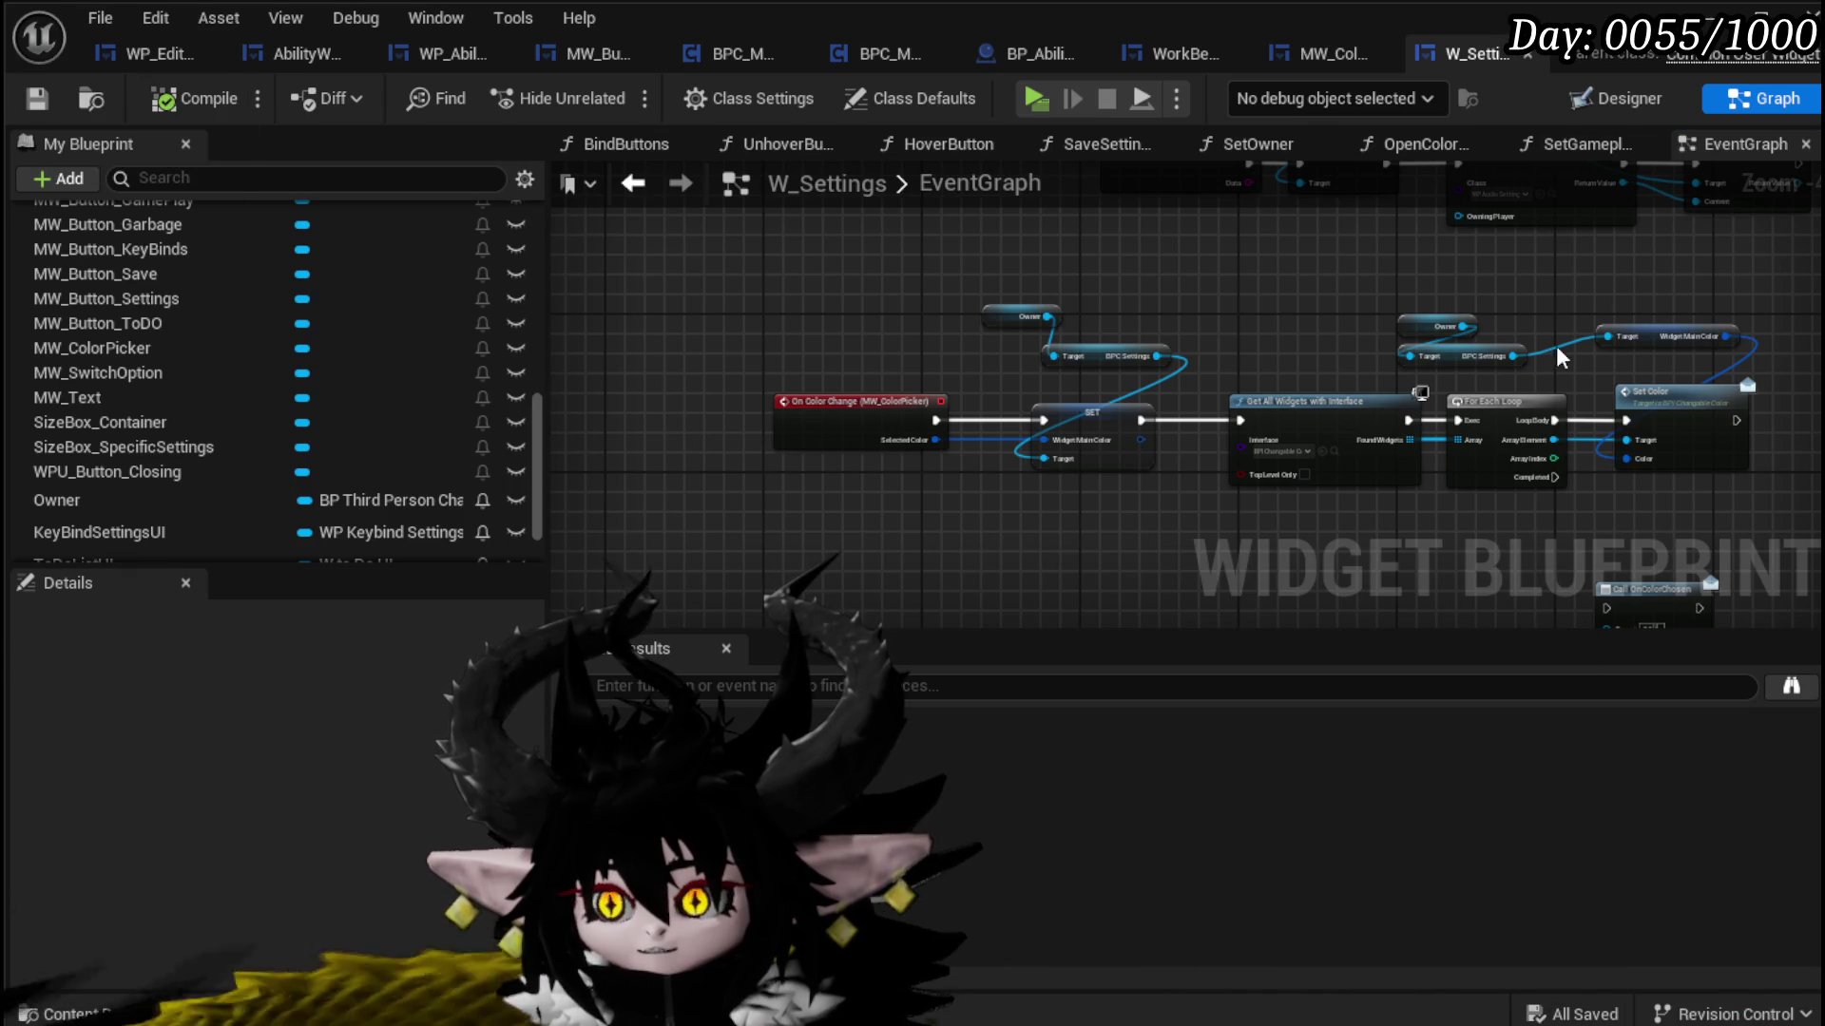
key("alt+Tab")
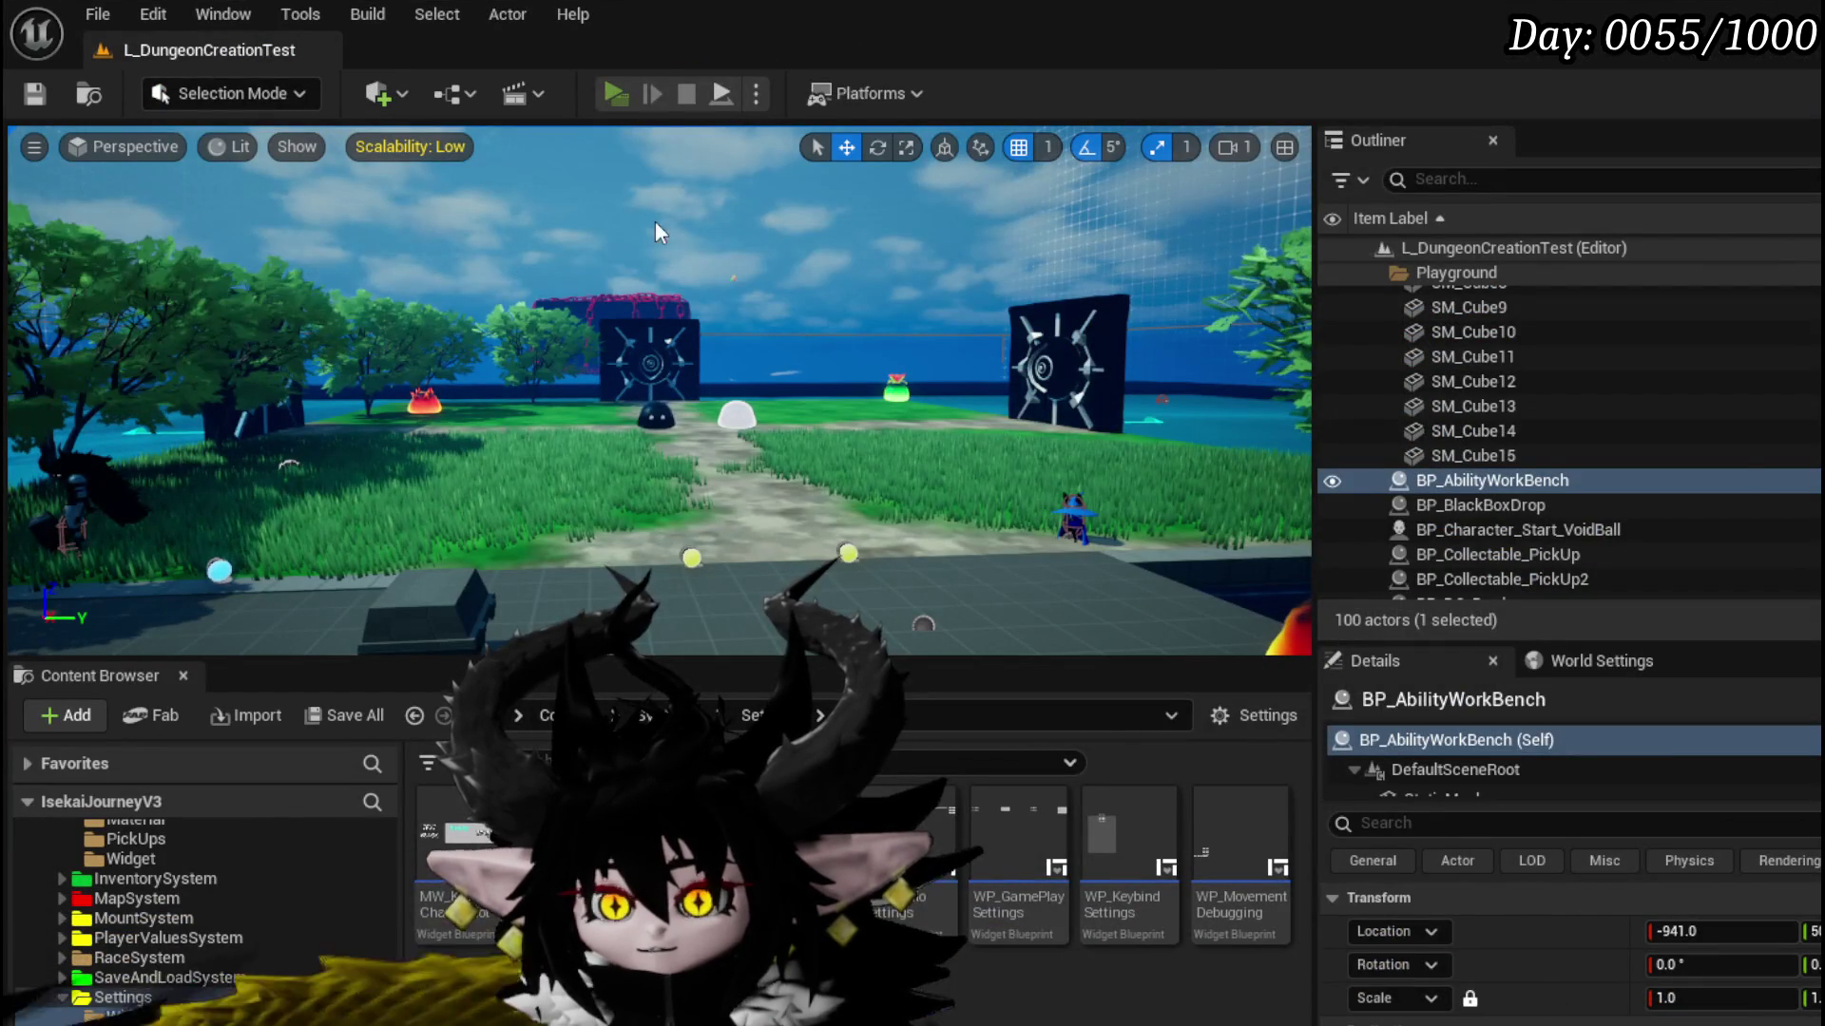
Step: Play-test, open Game Play > Change Card Color, and drag the wheel to mint green
key("alt+p")
key("Tab")
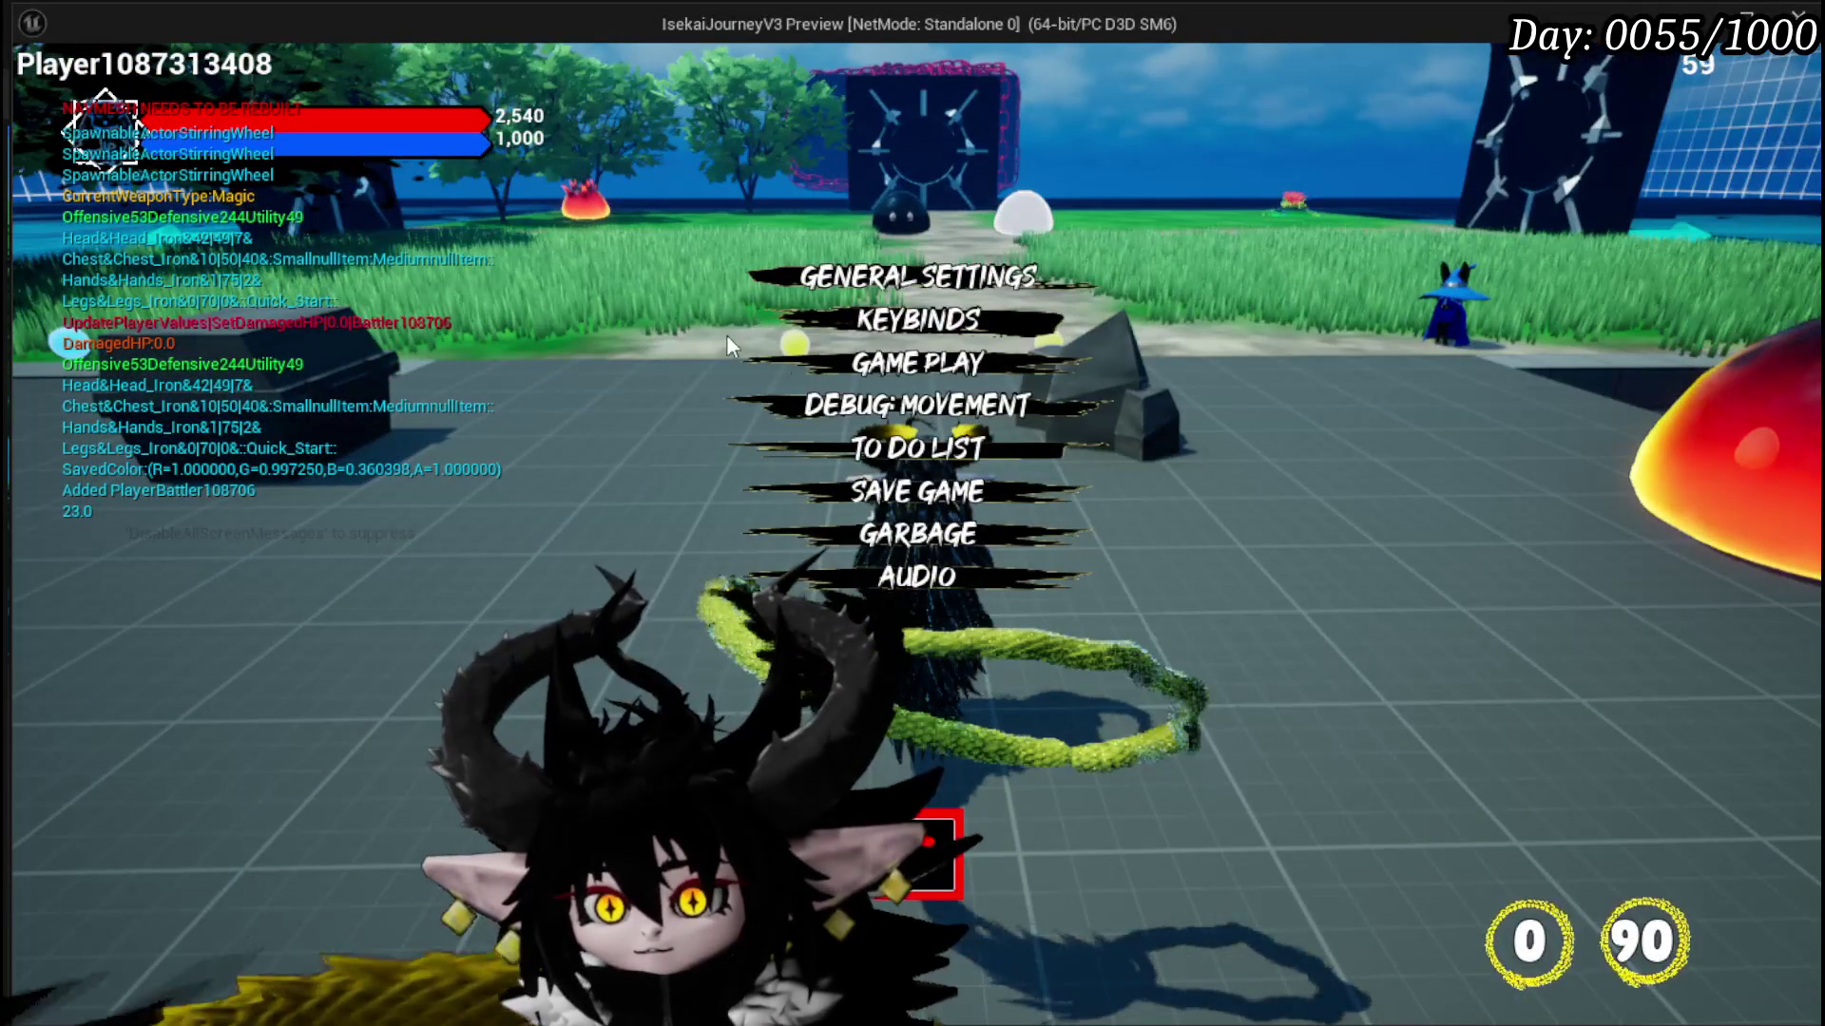
left_click(885, 364)
left_click(1577, 251)
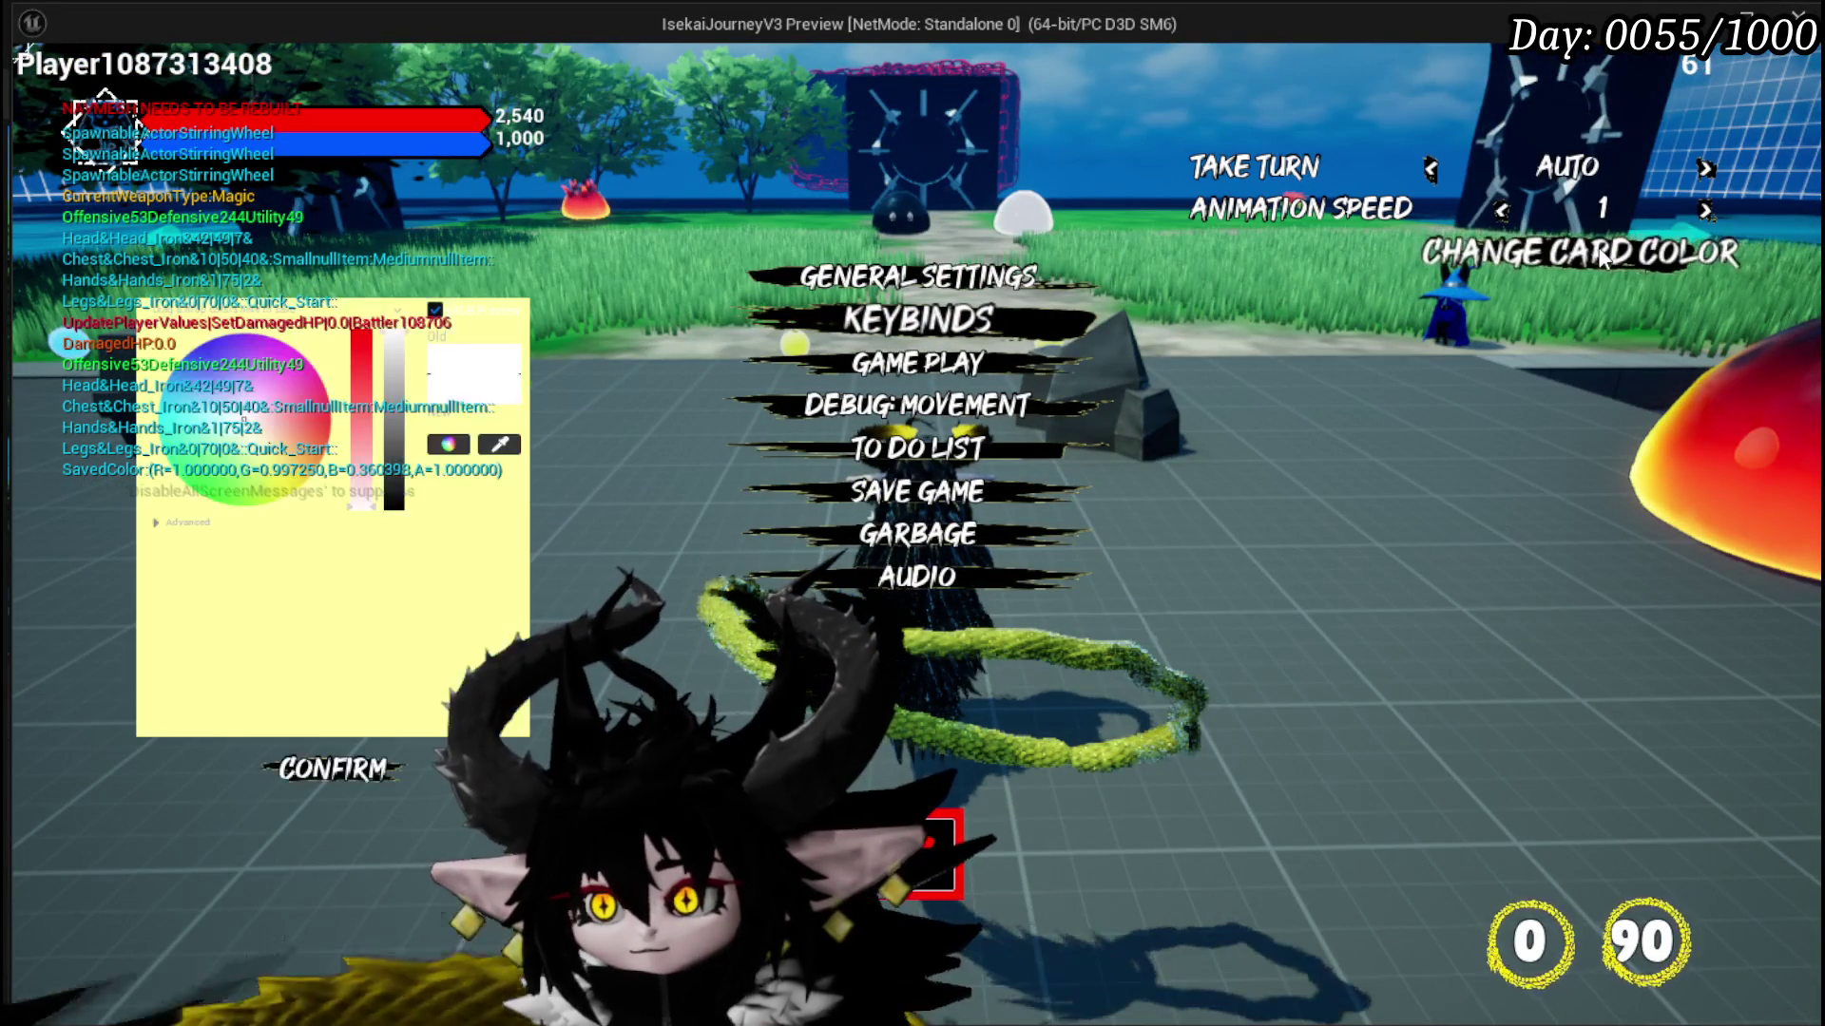
left_click_drag(285, 495, 174, 482)
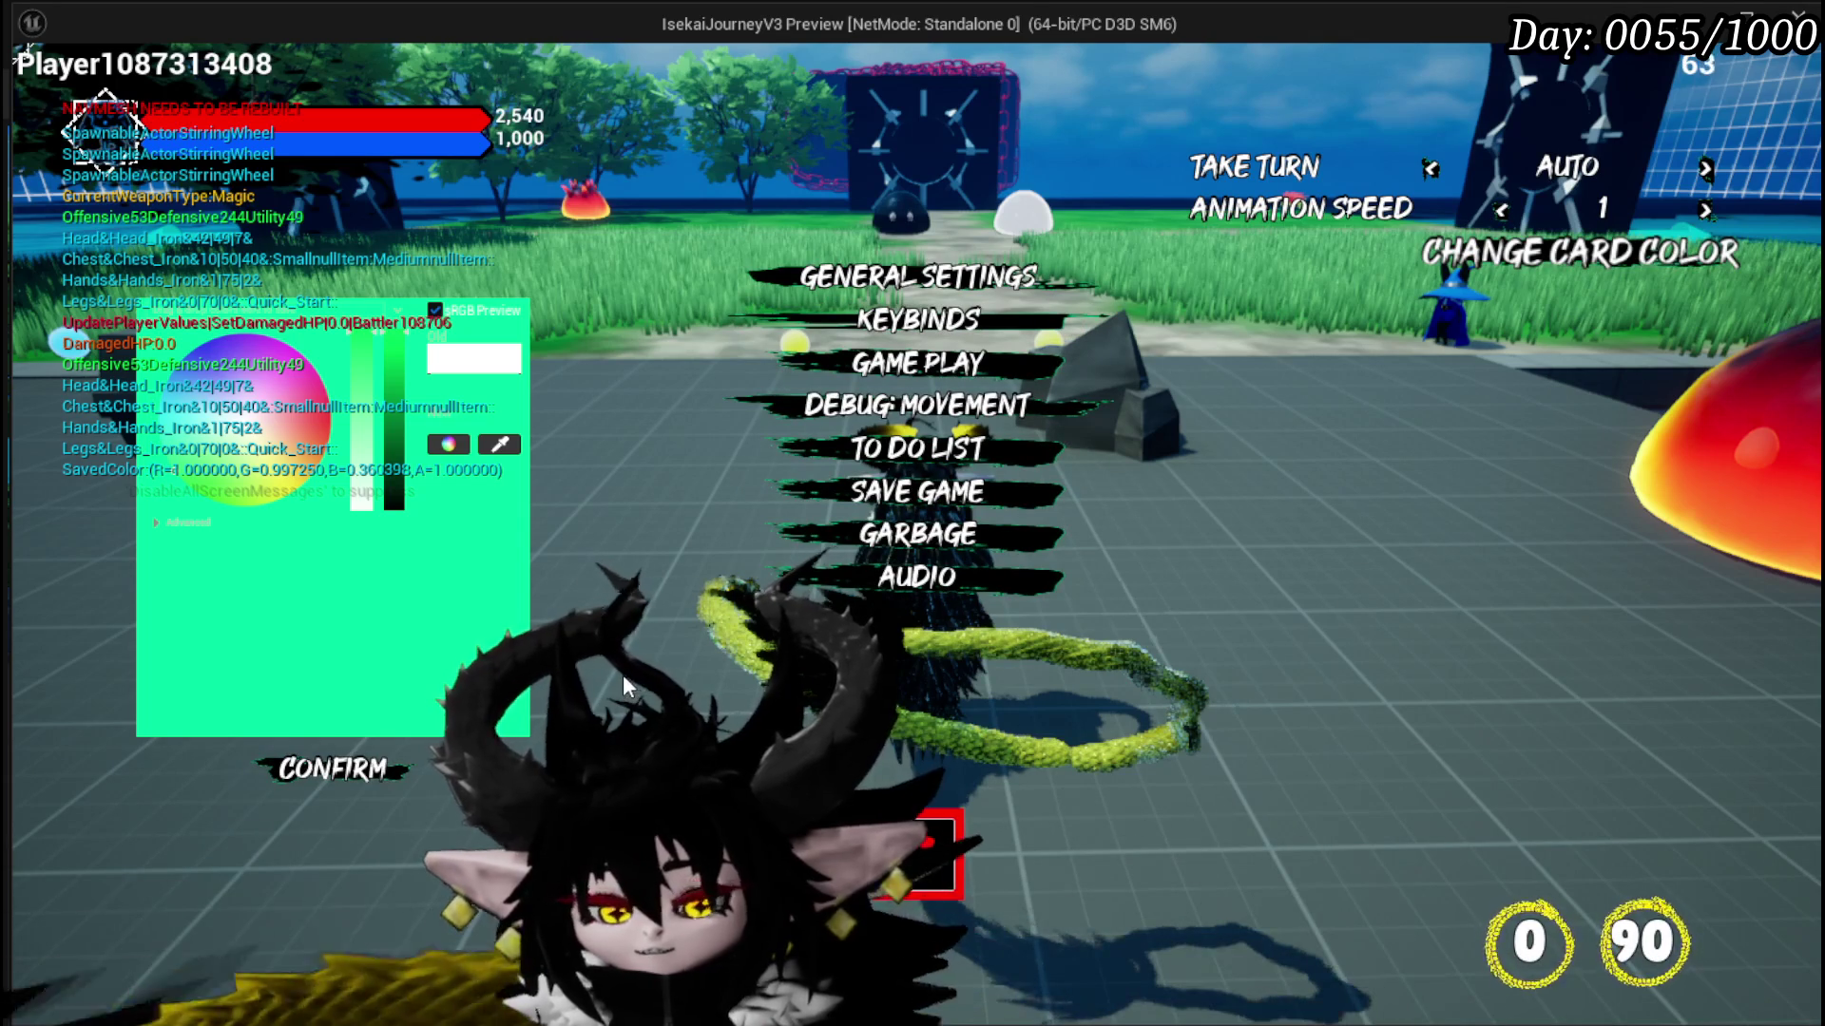
Step: Stop the play test and save all modified assets
key("Escape")
key("ctrl+s")
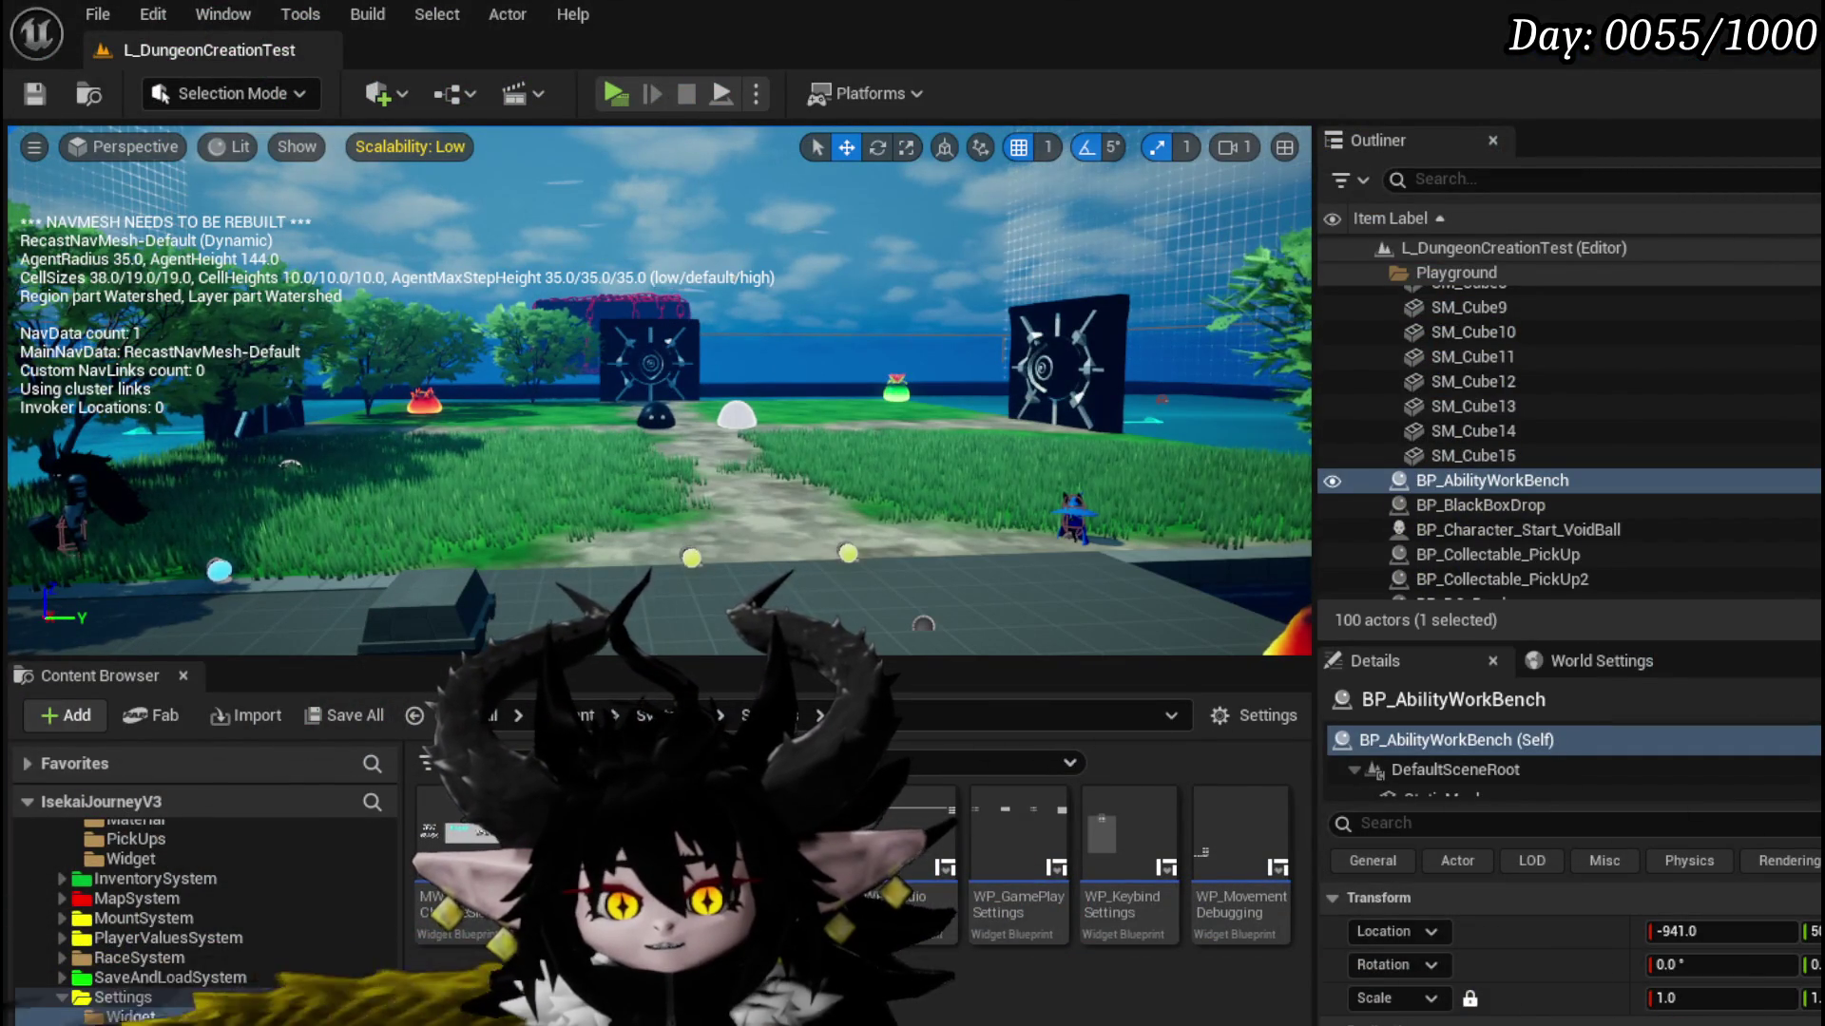
key("alt+Tab")
Step: Delete the On Color Chosen event in WP_Edit_Core and compile and save
left_click(818, 428)
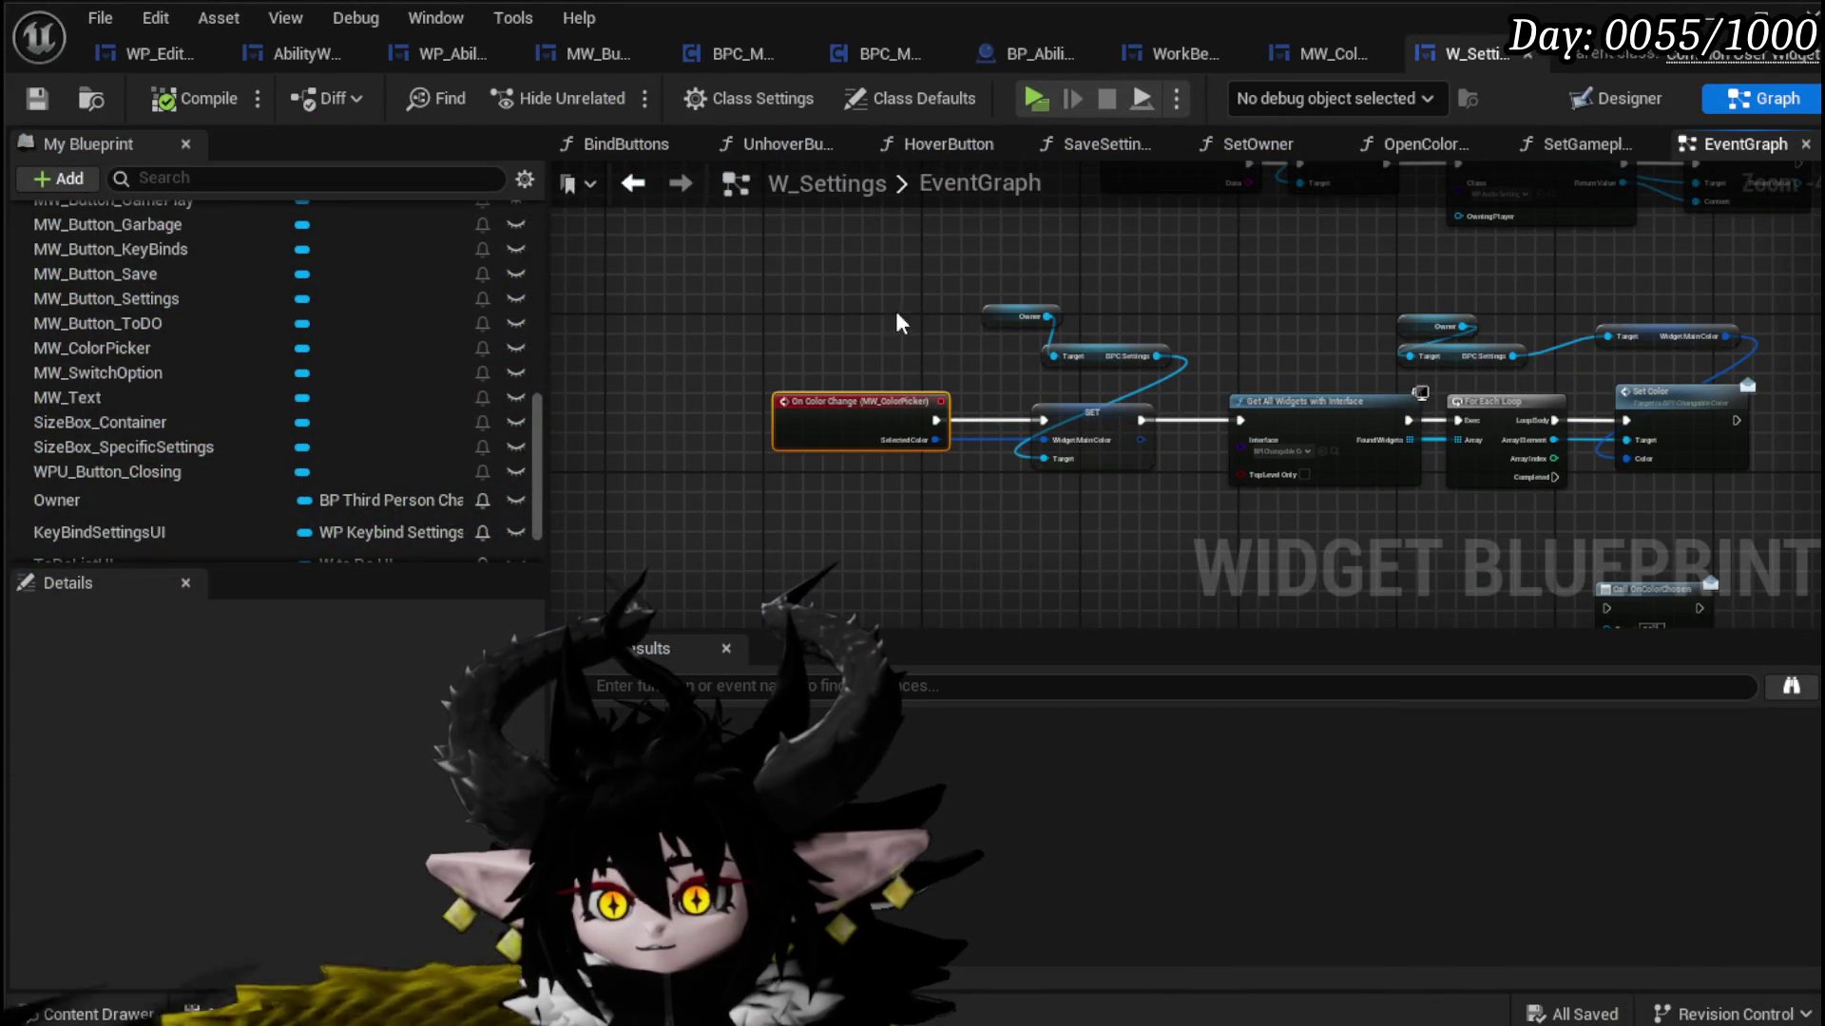
left_click(157, 54)
left_click_drag(801, 281, 971, 388)
key("Delete")
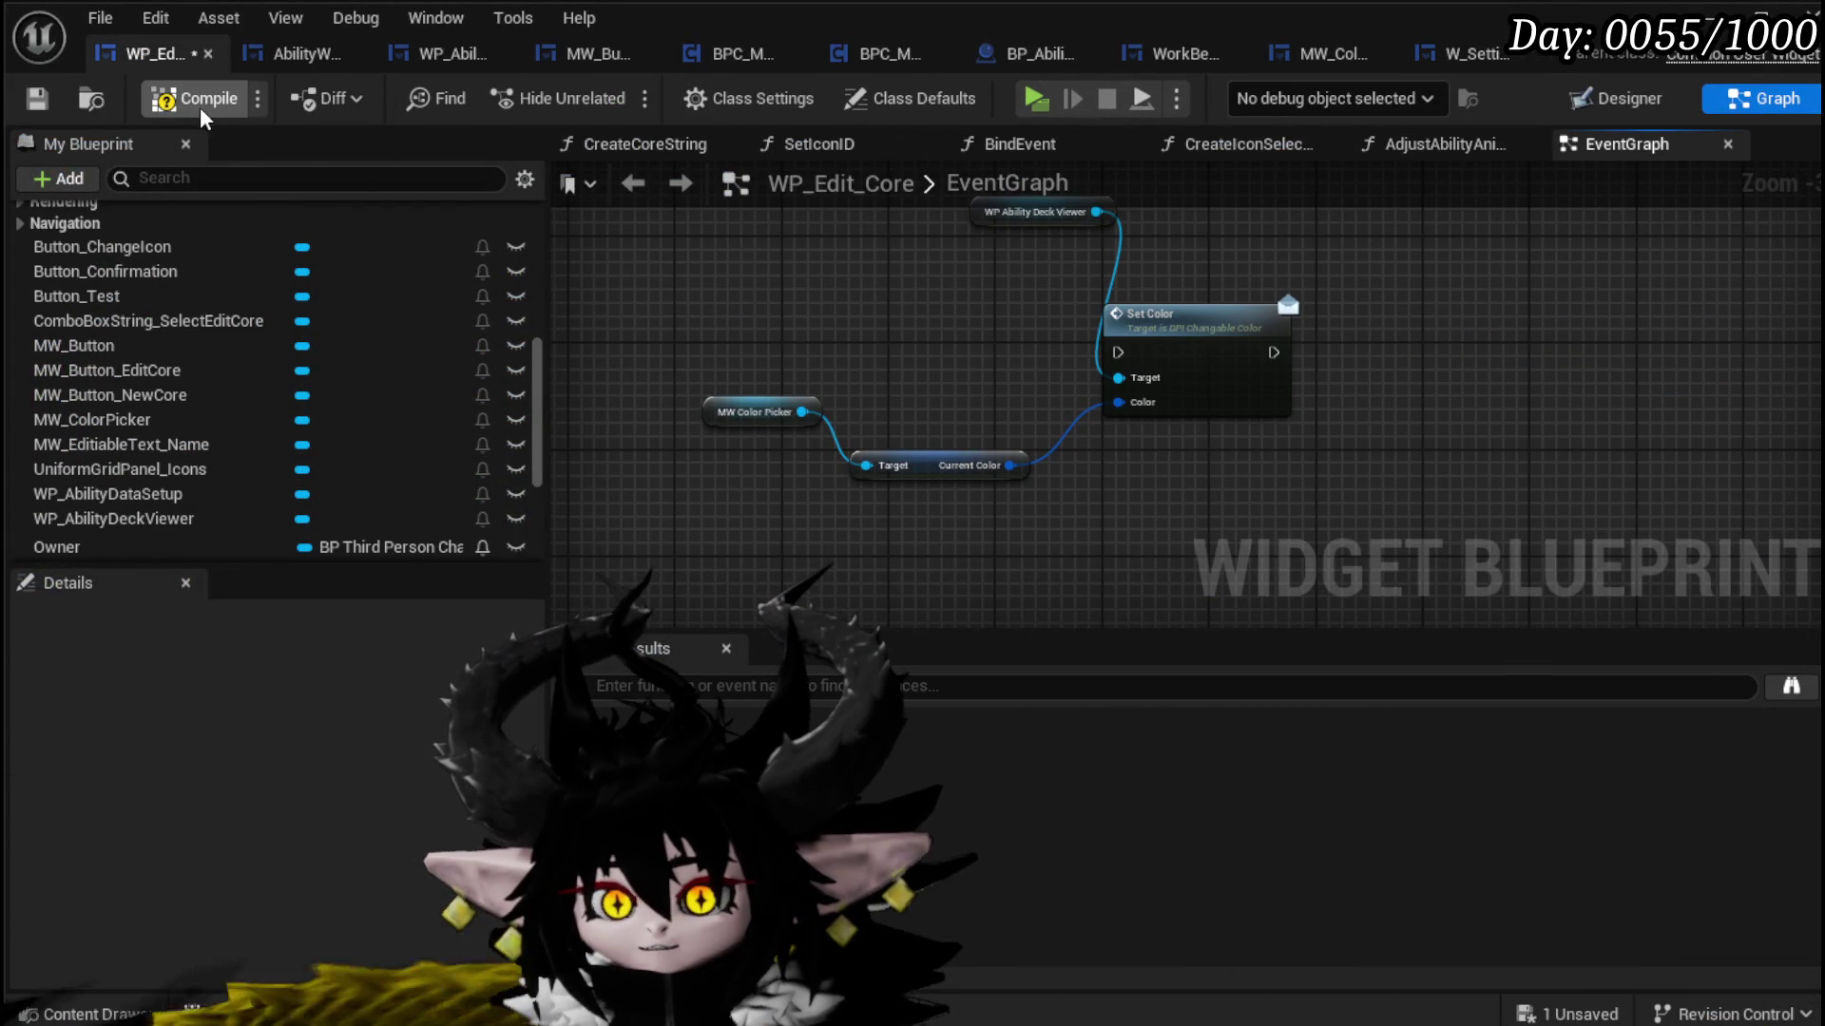
left_click(36, 107)
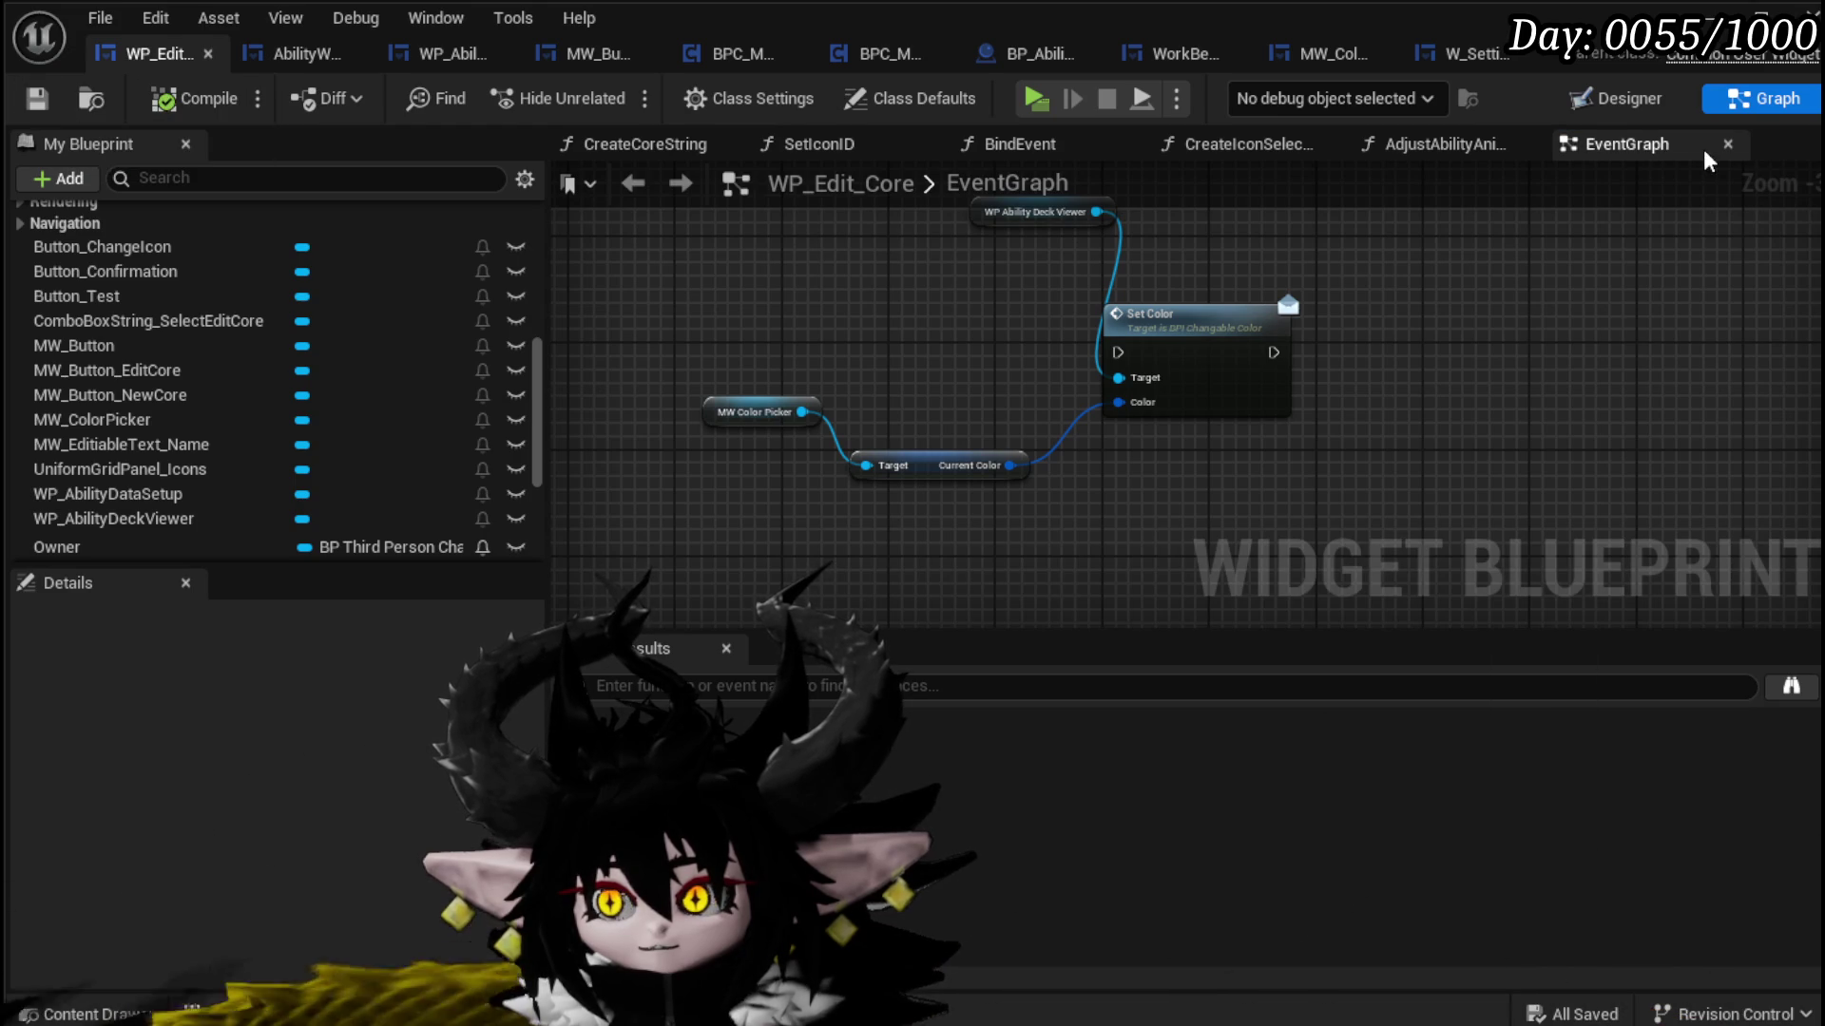
Step: In the Designer, add an On Color Change event for MW_ColorPicker
left_click(1635, 101)
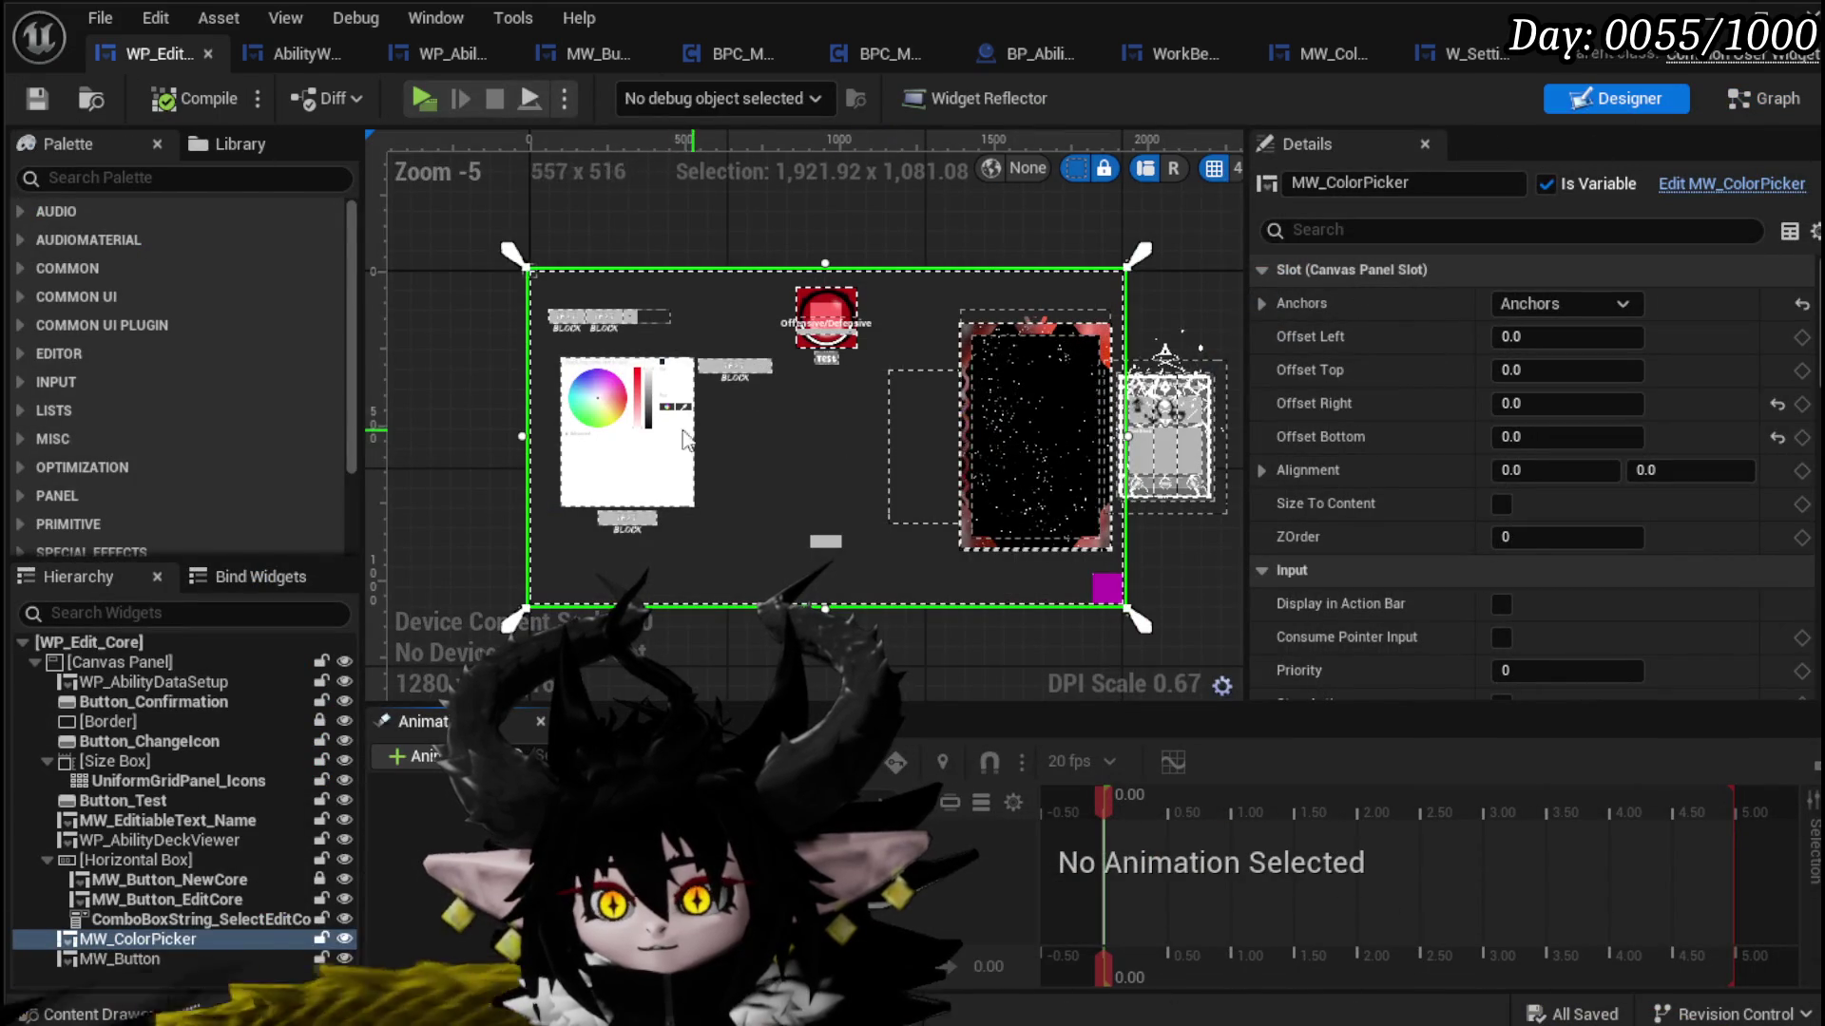
scroll(1620, 499, "down", 10)
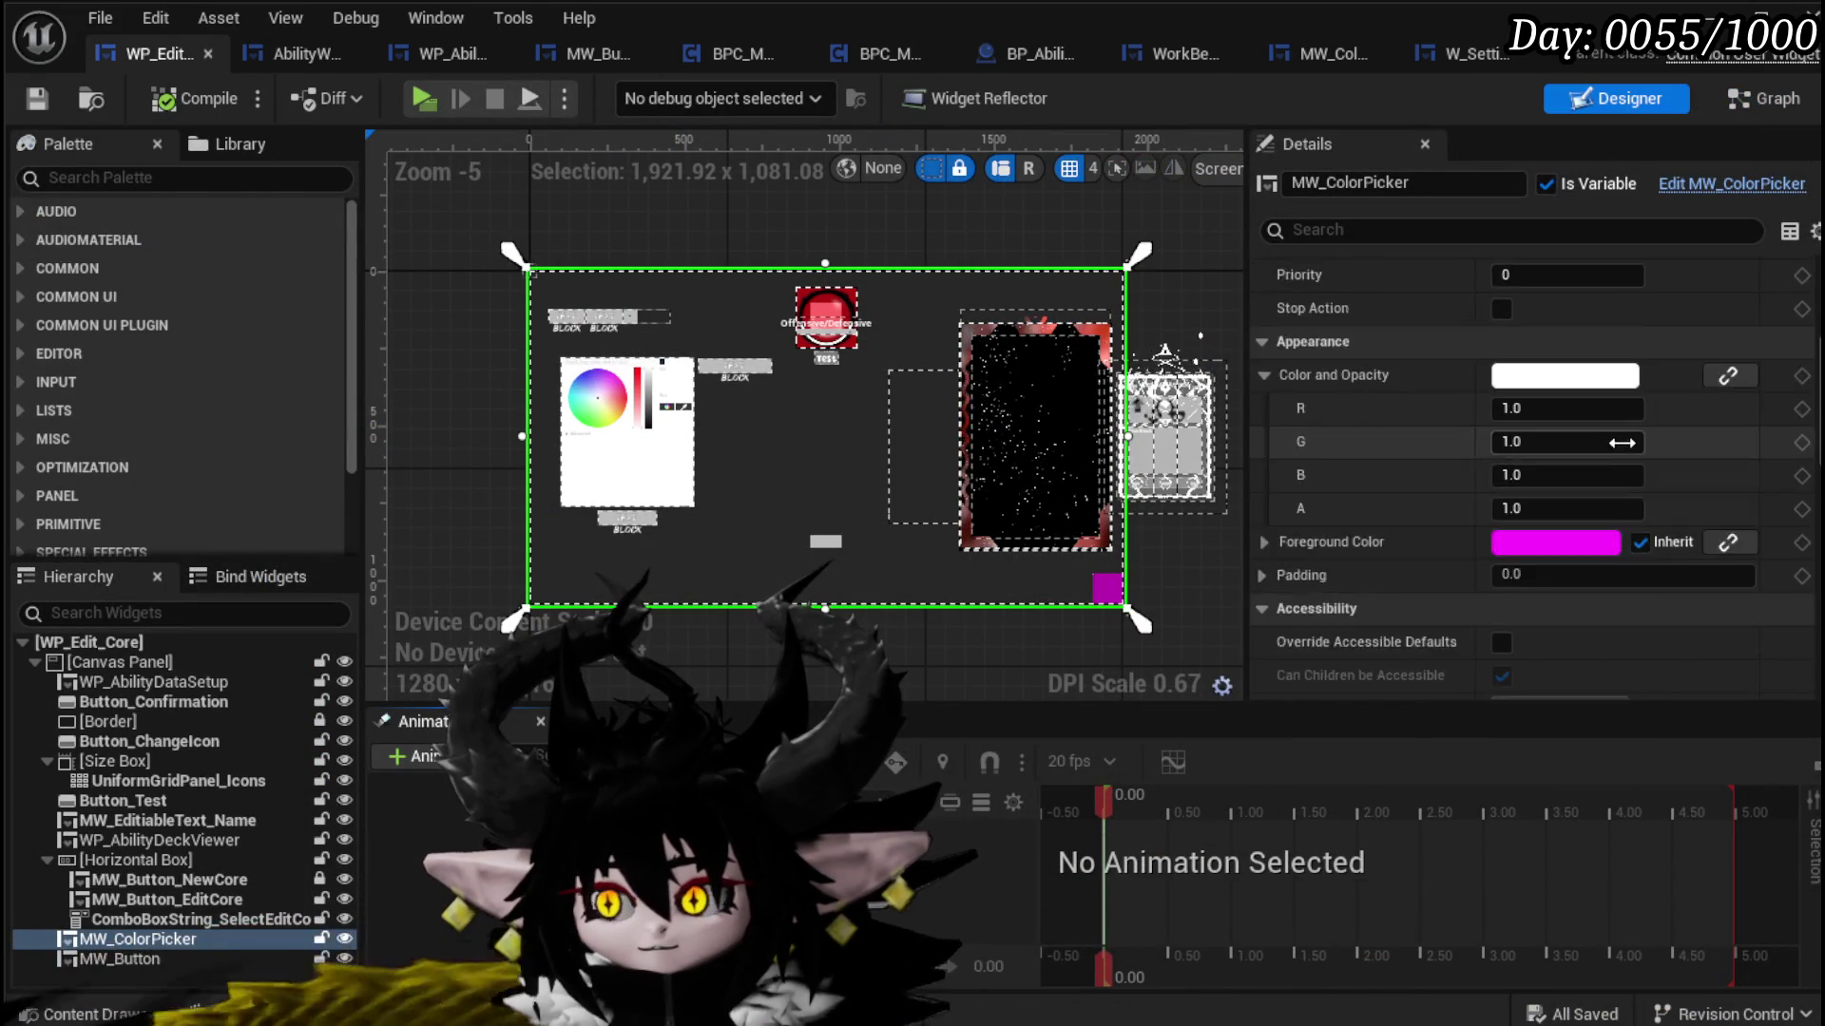
scroll(1616, 490, "down", 15)
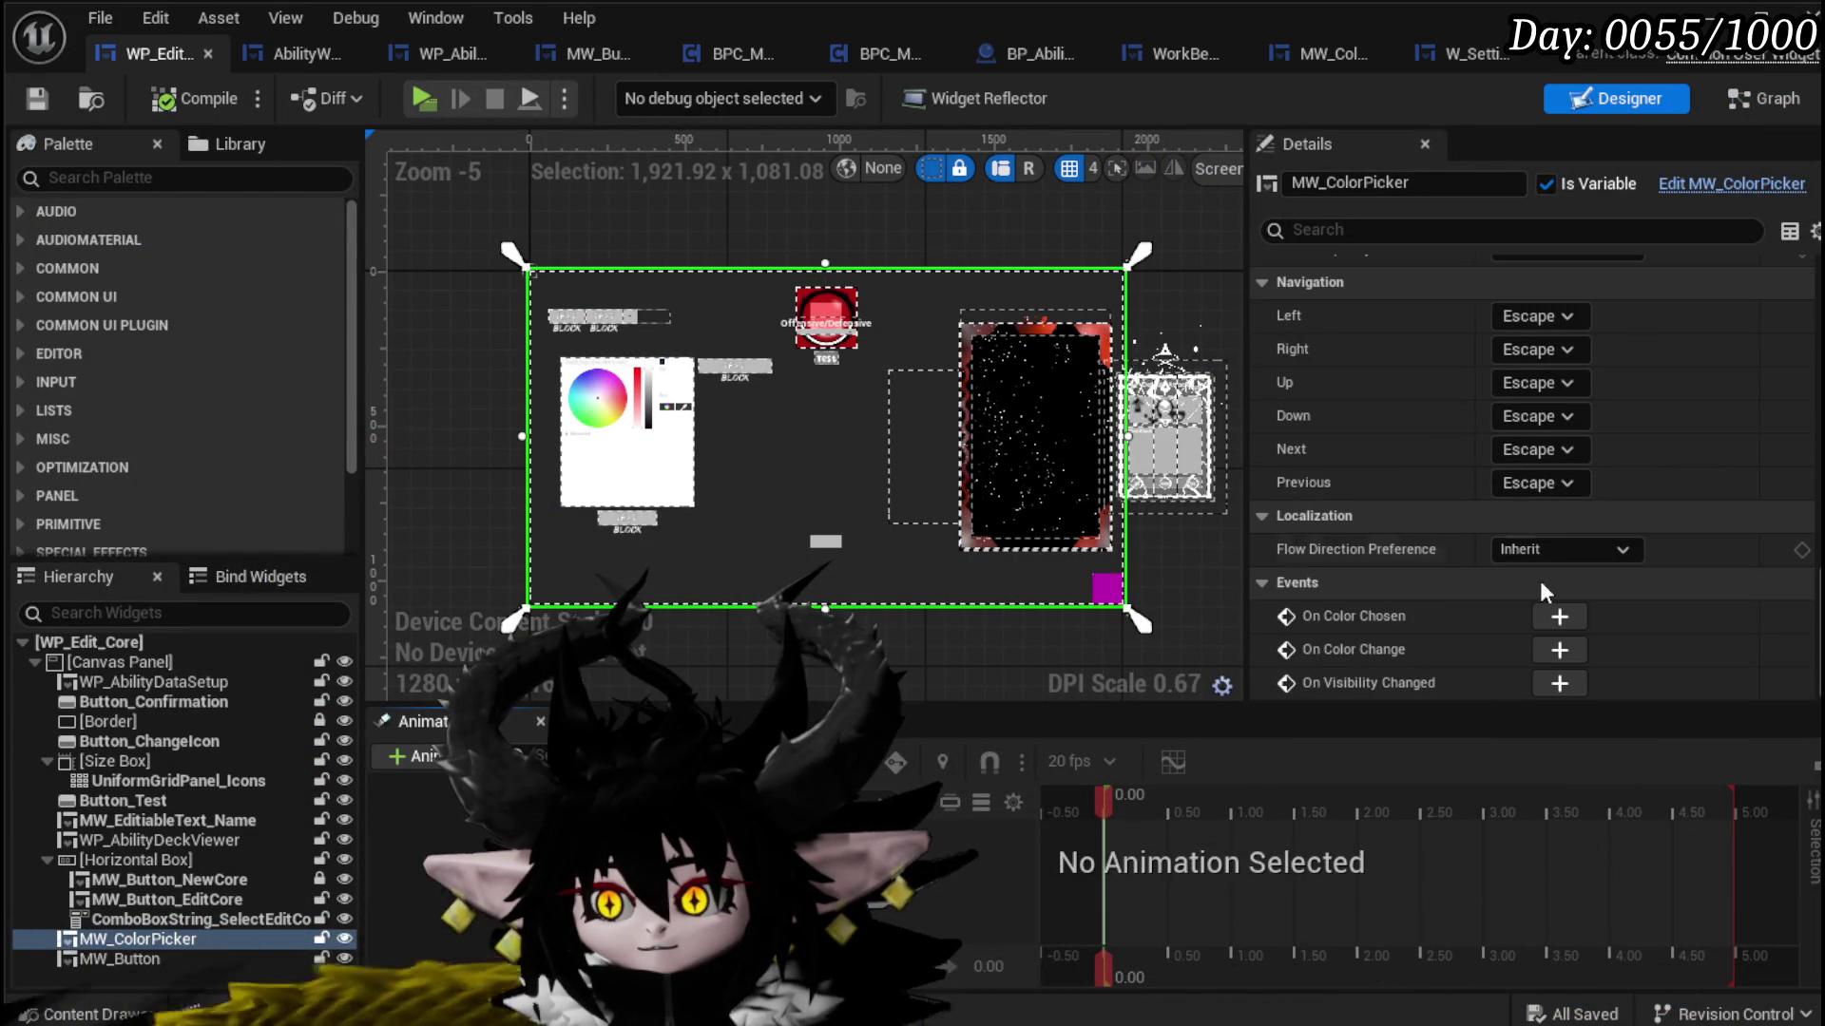
left_click(1560, 650)
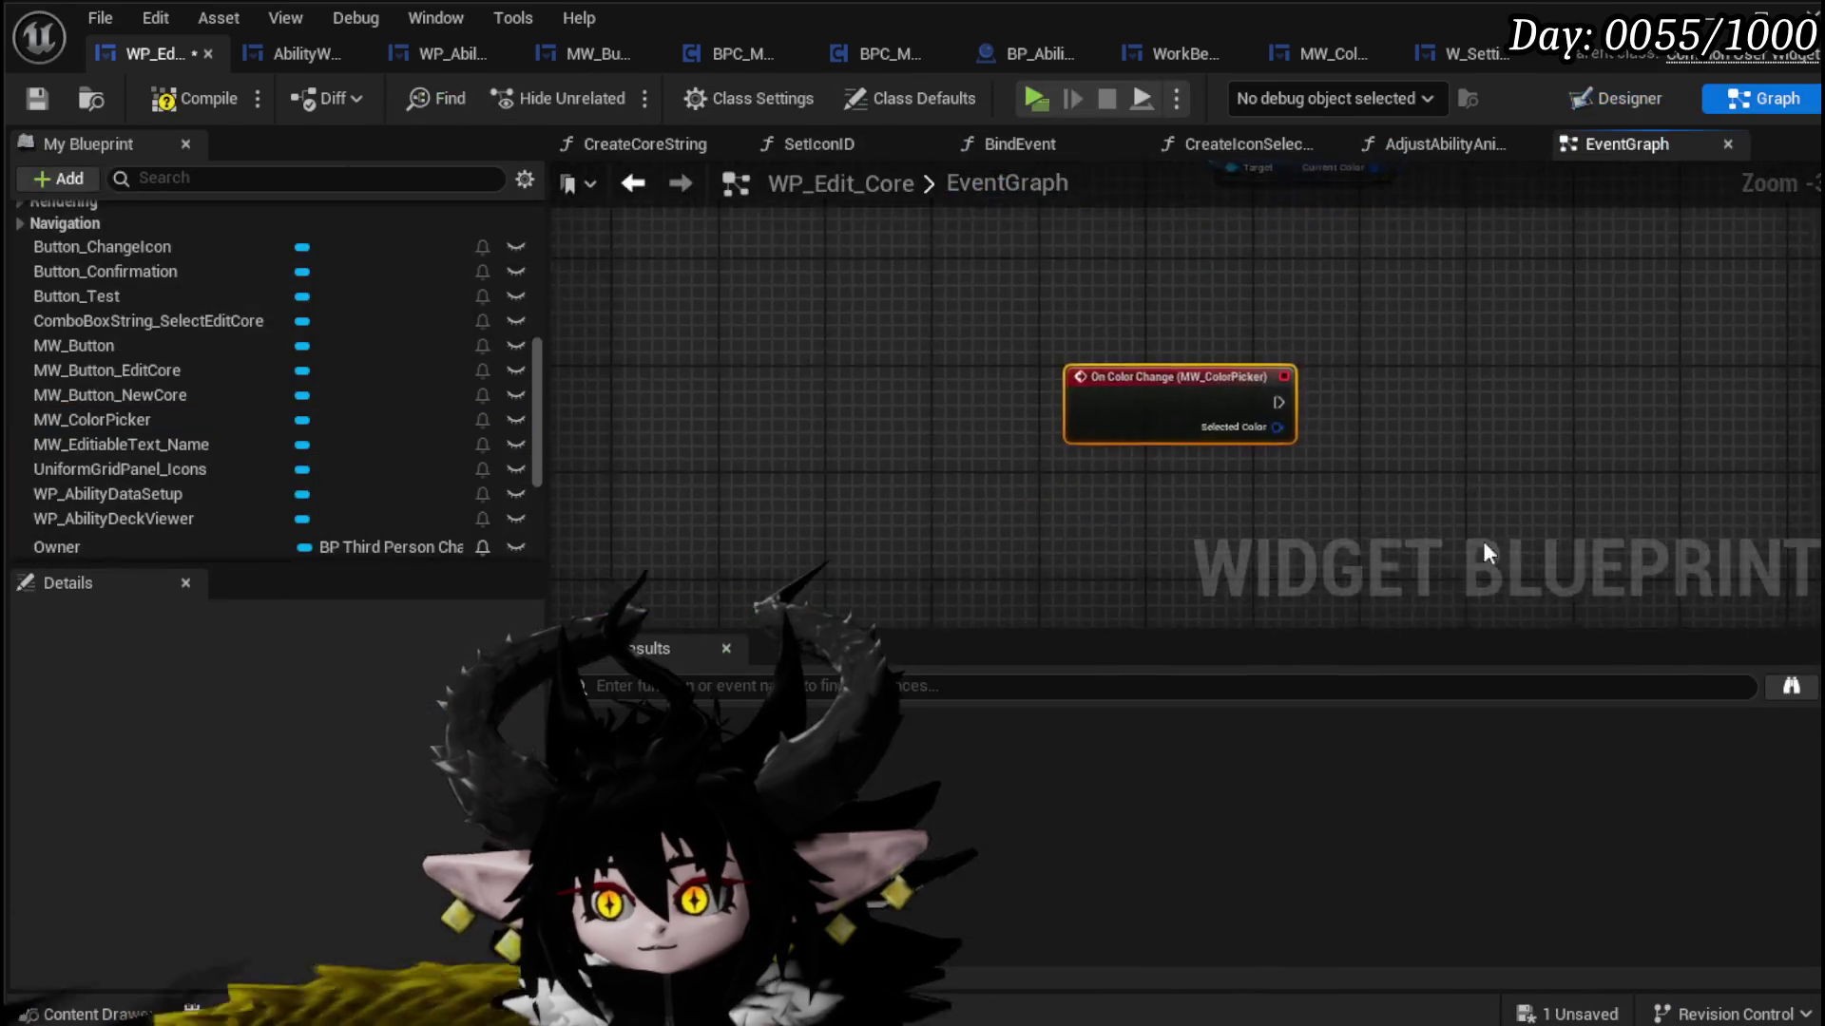
Step: Place On Color Change beside Set Color and feed Selected Color into its Color input
scroll(1283, 460, "down", 3)
mouse_move(1079, 568)
left_mouse_down()
mouse_move(996, 479)
mouse_move(982, 304)
mouse_move(753, 275)
mouse_move(1464, 318)
left_mouse_up()
scroll(813, 283, "up", 3)
left_click_drag(725, 377, 1463, 439)
left_click_drag(705, 372, 1463, 418)
Step: Delete the old MW Color Picker and Current Color nodes and tidy the deck viewer and Set Color nodes
left_click_drag(928, 545, 1206, 386)
key("Delete")
scroll(1197, 335, "down", 3)
left_click_drag(1264, 263, 765, 257)
mouse_move(1396, 401)
left_mouse_down()
mouse_move(1188, 282)
mouse_move(1103, 394)
mouse_move(1123, 396)
left_mouse_up()
scroll(956, 294, "up", 2)
Step: Search the deck viewer's actions for Set Color without adding a node, then save WP_Edit_Core
left_click_drag(798, 265, 1097, 294)
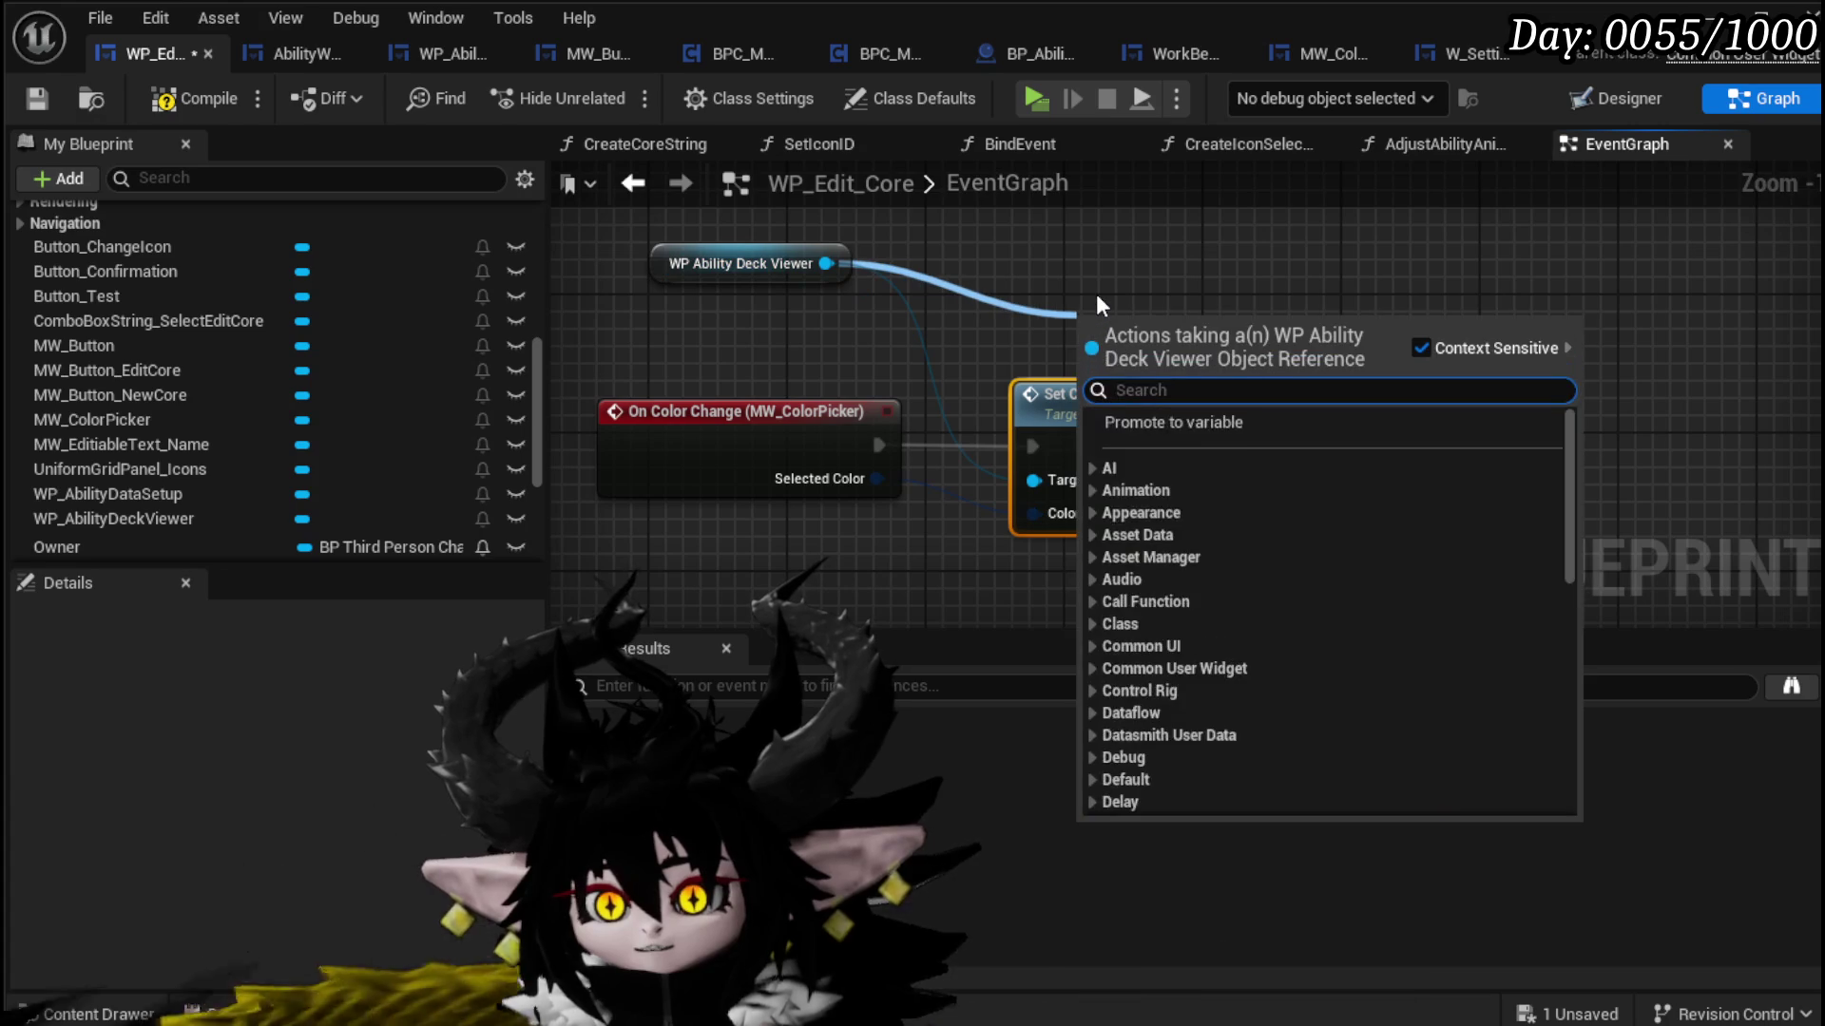
type("Set Co")
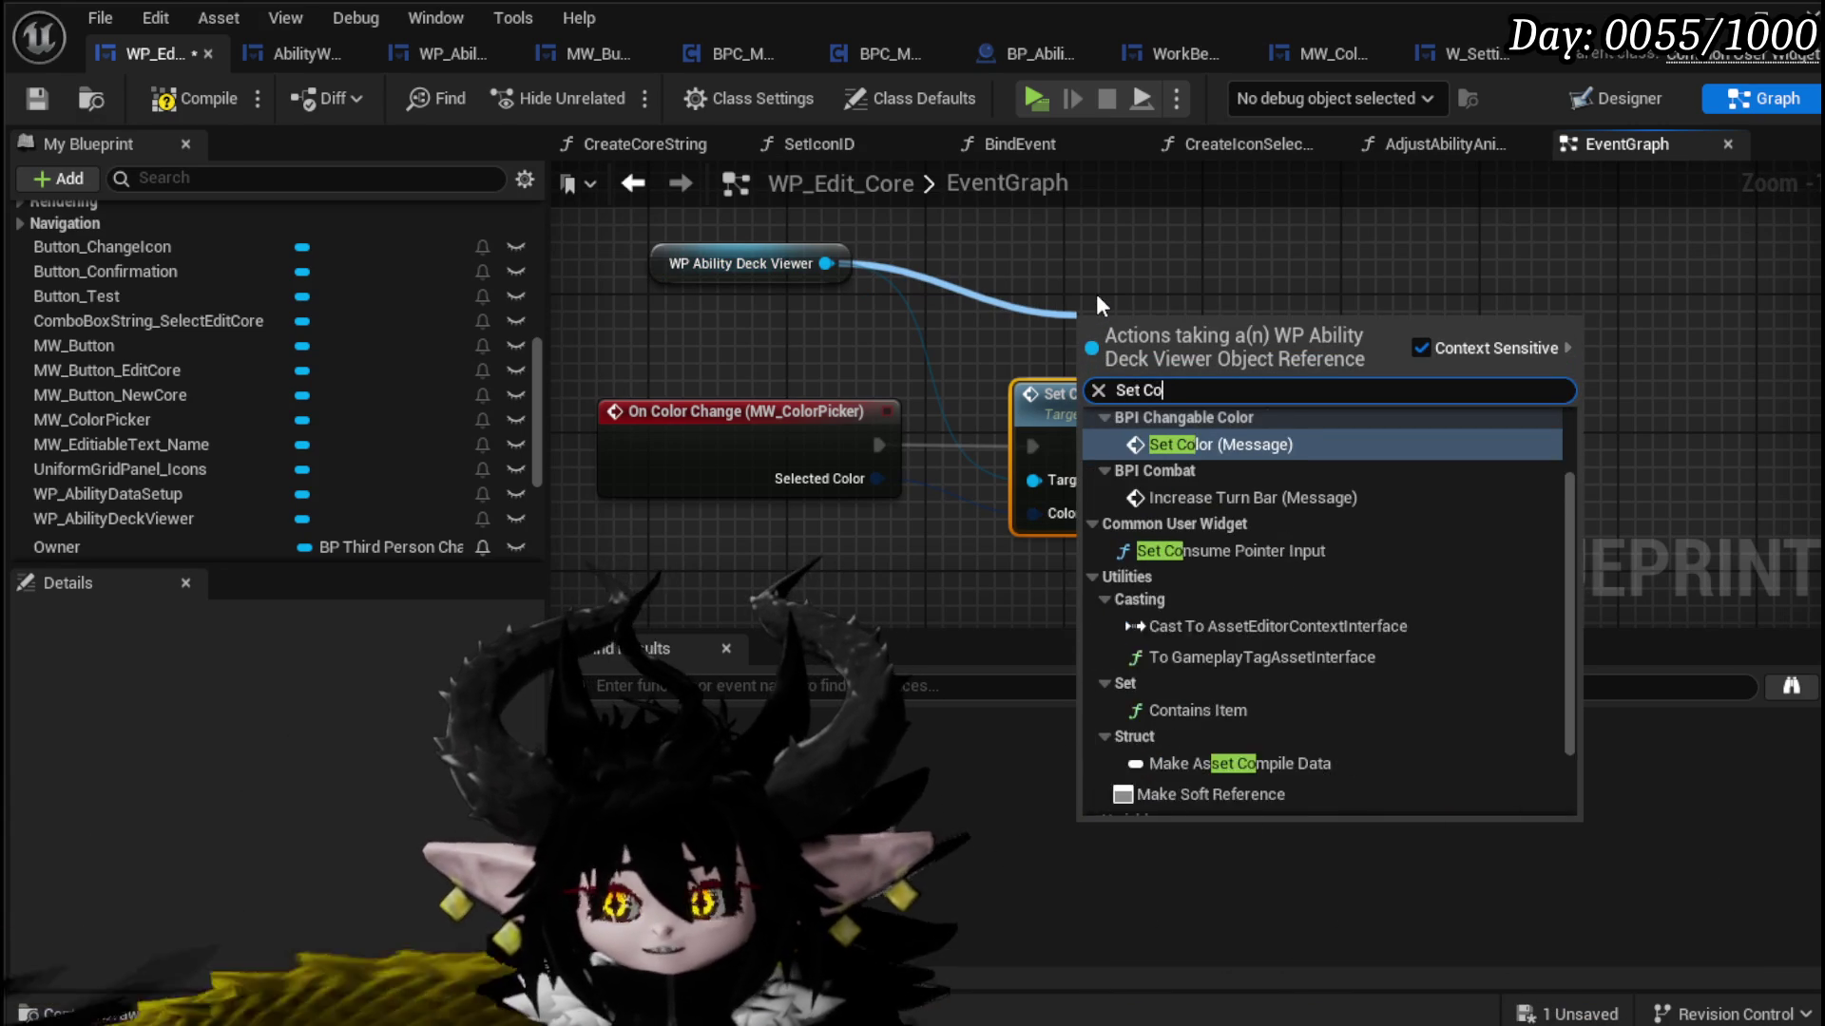
type("lor")
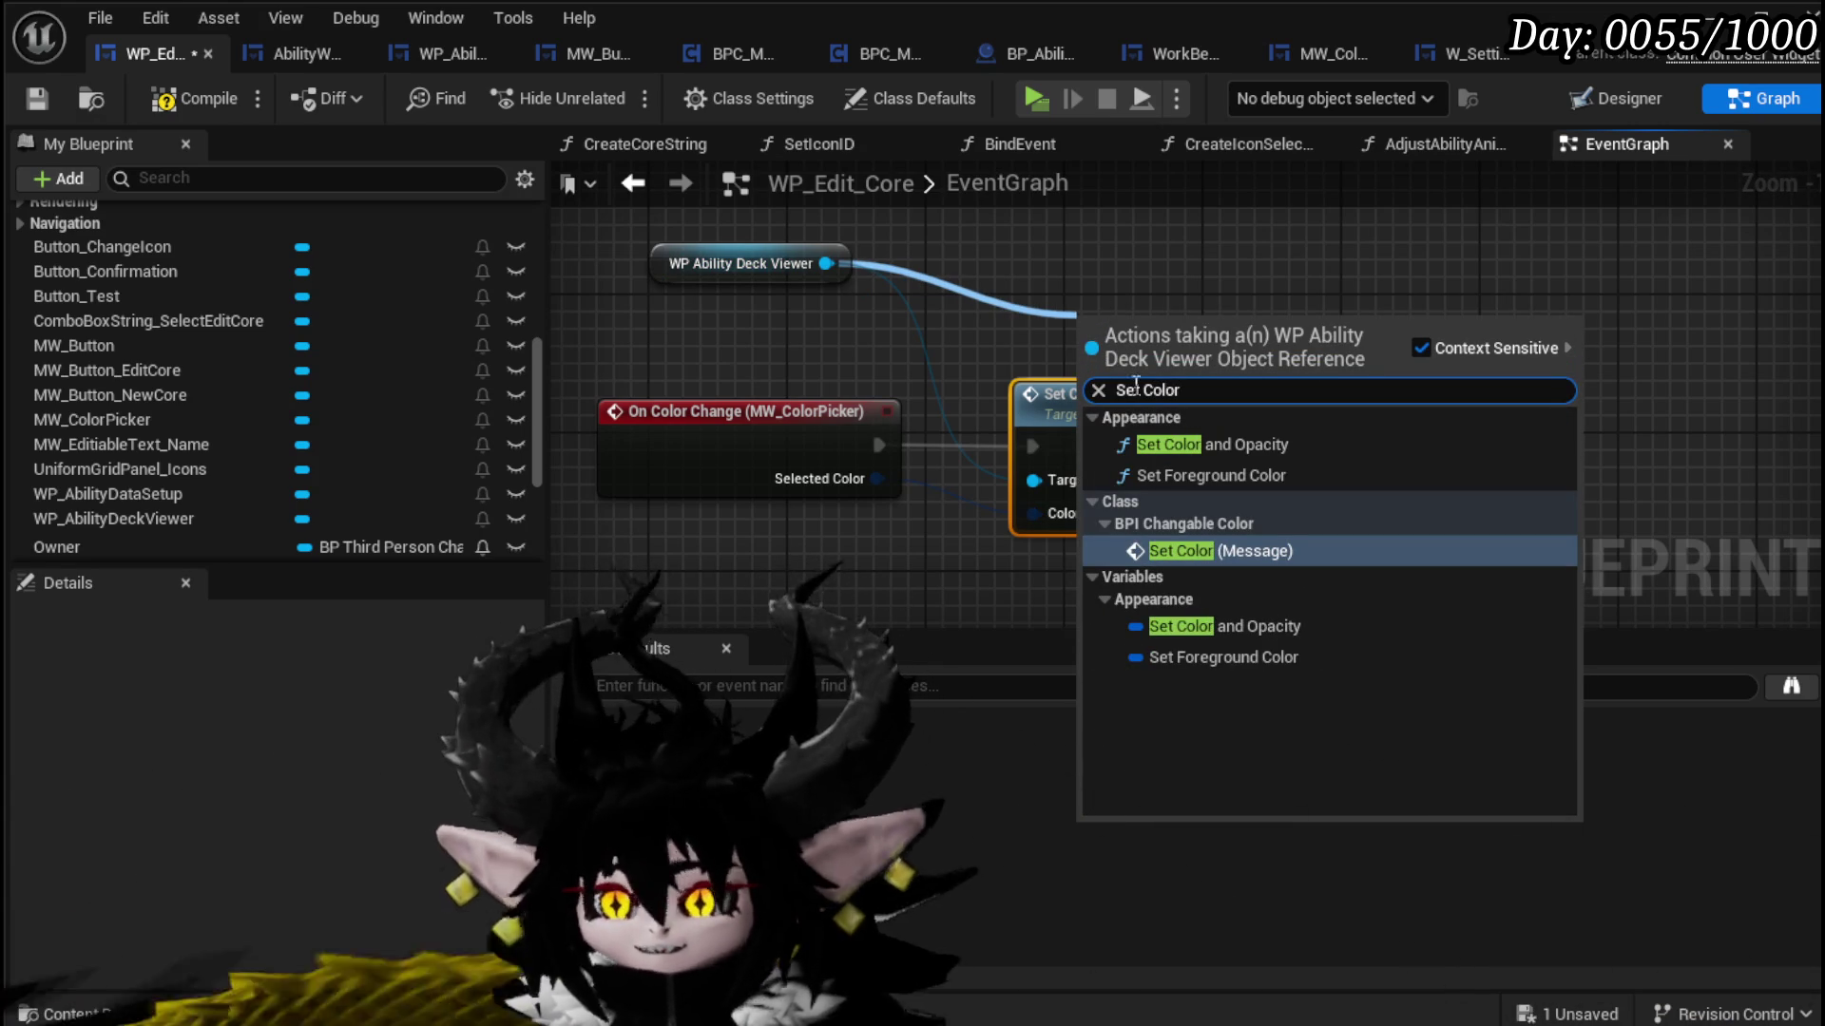
type("Wid")
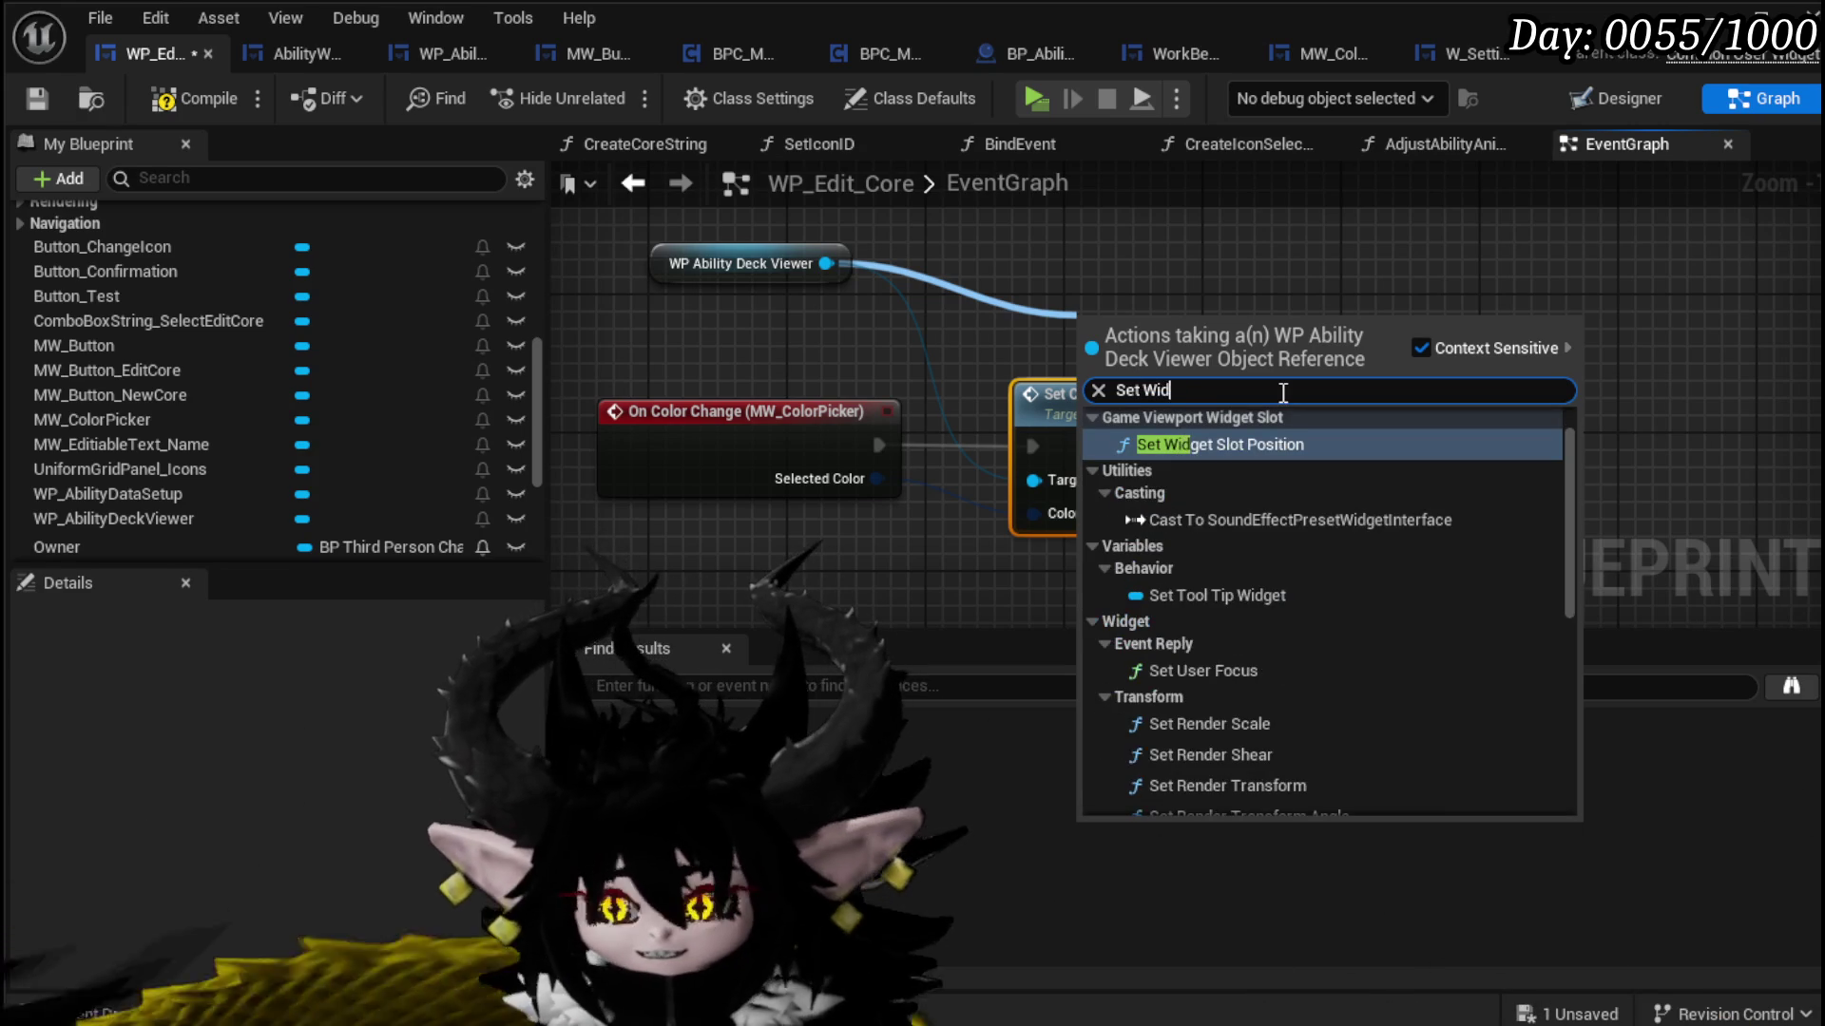
type("get")
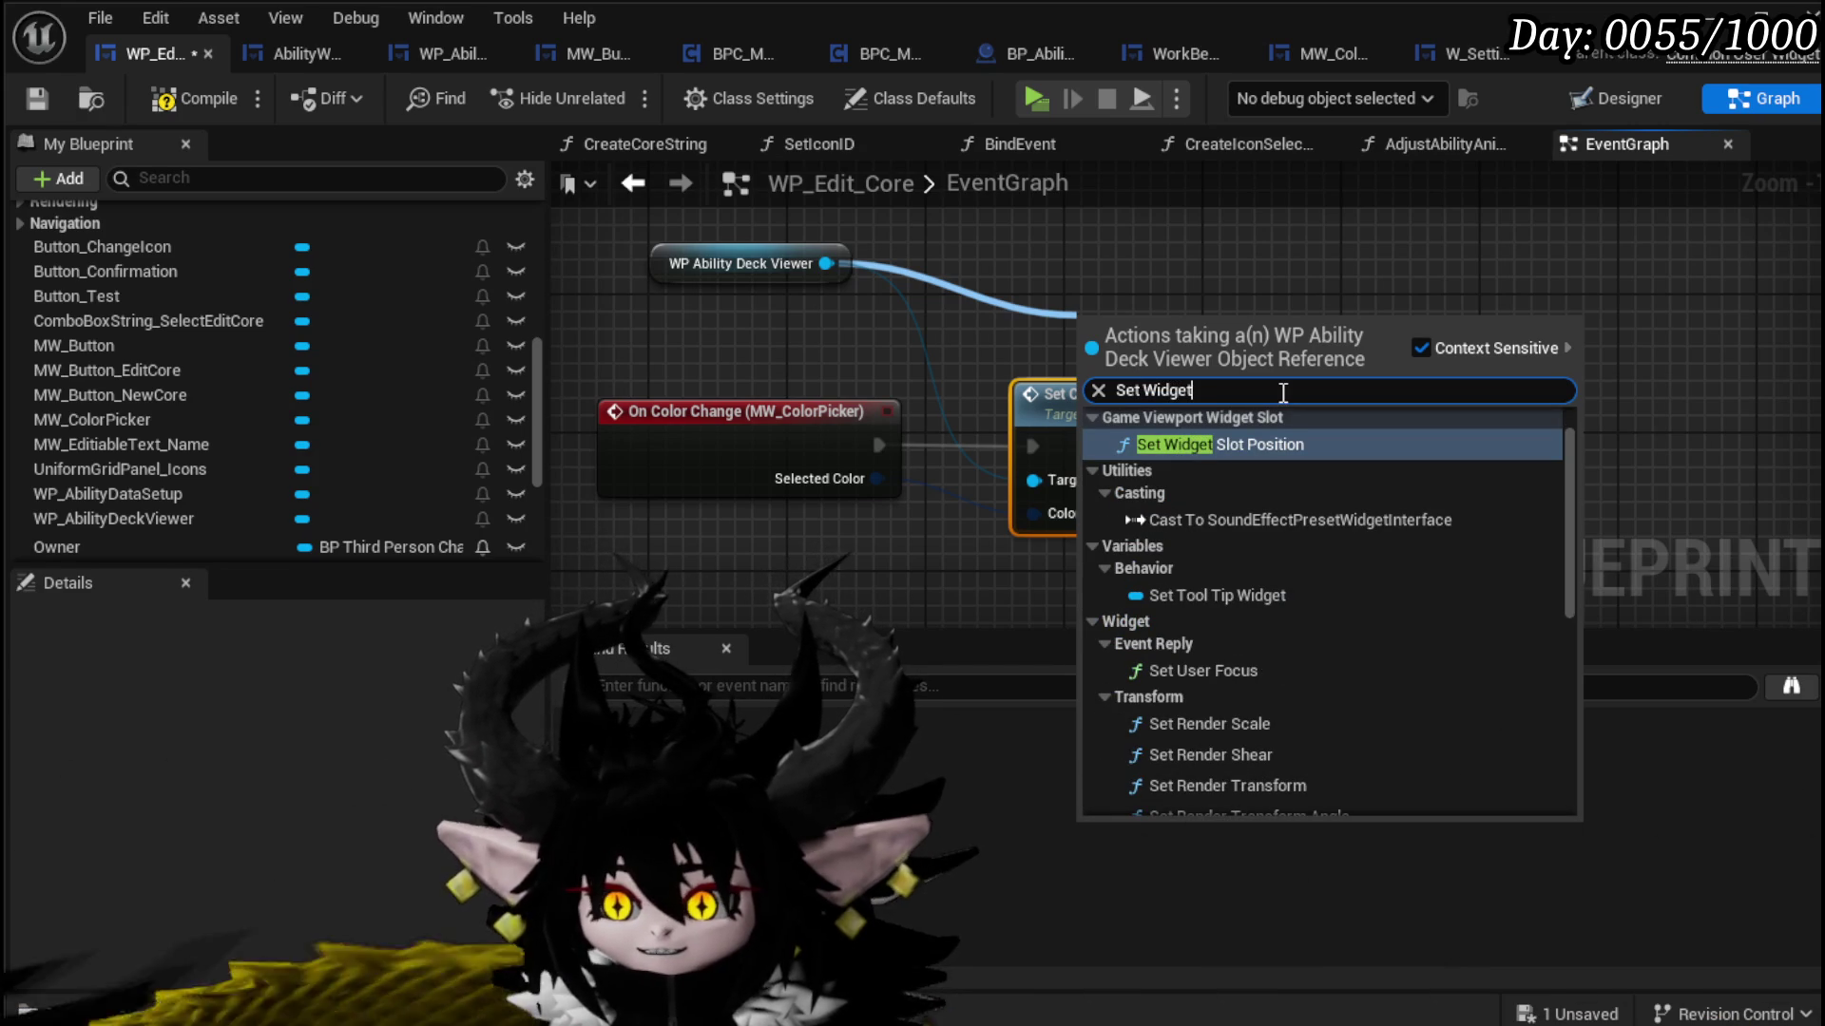
scroll(1305, 557, "down", 10)
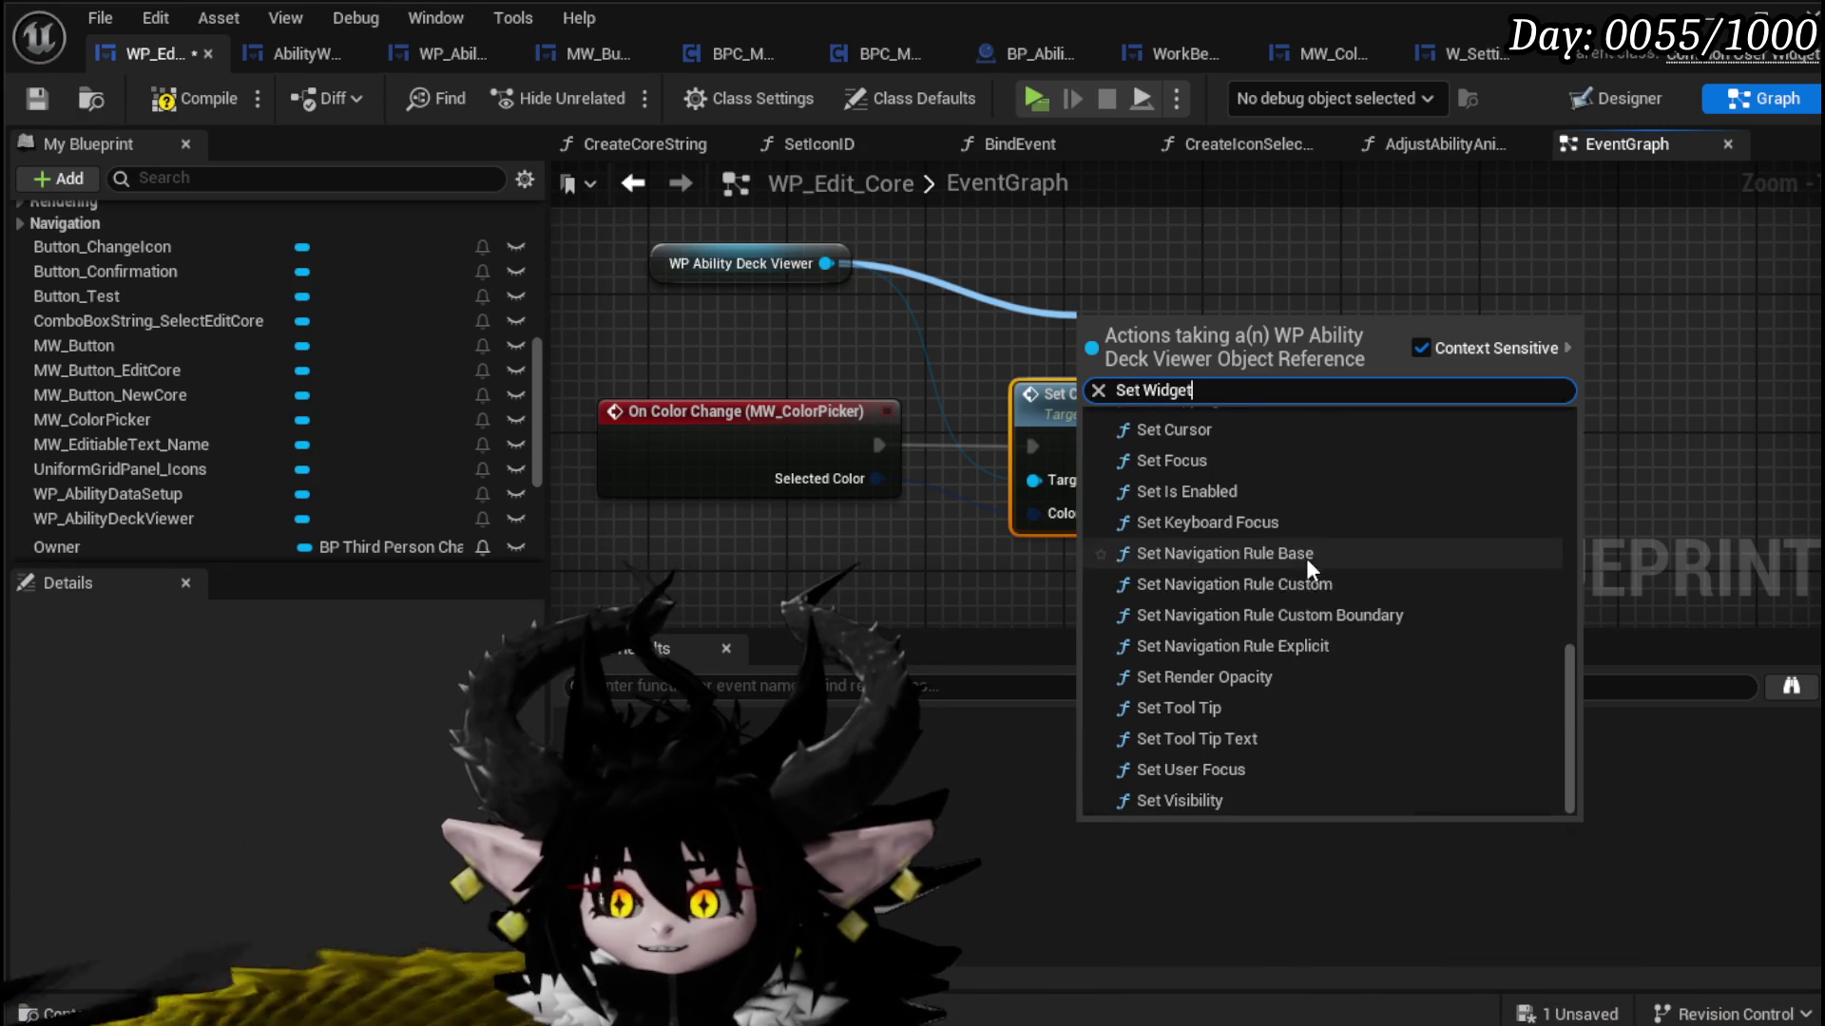
left_click(1222, 242)
left_click(1226, 252)
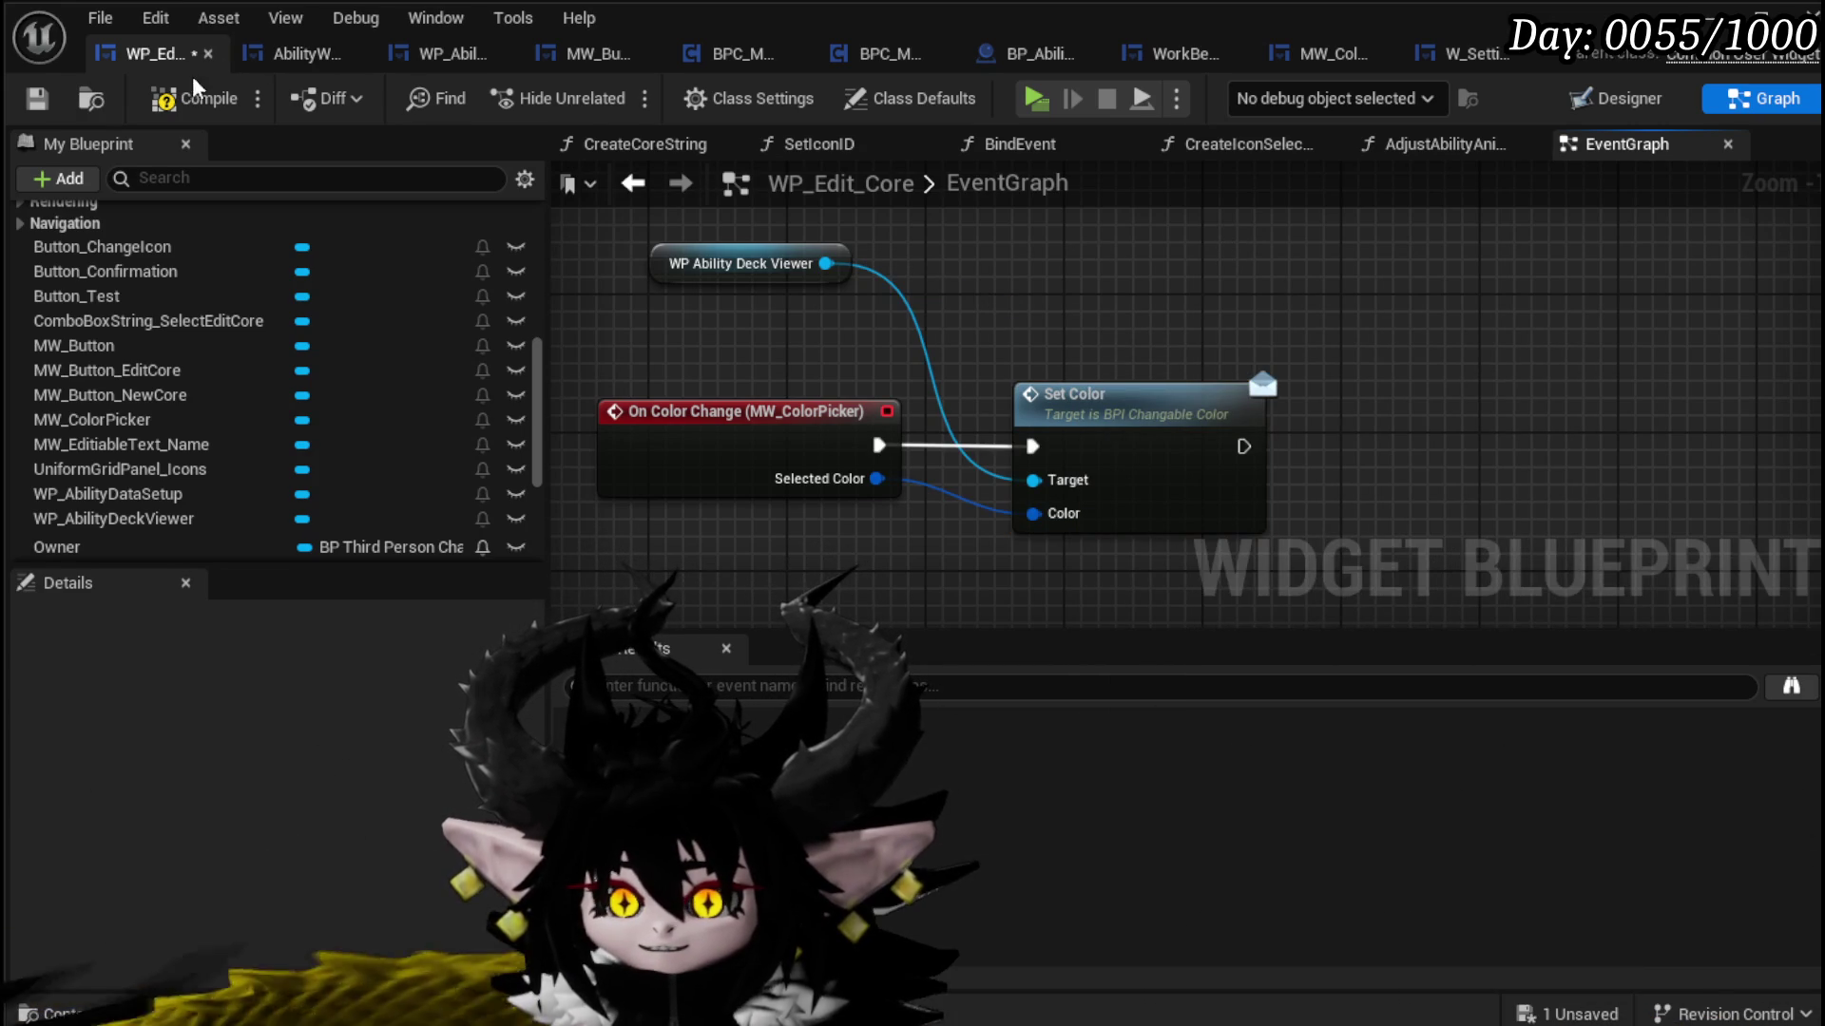
left_click(36, 98)
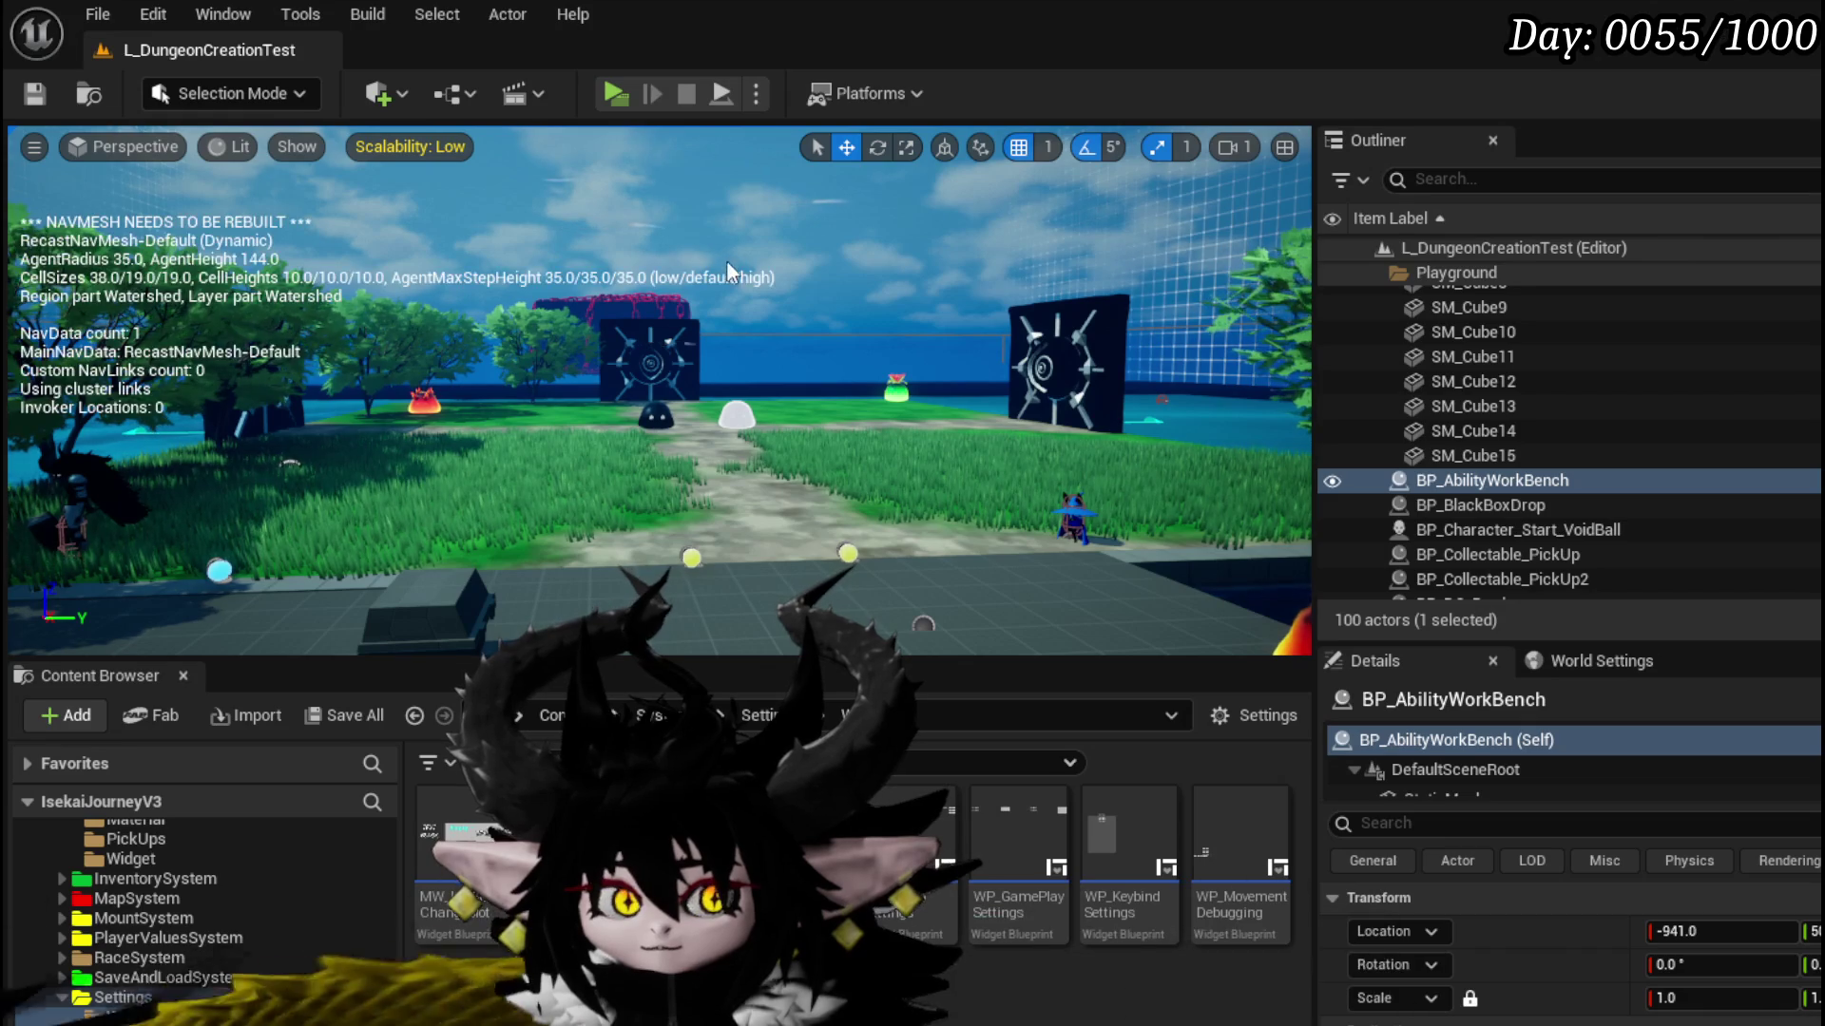
Step: Play-test the card colour picker with yellow, cyan, magenta and pink, then stop and save L_DungeonCreationTest
key("alt+p")
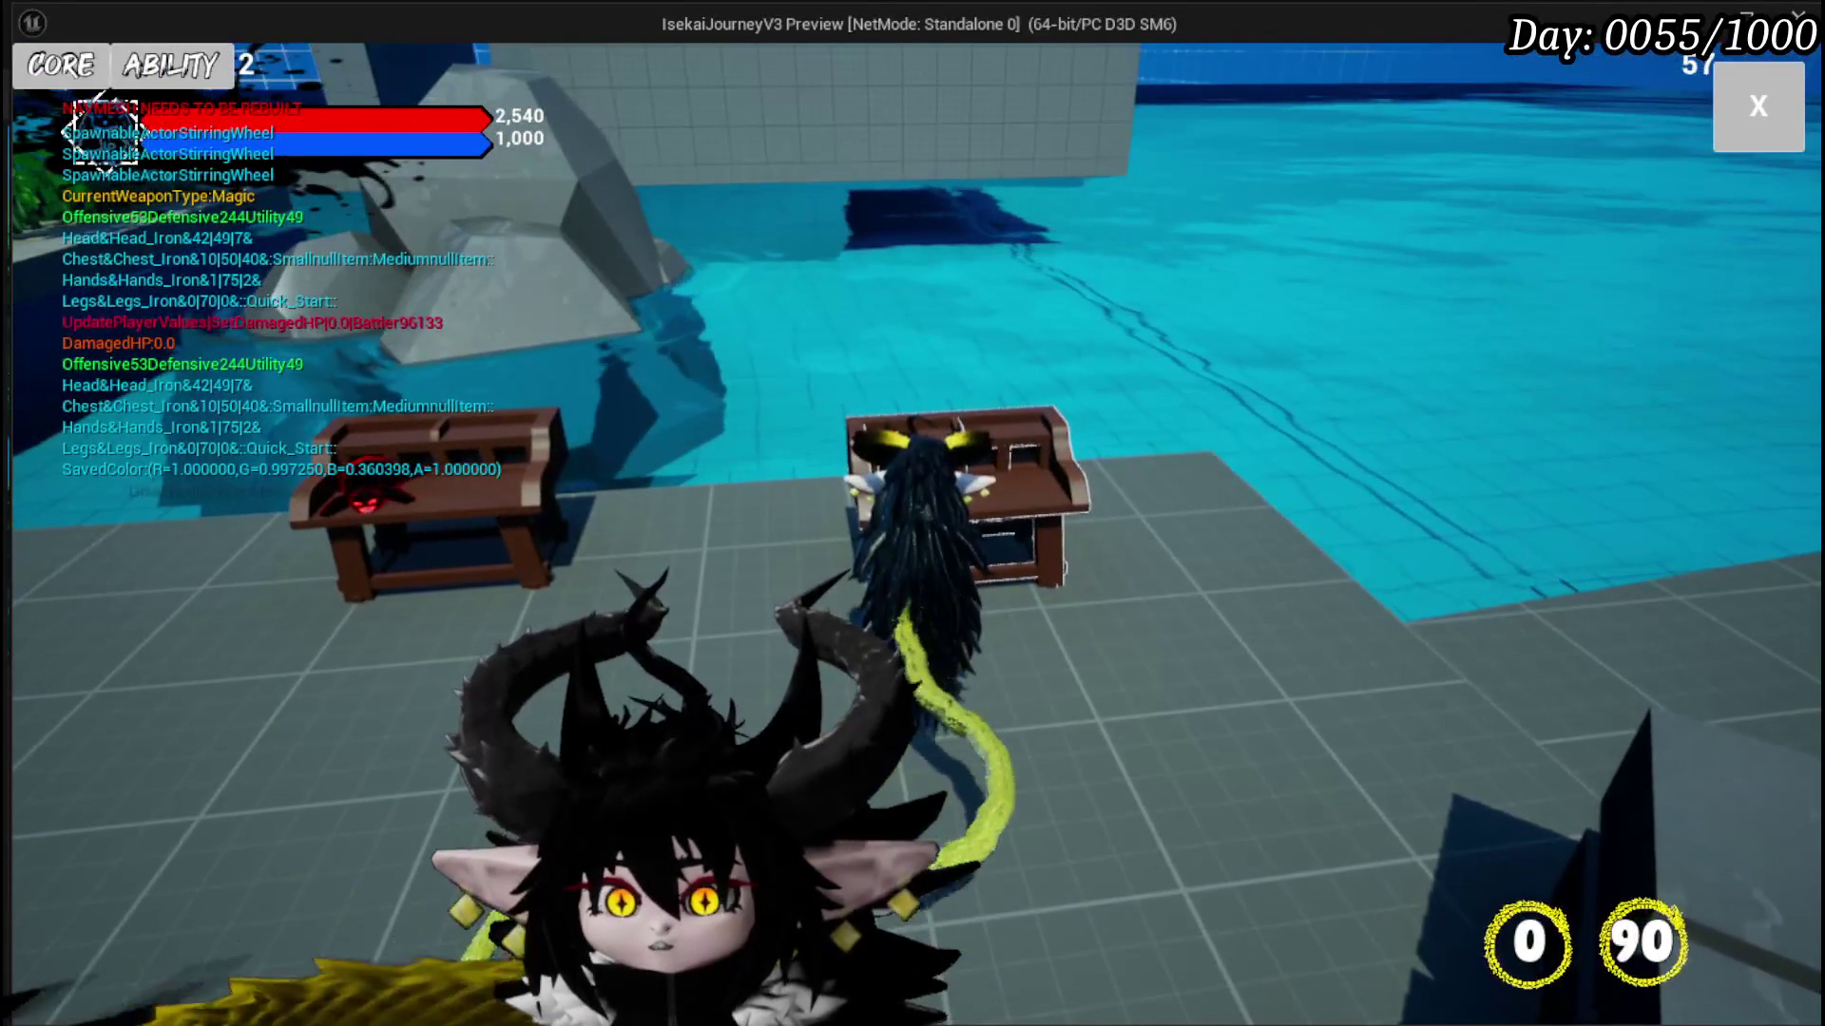
key("Tab")
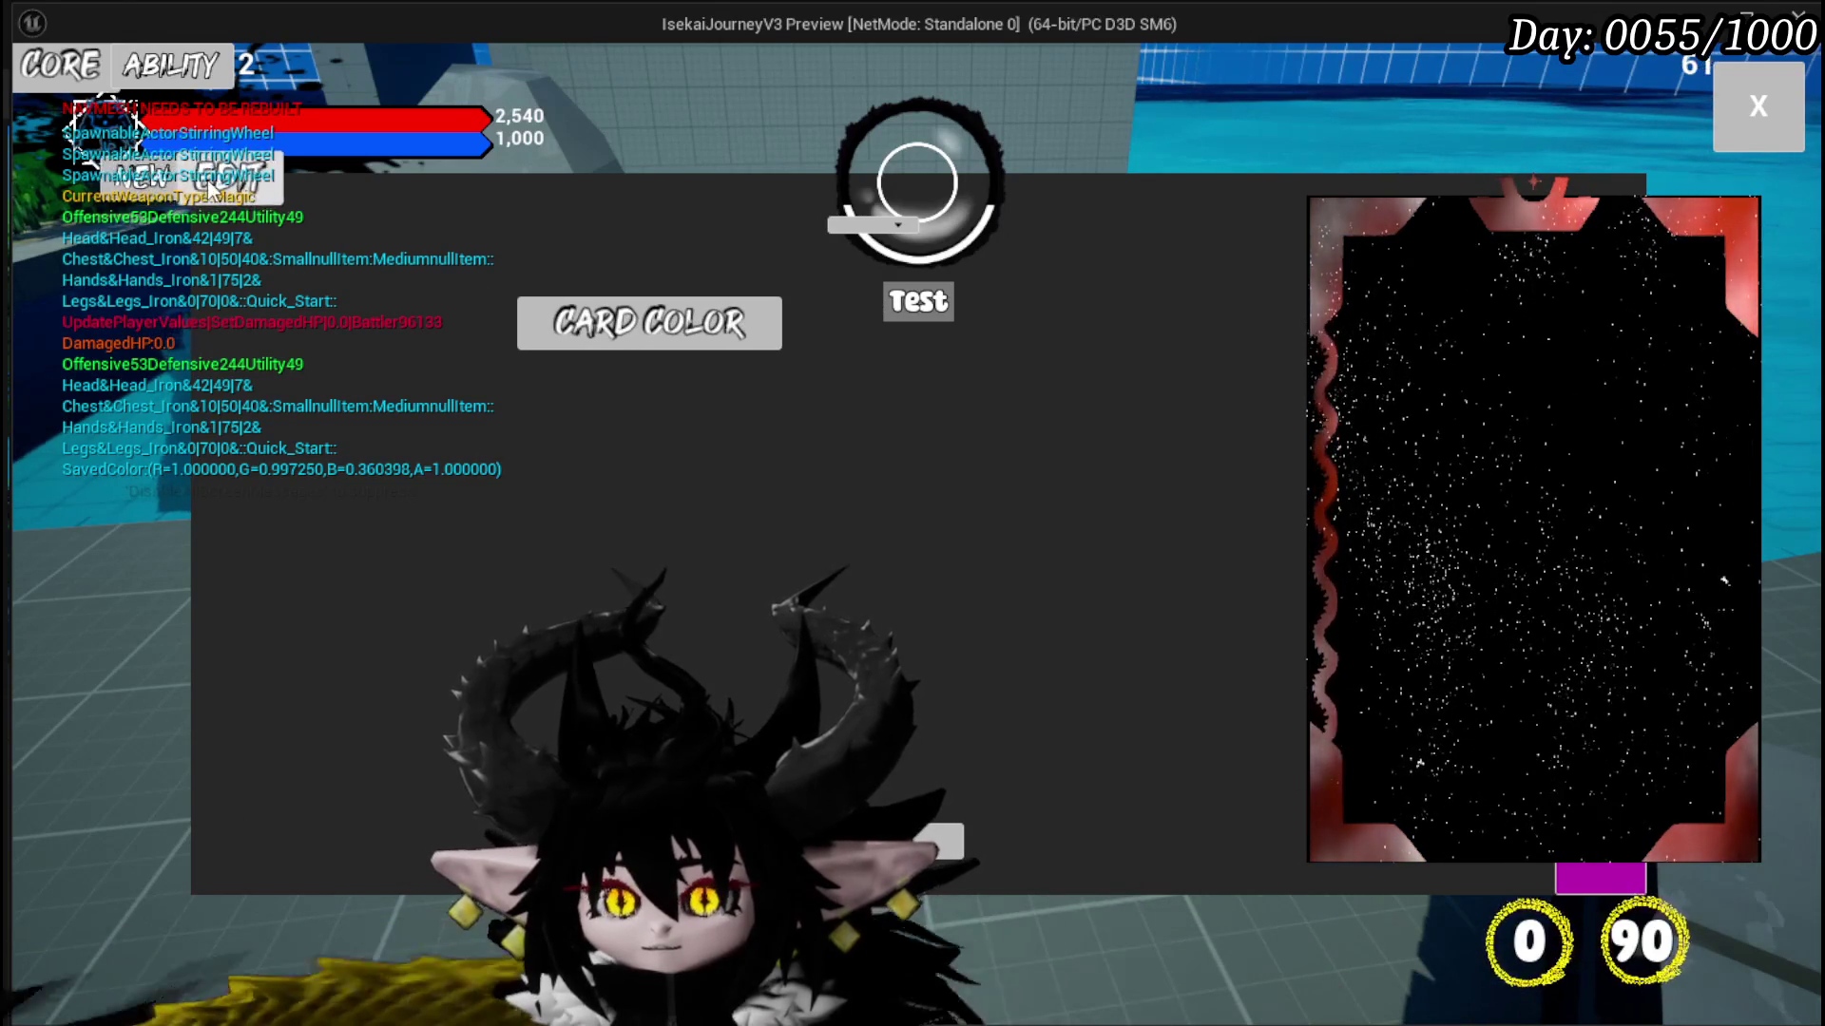
left_click(675, 329)
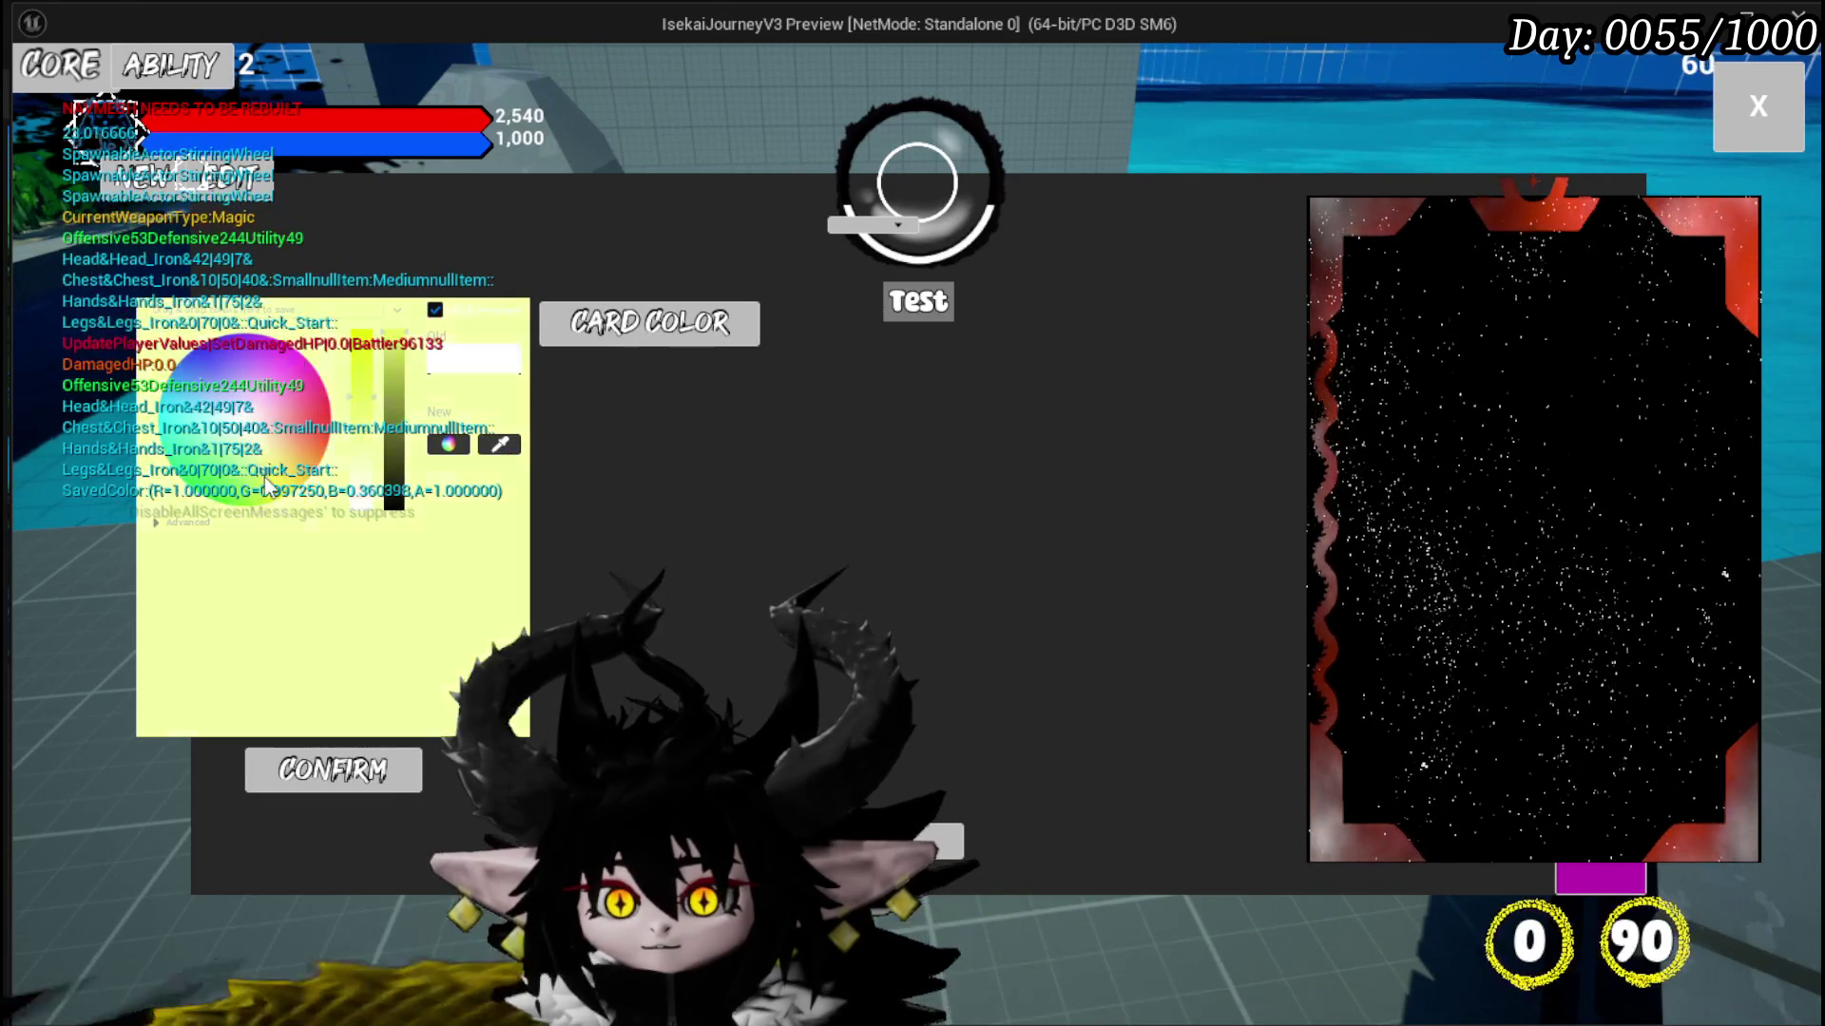
left_click(361, 789)
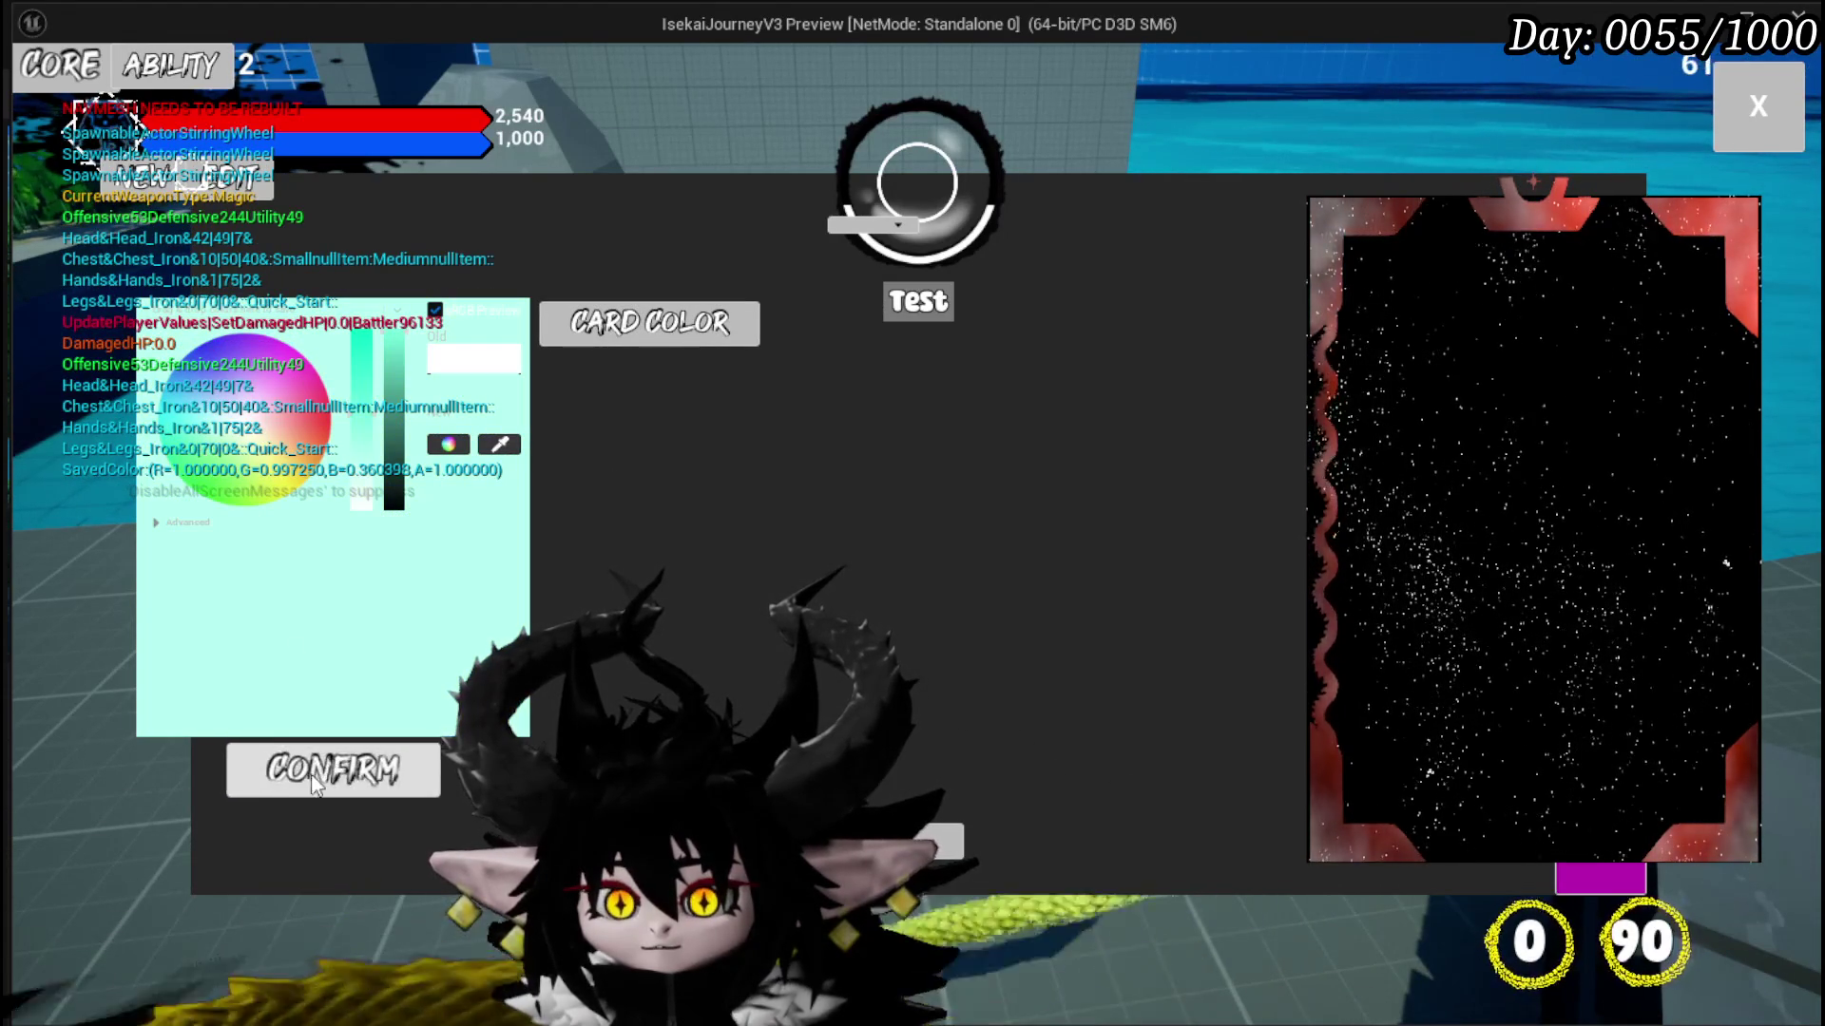
left_click(276, 354)
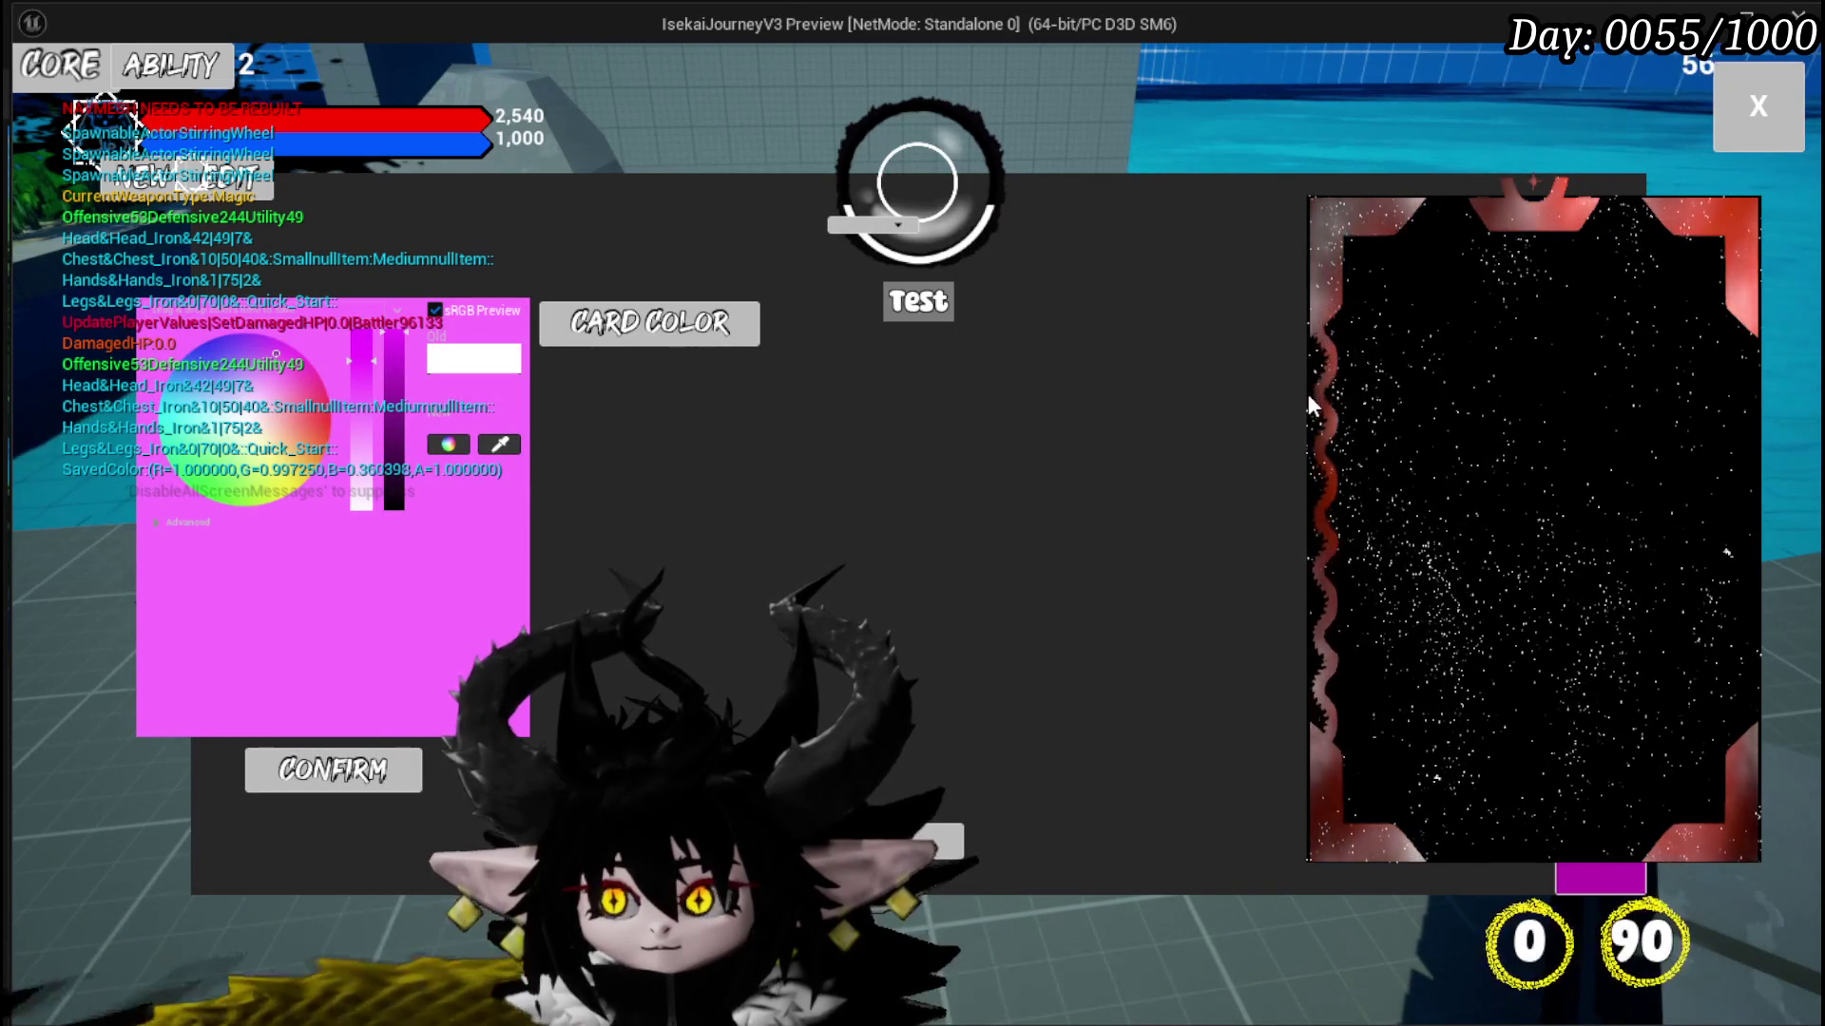
key("Escape")
left_click(33, 95)
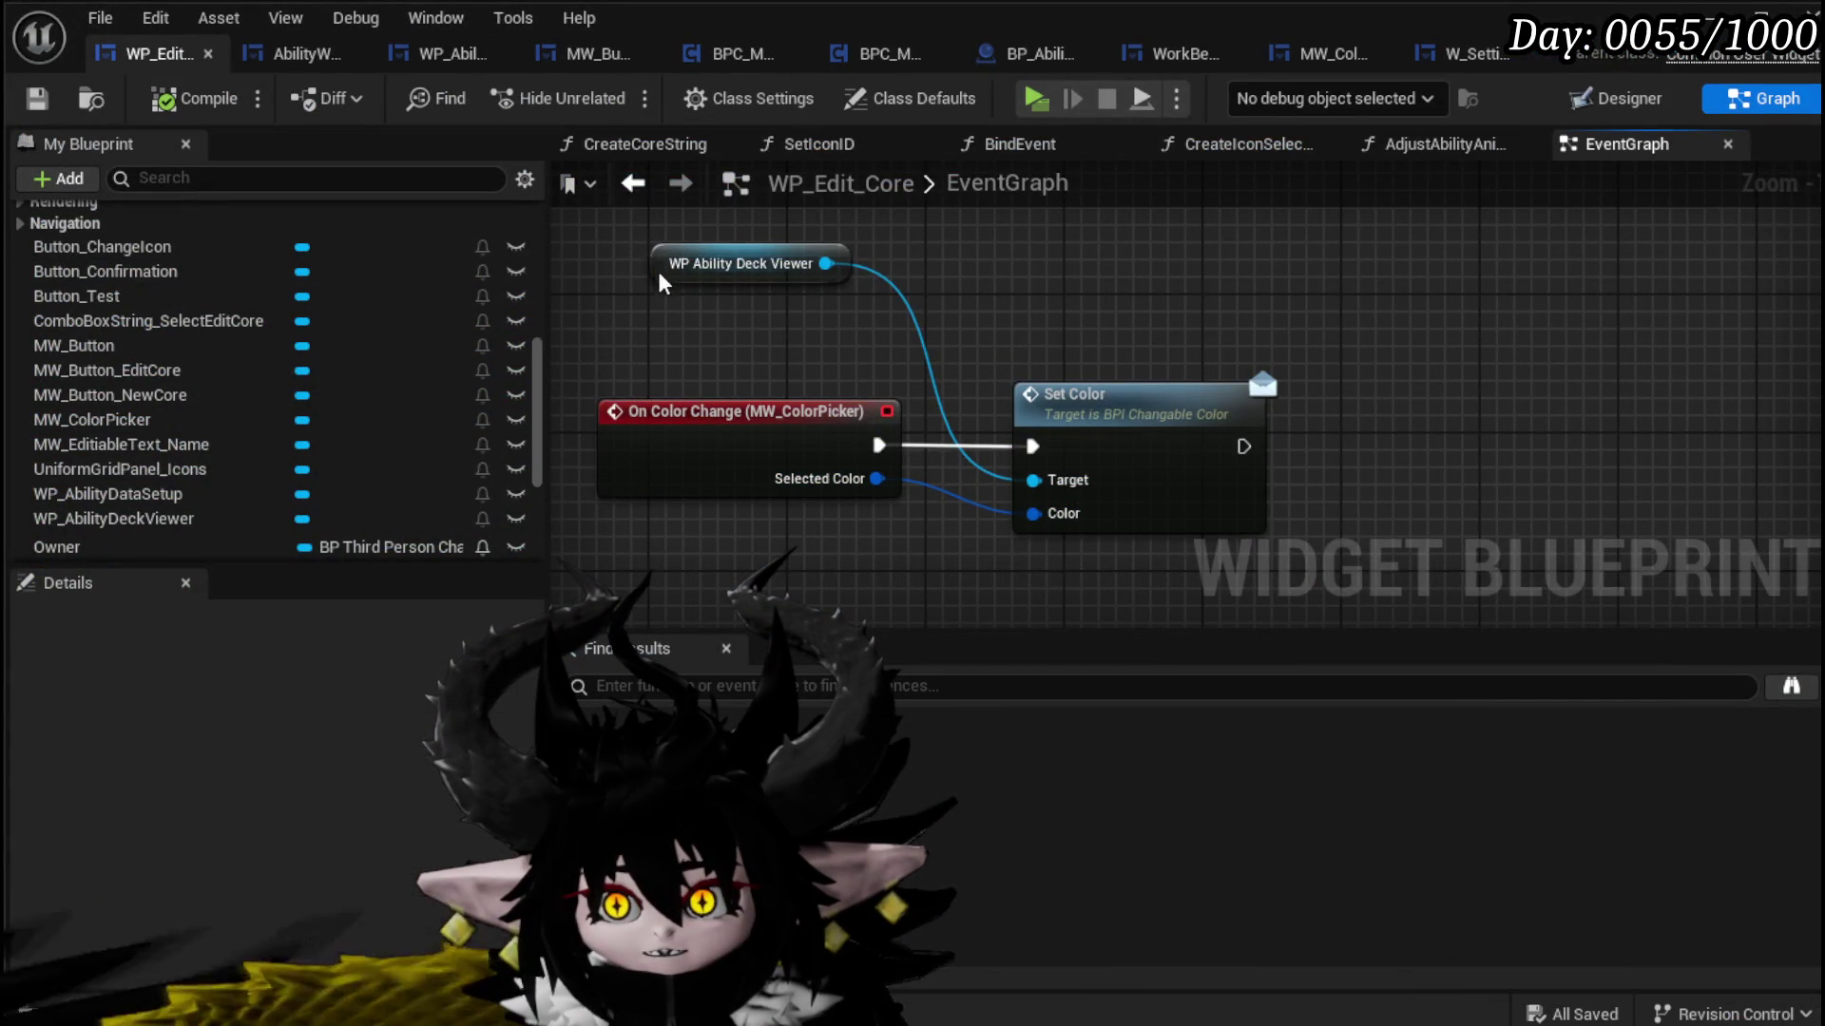
Step: Reposition the WP Ability Deck Viewer node, review MW_ColorPicker's confirm-press logic, and return to WP_Edit_Core
left_click_drag(660, 274, 708, 320)
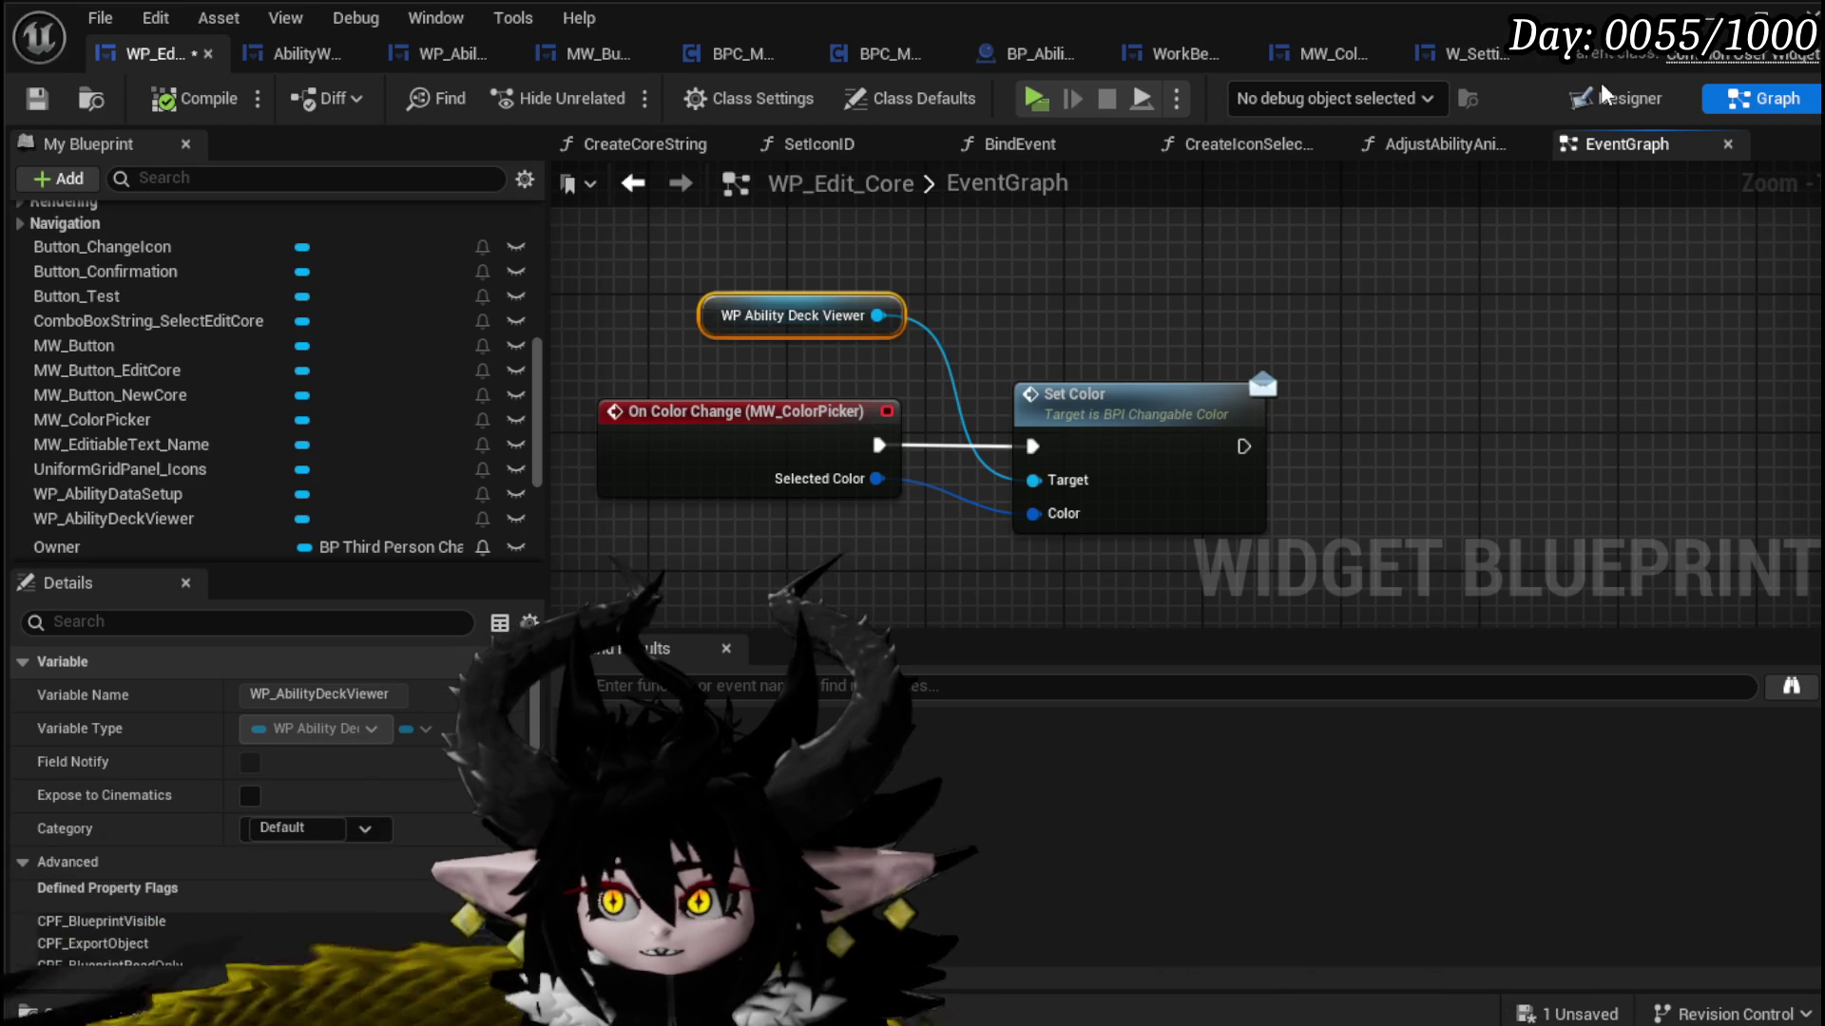
left_click(1468, 53)
left_click(1340, 53)
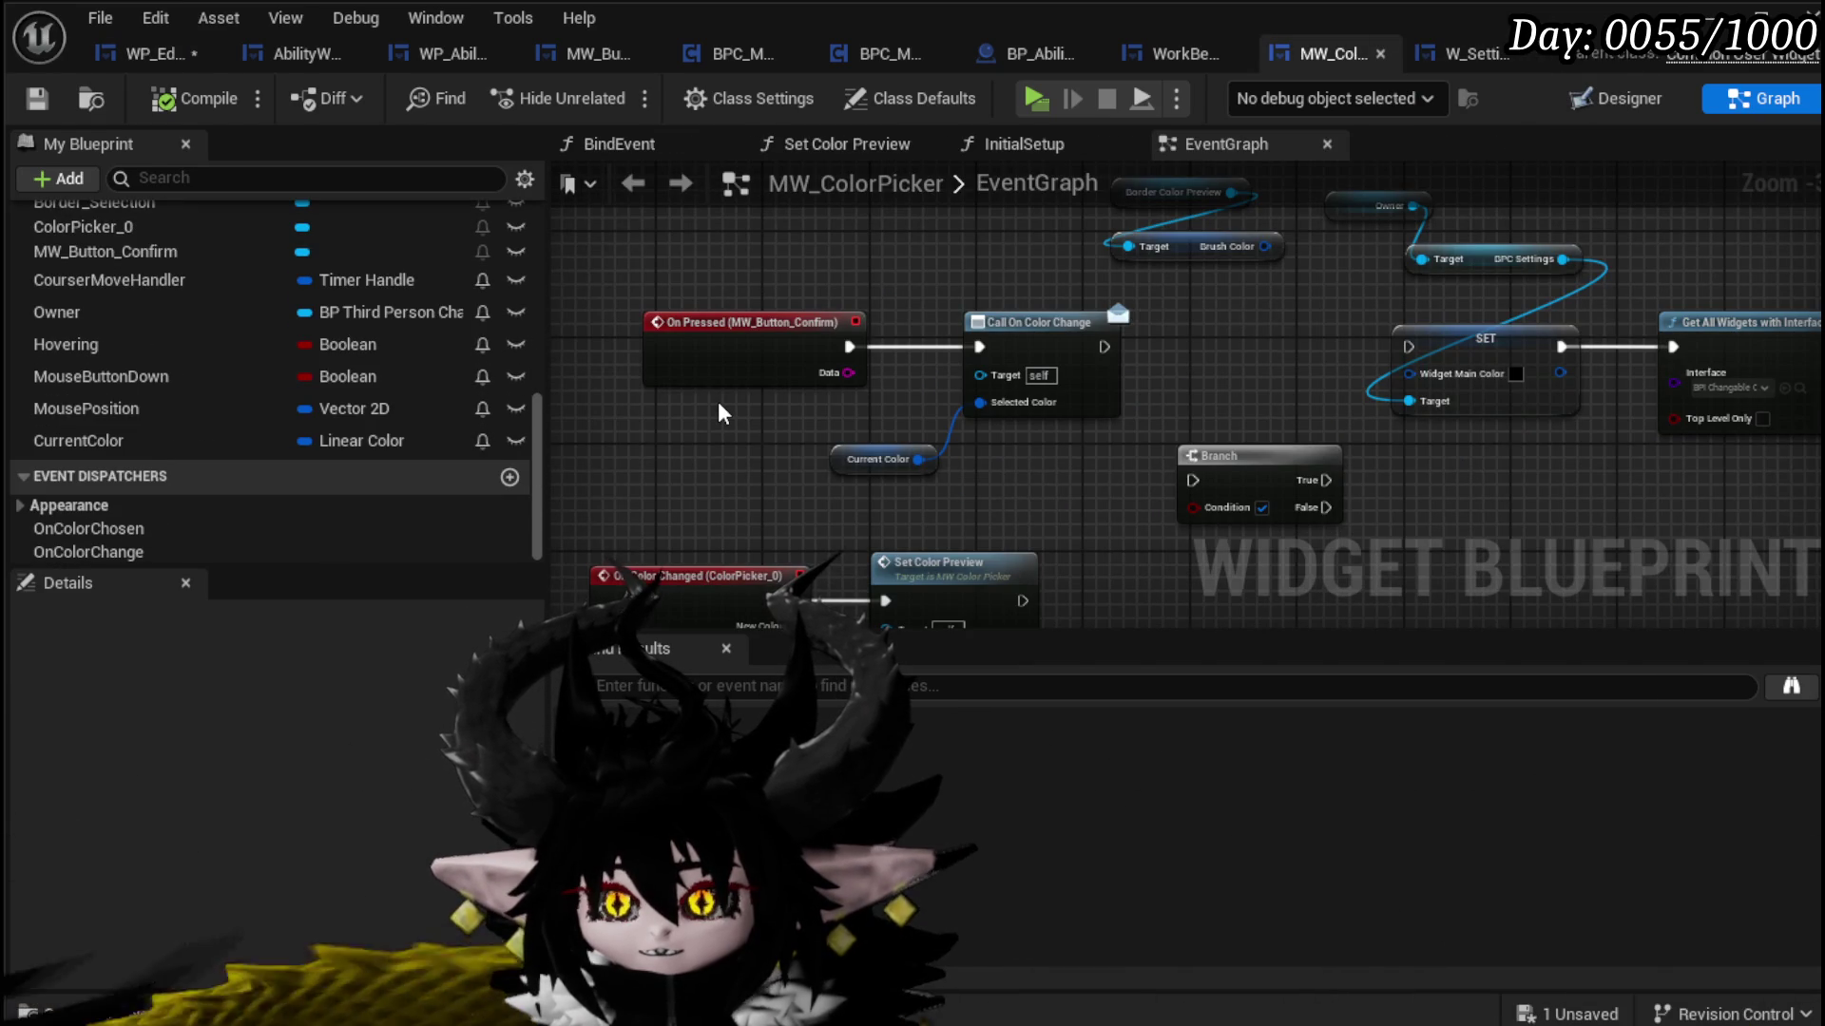
mouse_move(735, 472)
left_mouse_down()
mouse_move(998, 311)
mouse_move(1017, 164)
mouse_move(976, 249)
left_mouse_up()
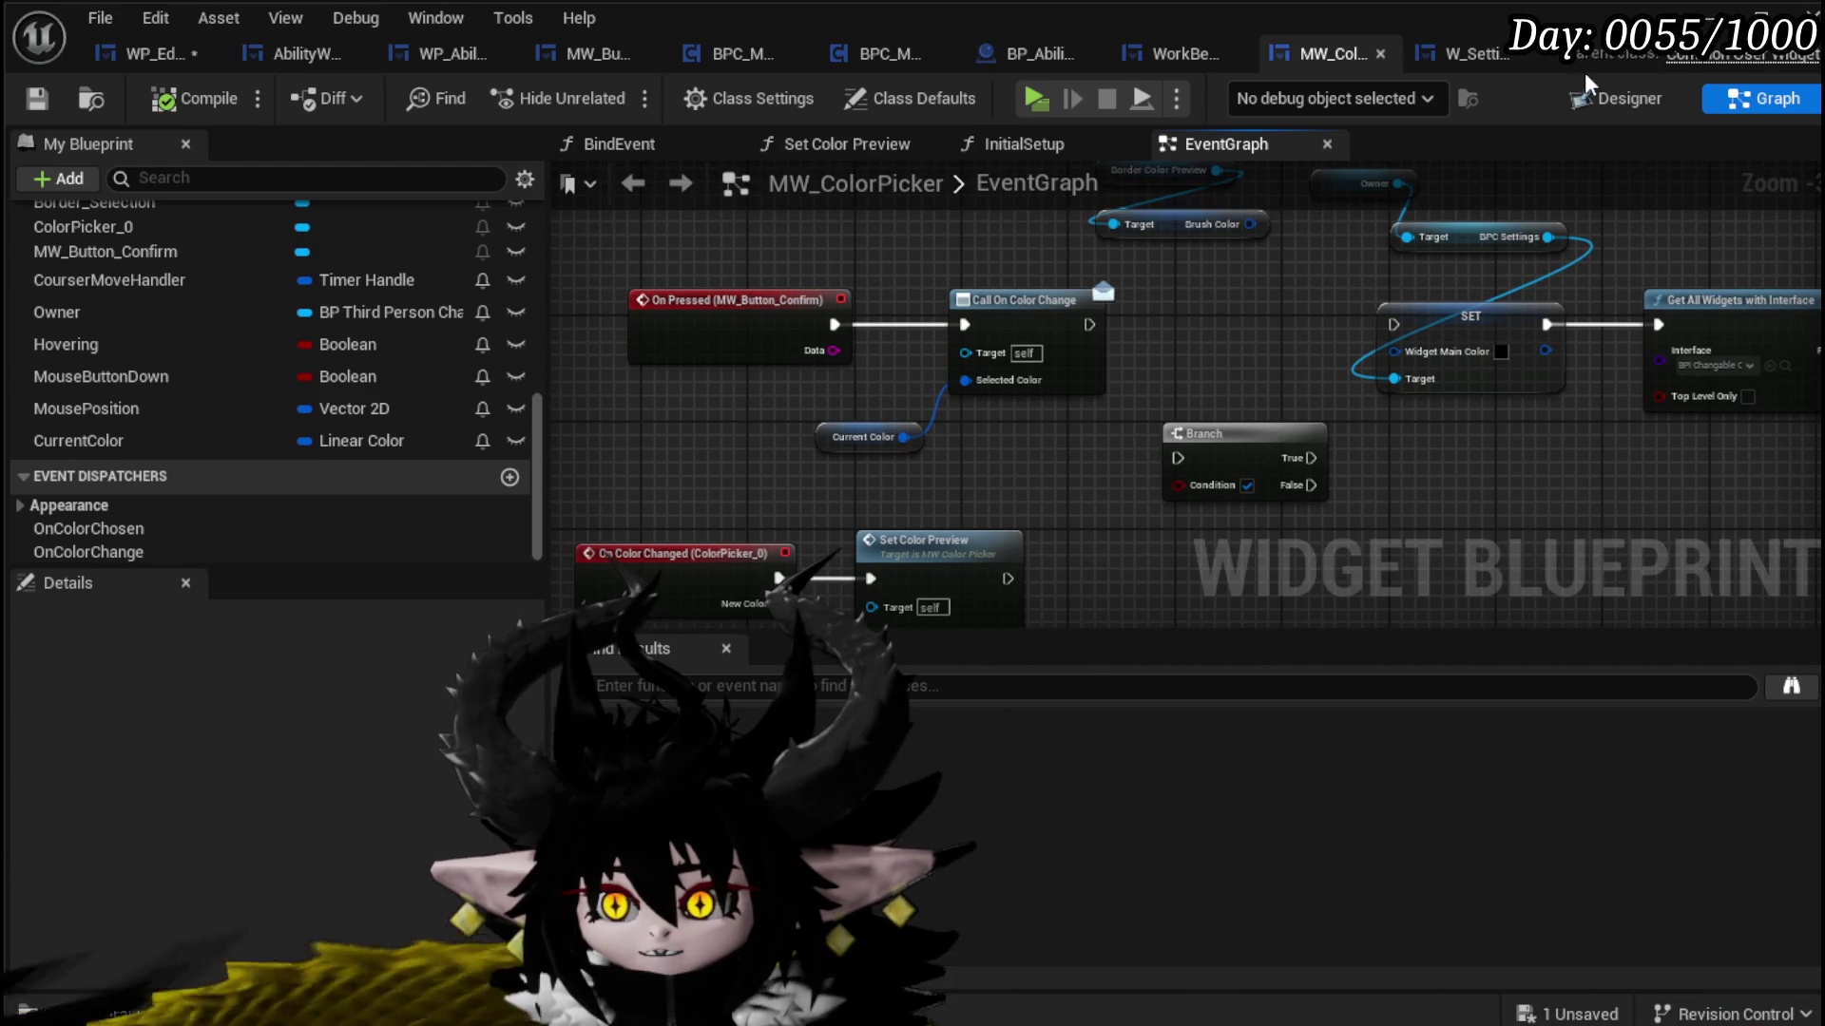
left_click(147, 53)
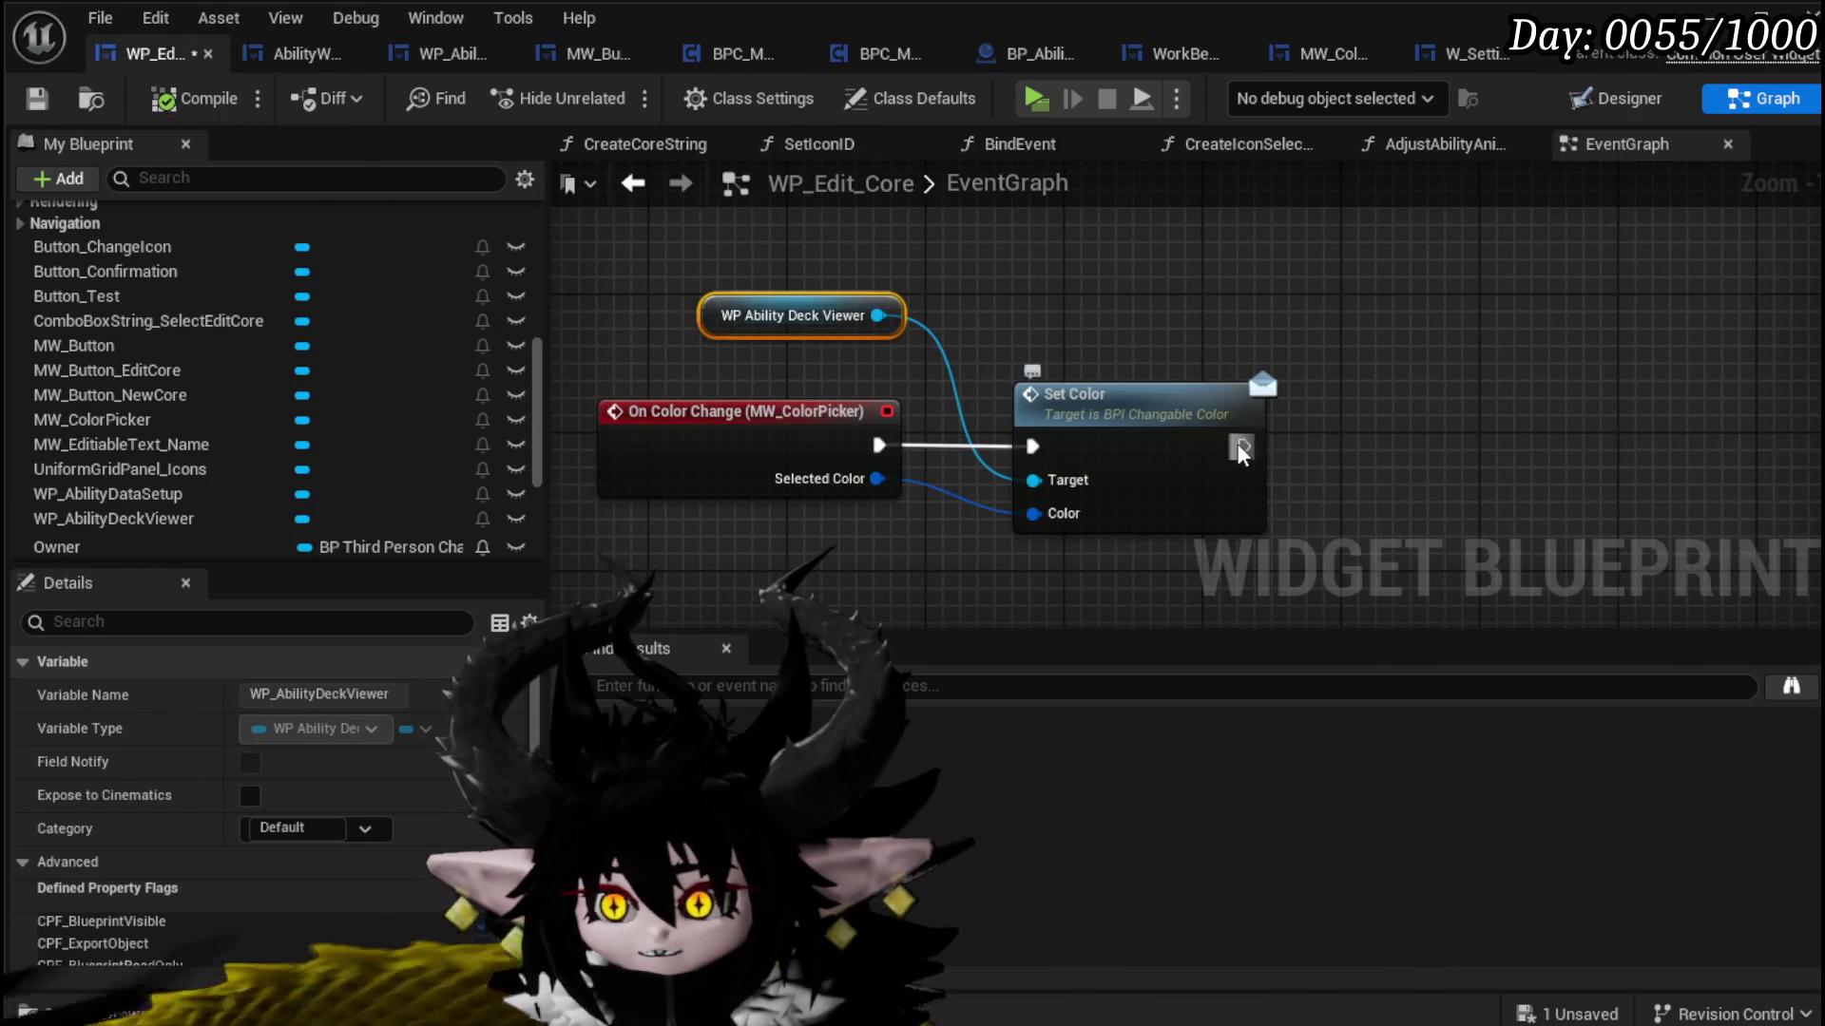
Step: Add a Print String node after Set Color's execution output
left_click_drag(1243, 446, 1625, 410)
type("Pri")
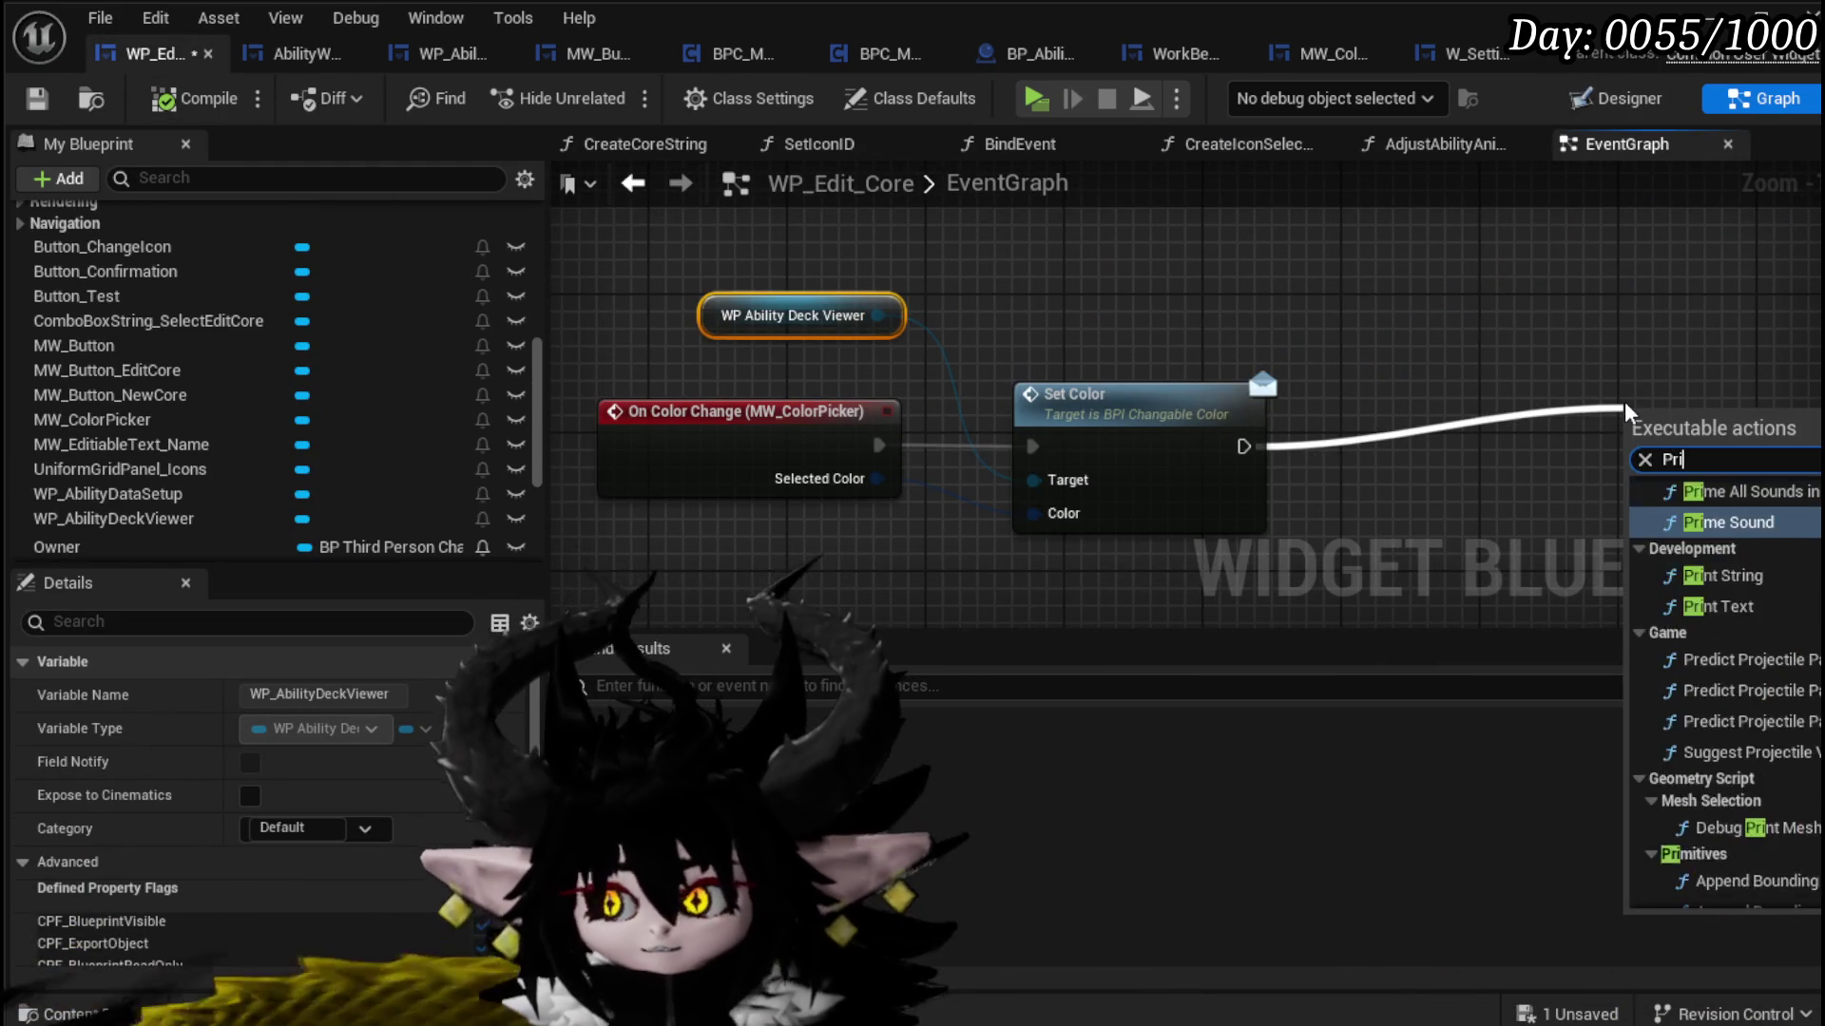
type("nt String")
key("Return")
mouse_move(1626, 410)
left_mouse_down()
mouse_move(1373, 271)
mouse_move(1198, 290)
left_mouse_up()
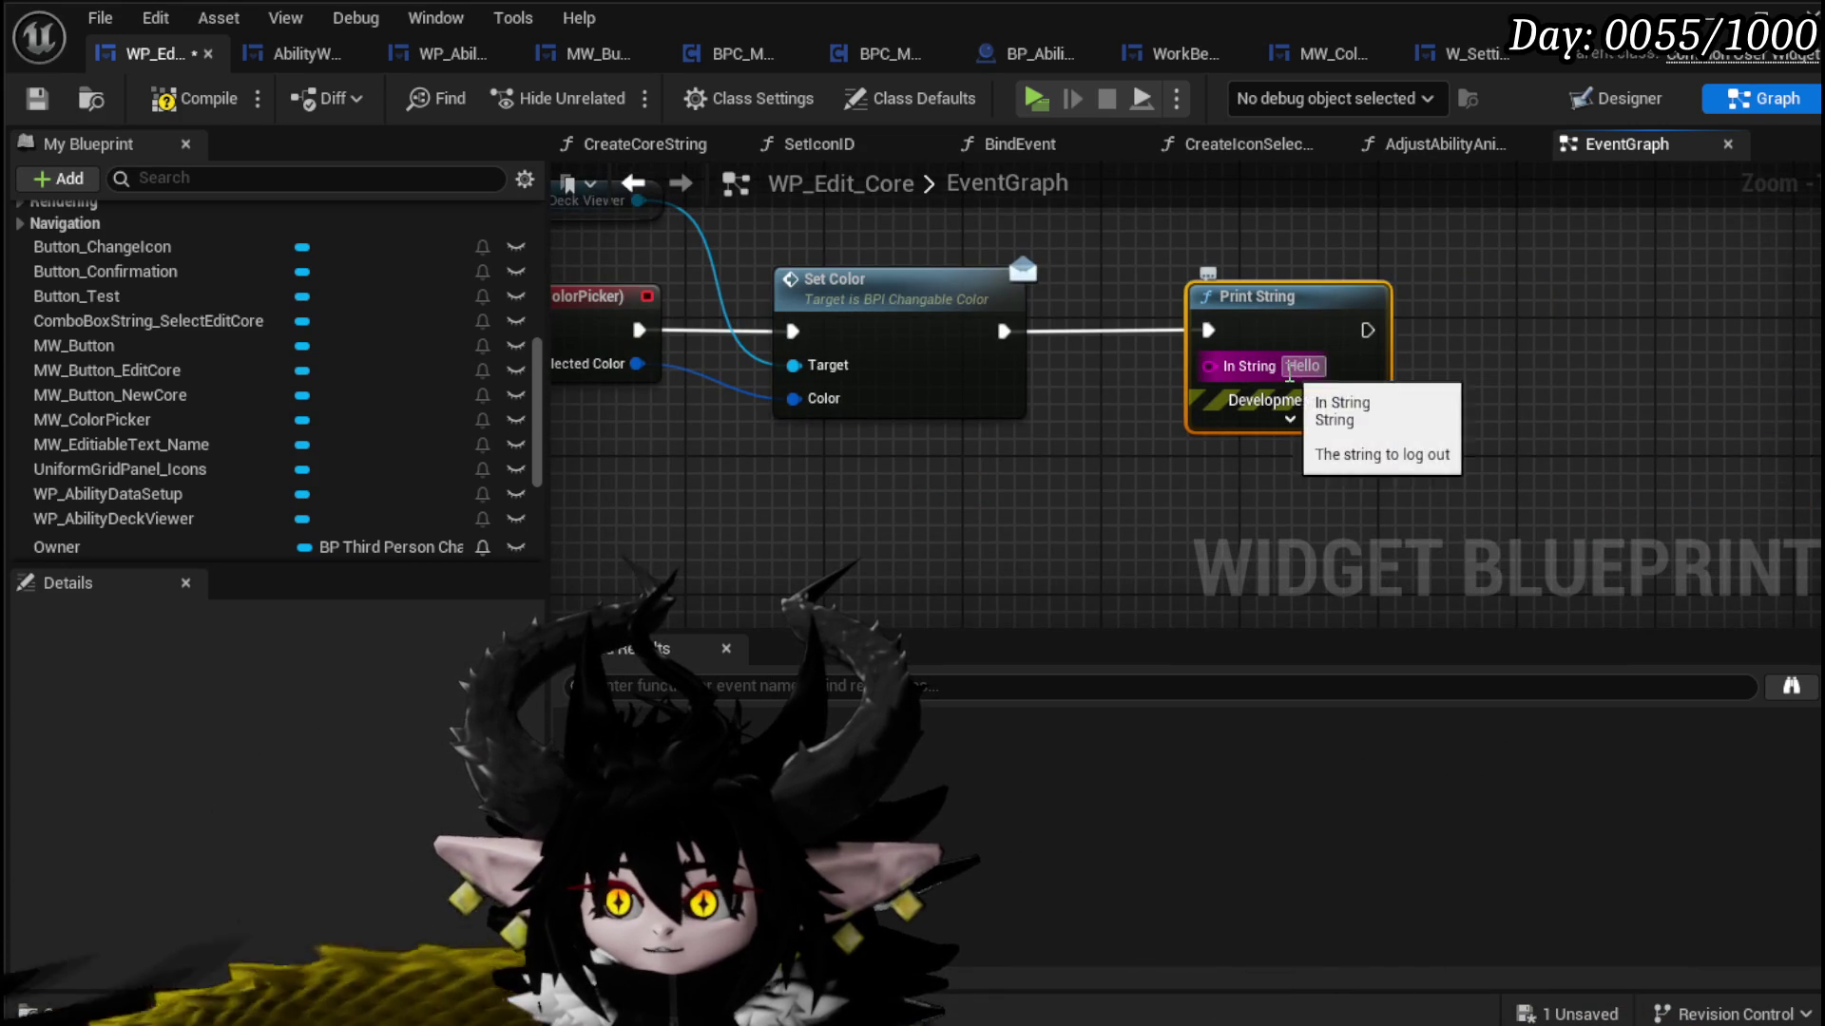
left_click(1303, 366)
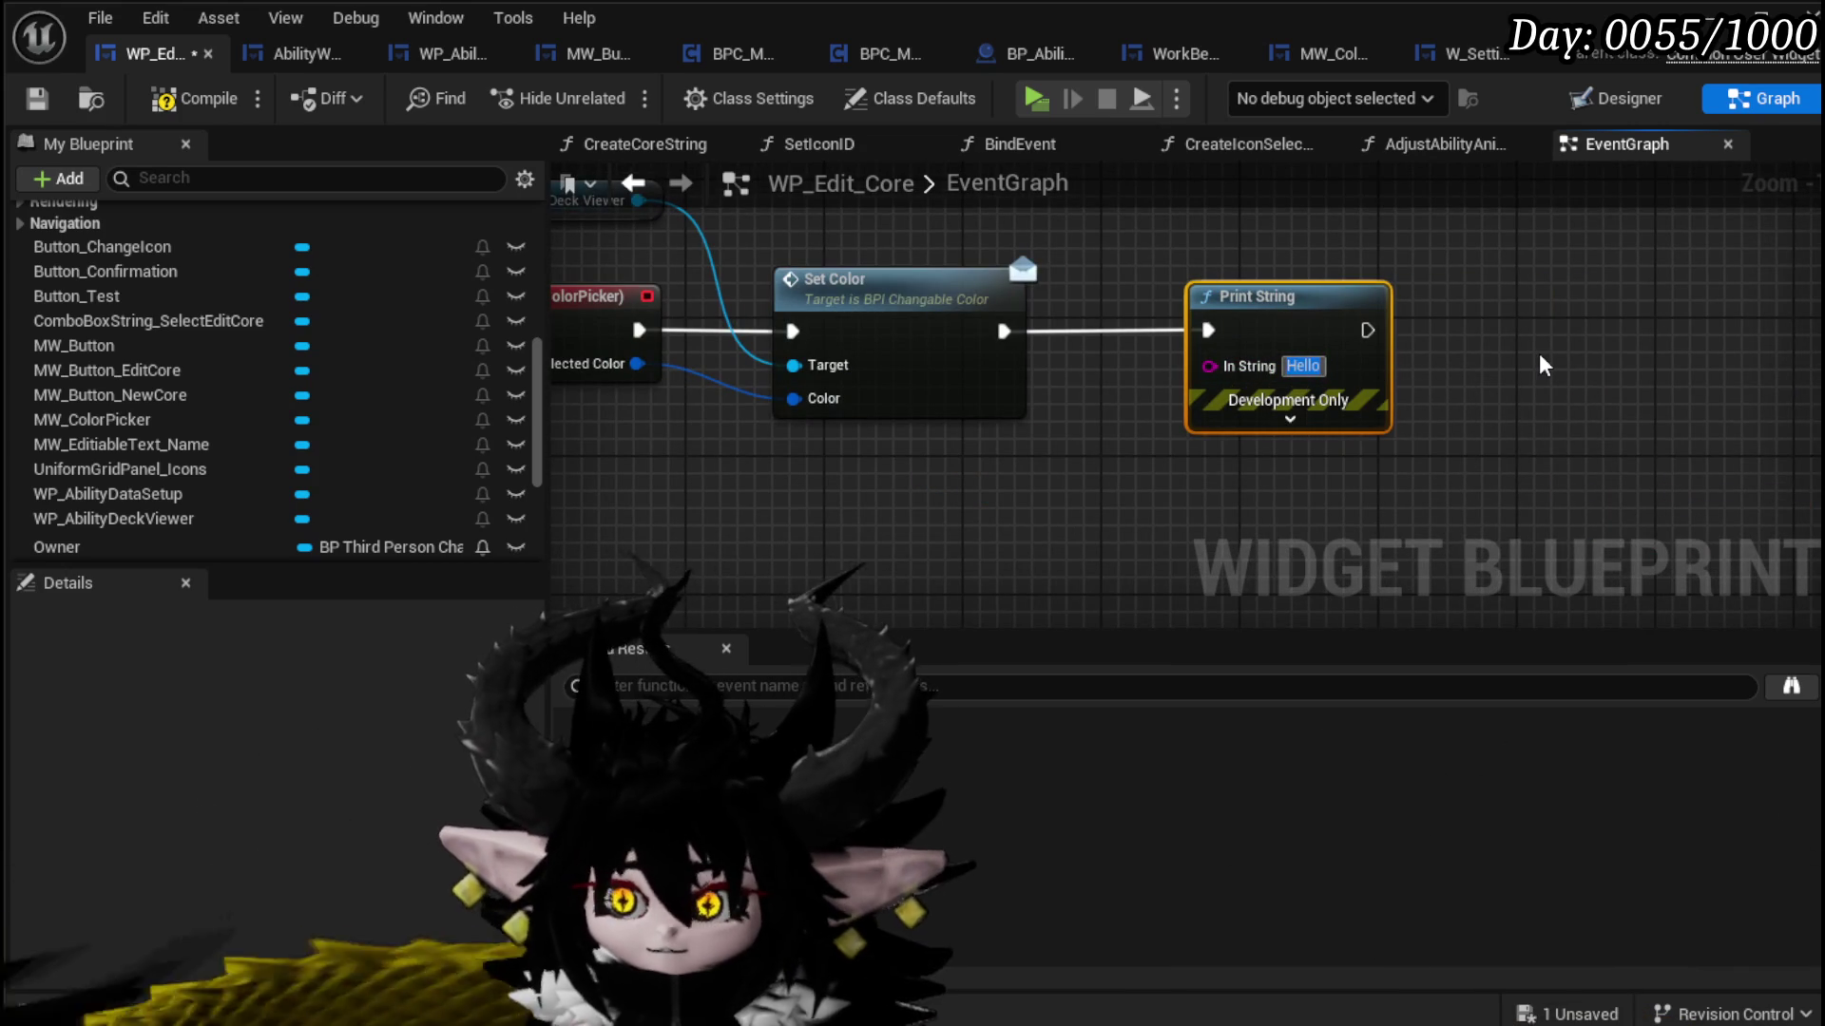
Step: Feed Print String an Append of 'Change Color:' and the Selected Color
mouse_move(1208, 365)
left_mouse_down()
mouse_move(1236, 399)
mouse_move(829, 532)
left_mouse_up()
type("Append")
key("Return")
left_click_drag(871, 437, 1066, 265)
type("Cha")
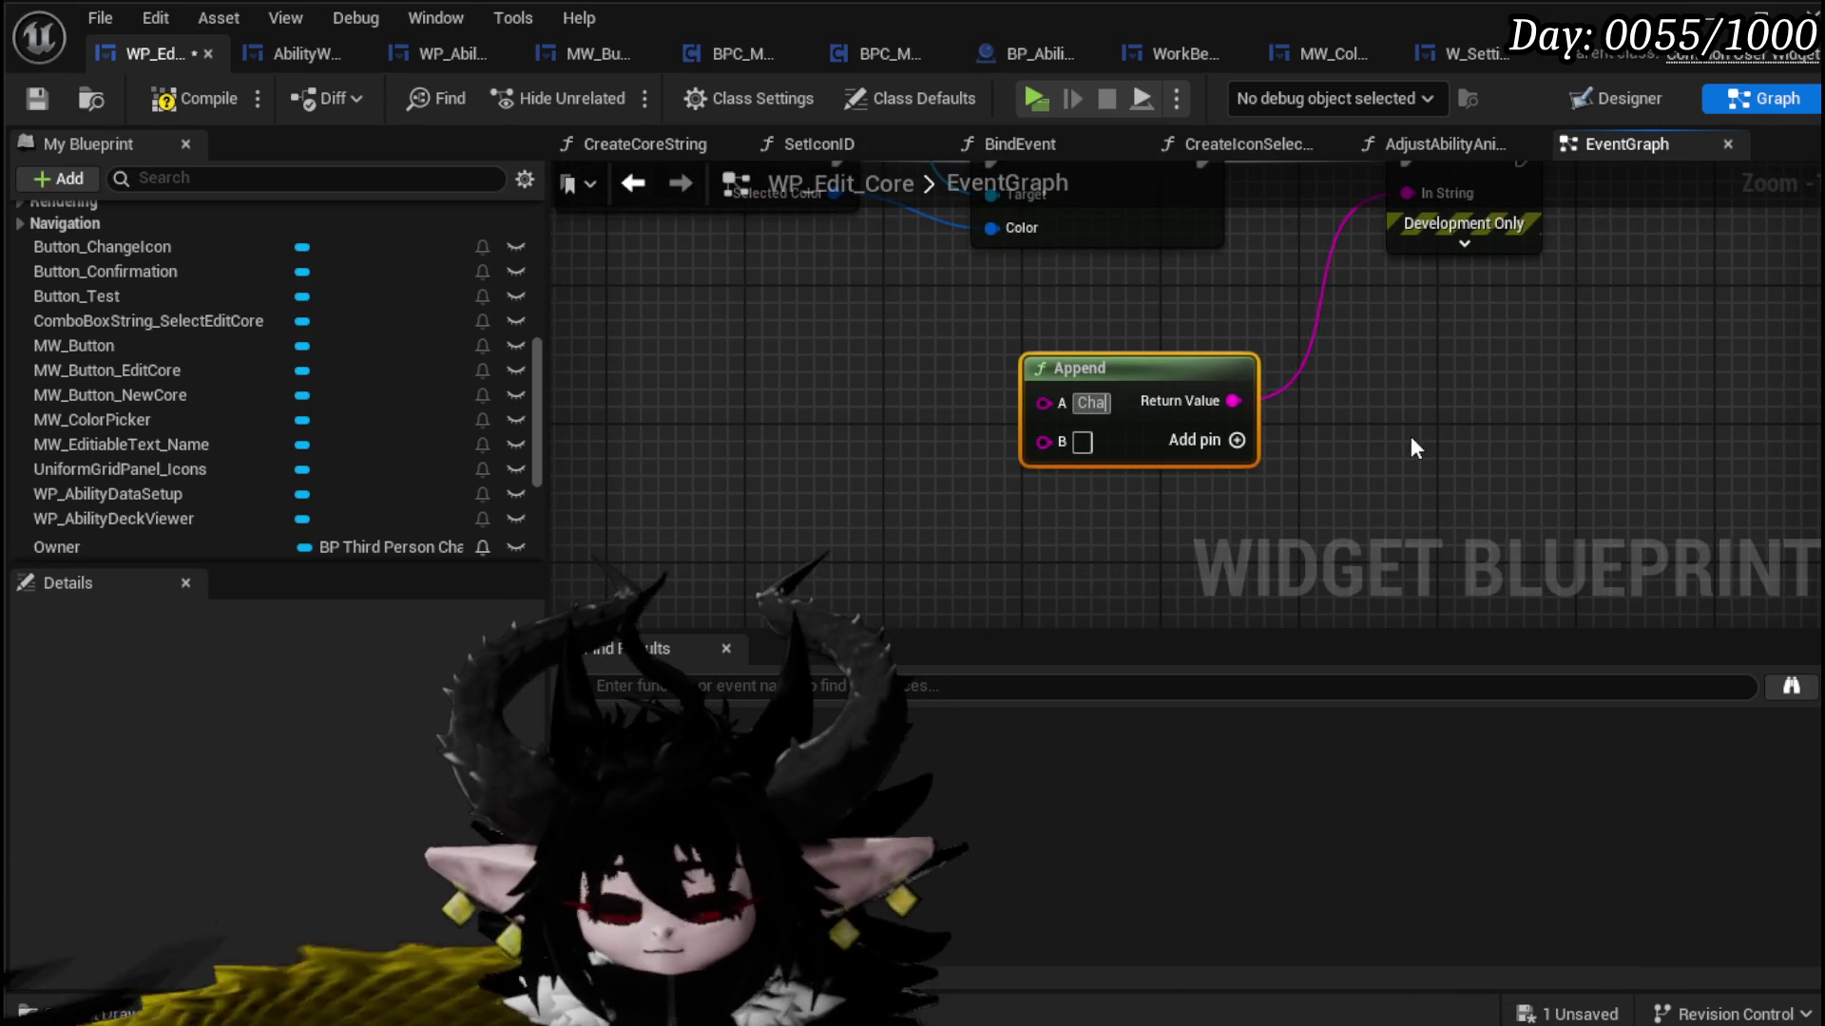
type("nge Co")
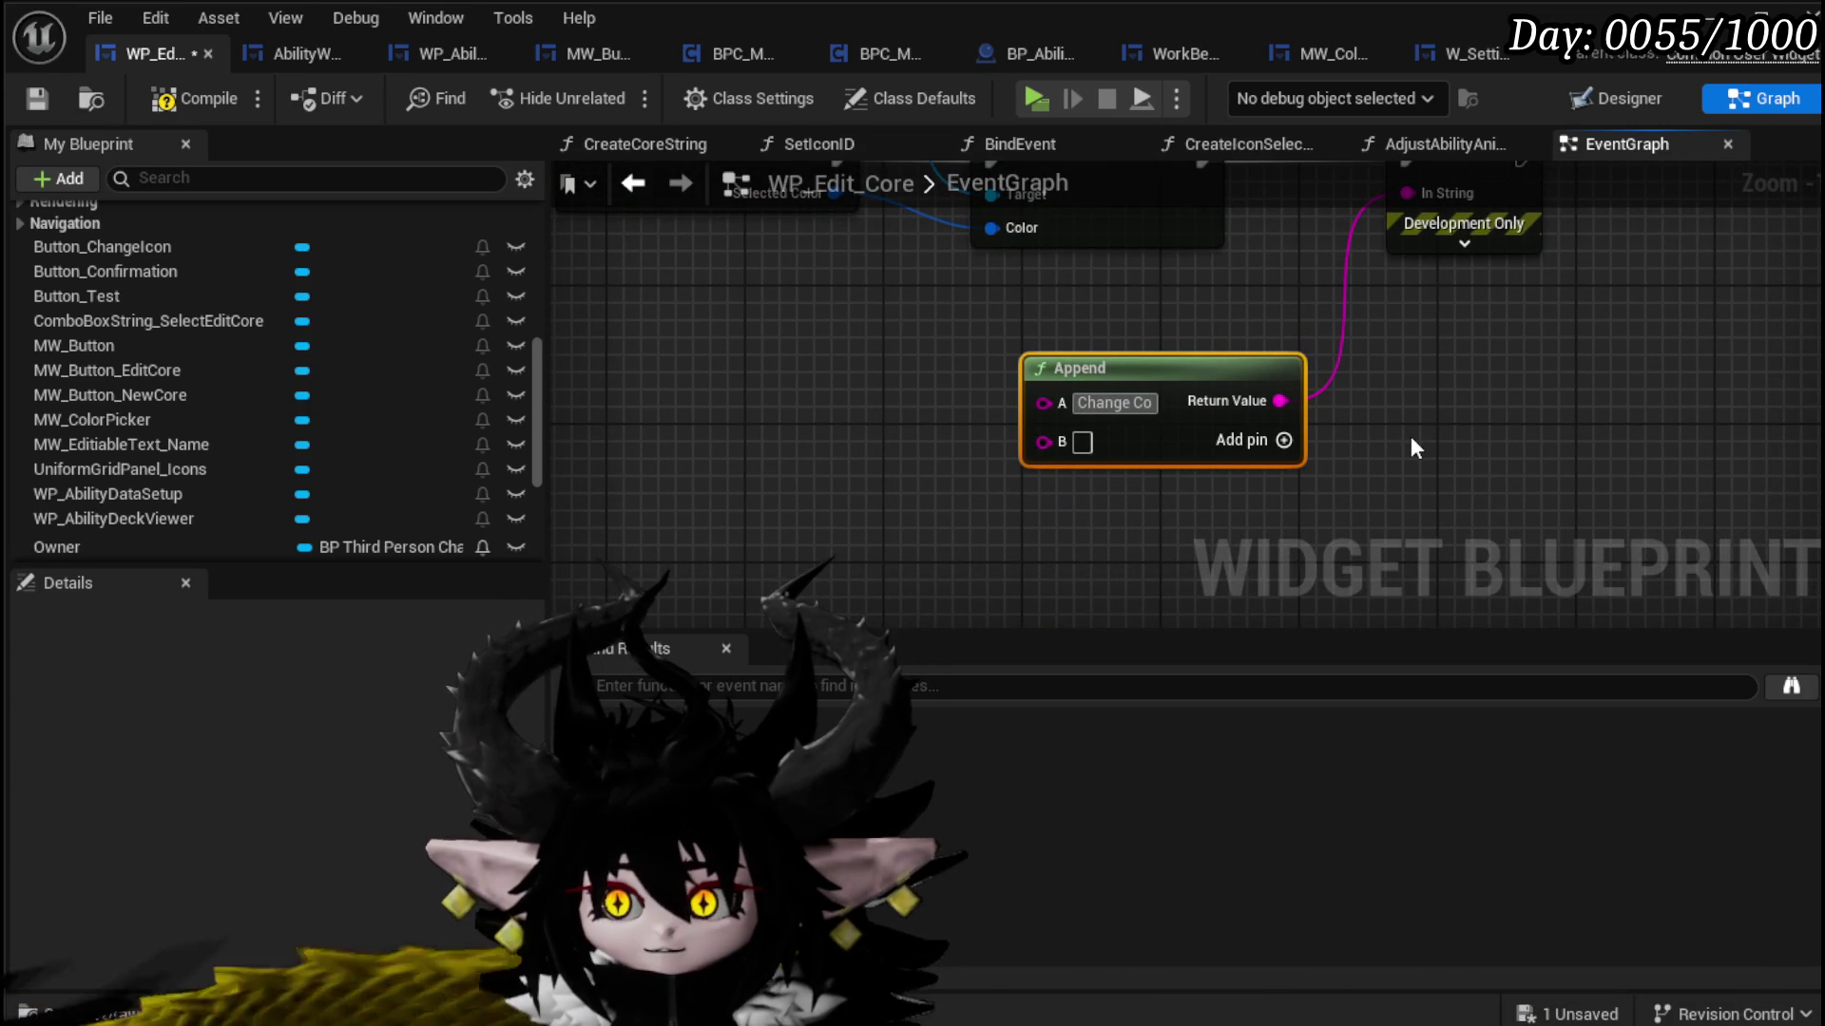
type("lor:")
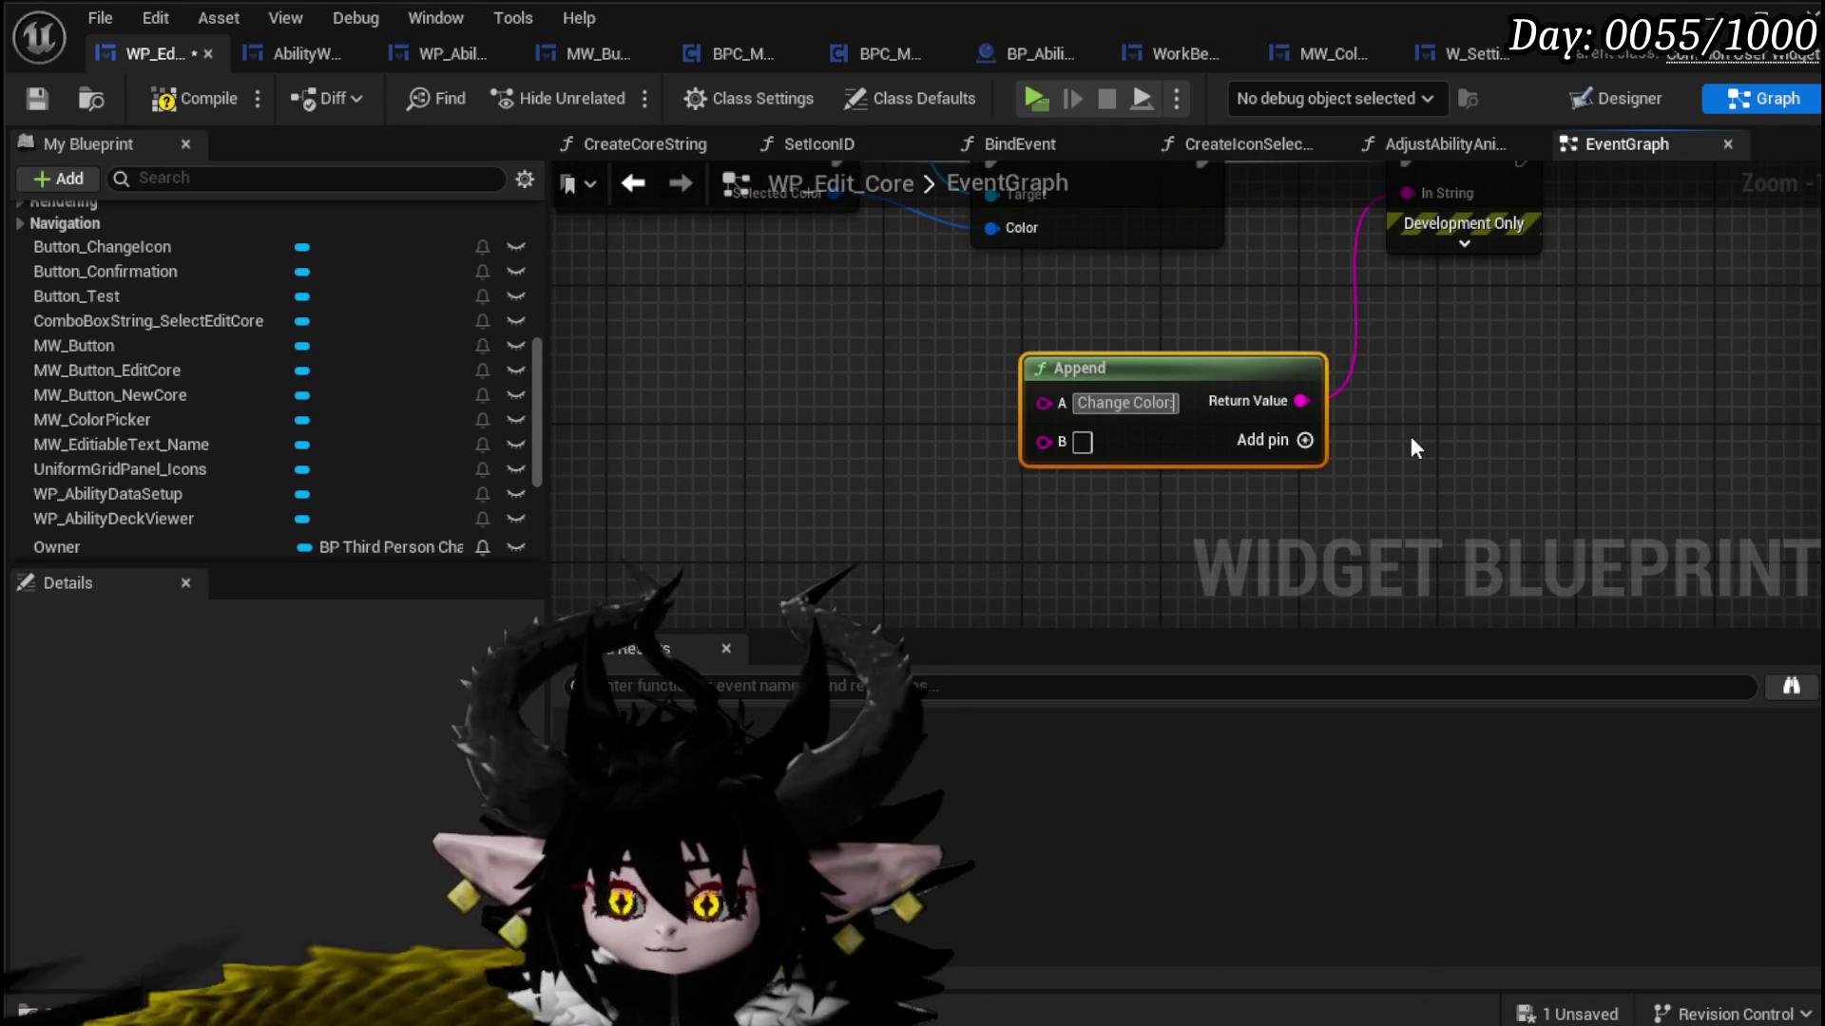
mouse_move(992, 227)
left_mouse_down()
mouse_move(967, 340)
mouse_move(1055, 441)
left_mouse_up()
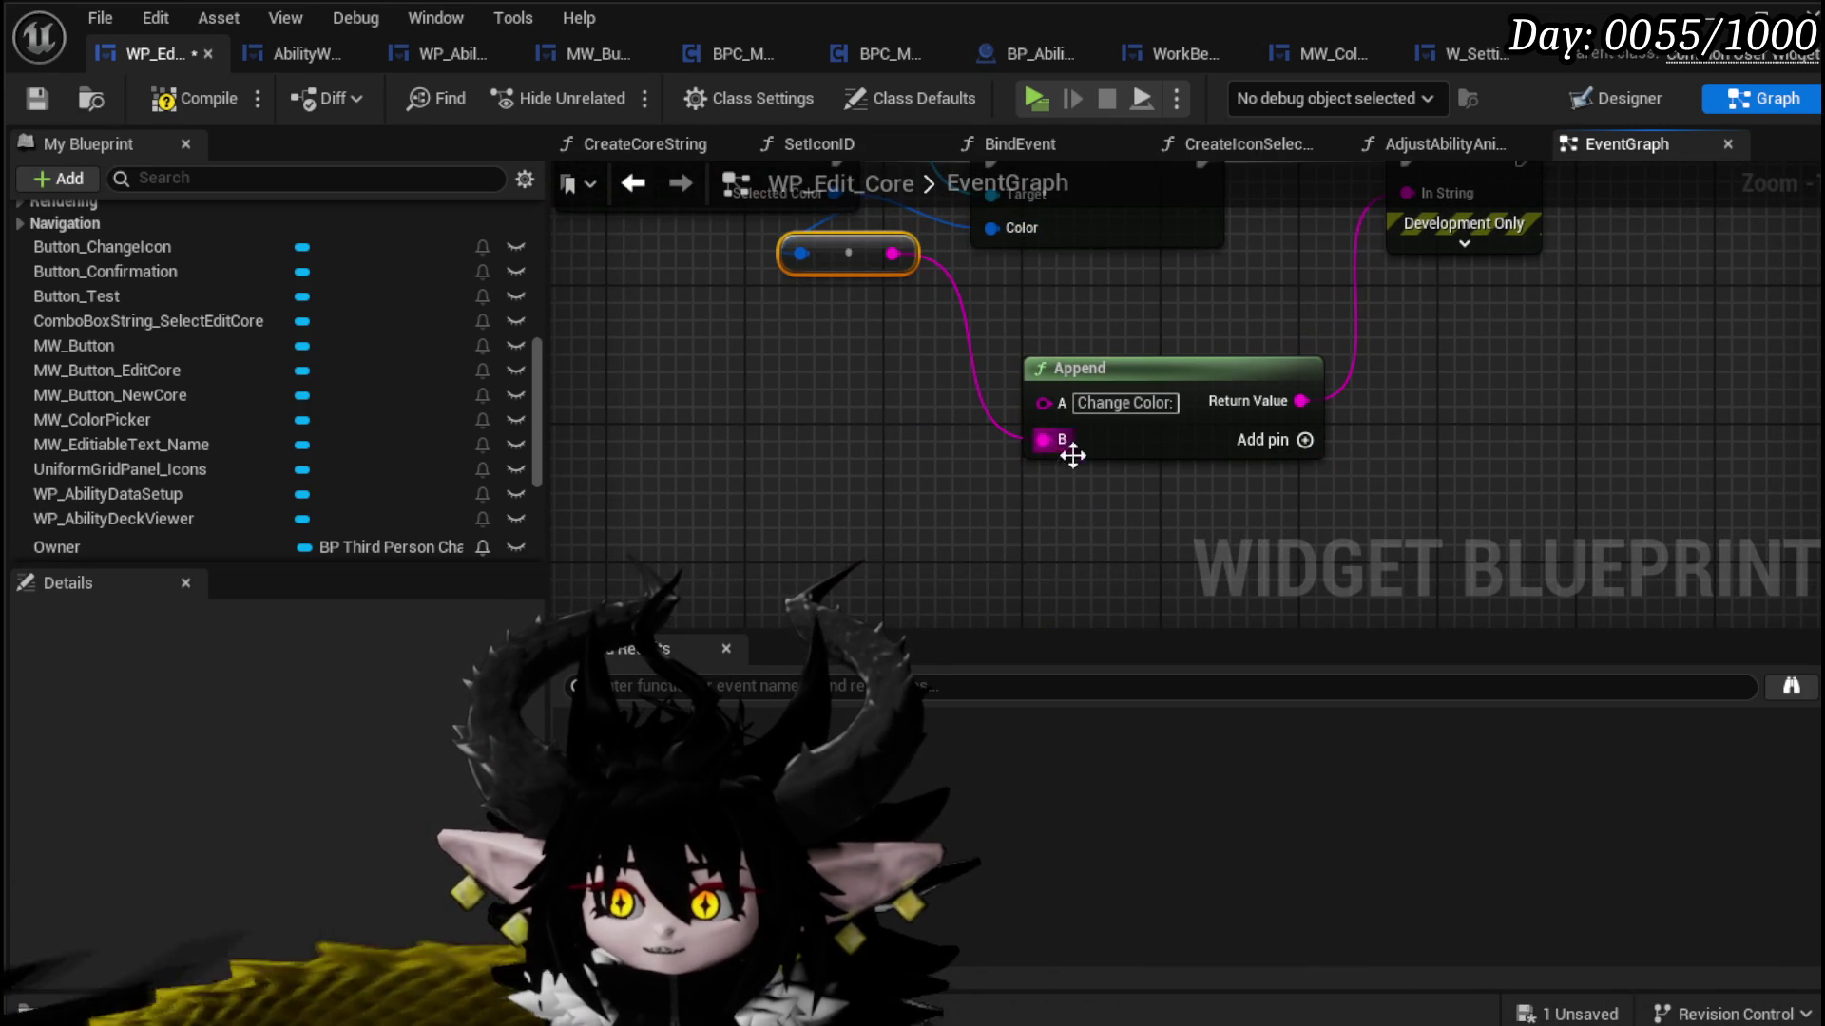
Step: Set Print String's duration to 30 seconds and compile WP_Edit_Core
left_click_drag(888, 269, 590, 340)
left_click(1165, 316)
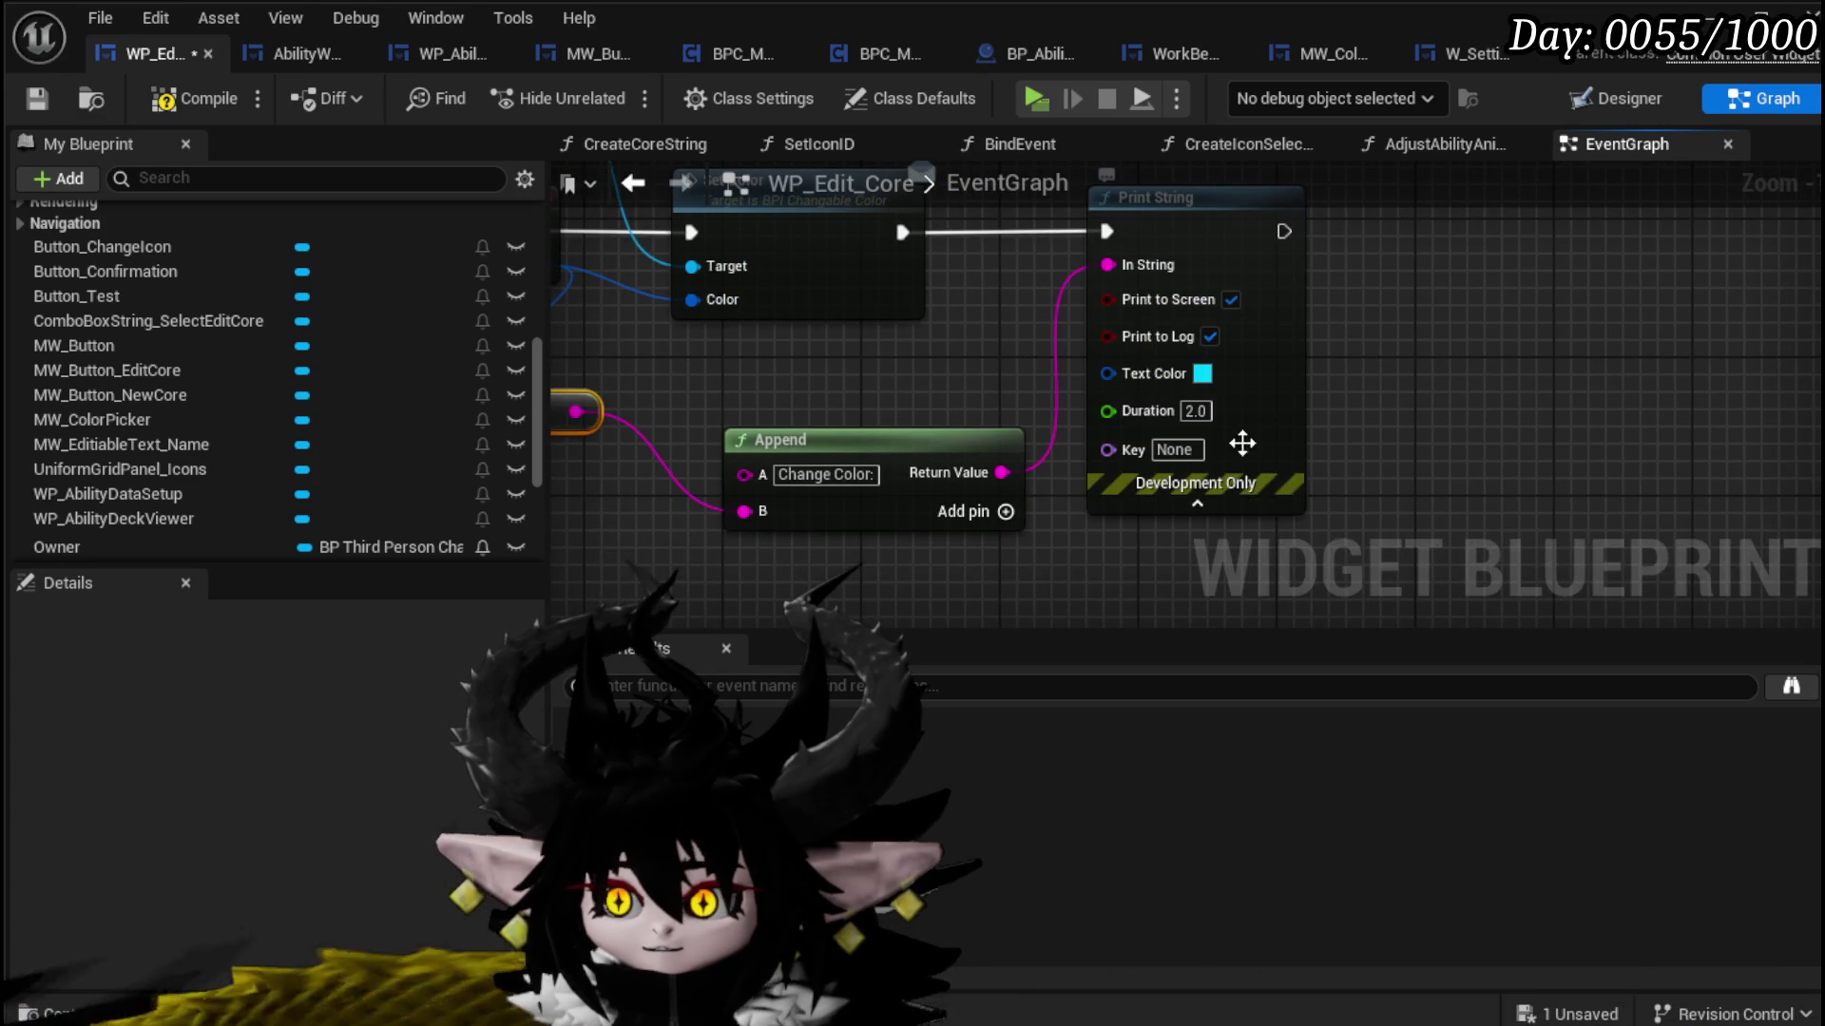
type("30")
key("Return")
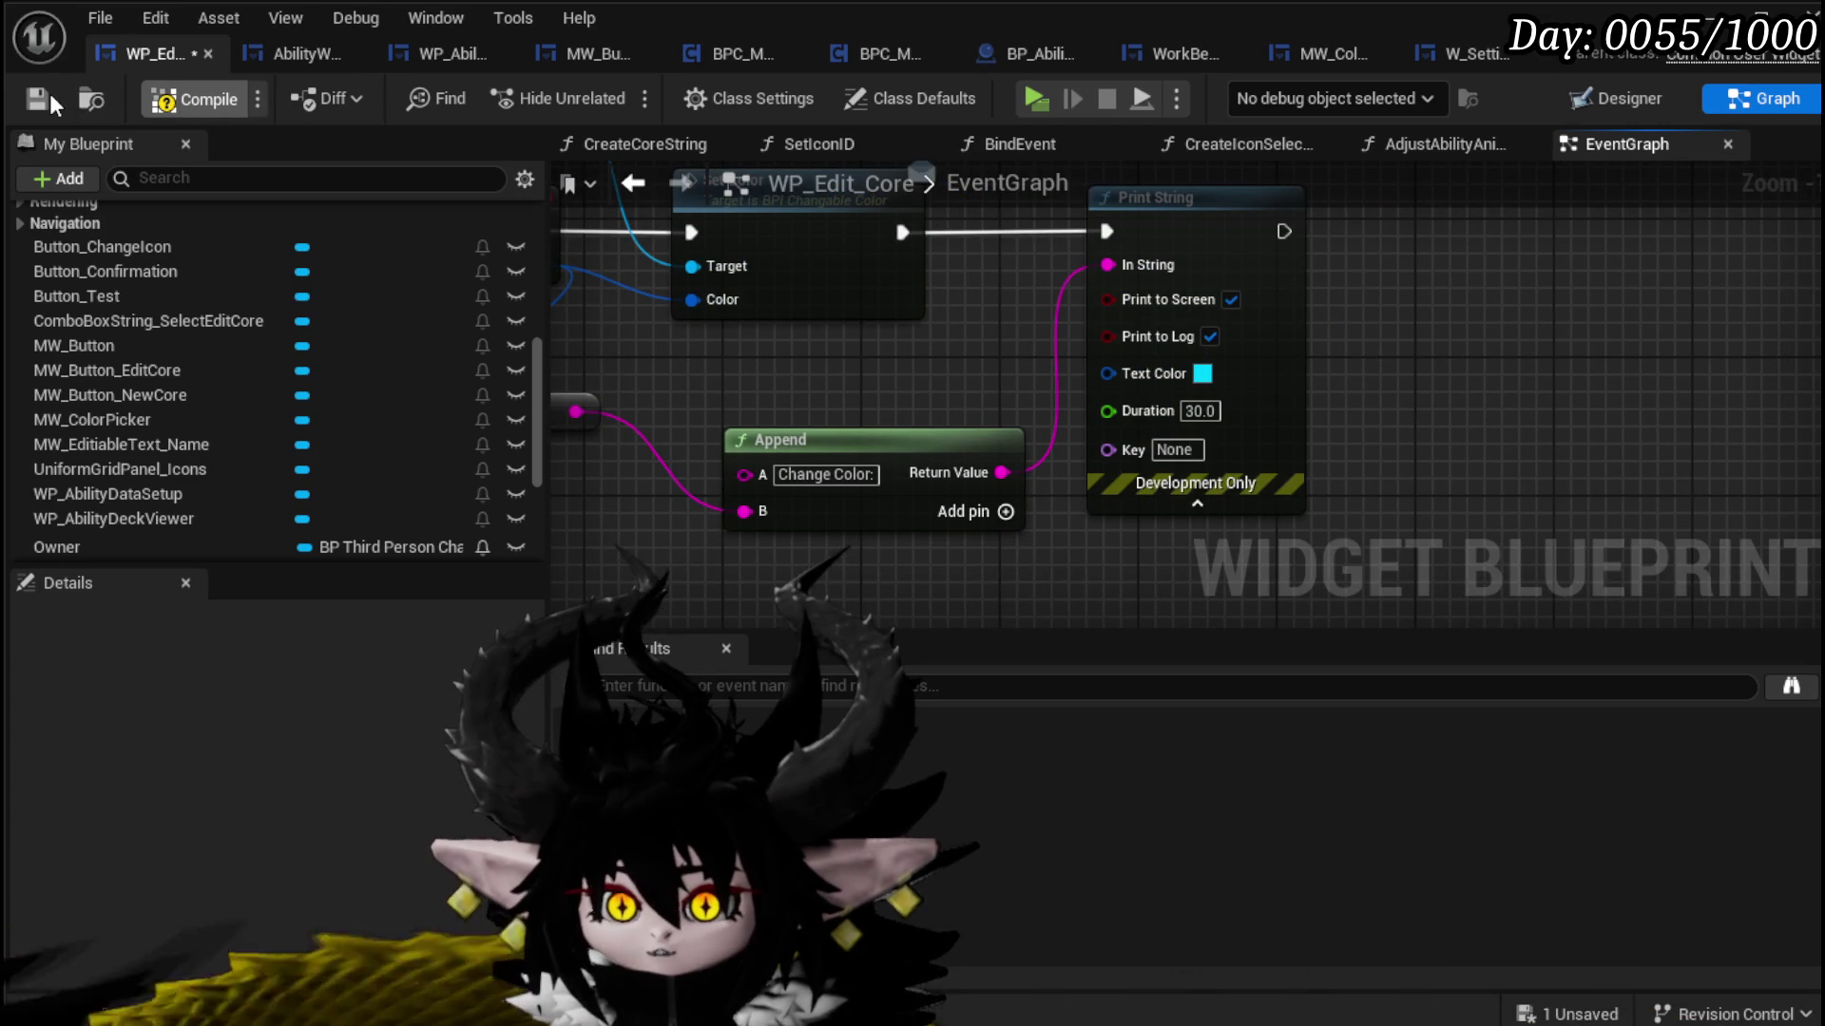
left_click(50, 93)
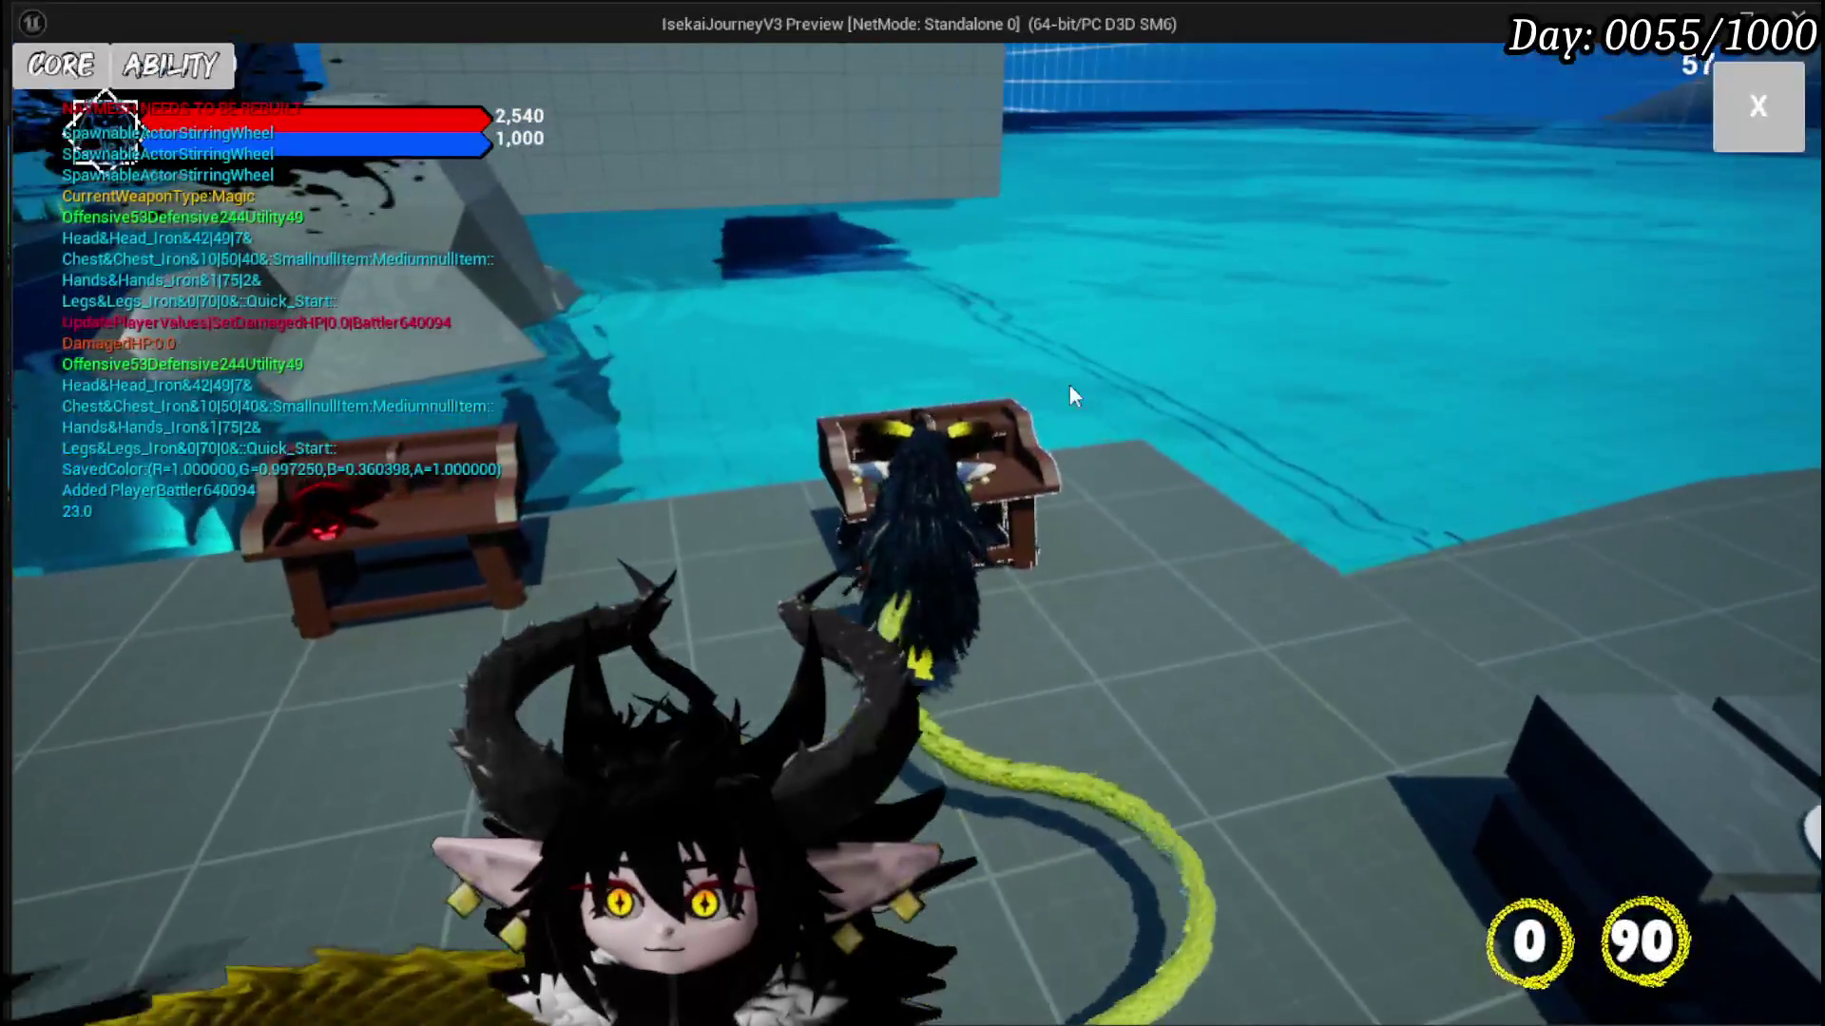
Step: In the running game, open the card colour picker and confirm a yellow card colour
key("e")
left_click(640, 331)
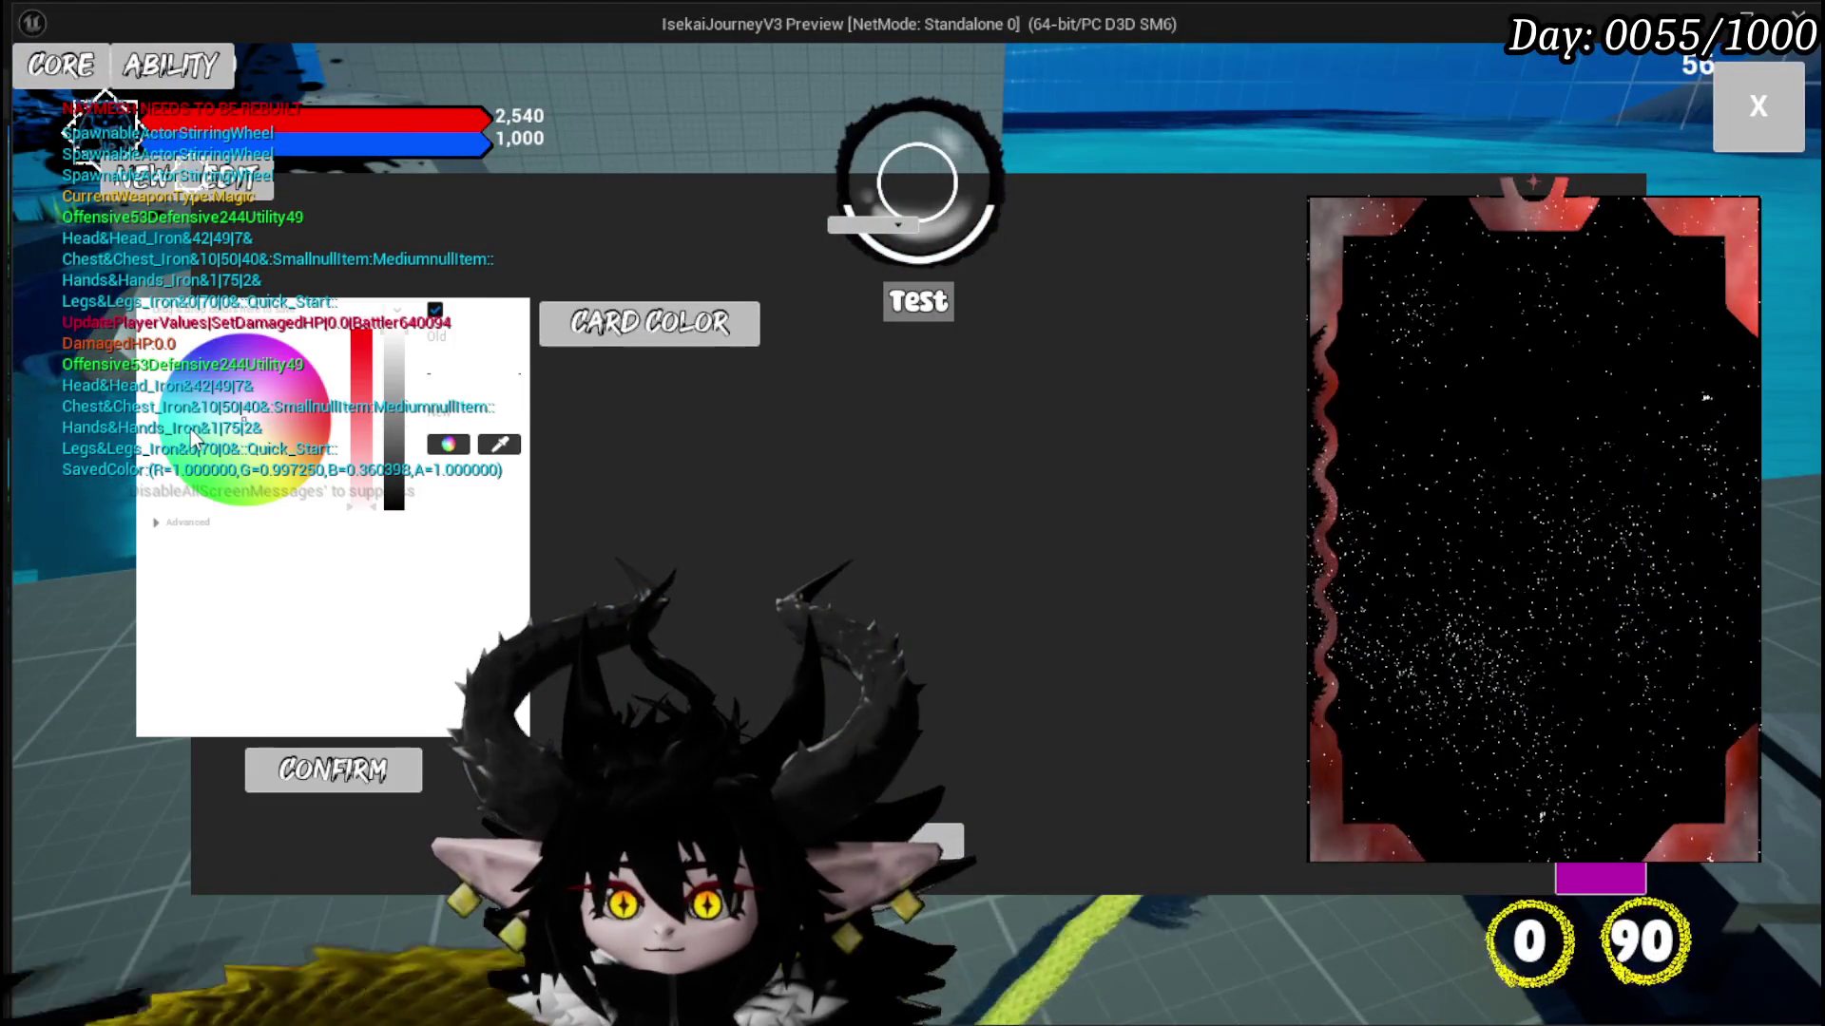
left_click(270, 483)
left_click(339, 772)
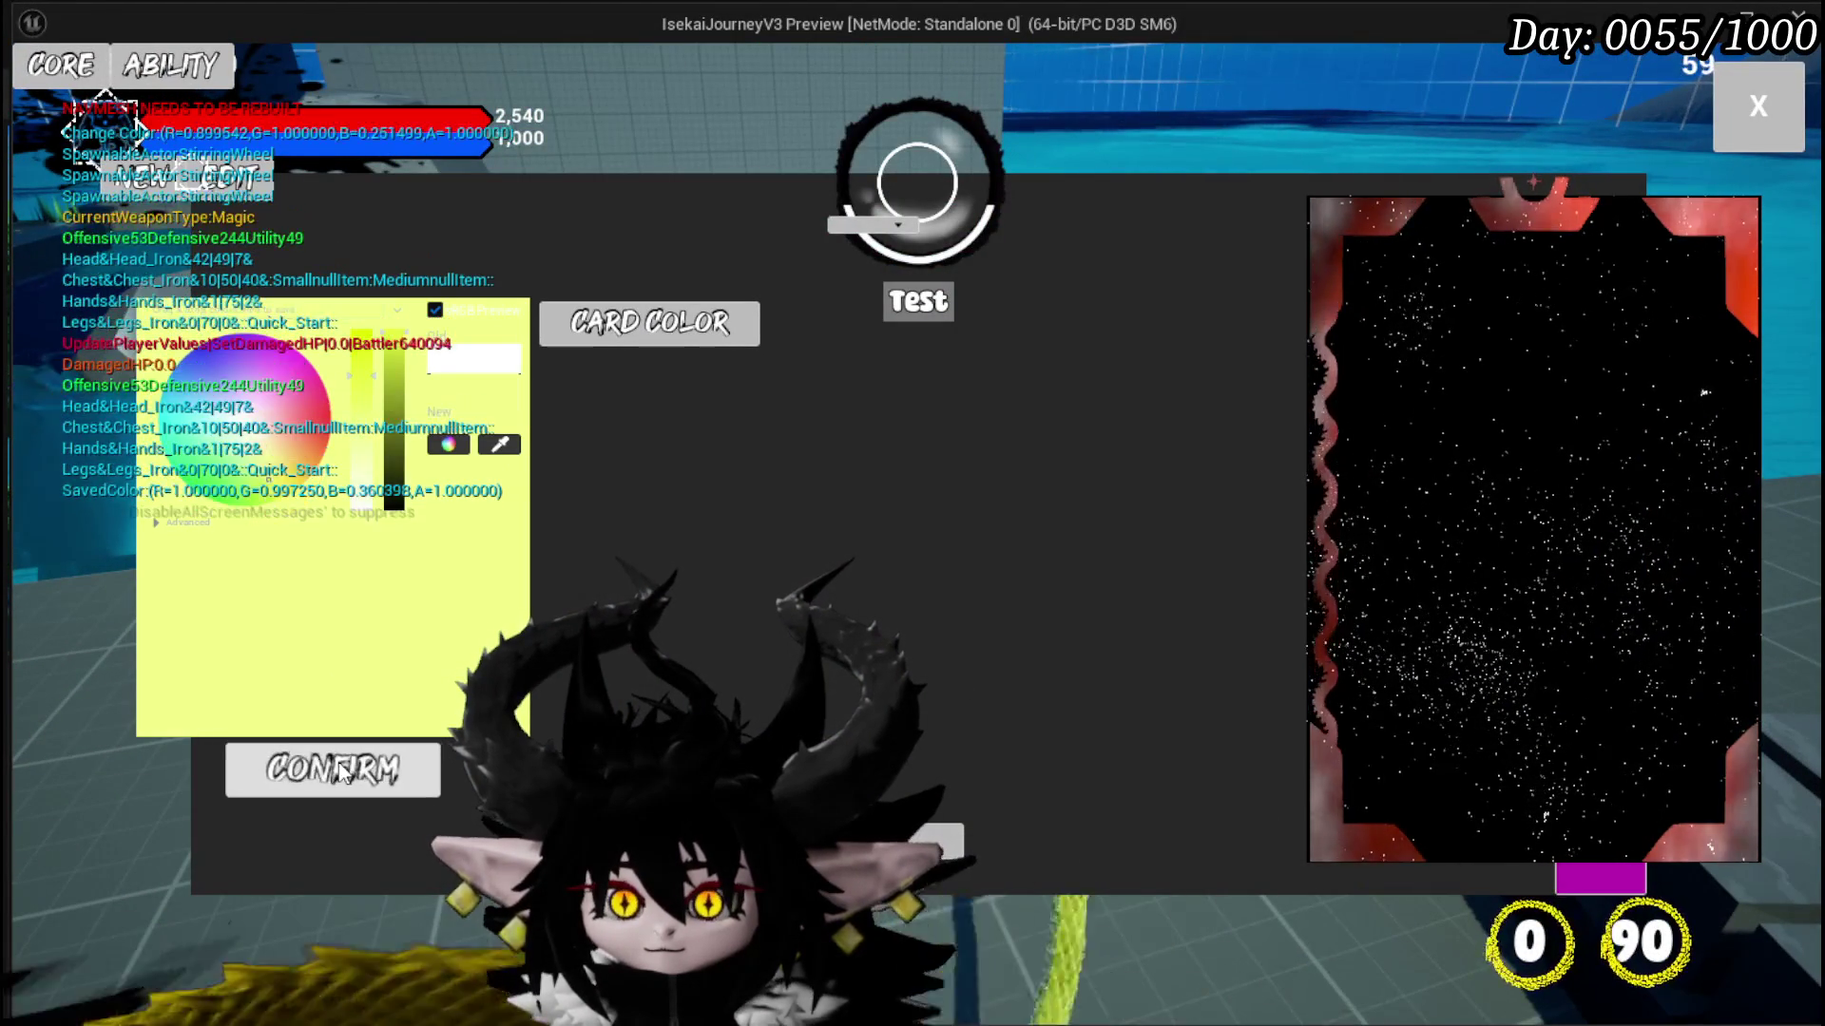
left_click(339, 772)
left_click(340, 772)
left_click(340, 772)
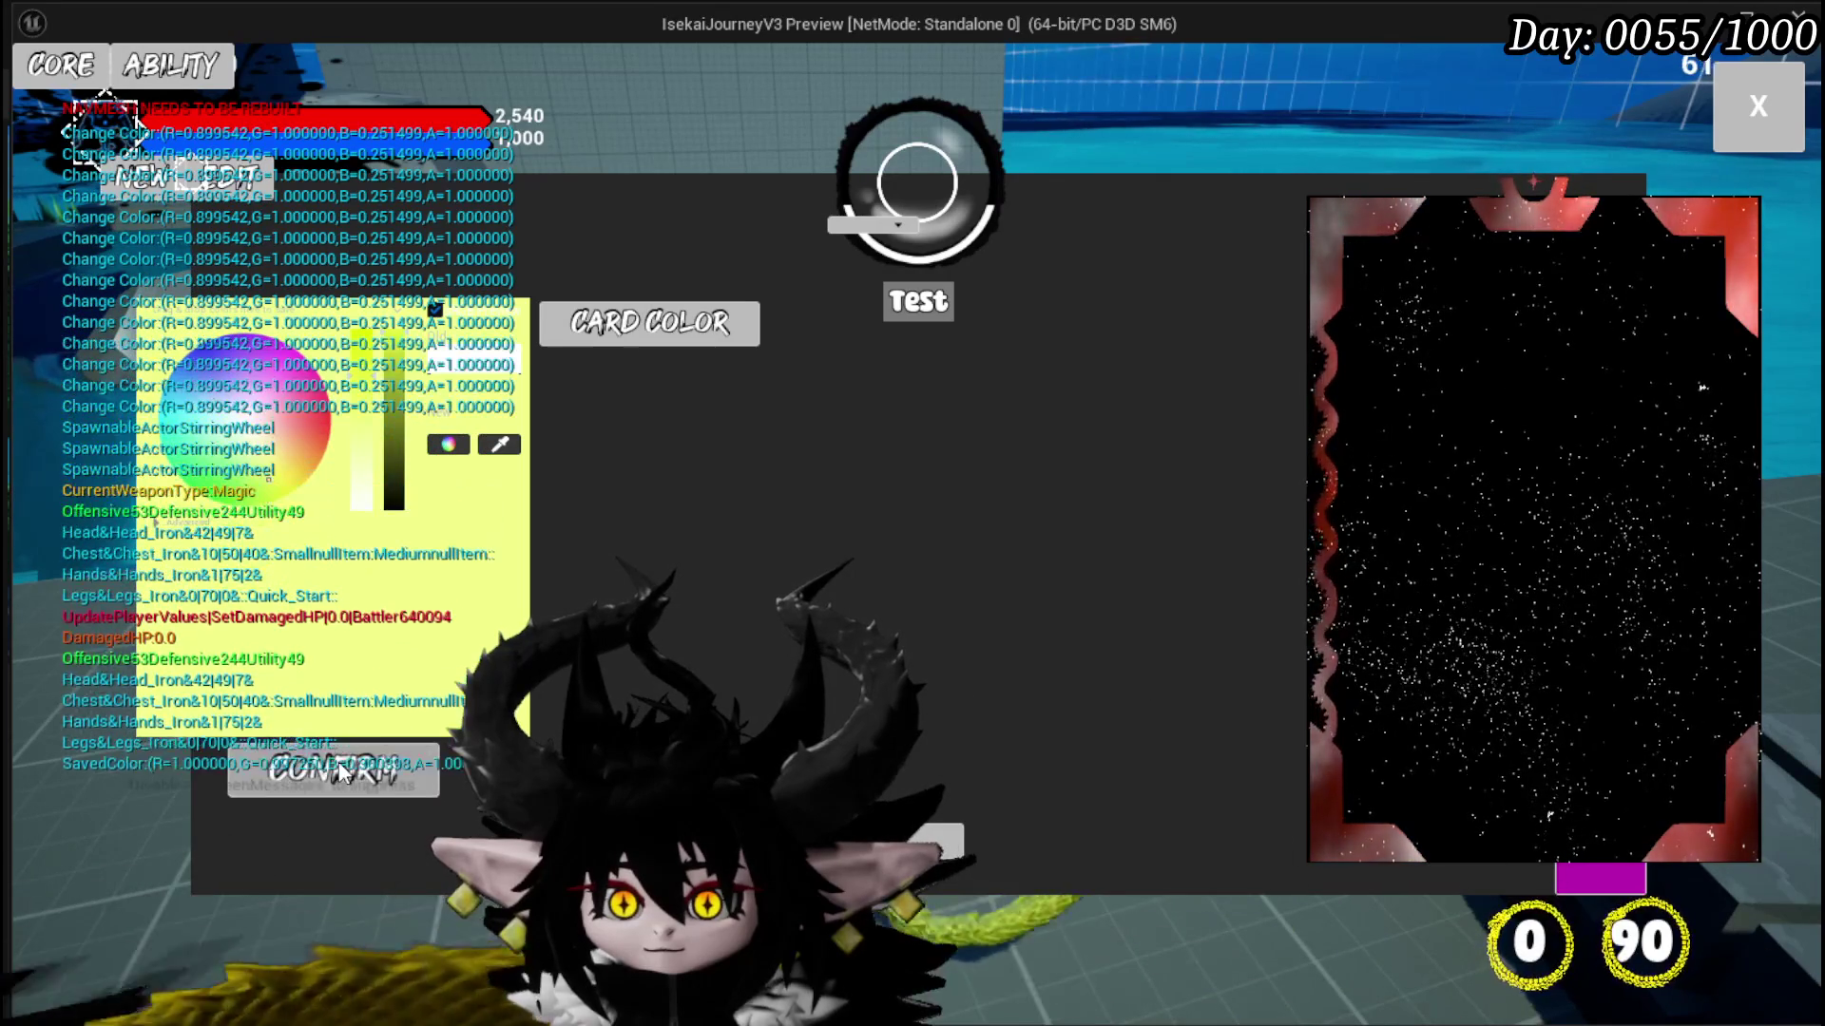
Step: Pick and confirm a purple, then a pink card colour
left_click(339, 771)
left_click(292, 478)
left_click(365, 787)
left_click(364, 785)
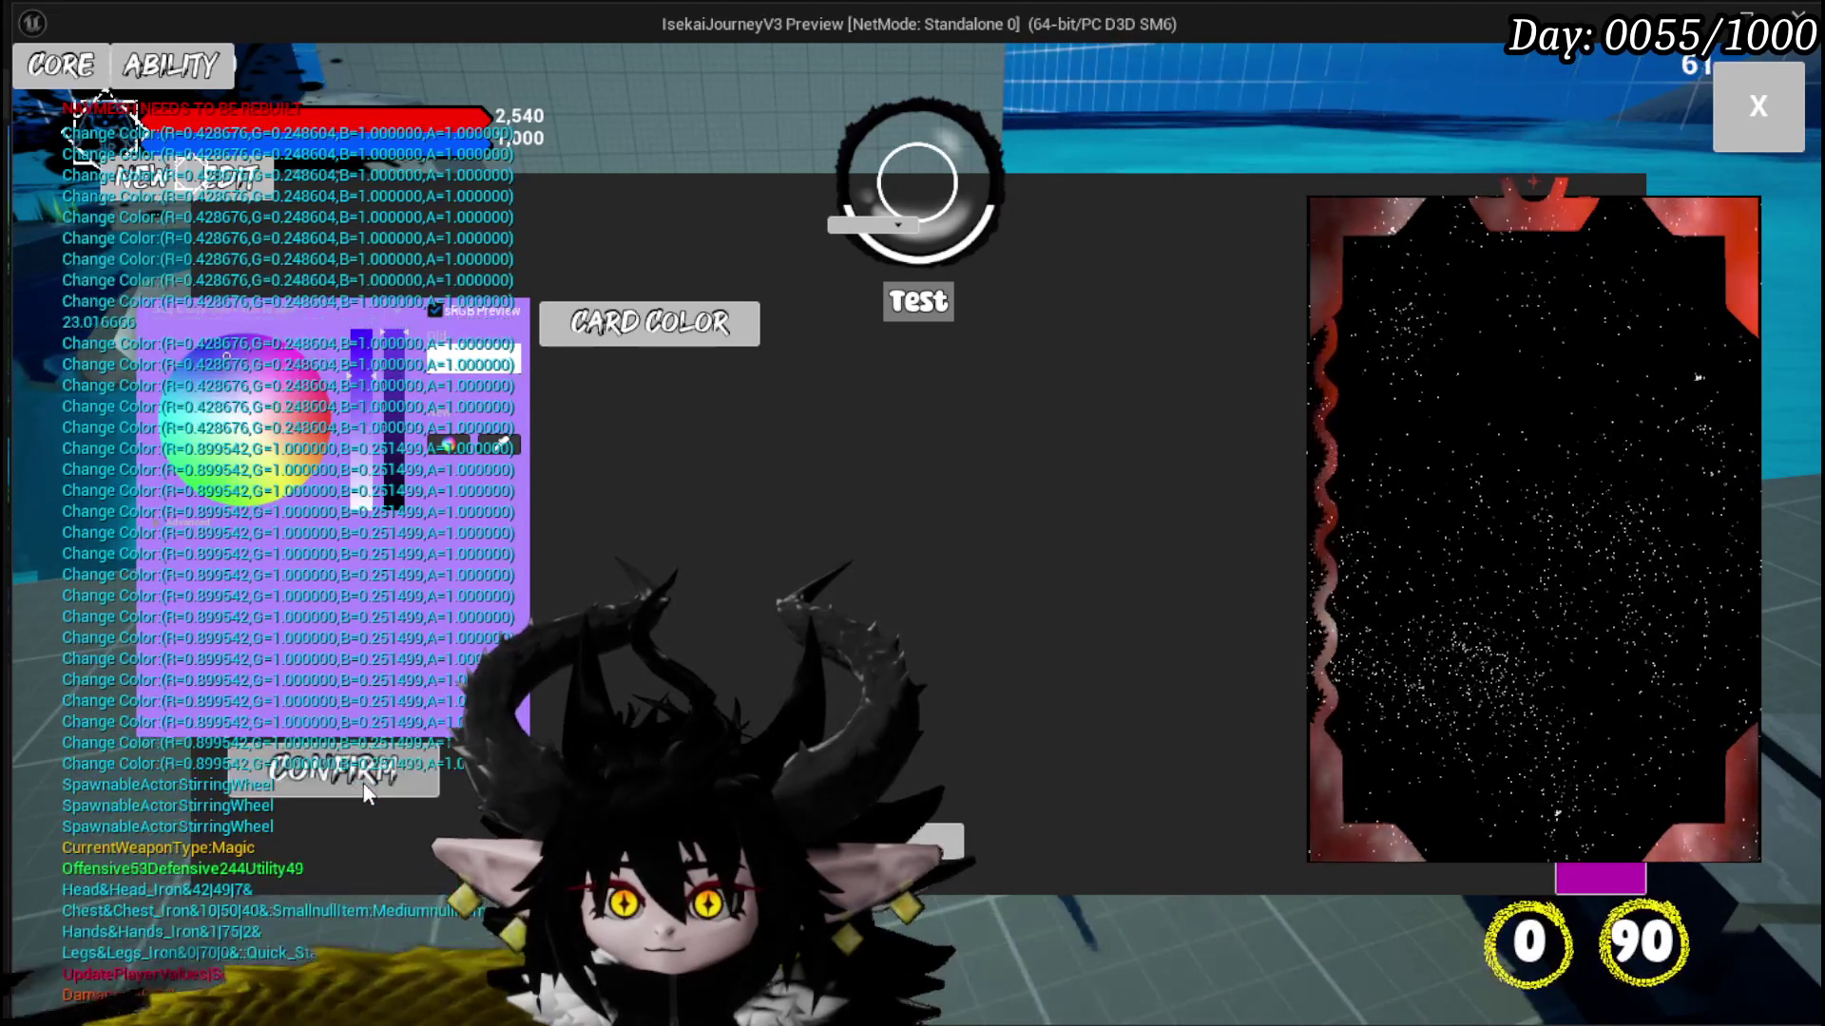
left_click(266, 504)
left_click(364, 771)
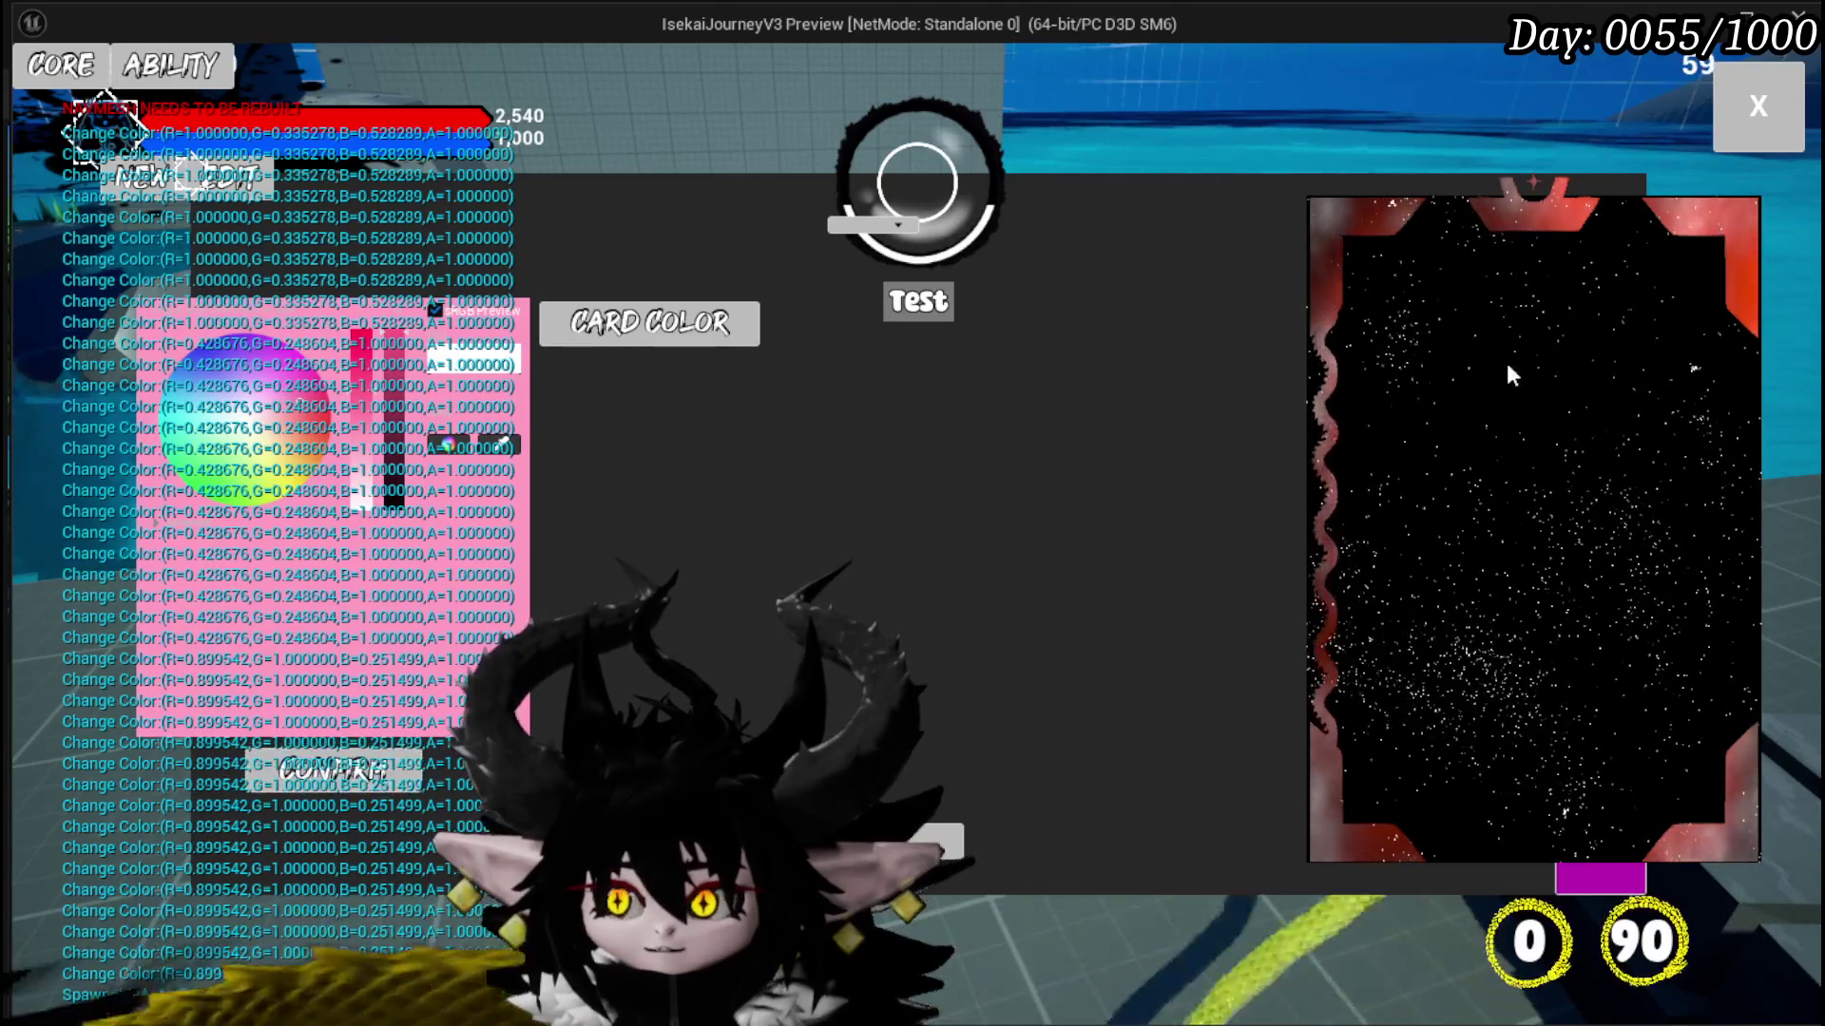
Step: End the play test and save all changed packages
key("Escape")
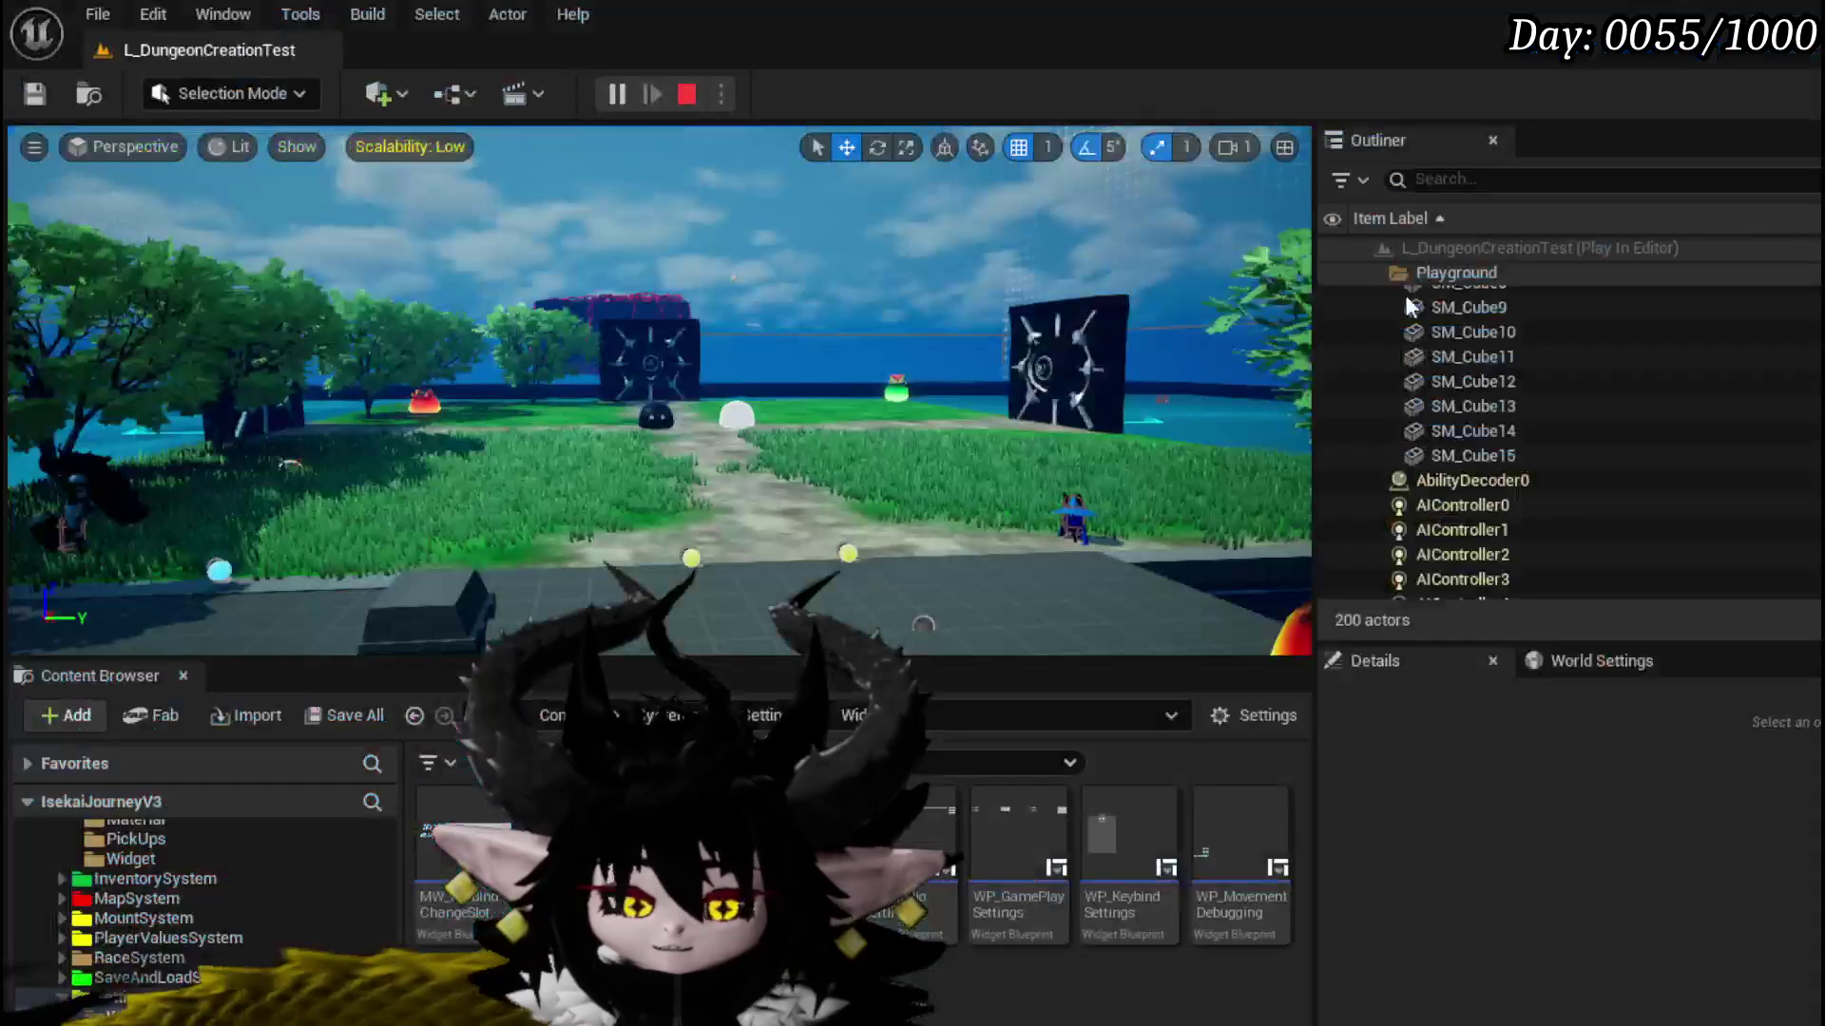
key("ctrl+s")
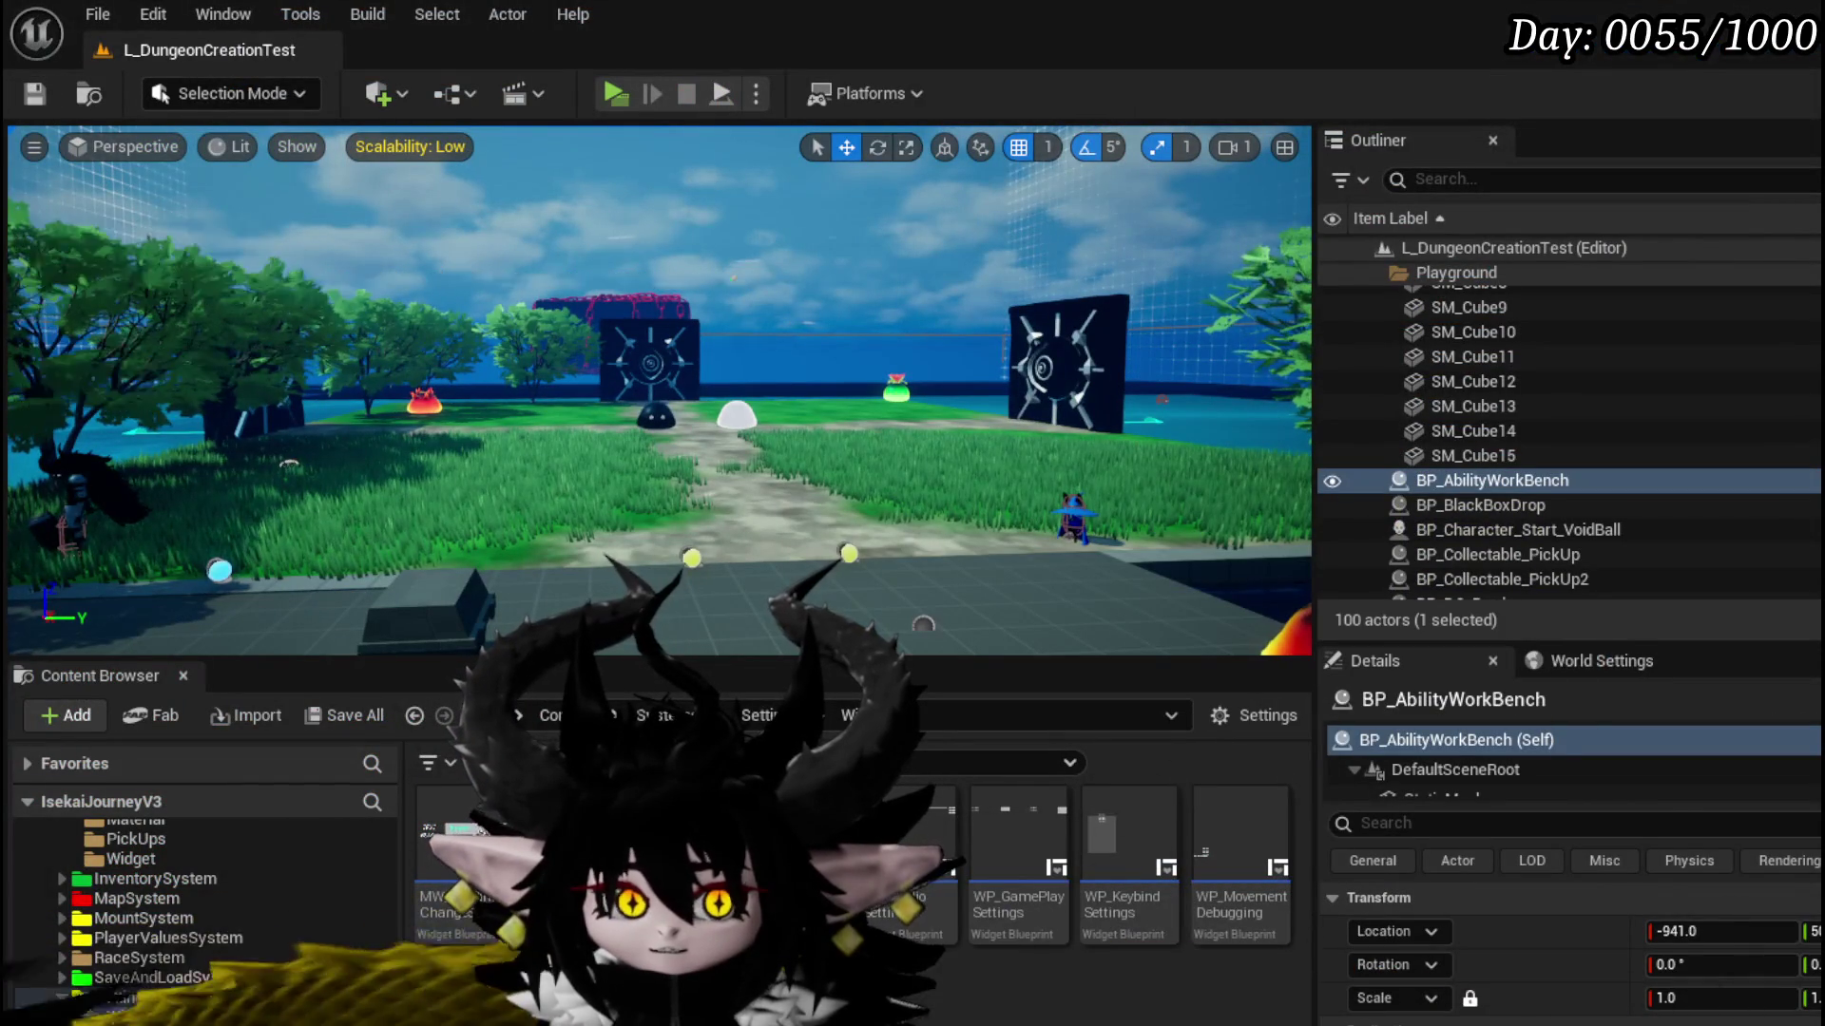
key("alt+Tab")
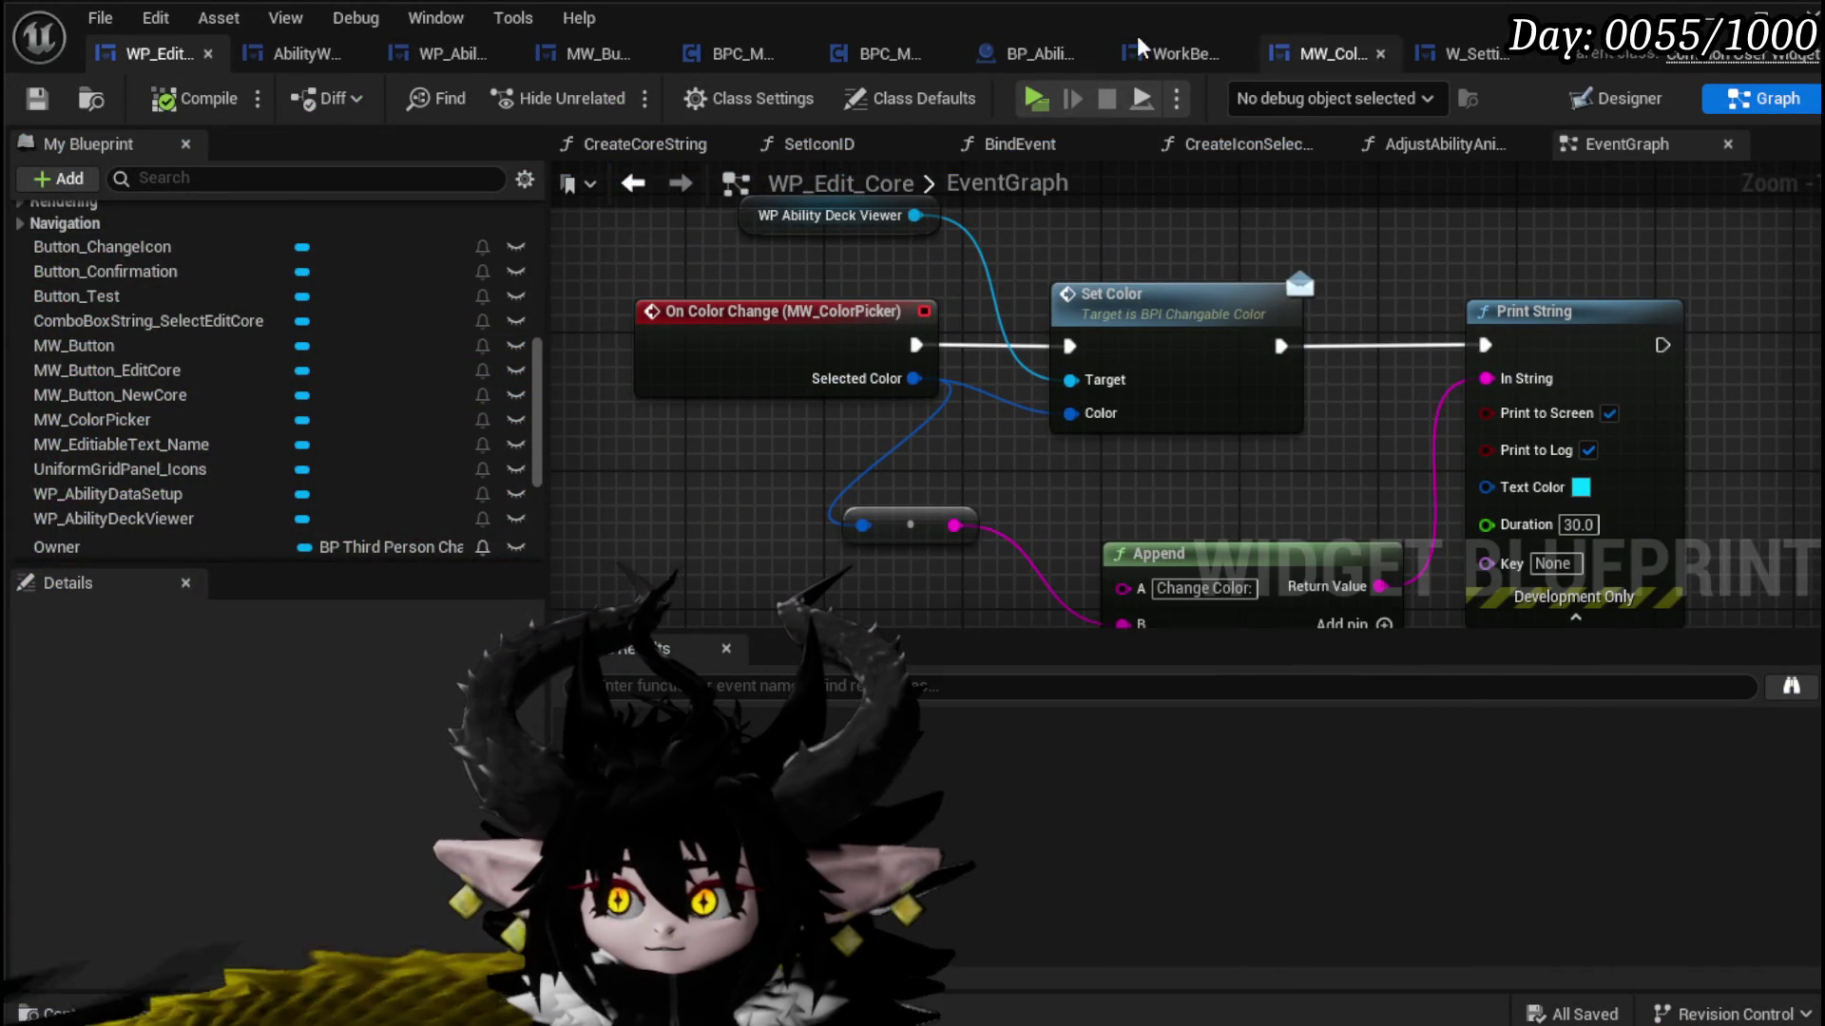
Step: Review WP_AbilityDeckViewer's BindEvent and EventGraph graphs
left_click(447, 54)
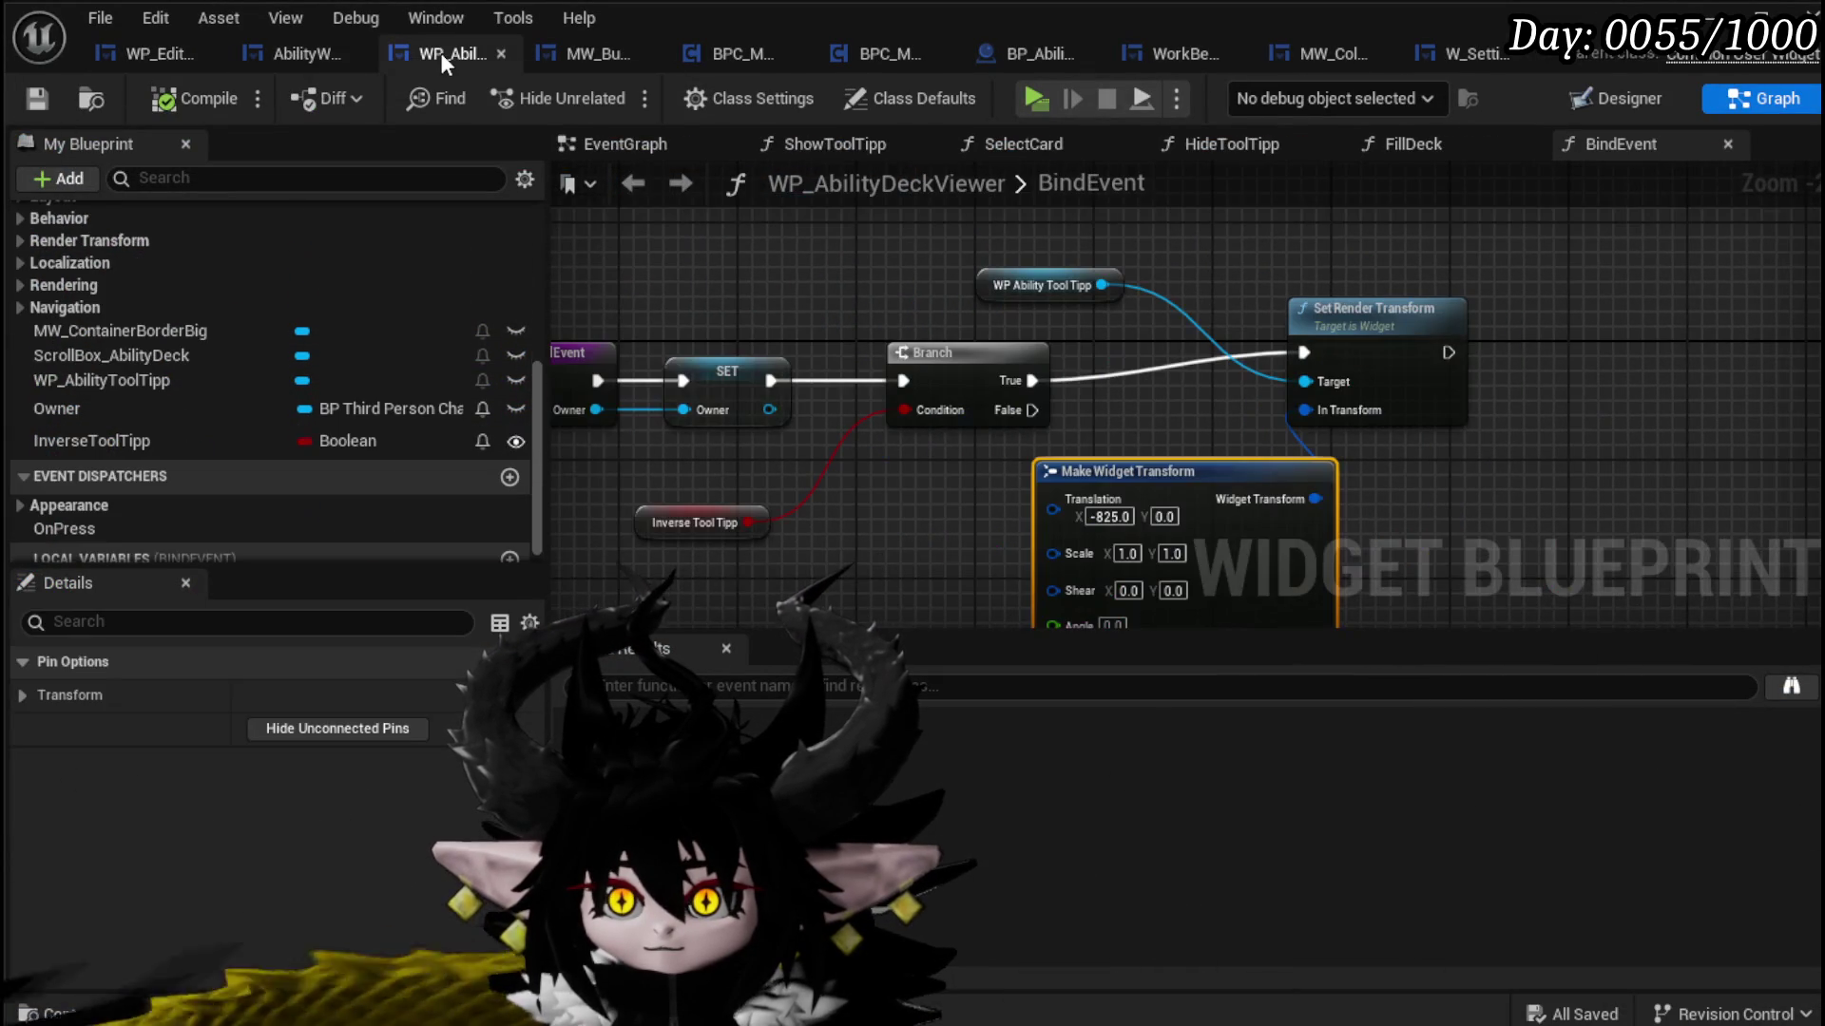
left_click_drag(773, 308, 971, 277)
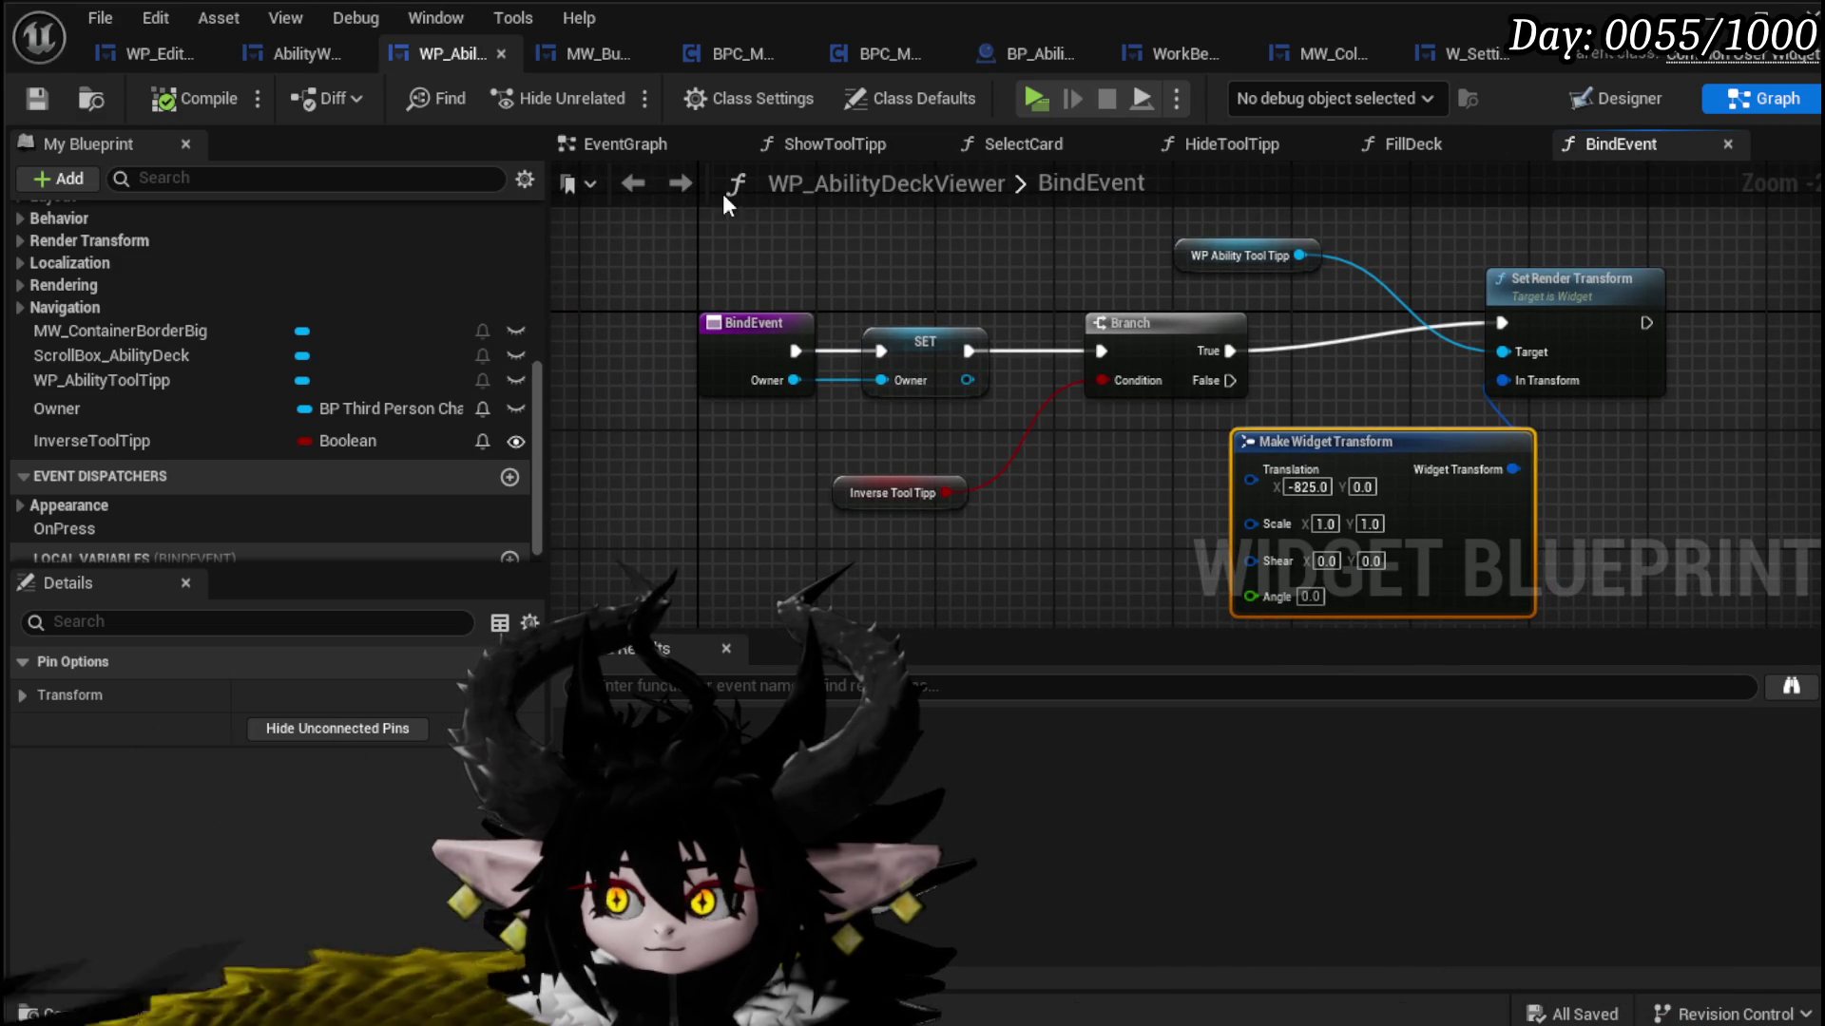
scroll(270, 310, "up", 10)
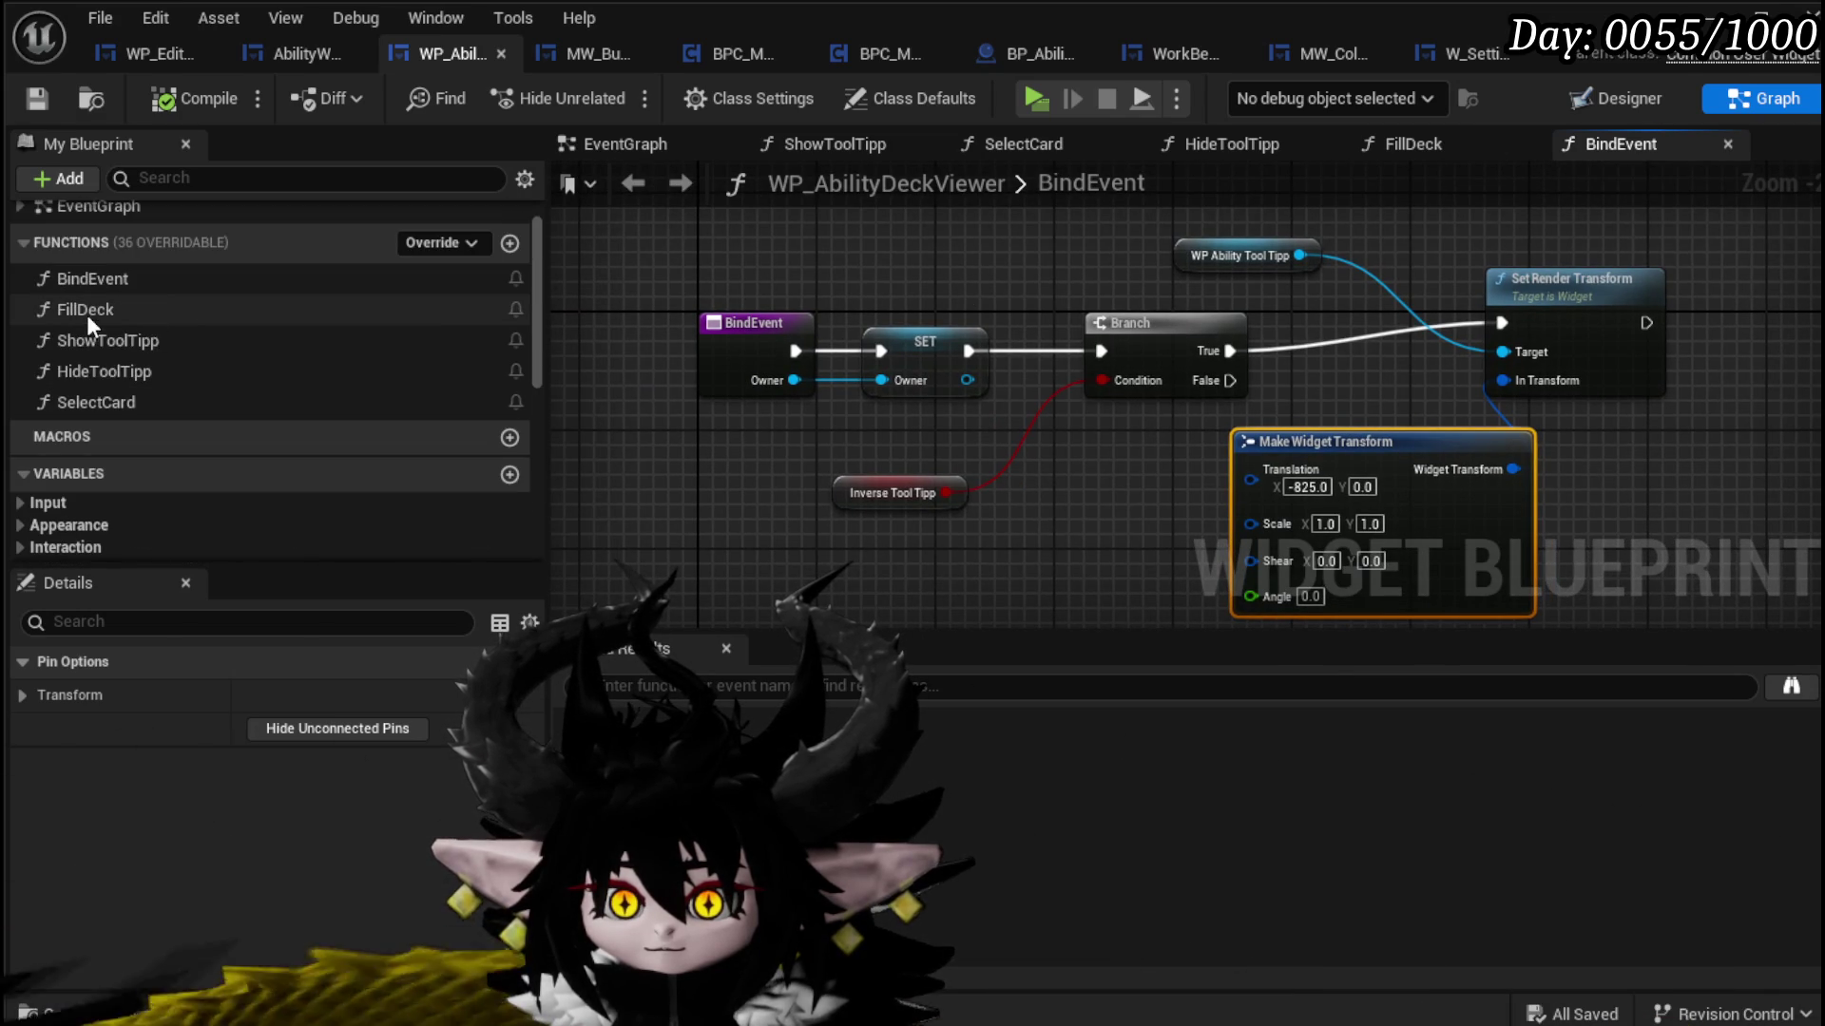
scroll(194, 316, "up", 2)
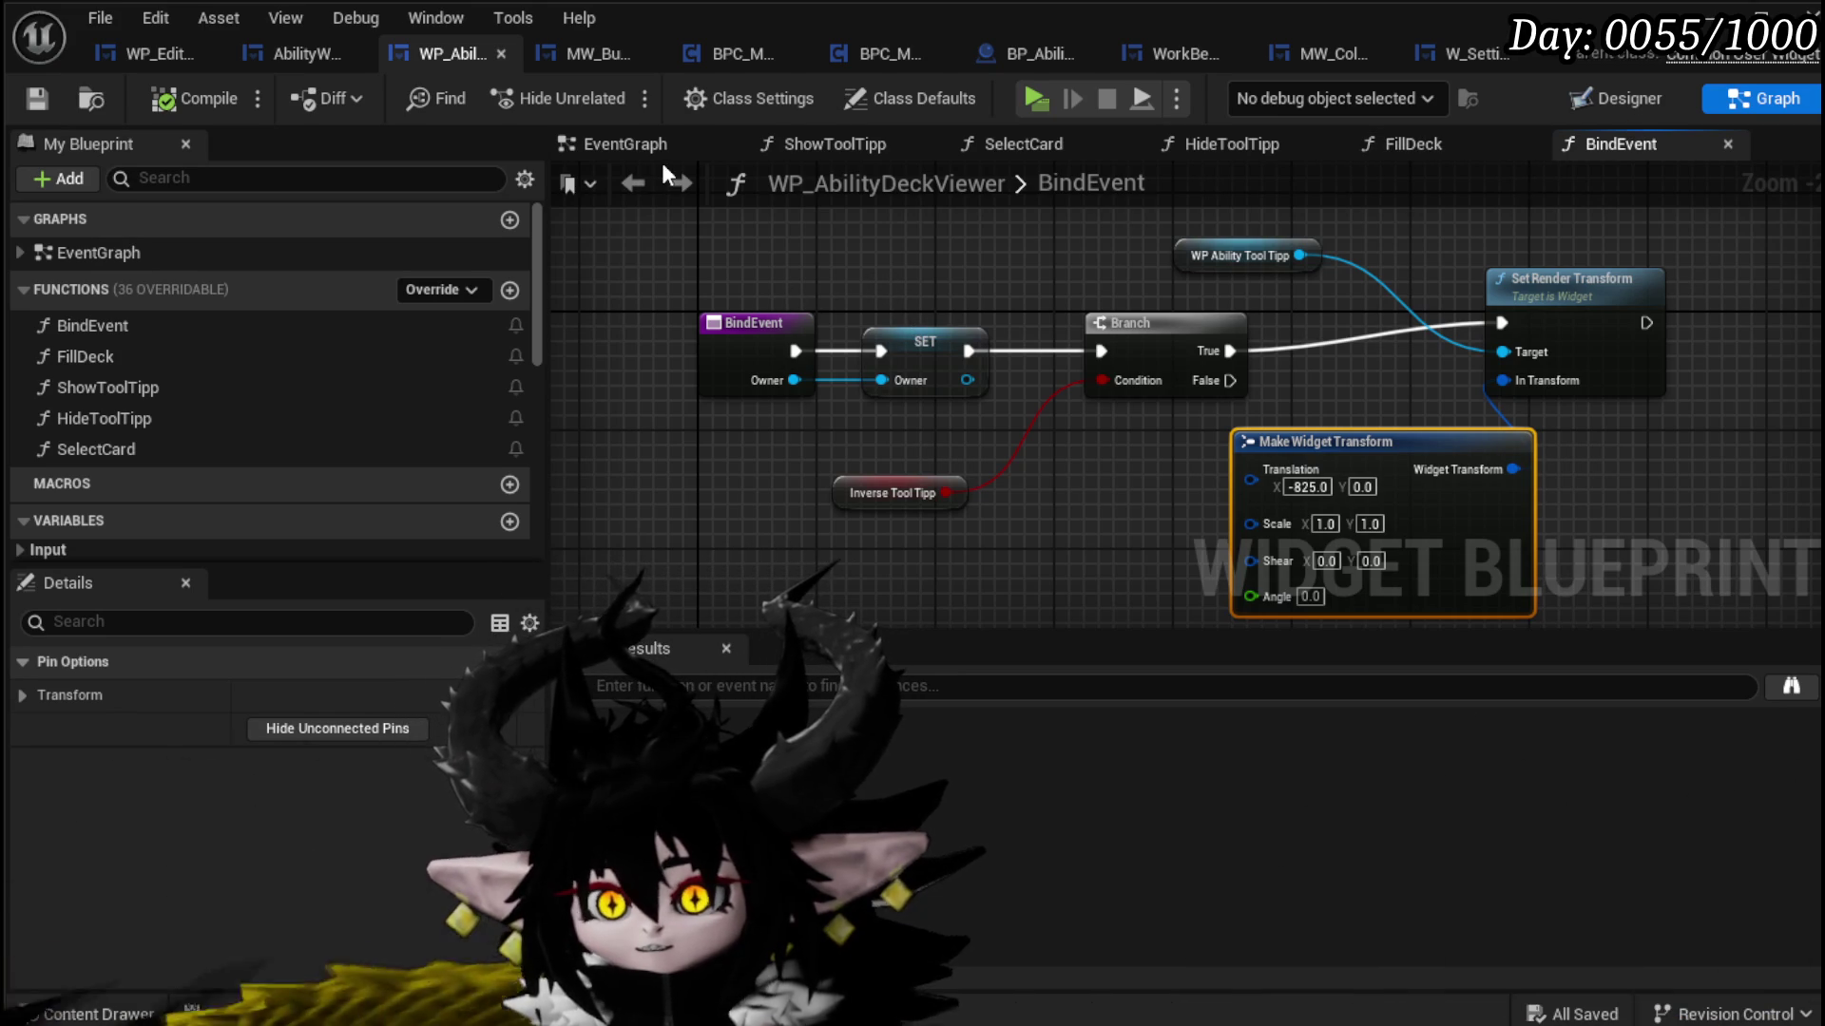
left_click(666, 150)
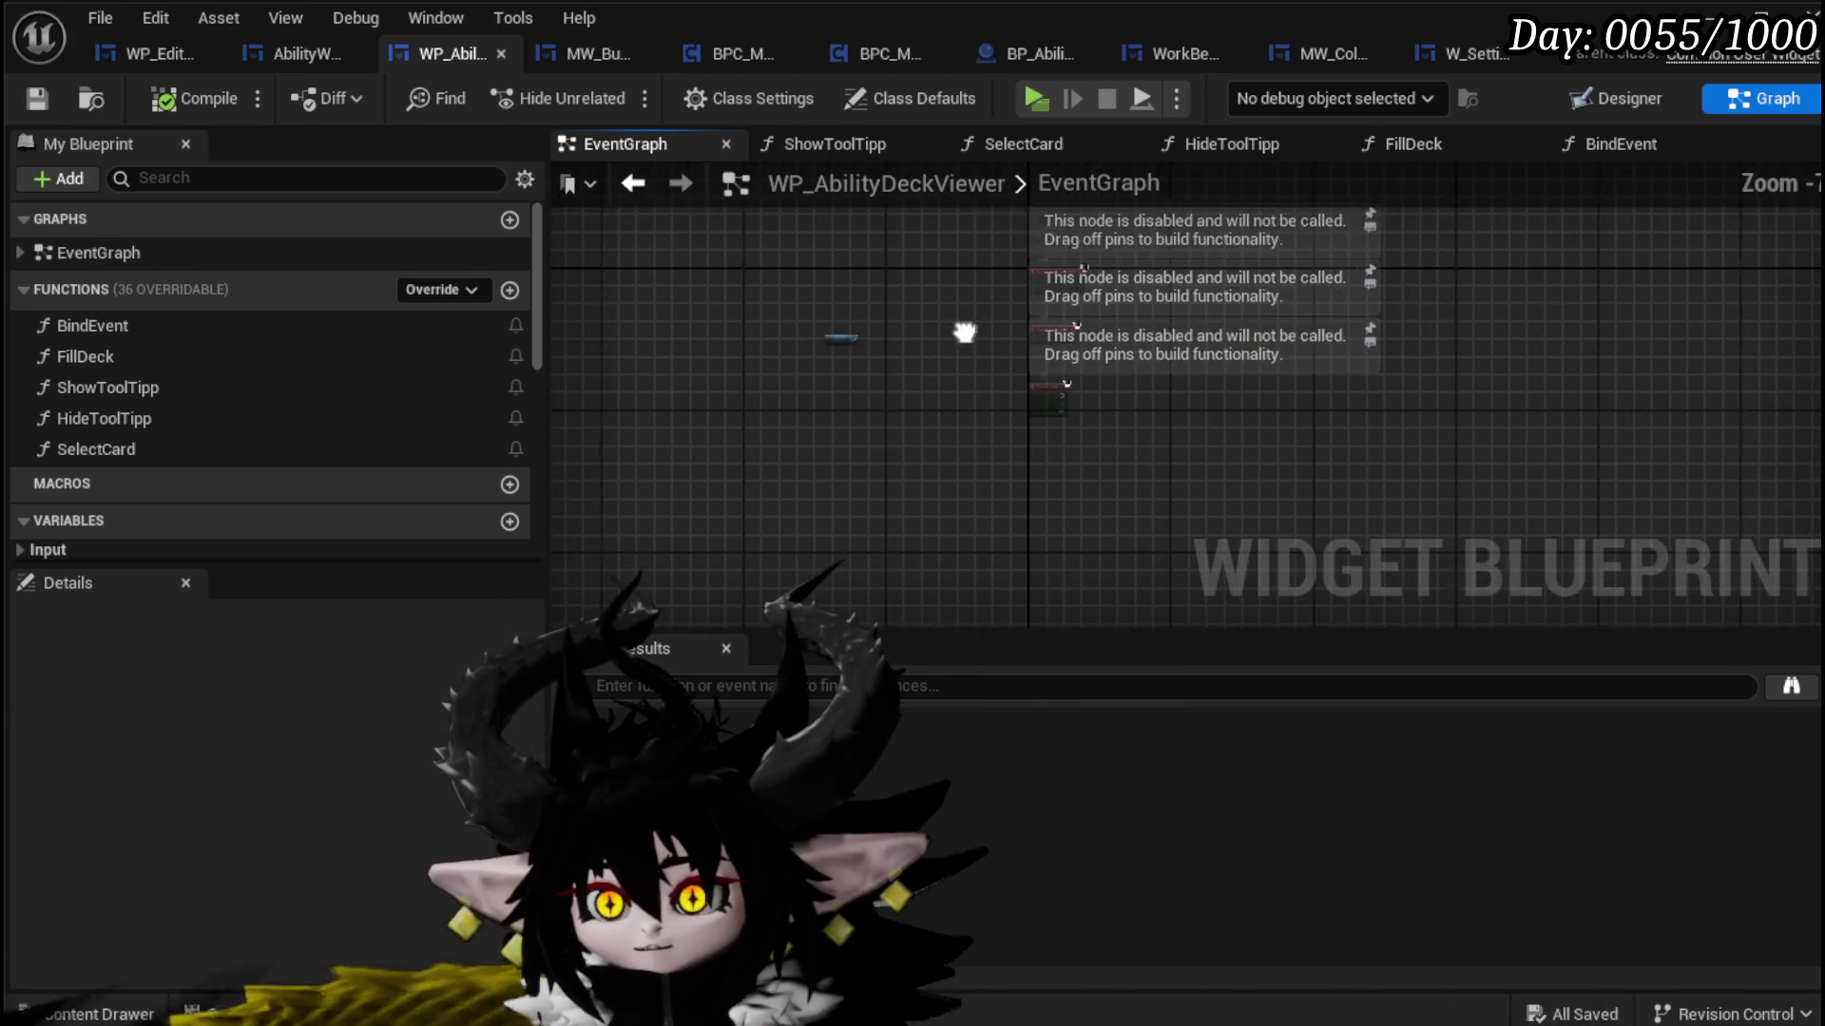
scroll(222, 400, "down", 3)
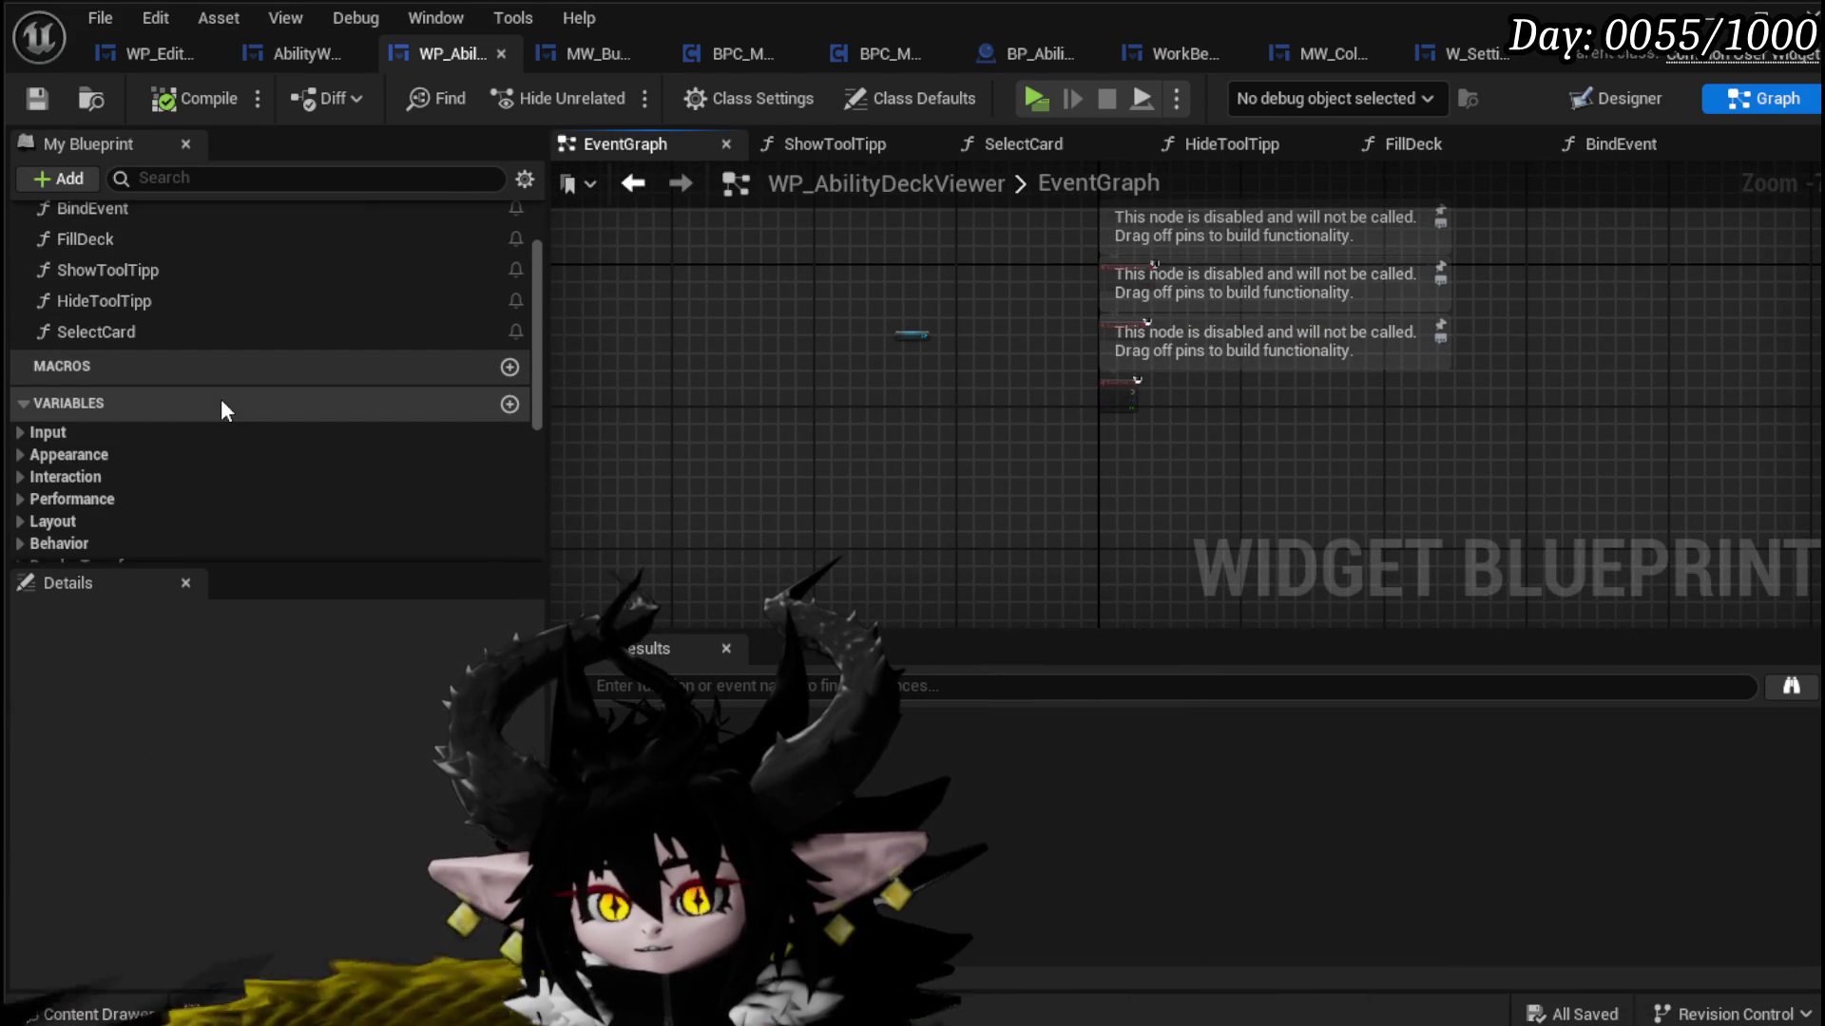
scroll(225, 410, "down", 7)
scroll(225, 411, "up", 1)
scroll(220, 397, "up", 8)
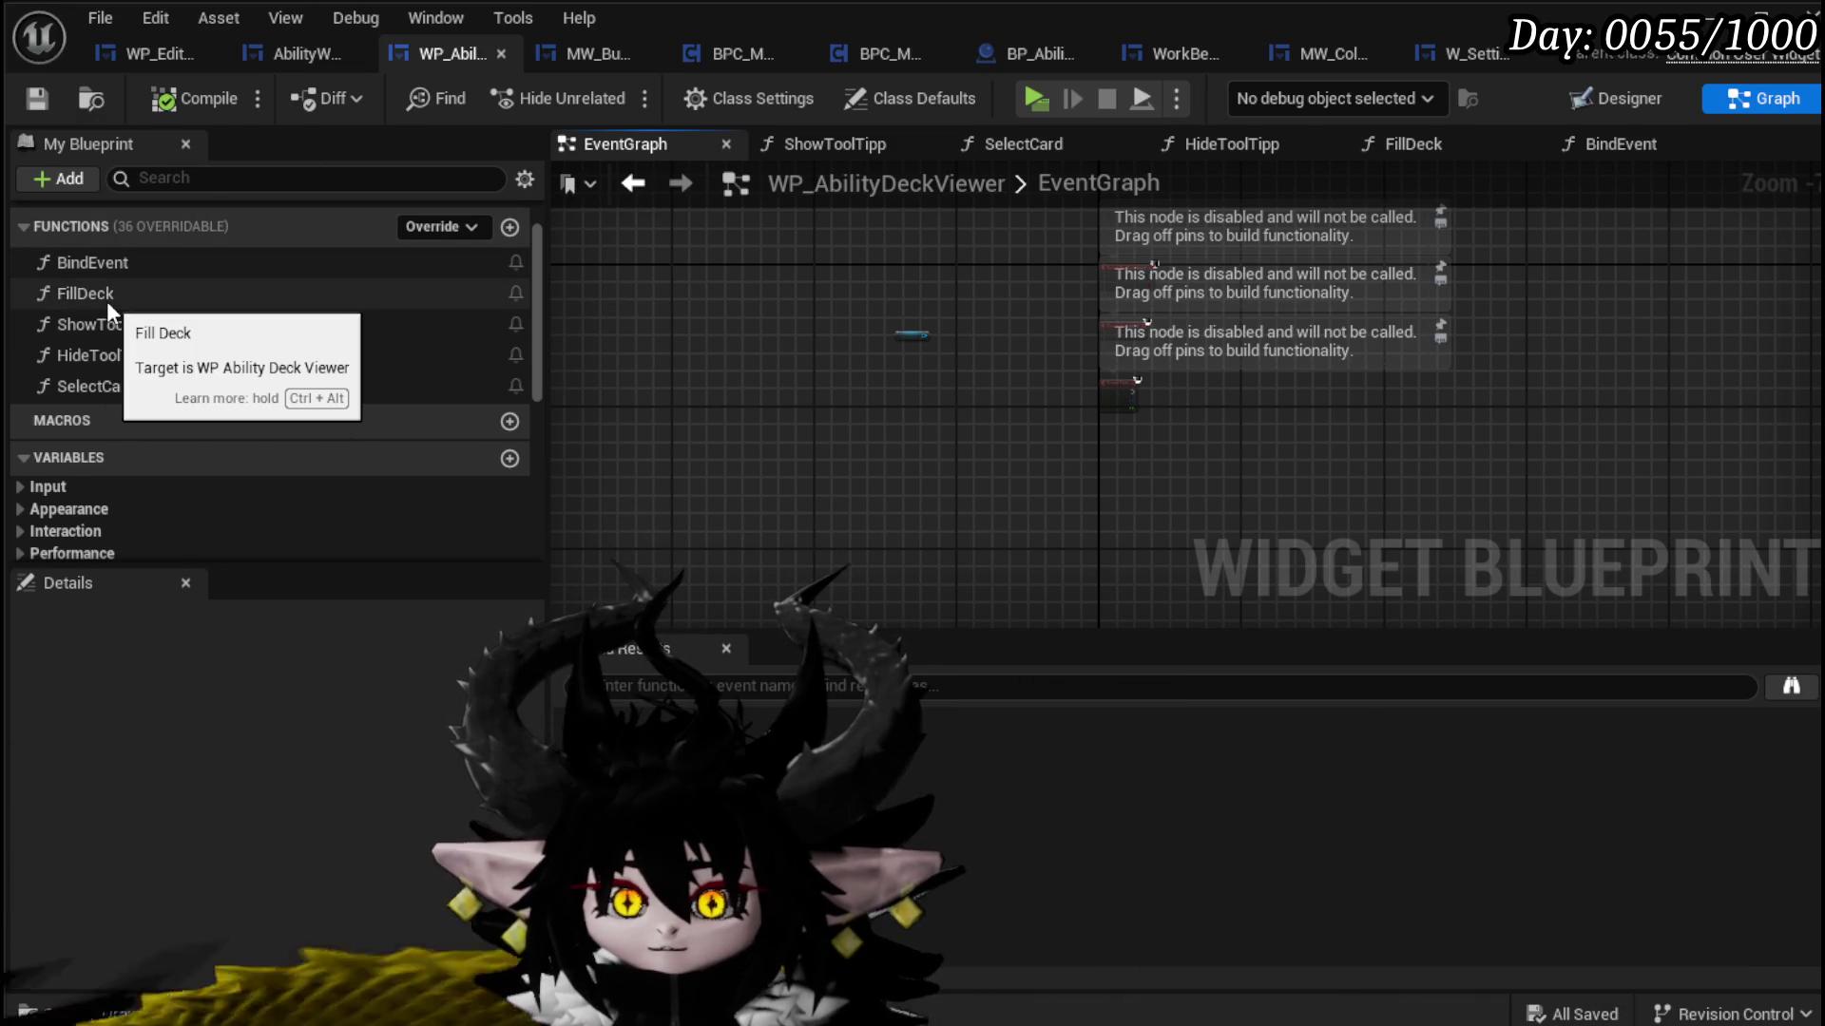
scroll(306, 318, "up", 2)
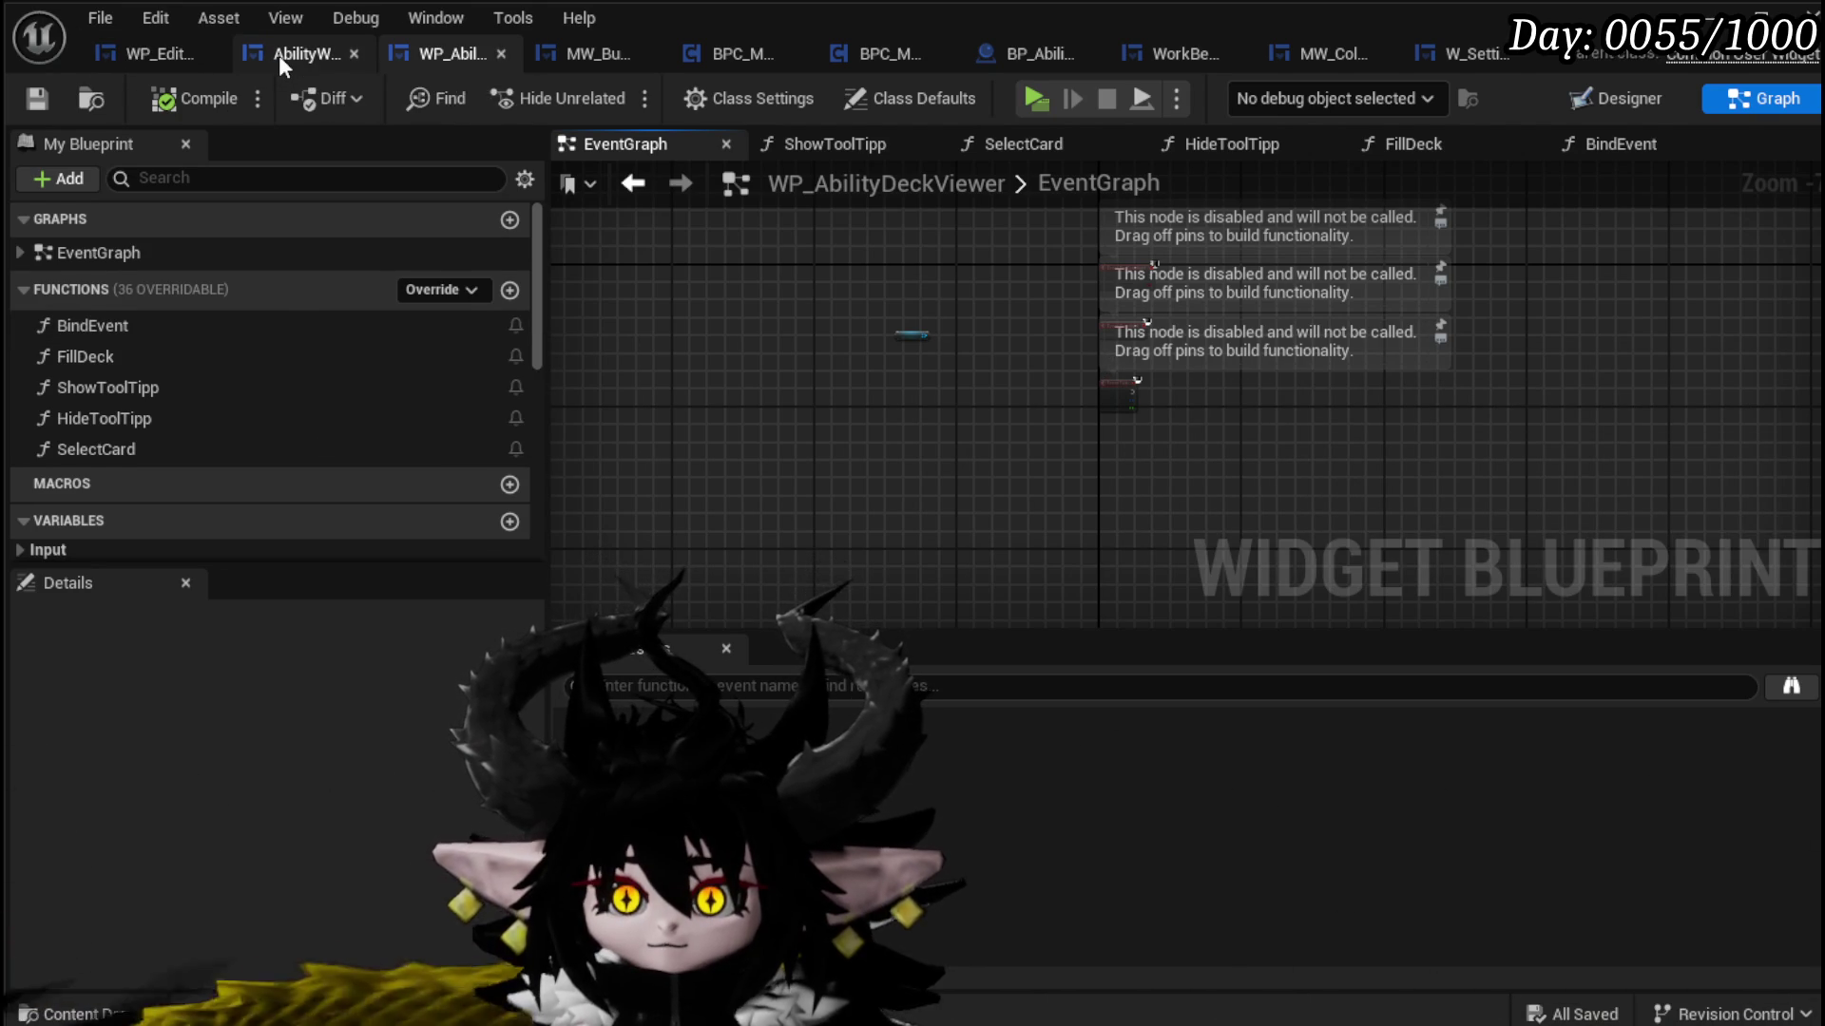
Step: Return to WP_Edit_Core's event graph with its Set Color and Print String chain
left_click(277, 55)
left_click(185, 51)
mouse_move(1482, 340)
left_mouse_down()
mouse_move(808, 323)
mouse_move(1378, 343)
left_mouse_up()
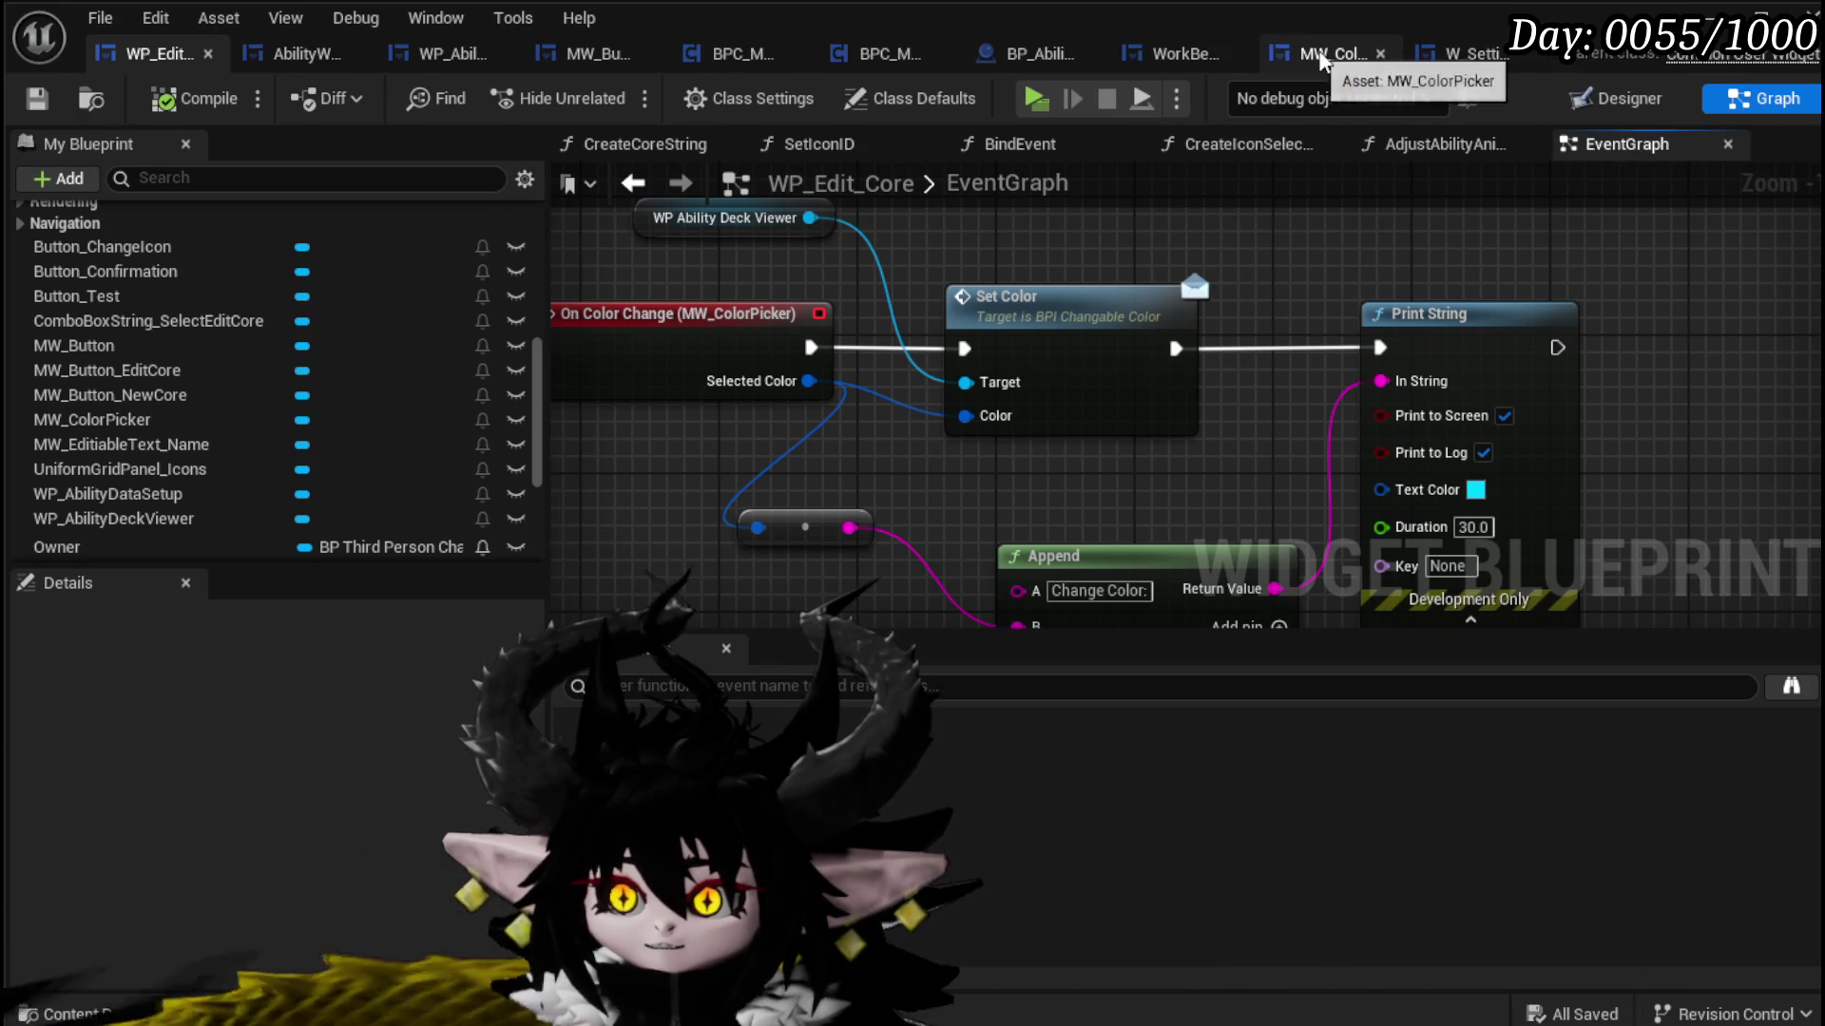
Step: Select the four interface-loop nodes in W_Settings for copying
left_click(1463, 53)
scroll(836, 475, "up", 4)
left_click_drag(823, 436, 1348, 228)
Step: Paste the loop into WP_Edit_Core, chain it after Print String, and save
left_click(152, 53)
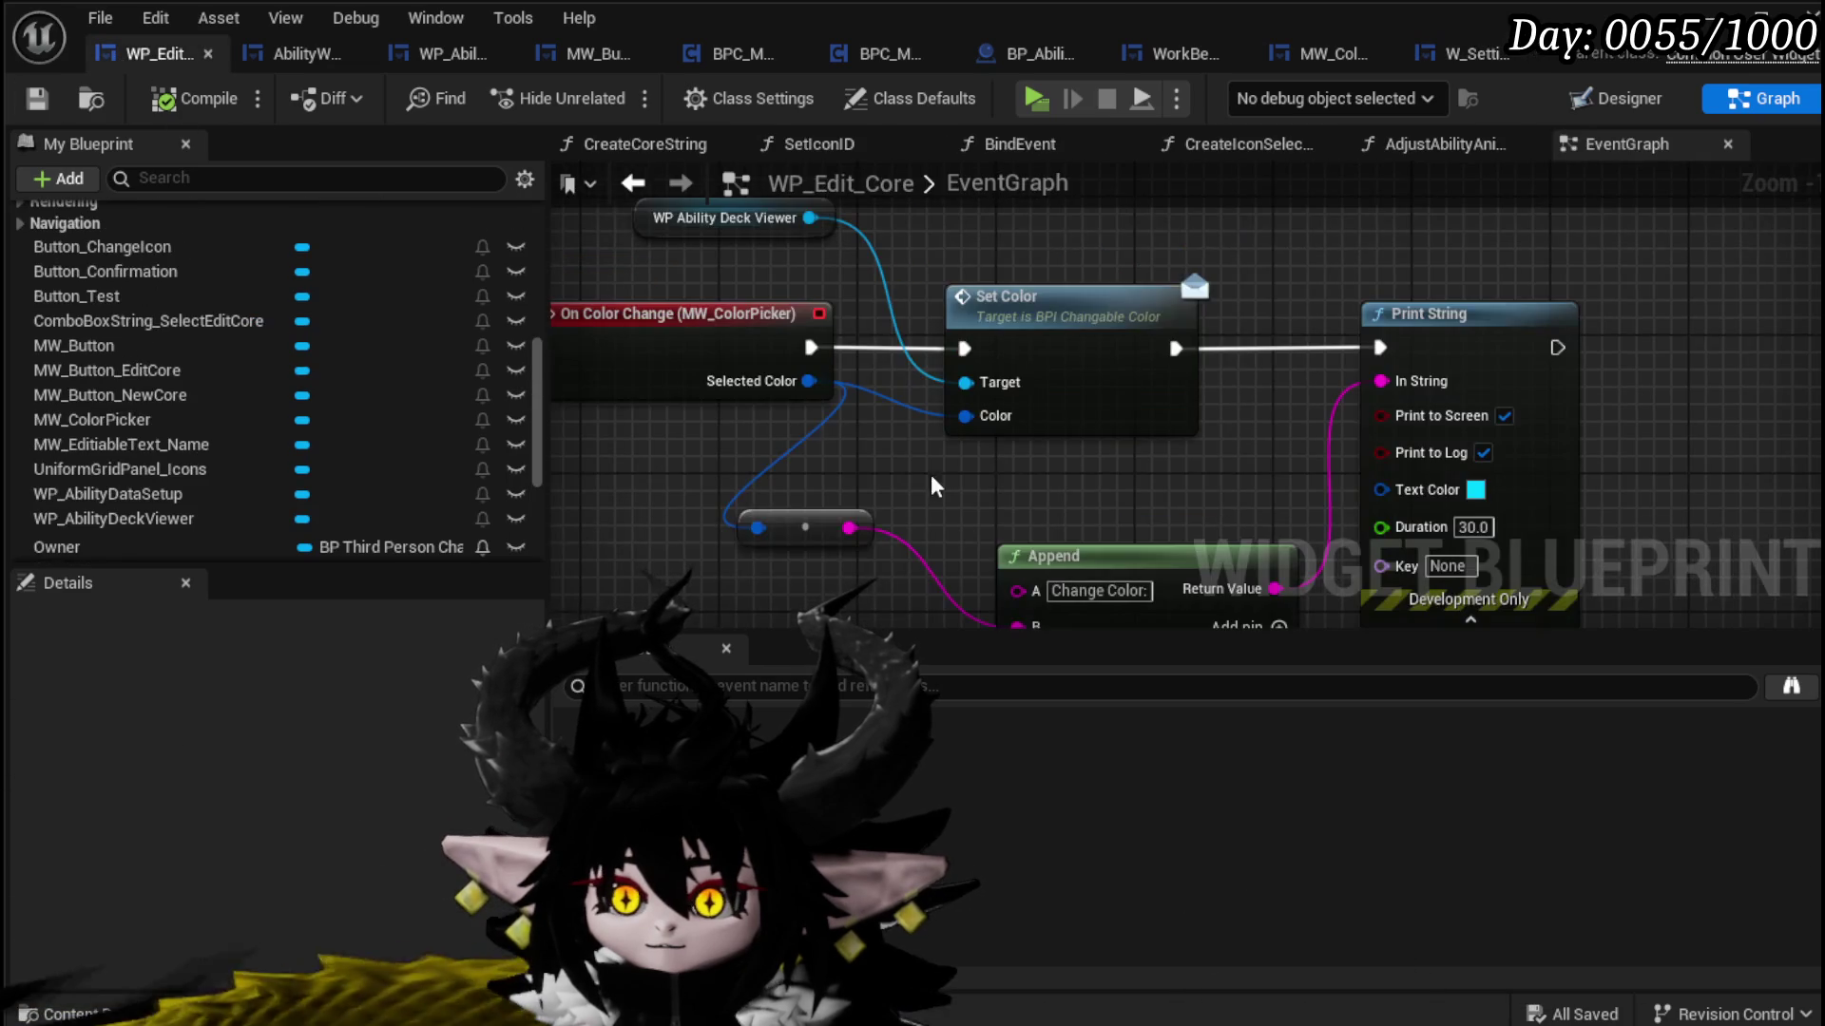
key("ctrl+v")
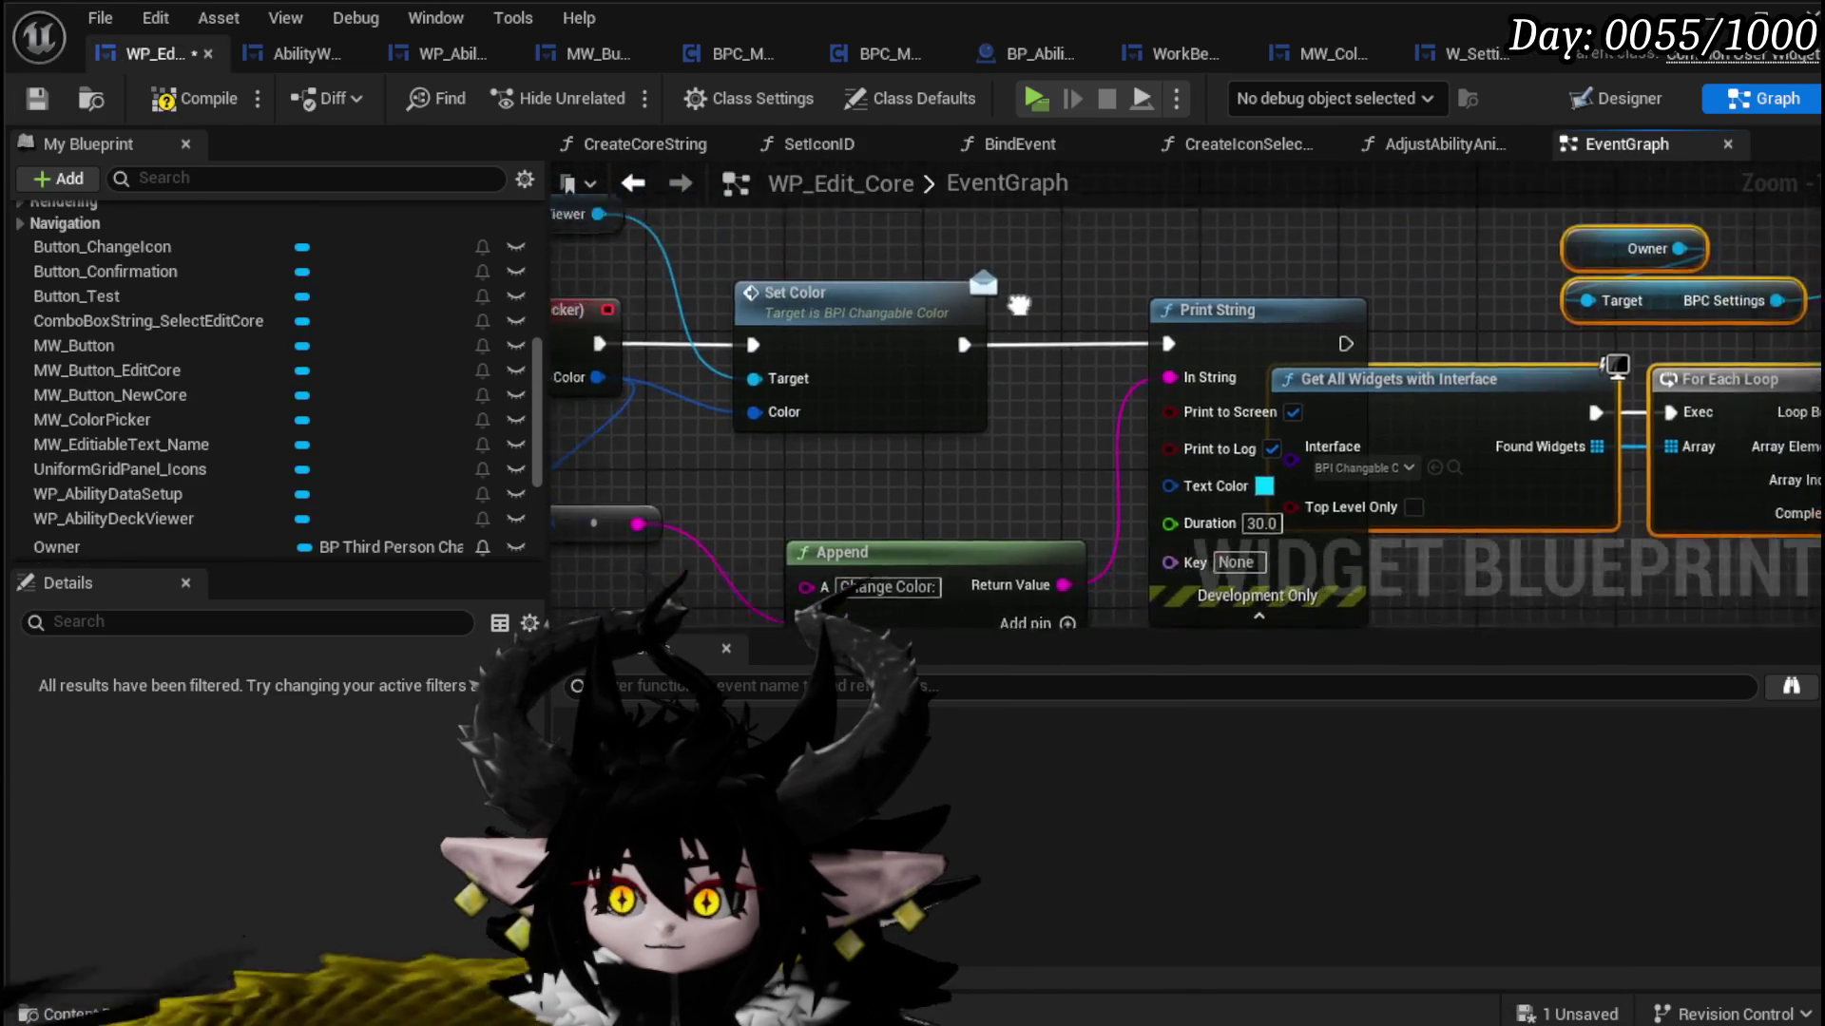
mouse_move(1387, 376)
left_mouse_down()
mouse_move(1540, 334)
mouse_move(1553, 373)
left_mouse_up()
mouse_move(1609, 293)
left_mouse_down()
mouse_move(1202, 274)
mouse_move(788, 312)
mouse_move(1297, 340)
left_mouse_up()
scroll(1203, 274, "down", 1)
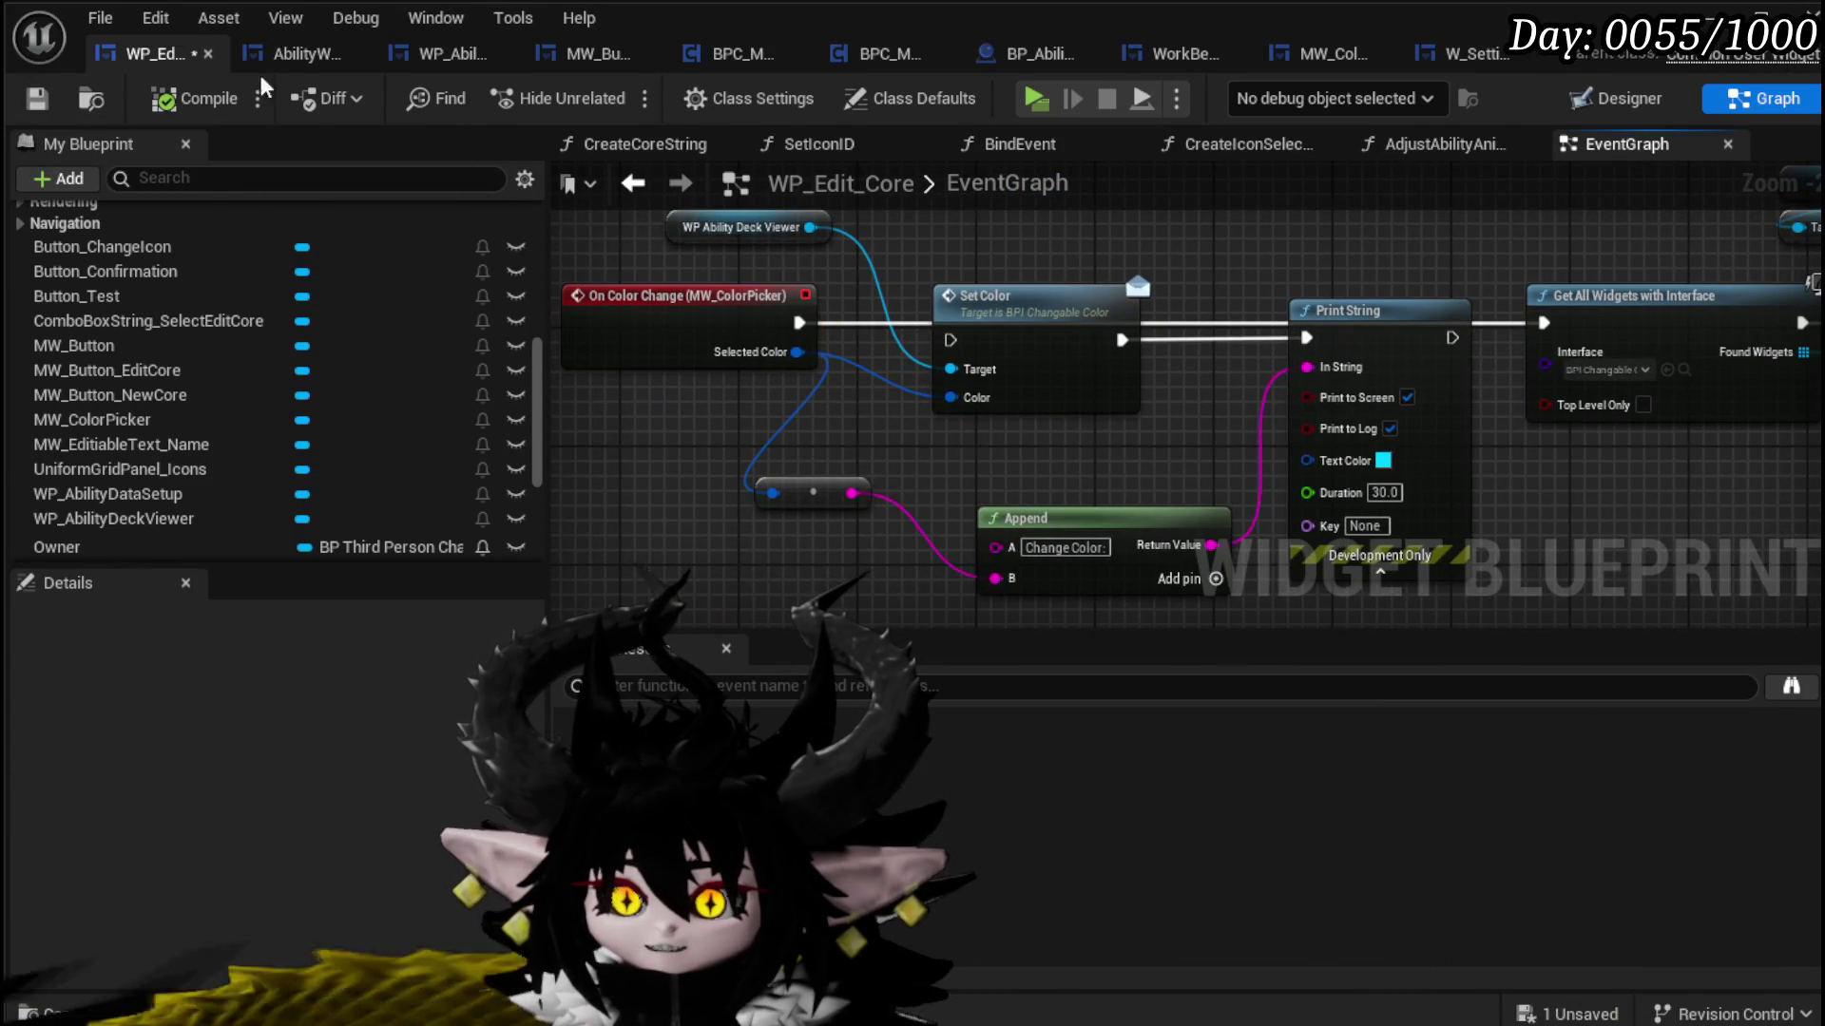
left_click(37, 97)
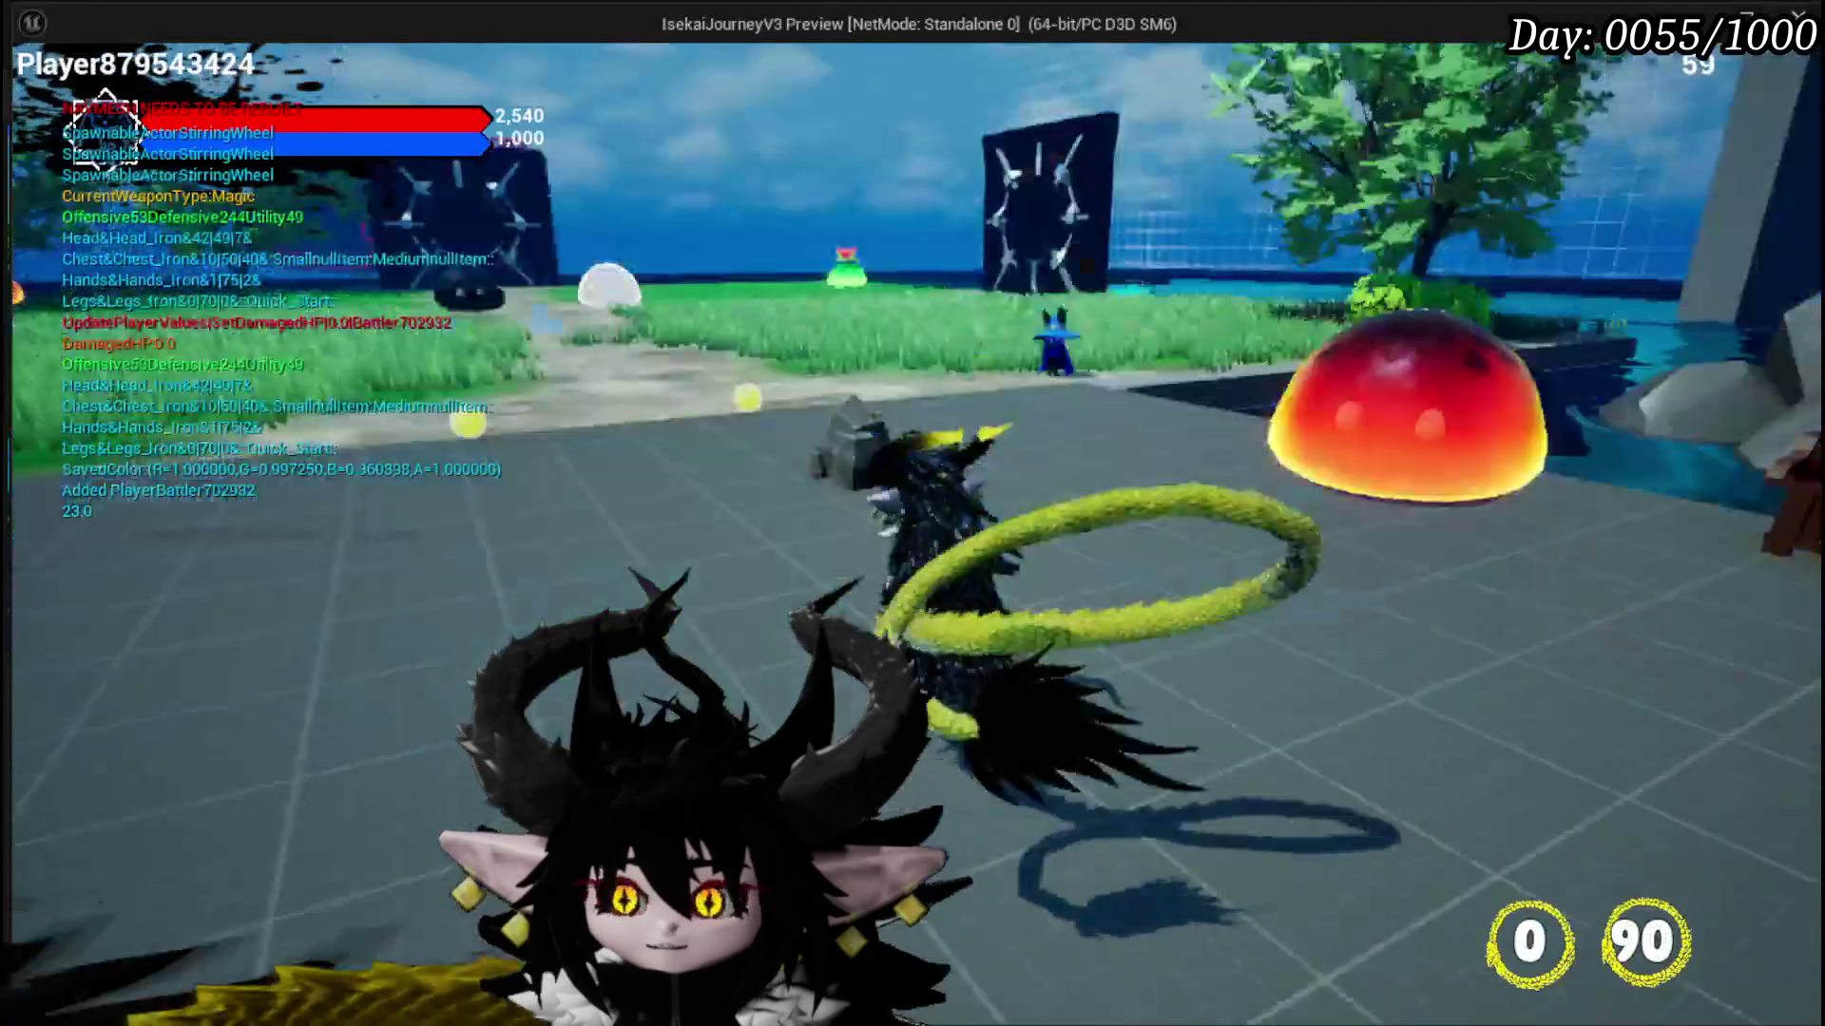
Step: Walk to the workbench, open the card colour picker, and confirm yellow
key("w")
key("e")
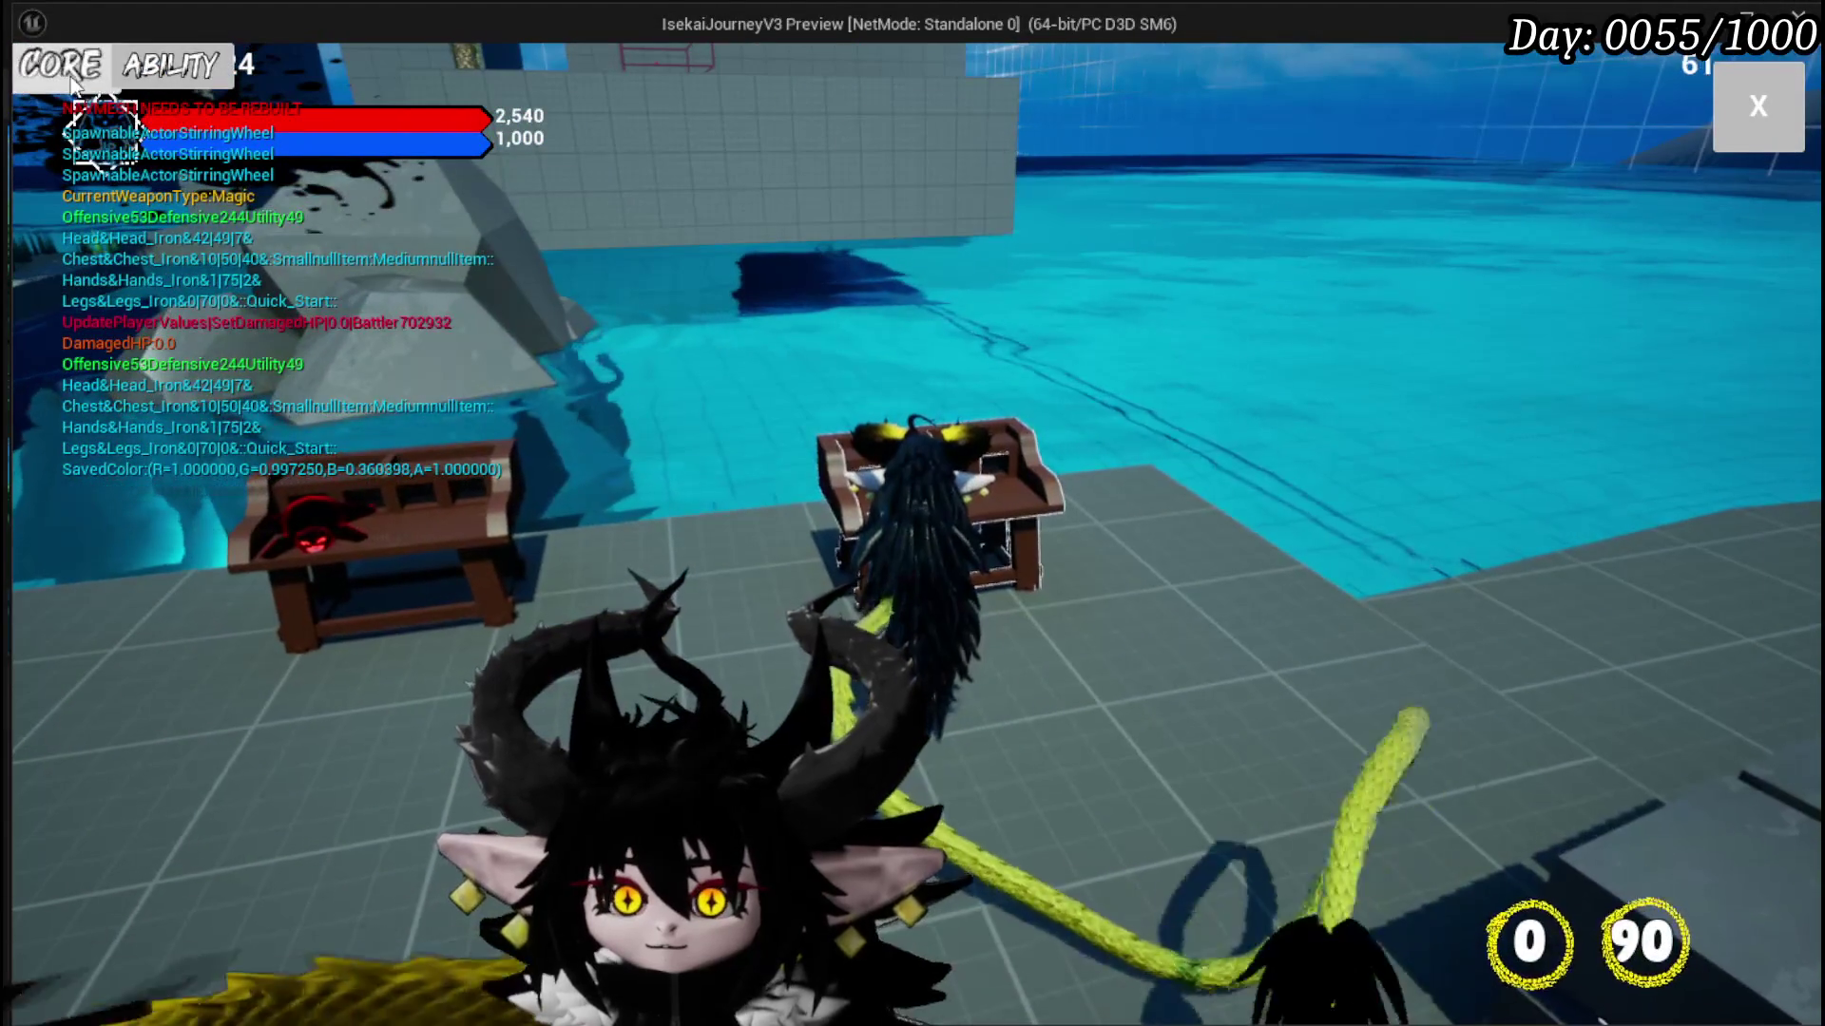
left_click(71, 84)
left_click(649, 328)
left_click(274, 494)
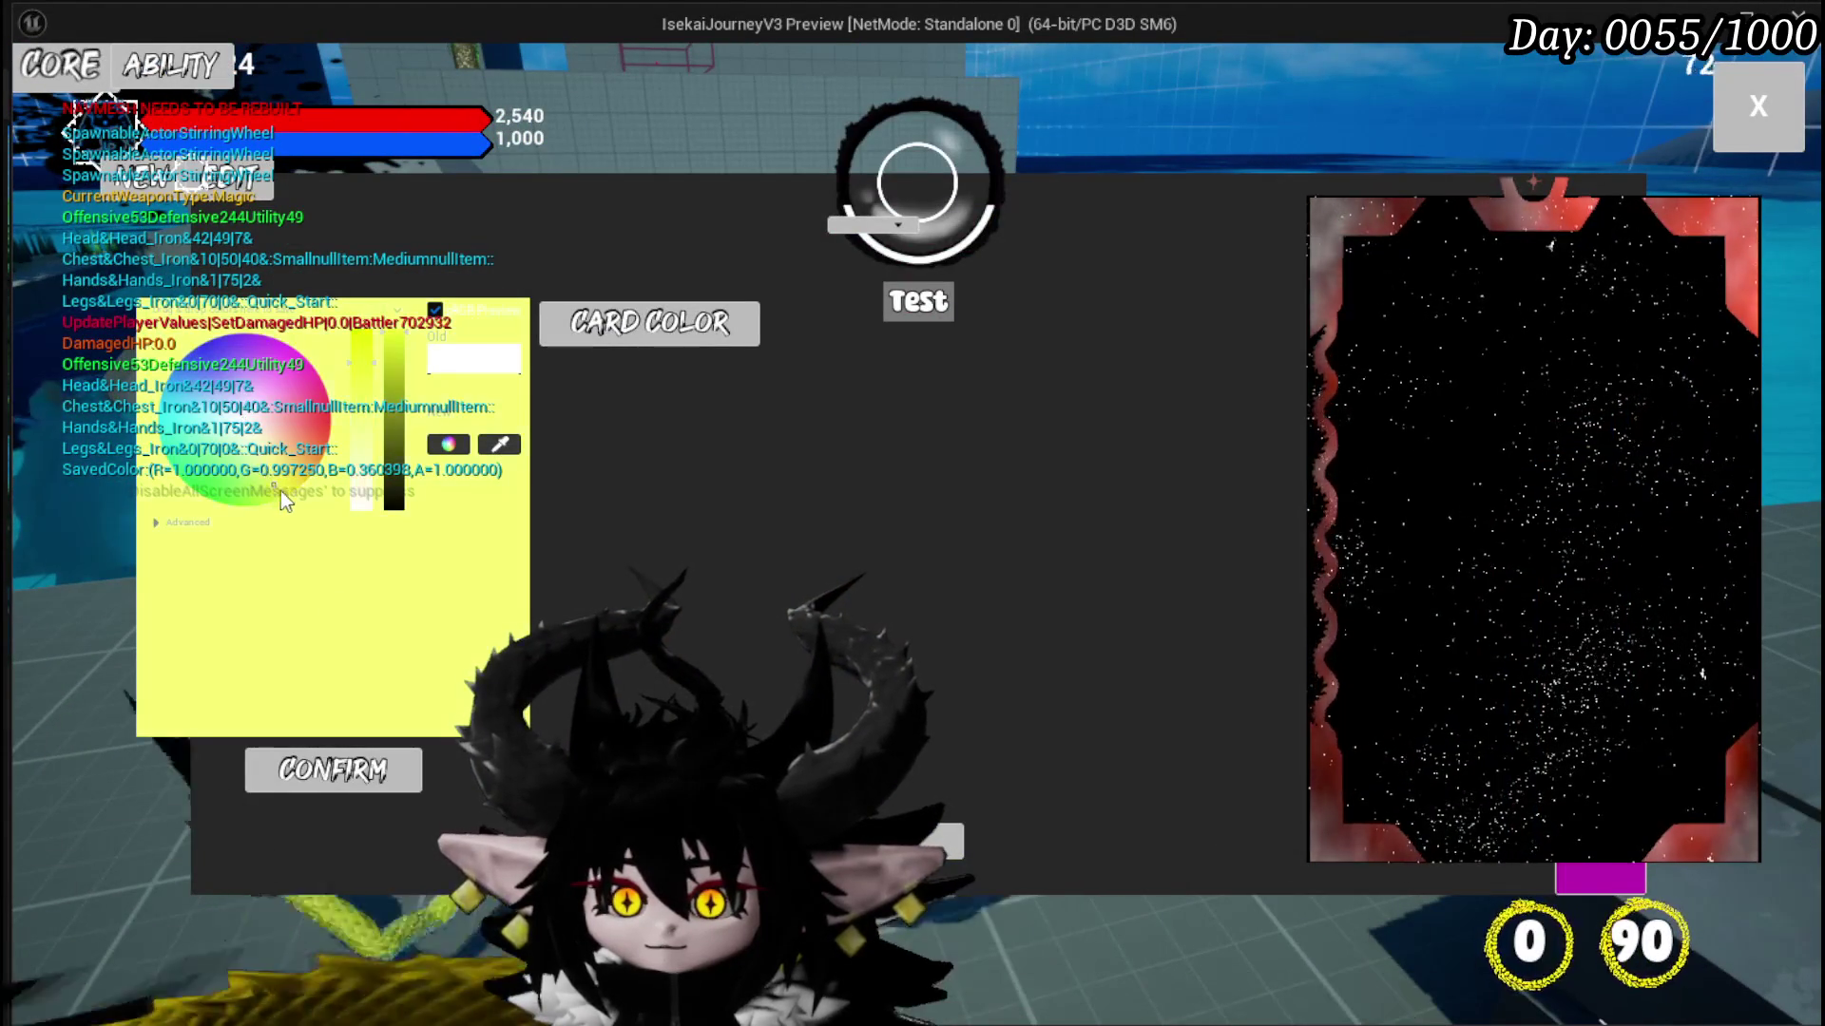
left_click(352, 772)
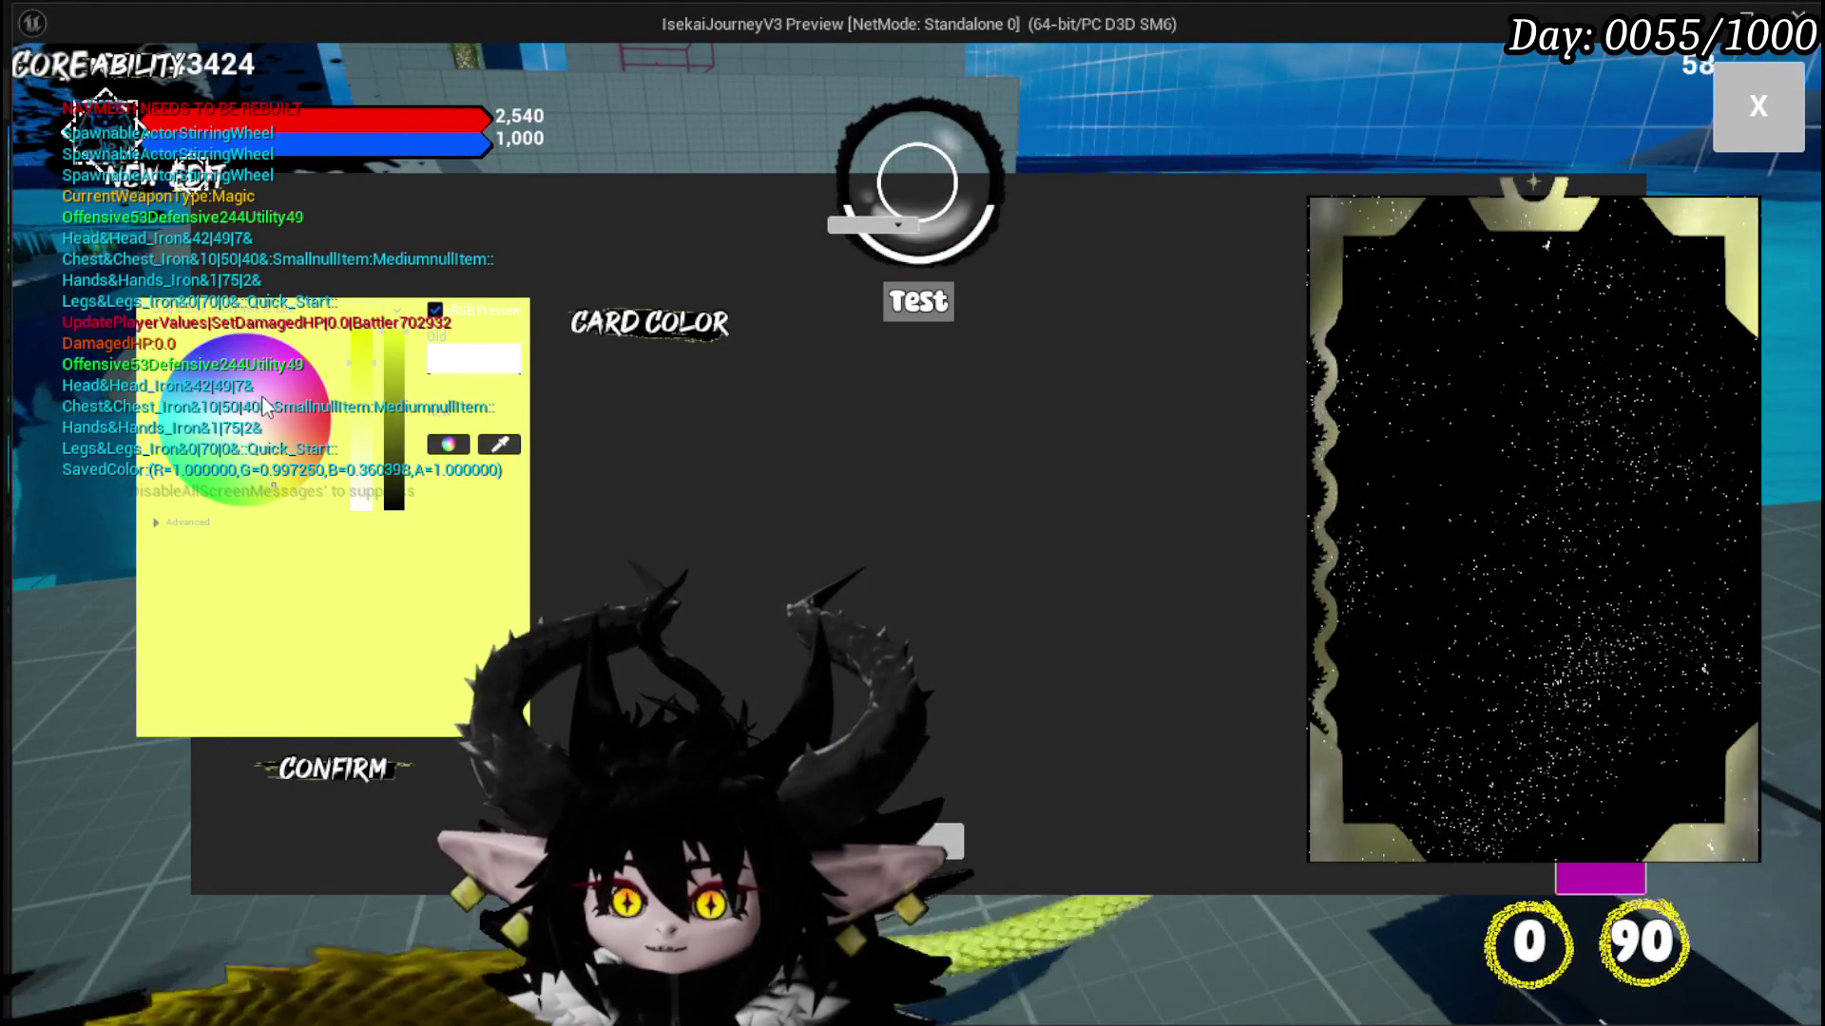
Step: Try magenta and aqua card colours, close the menu, end the play test, and save all
left_click(302, 355)
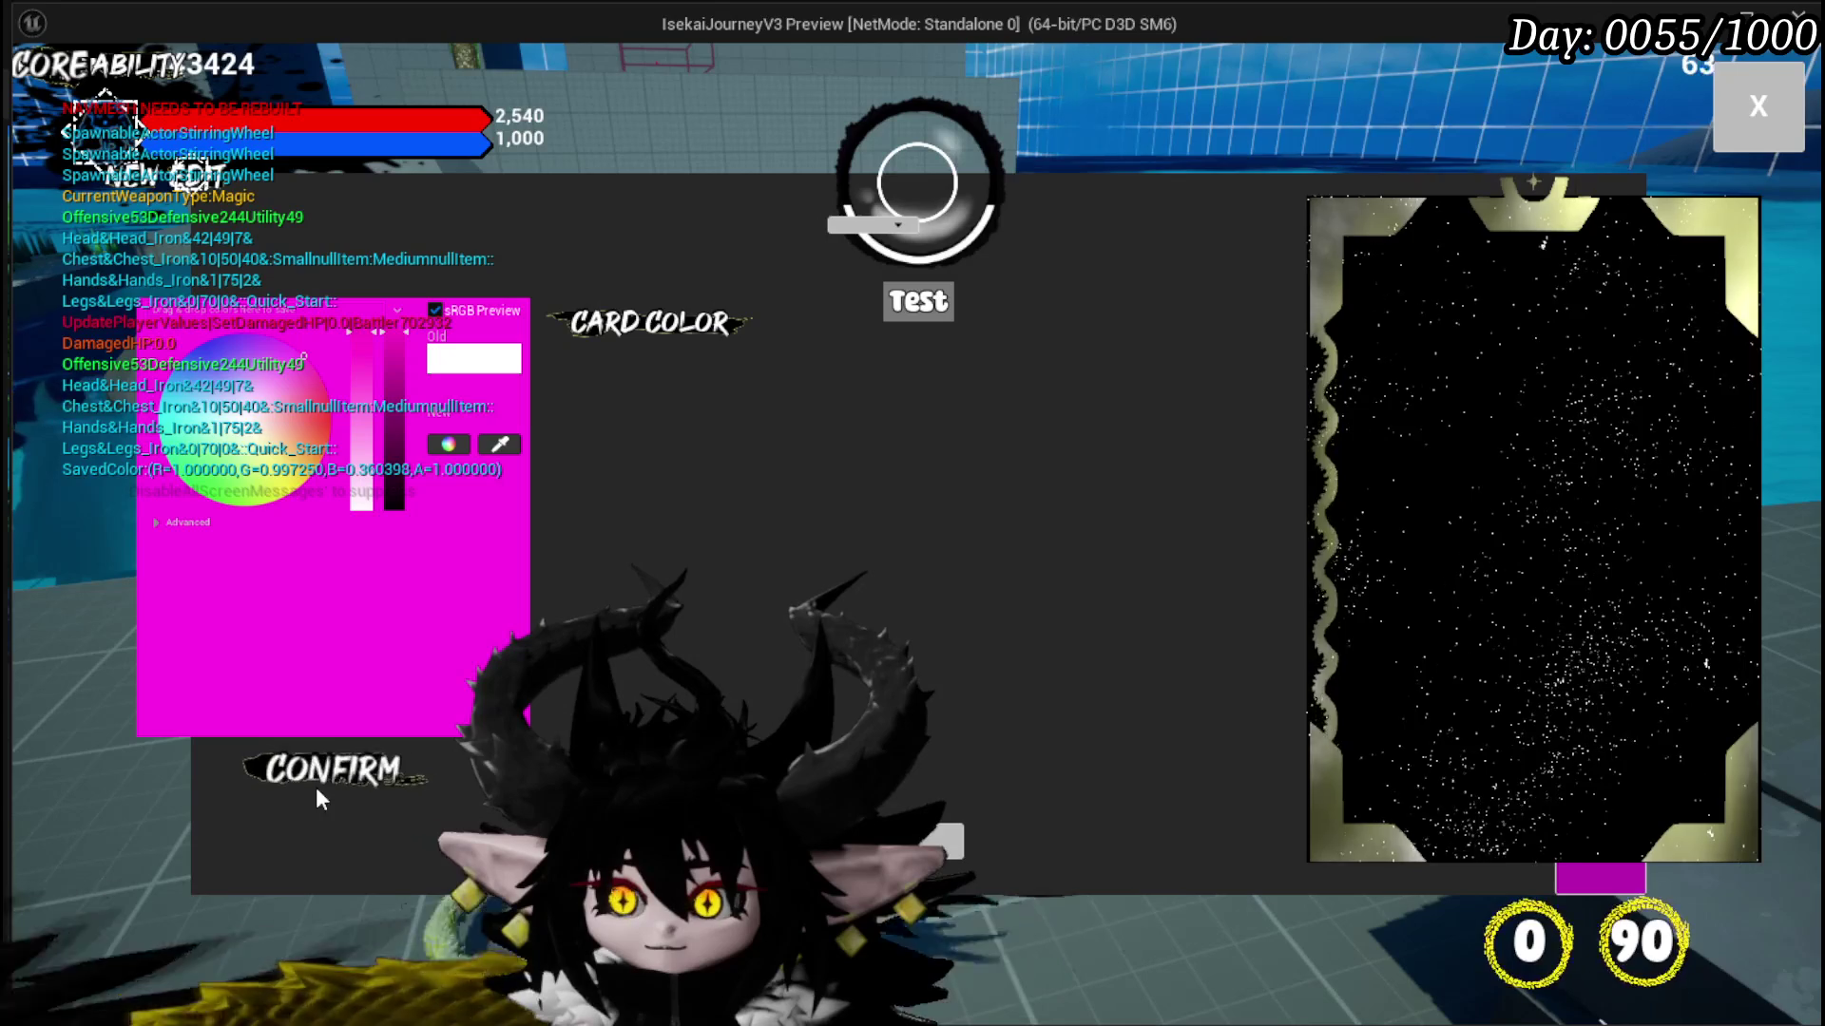
left_click(306, 774)
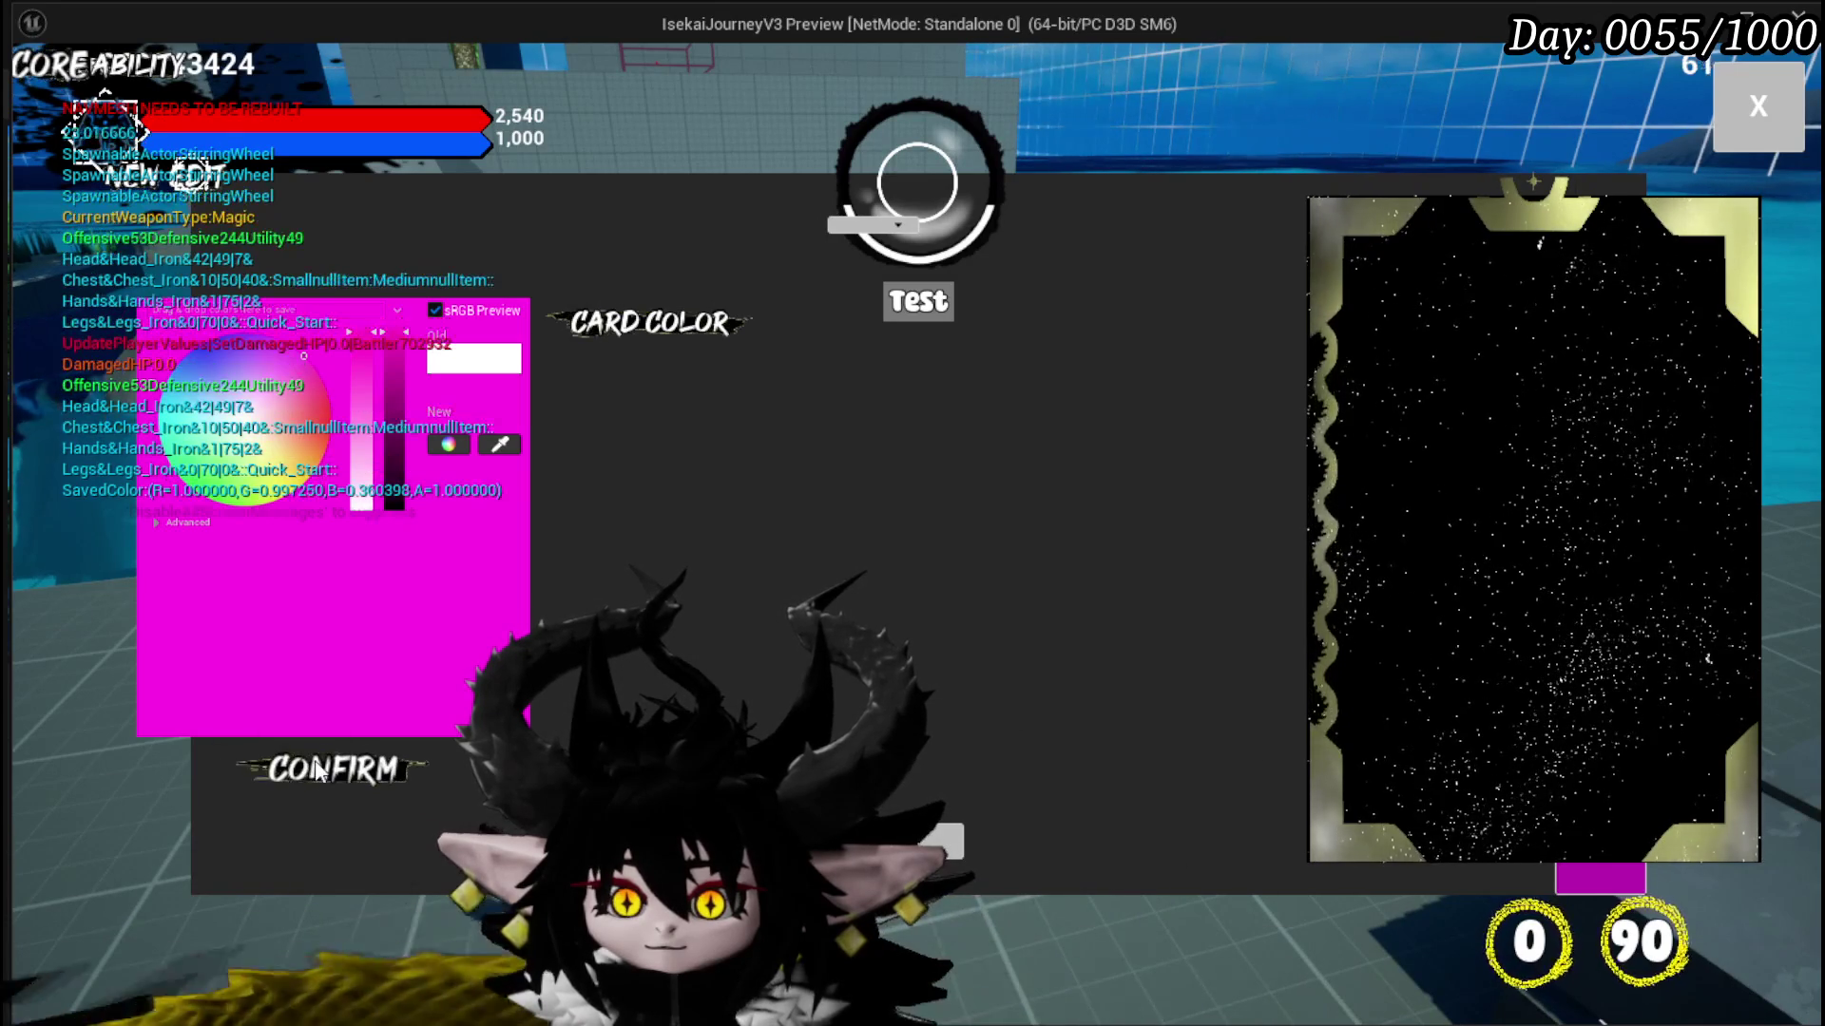
left_click(320, 773)
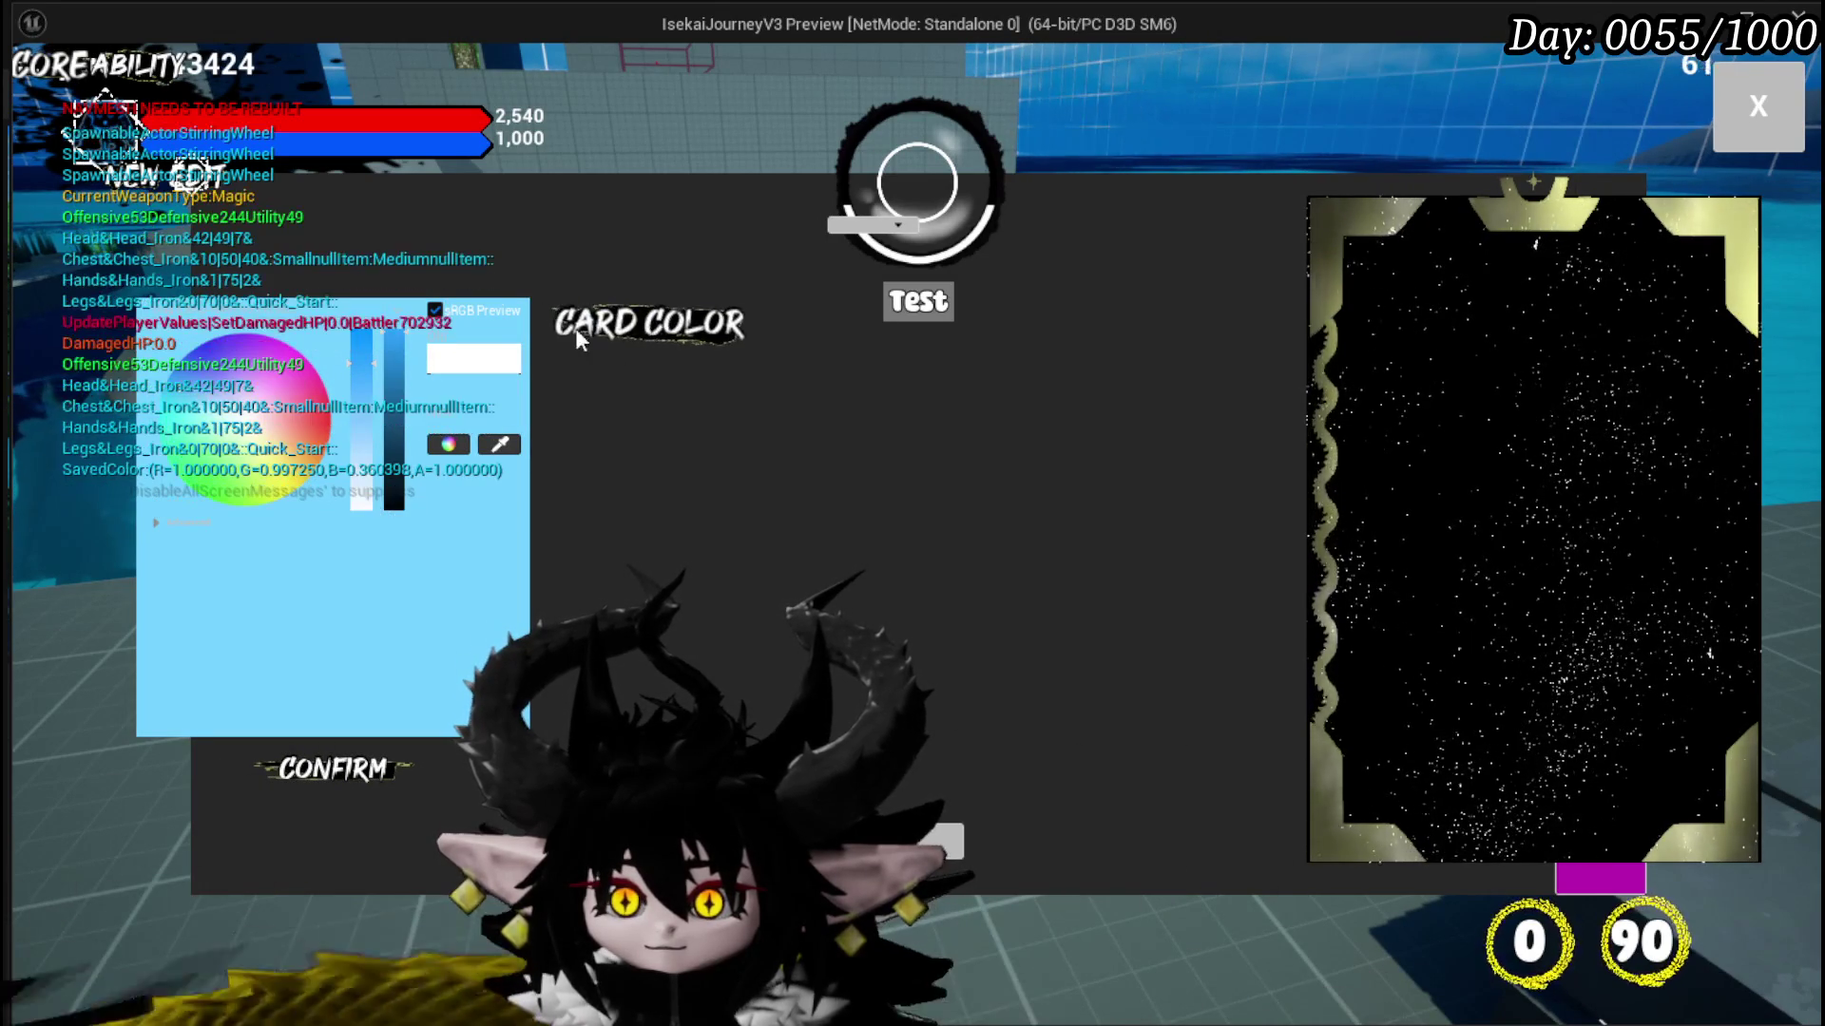
left_click(280, 377)
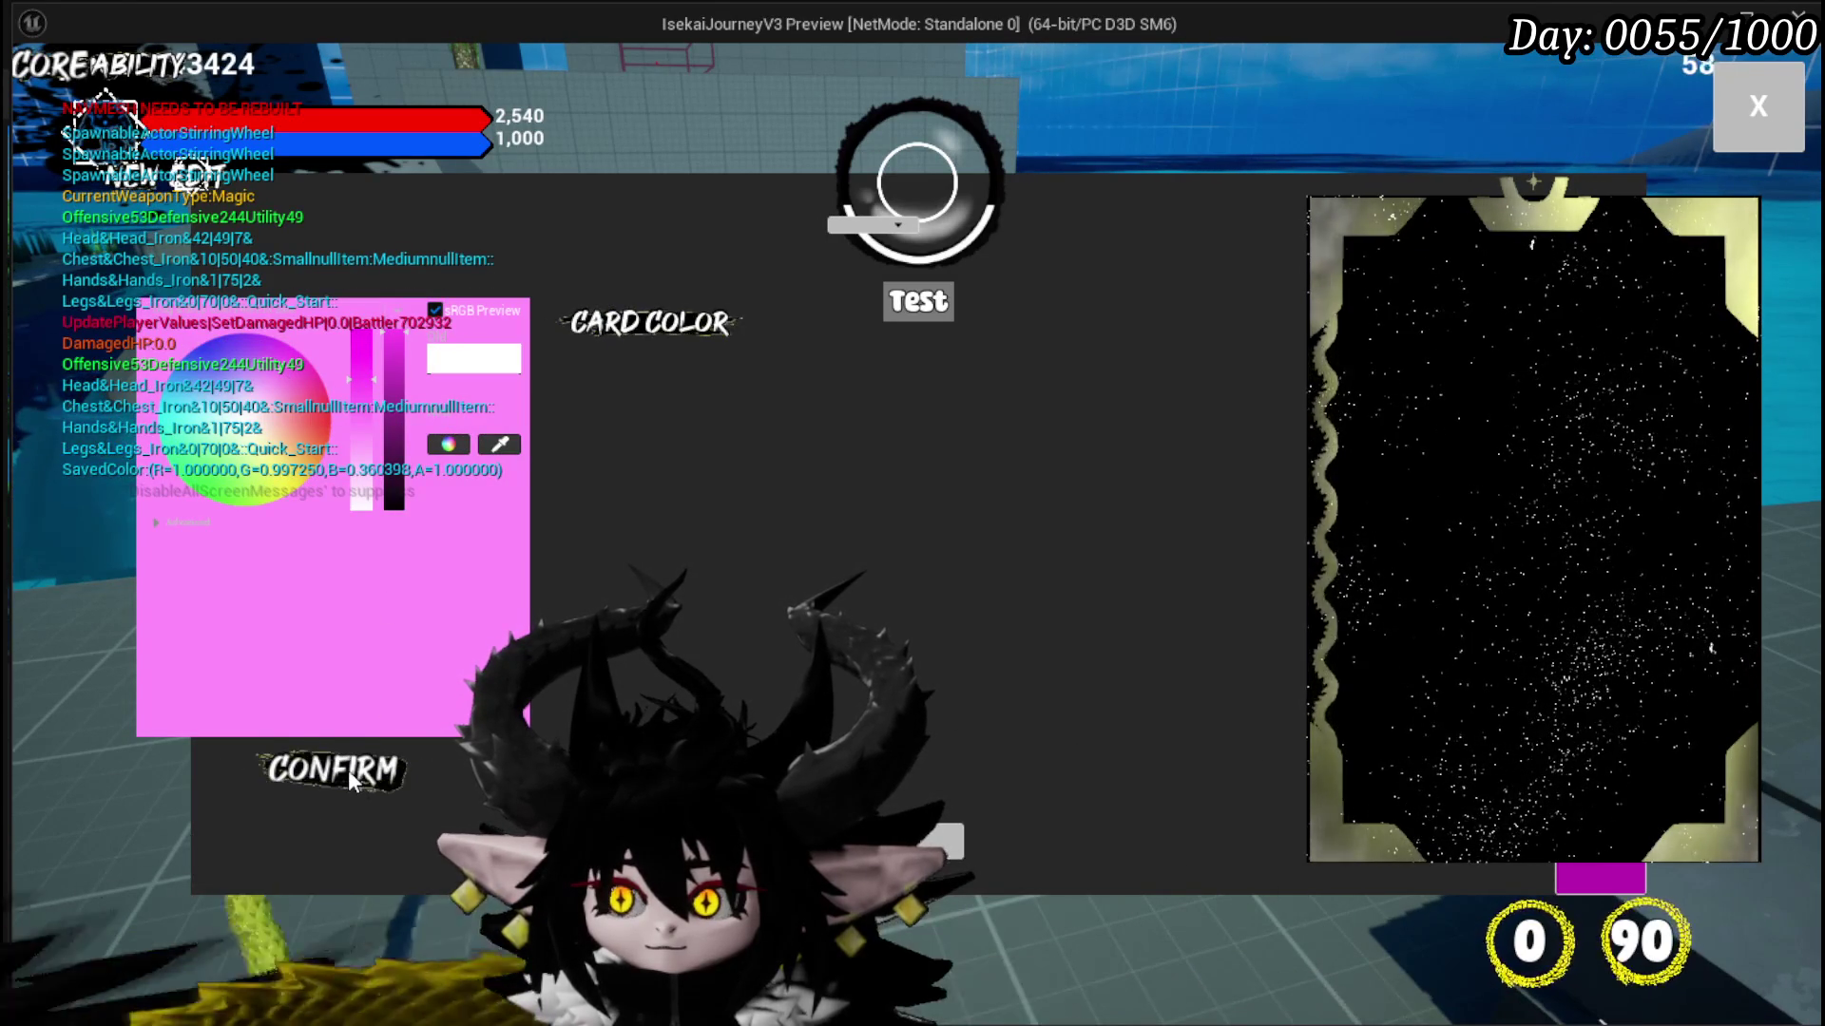
left_click(169, 454)
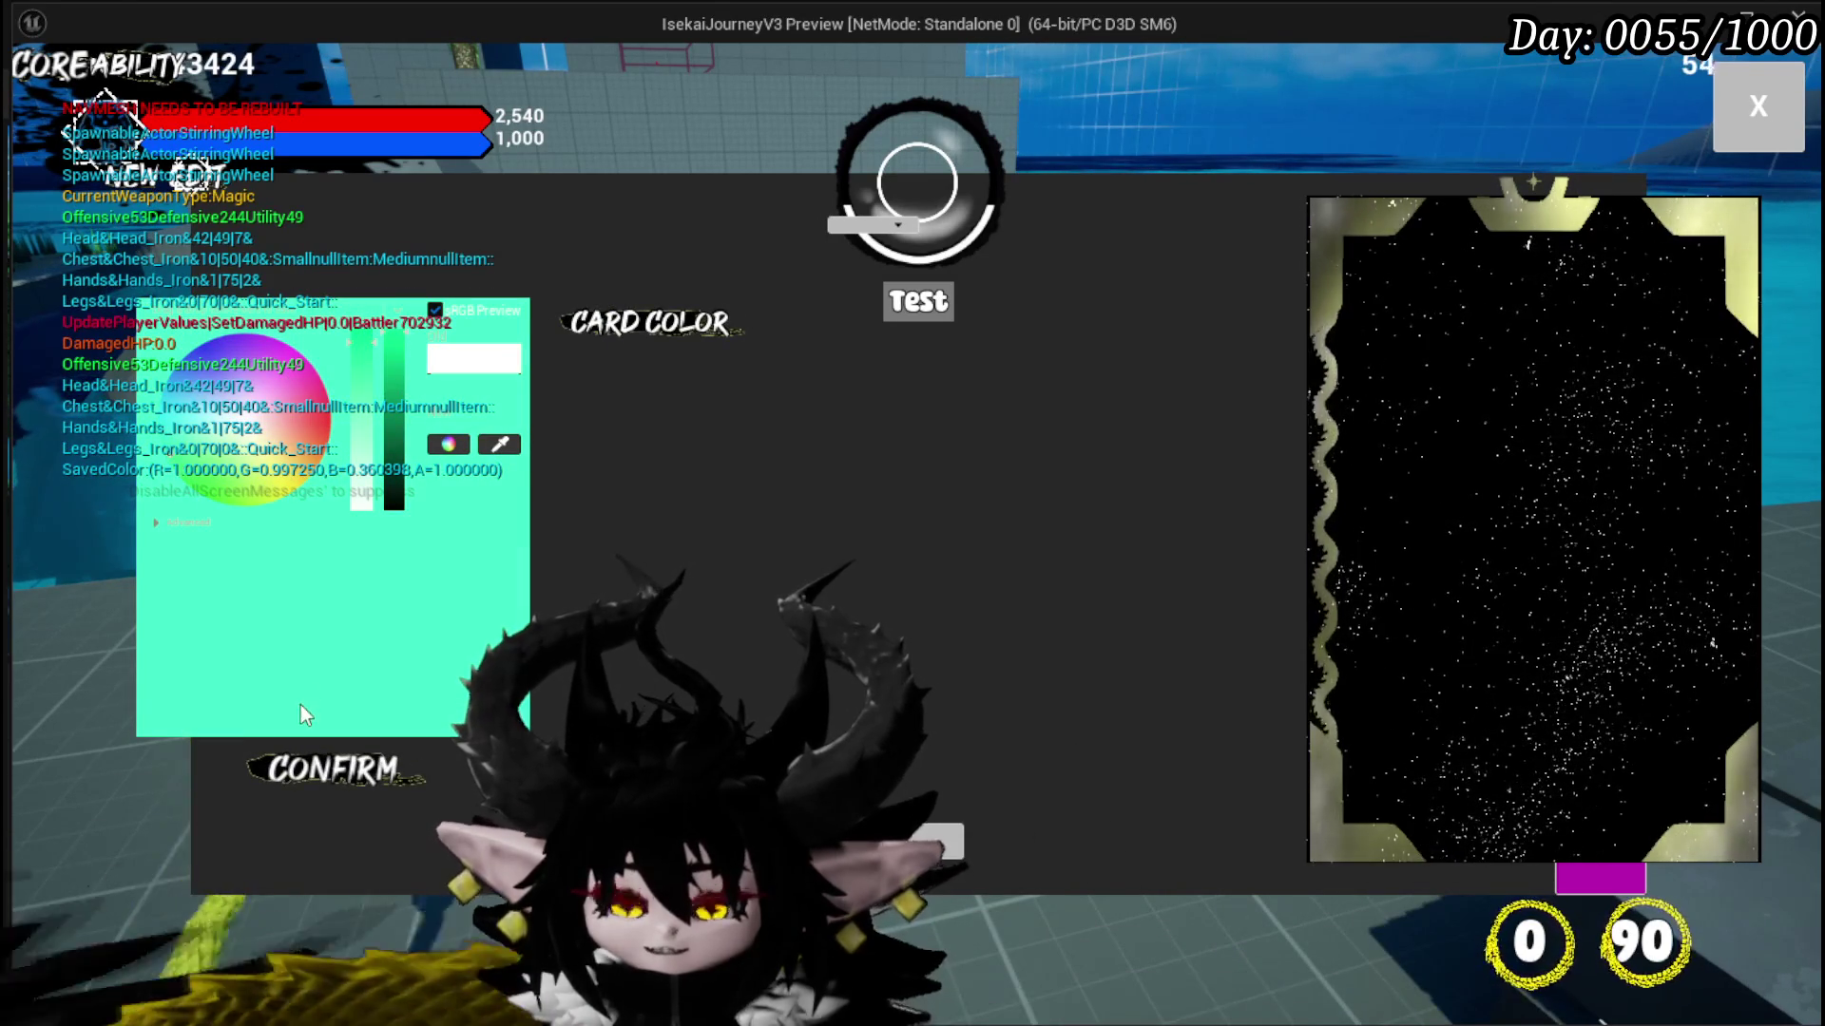
left_click(289, 768)
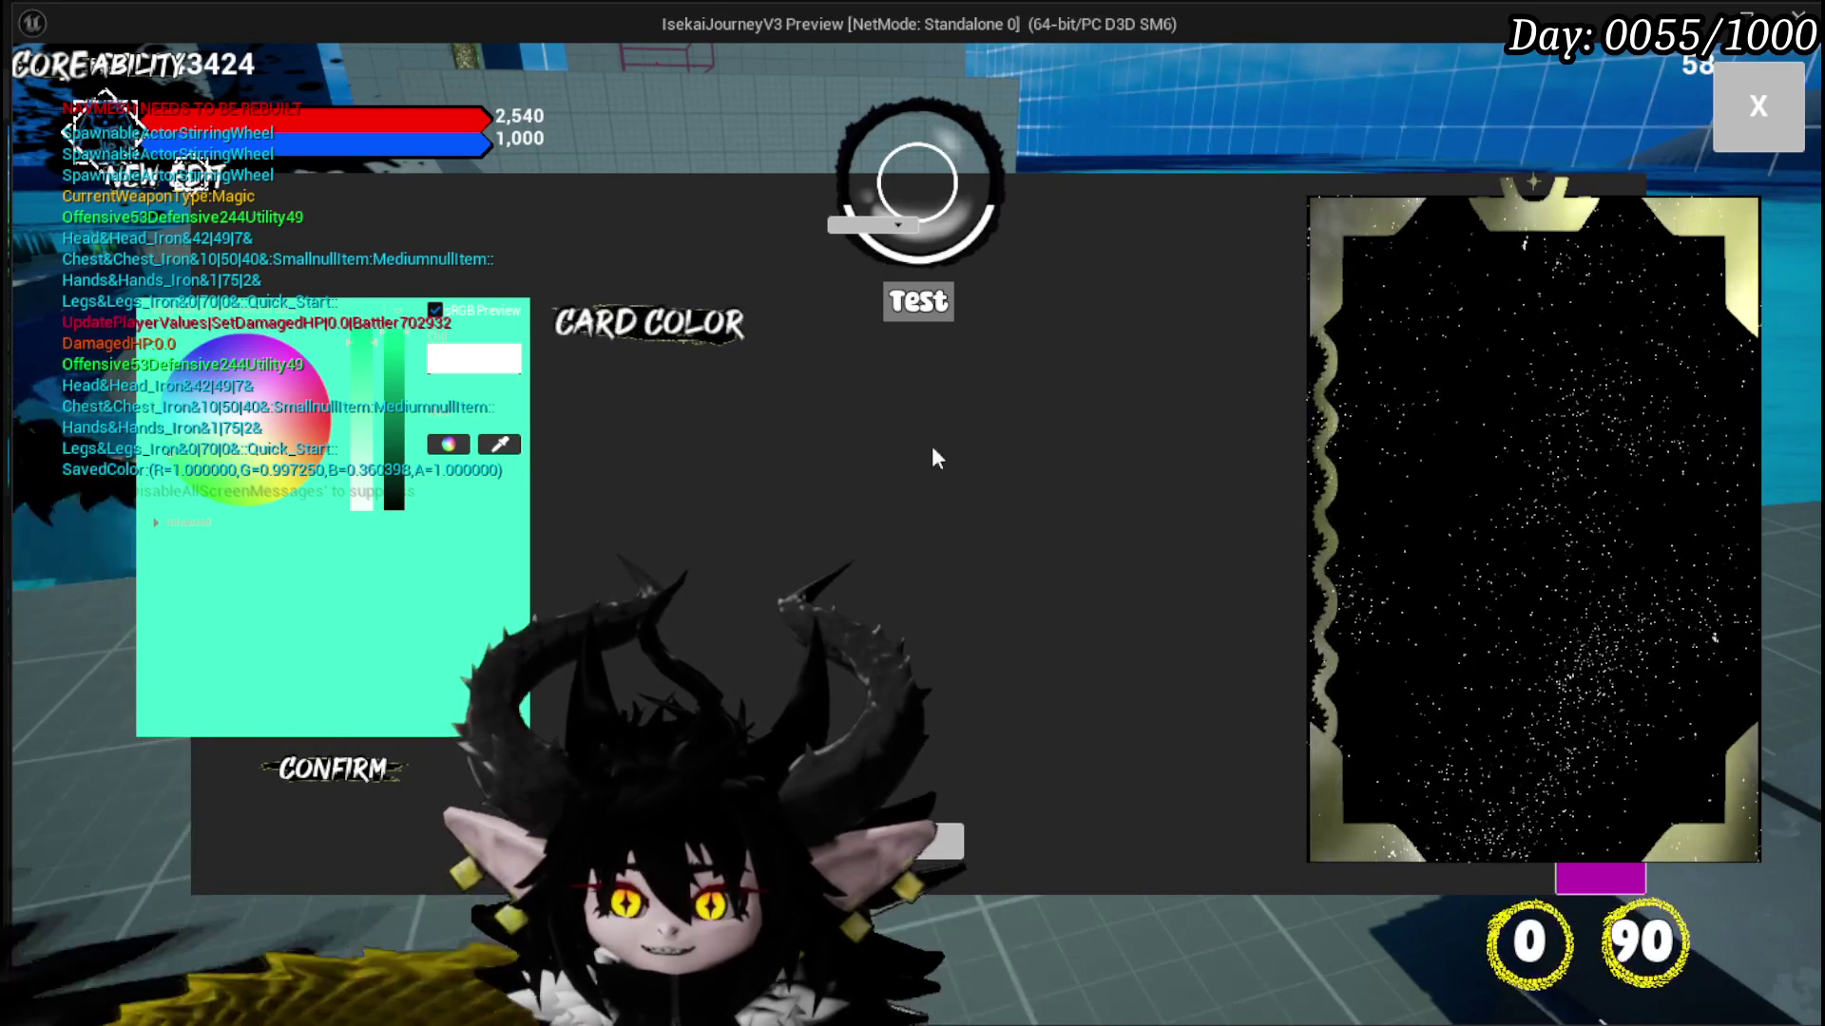
left_click(214, 433)
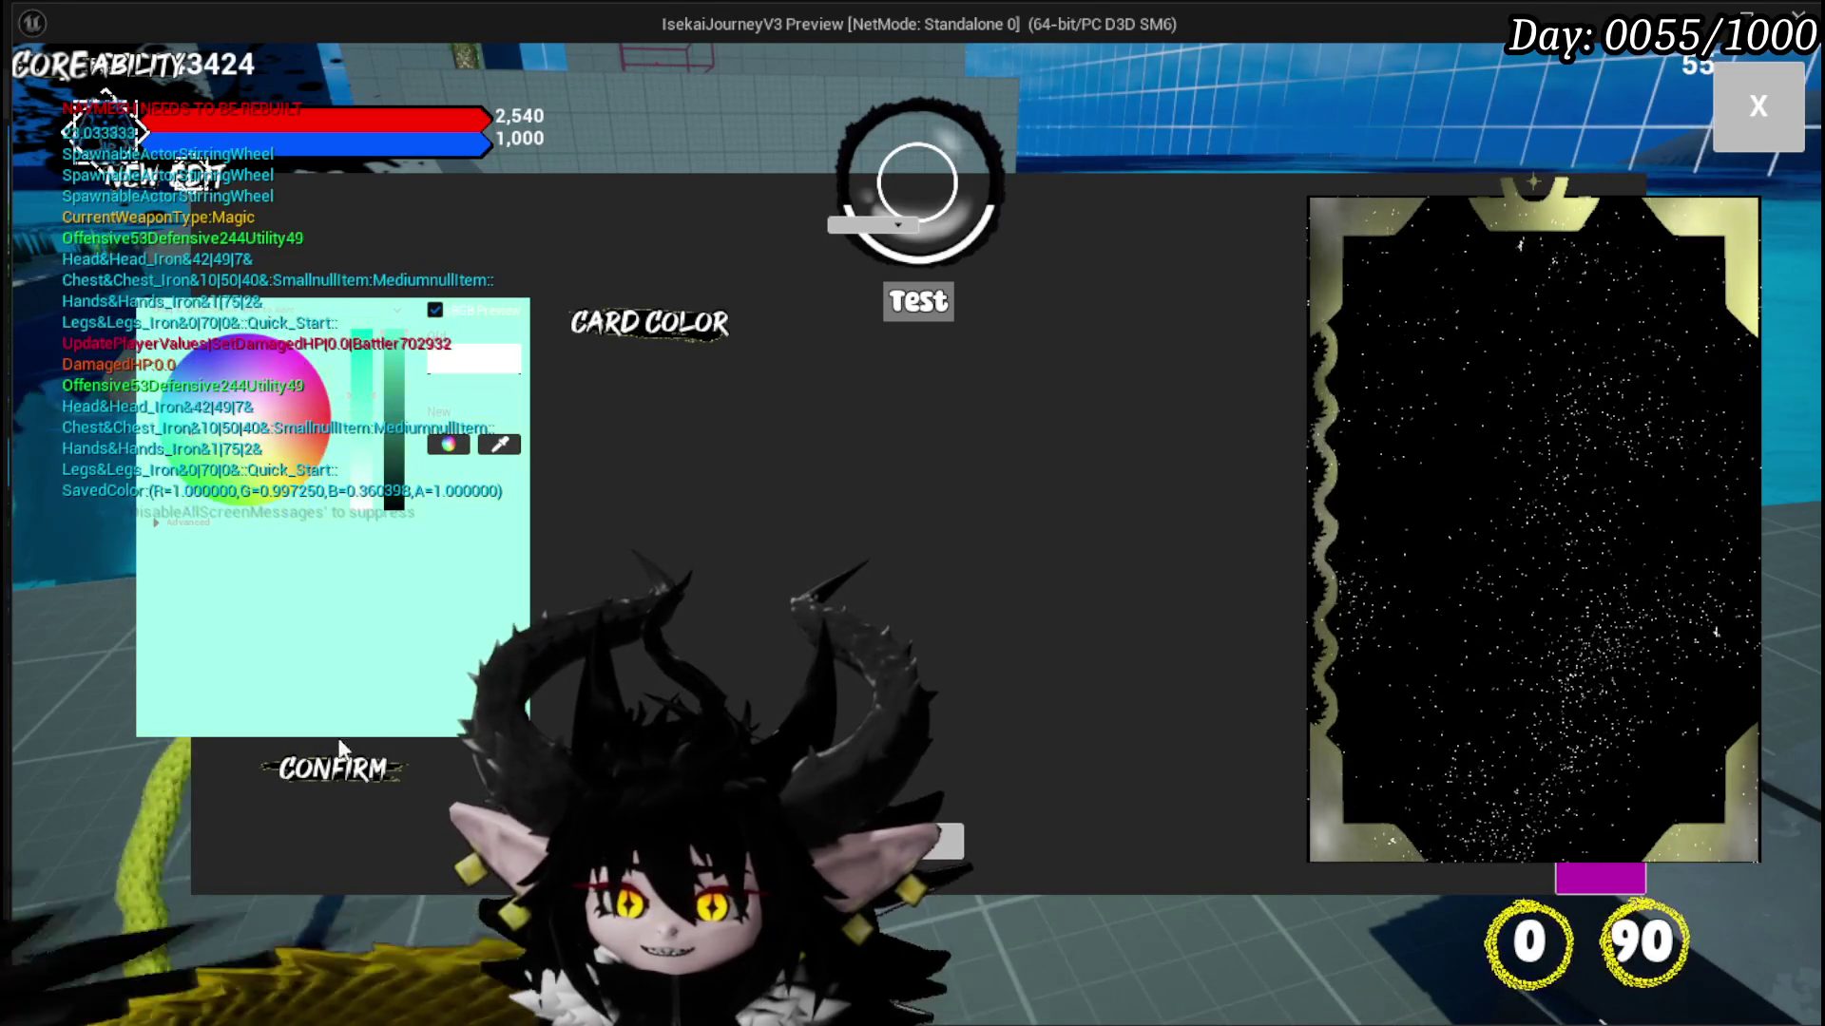
left_click(334, 772)
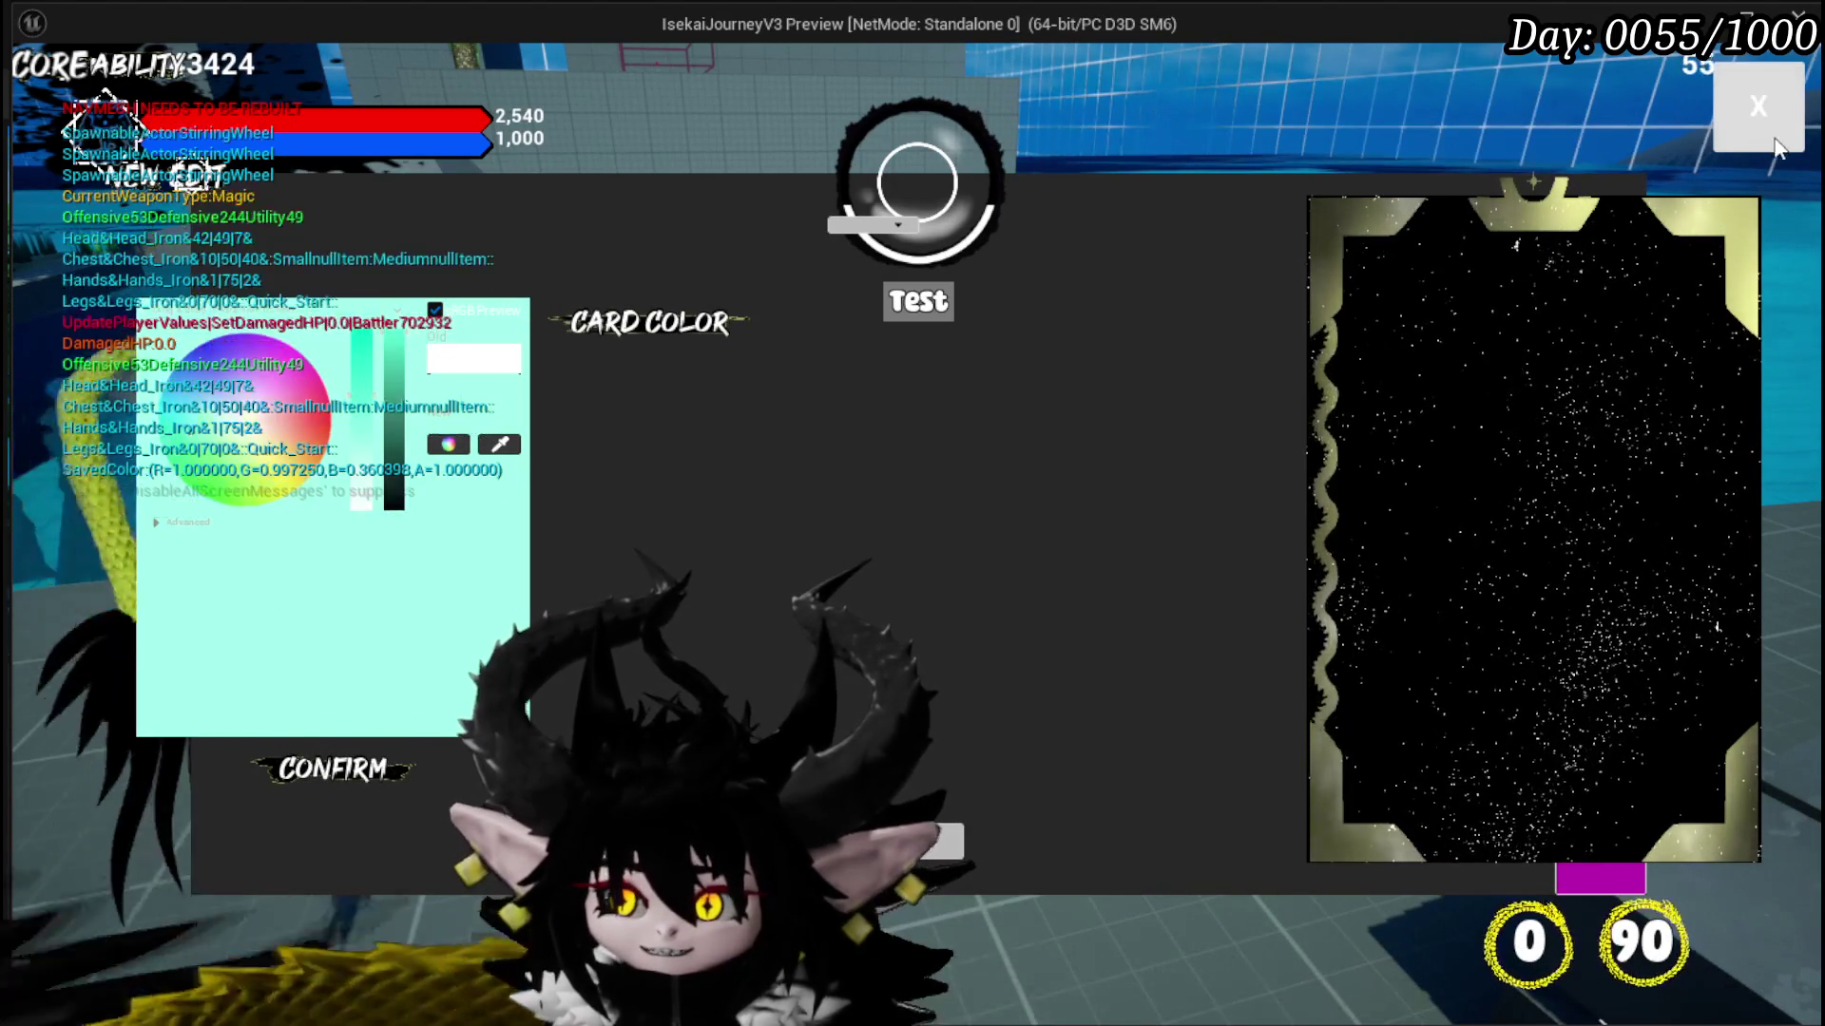
key("Escape")
key("ctrl+s")
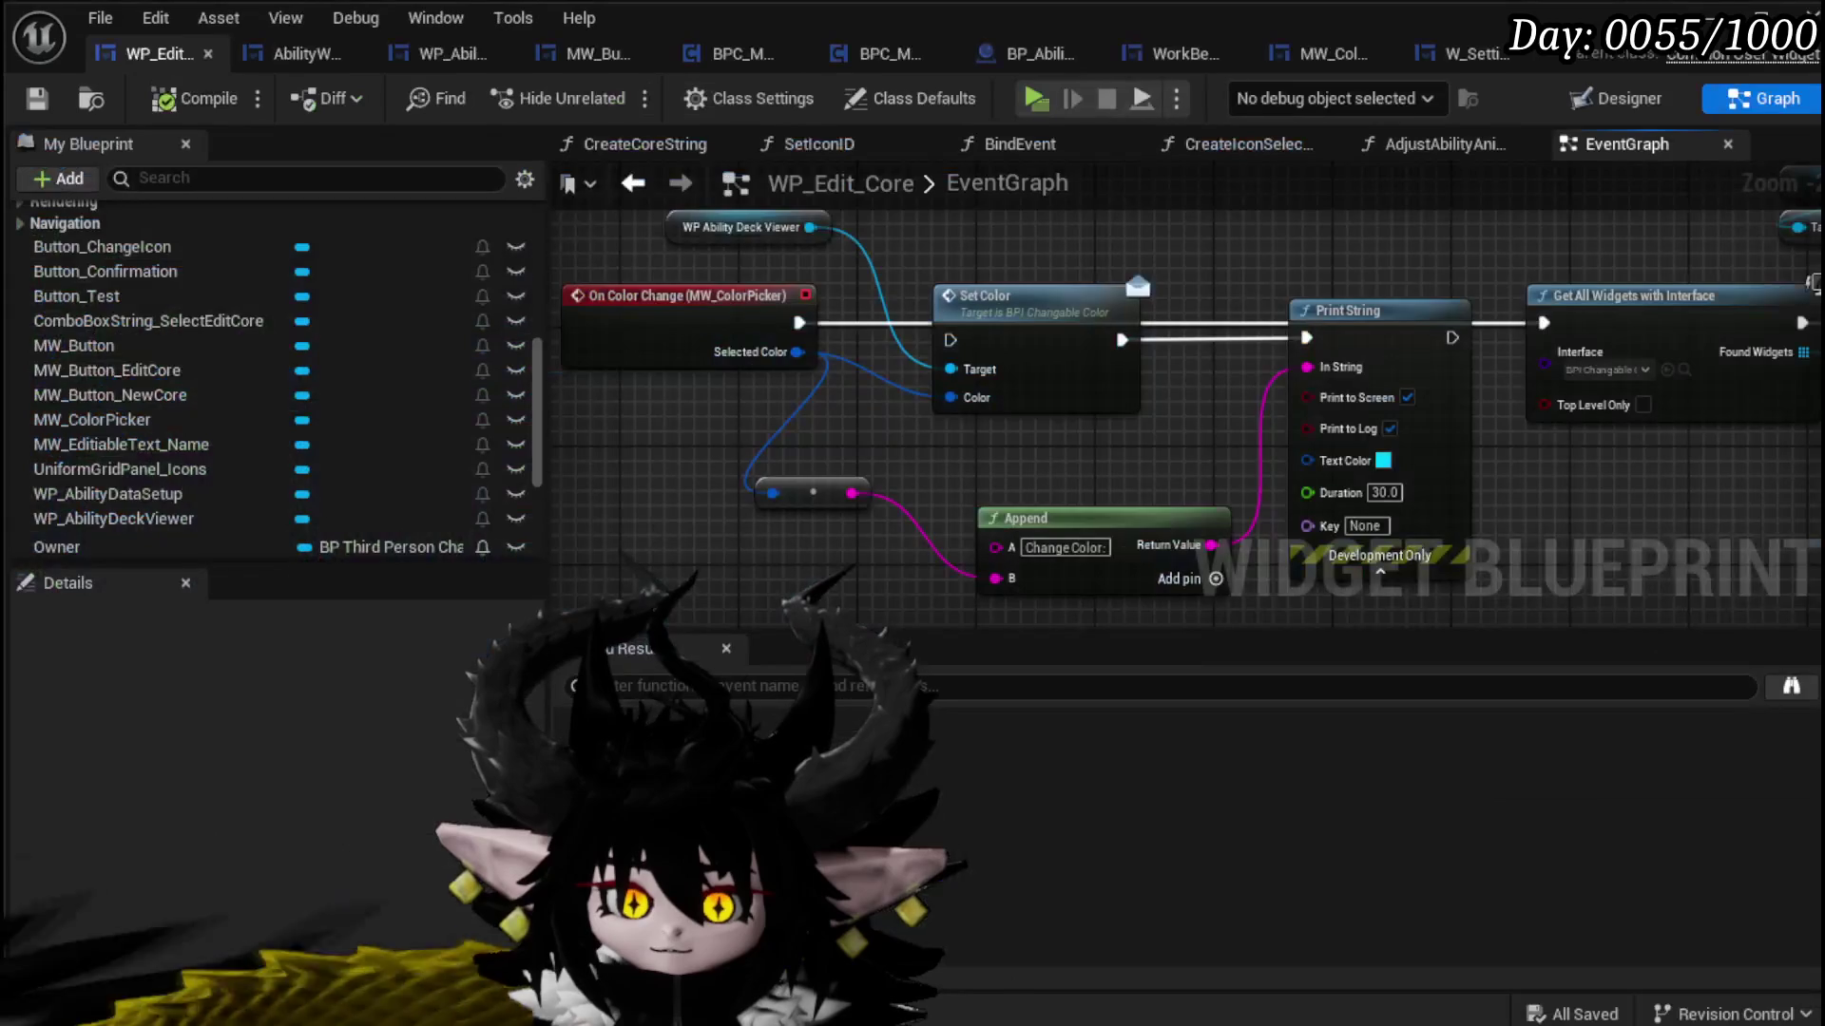
Step: Wire Selected Color into the looped Set Color, move the getter nodes left, and compile-save
mouse_move(876, 547)
left_mouse_down()
mouse_move(737, 460)
mouse_move(1045, 490)
mouse_move(632, 476)
left_mouse_up()
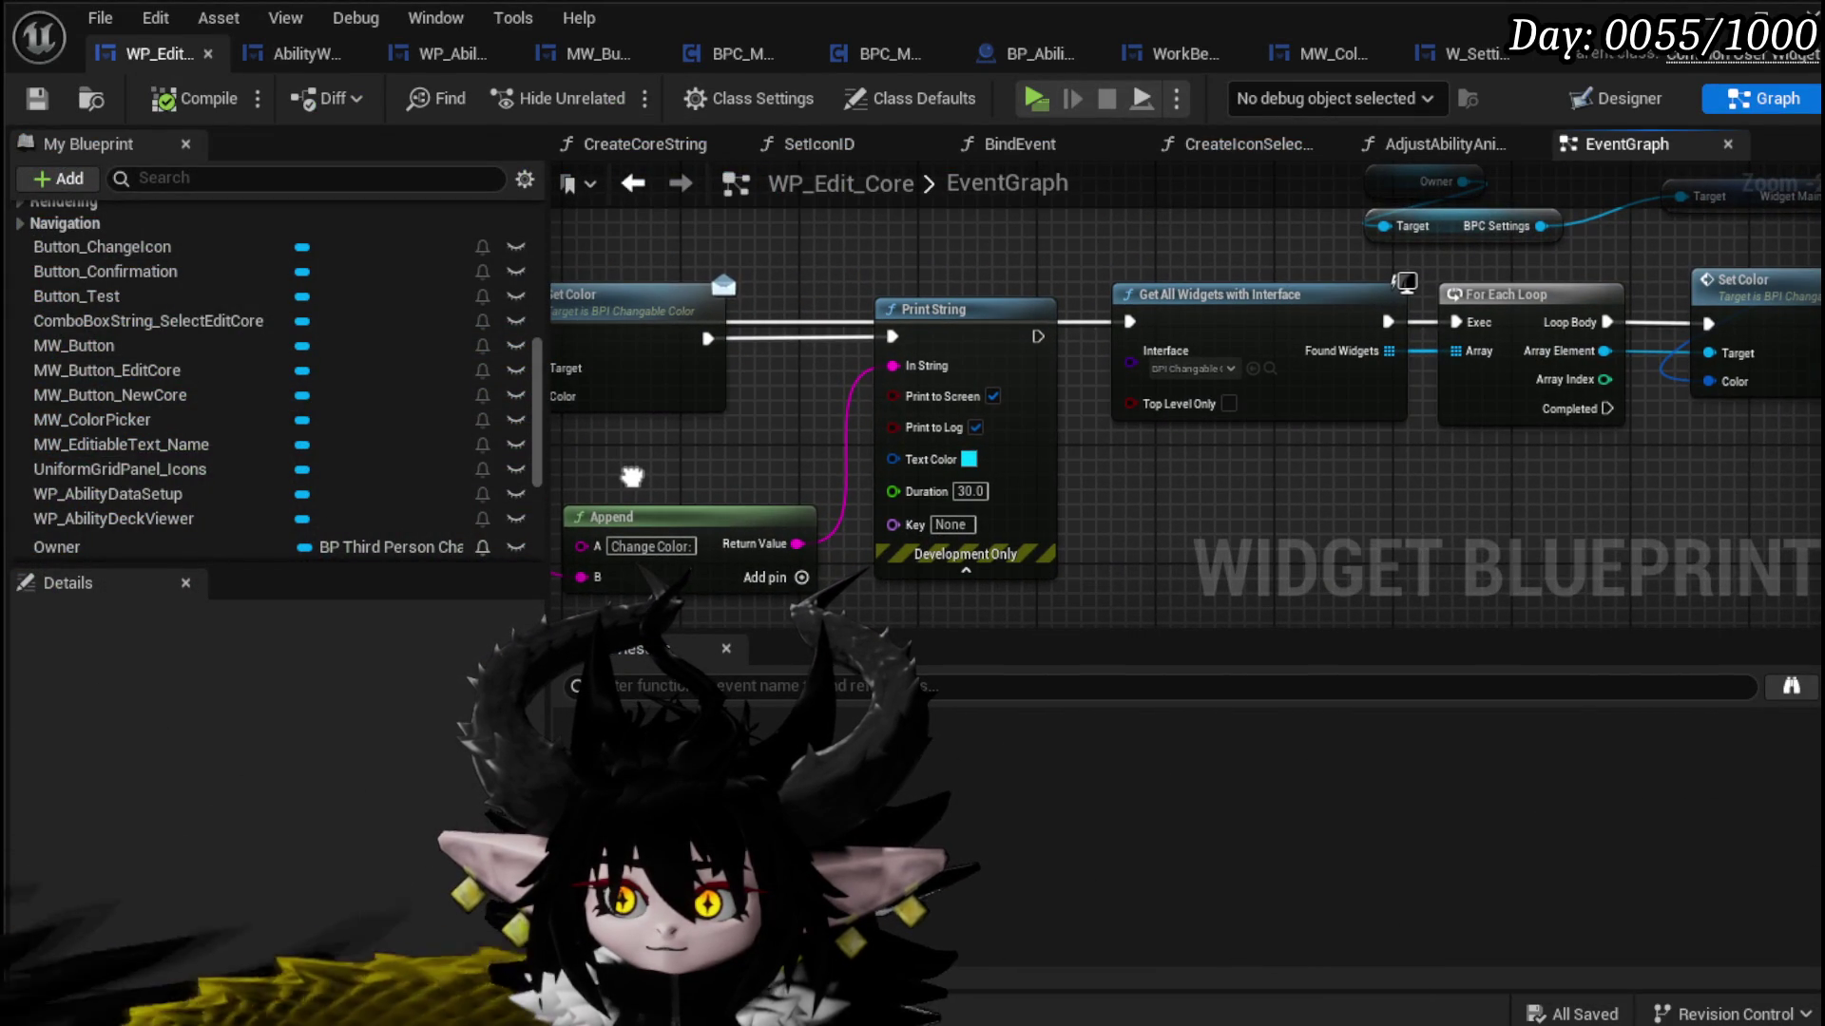
mouse_move(632, 476)
left_mouse_down()
mouse_move(1040, 480)
mouse_move(390, 482)
left_mouse_up()
mouse_move(951, 476)
left_mouse_down()
mouse_move(965, 656)
mouse_move(1026, 631)
mouse_move(1034, 512)
left_mouse_up()
left_click_drag(228, 390, 1431, 461)
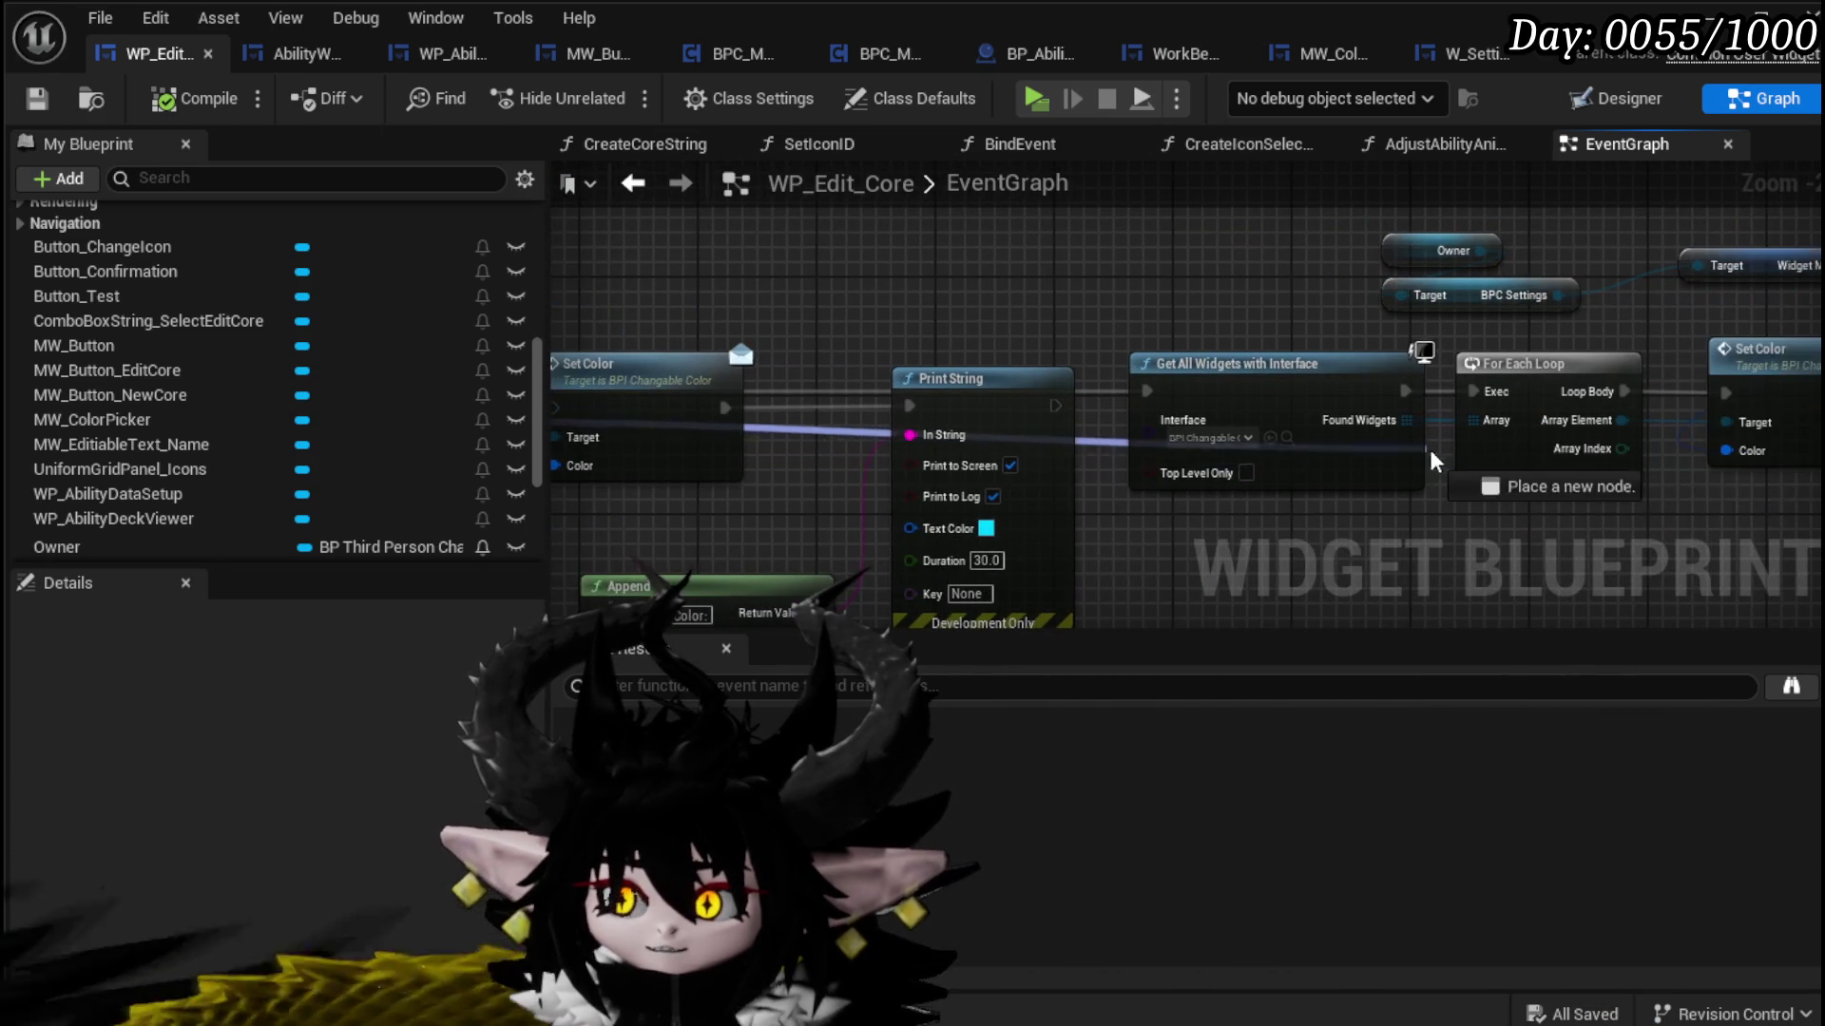
left_click_drag(1773, 477, 1728, 451)
left_click_drag(1628, 340, 1630, 342)
left_click_drag(1627, 319, 1286, 288)
left_click_drag(1392, 421, 1625, 438)
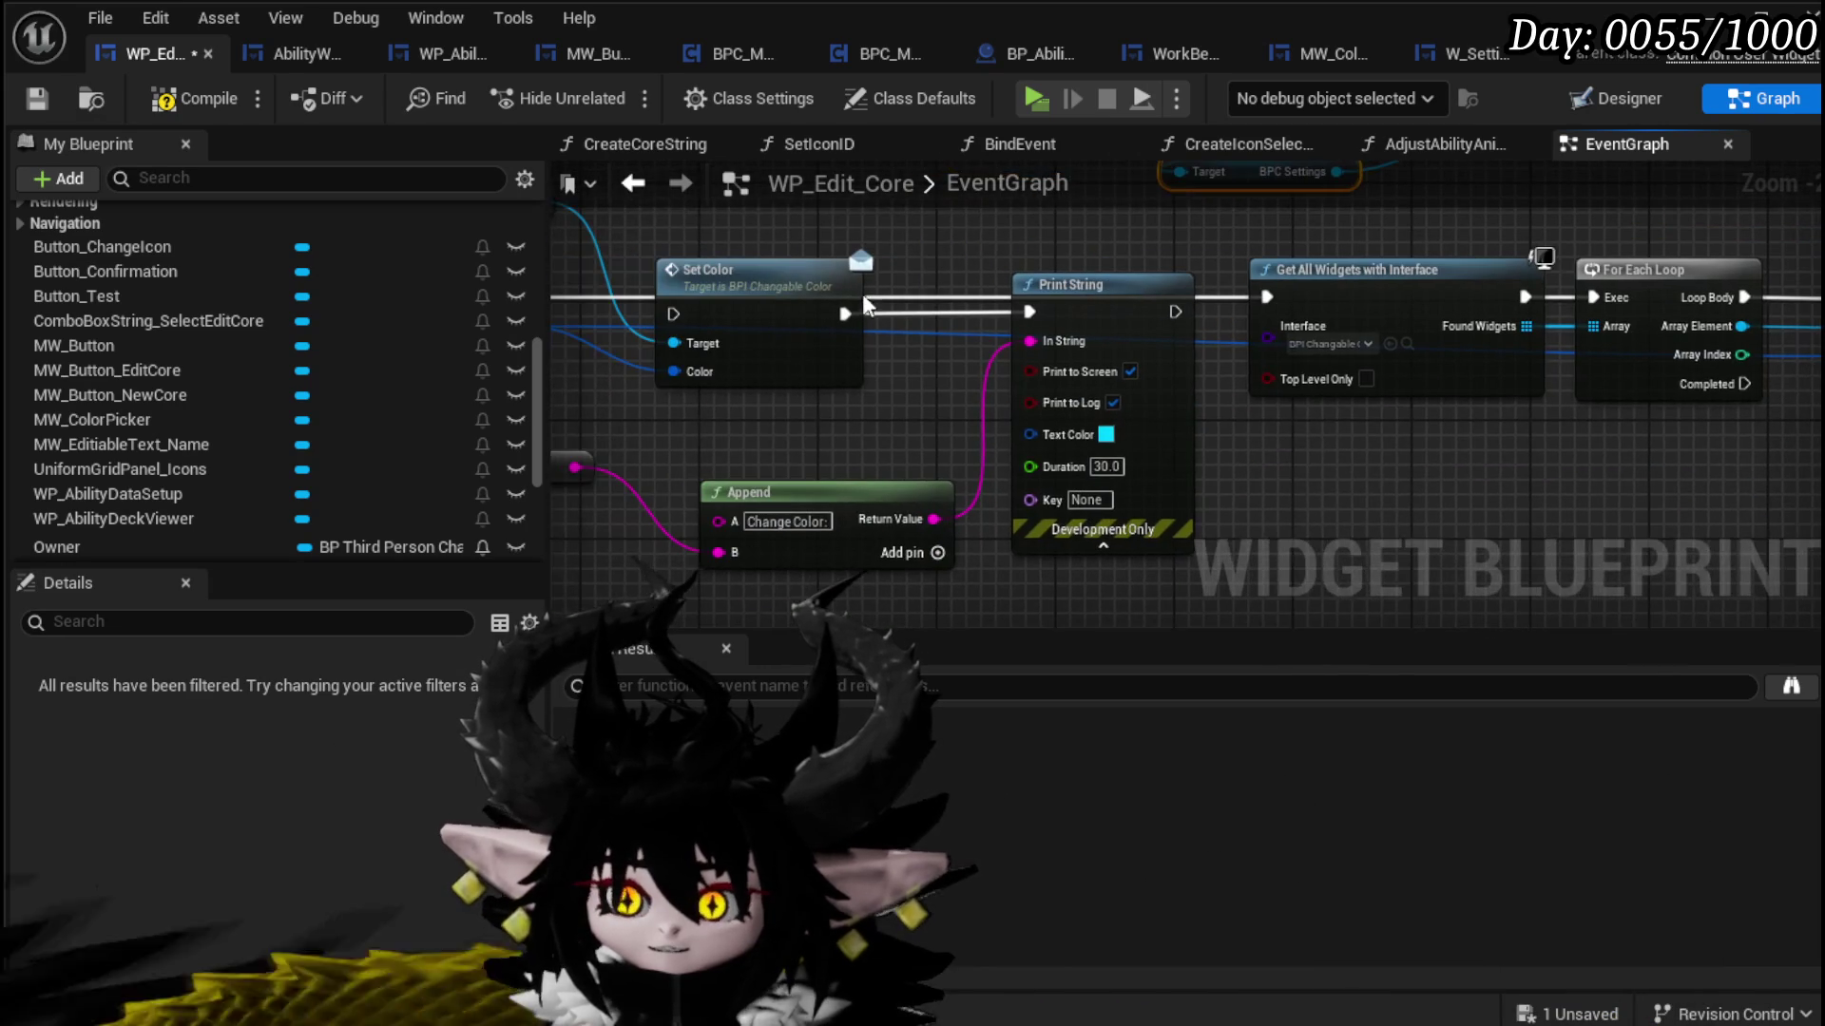
left_click(29, 100)
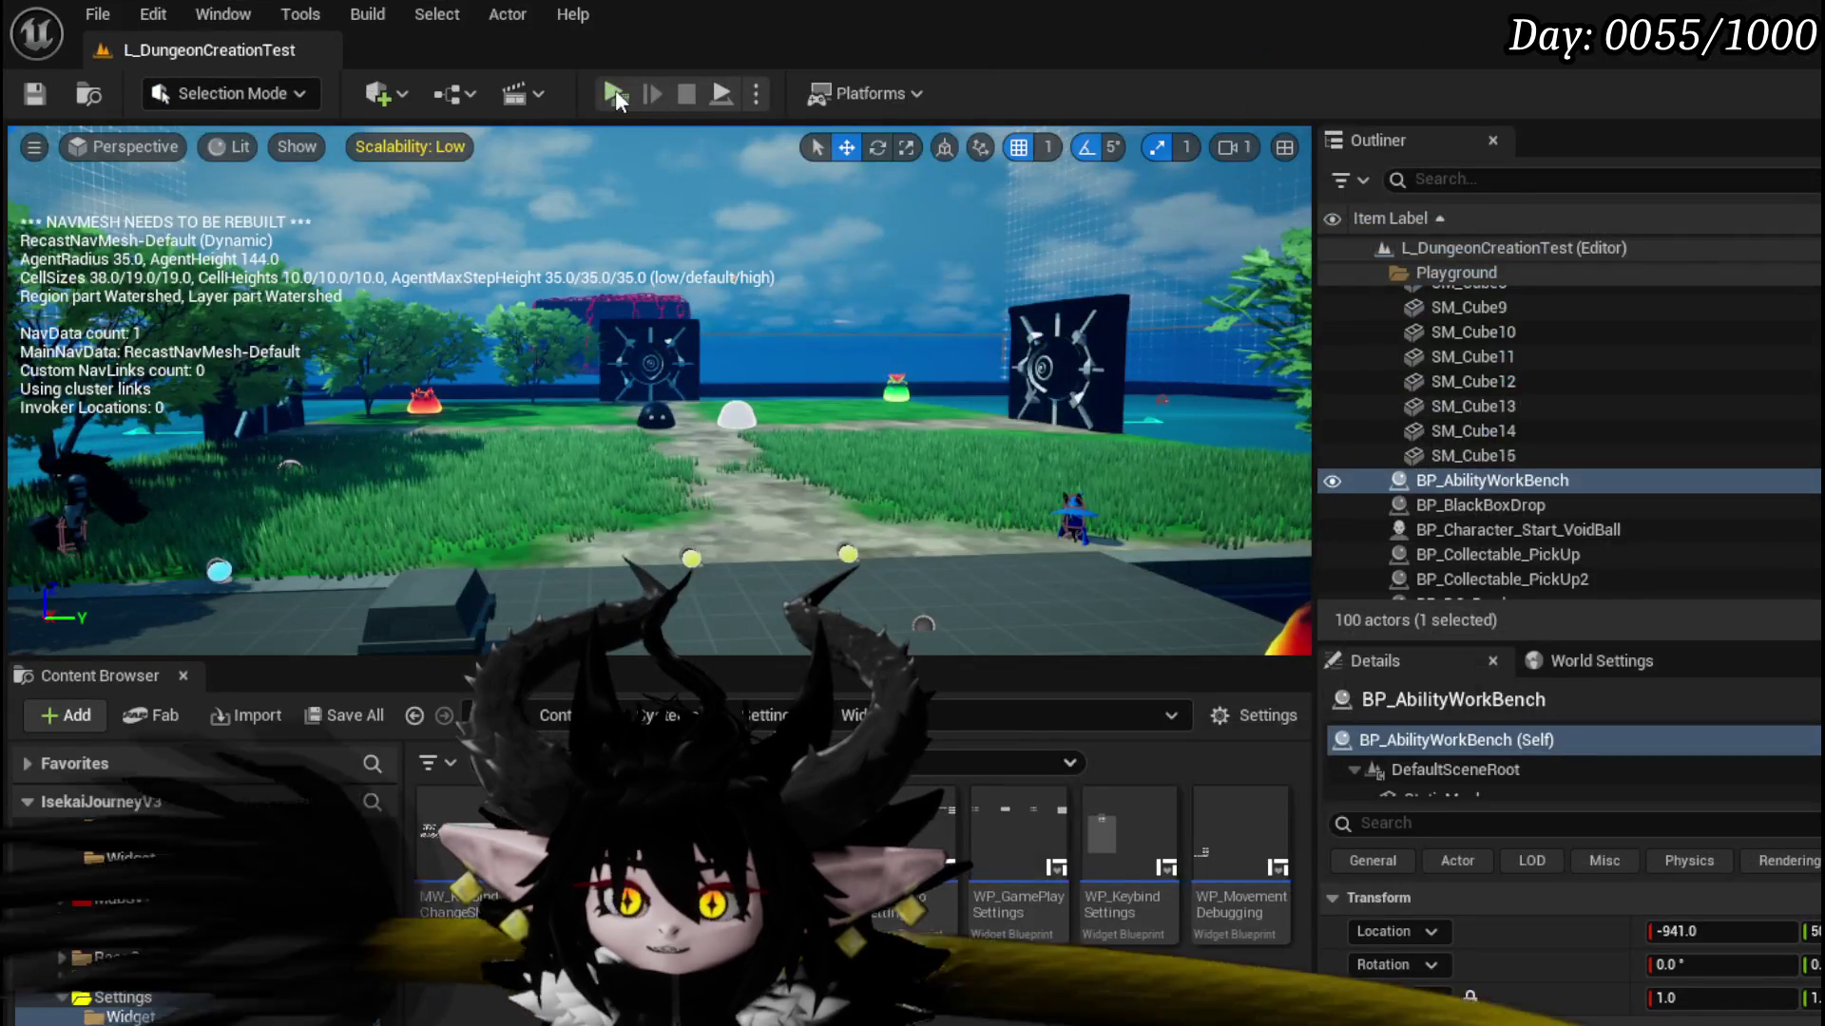
Step: Start a play test and recolour the card border green, pink, mint green, then hot pink
left_click(614, 89)
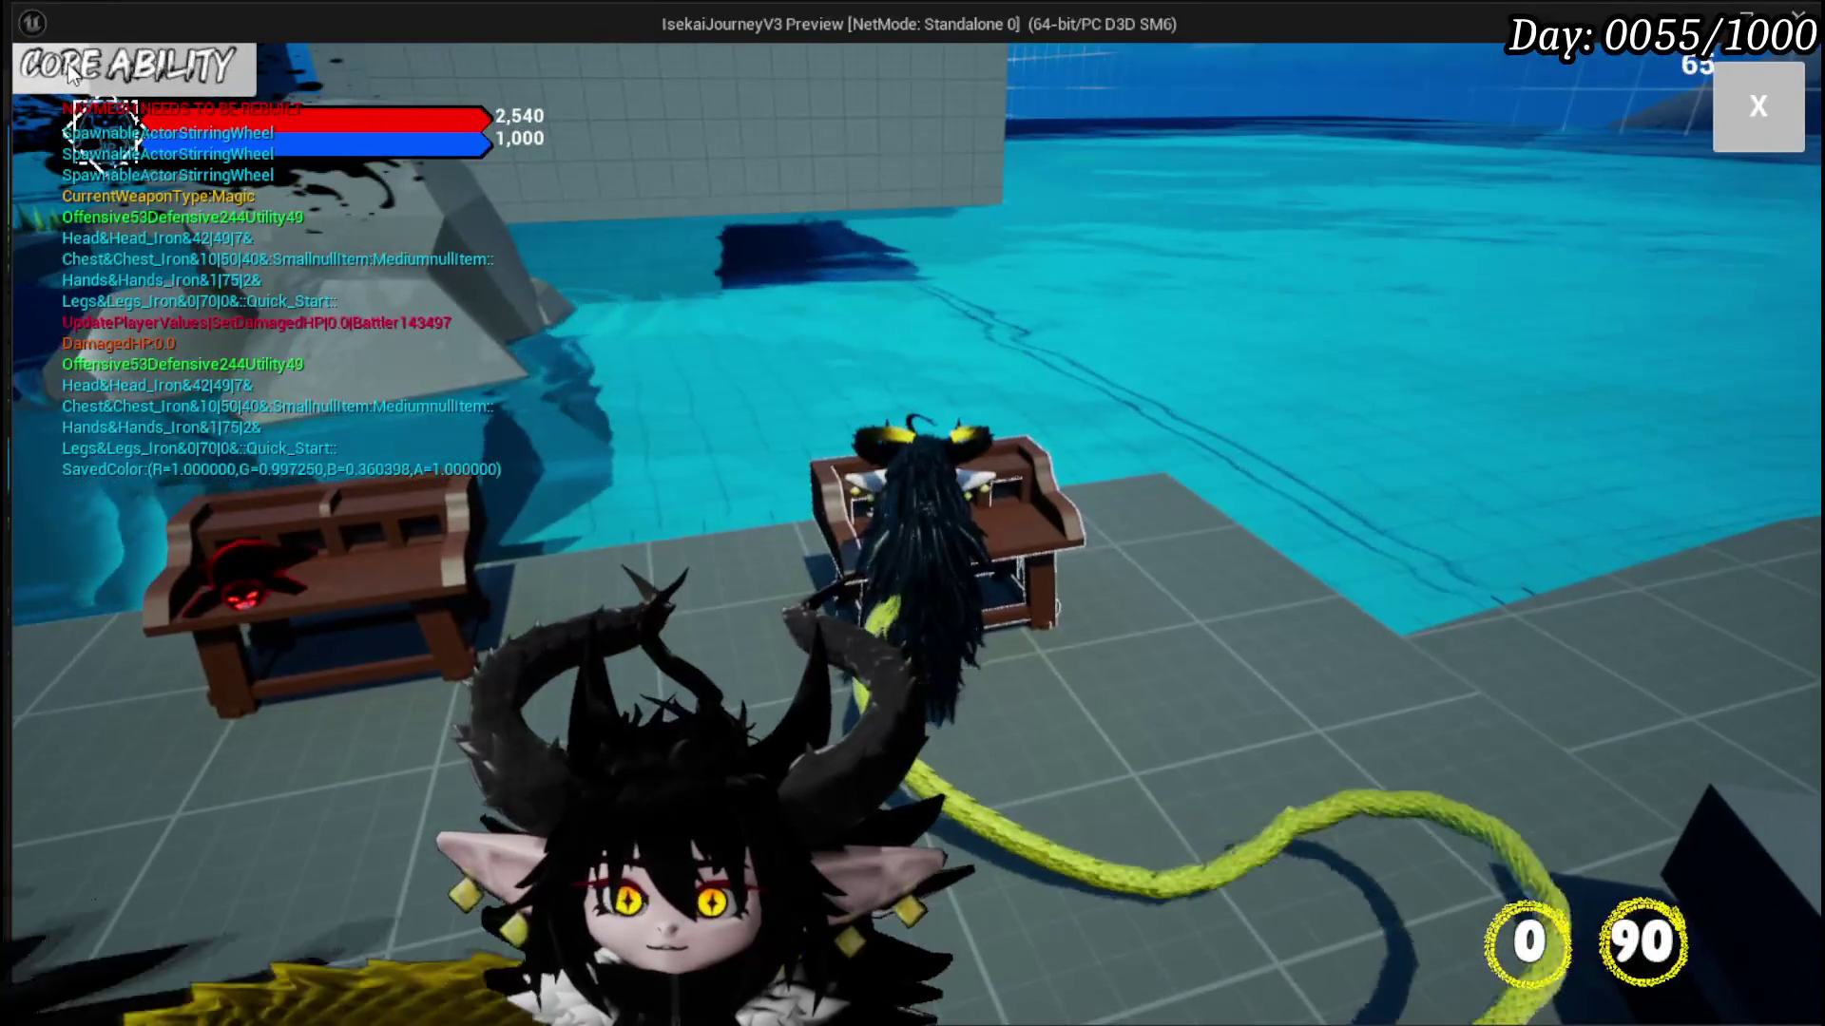
left_click(71, 74)
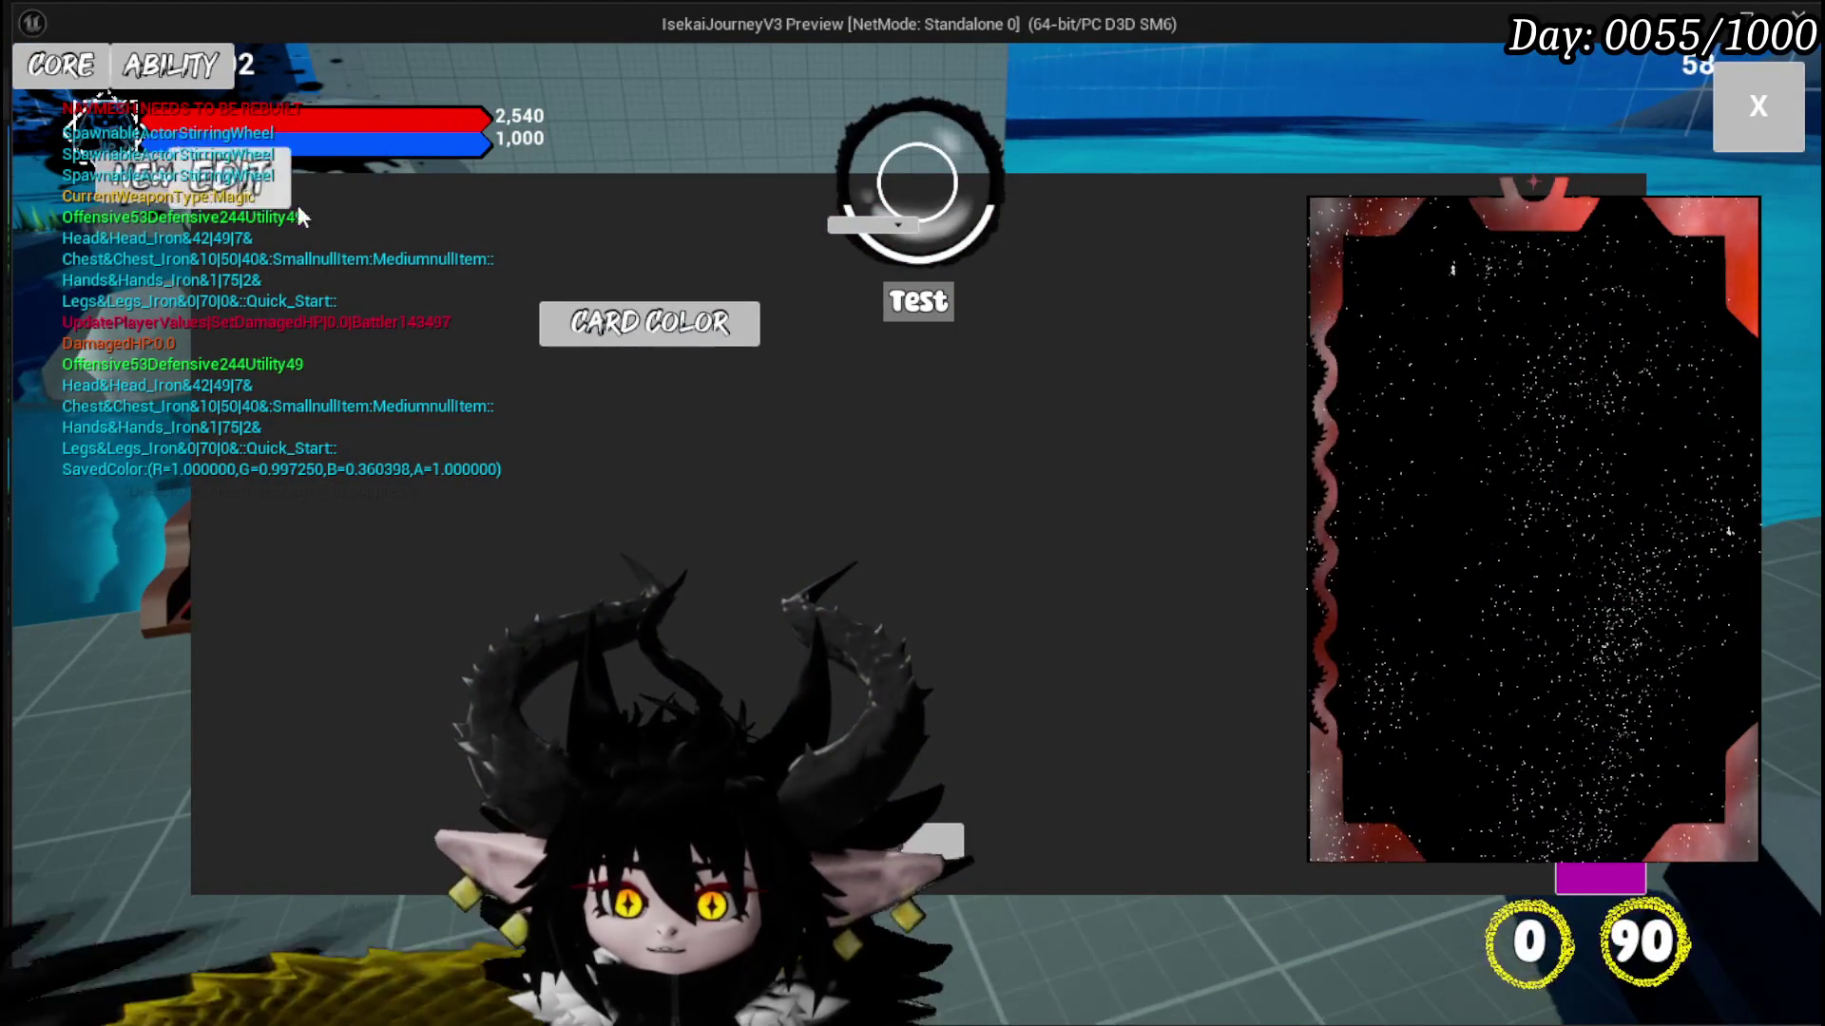
left_click(649, 324)
left_click(186, 464)
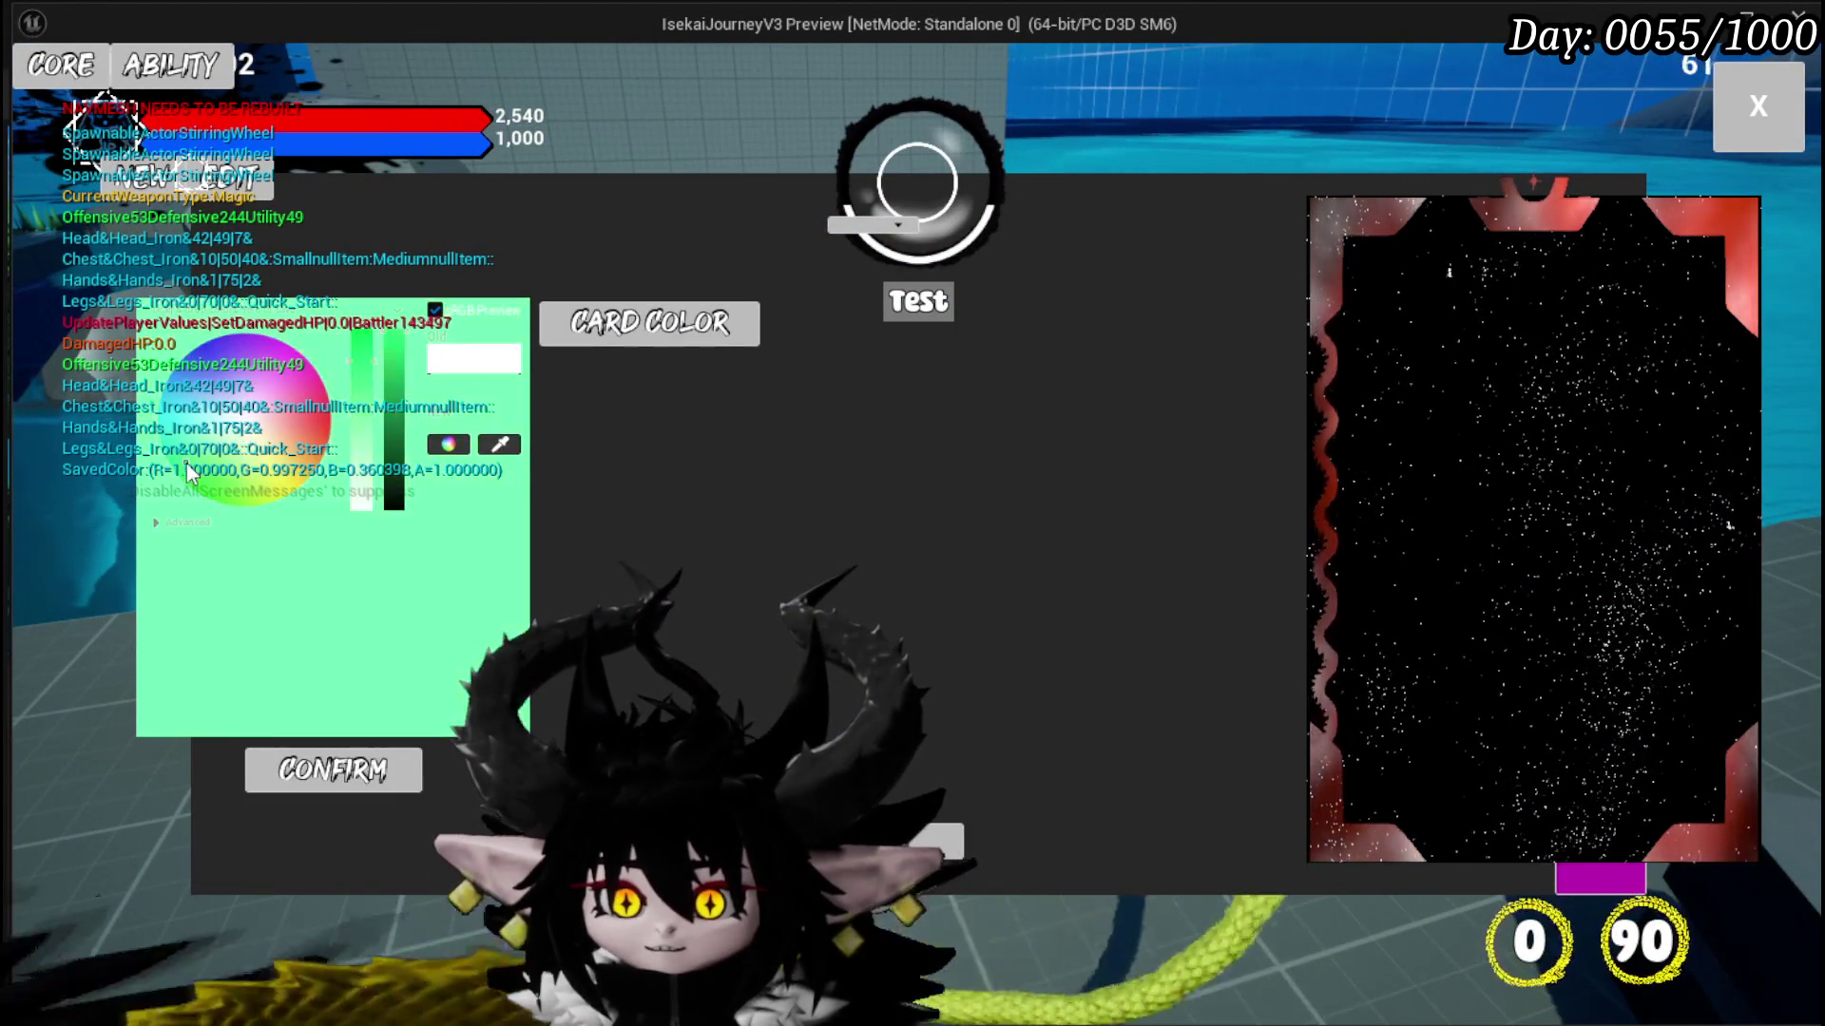
left_click(333, 770)
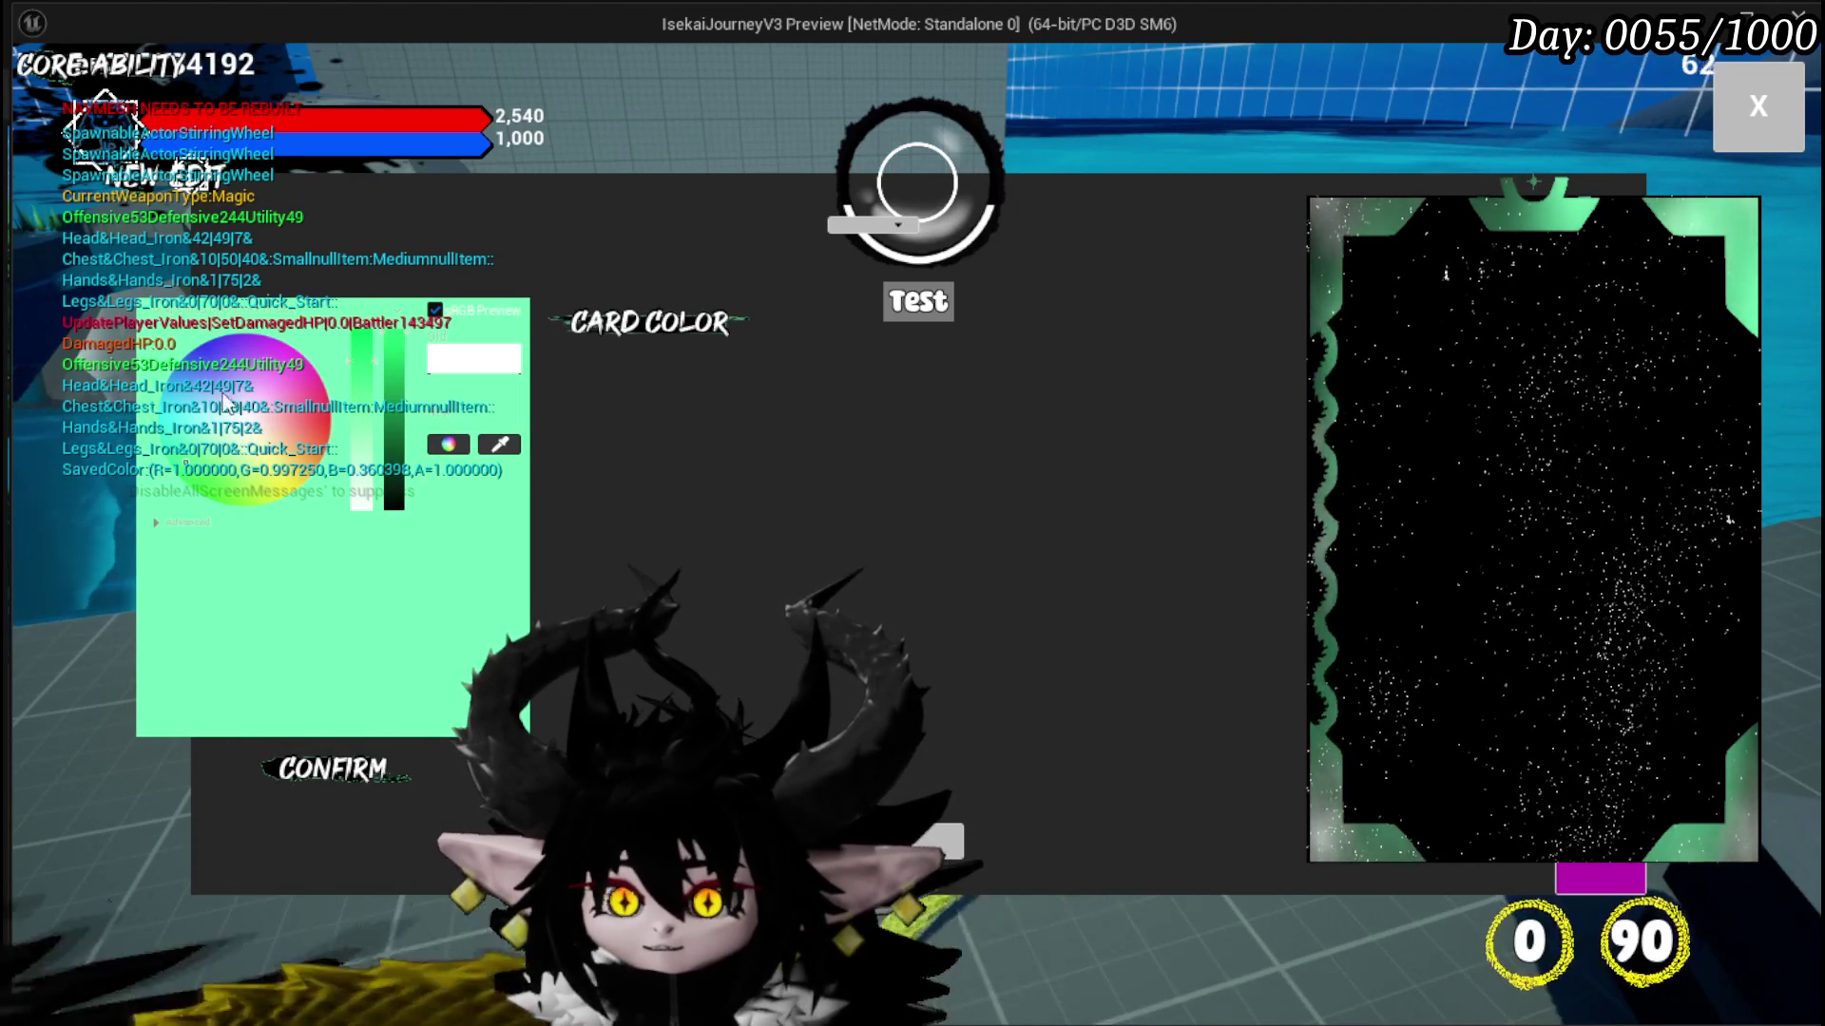
left_click(303, 382)
left_click(333, 770)
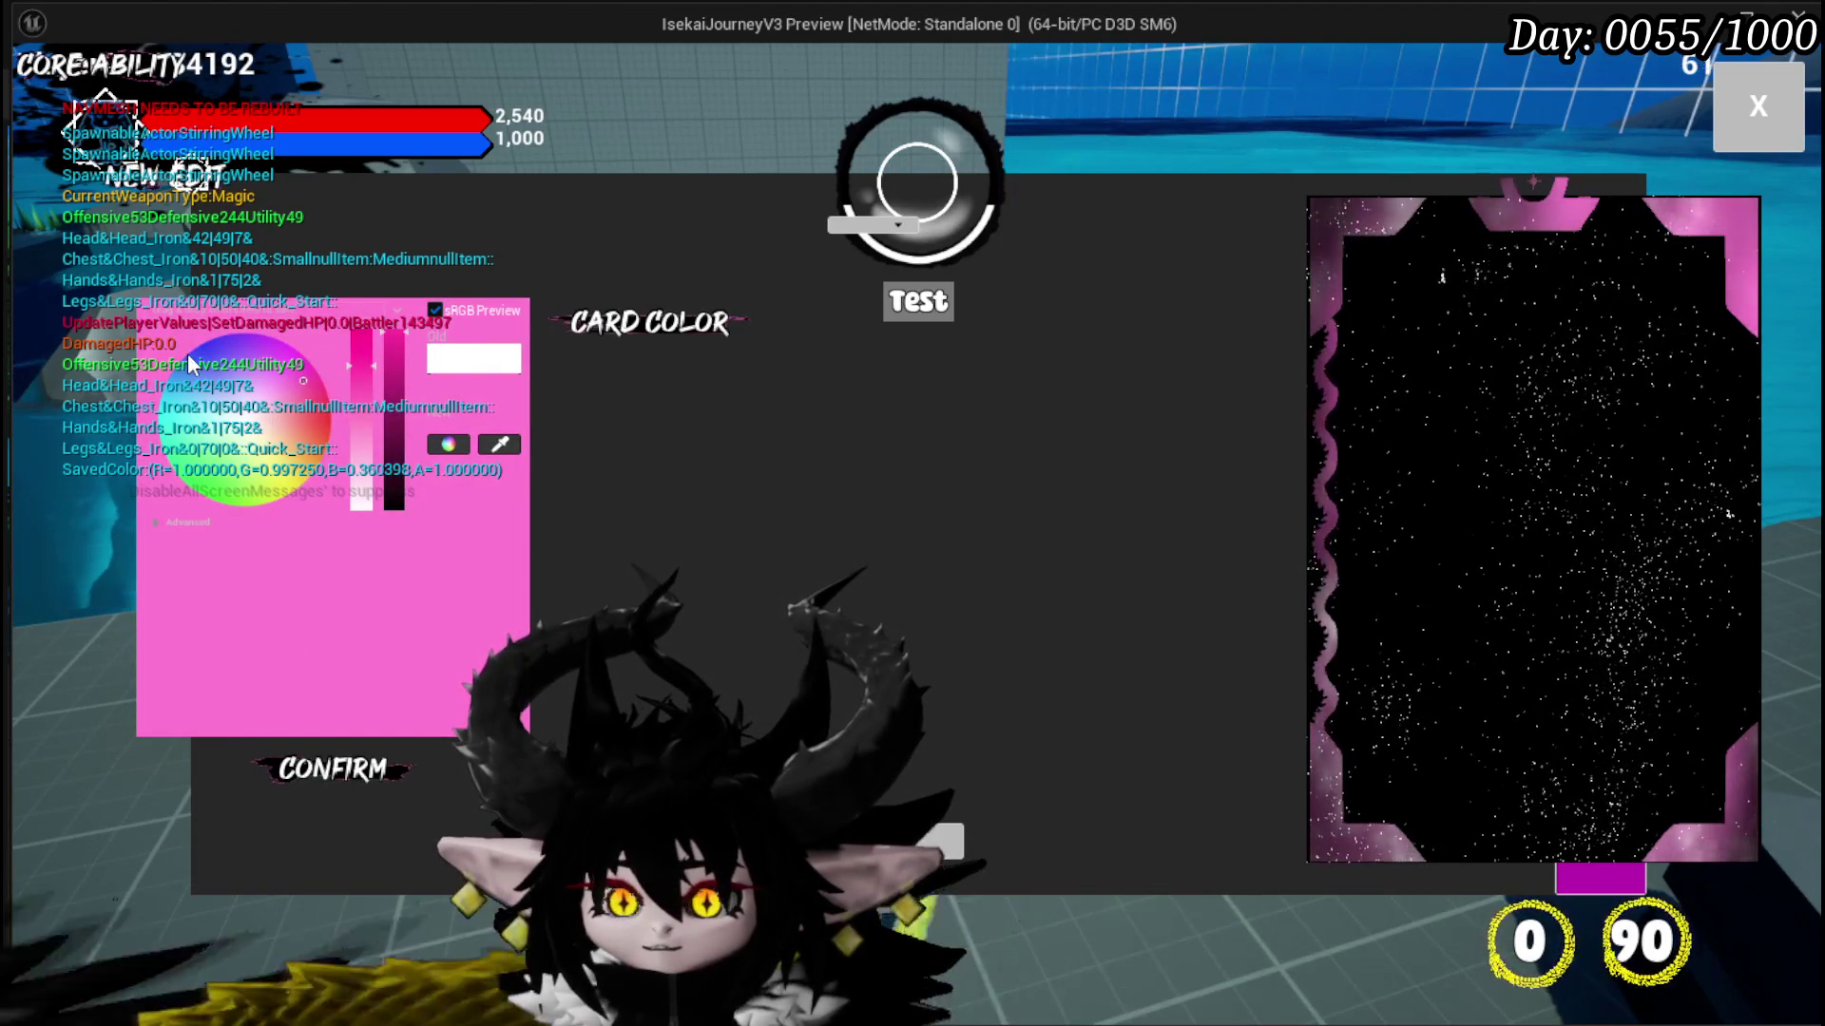
left_click(186, 461)
left_click(332, 769)
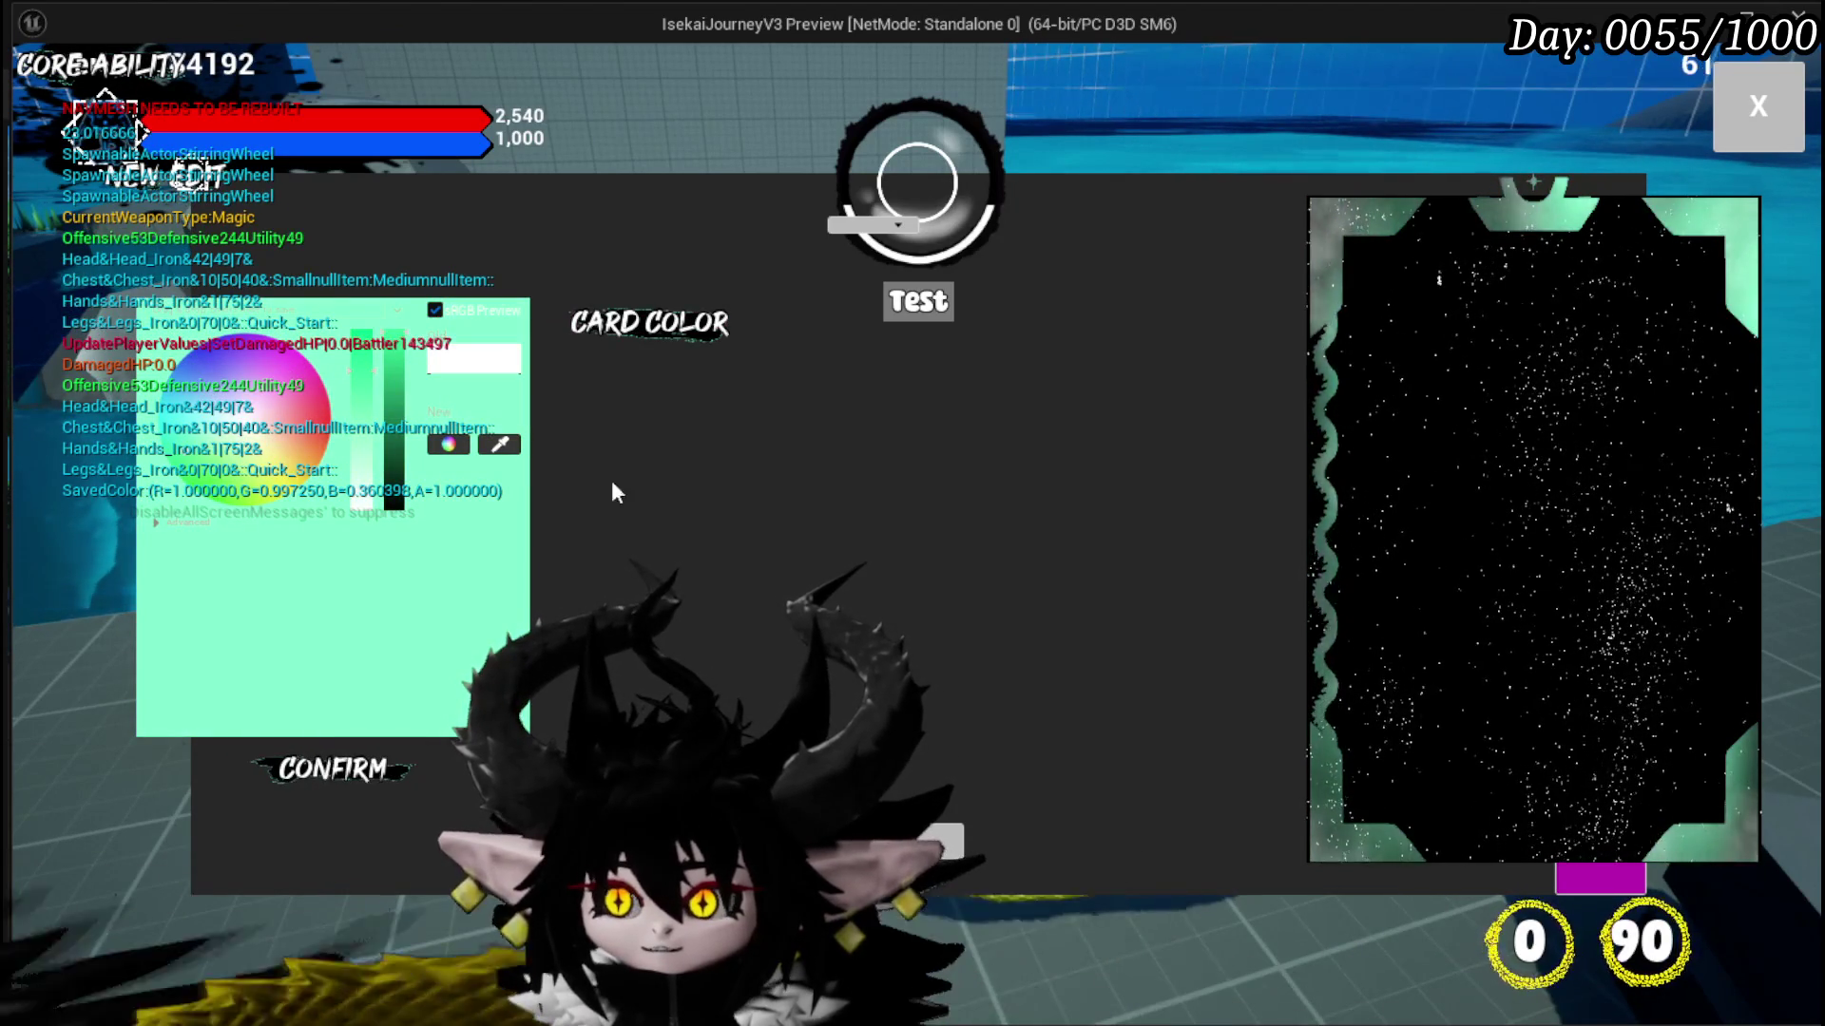
left_click(299, 416)
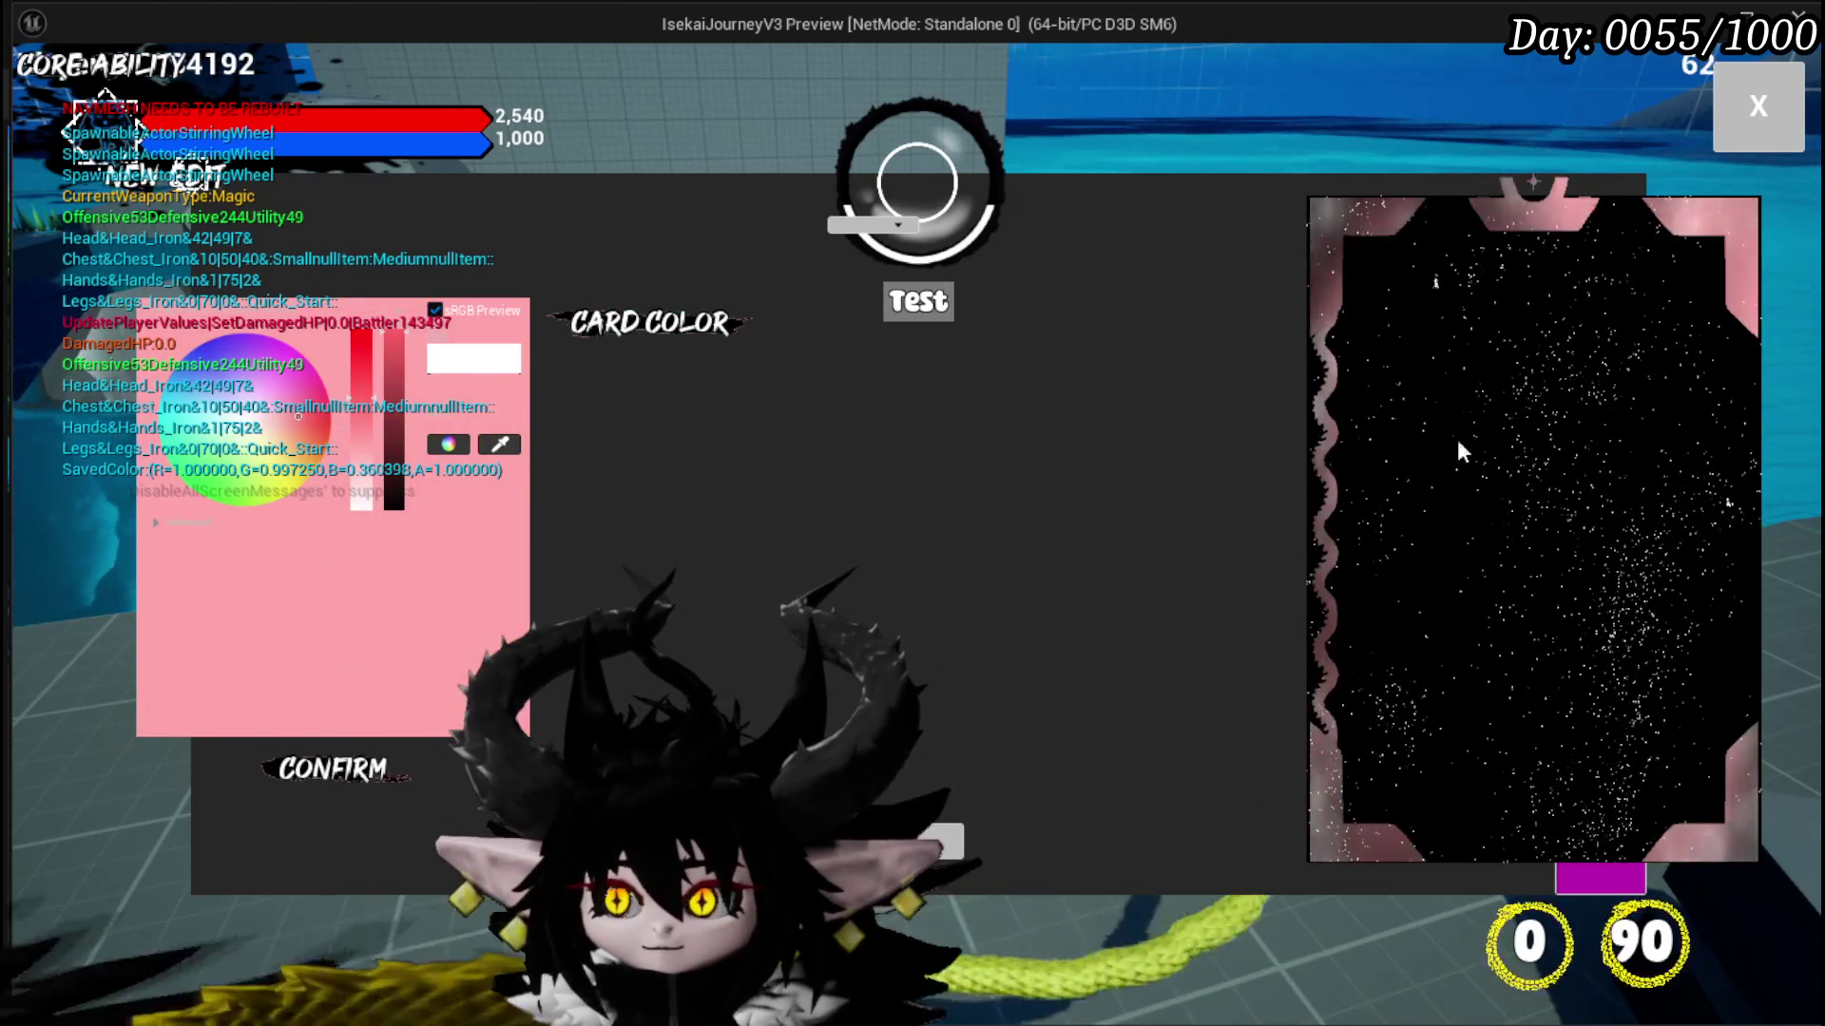
left_click(324, 396)
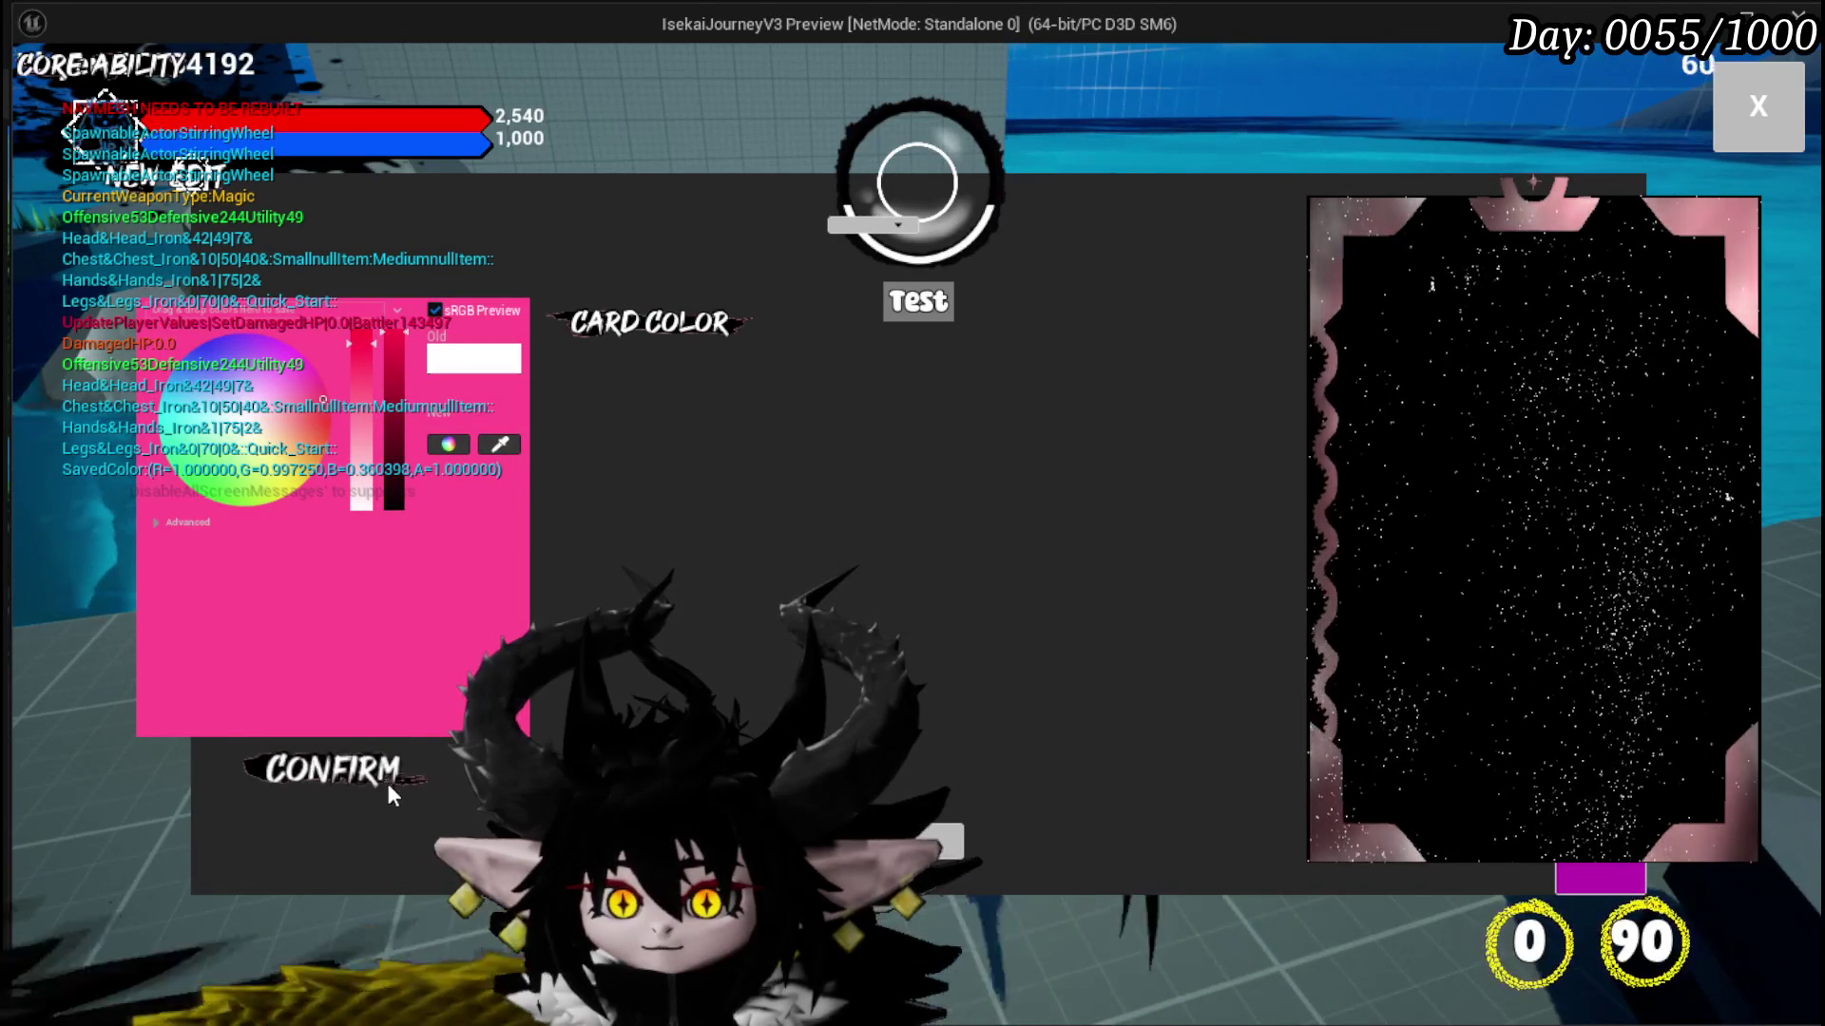
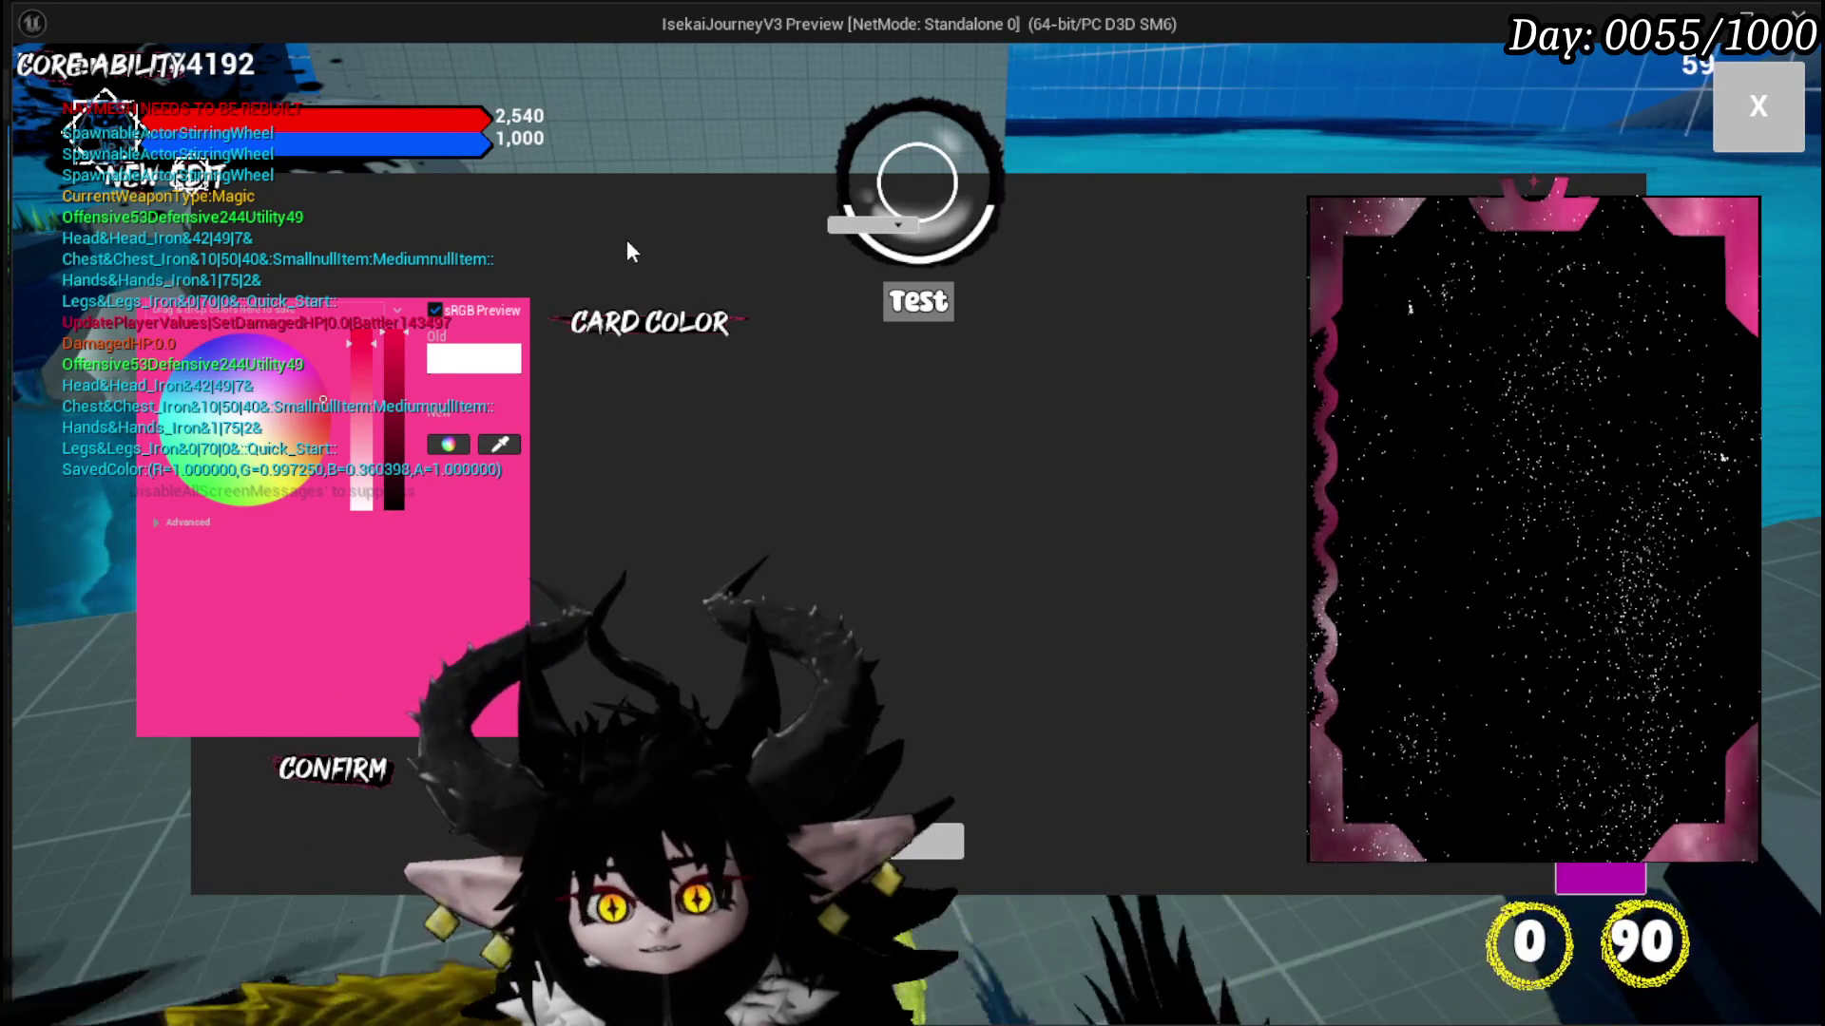
Step: End Play-in-Editor and bring the WP_Edit_Core blueprint window back to the front
key("Escape")
key("ctrl+s")
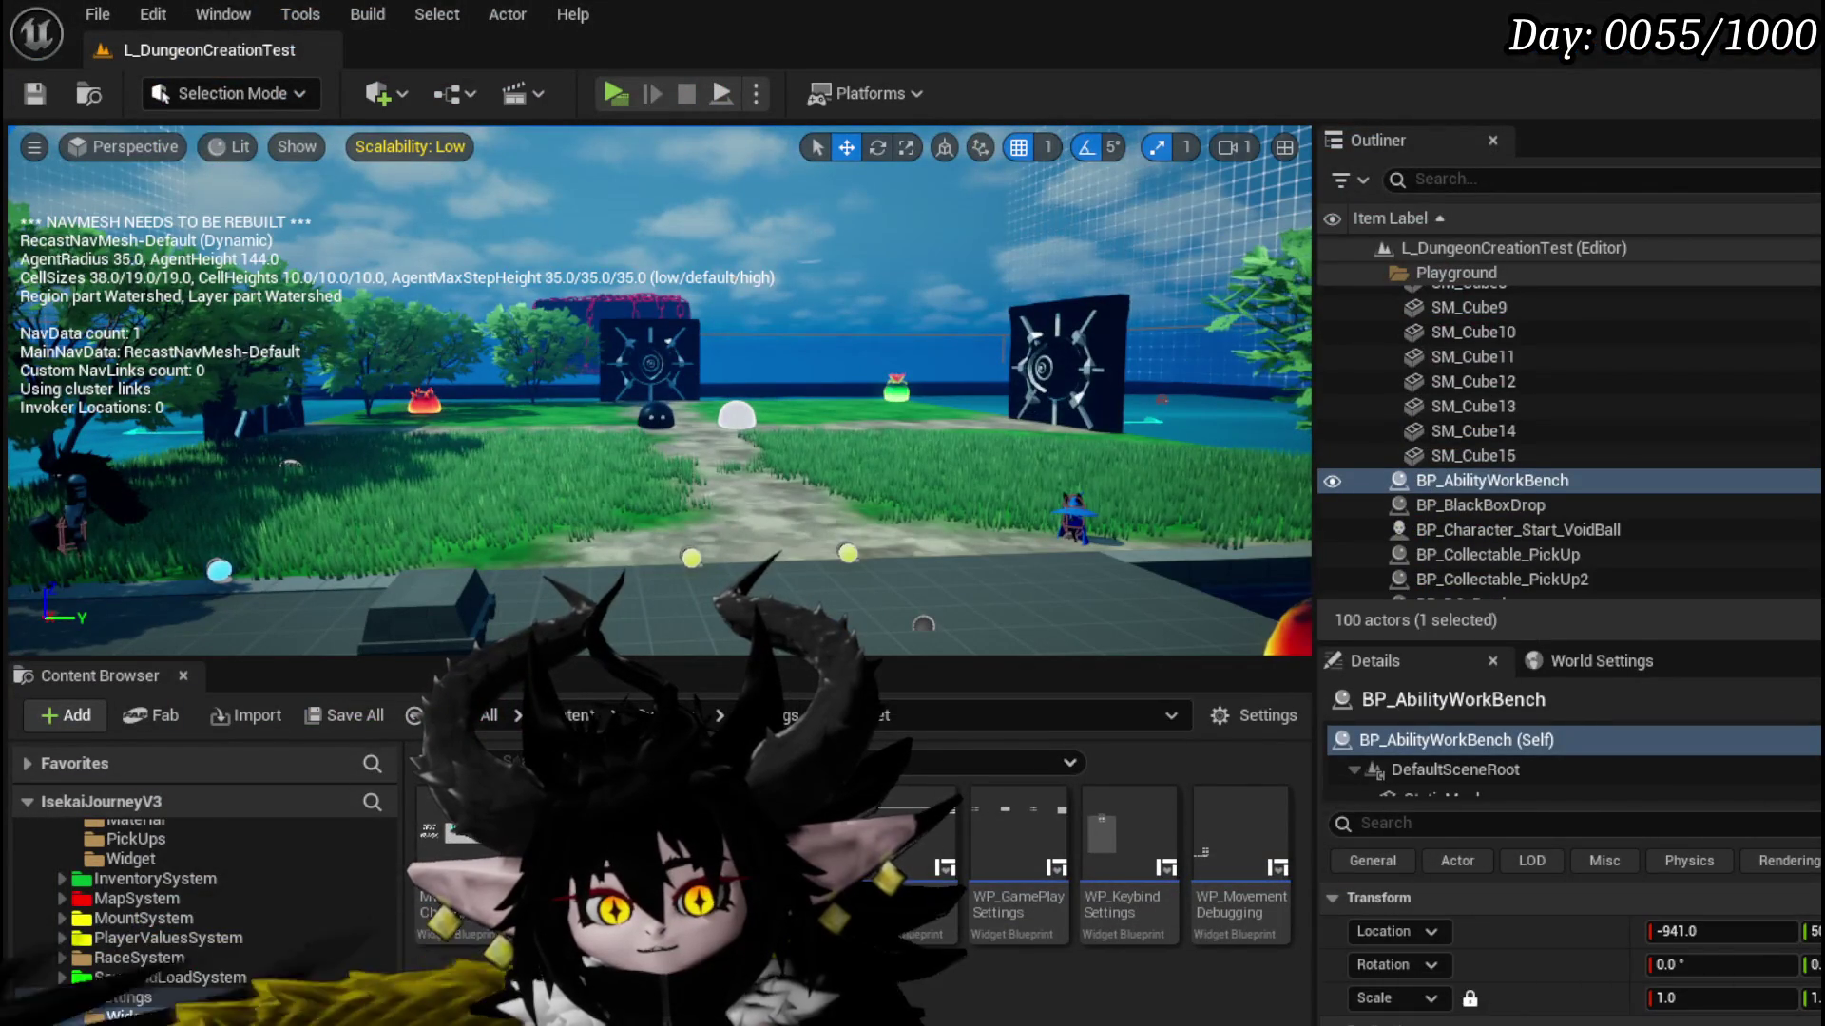
key("alt+Tab")
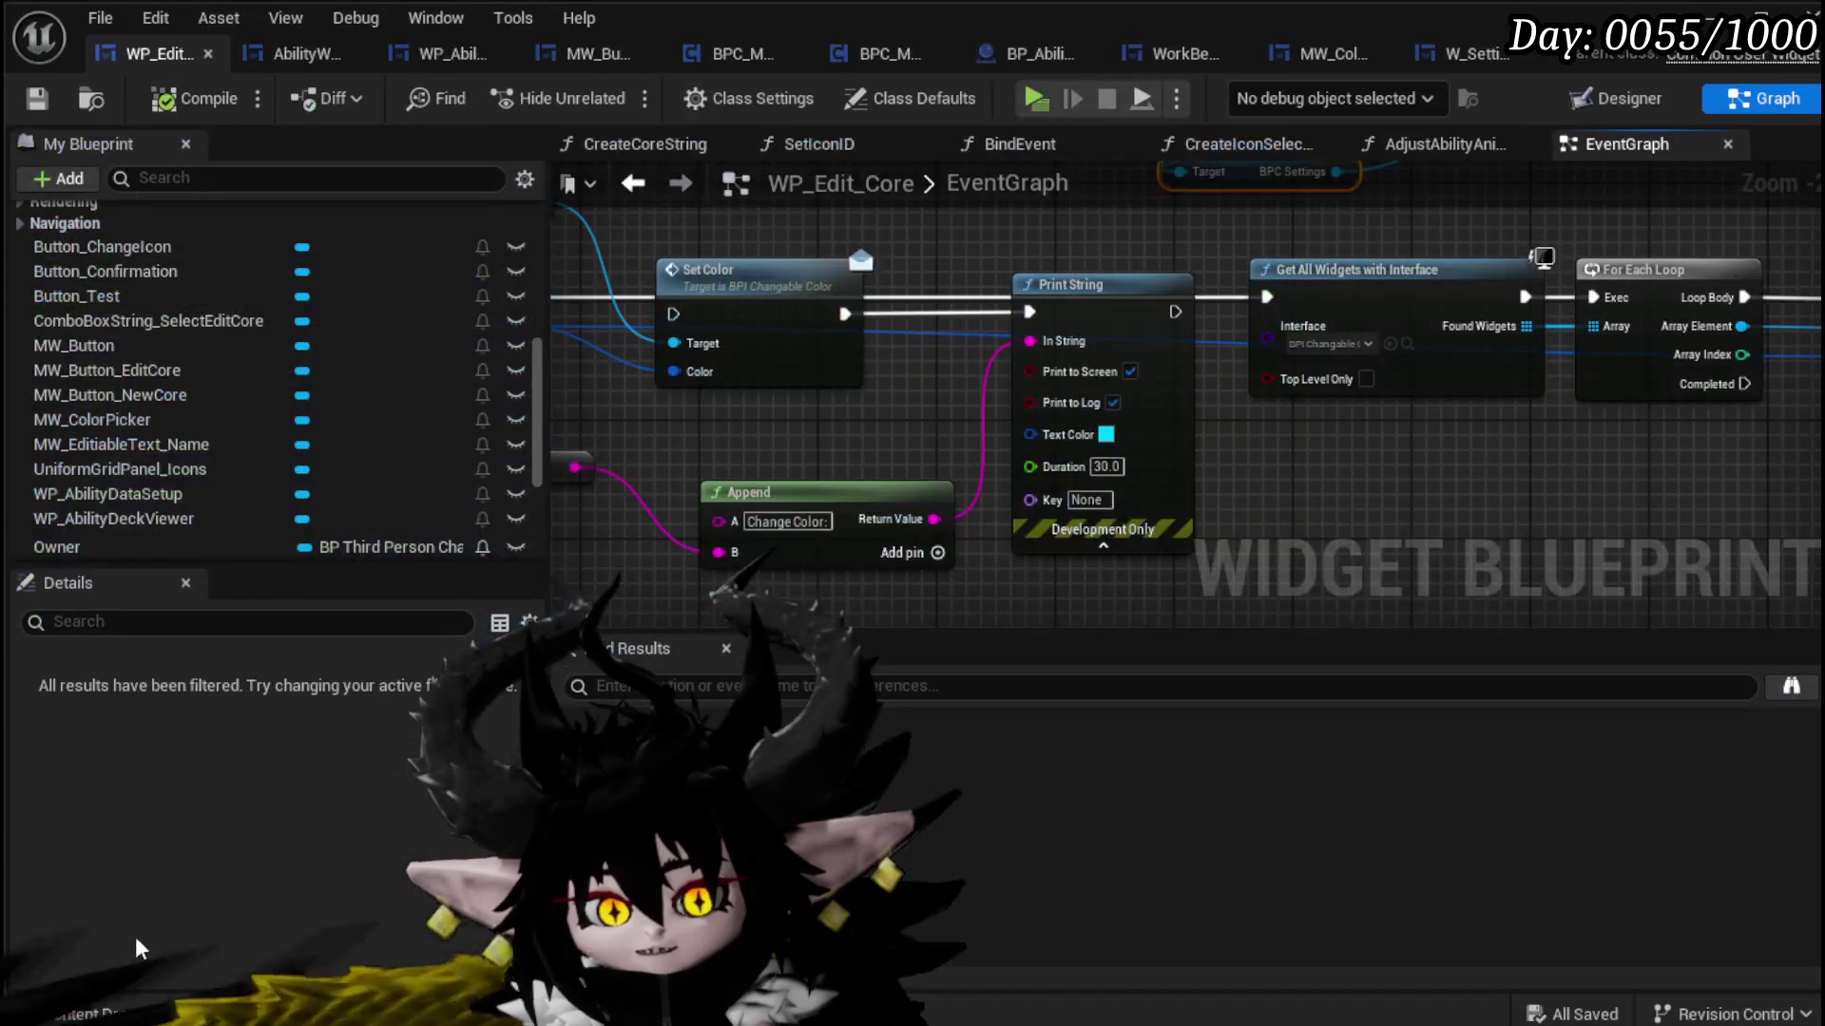
Step: Pan the EventGraph past the deck viewer to the colour-change nodes and add a new function
mouse_move(796, 526)
left_mouse_down()
mouse_move(795, 429)
mouse_move(860, 559)
left_mouse_up()
mouse_move(876, 277)
left_mouse_down()
mouse_move(937, 285)
mouse_move(1017, 261)
mouse_move(1114, 363)
mouse_move(1015, 285)
left_mouse_up()
scroll(281, 361, "up", 10)
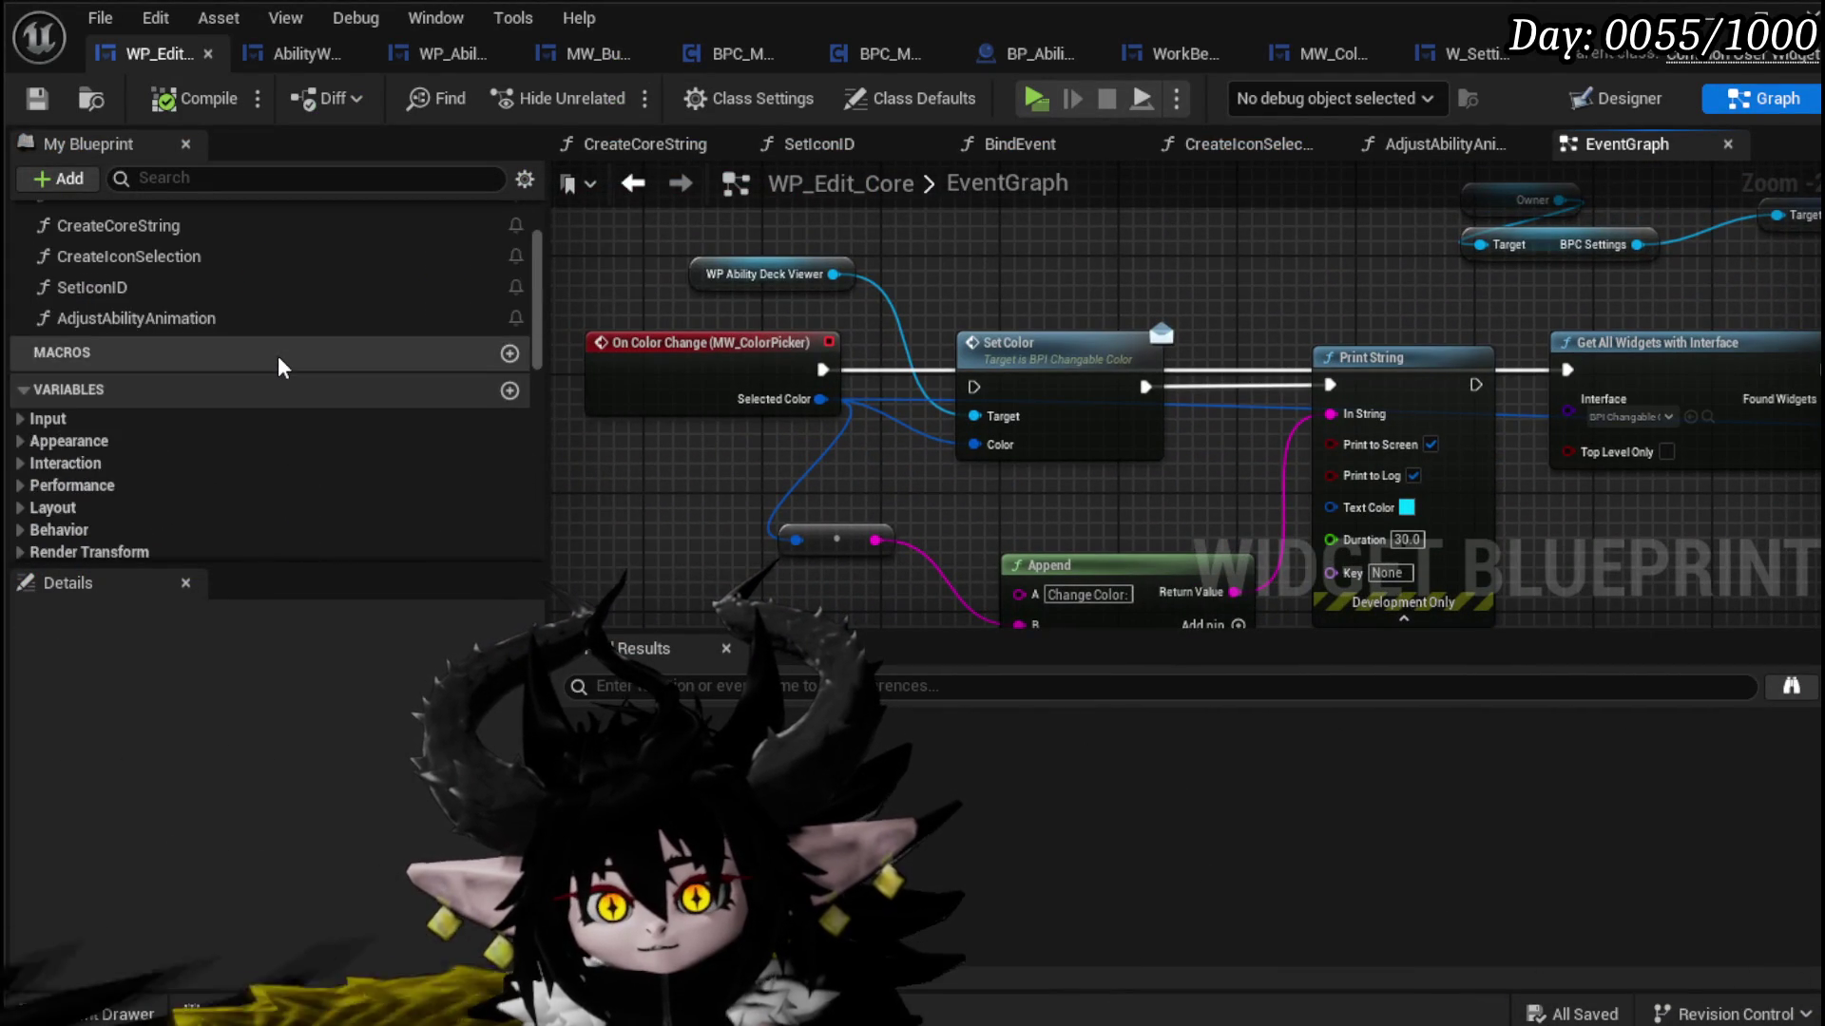
left_click(510, 289)
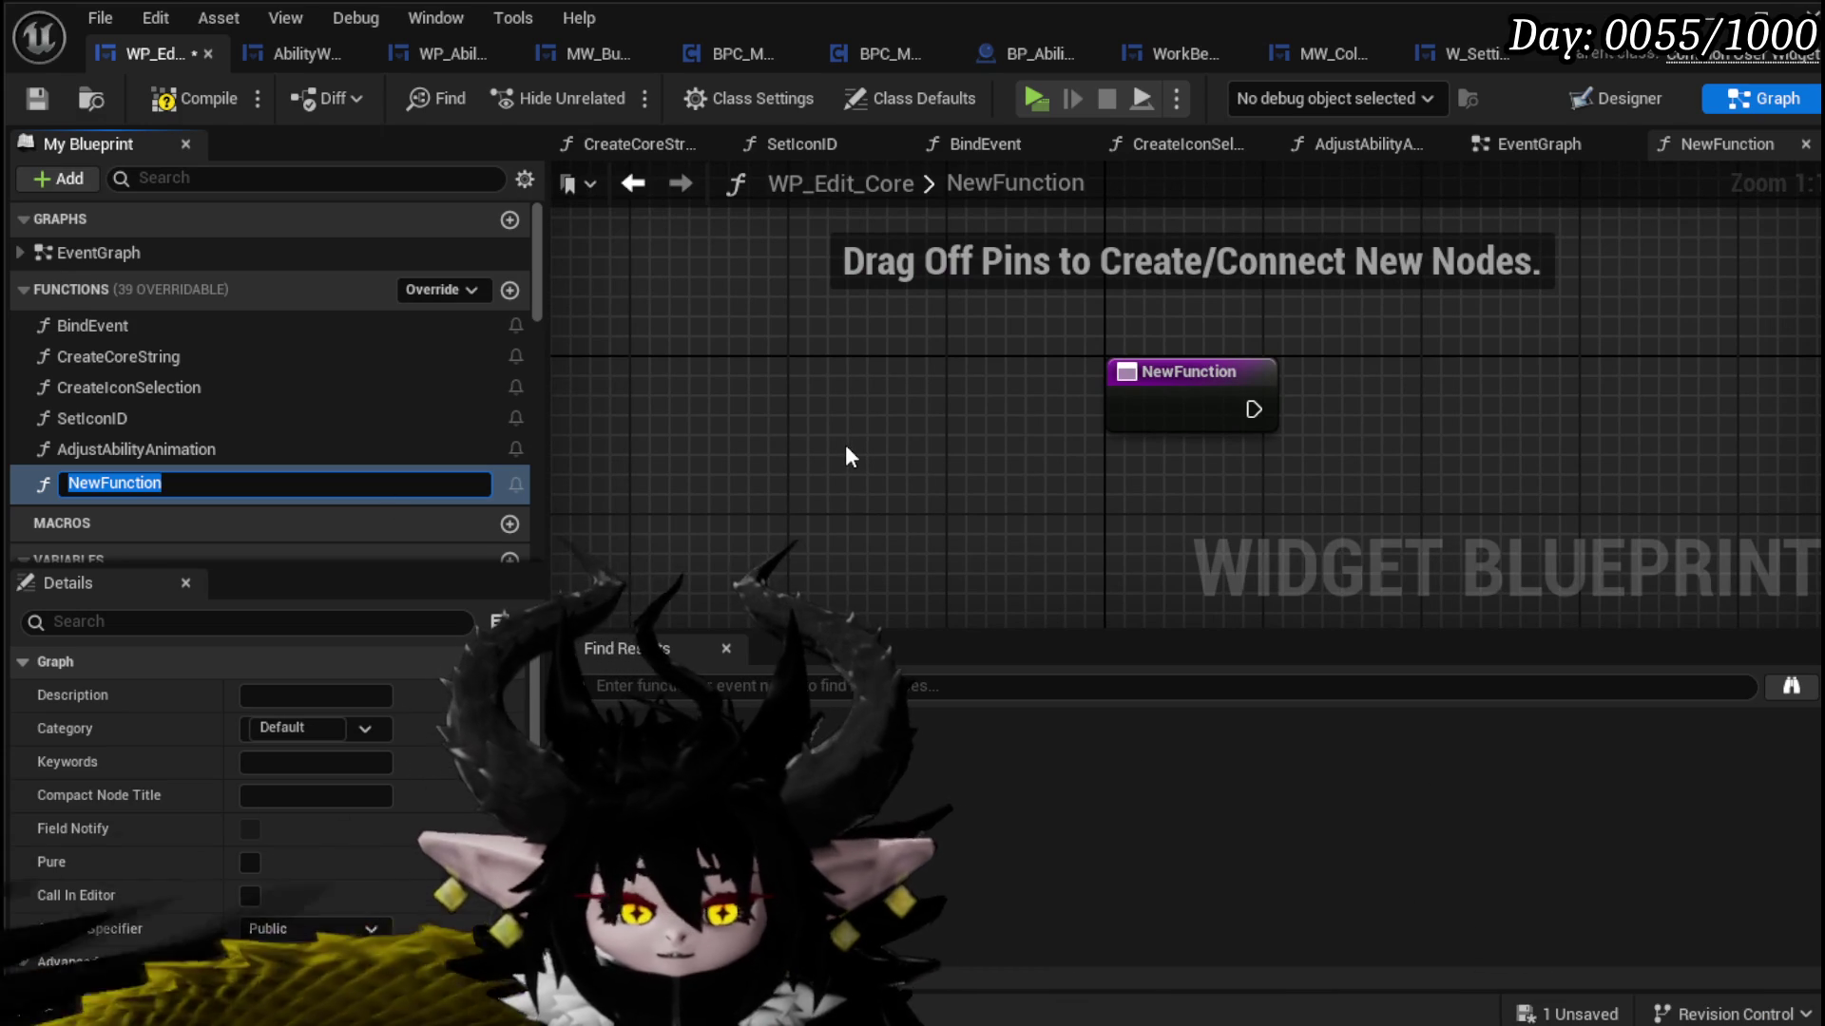
Step: Name the new function BuildCoreData and save the blueprint
type("BuildCo")
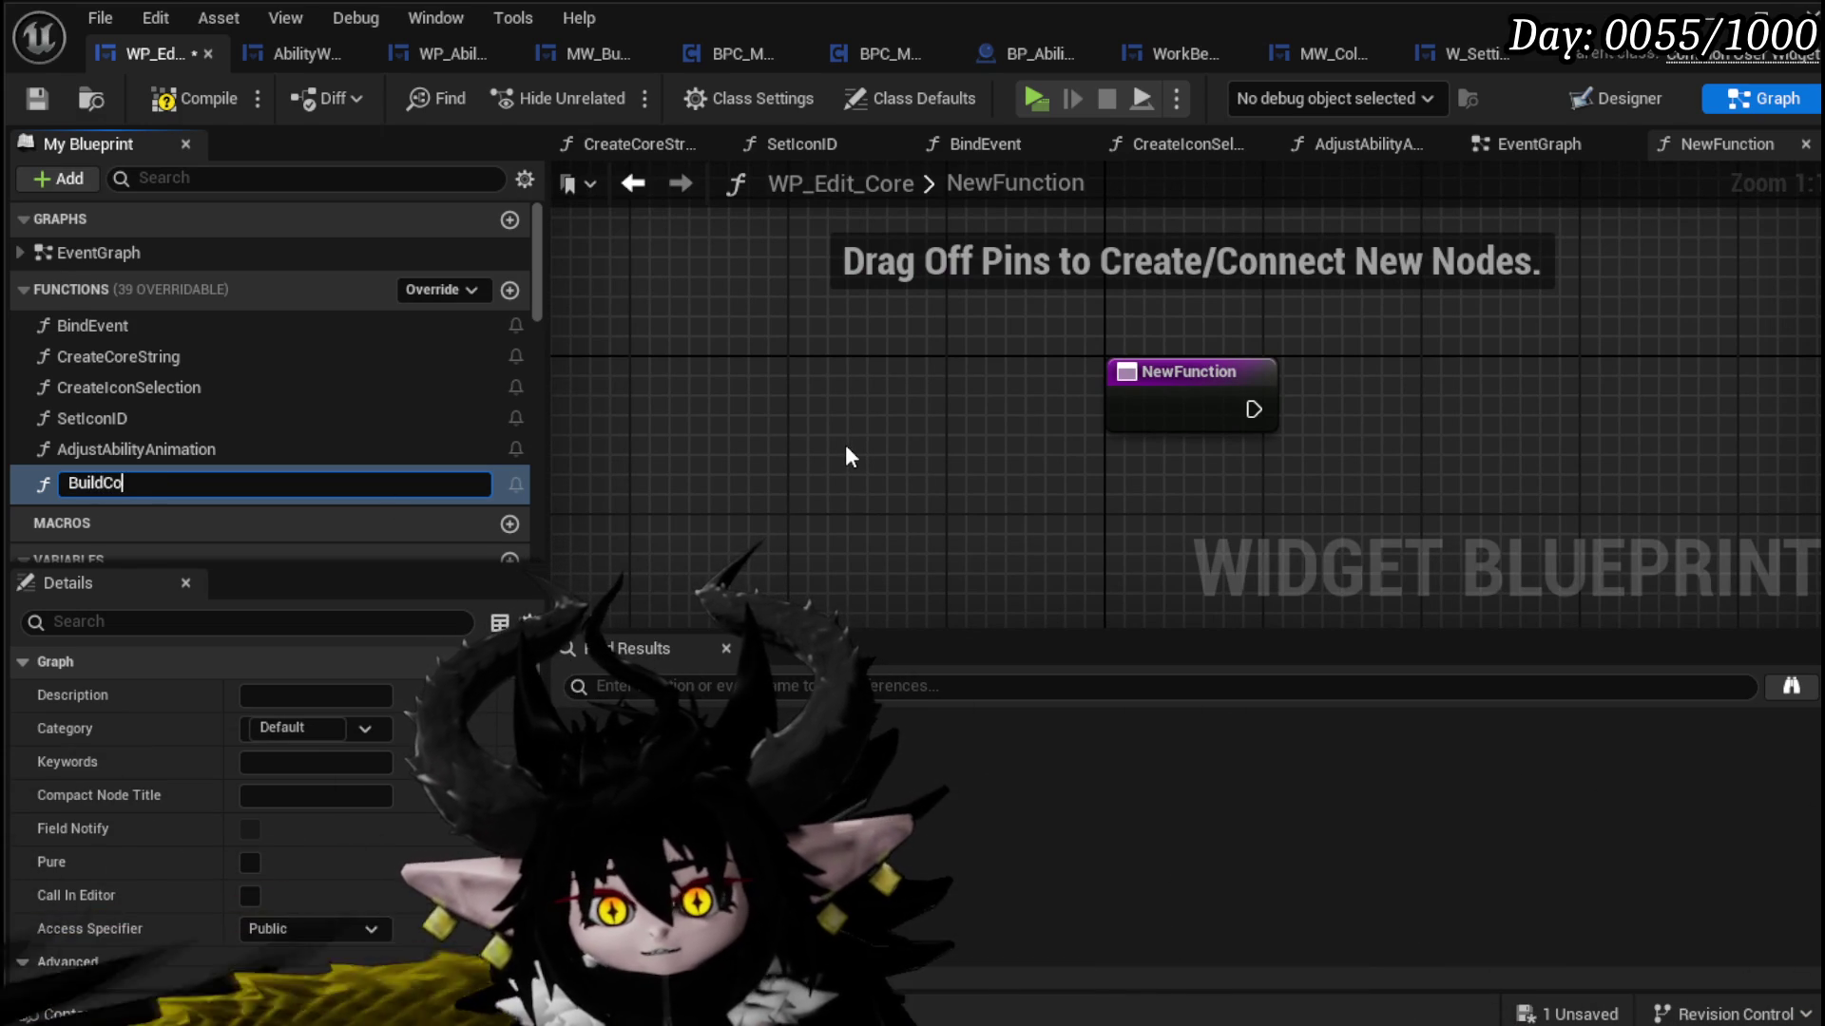
type("reData")
key("Return")
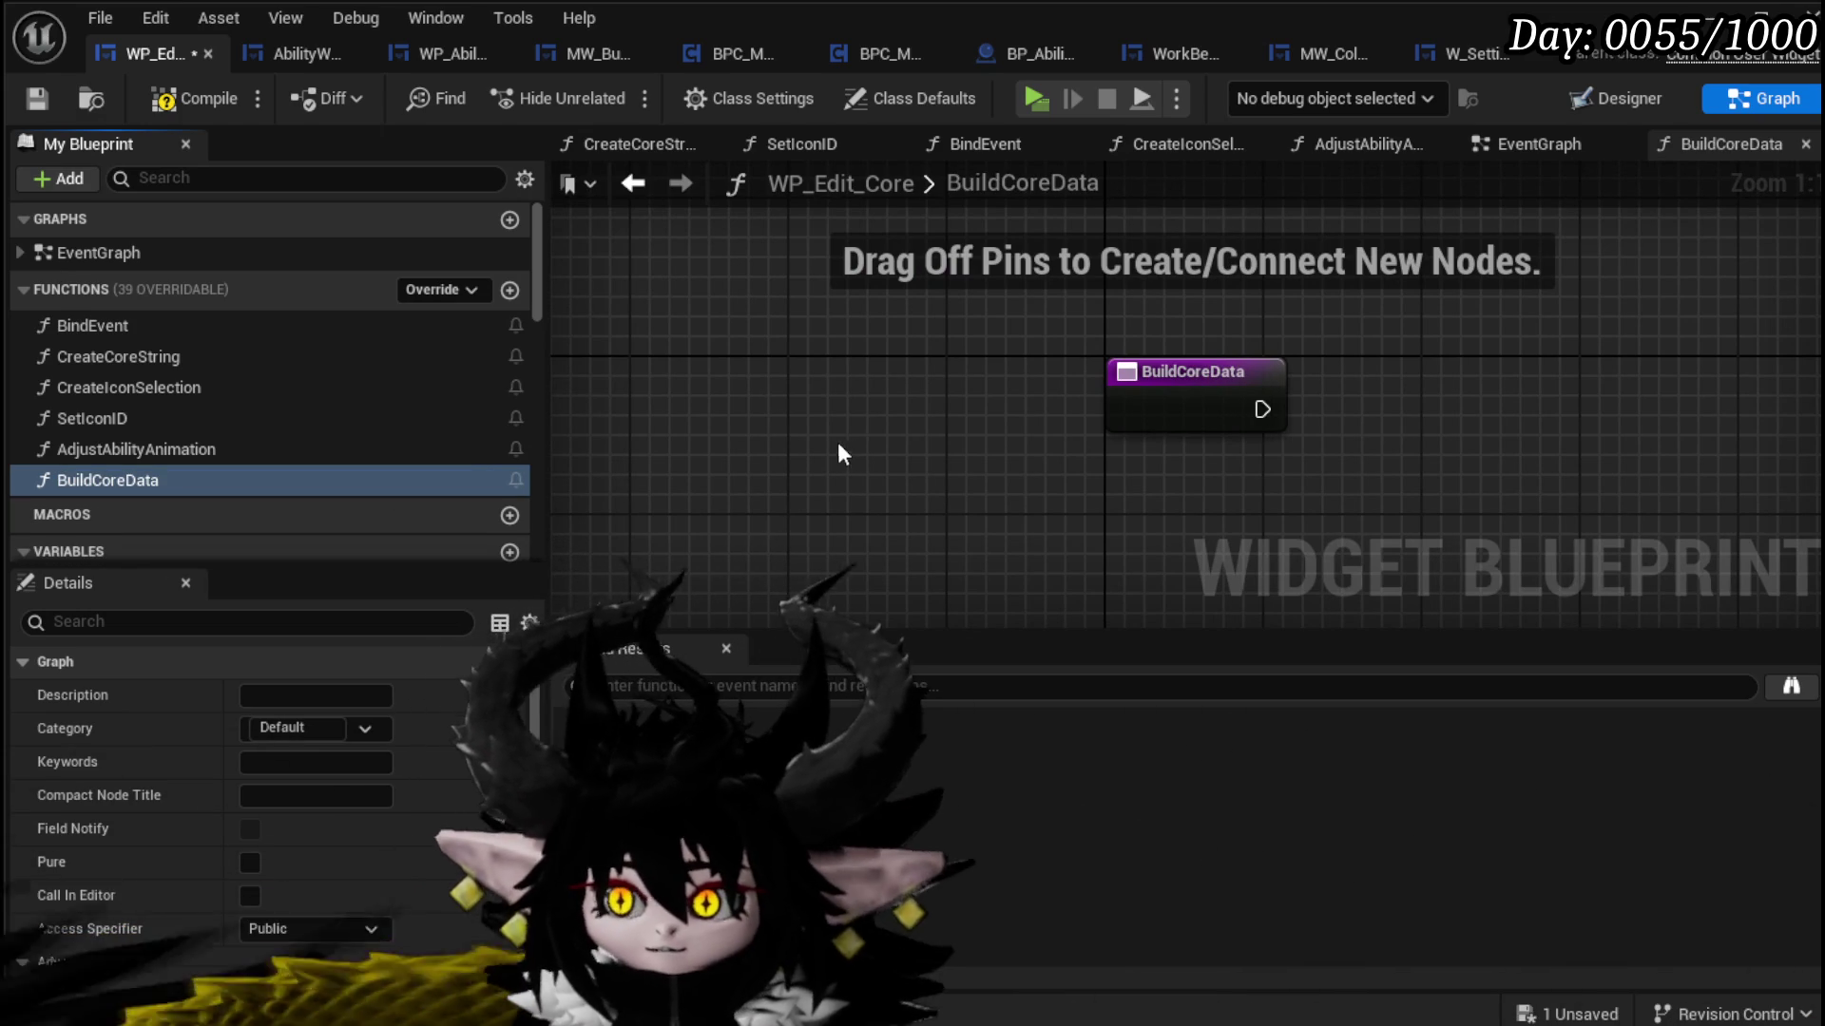
key("ctrl+s")
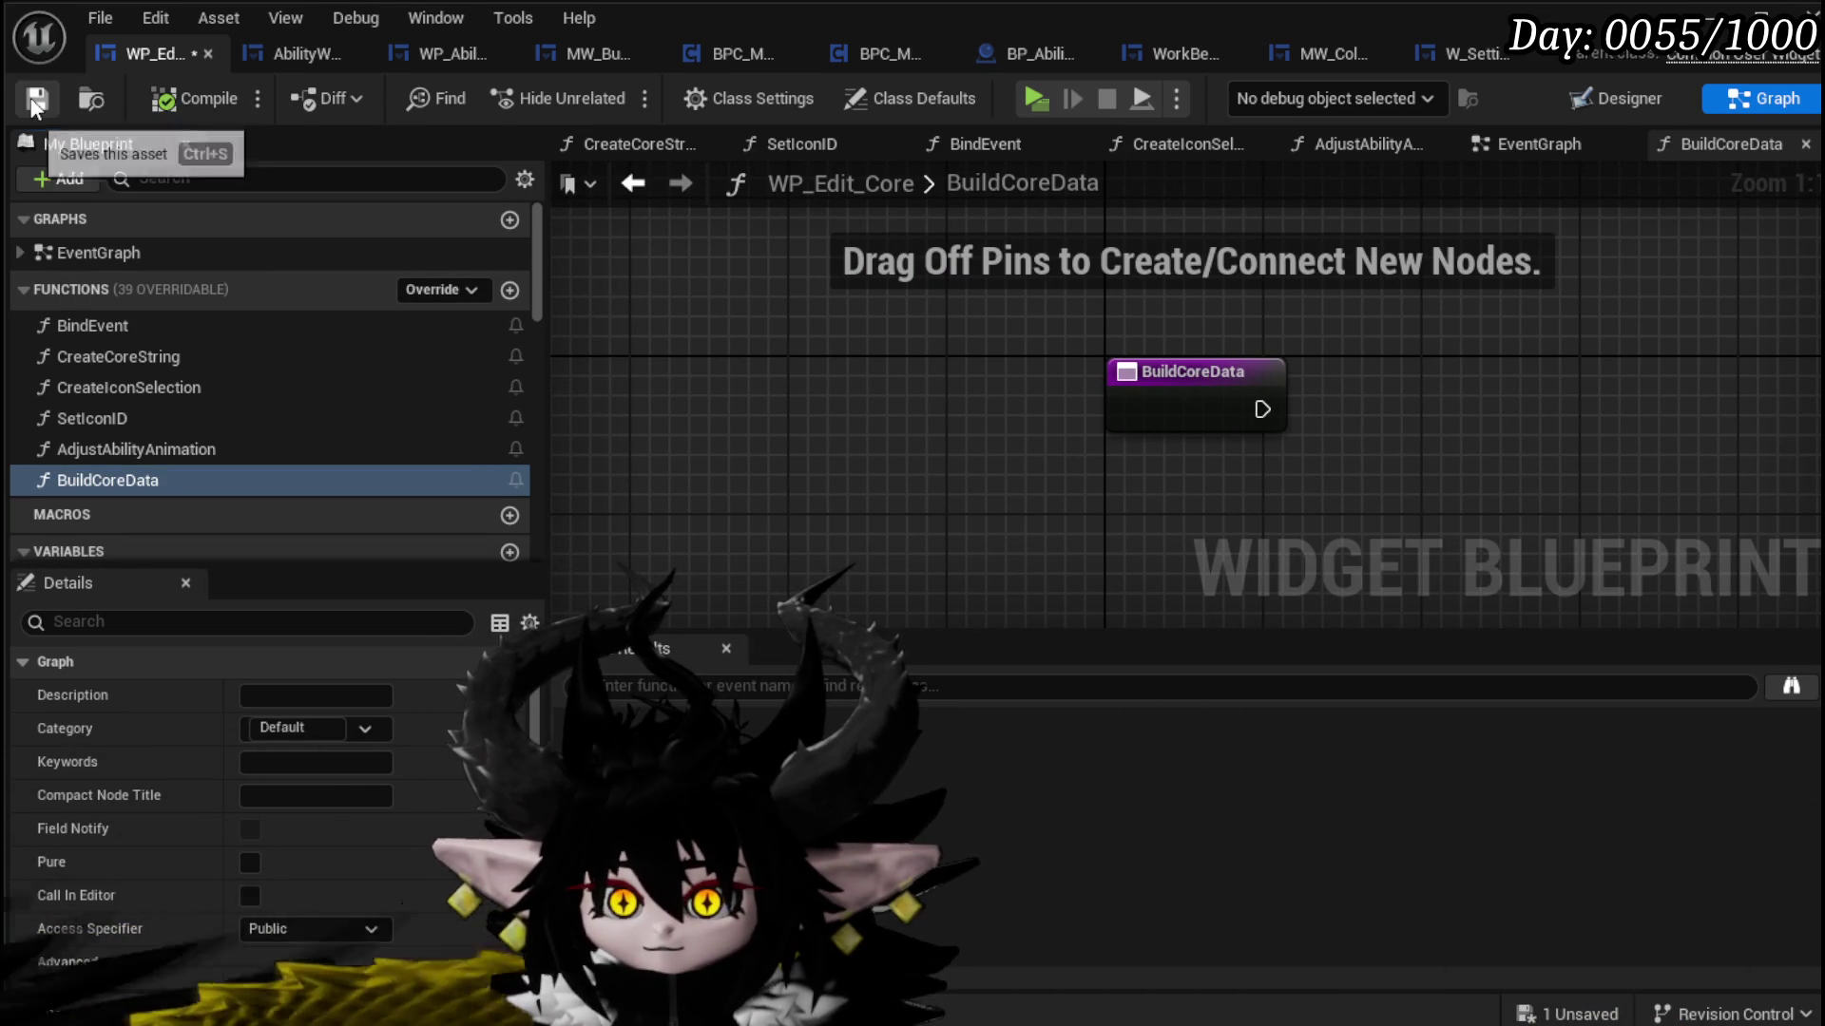
Step: Add an output parameter to BuildCoreData and move its return node further right
left_click(1194, 404)
scroll(316, 522, "down", 10)
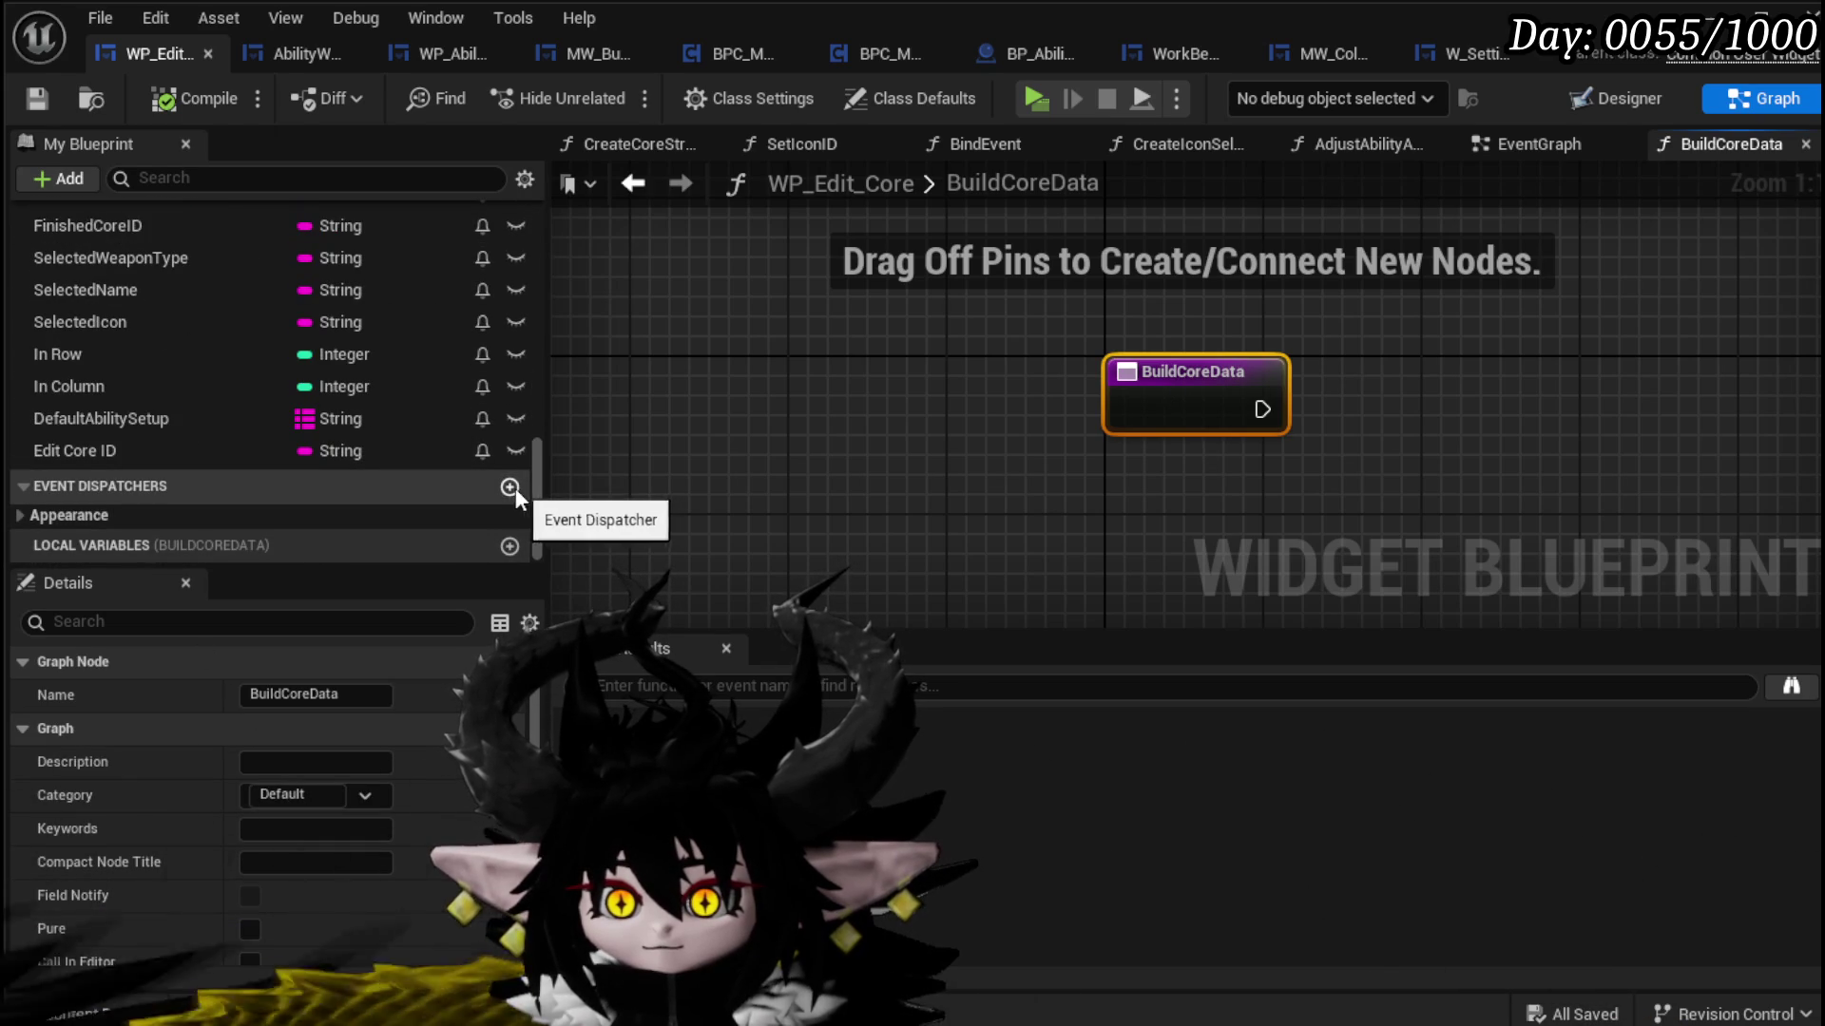
scroll(382, 743, "down", 4)
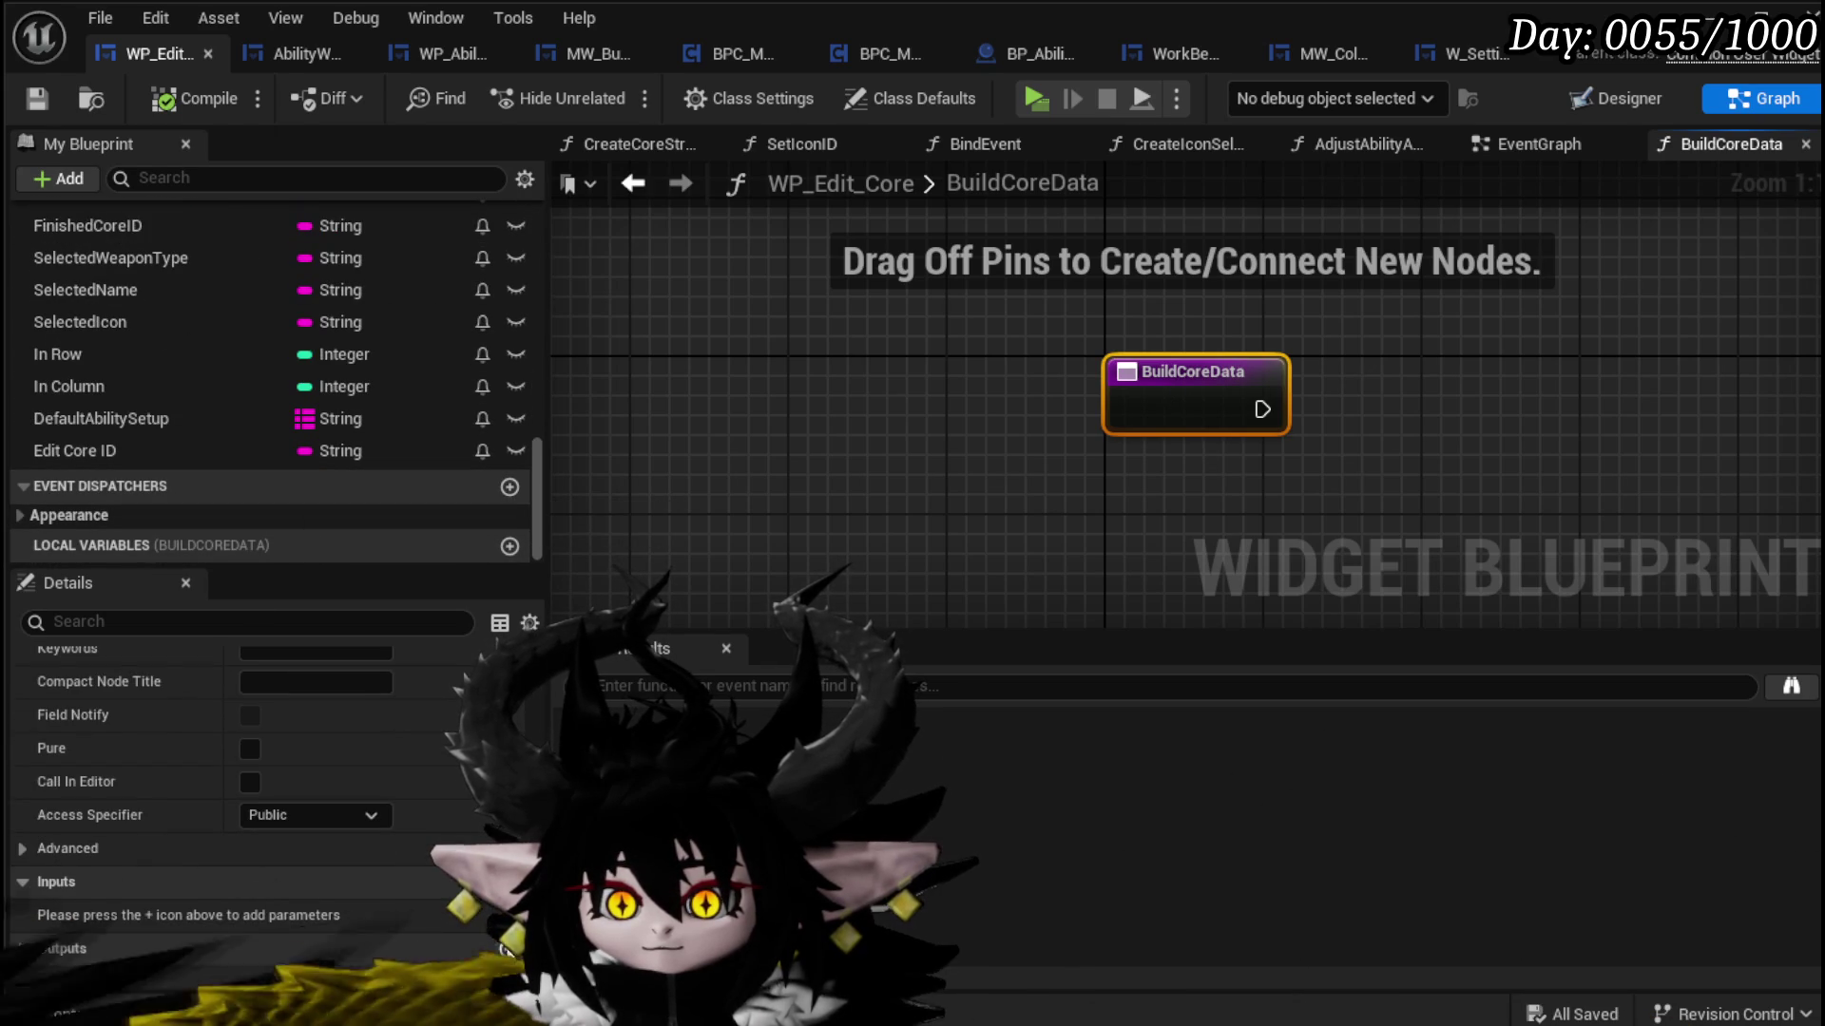
left_click(509, 948)
left_click_drag(1093, 447, 1417, 431)
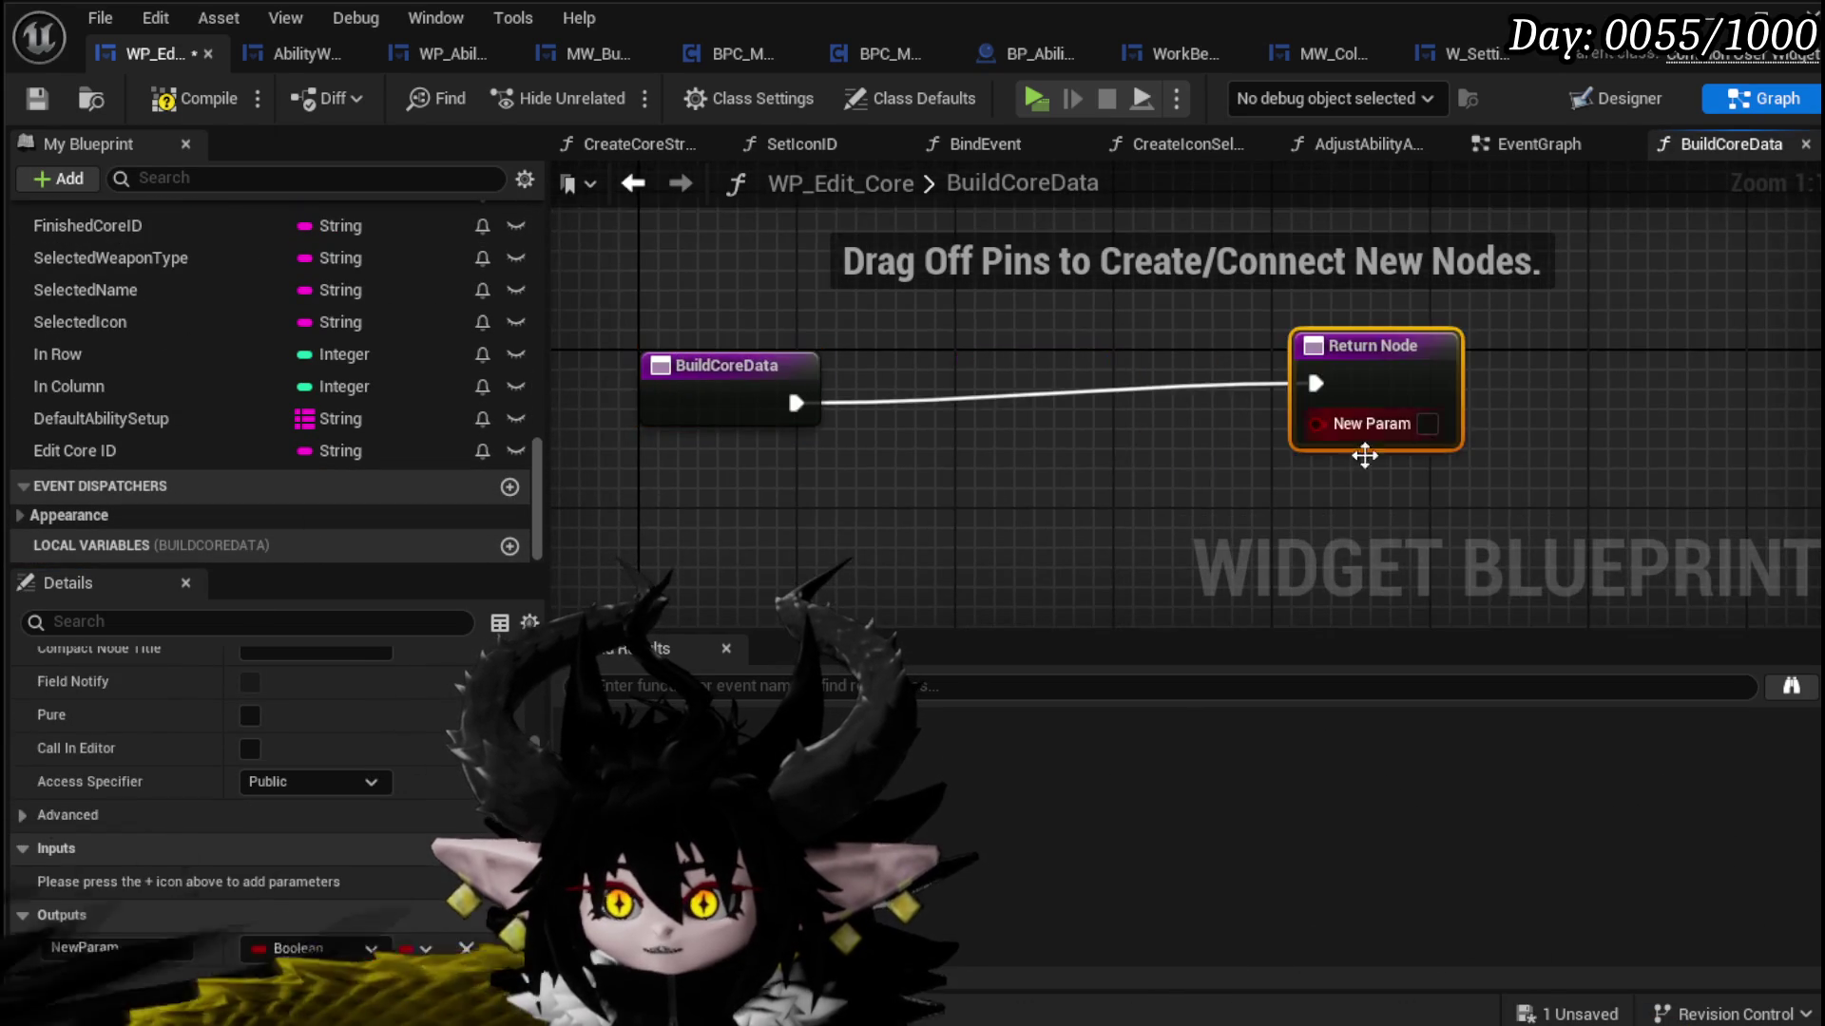
left_click(304, 950)
Step: Set the output parameter's type and enter Locomotion(Weapon) in the Append node's E input
left_click(371, 625)
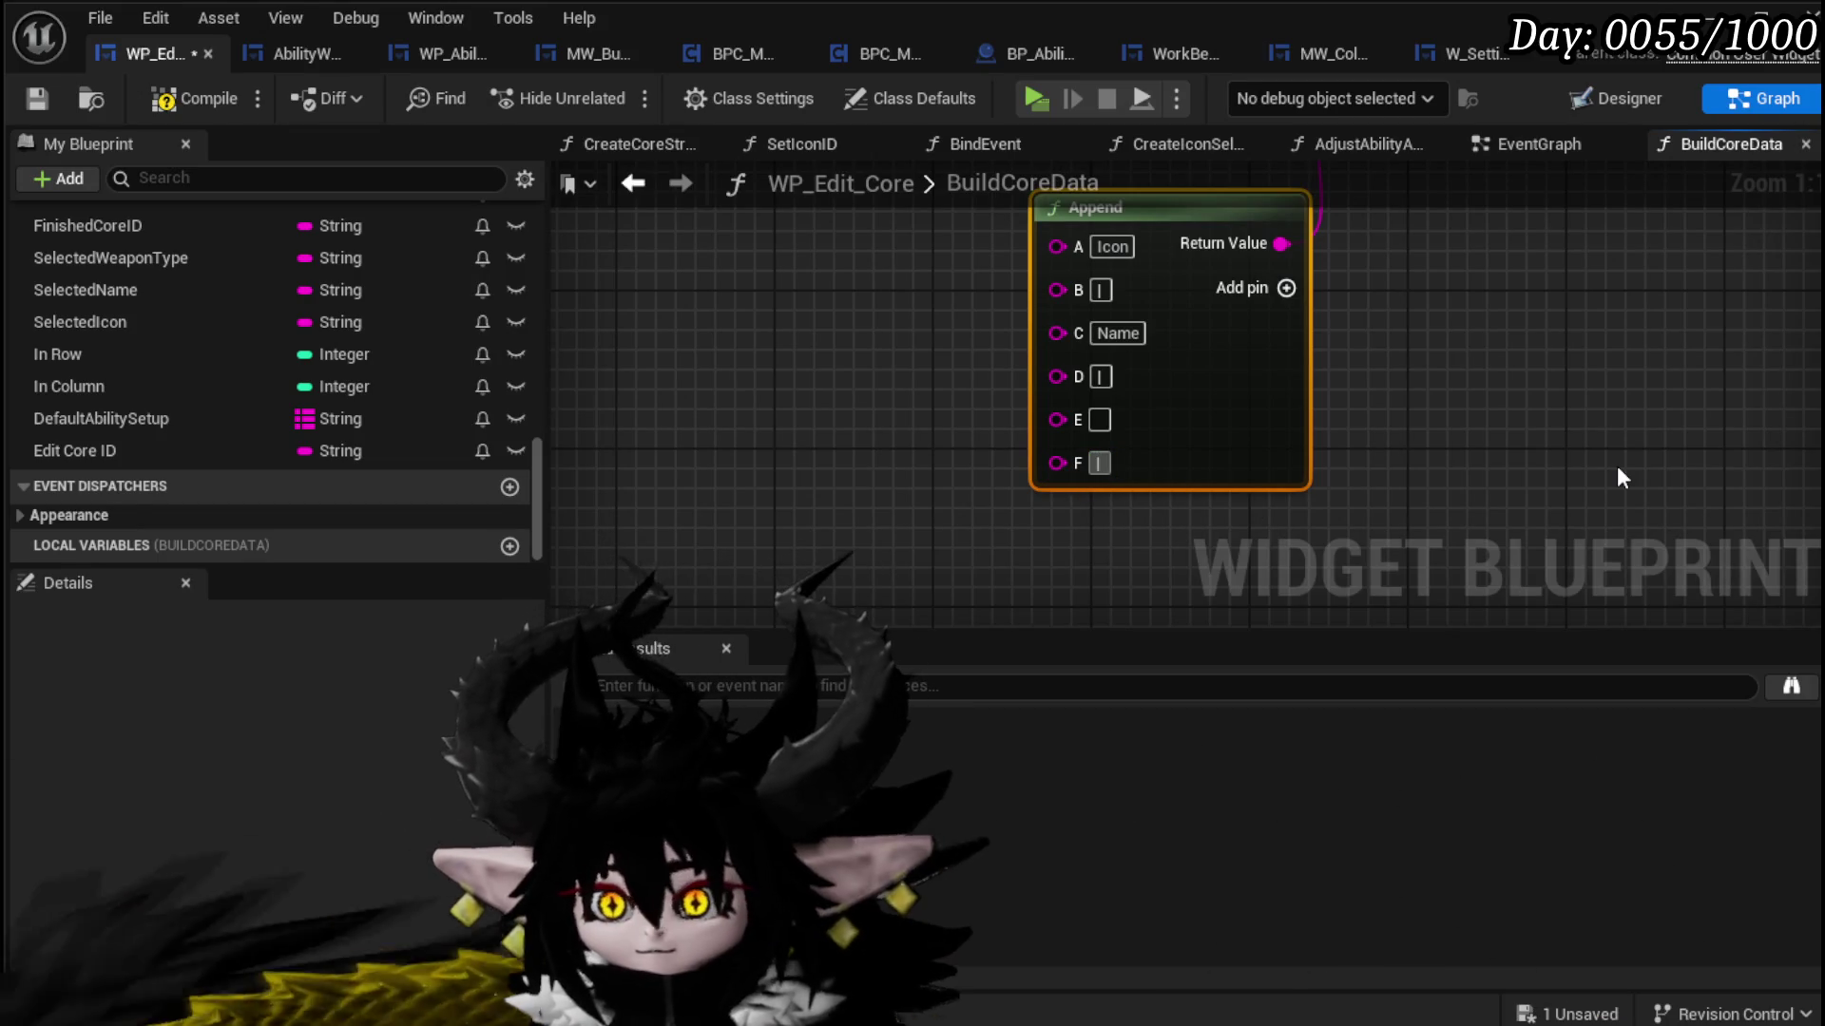
left_click(1100, 419)
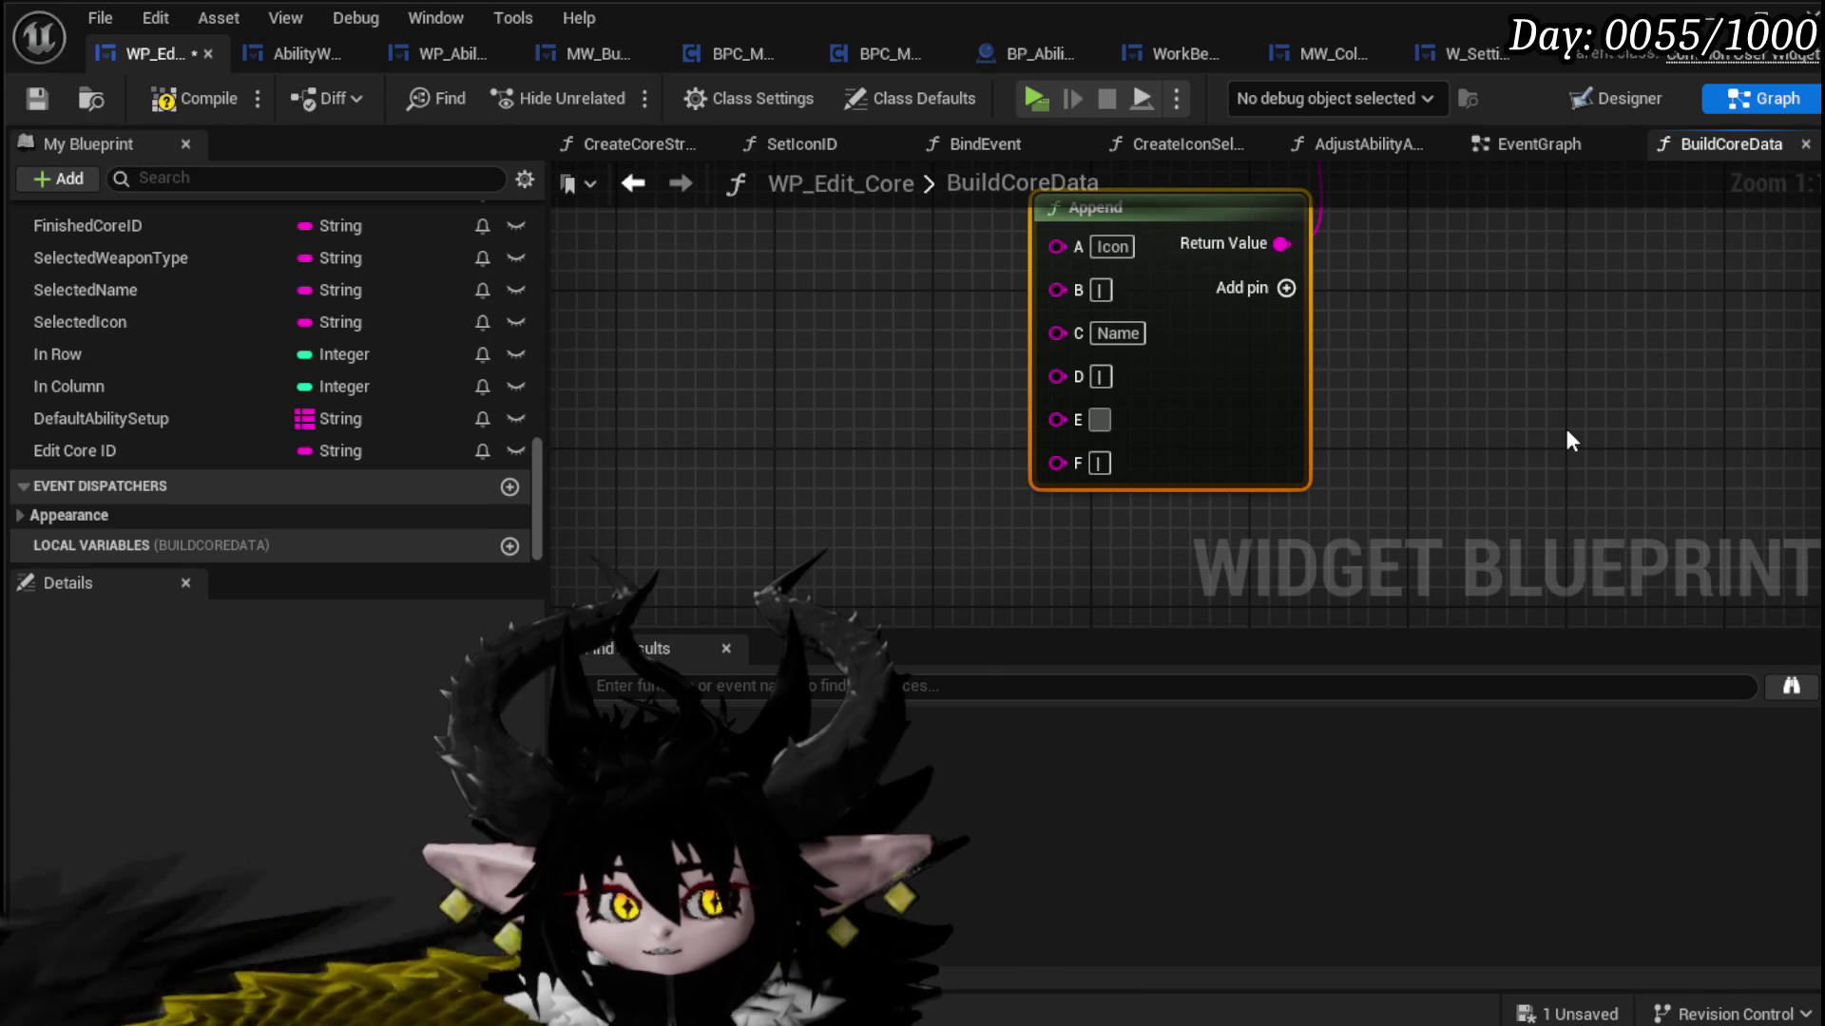
type("Locomoti")
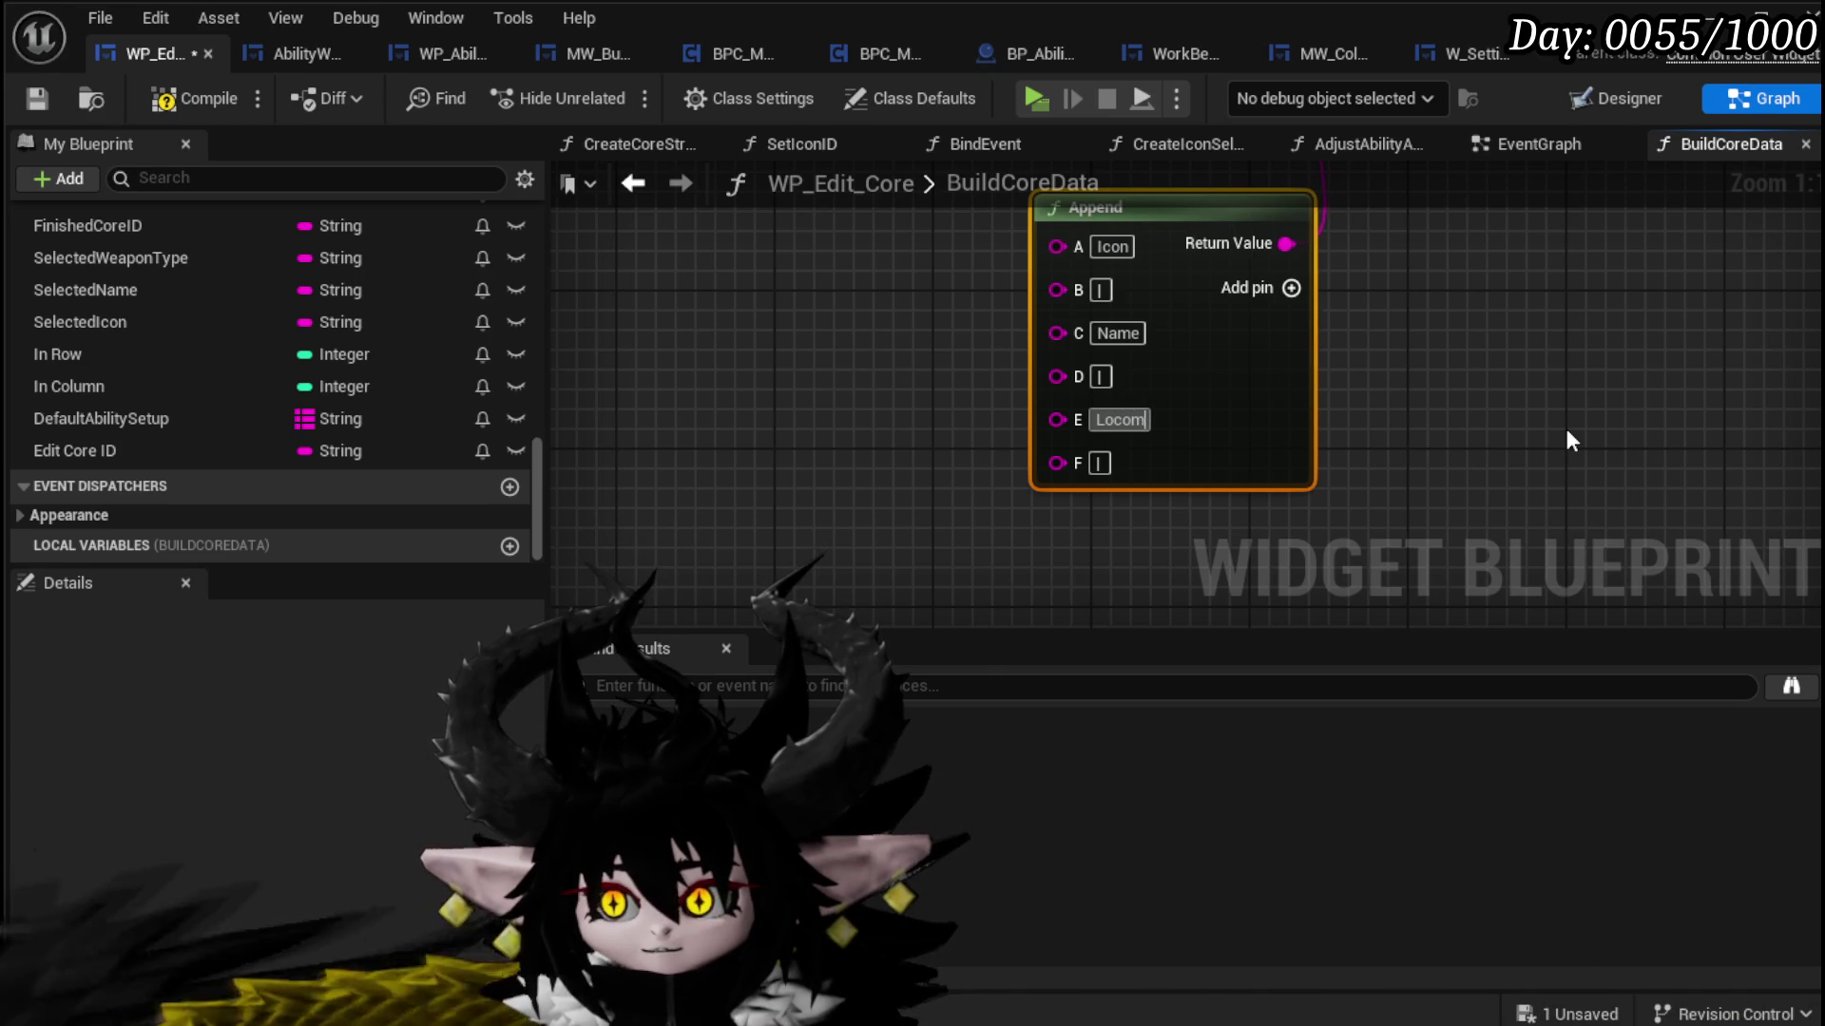
type("on")
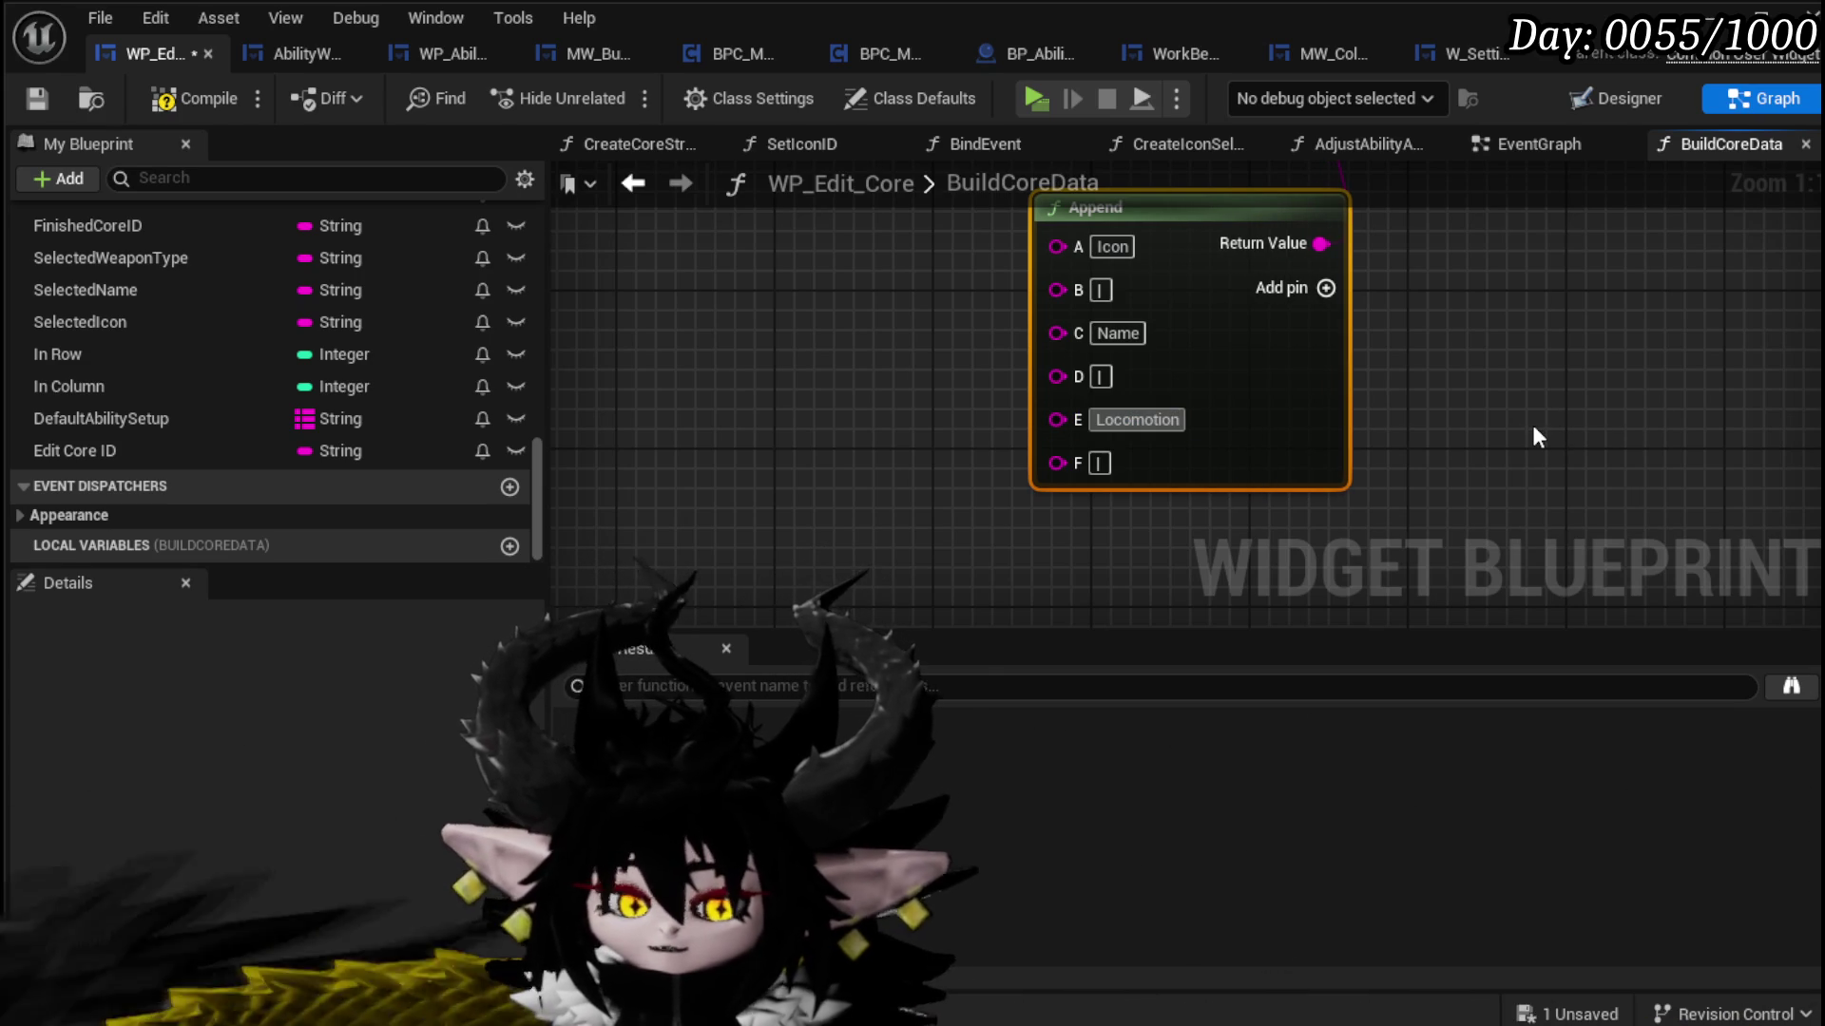
type("(Weapon)")
key("Return")
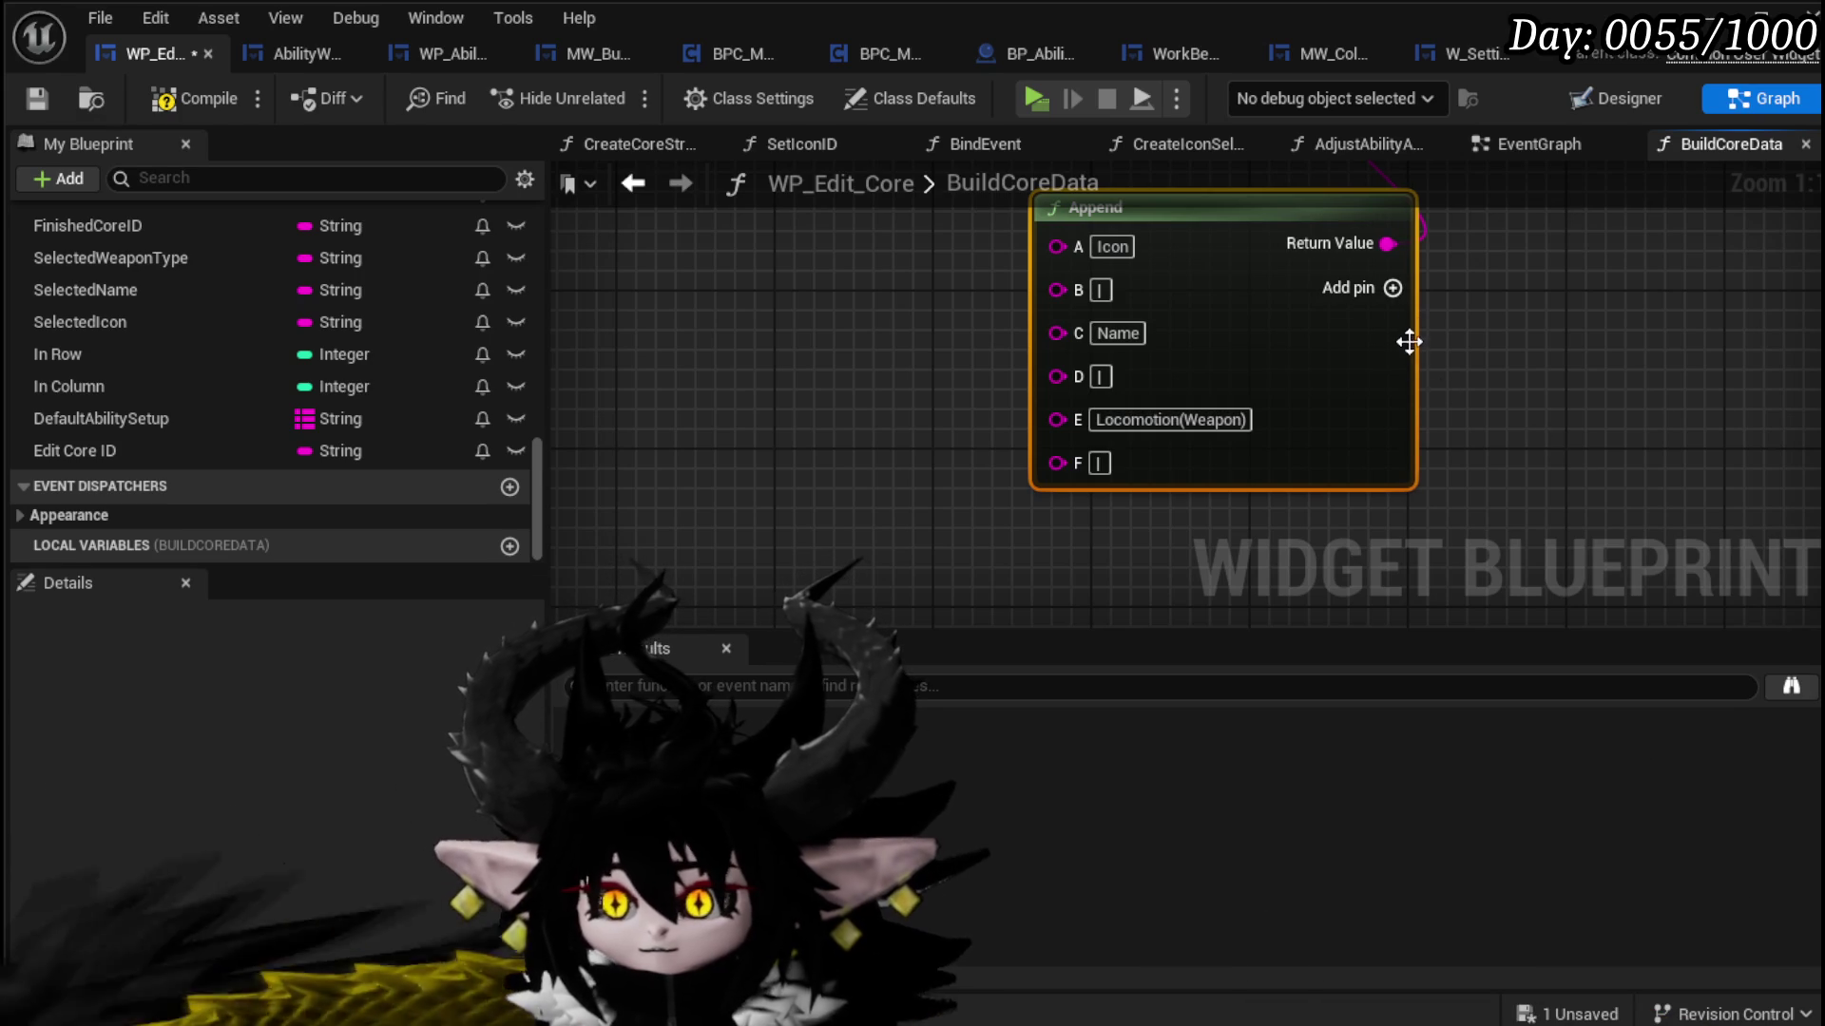
Step: Add G and H pins to the Append node, fill G with Color, then compile and save
left_click(1393, 288)
left_click(1392, 288)
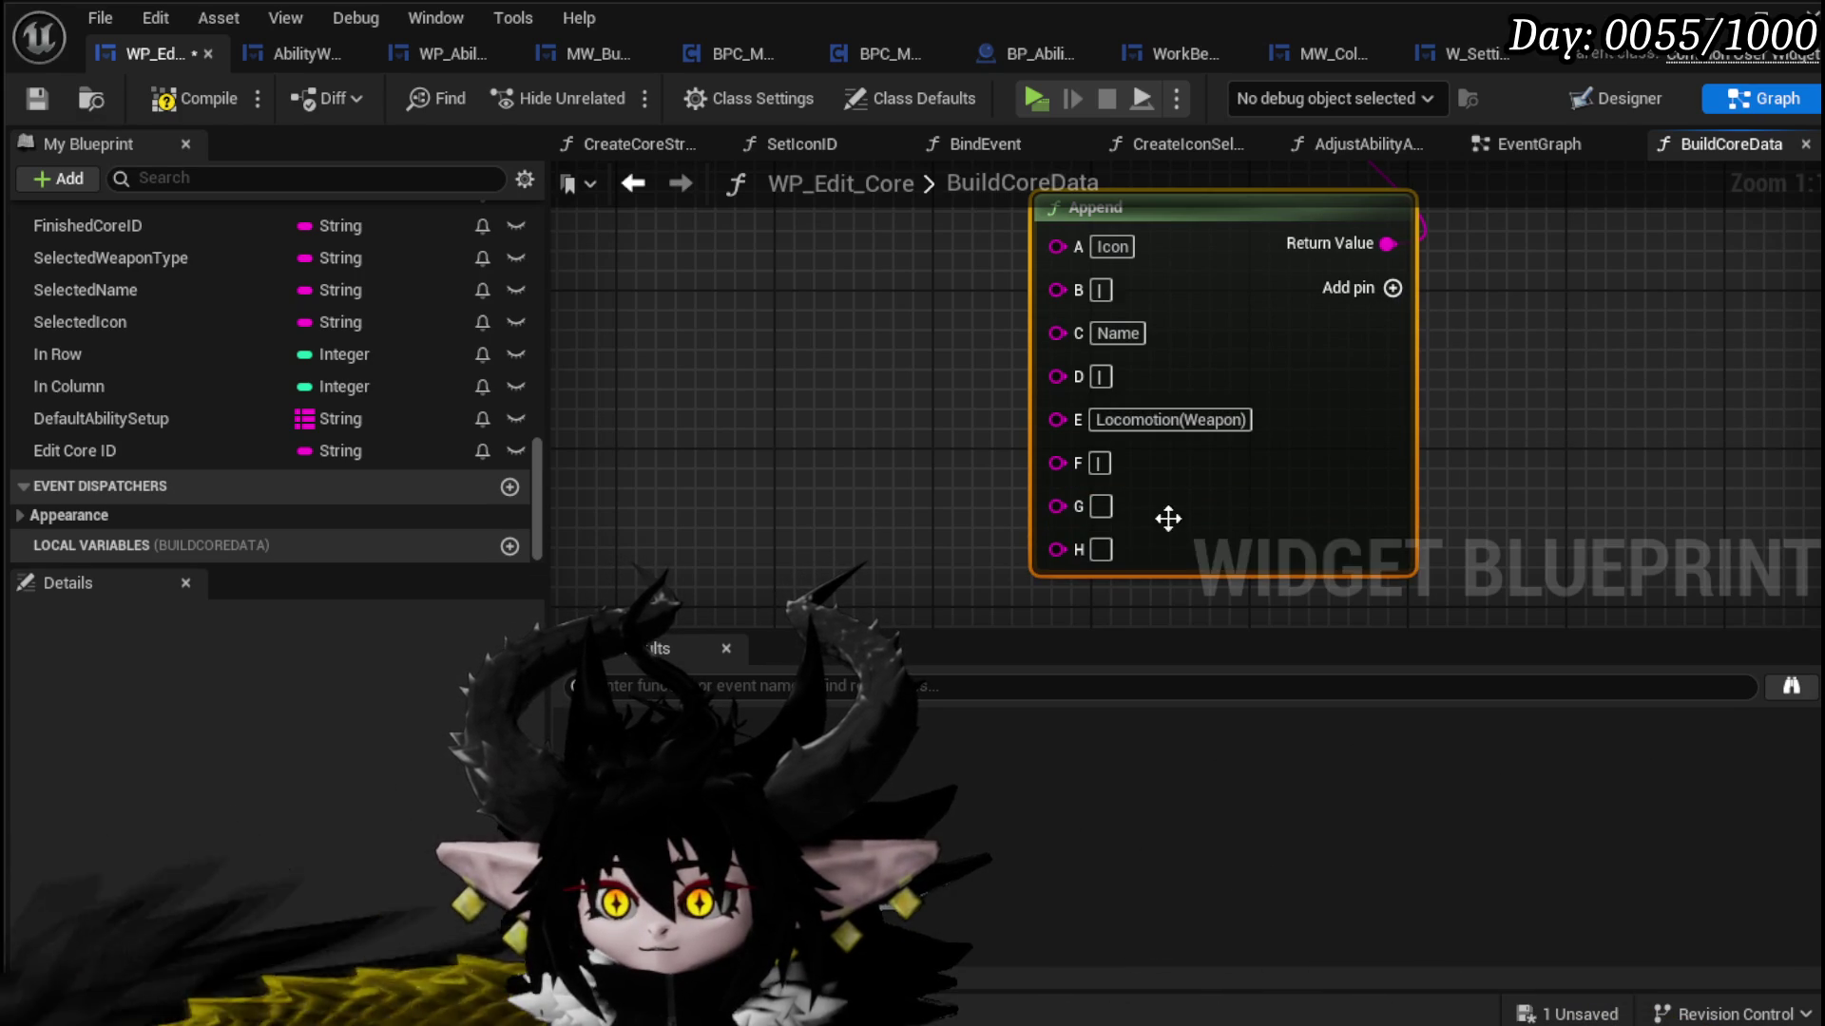
left_click_drag(1101, 513, 1072, 463)
type("Widg")
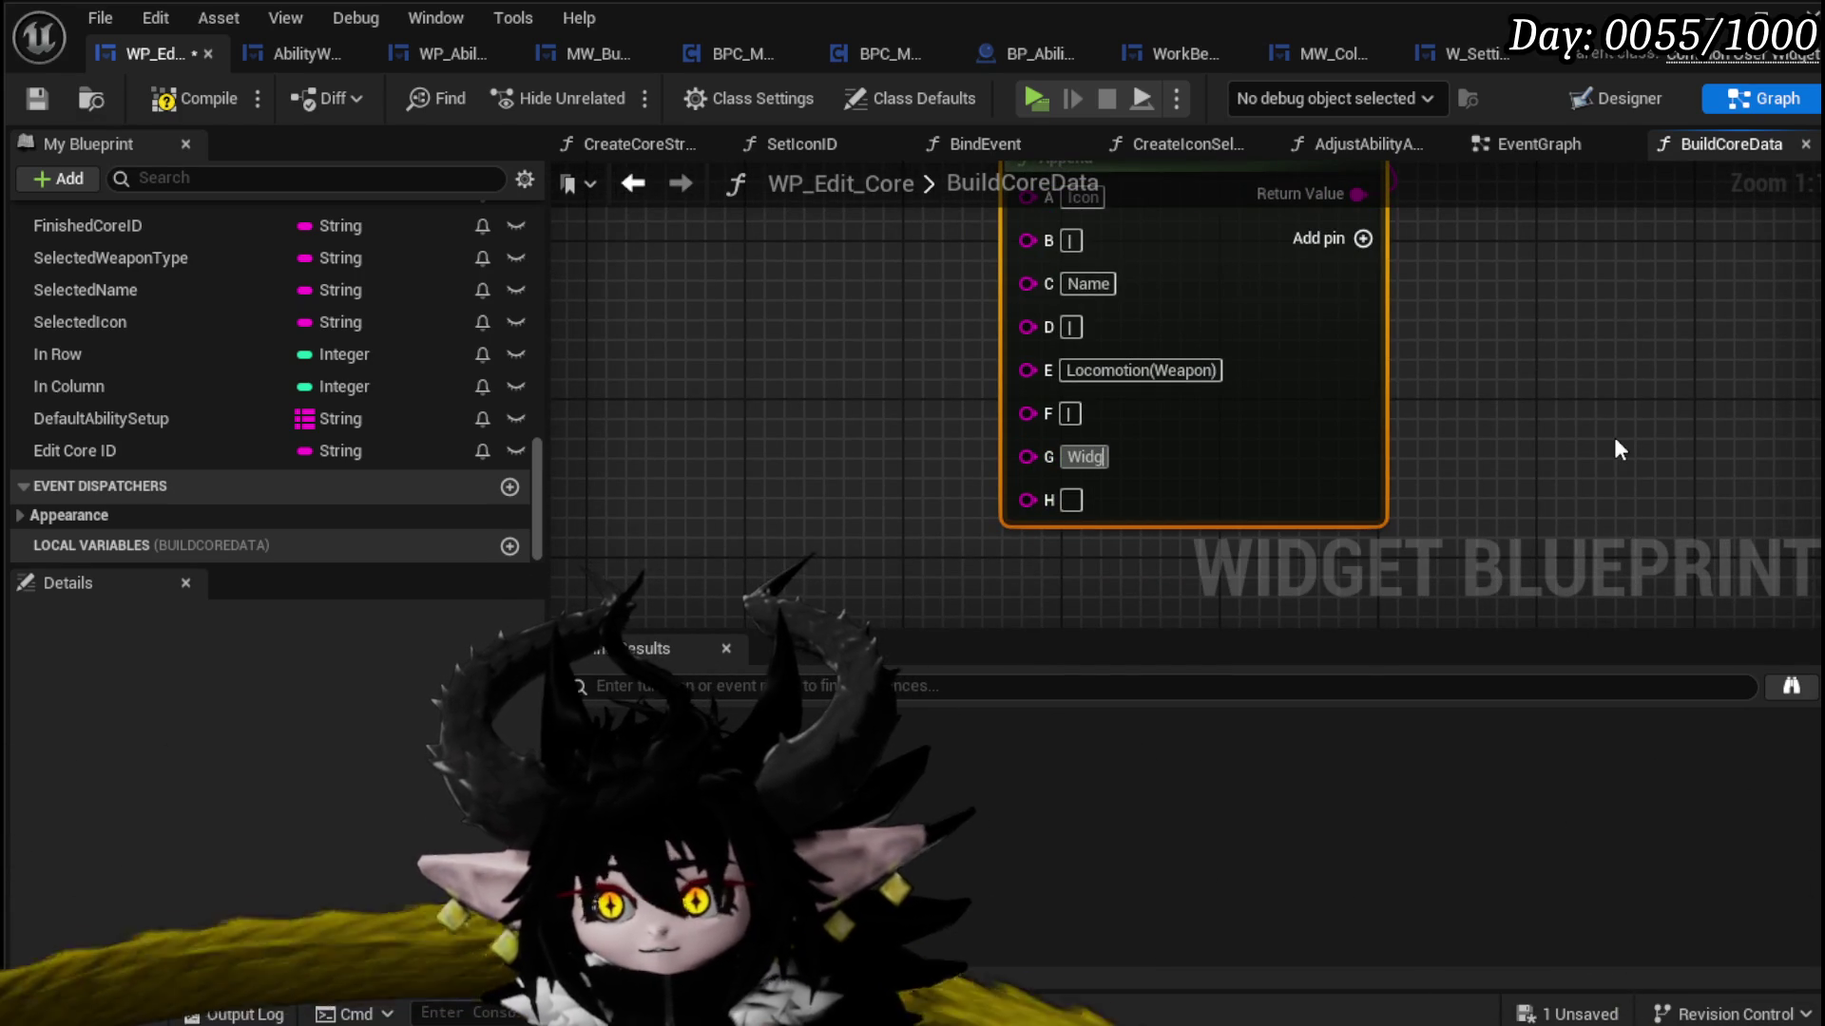
type("etCoo")
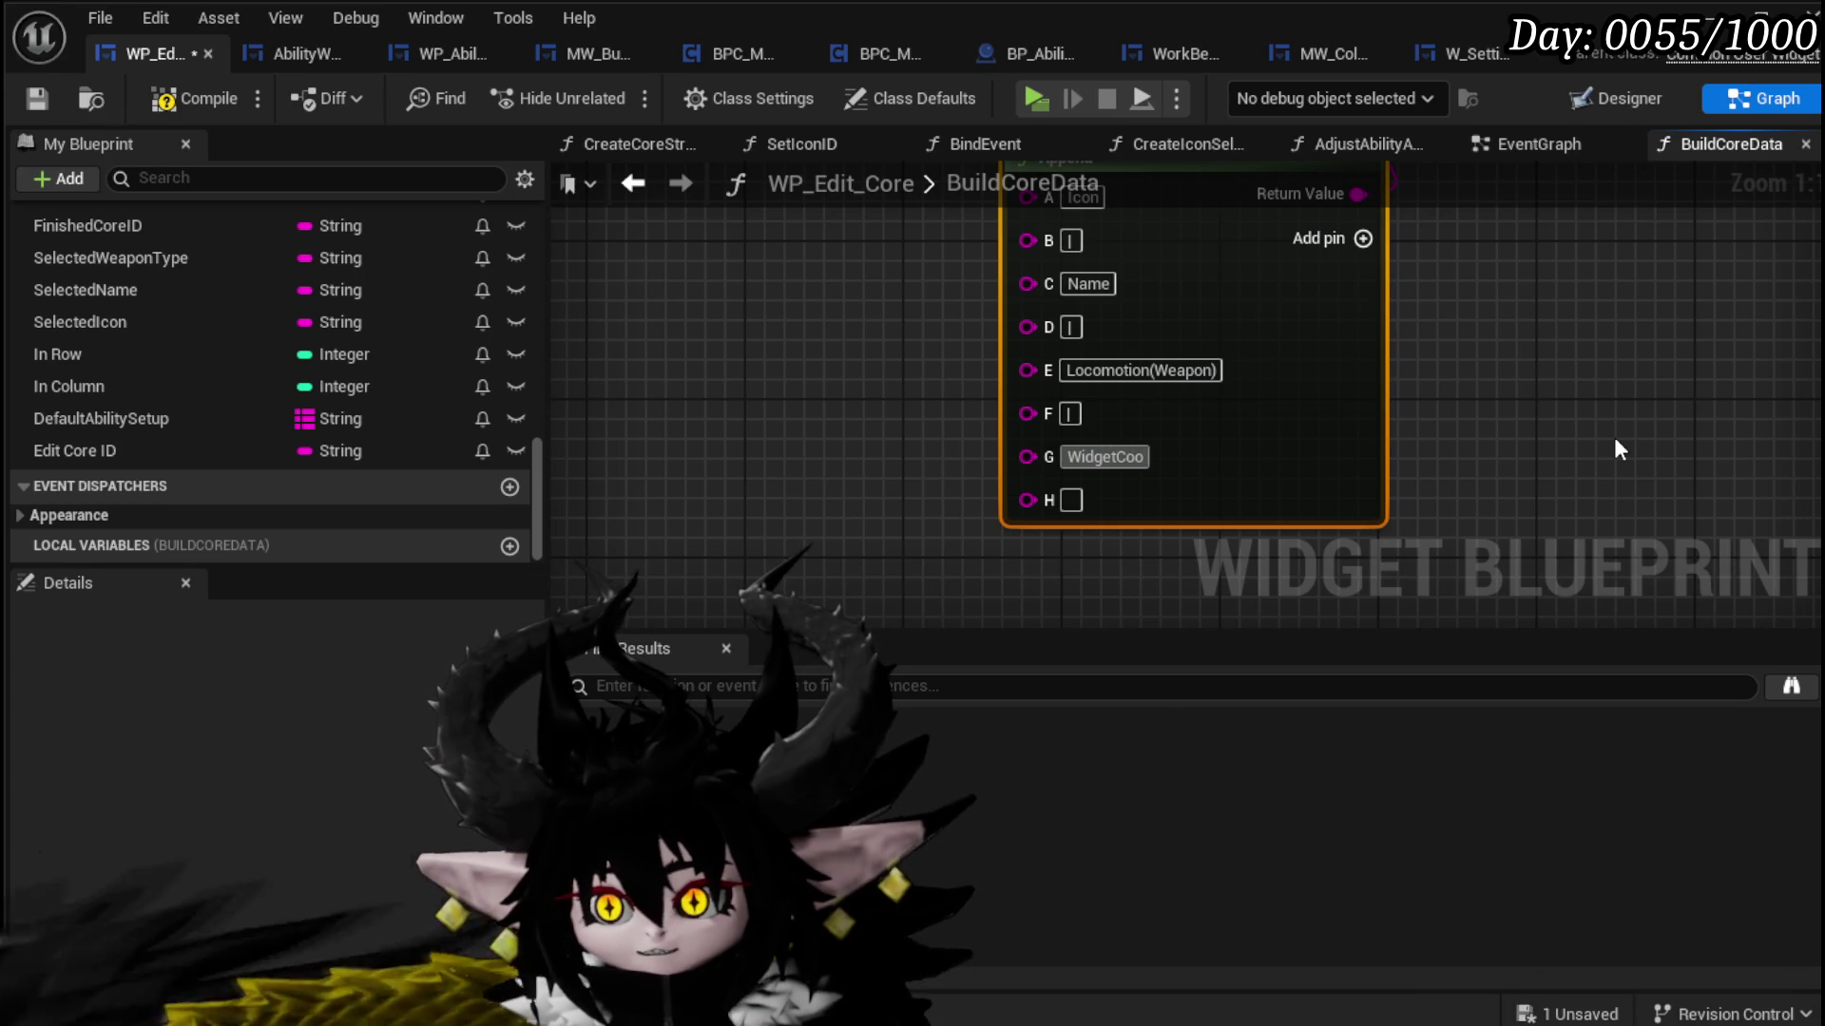
key("ctrl+a")
key("BackSpace")
type("Co")
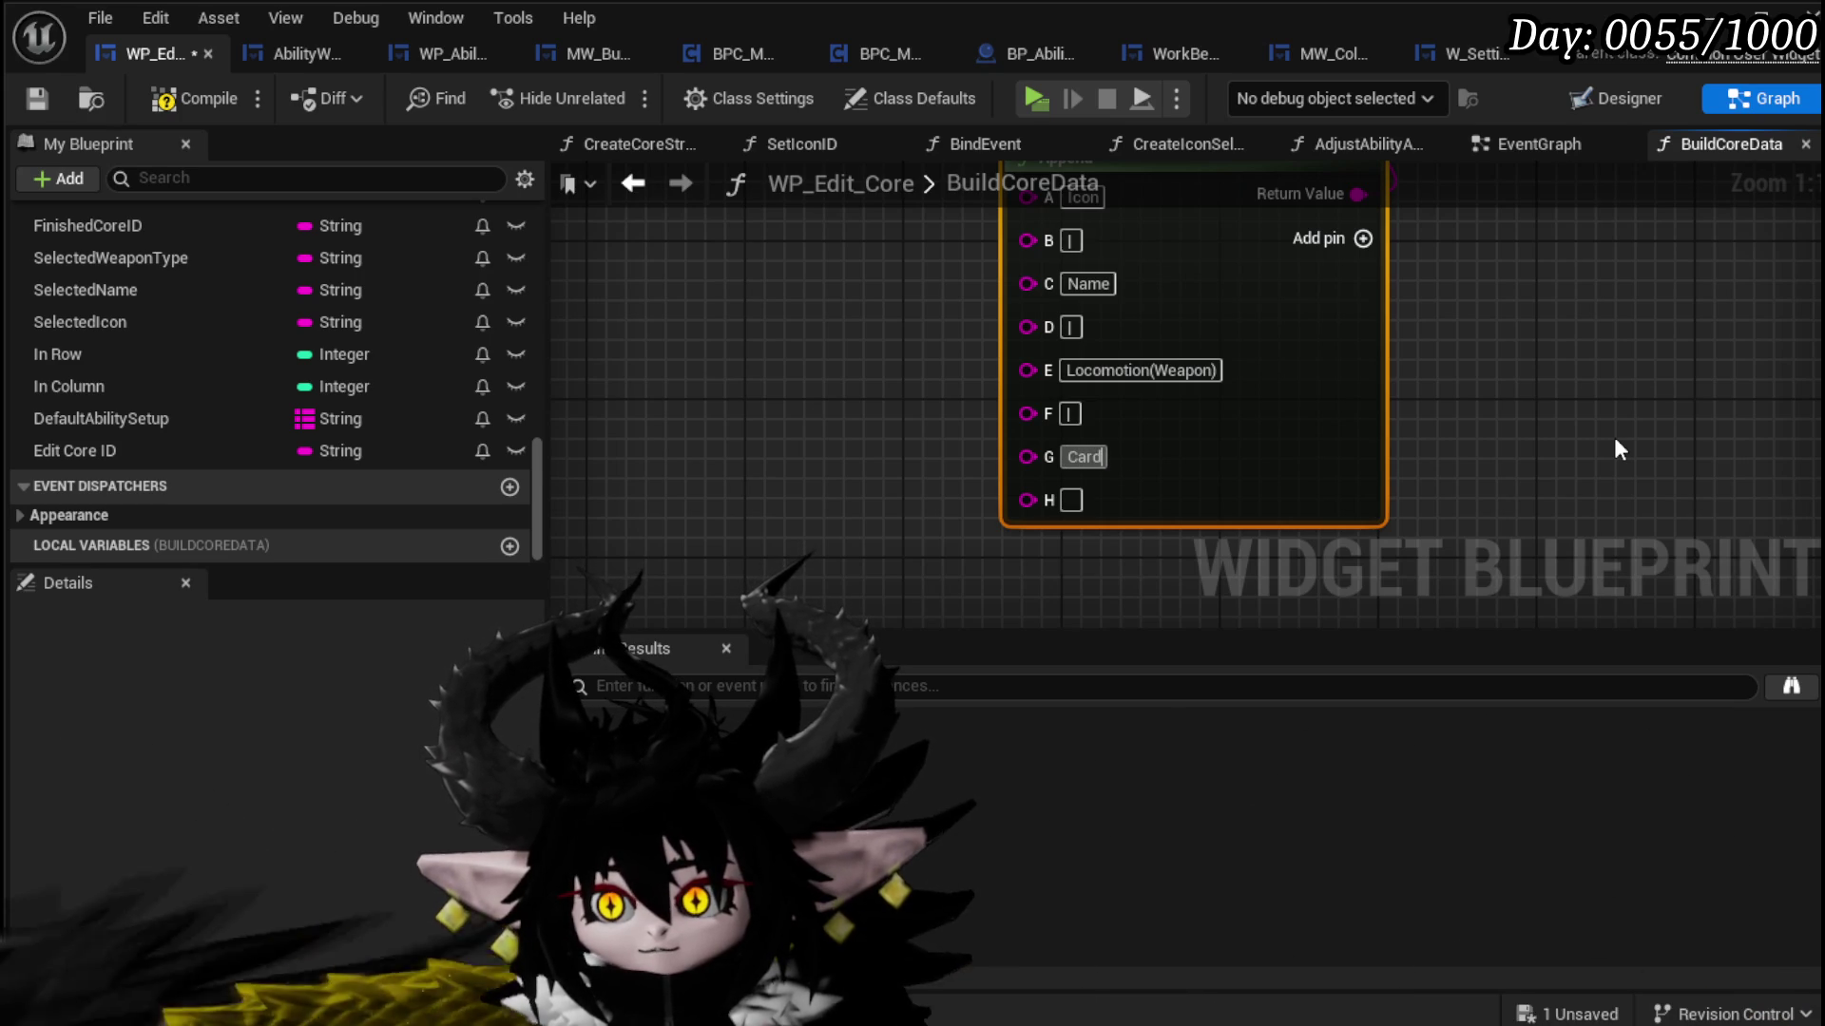
type("lor")
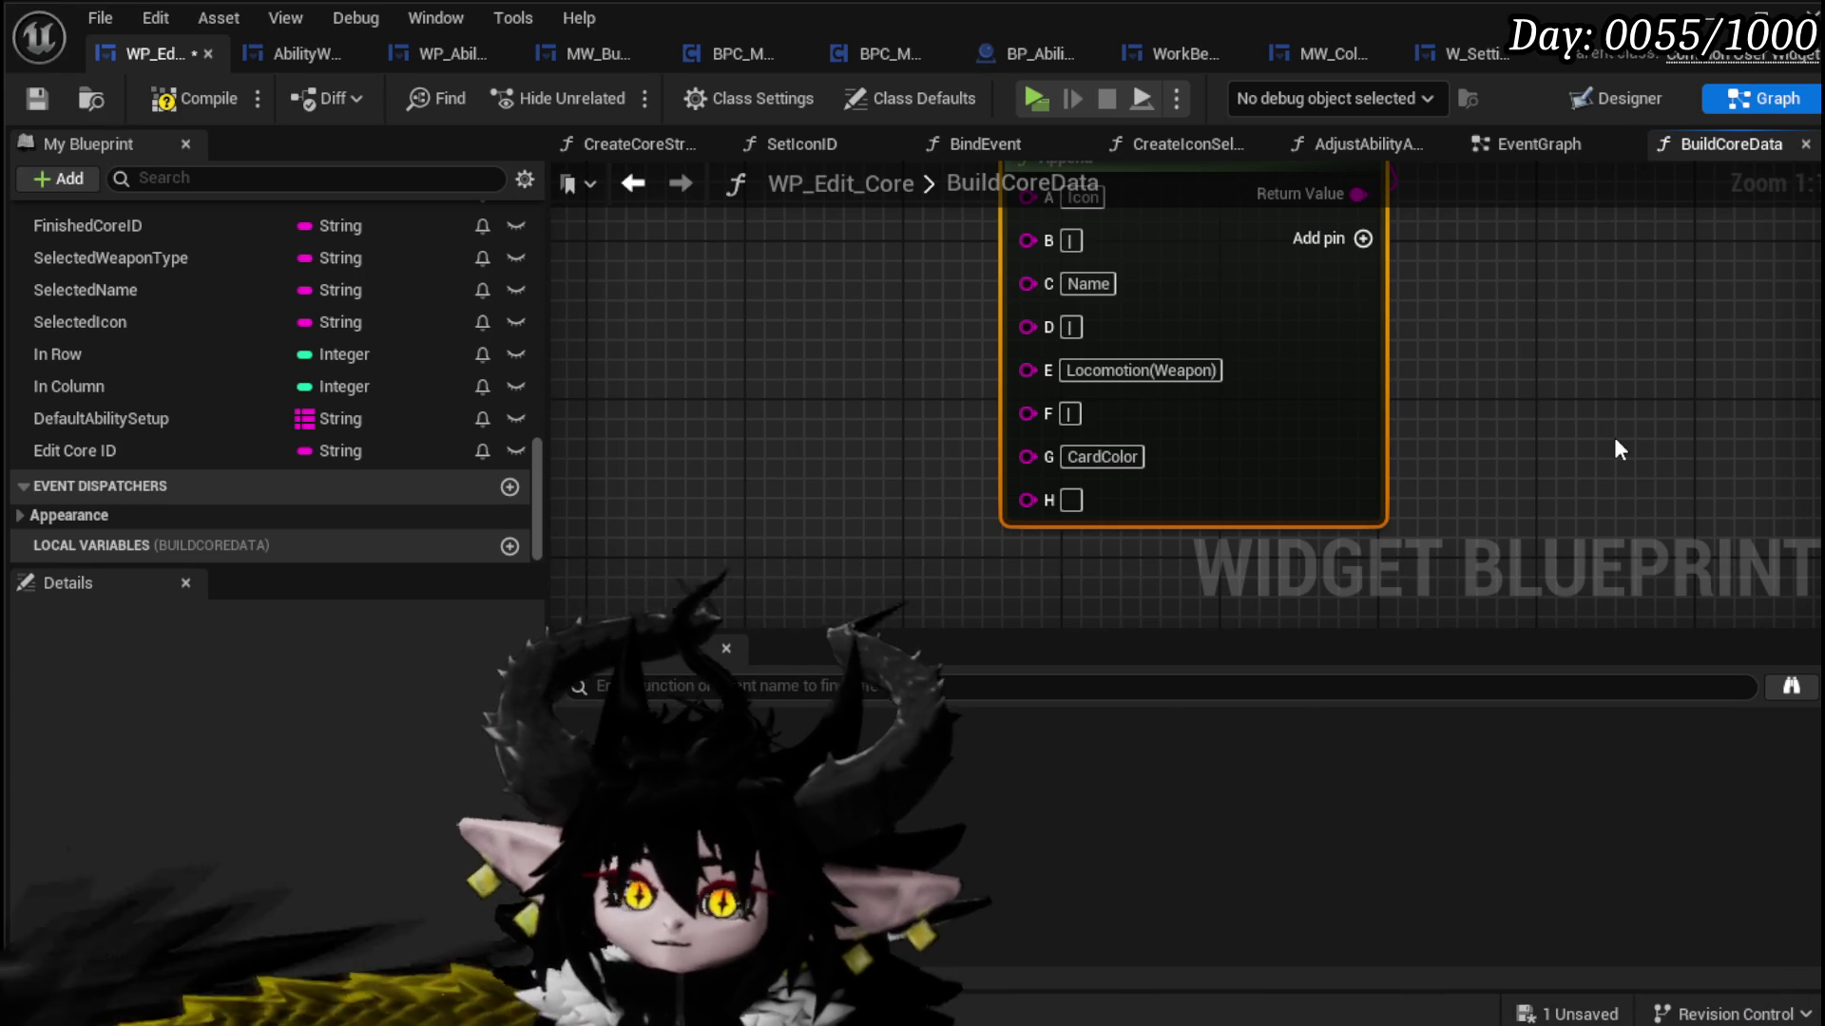
left_click(1074, 502)
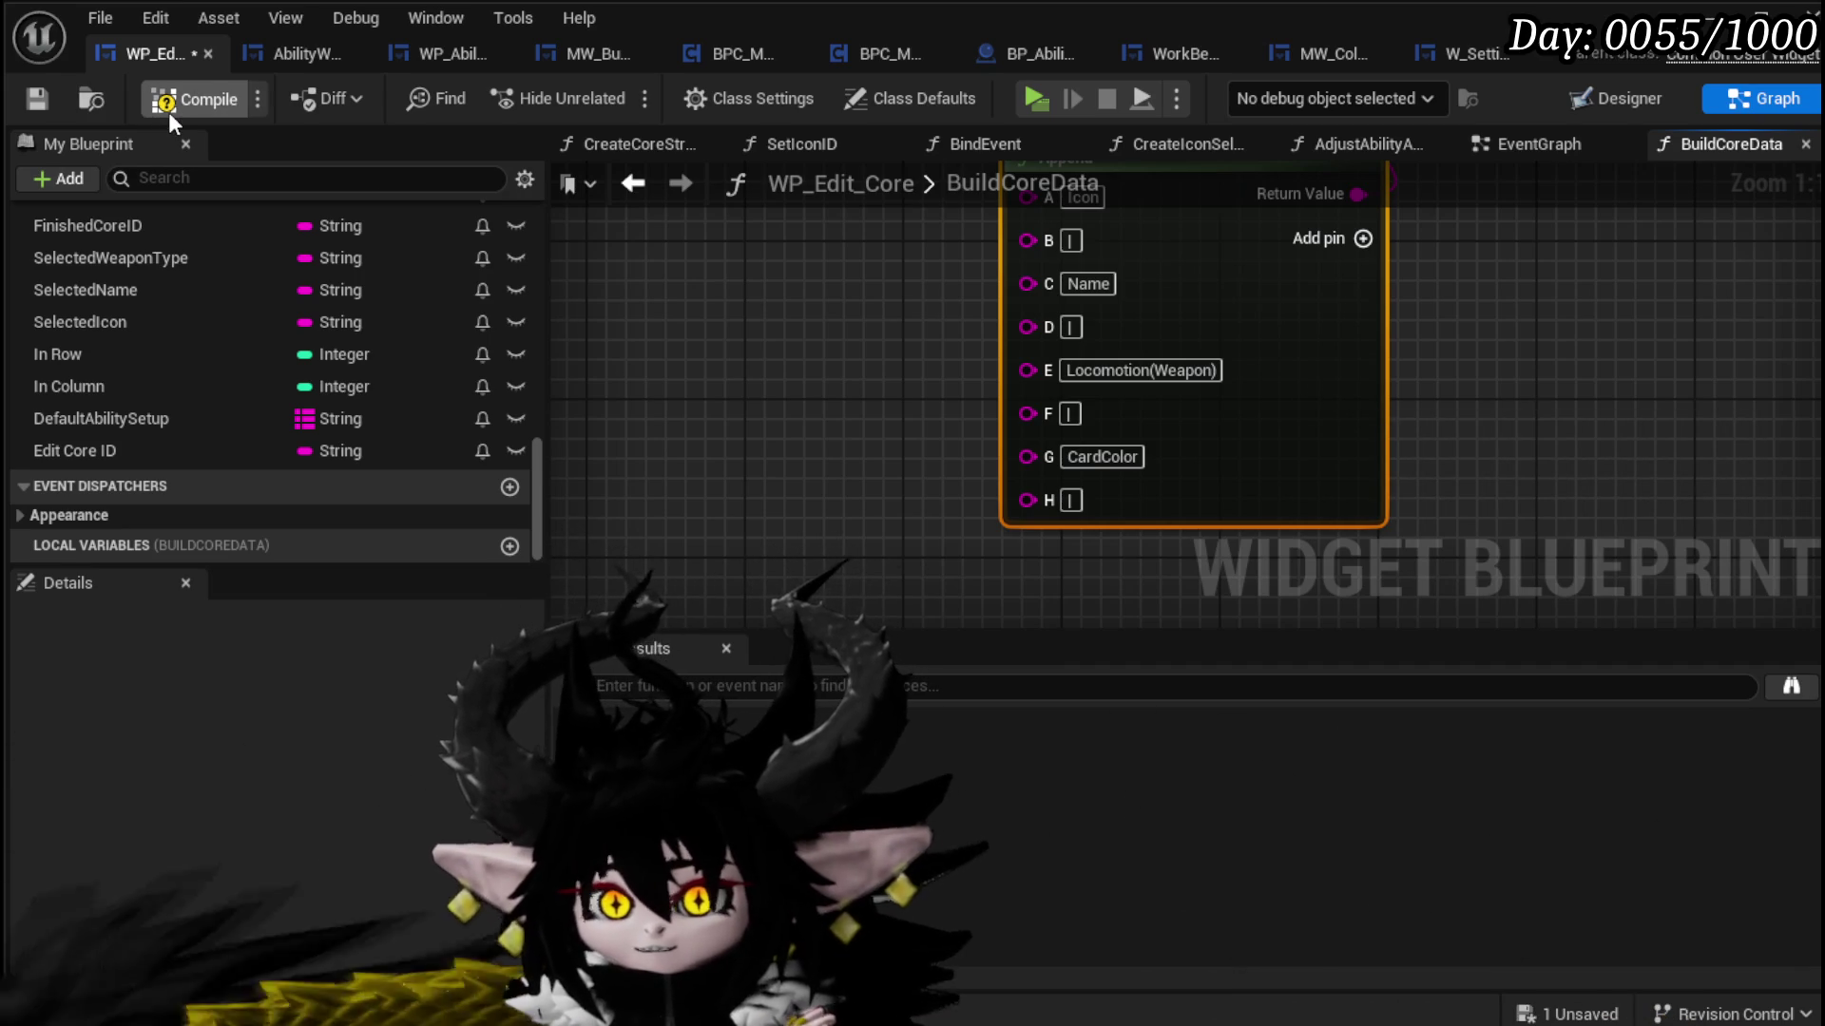
left_click(170, 105)
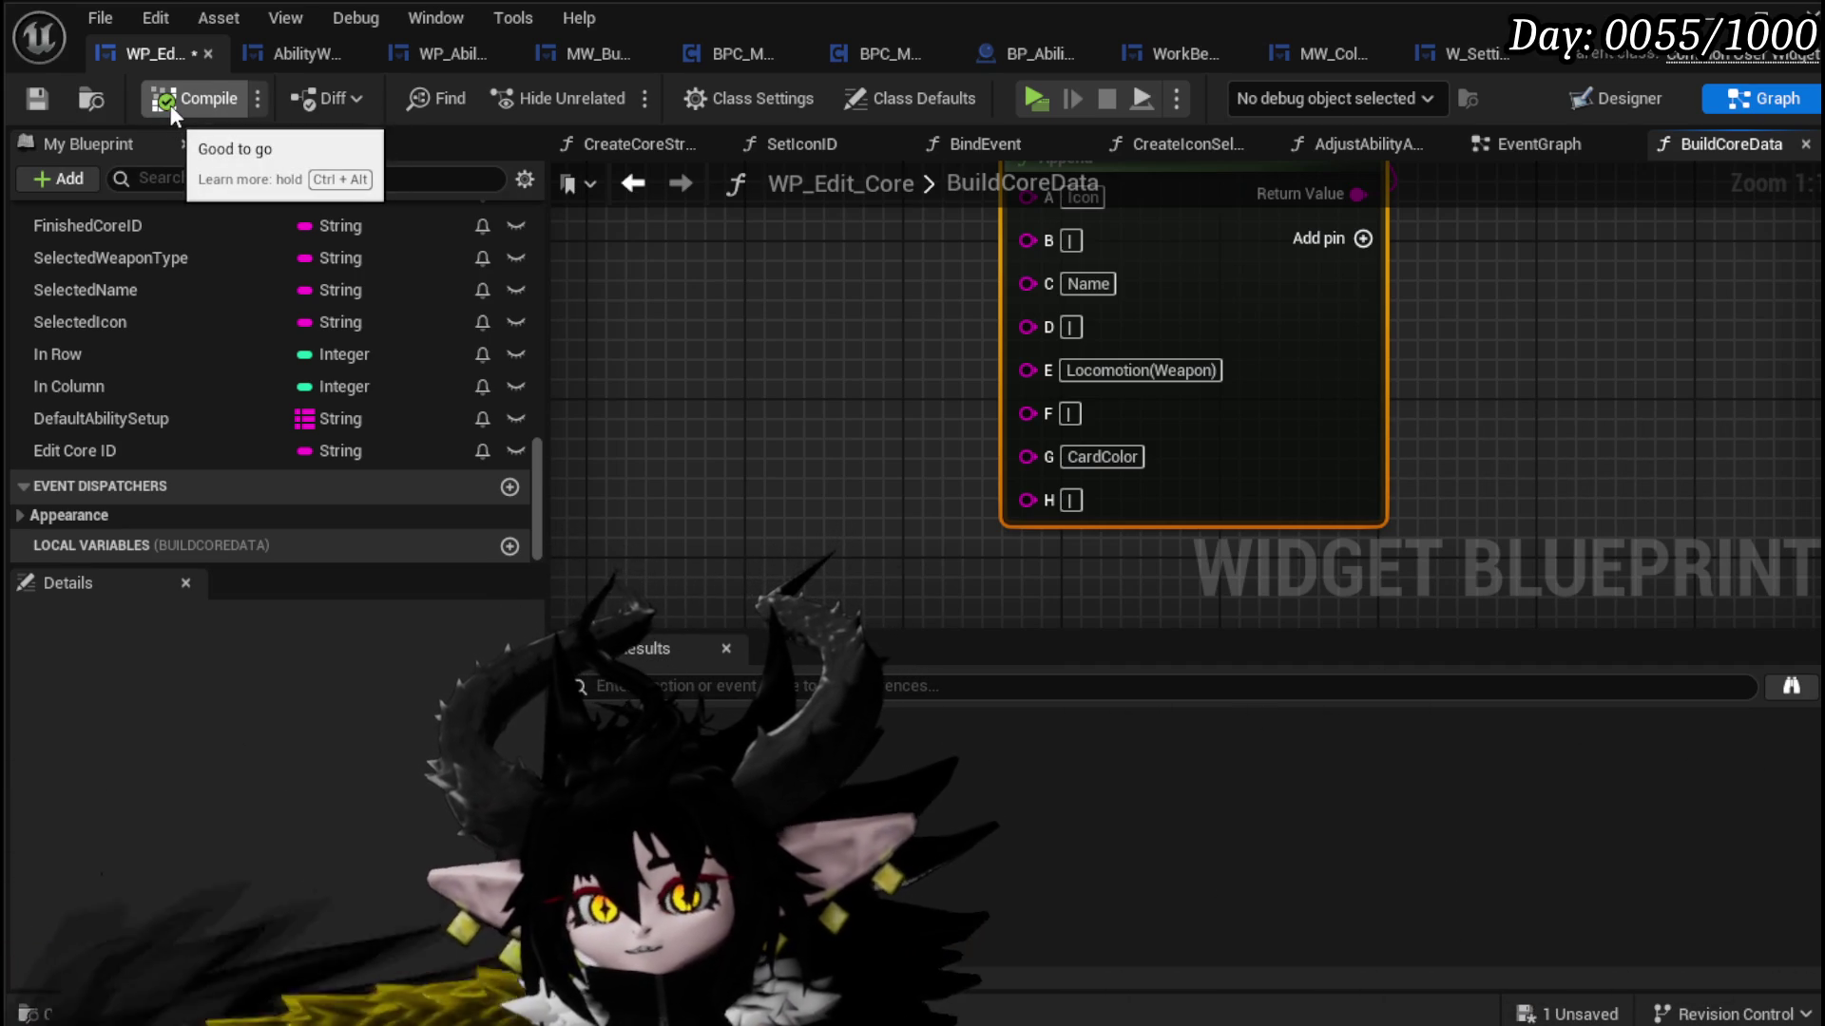
left_click(36, 99)
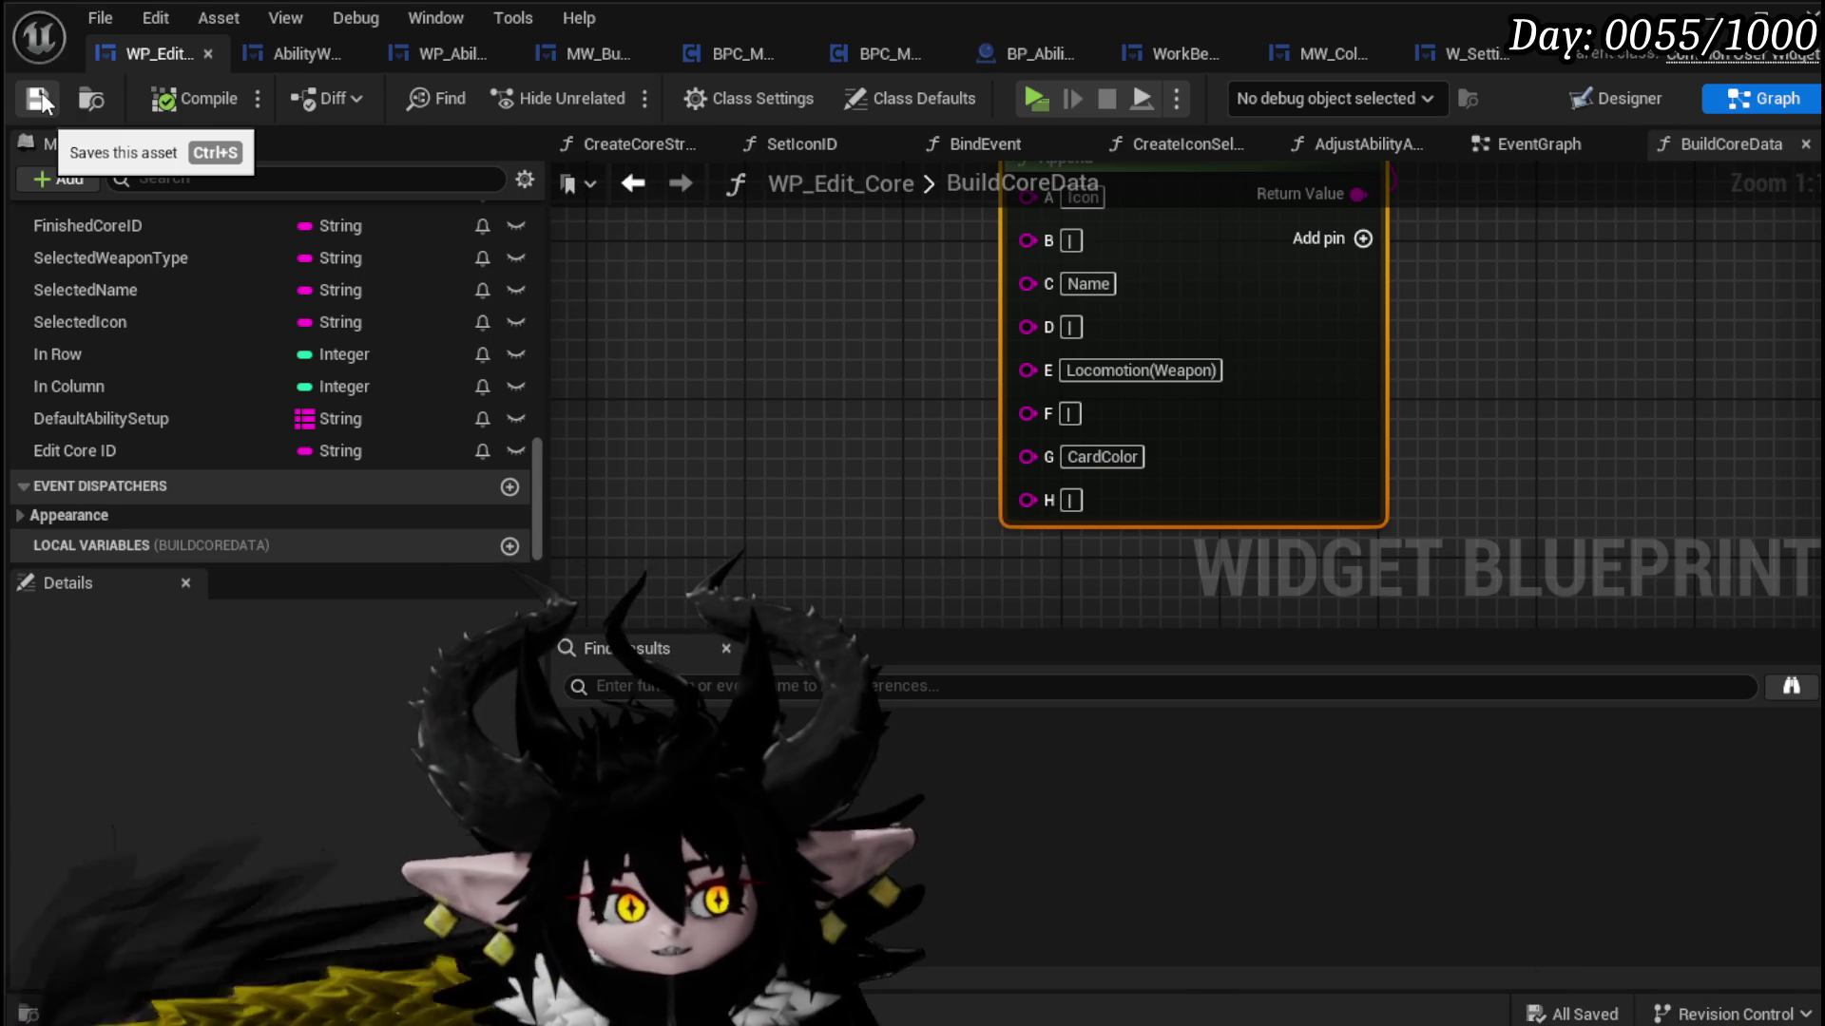
Step: Pan and zoom the graph to review the whole Append node and the Core Data node
mouse_move(813, 430)
left_mouse_down()
mouse_move(716, 565)
mouse_move(787, 481)
mouse_move(1128, 433)
mouse_move(1195, 403)
mouse_move(1263, 333)
mouse_move(1265, 366)
mouse_move(1363, 471)
left_mouse_up()
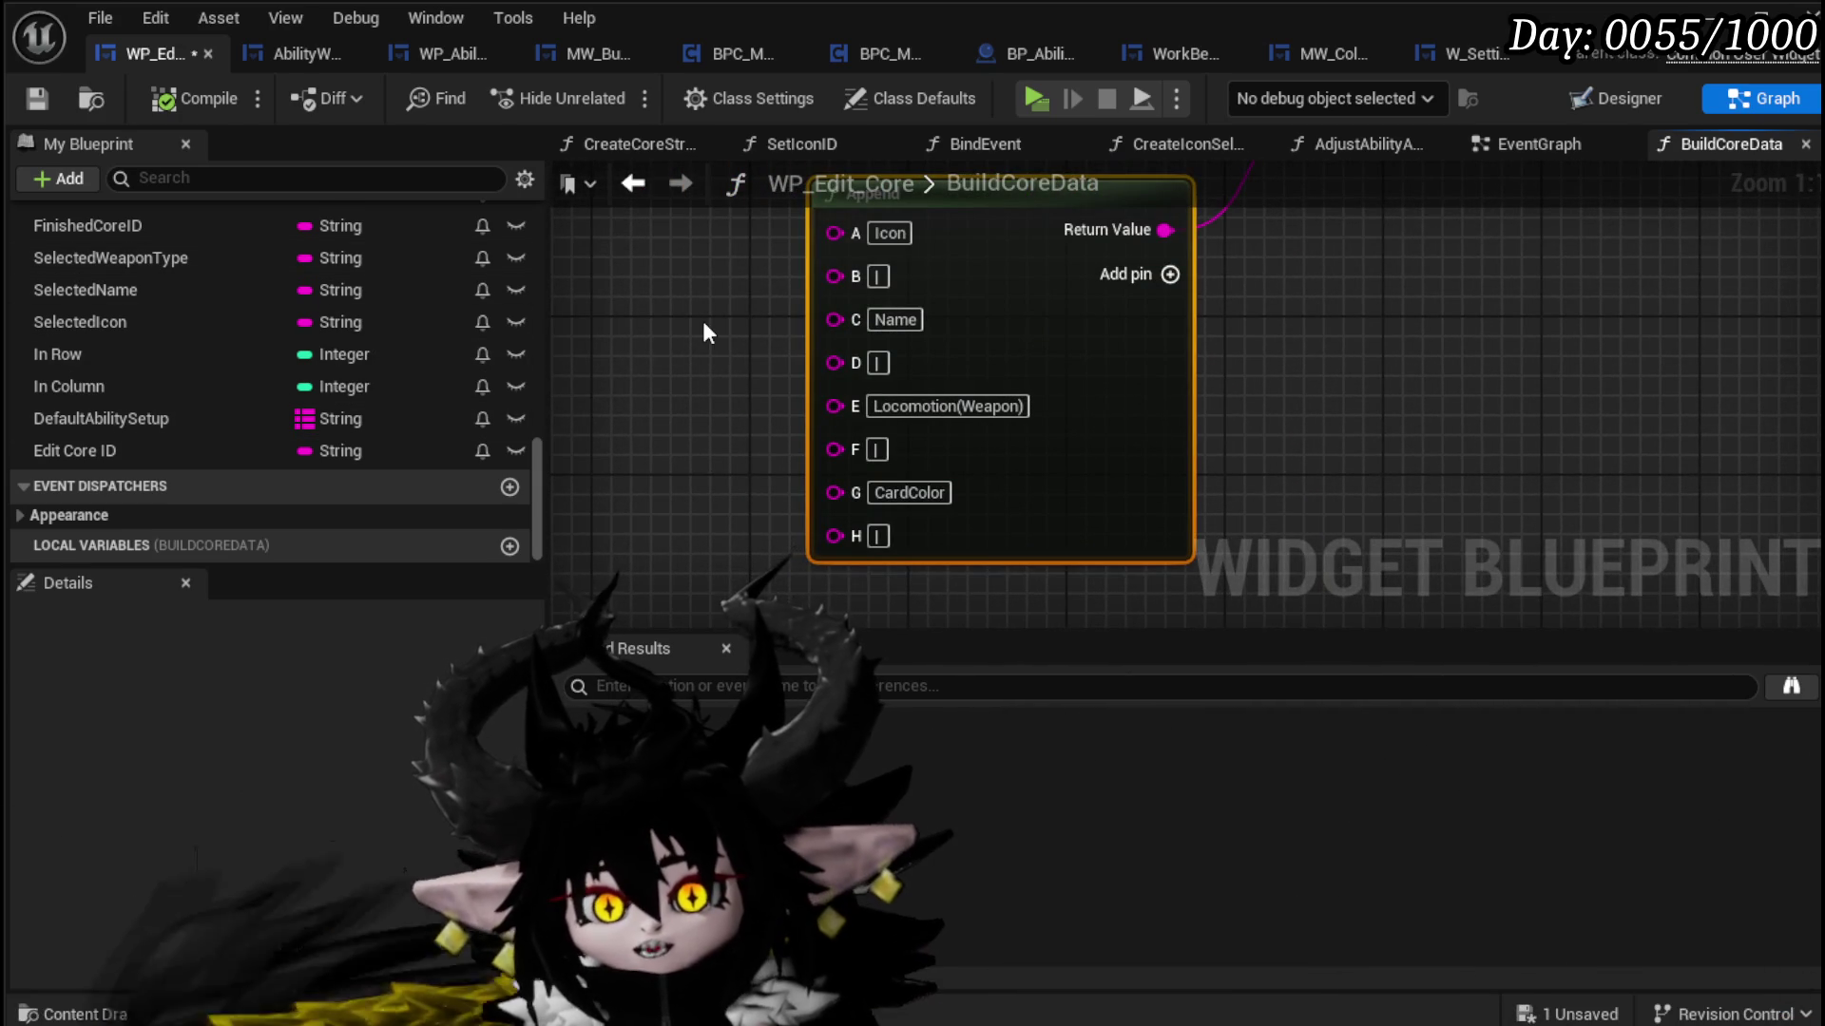
scroll(703, 333, "down", 1)
mouse_move(703, 333)
left_mouse_down()
mouse_move(611, 529)
mouse_move(665, 333)
mouse_move(657, 259)
left_mouse_up()
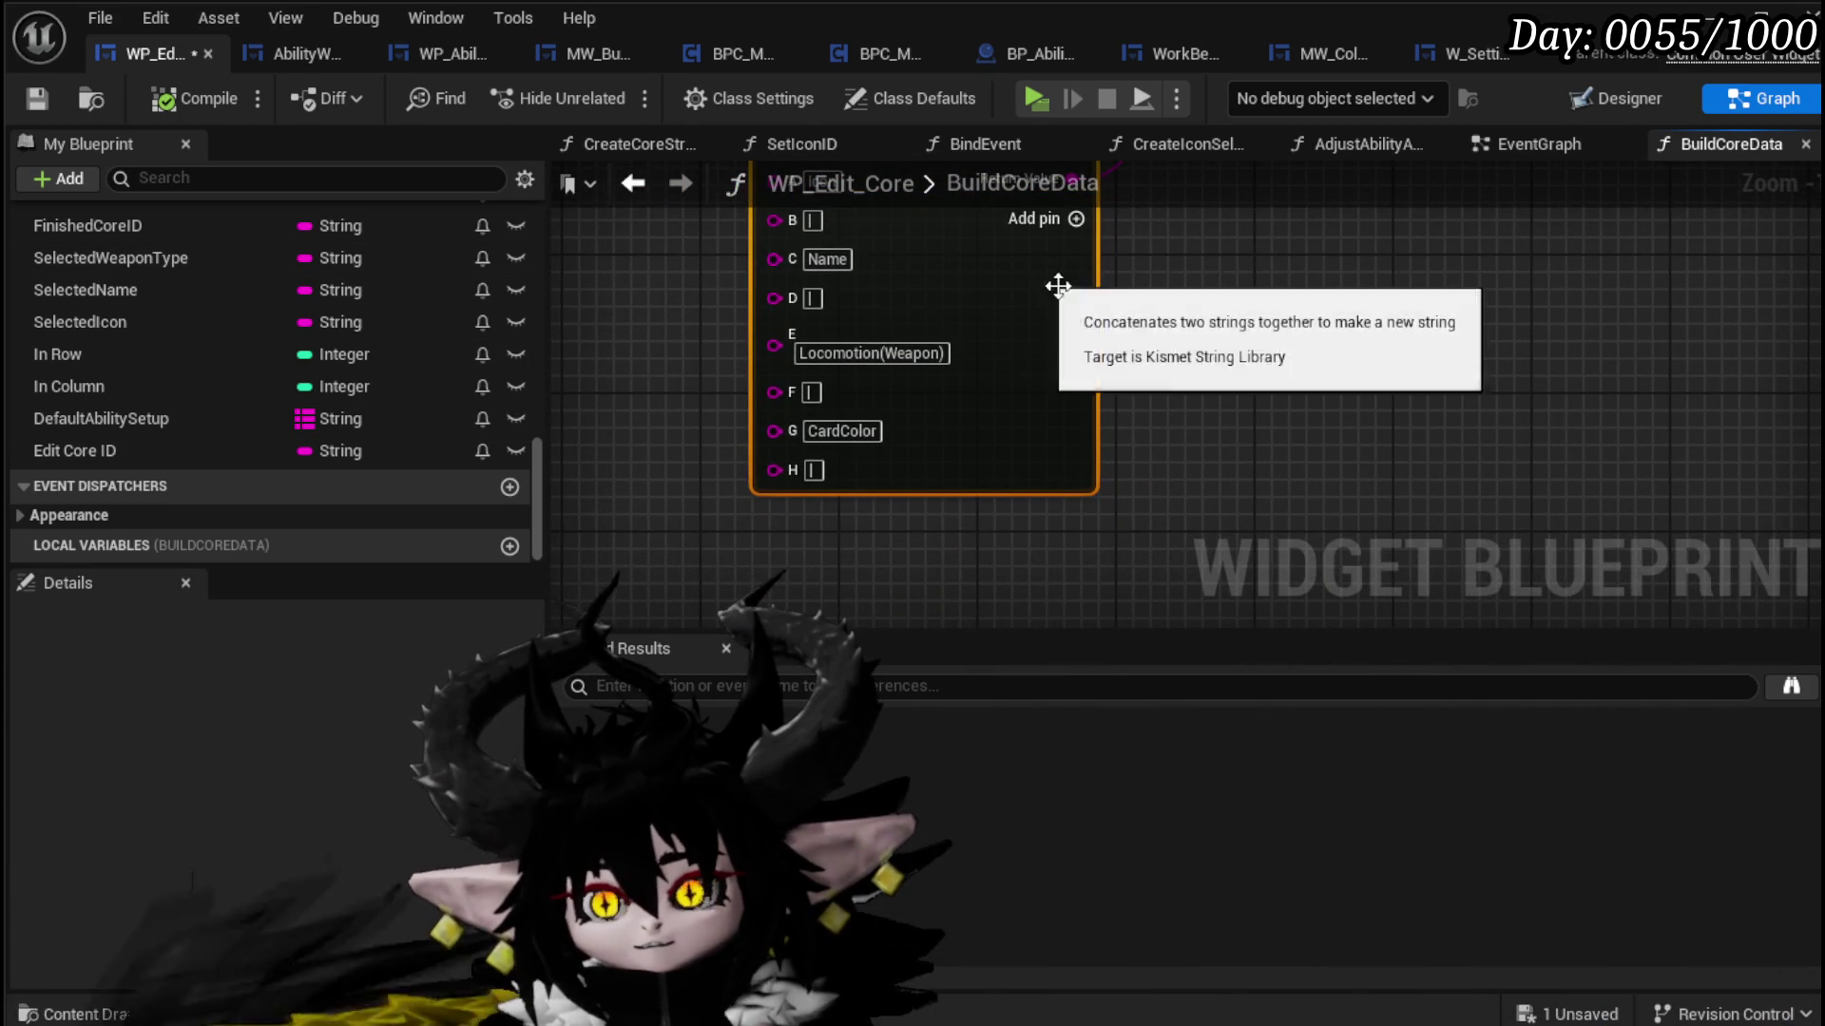
left_click_drag(1038, 274, 1001, 342)
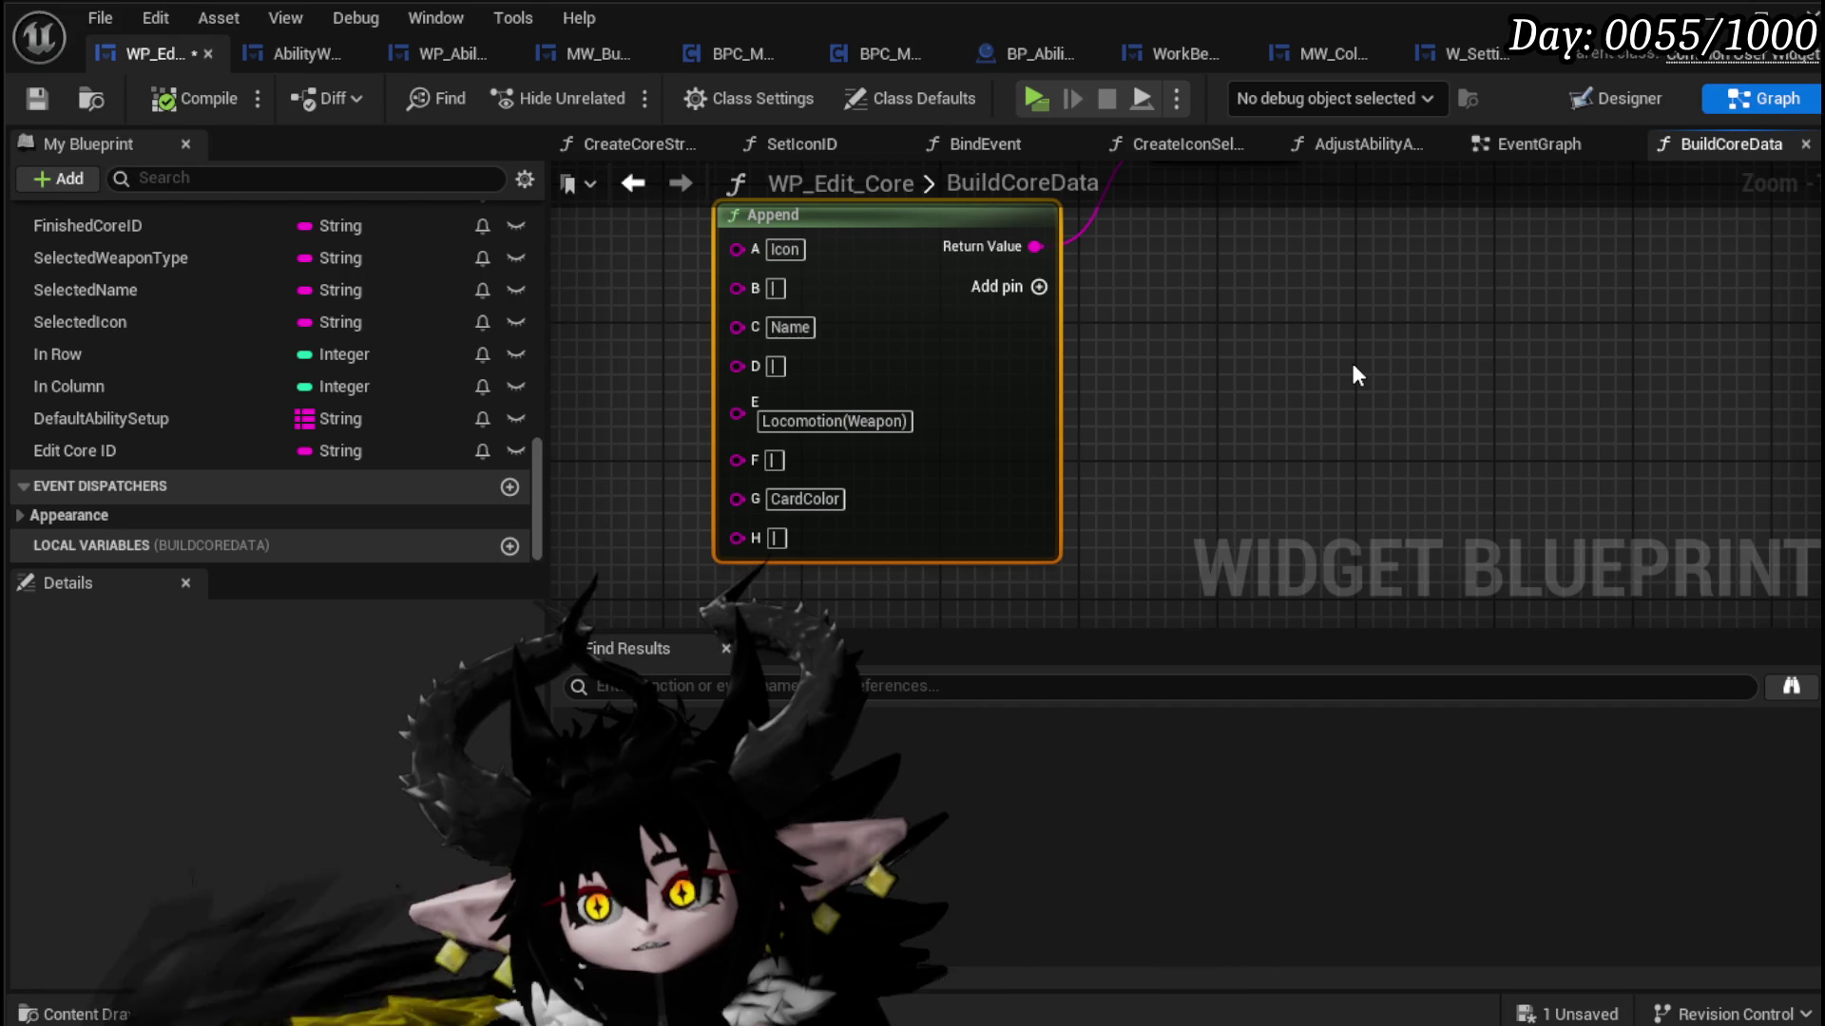
left_click_drag(740, 249, 672, 269)
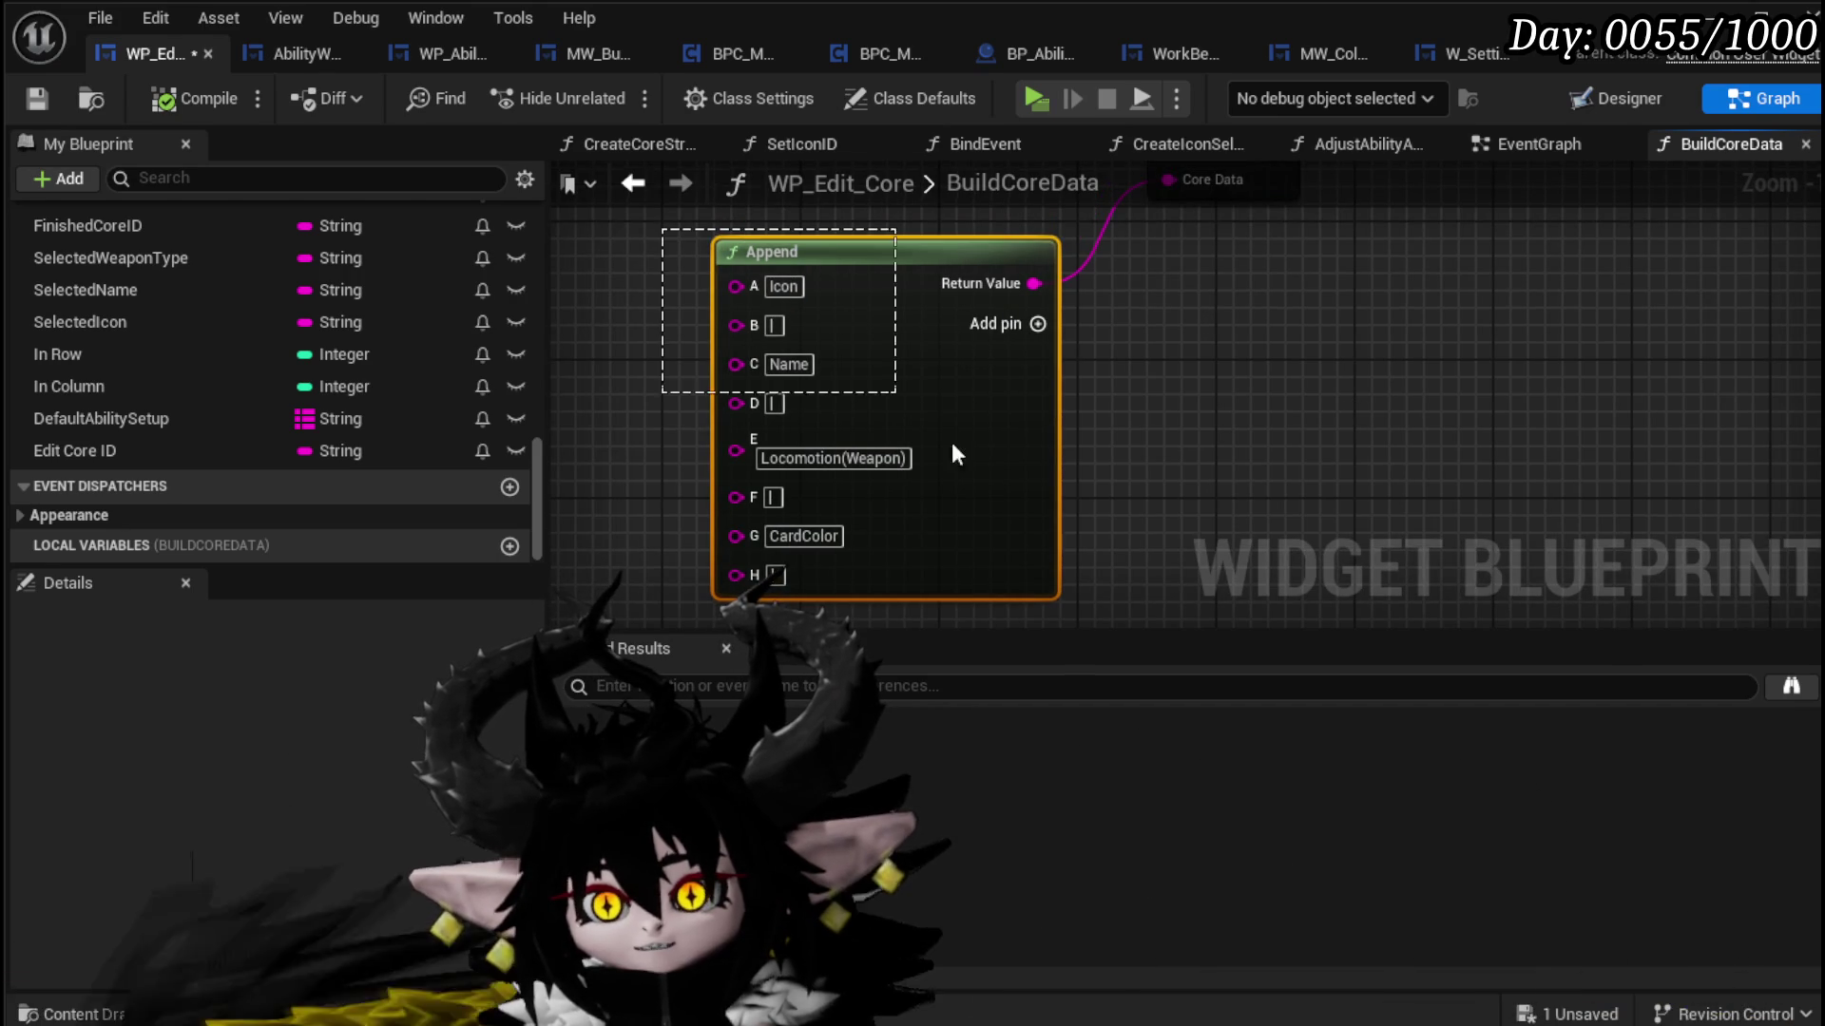
mouse_move(1098, 597)
left_mouse_down()
mouse_move(1074, 597)
mouse_move(673, 239)
mouse_move(675, 195)
mouse_move(692, 220)
left_mouse_up()
Step: Save WP_Edit_Core and launch the game preview
left_click(665, 213)
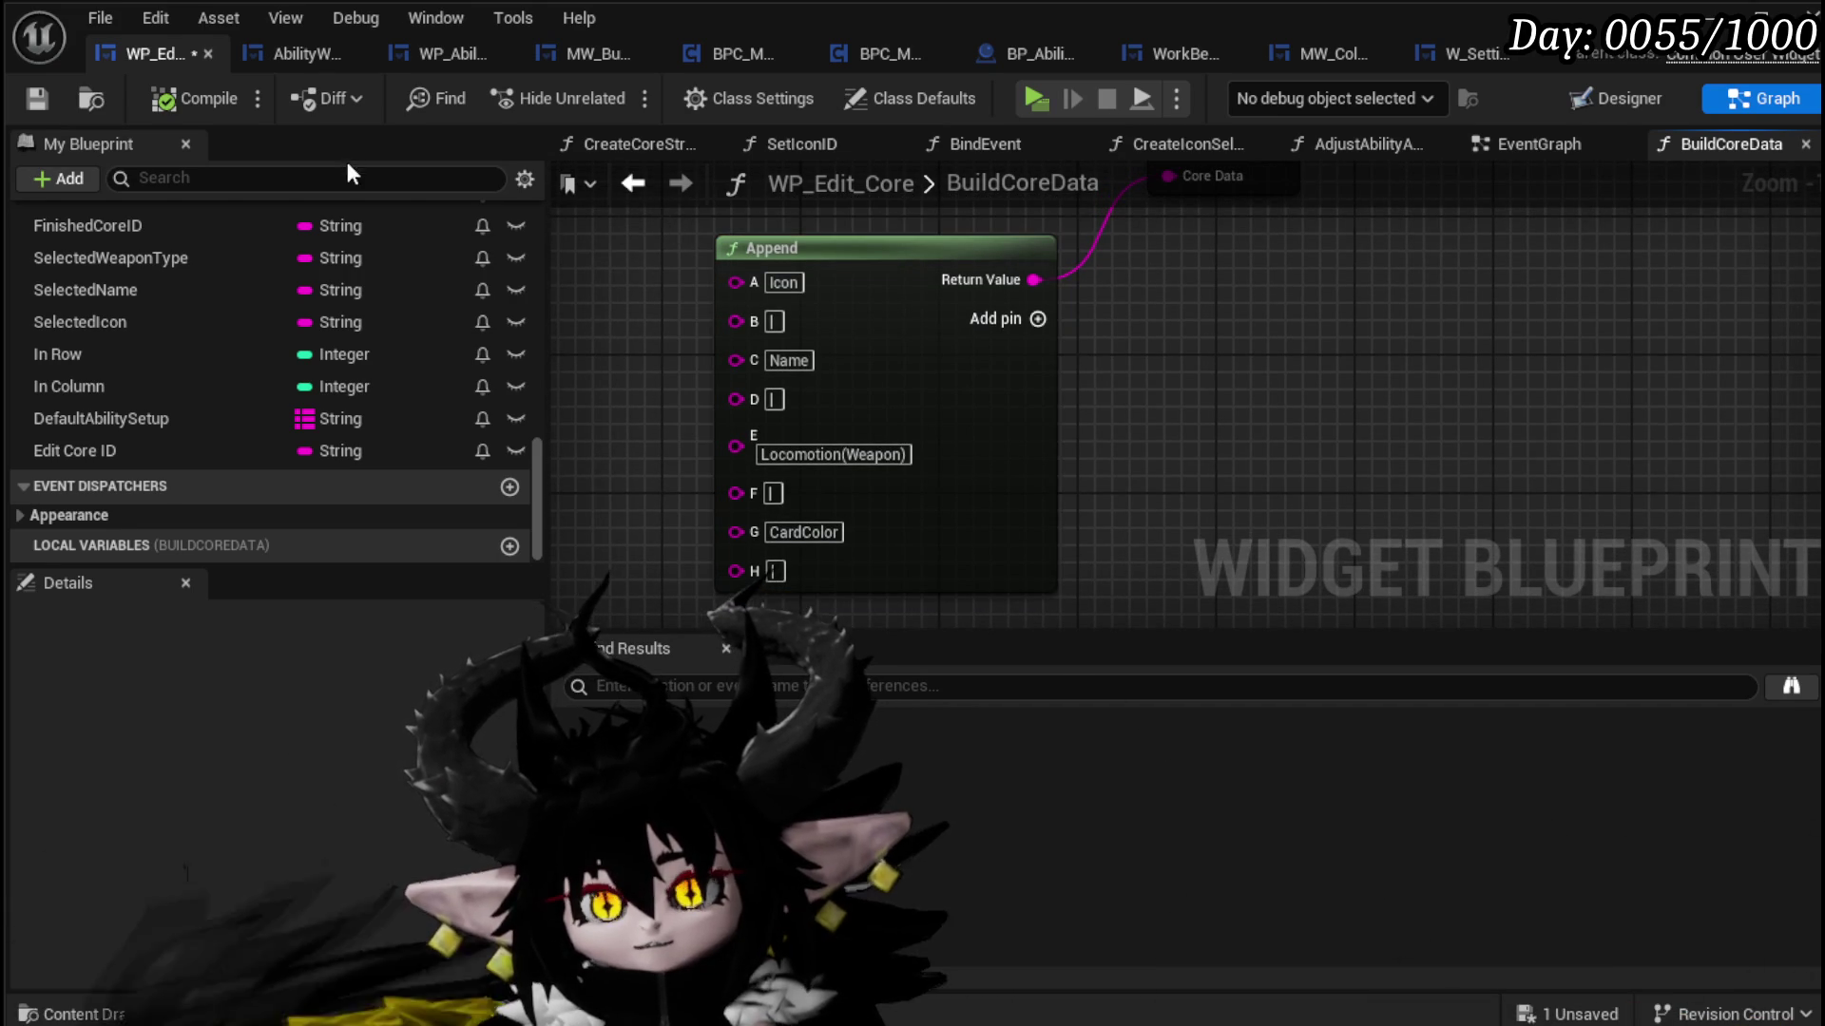
left_click(38, 97)
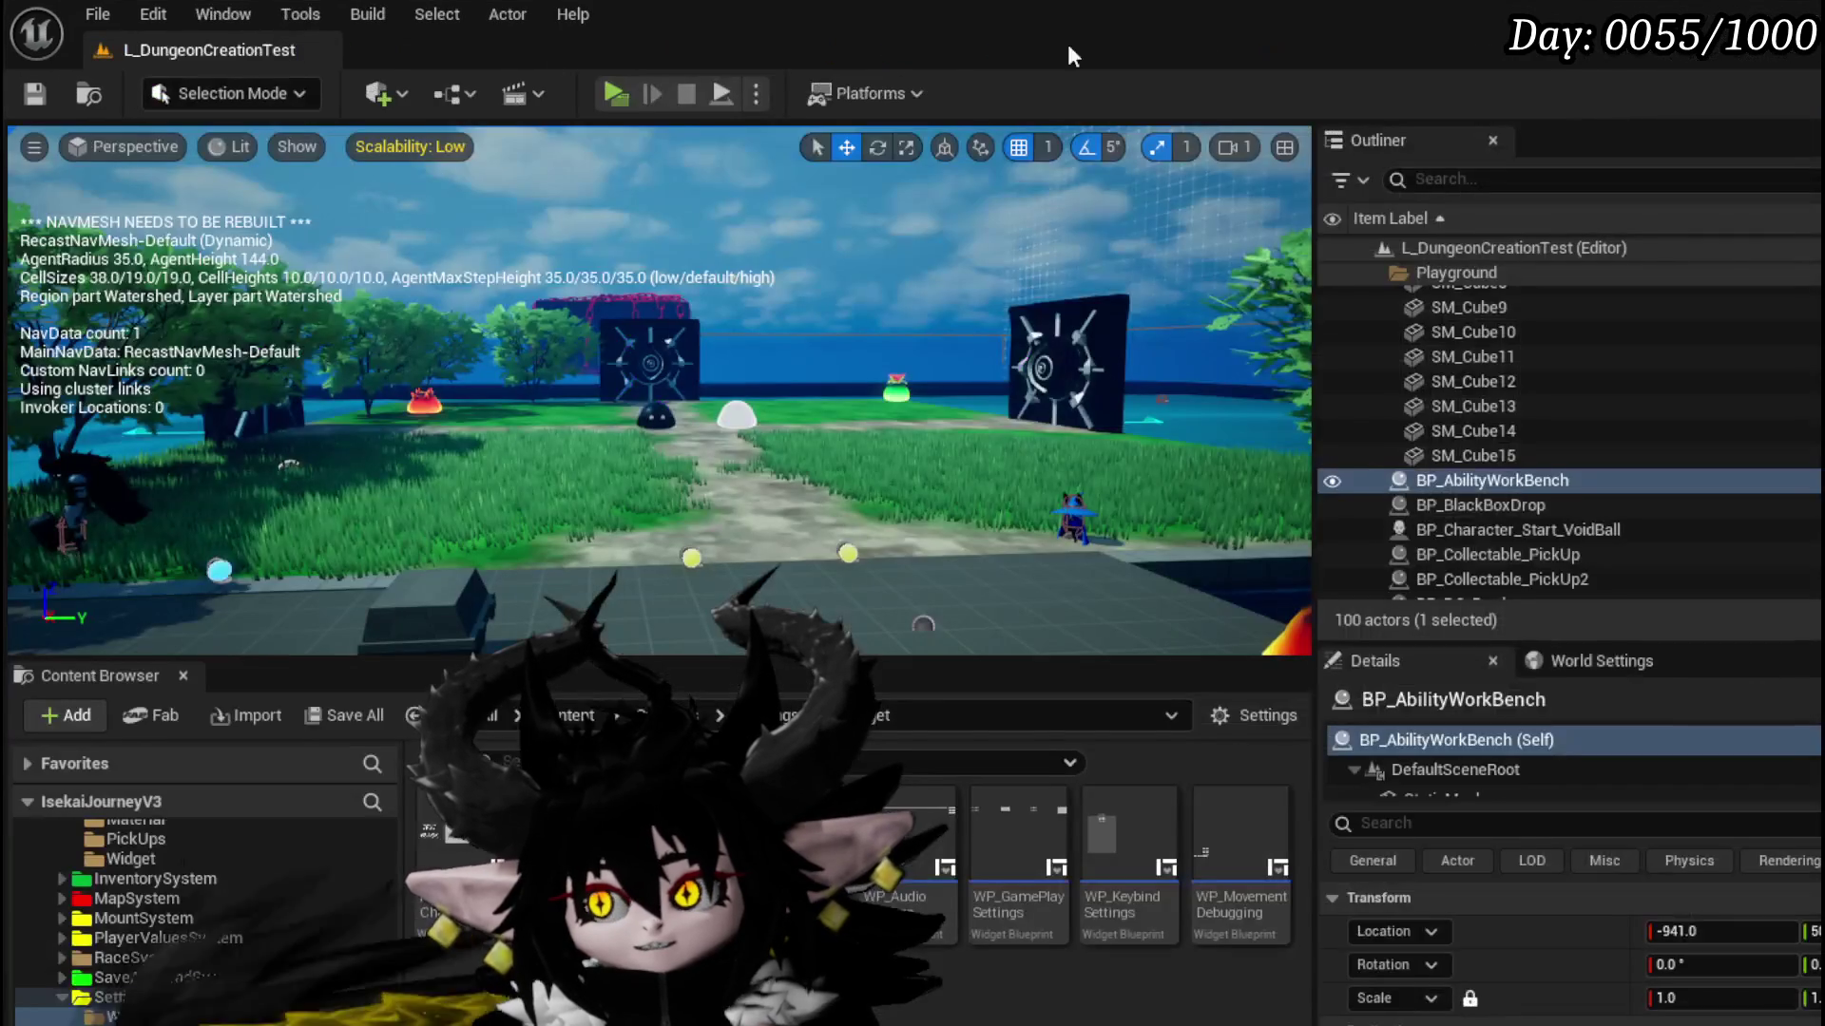
left_click(609, 93)
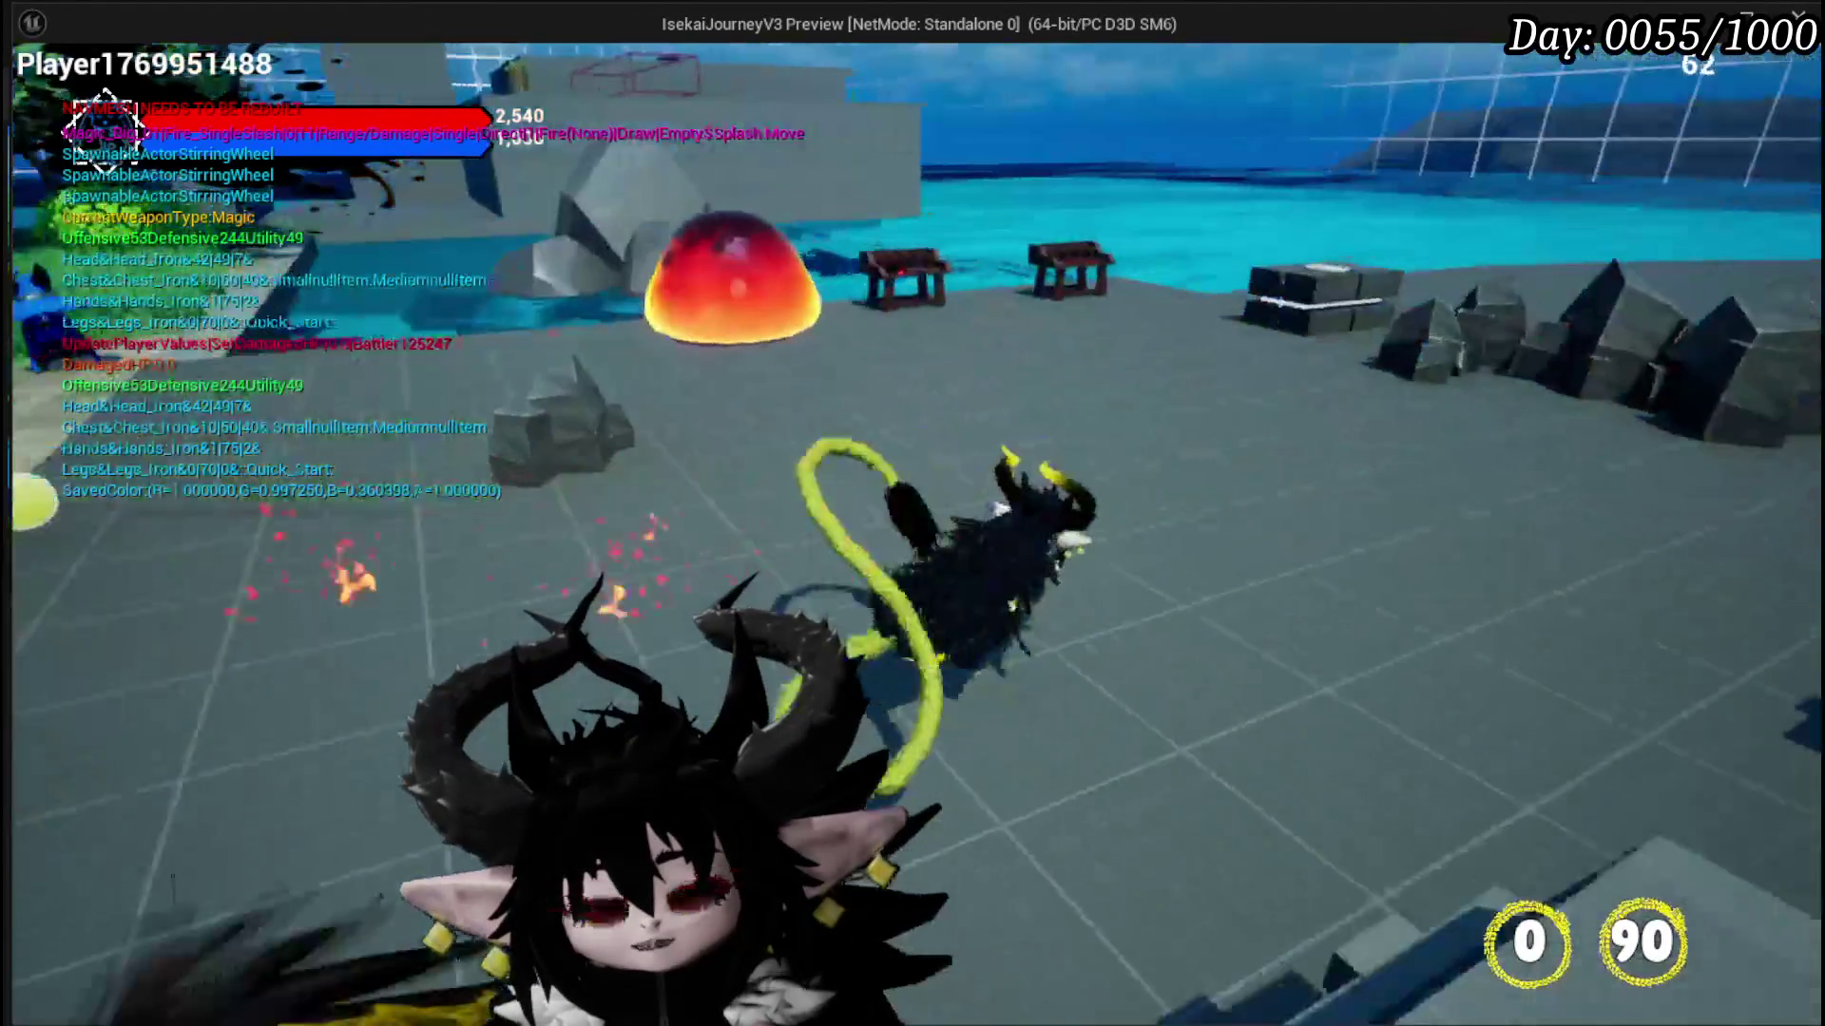
Step: Give Splash Move on the Magic|ChuraMagicSummon|001 core a new animation
key("e")
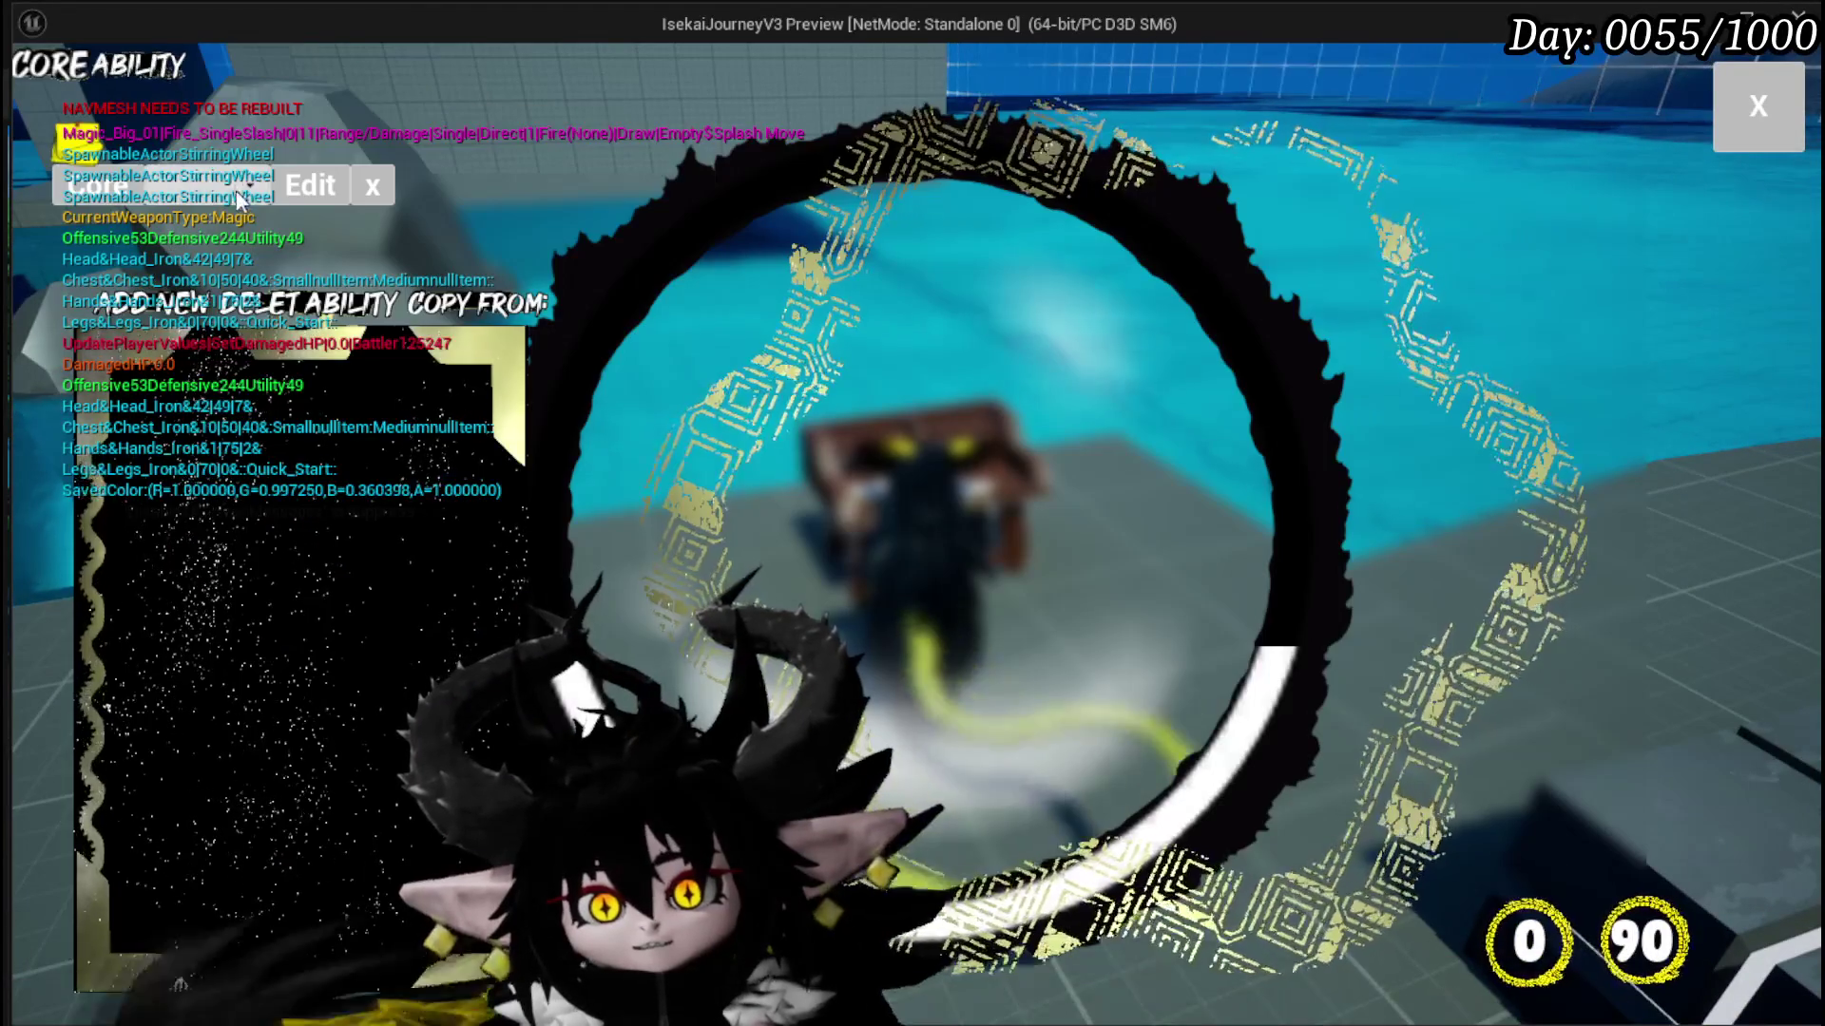
left_click(236, 186)
left_click(256, 242)
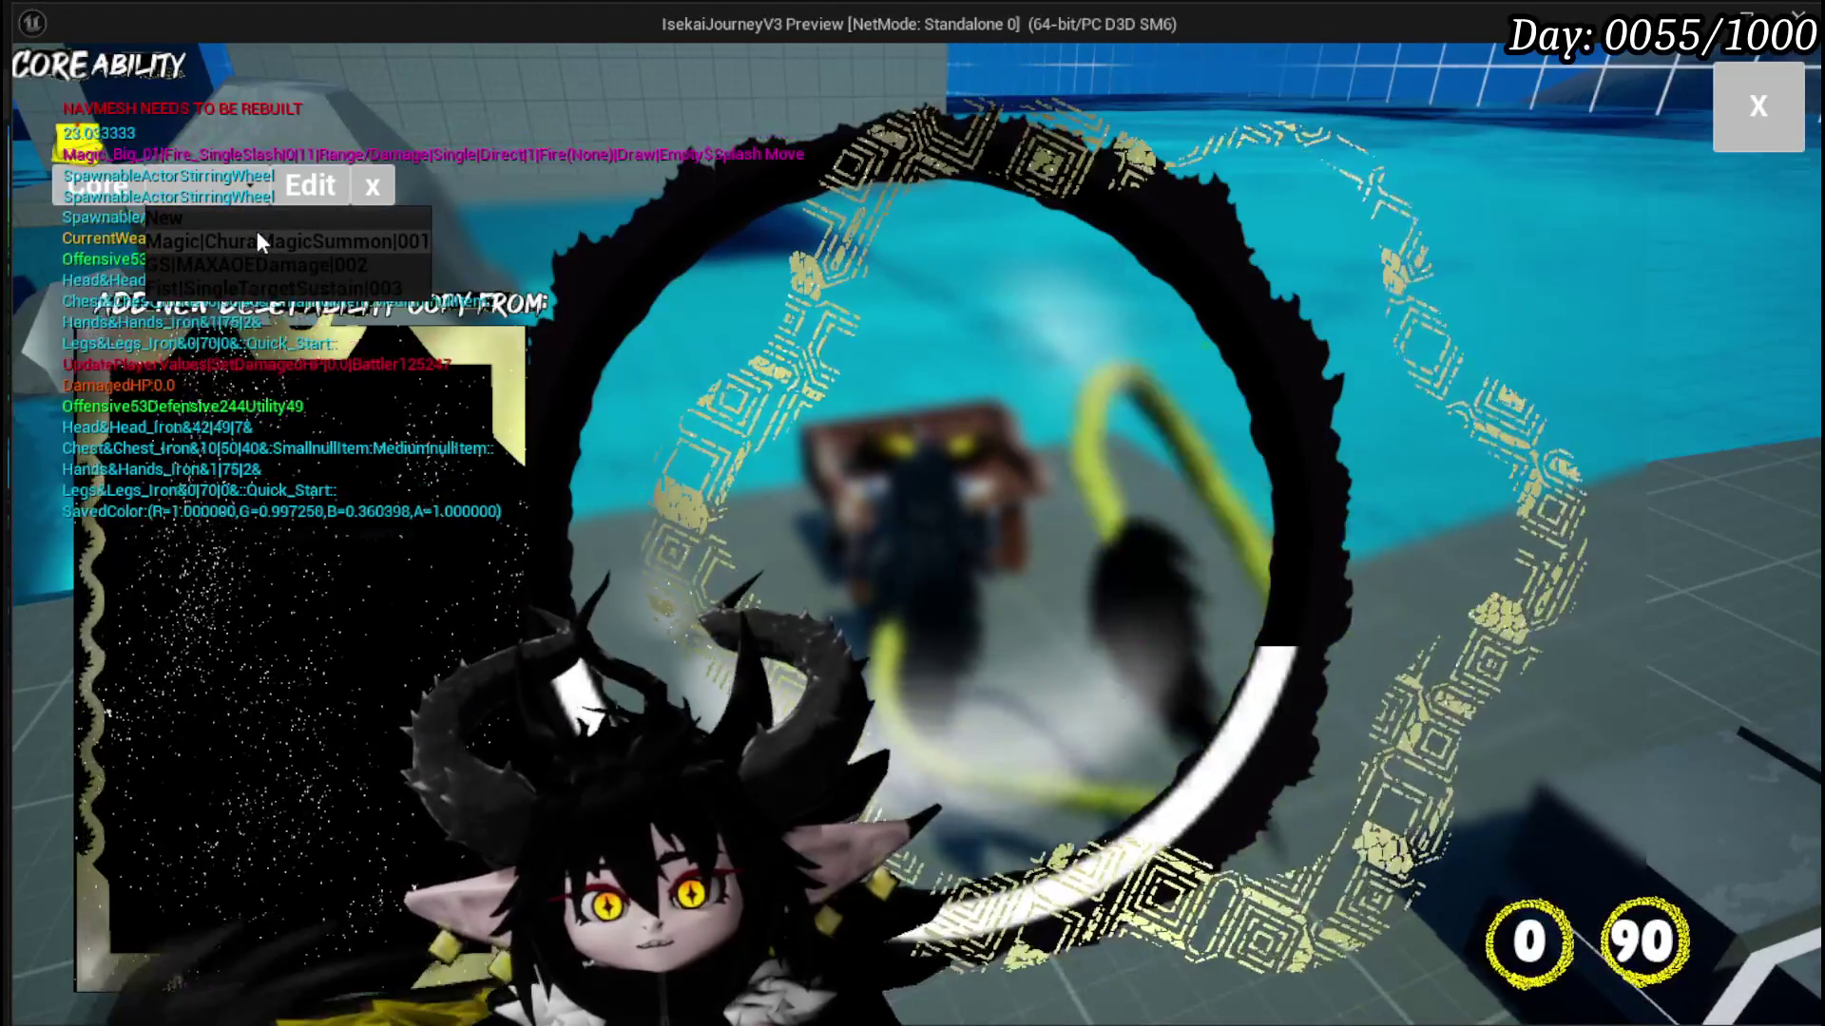
left_click(273, 382)
left_click(1093, 332)
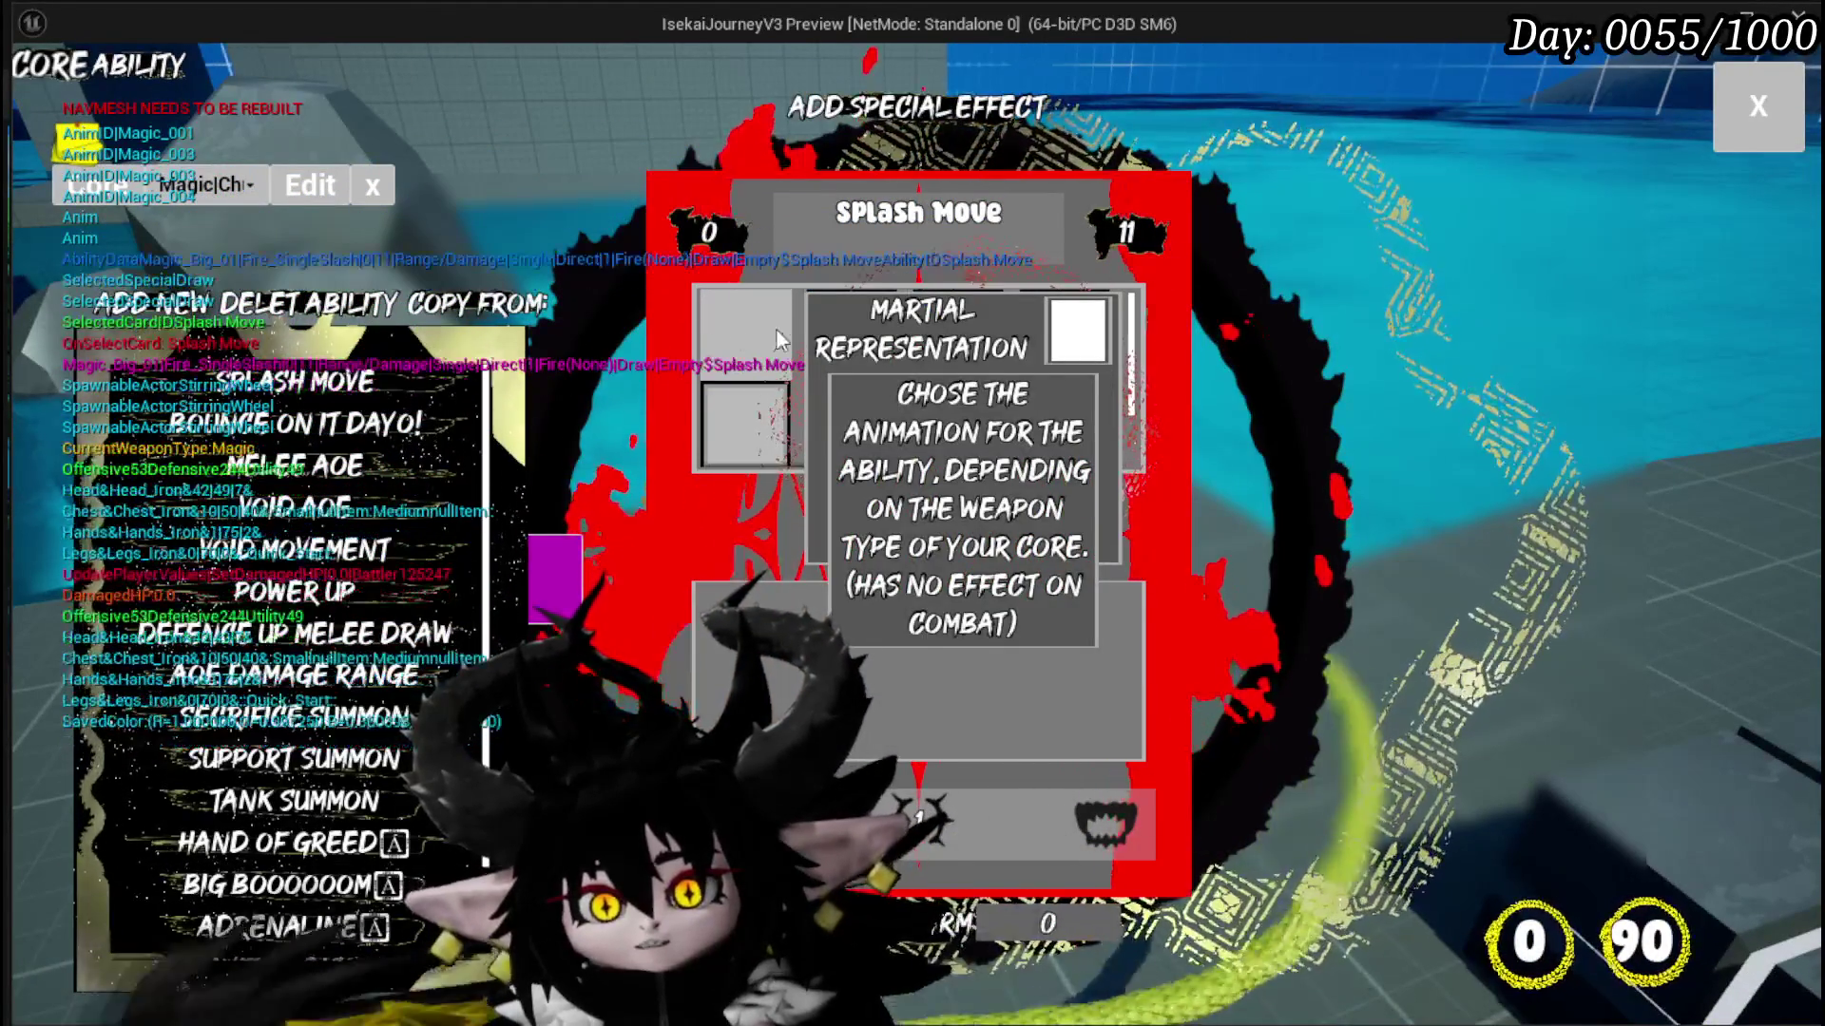
left_click(732, 326)
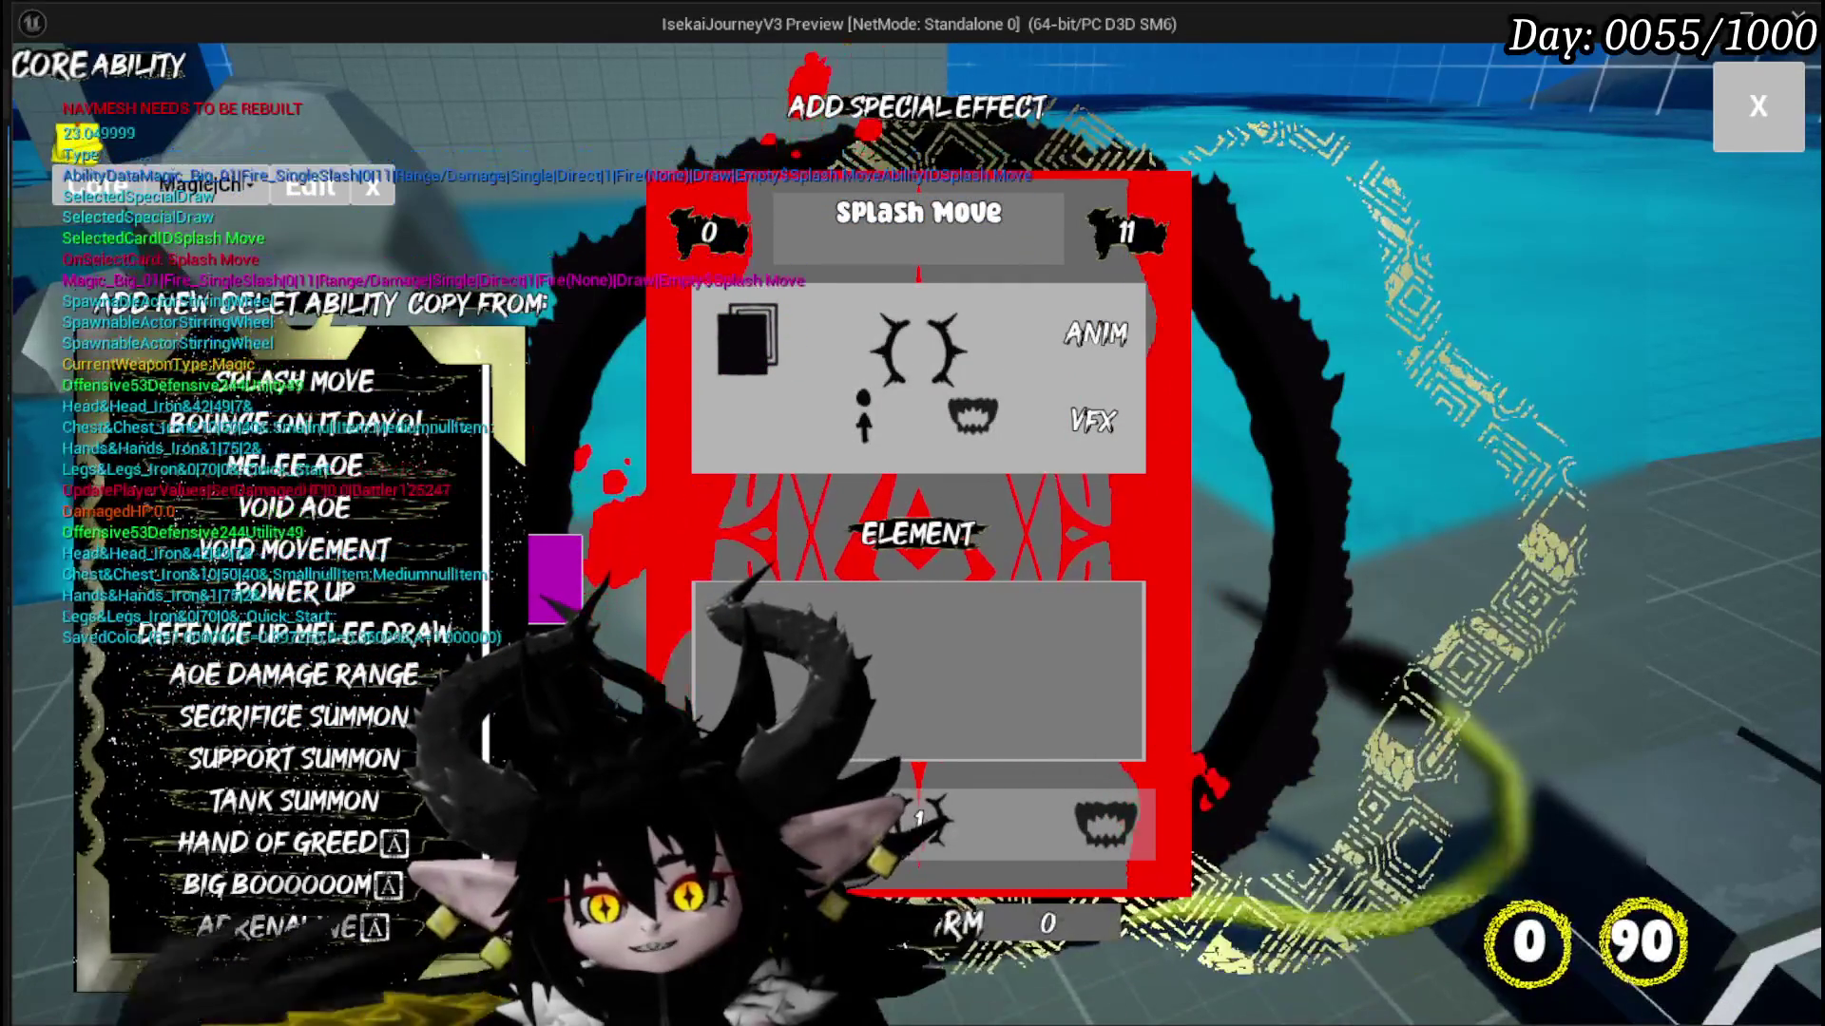
left_click(1776, 126)
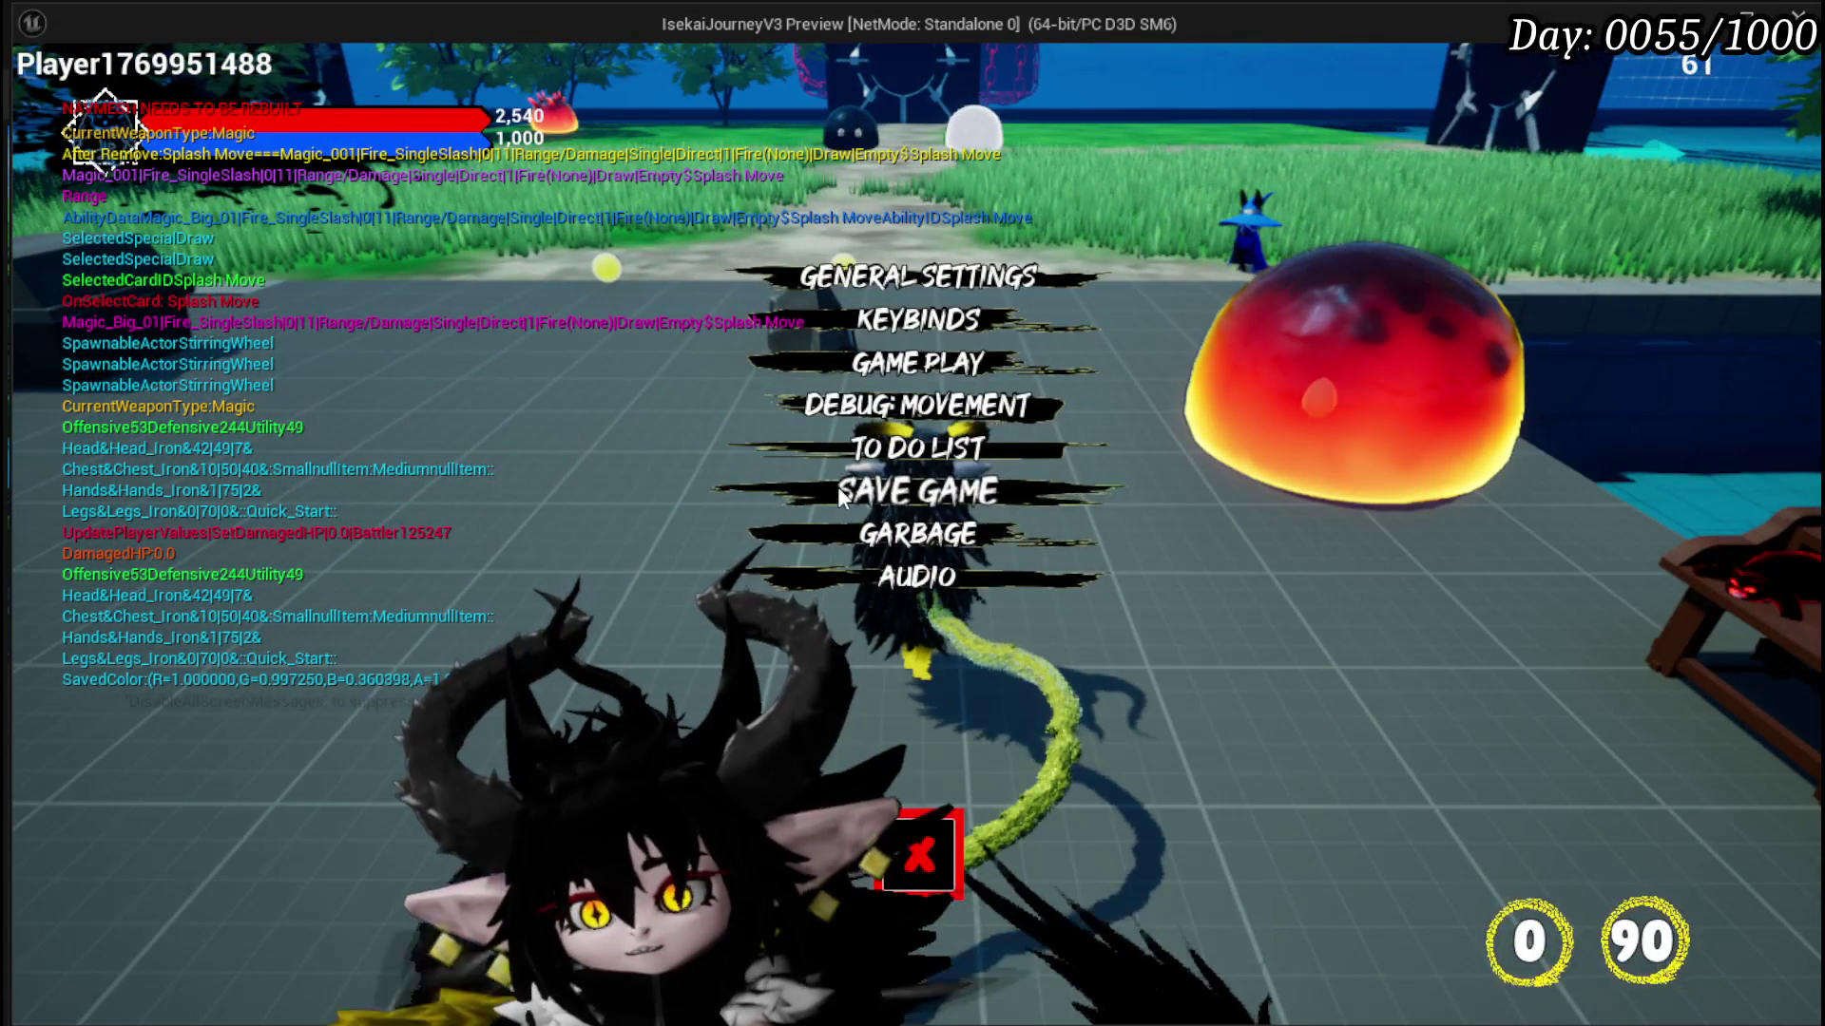
Step: Save the game and close the settings menu
left_click(843, 493)
left_click(912, 827)
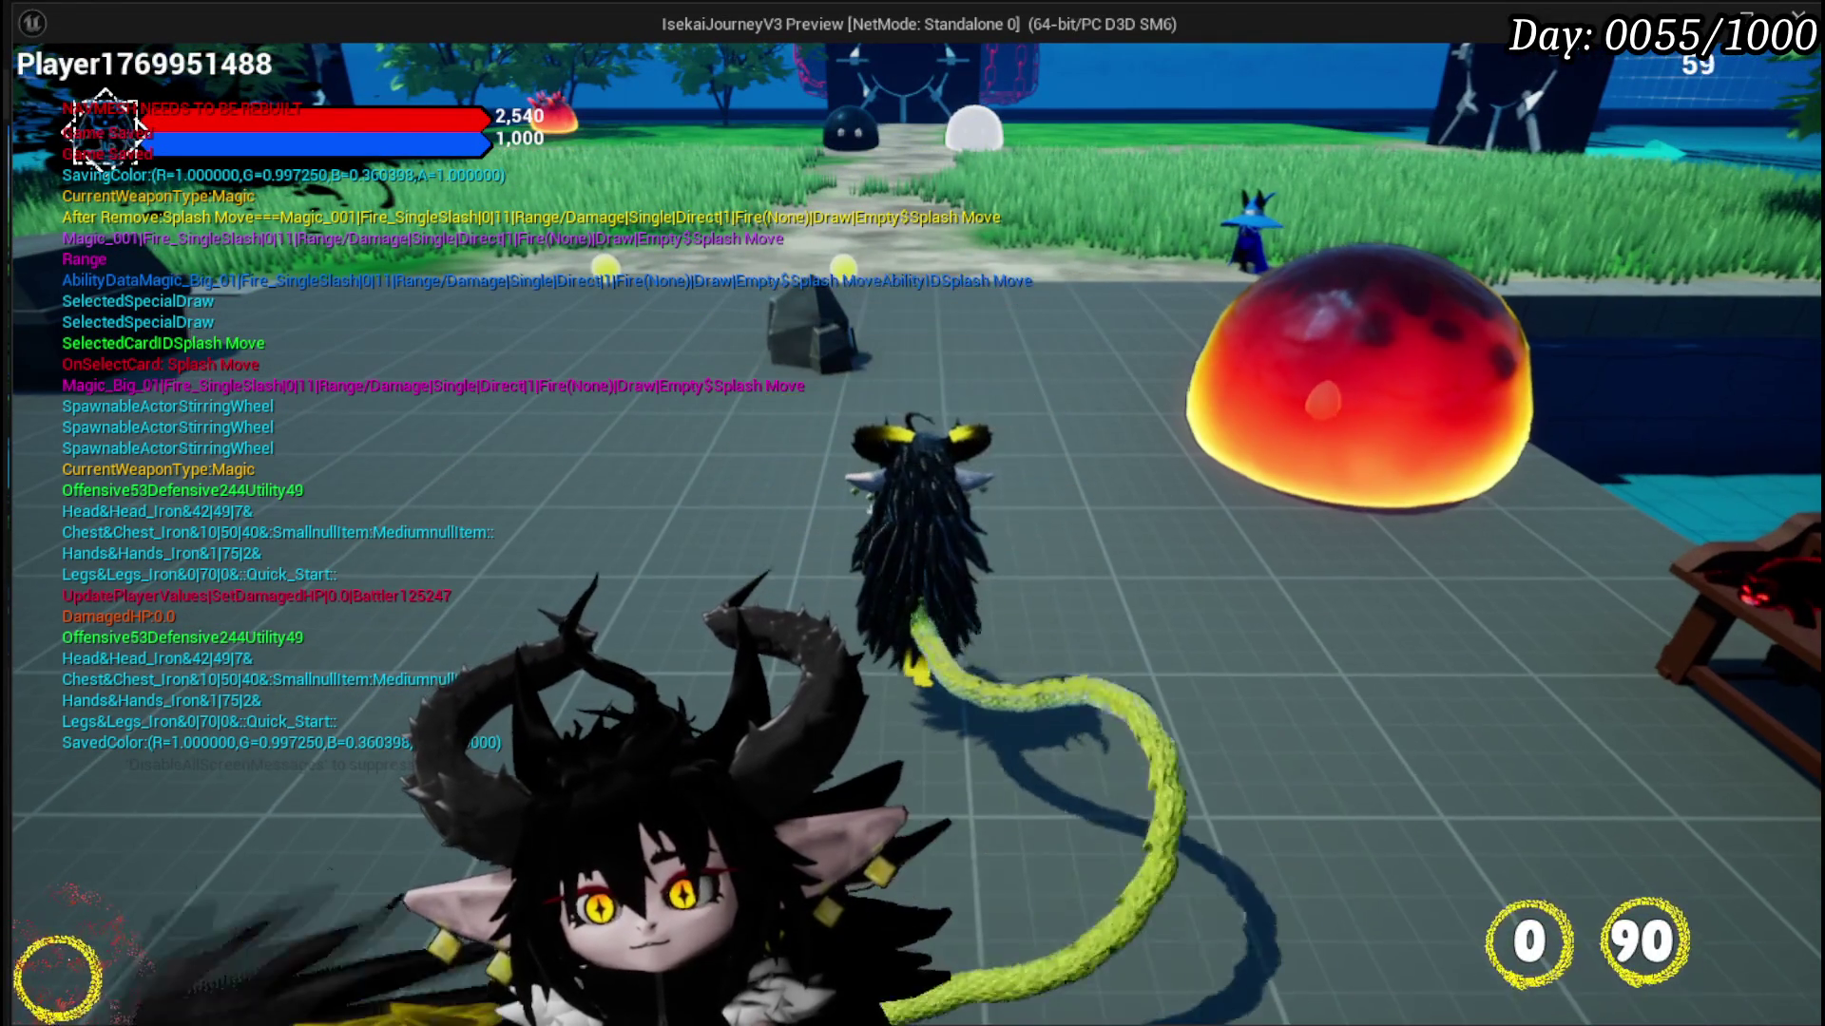
key("Escape")
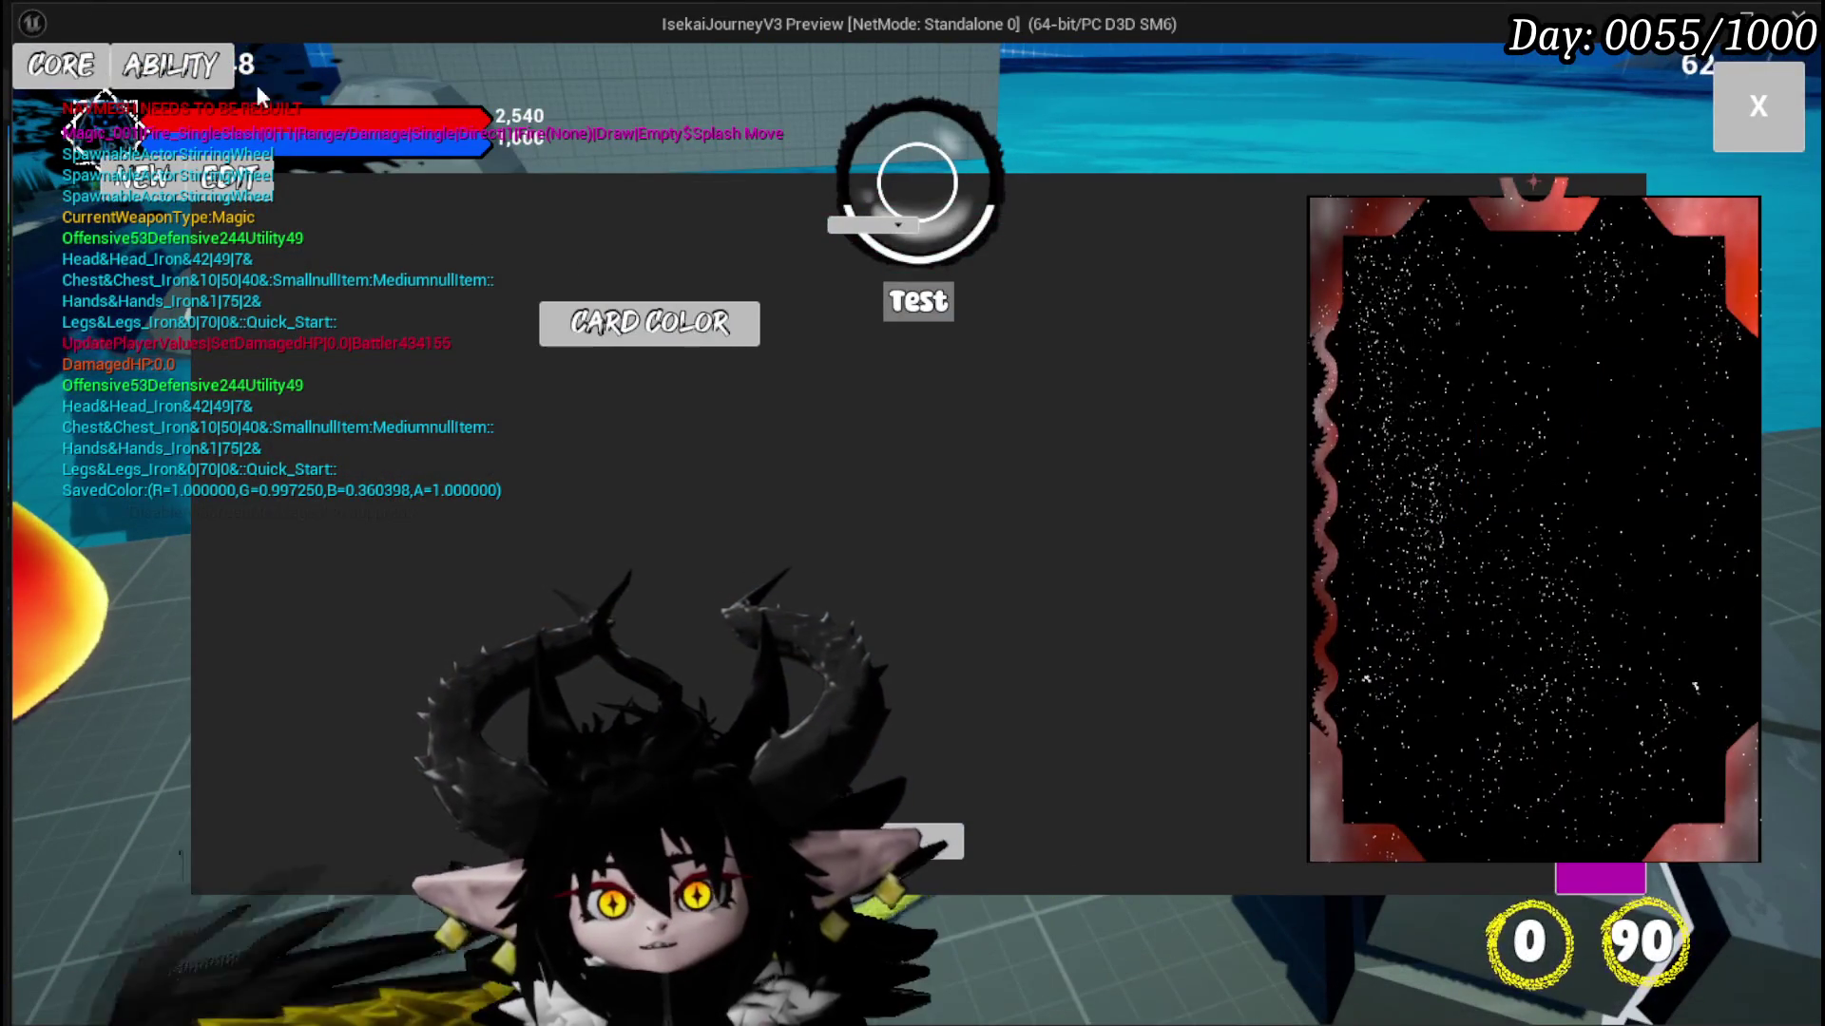
Step: Reselect the magic summon core, switch Splash Move's effect to Fire_Cast, and open the settings menu
left_click(196, 67)
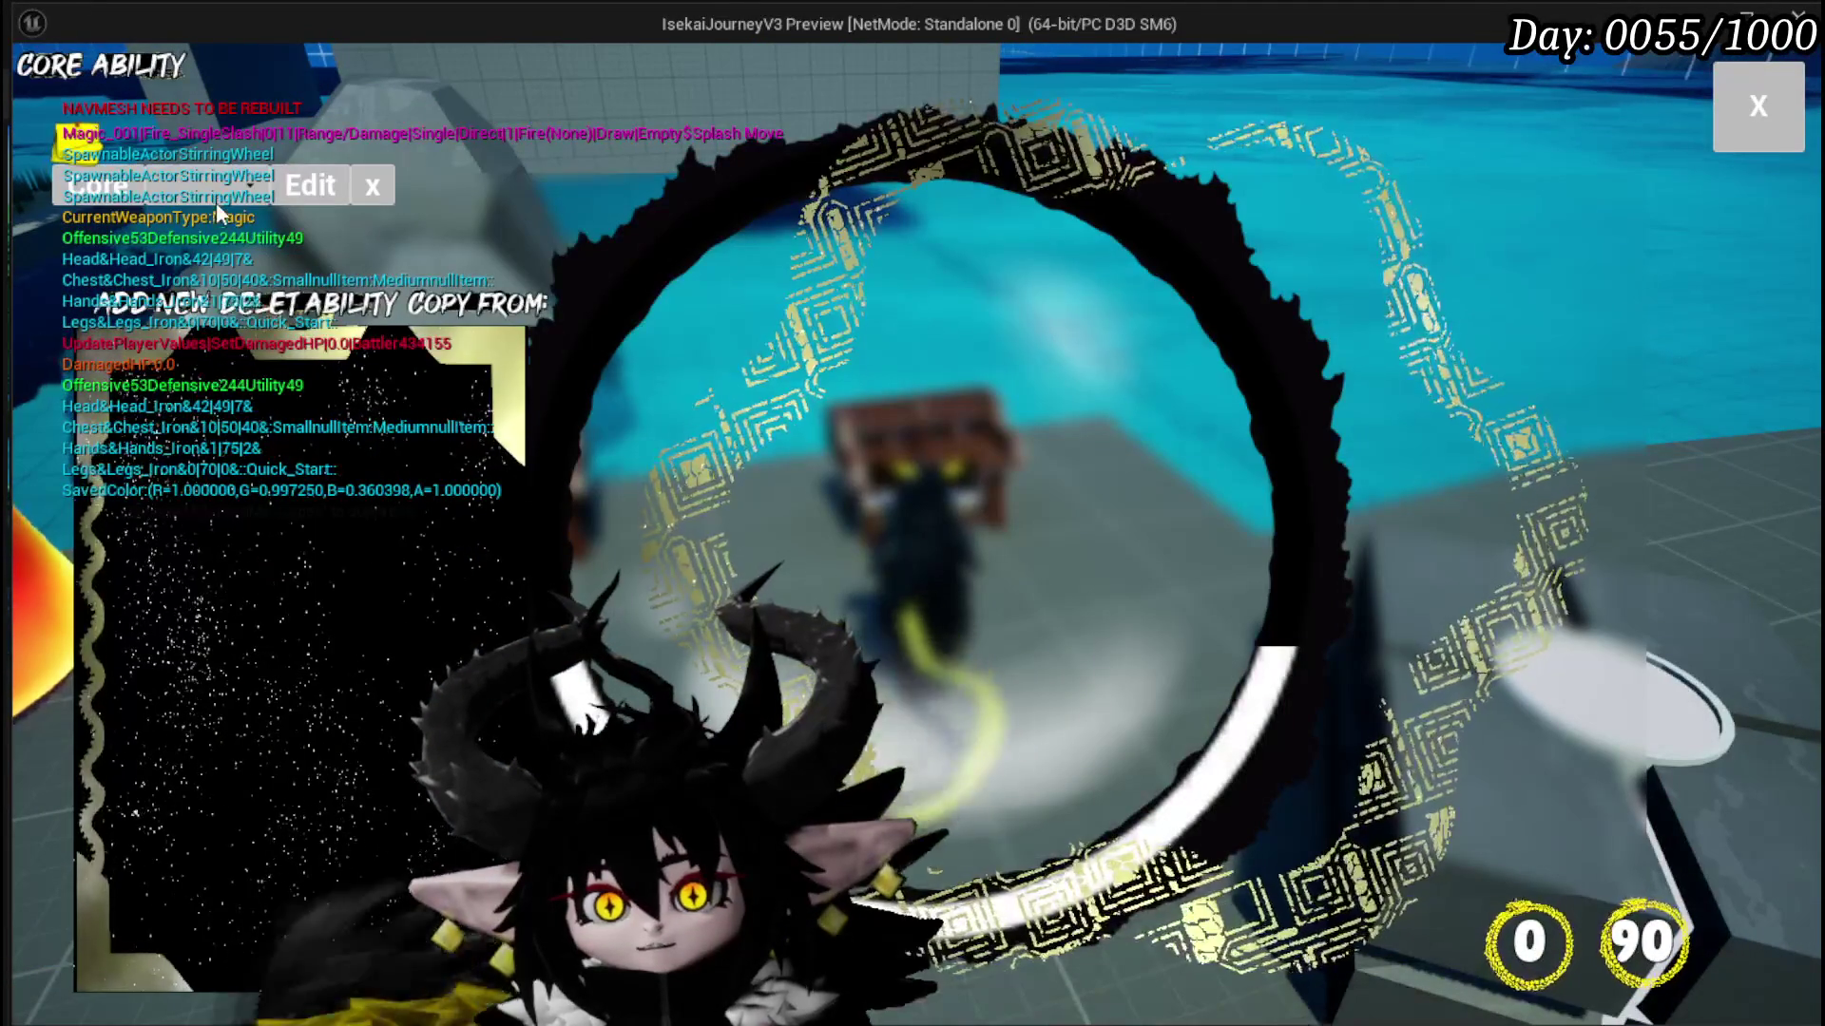
left_click(211, 185)
left_click(236, 230)
mouse_move(352, 418)
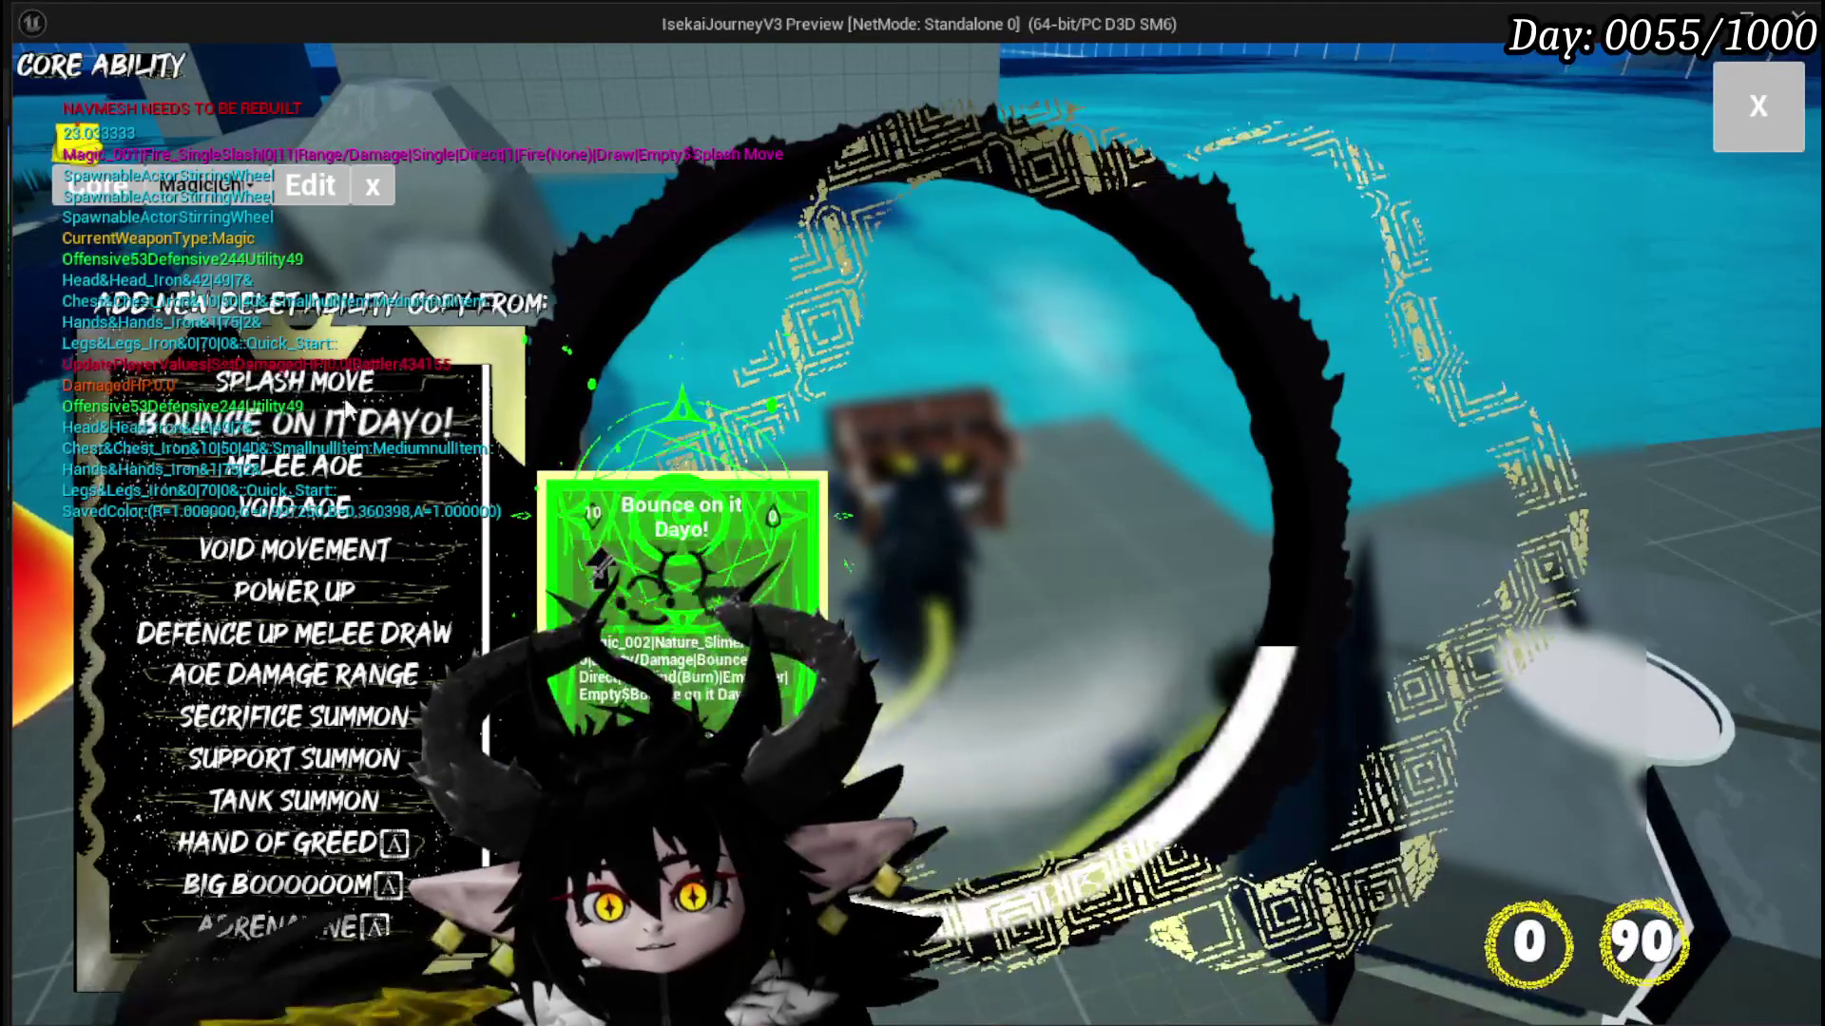
left_click(302, 382)
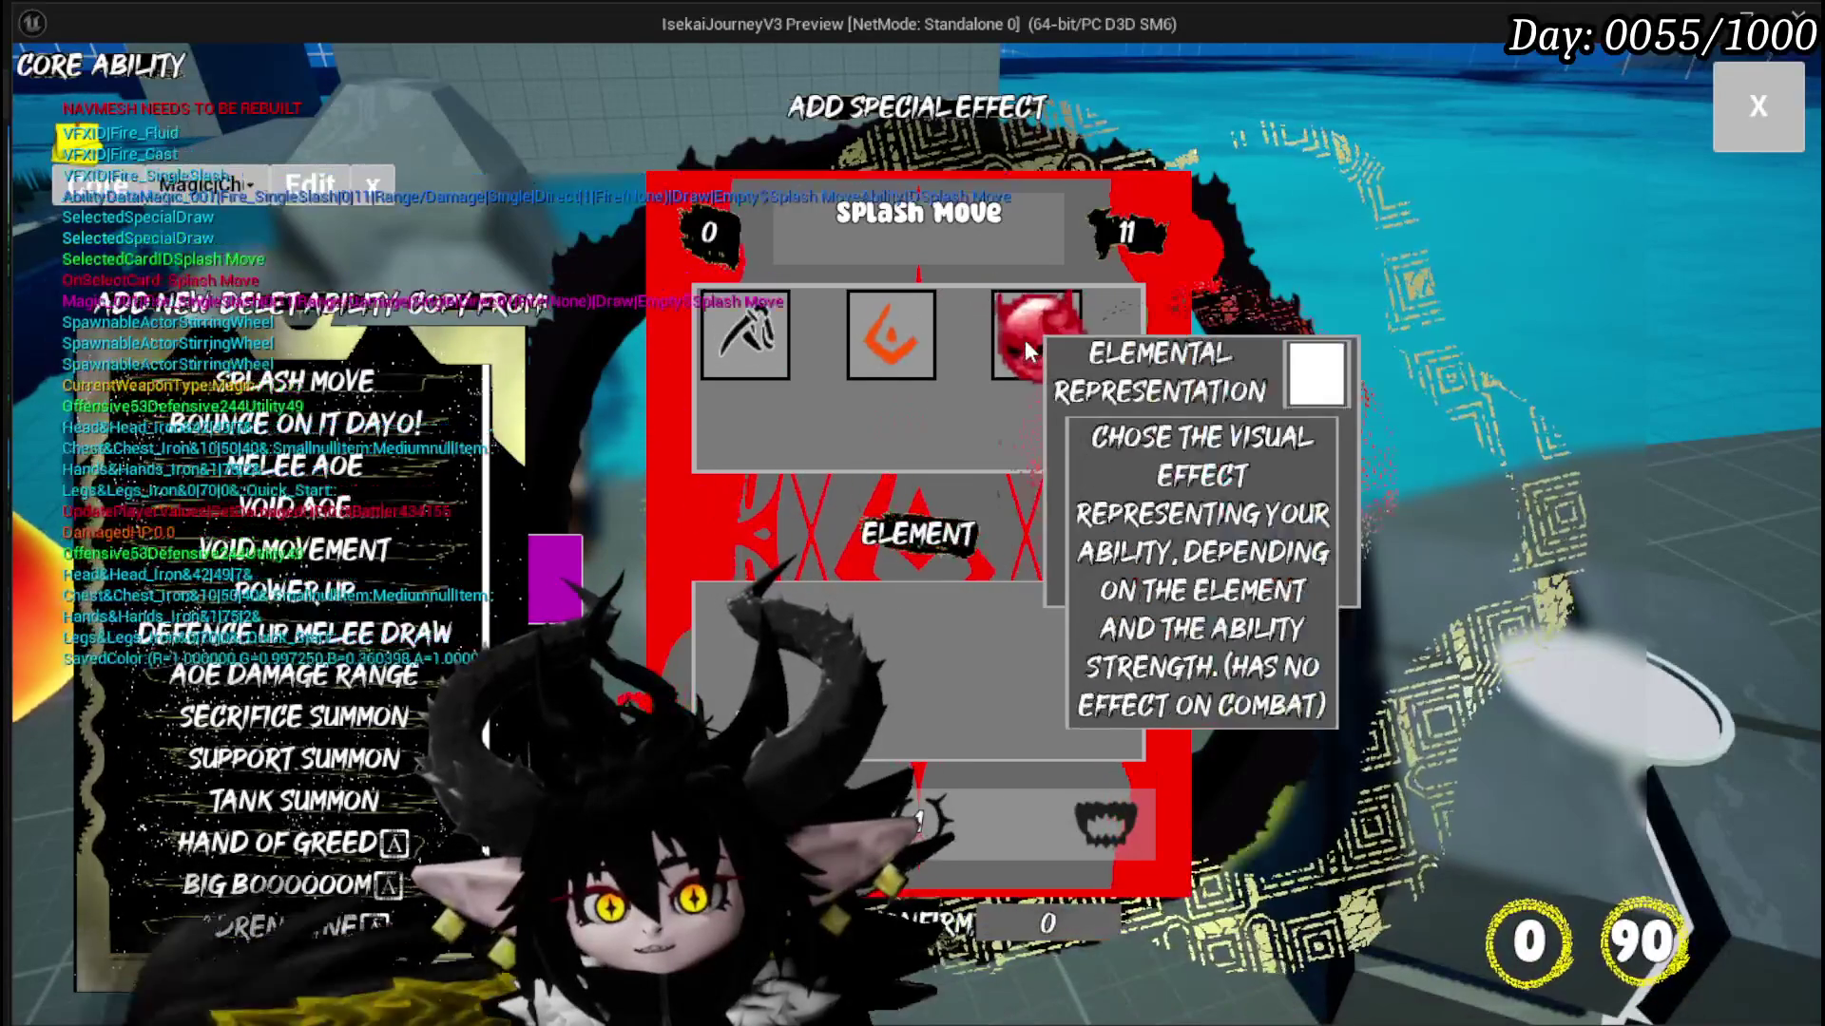
left_click(860, 331)
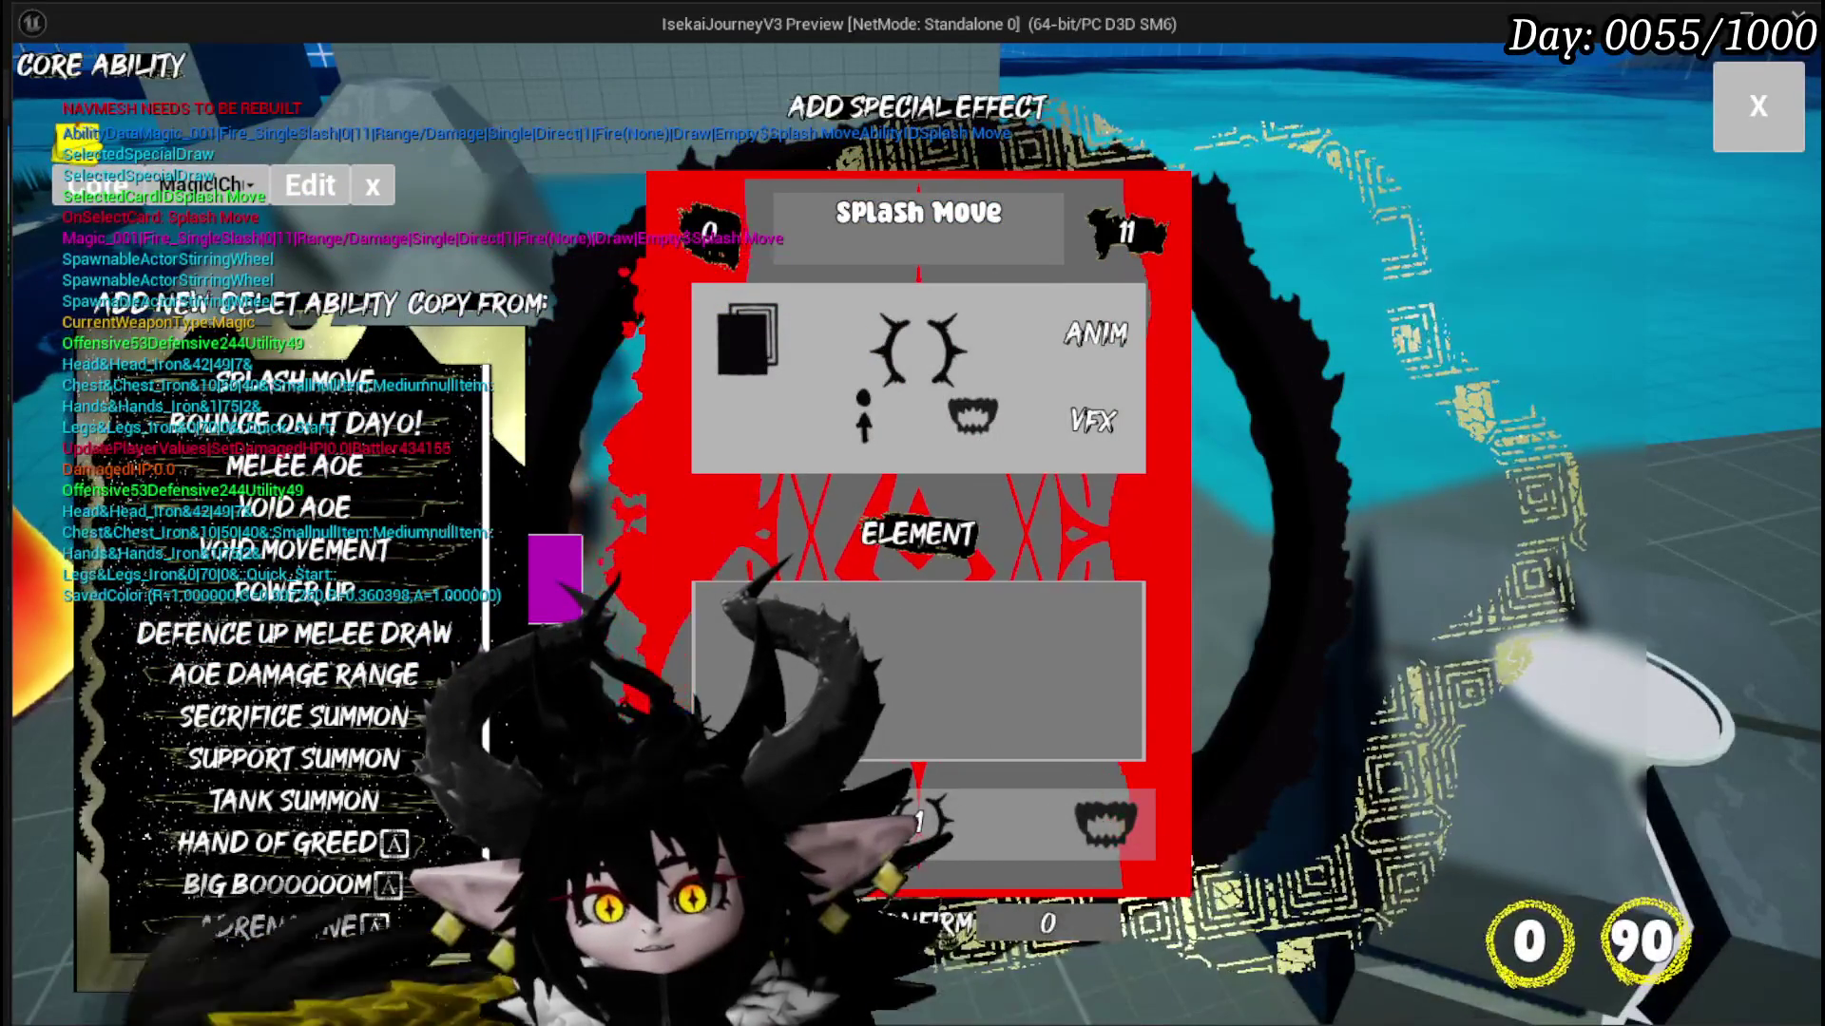
left_click(1802, 138)
key("Escape")
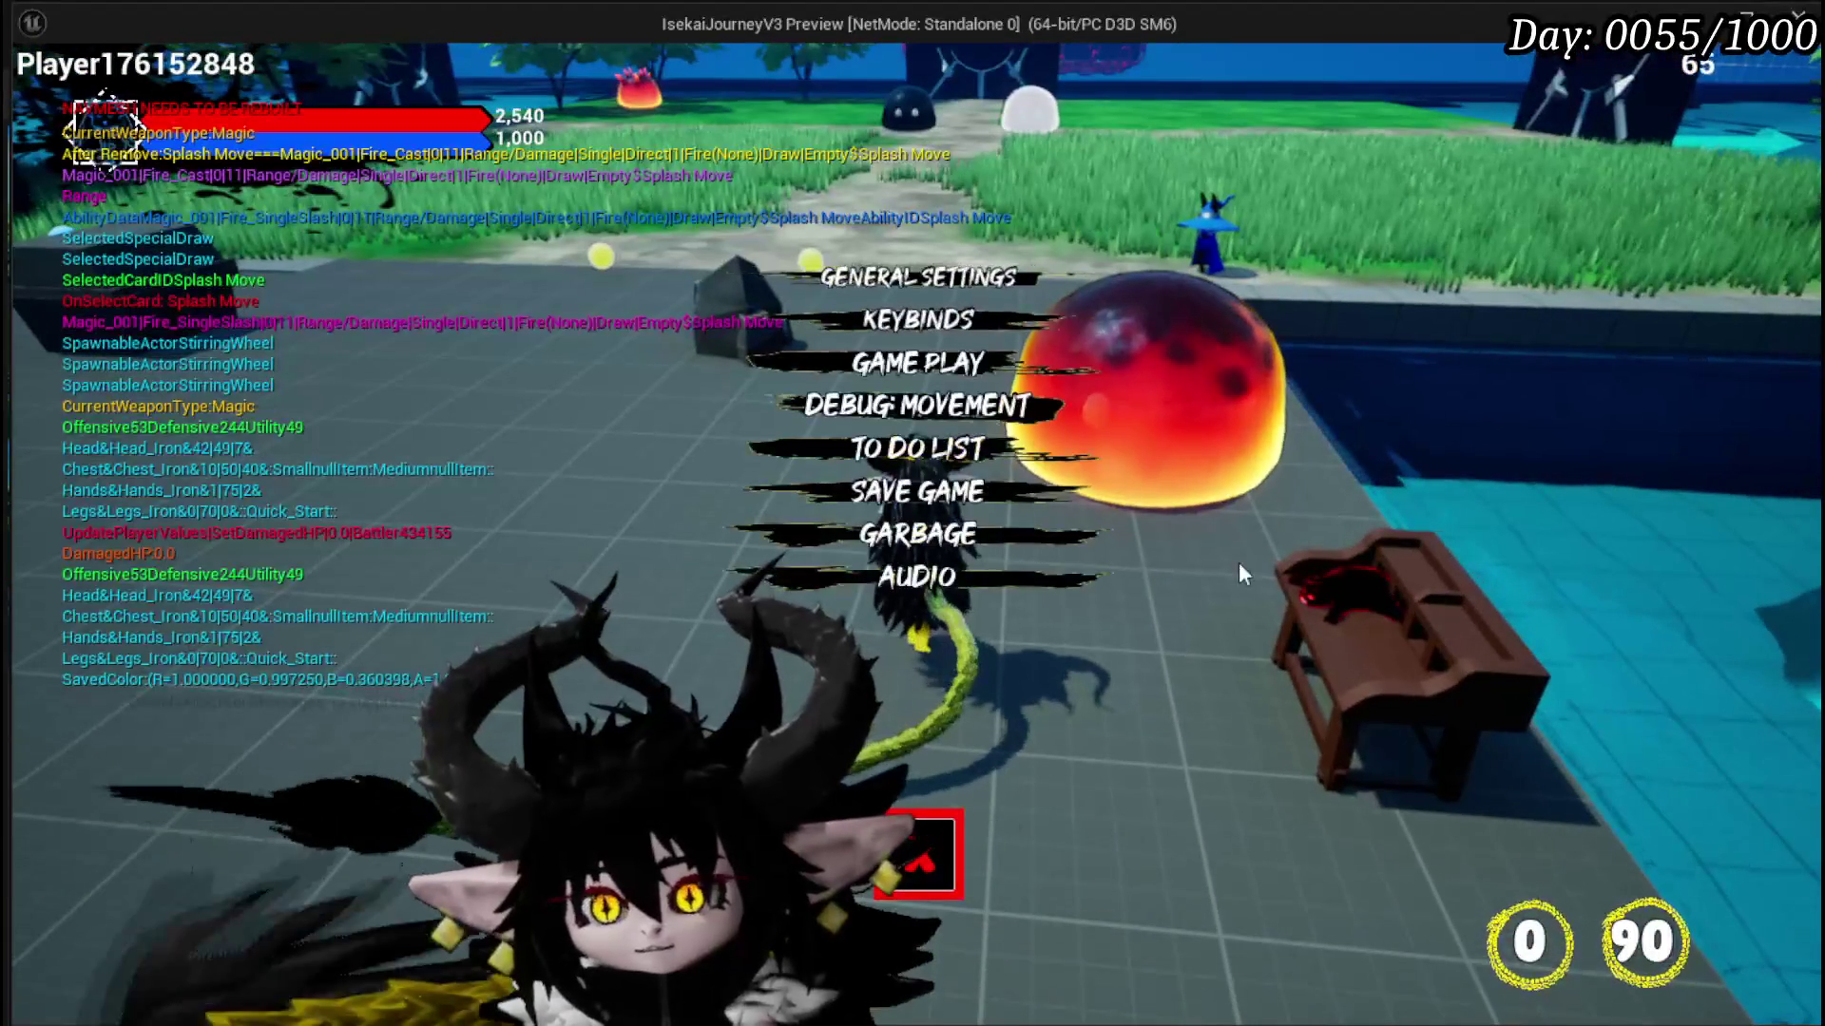
Step: Save the game from the settings menu, then stop and relaunch the standalone preview
left_click(917, 489)
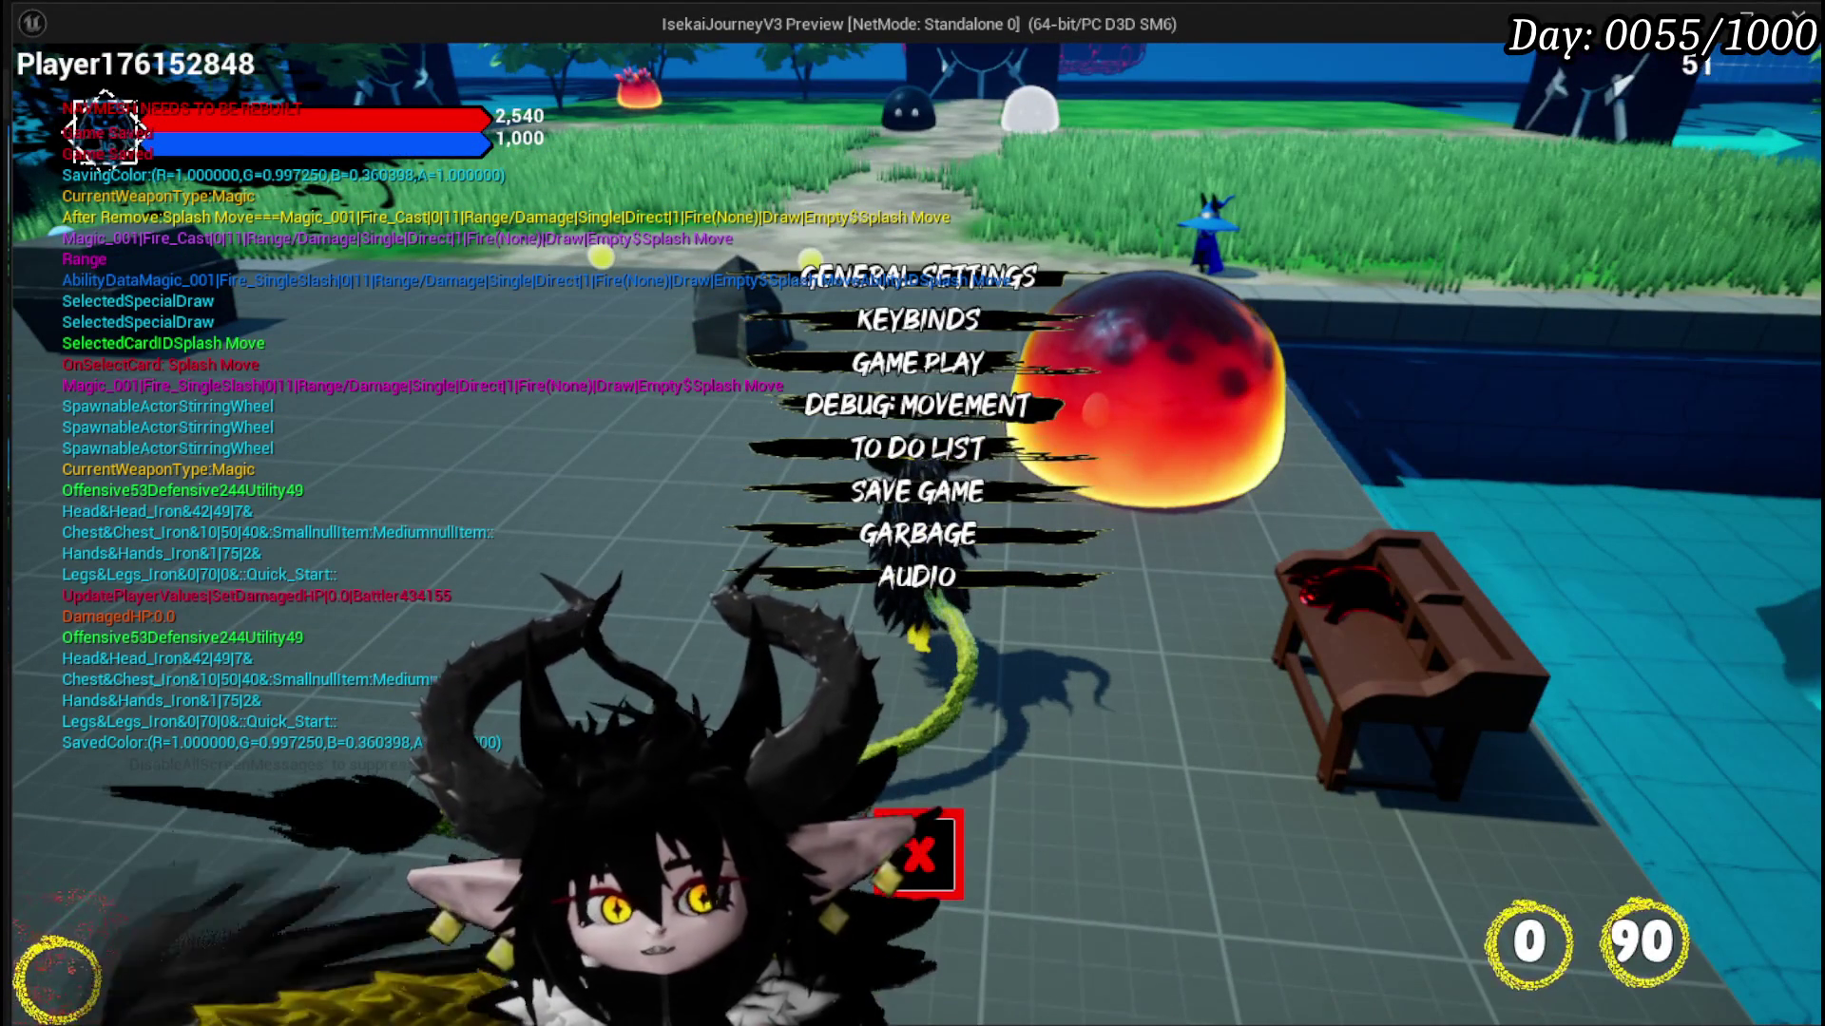
left_click(917, 854)
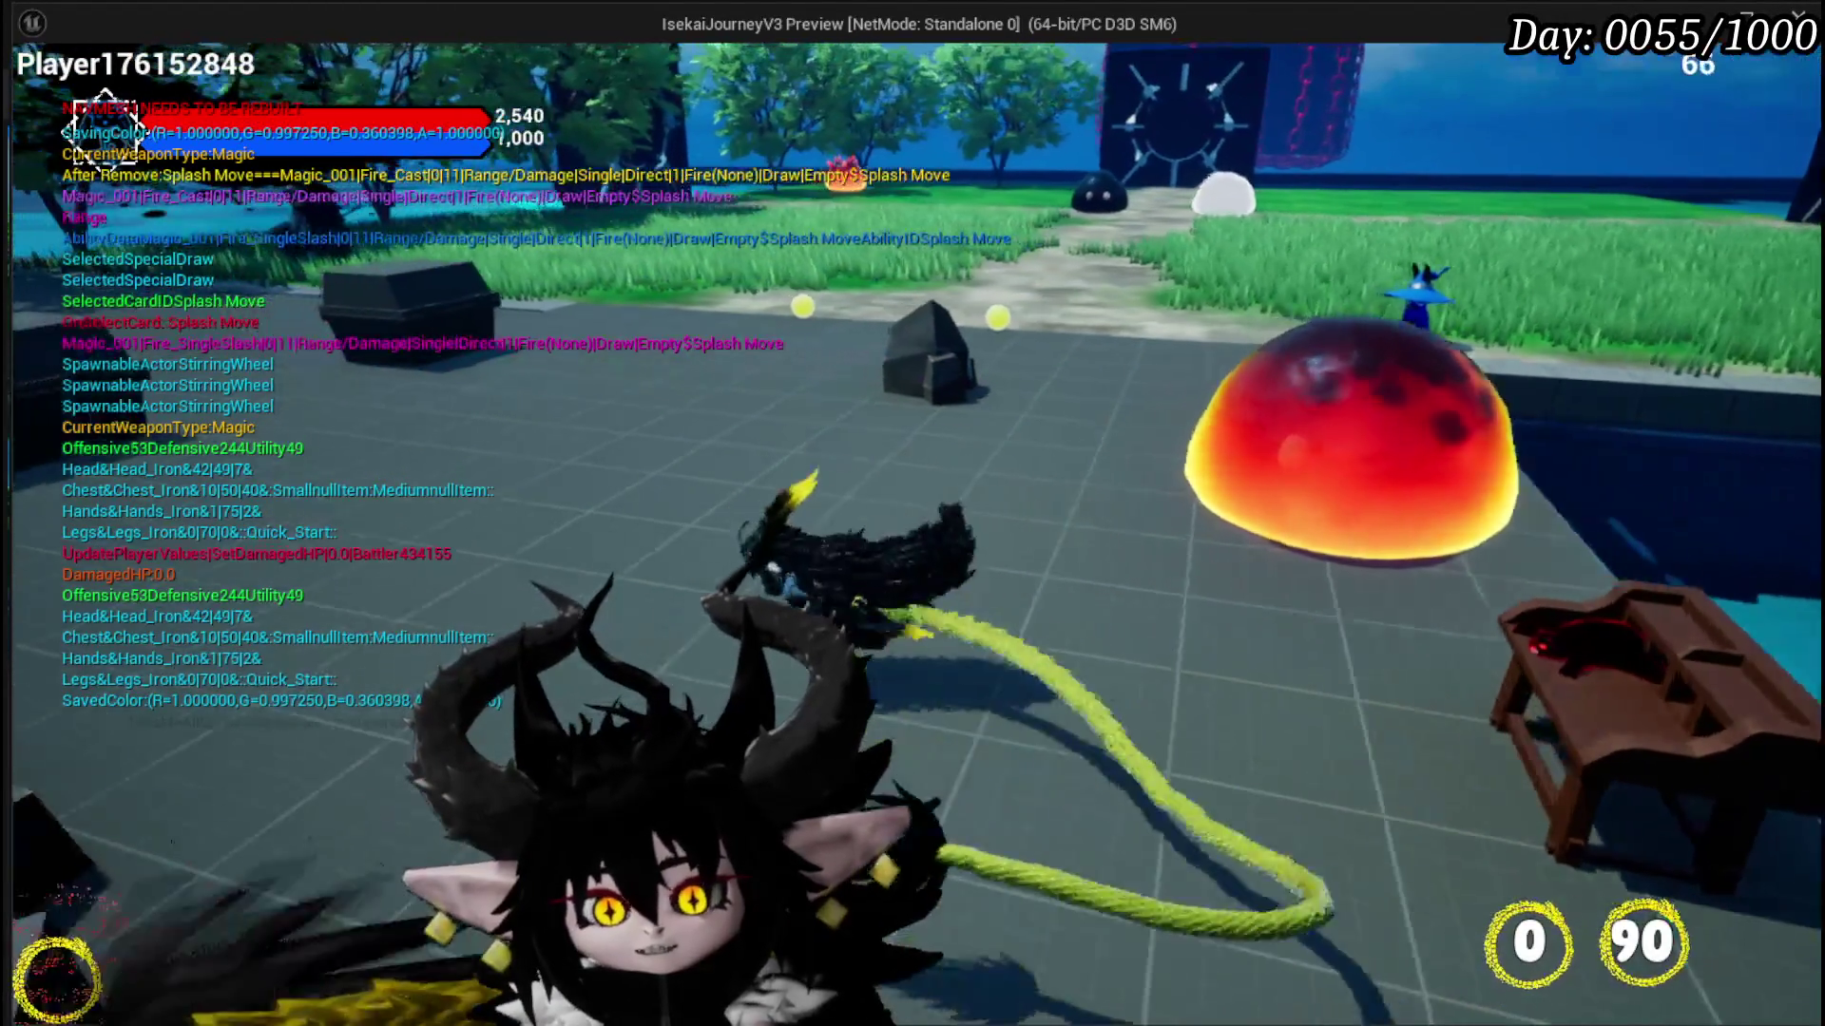
key("Escape")
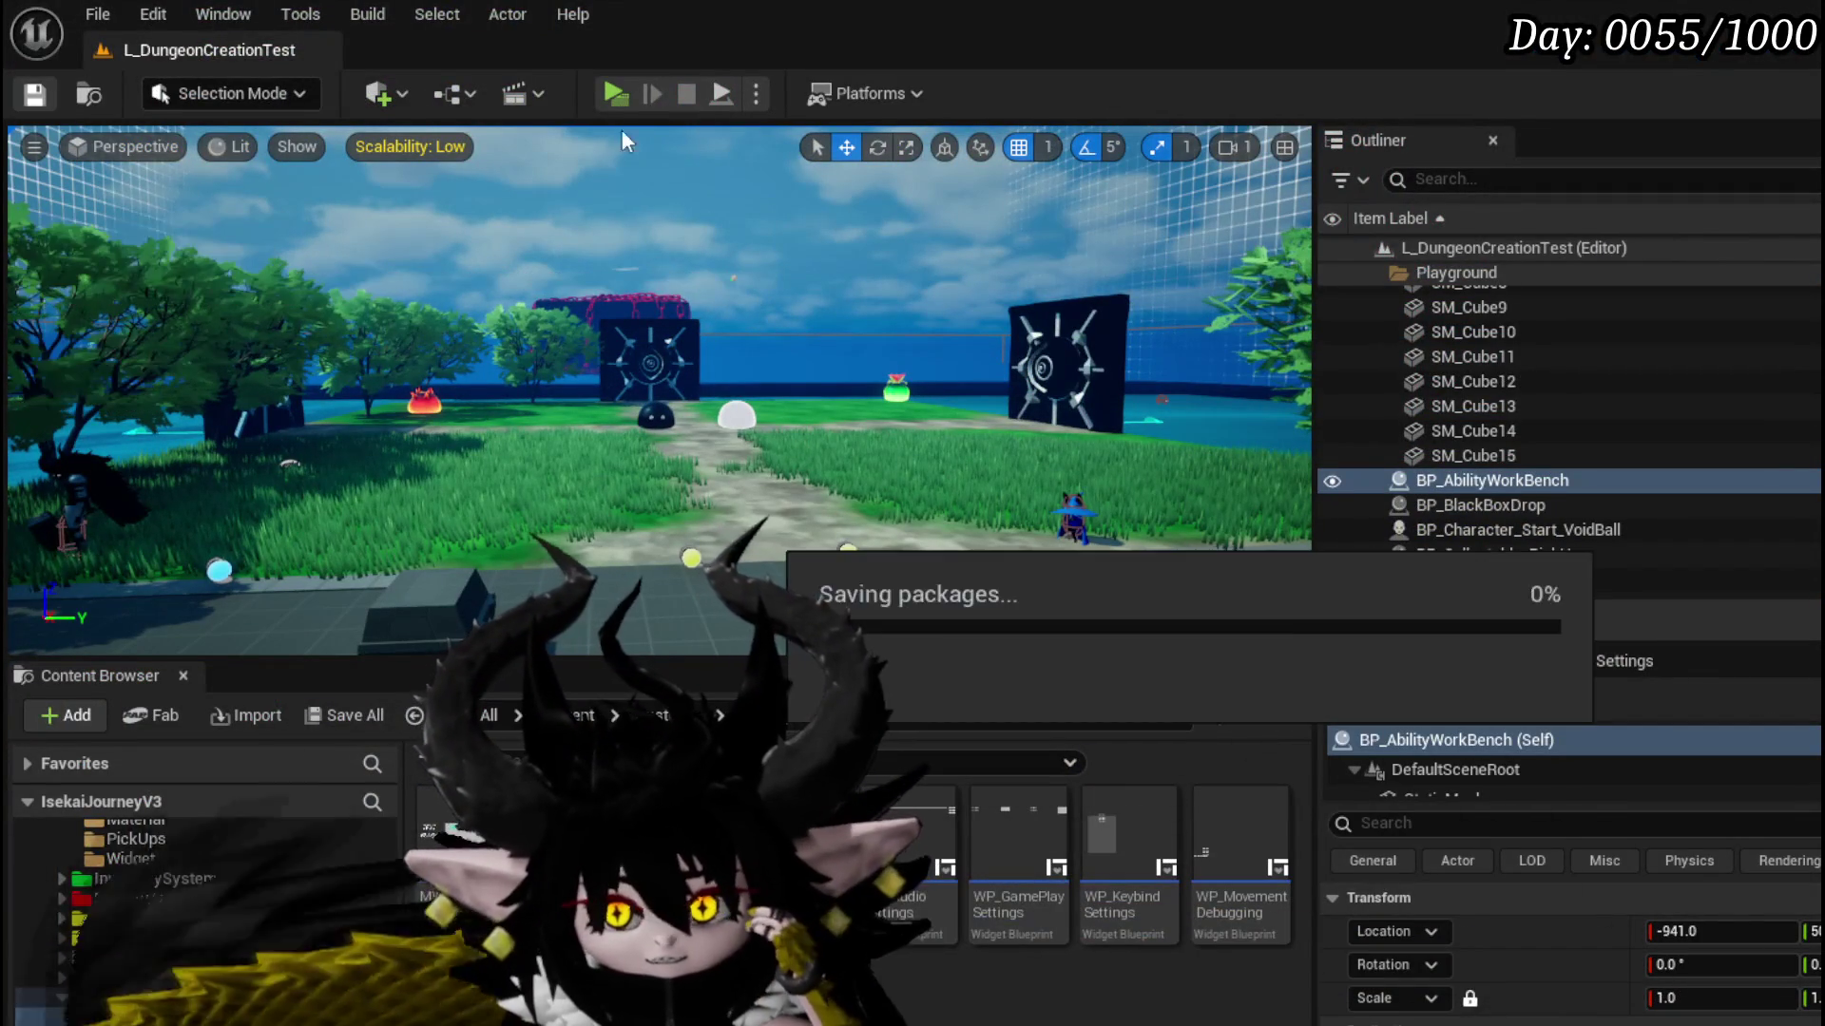
left_click(627, 90)
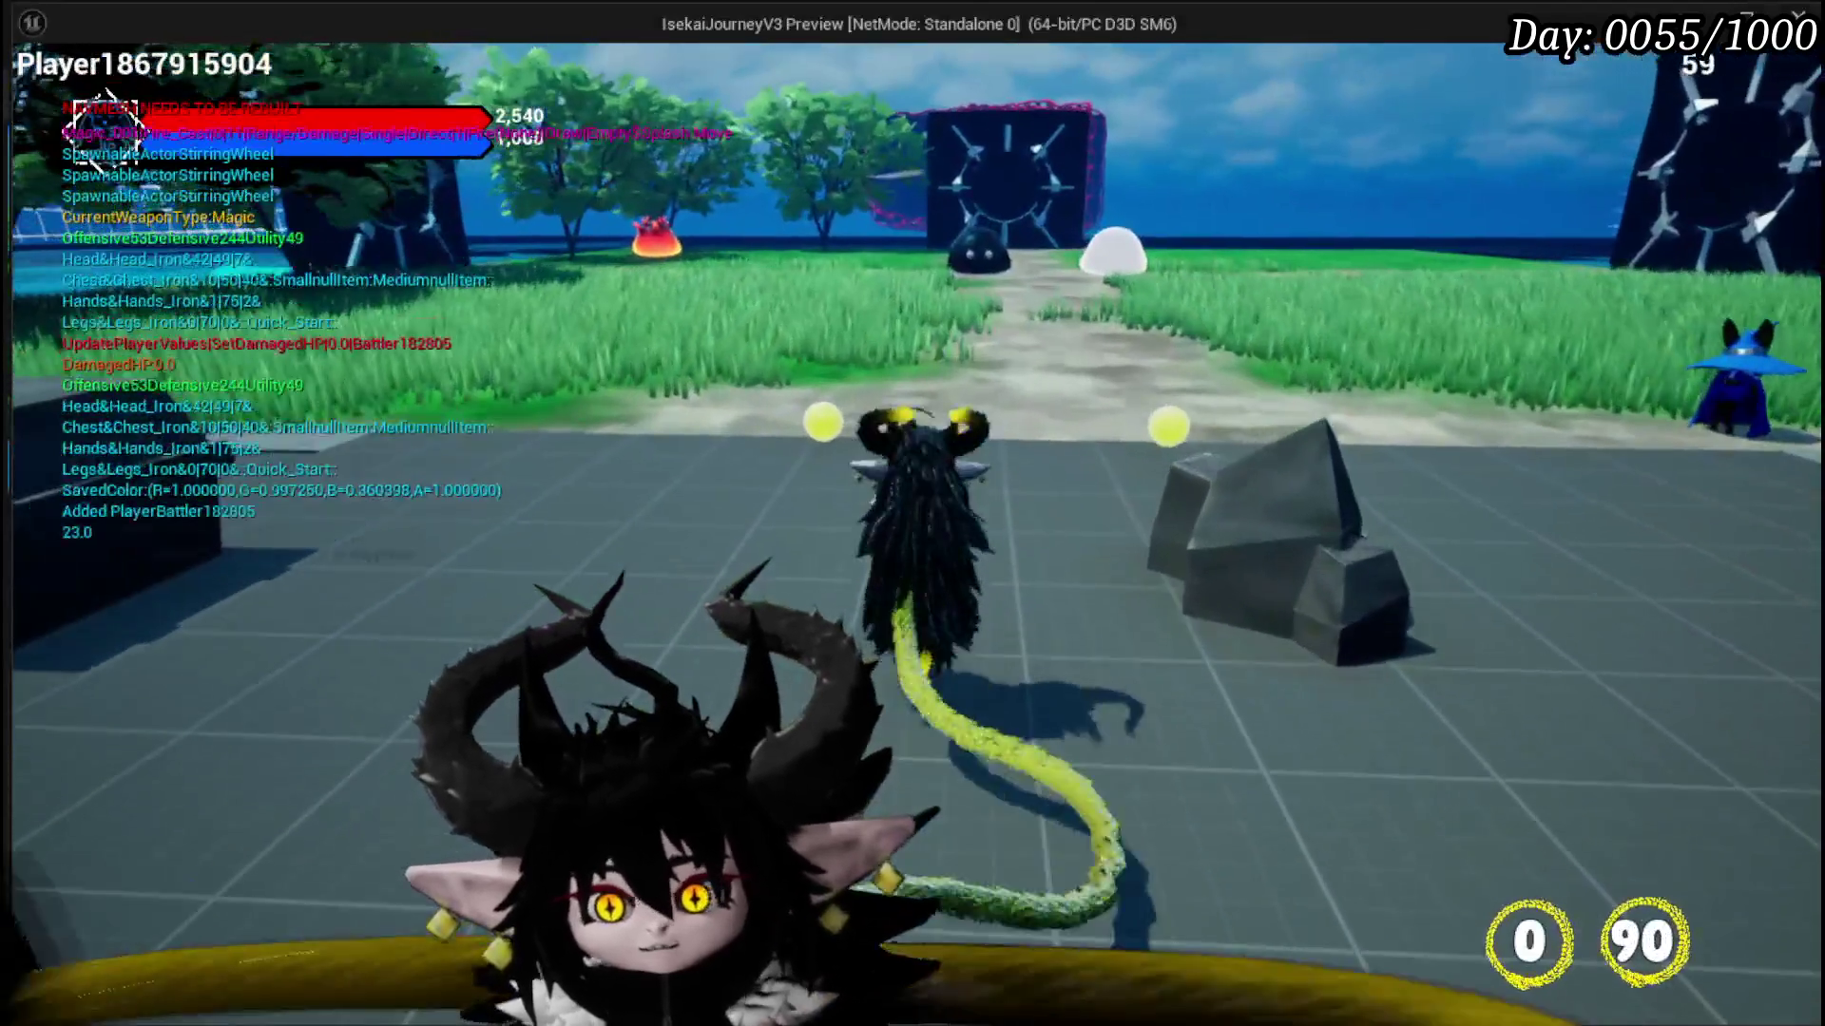
Step: Cast the fire Splash Move six times across the grass, then walk toward the slimes
left_click(913, 514)
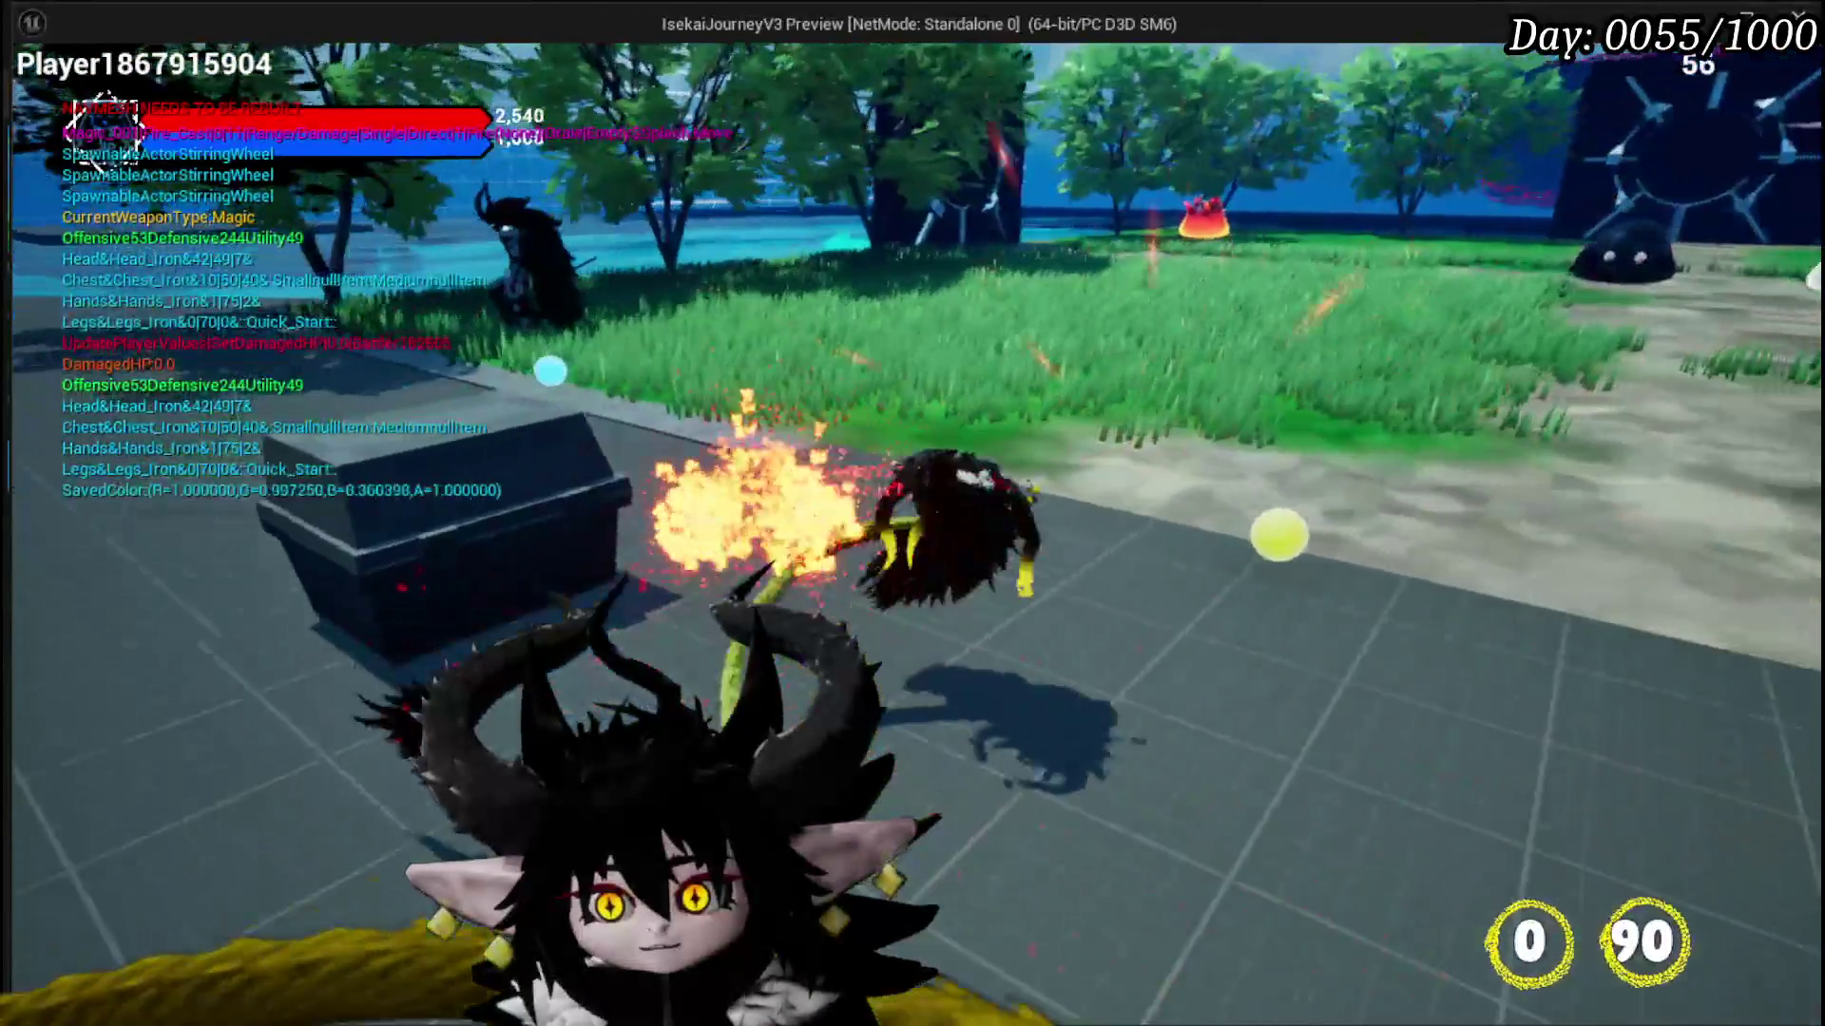
left_click(912, 513)
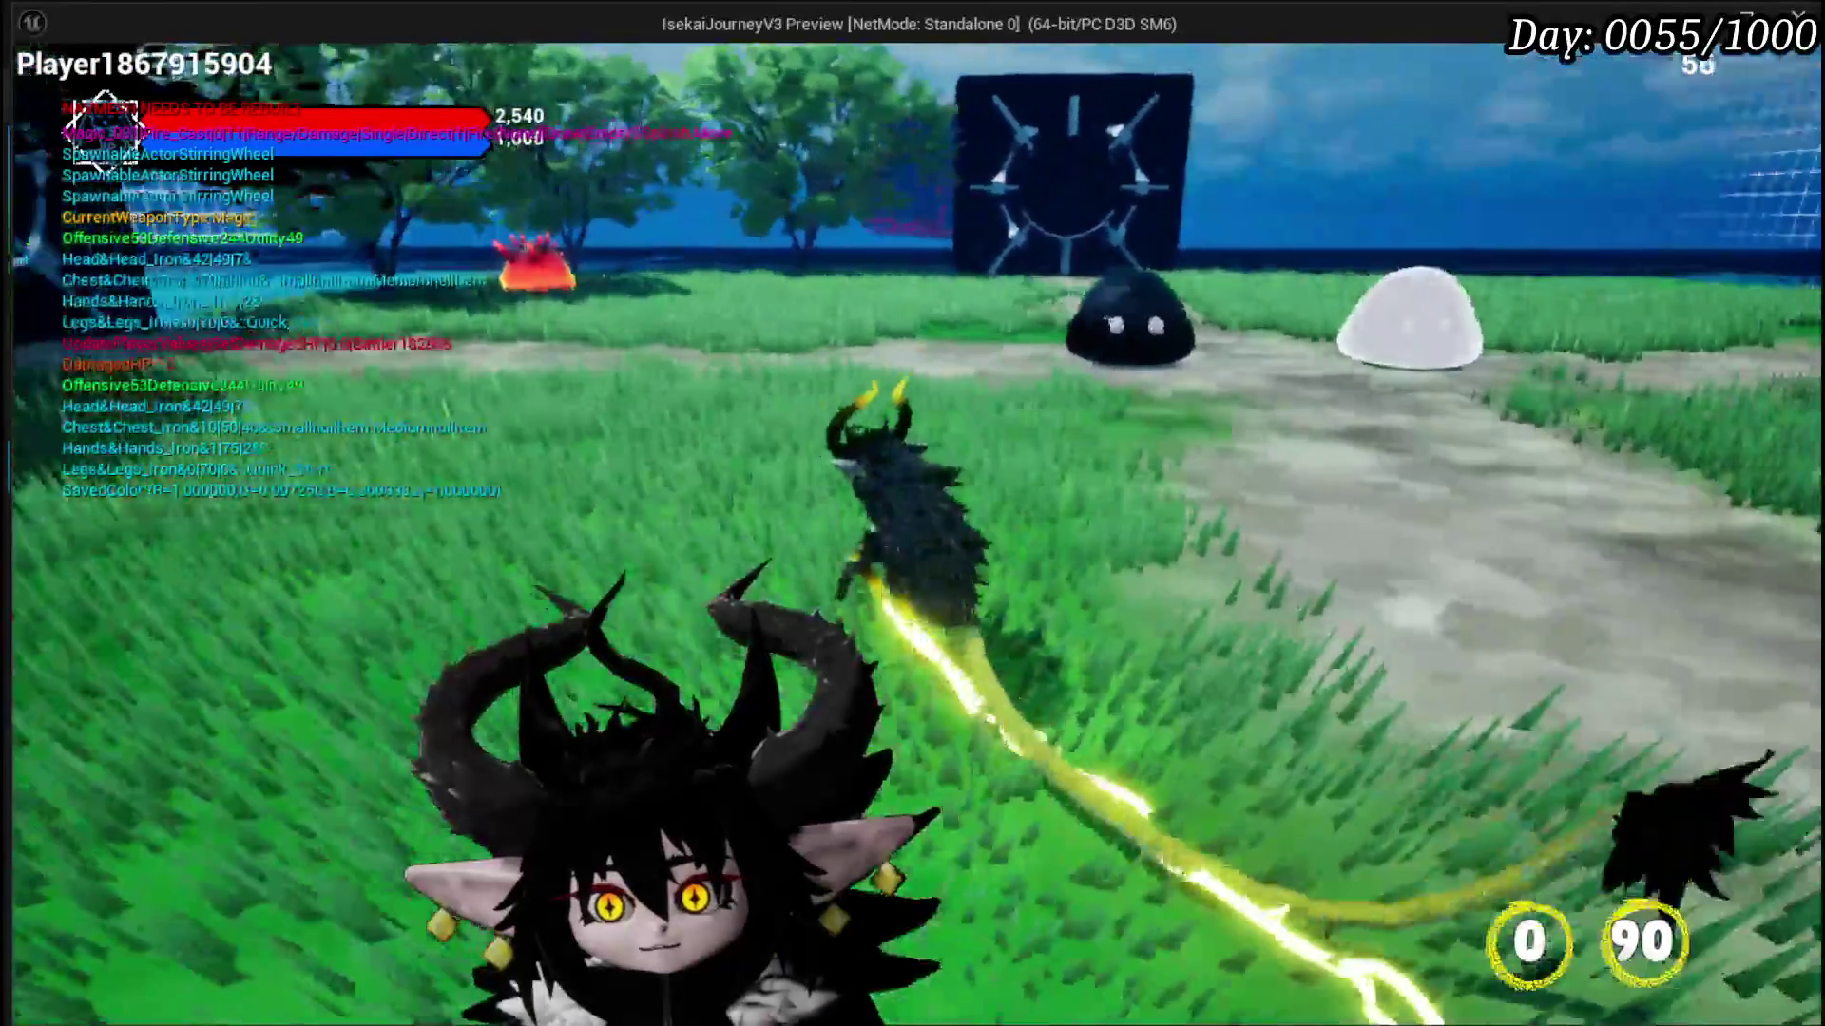
left_click(912, 513)
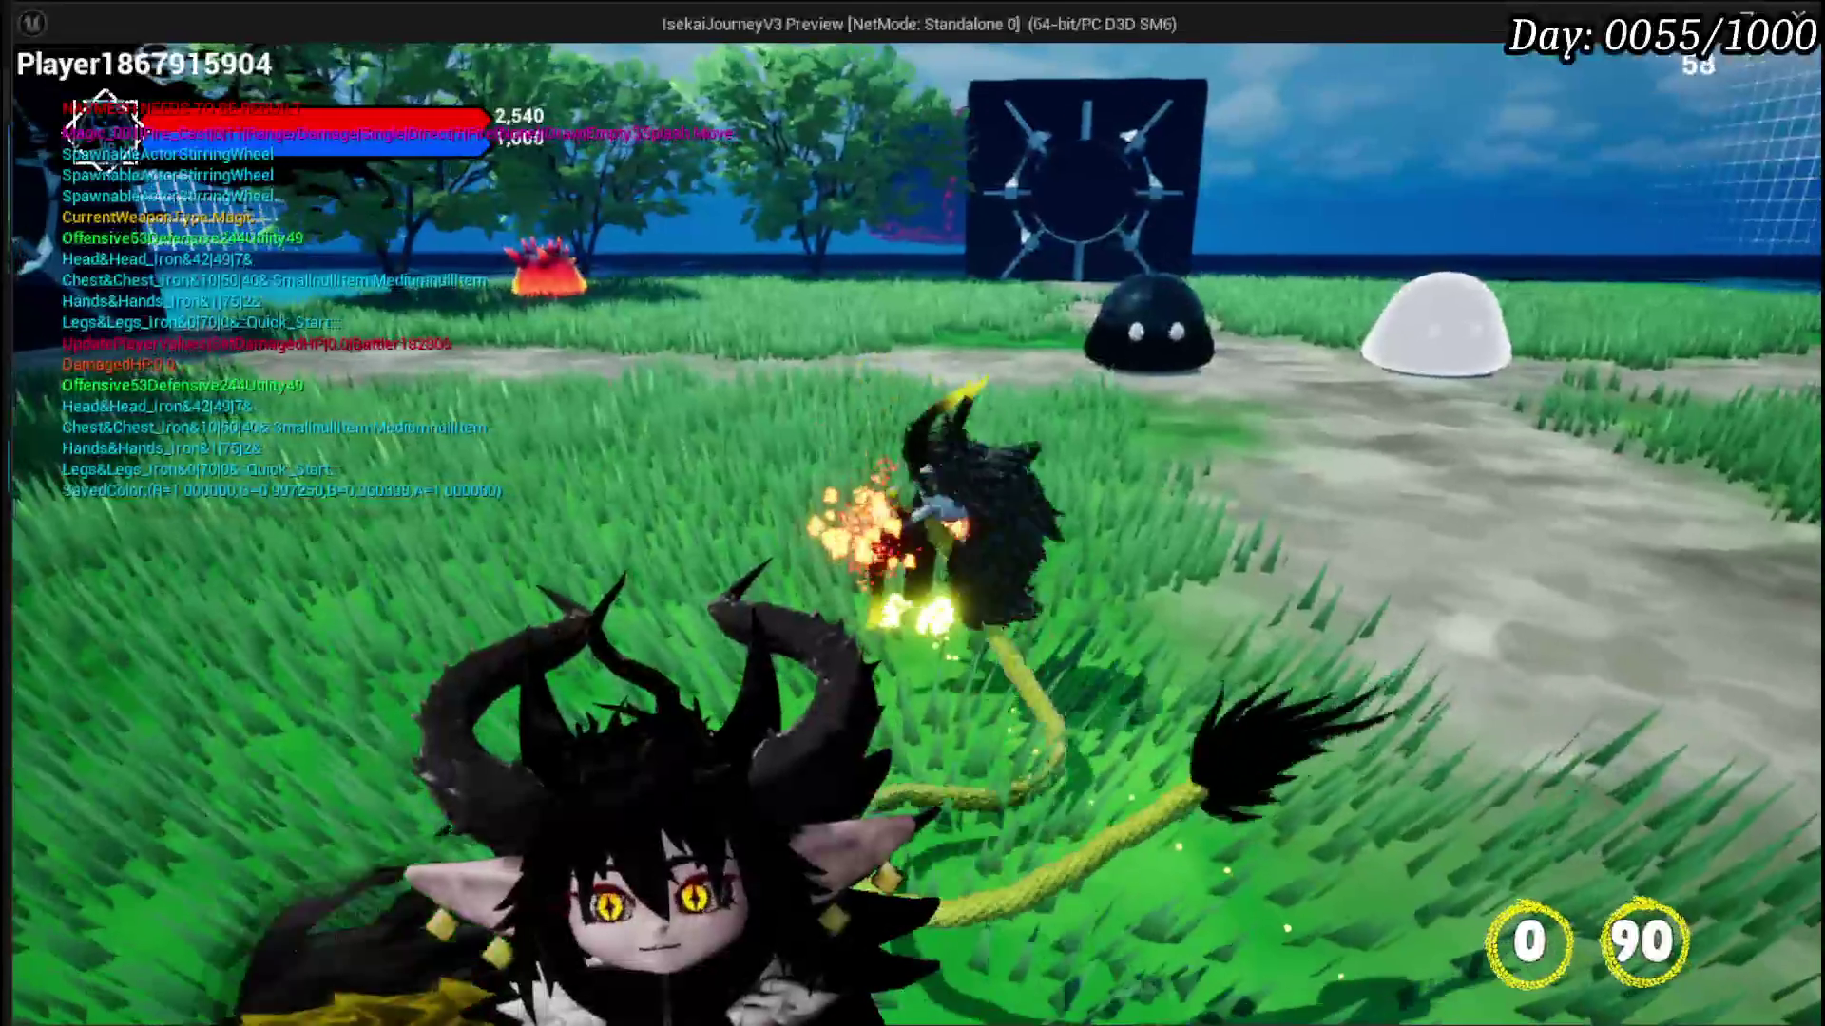
left_click(913, 513)
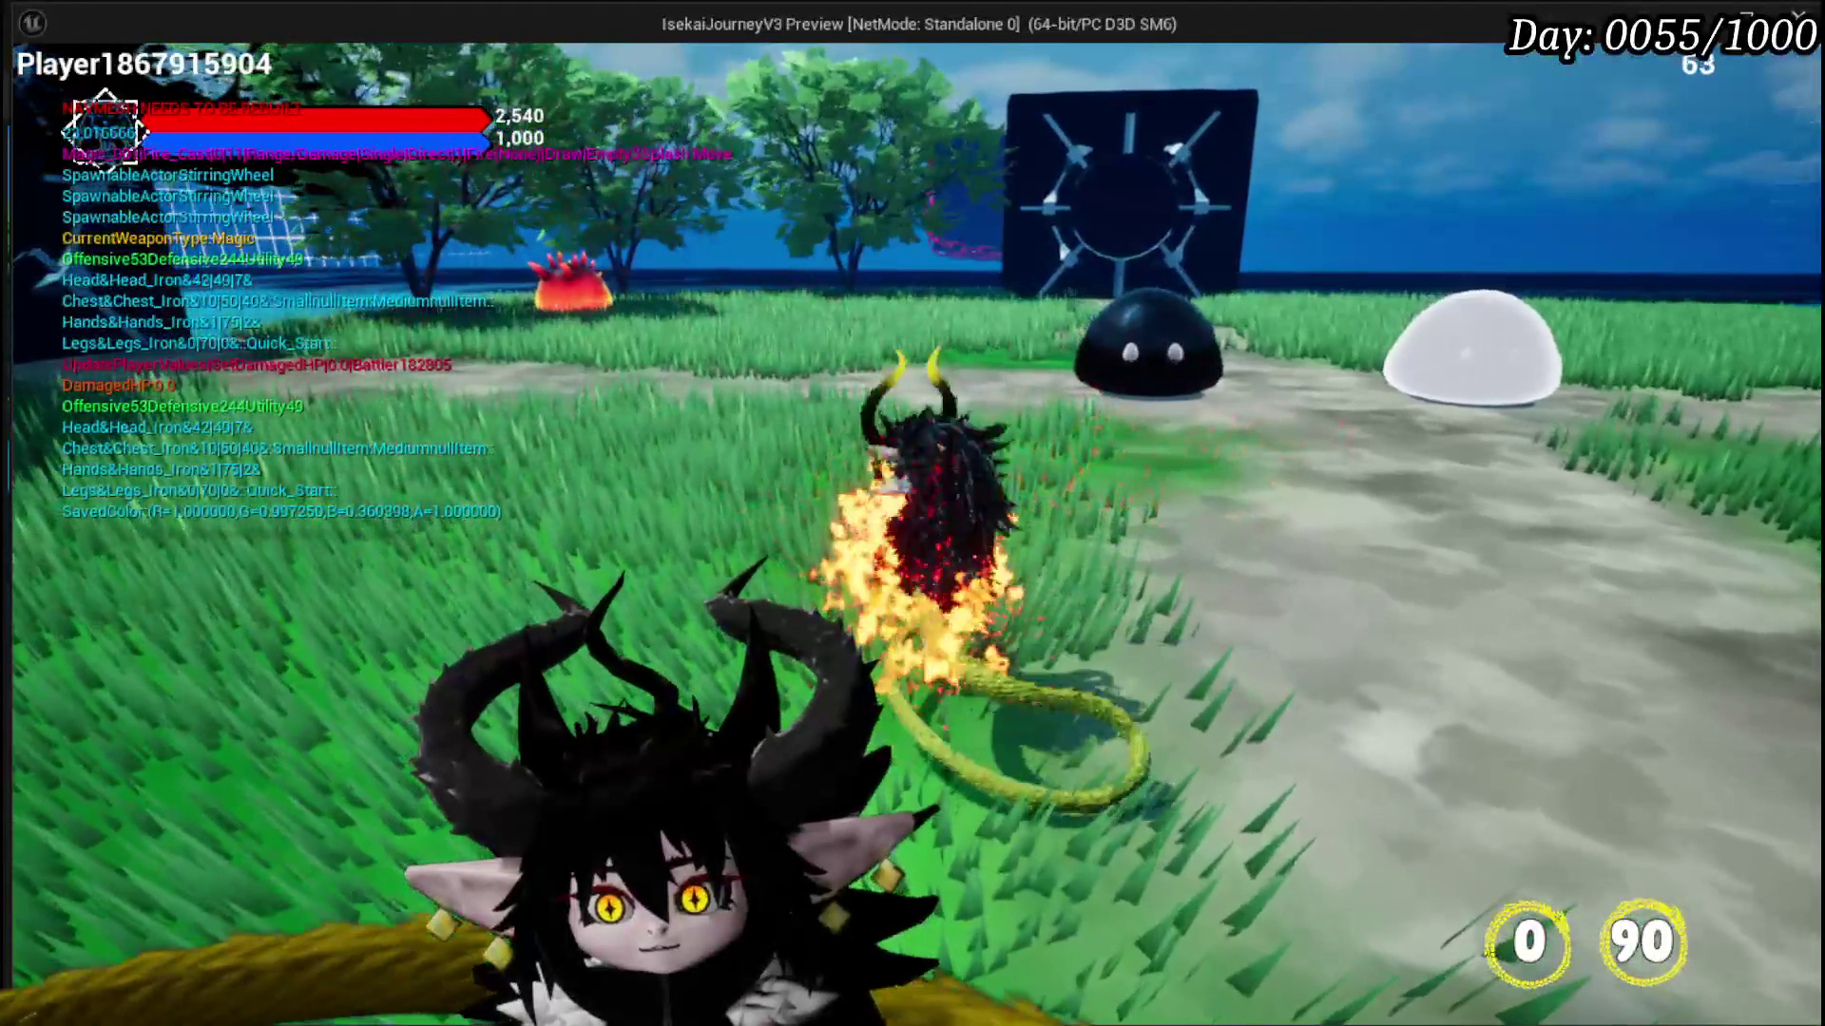
left_click(912, 513)
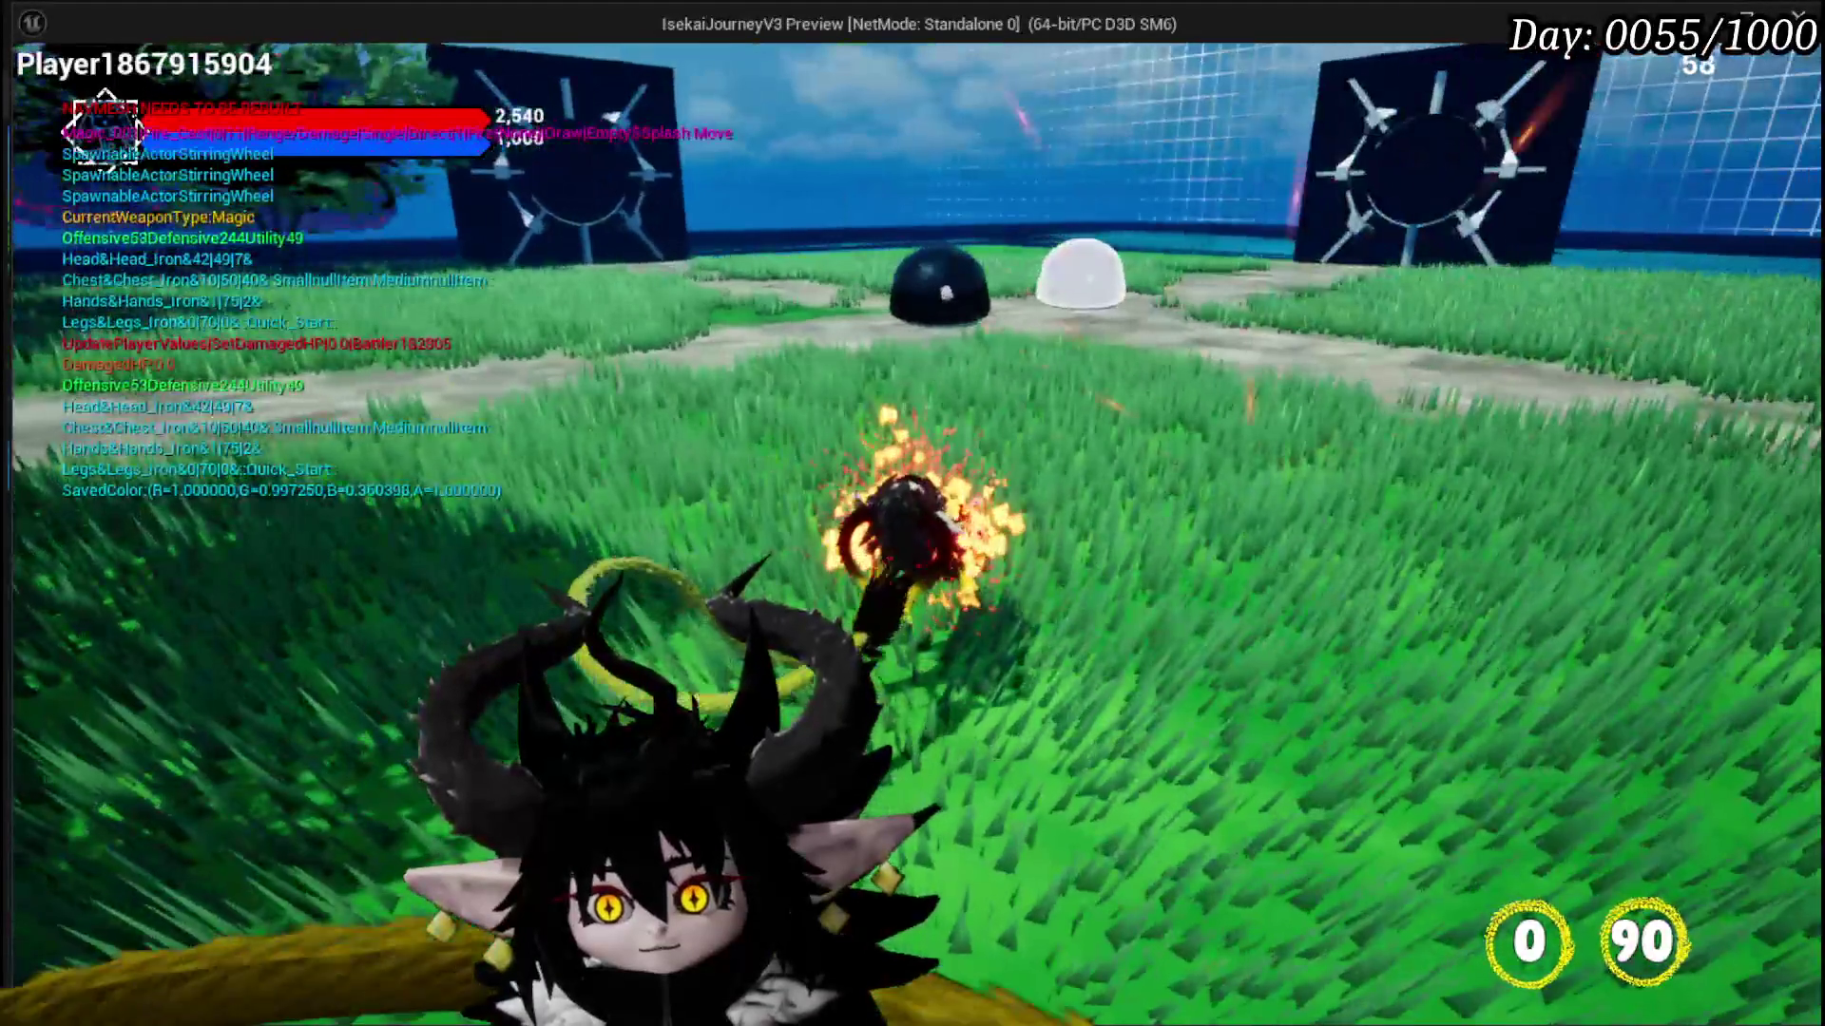
left_click(912, 513)
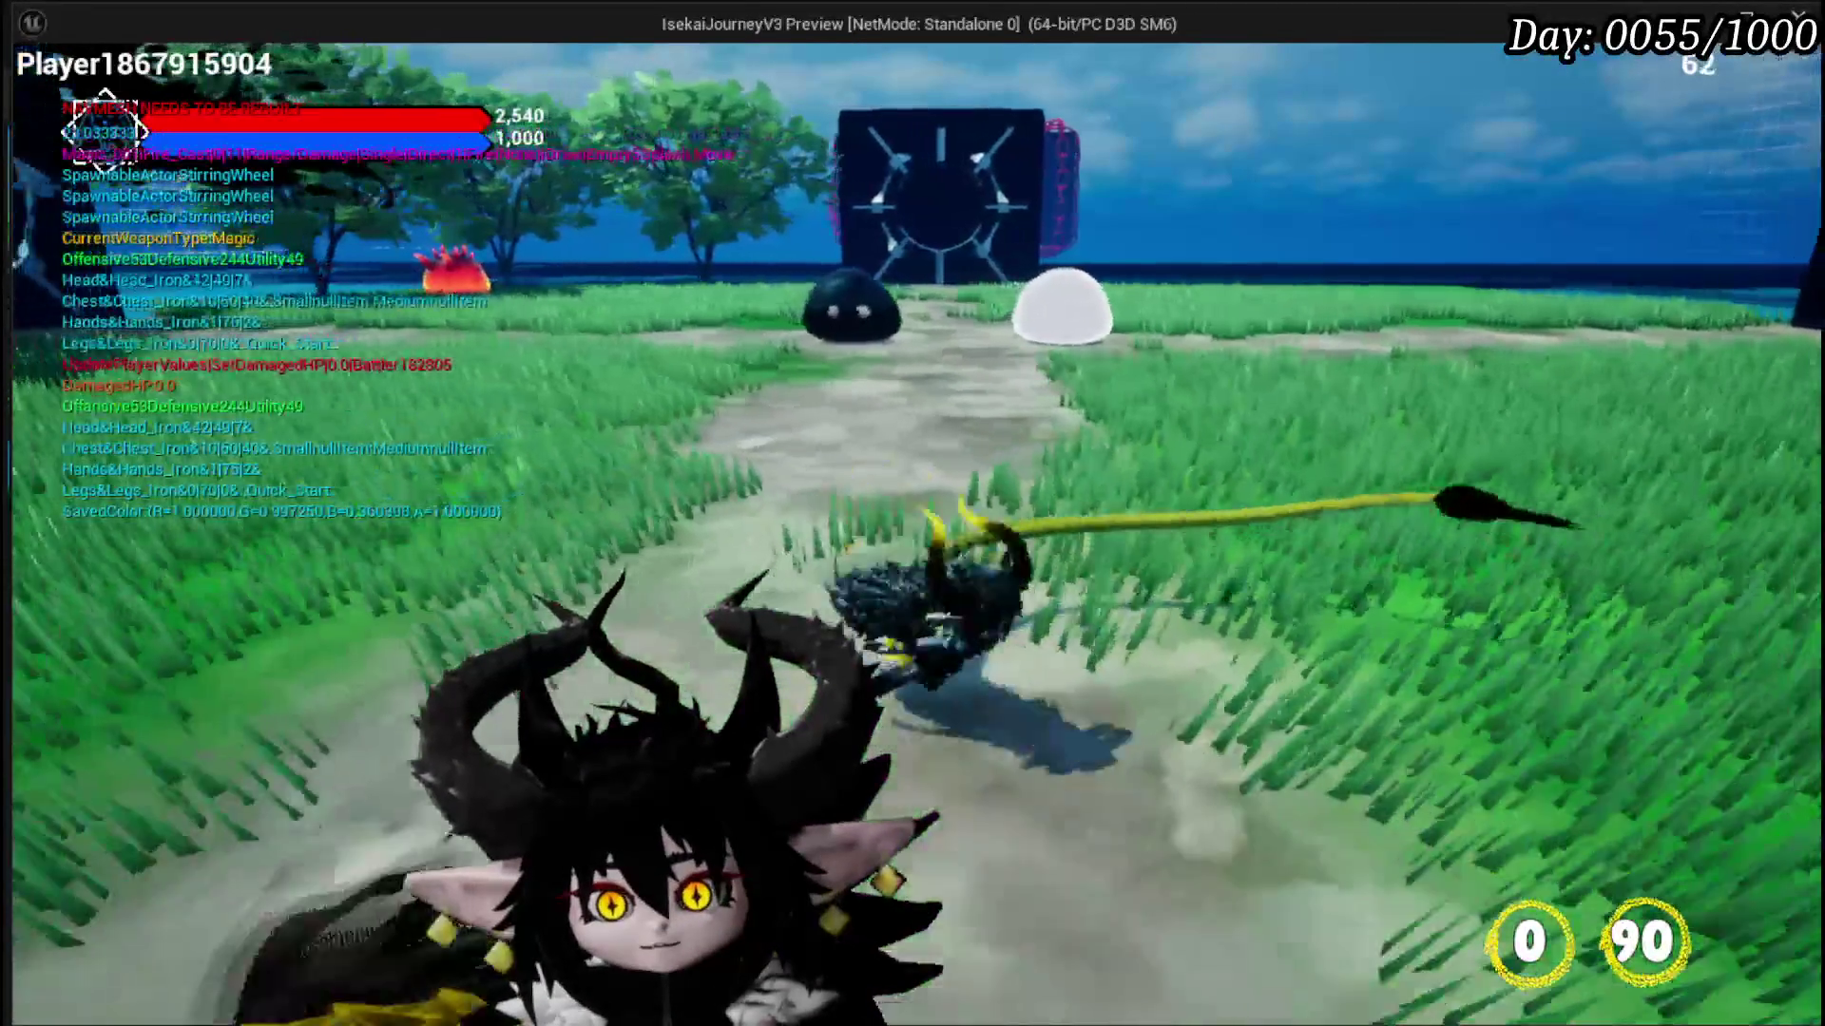
key("w")
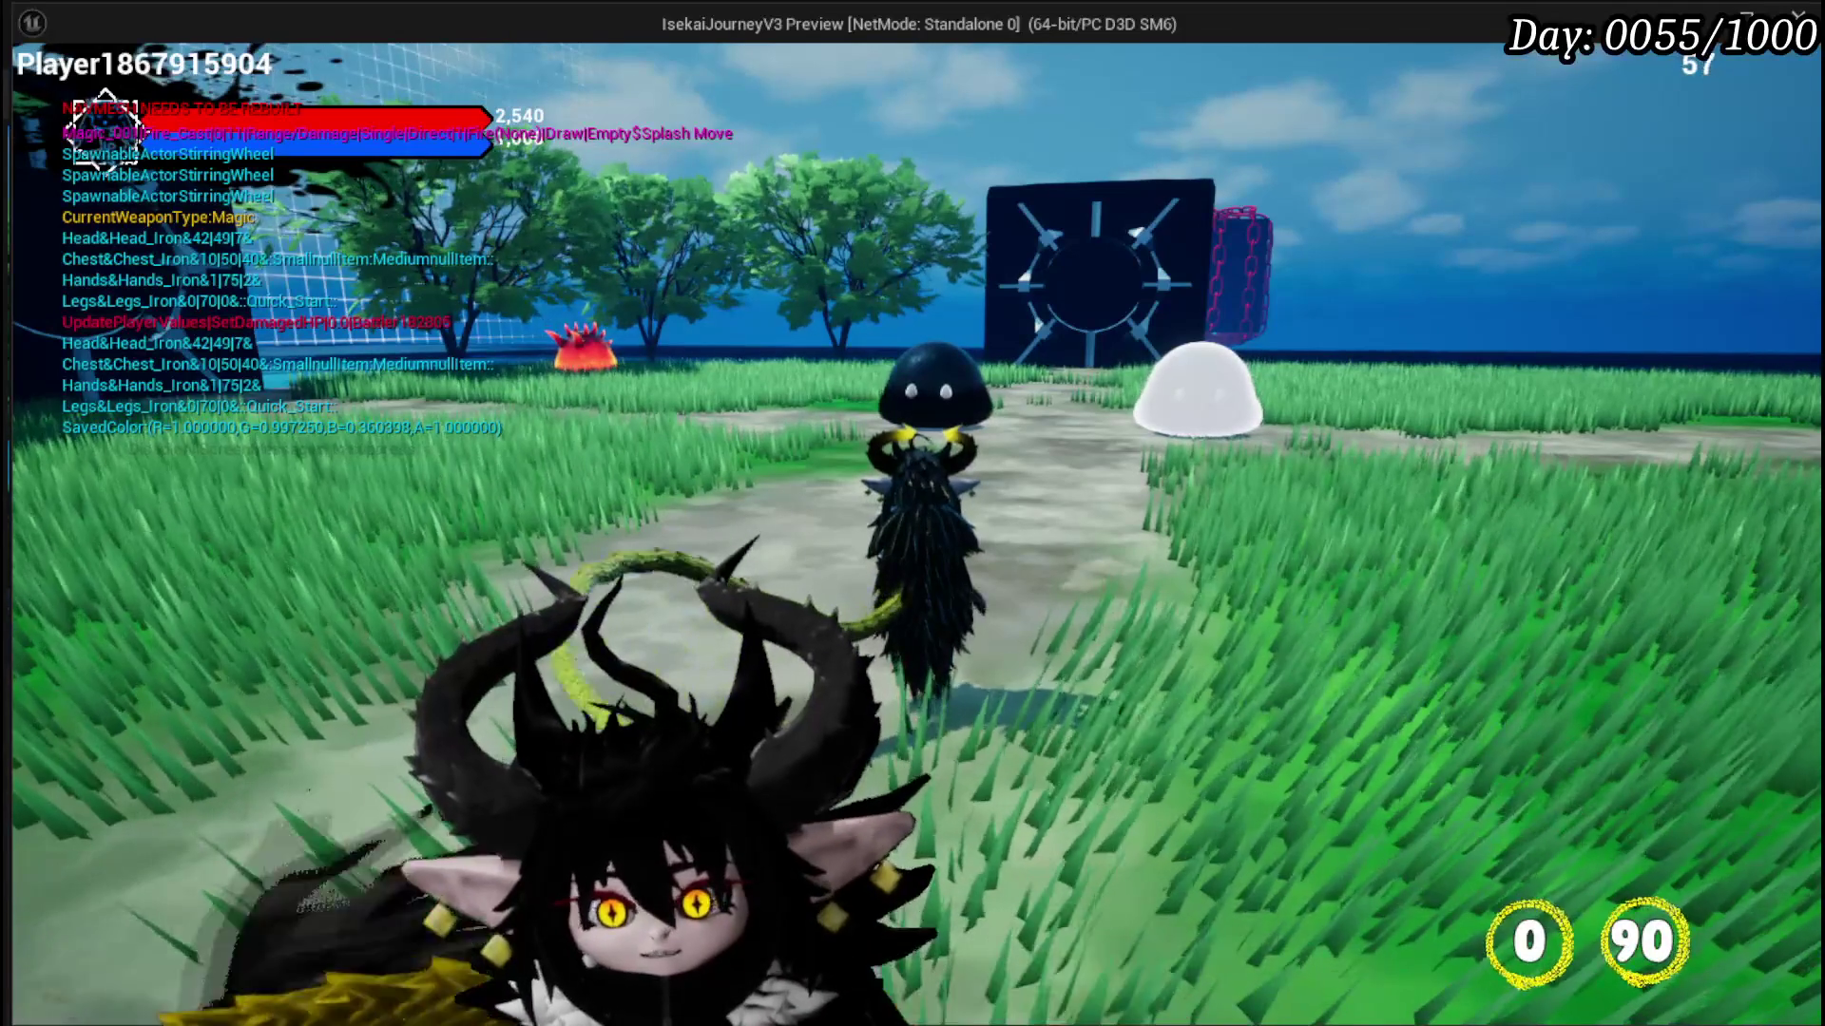
Step: Run the character along the path toward the black slime
key("w")
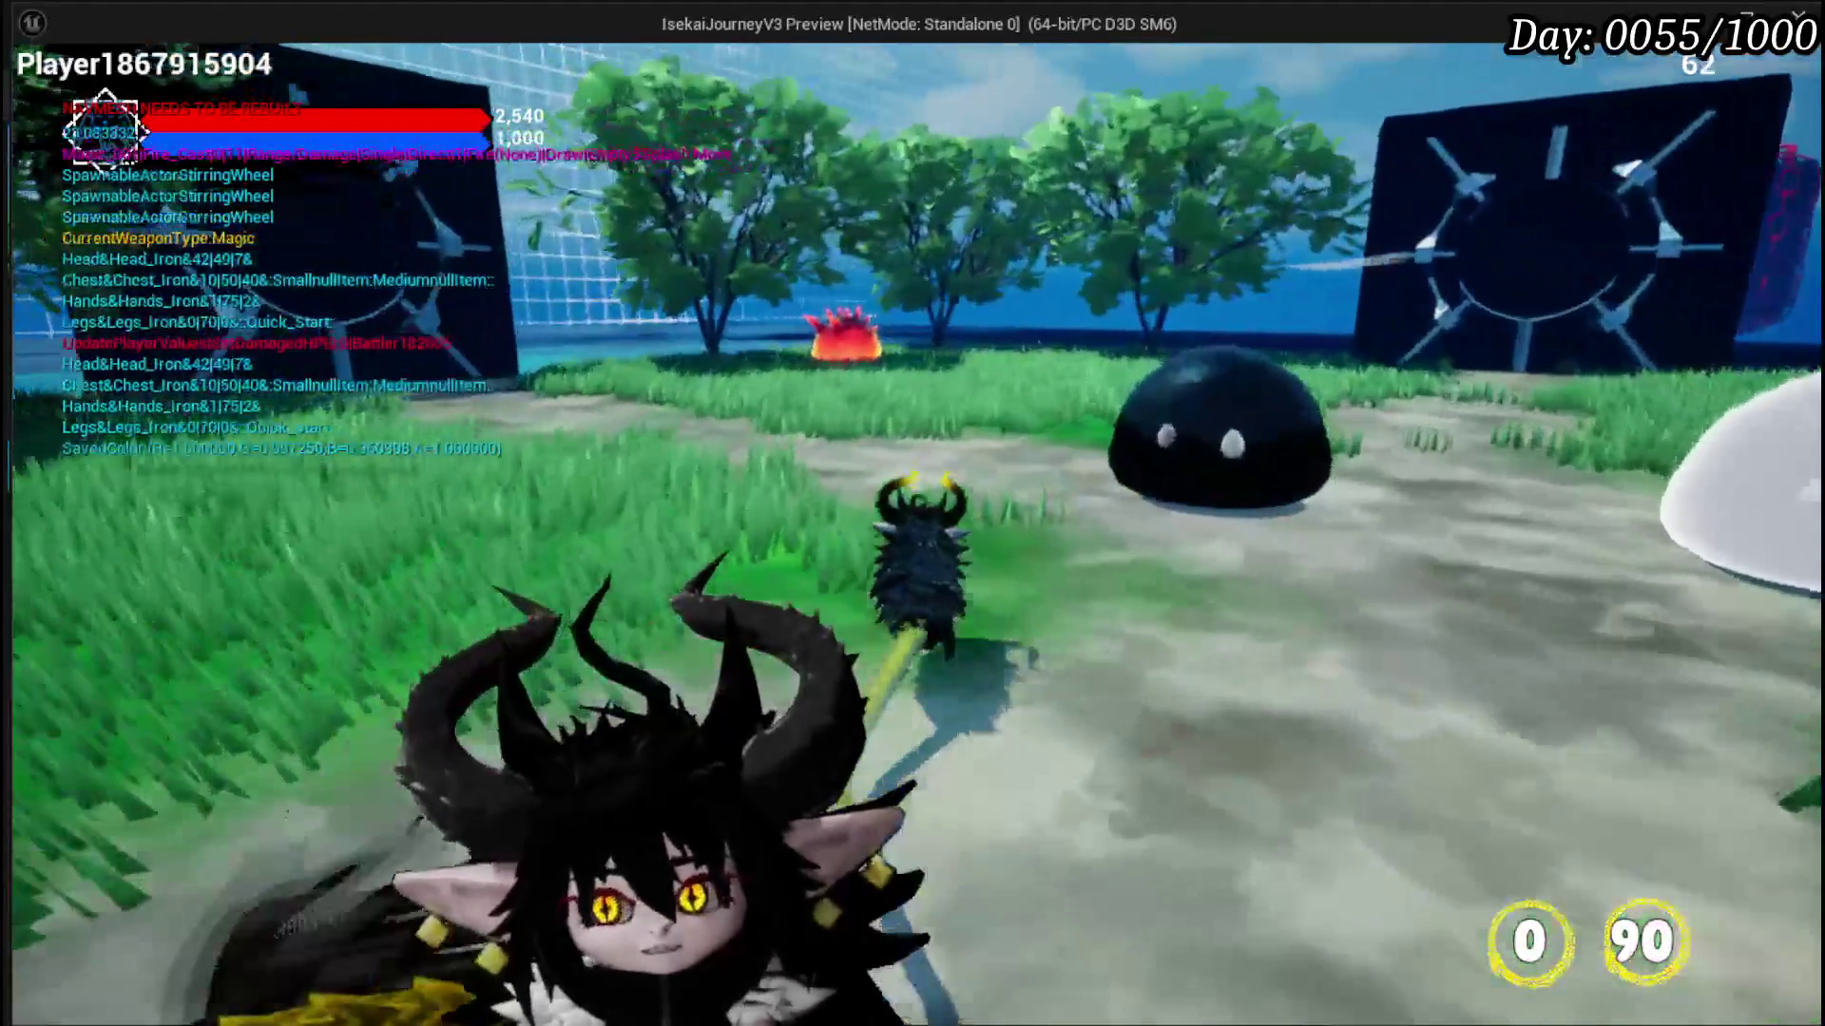
key("a")
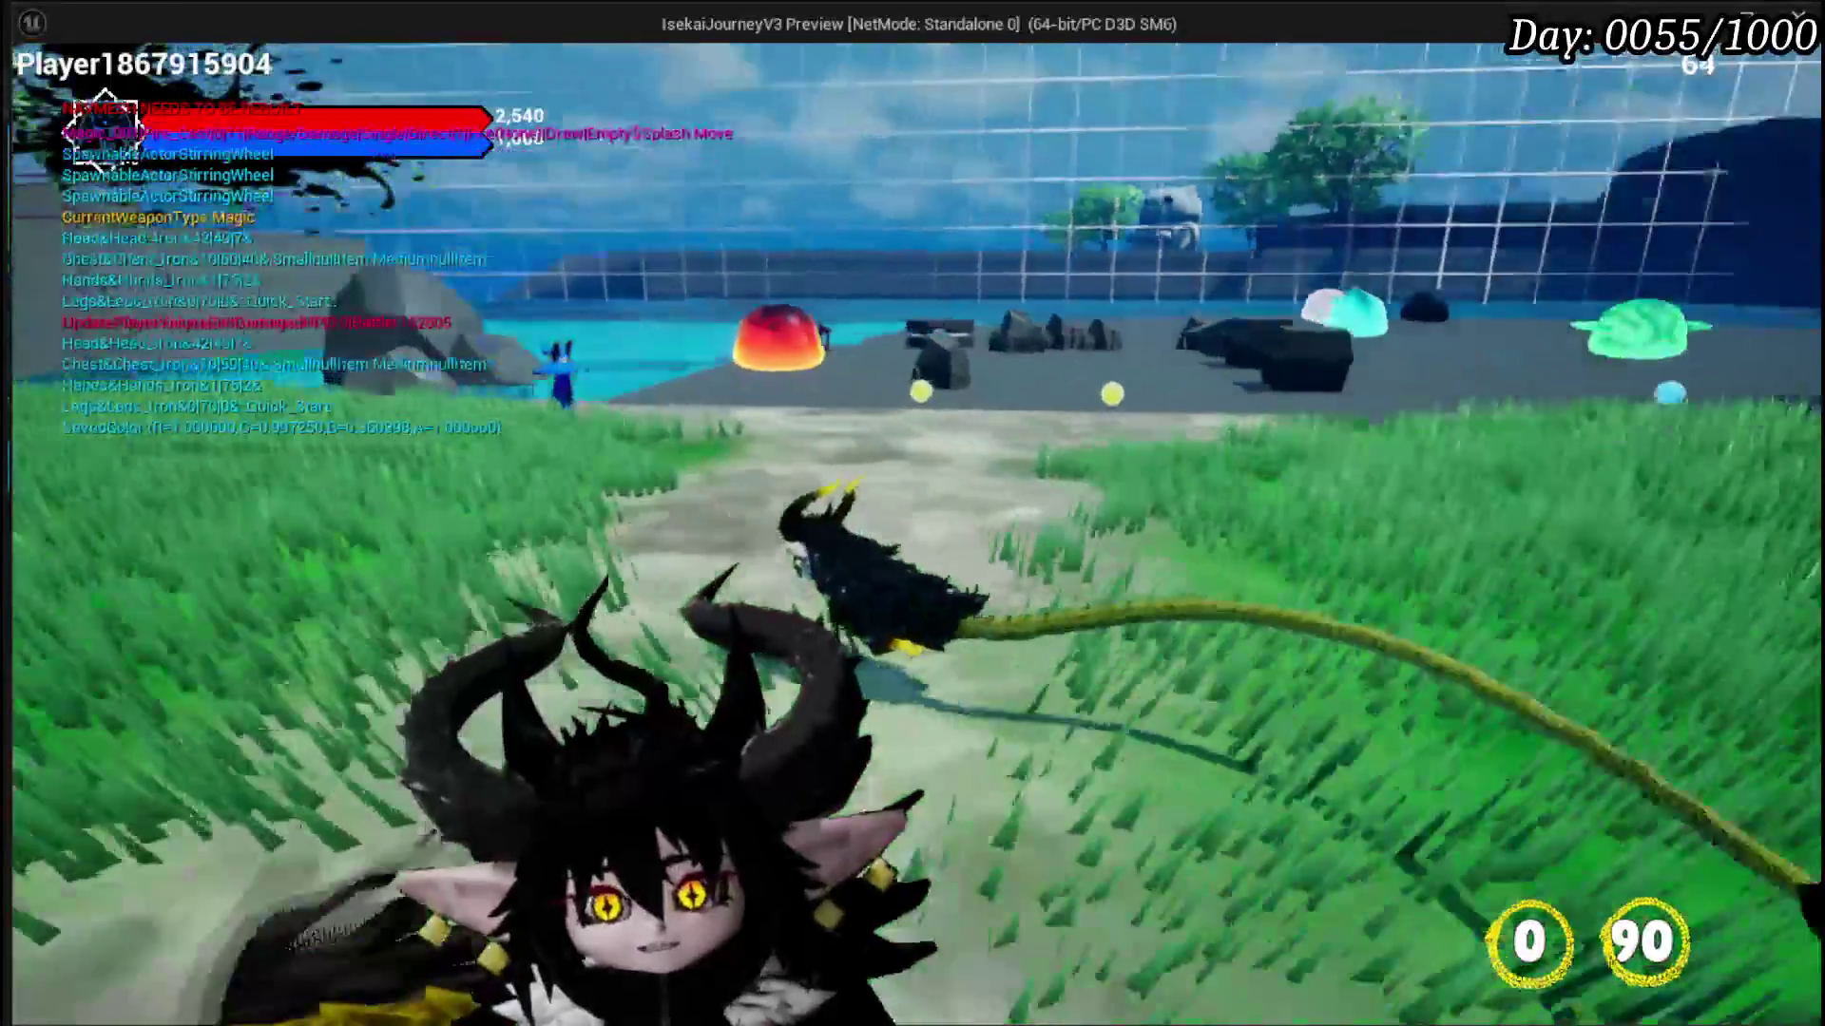
key("w")
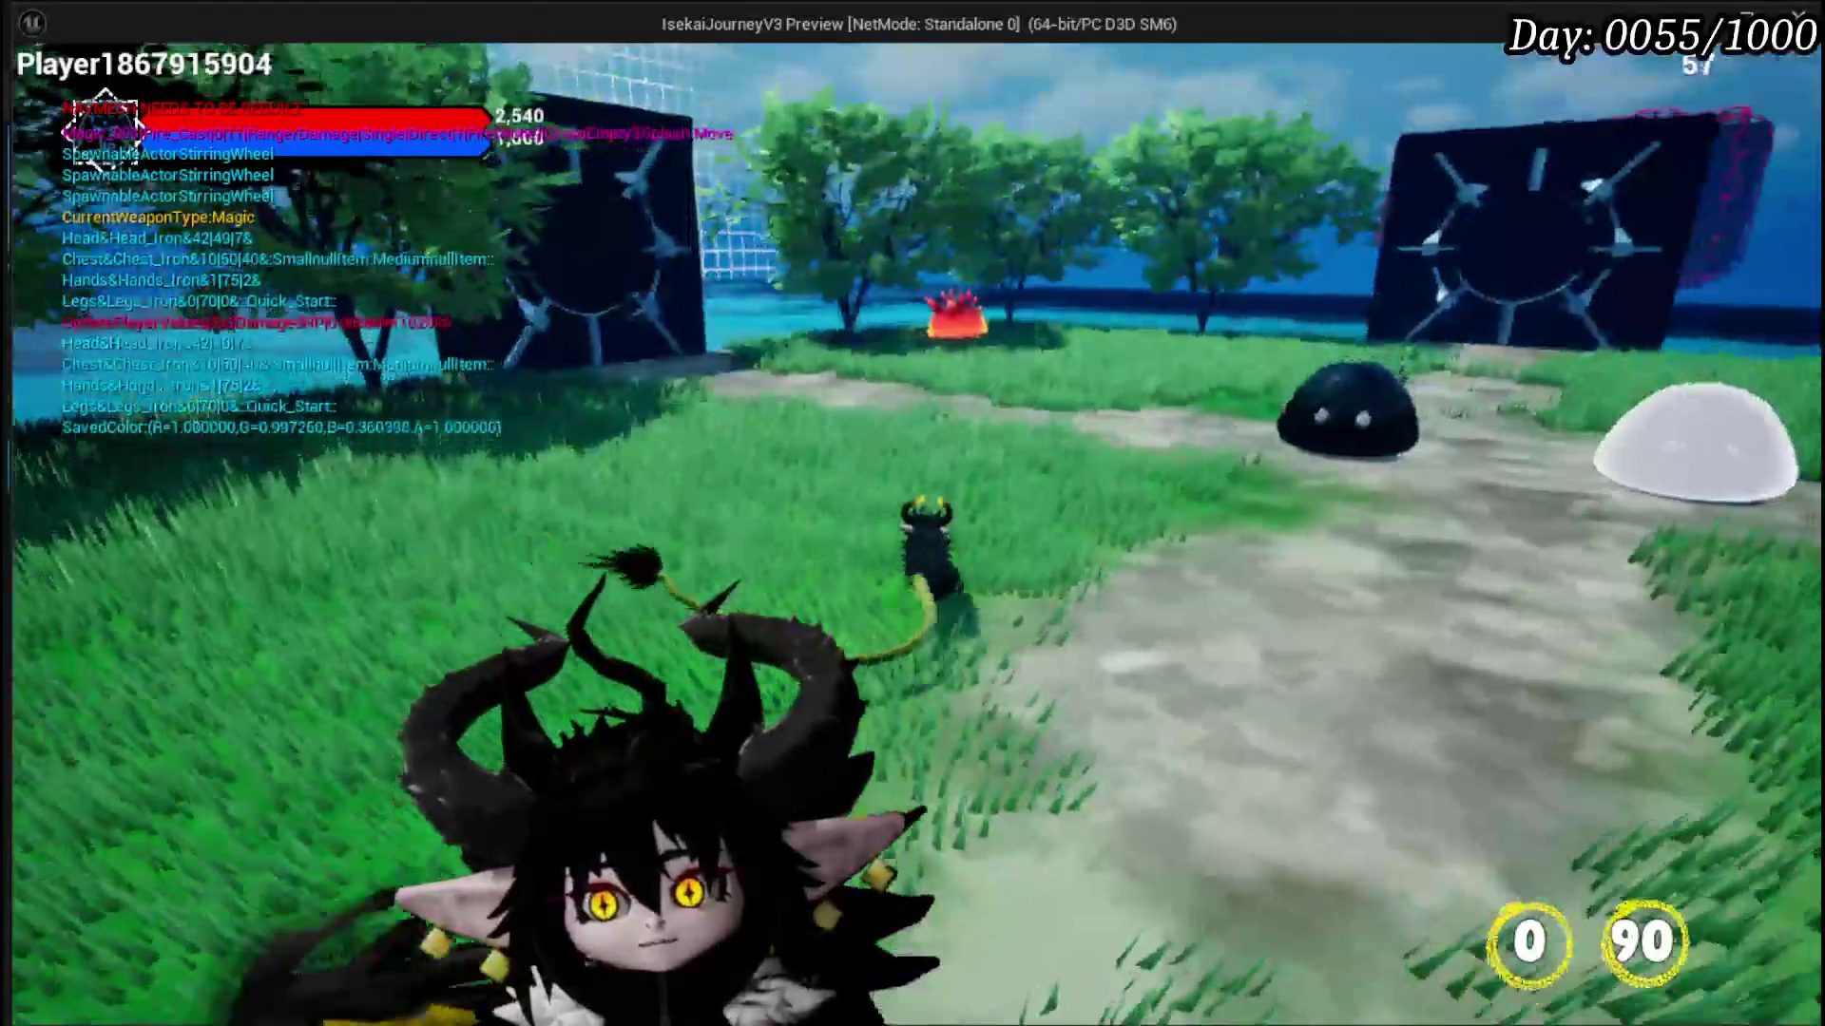
key("w")
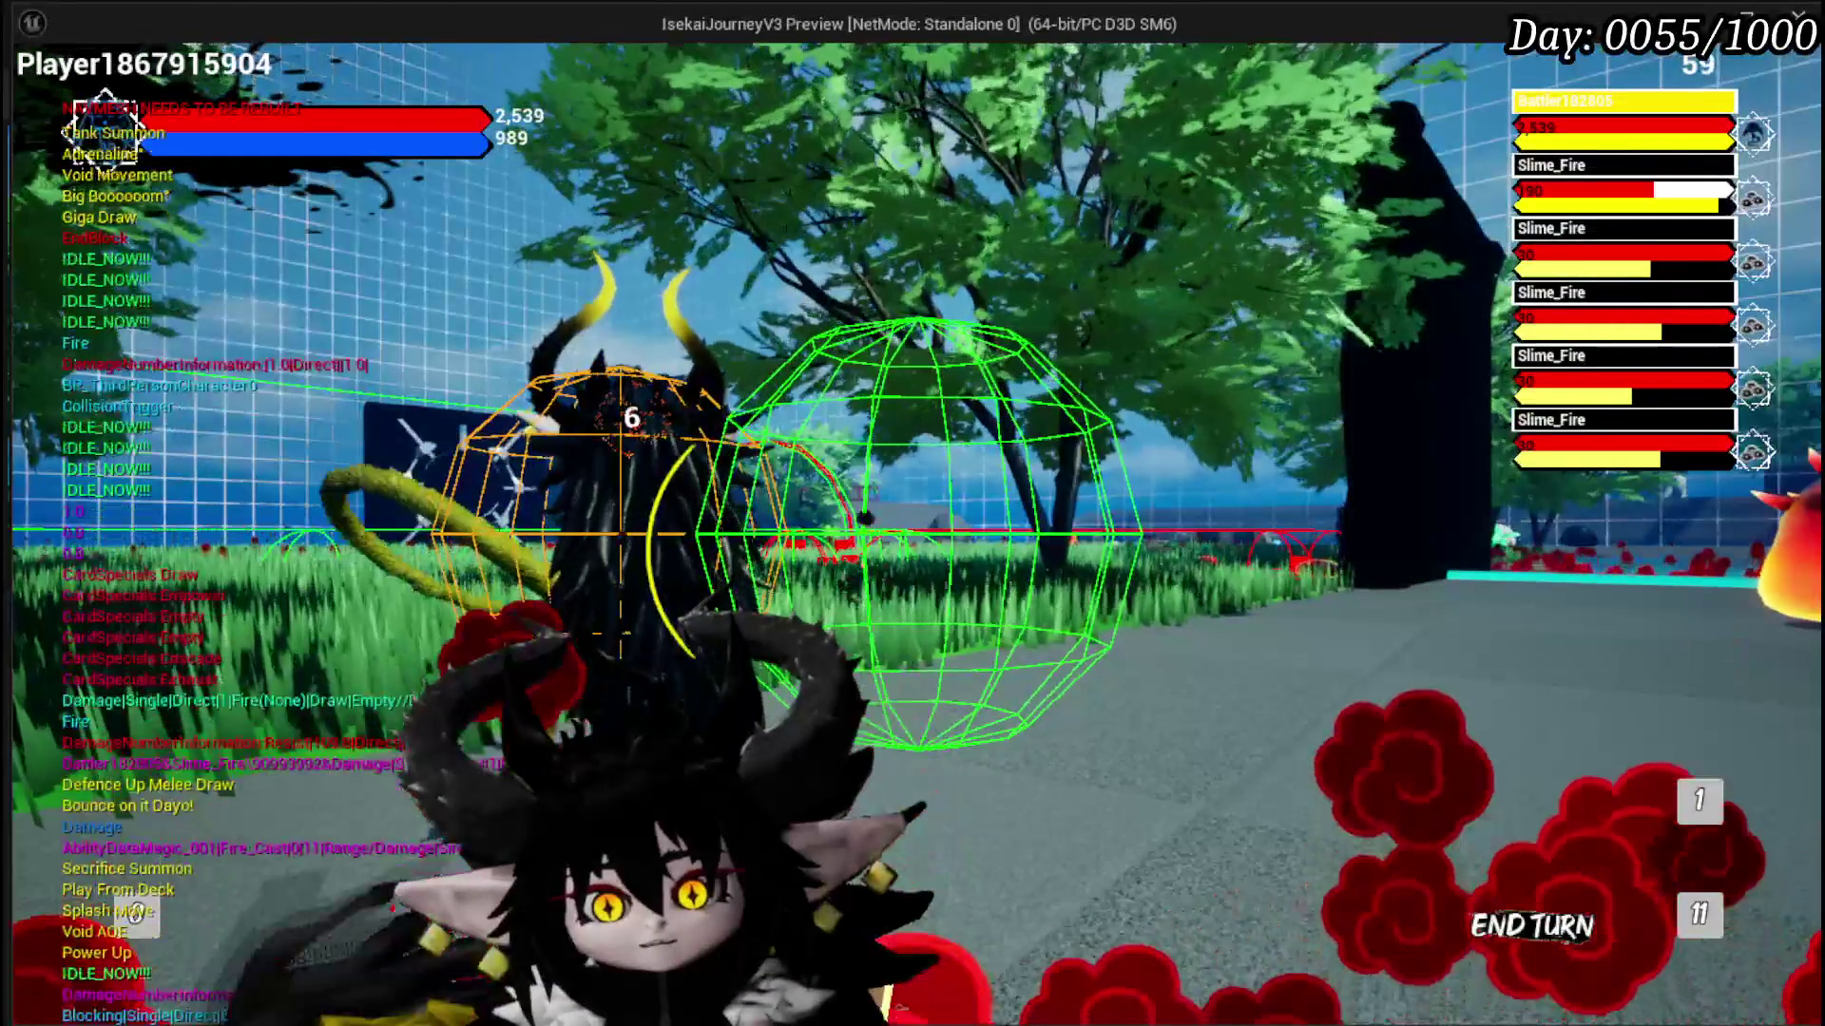
Step: Play the Big Booooom card on the slimes and close the loot results
left_click(527, 590)
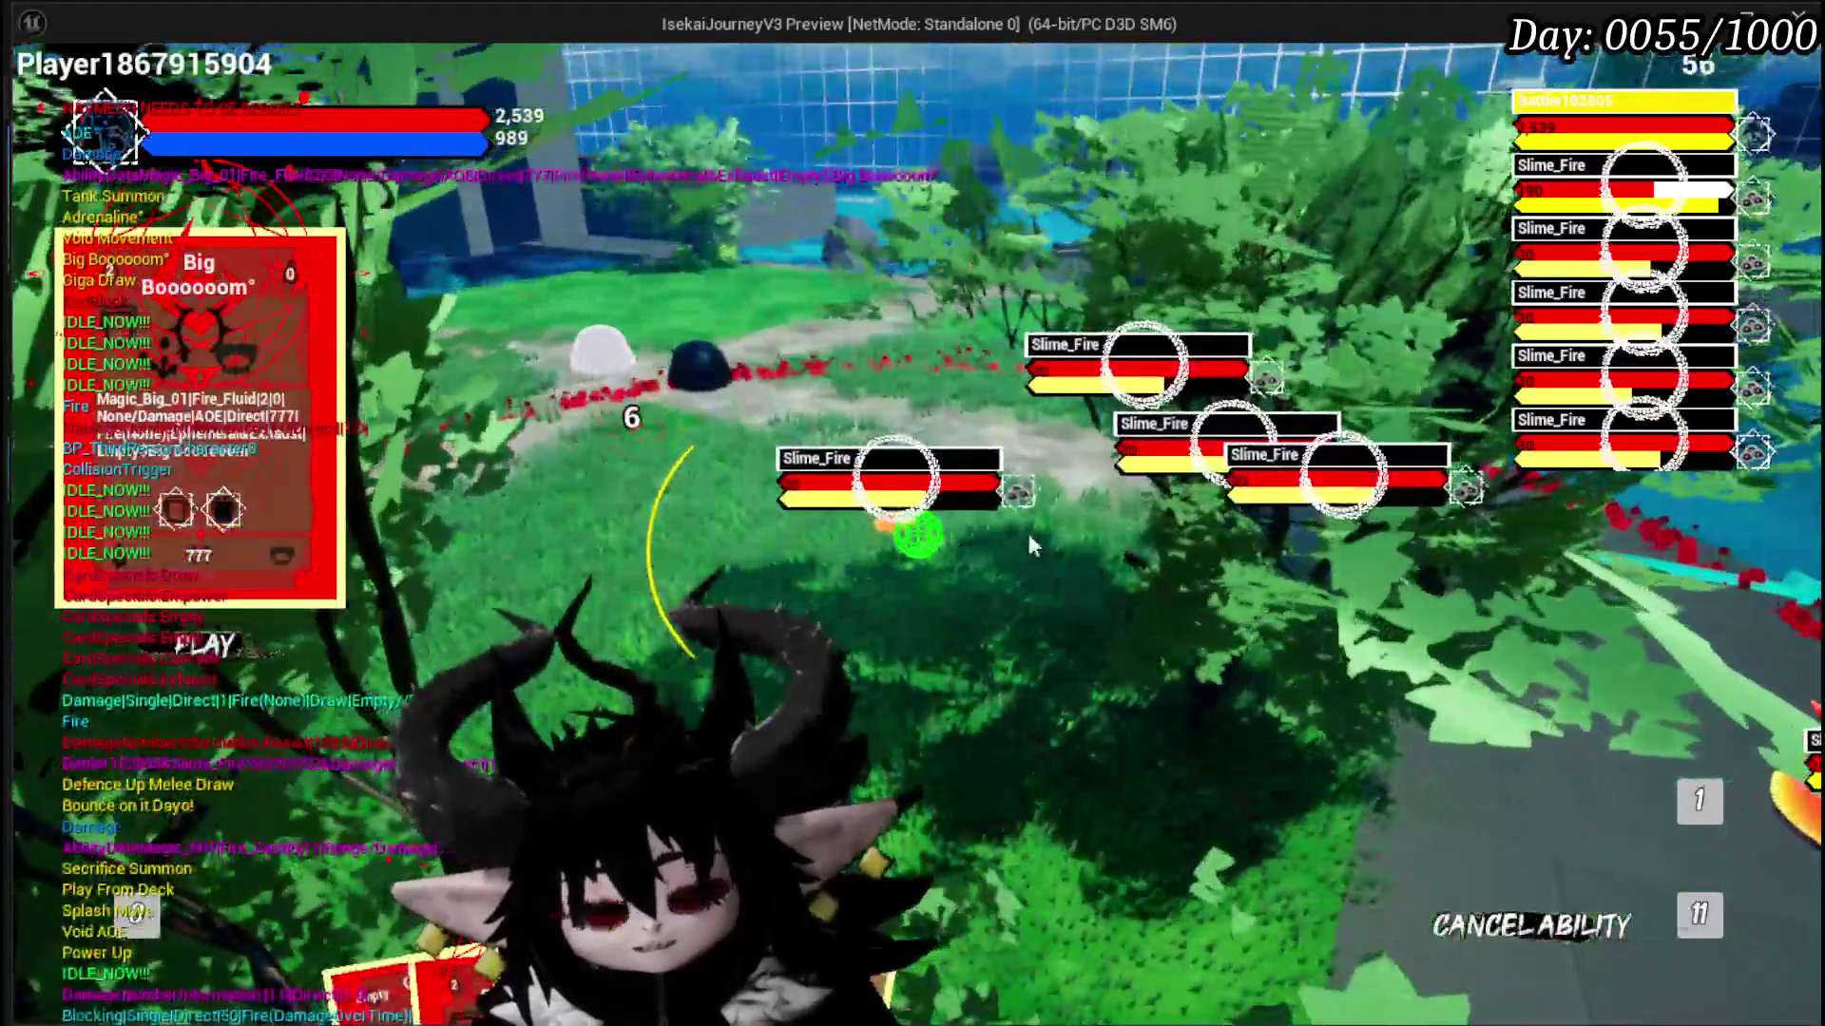
left_click(1029, 539)
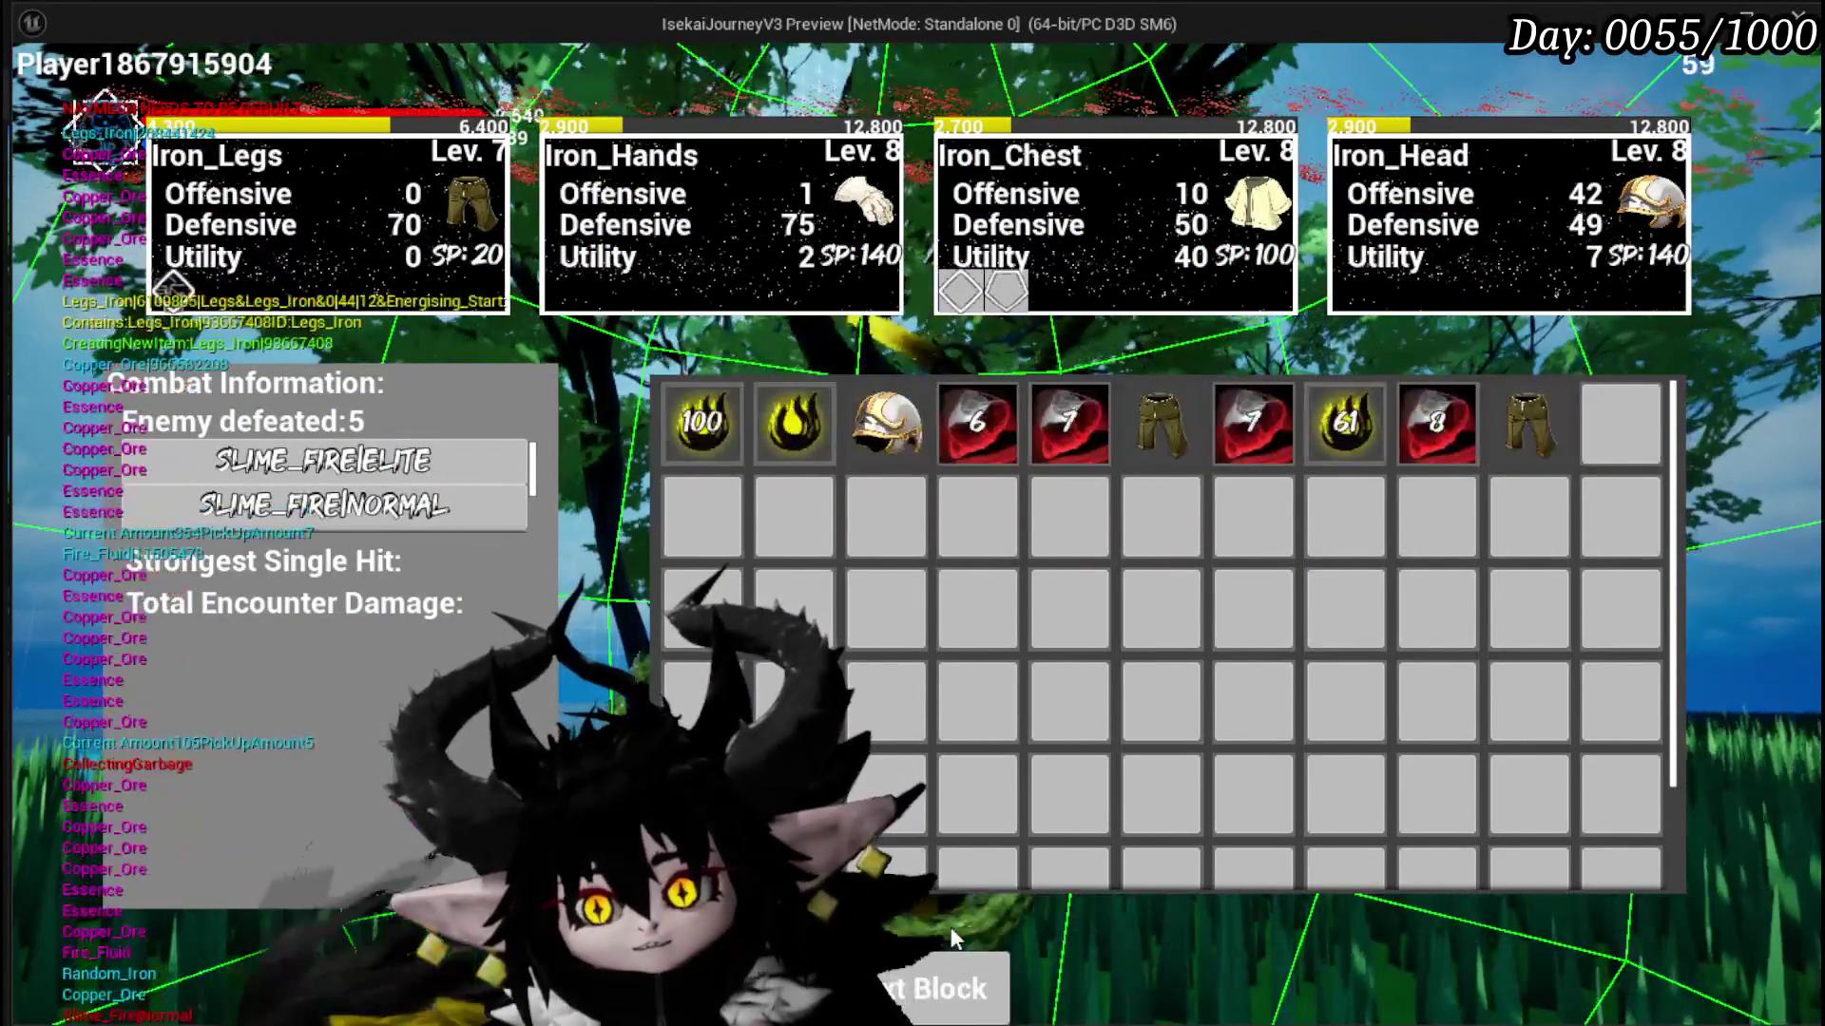
left_click(951, 937)
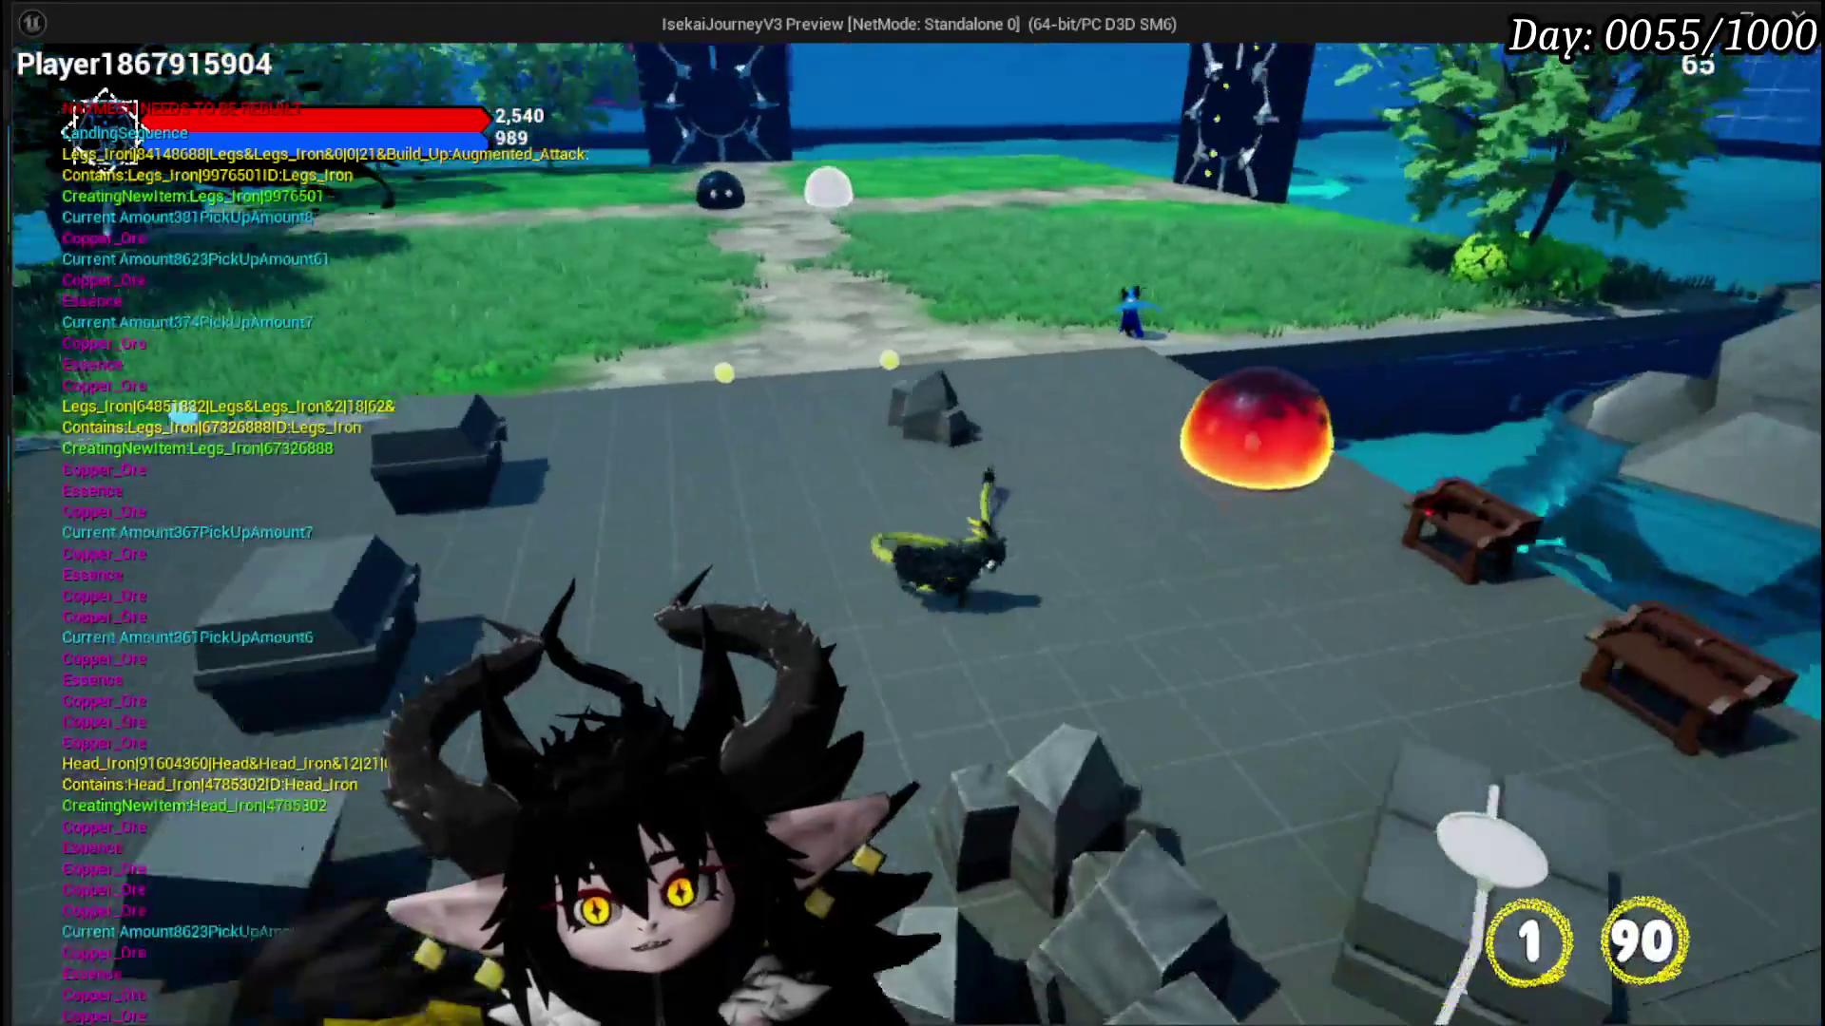
Step: Stop the preview and look over BuildCoreData's Append and Return nodes
key("Escape")
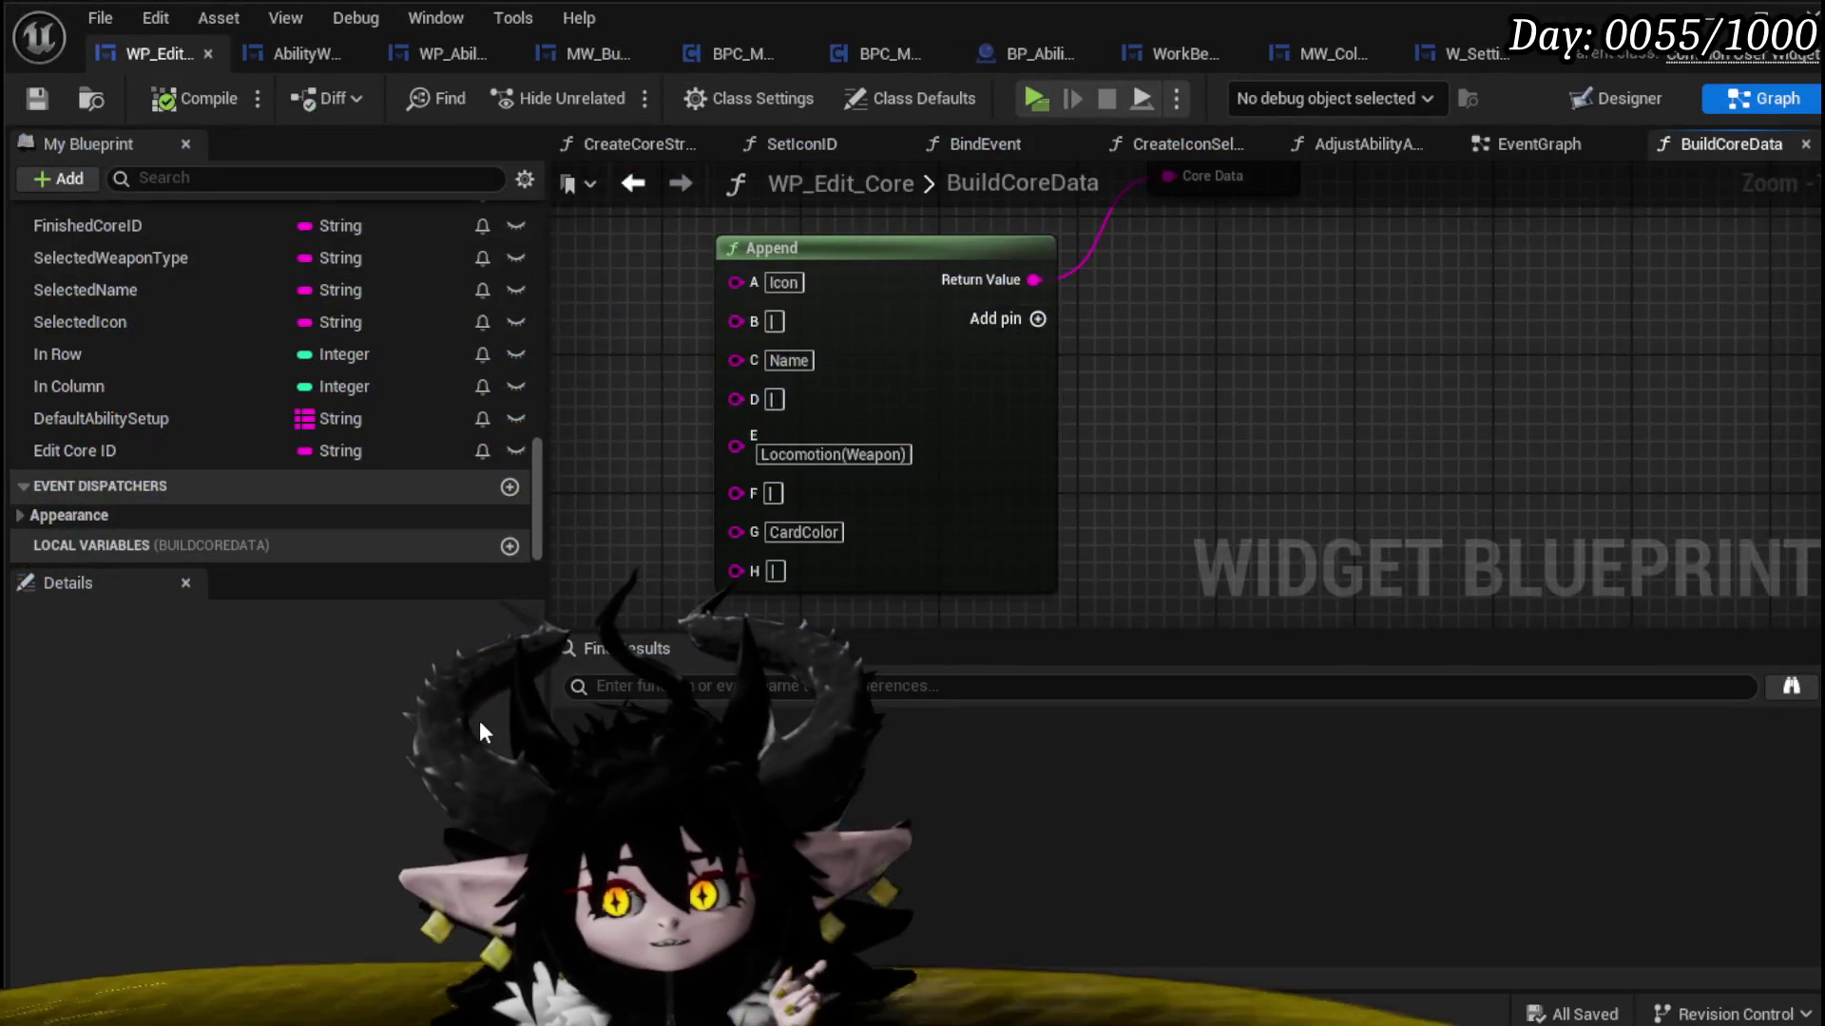
scroll(1119, 476, "down", 2)
mouse_move(1118, 476)
left_mouse_down()
mouse_move(1180, 488)
mouse_move(1434, 385)
left_mouse_up()
left_click_drag(1212, 425, 1273, 546)
left_click_drag(766, 370, 751, 337)
left_click(842, 230)
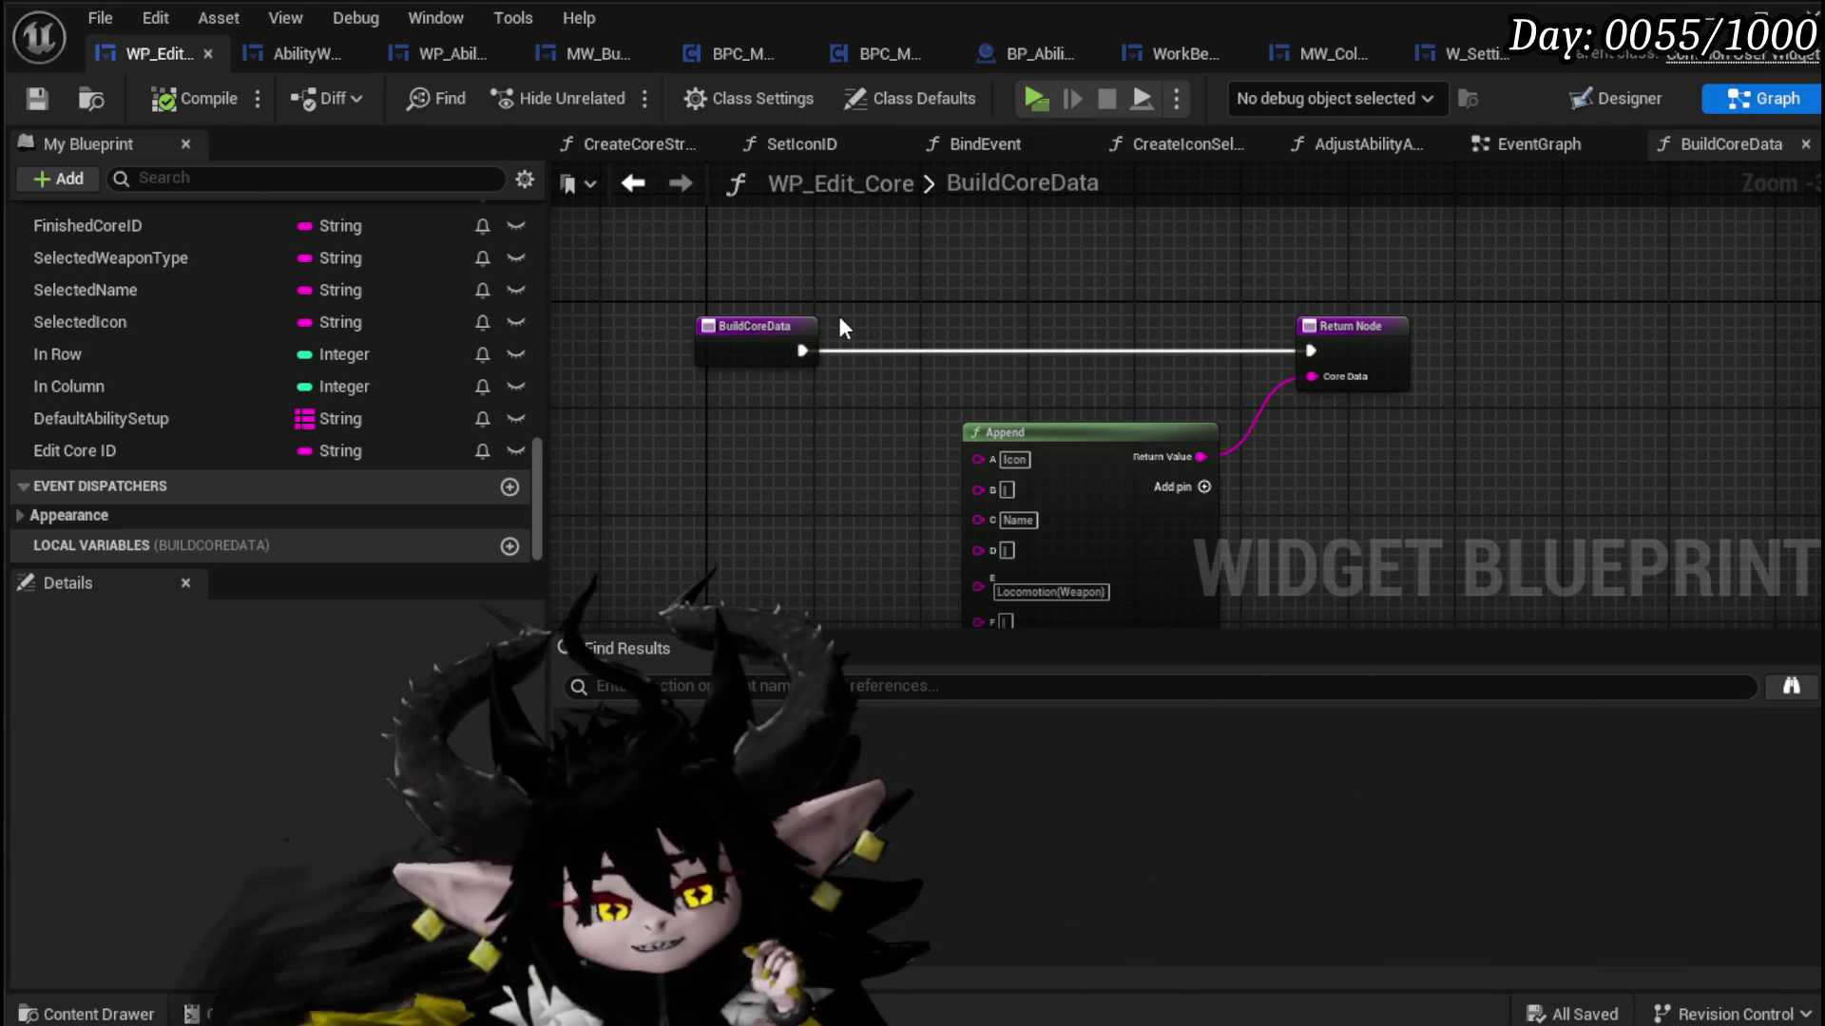
Step: Switch to the EventGraph and pan to Get All Widgets with Interface and For Each Loop
left_click_drag(837, 315, 953, 393)
scroll(284, 298, "up", 5)
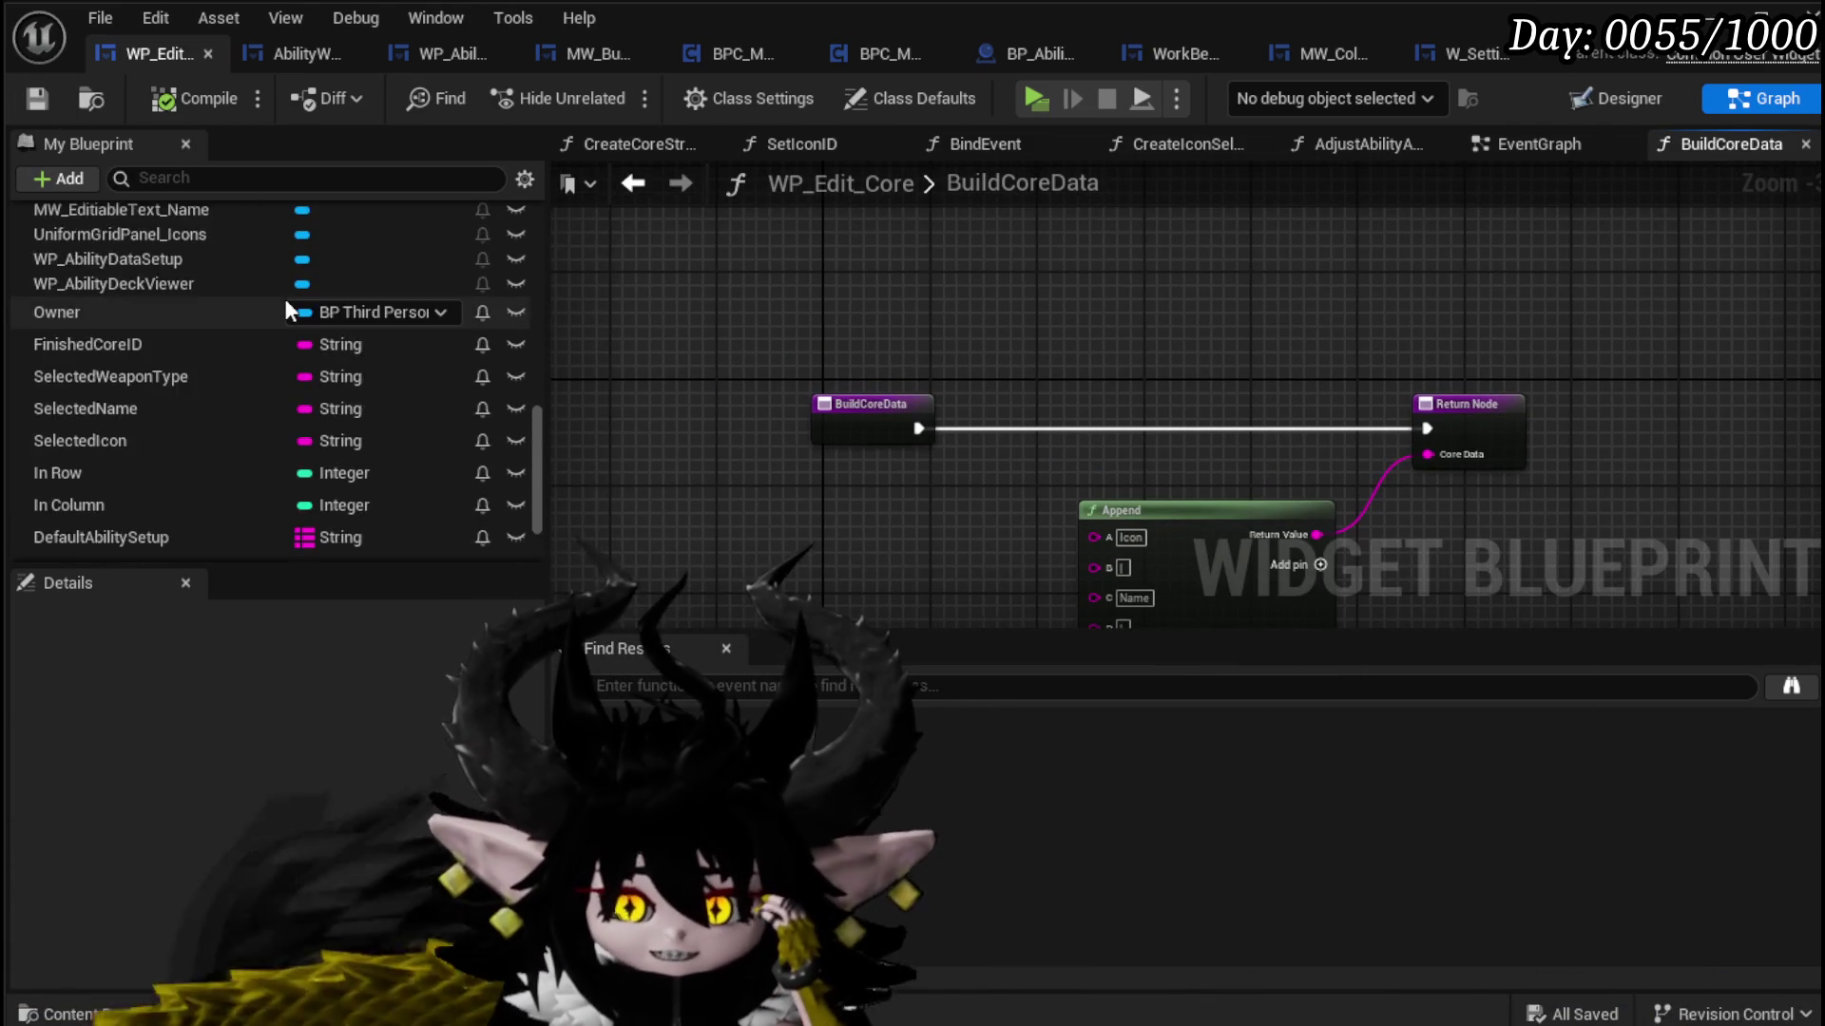
scroll(294, 300, "up", 10)
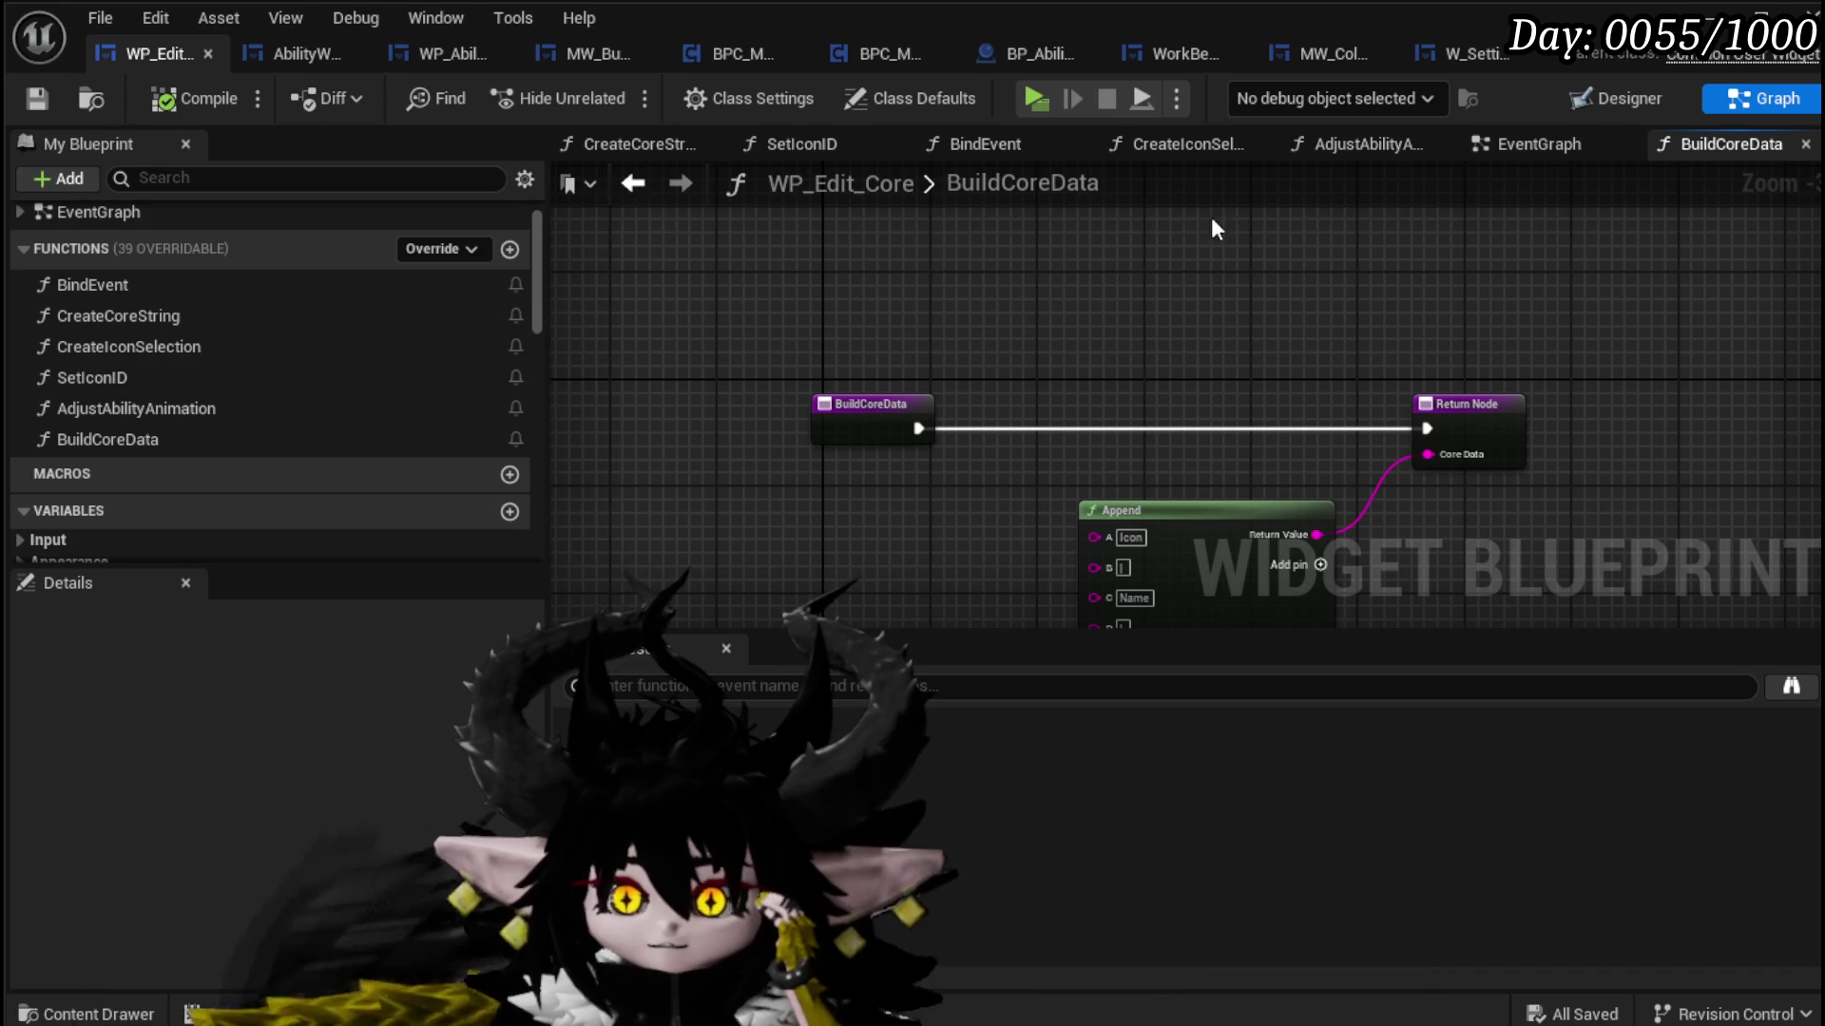
left_click(1526, 144)
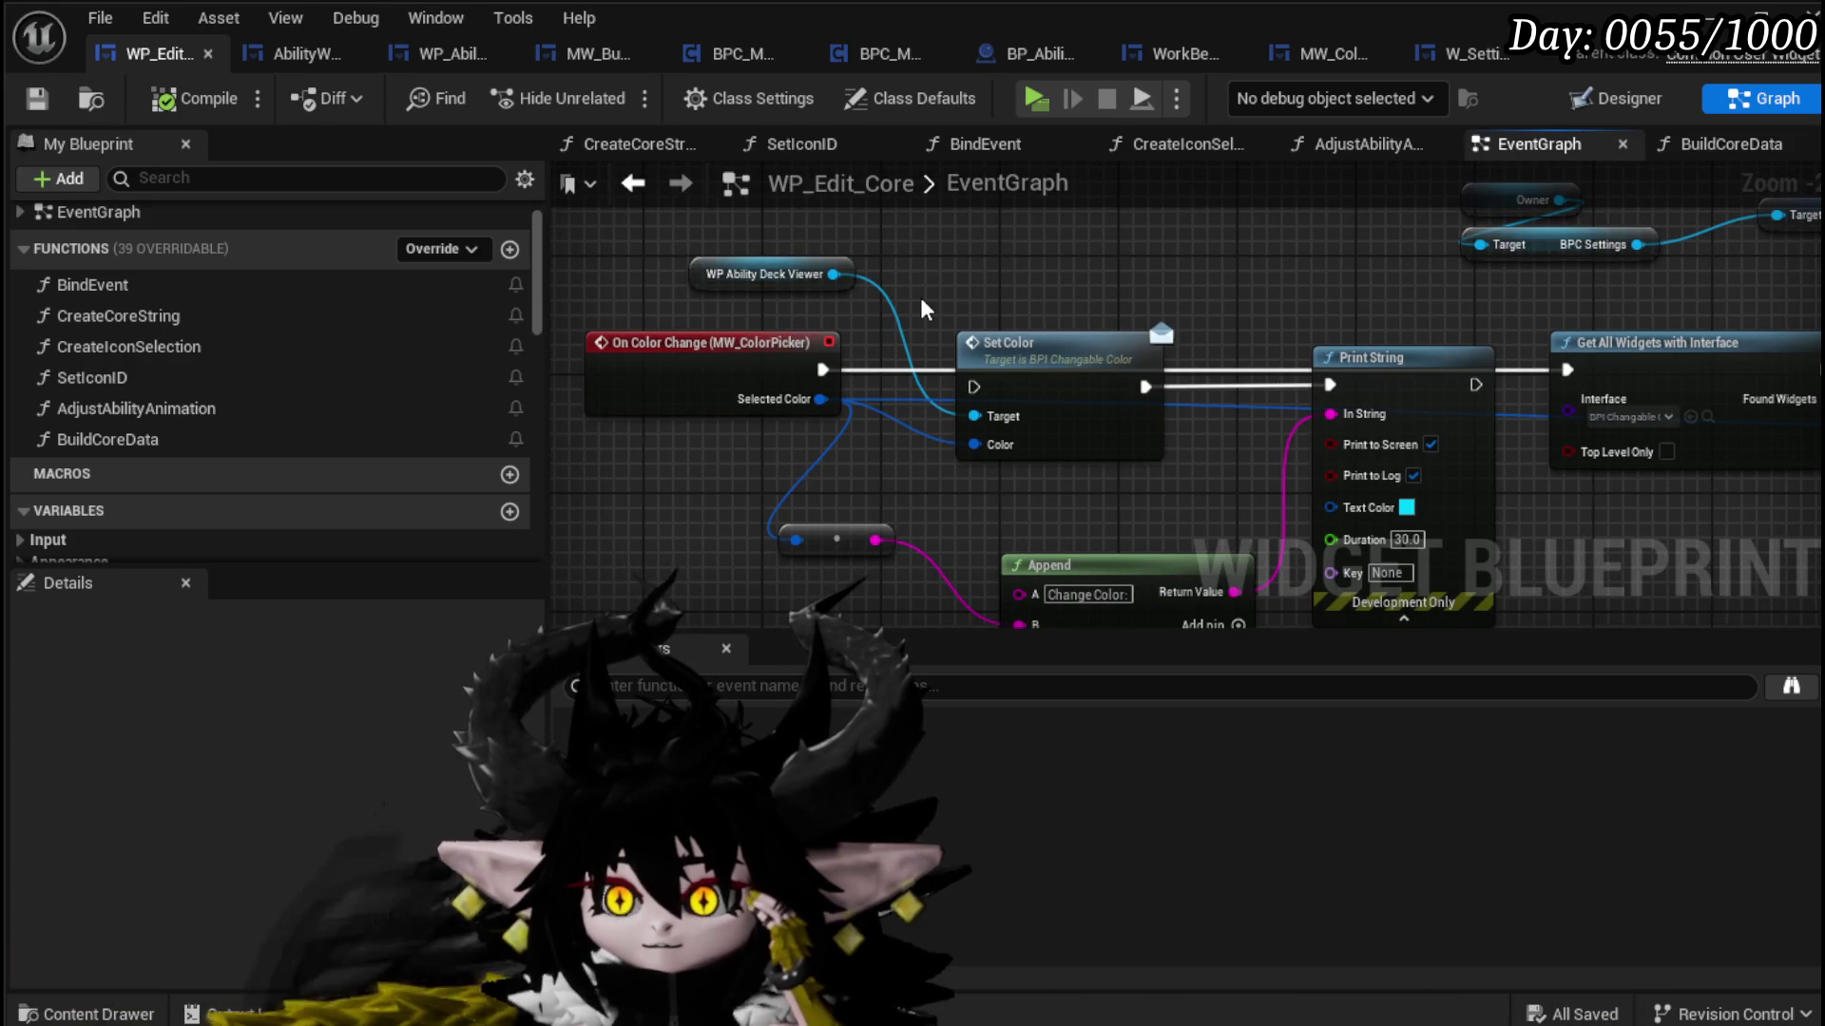
left_click_drag(922, 309, 708, 245)
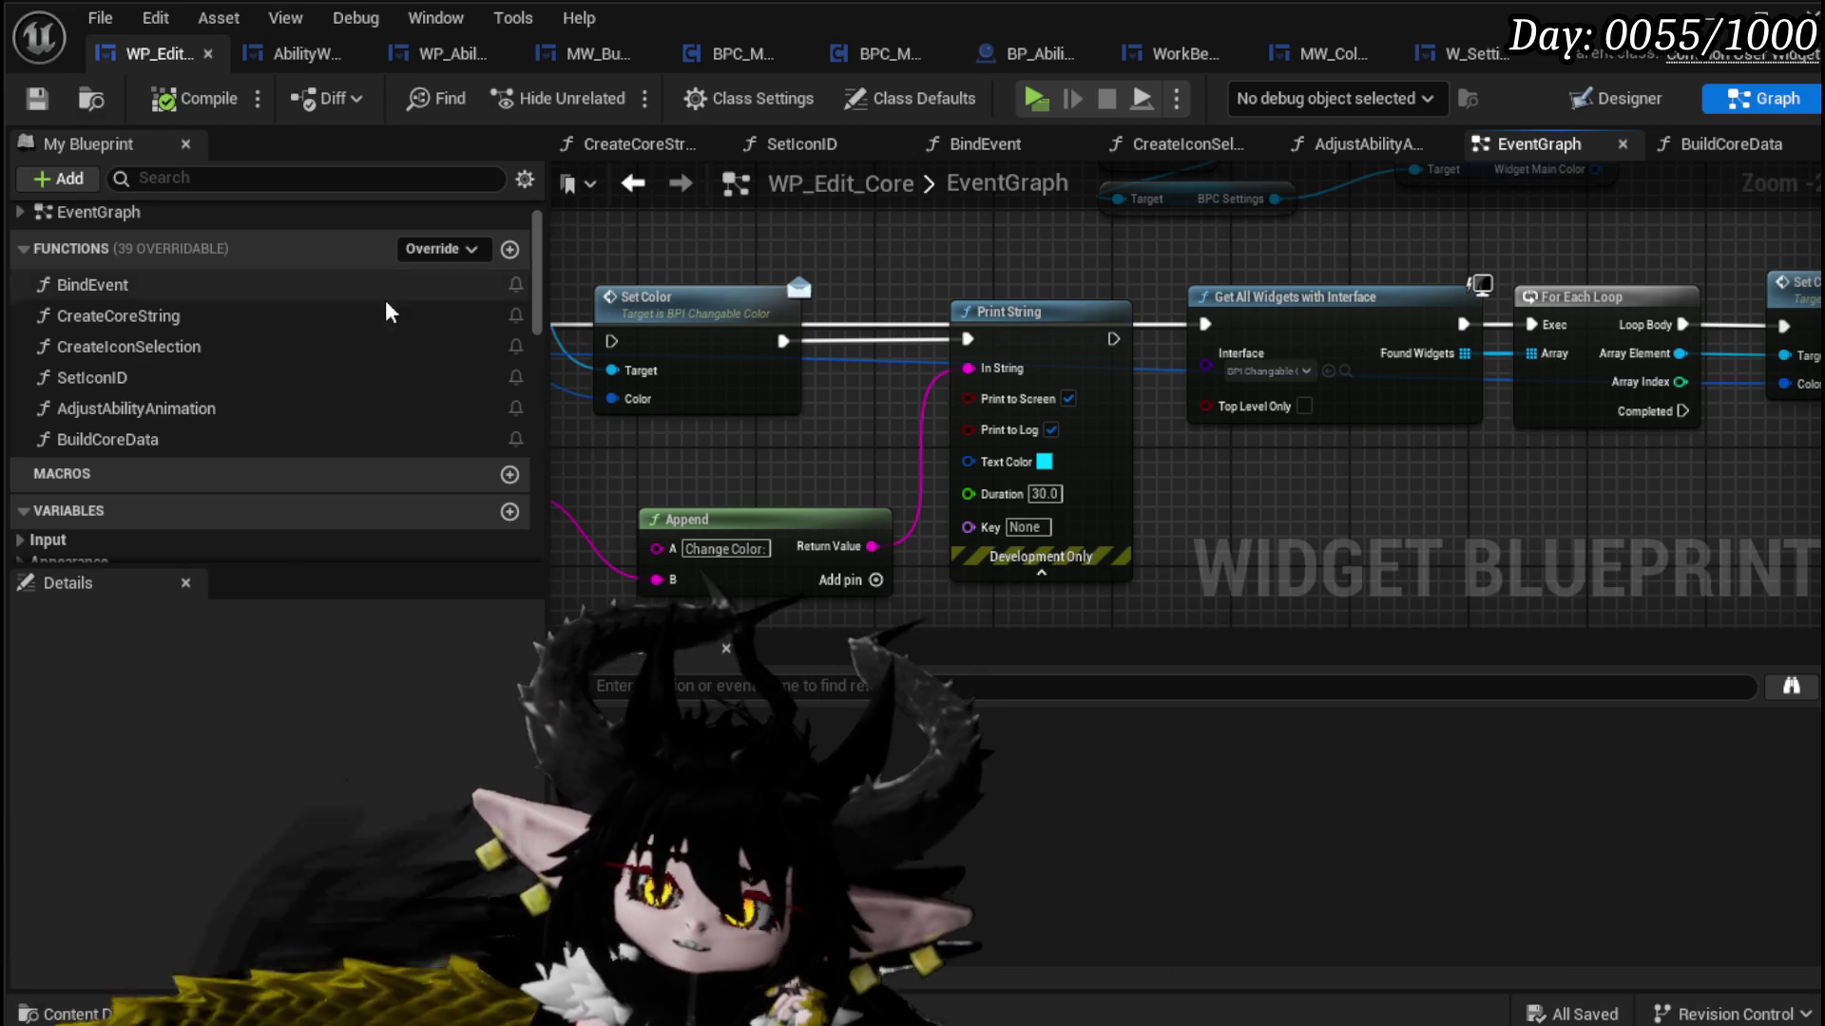
Step: In BuildCoreData, add two more inputs to the Append node and enter AttackVisualbyID in input I
double_click(146, 450)
scroll(922, 435, "up", 4)
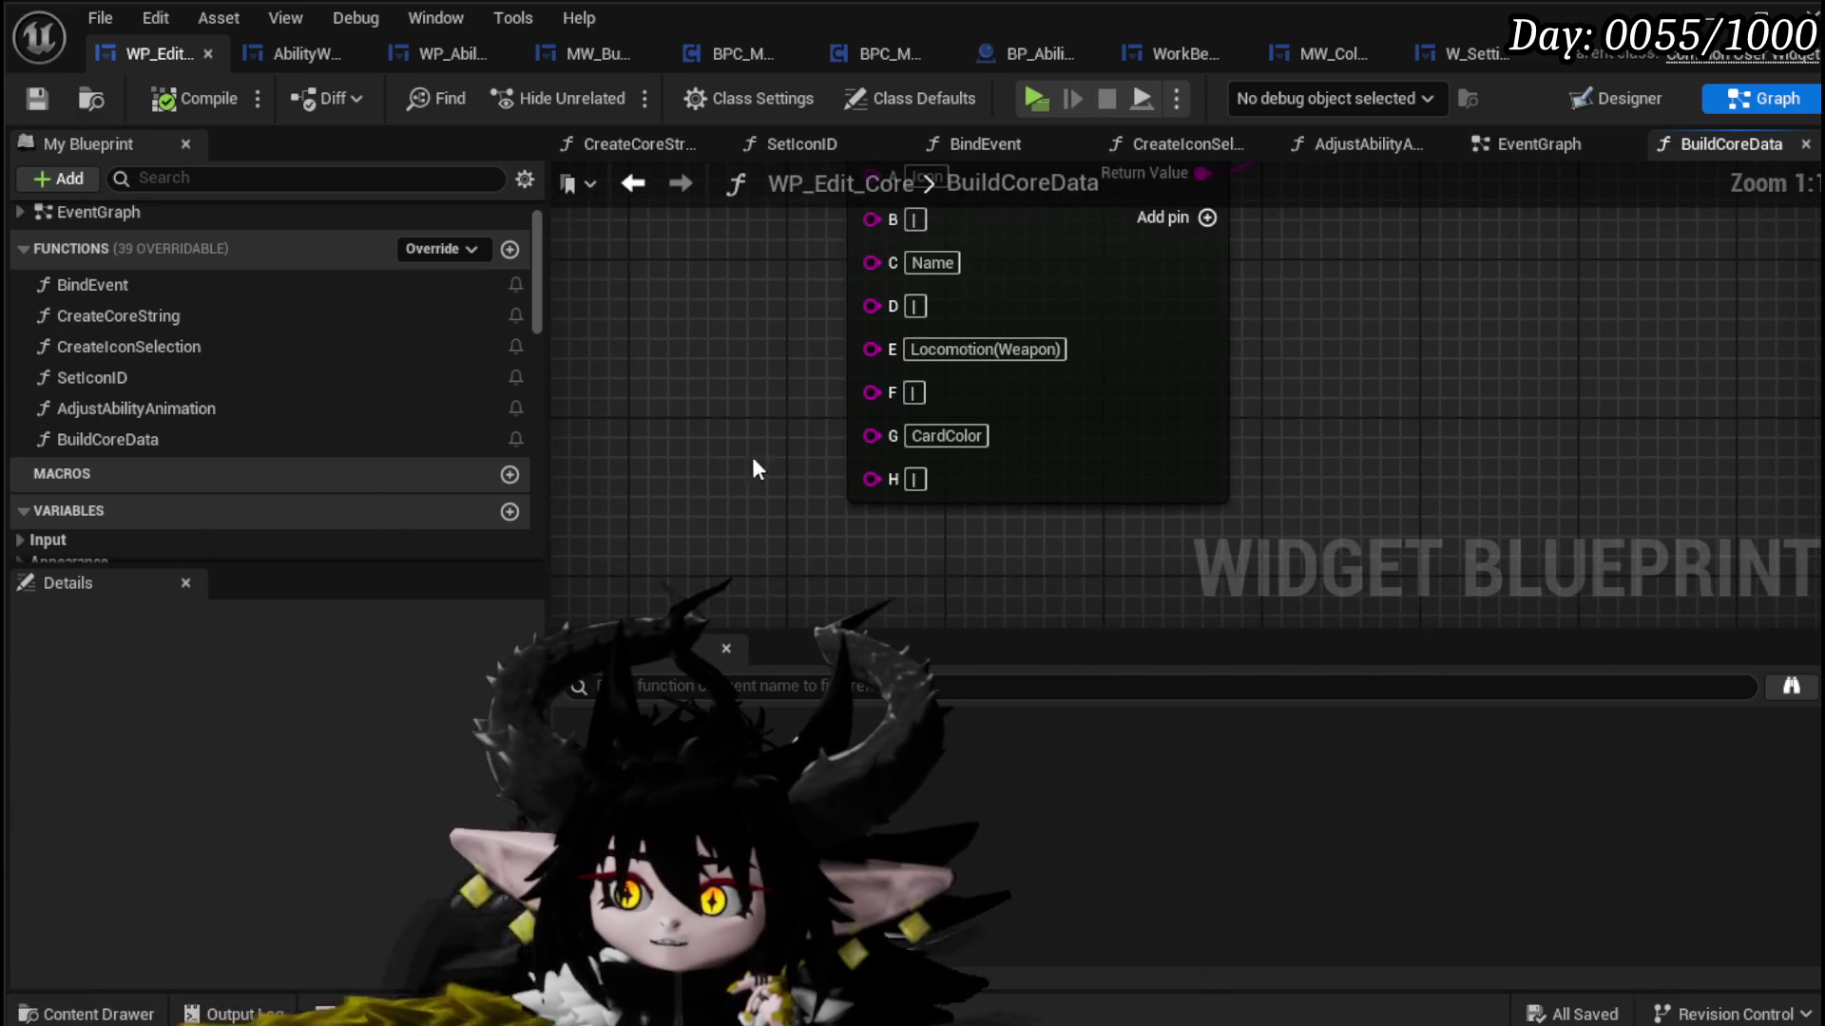
left_click(1202, 228)
left_click(1202, 228)
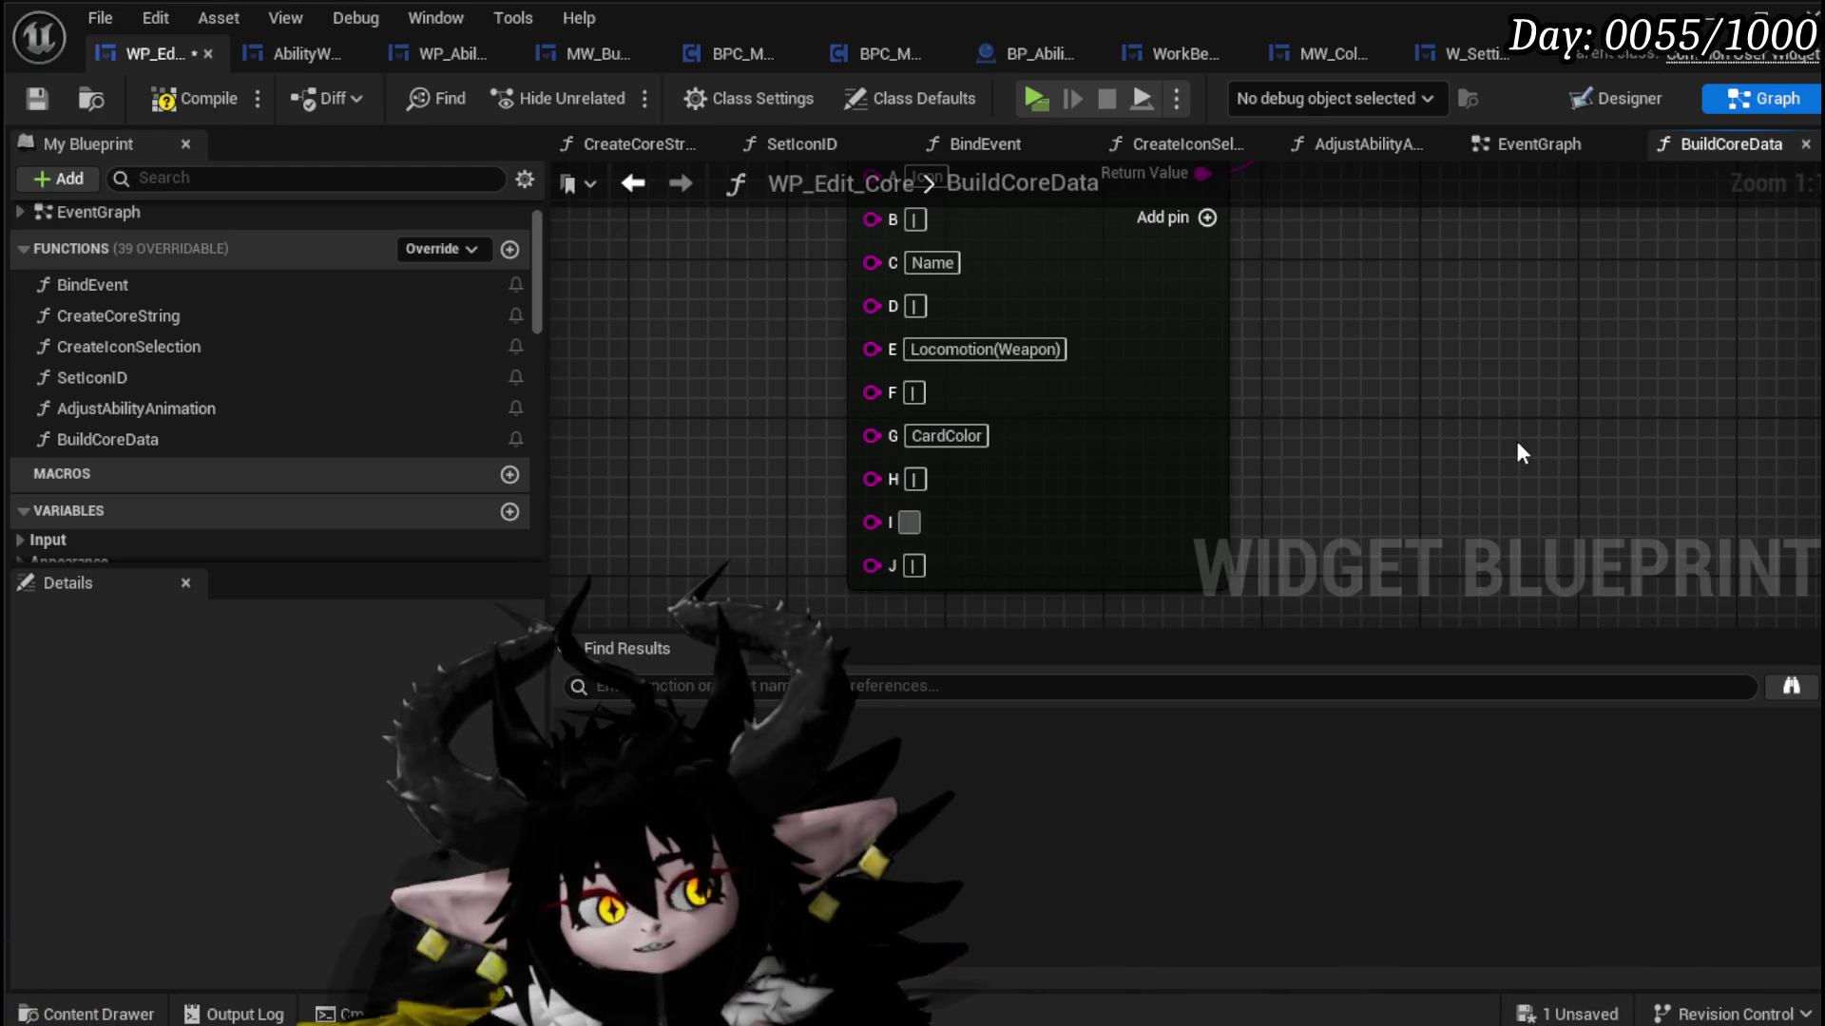
type("AttackV")
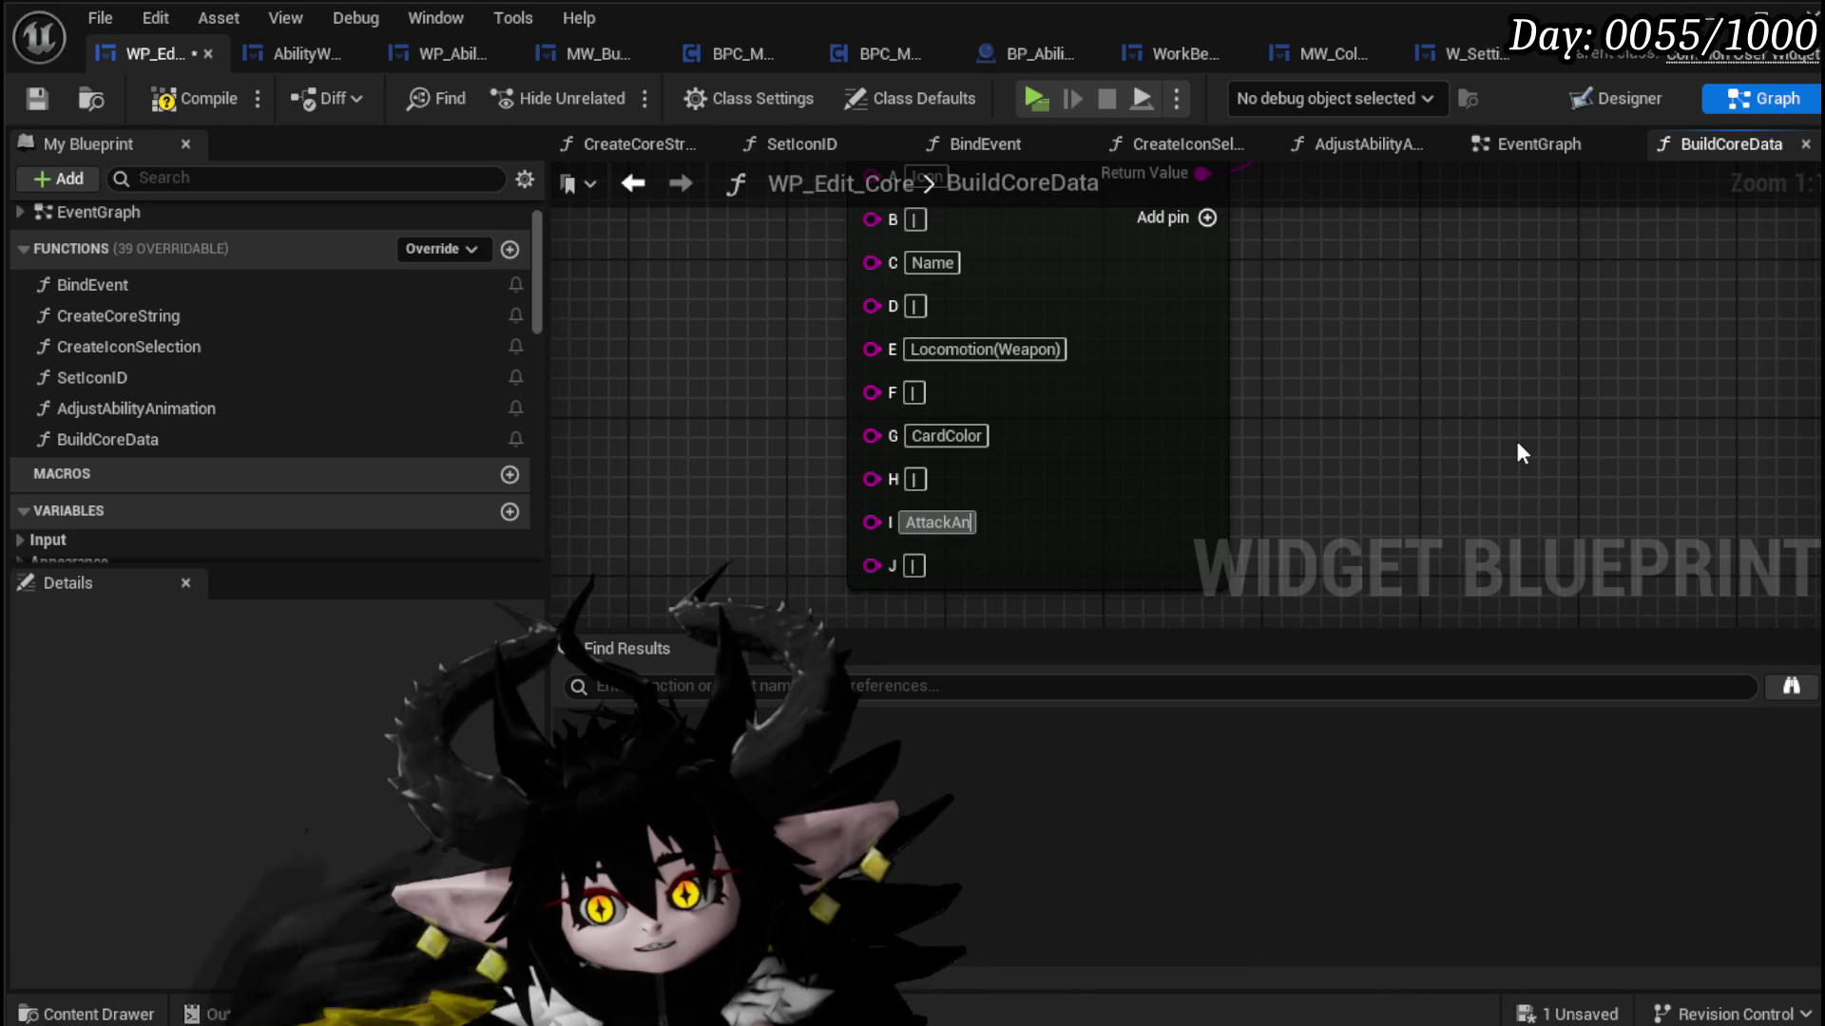
type("isual")
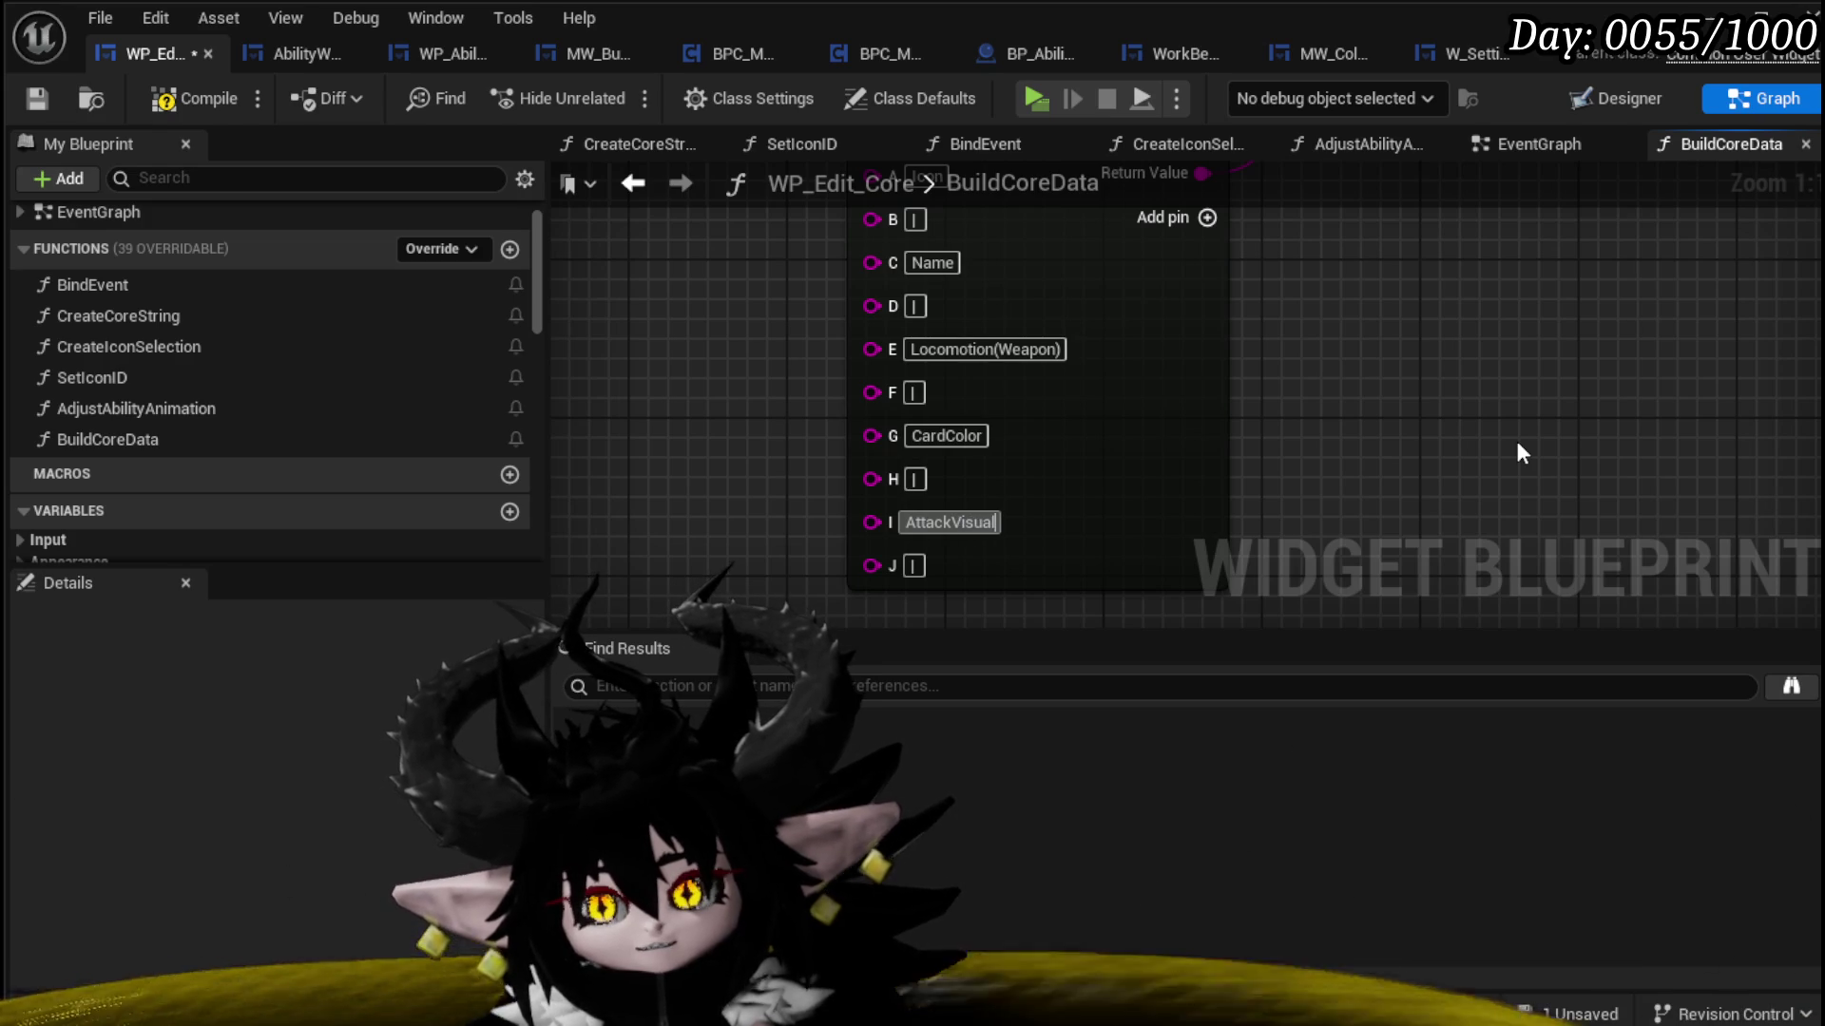
key("Return")
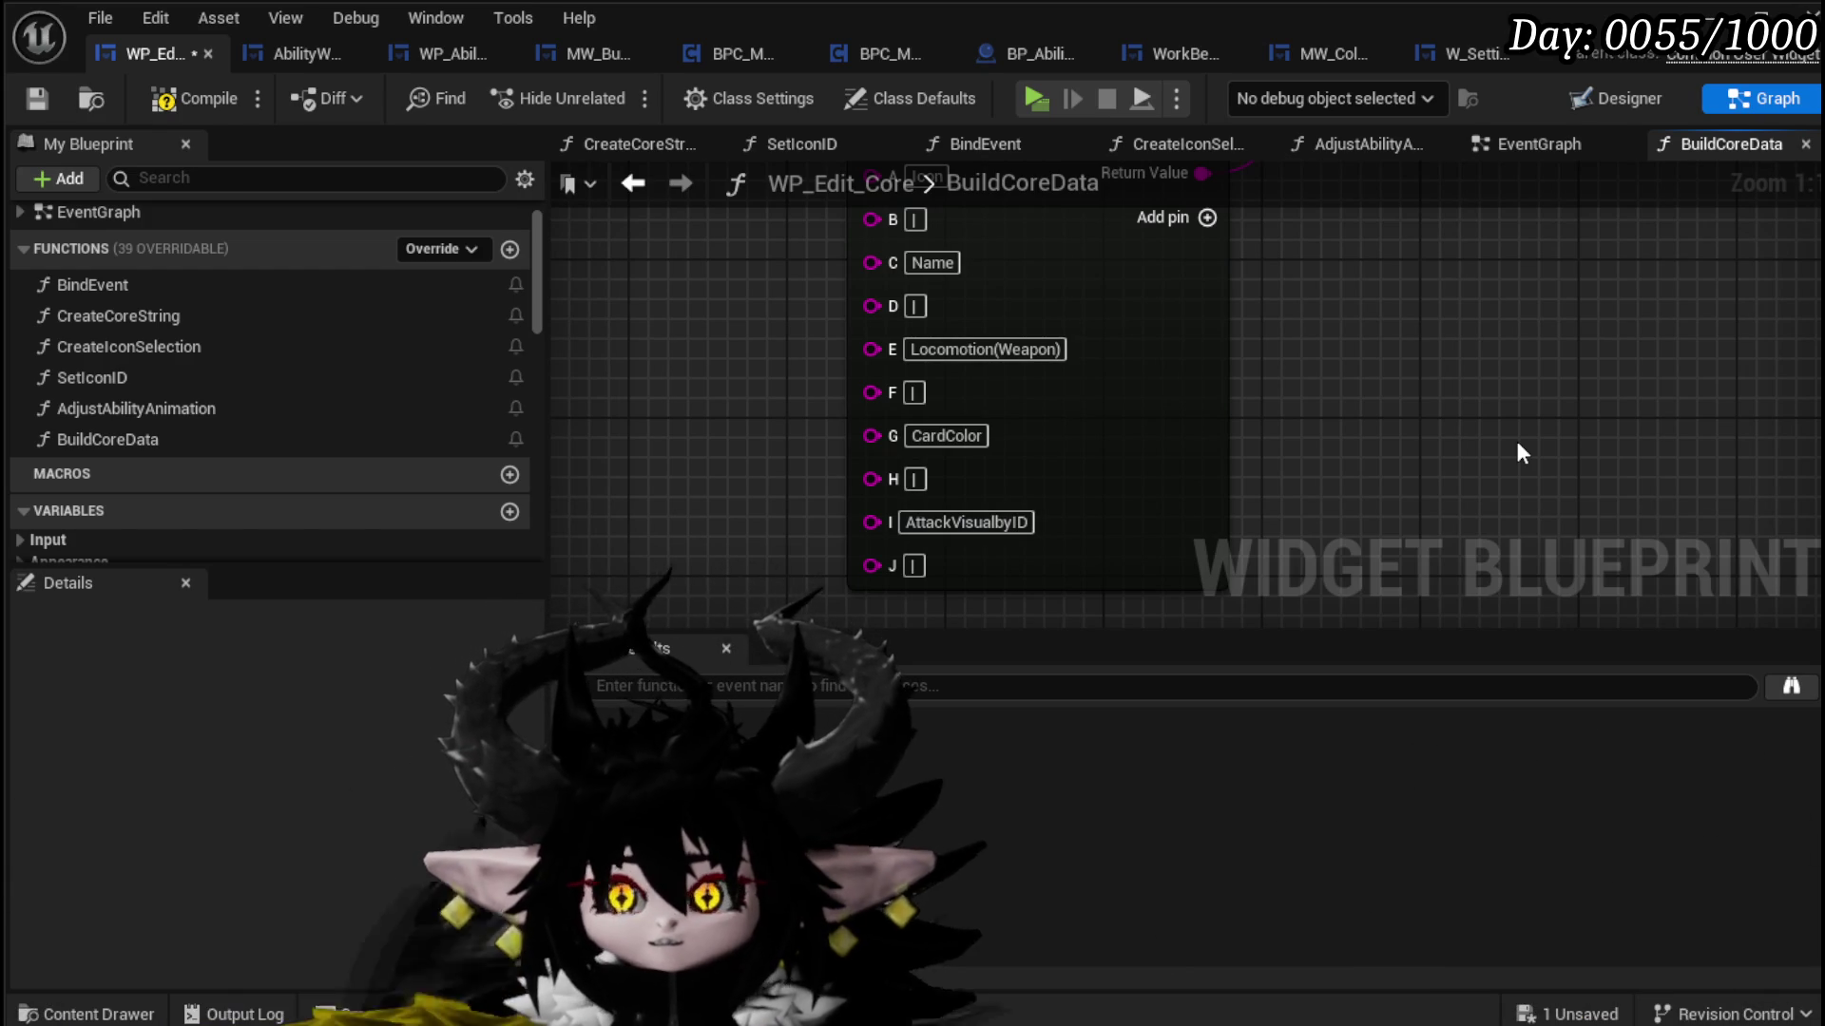
Step: Save WP_Edit_Core from the unsaved-changes prompt and recentre on the Append node
left_click(1570, 997)
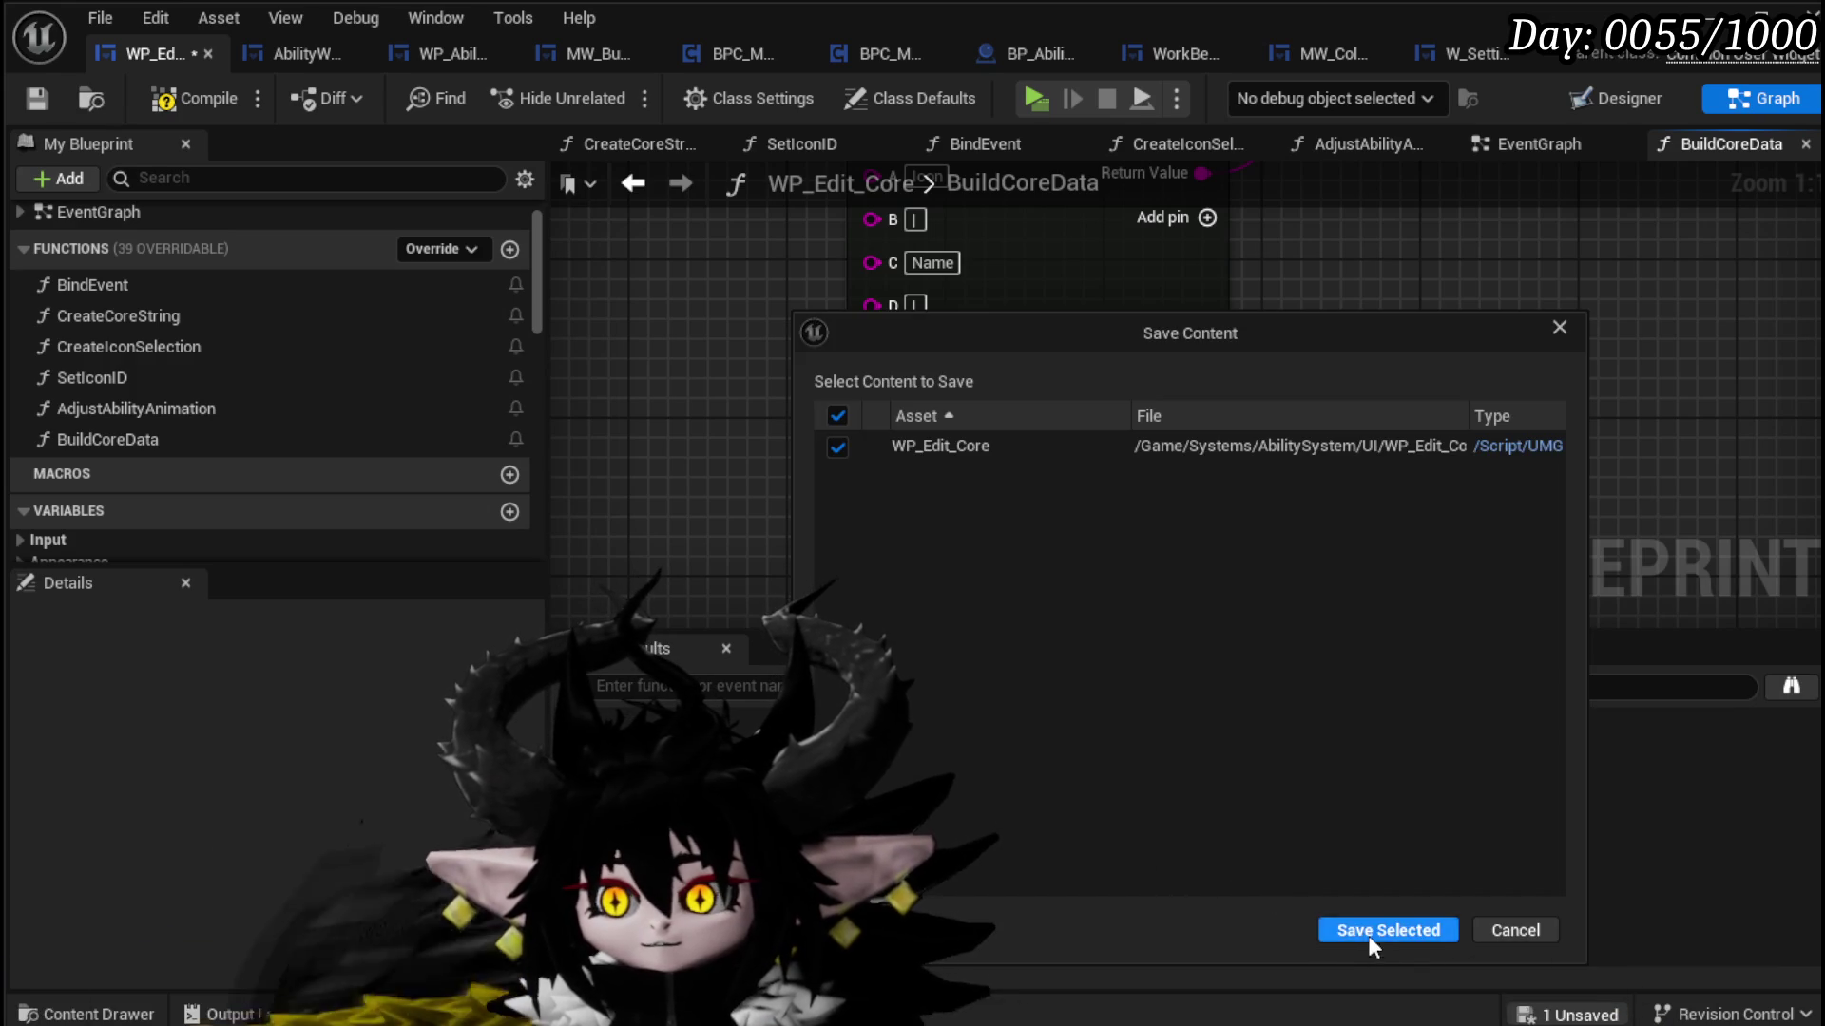
left_click(1372, 929)
scroll(886, 430, "down", 2)
mouse_move(885, 430)
left_mouse_down()
mouse_move(970, 600)
mouse_move(856, 505)
mouse_move(840, 411)
mouse_move(856, 402)
left_mouse_up()
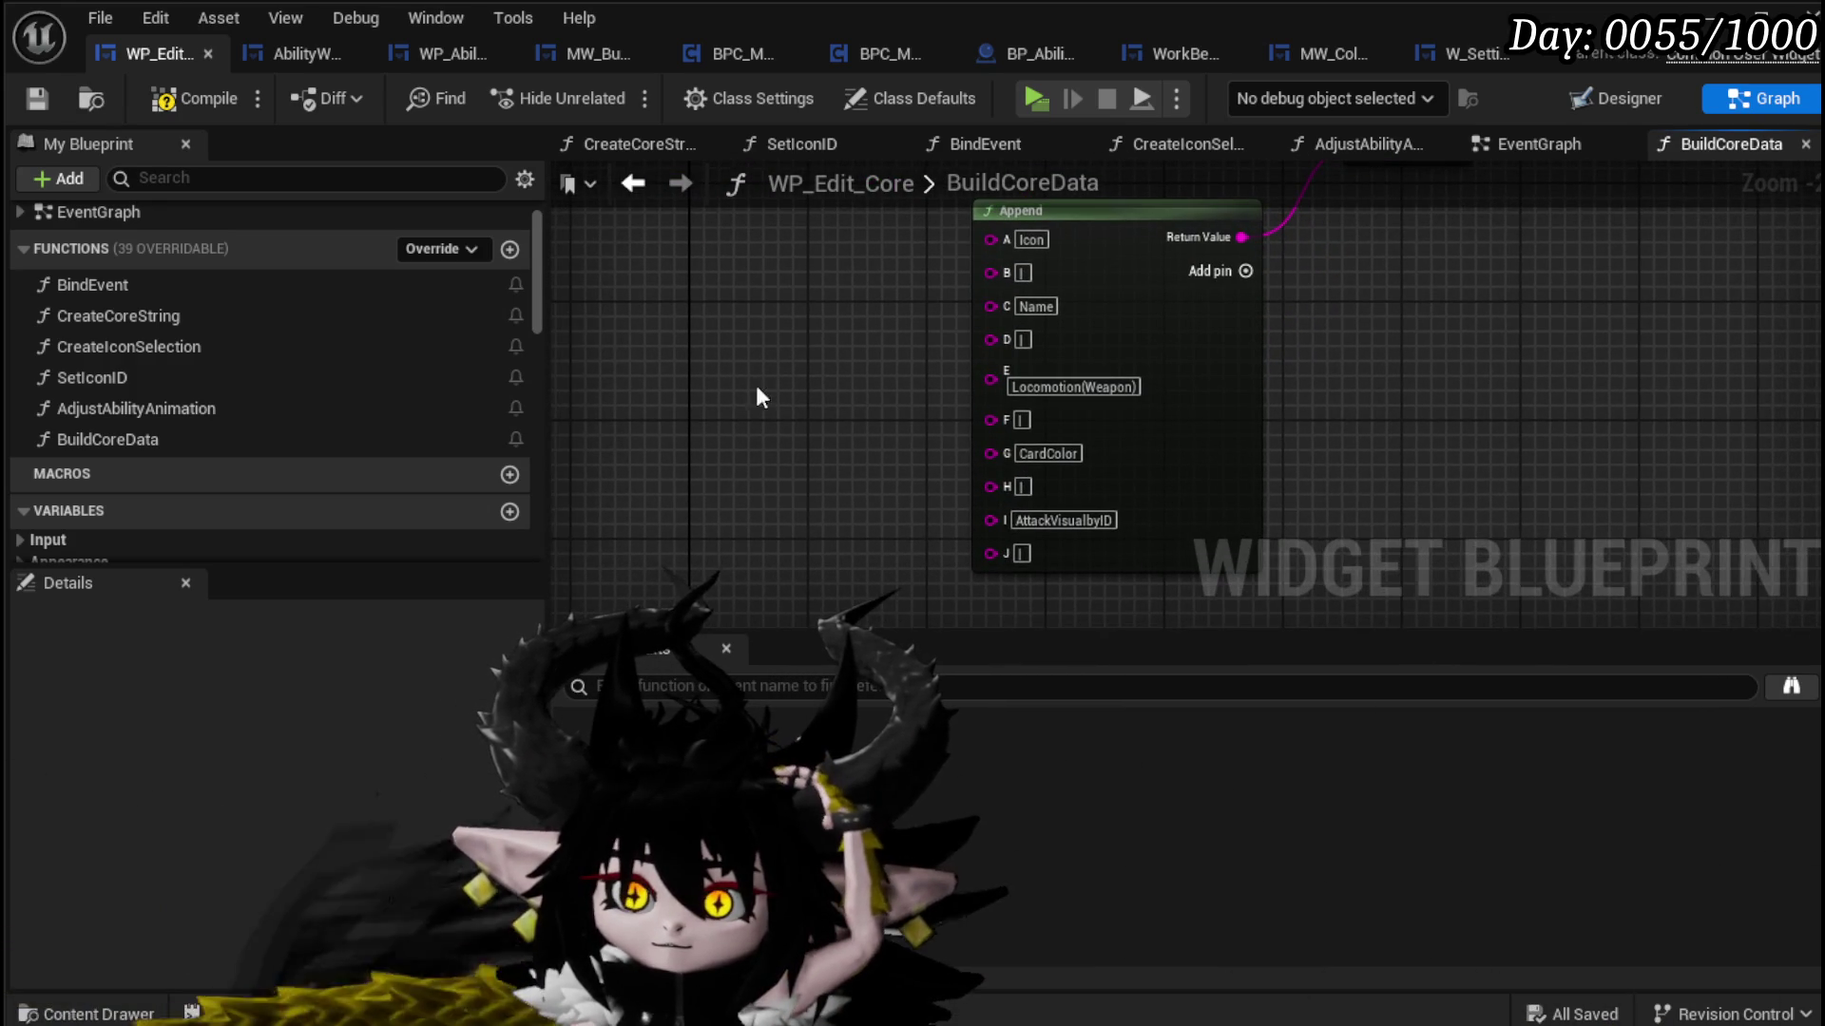
Step: Place getter nodes for SelectedIcon, SelectedName and SelectedWeaponType in the BuildCoreData graph
scroll(230, 379, "down", 5)
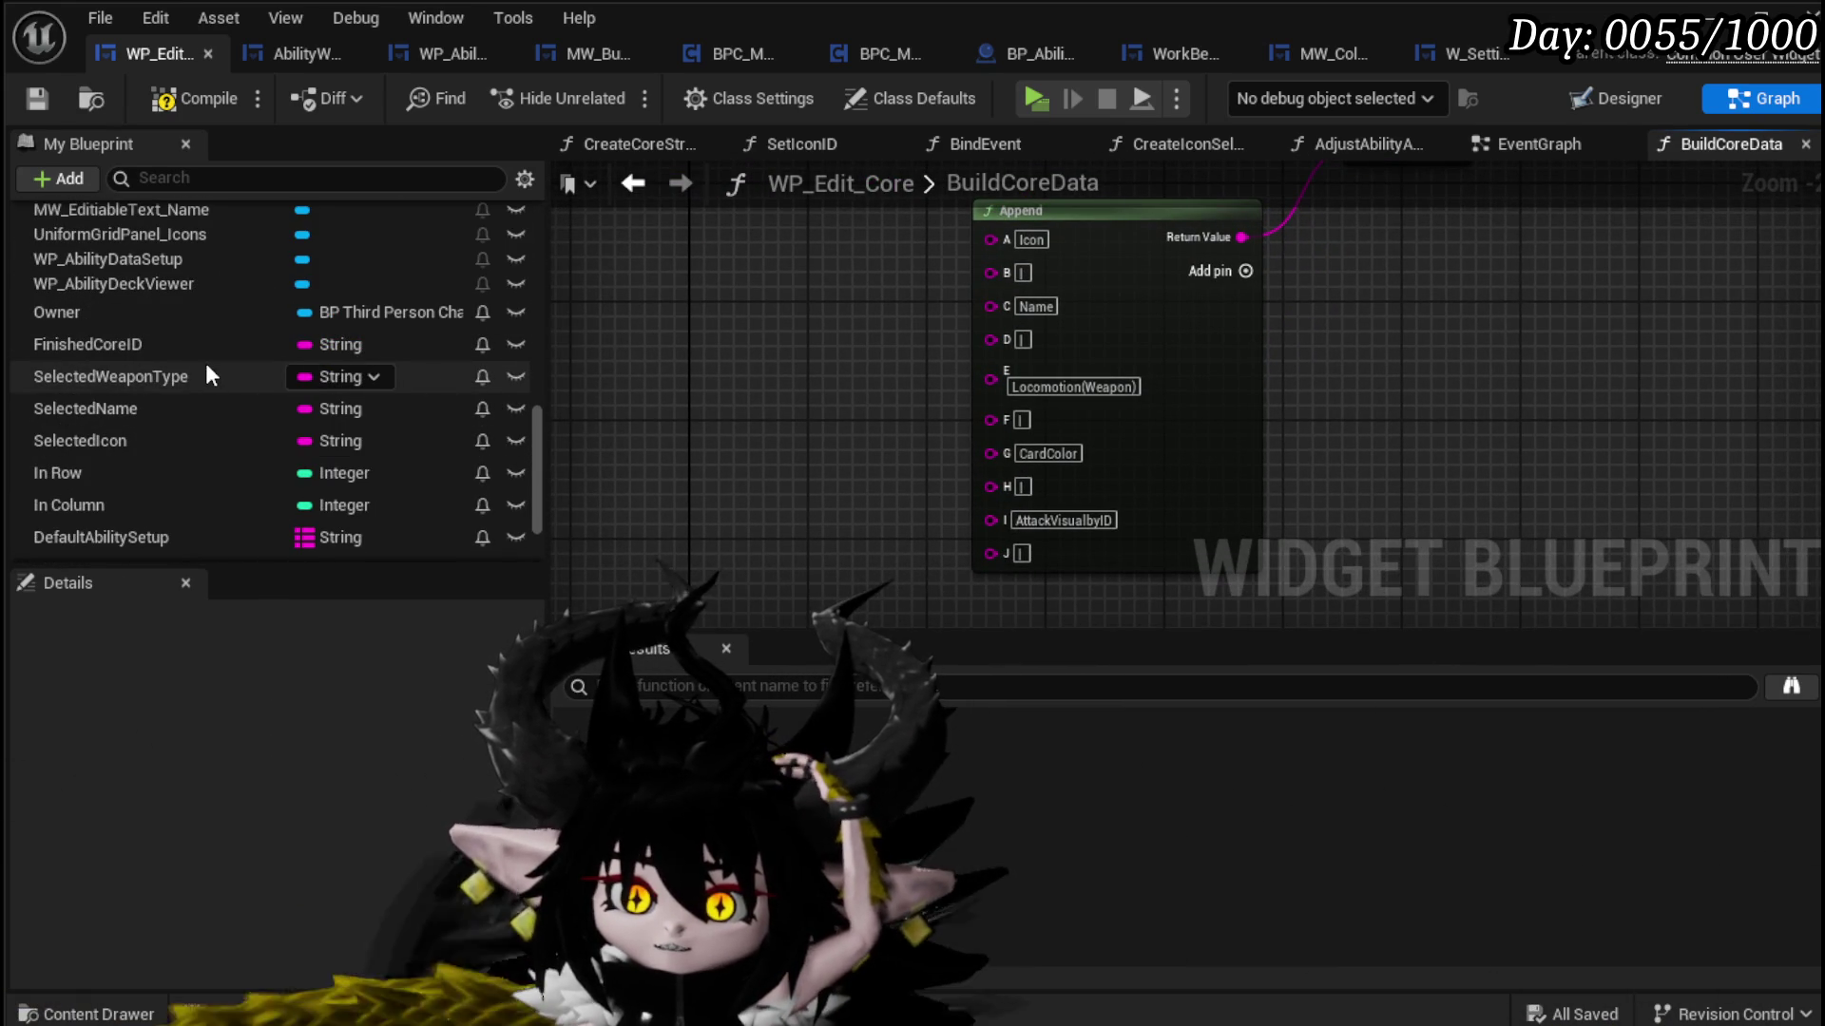
left_click(217, 433)
left_click_drag(218, 432, 676, 213)
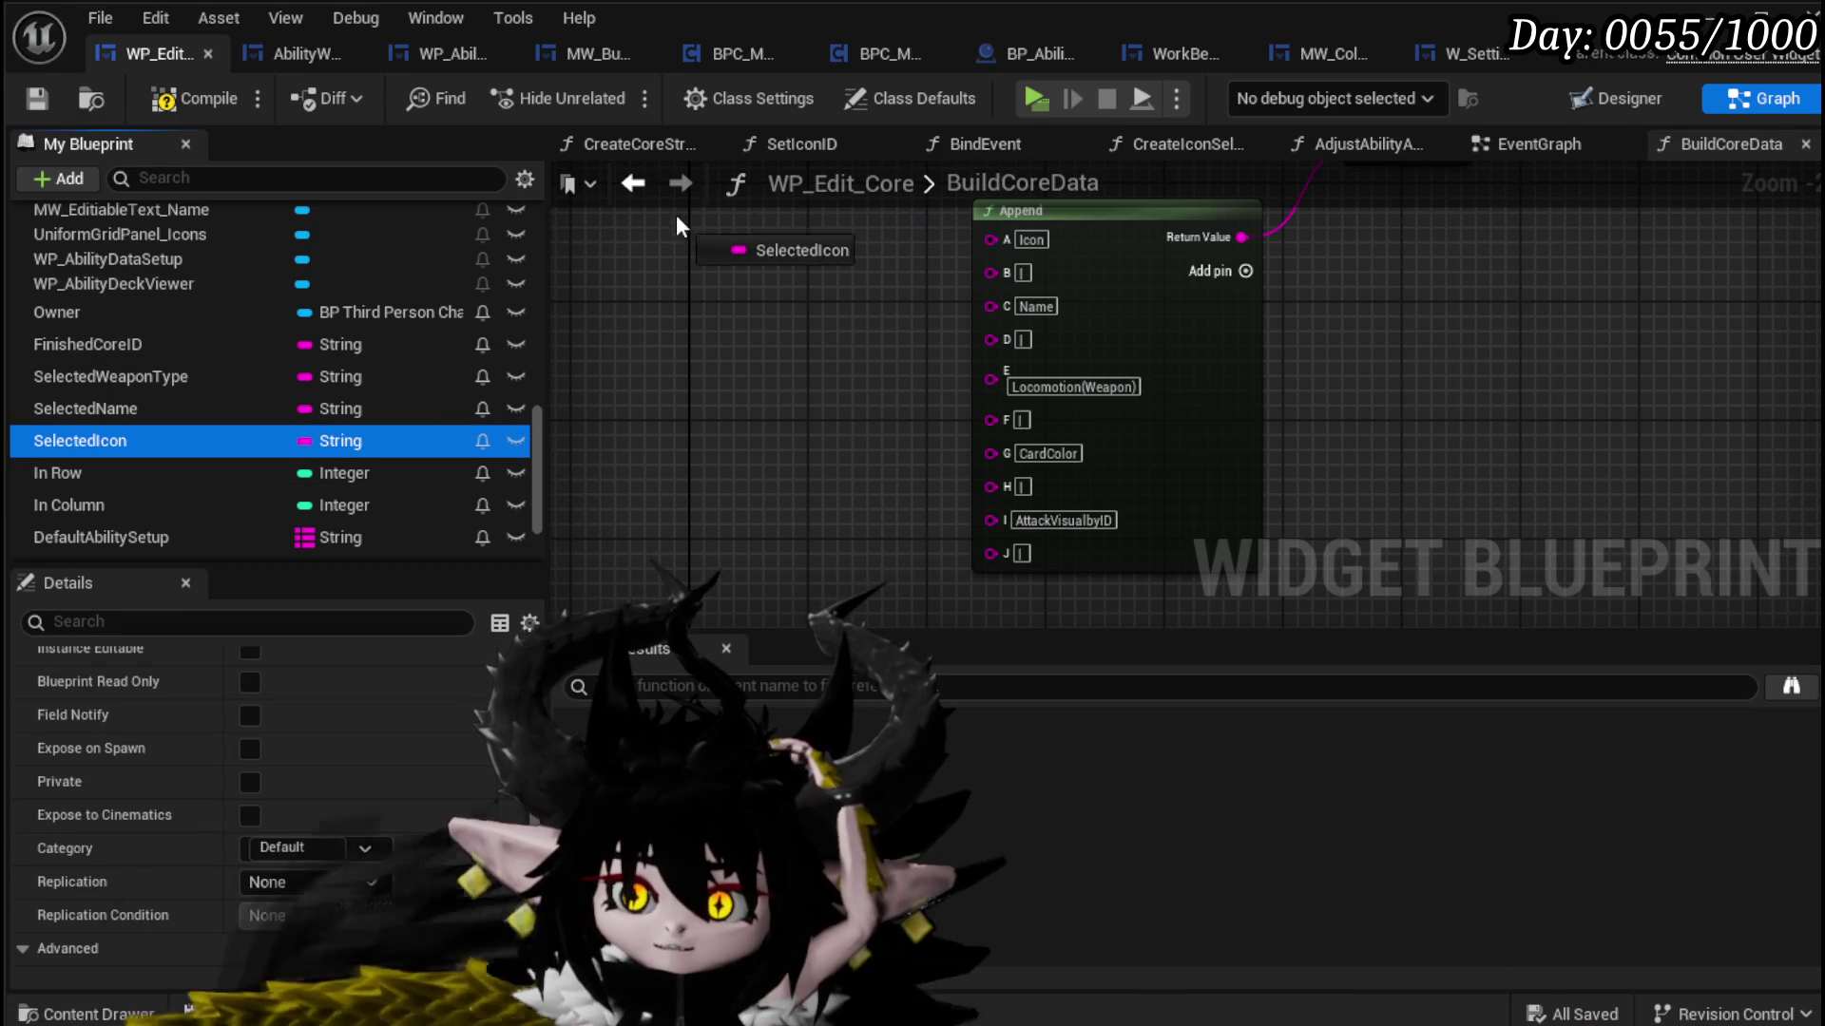
left_click_drag(105, 415, 688, 293)
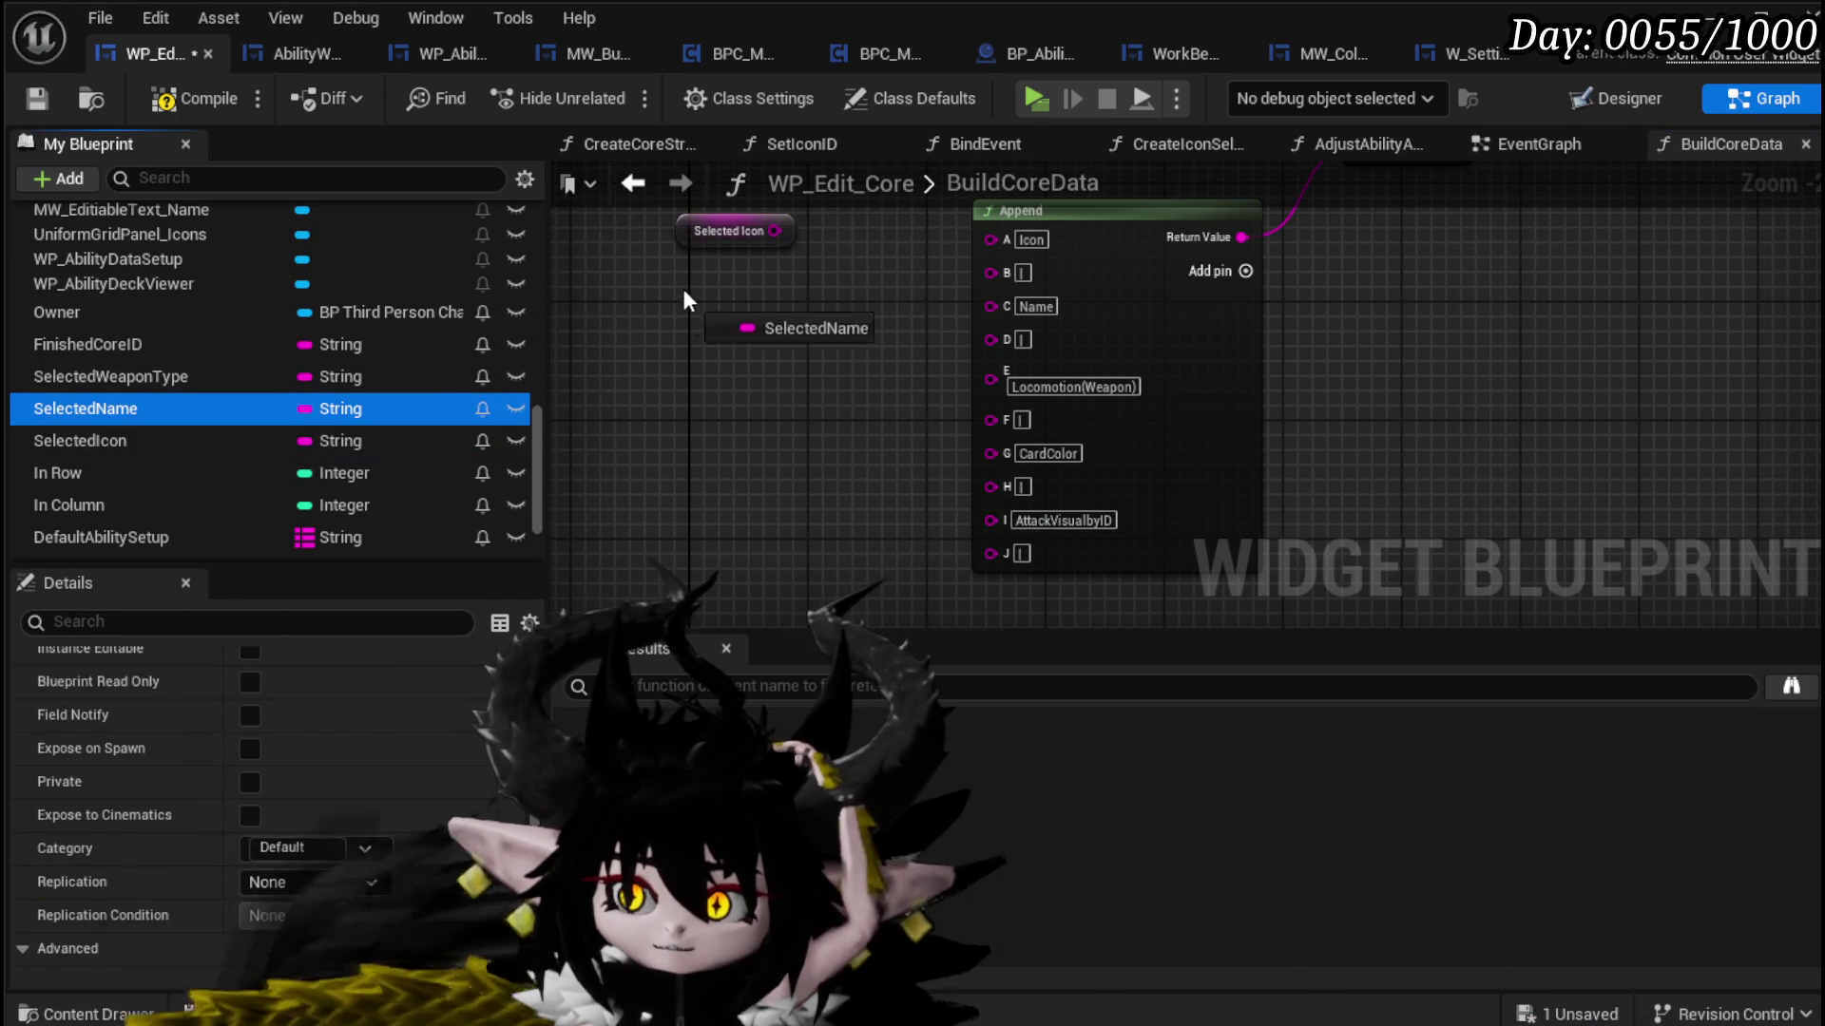
left_click(733, 321)
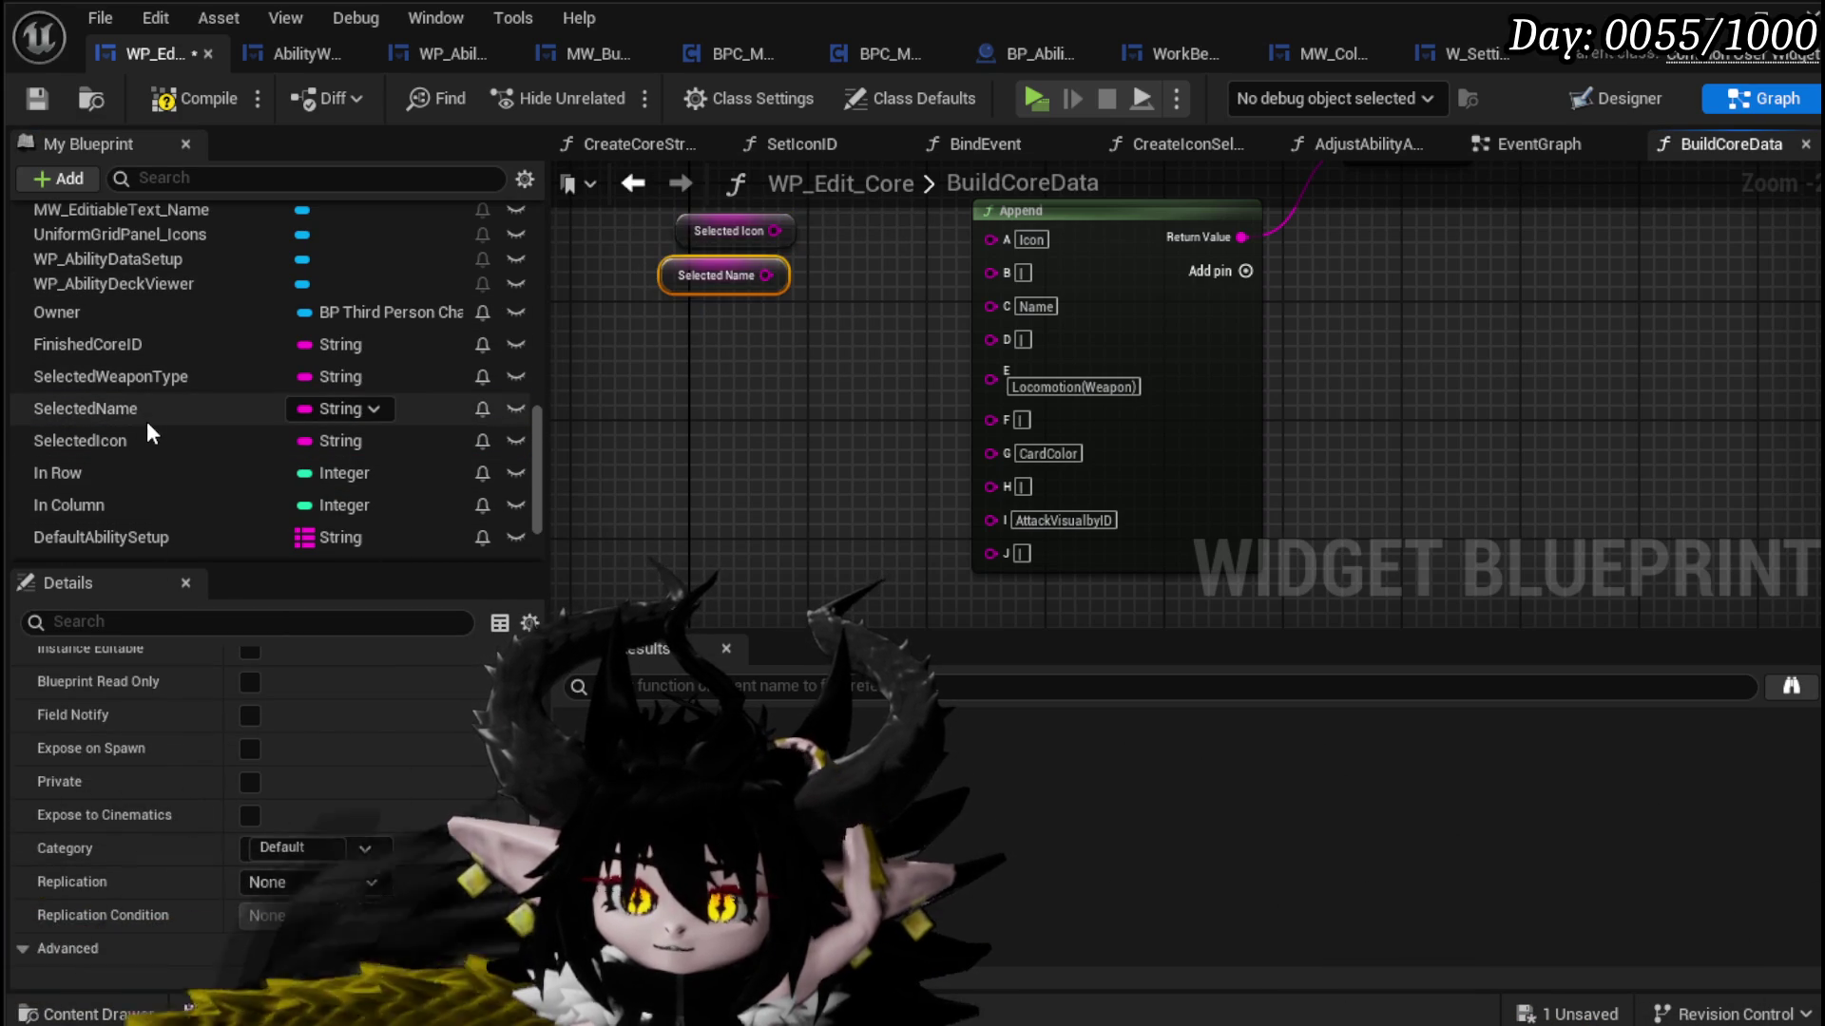
mouse_move(143, 379)
left_mouse_down()
mouse_move(589, 397)
mouse_move(636, 361)
mouse_move(665, 395)
left_mouse_up()
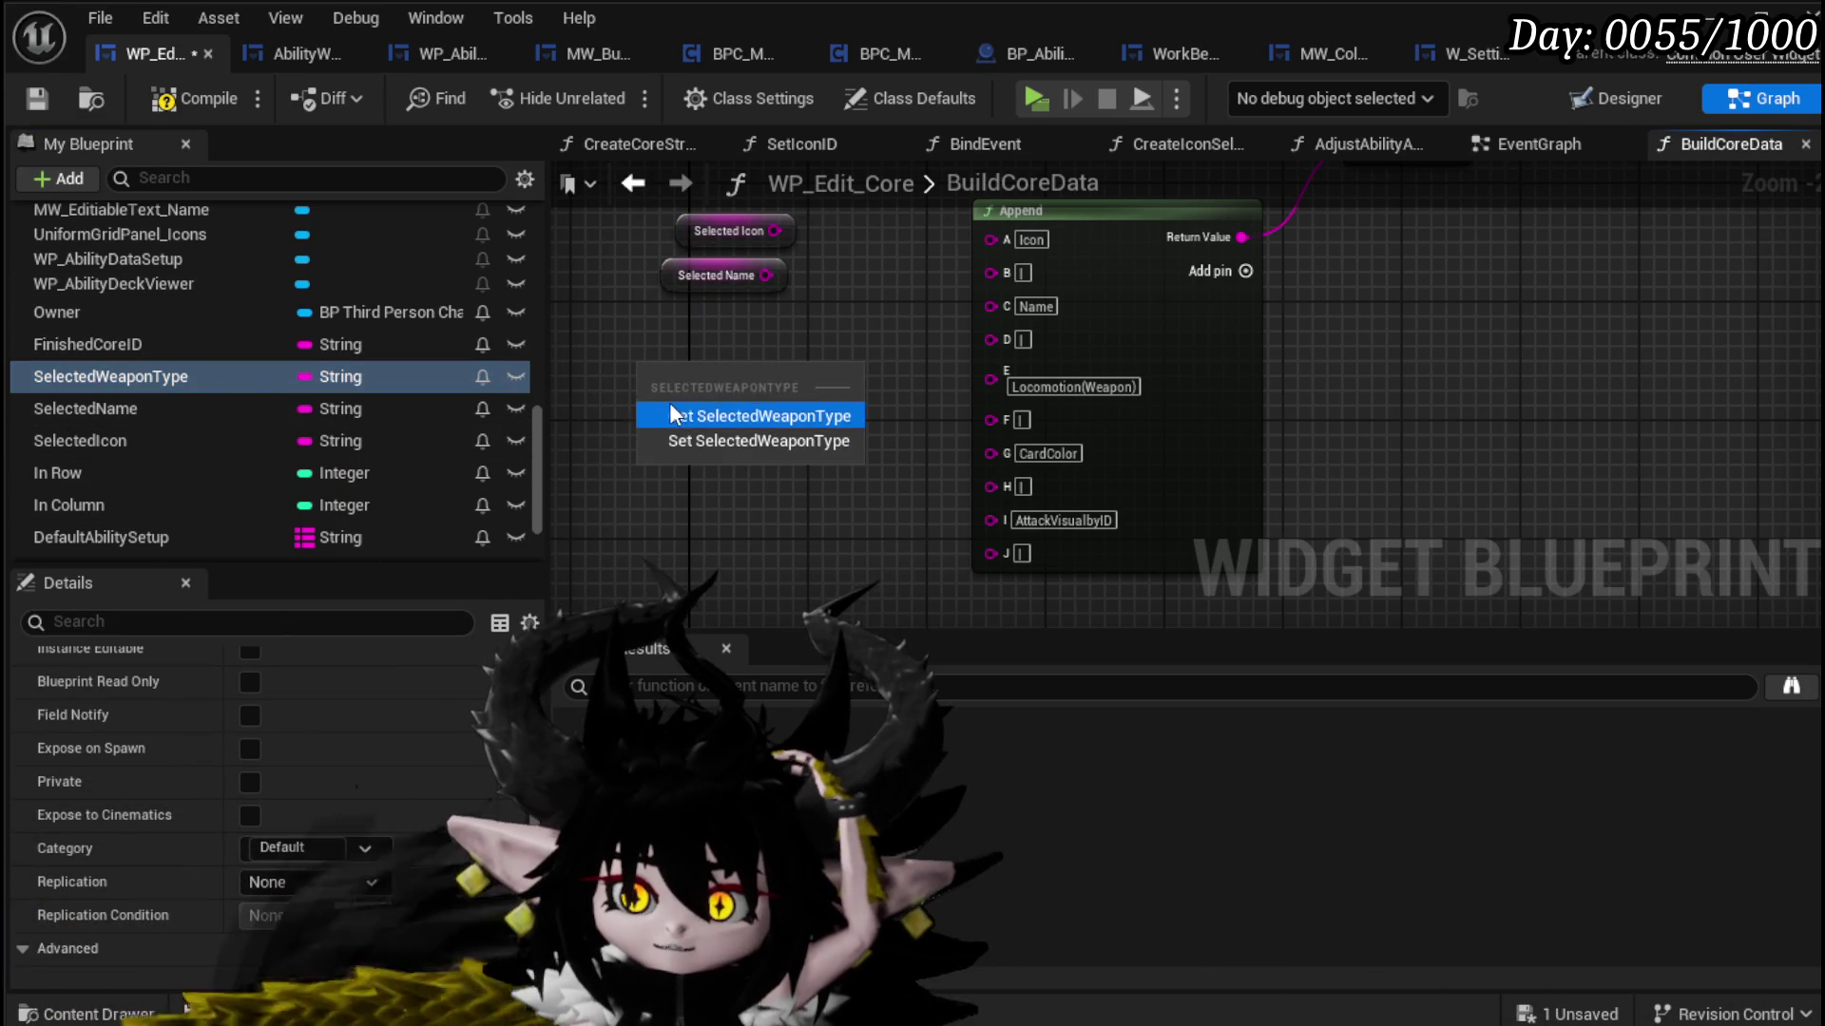
left_click(671, 412)
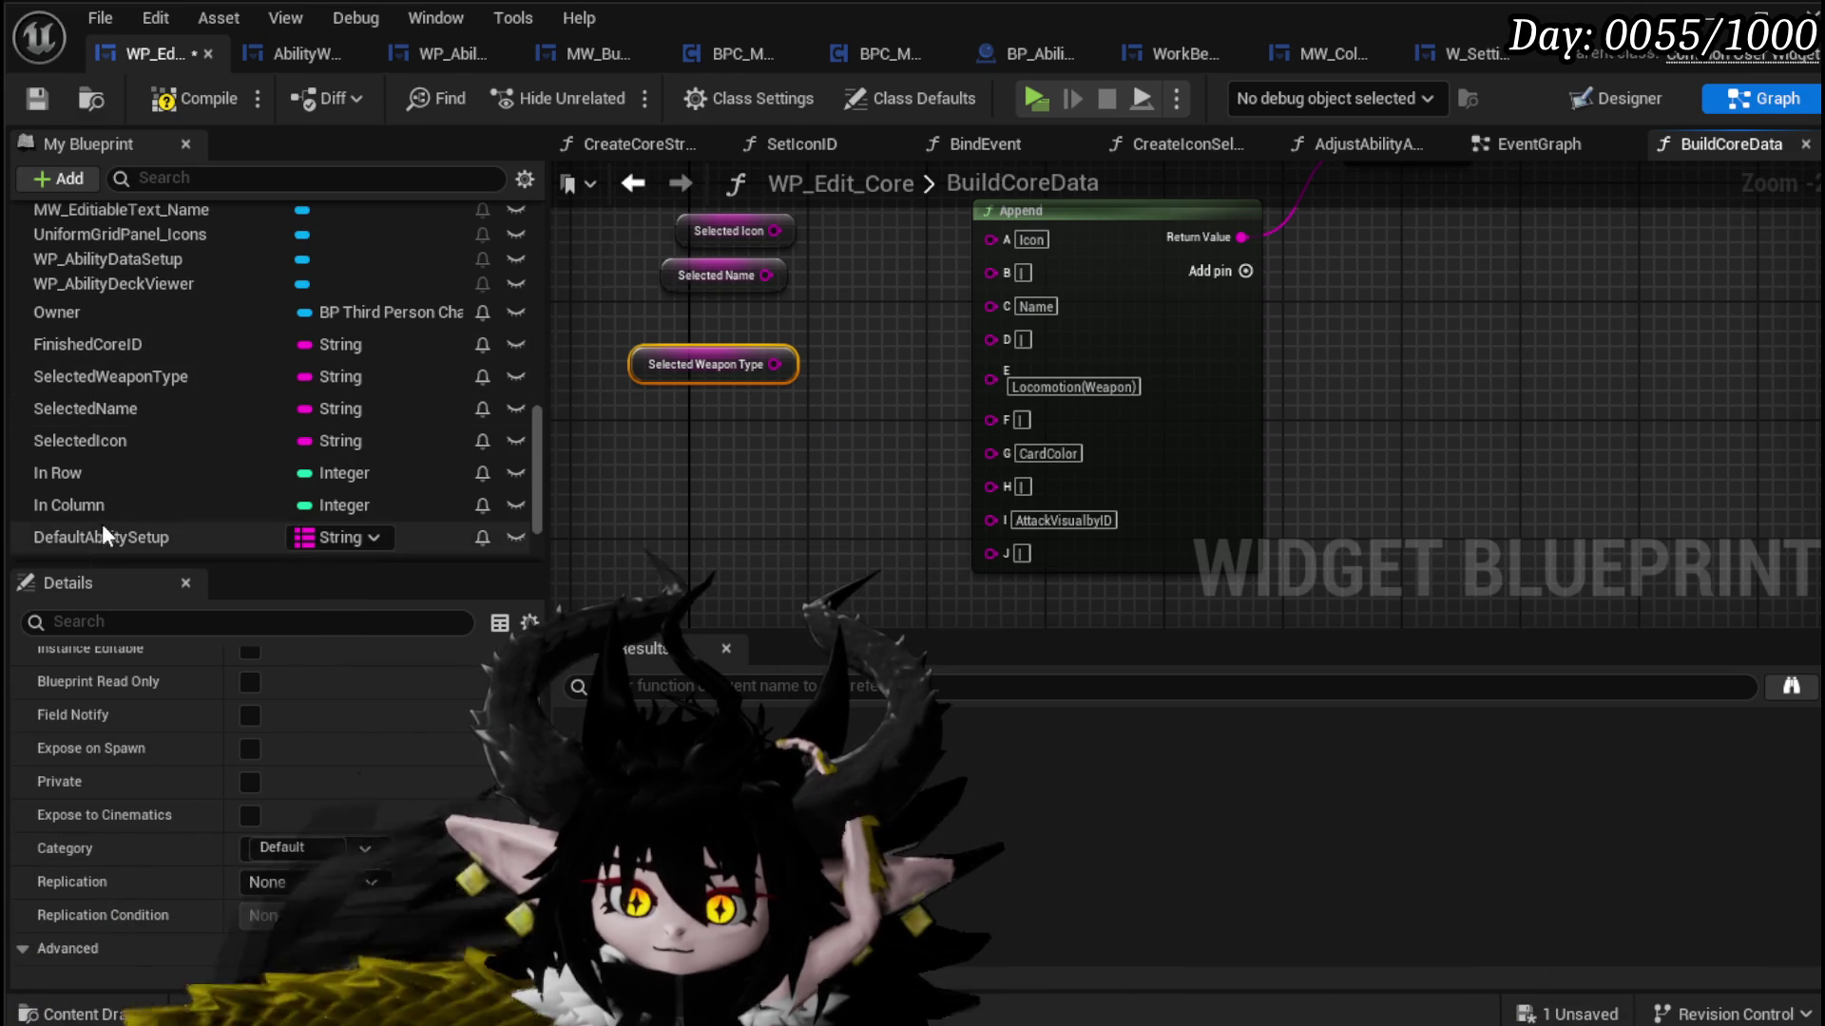
Step: Add a DefaultAbilitySetup getter below them, abandoning a FinishedCoreID node
left_click_drag(140, 341, 1476, 266)
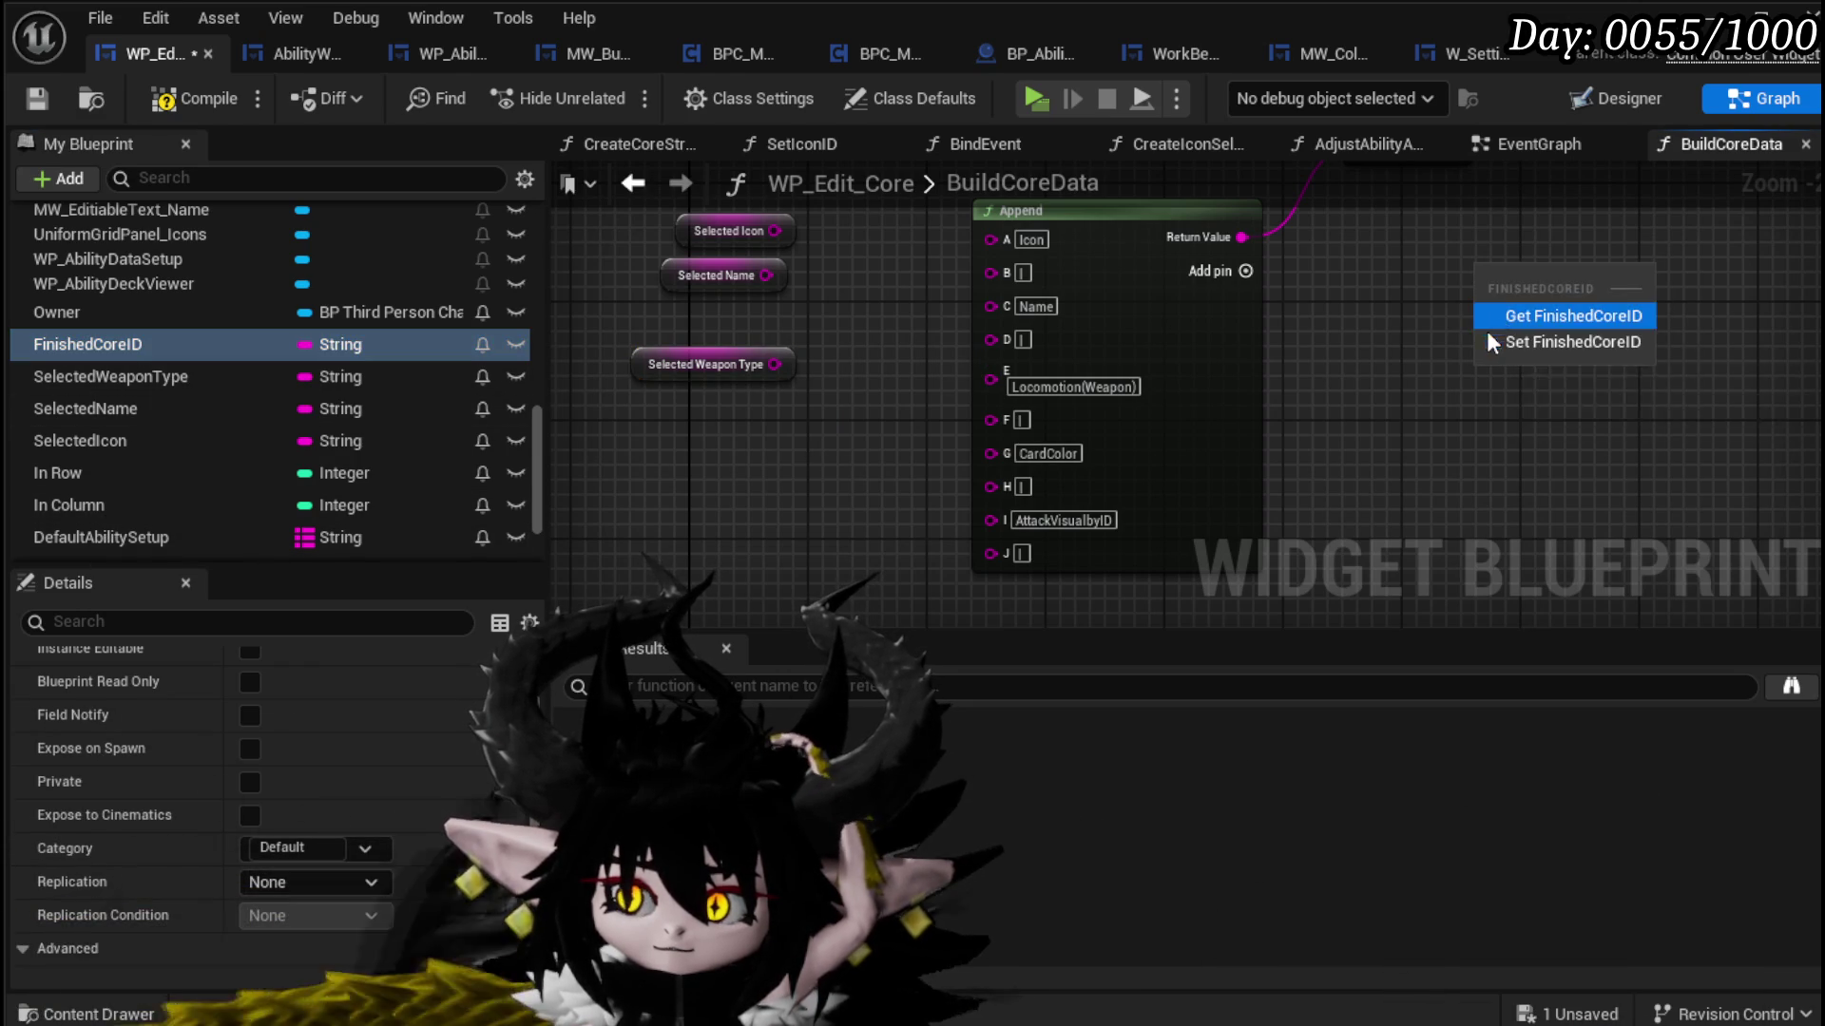
left_click(1428, 349)
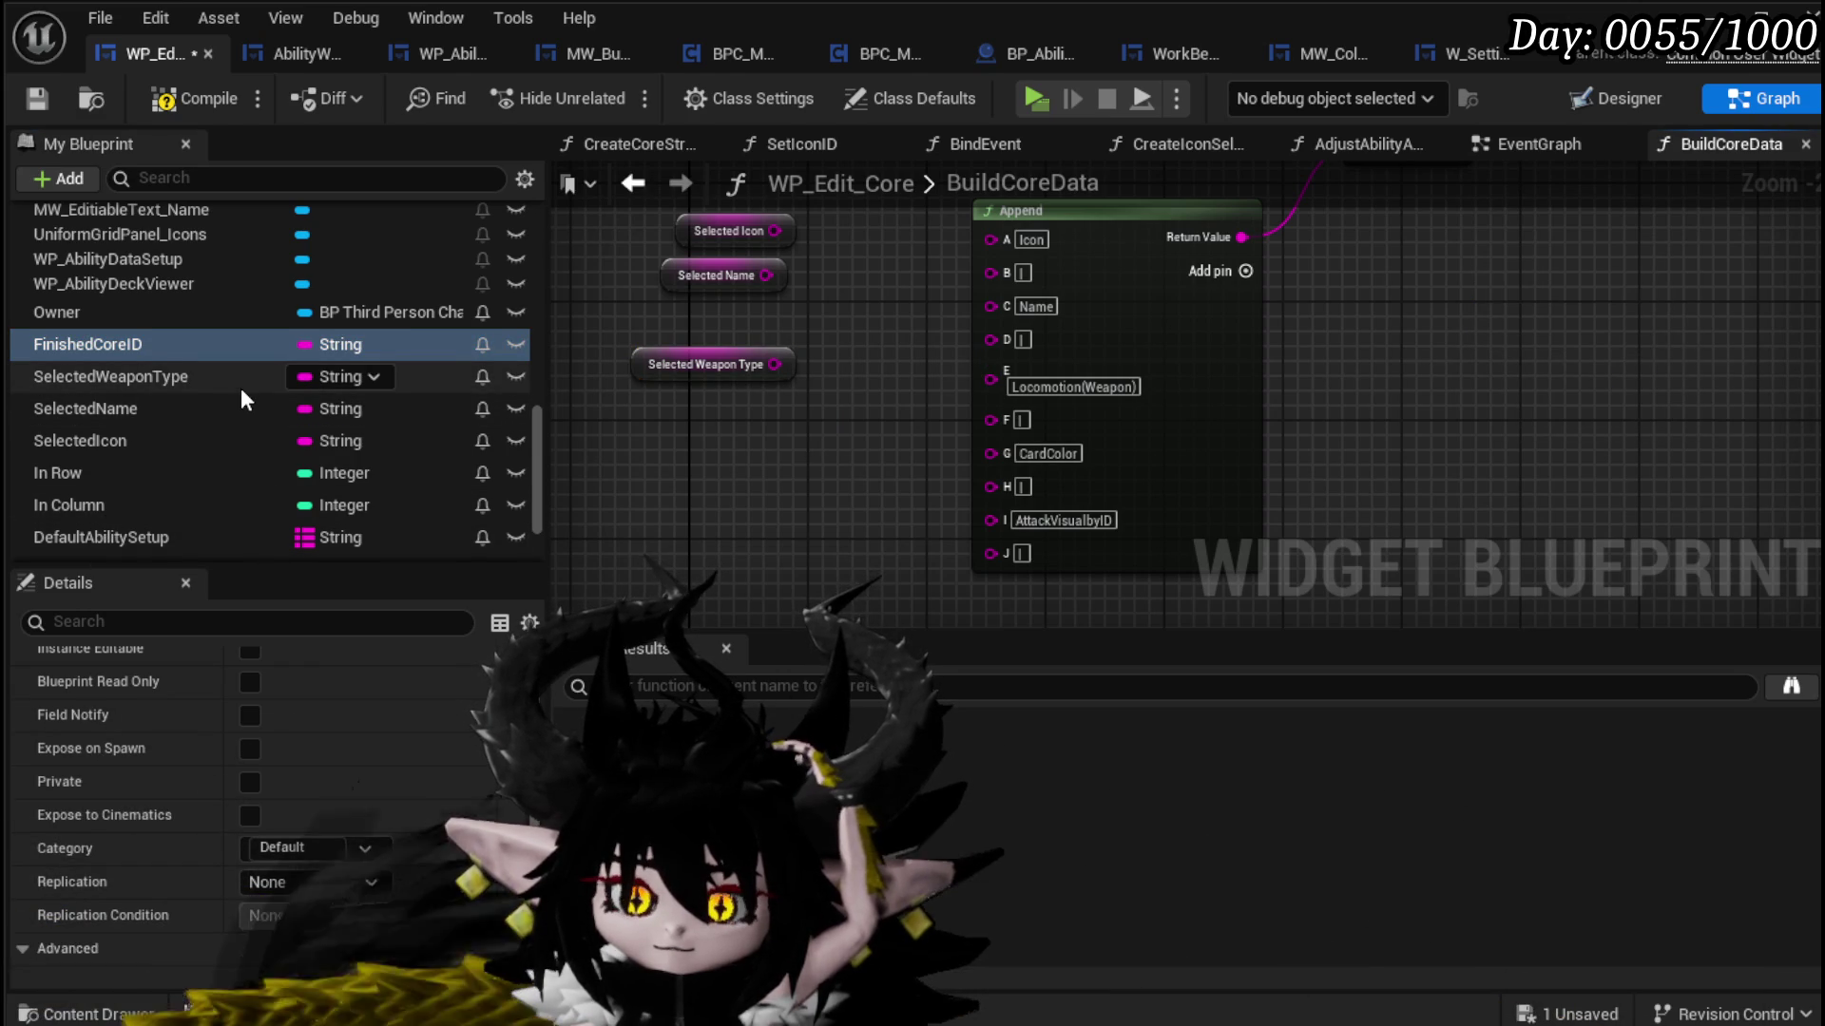
scroll(241, 387, "down", 1)
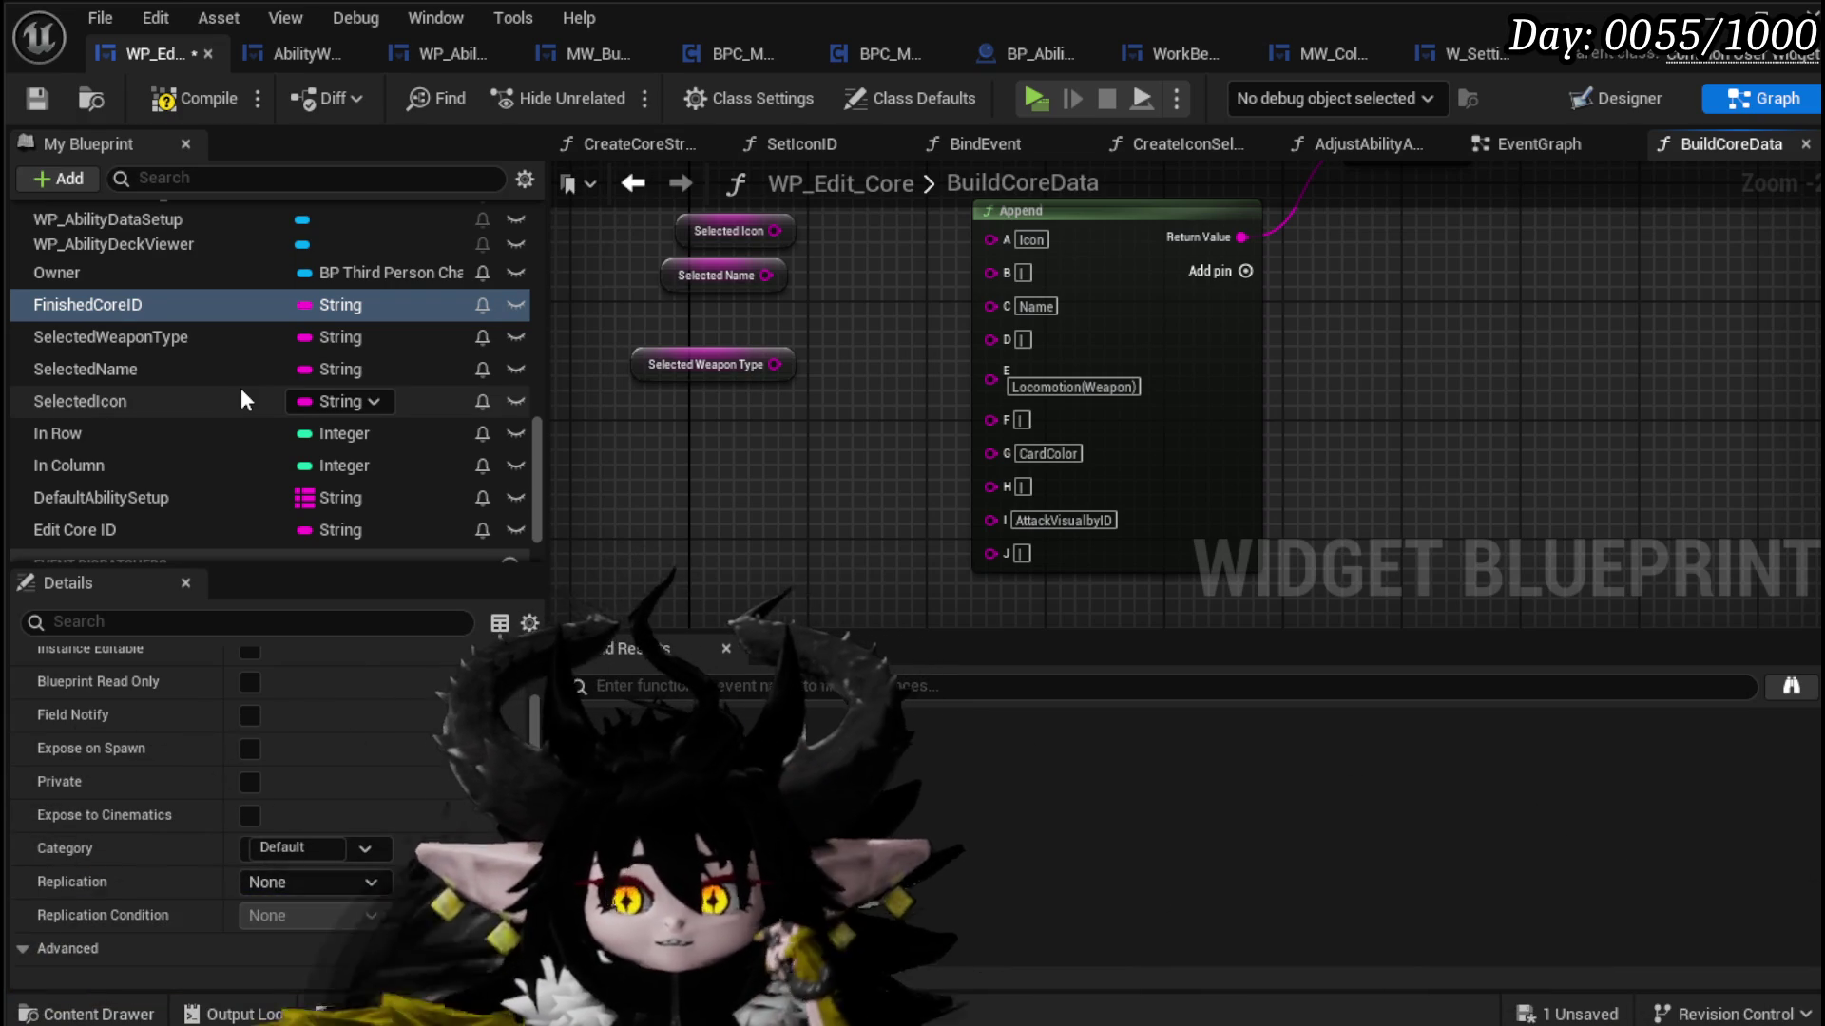
left_click_drag(180, 496, 599, 464)
left_click(685, 515)
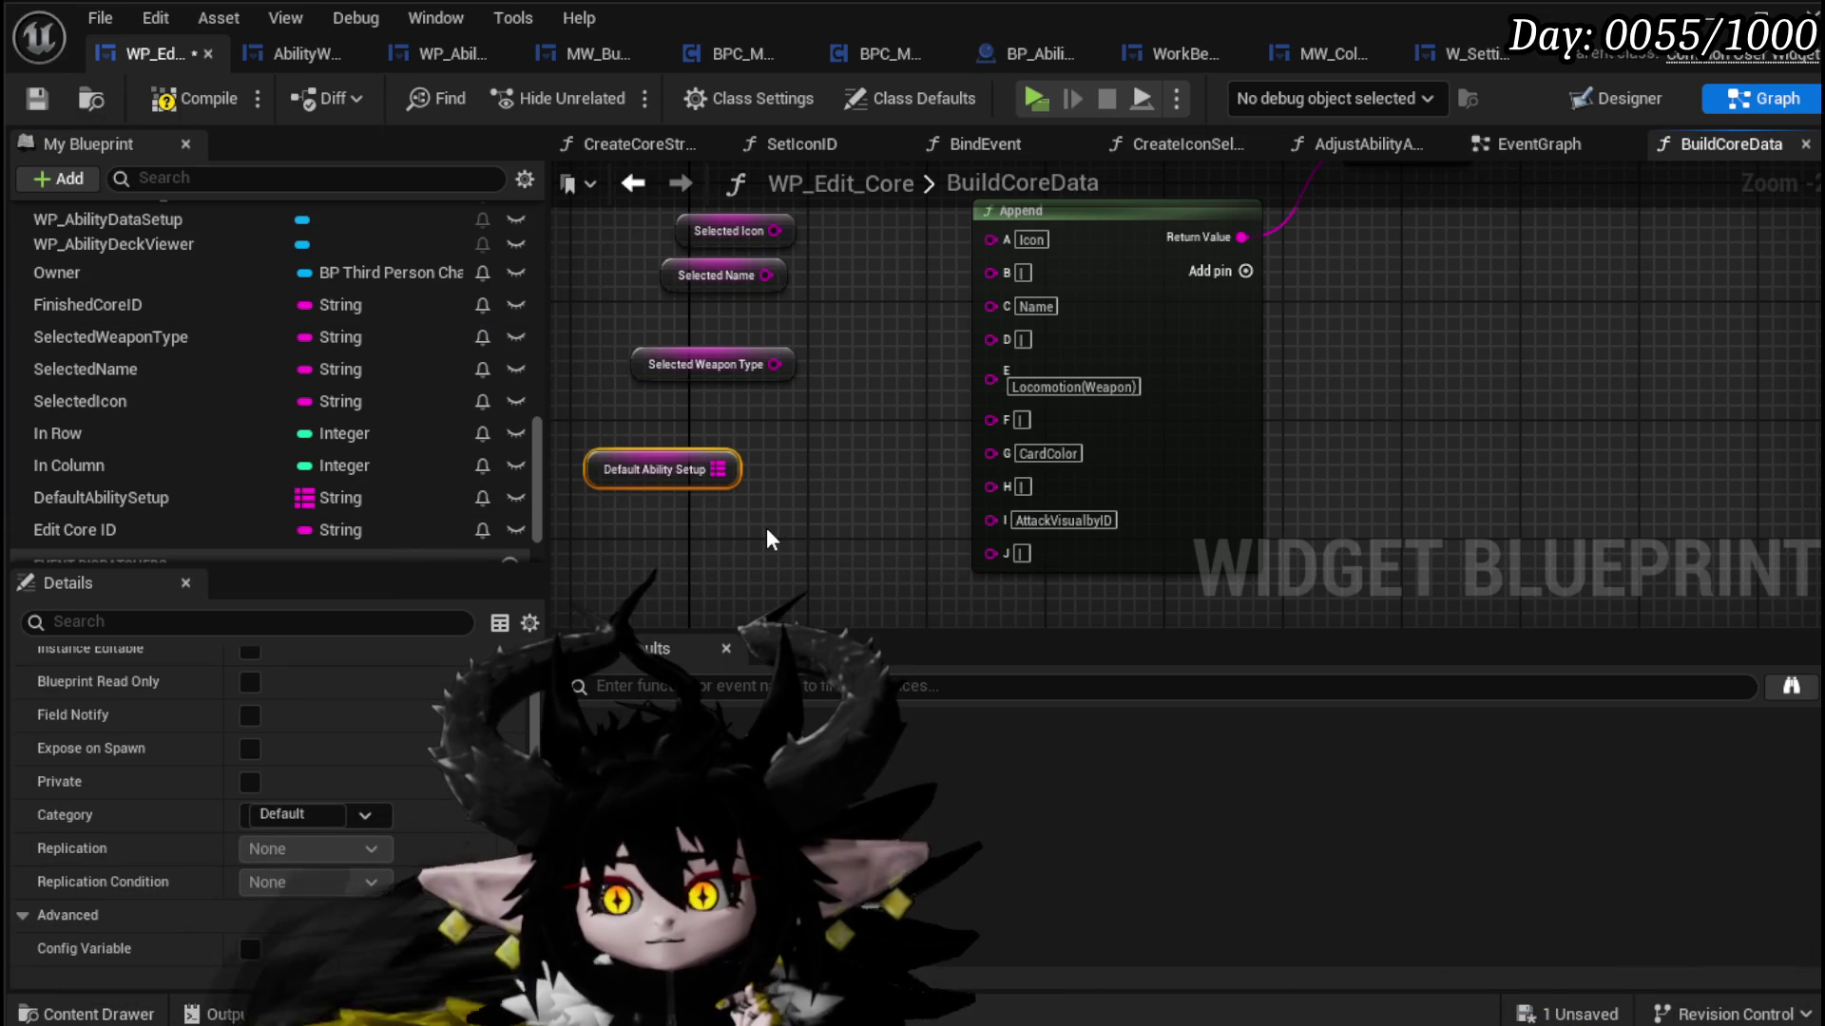
left_click_drag(618, 471, 603, 516)
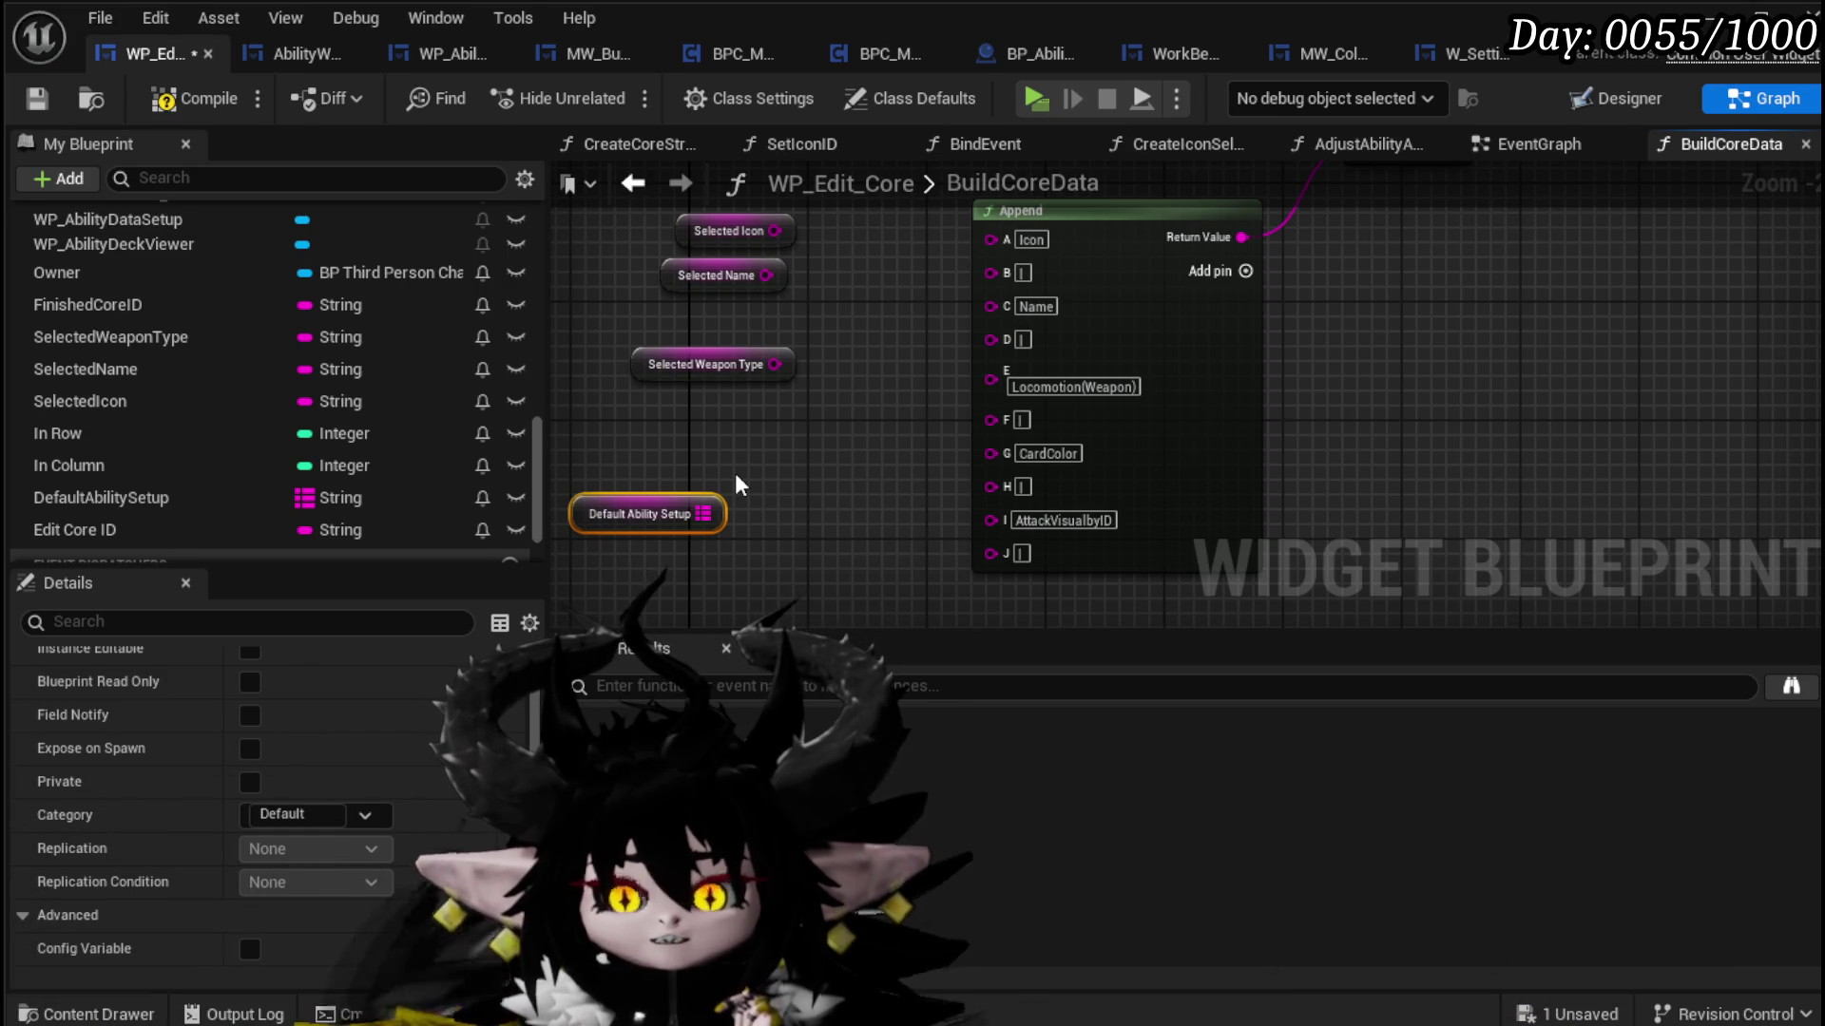
left_click_drag(768, 454, 787, 381)
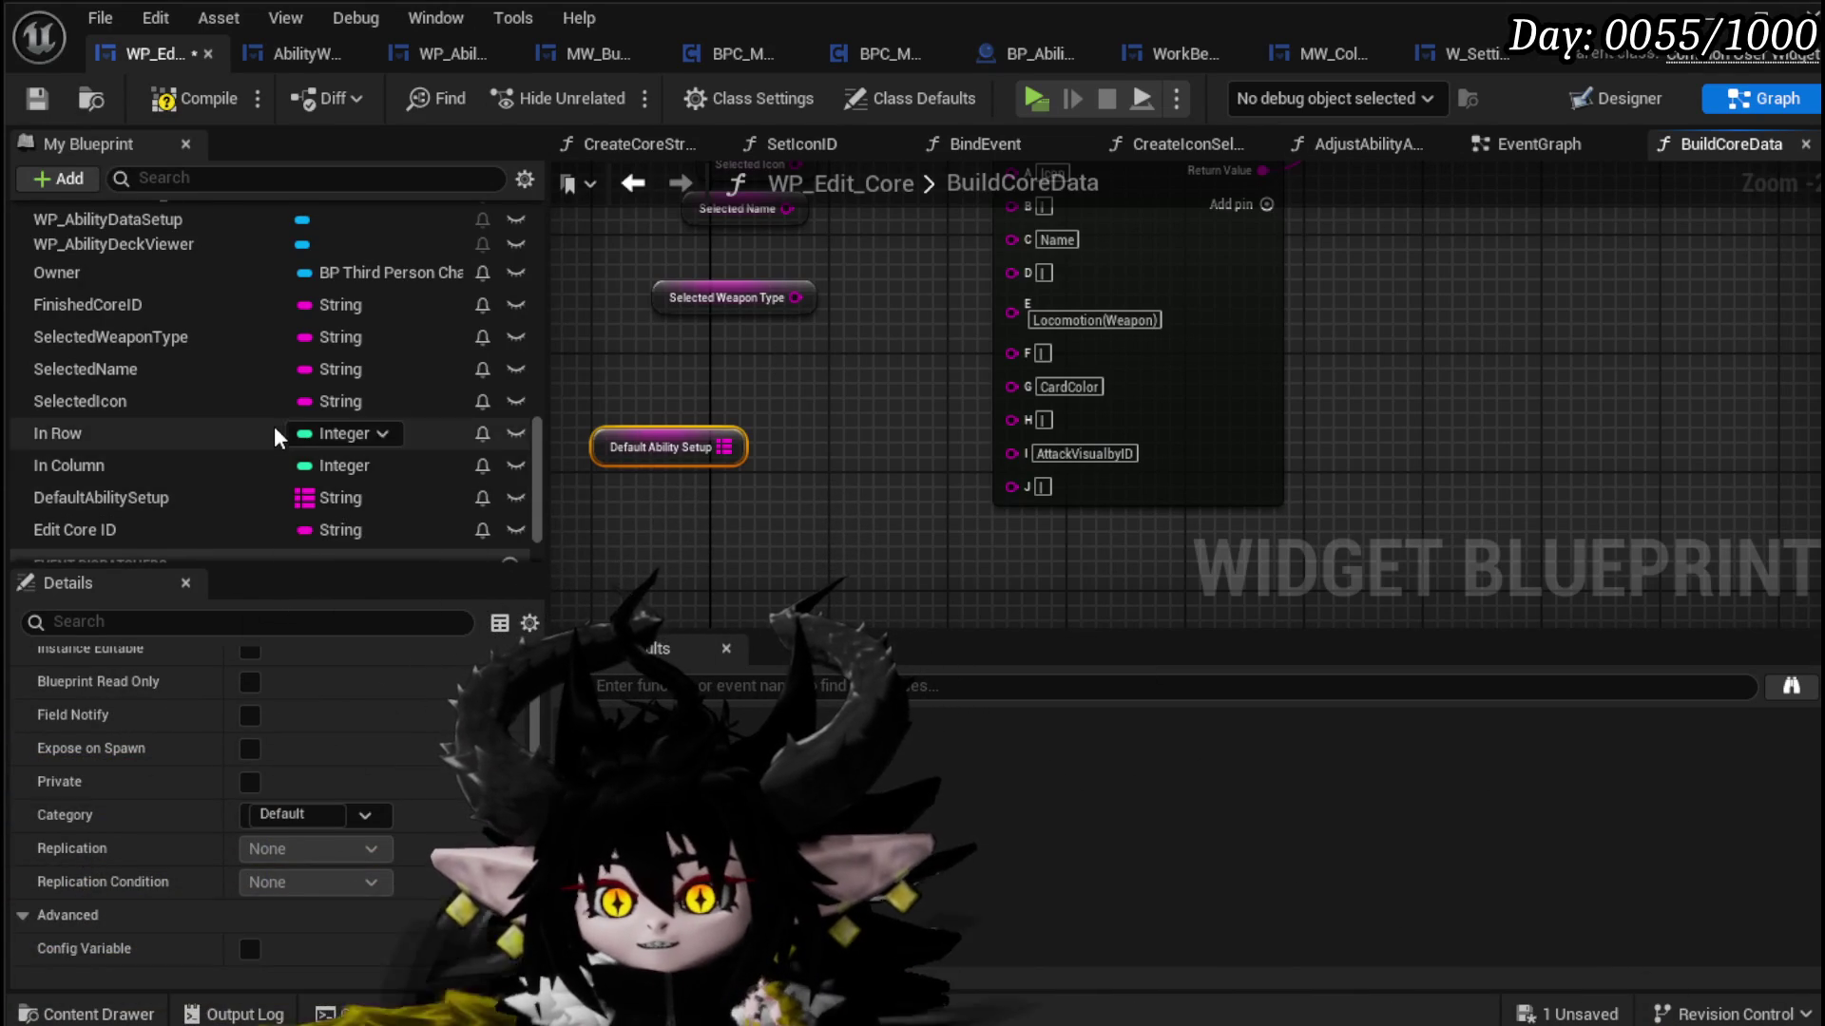
Step: Compile the blueprint, move the Selected Icon node lower, and save
scroll(274, 427, "up", 10)
scroll(274, 425, "up", 4)
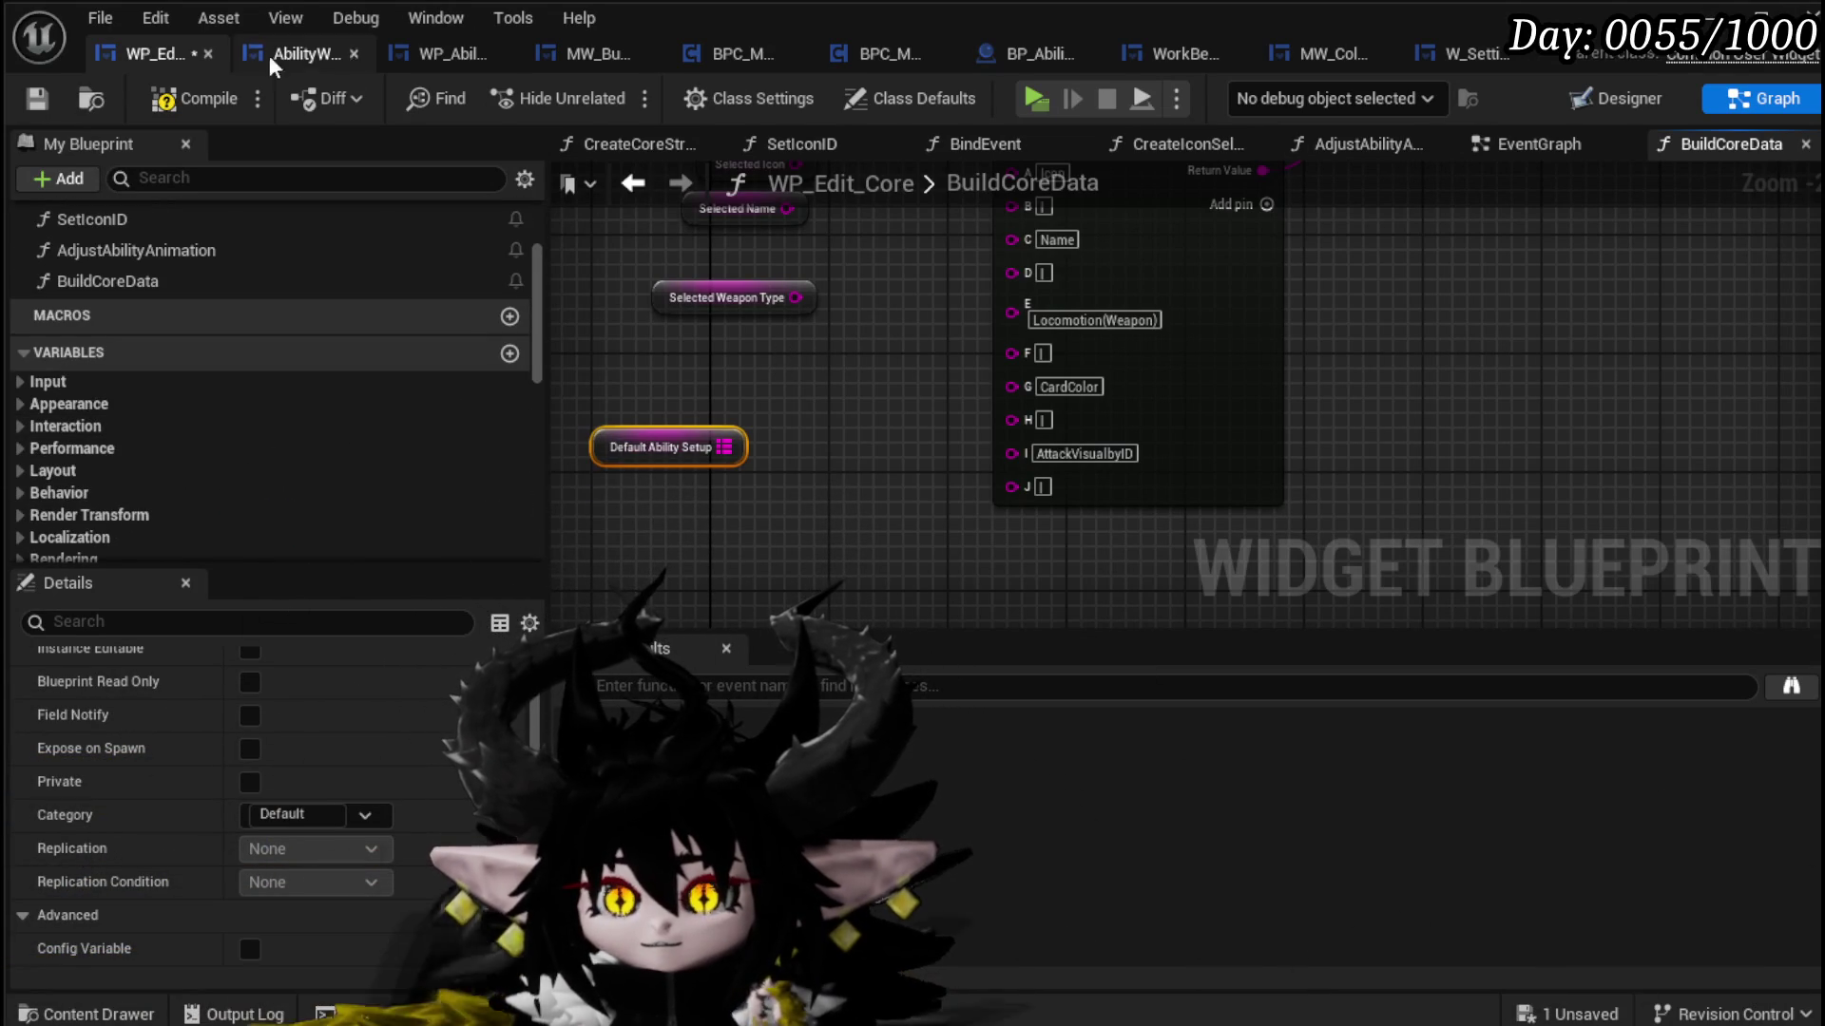
left_click(205, 100)
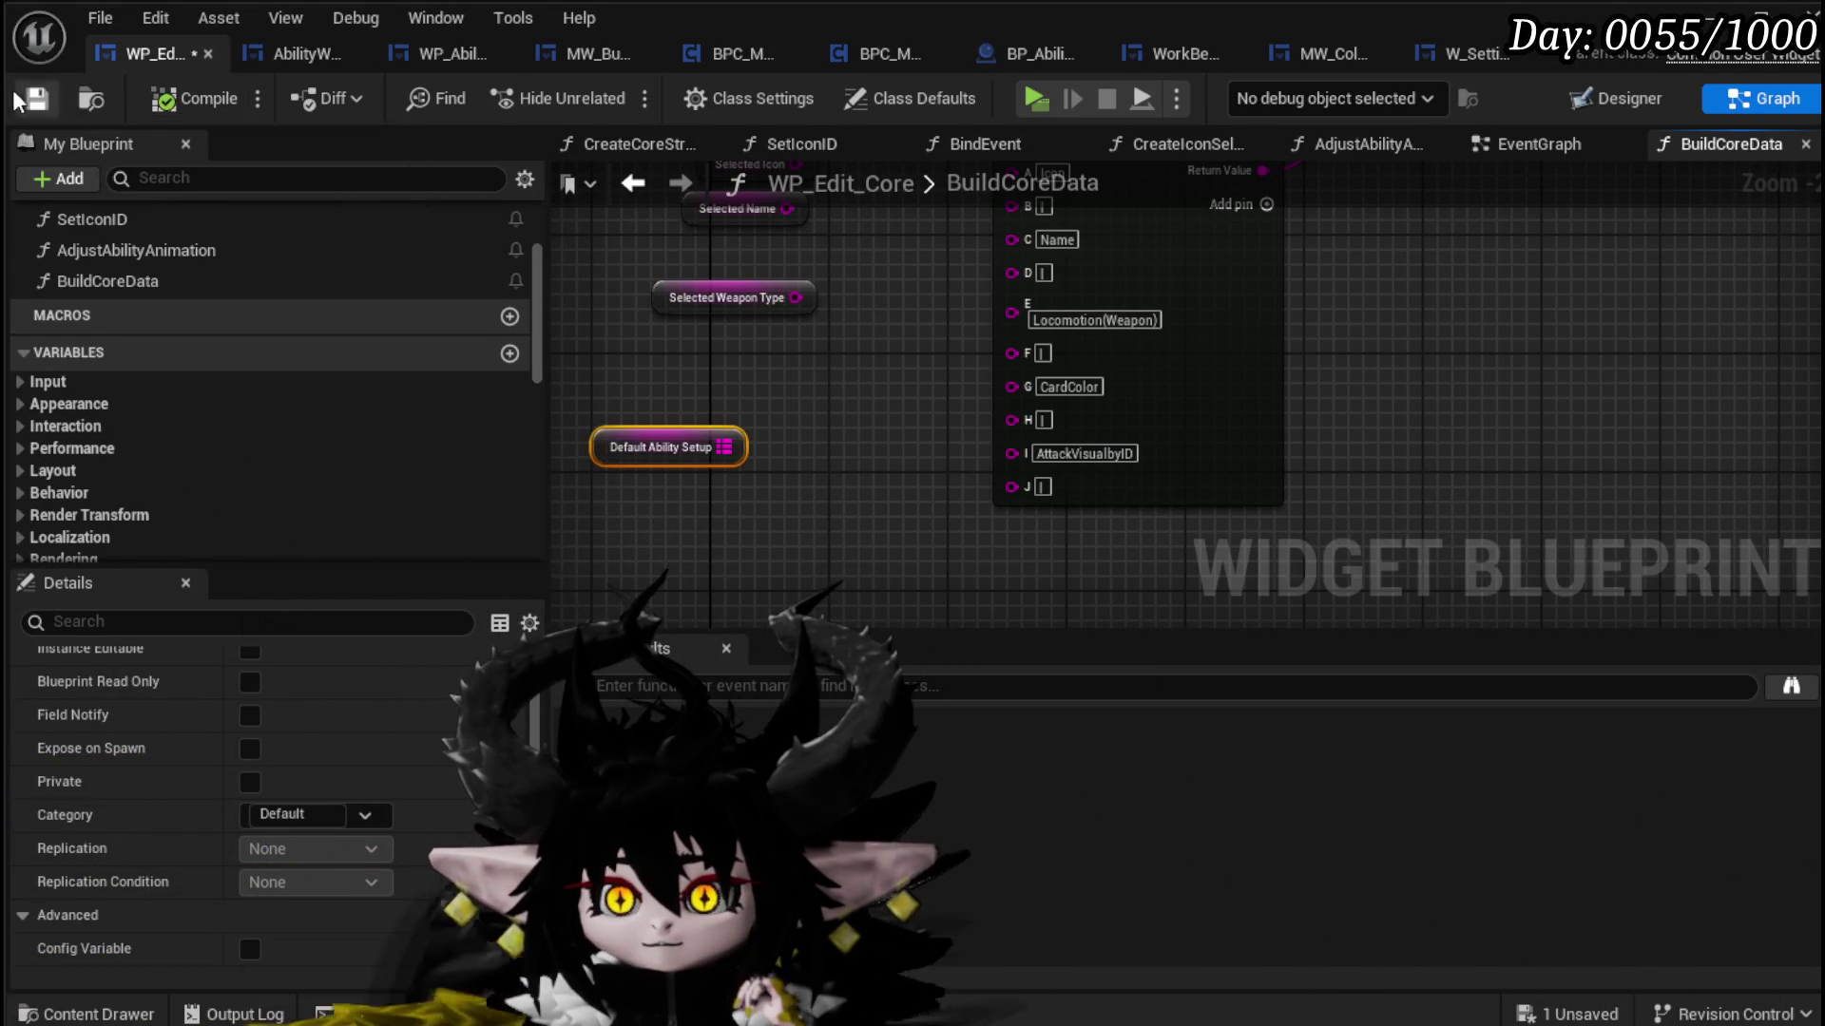
scroll(294, 325, "down", 10)
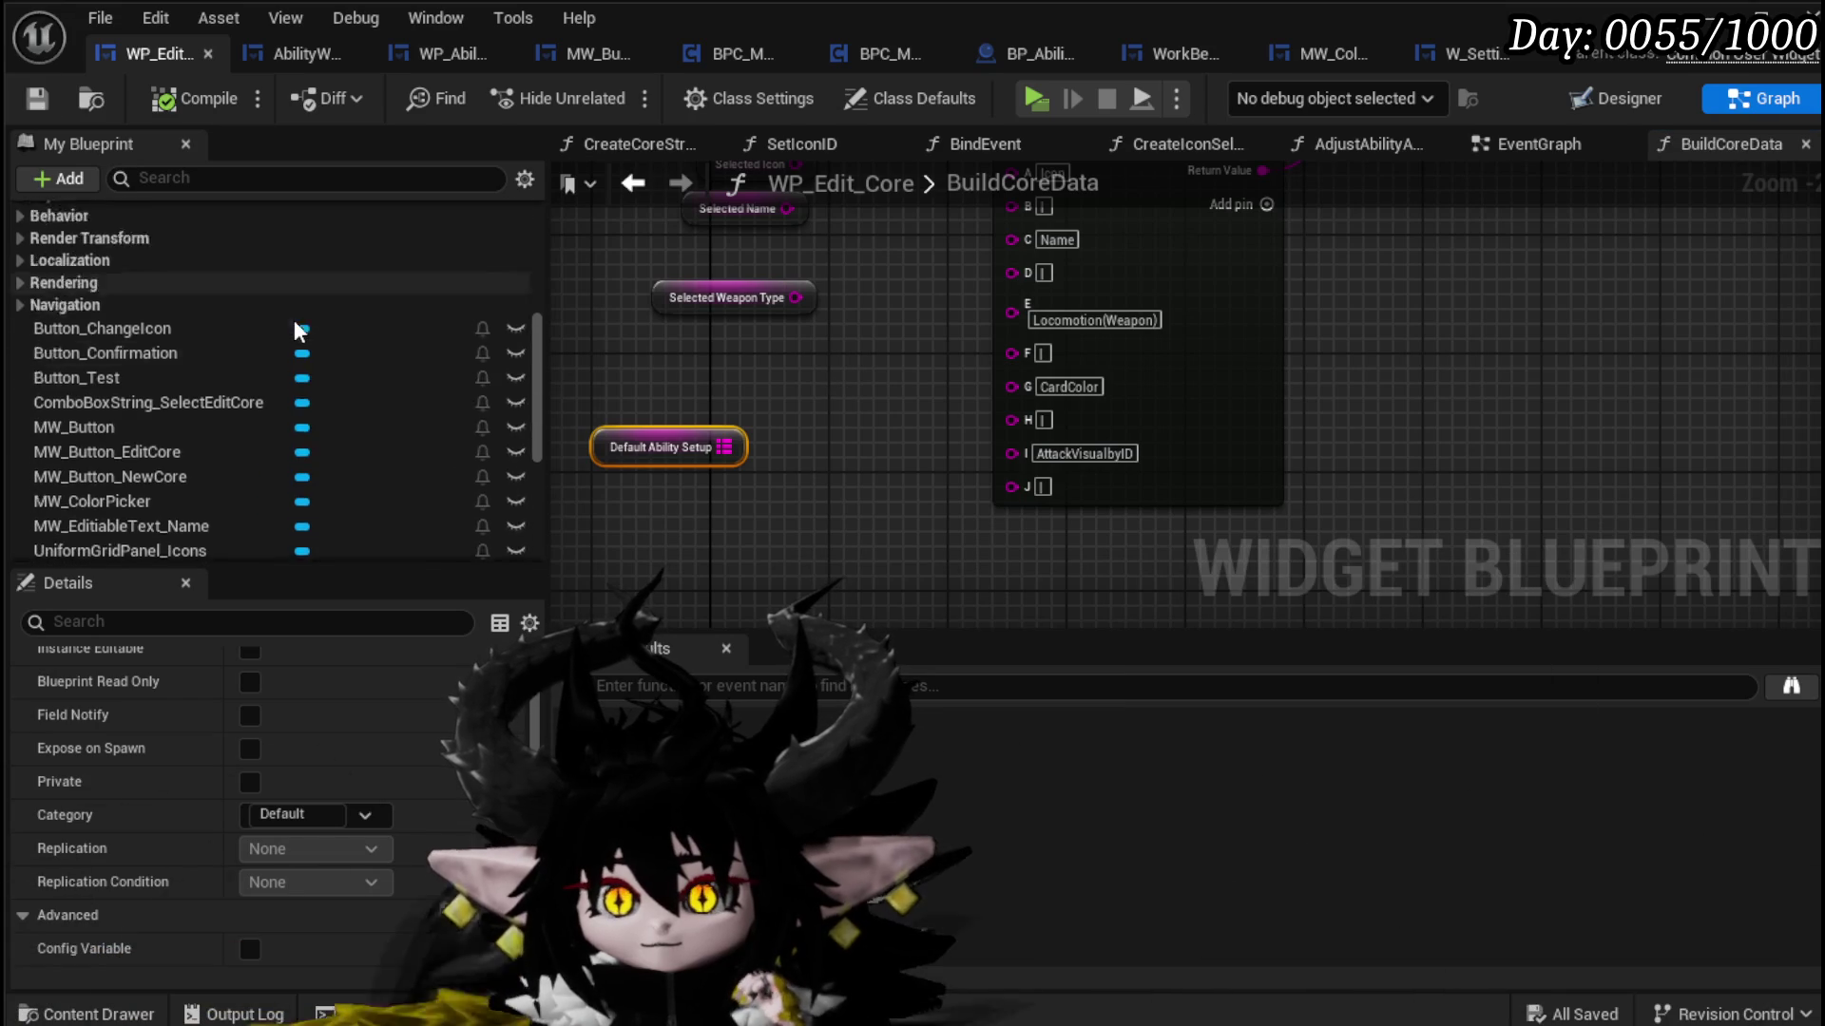
scroll(293, 319, "down", 5)
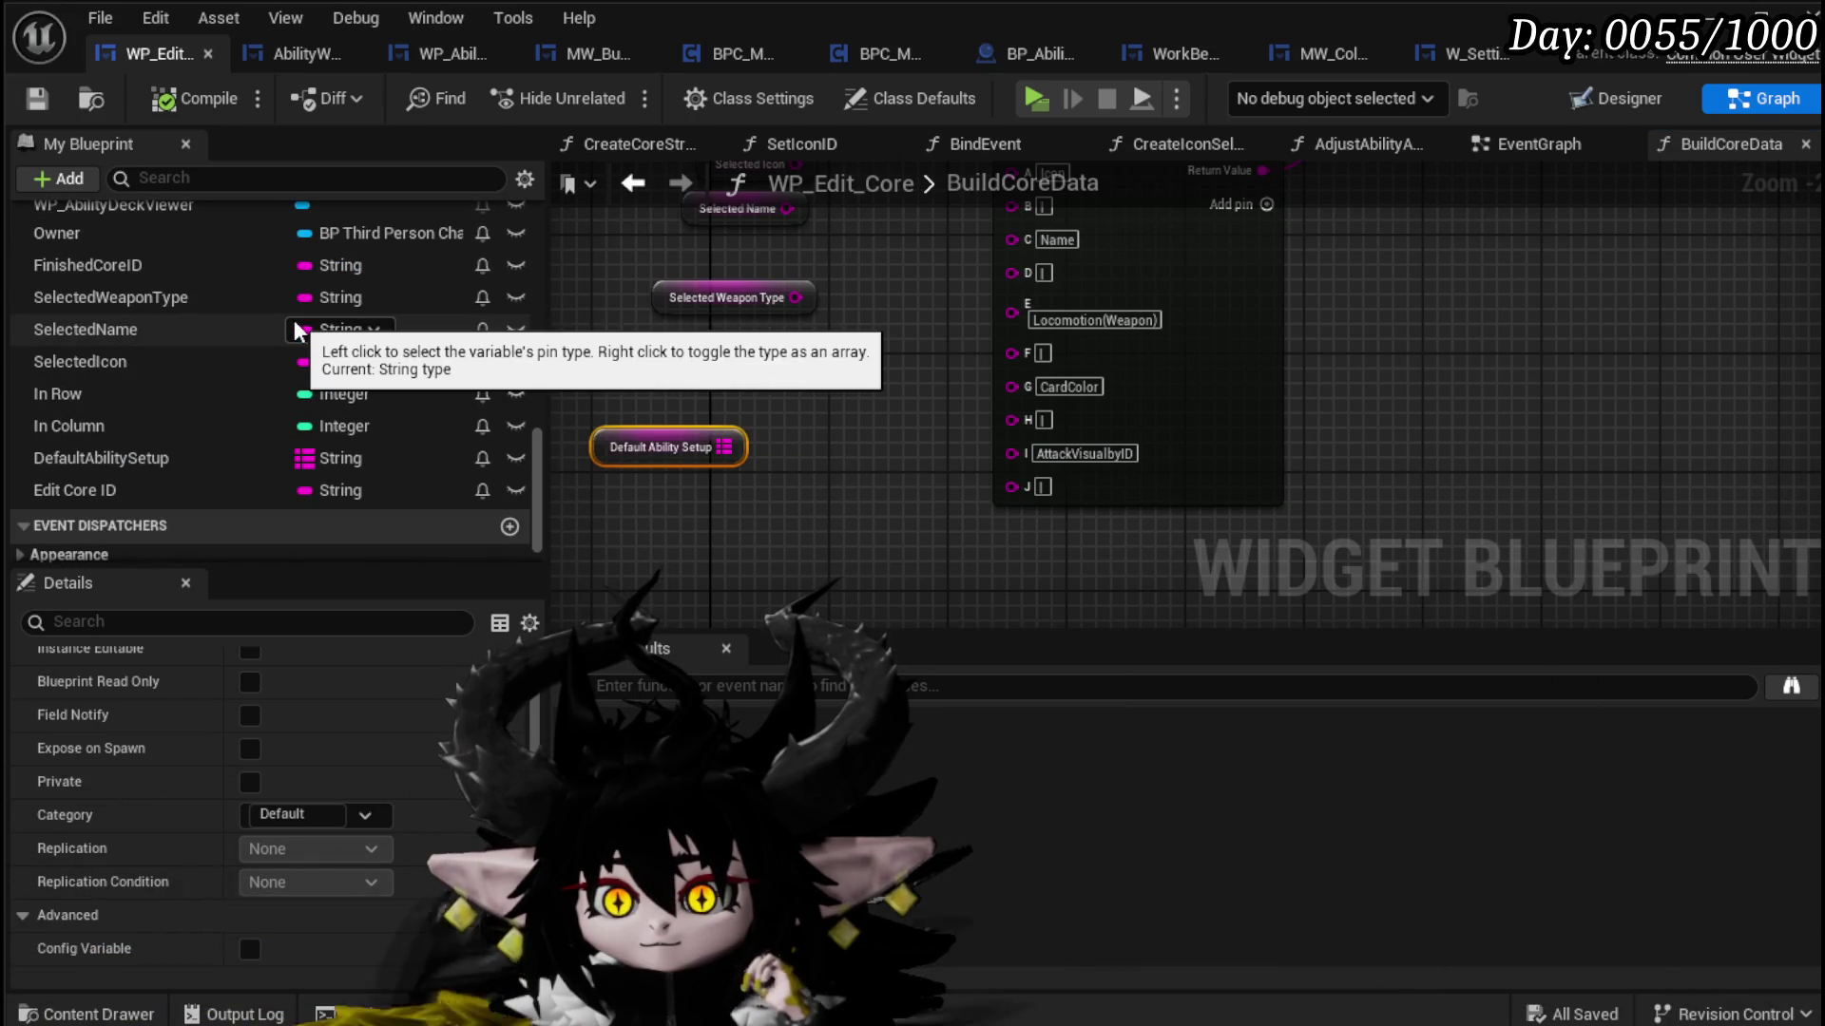
left_click_drag(823, 373, 897, 503)
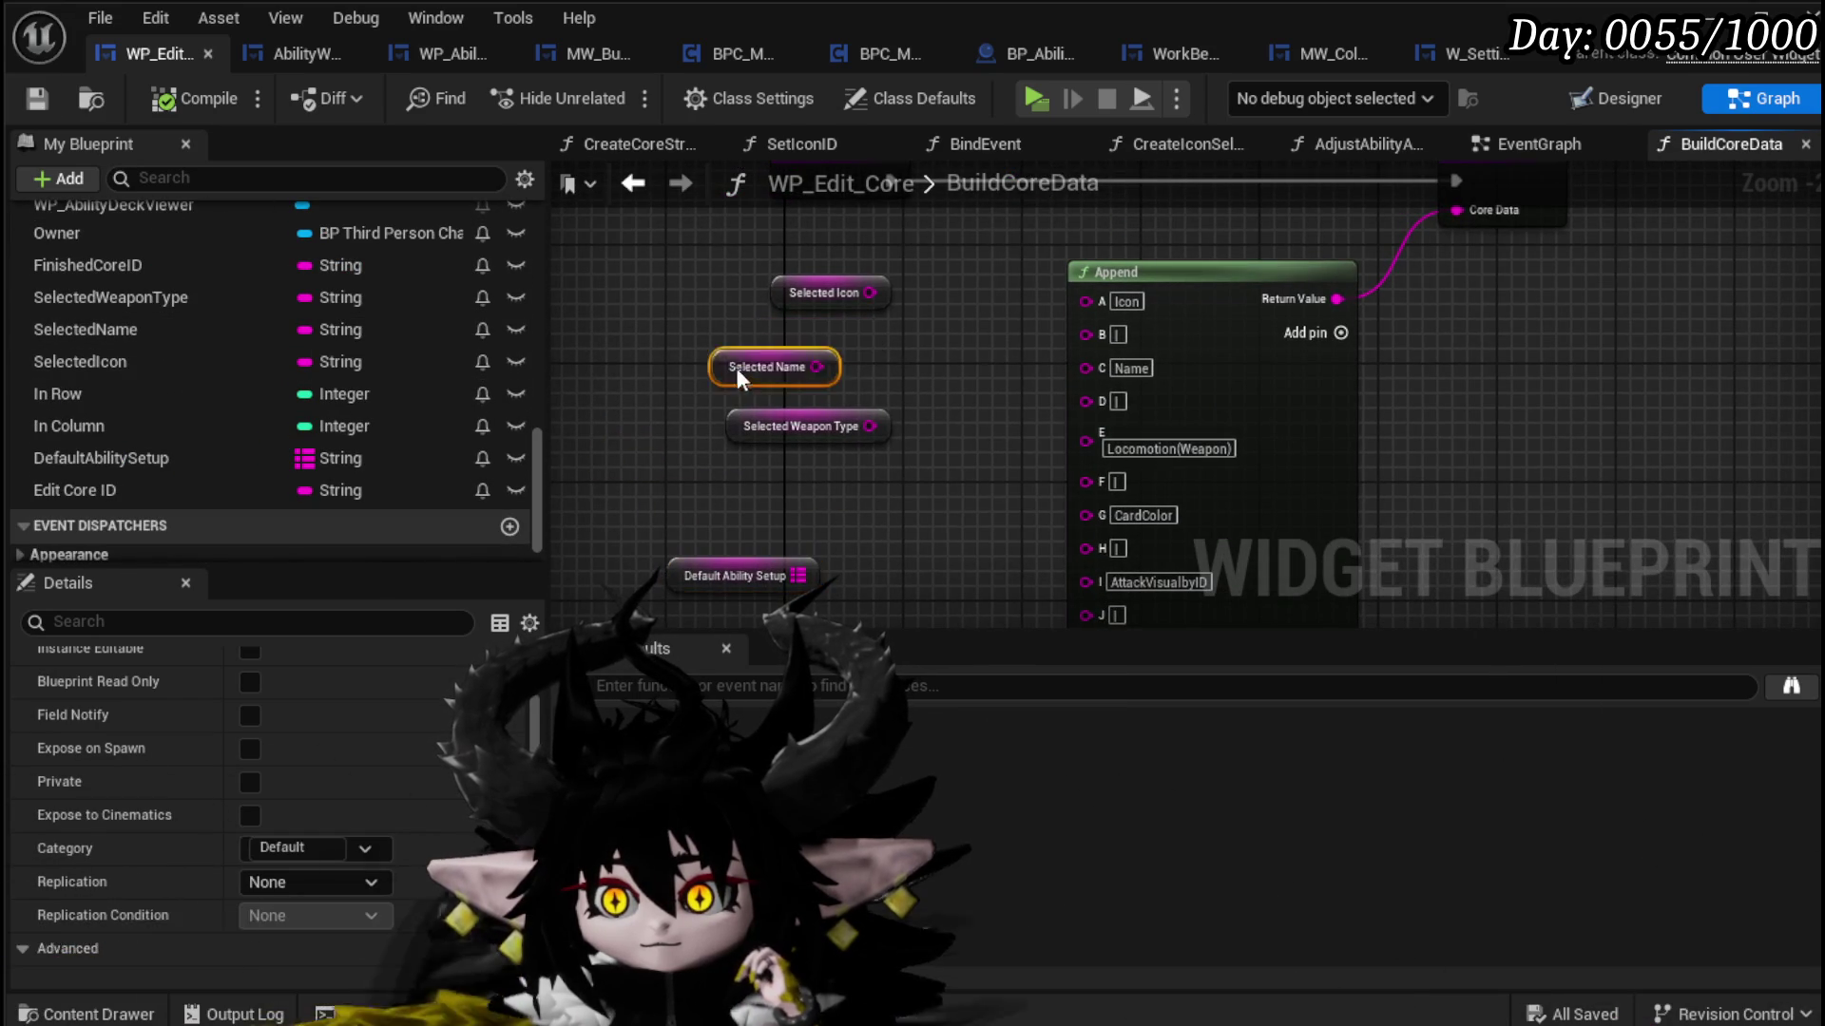
left_click_drag(791, 289, 800, 329)
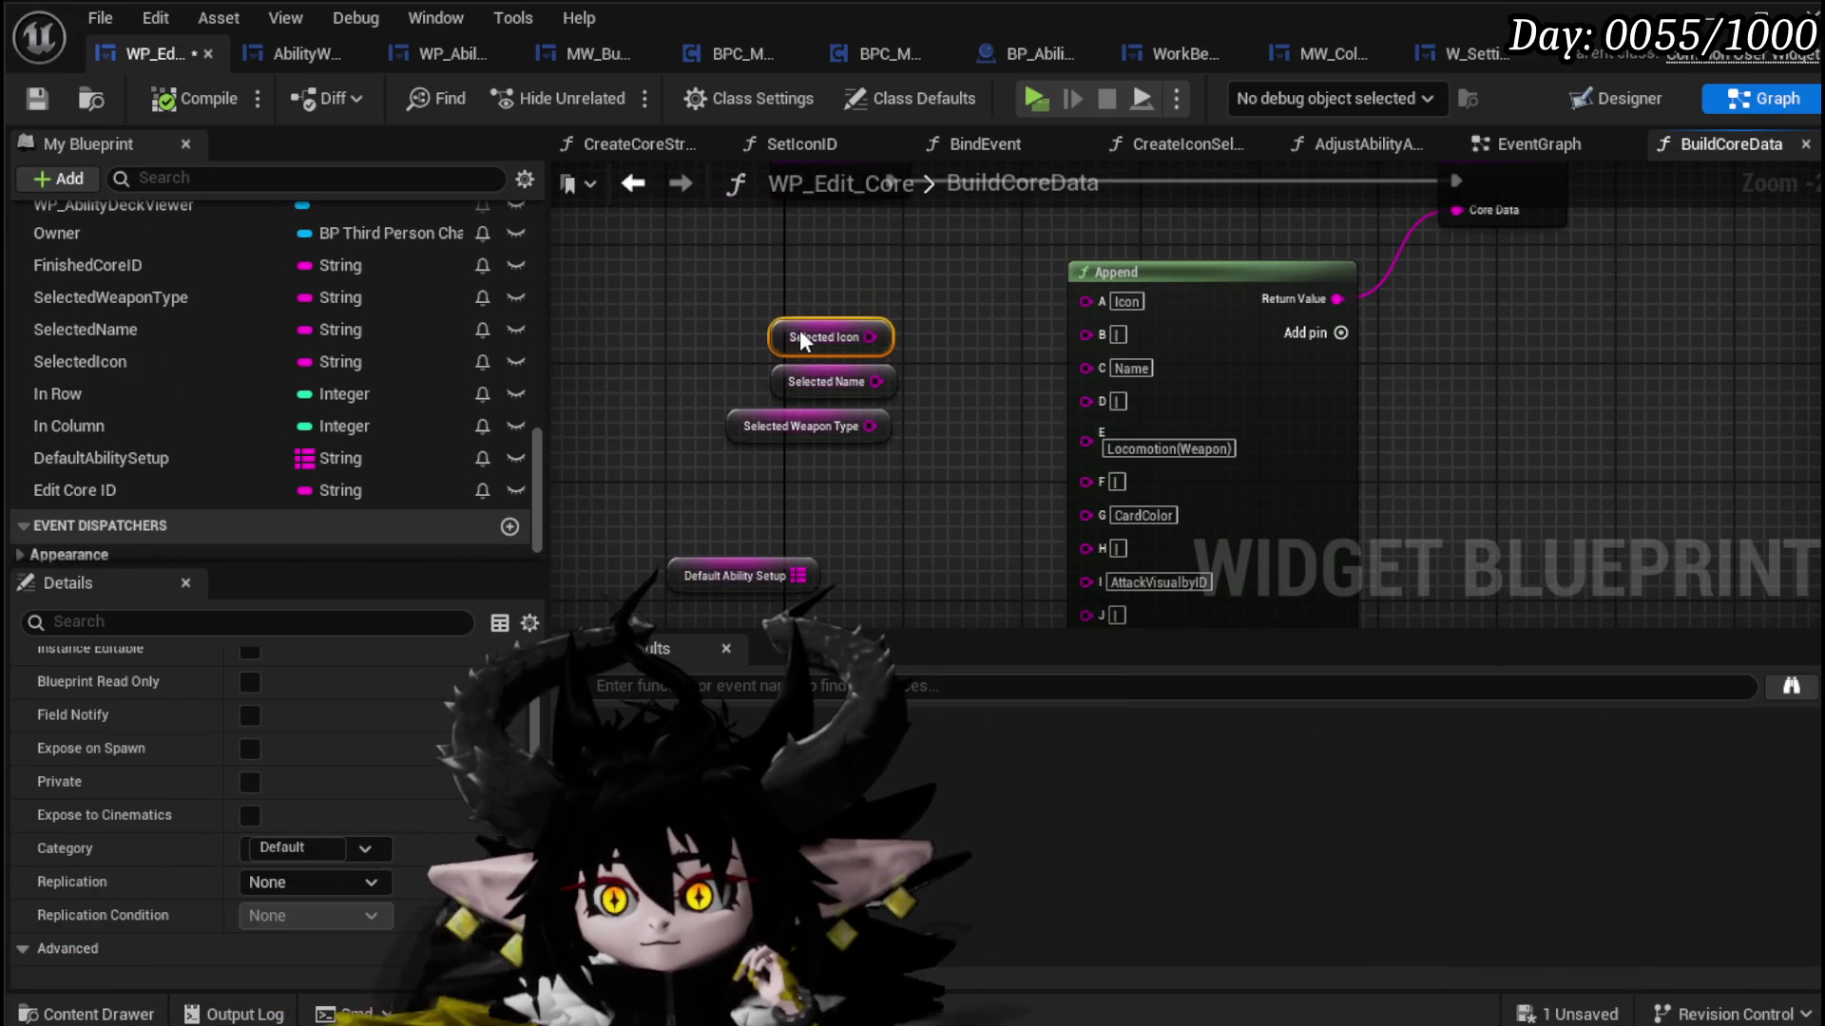
left_click(59, 99)
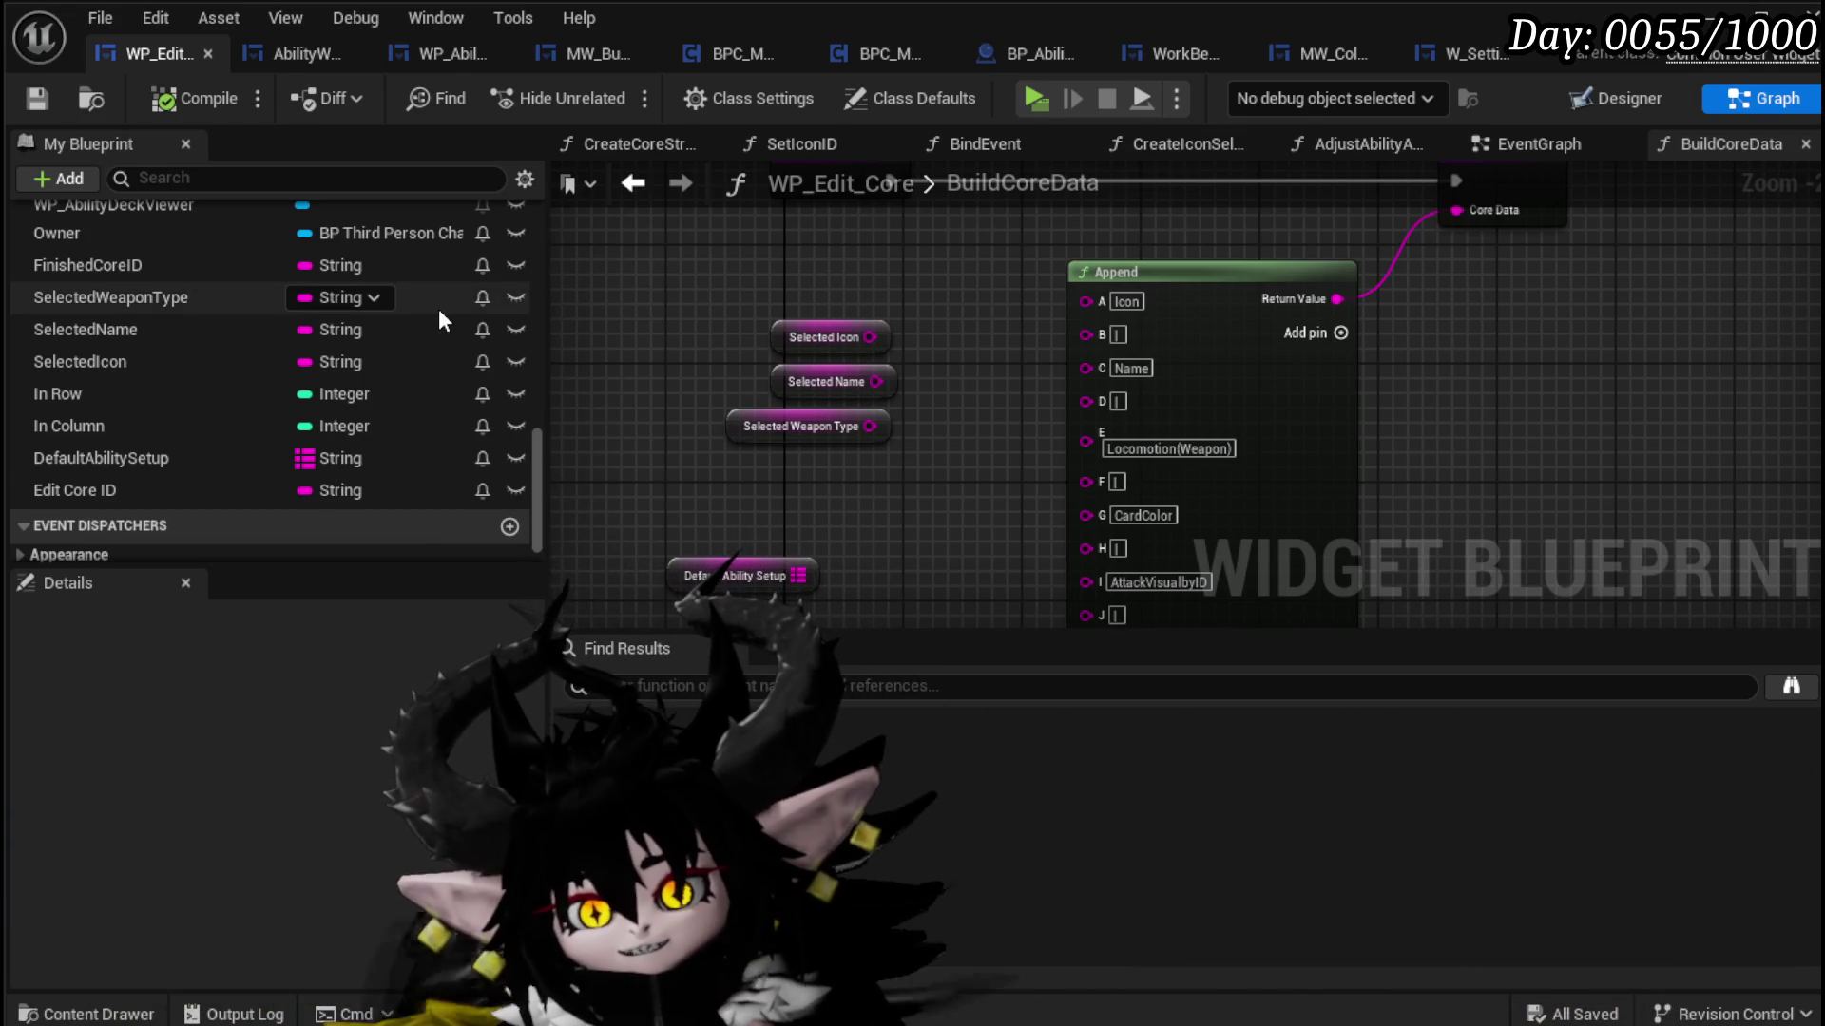
Step: Wire Selected Icon, Selected Name and Selected Weapon Type into Append inputs A, C and E
scroll(437, 306, "up", 3)
scroll(439, 311, "up", 10)
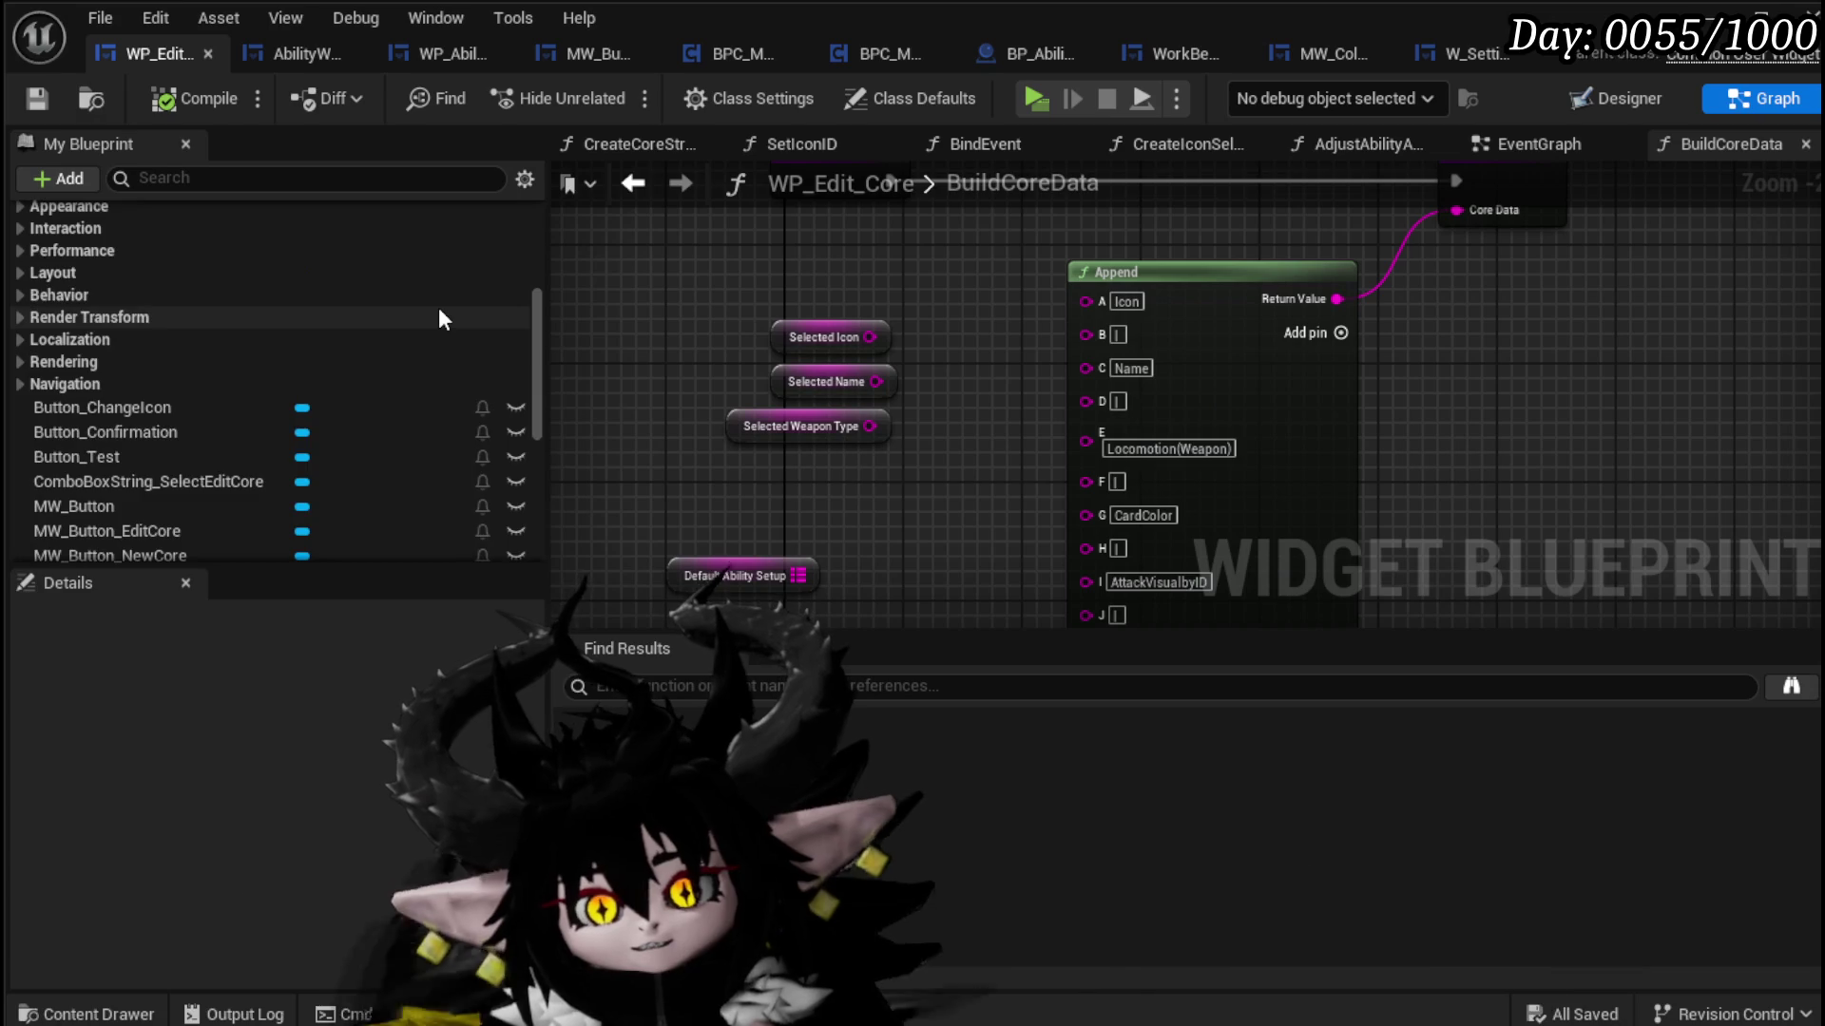
scroll(437, 308, "up", 5)
mouse_move(927, 344)
left_mouse_down()
mouse_move(853, 327)
mouse_move(1029, 252)
left_mouse_up()
left_click_drag(737, 299, 749, 257)
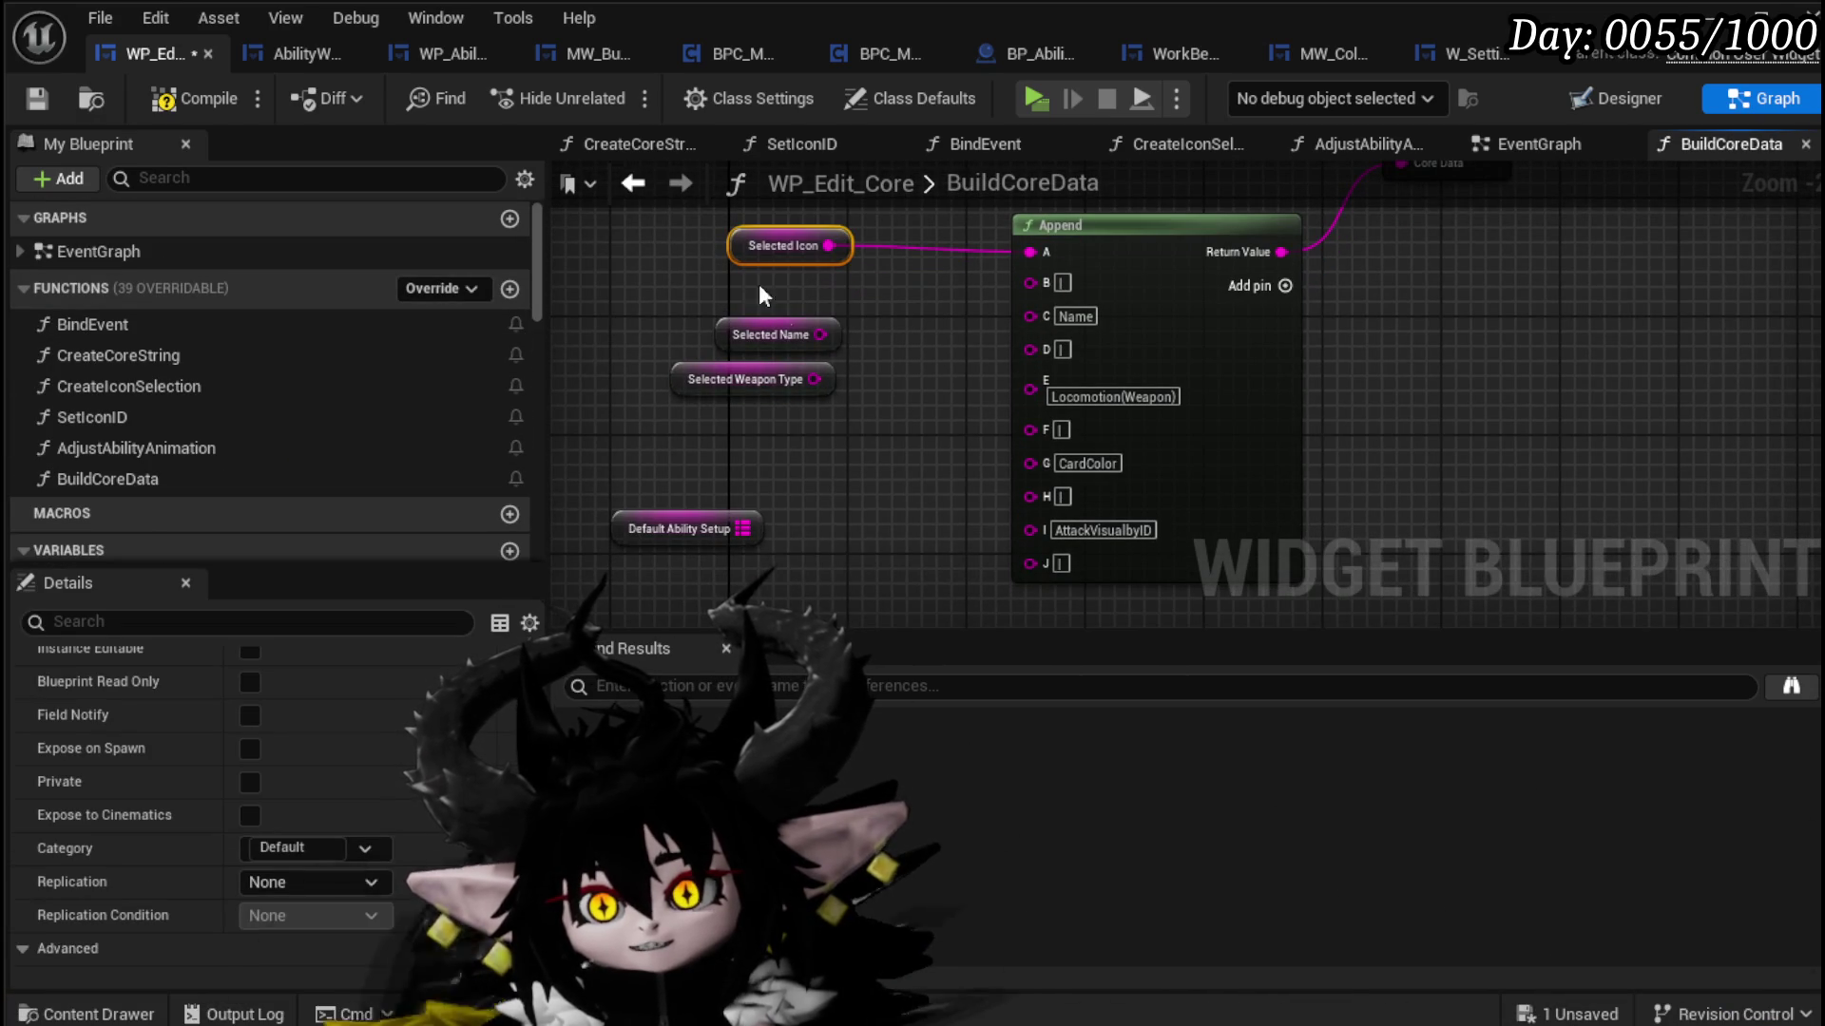
left_click_drag(819, 335, 1030, 315)
mouse_move(813, 379)
left_mouse_down()
mouse_move(935, 414)
mouse_move(1023, 399)
mouse_move(1031, 376)
mouse_move(842, 406)
mouse_move(743, 357)
left_mouse_up()
Step: Tidy the Selected Name, Weapon Type and Default Ability Setup nodes, then compile and save
left_click(794, 343, "shift")
left_click(792, 458)
mouse_move(658, 510)
left_mouse_down()
mouse_move(665, 556)
mouse_move(755, 532)
left_mouse_up()
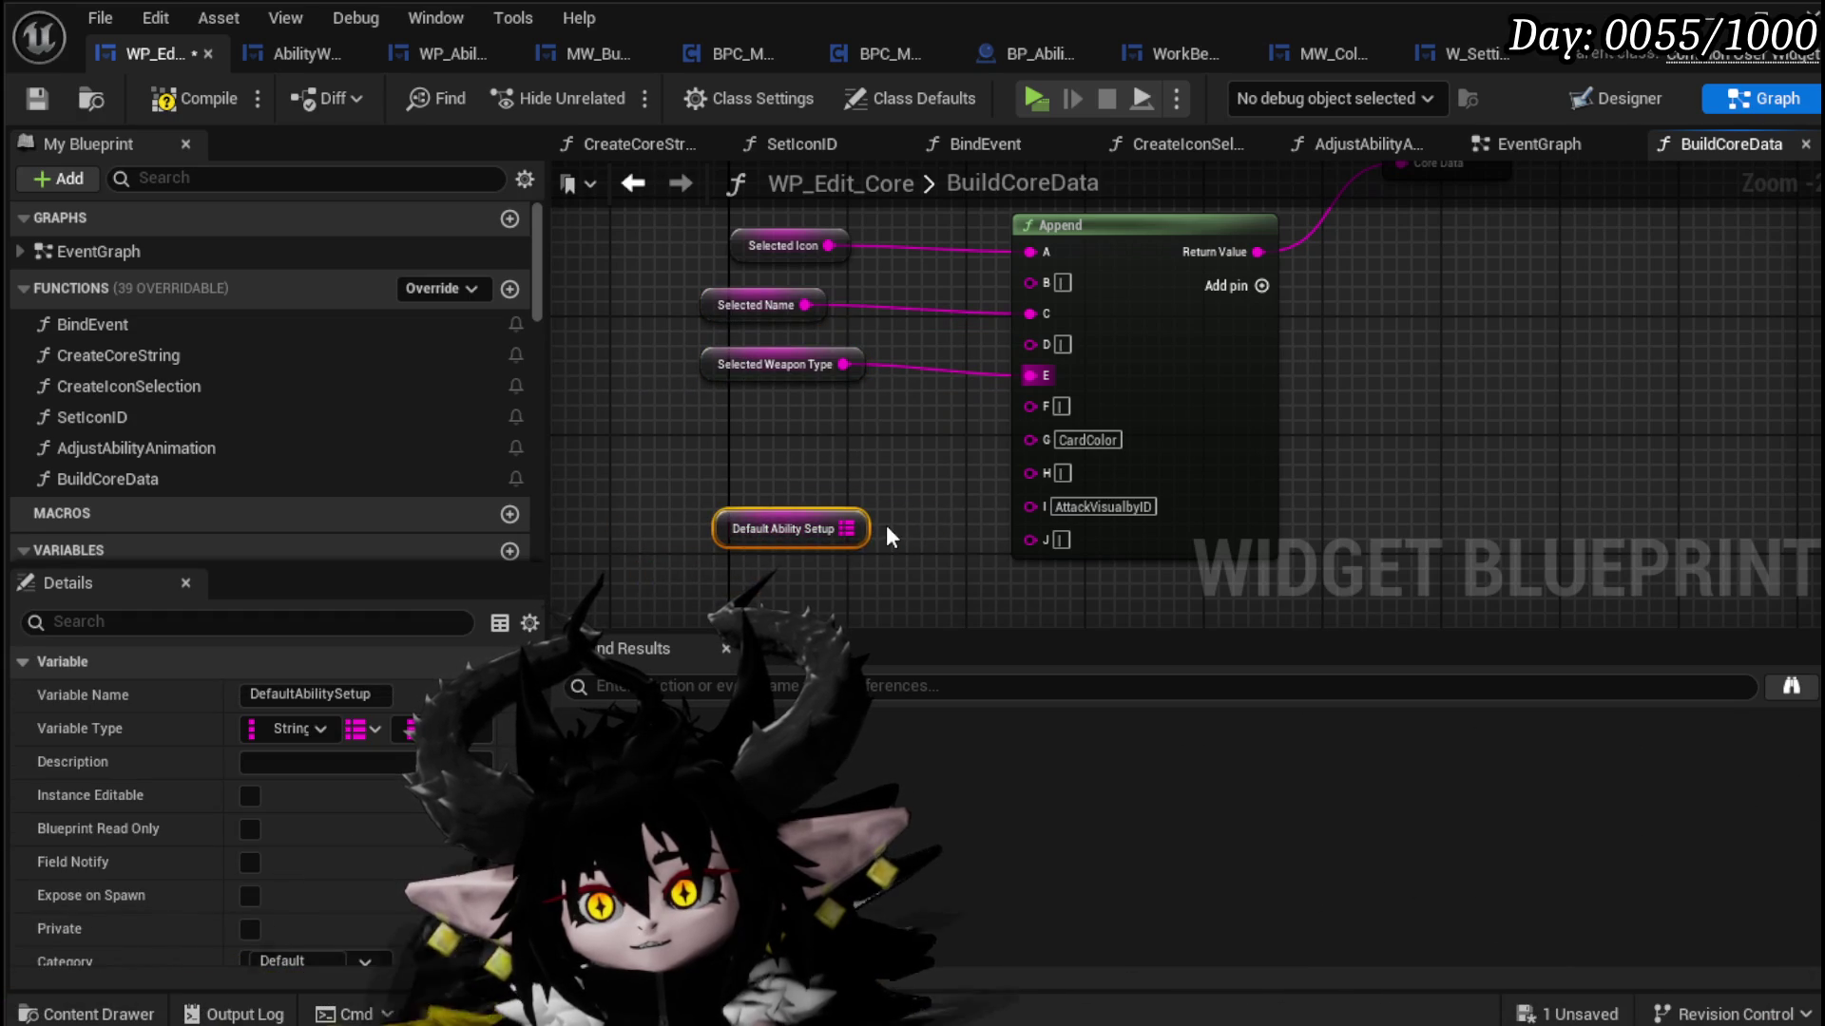
left_click(887, 529)
left_click(177, 106)
left_click(38, 99)
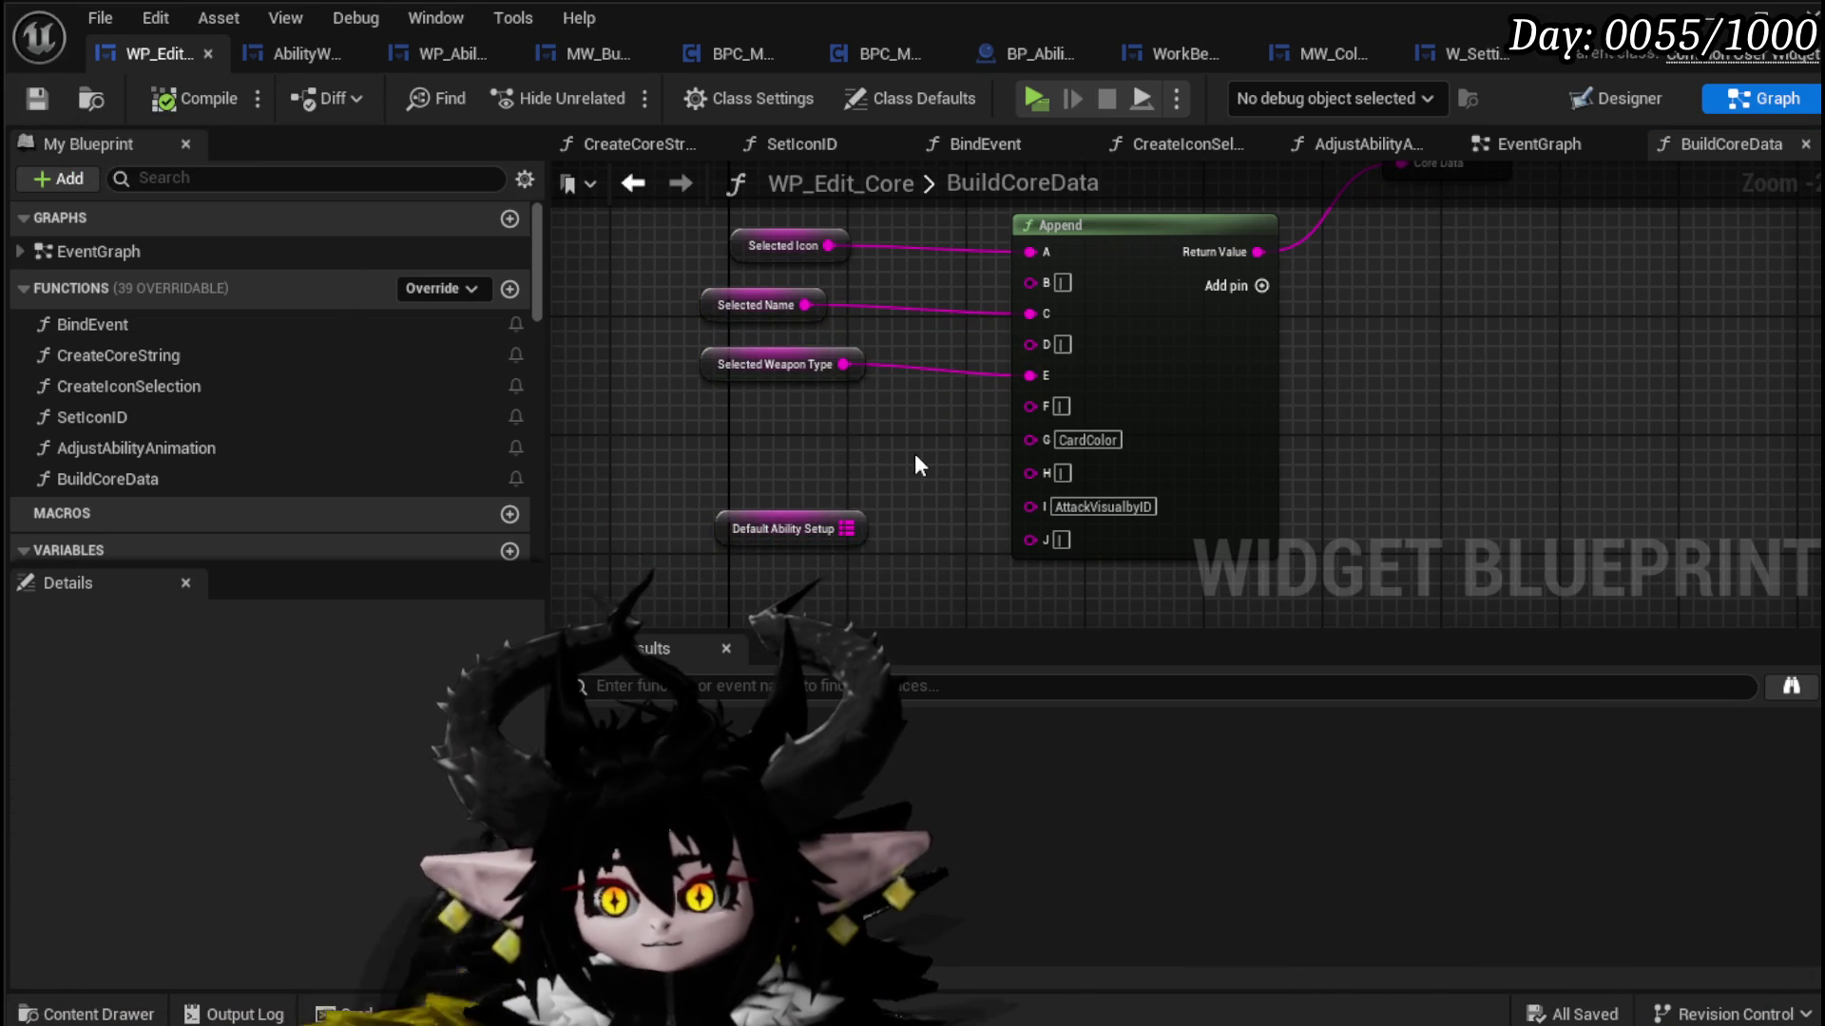
right_click(1024, 440)
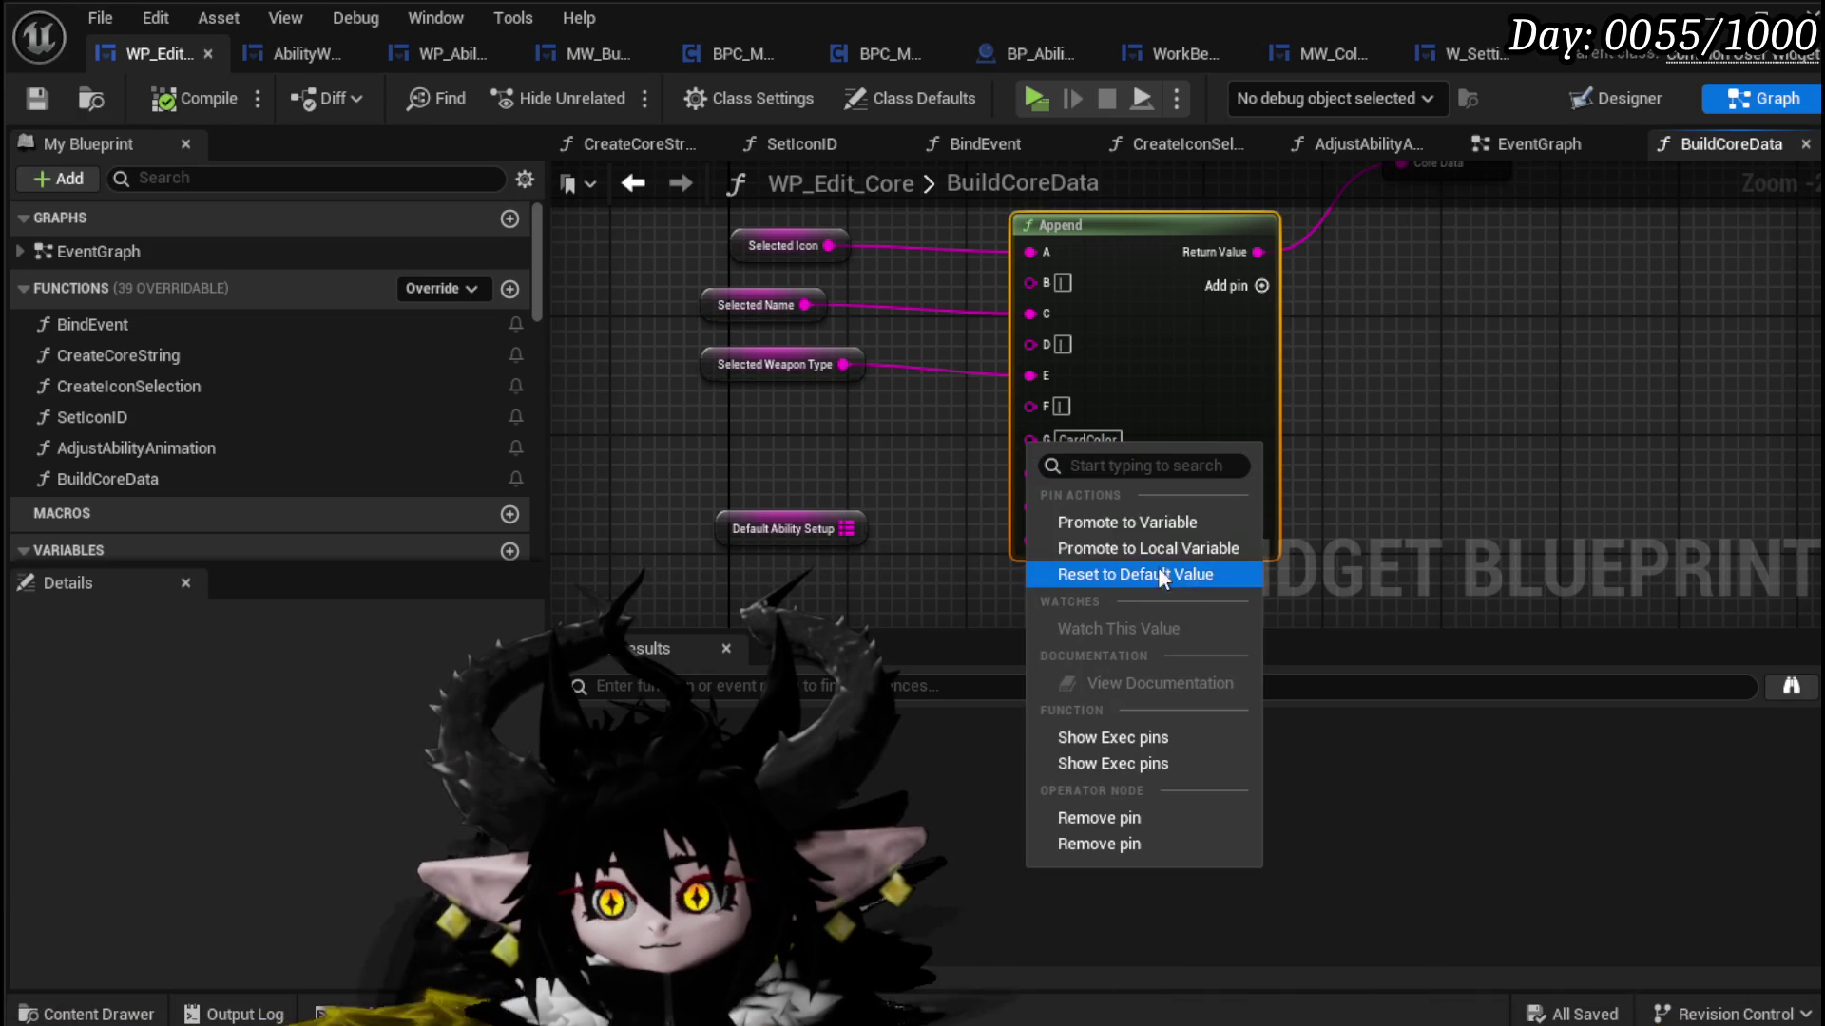
Step: Promote Append input G to a new variable named CardColor and place it beside G
left_click(1122, 522)
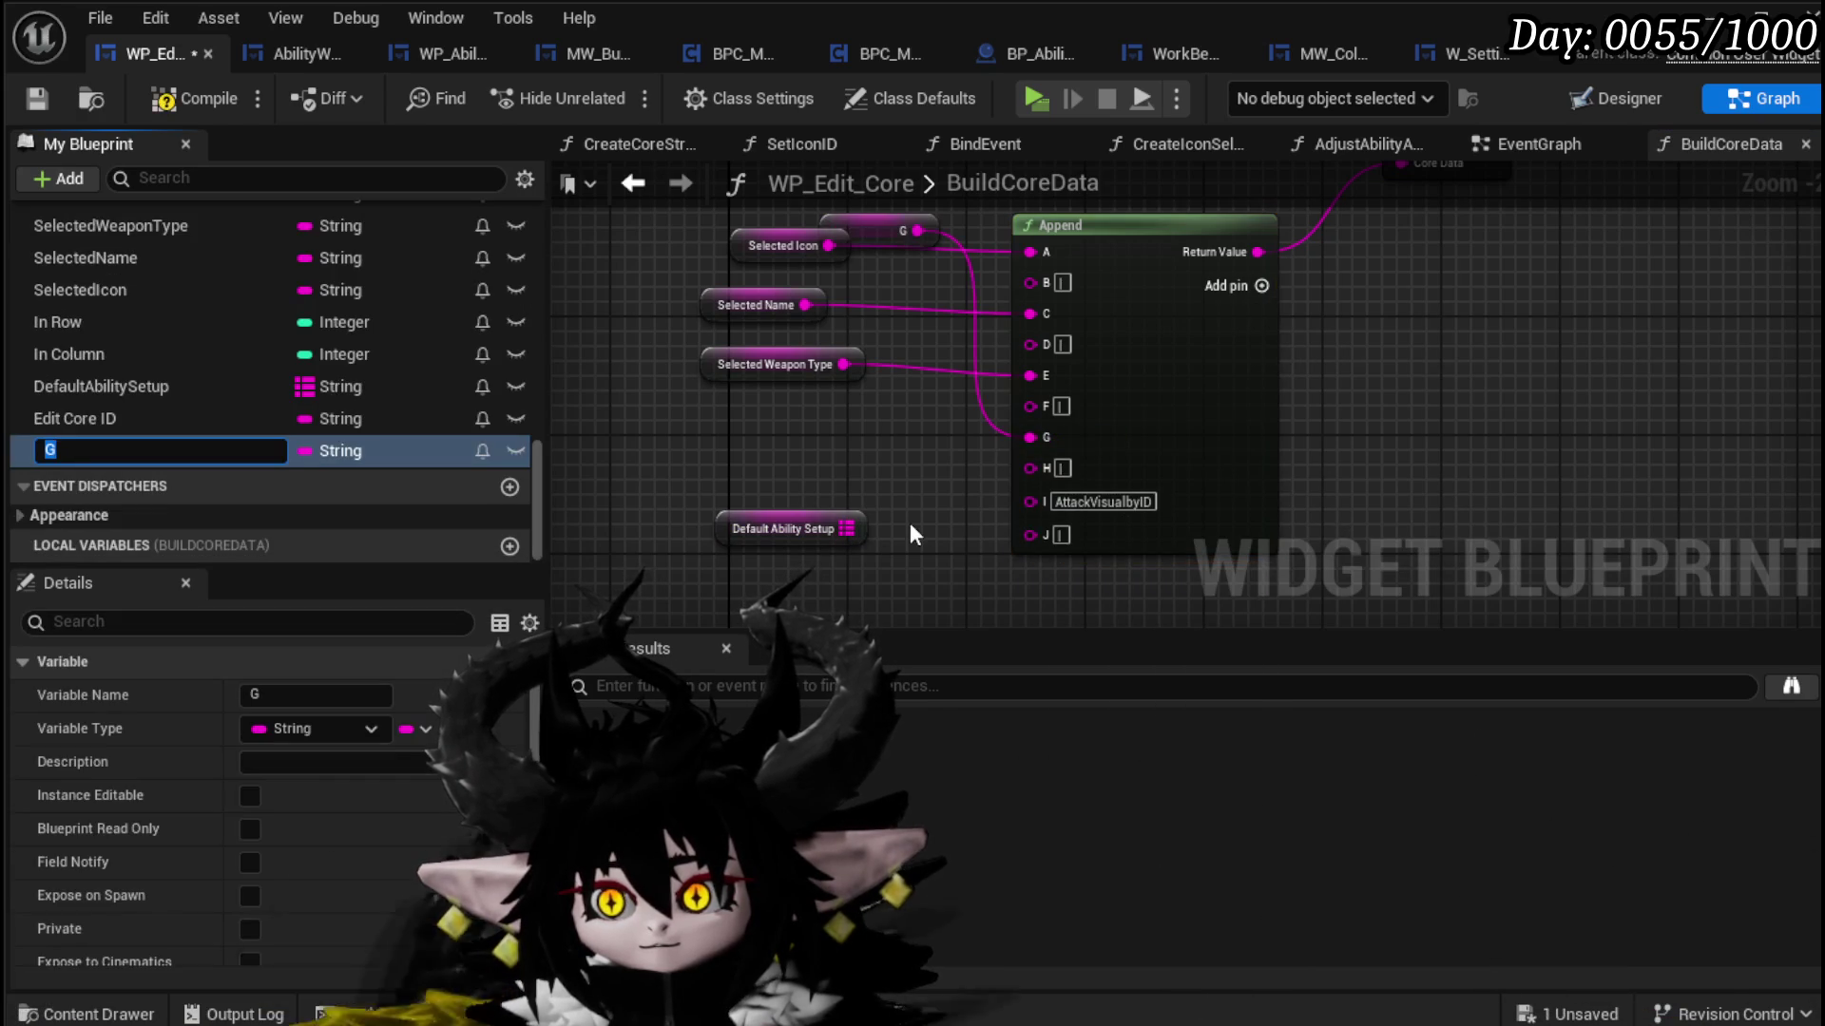
type("CardColor")
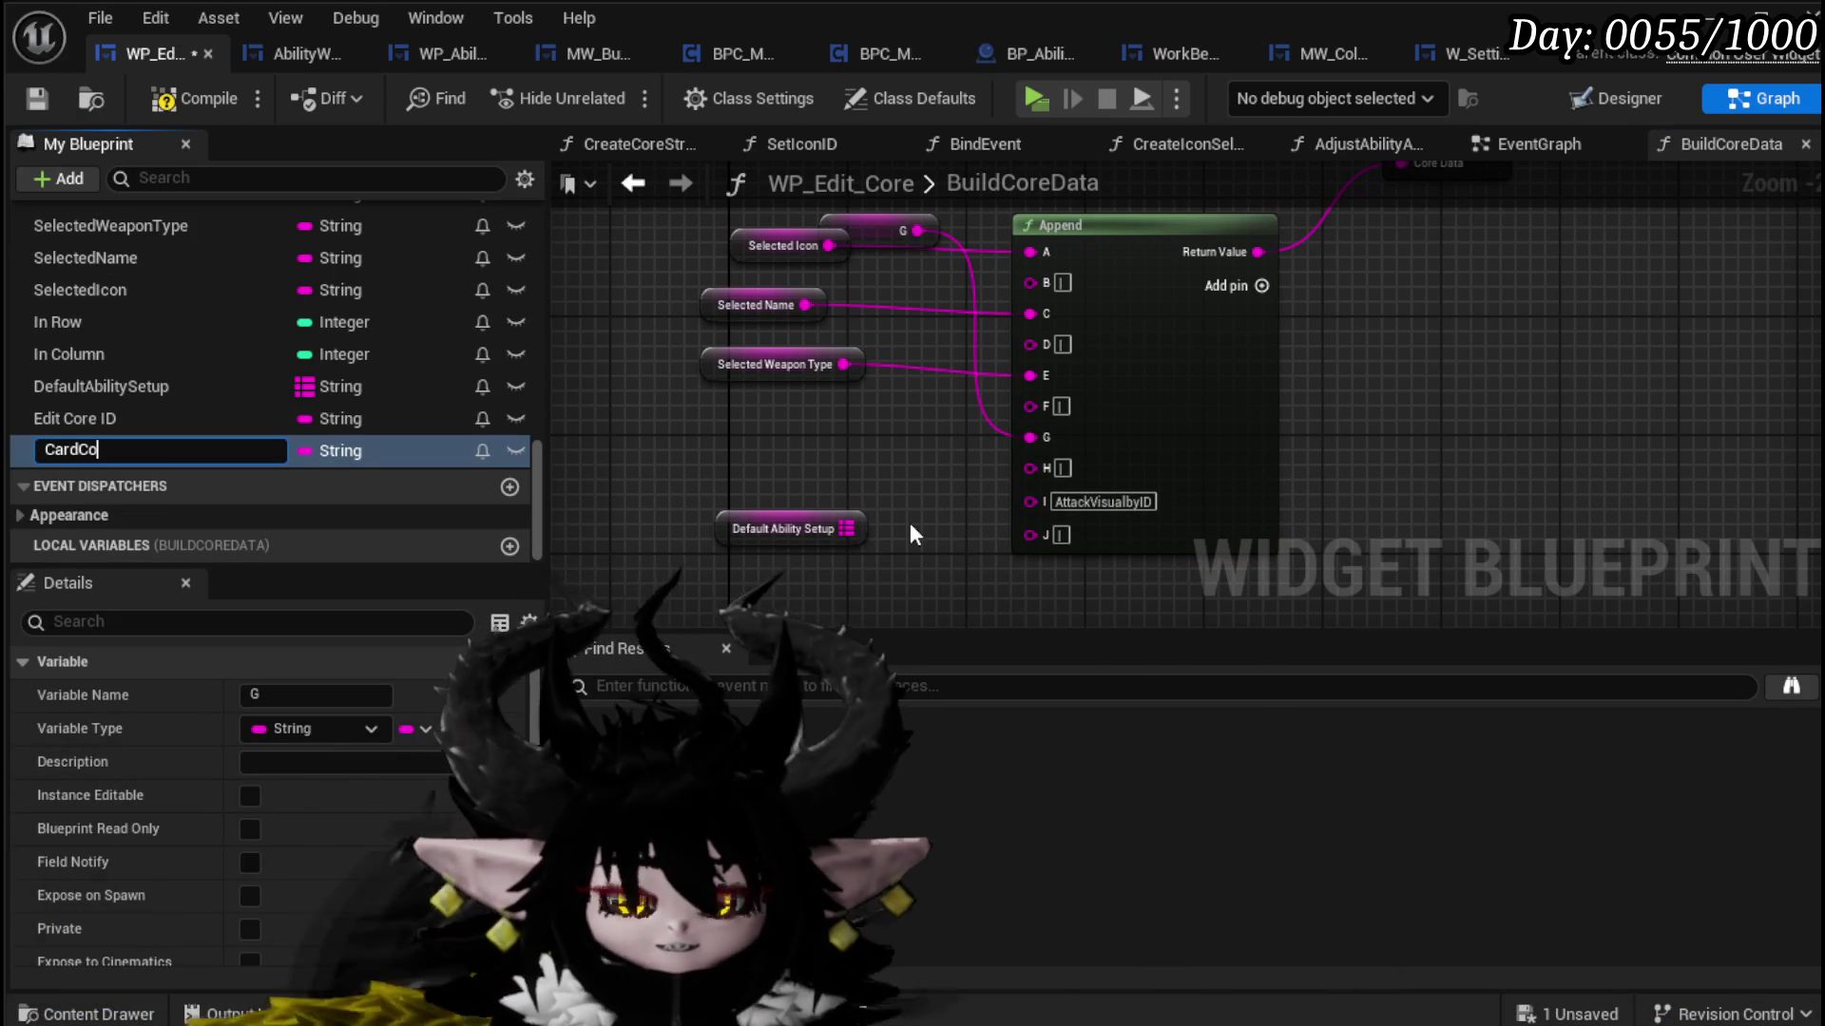
key("Return")
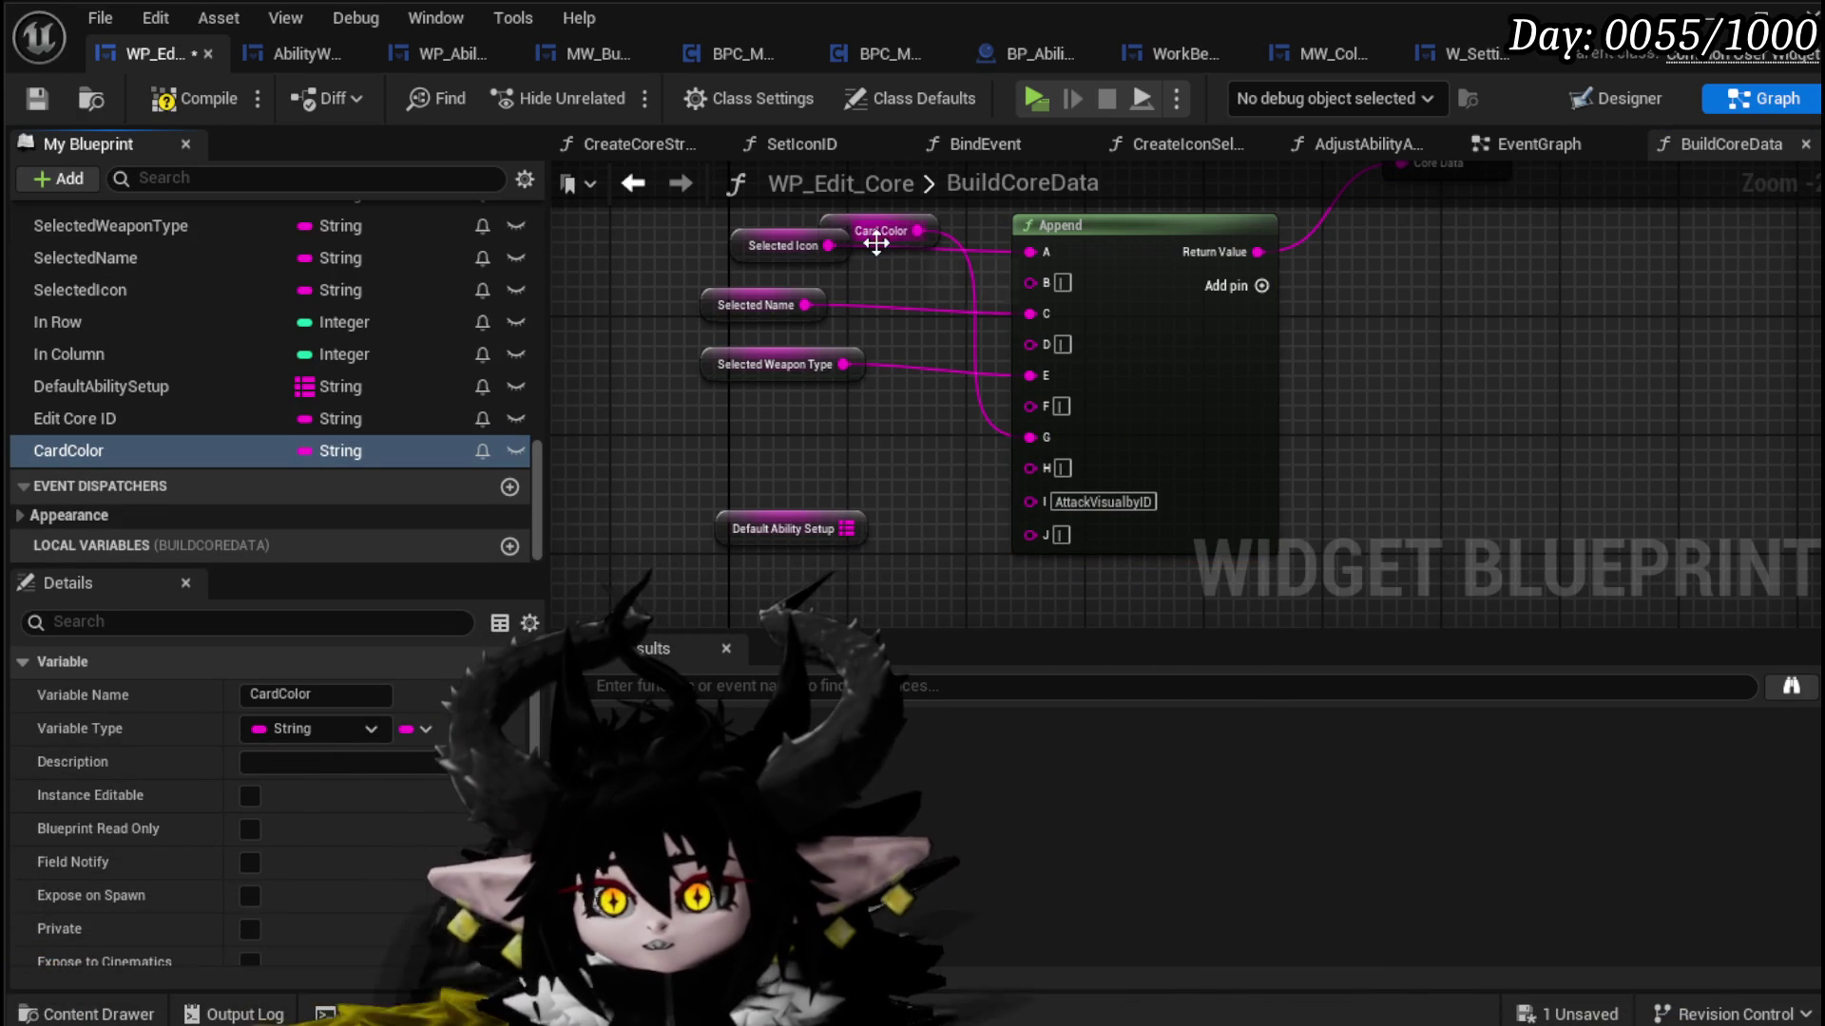
left_click_drag(875, 244, 804, 443)
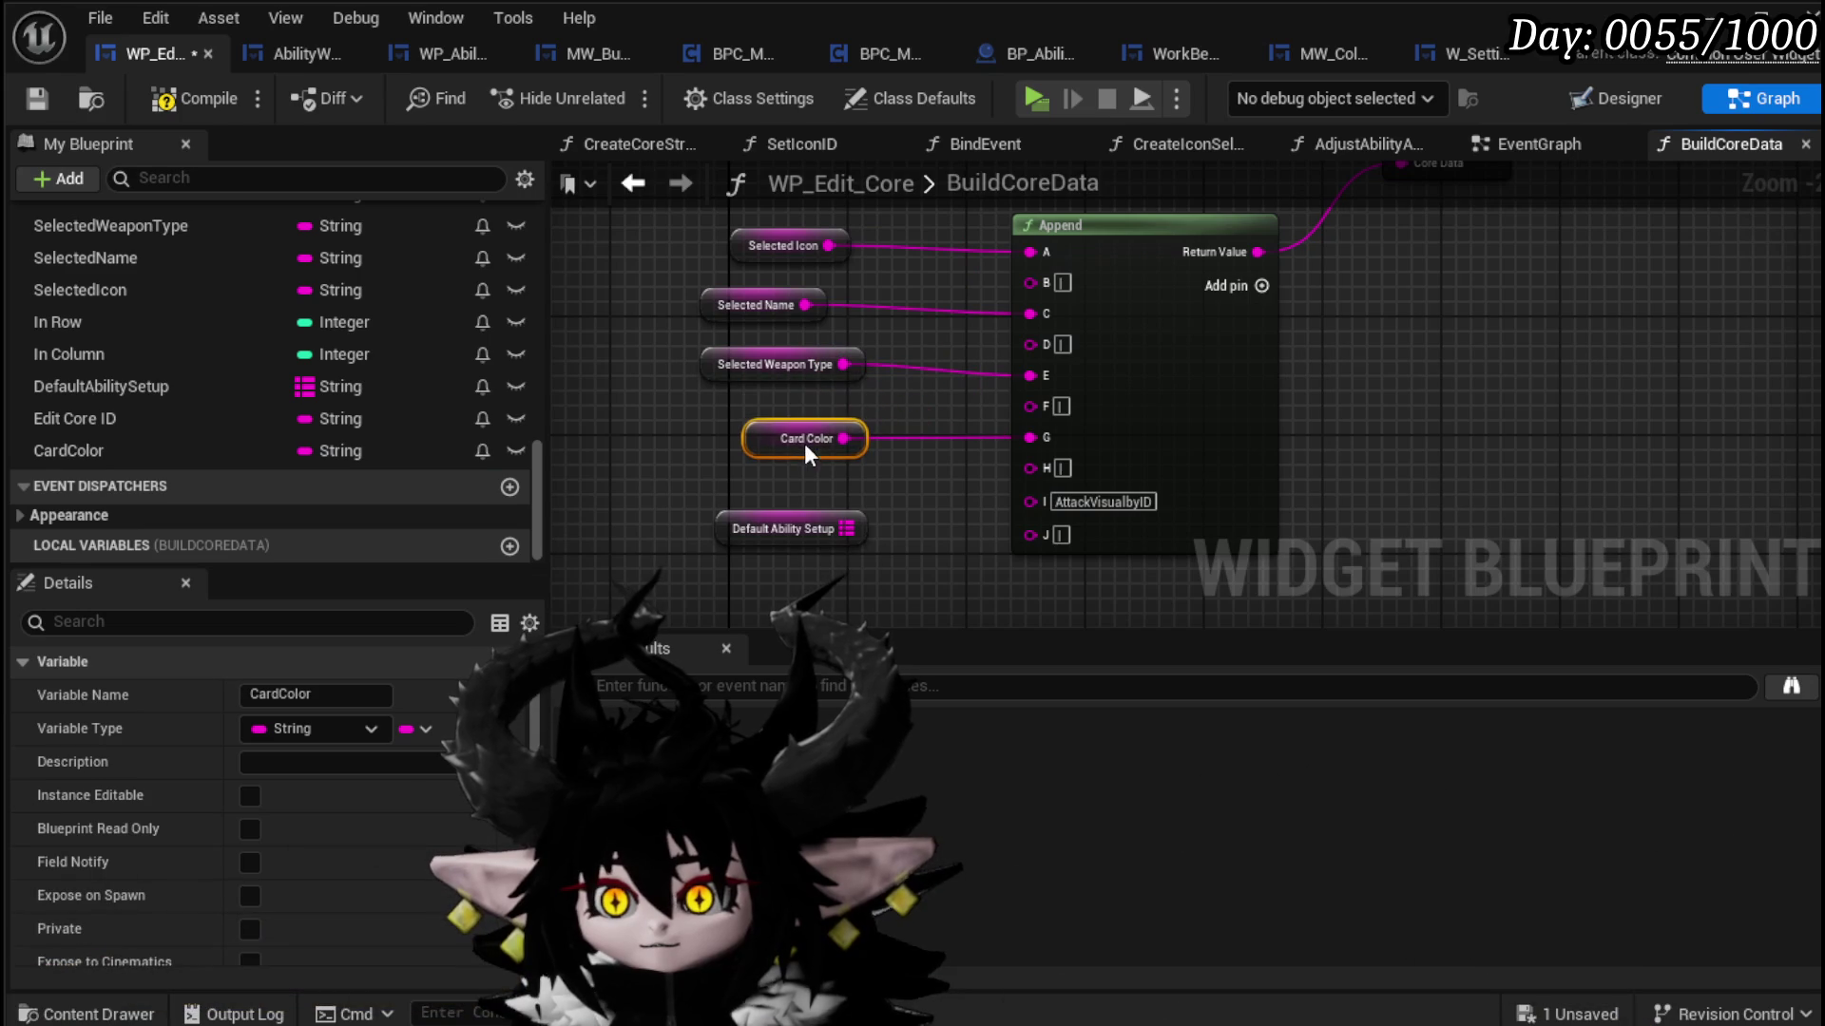
left_click(948, 521)
left_click(764, 547)
Step: Promote Append input I to a new variable, renamed OOC_AbilityVisual_ID, below Card Color
scroll(891, 441, "up", 2)
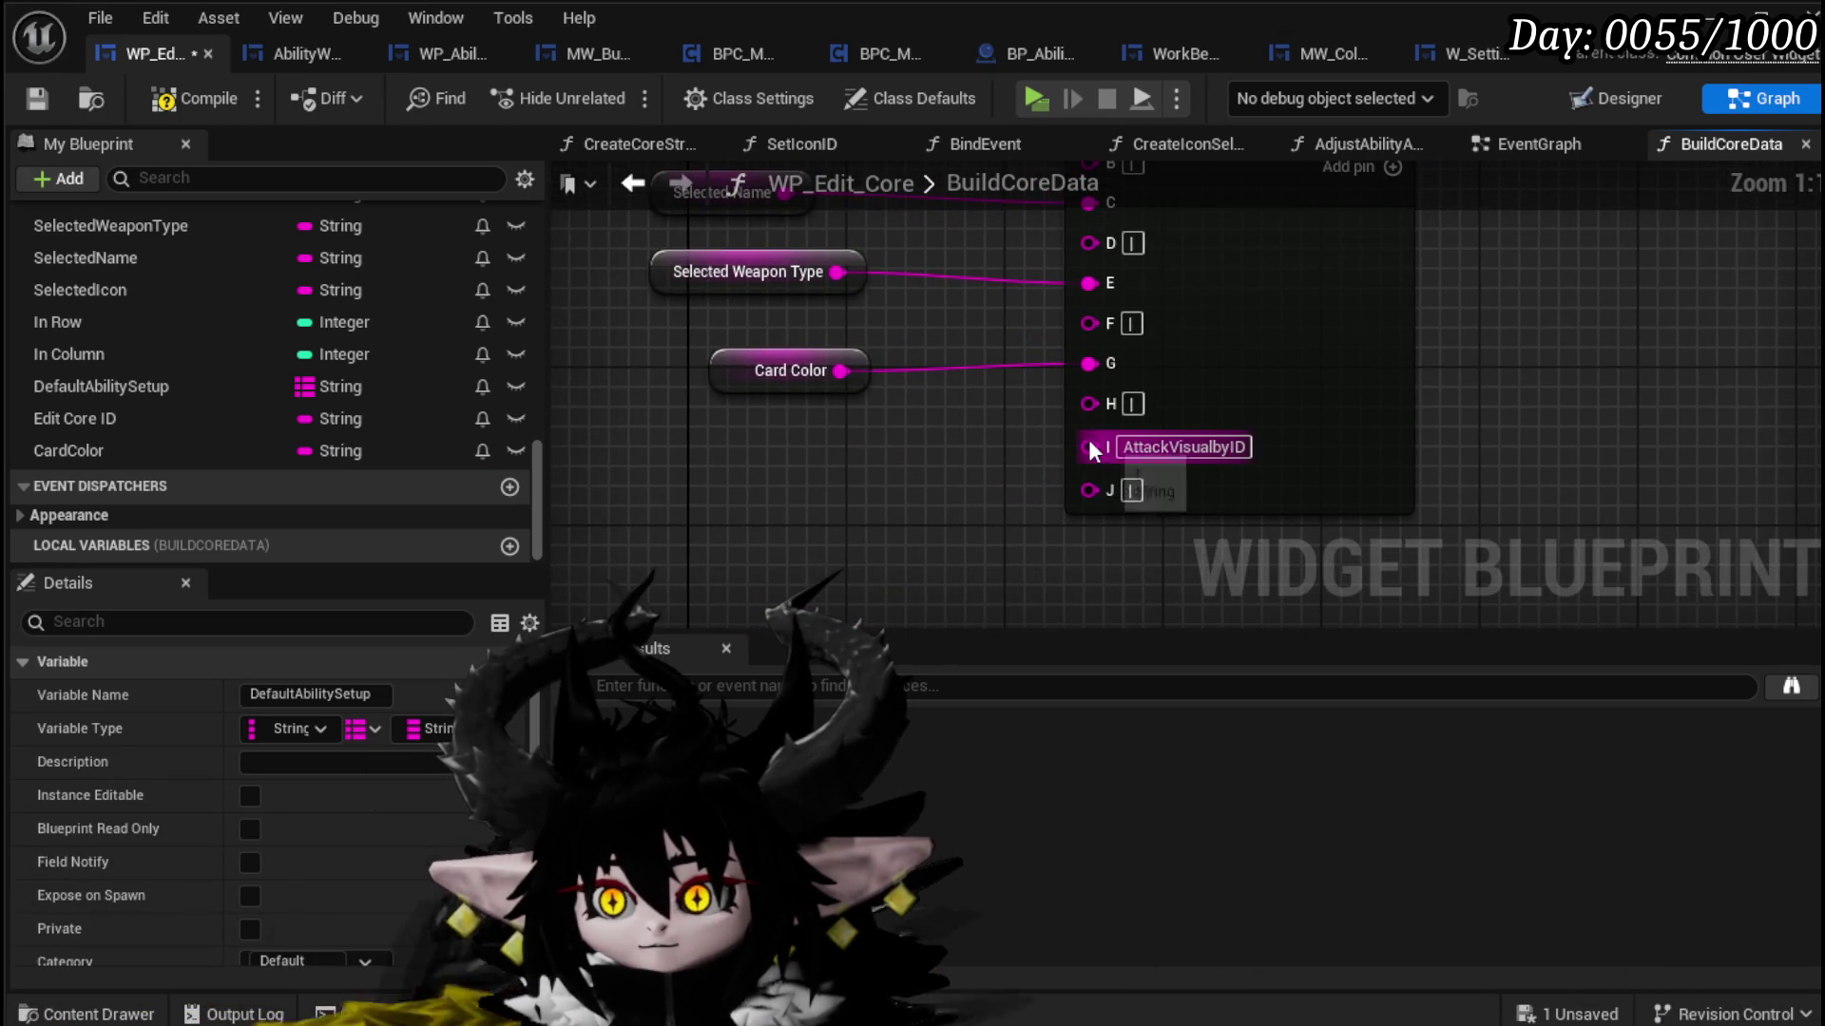
right_click(1089, 446)
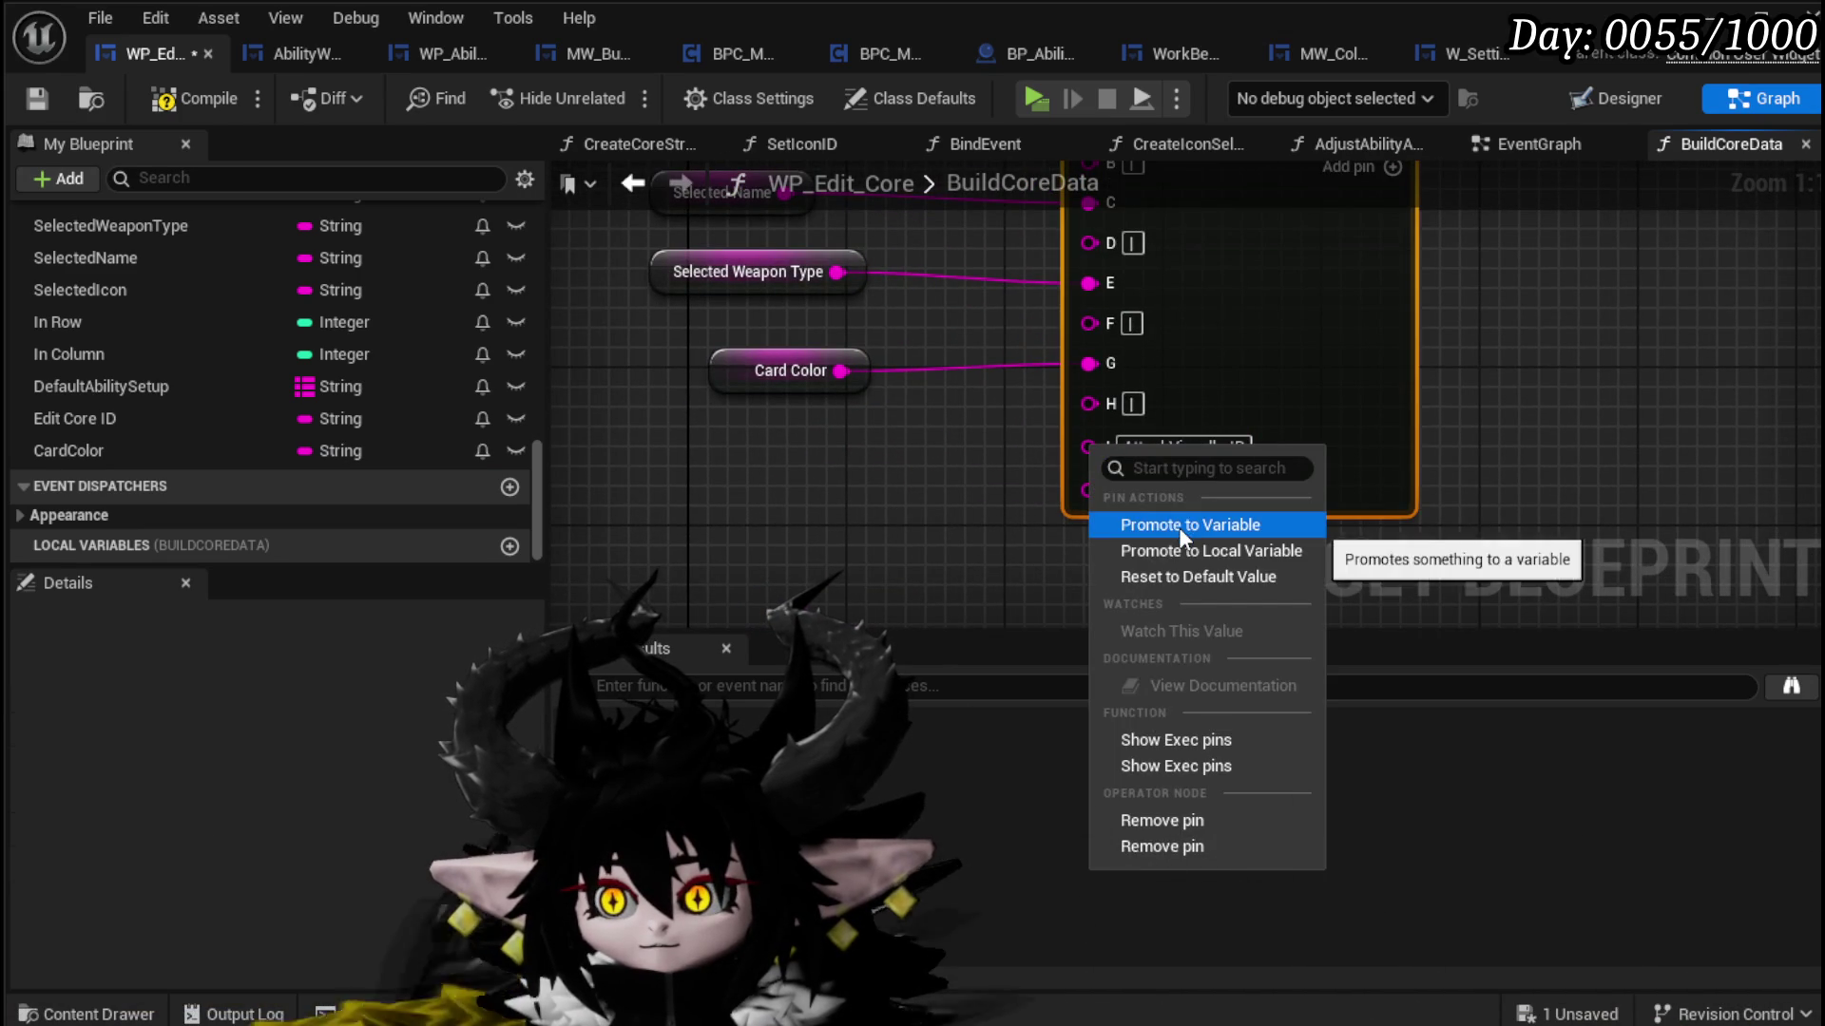
left_click(1183, 525)
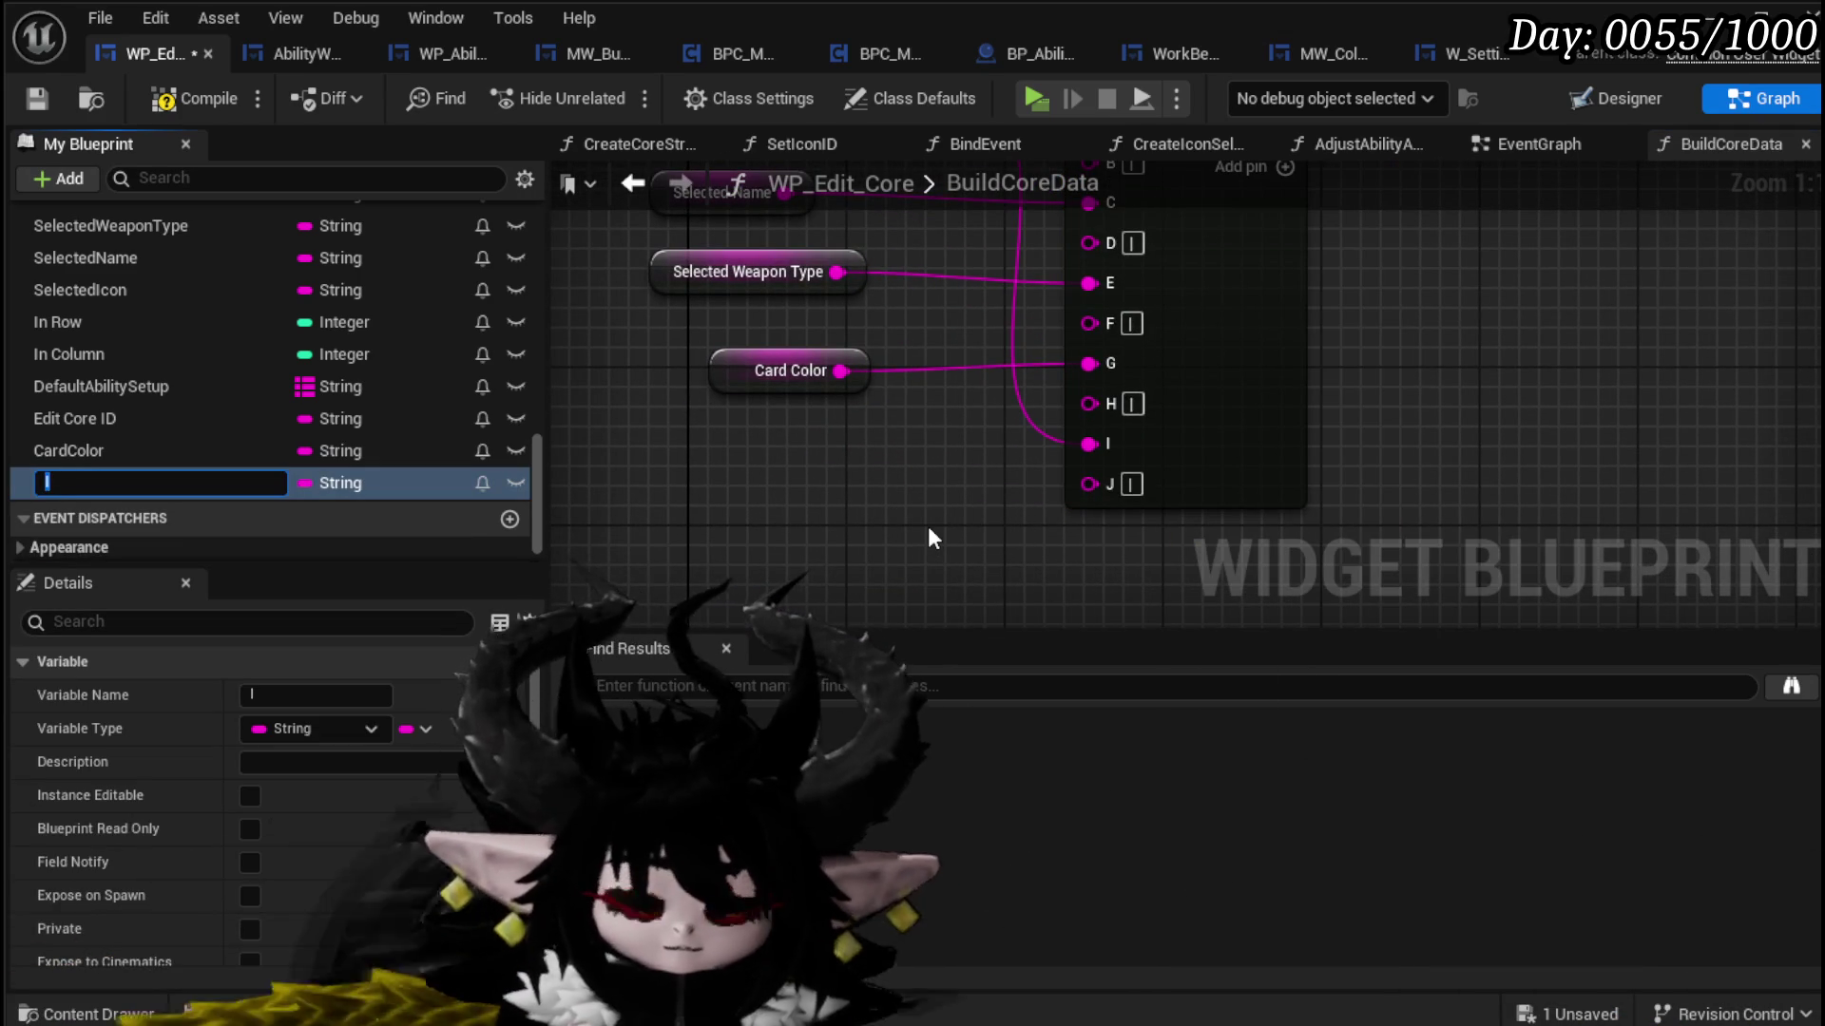
type("OOC")
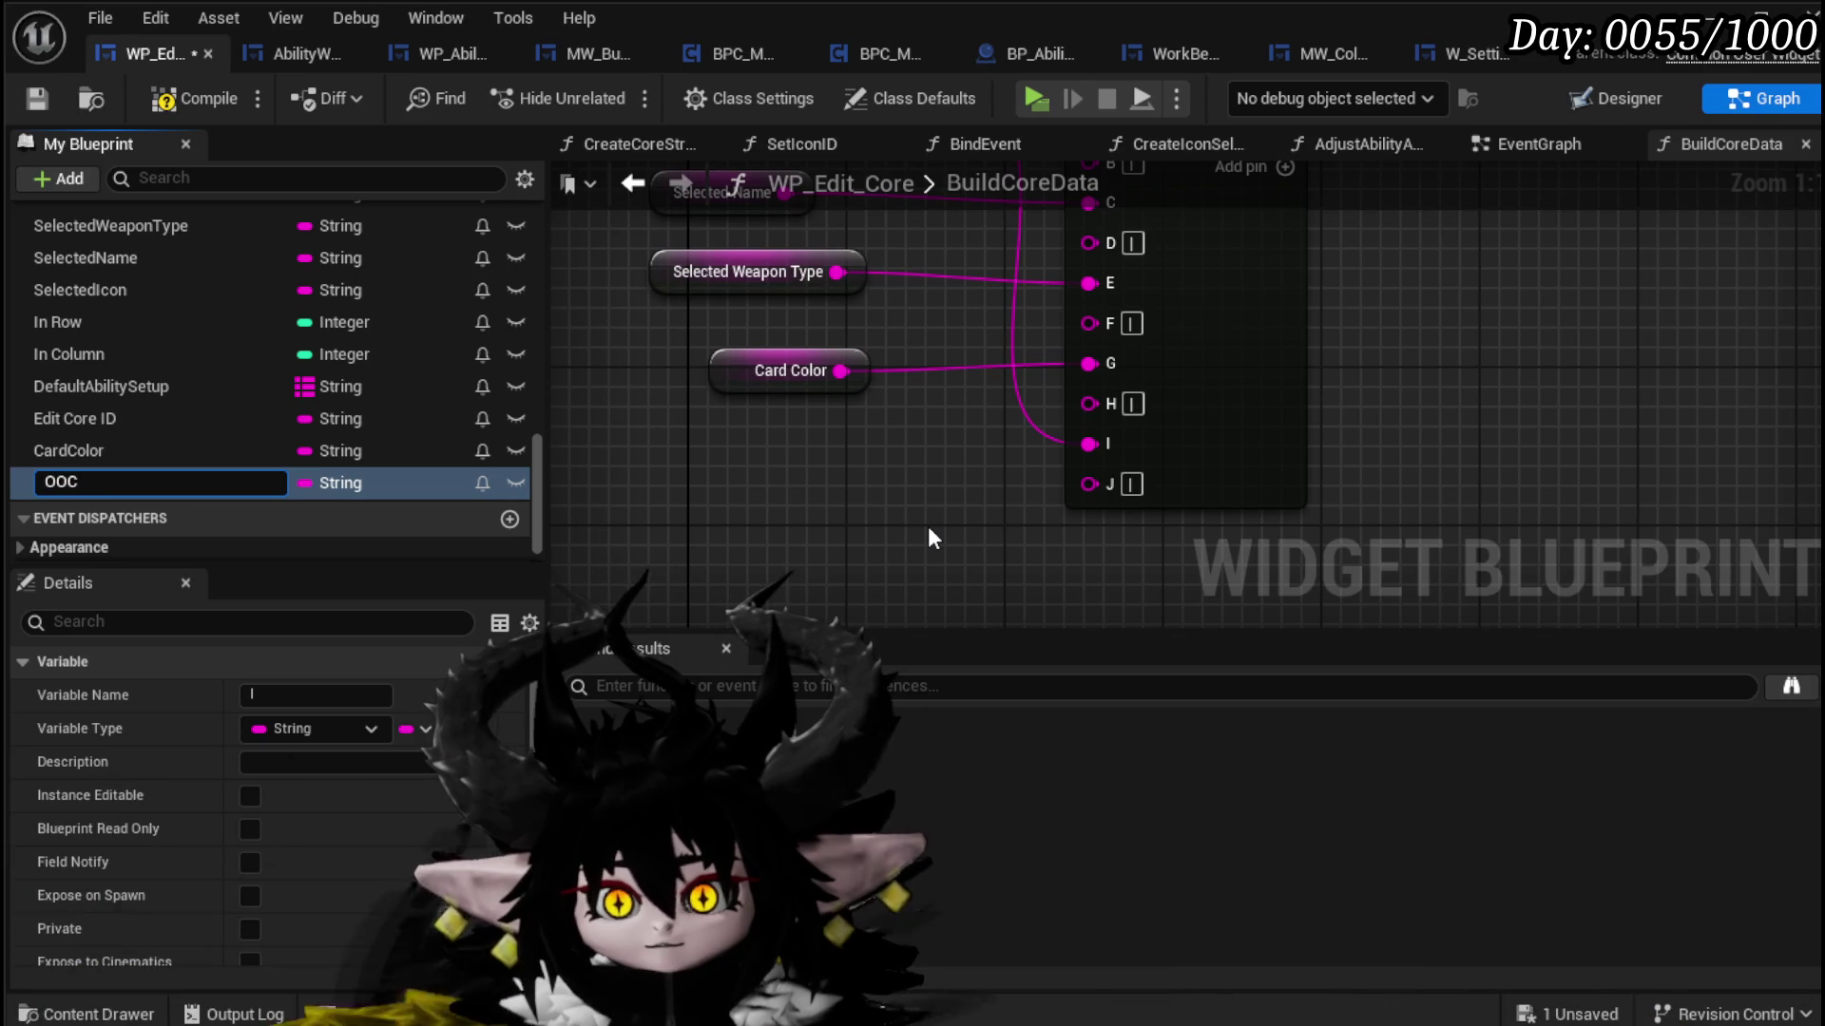
type("_A")
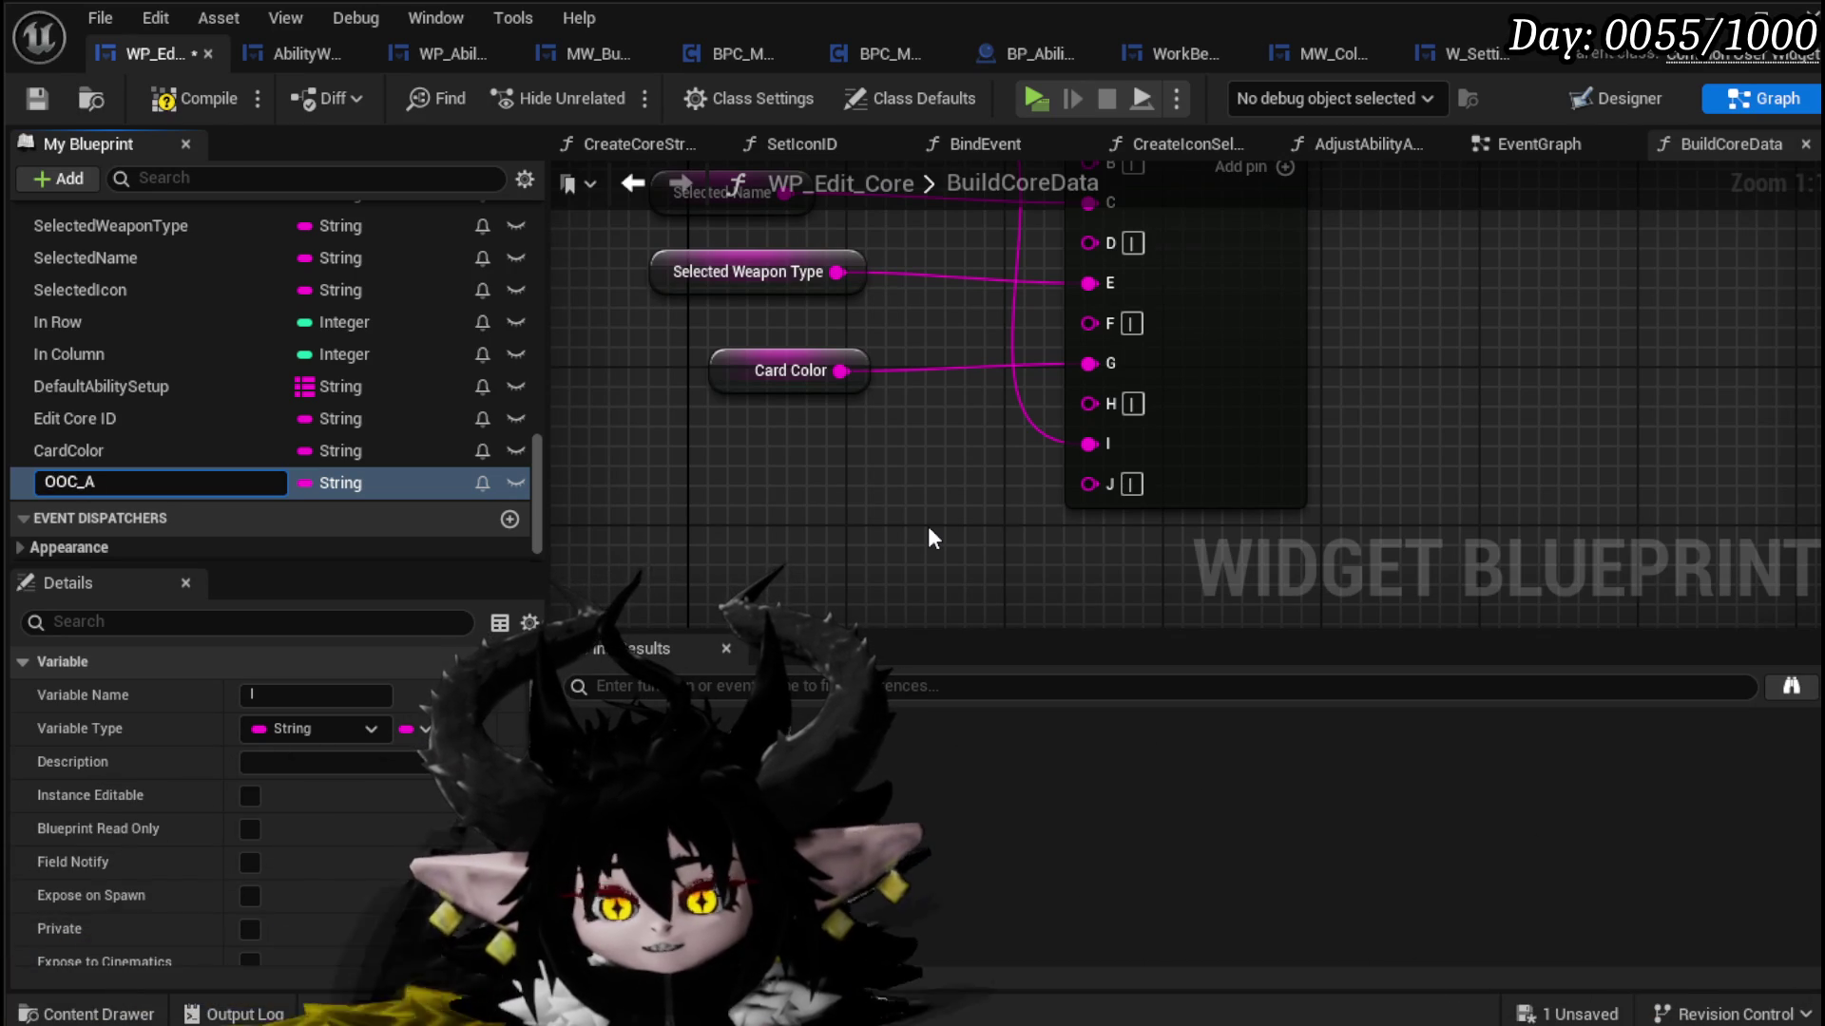
type("bi")
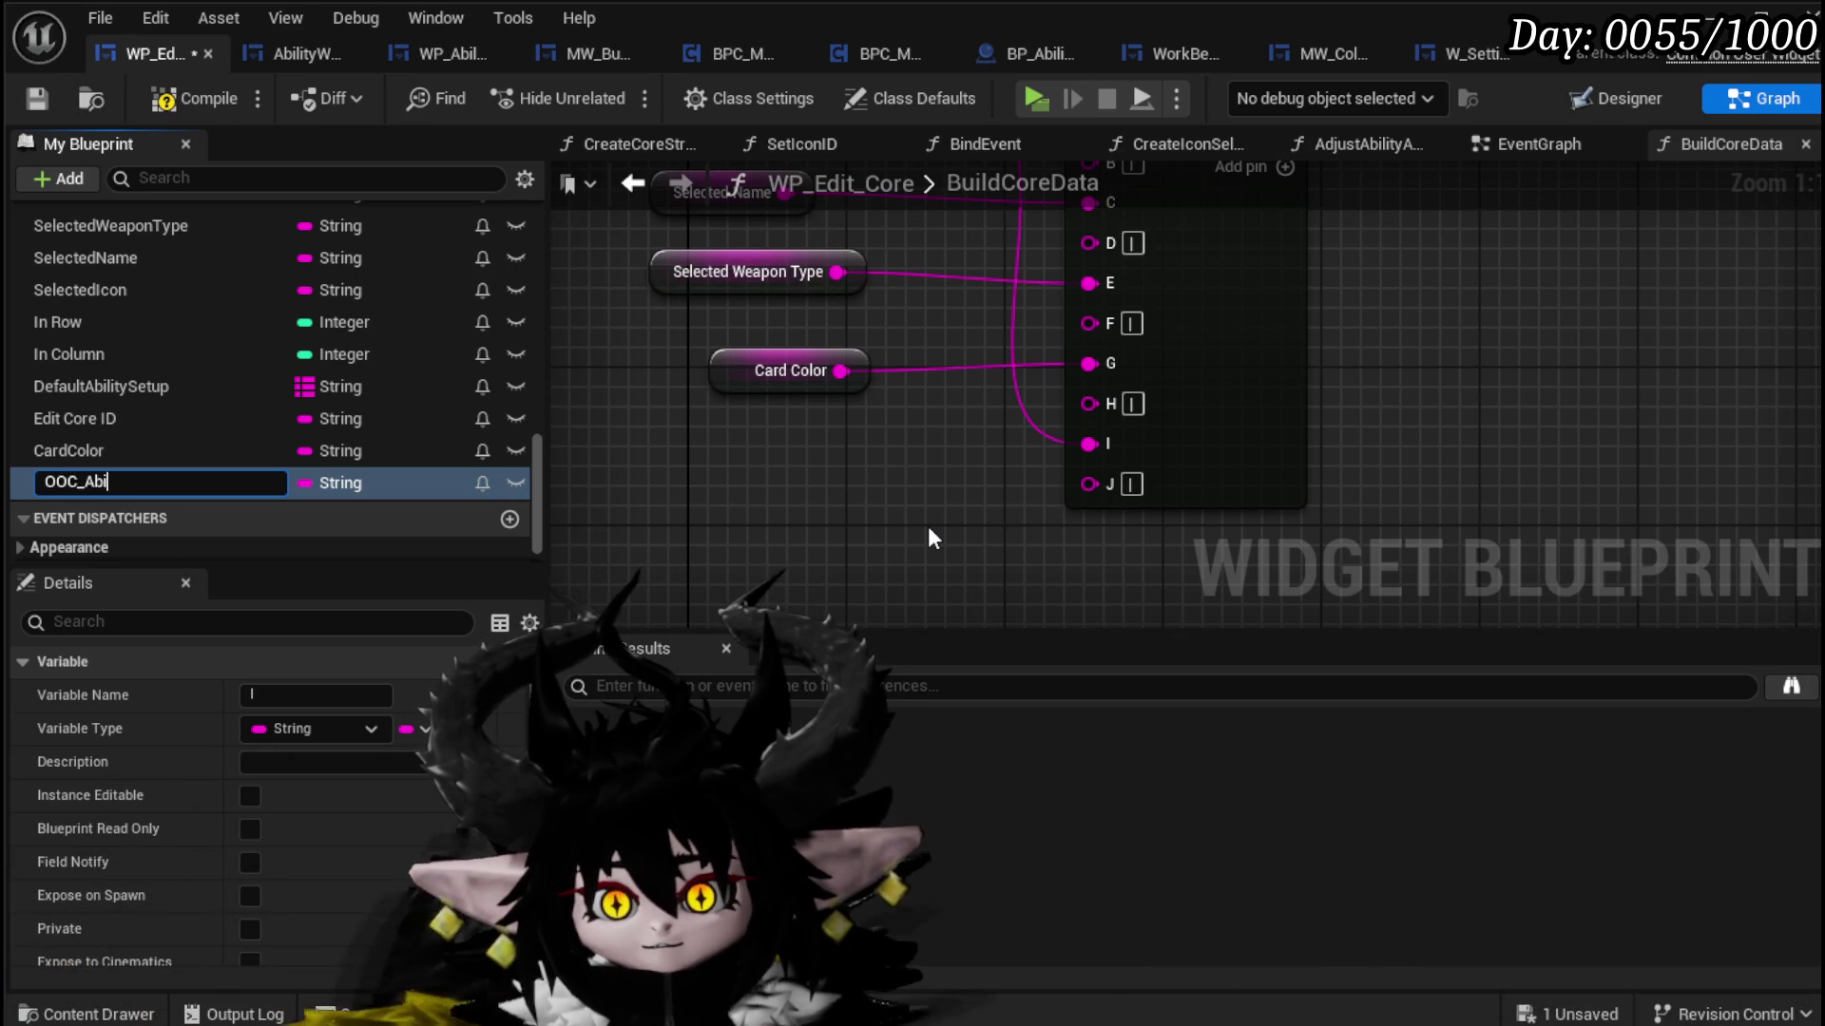
type("lityVisual")
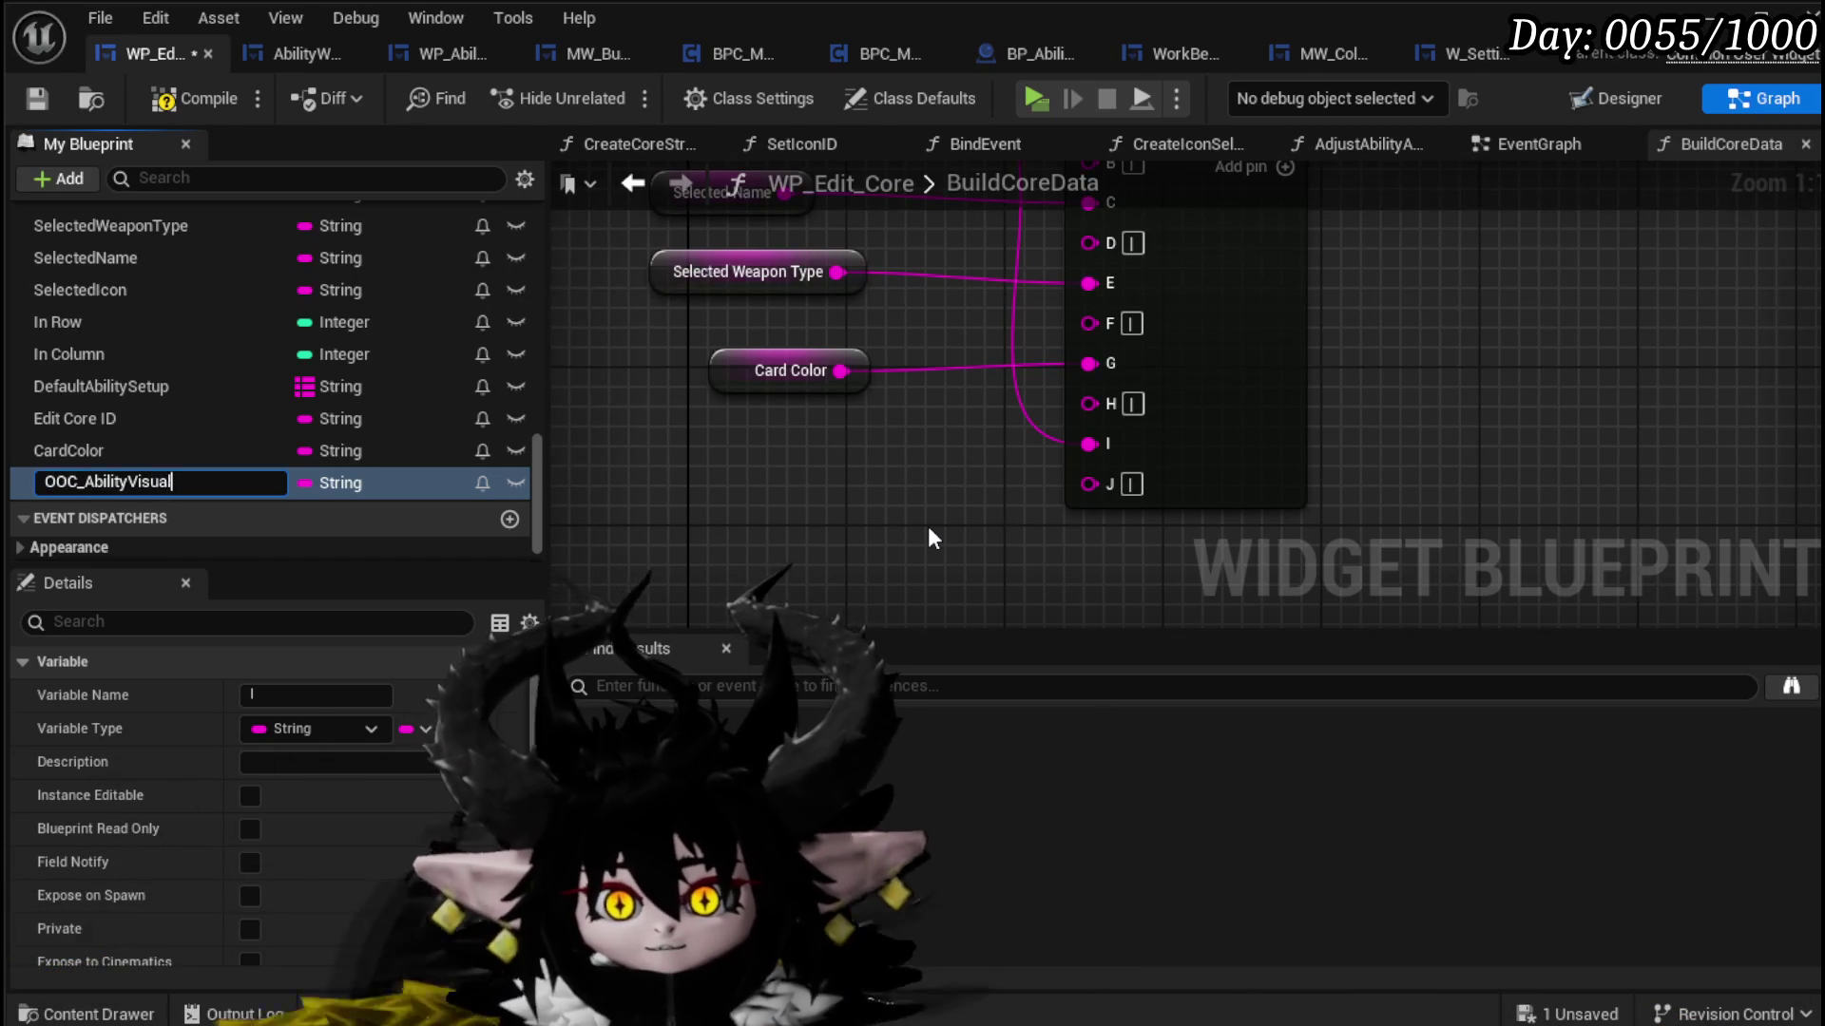
key("Return")
scroll(947, 448, "down", 2)
mouse_move(872, 357)
left_mouse_down()
mouse_move(890, 545)
mouse_move(808, 568)
mouse_move(798, 439)
left_mouse_up()
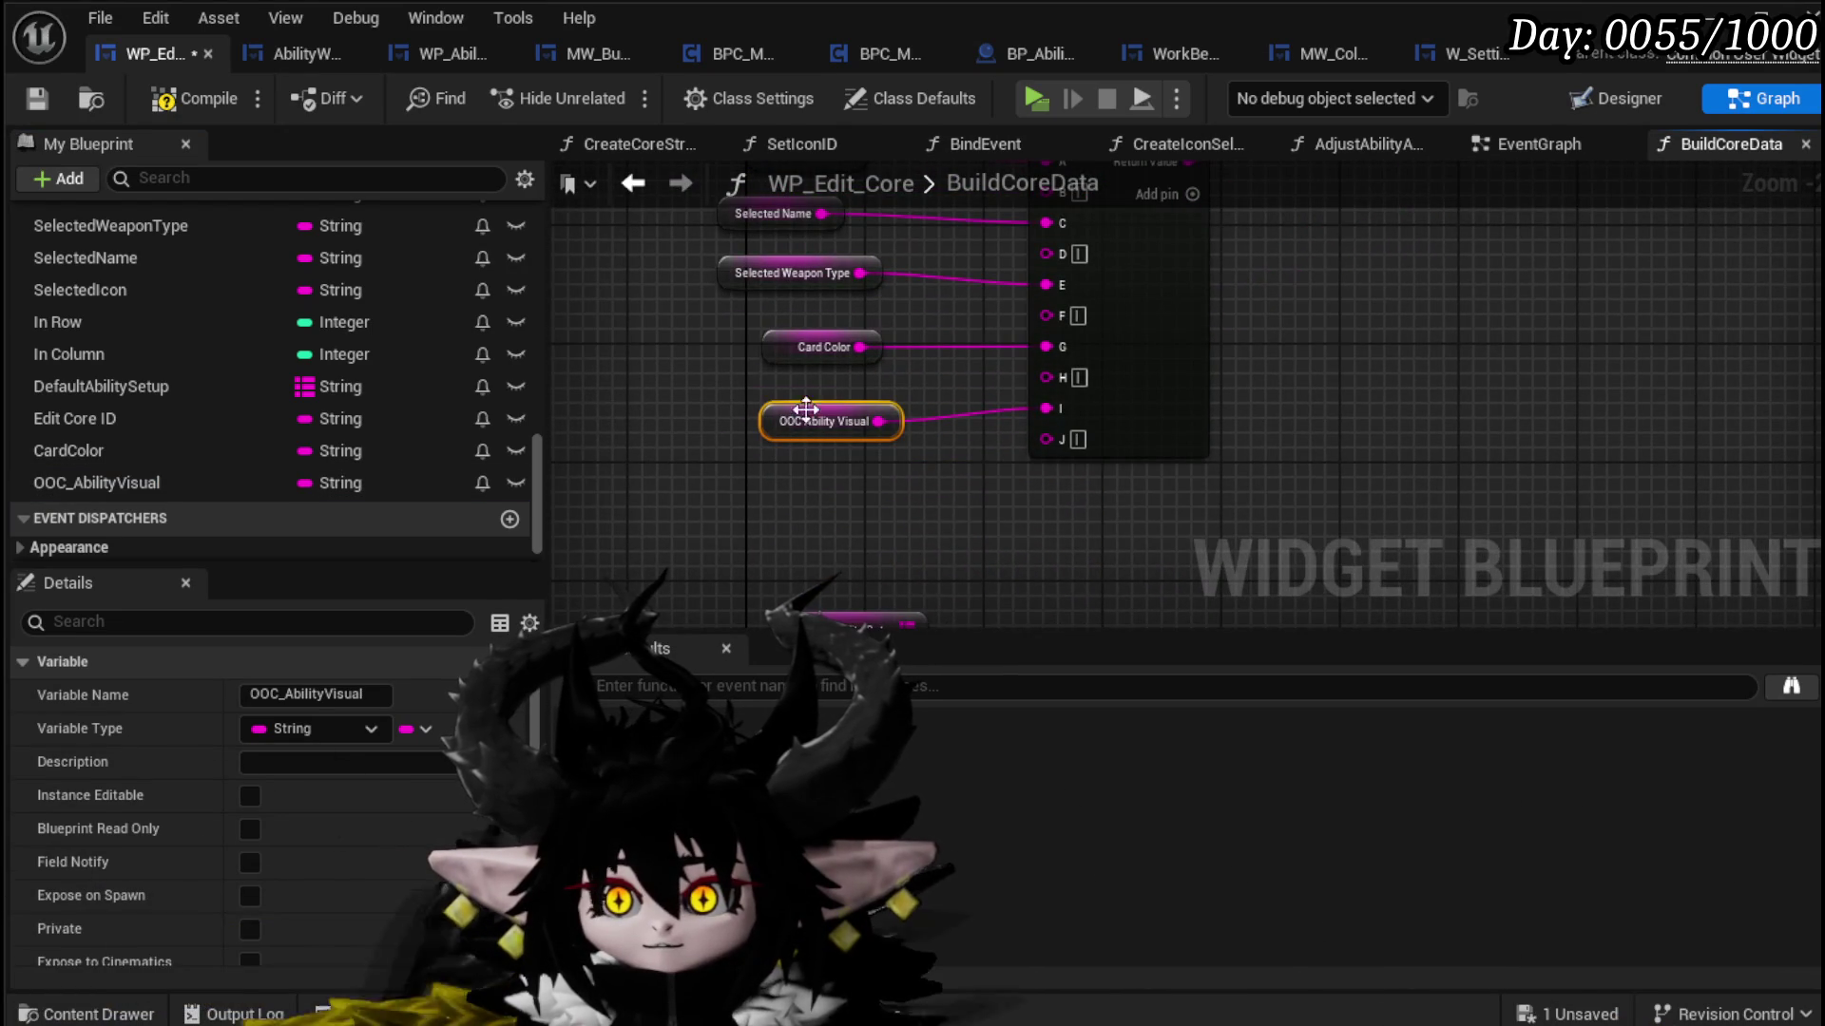
left_click(364, 693)
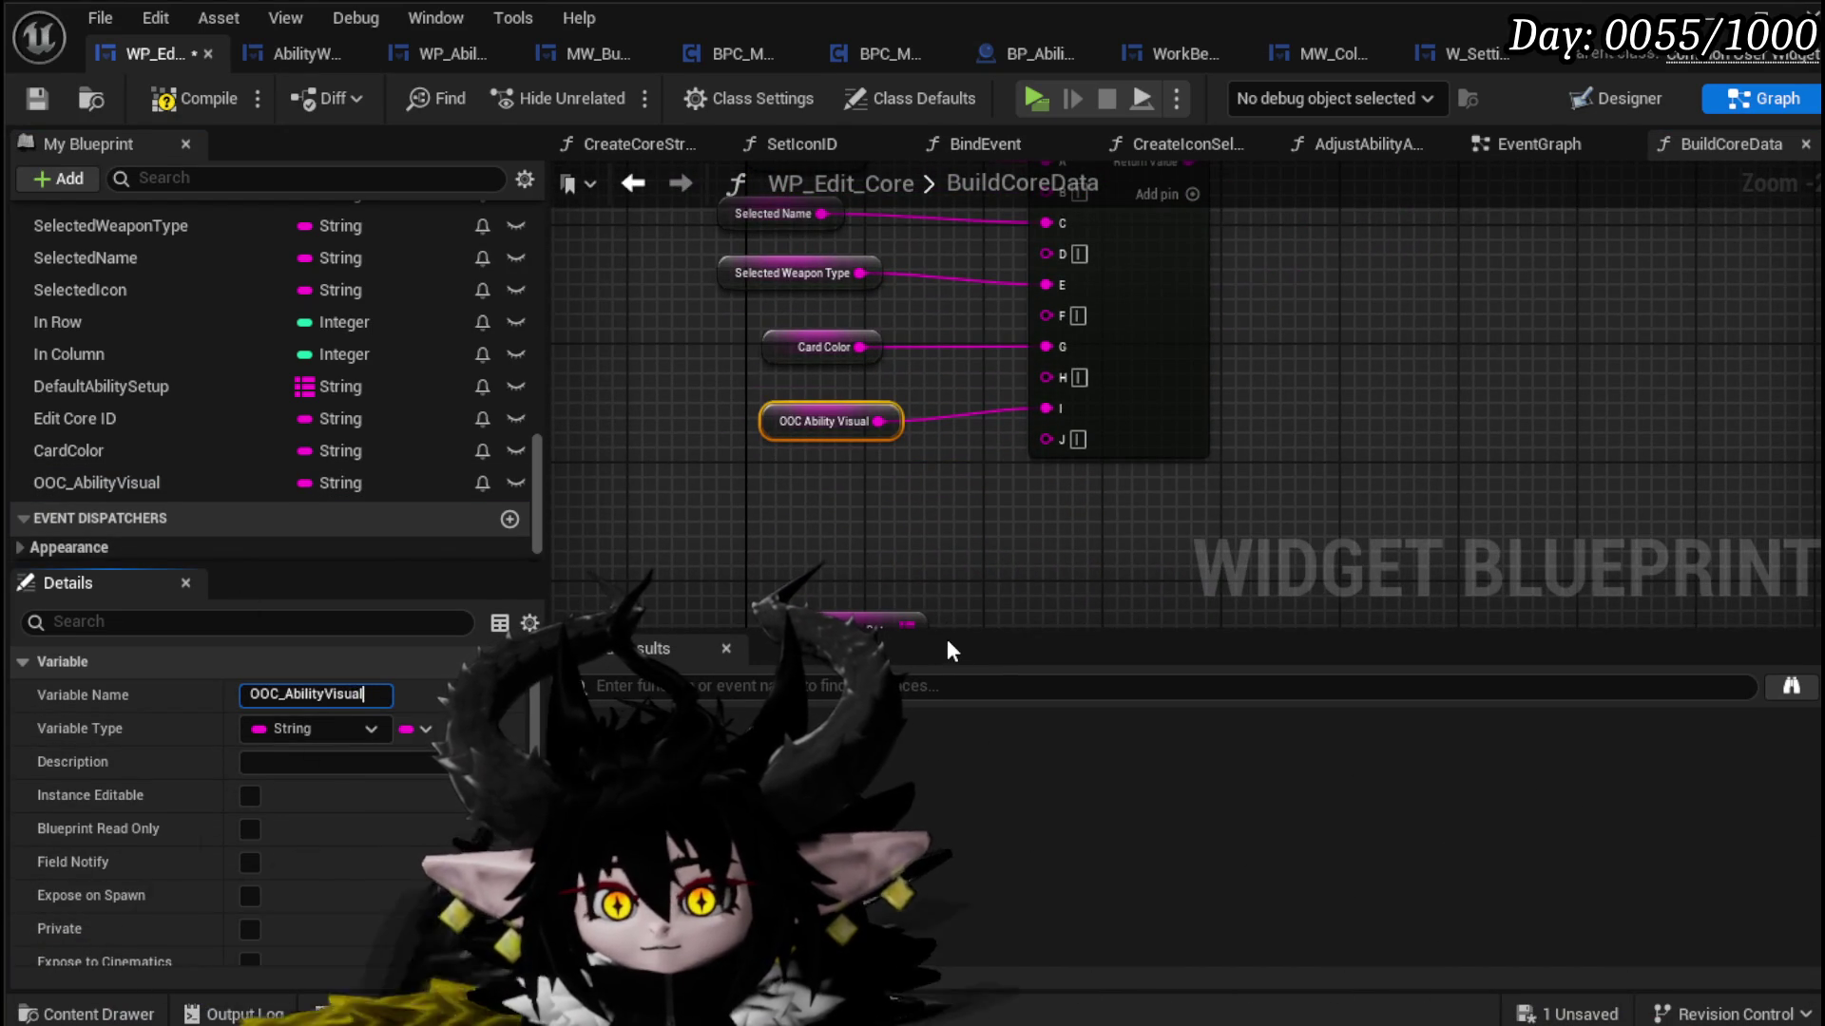
type("_")
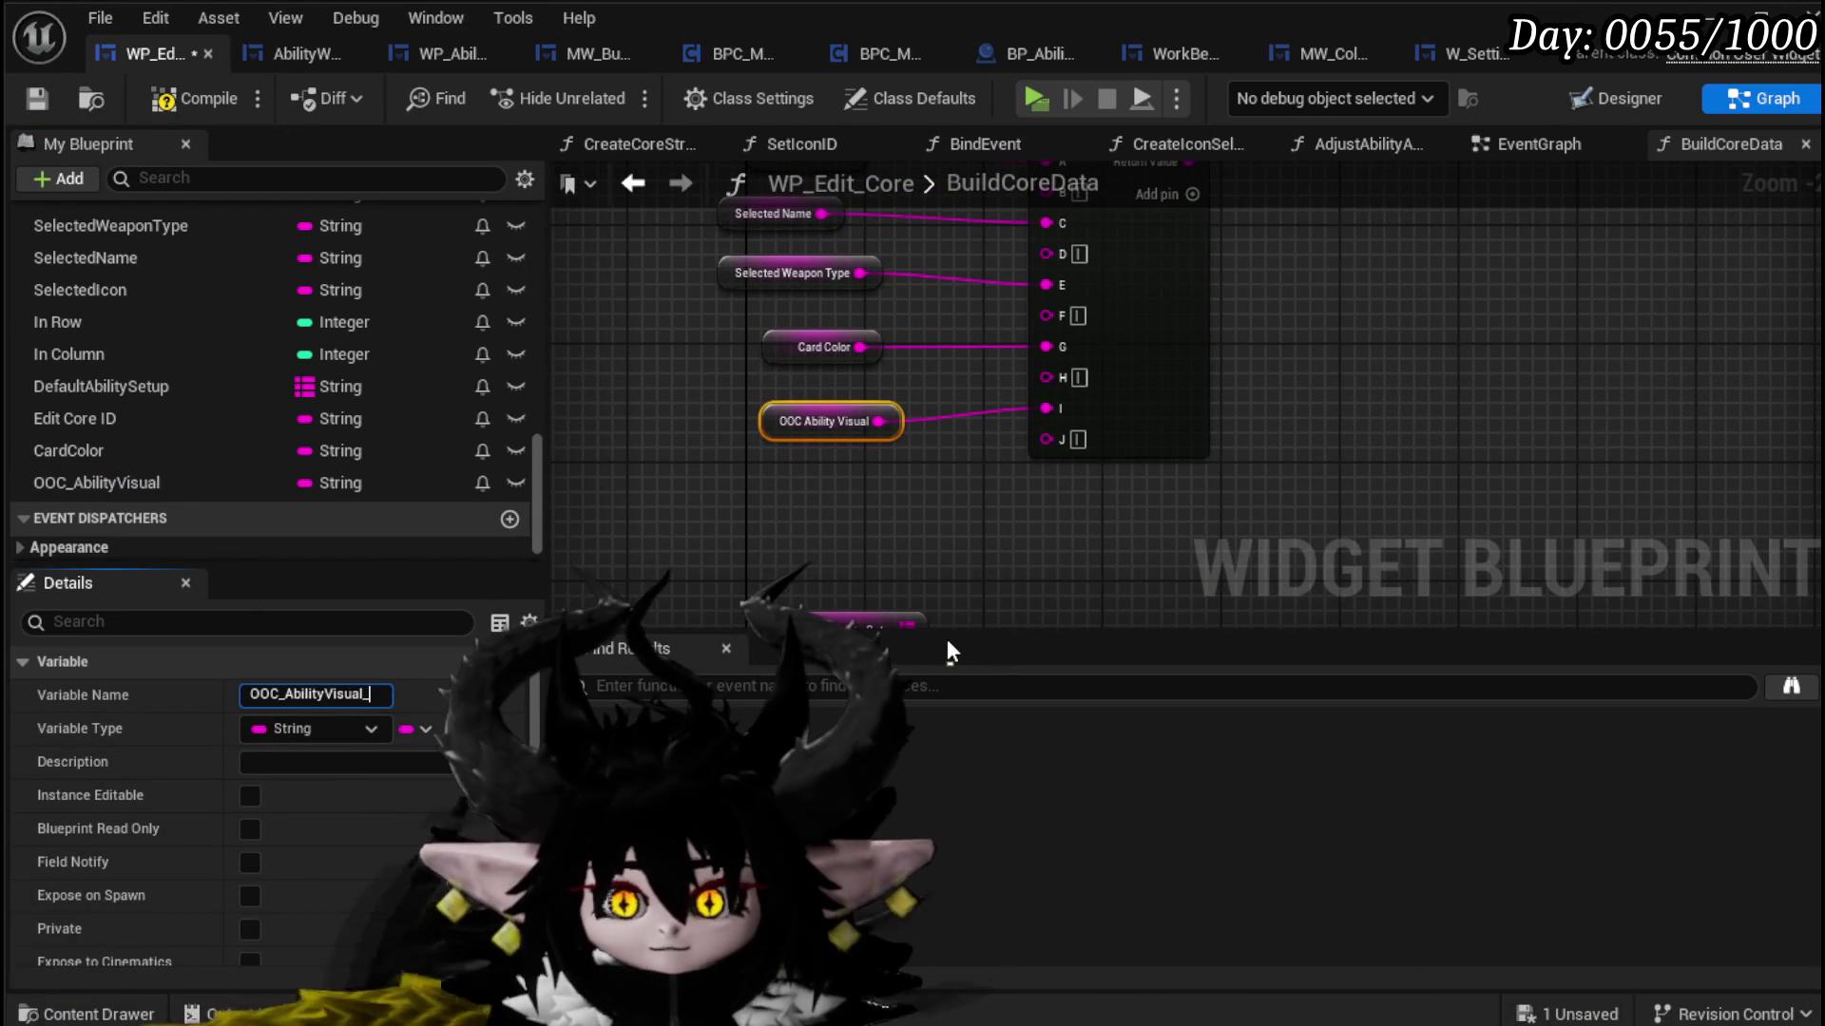
type("ID")
key("Return")
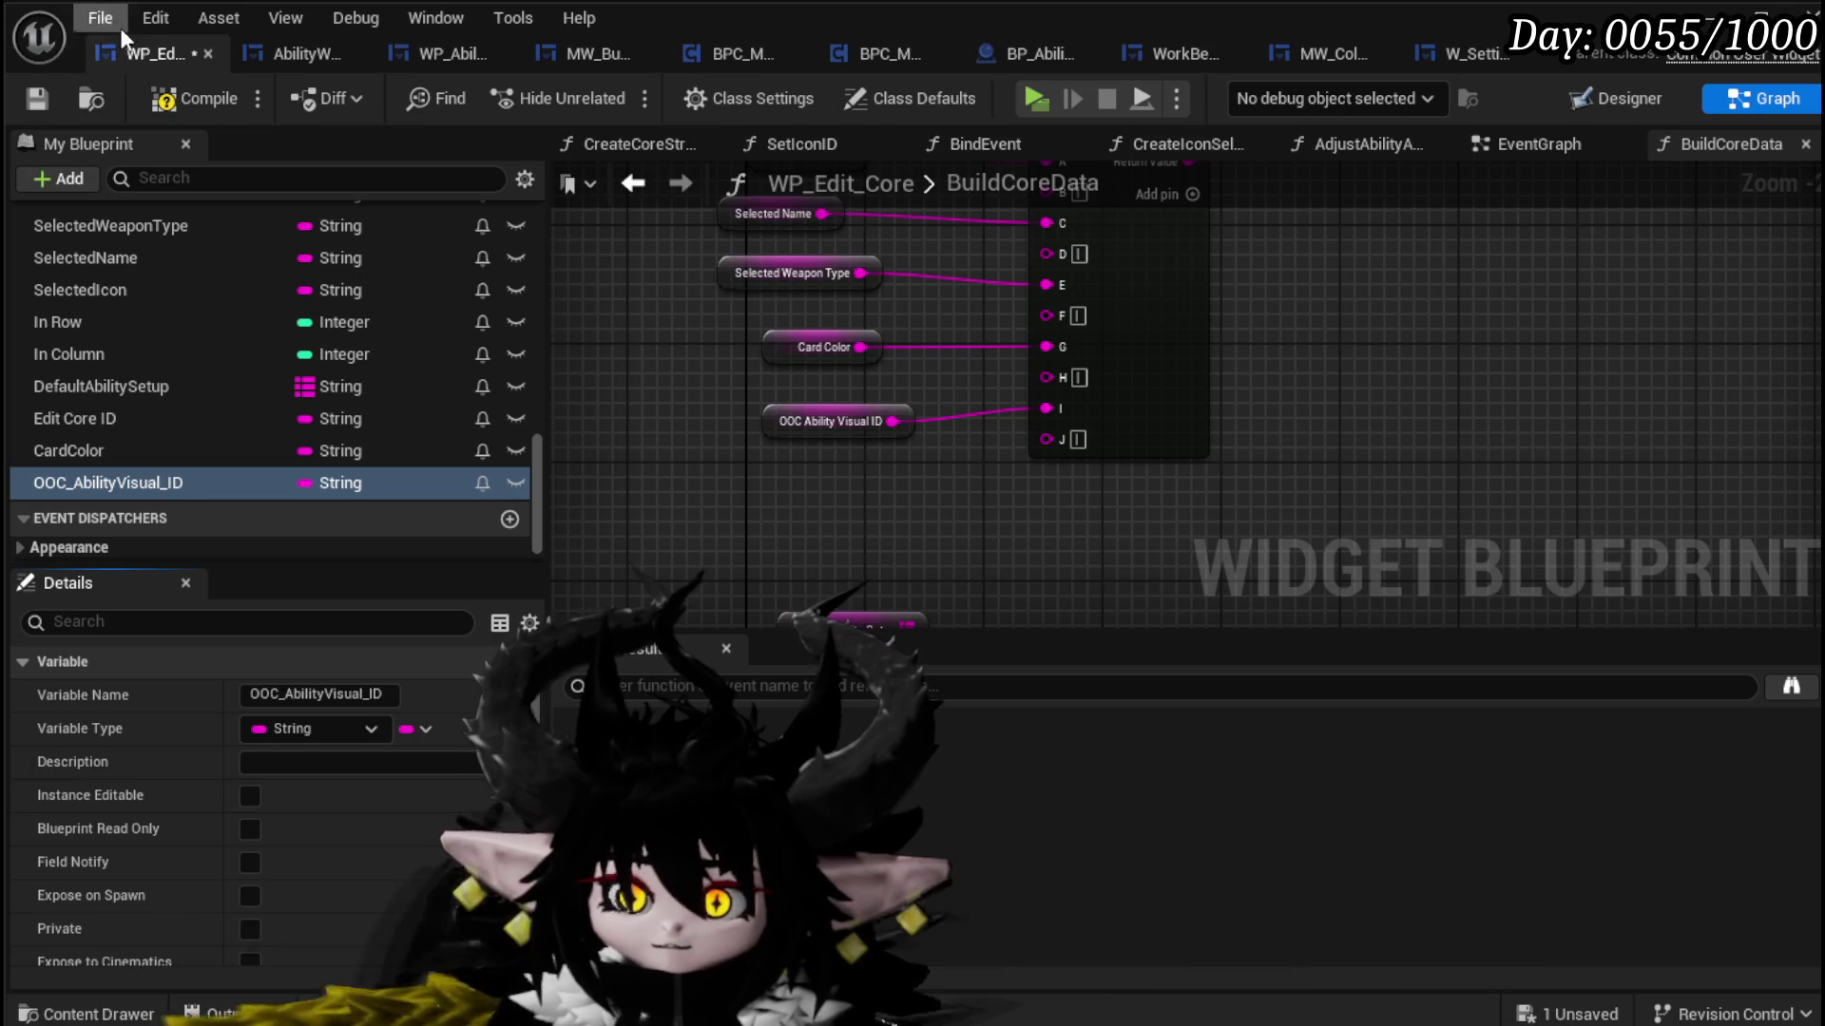
Step: Compile, select the five variable nodes feeding Append, save, and switch to the EventGraph
left_click(181, 98)
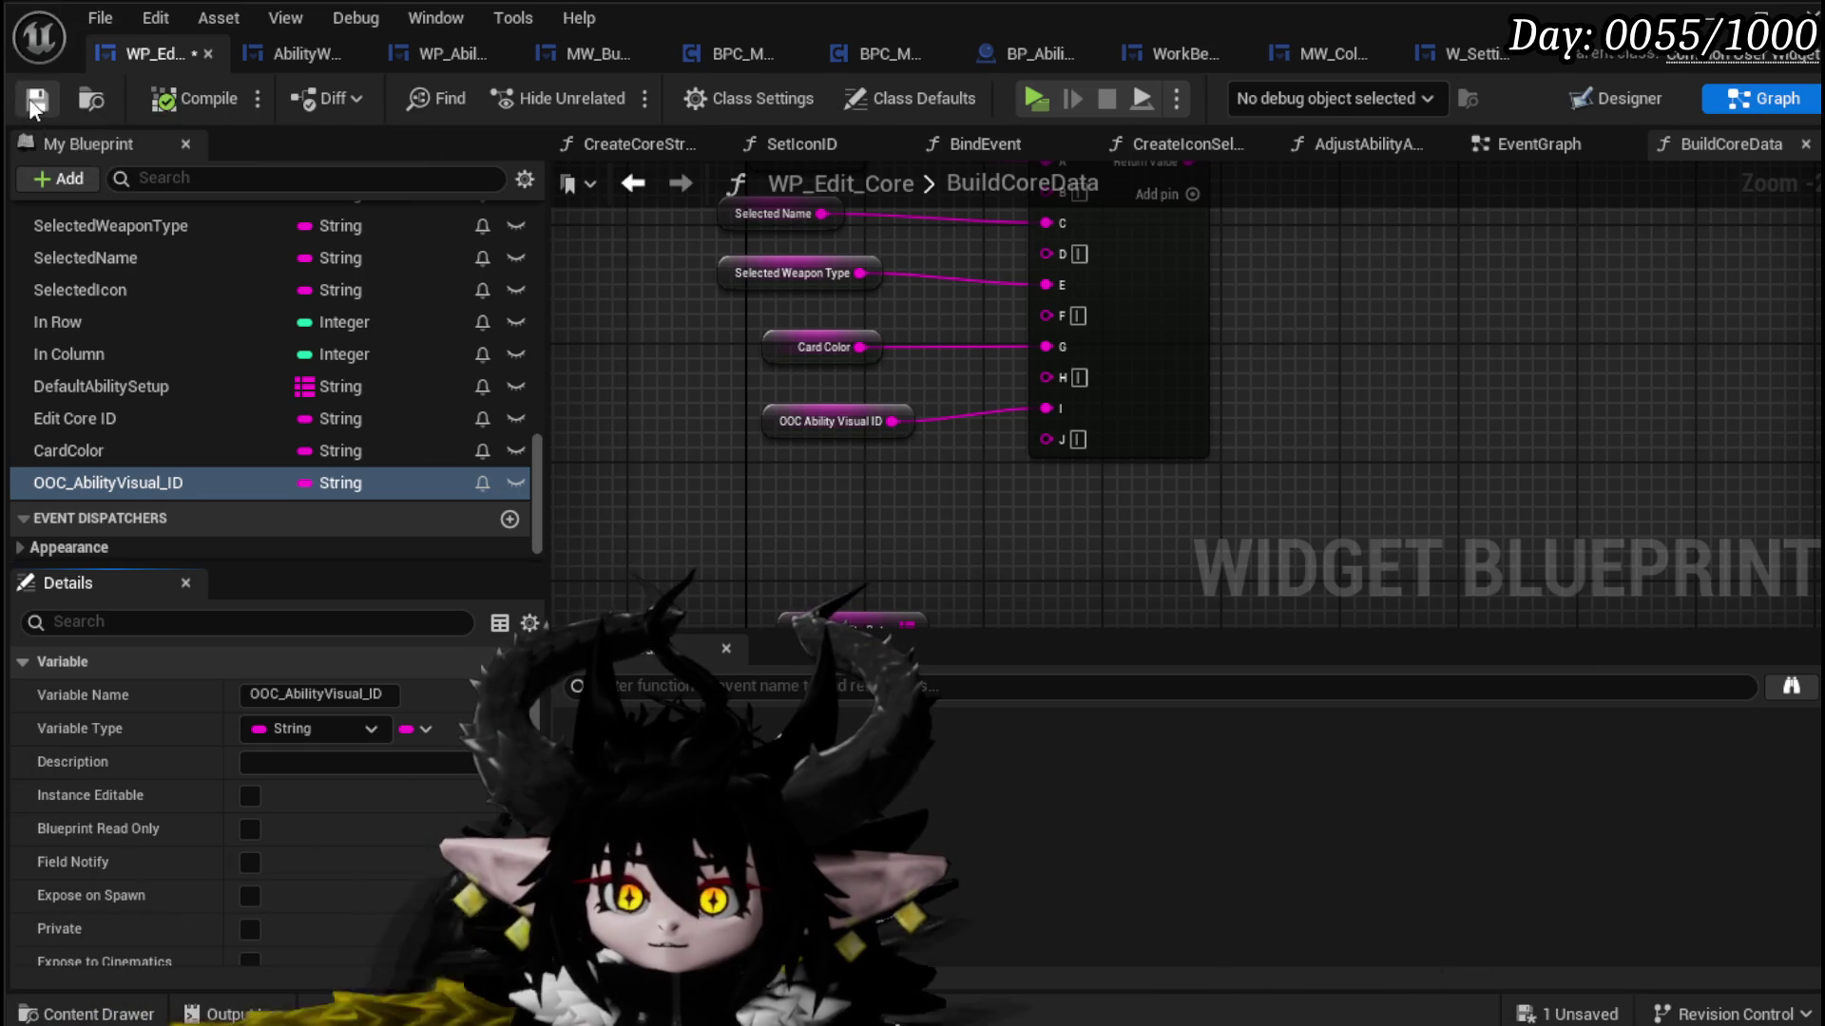
left_click_drag(707, 390, 911, 553)
key("Delete")
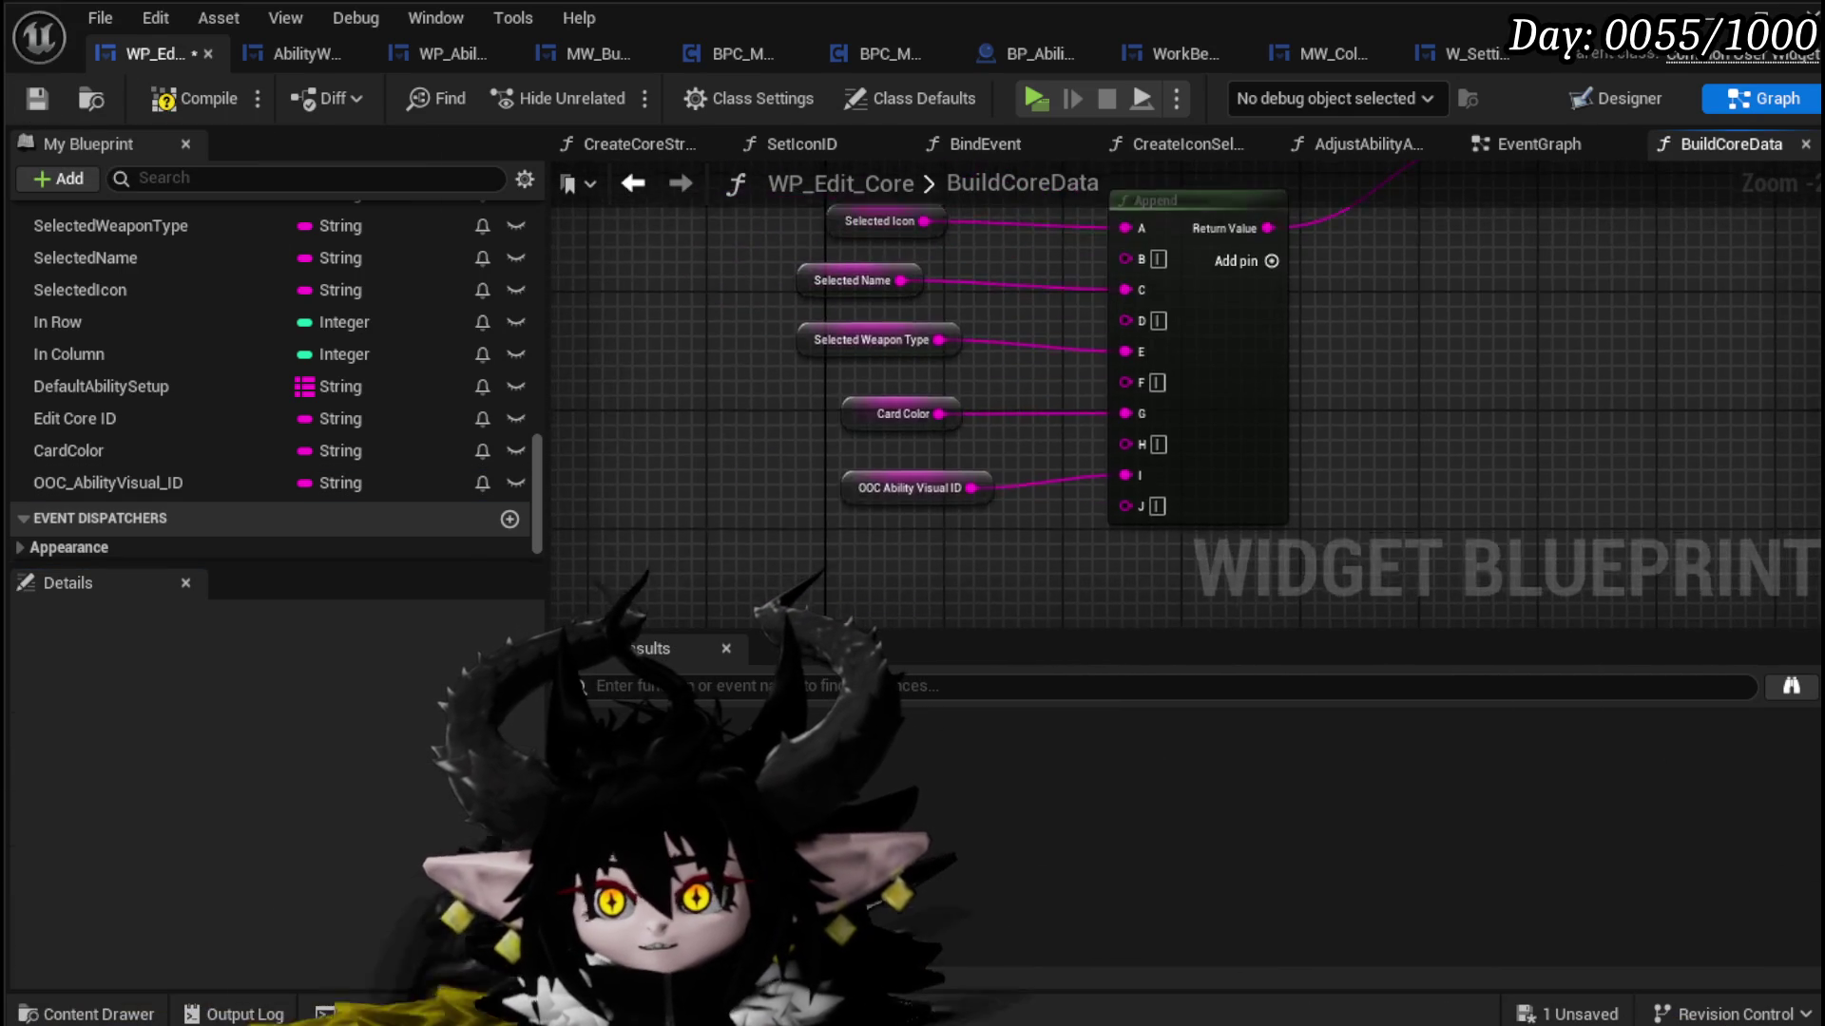
scroll(779, 348, "down", 3)
scroll(779, 348, "up", 3)
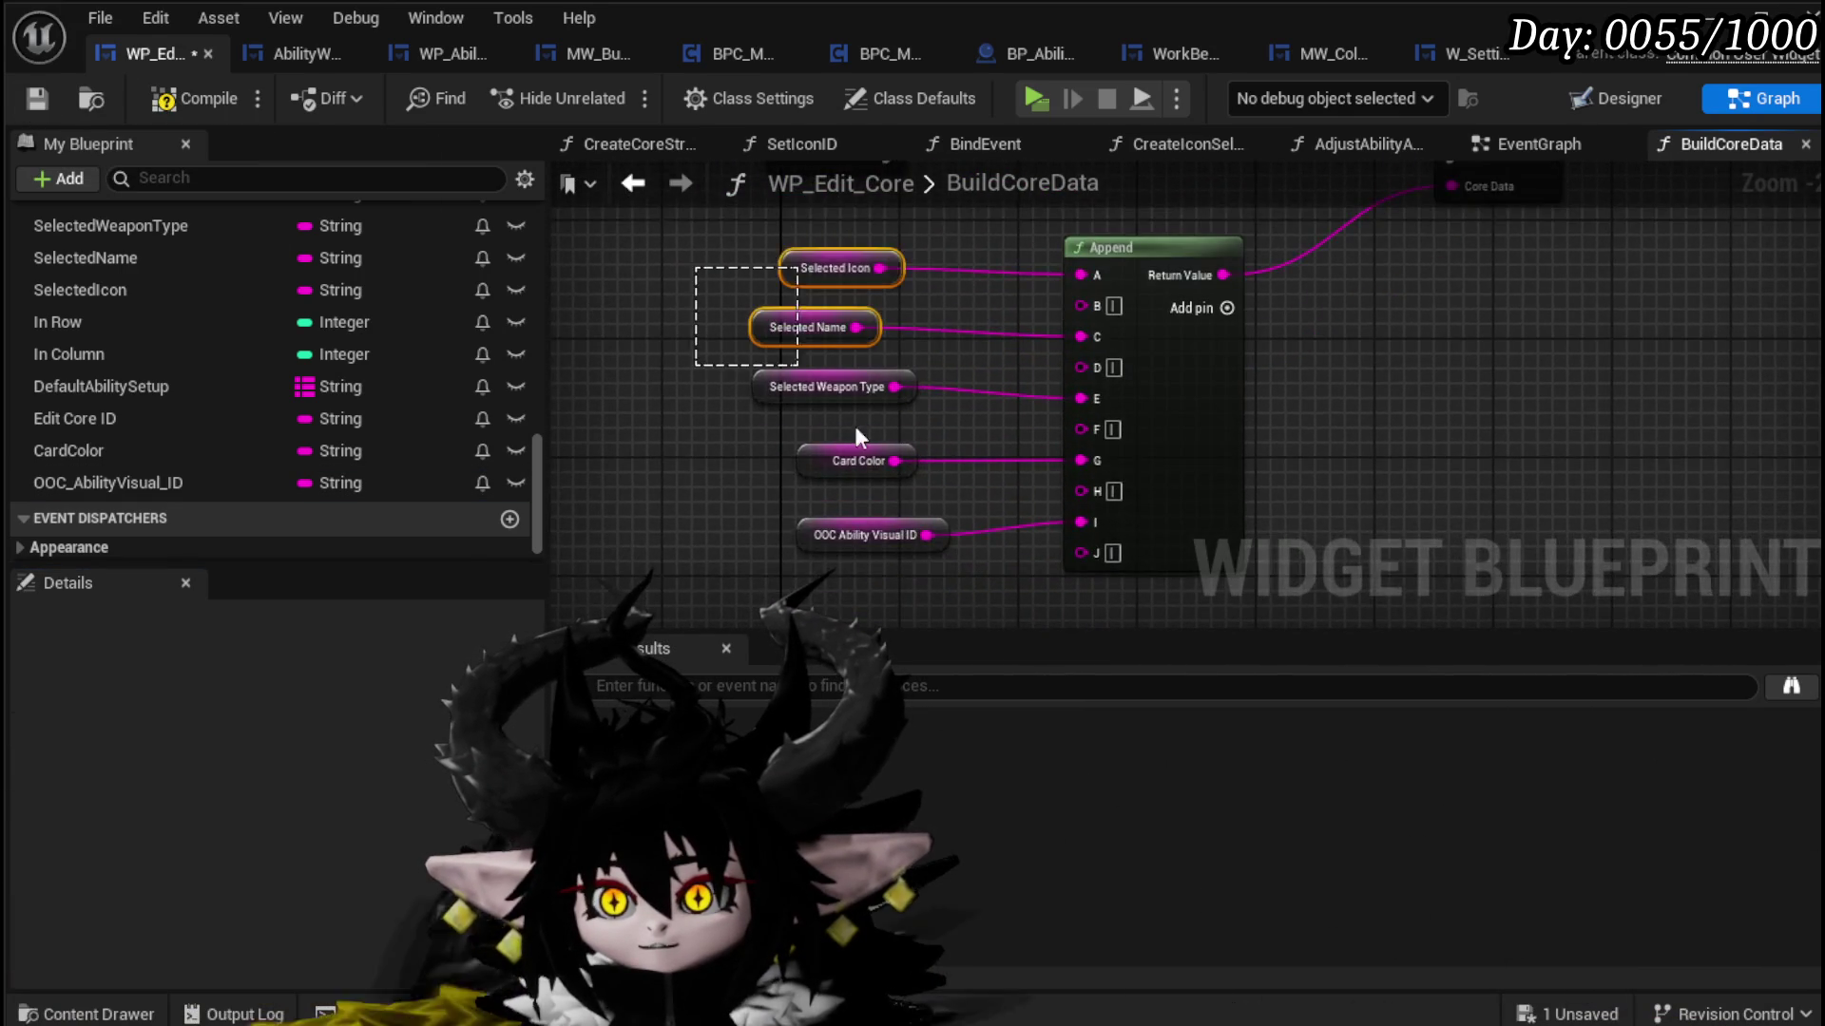
left_click_drag(779, 347, 978, 571)
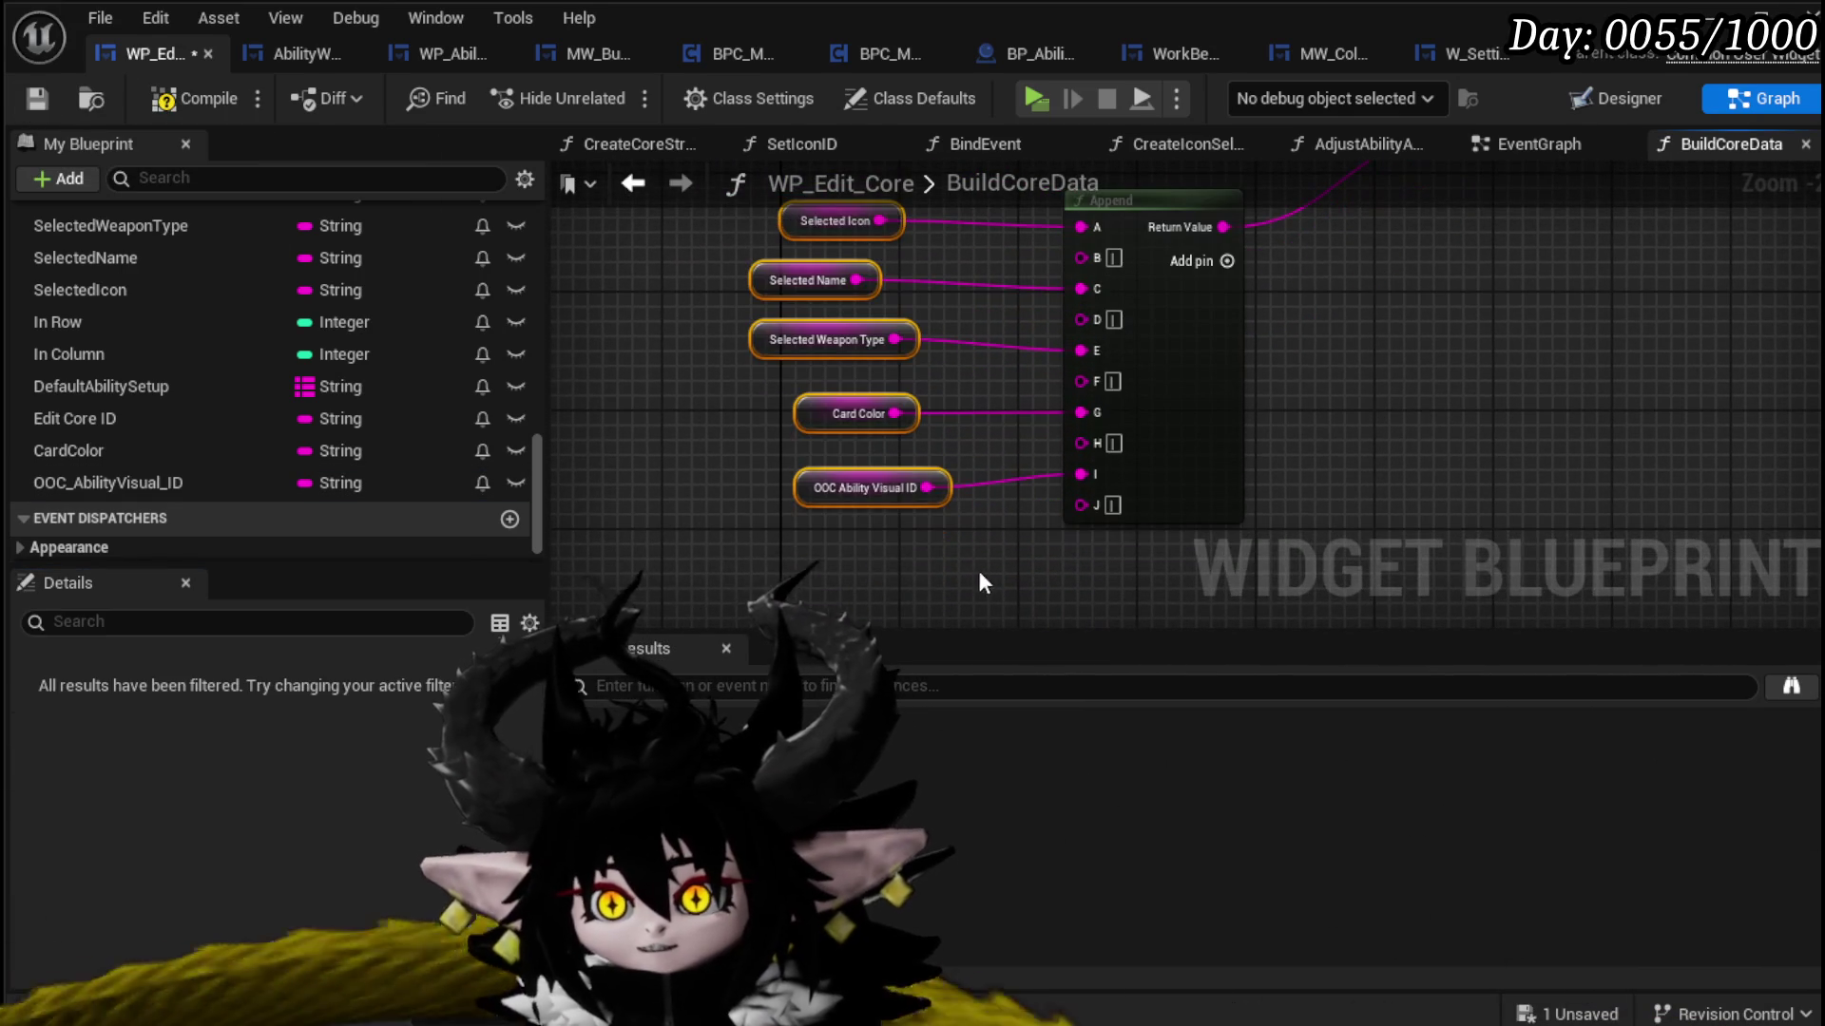
left_click(45, 96)
left_click(1525, 145)
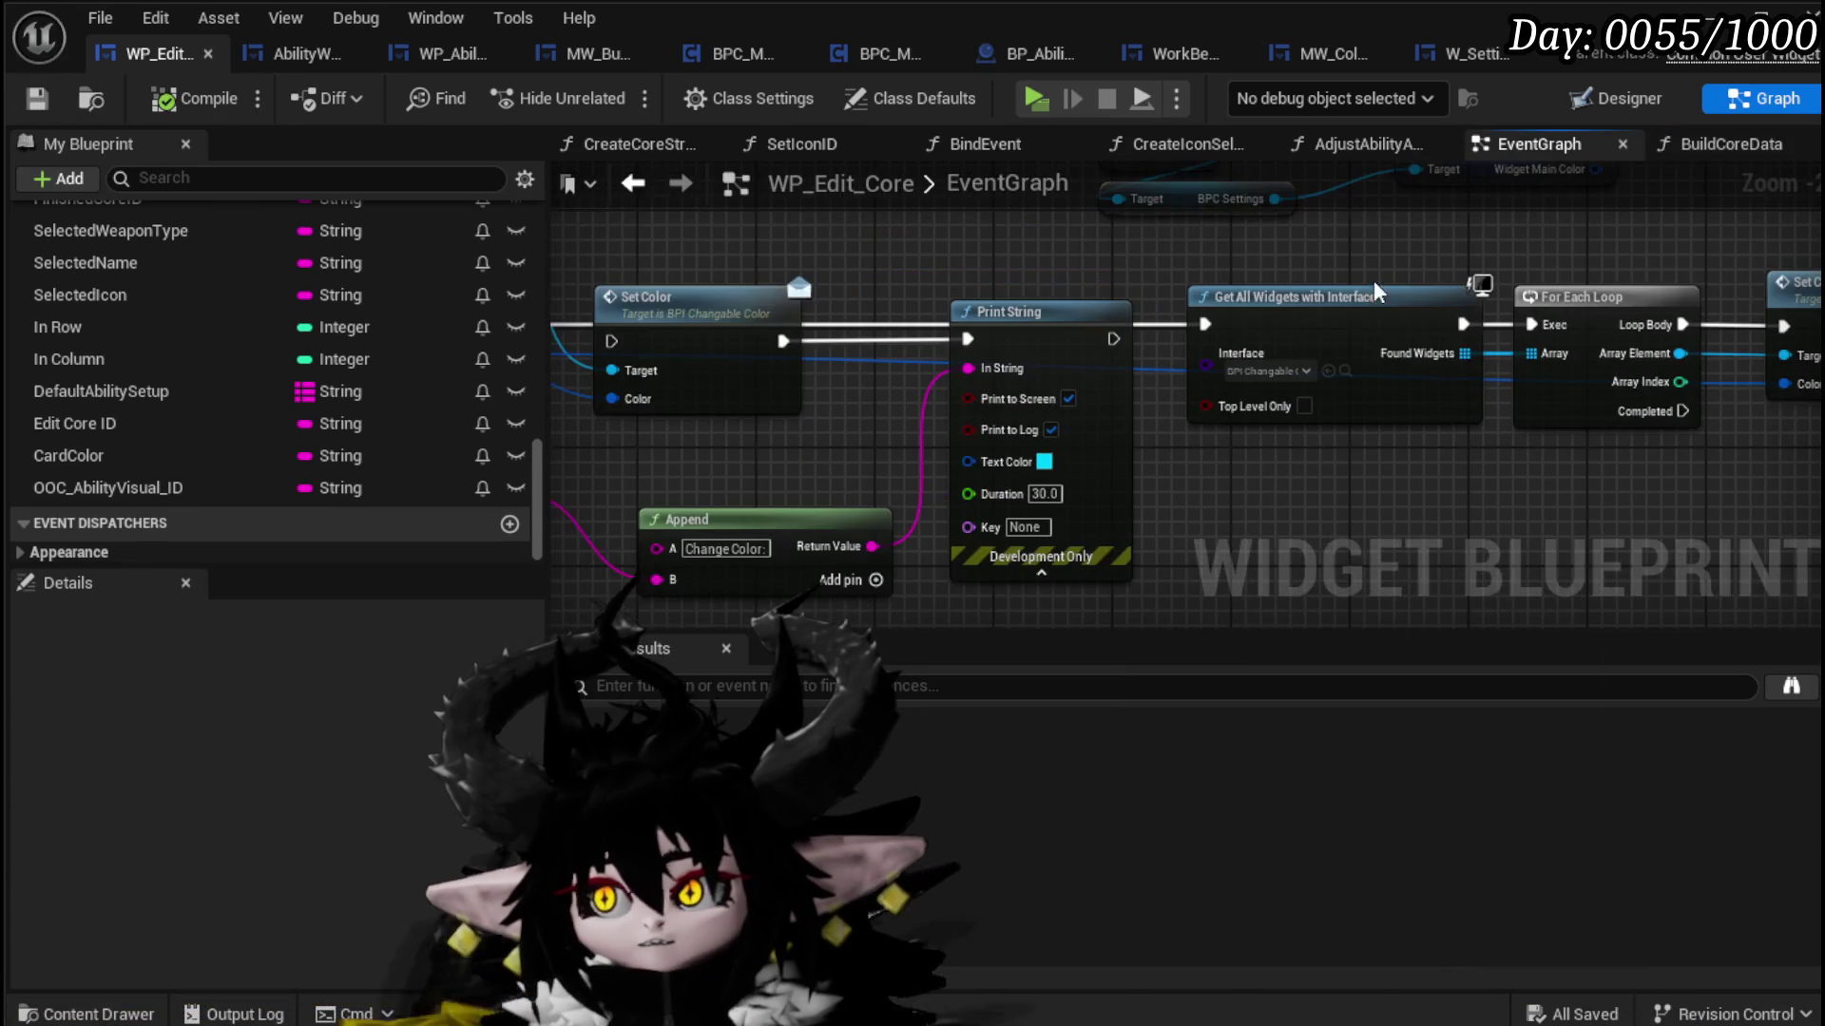
Step: Paste the three selected-variable nodes into the EventGraph near the GET and Parse Into Array nodes
scroll(988, 323, "down", 3)
scroll(1092, 350, "up", 3)
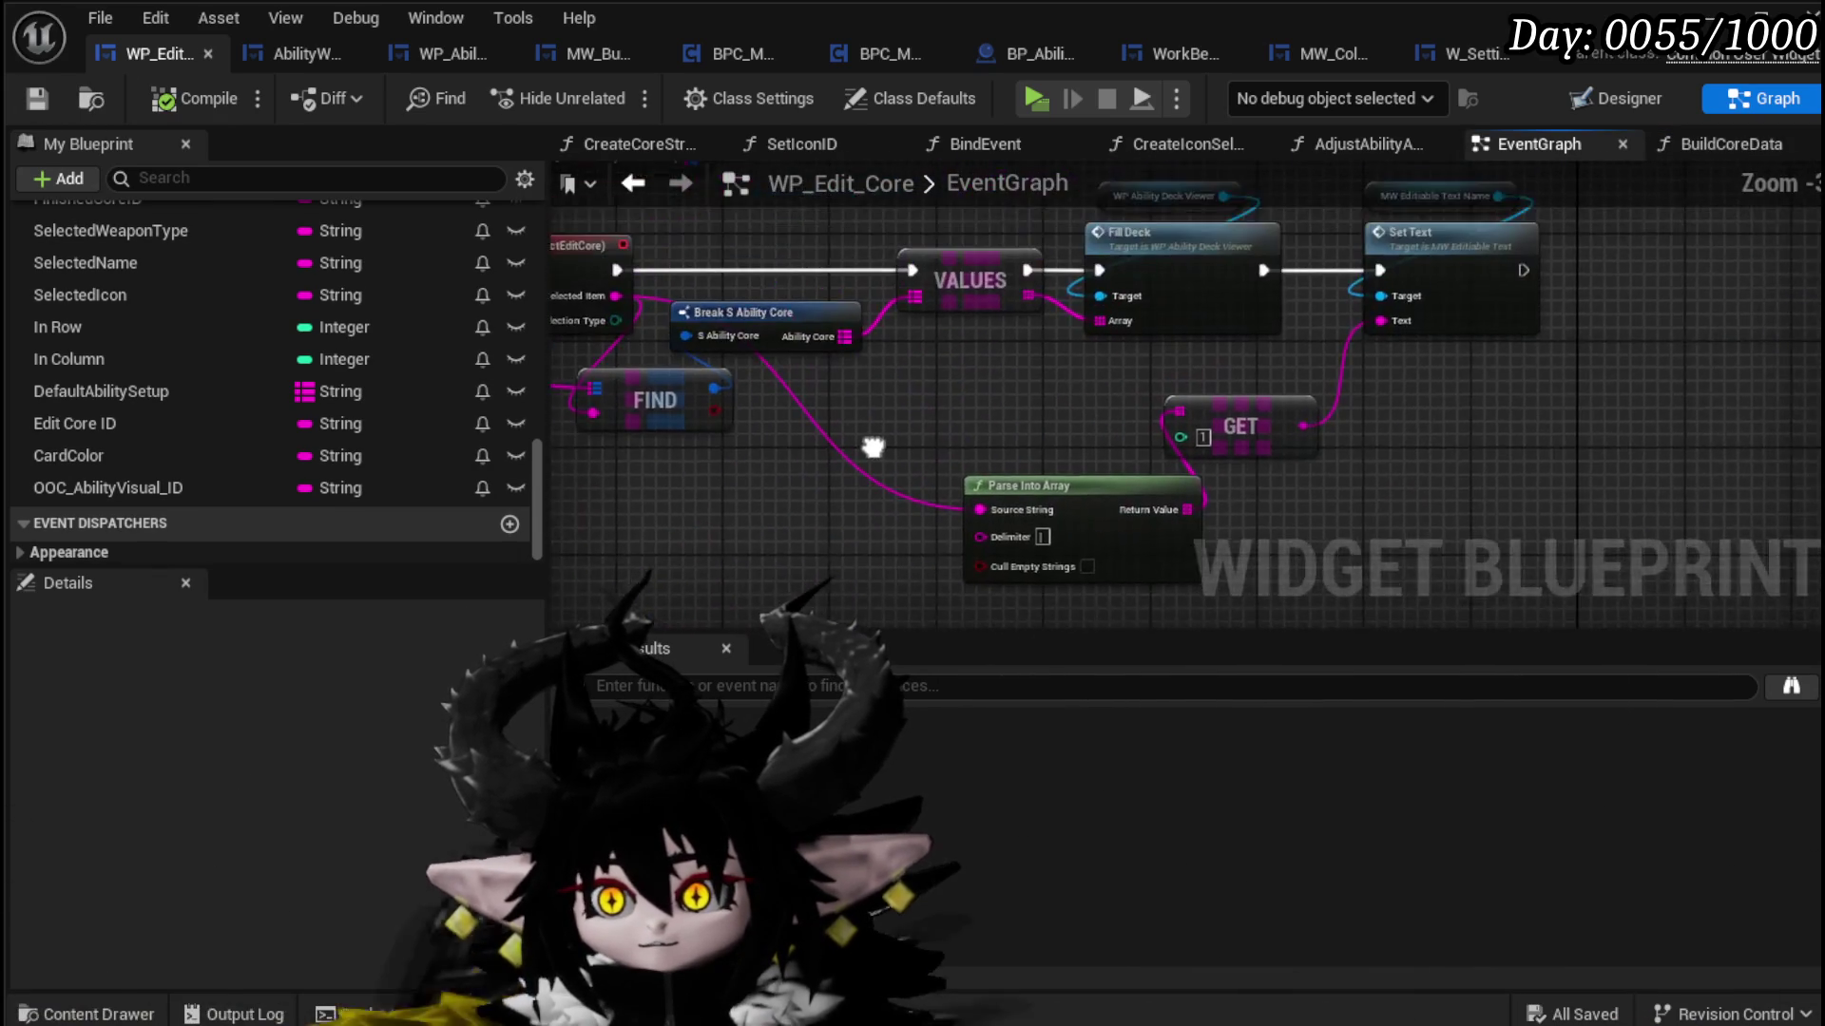
left_click_drag(861, 468, 1172, 492)
mouse_move(1071, 340)
left_mouse_down()
mouse_move(674, 280)
mouse_move(903, 516)
mouse_move(1433, 496)
left_mouse_up()
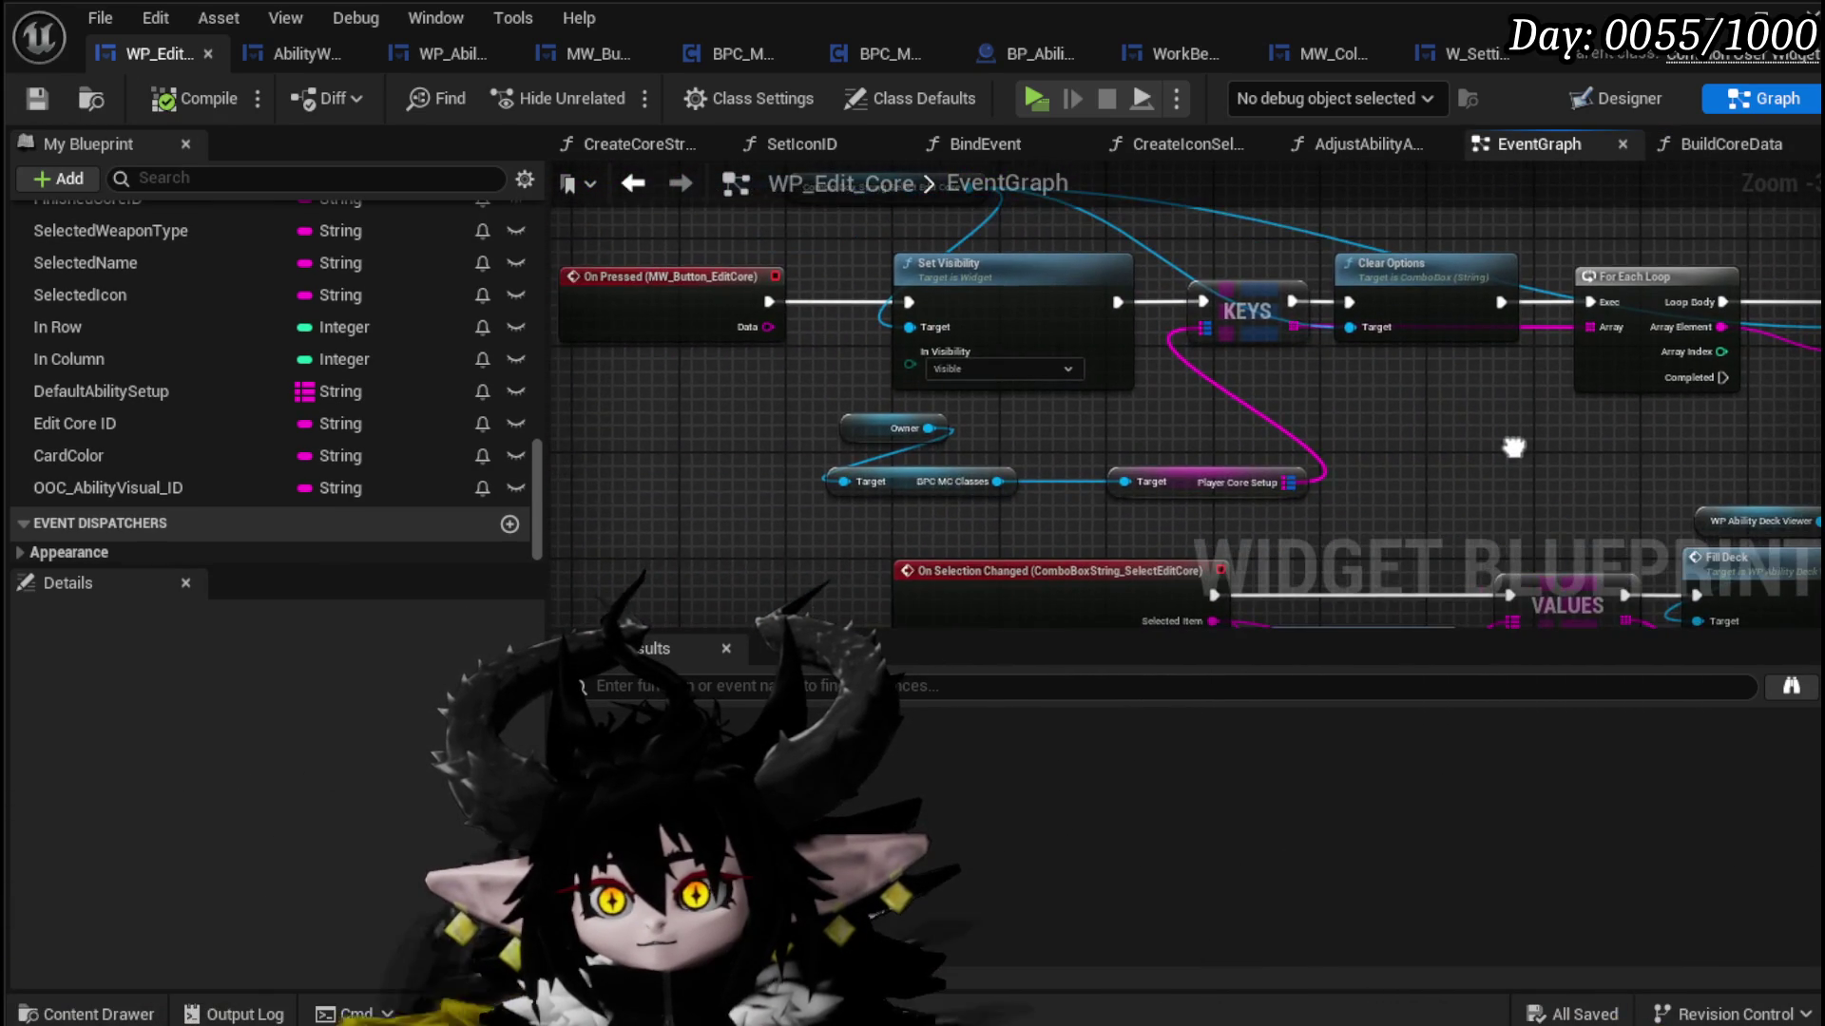
mouse_move(829, 401)
left_mouse_down()
mouse_move(1247, 452)
mouse_move(1199, 443)
mouse_move(1245, 377)
left_mouse_up()
key("ctrl+v")
scroll(1024, 459, "up", 2)
mouse_move(1024, 459)
left_mouse_down()
mouse_move(1295, 577)
mouse_move(1202, 551)
mouse_move(1359, 585)
mouse_move(1312, 468)
mouse_move(1132, 460)
mouse_move(1001, 537)
left_mouse_up()
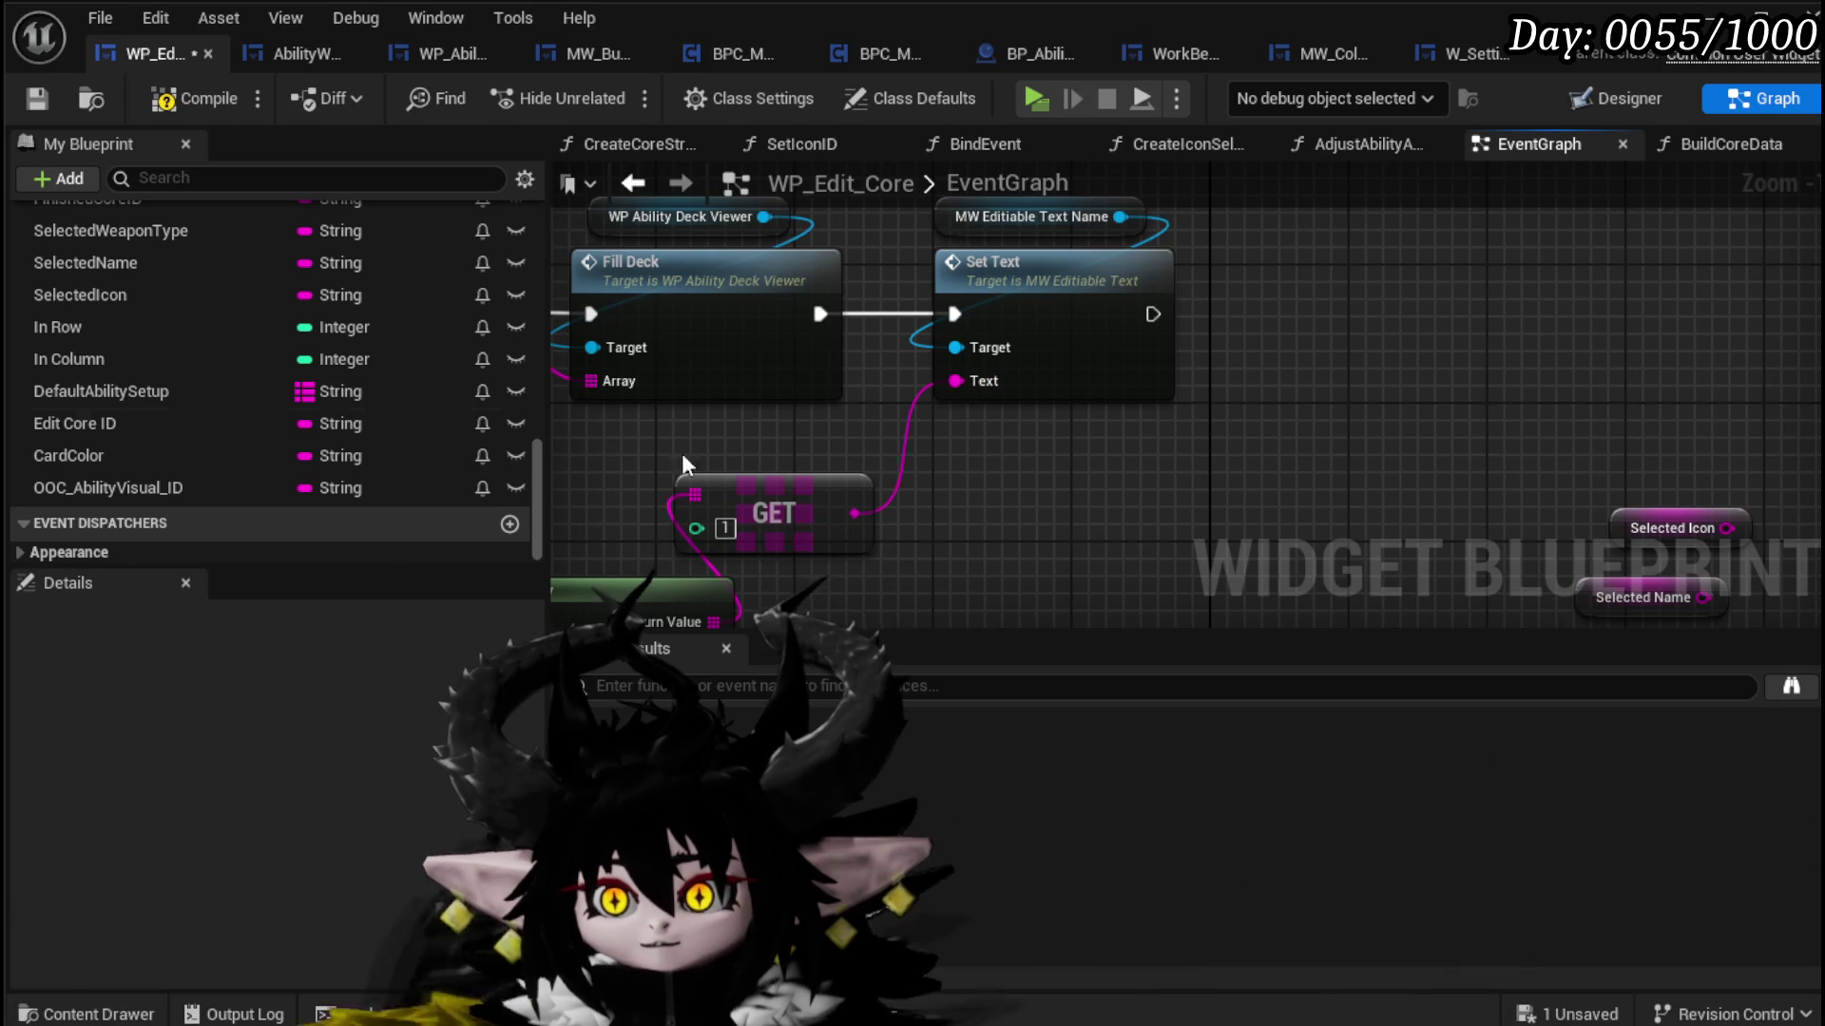
Step: Add a Set Selected Name node after Set Text, fed by the GET output
scroll(127, 365, "up", 2)
left_click(132, 304)
mouse_move(131, 306)
left_mouse_down()
mouse_move(1080, 454)
mouse_move(1139, 495)
mouse_move(1338, 273)
left_mouse_up()
left_click(1394, 300)
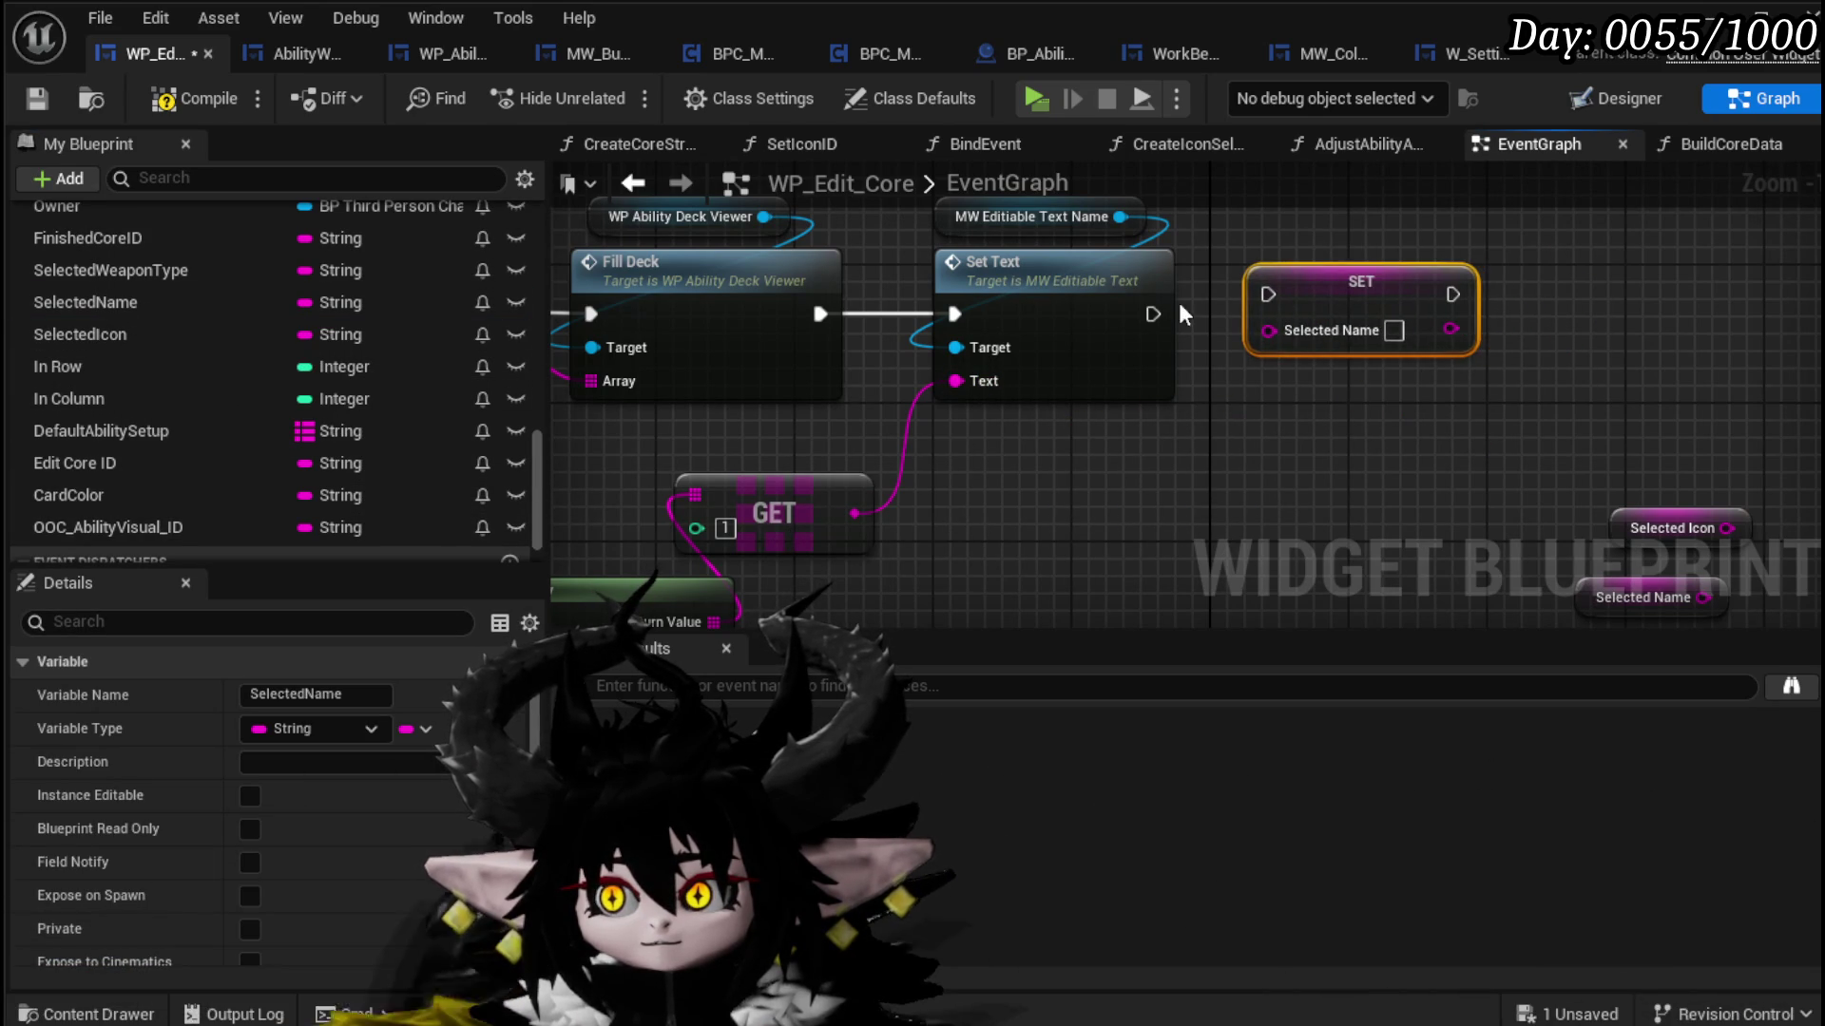
left_click_drag(1239, 306, 1268, 295)
key("q")
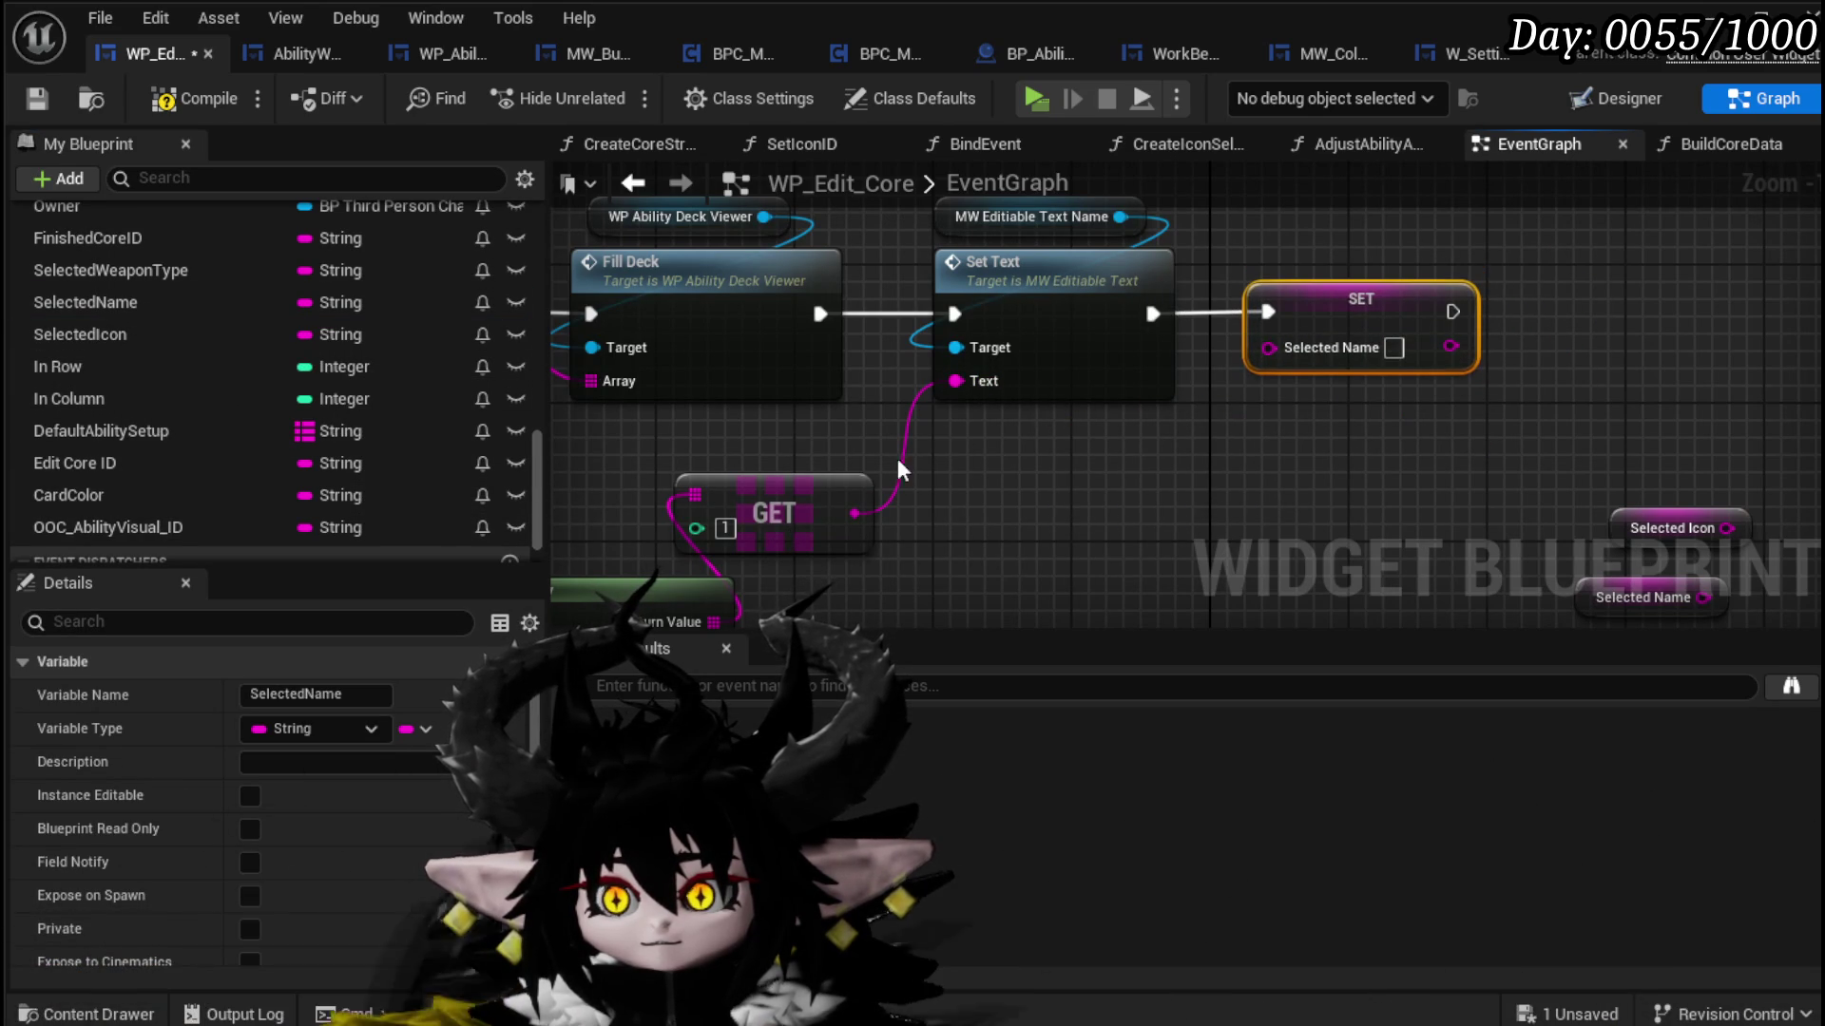
left_click_drag(855, 513, 1269, 348)
Step: Compile and save the widget blueprint, then jump to the On Color Change chain
scroll(1283, 362, "down", 4)
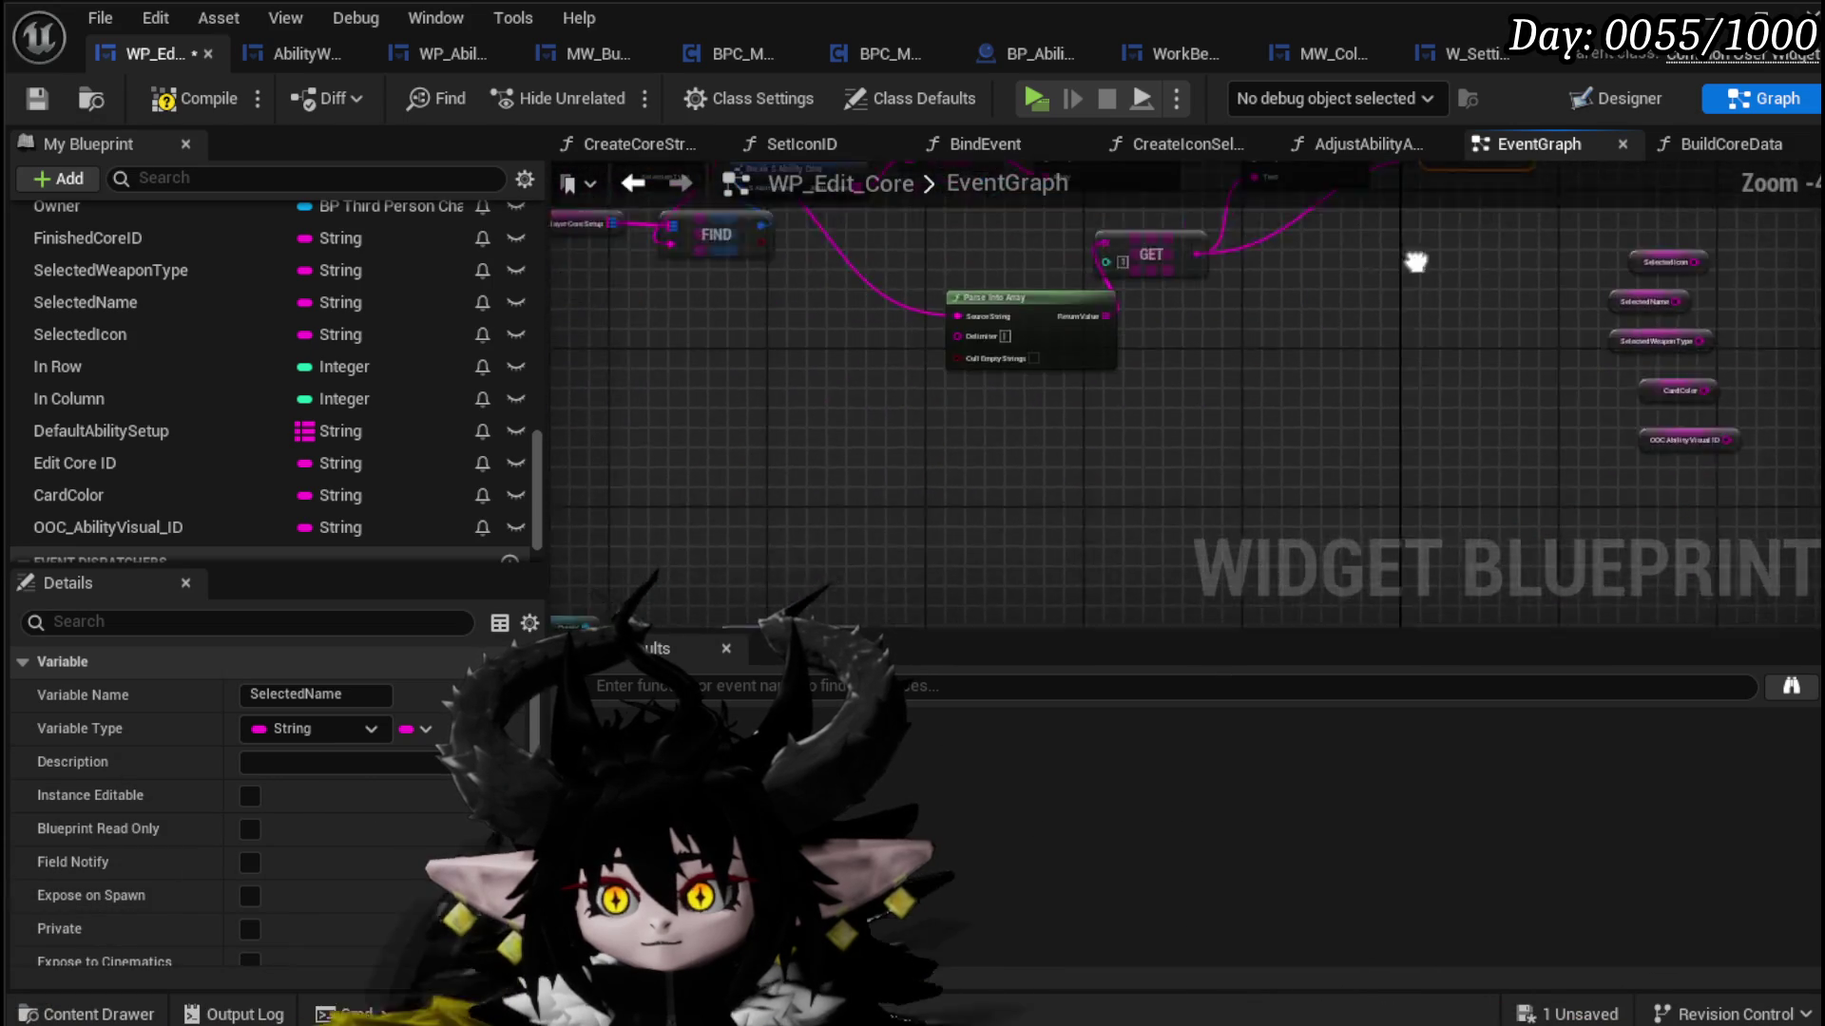
left_click_drag(1367, 286, 1522, 302)
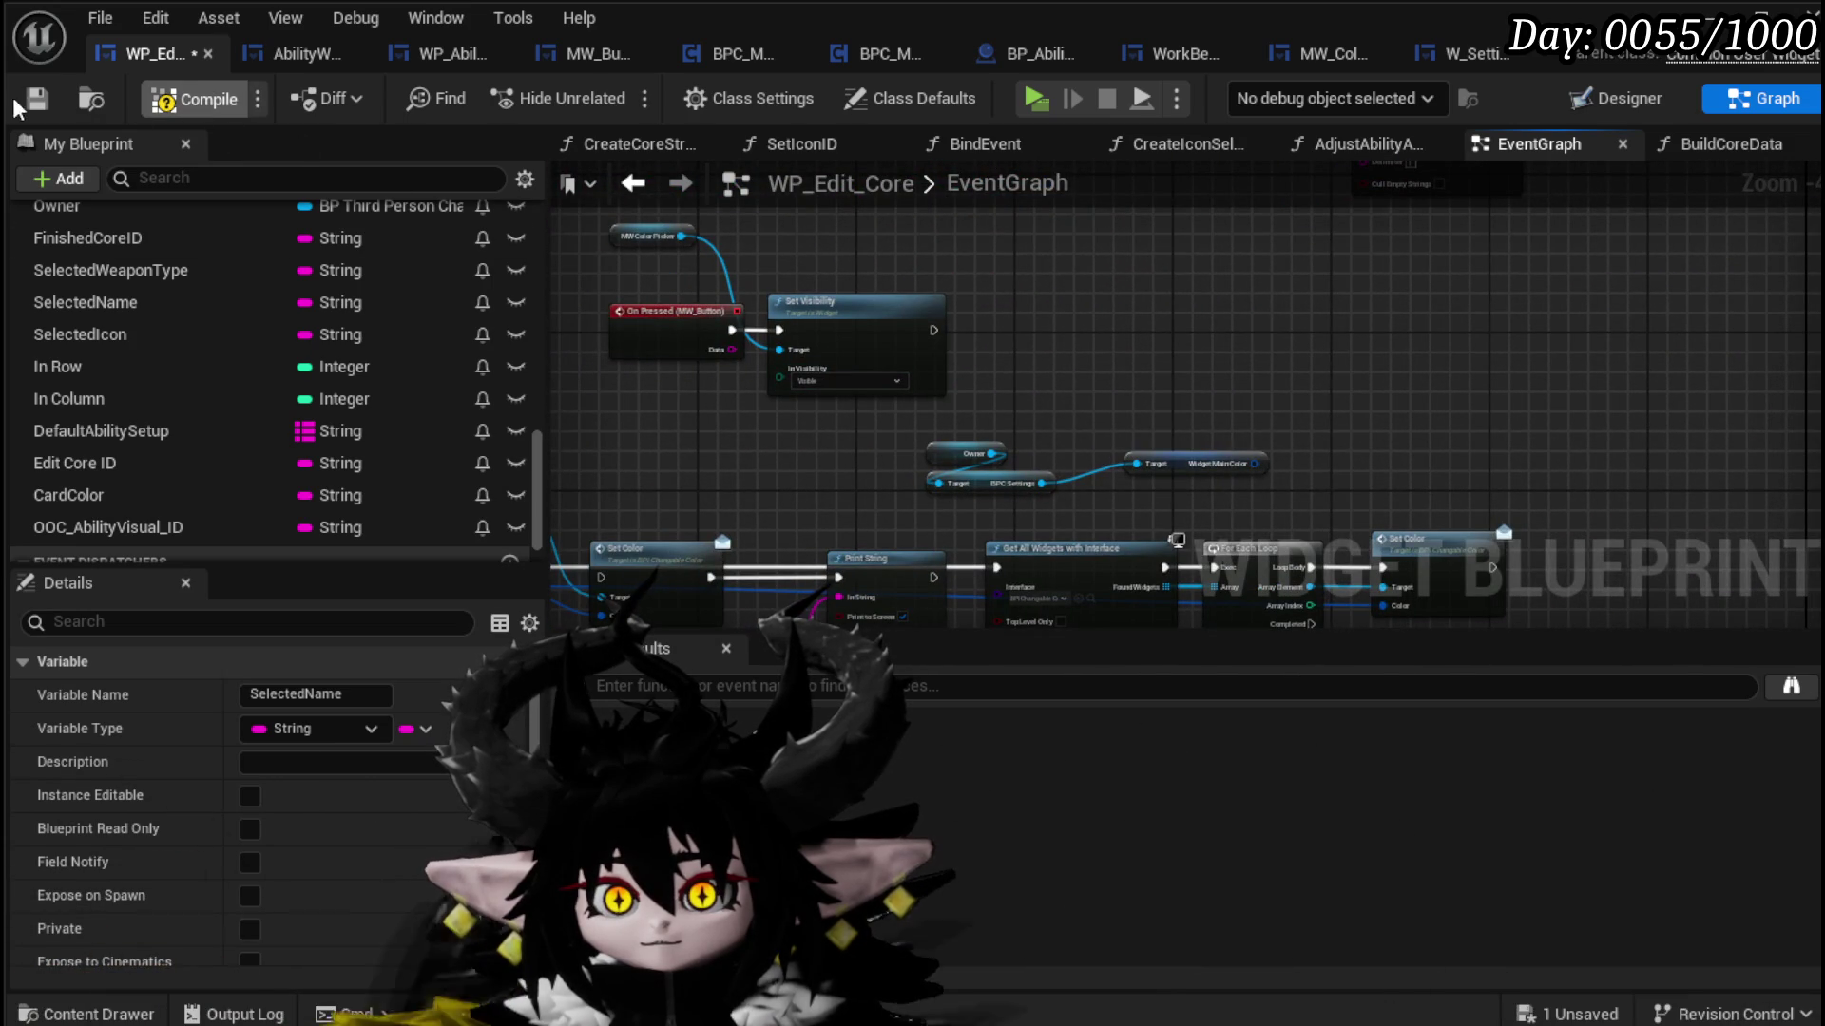
left_click(36, 99)
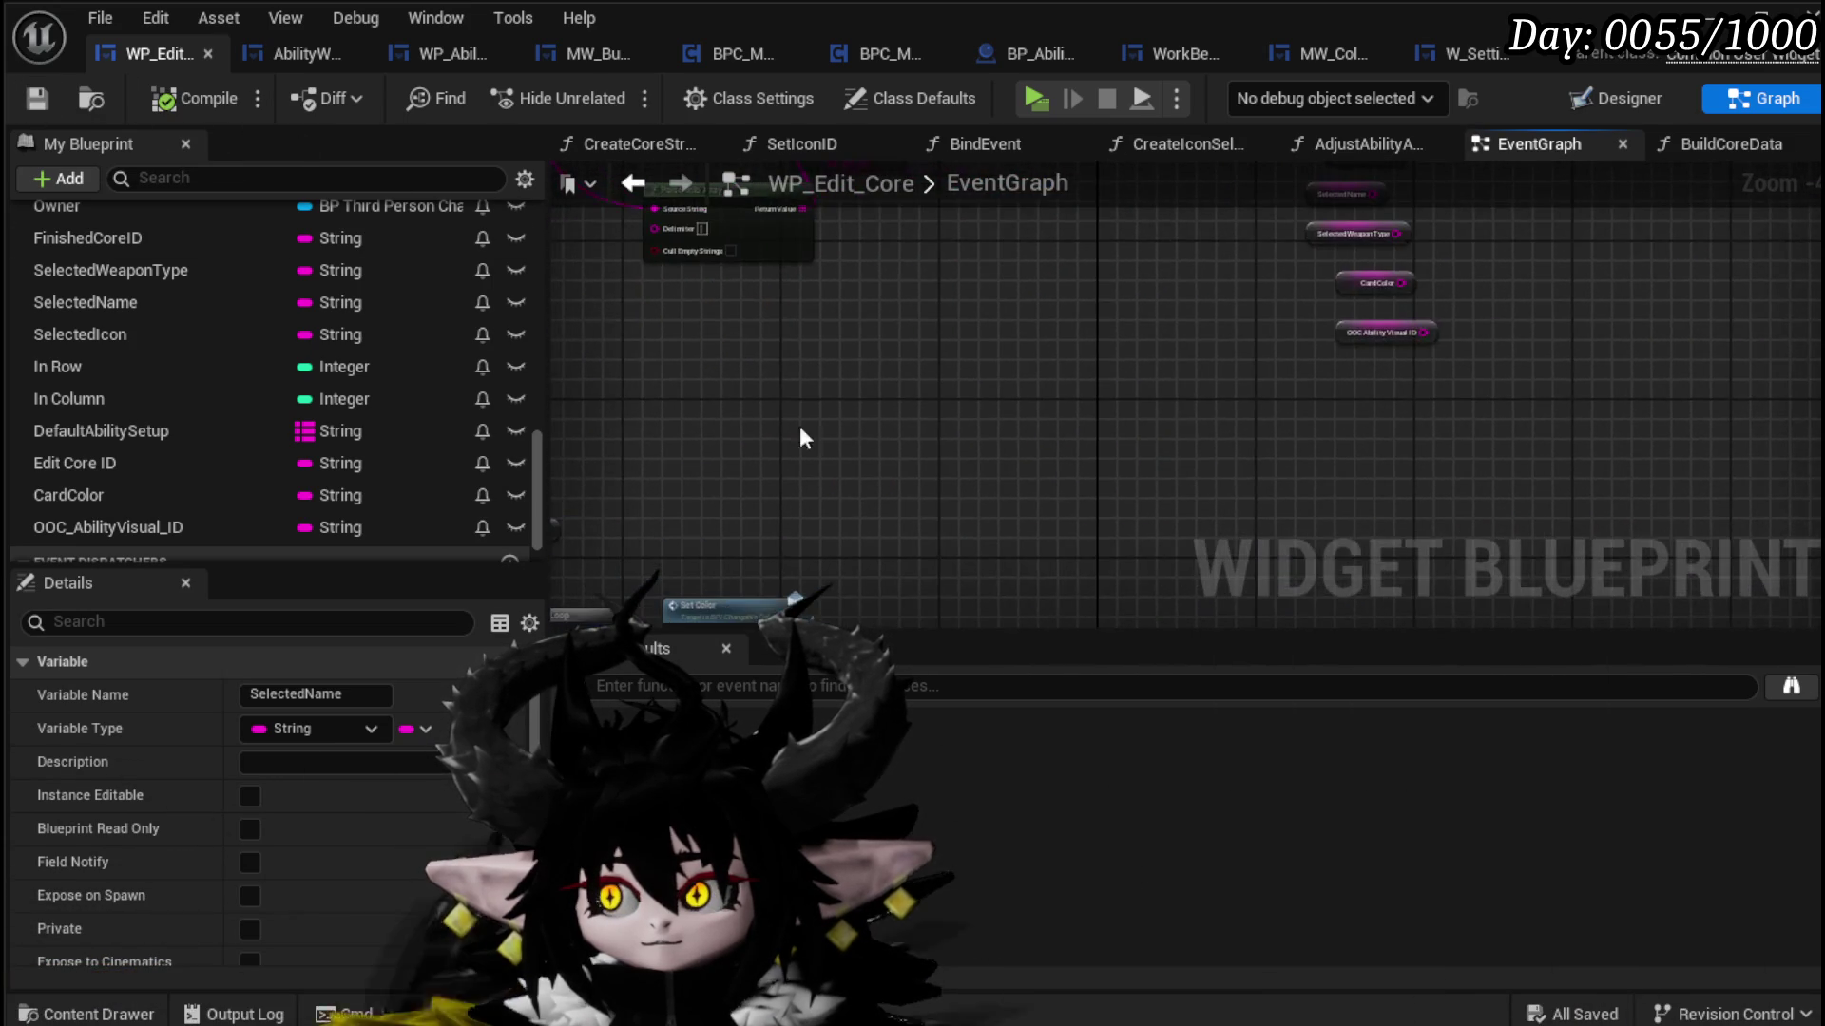
scroll(1362, 345, "up", 2)
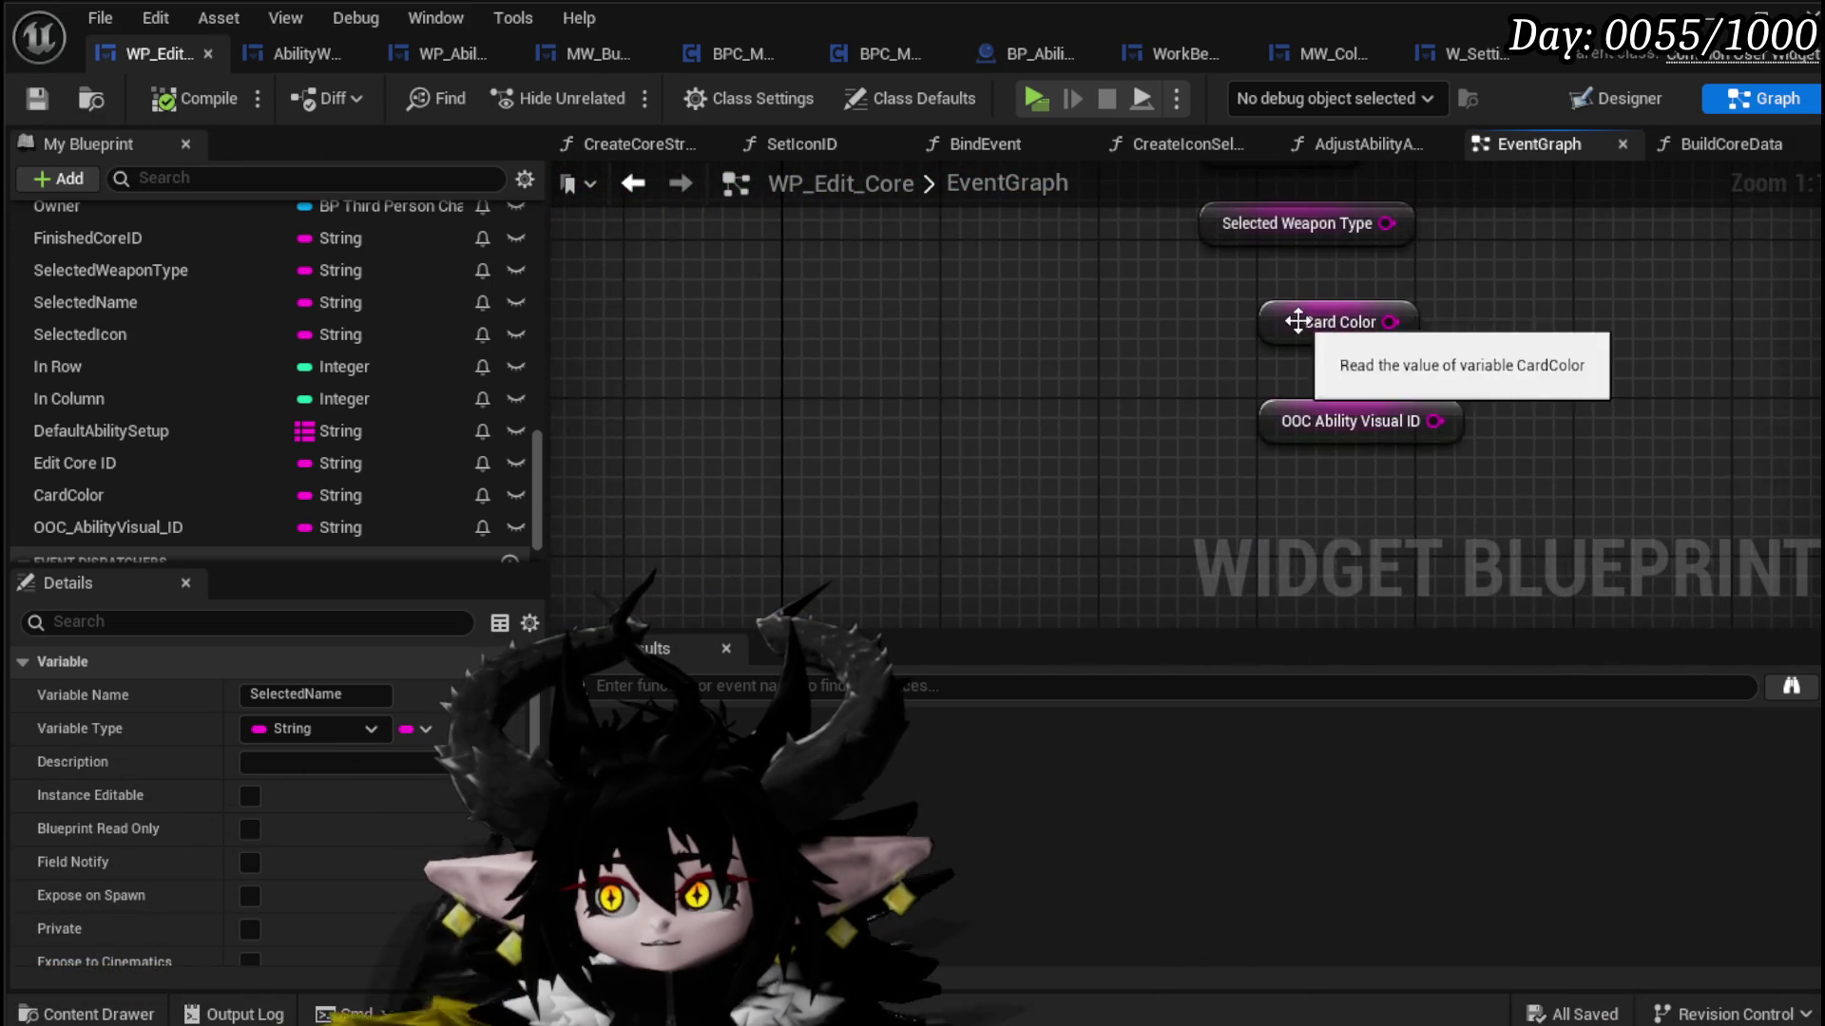
key("Home")
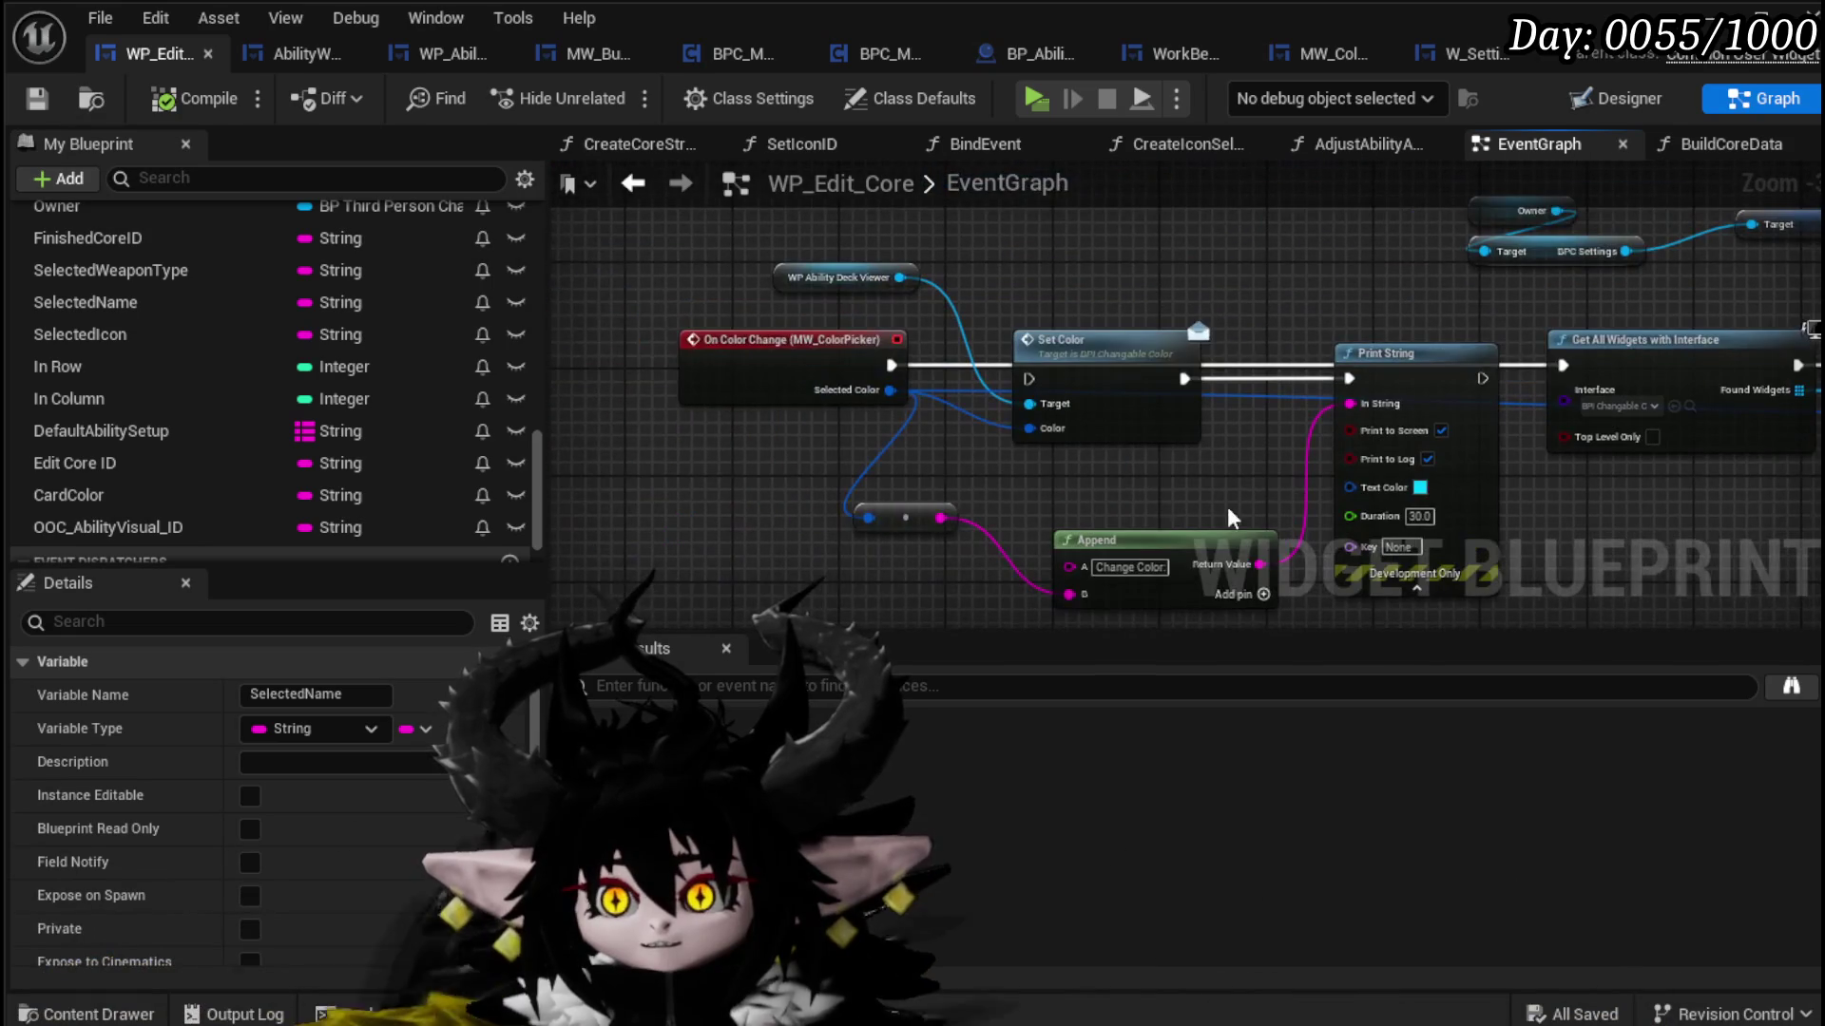
Step: Delete the Set Color, WP Ability Deck Viewer, Print String and Append nodes from On Color Change
left_click(1103, 424)
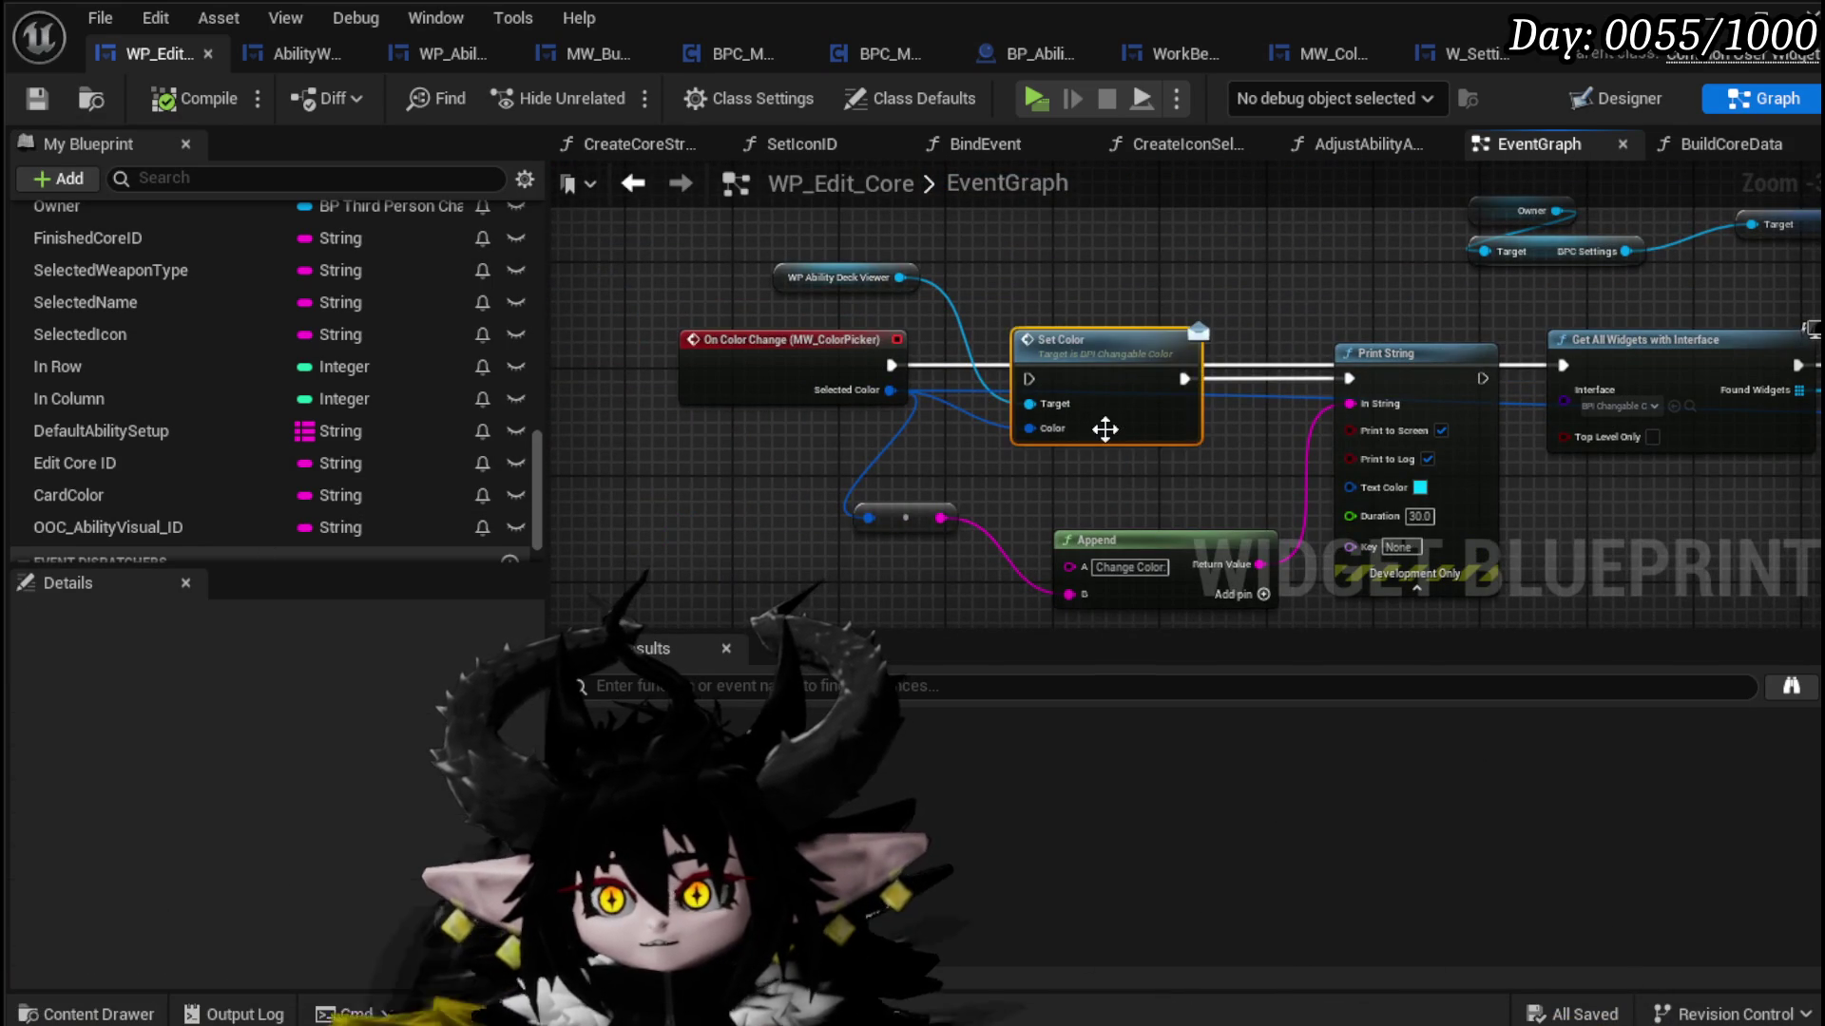
key("Delete")
left_click(836, 277)
key("Delete")
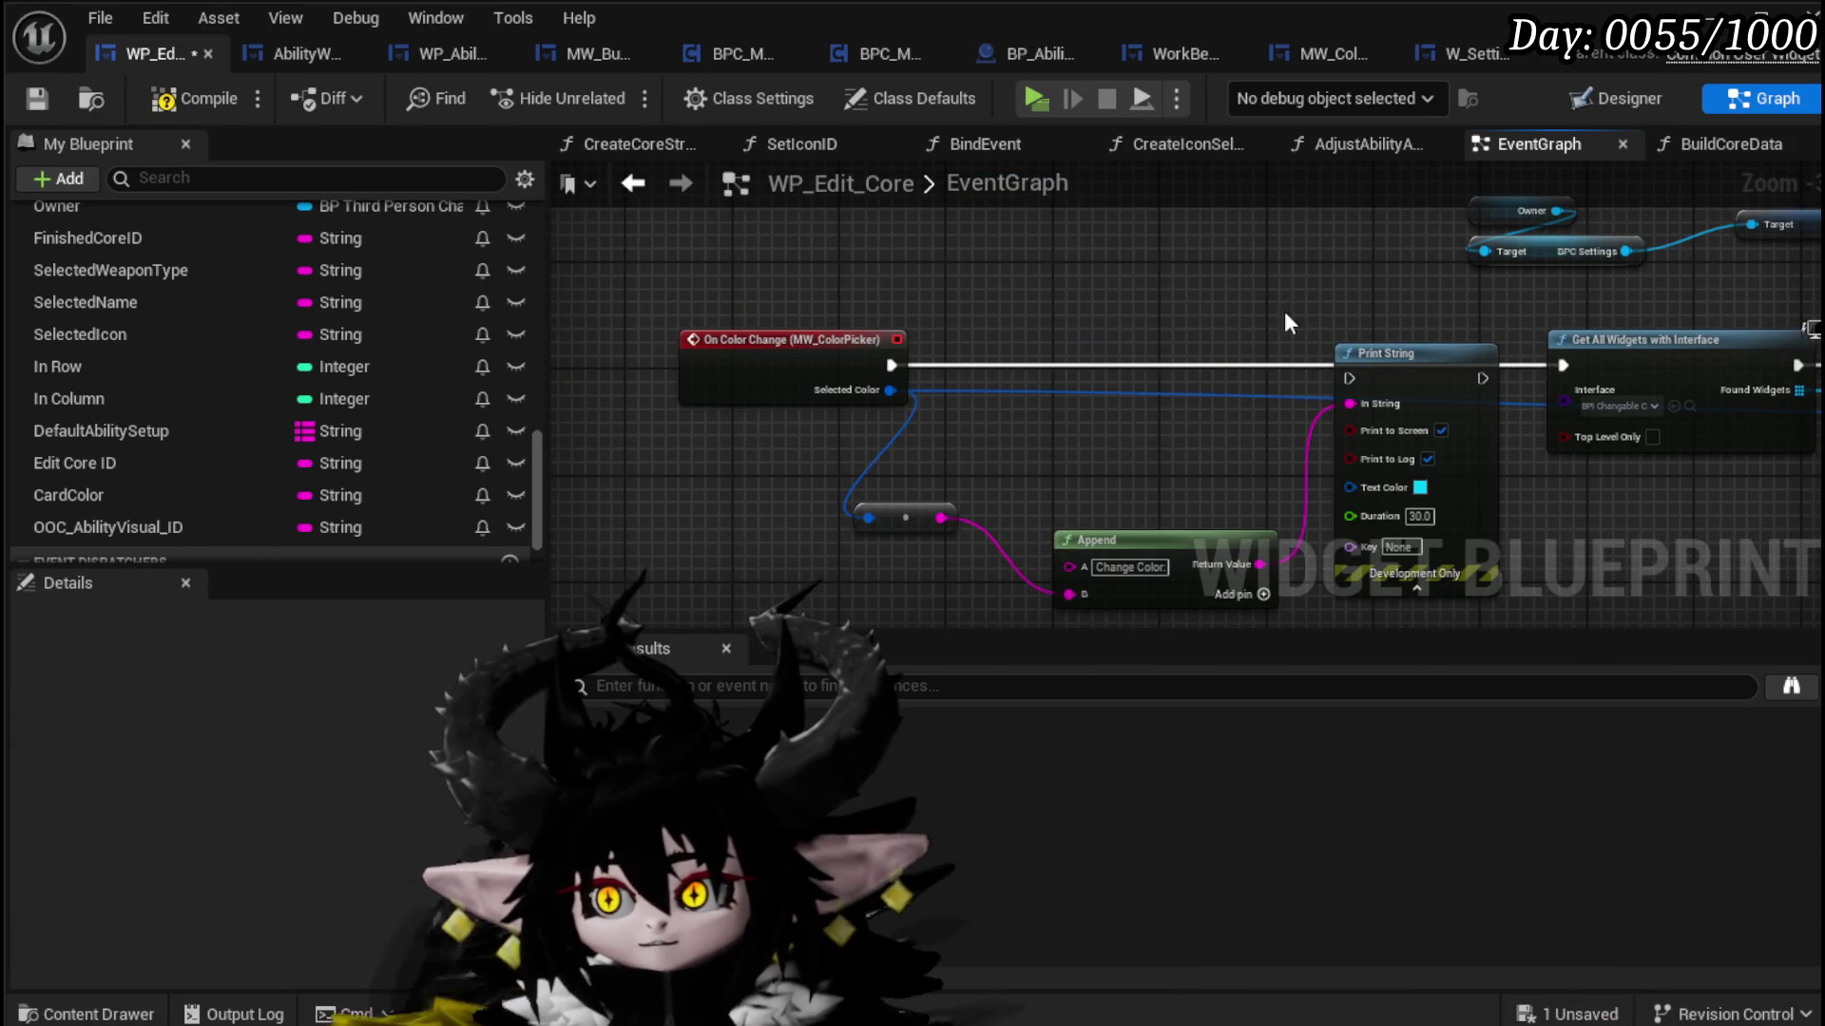
key("Delete")
left_click(1160, 595)
key("Delete")
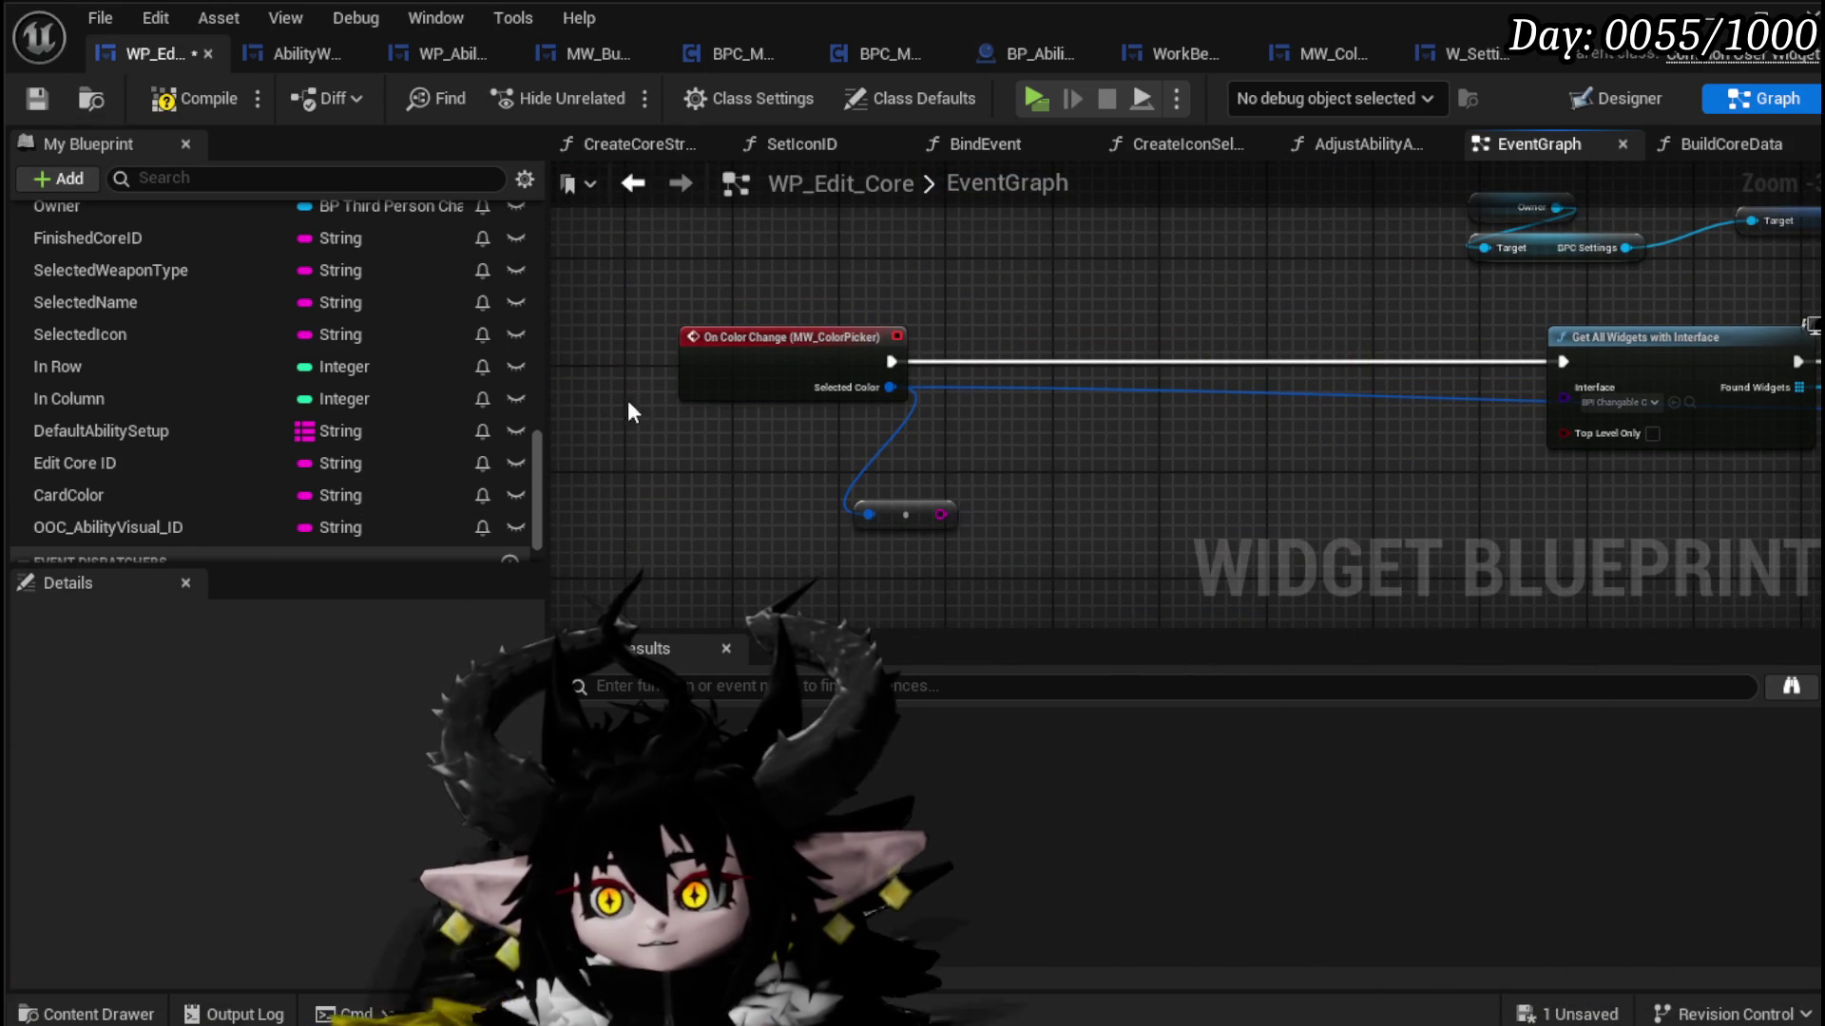
Step: Add a Set CardColor node fed by Selected Color, chained before Get All Widgets with Interface, and save
left_click_drag(117, 492, 1091, 328)
left_click(1177, 407)
left_click_drag(892, 361, 1111, 348)
left_click_drag(1241, 361, 1568, 358)
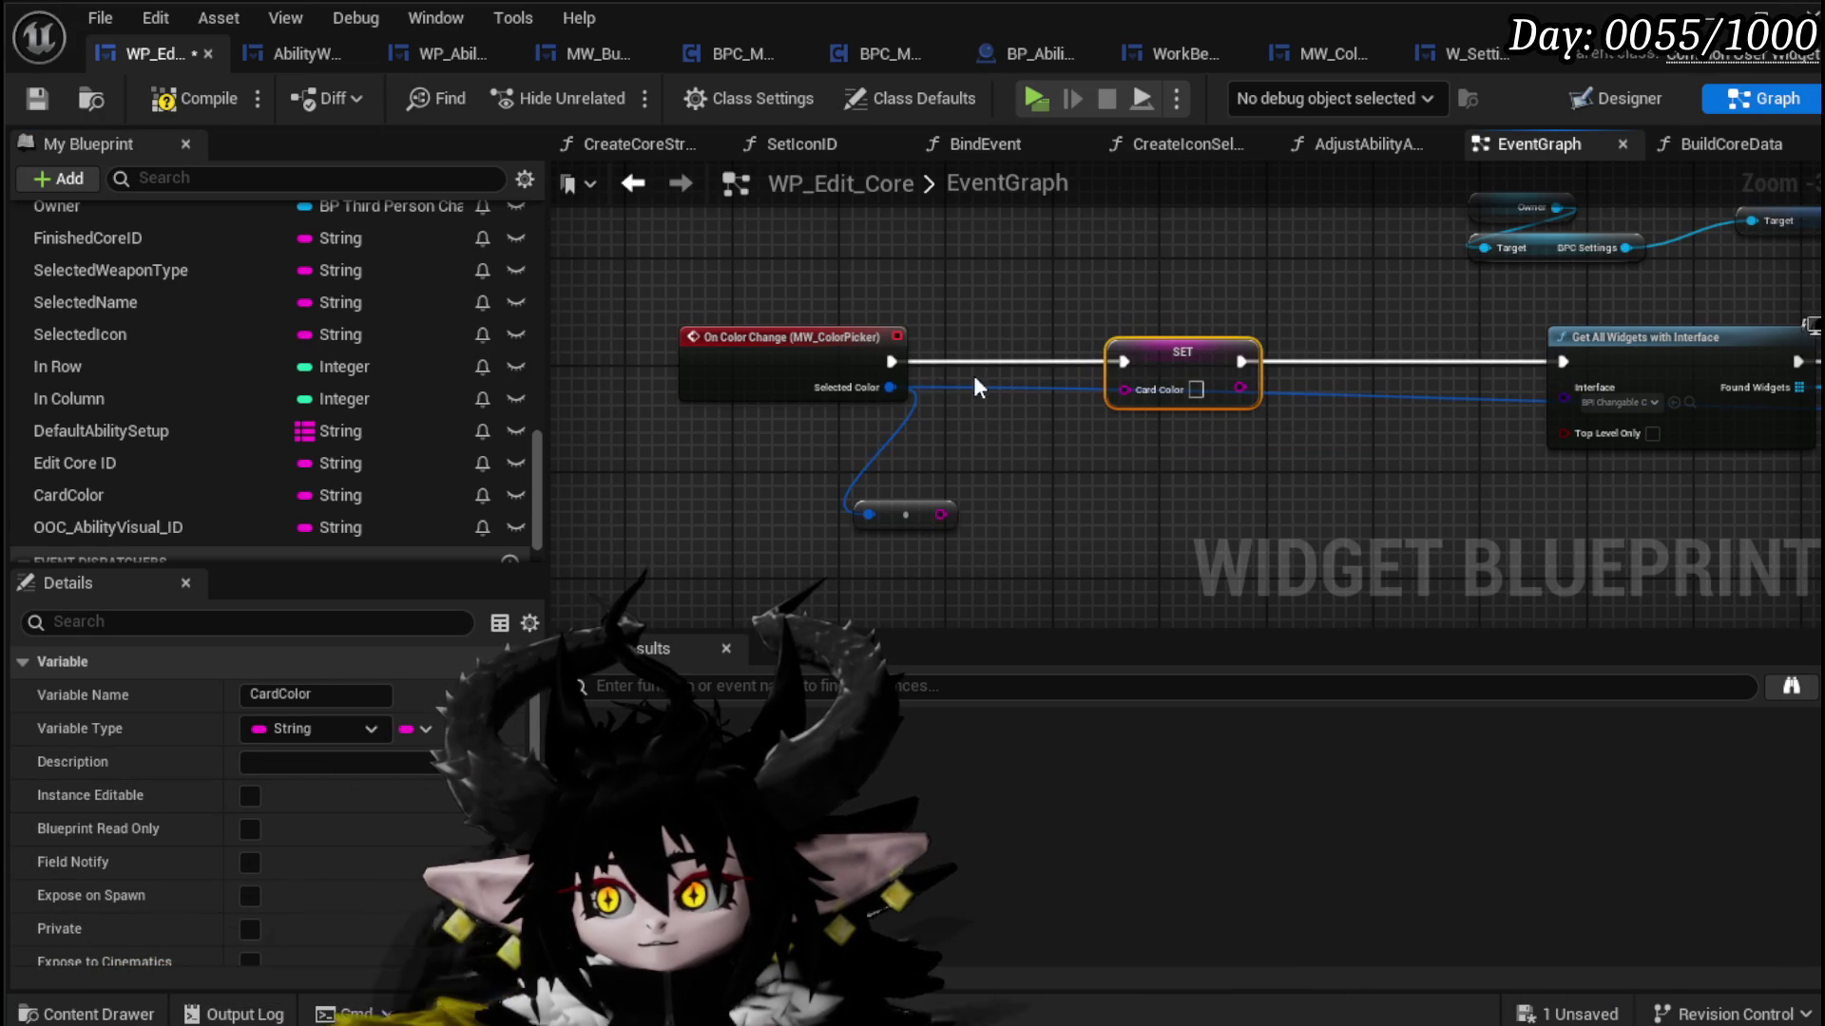
left_click_drag(874, 390, 1131, 388)
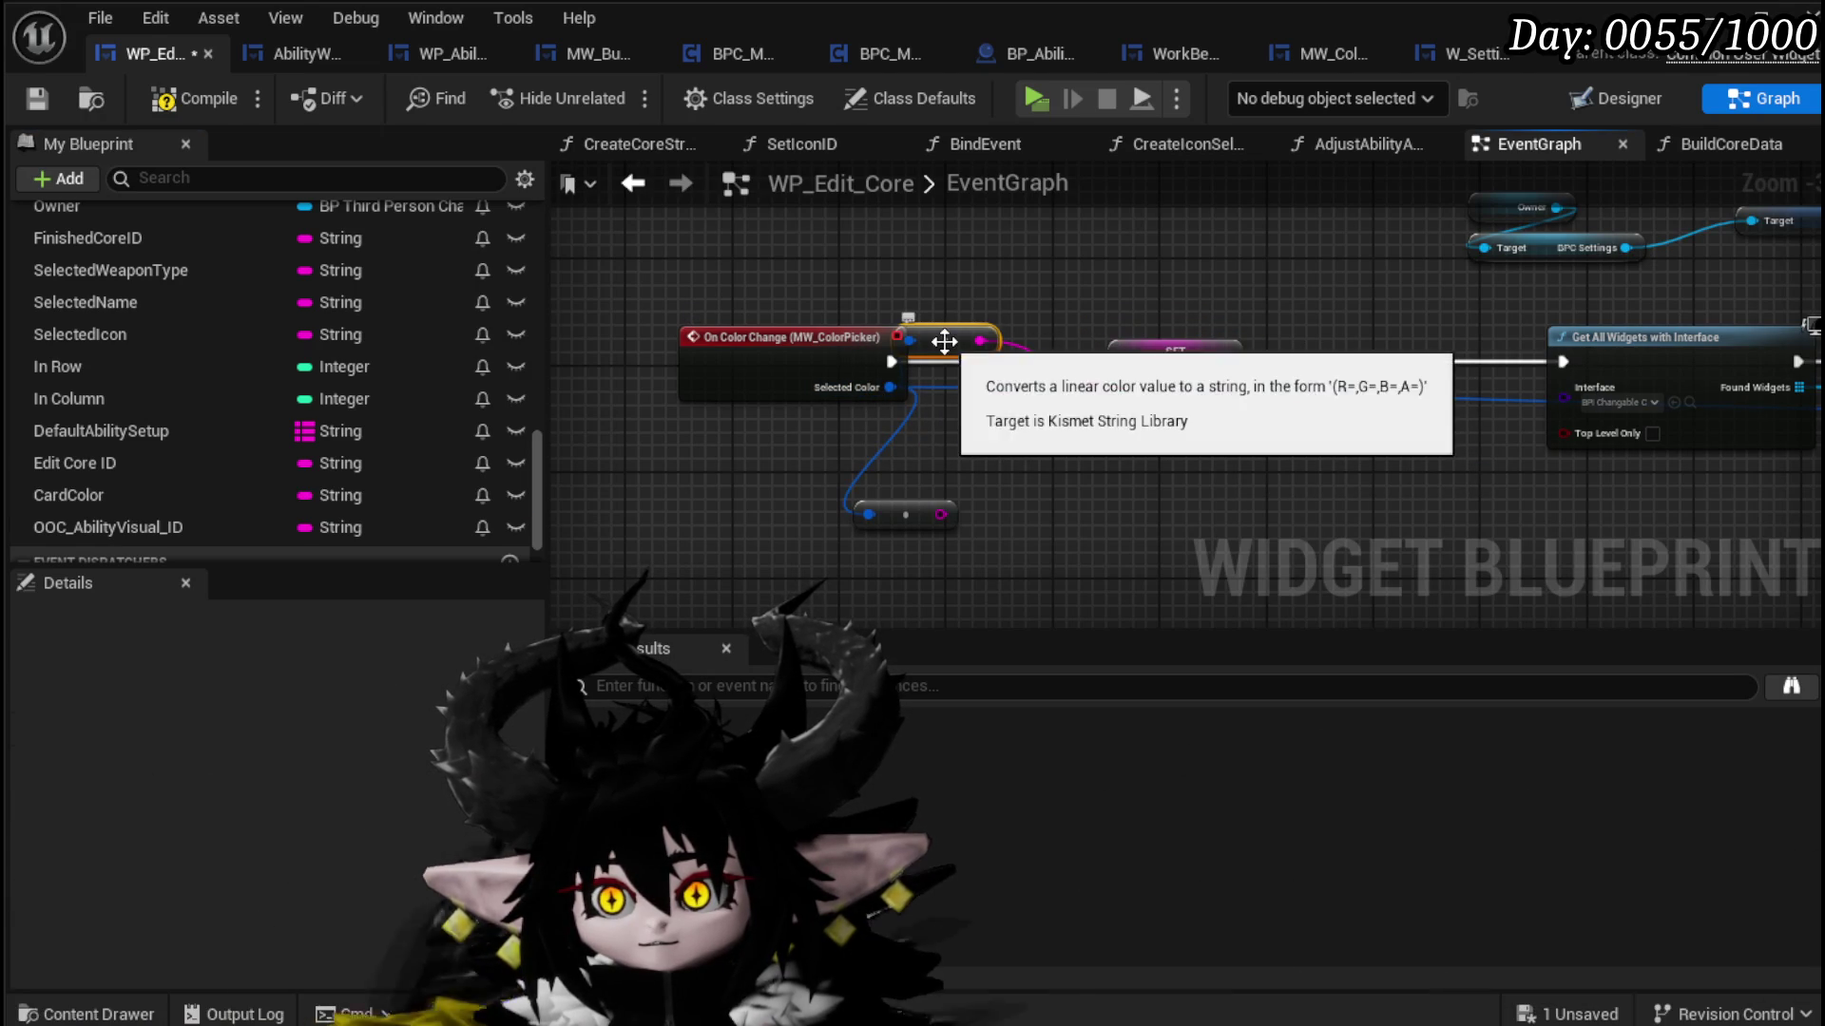
left_click_drag(913, 343, 1078, 311)
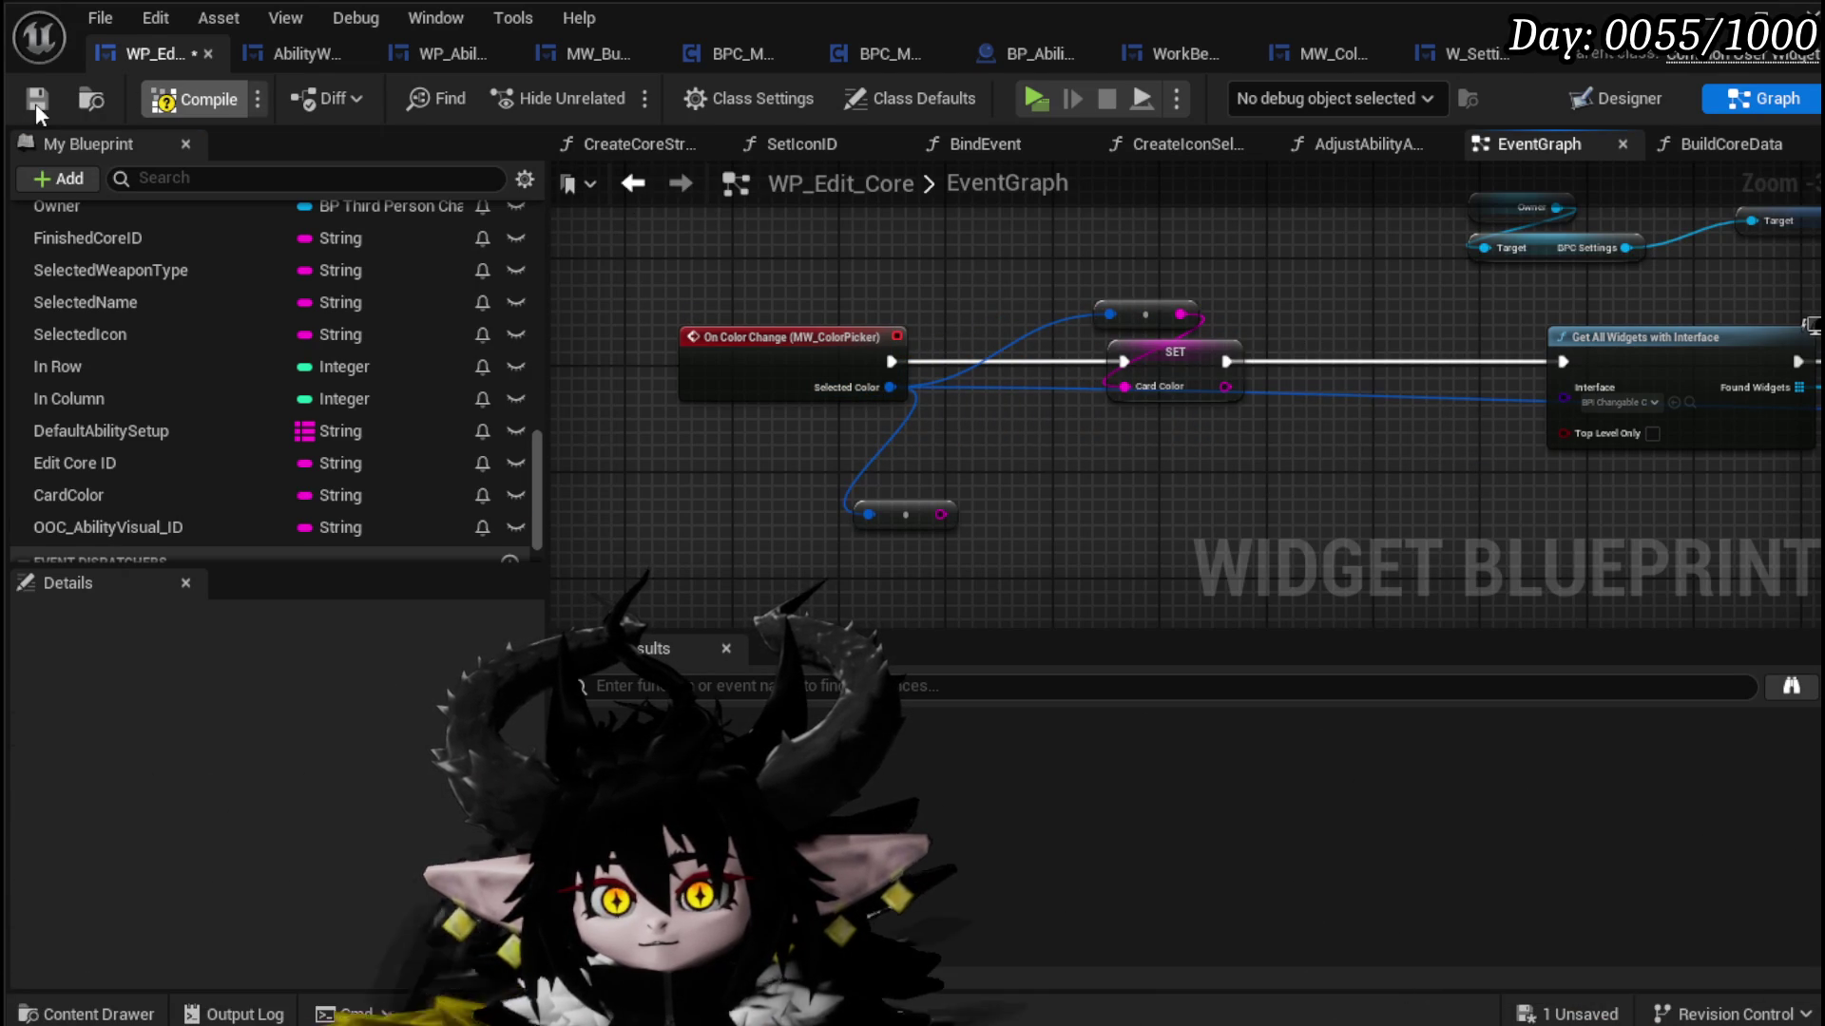
left_click(36, 99)
scroll(738, 277, "down", 2)
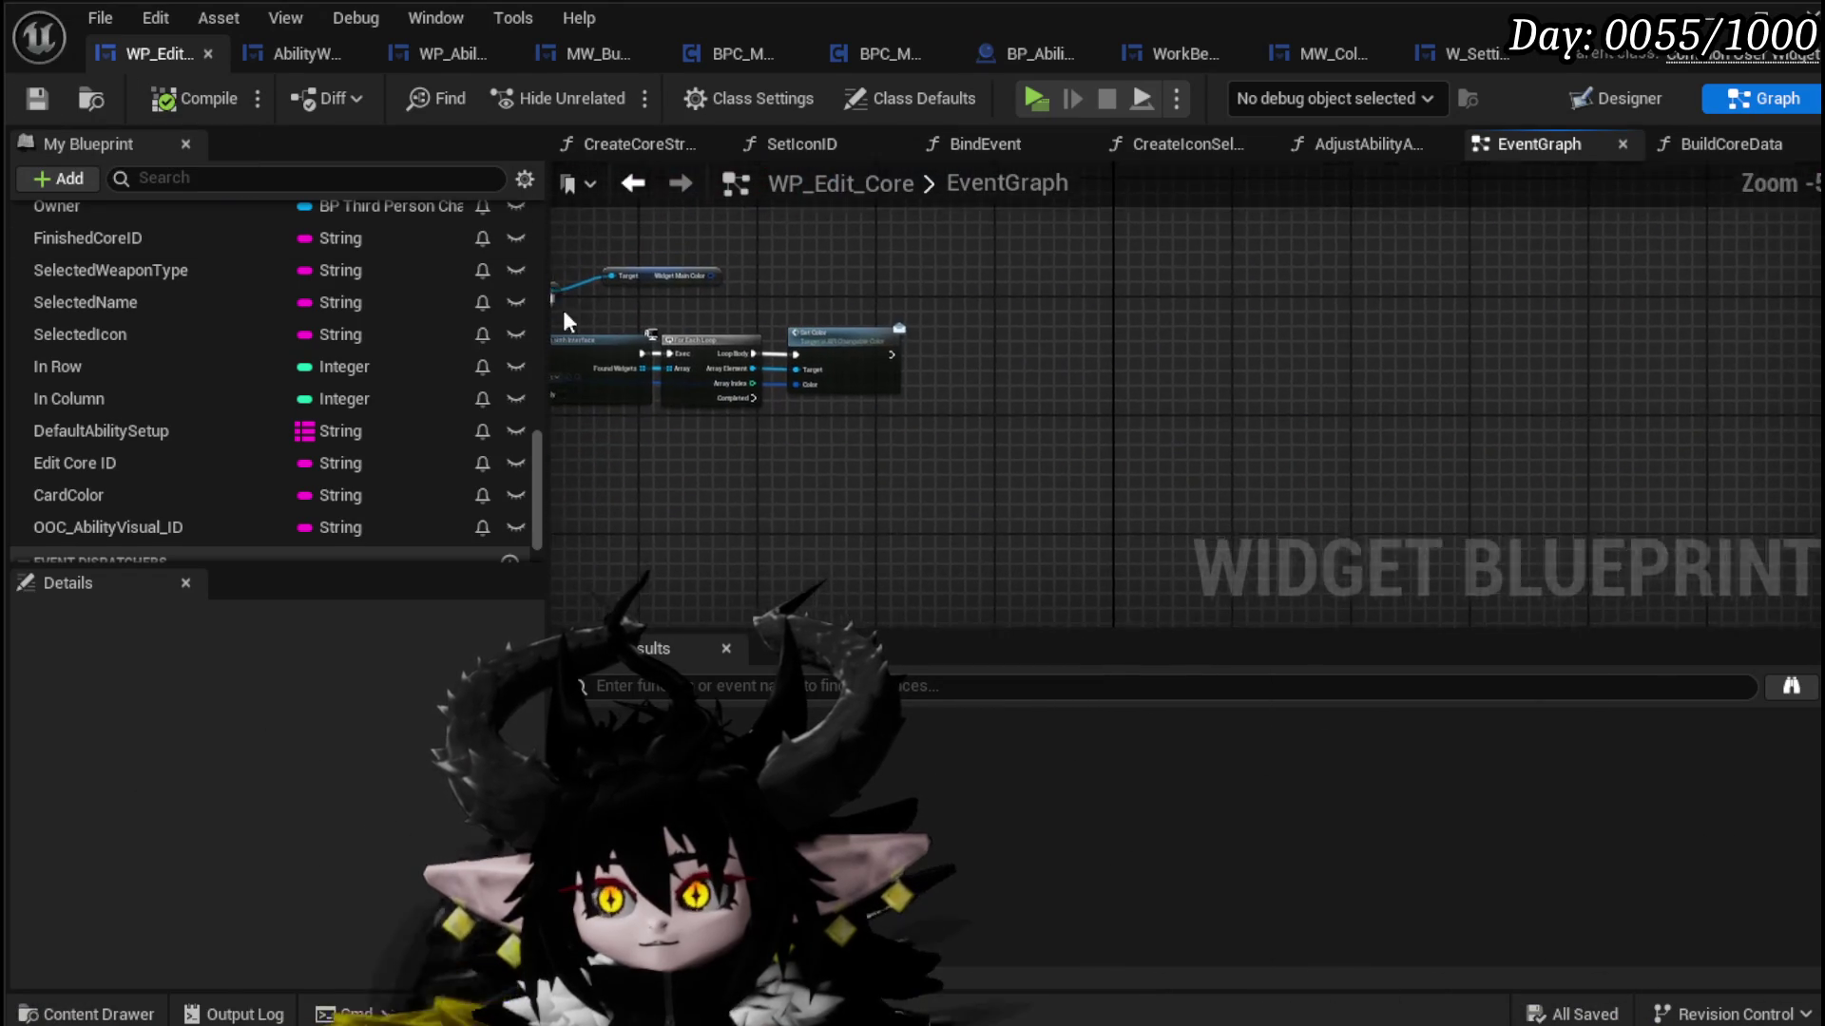
Step: Select Button_Confirmation in the Designer hierarchy and jump to its On Pressed event from Details
left_click(1616, 98)
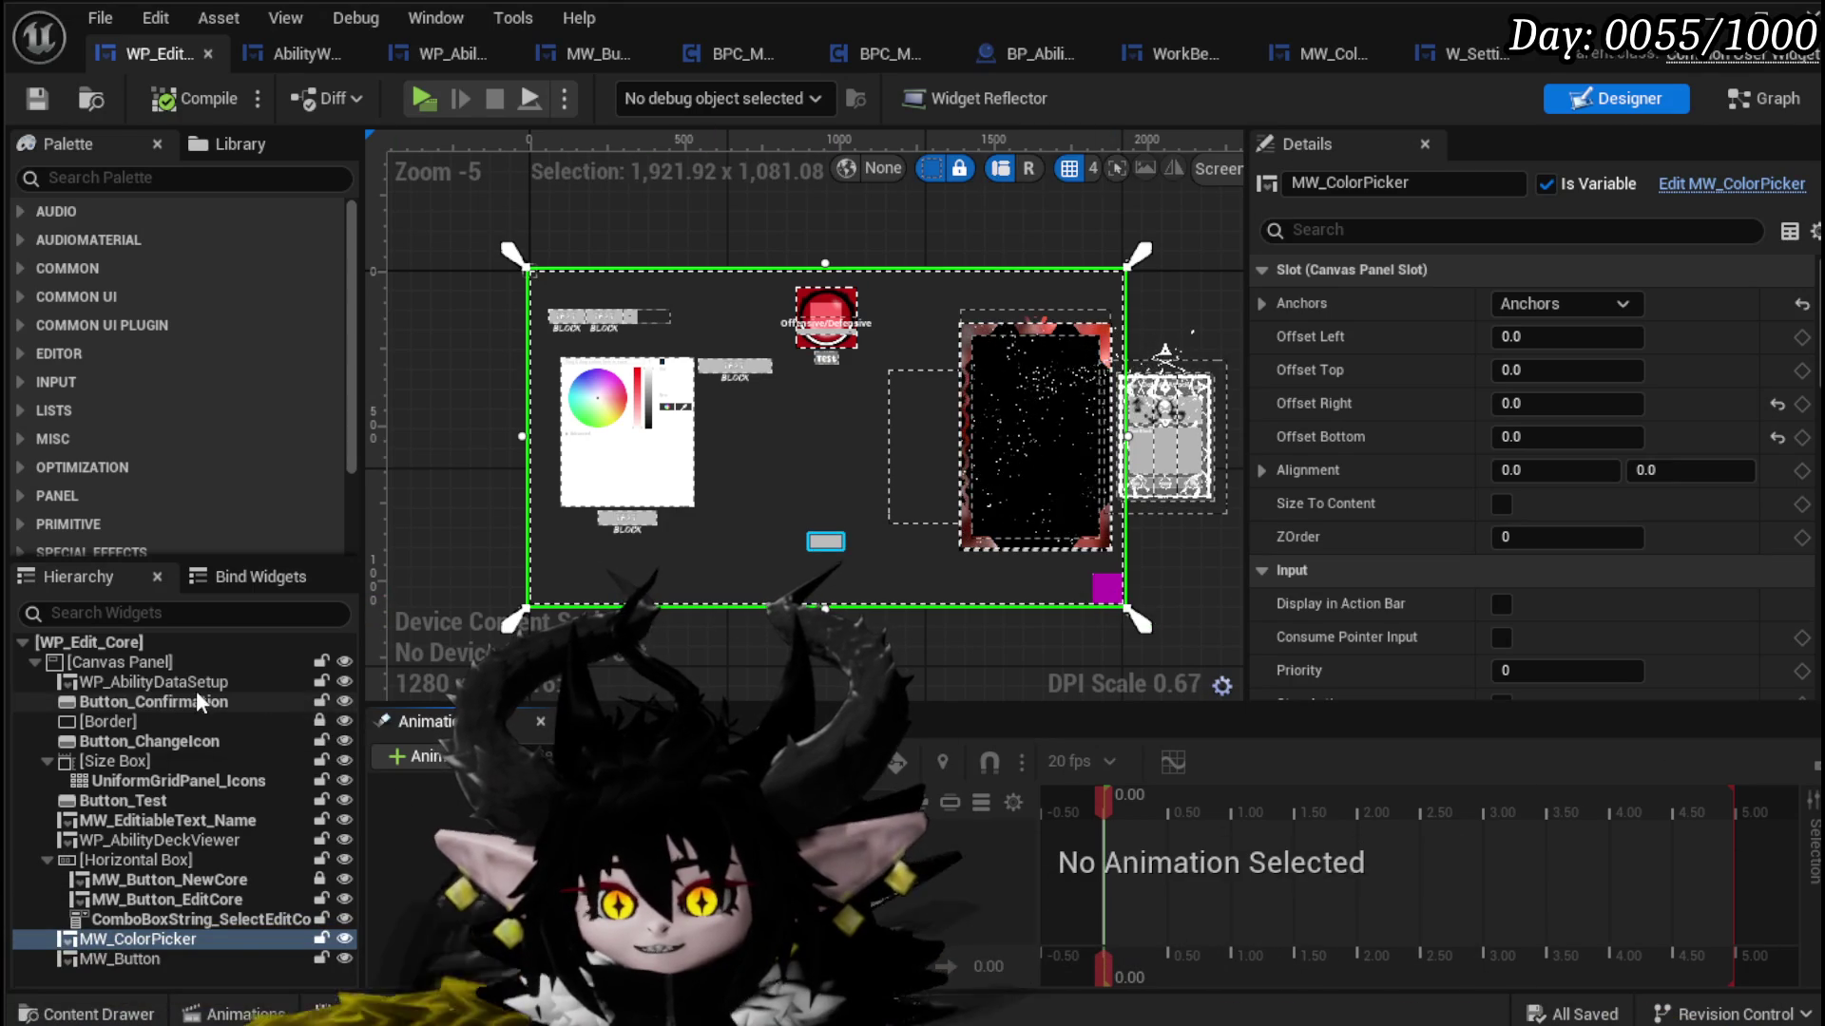
left_click(161, 702)
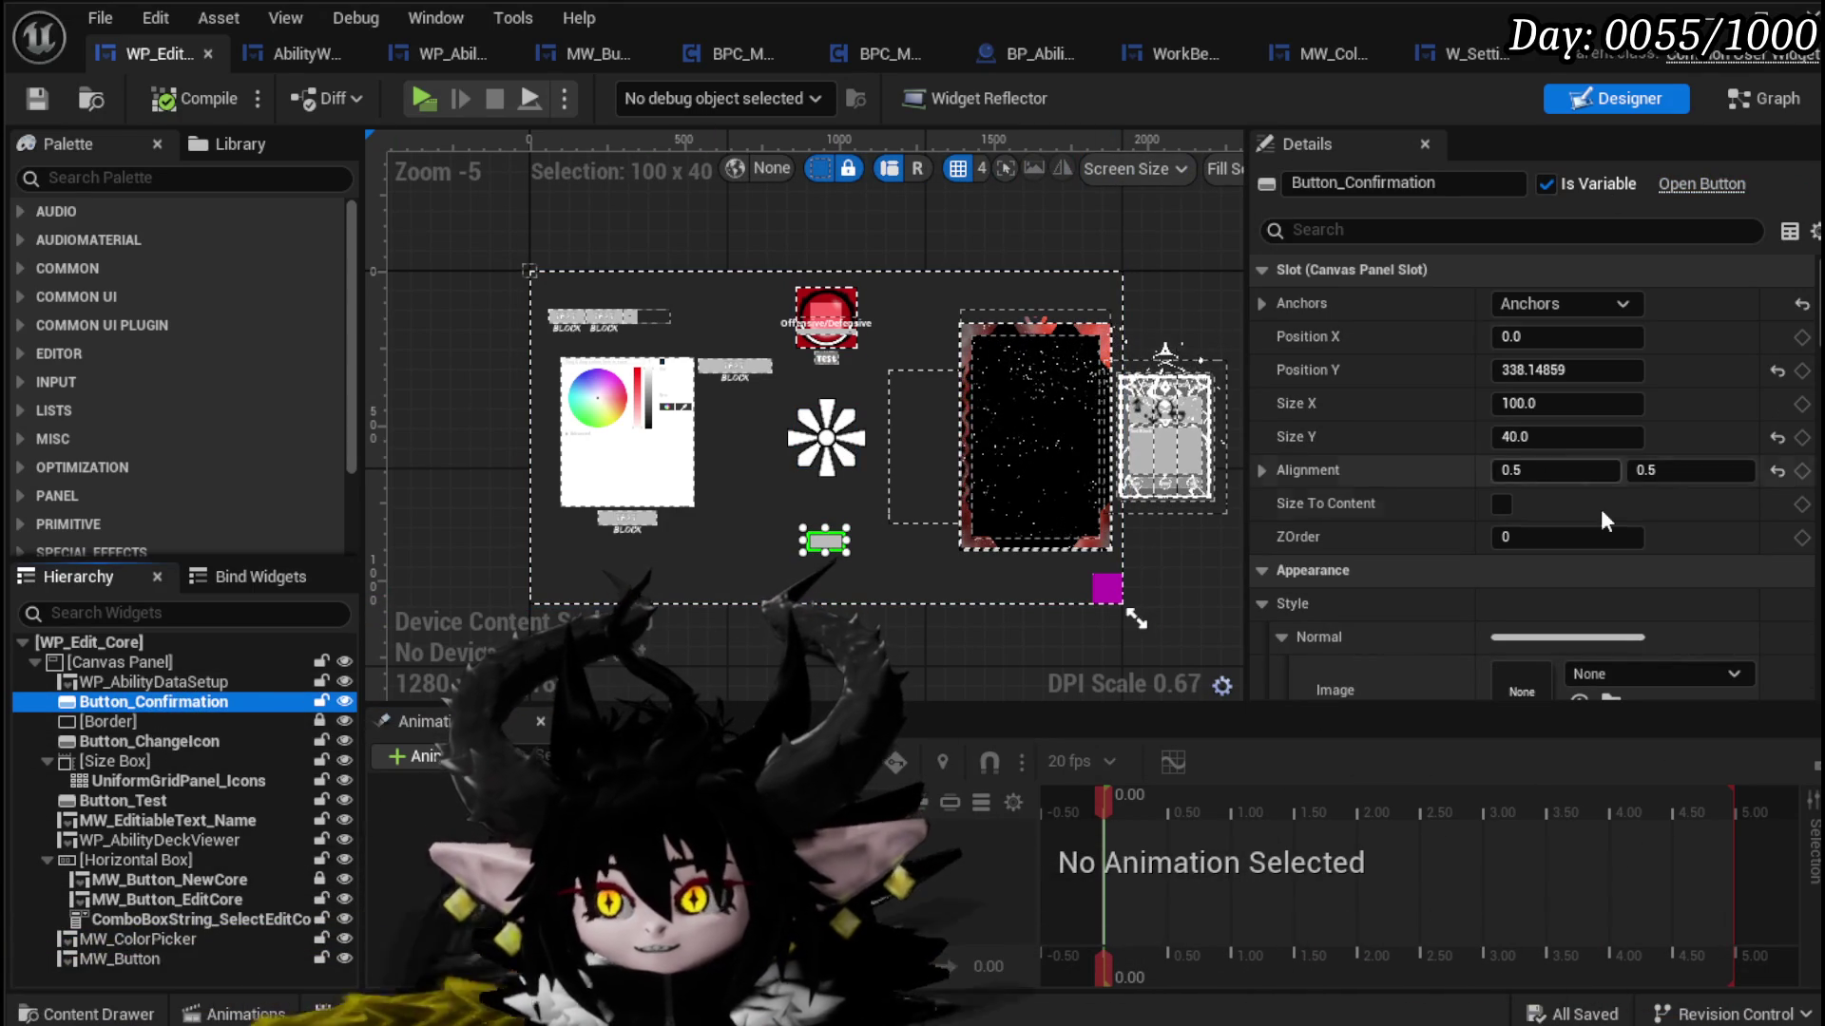
scroll(1544, 575, "down", 10)
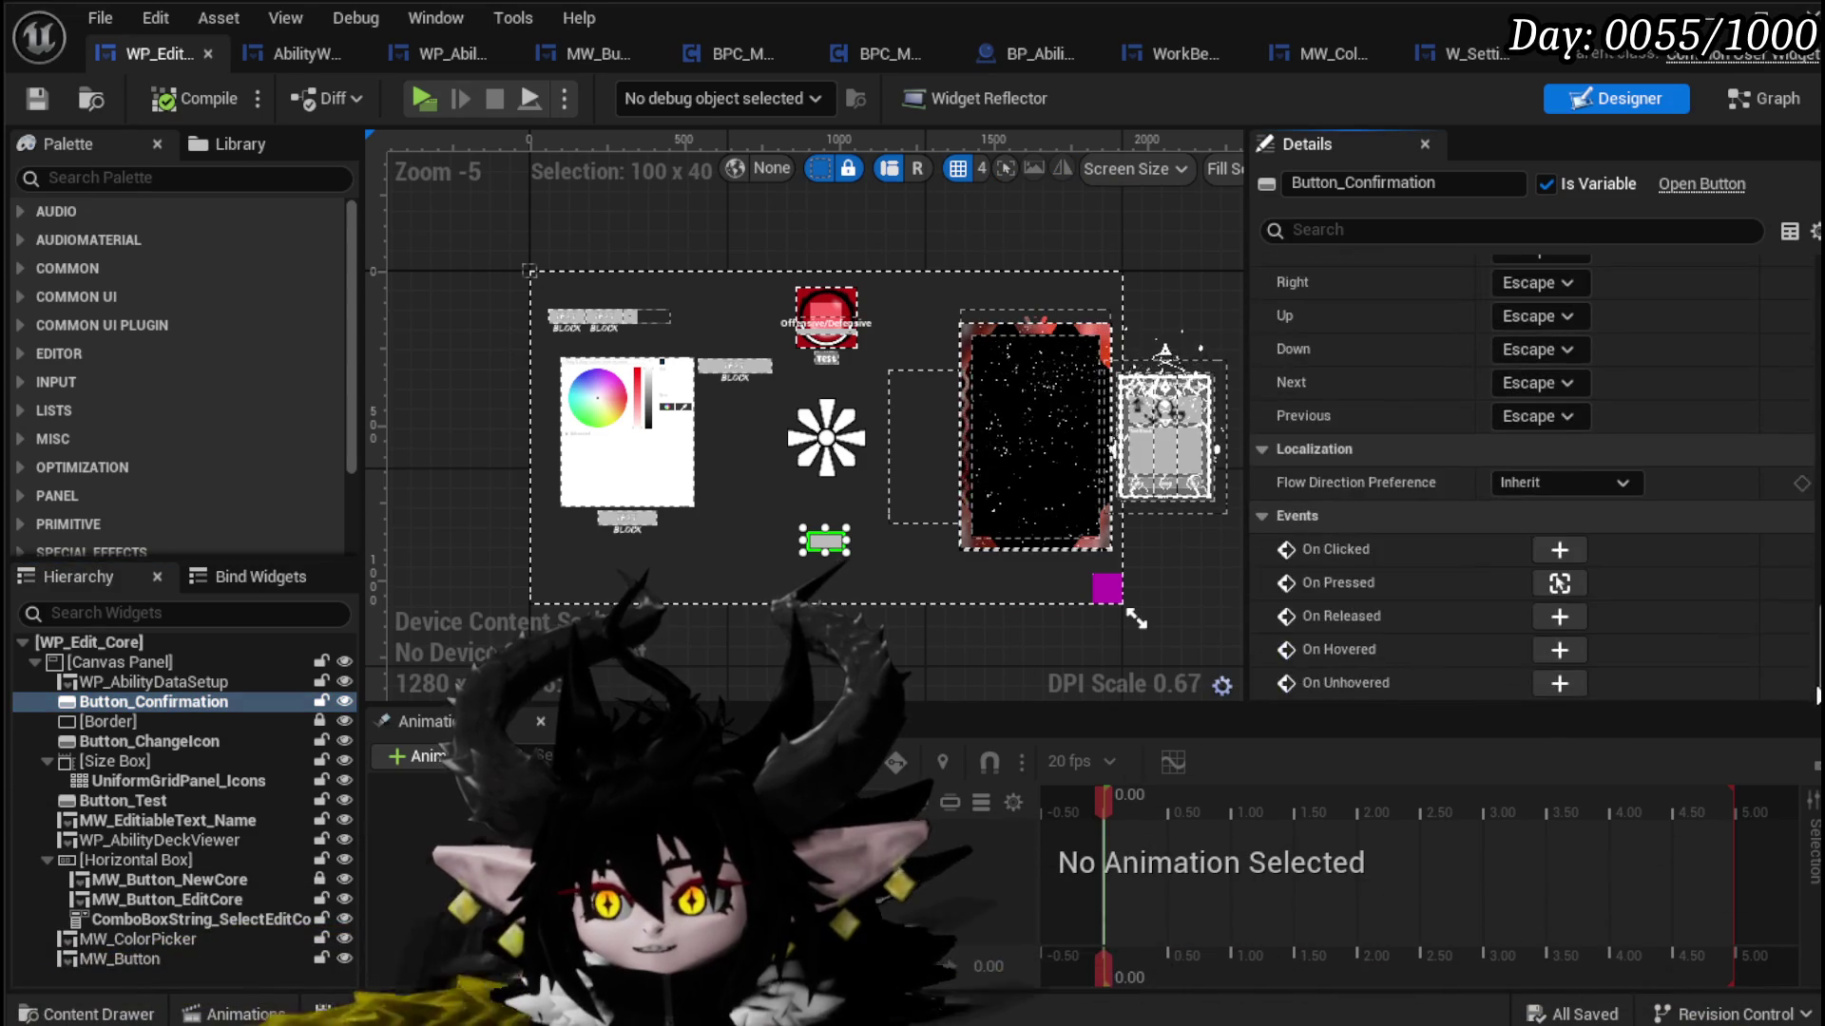
left_click(1559, 584)
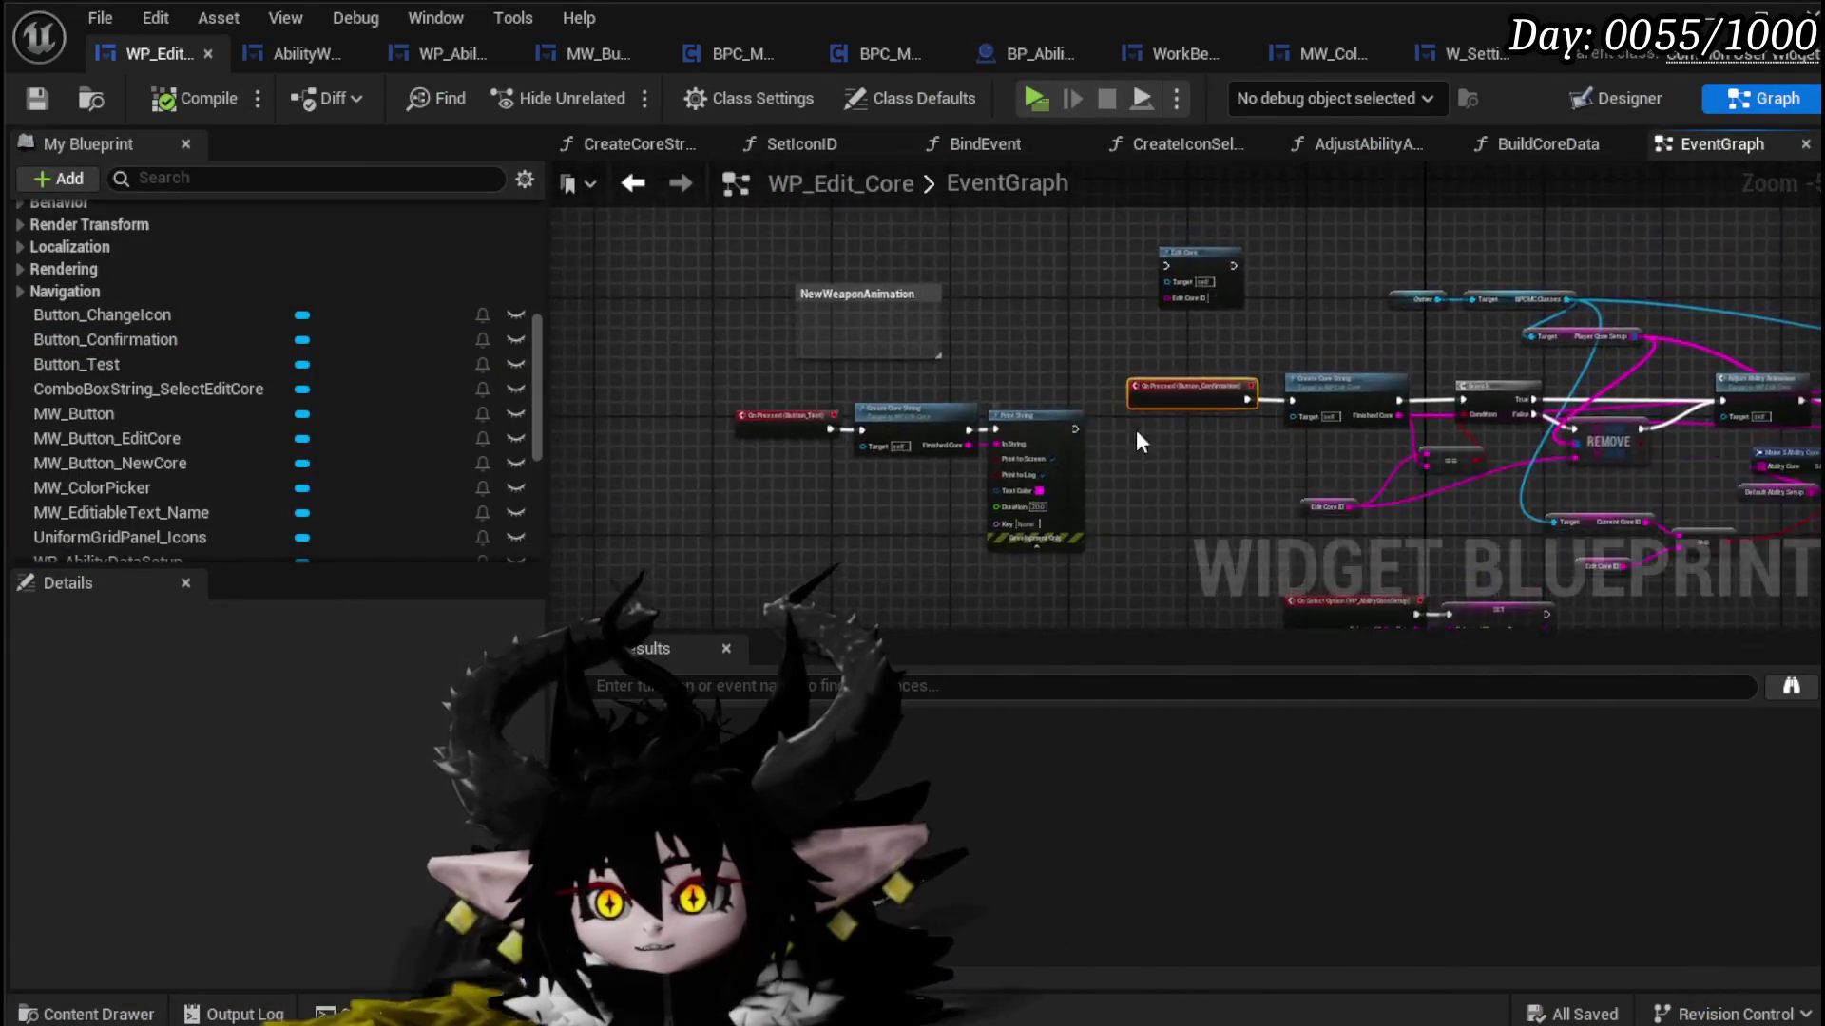
Step: Add a Build Core Data call driven by On Pressed (Button_Confirmation)
scroll(907, 401, "up", 4)
scroll(995, 252, "down", 3)
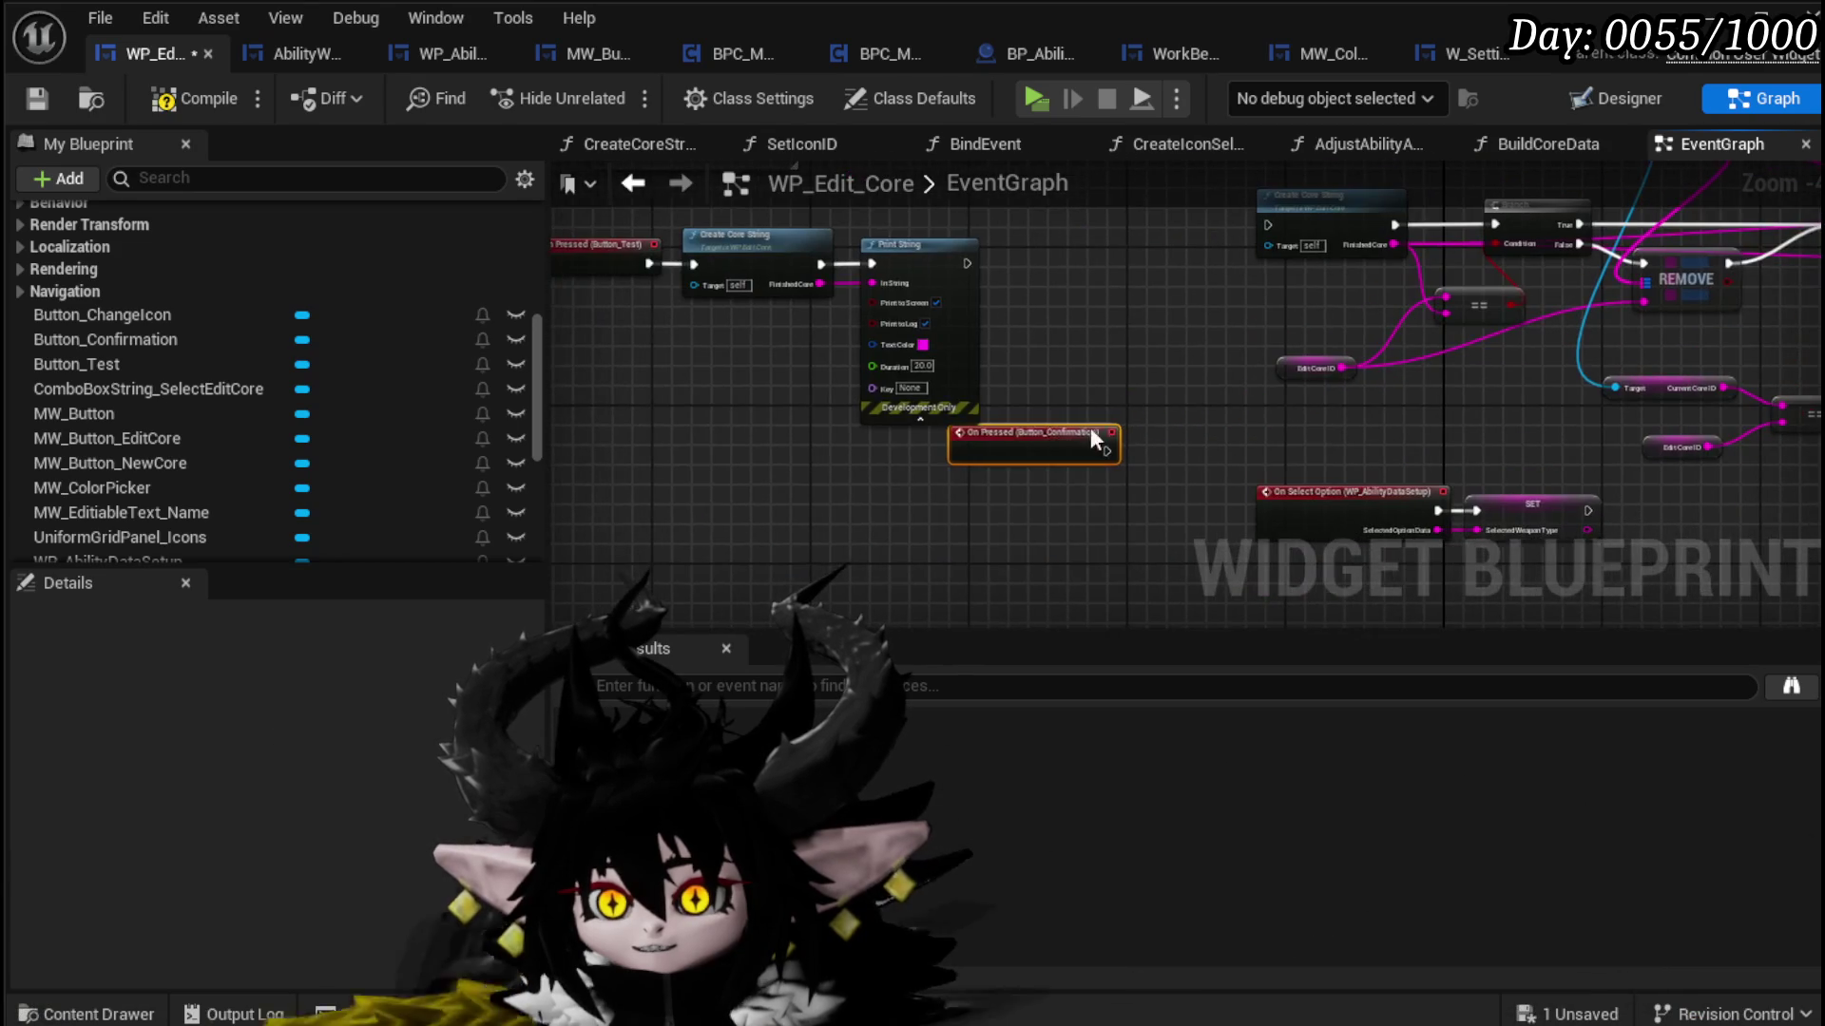
left_click_drag(955, 434, 777, 494)
scroll(827, 468, "up", 2)
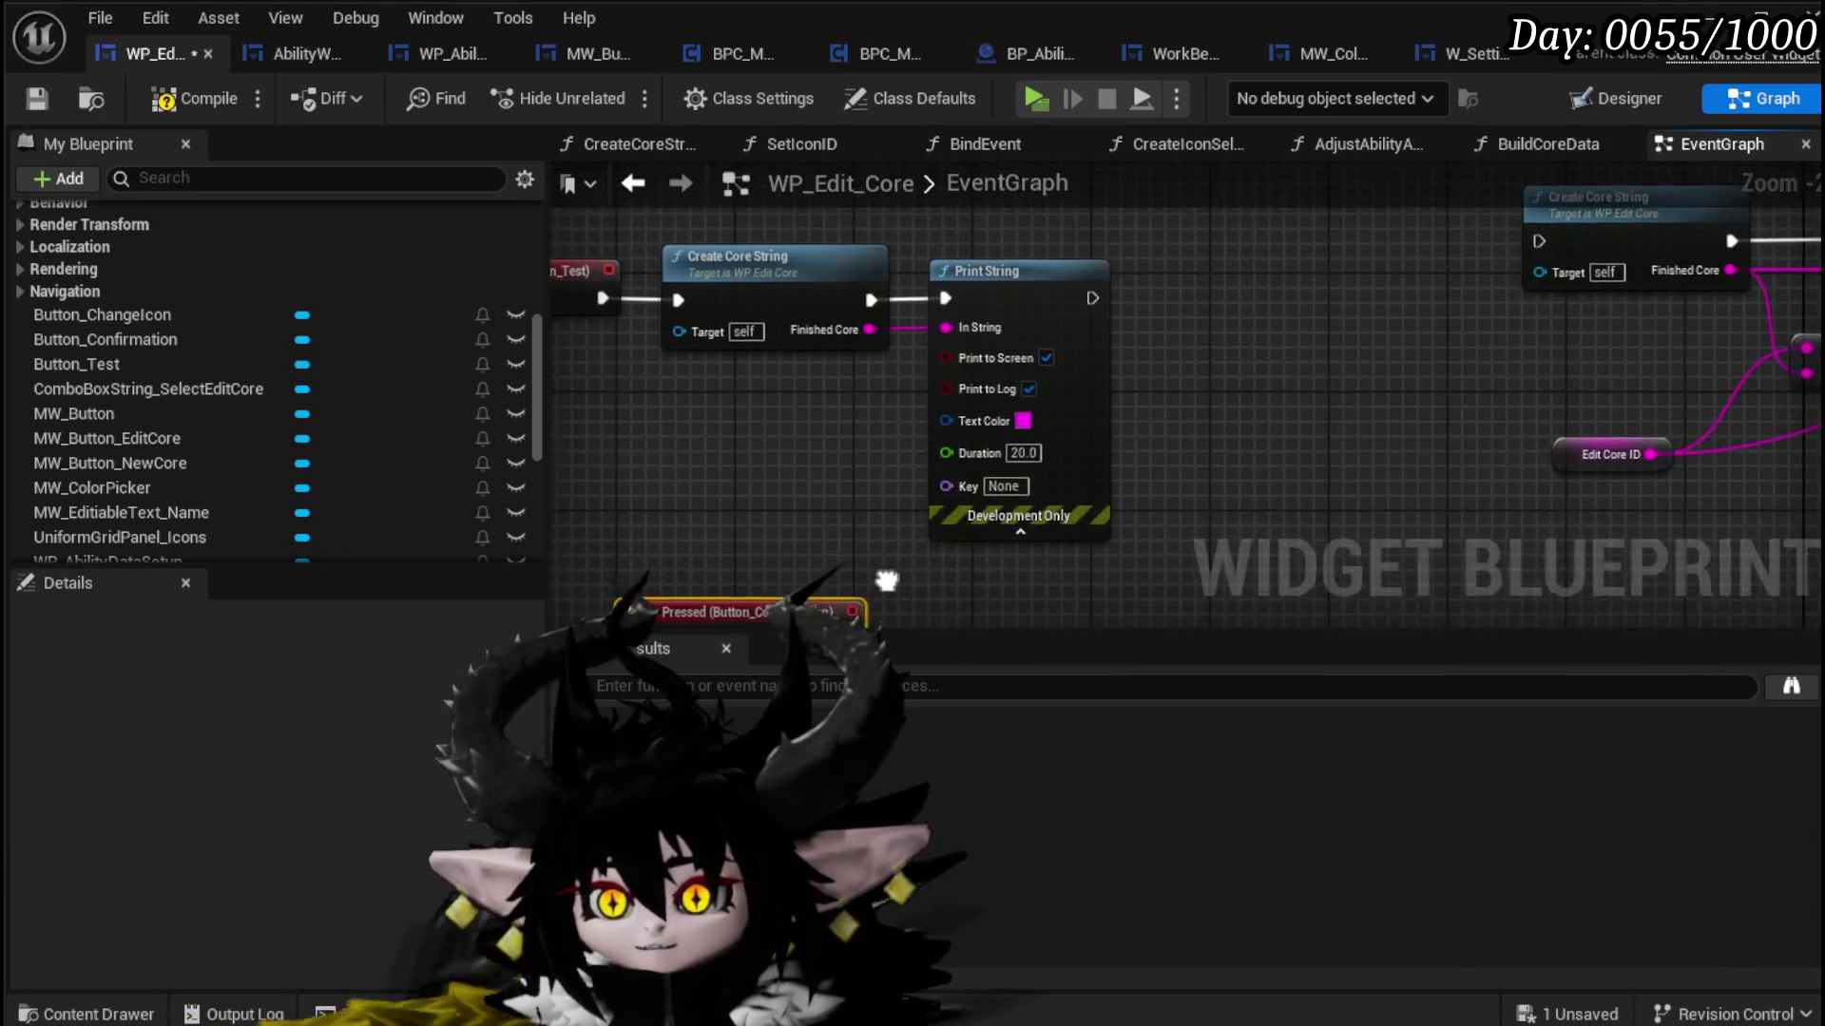
scroll(133, 412, "up", 2)
mouse_move(677, 426)
left_mouse_down()
mouse_move(789, 523)
mouse_move(950, 539)
left_mouse_up()
scroll(323, 424, "up", 4)
scroll(322, 419, "up", 5)
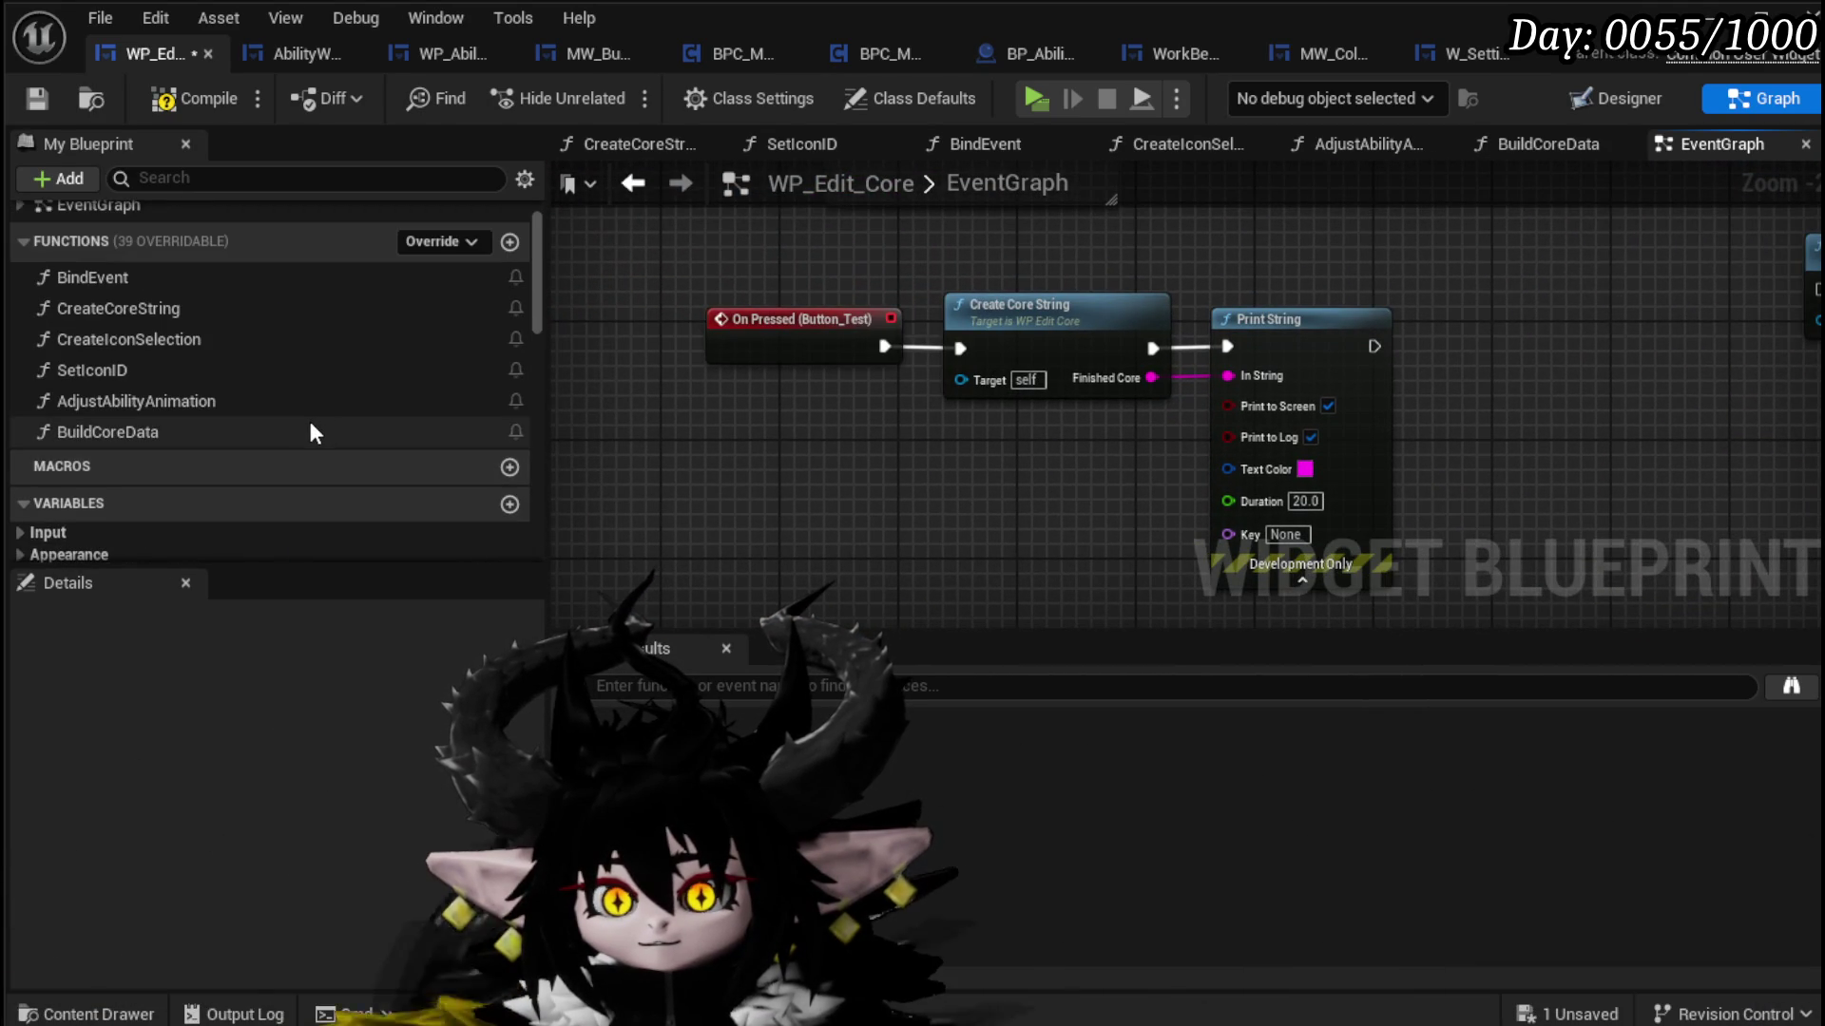
scroll(218, 442, "up", 1)
mouse_move(139, 472)
left_mouse_down()
mouse_move(818, 489)
mouse_move(722, 389)
mouse_move(1094, 504)
left_mouse_up()
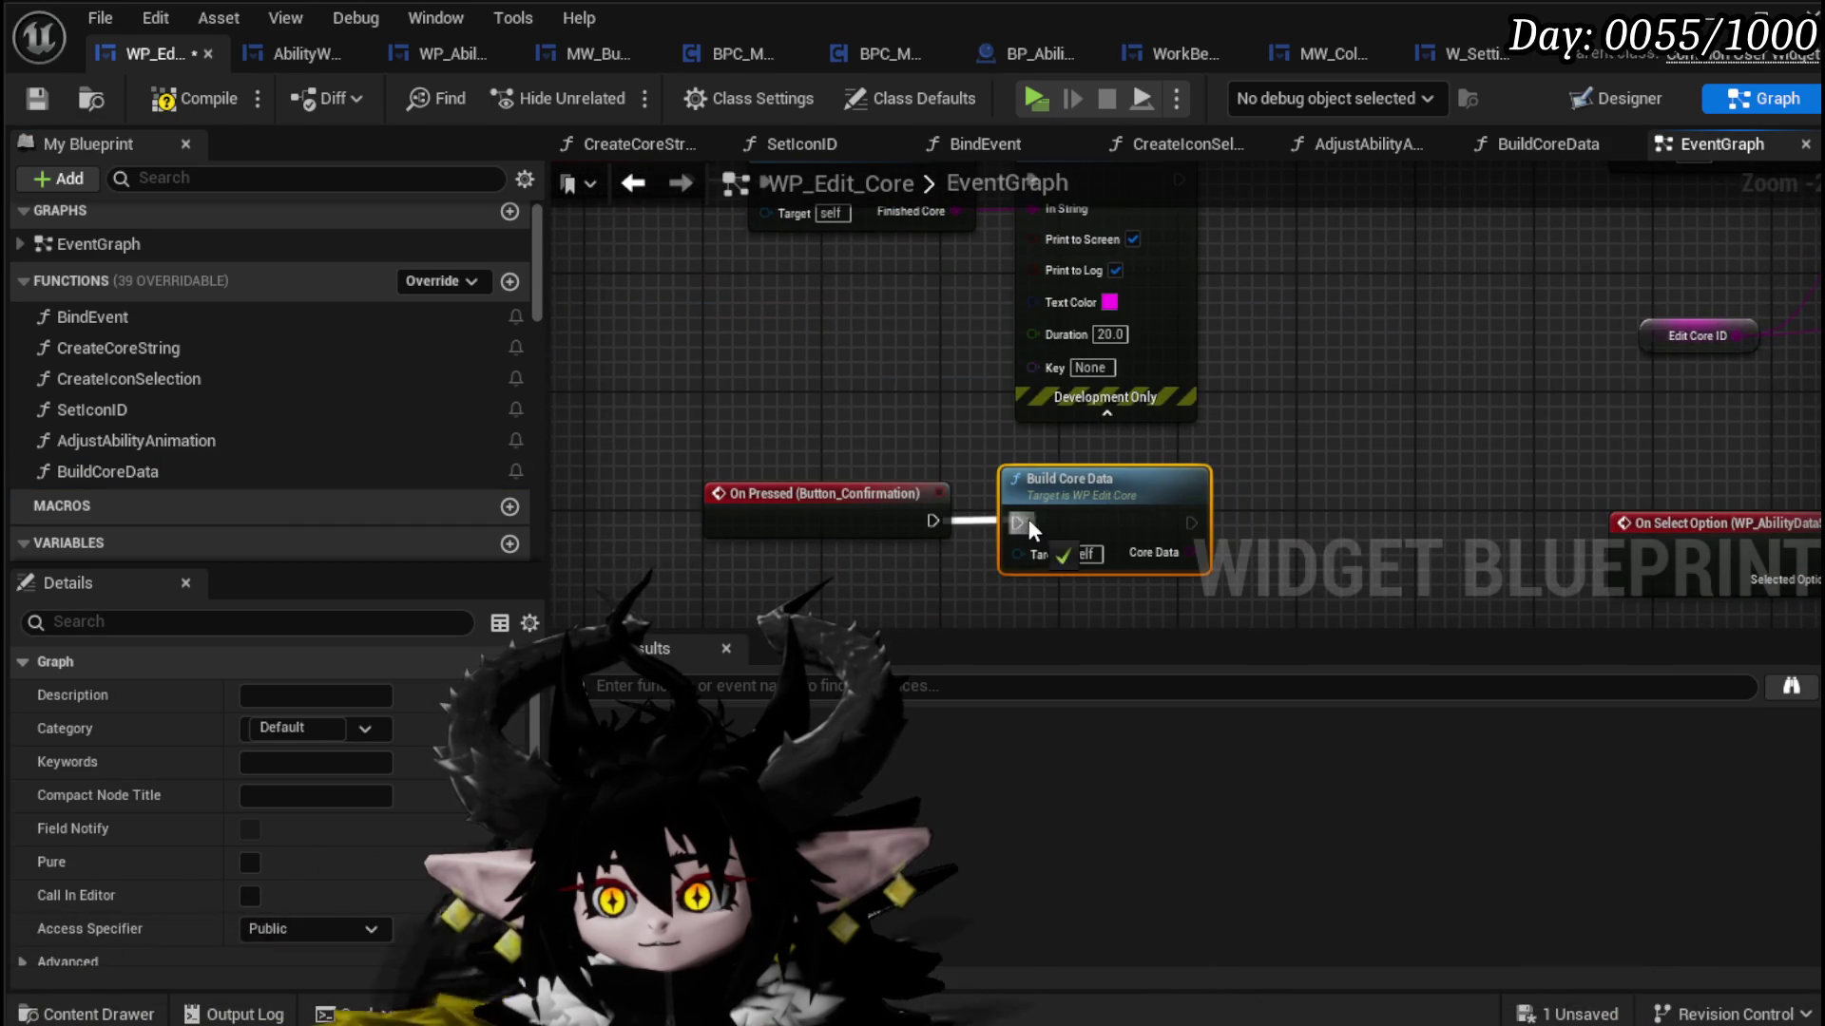
Step: Place Print String to the right of Build Core Data and open CreateCoreString
mouse_move(1142, 375)
left_mouse_down()
mouse_move(1399, 599)
mouse_move(1375, 607)
left_mouse_up()
mouse_move(1169, 490)
left_mouse_down()
mouse_move(1199, 357)
mouse_move(1138, 385)
mouse_move(1137, 415)
left_mouse_up()
double_click(967, 322)
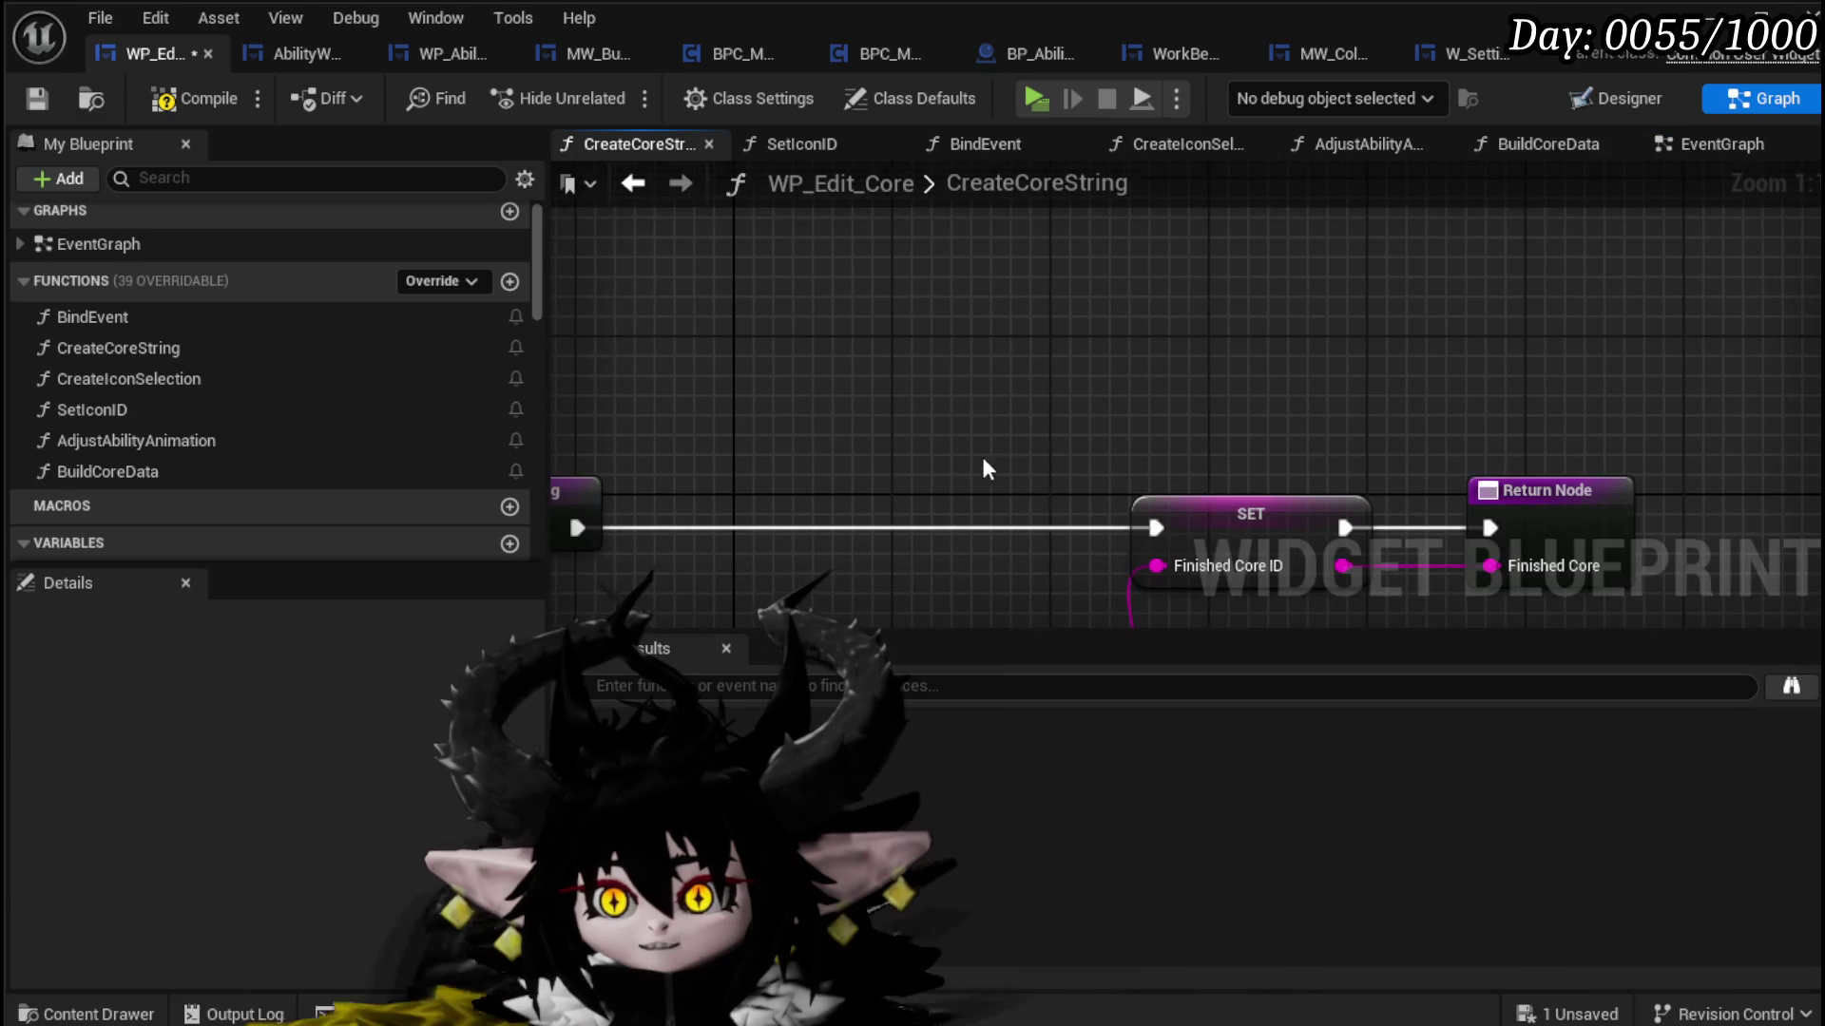
Step: Box-select the Selected Weapon Type, Name and Icon getters in CreateCoreString, then return to BuildCoreData
scroll(988, 476, "down", 4)
scroll(1210, 458, "up", 2)
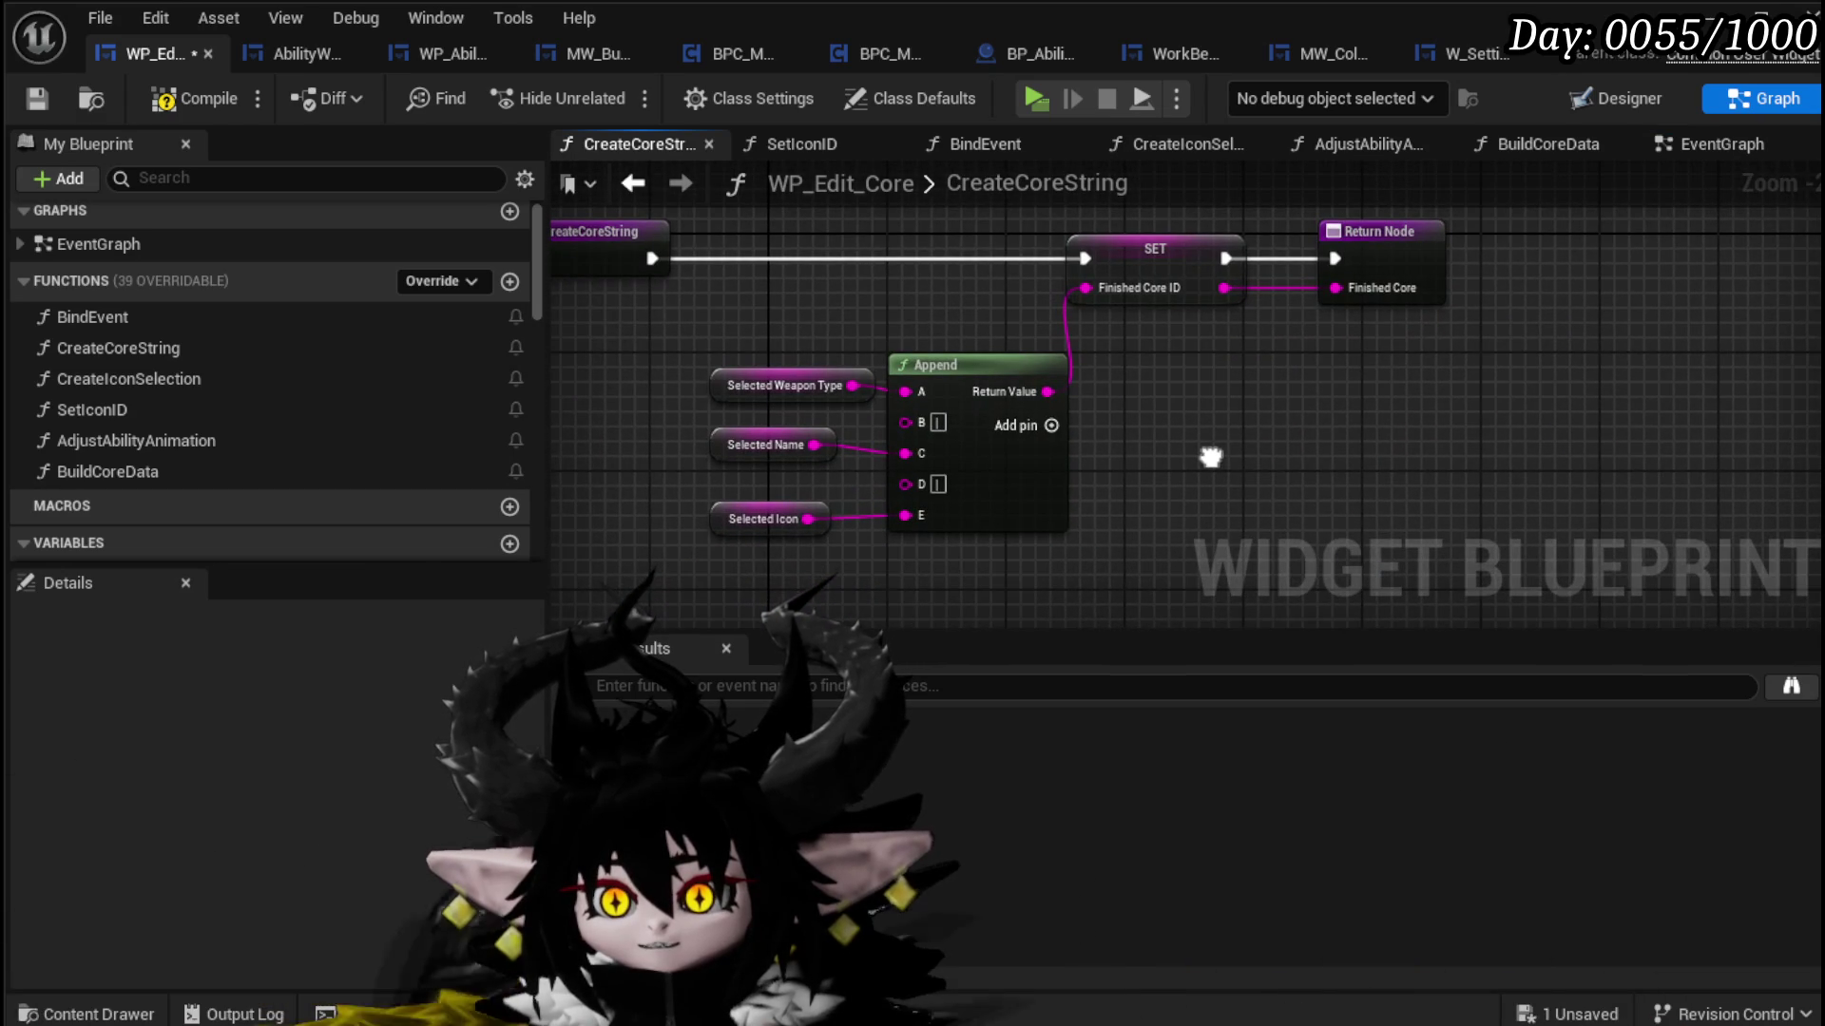
left_click_drag(781, 525, 880, 539)
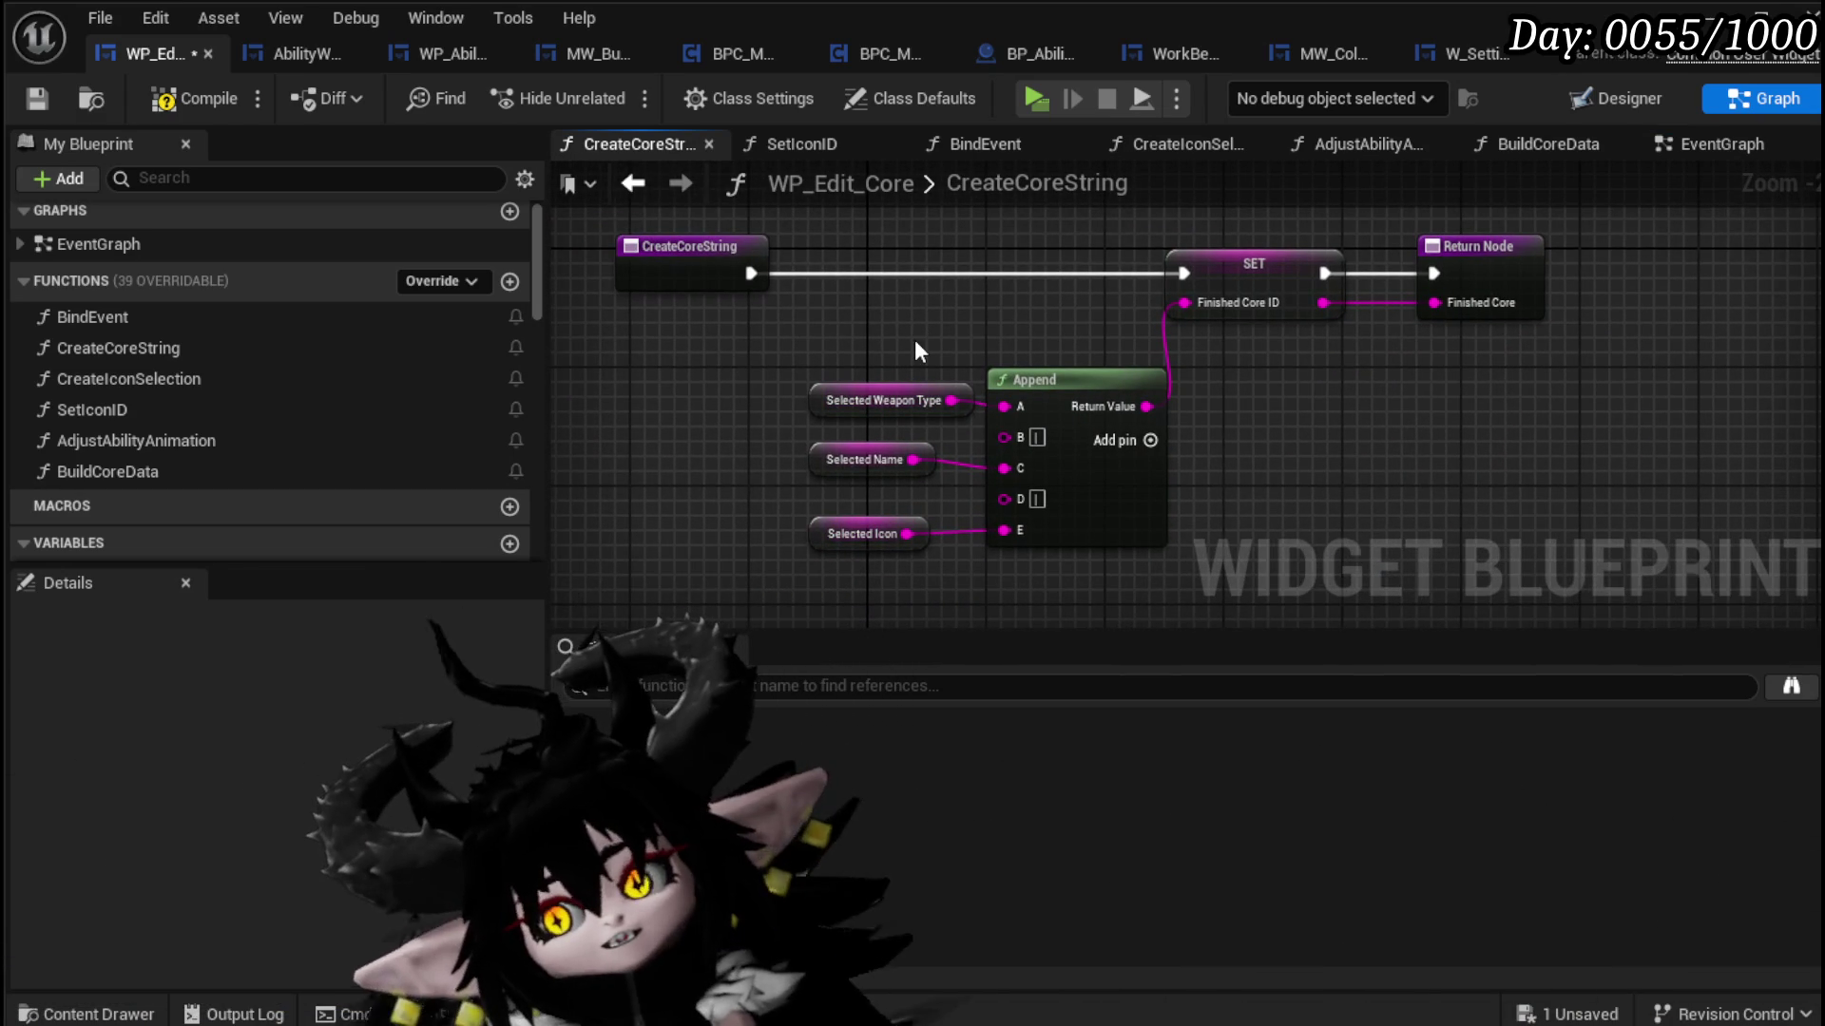
mouse_move(909, 350)
left_mouse_down()
mouse_move(901, 449)
mouse_move(932, 551)
left_mouse_up()
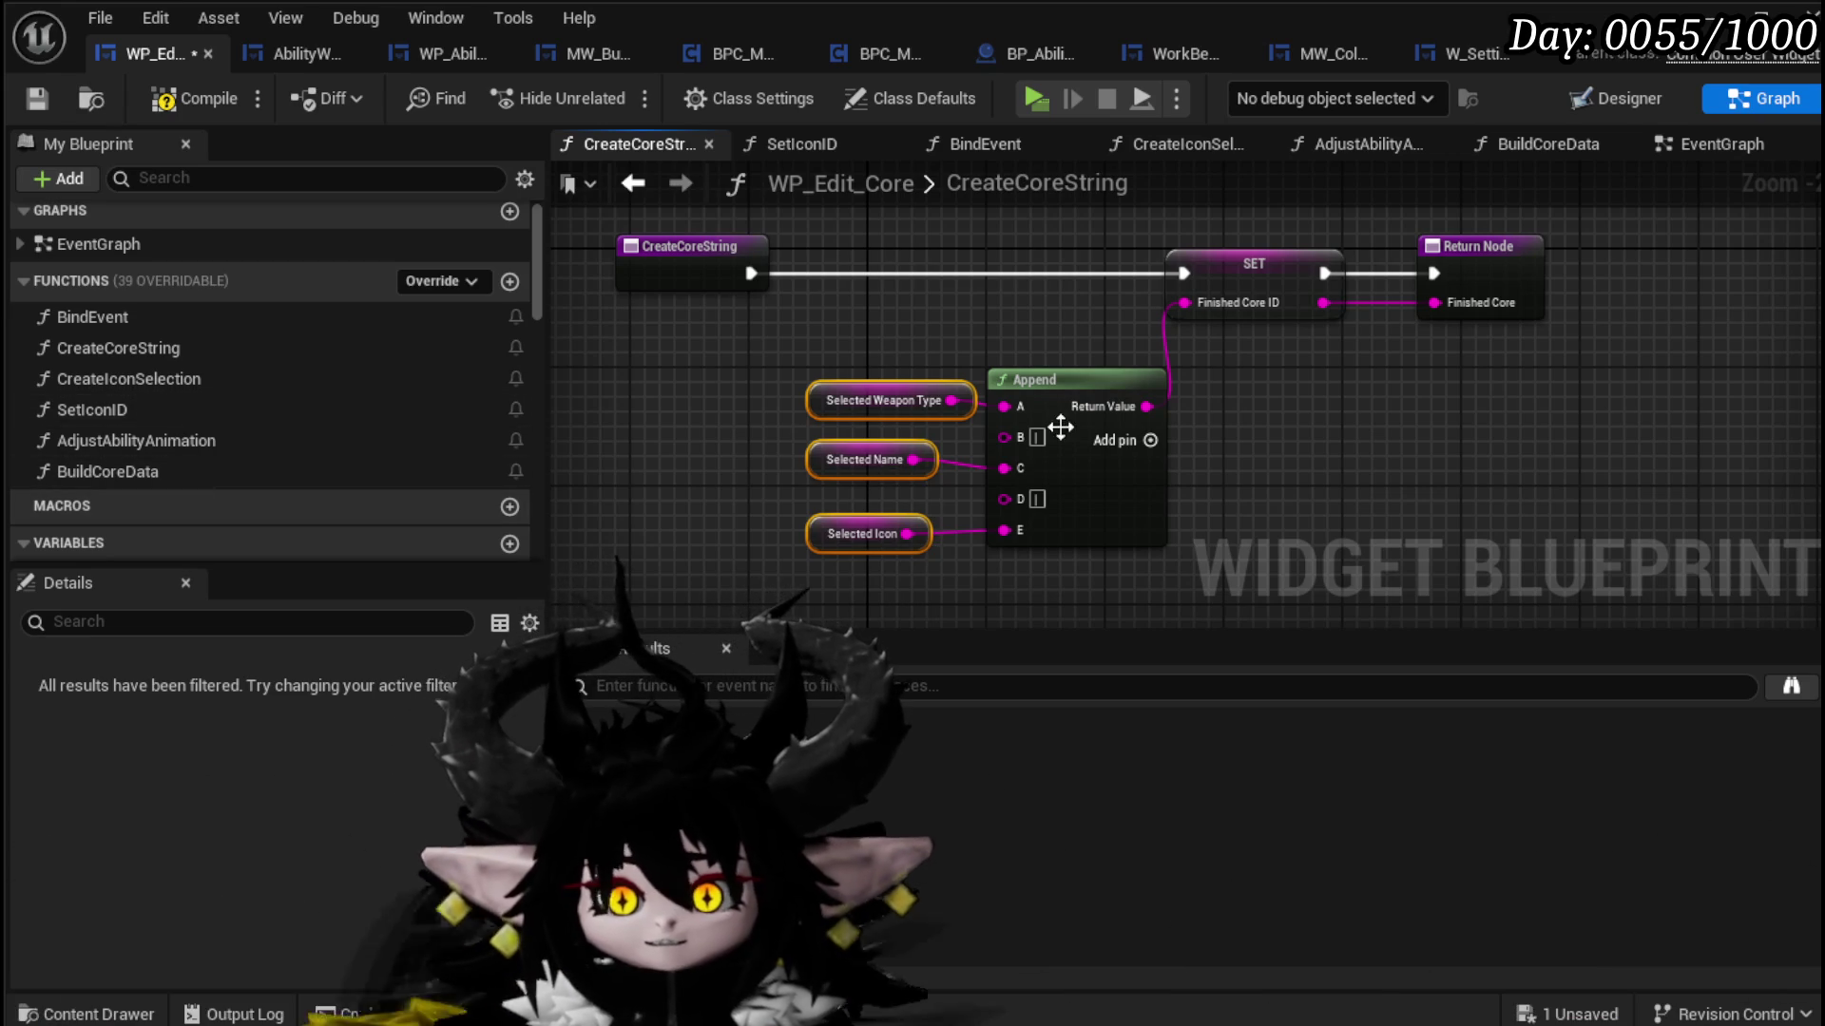
scroll(1034, 375, "down", 1)
left_click_drag(1034, 374, 911, 321)
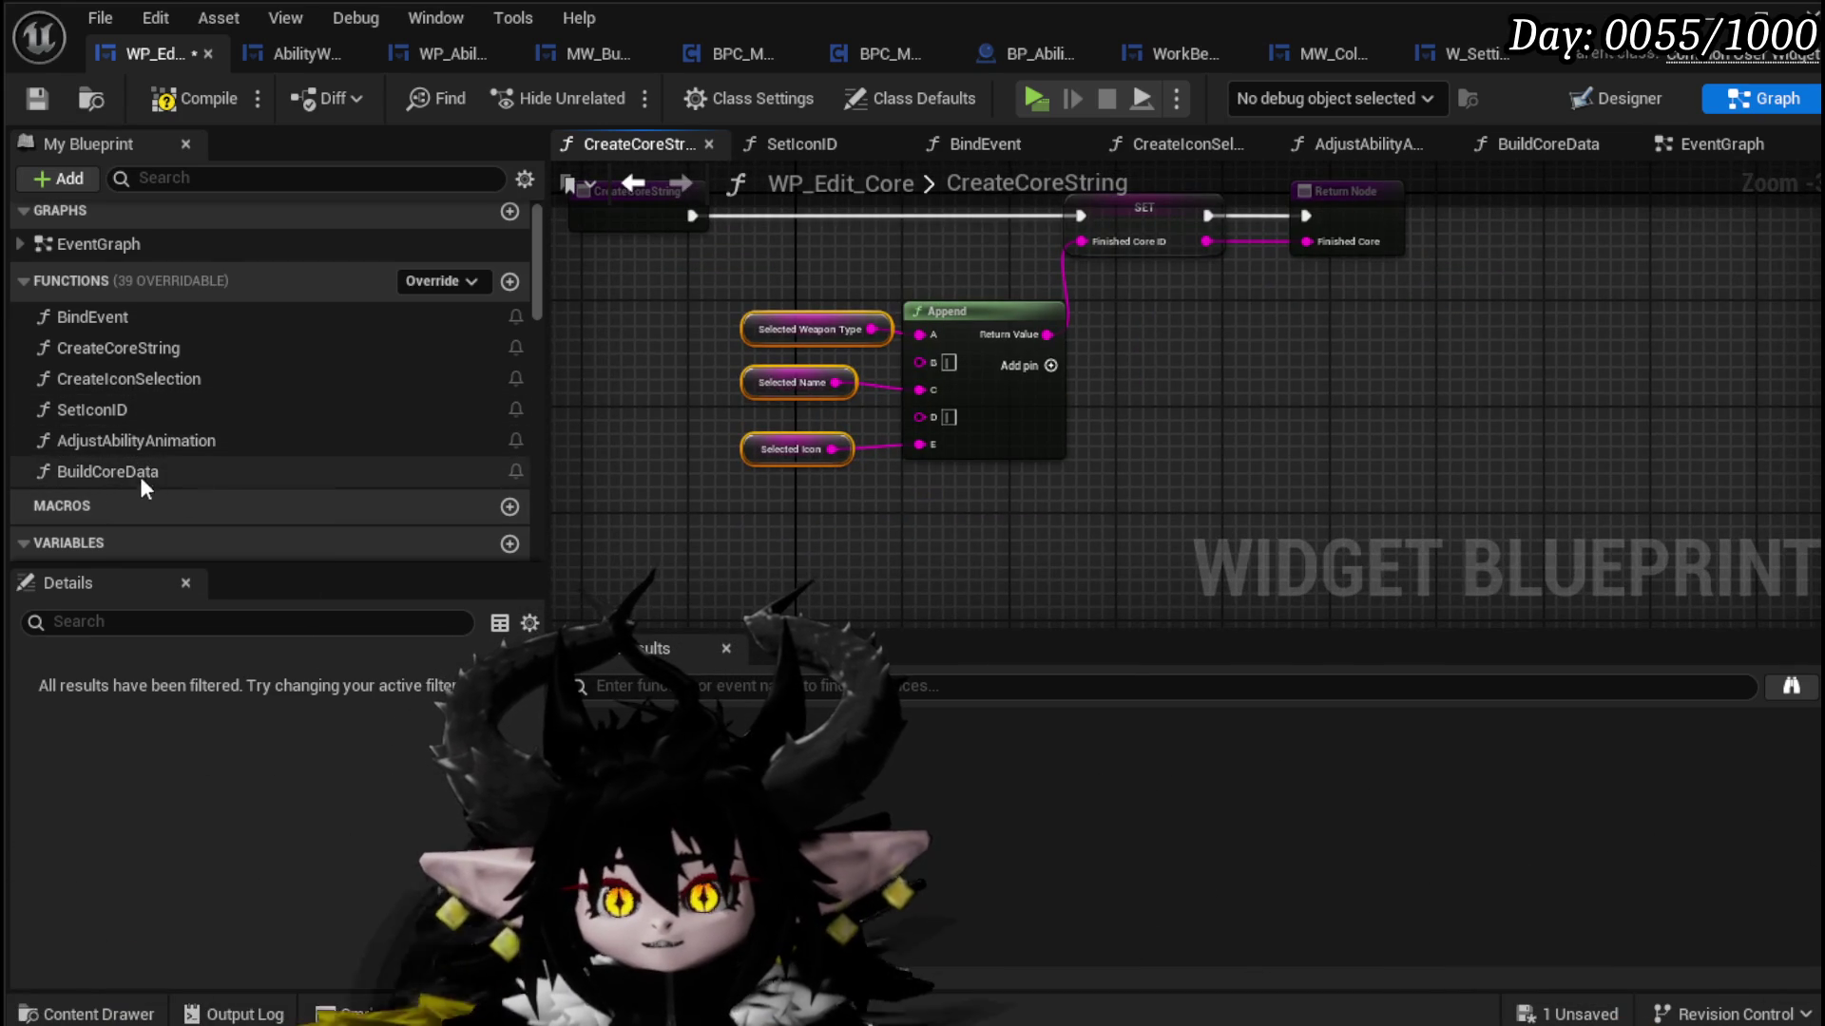
left_click(139, 475)
double_click(139, 475)
Step: Paste the three getters into BuildCoreData with Selected Weapon Type on top and Selected Icon below
scroll(763, 442, "up", 3)
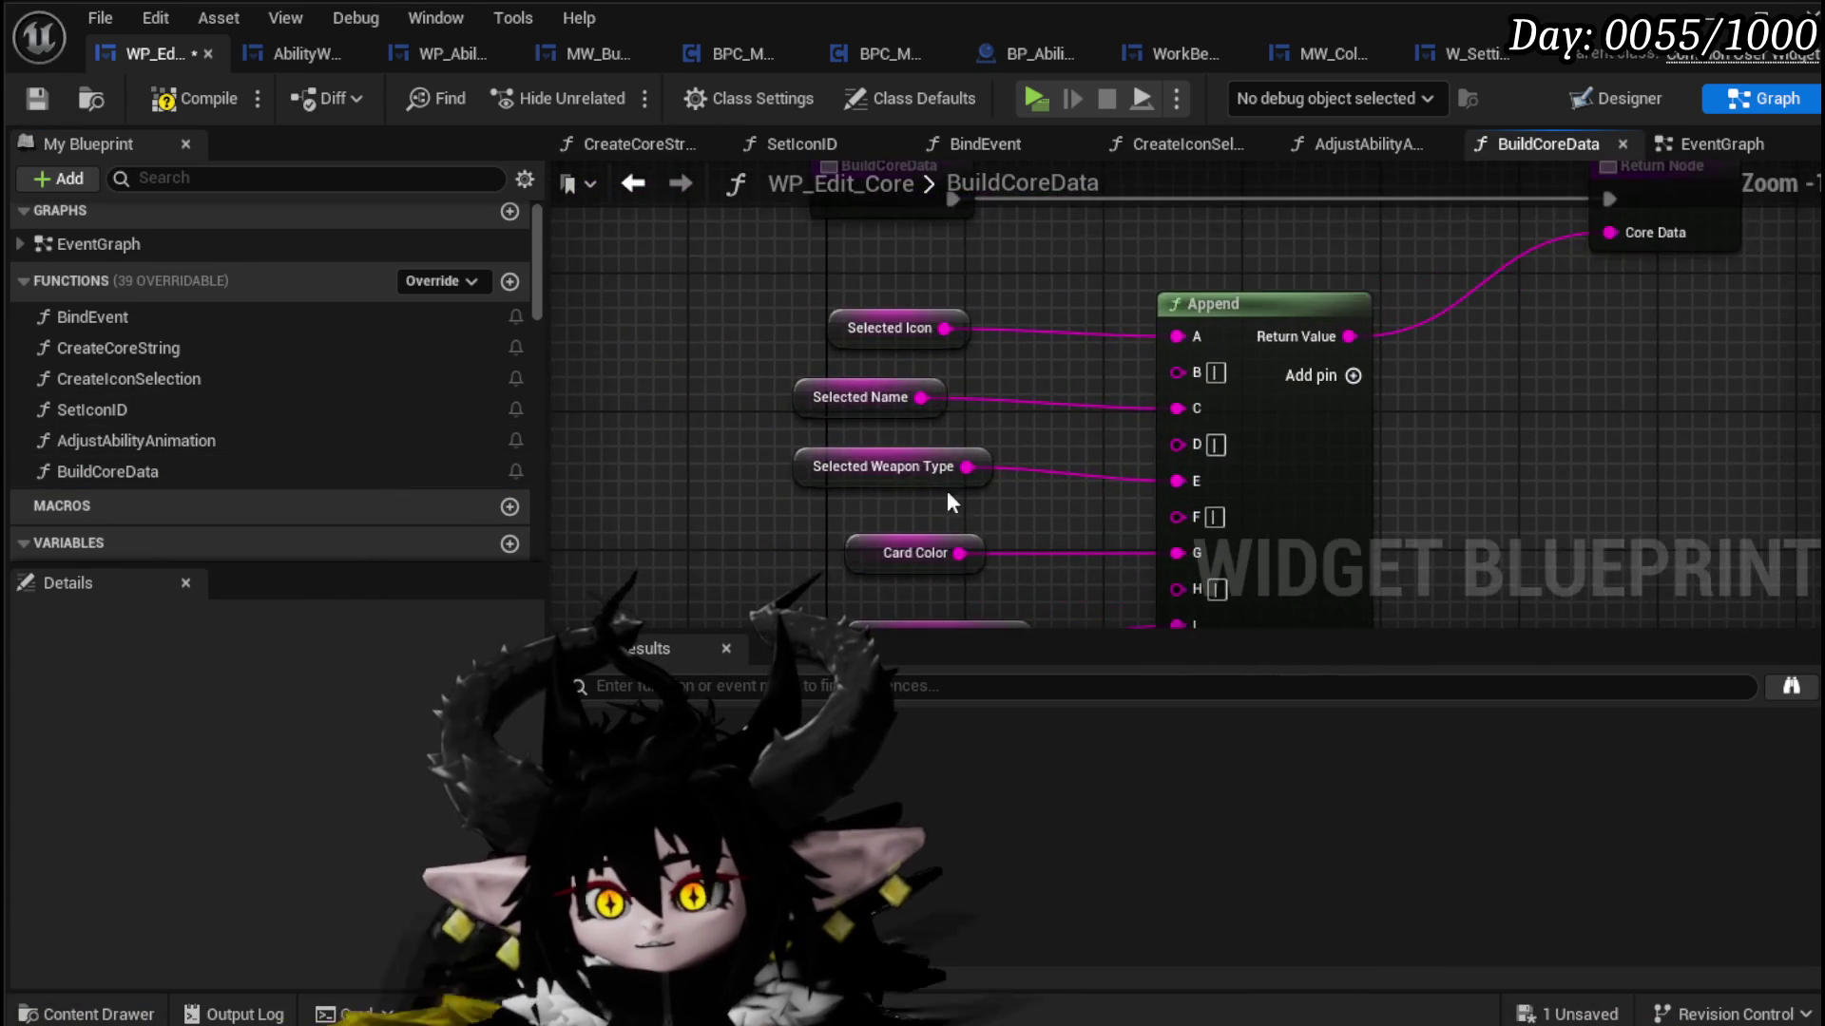
key("ctrl+v")
left_click(876, 443)
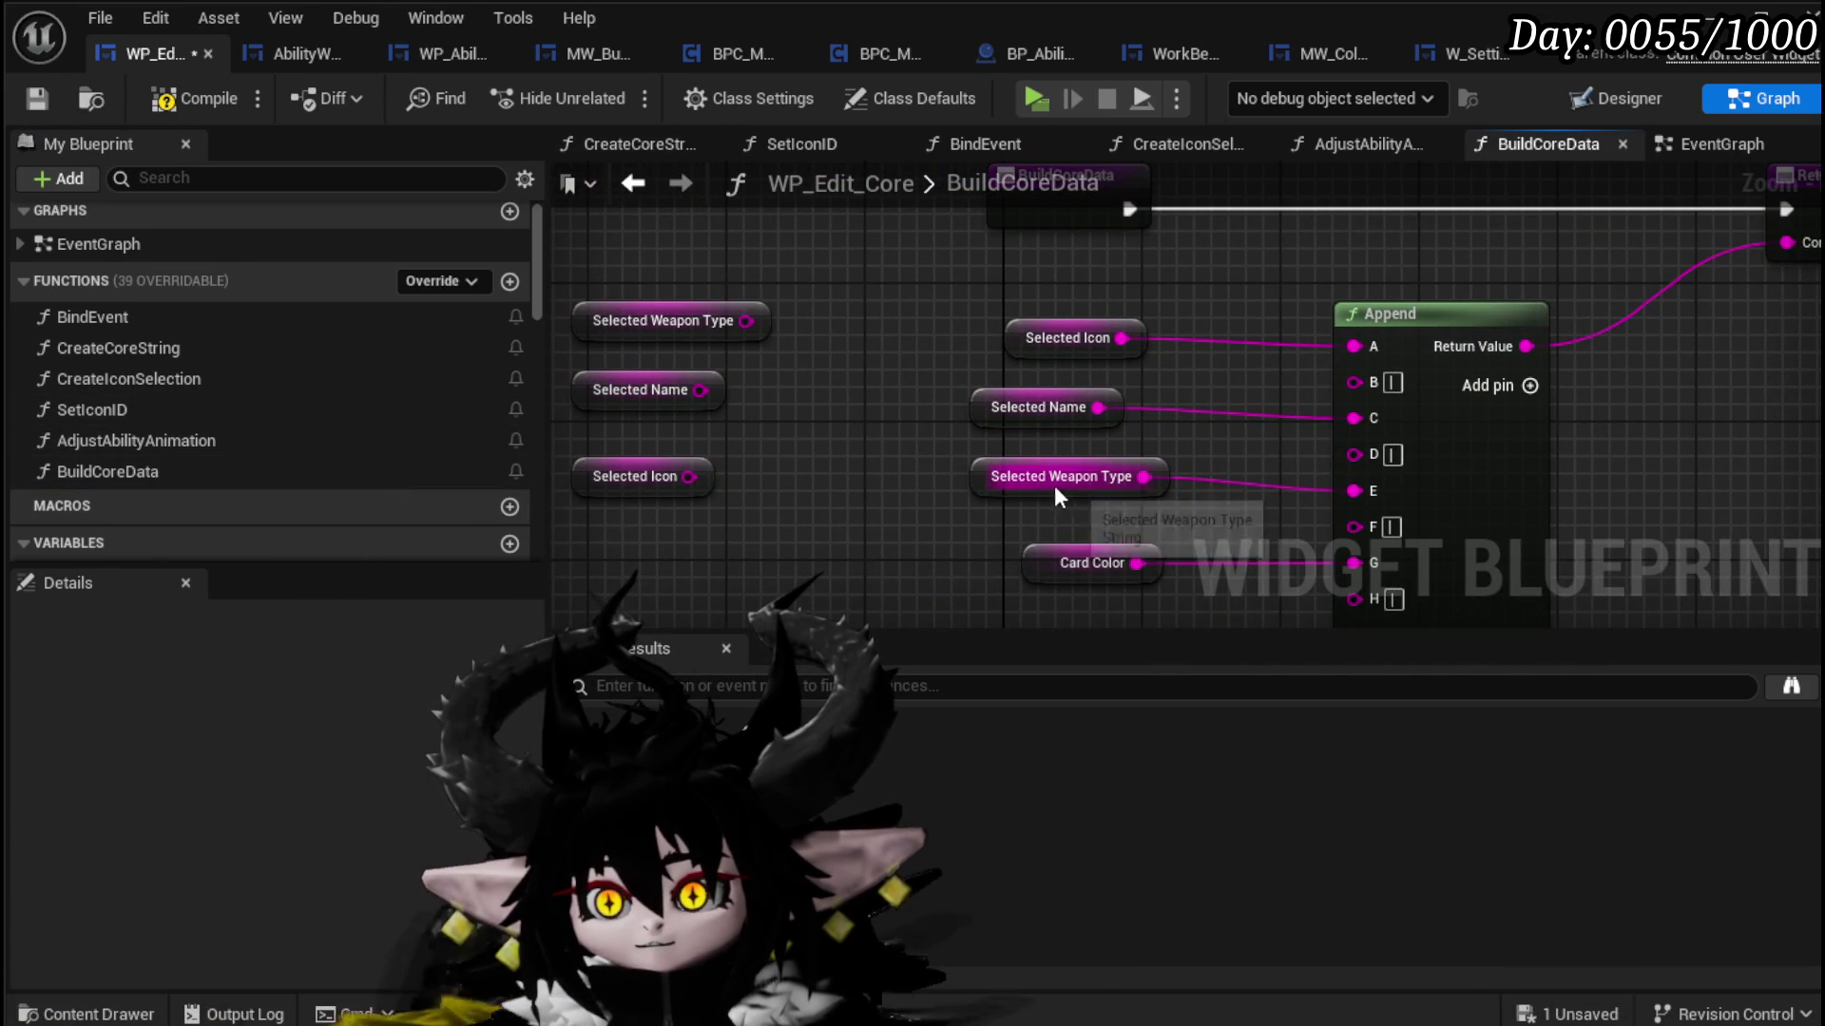
left_click_drag(1045, 476, 855, 321)
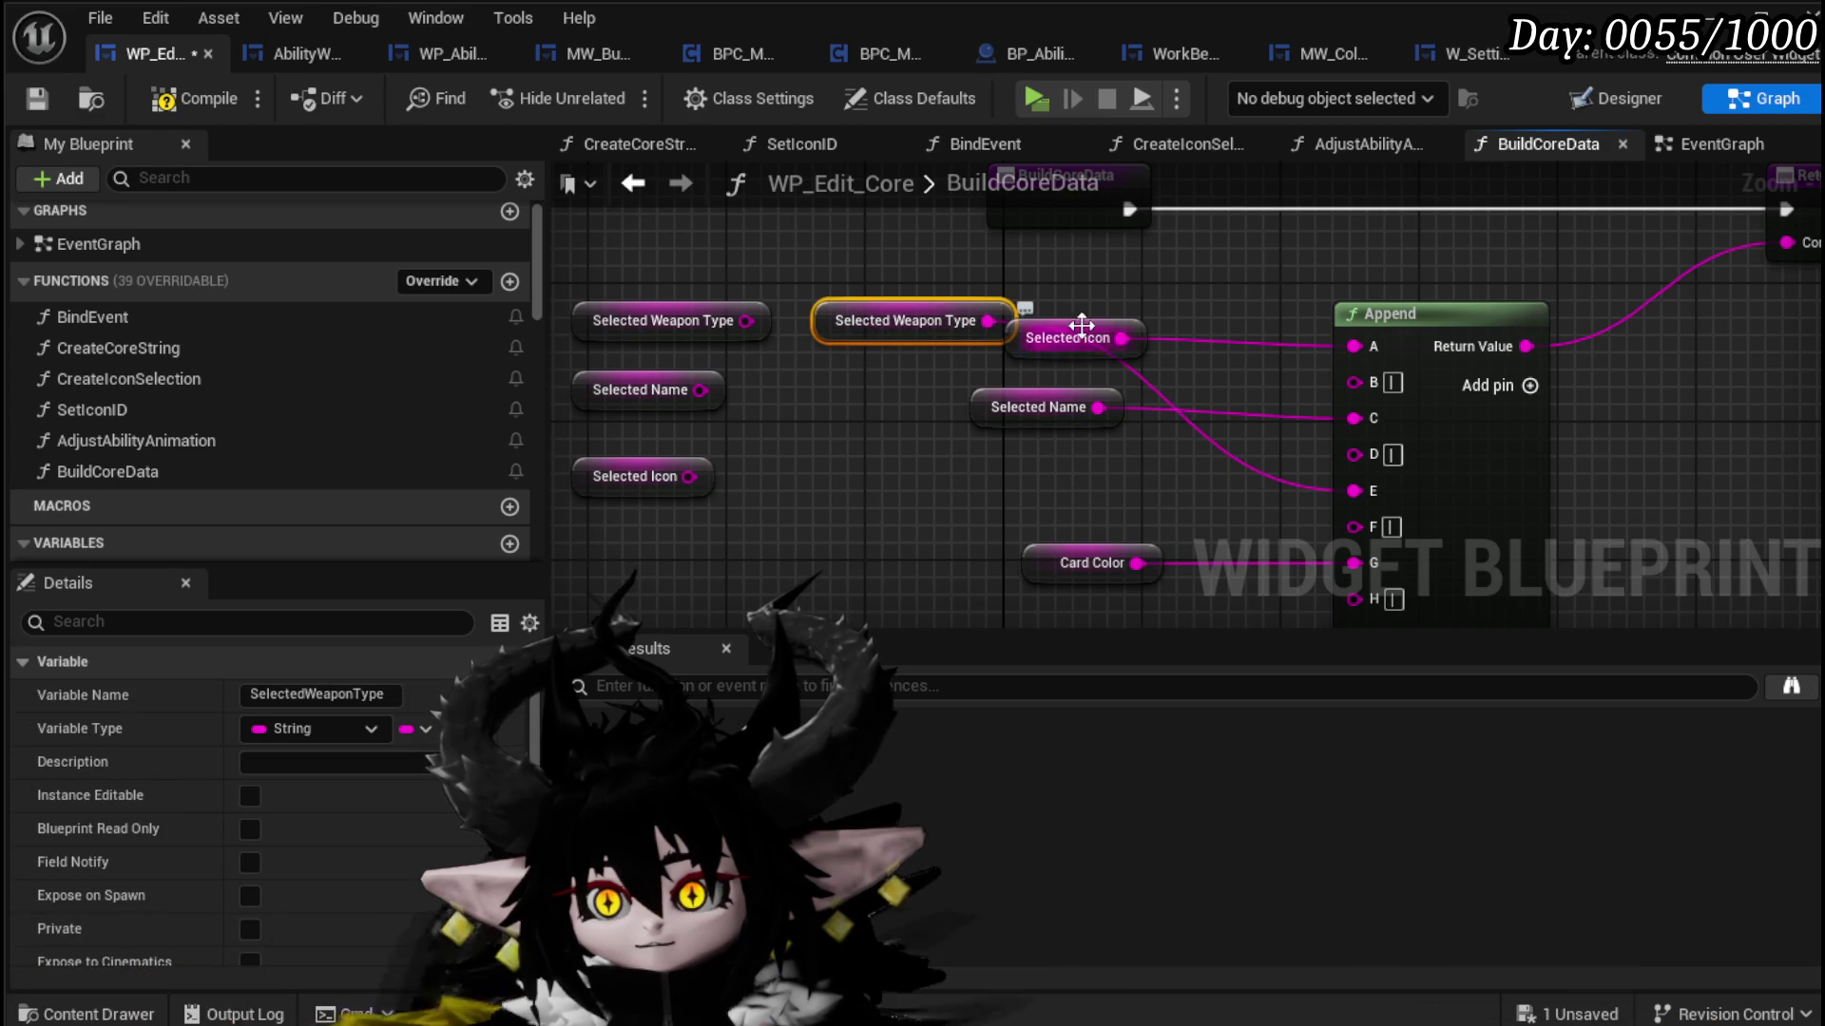
left_click_drag(1058, 329, 1038, 492)
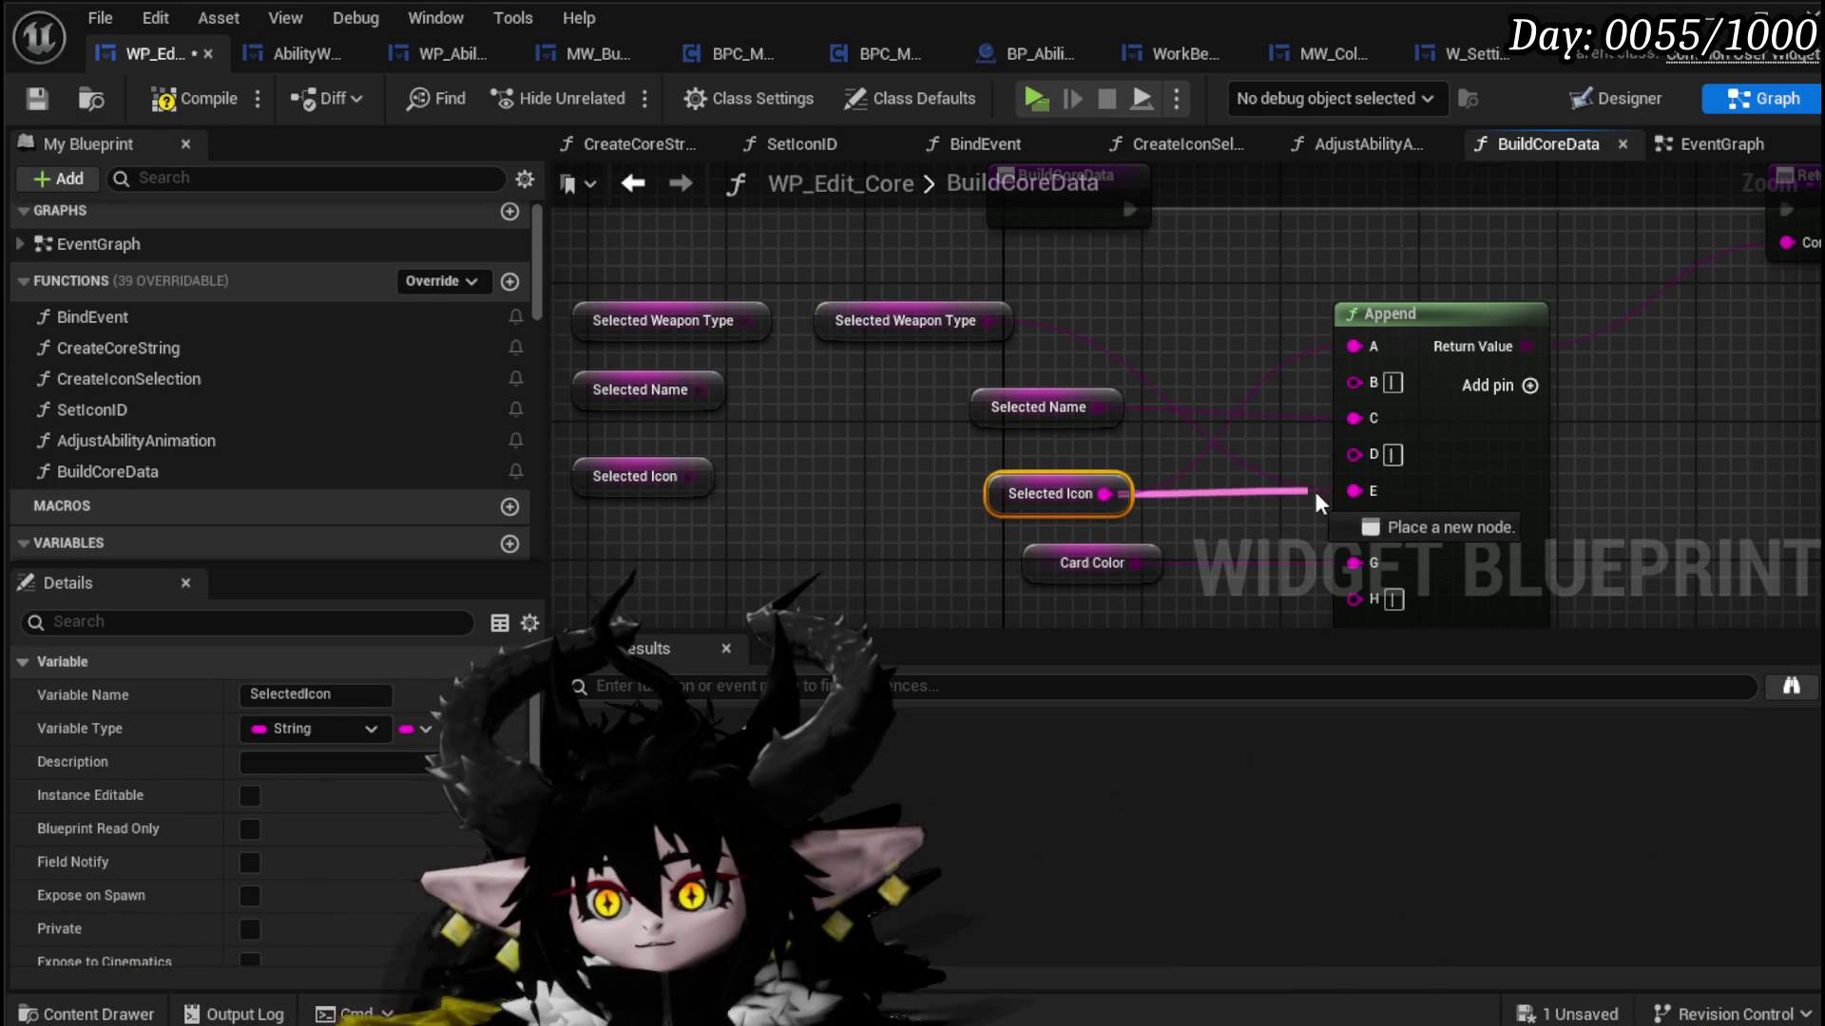
Step: Wire Selected Icon to Append E and Selected Weapon Type to Append A, then save
left_click_drag(1357, 496, 1357, 496)
left_click_drag(988, 321, 1366, 355)
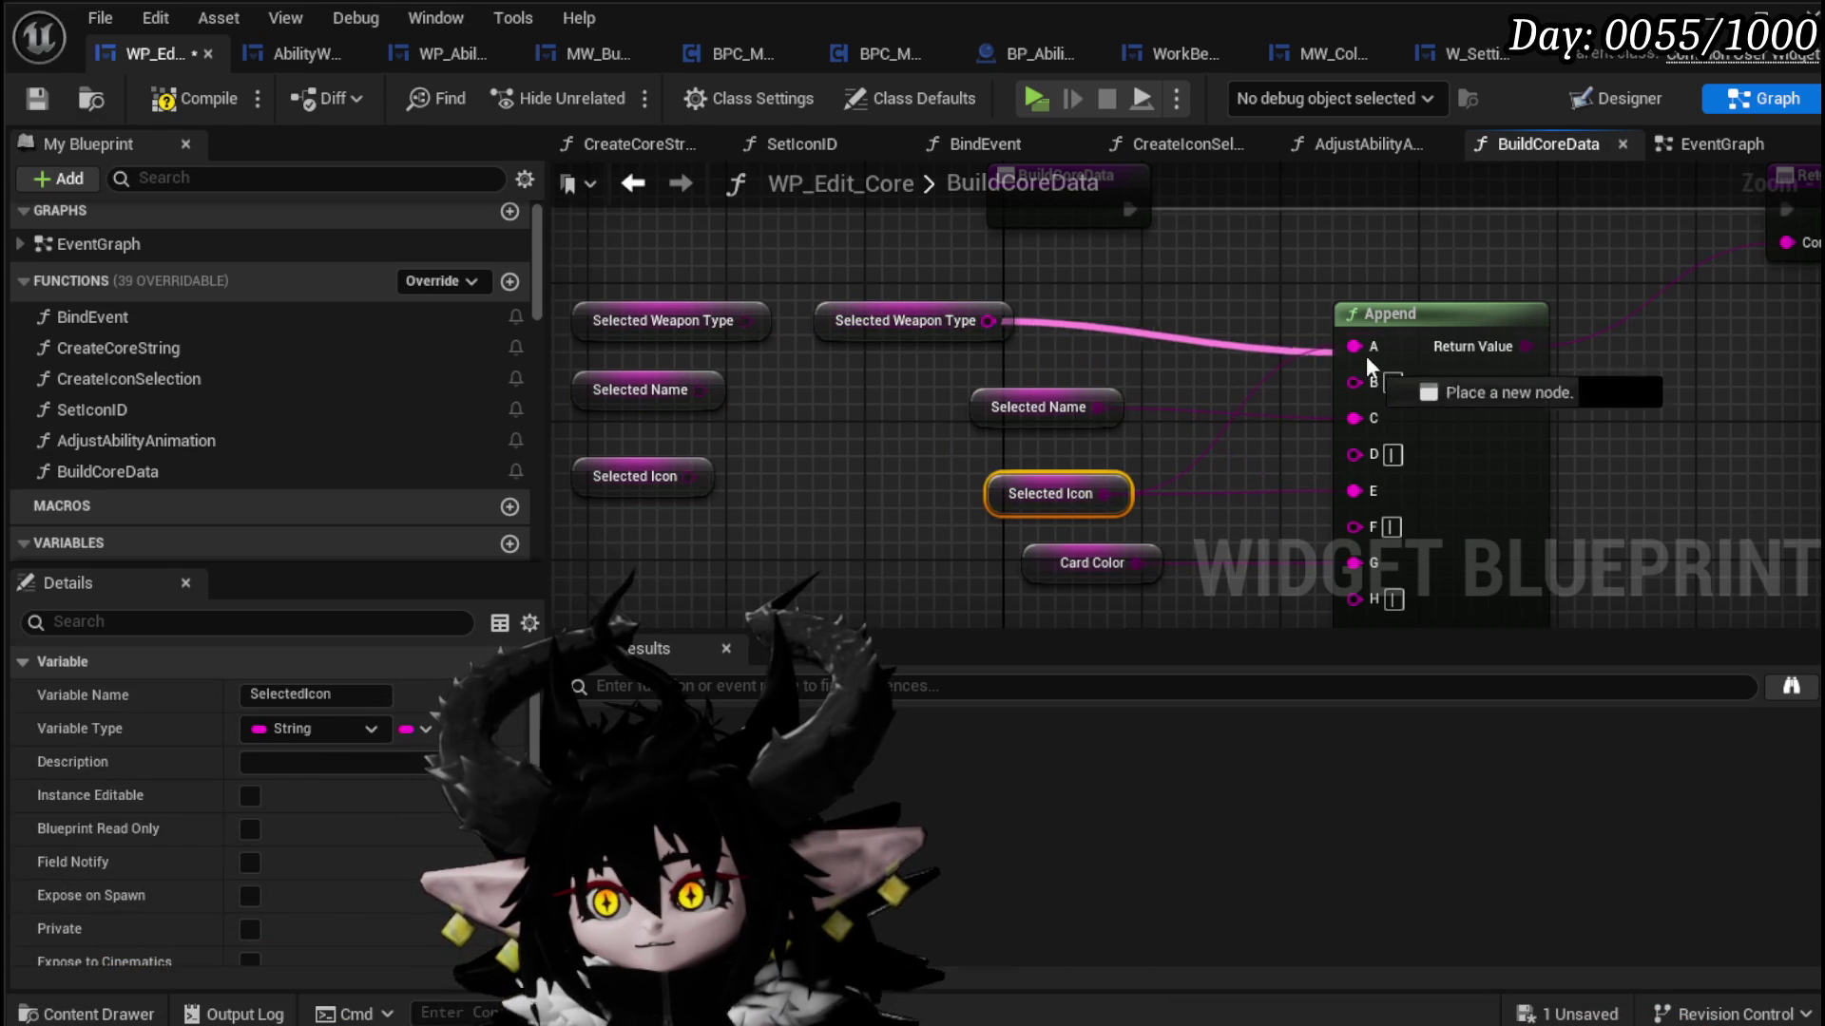
left_click(1298, 322)
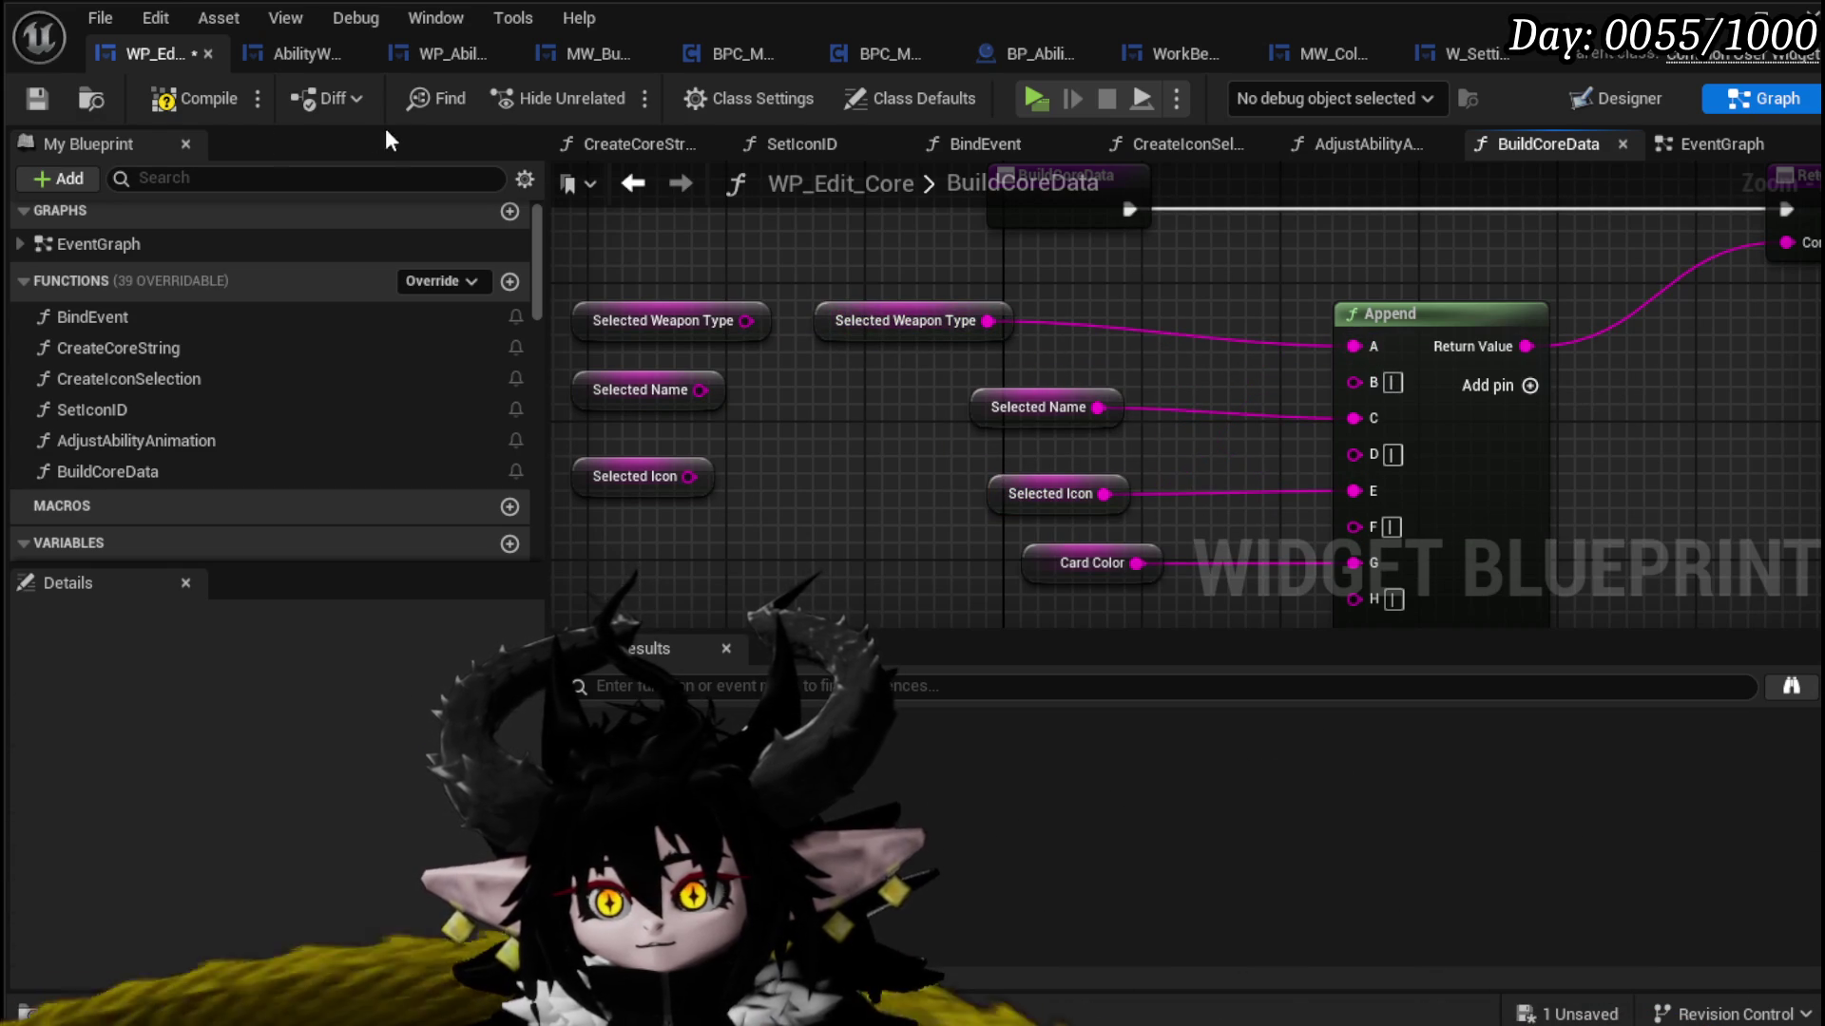
left_click(35, 97)
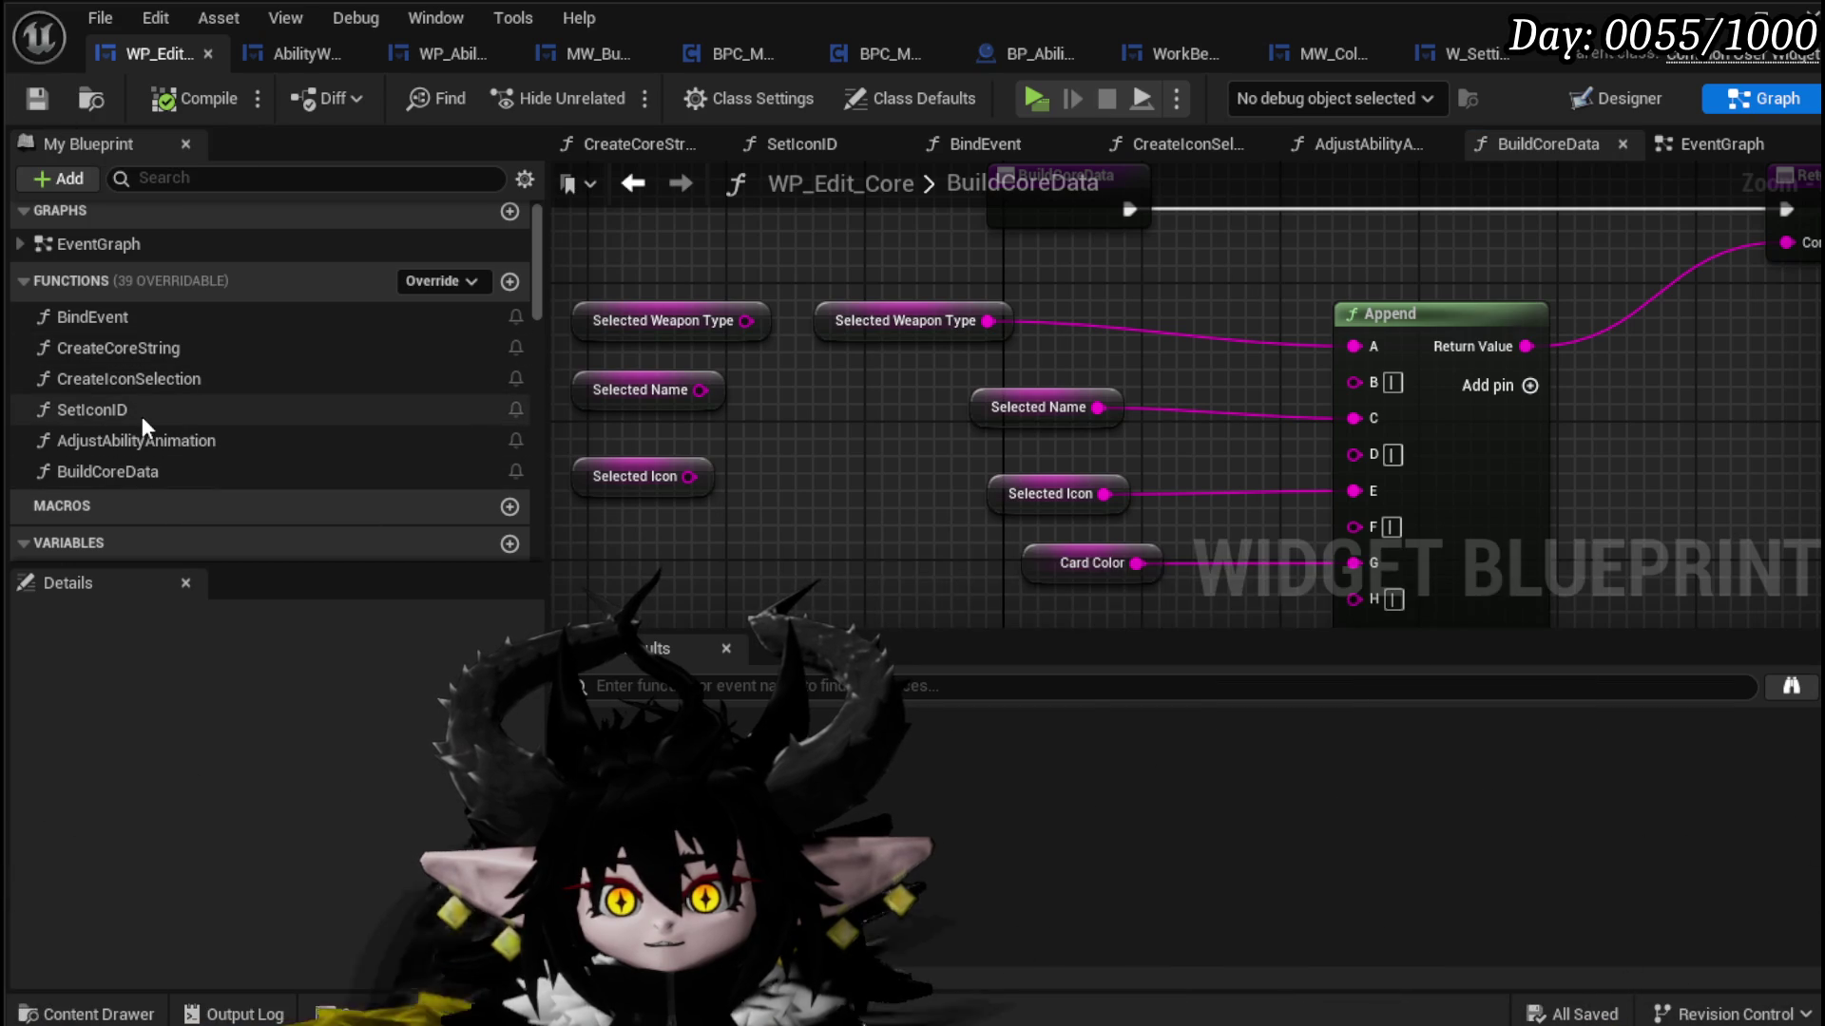
left_click(152, 352)
Step: Delete the CreateCoreString function despite its references, and compile the blueprint
key("Delete")
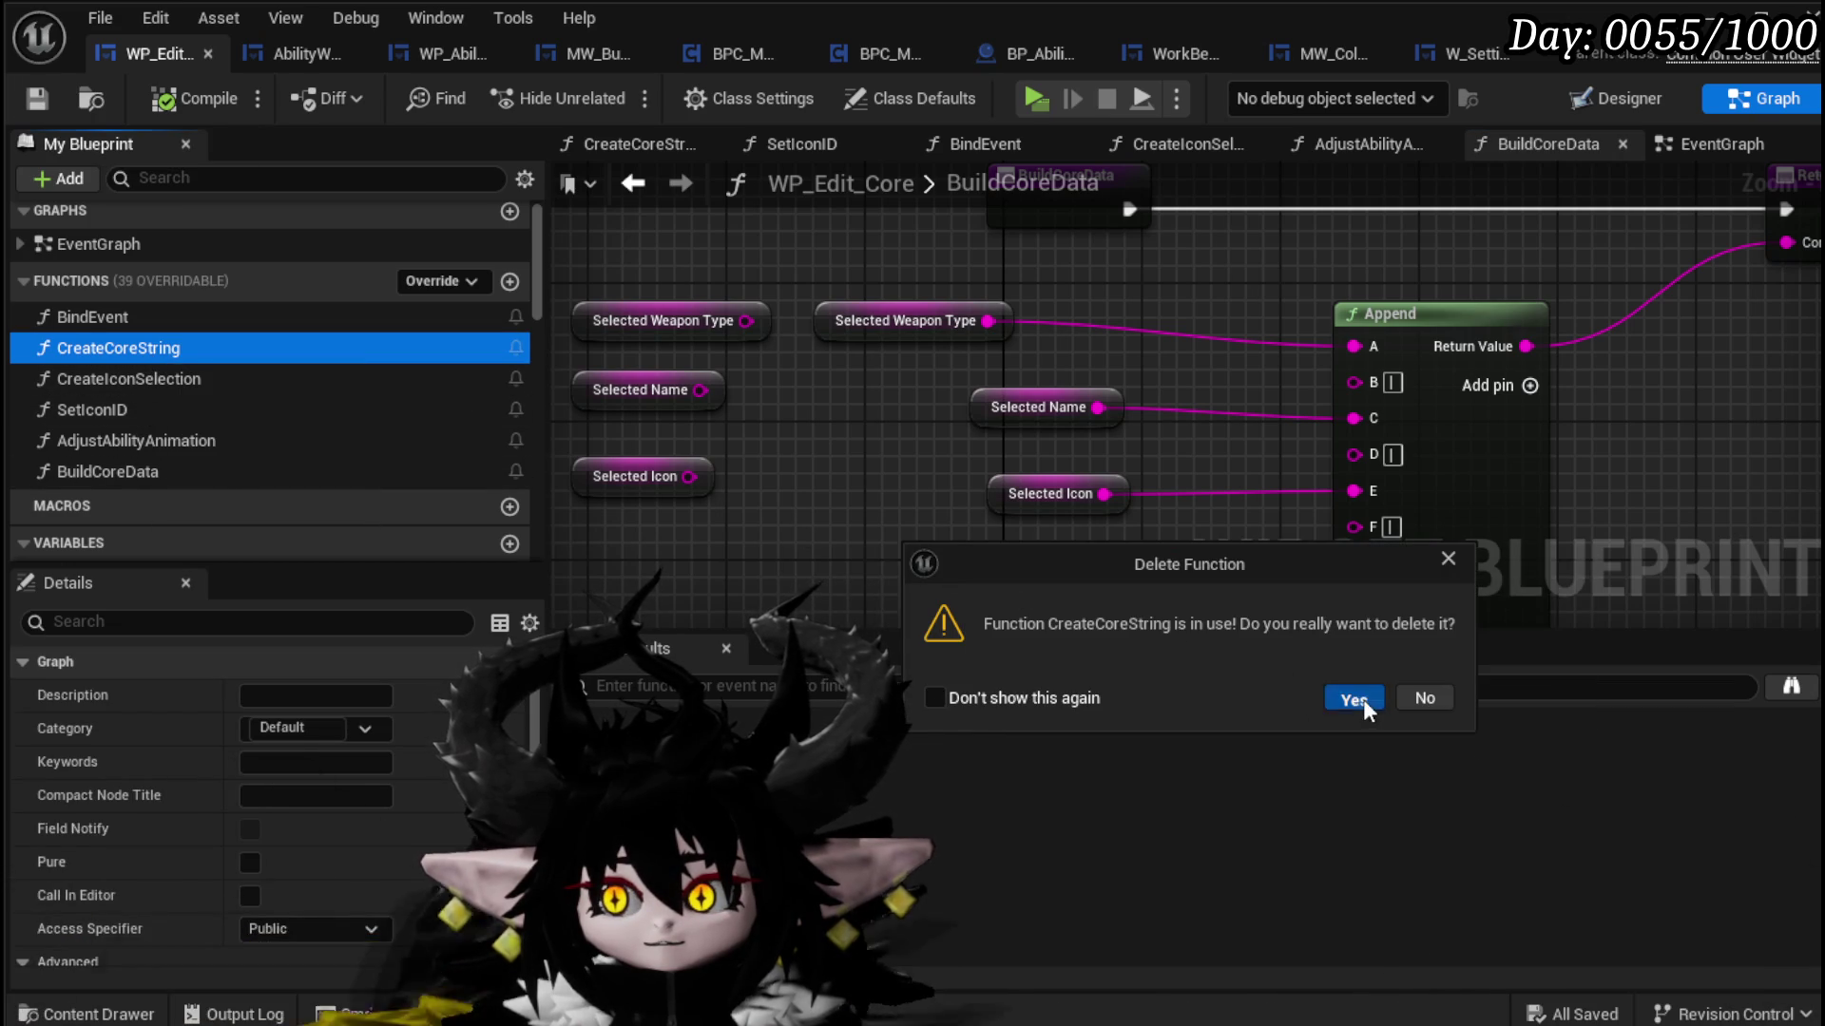
left_click(1353, 698)
left_click(209, 98)
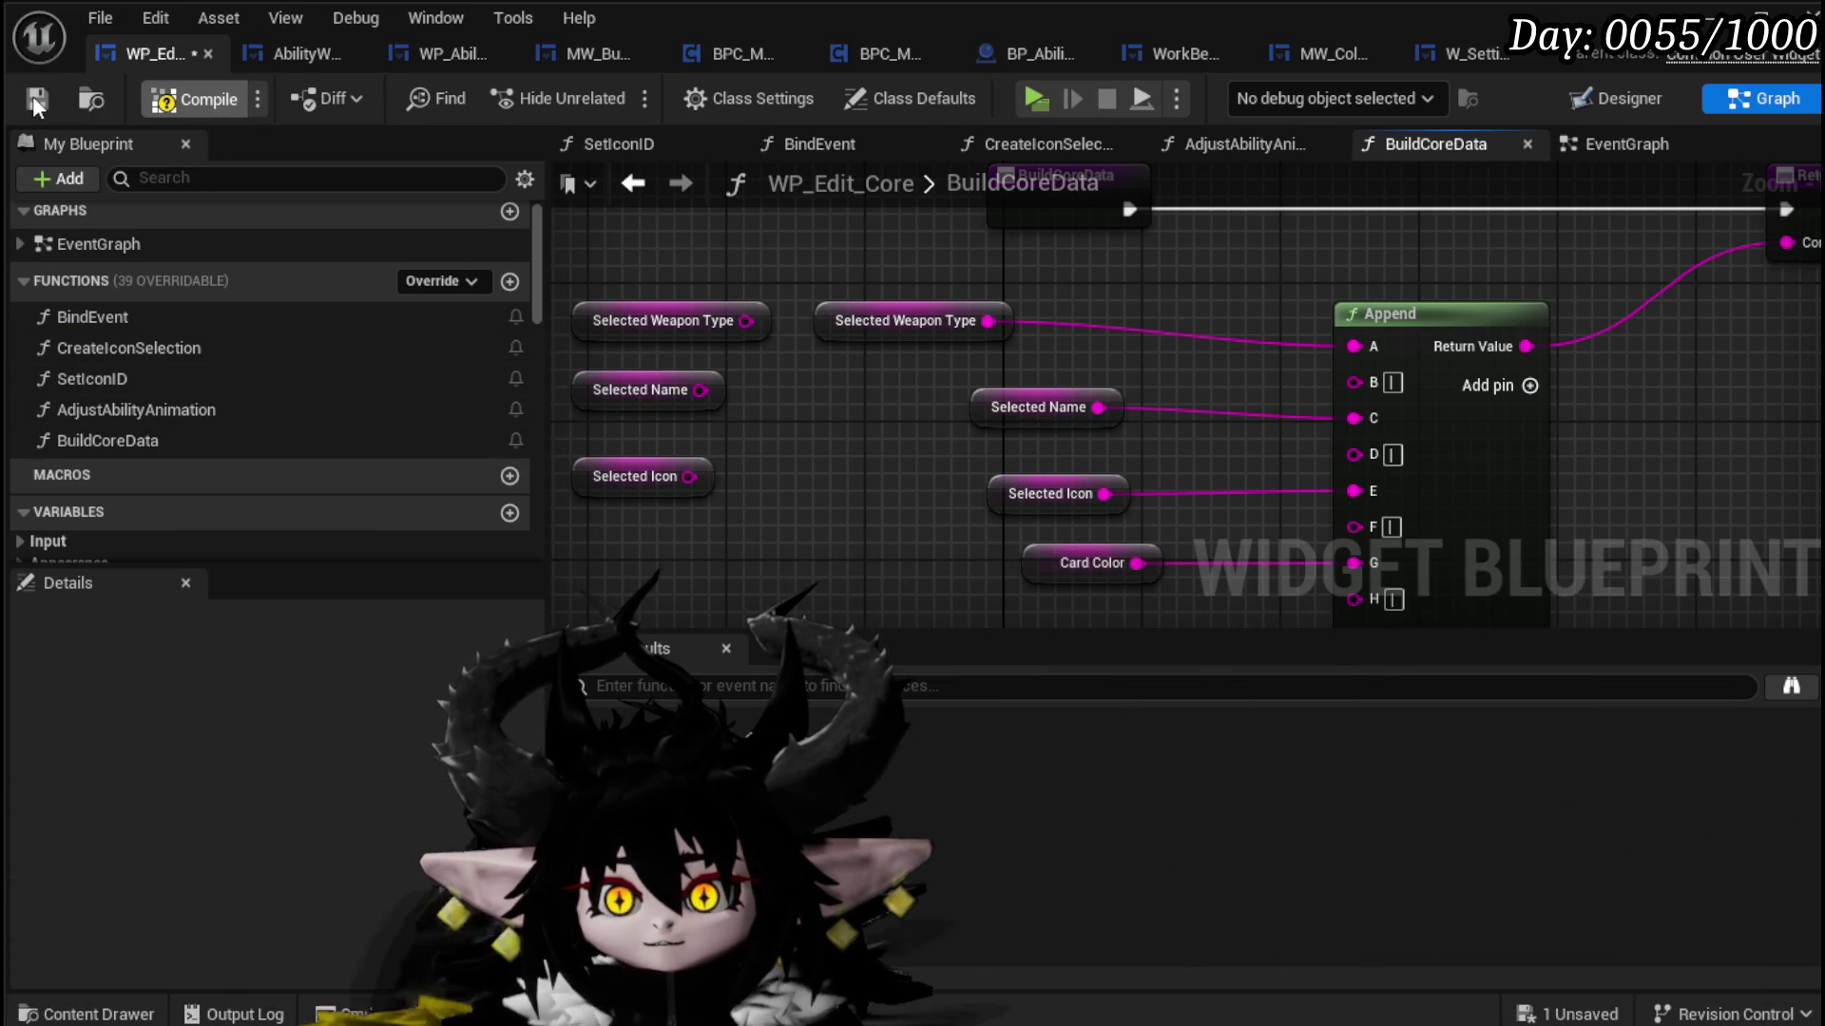
Step: Remove the broken On Pressed (Button_Test) and Create Core String nodes, then compile and save
left_click(36, 97)
left_click(1252, 699)
mouse_move(794, 430)
left_mouse_down()
mouse_move(811, 498)
mouse_move(672, 263)
mouse_move(691, 459)
left_mouse_up()
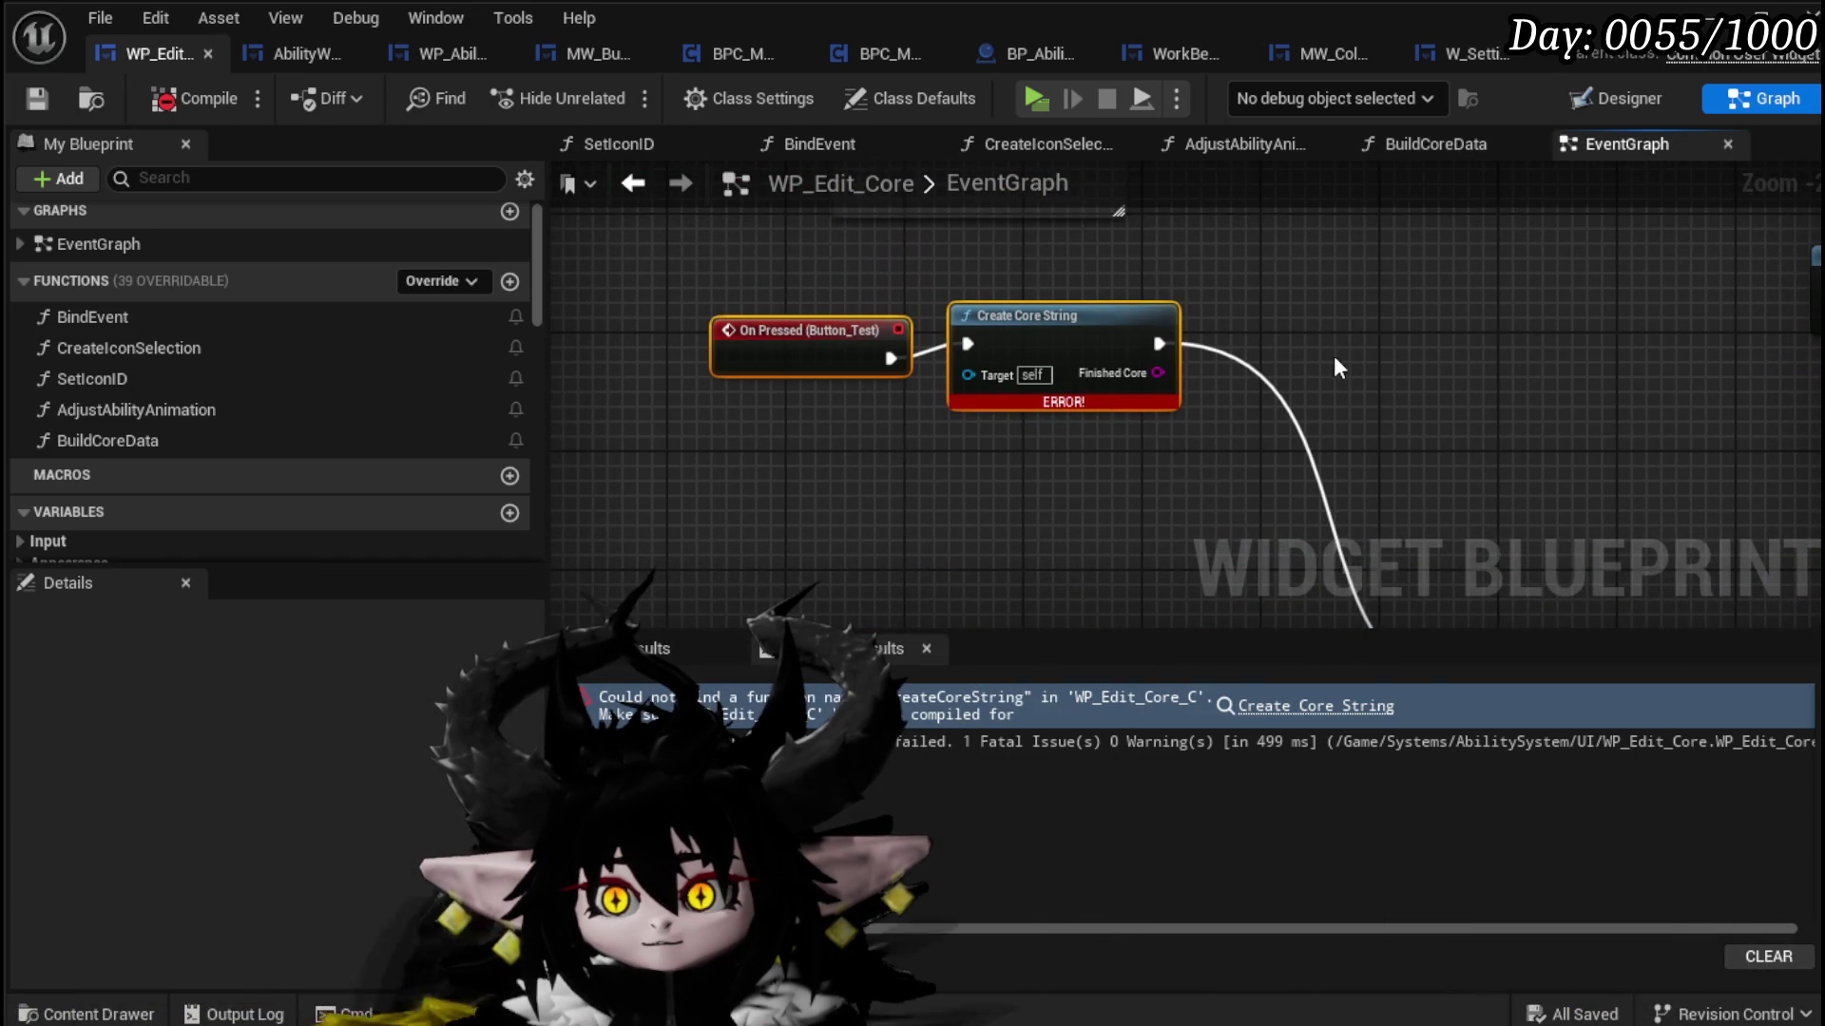
key("Delete")
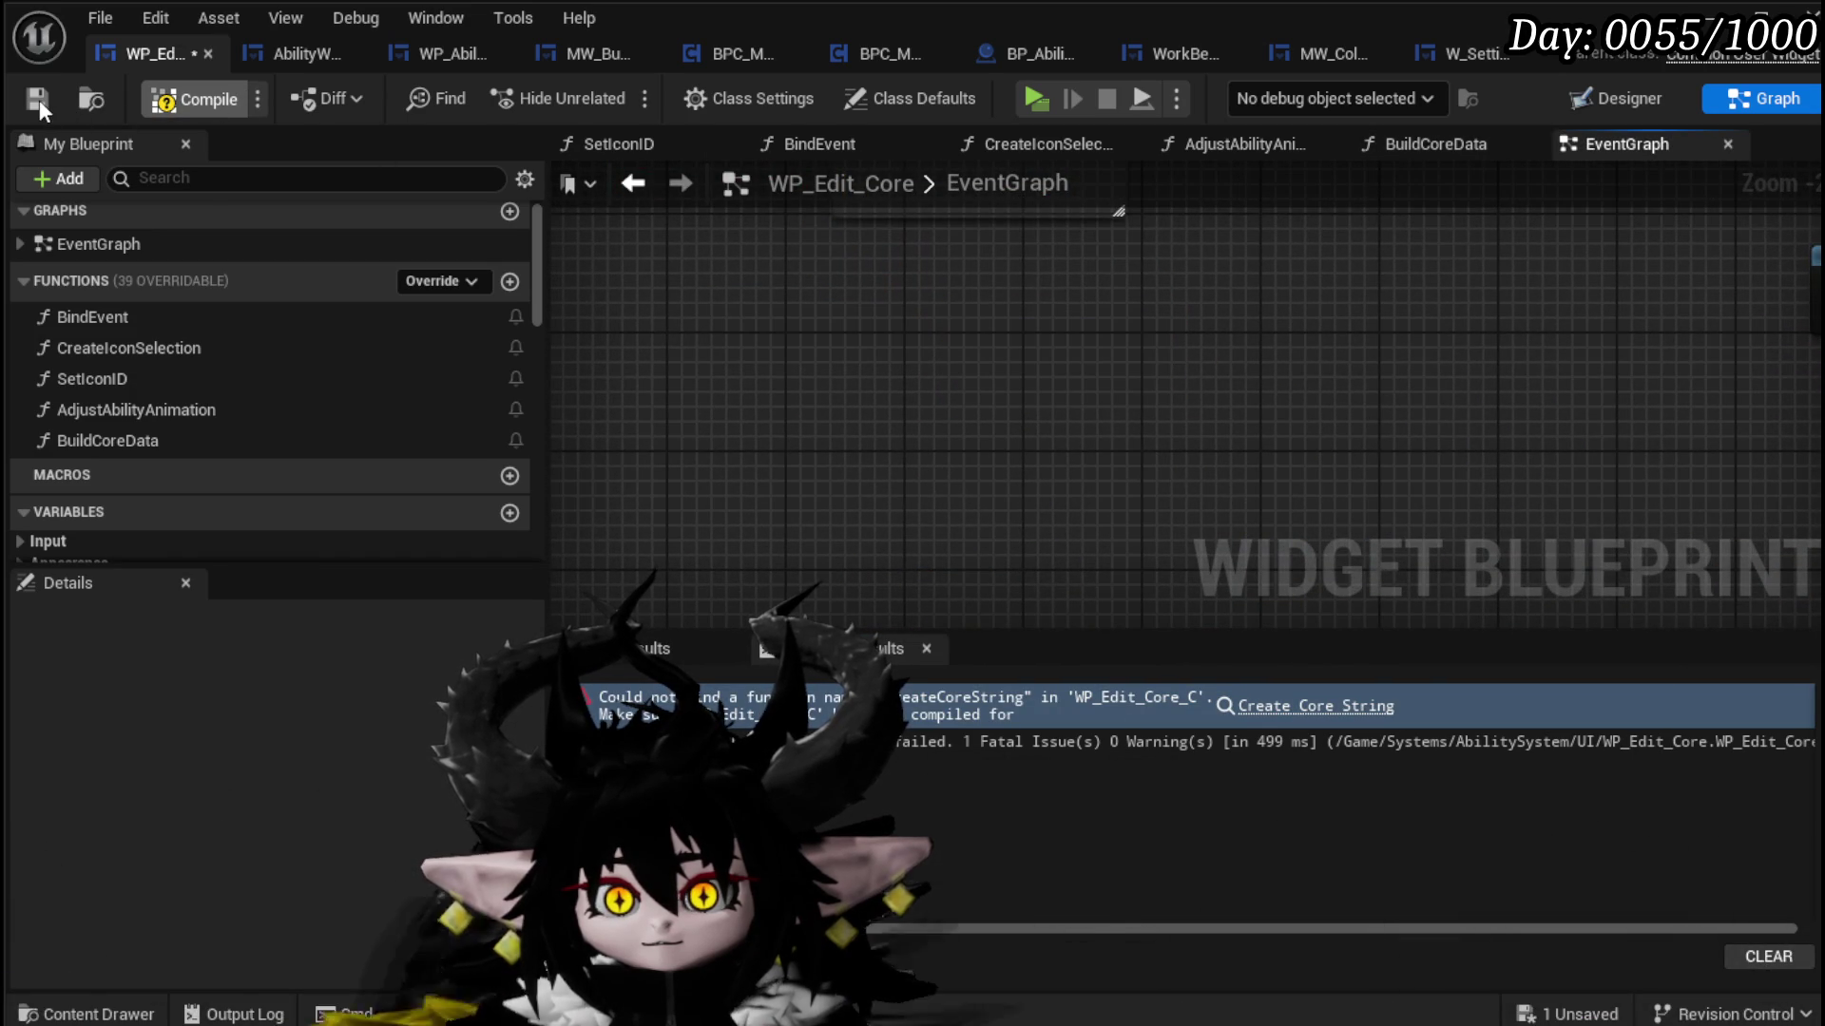
left_click(38, 100)
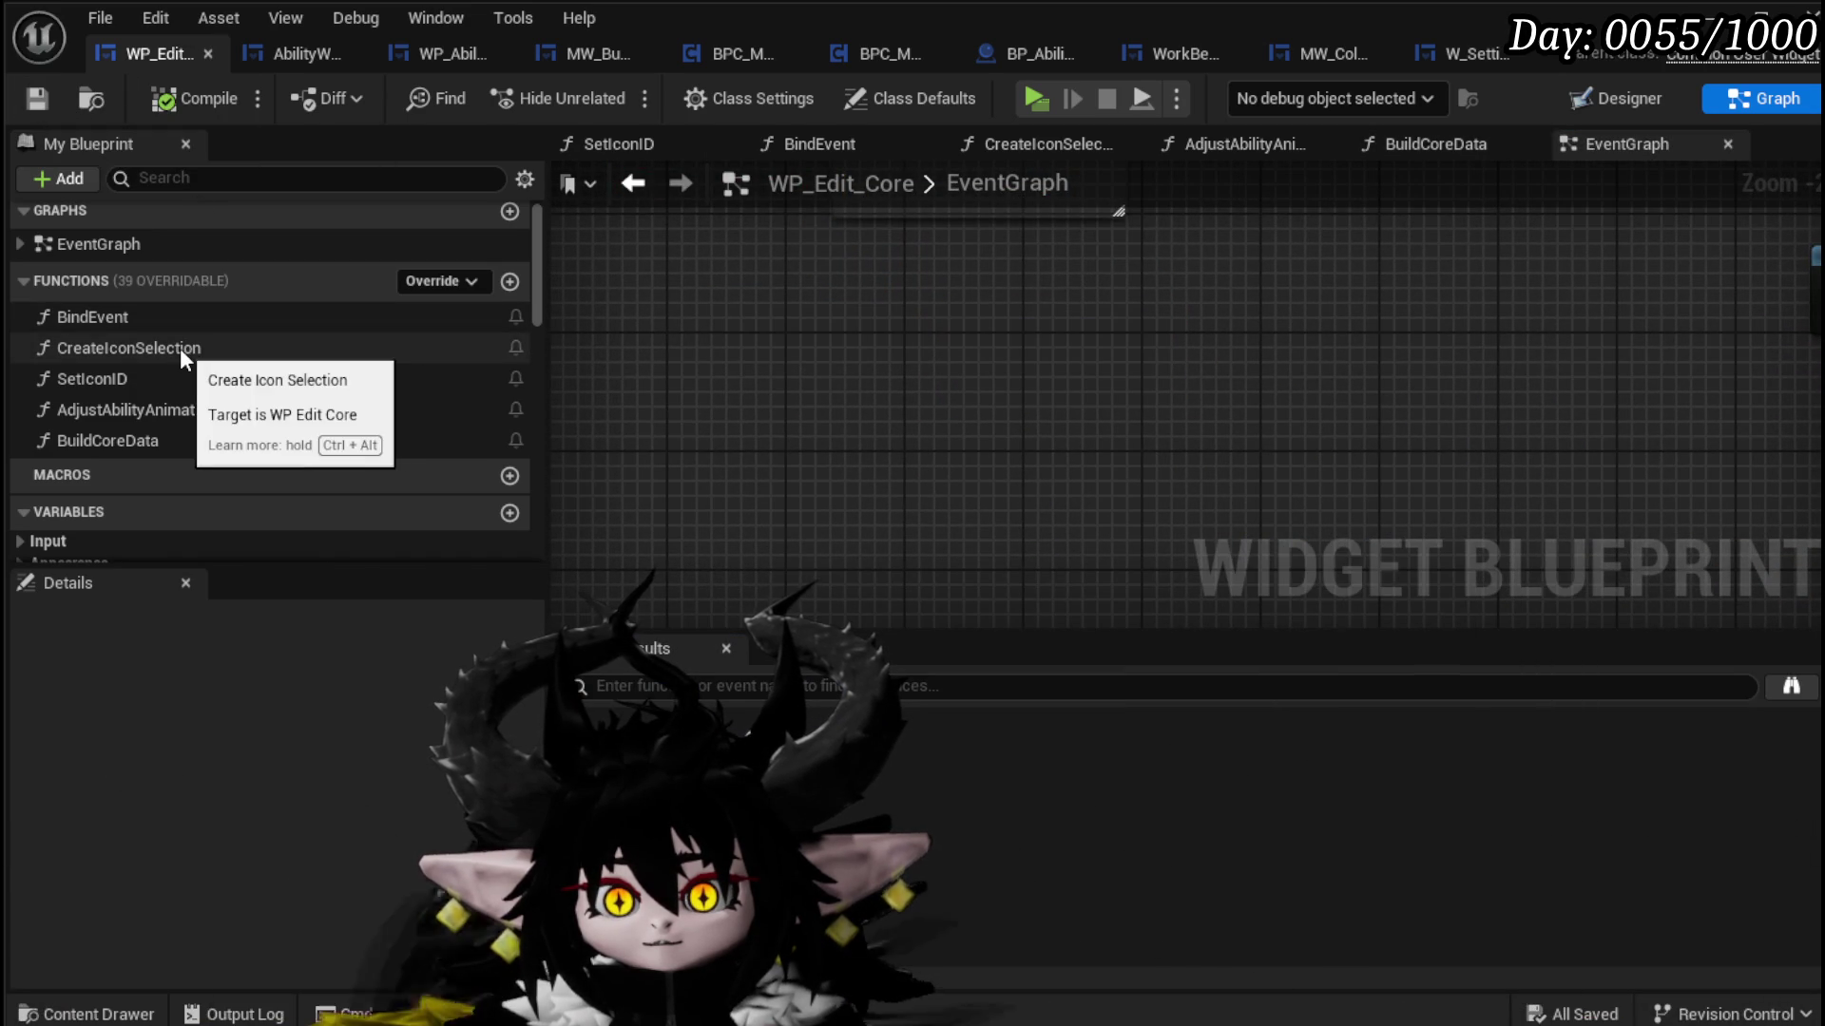
mouse_move(443, 372)
left_mouse_down()
mouse_move(875, 265)
mouse_move(1068, 369)
mouse_move(1100, 265)
left_mouse_up()
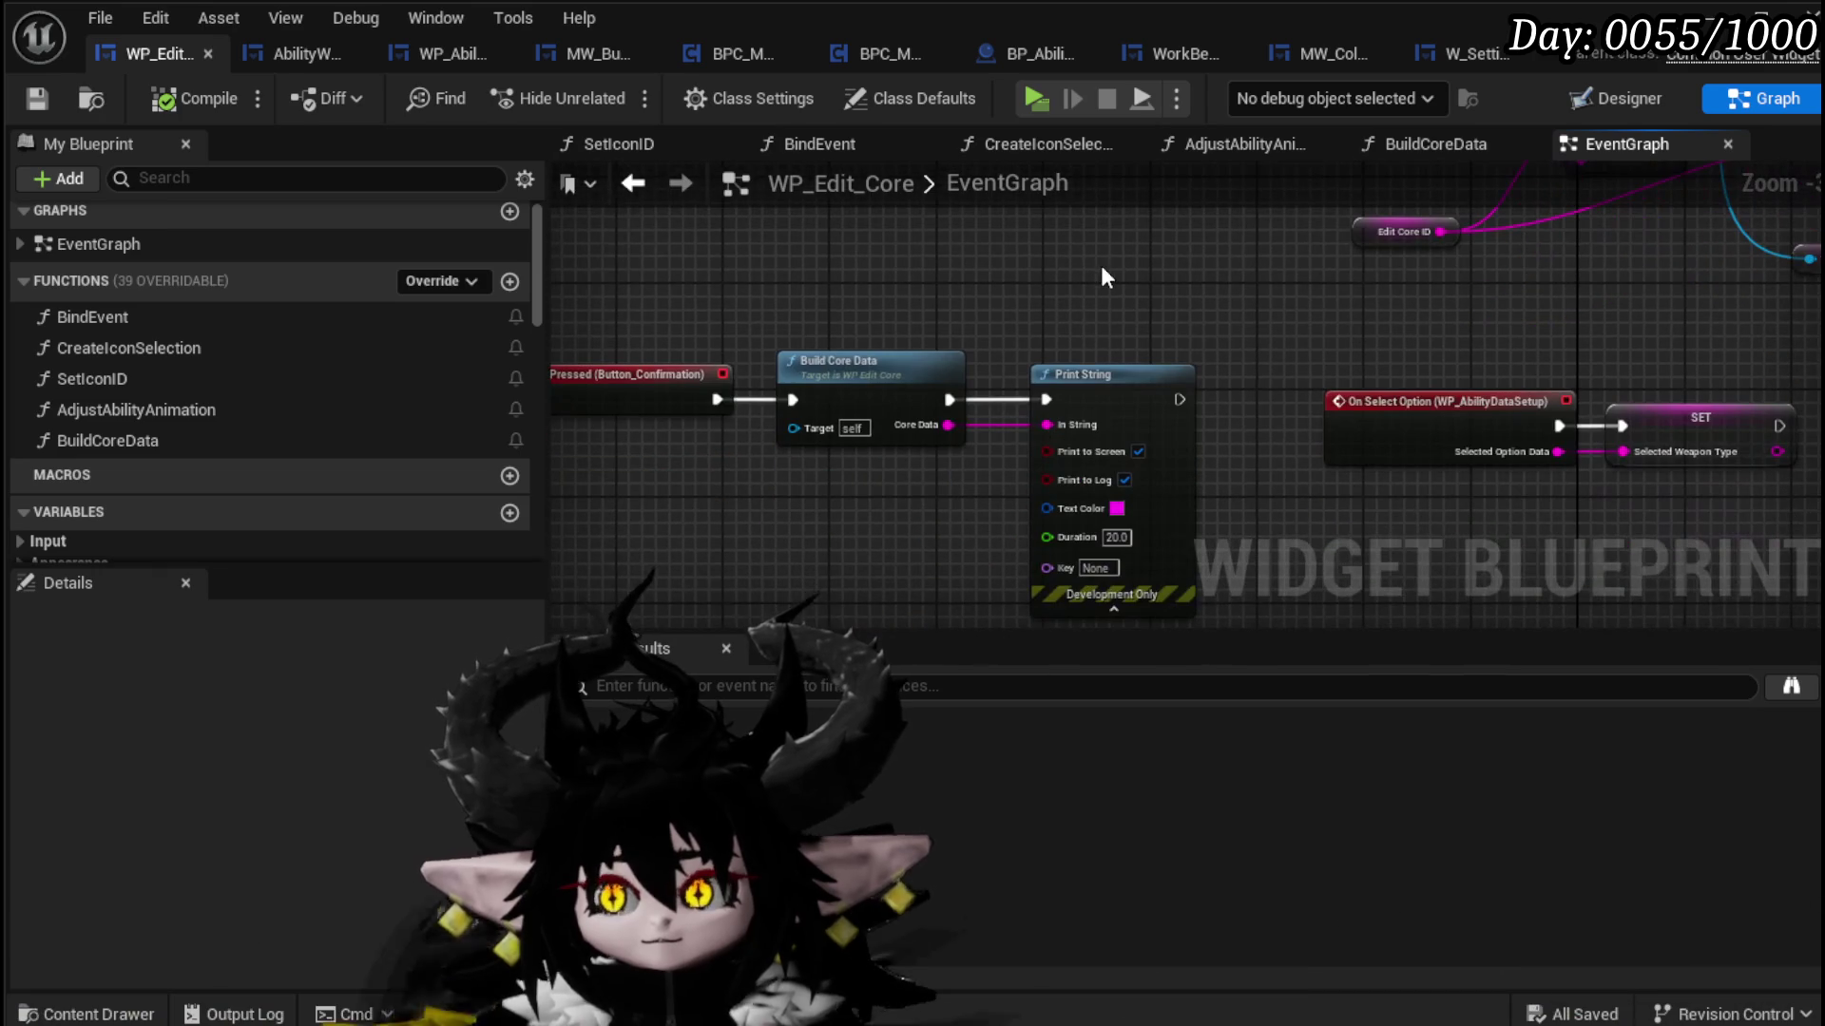
Step: Save the blueprint and review the Build Core Data and On Select Option nodes in the EventGraph
mouse_move(760, 257)
left_mouse_down()
mouse_move(848, 442)
mouse_move(853, 530)
left_mouse_up()
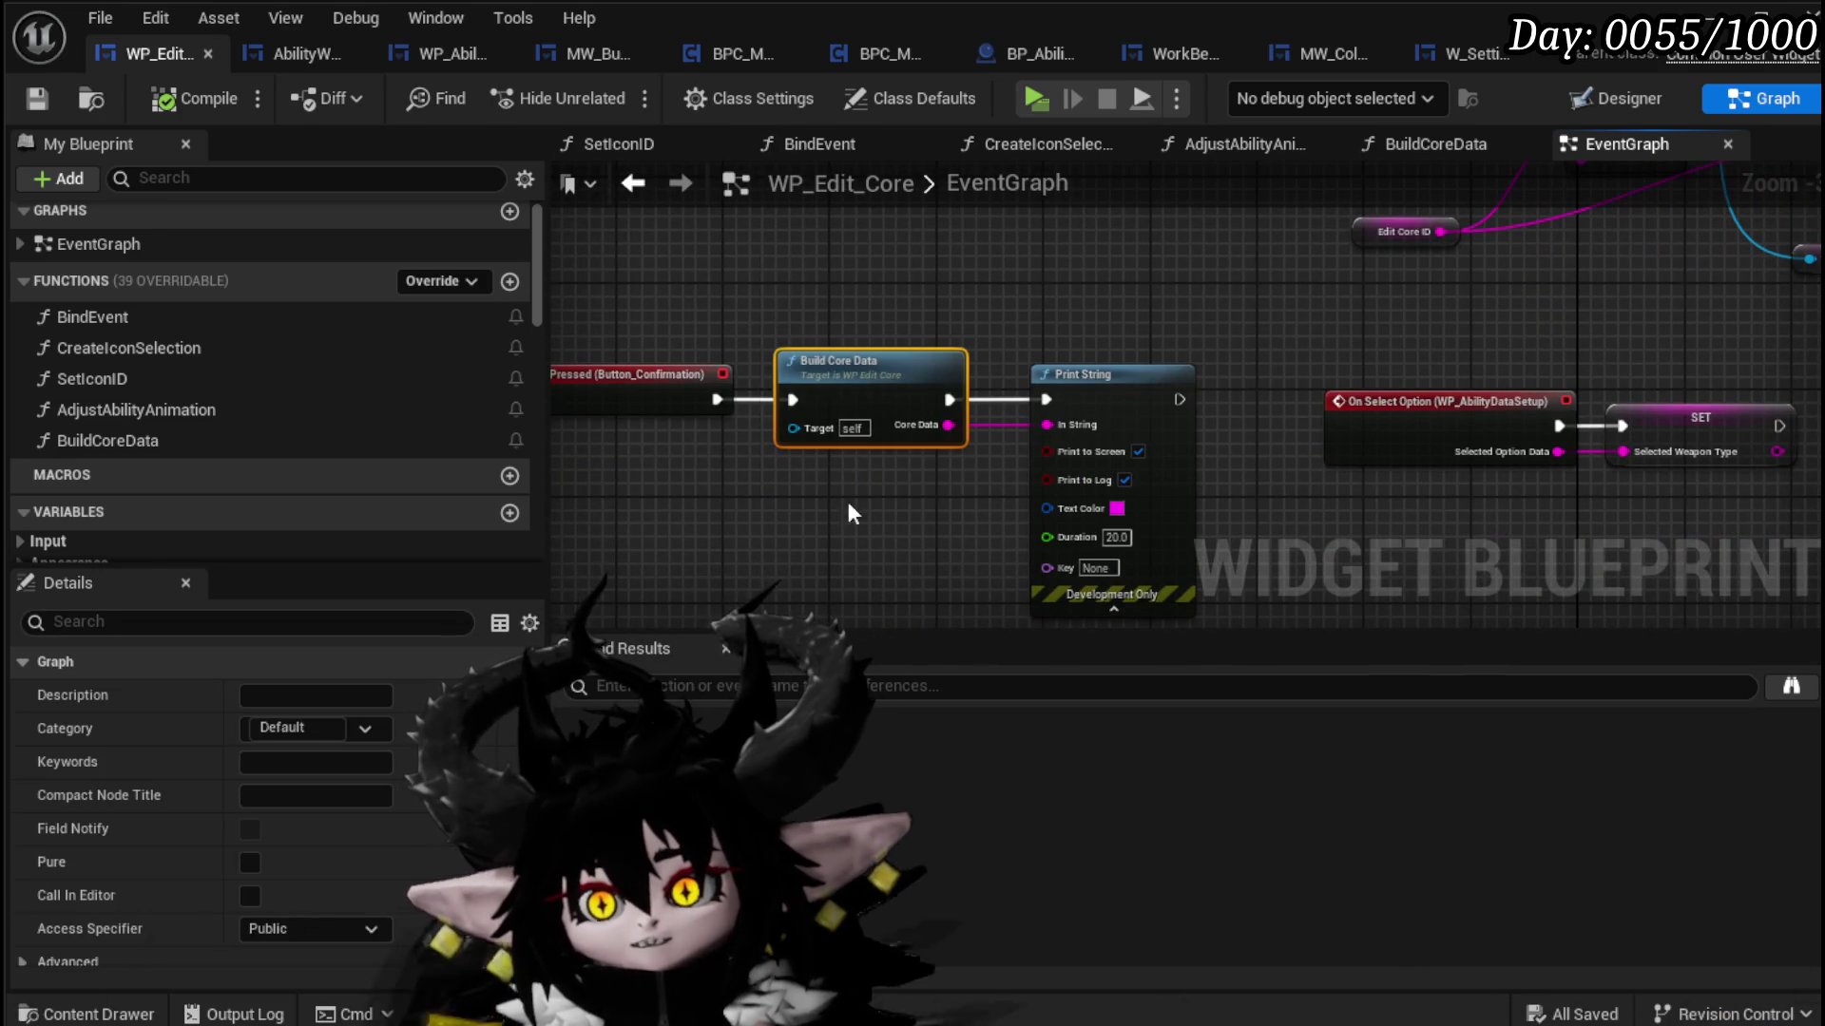
left_click(38, 99)
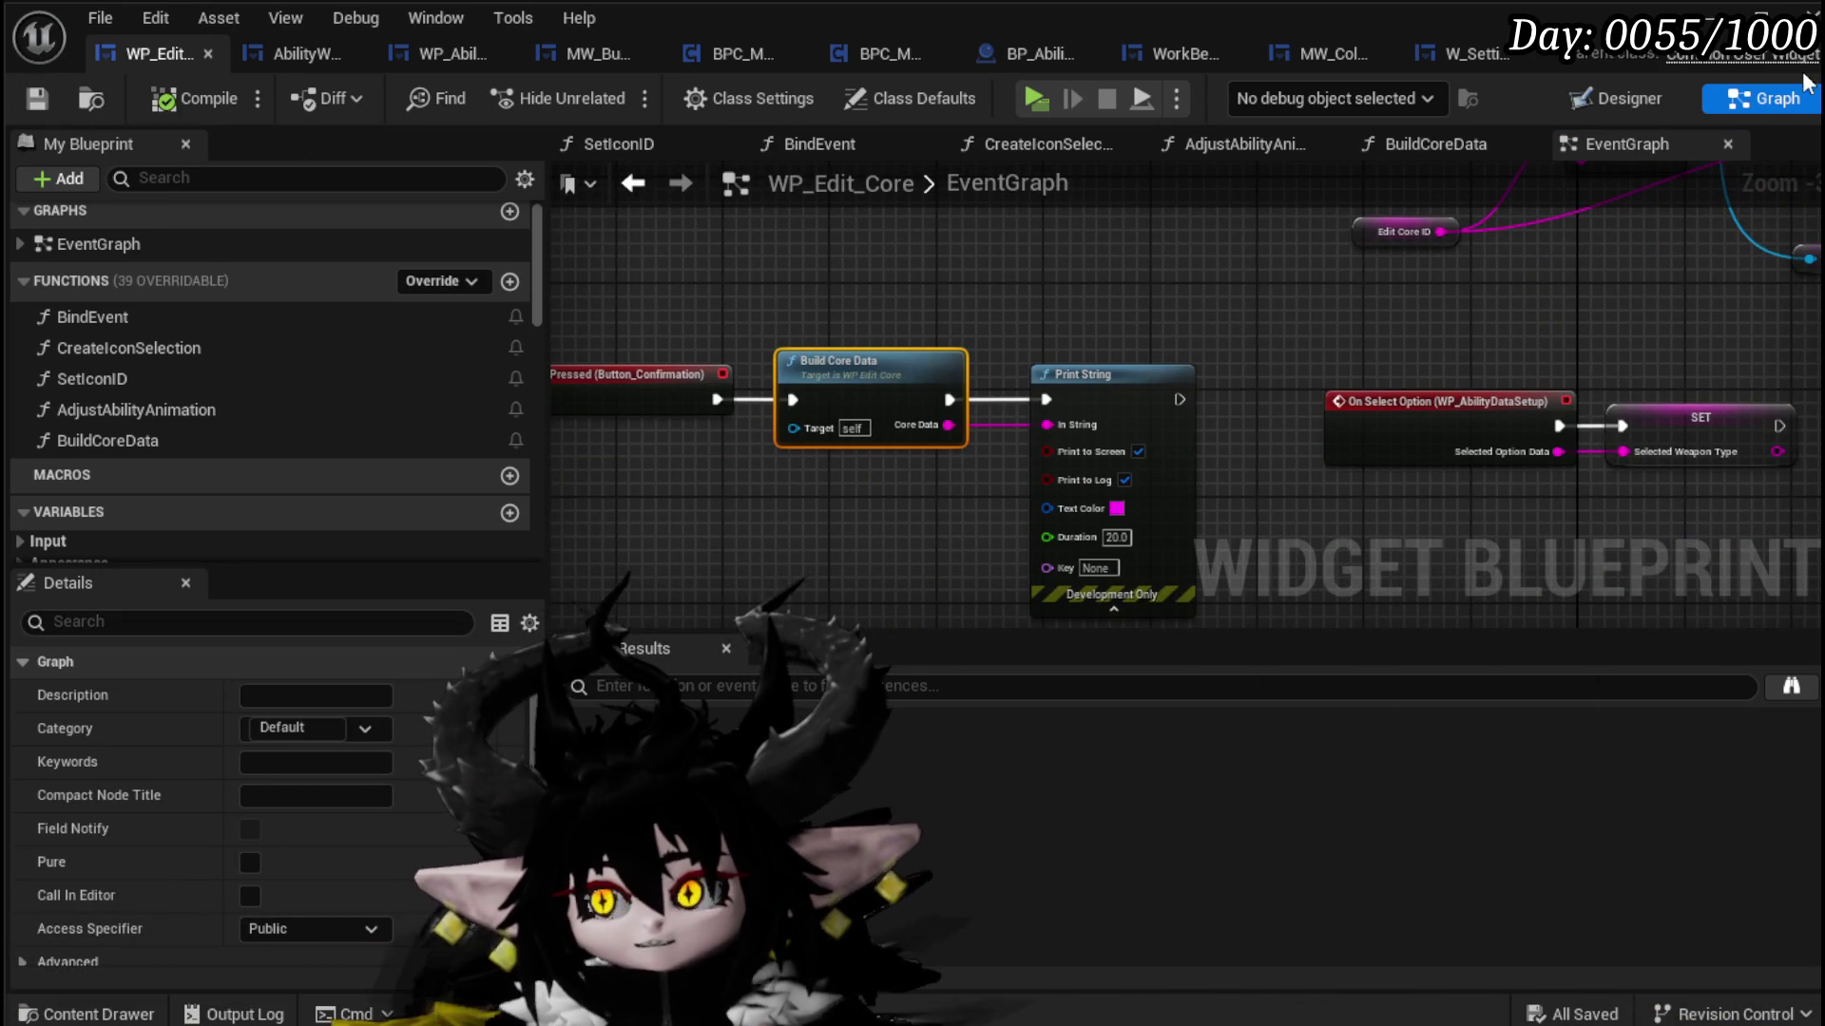
mouse_move(1224, 323)
left_mouse_down()
mouse_move(1081, 366)
mouse_move(625, 368)
left_mouse_up()
mouse_move(931, 397)
left_mouse_down()
mouse_move(806, 355)
mouse_move(934, 340)
left_mouse_up()
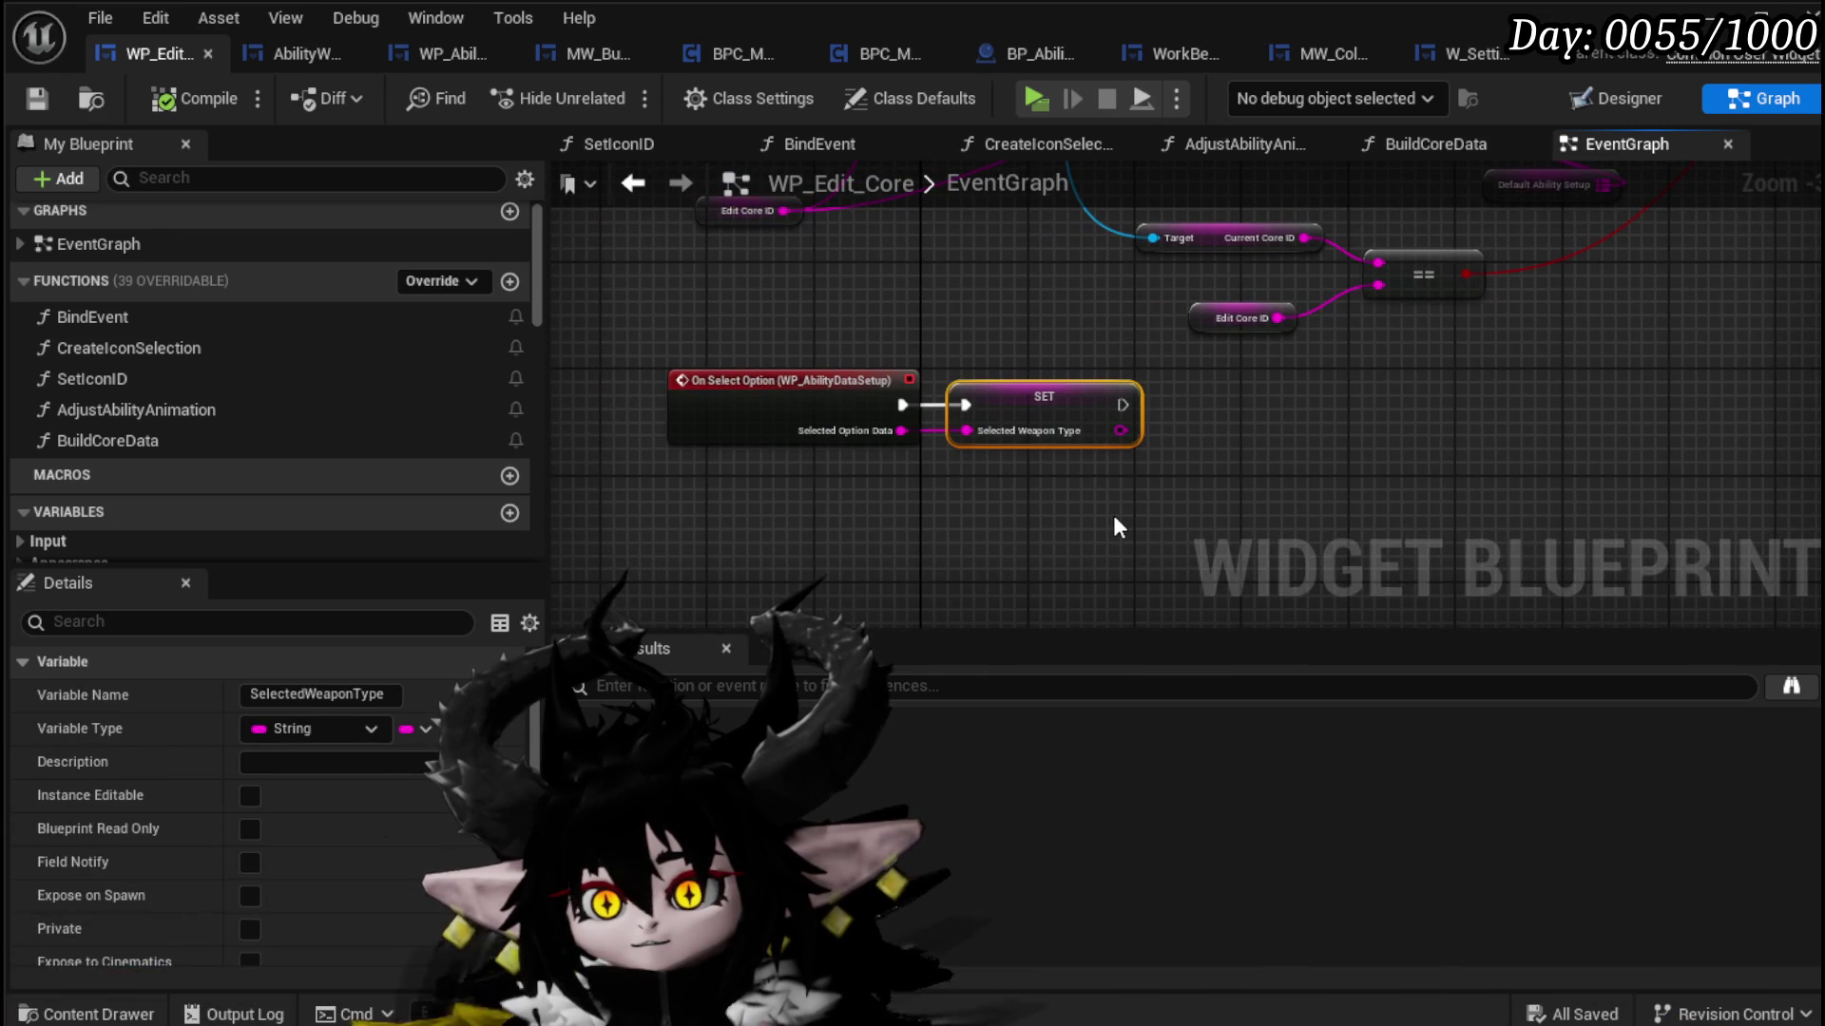
mouse_move(748, 482)
left_mouse_down()
mouse_move(982, 345)
mouse_move(1108, 456)
mouse_move(1092, 306)
left_mouse_up()
left_click_drag(757, 313, 1150, 473)
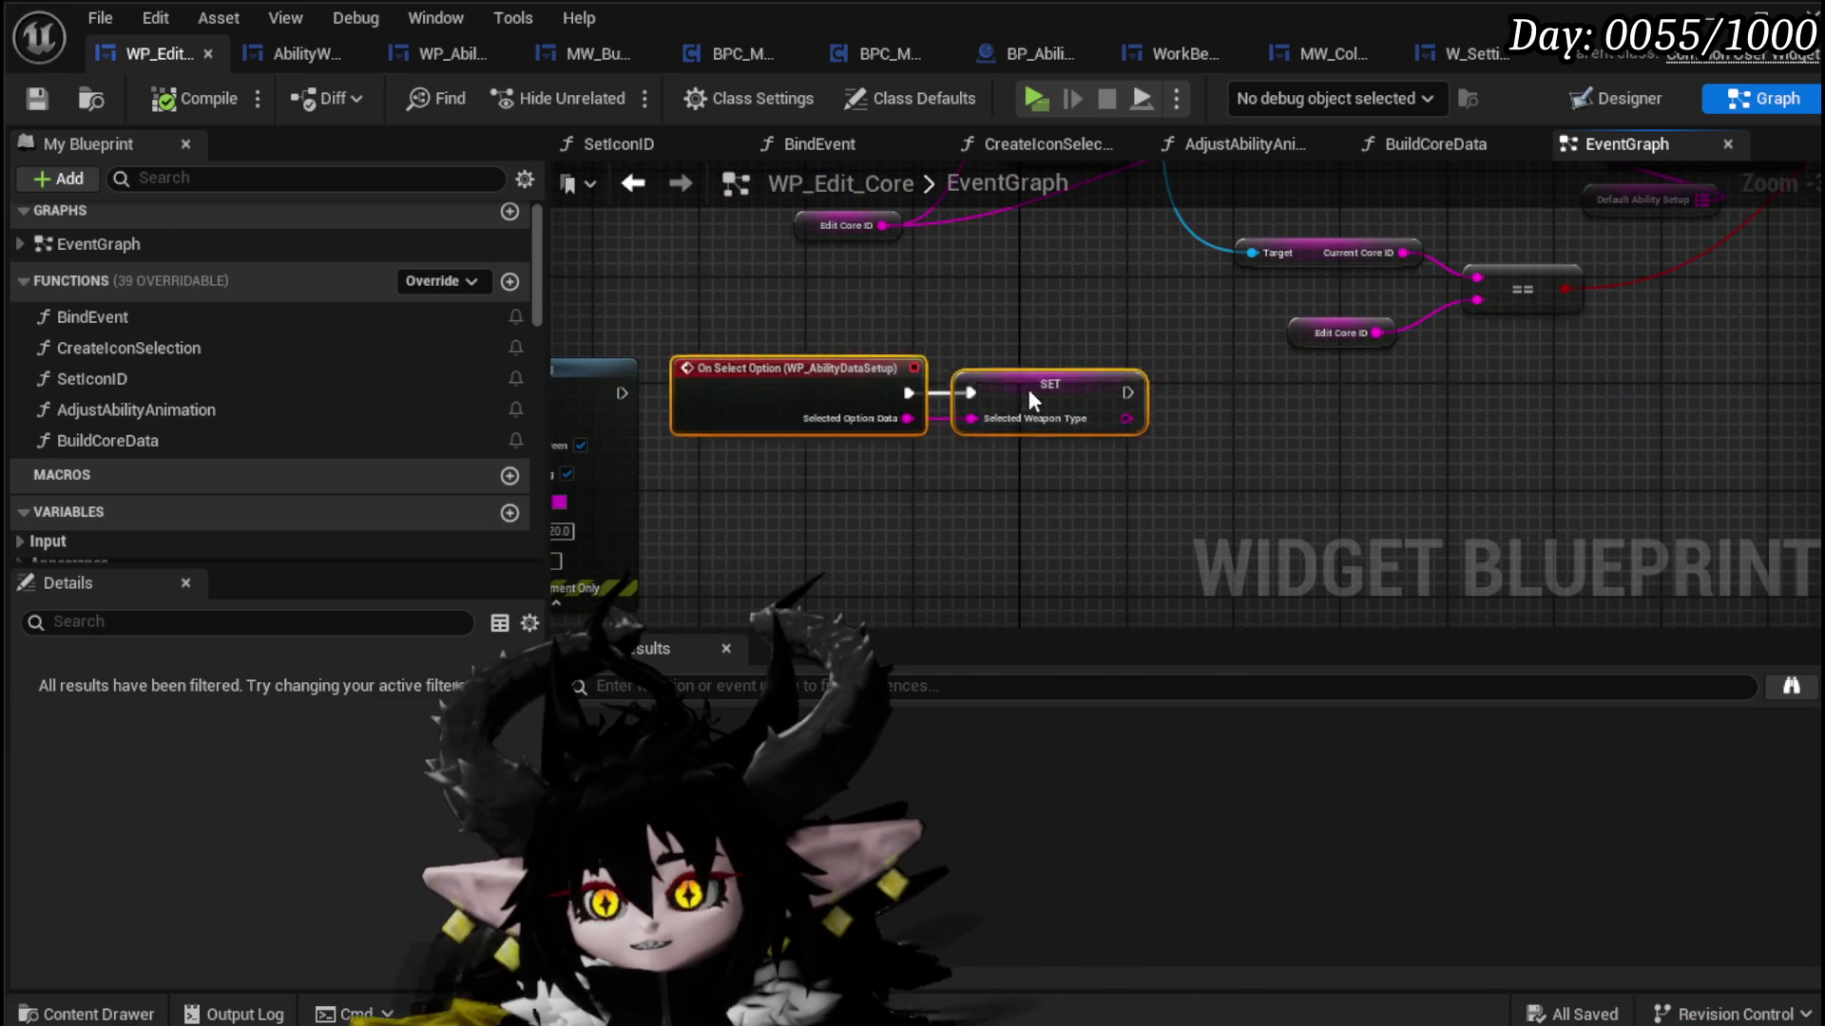
left_click(991, 340)
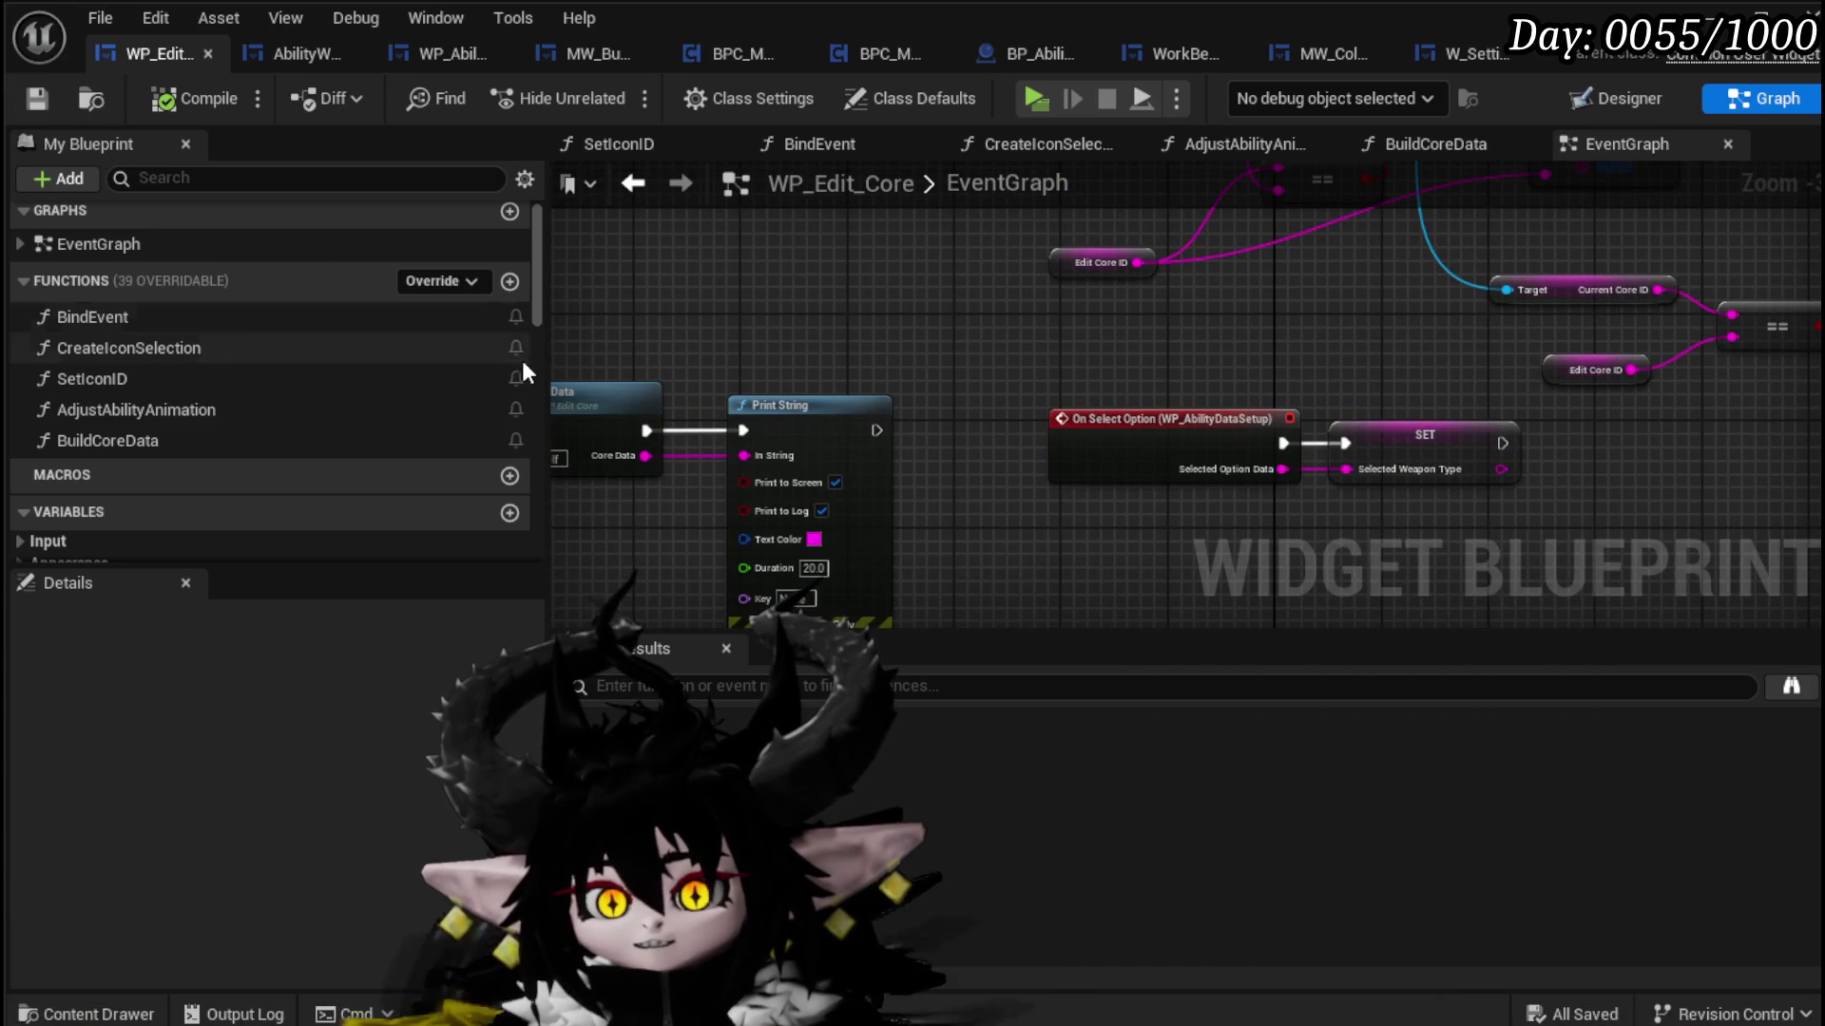
Step: Open the CreateIconSelection function graph and inspect its Get Data Table Row Names node
left_click(195, 345)
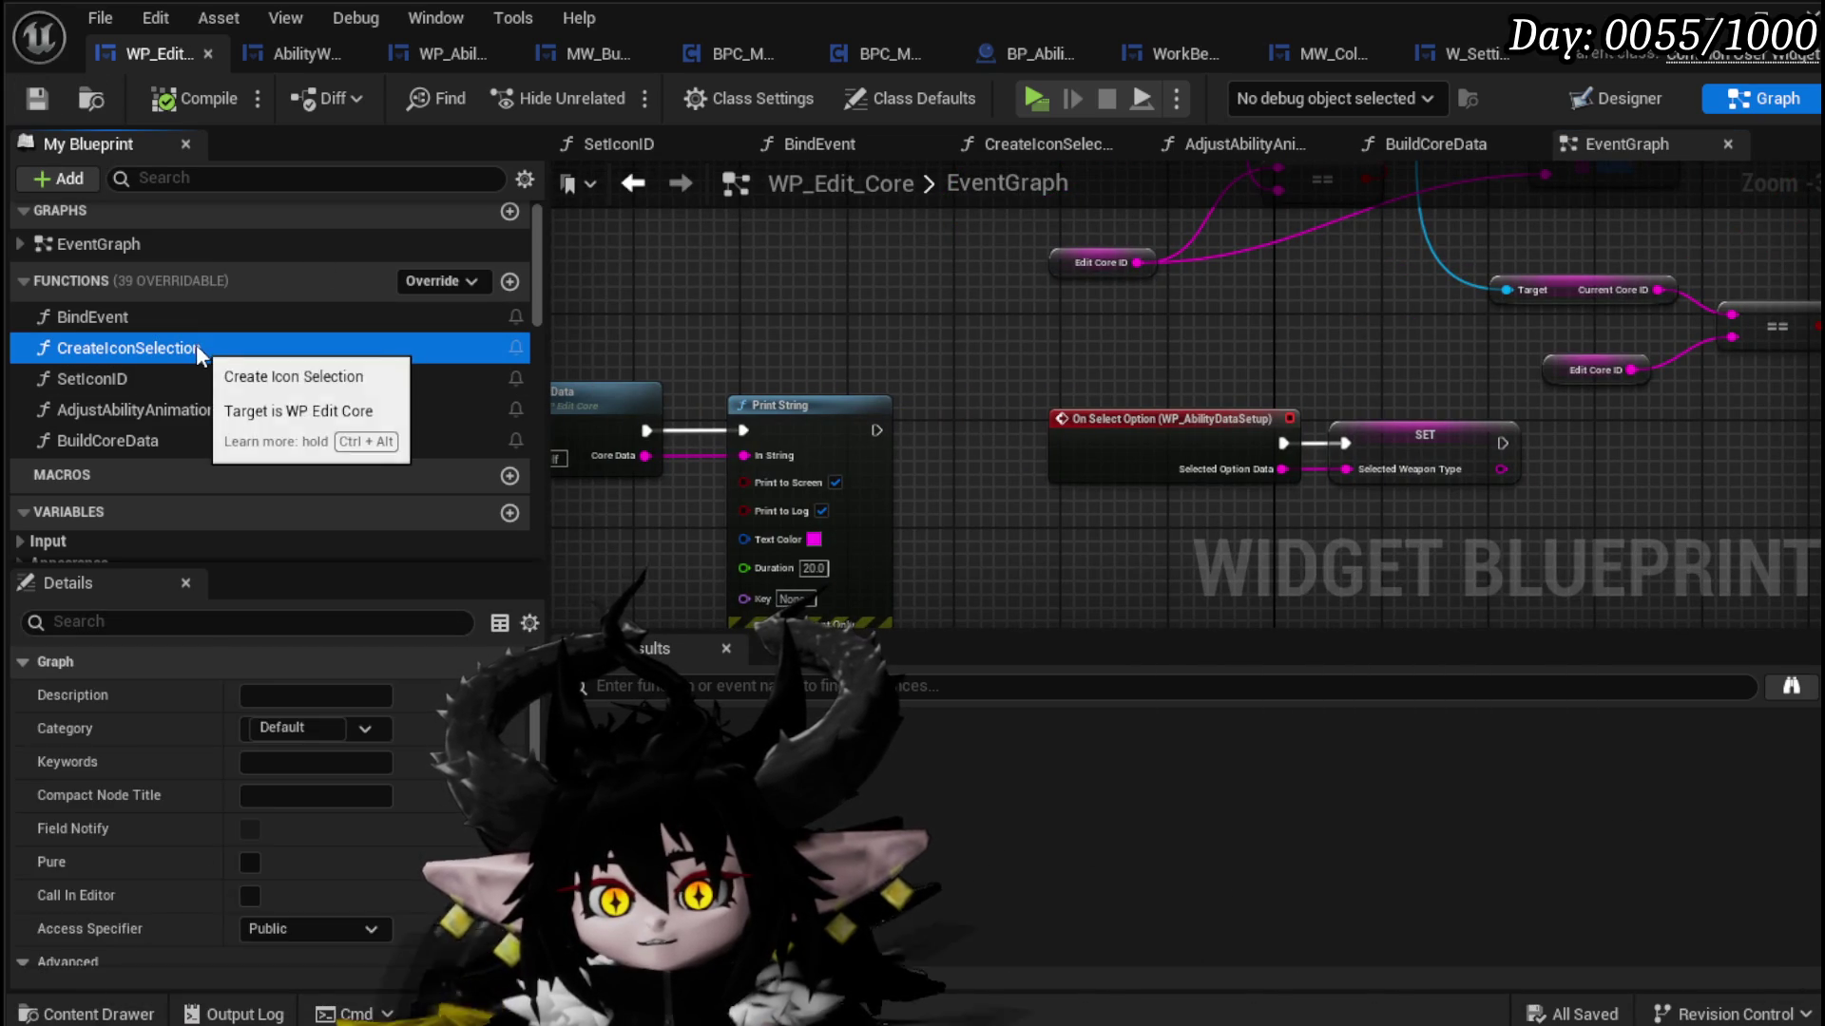
double_click(195, 344)
scroll(1061, 351, "up", 5)
mouse_move(1285, 455)
left_mouse_down()
mouse_move(931, 453)
mouse_move(933, 411)
mouse_move(362, 422)
left_mouse_up()
left_click(894, 299)
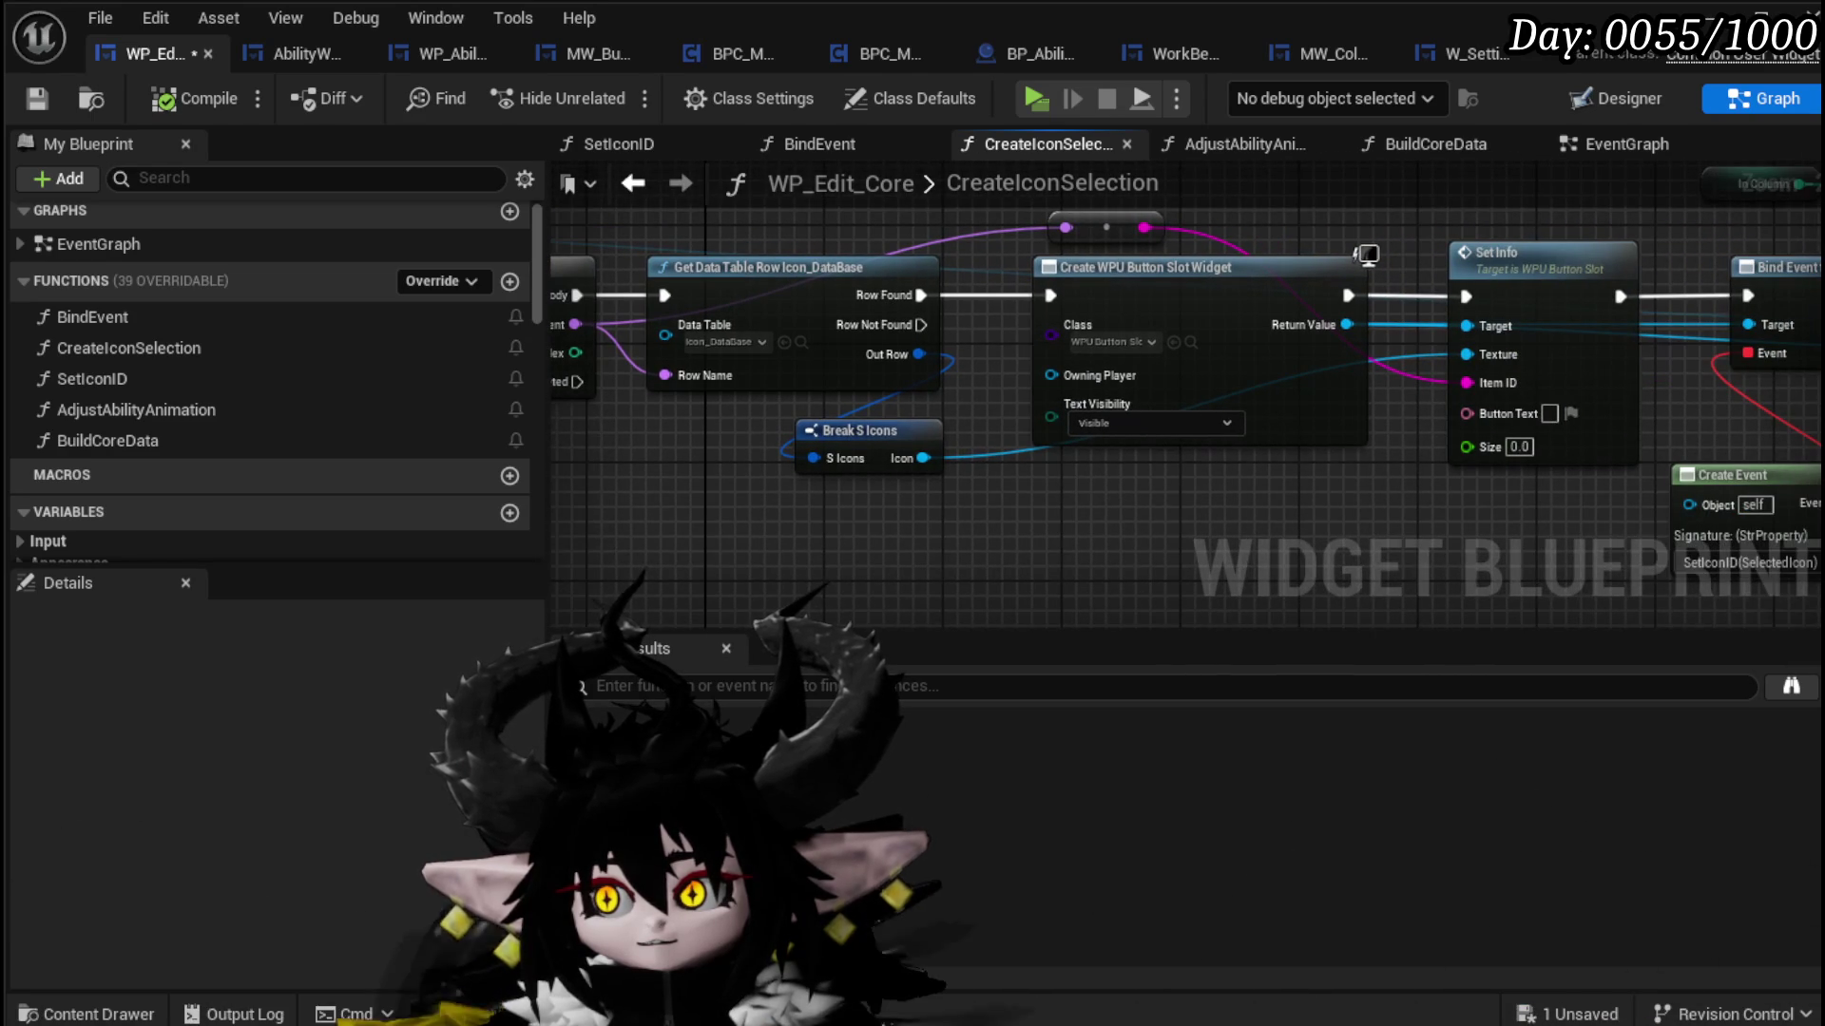
Step: Review the Add Child, ++ and Branch nodes and the SetIconID graph, then open AdjustAbilityAnimation
left_click_drag(1356, 474, 852, 448)
mouse_move(1644, 462)
left_mouse_down()
mouse_move(770, 456)
mouse_move(1176, 480)
mouse_move(1075, 452)
mouse_move(762, 436)
mouse_move(1150, 463)
left_mouse_up()
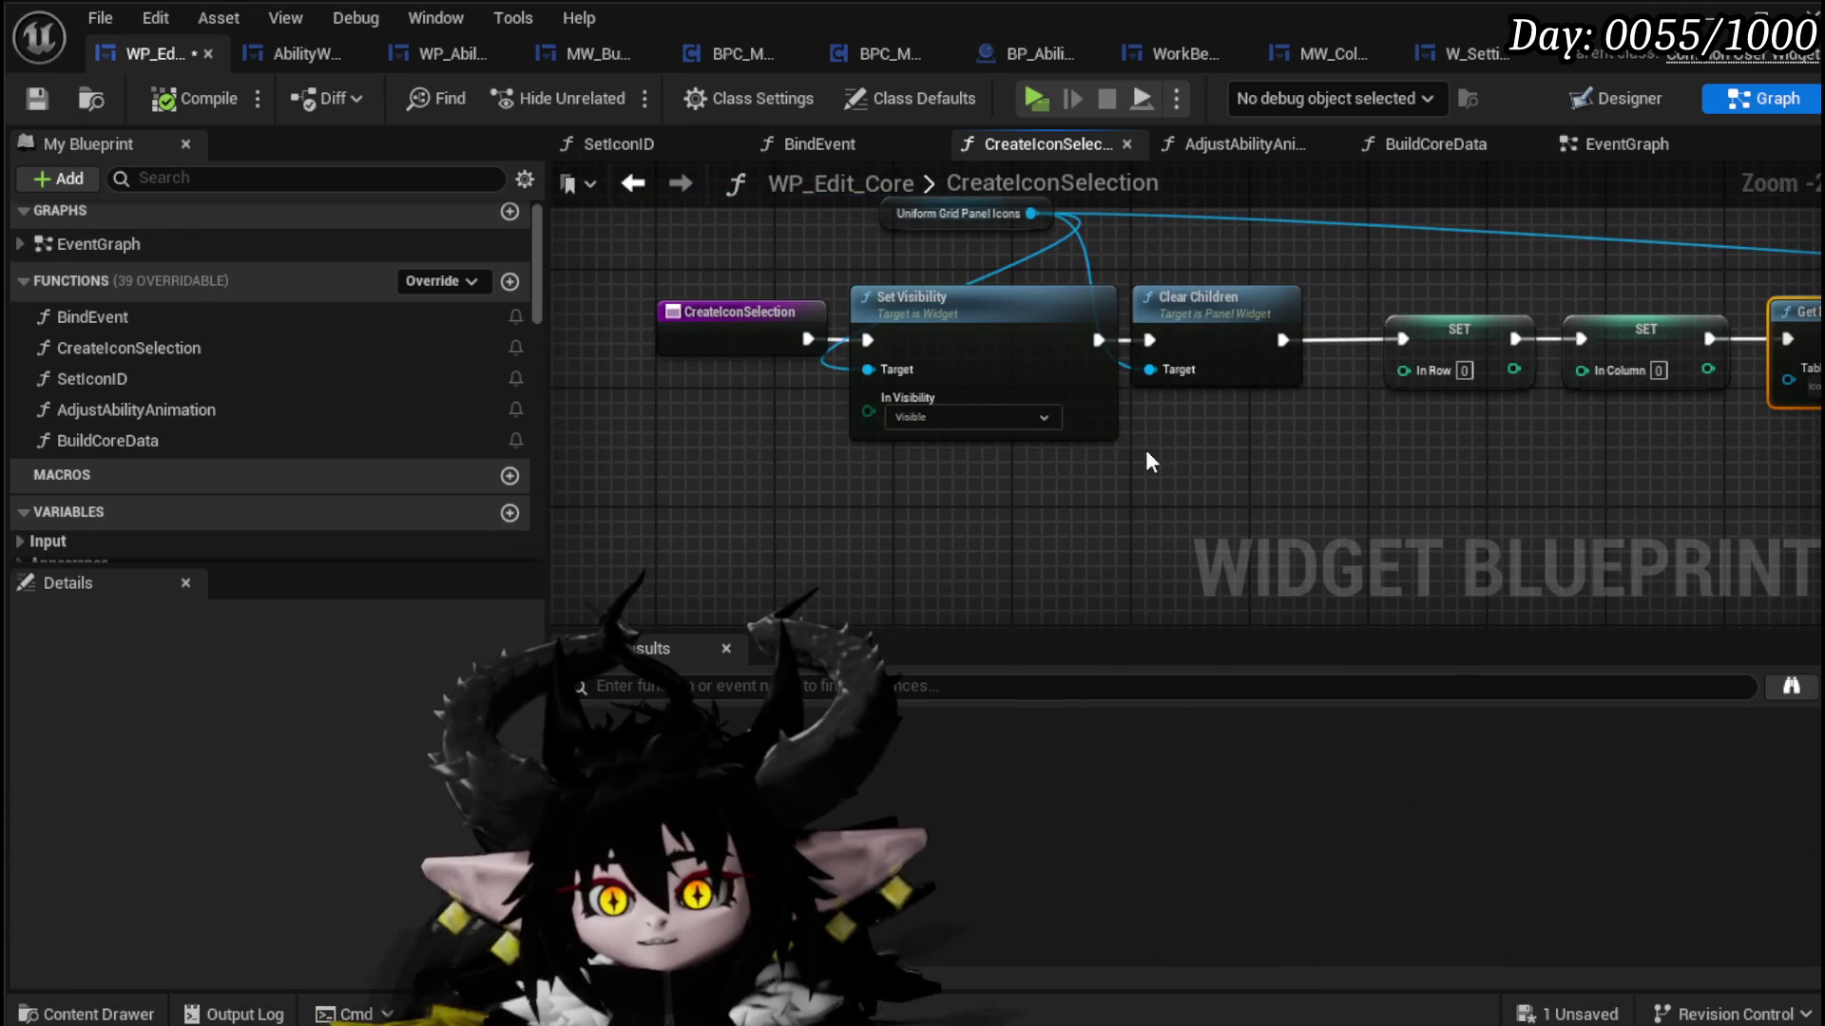
double_click(171, 380)
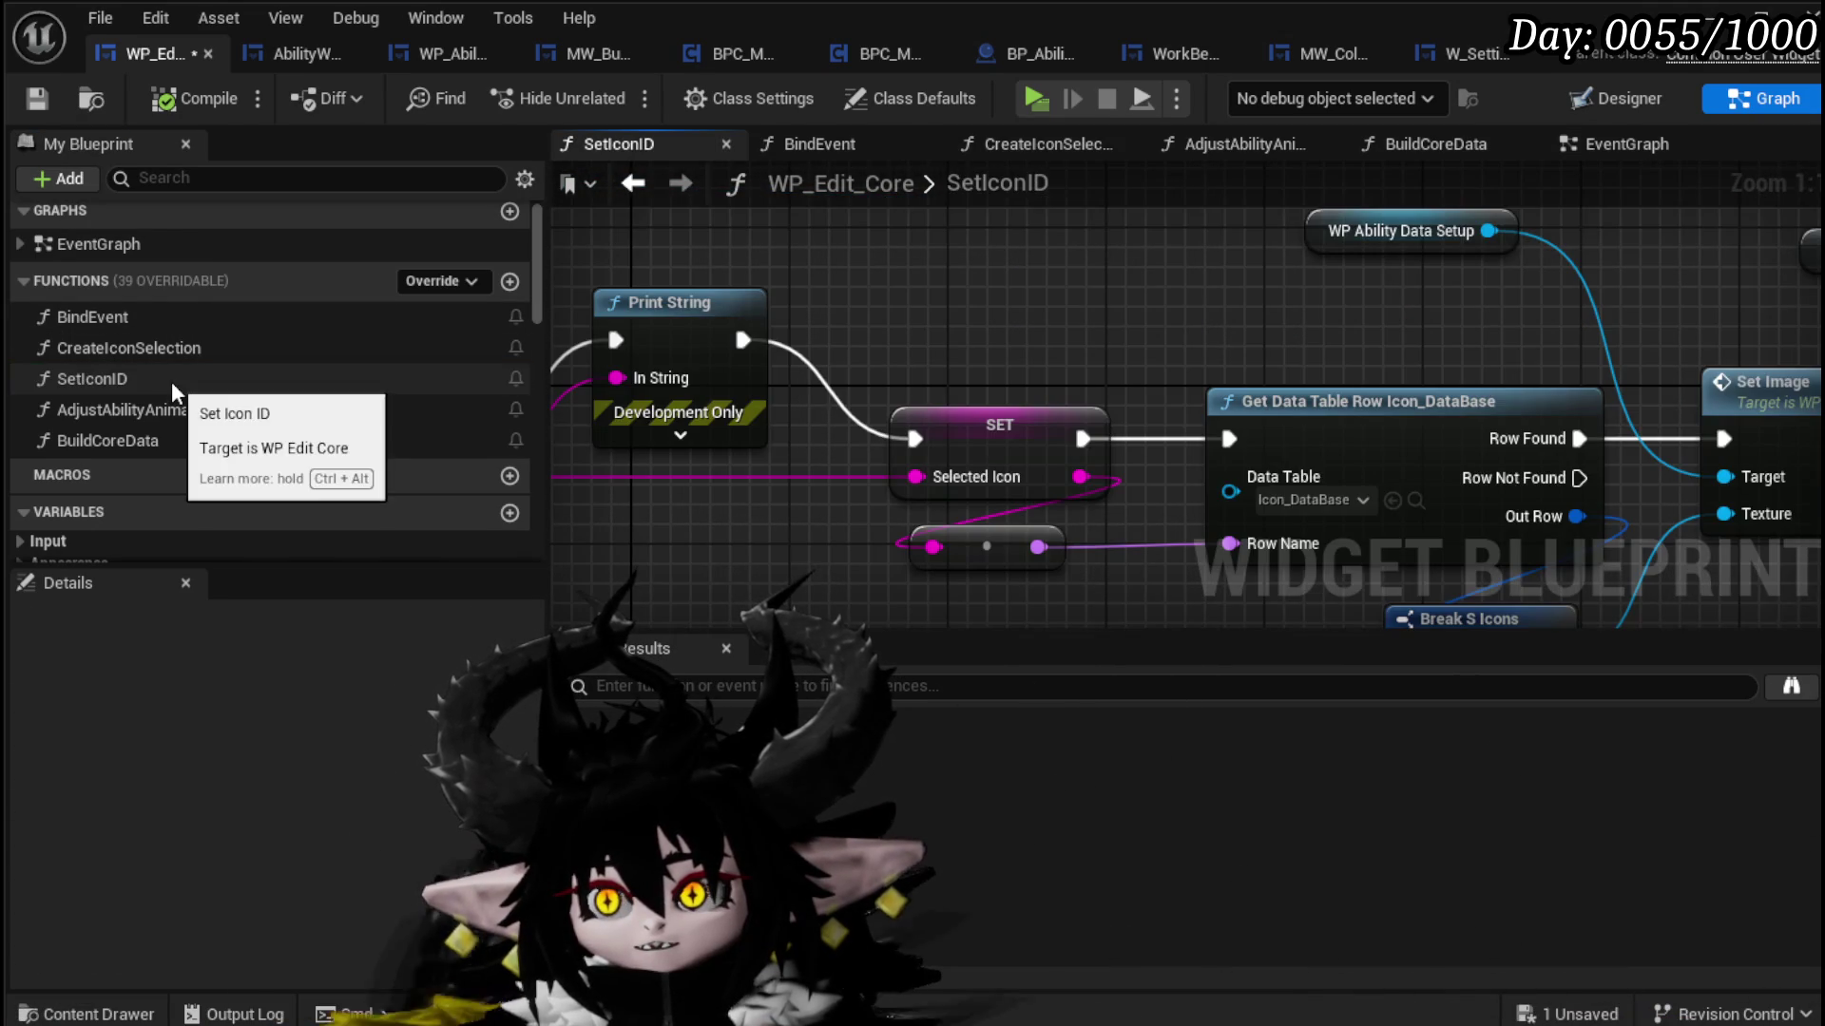
mouse_move(1121, 306)
left_mouse_down()
mouse_move(674, 271)
mouse_move(1272, 269)
left_mouse_up()
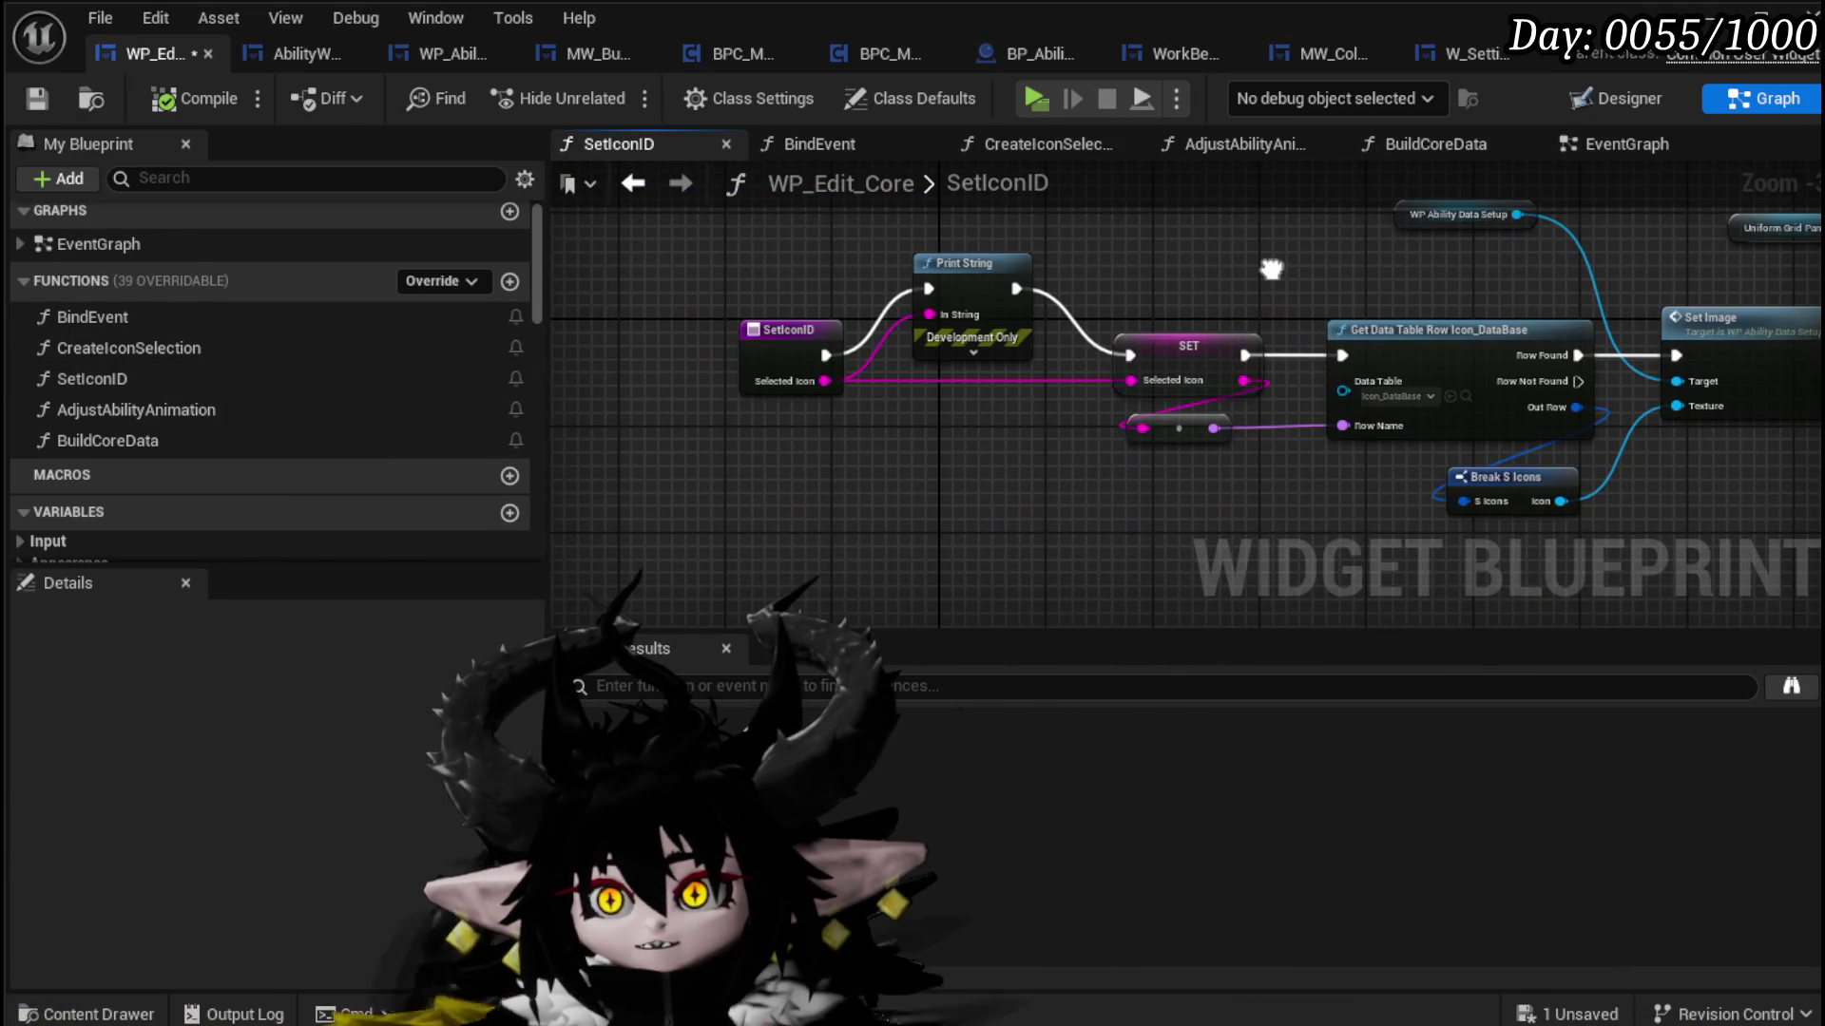
double_click(149, 411)
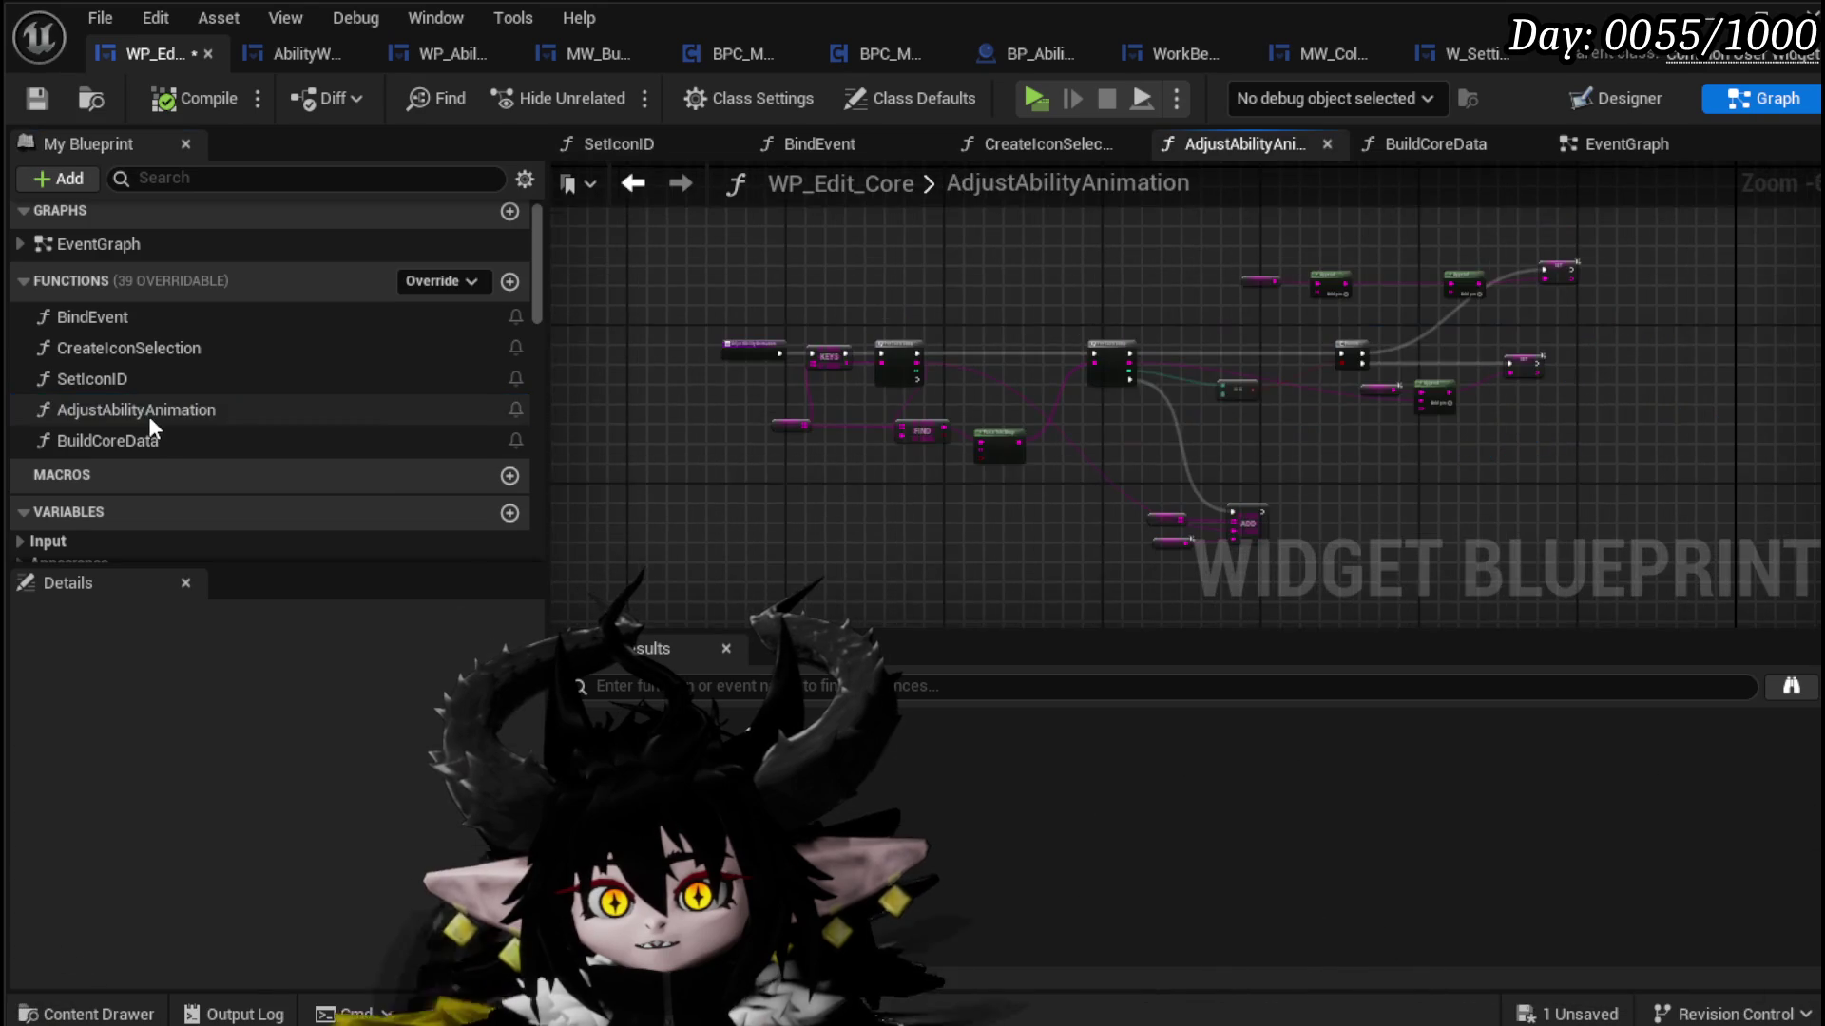
Step: Look over the KEYS, FIND, loop, Append, Branch and ADD nodes, then save the blueprint
scroll(1013, 407, "up", 5)
left_click_drag(1013, 407, 1352, 411)
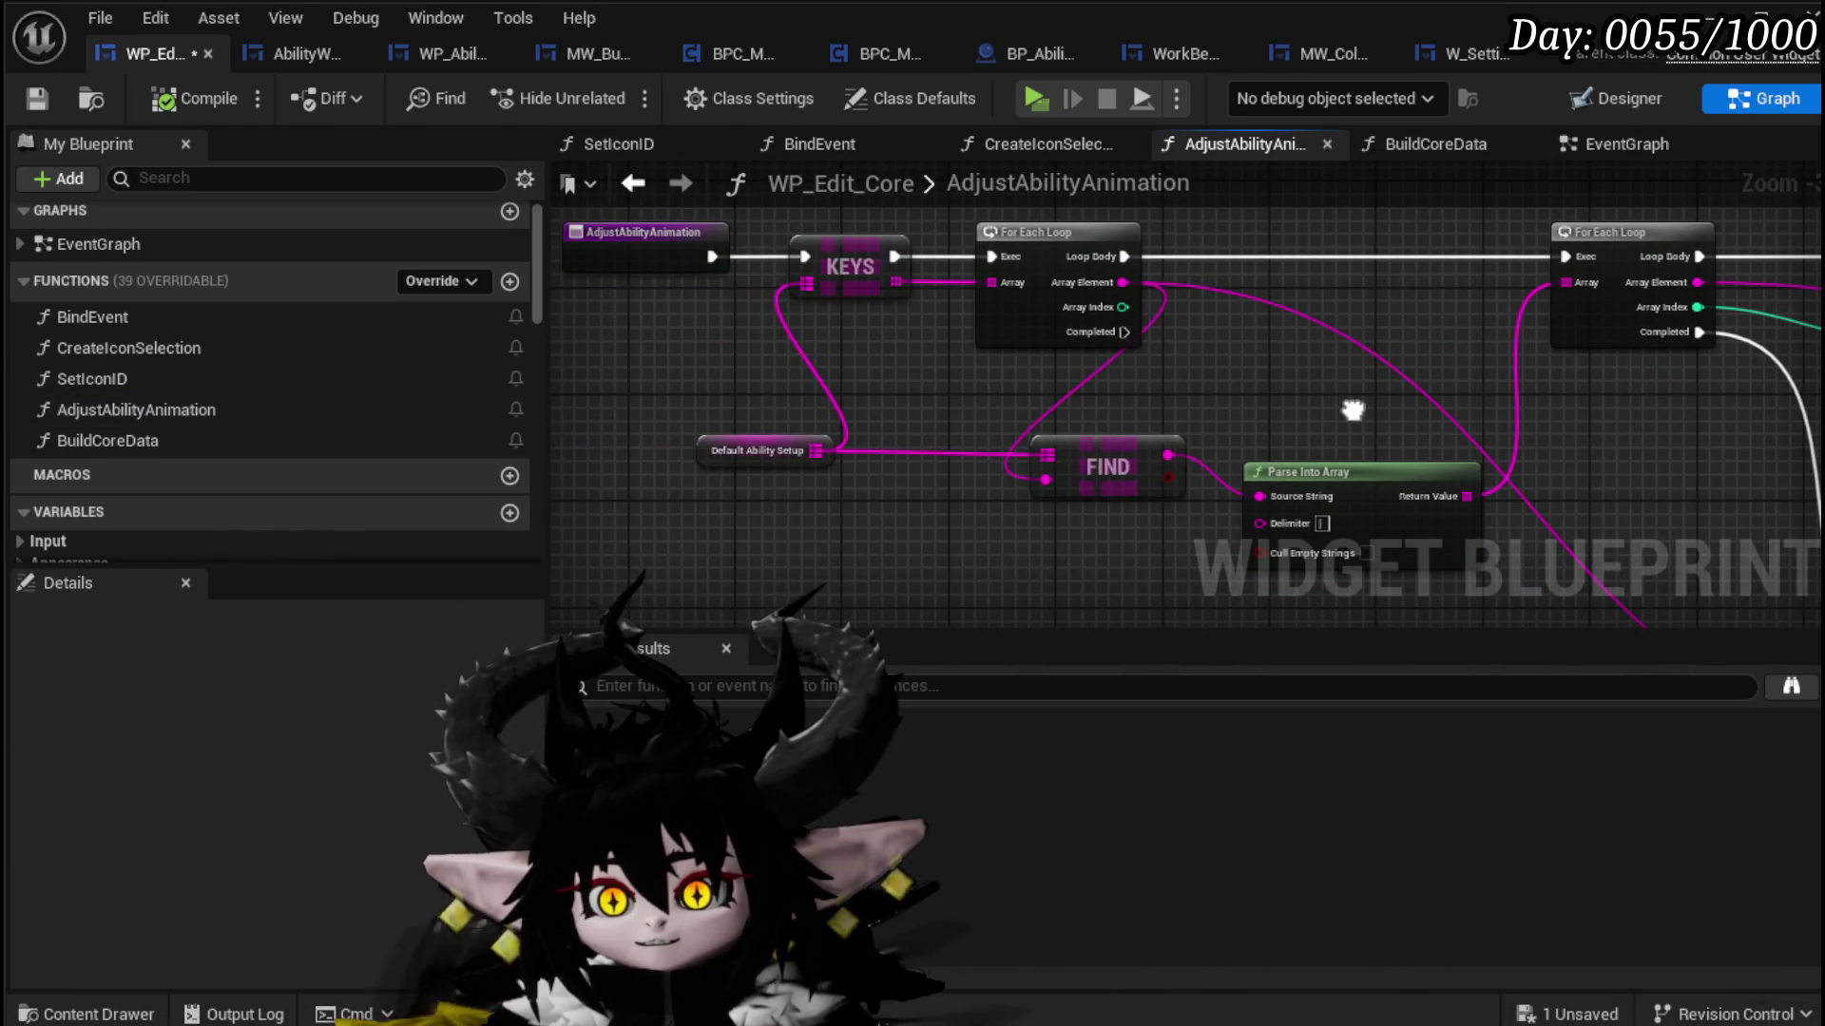
mouse_move(1352, 411)
left_mouse_down()
mouse_move(550, 359)
mouse_move(550, 407)
left_mouse_up()
scroll(1236, 399, "down", 2)
left_click_drag(1235, 399, 1397, 398)
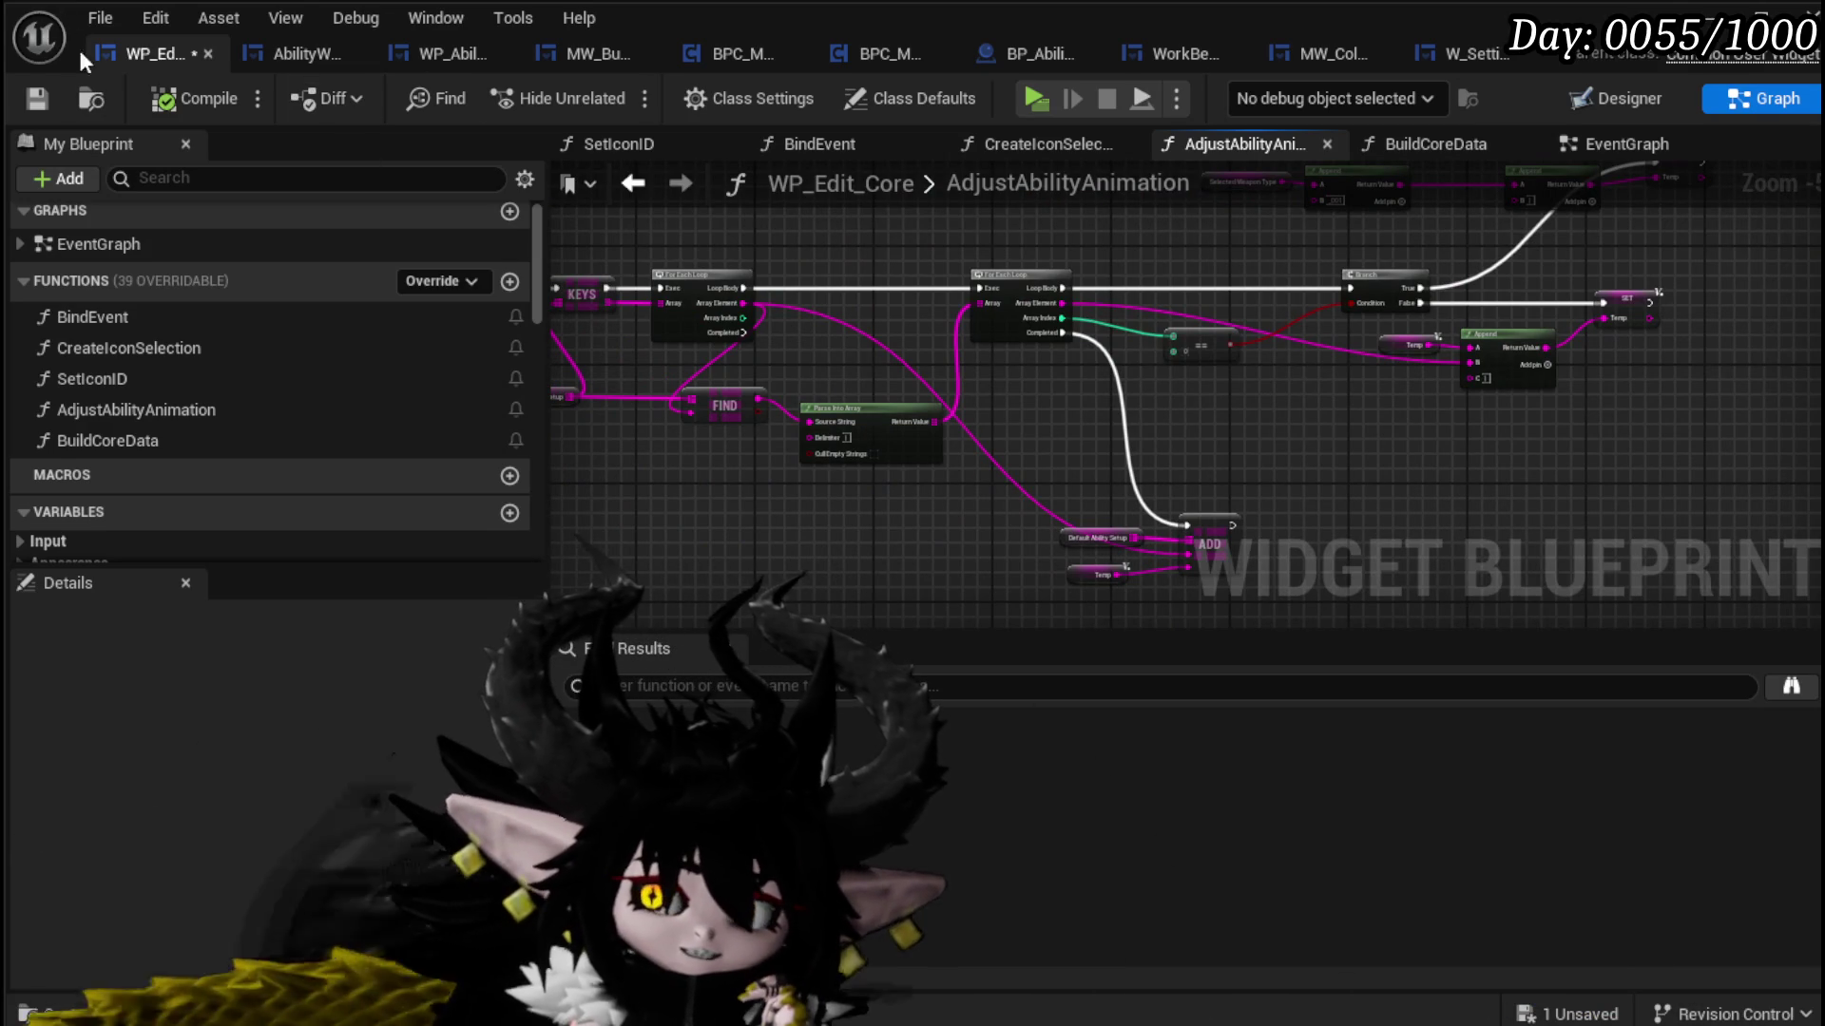
left_click(40, 95)
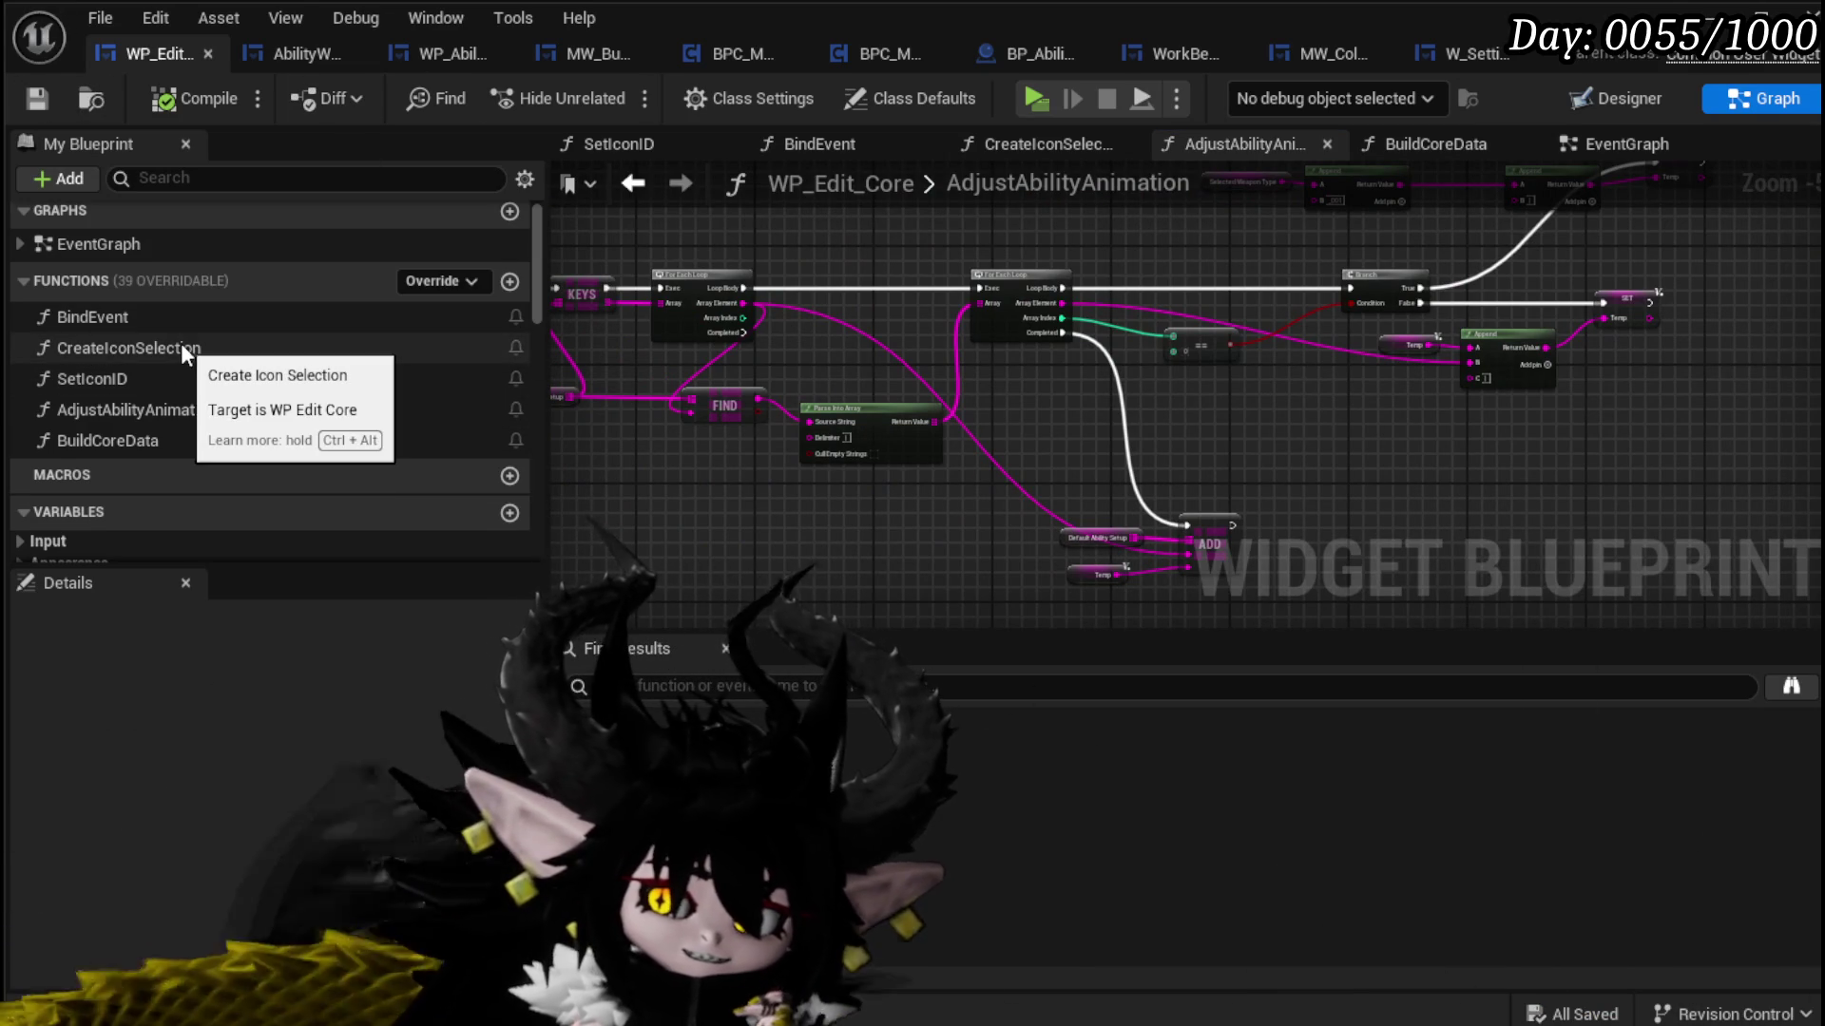
Step: Return to the EventGraph and frame its upper nodes
scroll(293, 361, "down", 10)
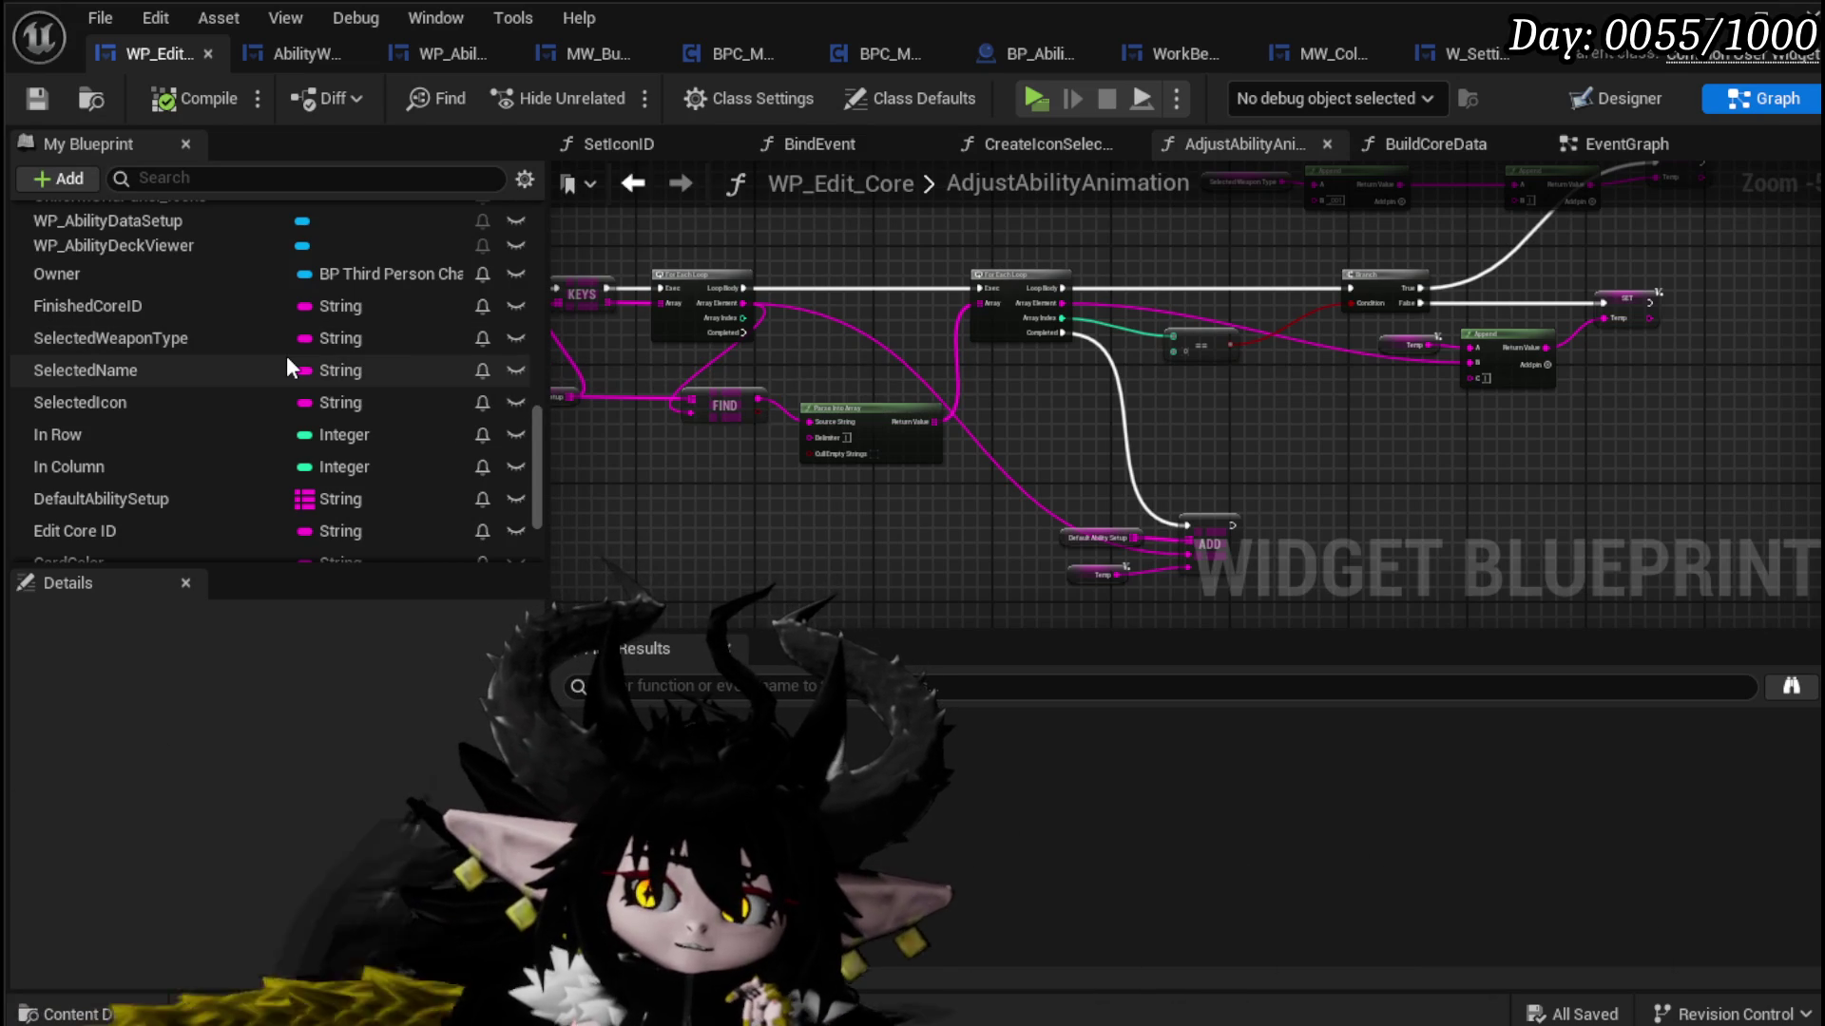
scroll(287, 361, "down", 2)
scroll(287, 355, "down", 2)
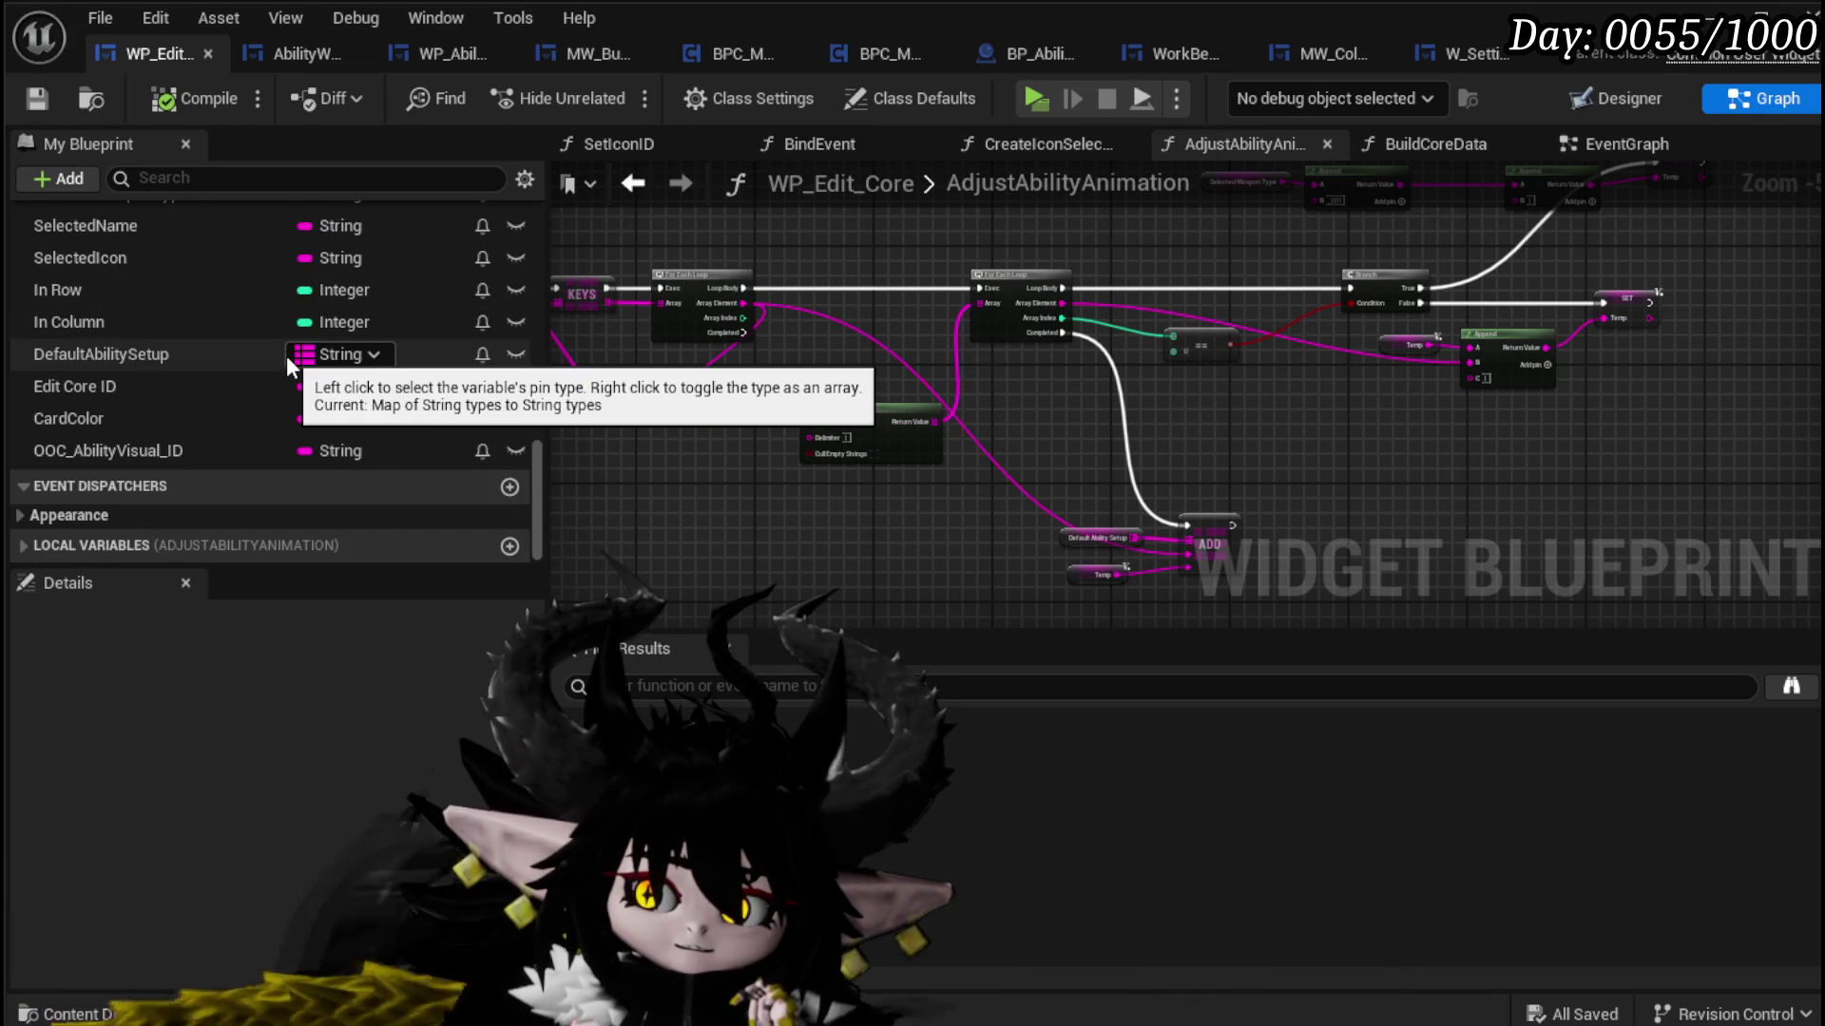
scroll(287, 356, "up", 6)
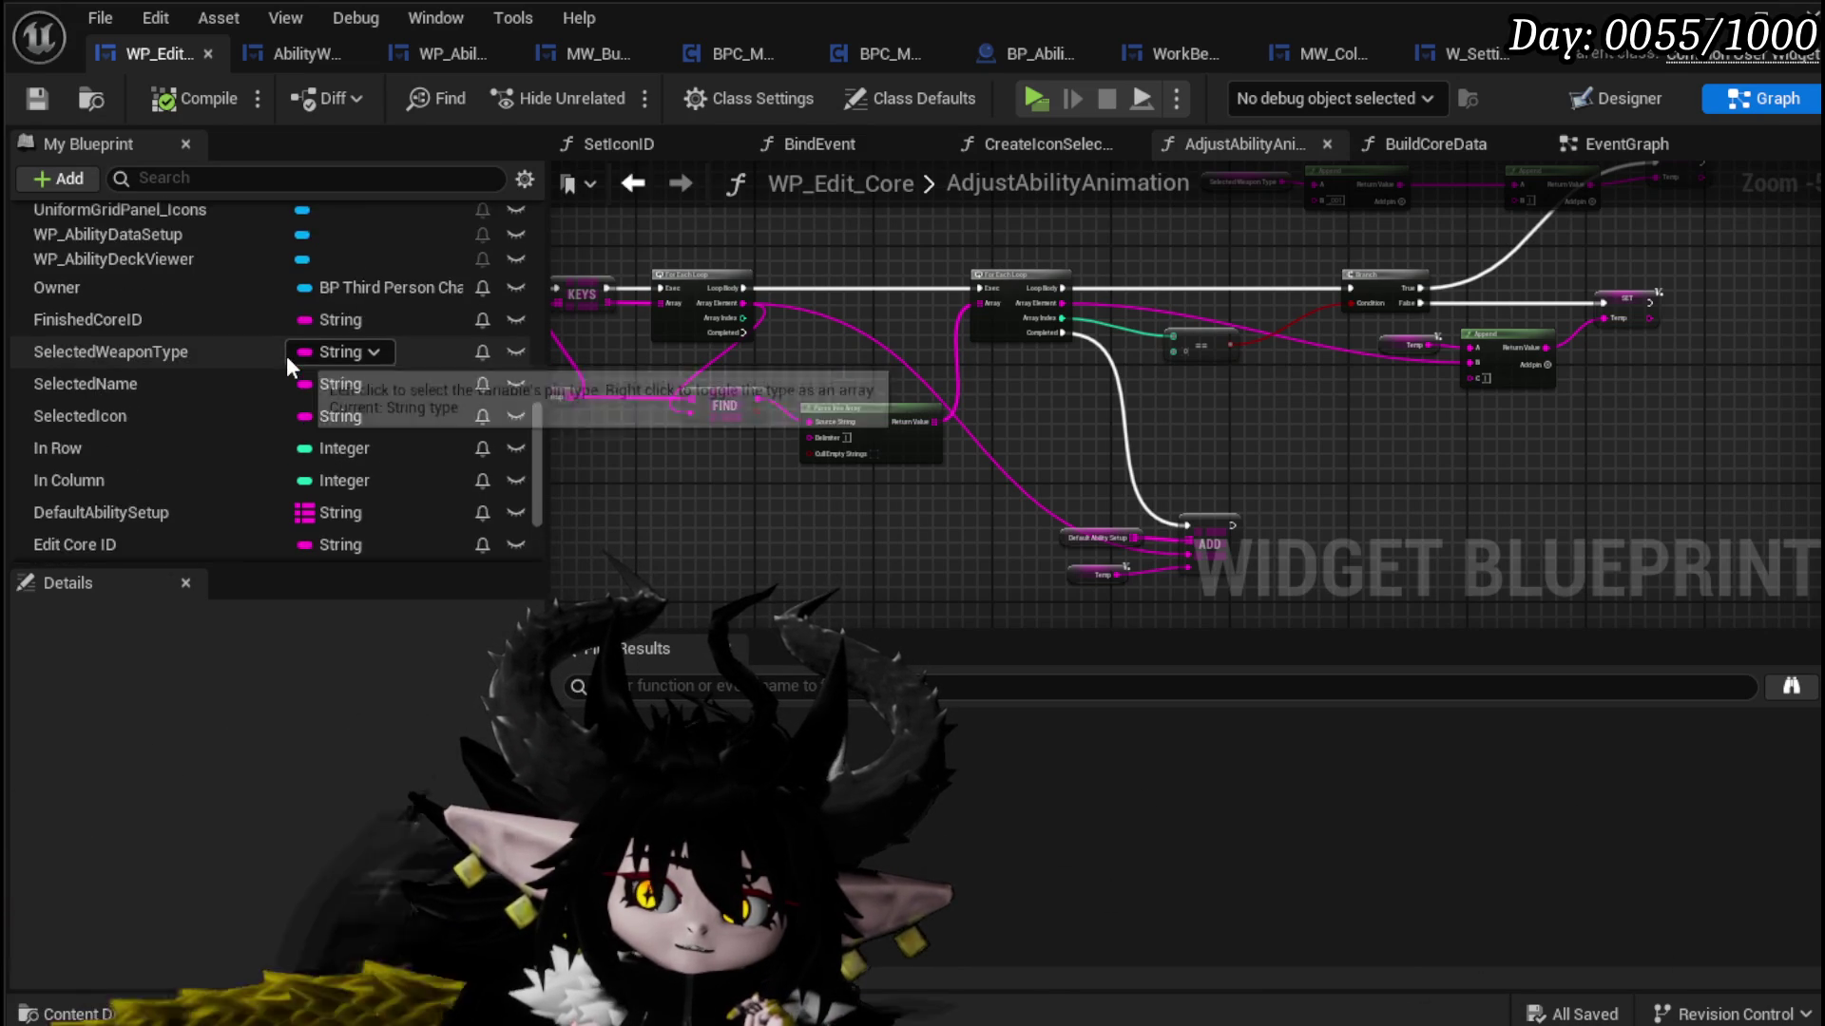
scroll(287, 356, "down", 2)
scroll(812, 388, "up", 3)
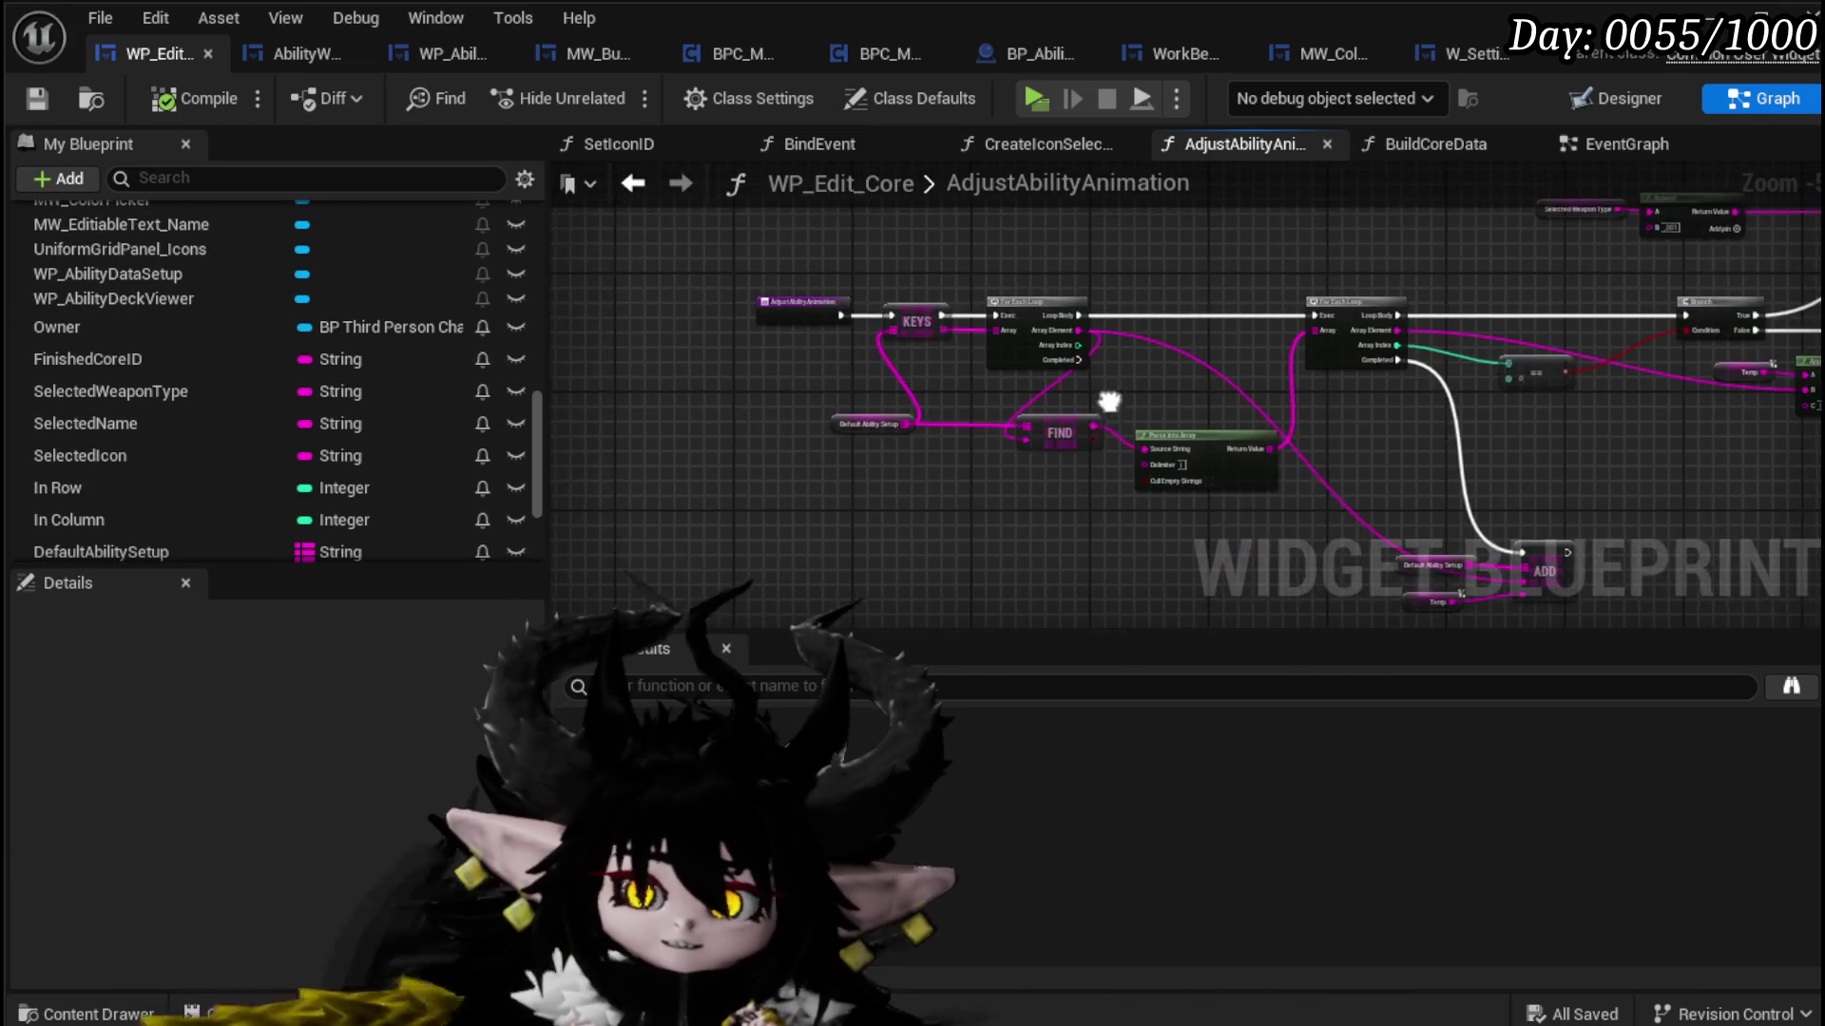
scroll(327, 351, "up", 15)
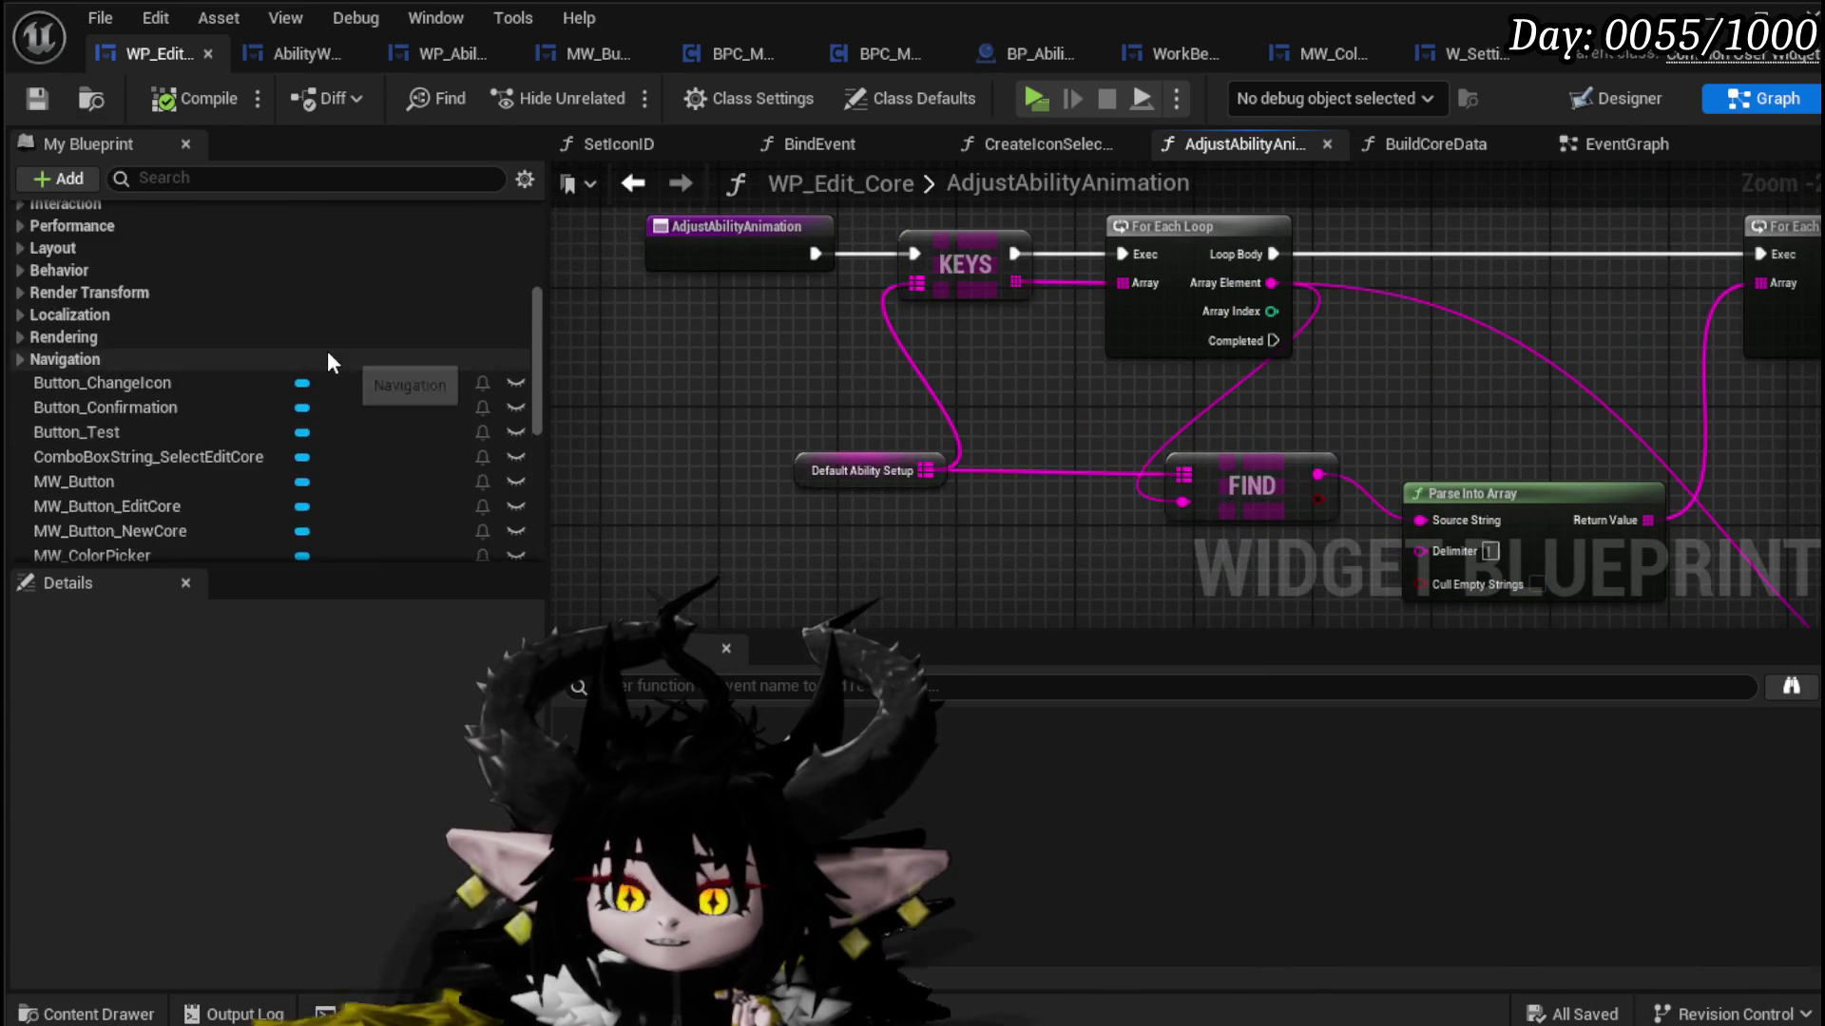
double_click(1179, 182)
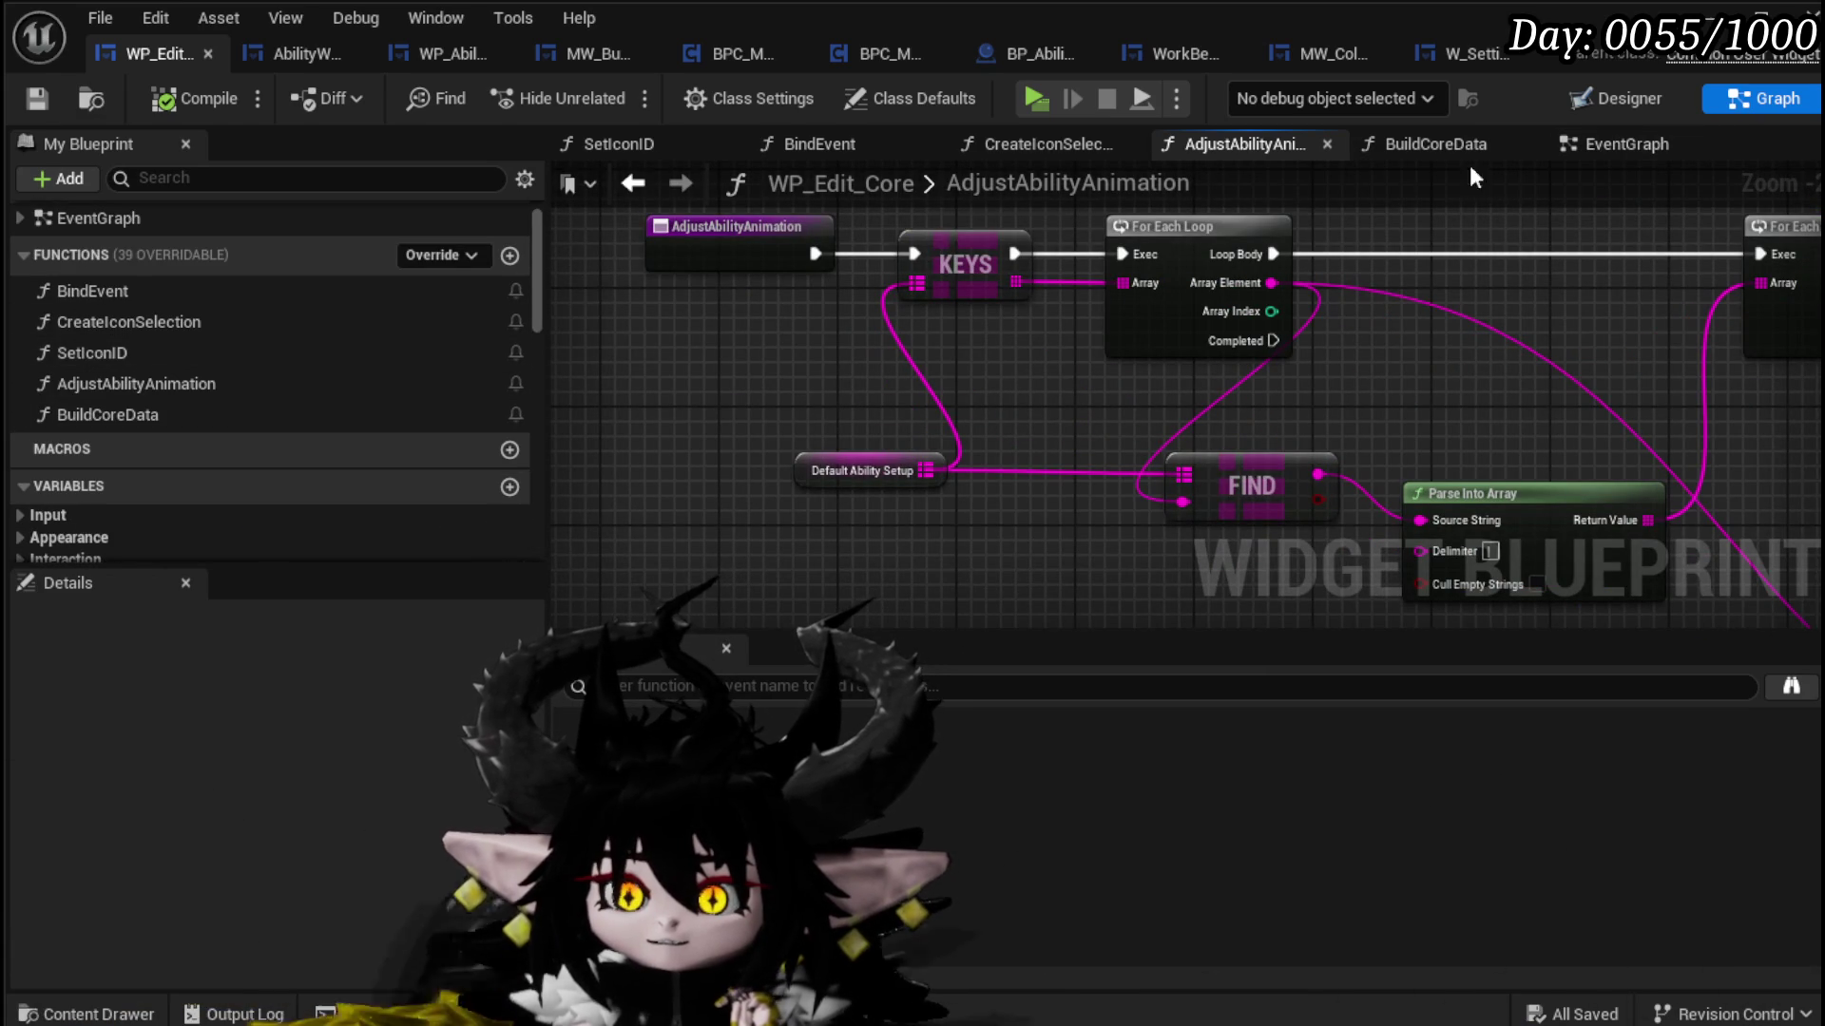
left_click(1711, 145)
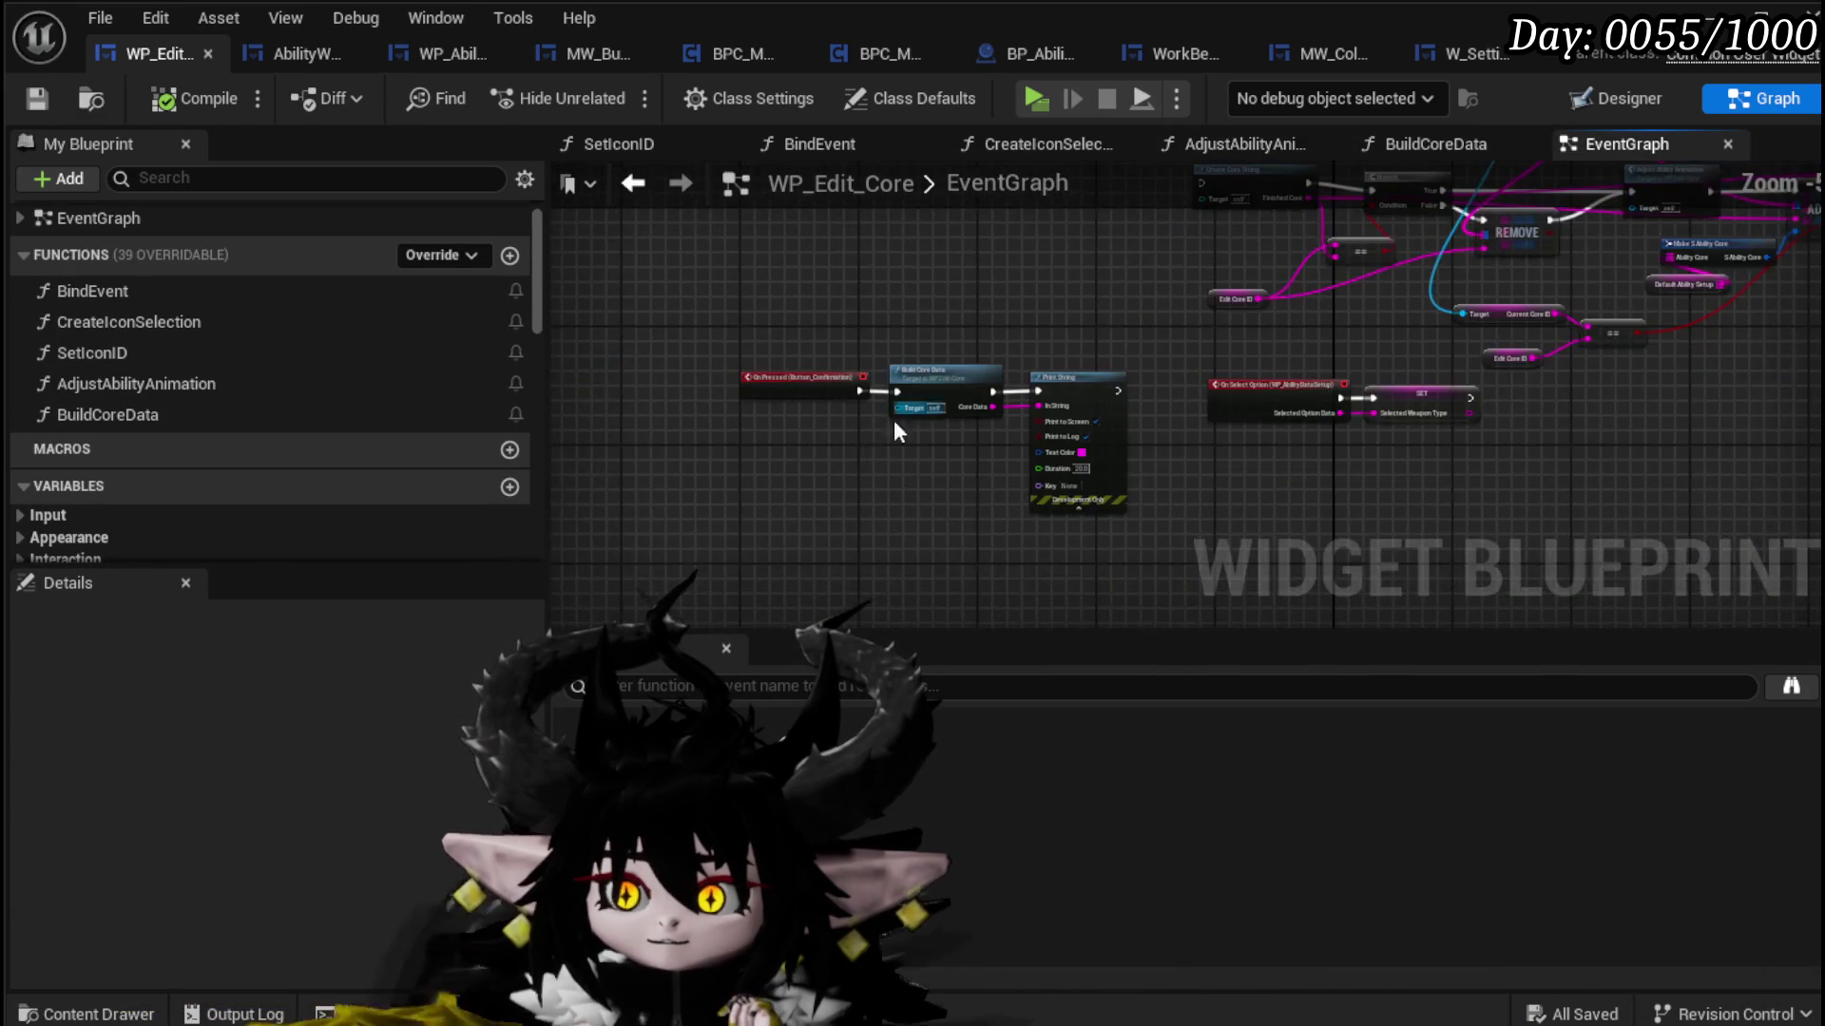
left_click_drag(880, 380, 818, 526)
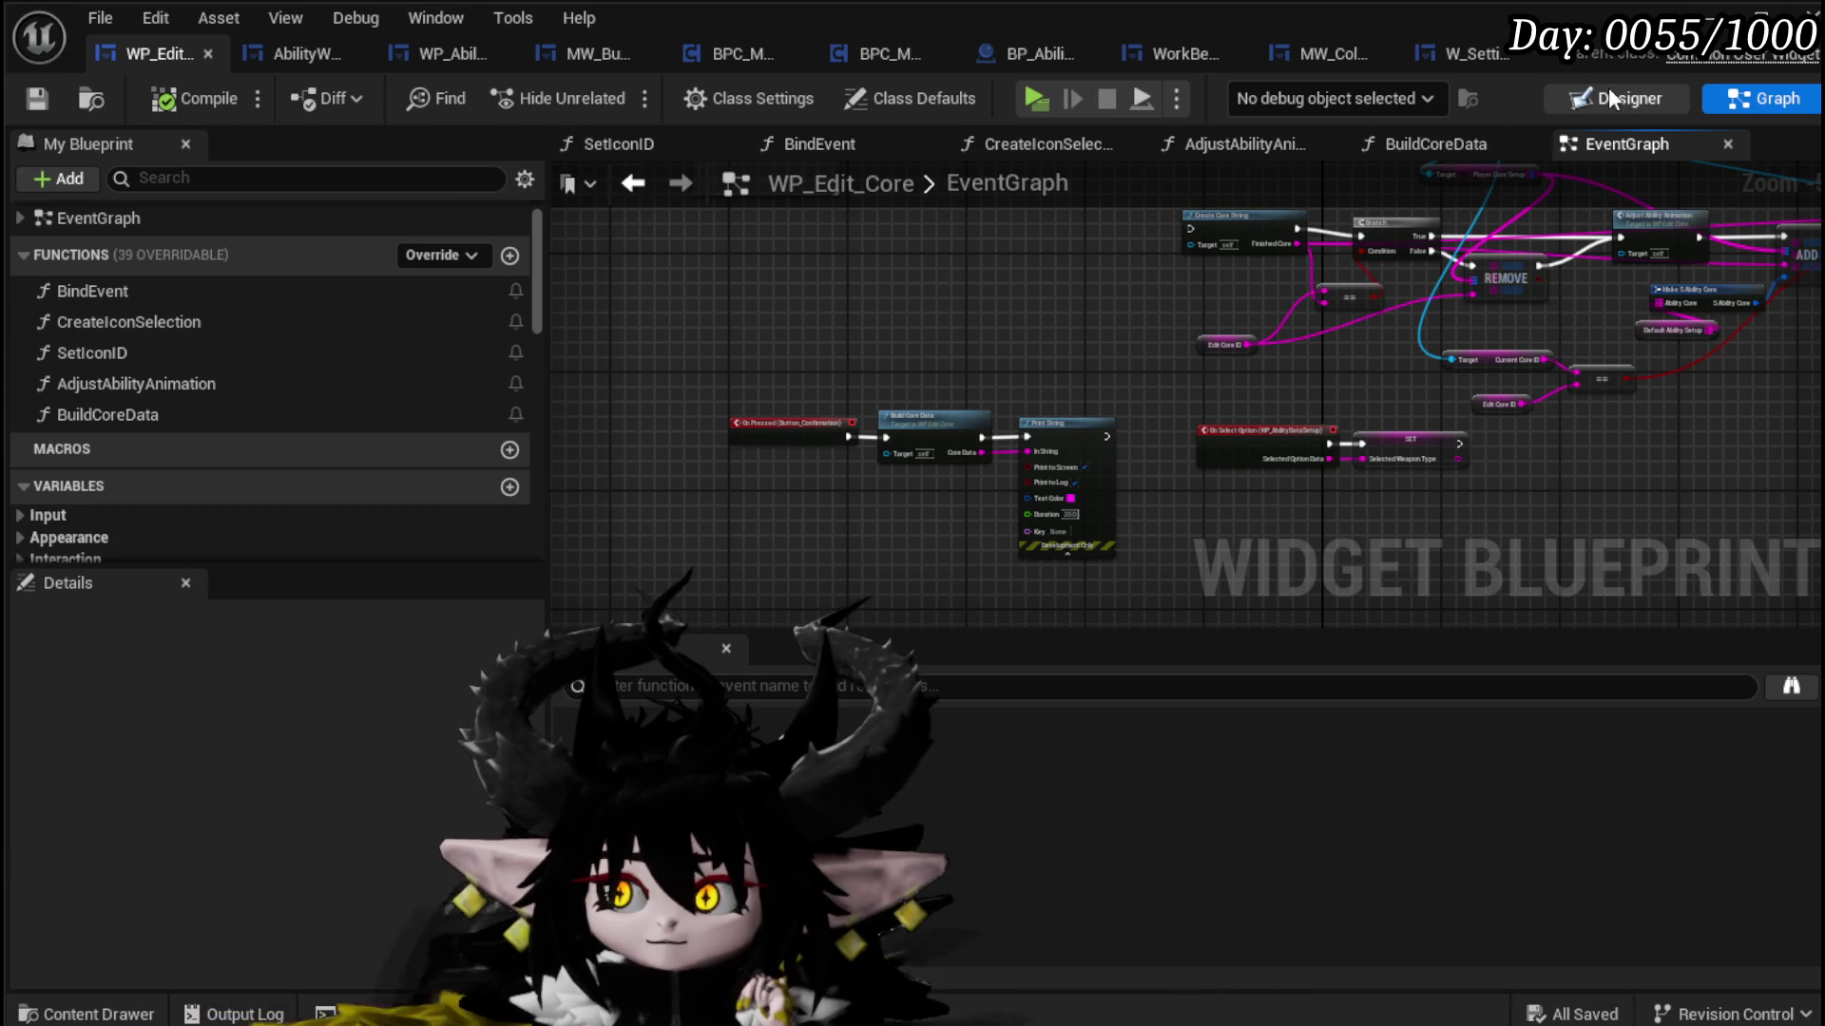
scroll(713, 363, "up", 4)
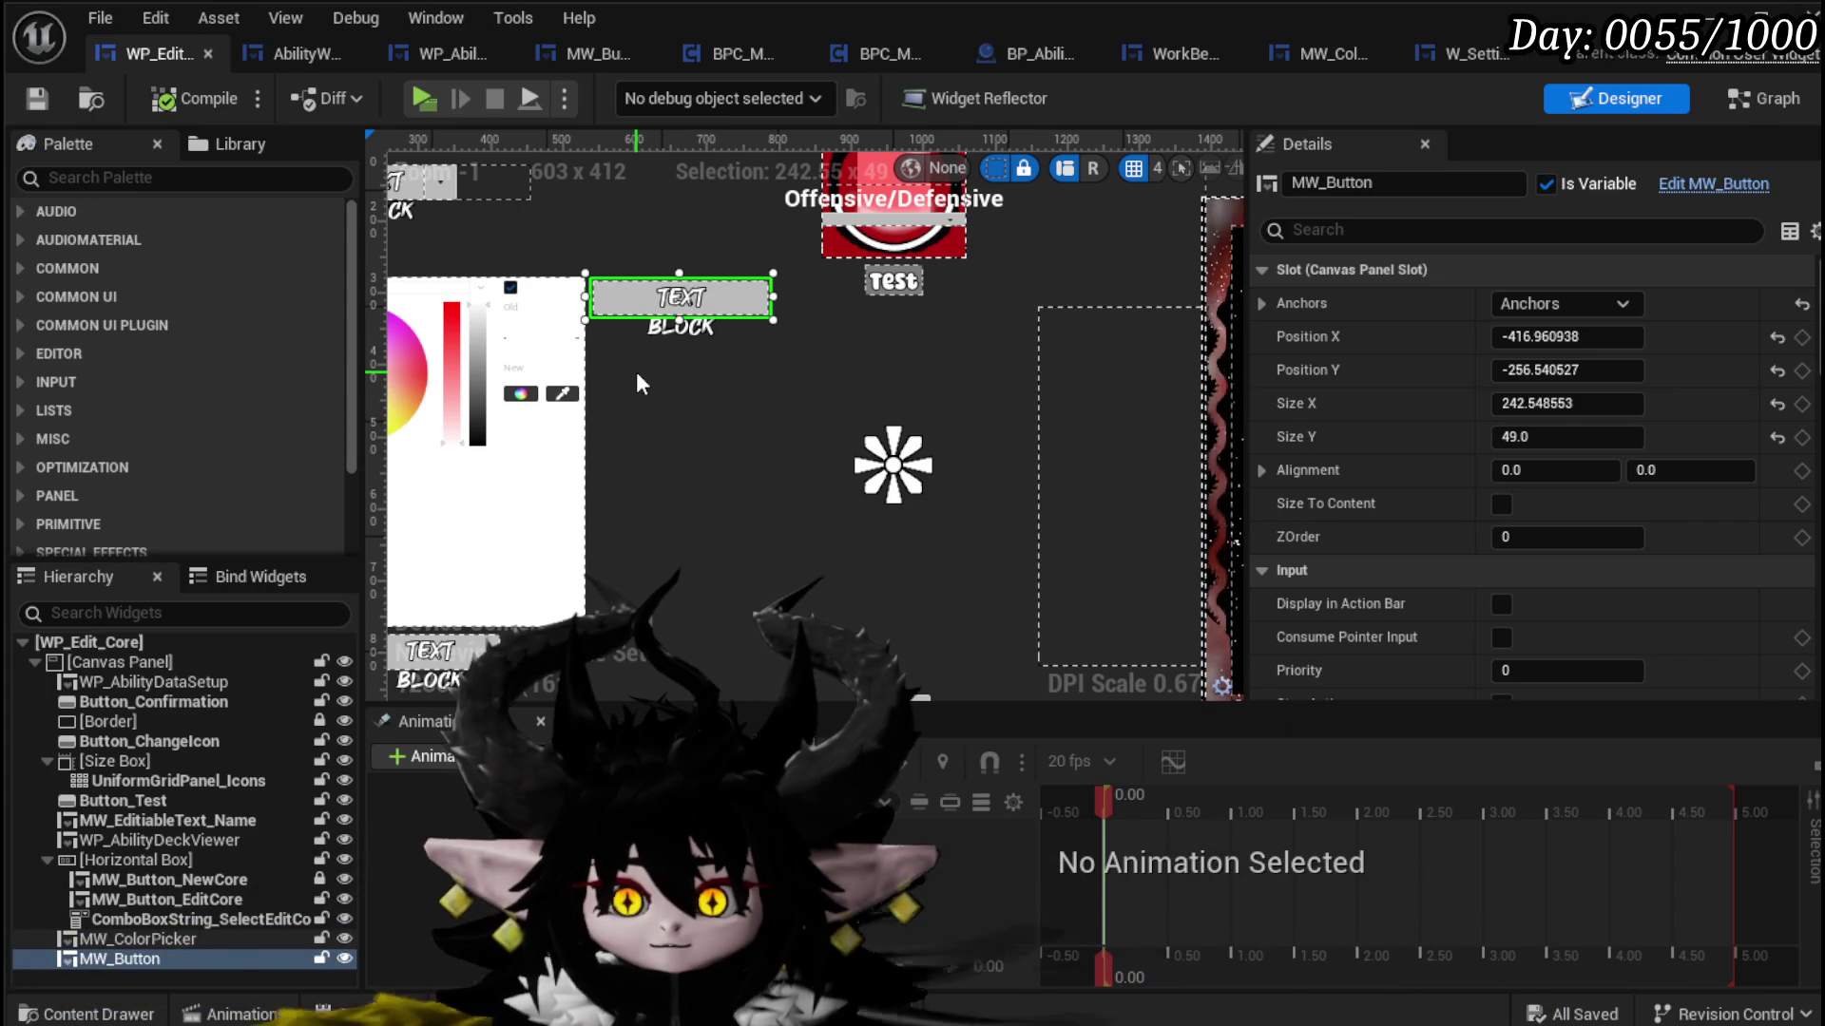
Step: Append _ChangeColor to the MW_Button widget's name, then compile and save WP_Edit_Core
left_click(1399, 190)
type("_")
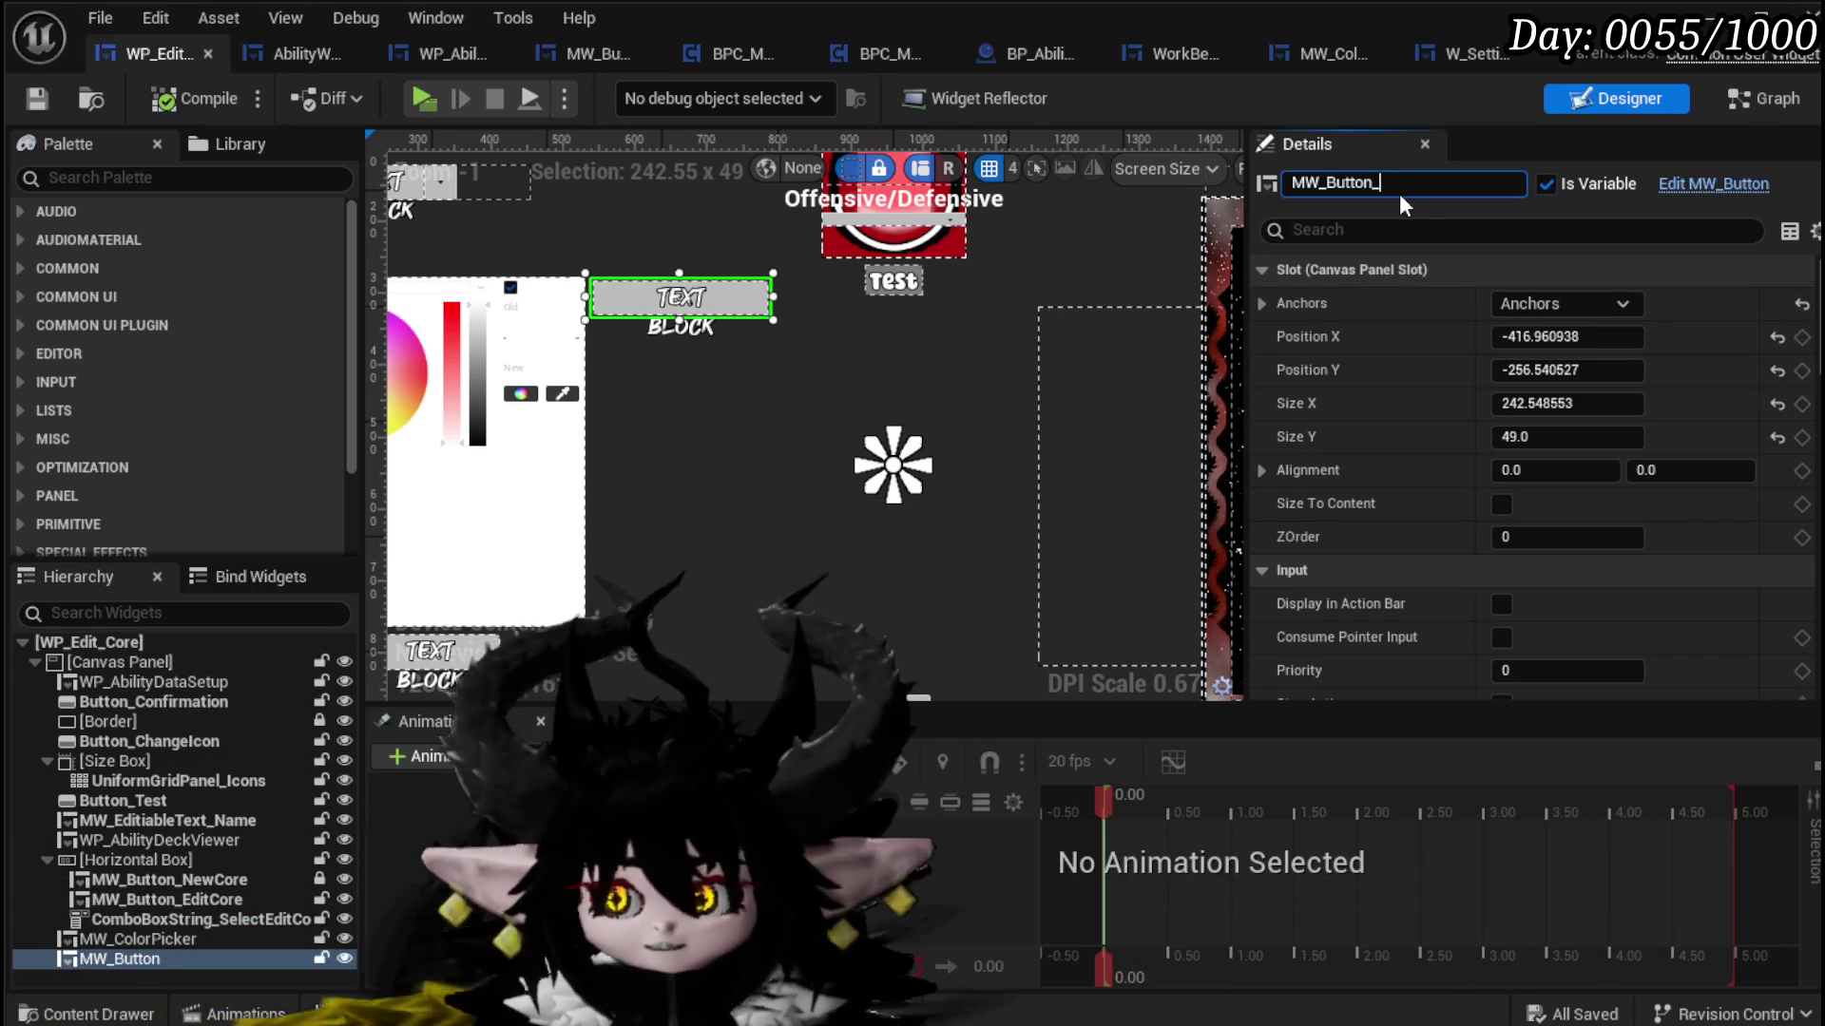
type("ChangeC")
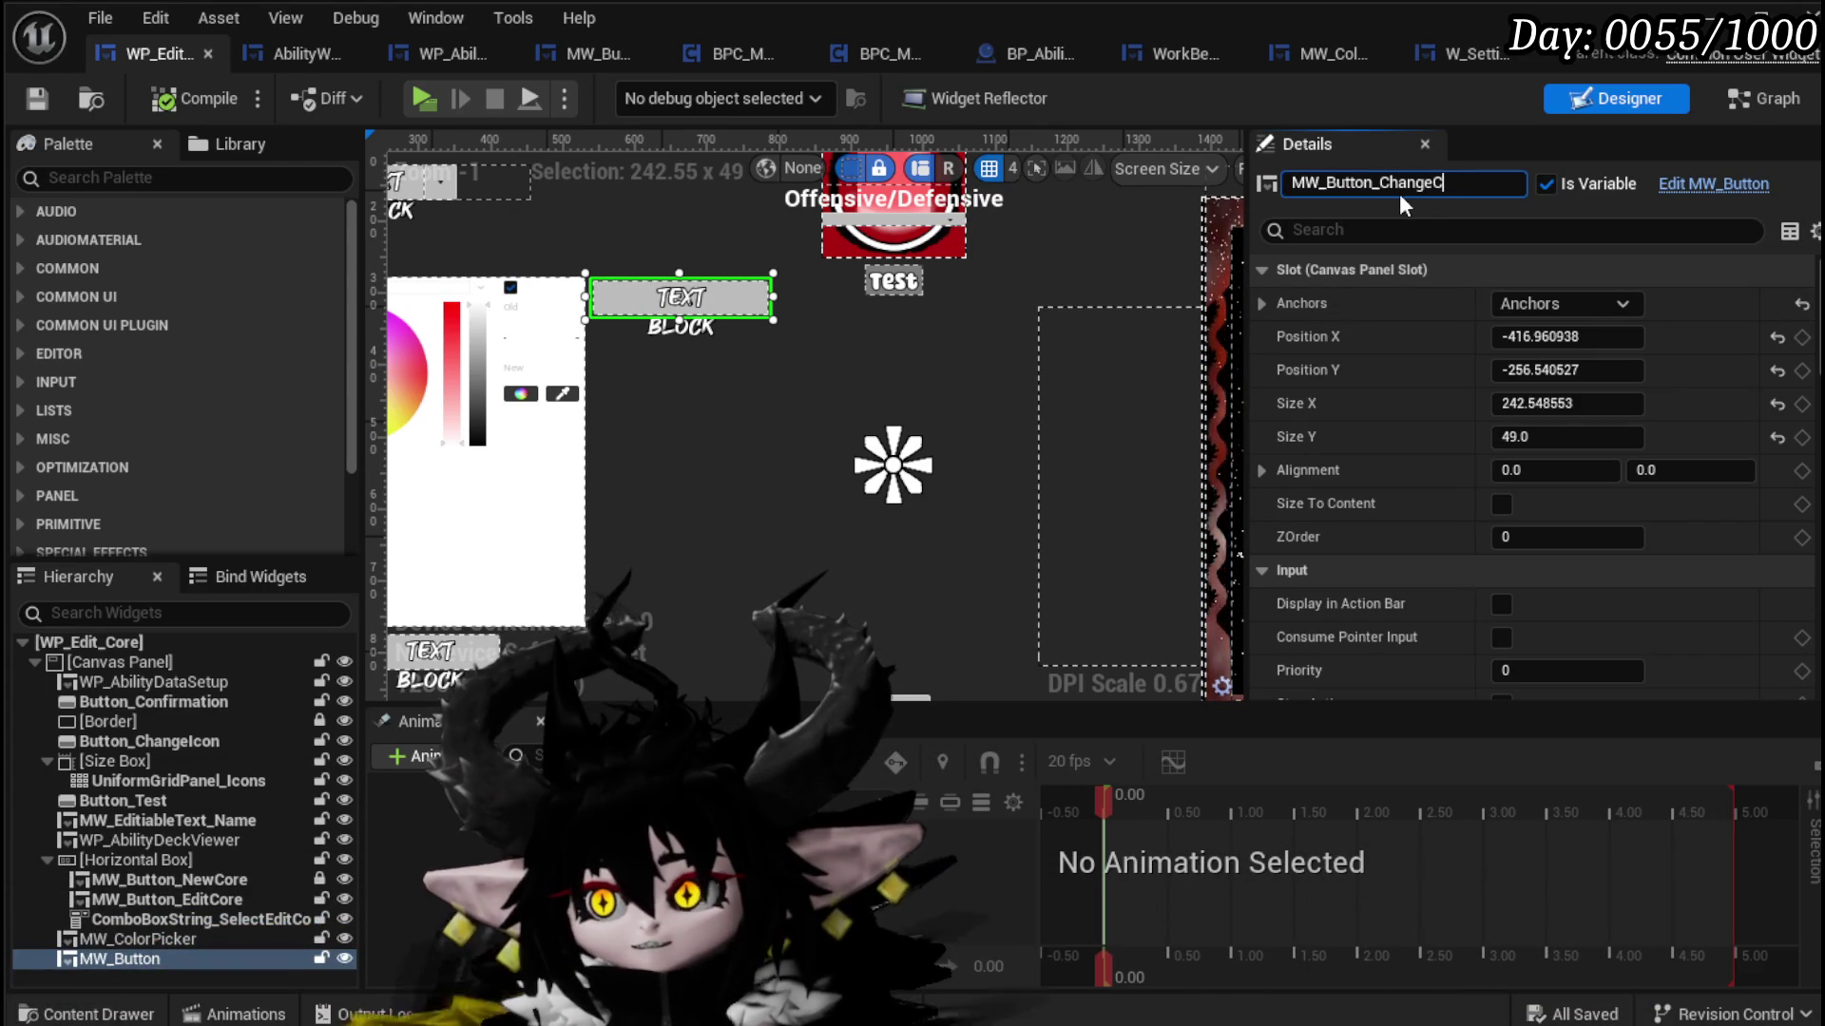
type("olor")
key("Return")
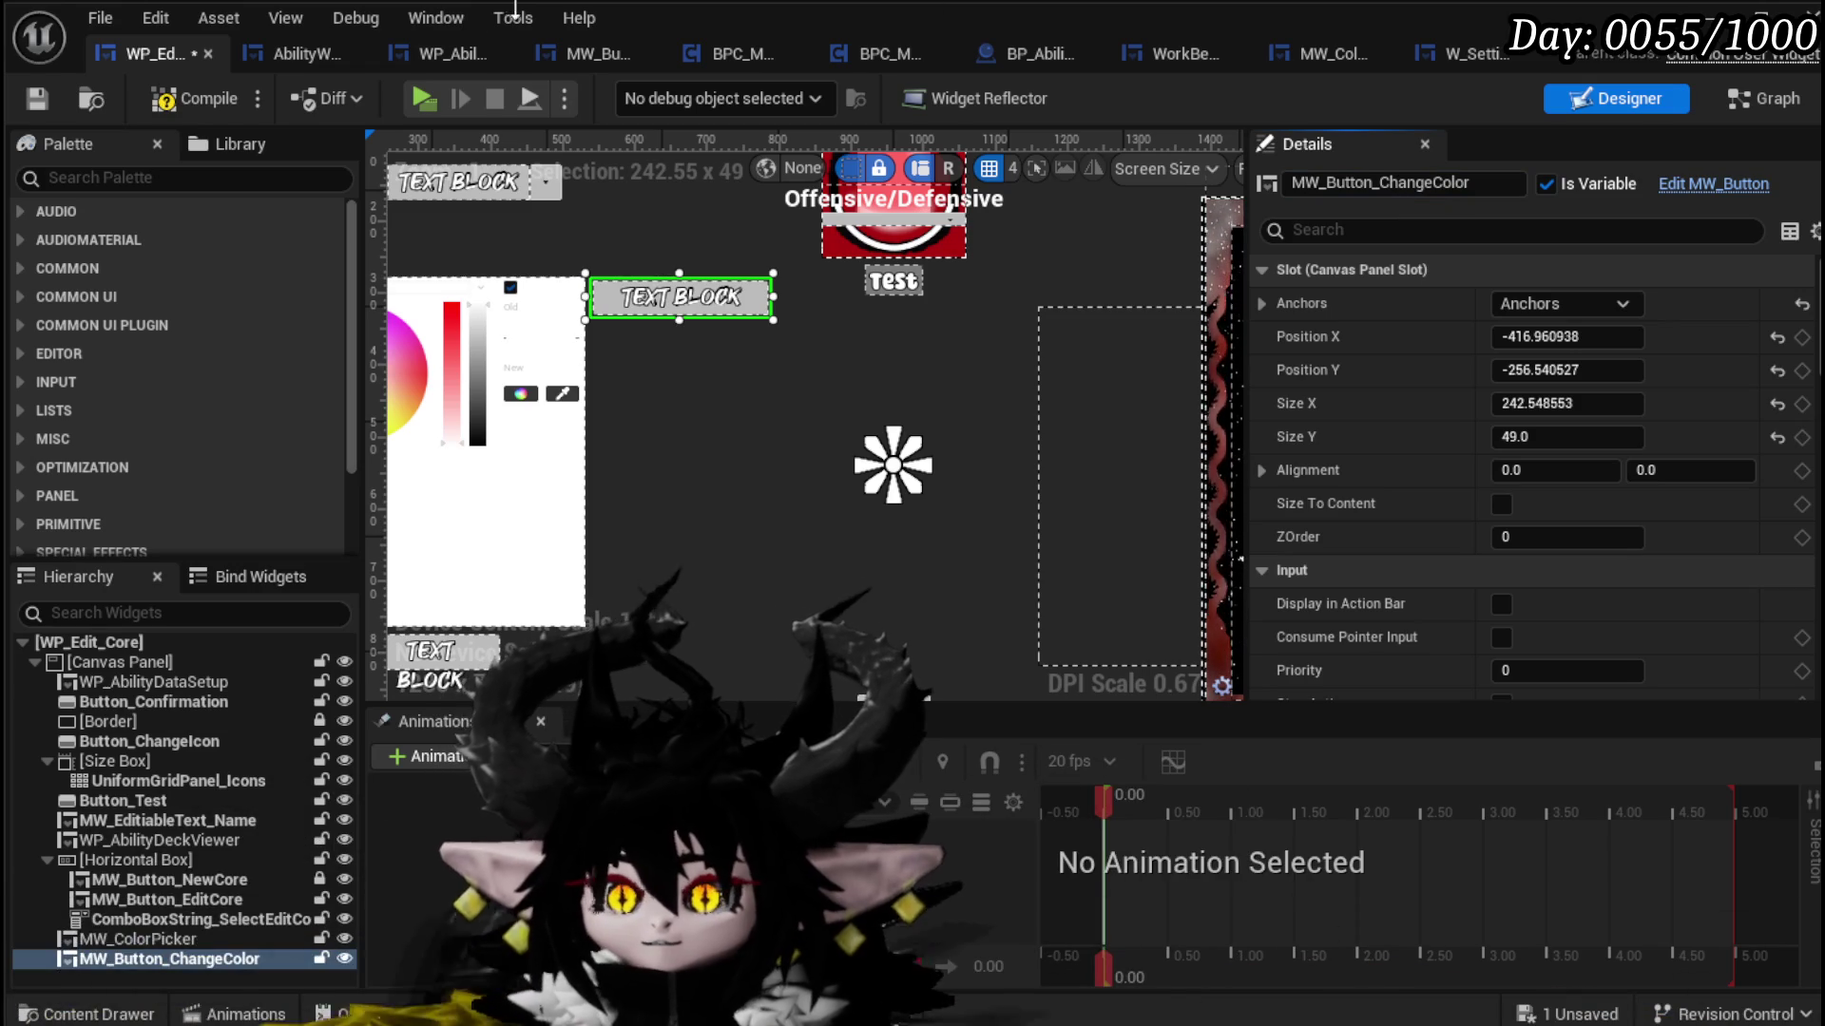
left_click(221, 93)
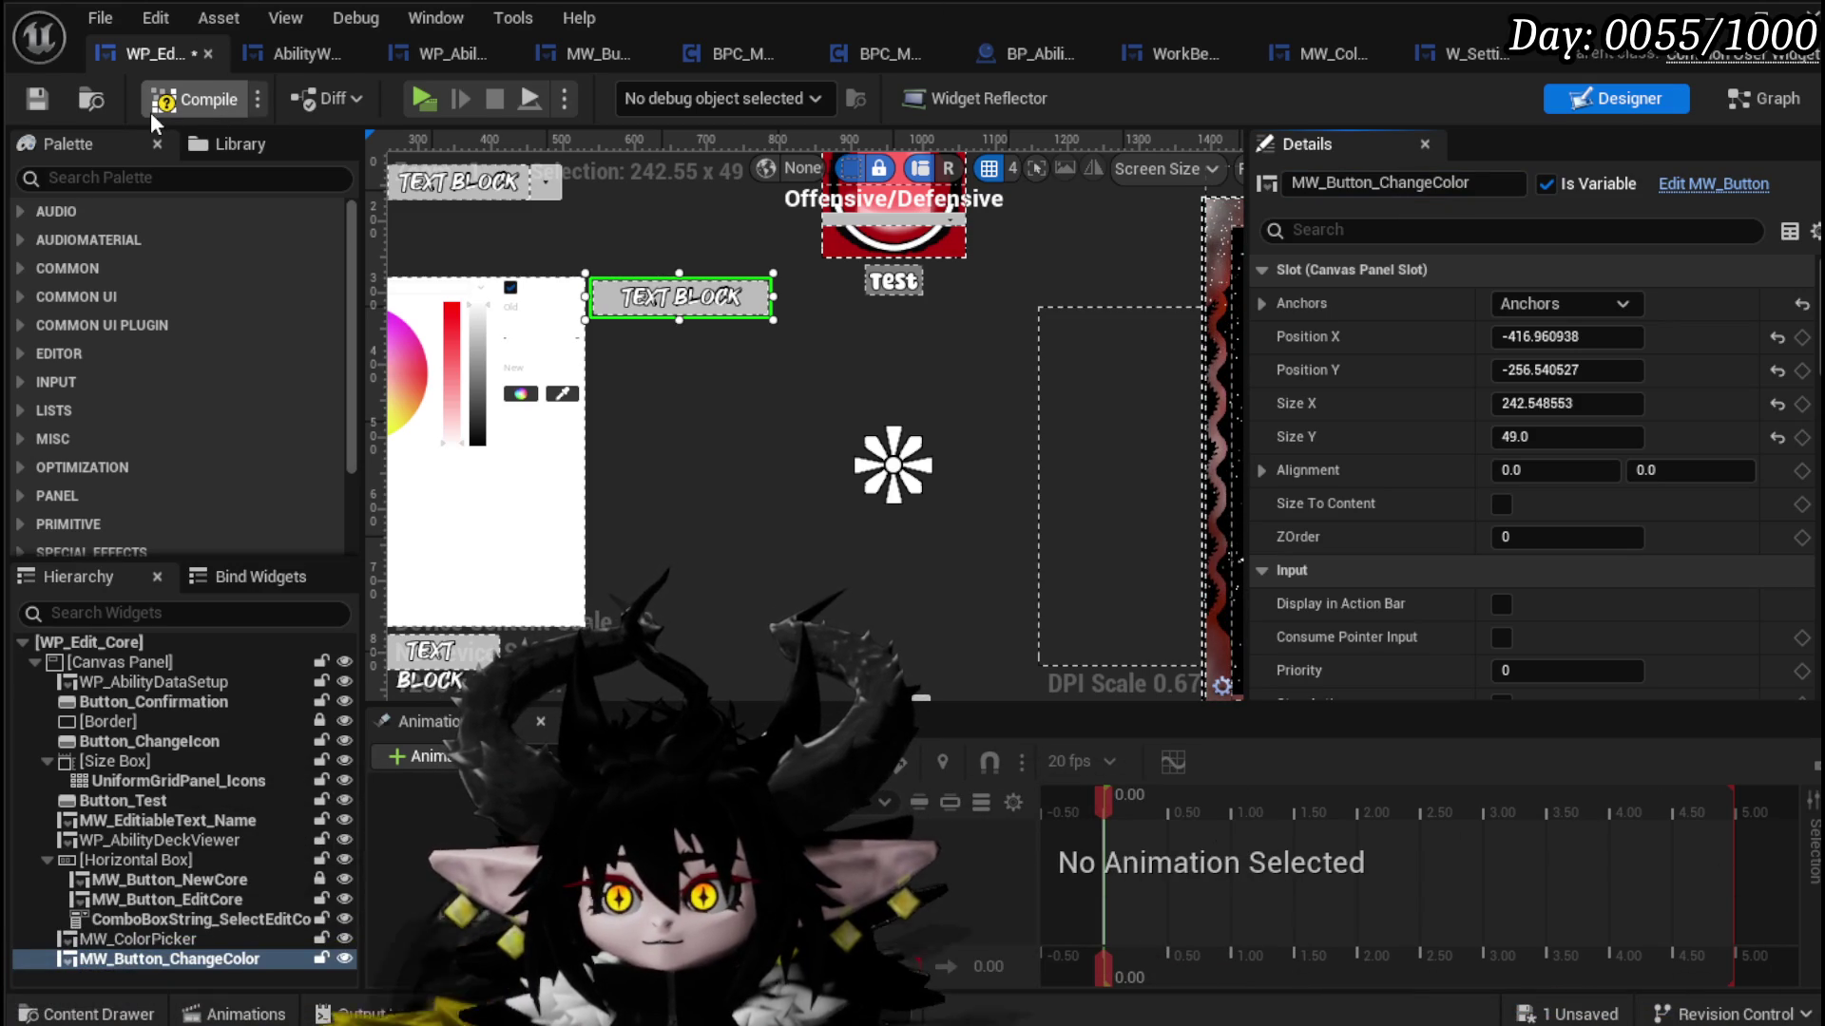
left_click(38, 99)
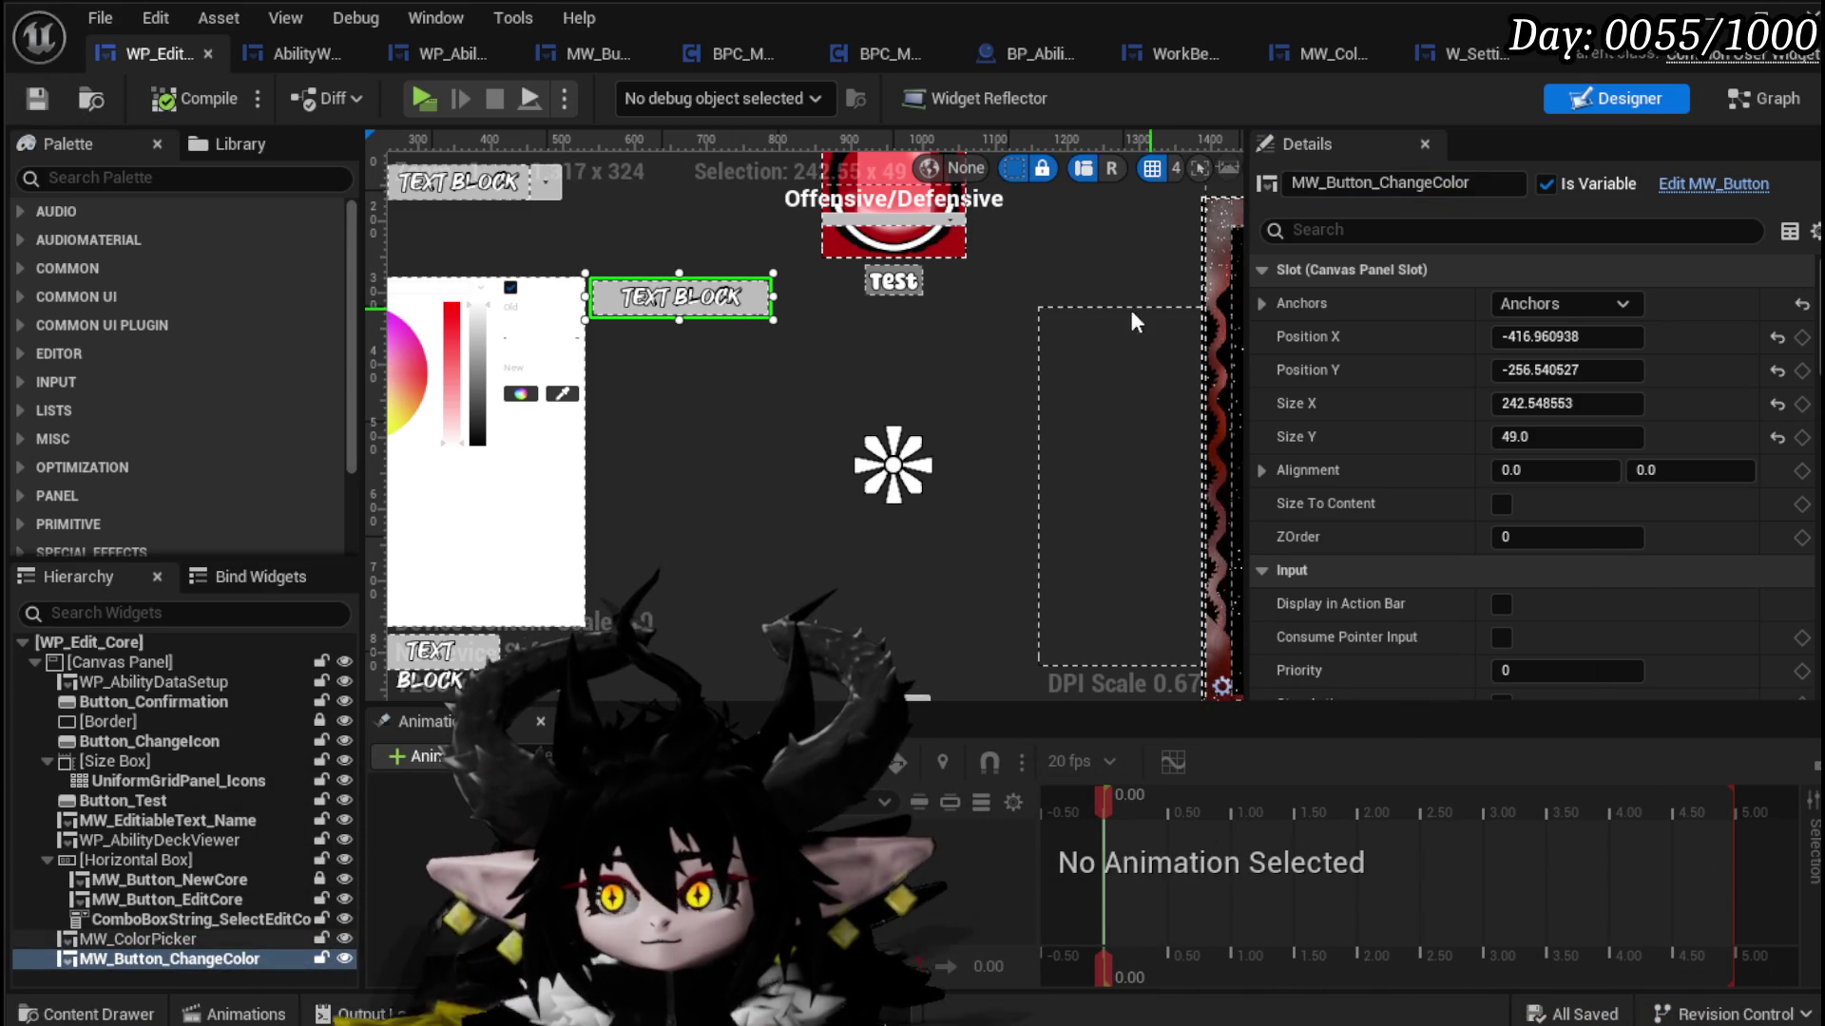
scroll(865, 338, "down", 2)
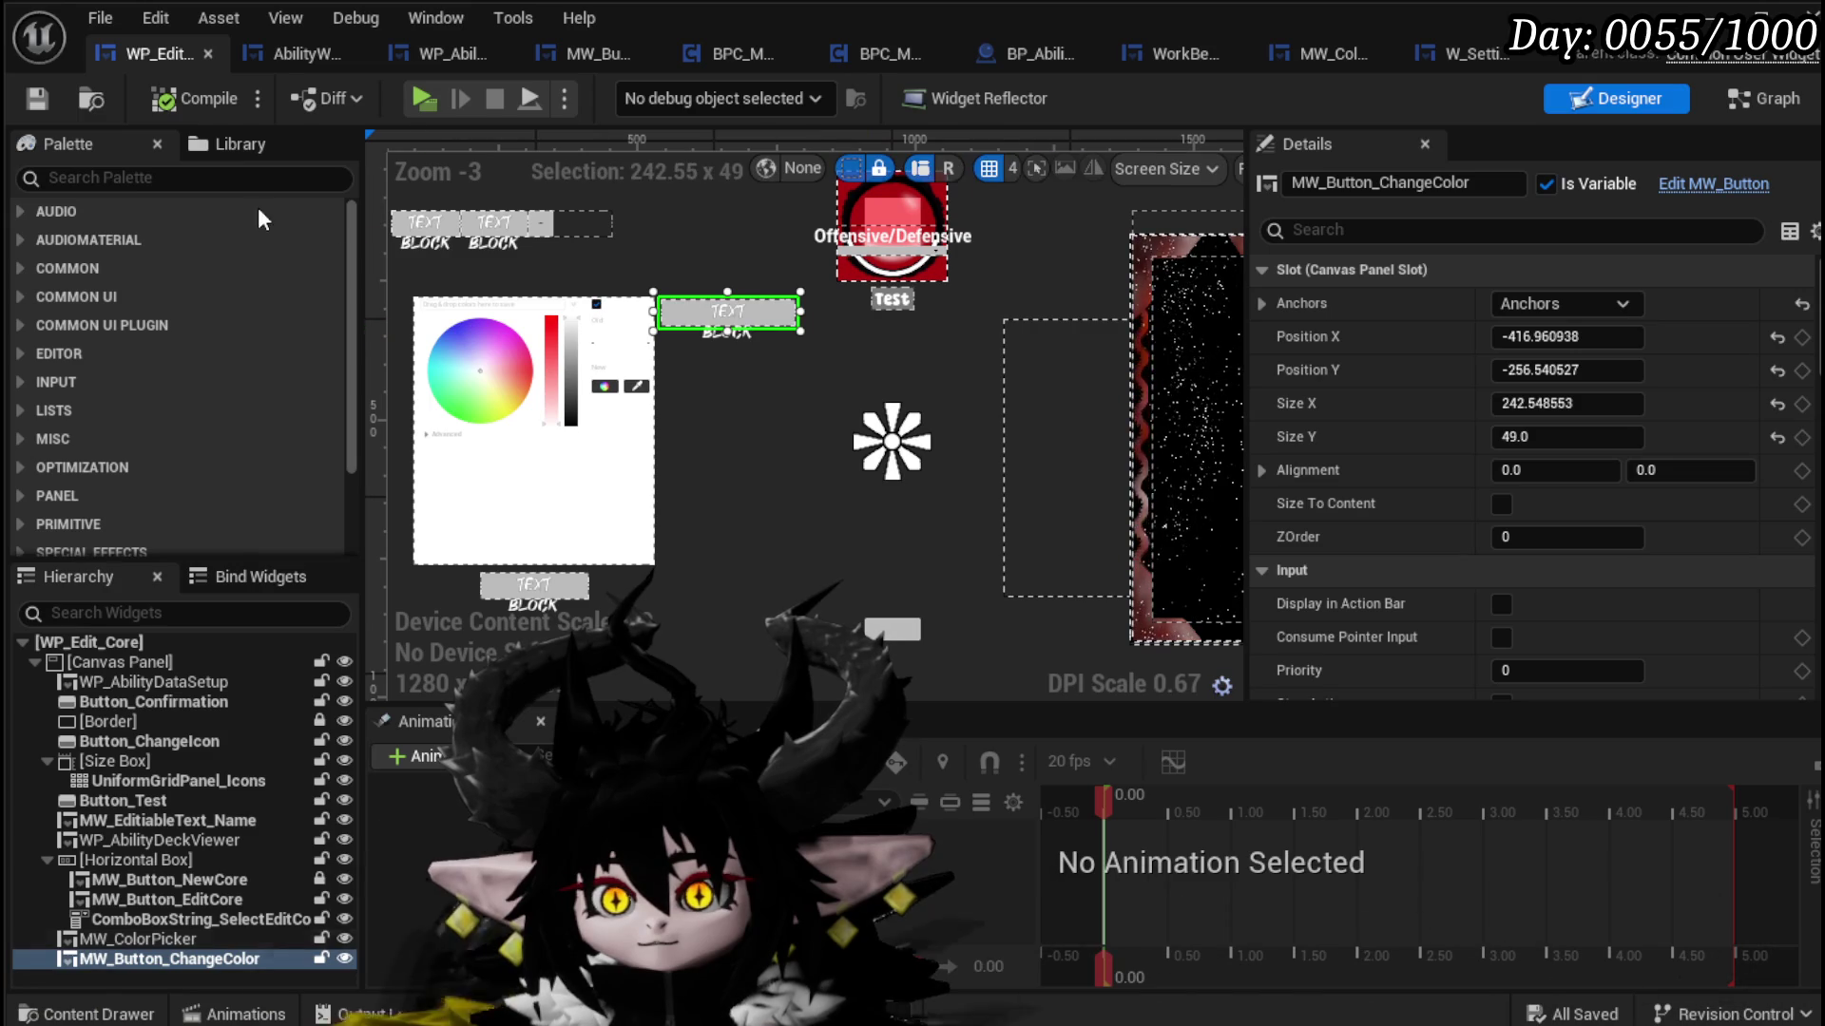
Step: Wrap MW_Button_ChangeColor in a new Vertical Box
right_click(133, 962)
mouse_move(201, 829)
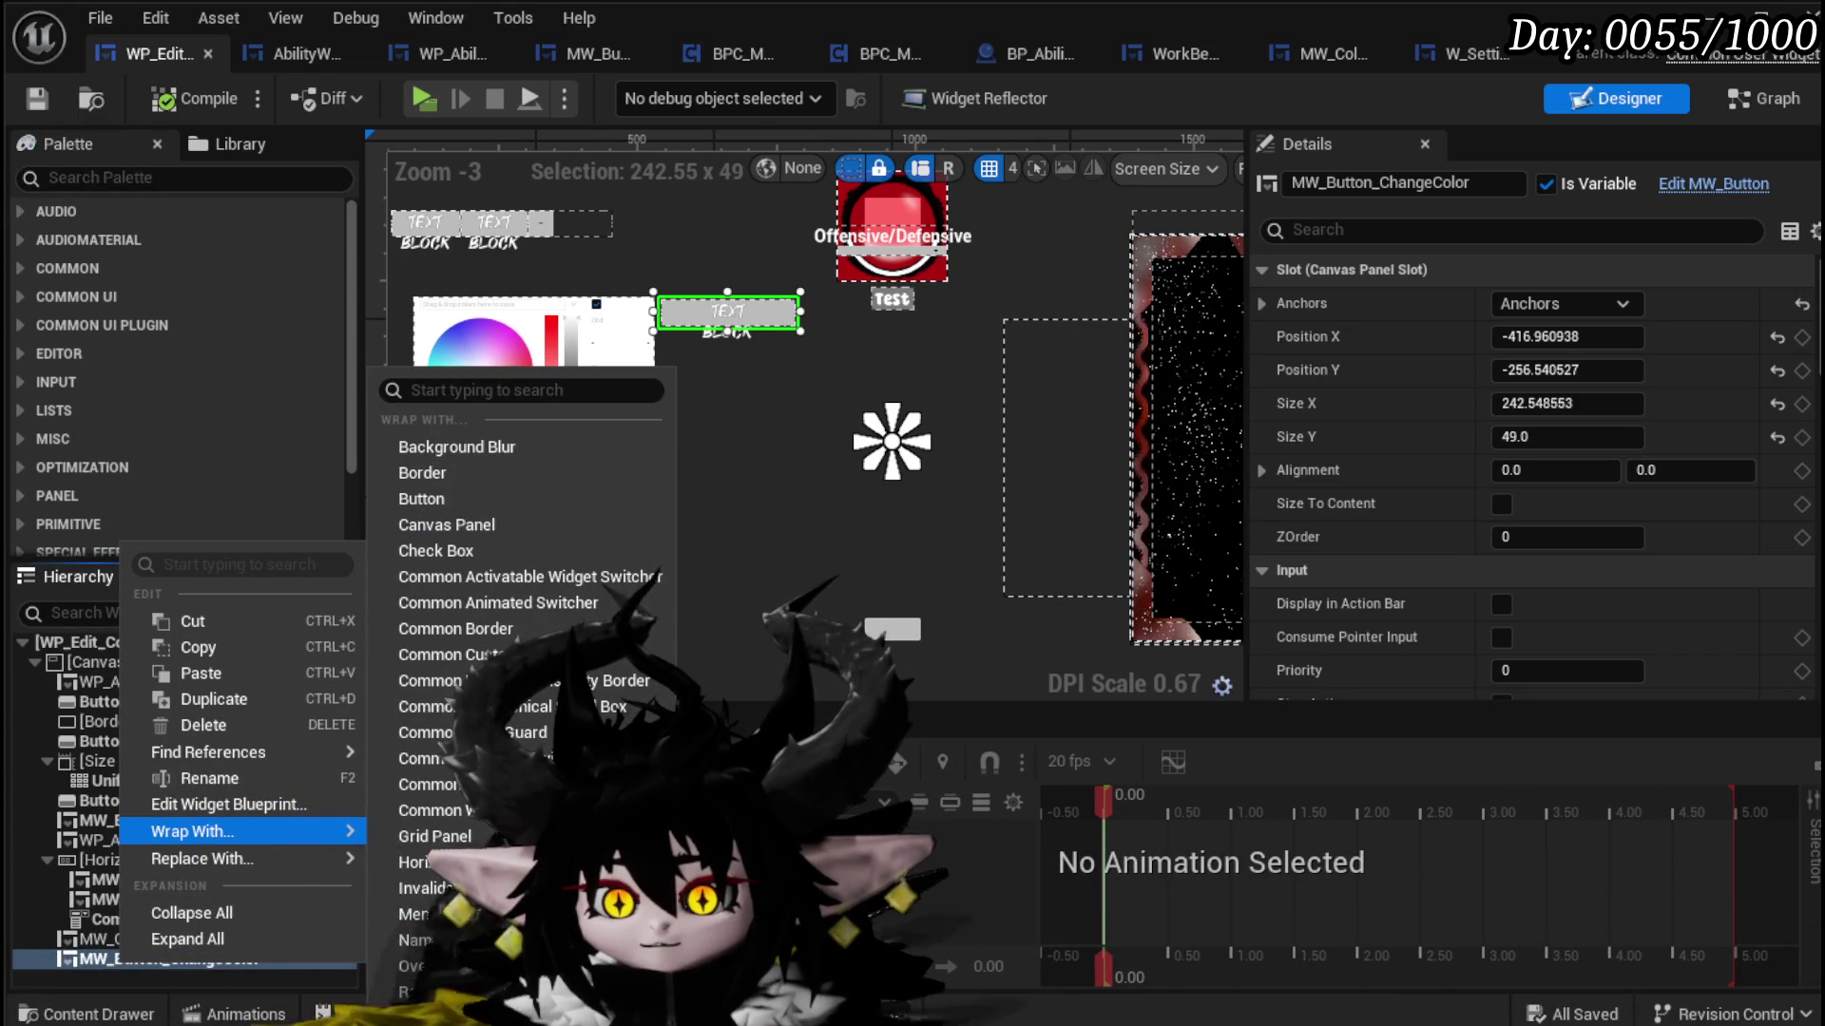
left_click(437, 989)
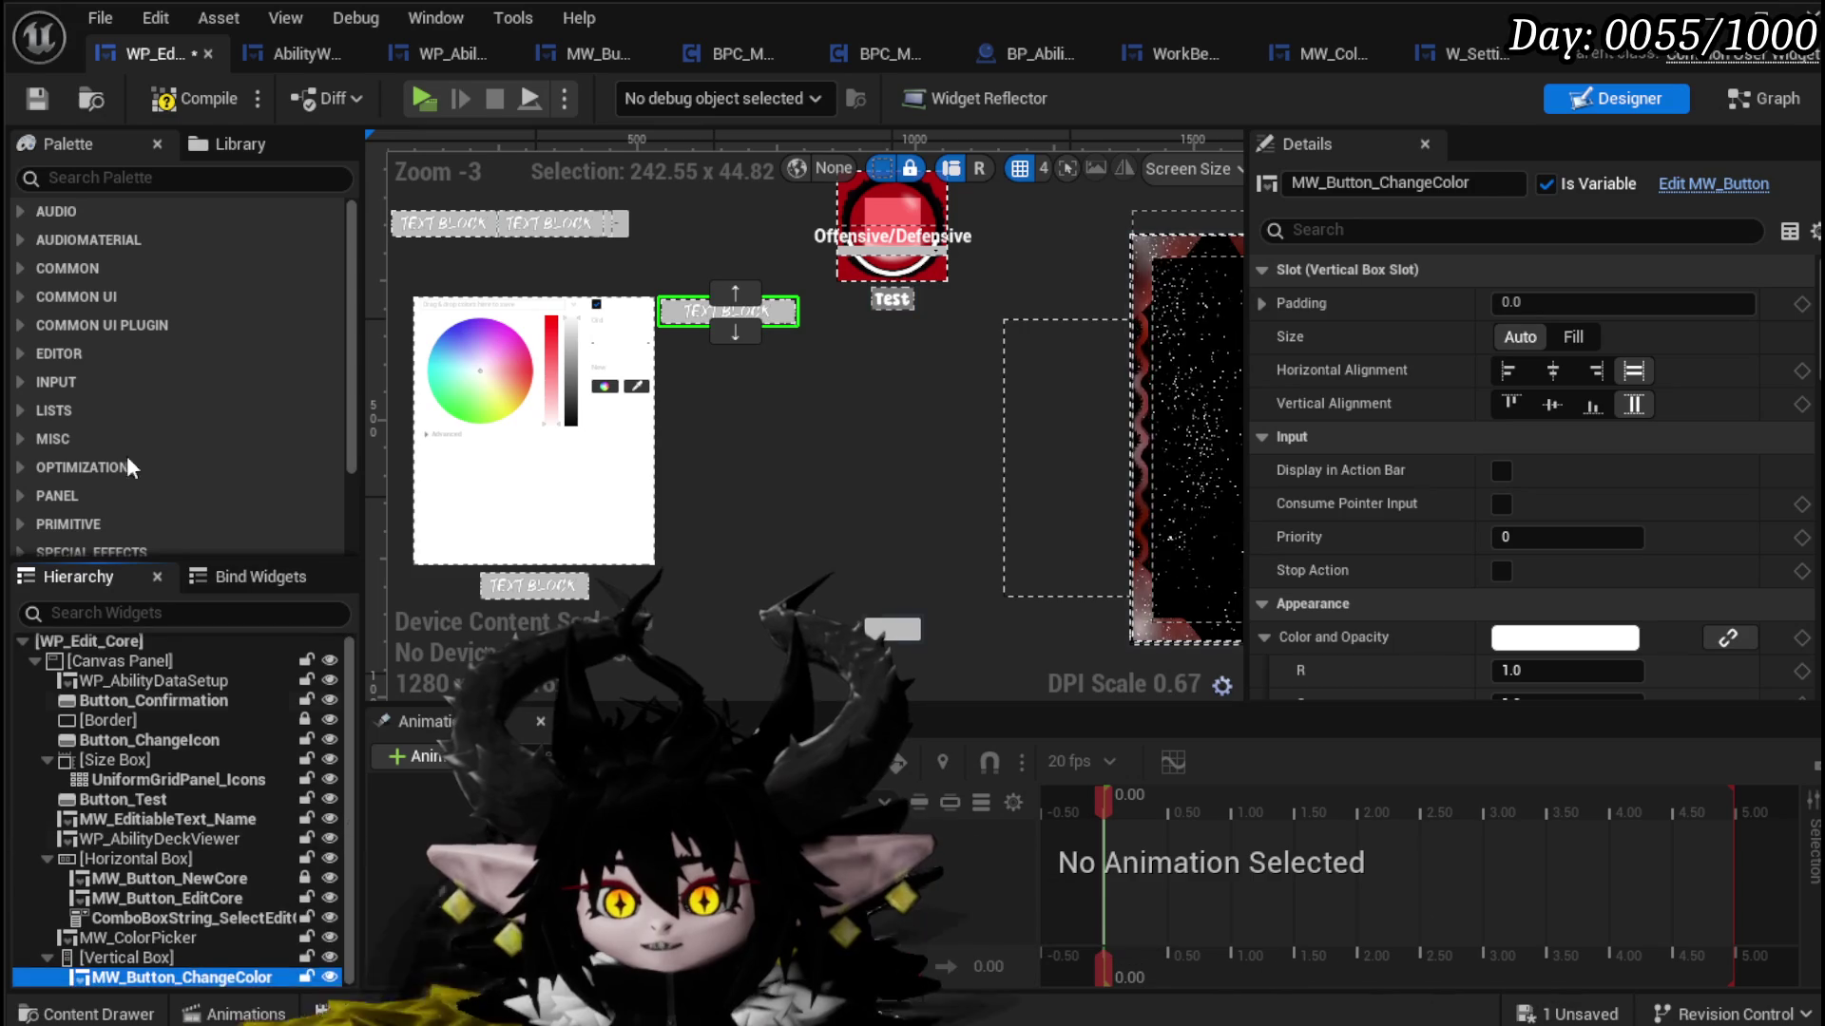
Step: Add an MW Button from the palette into the Vertical Box and name it MW_Button_WeaponType
left_click(153, 177)
type("button")
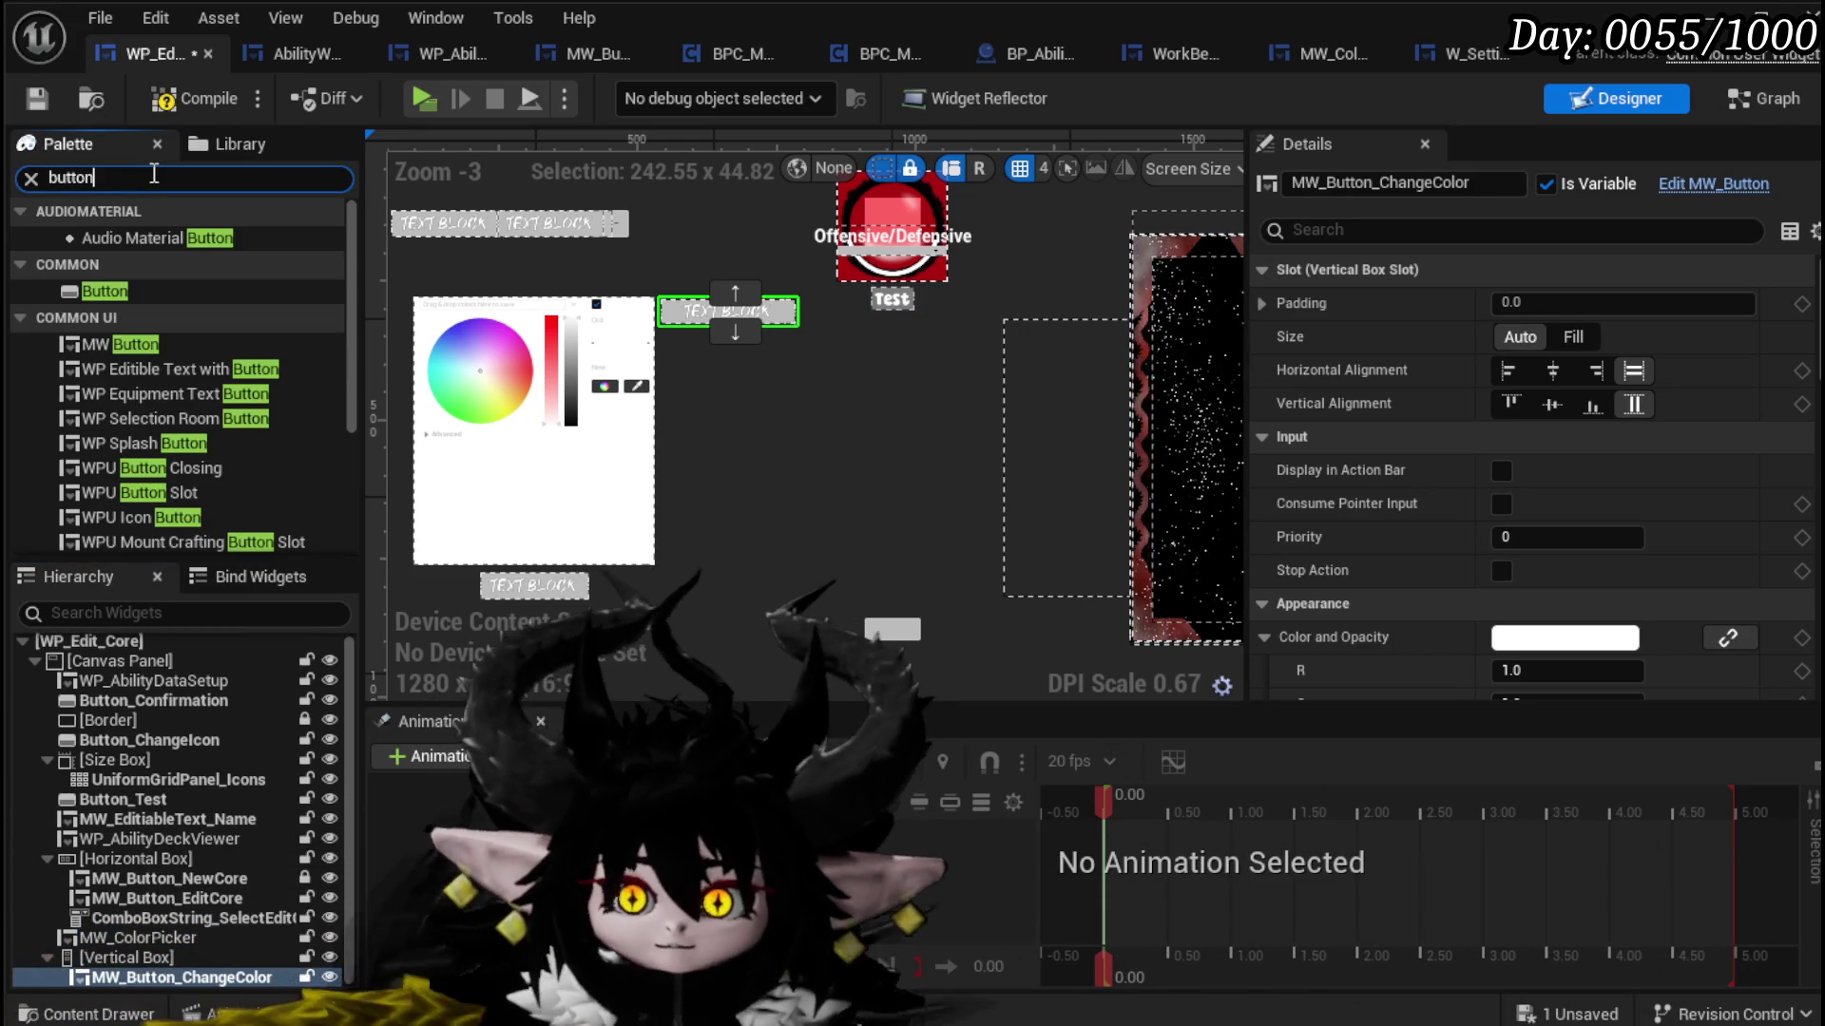
left_click_drag(119, 344, 110, 962)
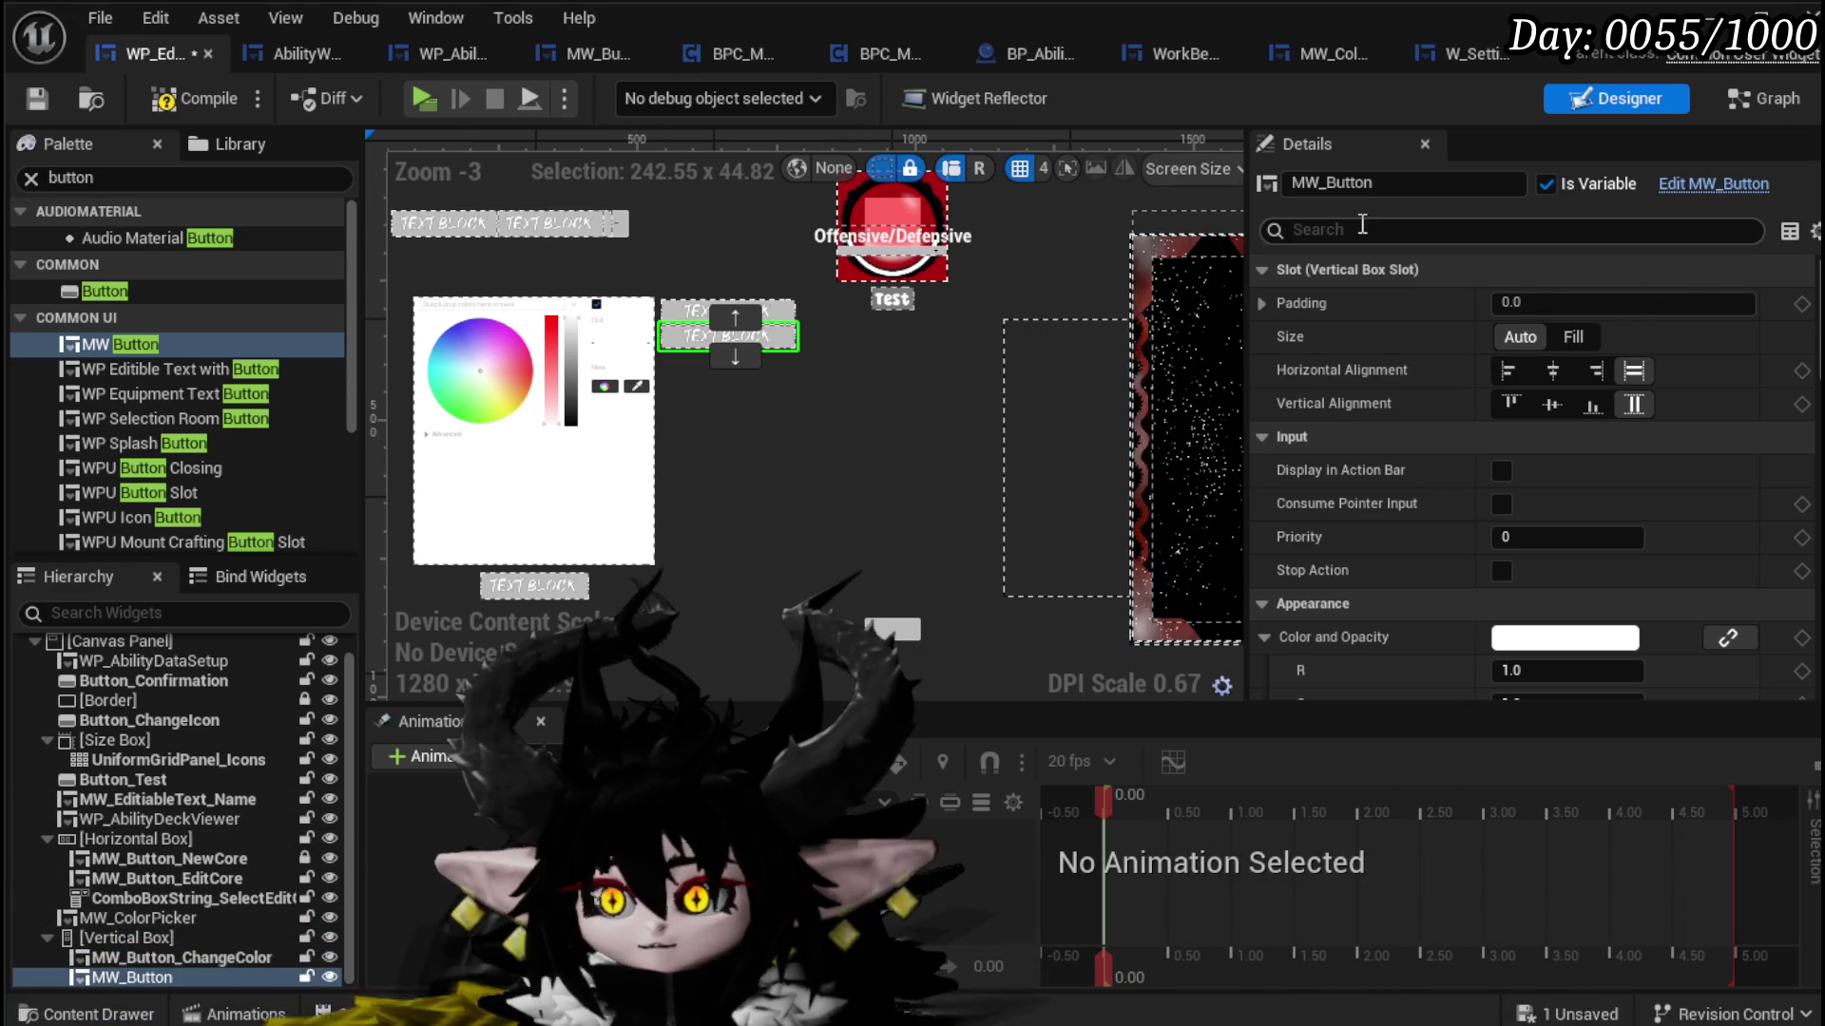
left_click(1379, 187)
left_click(1411, 183)
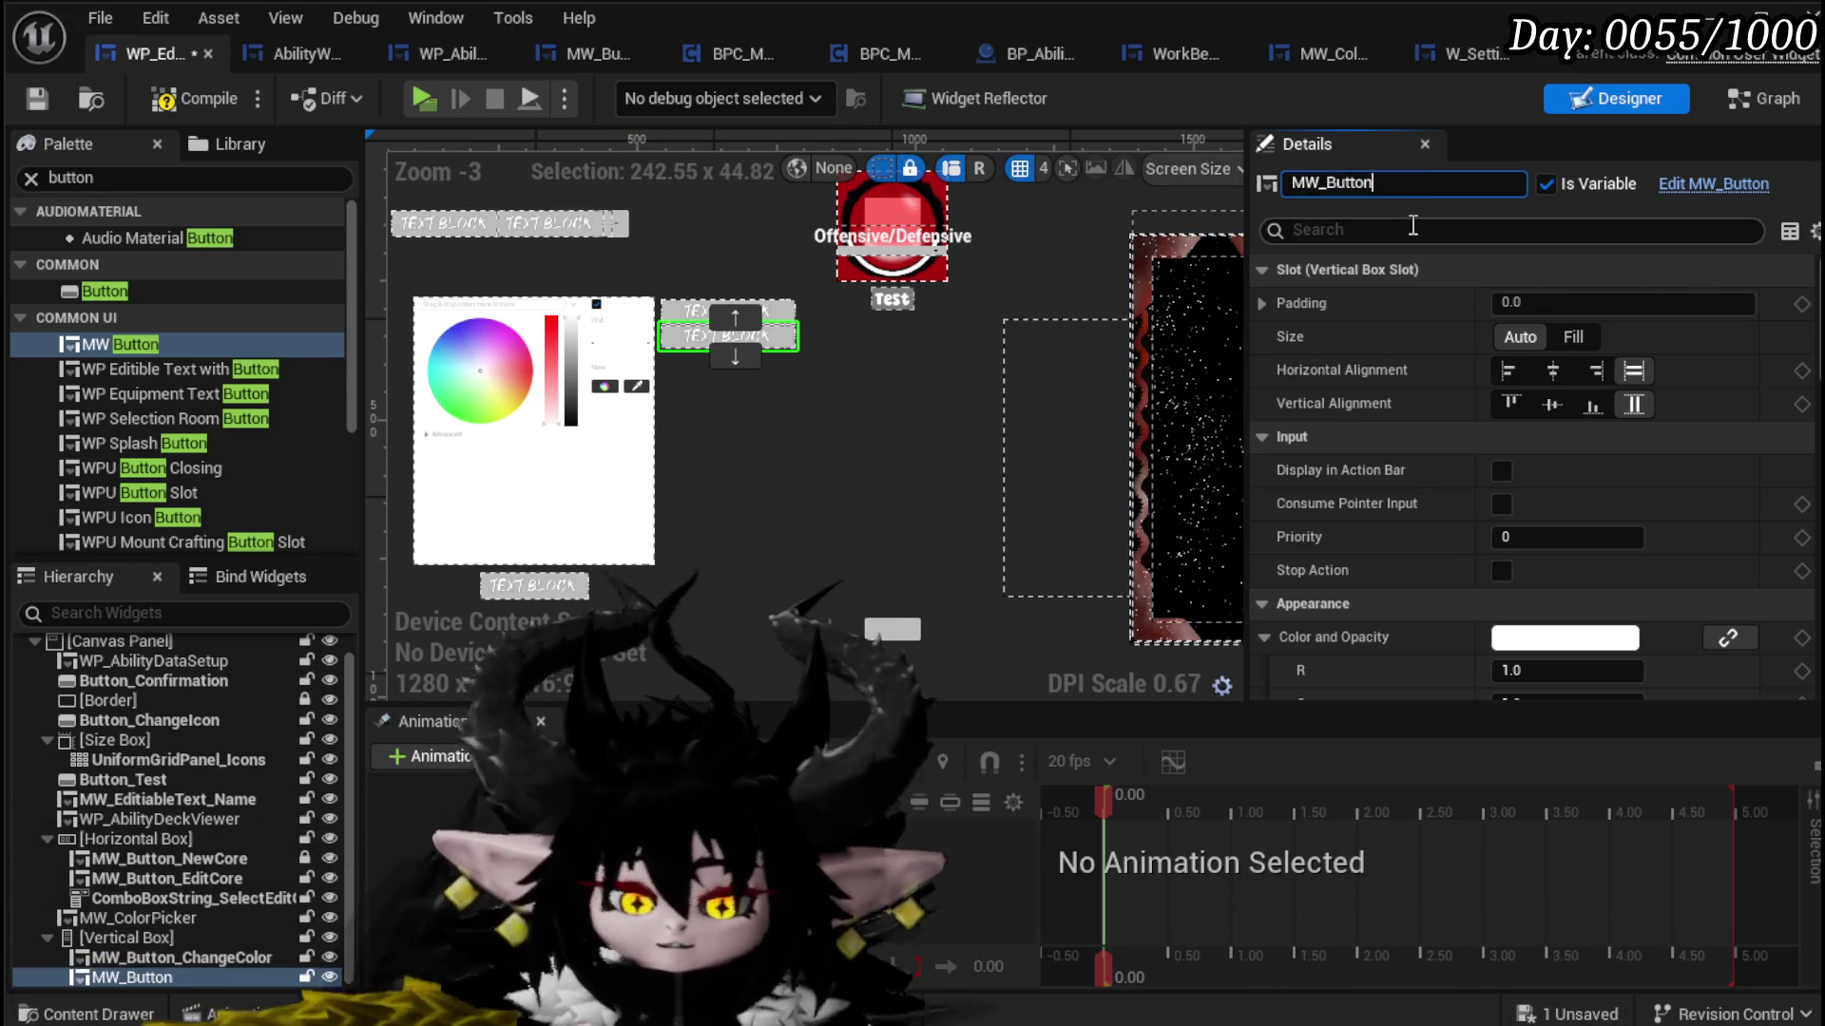
type("_WeaponType")
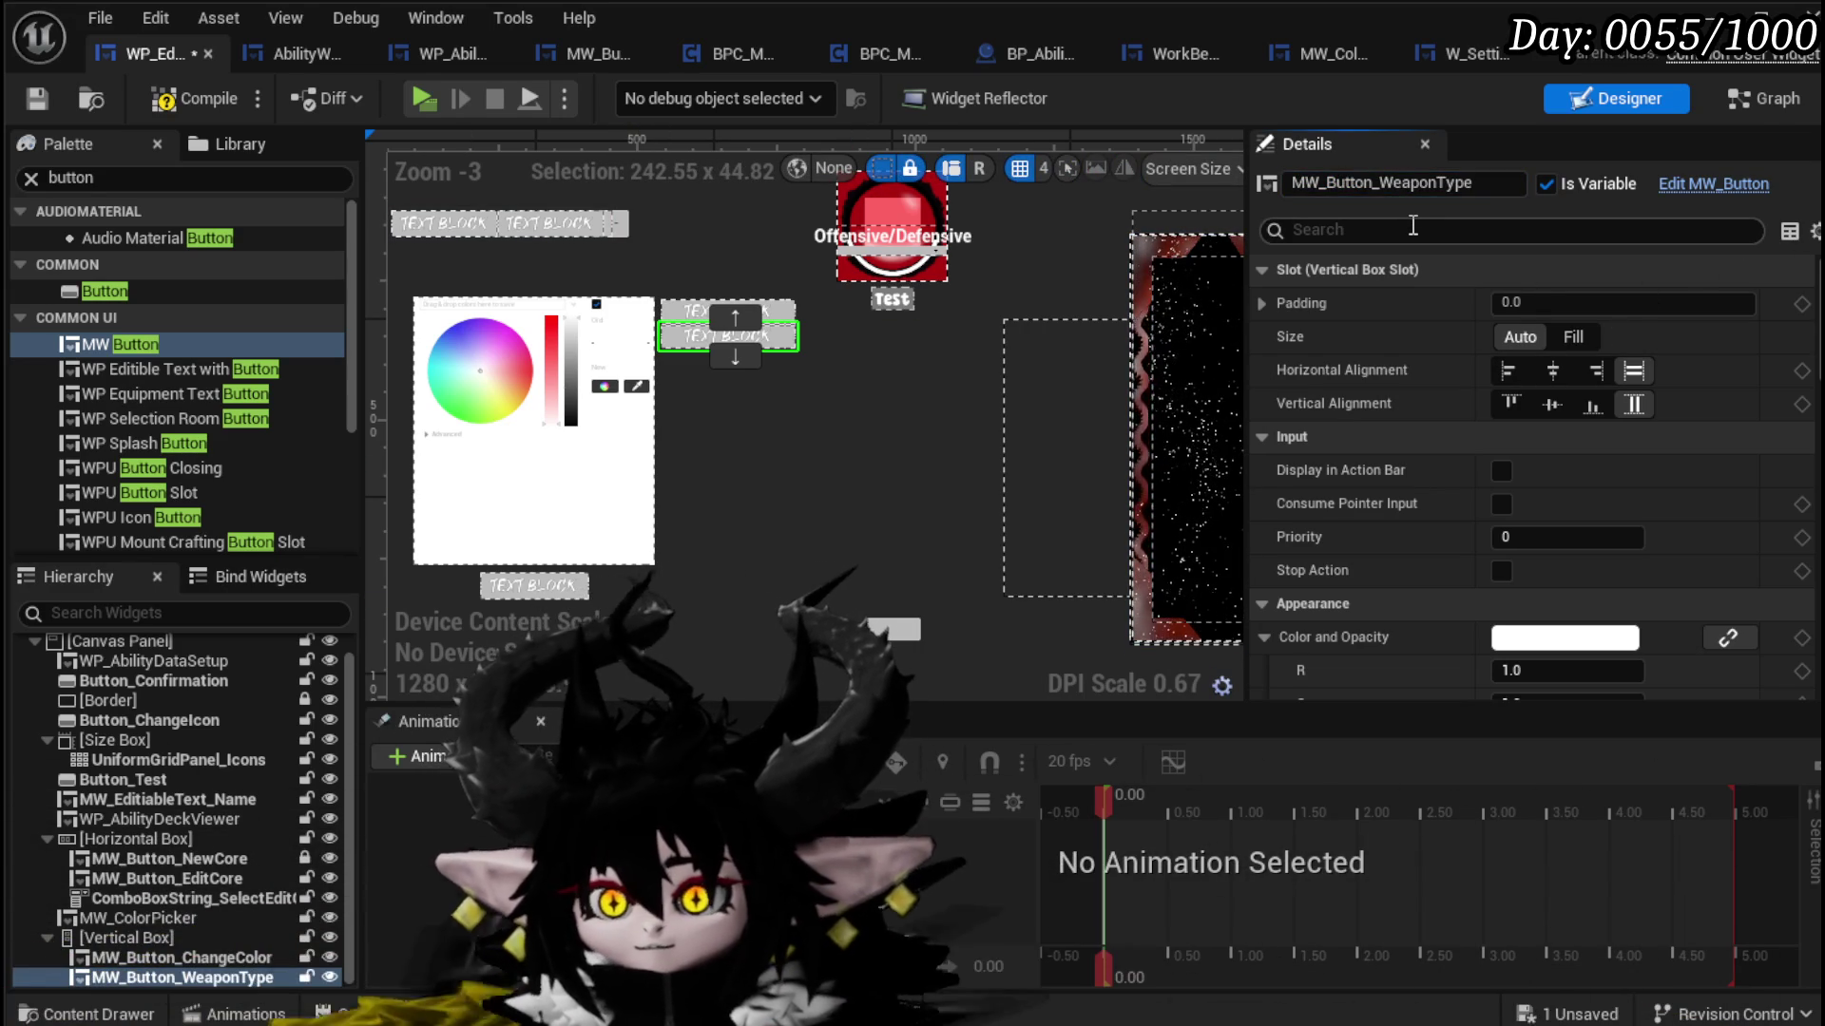
Step: Create an On Pressed event for MW_Button_WeaponType
scroll(1530, 475, "down", 10)
scroll(1530, 475, "down", 5)
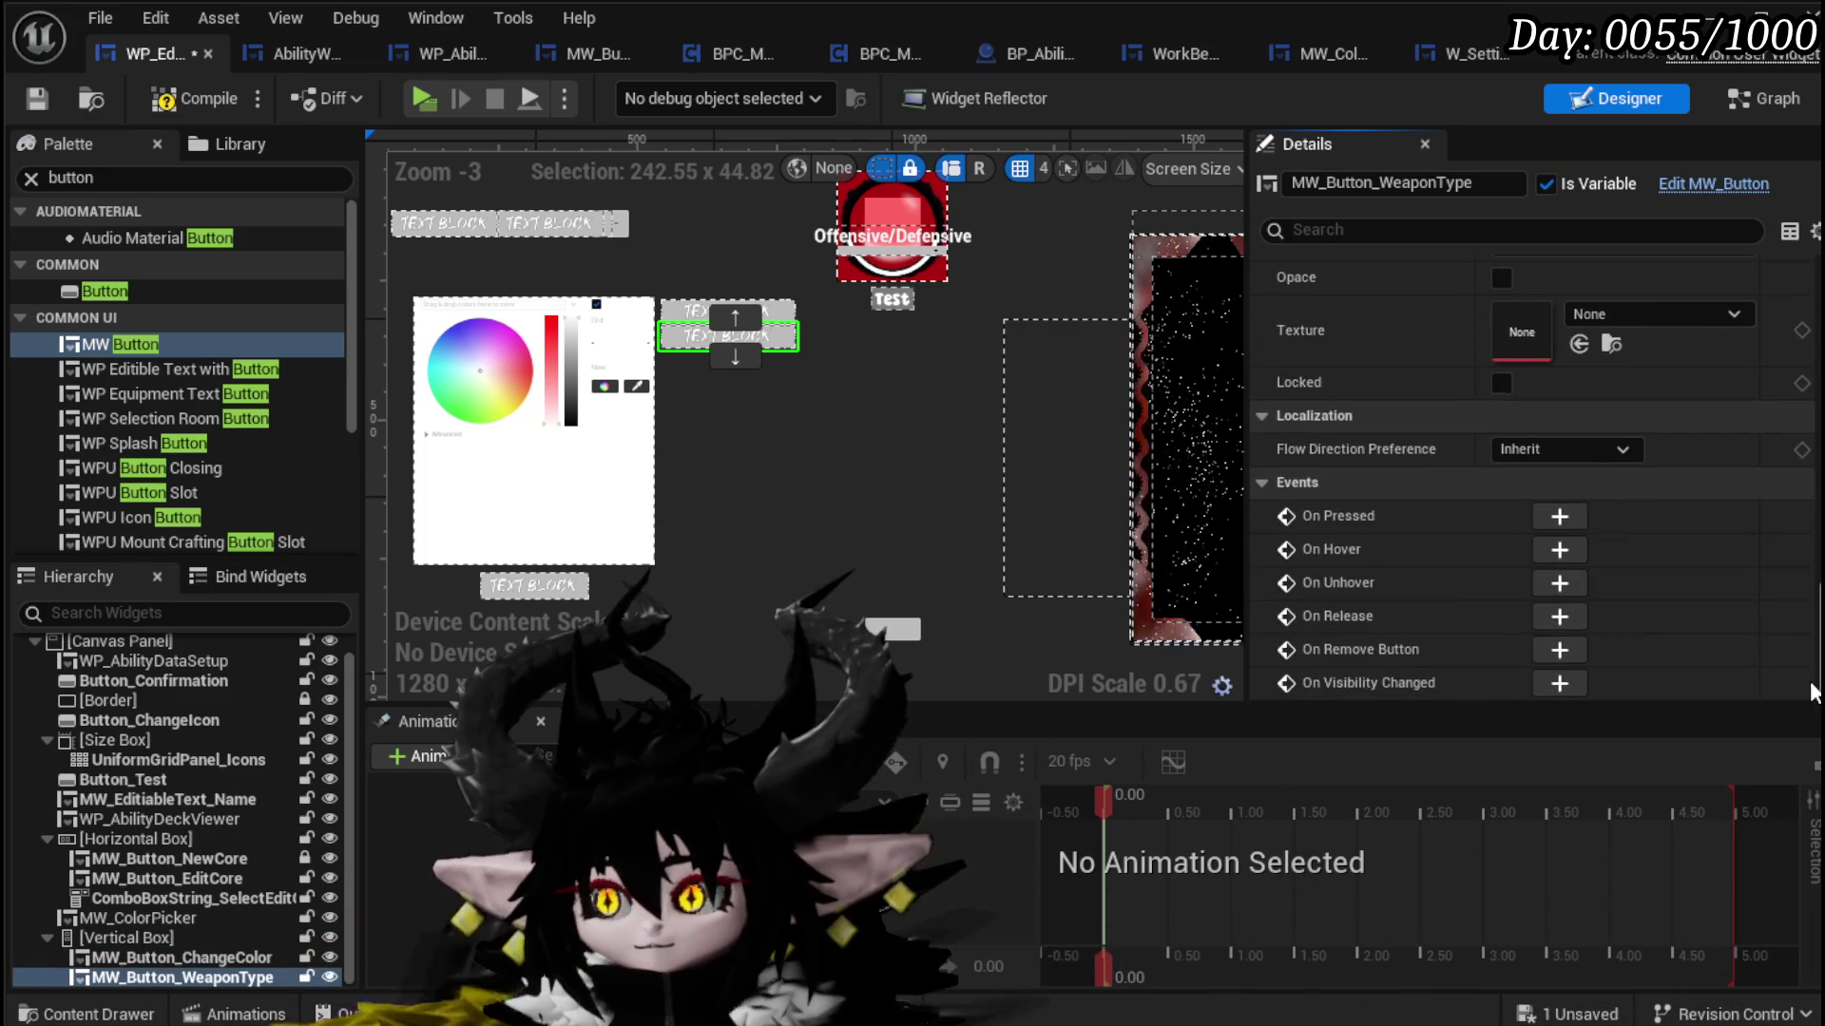
left_click(1564, 510)
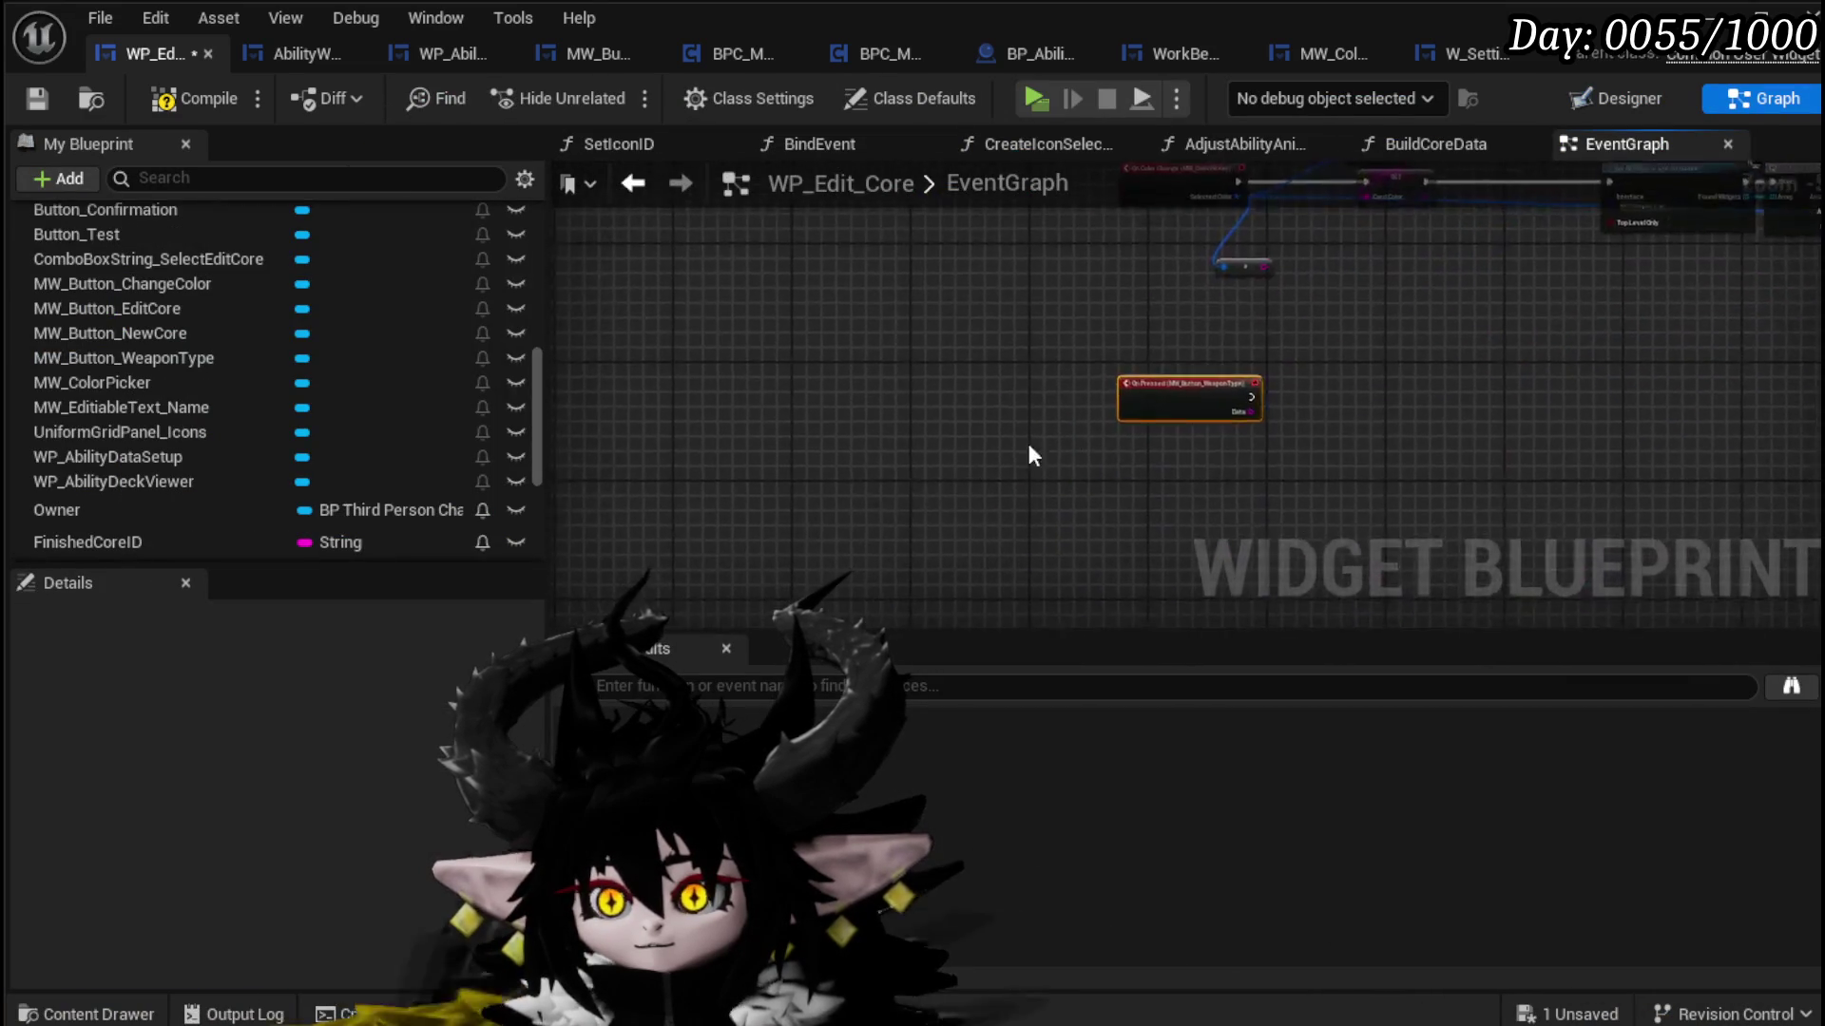
Step: Compile and save WP_Edit_Core with the new On Pressed (MW_Button_WeaponType) node
mouse_move(1349, 351)
left_mouse_down()
mouse_move(686, 441)
mouse_move(733, 494)
left_mouse_up()
scroll(733, 494, "down", 2)
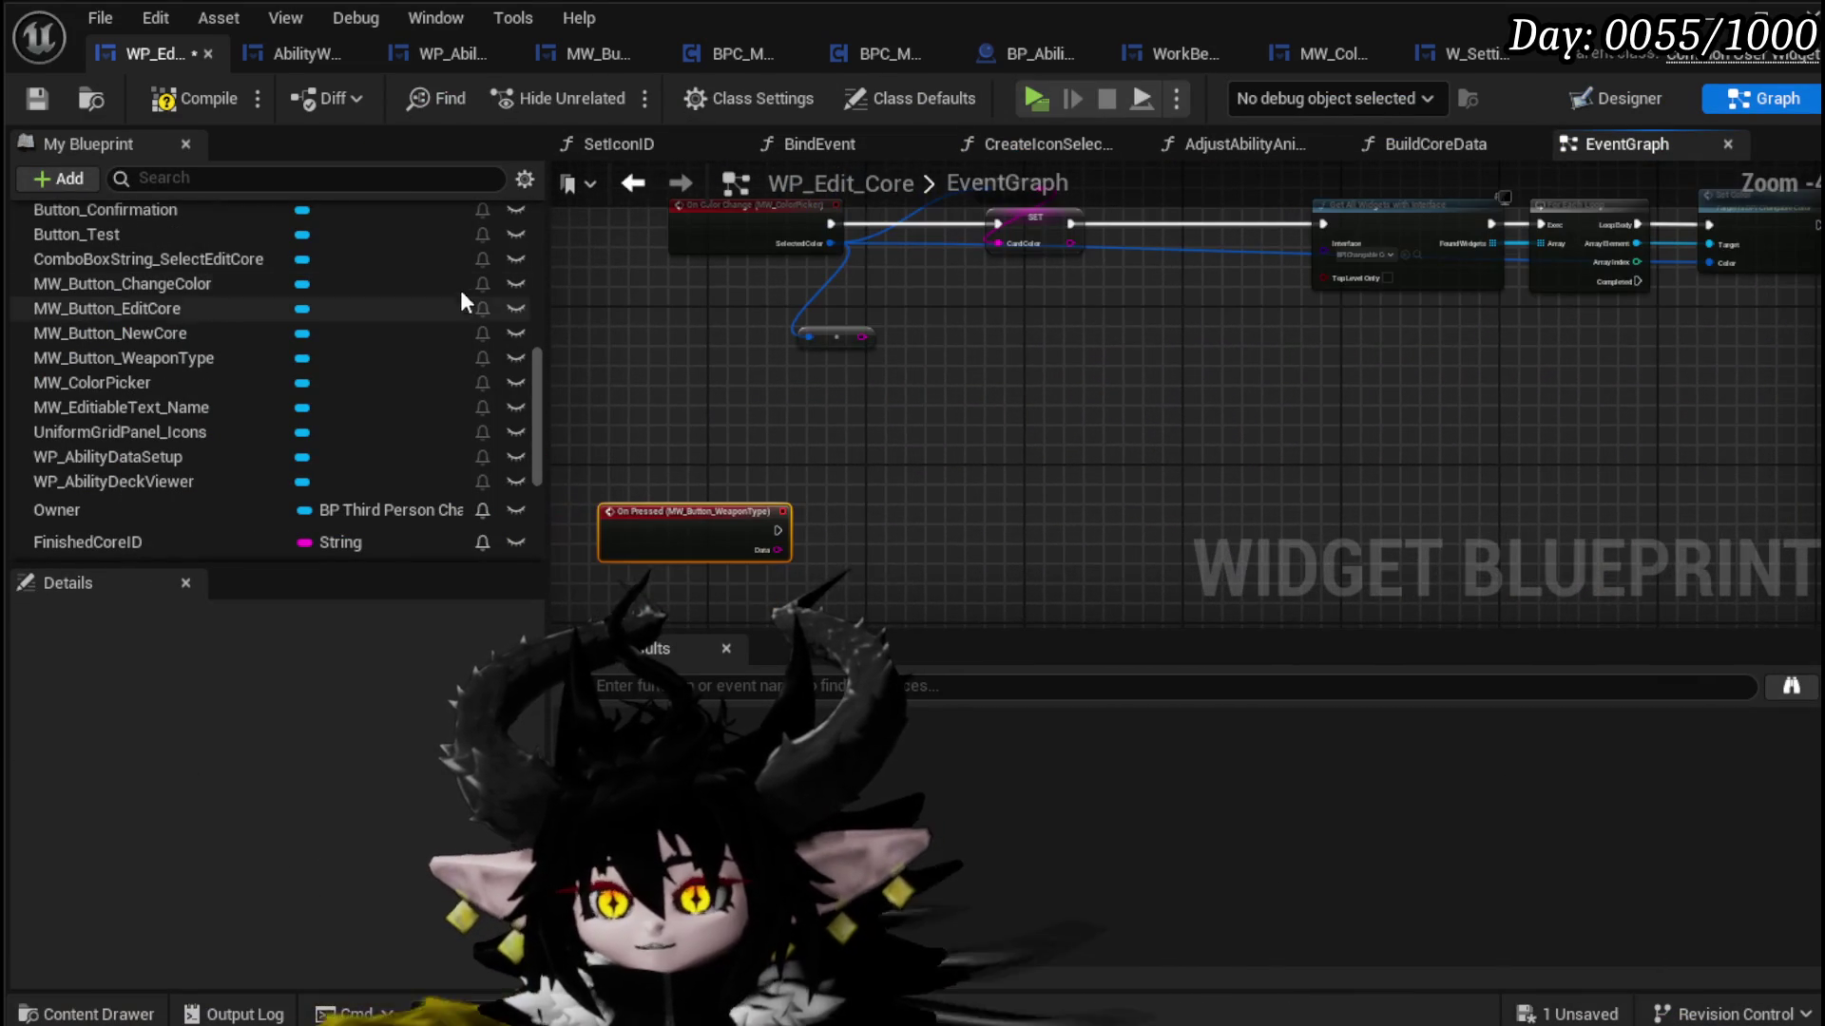
left_click(37, 103)
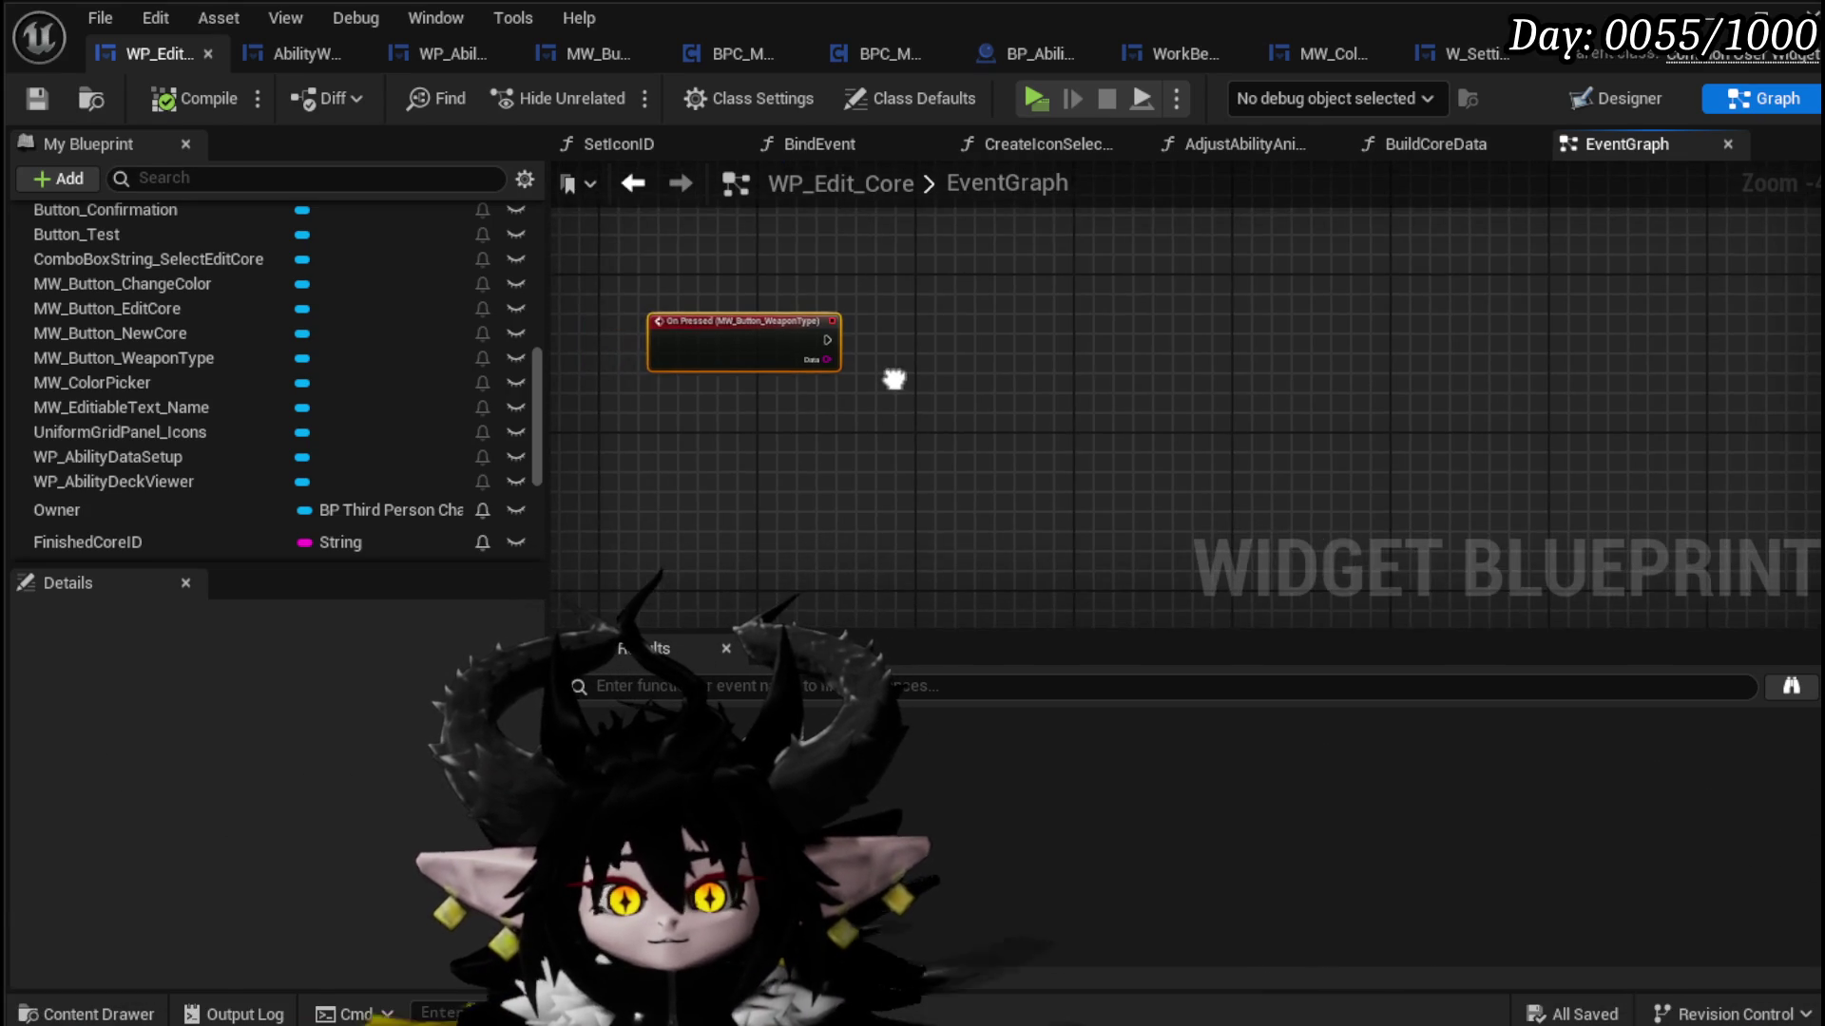
Step: Widen the graph area beside My Blueprint and centre the On Pressed (MW_Button_WeaponType) node
scroll(895, 381, "up", 3)
left_click_drag(900, 416, 937, 415)
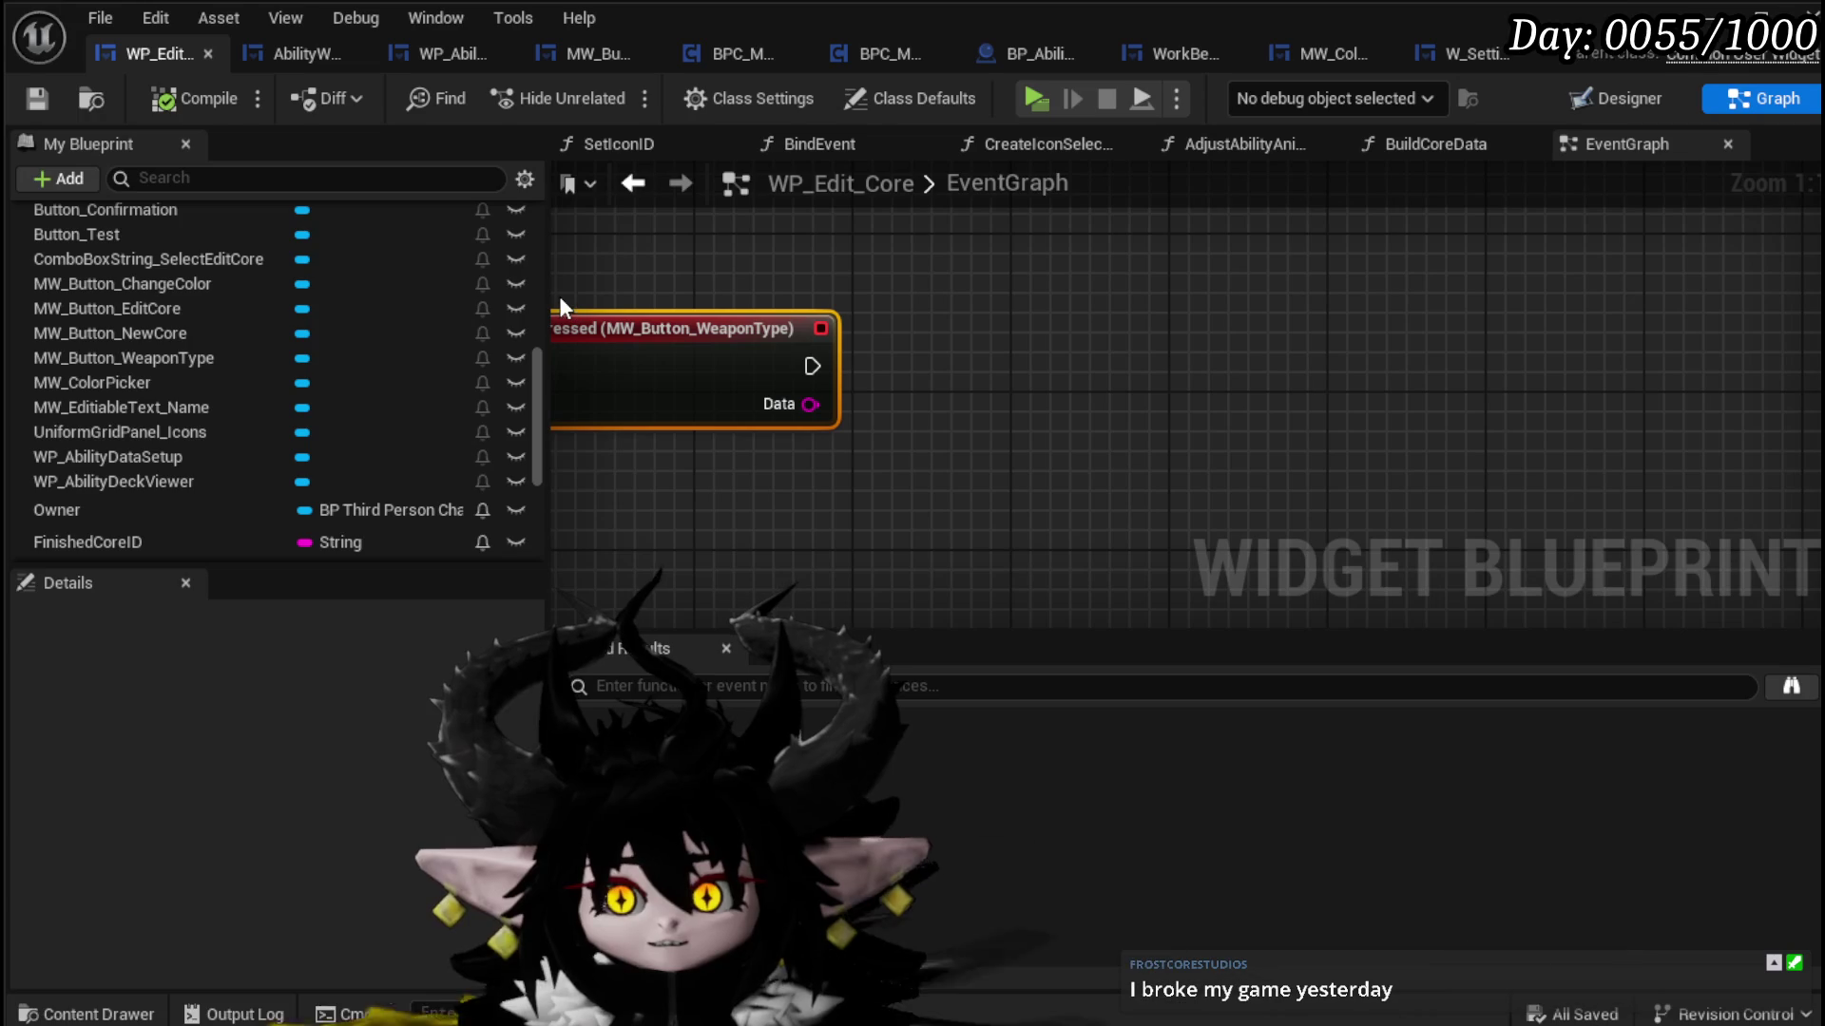
left_click_drag(551, 296, 482, 286)
left_click_drag(706, 289, 775, 214)
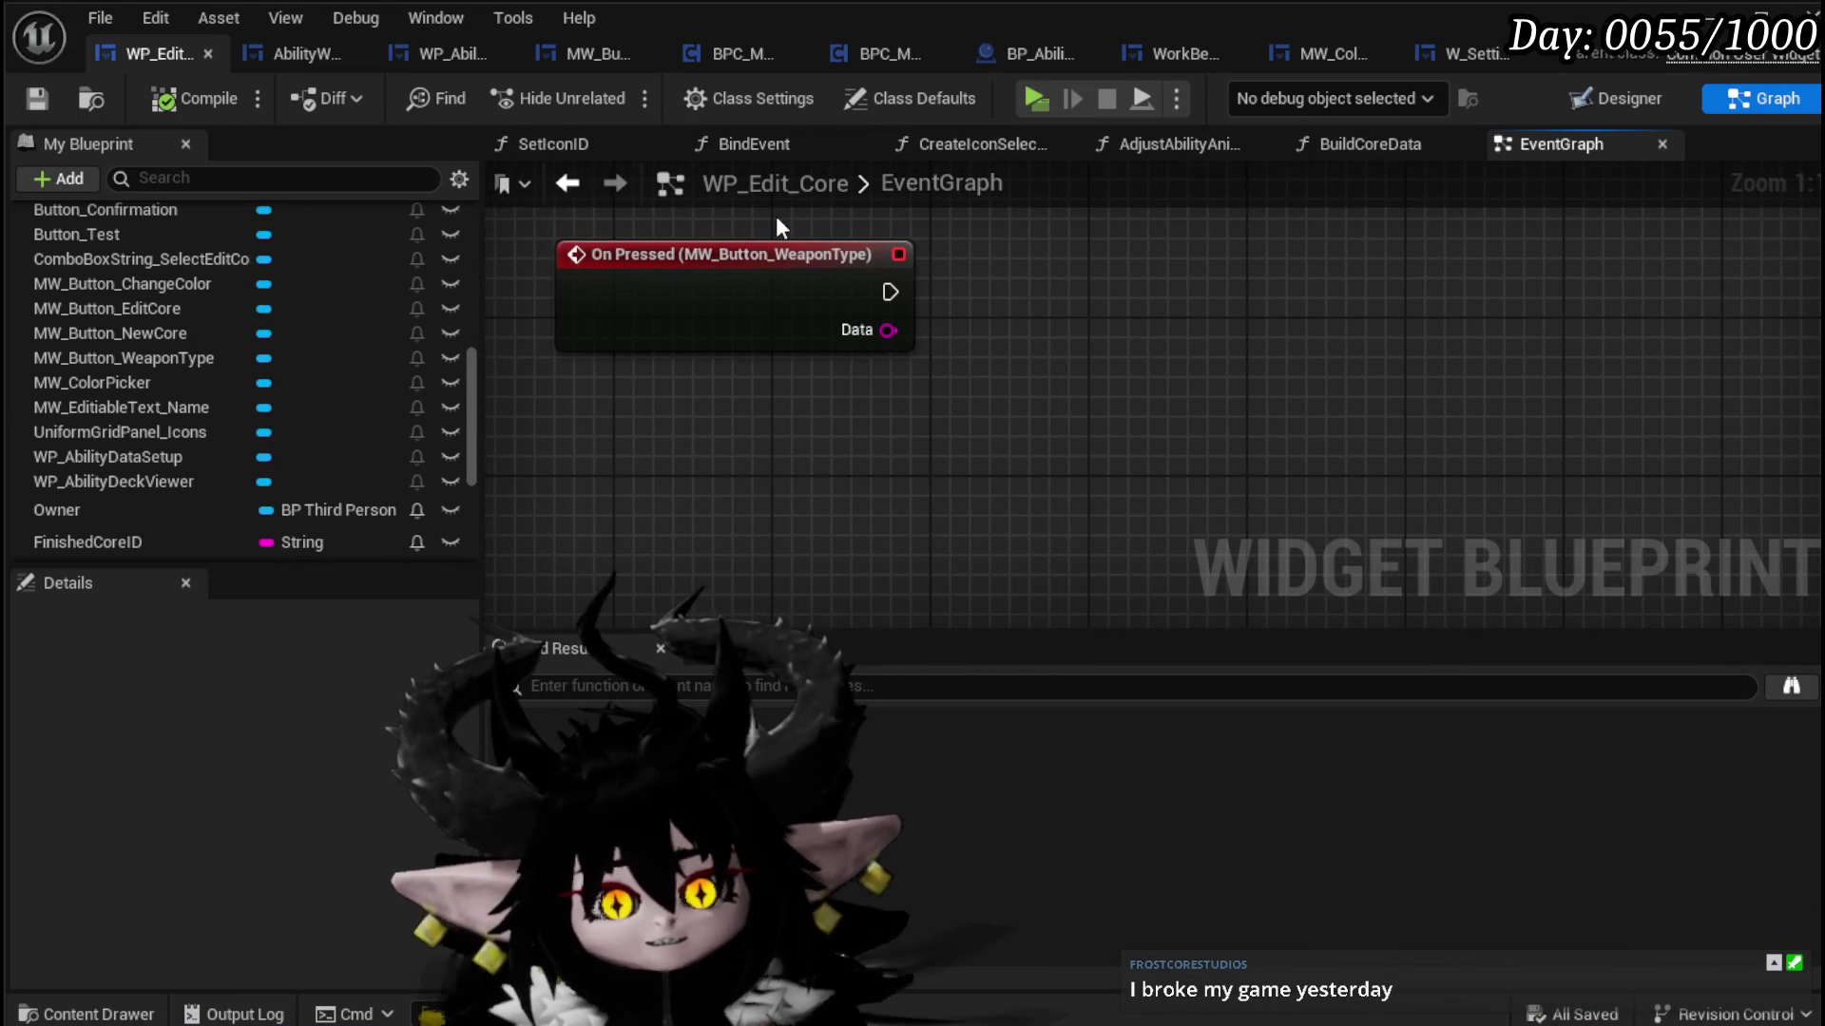
mouse_move(776, 214)
left_mouse_down()
mouse_move(745, 310)
mouse_move(696, 265)
left_mouse_up()
left_click_drag(994, 356, 1101, 391)
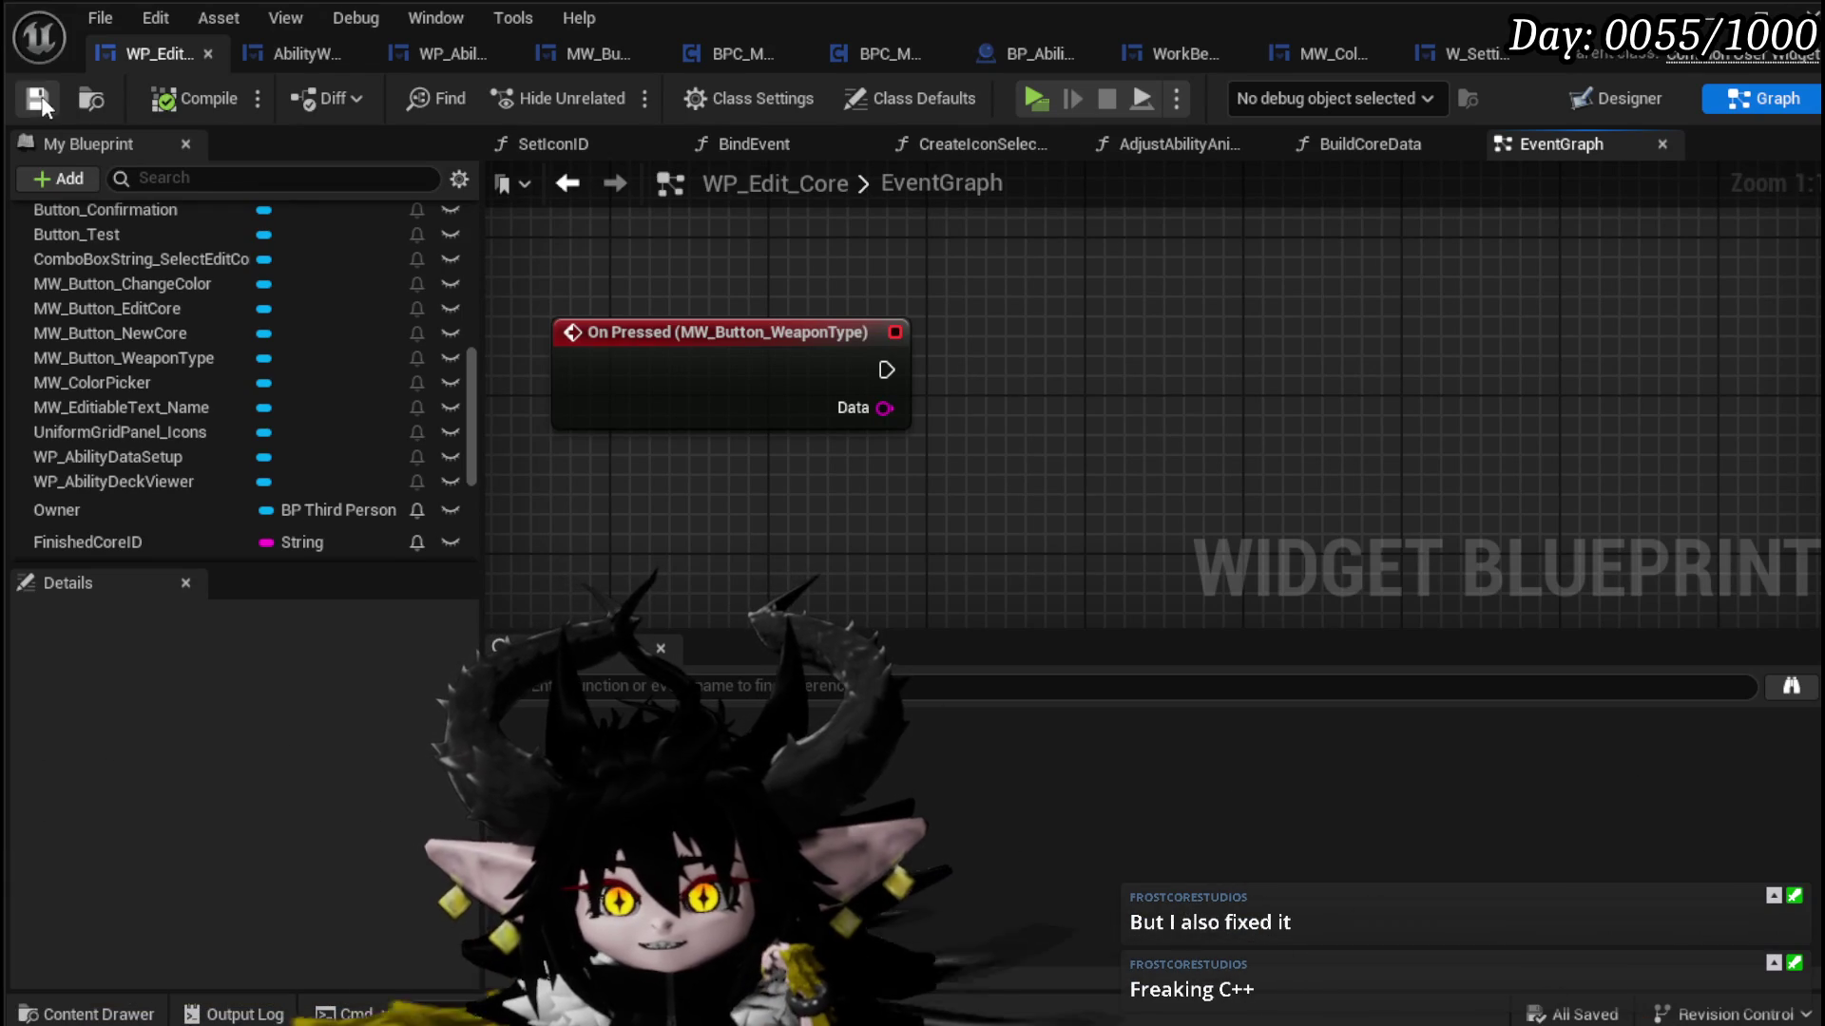
left_click_drag(966, 492, 954, 522)
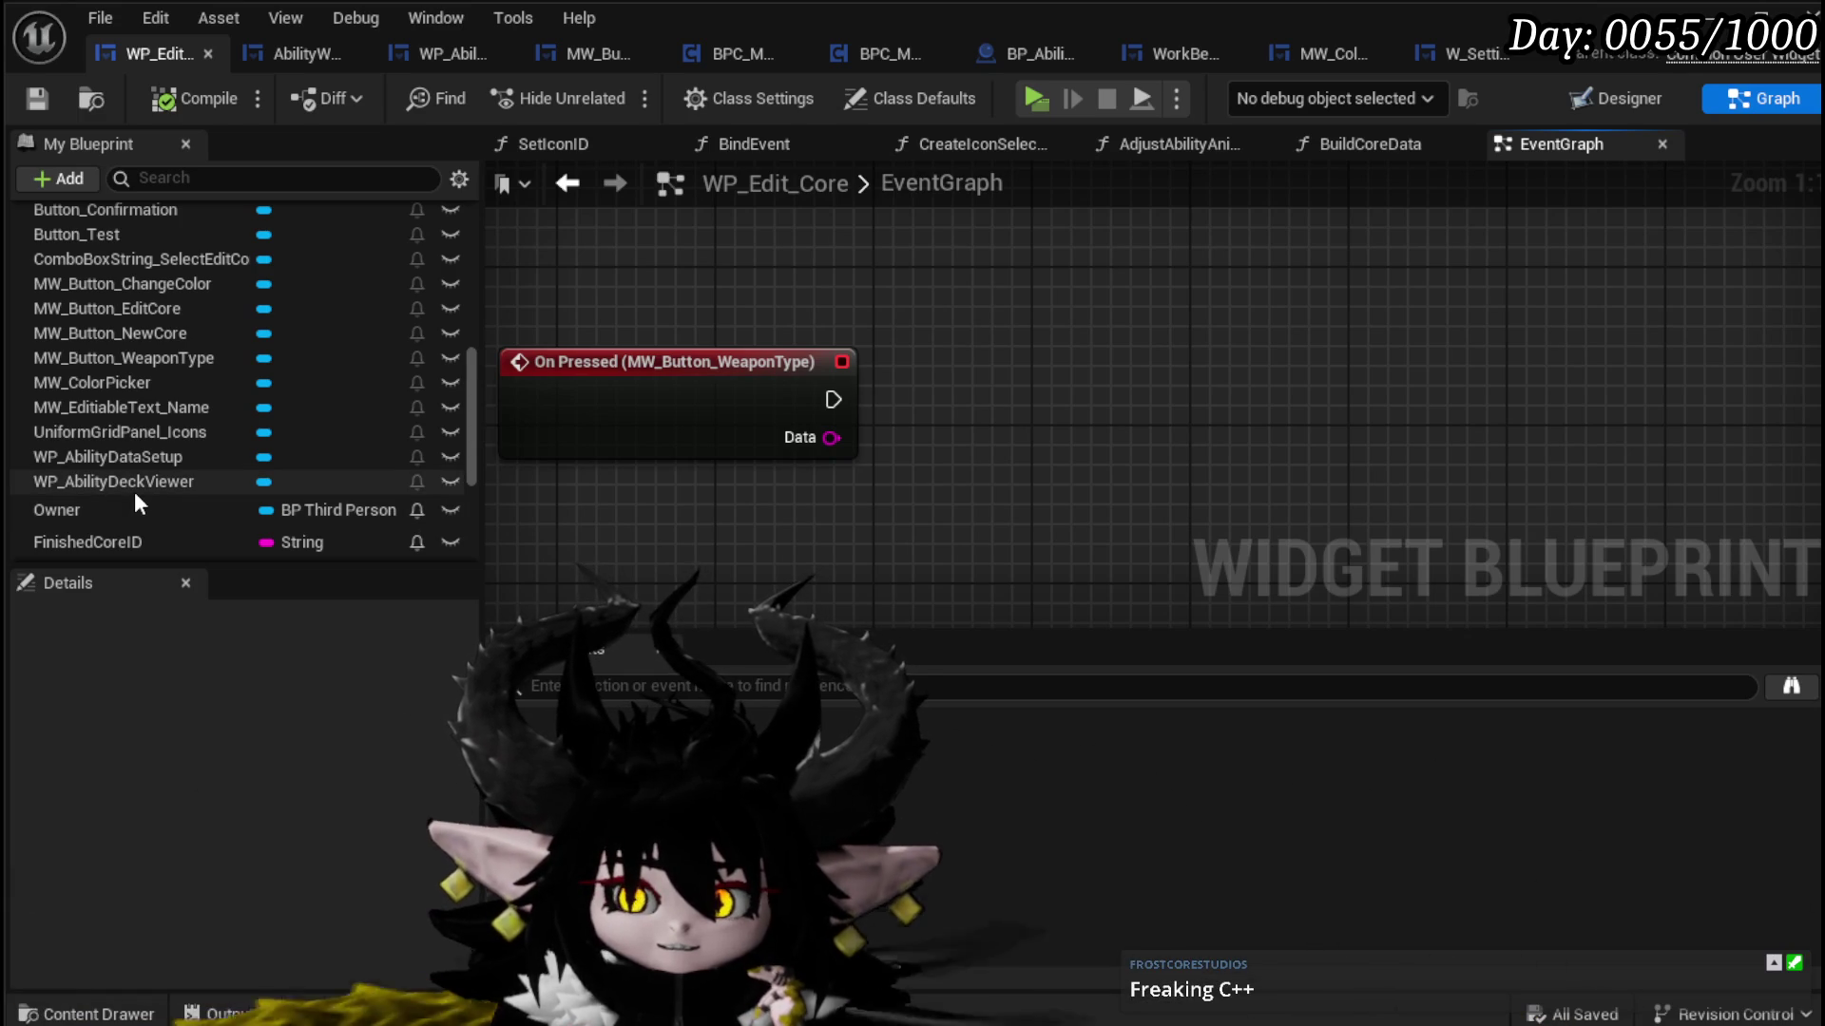
left_click(842, 384)
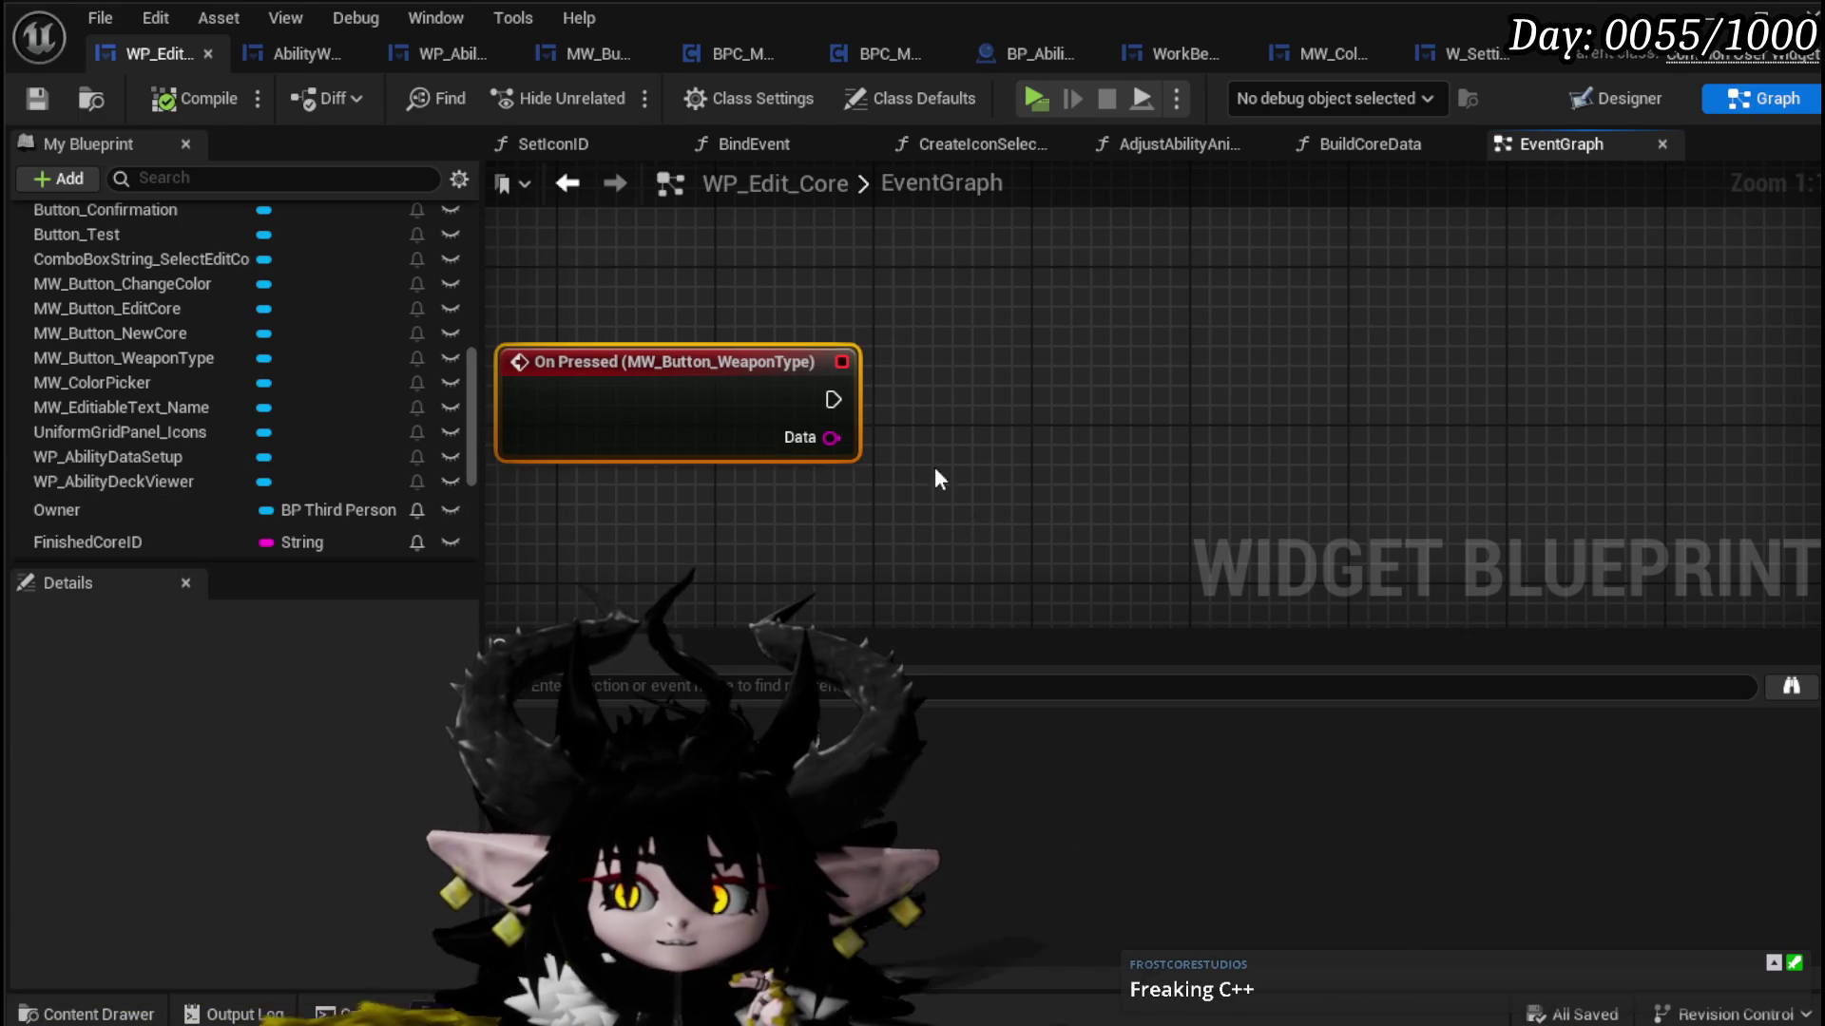
left_click(1012, 535)
left_click_drag(1103, 352, 1294, 366)
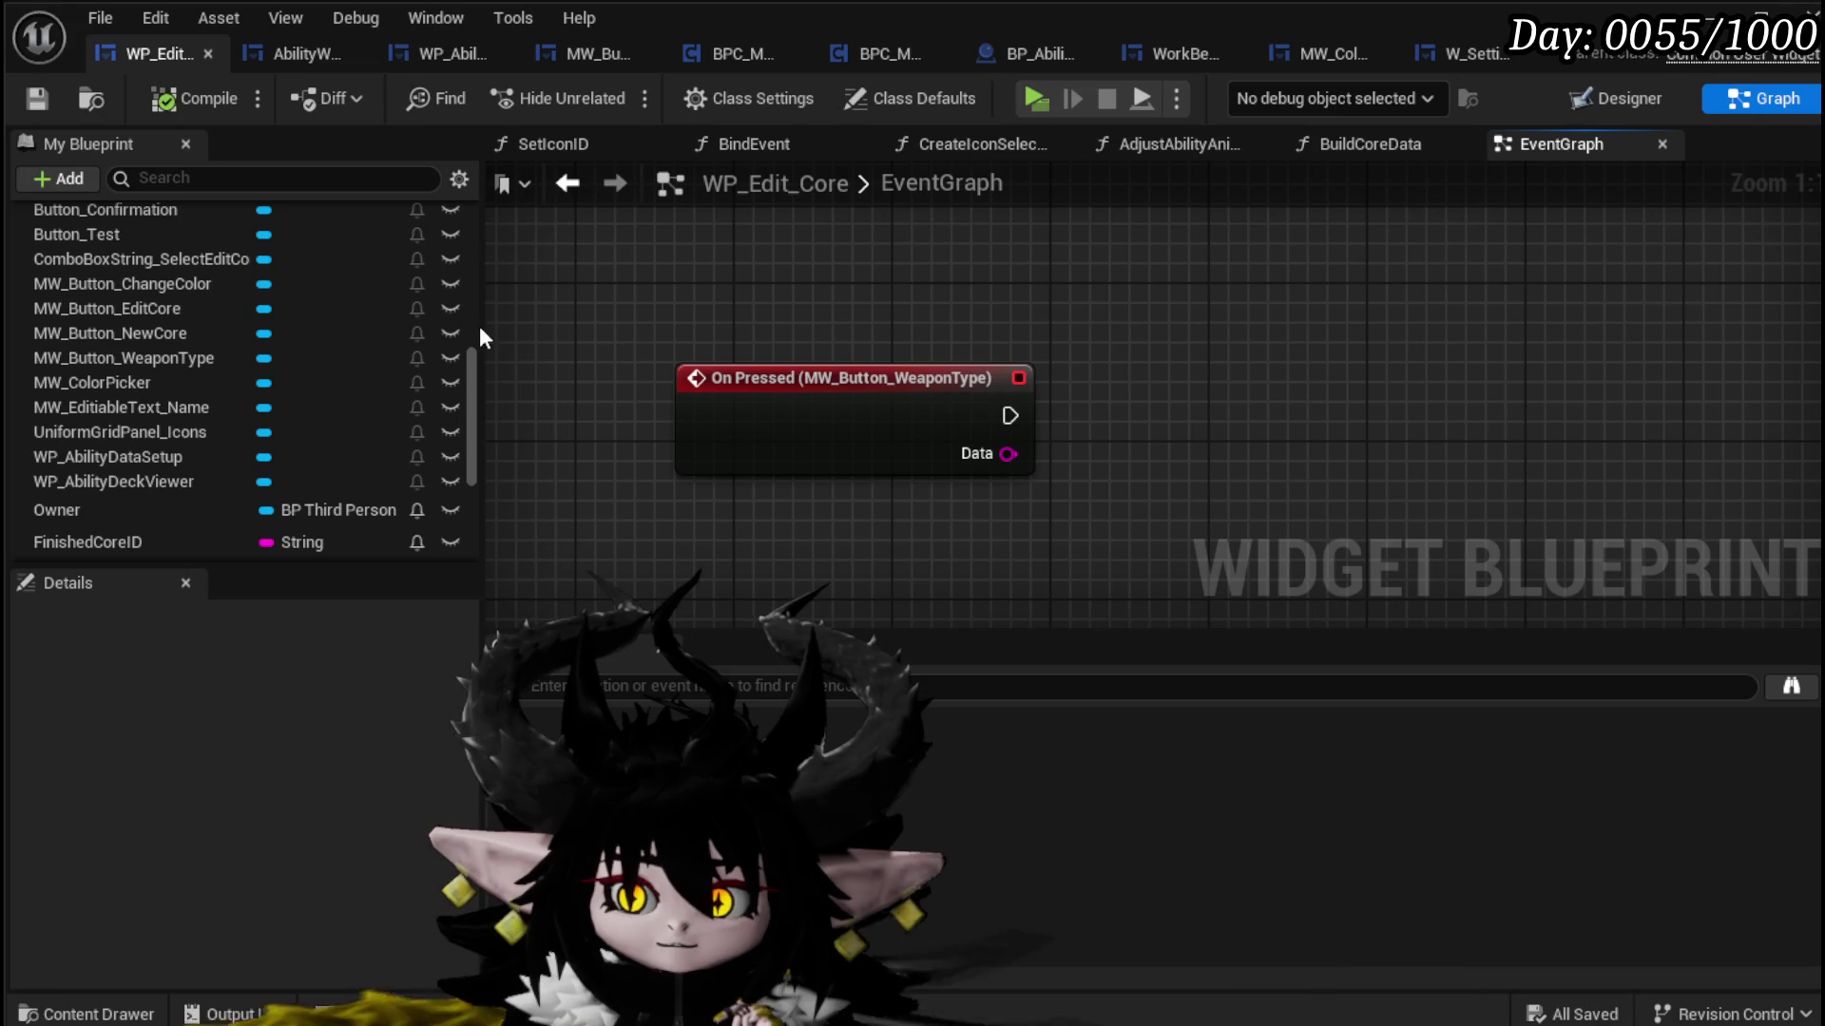
scroll(382, 300, "up", 15)
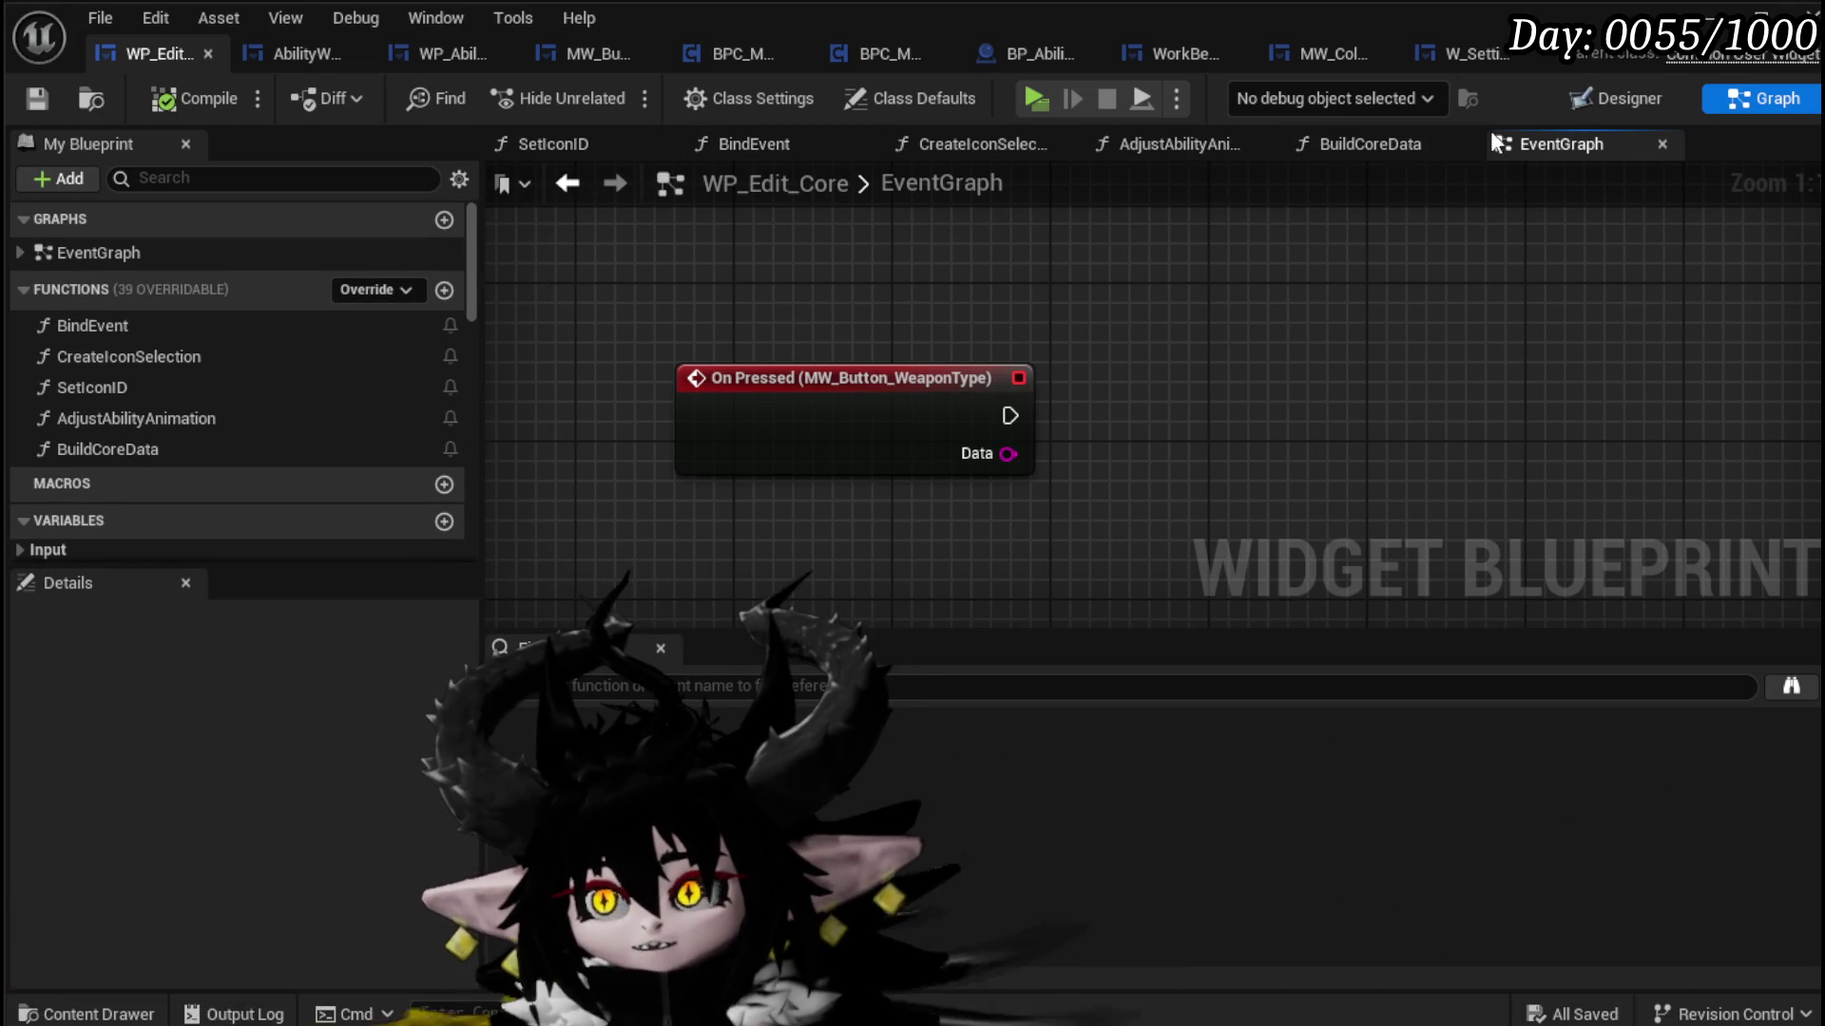
Step: Switch to the Designer and hide the MW_ColorPicker widget
left_click(1618, 98)
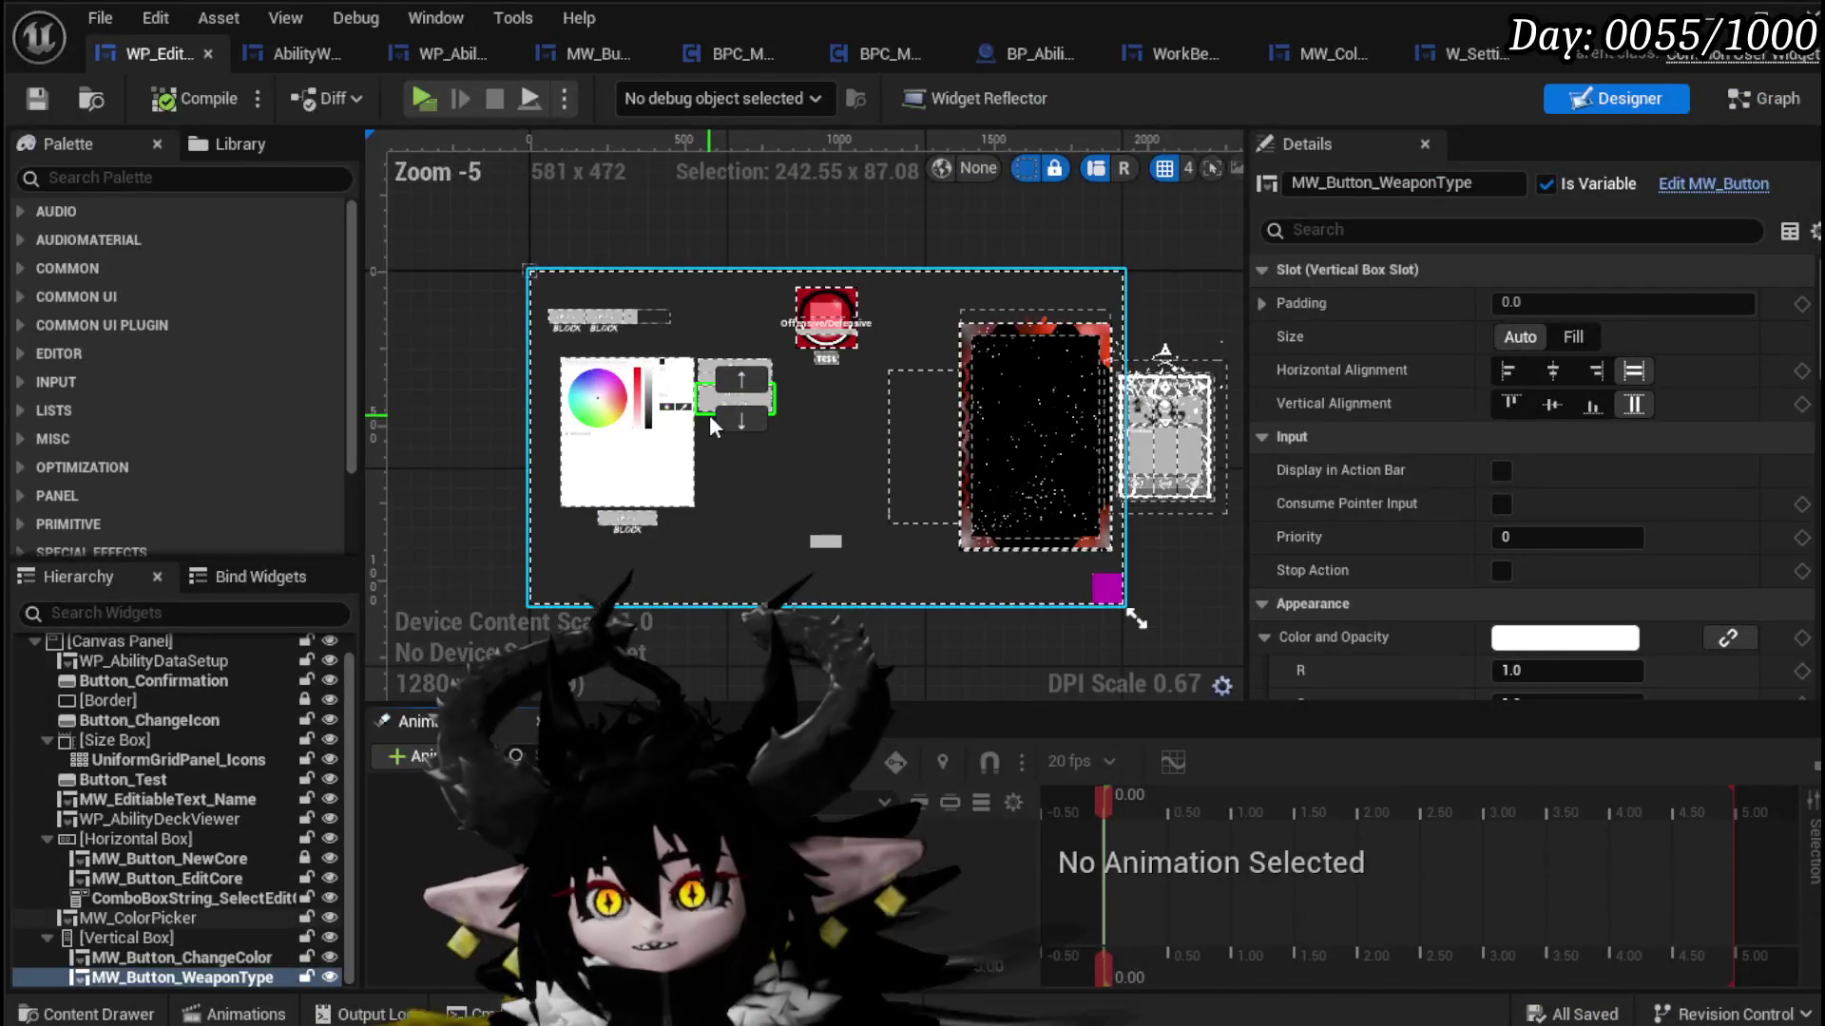
scroll(710, 410, "up", 1)
scroll(710, 408, "up", 2)
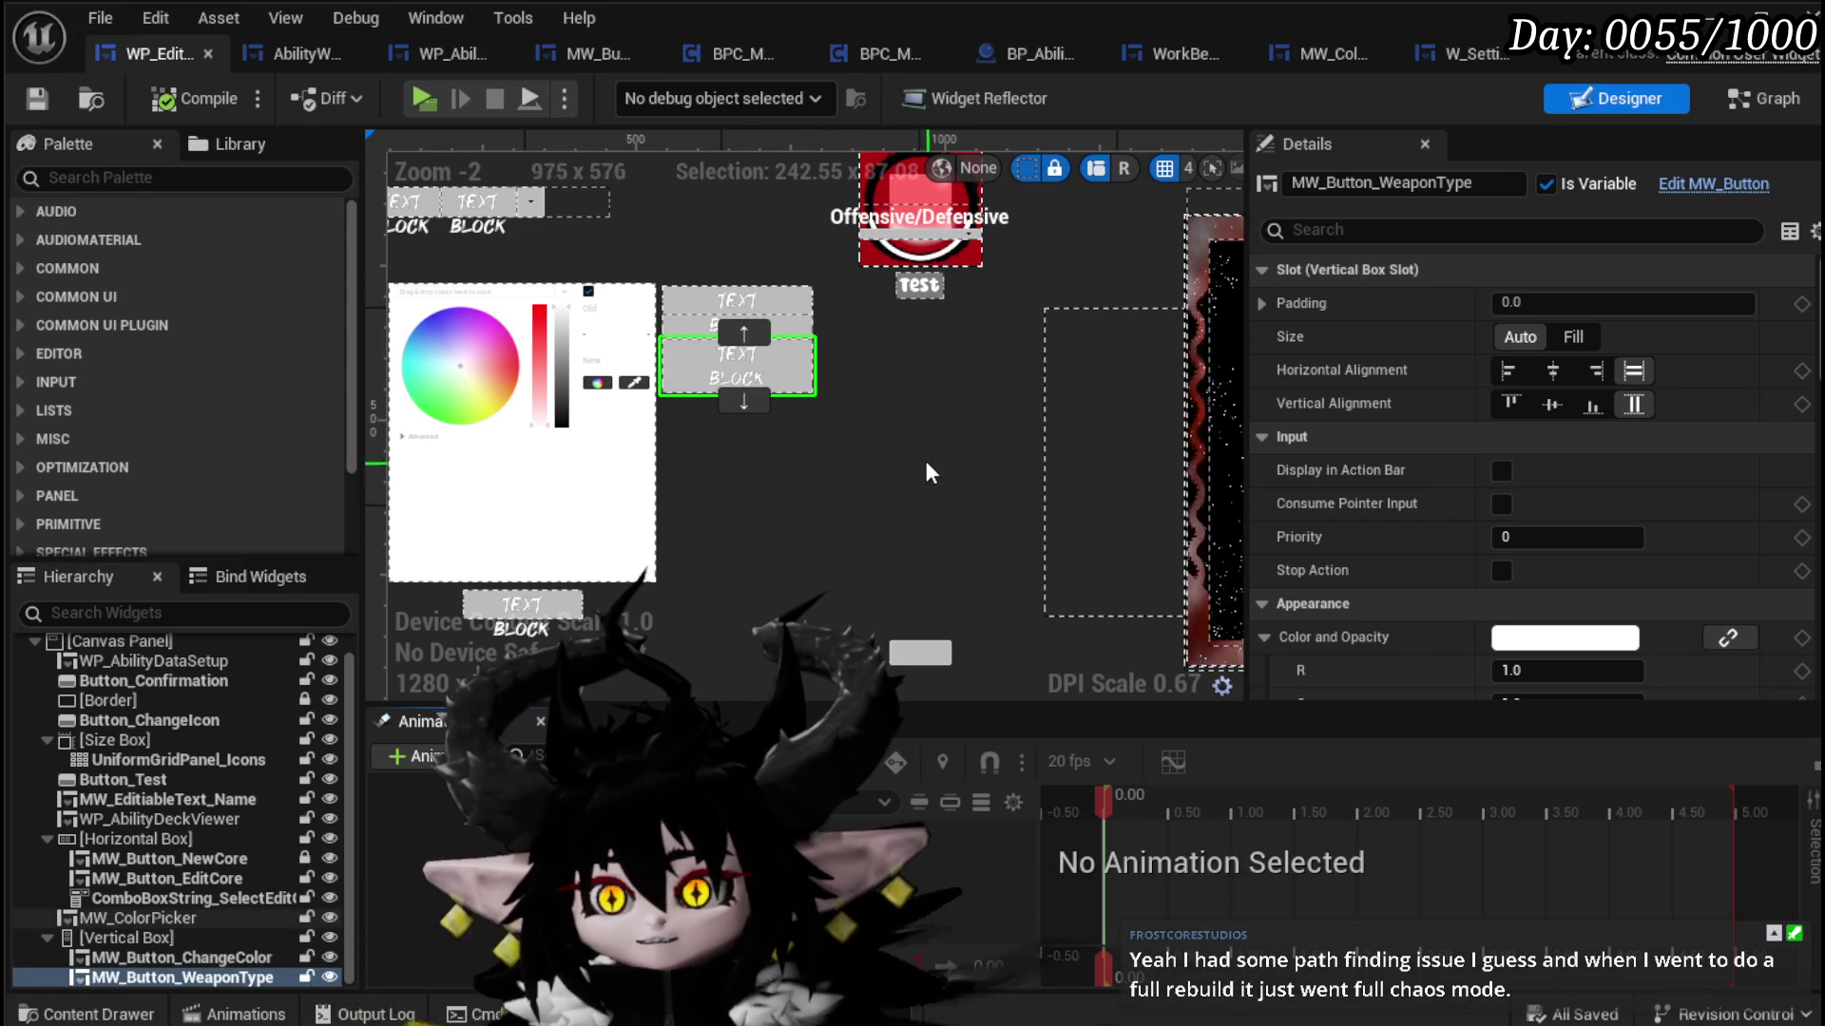
scroll(928, 462, "down", 2)
left_click_drag(914, 450, 853, 447)
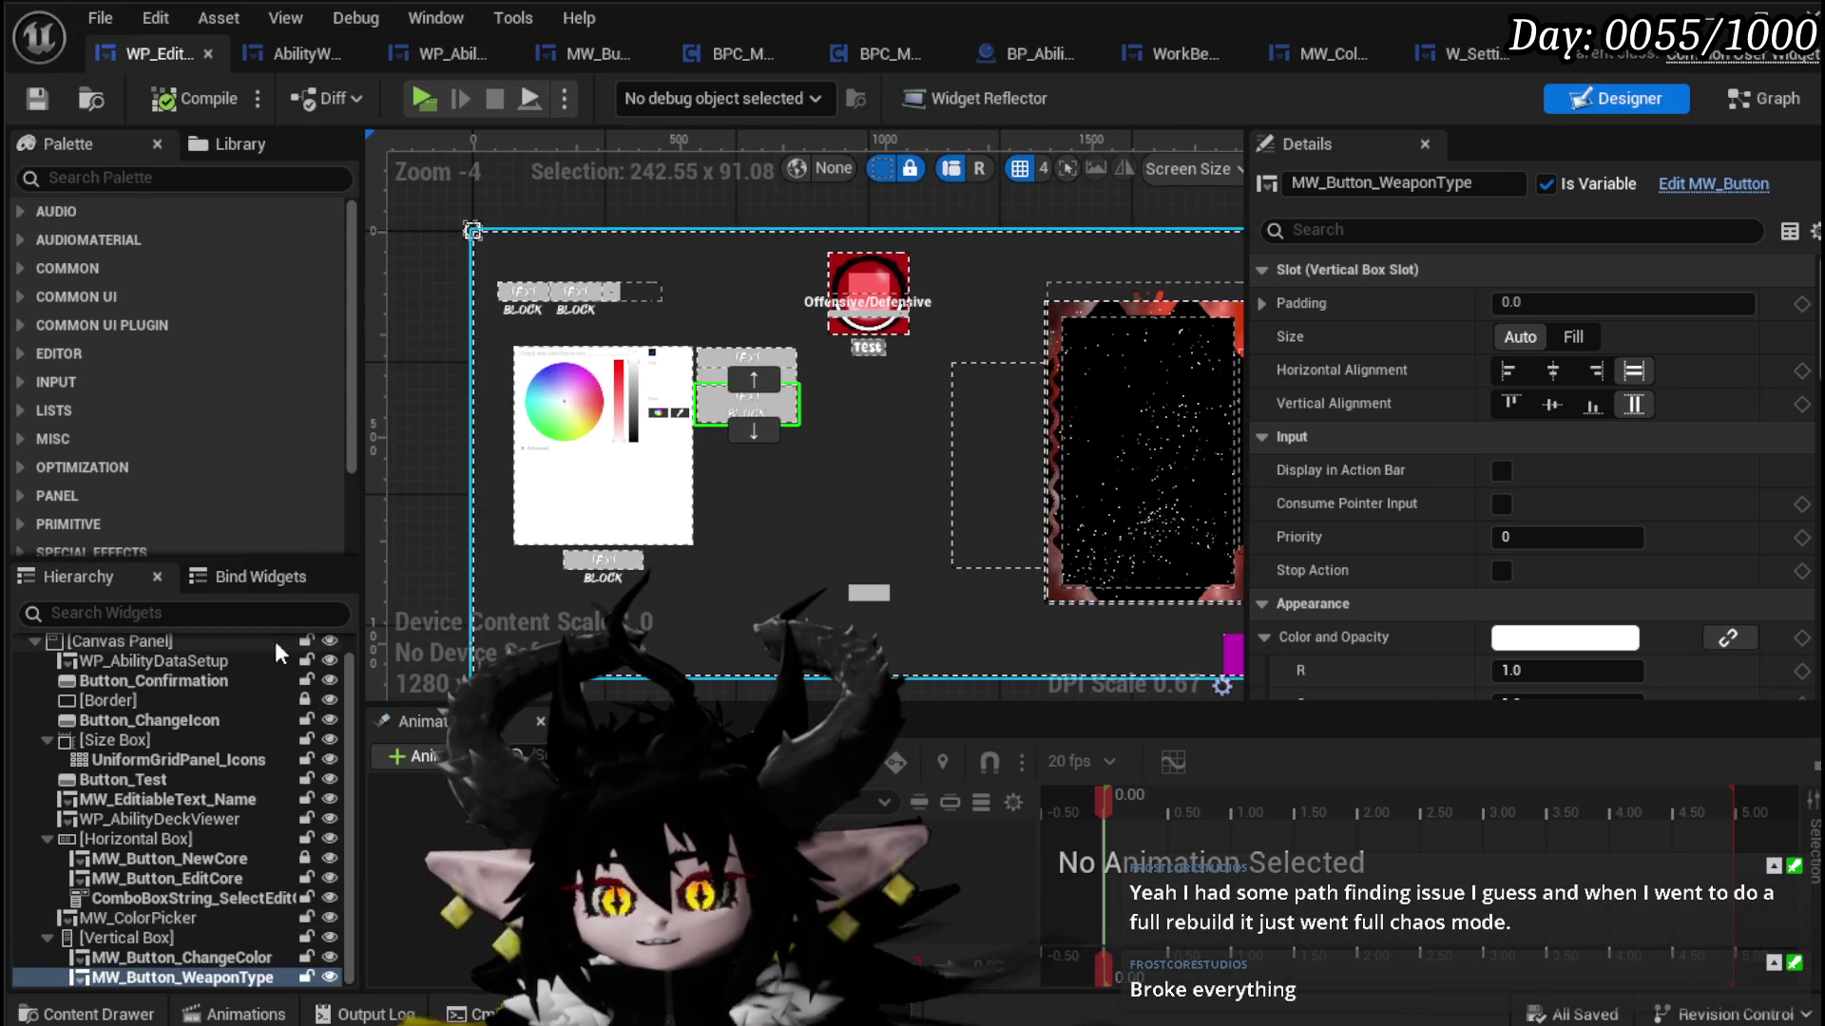
scroll(133, 721, "up", 1)
left_click(589, 514)
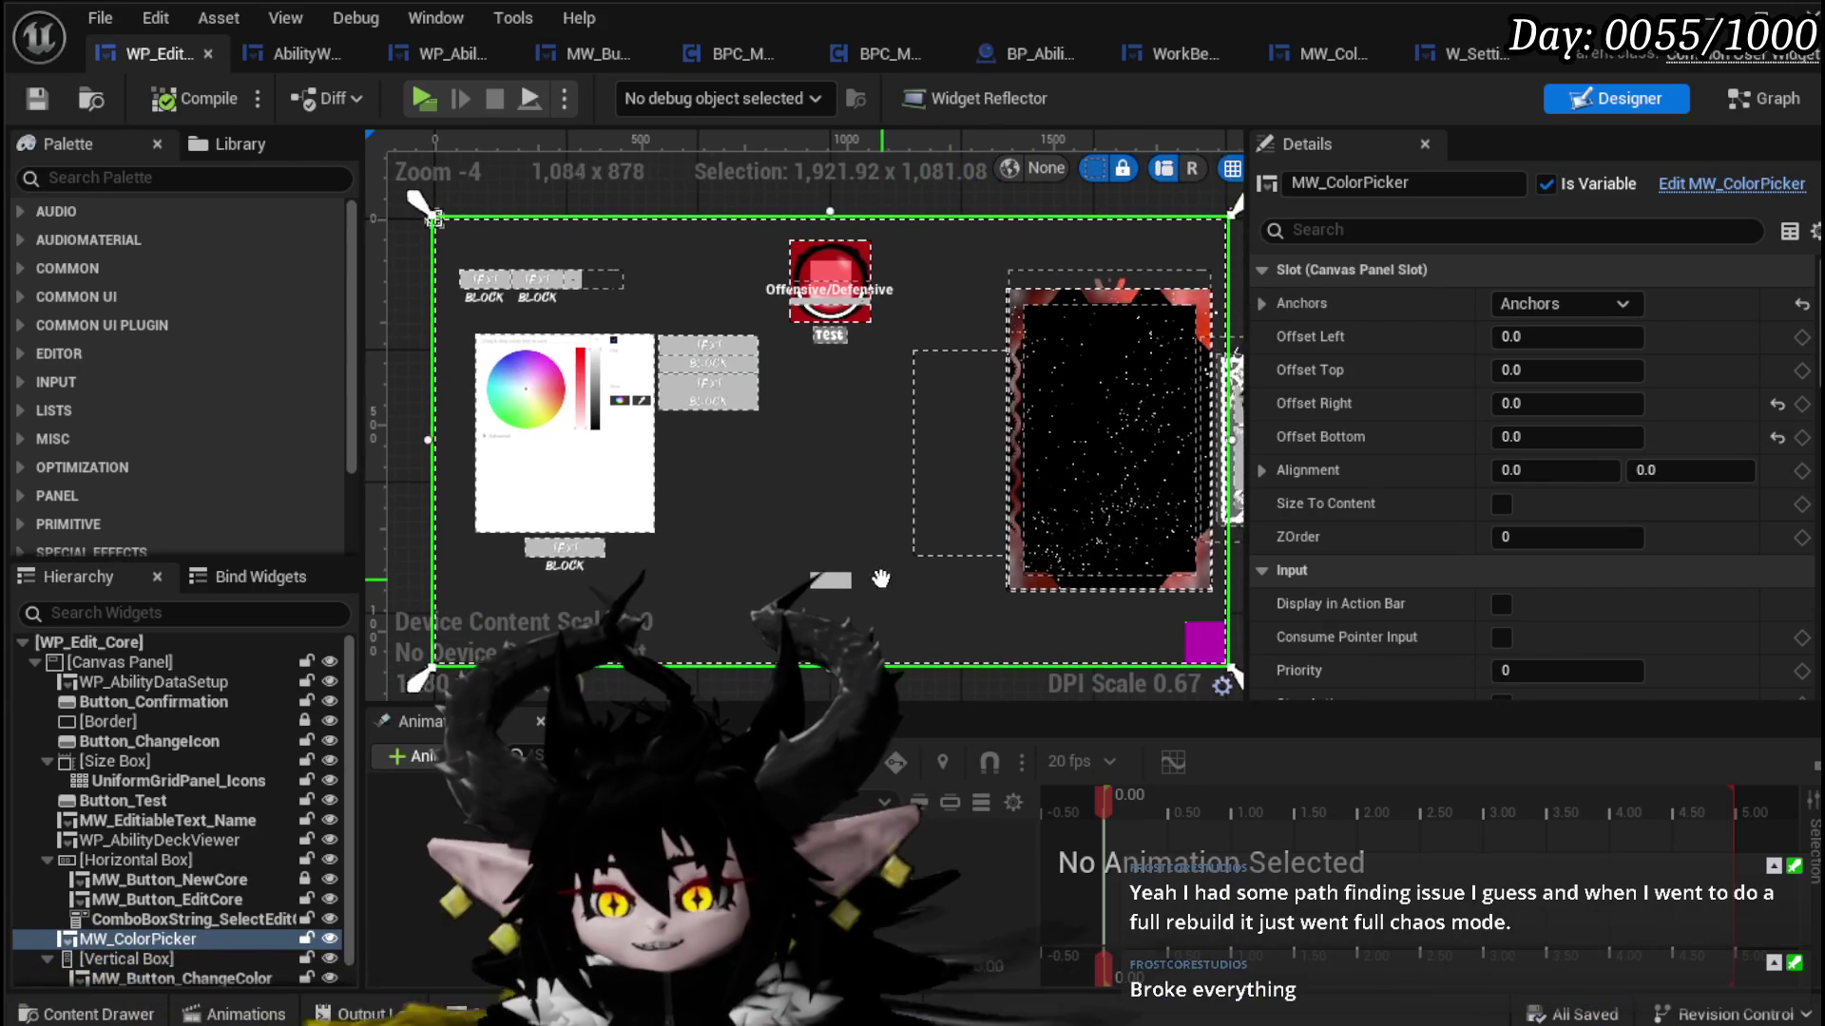
scroll(1549, 513, "down", 4)
scroll(1543, 505, "up", 3)
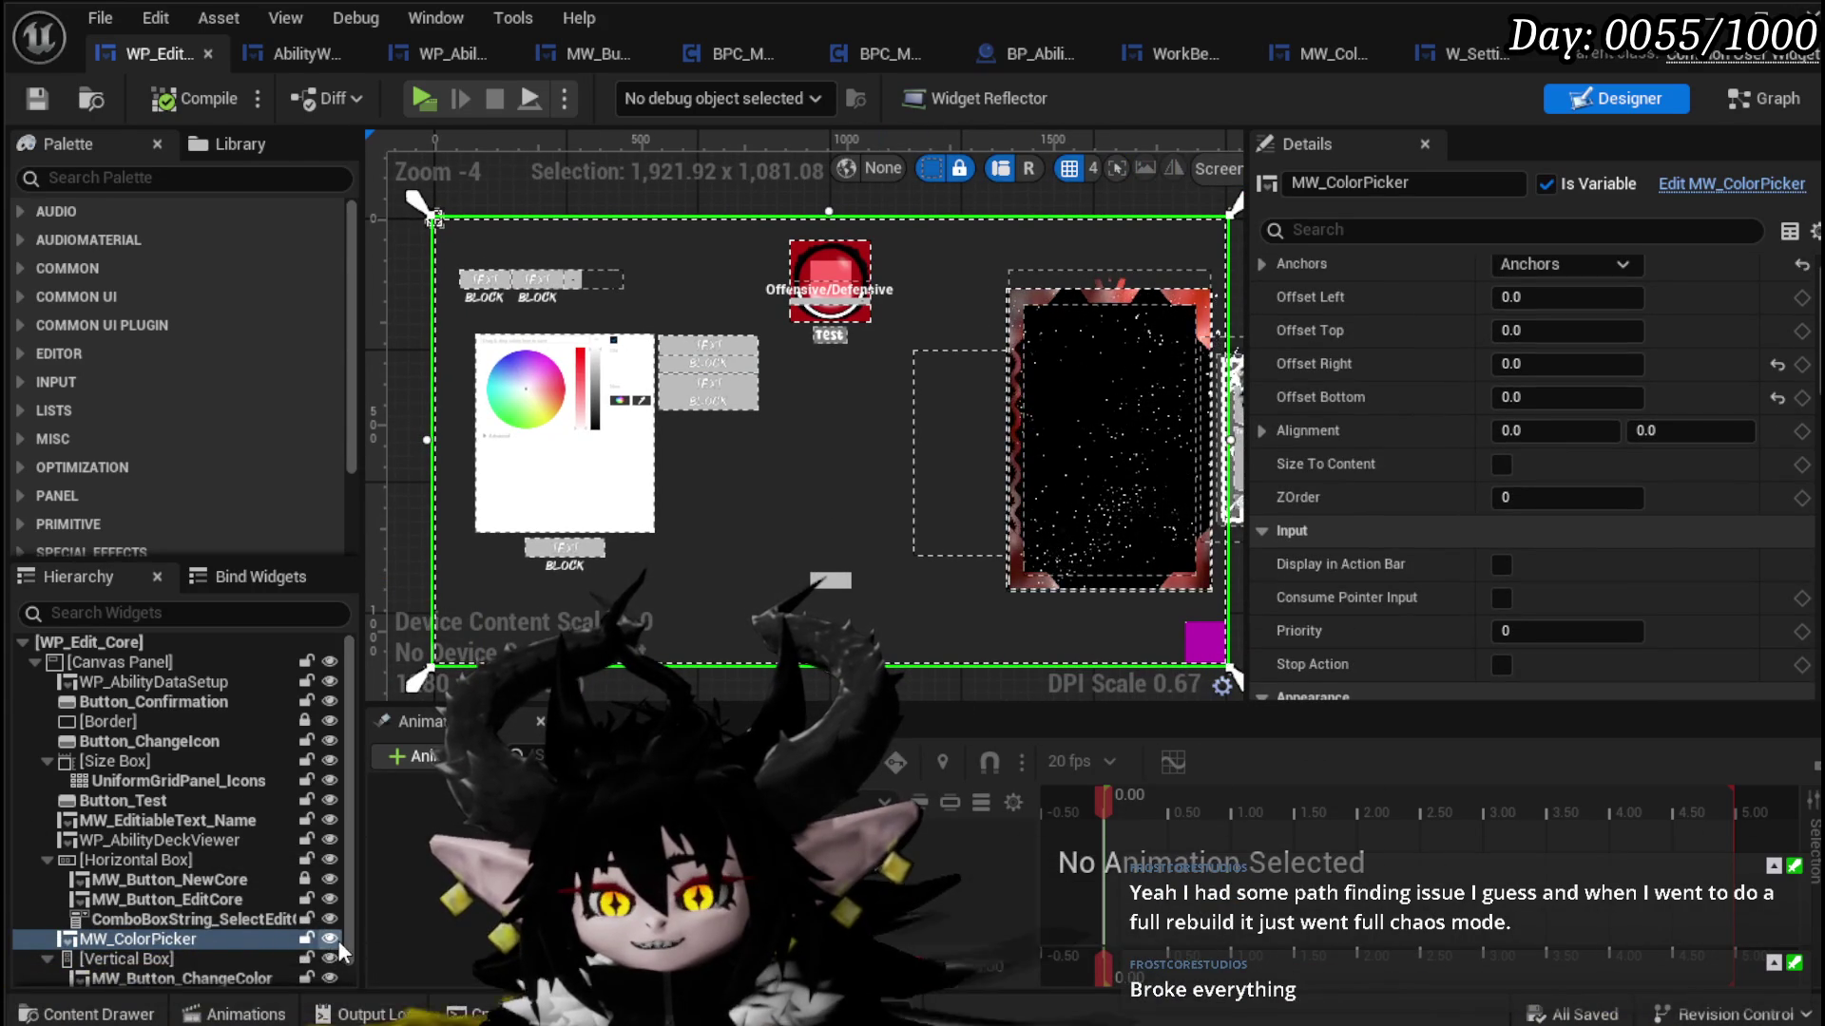
key("h")
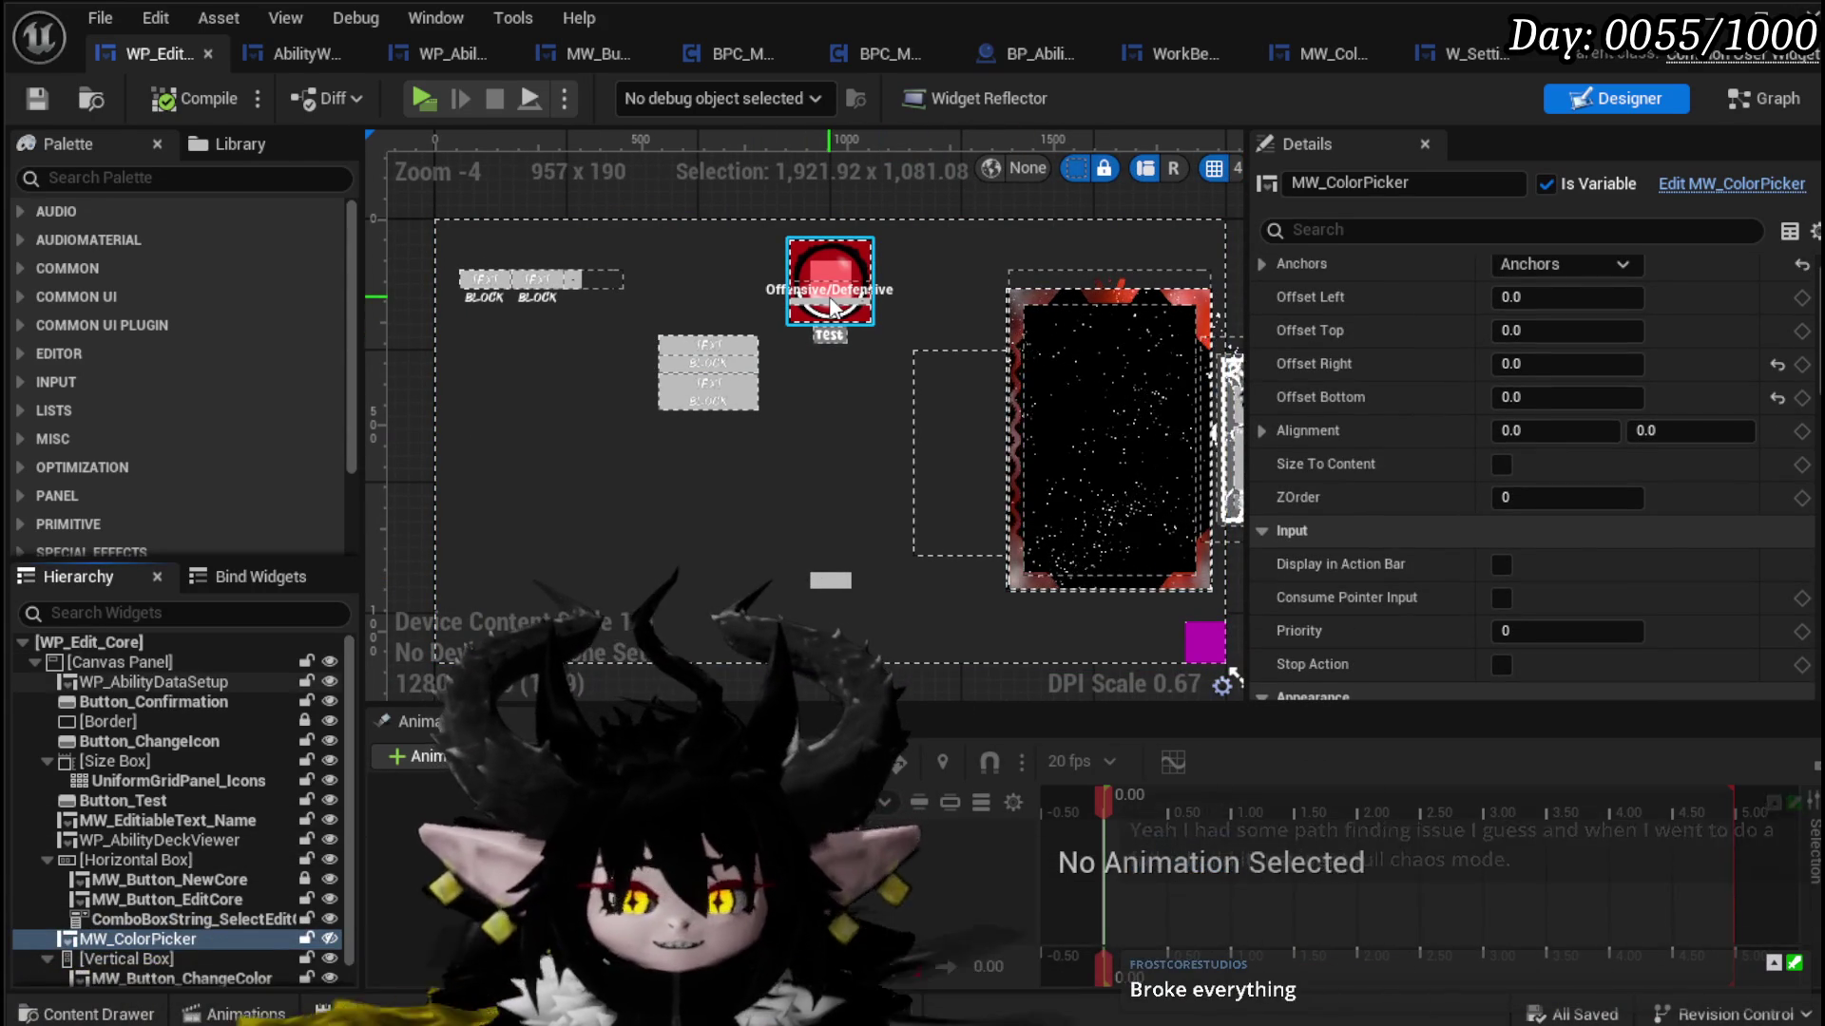
Step: Set the Offensive/Defensive ability widget's Position X to 0 and compile
left_click(831, 307)
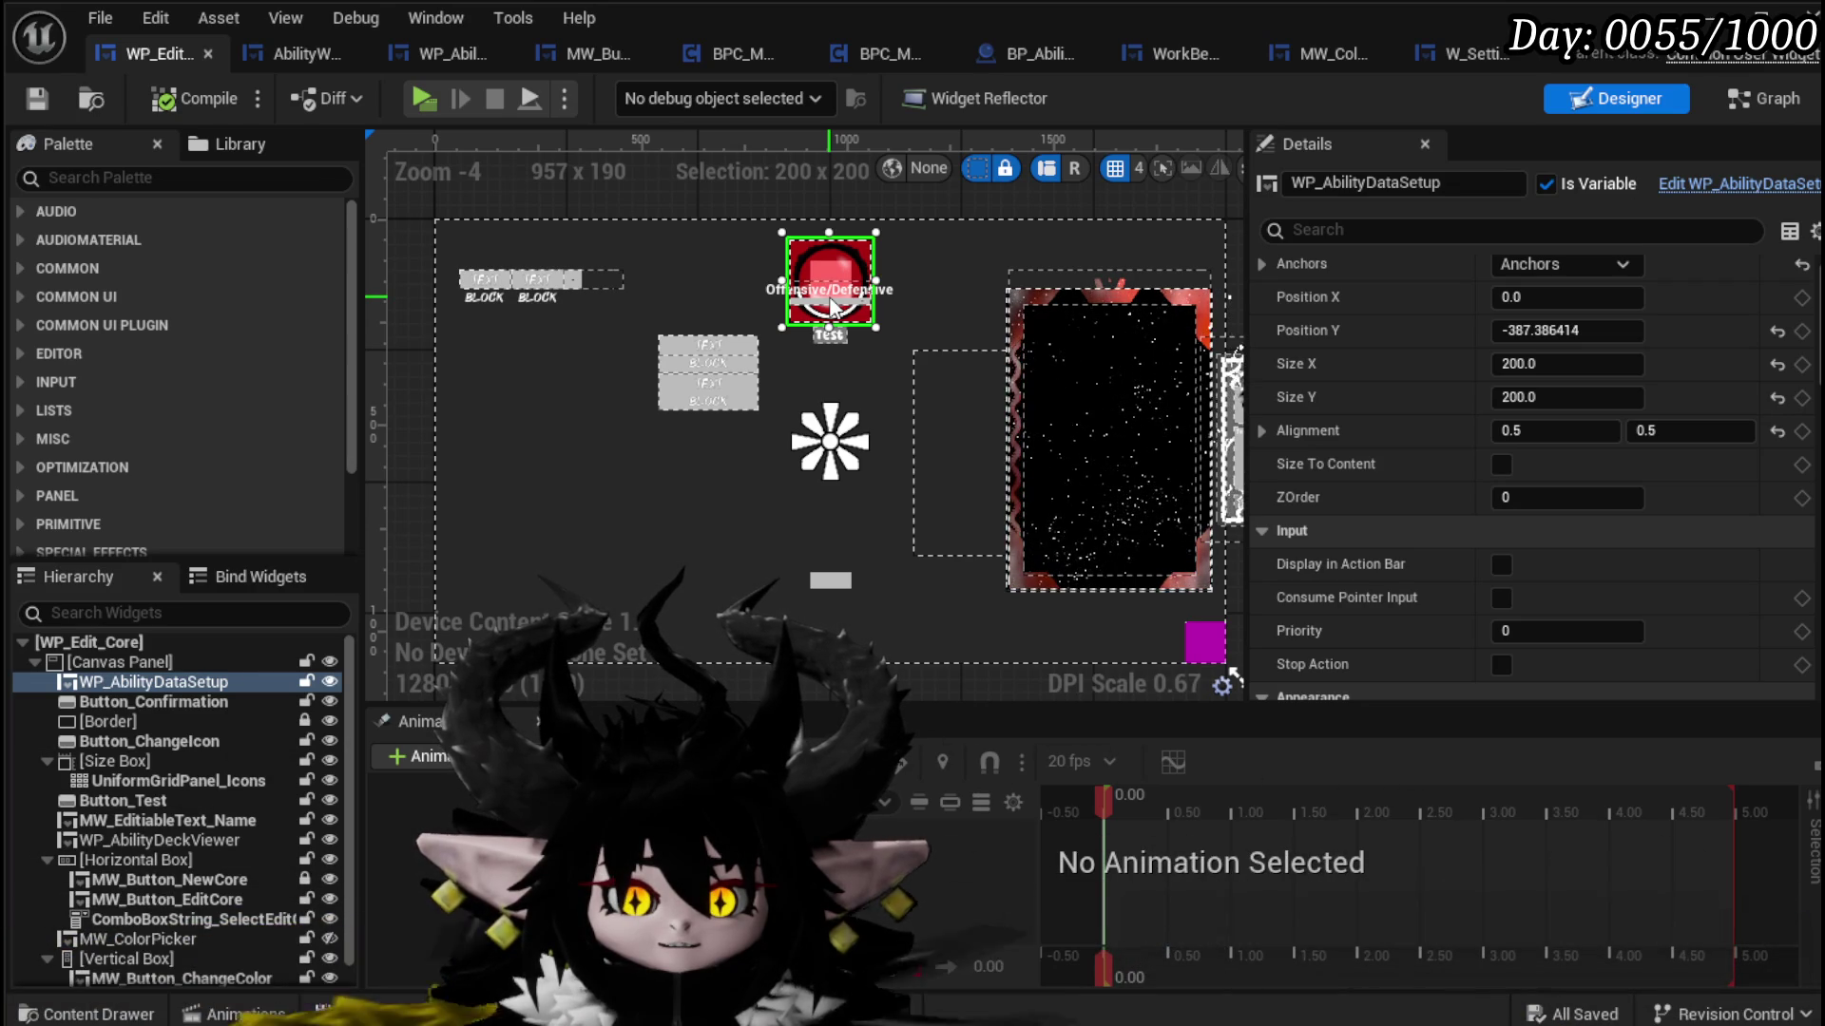
scroll(833, 306, "up", 2)
left_click_drag(813, 304, 811, 298)
left_click(1566, 297)
type("0")
key("Return")
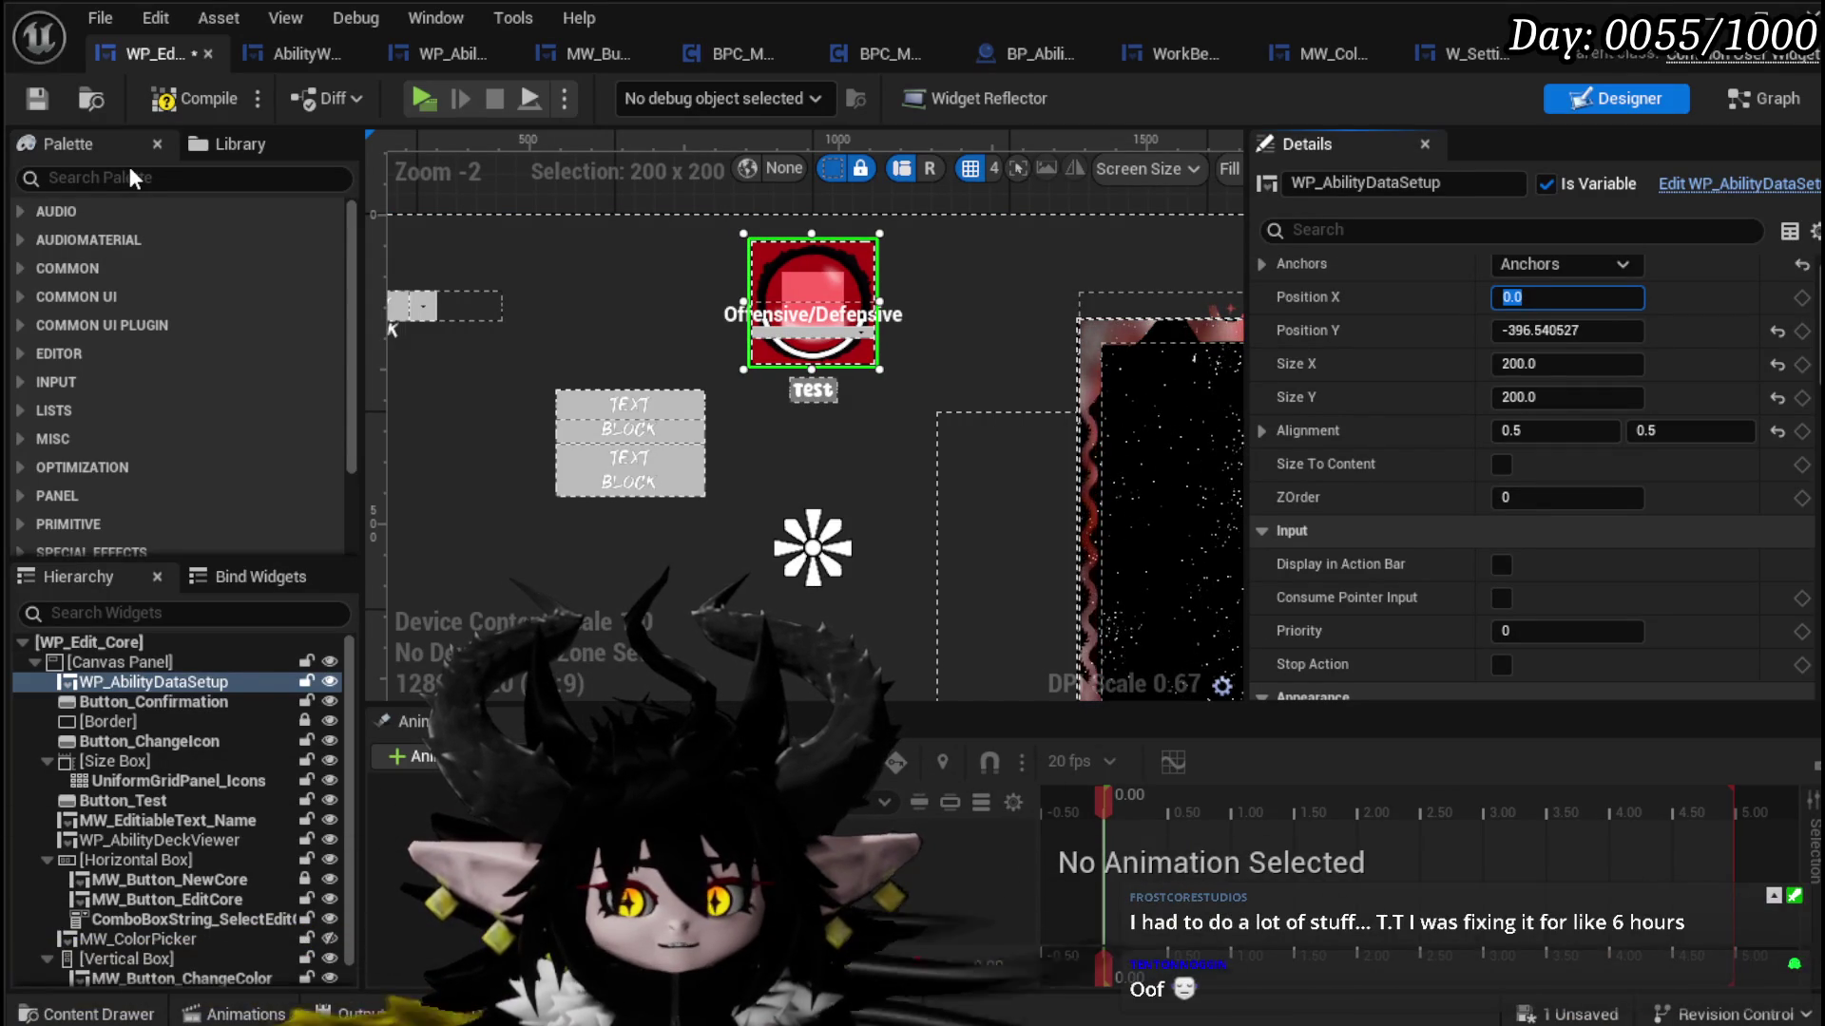
left_click(174, 103)
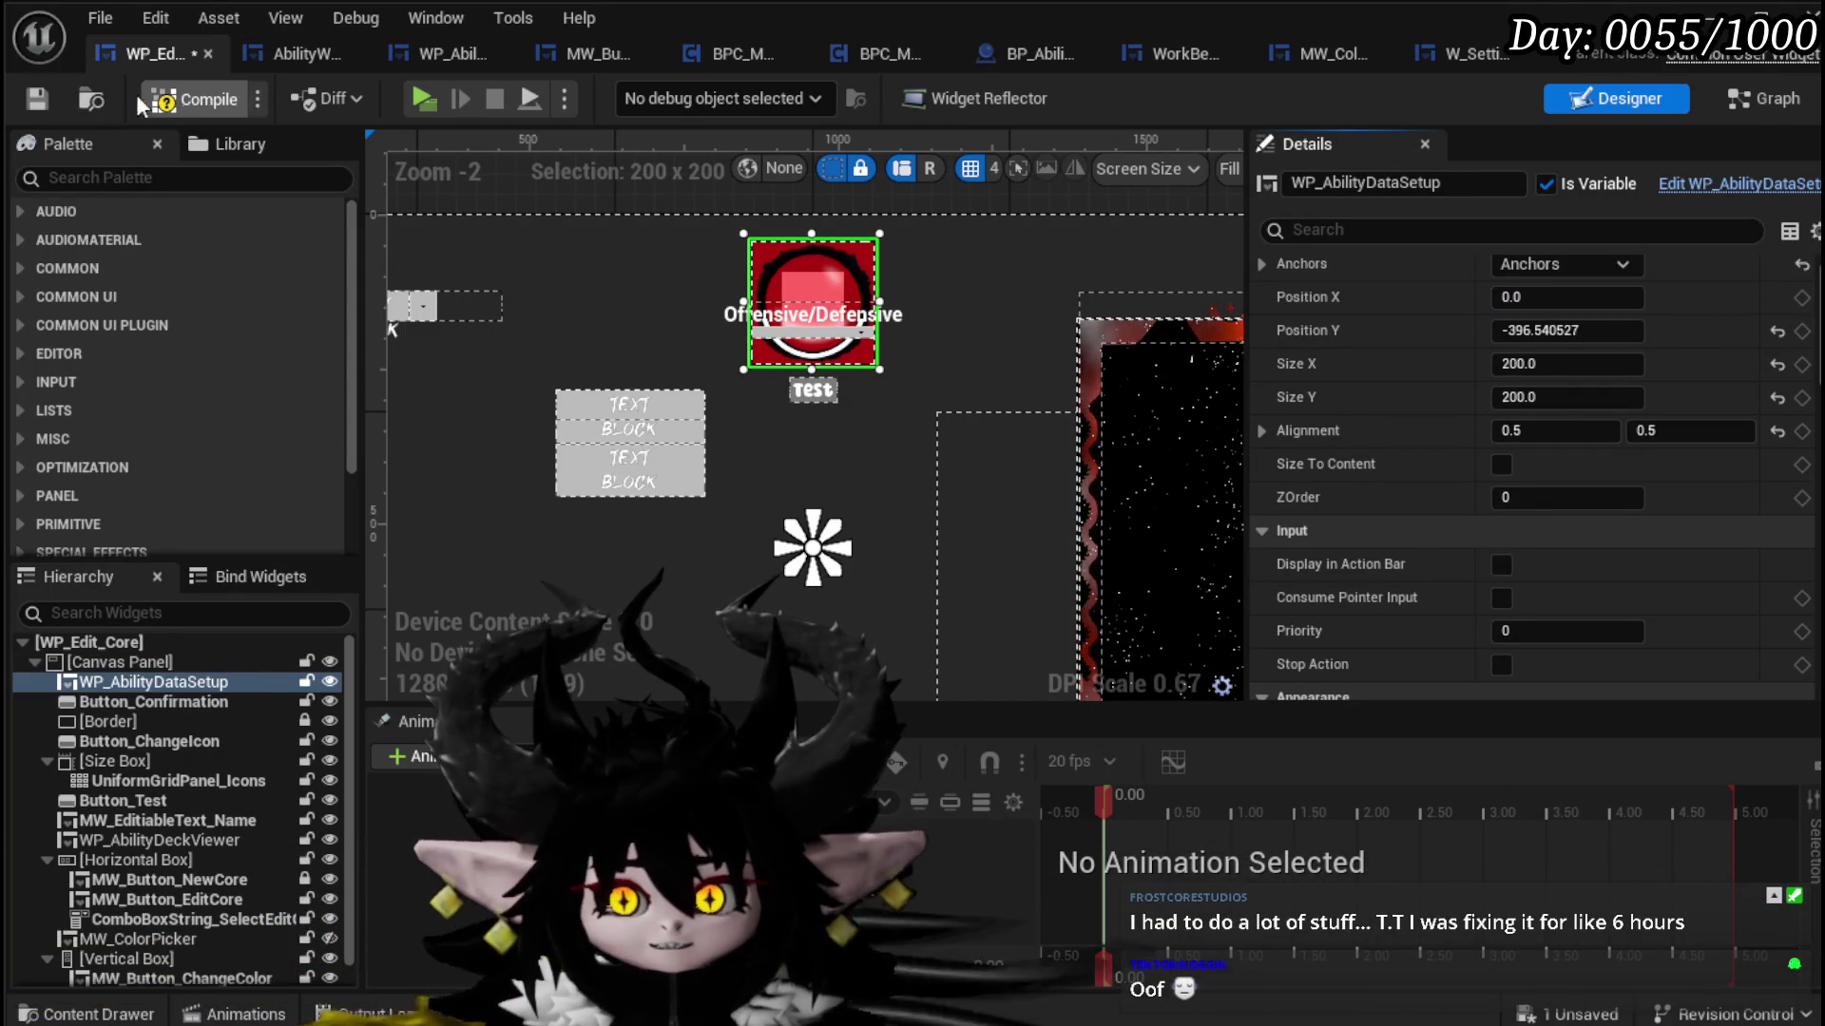
Step: Save, then drop a Vertical Box from the palette onto the designer canvas
left_click(36, 98)
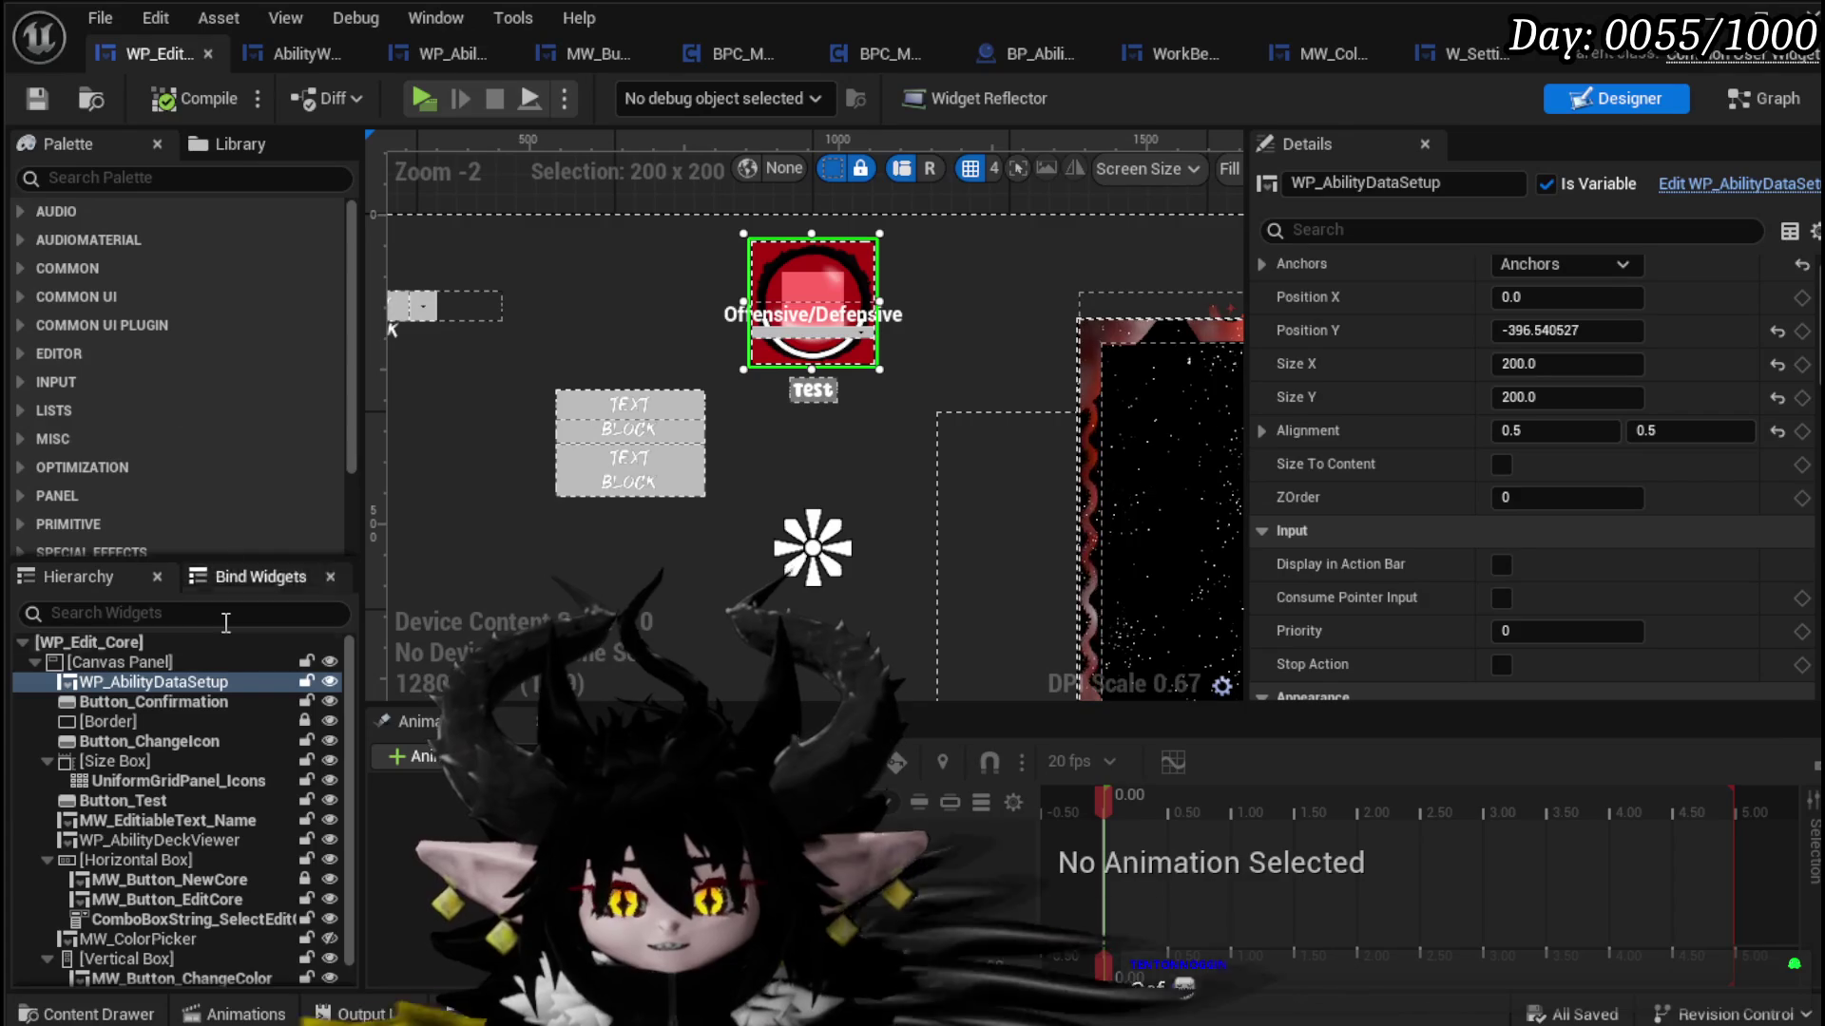
left_click(112, 178)
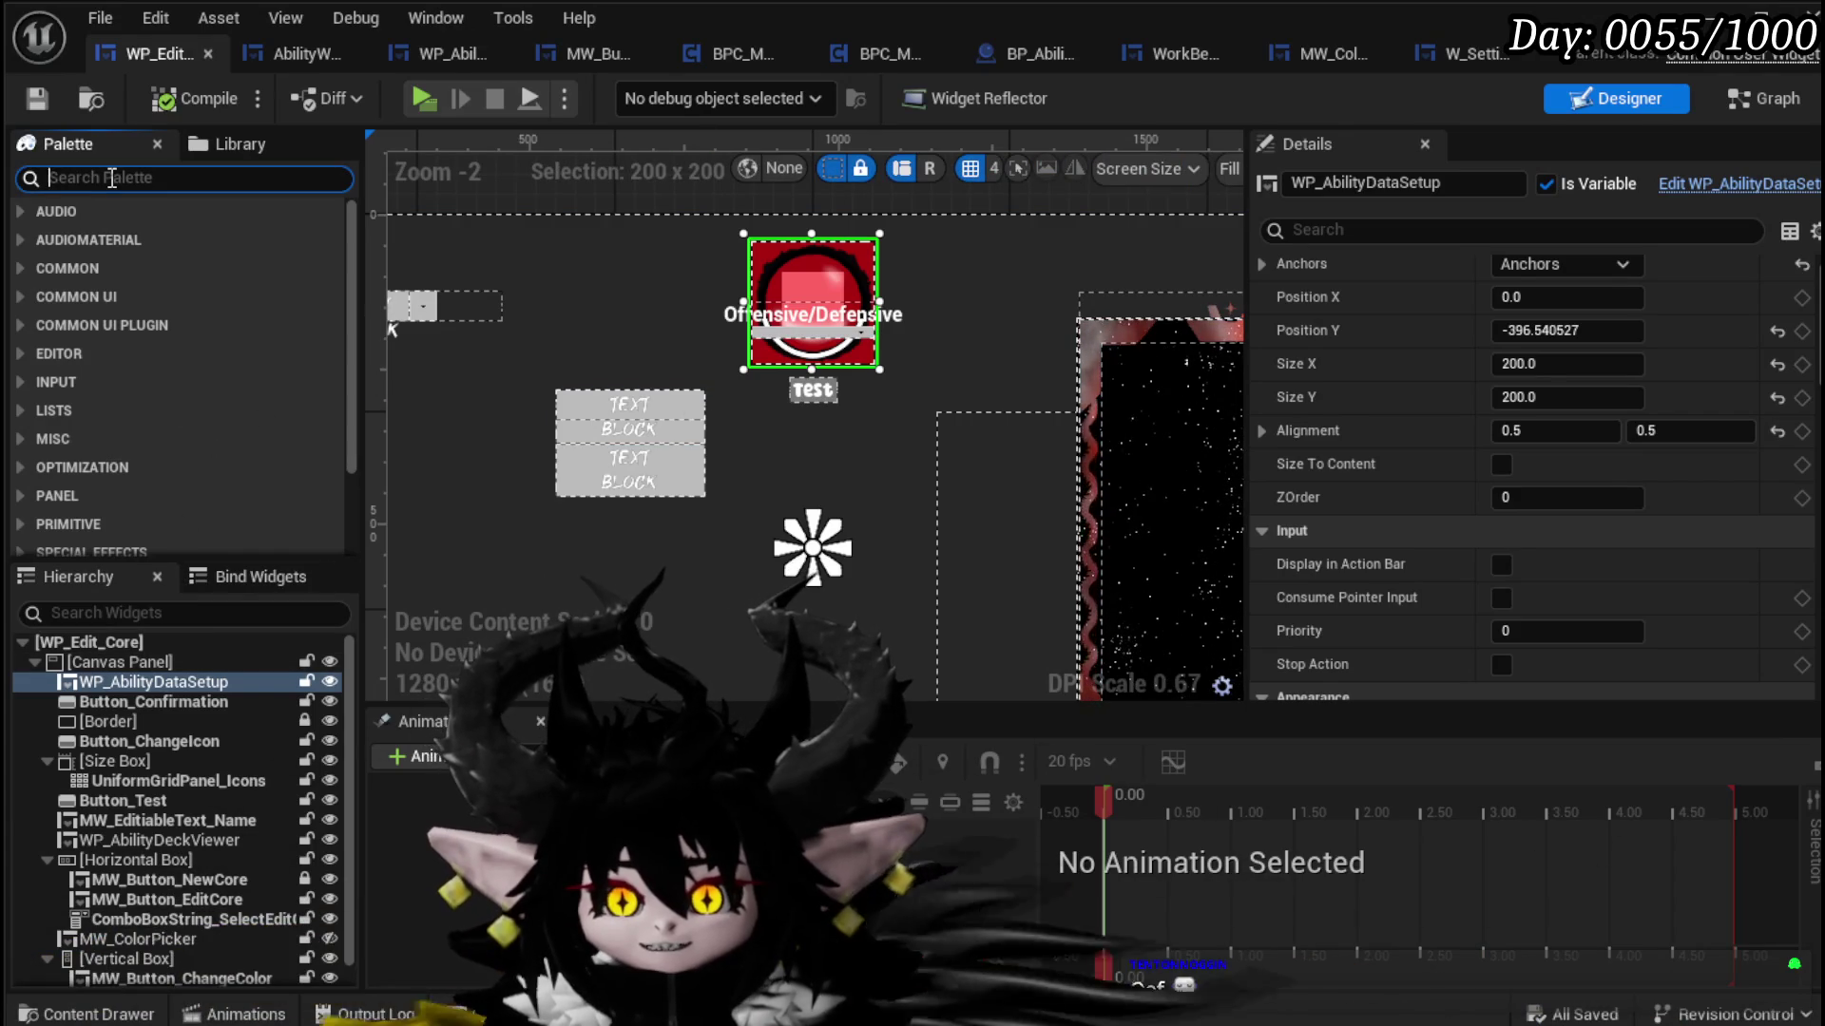
type("Vertic")
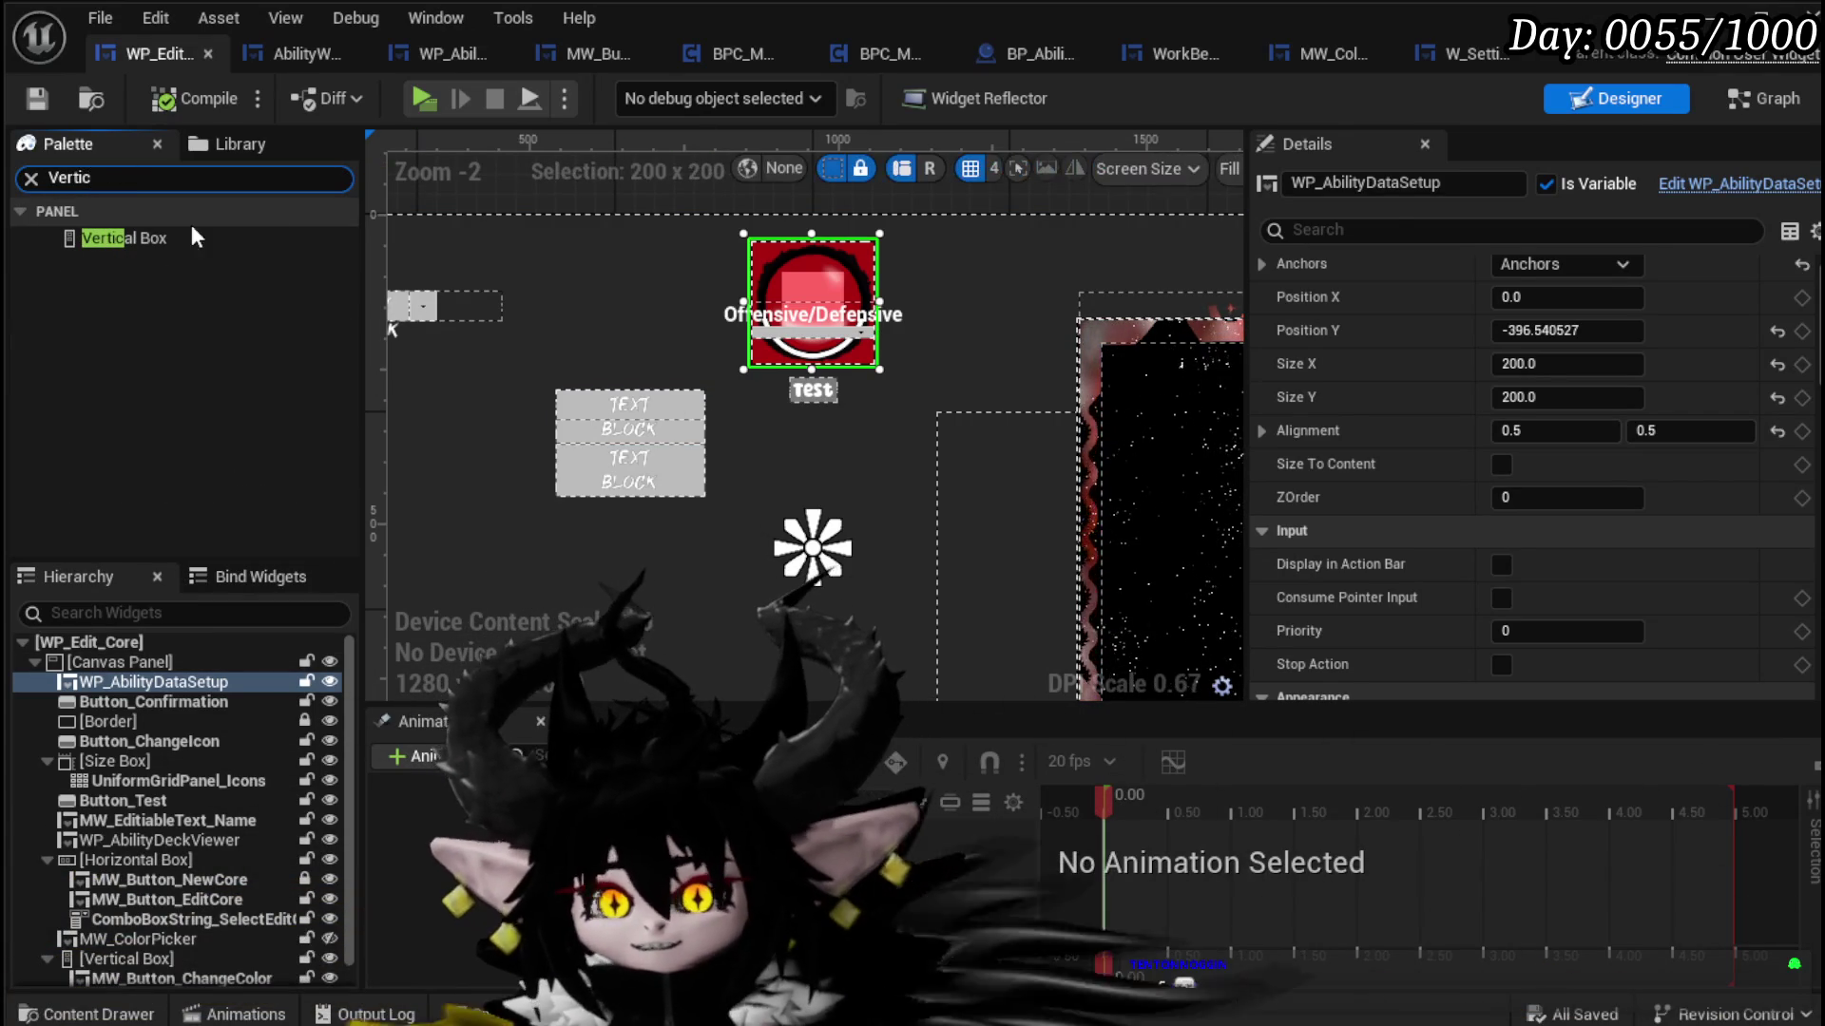
left_click_drag(191, 238, 259, 311)
left_click_drag(709, 417, 933, 428)
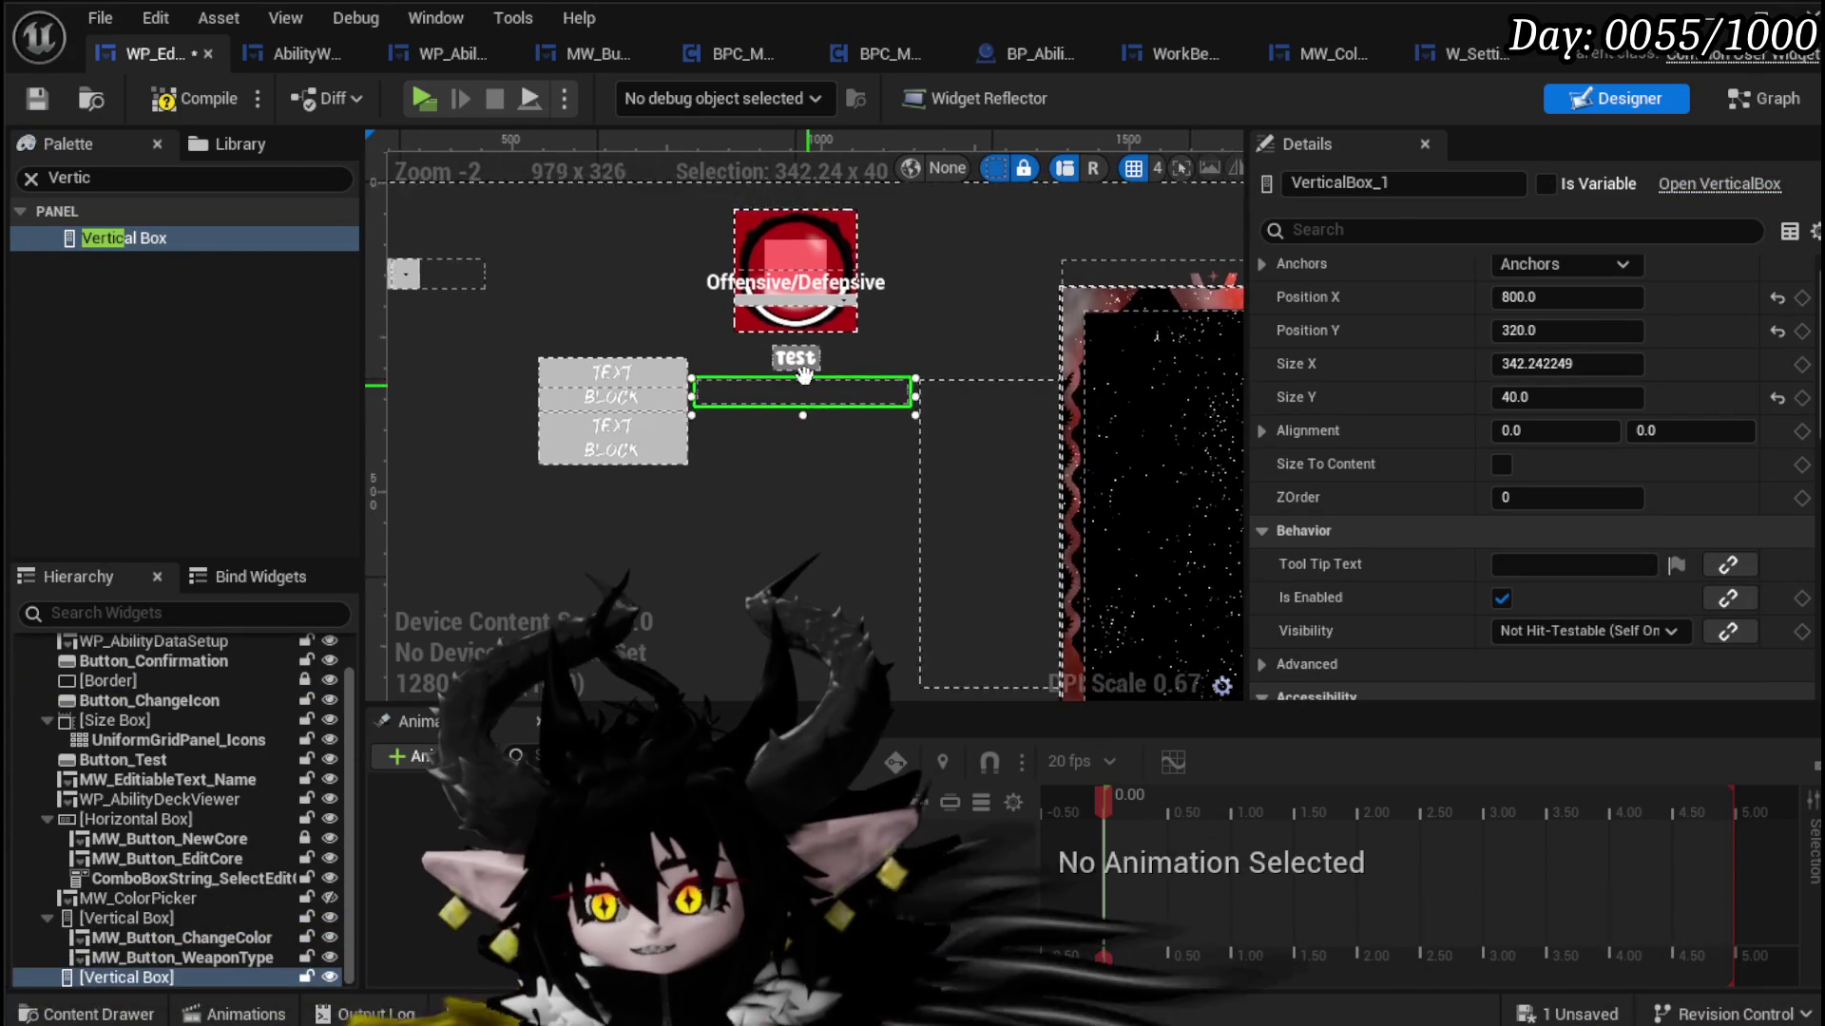
Step: Give the Vertical Box horizontal alignment 0.5 and Position X and Y of 0
left_click(1522, 432)
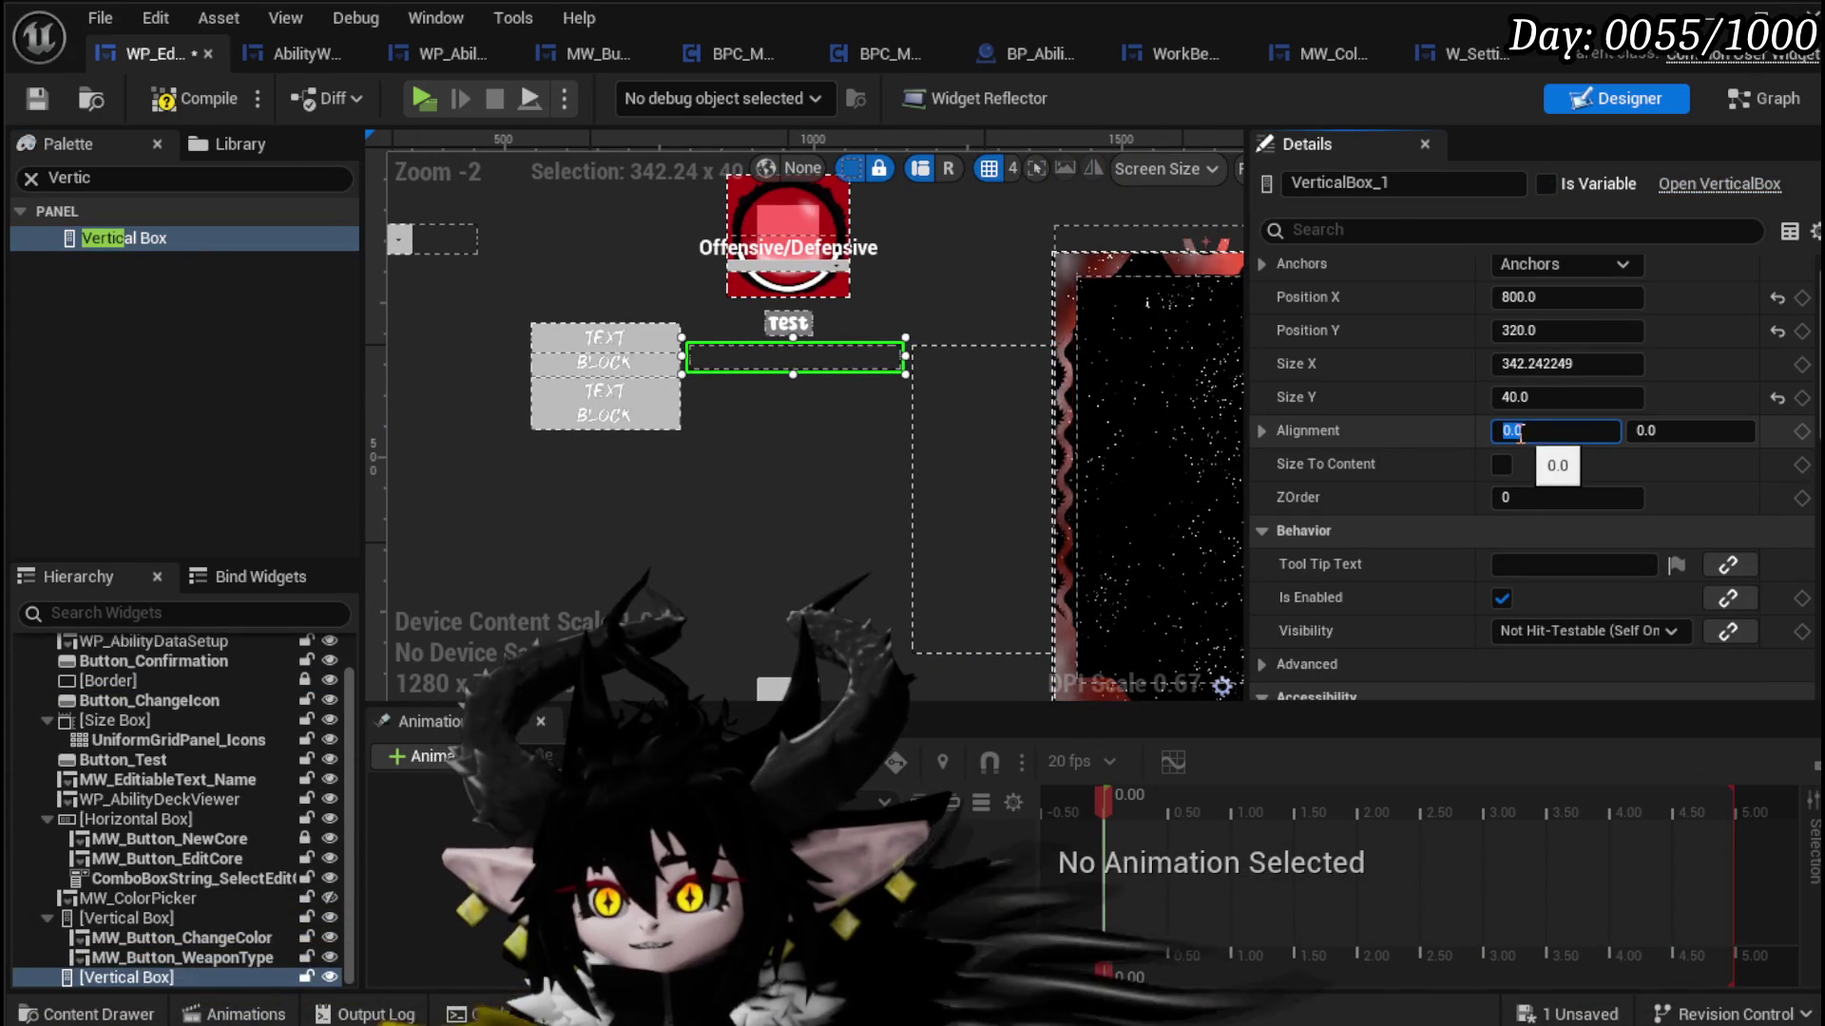
type("0.8")
key("Return")
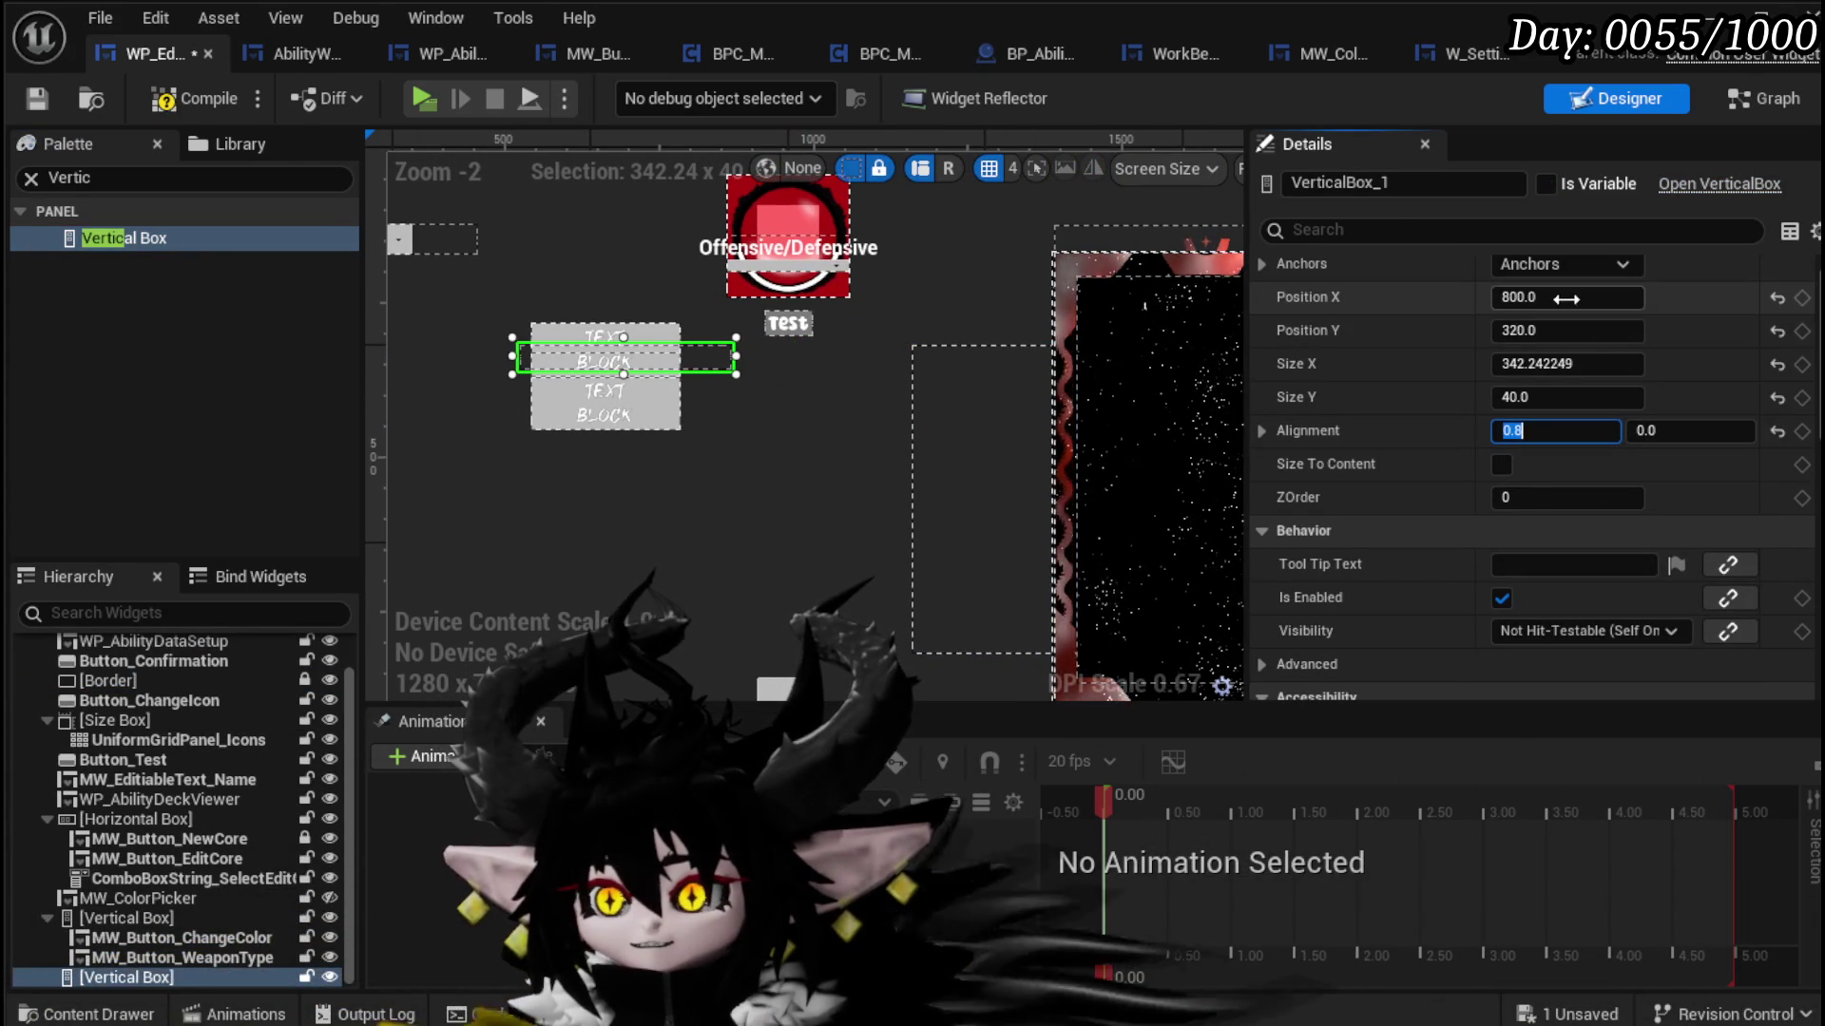
left_click(1570, 298)
type("0")
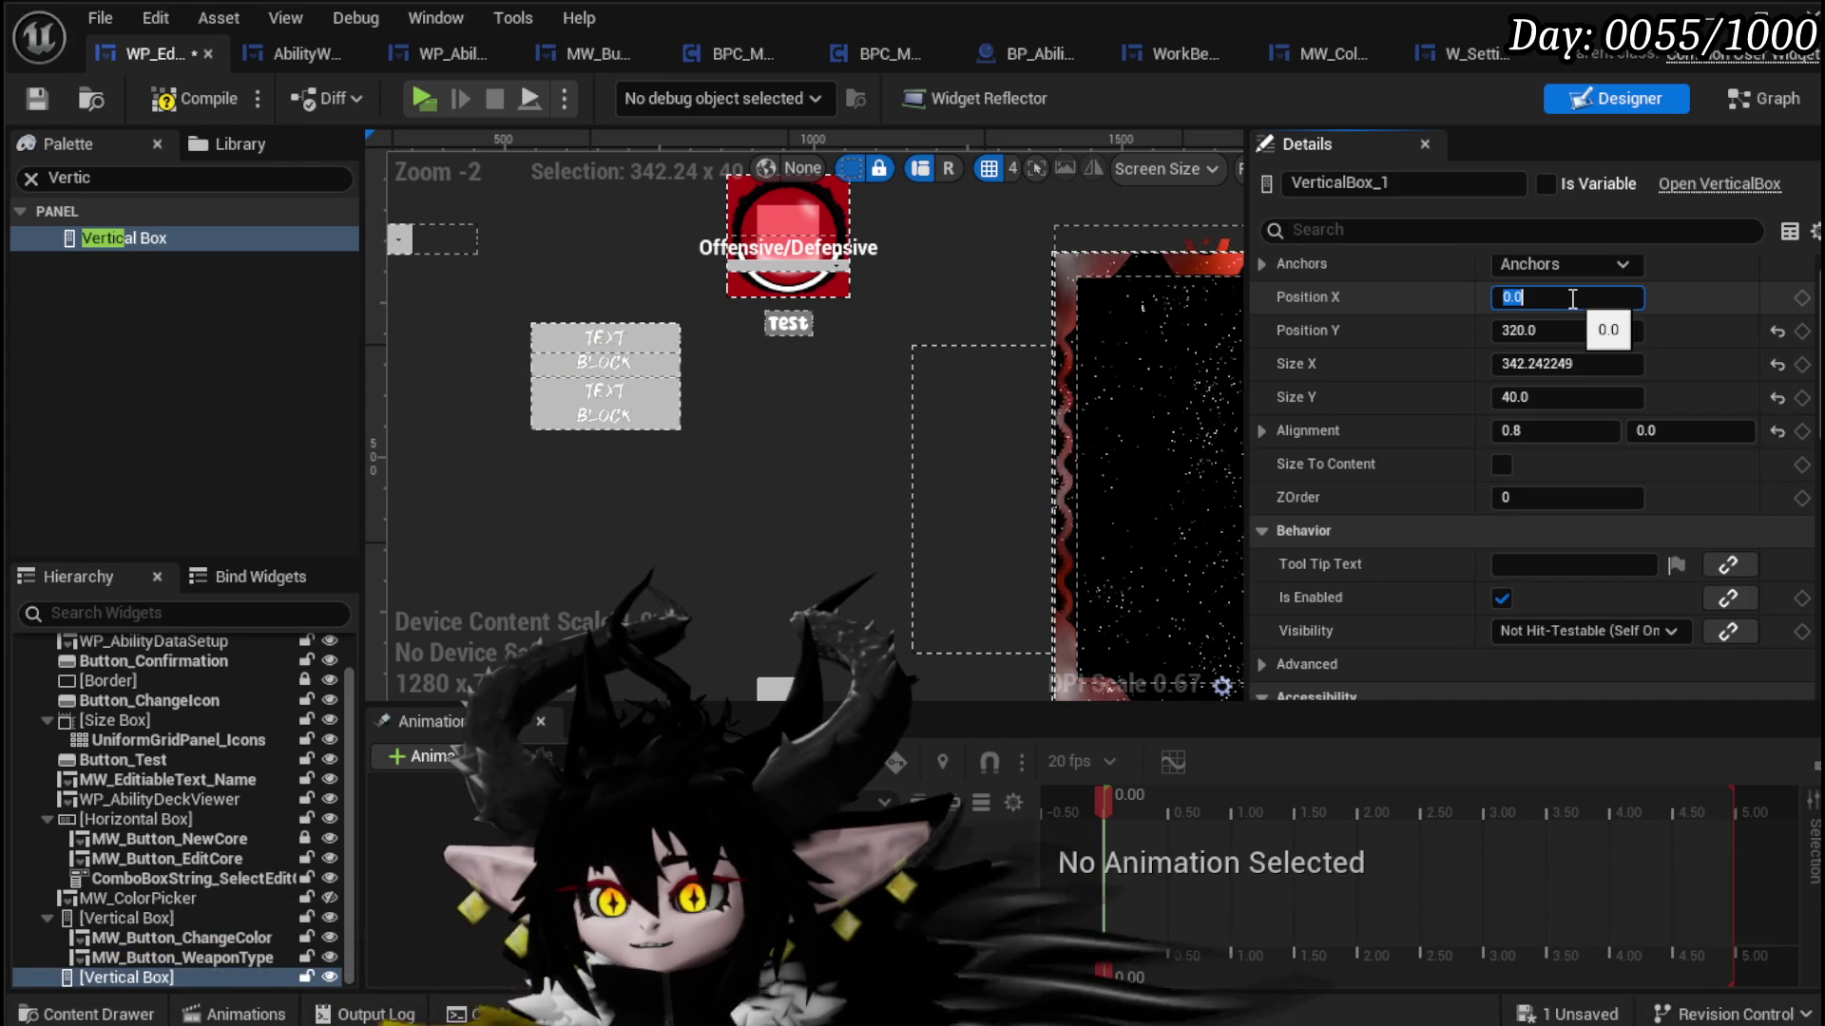
left_click(1514, 430)
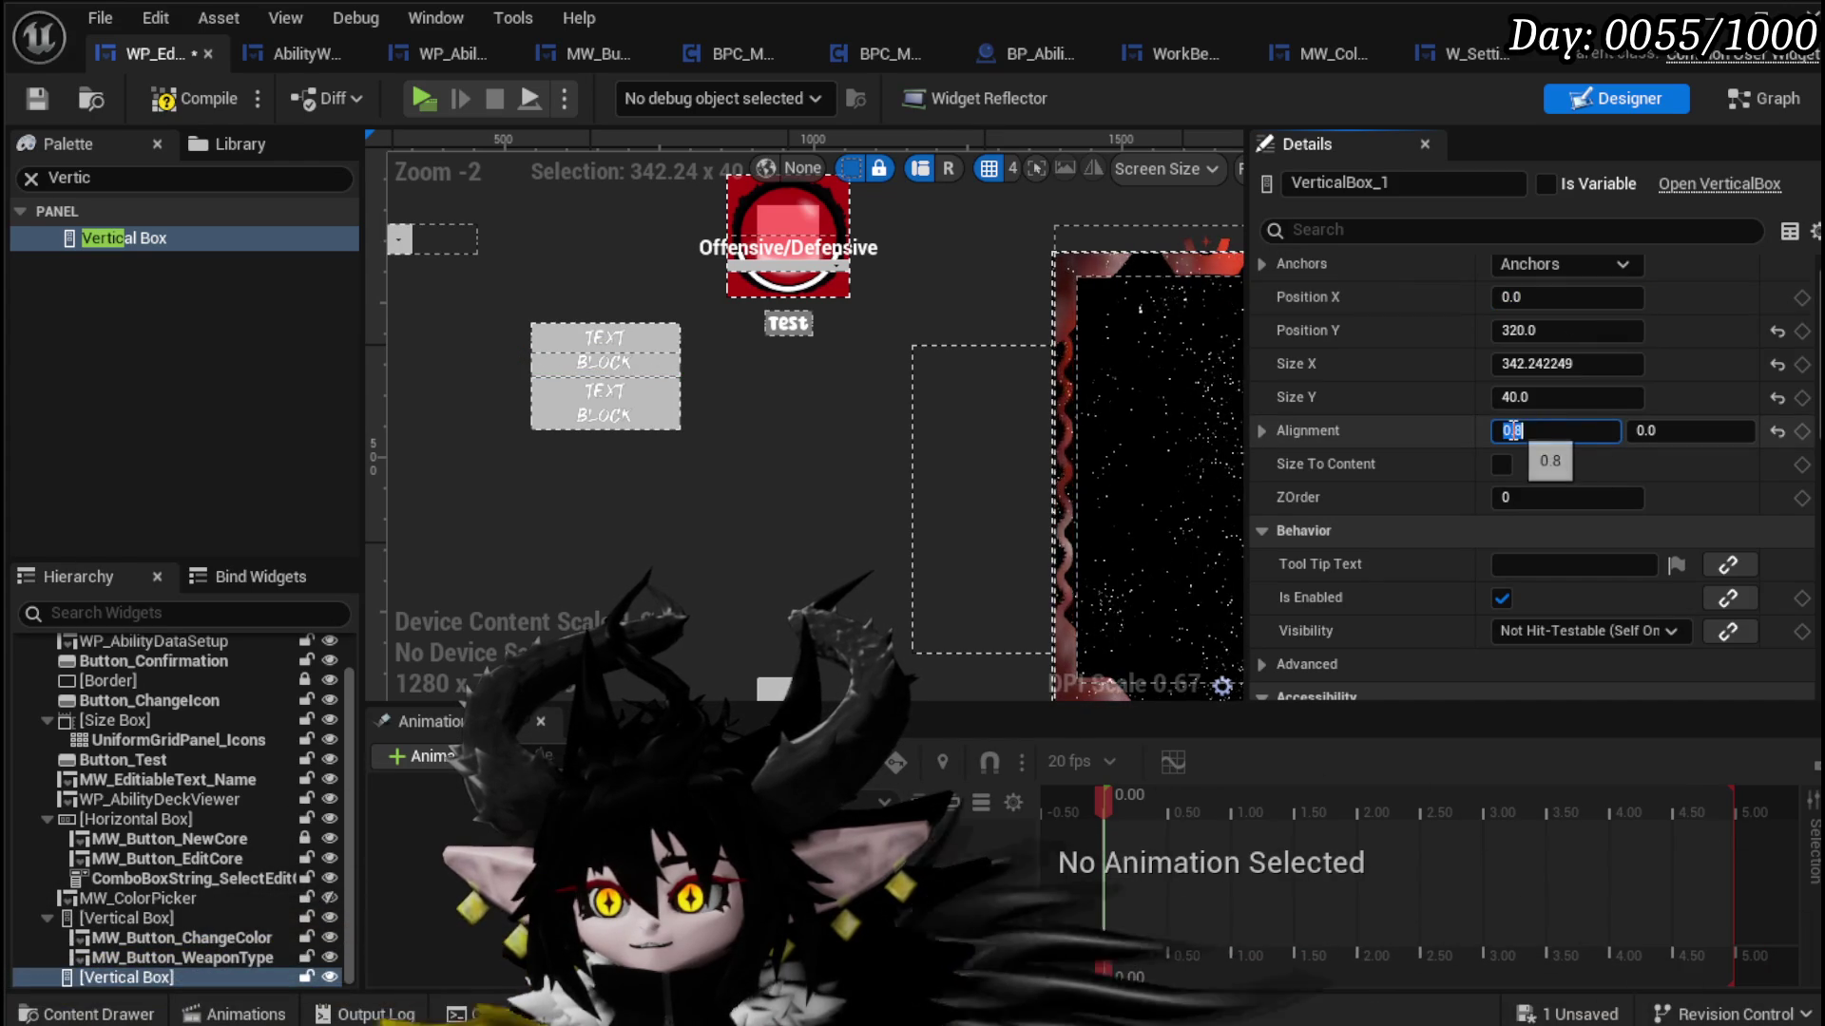
type("0.5")
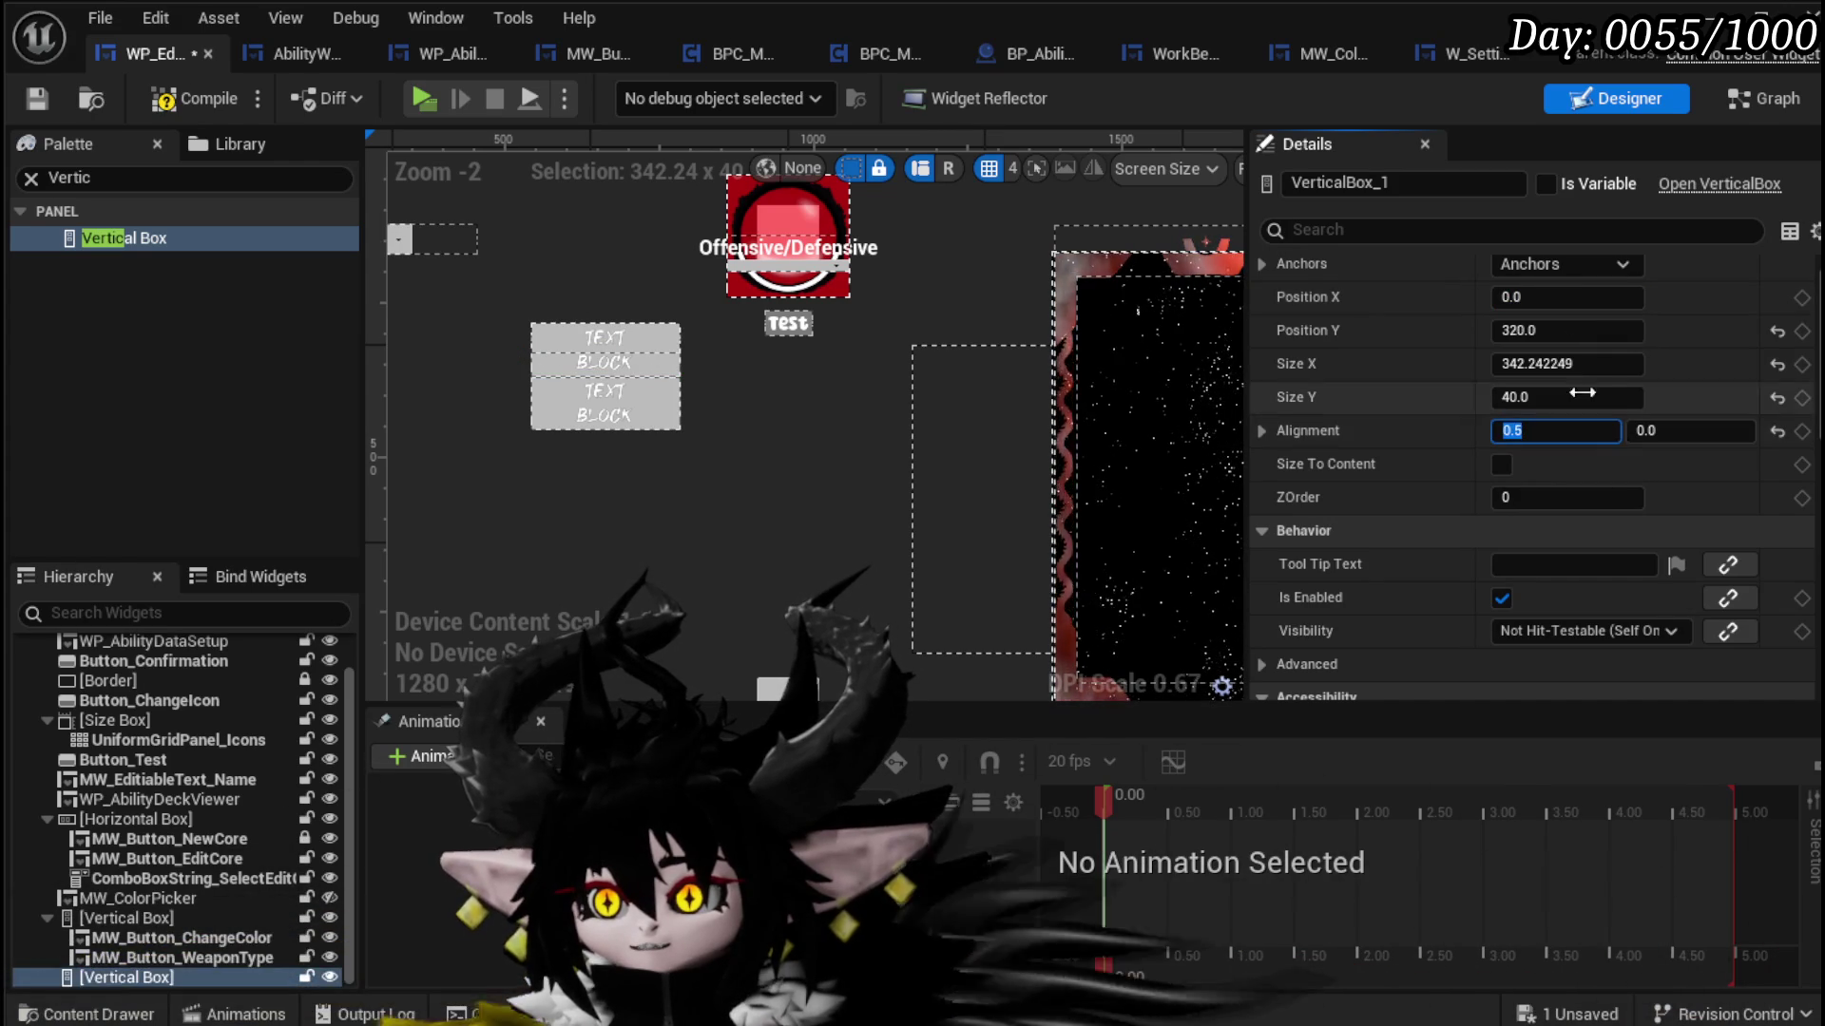
left_click(1575, 330)
type("0")
key("Return")
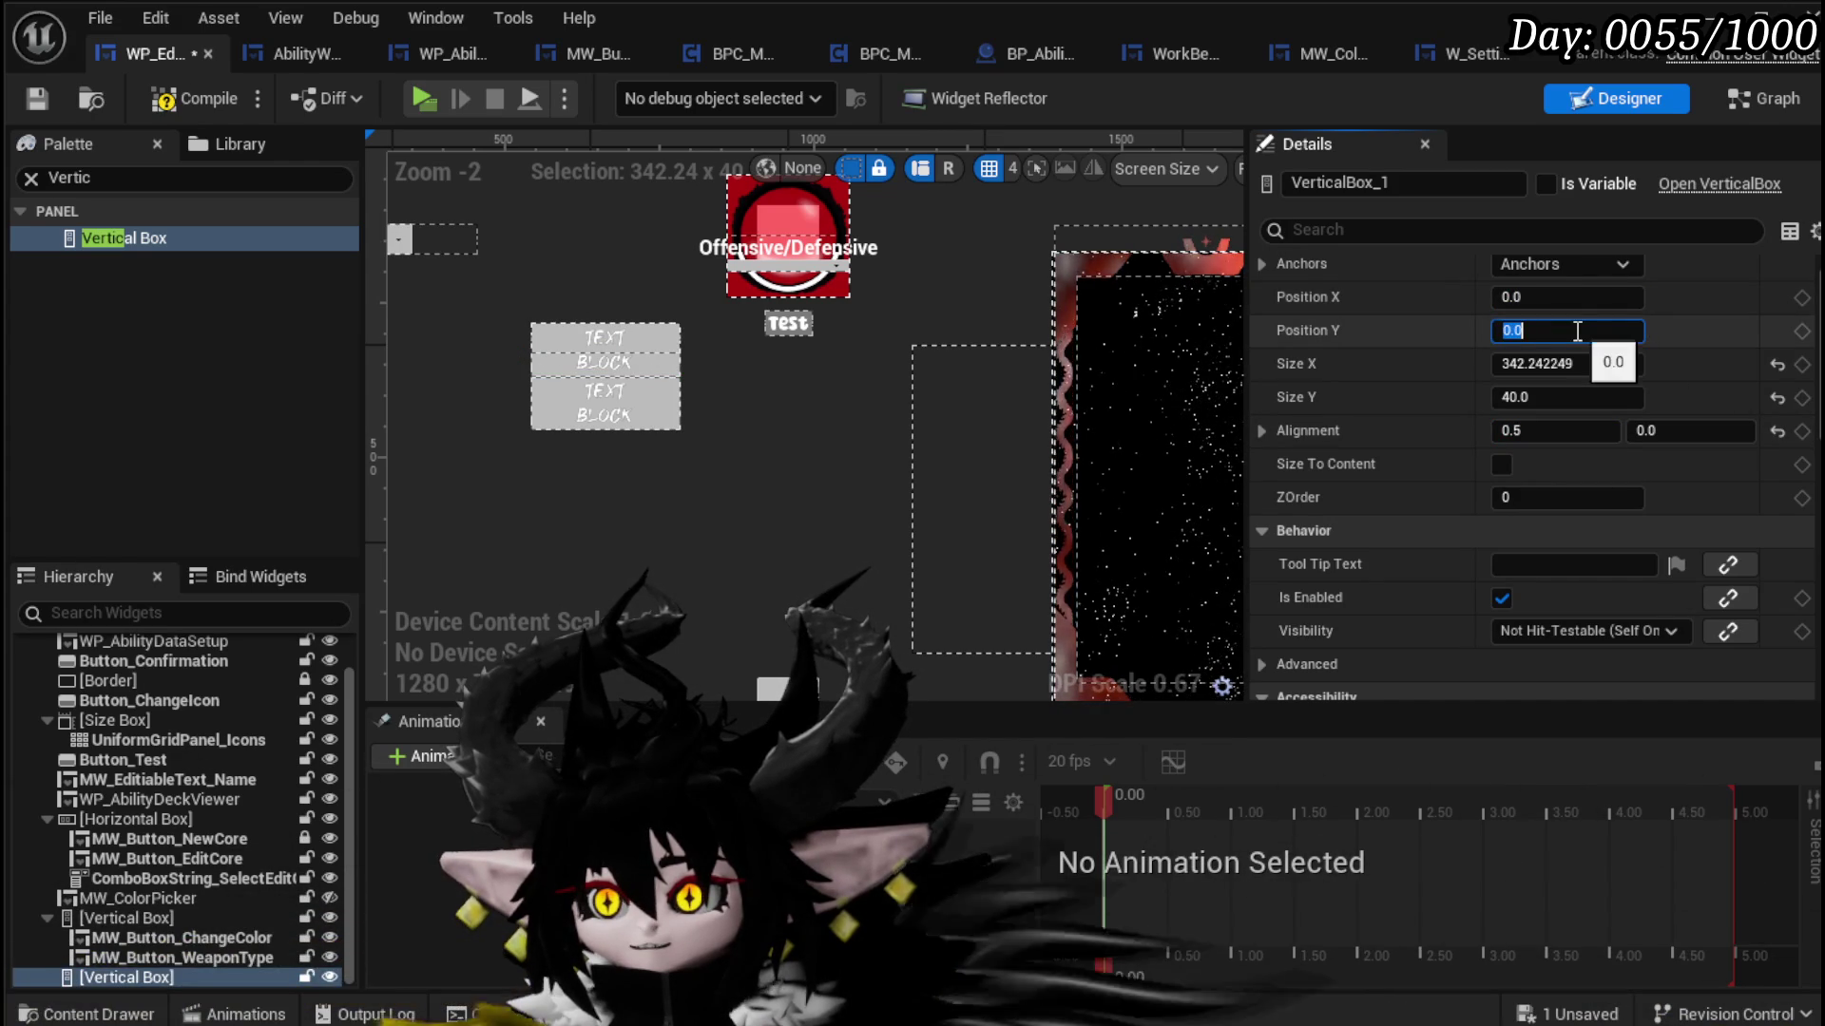
Step: Anchor the Vertical Box to the centre and reset its Position X to 0
scroll(937, 361, "down", 5)
scroll(950, 361, "up", 3)
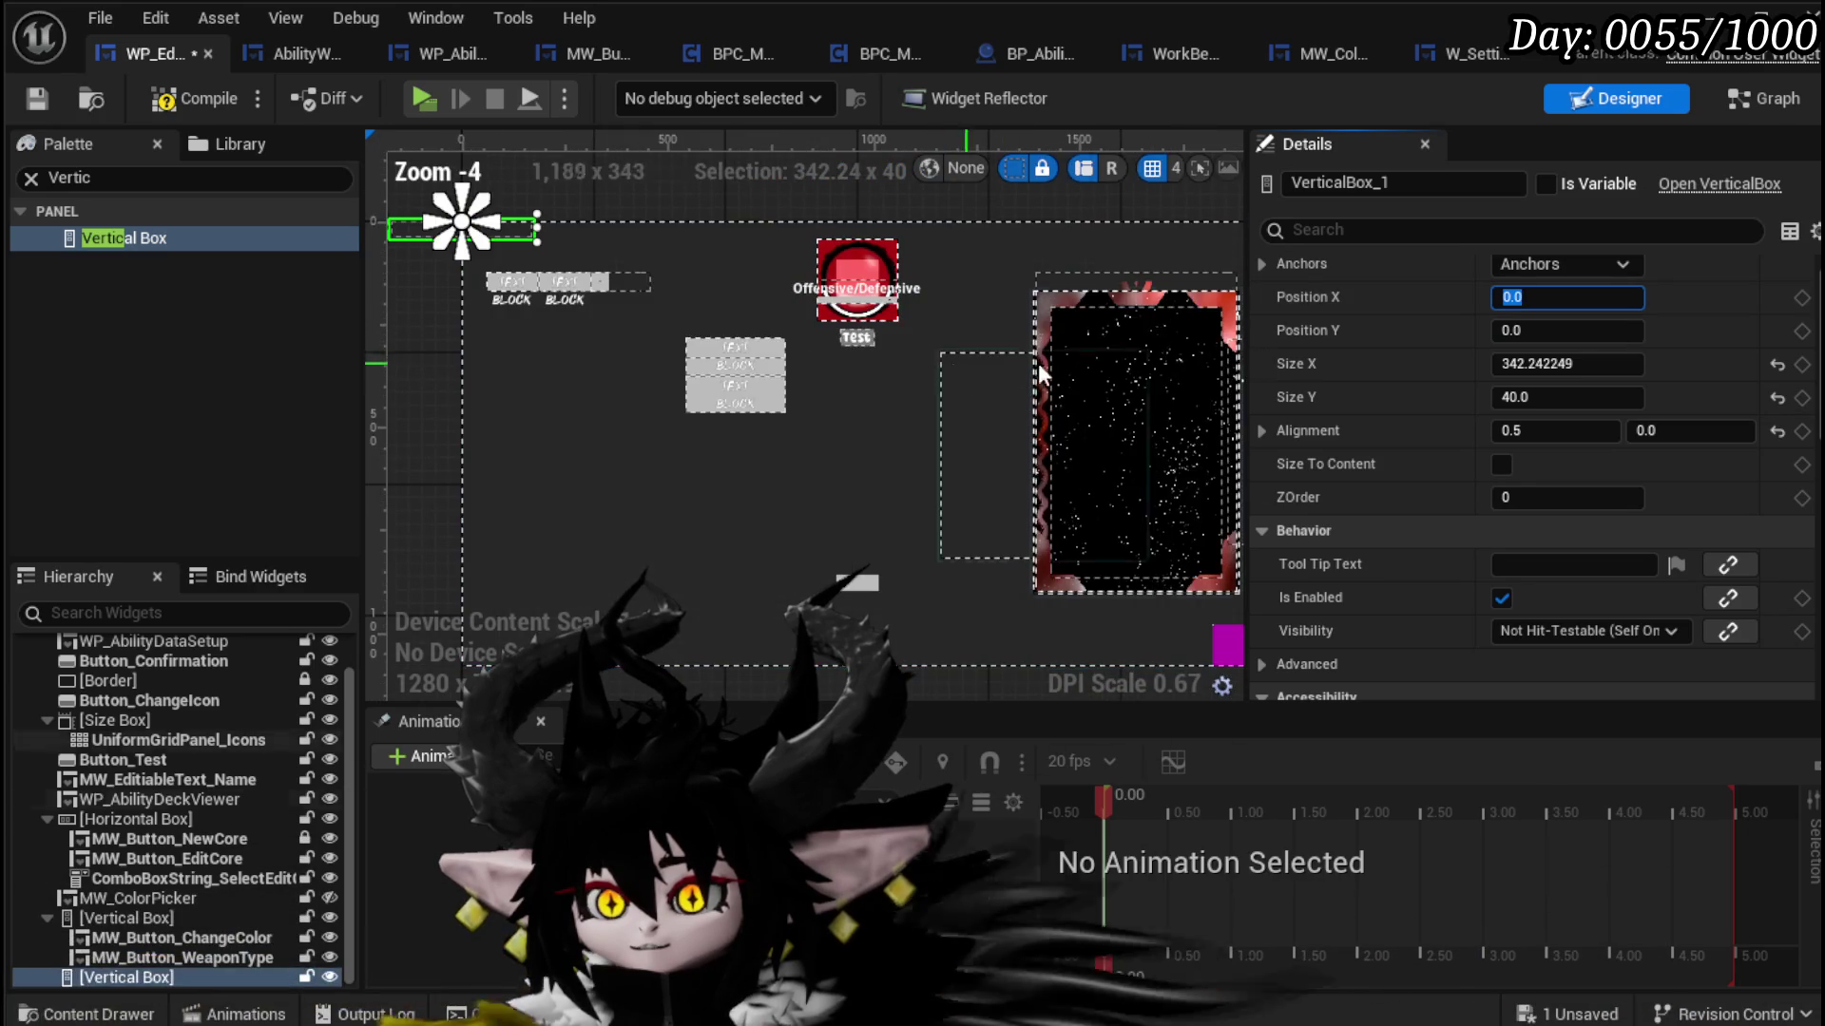
left_click(1578, 266)
left_click(1631, 408)
left_click(1578, 297)
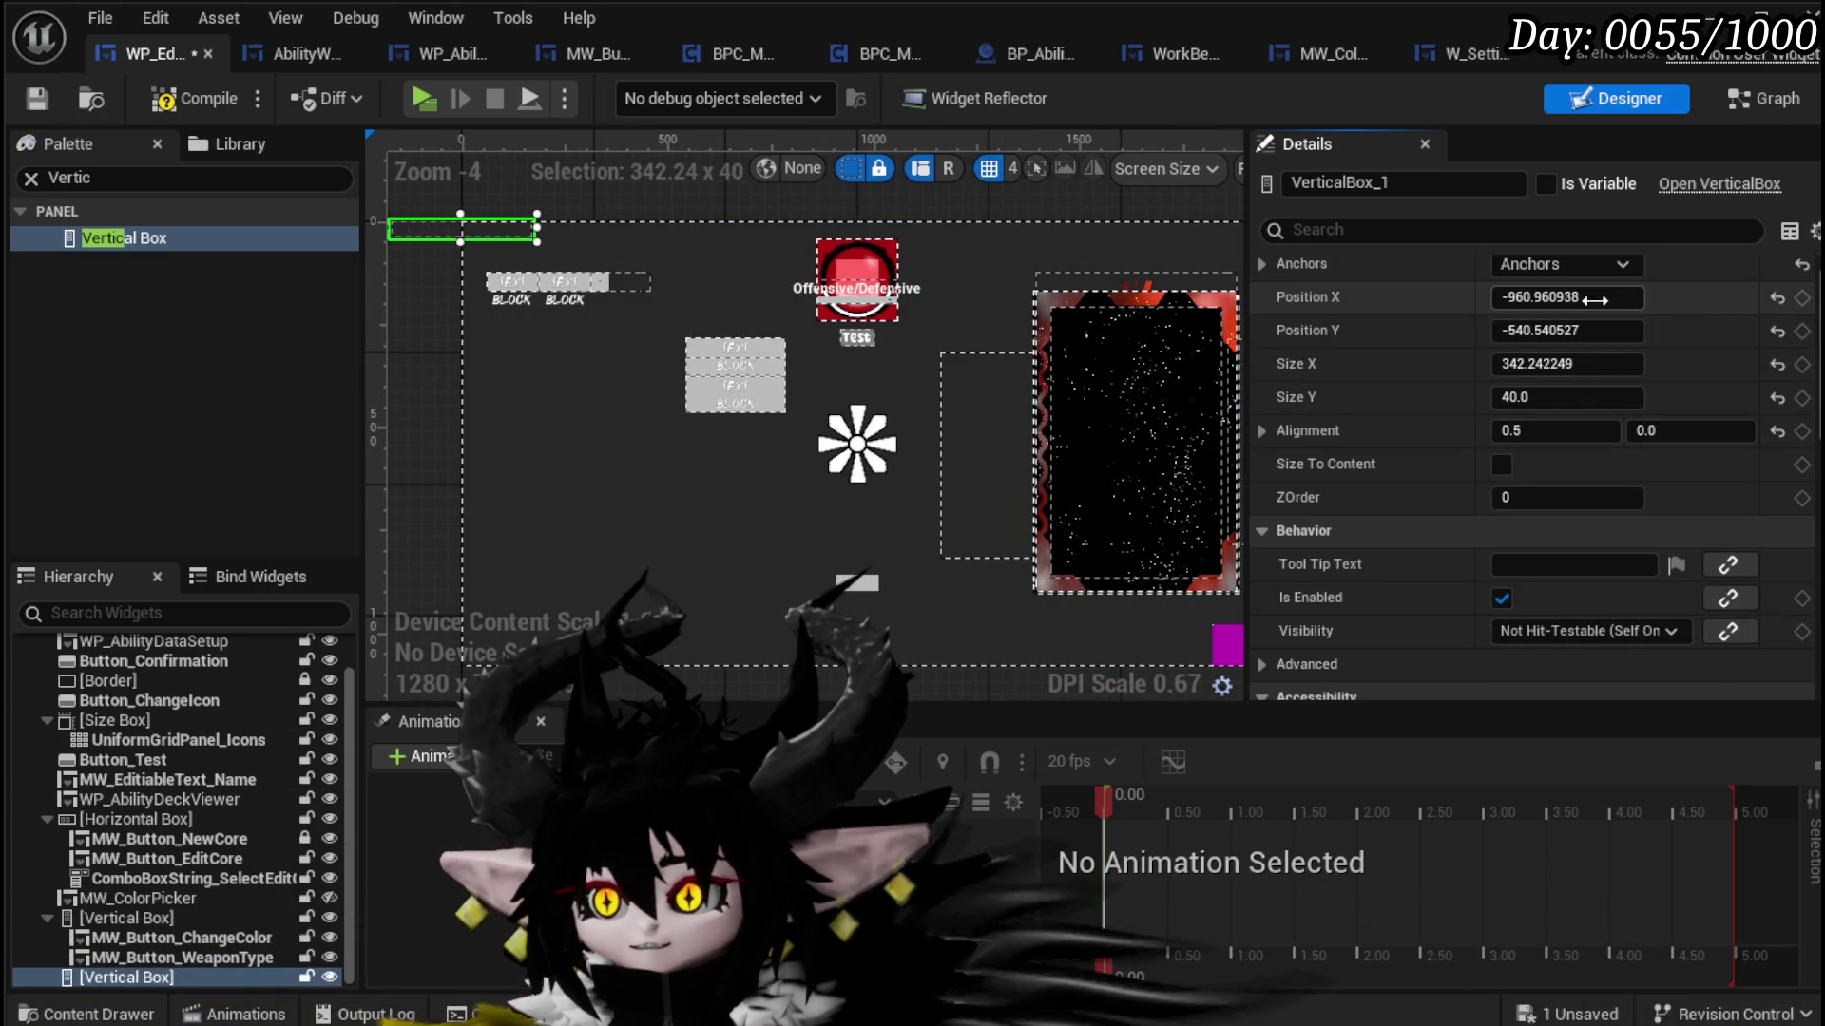
type("0")
key("Return")
Step: Move the box below the ability widget, set width 330, stretch it taller, and save
mouse_move(1606, 330)
left_mouse_down()
mouse_move(1654, 330)
mouse_move(1558, 330)
left_mouse_up()
scroll(815, 361, "up", 3)
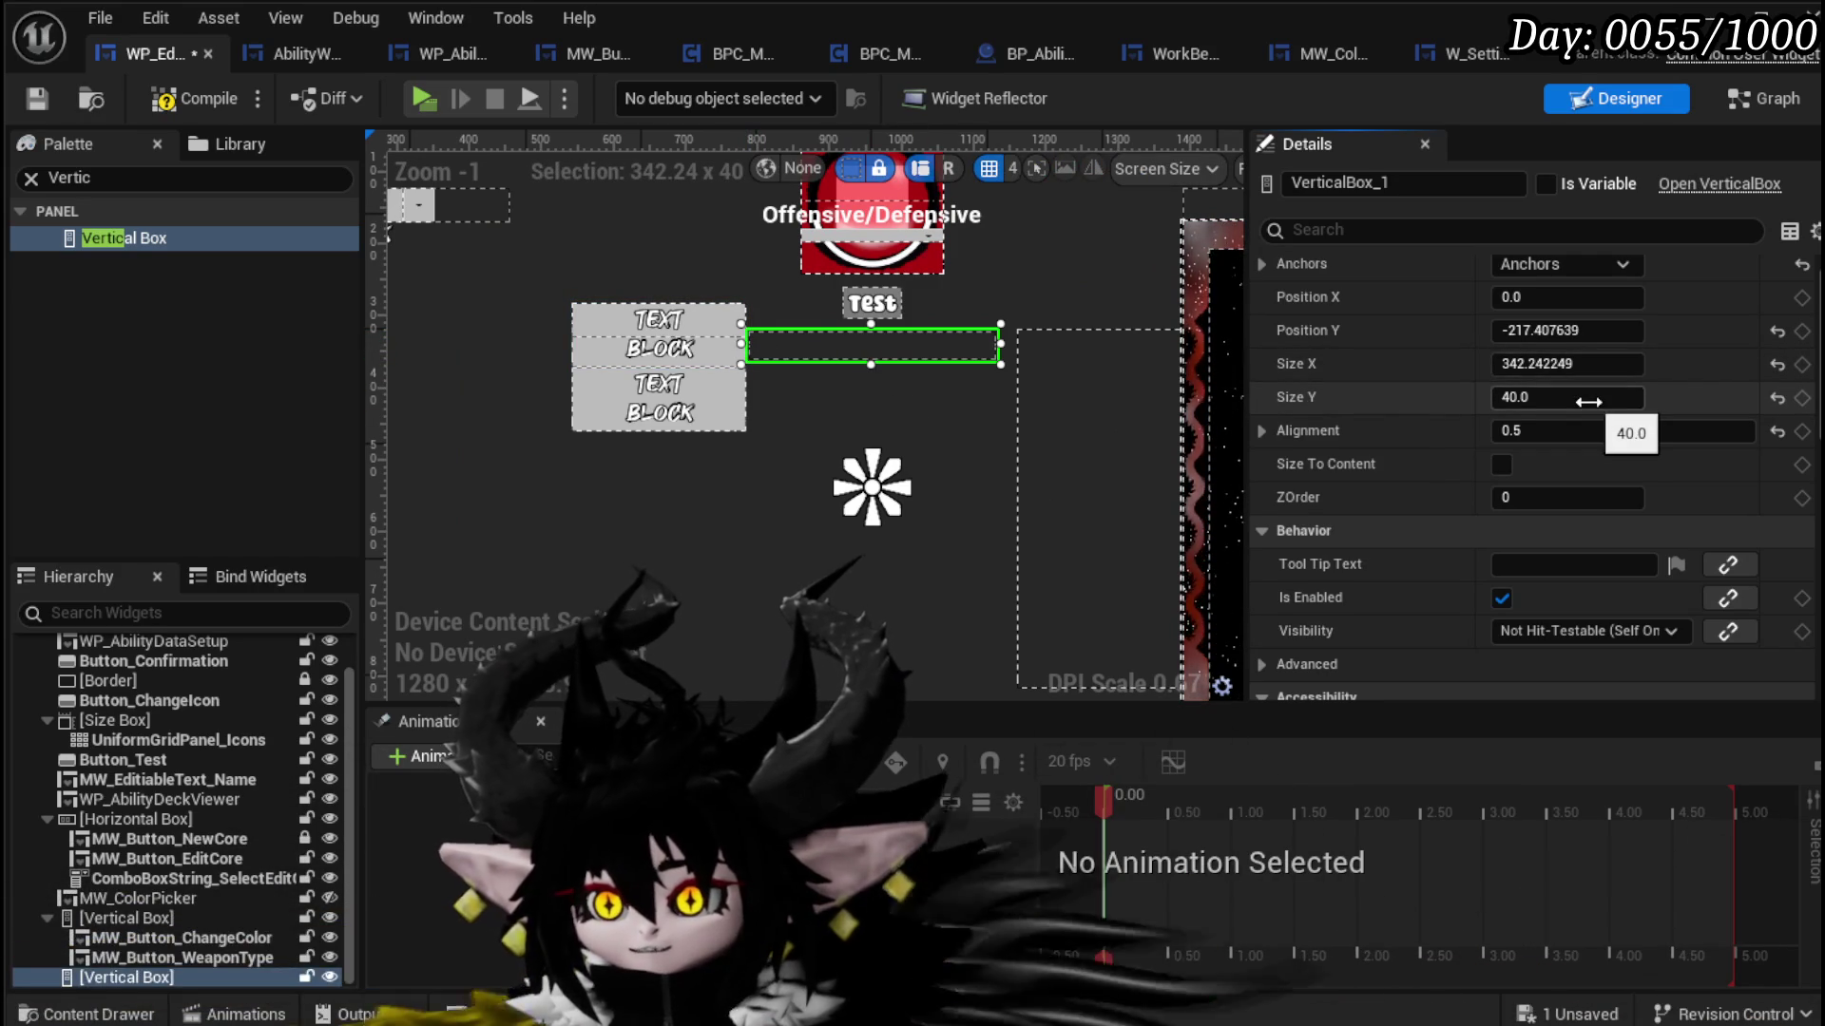
left_click(1593, 367)
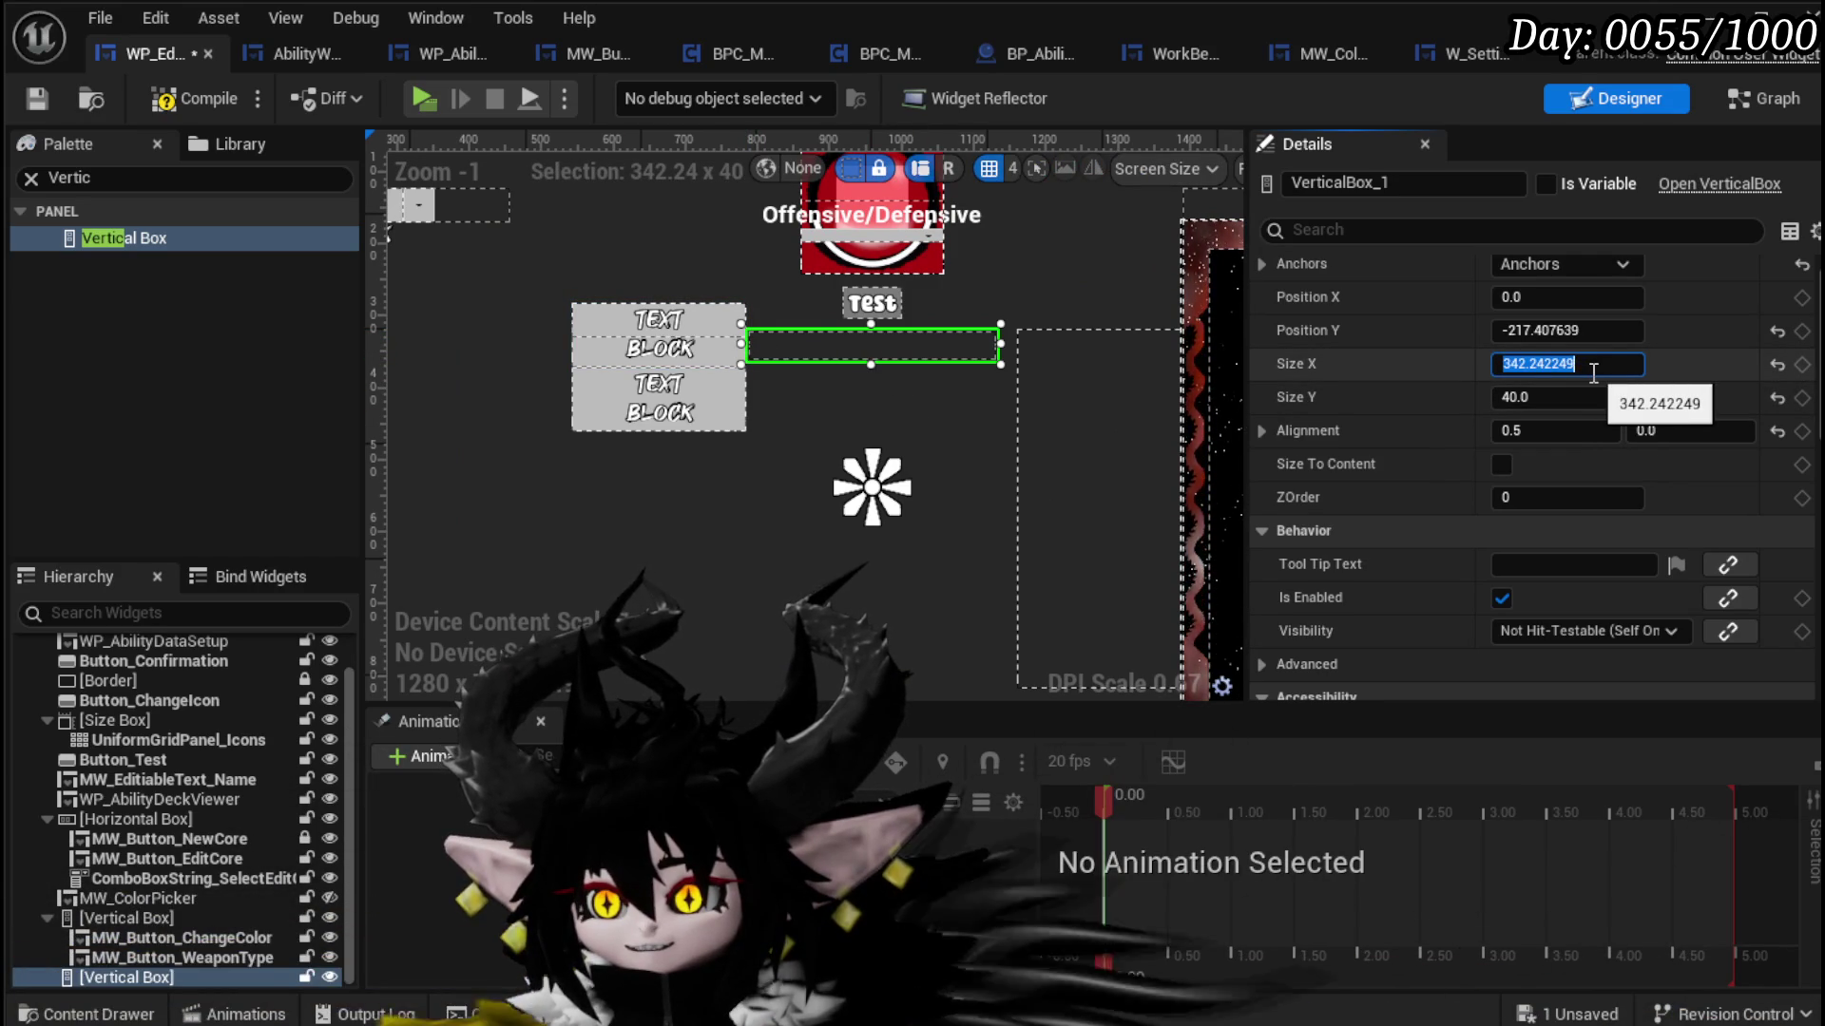
type("30")
key("Return")
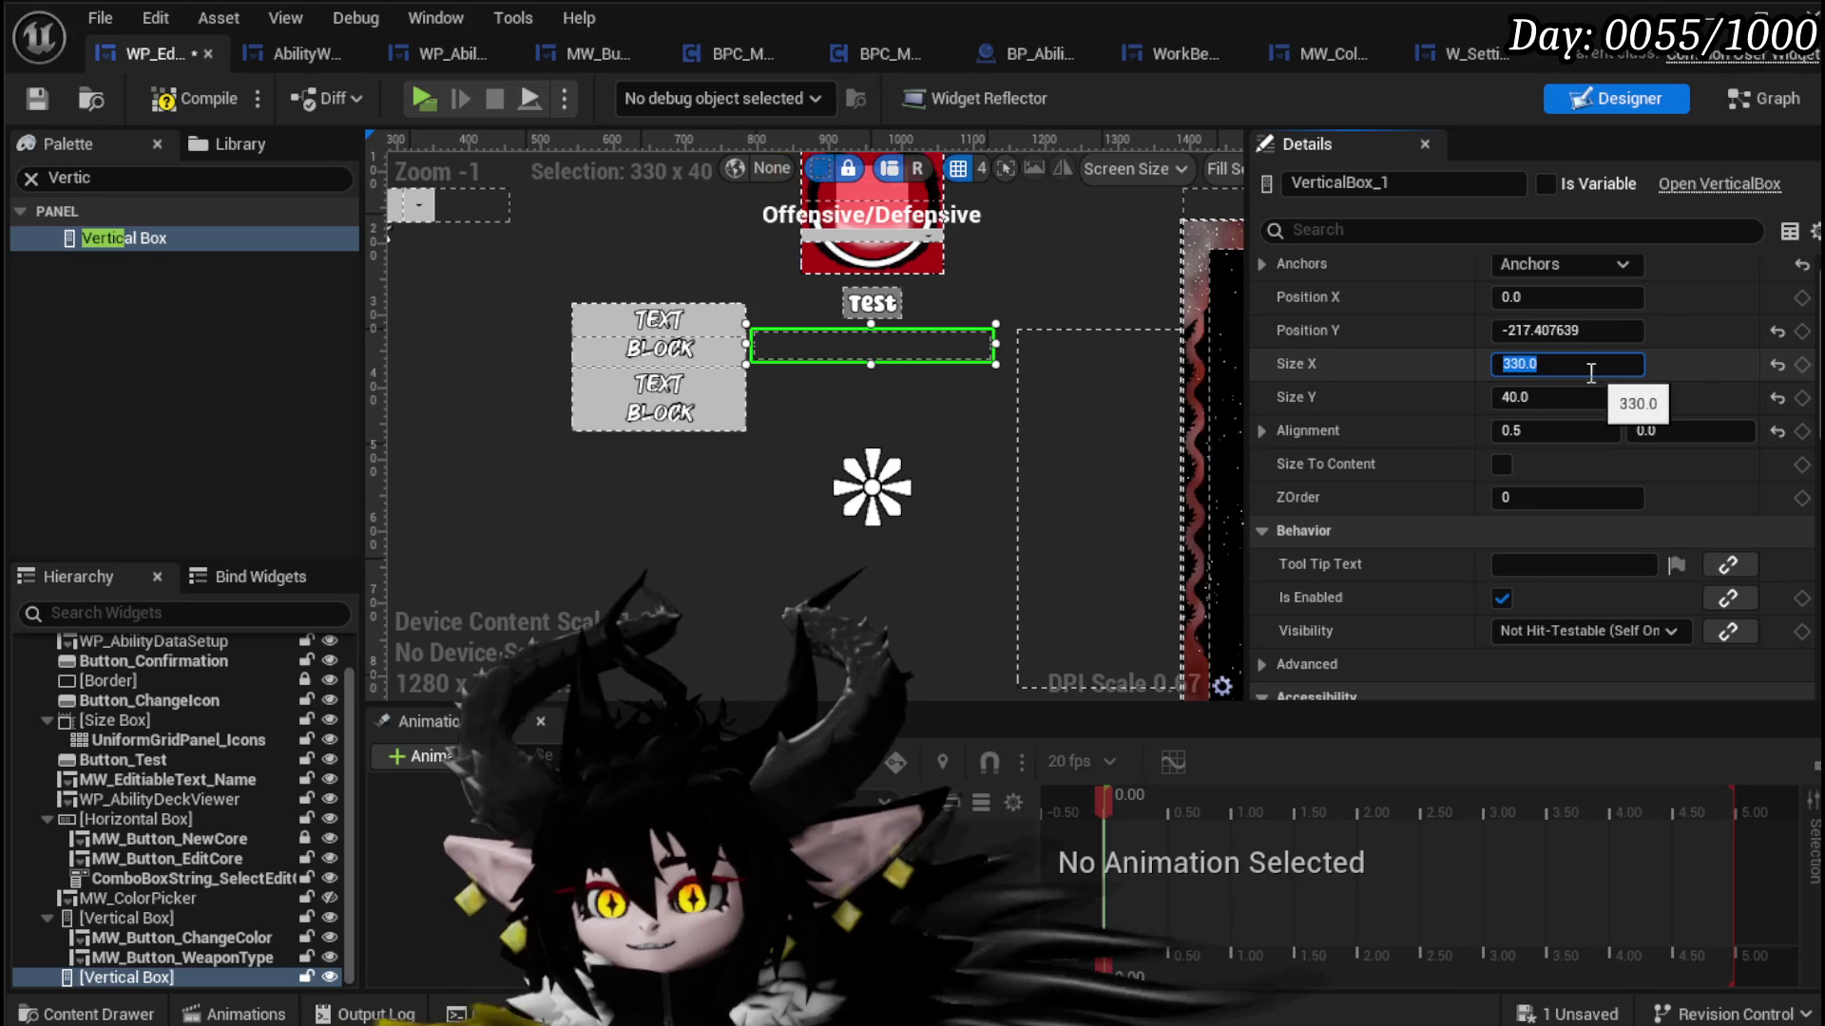
left_click(162, 99)
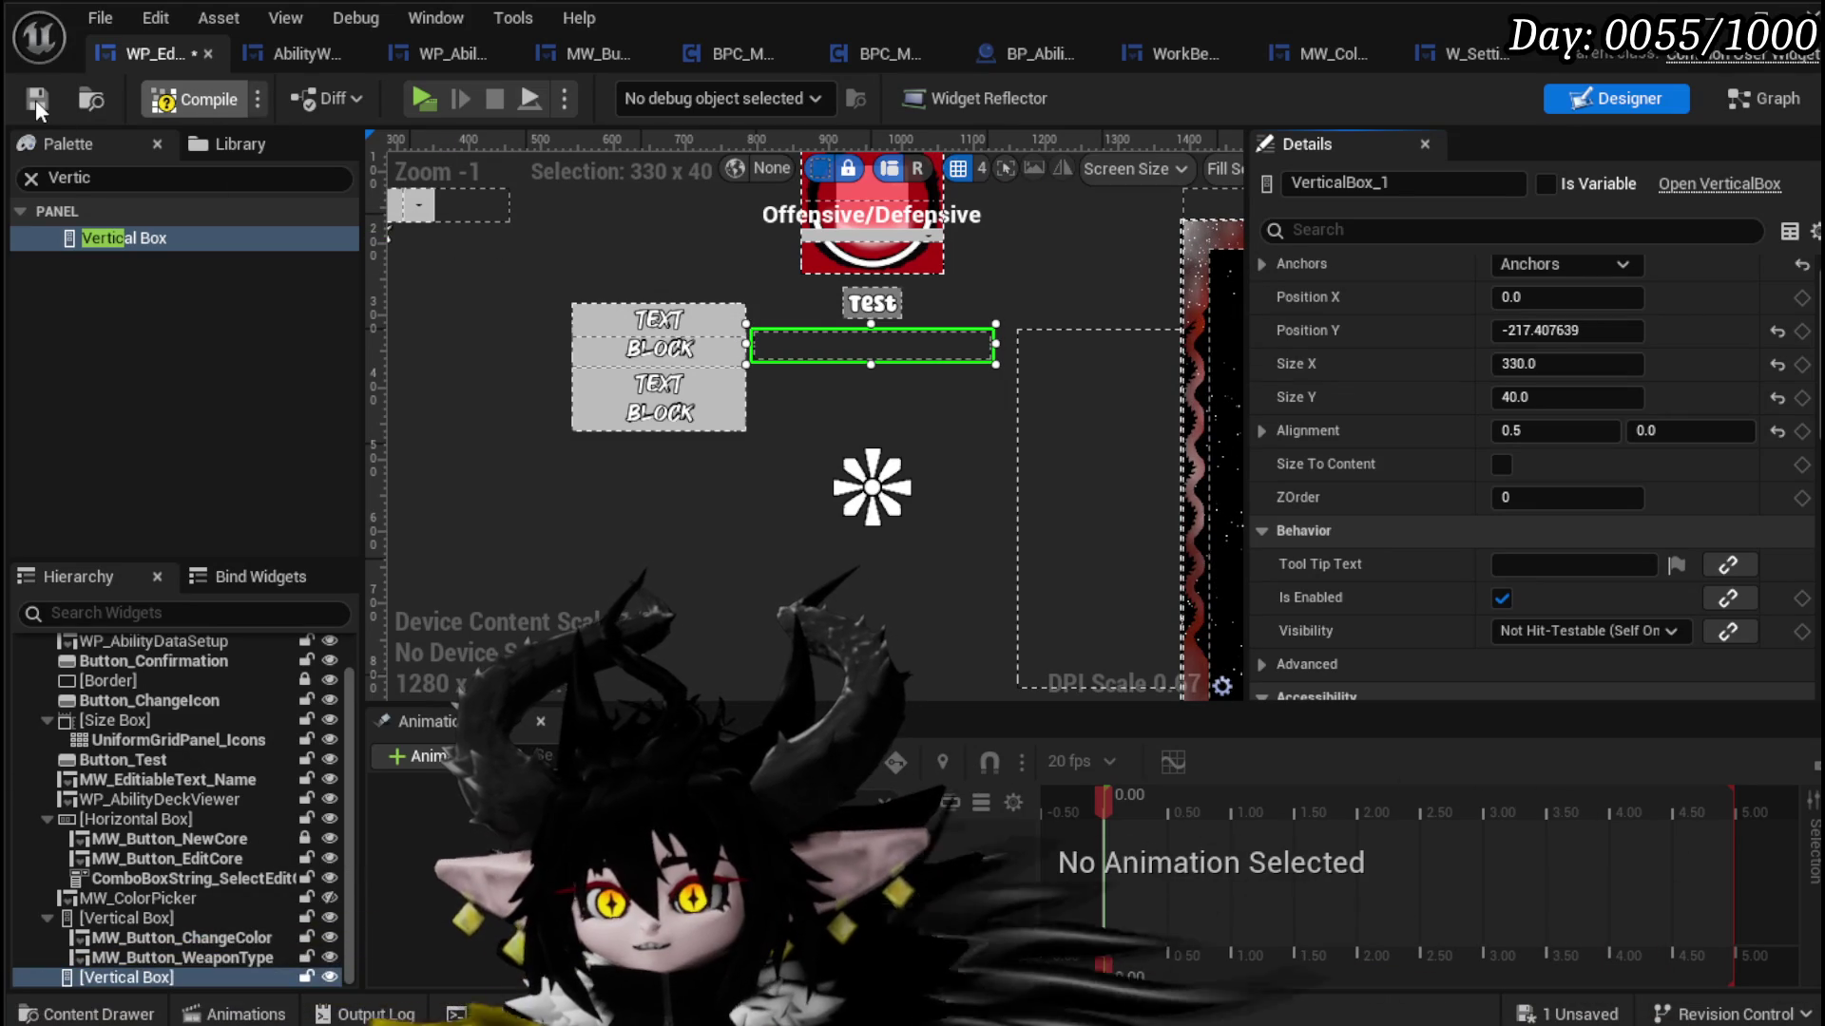
left_click(37, 100)
left_click_drag(875, 356, 896, 658)
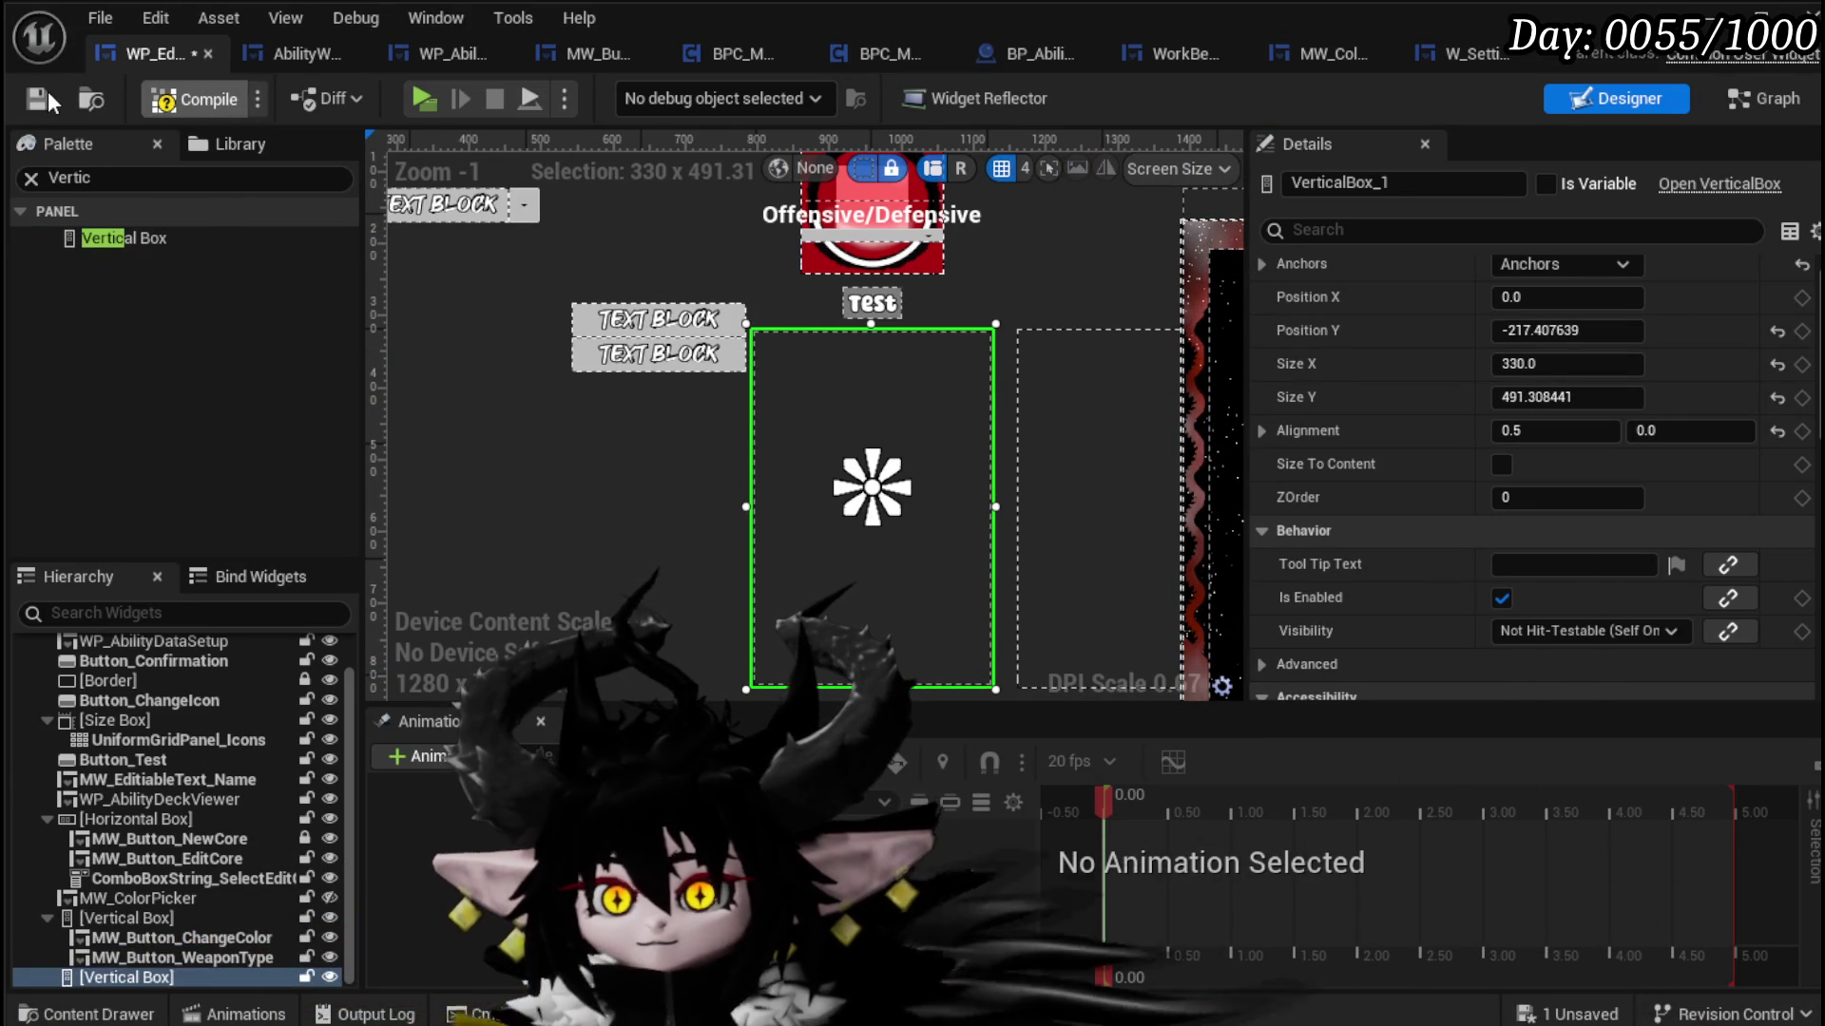
left_click(42, 95)
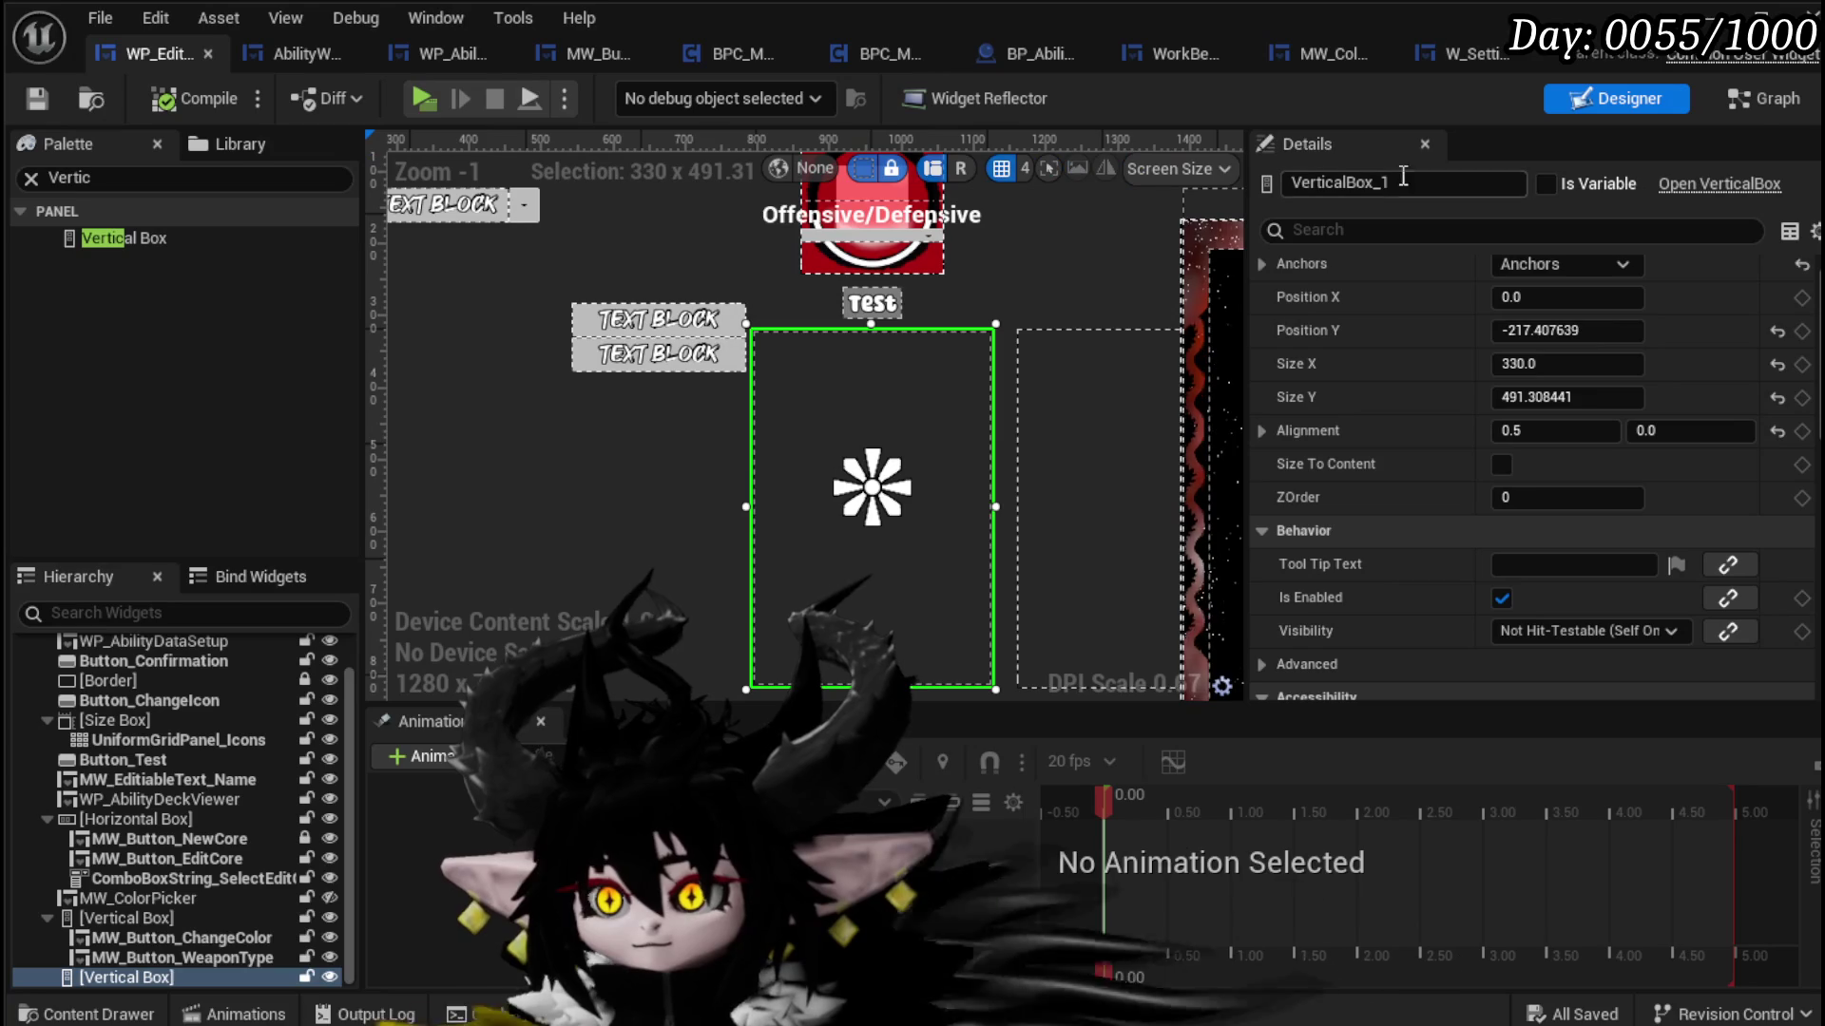
Step: Rename VerticalBox_1 to VerticalBox_SelectableOptions, tick Is Variable, and compile
left_click_drag(1384, 184, 1451, 186)
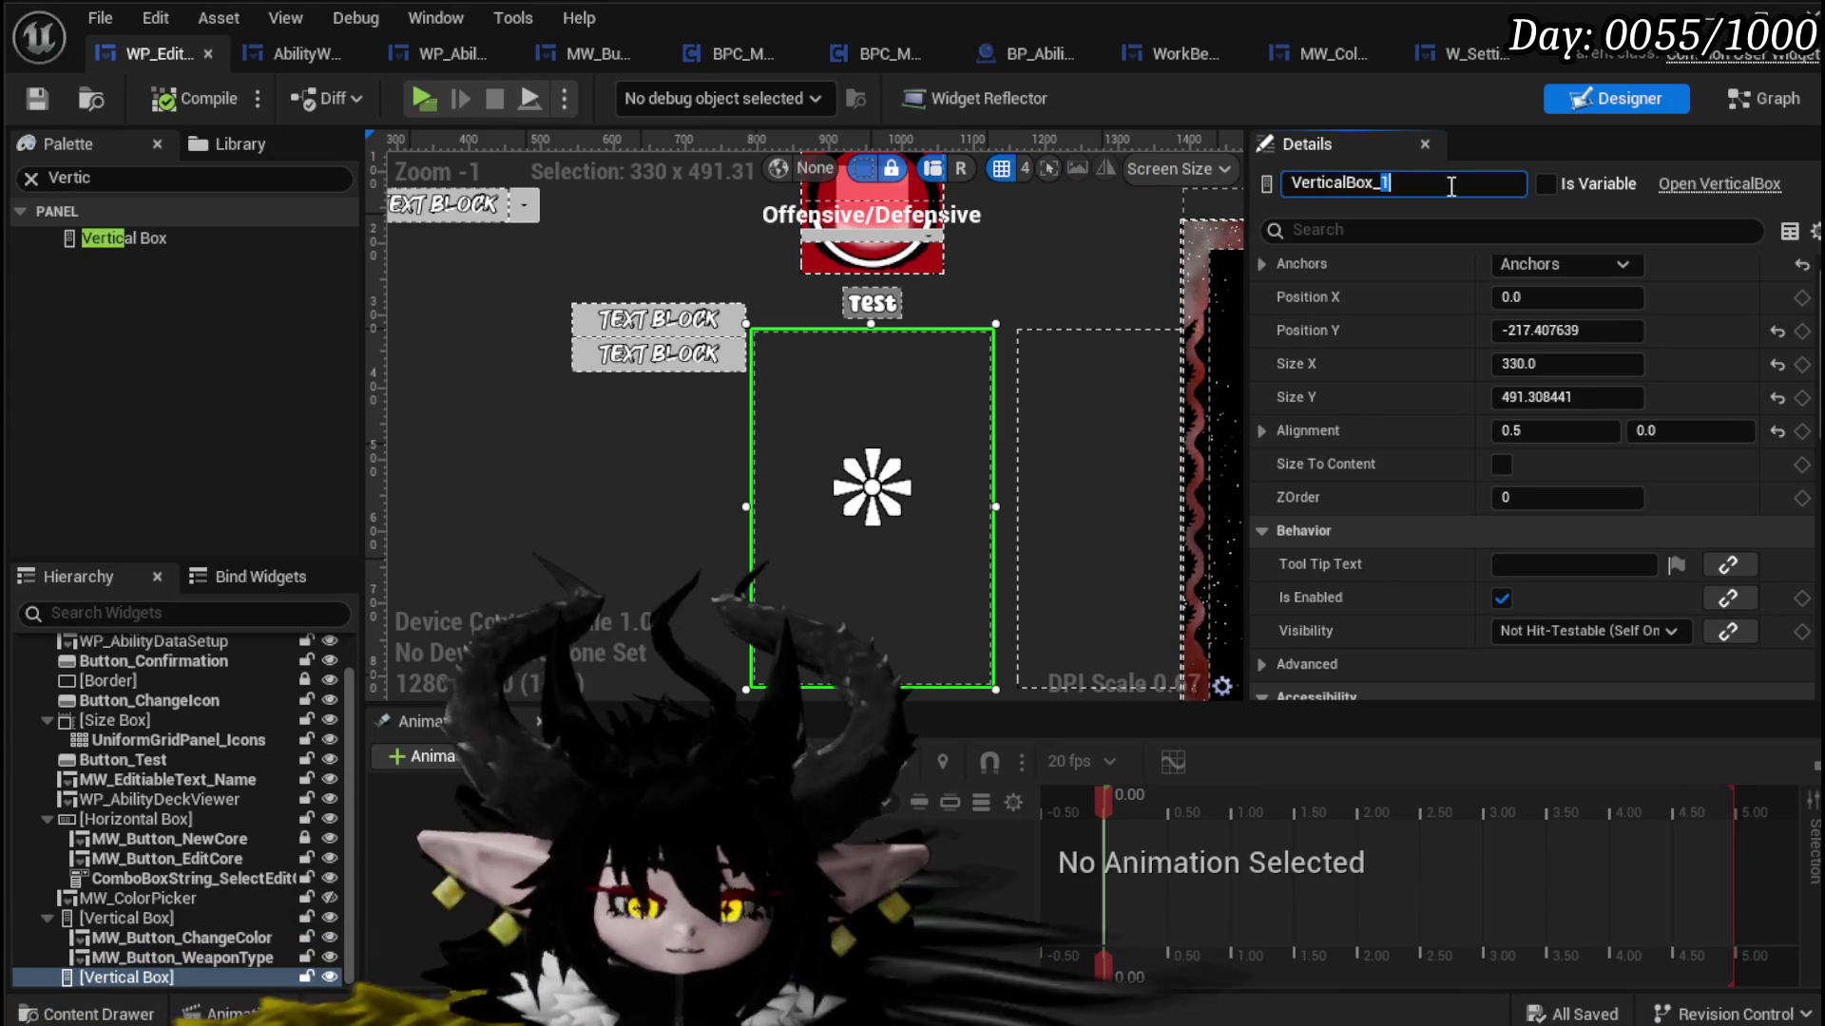
type("Selectabl")
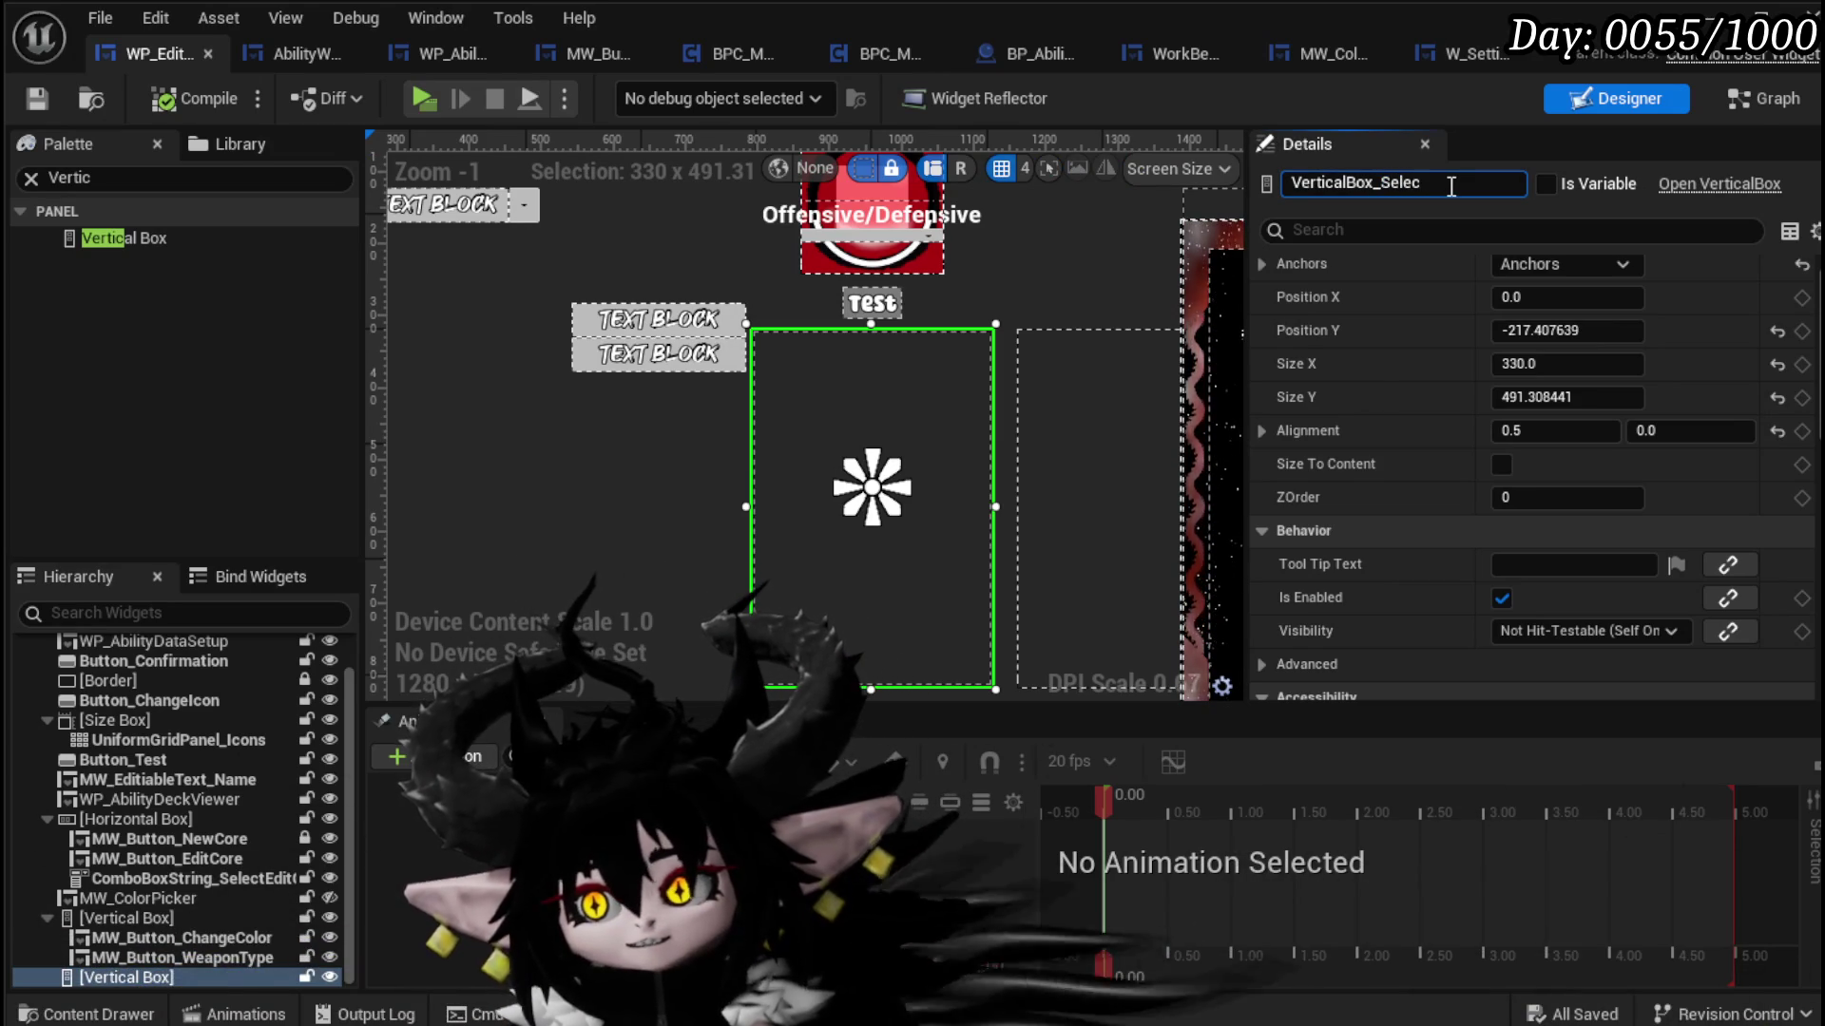
type("e")
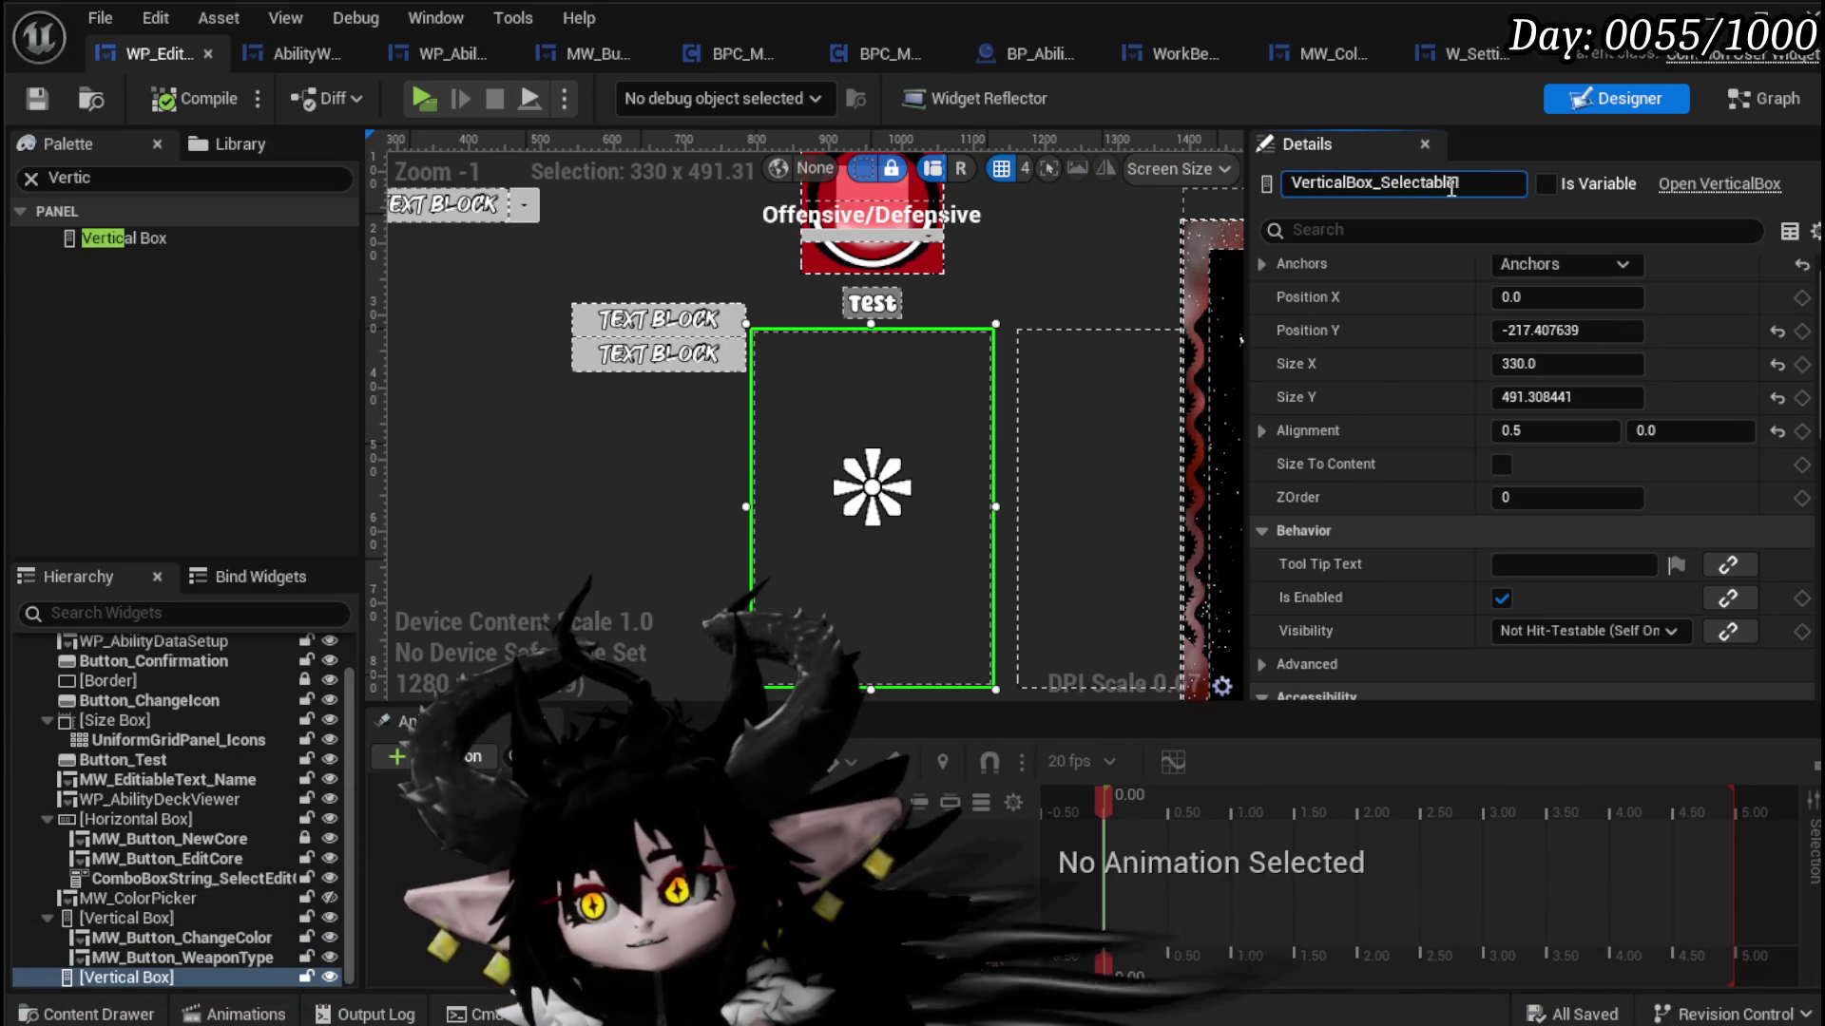
type("Options")
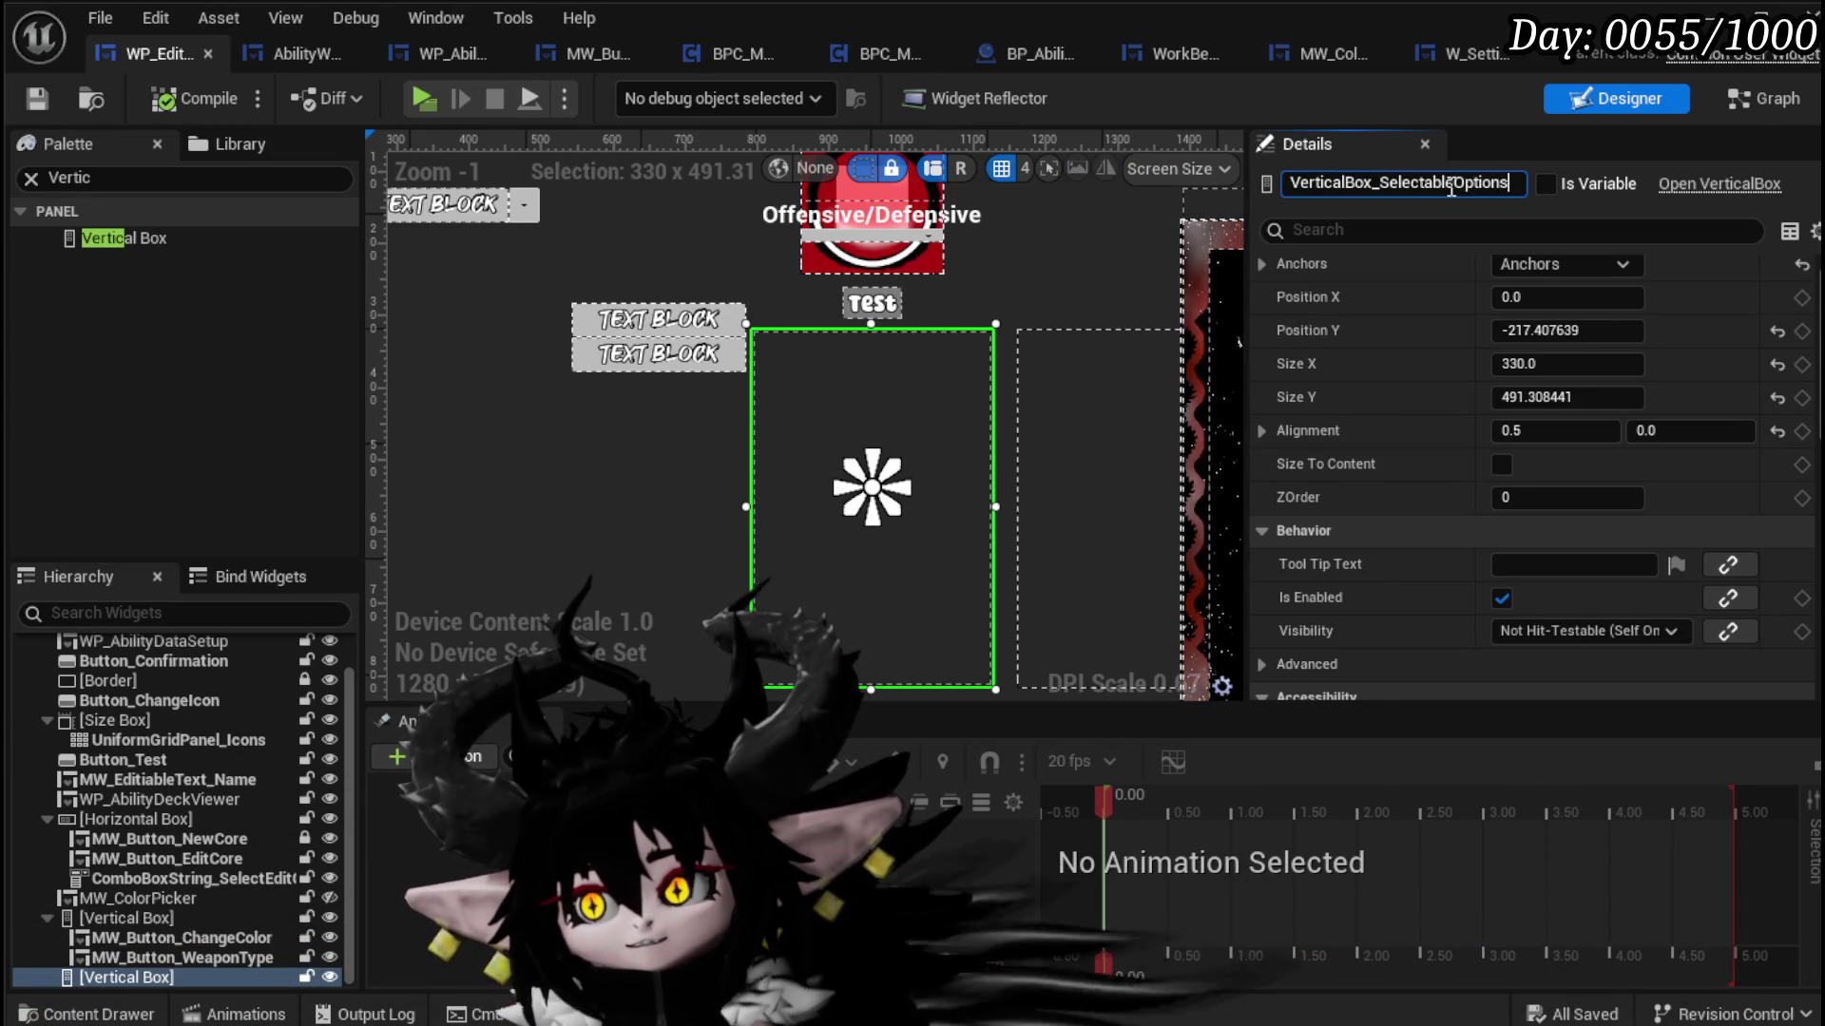
left_click(1545, 184)
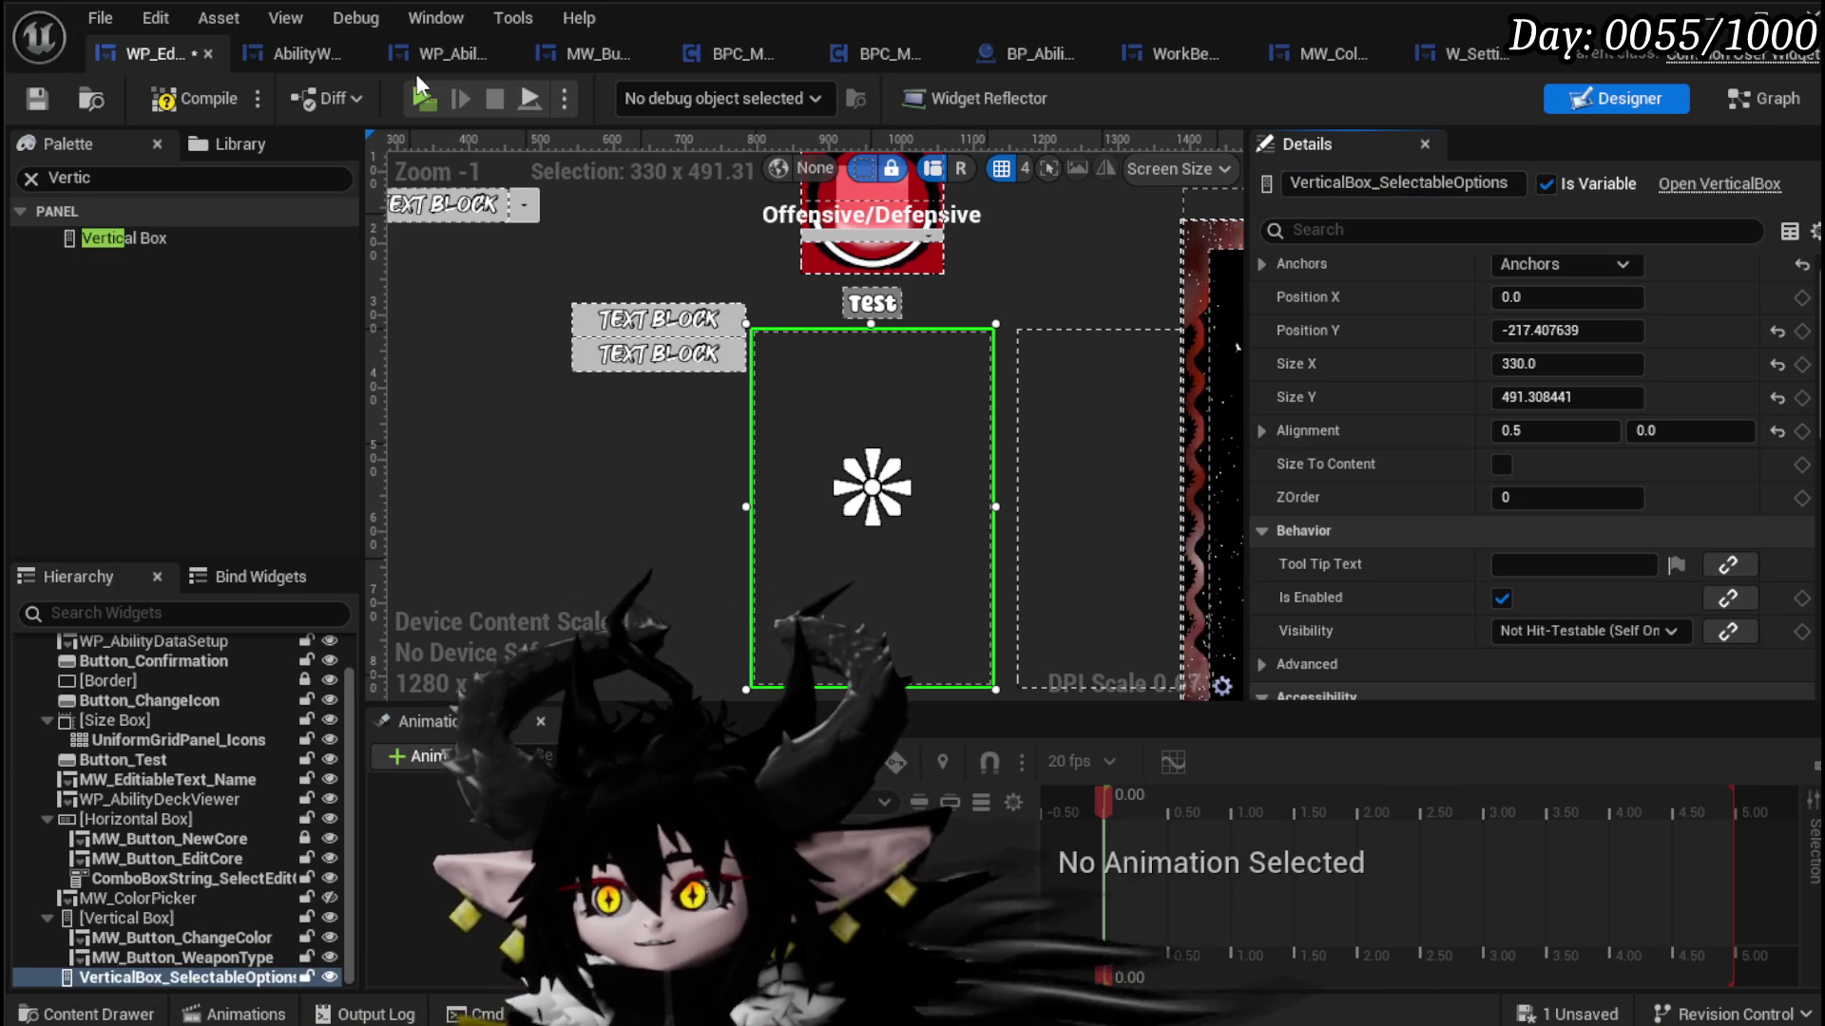
left_click(195, 99)
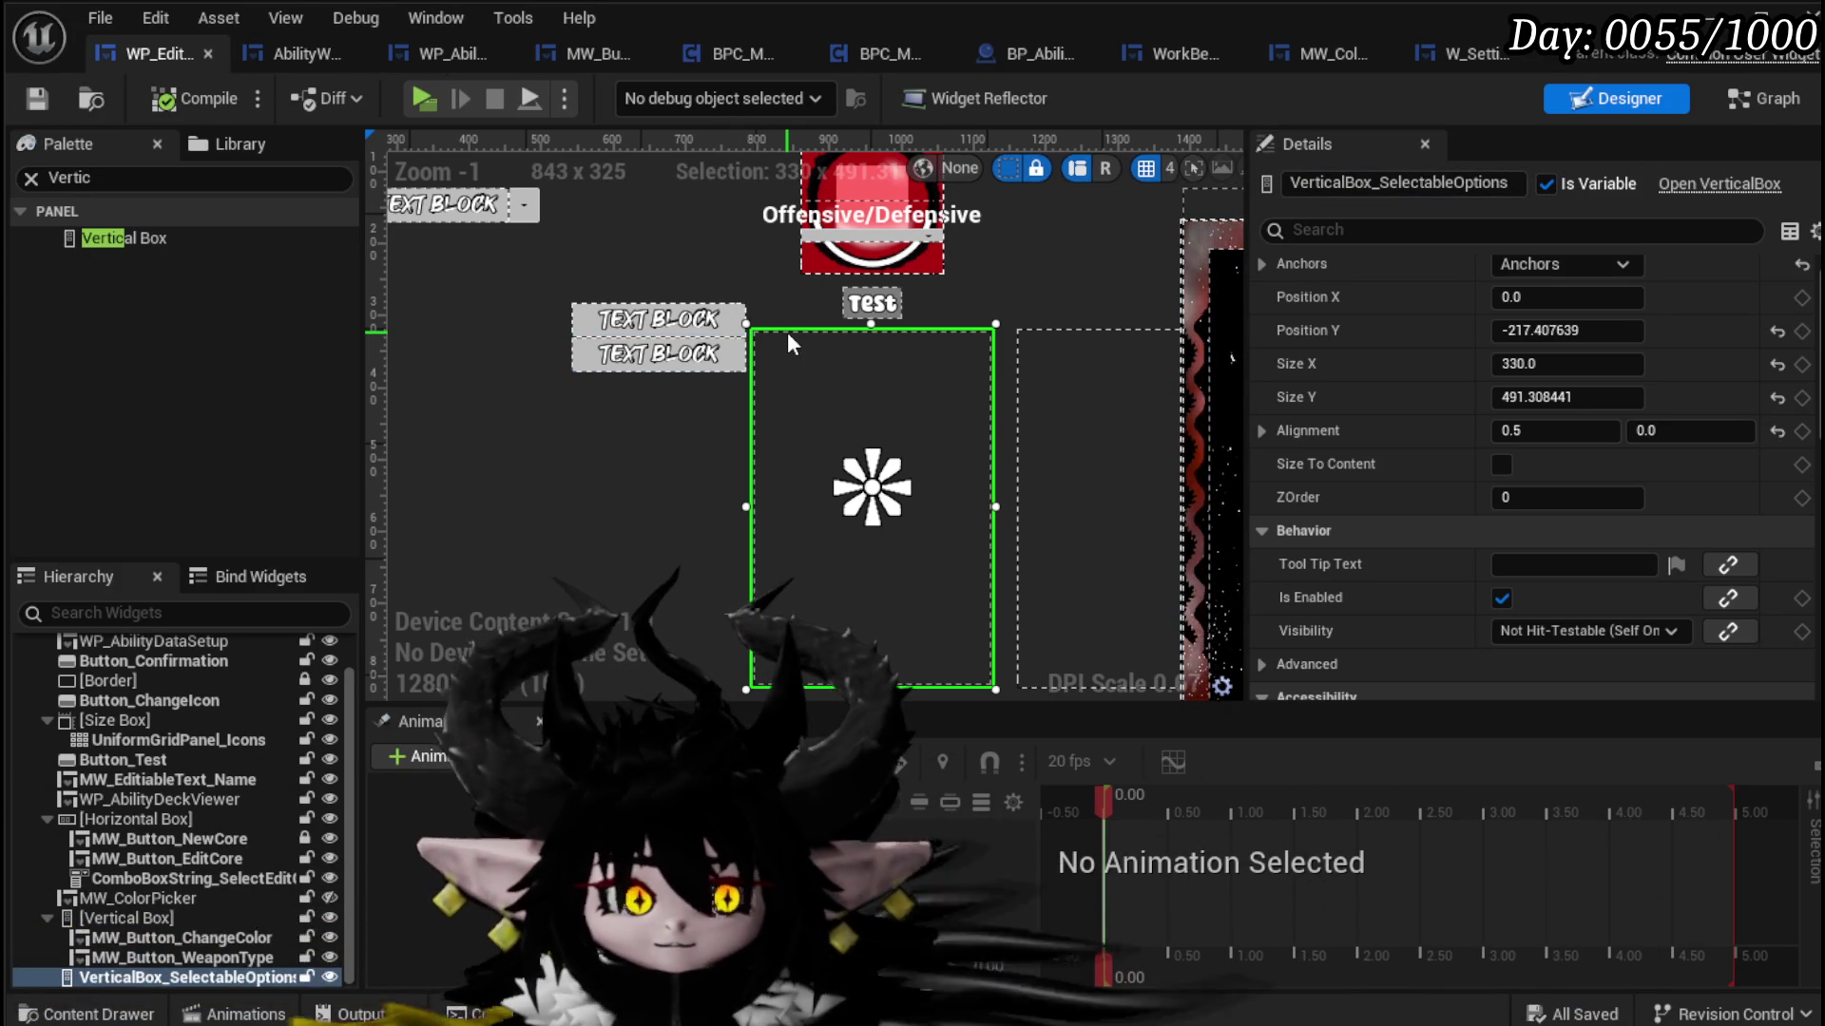
left_click(1751, 99)
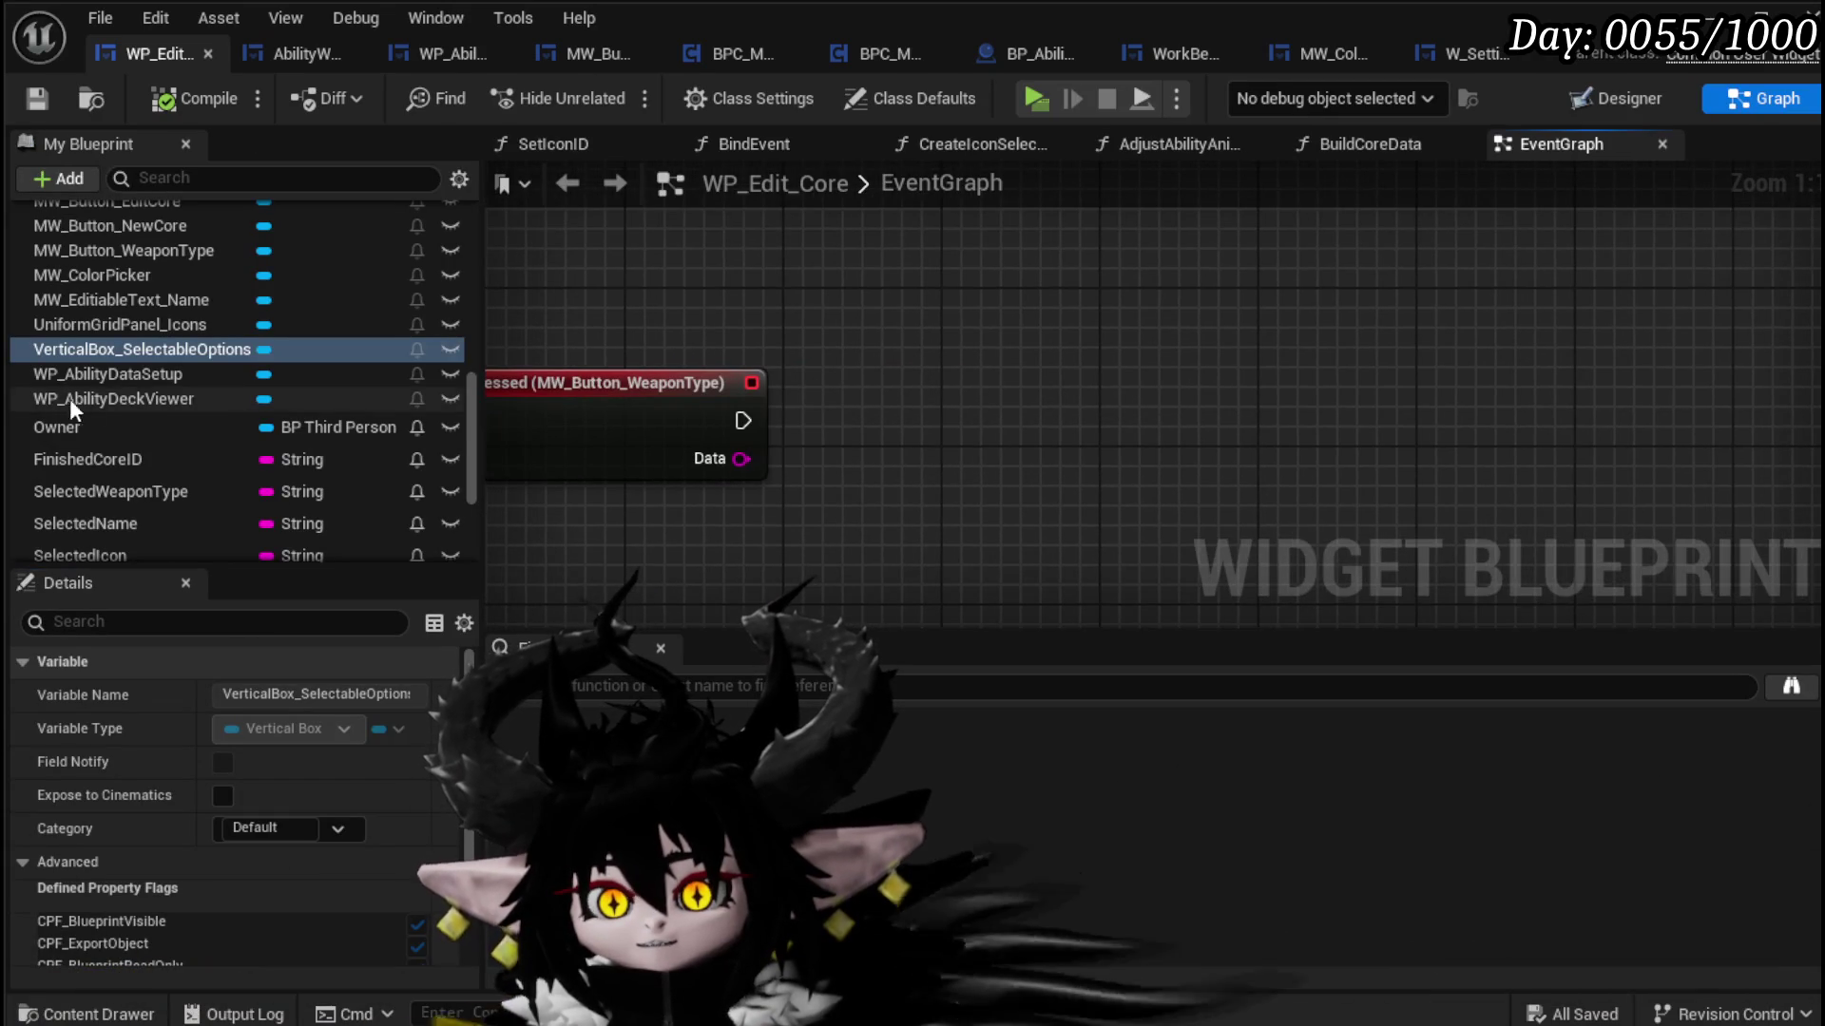
Step: Add a Set Visibility node for VerticalBox_SelectableOptions, wire it after OnPressed, and compile
mouse_move(142, 349)
left_mouse_down()
mouse_move(493, 276)
mouse_move(637, 331)
mouse_move(608, 318)
left_mouse_up()
mouse_move(706, 317)
left_mouse_down()
mouse_move(669, 310)
mouse_move(858, 339)
left_mouse_up()
type("Set Visi")
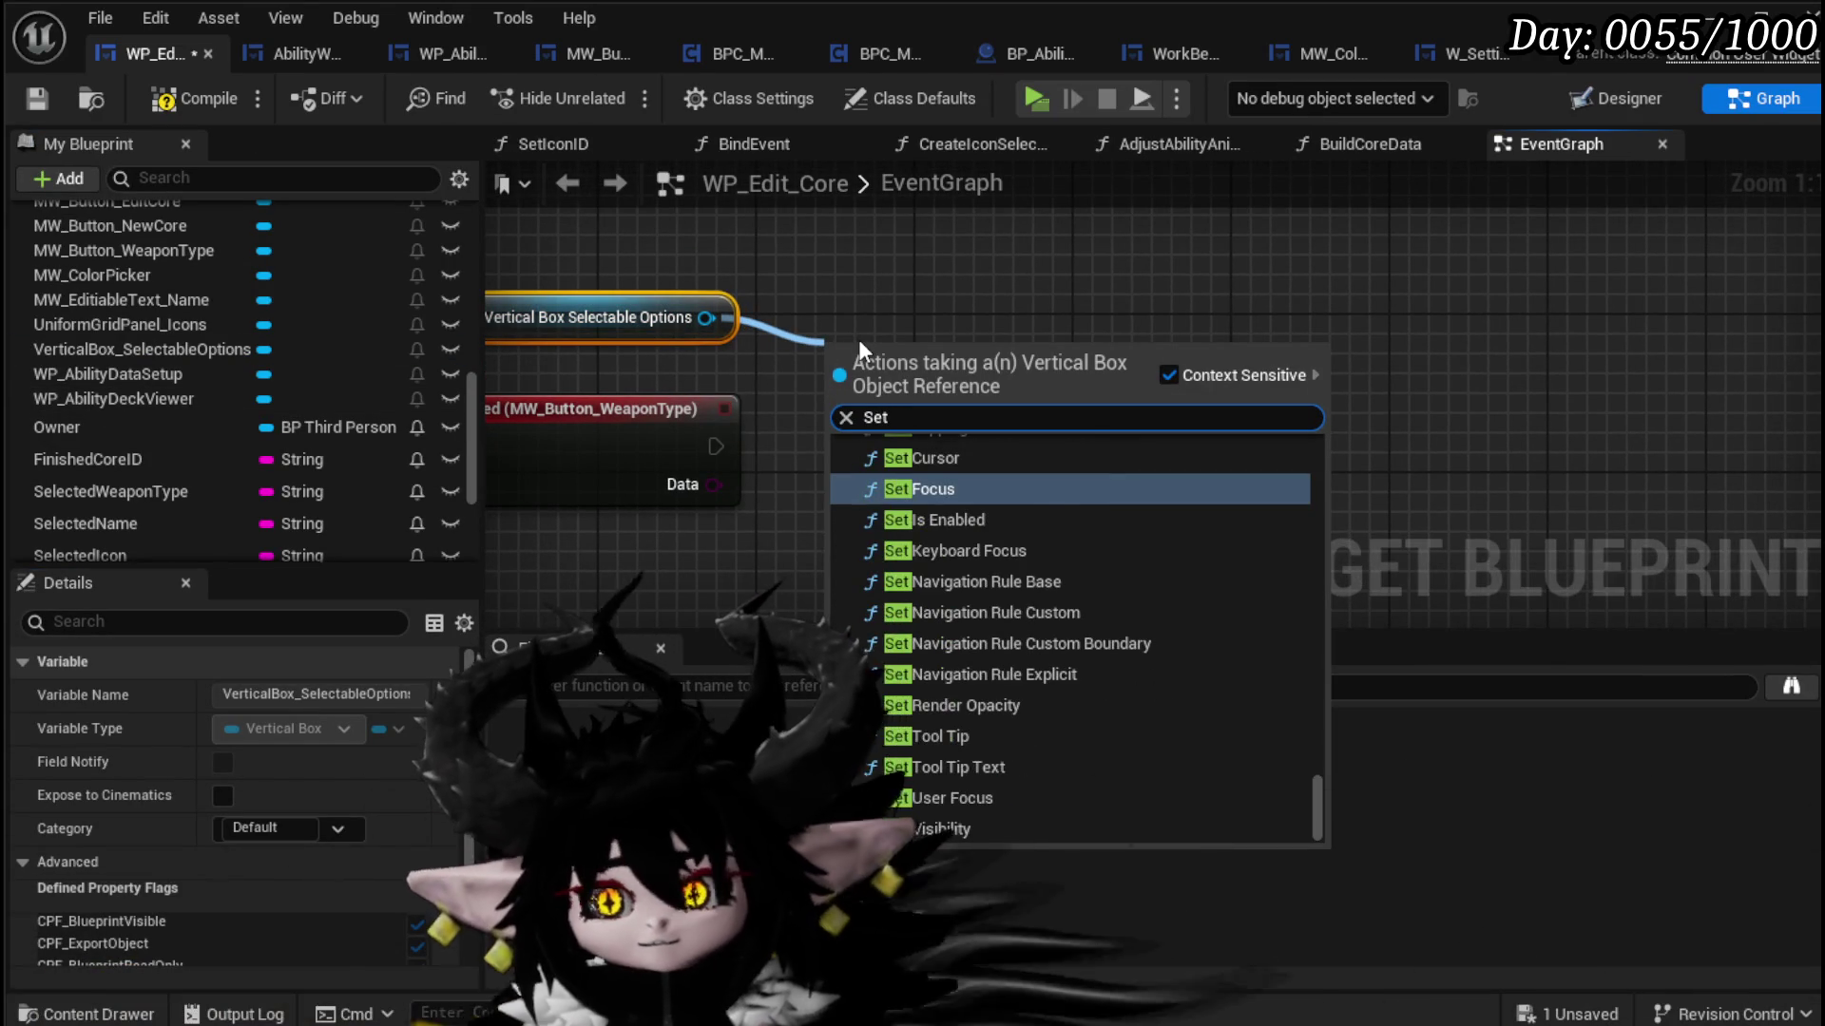
left_click(969, 547)
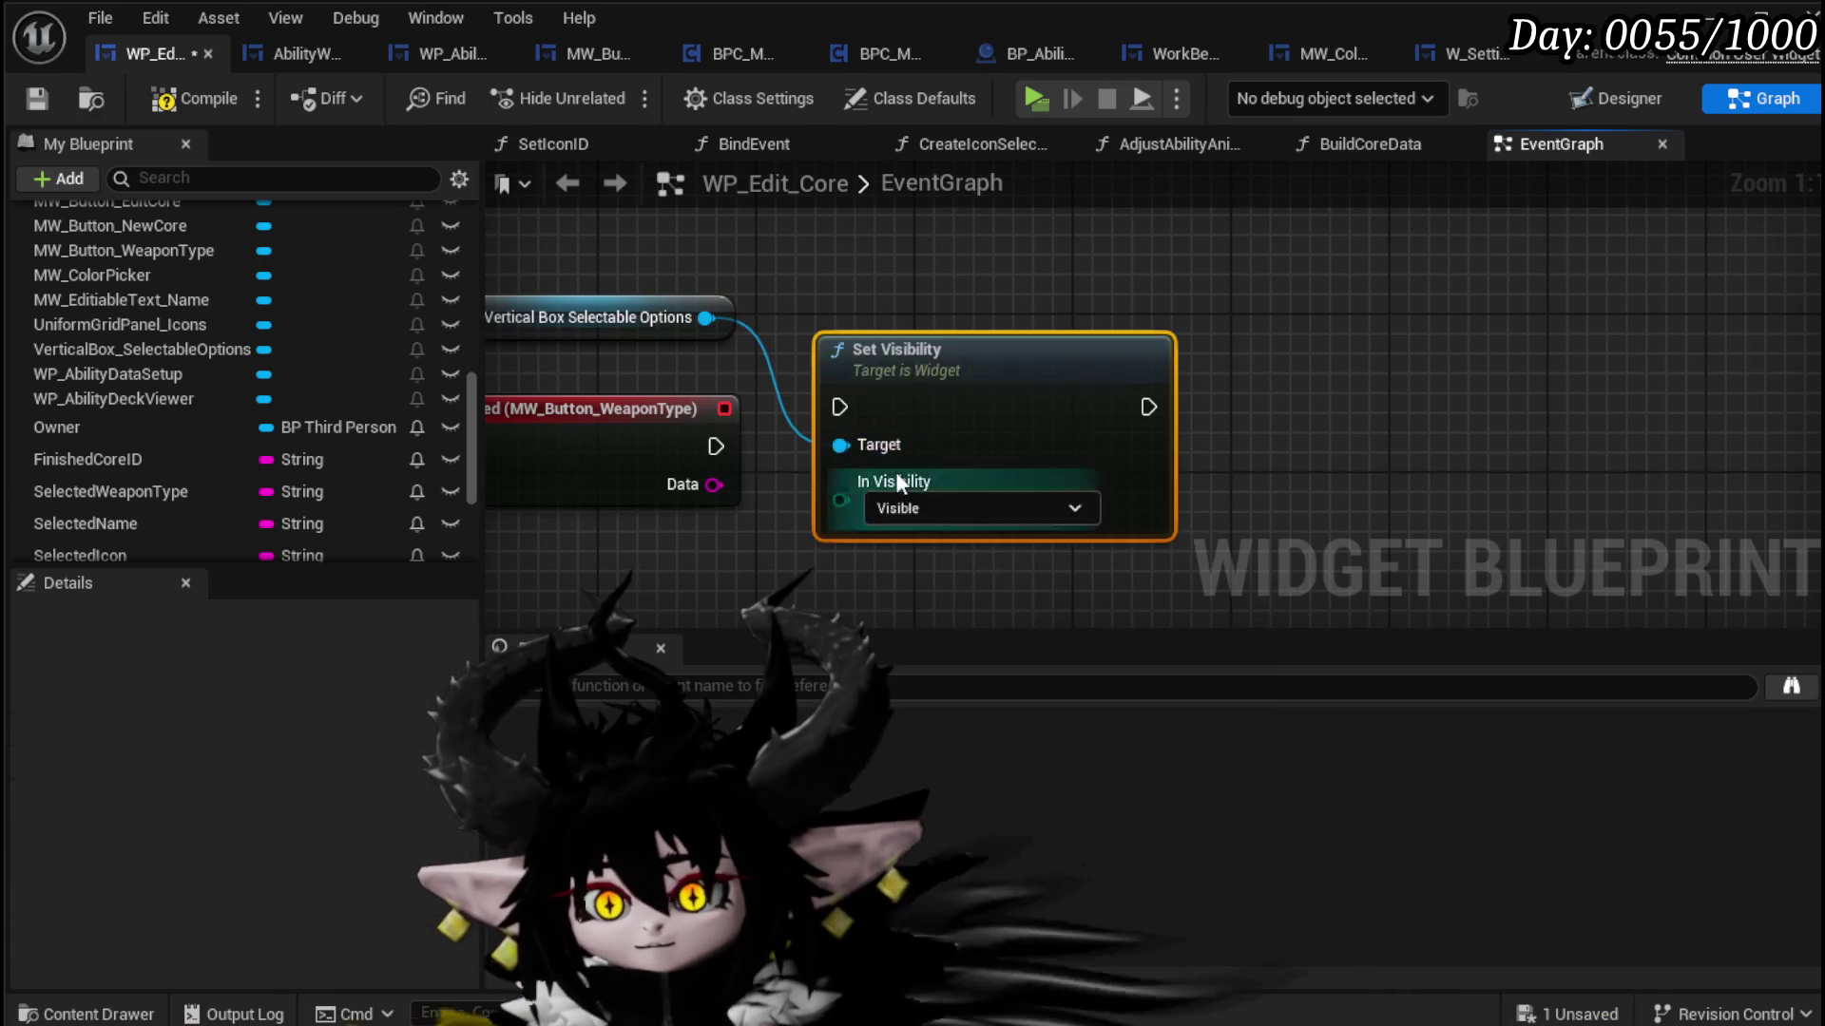
left_click_drag(869, 359, 929, 419)
left_click_drag(825, 458, 899, 466)
left_click_drag(999, 425, 1061, 413)
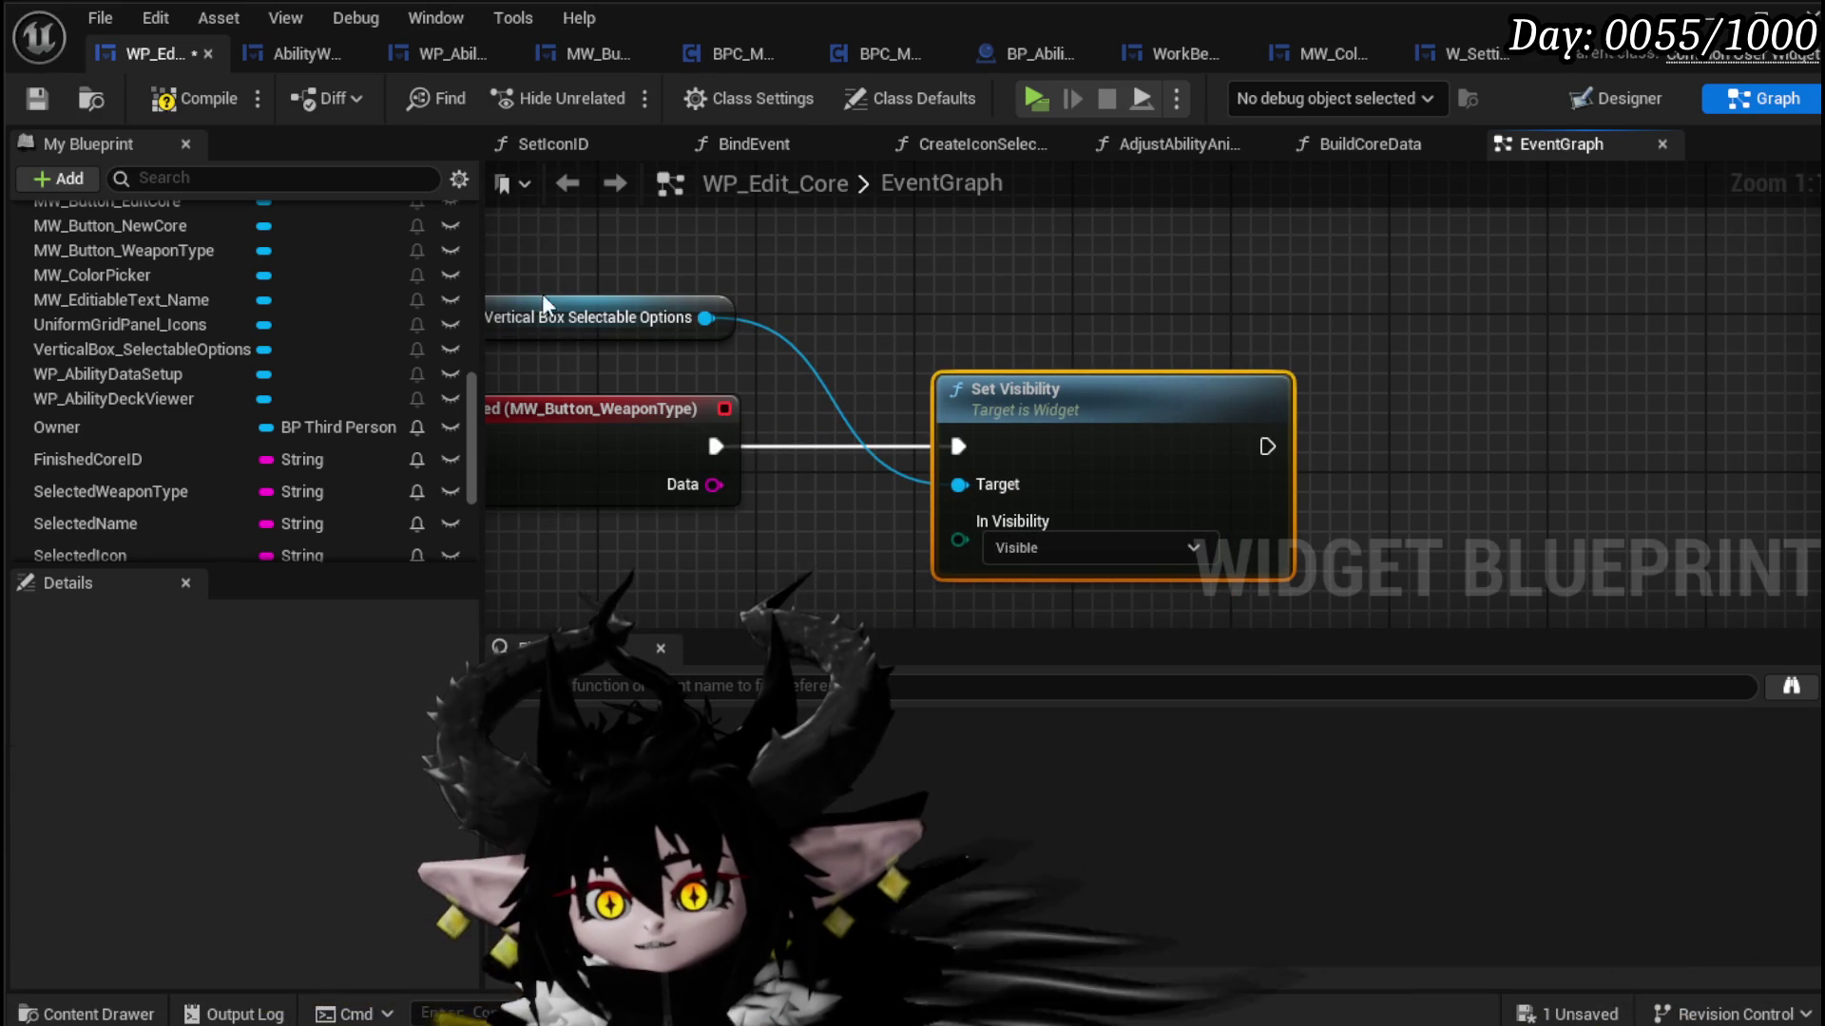
left_click_drag(544, 294, 1073, 298)
scroll(772, 259, "down", 3)
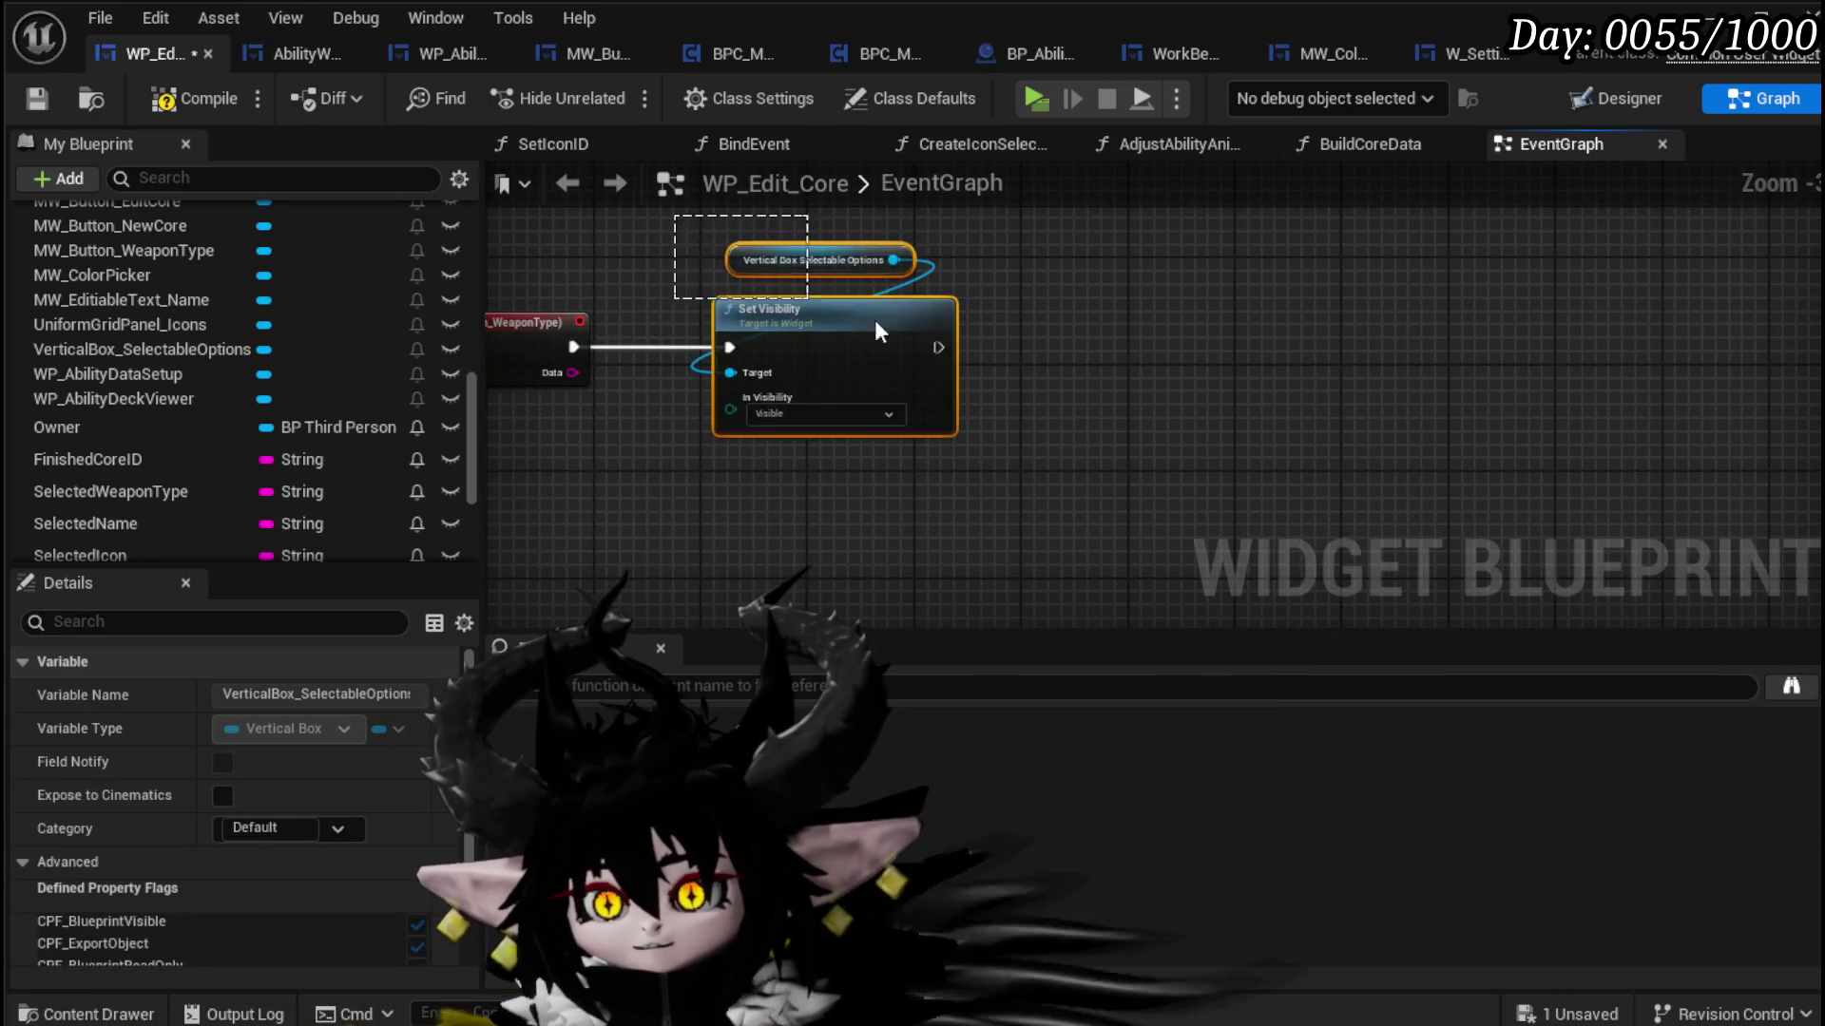
left_click(808, 300)
left_click(1182, 445)
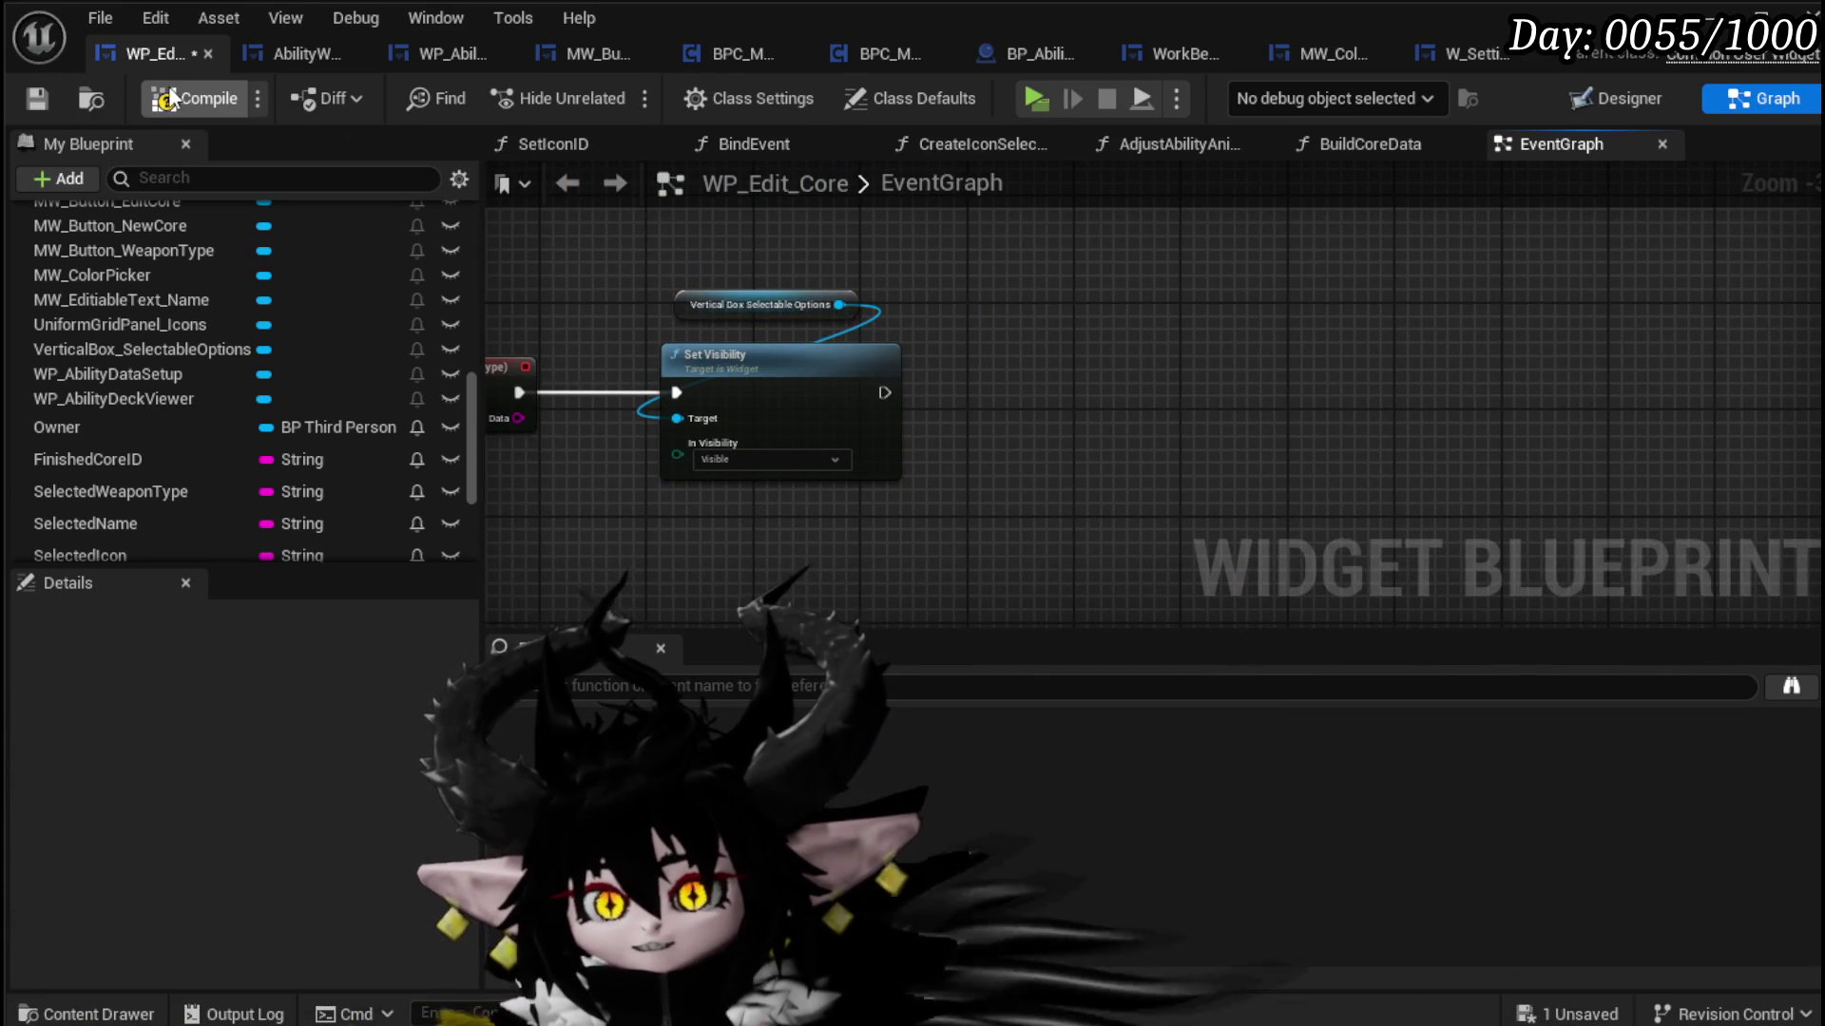
left_click(29, 91)
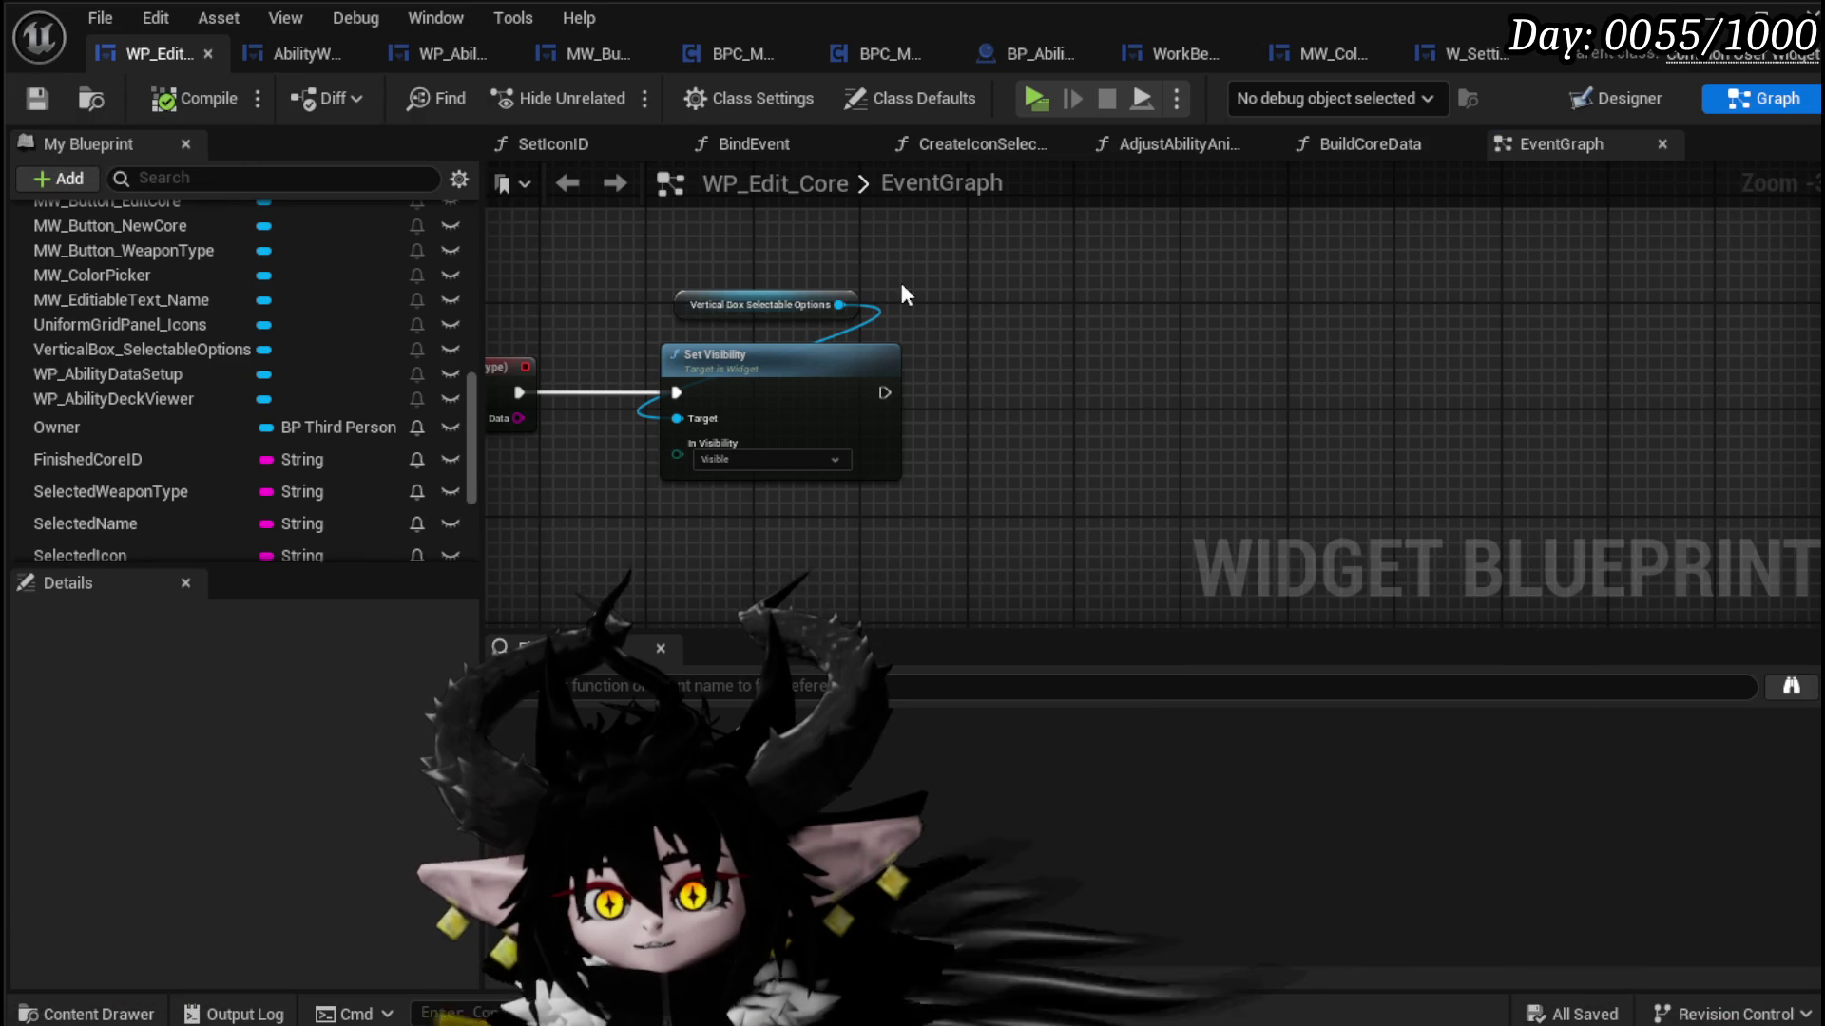
Step: Insert a Clear Children node for the vertical box before Set Visibility and save the blueprint
left_click_drag(838, 305, 996, 327)
type("Clear")
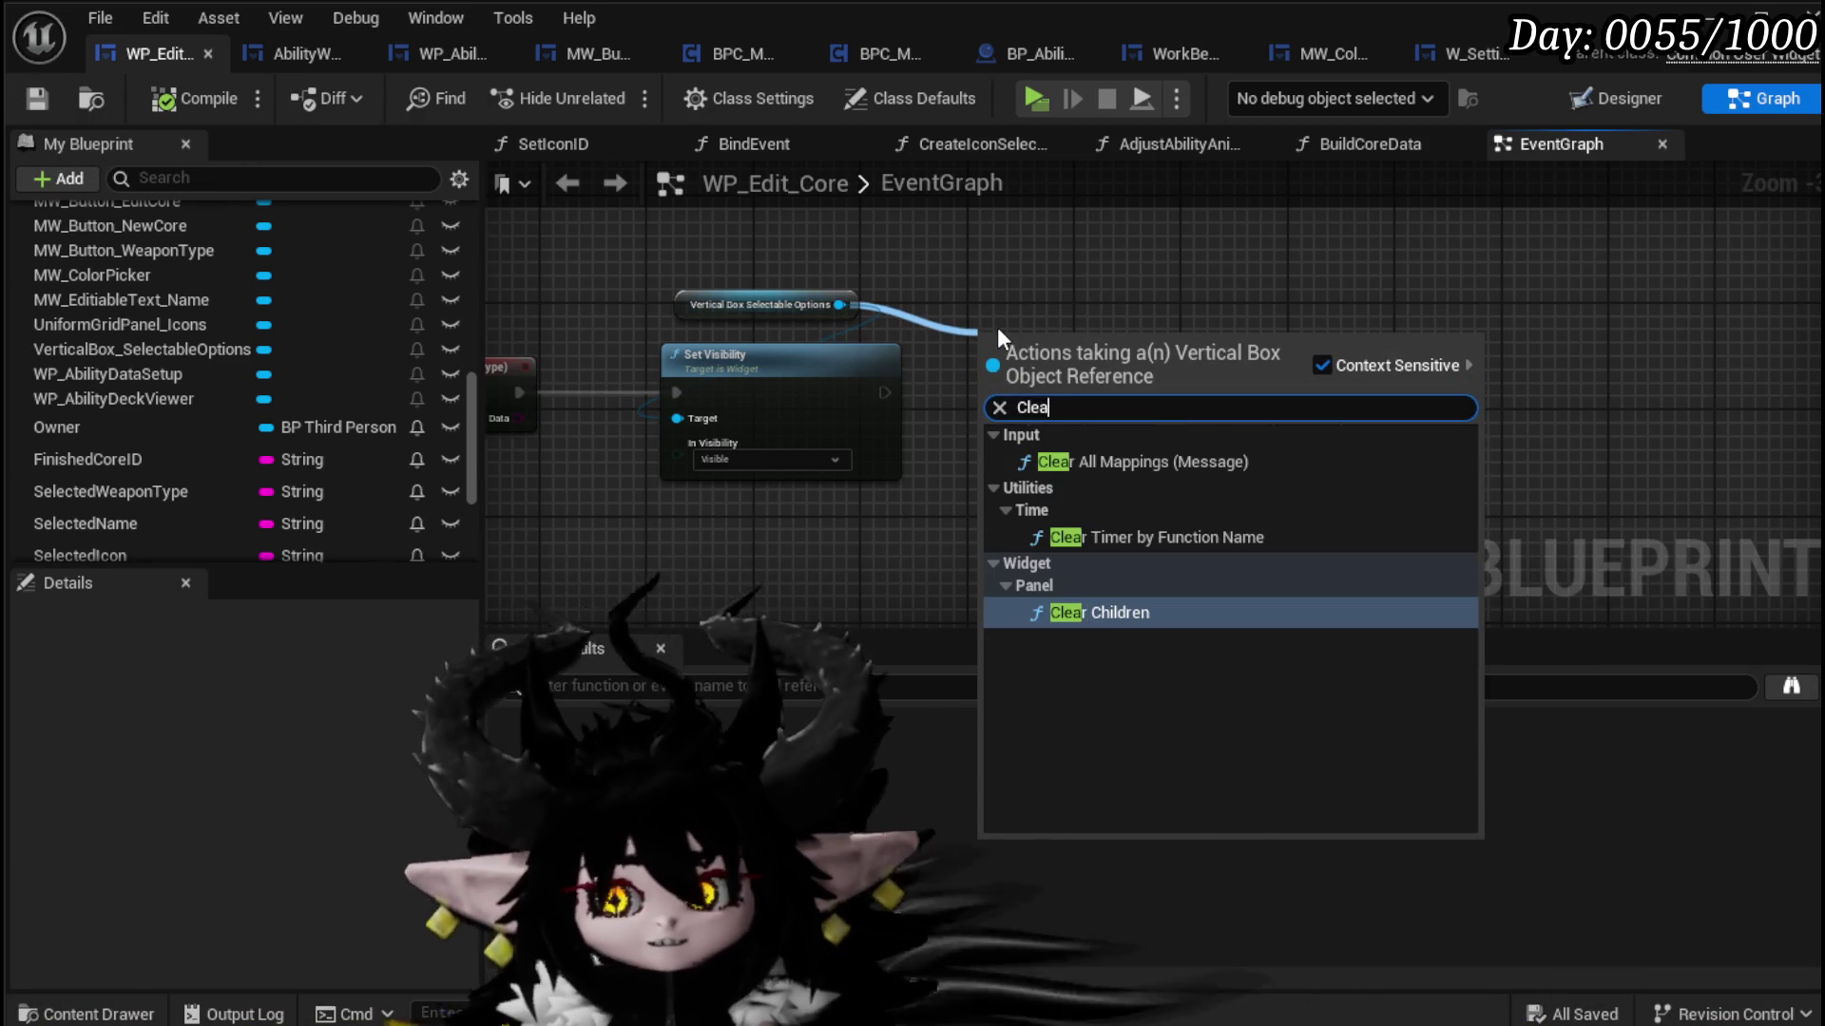
left_click(1117, 612)
mouse_move(865, 373)
left_mouse_down()
mouse_move(1023, 372)
mouse_move(749, 374)
mouse_move(678, 394)
left_mouse_up()
left_click_drag(799, 393, 910, 354)
left_click_drag(745, 319, 688, 306)
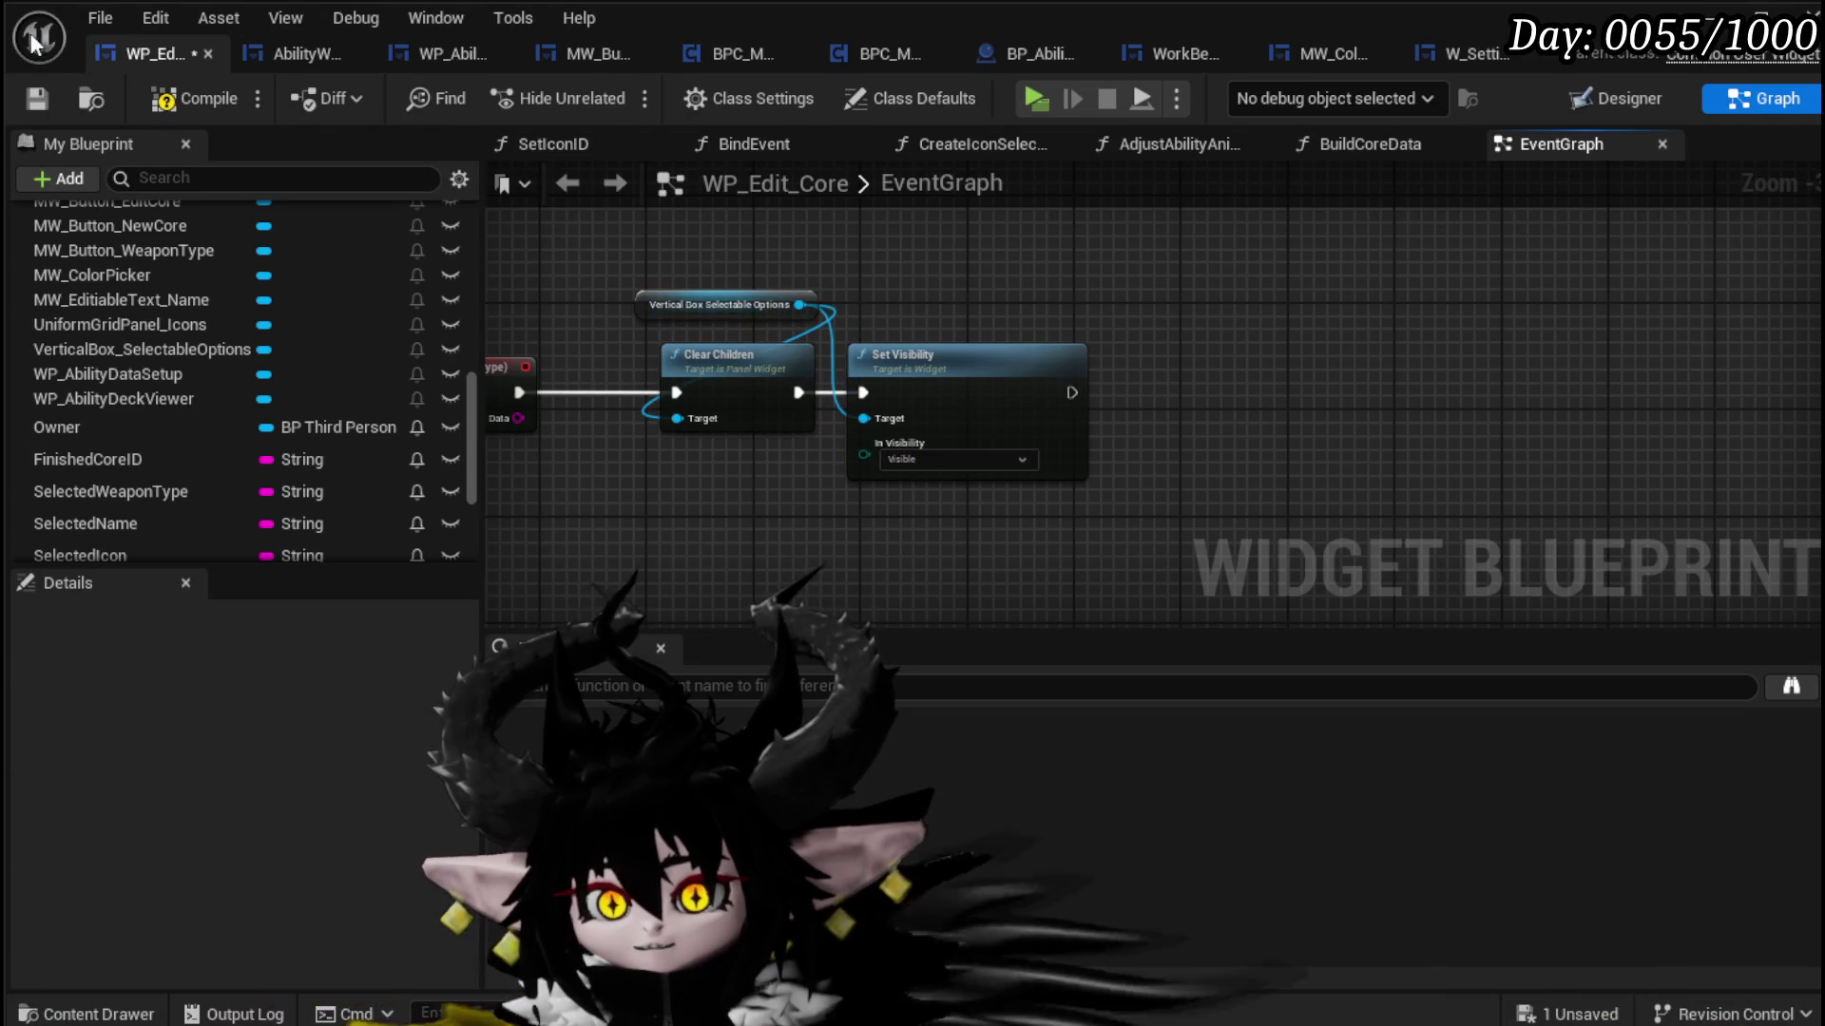
left_click(43, 92)
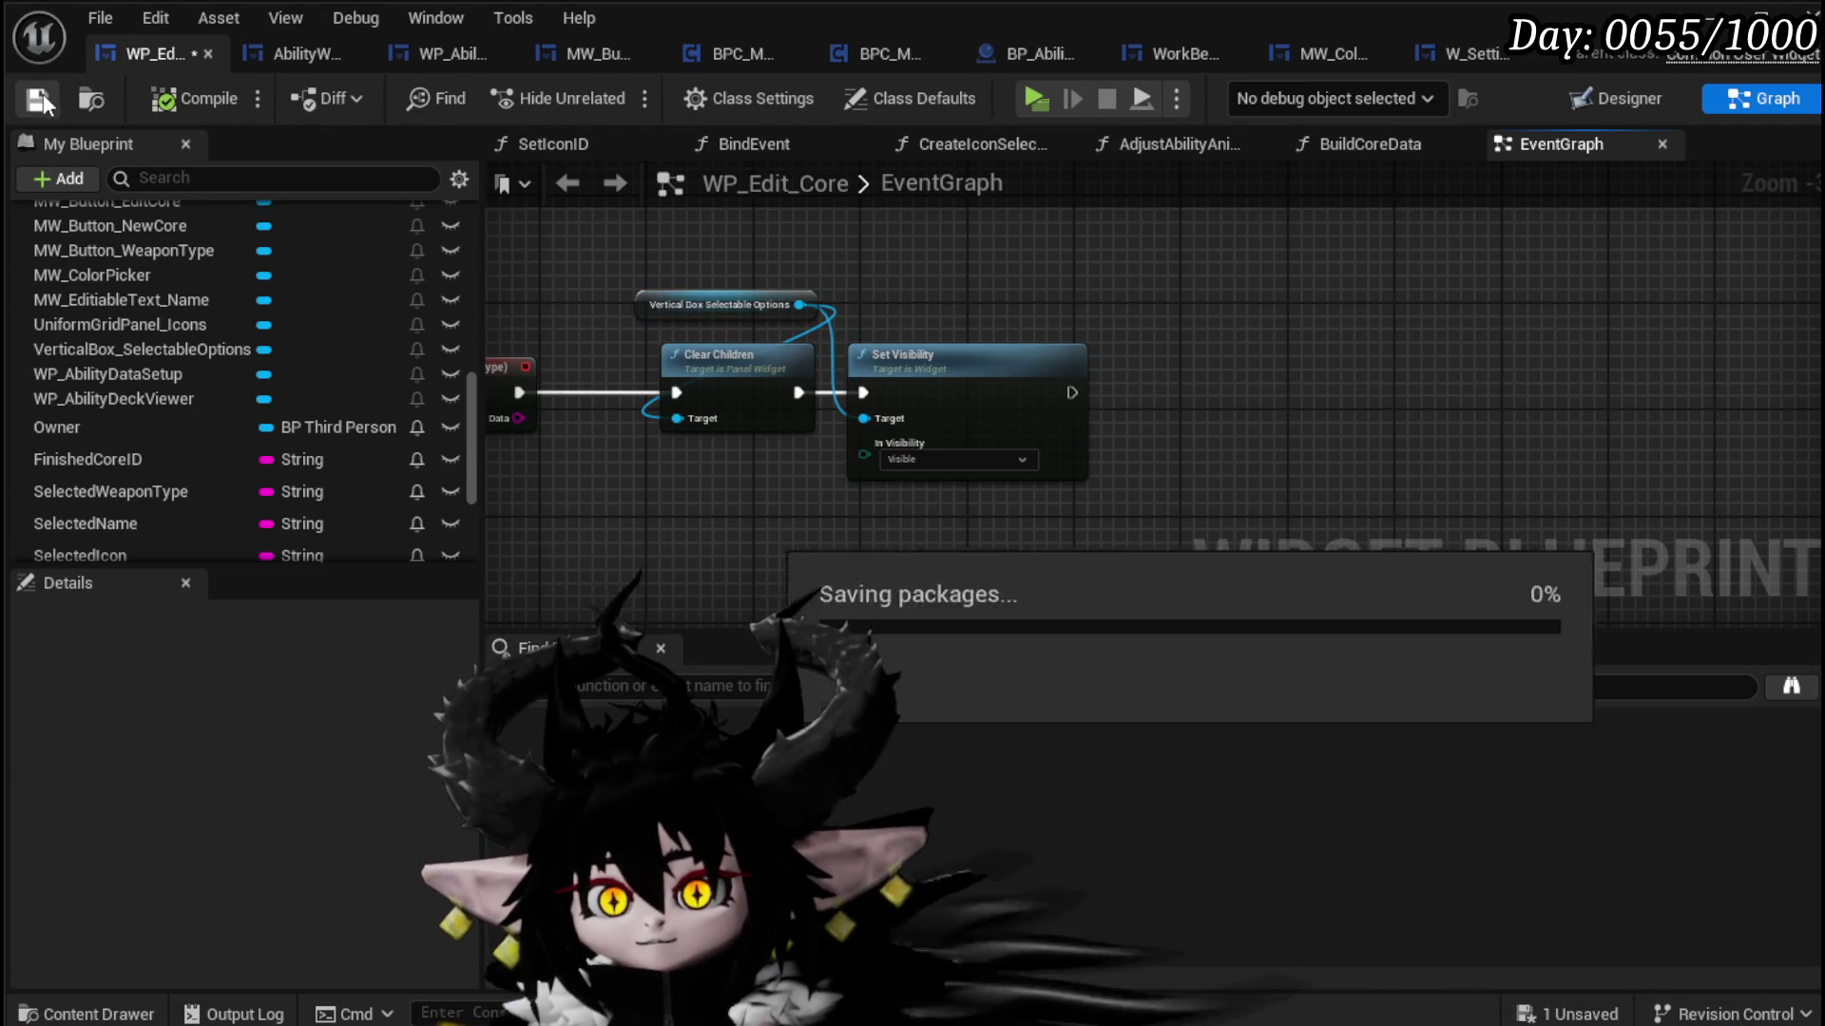
Step: Chain a Create Widget node after Set Visibility and set its class to MW_Button
left_click_drag(809, 390, 954, 385)
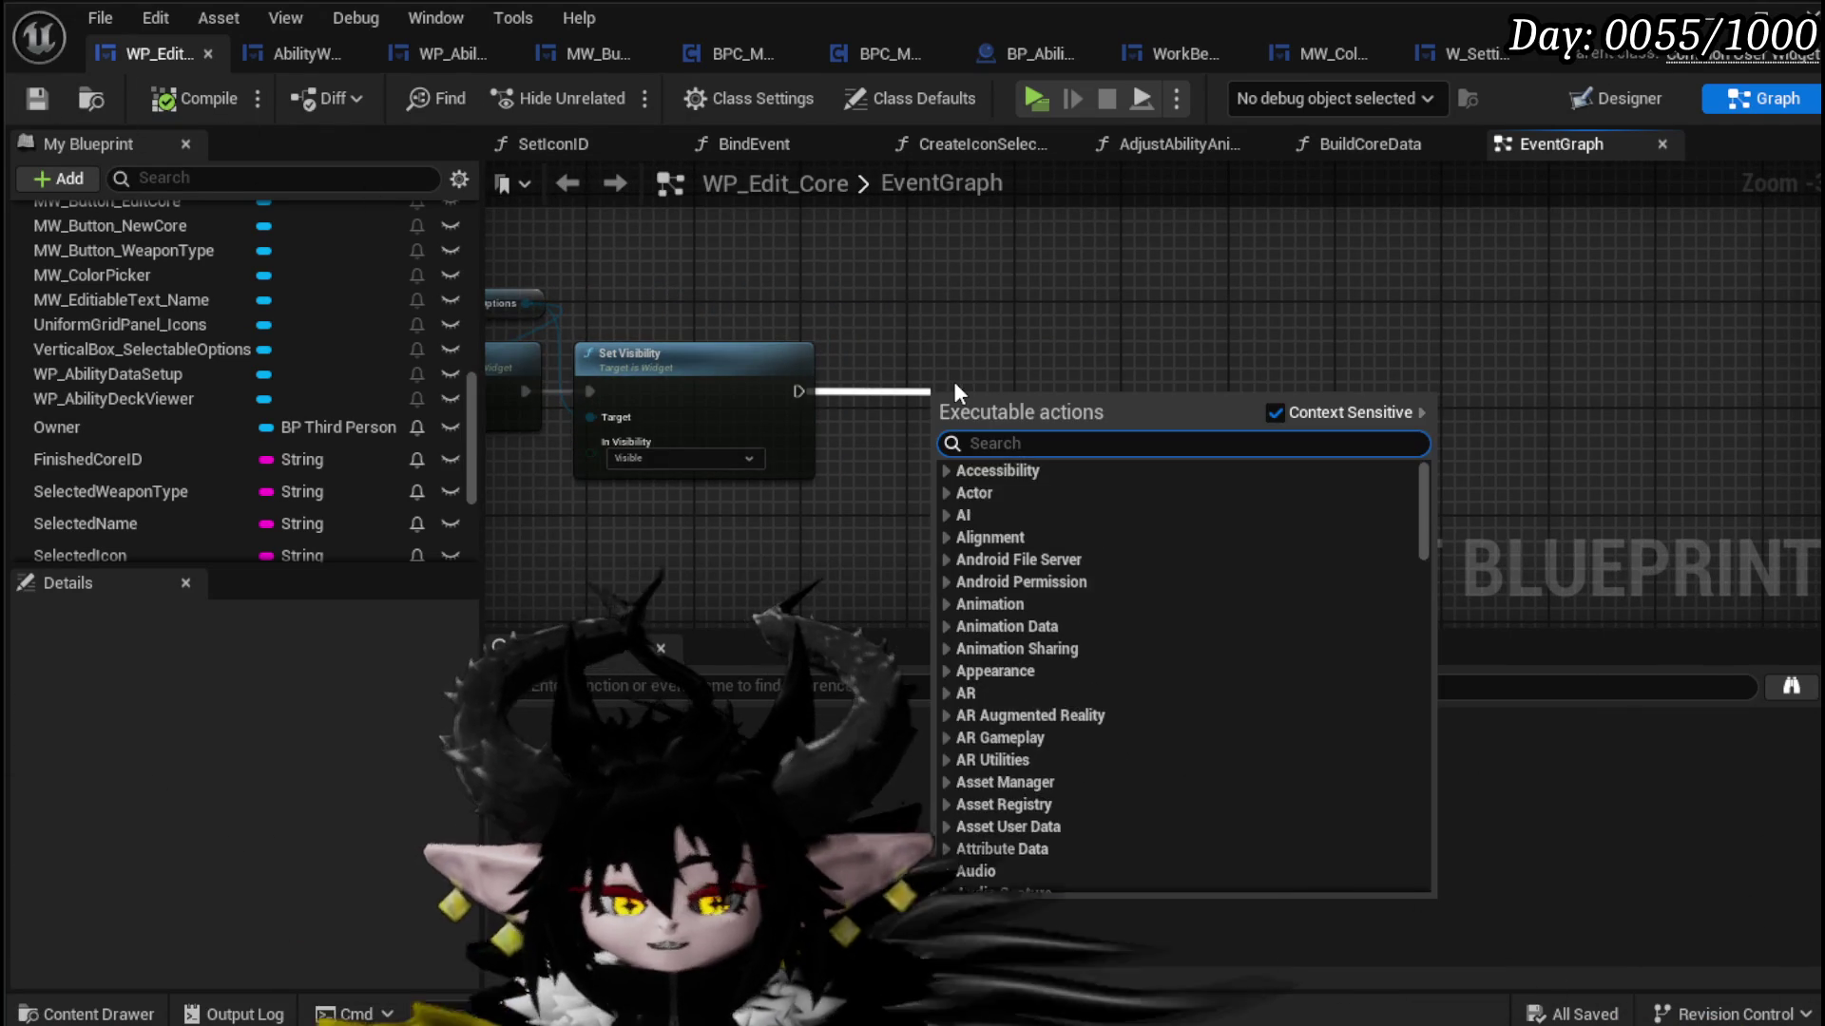
type("Create ")
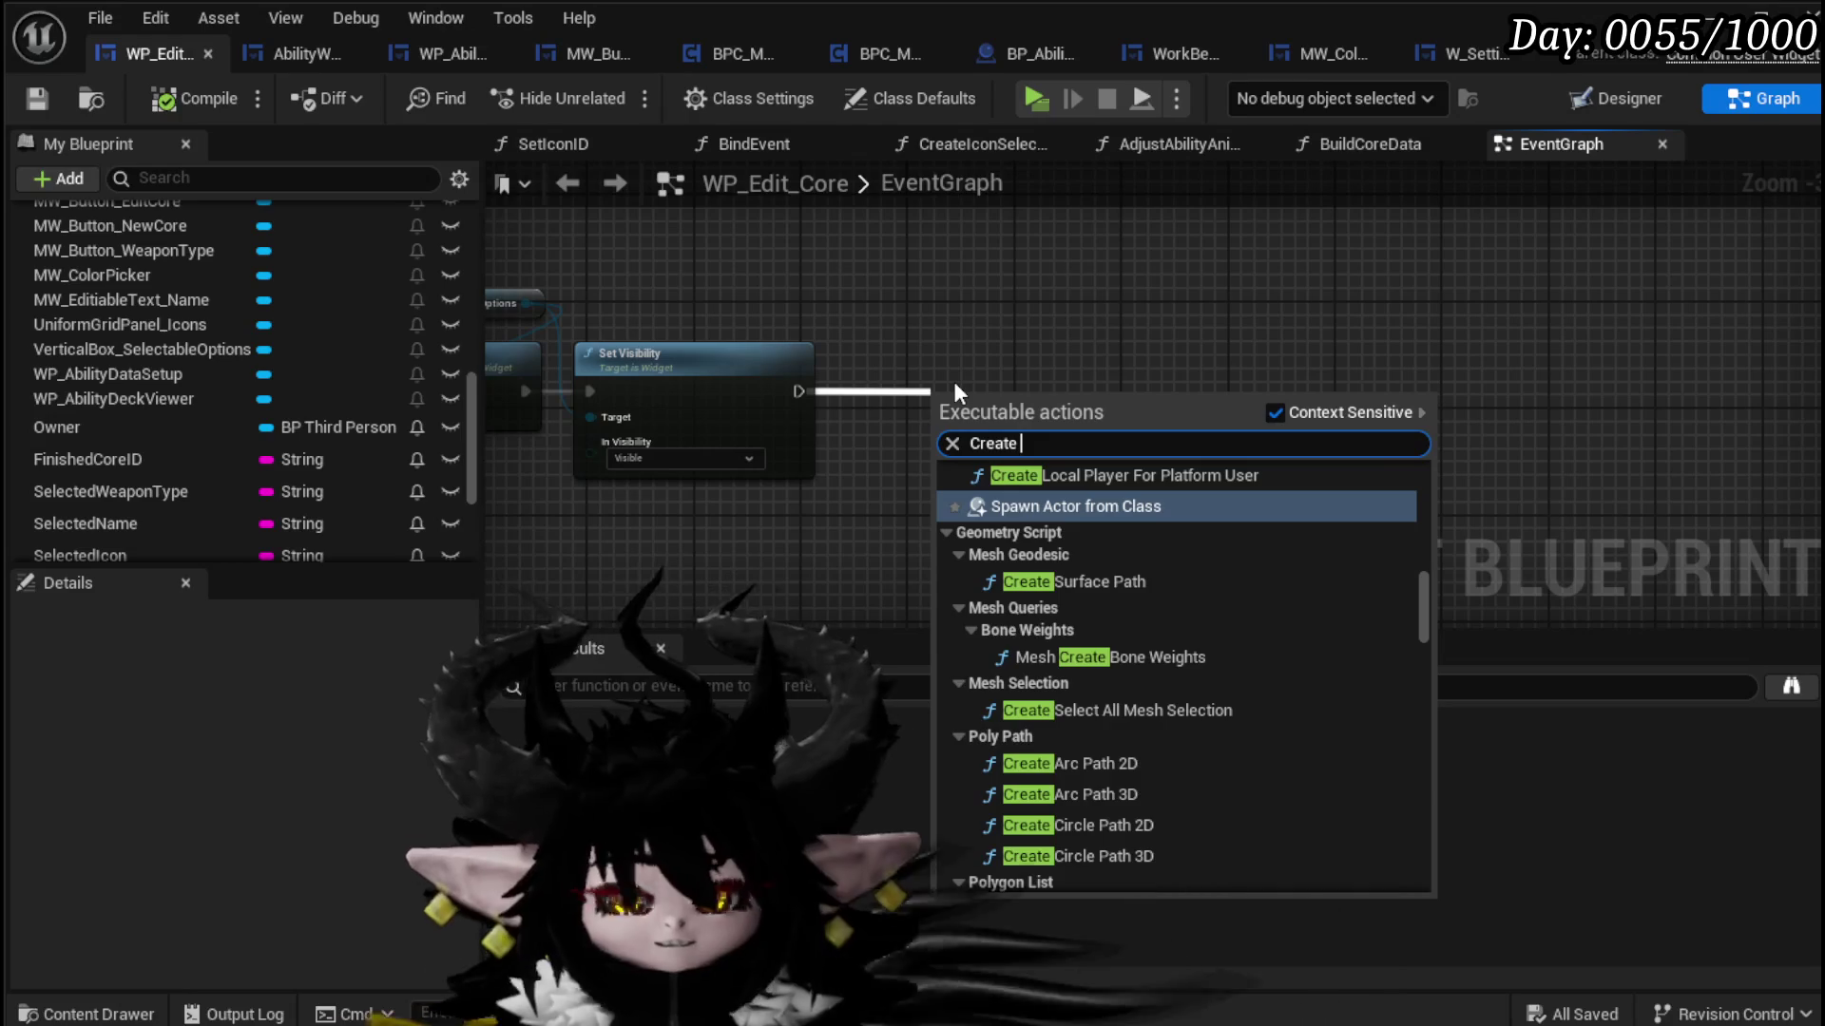
type("widg")
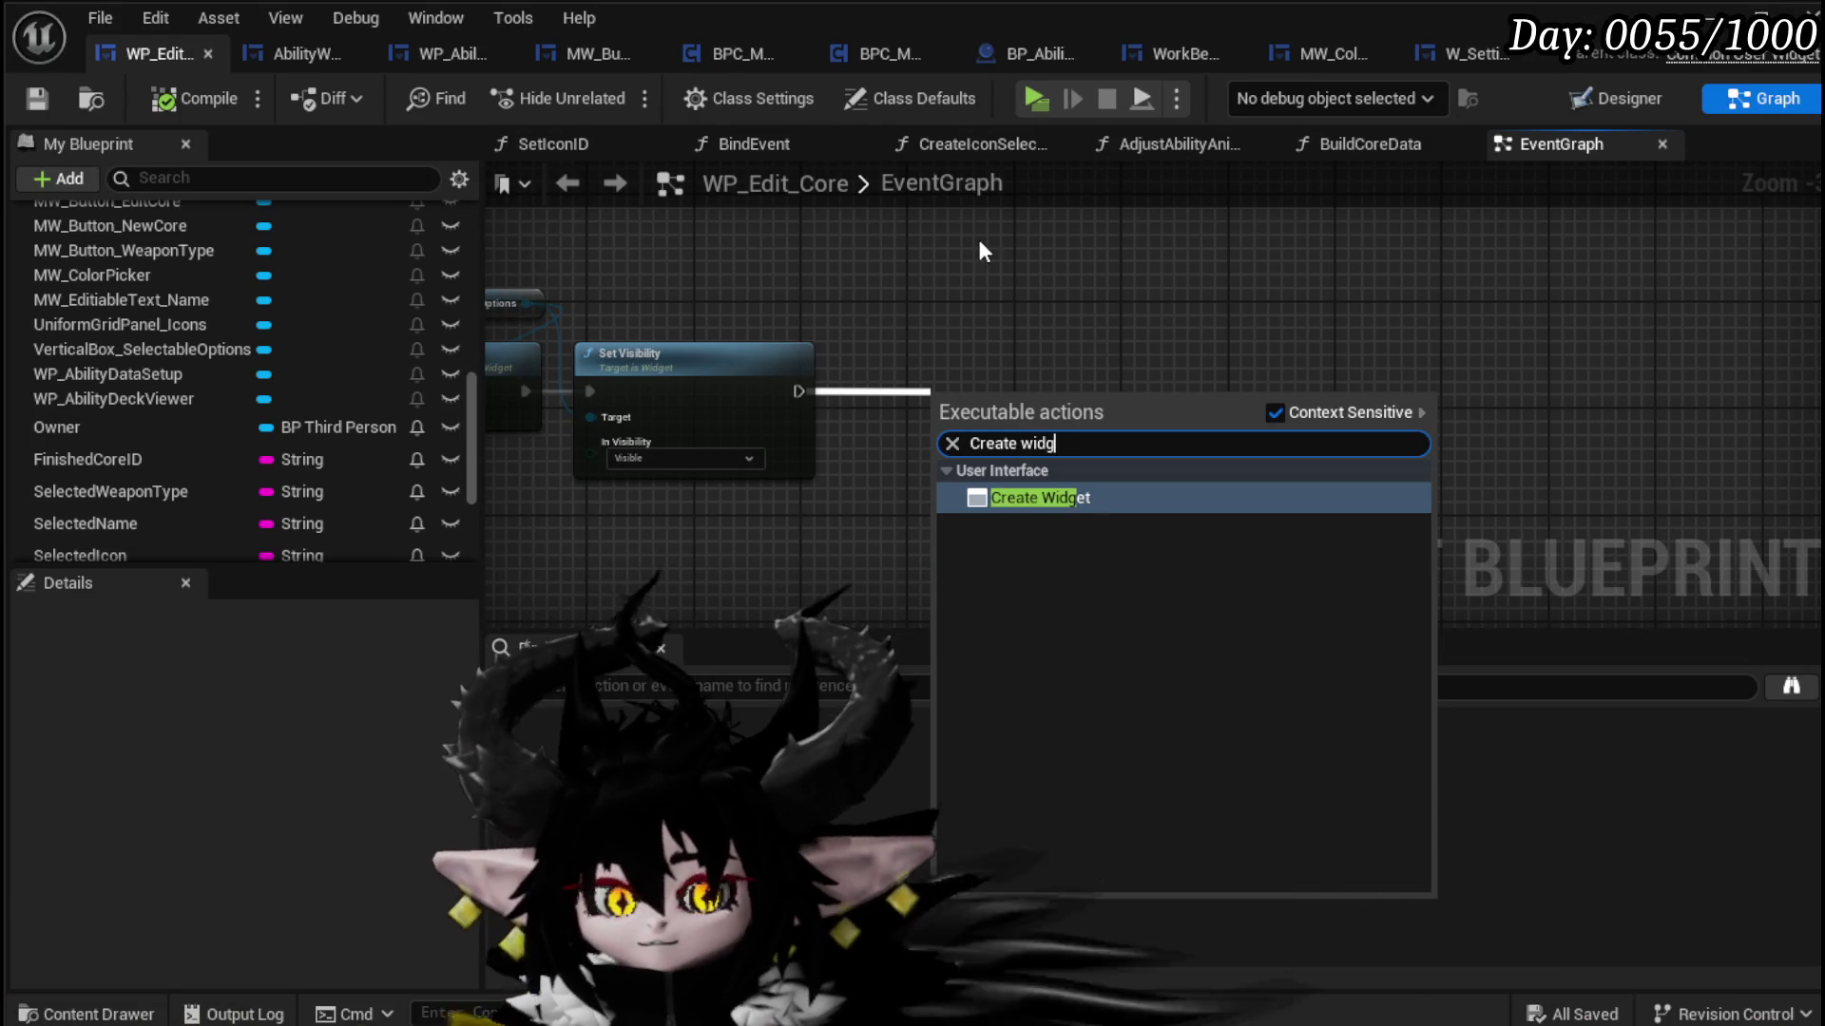
left_click(1002, 500)
left_click_drag(989, 412, 896, 371)
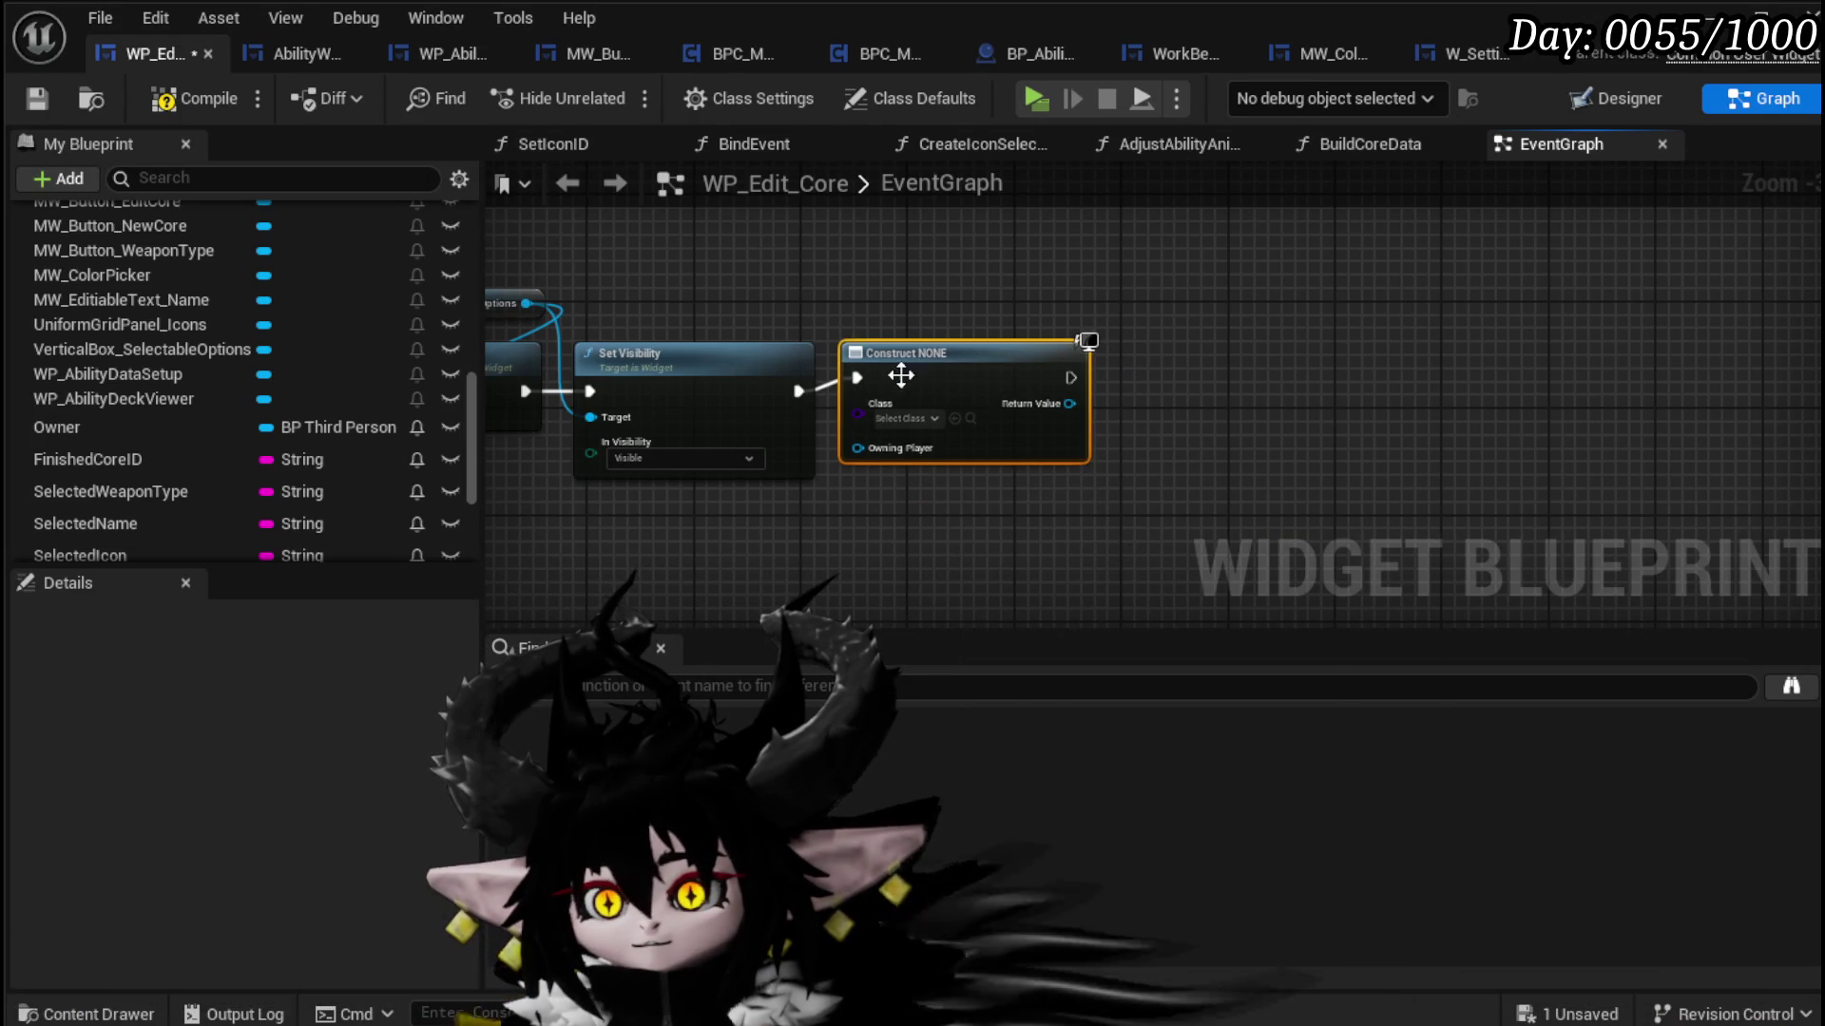
left_click(908, 419)
type("MW ")
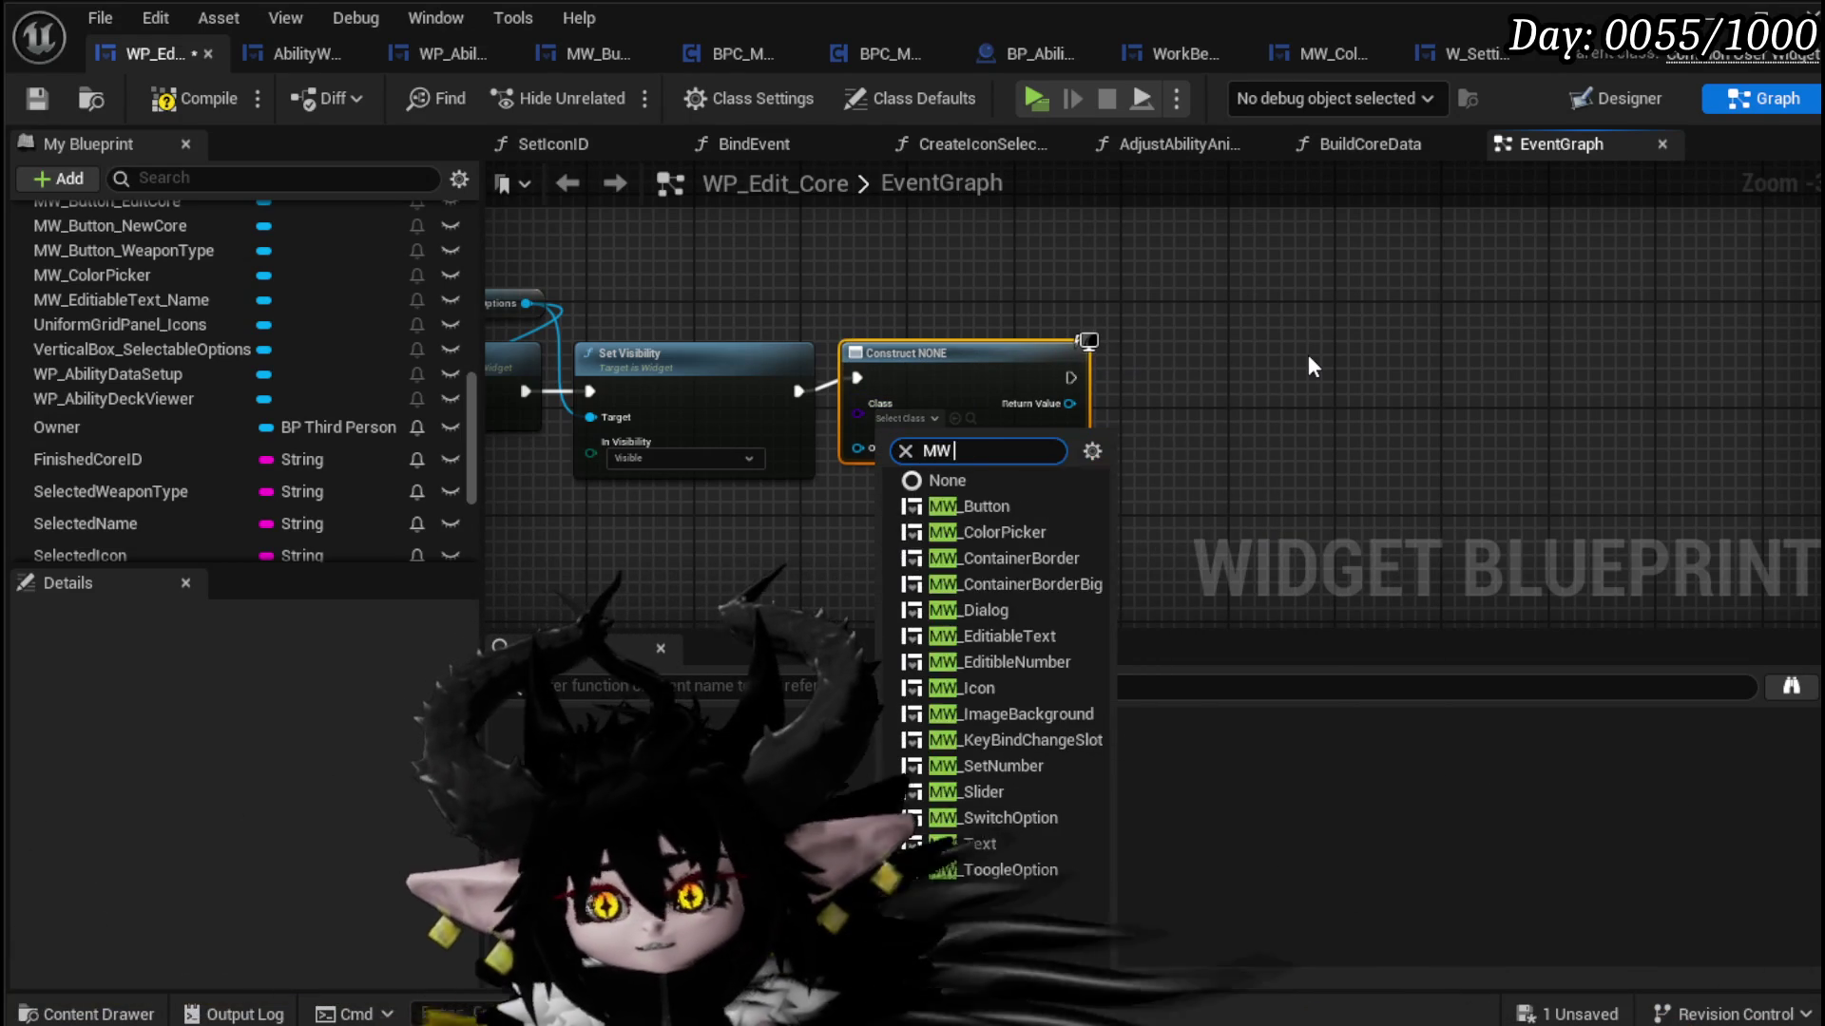
type("Bn")
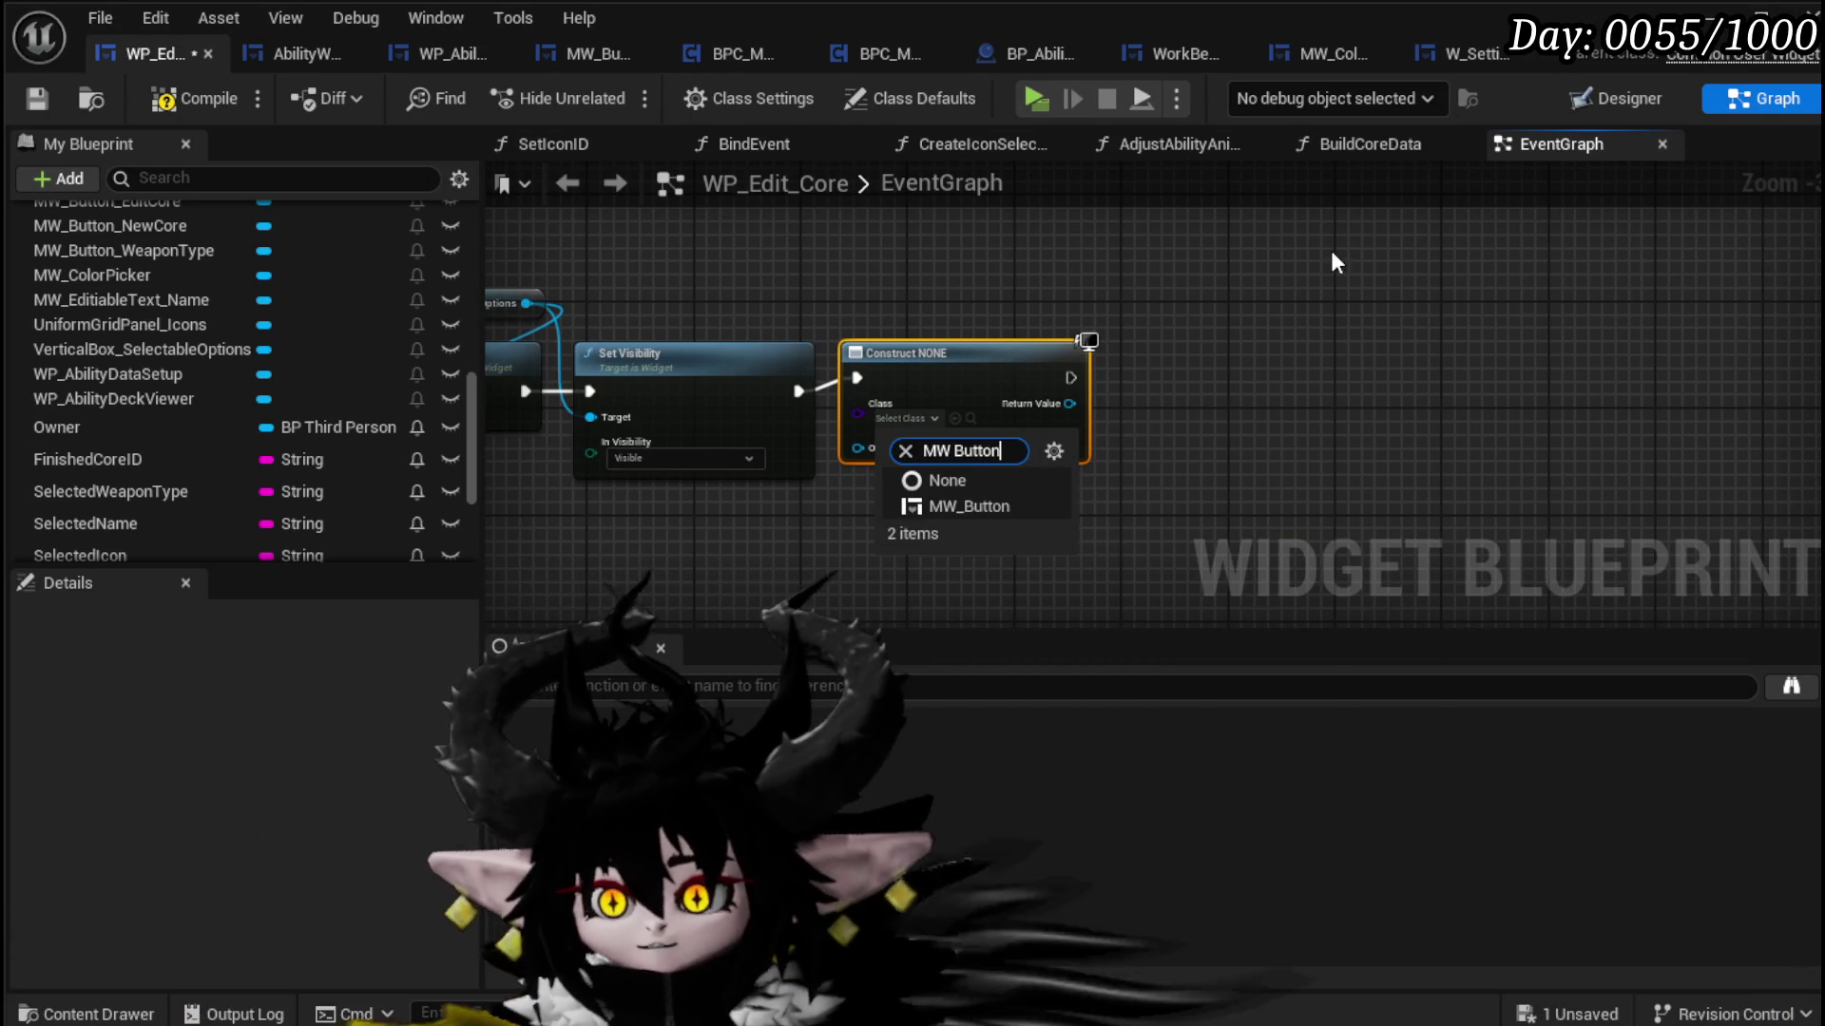
left_click(1058, 454)
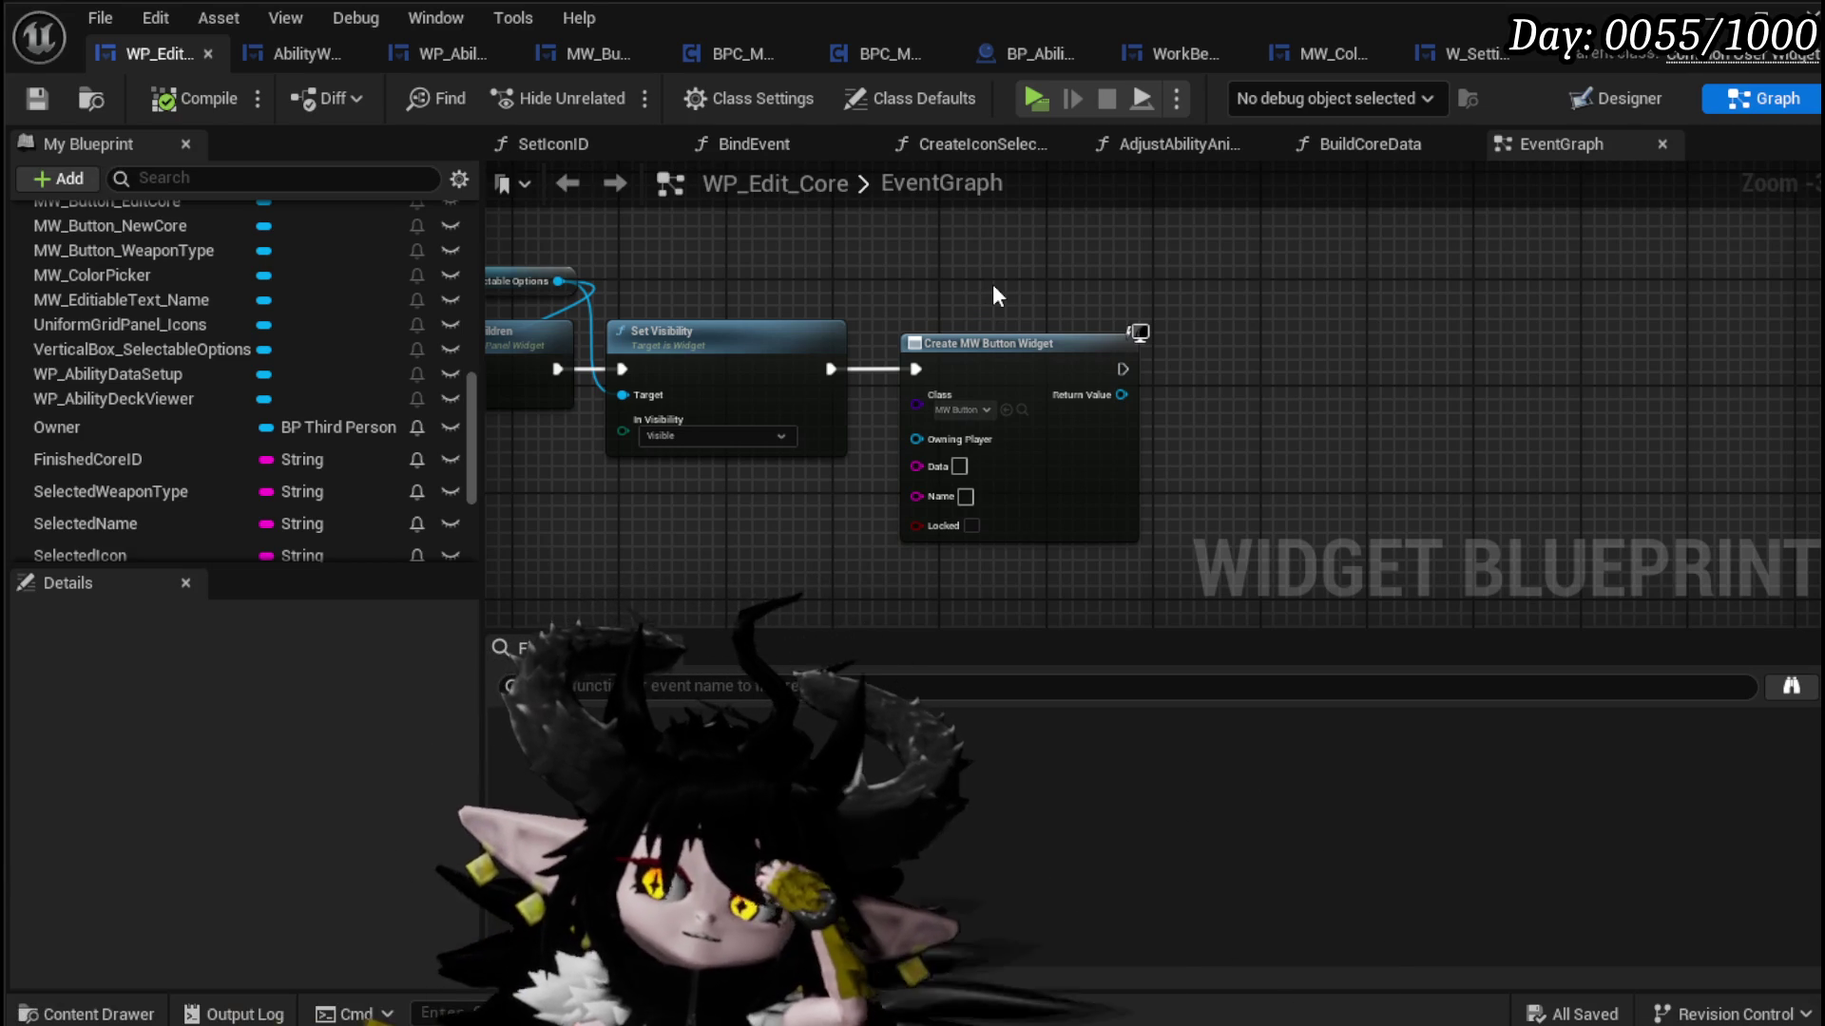
mouse_move(1112, 390)
left_mouse_down()
mouse_move(1289, 389)
mouse_move(903, 347)
mouse_move(1195, 347)
left_mouse_up()
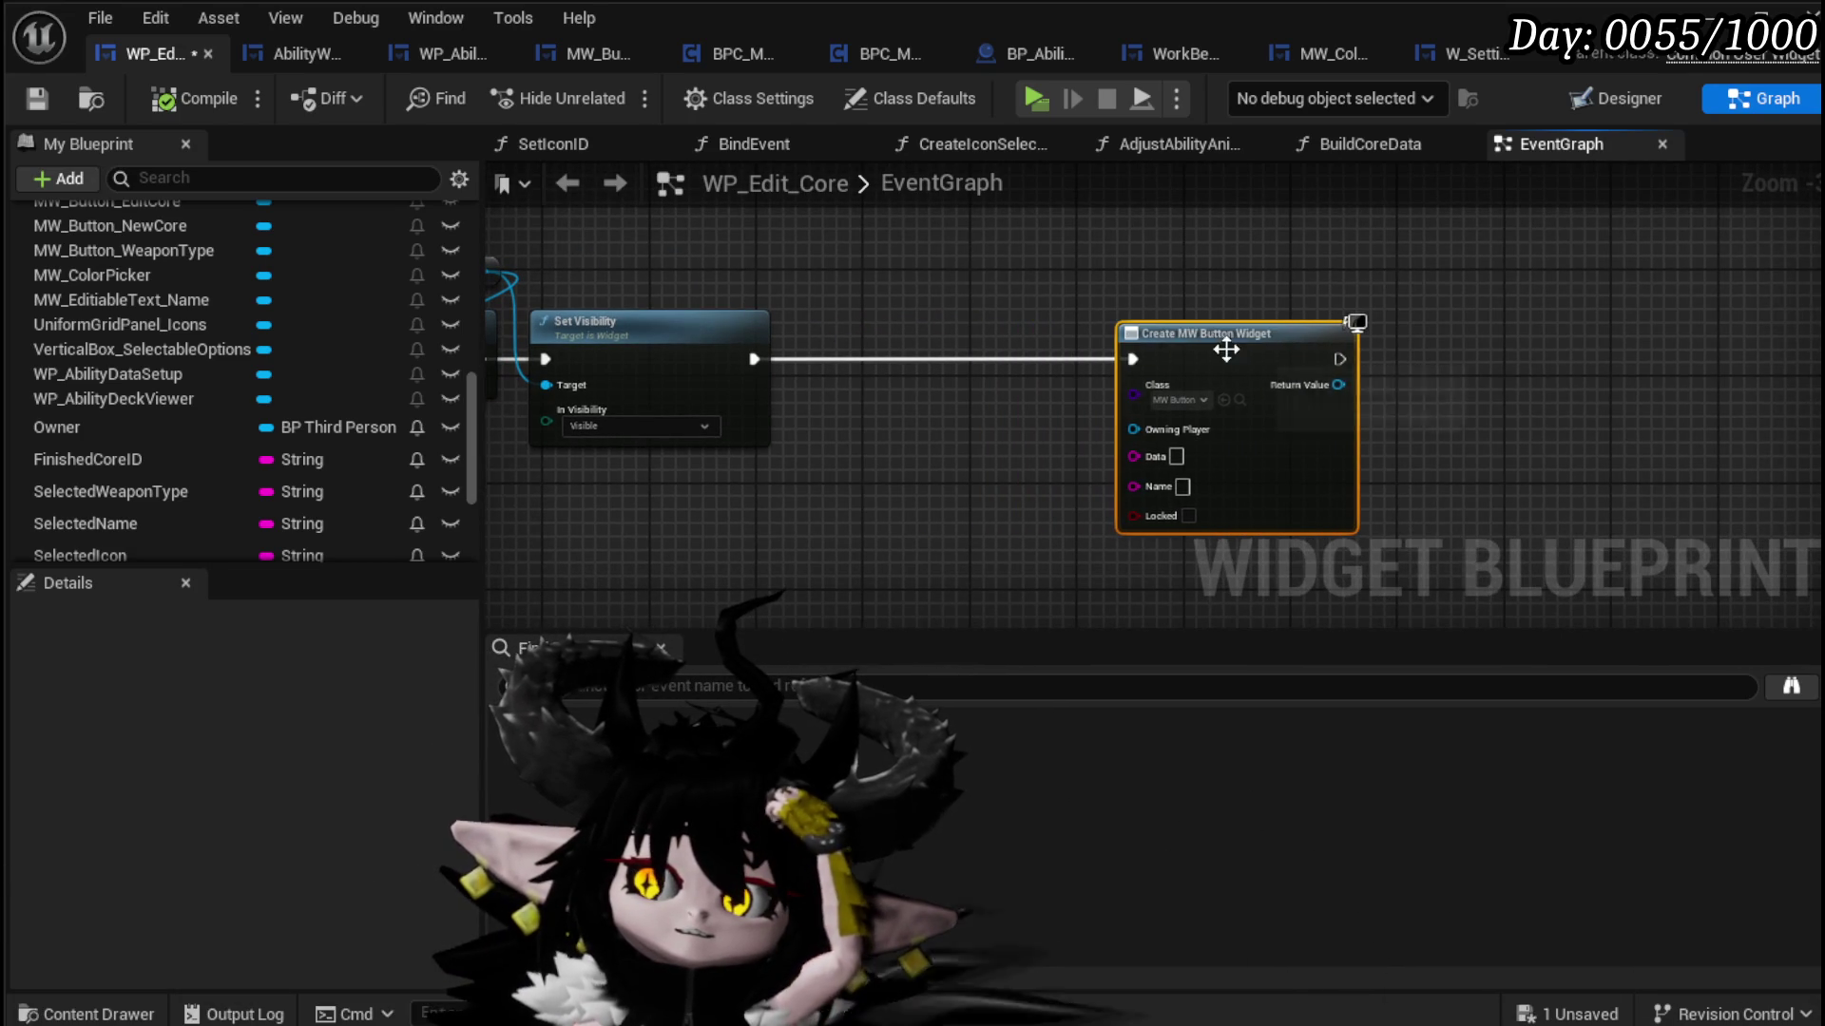
left_click_drag(970, 337, 1130, 364)
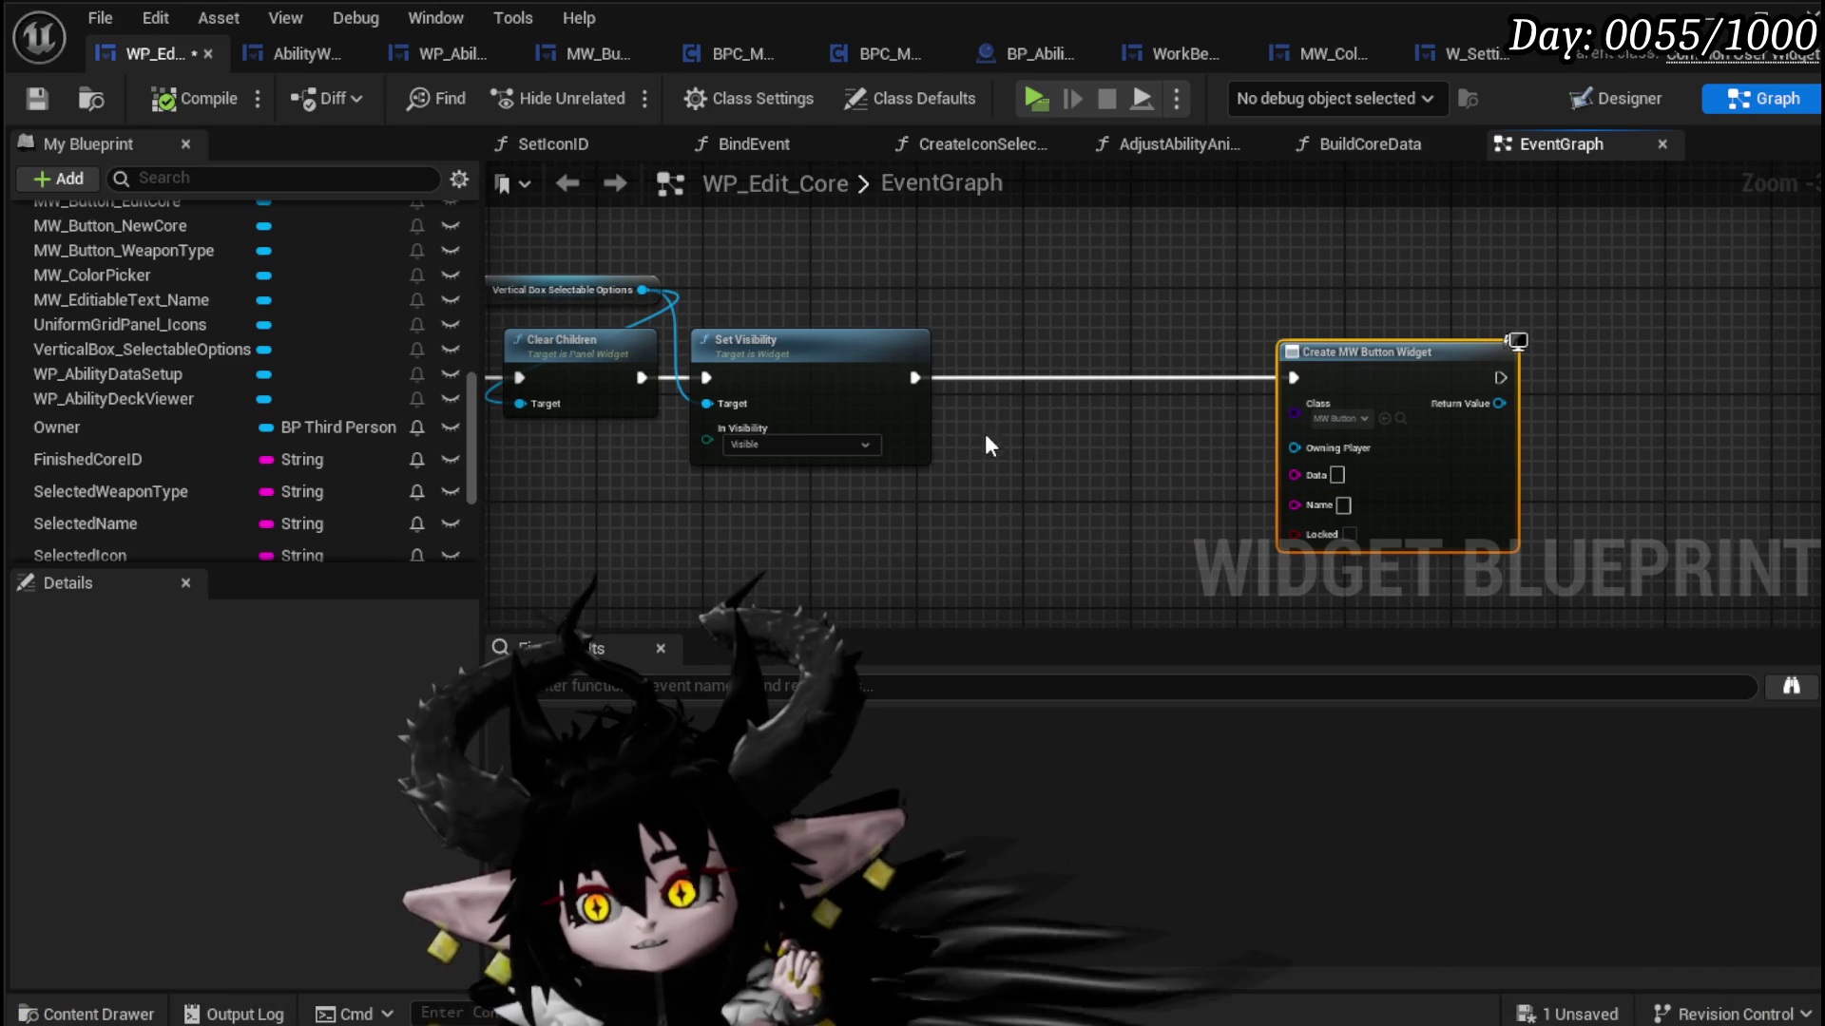
left_click_drag(819, 292, 877, 300)
Step: Add an Add Child node for the vertical box, fed by the Create MW Button Widget's Return Value
left_click_drag(700, 298, 1021, 287)
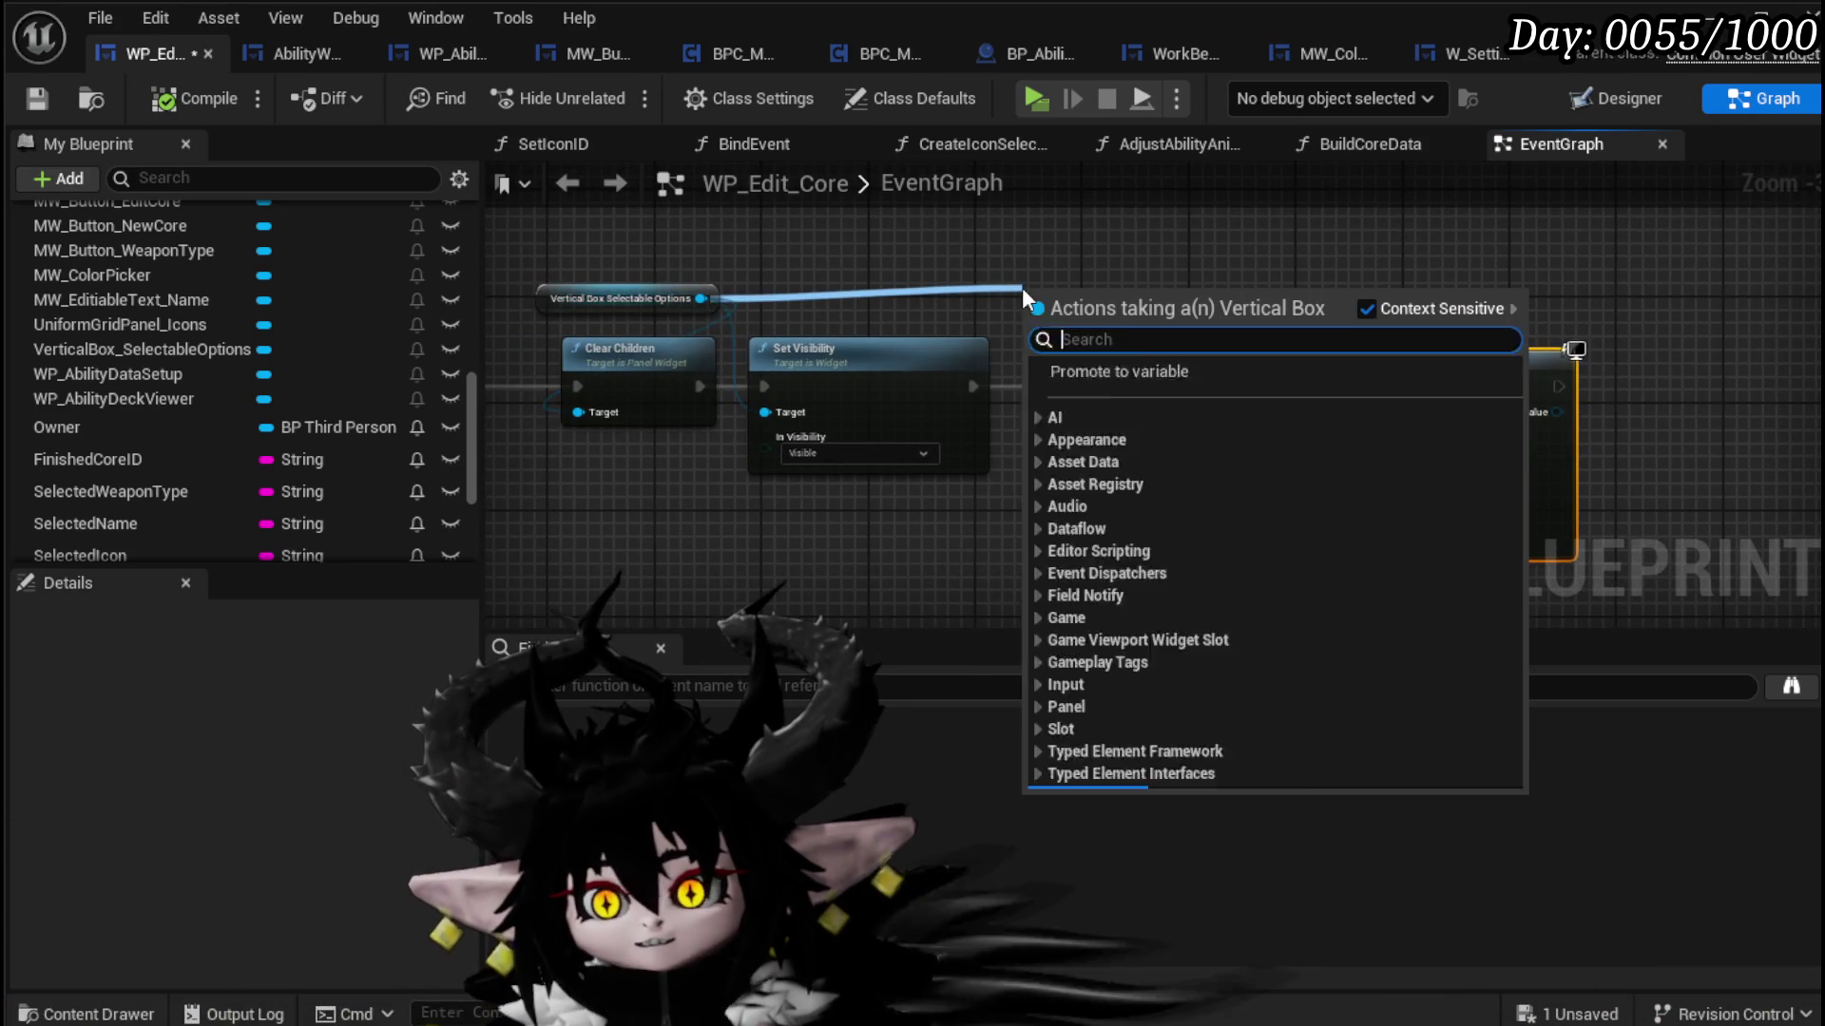
type("add")
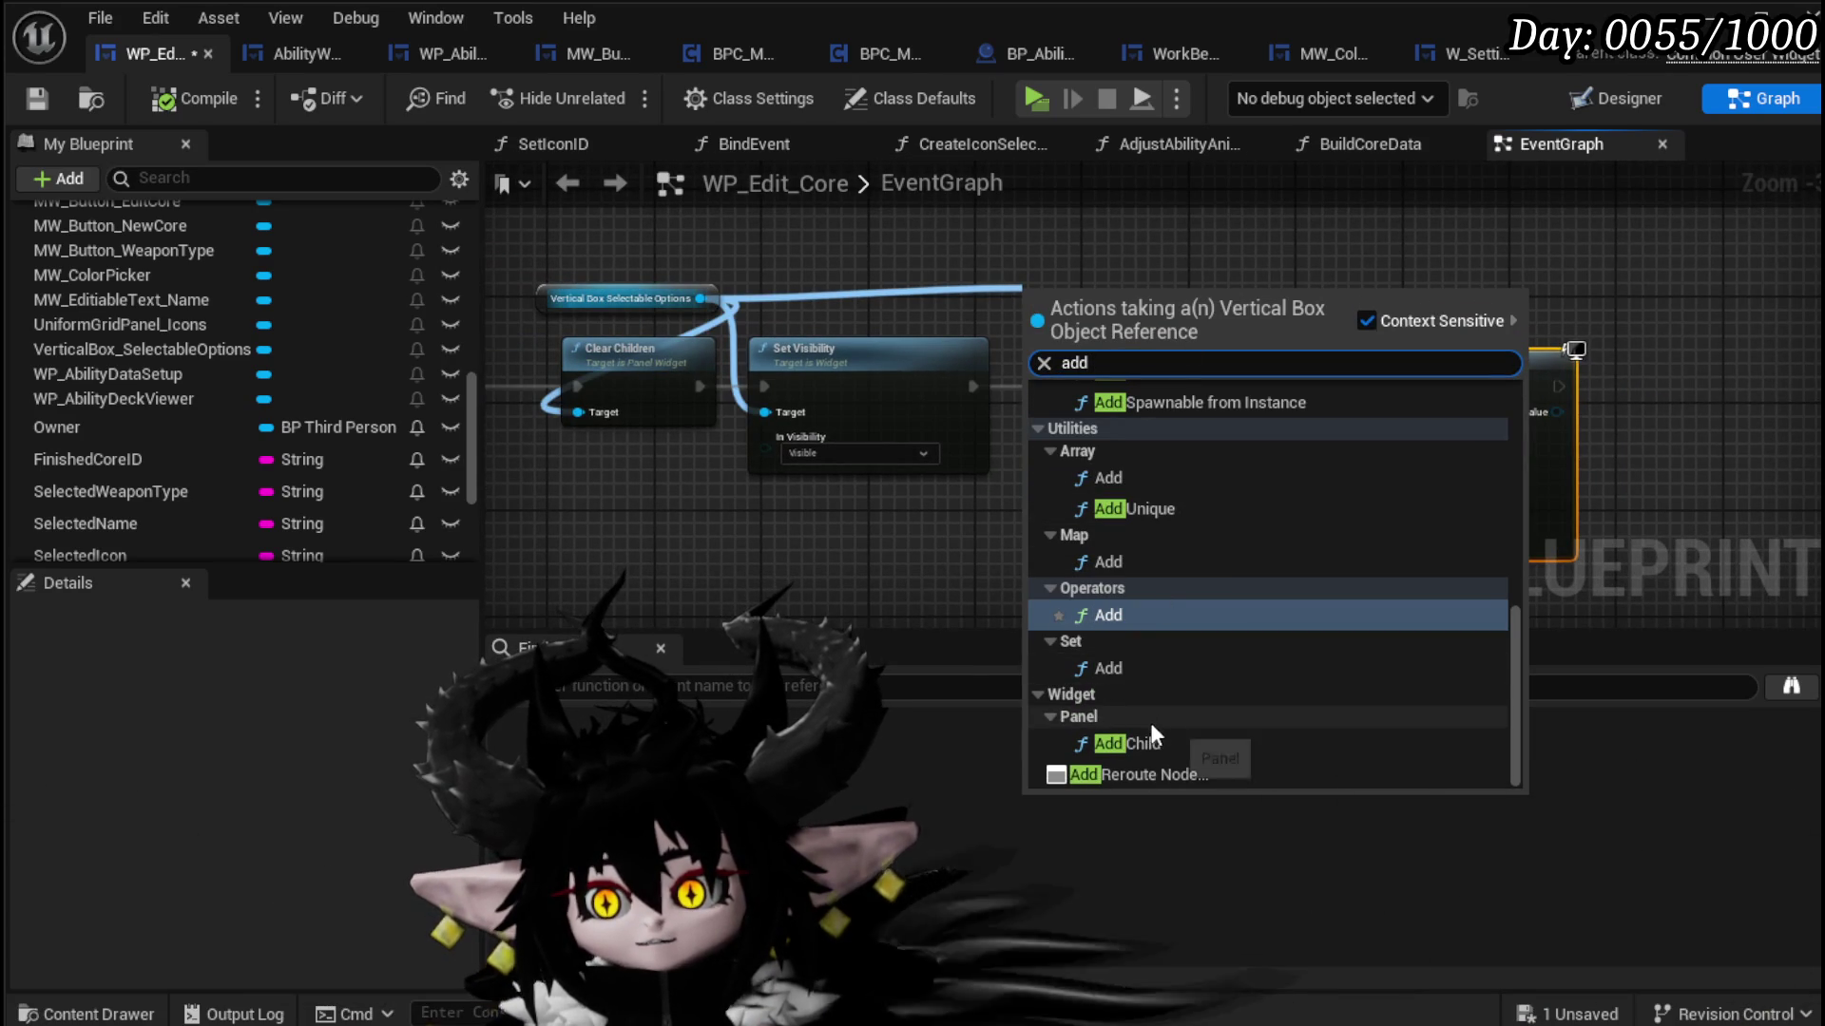
left_click(1153, 743)
mouse_move(1128, 293)
left_mouse_down()
mouse_move(1457, 283)
mouse_move(1743, 360)
left_mouse_up()
mouse_move(1559, 386)
left_mouse_down()
mouse_move(1644, 388)
mouse_move(1549, 409)
mouse_move(1647, 438)
left_mouse_up()
Step: Insert a For Each Loop after Set Visibility and compile the blueprint
left_click_drag(972, 386, 1075, 434)
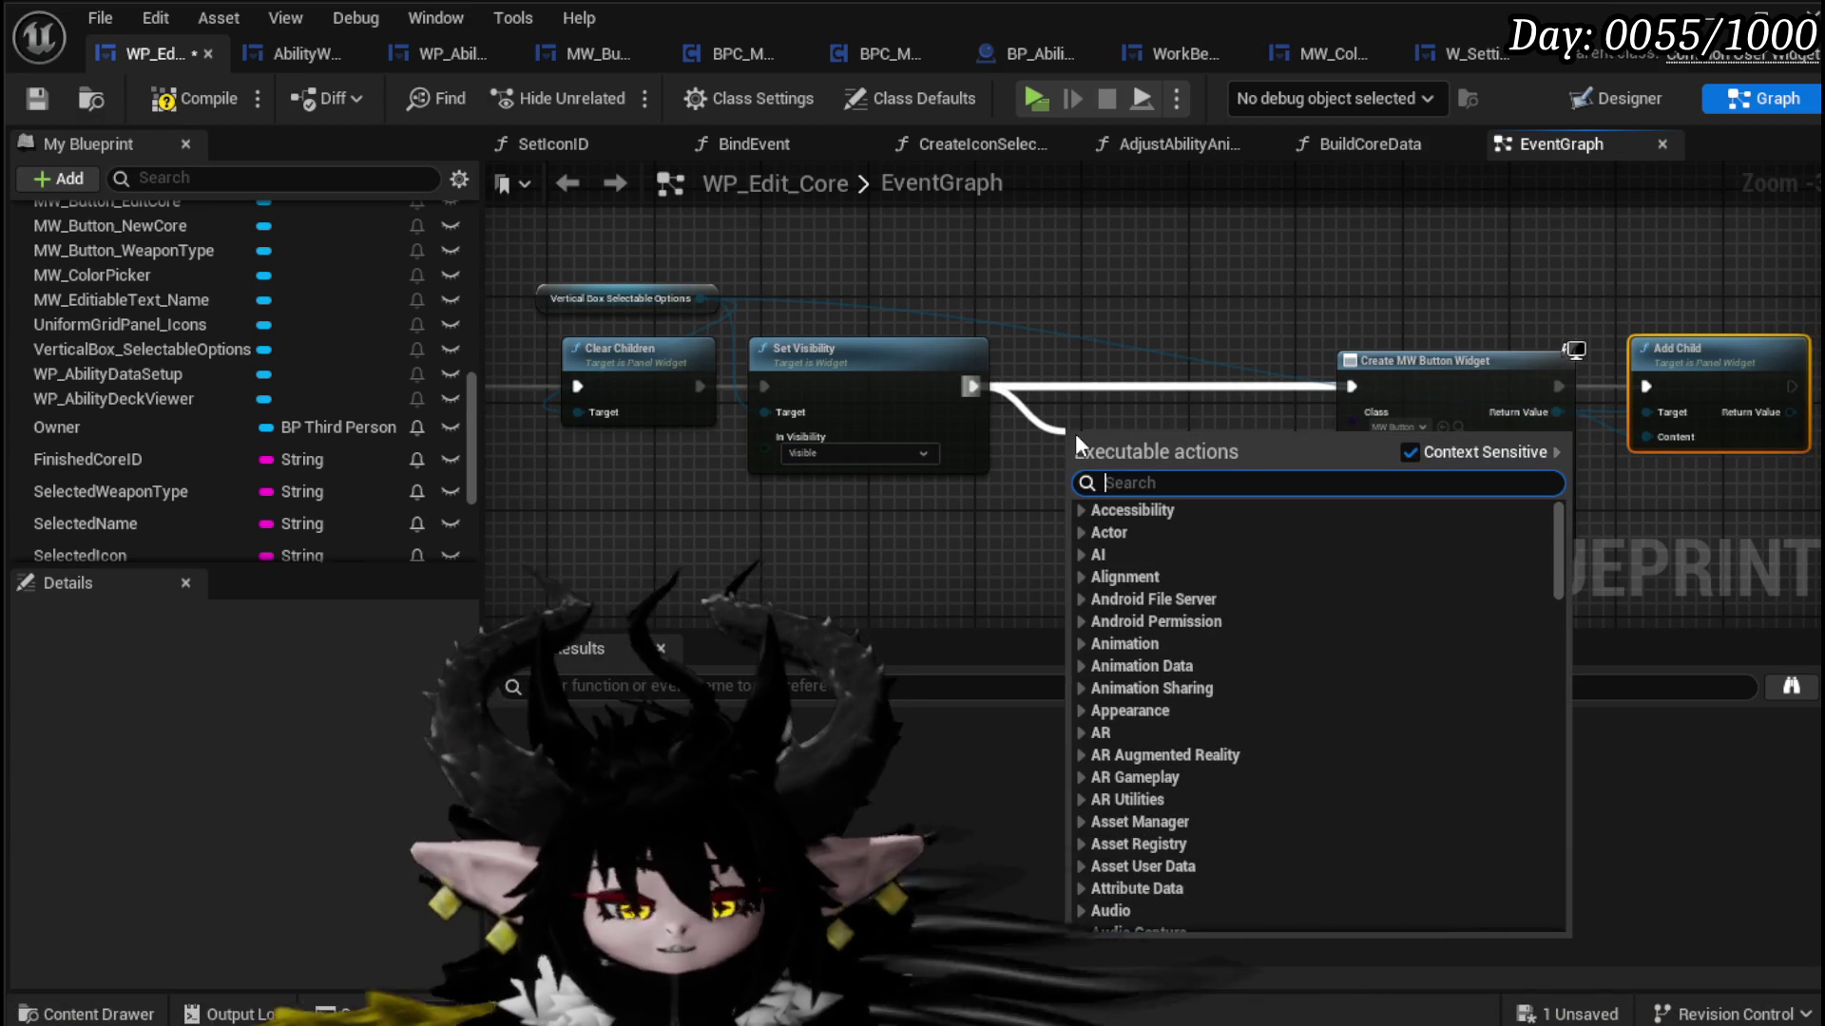
type("Loop")
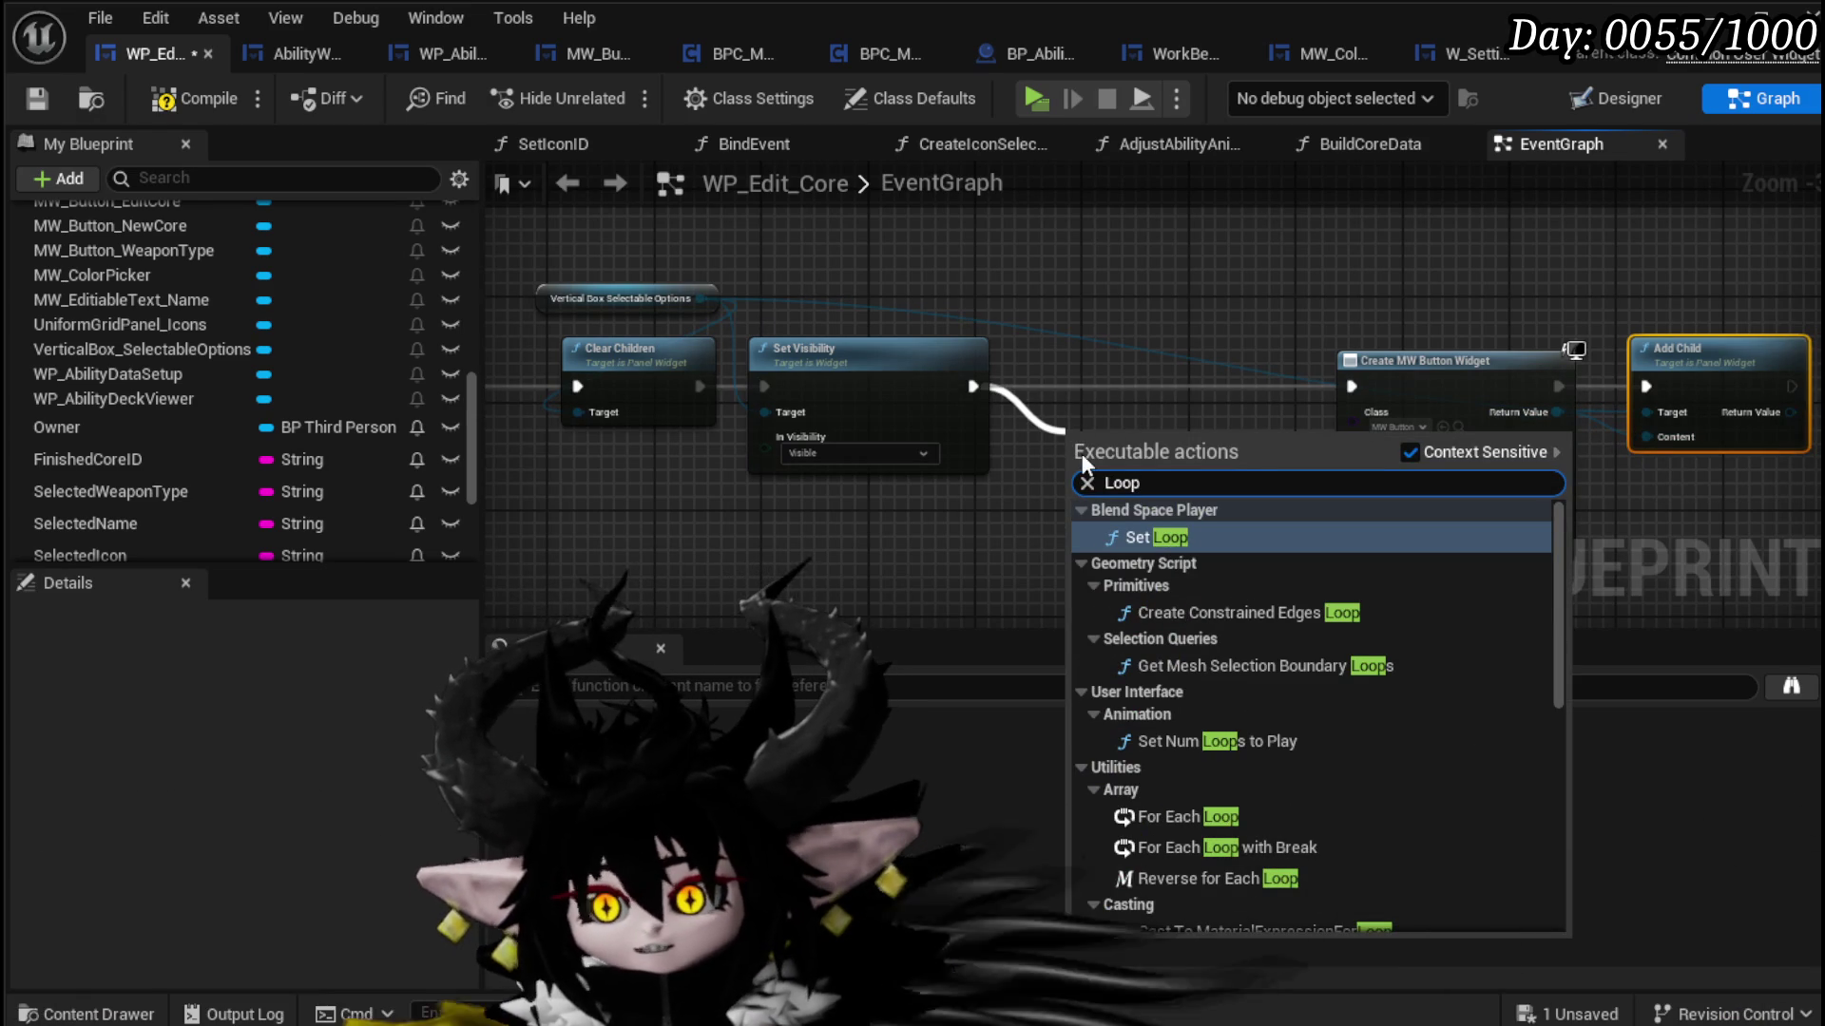
left_click(1188, 817)
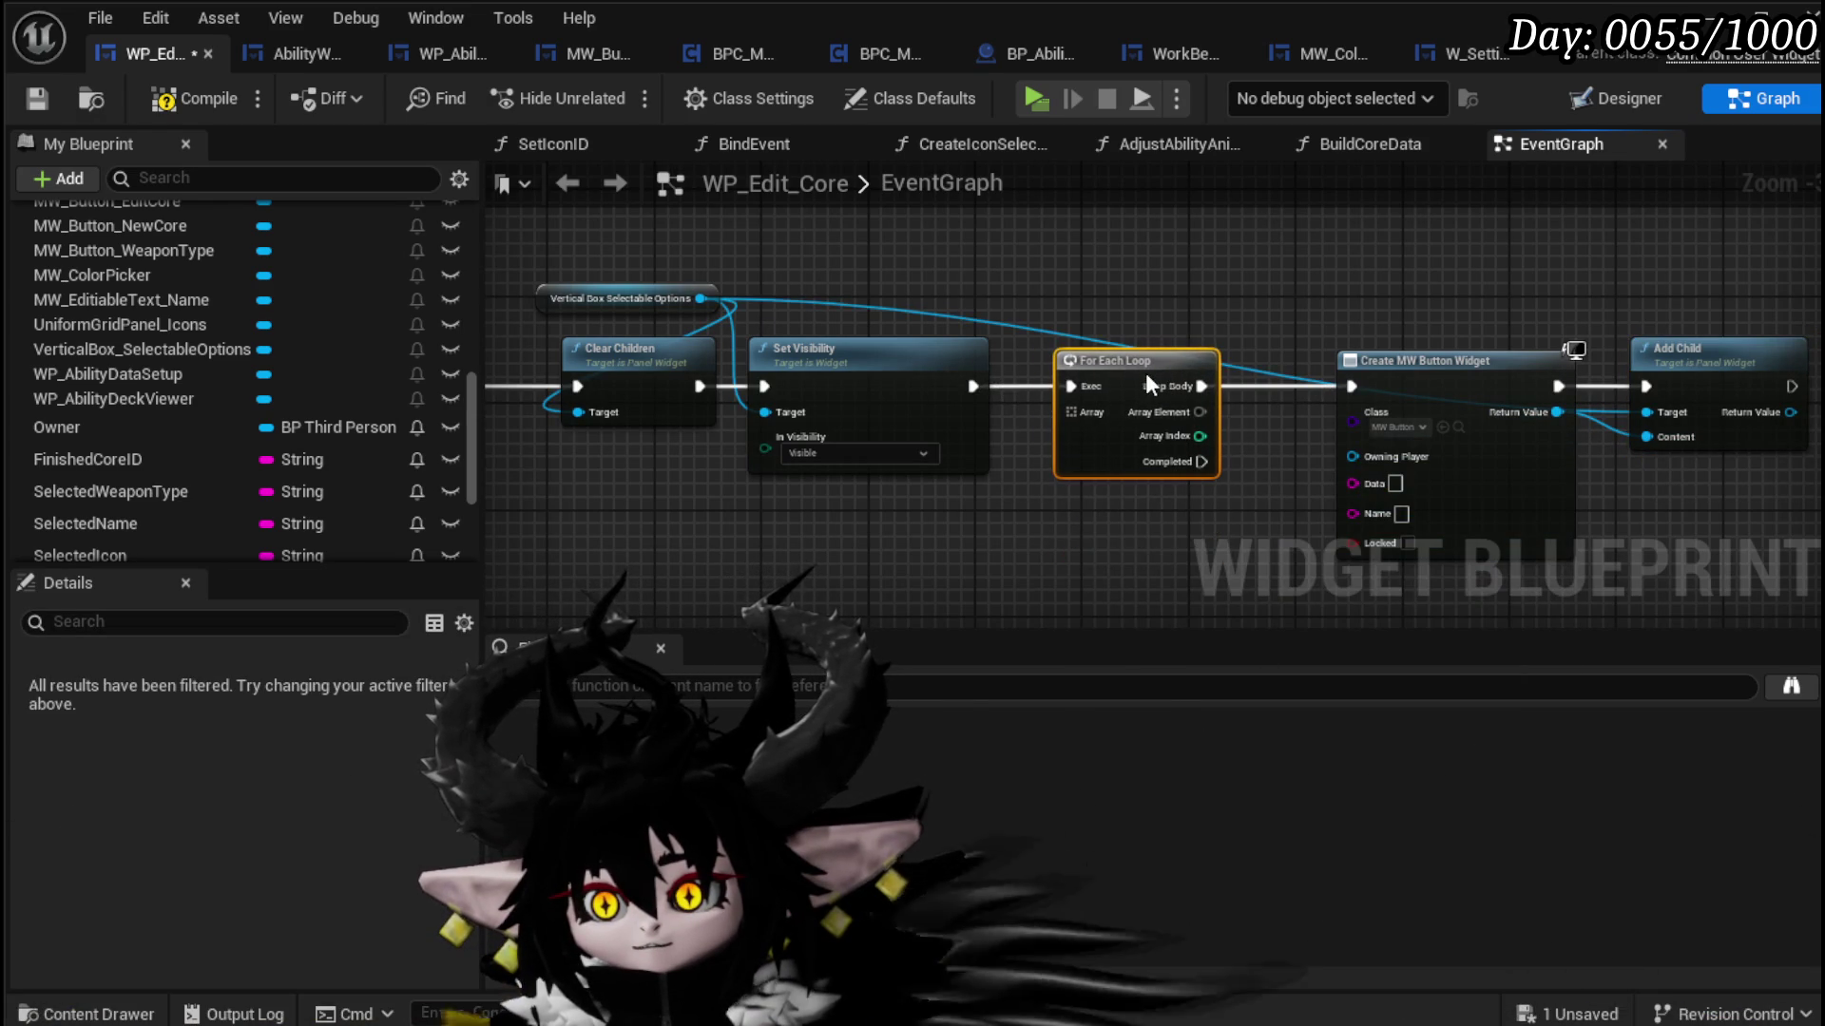
left_click_drag(1235, 529, 972, 471)
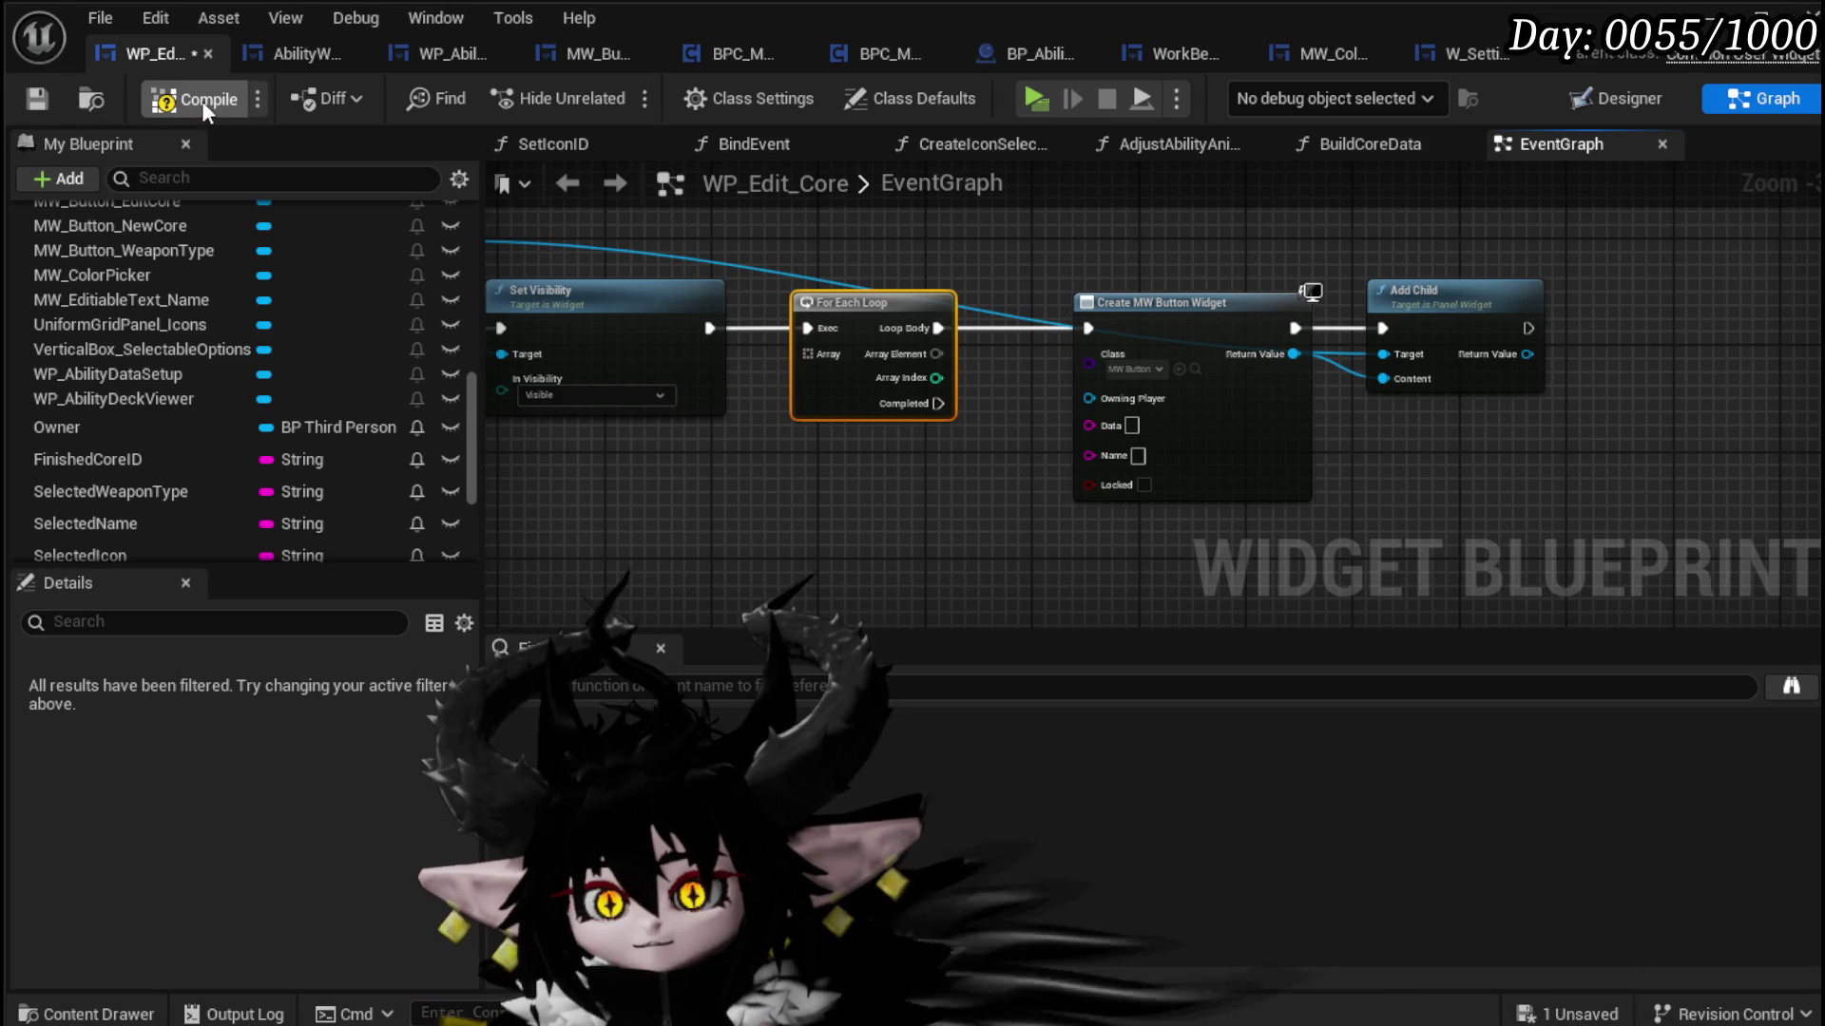
left_click(31, 101)
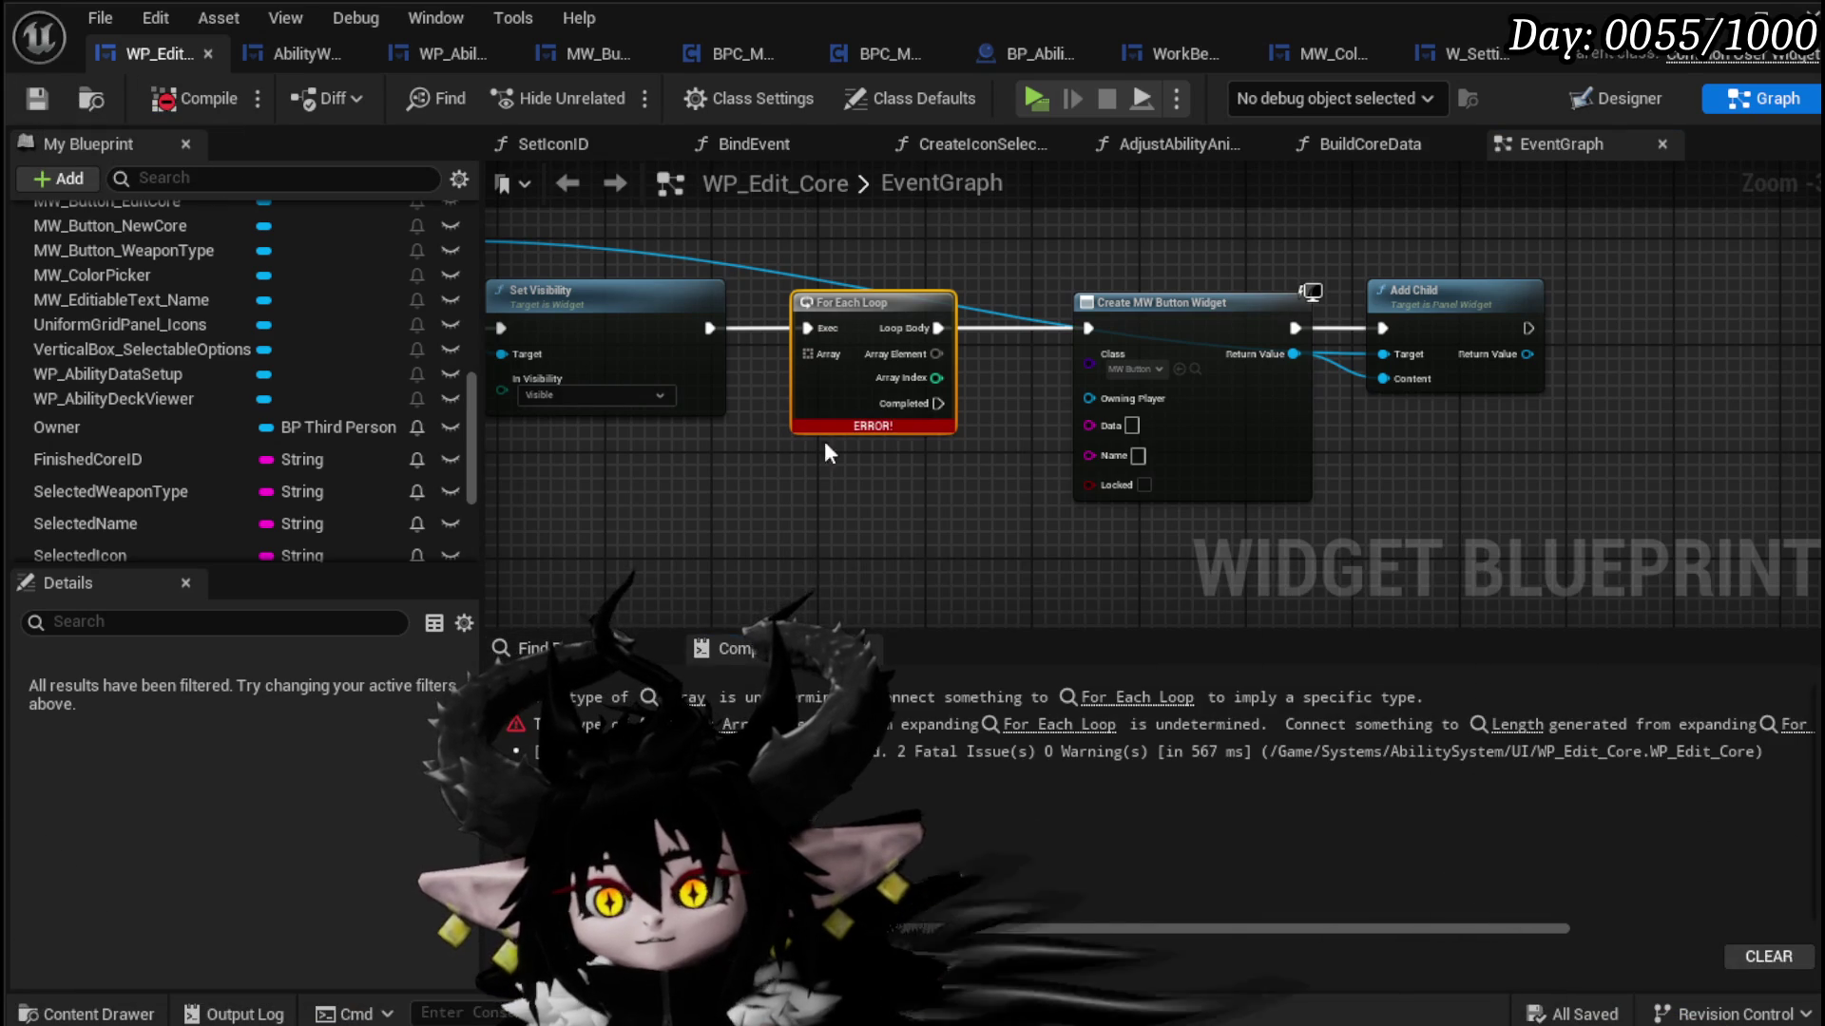
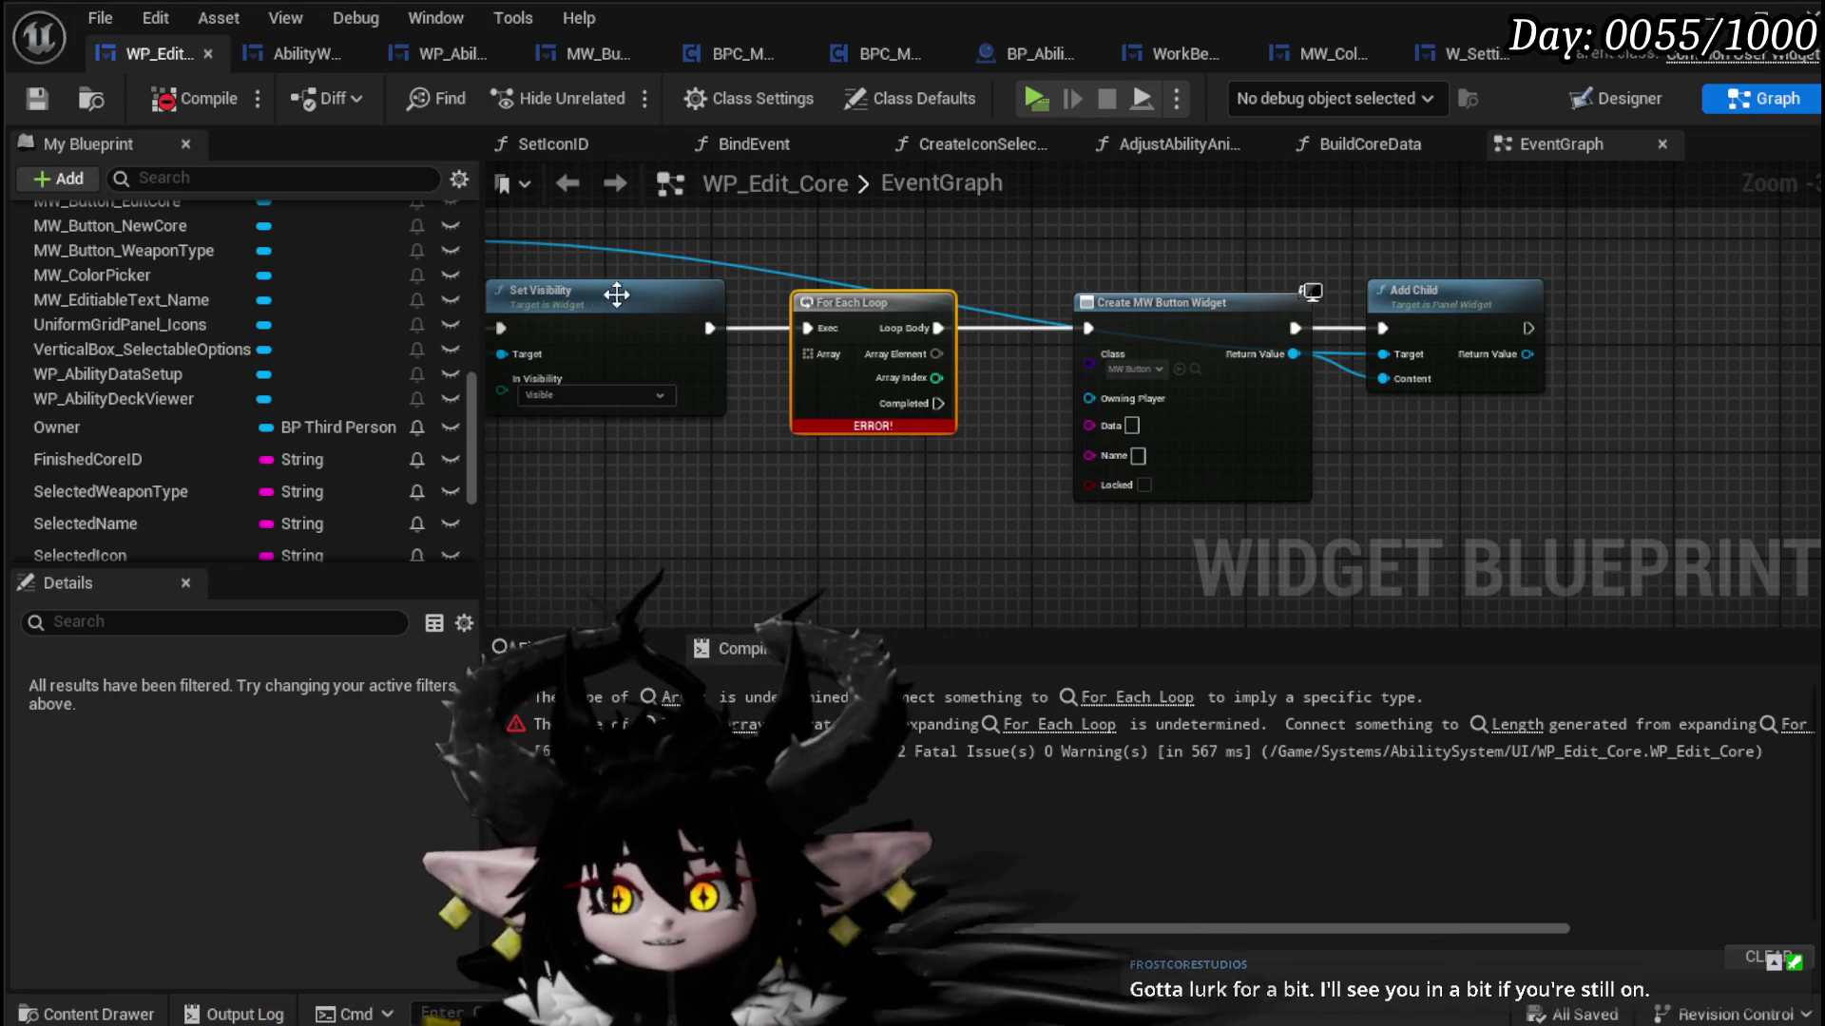
Step: Pan the EventGraph to show Clear Children and Set Visibility, then switch to the level editor
left_click_drag(591, 294, 1098, 322)
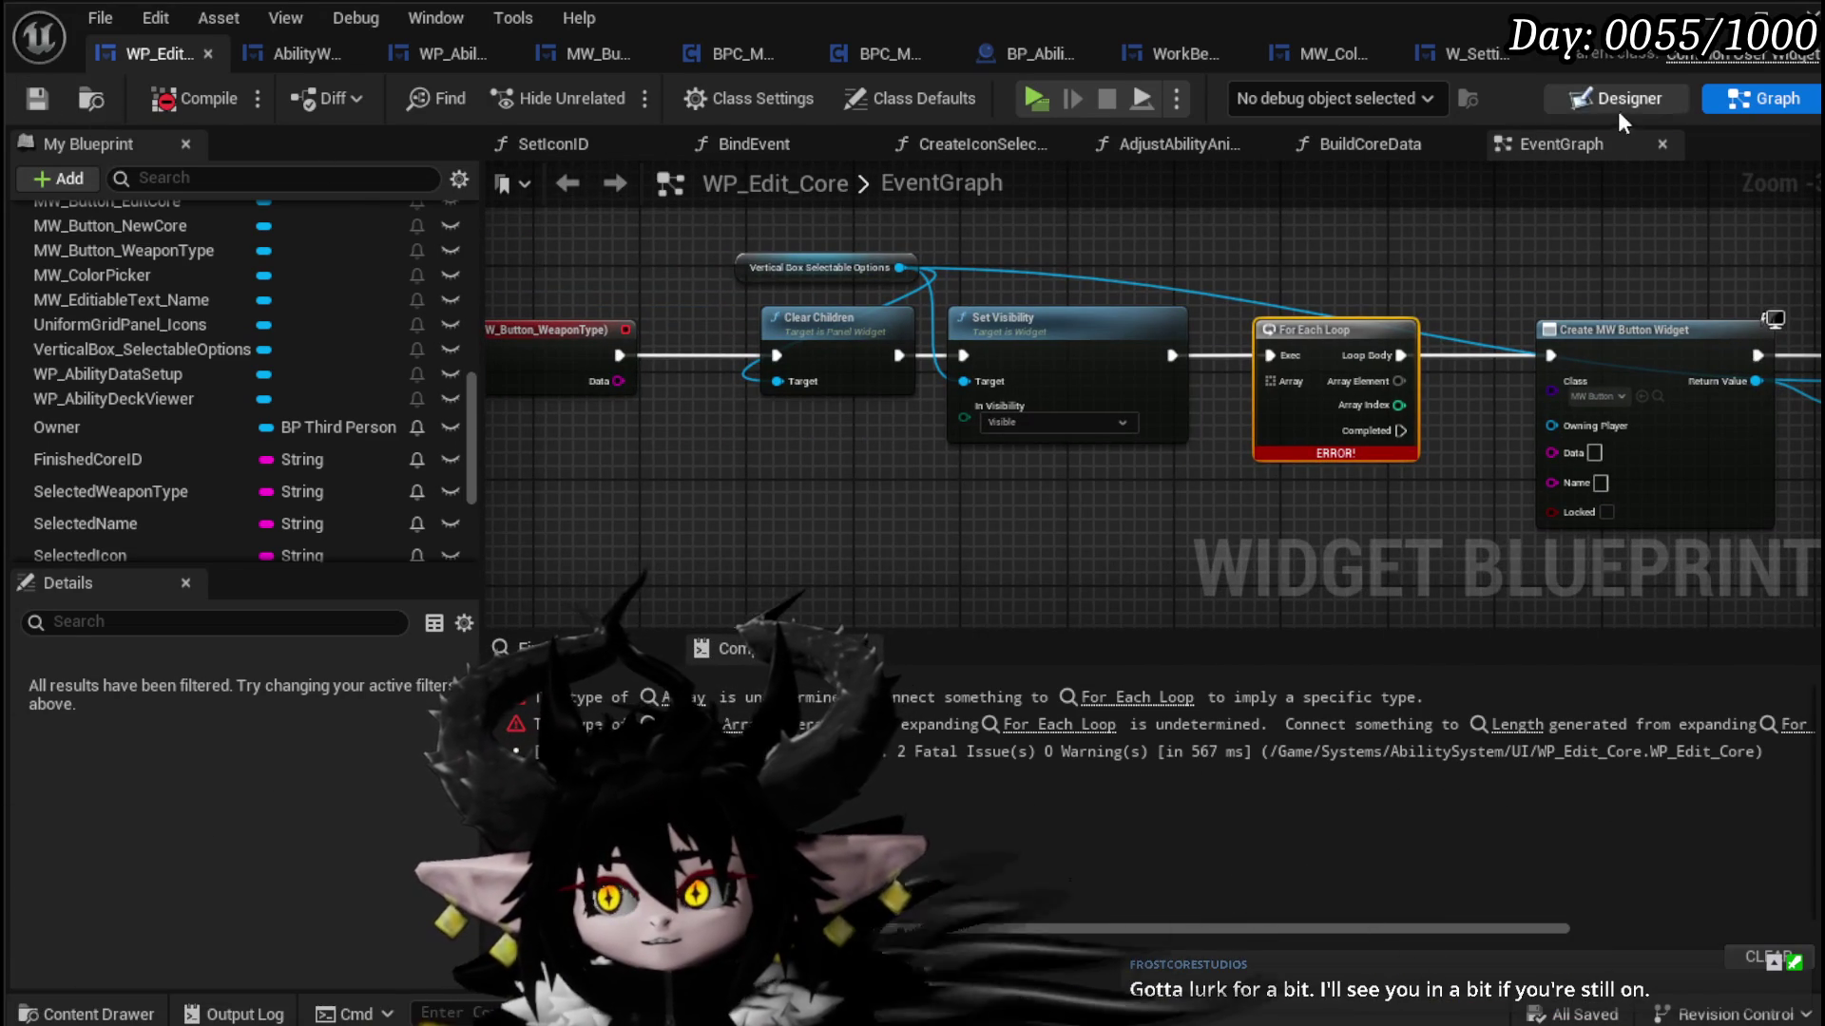
key("alt+Tab")
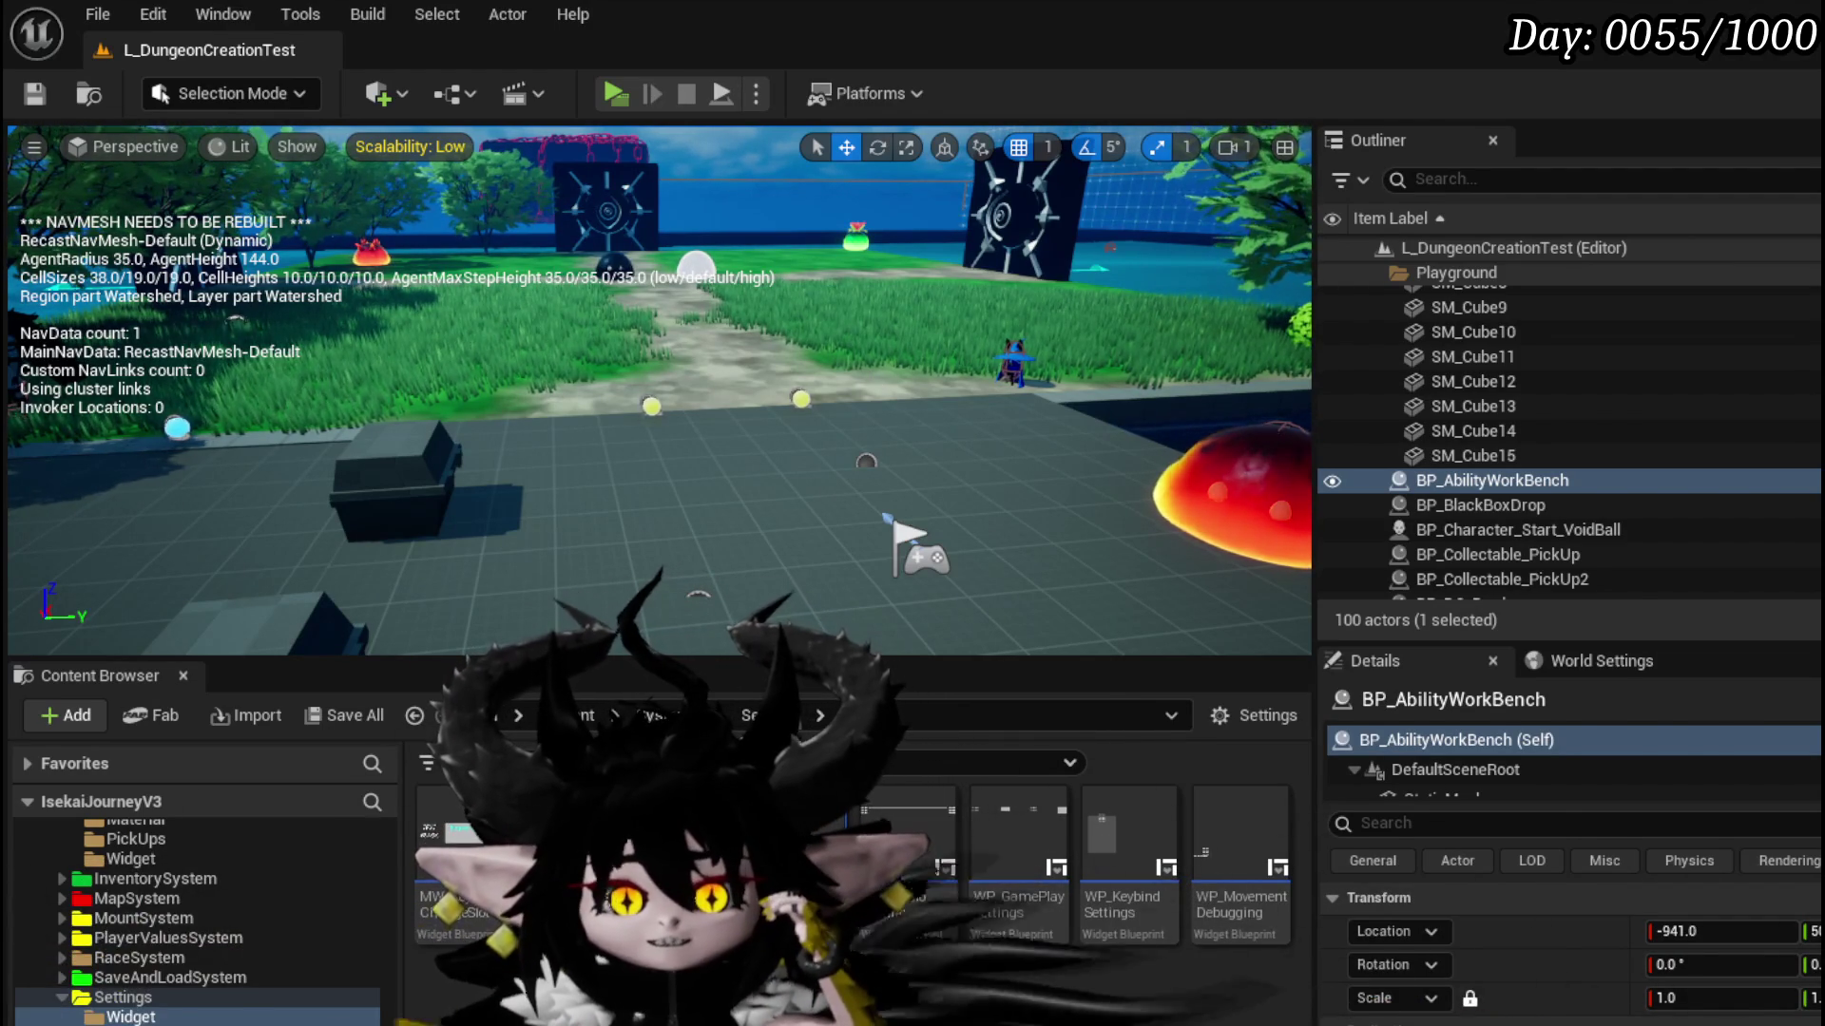
Step: Return to the WP_Edit_Core blueprint and shift its EventGraph view up and left
key("alt+Tab")
mouse_move(728, 404)
left_mouse_down()
mouse_move(677, 379)
mouse_move(676, 408)
mouse_move(745, 492)
left_mouse_up()
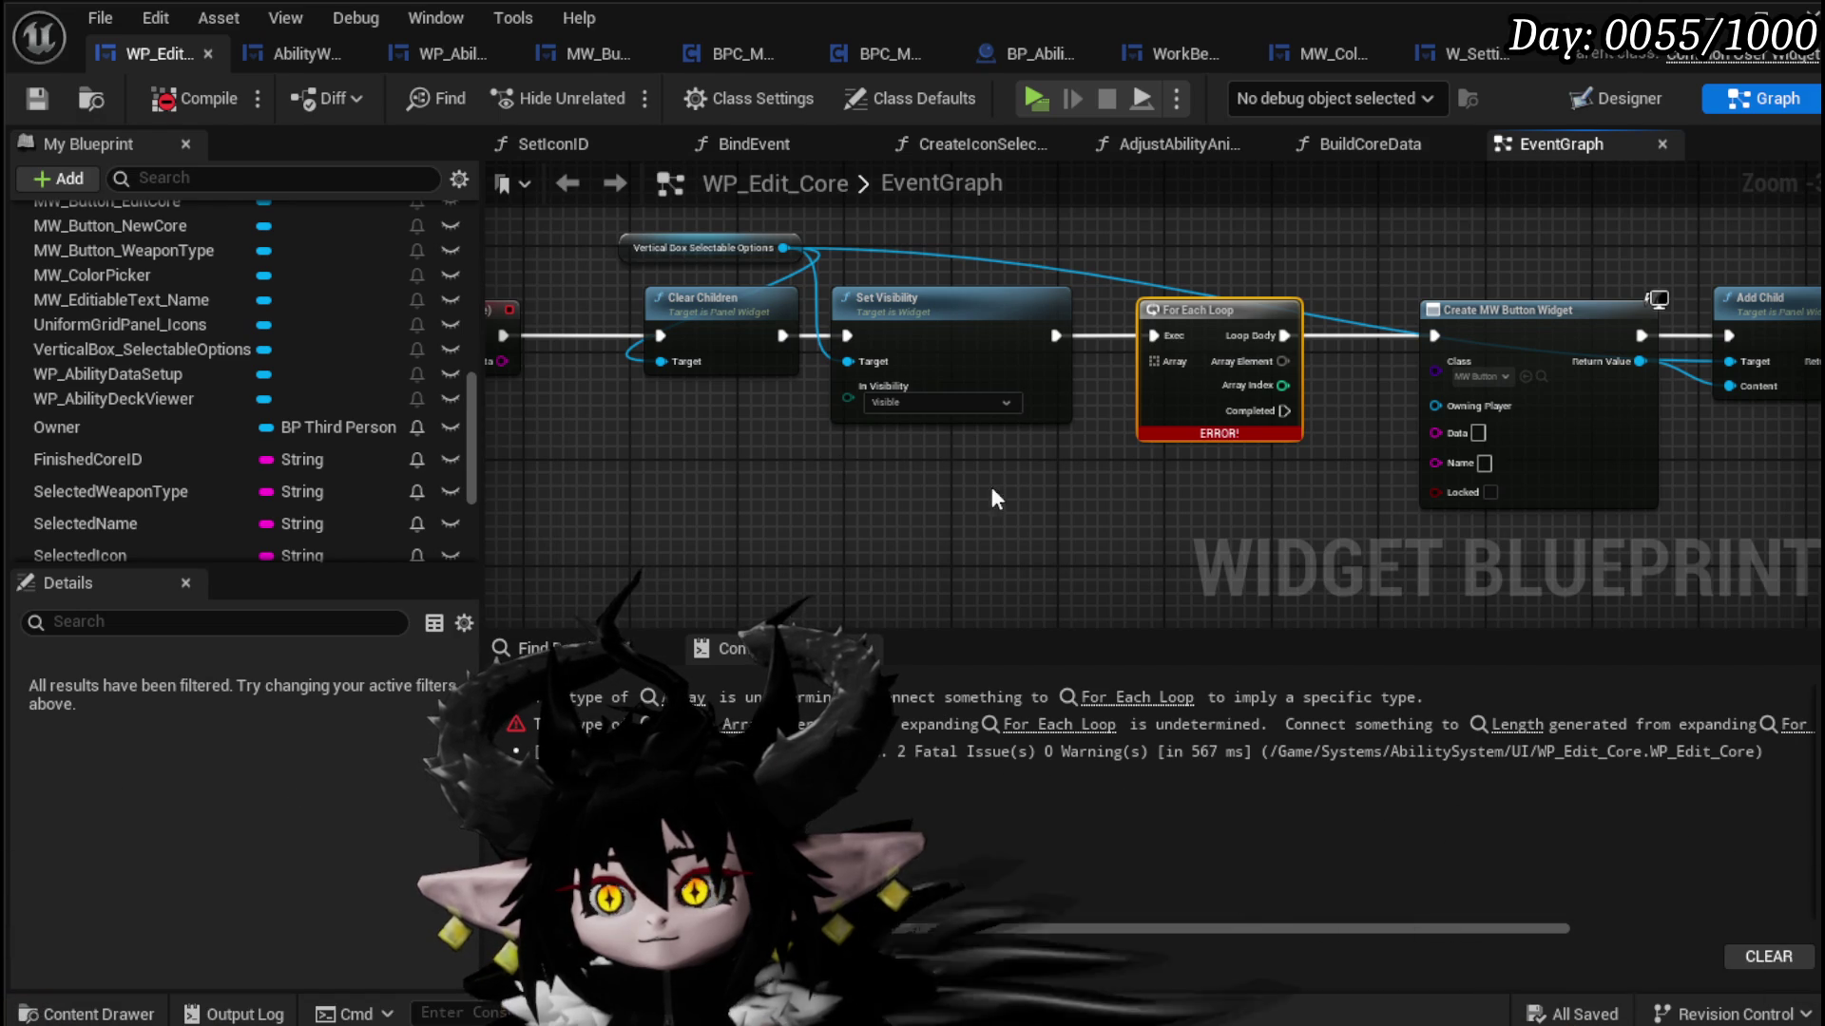
Step: Tidy the For Each Loop, Vertical Box, Clear Children and Set Visibility nodes, and save
left_click_drag(1197, 551, 875, 529)
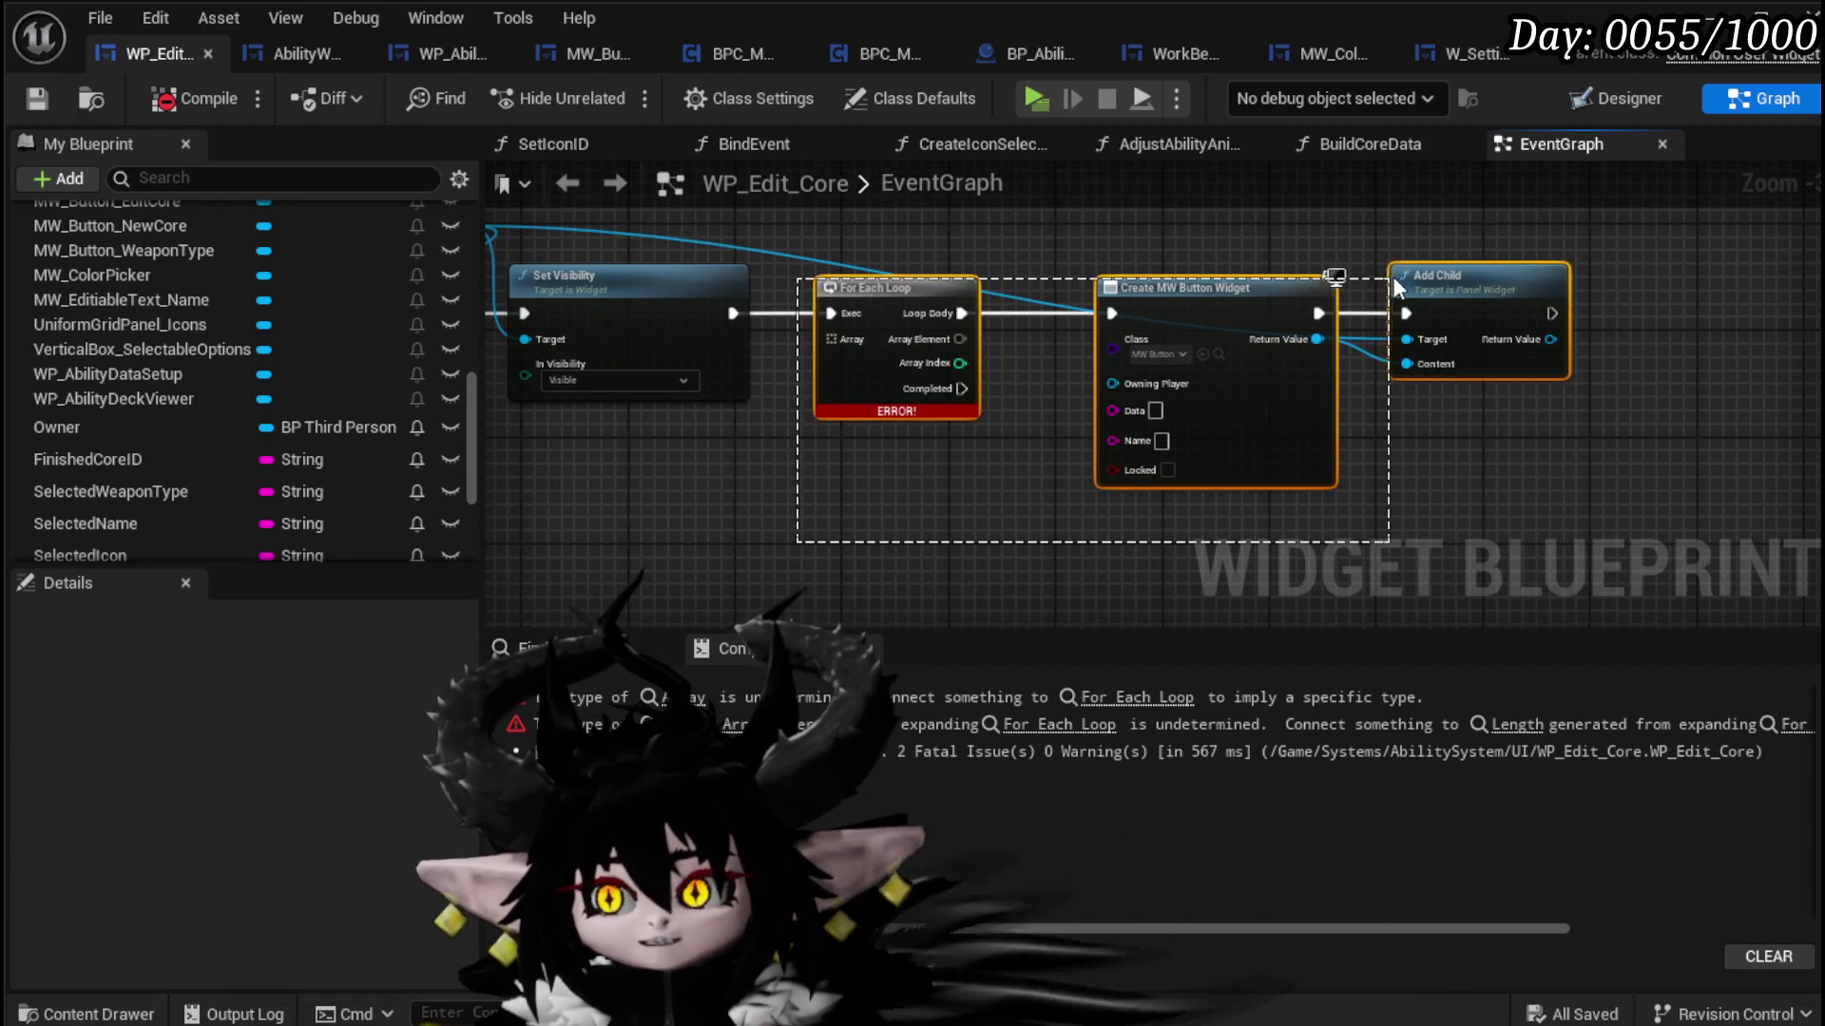
left_click_drag(1806, 419, 1330, 242)
left_click_drag(825, 420, 994, 403)
left_click(994, 403)
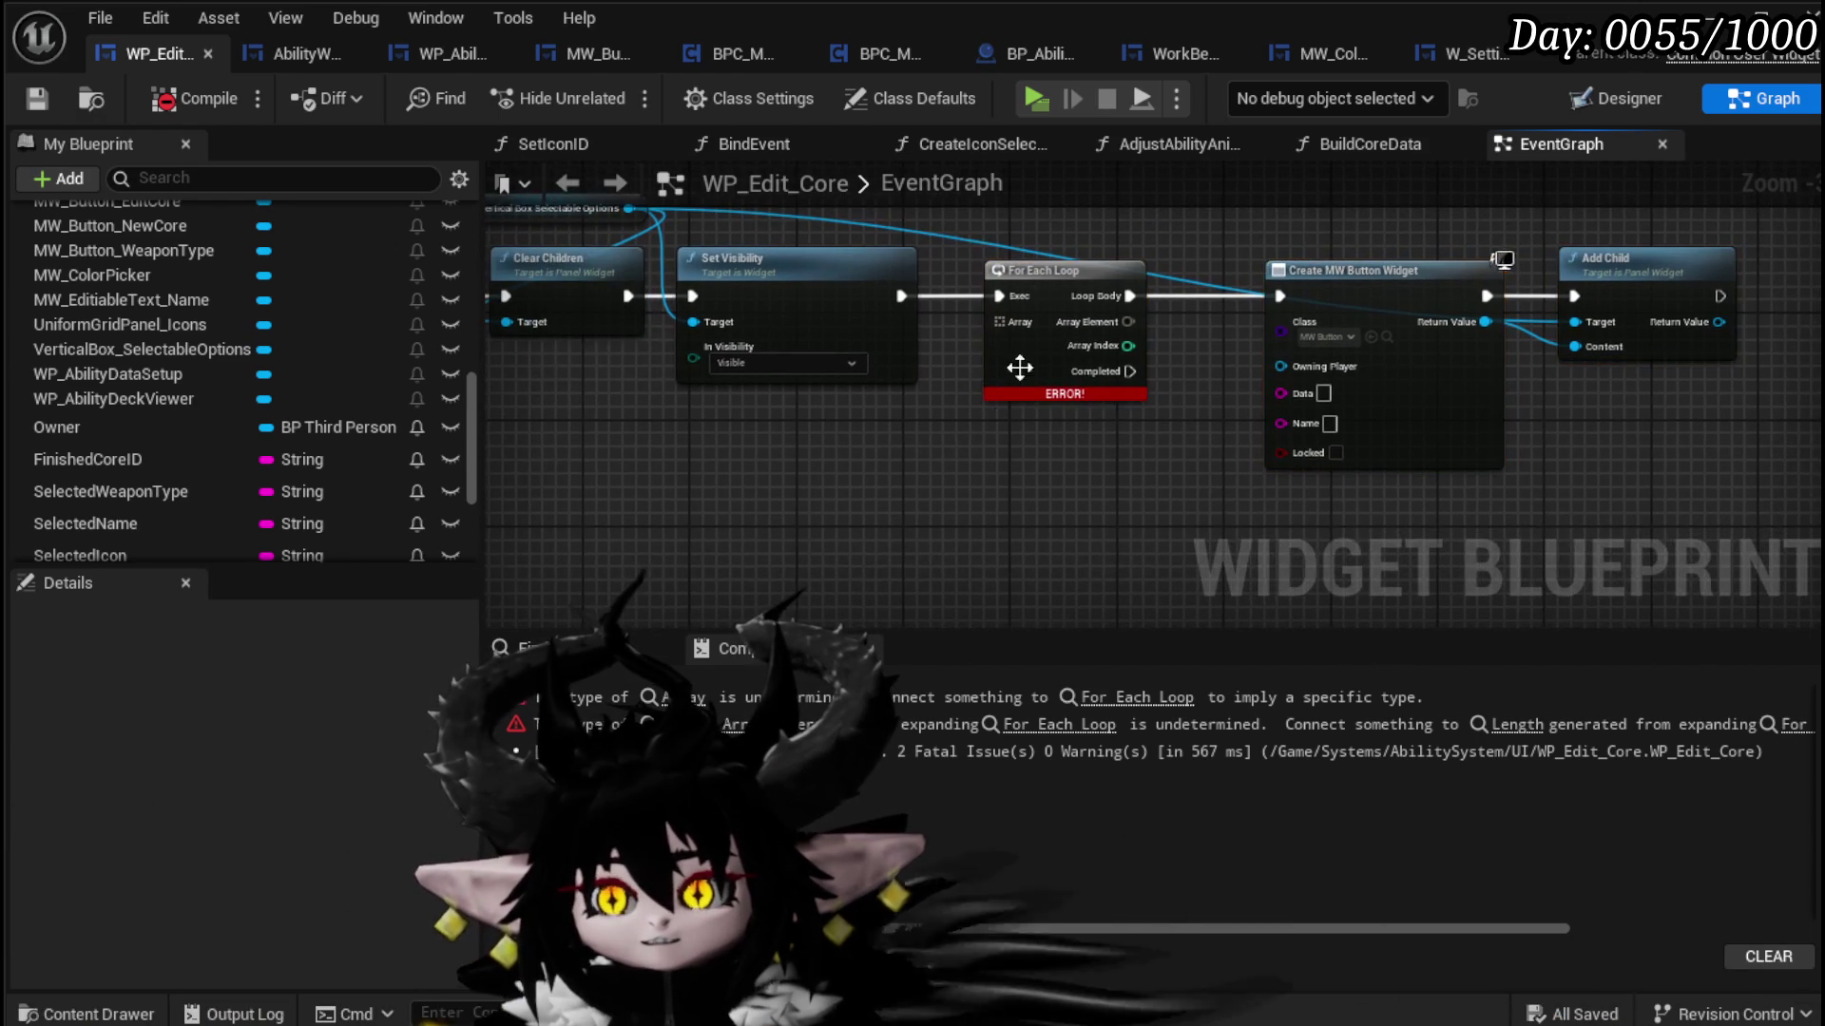
left_click_drag(1048, 275, 1089, 273)
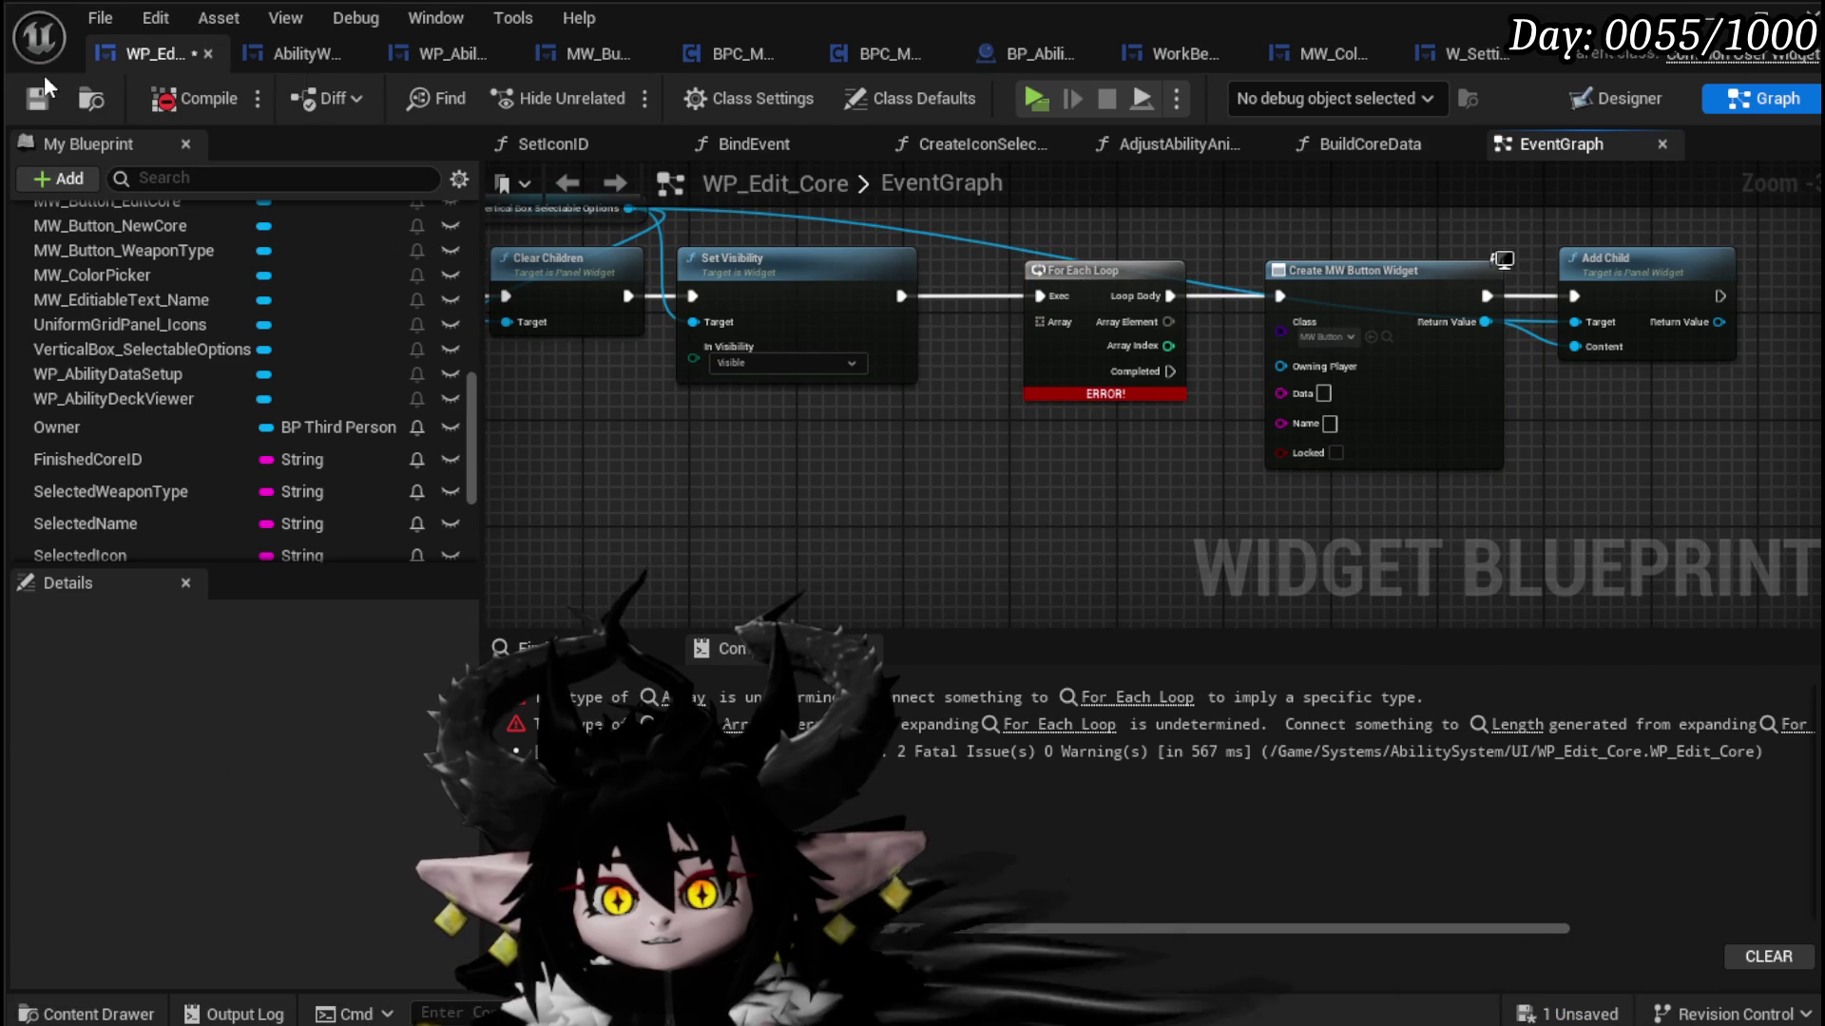
mouse_move(788, 430)
left_mouse_down()
mouse_move(1097, 453)
mouse_move(1112, 249)
left_mouse_up()
left_click_drag(1143, 335, 732, 311)
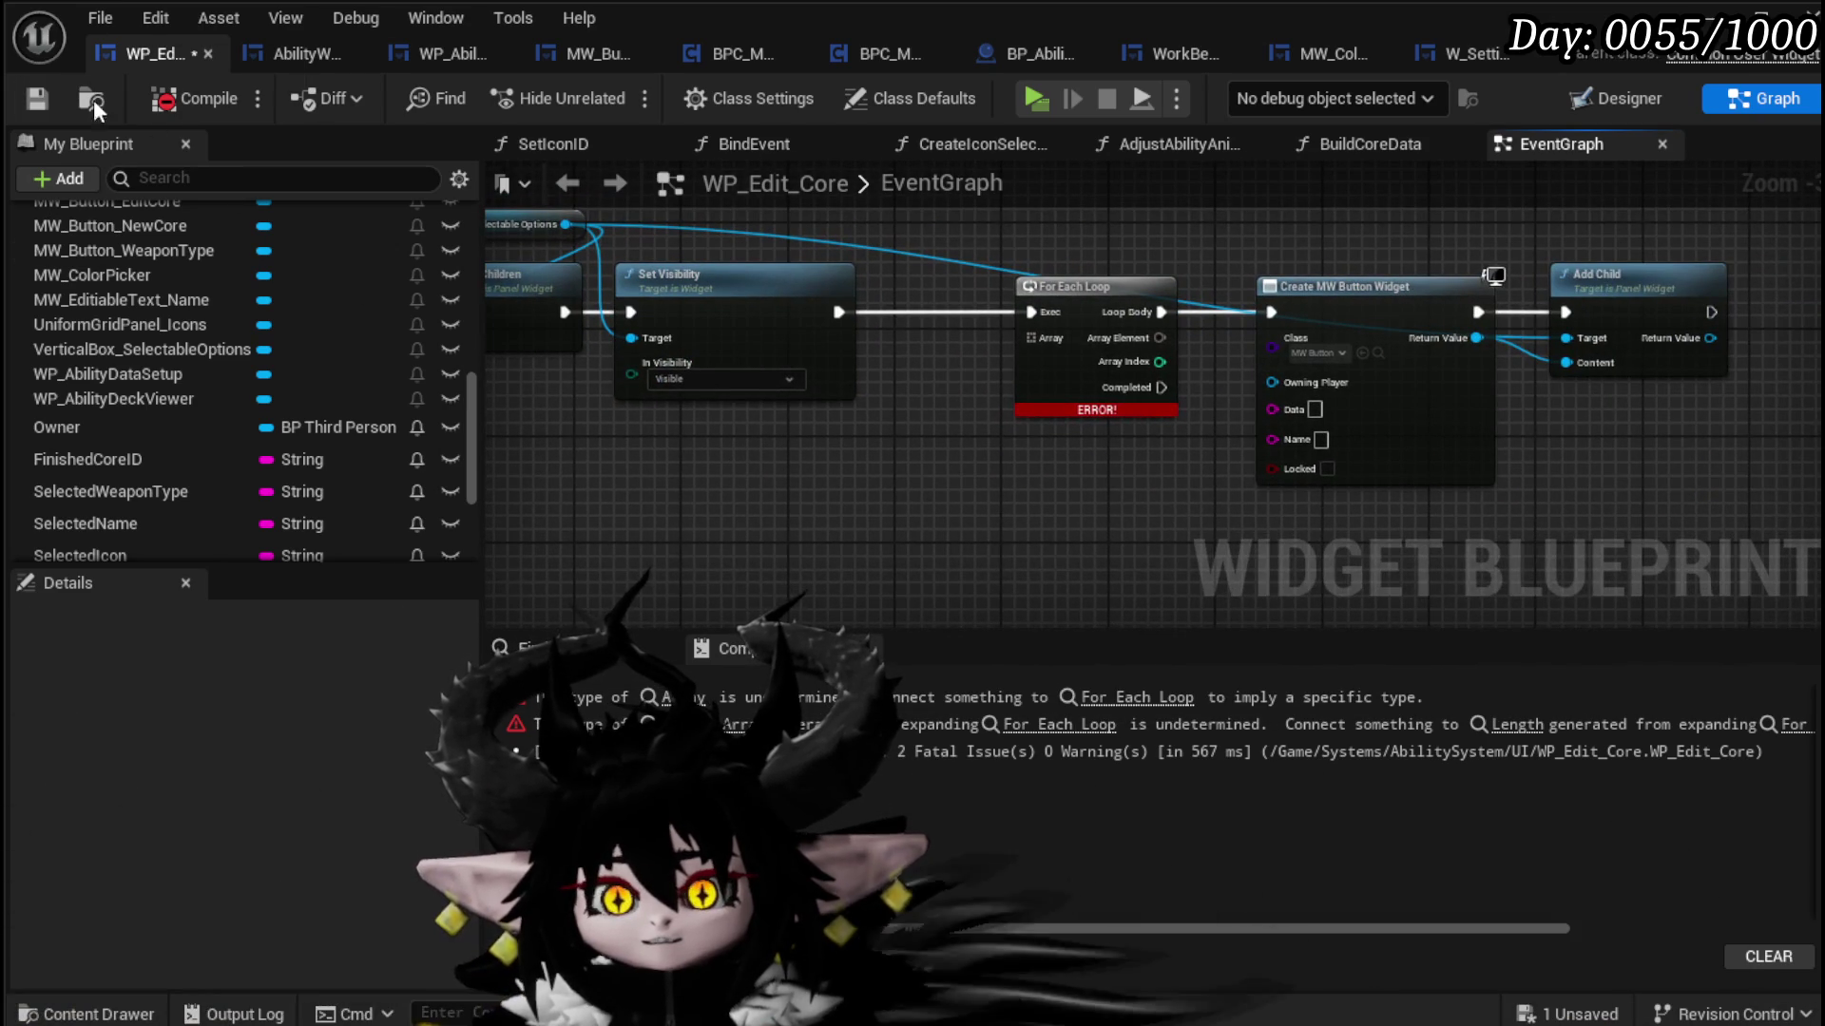
left_click(36, 98)
left_click_drag(748, 513, 764, 458)
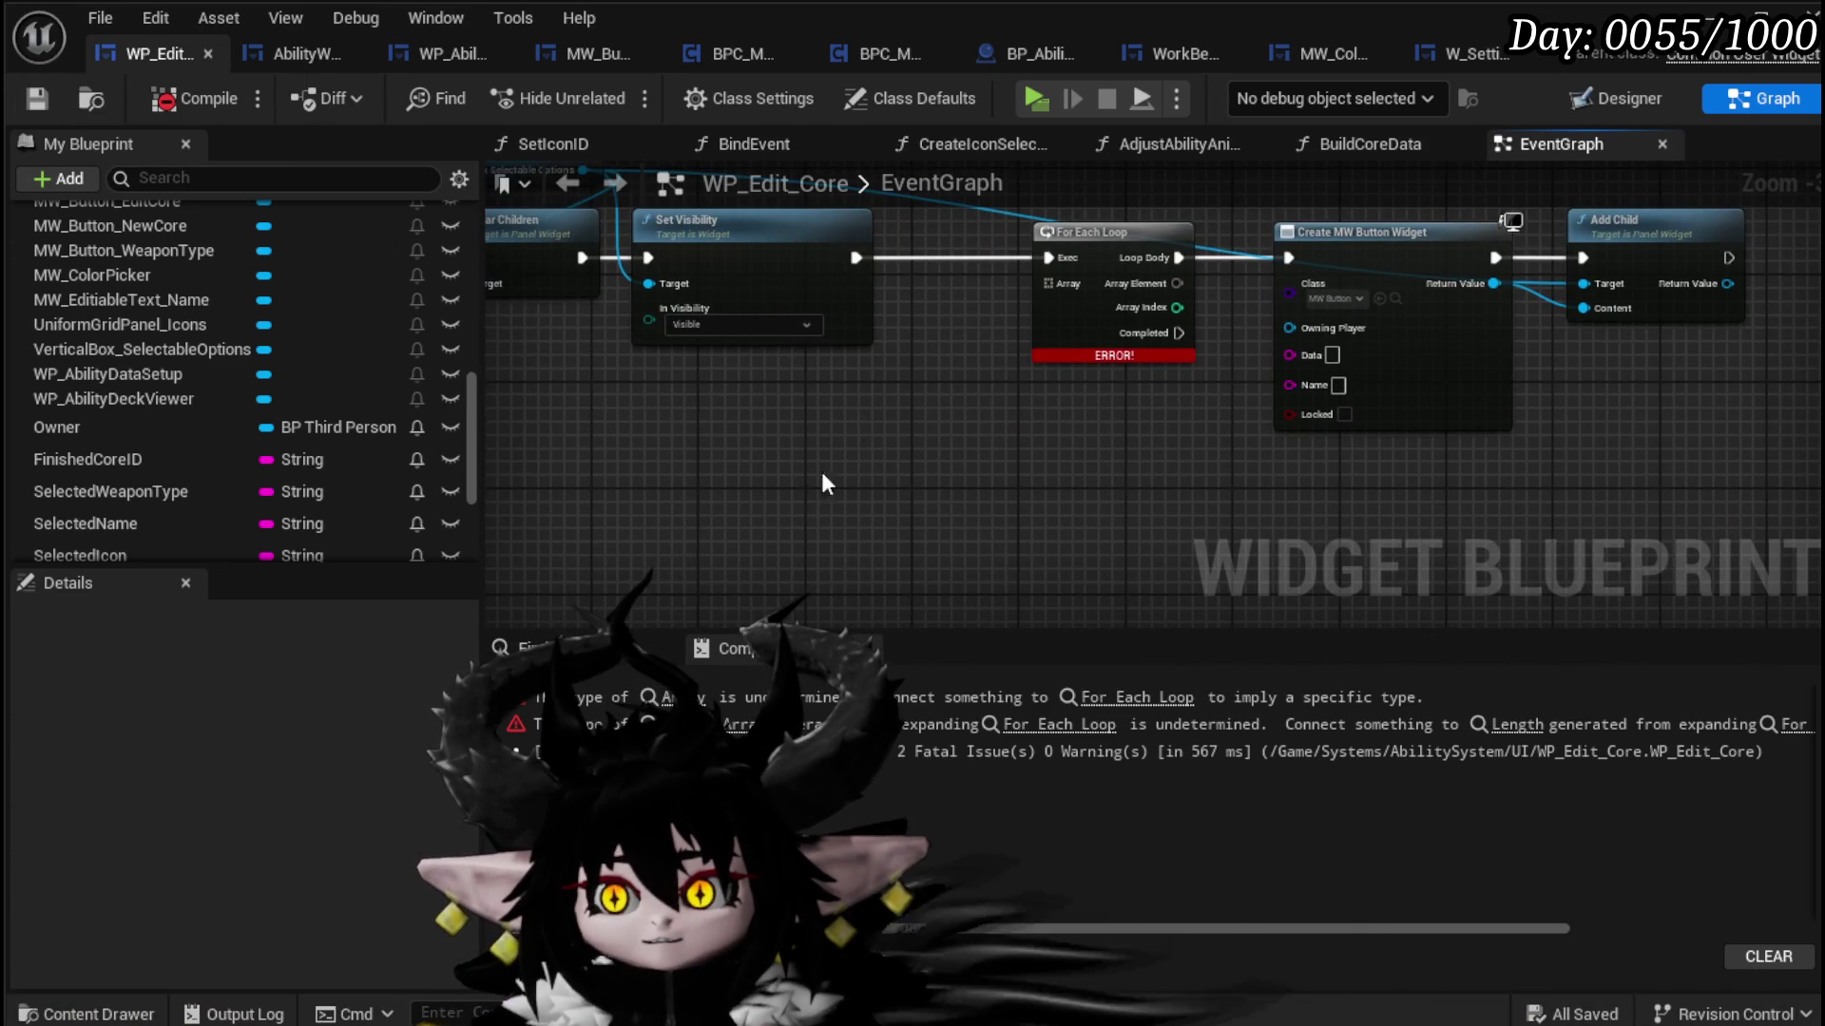
scroll(383, 283, "up", 10)
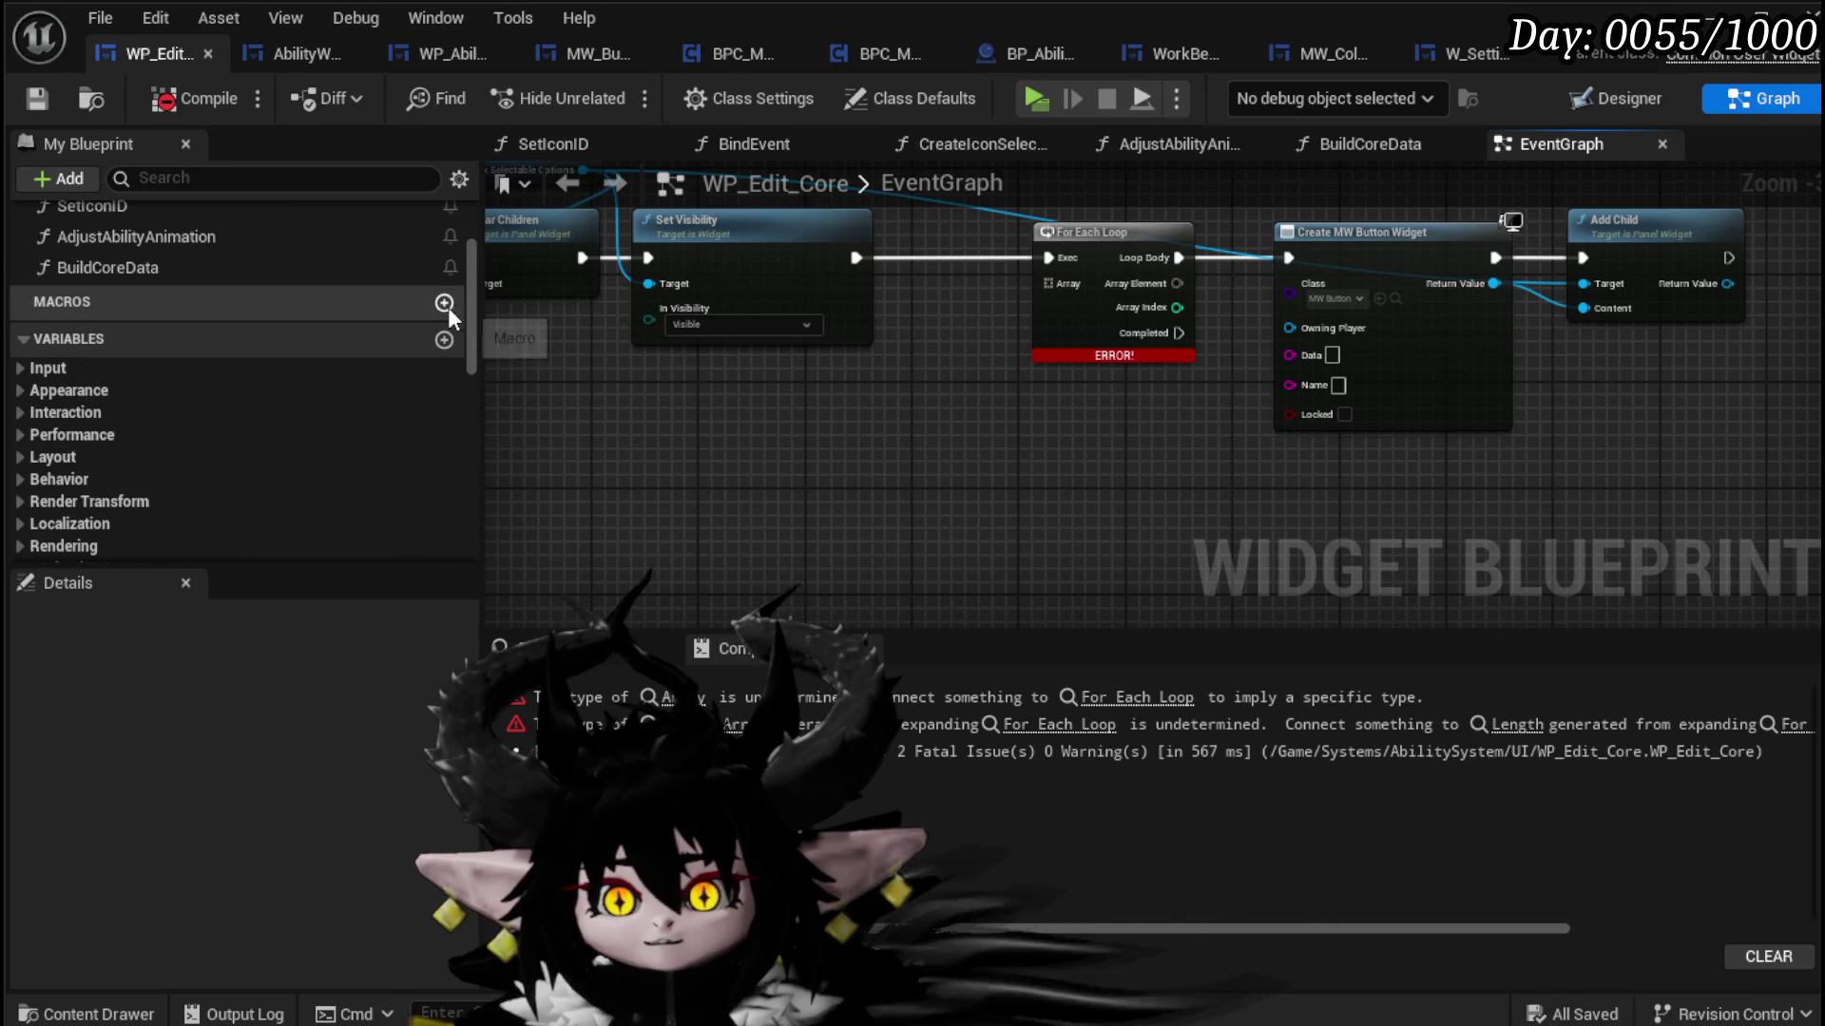
Step: Add a String array variable named WeaponTypeArray and save the blueprint
left_click(444, 340)
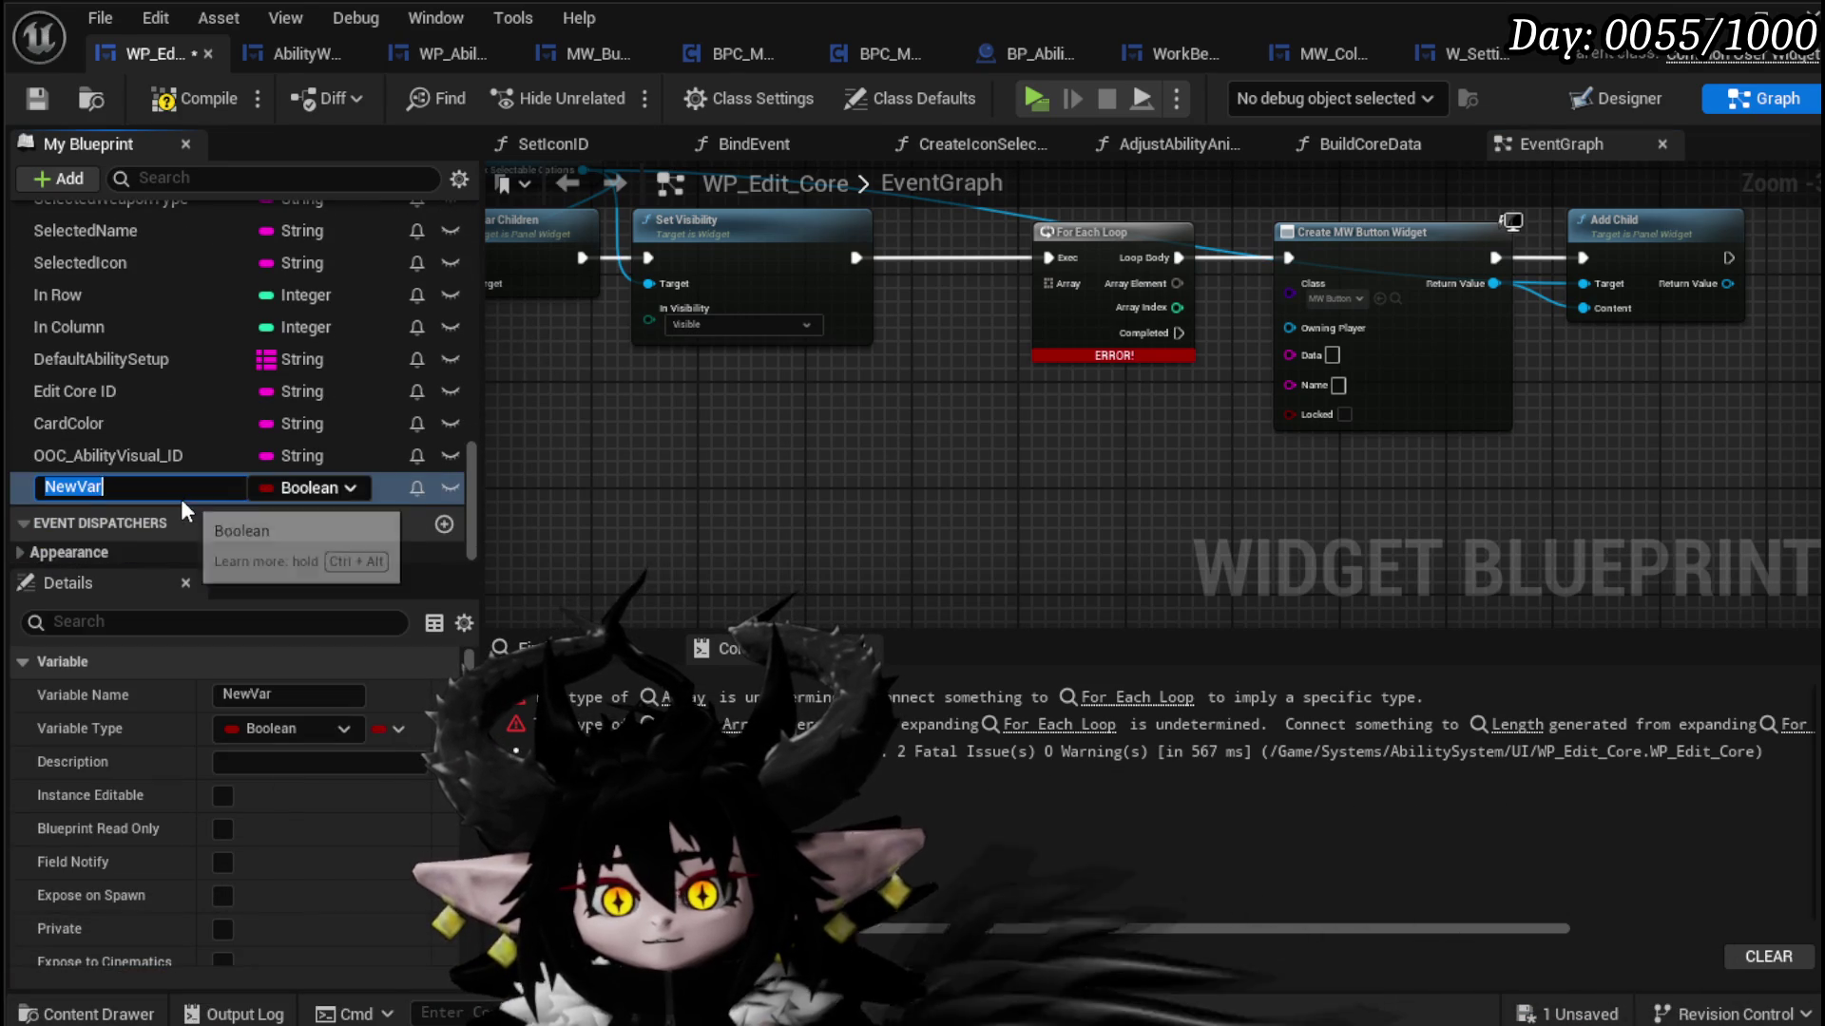
left_click(296, 487)
left_click(357, 700)
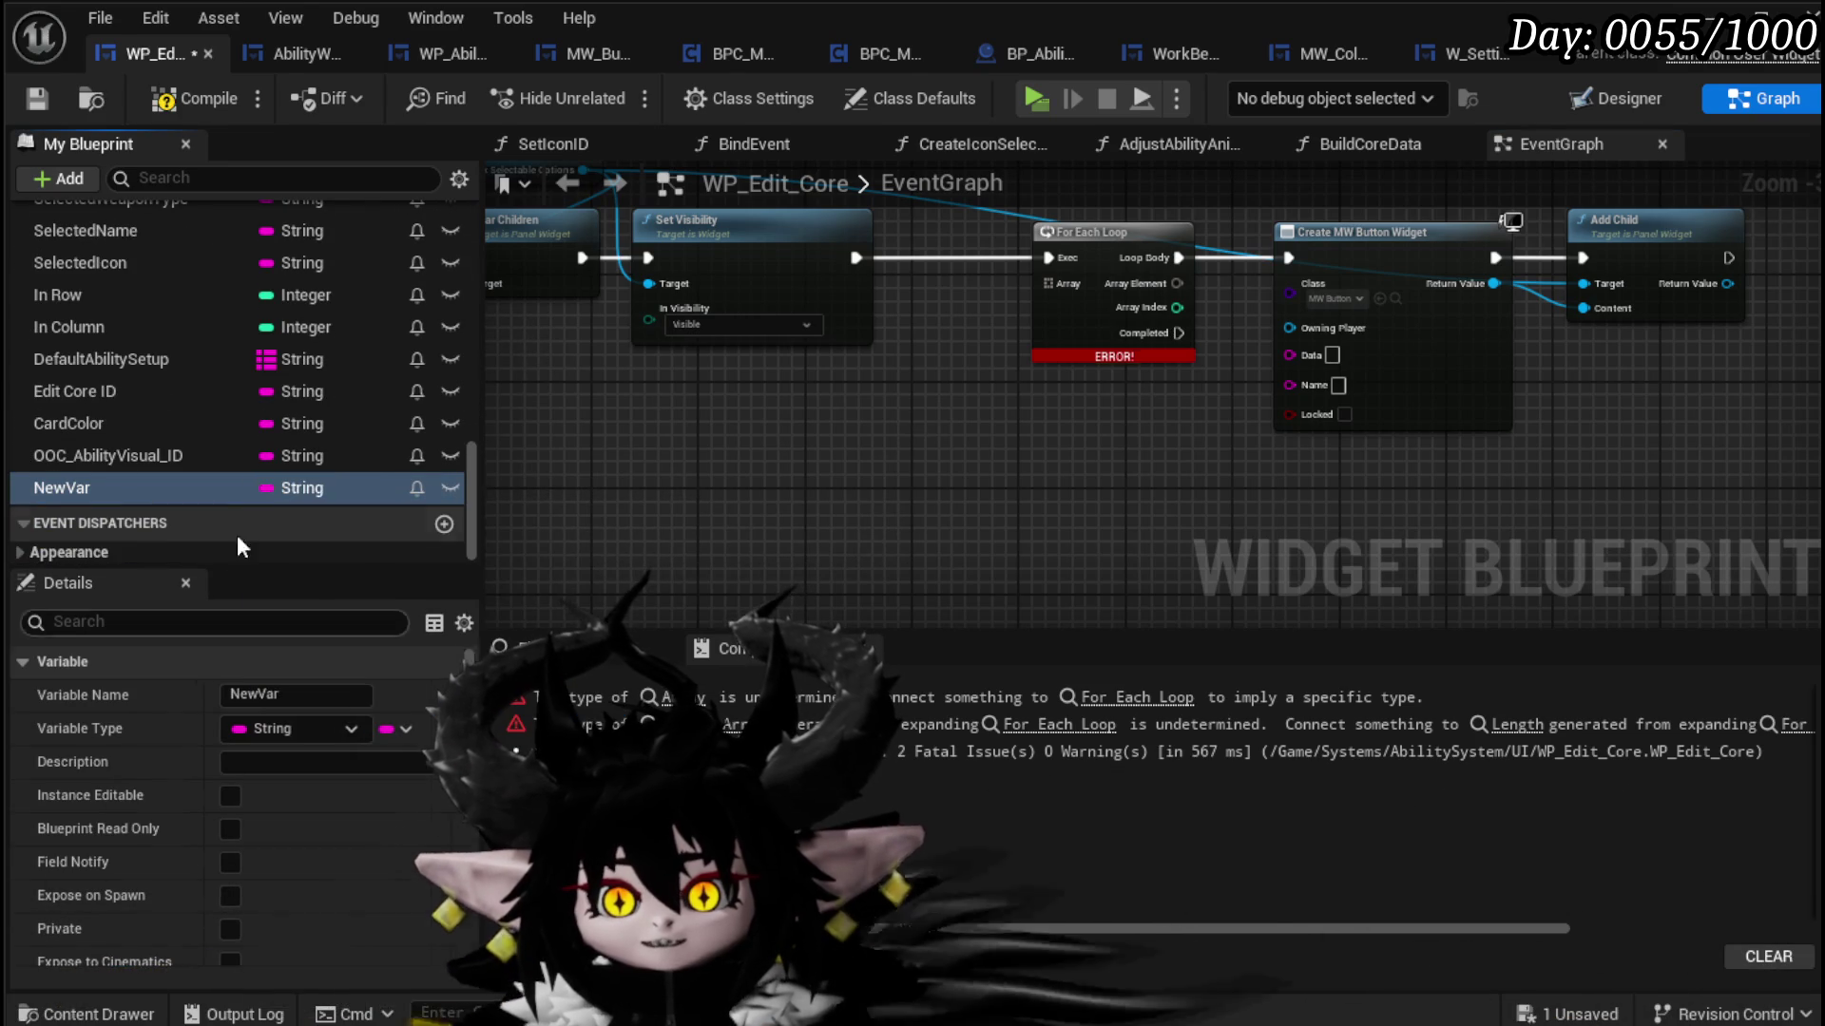
left_click(276, 697)
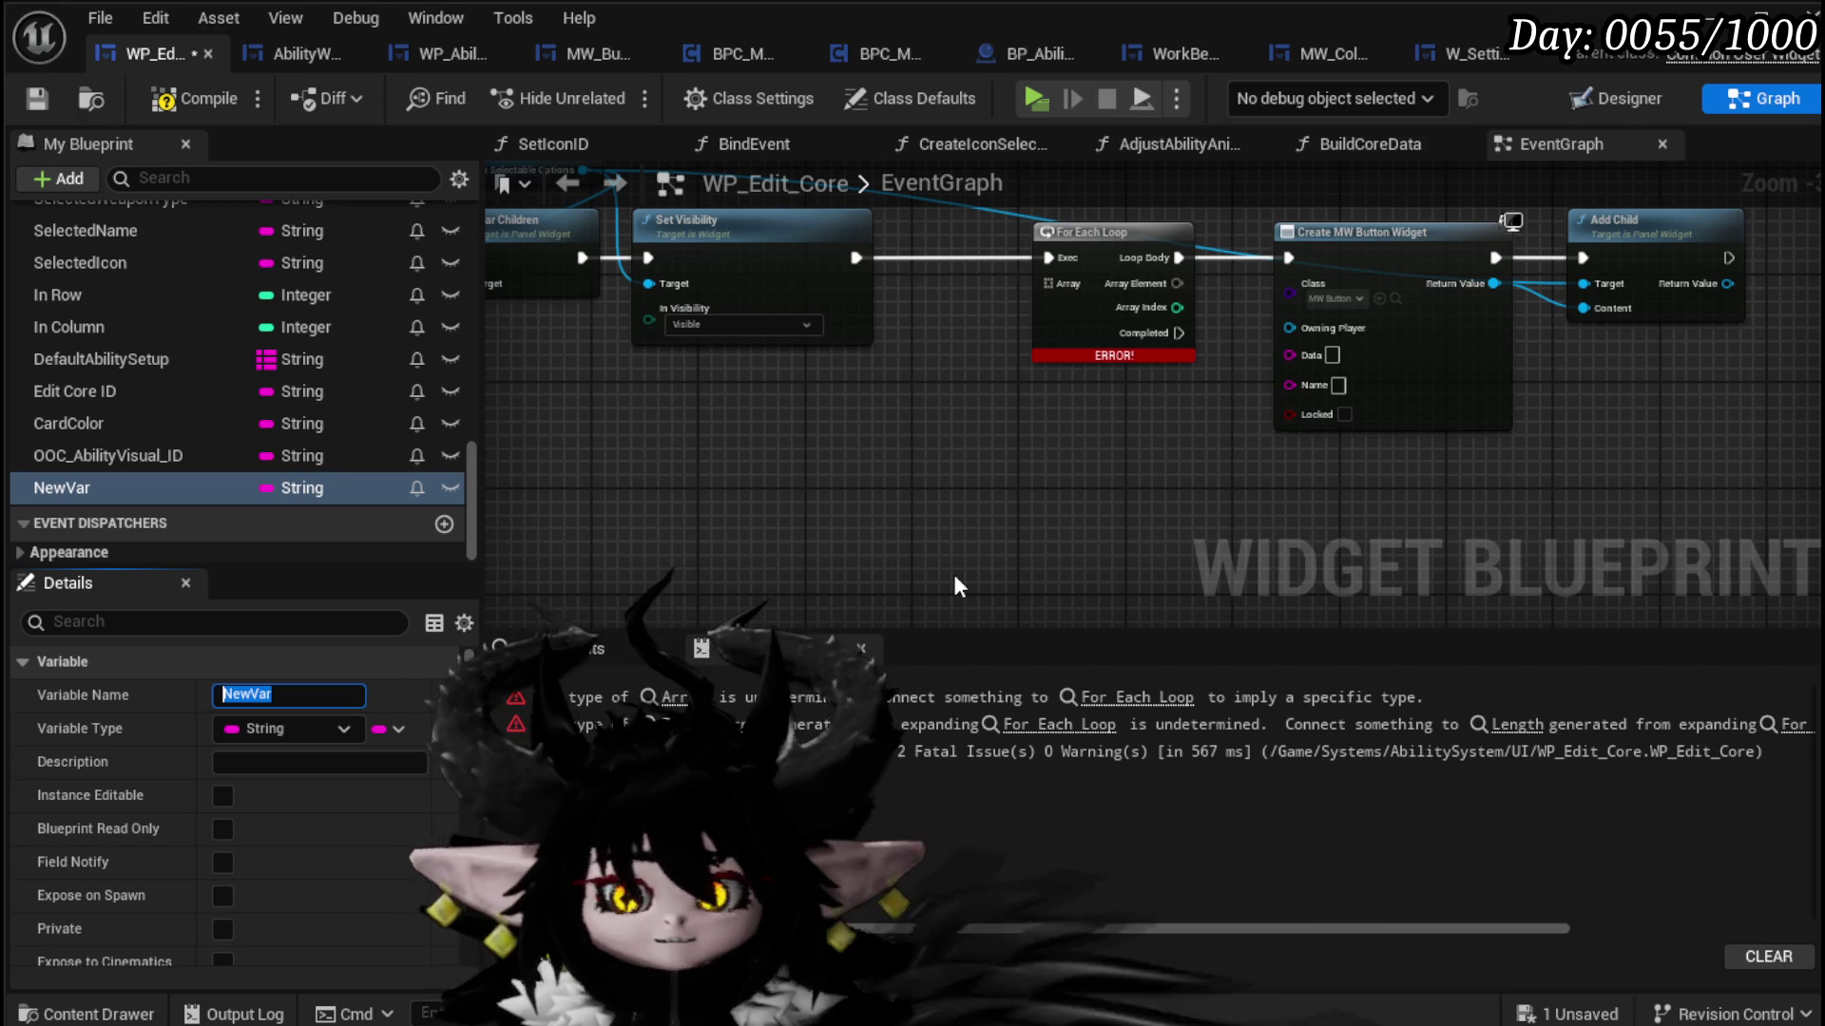
type("WeaponType")
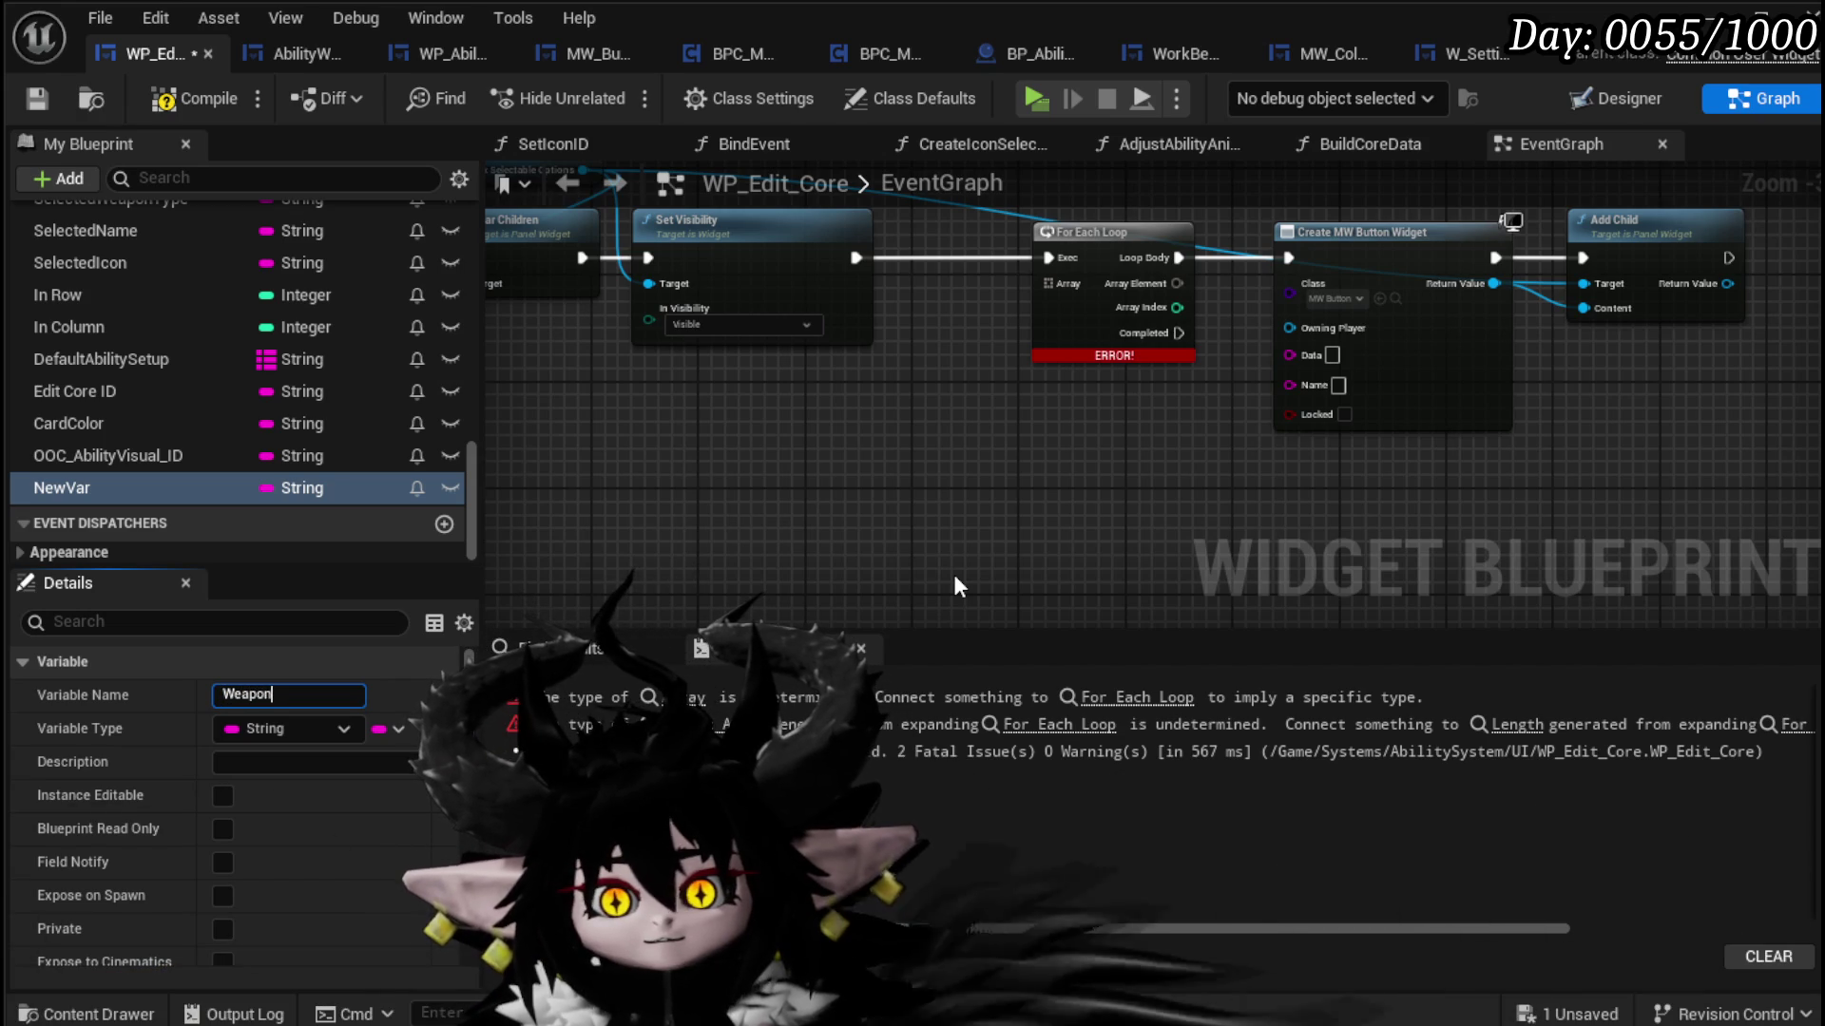
type("Array")
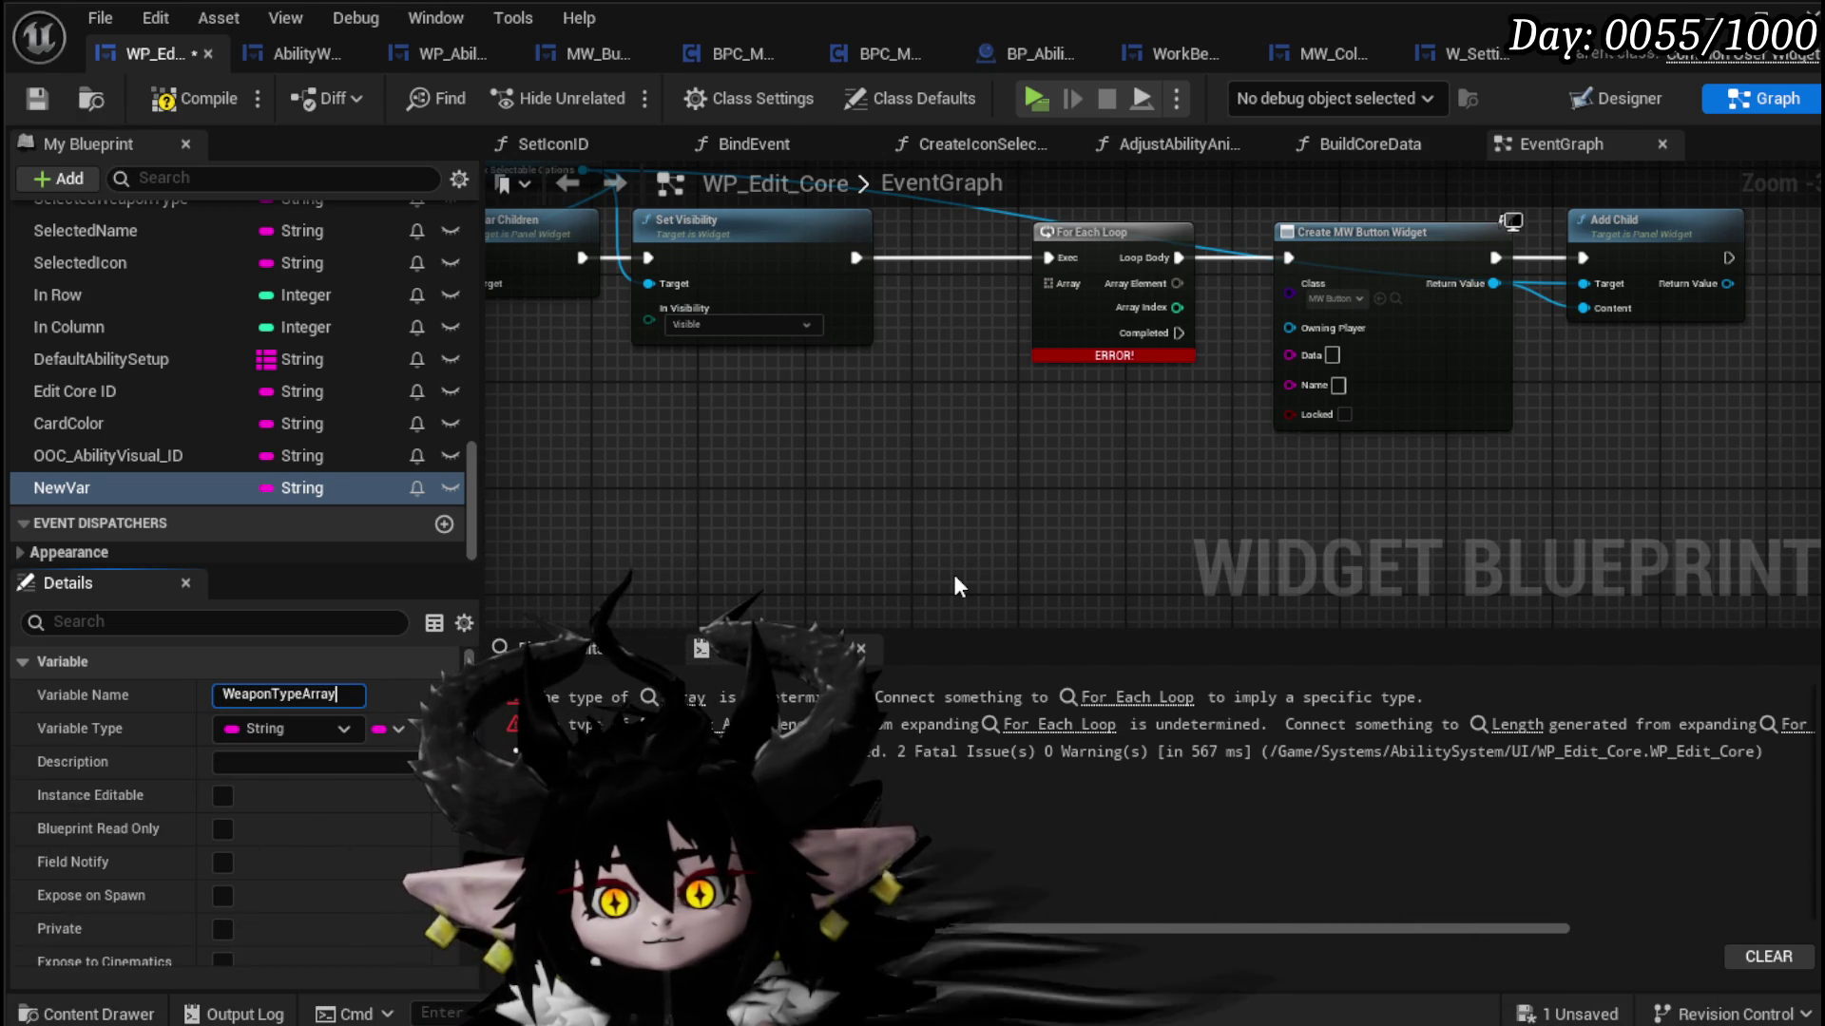
key("Return")
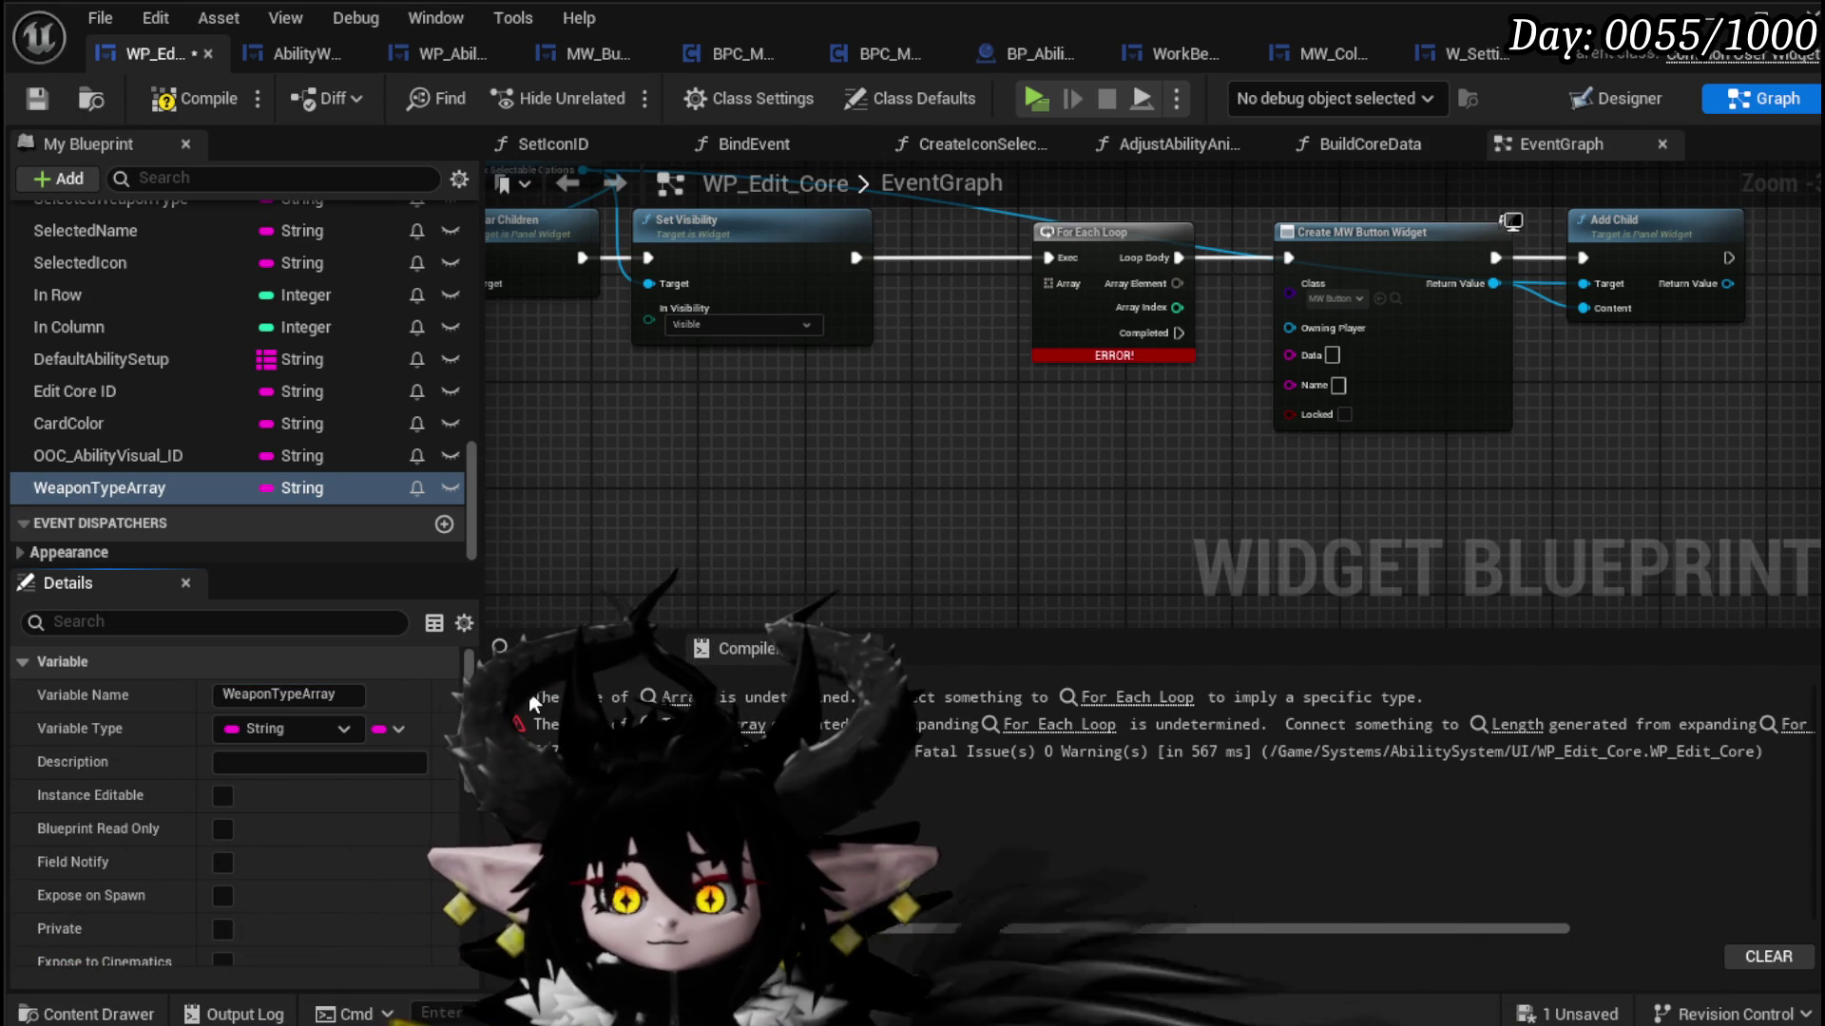
left_click(310, 732)
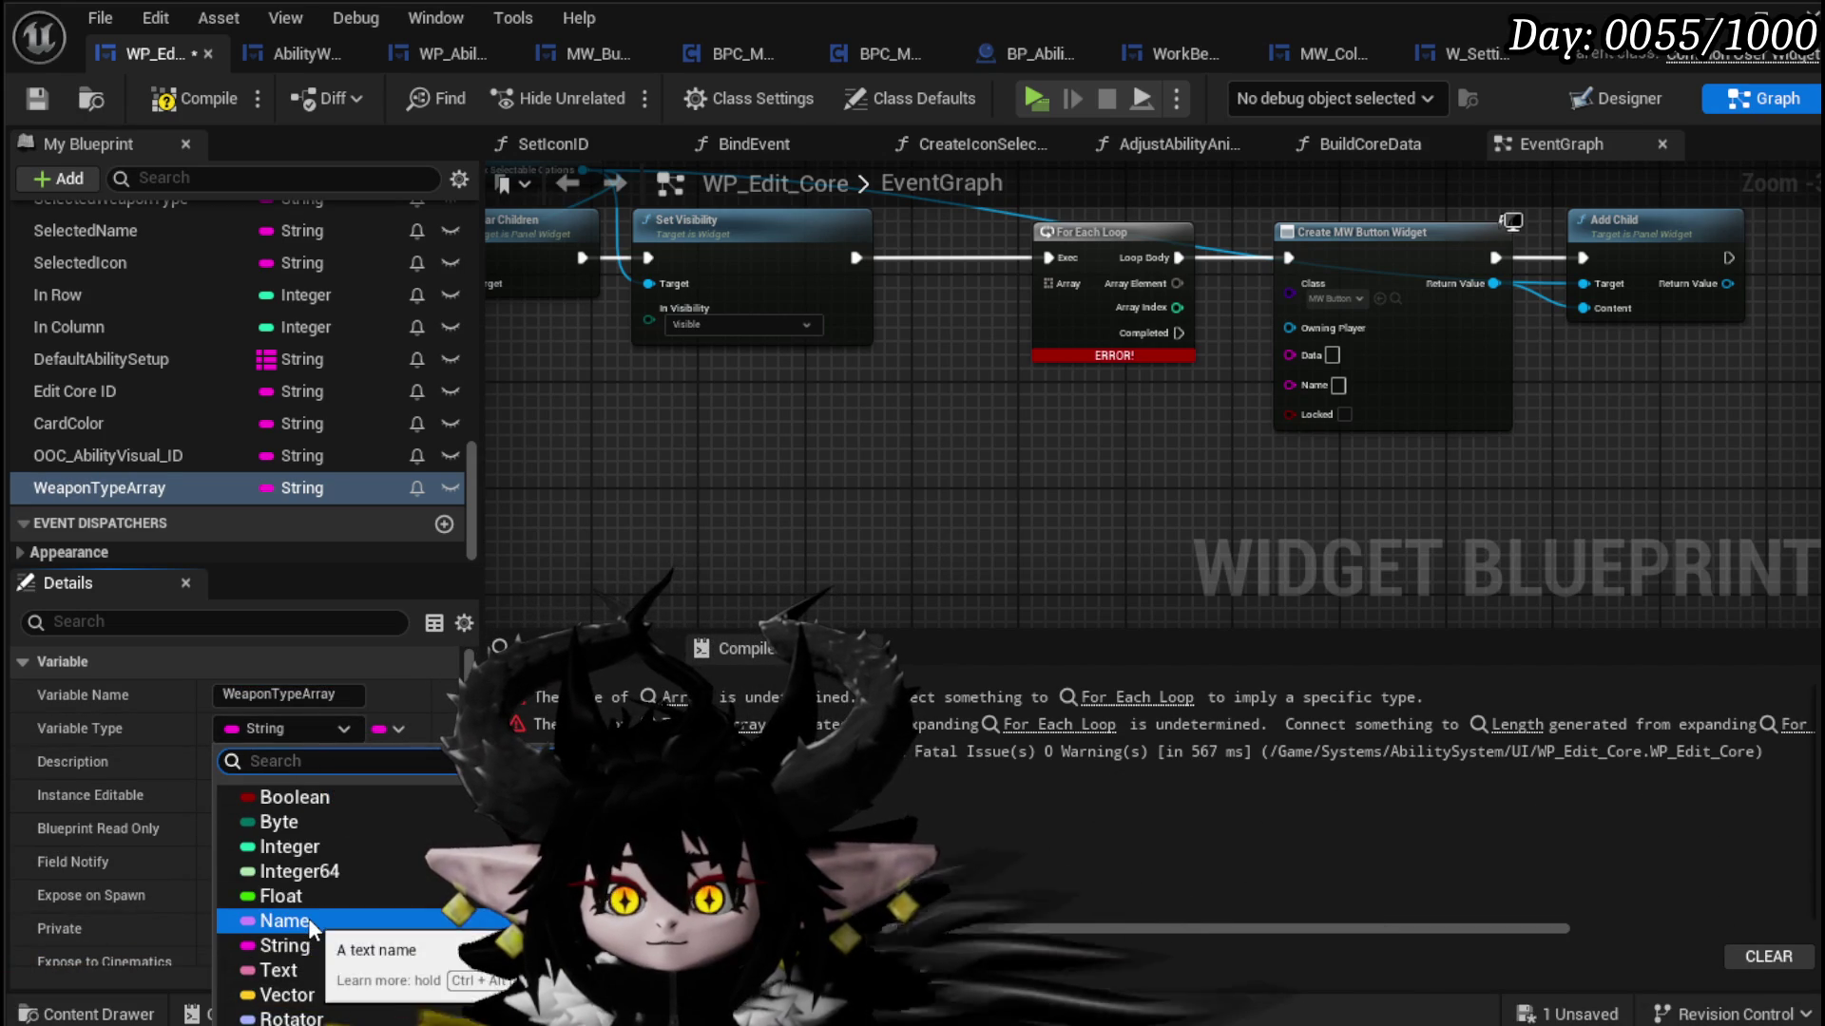
left_click(308, 945)
left_click(380, 729)
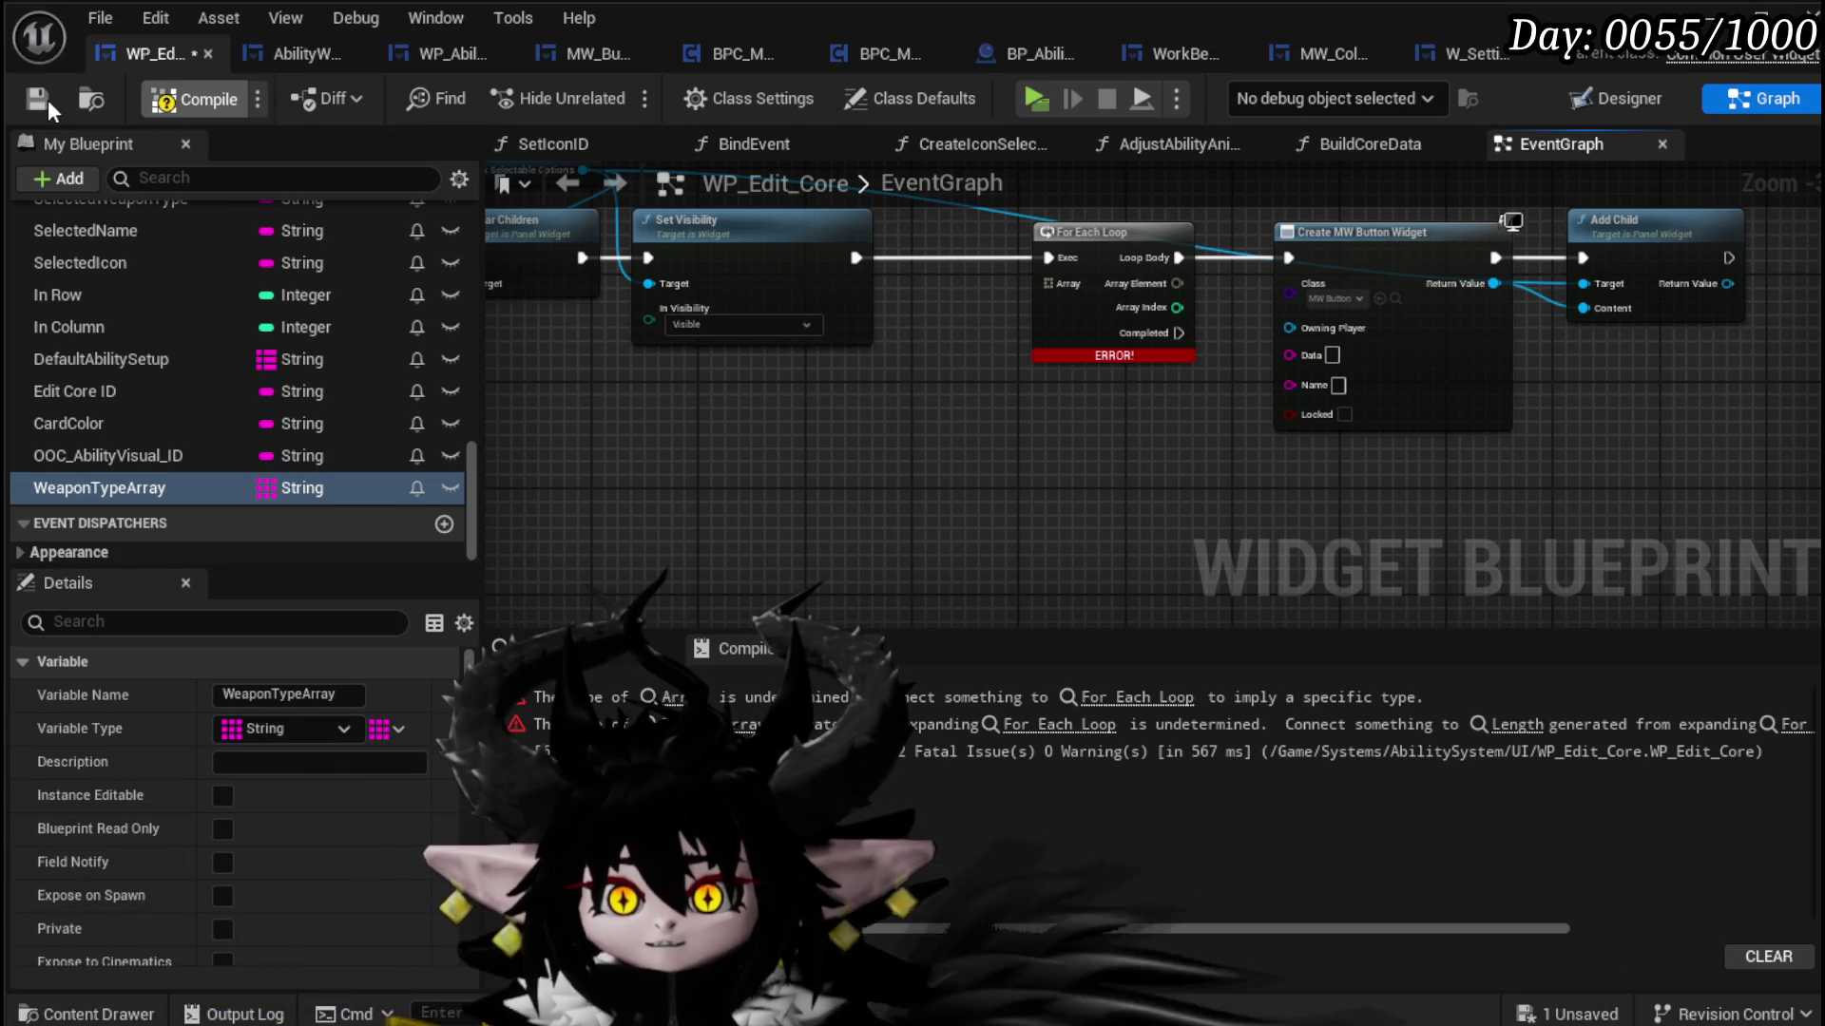
left_click(34, 99)
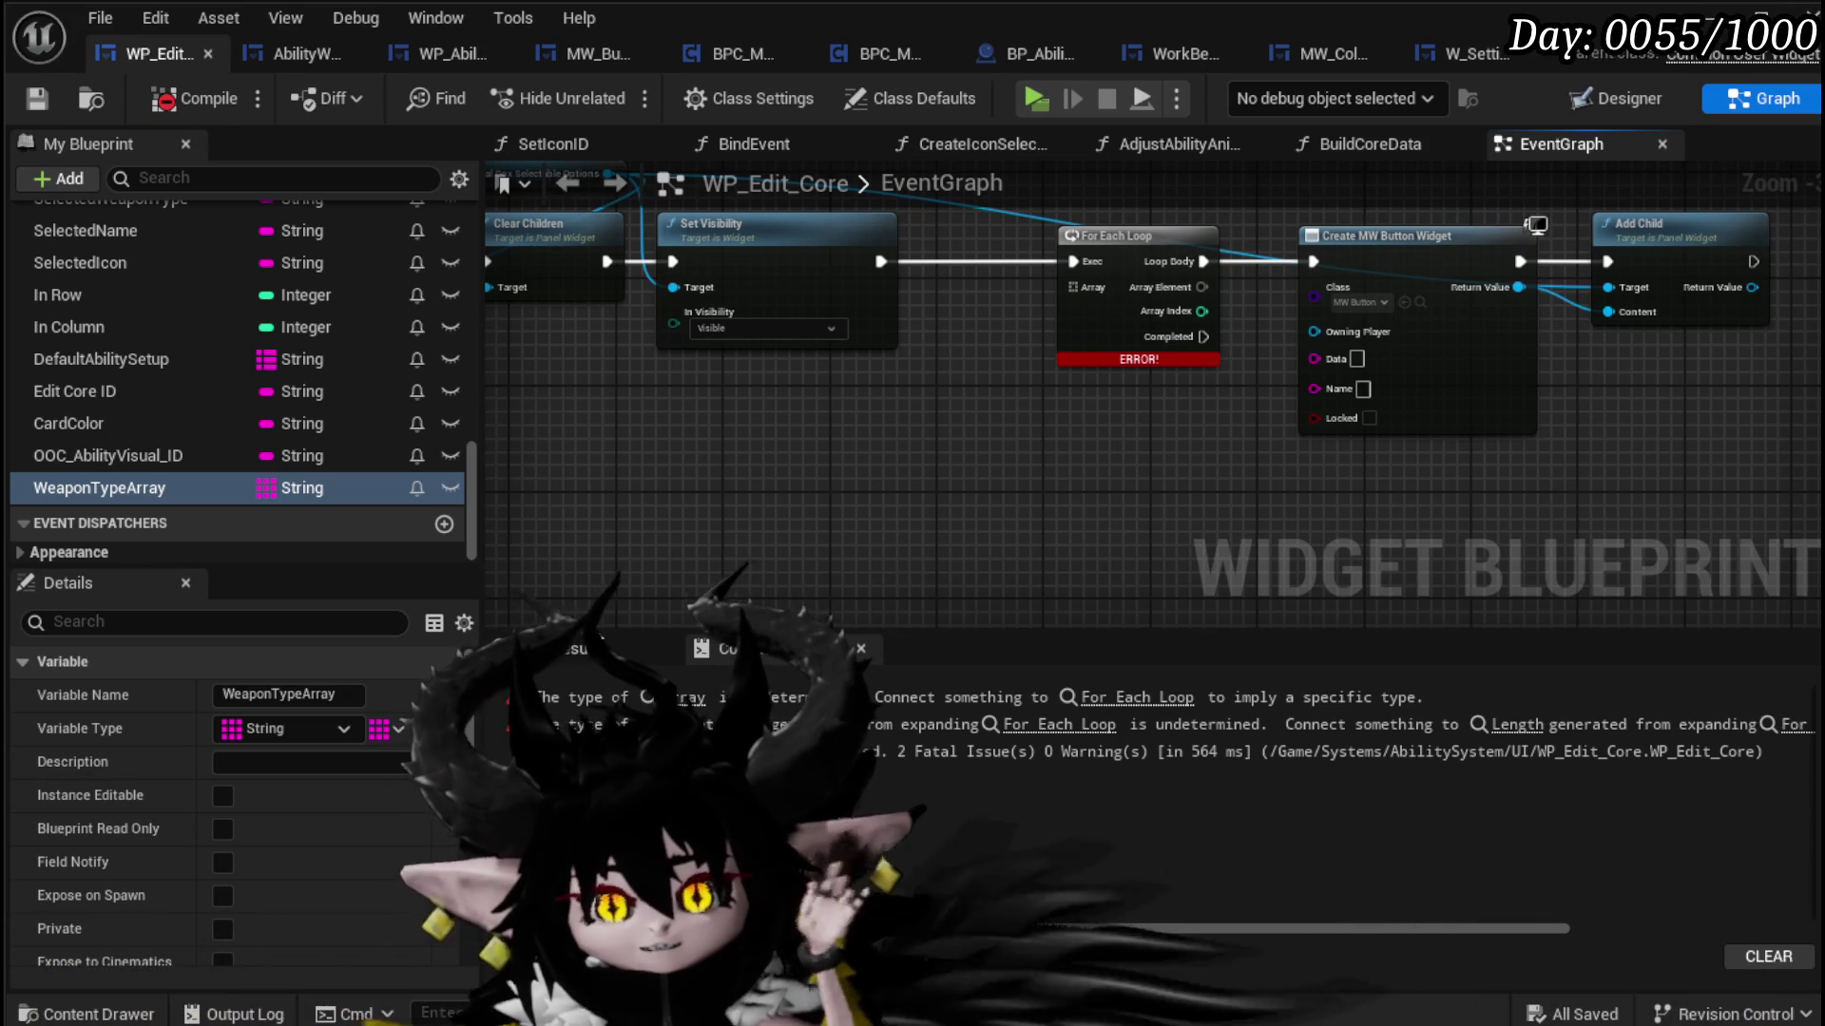
Step: Wire a WeaponTypeArray getter into the For Each Loop's Array input, then compile and save
mouse_move(57, 487)
left_mouse_down()
mouse_move(780, 401)
mouse_move(783, 422)
left_mouse_up()
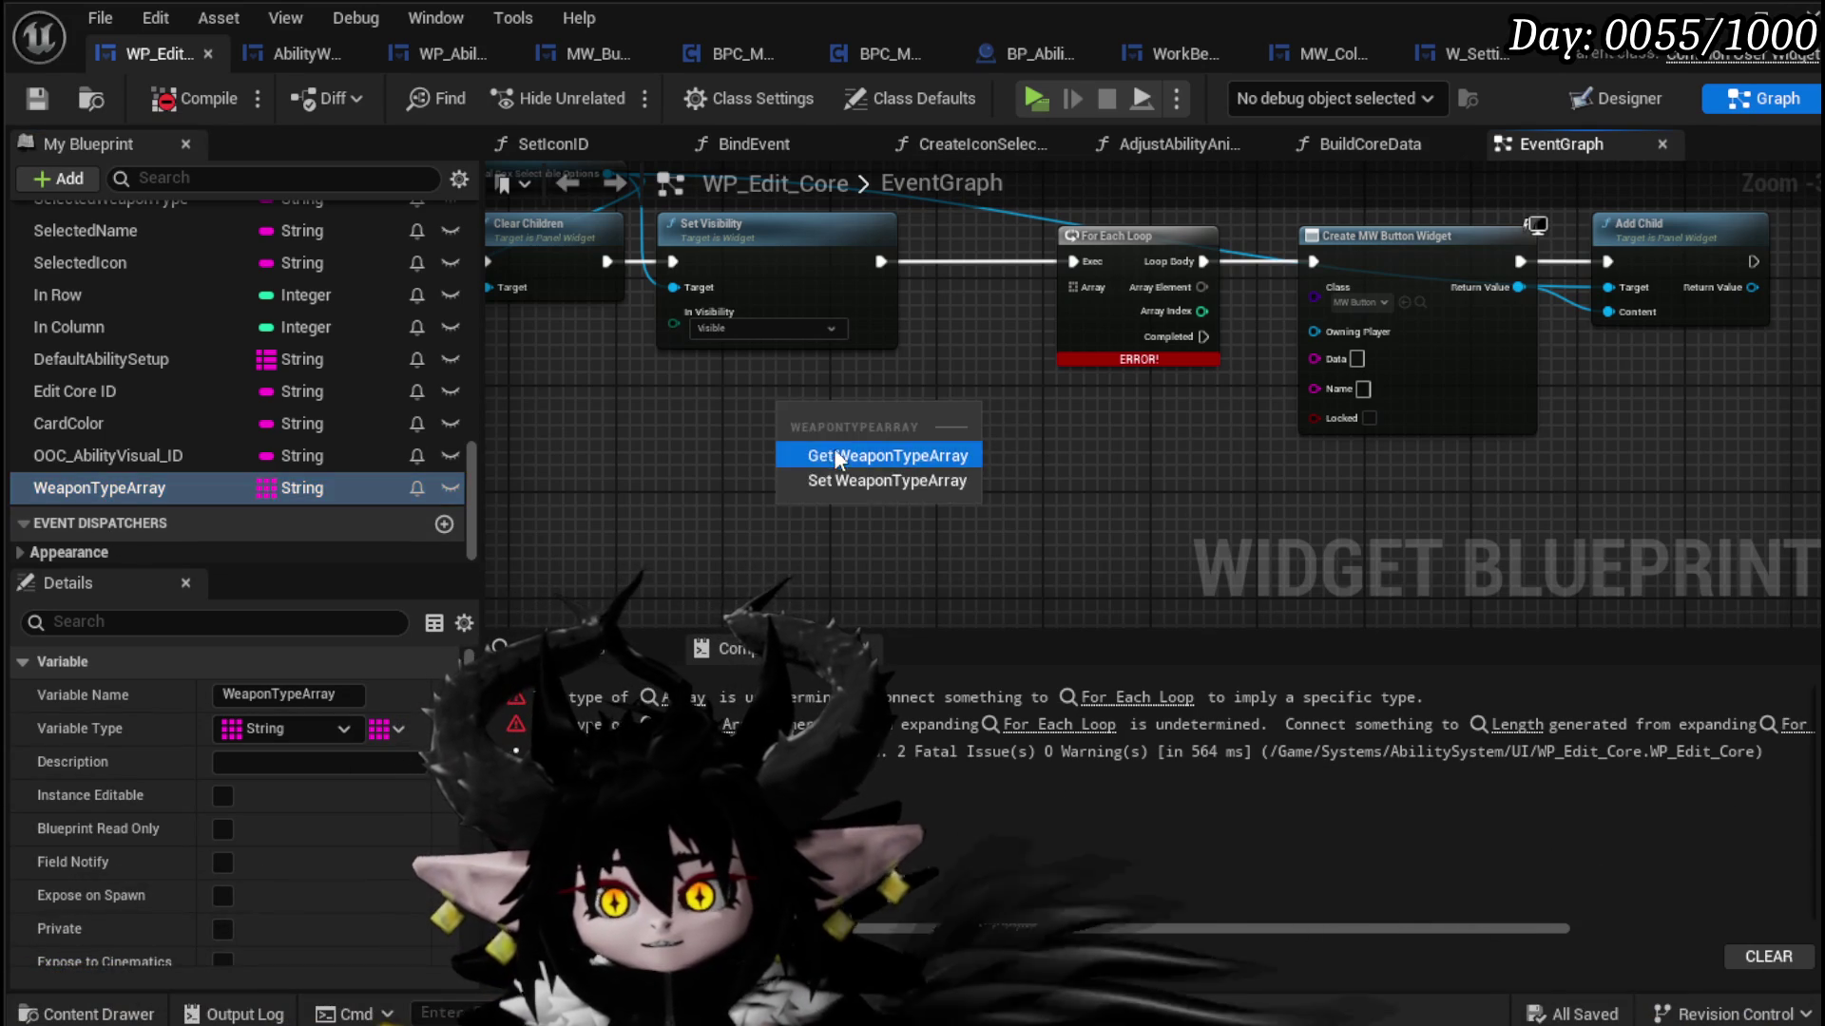
left_click(831, 449)
scroll(951, 456, "up", 3)
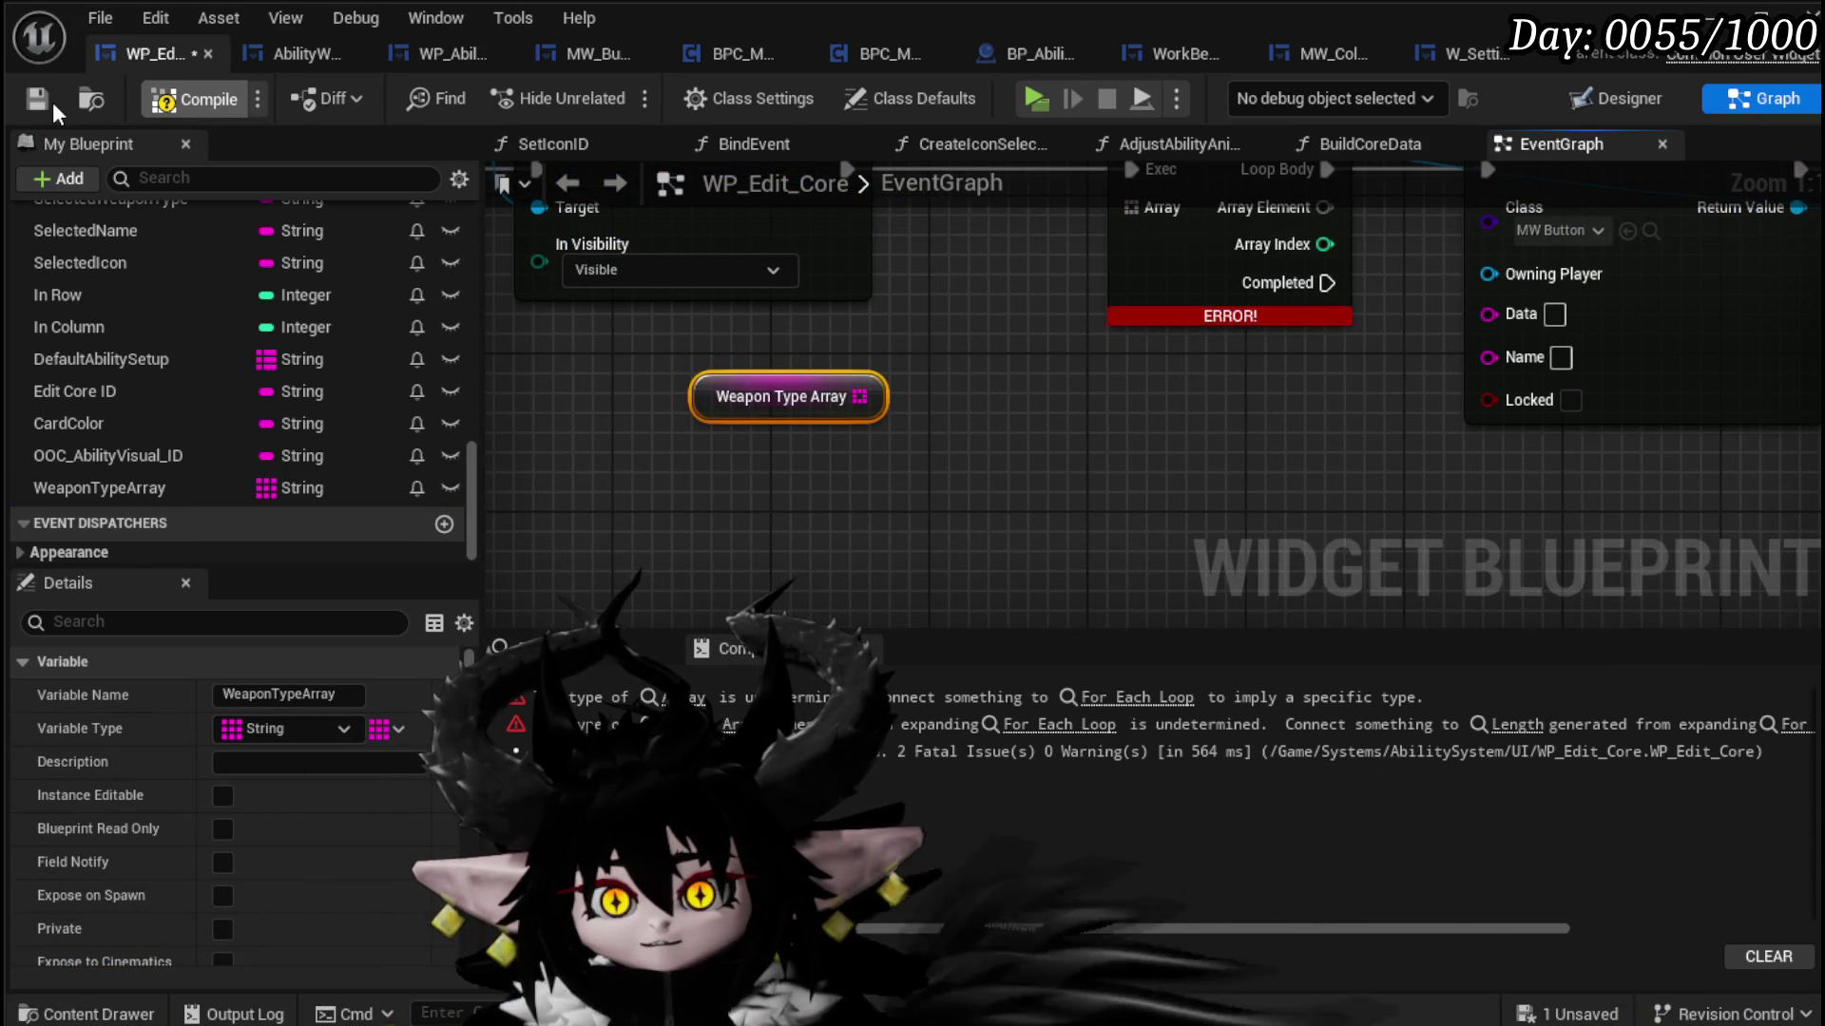
left_click(190, 98)
left_click_drag(859, 396, 1131, 208)
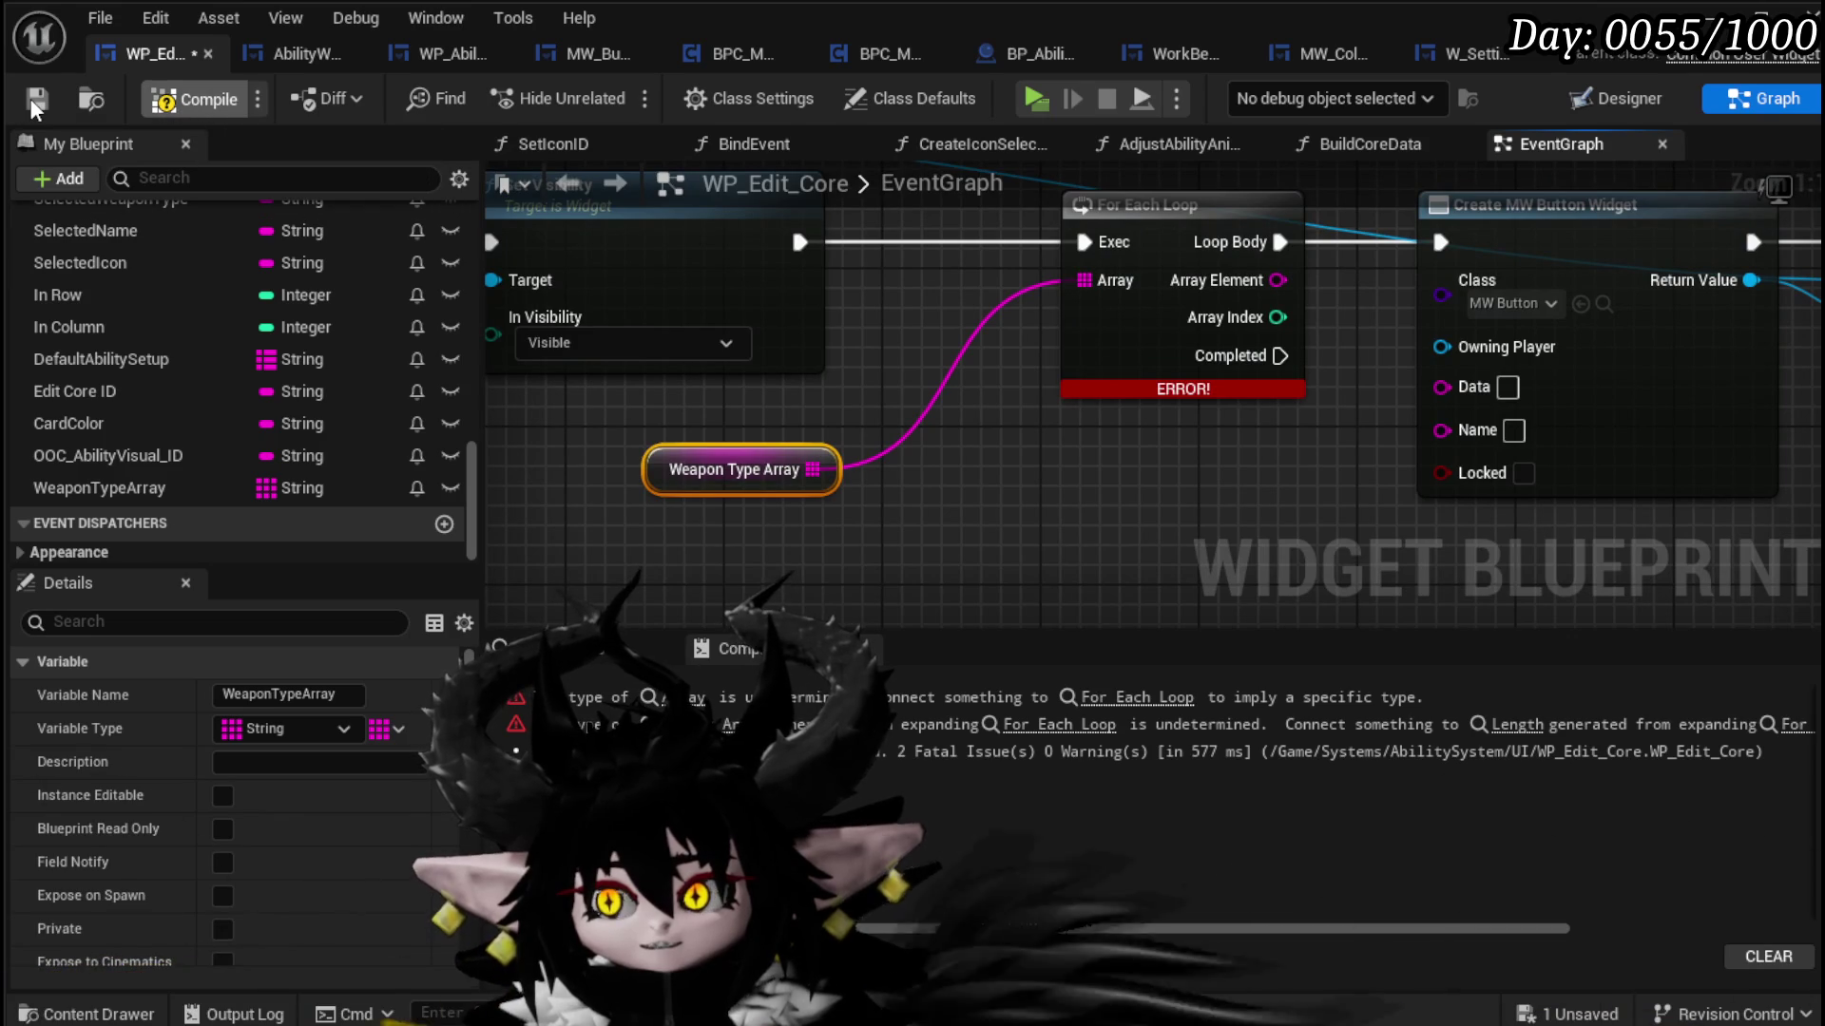
left_click(30, 99)
Step: Rearrange the For Each Loop, Create MW Button Widget and Add Child nodes, and save
left_click_drag(1090, 261, 923, 262)
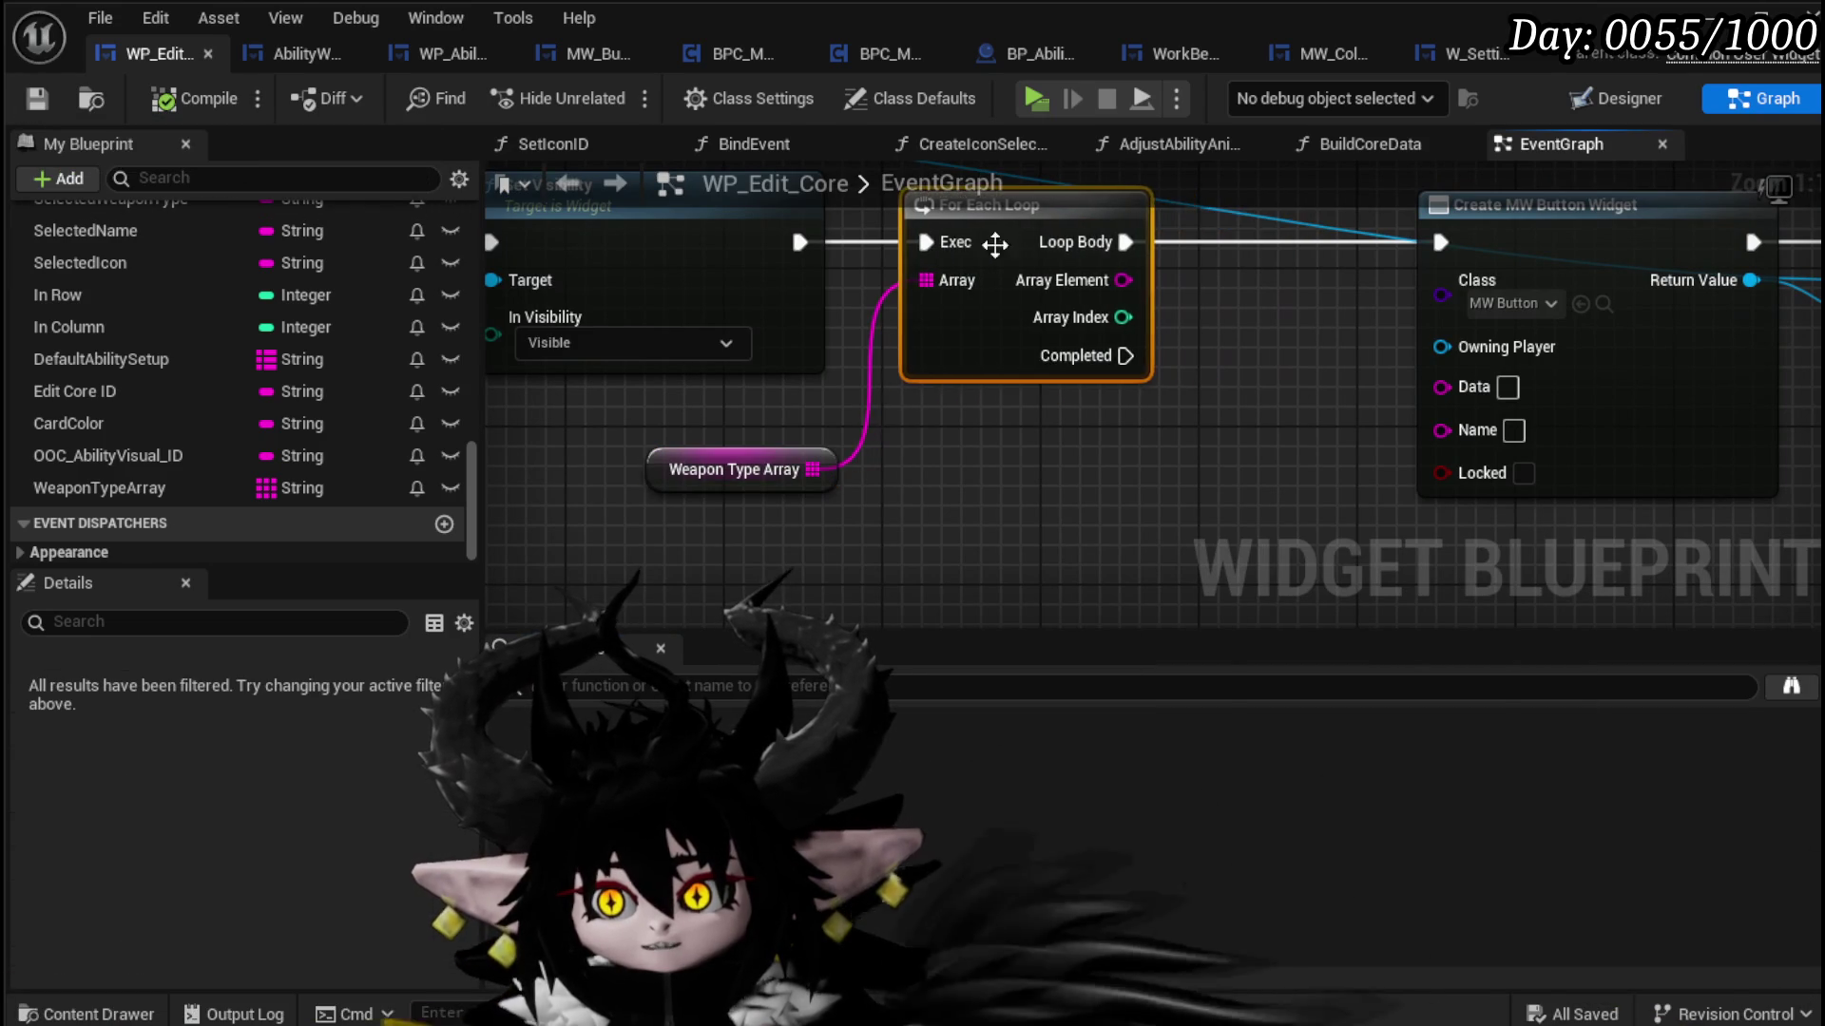
mouse_move(1433, 492)
left_mouse_down()
mouse_move(1126, 271)
mouse_move(1383, 285)
left_mouse_up()
left_click(734, 295)
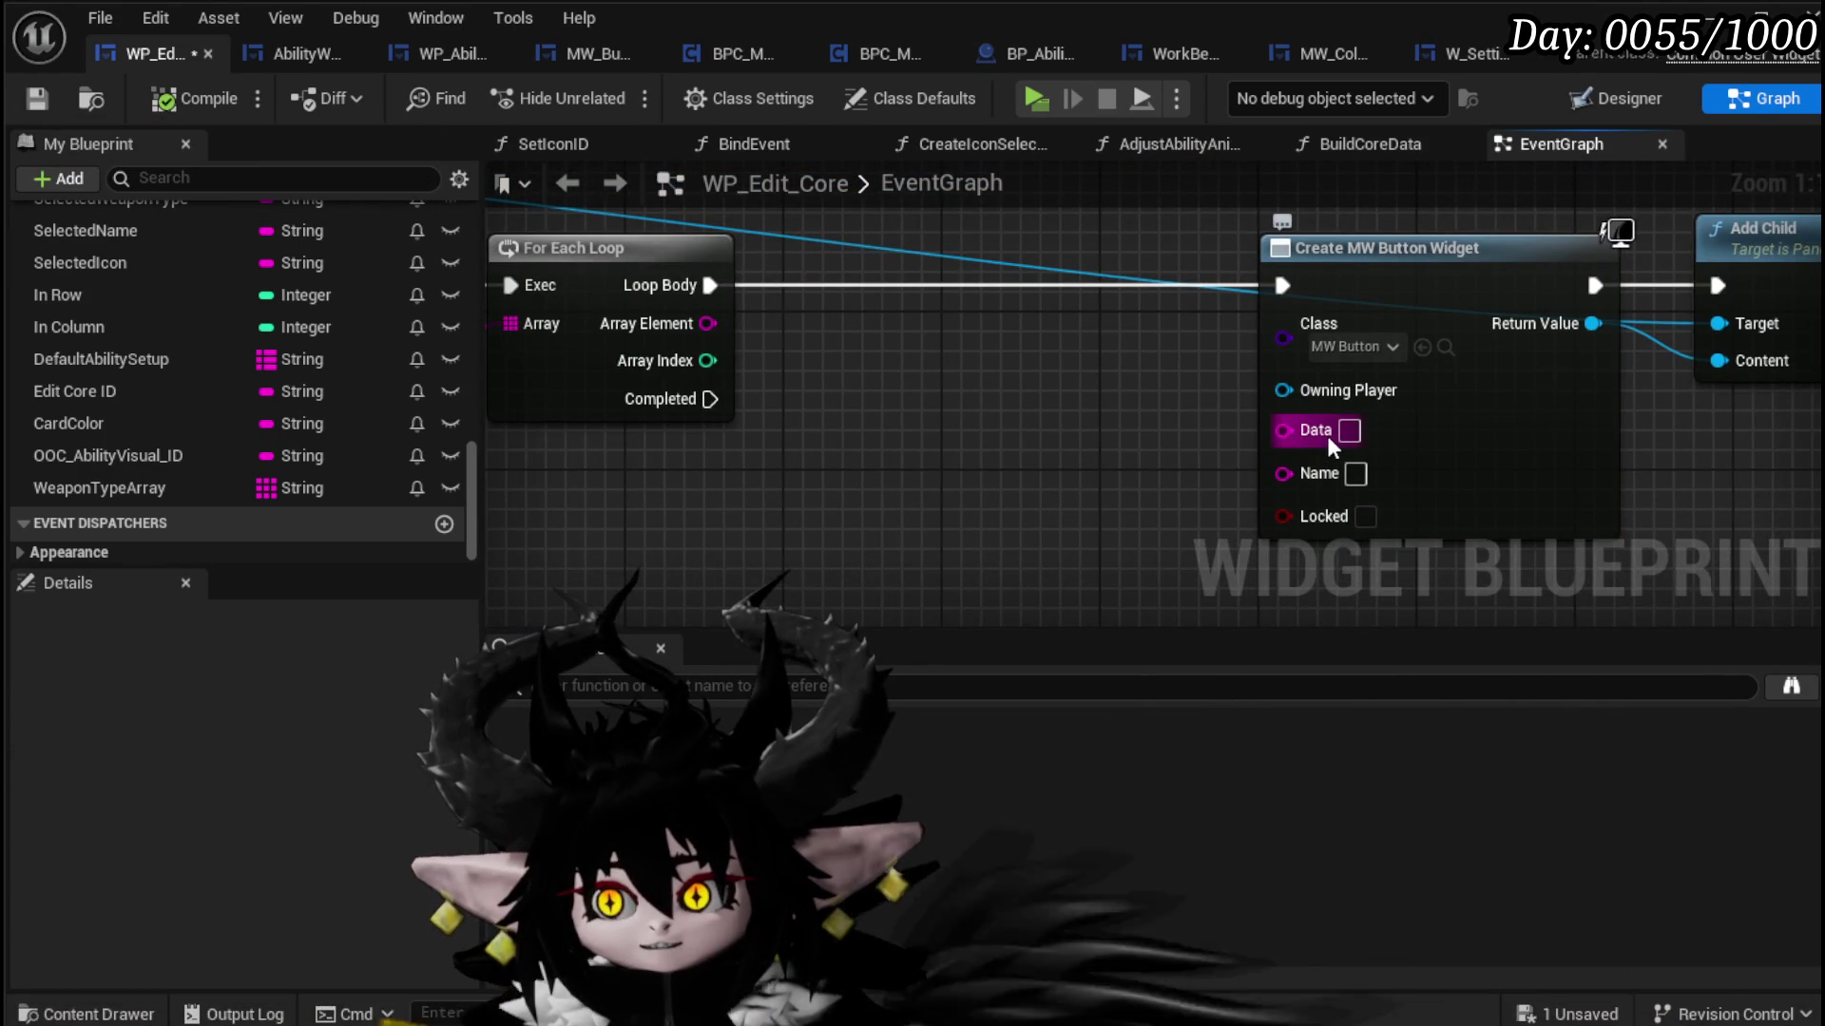
key("ctrl+s")
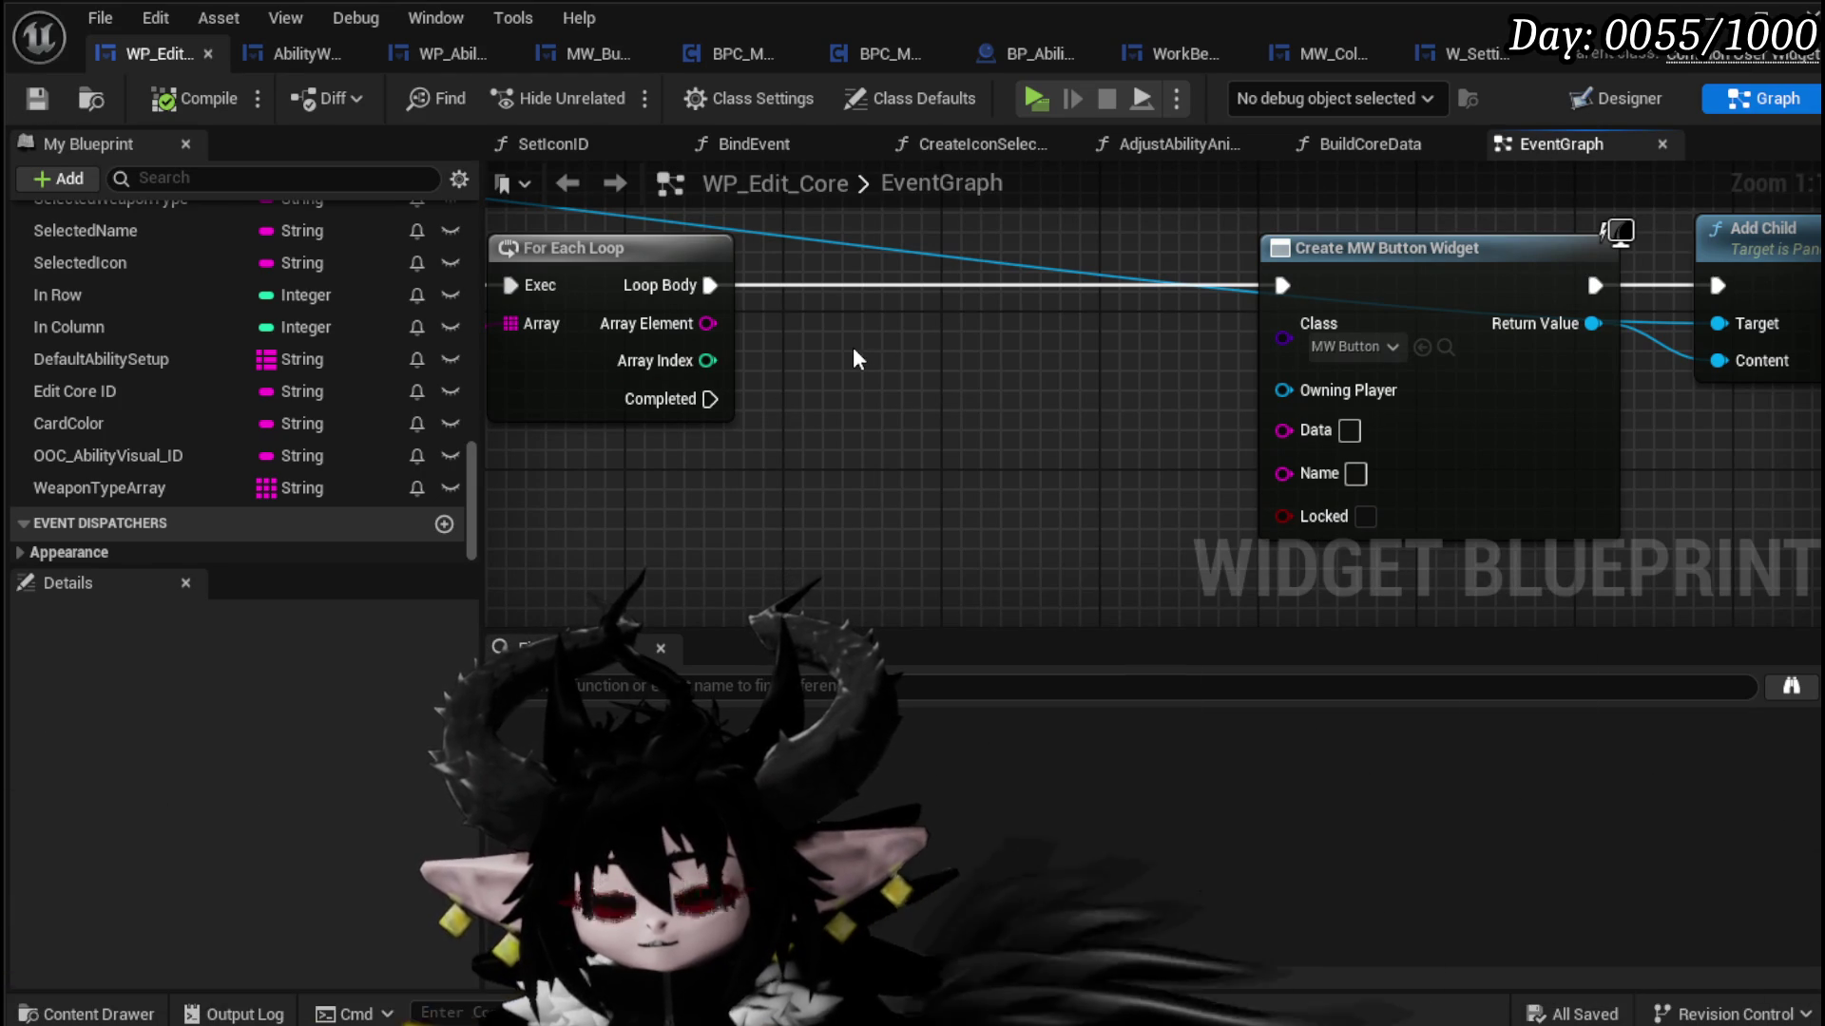
left_click_drag(852, 359, 1182, 332)
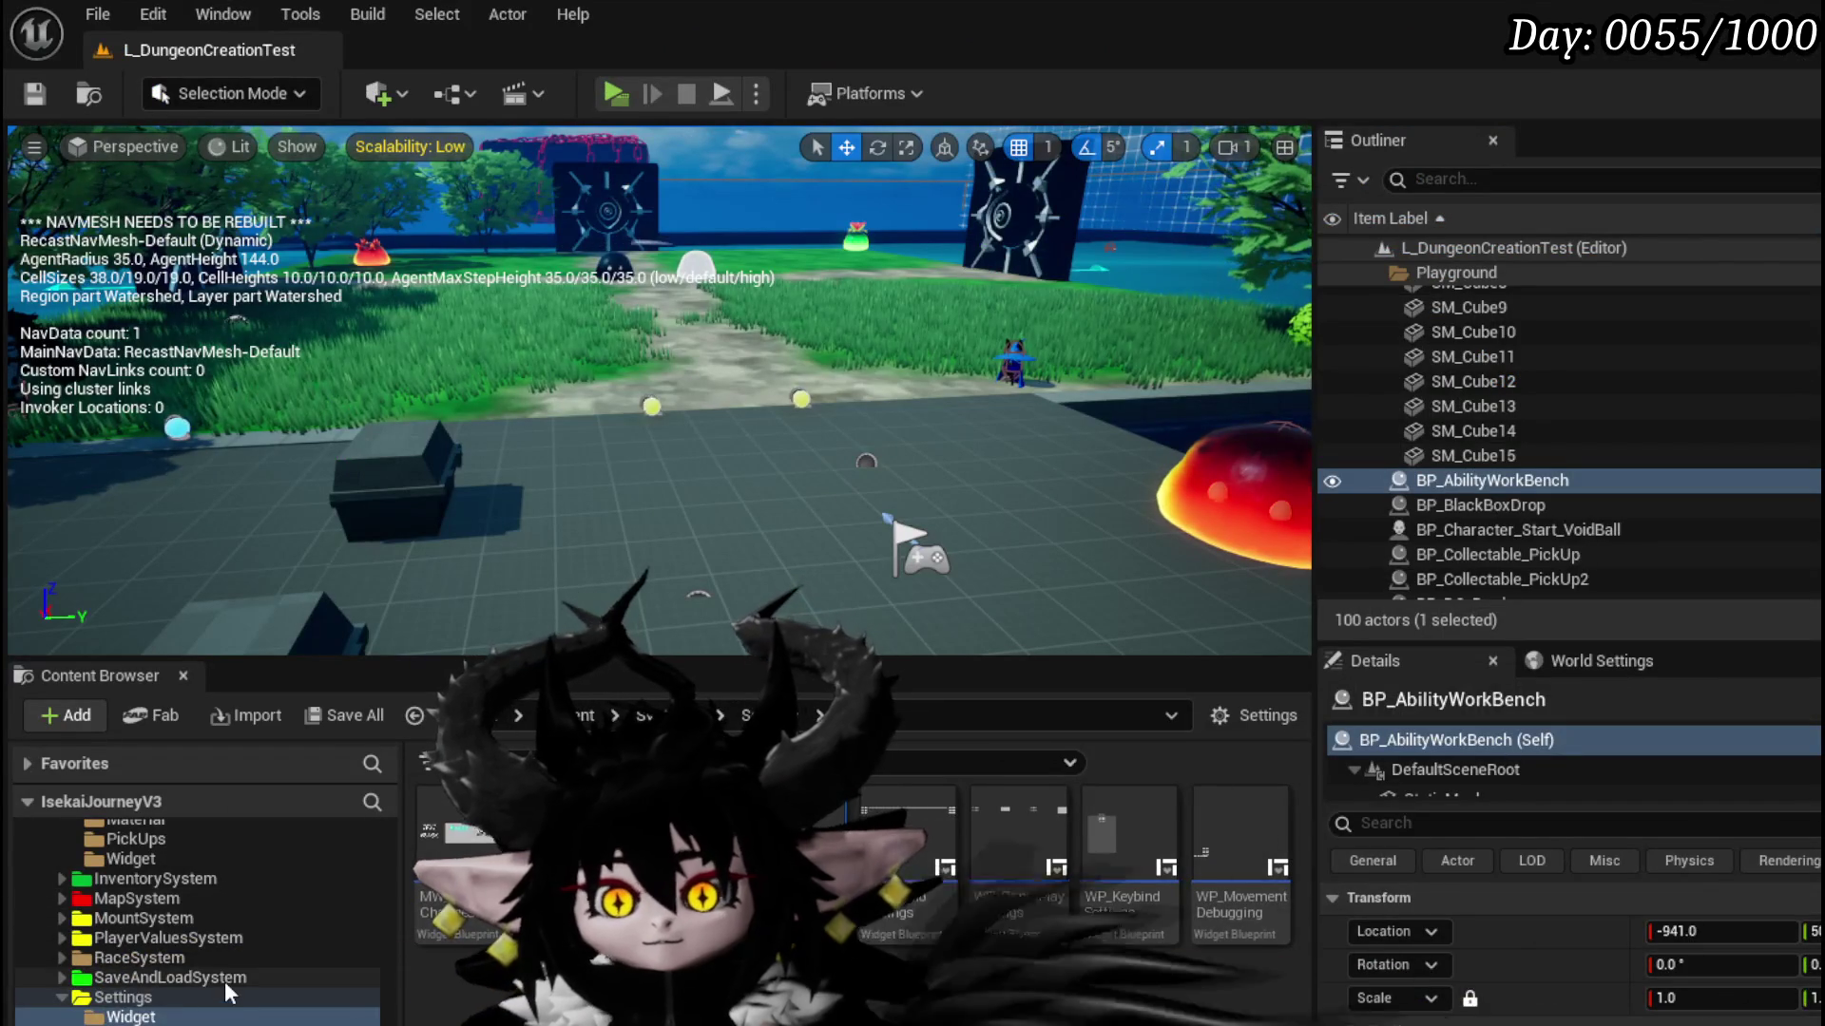
Step: Navigate ABP_Chura from its event graph through Idle_1 back up to the AnimGraph
left_click(415, 715)
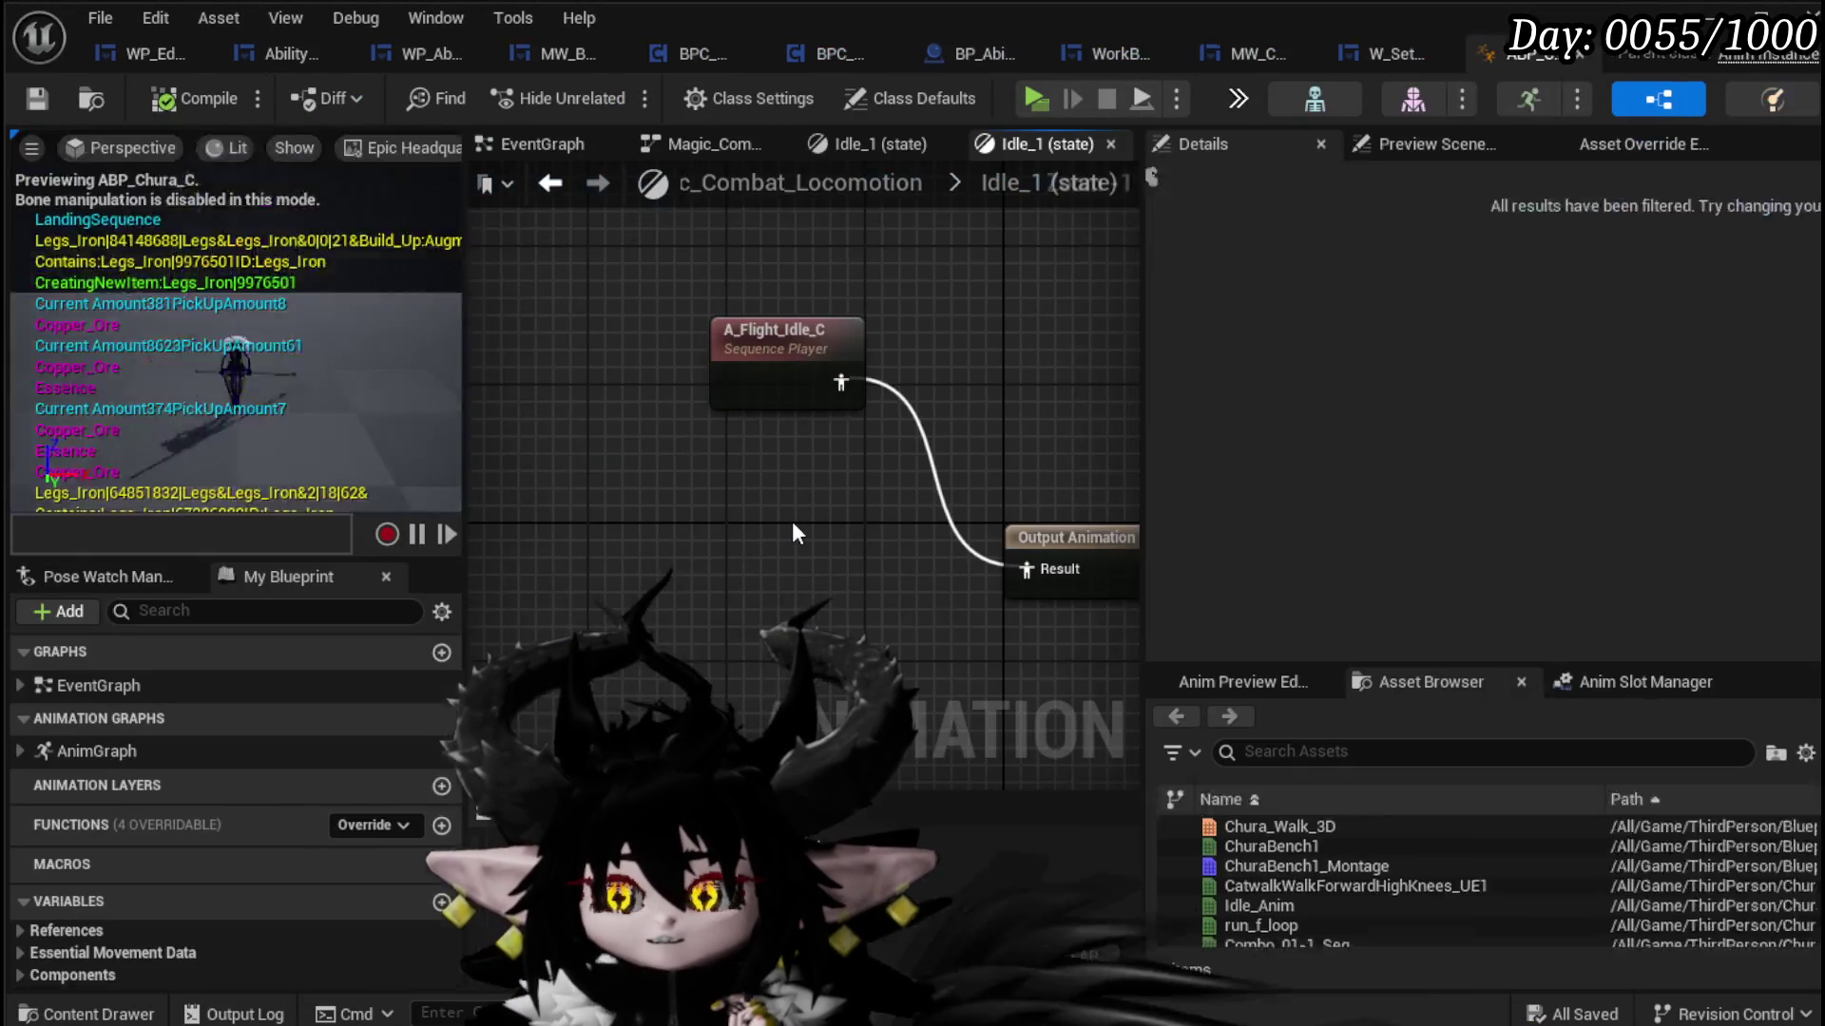
scroll(979, 361, "down", 2)
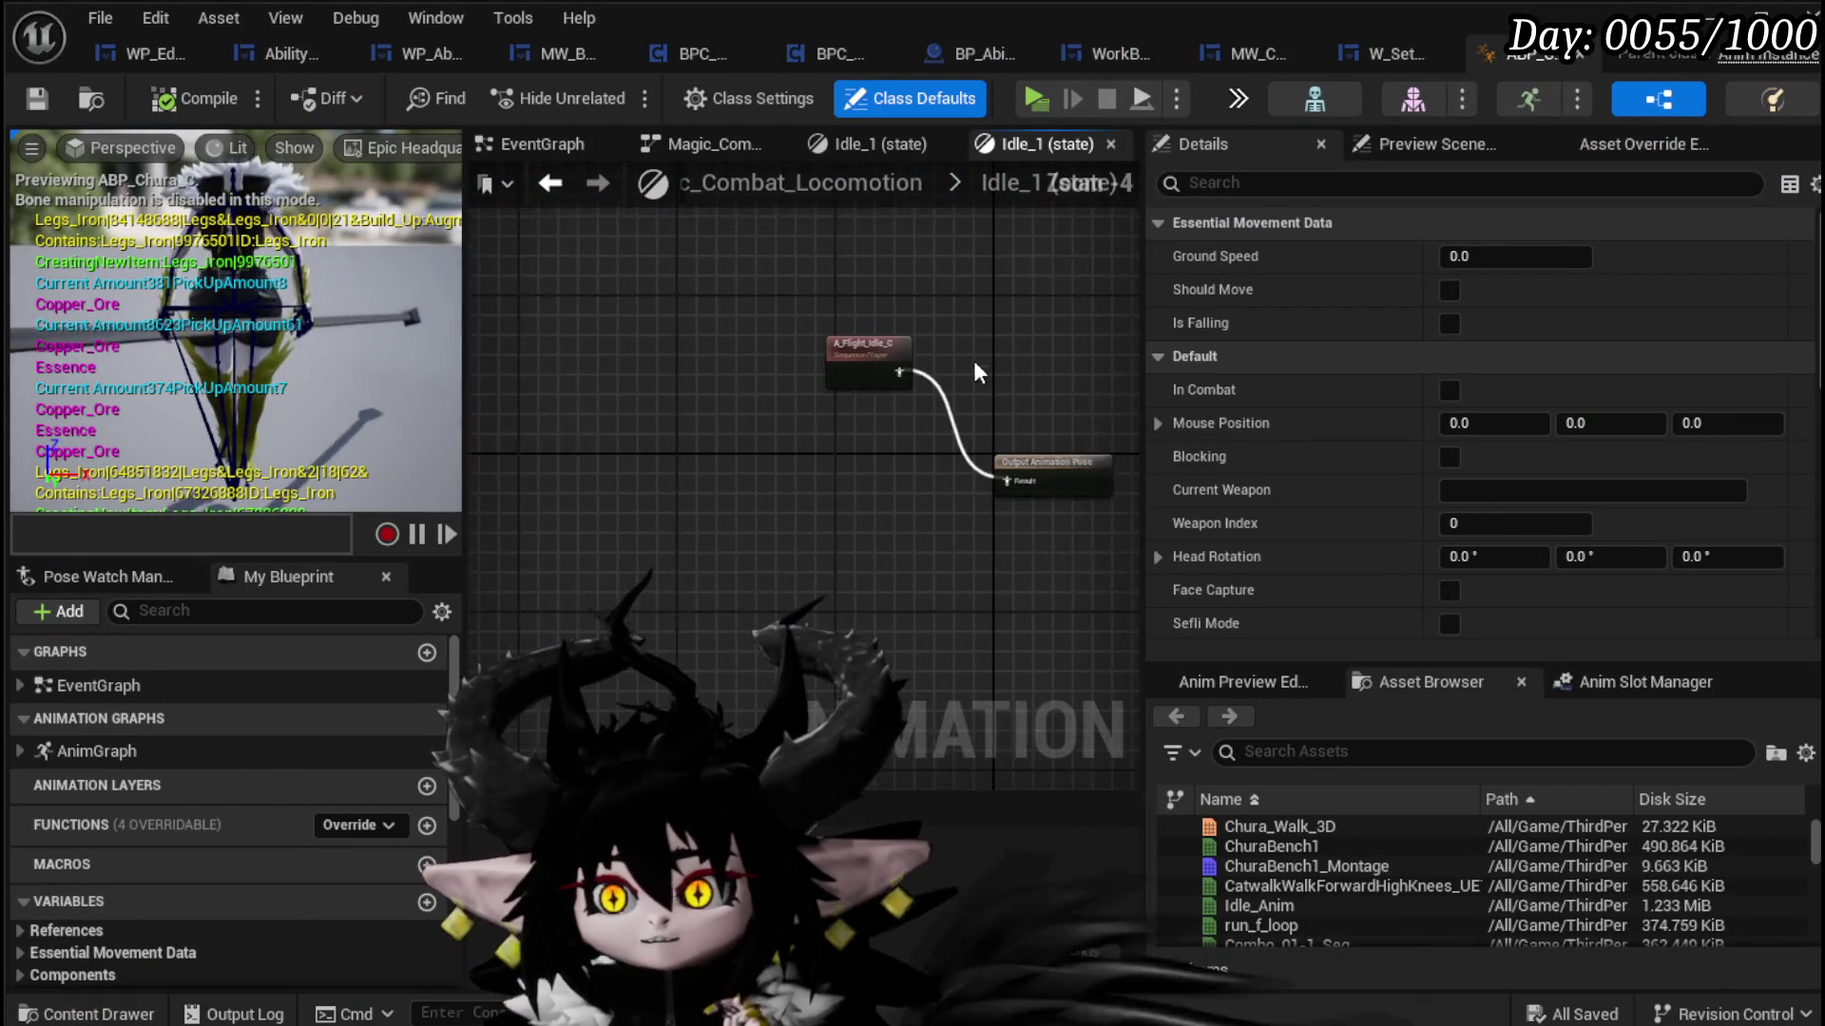
left_click(544, 145)
scroll(745, 347, "down", 4)
left_click_drag(483, 430, 531, 416)
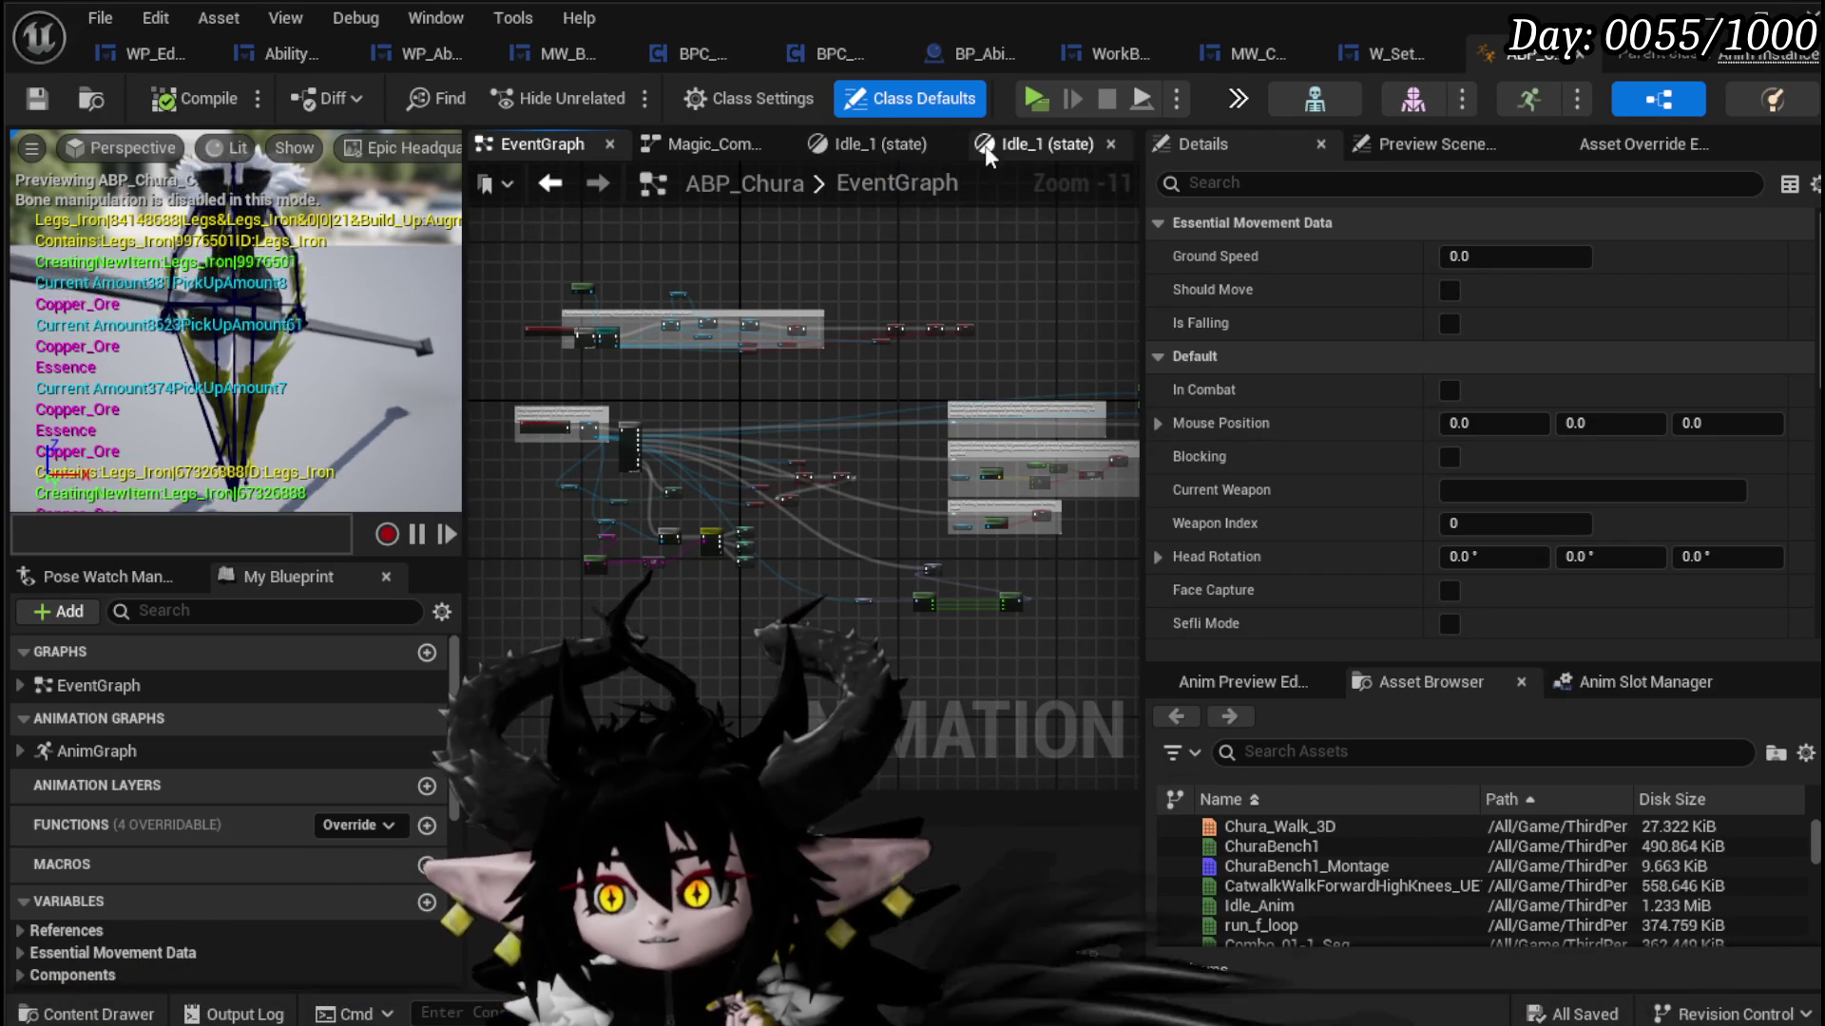
left_click(874, 145)
left_click(803, 183)
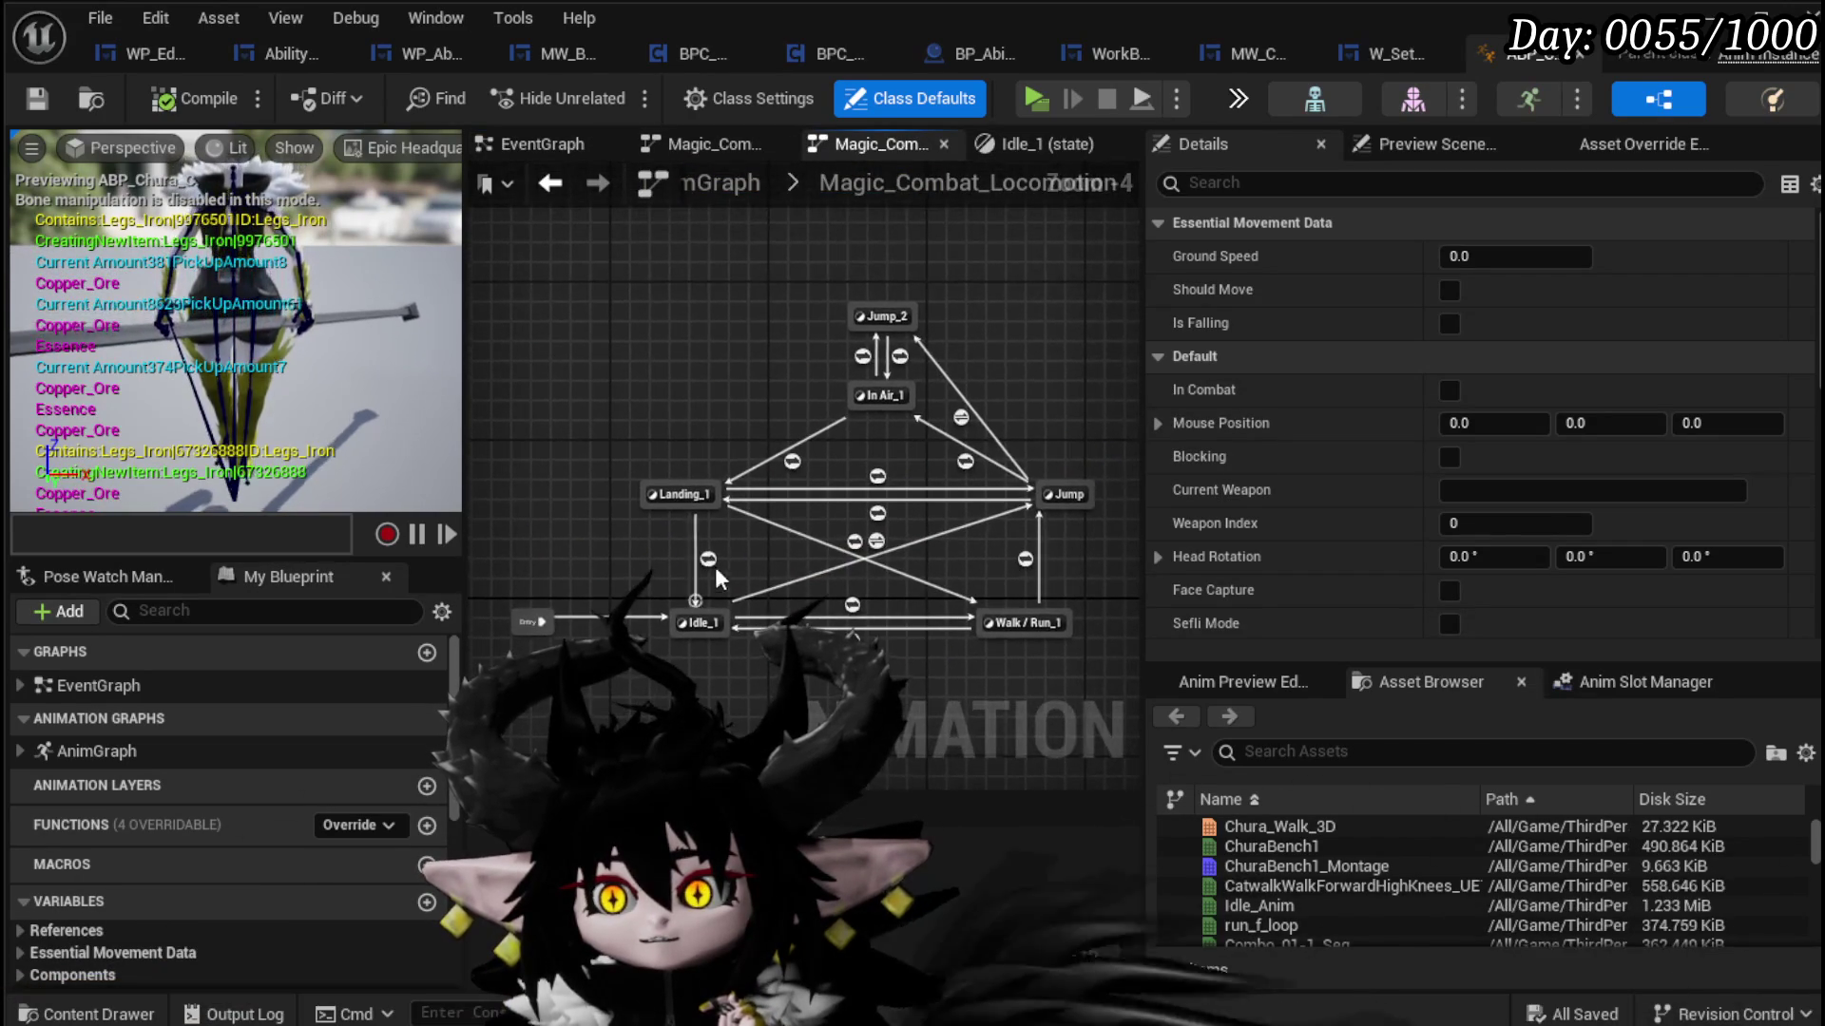
left_click(755, 190)
Step: Inspect how Weapon Index and In Combat drive the blend nodes, then save ABP_Chura
scroll(656, 488, "up", 8)
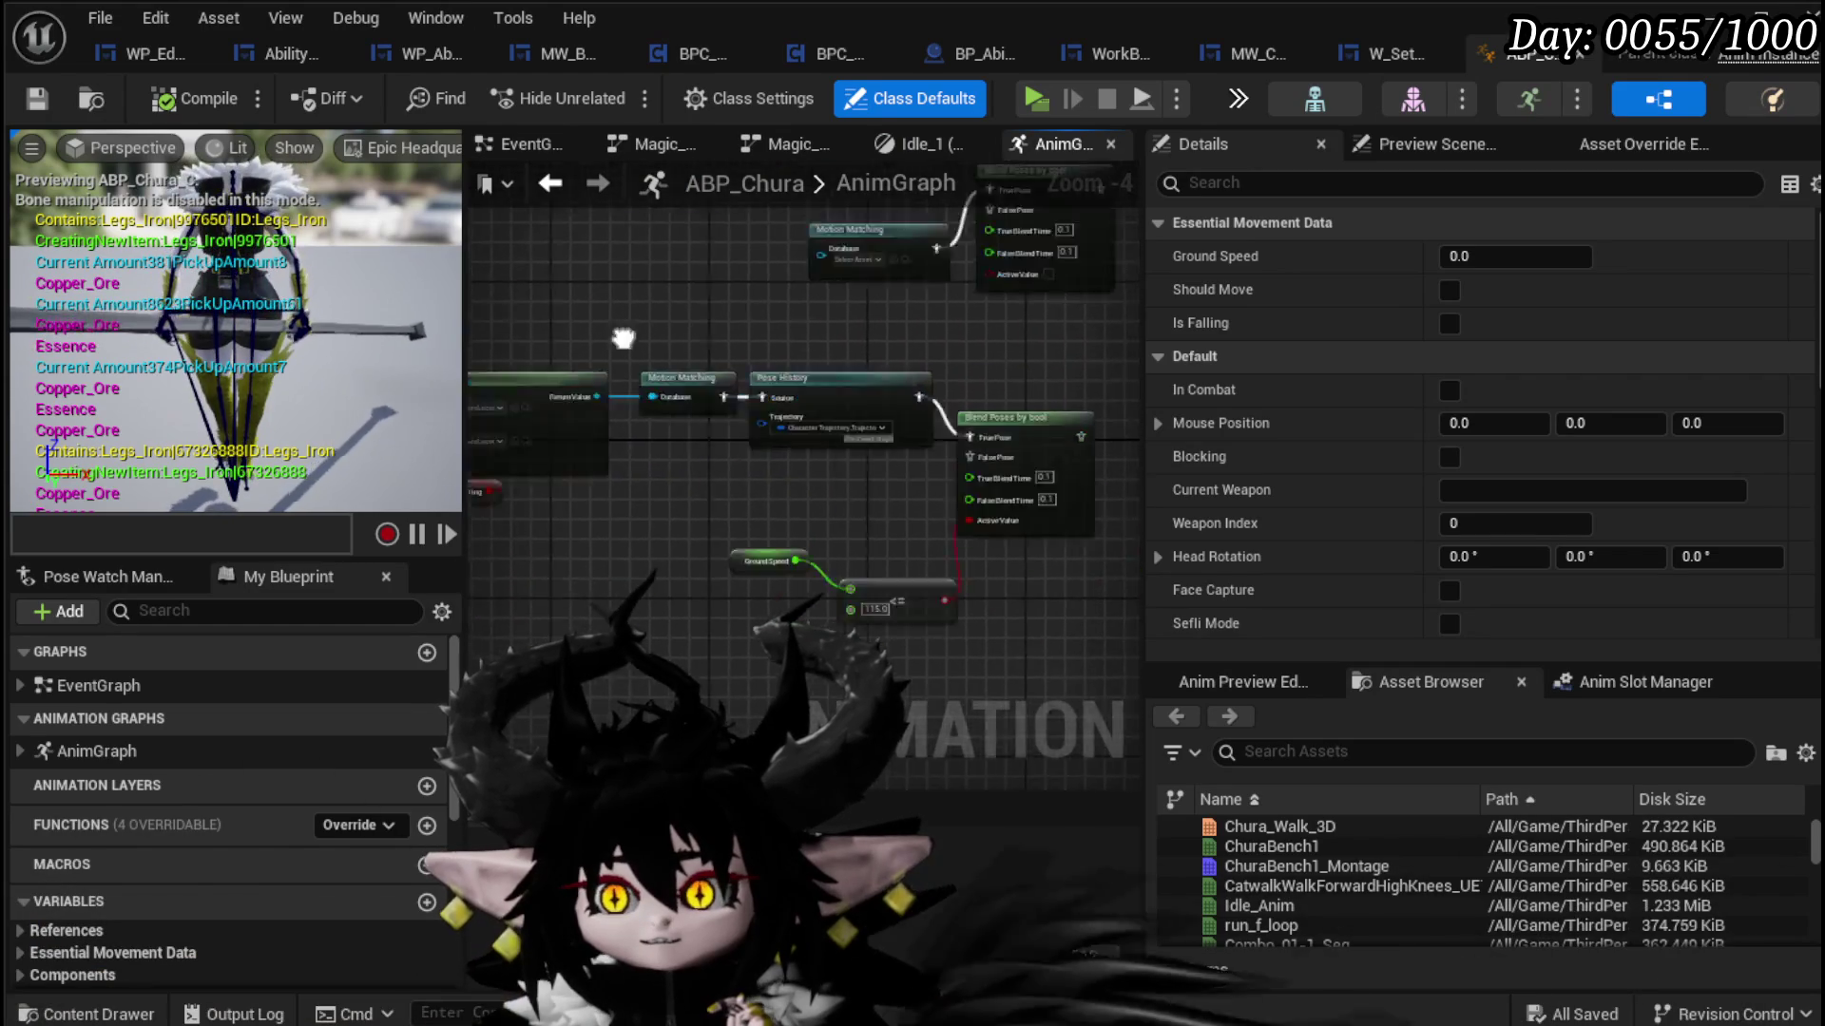
scroll(607, 459, "down", 2)
scroll(664, 530, "up", 3)
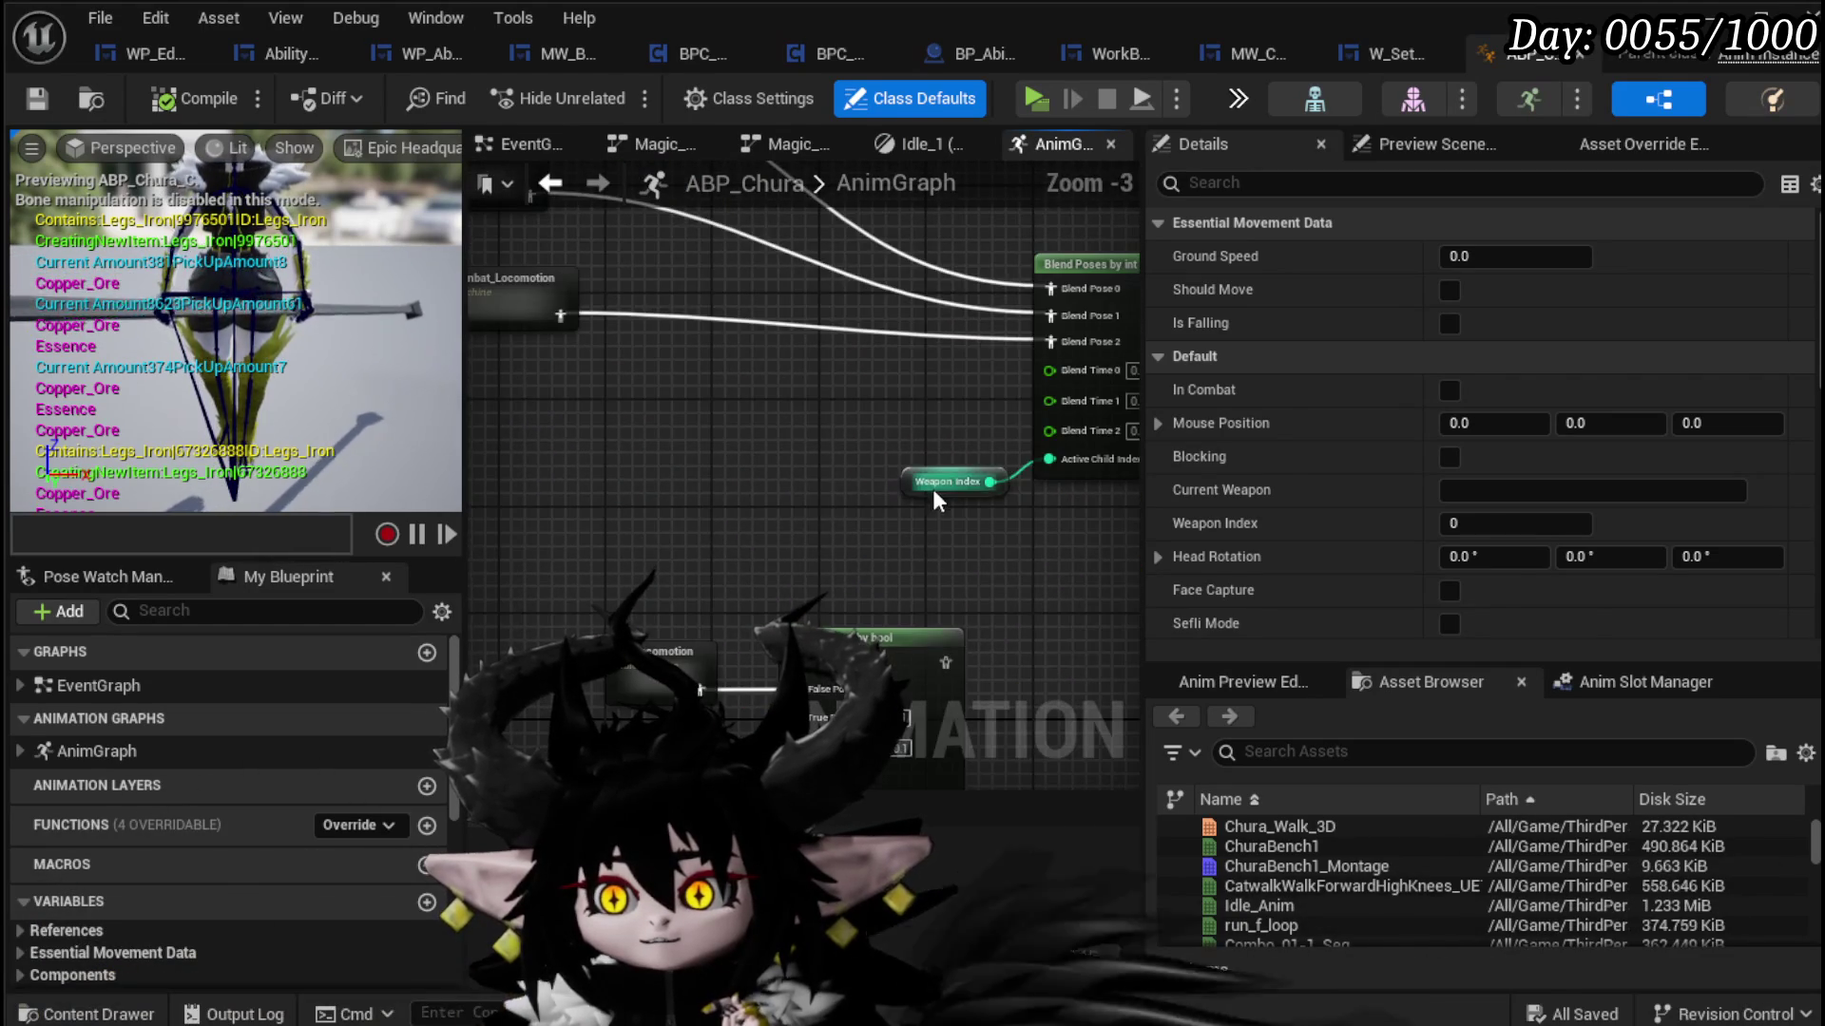
left_click(891, 499)
mouse_move(792, 471)
left_mouse_down()
mouse_move(923, 619)
mouse_move(598, 591)
mouse_move(662, 383)
mouse_move(787, 190)
left_mouse_up()
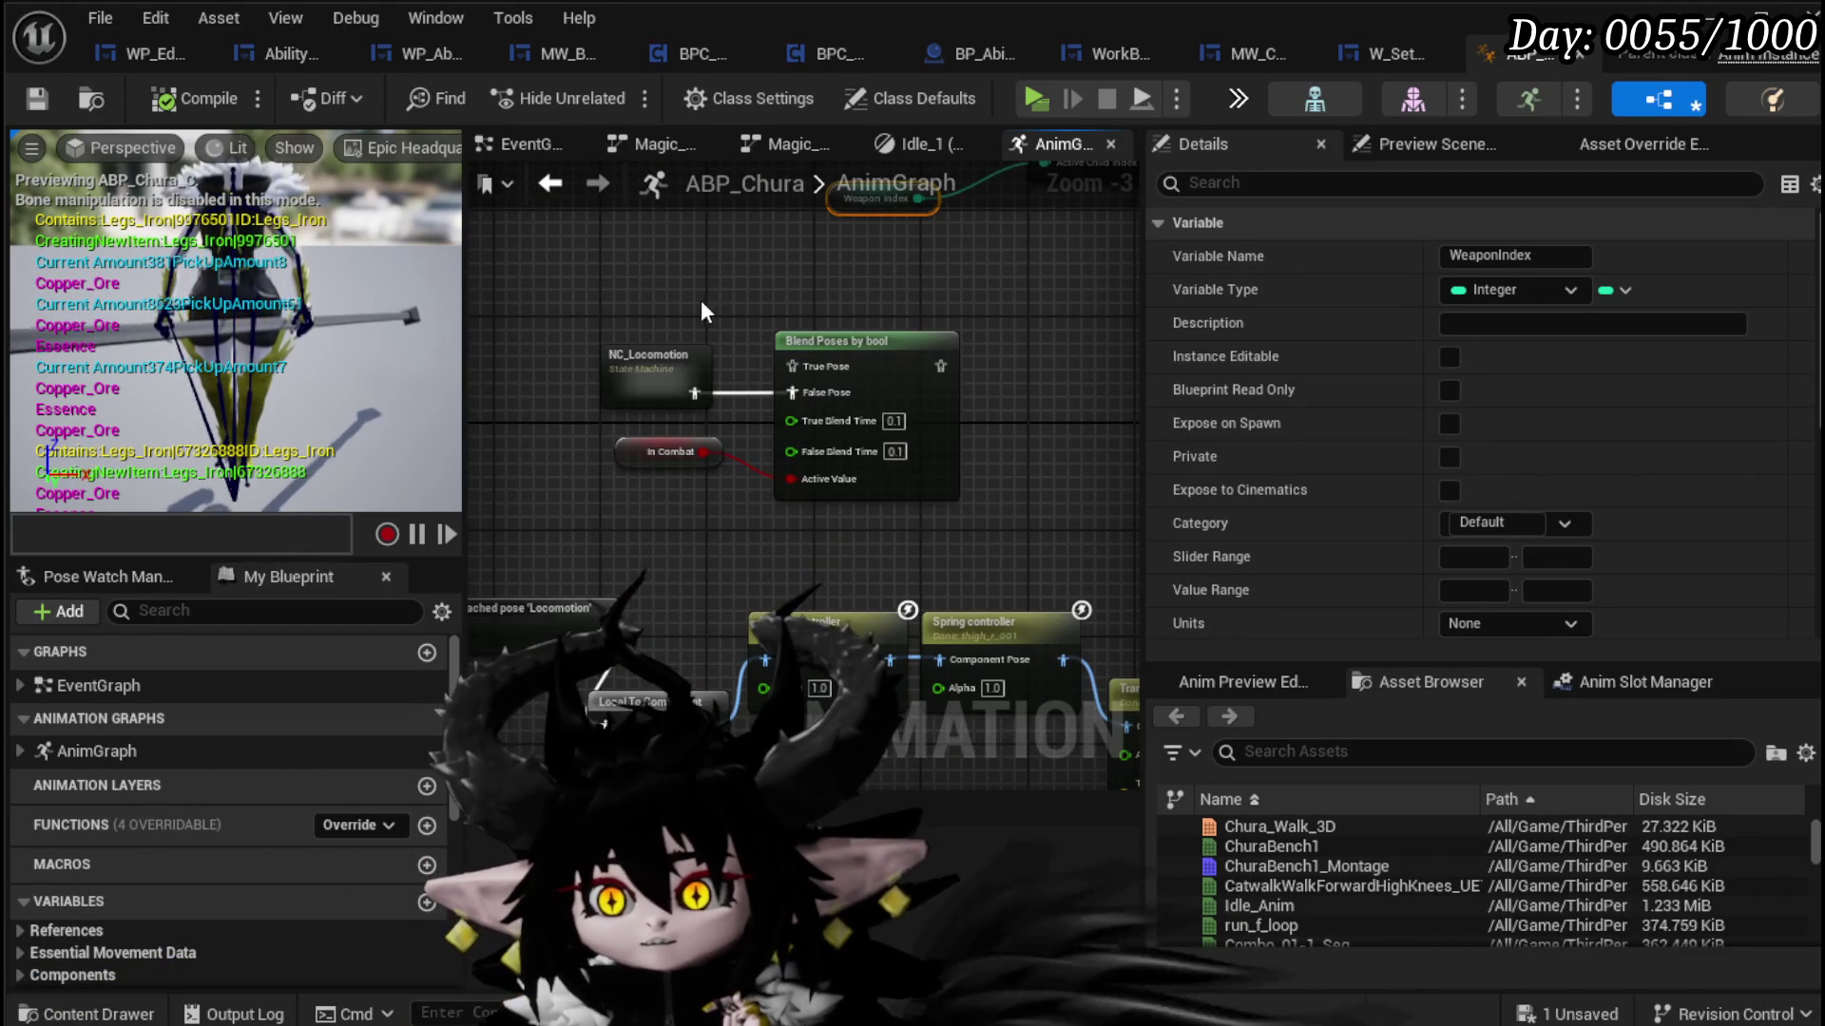
left_click(683, 493)
left_click_drag(770, 302, 705, 386)
left_click(817, 285)
mouse_move(760, 313)
left_mouse_down()
mouse_move(670, 439)
mouse_move(627, 551)
left_mouse_up()
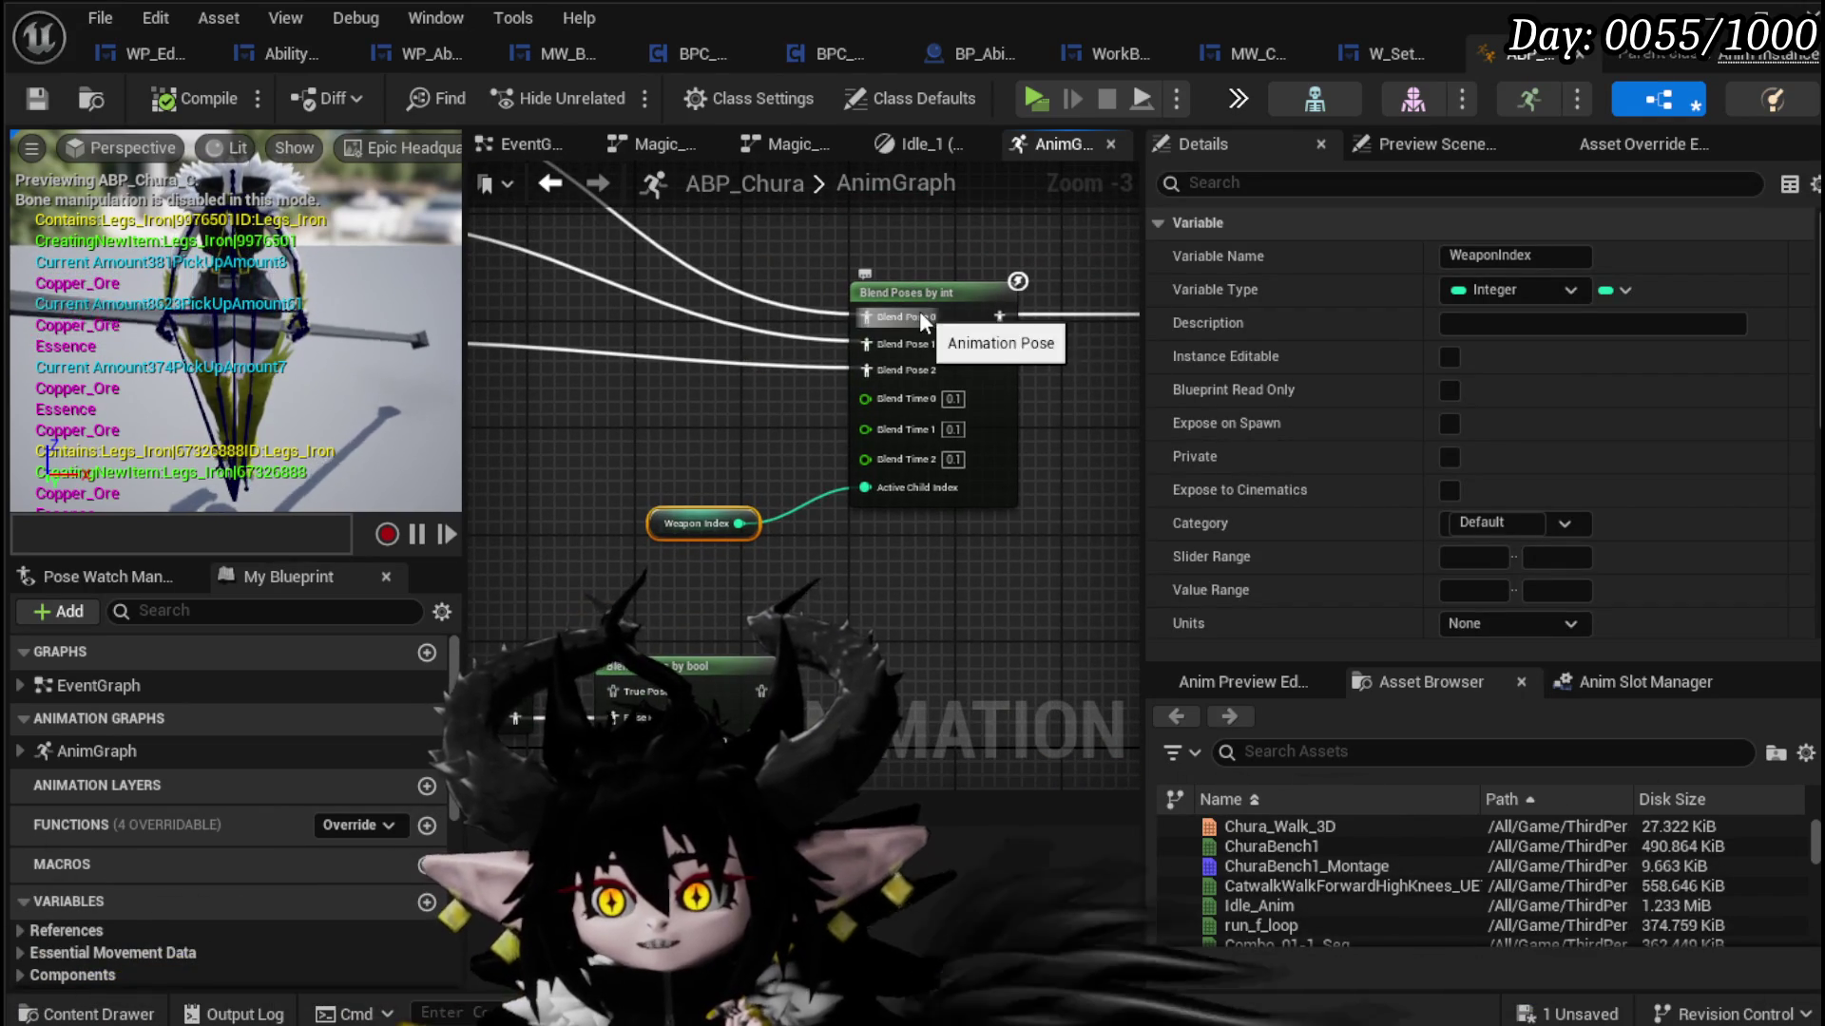
mouse_move(771, 416)
left_mouse_down()
mouse_move(784, 440)
mouse_move(1126, 546)
mouse_move(1106, 638)
mouse_move(1082, 645)
left_mouse_up()
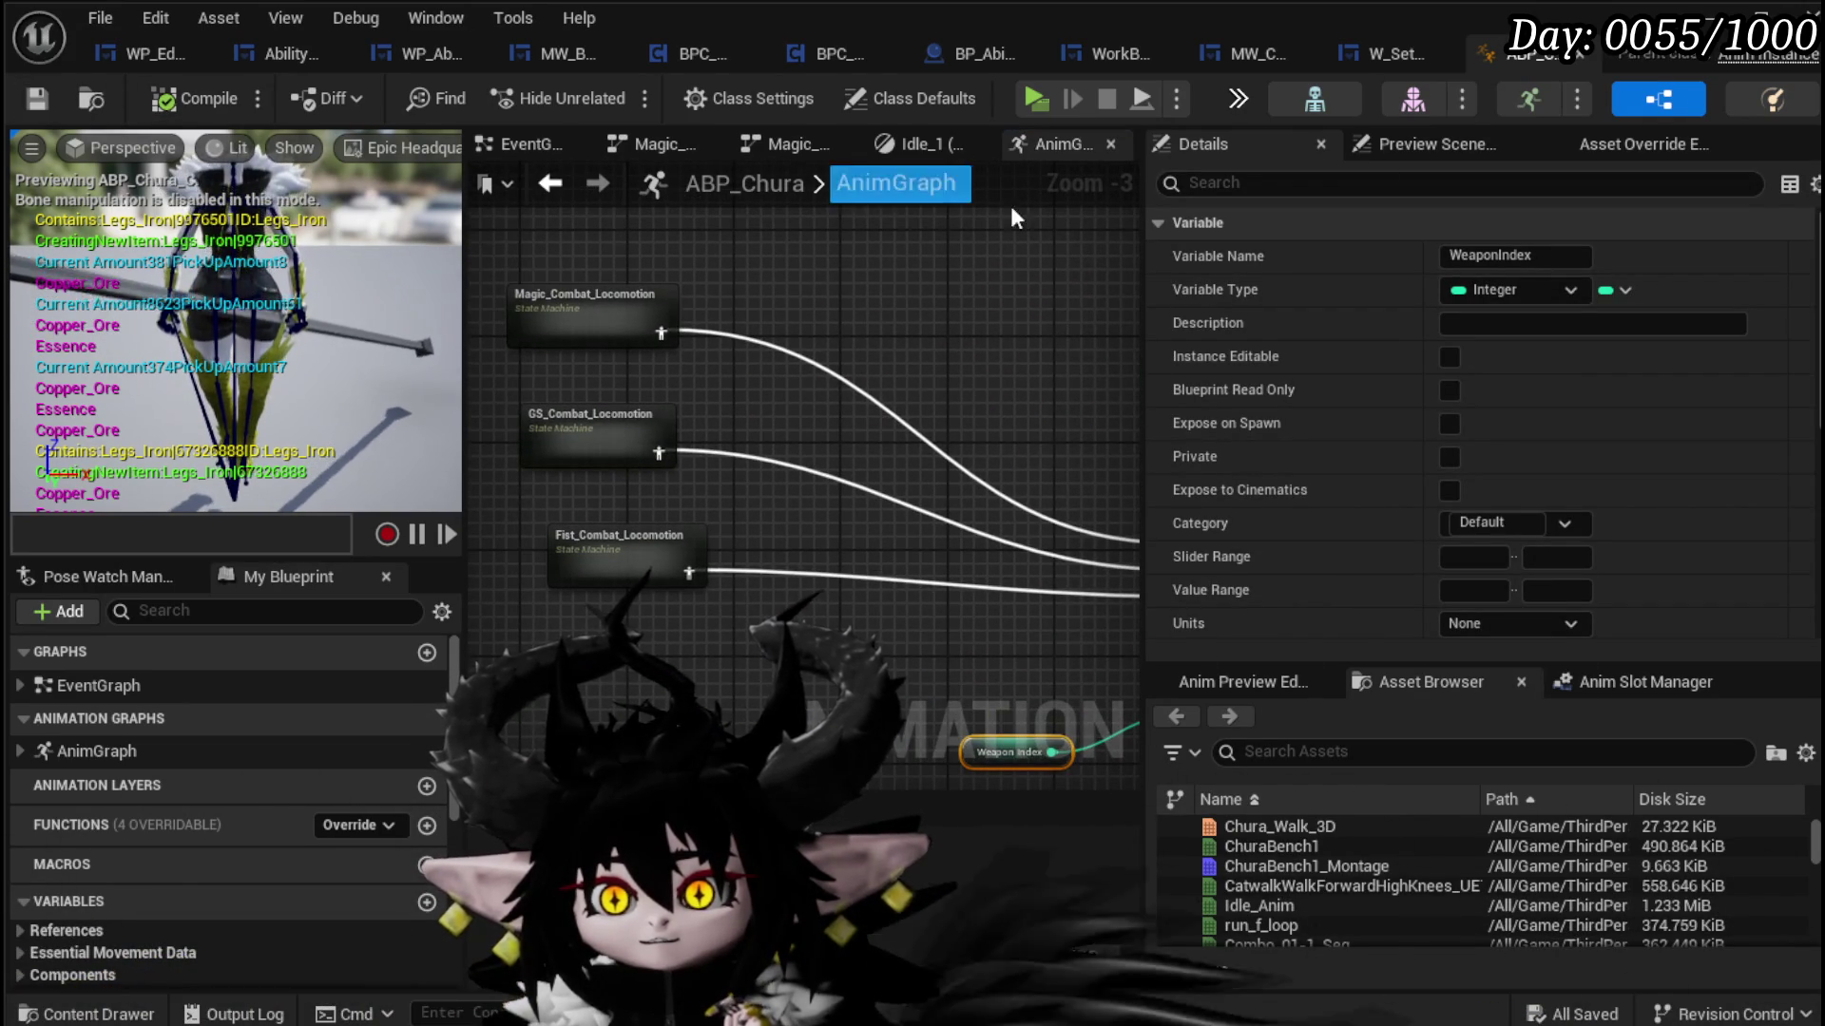
key("ctrl+s")
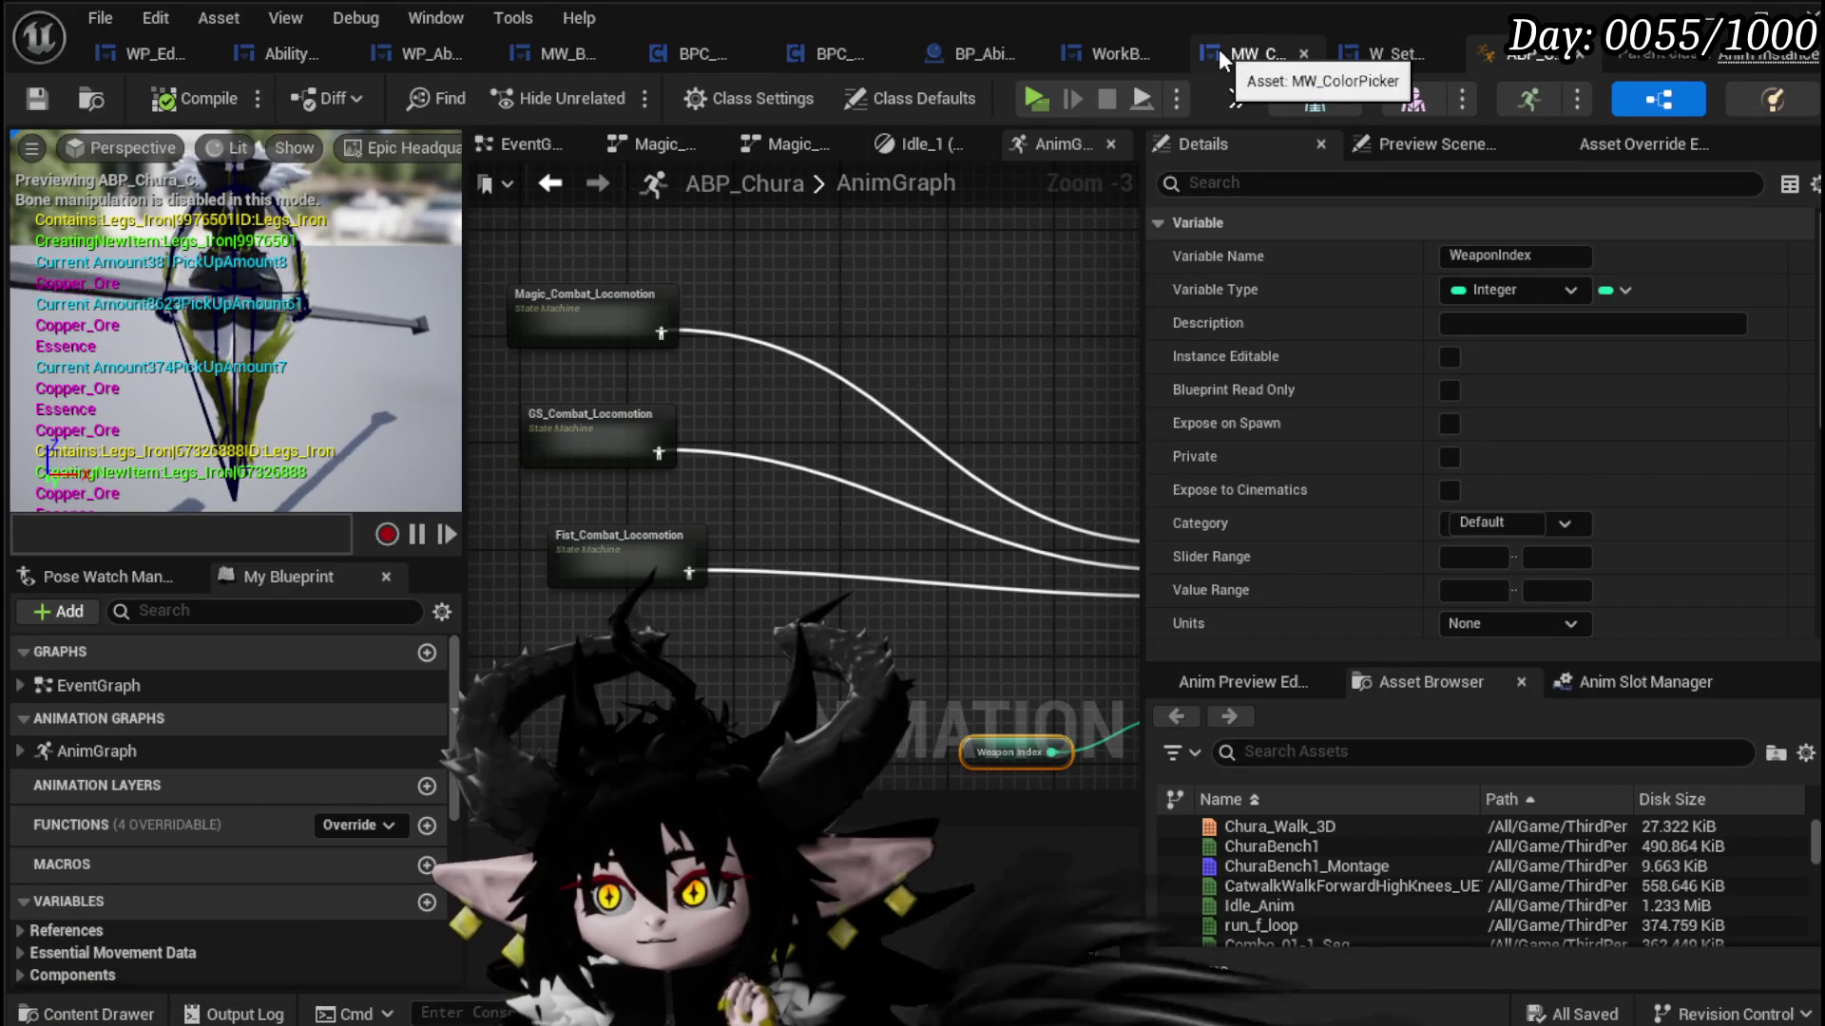
Step: In WP_Edit_Core, add three empty elements to Weapon Type Array's default value
left_click(190, 55)
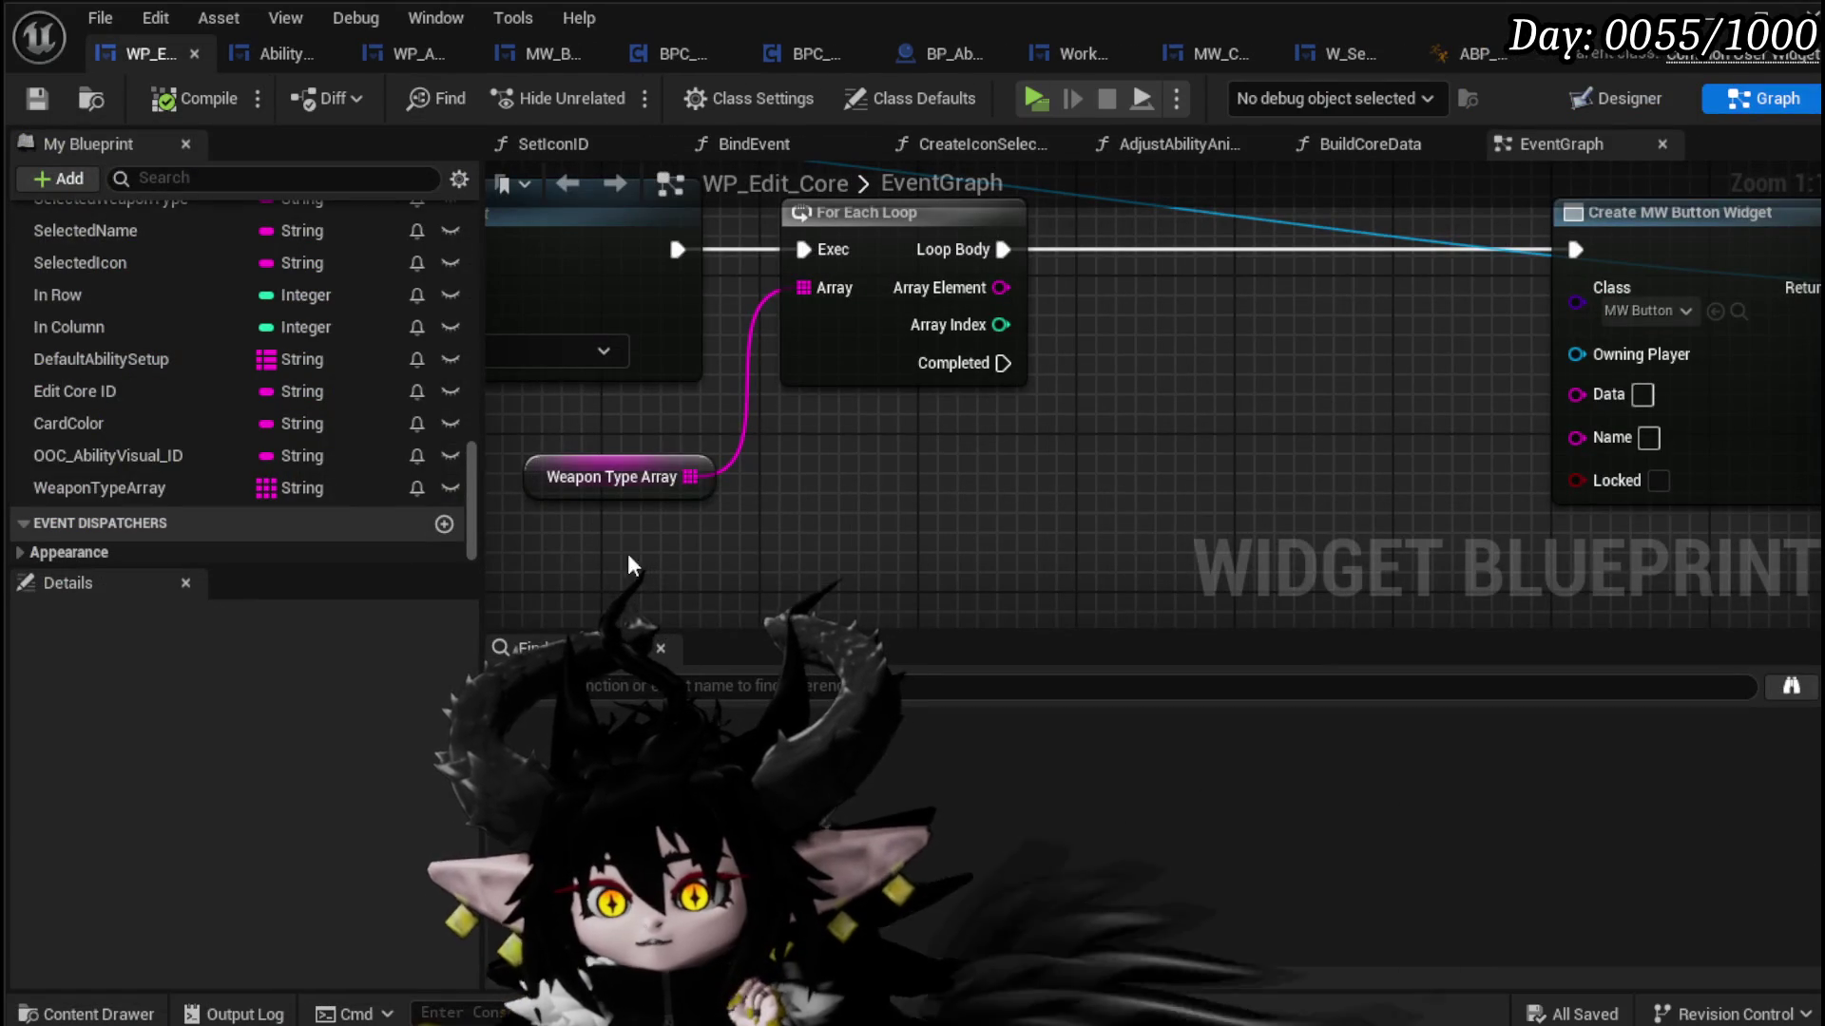
scroll(258, 750, "down", 5)
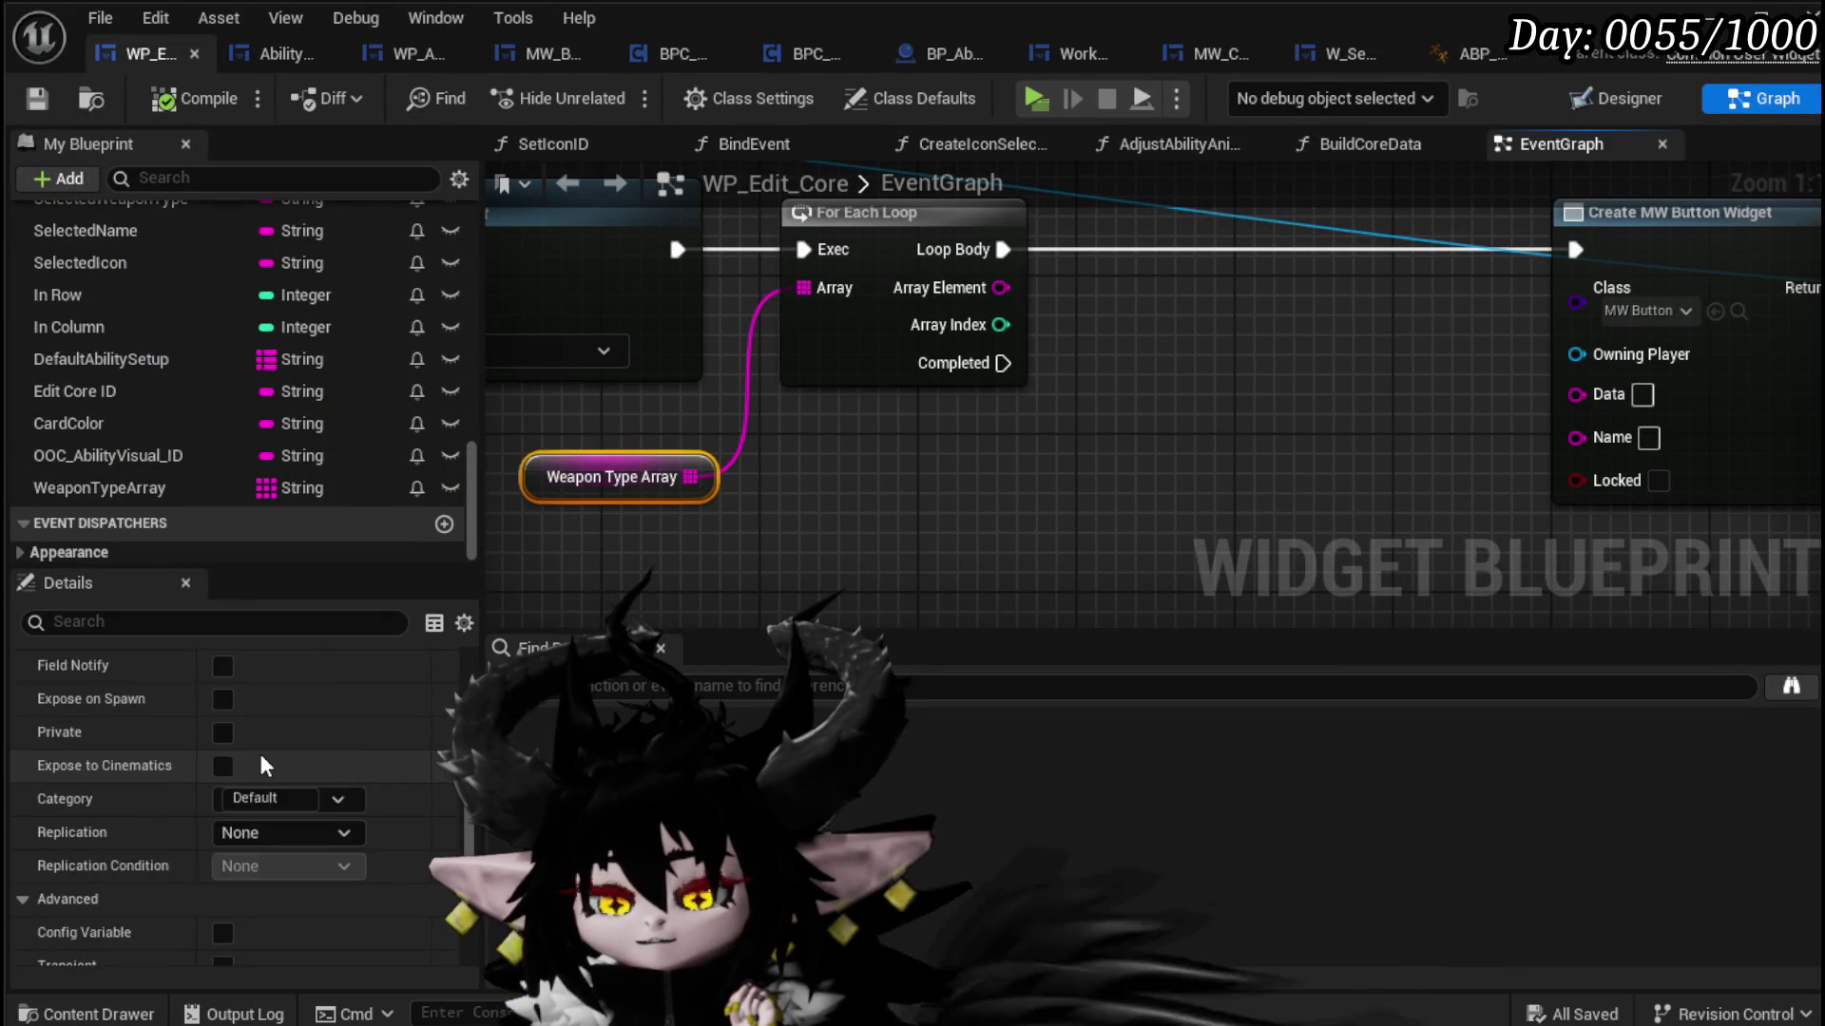
left_click(376, 949)
left_click(375, 949)
left_click(376, 948)
Step: Enter Magic|0 and Heavy Weapon|1 as the first two entries and start typing 'Fist' in the third
scroll(287, 882, "down", 2)
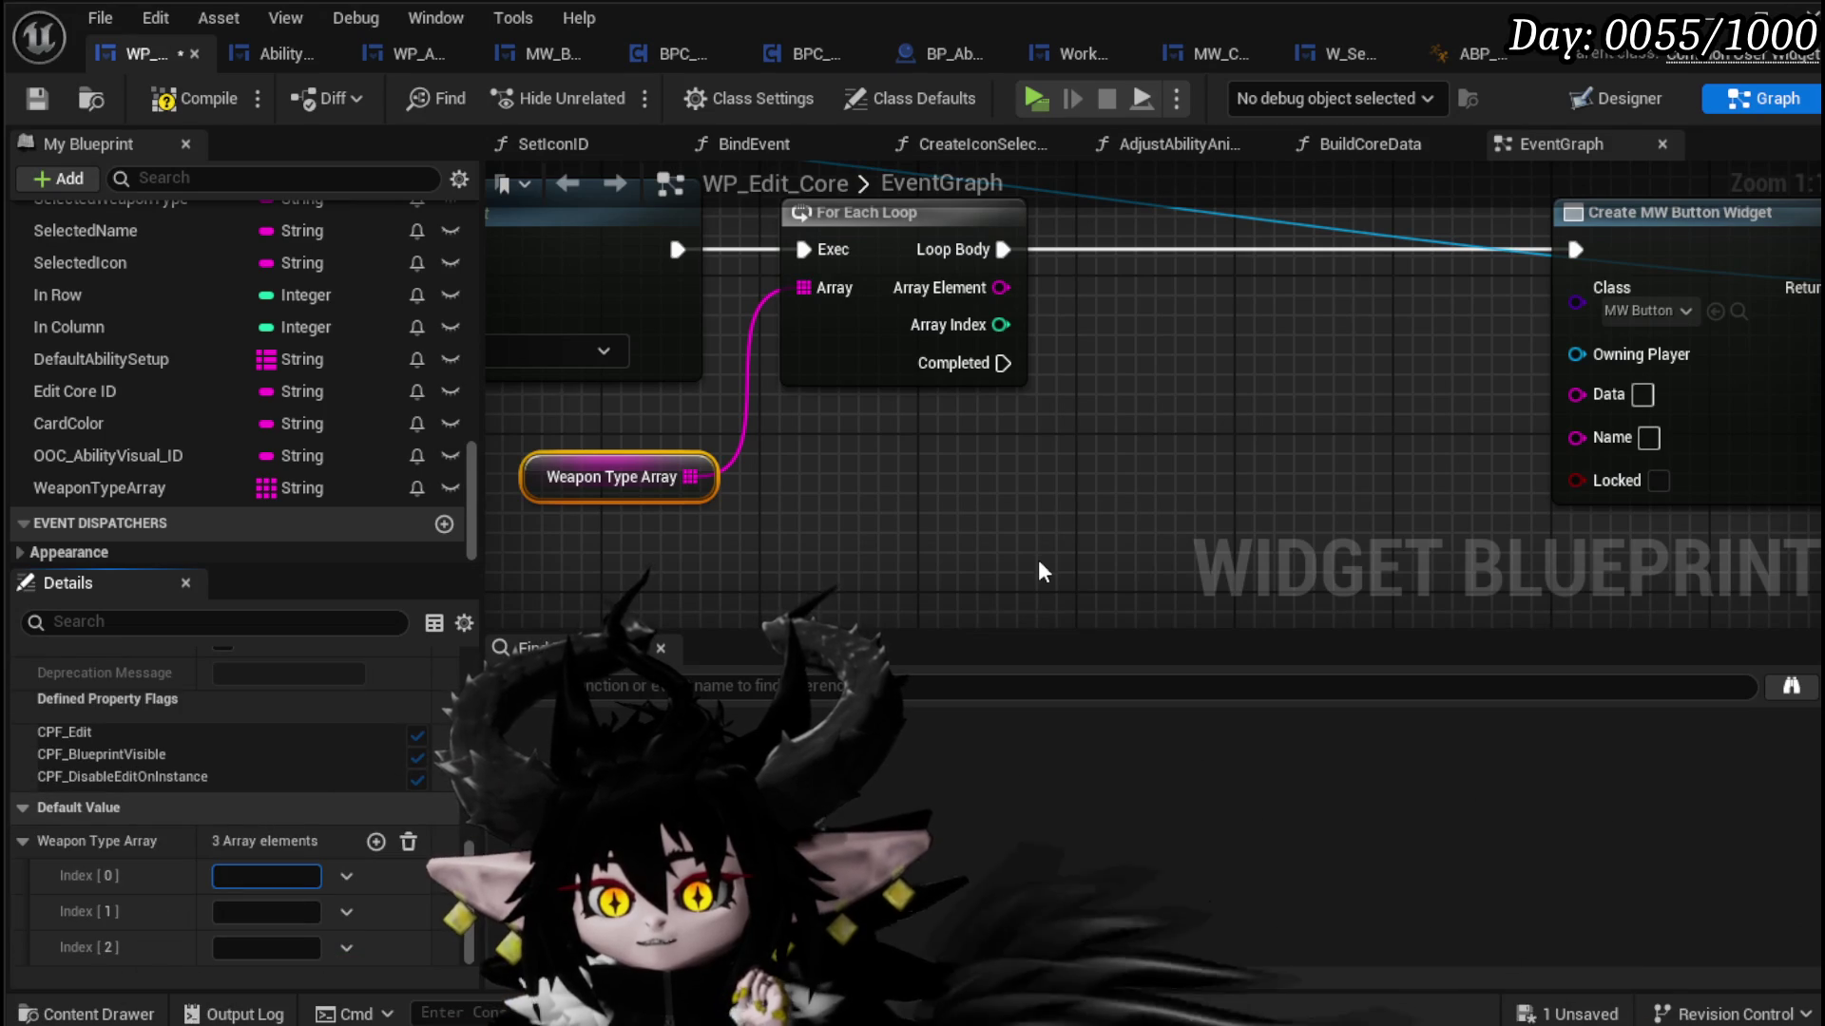
type("Mag")
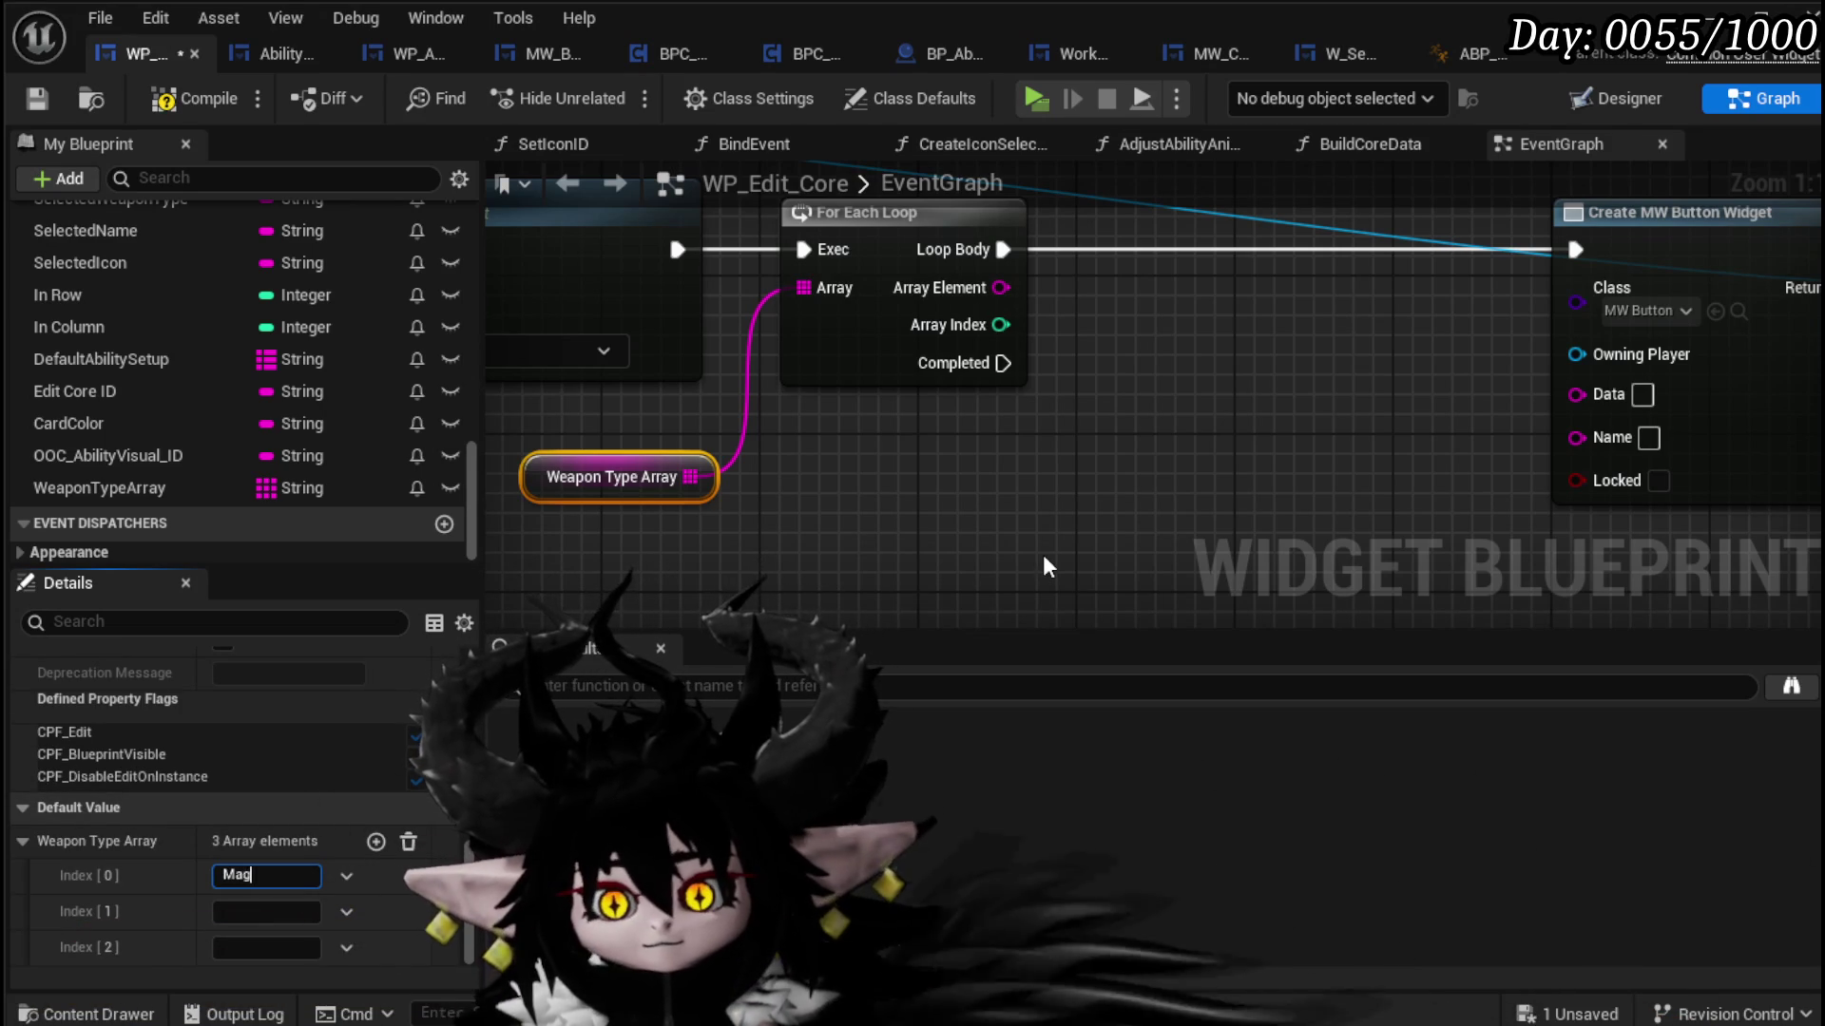
type("ic|0")
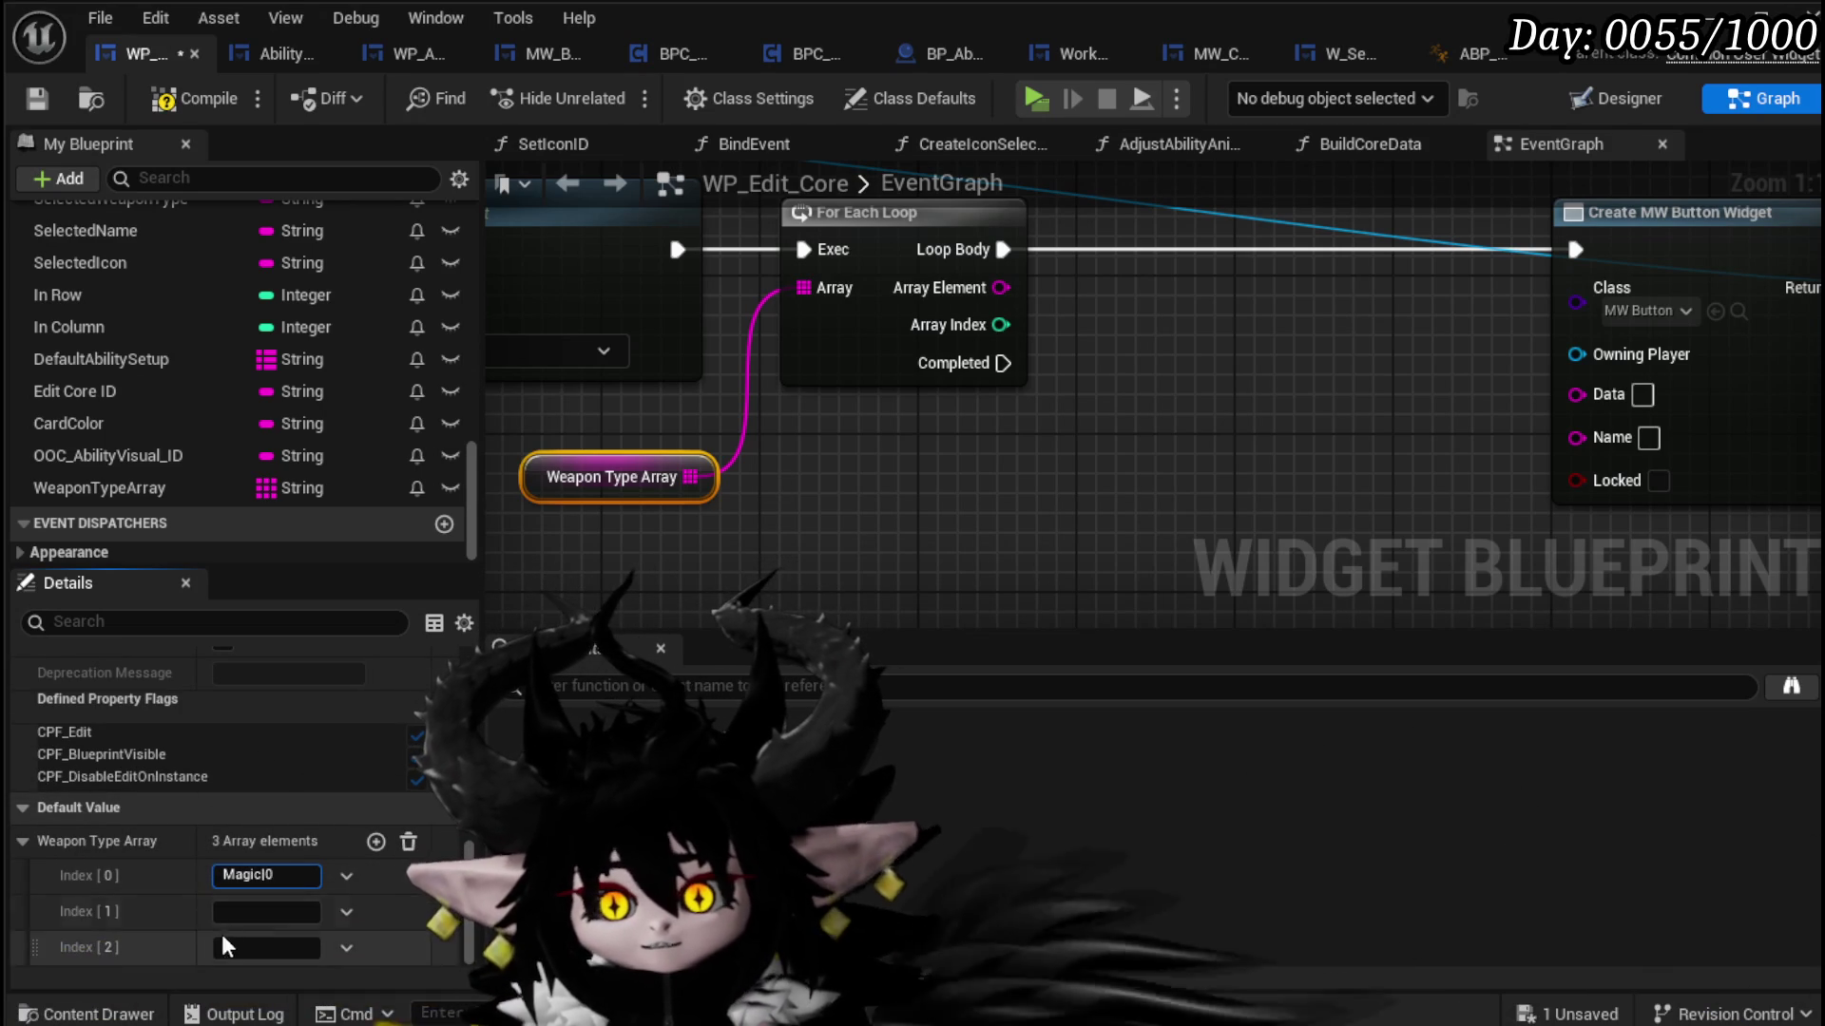
type("G")
key("BackSpace")
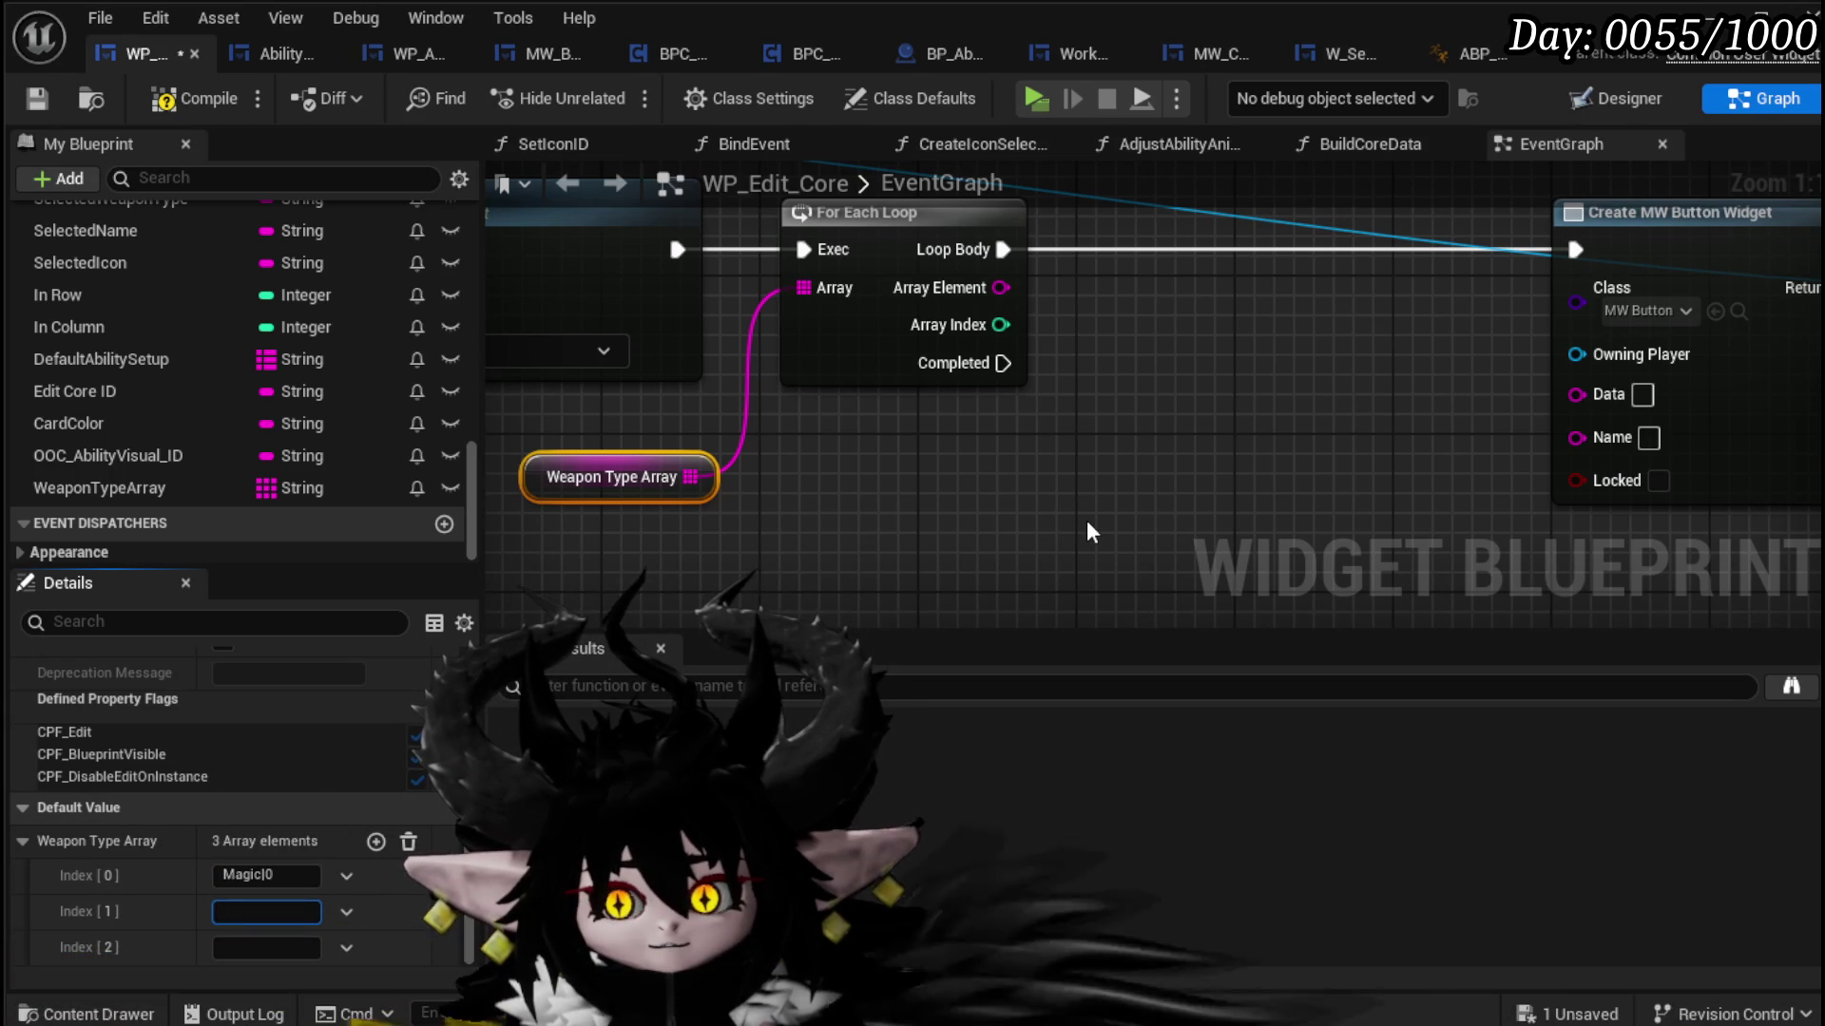
key("BackSpace")
key("BackSpace")
key("BackSpace")
type("Heavy")
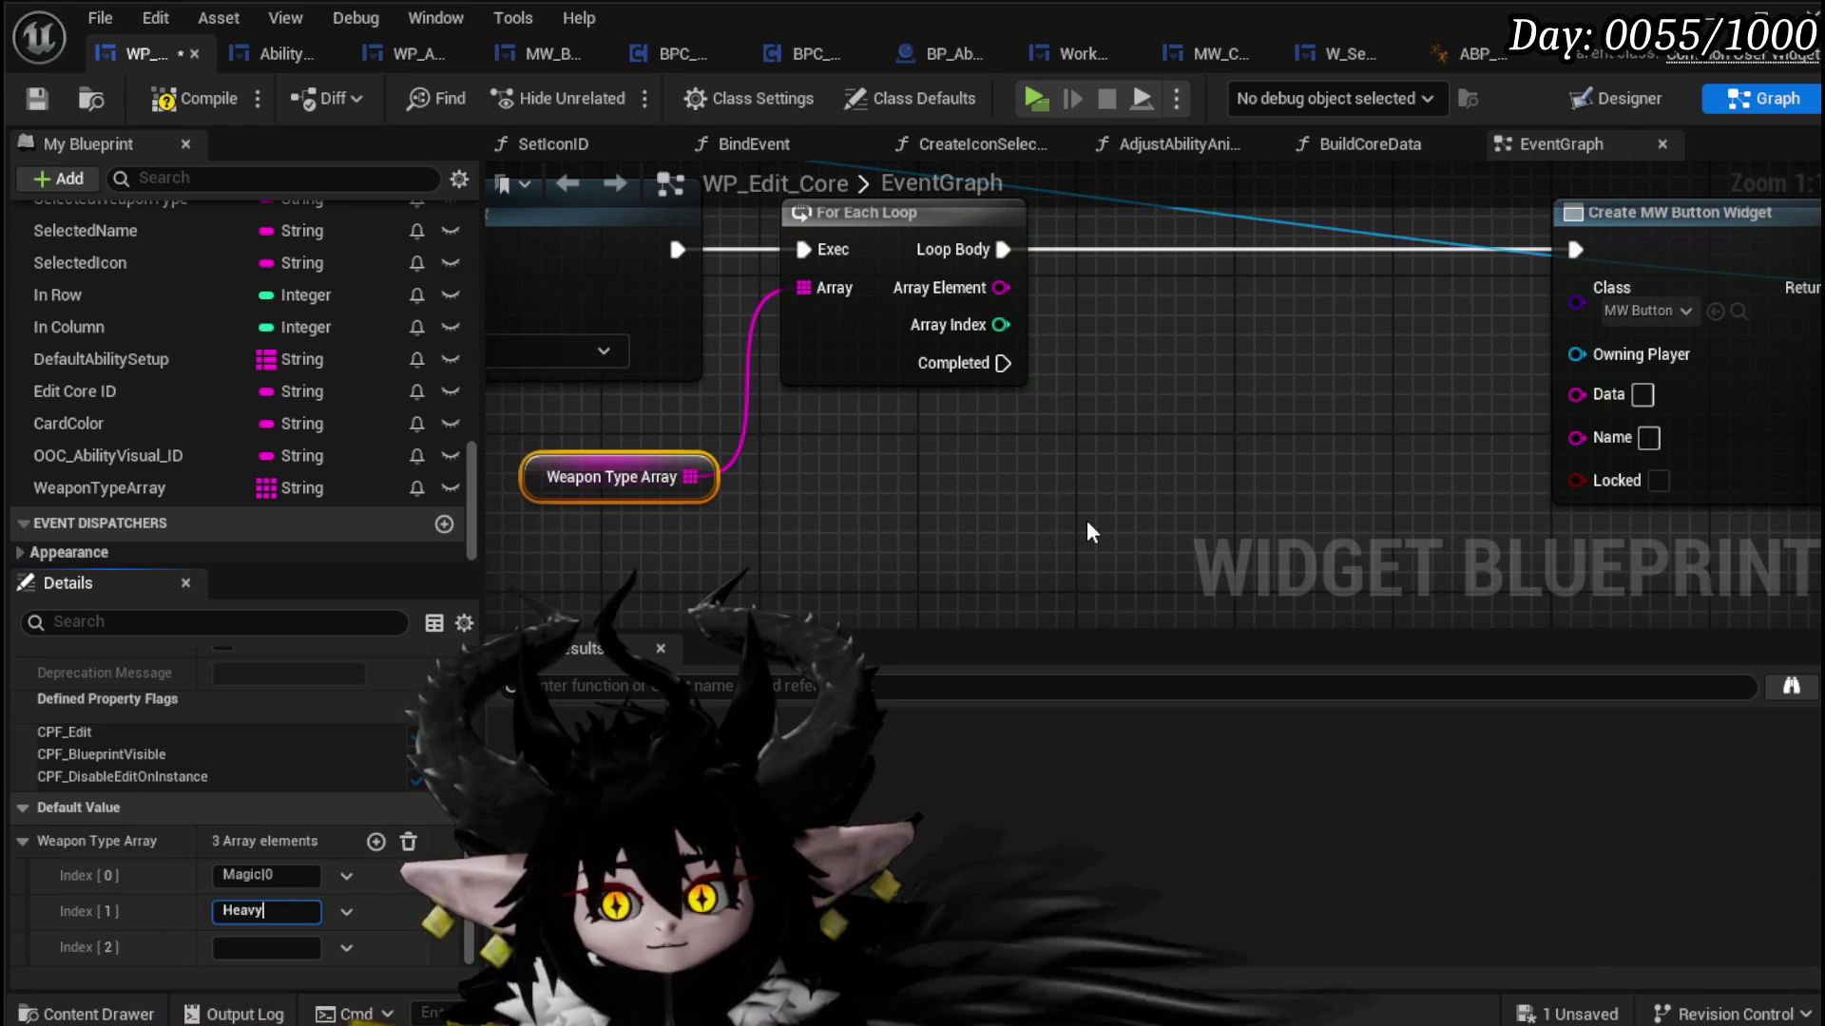
type(" Wea")
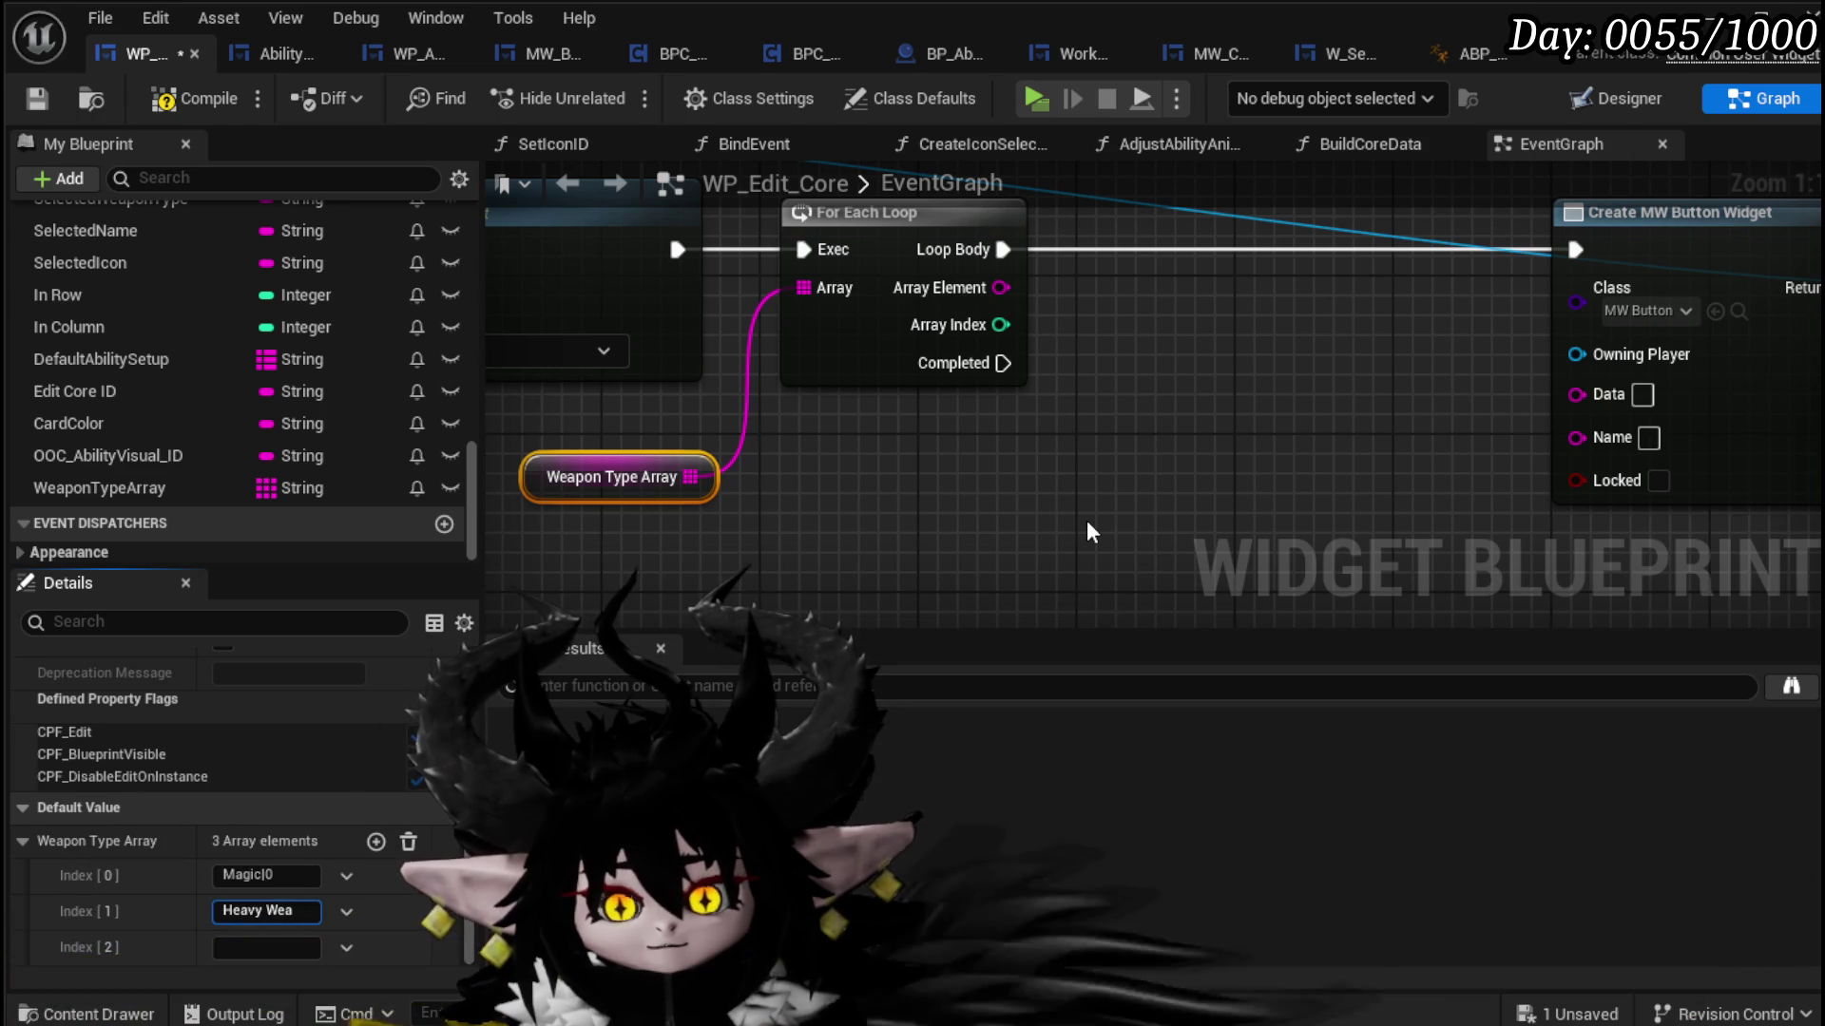
type("pon")
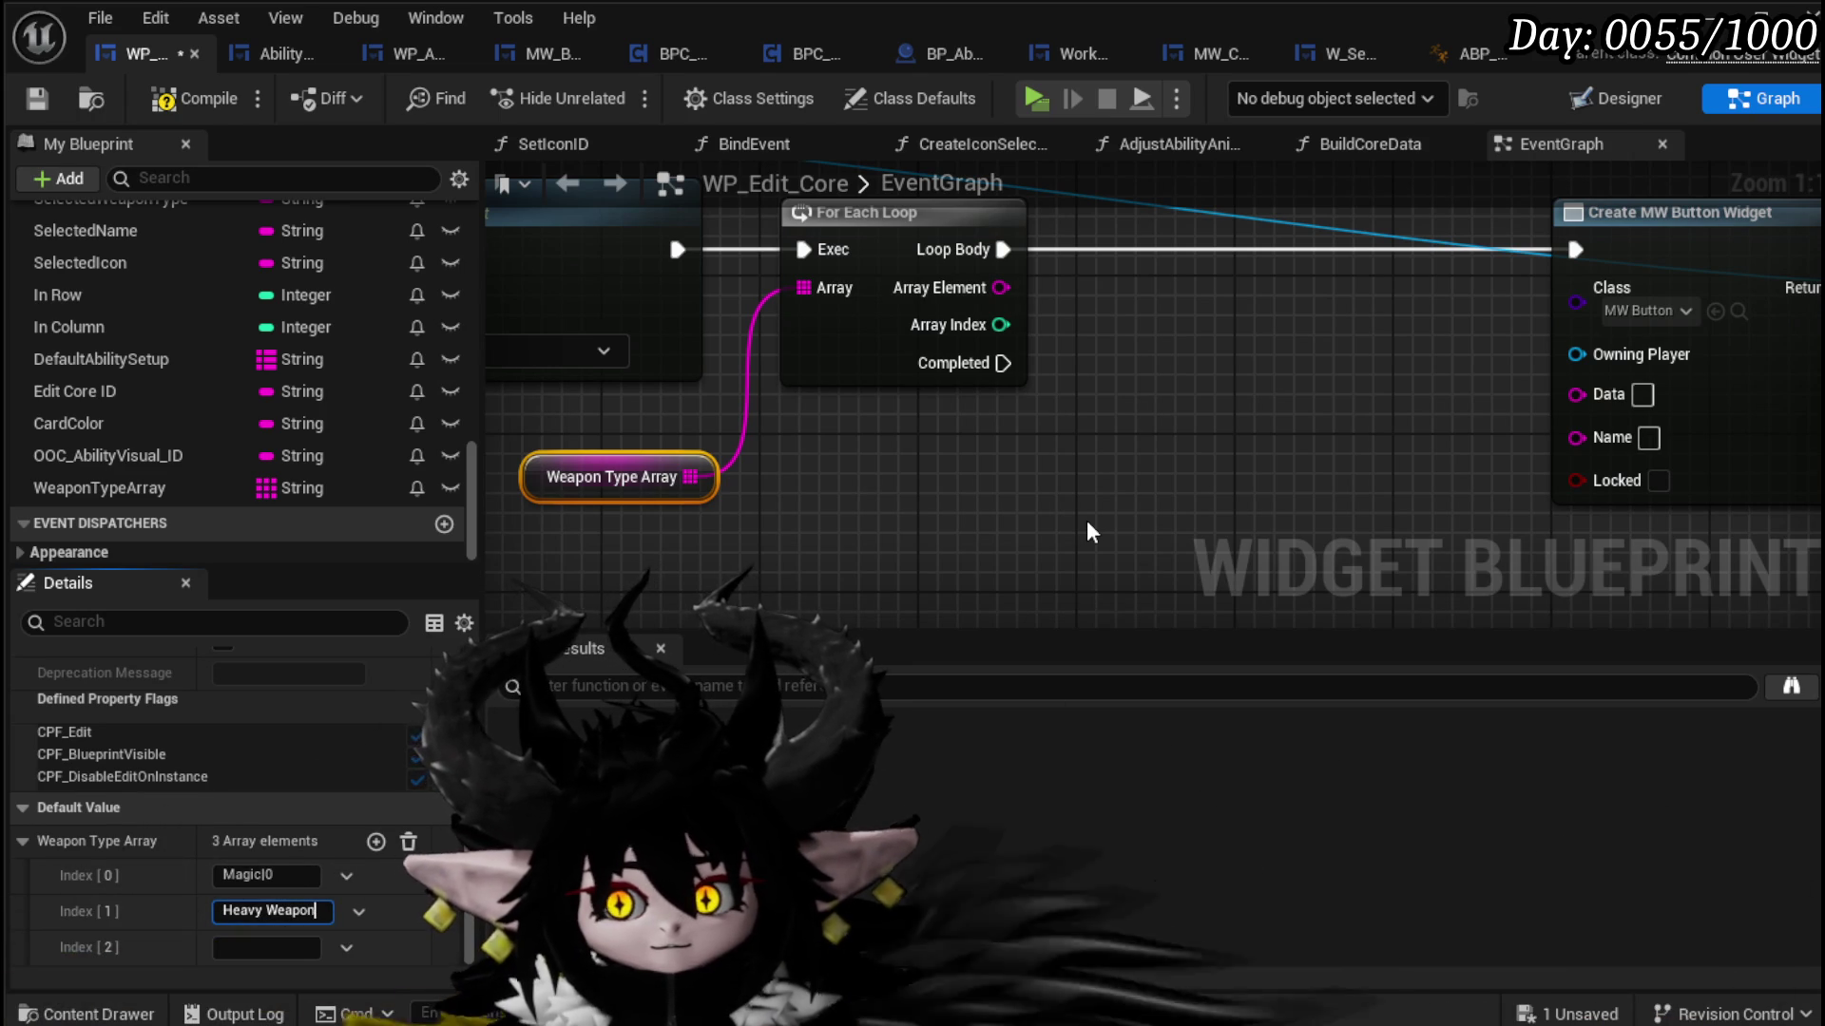
type("|1")
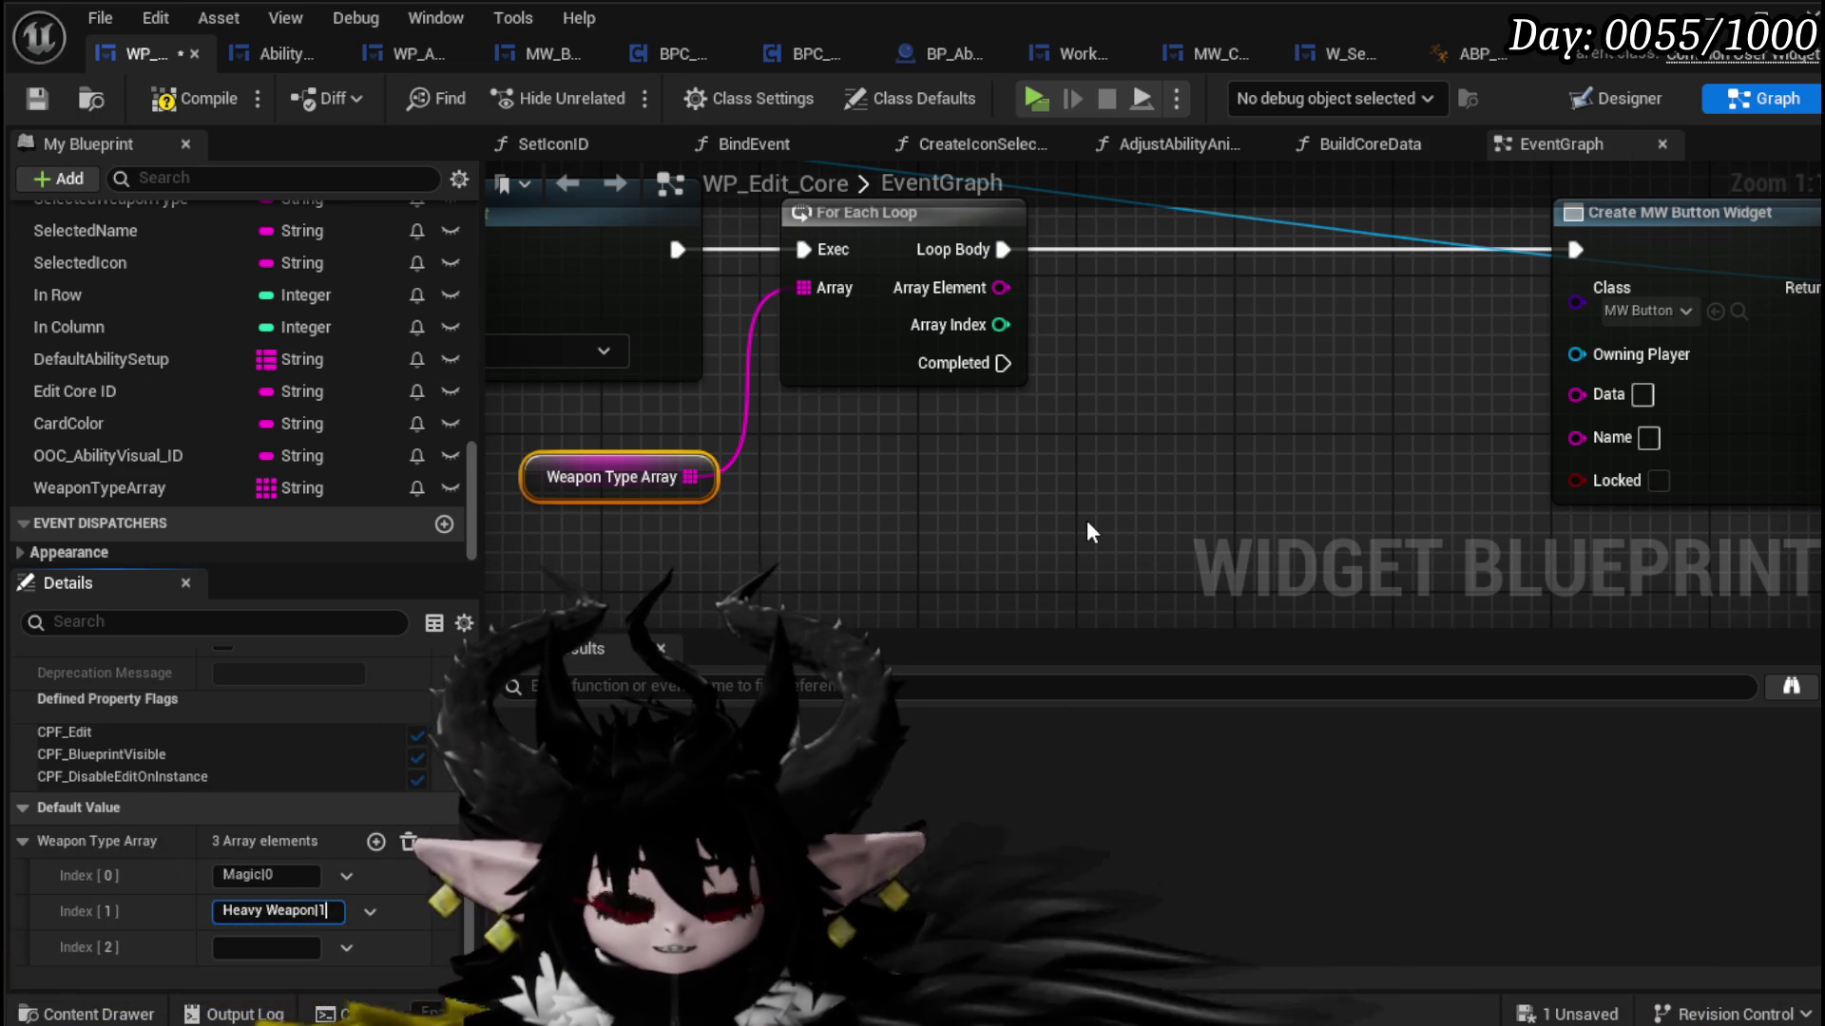
key("Tab")
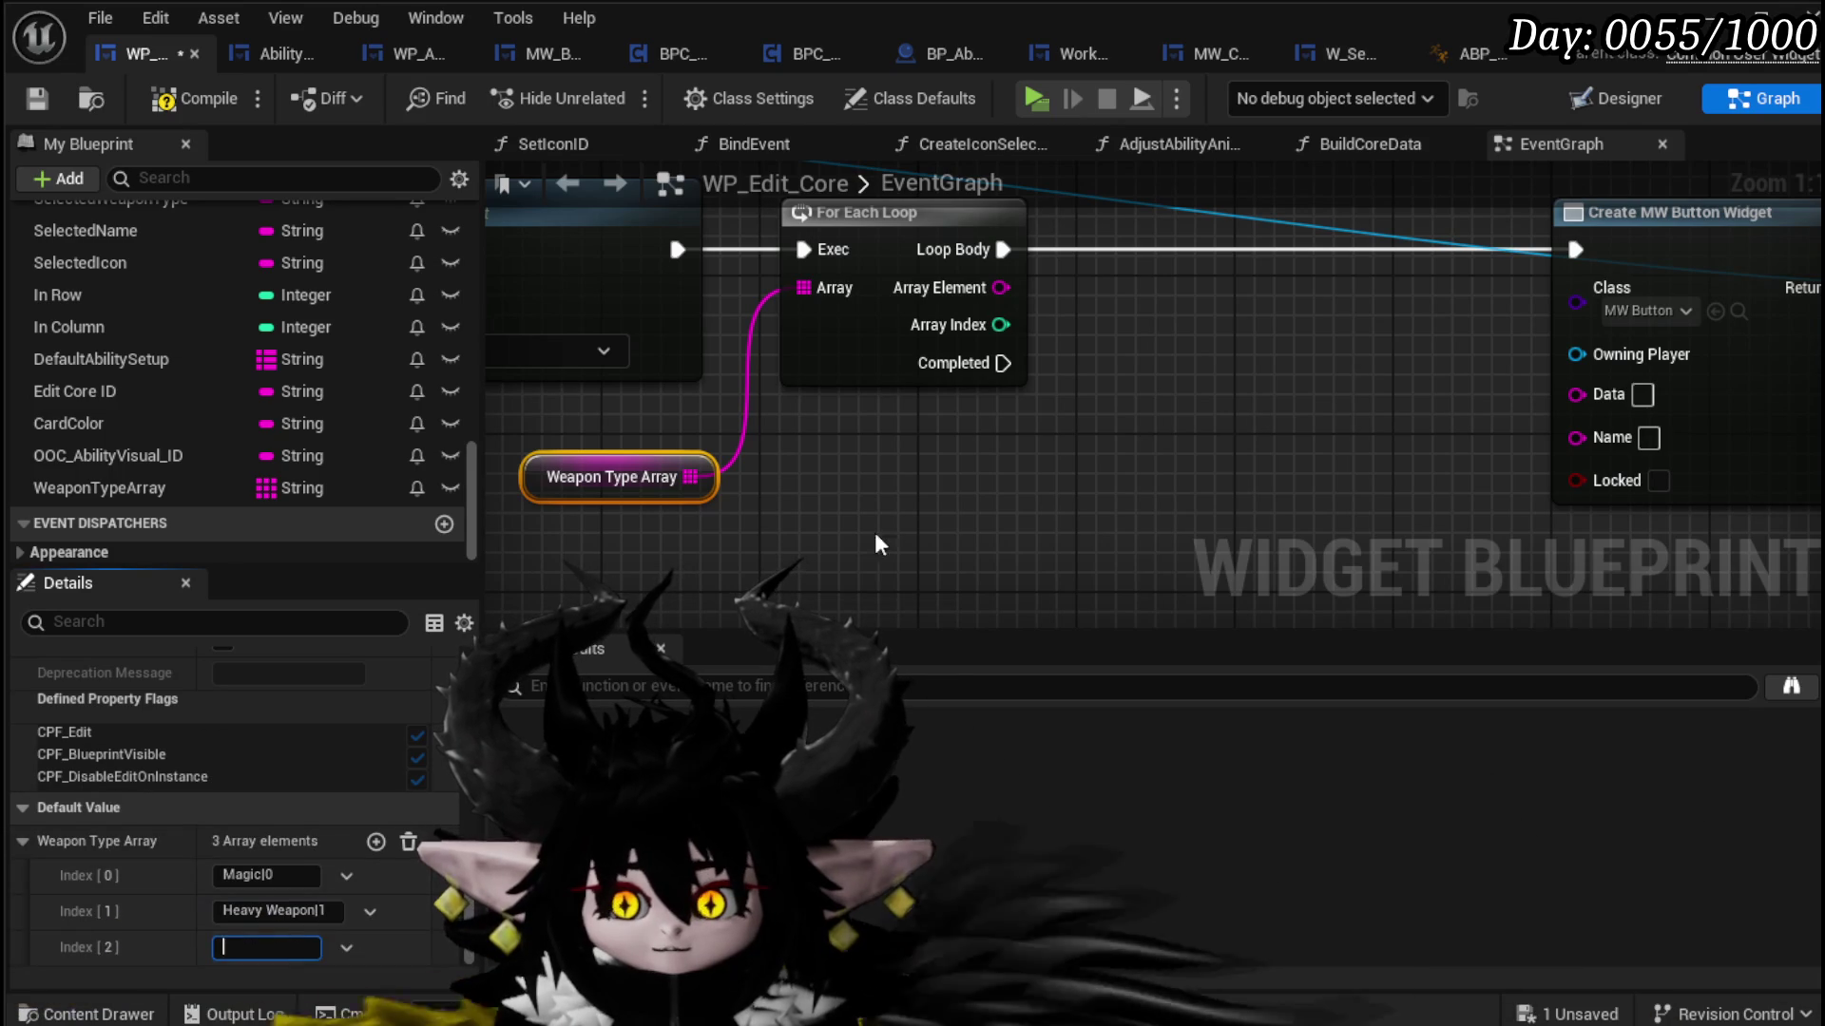
type("Fis")
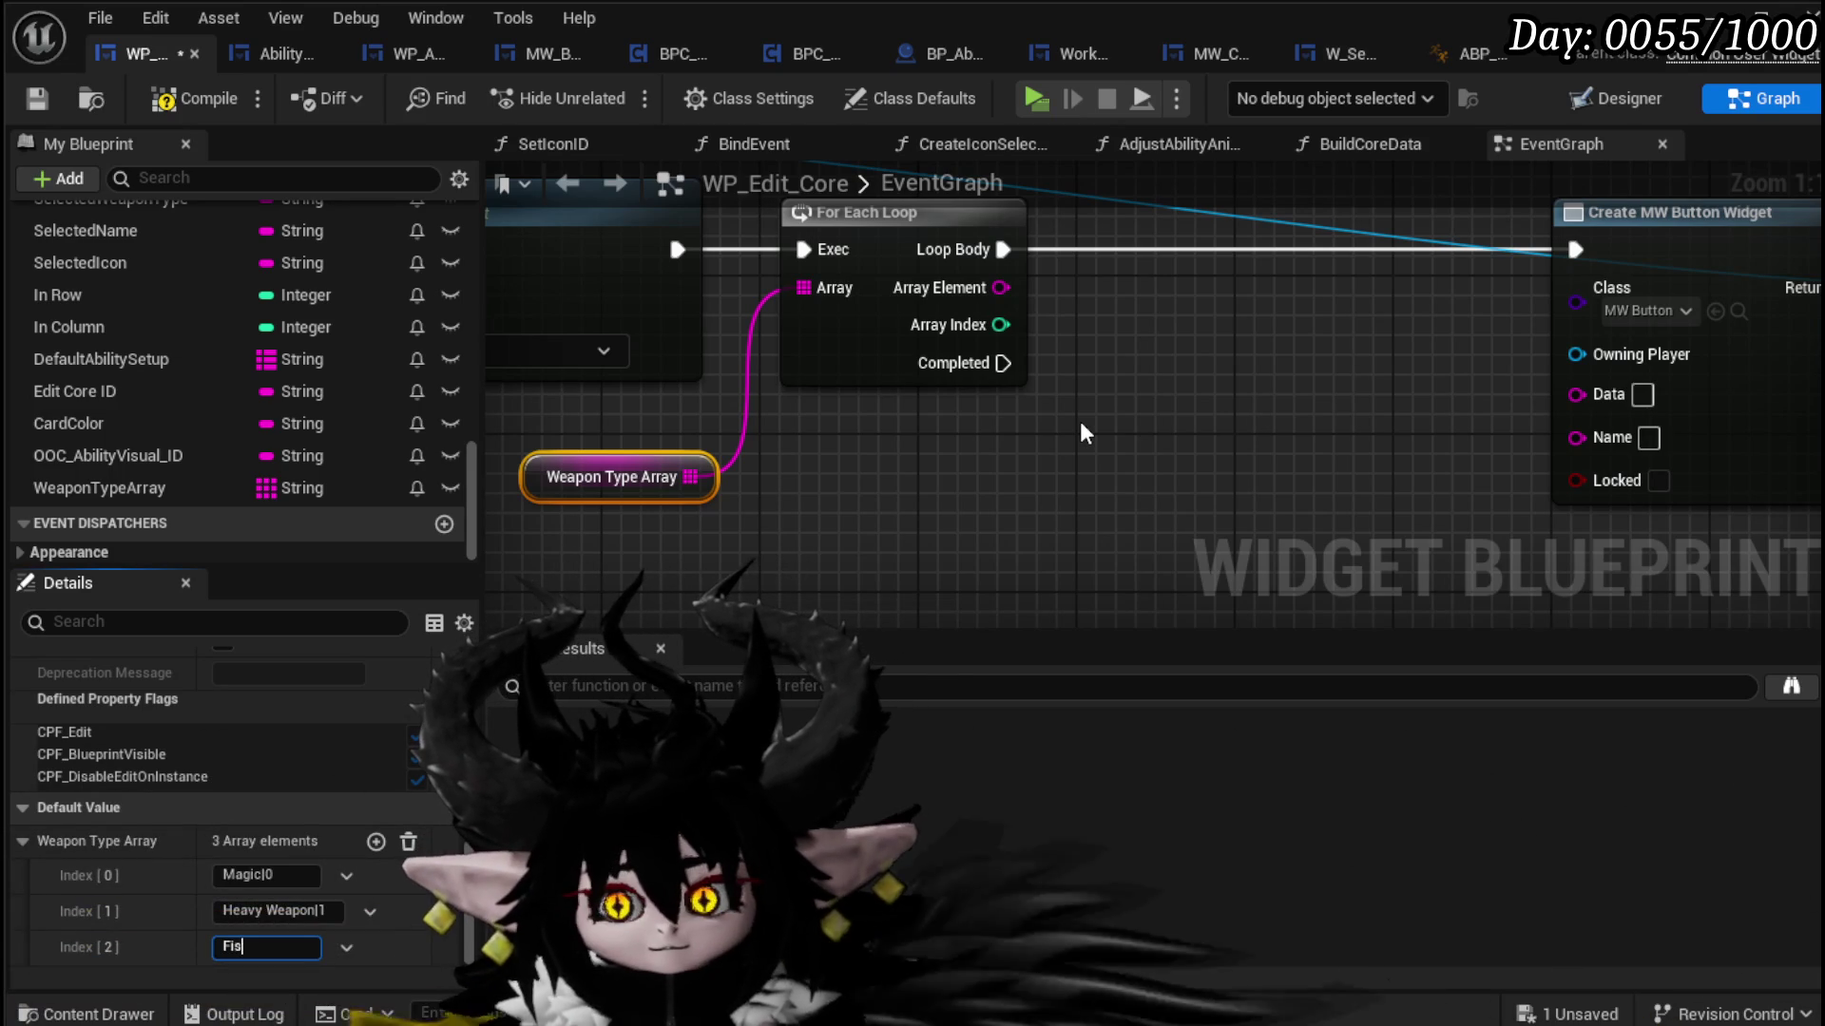
type("t Fighting|2")
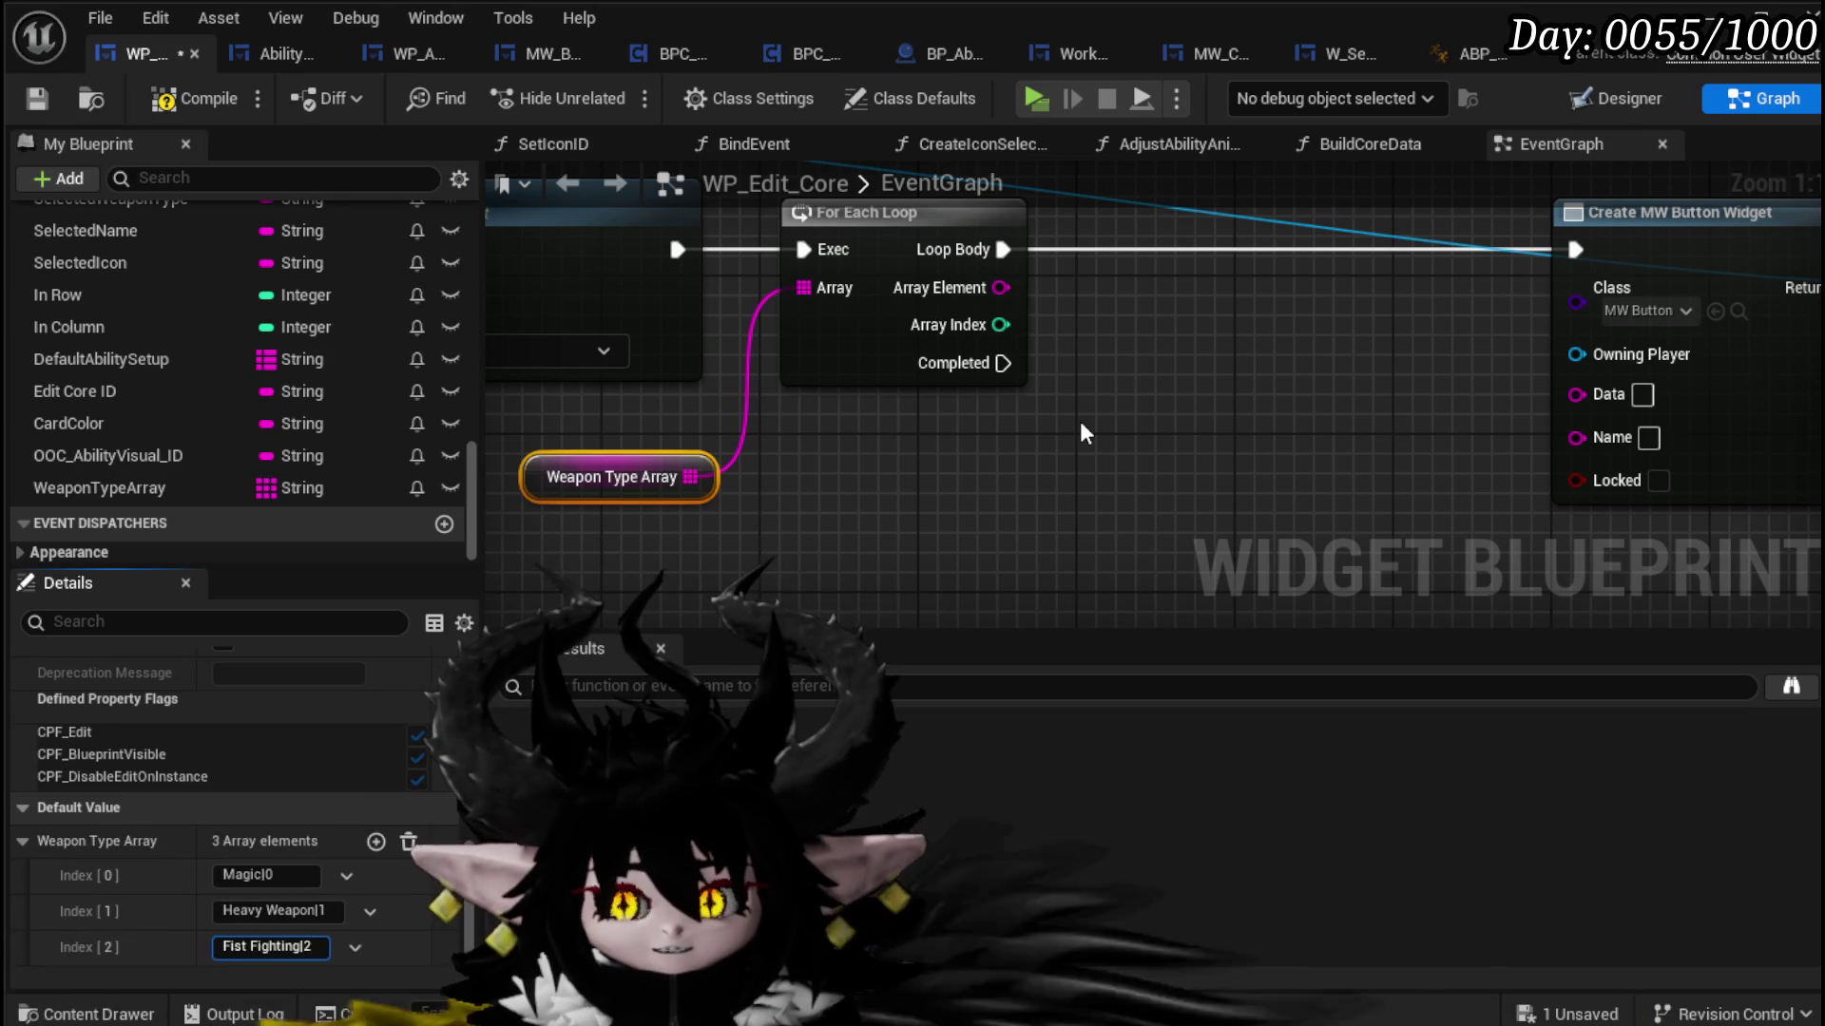
Step: Add a Parse Into Array node fed by the loop's Array Element
left_click_drag(1000, 287, 847, 483)
type("Pars")
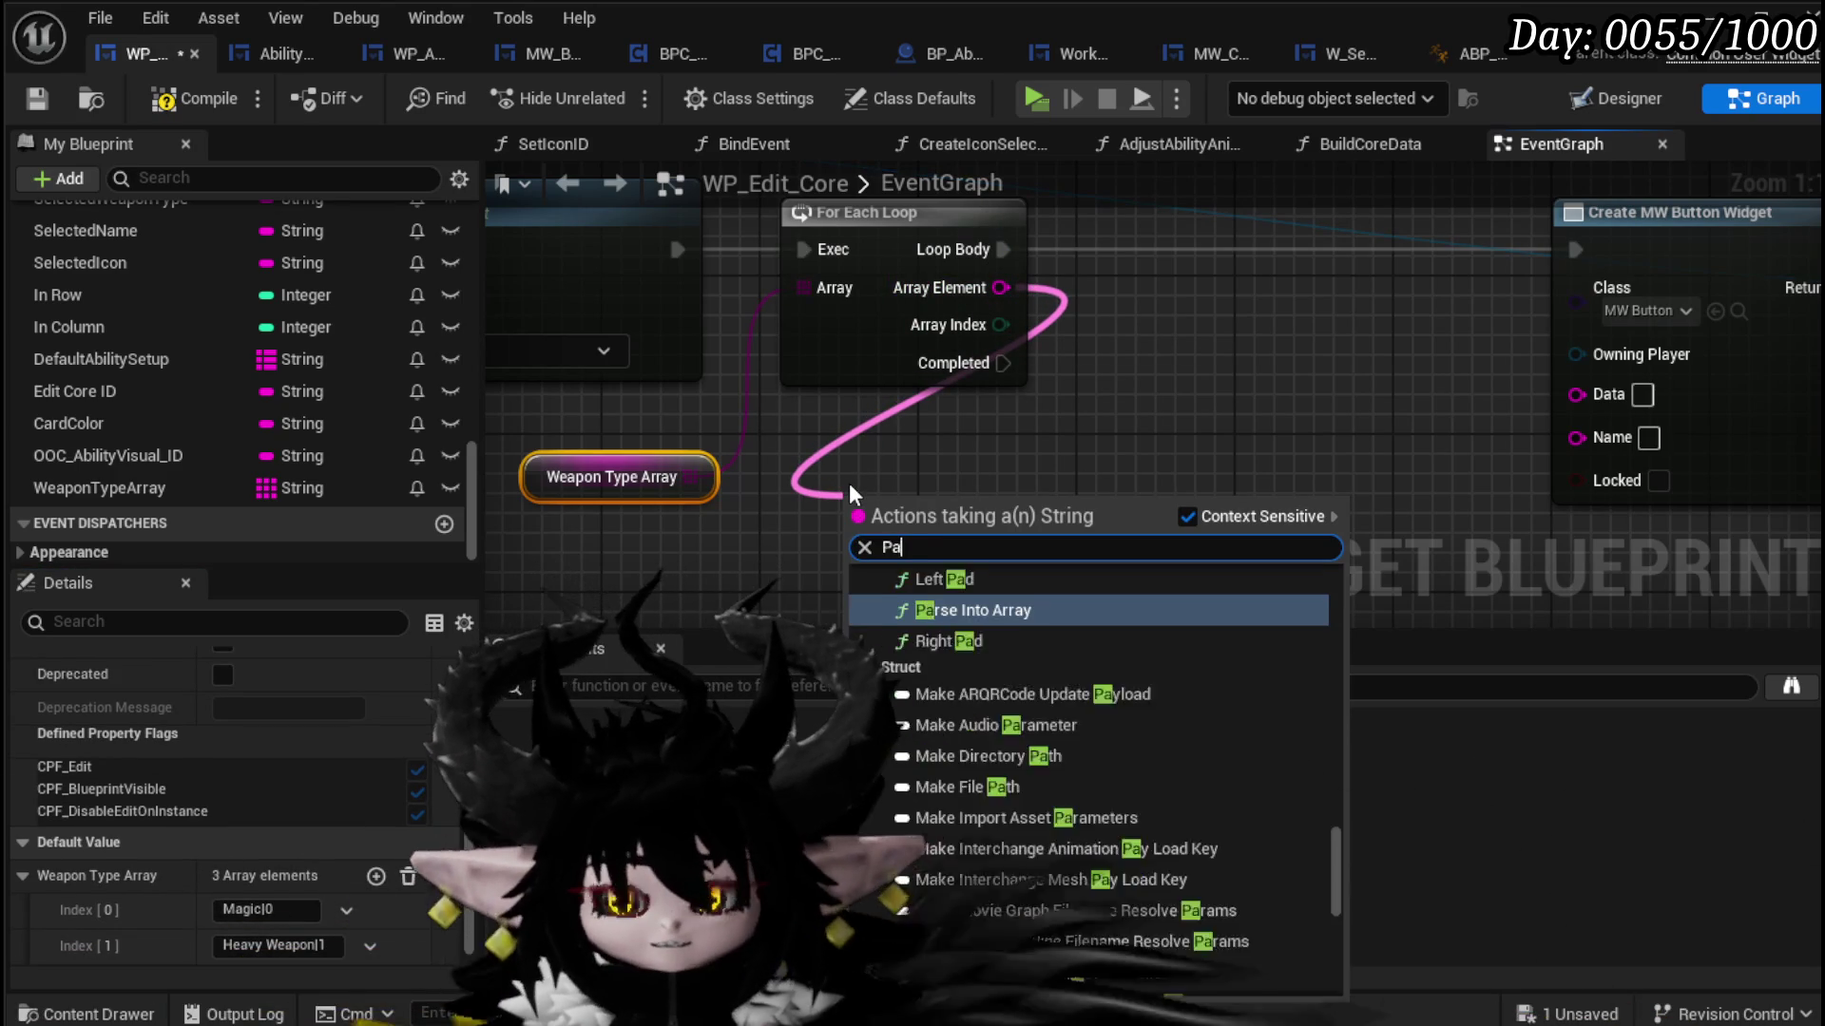
key("Return")
mouse_move(1174, 477)
left_mouse_down()
mouse_move(876, 412)
mouse_move(826, 419)
left_mouse_up()
Step: Add two GET nodes (indices 0 and 1) on the parsed array, set the delimiter, and disable Cull Empty Strings
left_click_drag(821, 486, 870, 396)
type("get")
left_click(1009, 654)
left_click_drag(823, 487, 939, 540)
type("get")
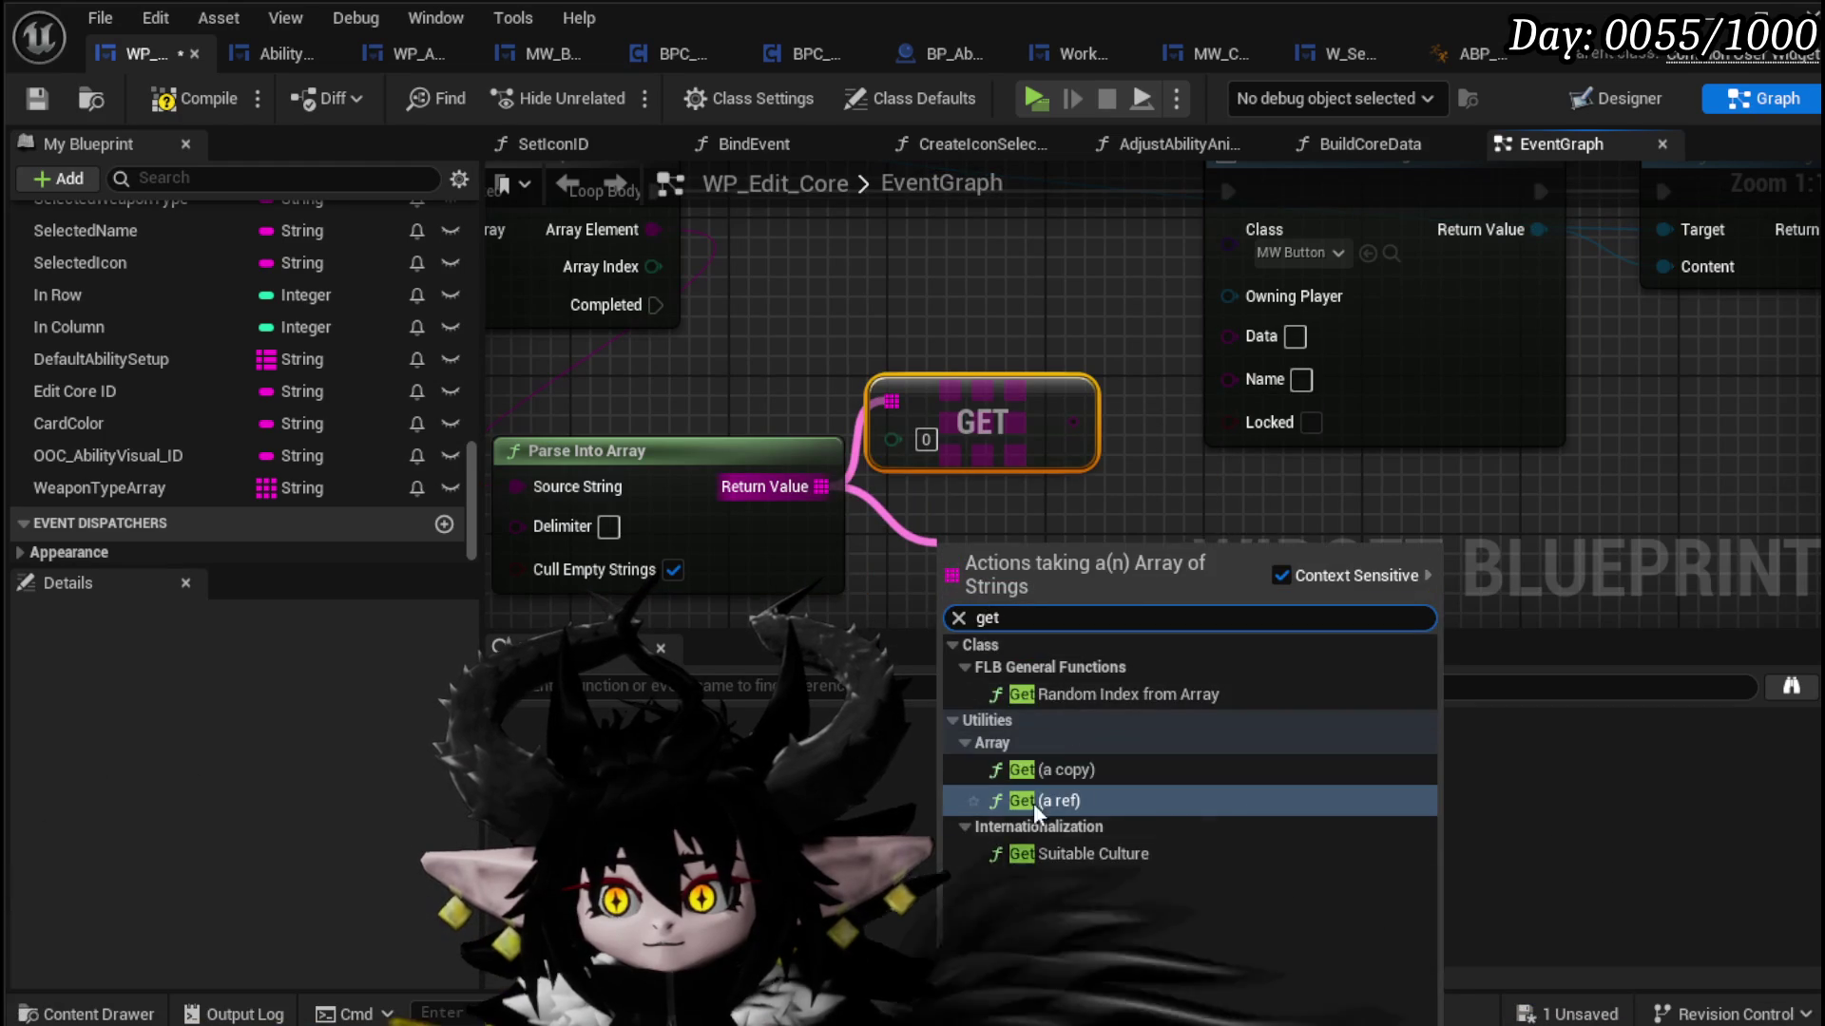
left_click(994, 768)
left_click(608, 527)
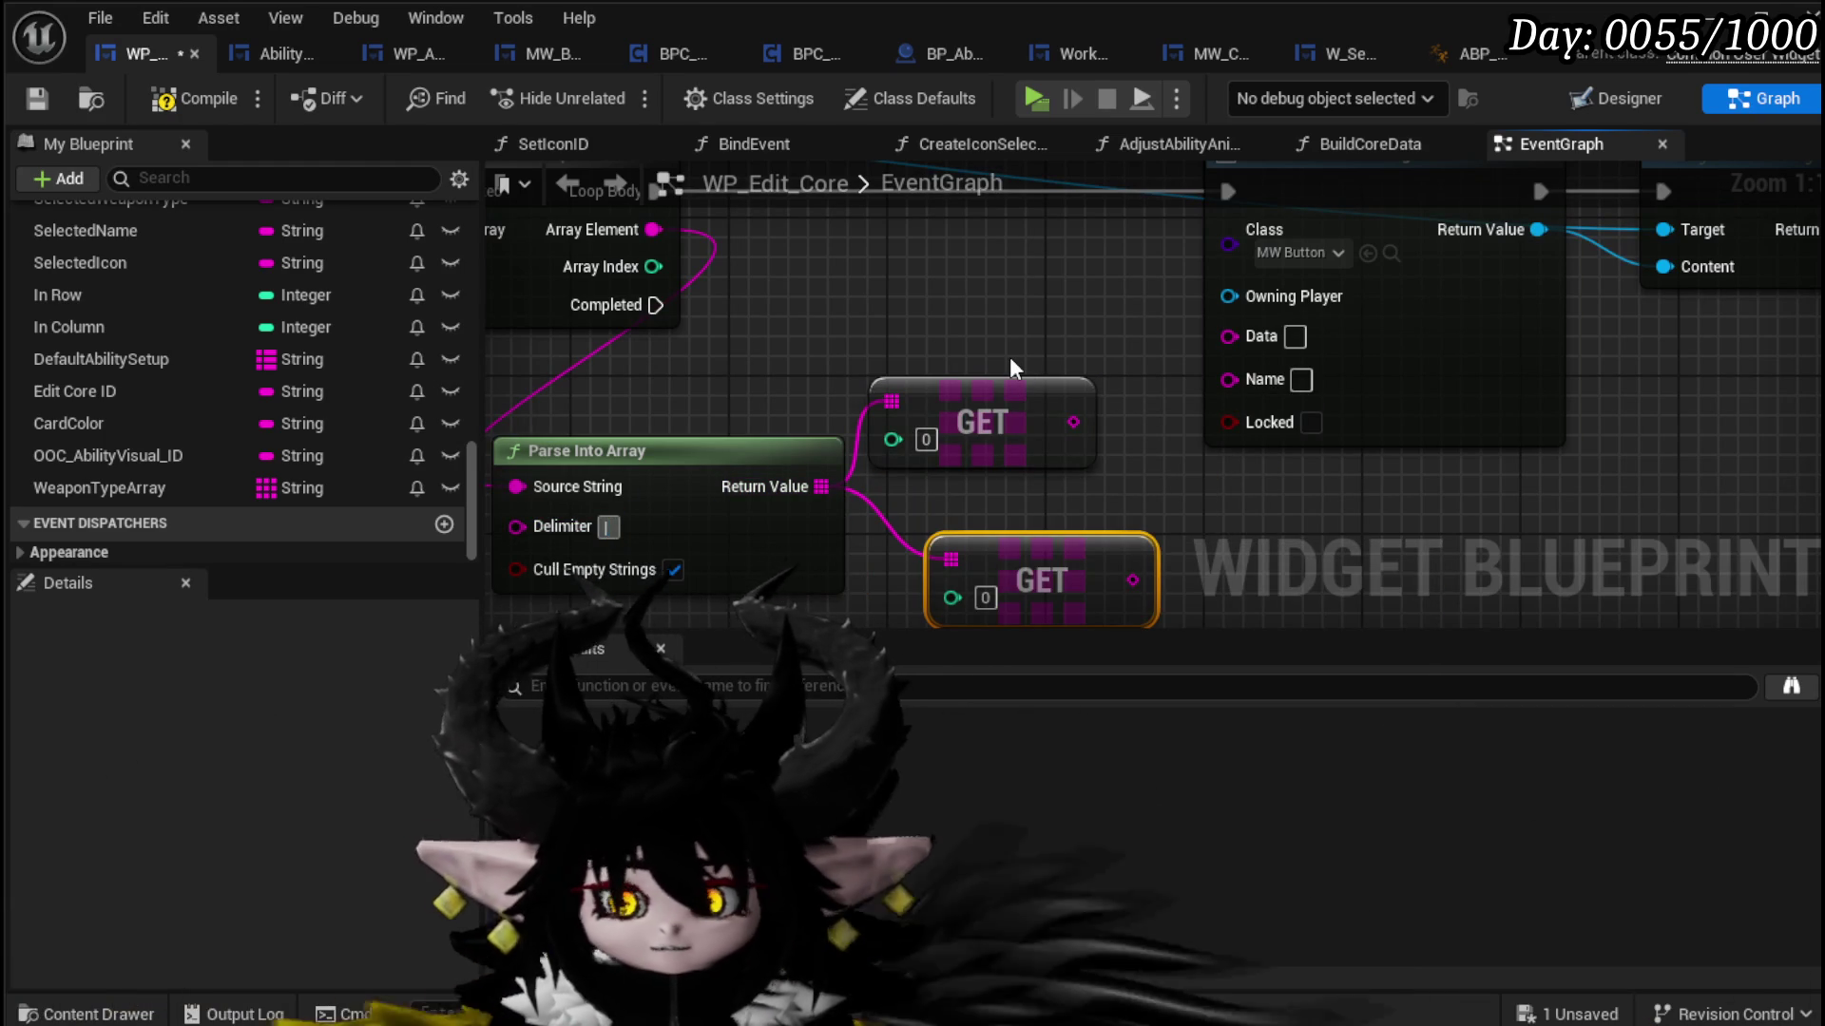
left_click(673, 569)
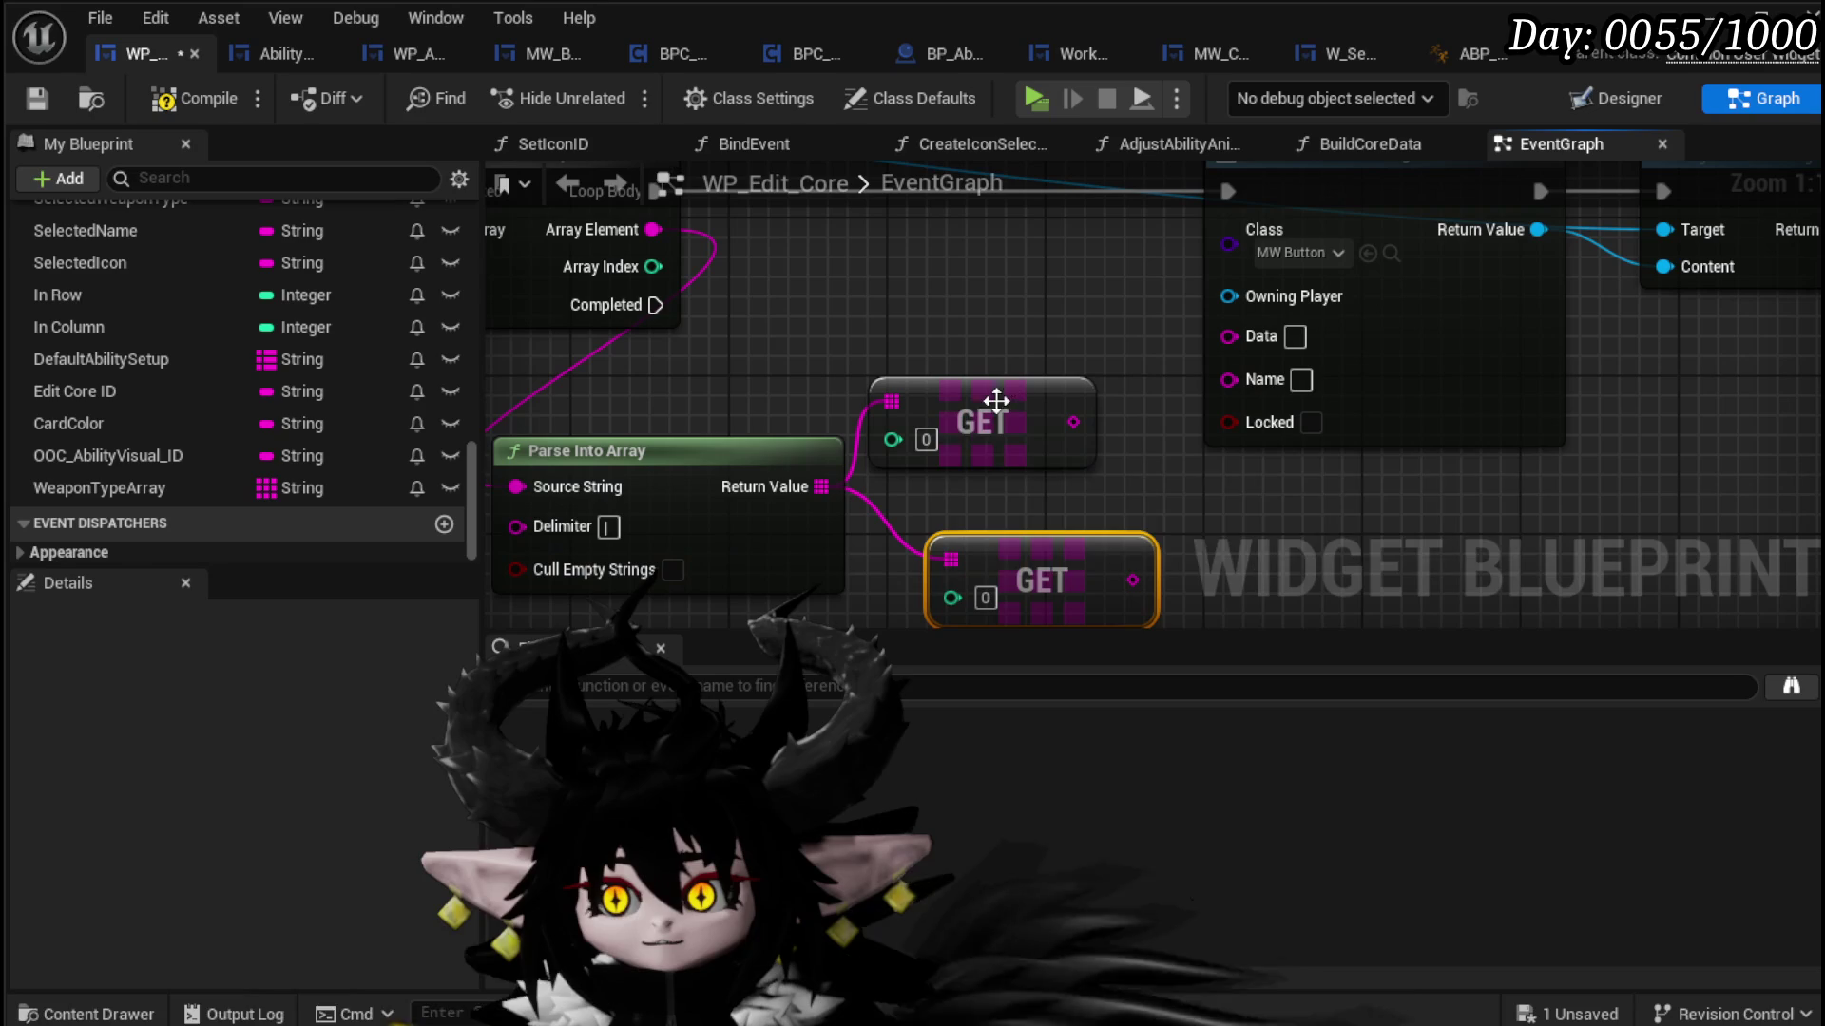
type("1")
Step: Wire GET 0 to the button's Name and GET 1 to its Data, then compile and save
left_click_drag(1012, 452, 988, 392)
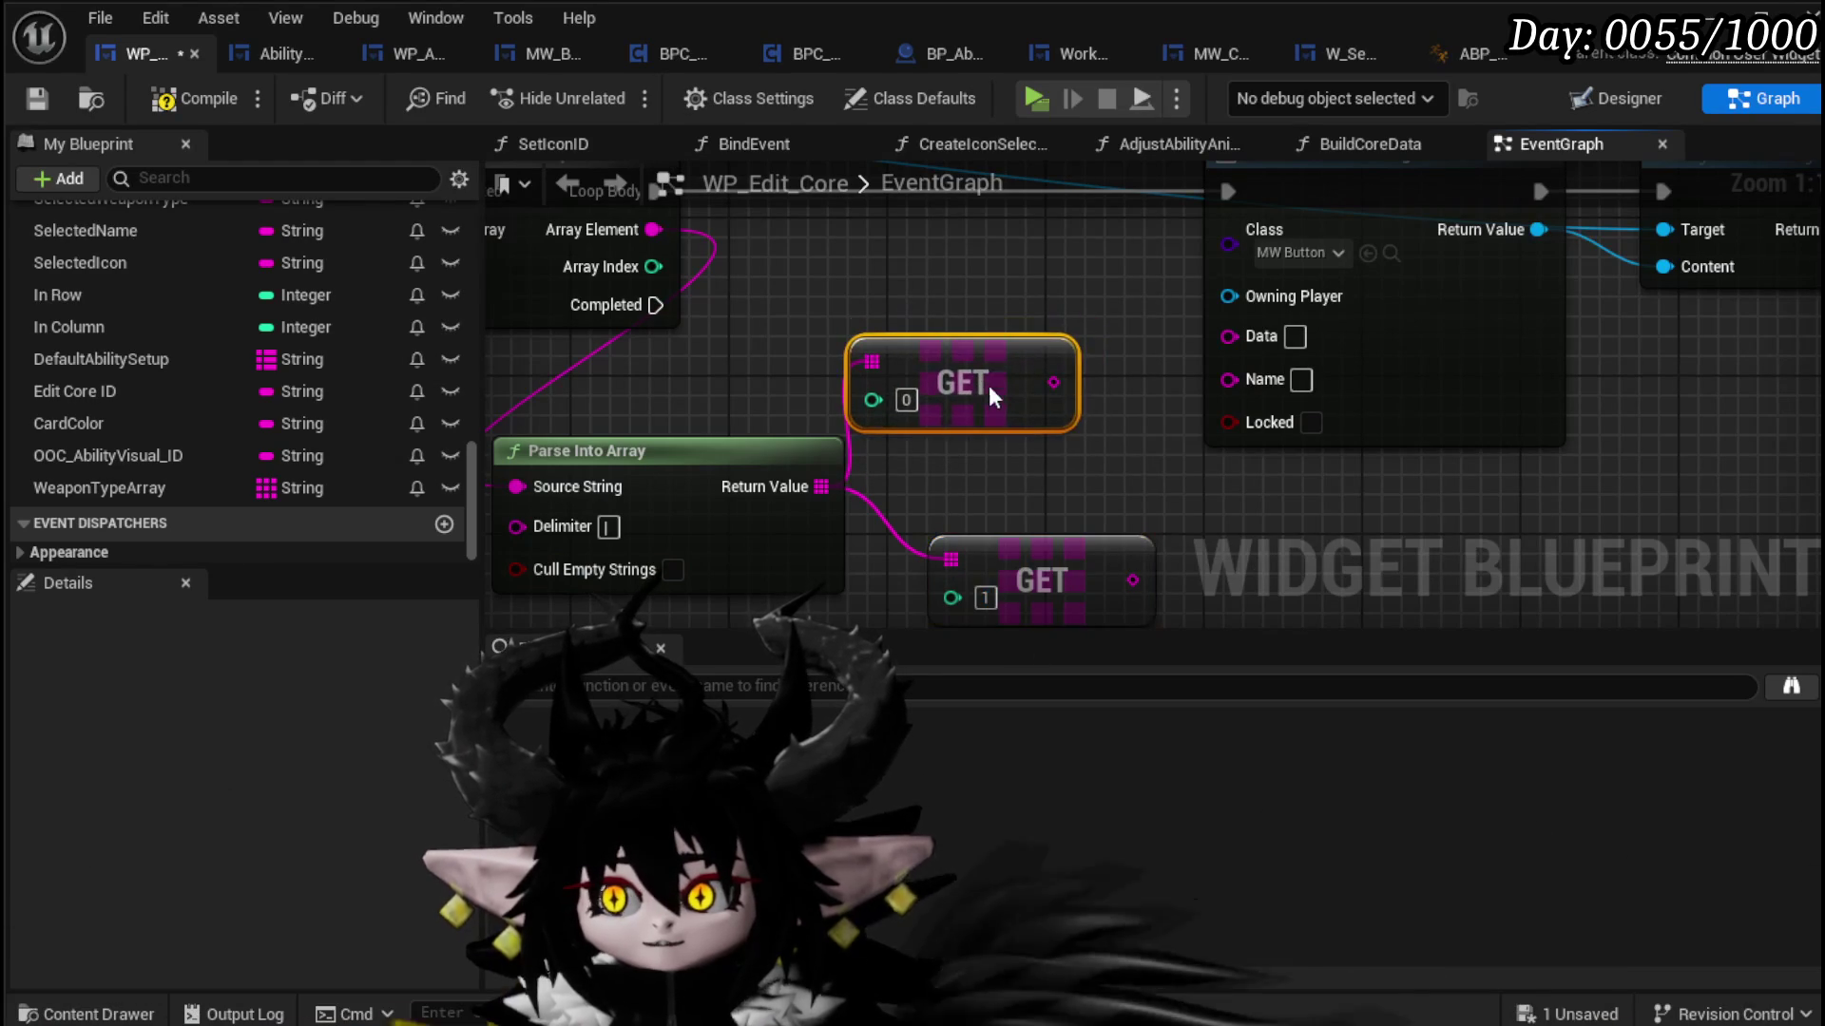
left_click_drag(1232, 379, 1230, 378)
mouse_move(1027, 560)
left_mouse_down()
mouse_move(964, 499)
mouse_move(1235, 334)
left_mouse_up()
left_click_drag(1004, 502, 1044, 501)
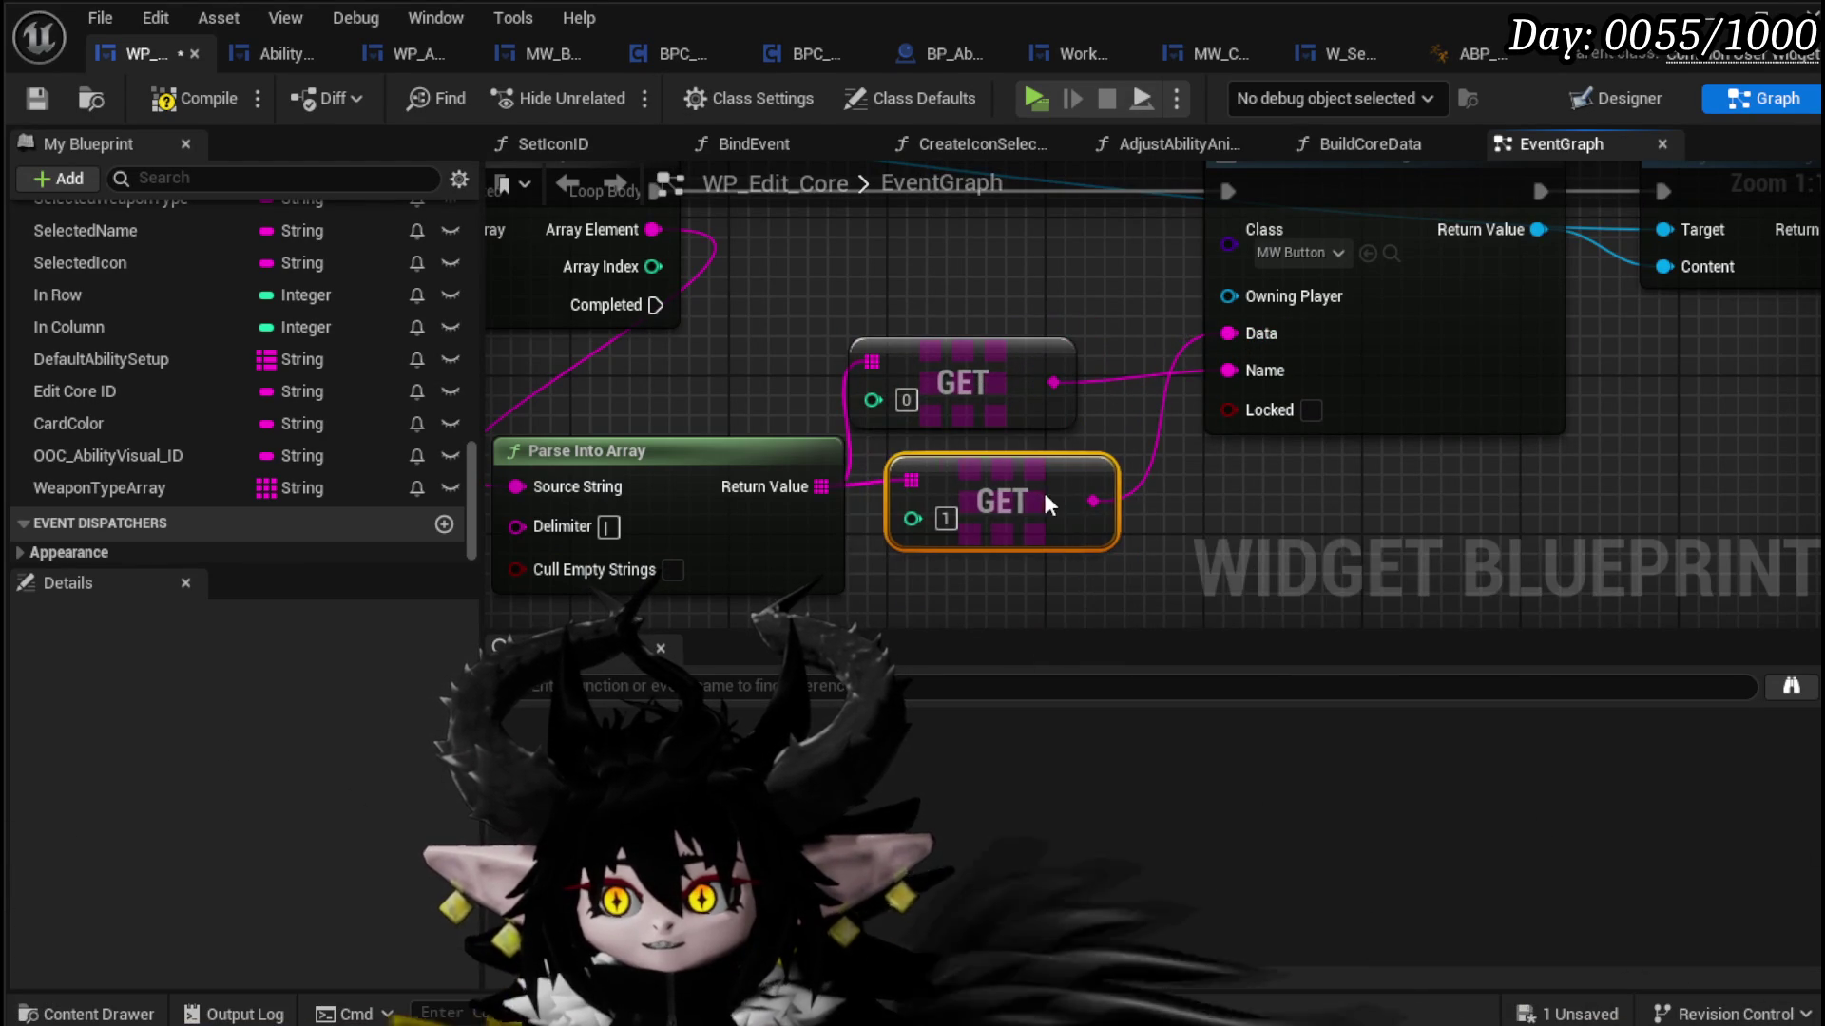
scroll(964, 430, "down", 2)
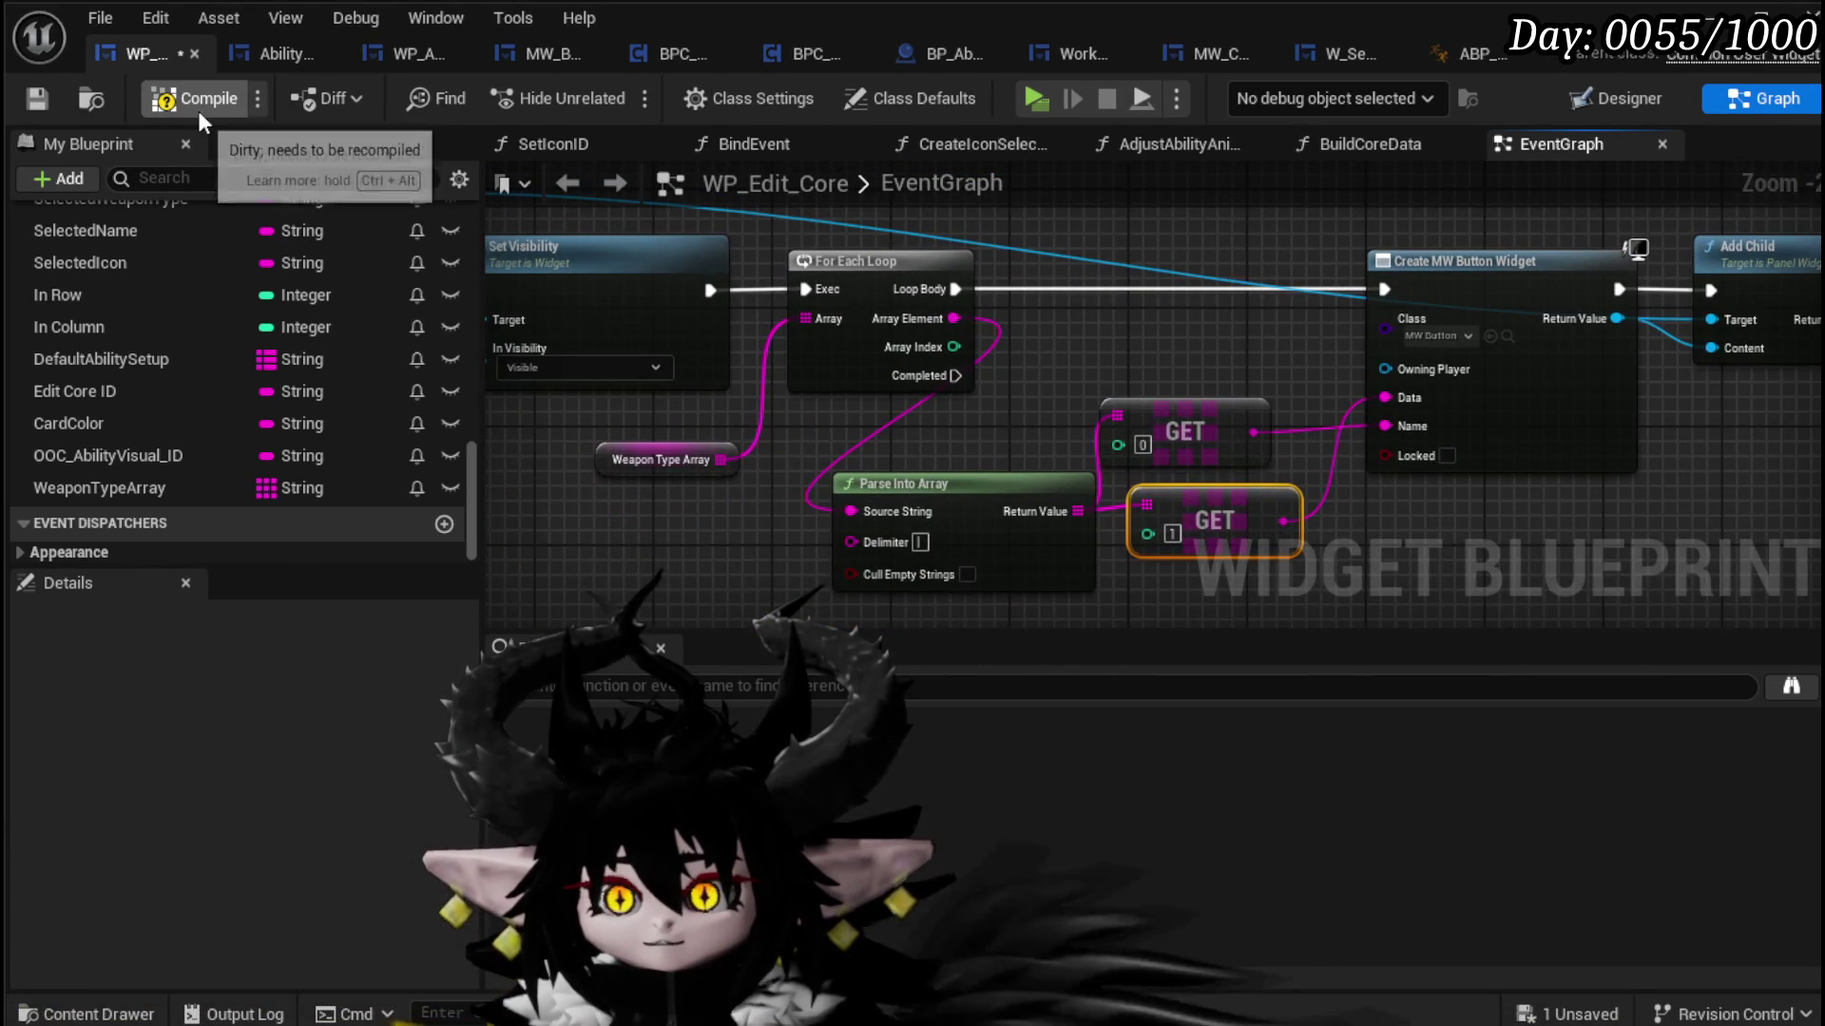
left_click(42, 101)
Step: Add a Bind Event to On Pressed node wired after Add Child
mouse_move(1603, 341)
left_mouse_down()
mouse_move(759, 332)
mouse_move(1057, 446)
left_mouse_up()
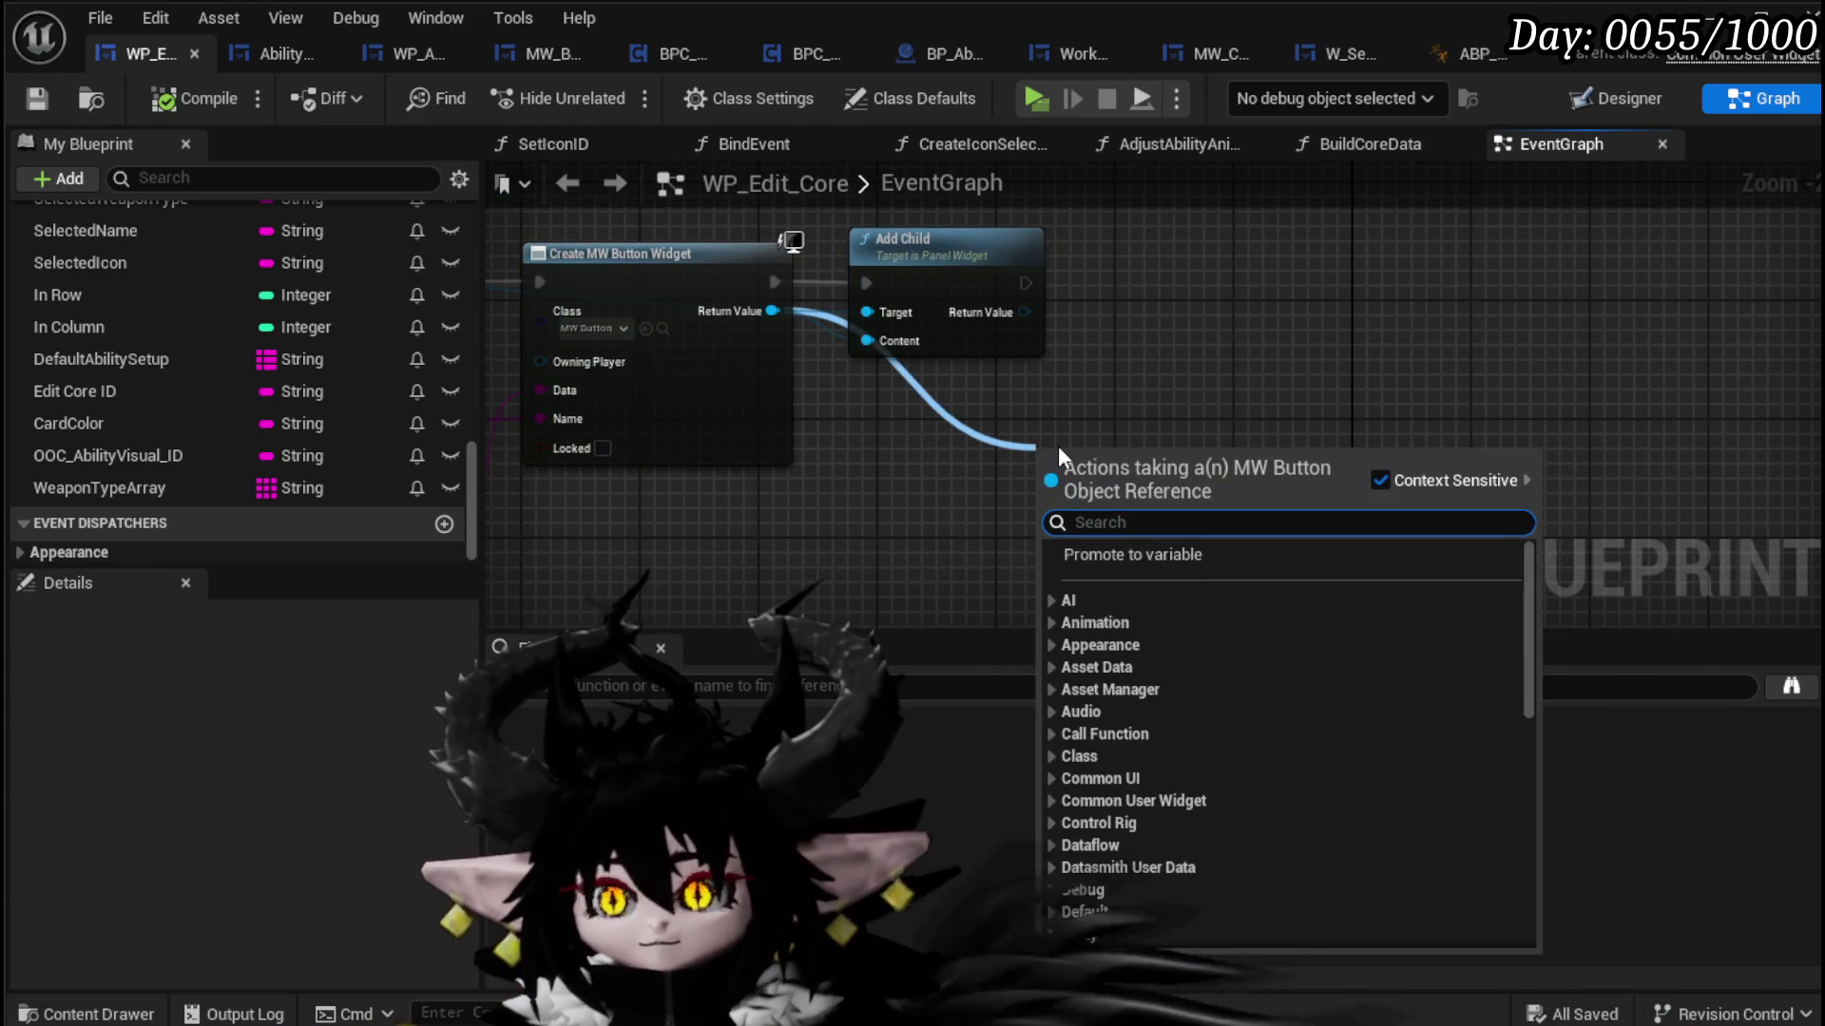
type("Bind on pres")
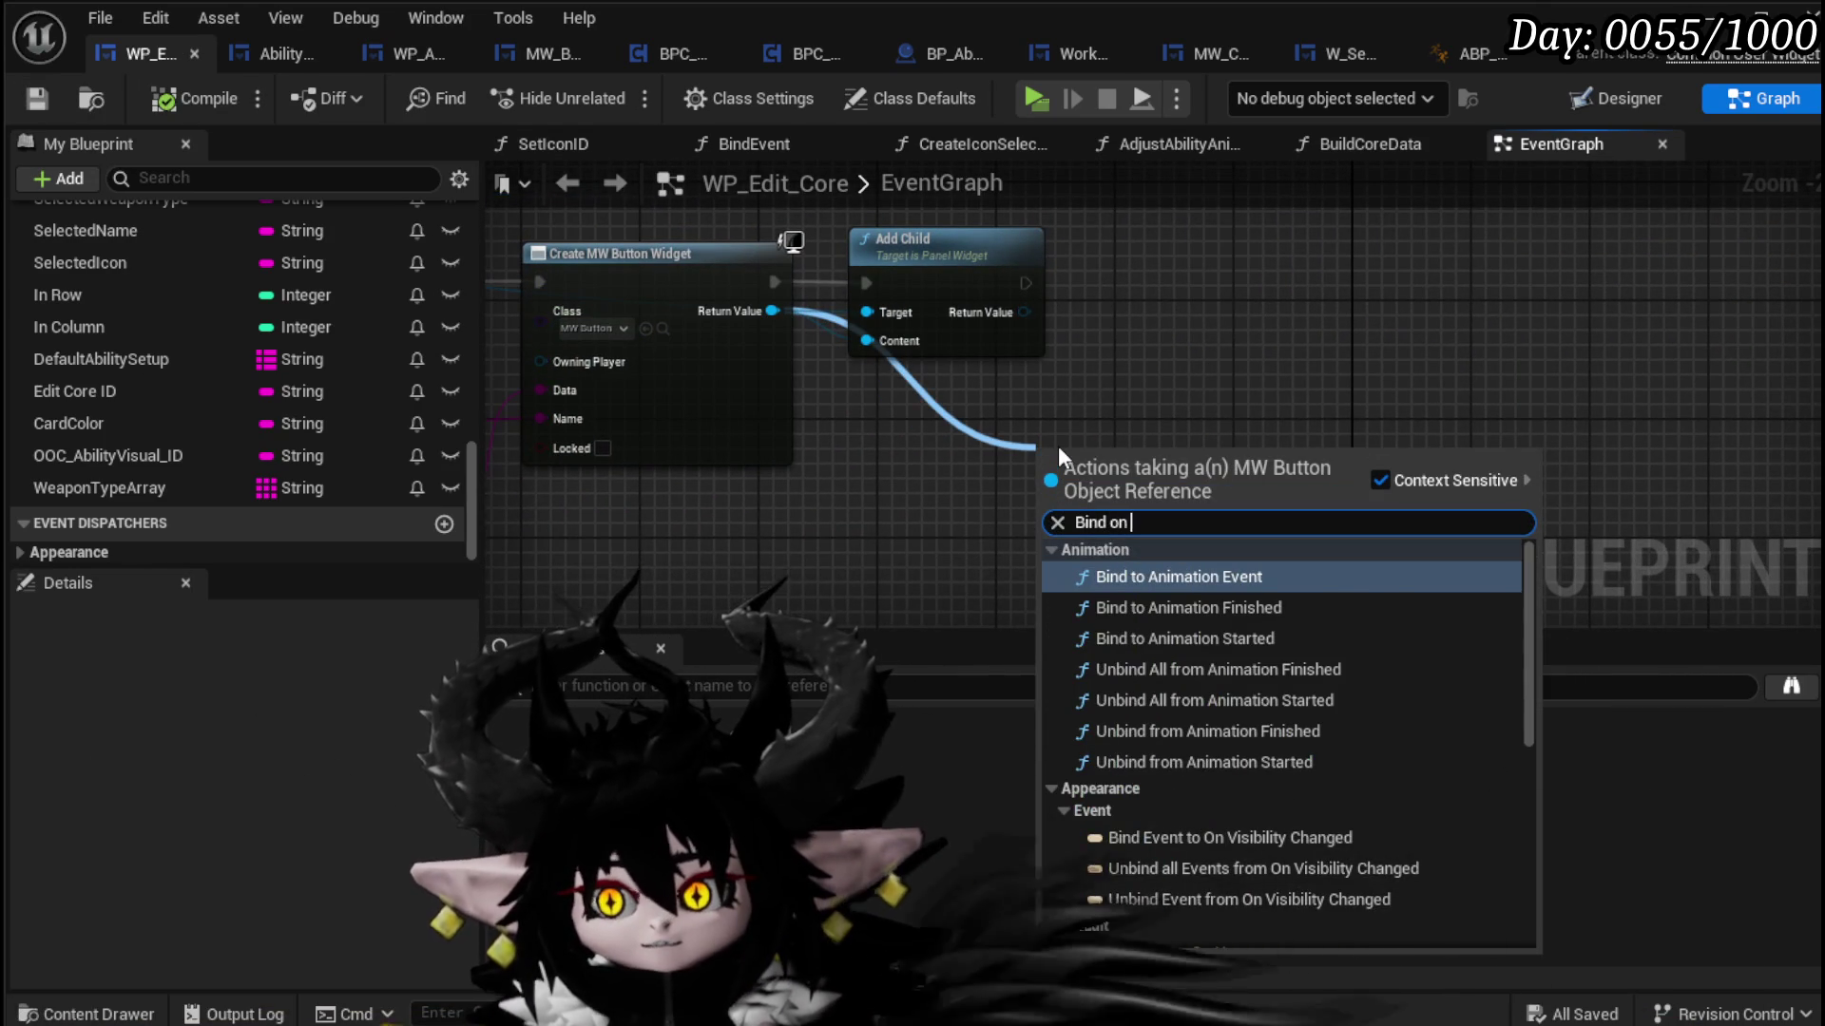
left_click(1173, 576)
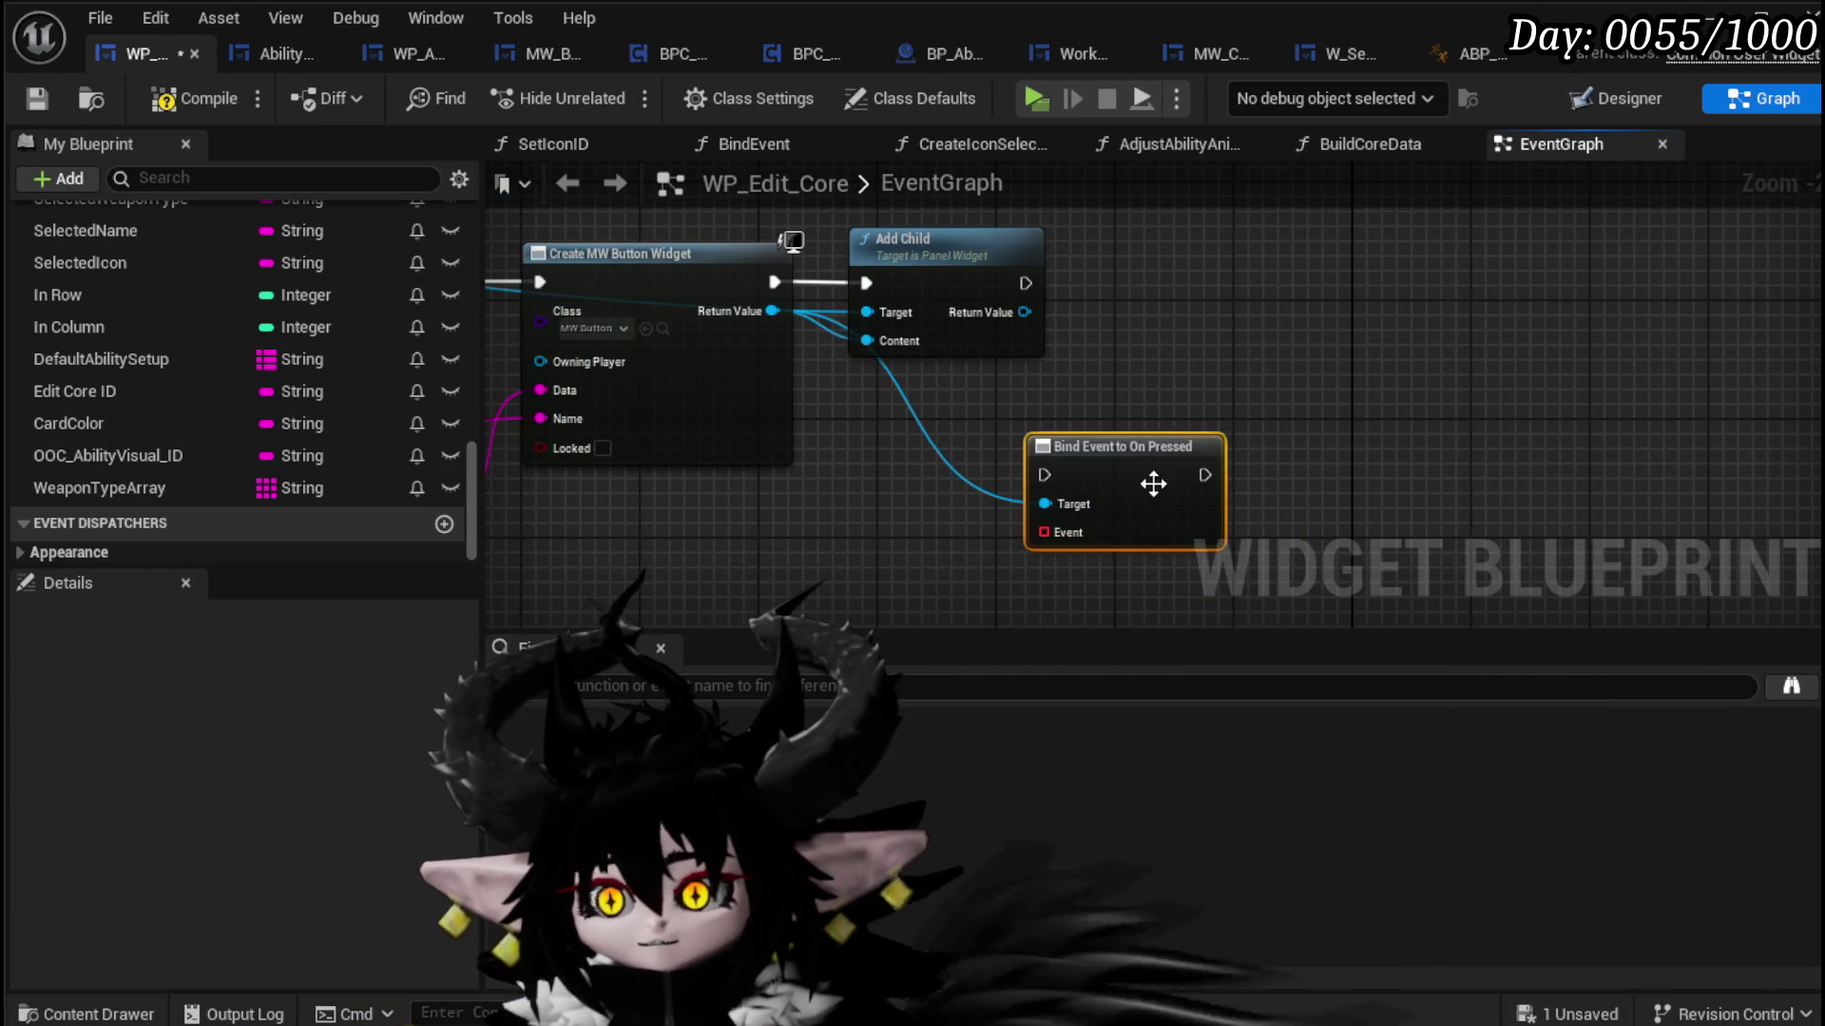
left_click_drag(1150, 483, 1182, 284)
mouse_move(1025, 283)
left_mouse_down()
mouse_move(1117, 283)
mouse_move(1136, 422)
left_mouse_up()
Step: Connect a Create Event node to the binding with a newly generated matching function
type("create")
left_click(1255, 556)
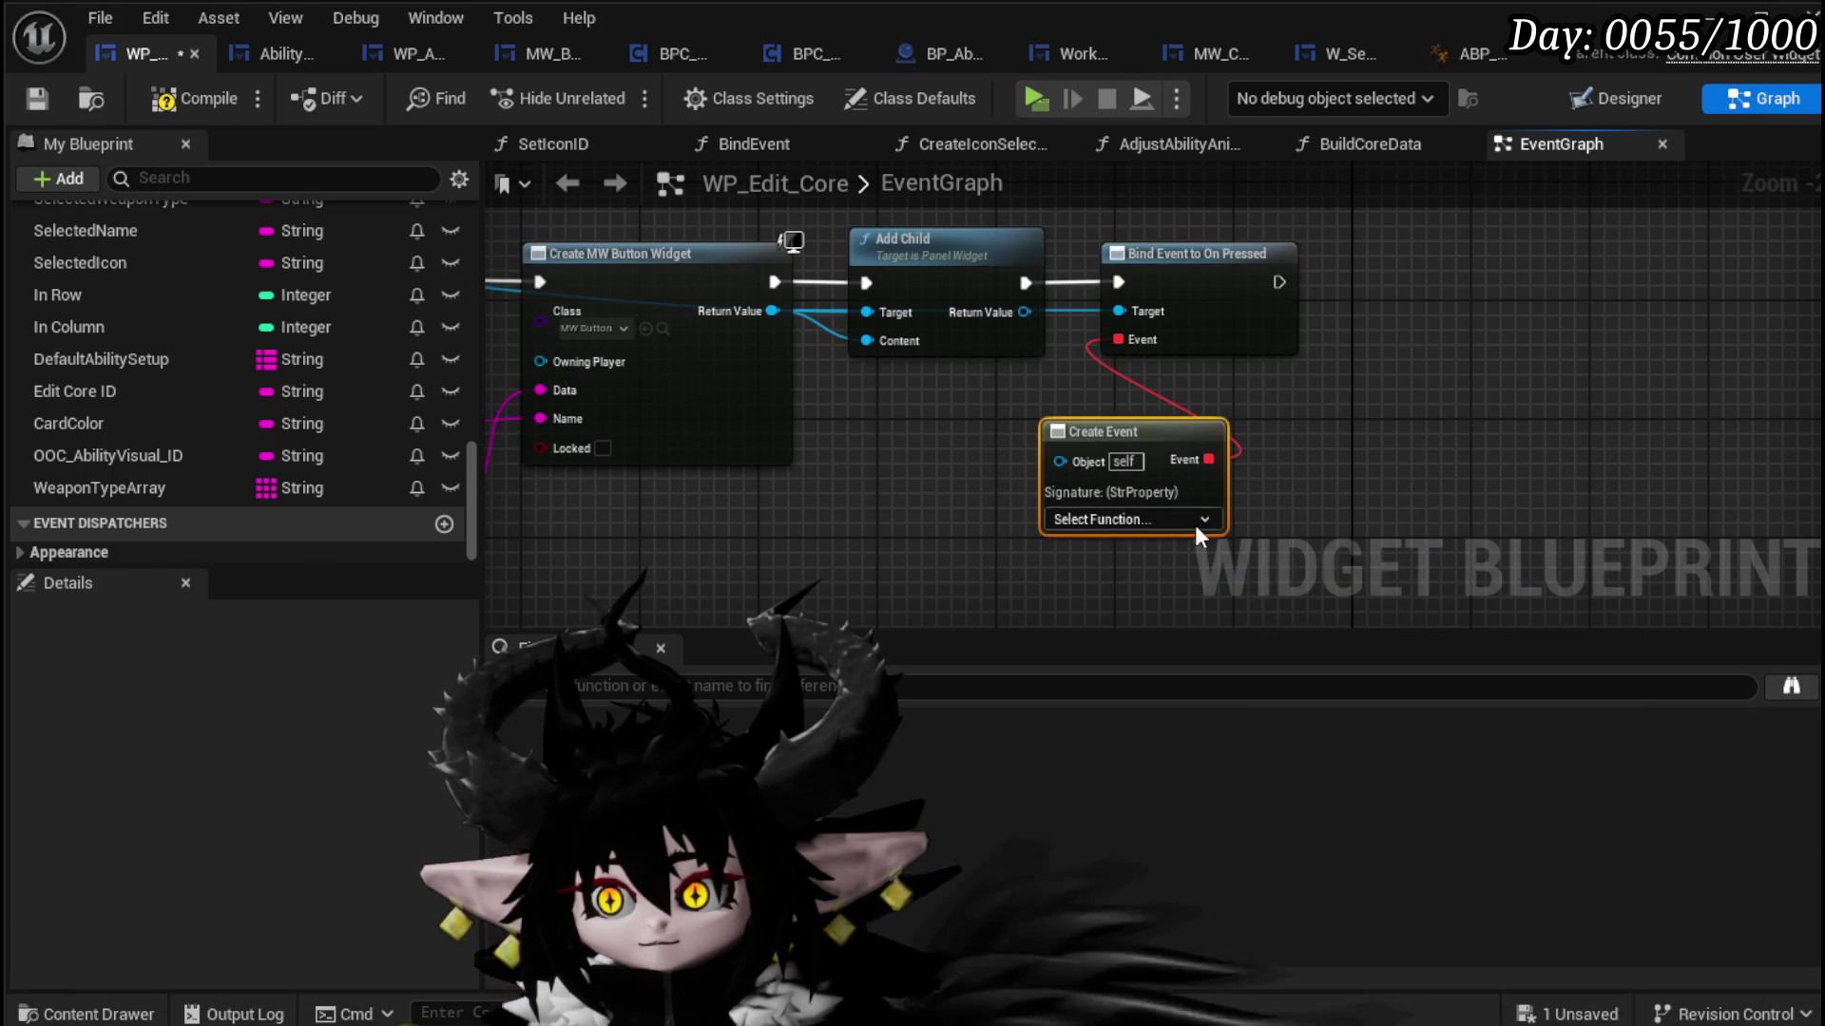
left_click(1178, 520)
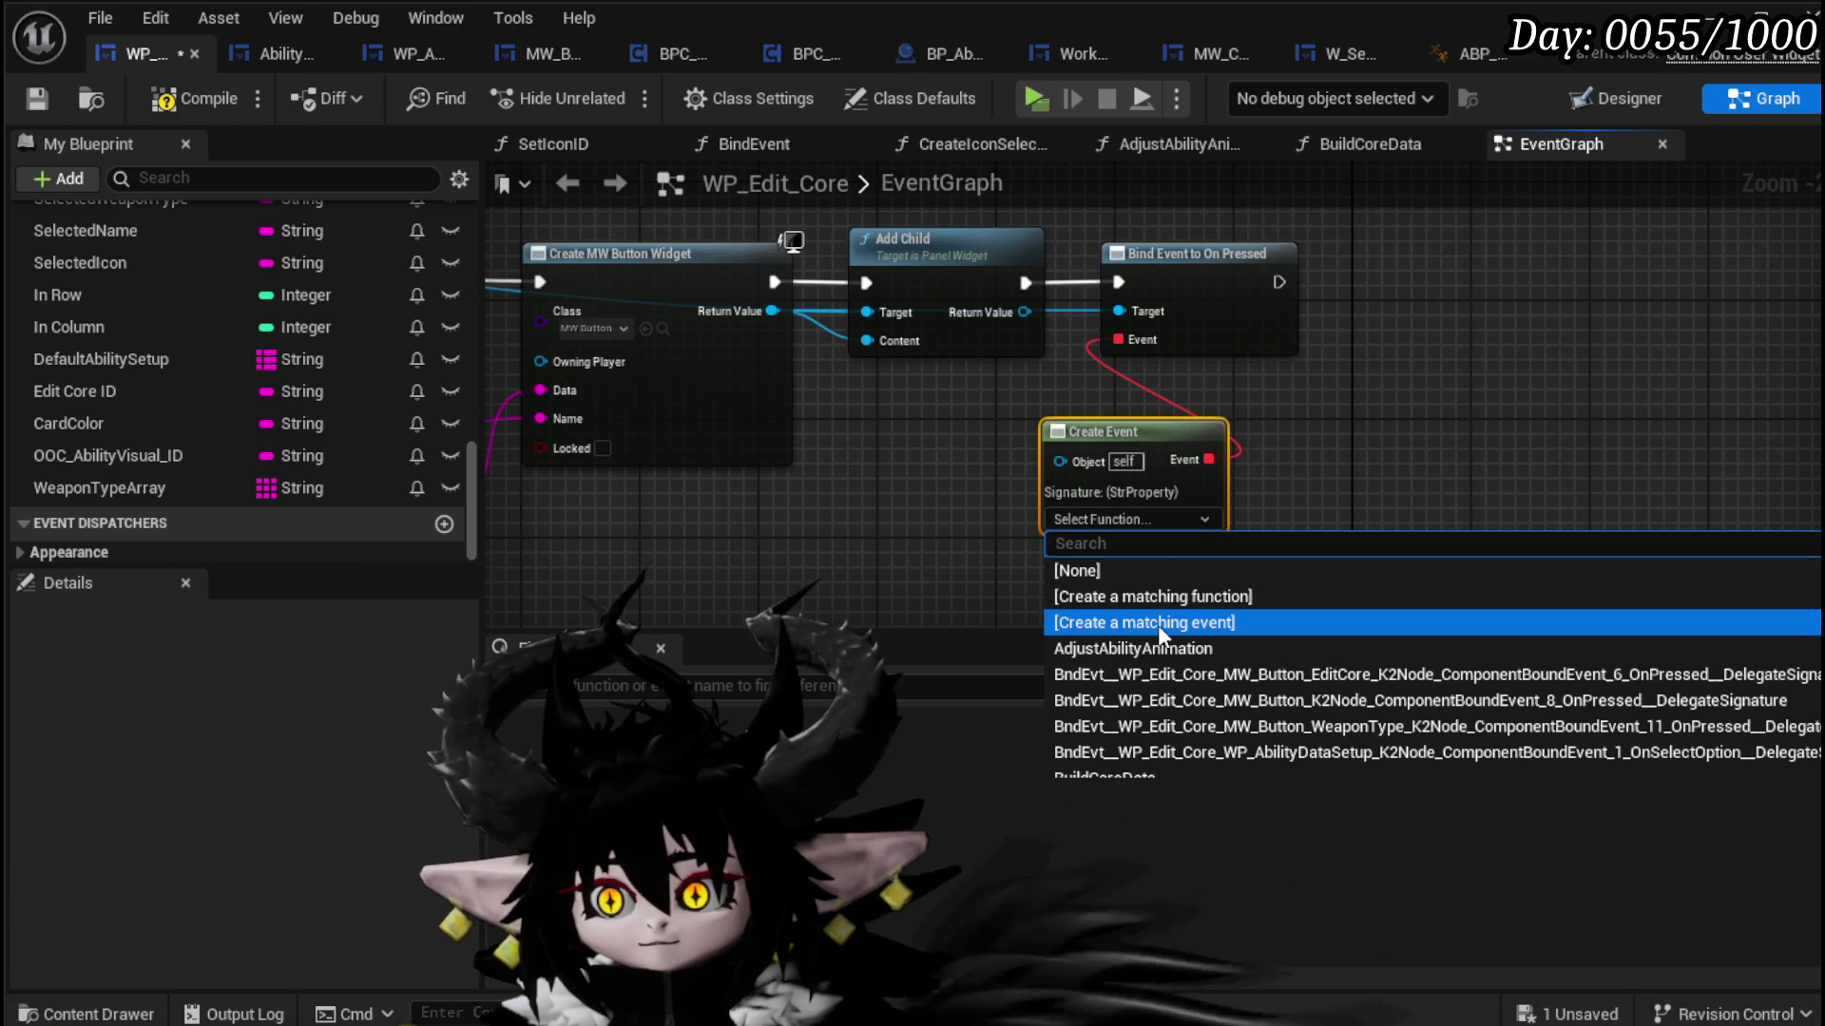
left_click(1165, 599)
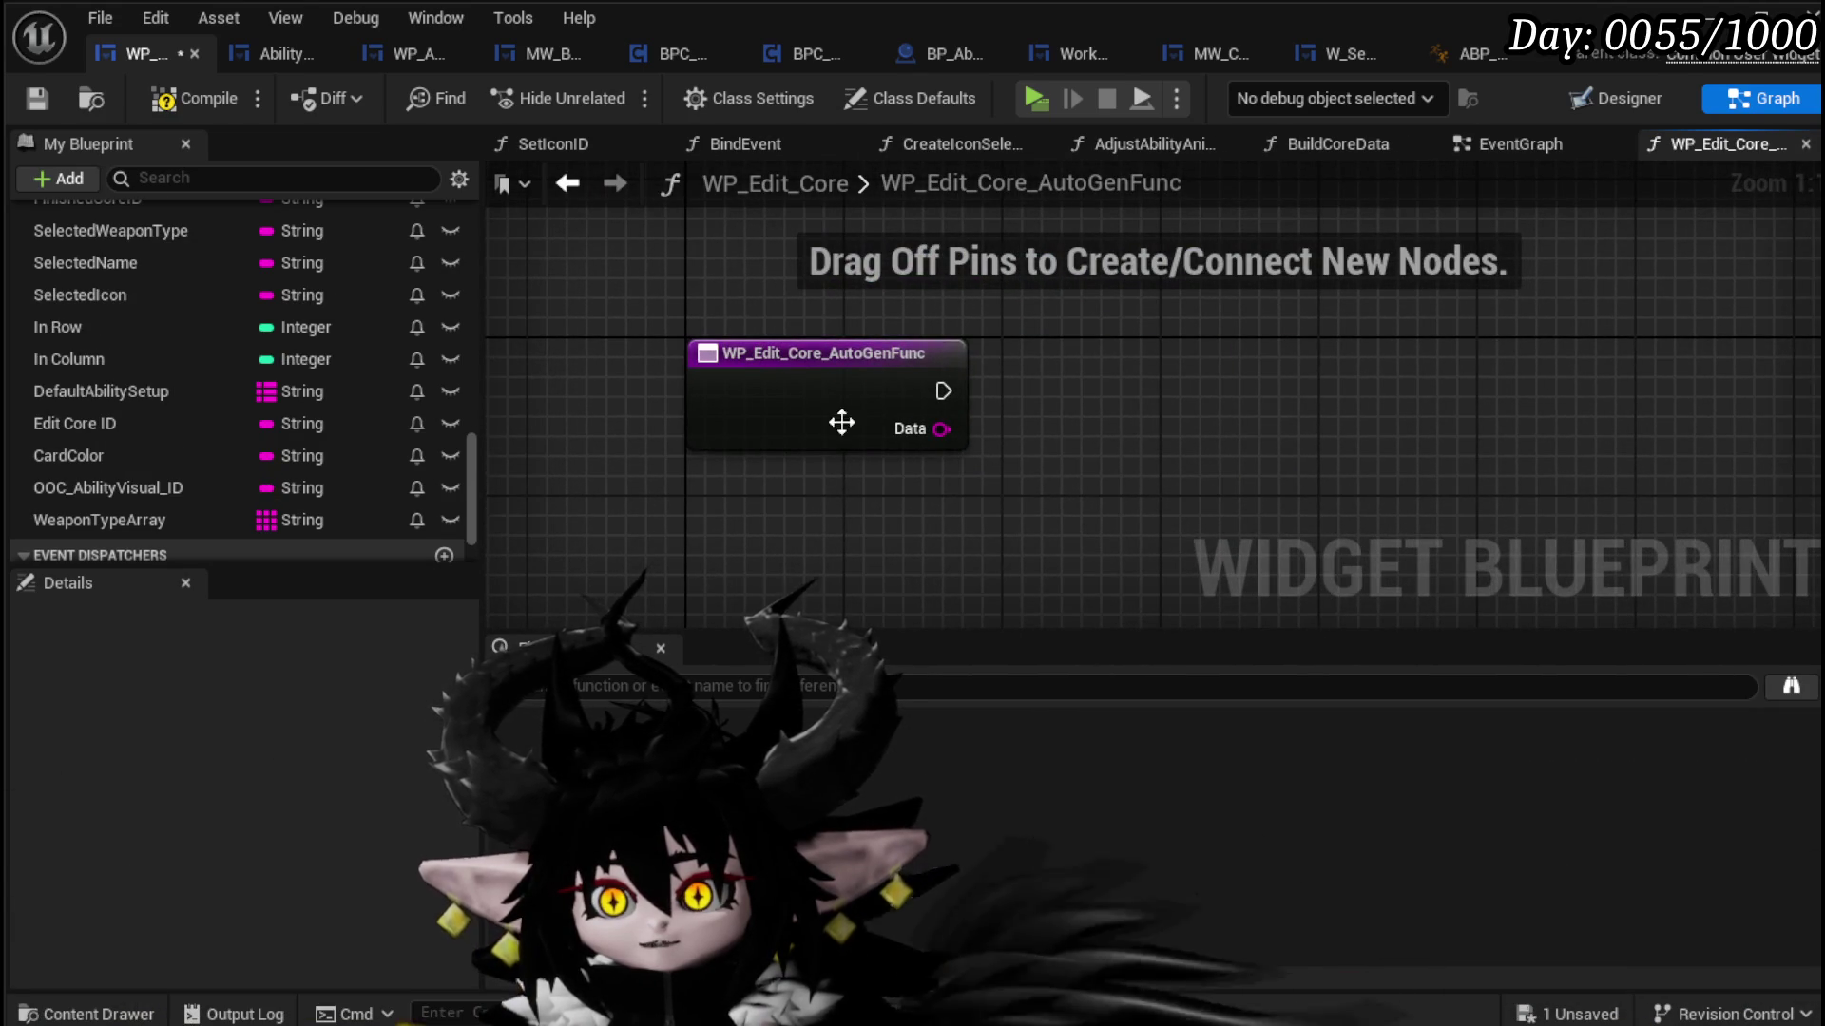
left_click(839, 435)
scroll(201, 333, "up", 10)
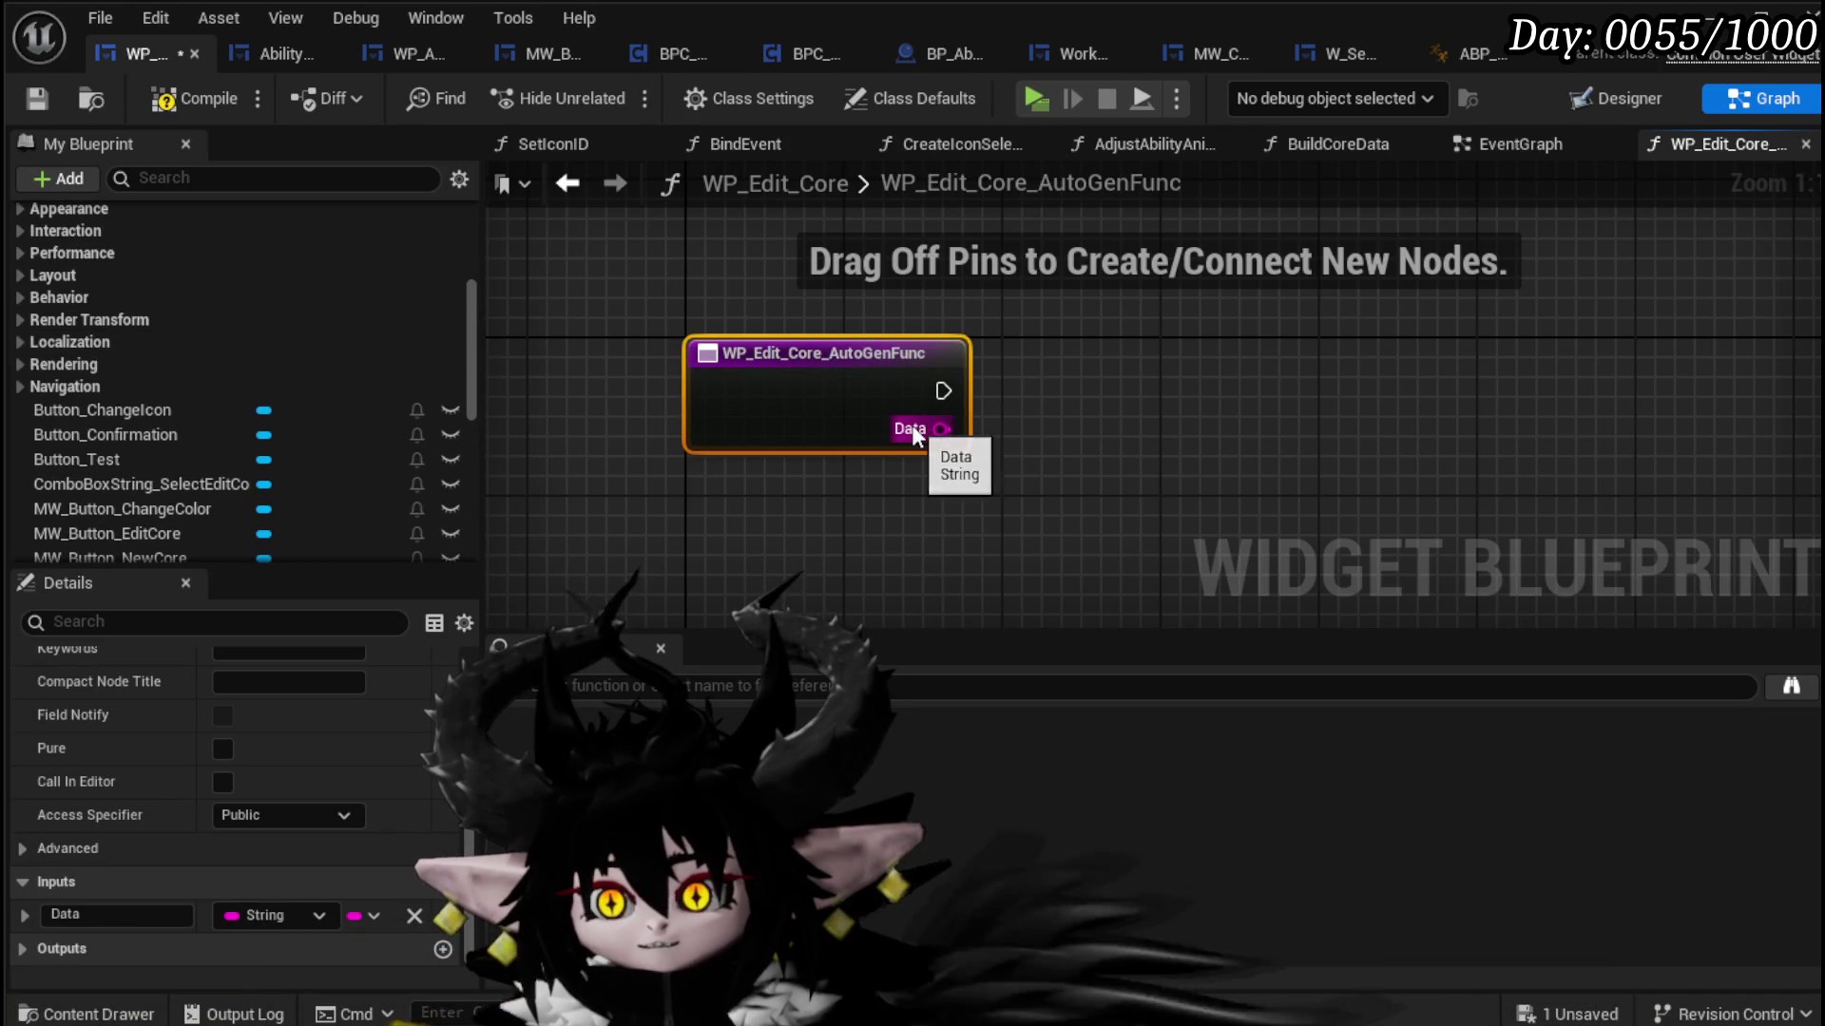
scroll(269, 371, "up", 10)
Step: Rename the generated function to SelectWeaponAnimType
right_click(99, 478)
mouse_move(260, 609)
left_click(226, 582)
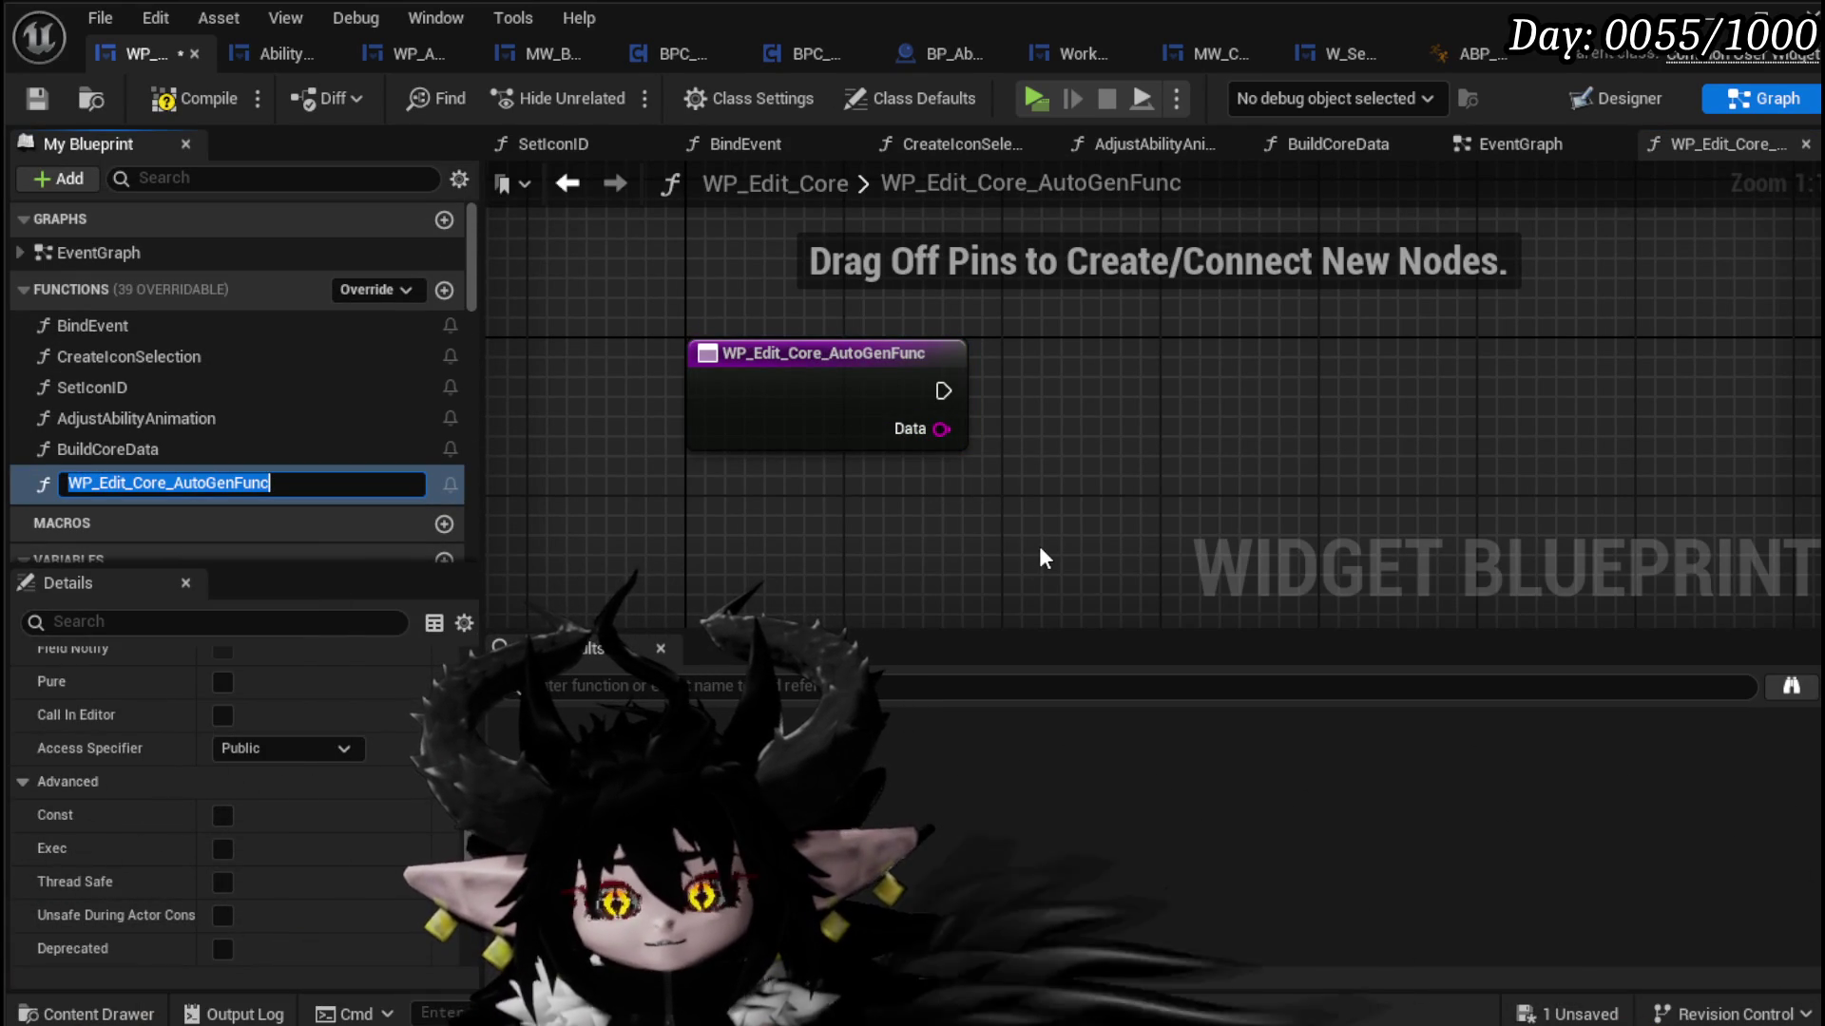
type("Sele")
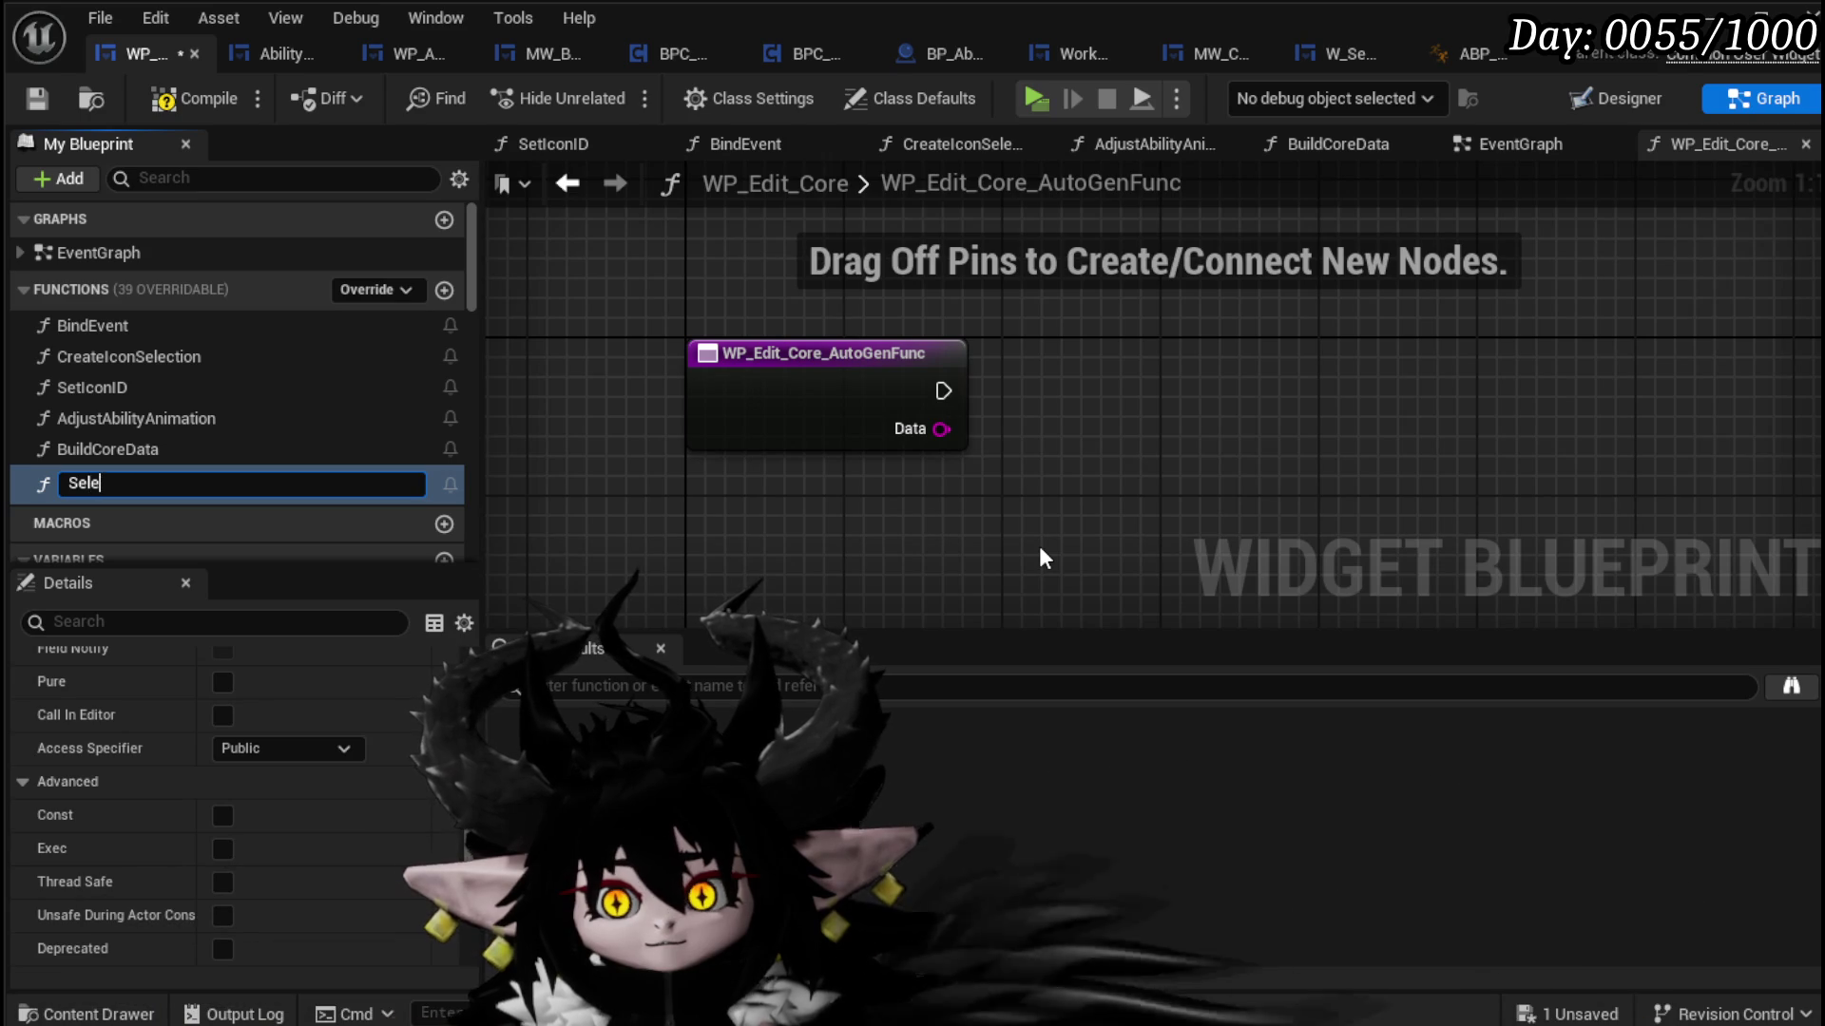
type("ctWeapo")
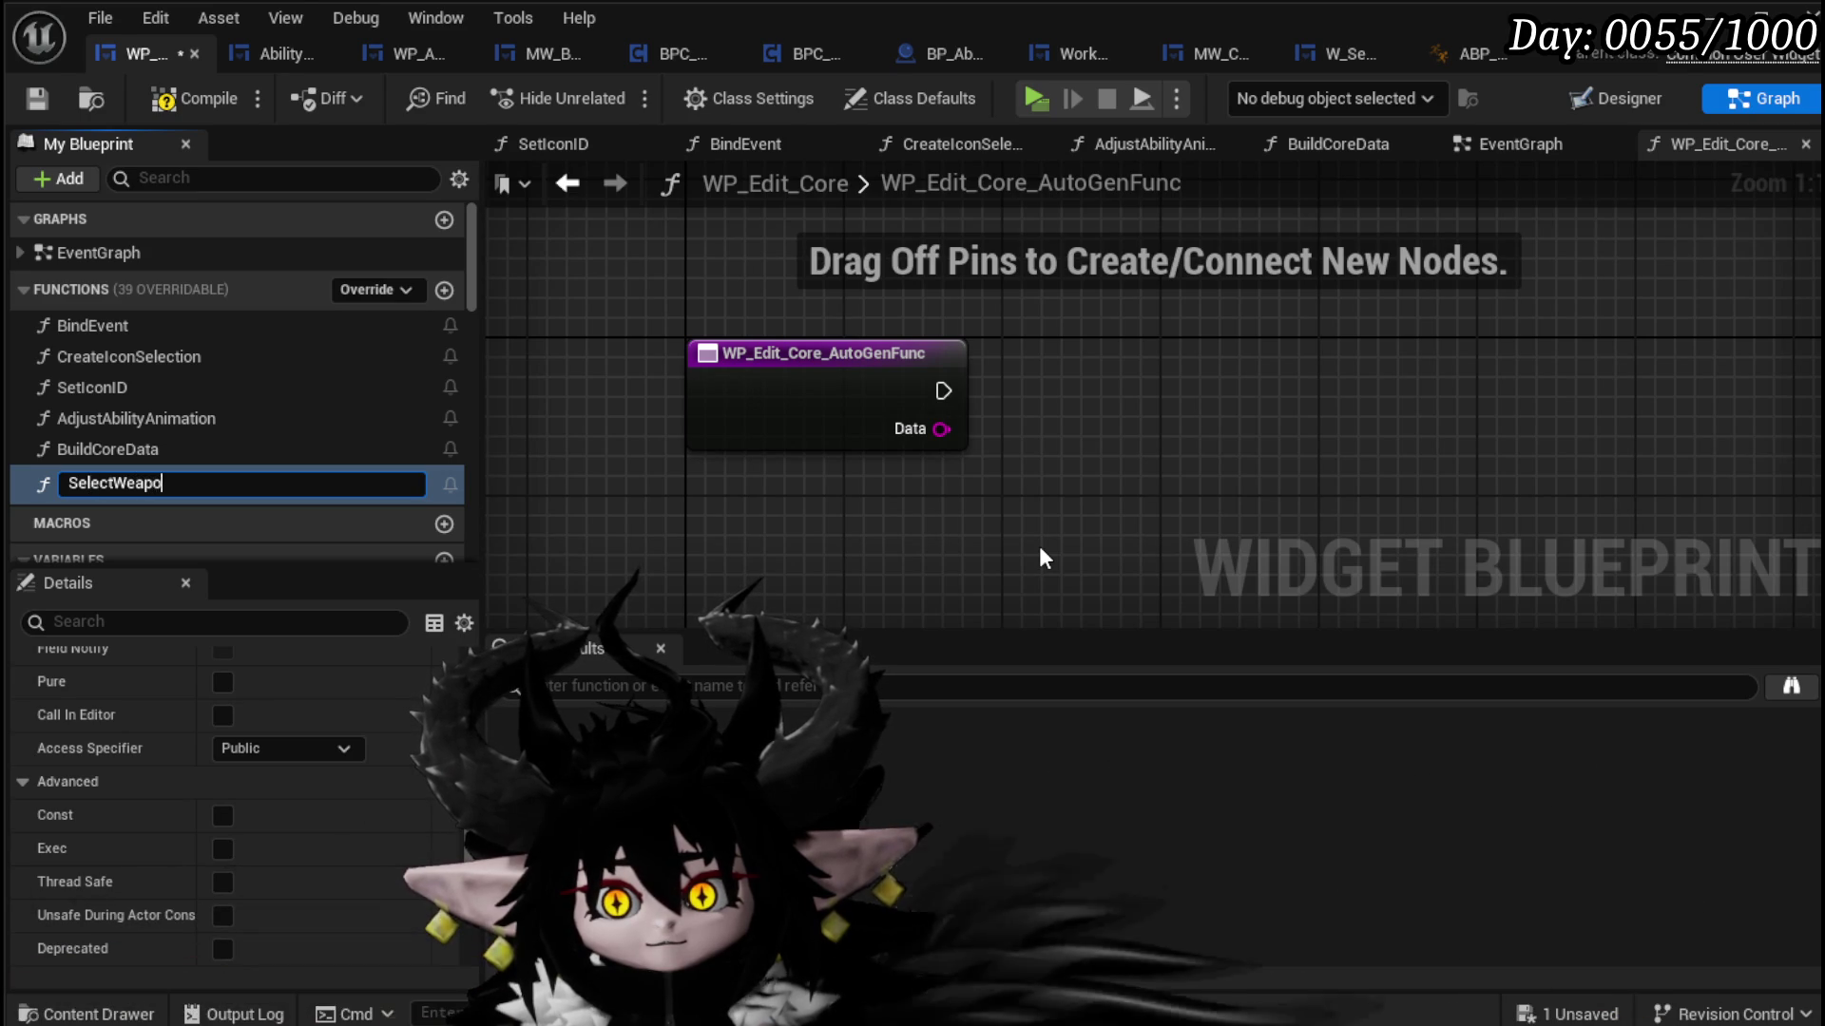
type("nAnimTy")
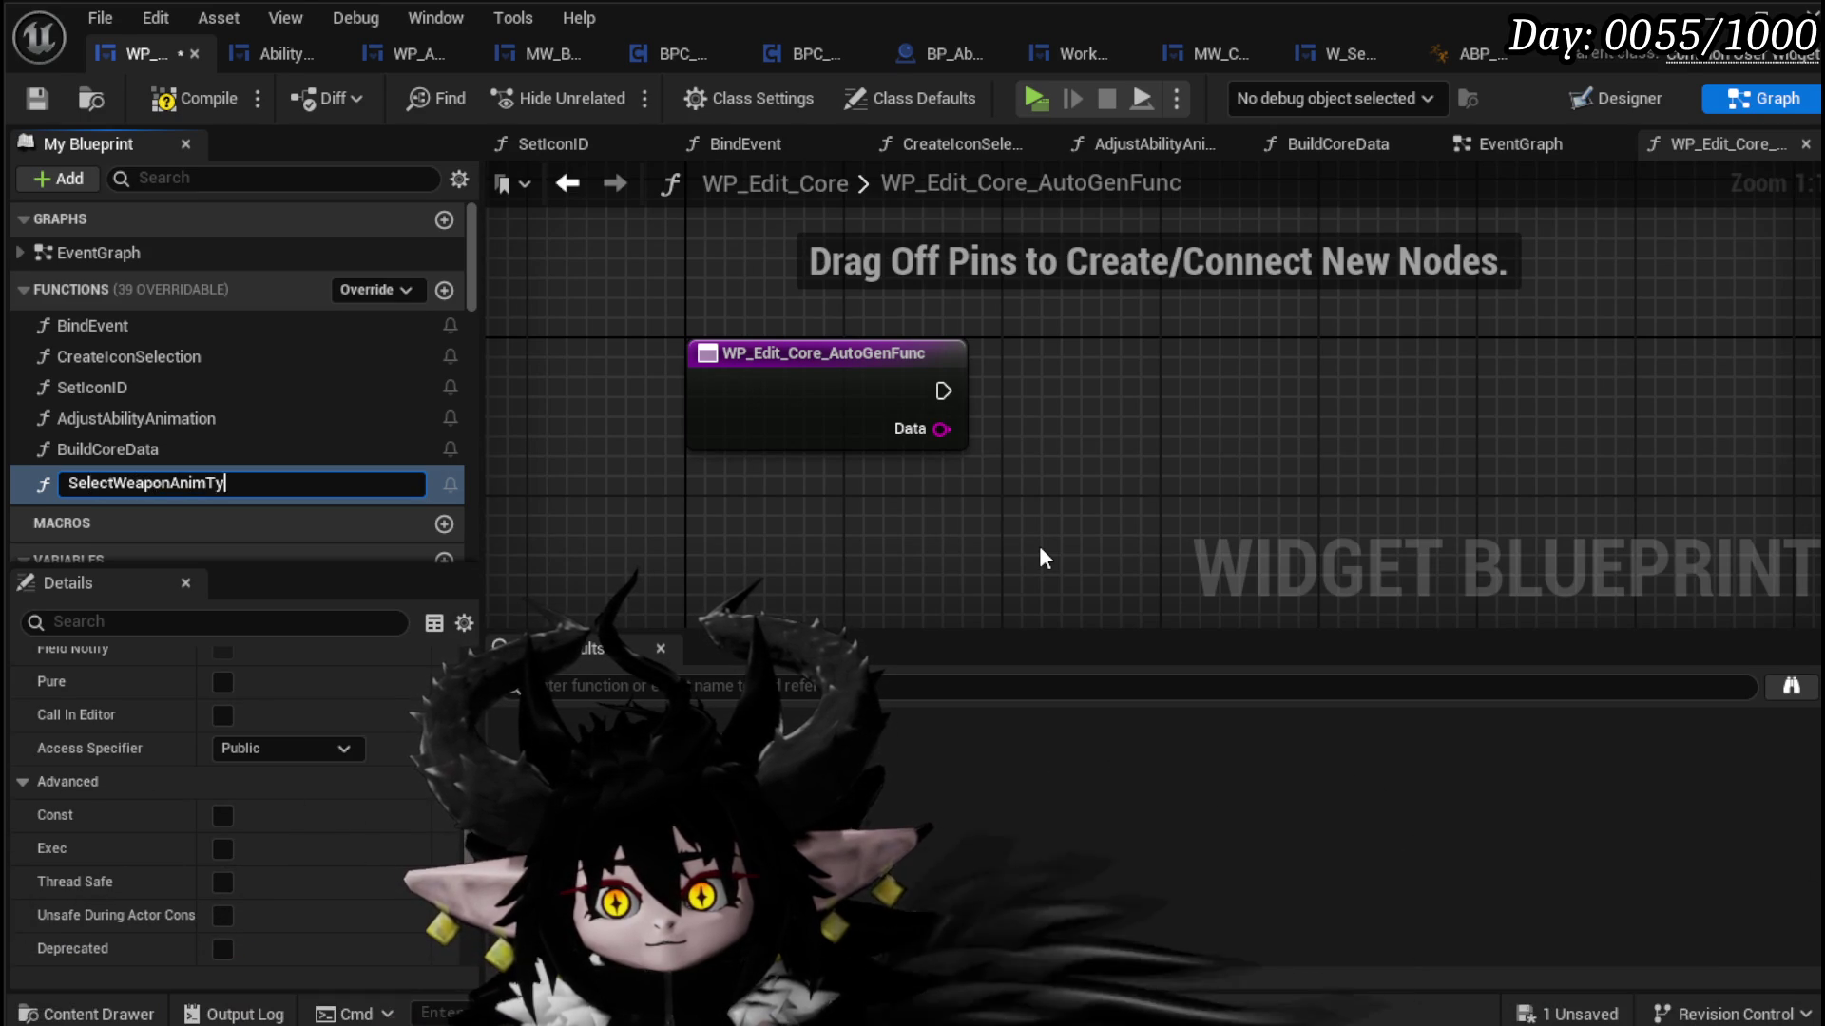
type("pe")
key("Return")
scroll(315, 464, "down", 3)
scroll(315, 452, "down", 10)
Step: Set SelectedWeaponType from the Data input, compile, and start a play test
mouse_move(139, 384)
left_mouse_down()
mouse_move(1137, 352)
mouse_move(1055, 390)
mouse_move(1049, 412)
left_mouse_up()
left_click(1069, 432)
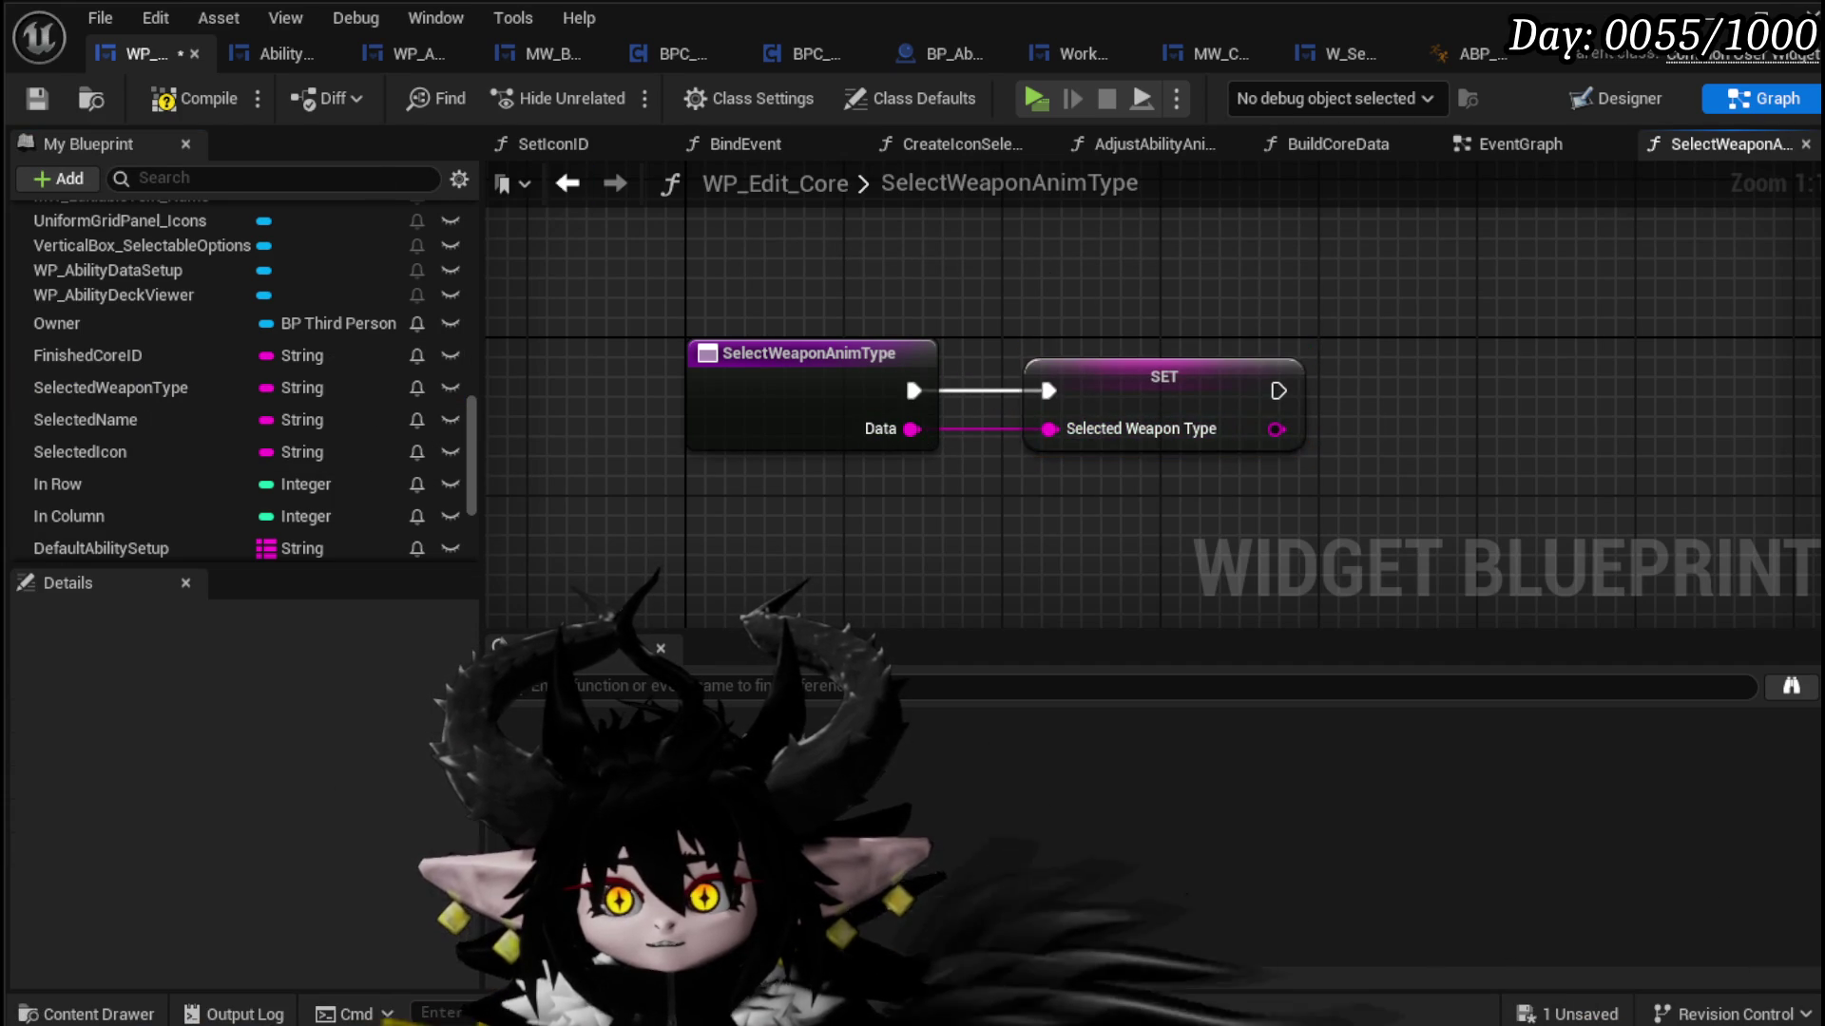
left_click(42, 93)
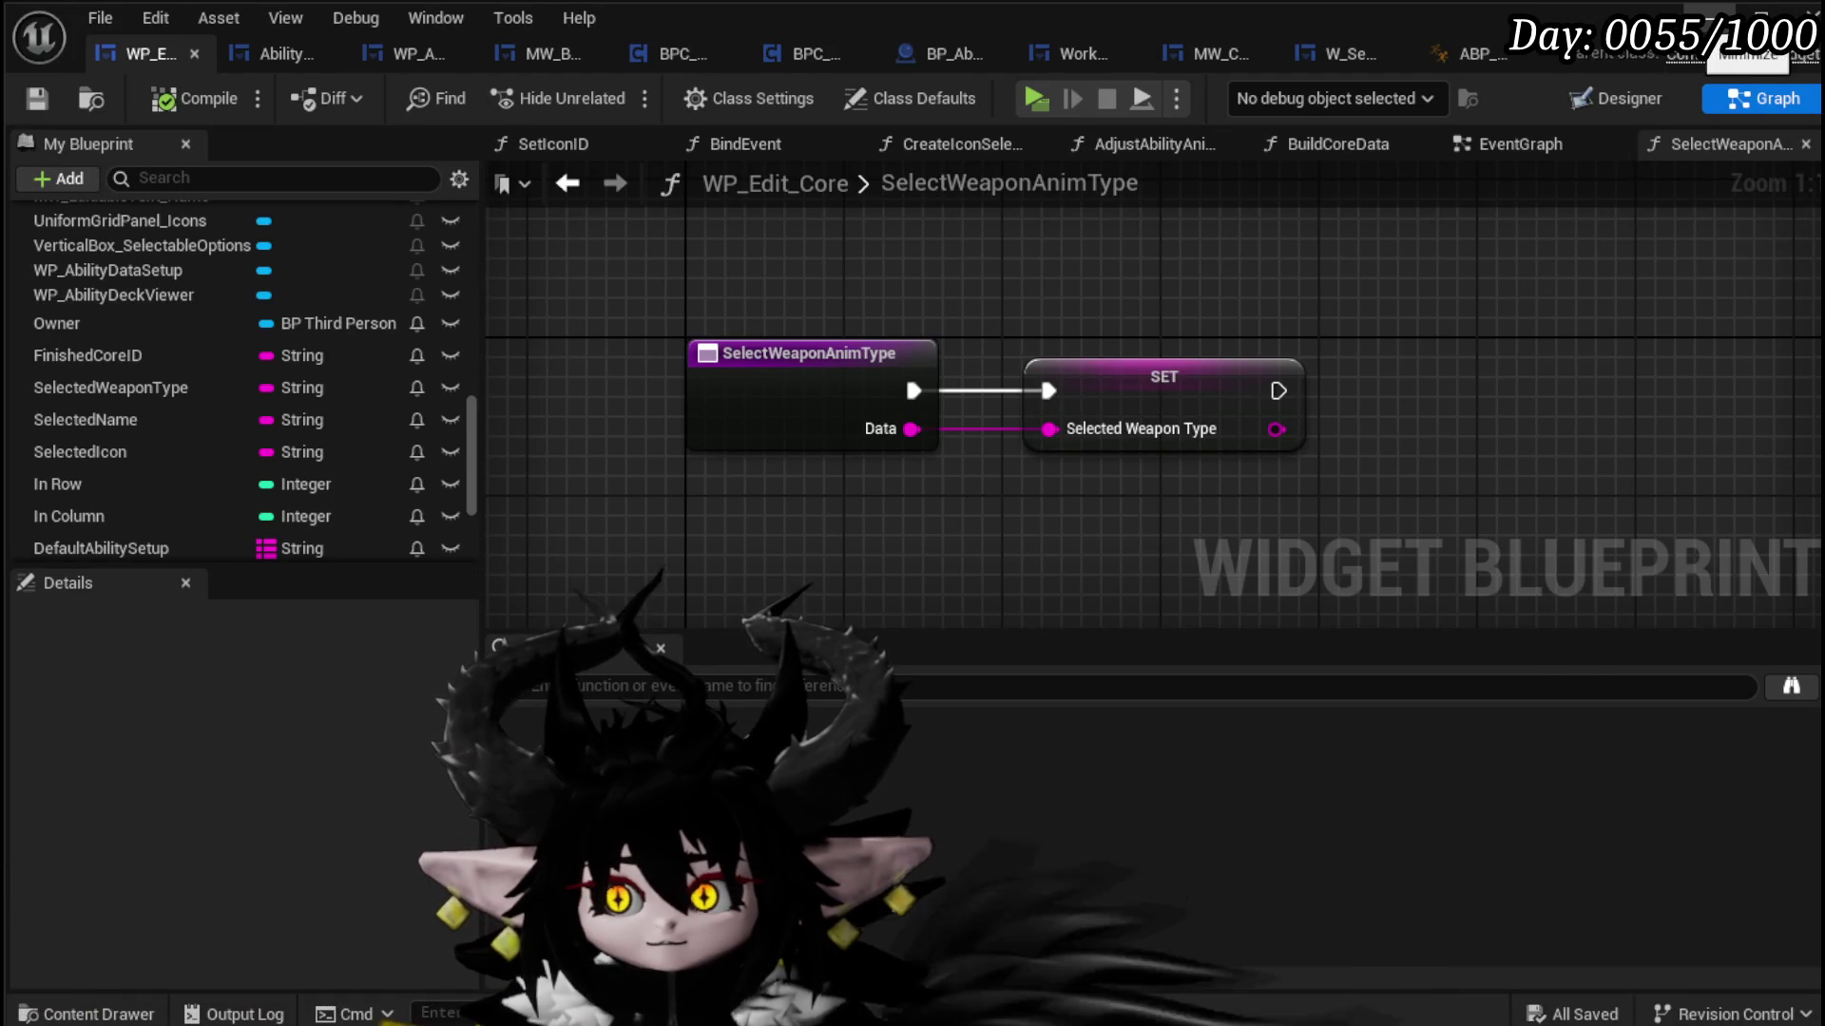
left_click(1722, 13)
left_click(616, 93)
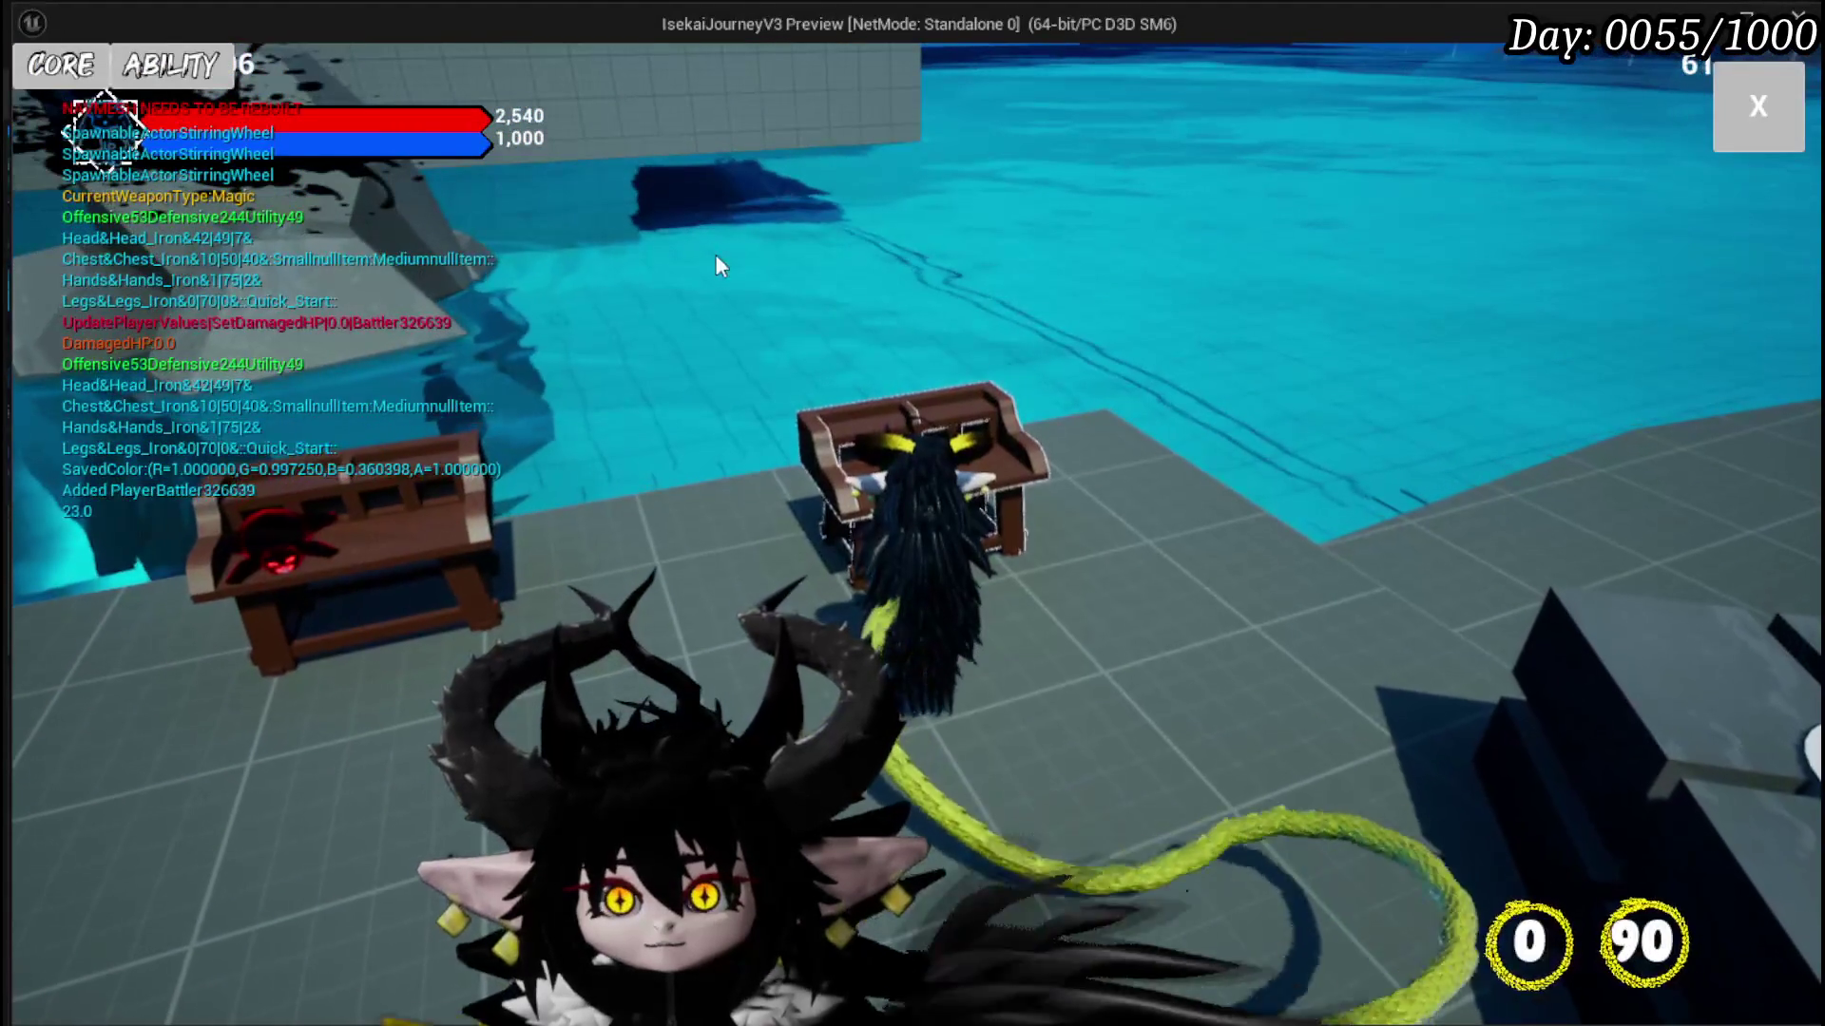
Step: In the running game, open the weapon type choices, then switch to the ChuraMagicSummon core
left_click(43, 78)
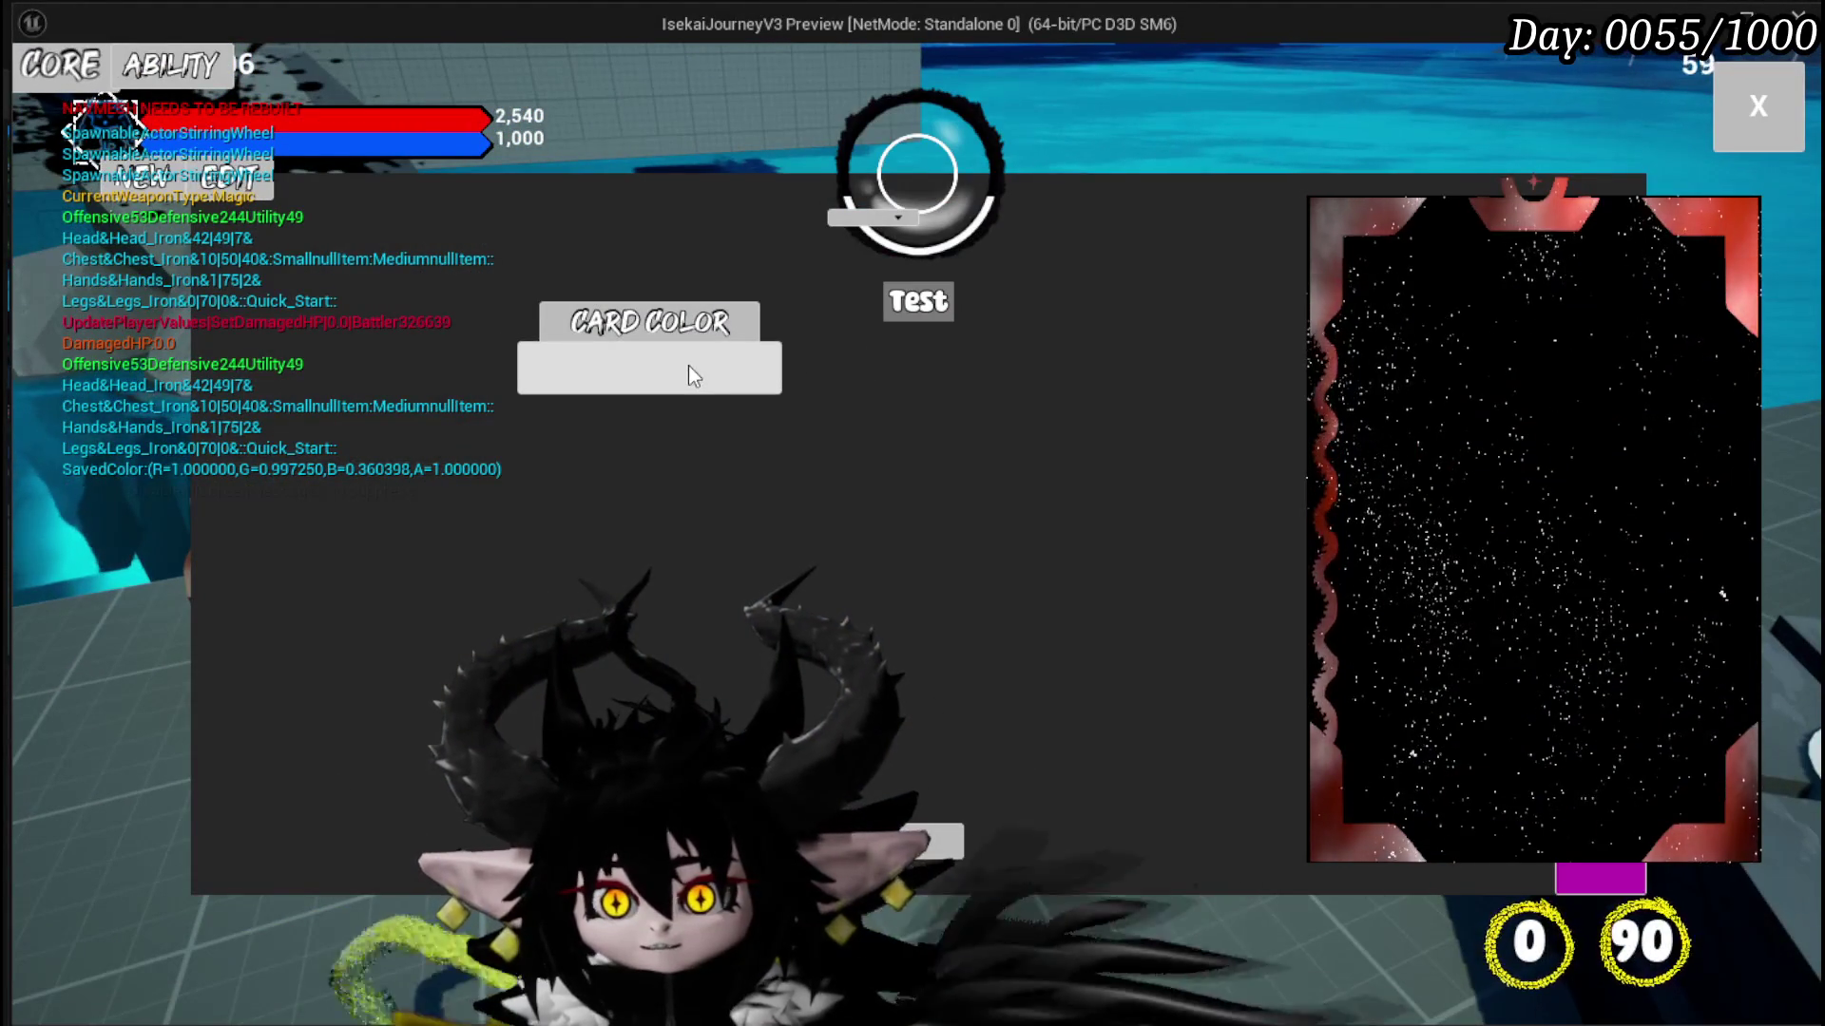
left_click(615, 364)
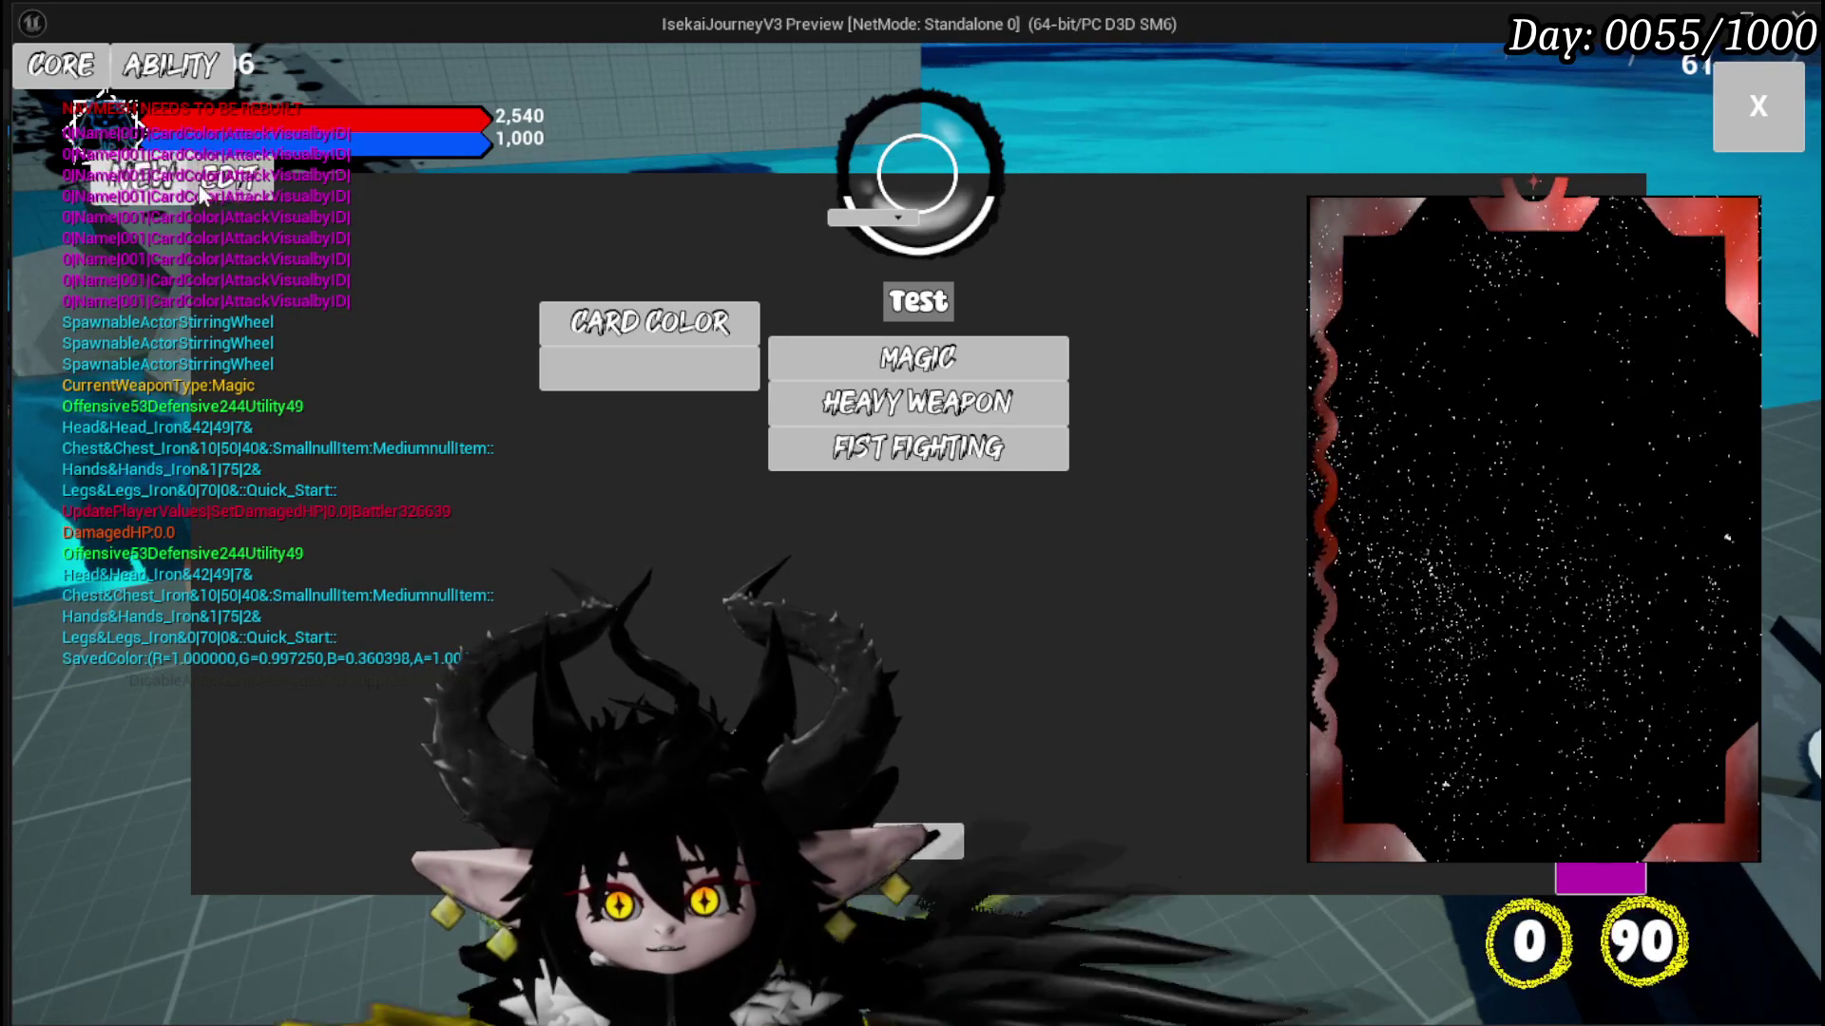
left_click(326, 186)
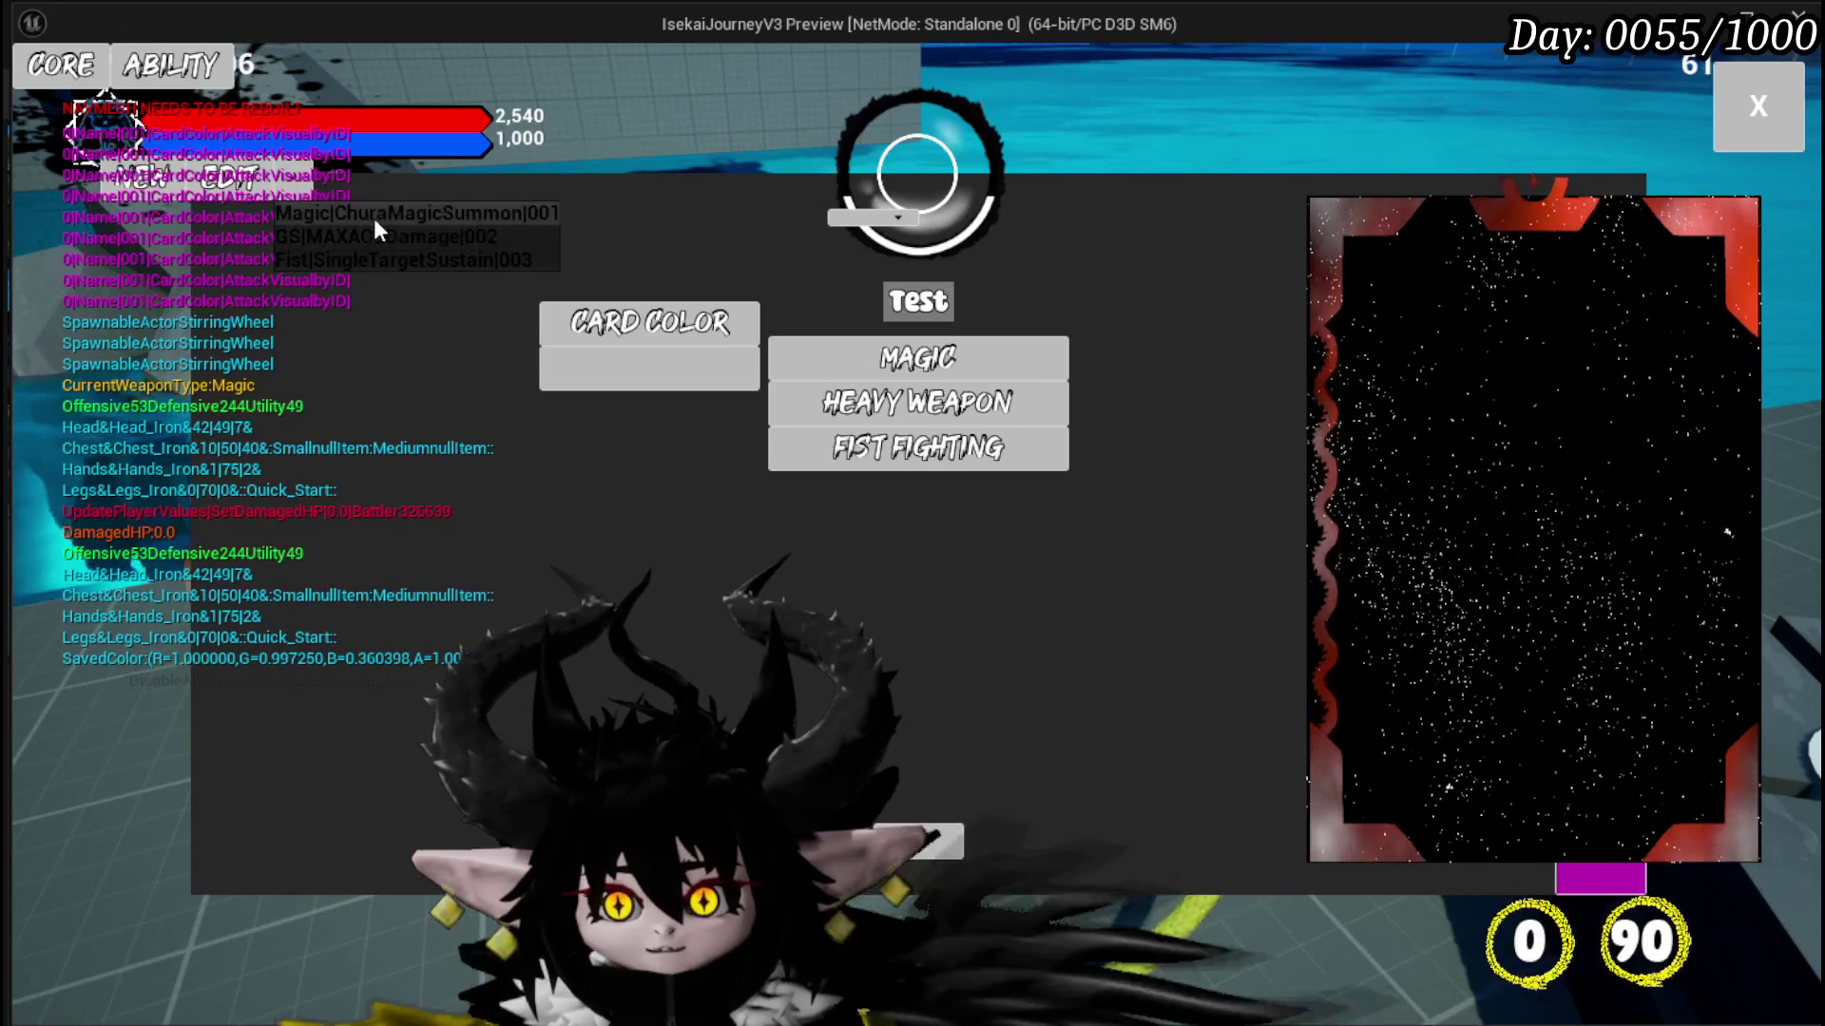
left_click(374, 225)
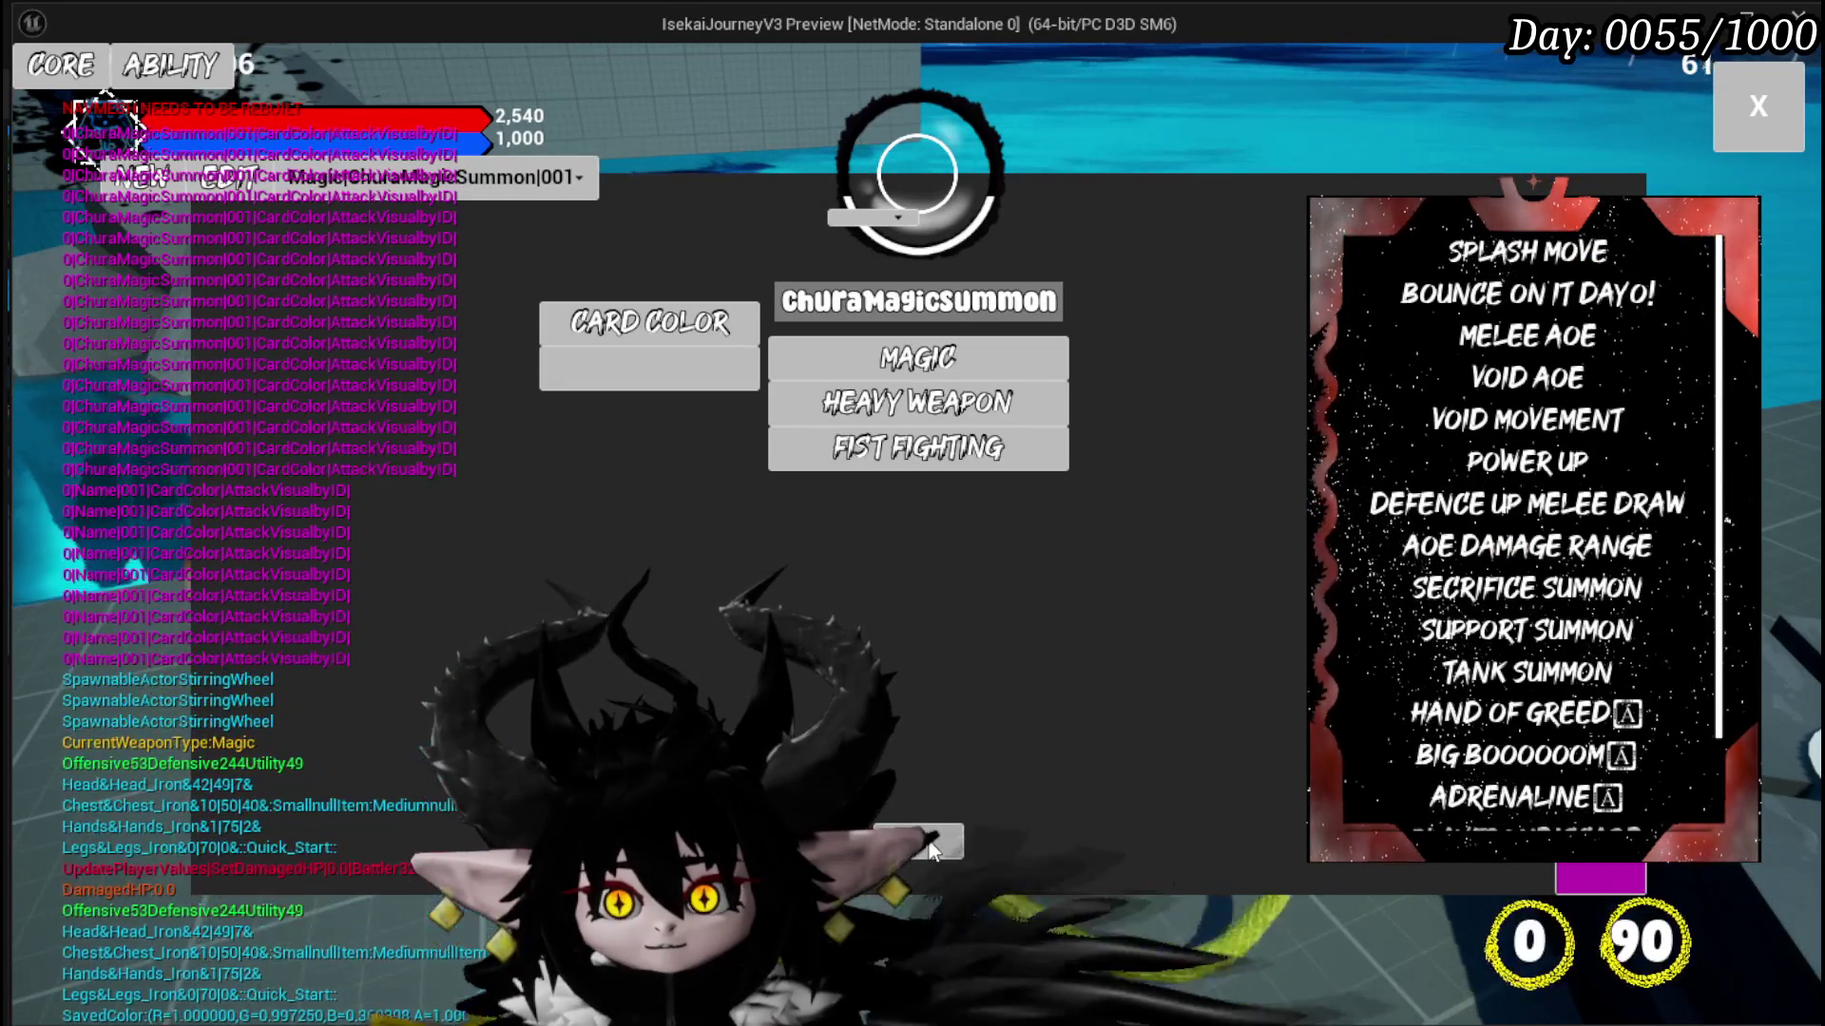
Step: Switch to the MAXAOEDamage core, then end the play test and save the map
left_click(447, 178)
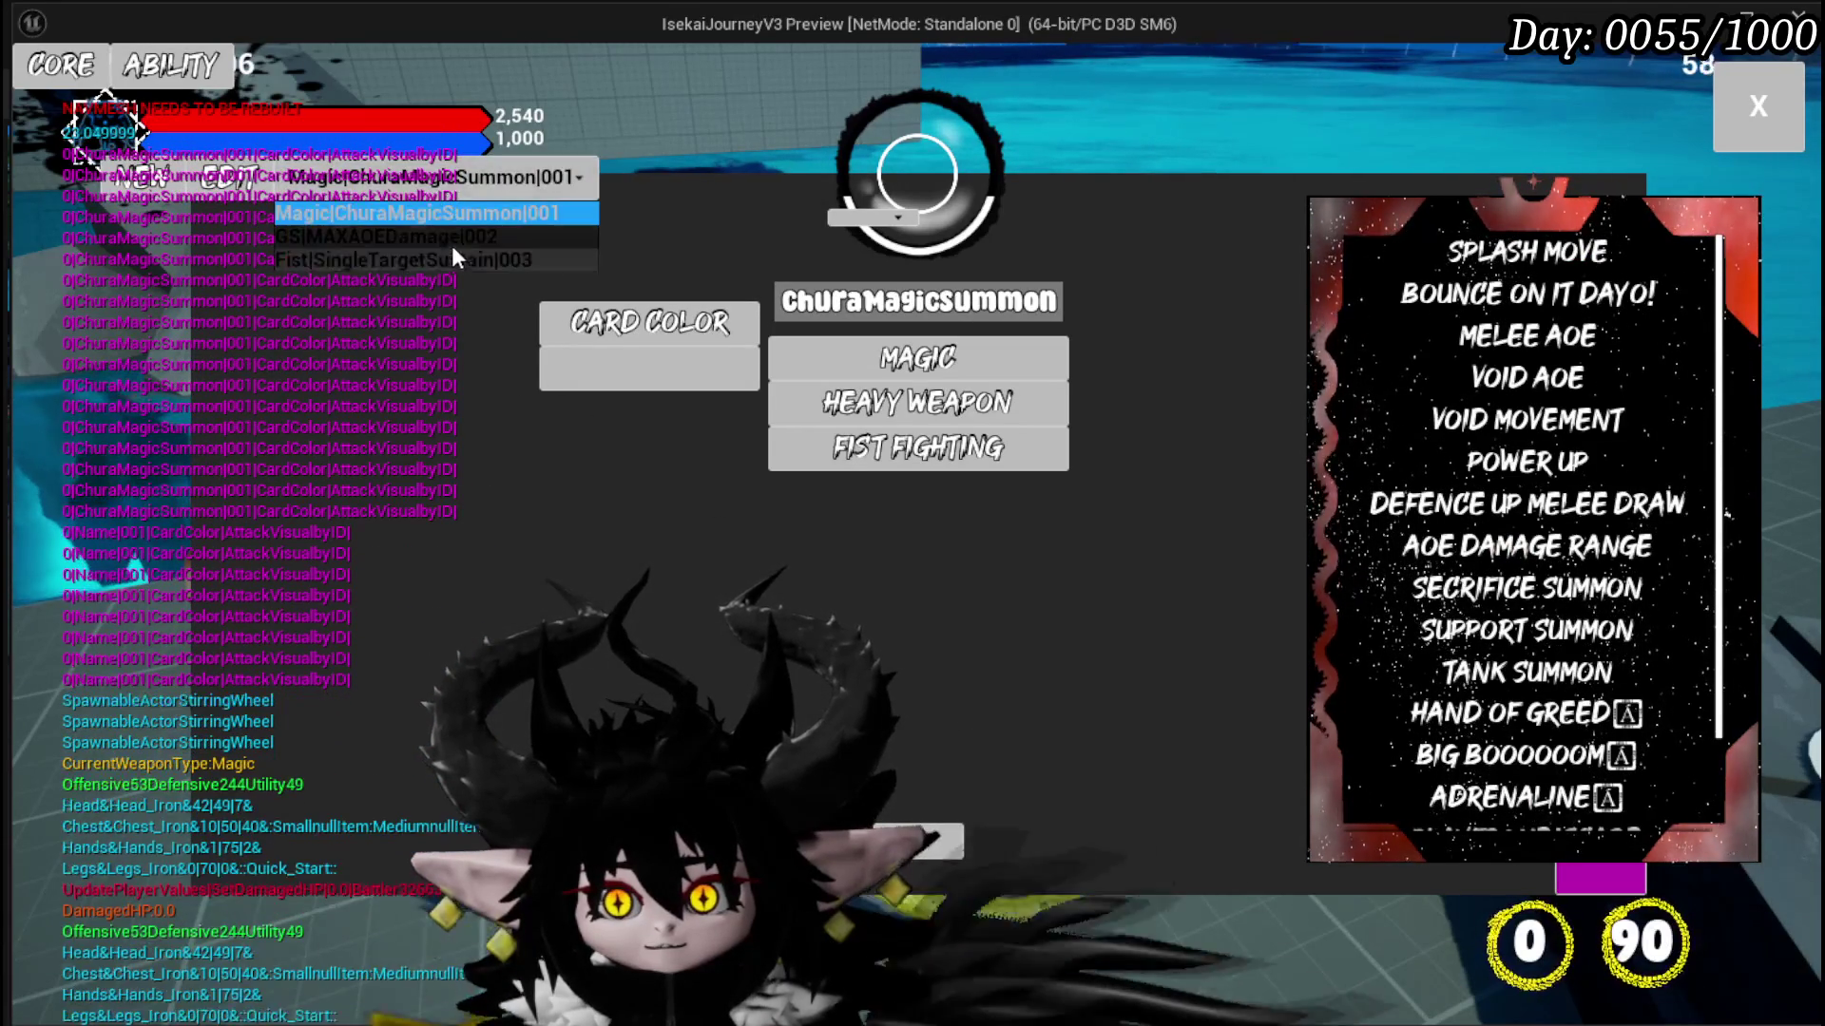
left_click(443, 225)
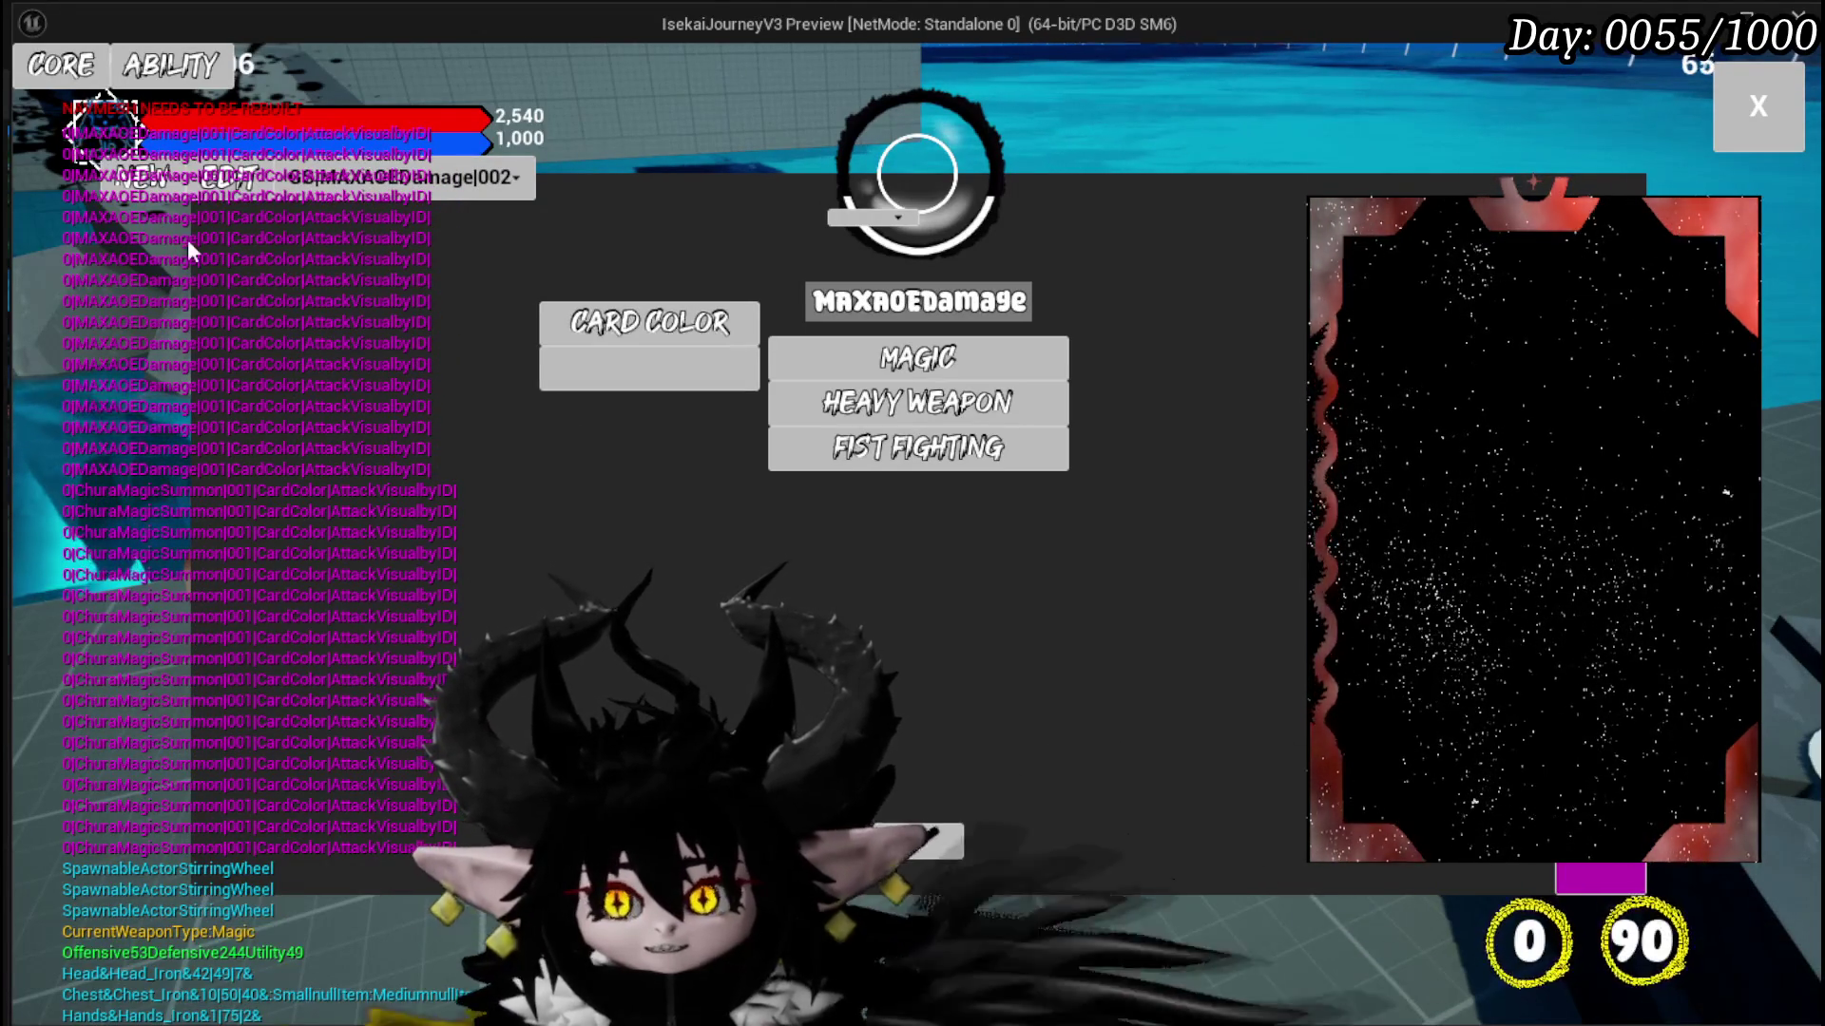
key("Escape")
key("ctrl+s")
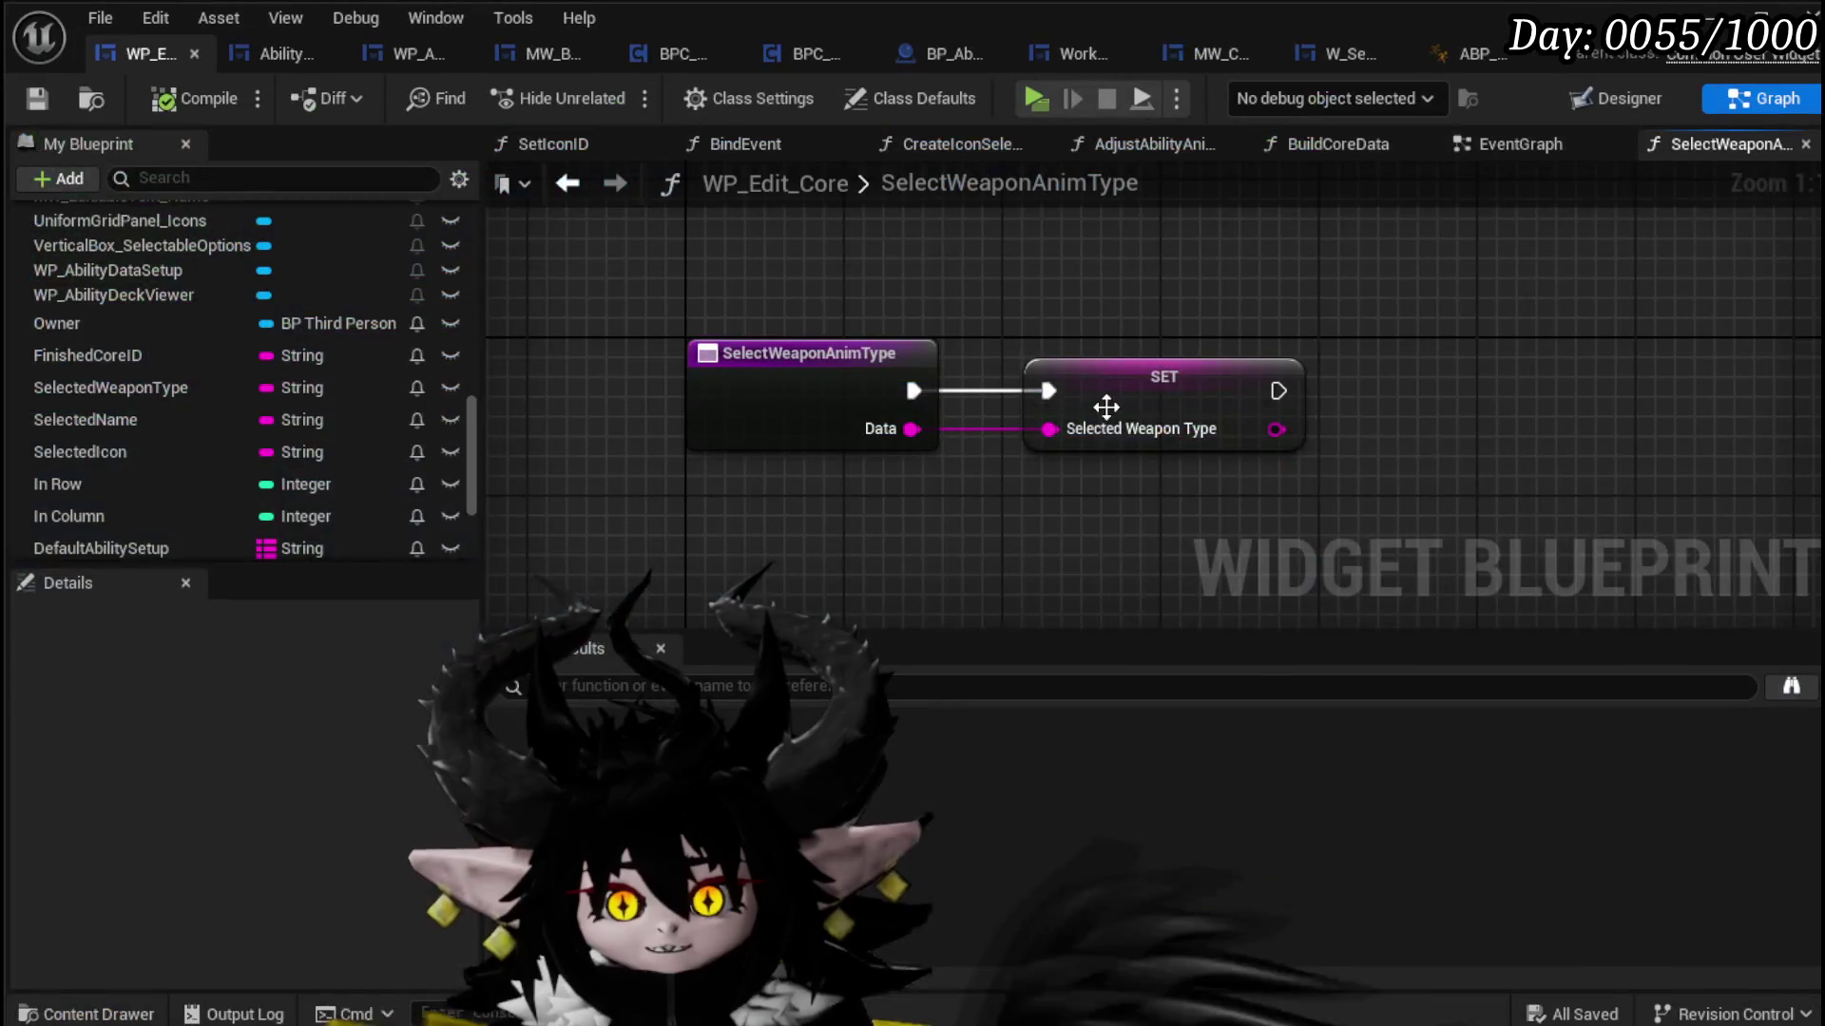
Step: Add a new function named SetInitialData, then compile and save the widget blueprint
scroll(275, 247, "up", 15)
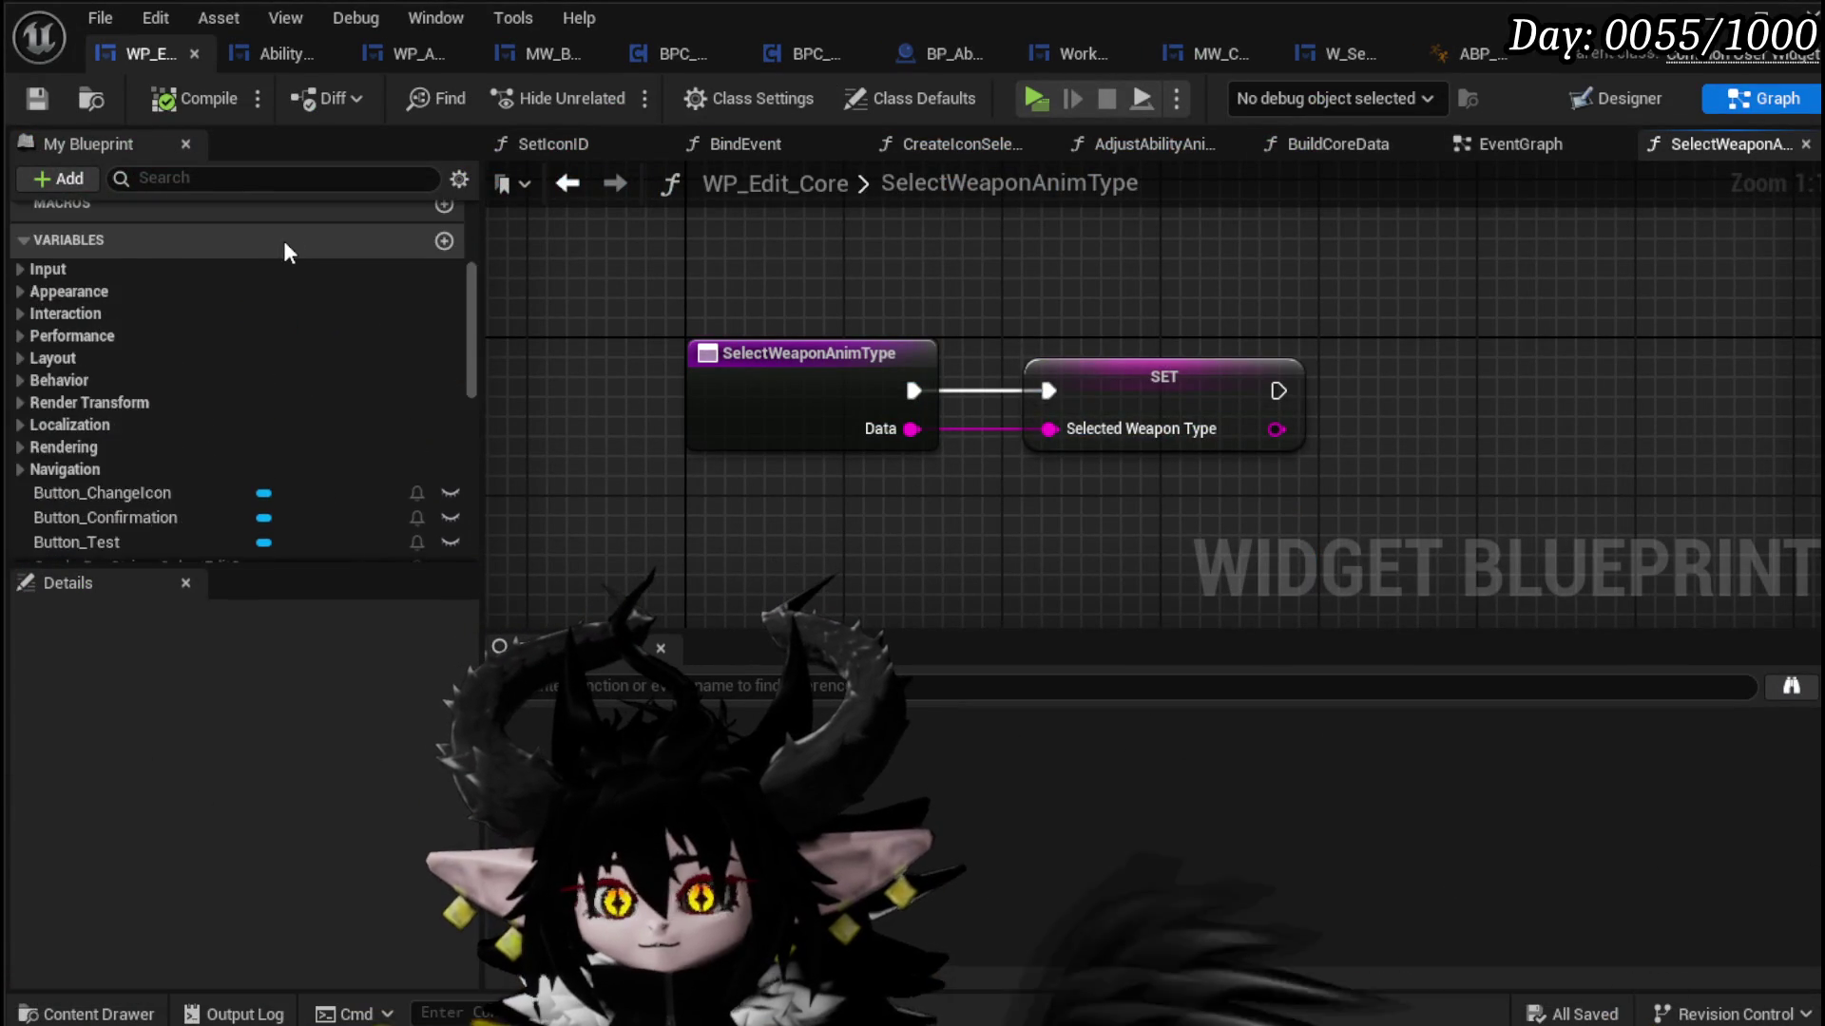
left_click(439, 290)
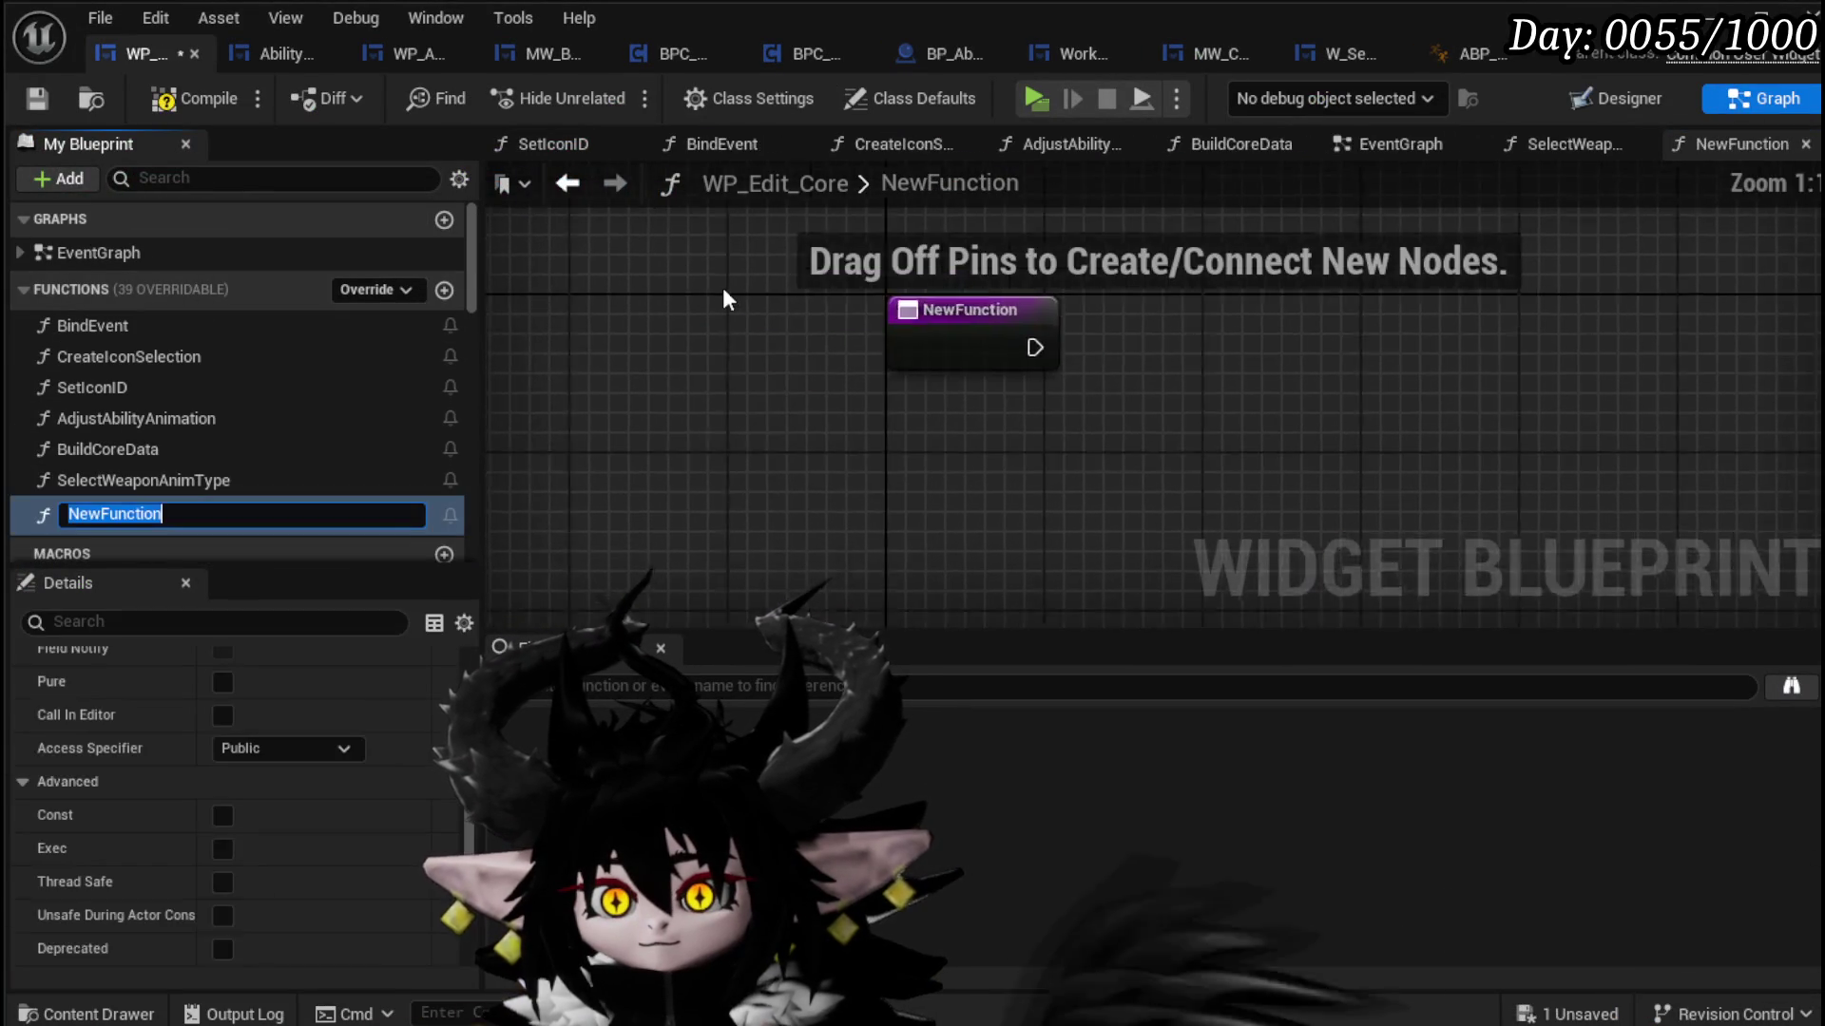
type("Set")
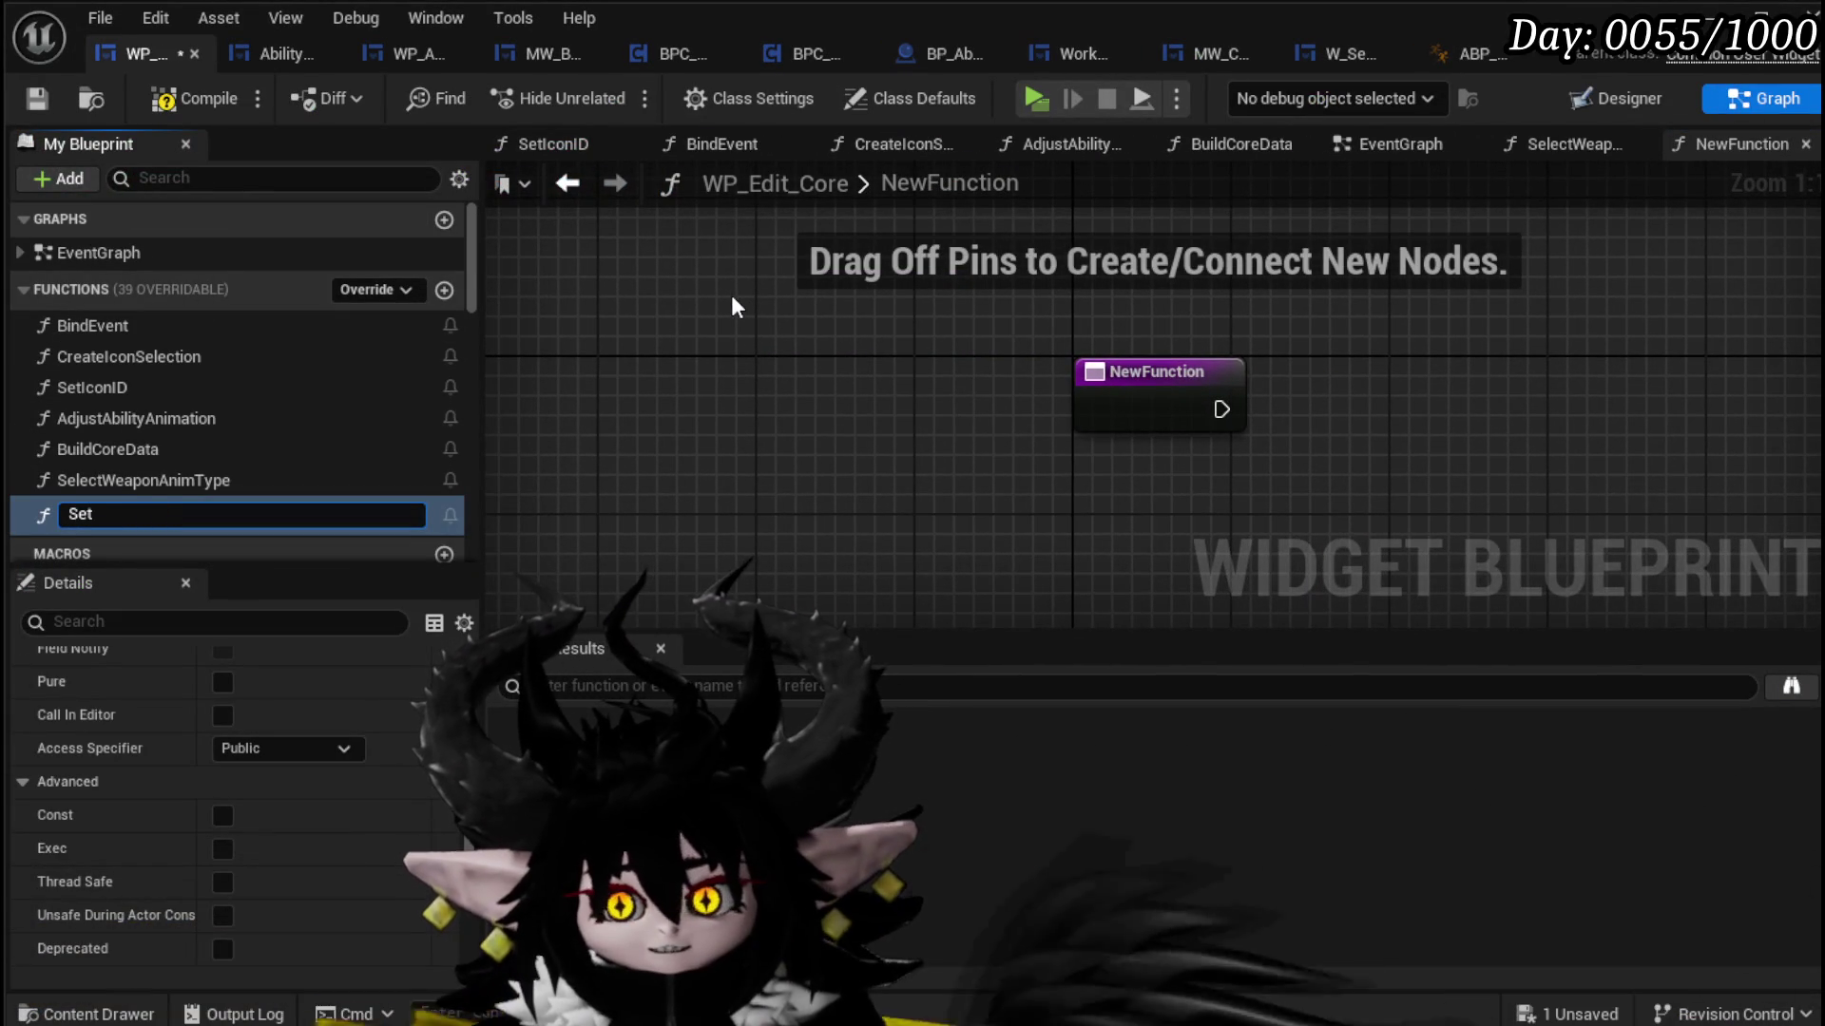
type("Initi")
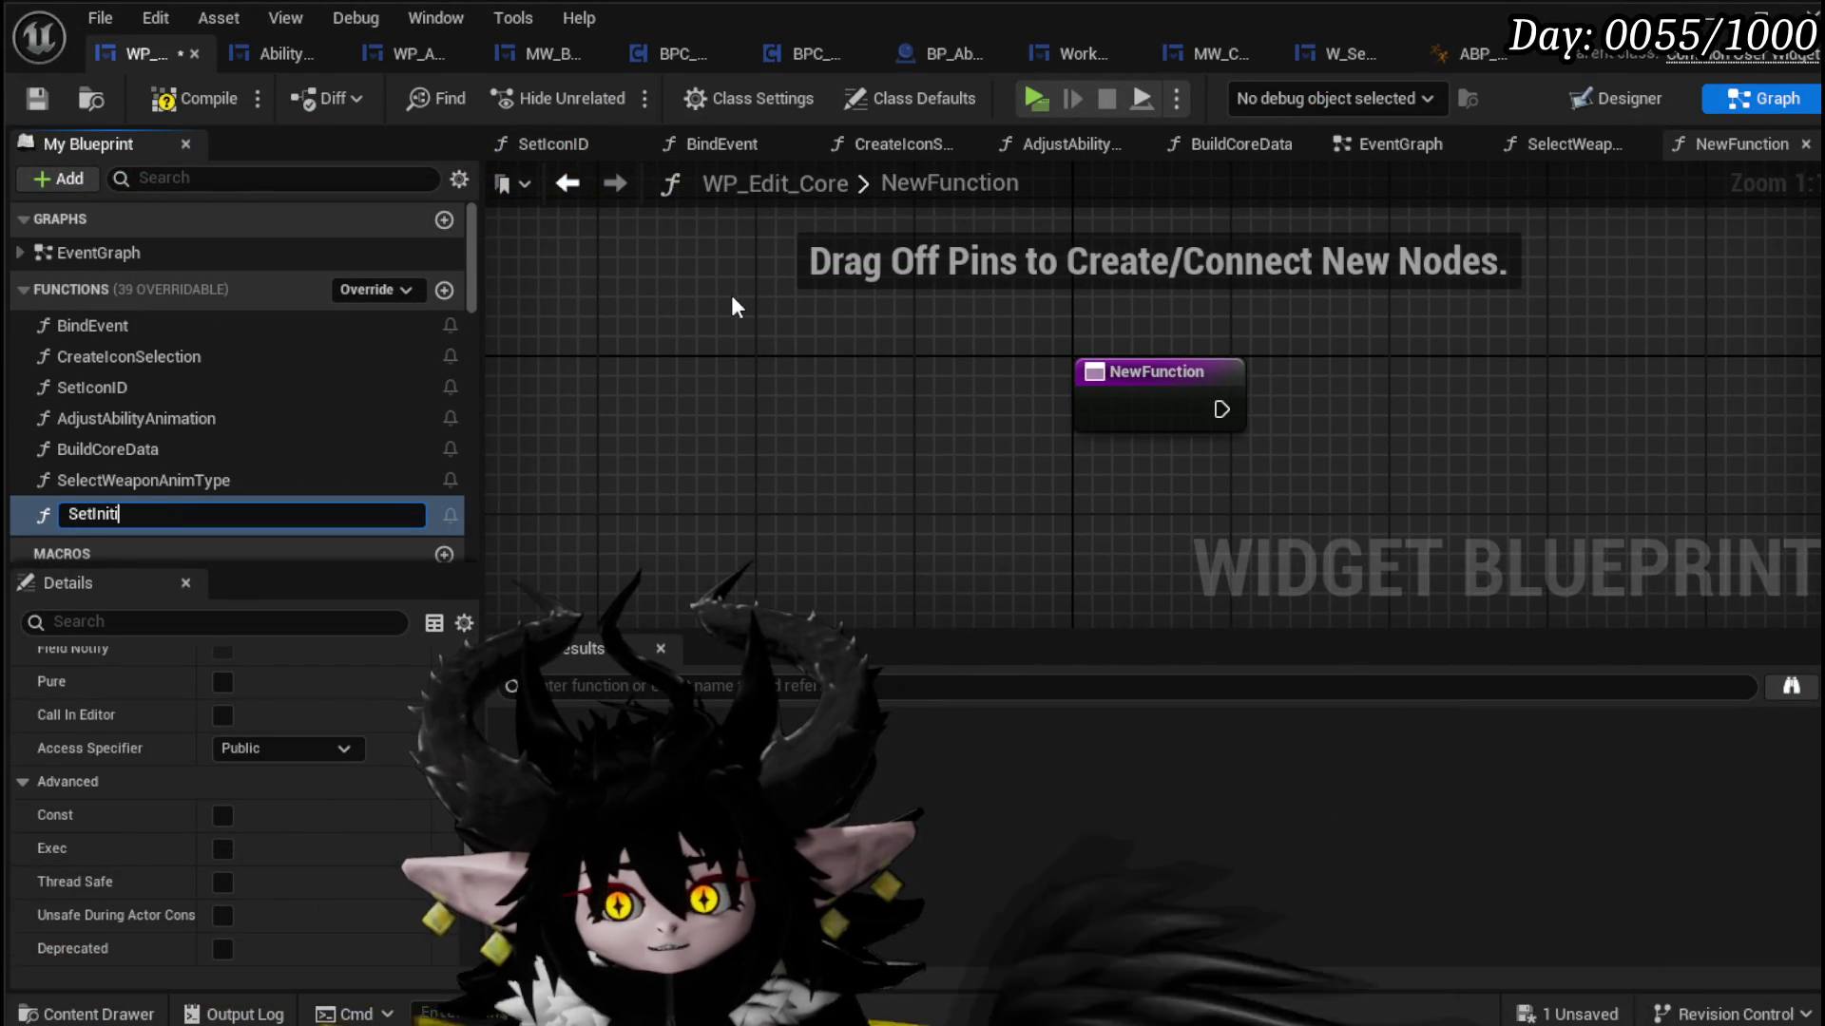
type("alData")
key("Return")
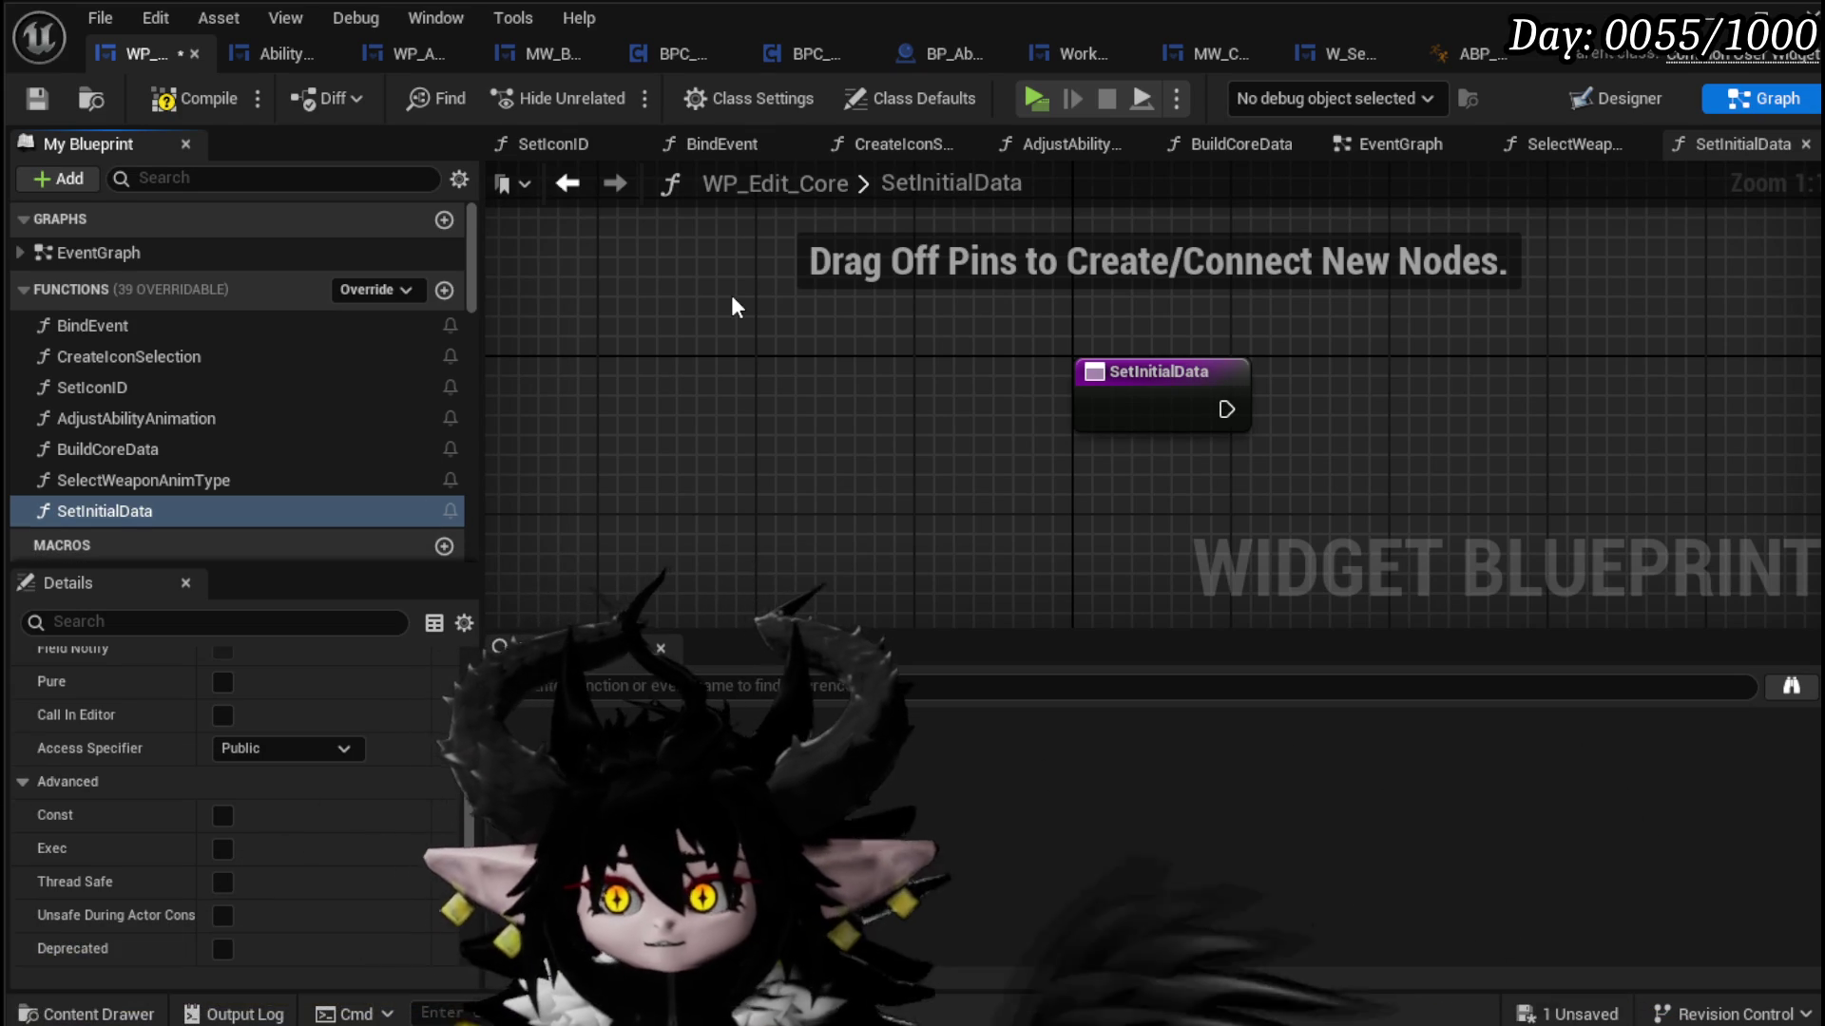
left_click(174, 100)
left_click(29, 95)
left_click_drag(1157, 380, 837, 341)
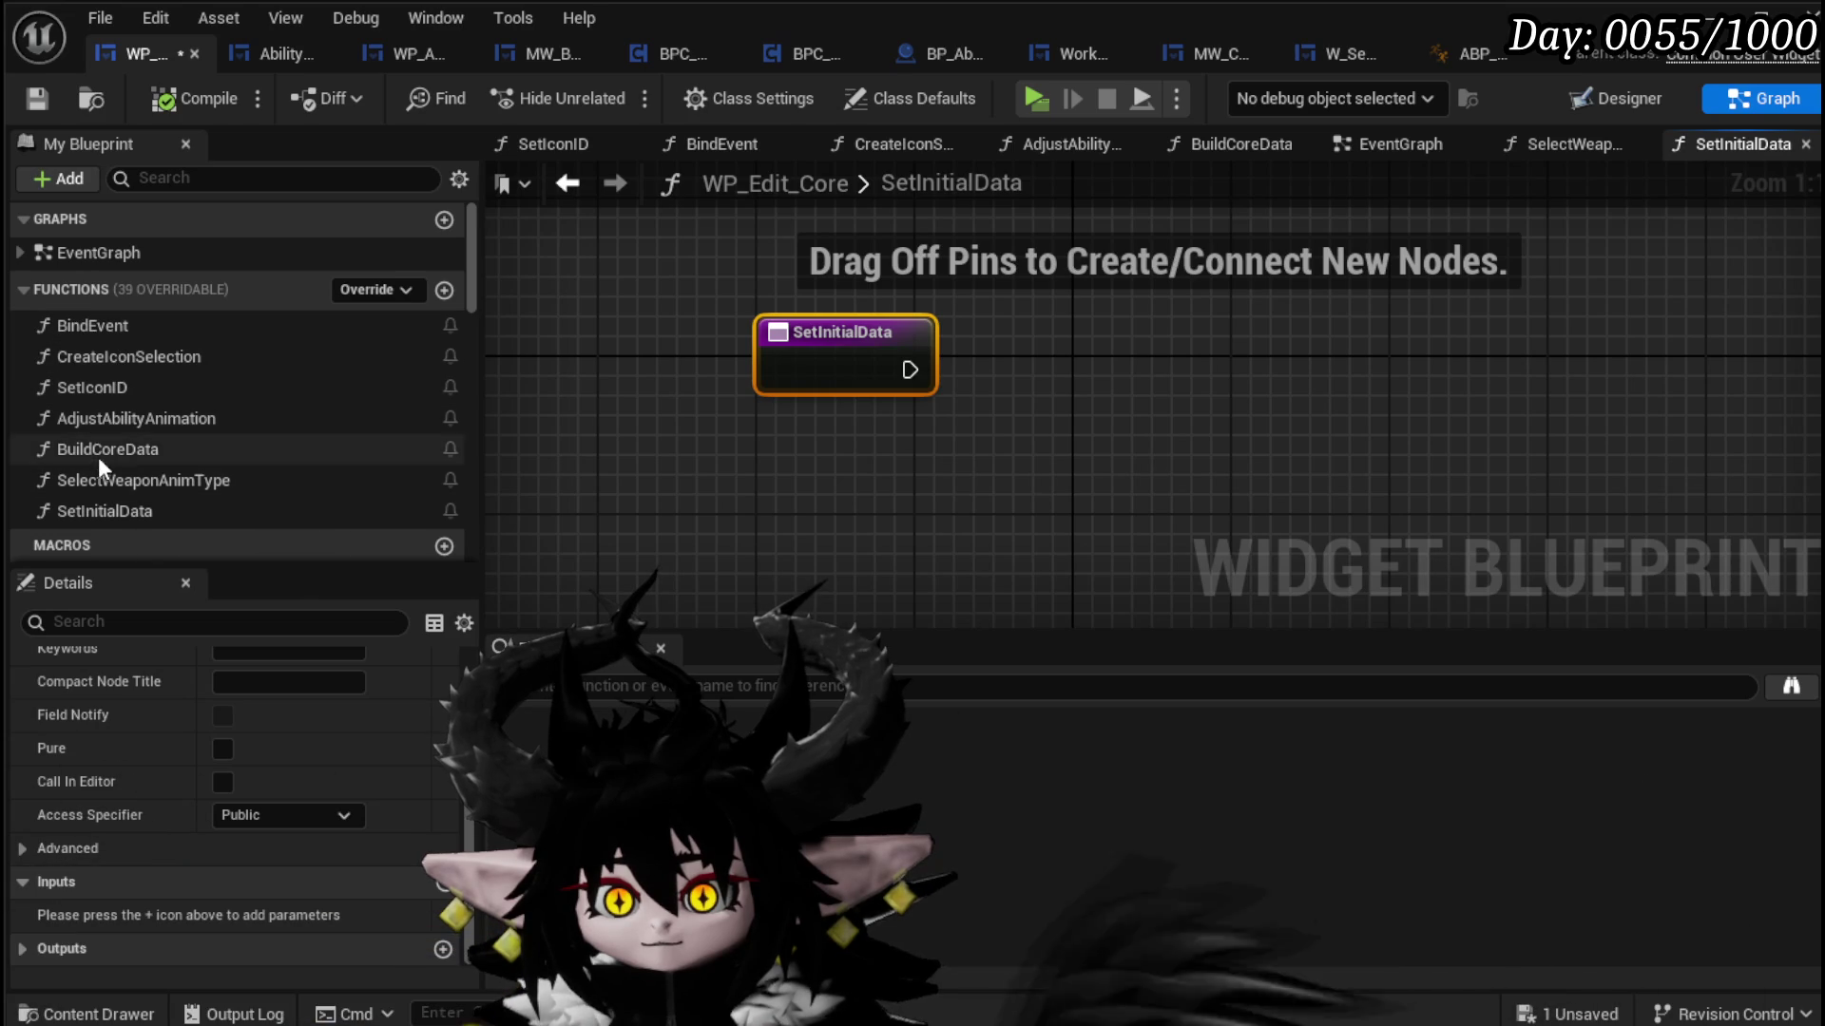
Step: Copy the Append and variable nodes from BuildCoreData into SetInitialData
double_click(98, 455)
scroll(1129, 407, "down", 3)
mouse_move(927, 280)
left_mouse_down()
mouse_move(1063, 401)
mouse_move(1289, 545)
left_mouse_up()
double_click(129, 510)
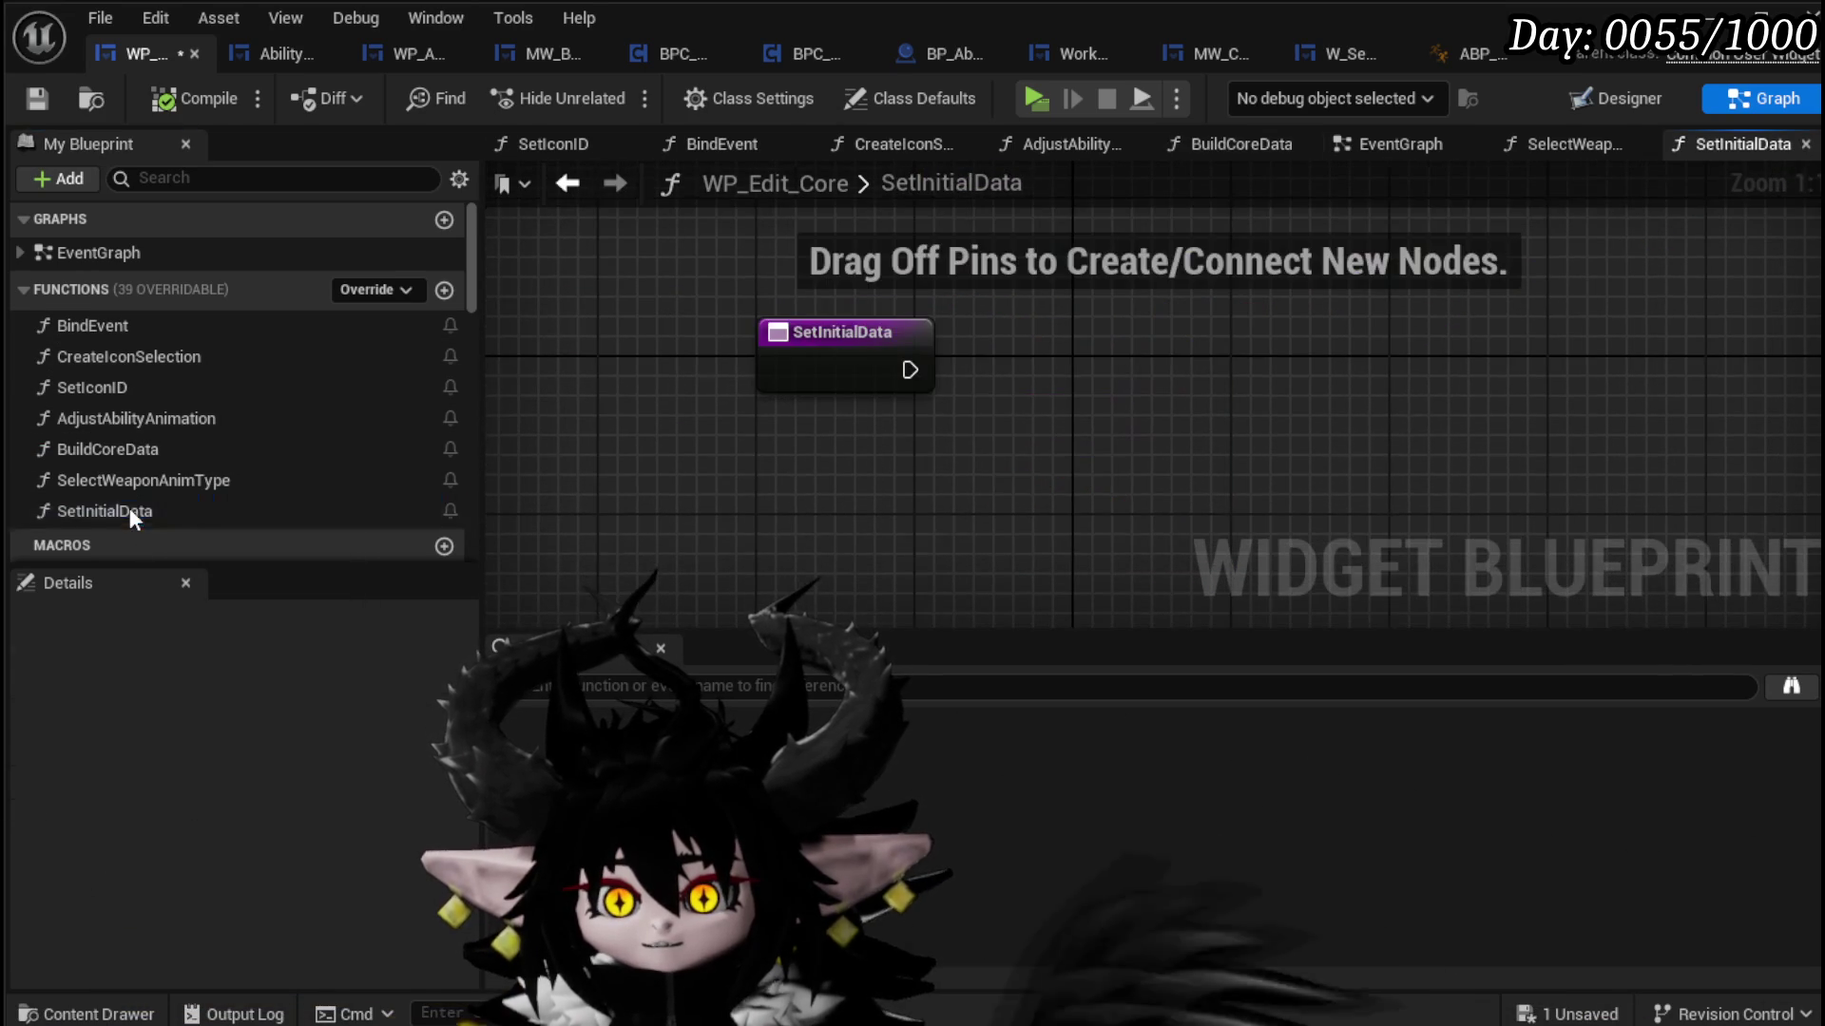
key("ctrl+v")
left_click_drag(1306, 369, 832, 385)
left_click_drag(912, 242, 659, 266)
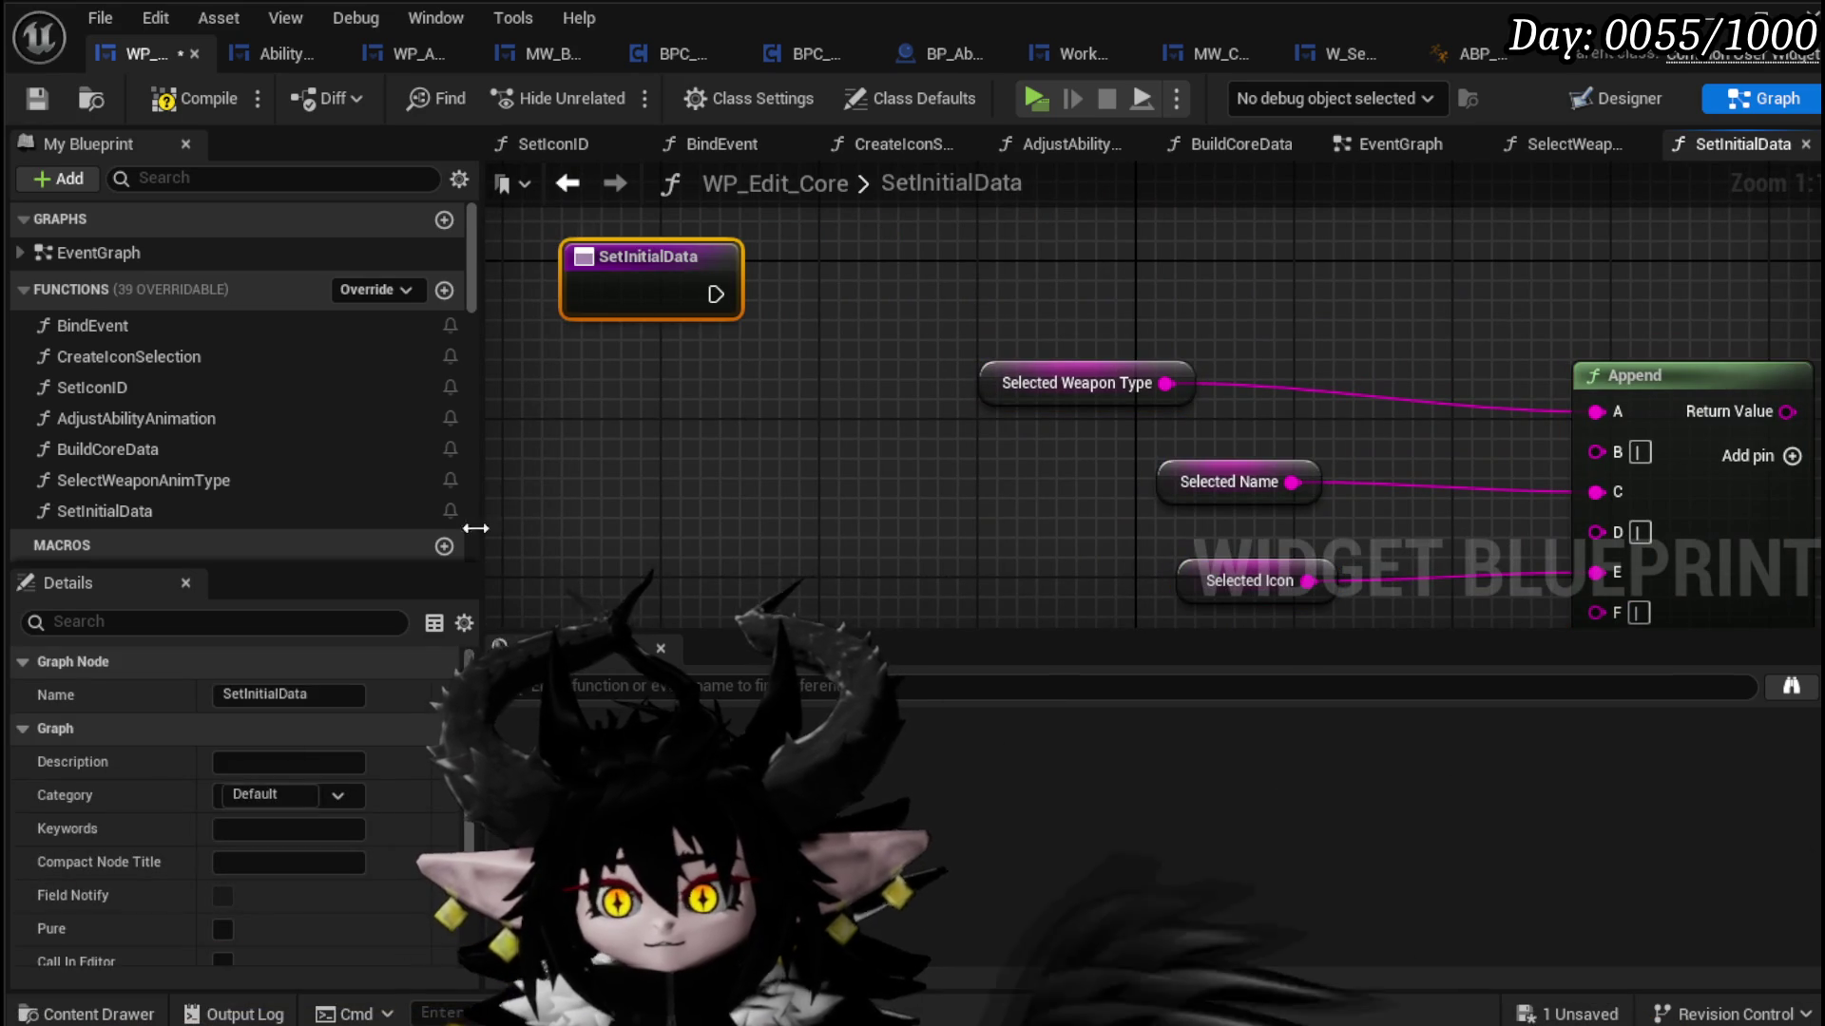
Step: Give SetInitialData a String input named CoreData and pull a wire from its pin
scroll(411, 703, "down", 3)
left_click(443, 882)
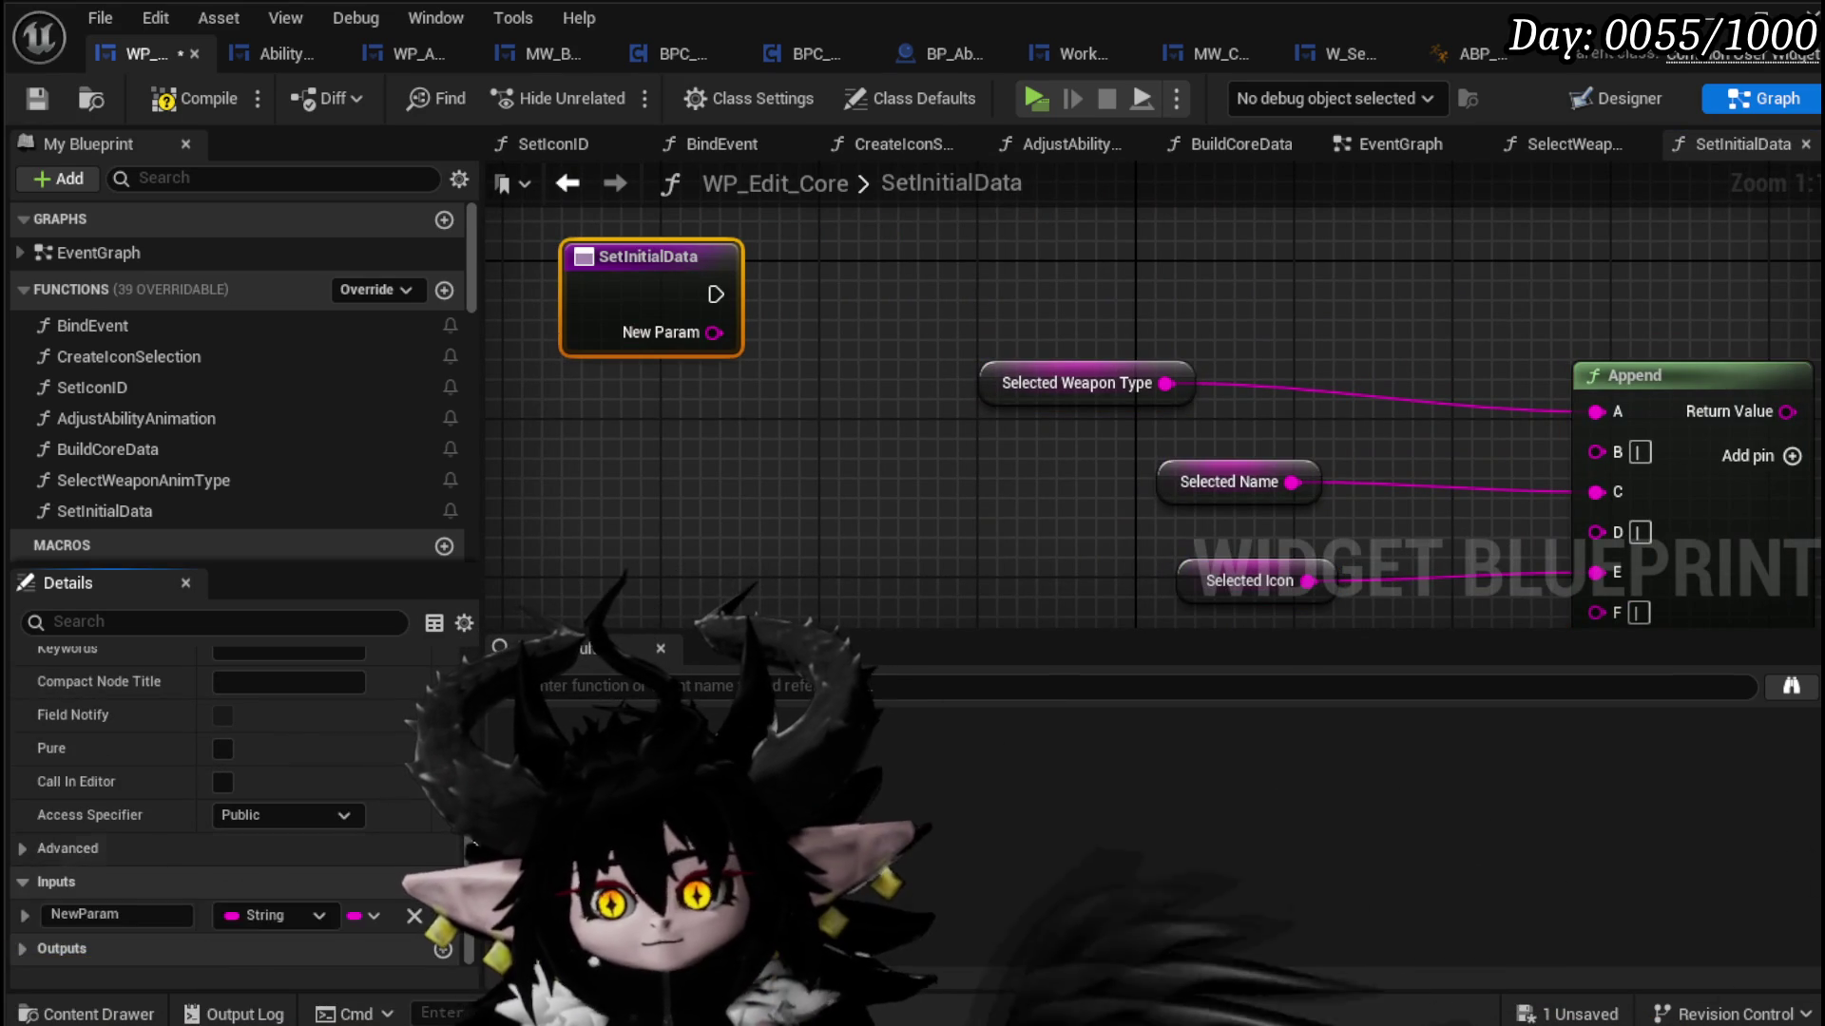
type("CoreData")
key("Return")
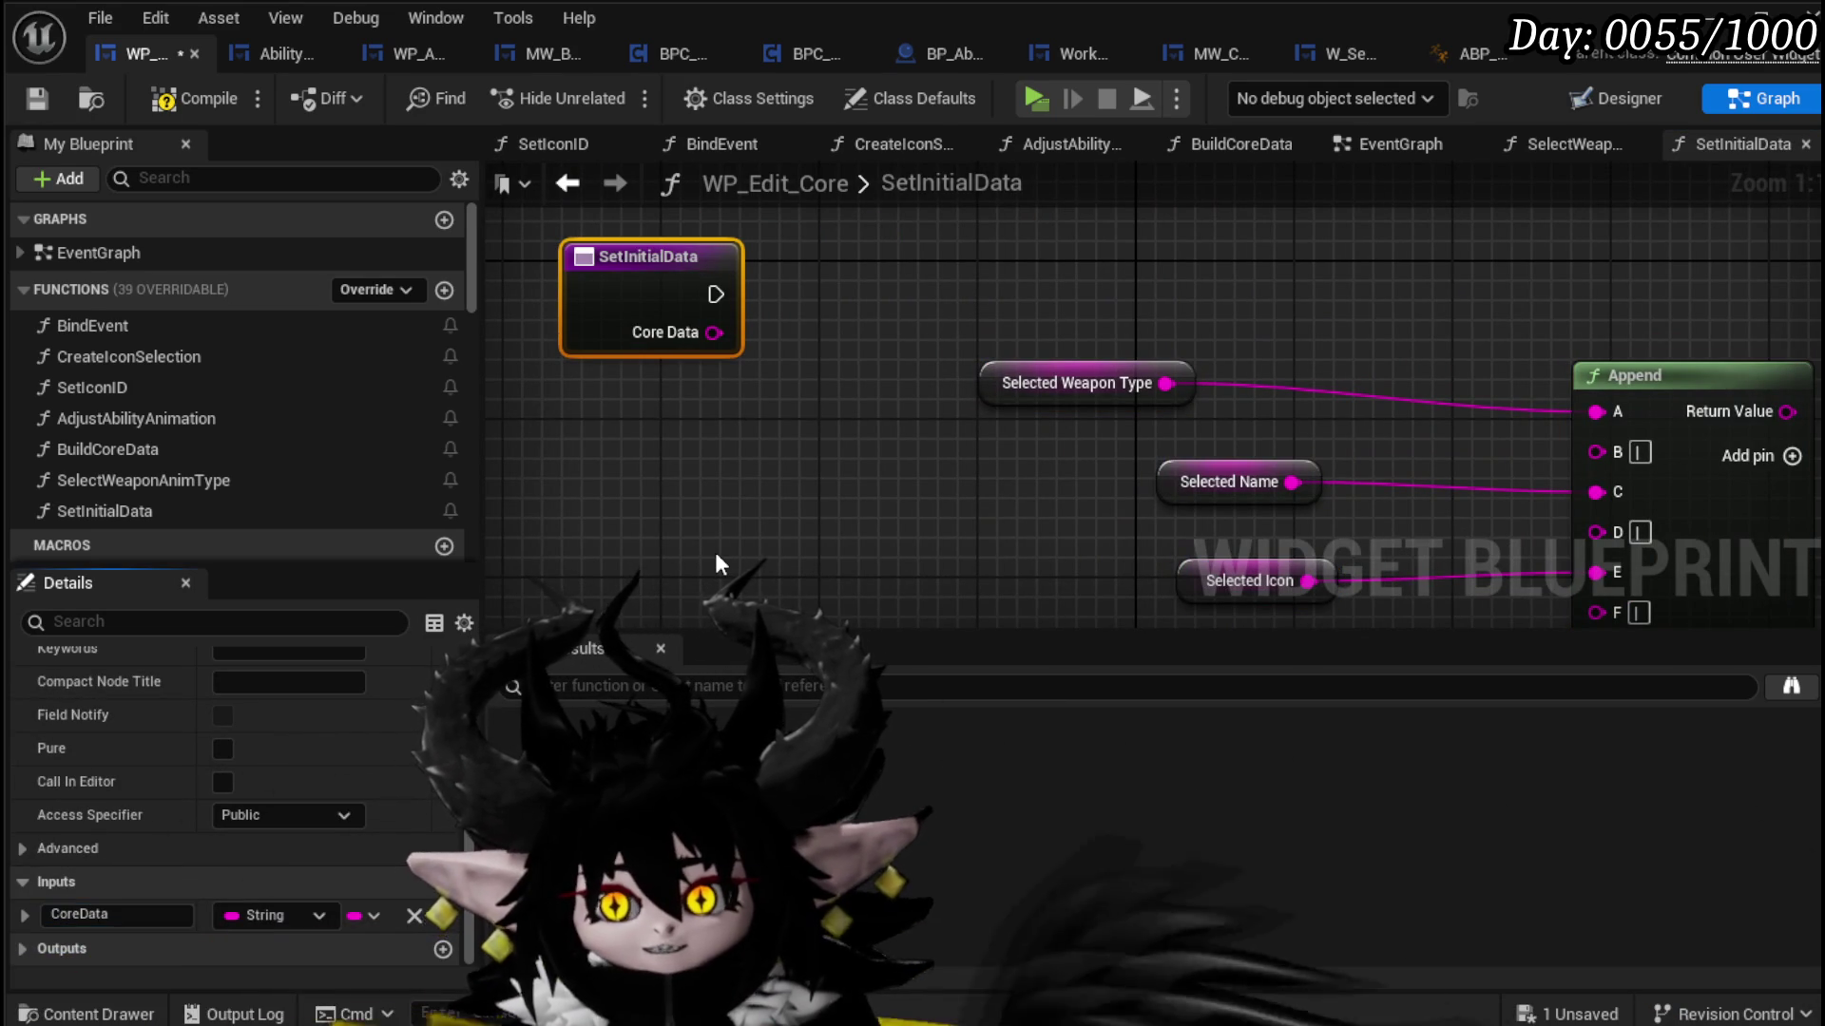
scroll(722, 352, "down", 3)
left_click_drag(710, 320, 734, 424)
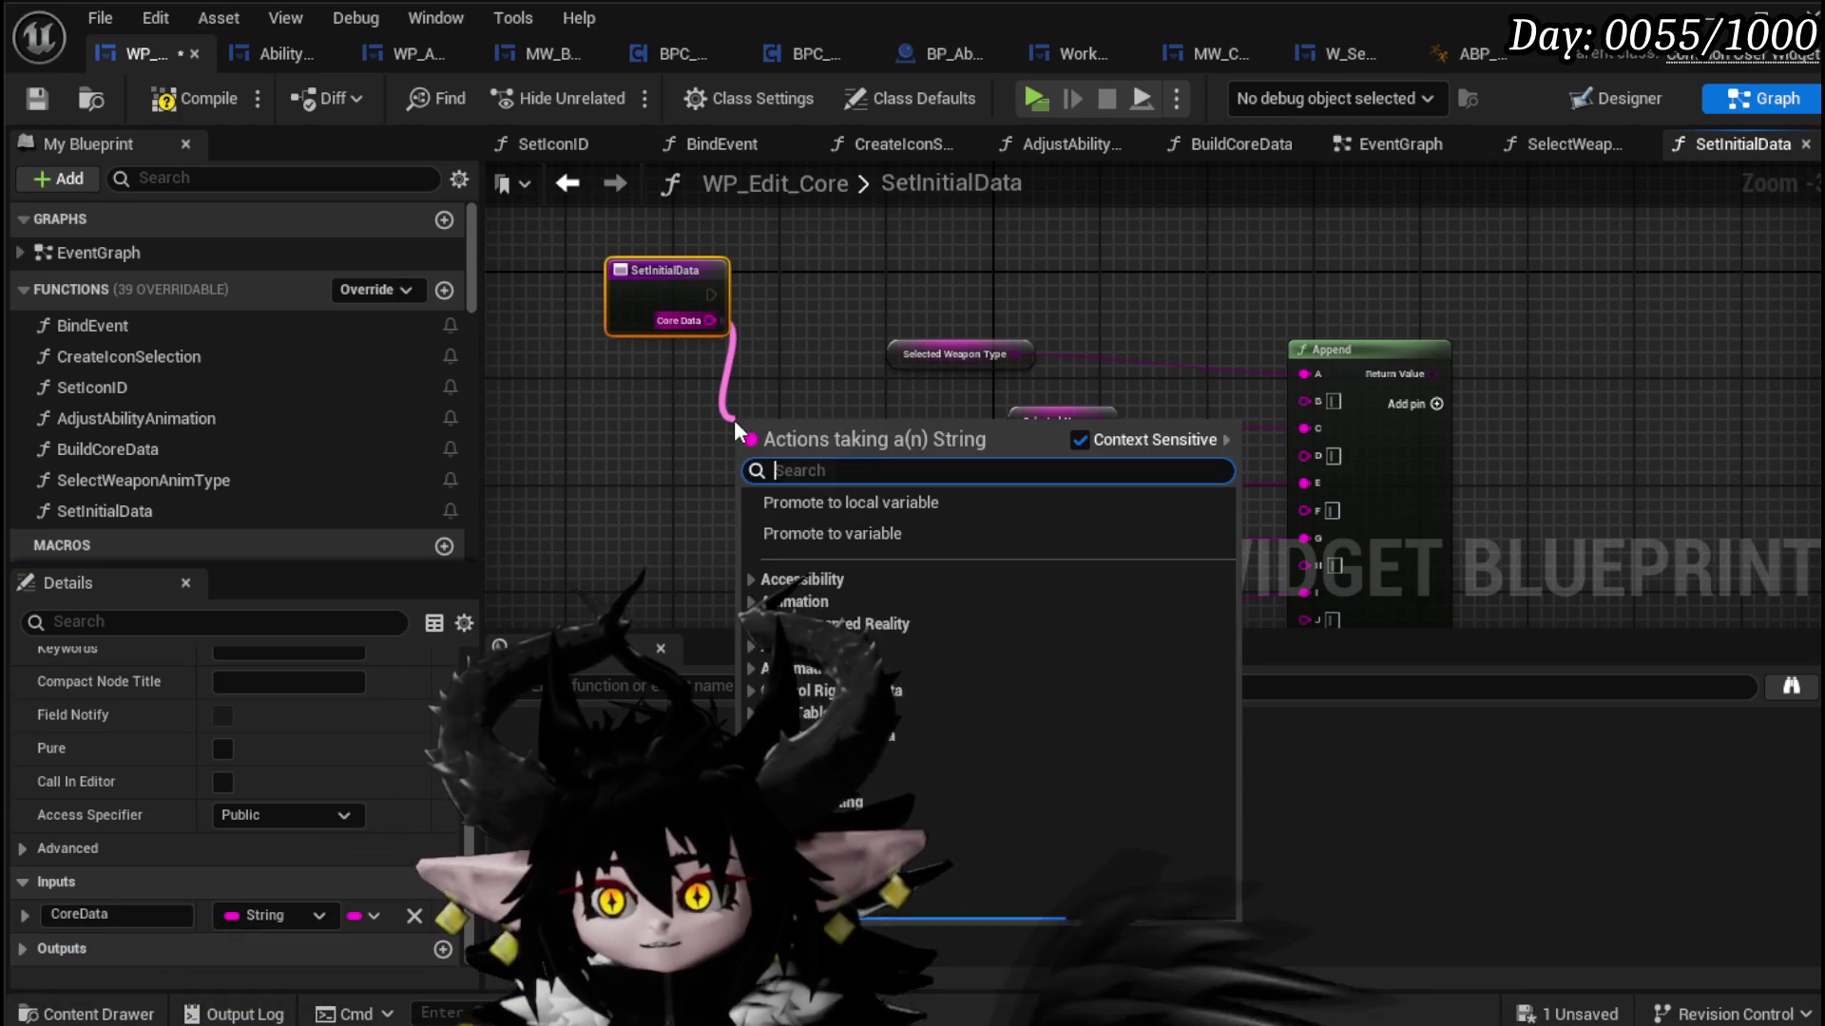
Step: Place a Parse Into Array node beside SetInitialData and add an array GET from its result
type("parse")
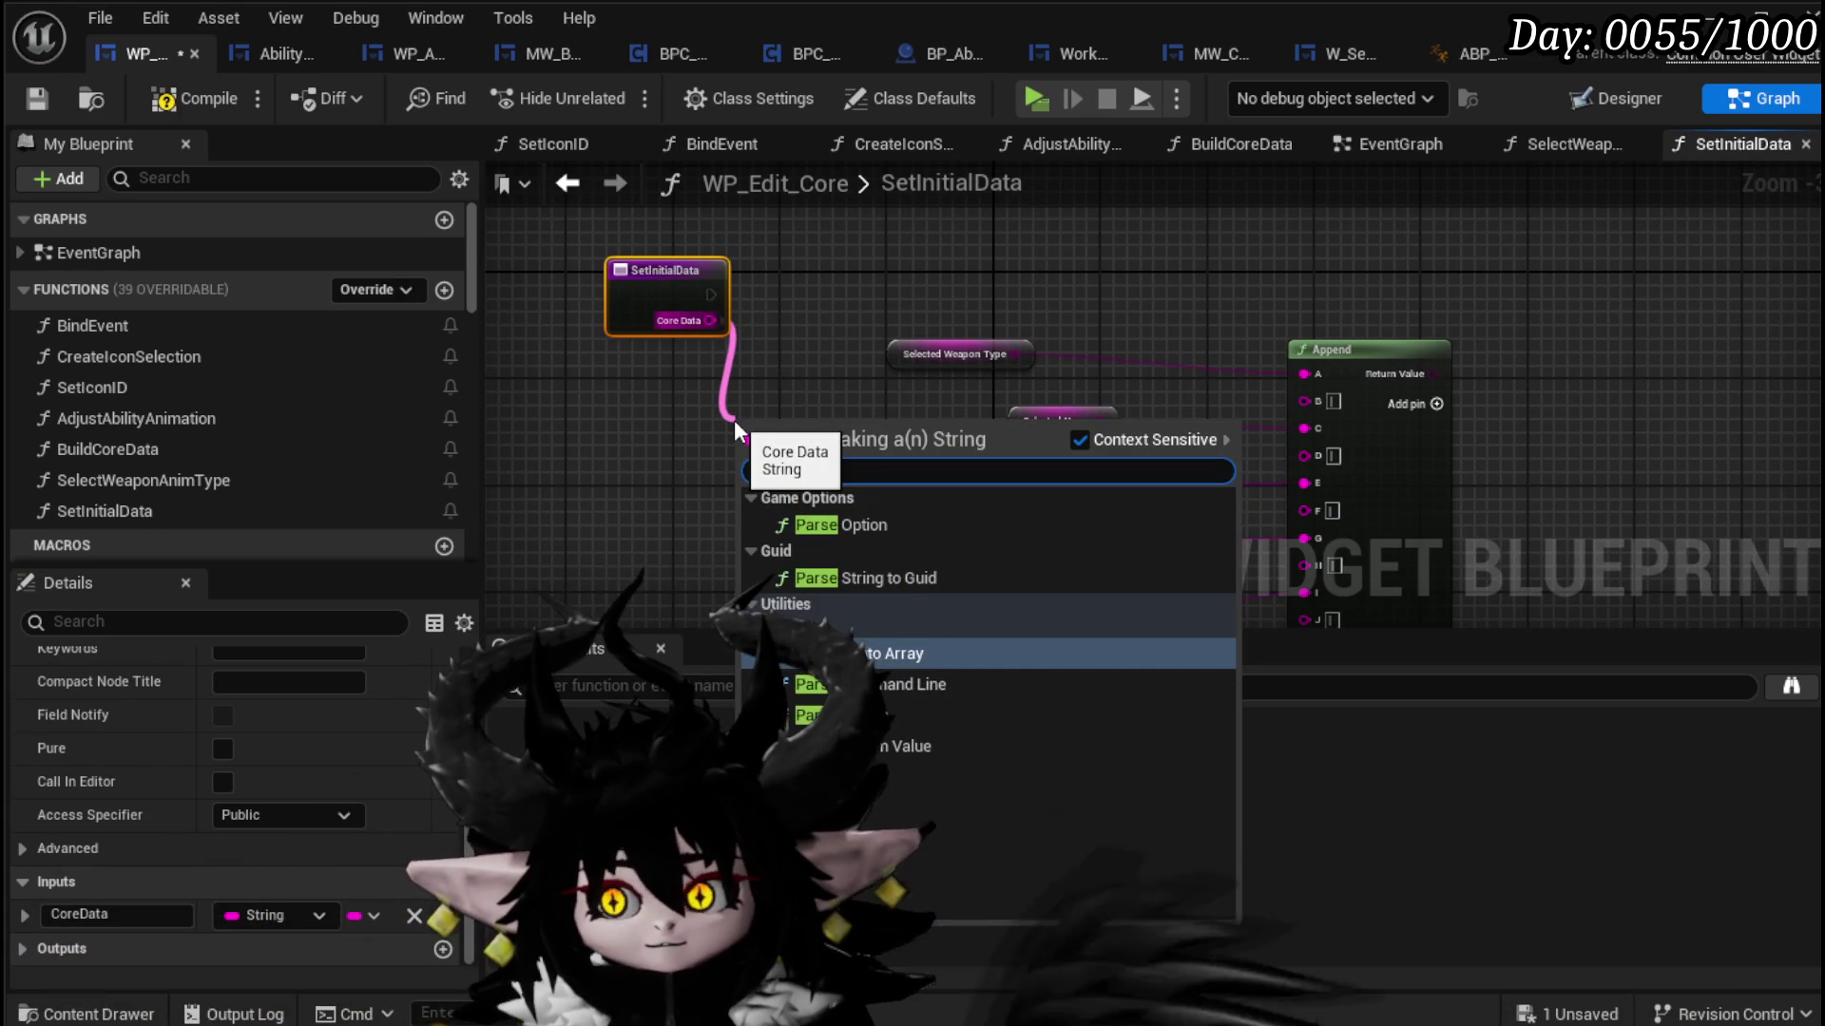
key("Return")
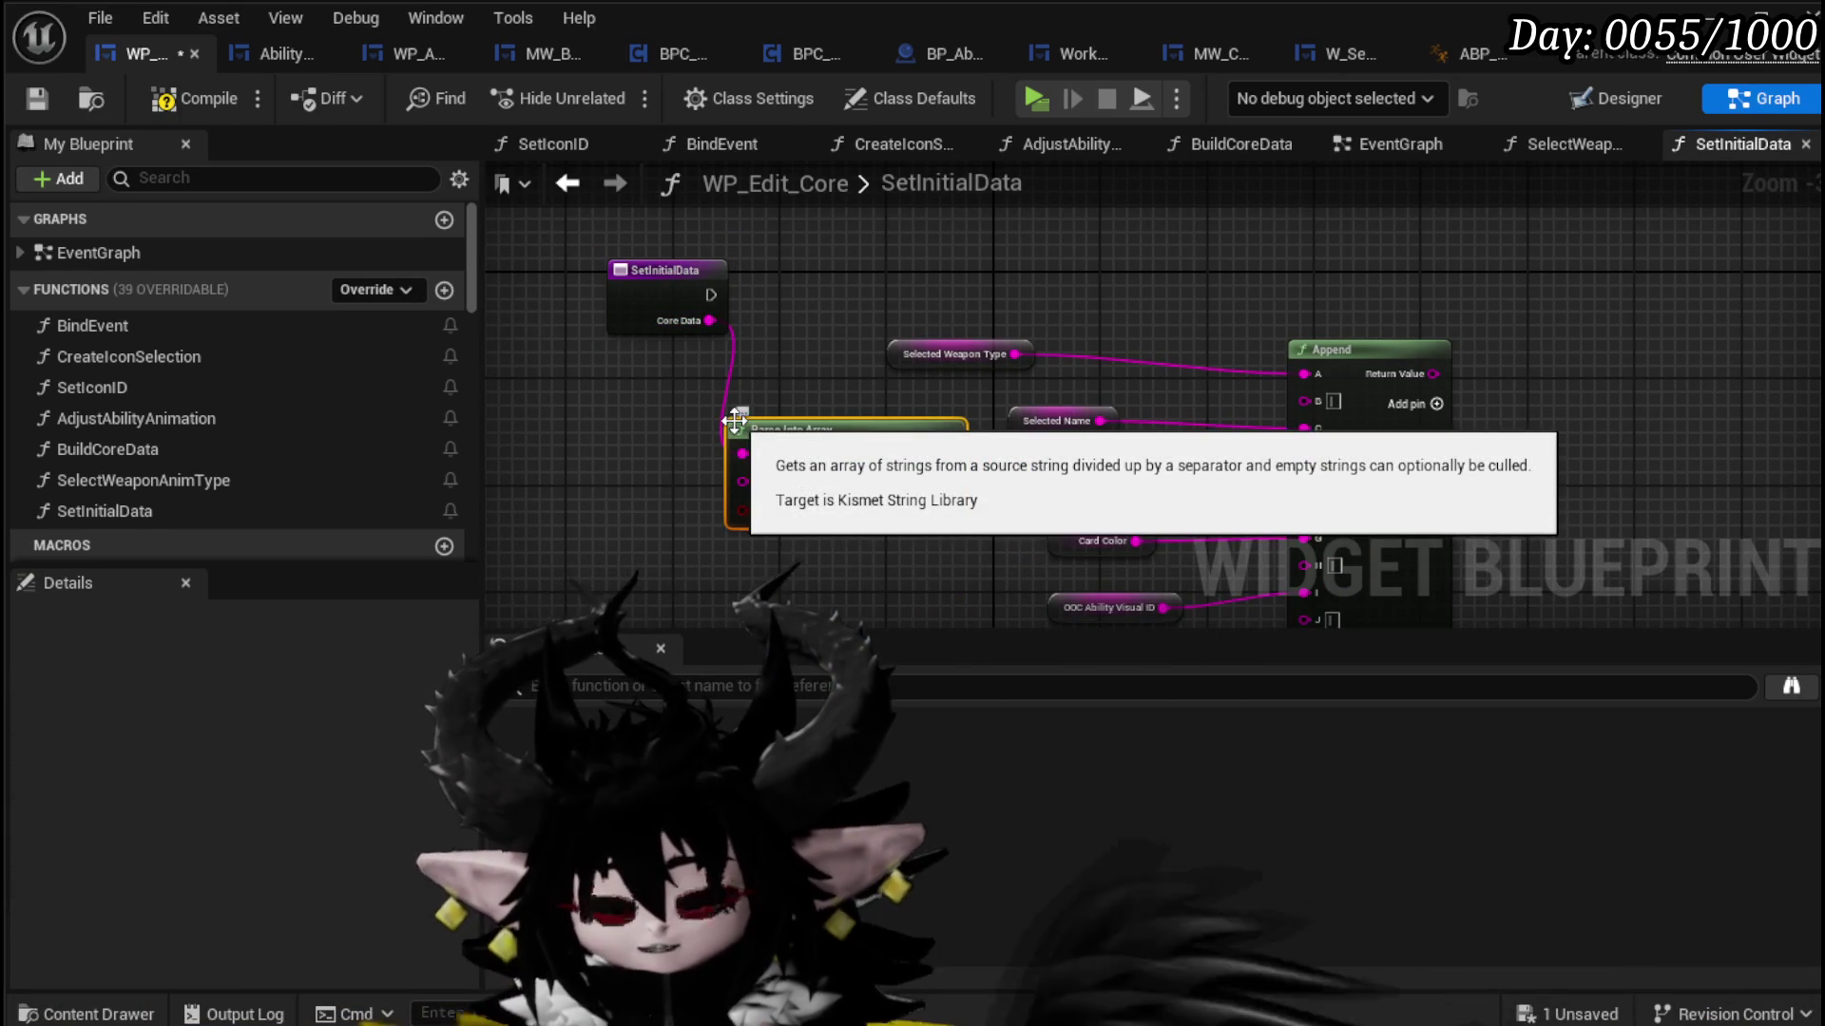
left_click_drag(803, 435, 583, 371)
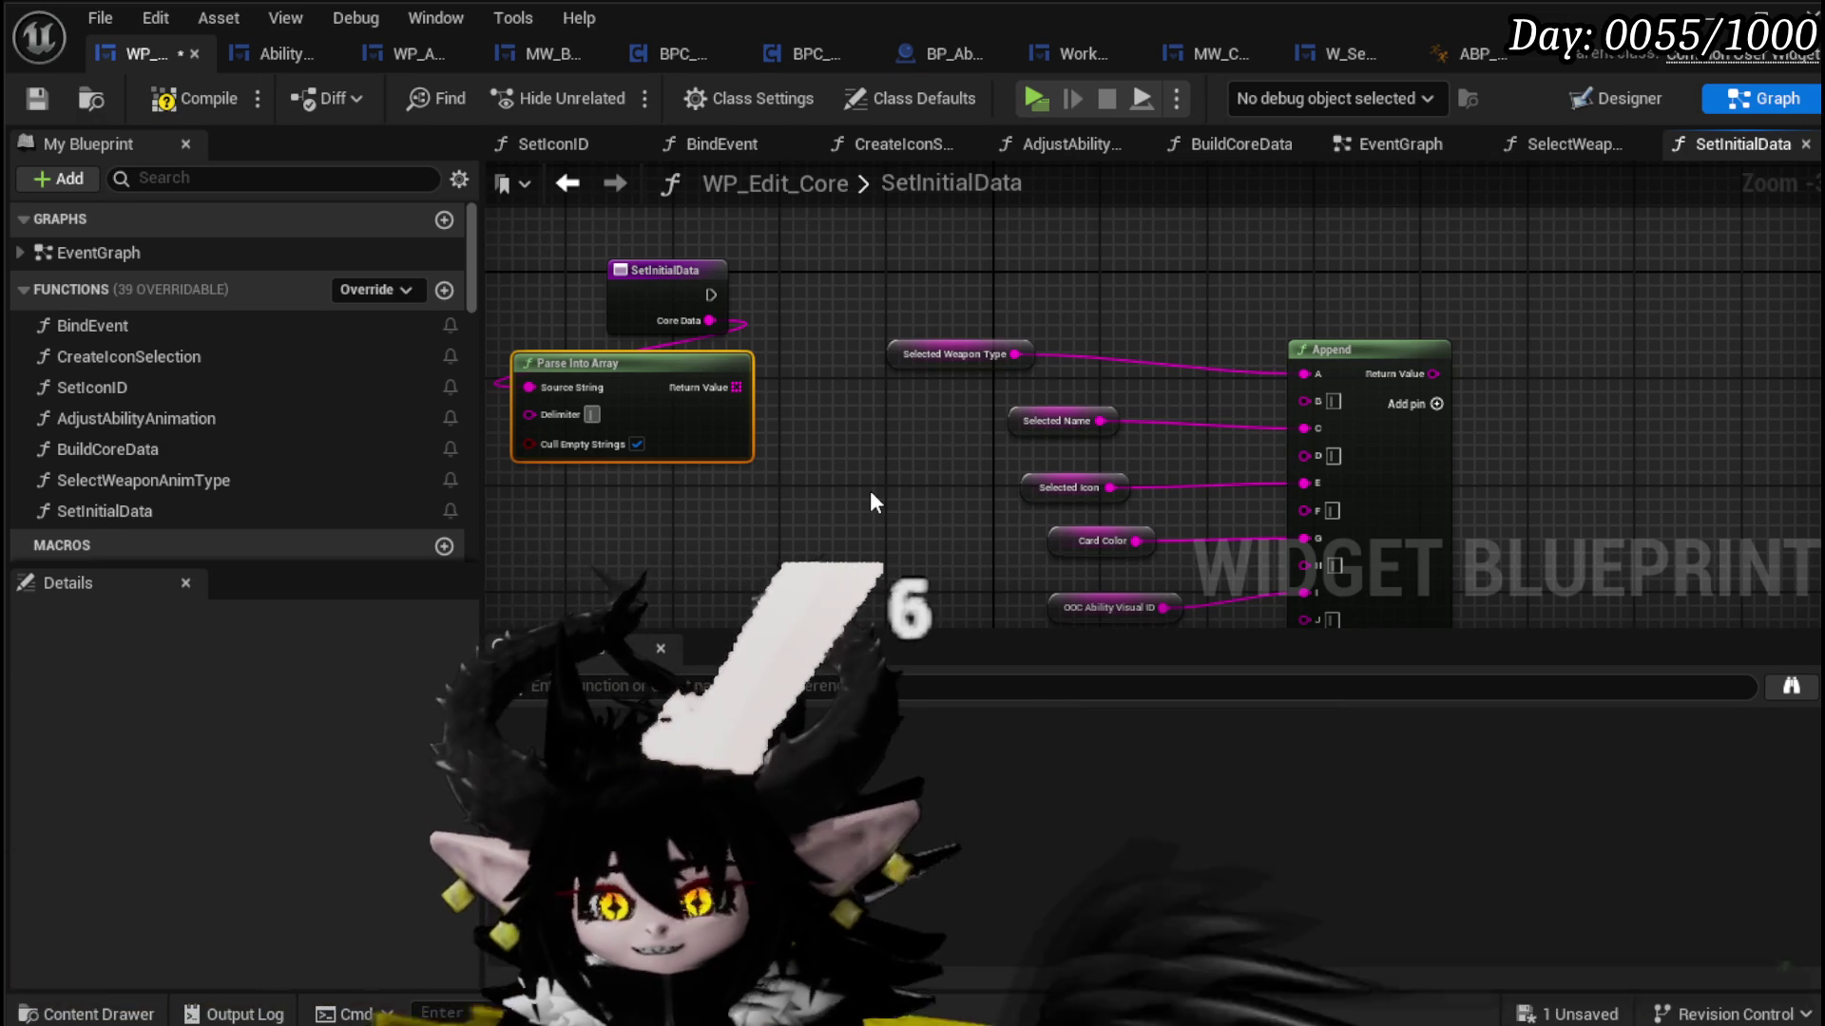
mouse_move(700, 406)
left_mouse_down()
mouse_move(633, 420)
mouse_move(743, 381)
left_mouse_up()
type("get")
key("Return")
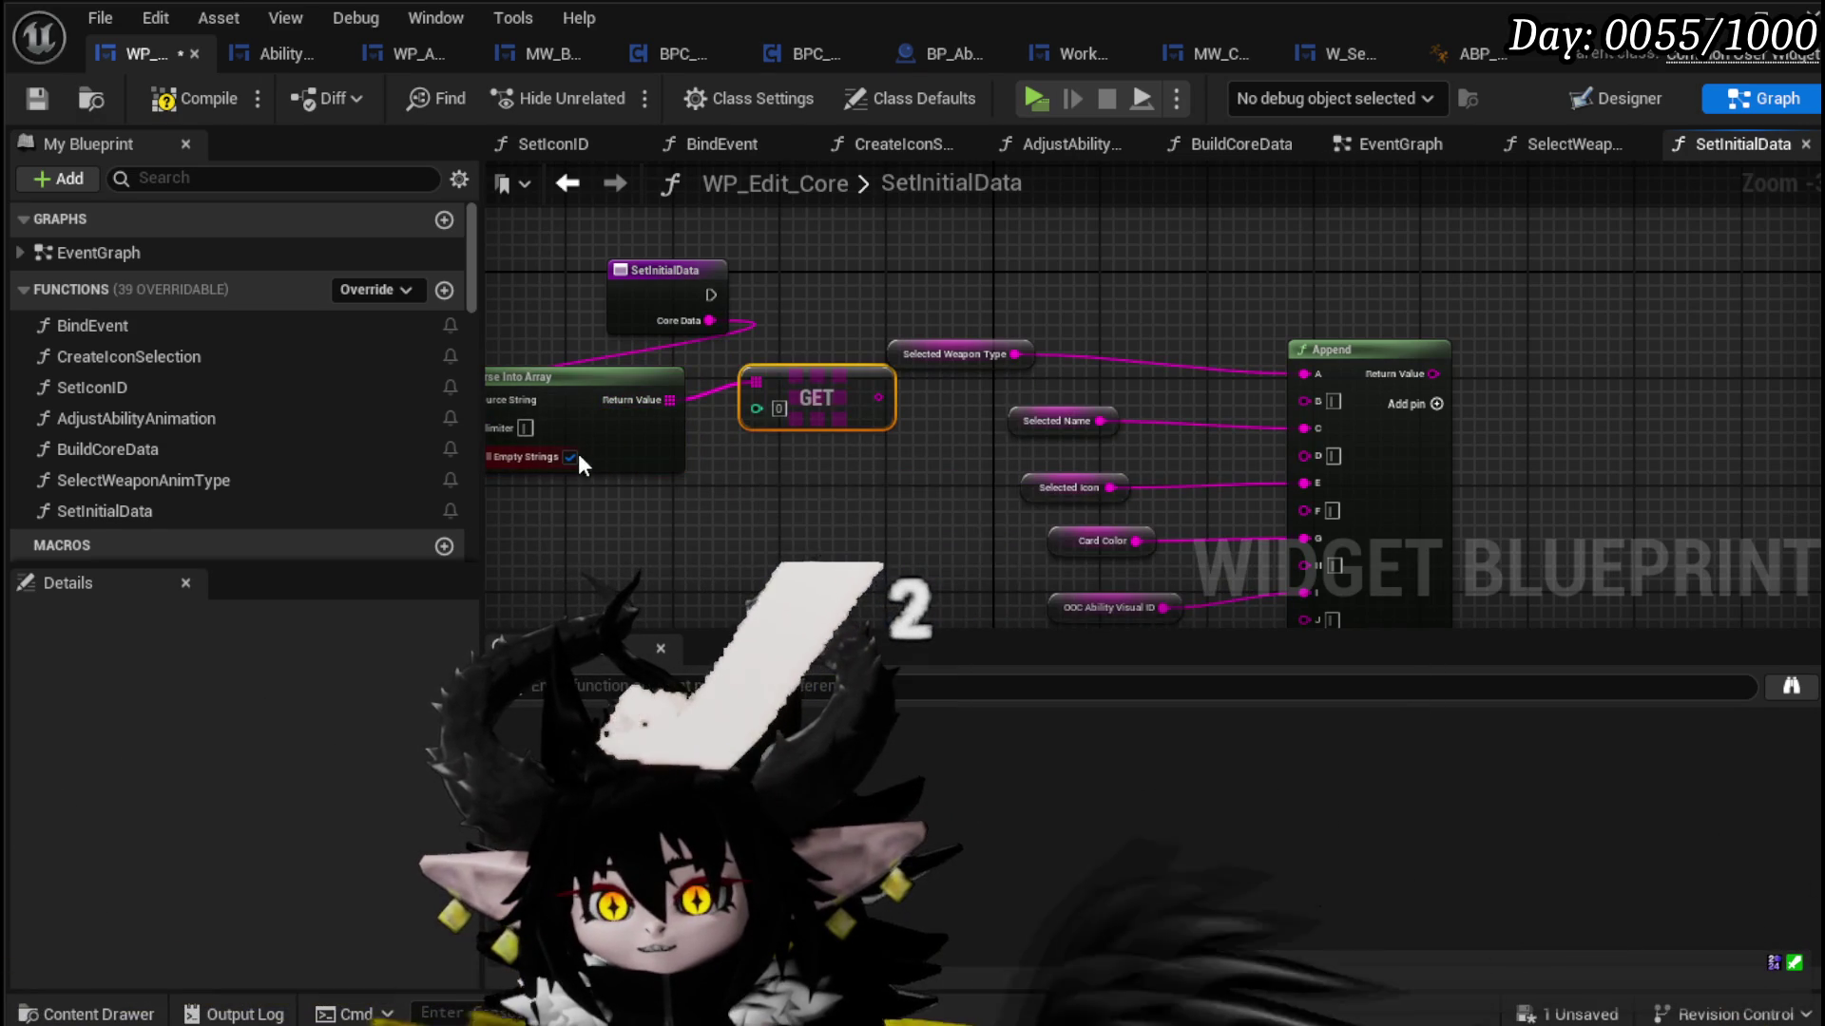
Step: Duplicate the GET node until there are five GET nodes stacked below
key("ctrl+v")
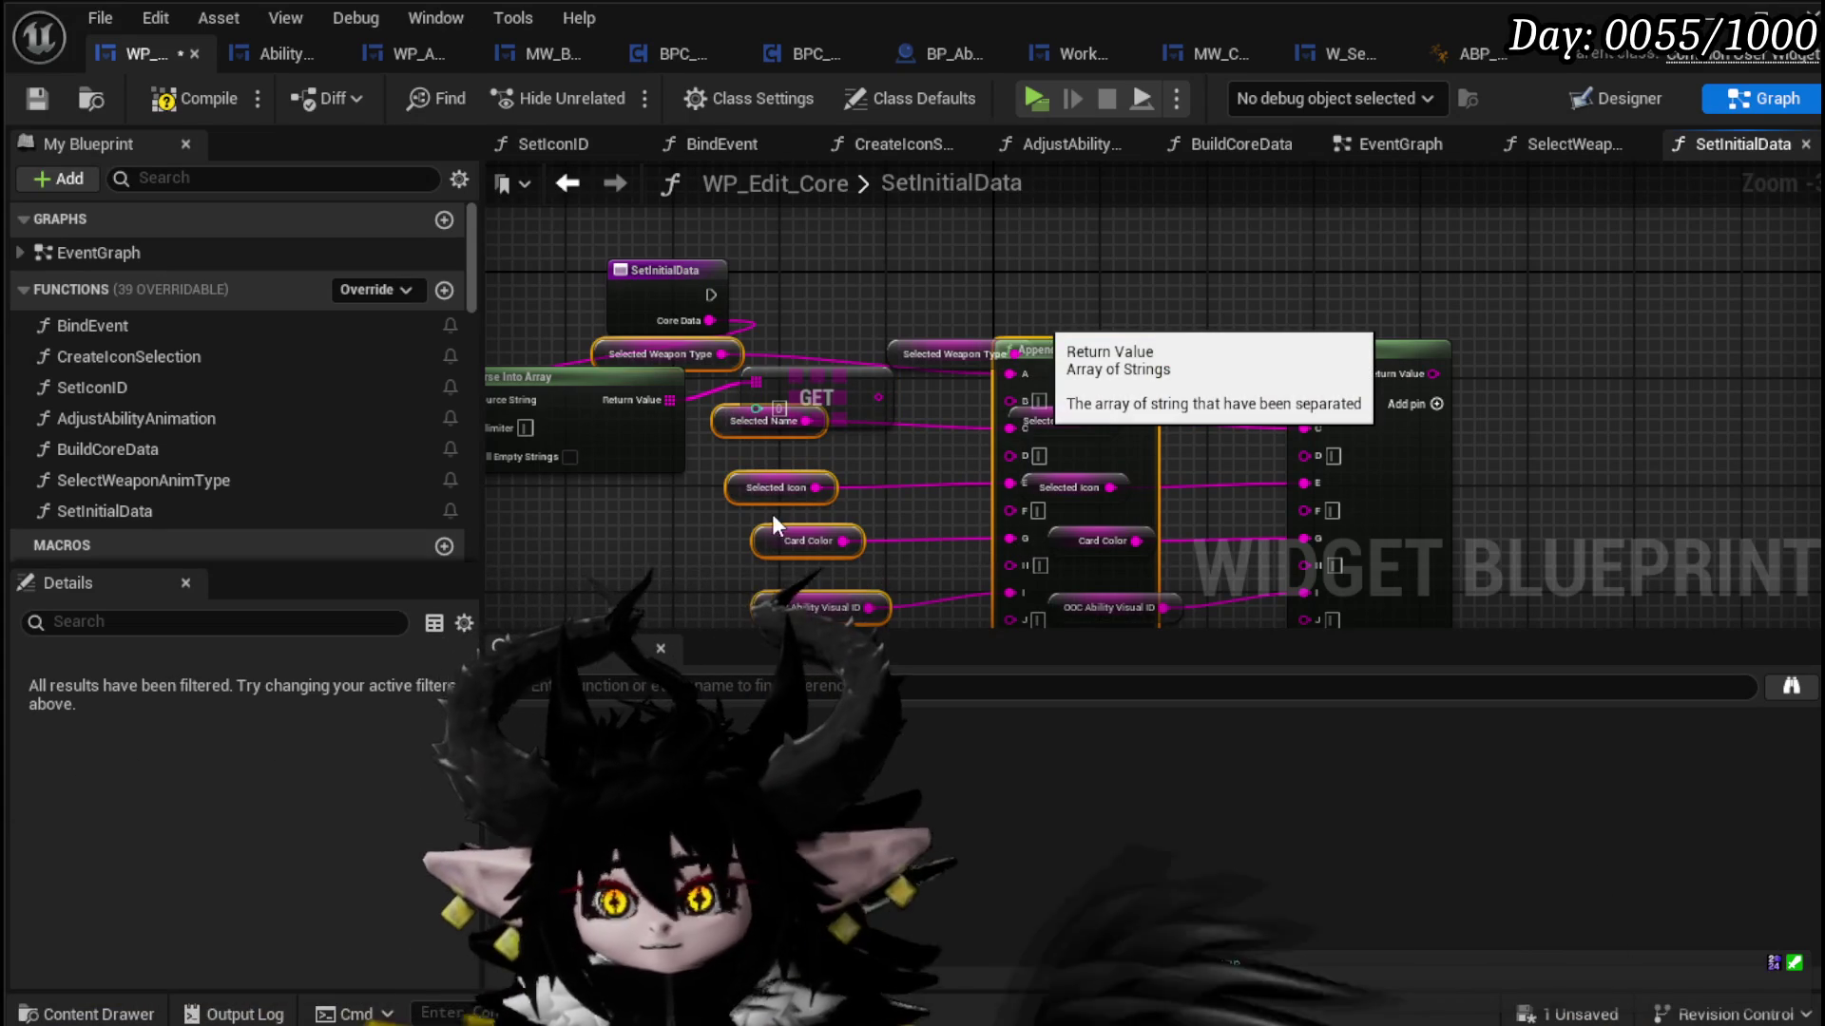
key("Delete")
left_click(796, 409)
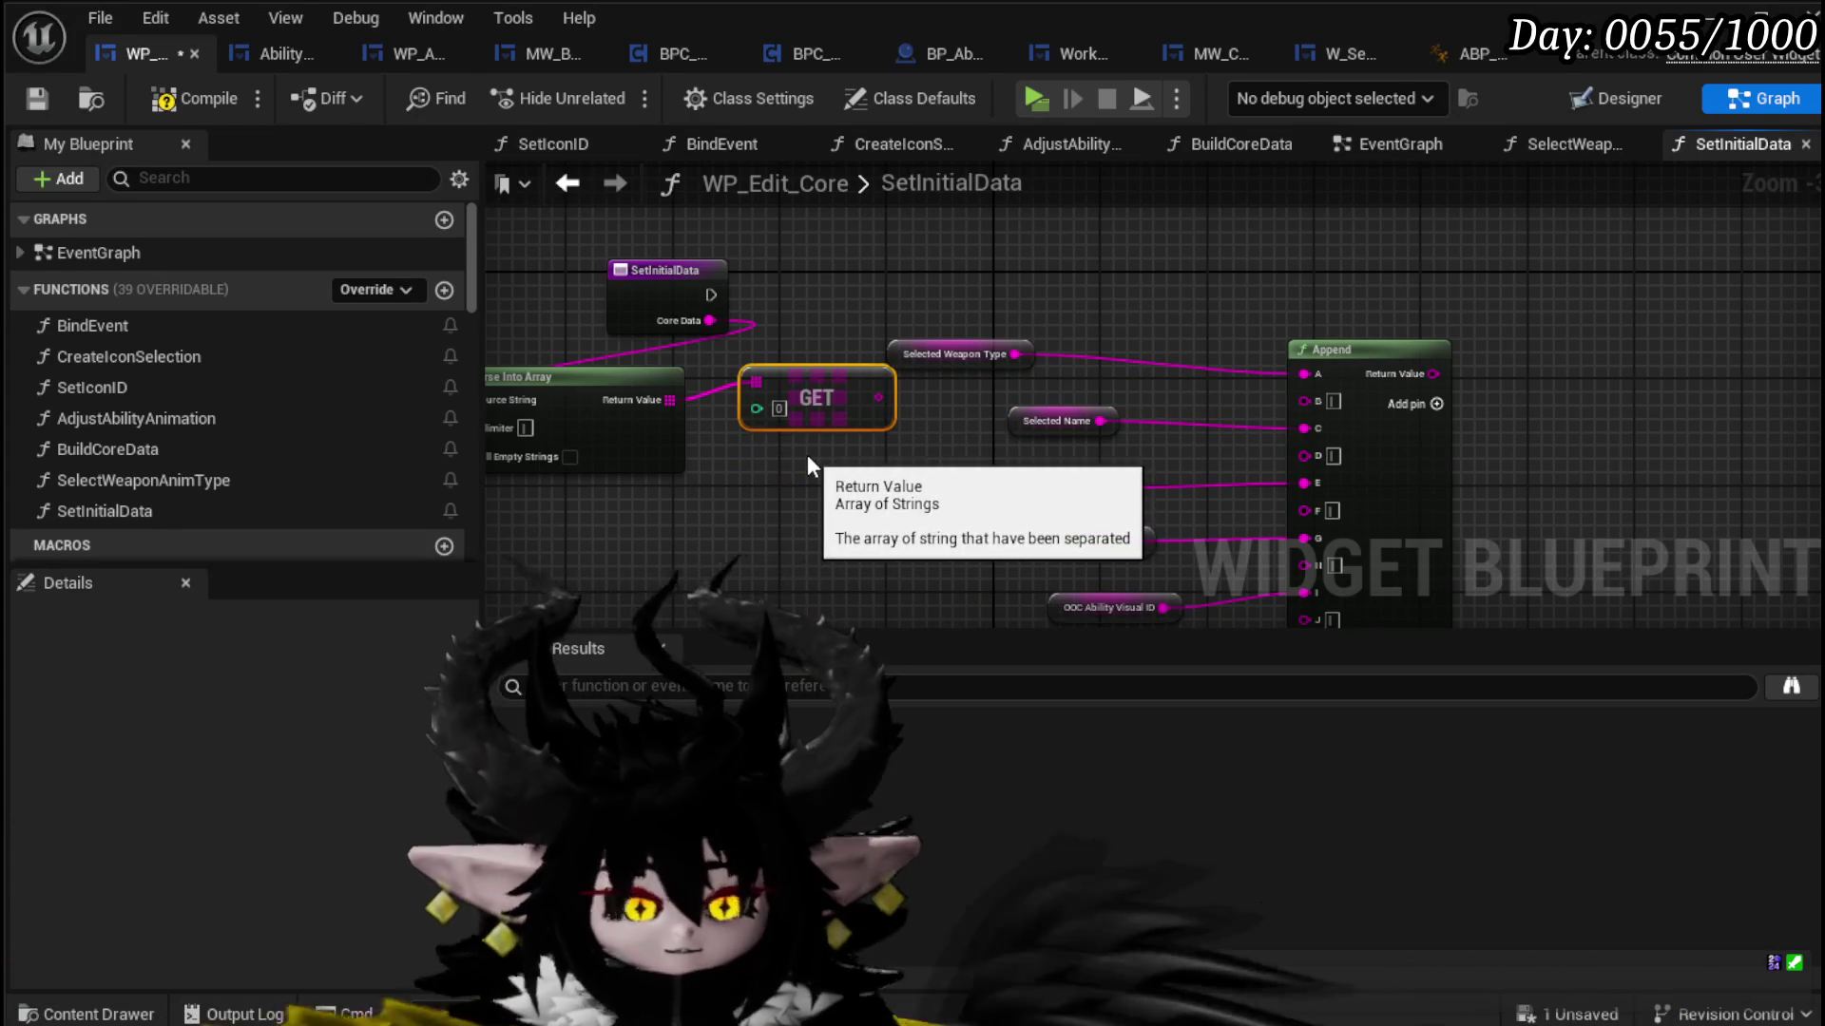
left_click(765, 468)
key("ctrl+v")
mouse_move(815, 470)
left_mouse_down()
mouse_move(862, 332)
mouse_move(779, 441)
left_mouse_up()
left_click(811, 397, "ctrl")
key("ctrl+c")
key("ctrl+v")
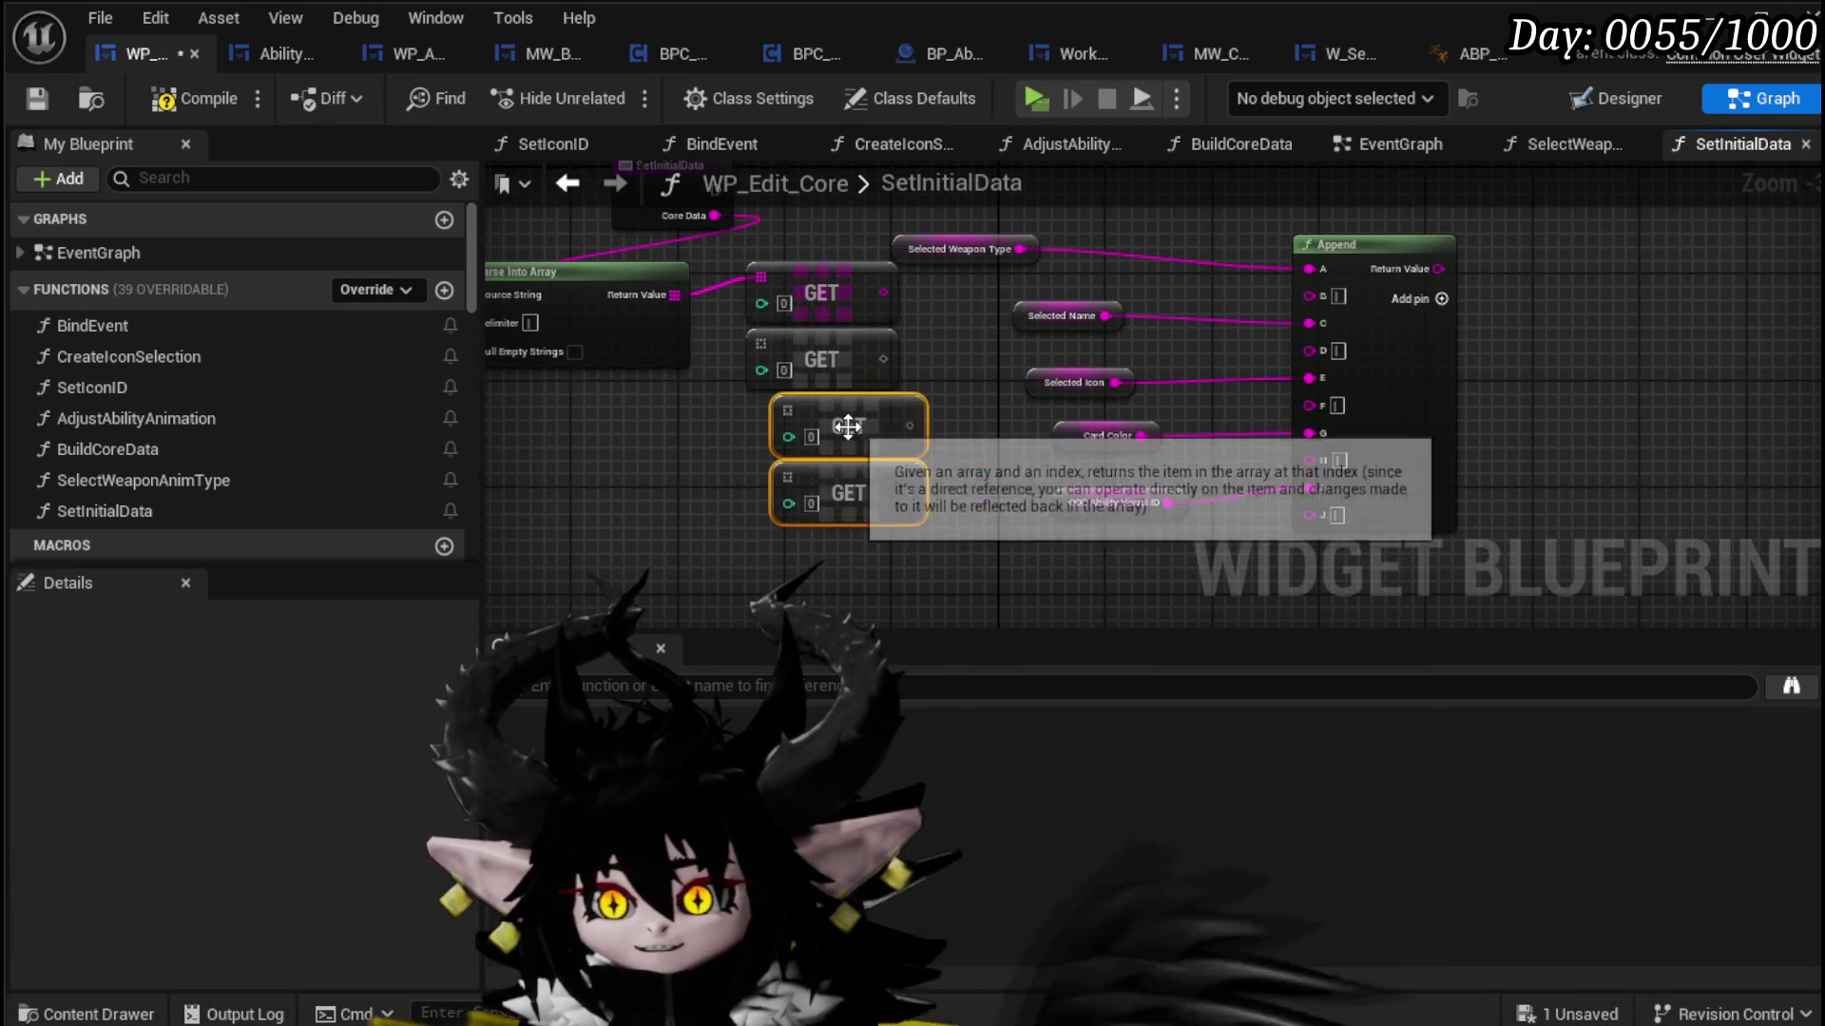
key("ctrl+v")
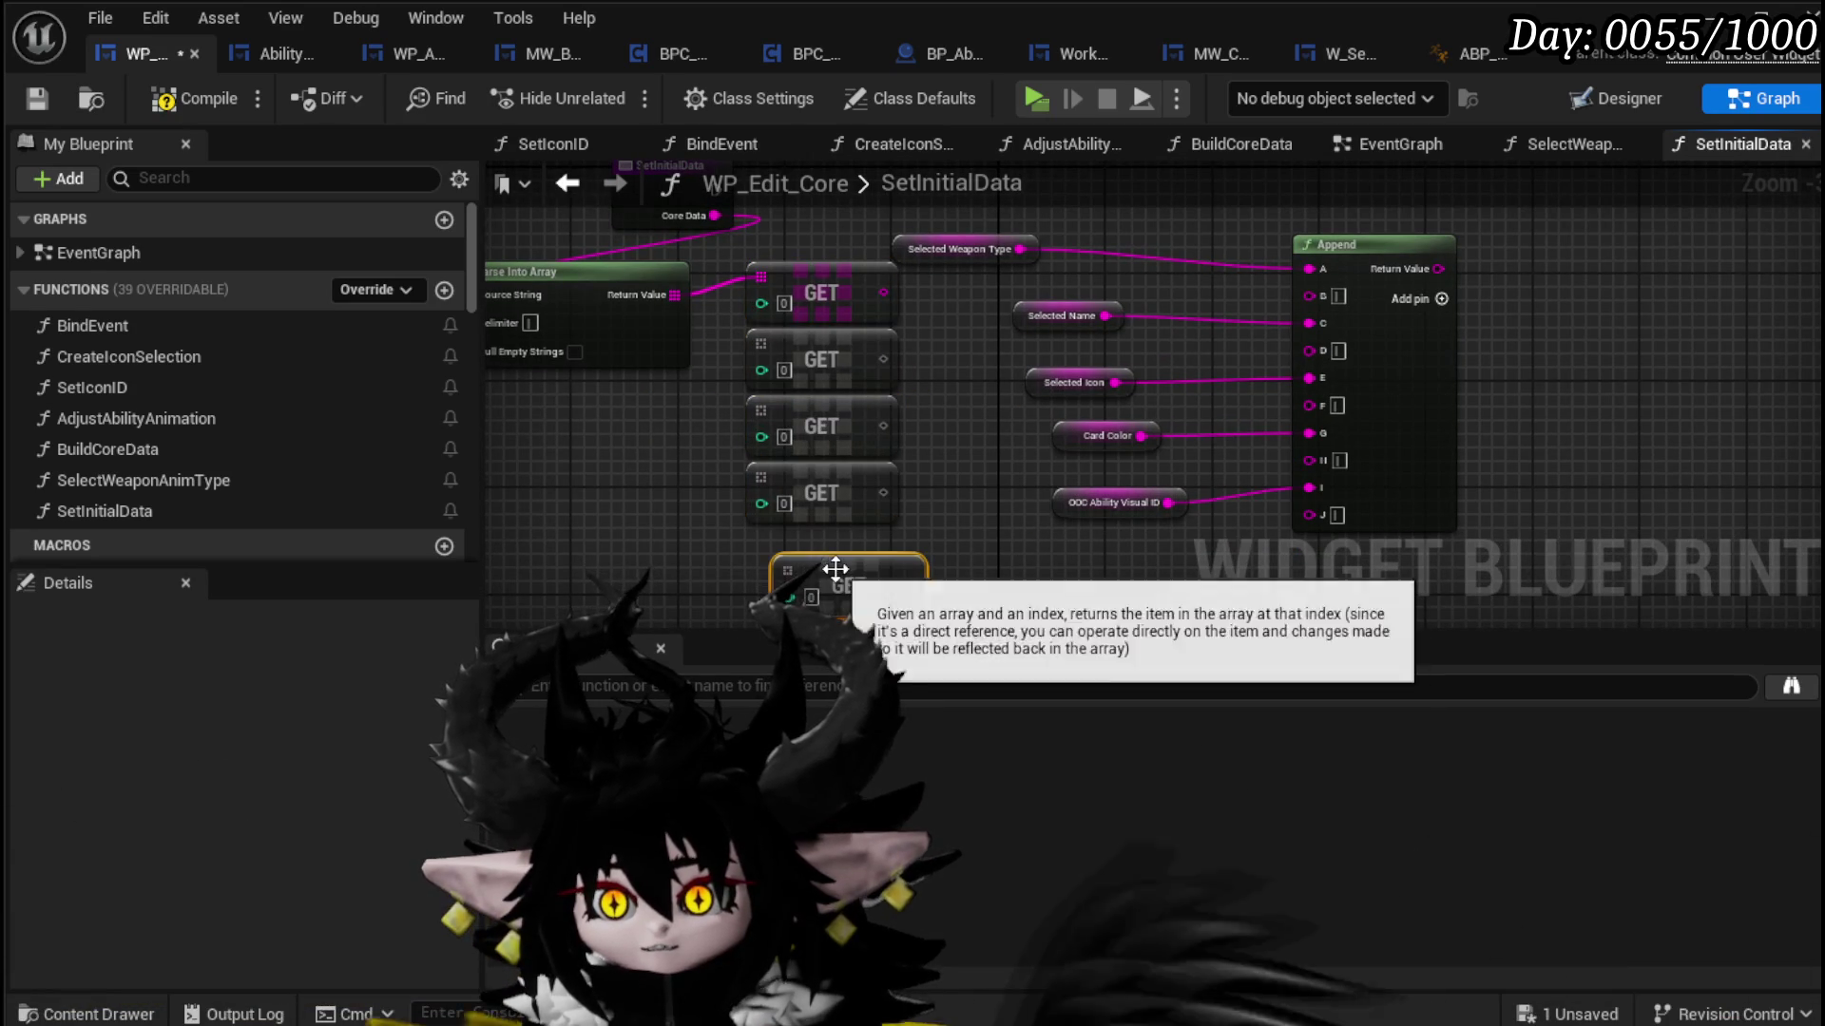
Step: Wire the parsed array into the remaining GET nodes and gather the getters with the Append node
left_click_drag(675, 294, 768, 339)
mouse_move(663, 297)
left_mouse_down()
mouse_move(789, 413)
mouse_move(761, 410)
left_mouse_up()
mouse_move(675, 320)
left_mouse_down()
mouse_move(669, 346)
mouse_move(609, 326)
mouse_move(755, 481)
left_mouse_up()
mouse_move(597, 305)
left_mouse_down()
mouse_move(722, 536)
mouse_move(757, 546)
left_mouse_up()
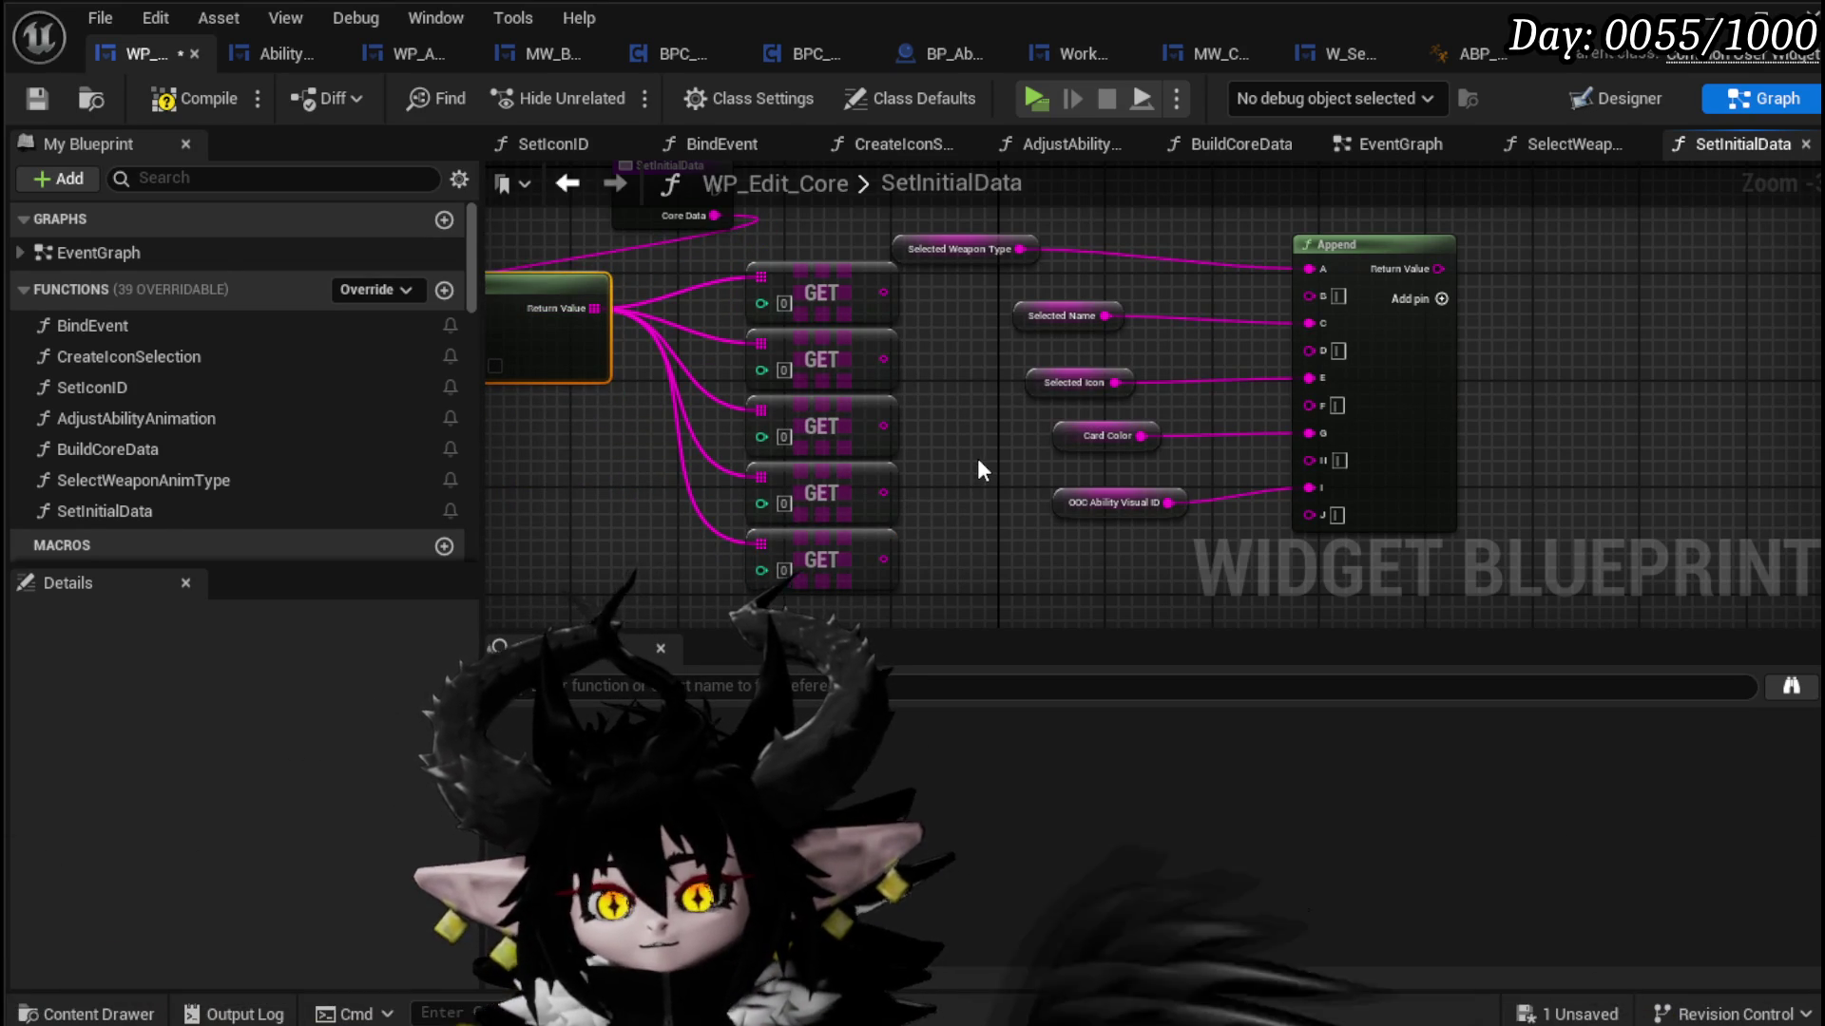
right_click(975, 458)
mouse_move(865, 215)
left_mouse_down()
mouse_move(884, 254)
mouse_move(1137, 489)
left_mouse_up()
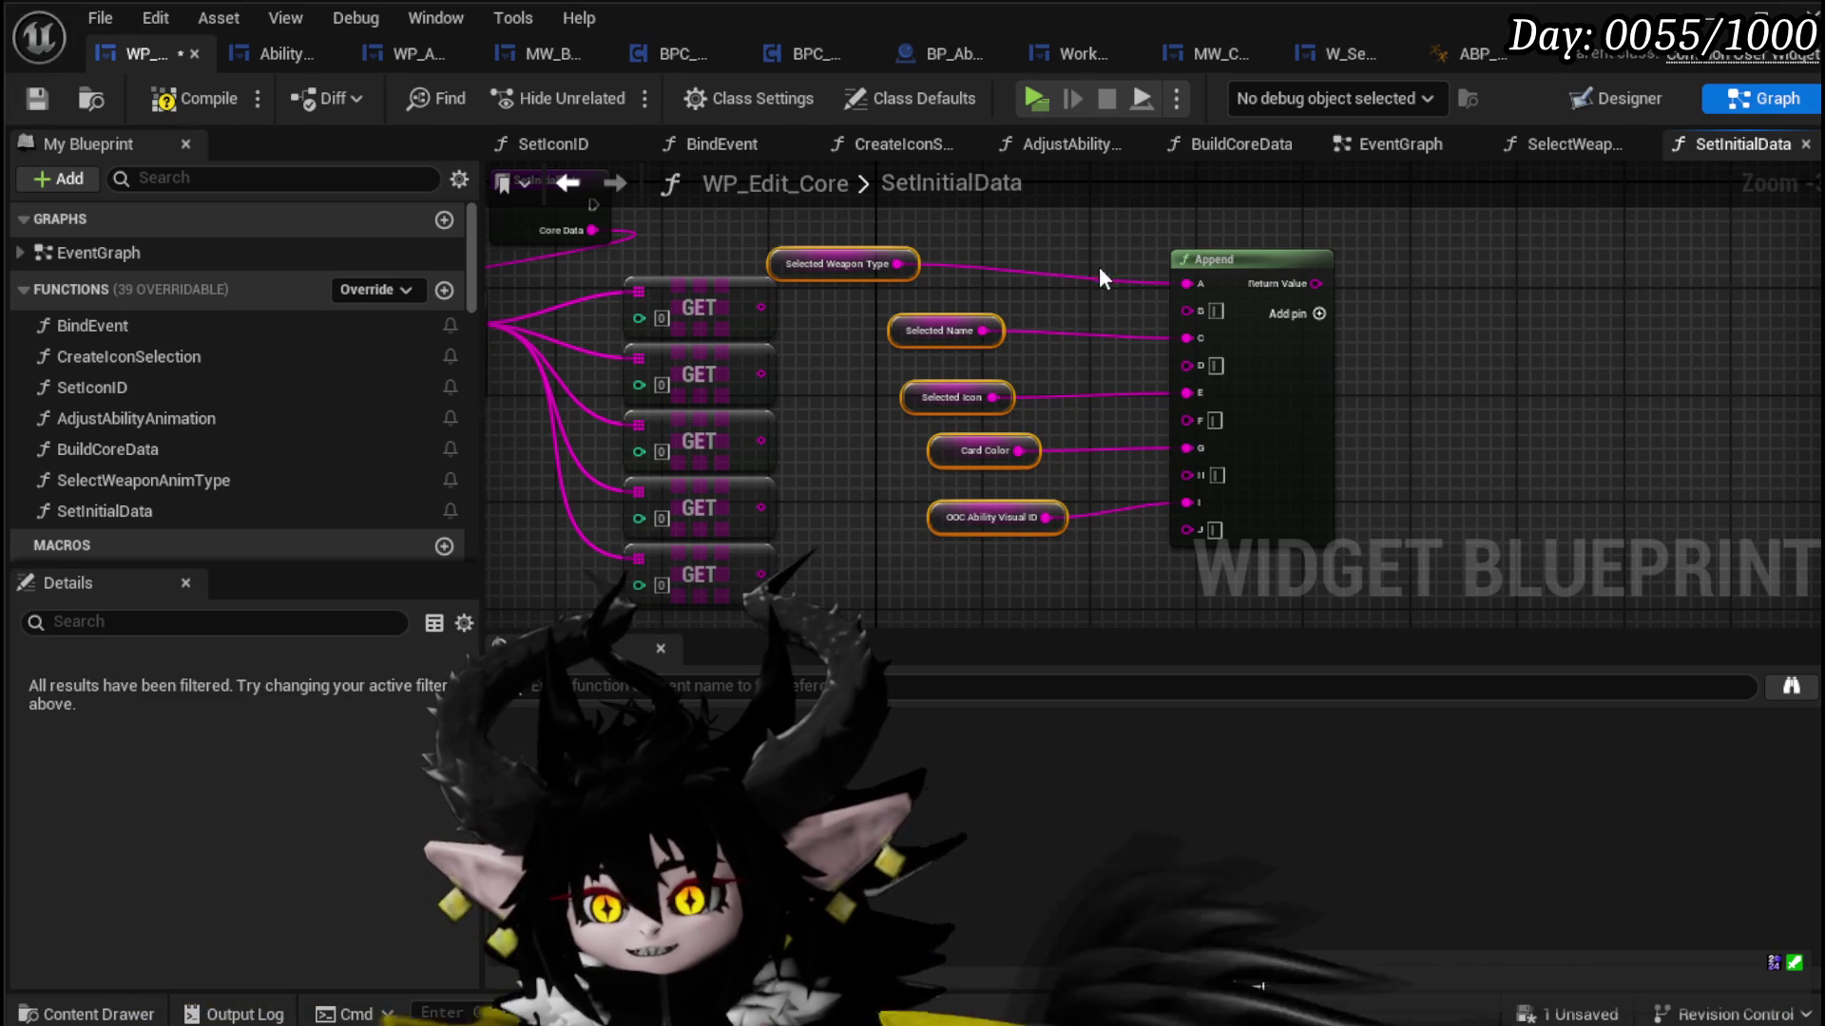
left_click_drag(1307, 537, 1429, 604)
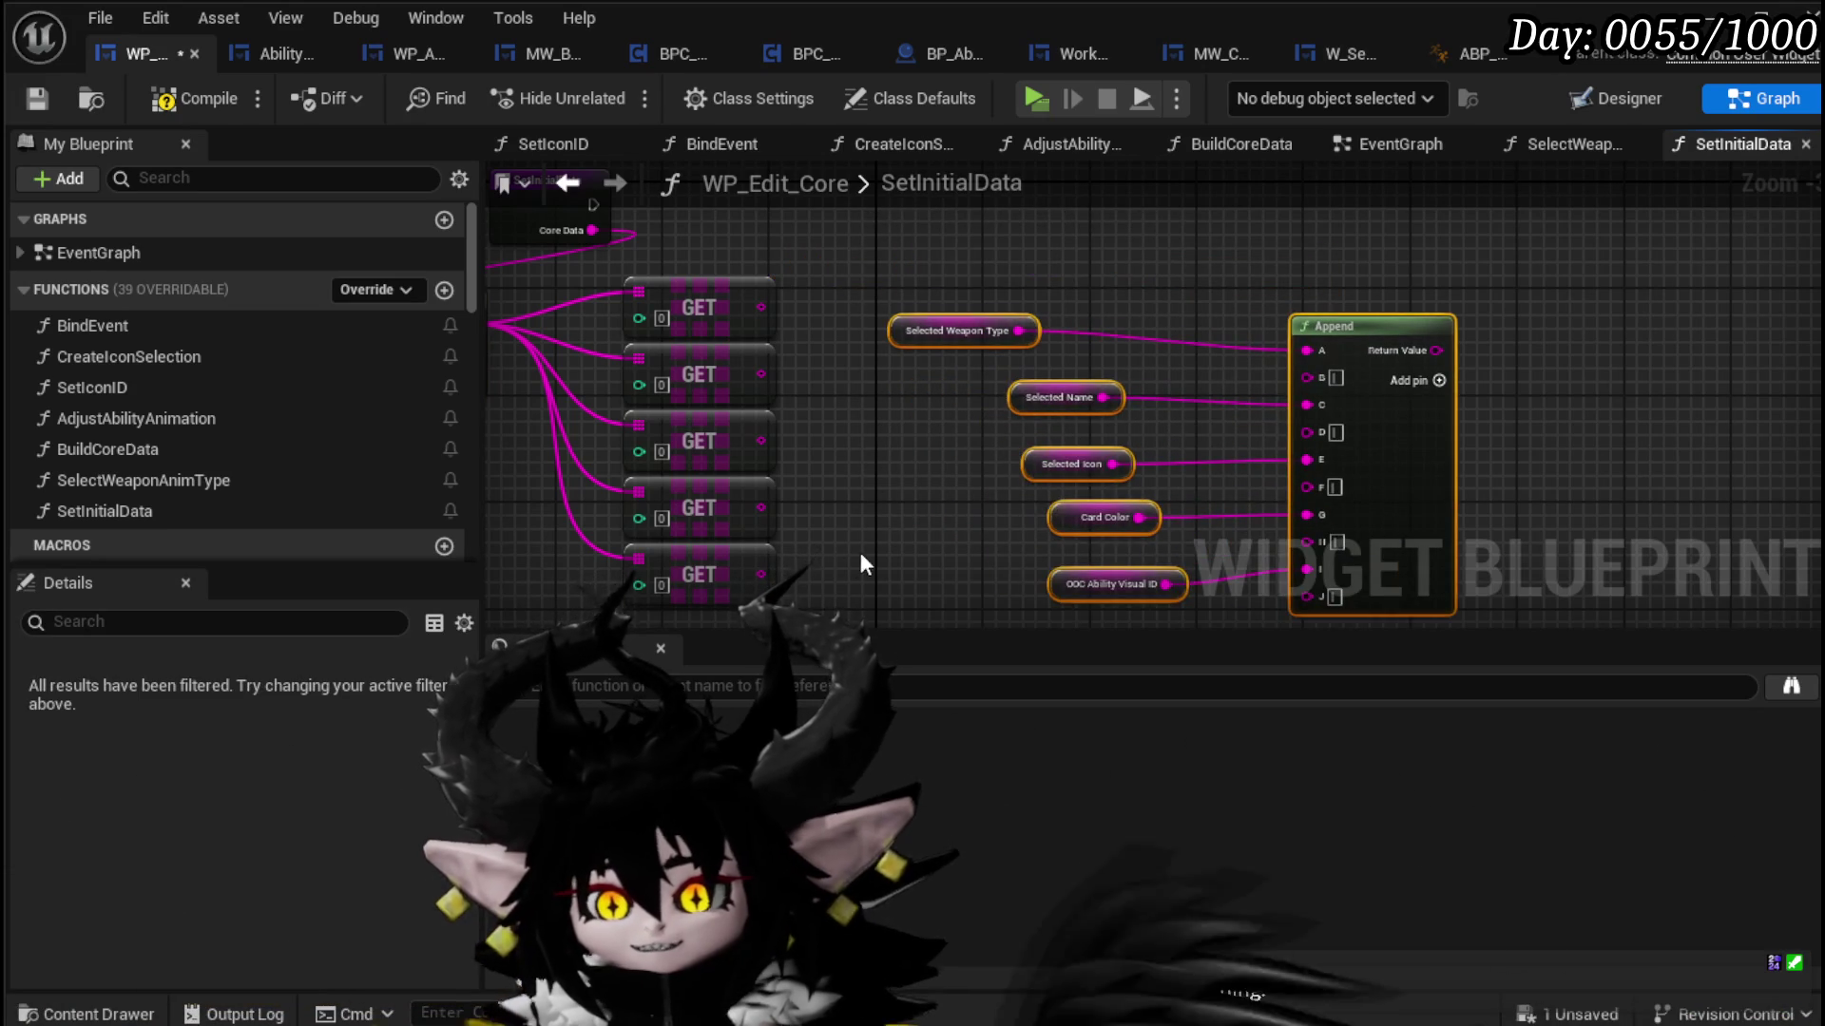
Step: Add SET nodes for Selected Weapon Type, Selected Name and Selected Icon
scroll(242, 402, "down", 5)
scroll(242, 402, "down", 10)
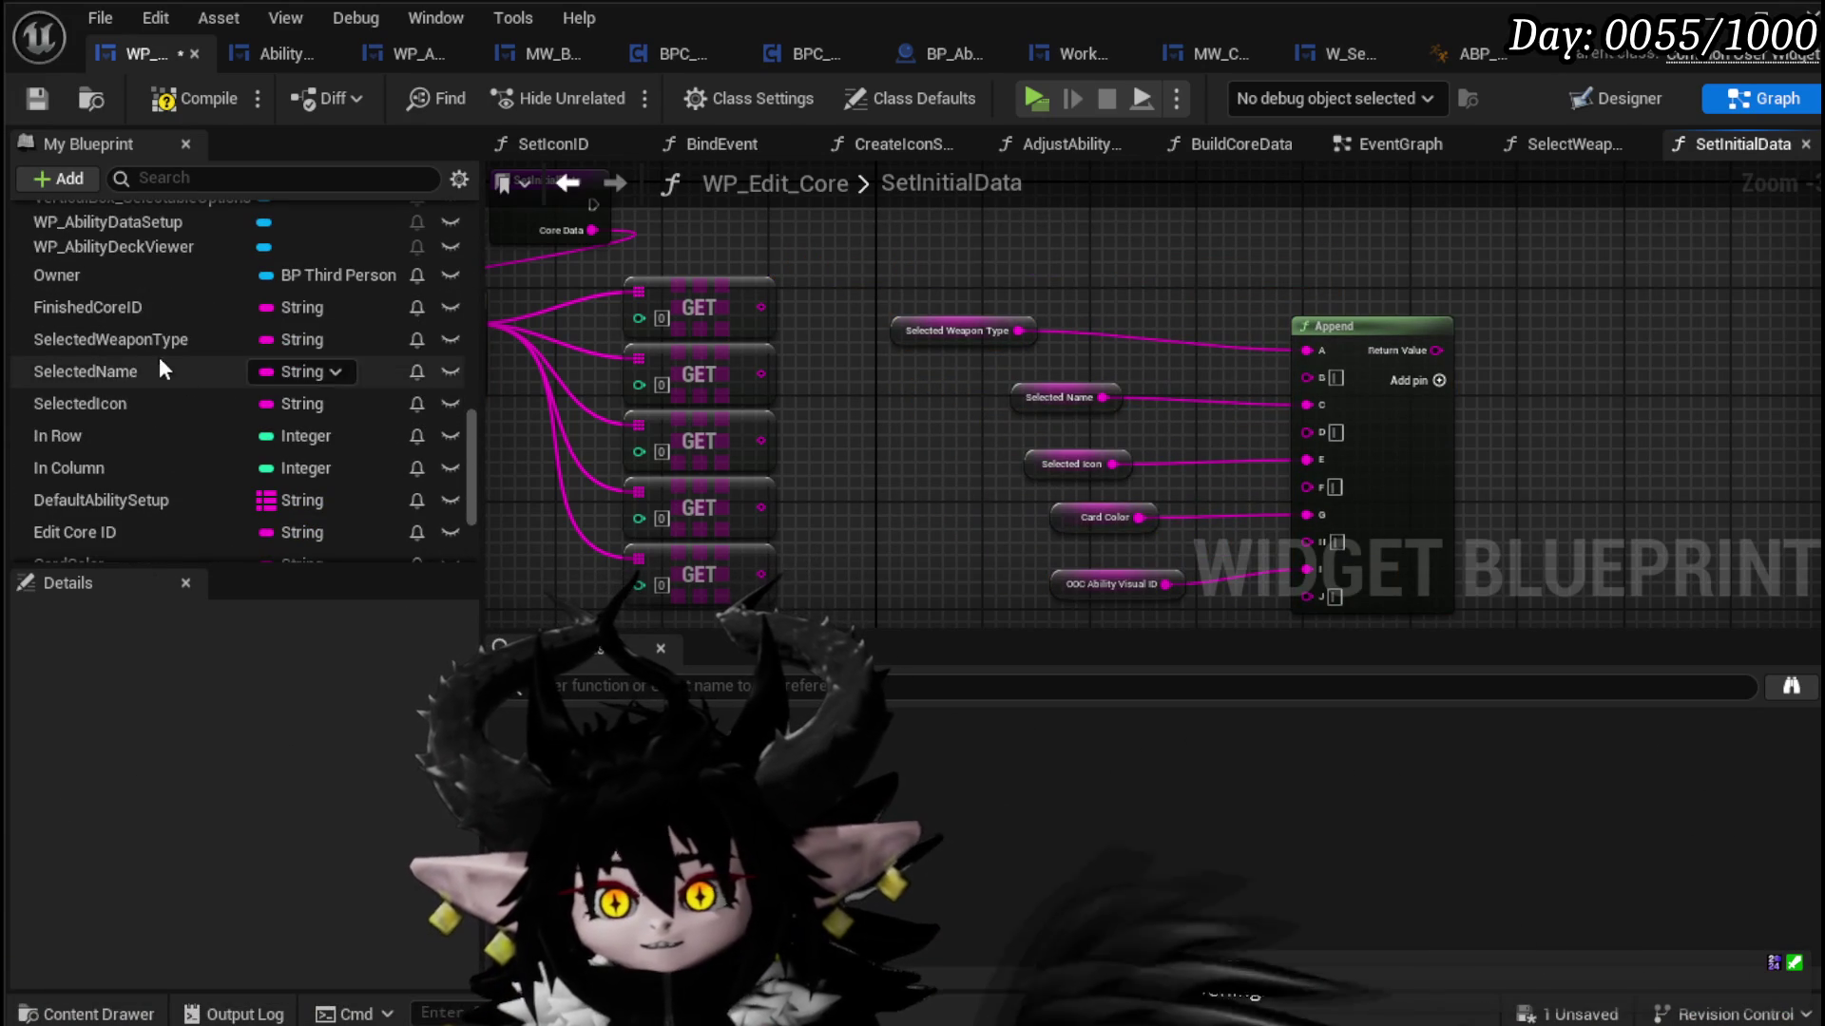
mouse_move(148, 329)
left_mouse_down()
mouse_move(920, 230)
mouse_move(920, 249)
mouse_move(824, 256)
left_mouse_up()
left_click(923, 289)
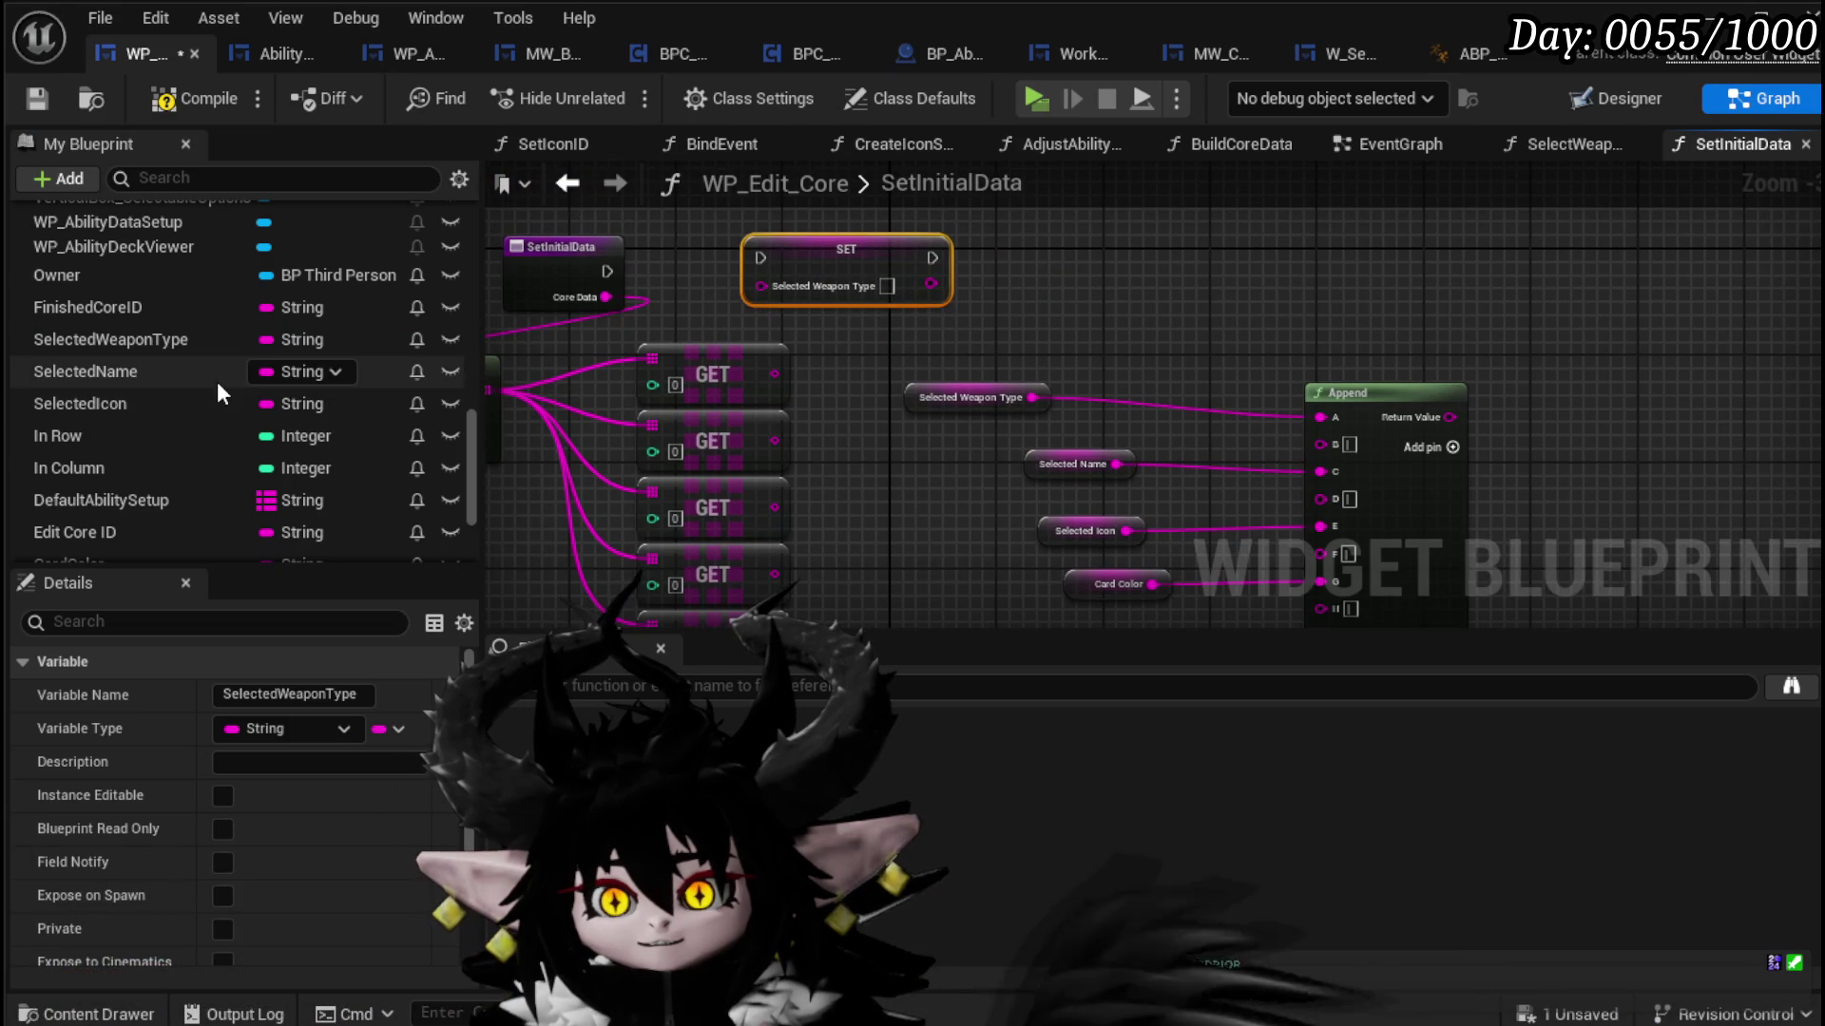
mouse_move(125, 369)
left_mouse_down()
mouse_move(249, 391)
mouse_move(989, 230)
left_mouse_up()
left_click(1008, 285)
mouse_move(91, 371)
left_mouse_down()
mouse_move(1359, 258)
mouse_move(1230, 248)
left_mouse_up()
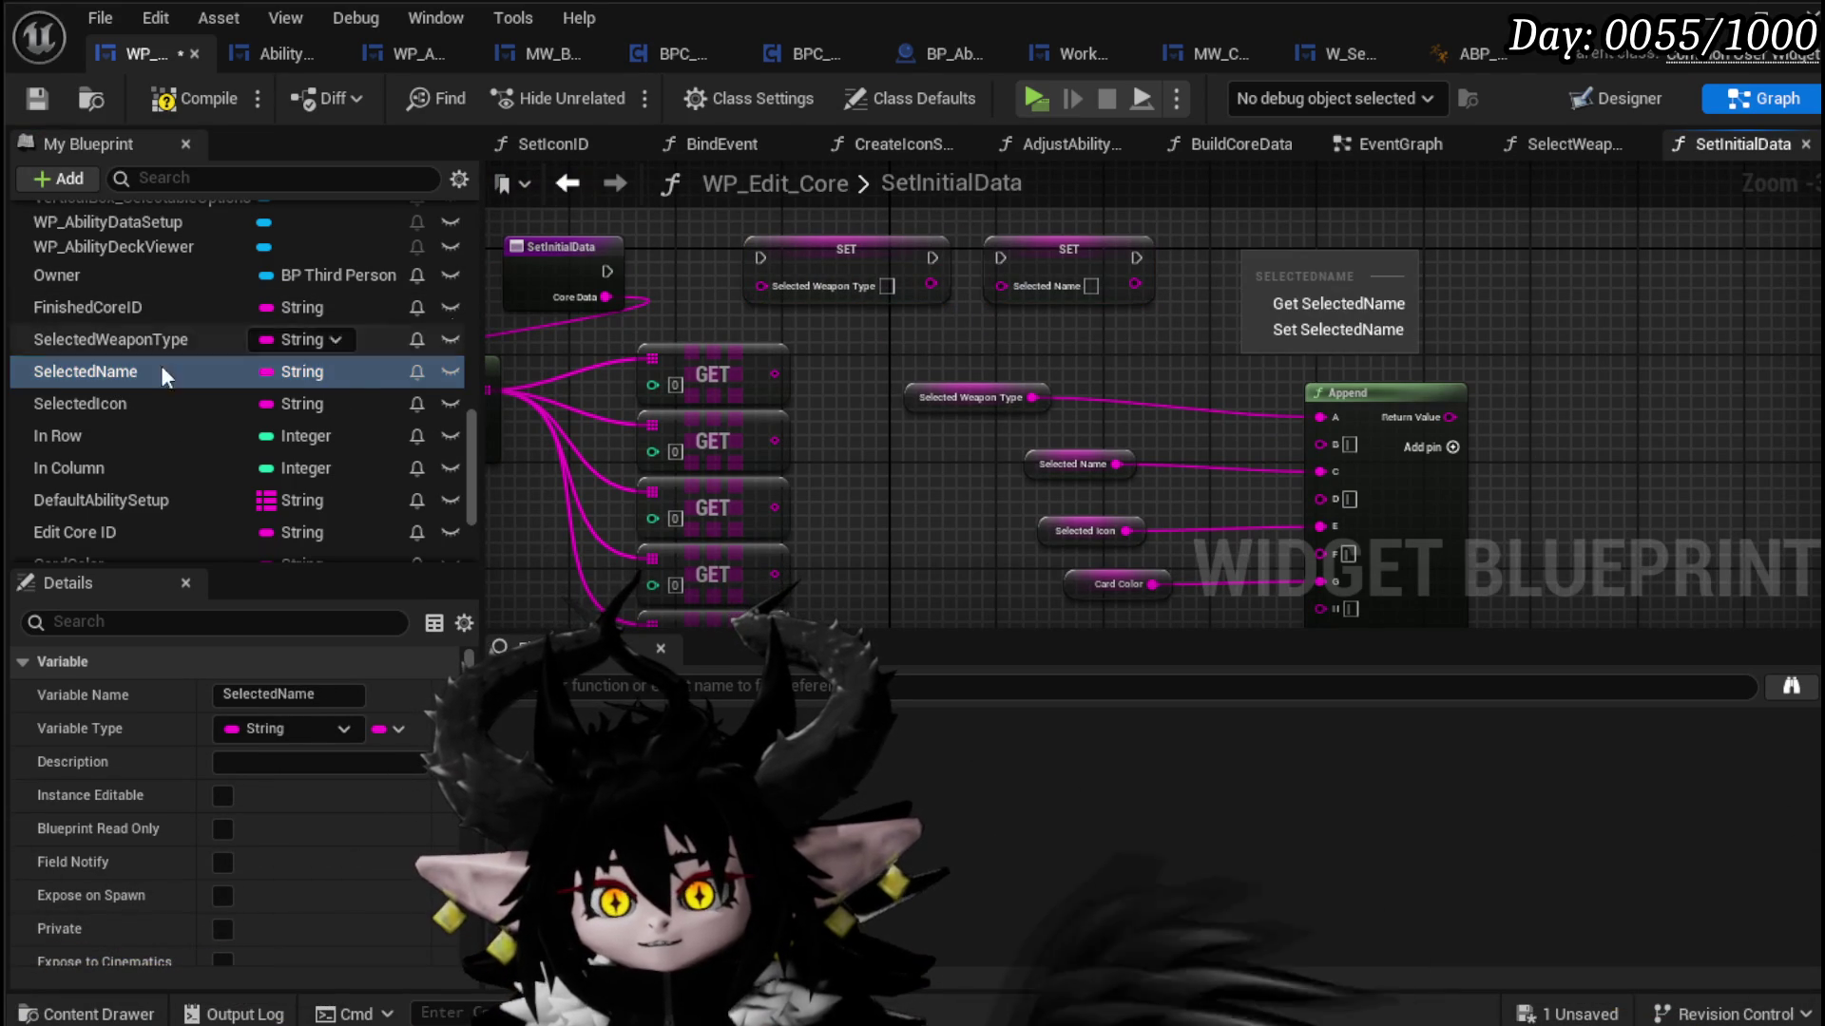
mouse_move(64, 403)
left_mouse_down()
mouse_move(1121, 367)
mouse_move(1139, 416)
mouse_move(1252, 270)
left_mouse_up()
left_click(1182, 433)
Step: Add SET nodes for OOC_AbilityVisual_ID and Card Color, with OOC at the row's end
scroll(116, 499, "down", 2)
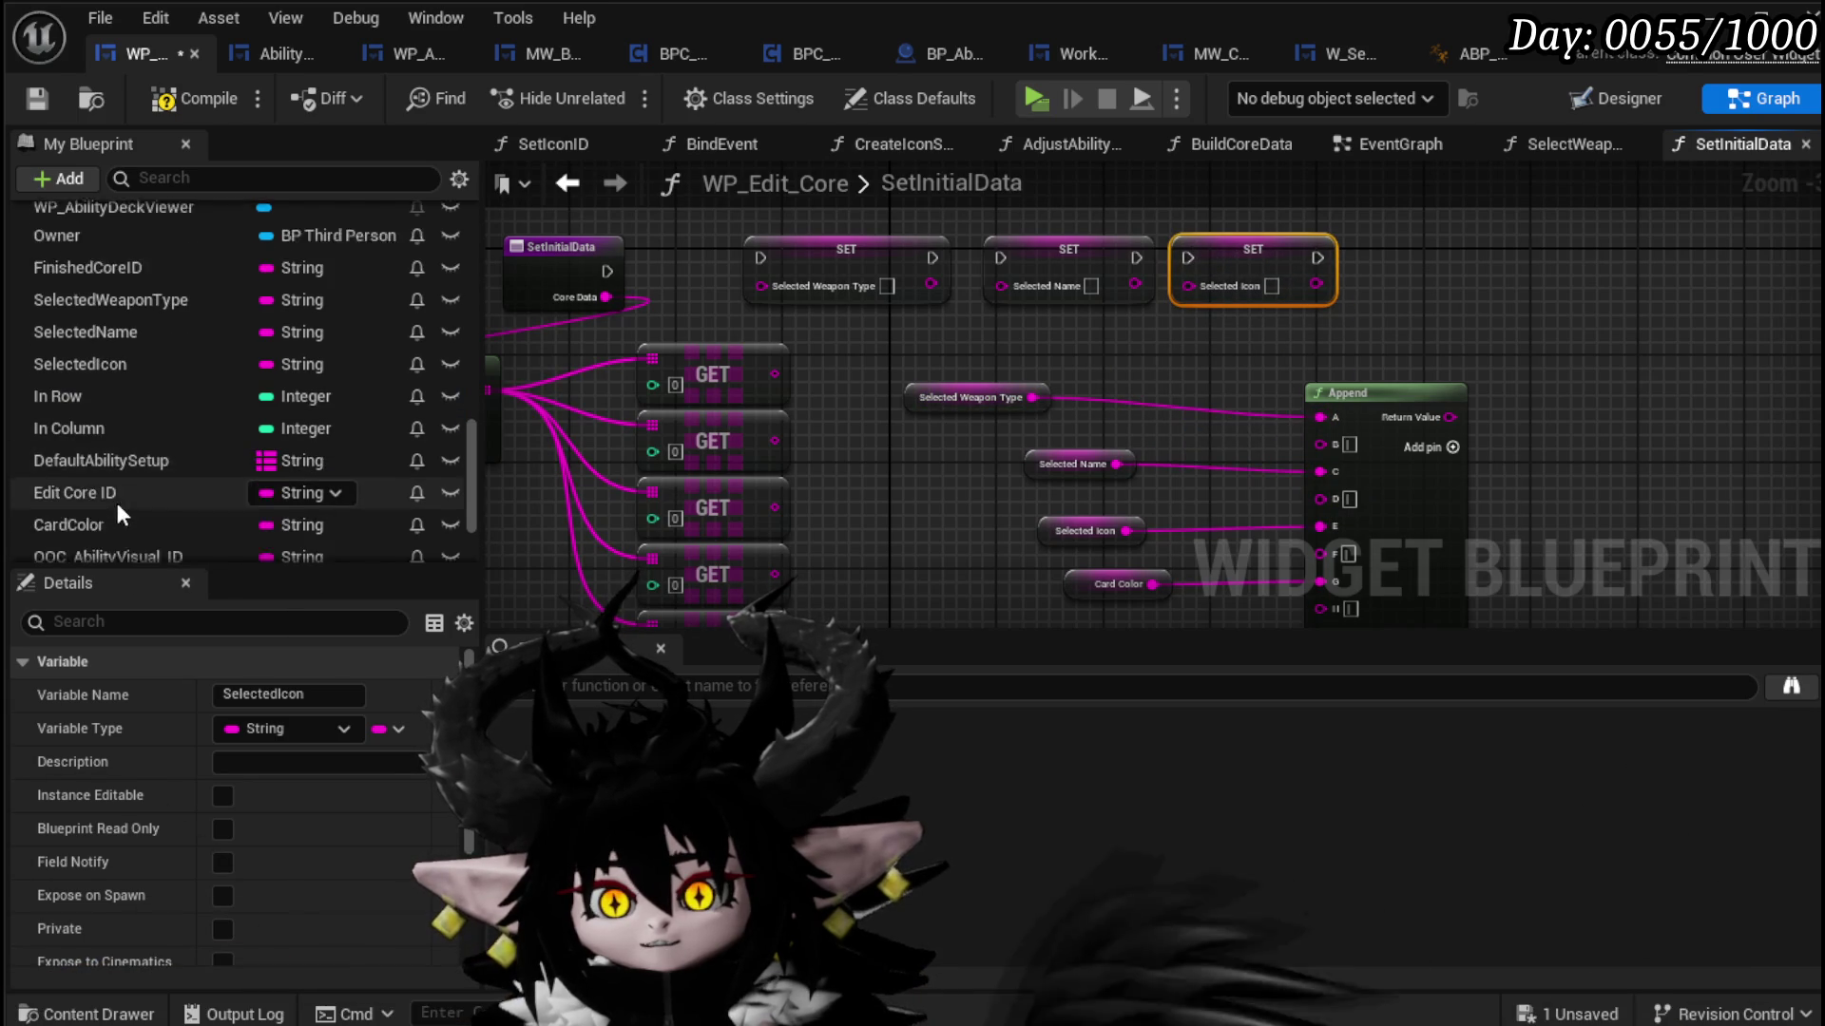
mouse_move(118, 511)
left_mouse_down()
mouse_move(1452, 238)
mouse_move(1468, 275)
left_mouse_up()
left_click(1514, 305)
left_click(135, 489)
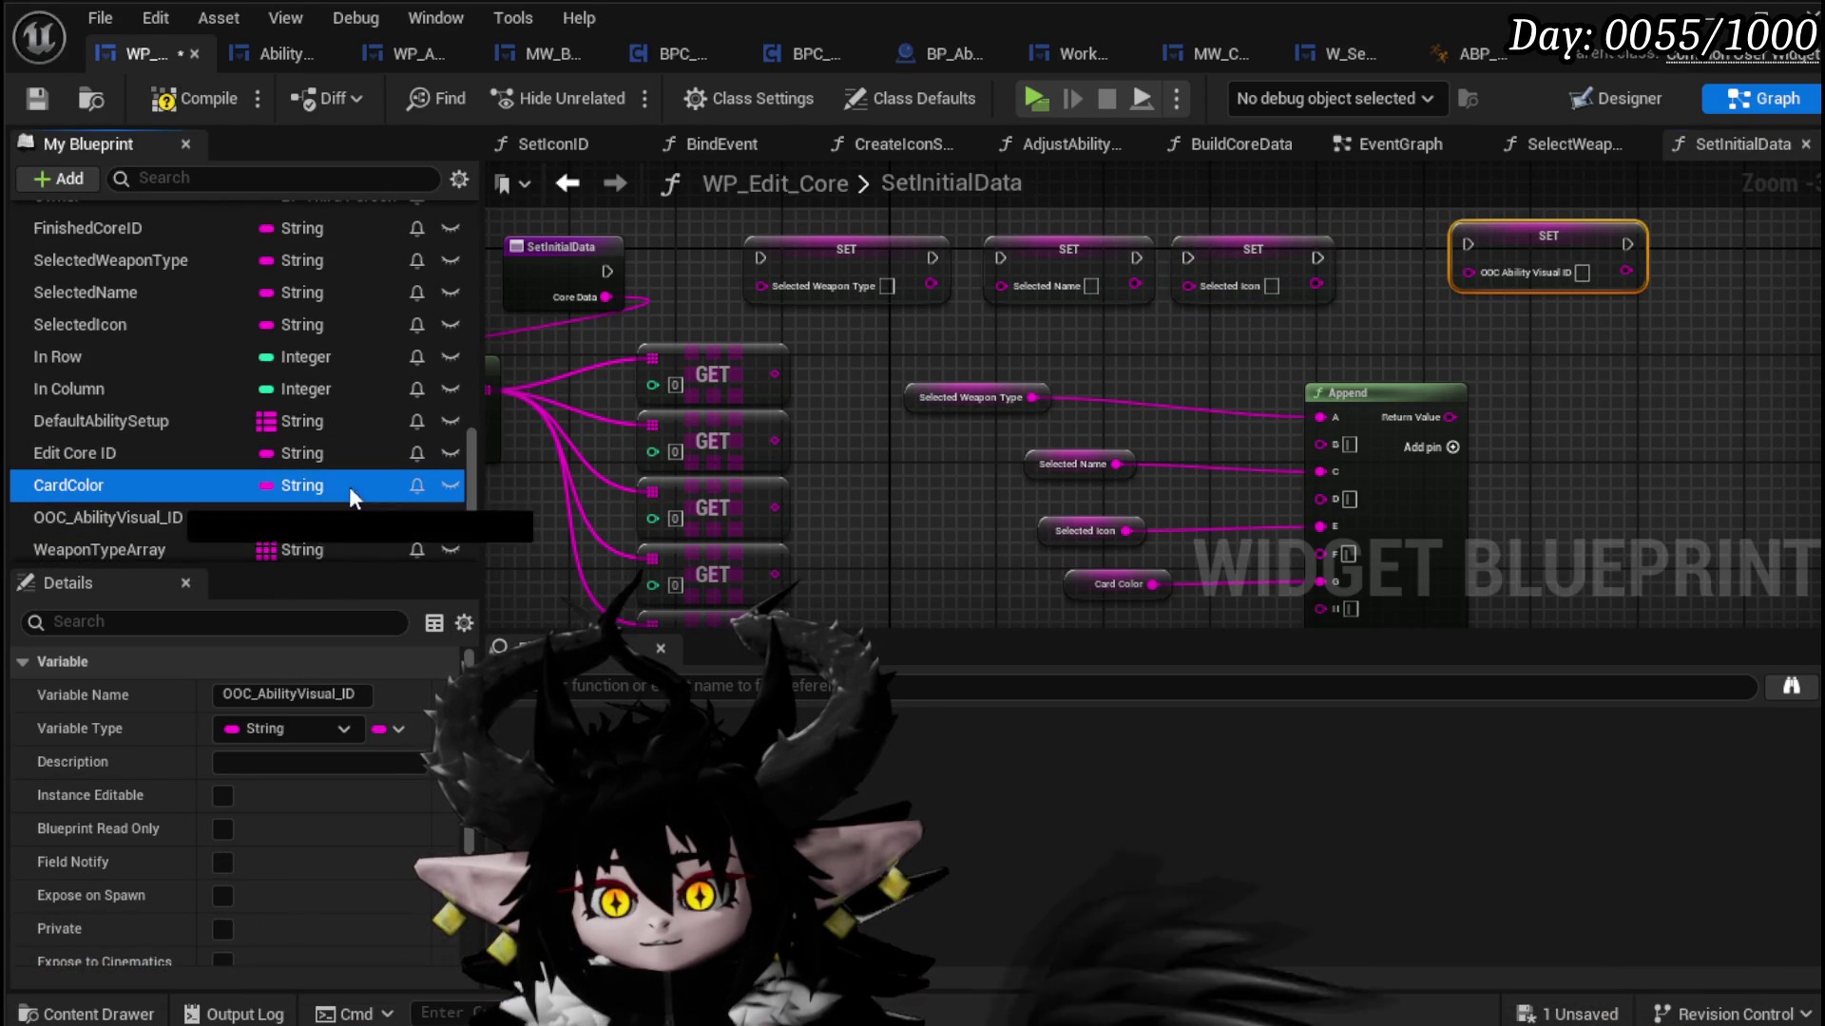
left_click_drag(1338, 308, 1340, 309)
left_click(1383, 393)
left_click_drag(1548, 252, 1669, 239)
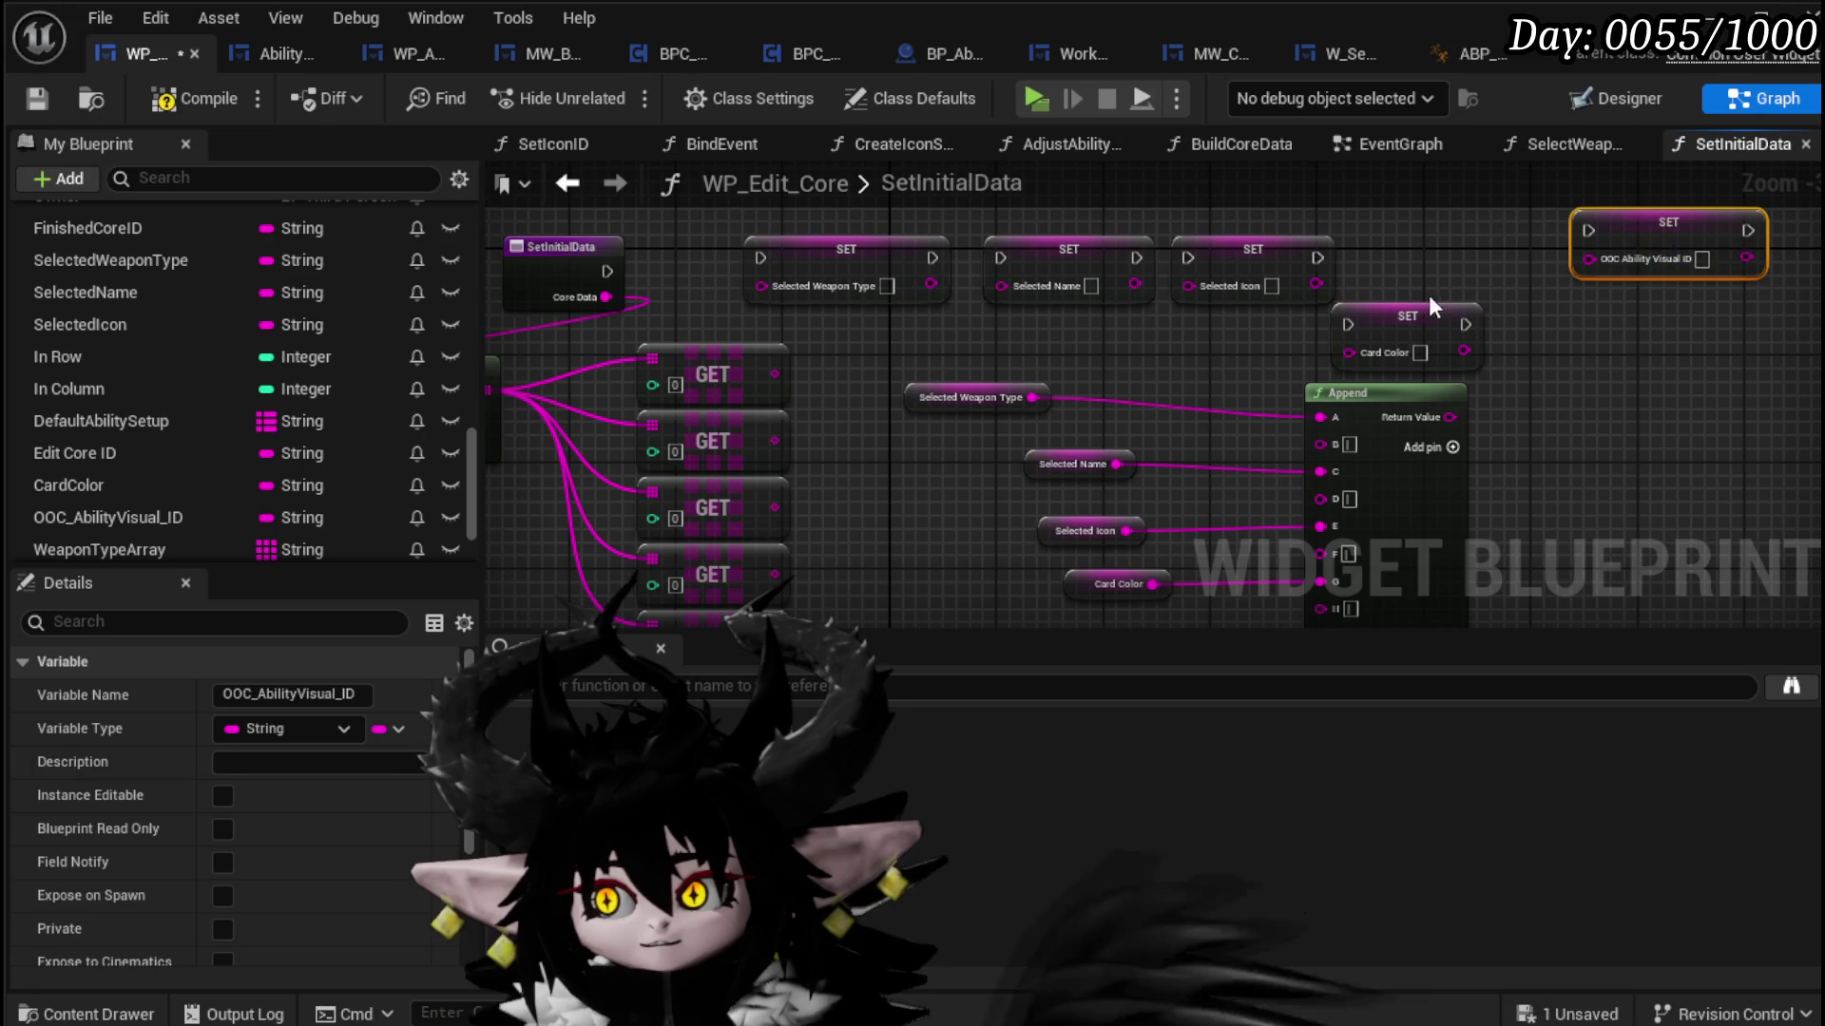
Step: Wire the SetInitialData entry's execution into the Selected Weapon Type setter
left_click(1619, 232)
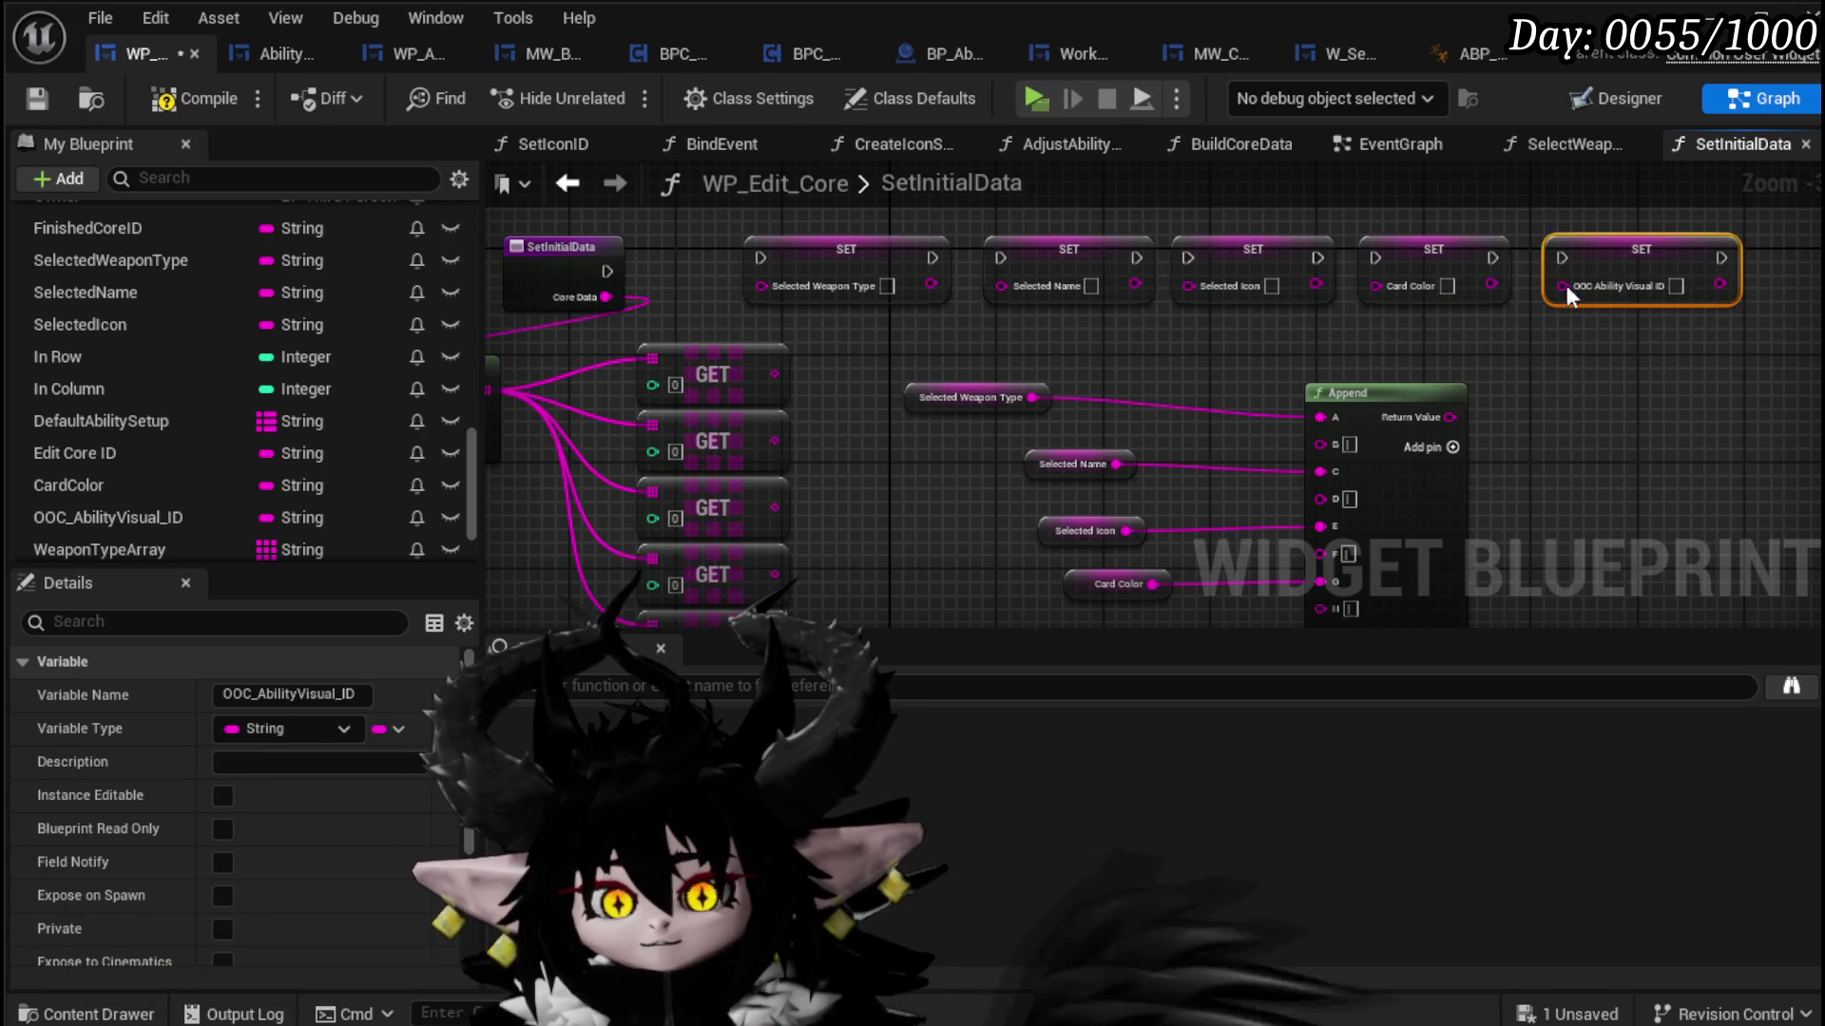
left_click_drag(1511, 377, 1389, 285)
scroll(612, 282, "up", 2)
left_click_drag(551, 314, 748, 299)
mouse_move(498, 303)
left_mouse_down()
mouse_move(603, 277)
mouse_move(440, 196)
left_mouse_up()
left_click(599, 275)
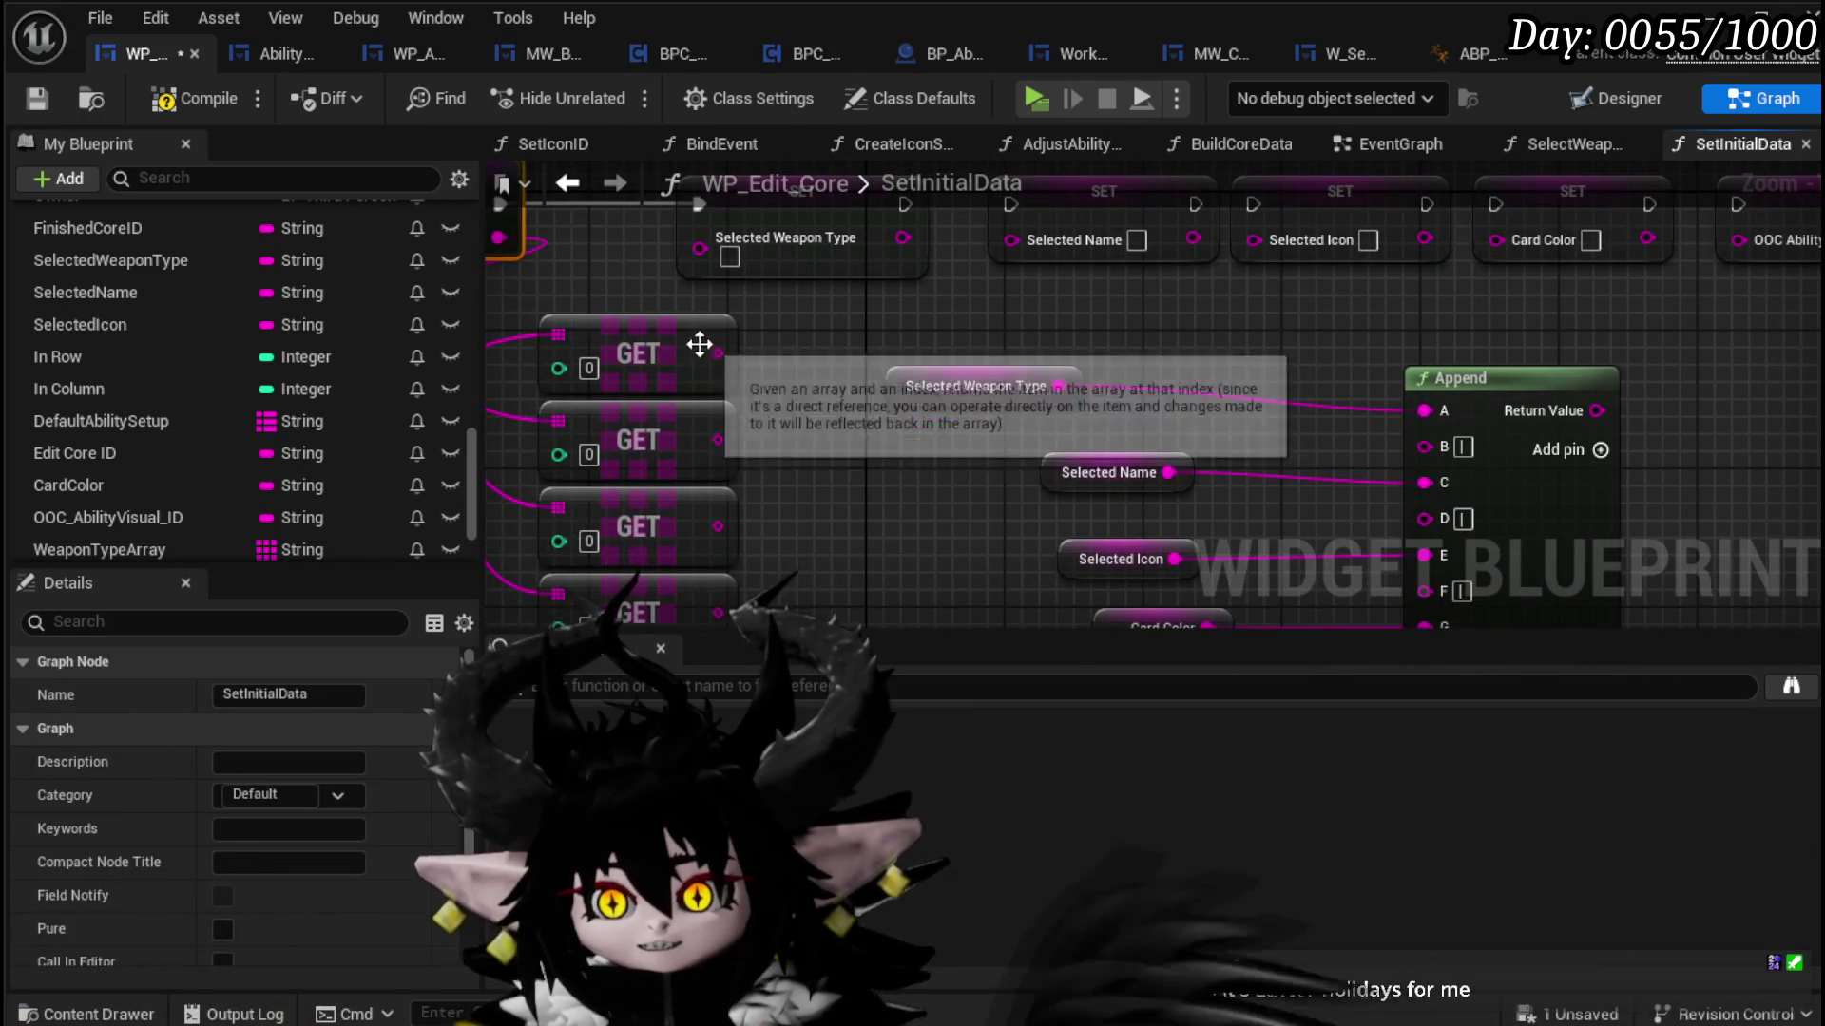
Step: Set the second GET's index to 1 and wire it into the Selected Name setter
left_click(697, 336)
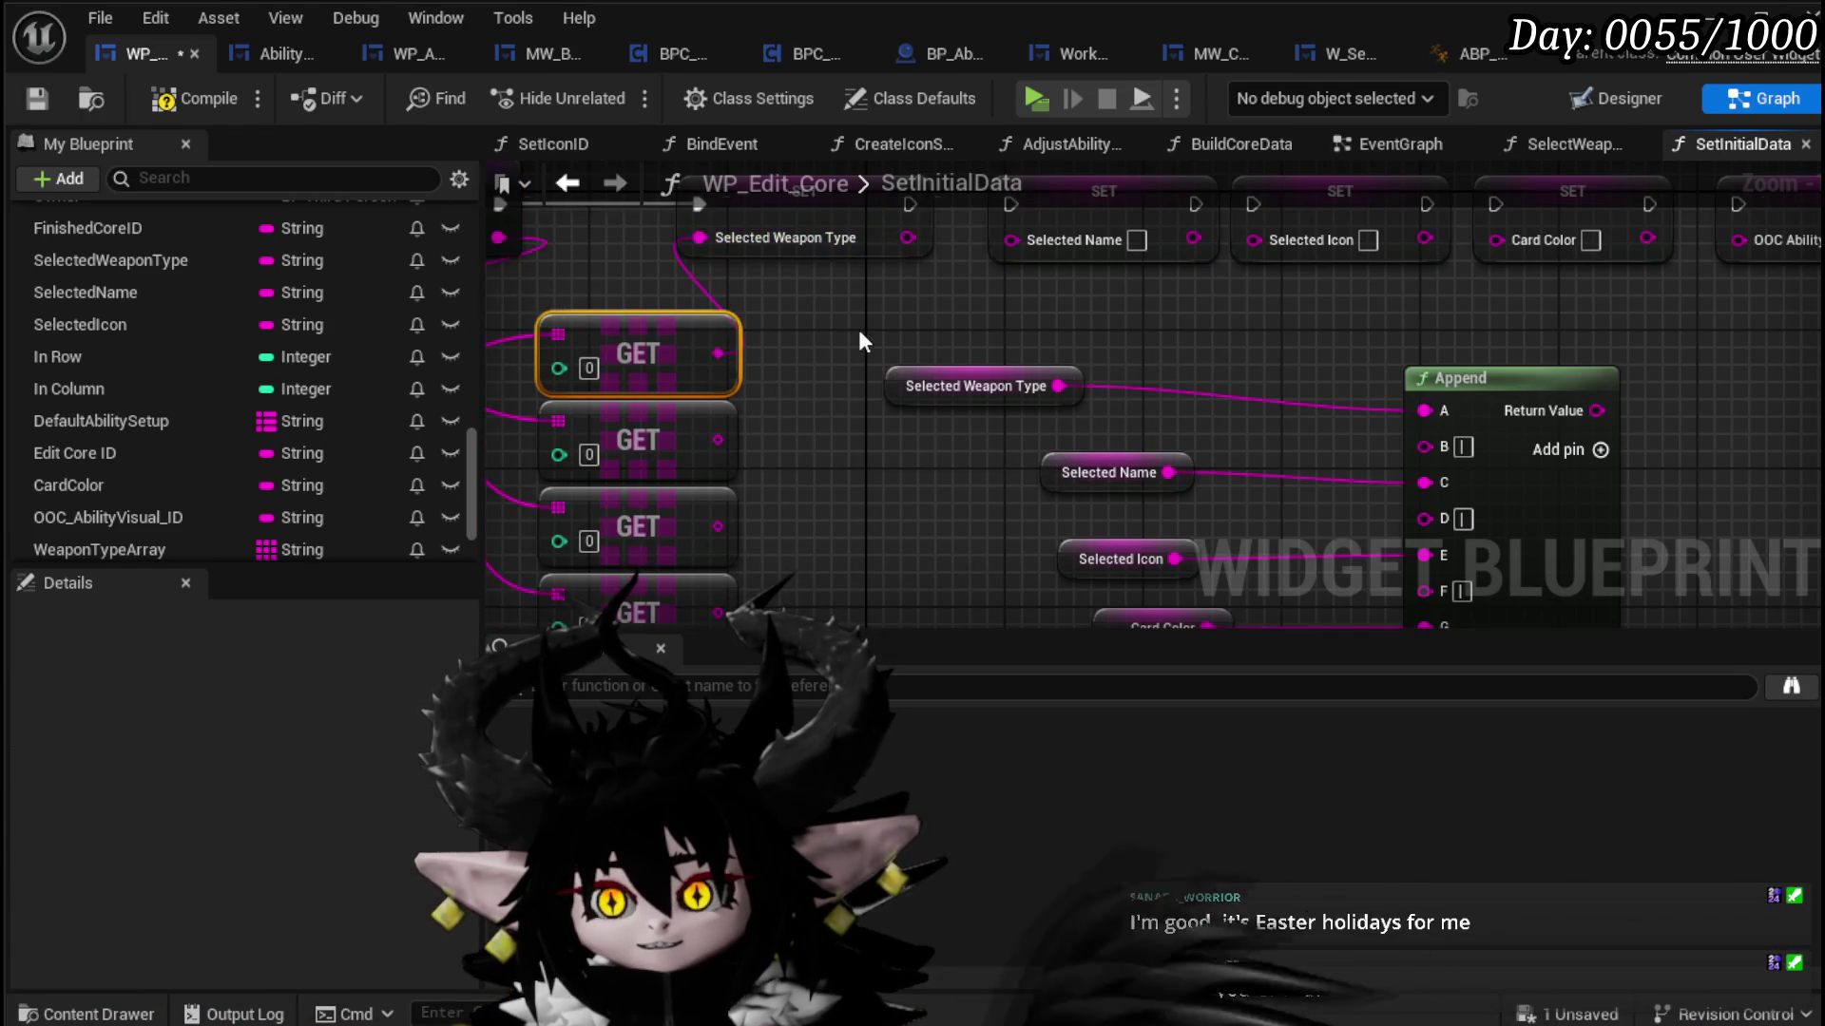
left_click_drag(851, 327, 857, 305)
scroll(873, 310, "down", 3)
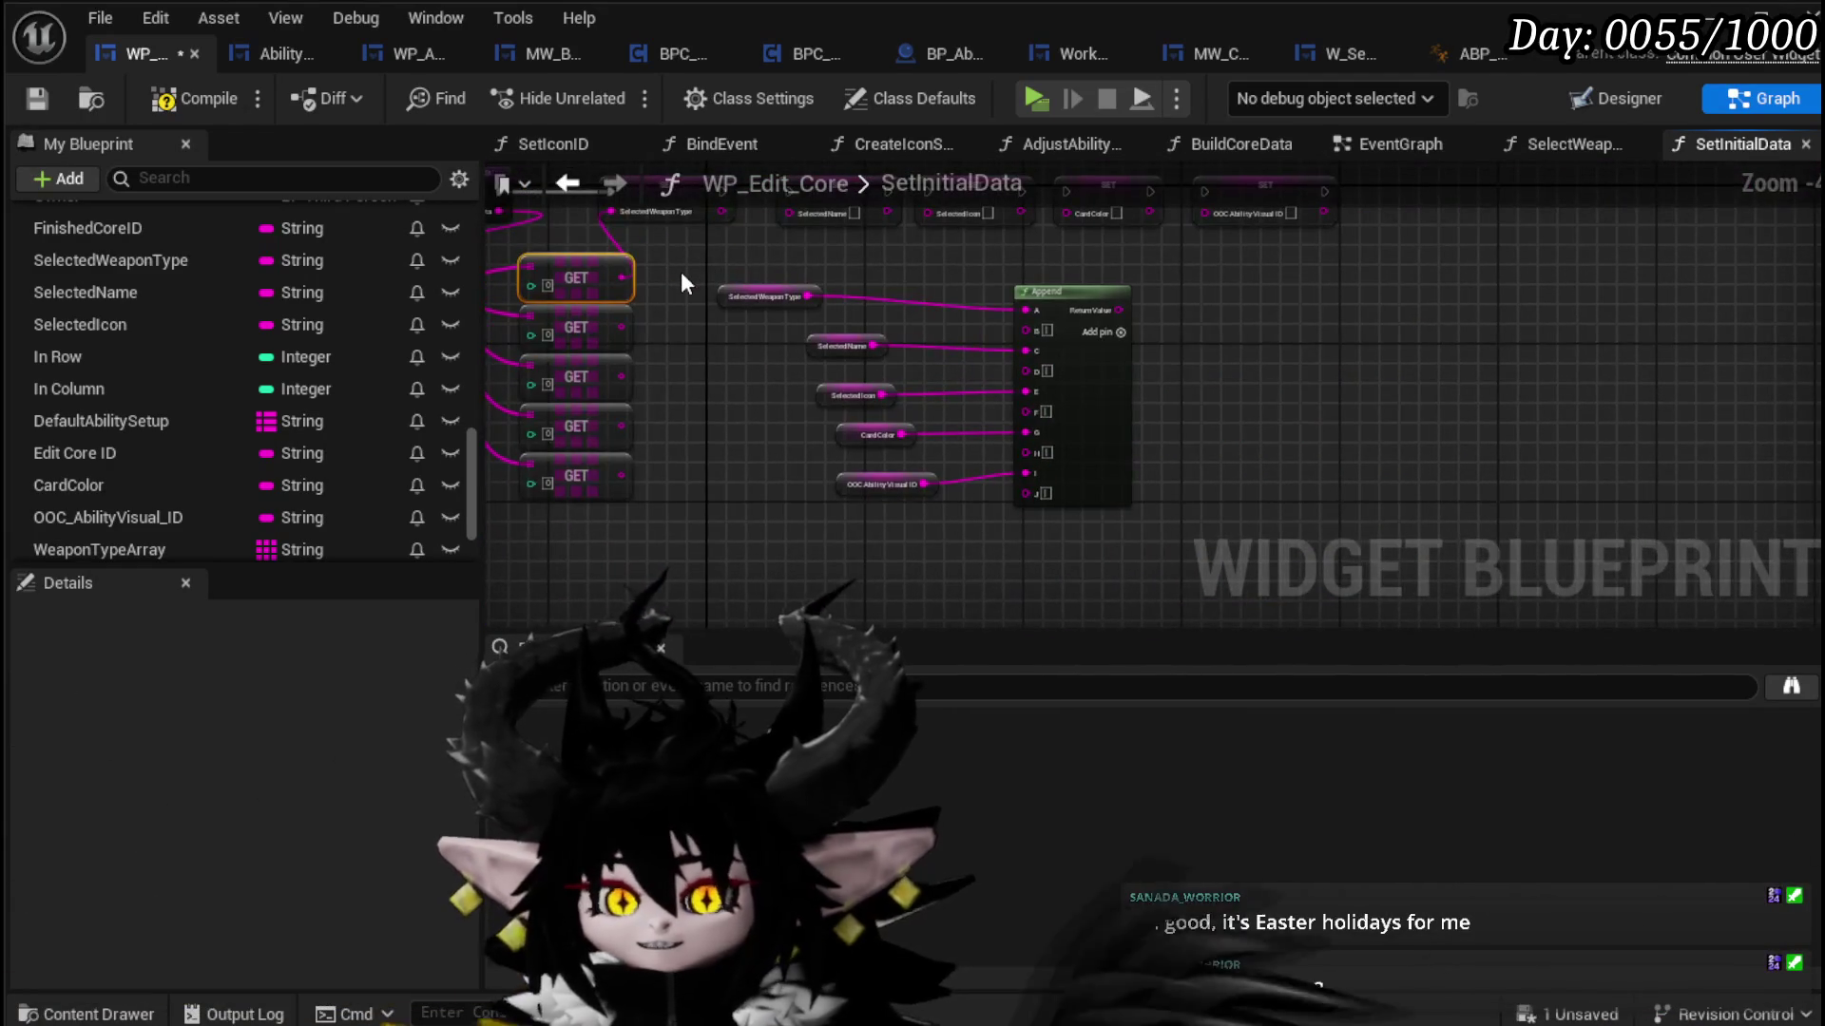
mouse_move(680, 274)
left_mouse_down()
mouse_move(719, 363)
mouse_move(1190, 562)
mouse_move(1174, 575)
mouse_move(1331, 550)
left_mouse_up()
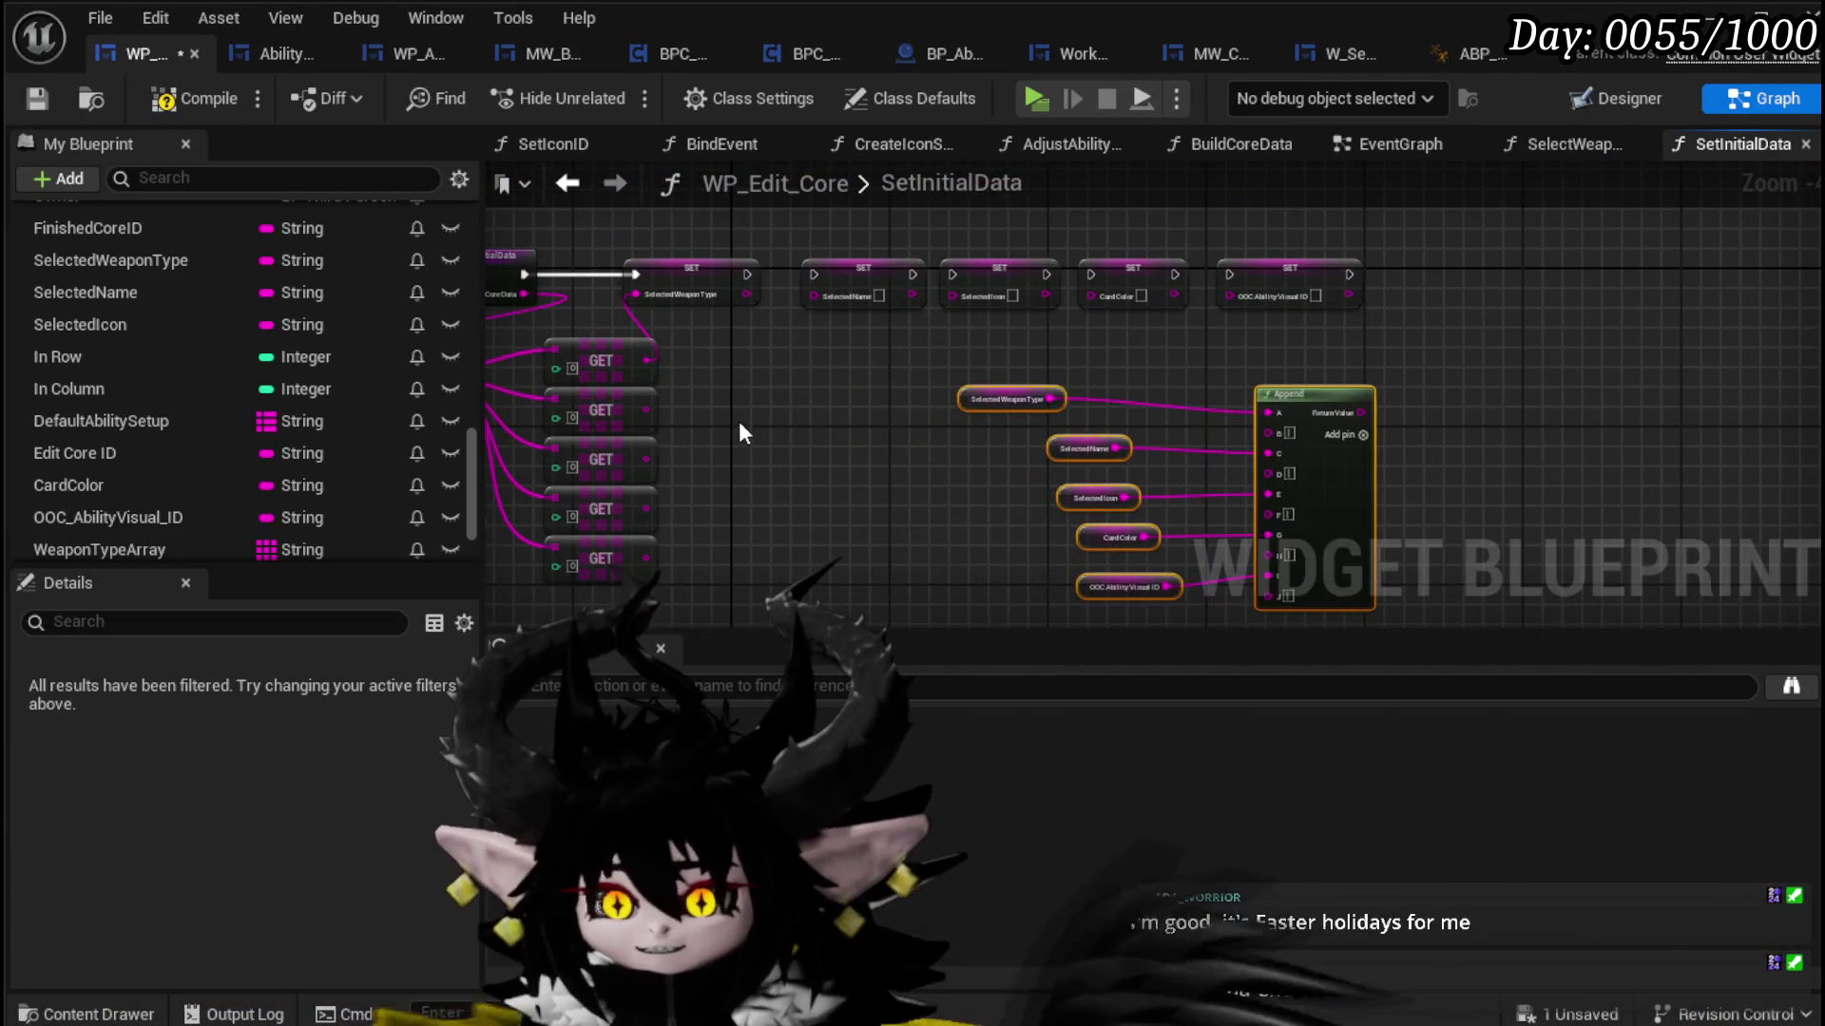
scroll(738, 424, "up", 3)
type("1")
mouse_move(823, 469)
left_mouse_down()
mouse_move(1081, 295)
mouse_move(1017, 270)
mouse_move(1083, 266)
left_mouse_up()
Step: Wire the third GET into Selected Icon and chain Selected Name into Selected Icon
left_click_drag(642, 502, 1117, 261)
left_click_drag(1055, 399, 763, 461)
left_click_drag(859, 287, 944, 289)
left_click(810, 269)
left_click_drag(810, 268, 781, 270)
left_click_drag(992, 275, 960, 275)
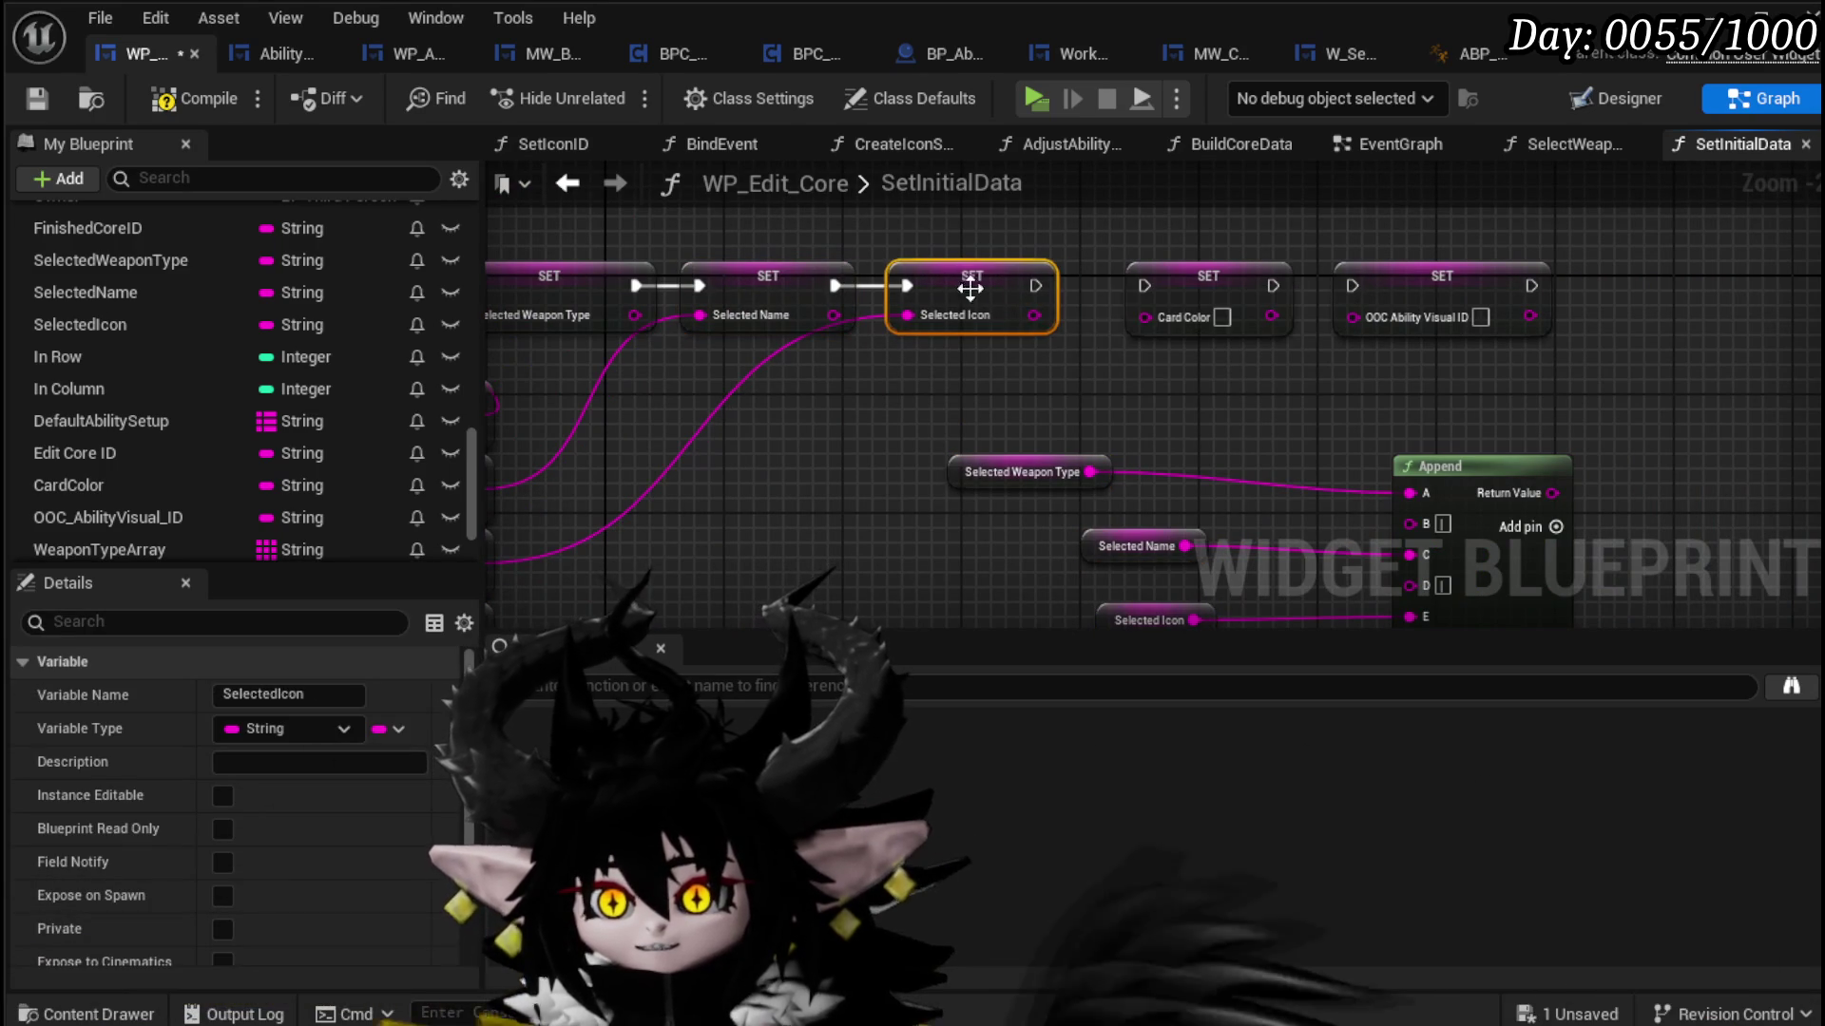
left_click(1063, 372)
scroll(1034, 334, "down", 3)
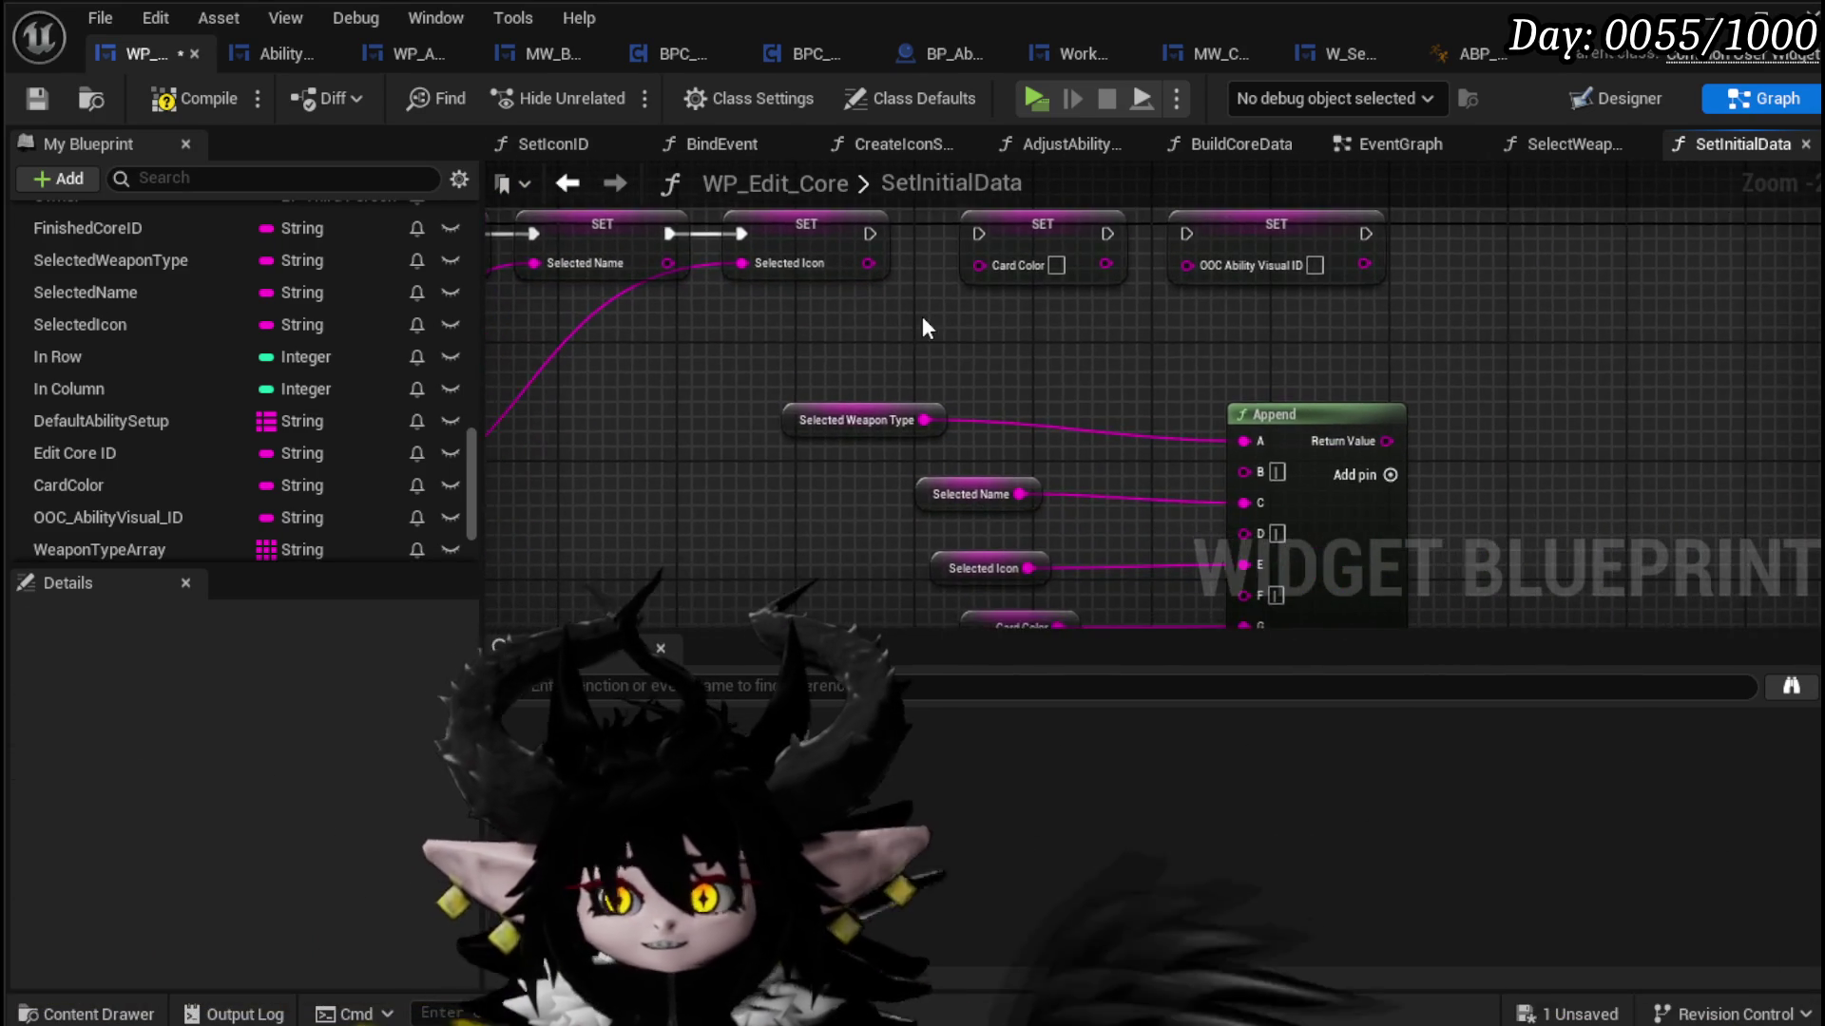
mouse_move(918, 352)
left_mouse_down()
mouse_move(1176, 538)
mouse_move(1199, 579)
left_mouse_up()
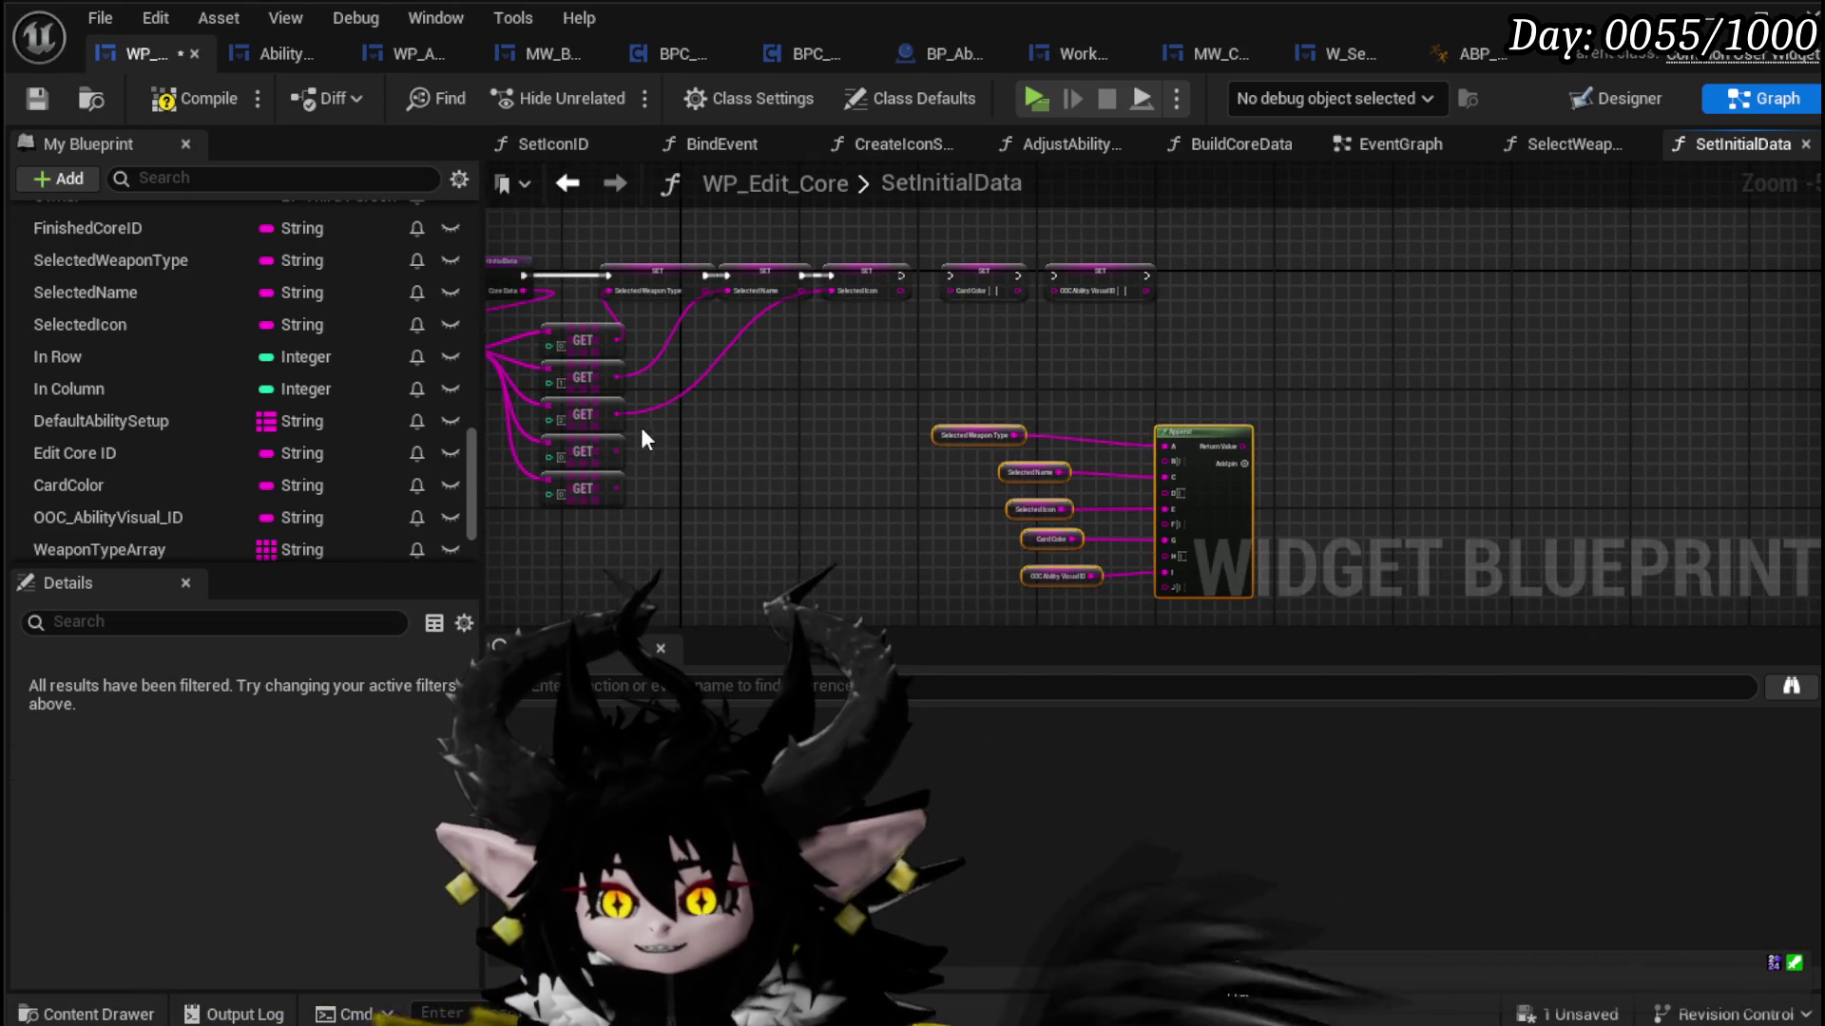
scroll(665, 466, "up", 2)
Step: Give GETs indices 3 and 4, feed Card Color and OOC Ability Visual ID, chain them
left_click(539, 521)
type("3")
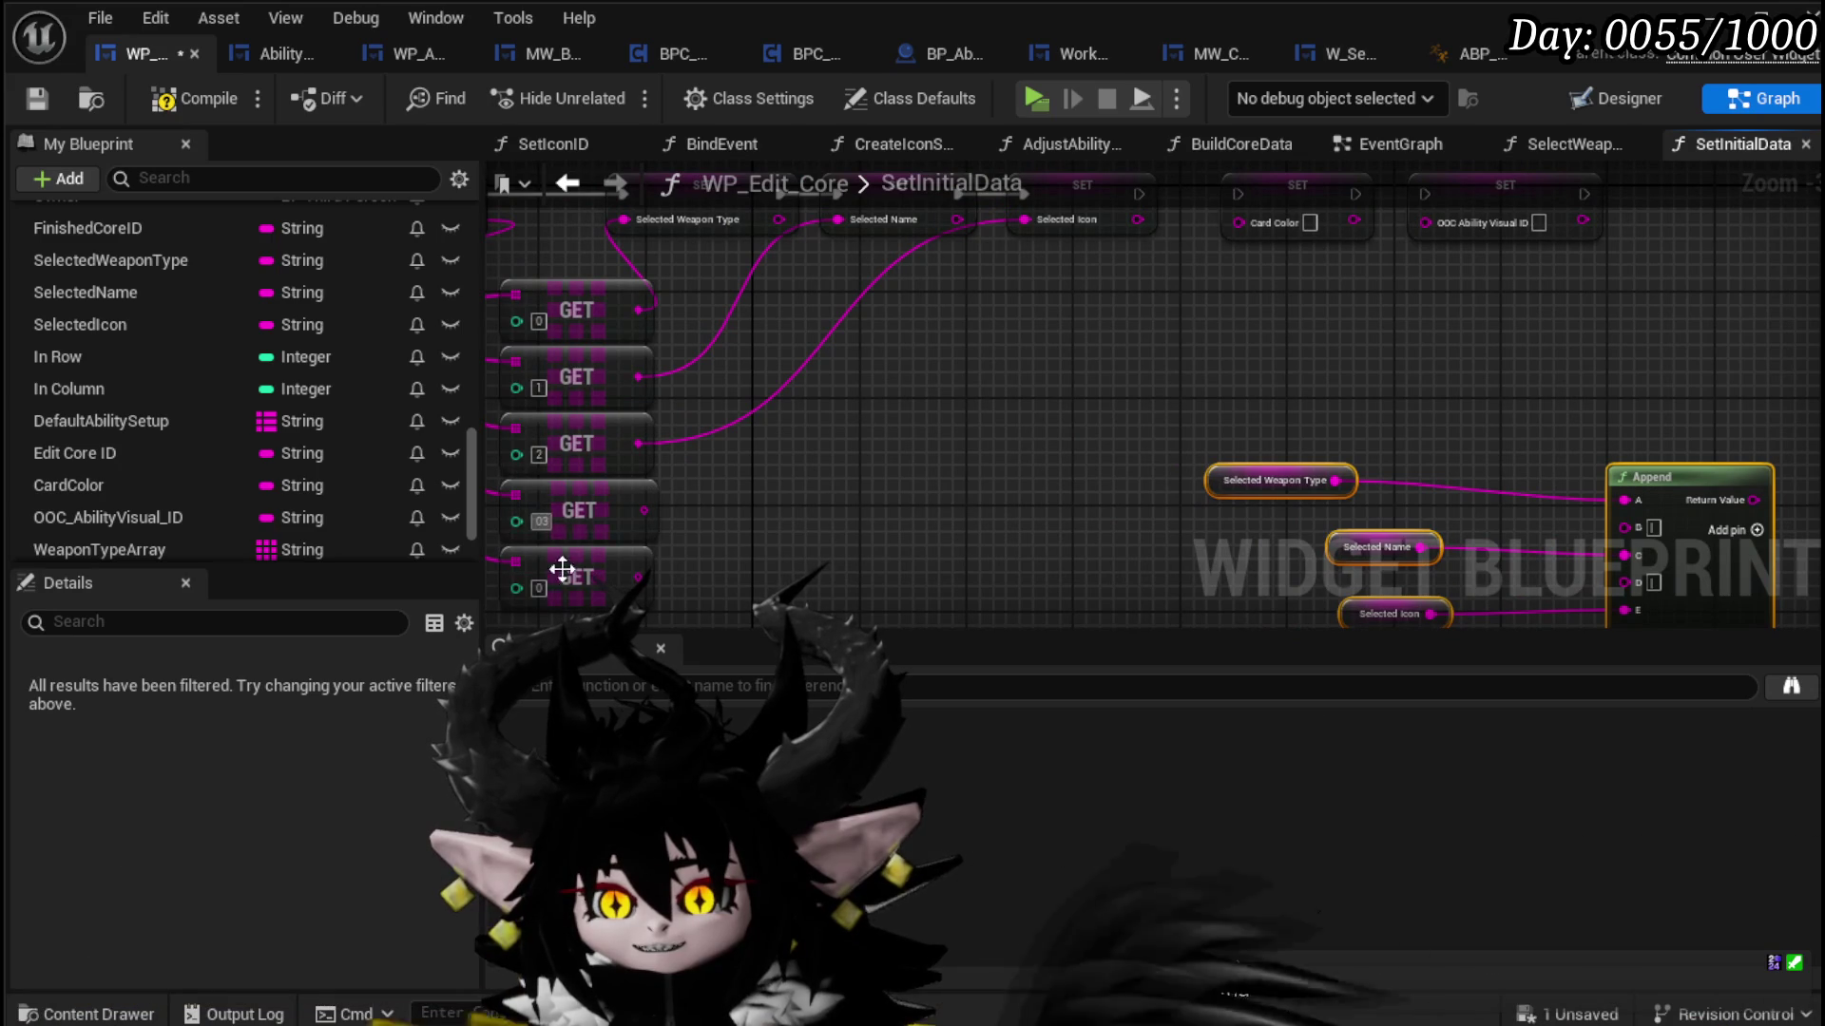
left_click(539, 587)
type("4")
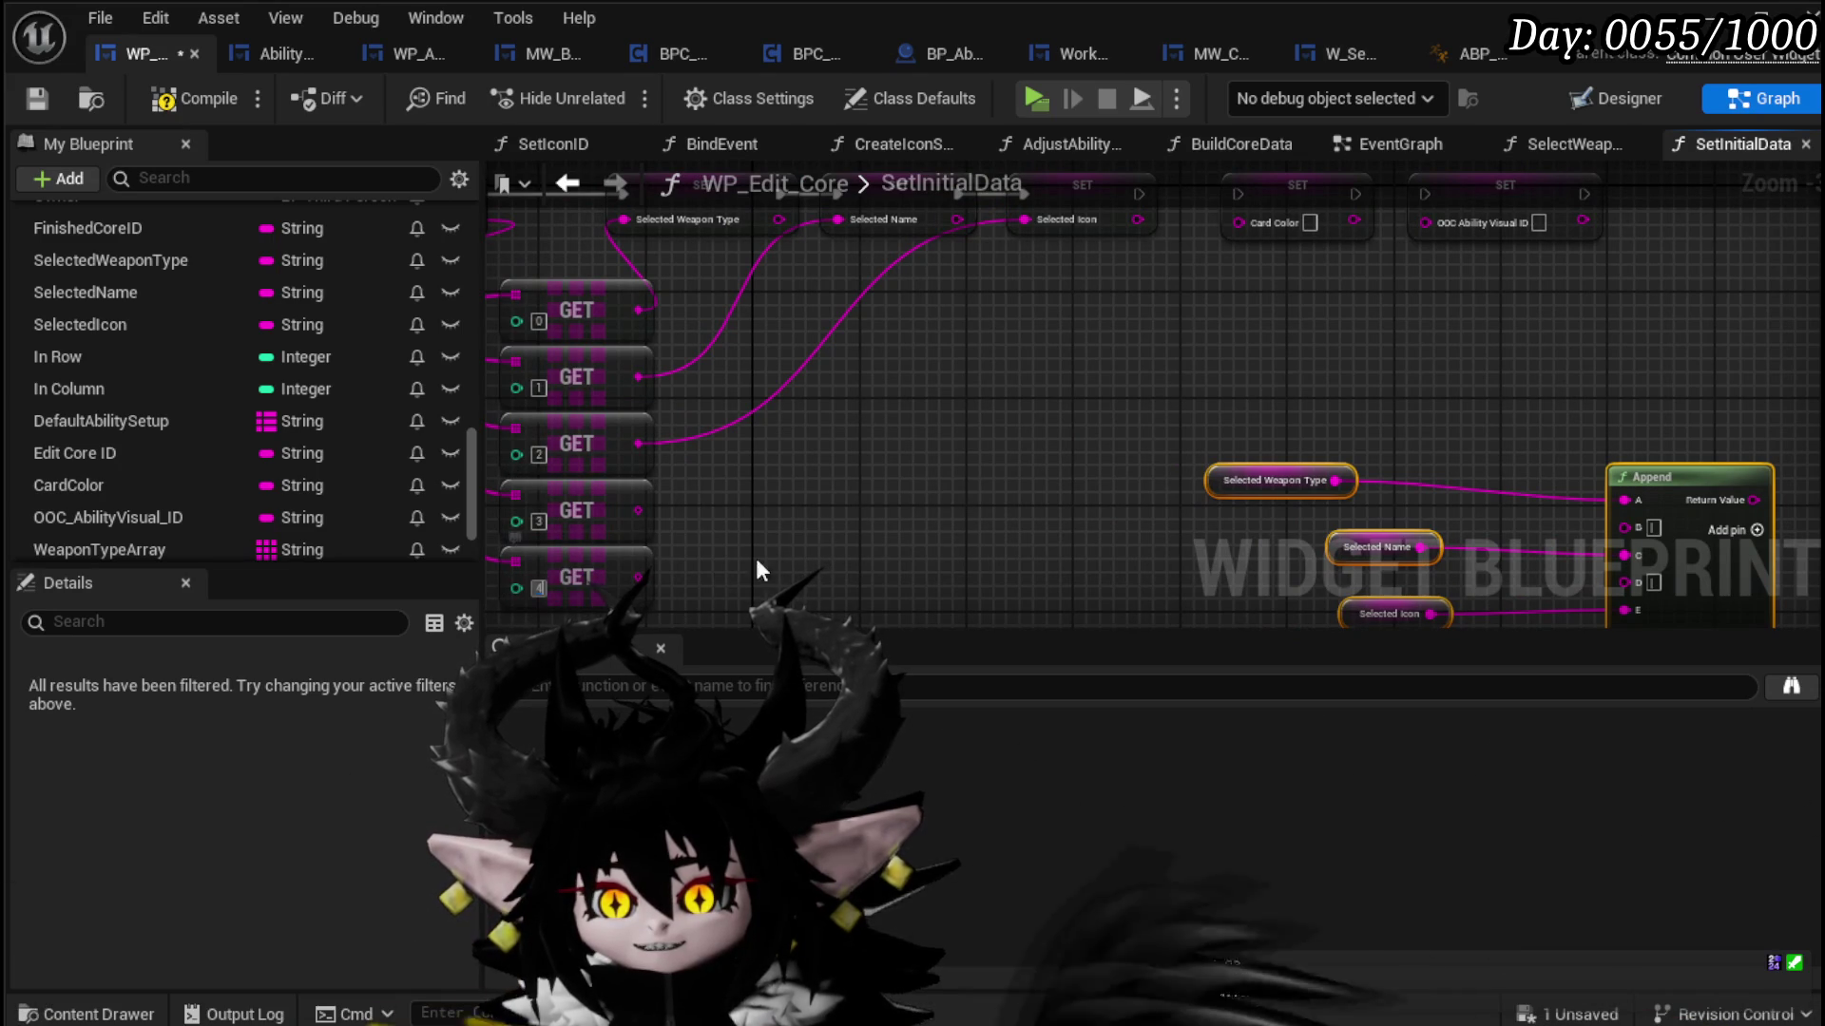
mouse_move(656, 506)
left_mouse_down()
mouse_move(859, 435)
mouse_move(1236, 221)
left_mouse_up()
mouse_move(648, 577)
left_mouse_down()
mouse_move(666, 591)
mouse_move(1406, 313)
mouse_move(1426, 224)
left_mouse_up()
mouse_move(1223, 206)
left_mouse_down()
mouse_move(1037, 304)
mouse_move(1059, 292)
left_mouse_up()
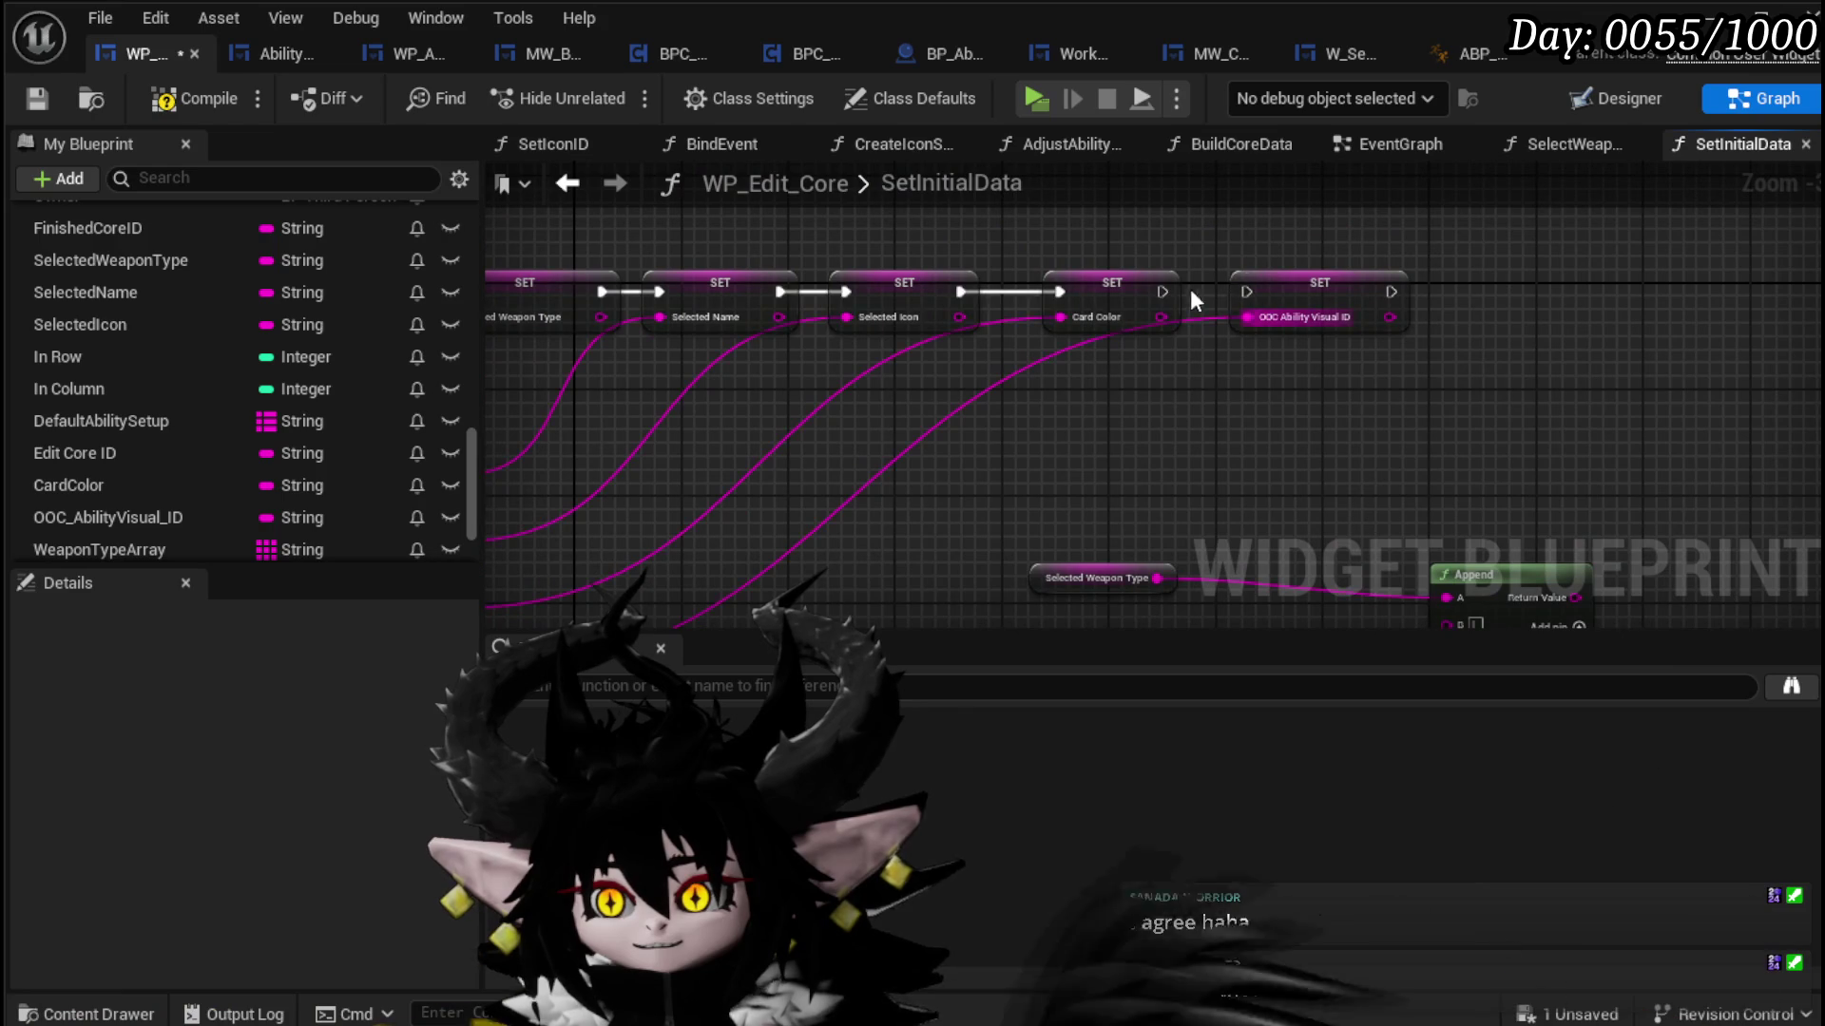
left_click_drag(1235, 304, 1245, 291)
Step: Compile and save the WP_Edit_Core widget blueprint
scroll(1287, 323, "down", 1)
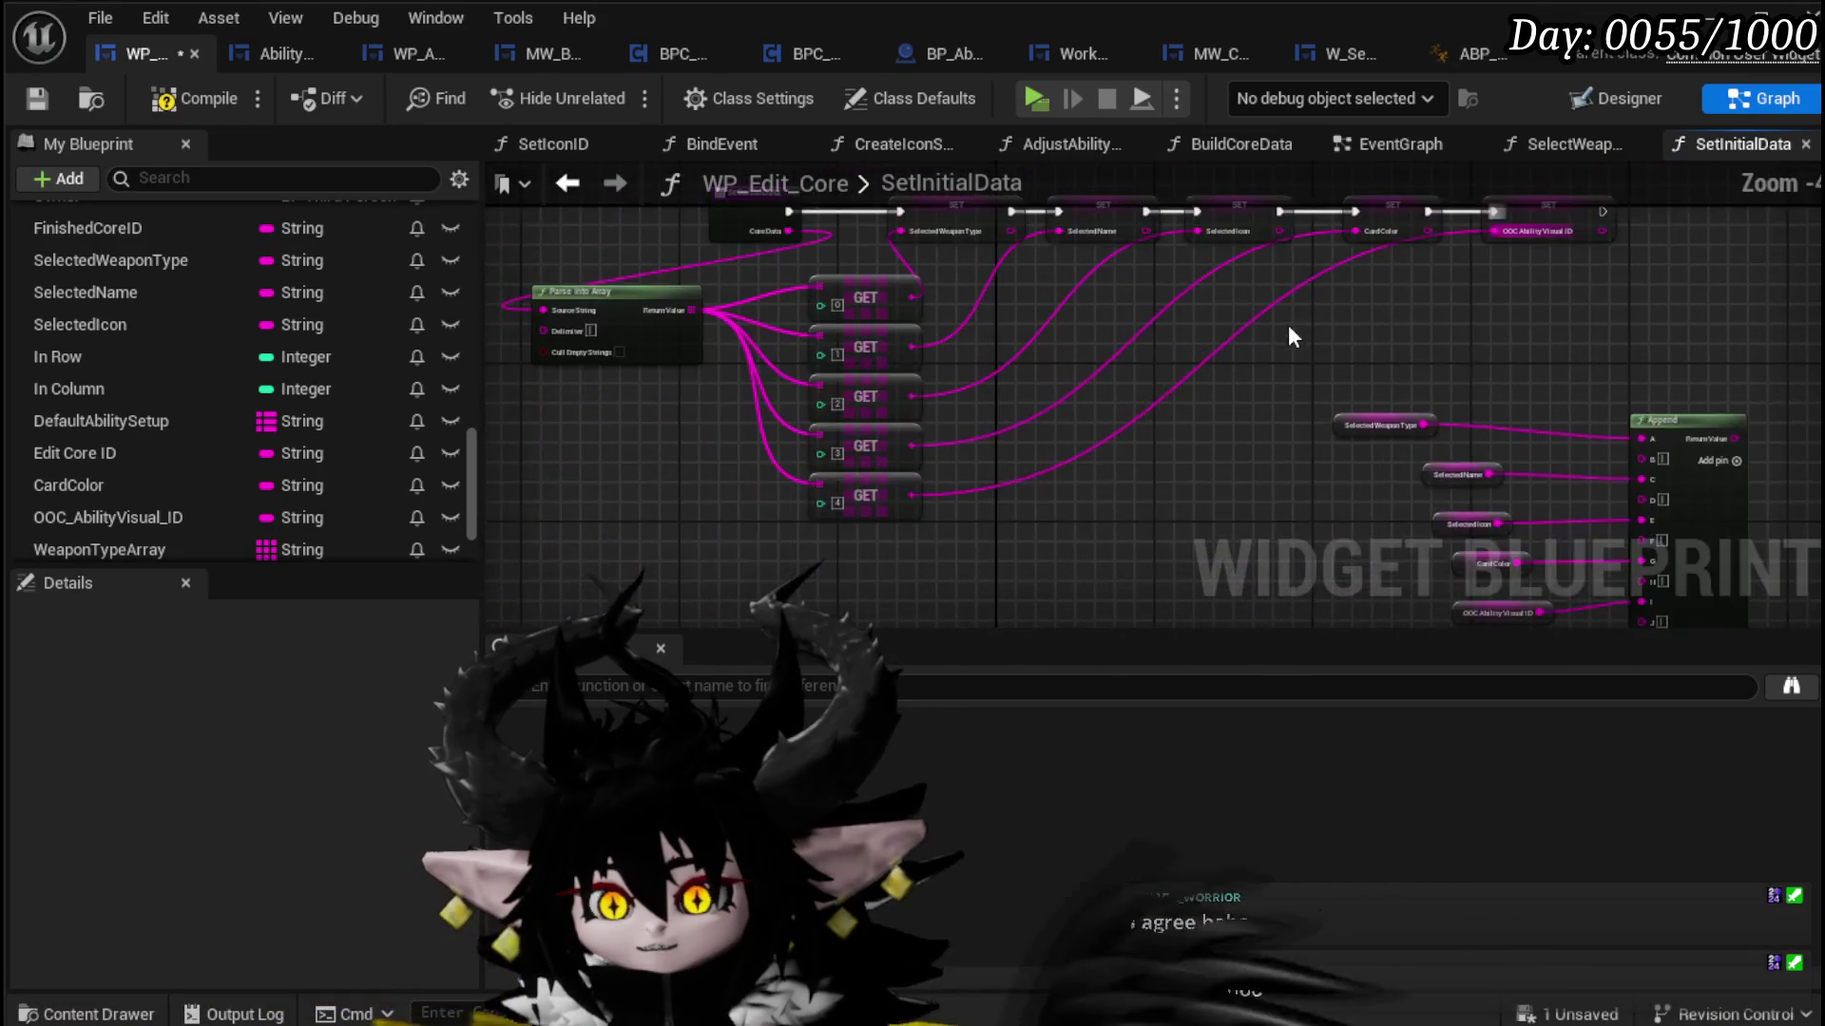
left_click(179, 100)
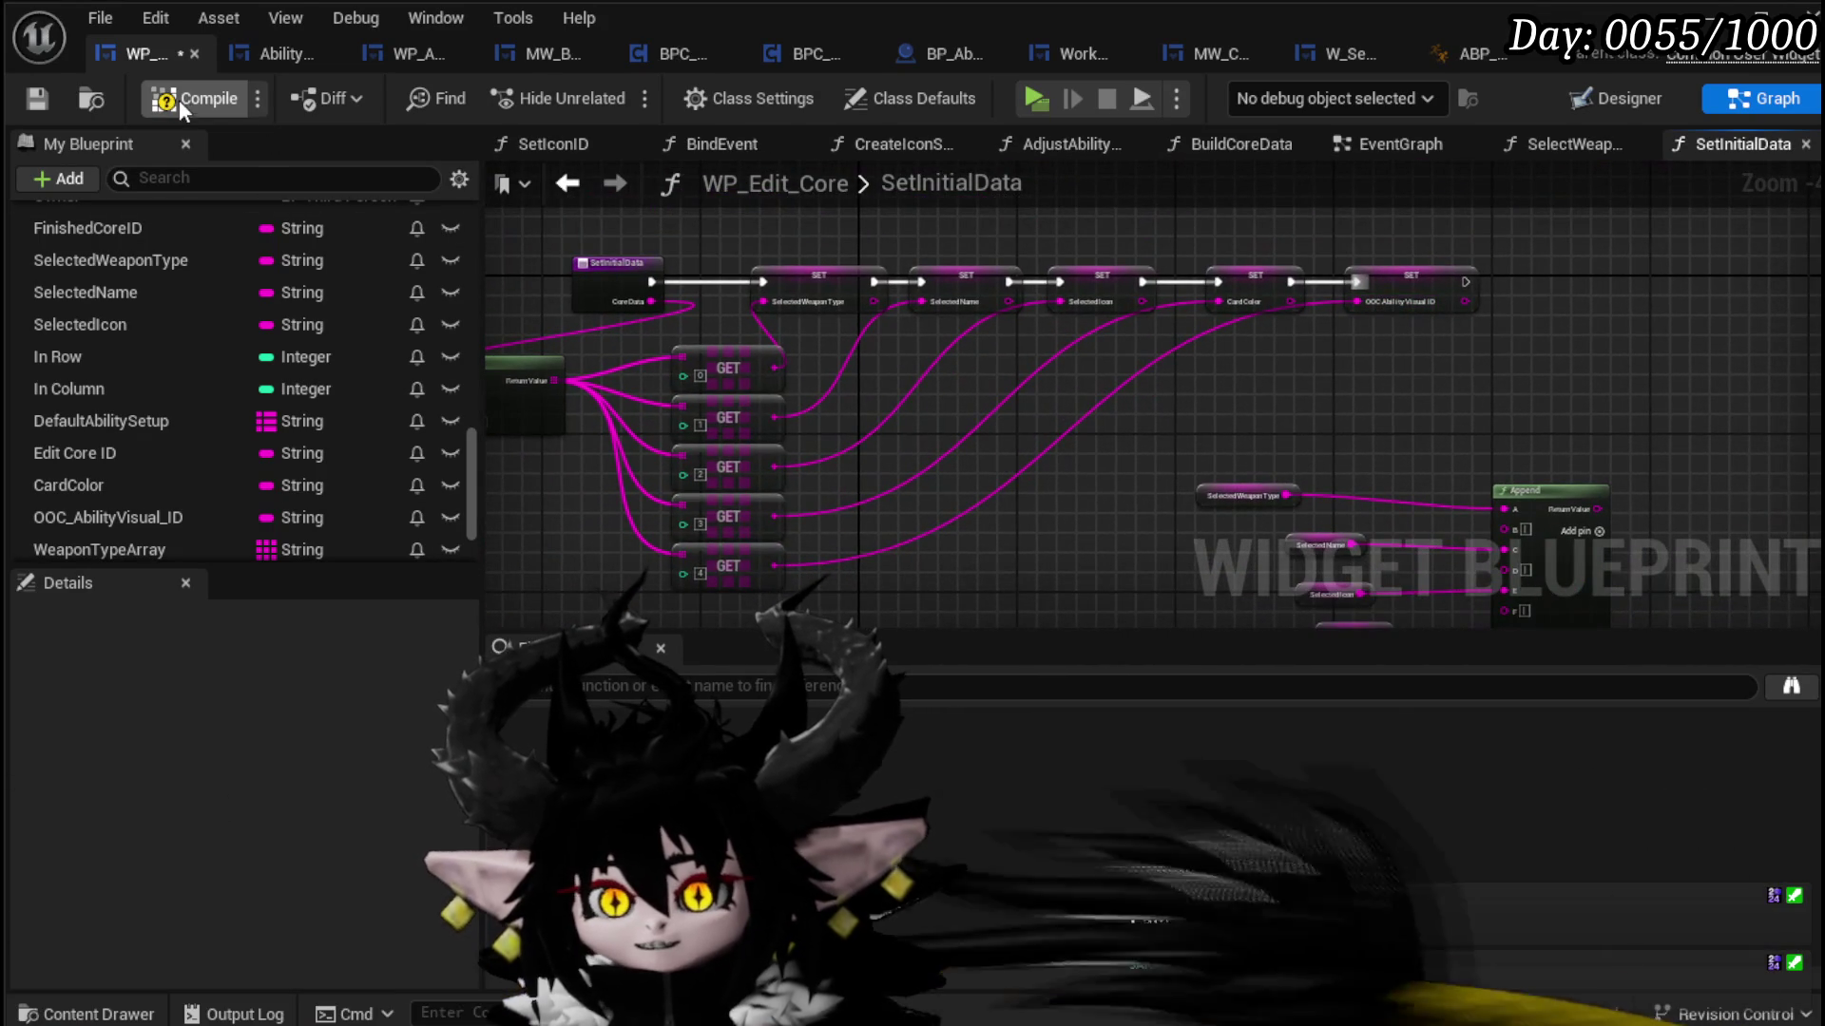
left_click(23, 95)
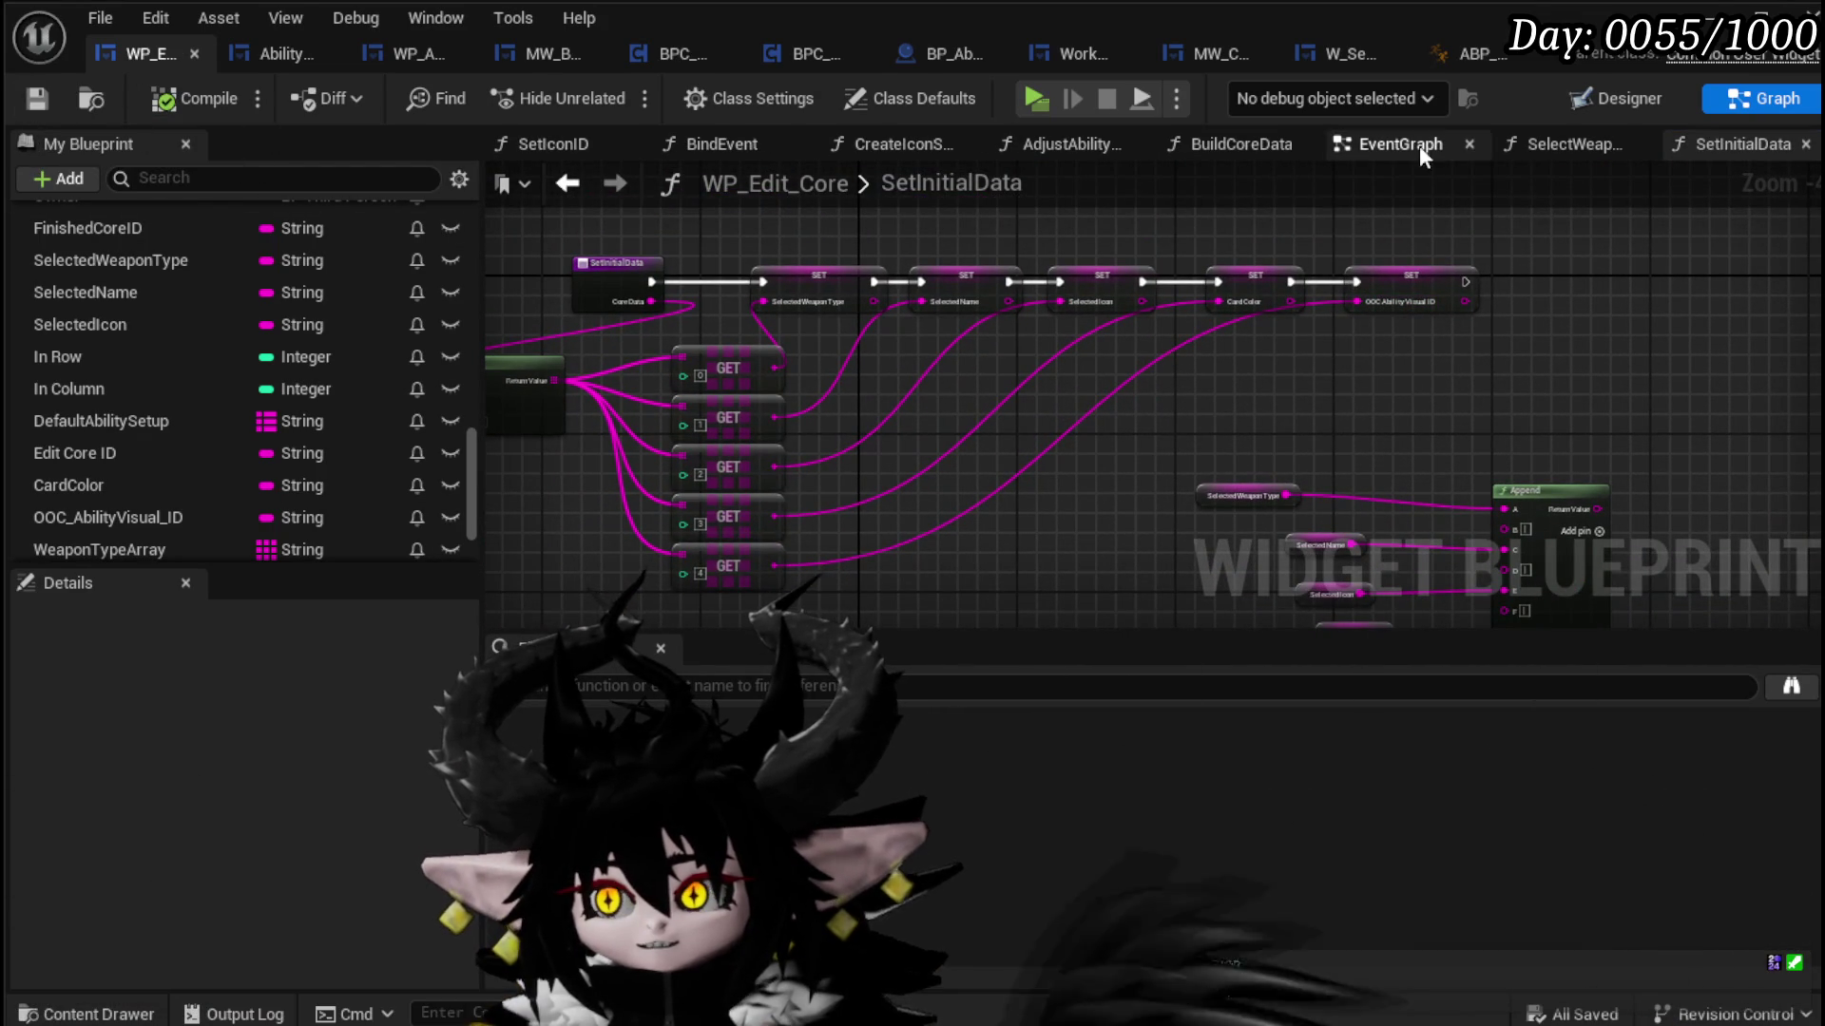
left_click(1408, 145)
Step: Rearrange the On Selection Changed chain, moving the SET Selected Name node beside Set Text
scroll(825, 342, "down", 8)
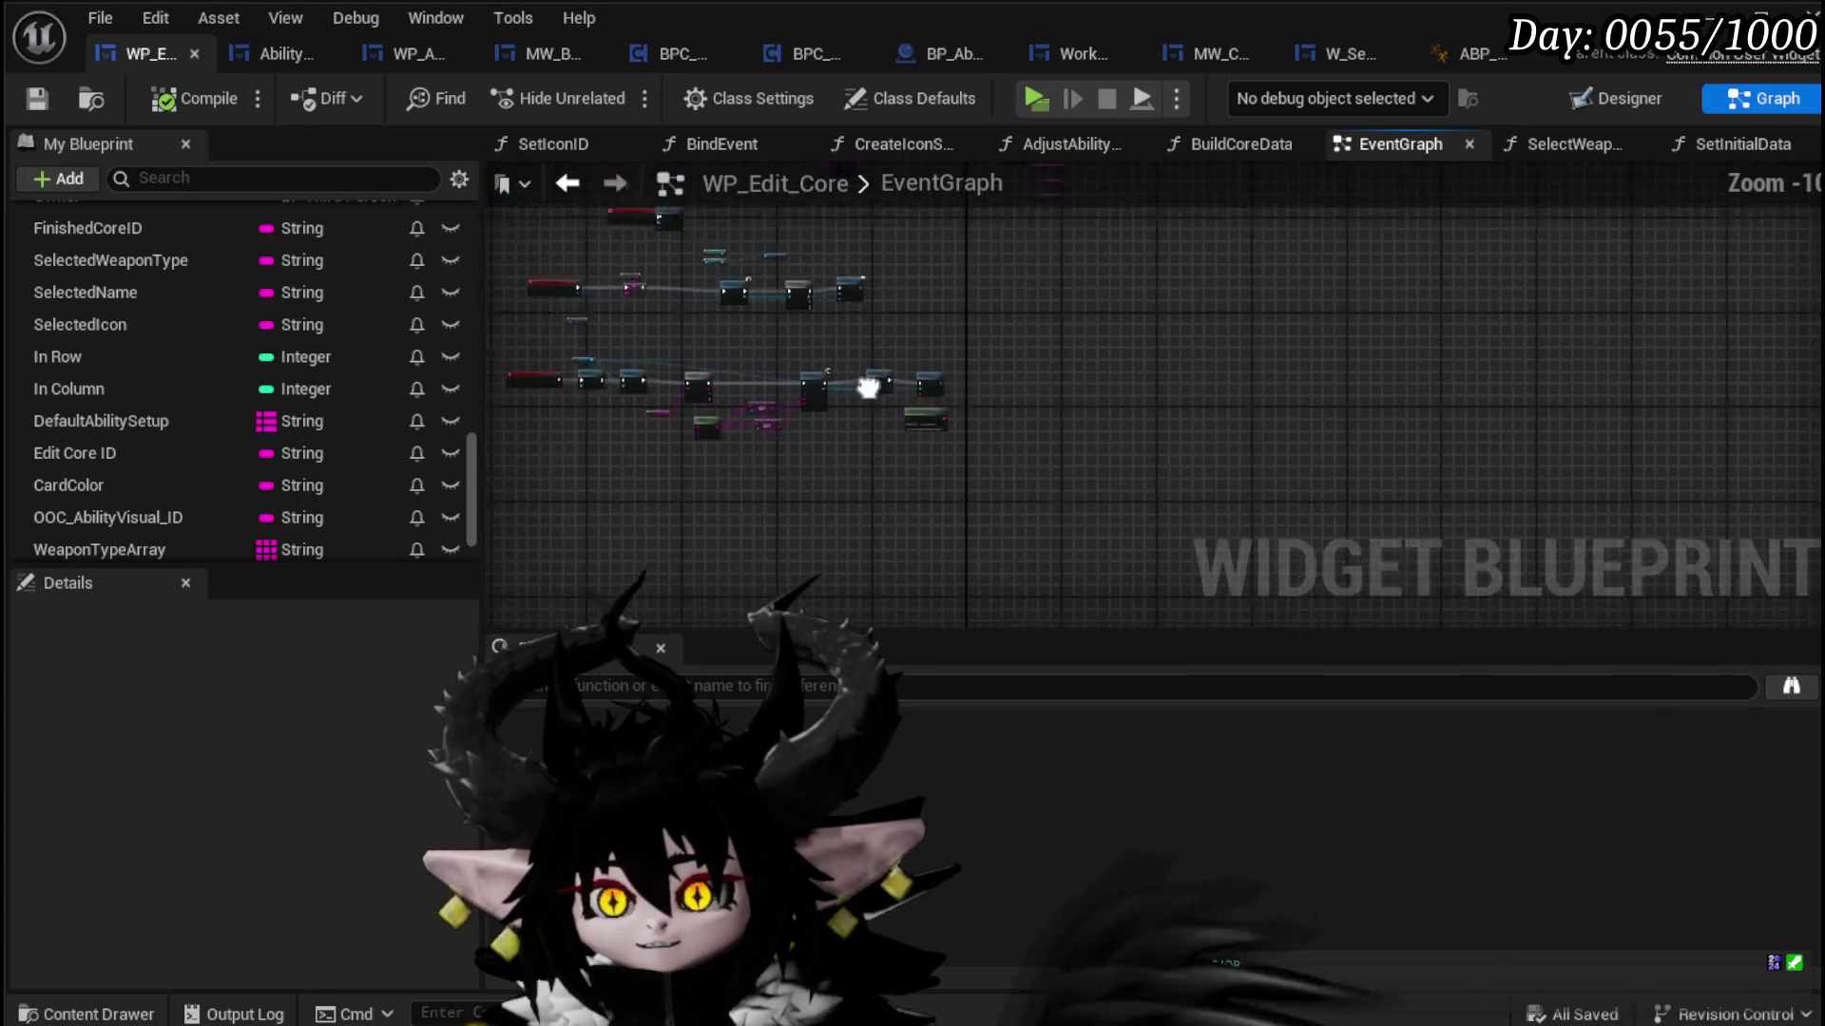
scroll(720, 397, "up", 10)
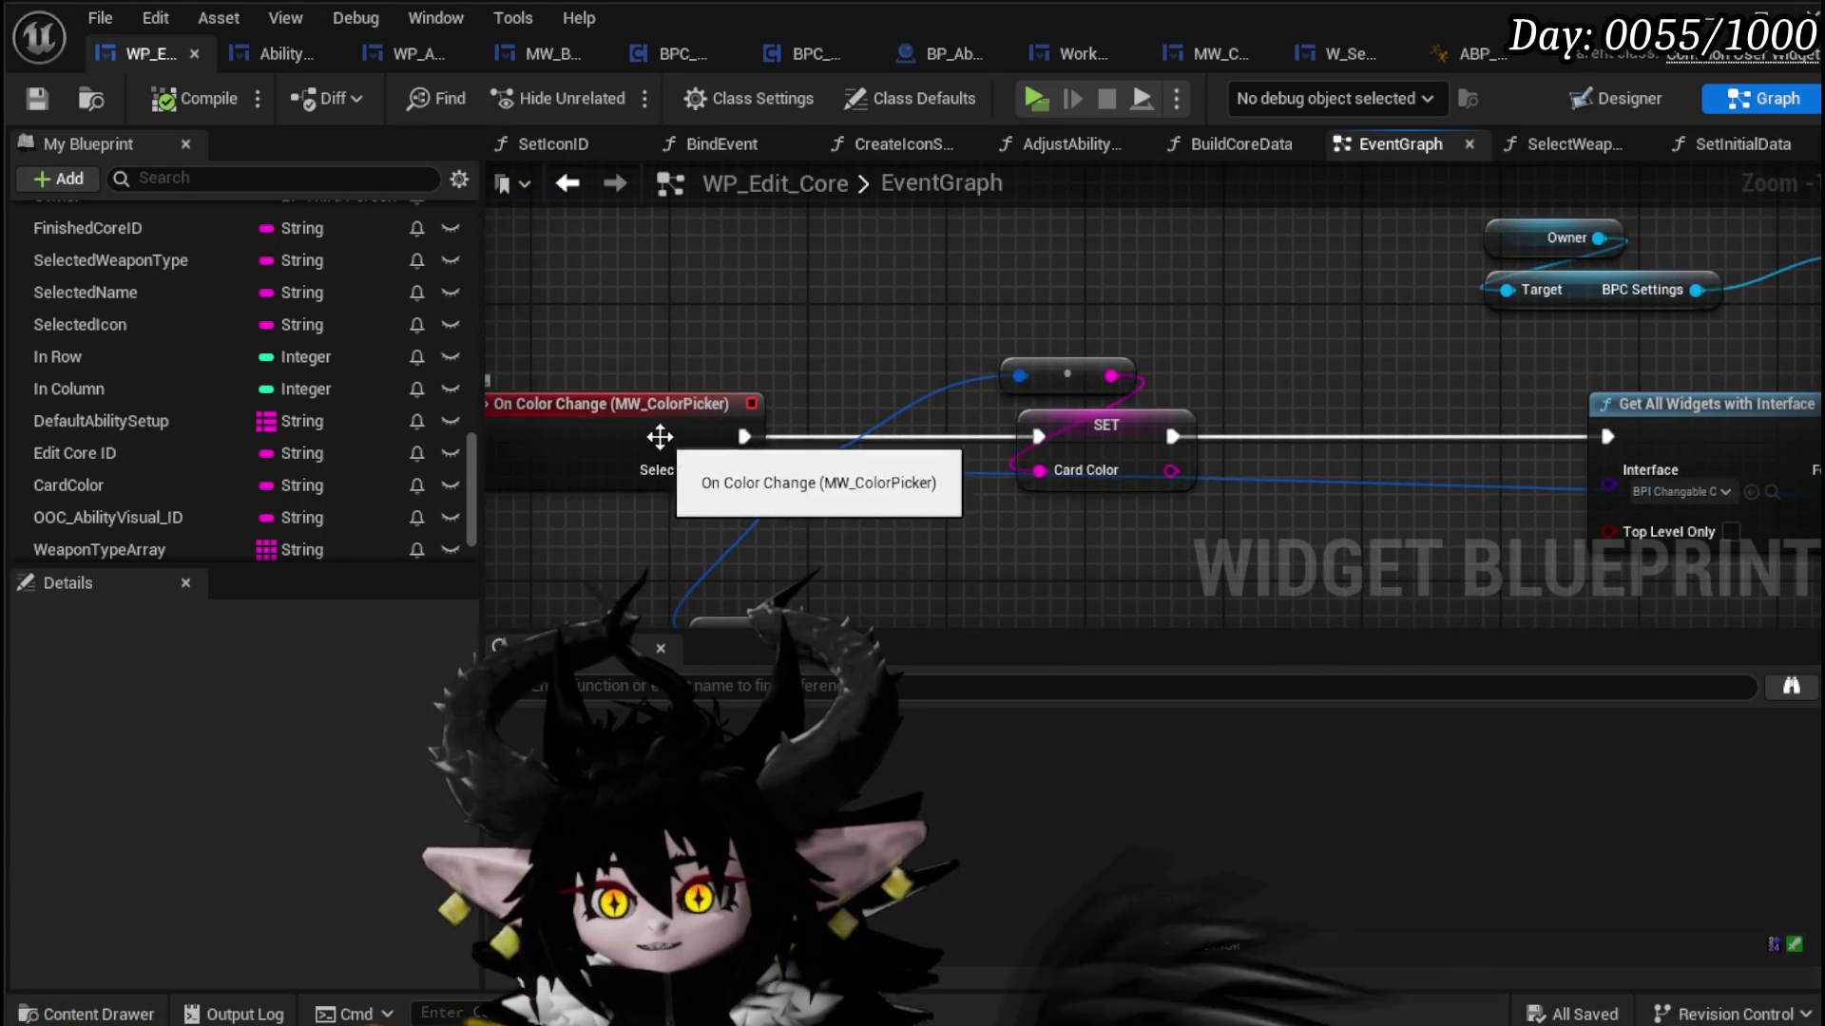
left_click(666, 347)
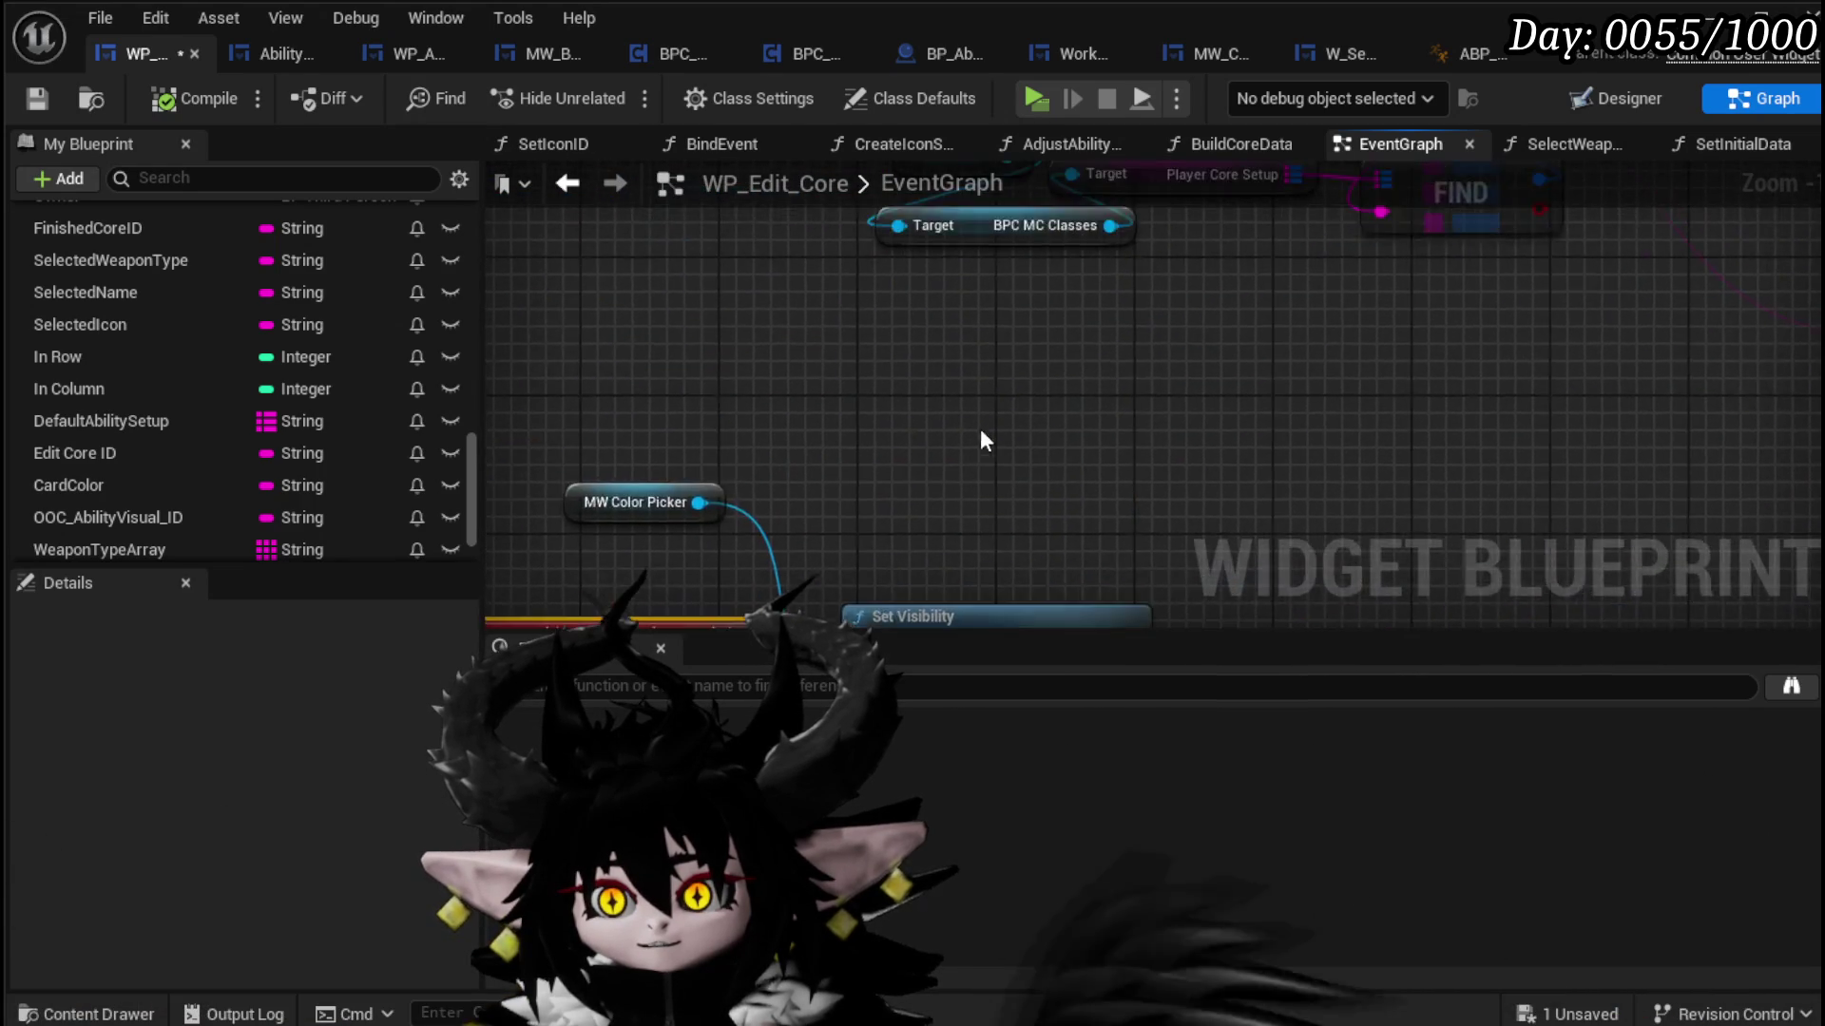
scroll(893, 395, "up", 2)
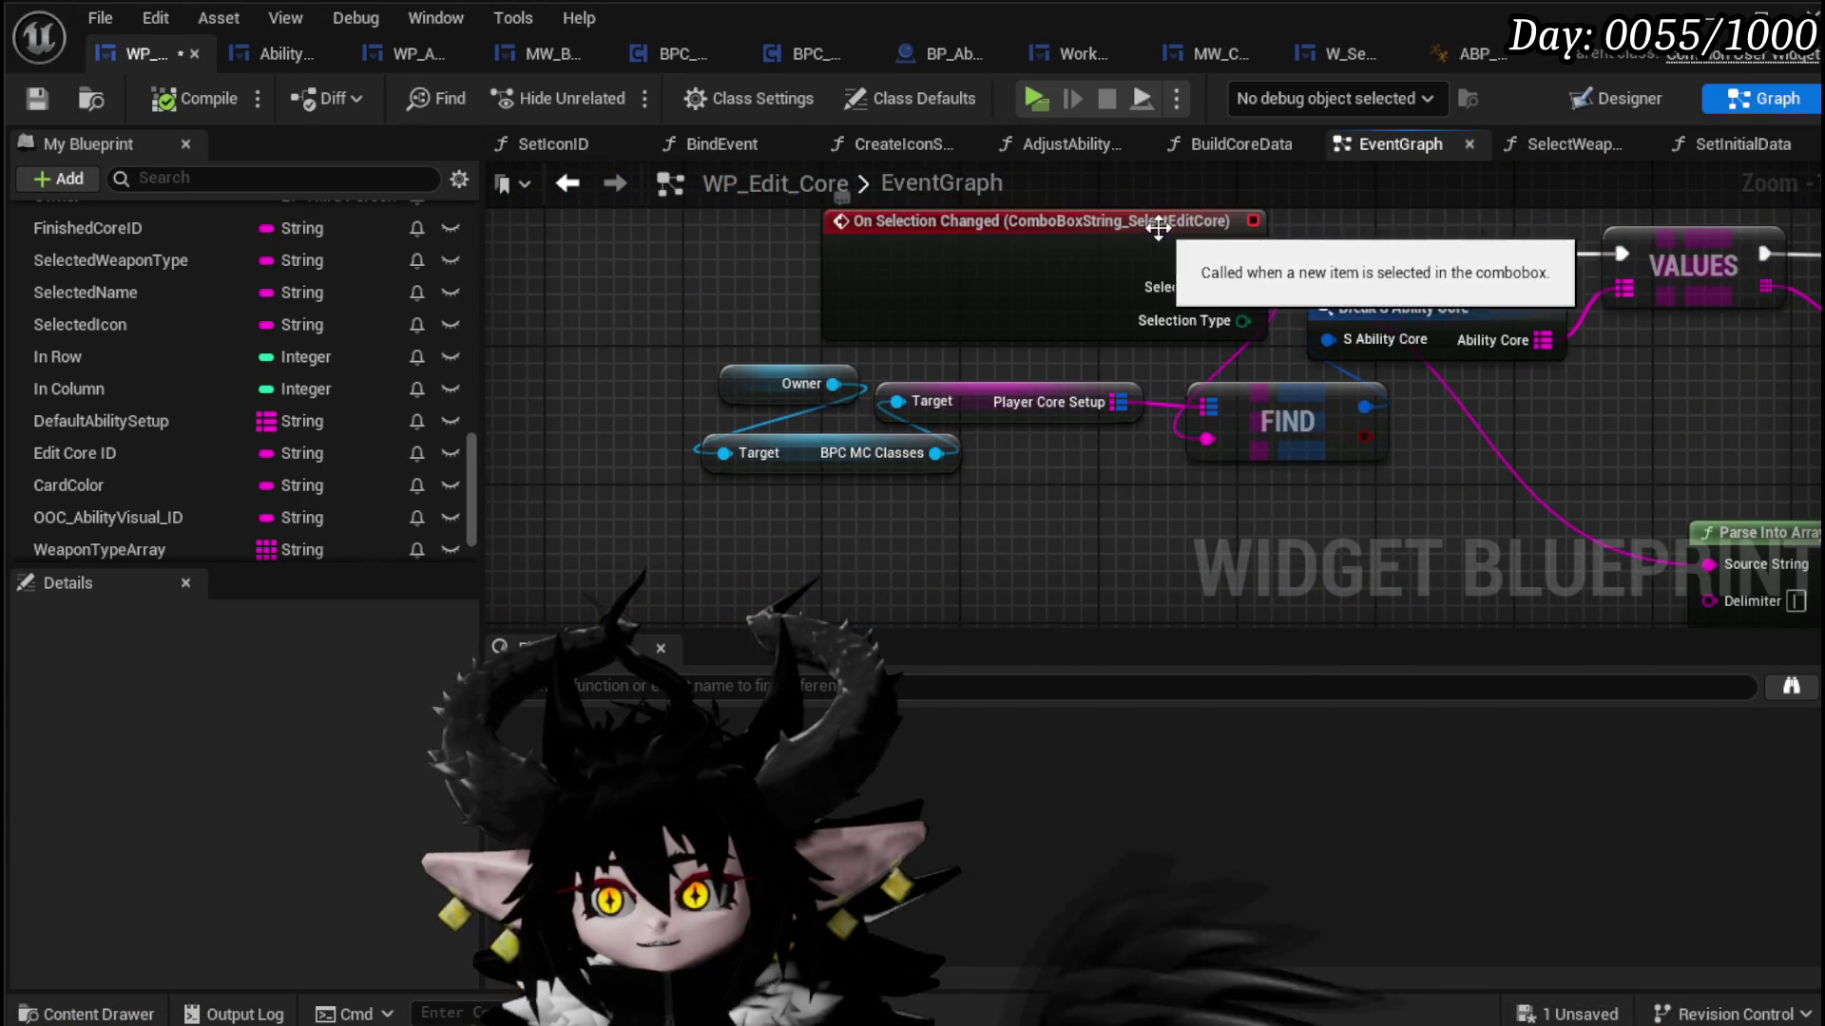
left_click(635, 323)
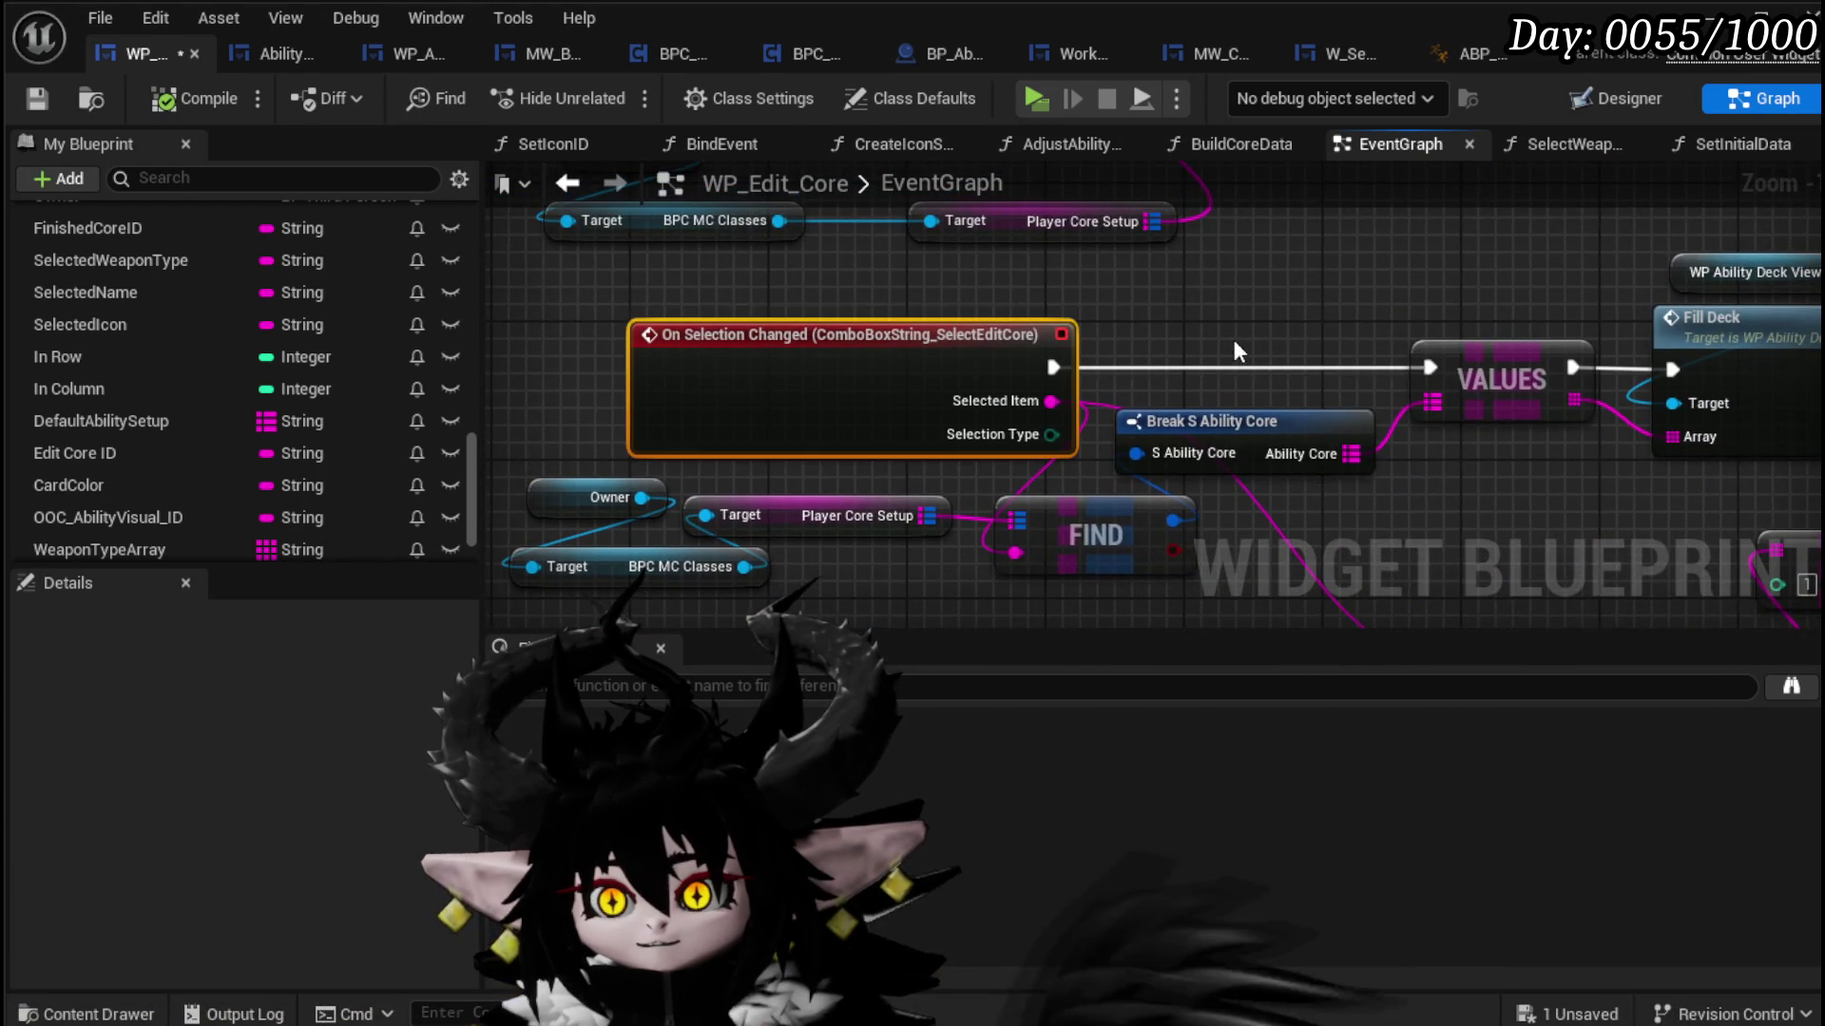
mouse_move(920, 314)
left_mouse_down()
mouse_move(968, 285)
mouse_move(988, 297)
mouse_move(673, 266)
left_mouse_up()
scroll(1161, 410, "down", 1)
left_click_drag(688, 384, 659, 351)
mouse_move(1145, 276)
left_mouse_down()
mouse_move(1112, 285)
mouse_move(1036, 612)
left_mouse_up()
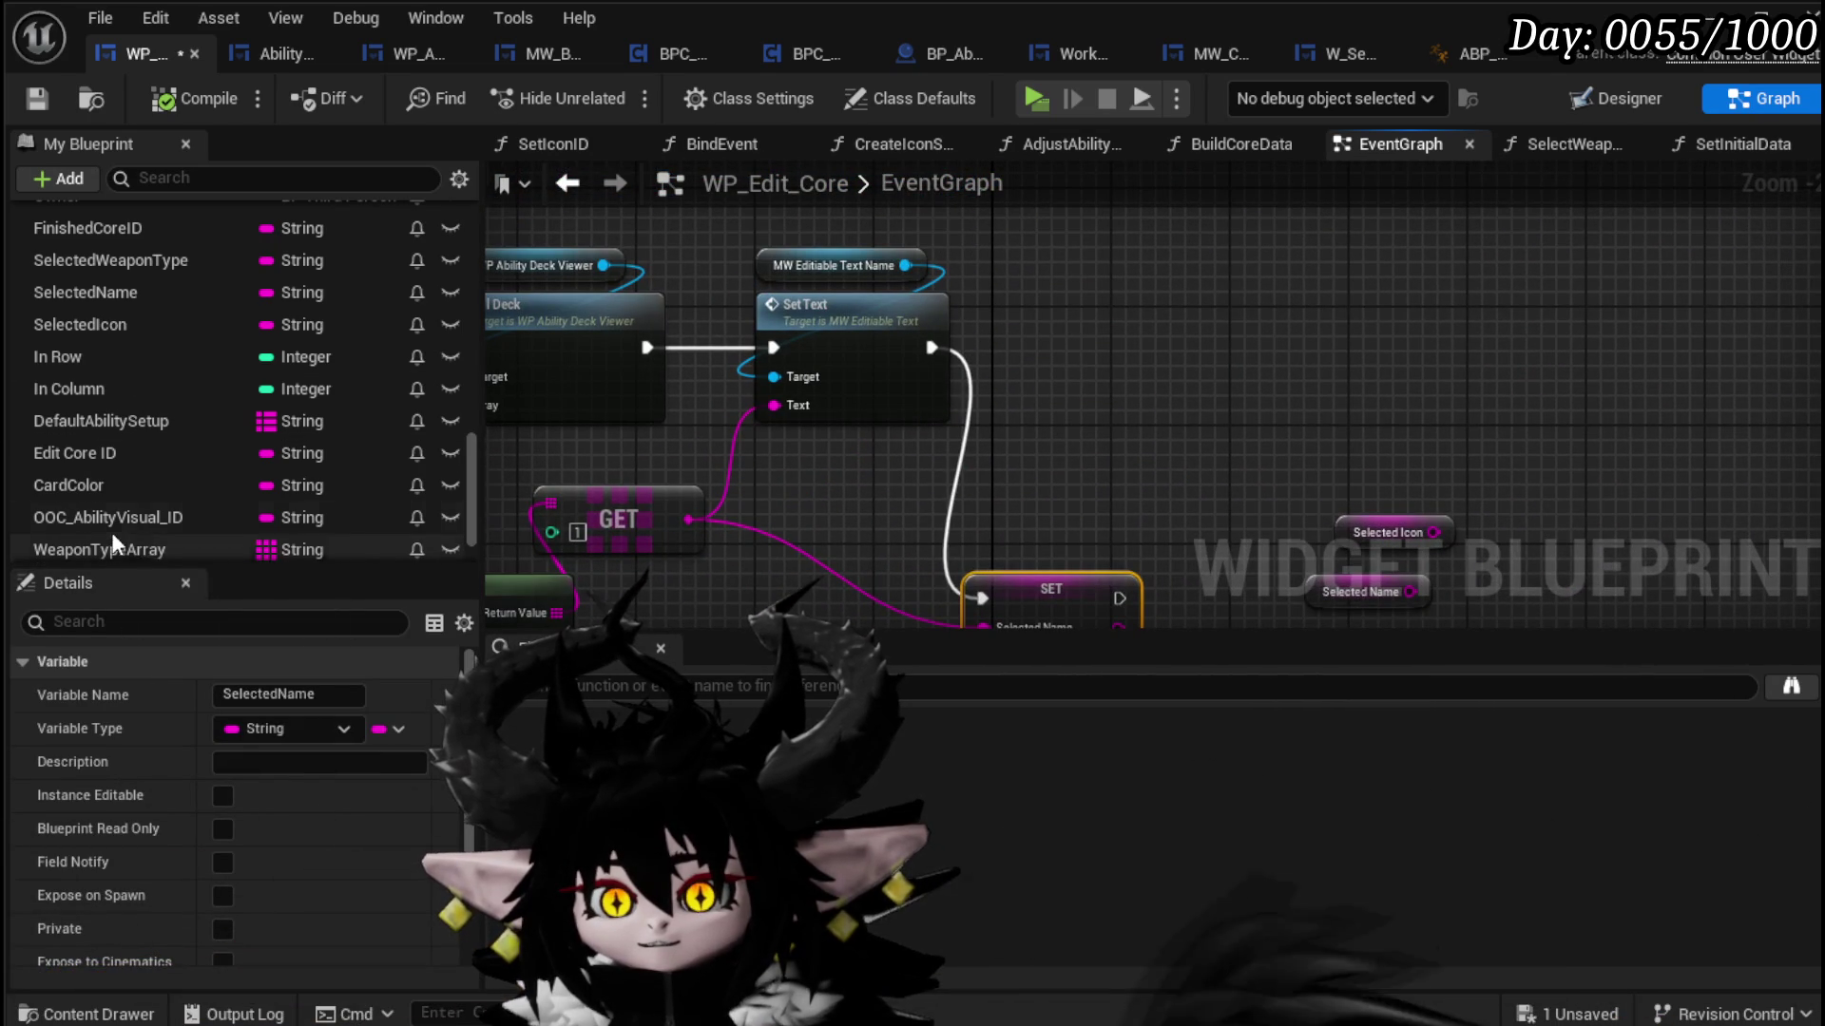
scroll(167, 344, "up", 3)
scroll(180, 380, "up", 2)
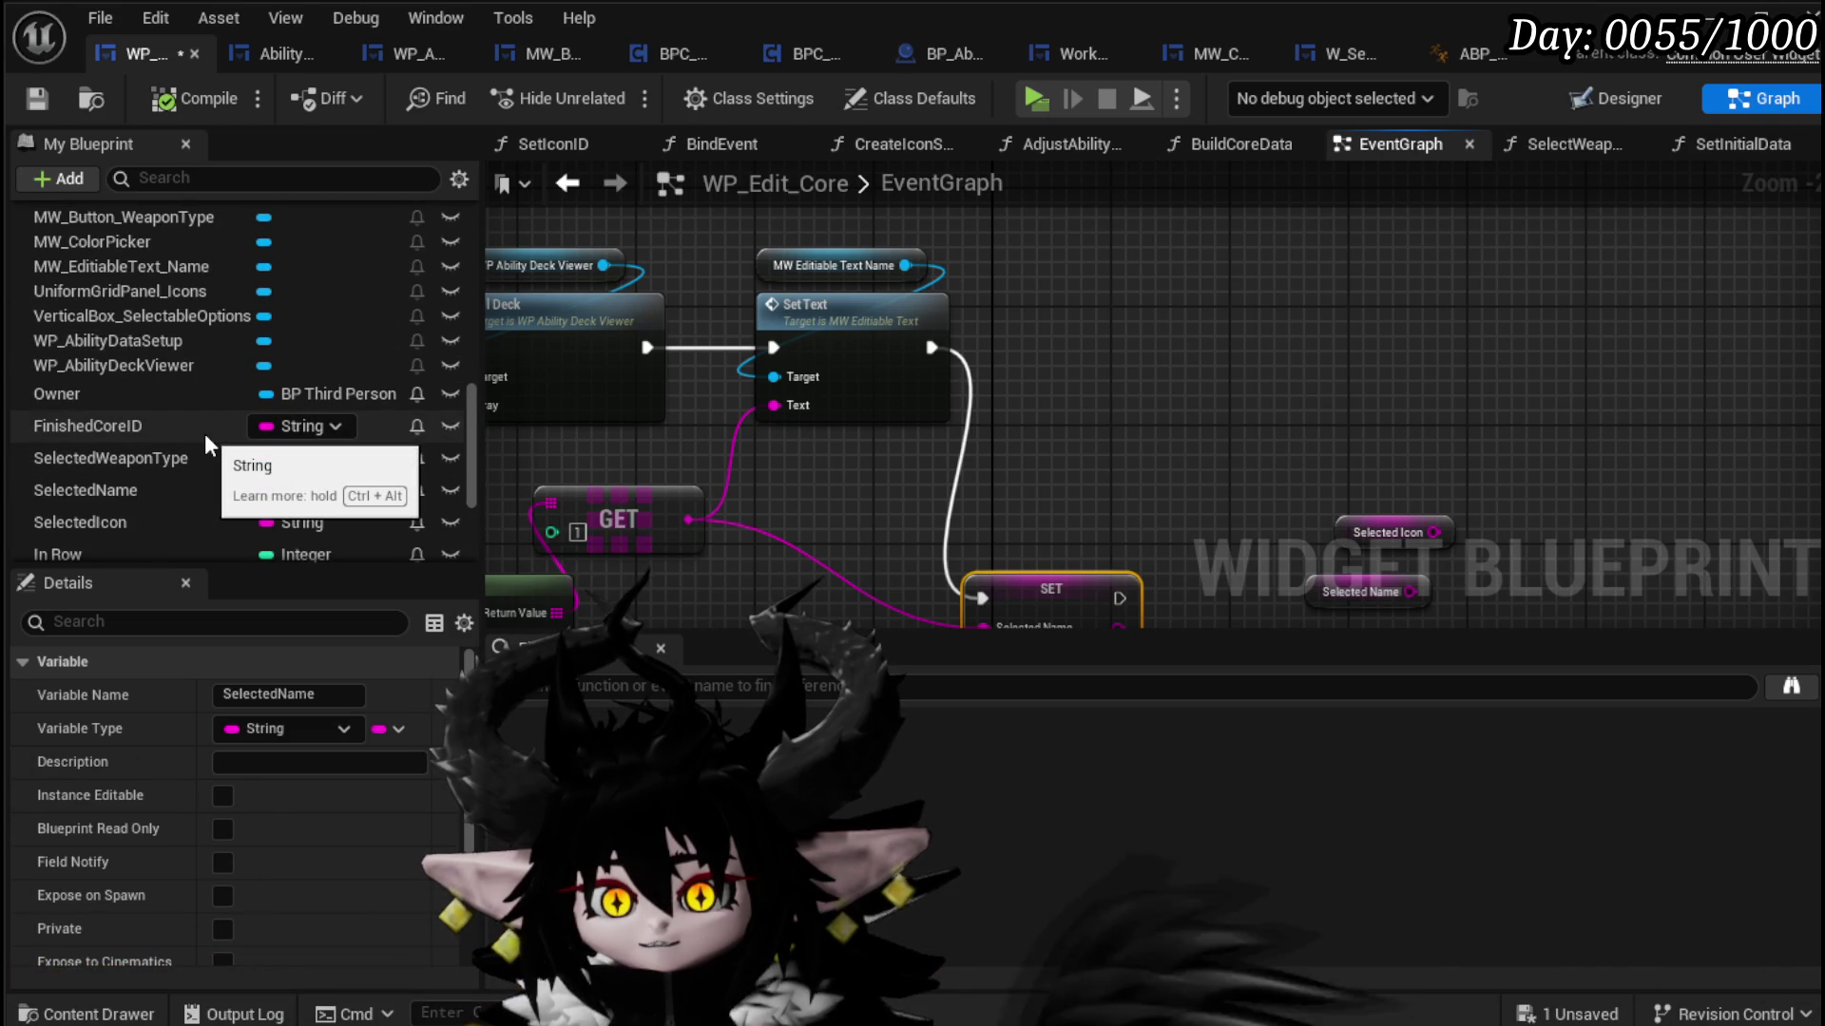
scroll(203, 433, "up", 5)
scroll(203, 424, "up", 5)
Step: Add SetInitialData right after Fill Deck, with Selected Item wired into its Core Data
mouse_move(139, 428)
left_mouse_down()
mouse_move(1114, 321)
mouse_move(1076, 300)
left_mouse_up()
left_click_drag(942, 347, 1084, 347)
left_click_drag(513, 471, 1269, 446)
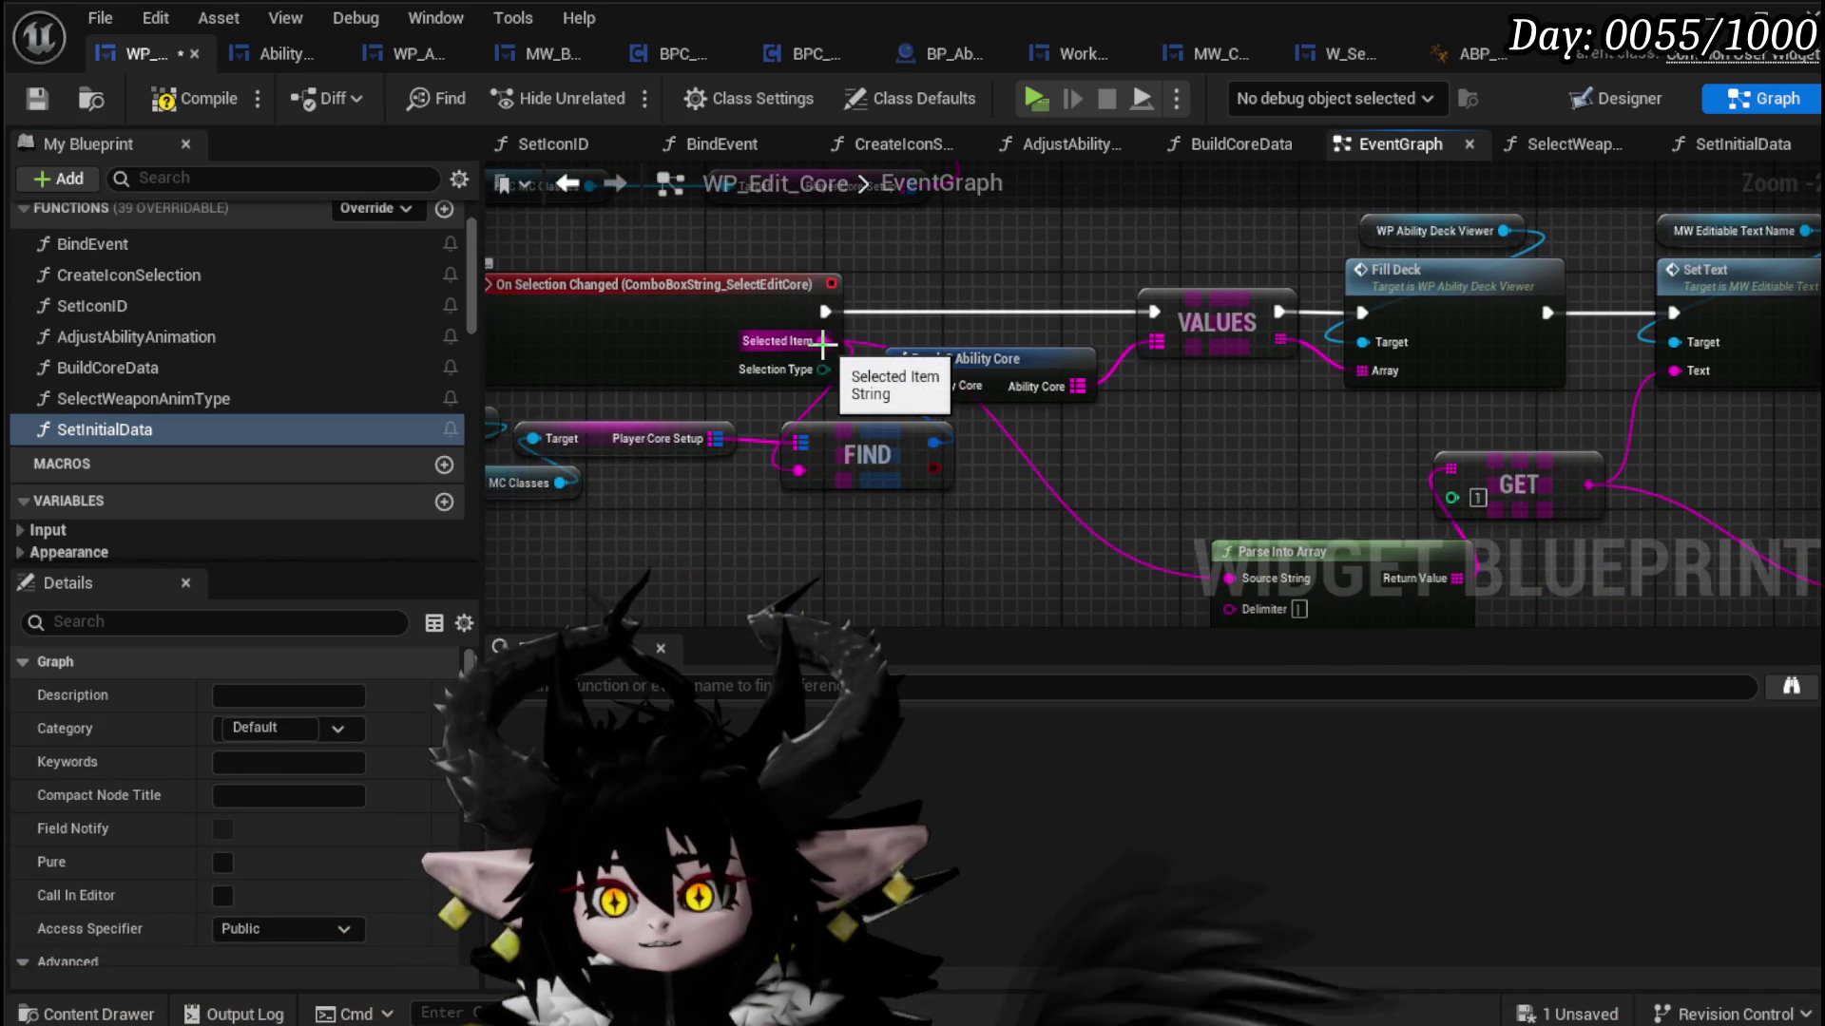
mouse_move(818, 341)
left_mouse_down()
mouse_move(1806, 356)
mouse_move(996, 367)
left_mouse_up()
mouse_move(1007, 447)
left_mouse_down()
mouse_move(1212, 611)
mouse_move(1378, 473)
mouse_move(995, 543)
mouse_move(883, 603)
left_mouse_up()
scroll(1120, 538, "down", 2)
scroll(1226, 522, "up", 2)
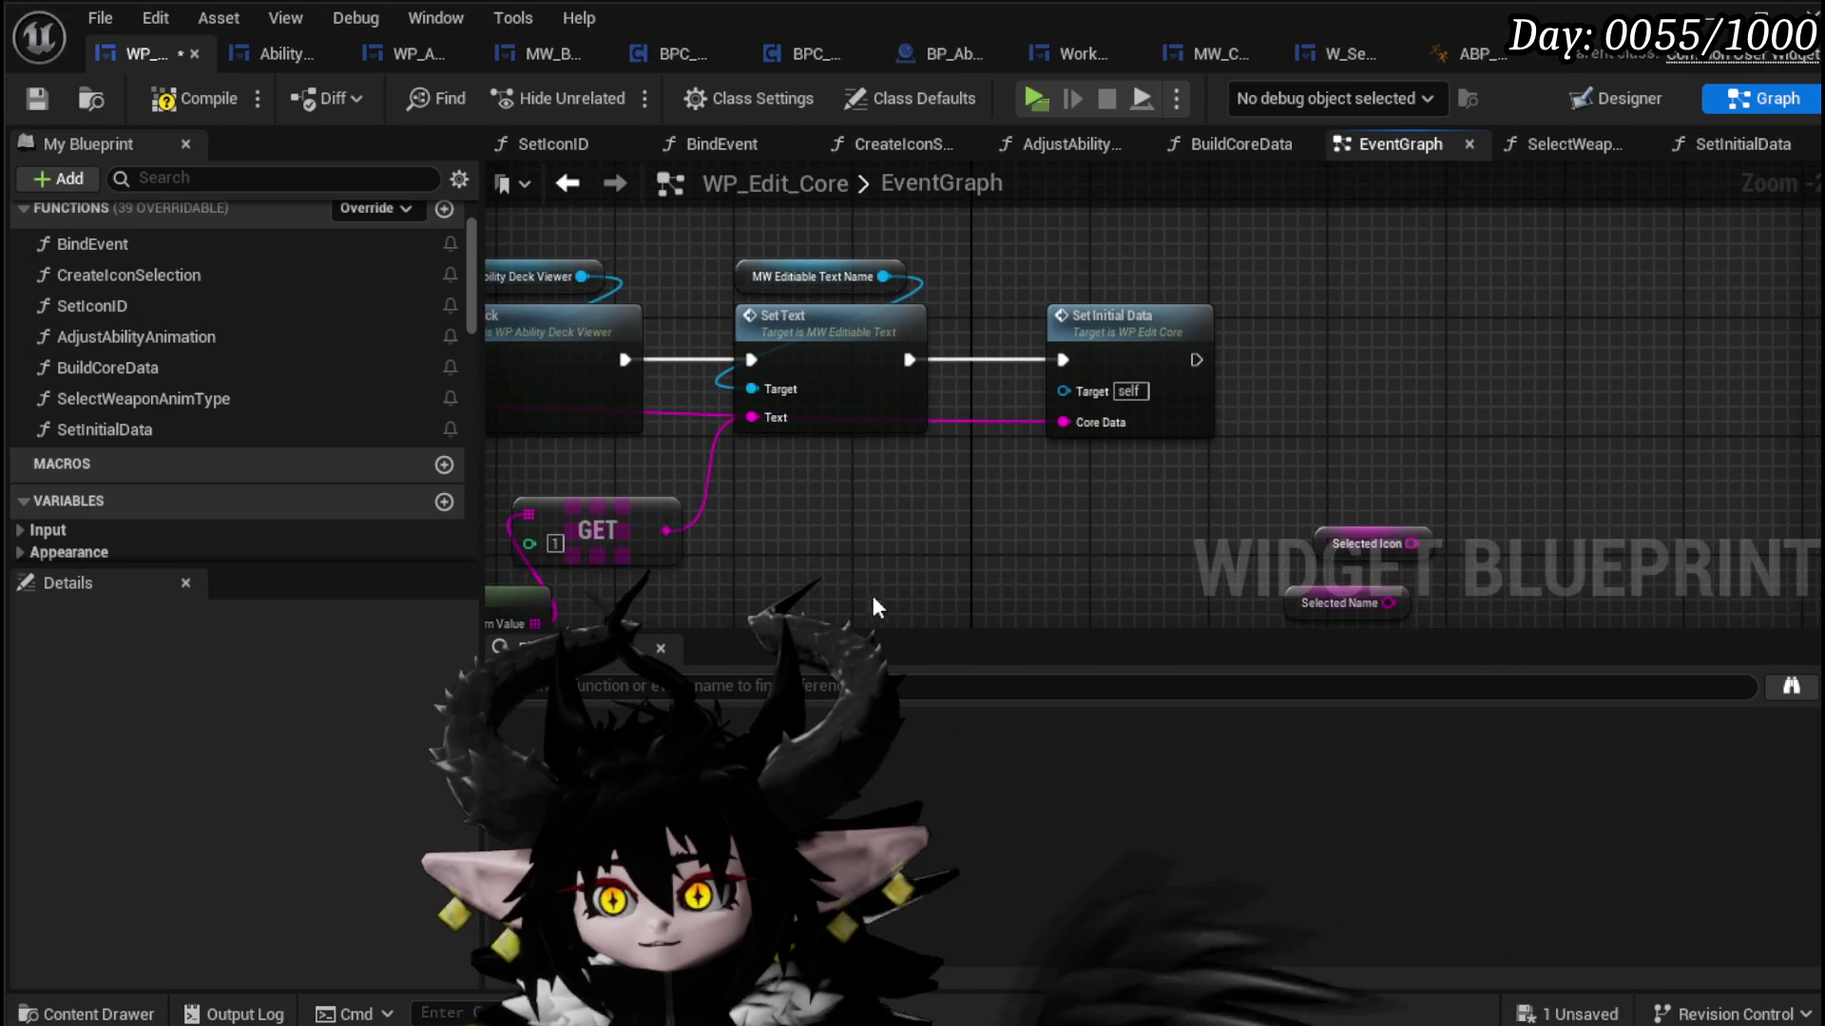
left_click_drag(834, 365, 924, 574)
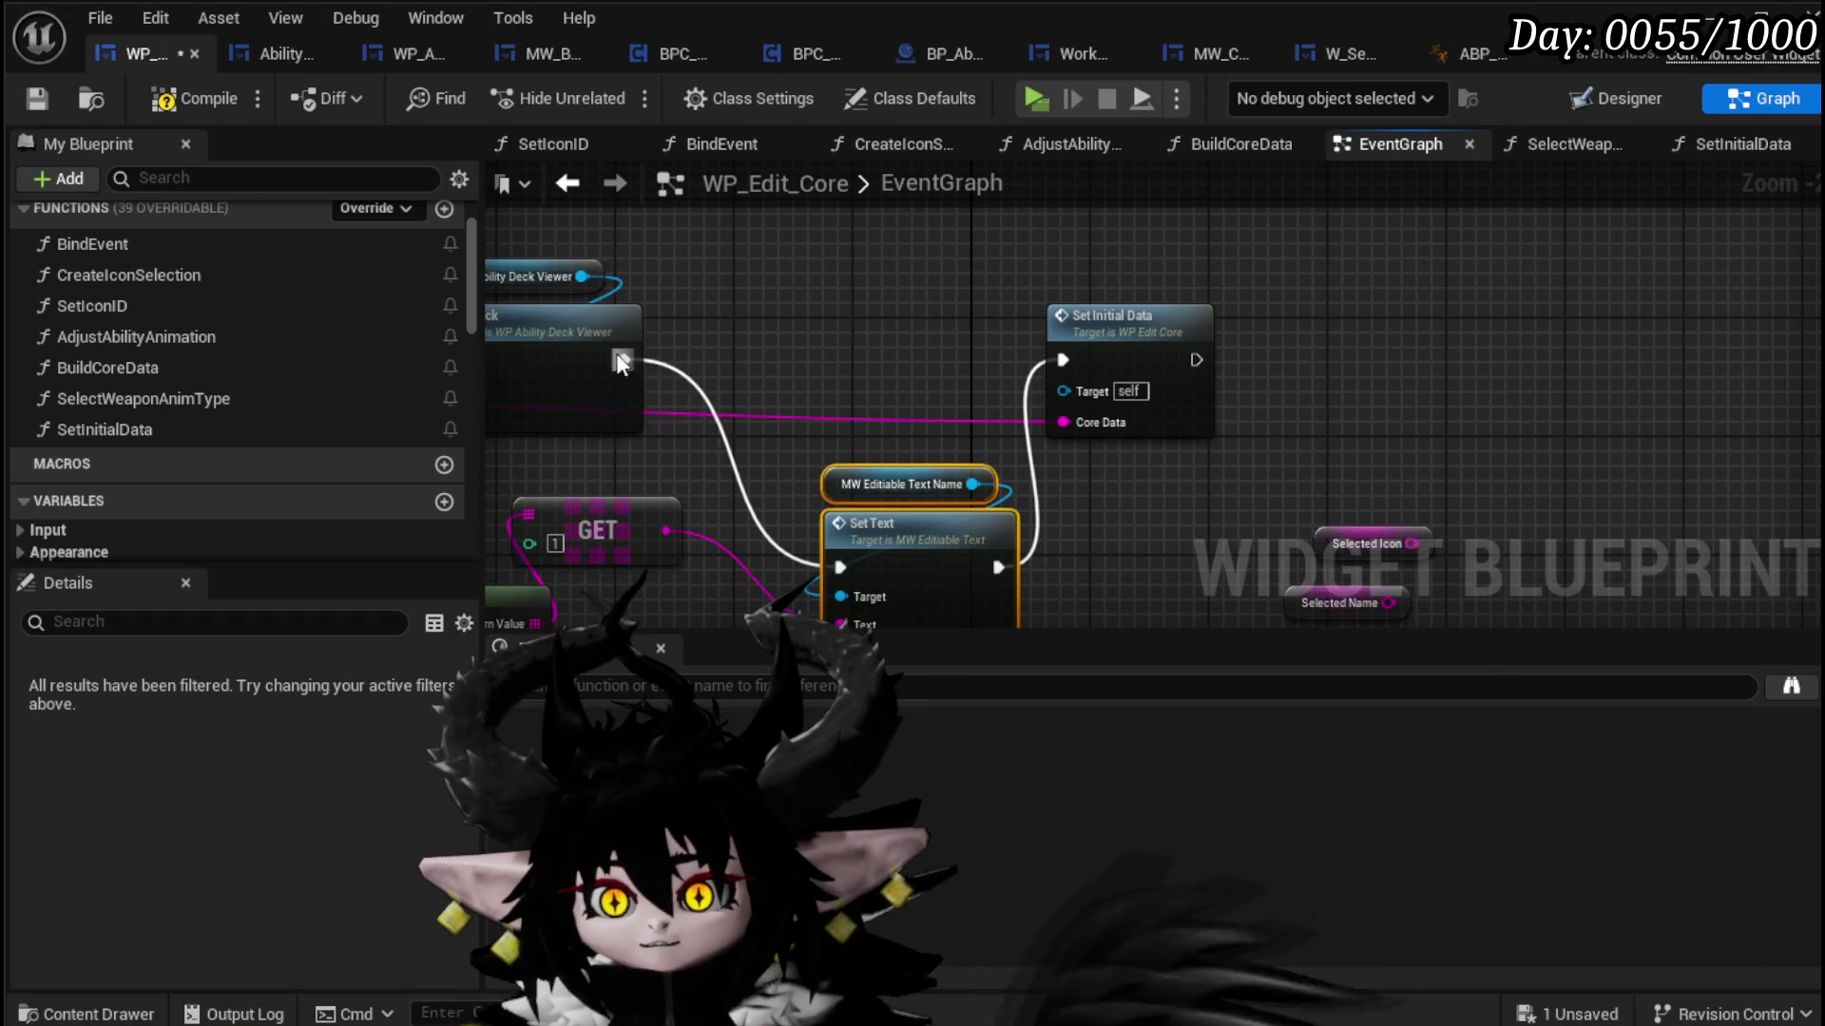
left_click_drag(1067, 364, 1065, 362)
left_click_drag(1126, 351, 824, 335)
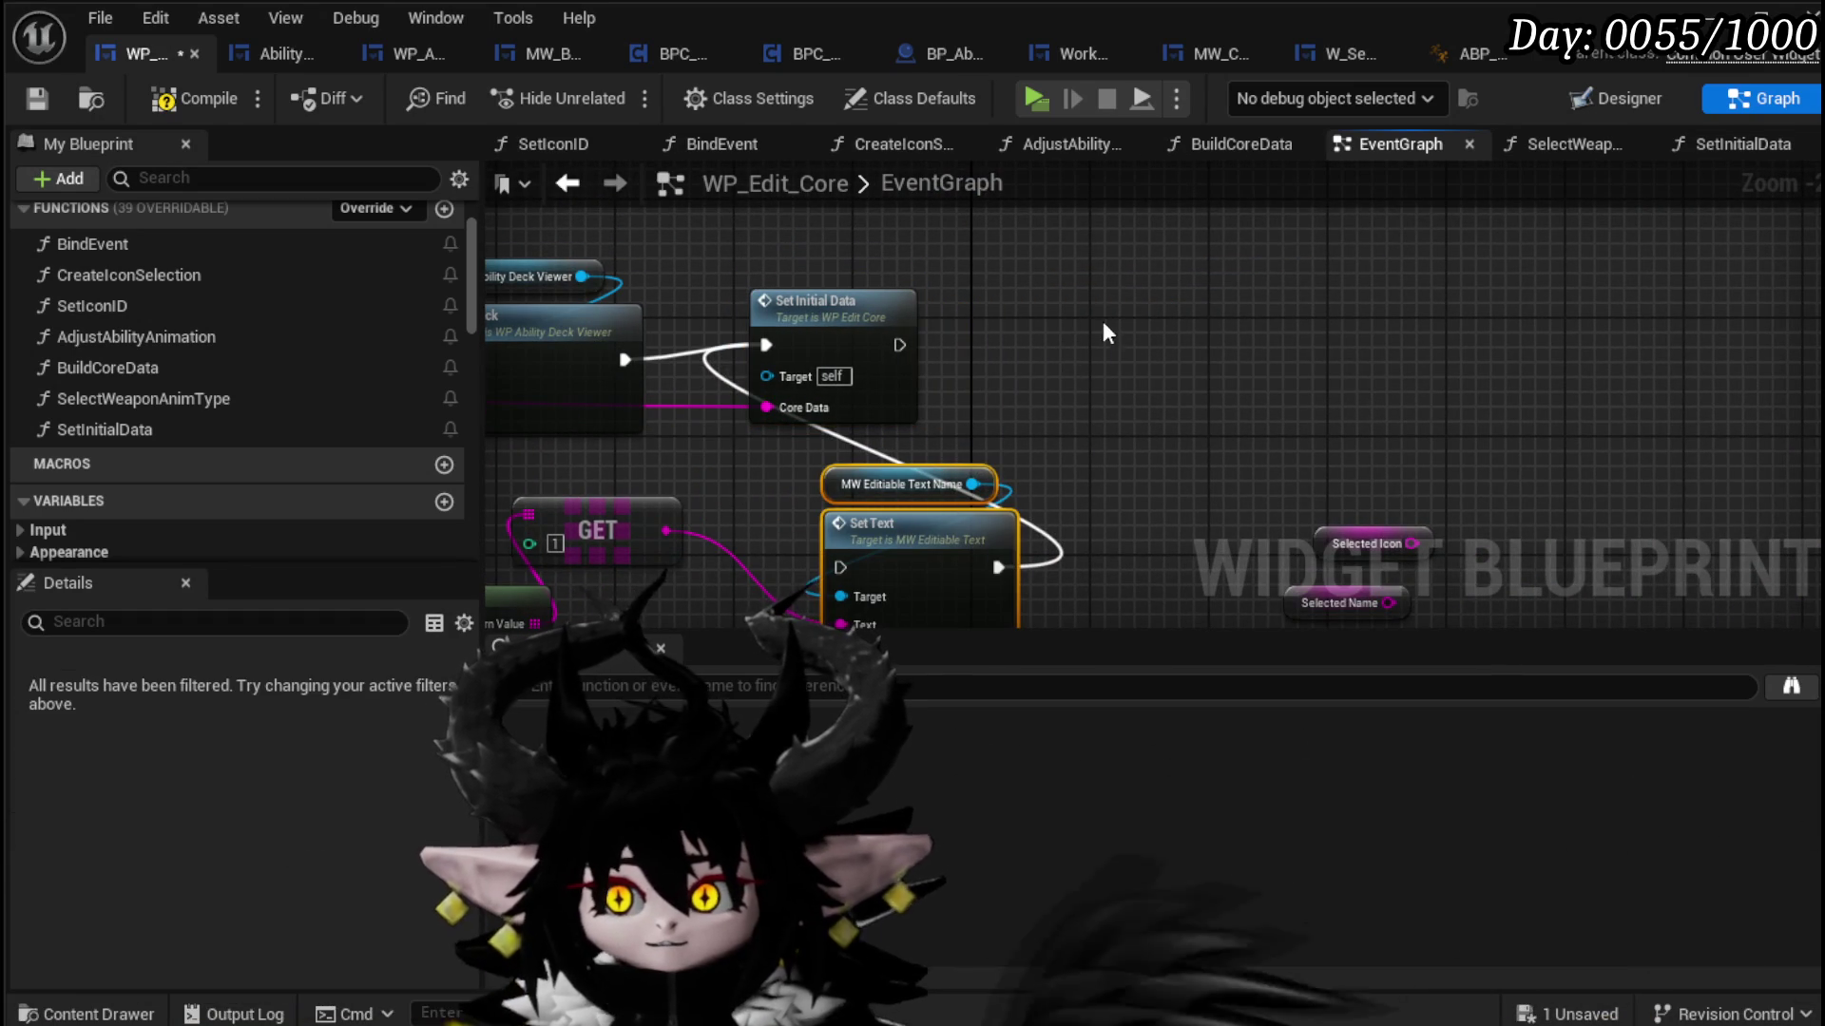
Step: Run a duplicated Set Text fed by Selected Name after SetInitialData, then save and playtest
key("ctrl+v")
mouse_move(899, 345)
left_mouse_down()
mouse_move(1076, 353)
mouse_move(1121, 374)
left_mouse_up()
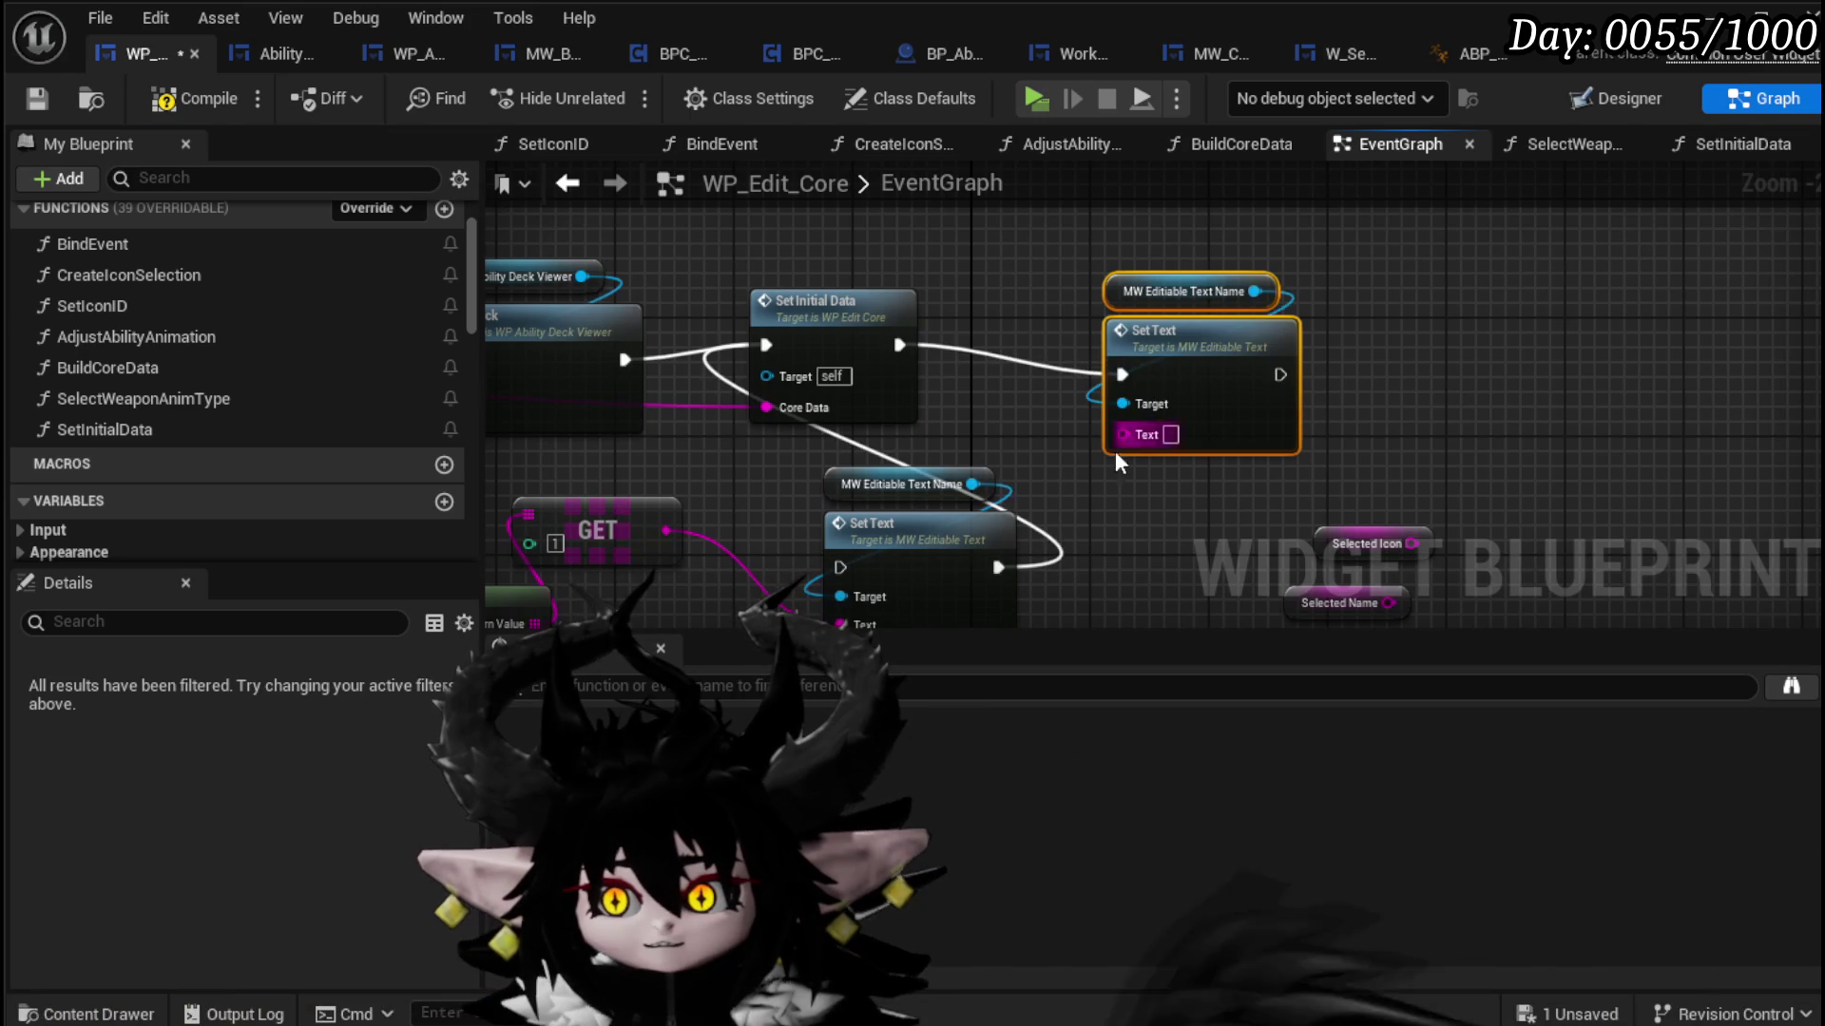
left_click(701, 486)
left_click_drag(1409, 440, 795, 430)
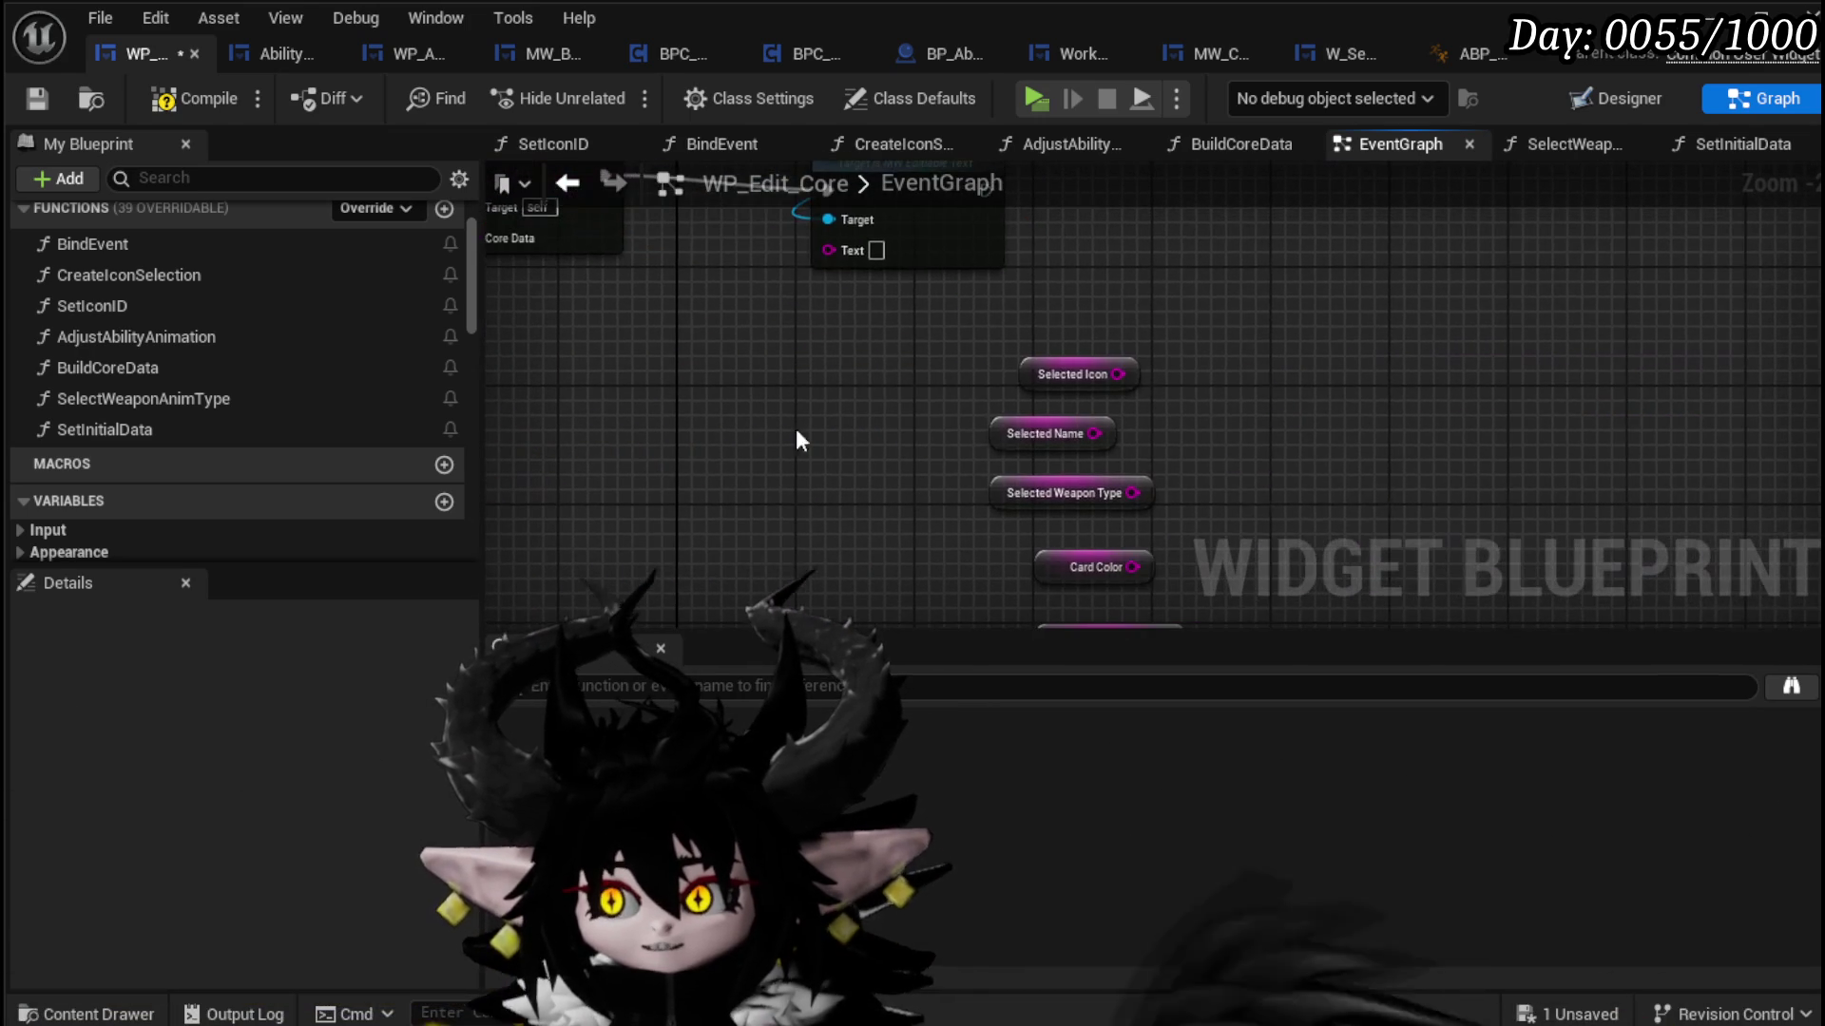
mouse_move(1046, 381)
left_mouse_down()
mouse_move(747, 271)
mouse_move(848, 370)
left_mouse_up()
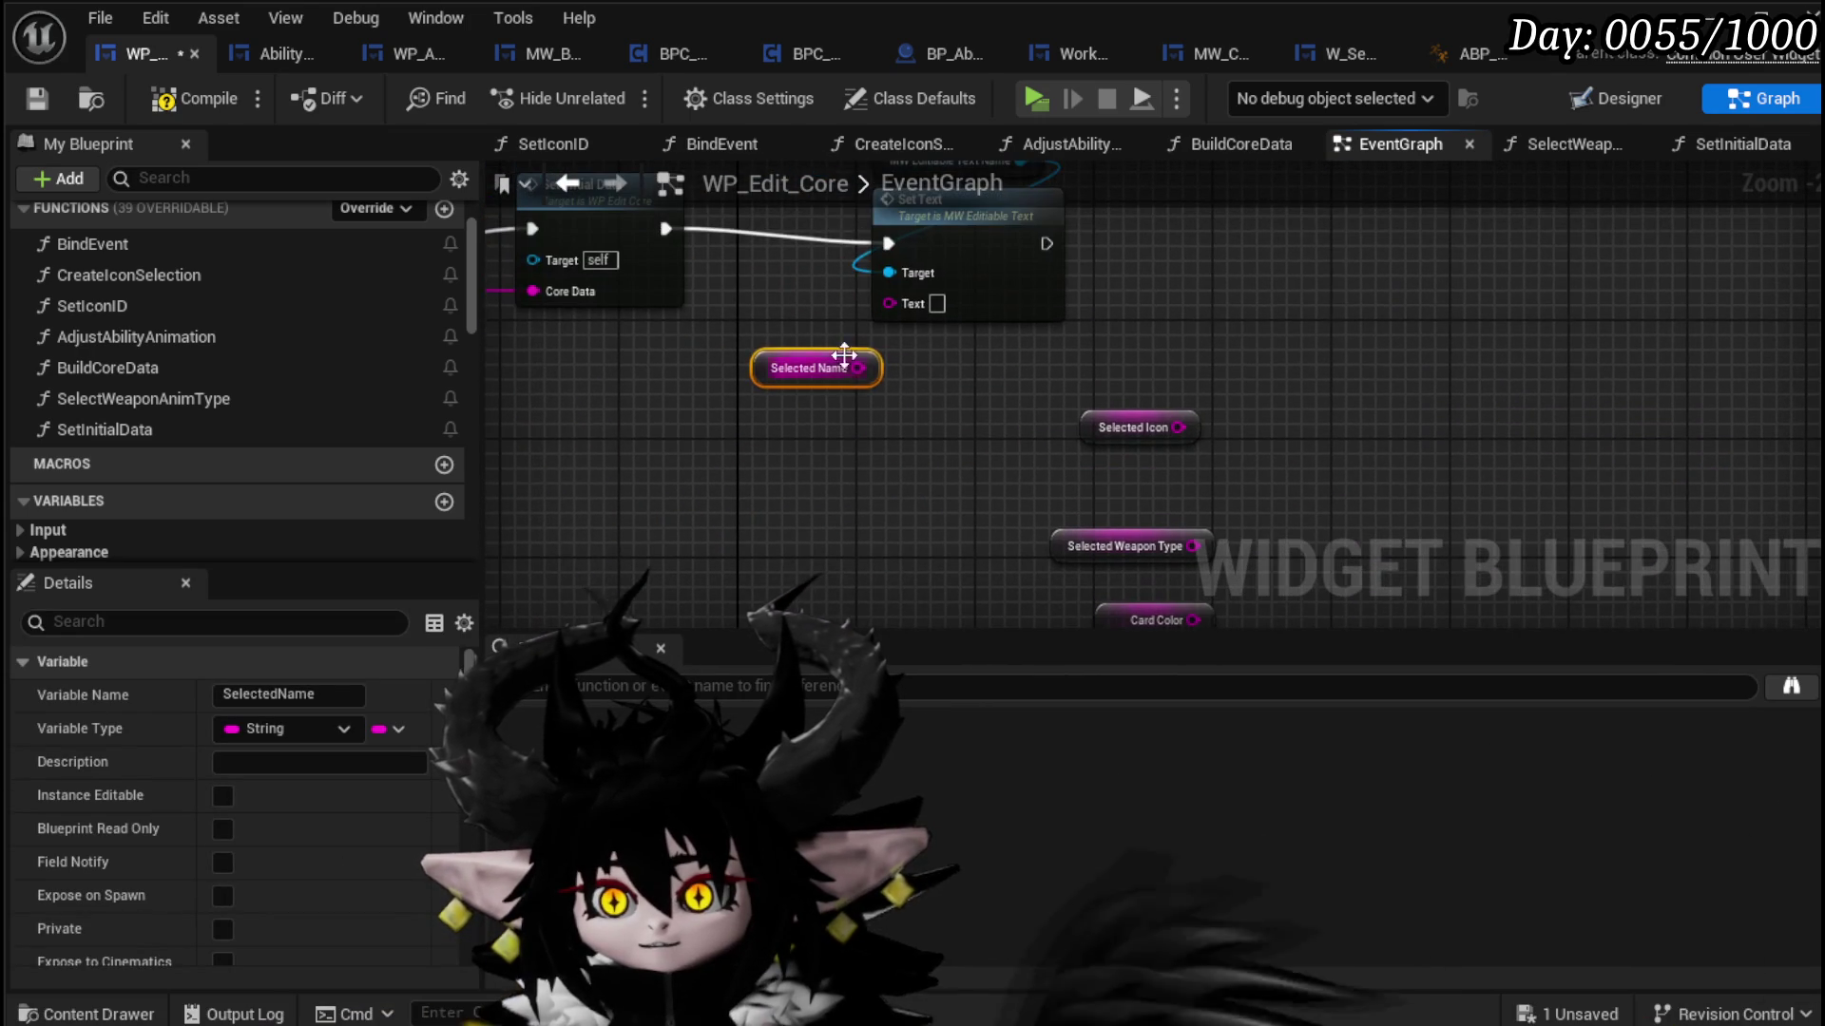
left_click_drag(822, 310, 1004, 420)
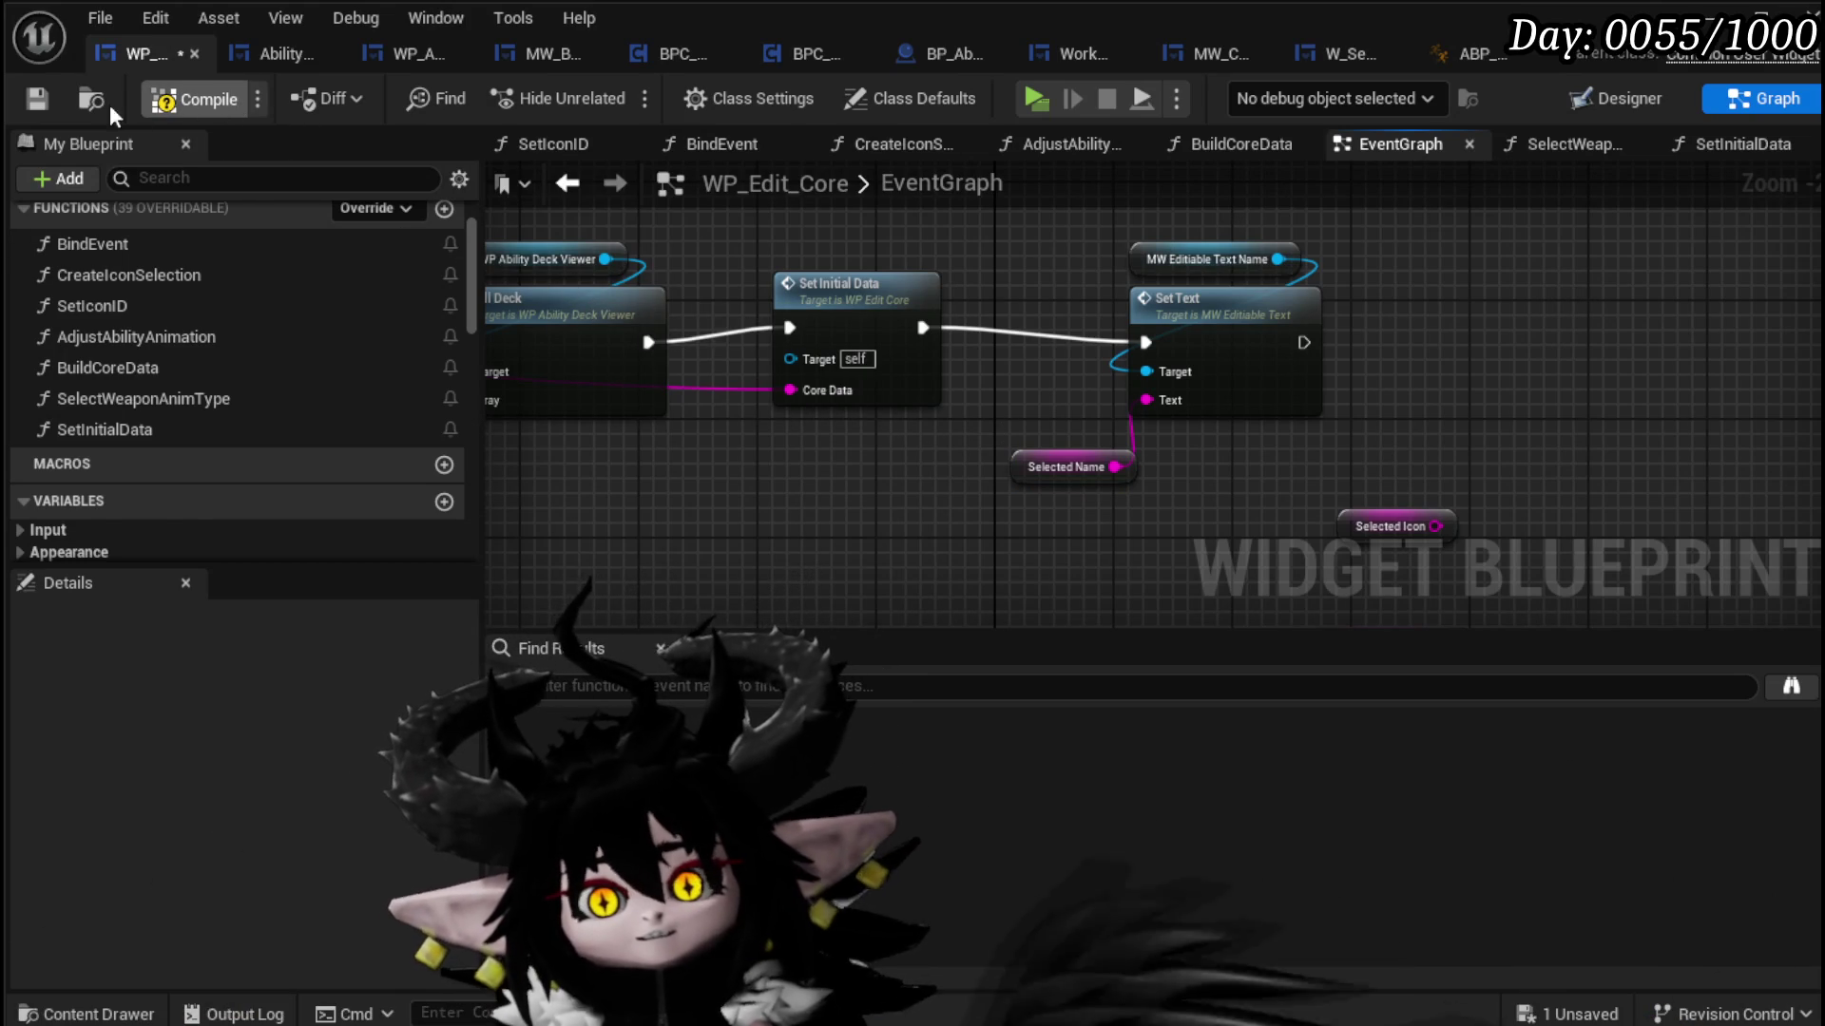
left_click(38, 101)
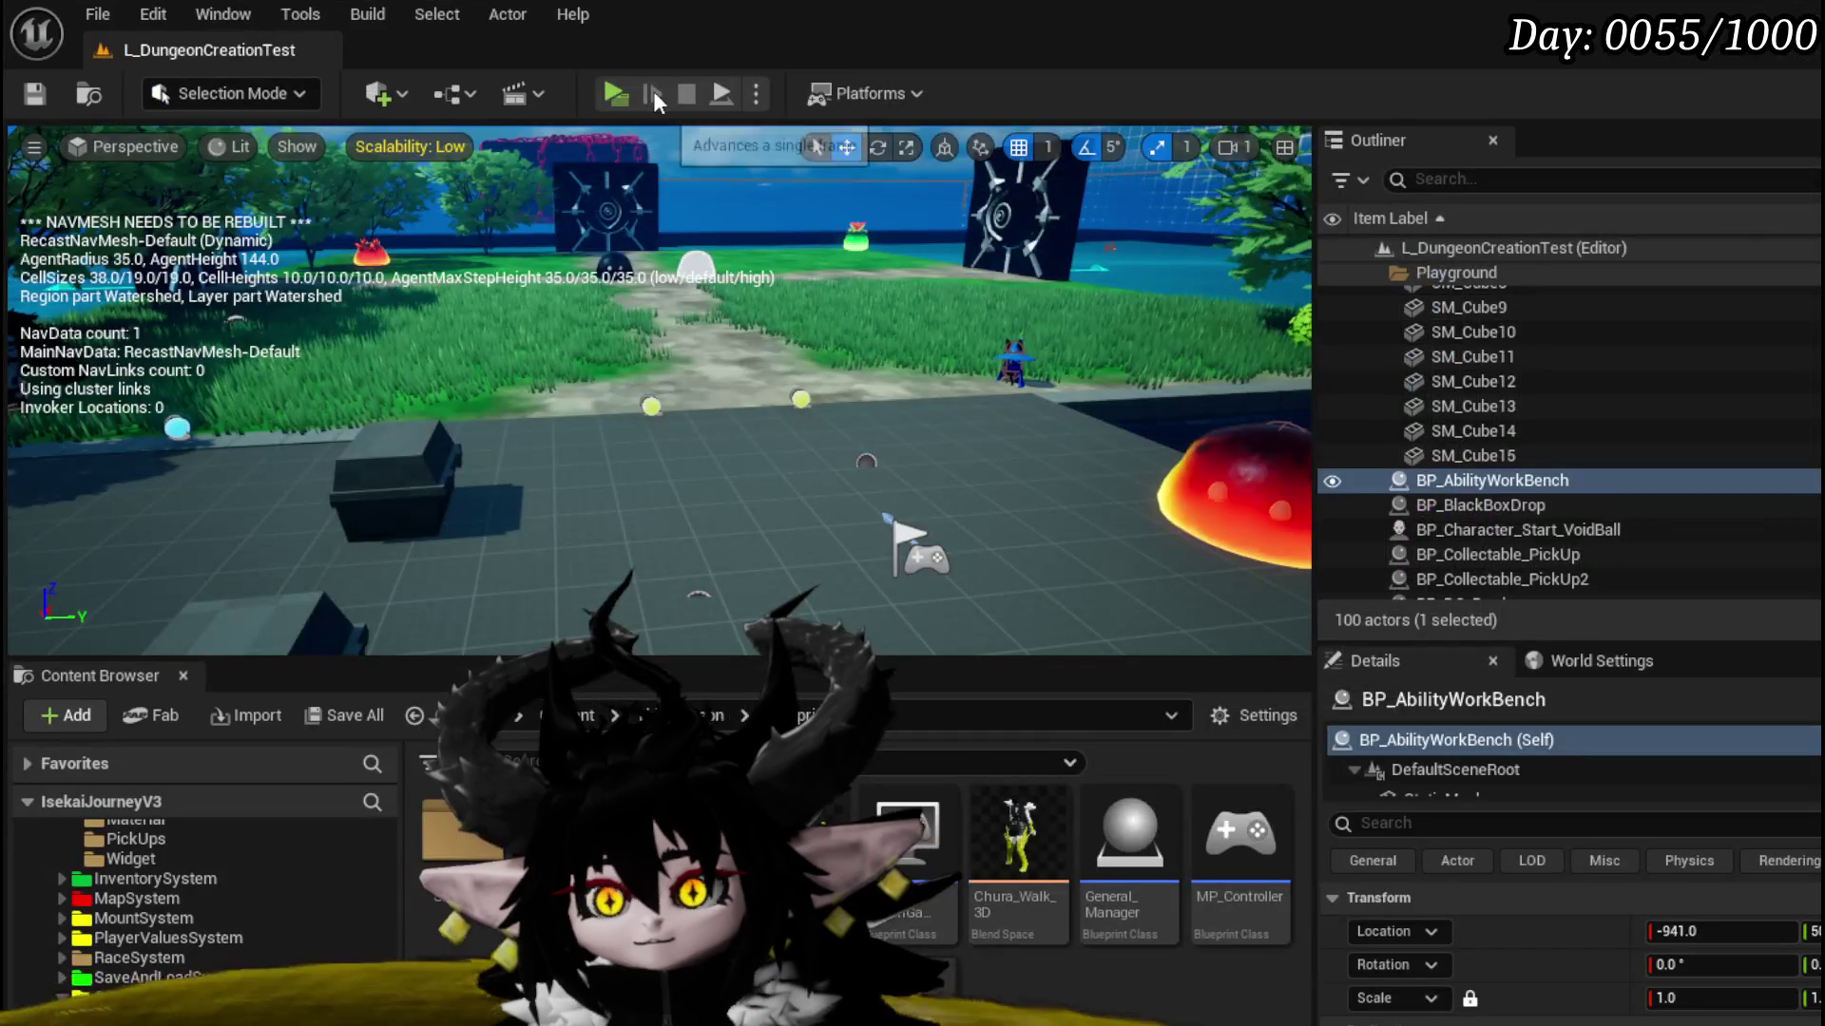
left_click(653, 89)
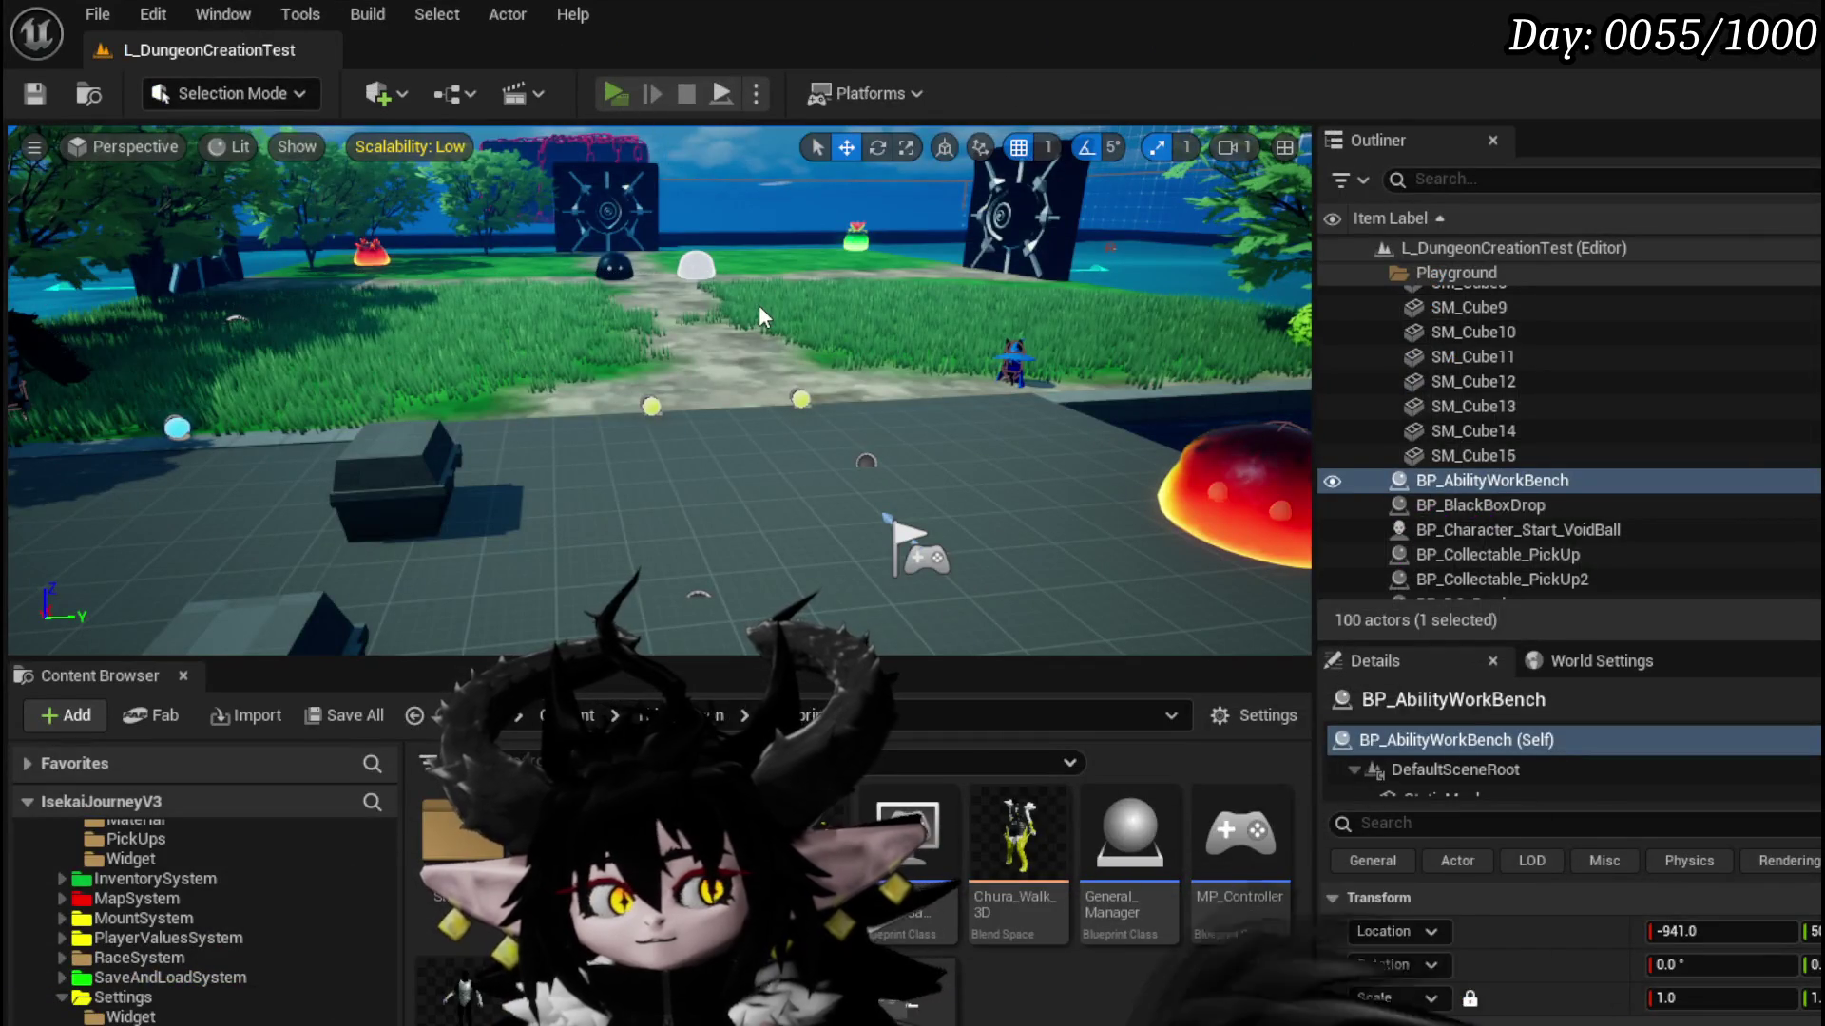
Step: At the workbench's core editor, select Magic|ChuraMagicSummon|001 and check its name and abilities
key("w")
key("e")
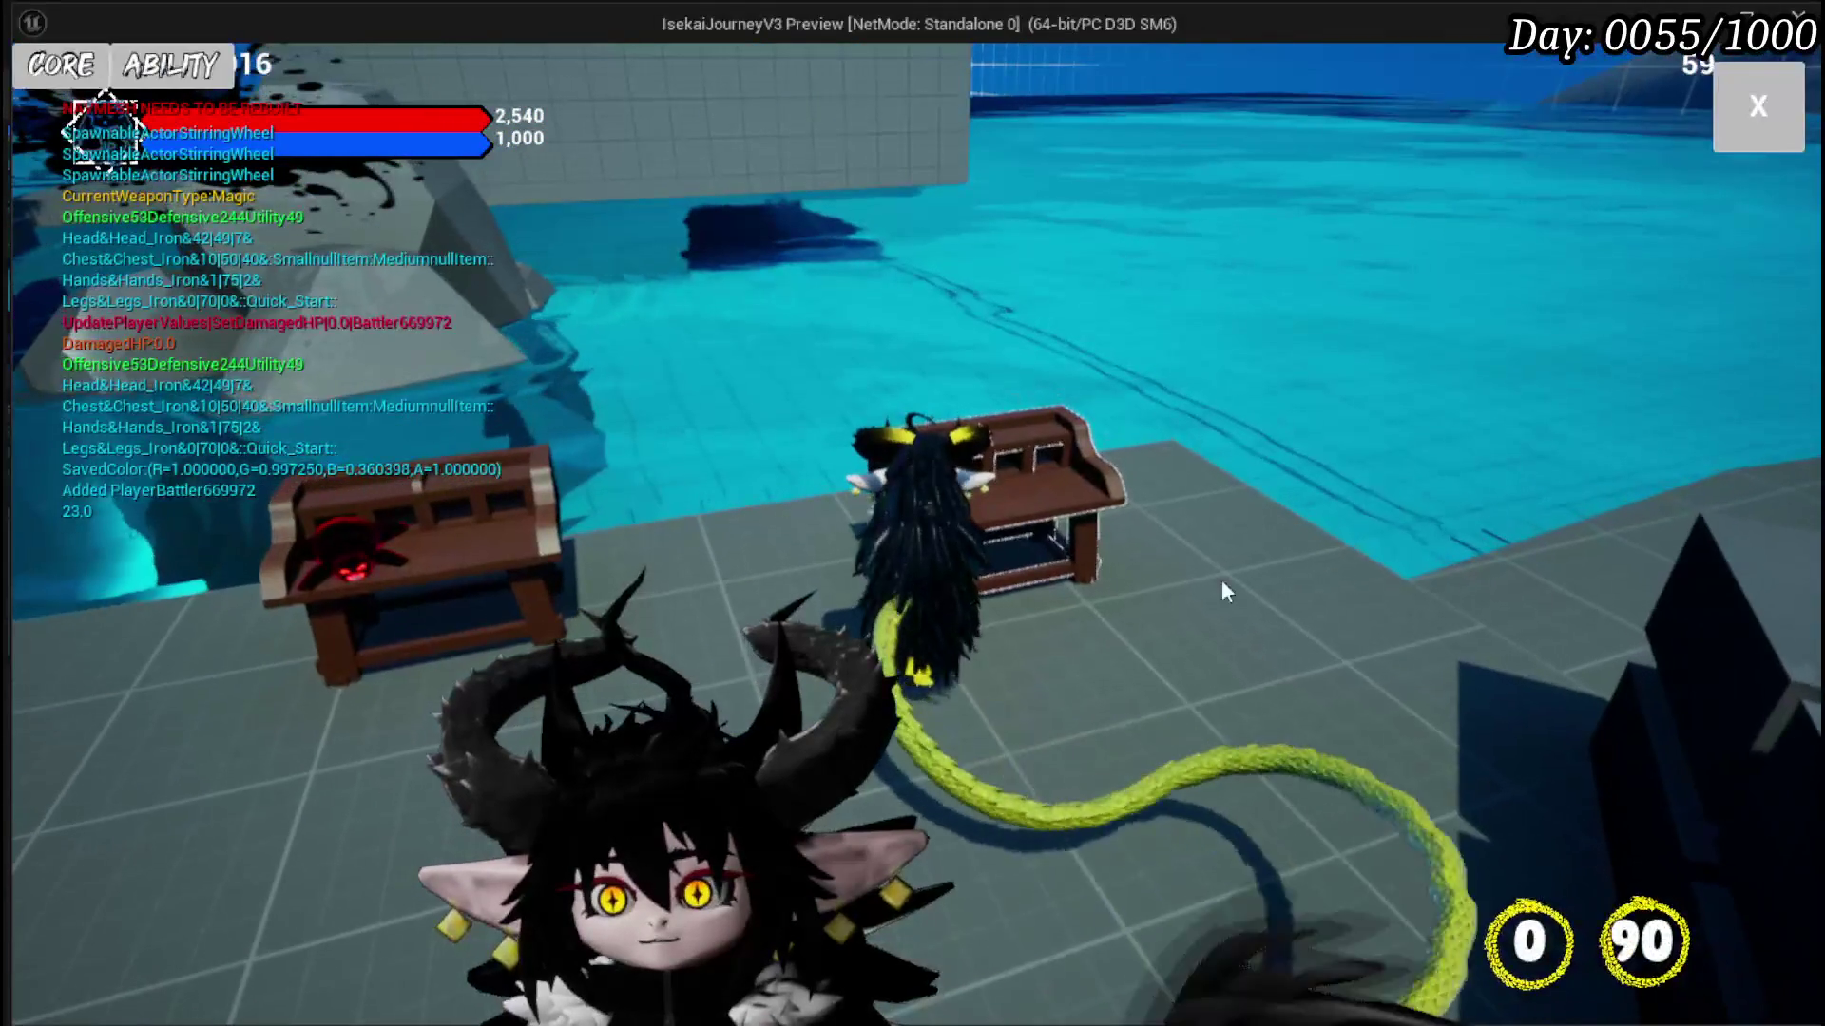
left_click(60, 65)
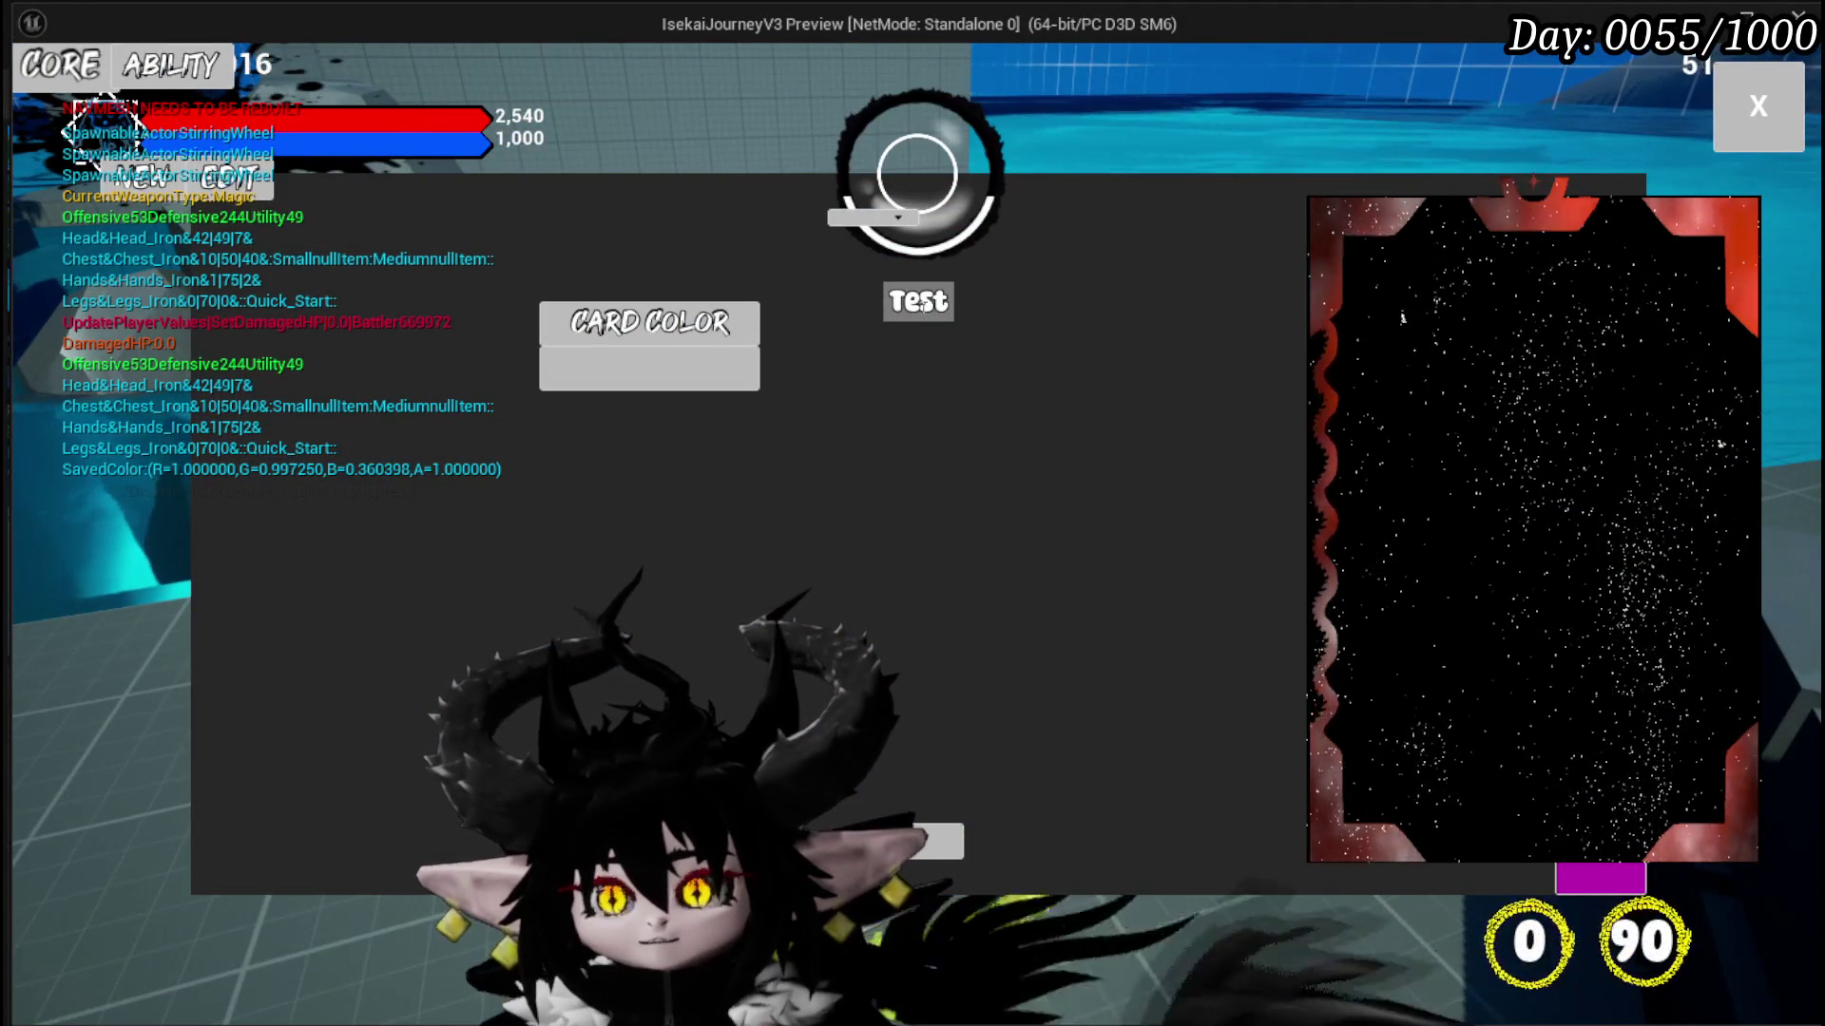
left_click(304, 191)
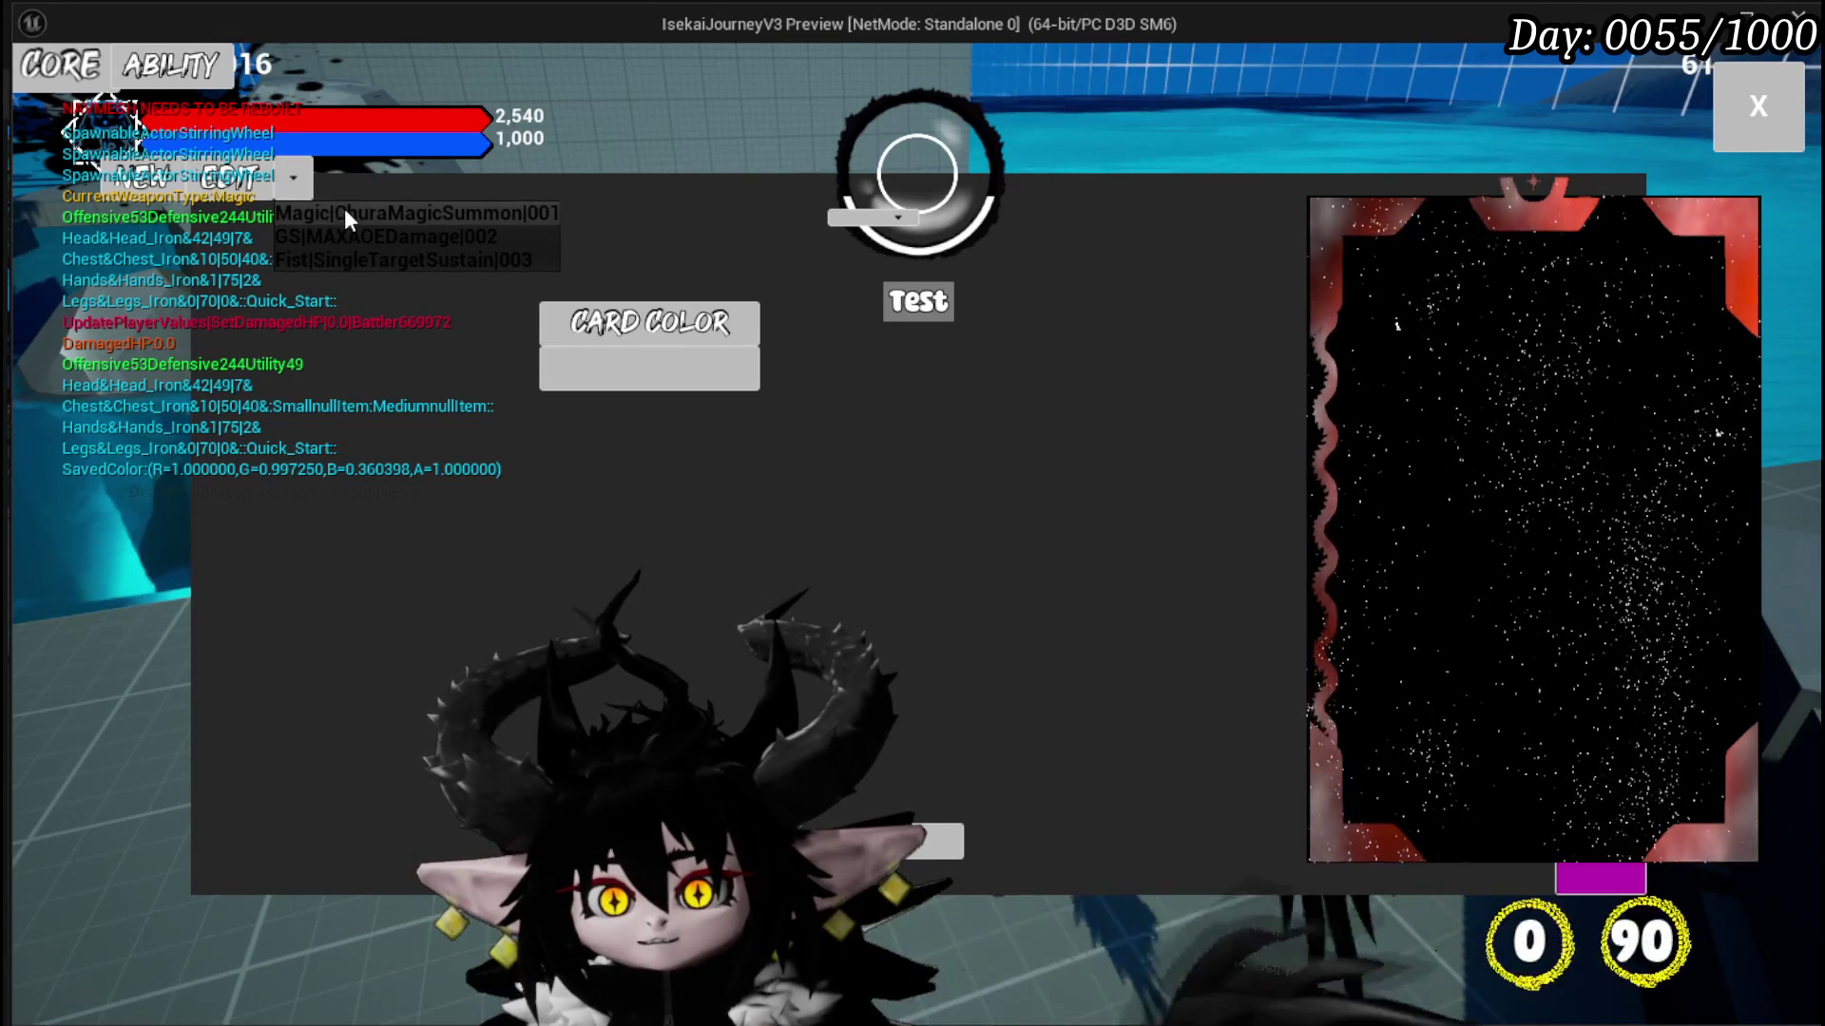
left_click(346, 215)
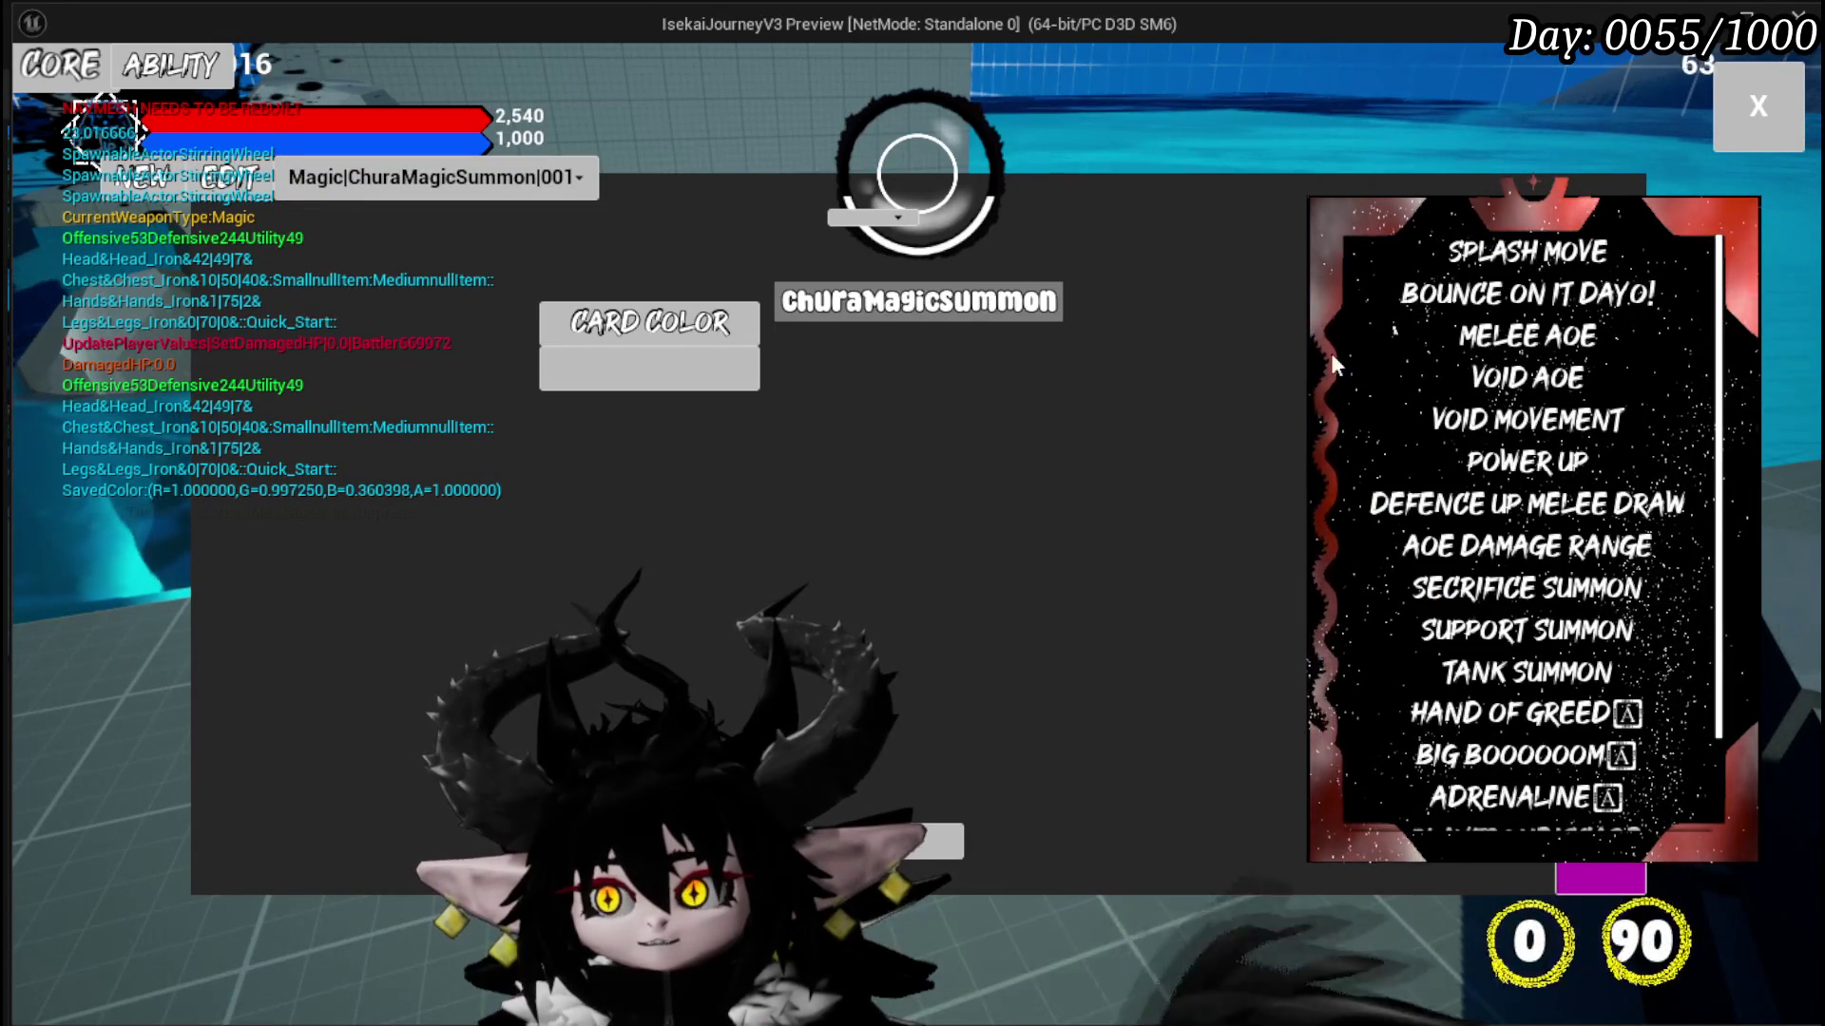
scroll(1538, 510, "down", 2)
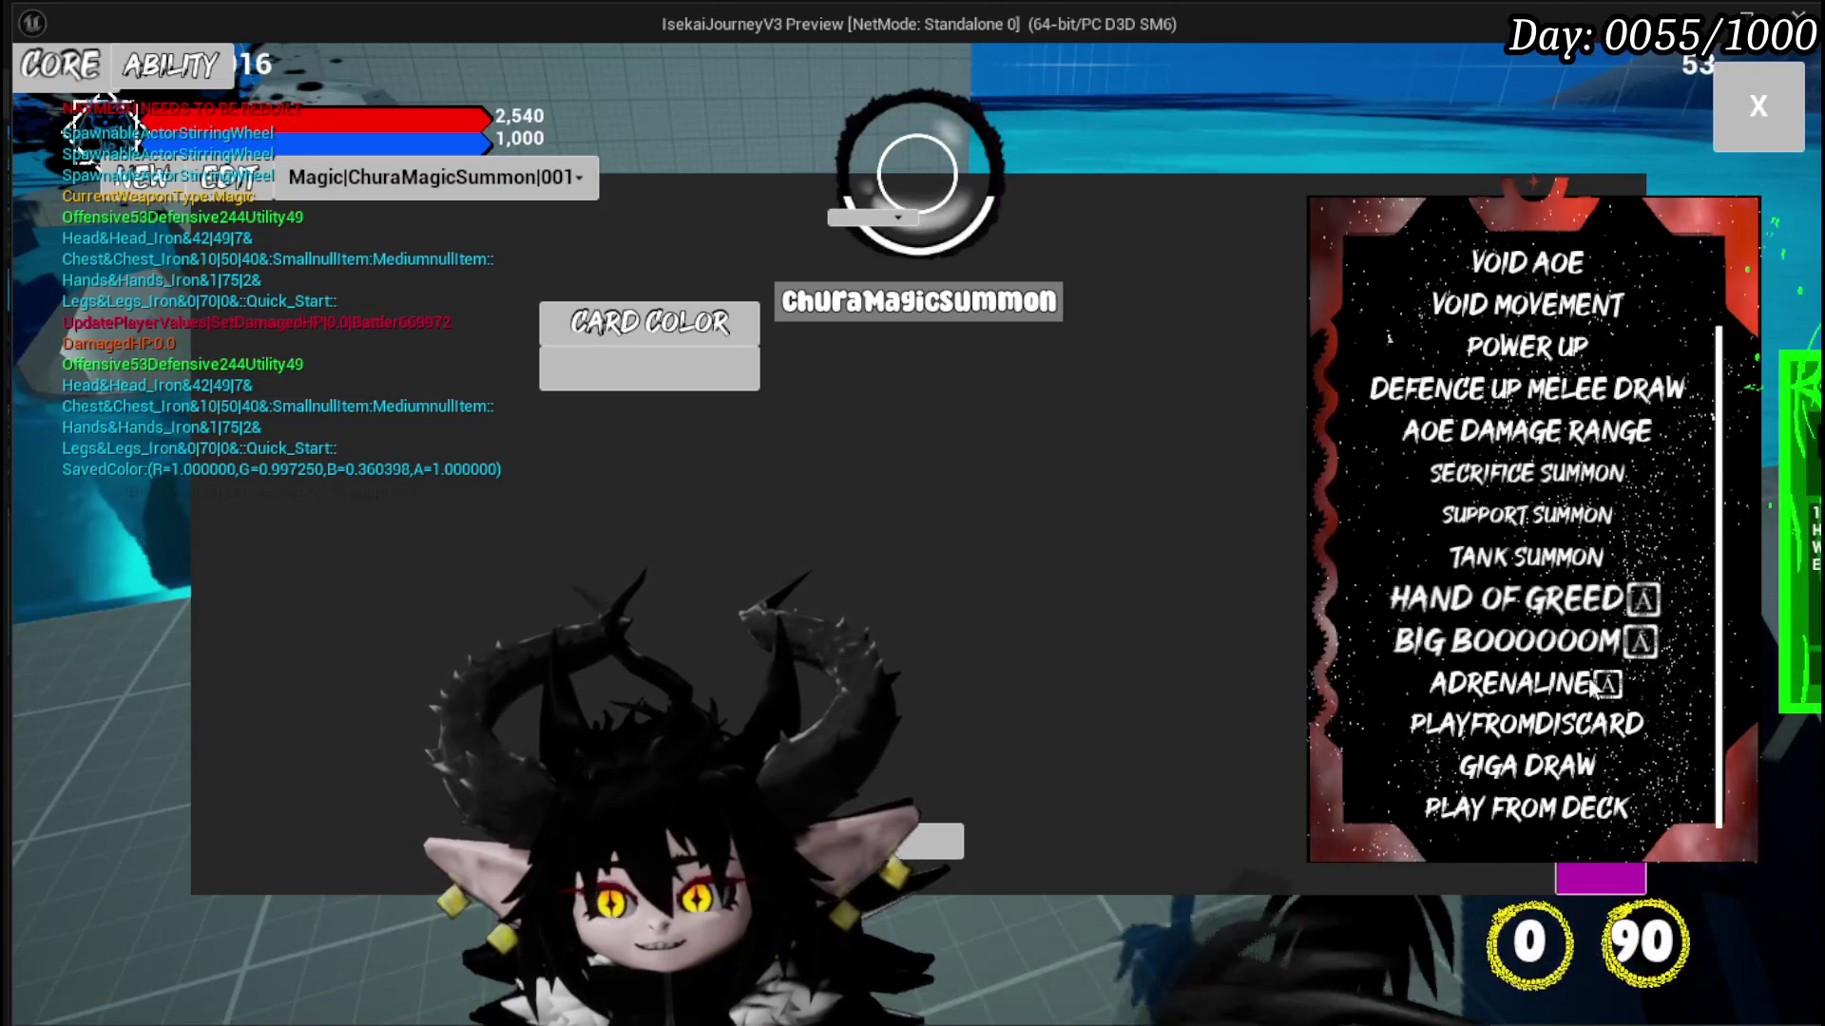
scroll(1573, 560, "up", 3)
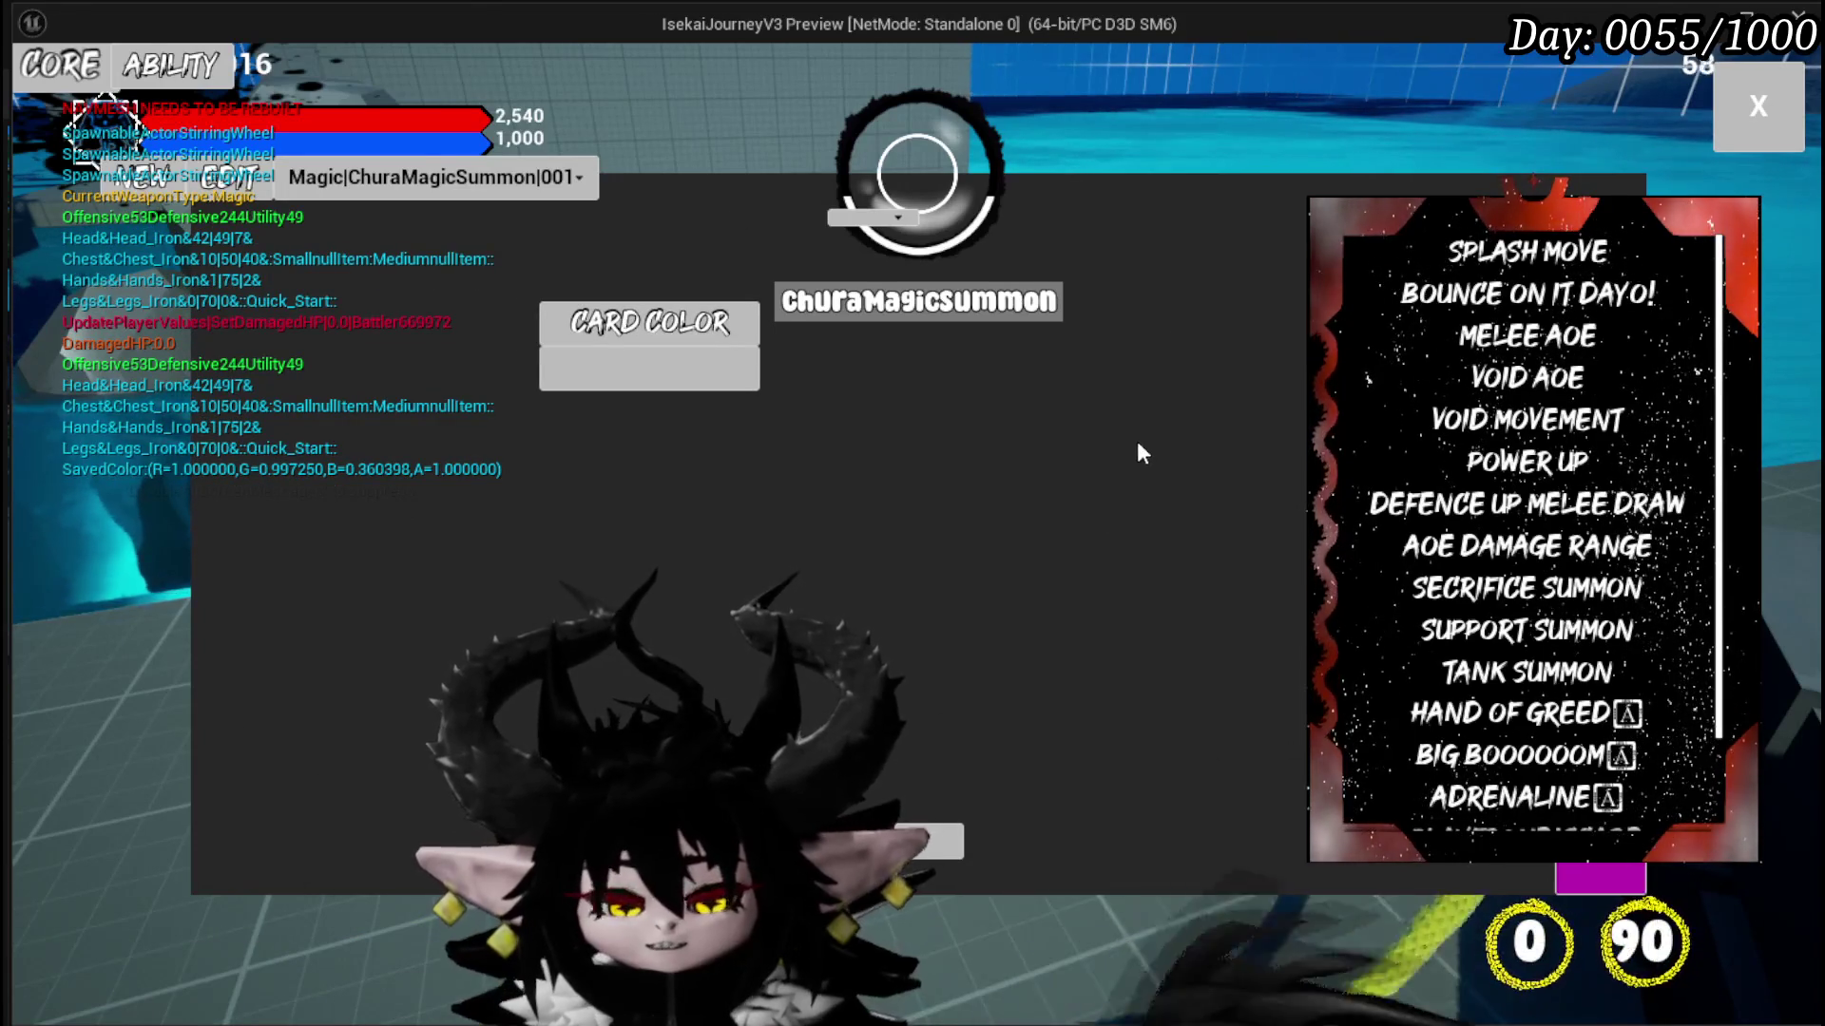
Step: Stop the play session and save all changed packages
key("alt+Tab")
key("Escape")
left_click(32, 94)
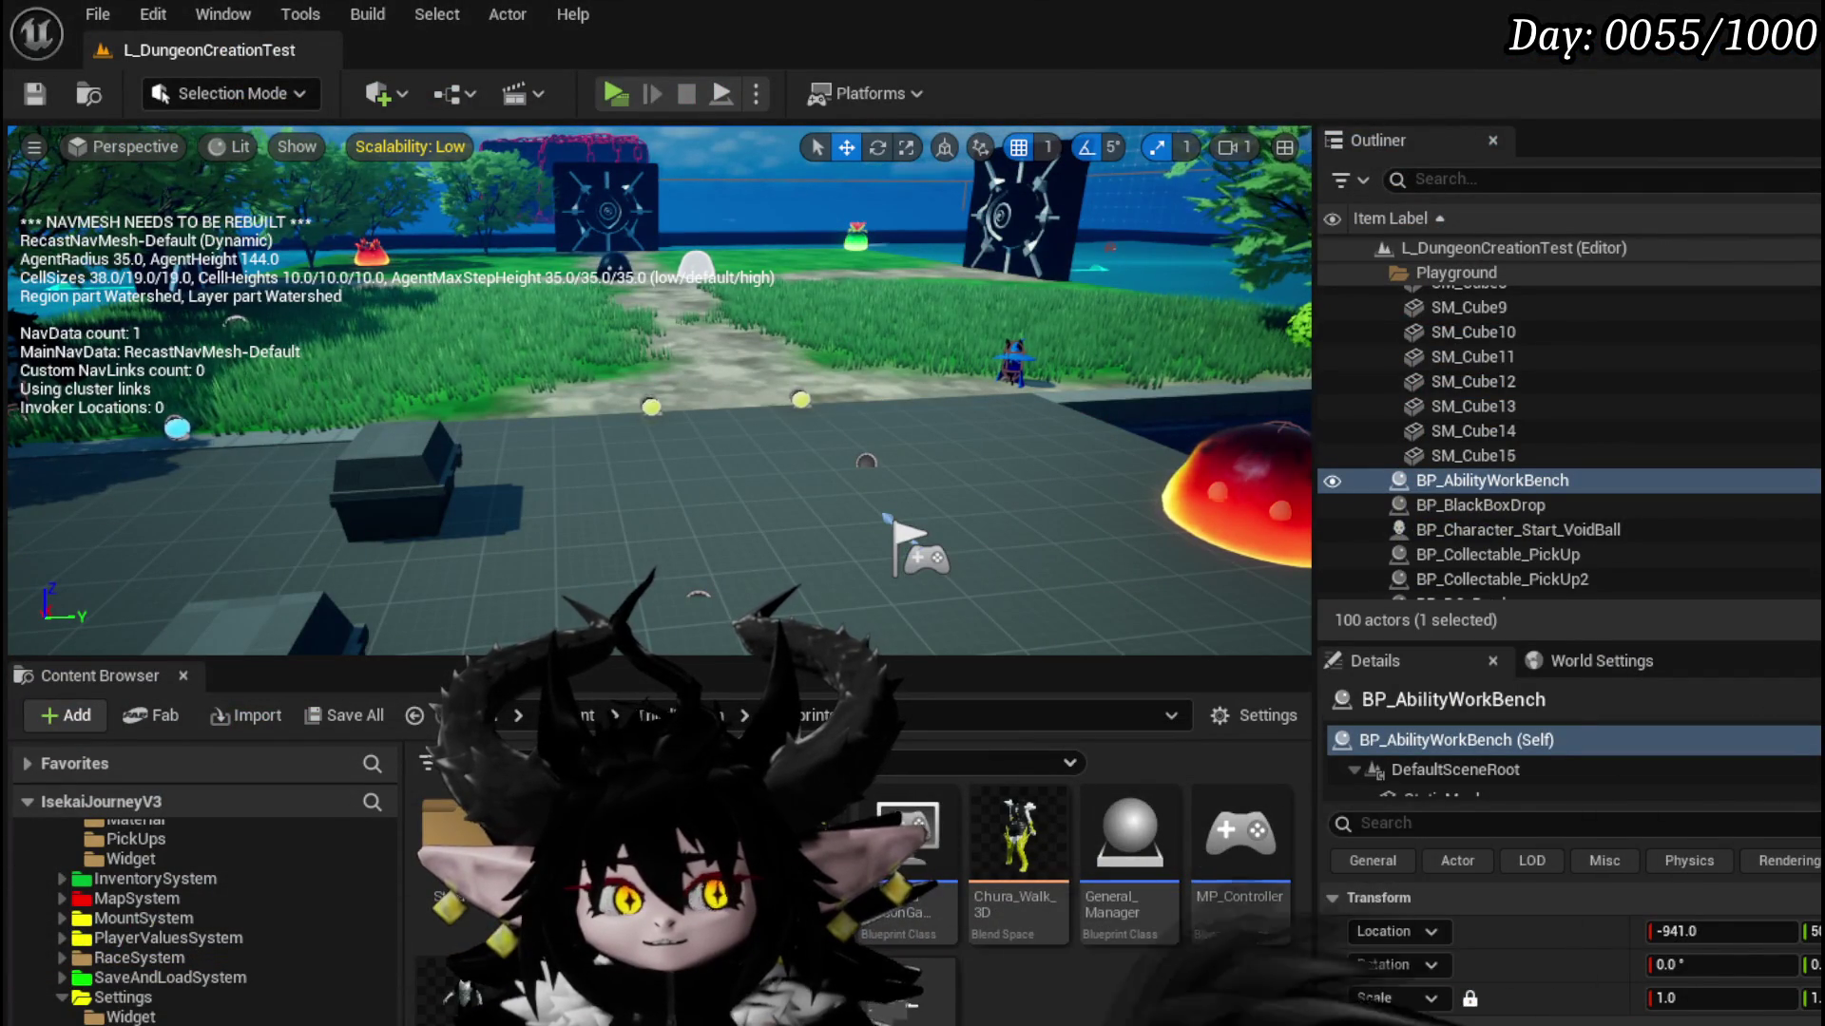
Step: Tidy the Set Text and Selected Name nodes in the event graph and save WP_Edit_Core
key("alt+Tab")
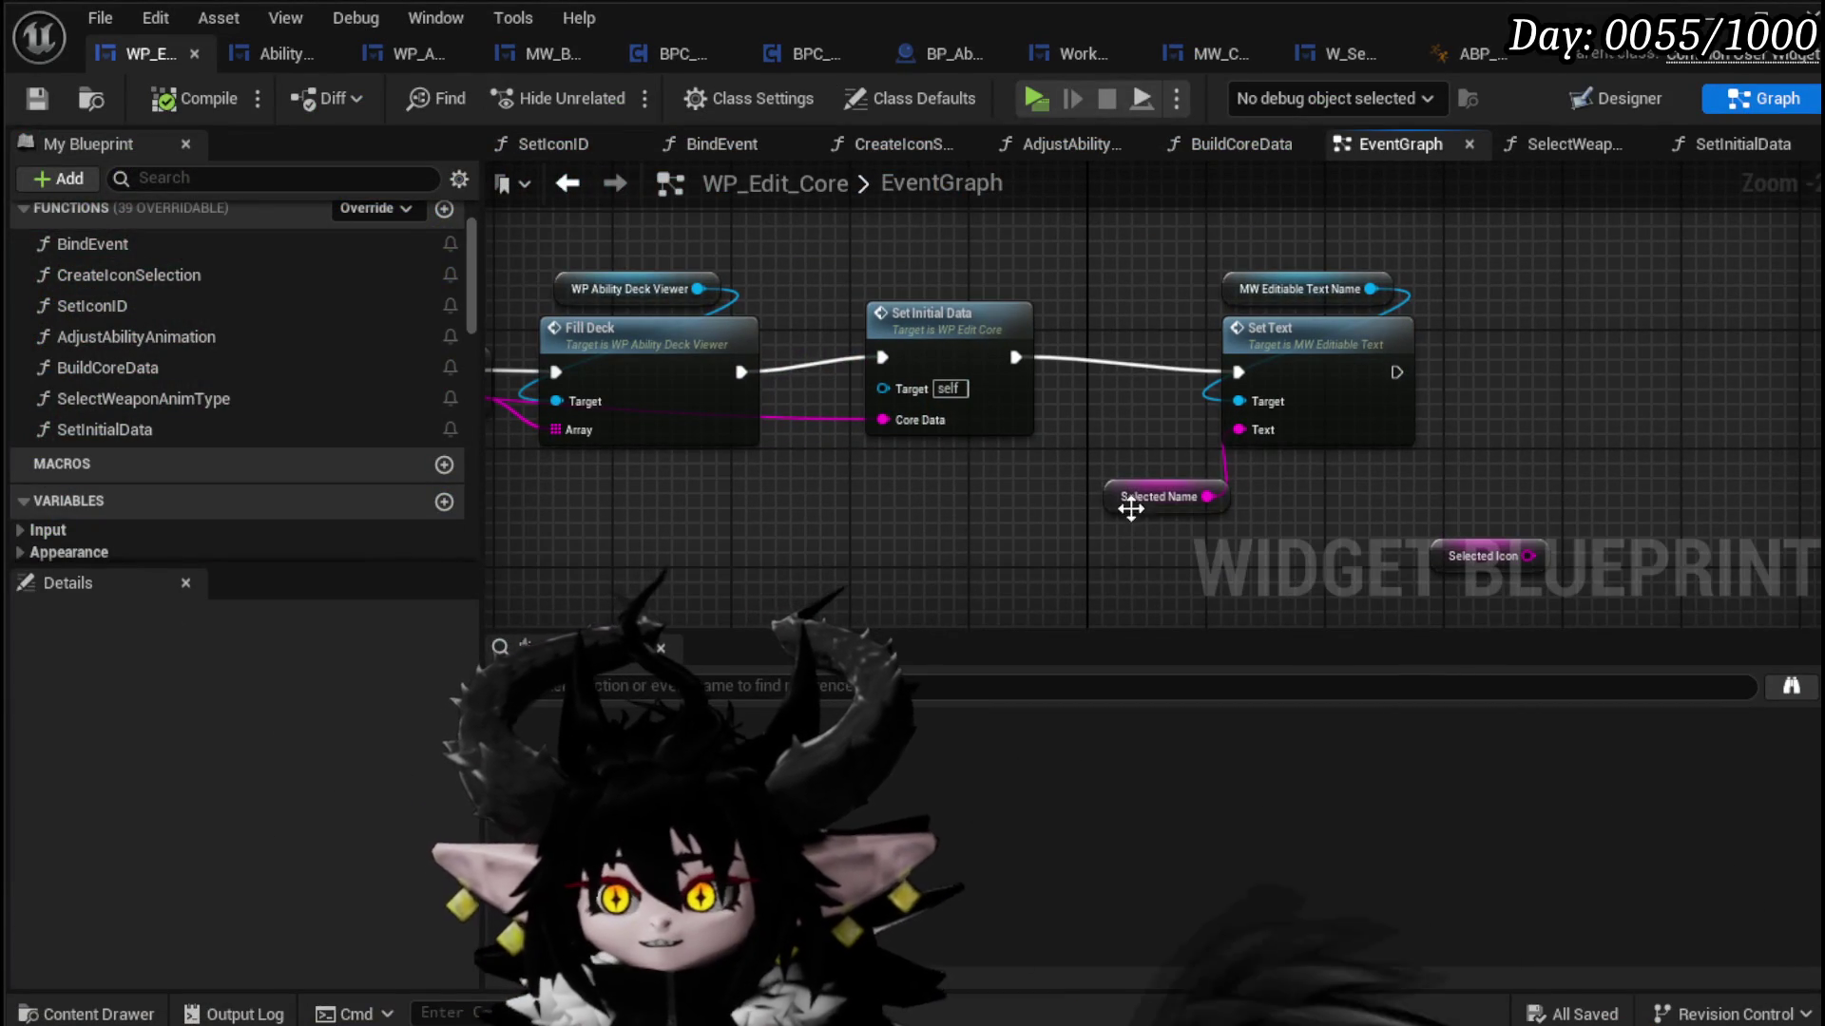
left_click_drag(1140, 499, 1209, 500)
left_click_drag(1344, 272, 1280, 319)
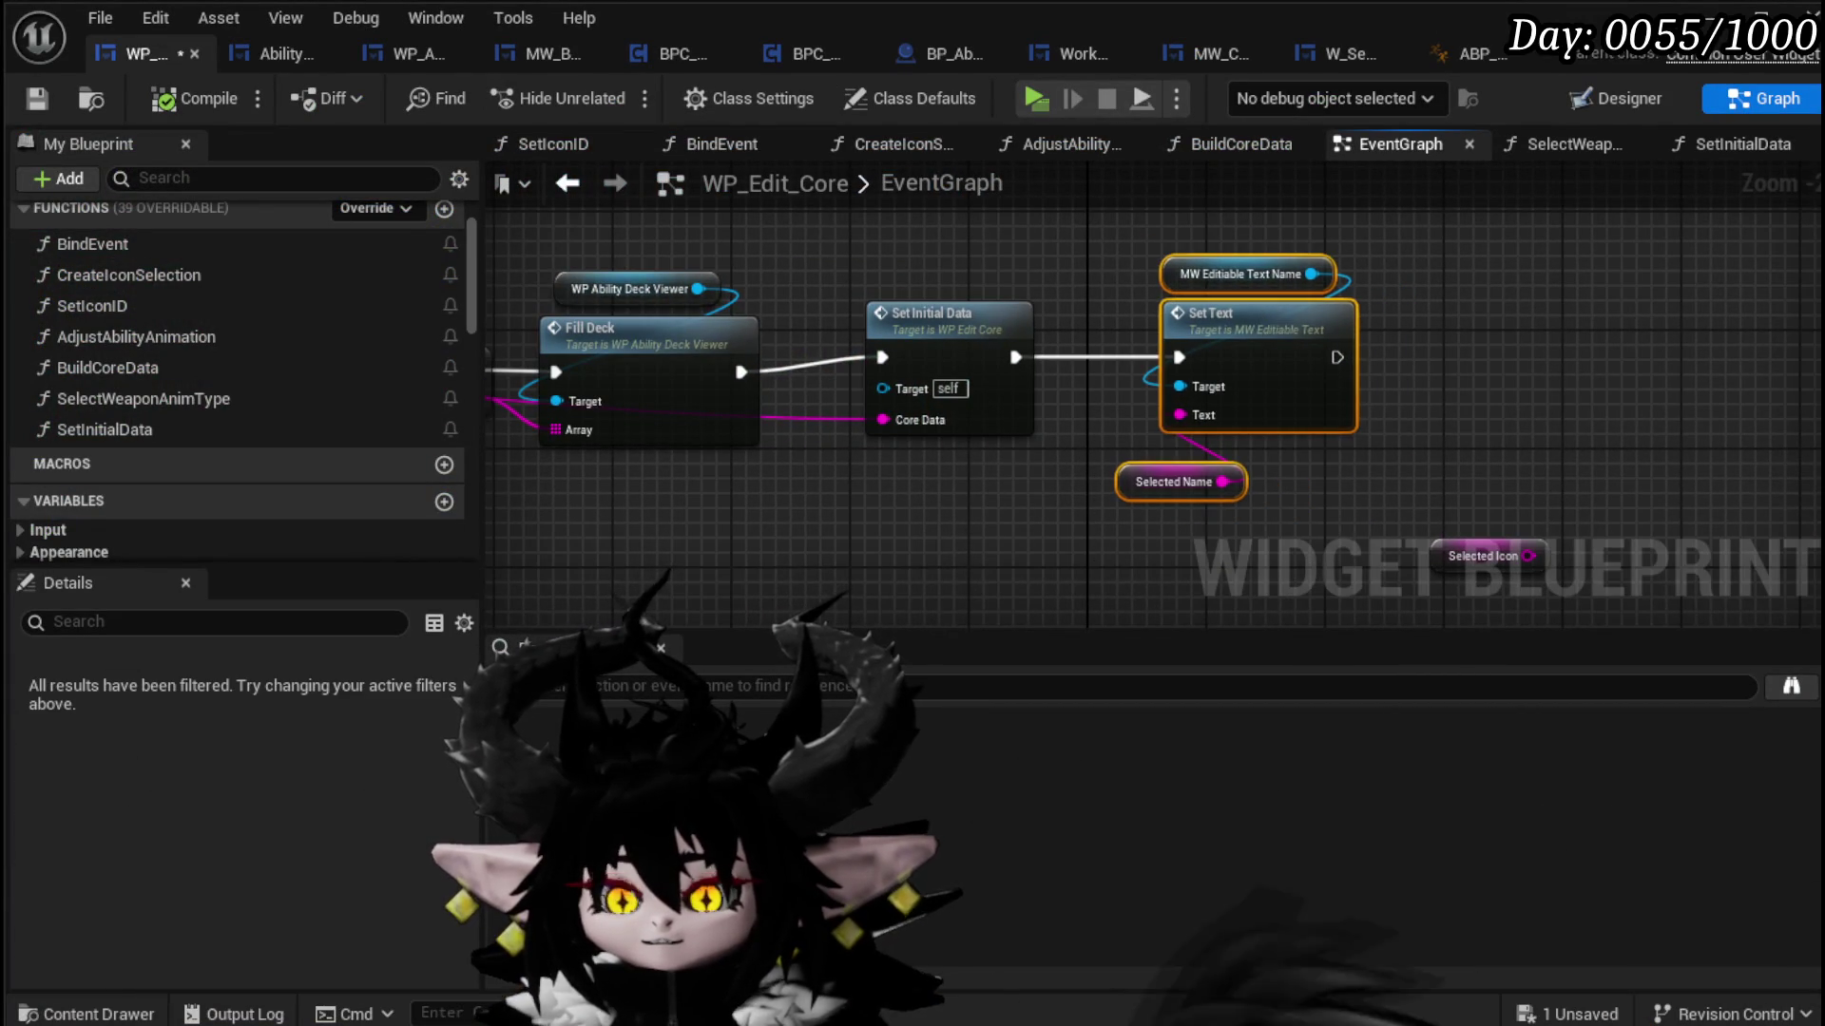
scroll(937, 529, "down", 3)
left_click_drag(922, 454, 840, 267)
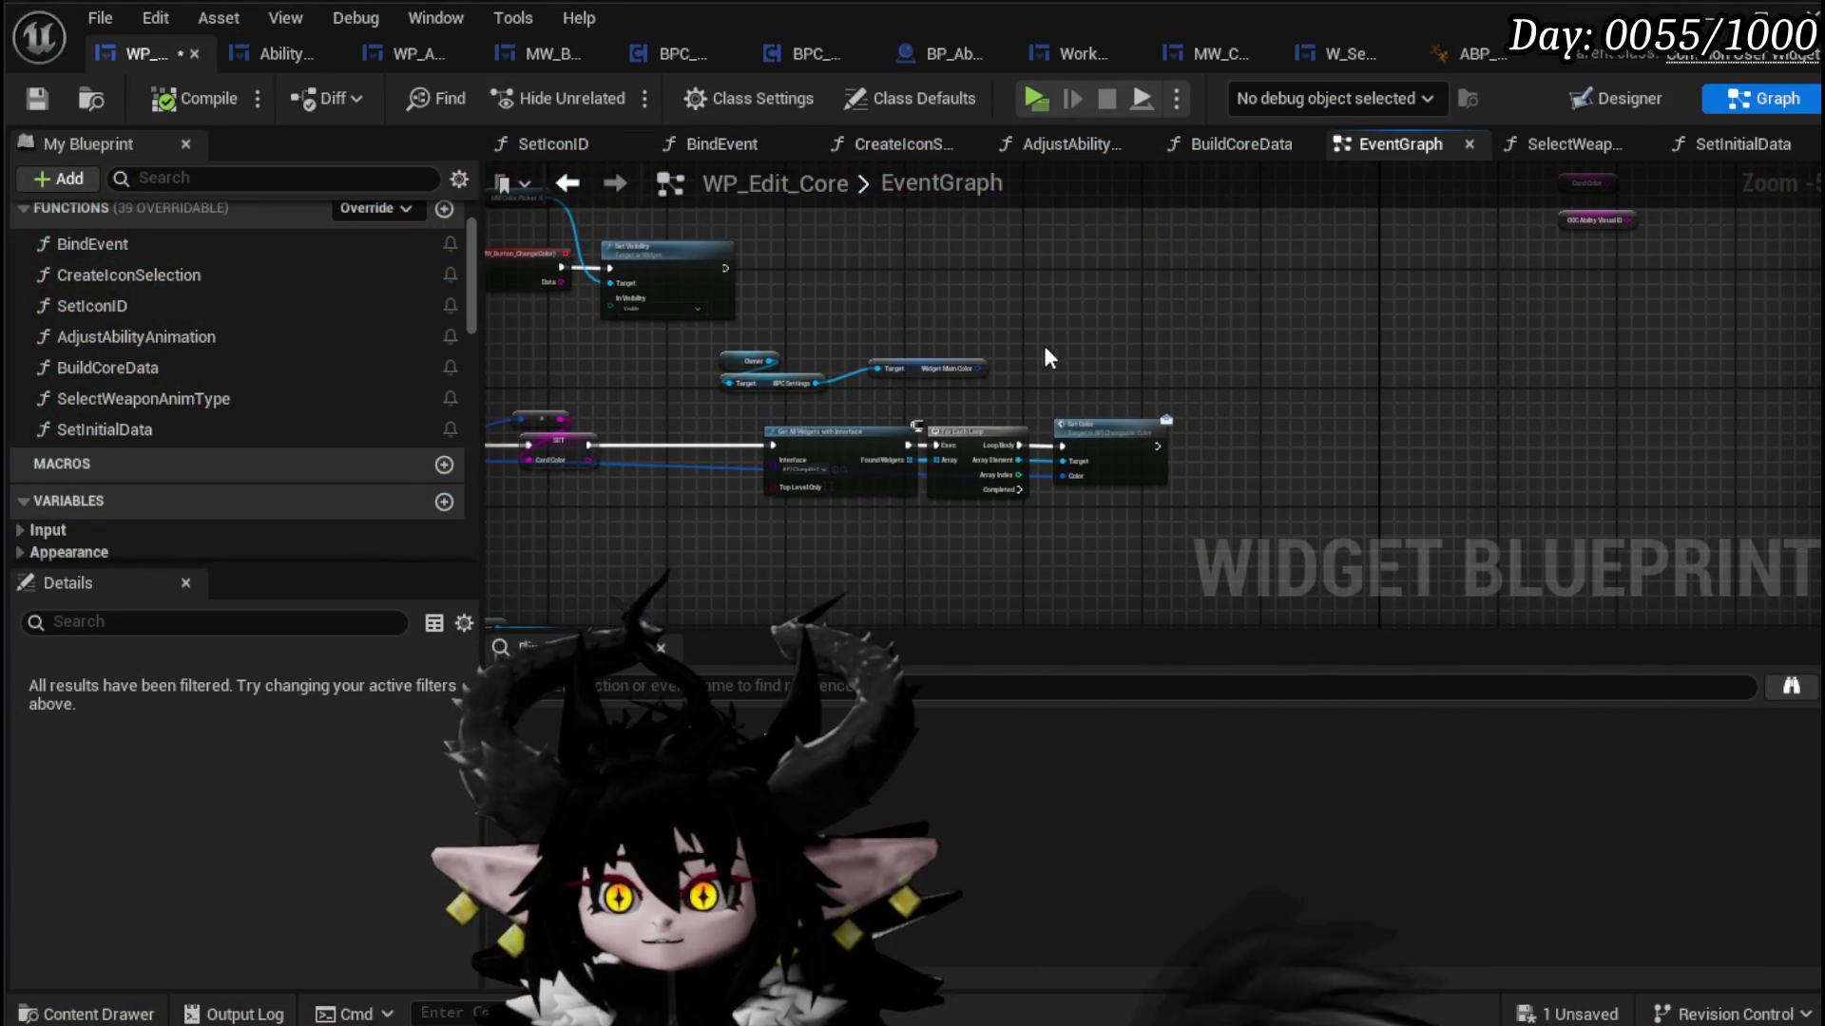
key("ctrl+s")
mouse_move(950, 428)
left_mouse_down()
mouse_move(998, 380)
mouse_move(1043, 249)
mouse_move(1151, 490)
left_mouse_up()
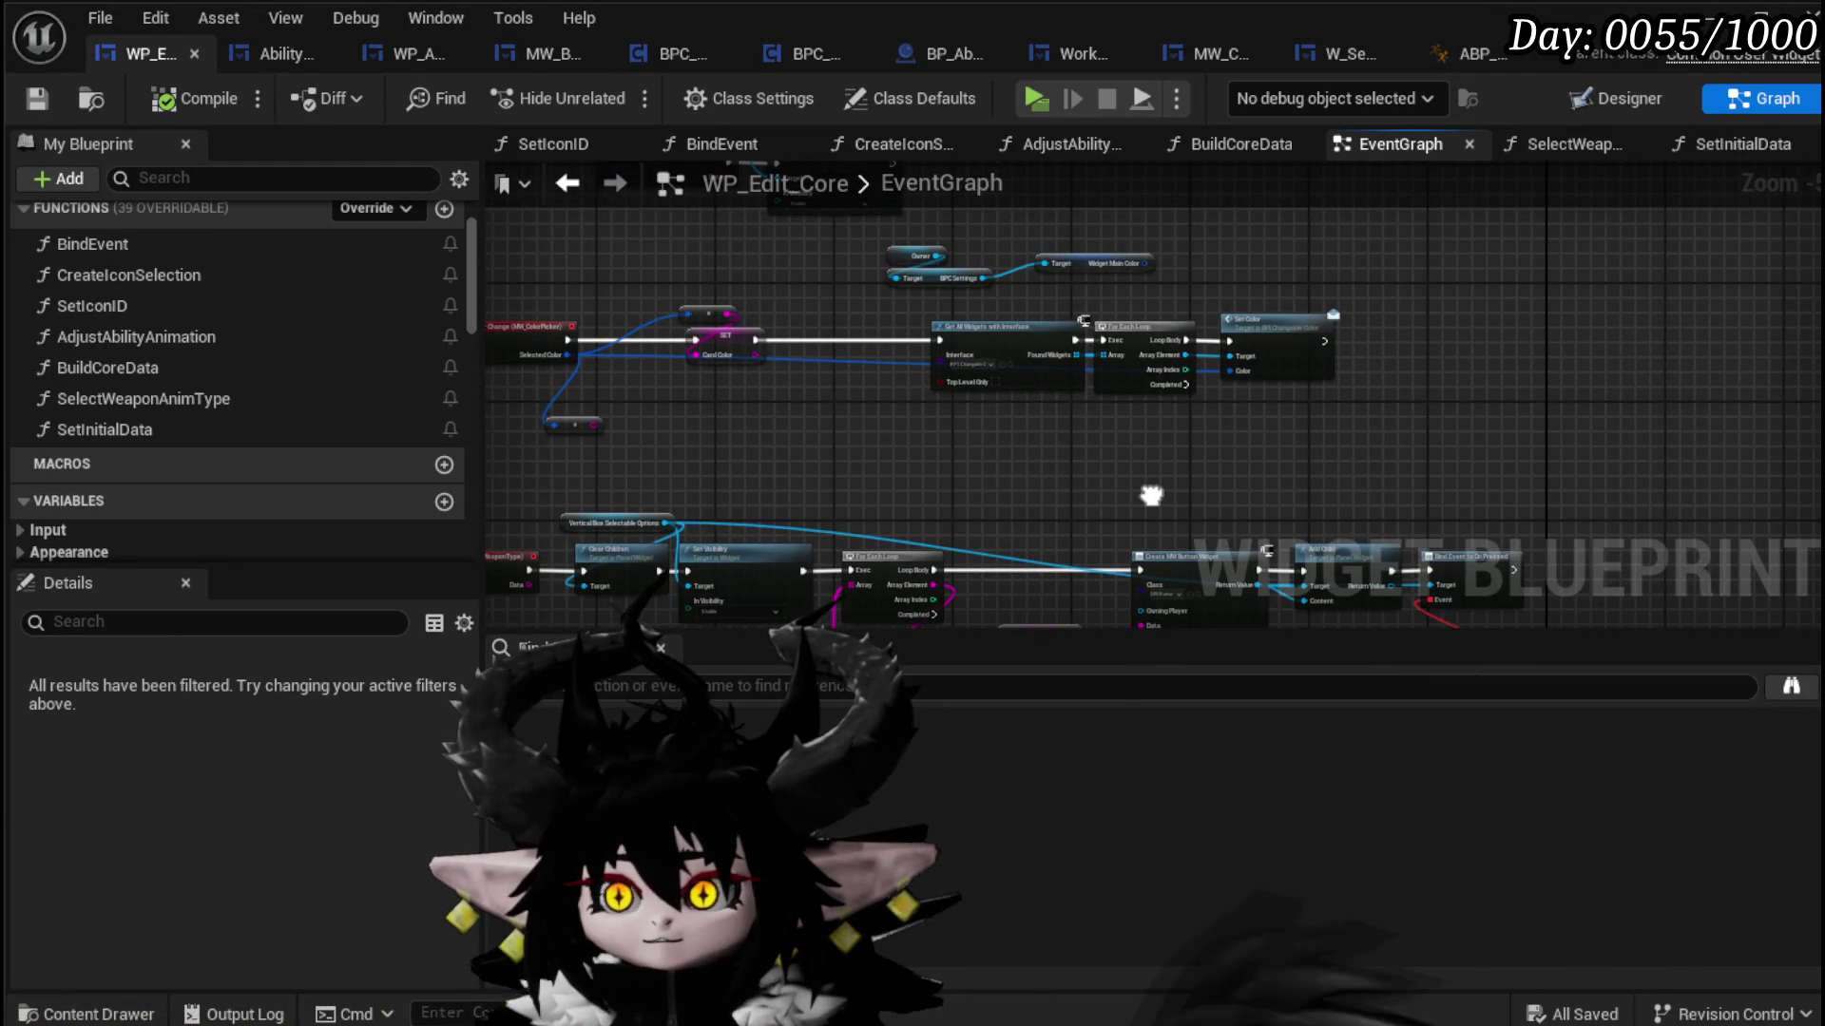
Step: In the Designer, select WP_AbilityDeckViewer and review its 500 × 740 Details properties
left_click(1620, 98)
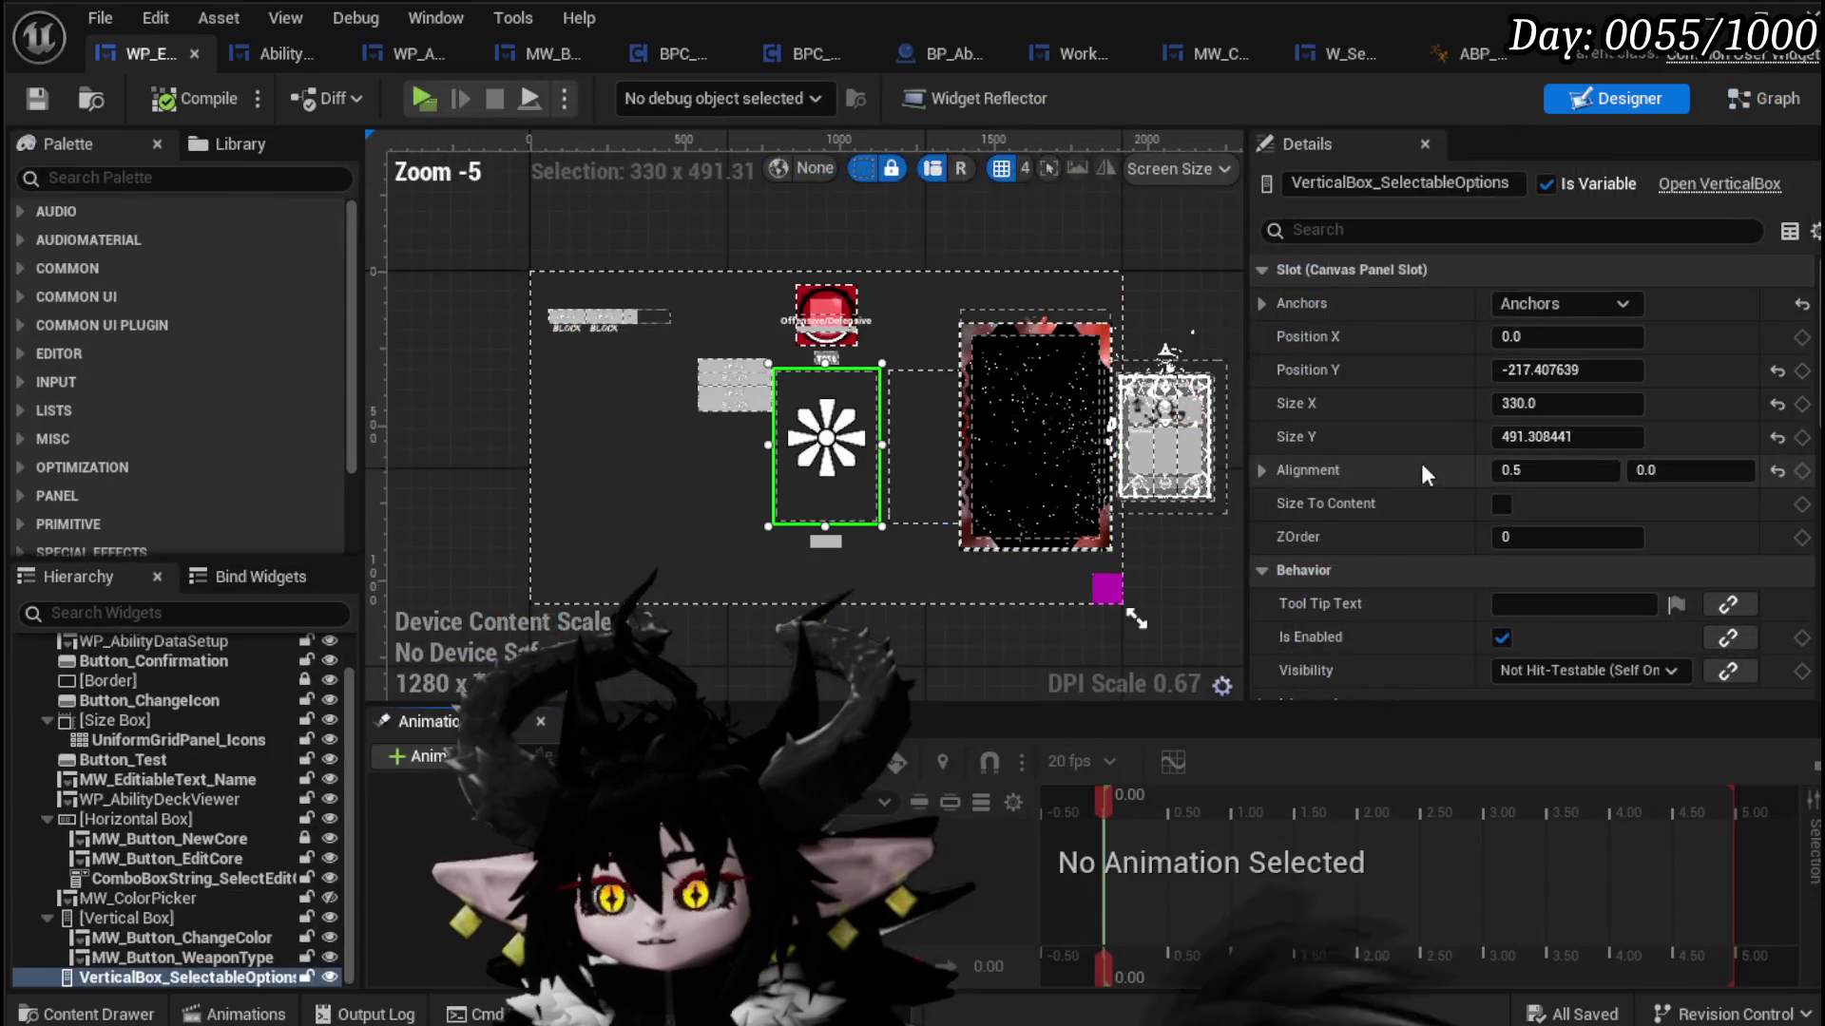
left_click(1022, 446)
scroll(1521, 589, "down", 10)
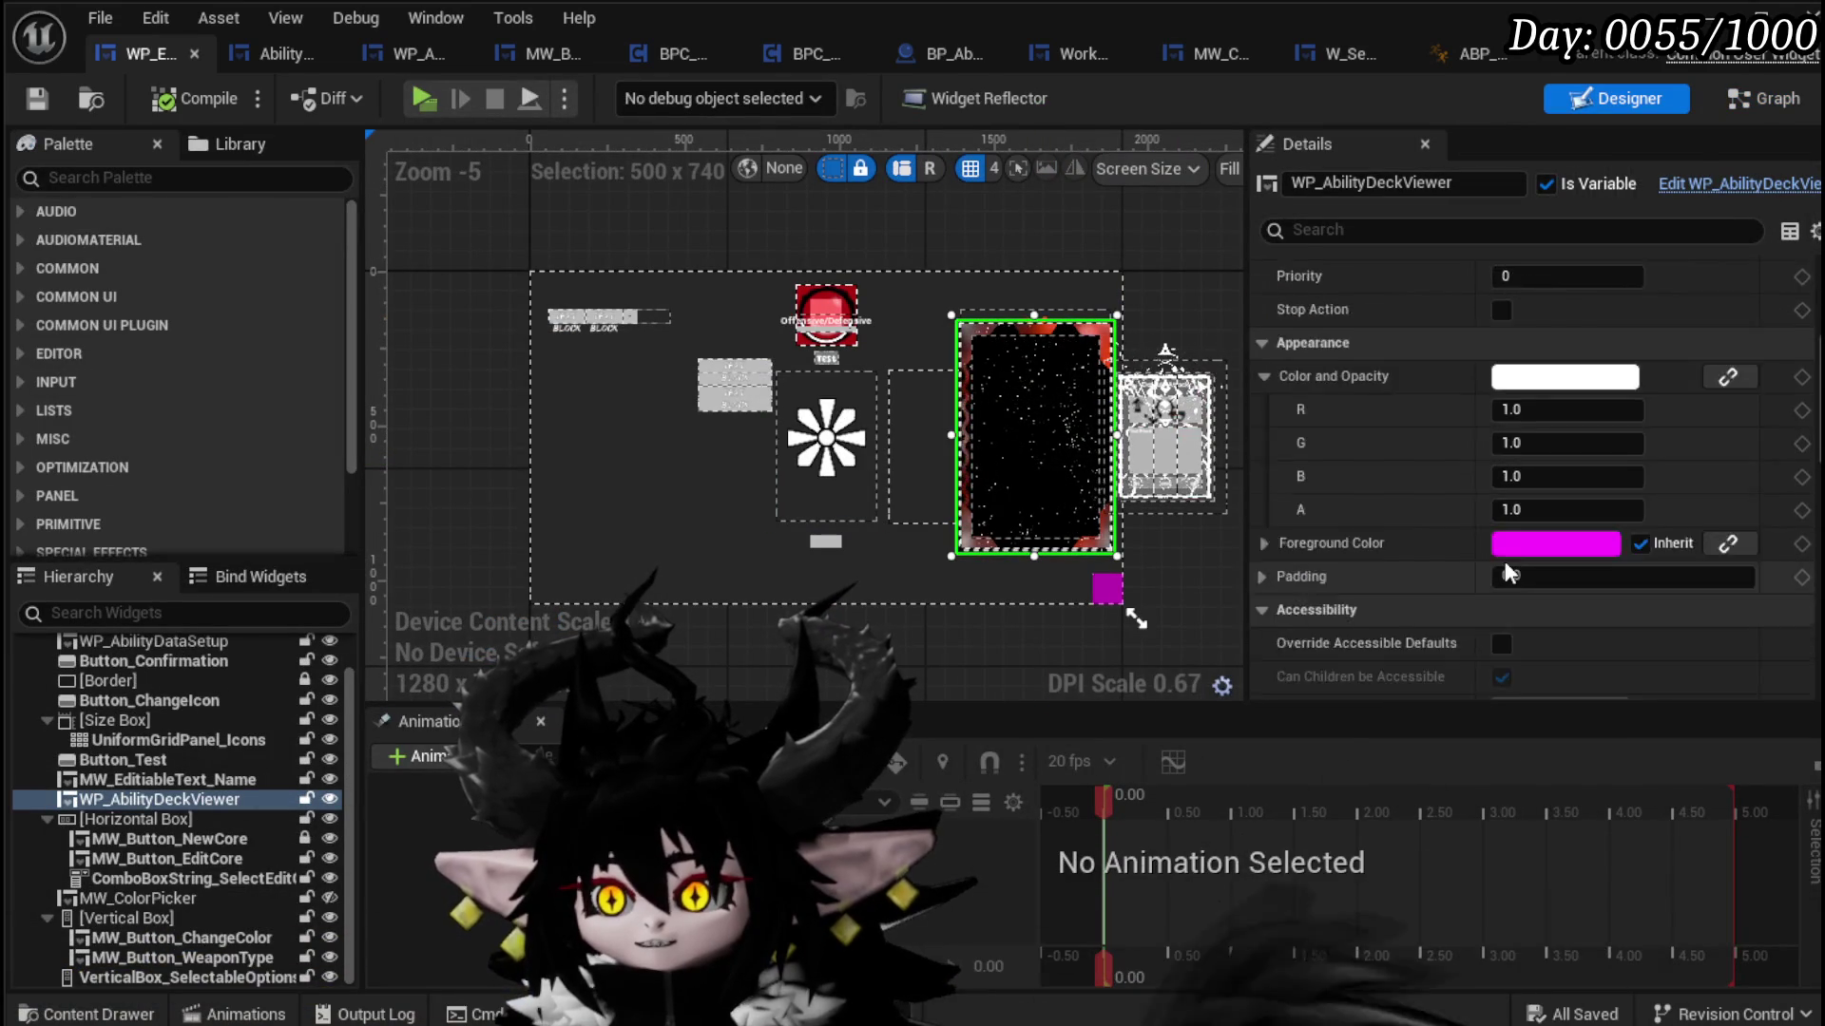
scroll(1503, 557, "down", 15)
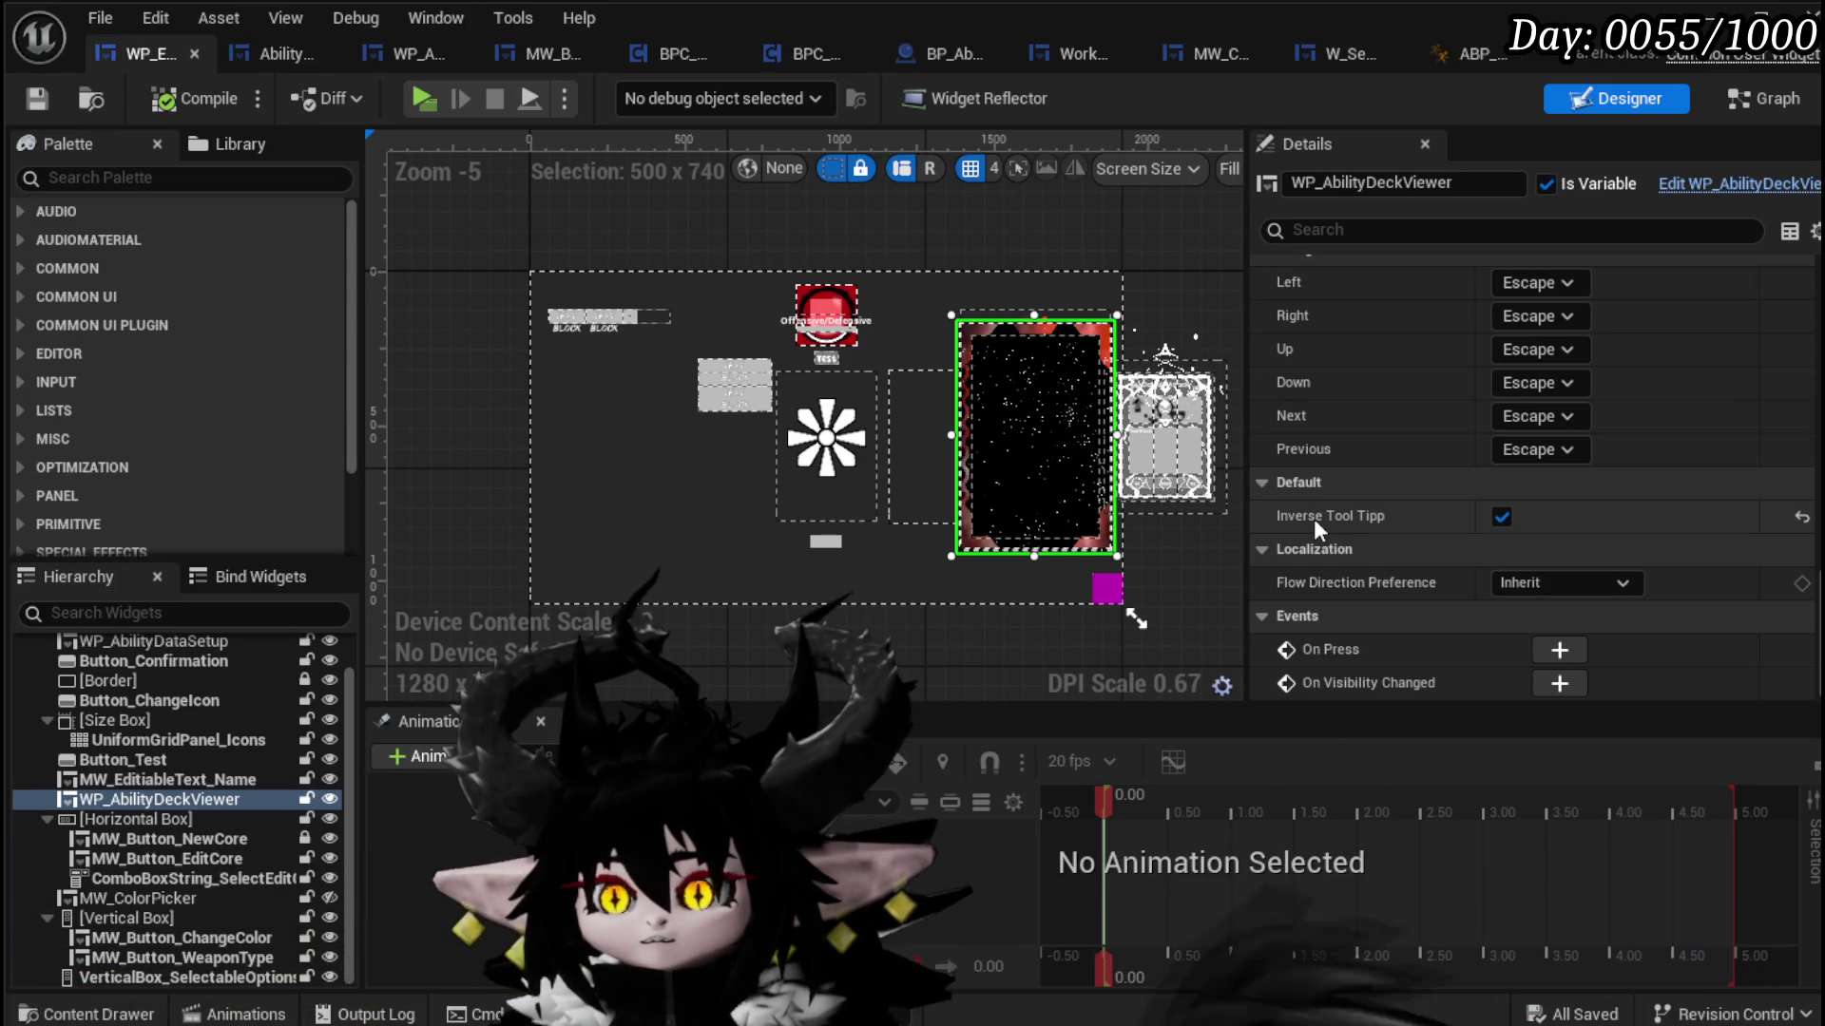
scroll(1314, 519, "up", 10)
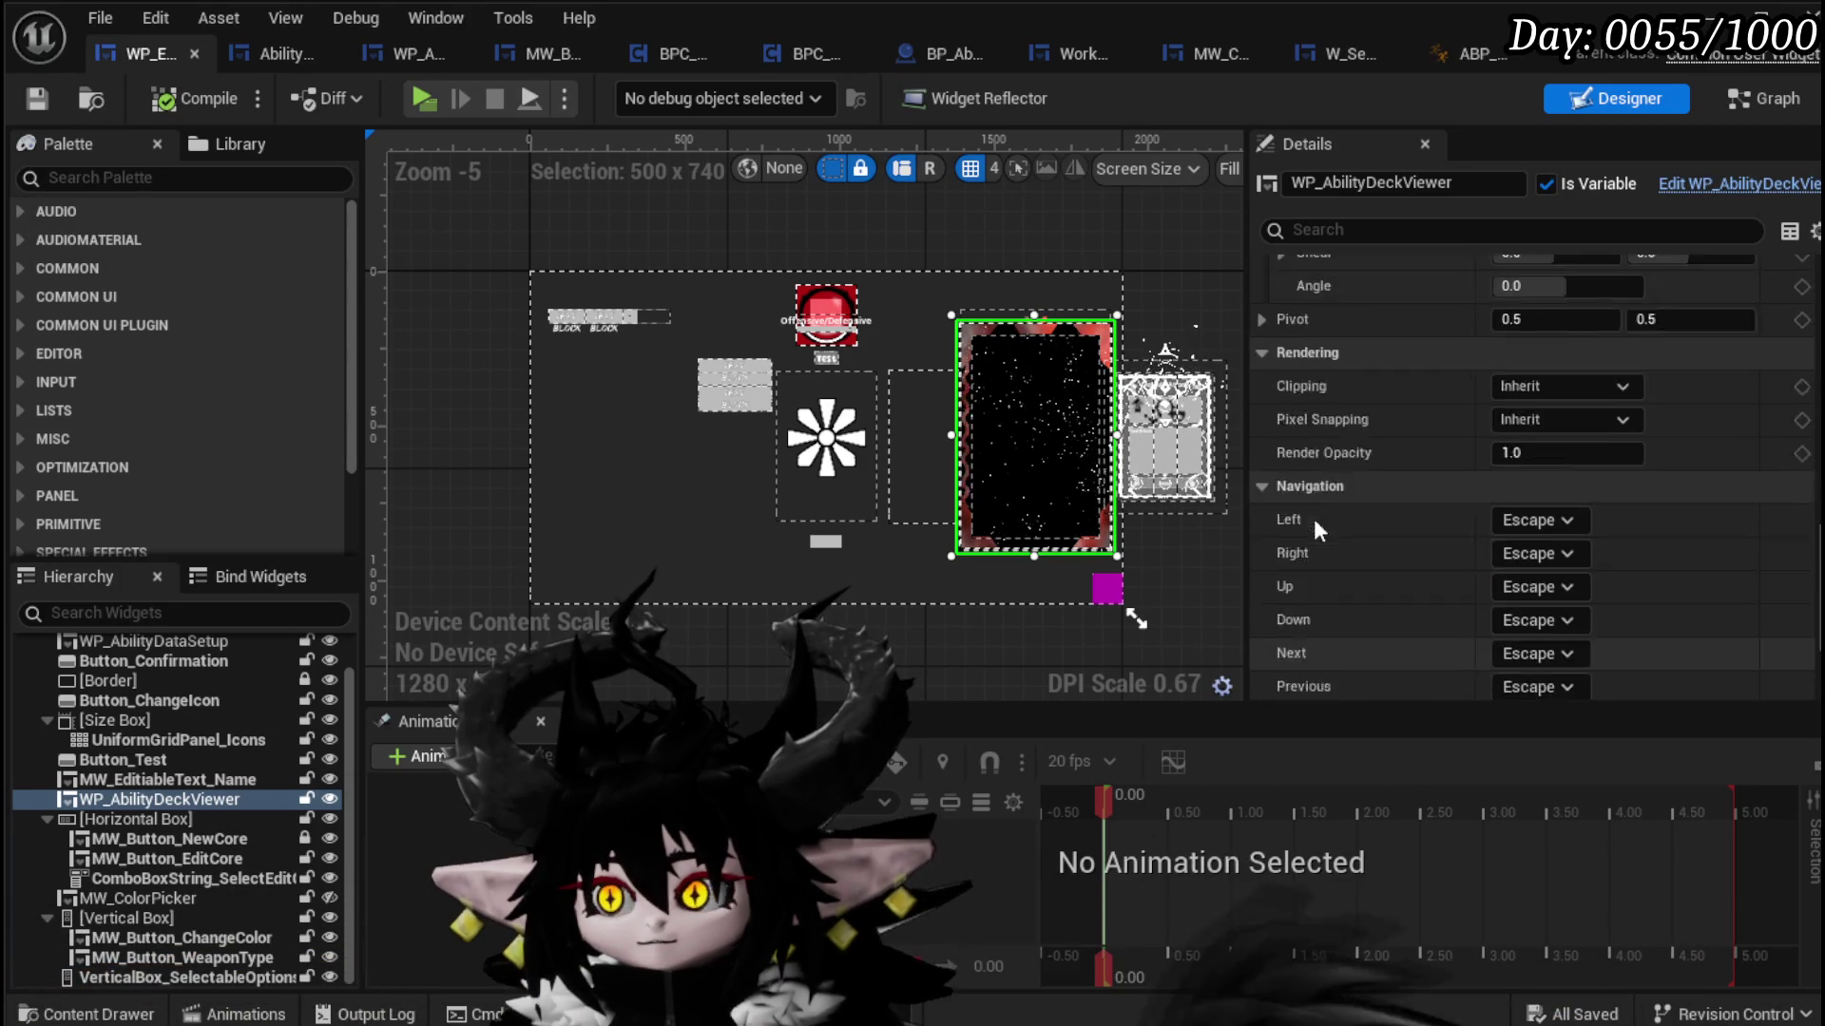
scroll(1316, 523, "up", 10)
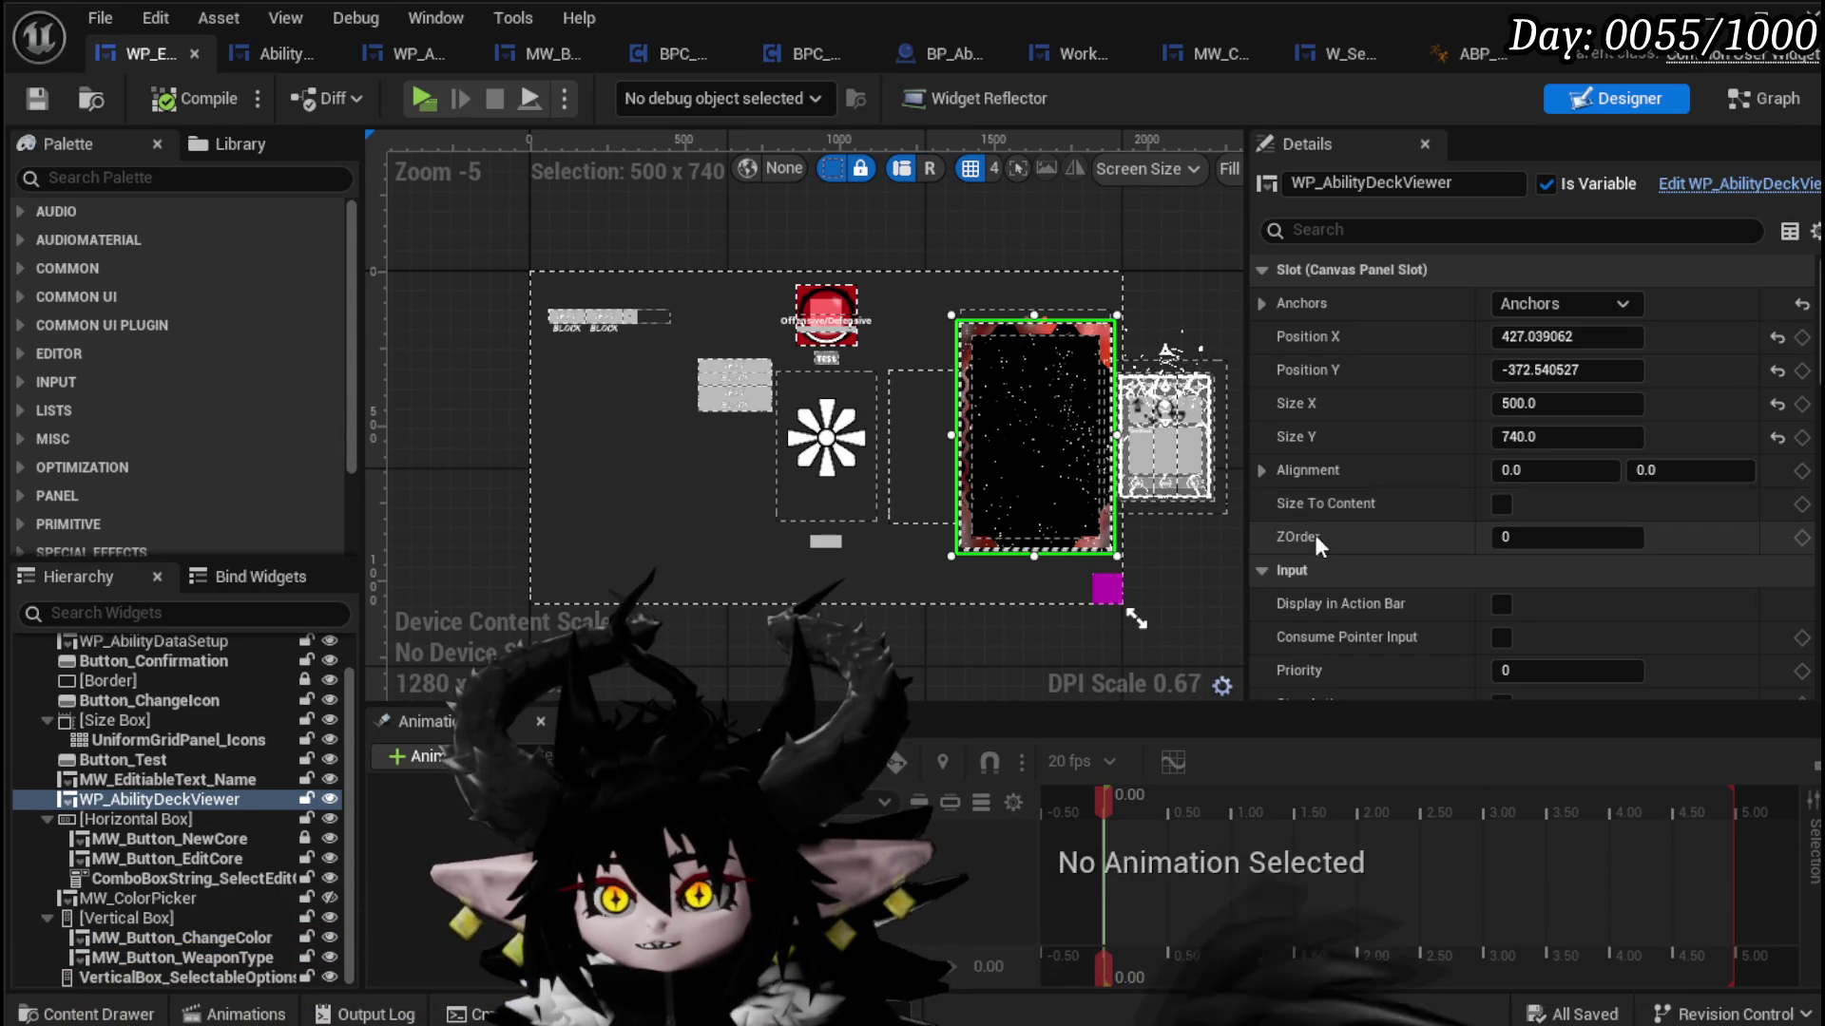
left_click(276, 54)
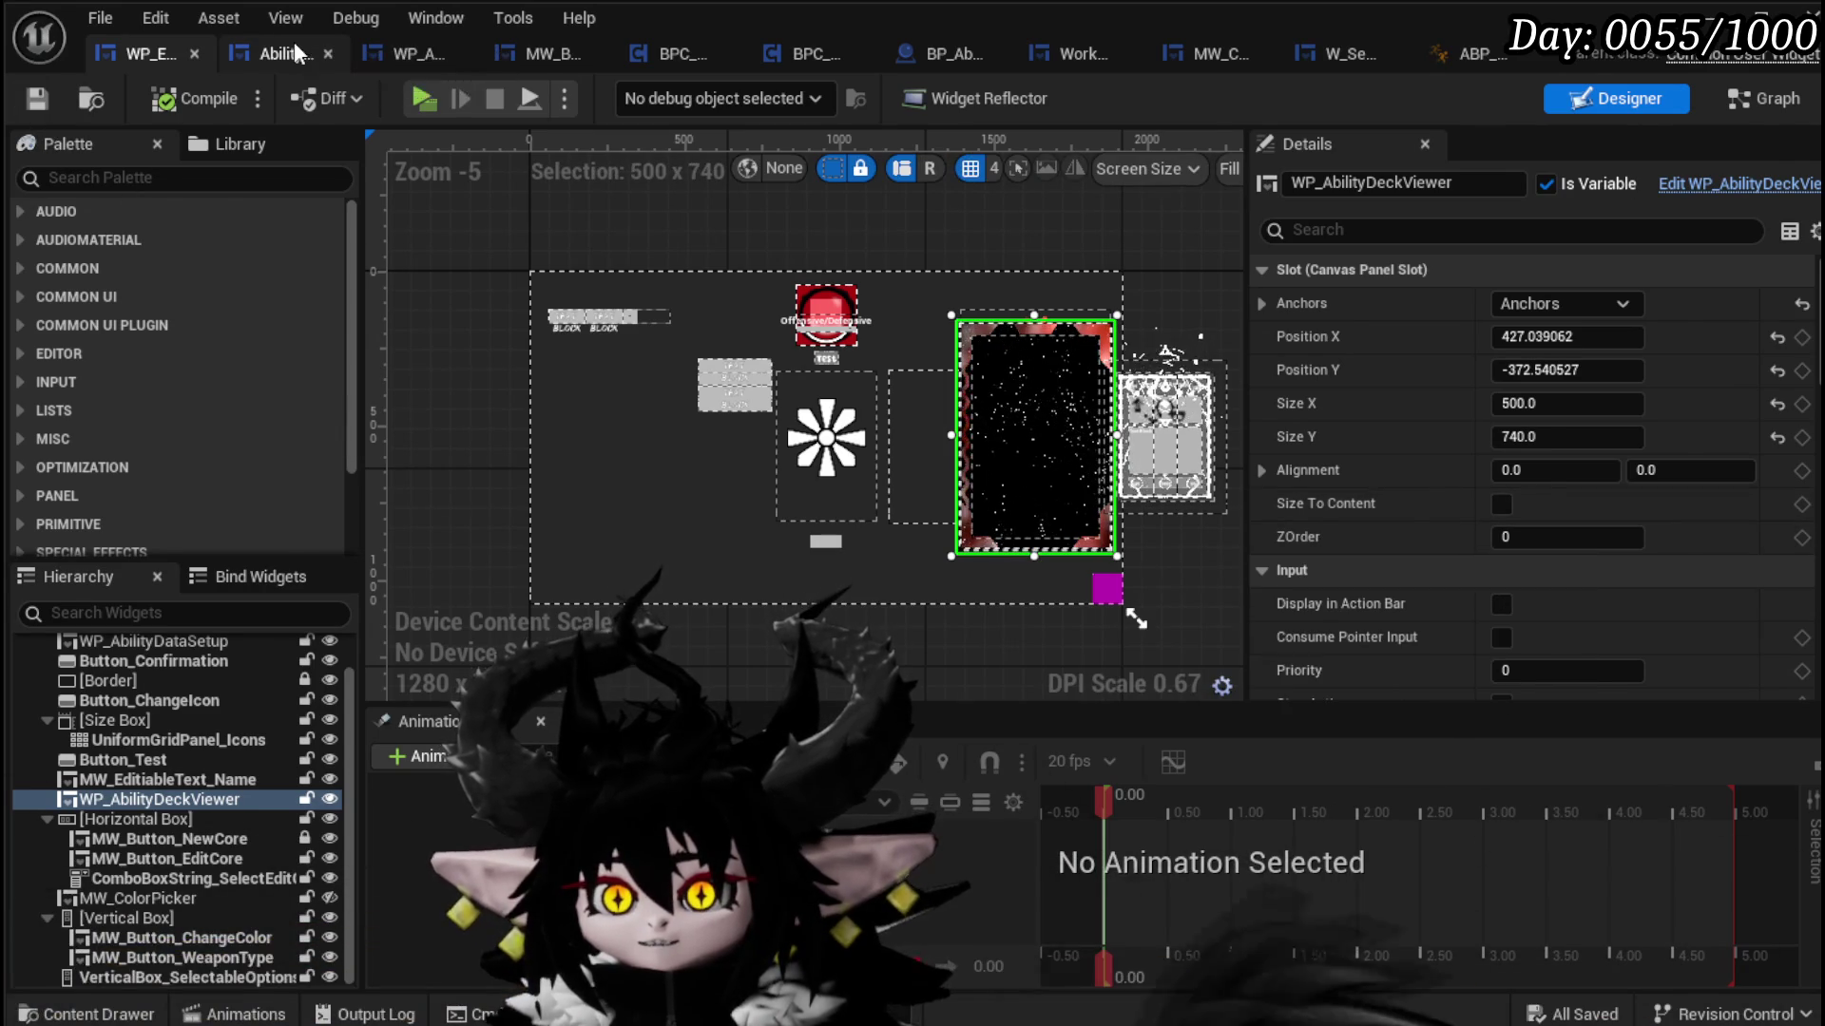
left_click(1671, 99)
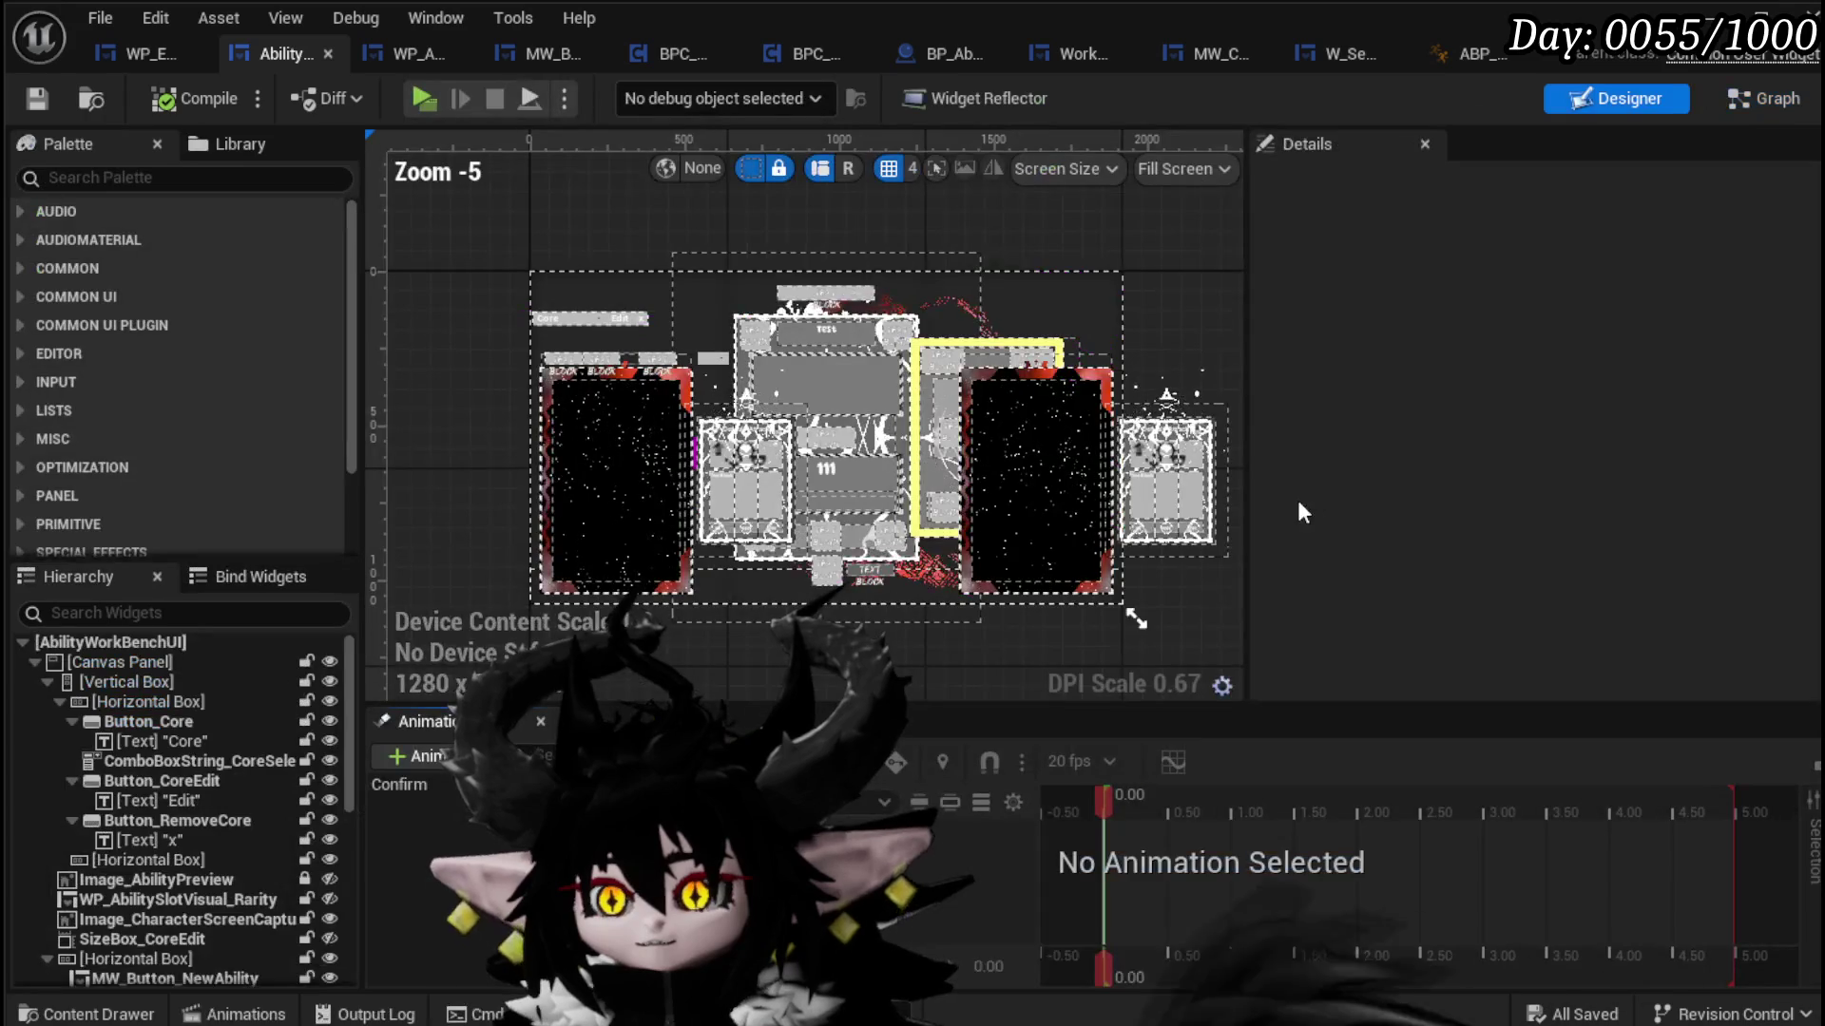
left_click(1047, 482)
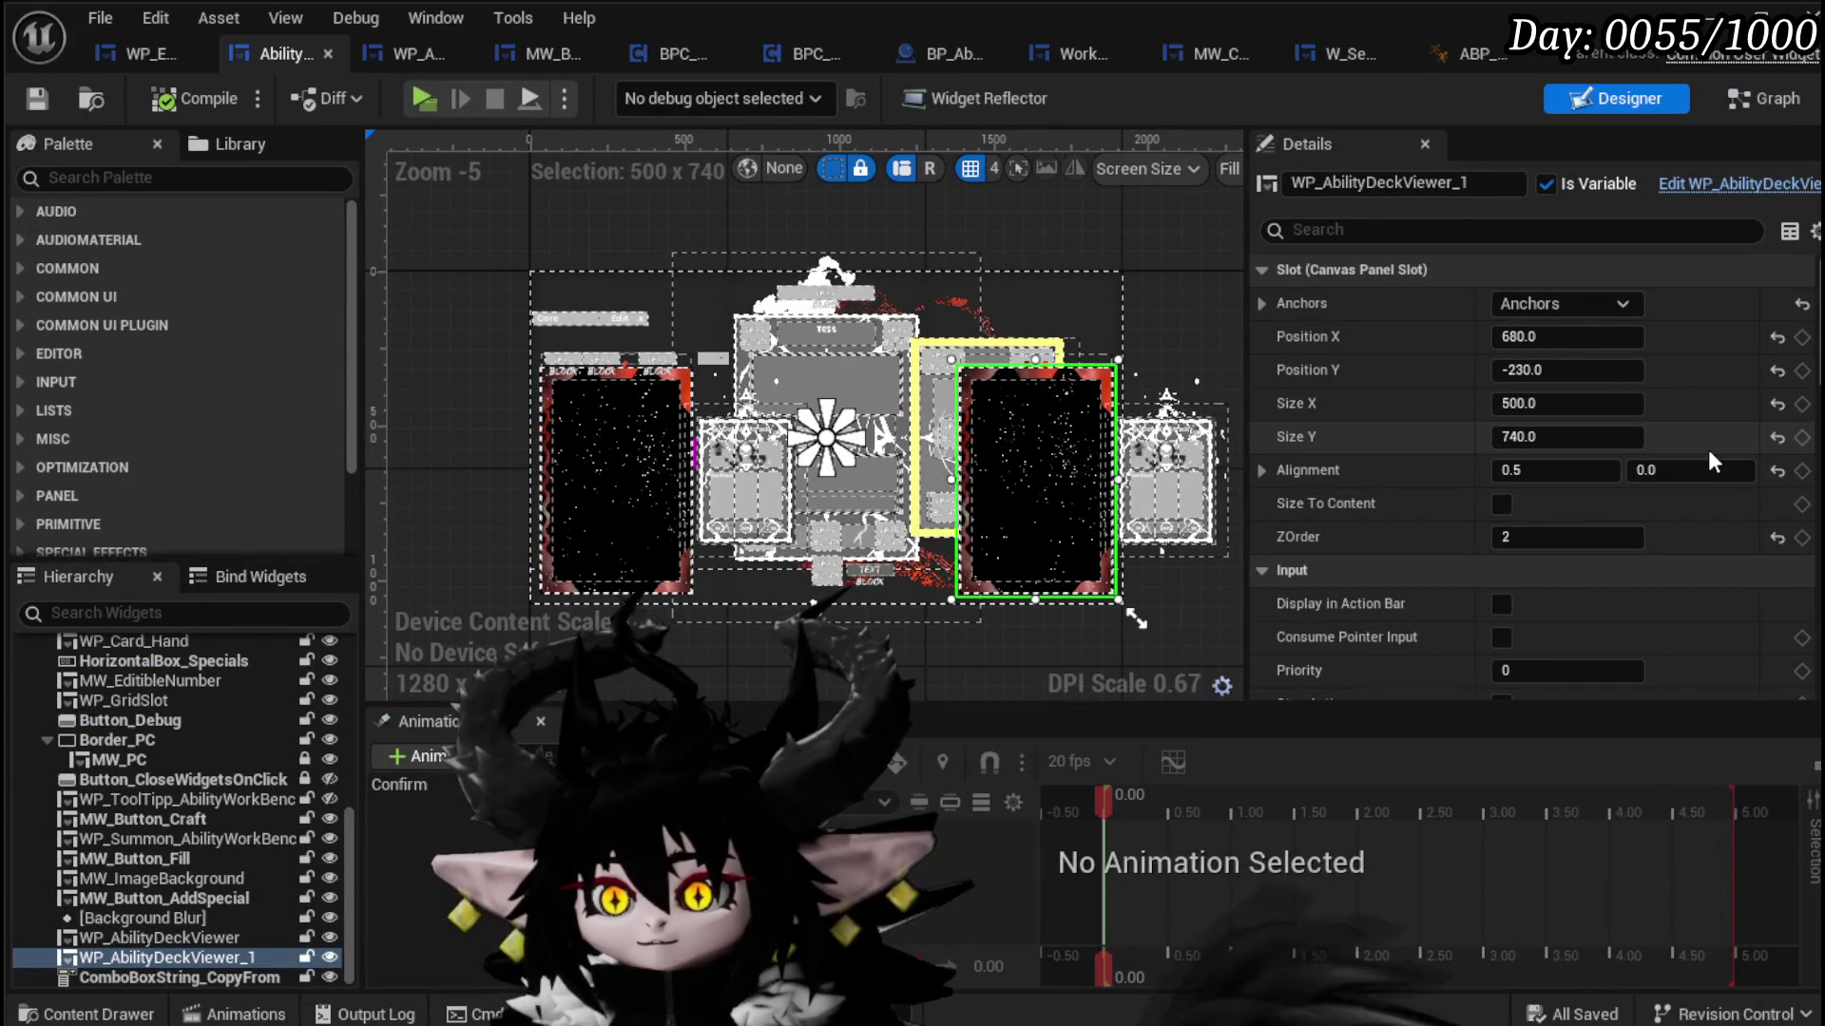
scroll(1446, 442, "down", 10)
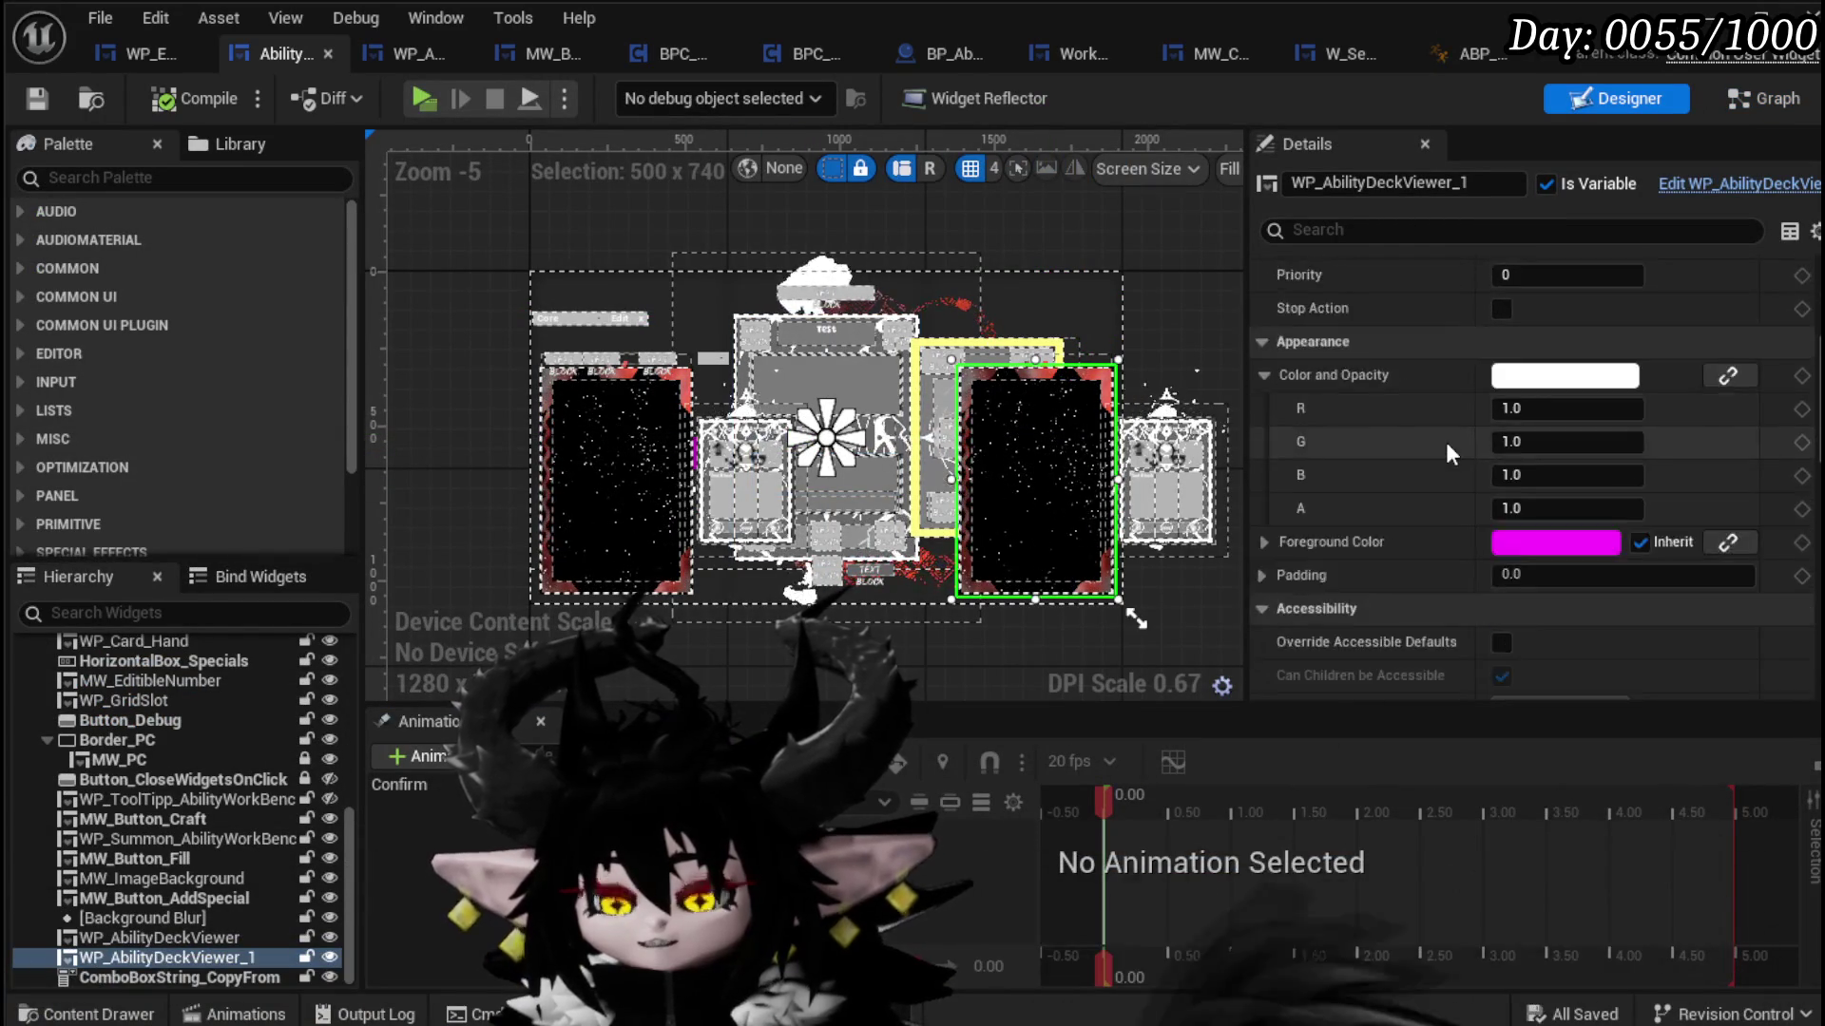
scroll(1446, 442, "down", 10)
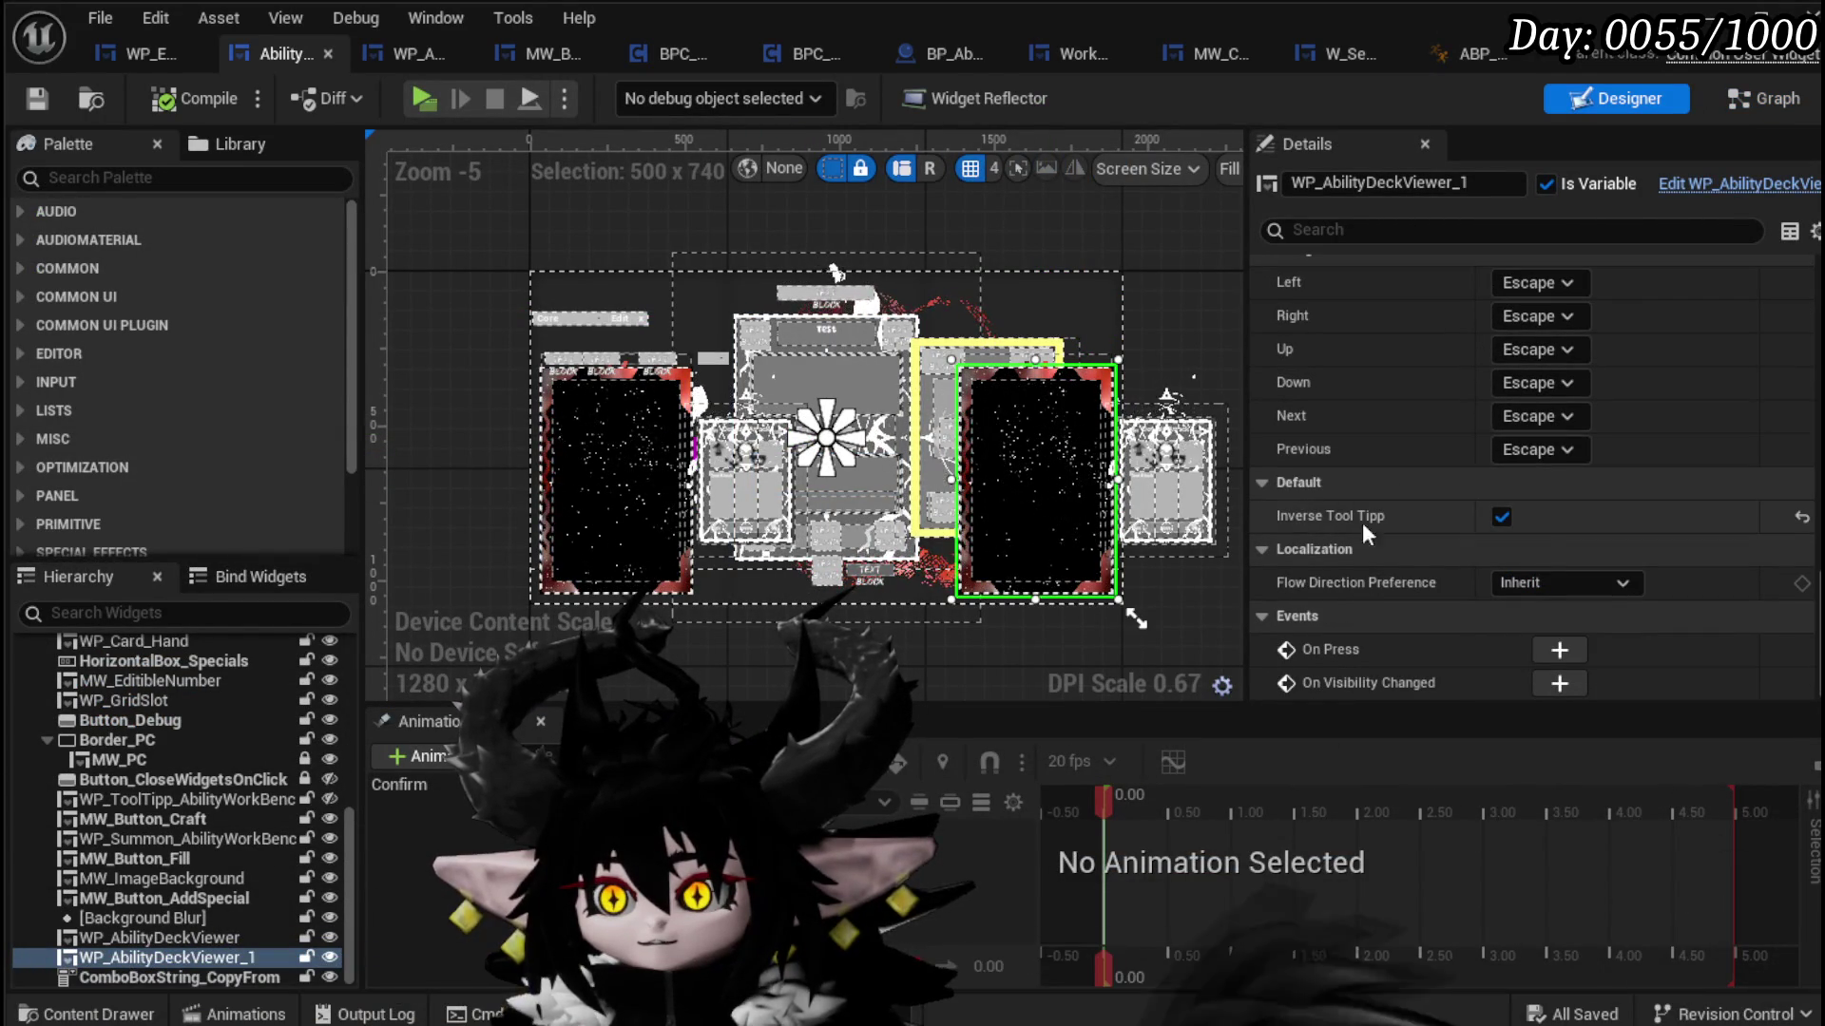
left_click(138, 53)
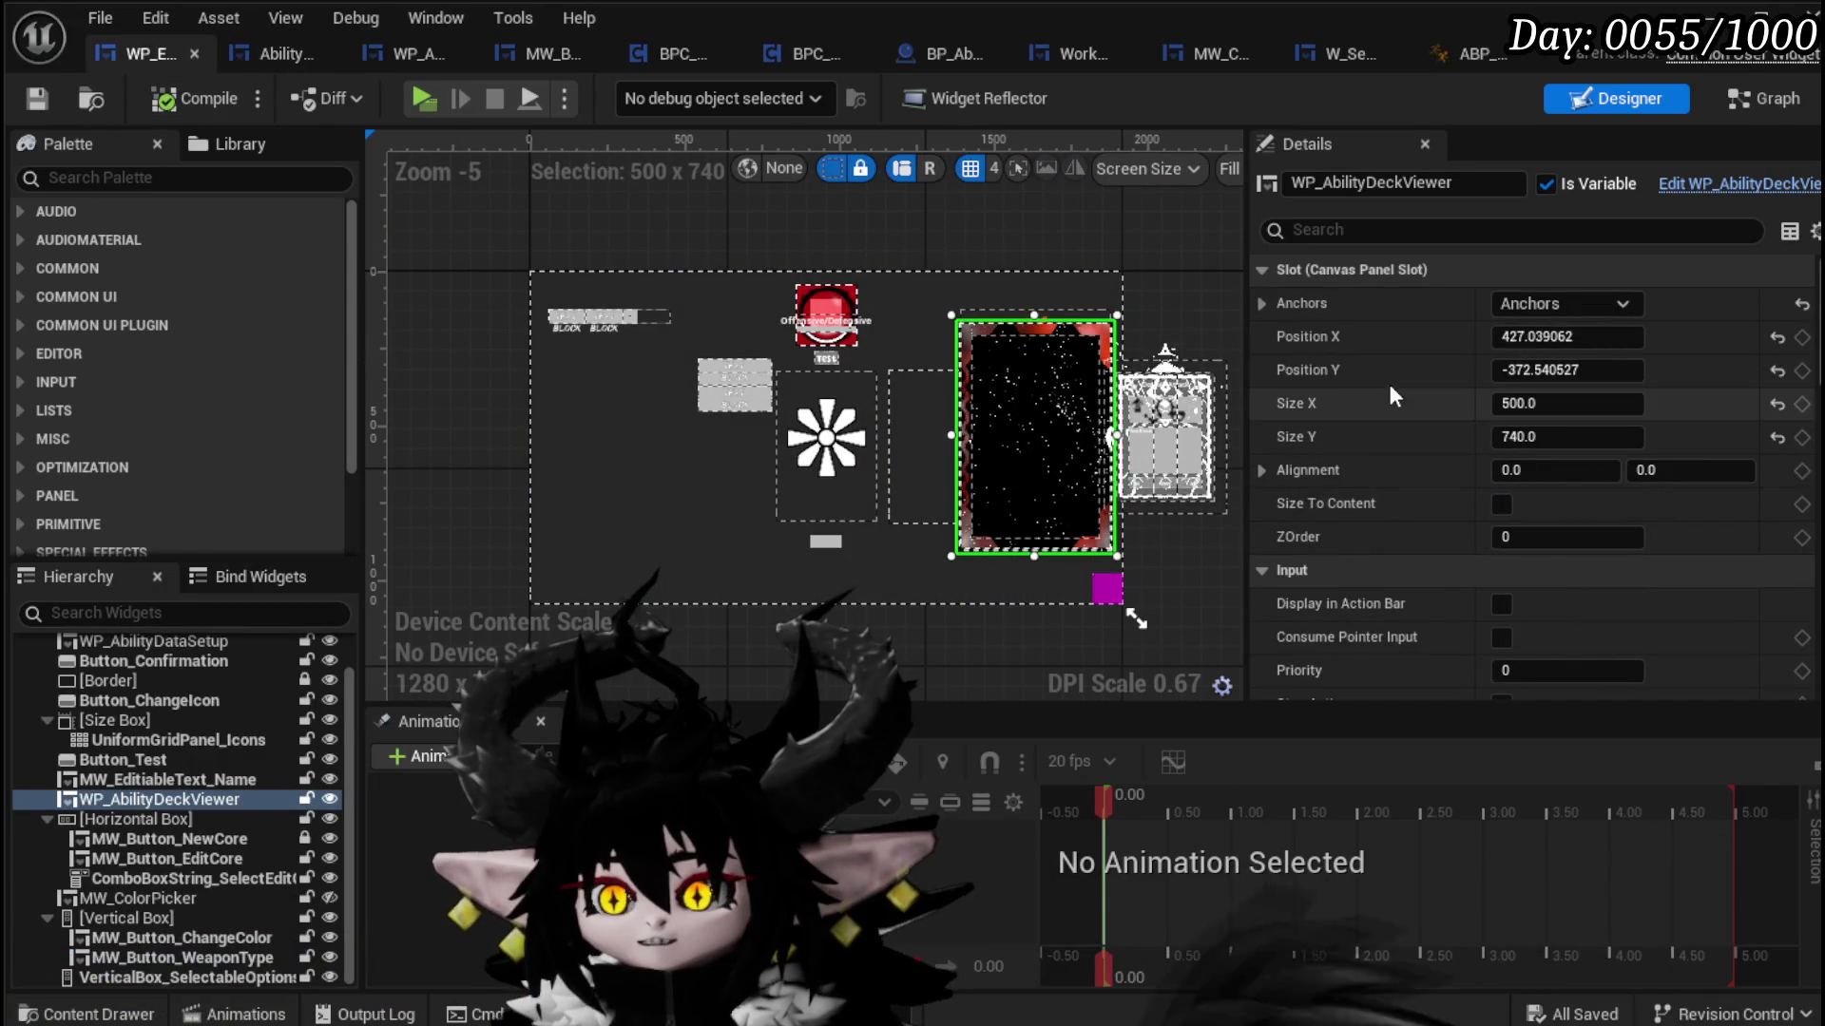
scroll(1386, 377, "down", 3)
scroll(1385, 376, "down", 6)
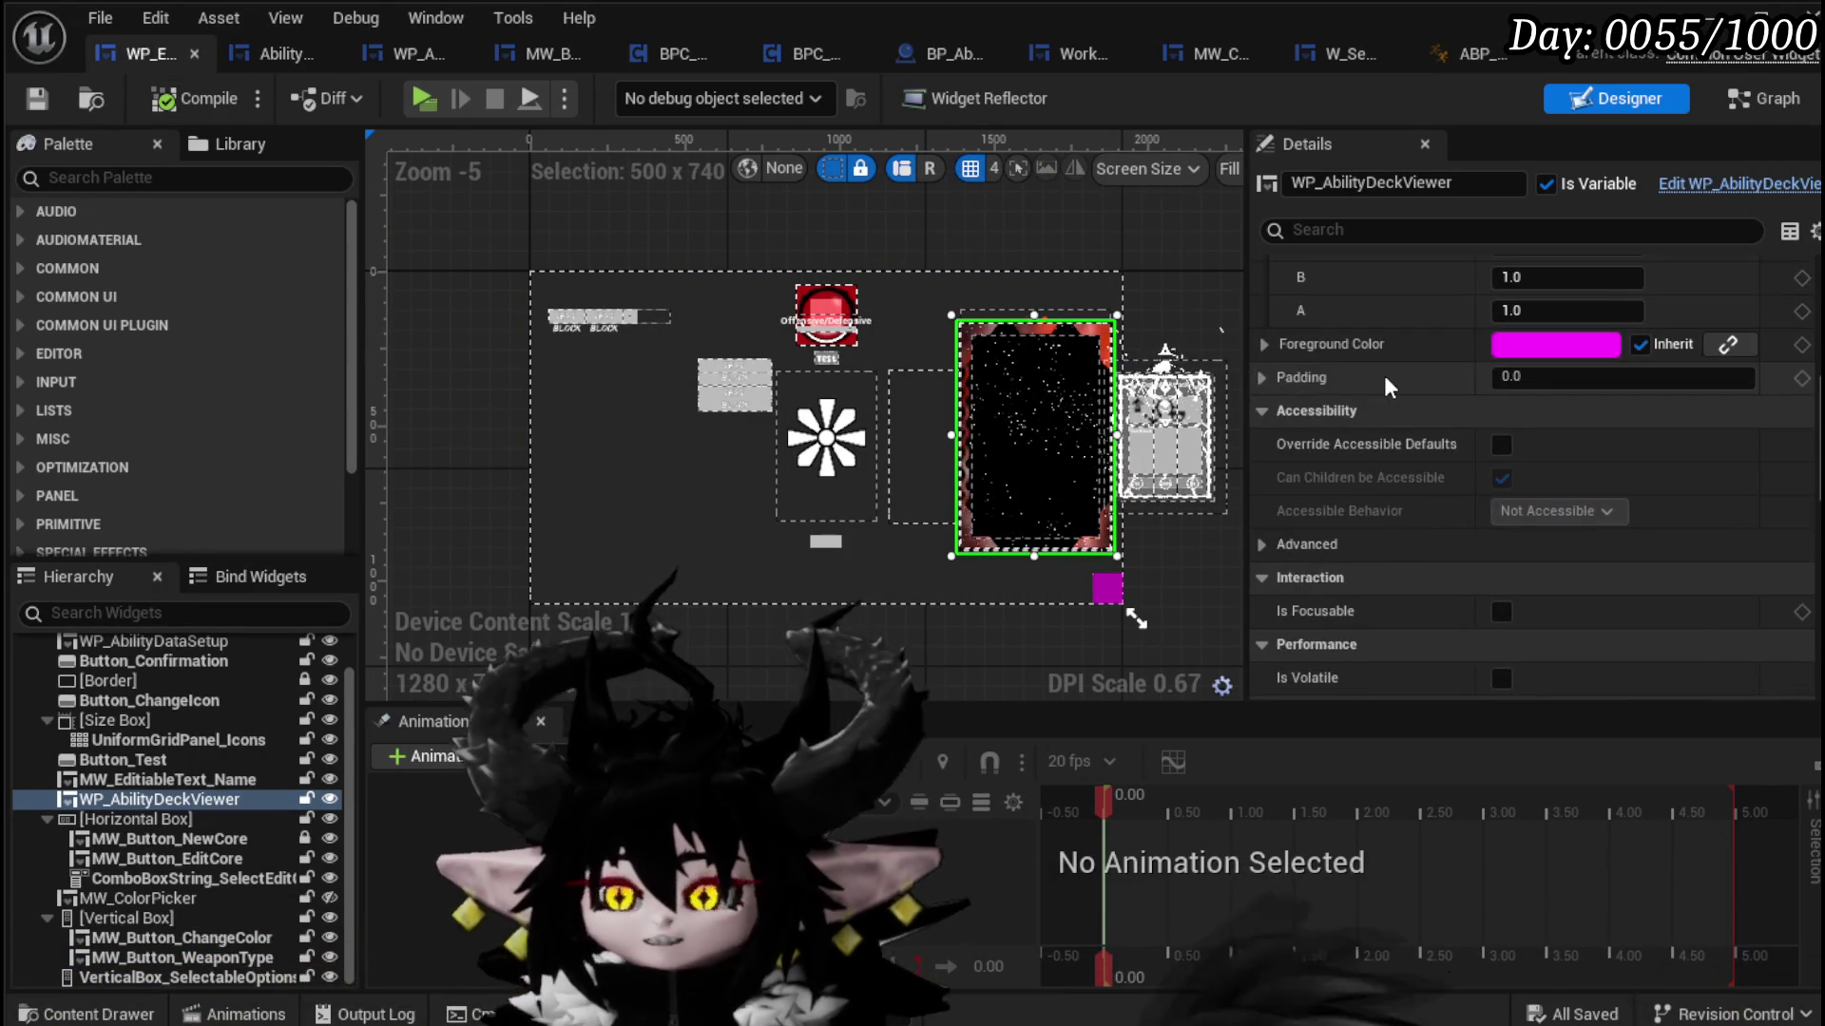
scroll(1384, 375, "down", 10)
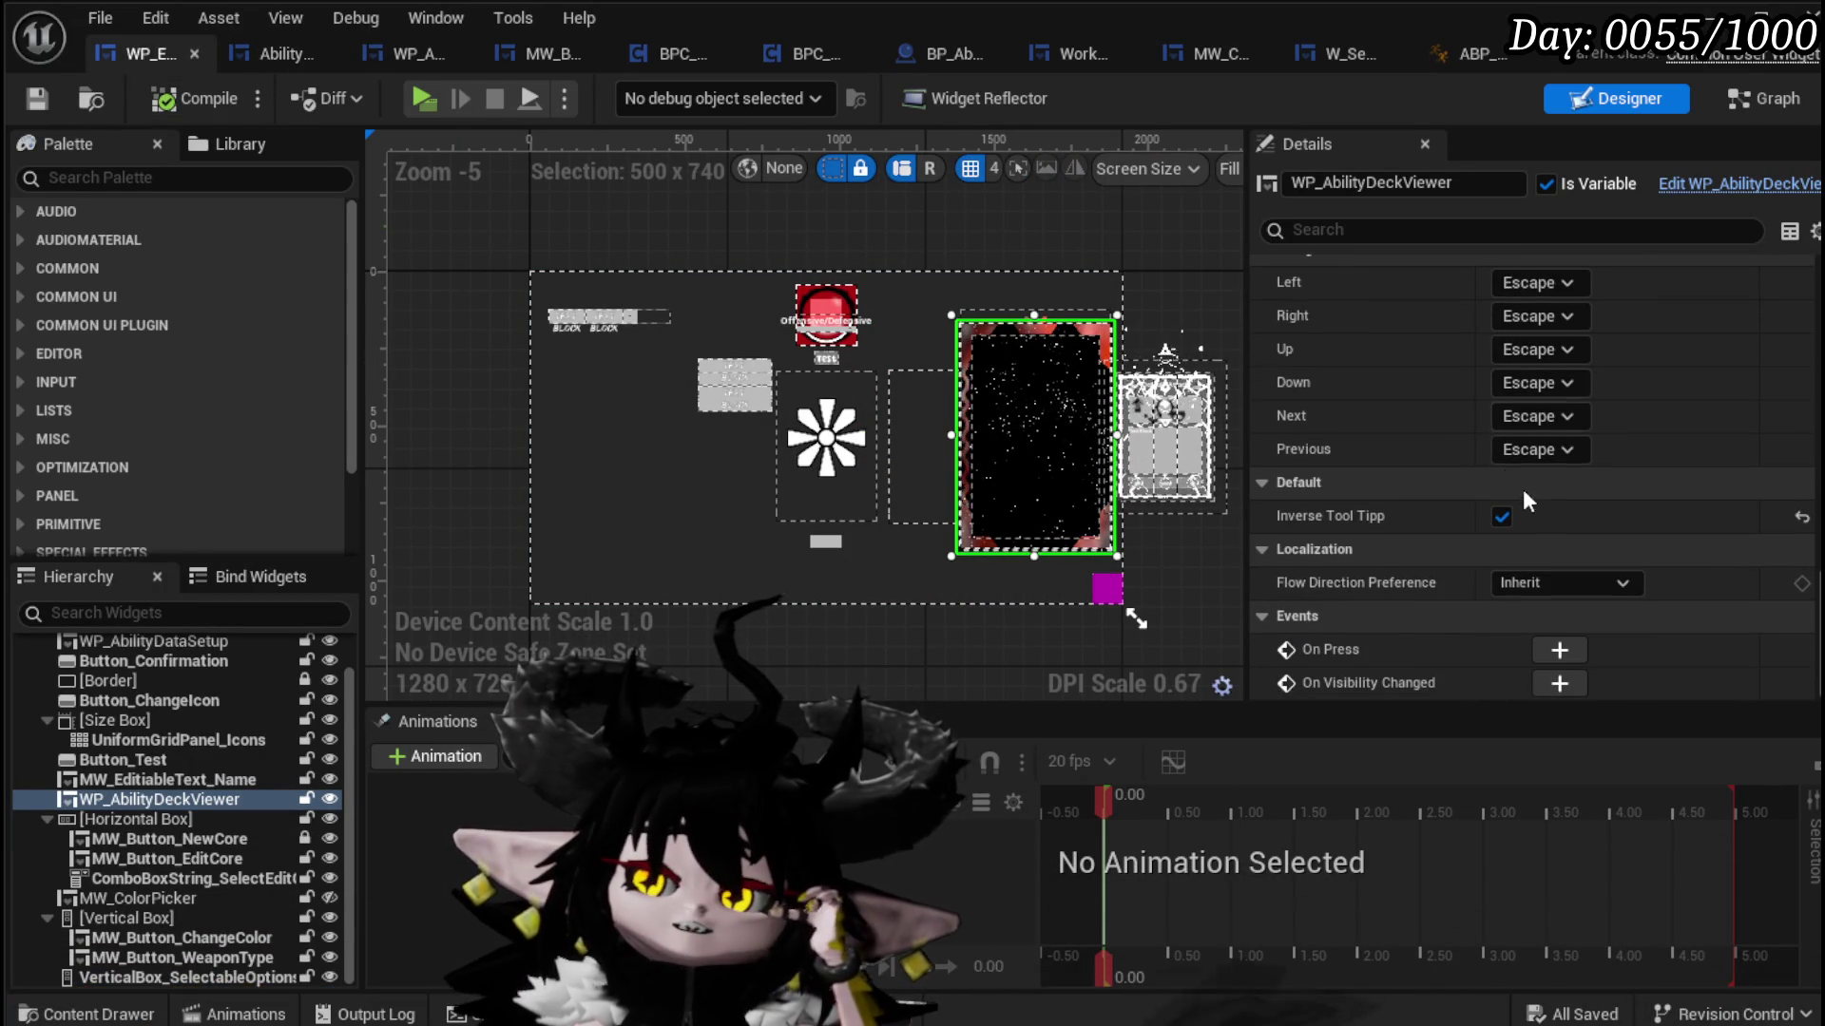
left_click(1499, 513)
left_click(1499, 513)
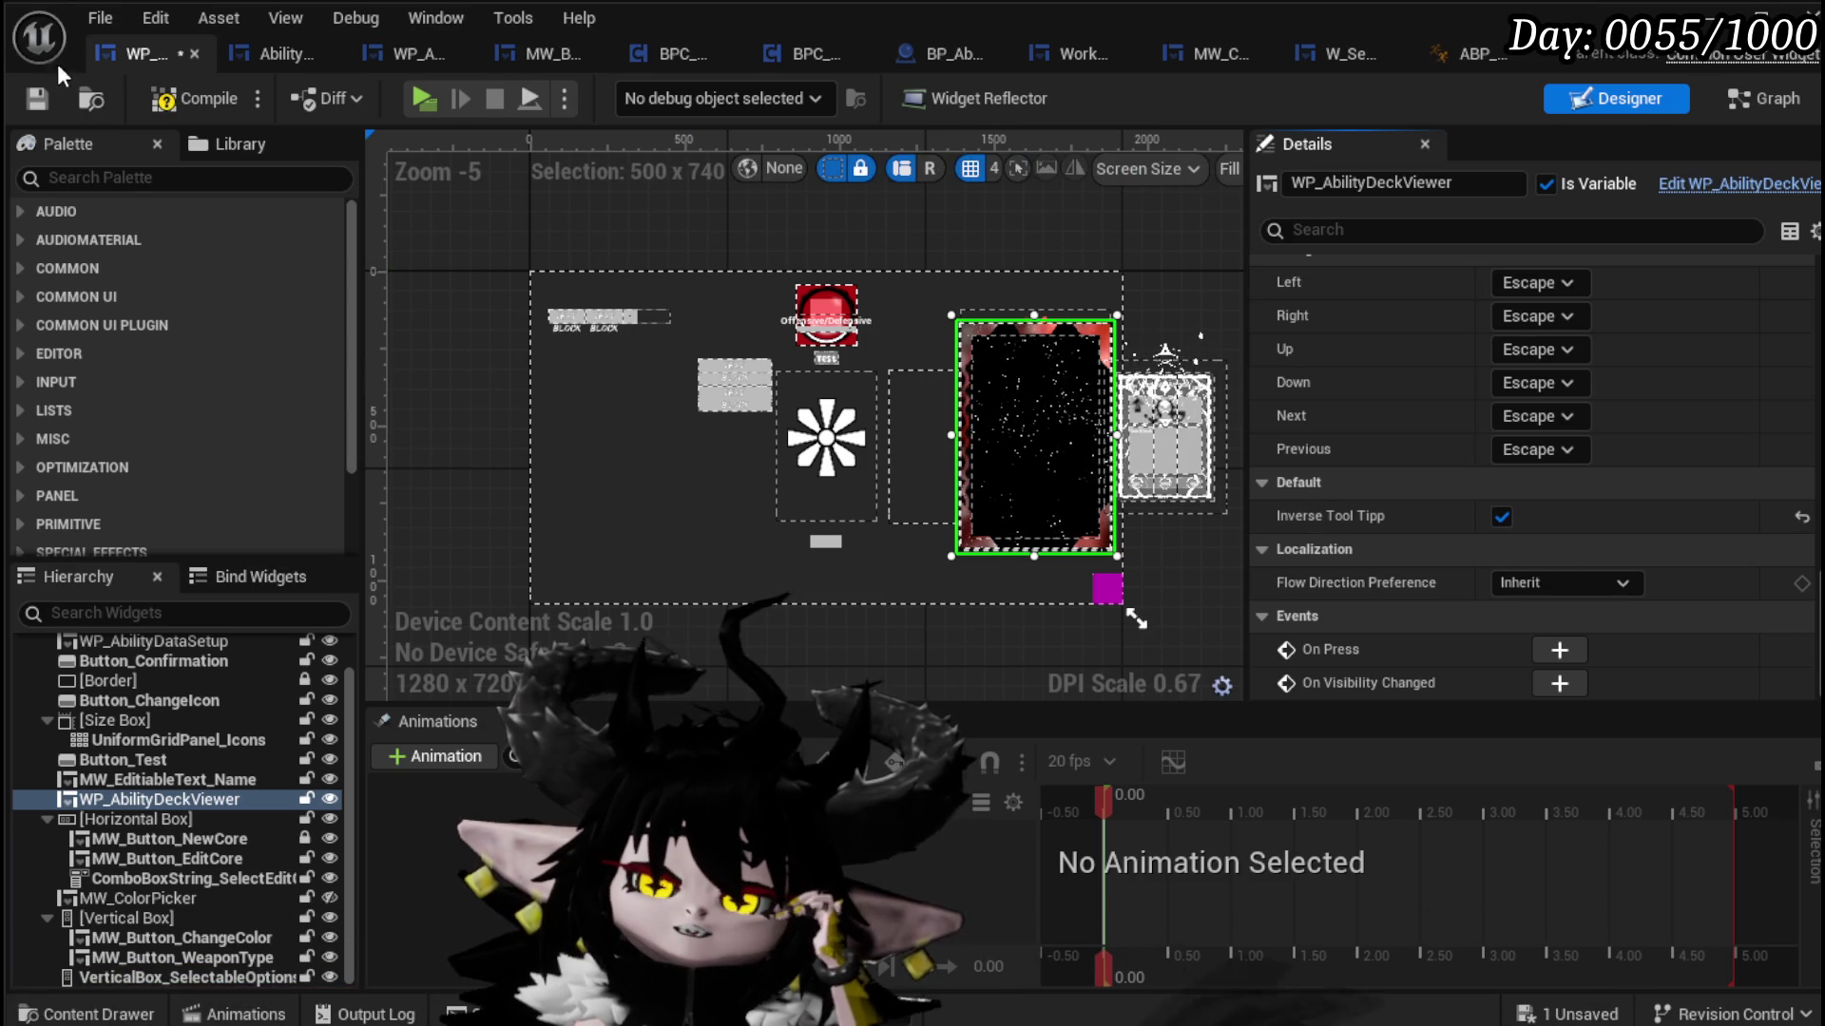
left_click(39, 98)
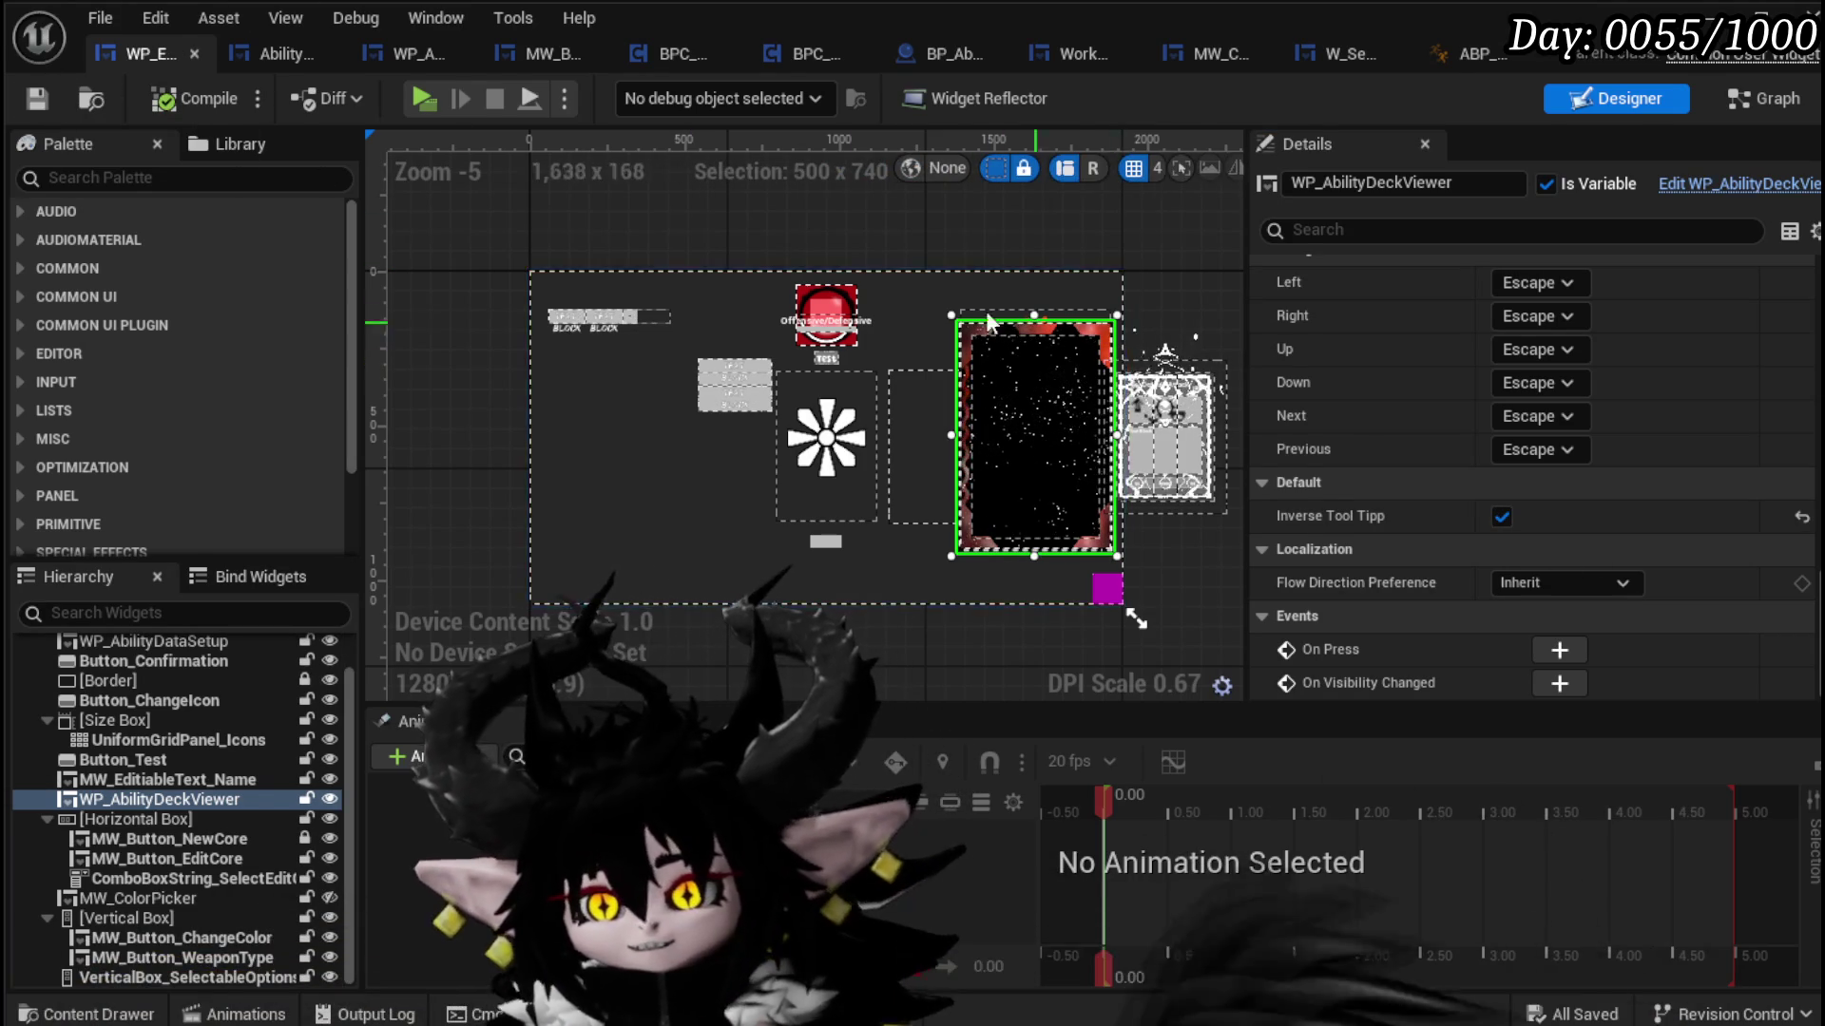
scroll(926, 388, "up", 4)
left_click_drag(879, 477, 949, 388)
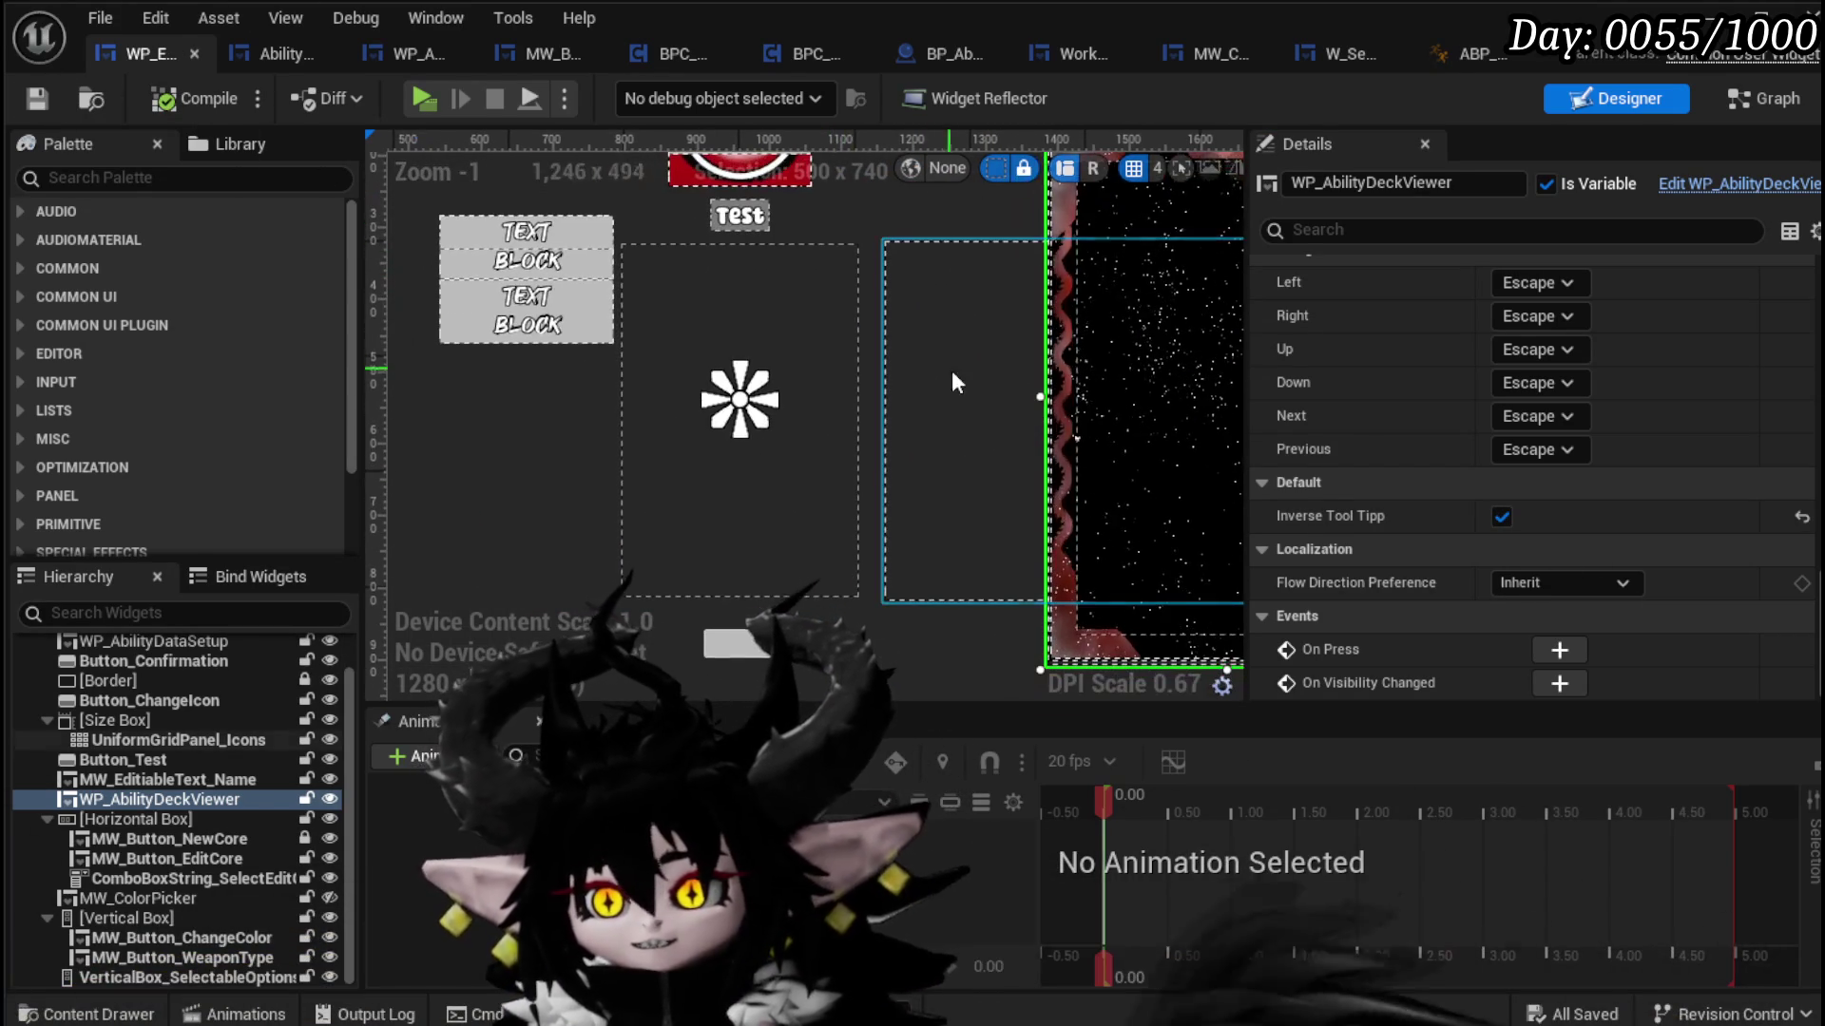
Step: Rename MW_Button_WeaponType's Name to 'Weapon Type' and compile and save
left_click(510, 295)
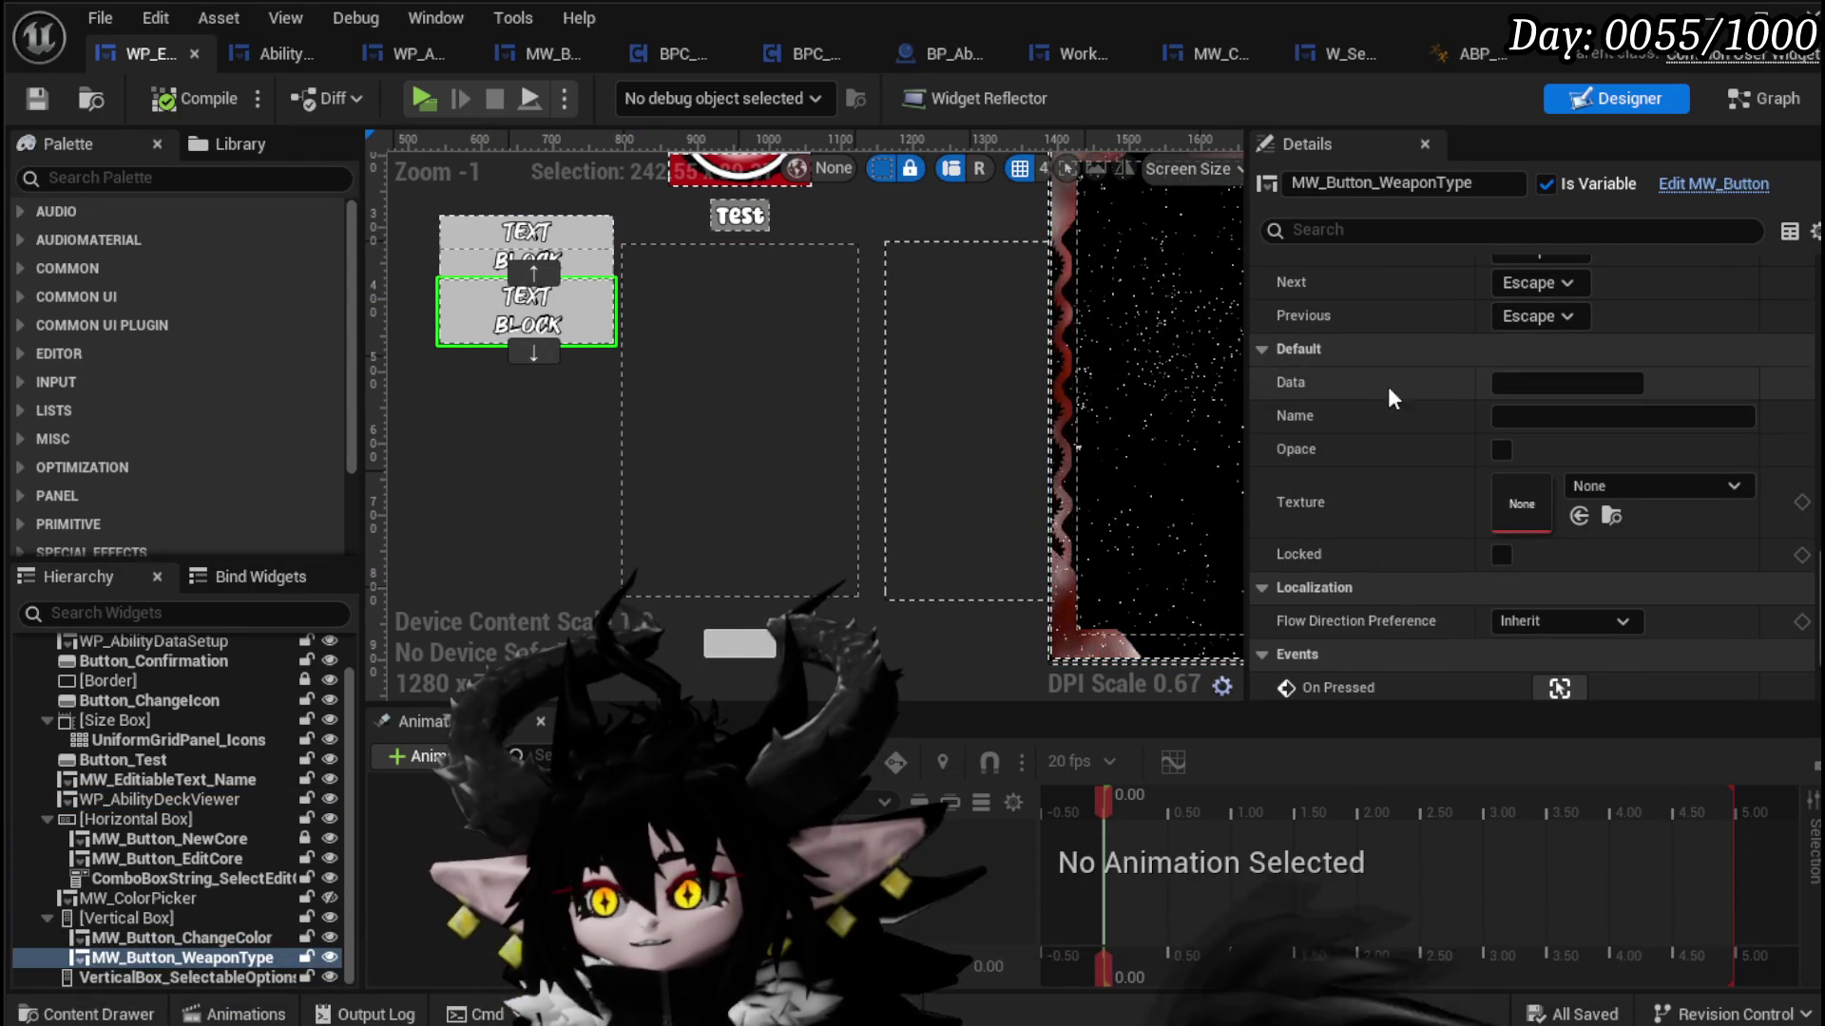
left_click(1555, 416)
type("Weap")
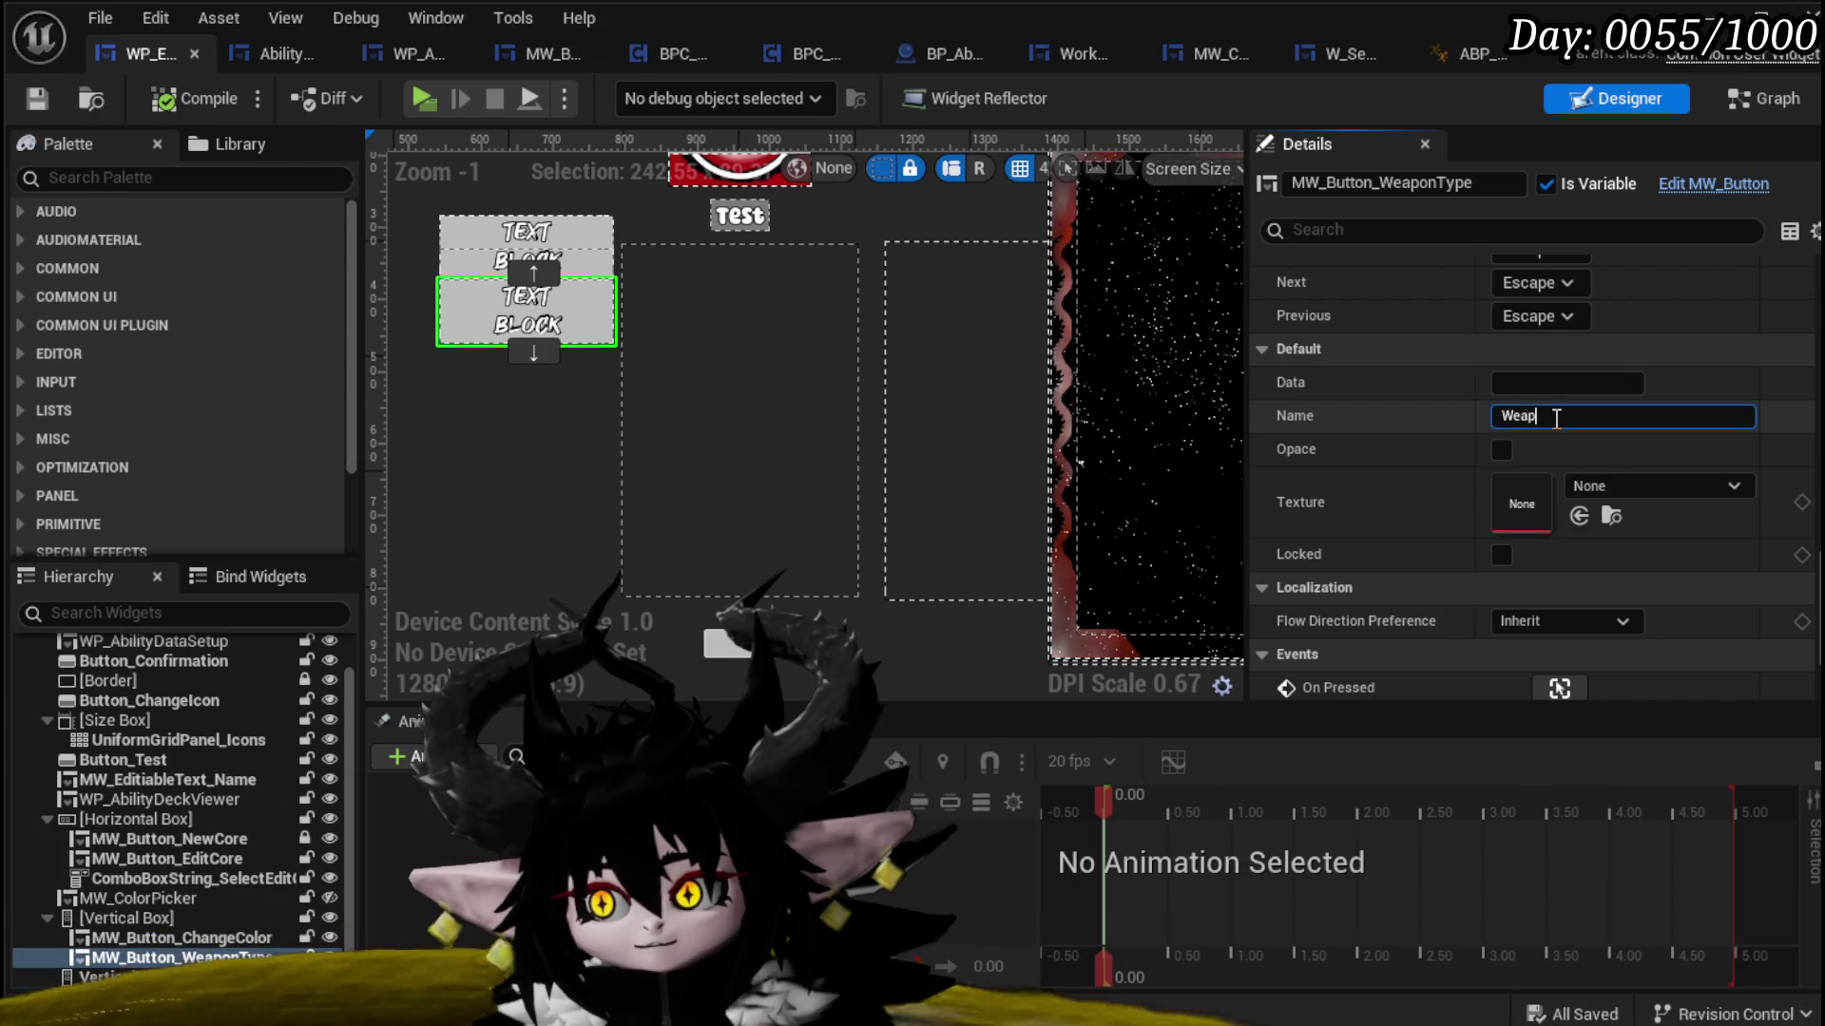
type("on Typ")
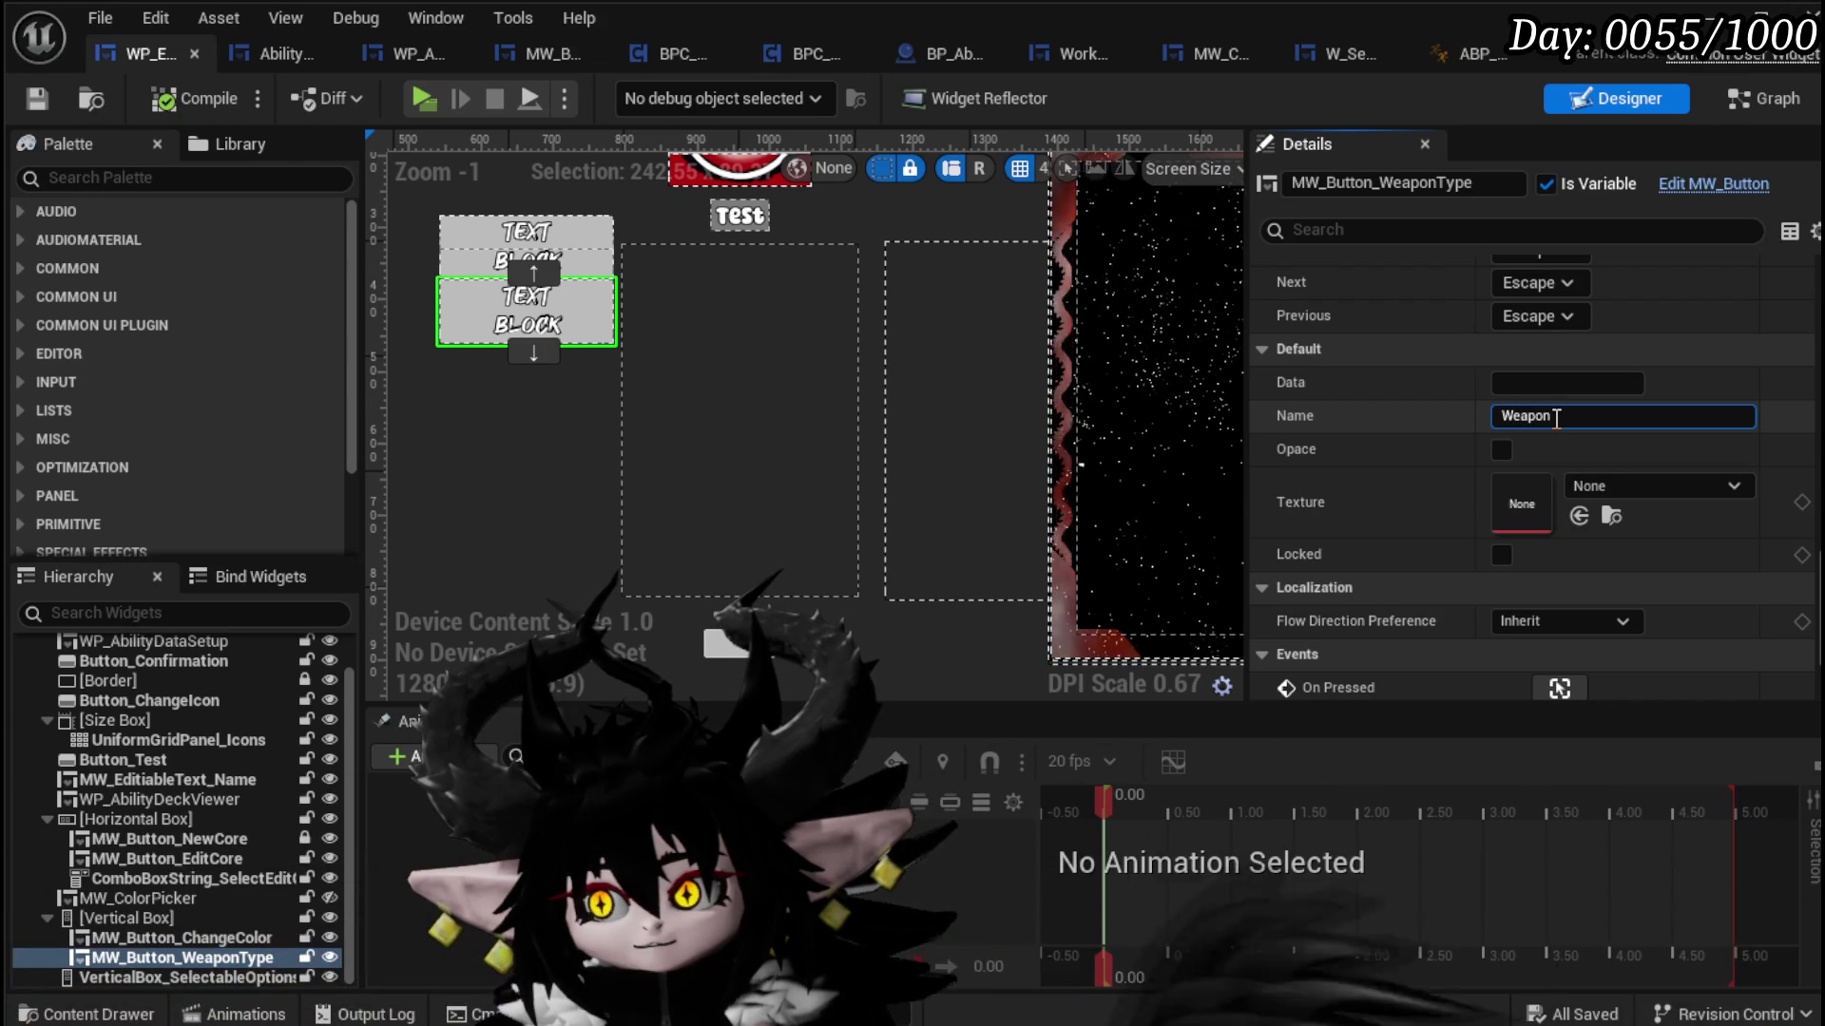
type("e")
key("Return")
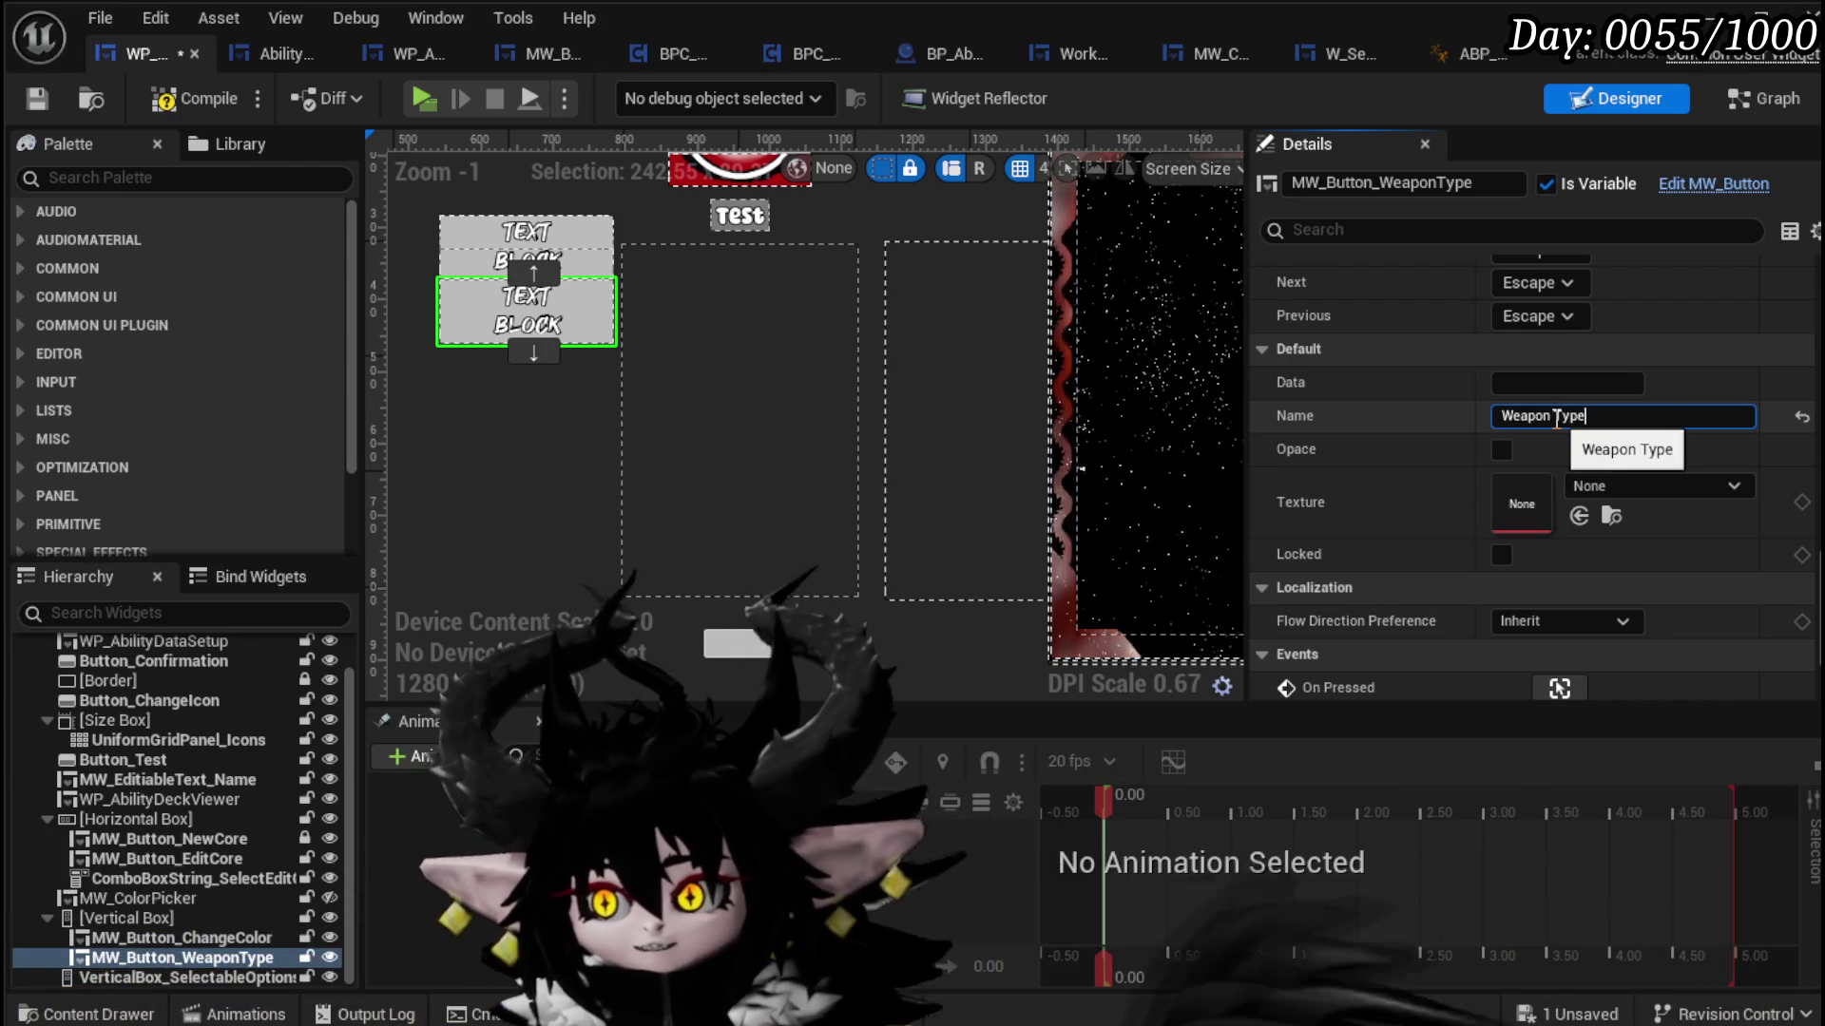
left_click(38, 100)
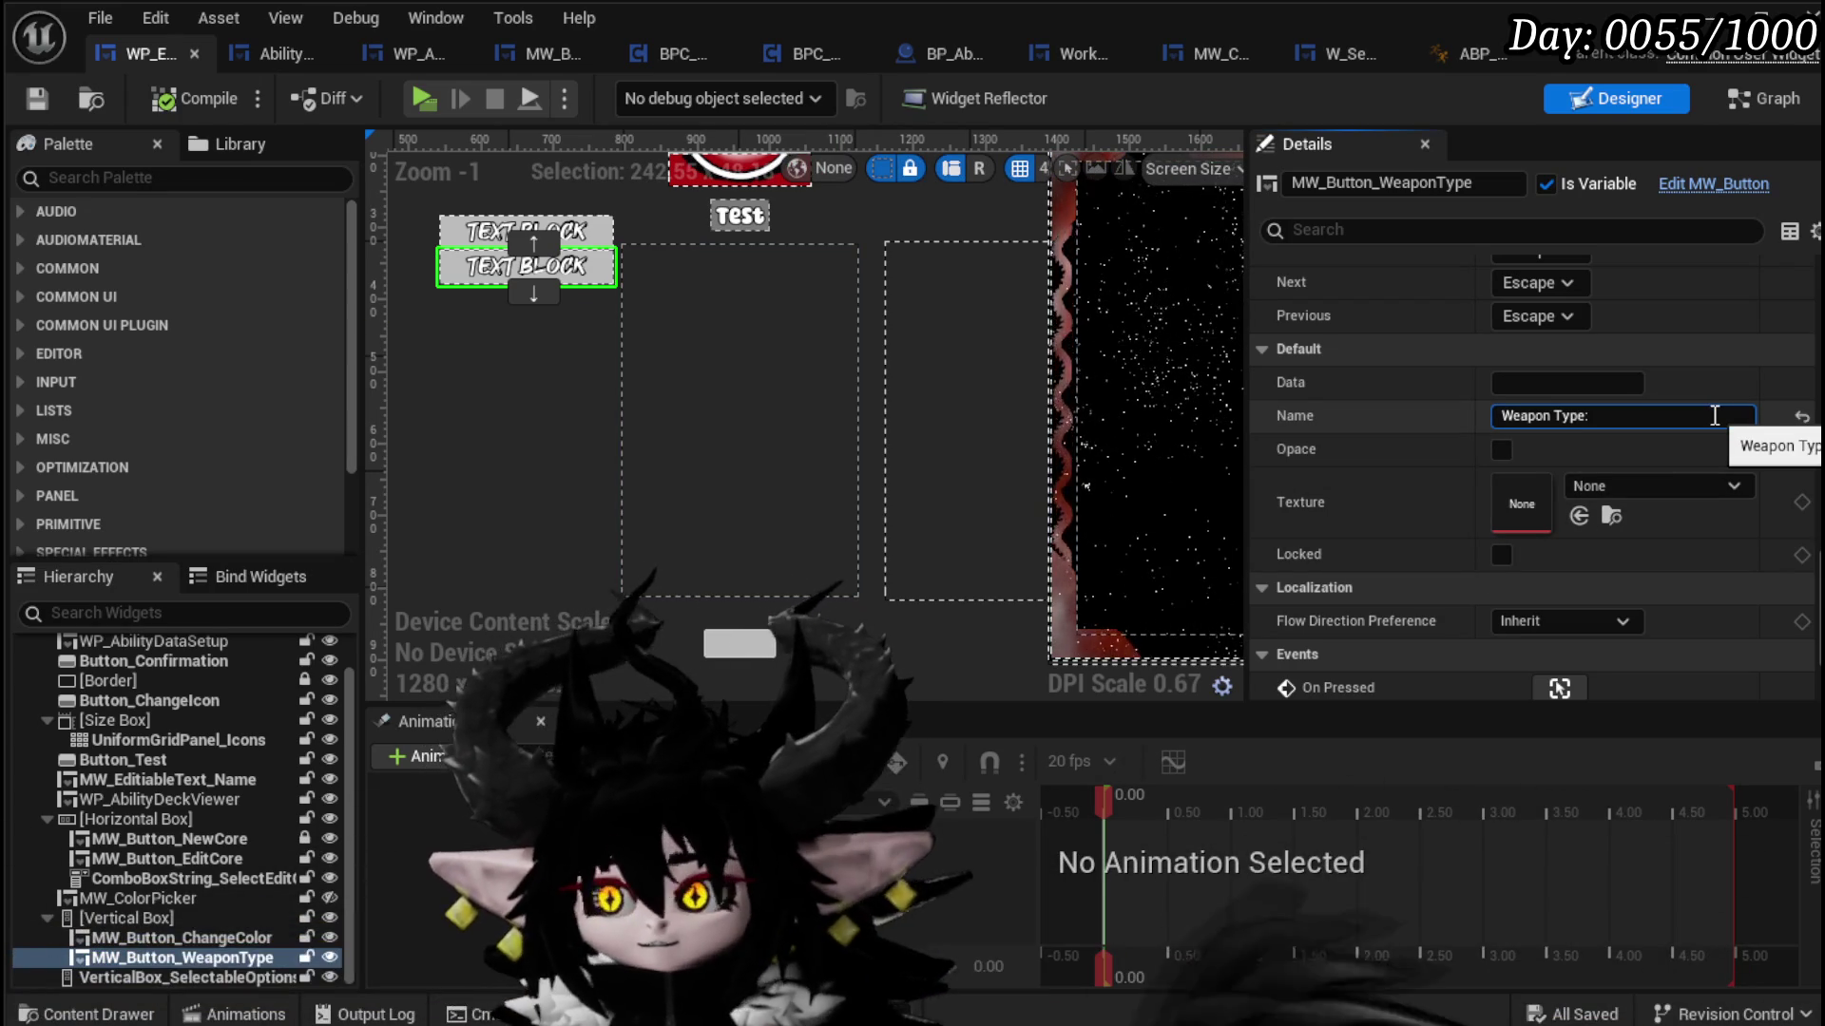
Step: Add a colon so the button label reads 'Weapon Type:' and save again
type(":")
key("Return")
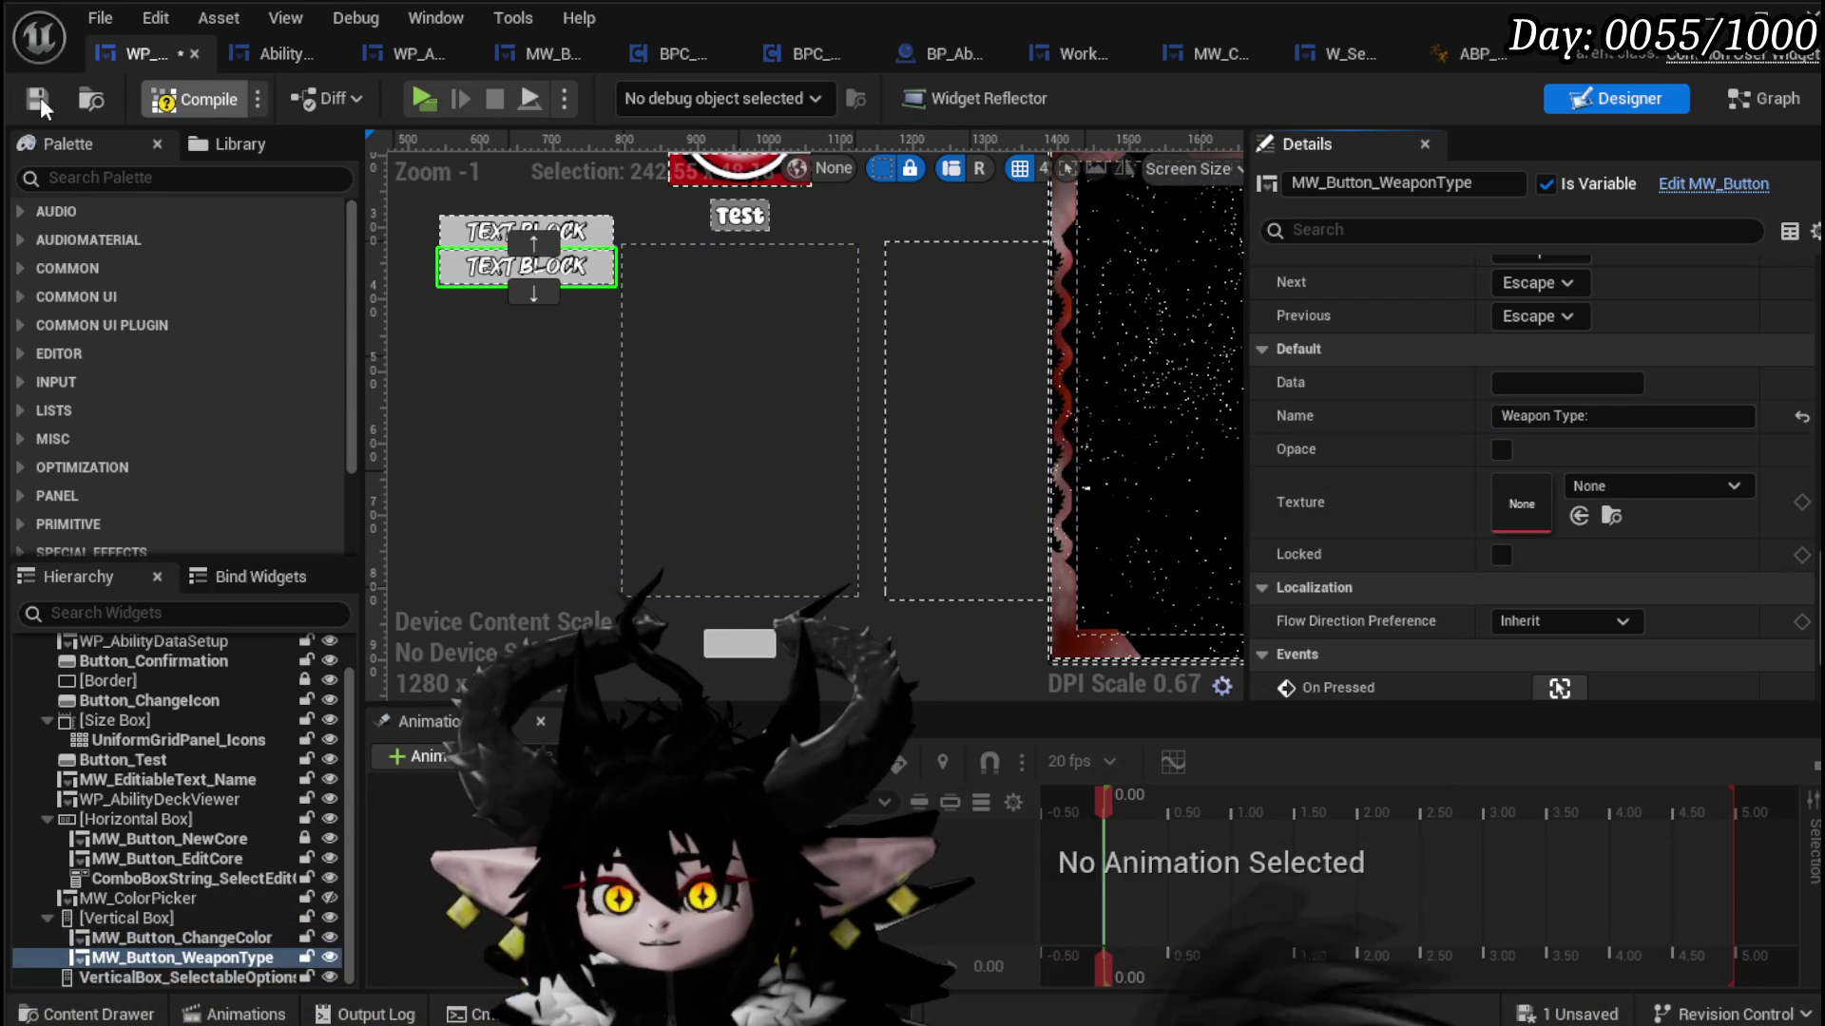
left_click(39, 99)
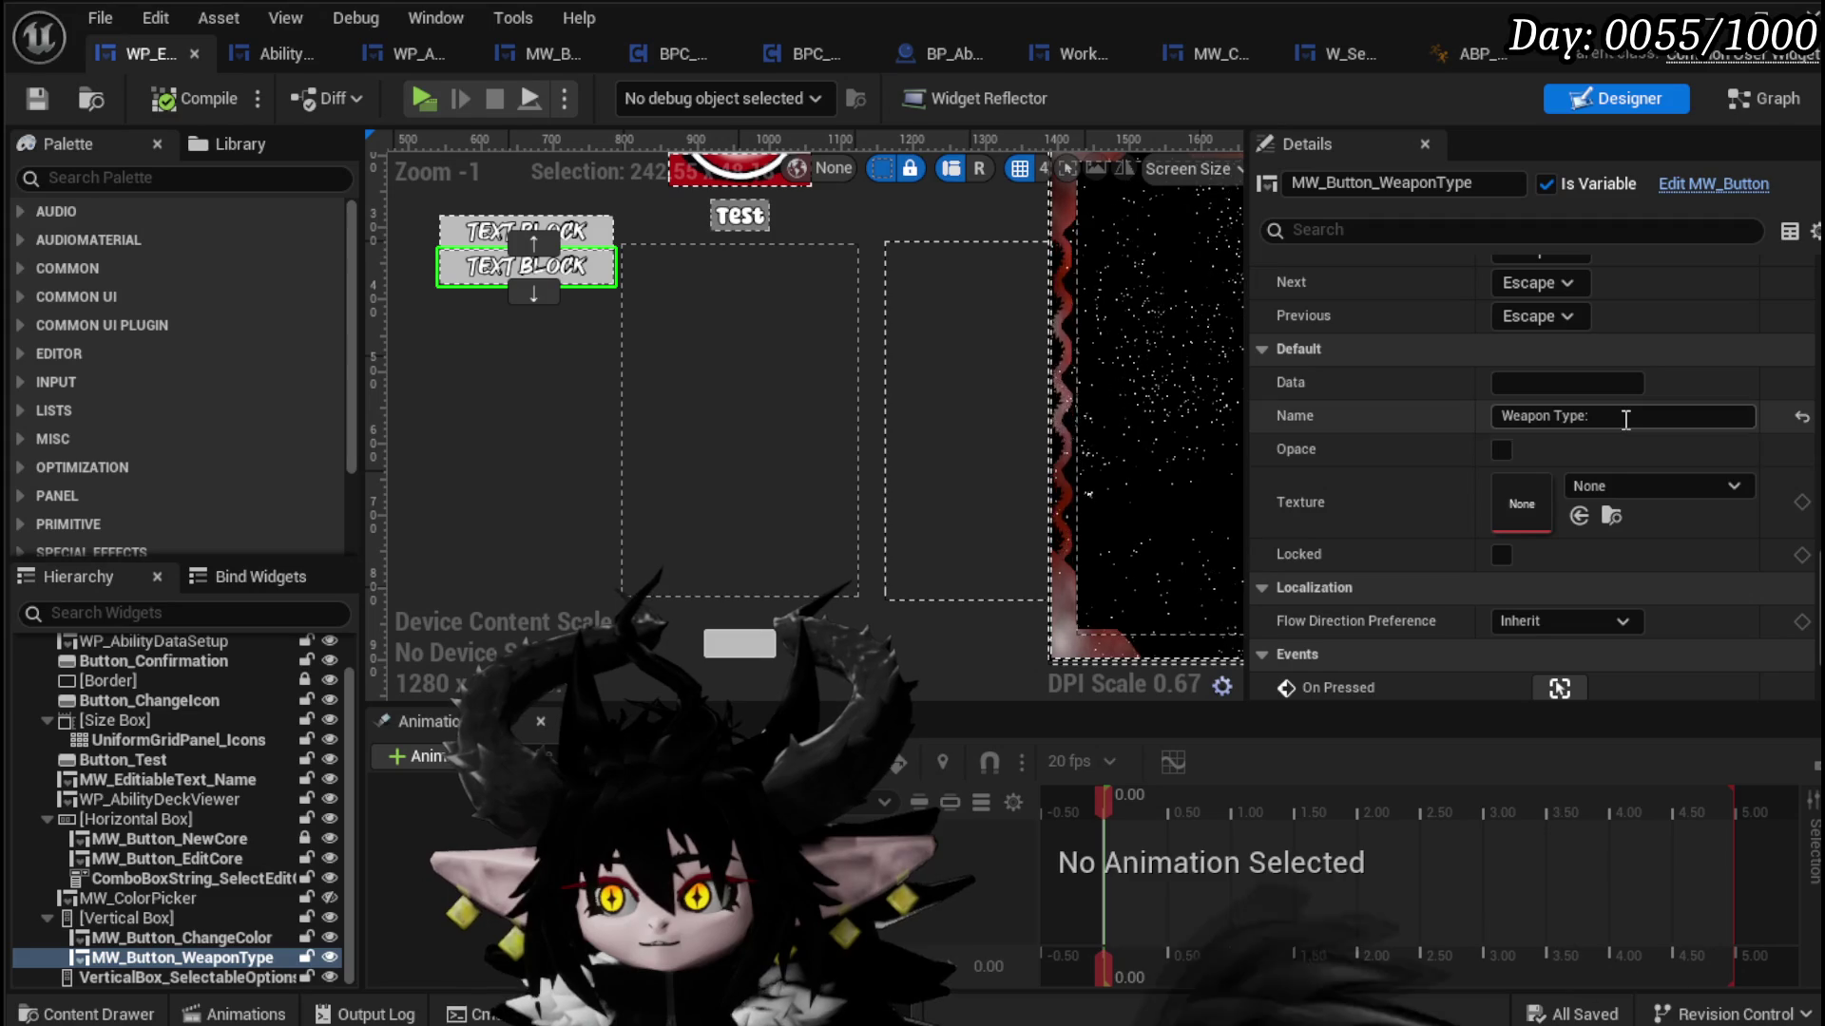
left_click(1625, 419)
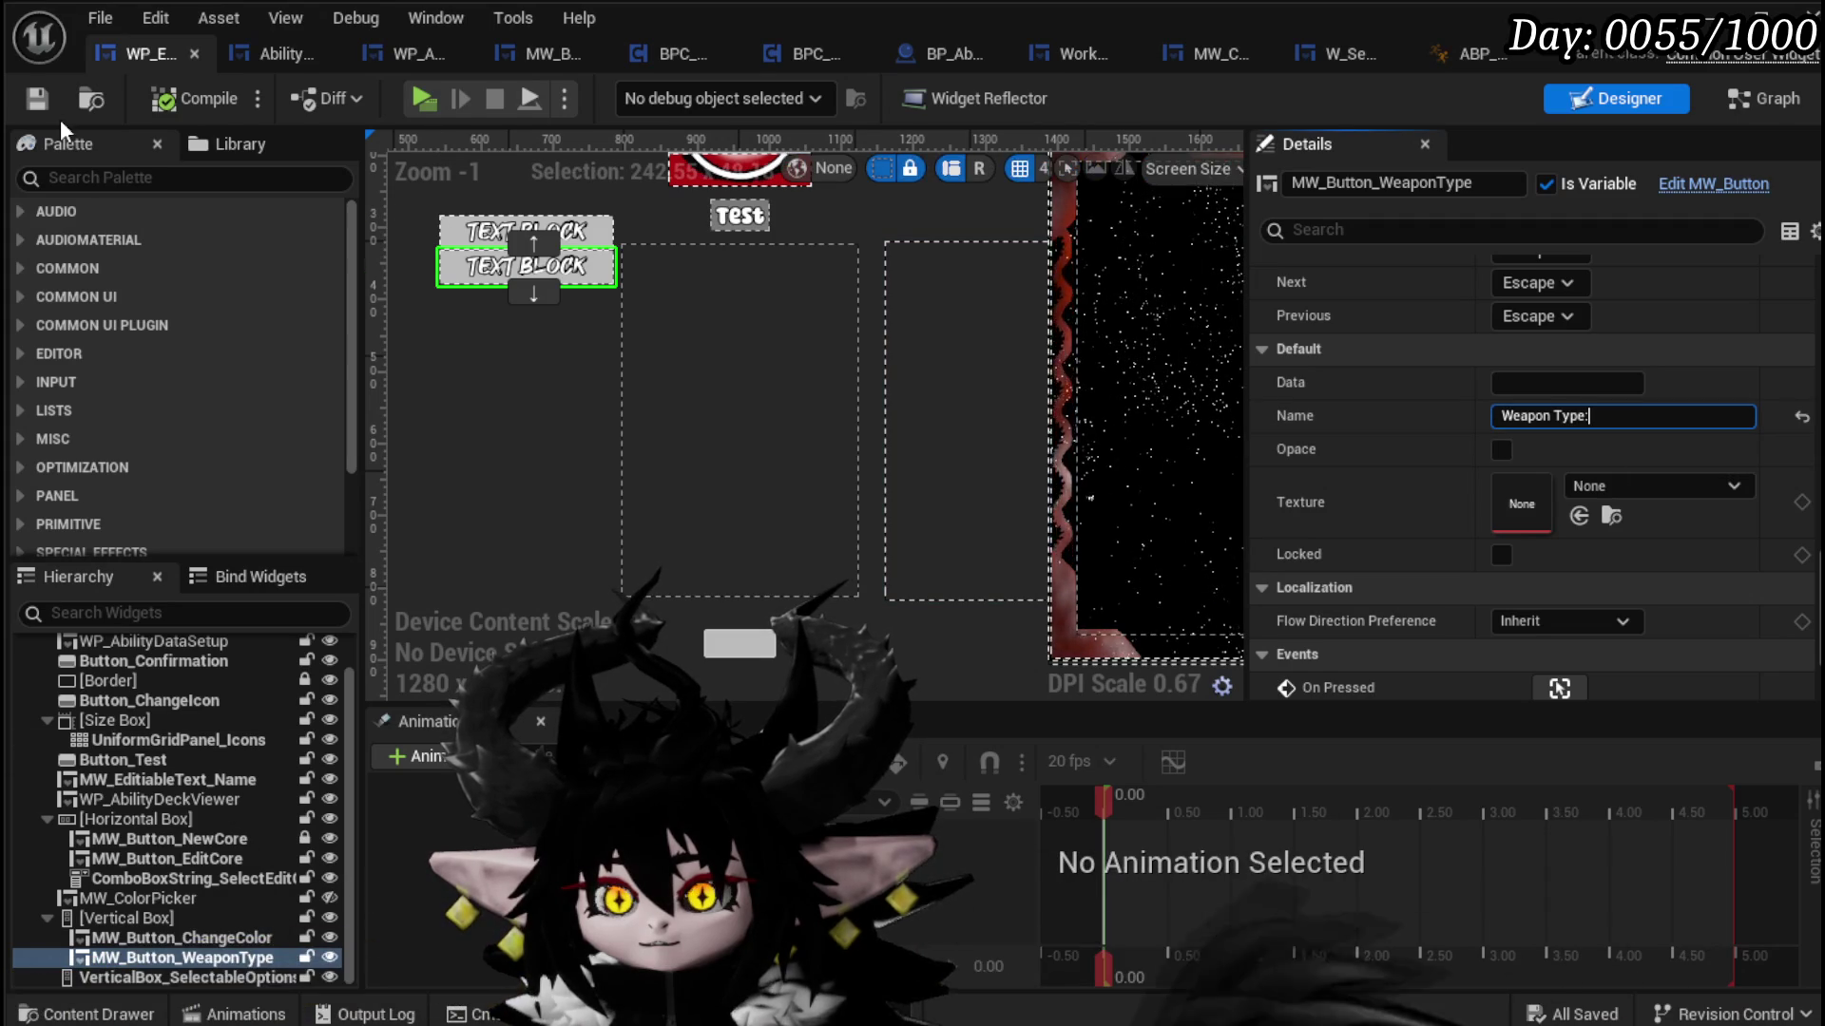
left_click(35, 101)
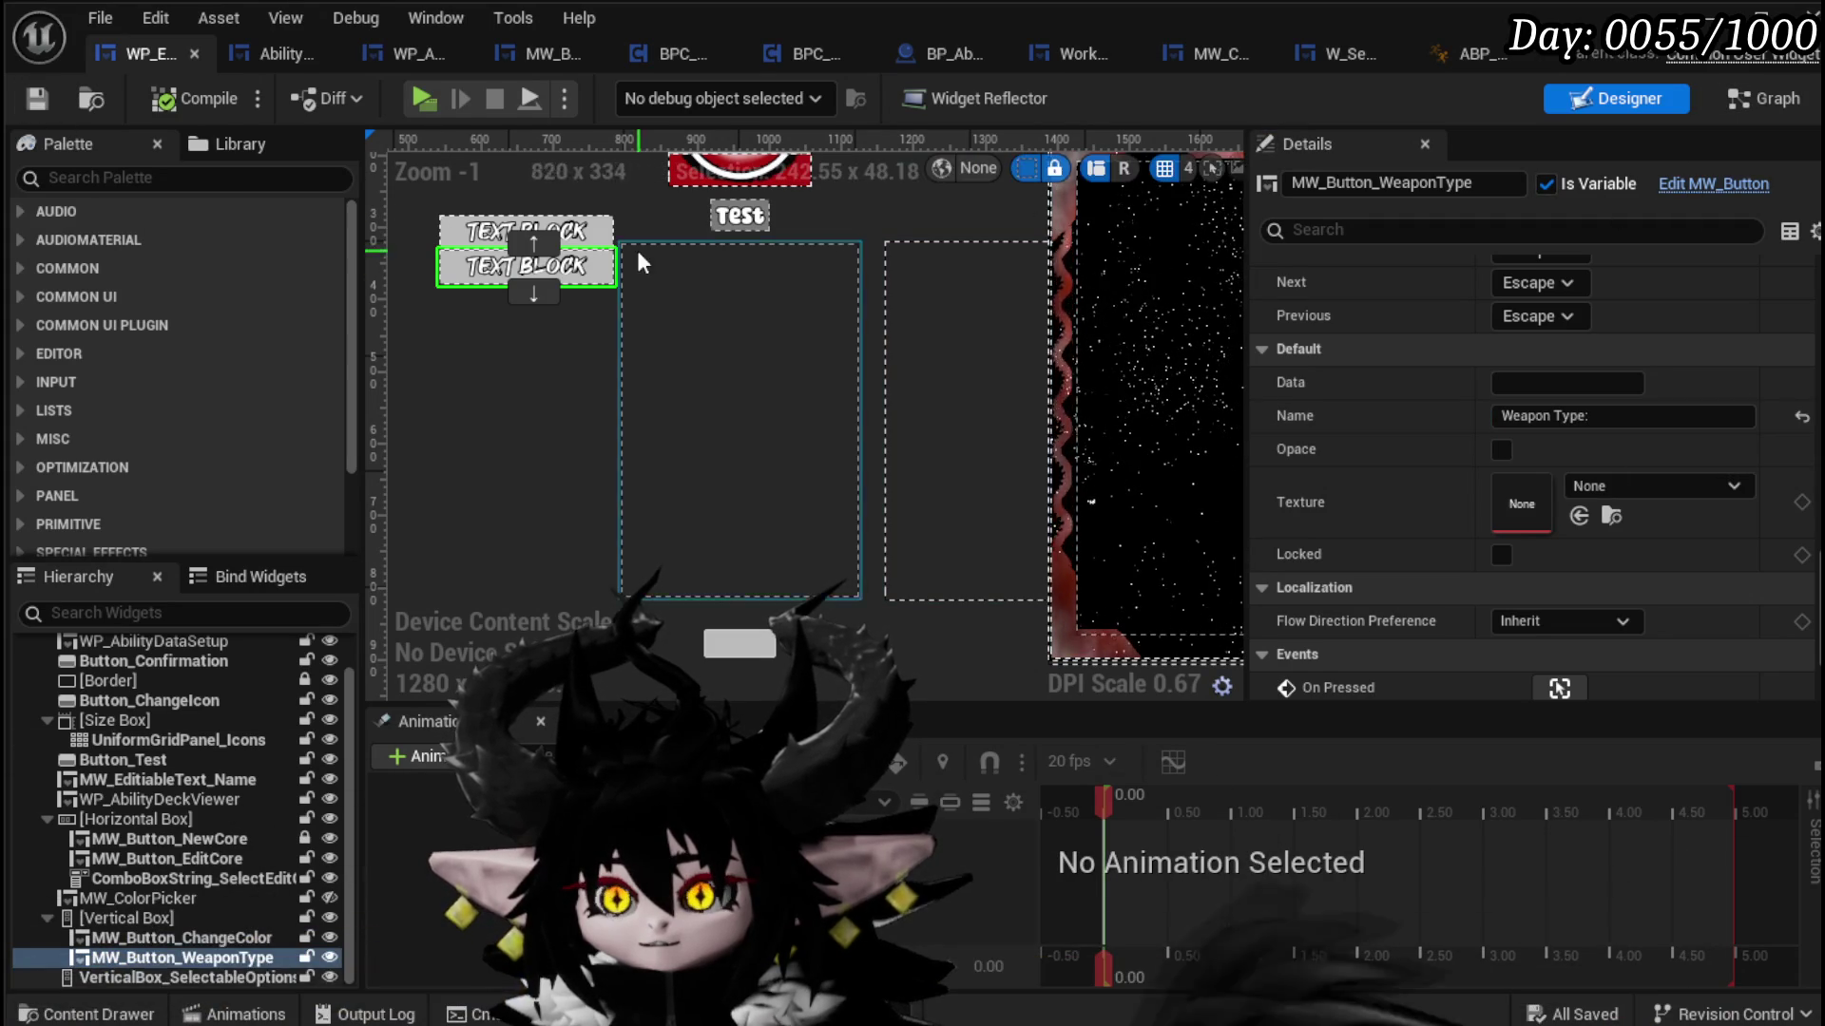
left_click(1732, 103)
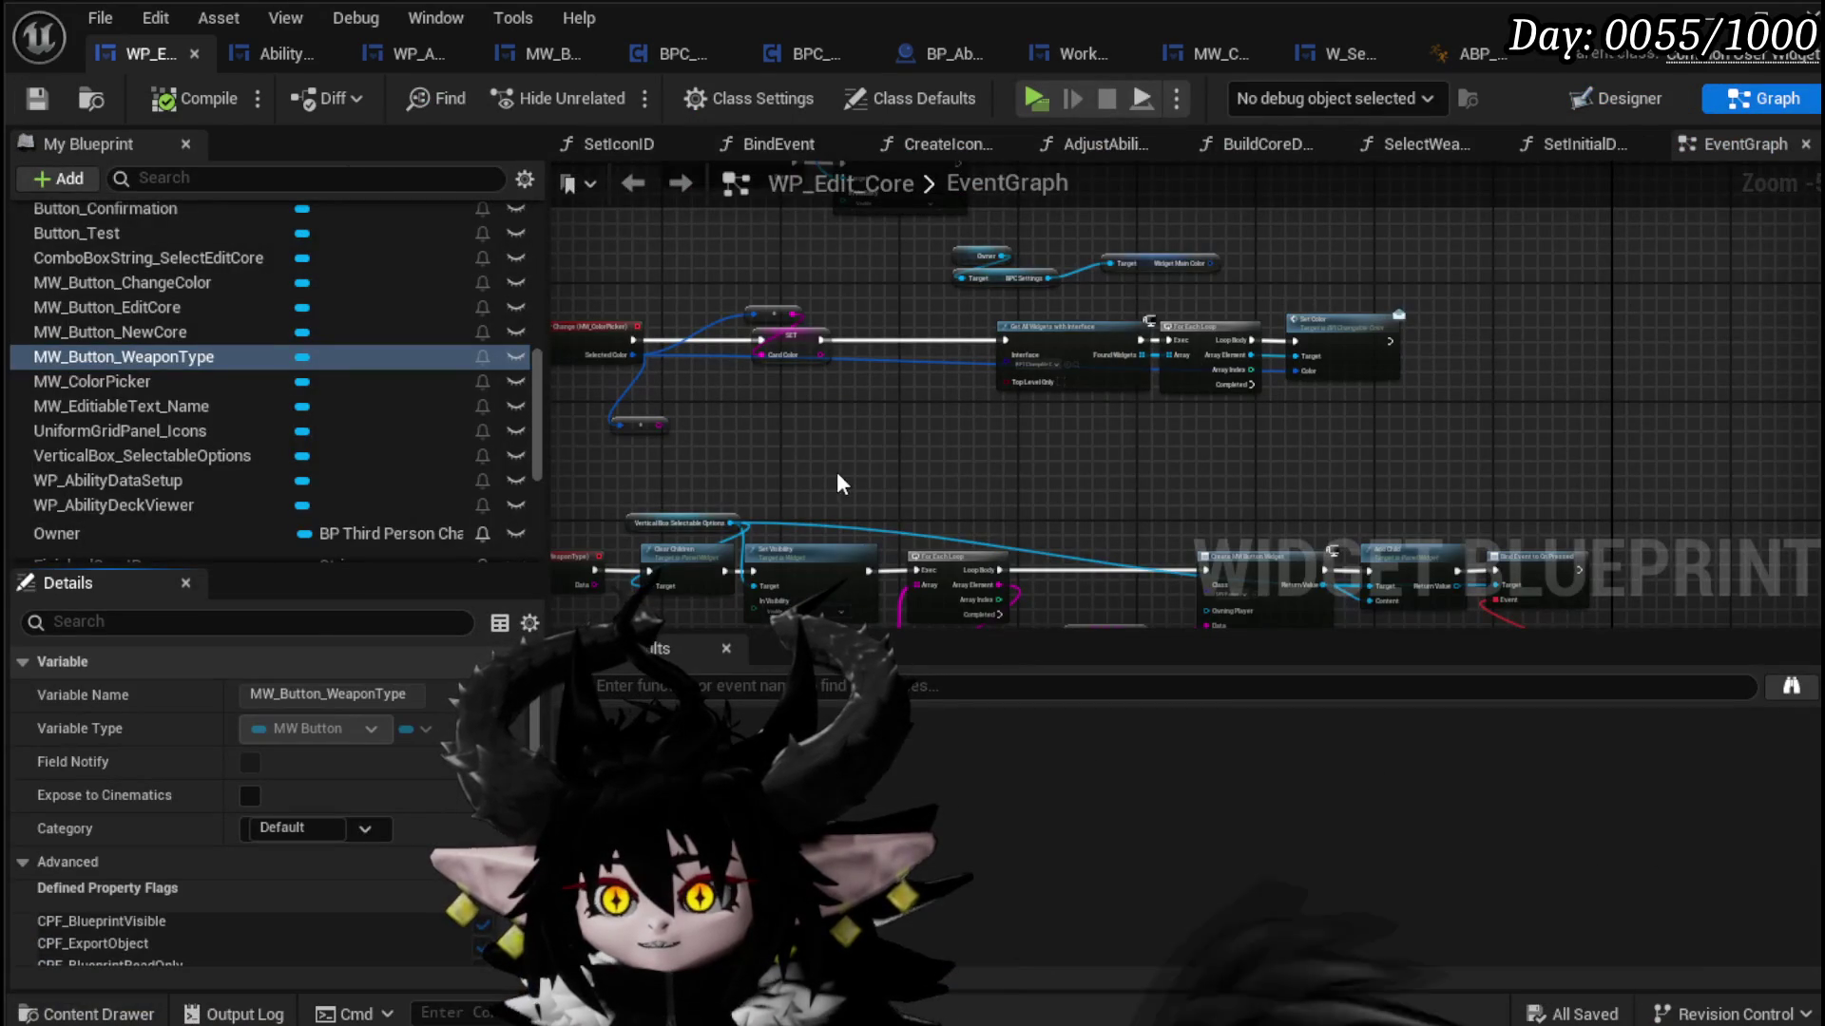
Step: Place an MW Button Weapon Type getter and search its actions for Set Name, Set Text and Set, adding nothing
mouse_move(446, 357)
left_mouse_down()
mouse_move(1119, 481)
mouse_move(1102, 476)
left_mouse_up()
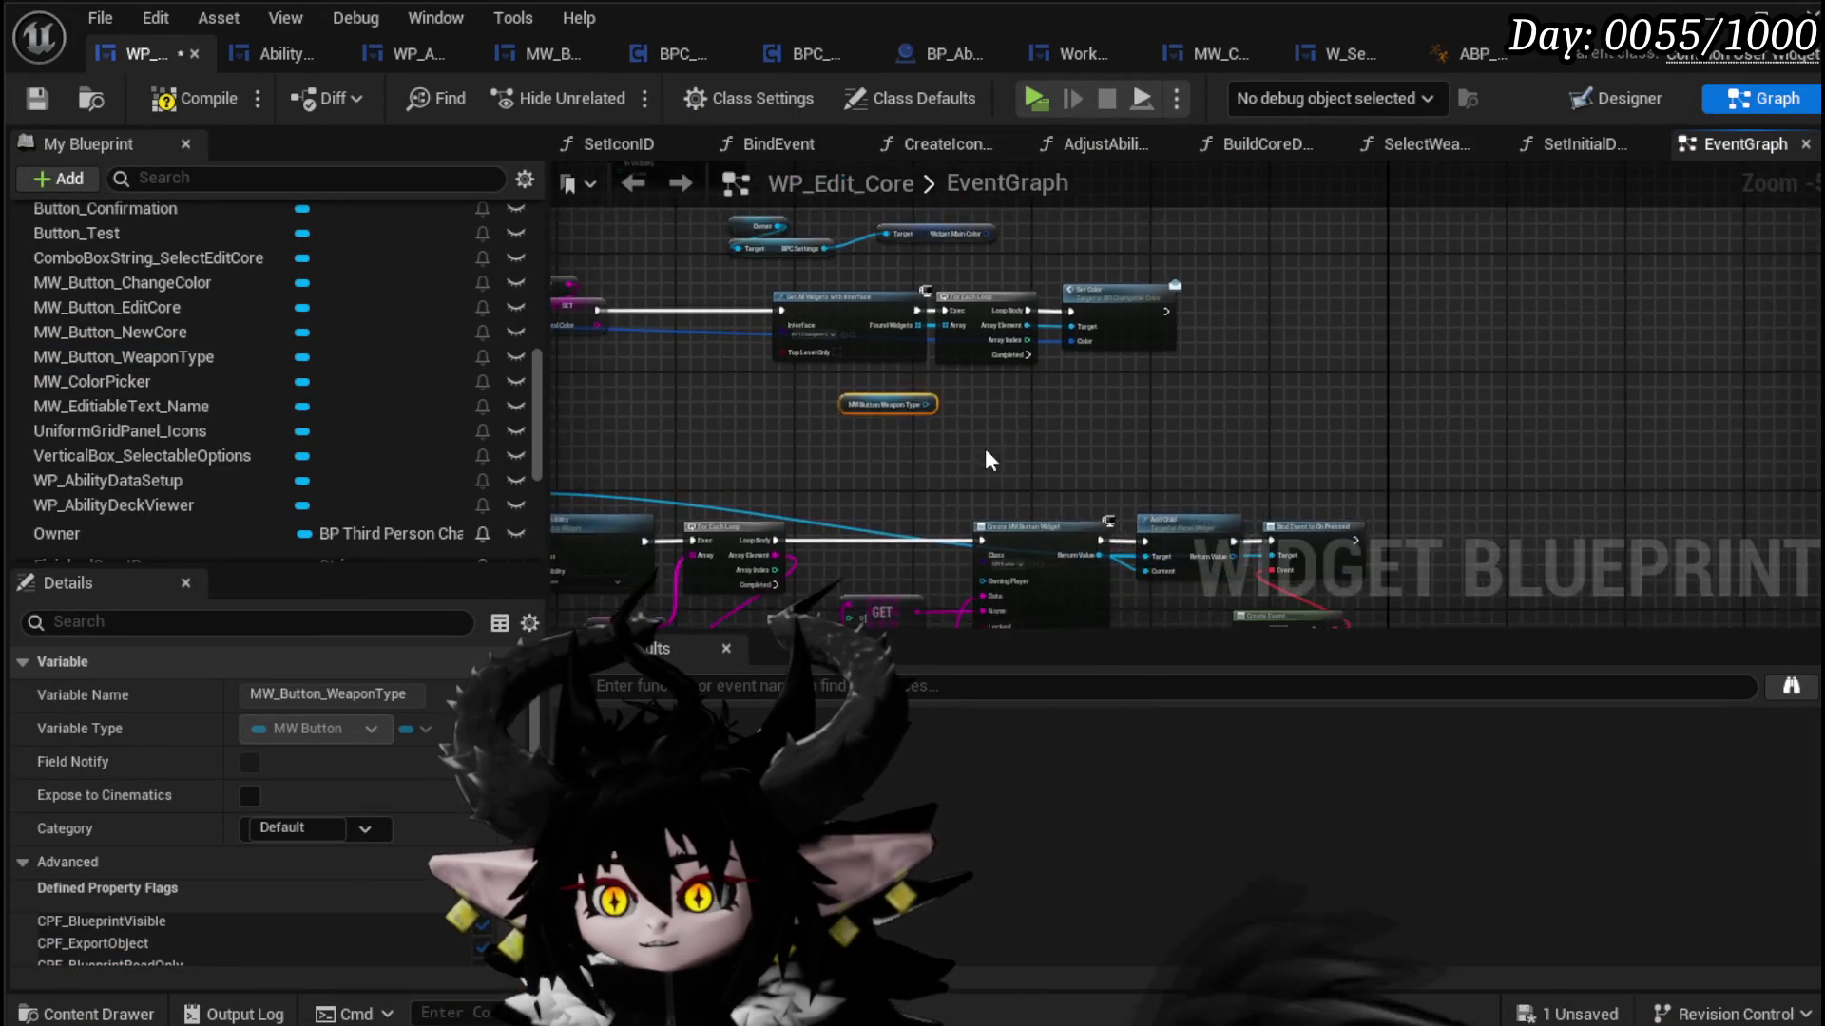
scroll(985, 455, "up", 3)
left_click_drag(834, 345, 961, 385)
type("Set Name")
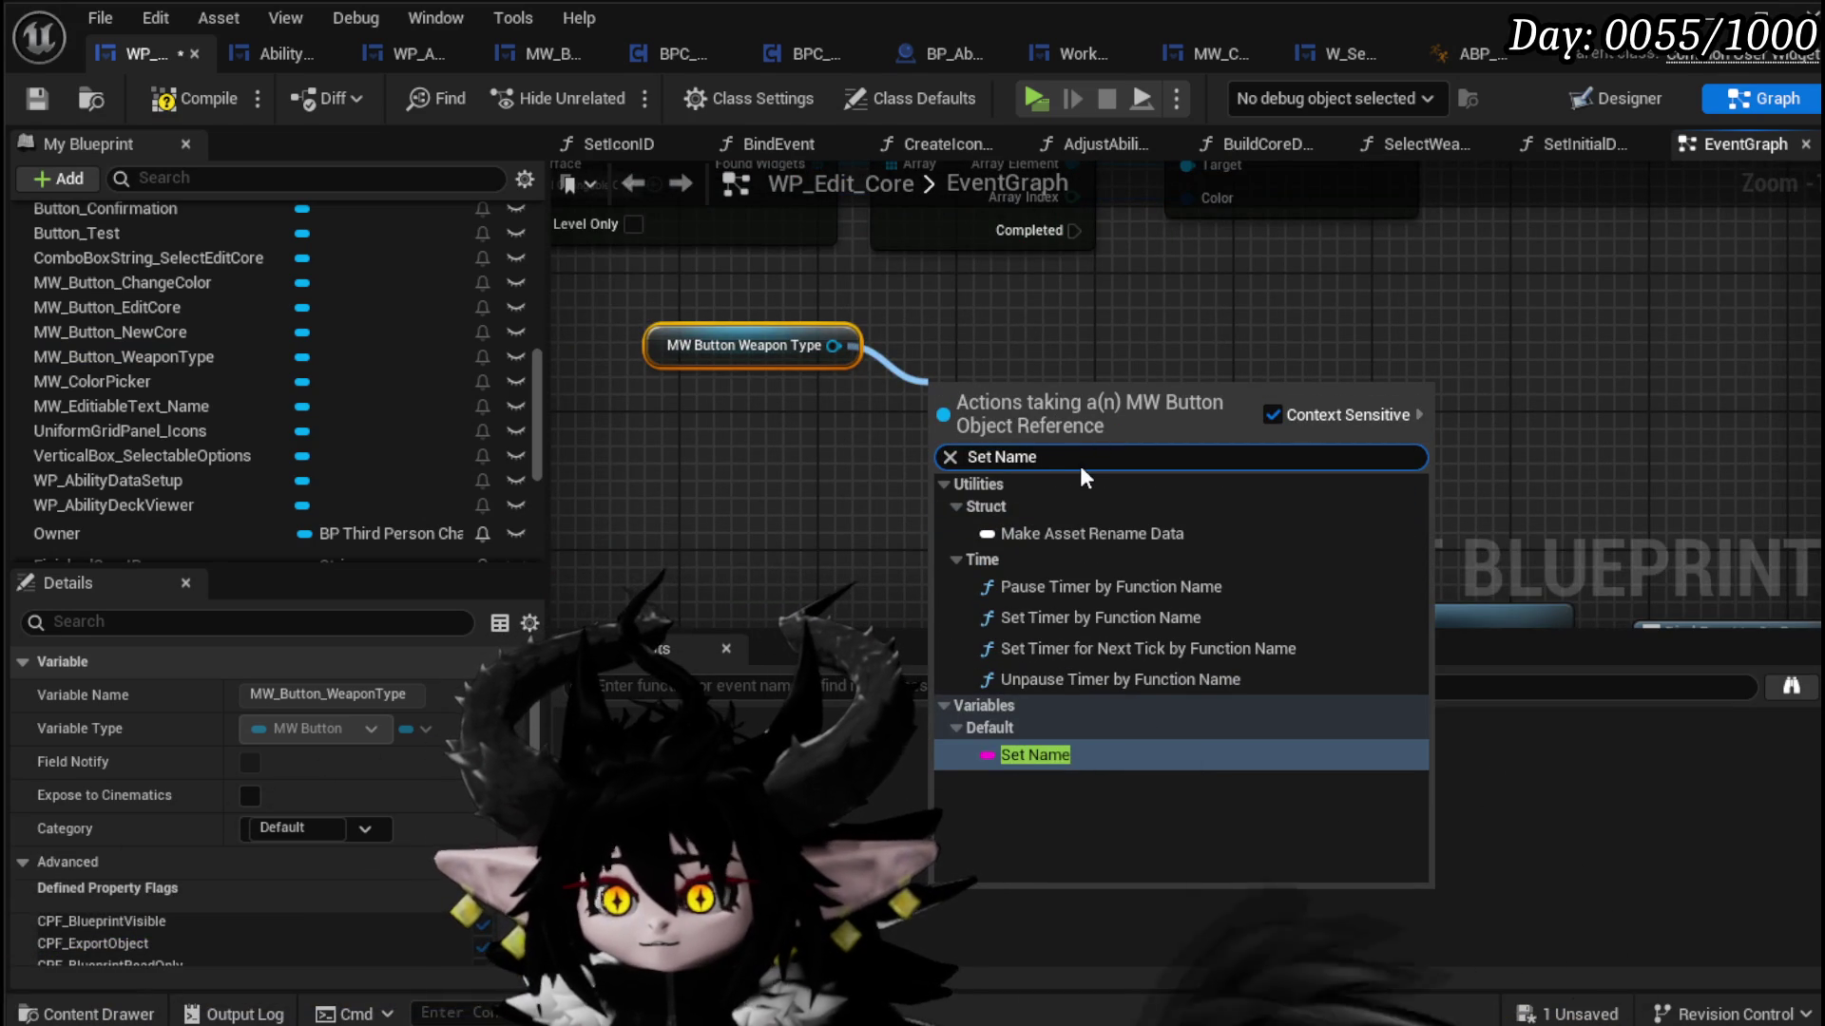
left_click_drag(832, 346, 1012, 367)
type("Set Text")
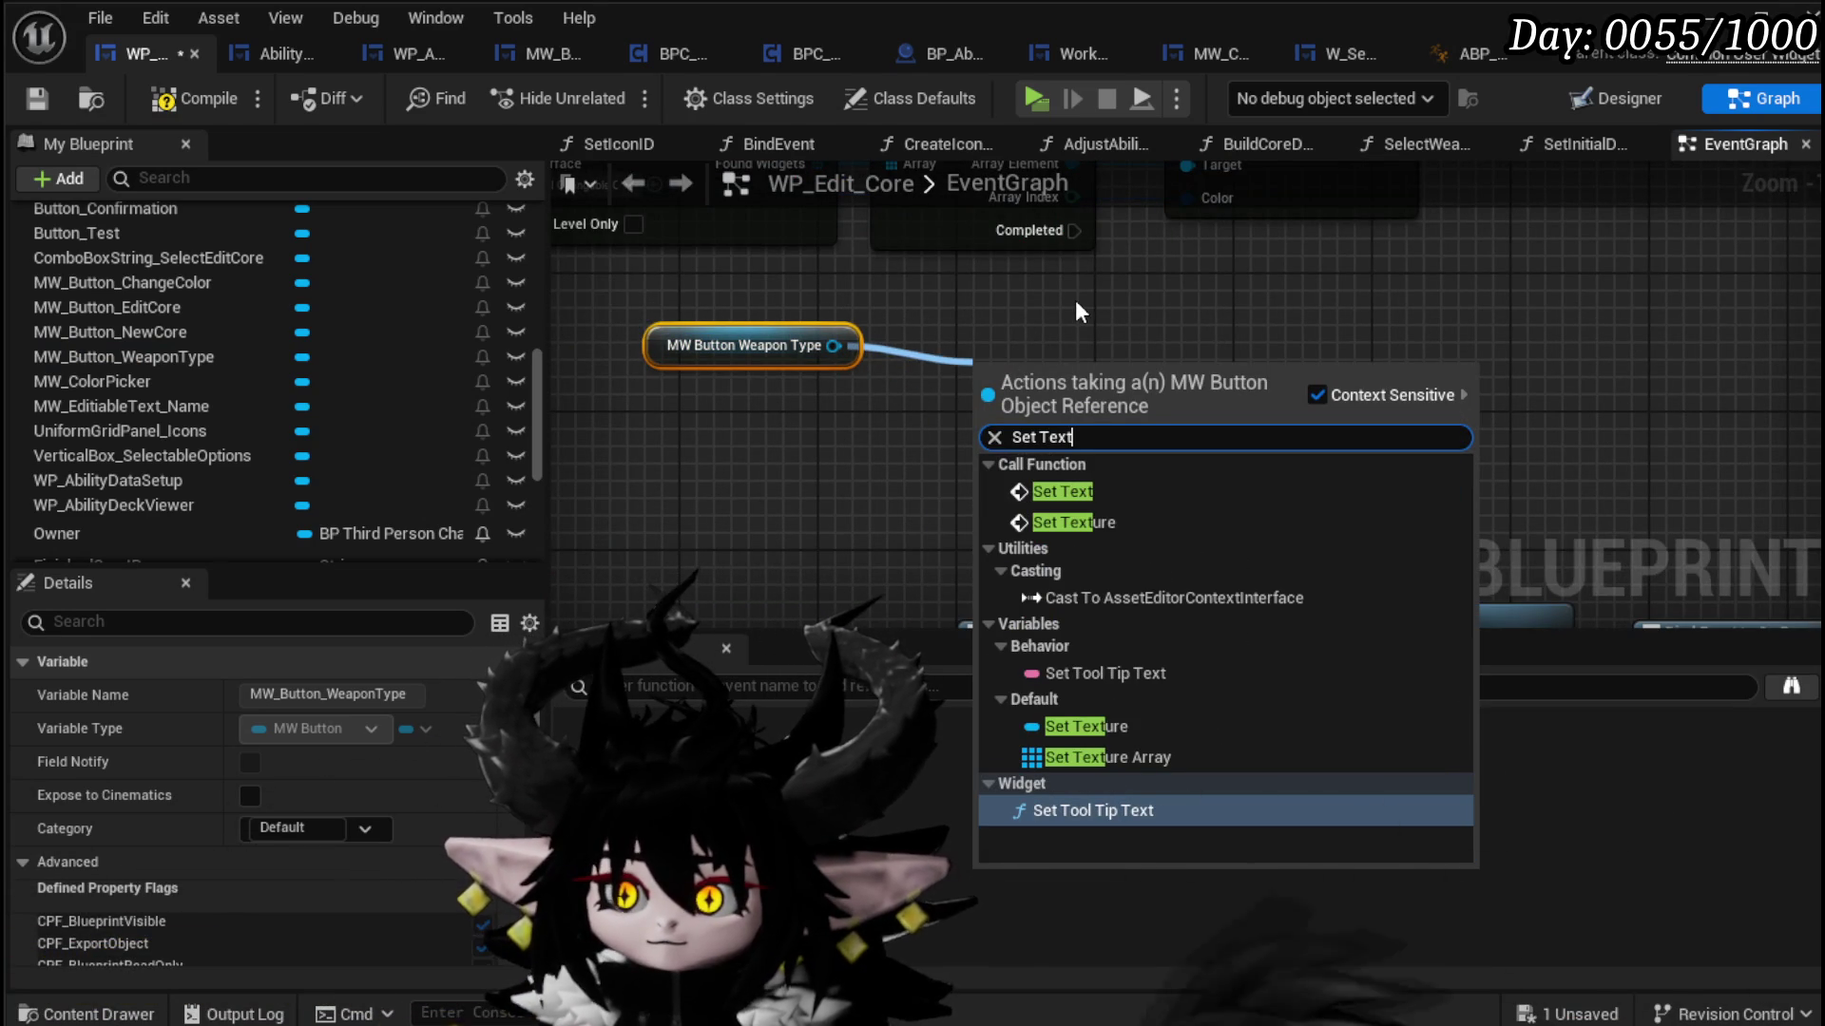
left_click_drag(823, 346, 1023, 369)
type("Set")
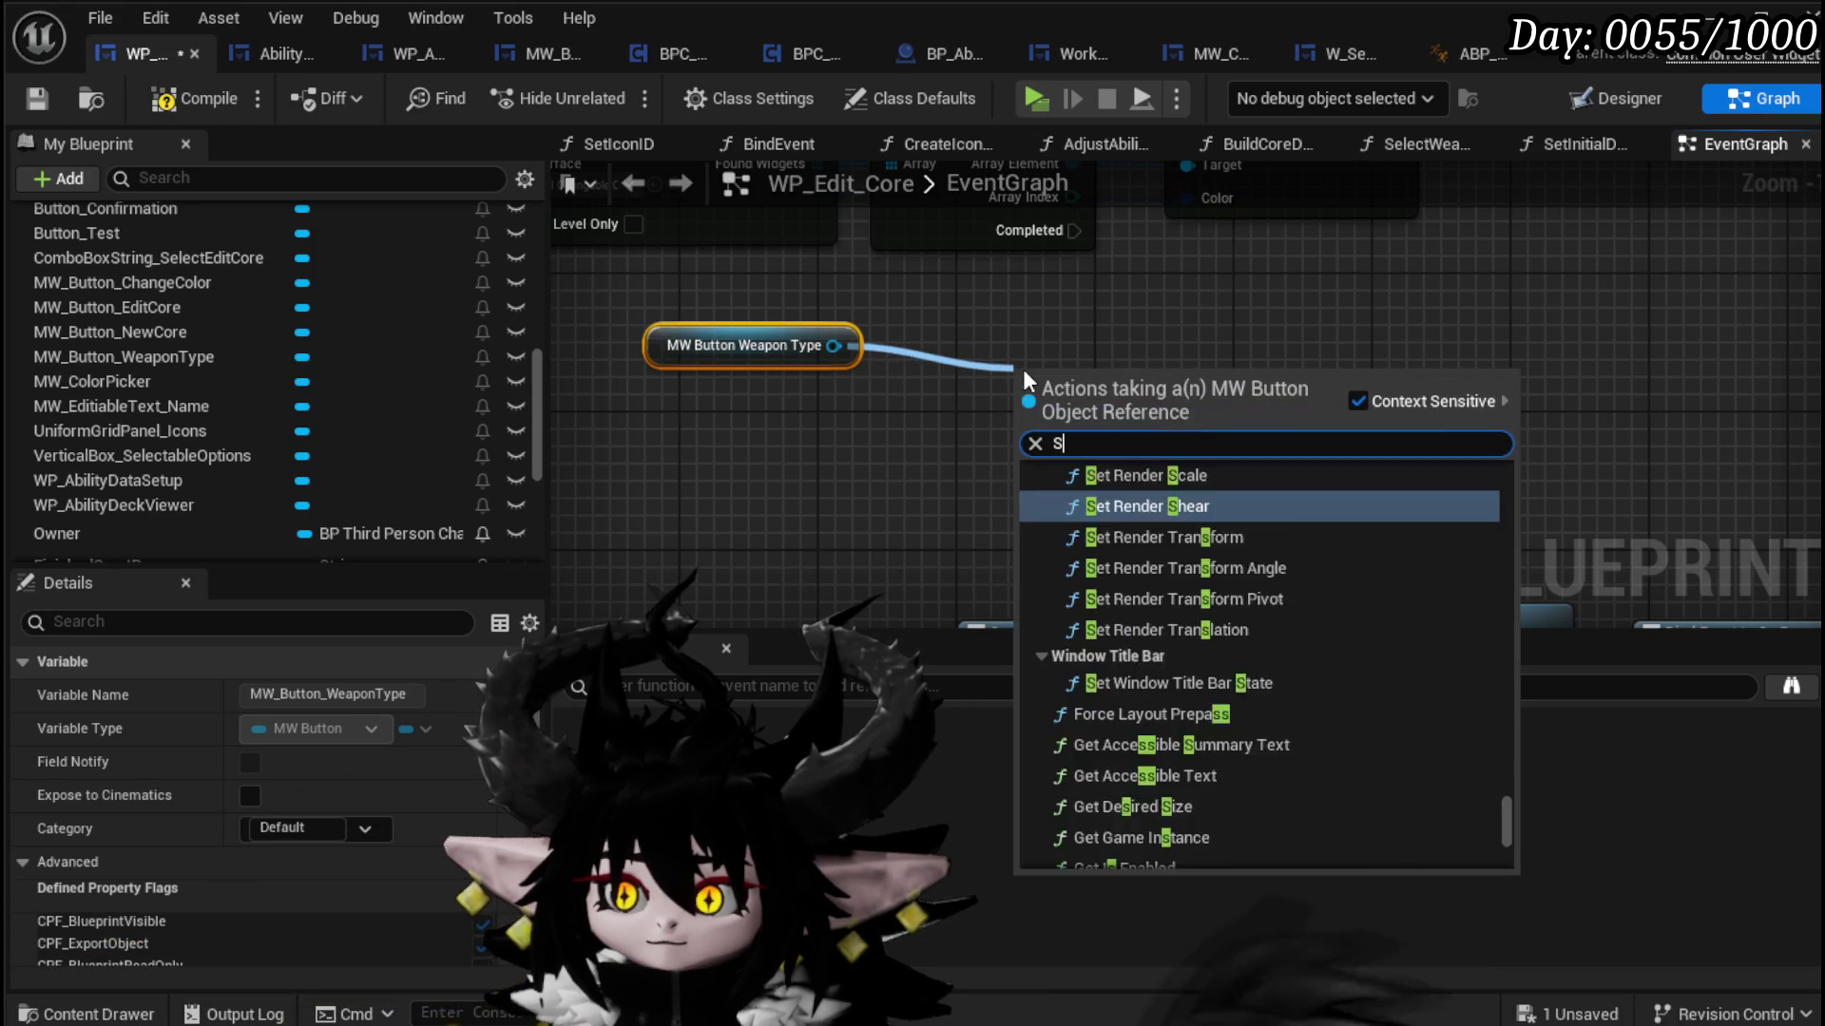
left_click(1047, 336)
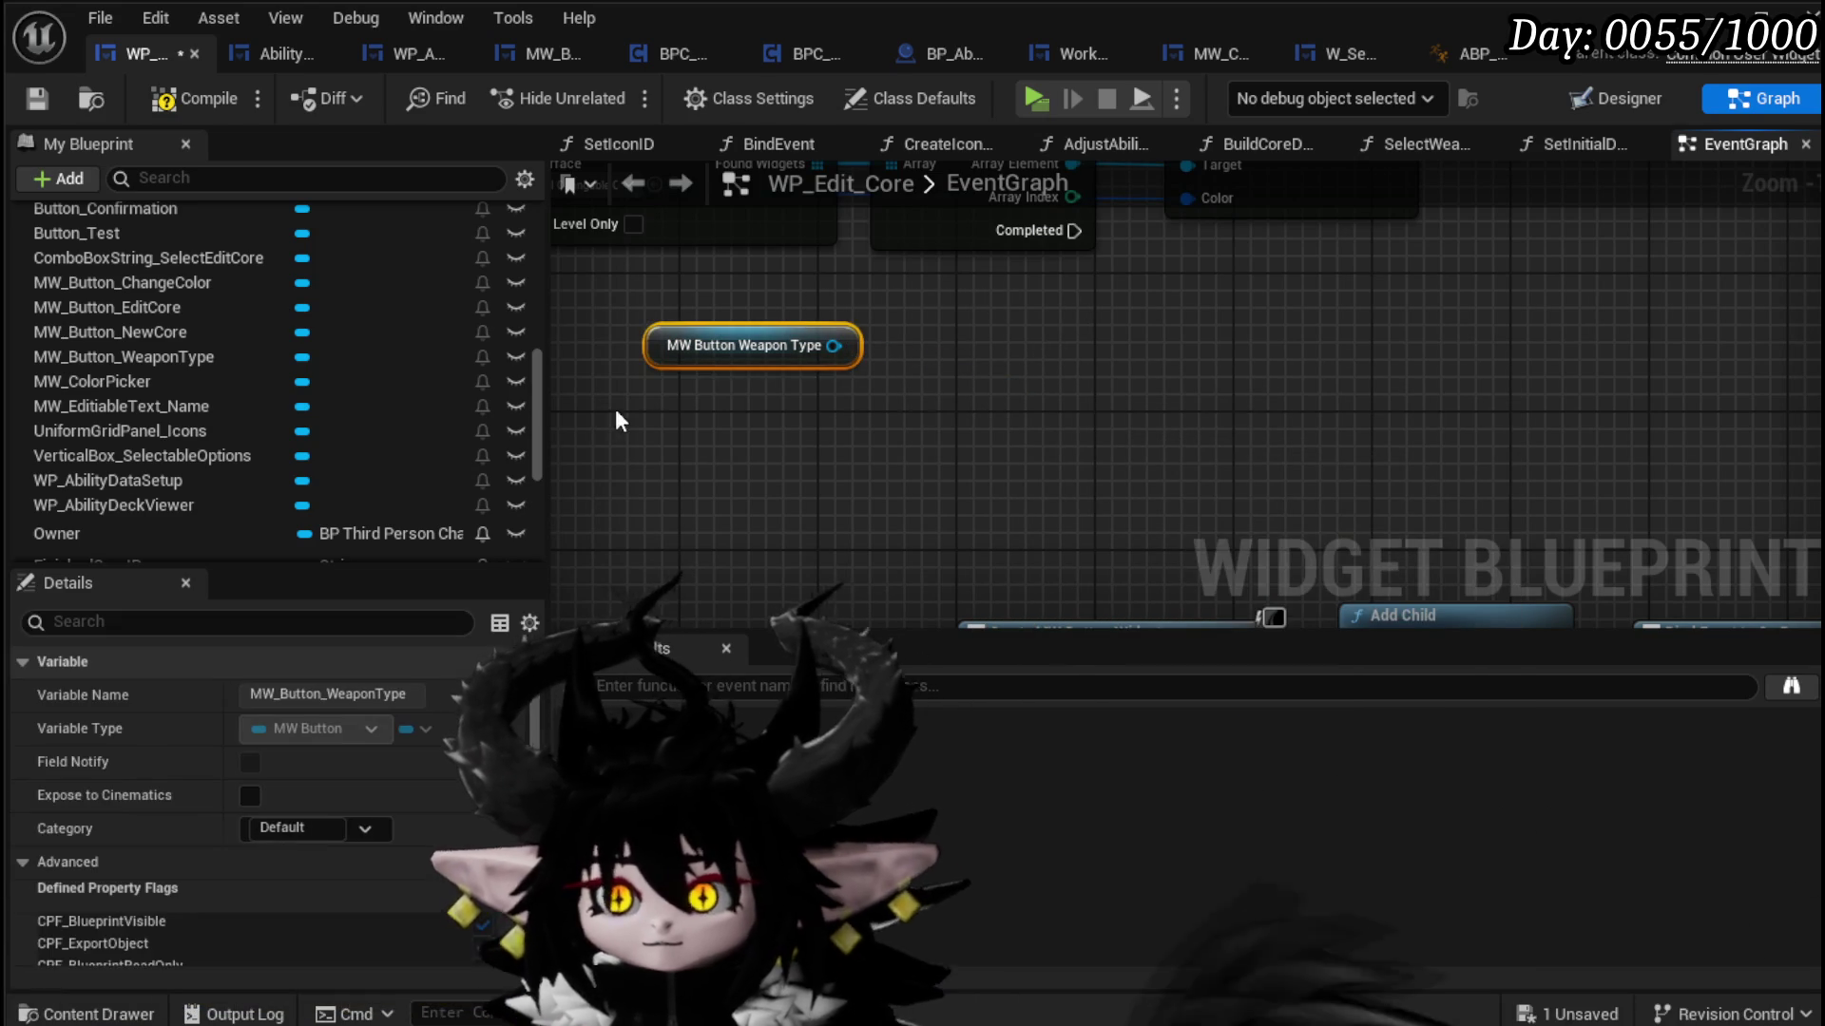
Step: Delete the MW Button Weapon Type getter, compile and save, and return to the Designer view
key("Delete")
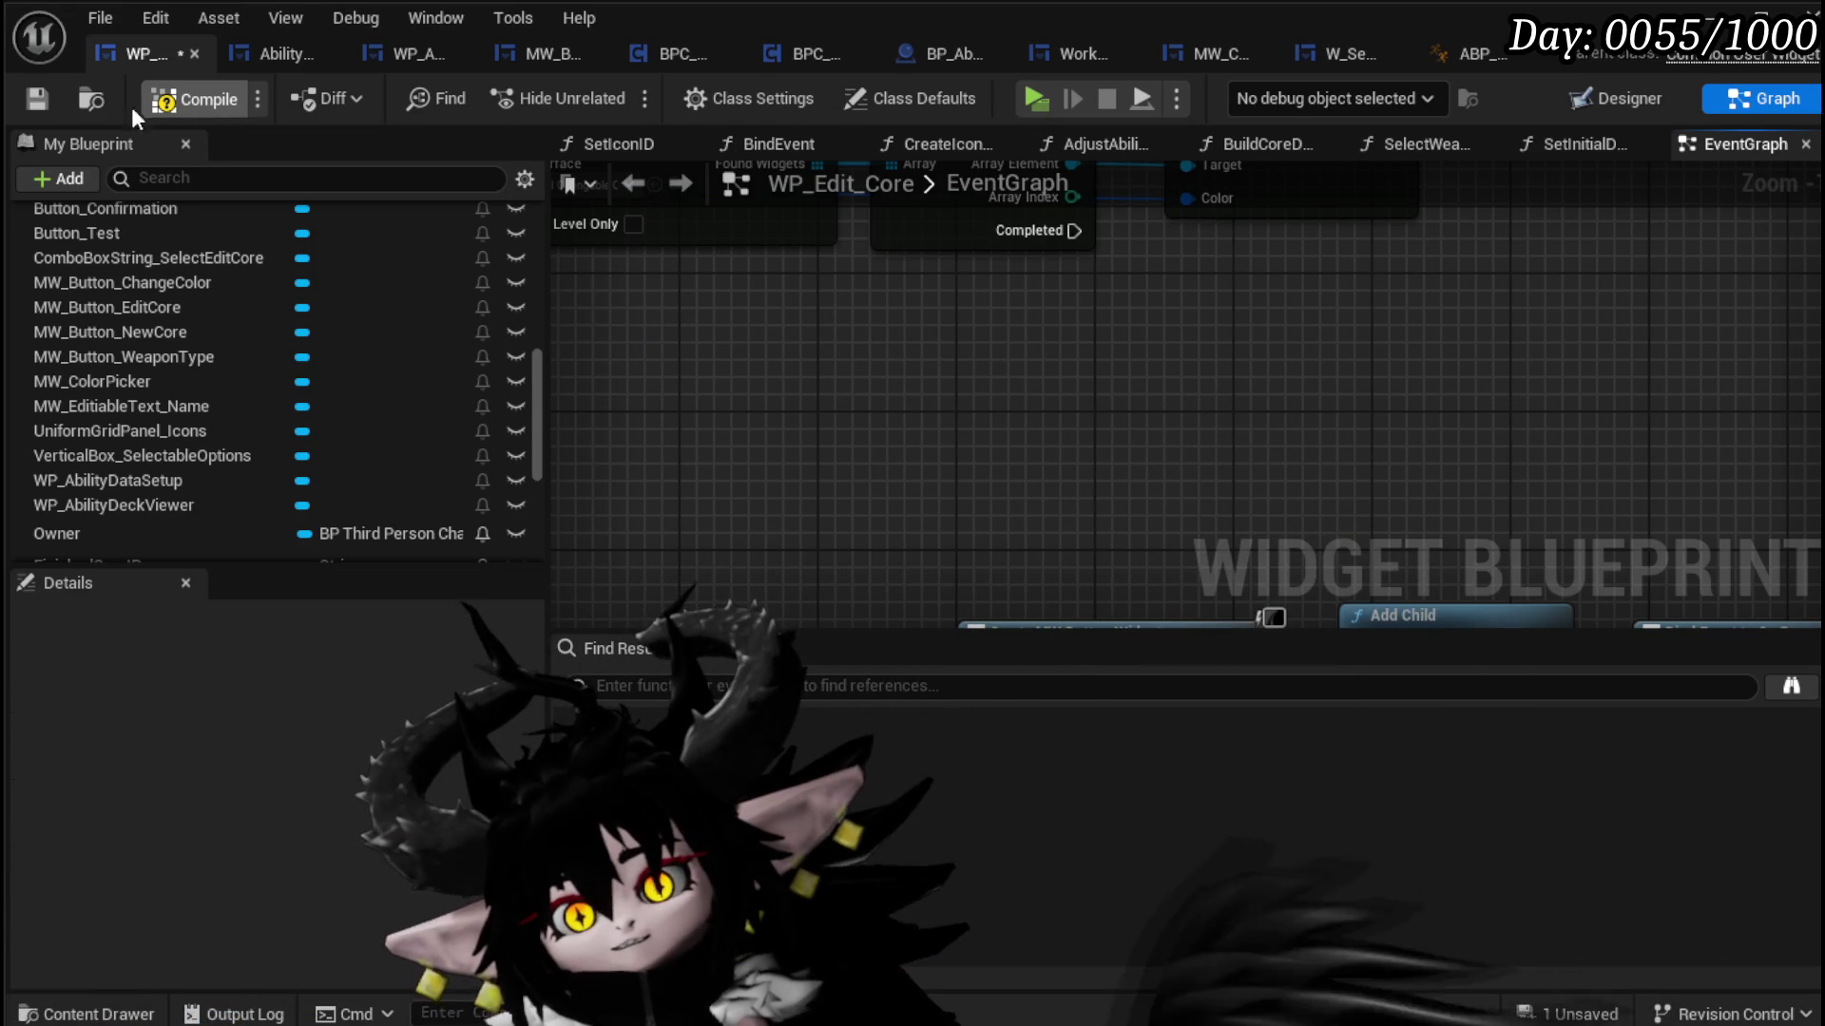
left_click(23, 101)
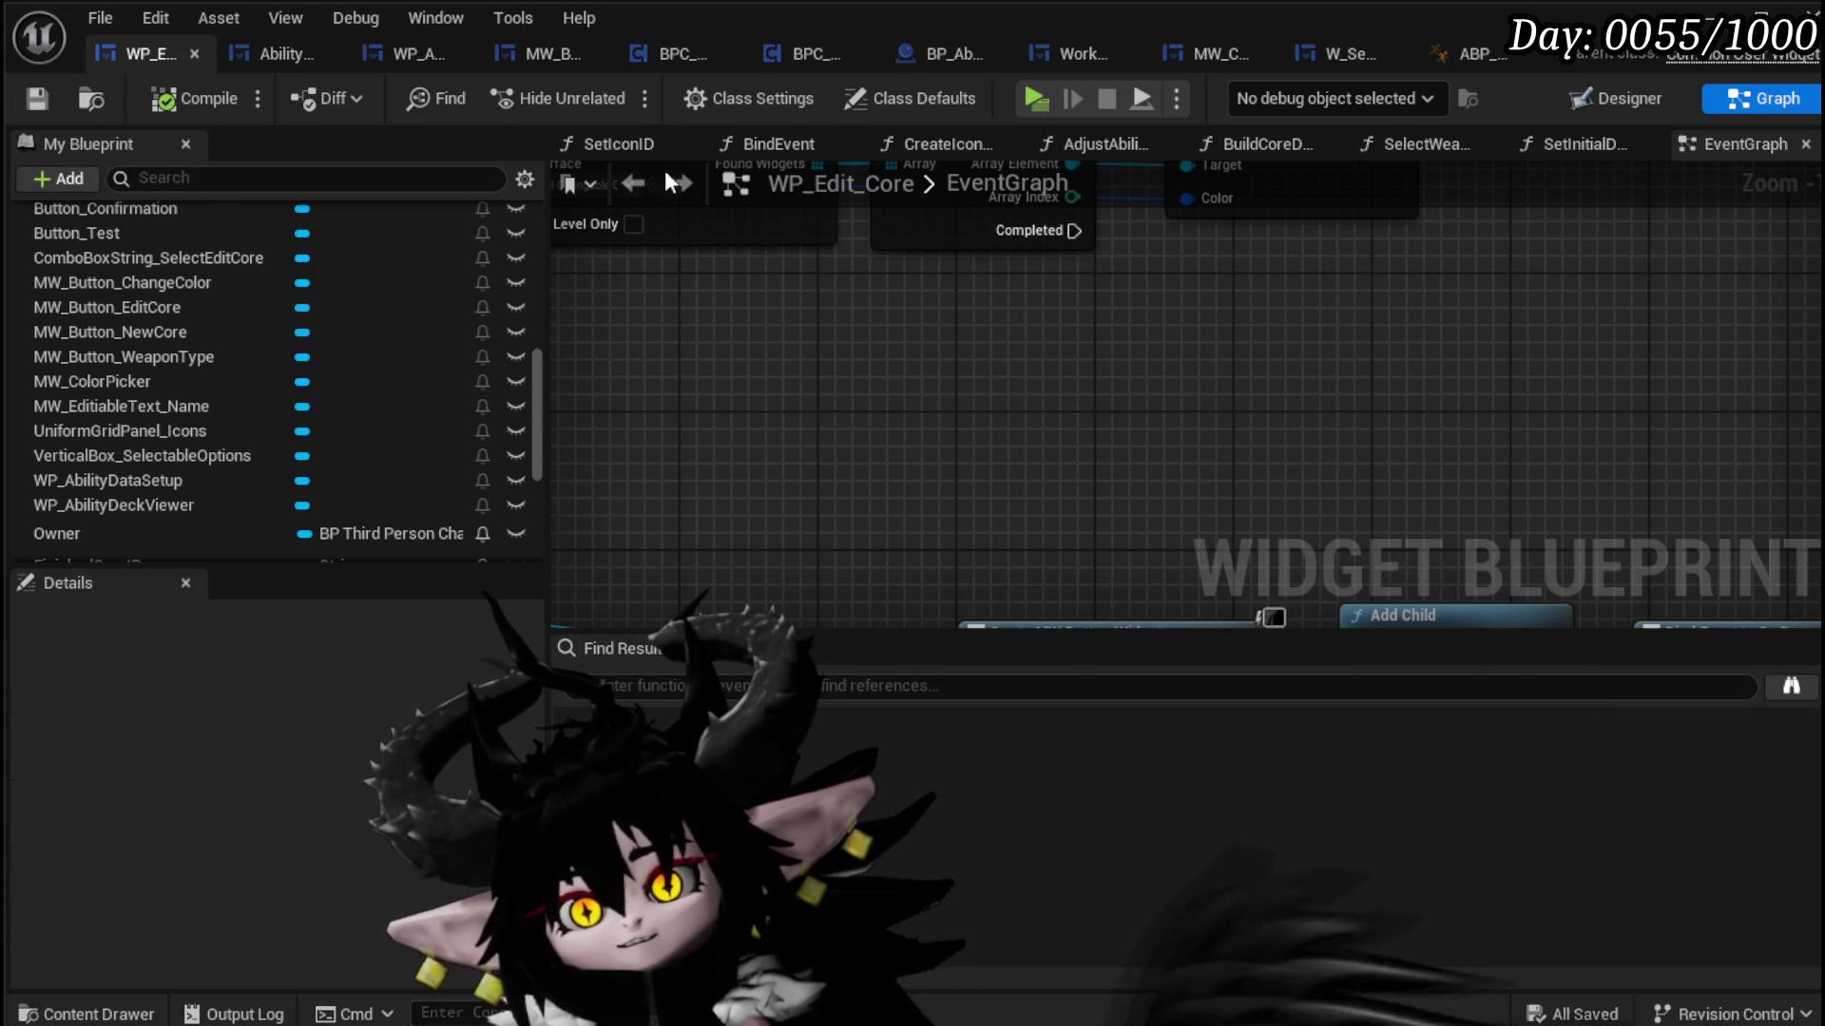
key("shift+F4")
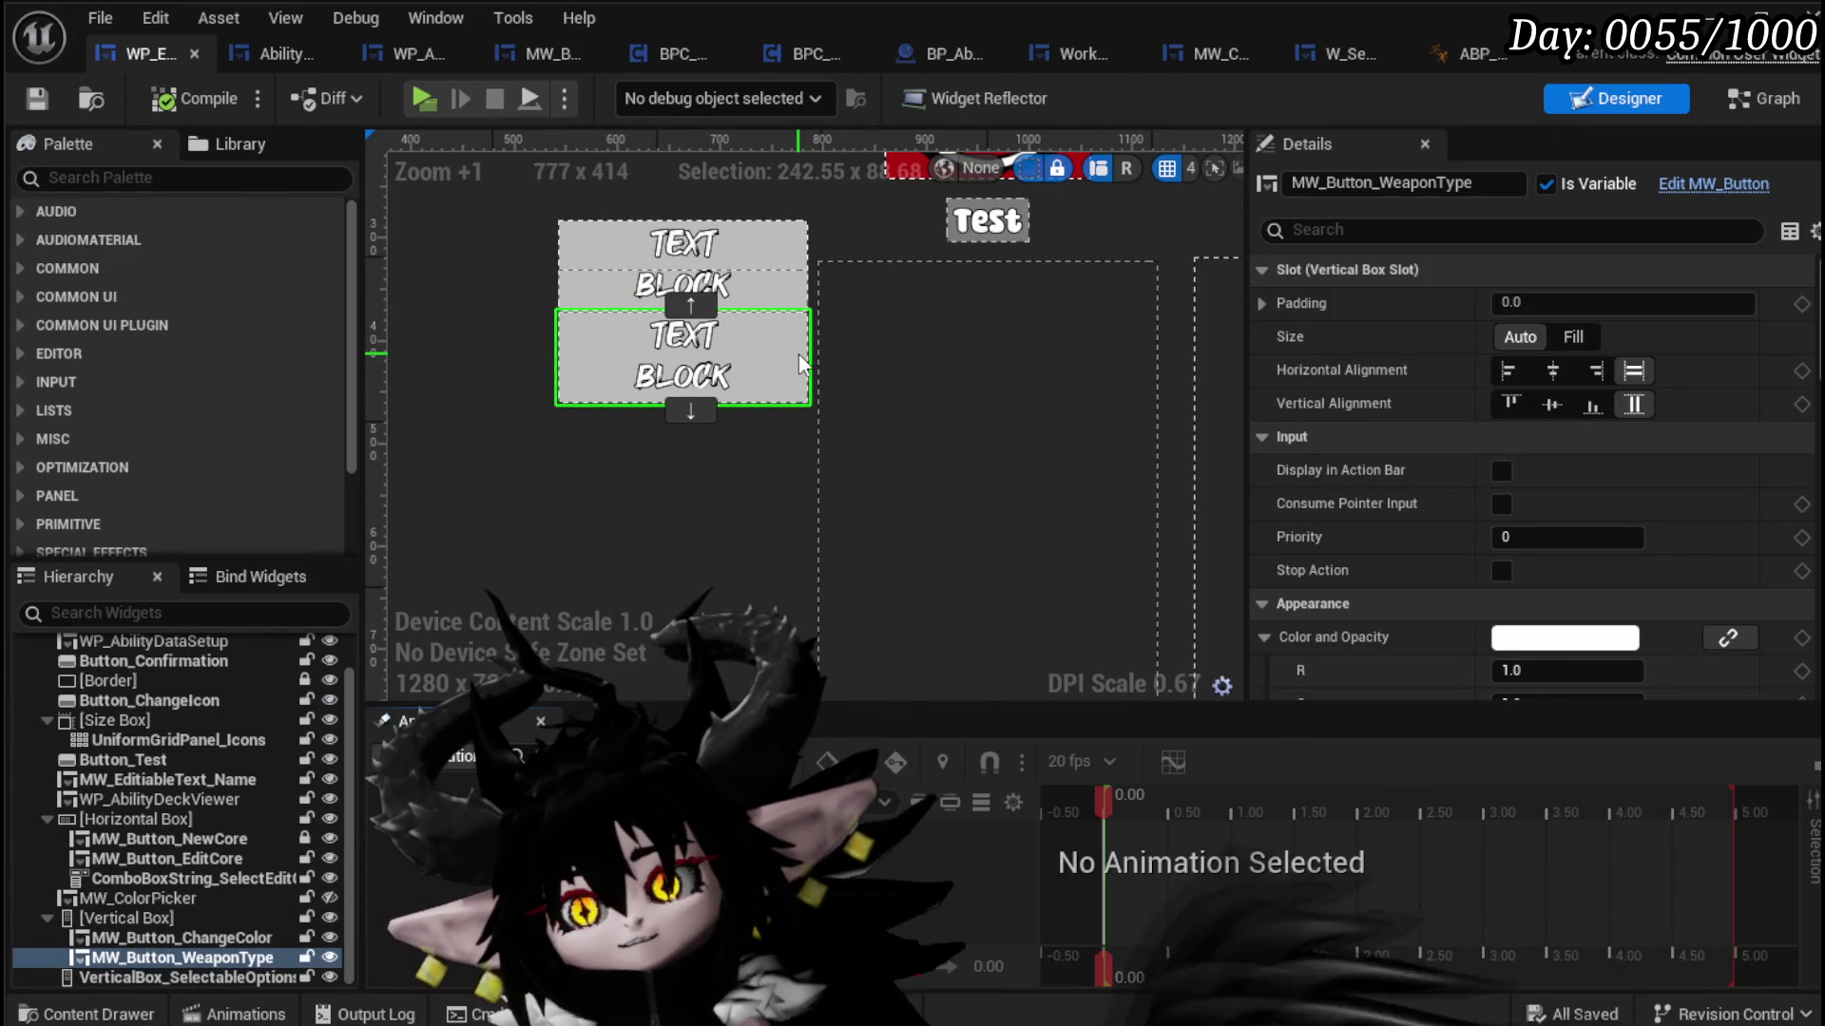
Step: Move MW_Button_WeaponType above MW_Button_ChangeColor and save the widget
scroll(801, 364, "down", 3)
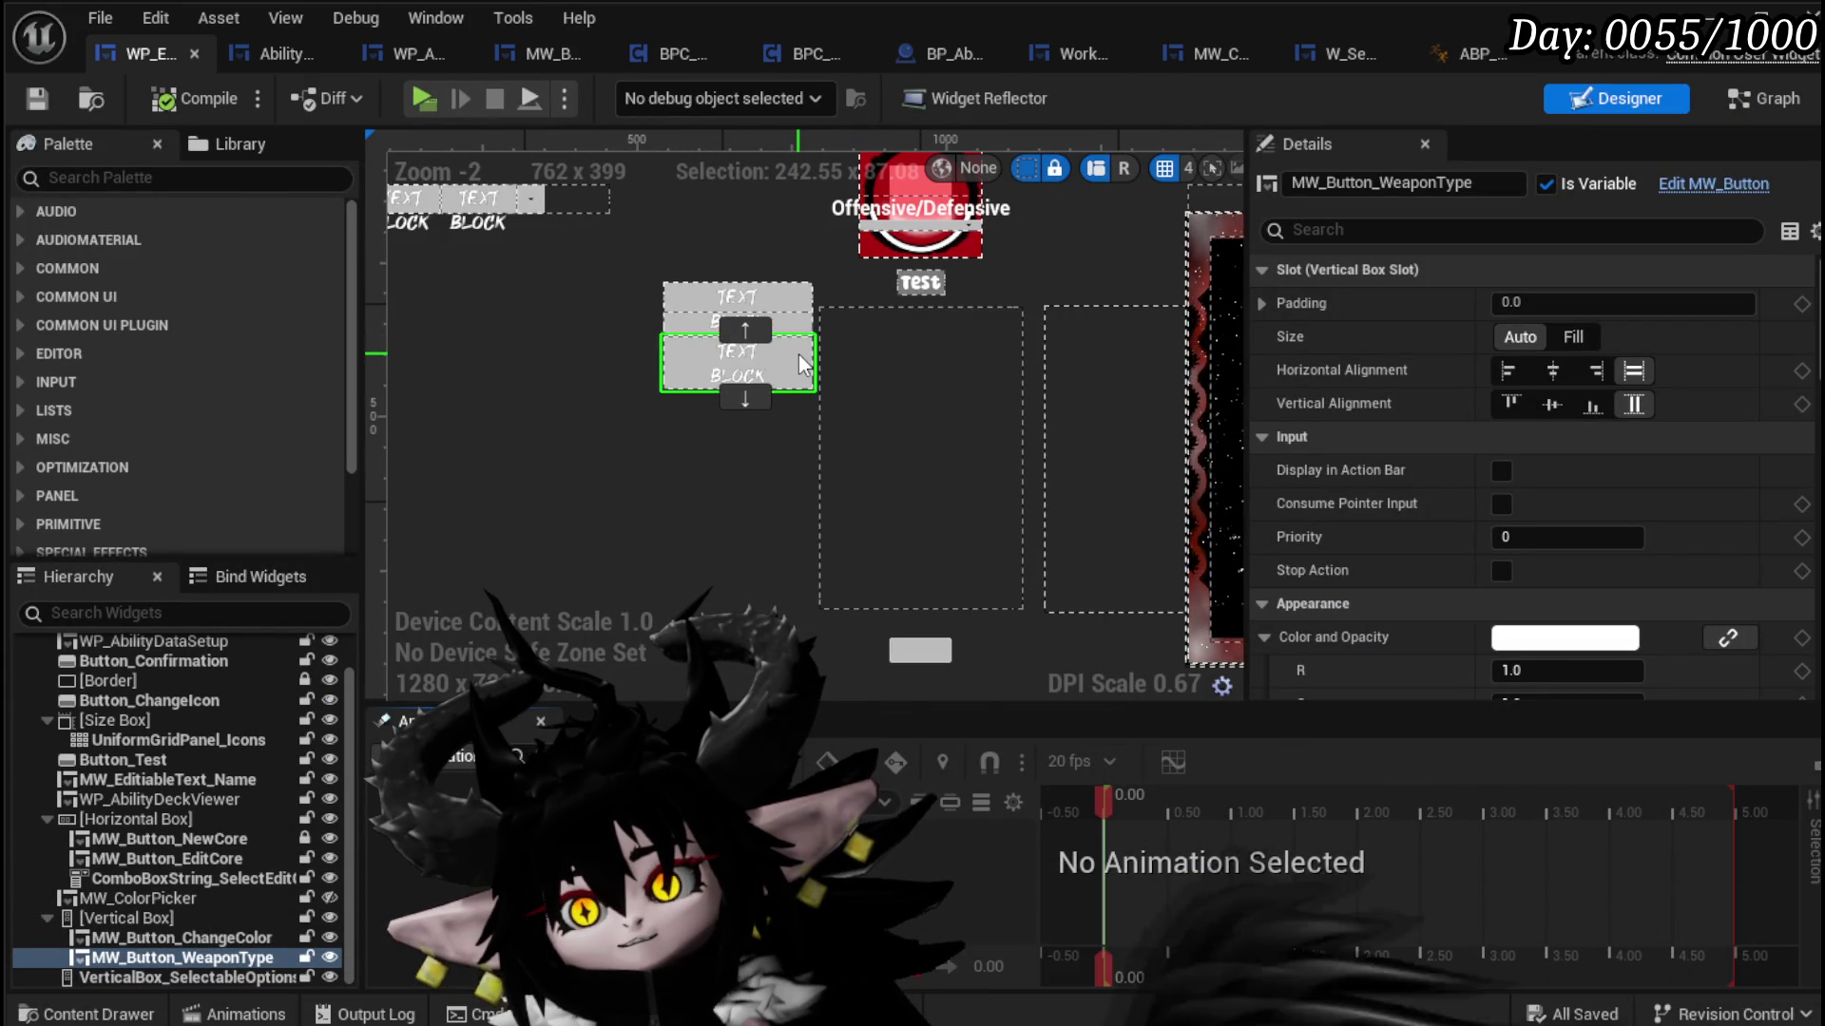
left_click(747, 330)
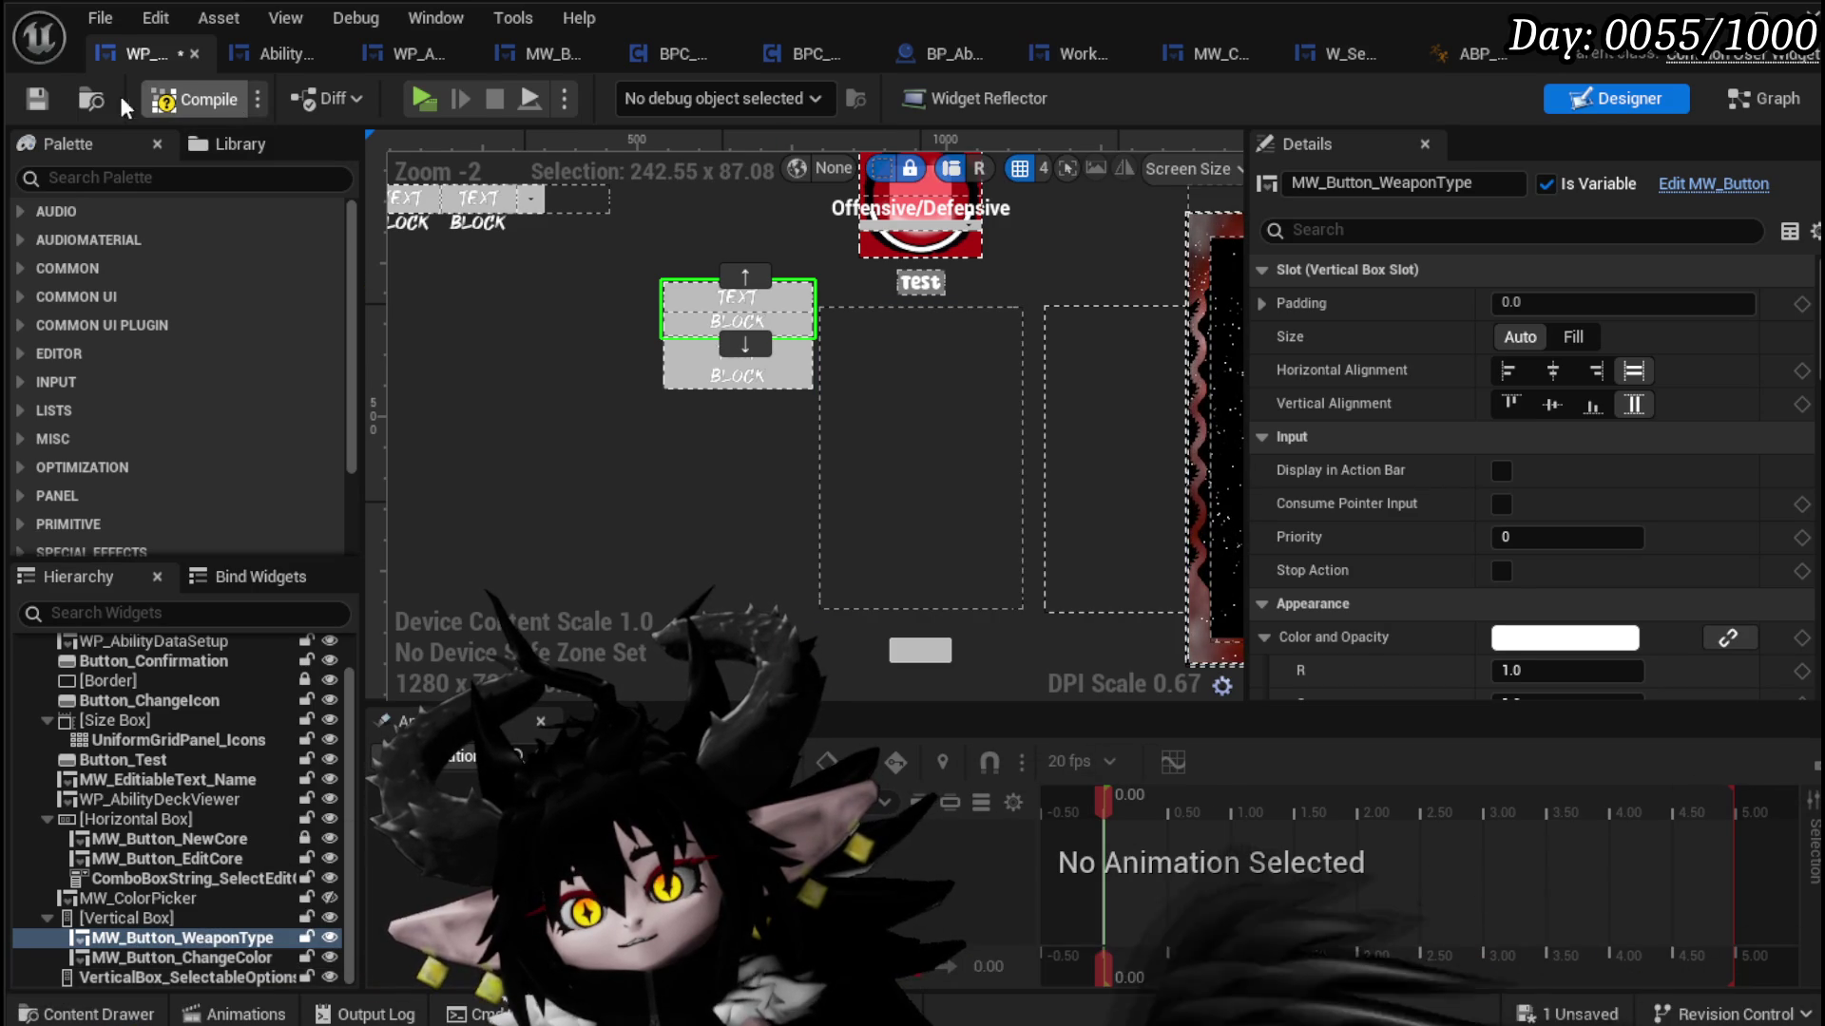
left_click(44, 106)
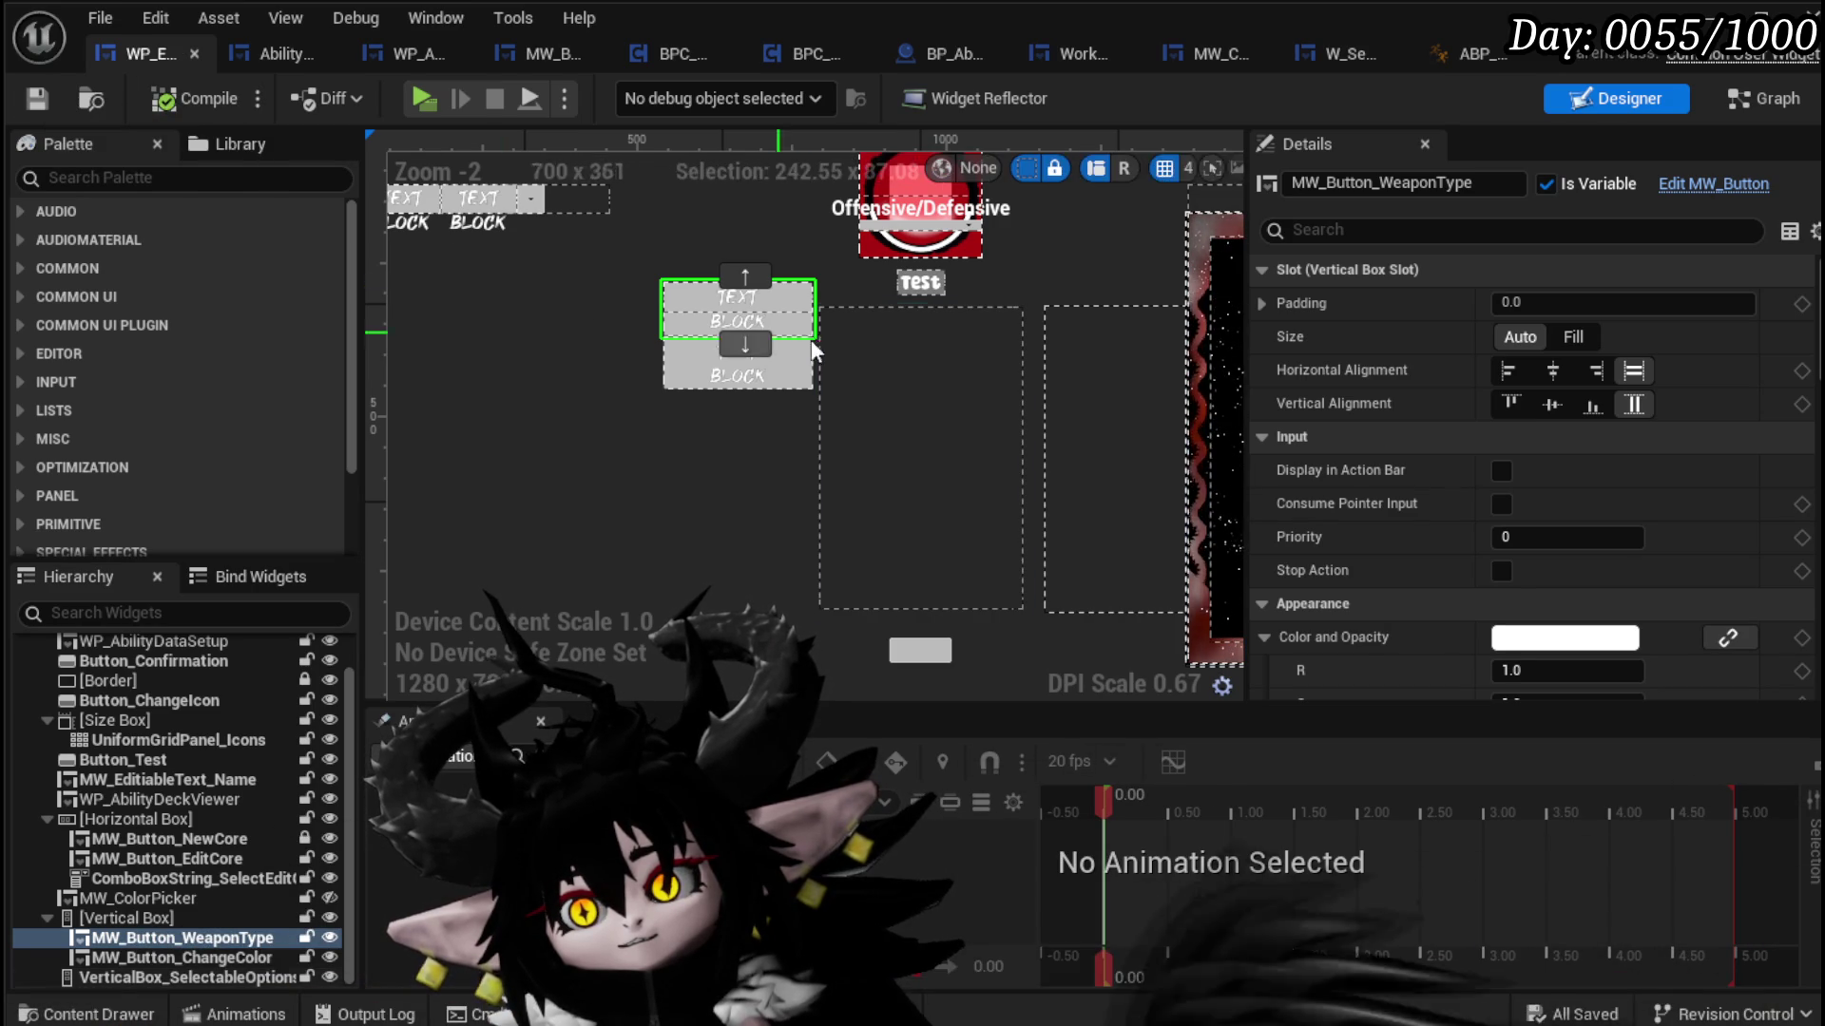
Step: Set VerticalBox_SelectableOptions Position Y to -145.8 and Button_Confirmation Position Y to 389.6, then save
left_click(910, 485)
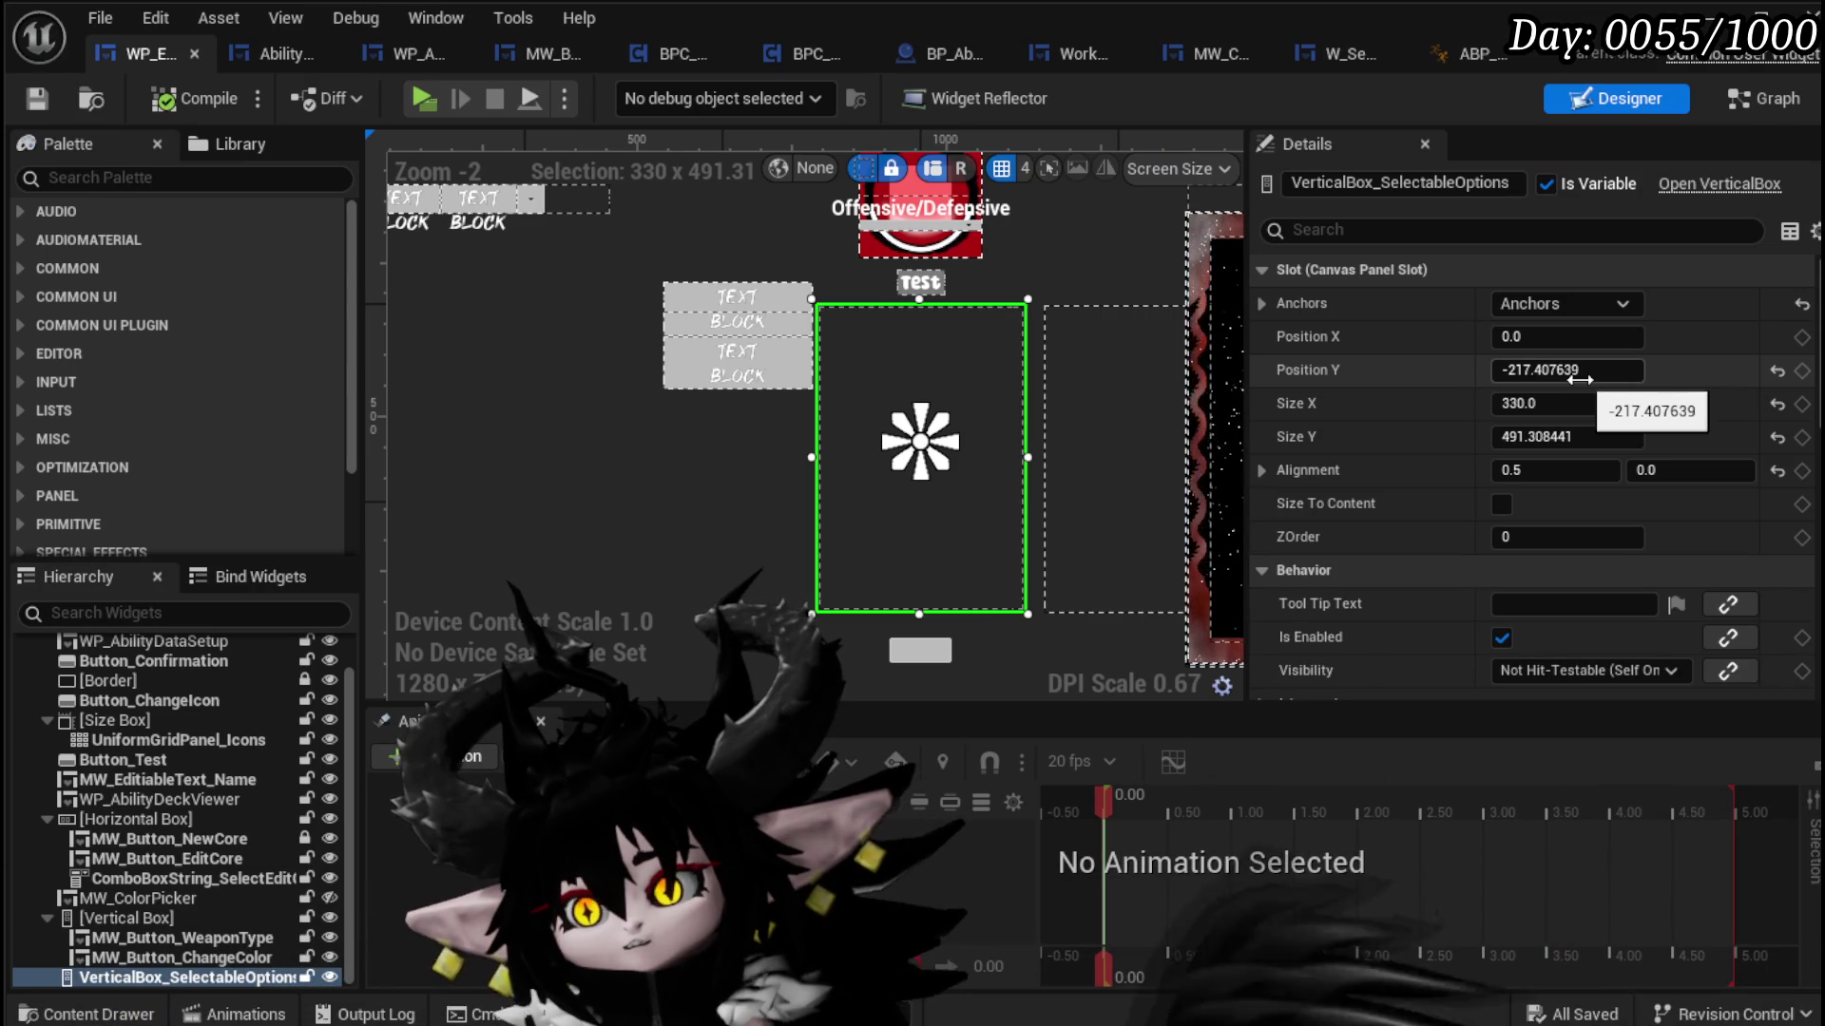
left_click_drag(1566, 369, 1616, 370)
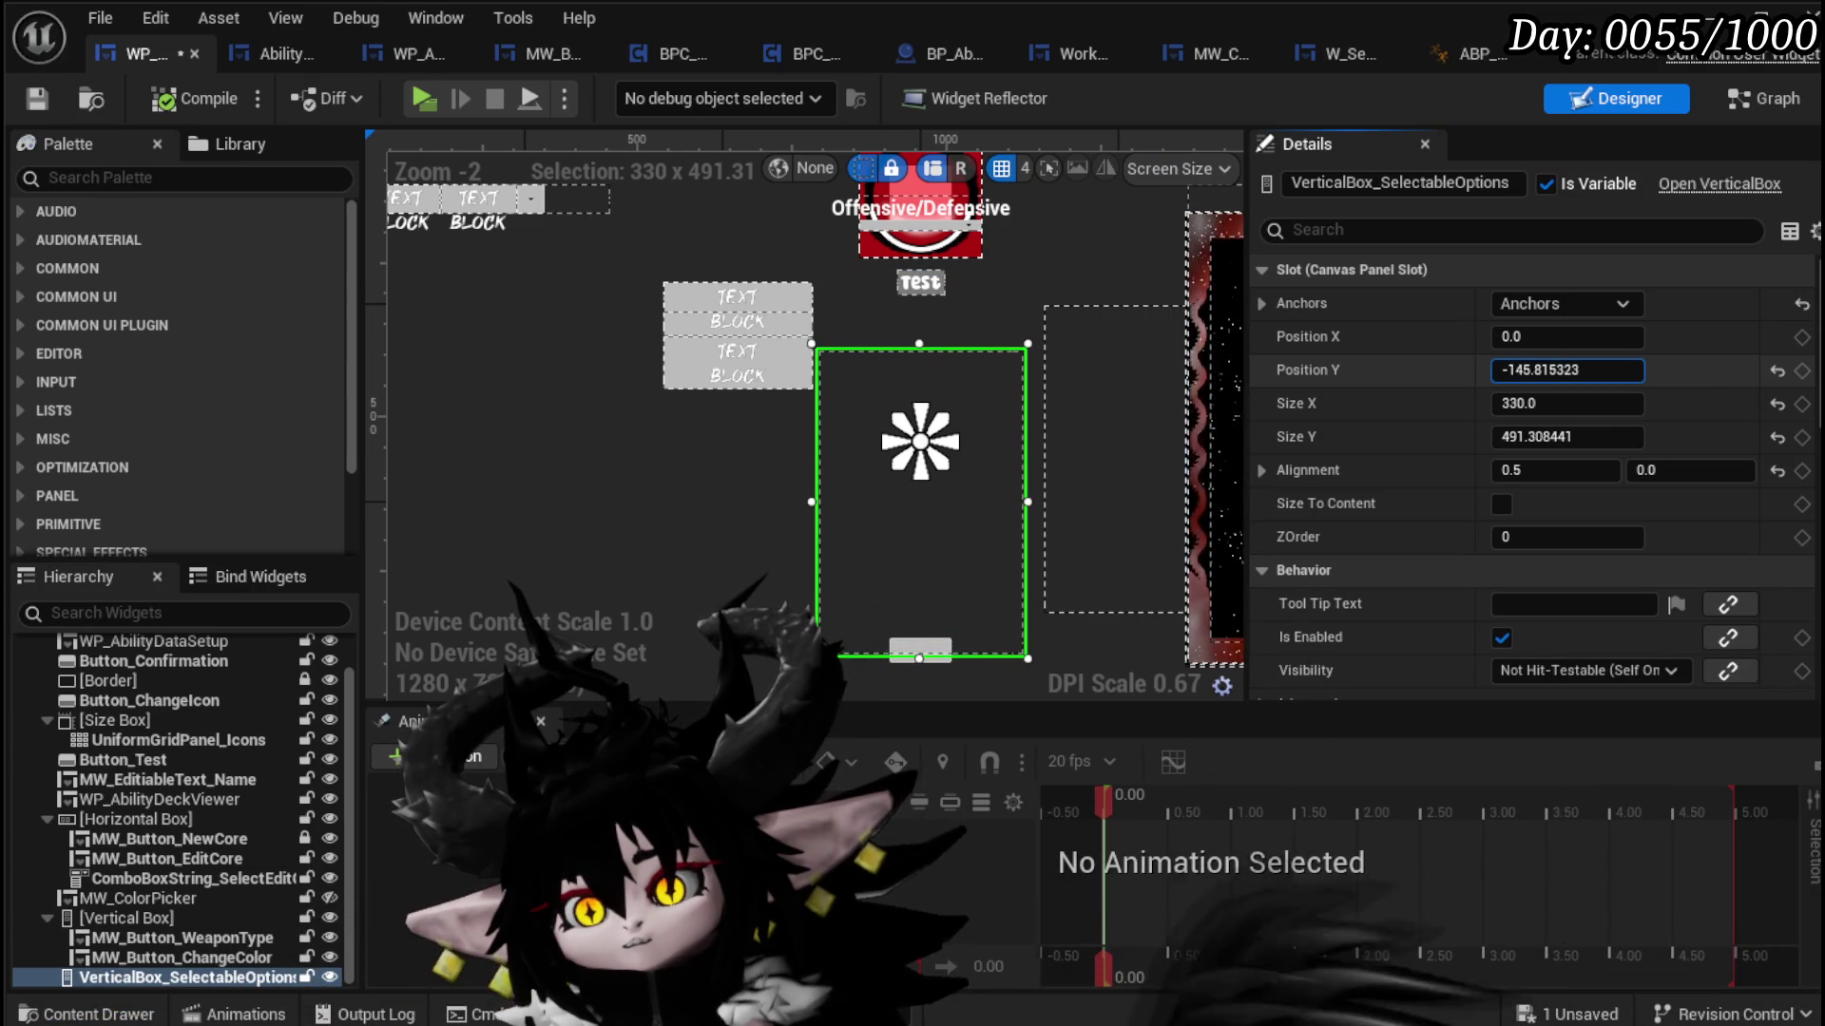
left_click(901, 658)
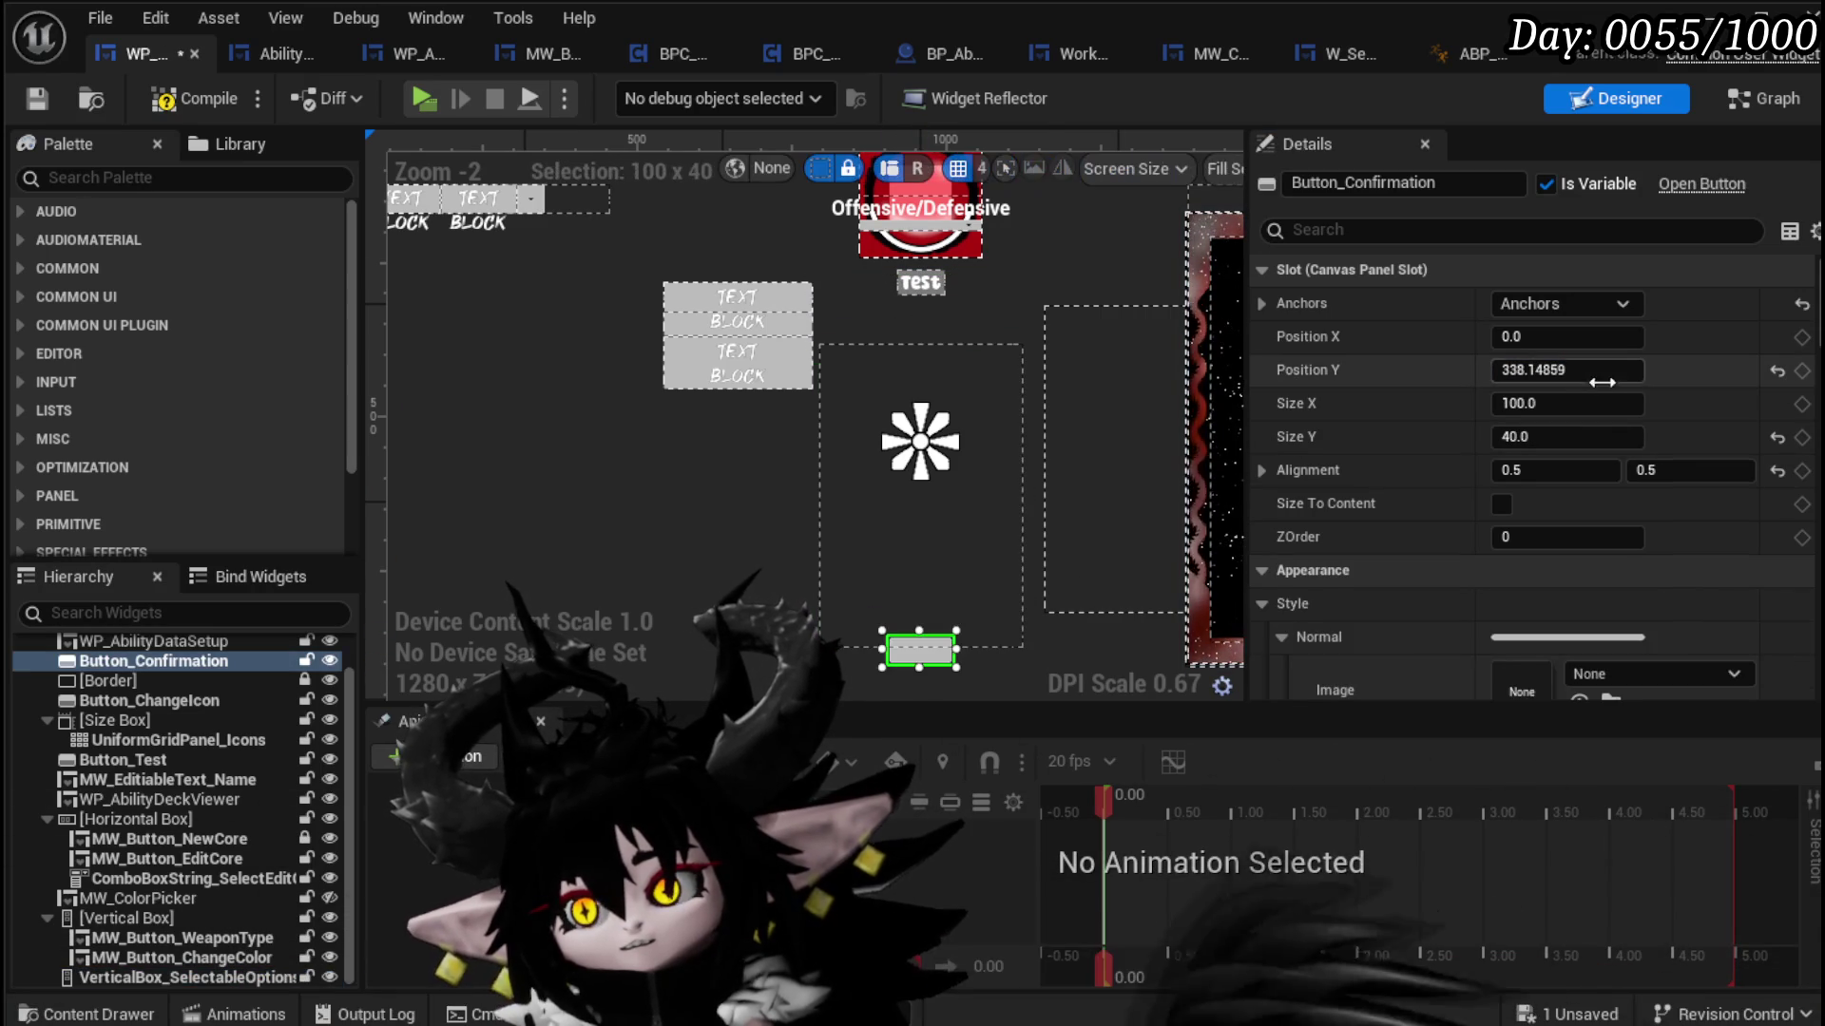
left_click_drag(1567, 370, 1551, 370)
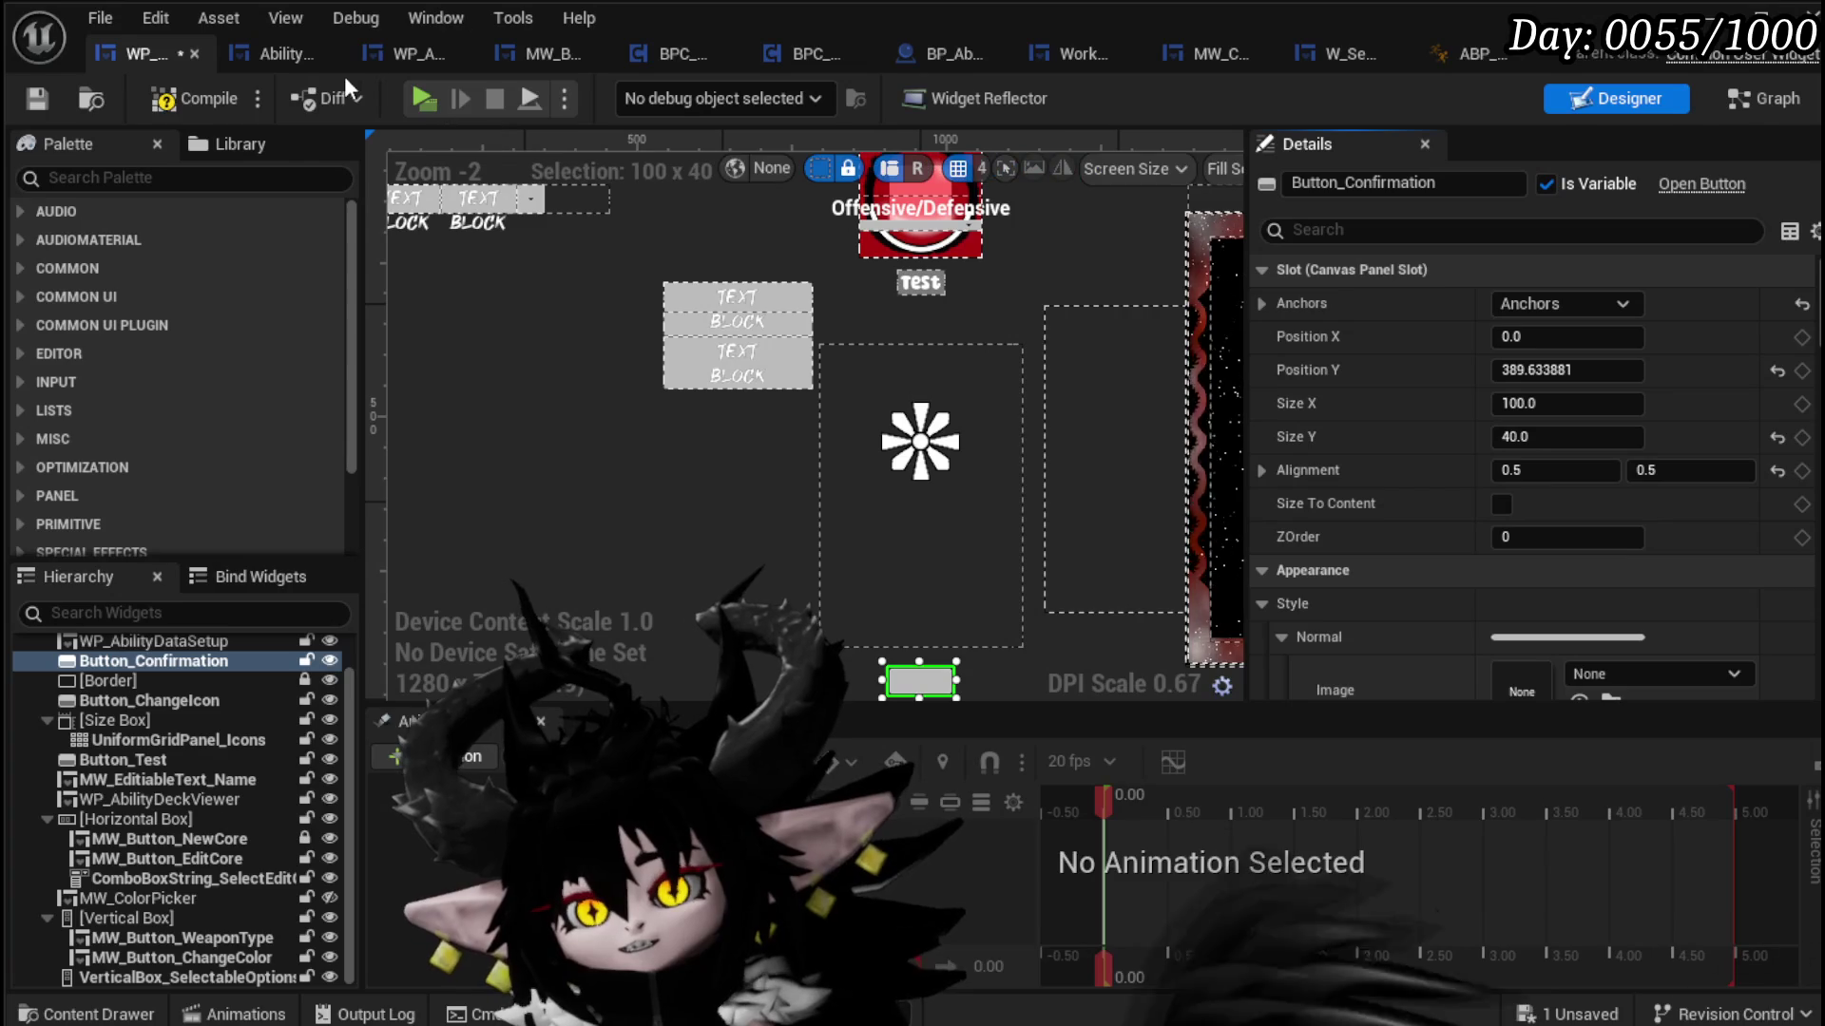
left_click(46, 101)
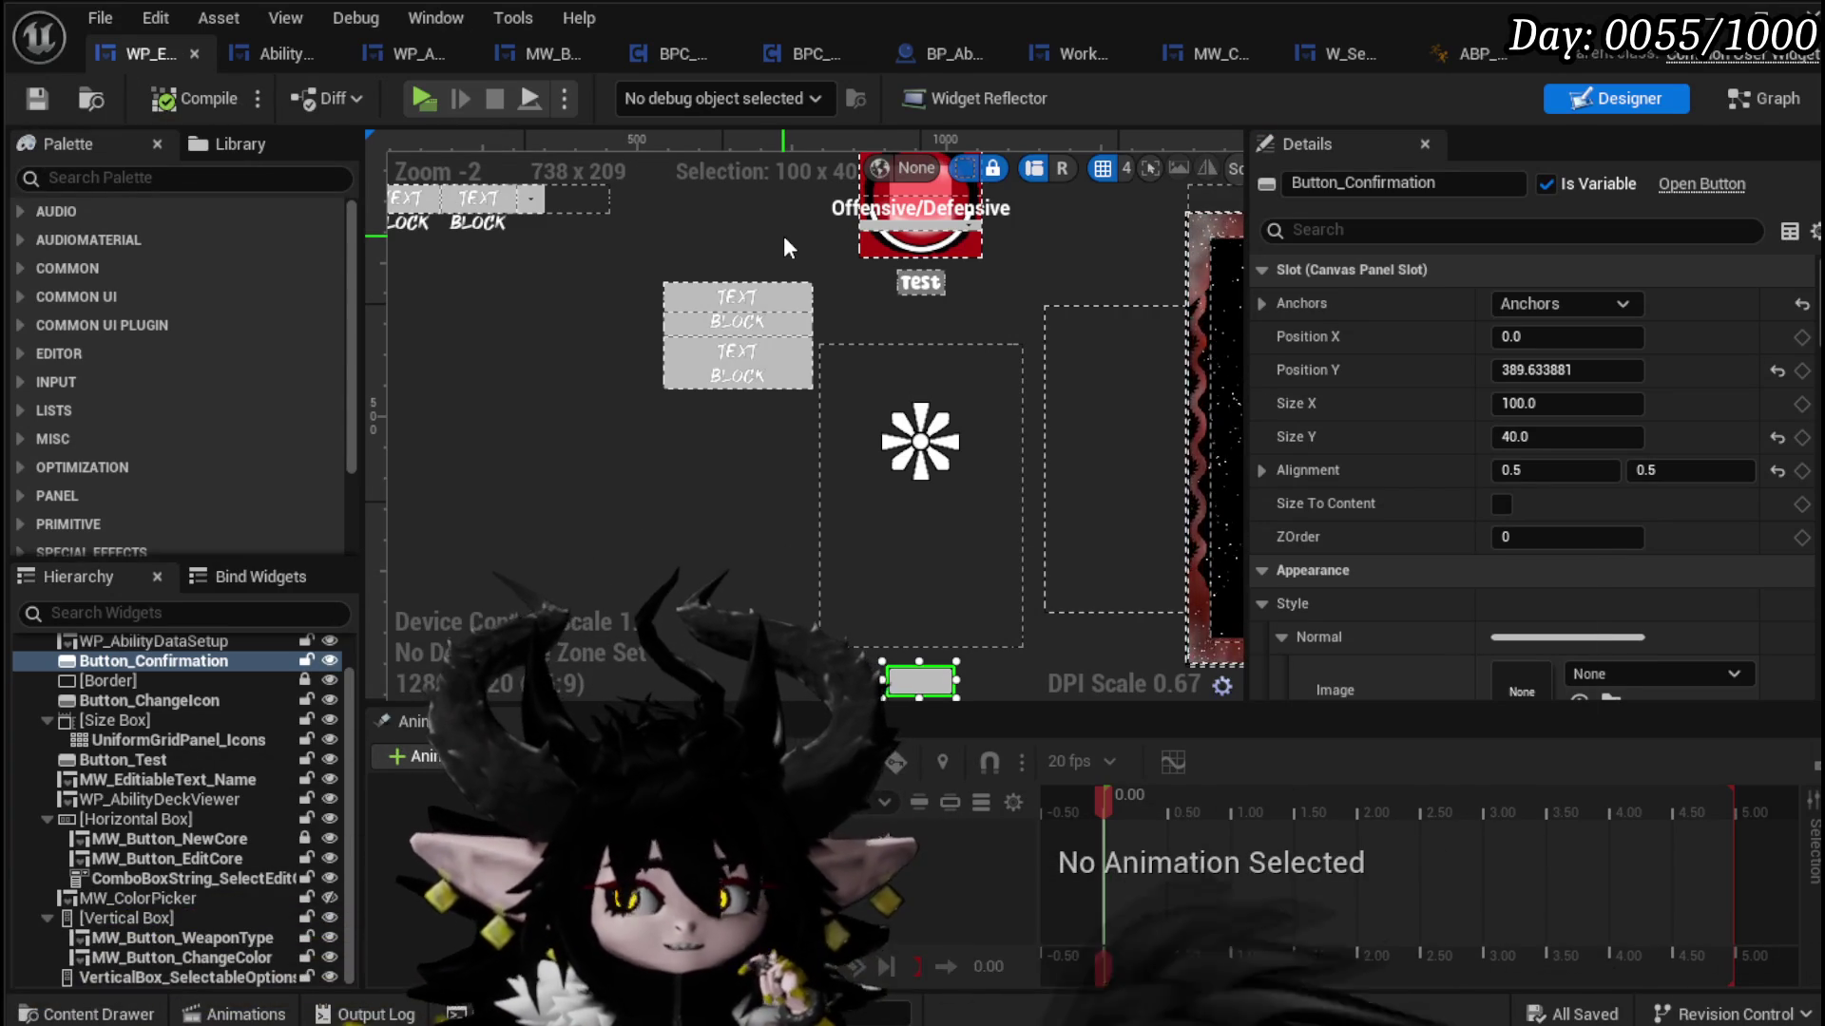
left_click(755, 296)
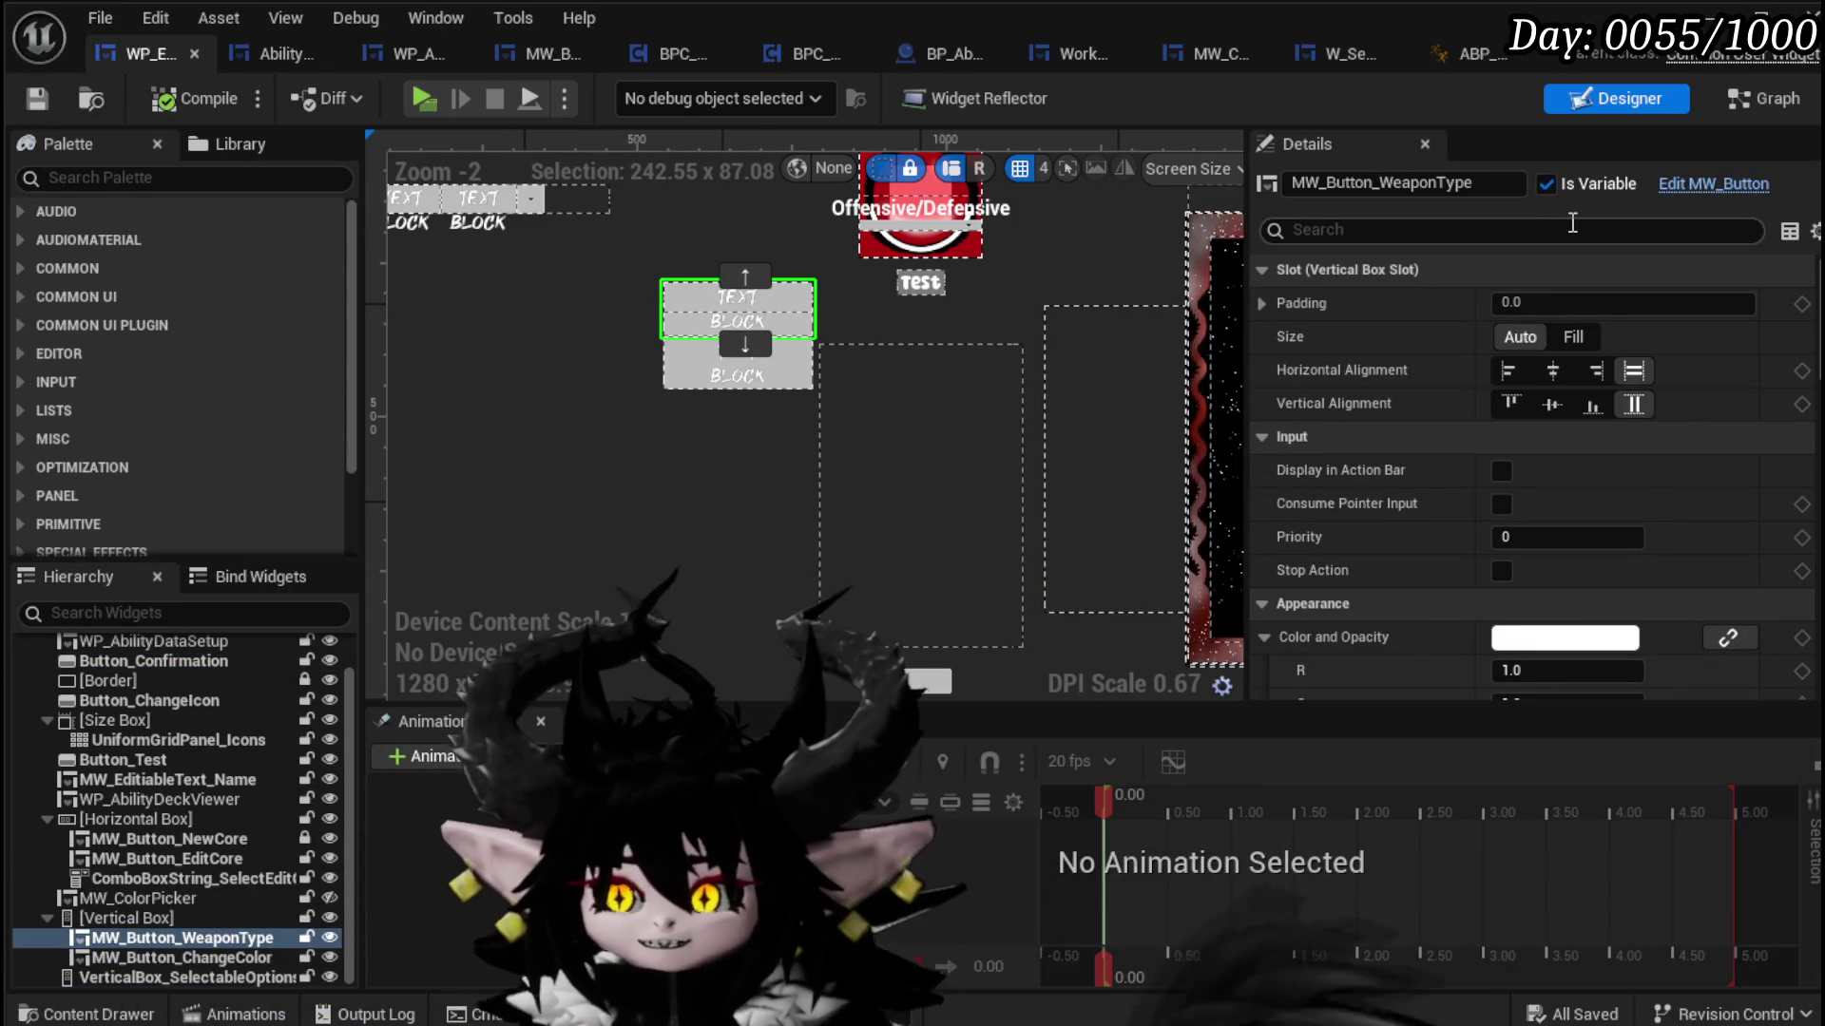
scroll(857, 262, "up", 3)
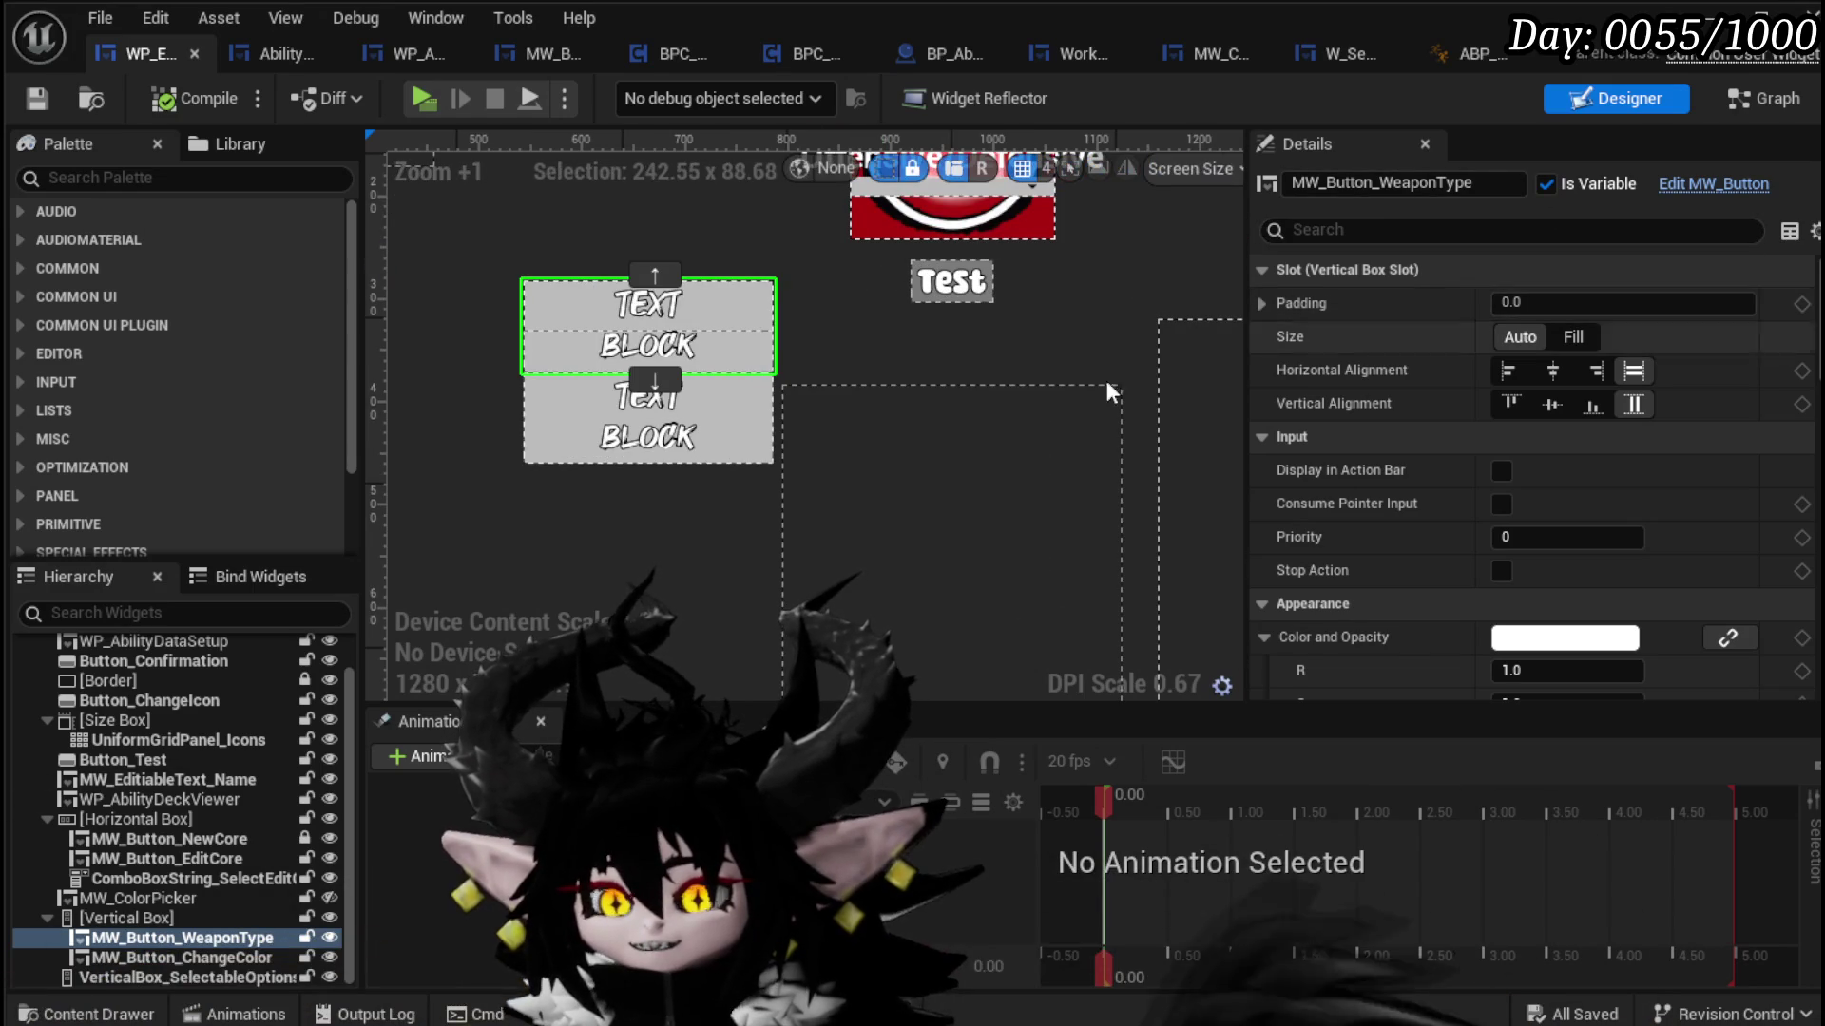
left_click(100, 182)
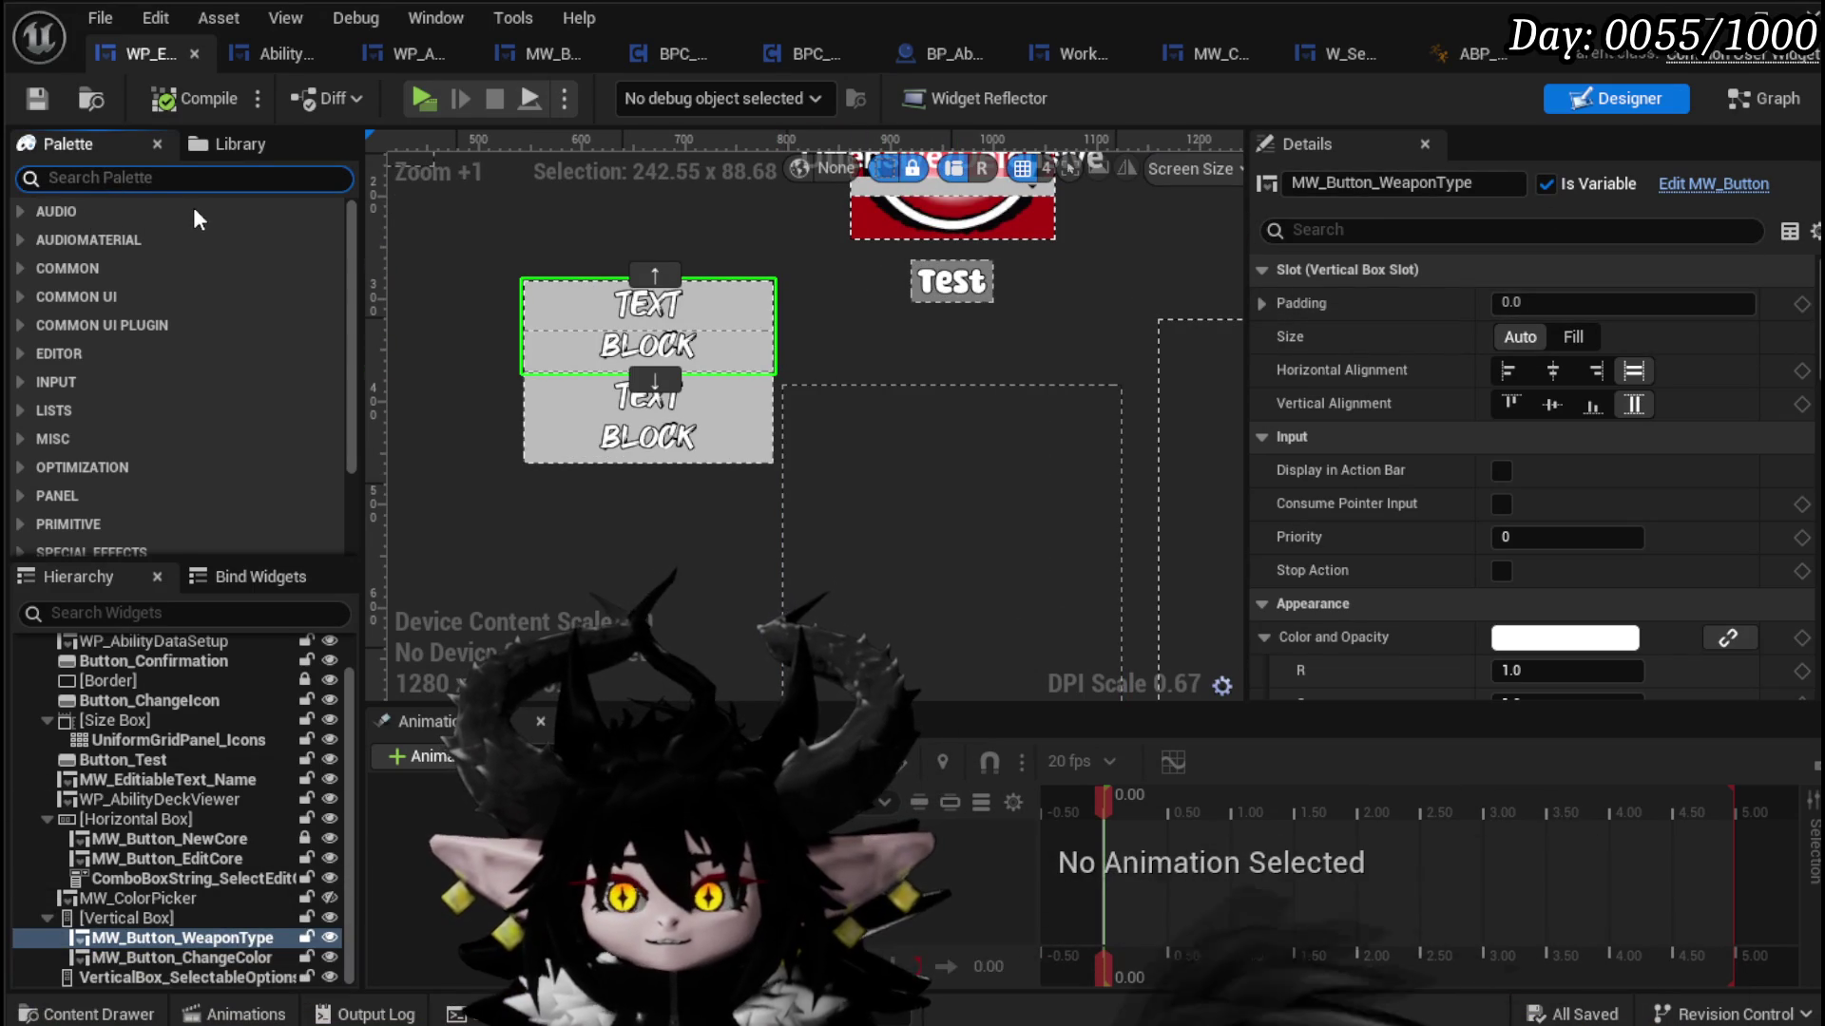
type("Text")
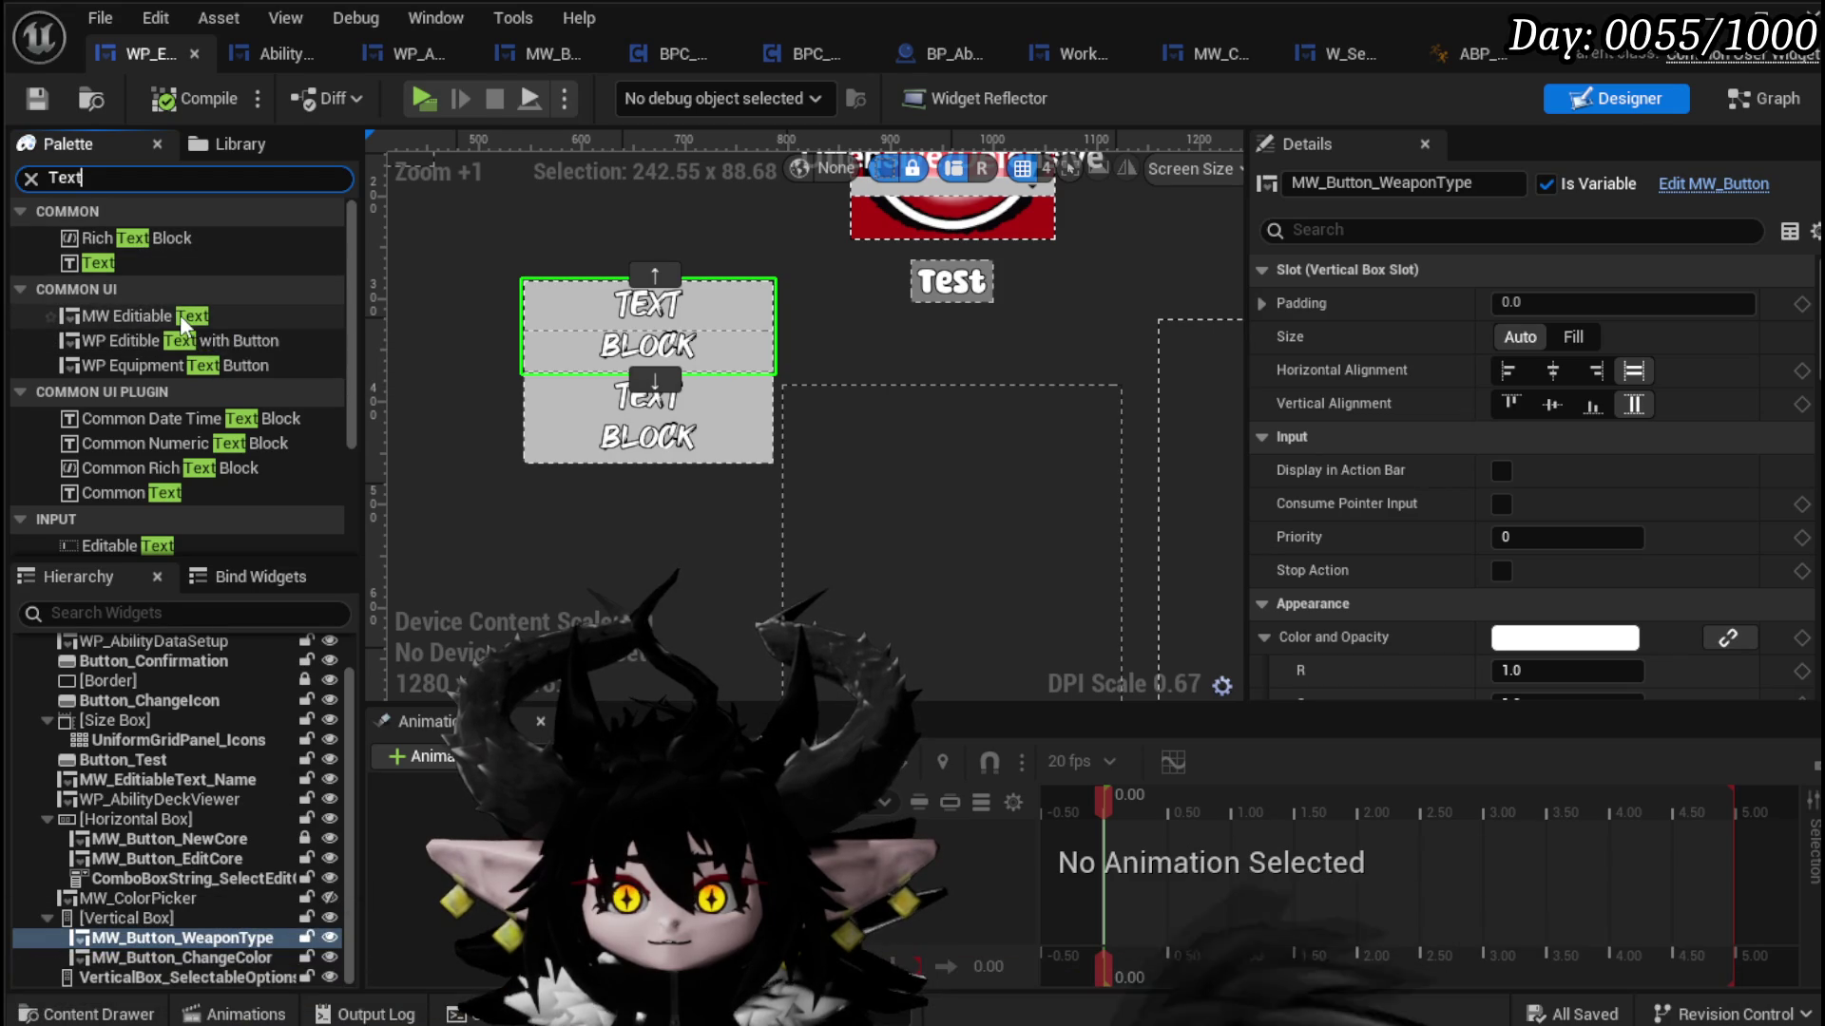
scroll(185, 342, "down", 3)
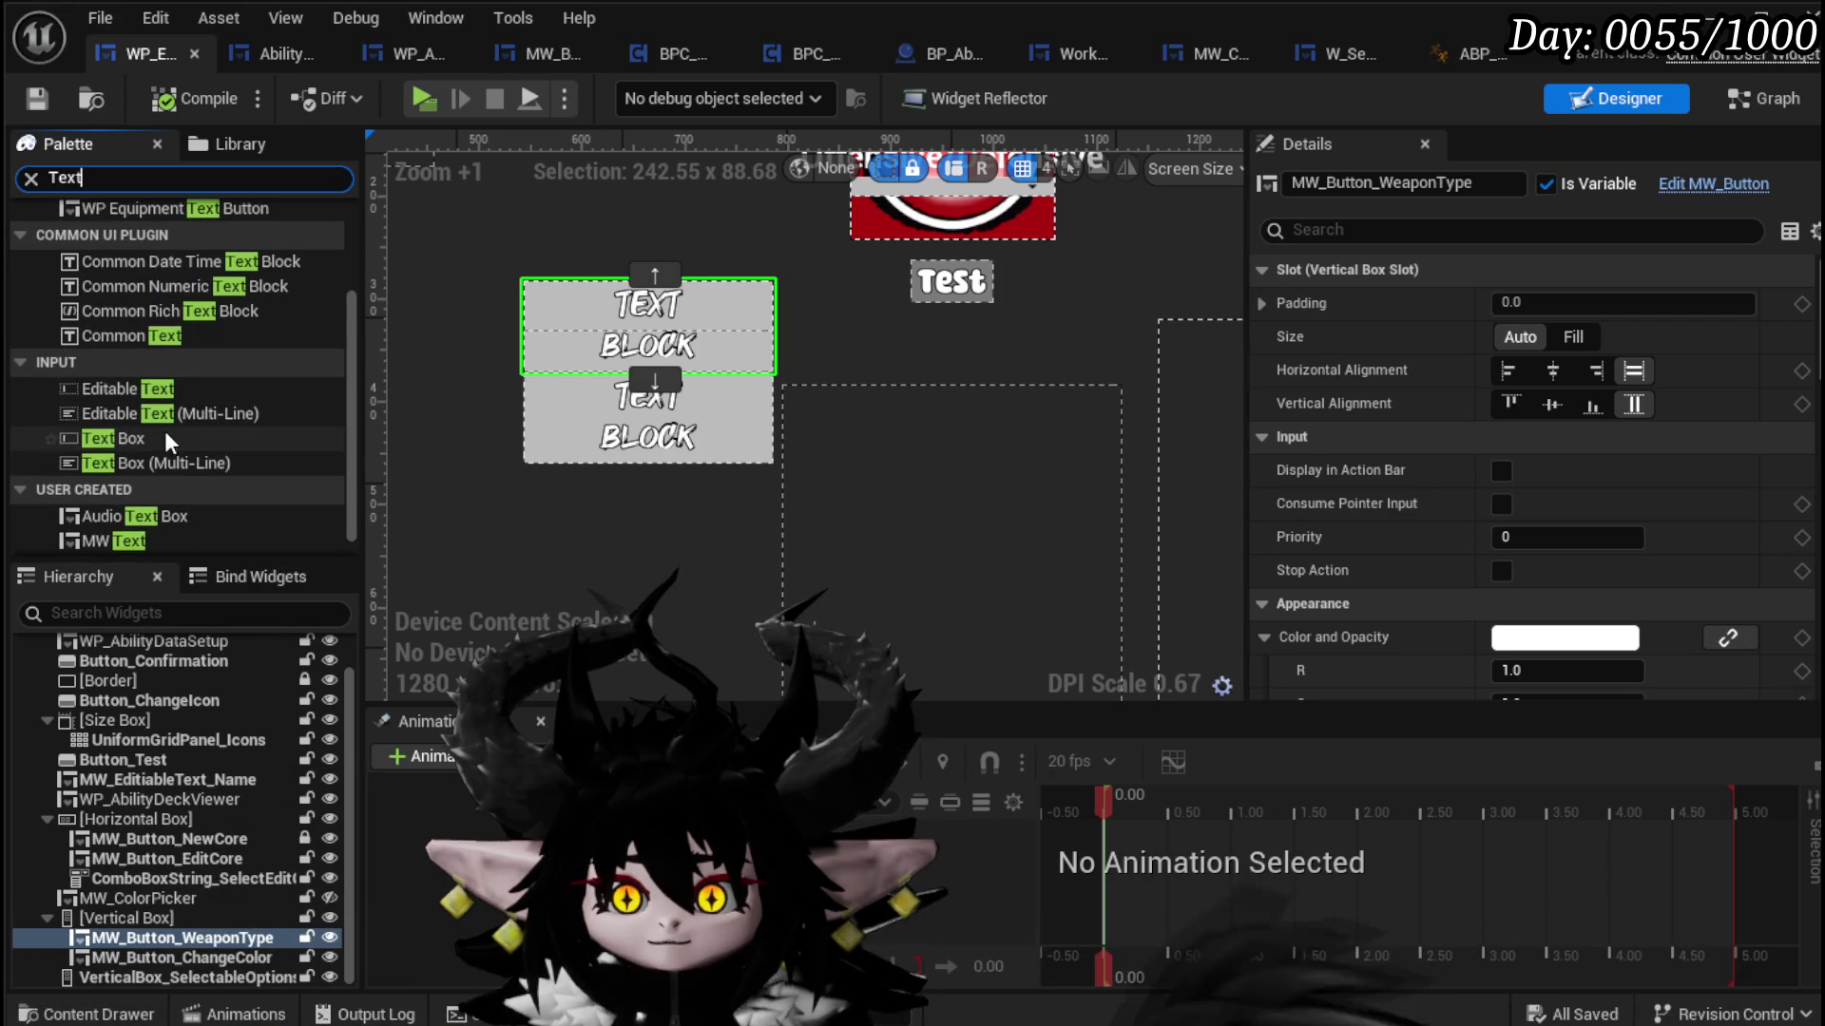
scroll(169, 515, "down", 1)
mouse_move(122, 521)
left_mouse_down()
mouse_move(882, 260)
mouse_move(772, 295)
mouse_move(825, 285)
left_mouse_up()
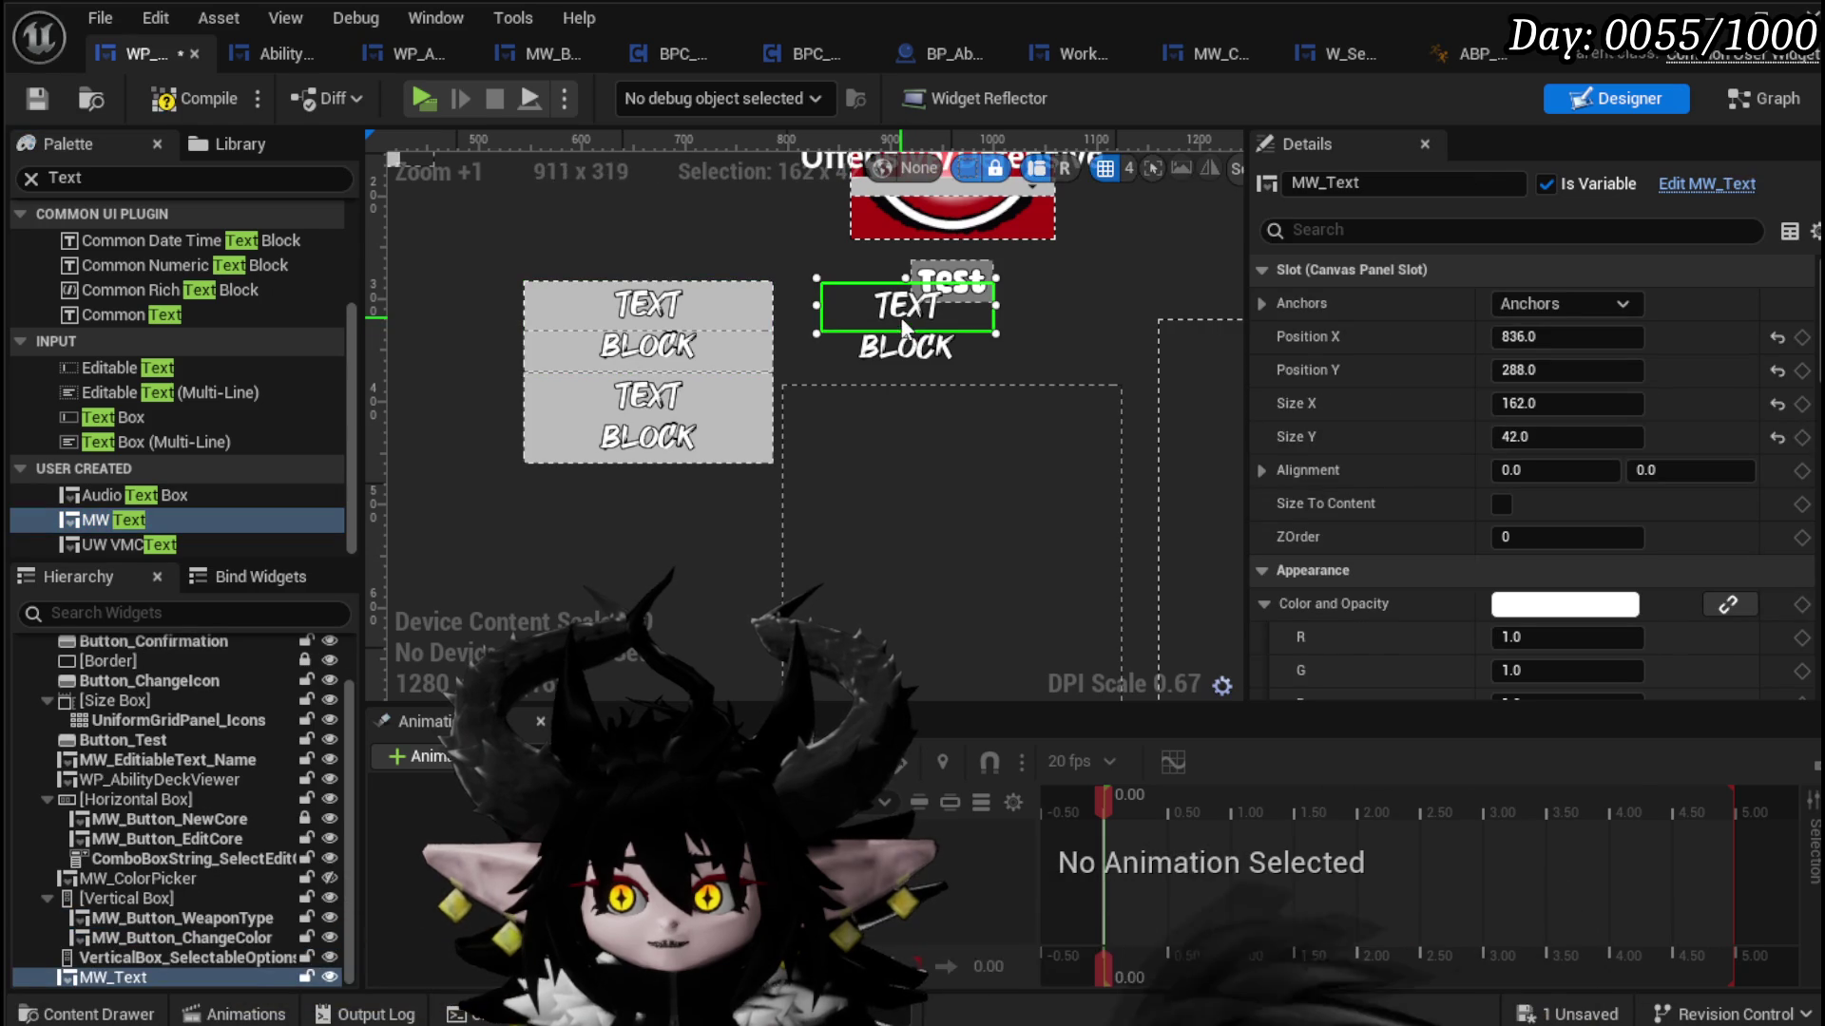
key("Delete")
left_click(707, 321)
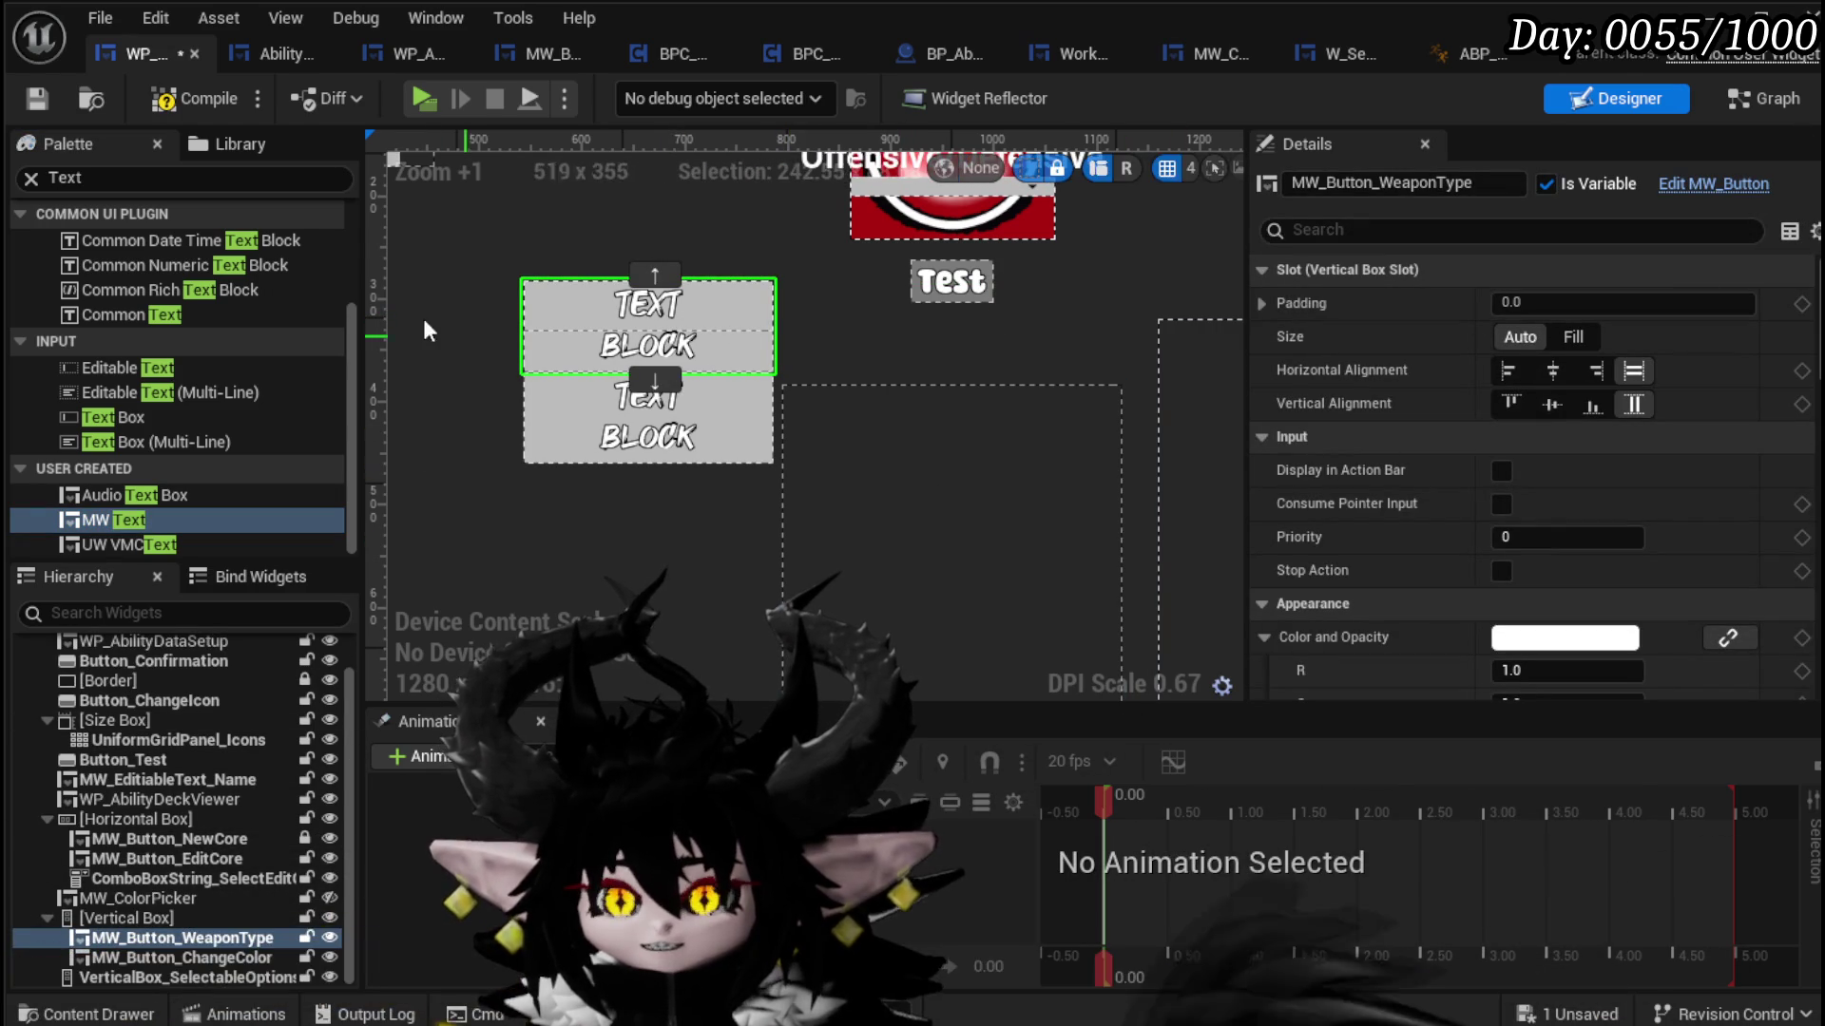
left_click(38, 99)
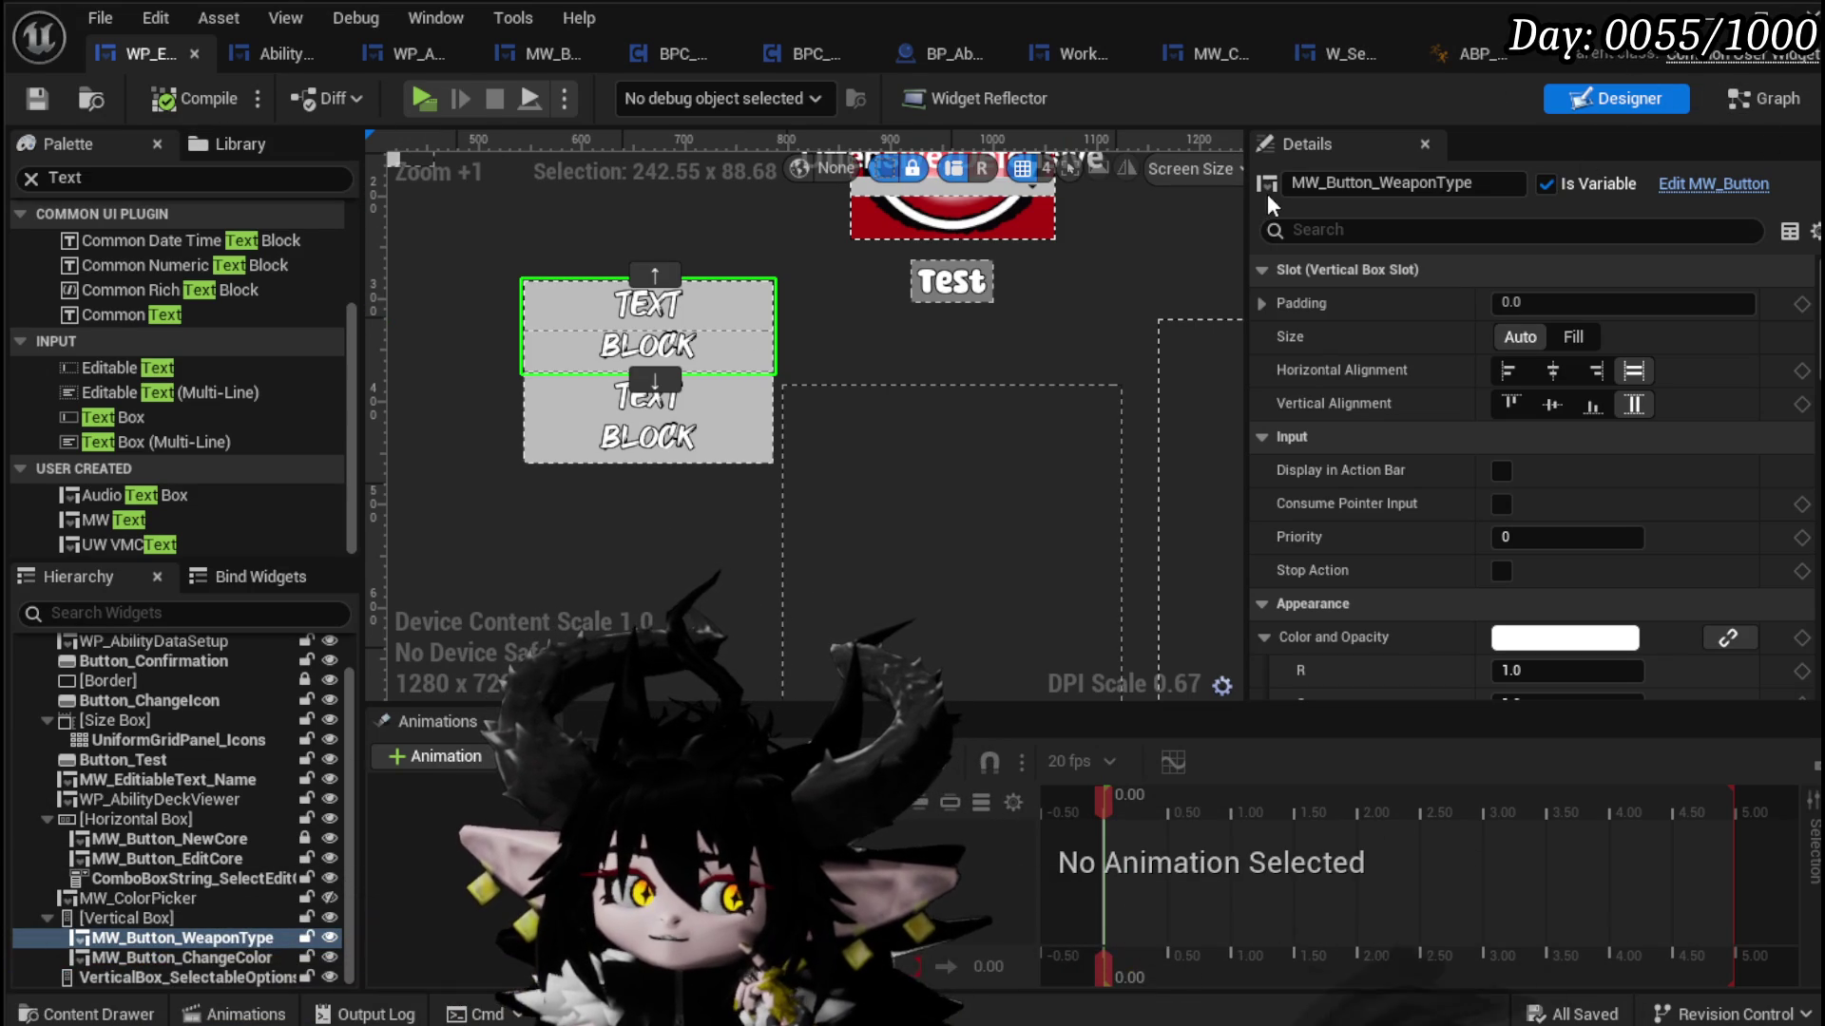
Step: Promote the Create MW Button Widget's Name input to a Name variable and add a Name setter fed by the first GET
left_click(1741, 99)
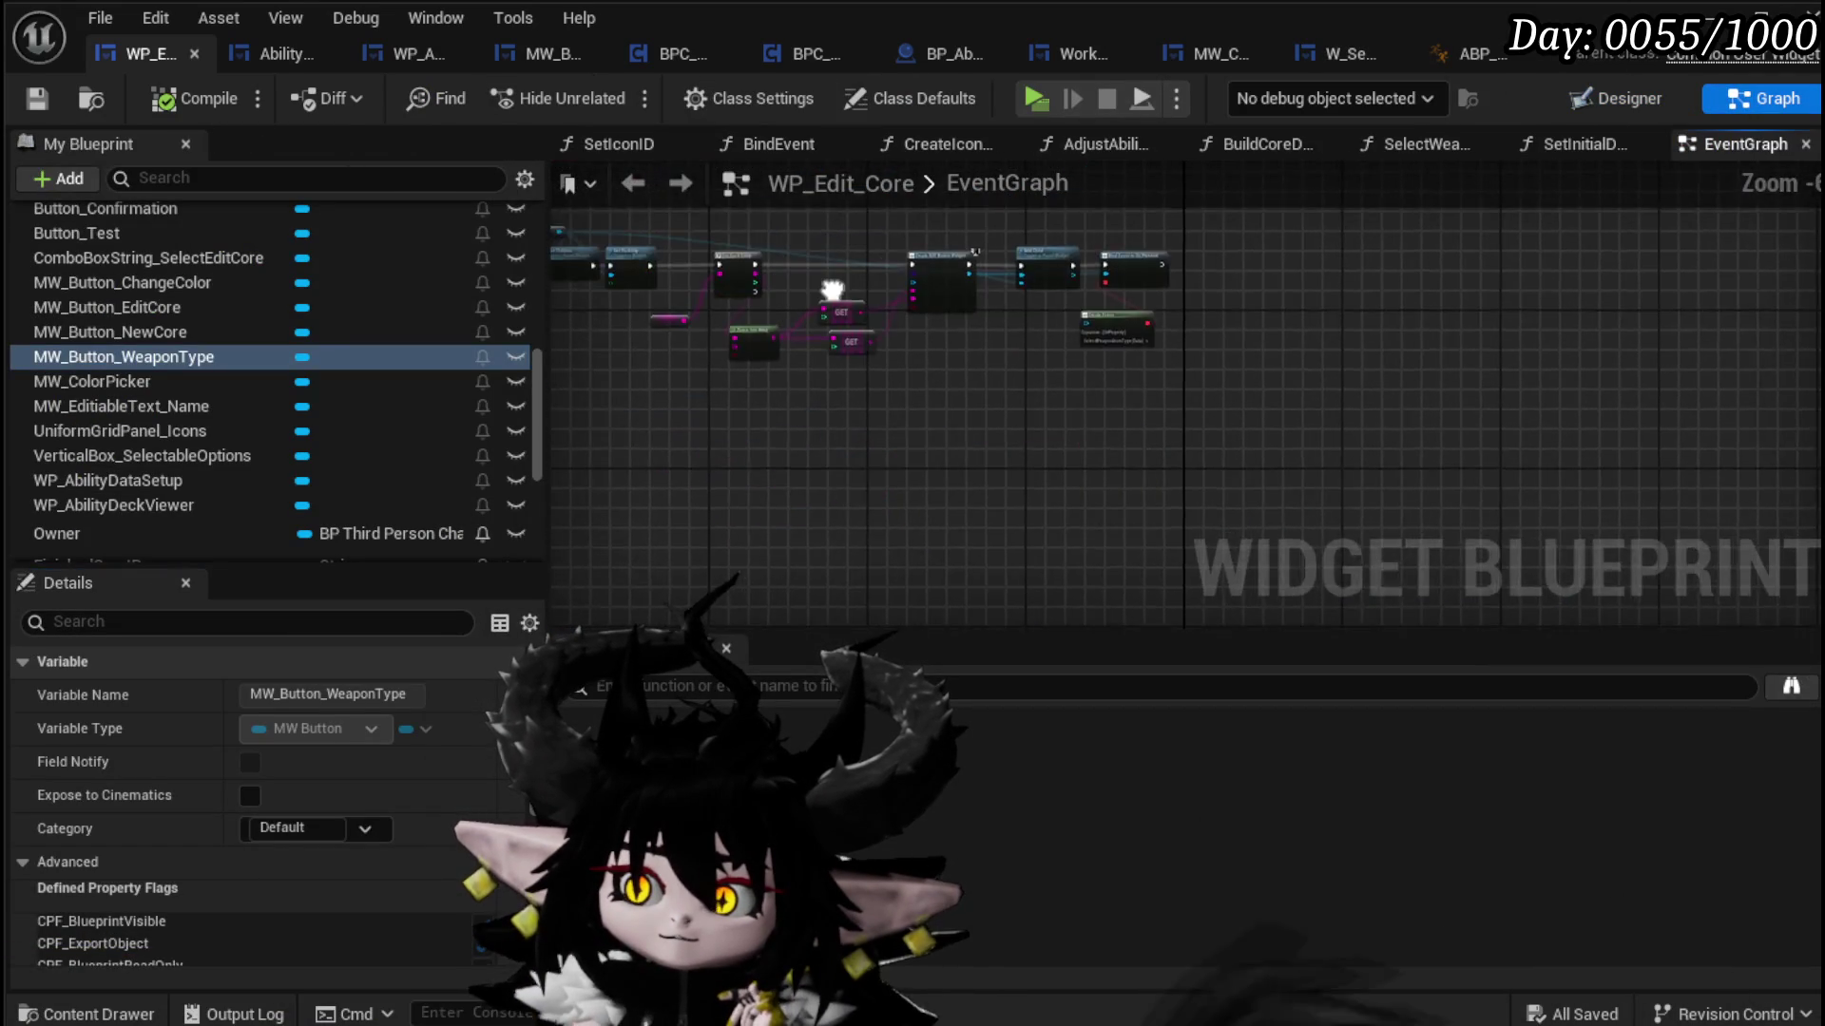
left_click_drag(816, 420, 1016, 498)
left_click_drag(556, 387, 992, 304)
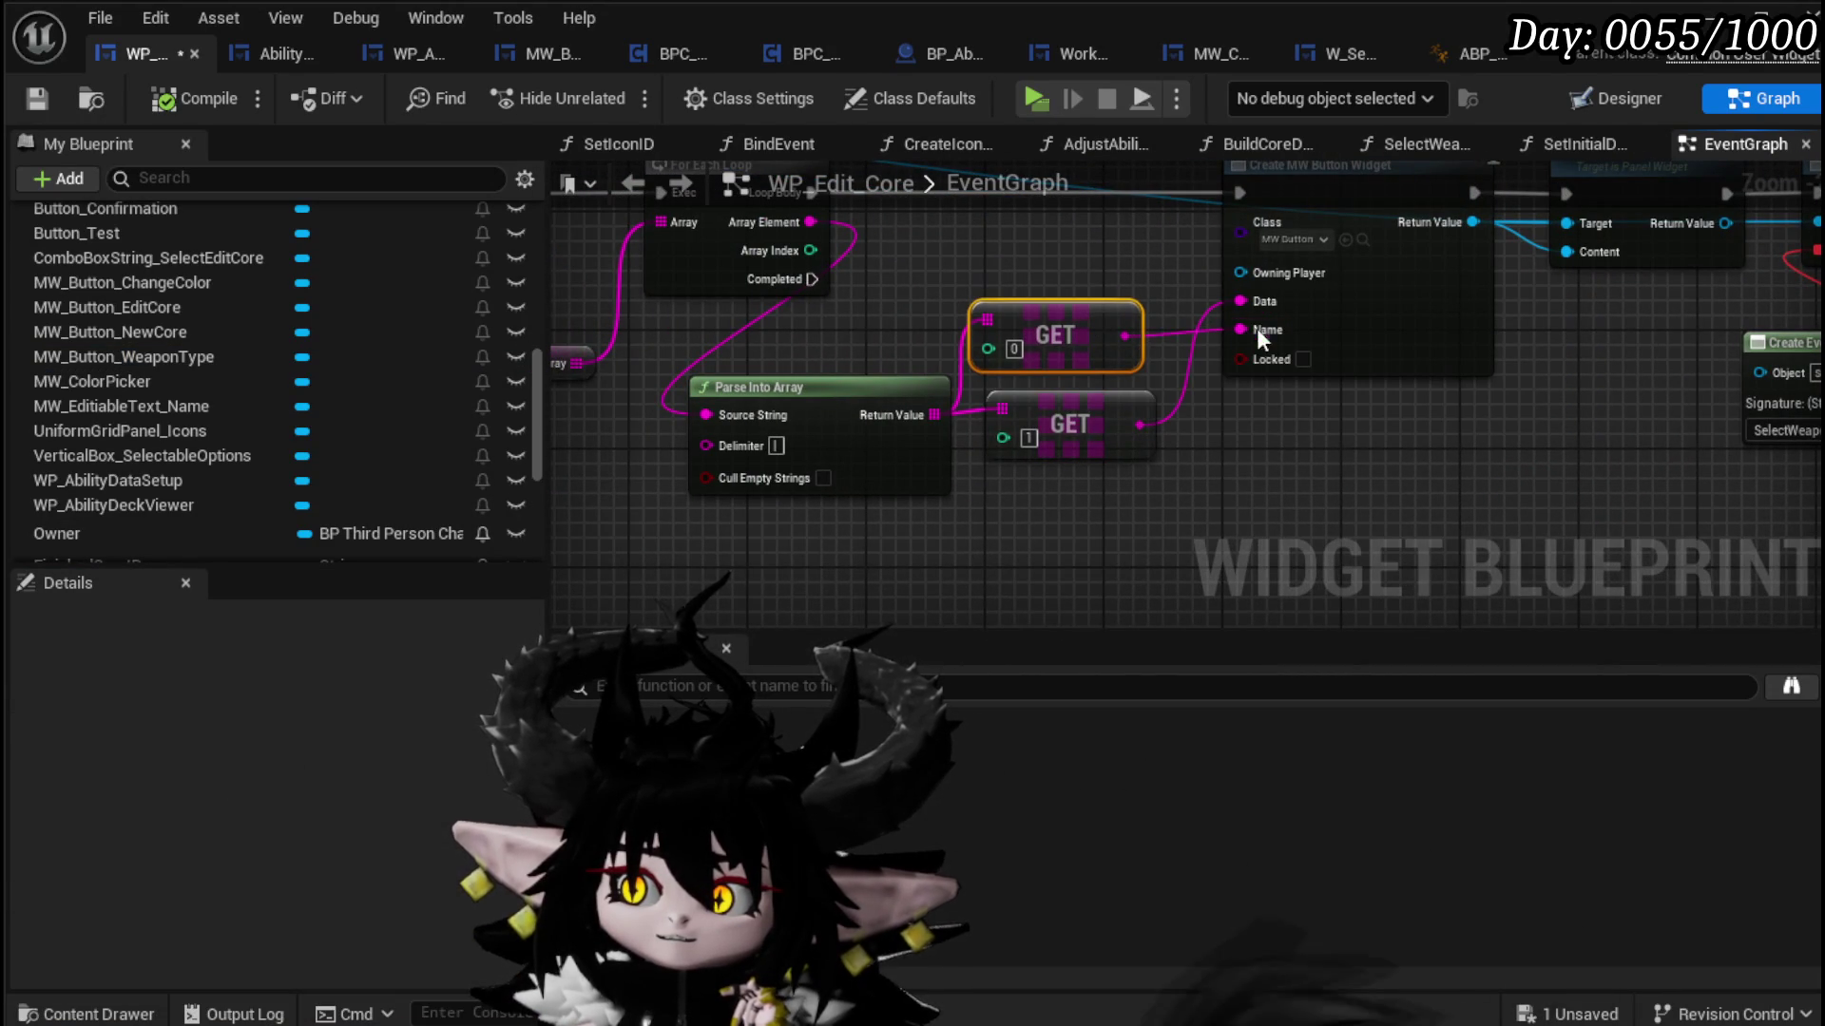
left_click_drag(1342, 521, 1009, 527)
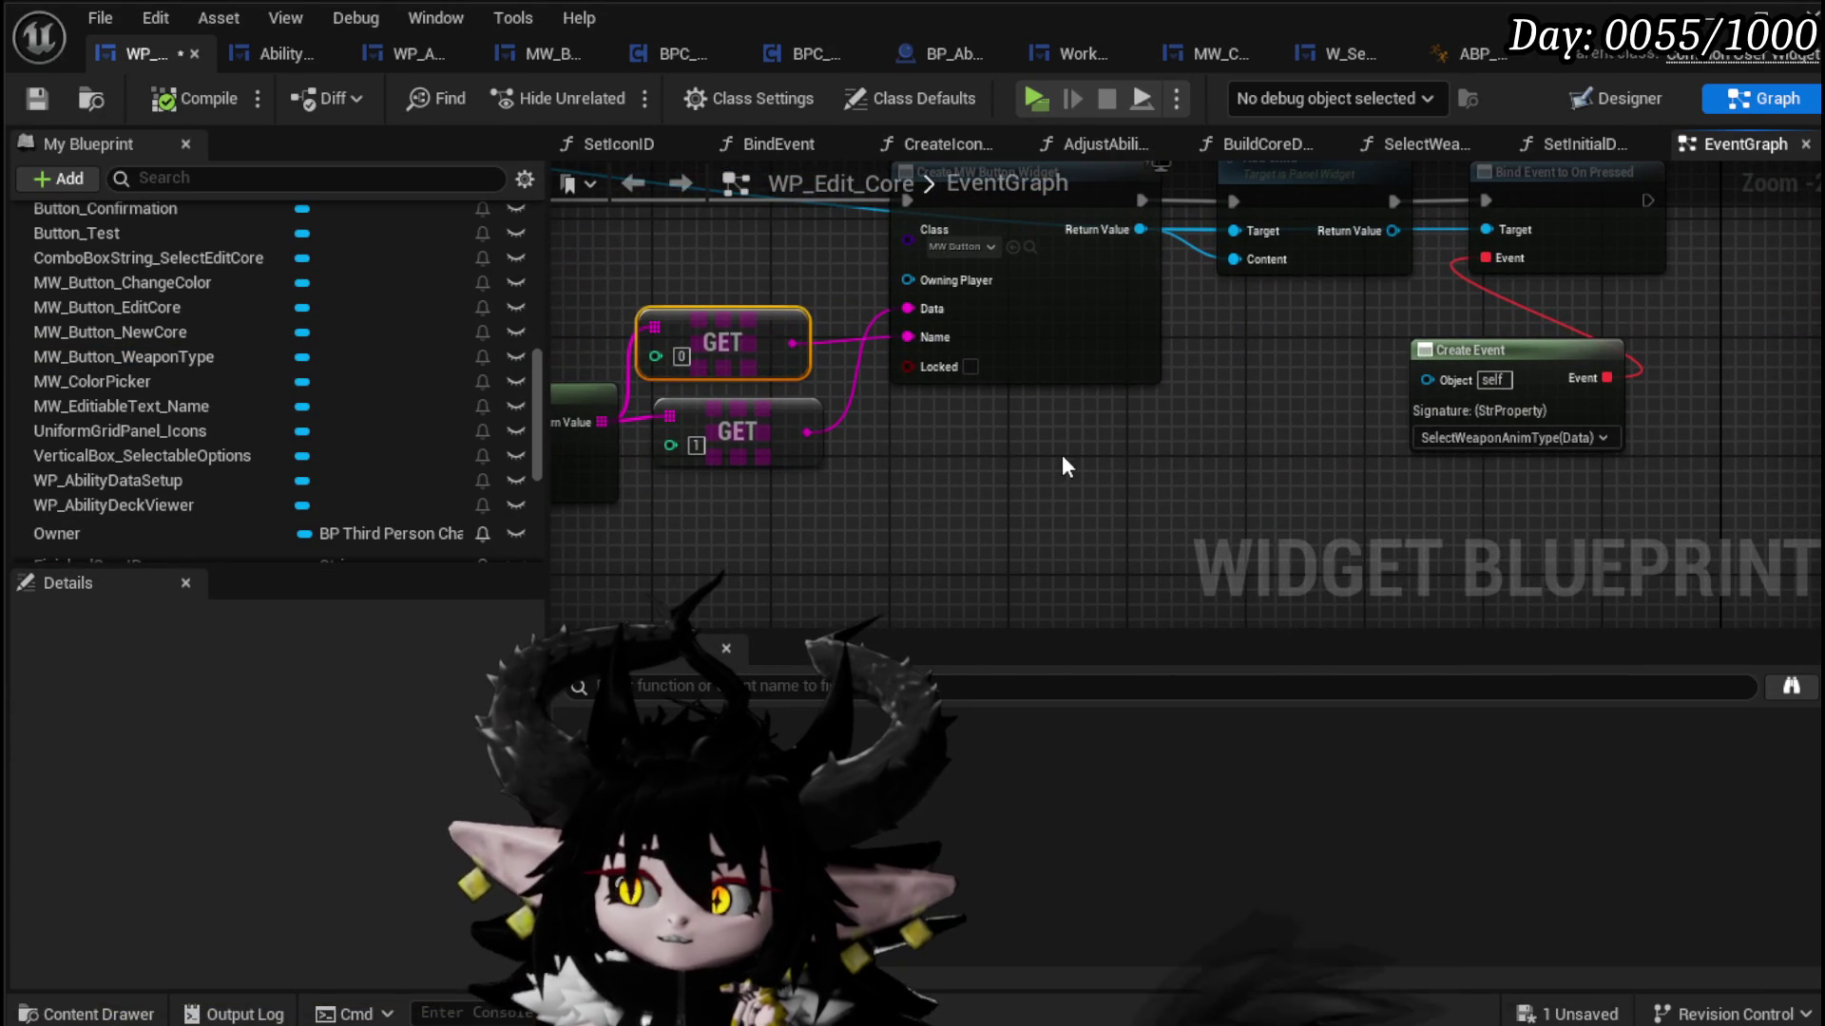
left_click_drag(1063, 455, 1131, 511)
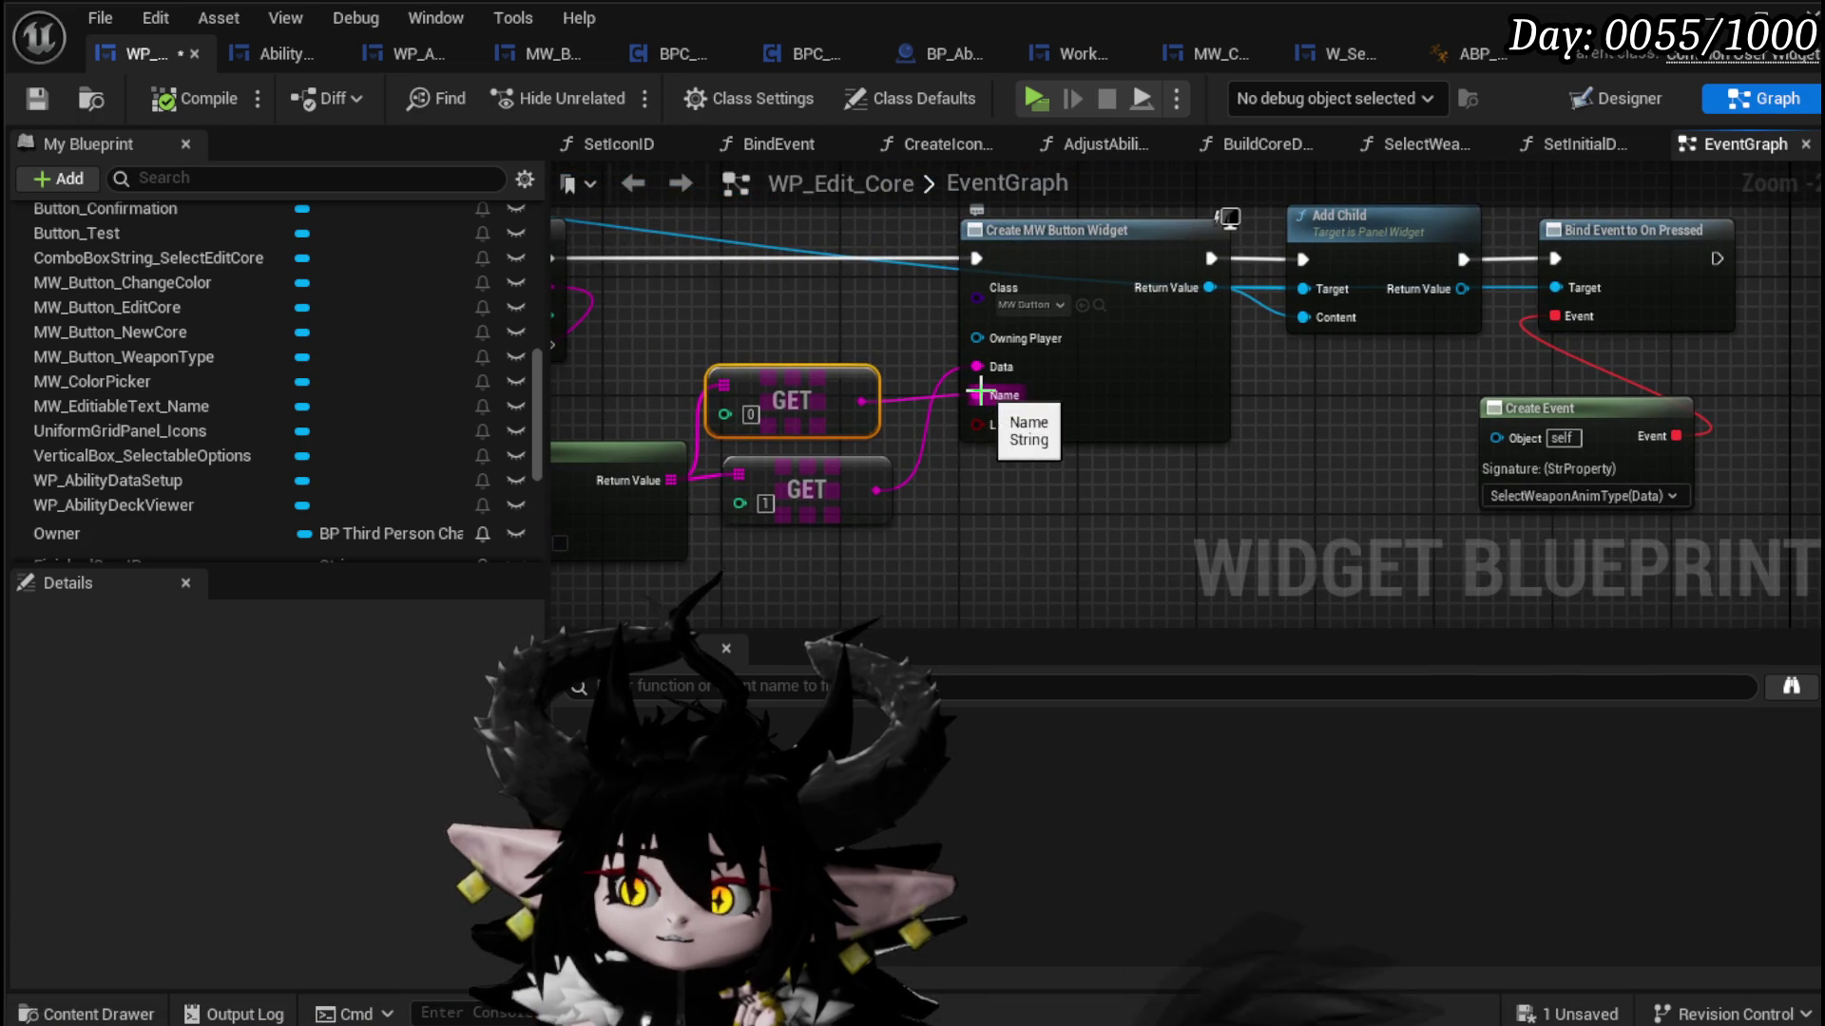
right_click(978, 395)
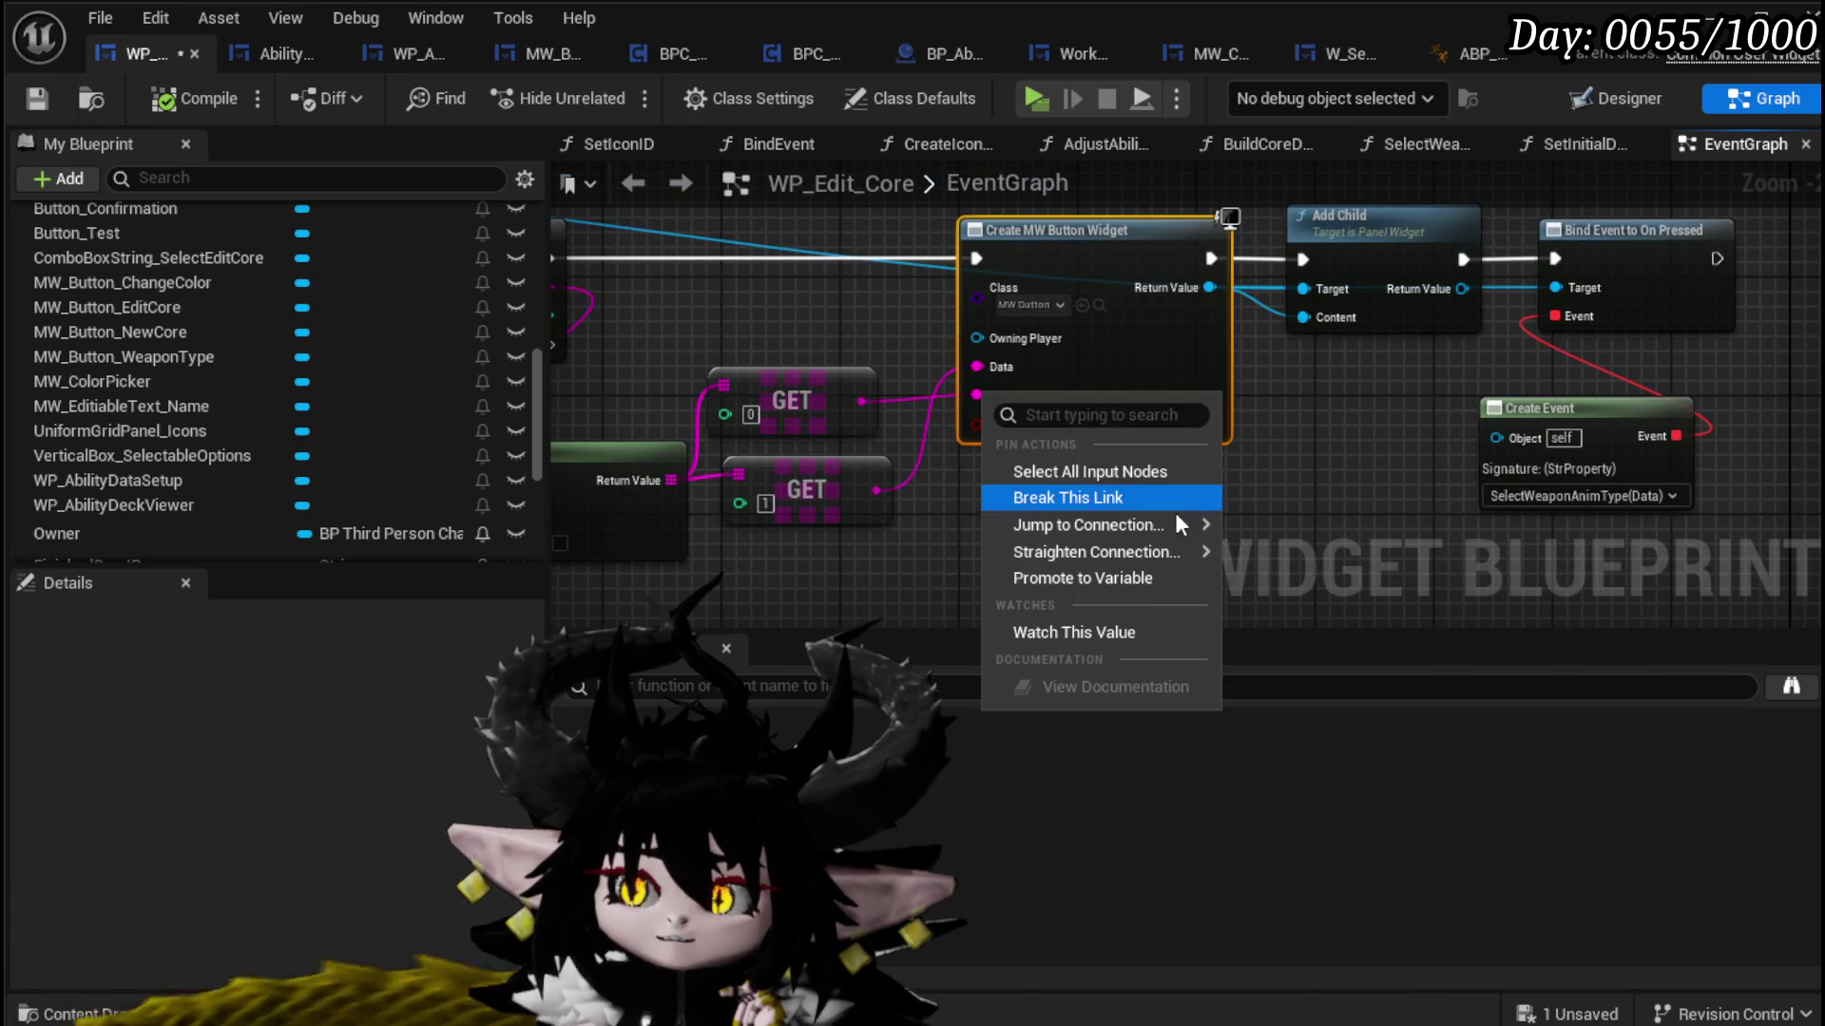
left_click(1102, 578)
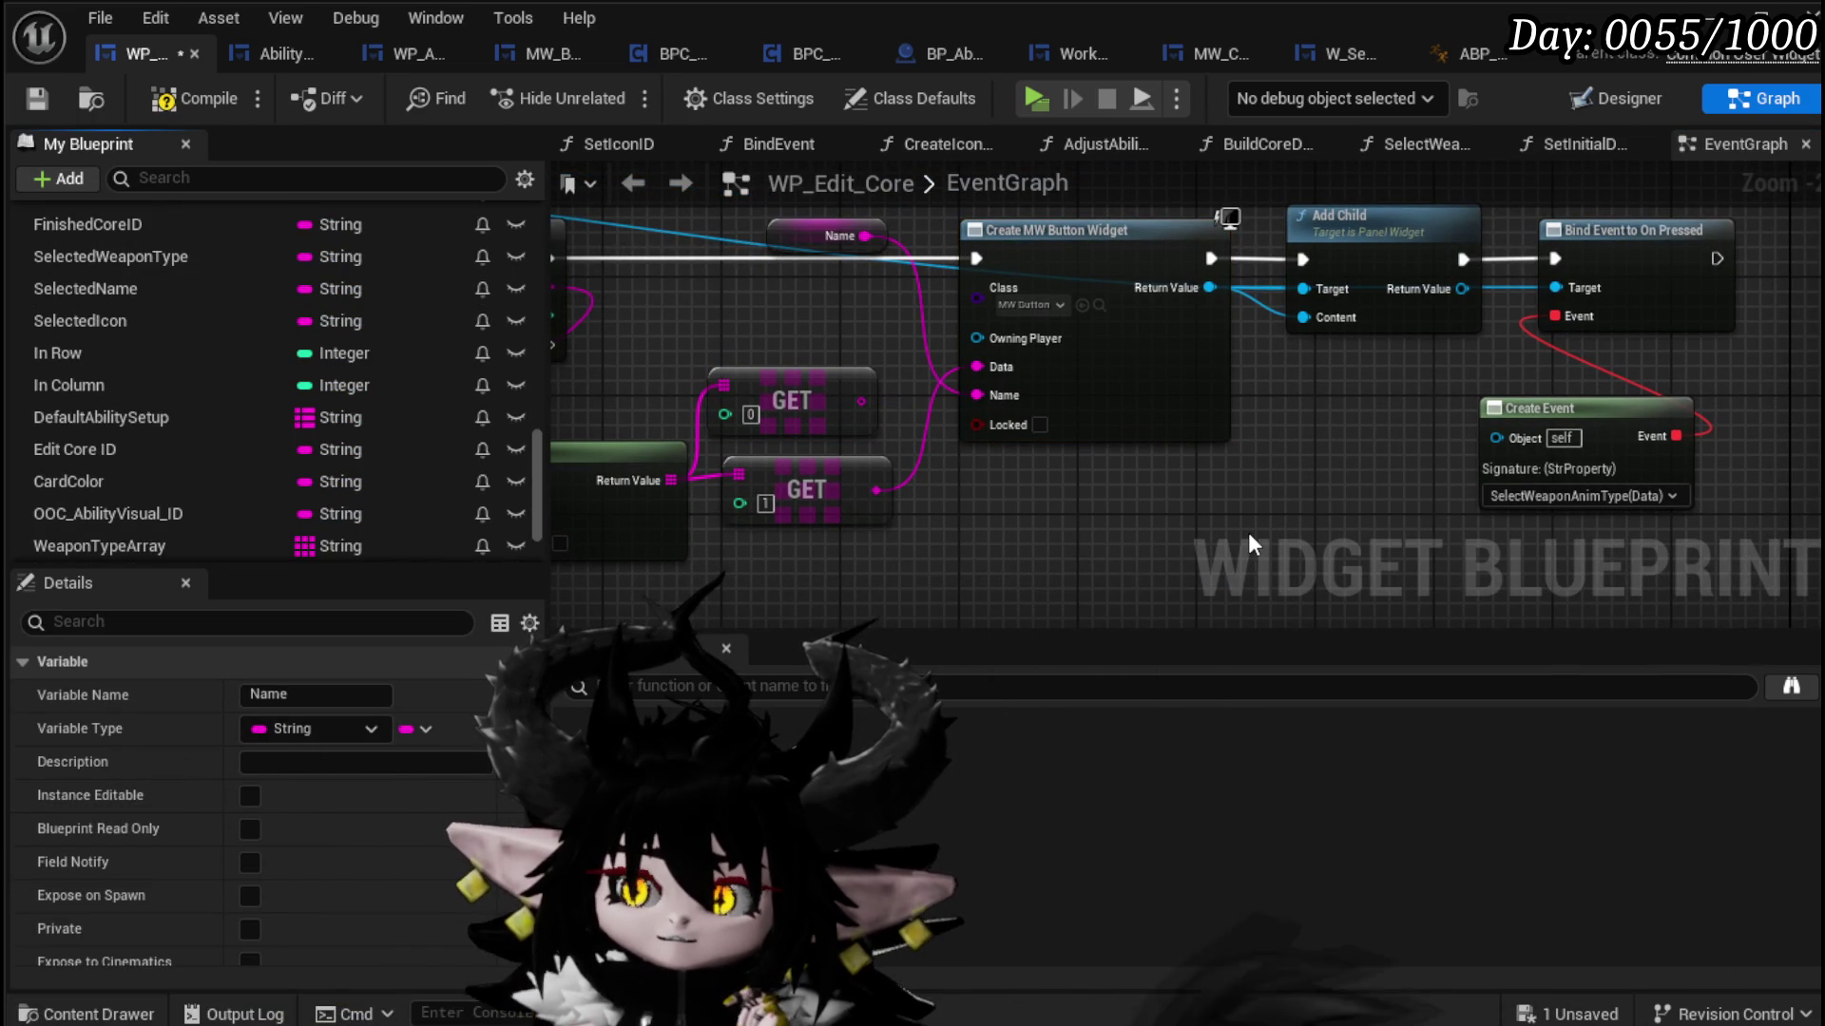
left_click_drag(1062, 505, 1271, 545)
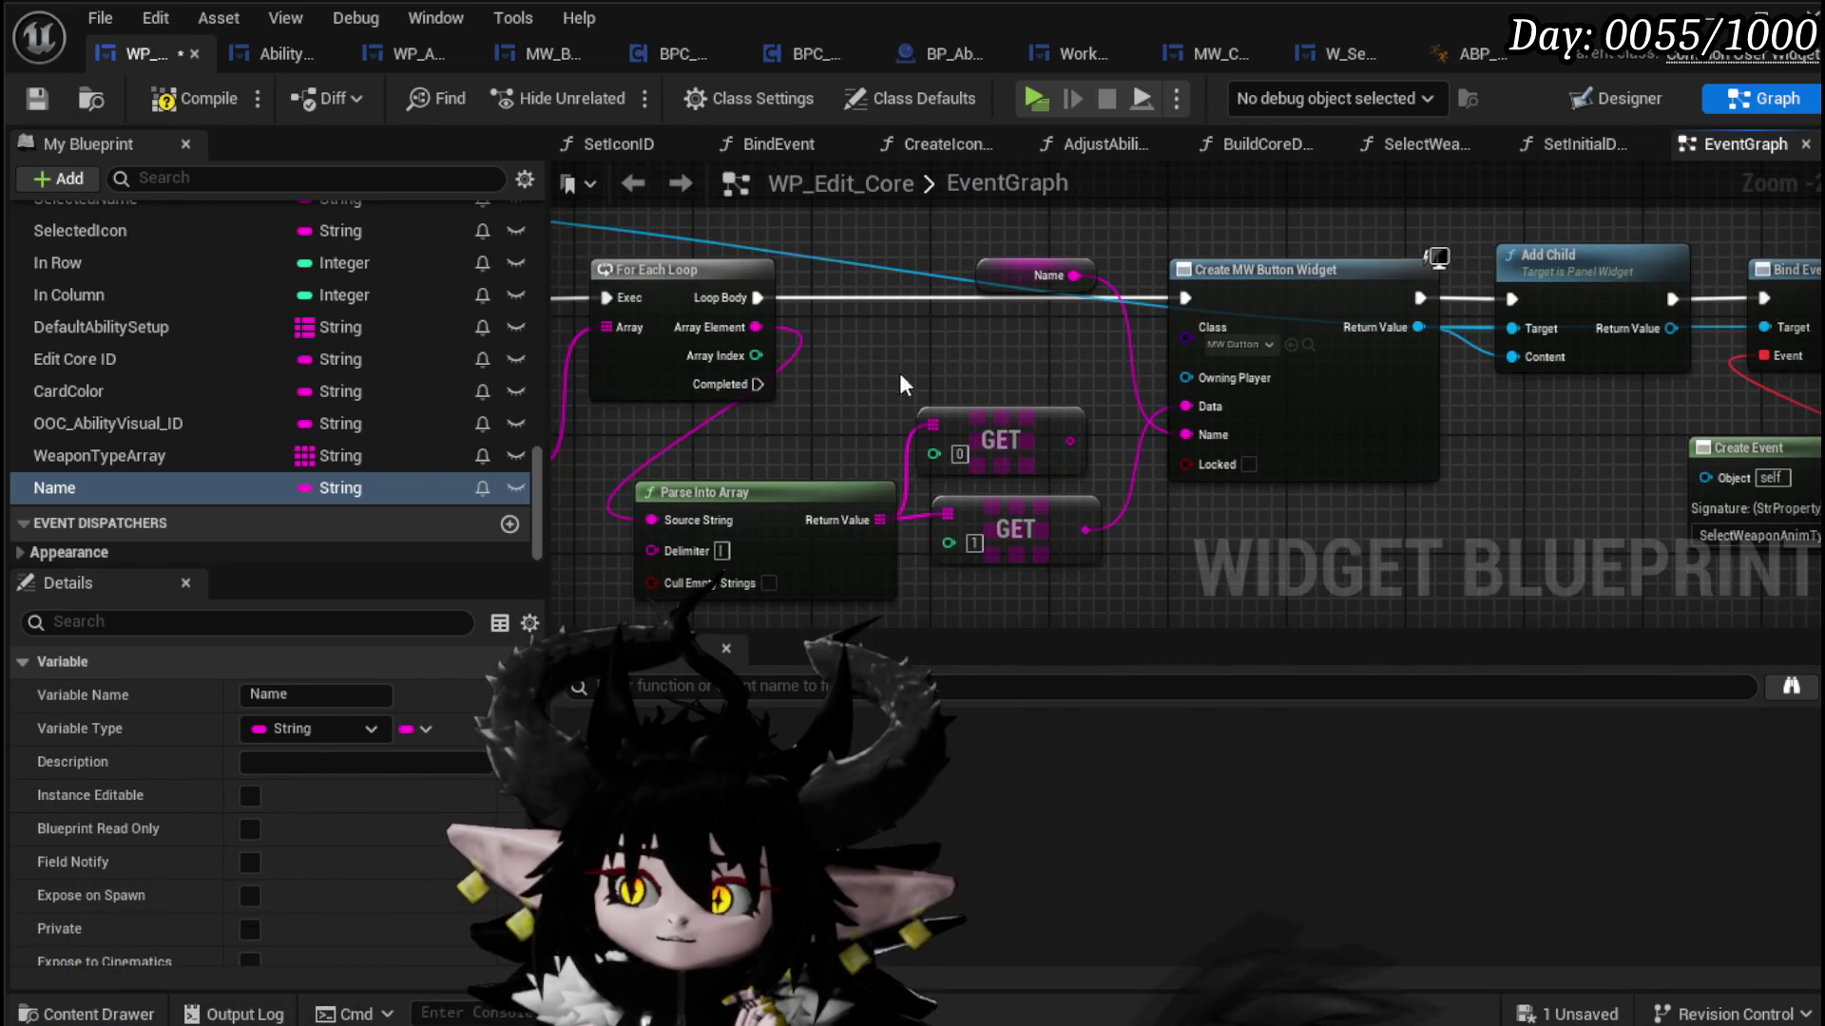
mouse_move(139, 488)
left_mouse_down()
mouse_move(1002, 308)
mouse_move(993, 366)
left_mouse_up()
left_click(1012, 401)
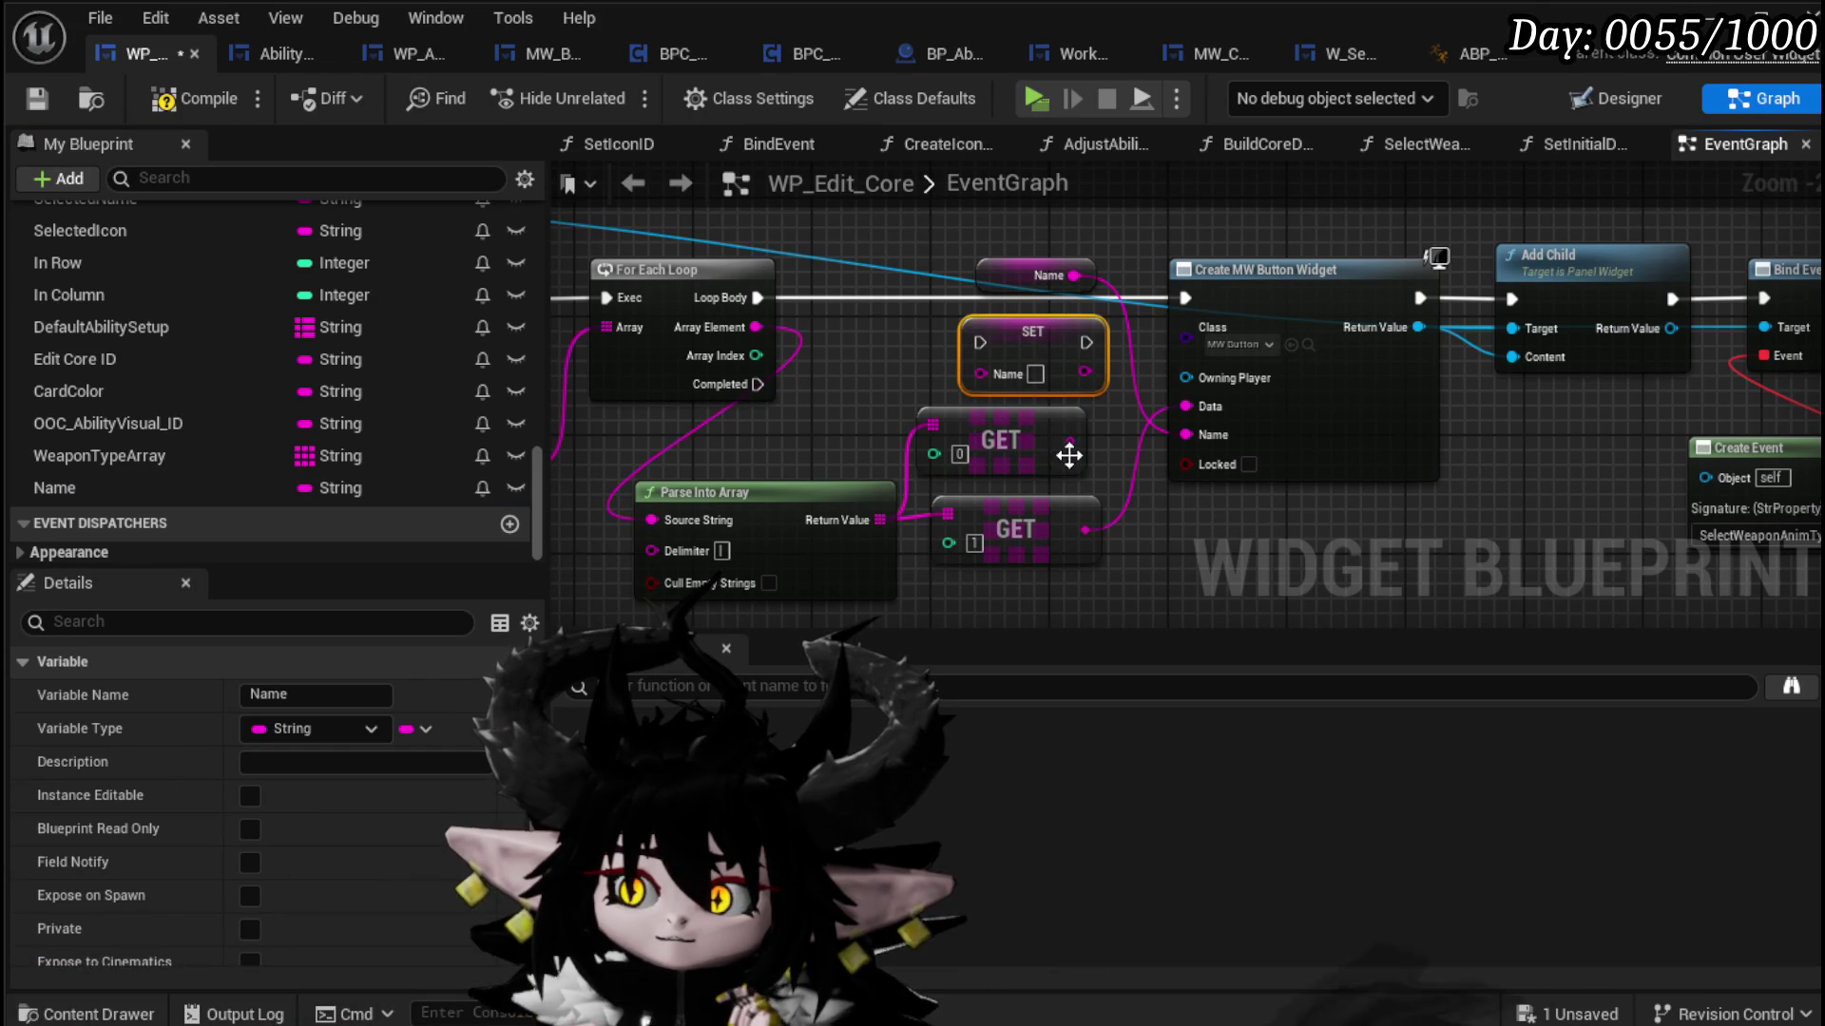
mouse_move(1072, 442)
left_mouse_down()
mouse_move(1055, 435)
mouse_move(1216, 435)
left_mouse_up()
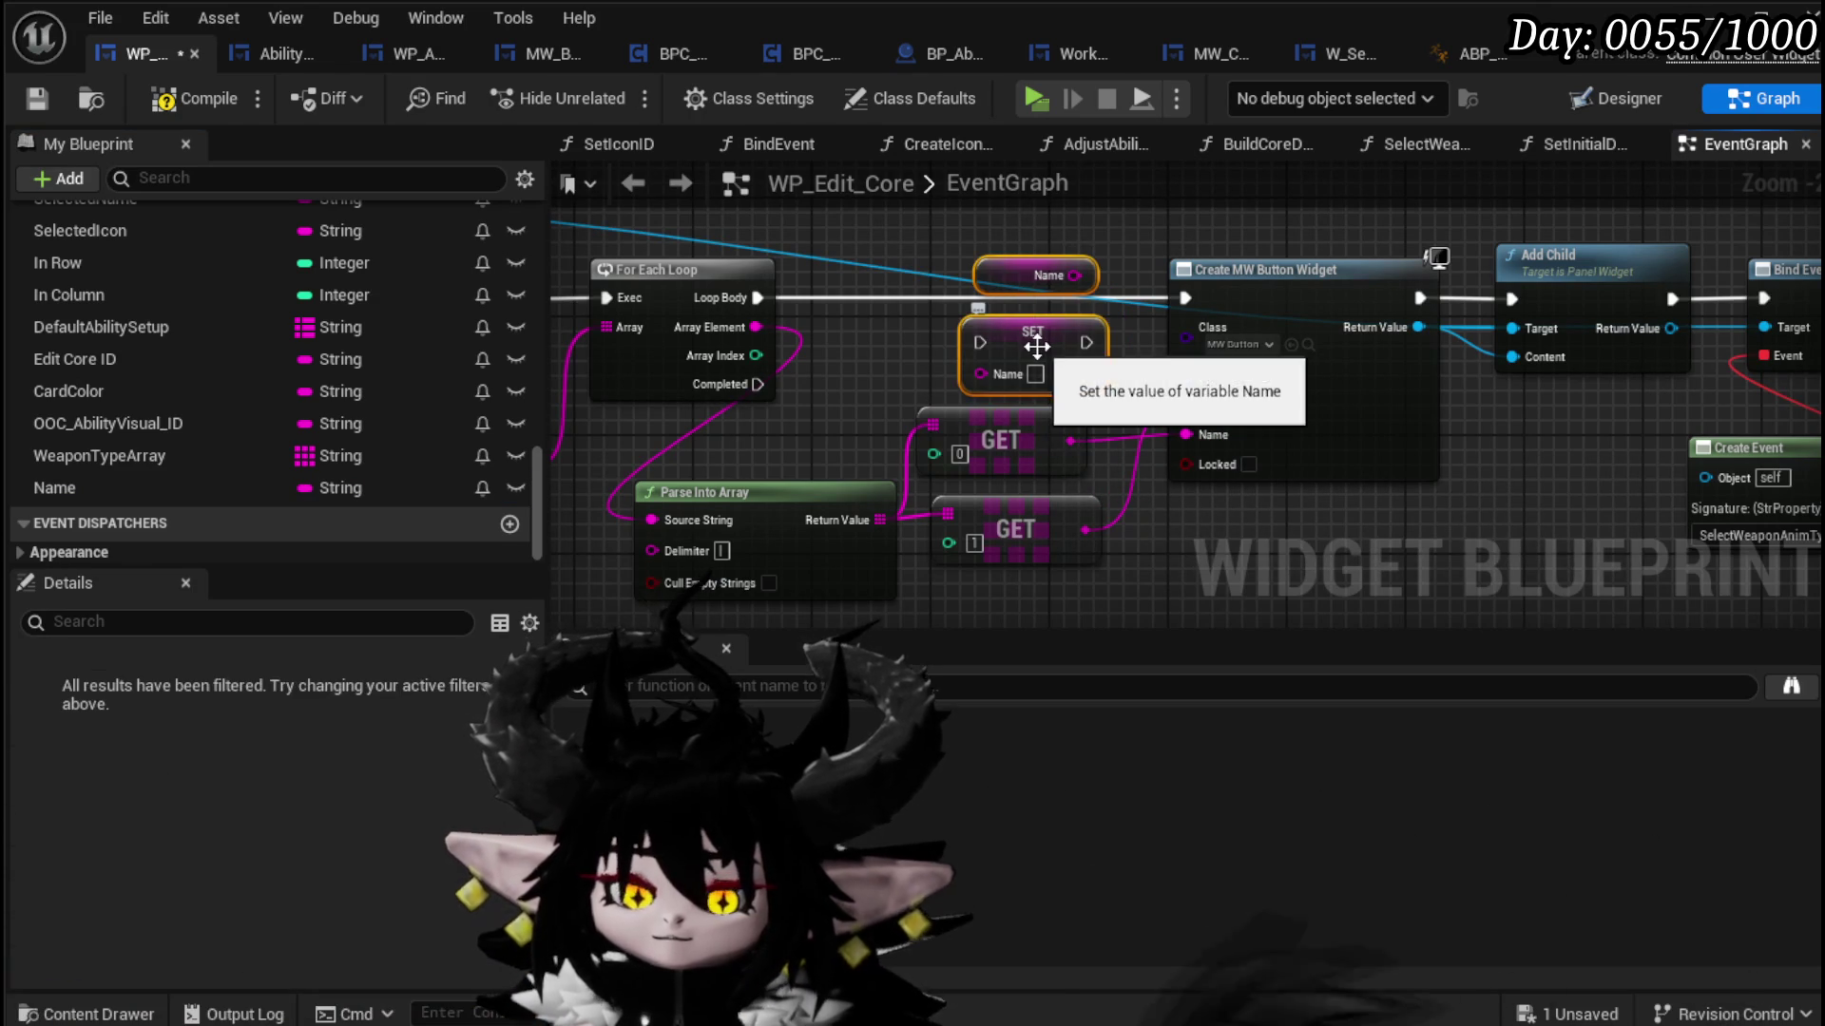
Step: Delete the Name setter and getter nodes and the Name variable, compiling and saving along the way
key("Delete")
left_click(190, 95)
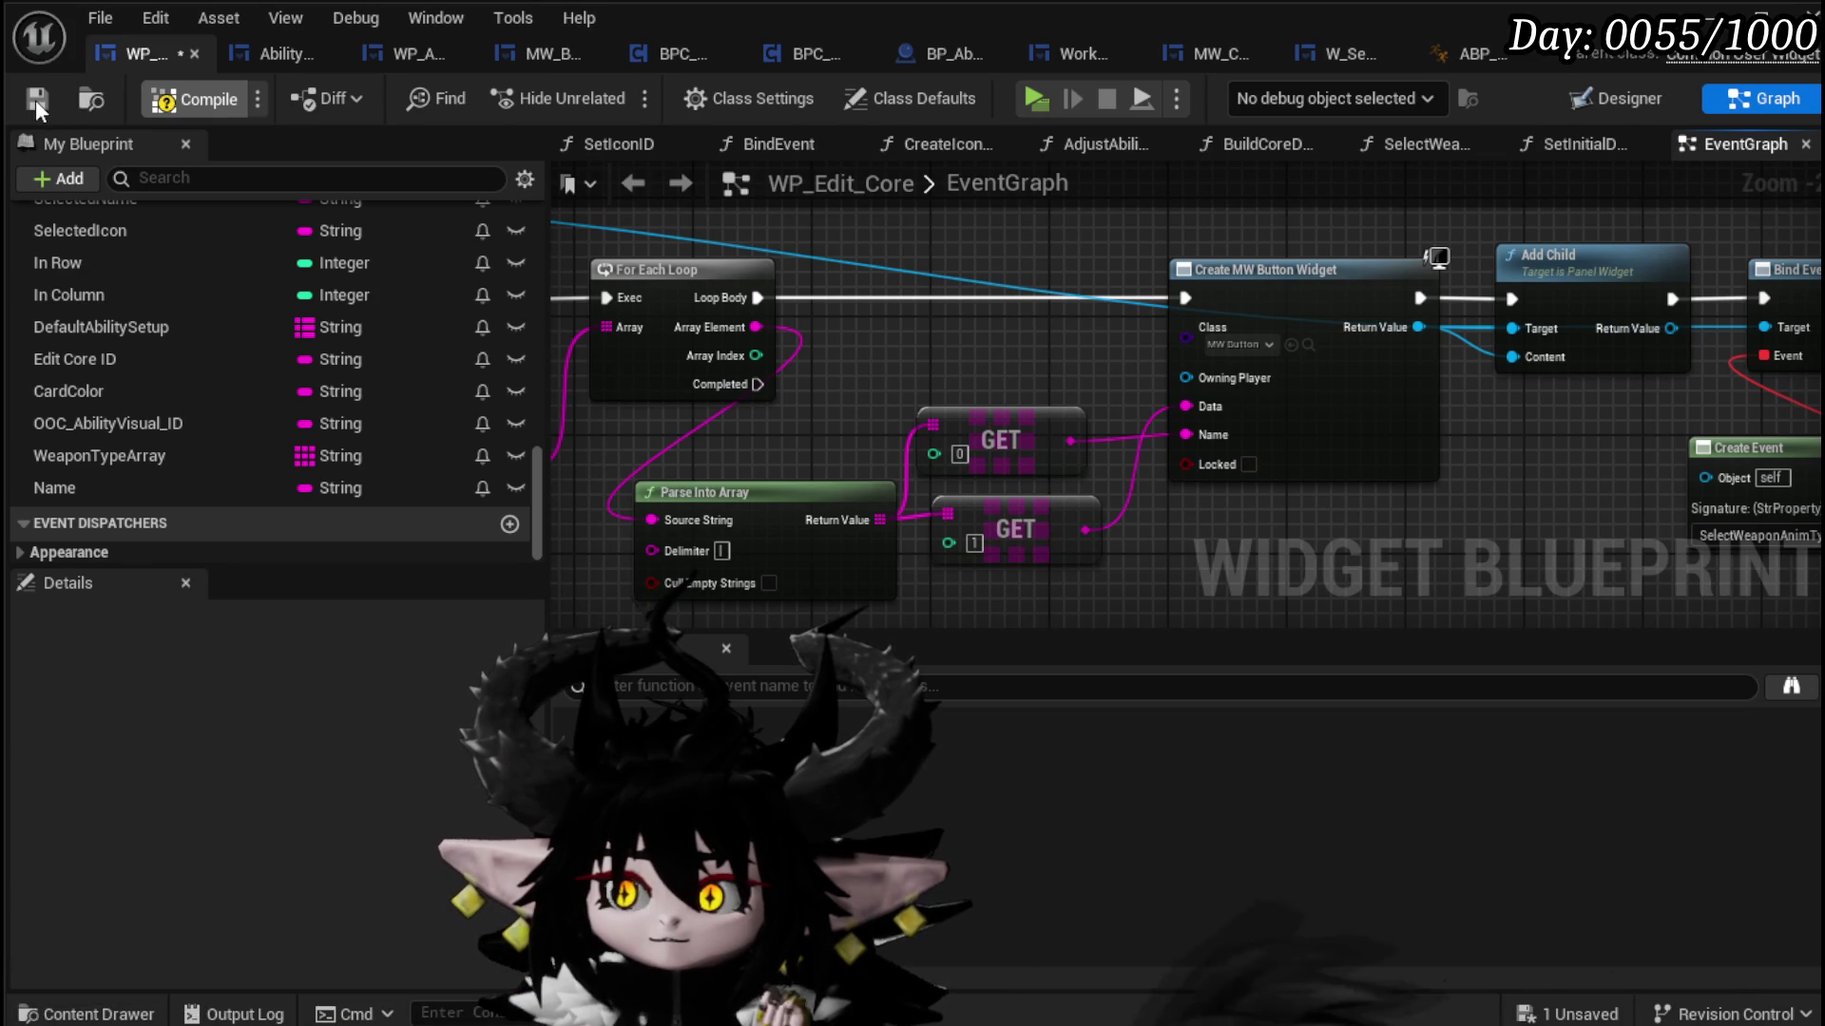
left_click(36, 100)
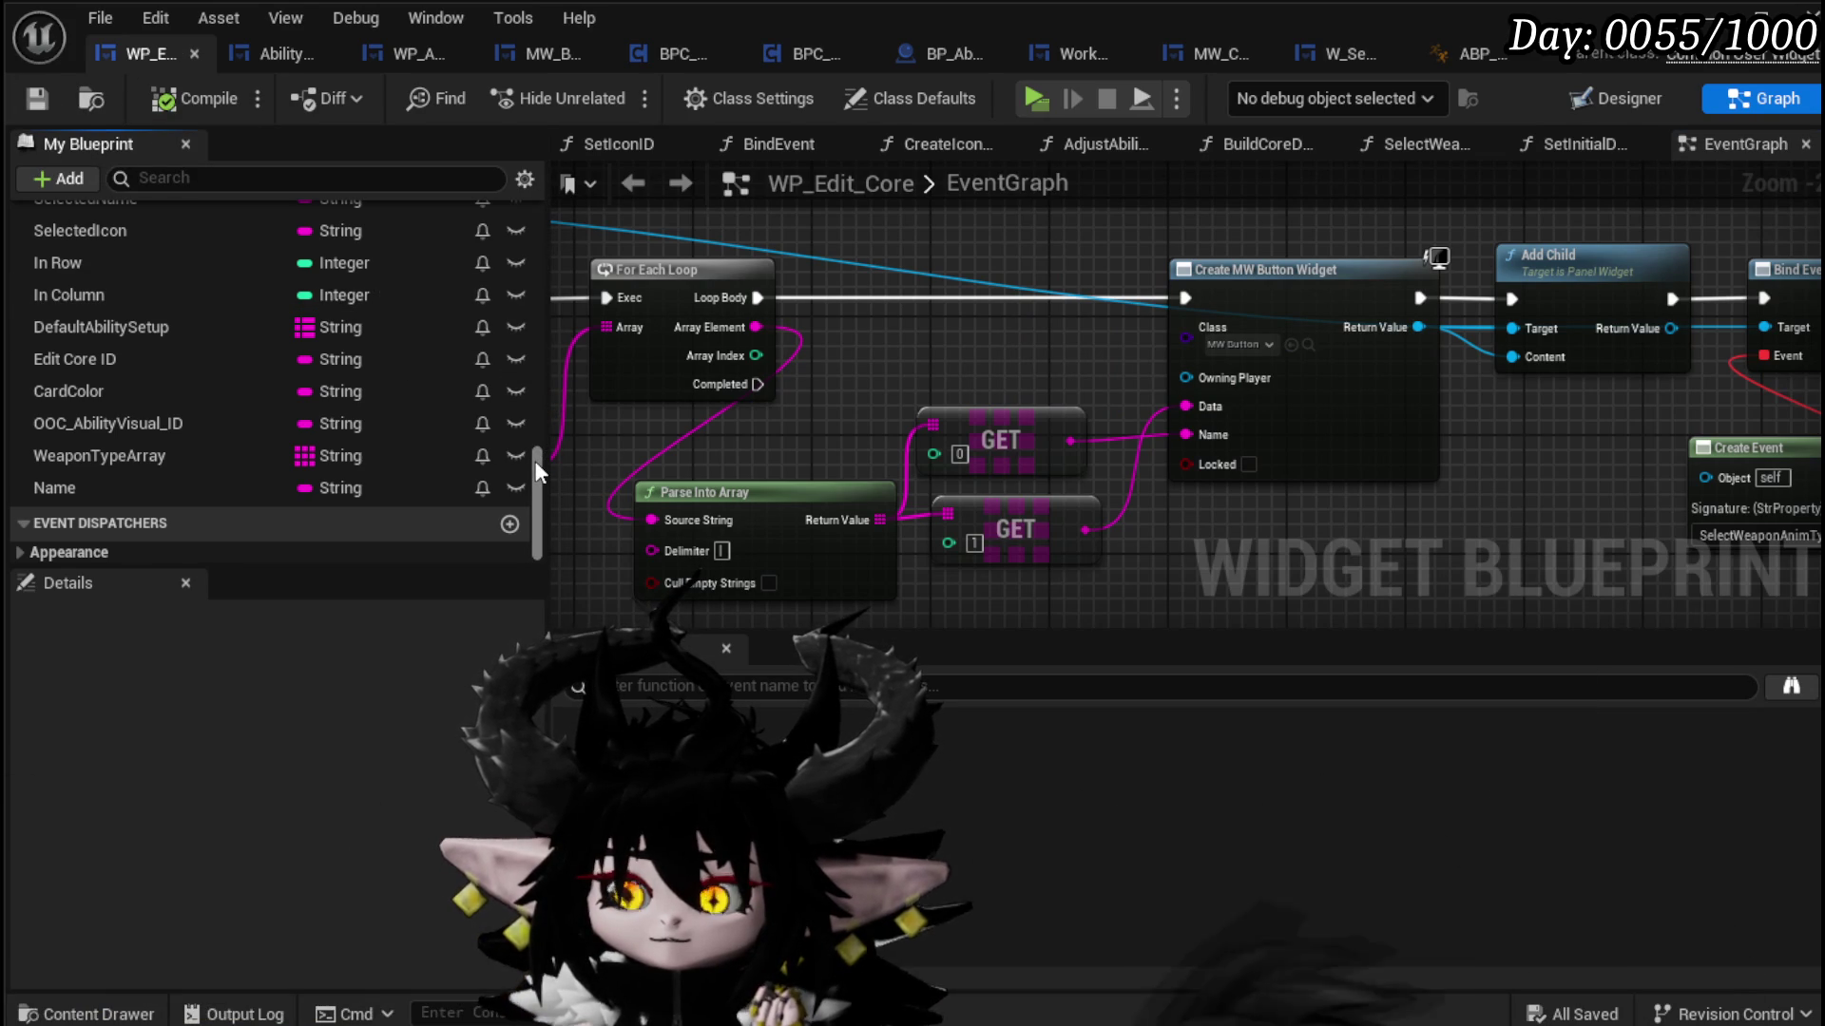
left_click(218, 485)
key("Delete")
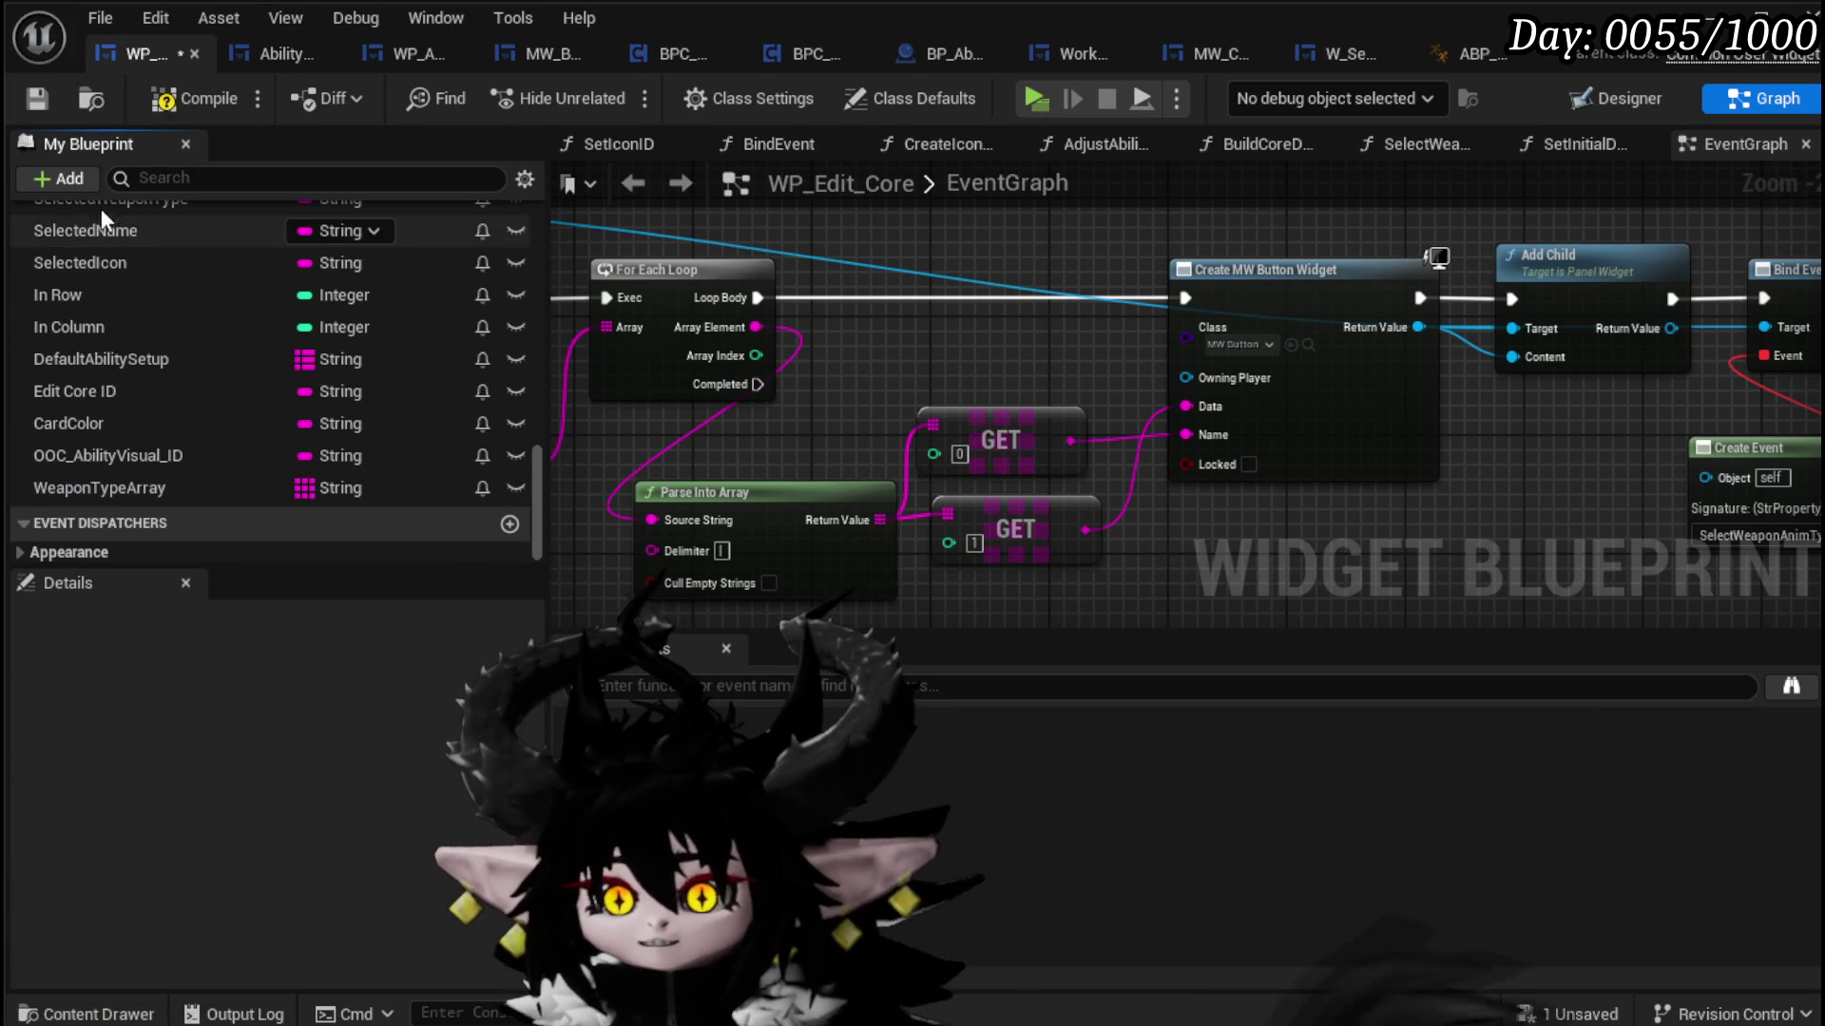
key("F7")
left_click_drag(540, 477, 573, 206)
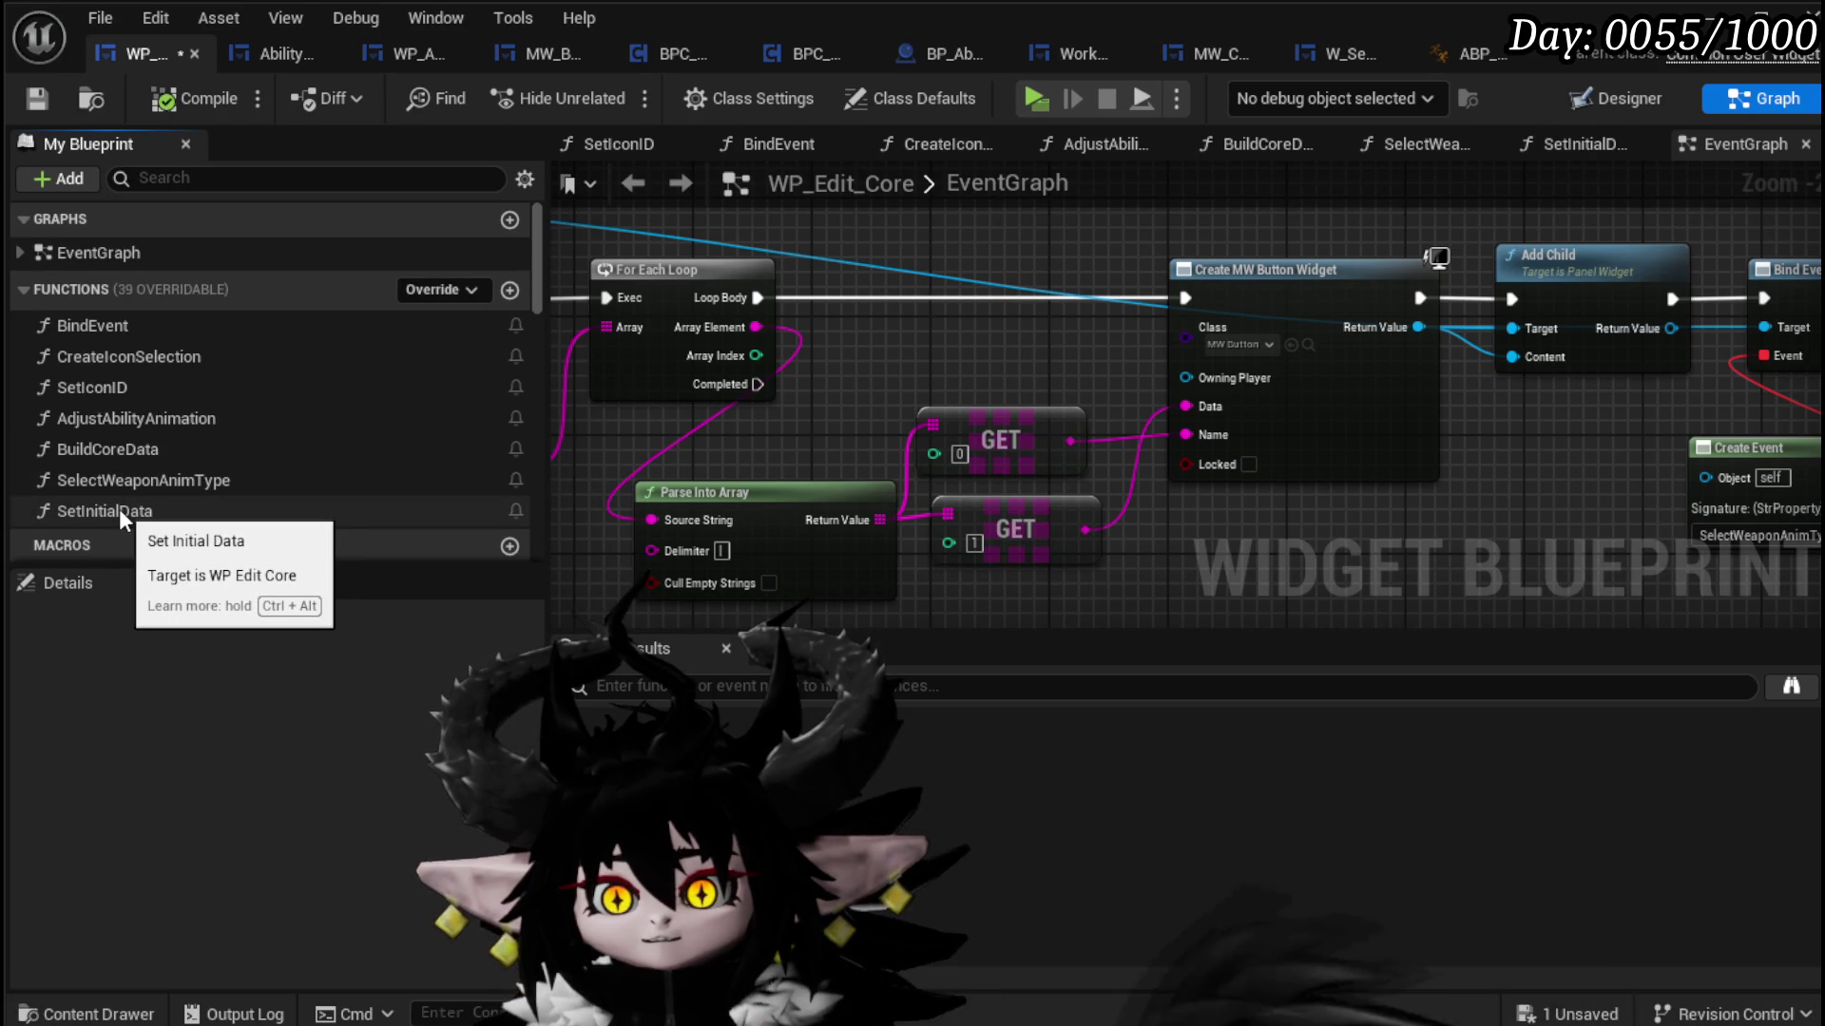
left_click_drag(1275, 424, 823, 402)
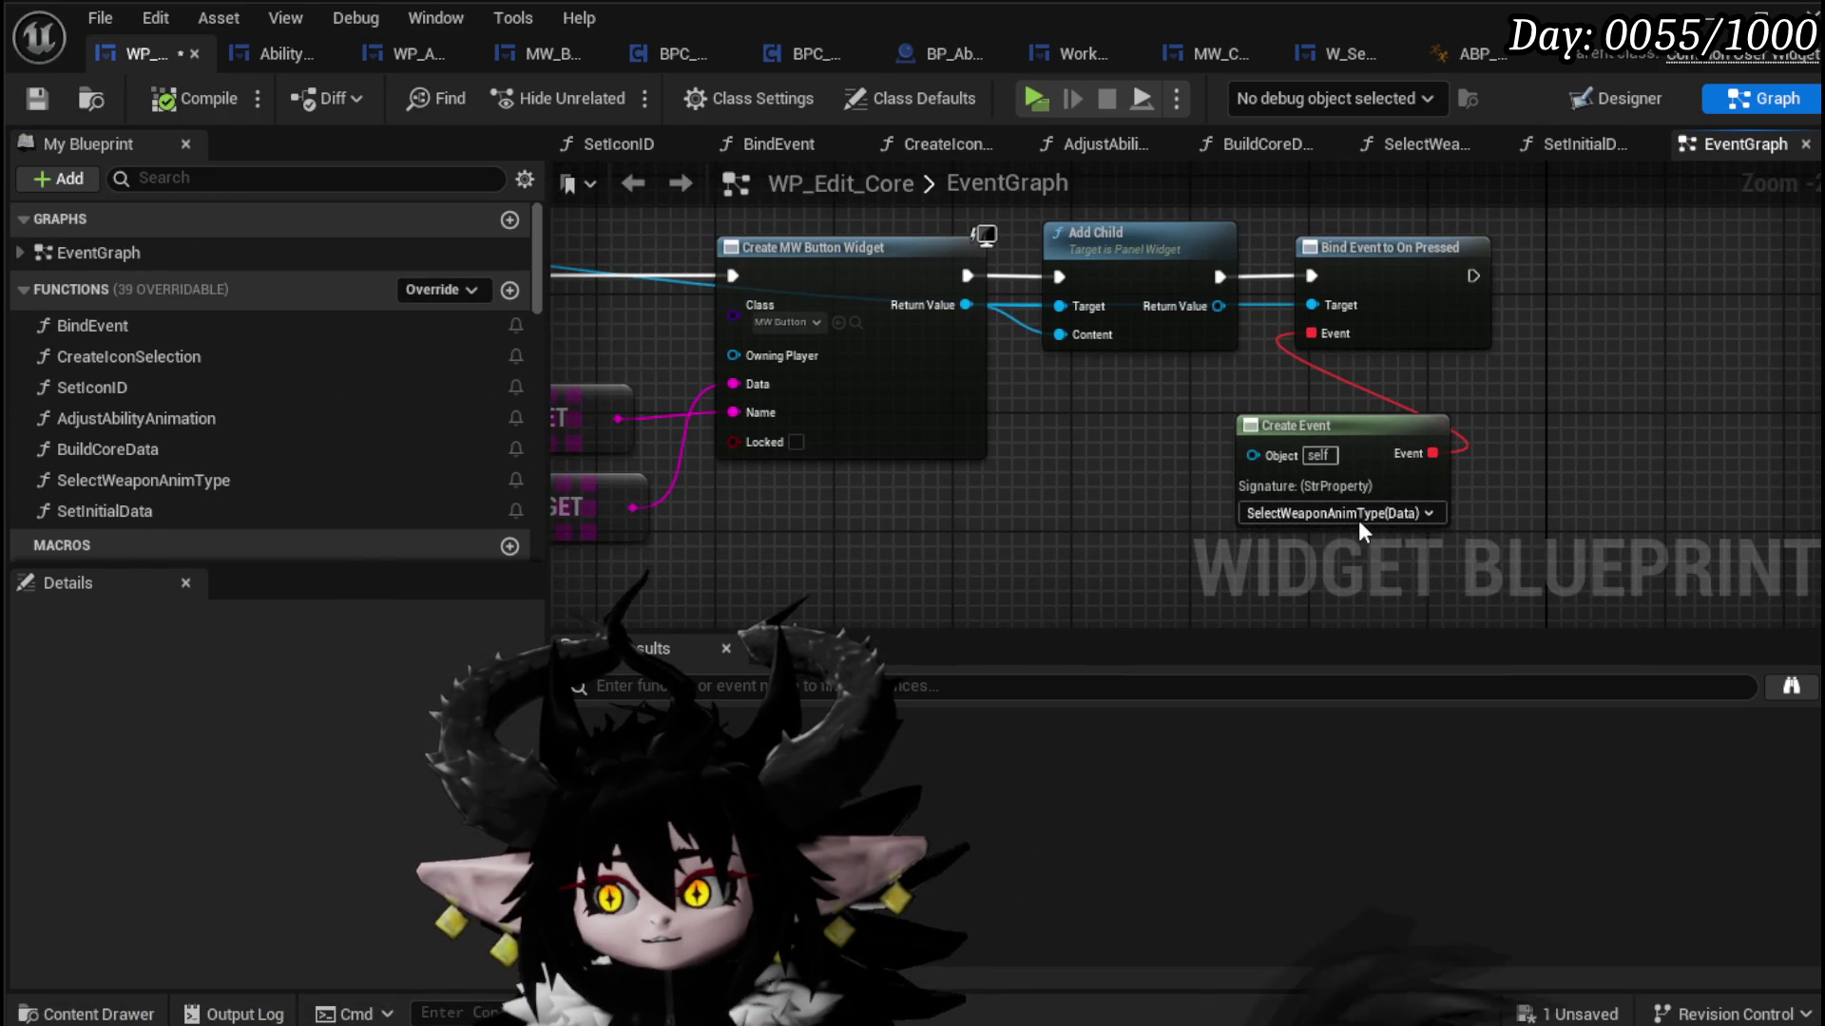
Step: In SelectWeaponAnimType, add a Set Text on MW_Button_WeaponType running after the SET node, and compile
double_click(182, 482)
left_click_drag(1031, 435, 758, 436)
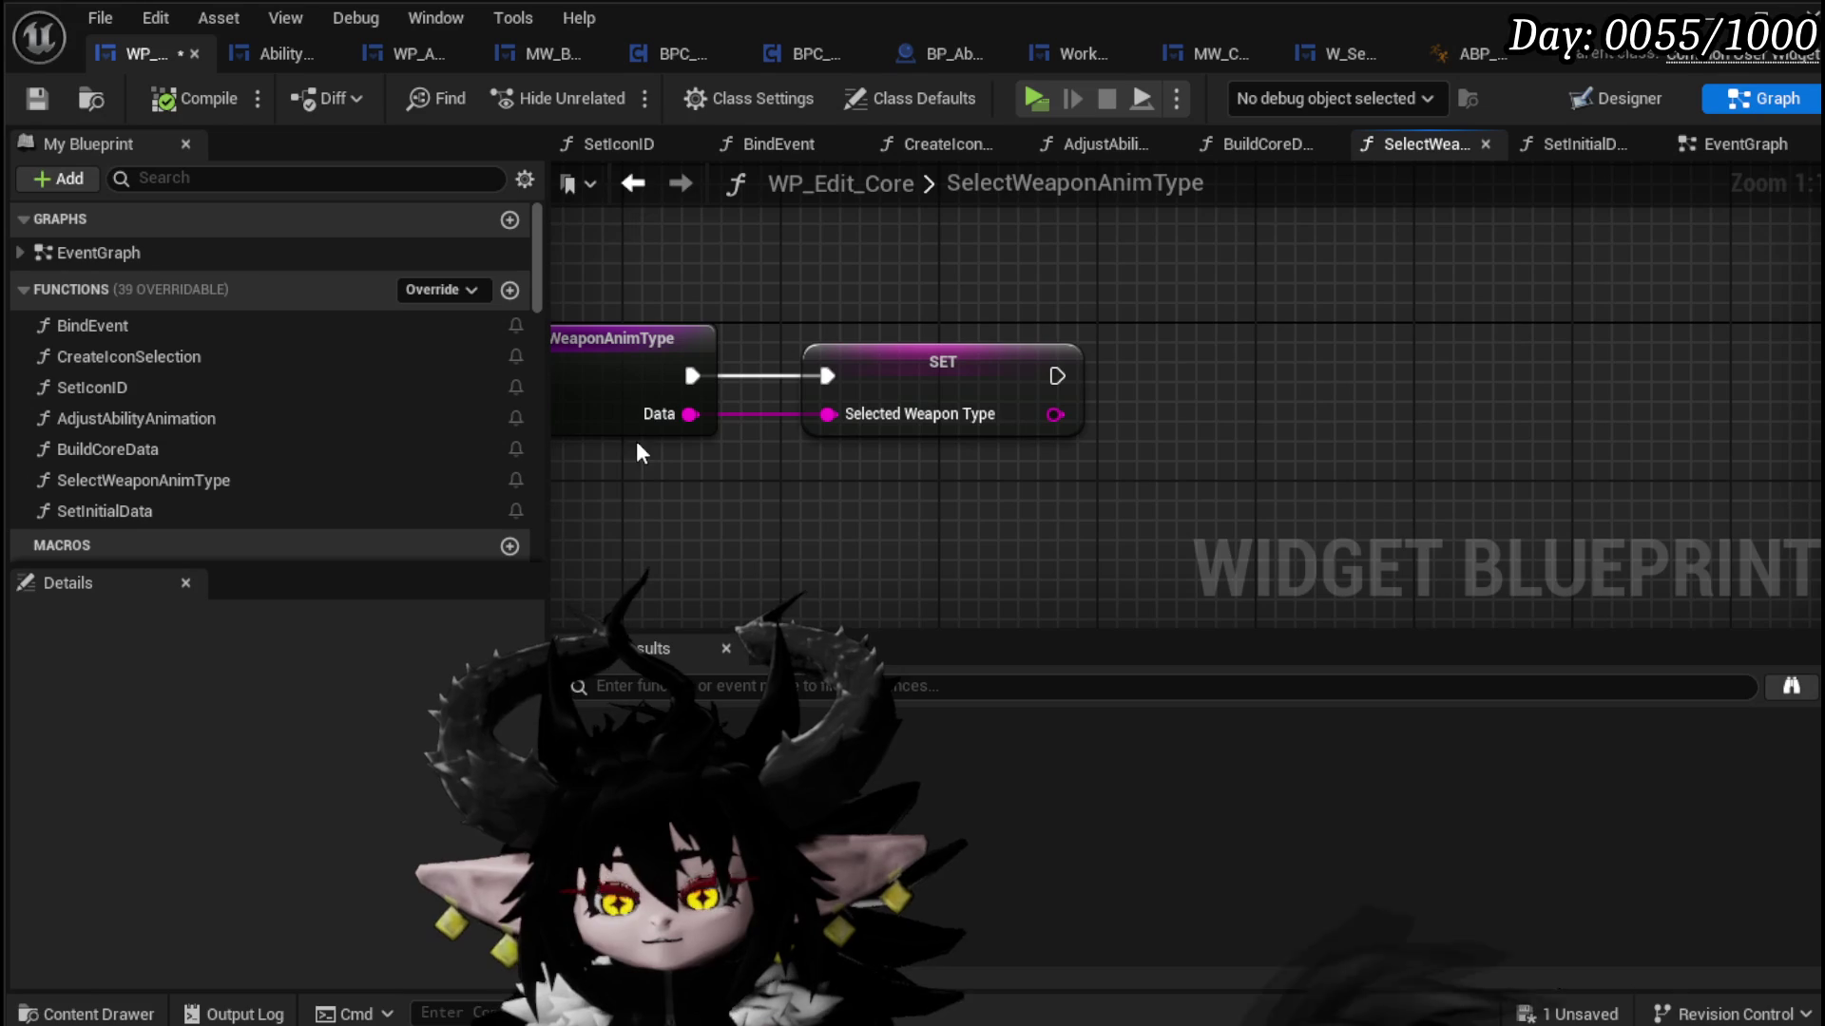
scroll(433, 493, "down", 10)
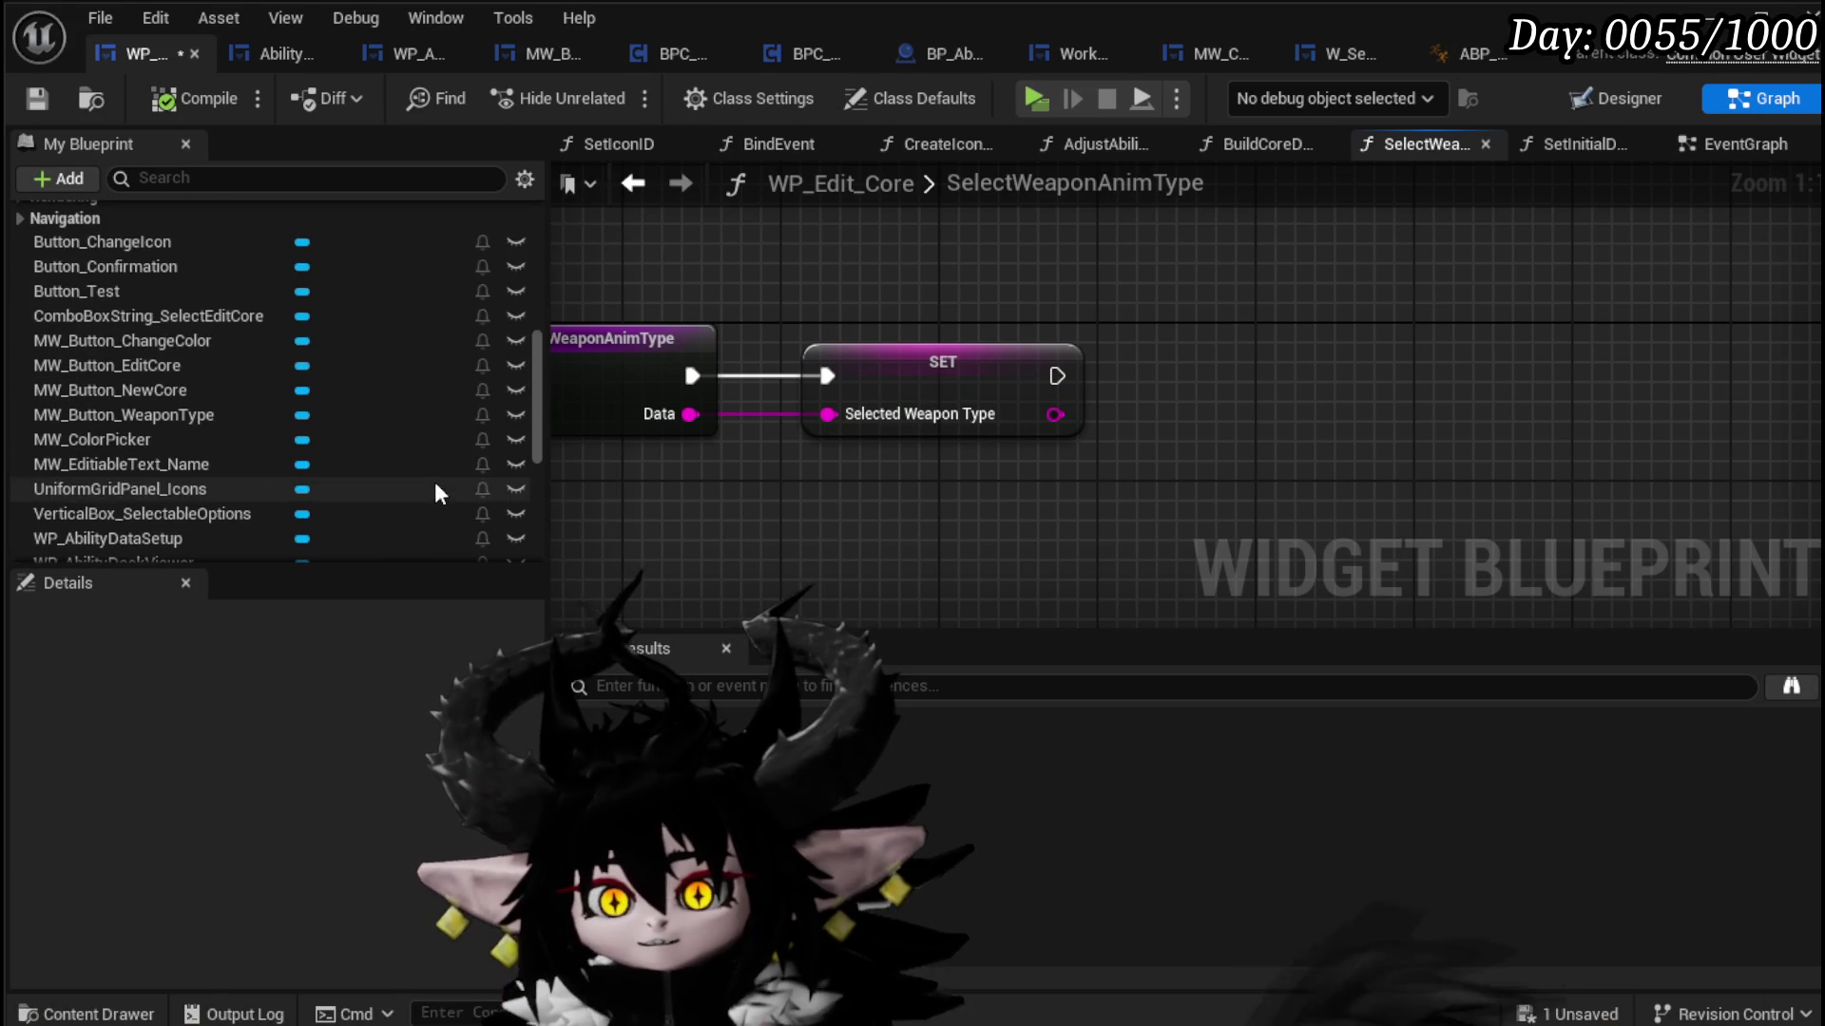
left_click(230, 414)
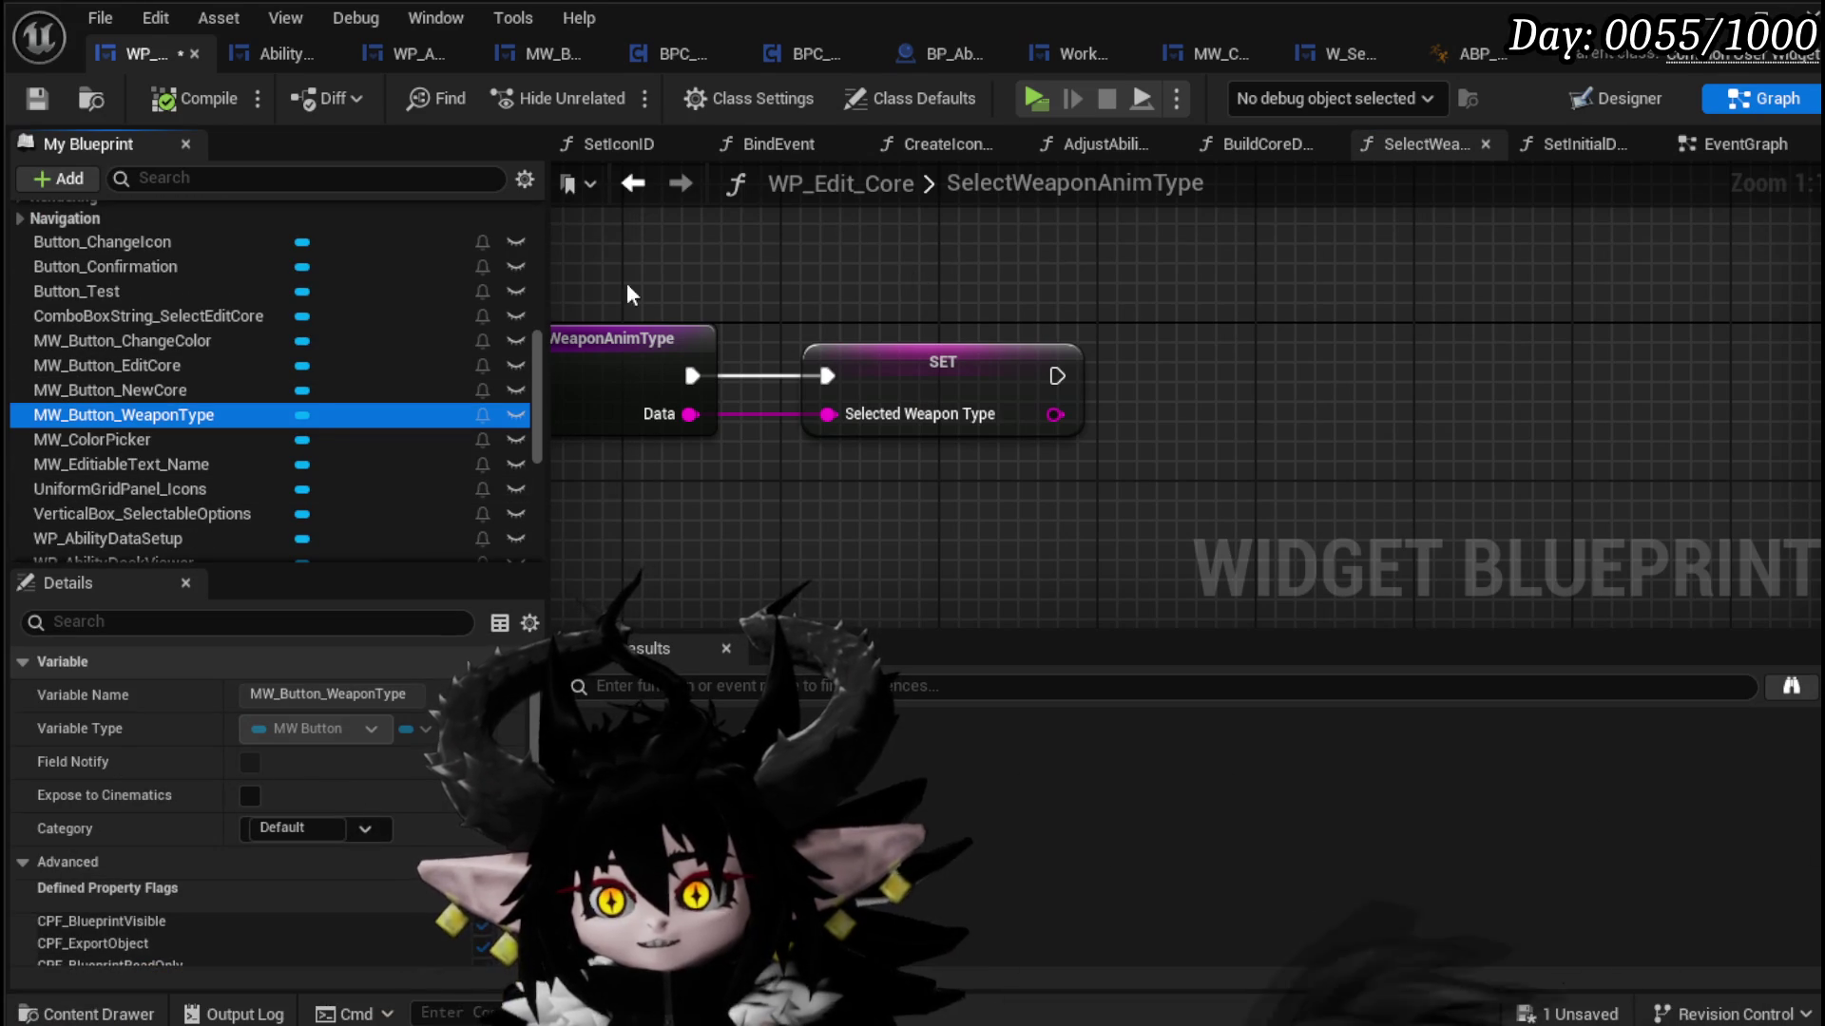
mouse_move(978, 255)
left_mouse_down()
mouse_move(1049, 306)
mouse_move(1259, 366)
left_mouse_up()
type("Set Text")
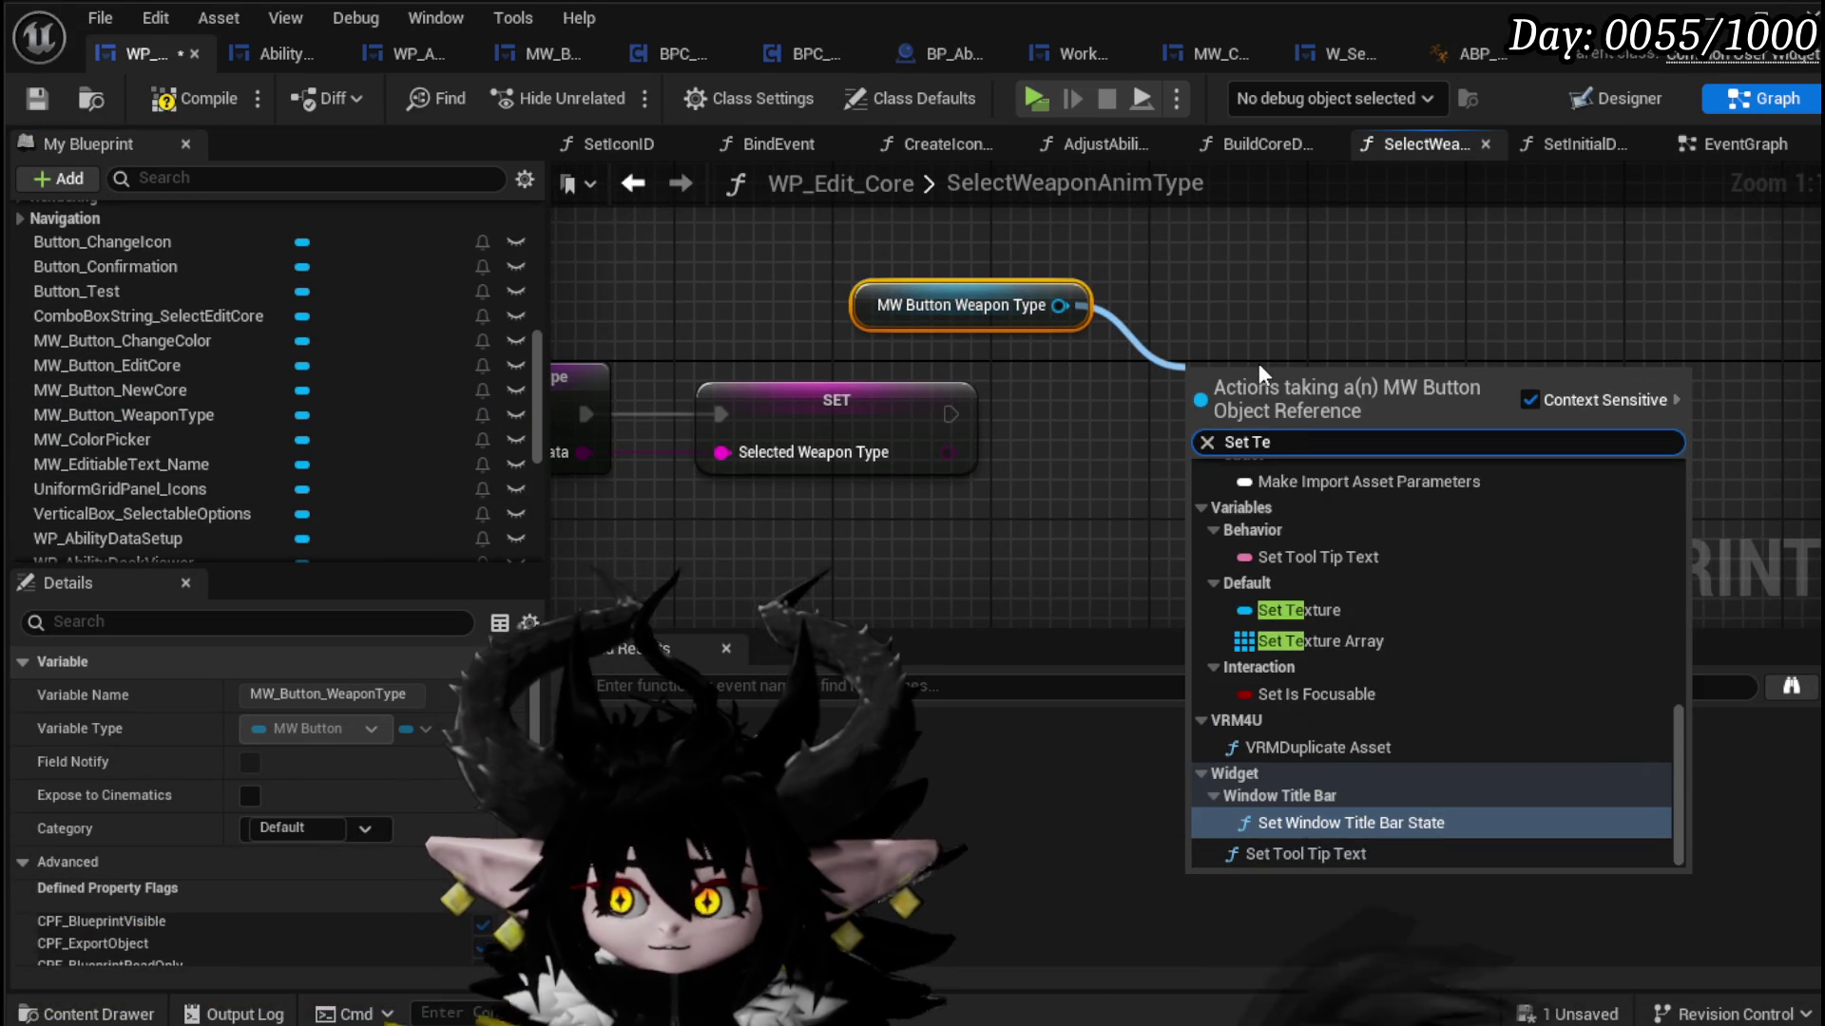
left_click(1273, 496)
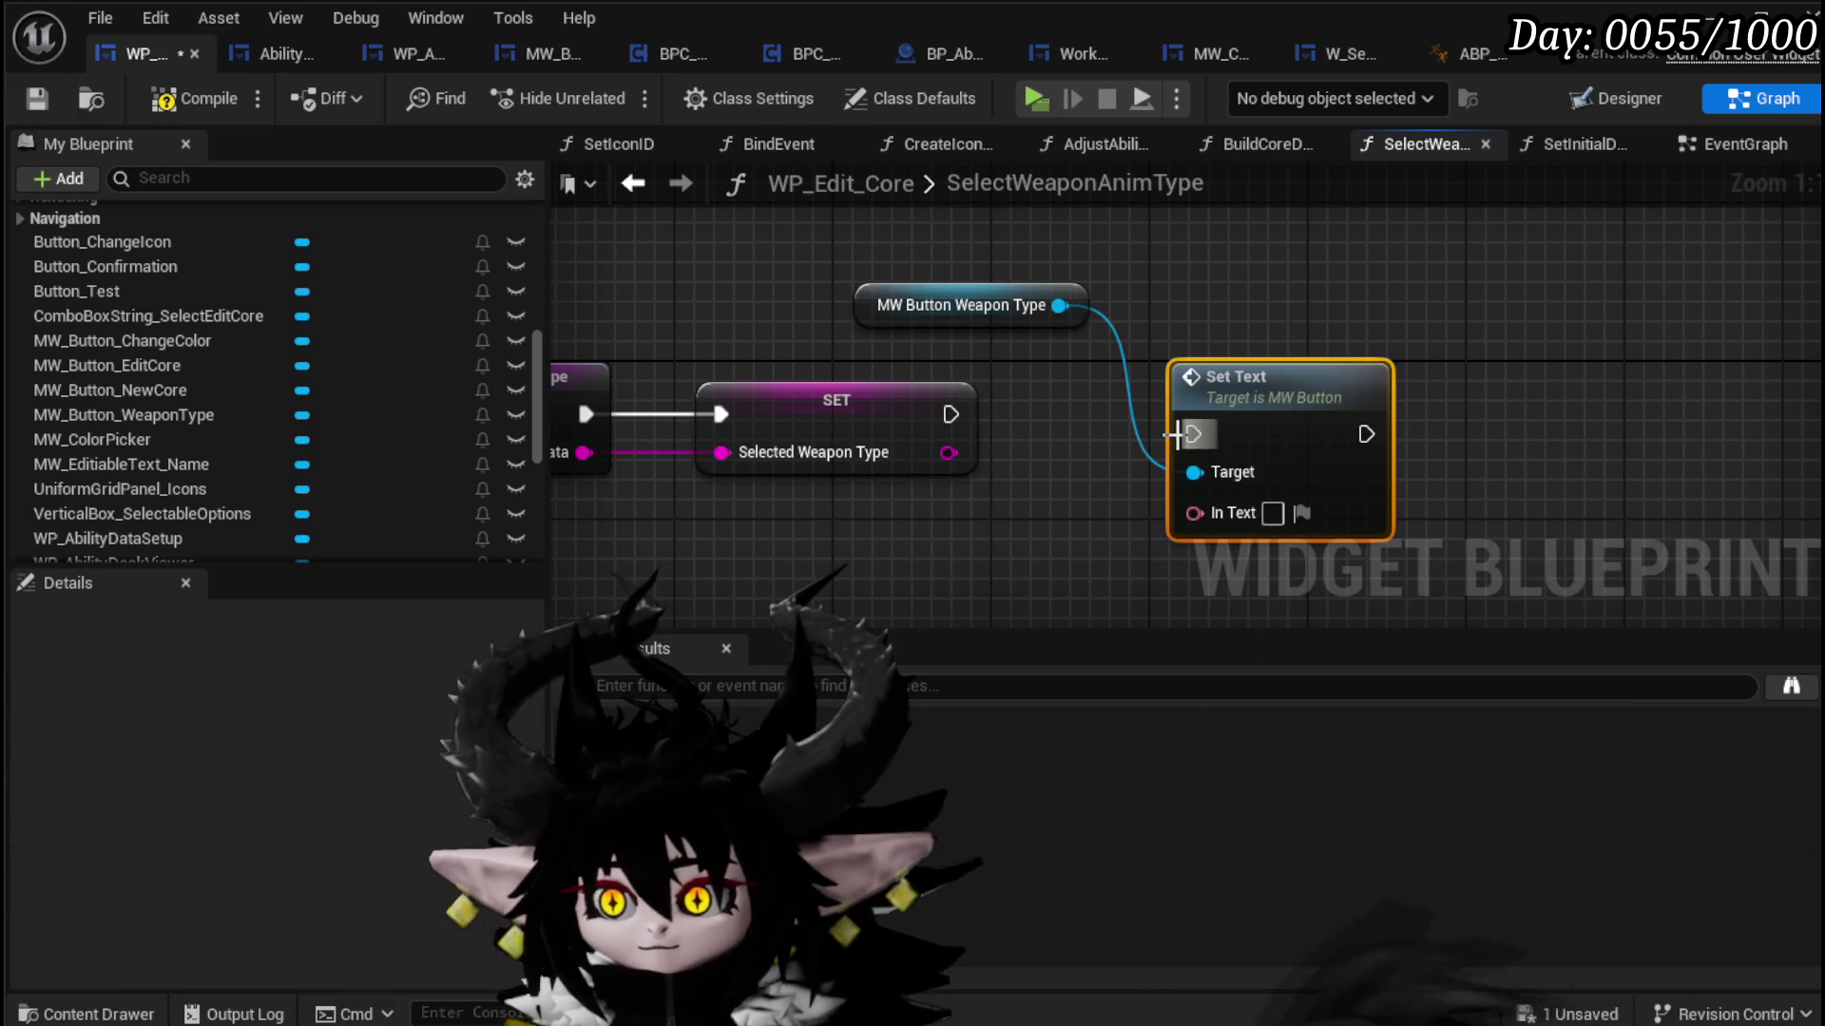
left_click_drag(1219, 425, 1221, 426)
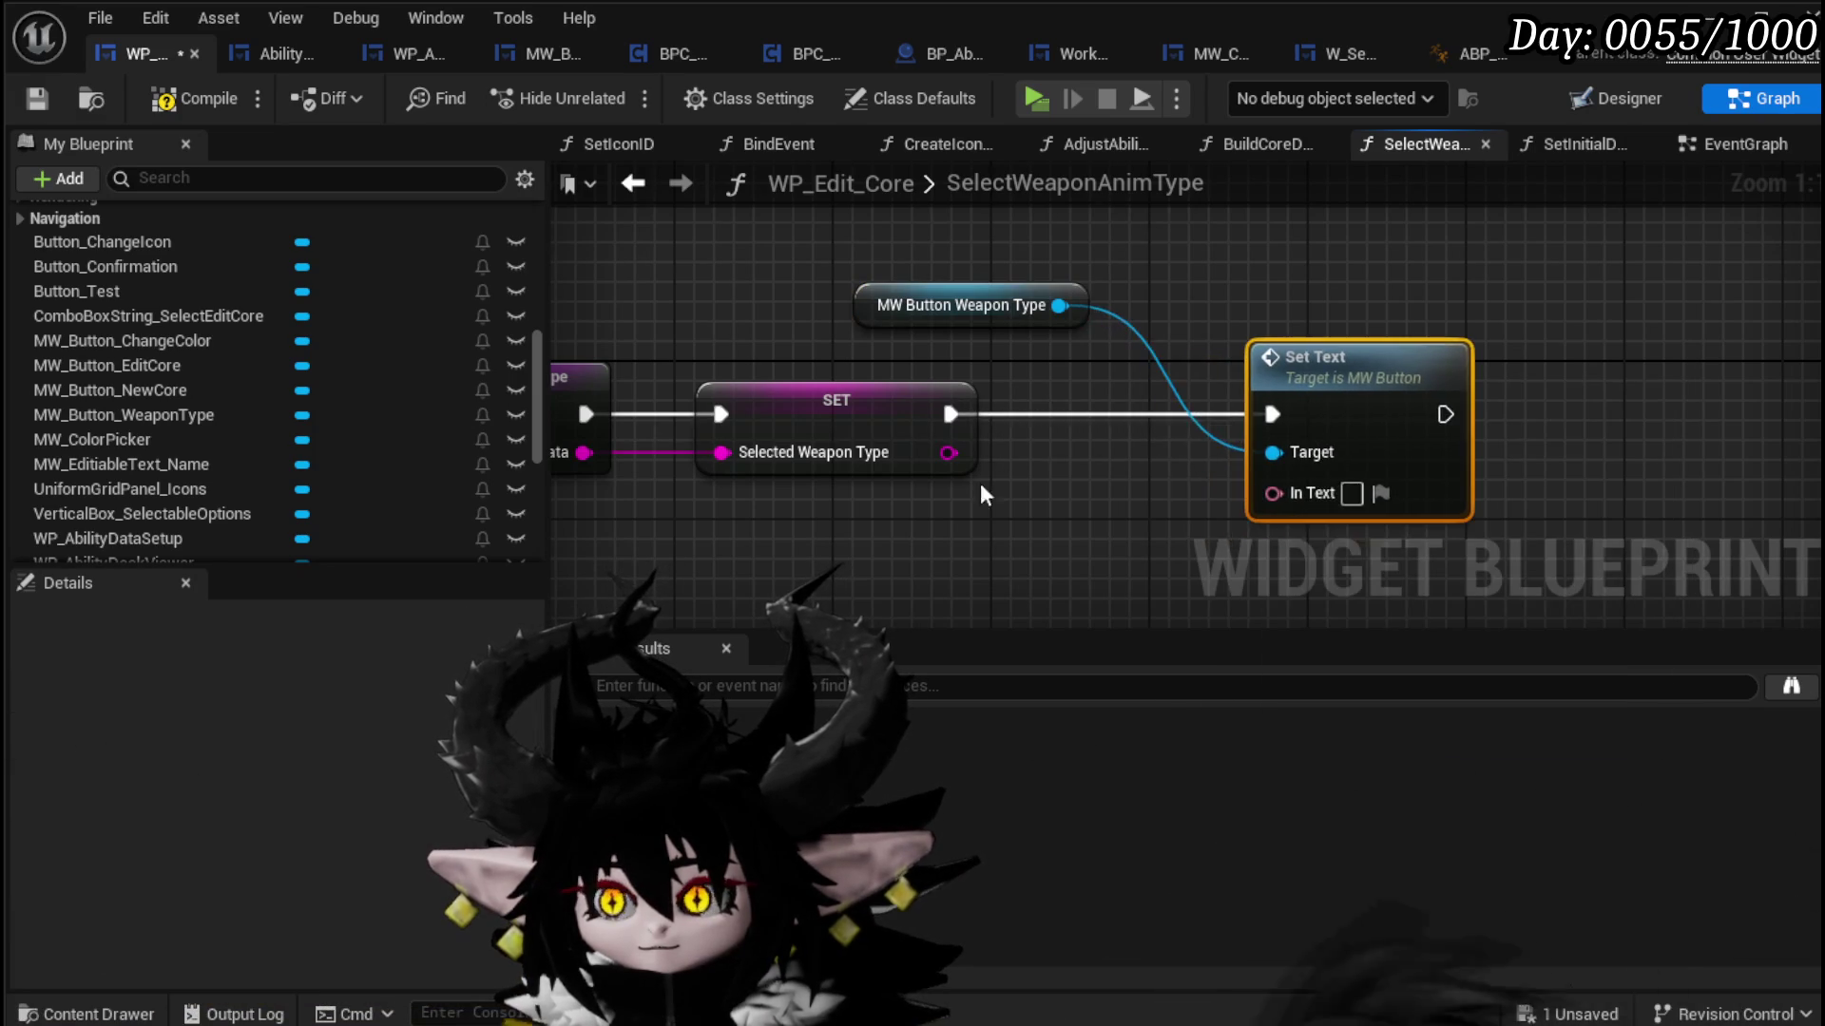
key("Home")
left_click_drag(1235, 348, 1610, 348)
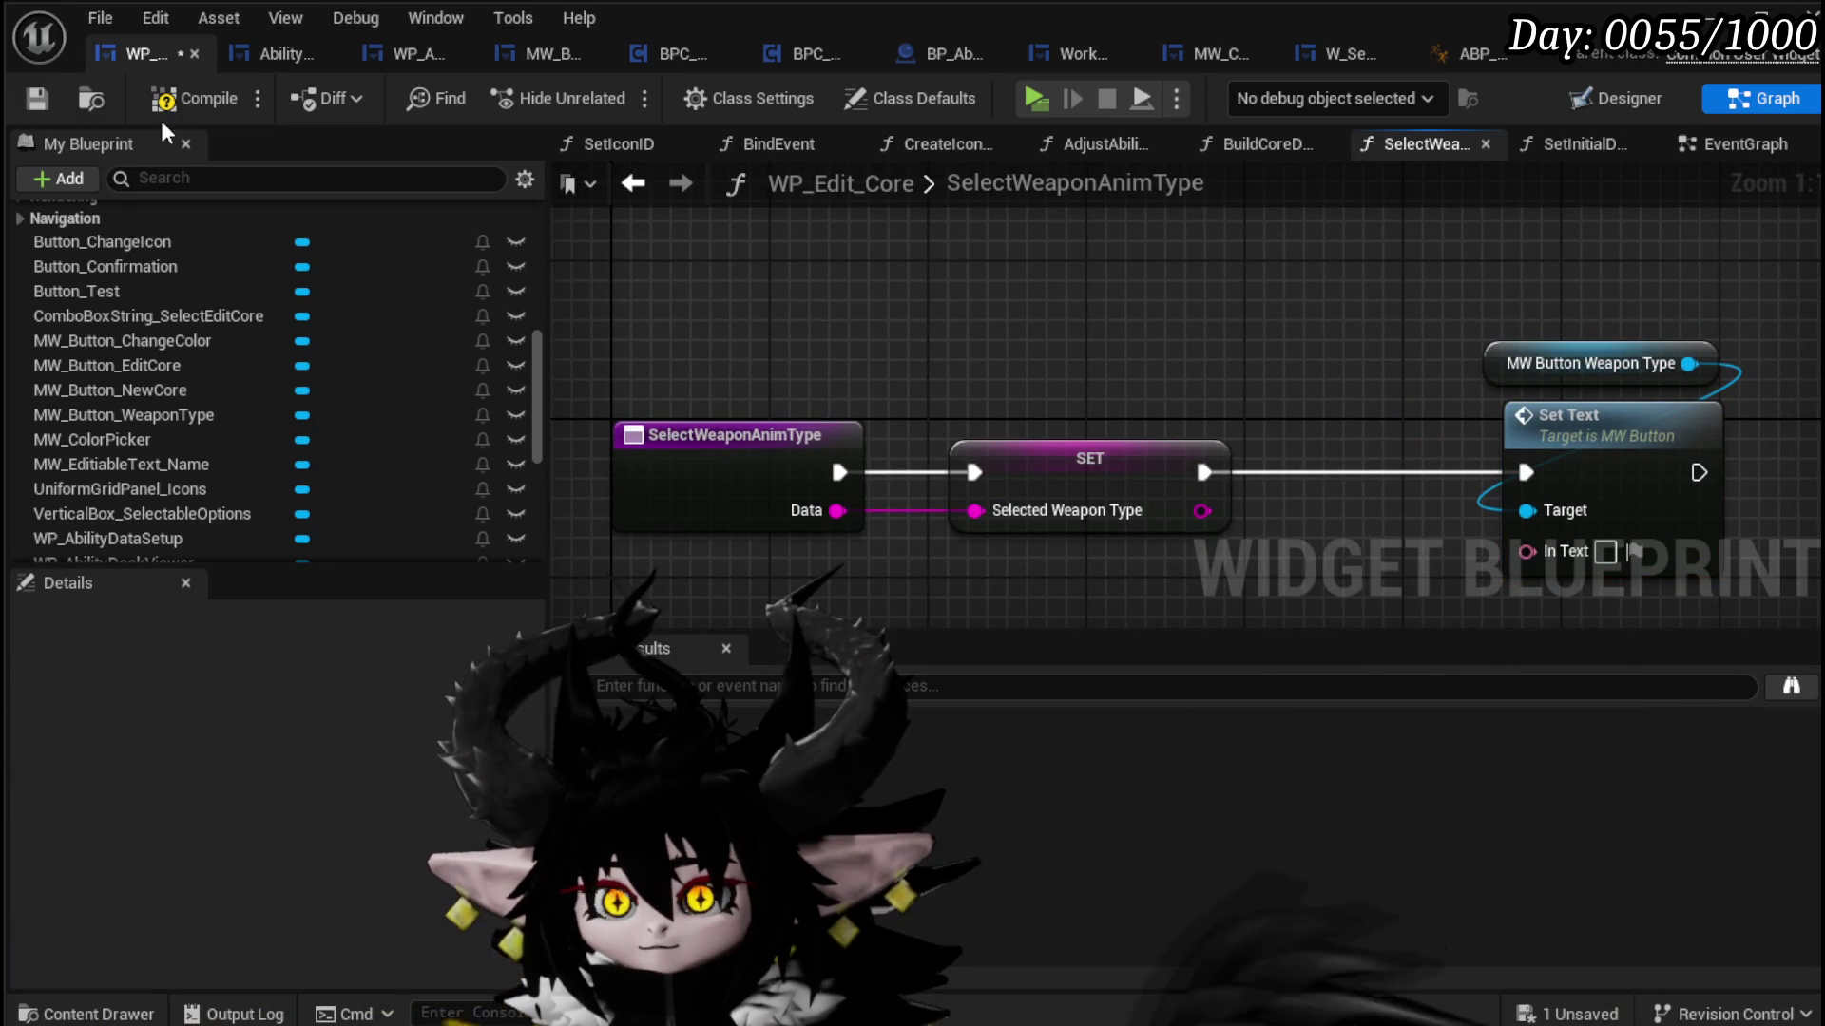
key("F7")
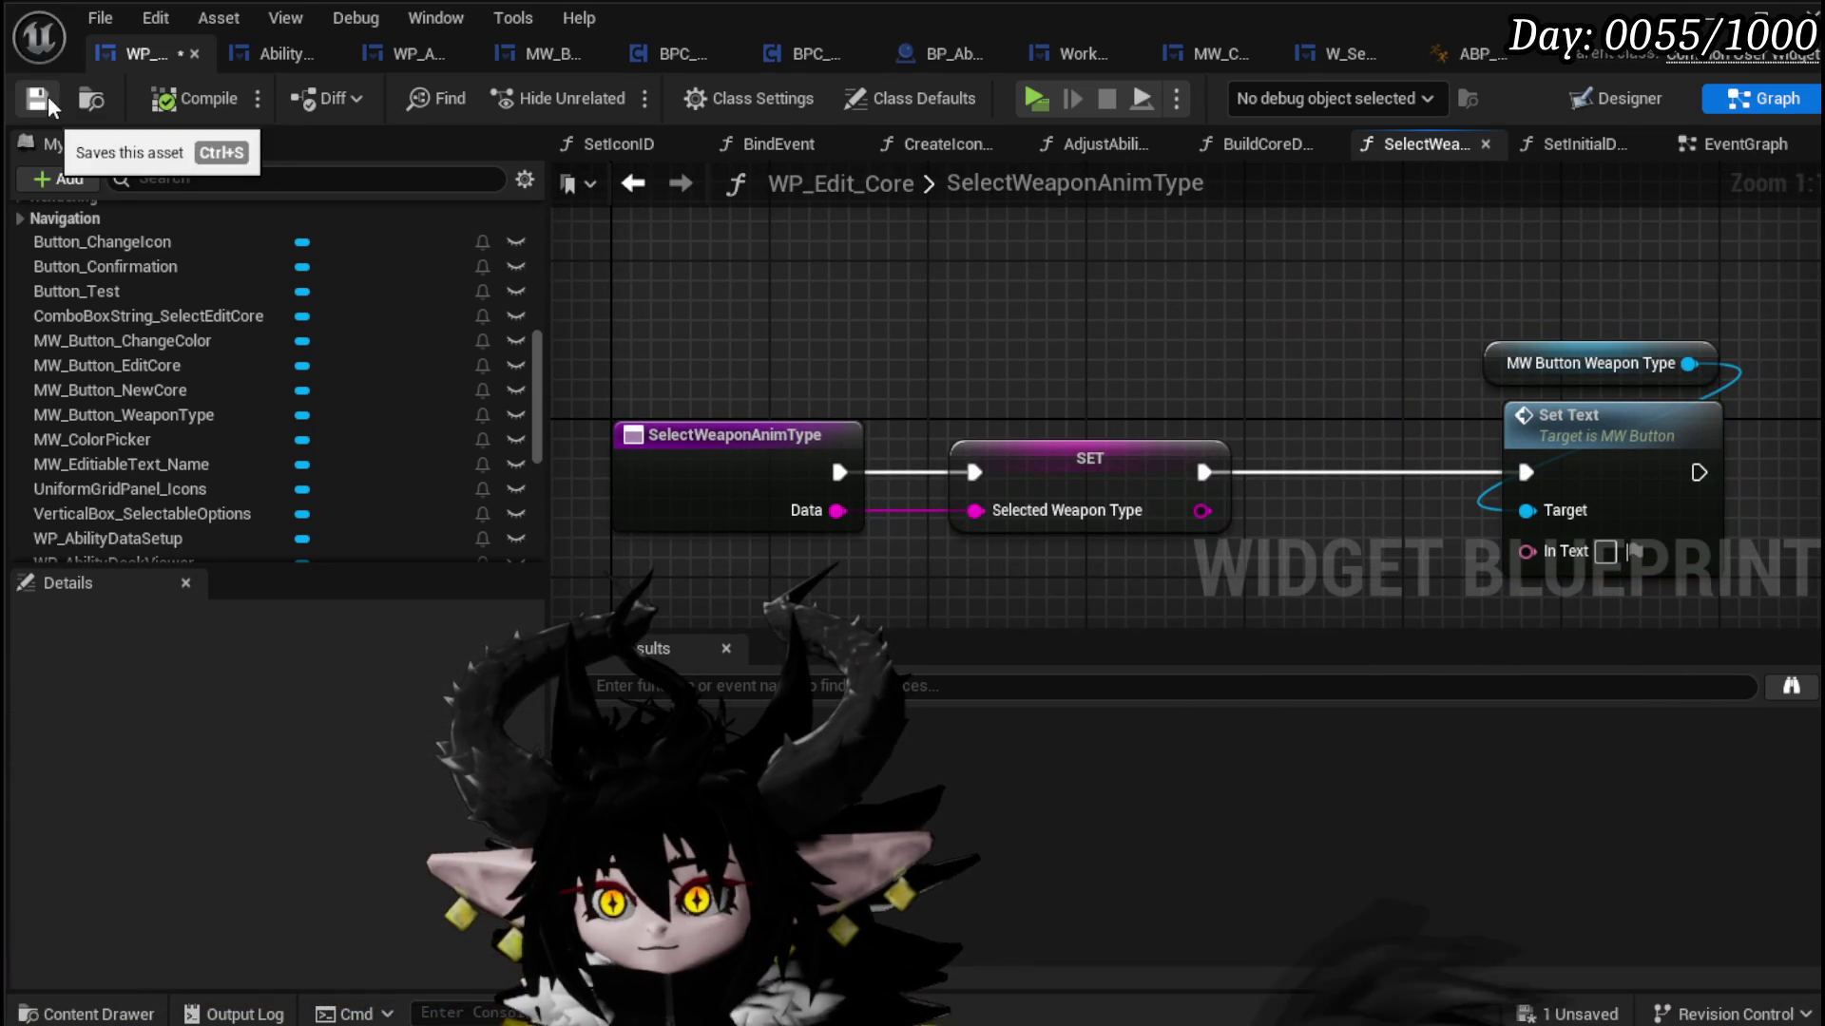
Step: Parse Data into an array with delimiter "|" and feed GET [1] into Selected Weapon Type
mouse_move(884, 356)
left_mouse_down()
mouse_move(784, 248)
mouse_move(985, 273)
left_mouse_up()
left_click(762, 405)
left_click_drag(775, 514, 776, 518)
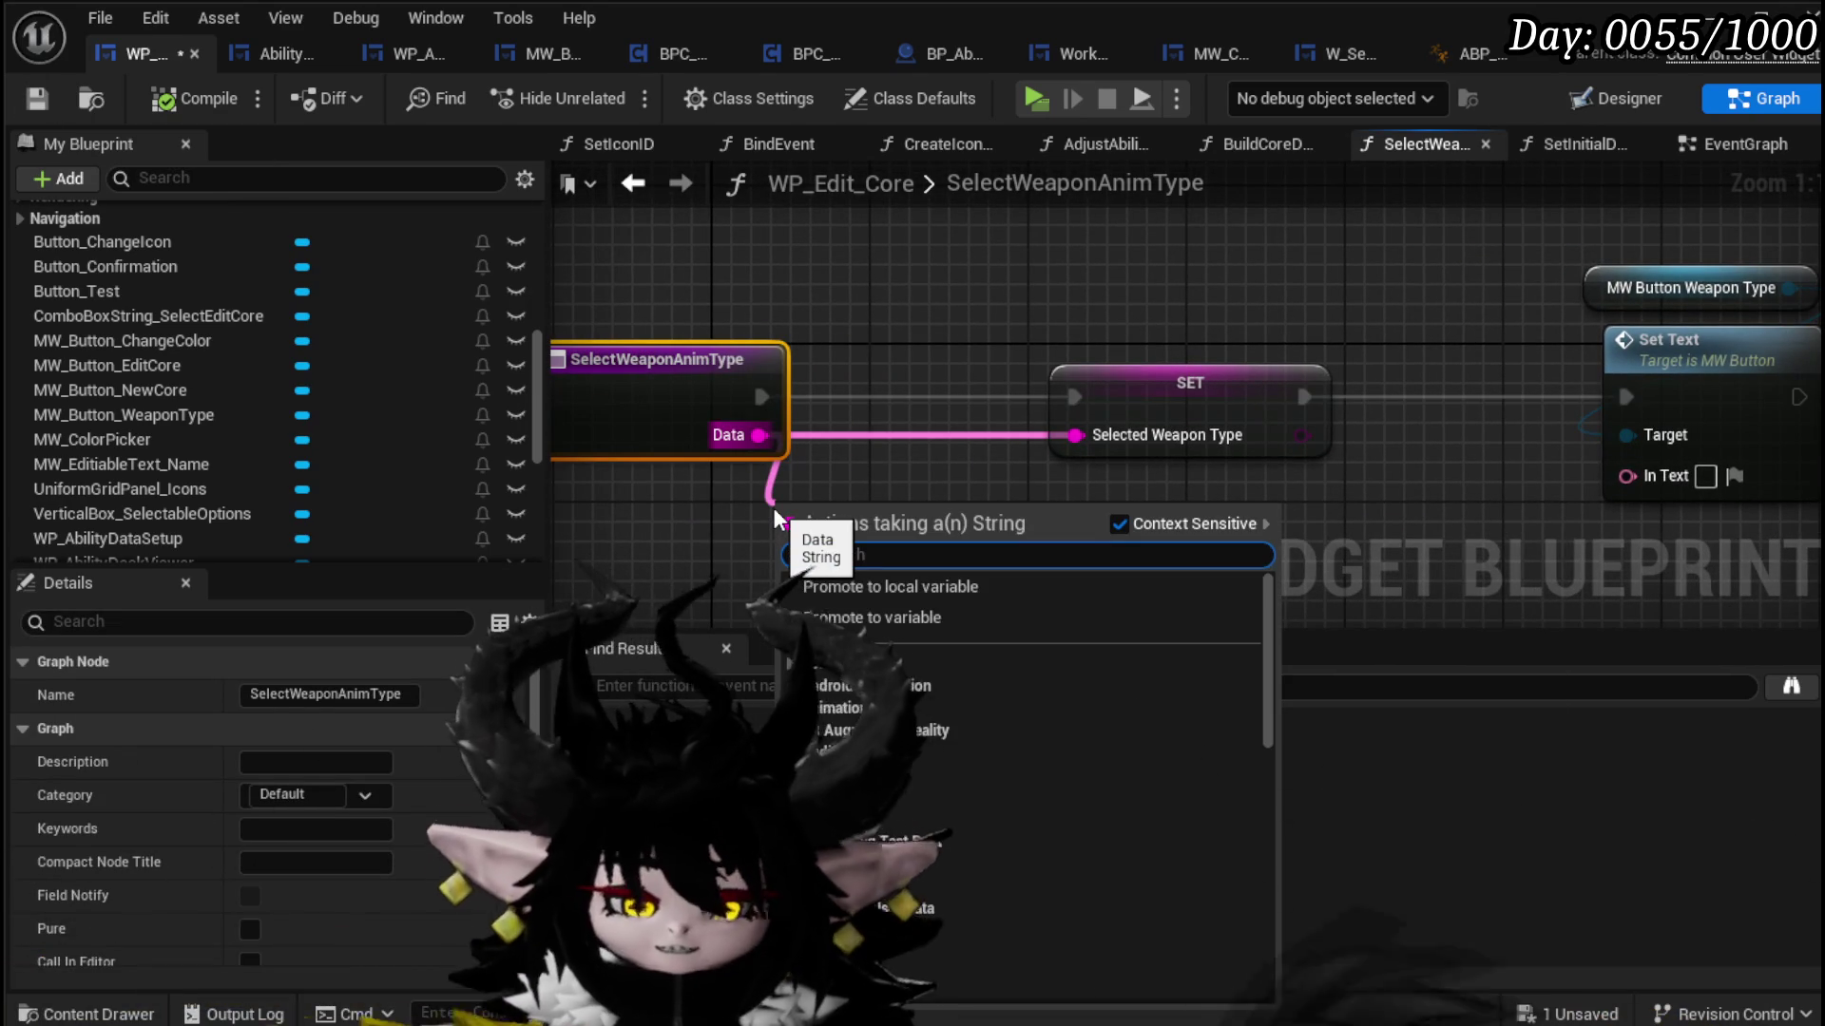
type("parse")
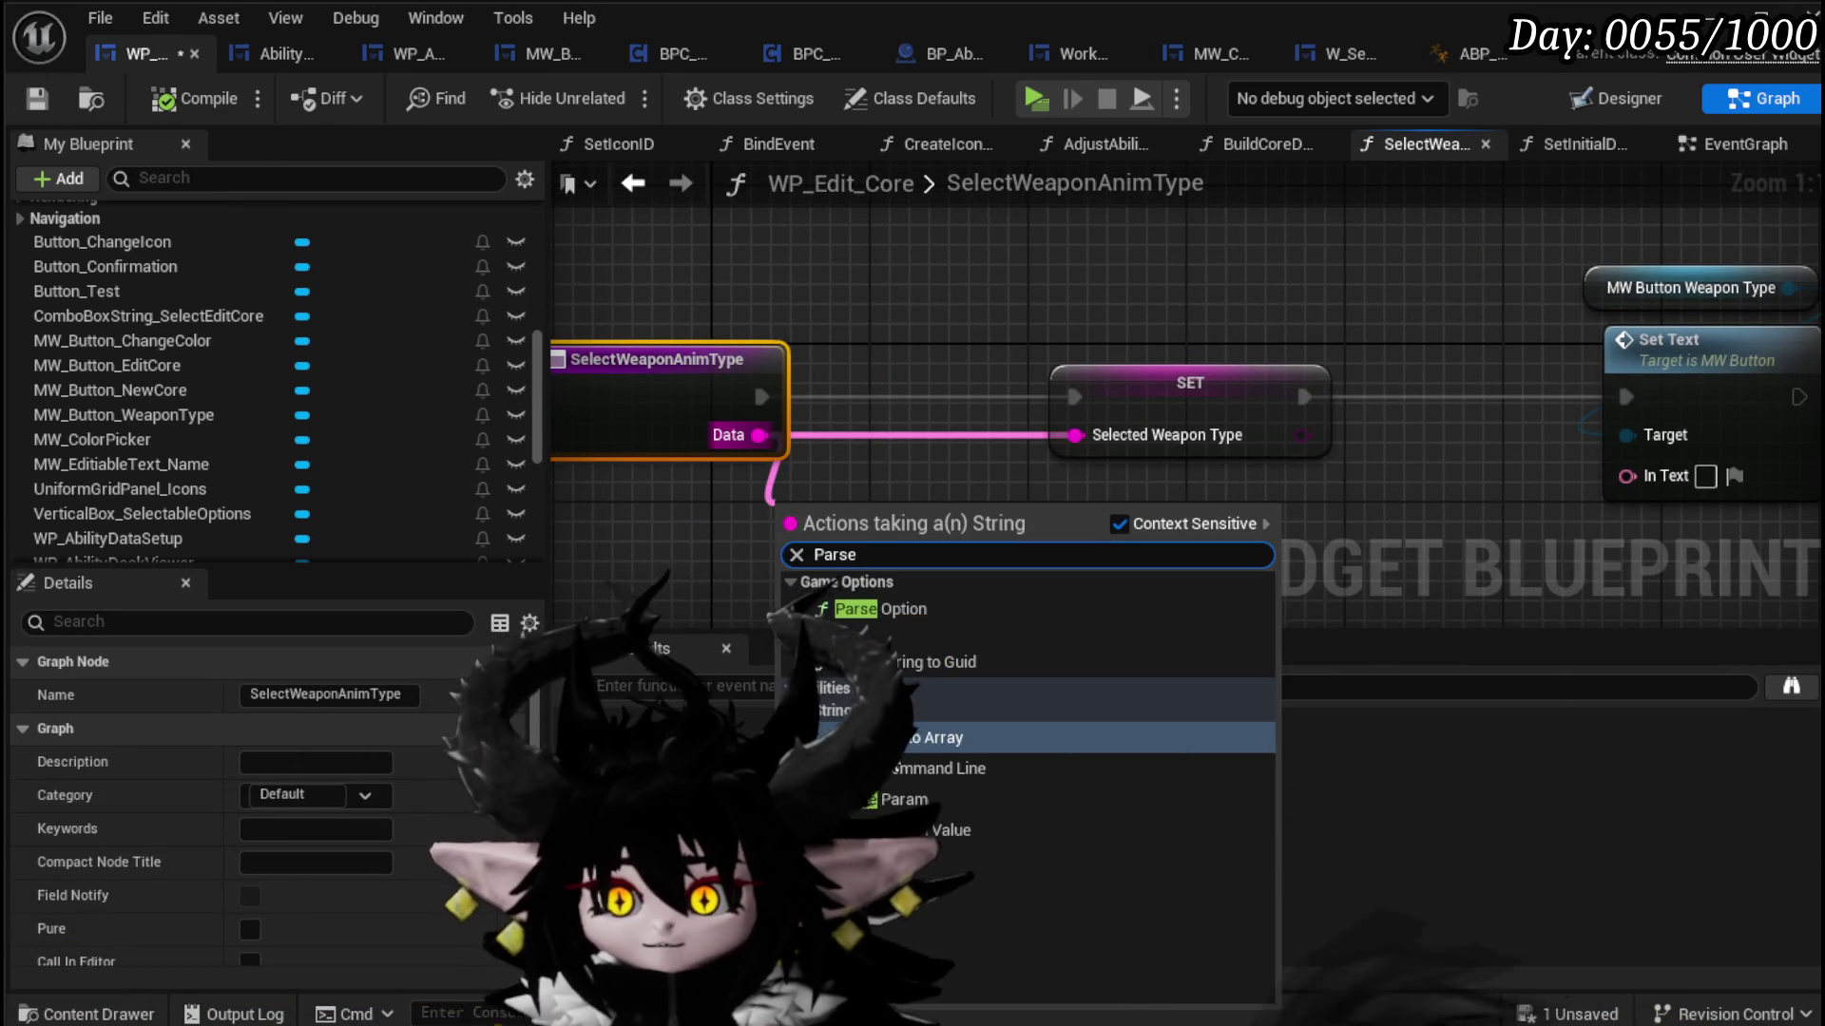
key("Return")
left_click(915, 495)
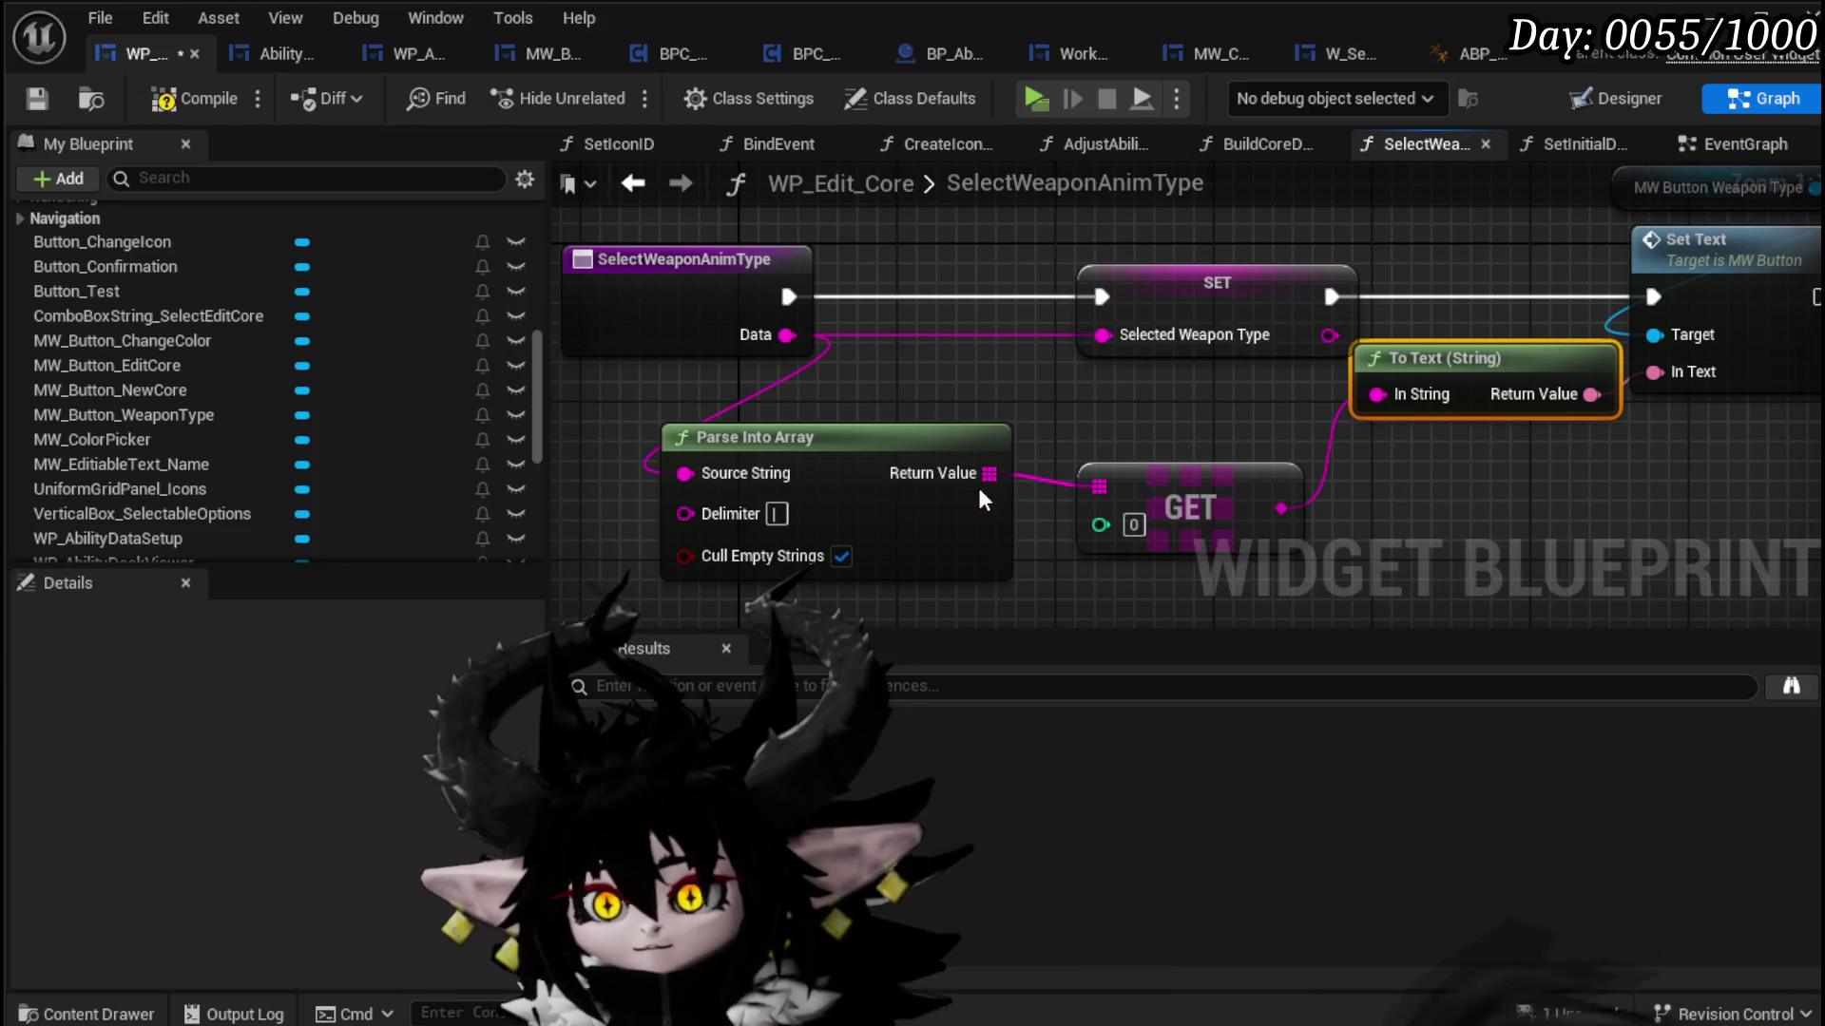
left_click_drag(990, 473, 1440, 495)
type("get")
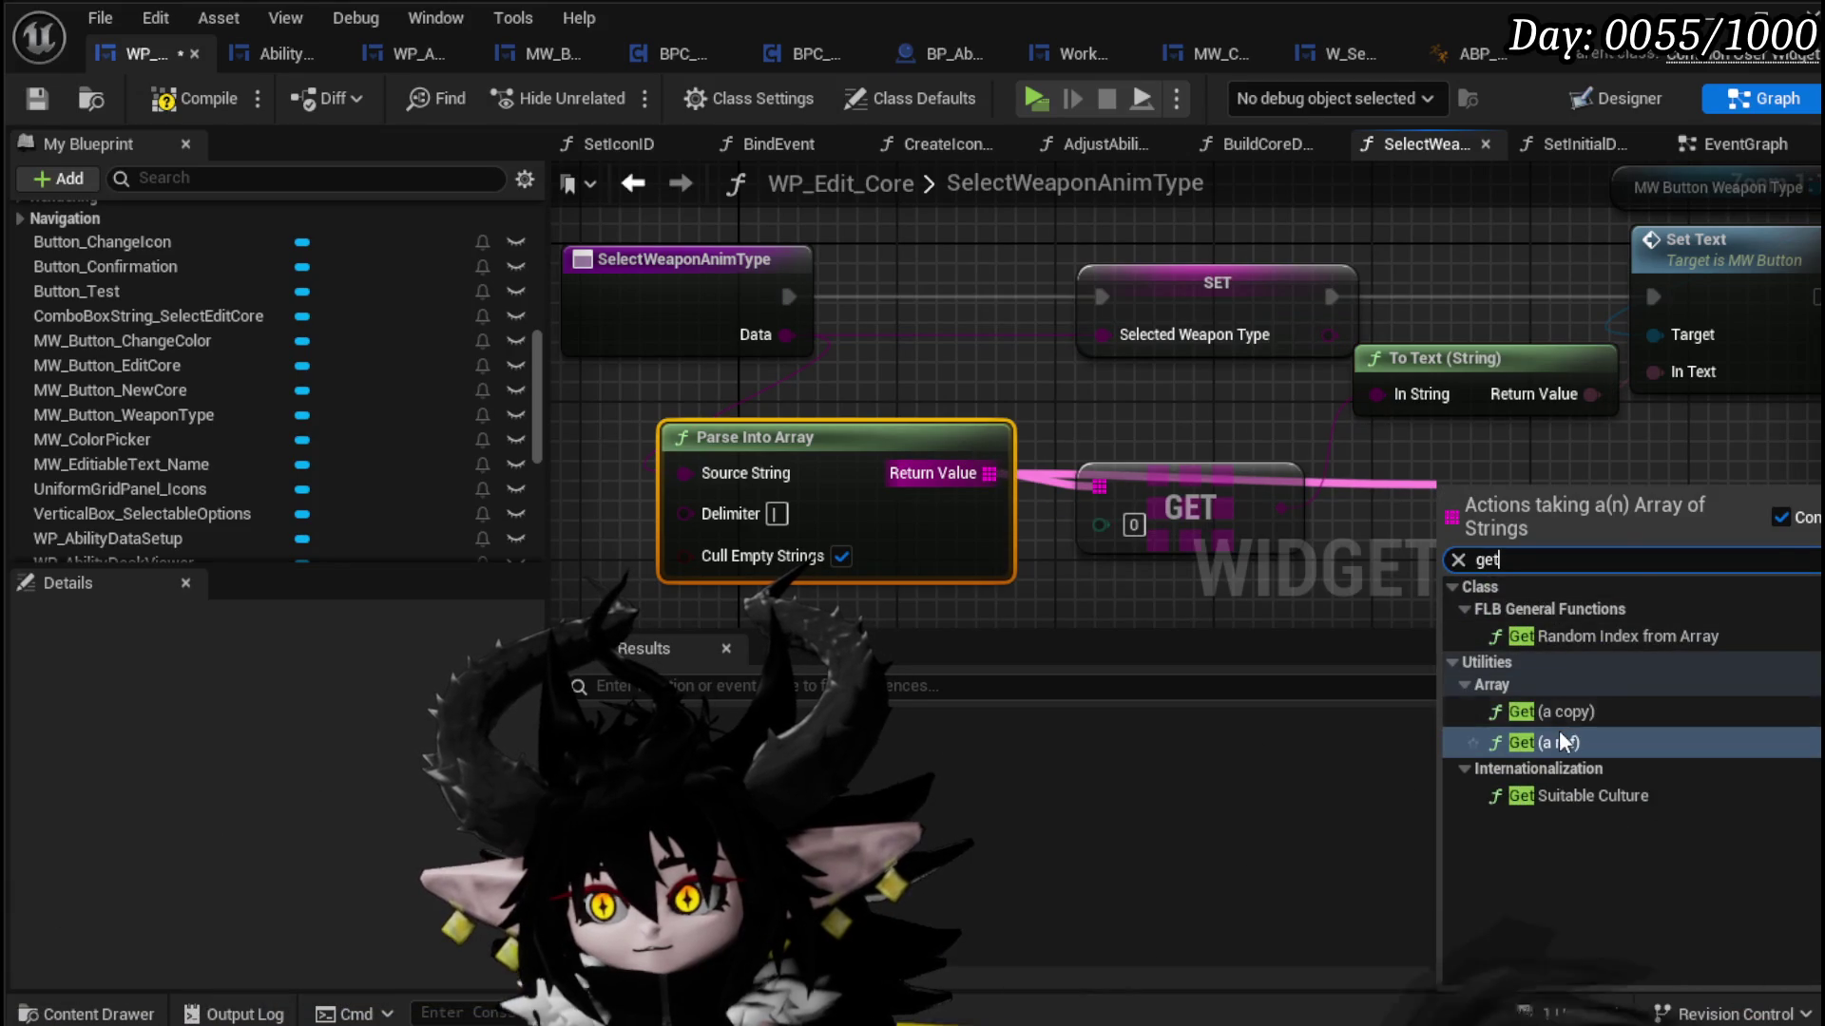
left_click(1483, 705)
type("1")
left_click_drag(1637, 528, 1103, 335)
Step: Align the GET [0] and GET [1] nodes, save, and return to the event graph
mouse_move(1378, 404)
left_mouse_down()
mouse_move(1196, 500)
mouse_move(1080, 492)
left_mouse_up()
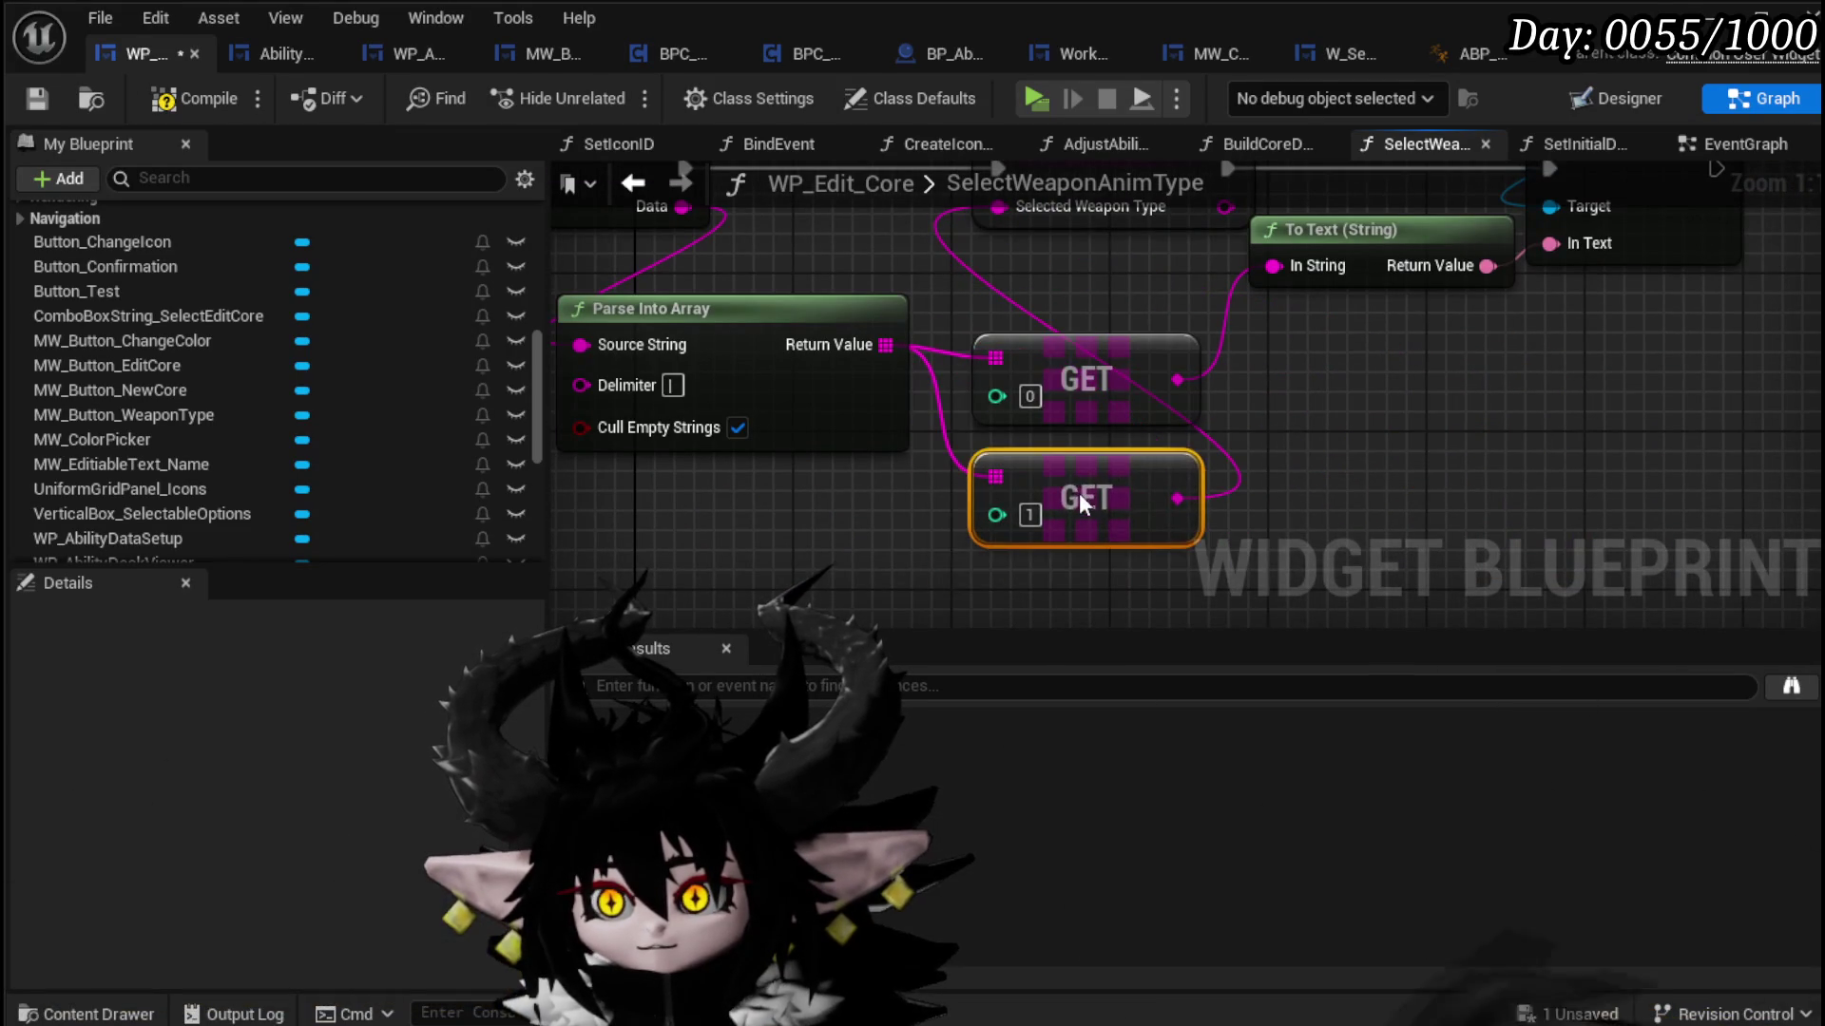
left_click(1137, 399)
left_click_drag(1136, 390, 1177, 390)
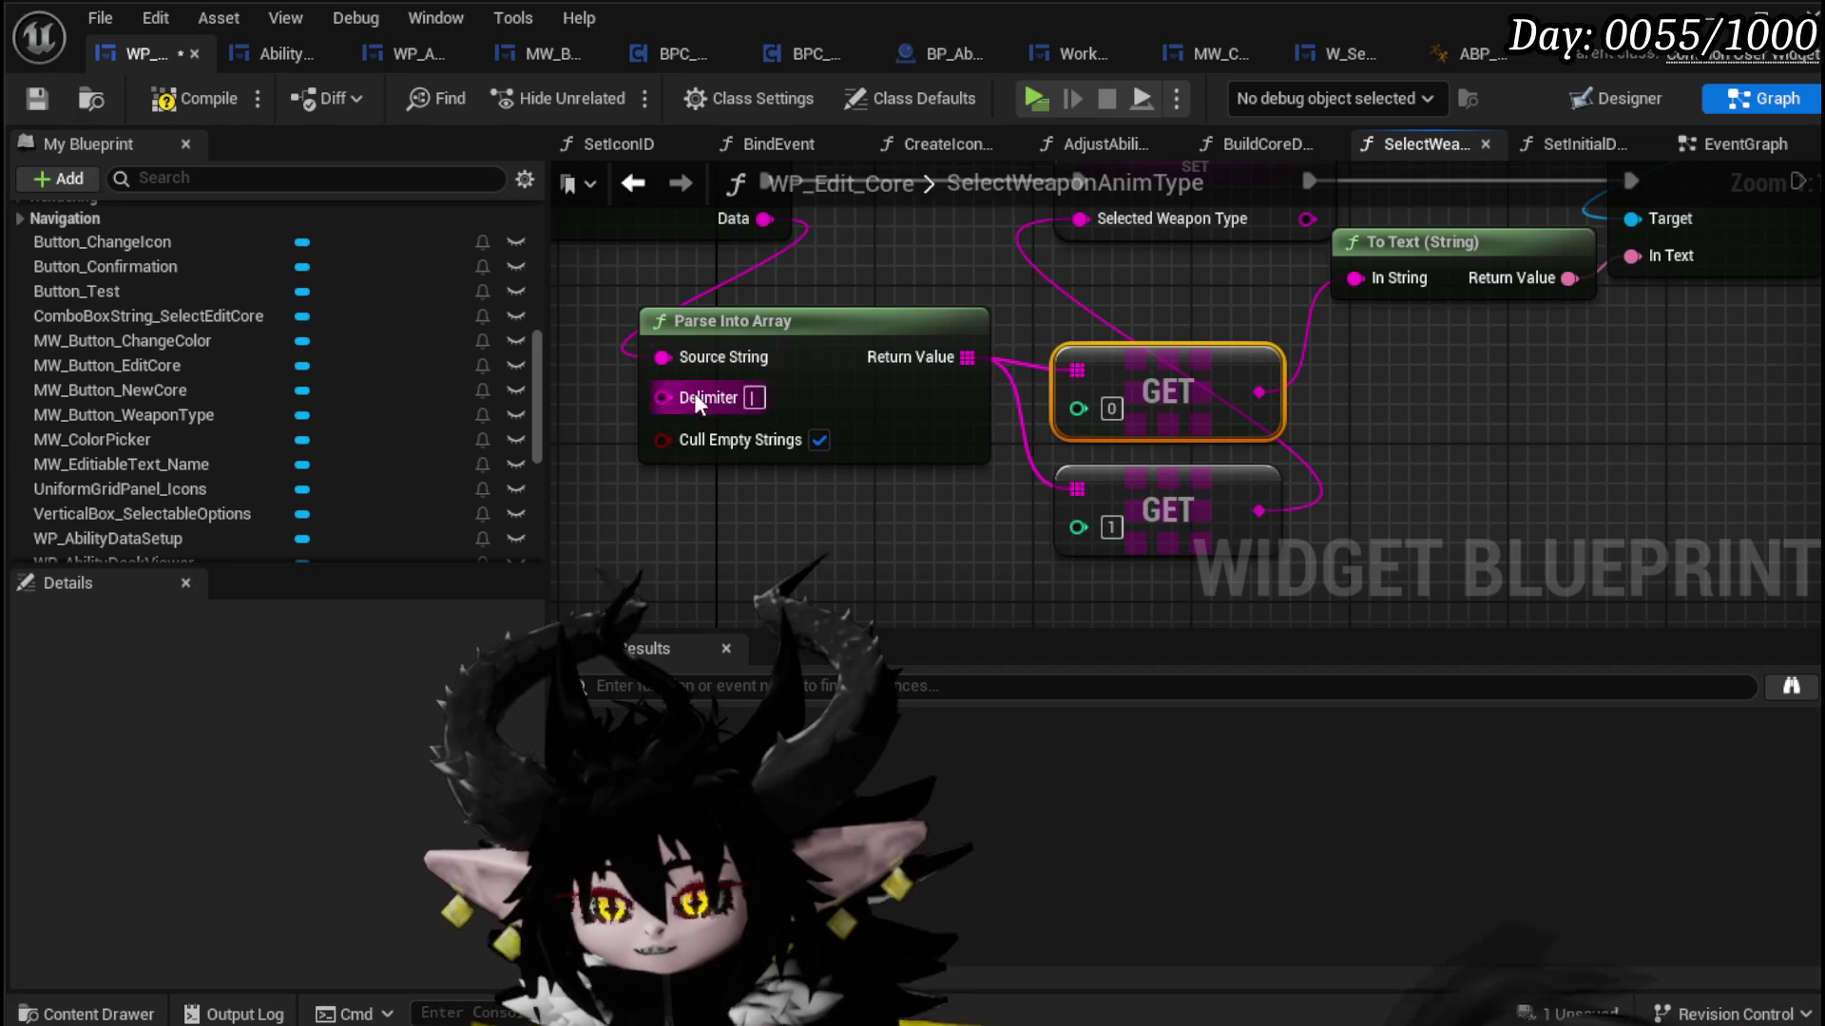
left_click_drag(755, 407, 815, 420)
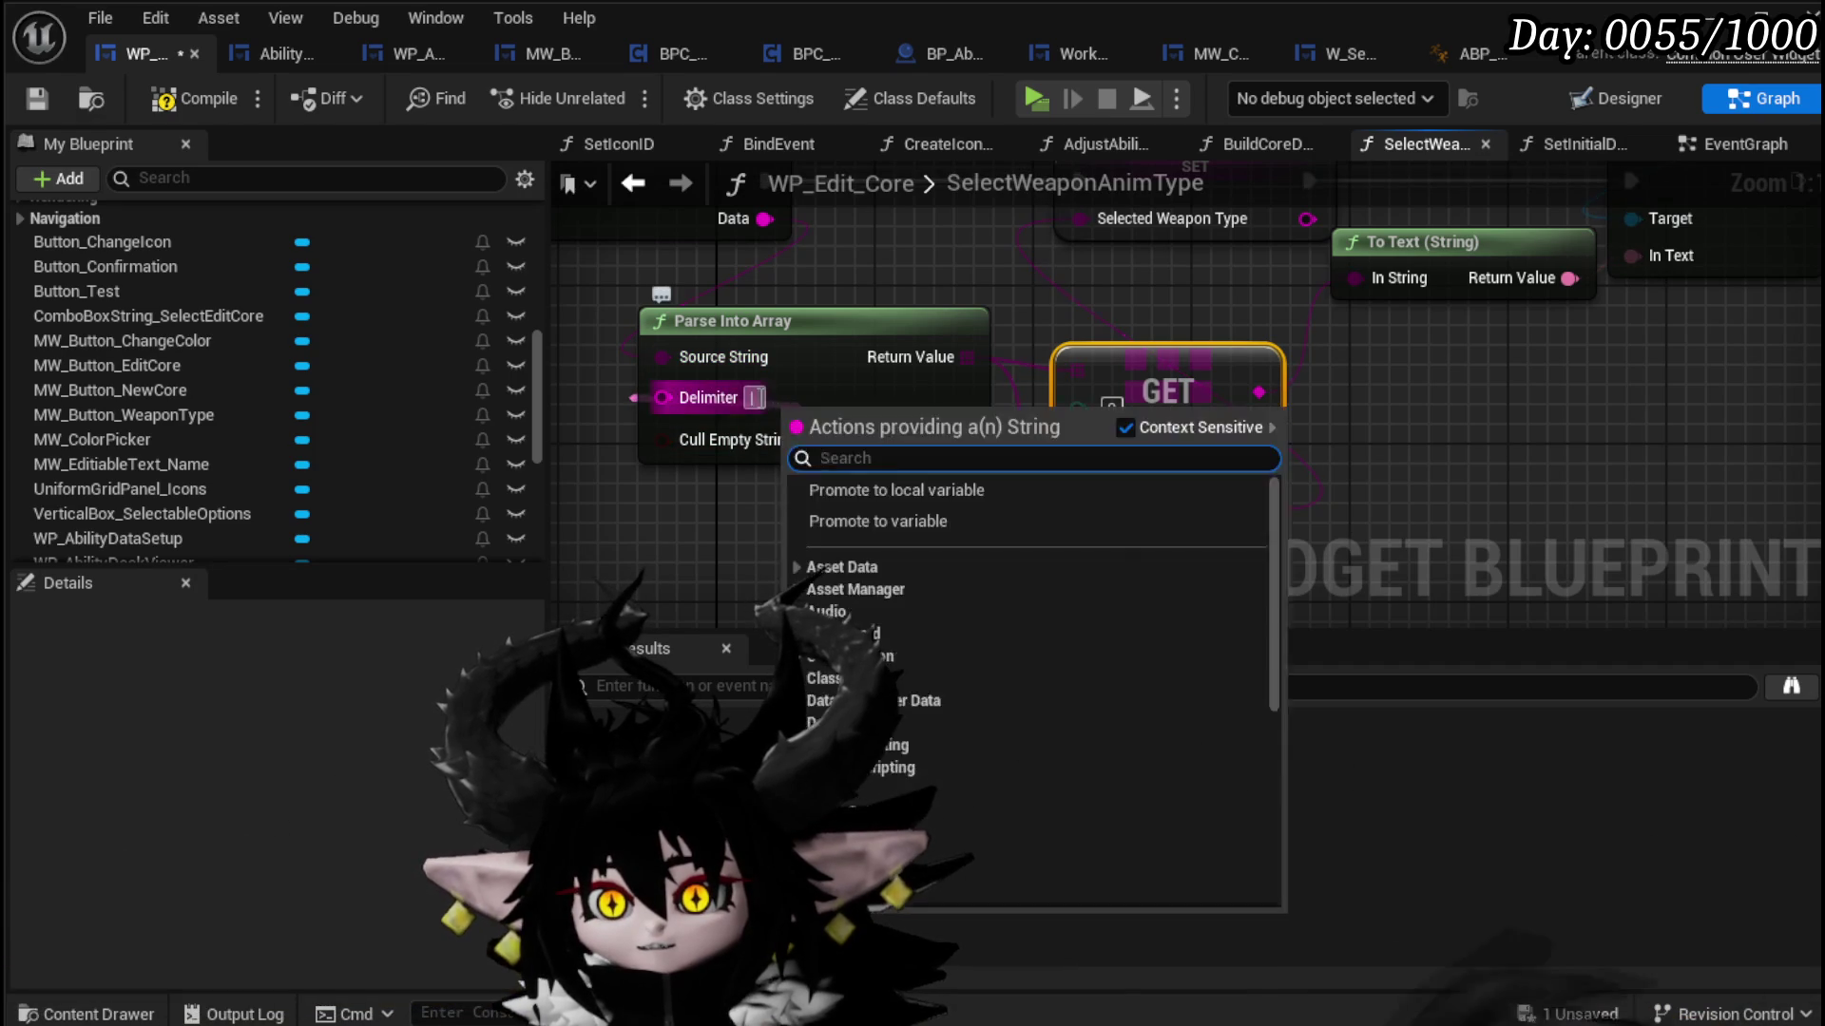
key("Escape")
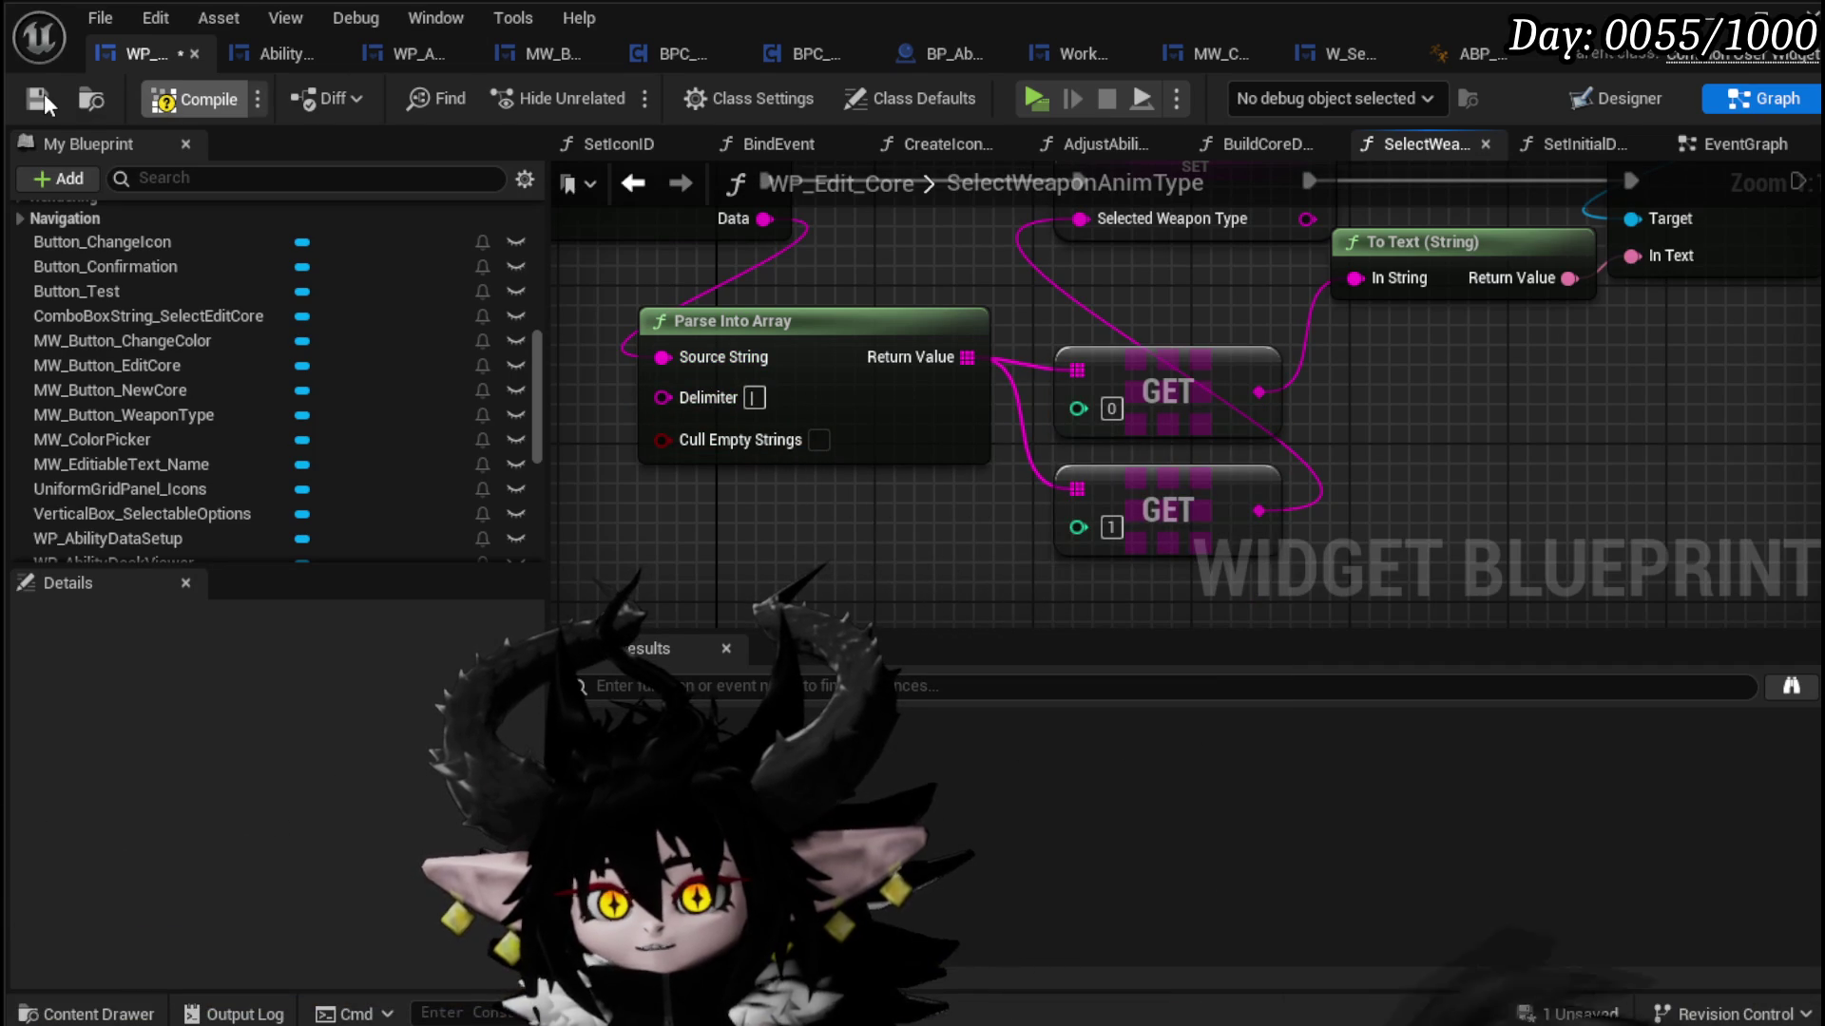
left_click(43, 99)
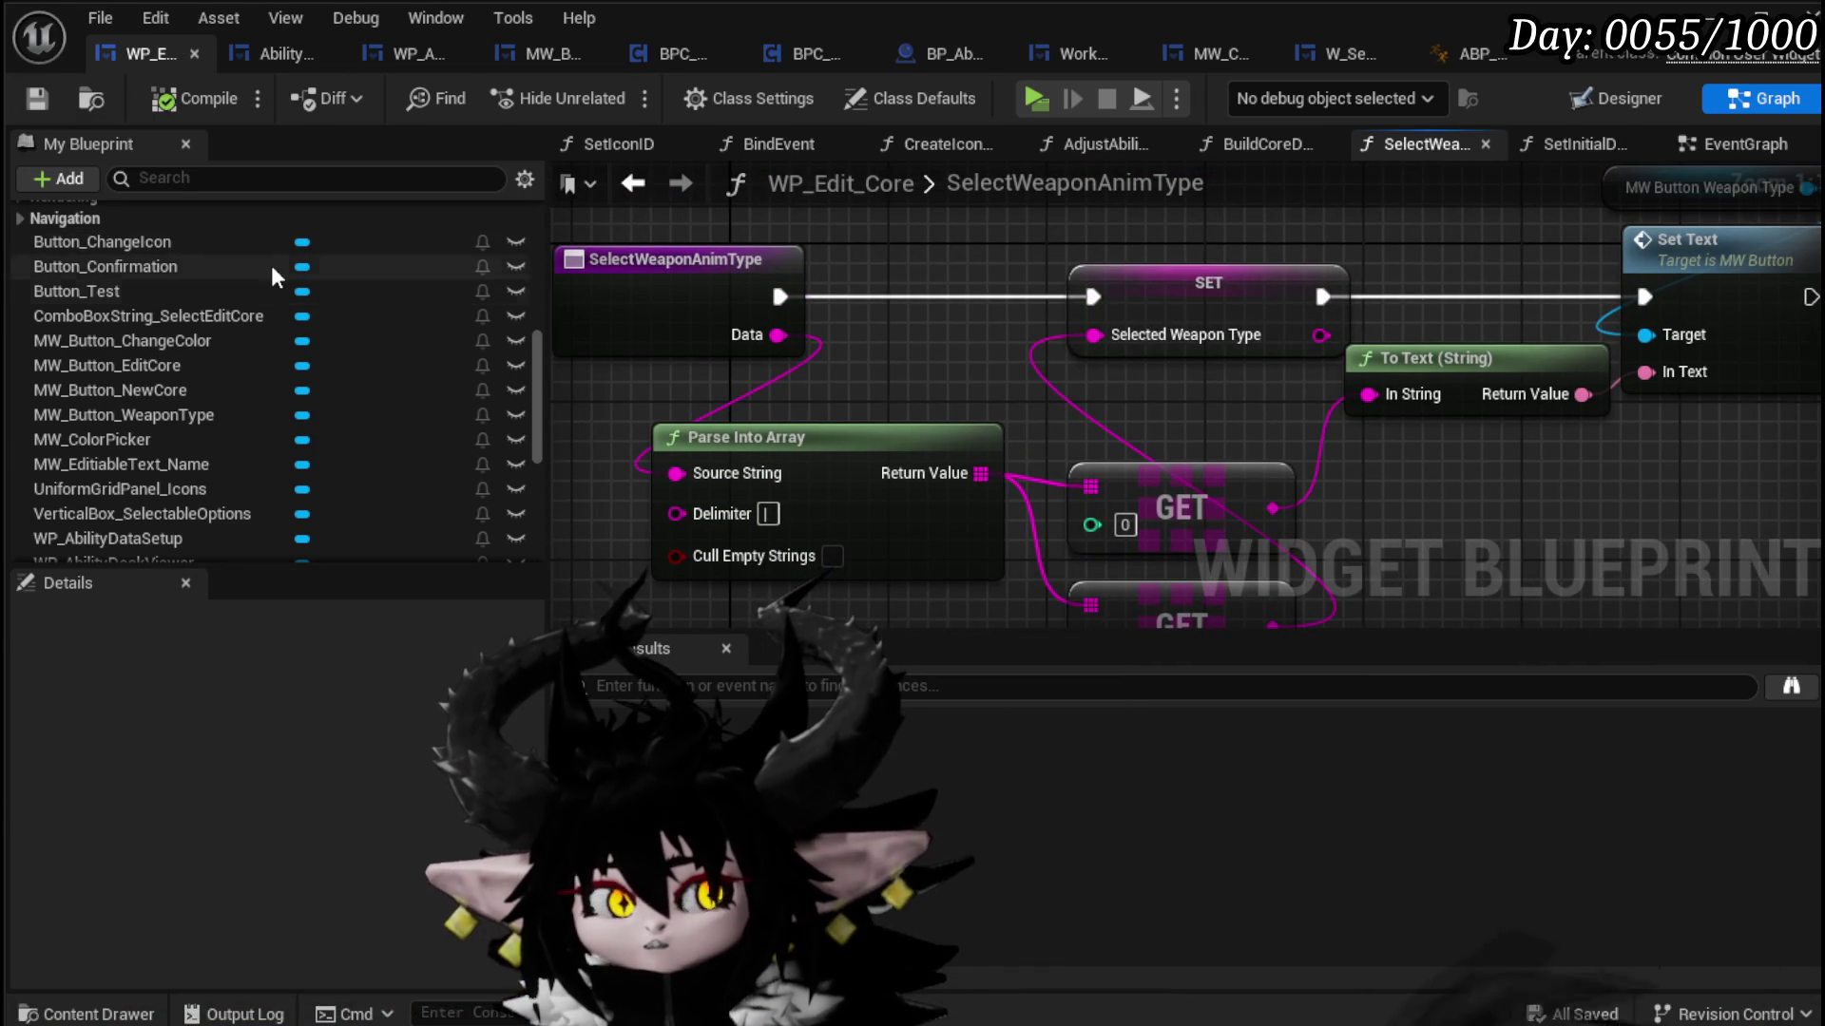
scroll(271, 276, "up", 4)
scroll(262, 314, "up", 3)
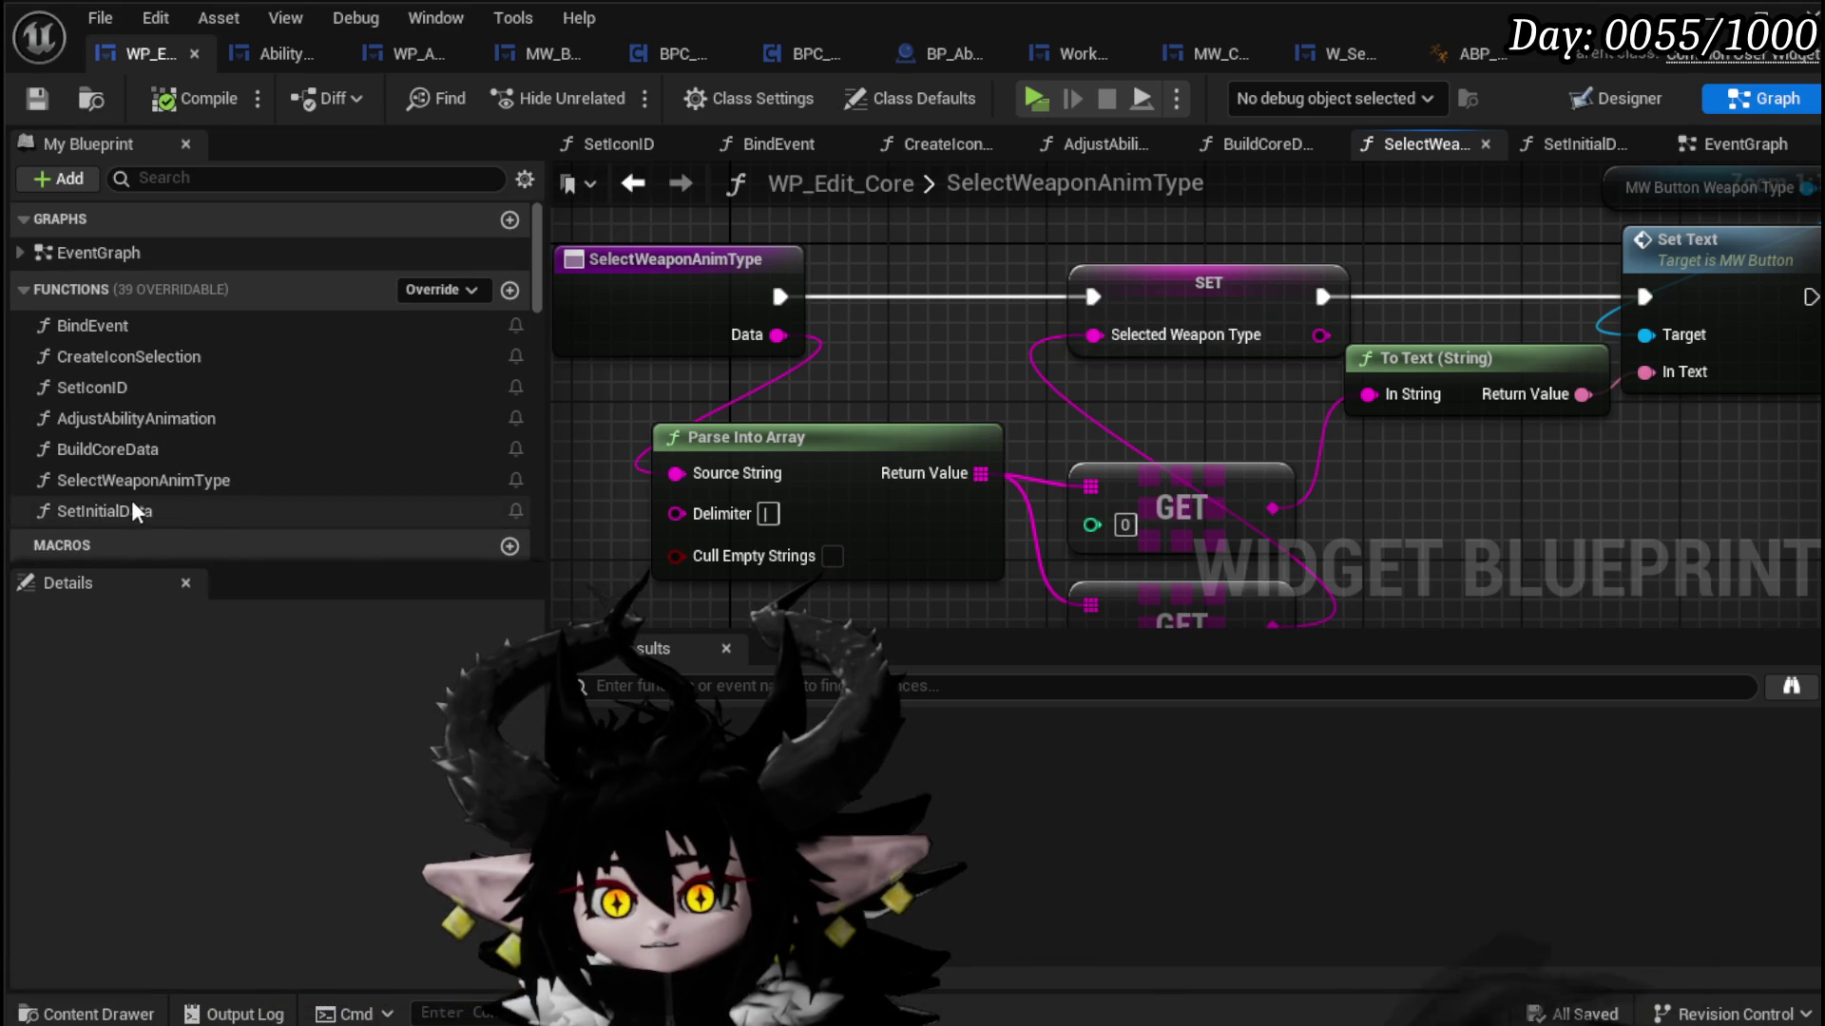
double_click(133, 507)
double_click(131, 481)
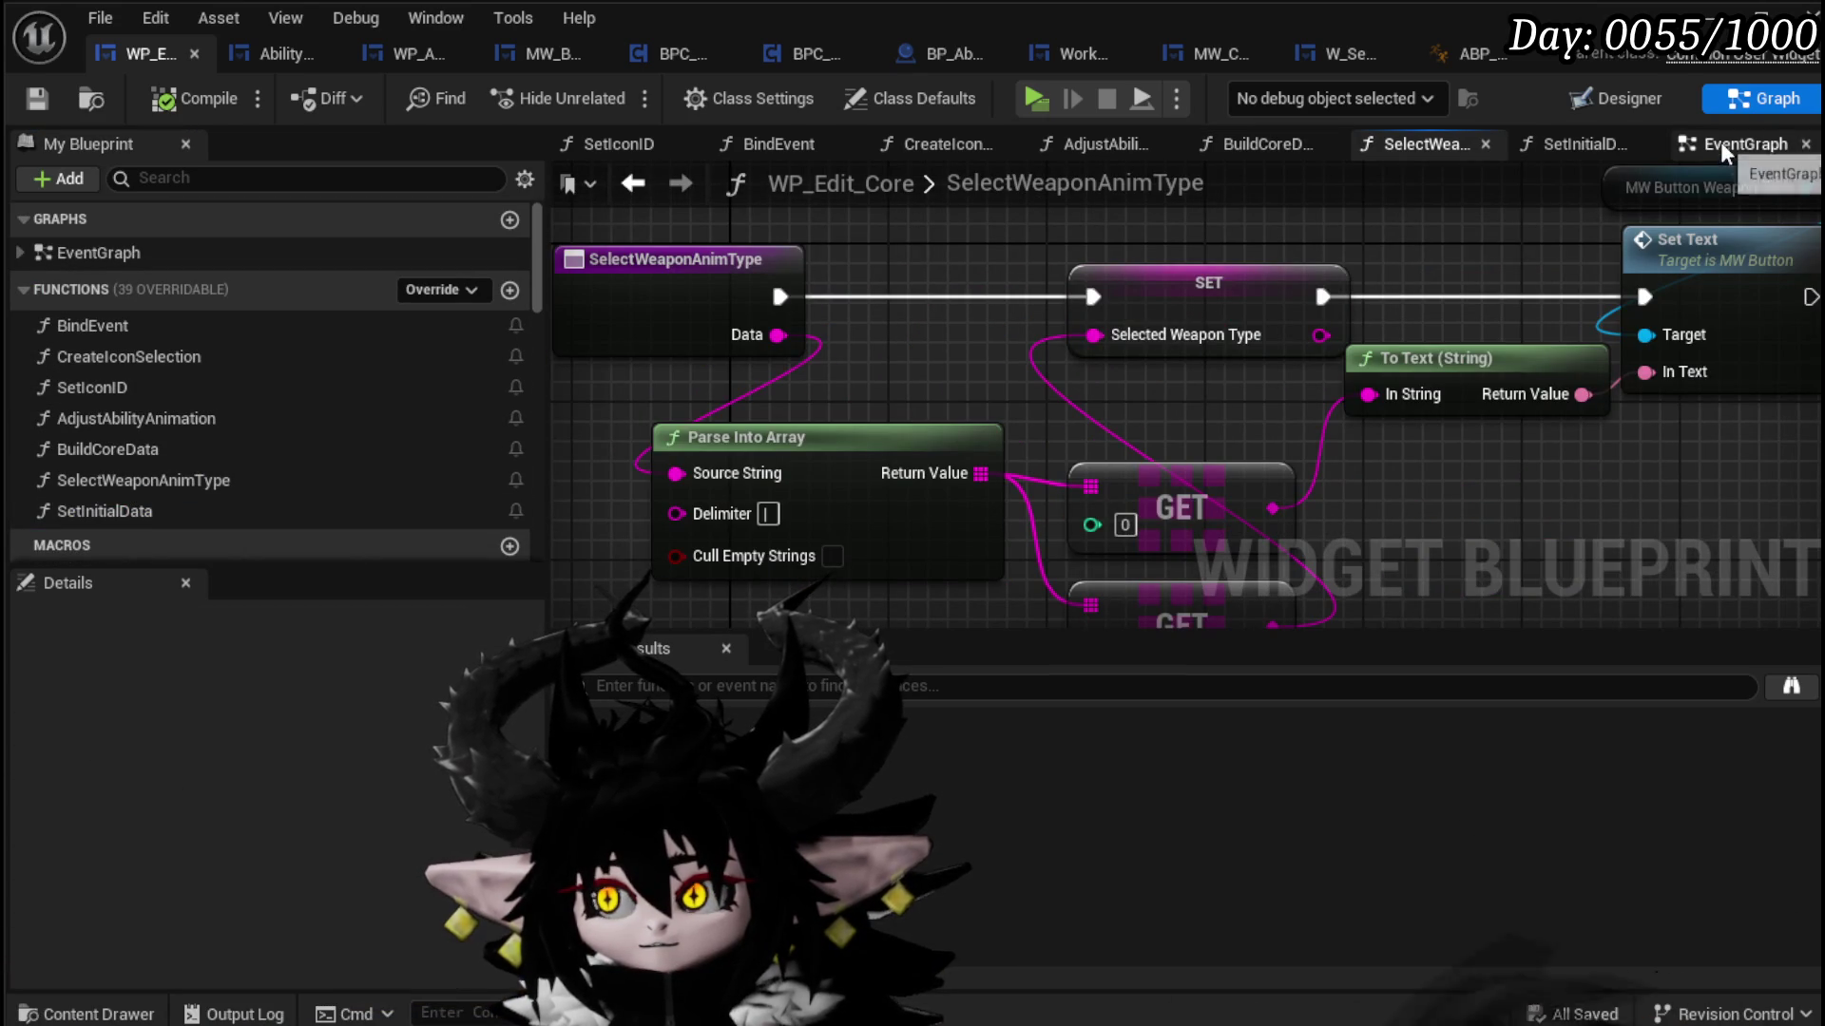
left_click(1701, 150)
Step: Connect the loop's Array Element to Create MW Button Widget, tidy the GET nodes, and compile
scroll(1466, 272, "up", 3)
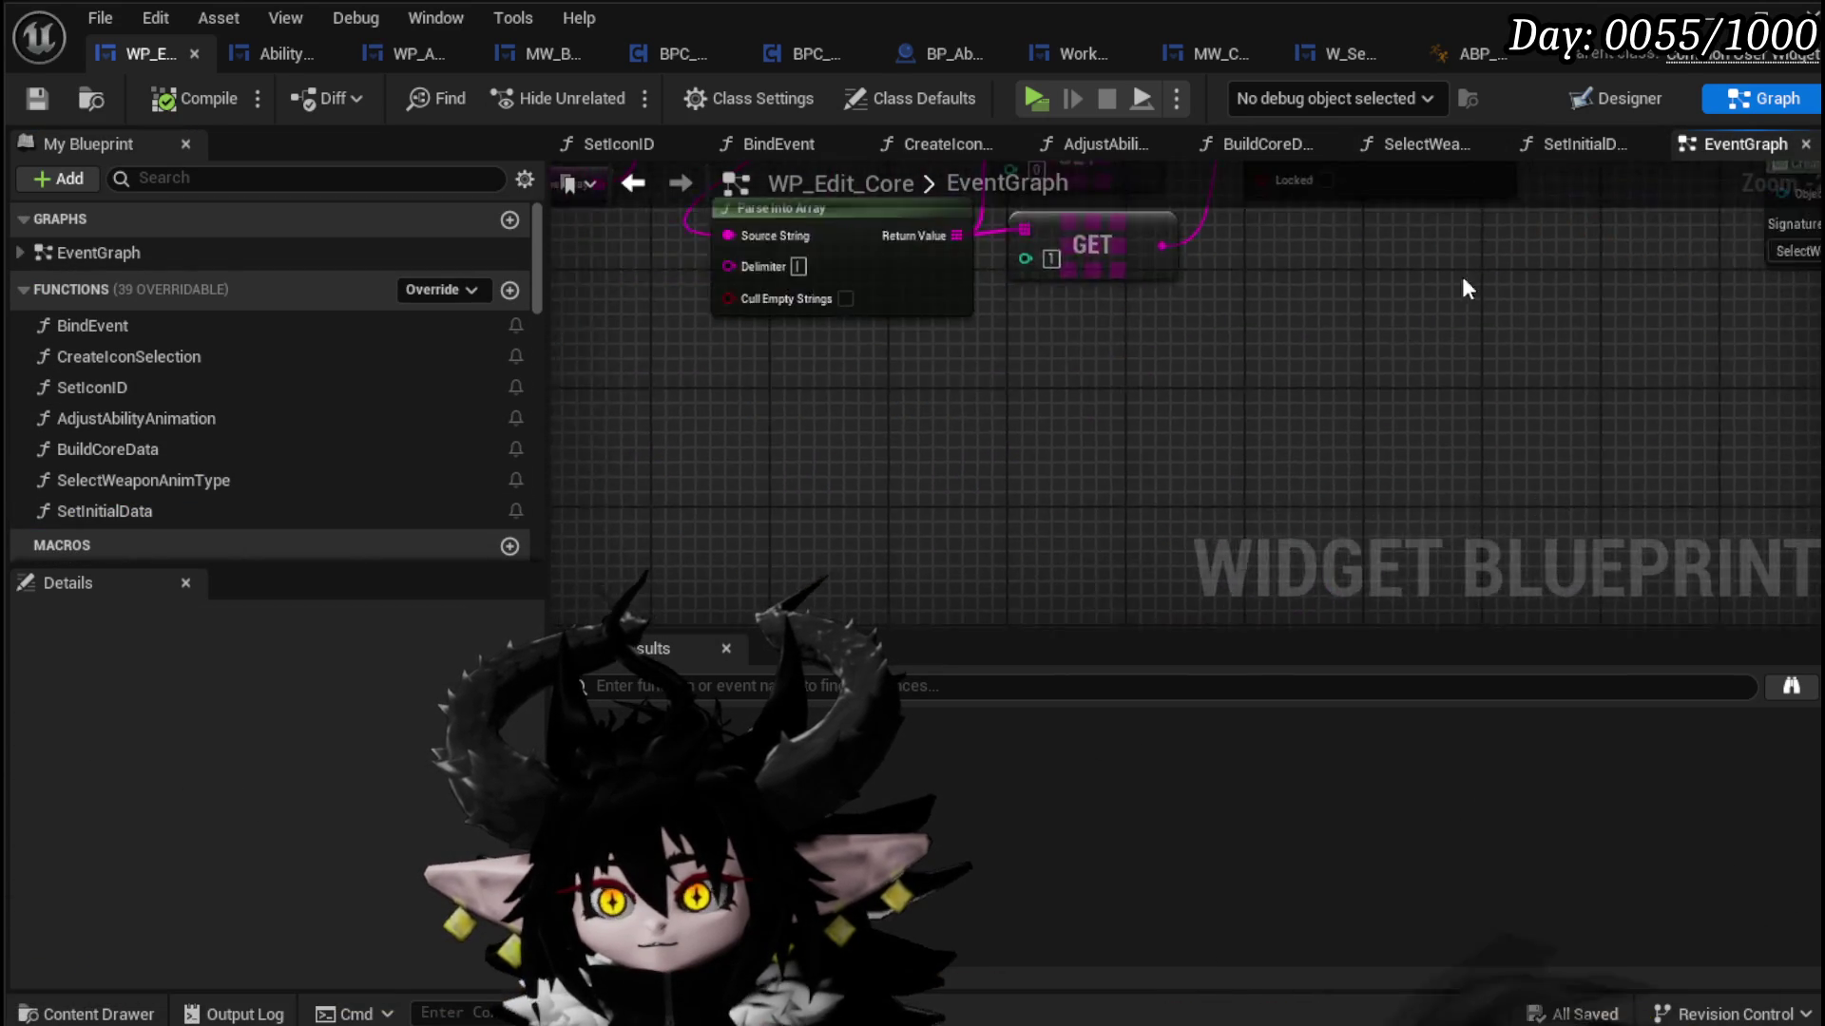
scroll(1196, 416, "down", 4)
scroll(1196, 415, "up", 4)
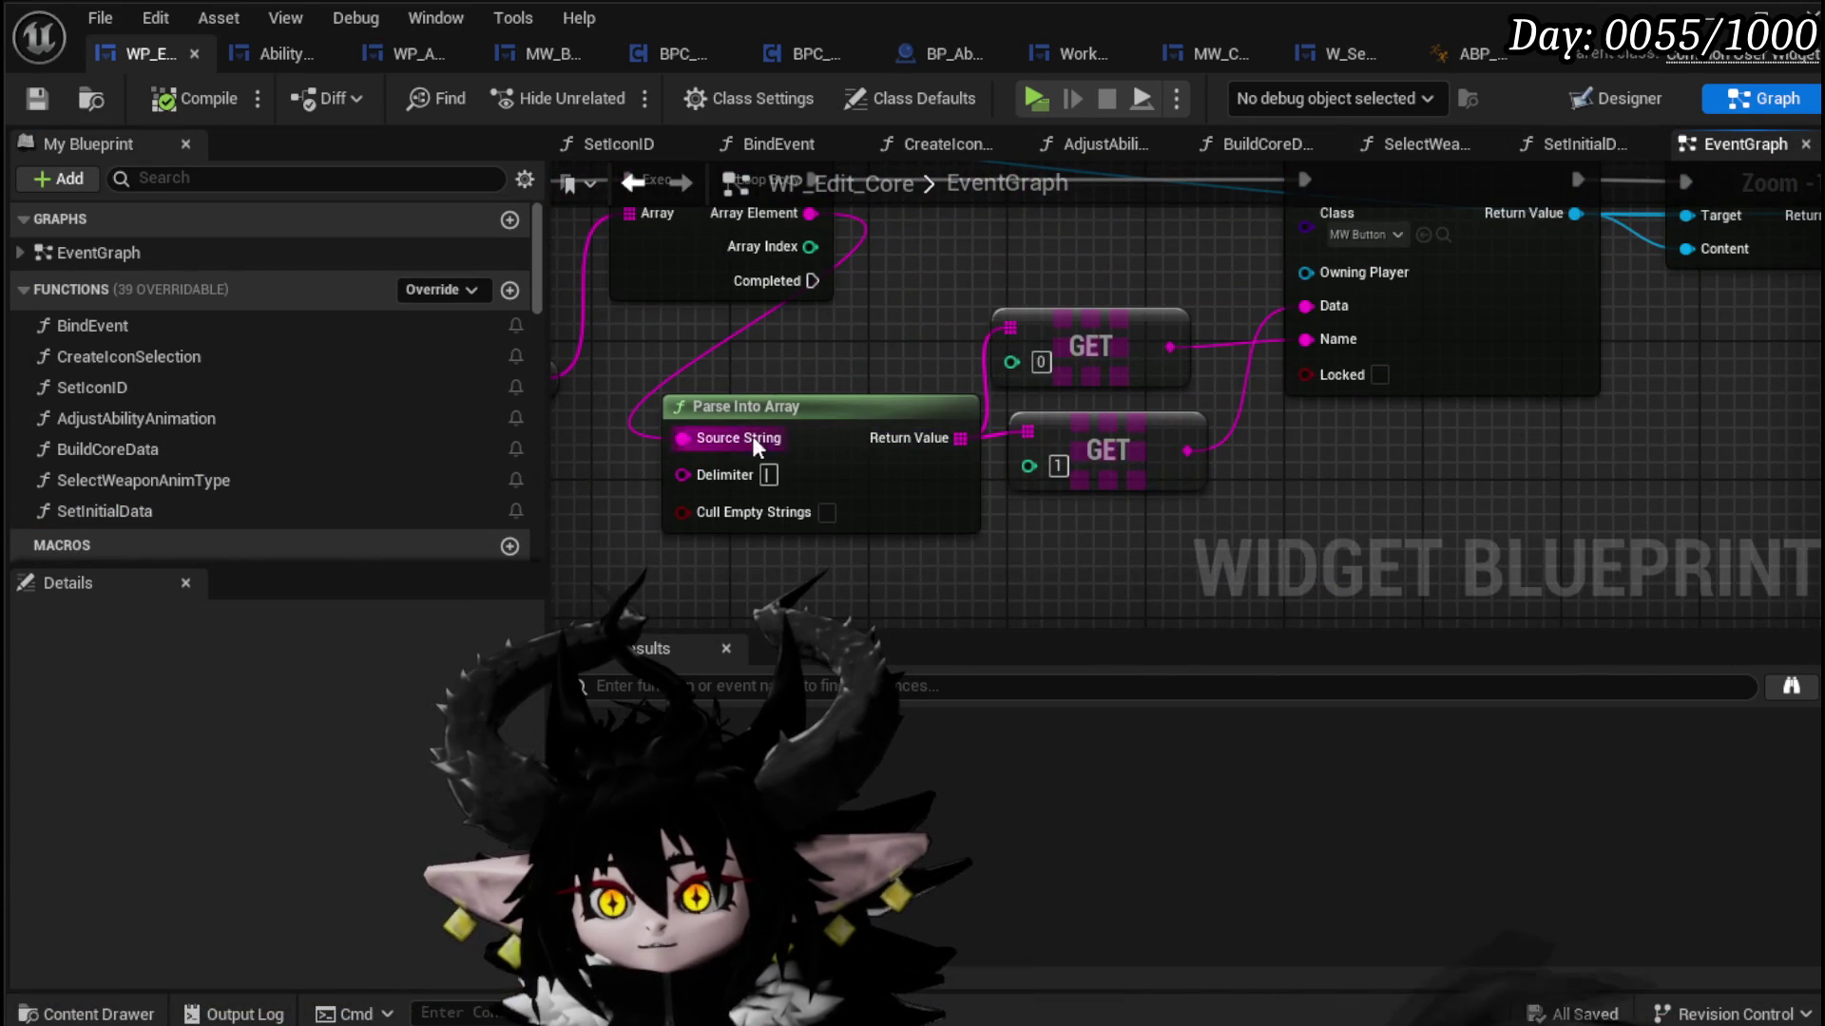
left_click_drag(844, 466, 925, 448)
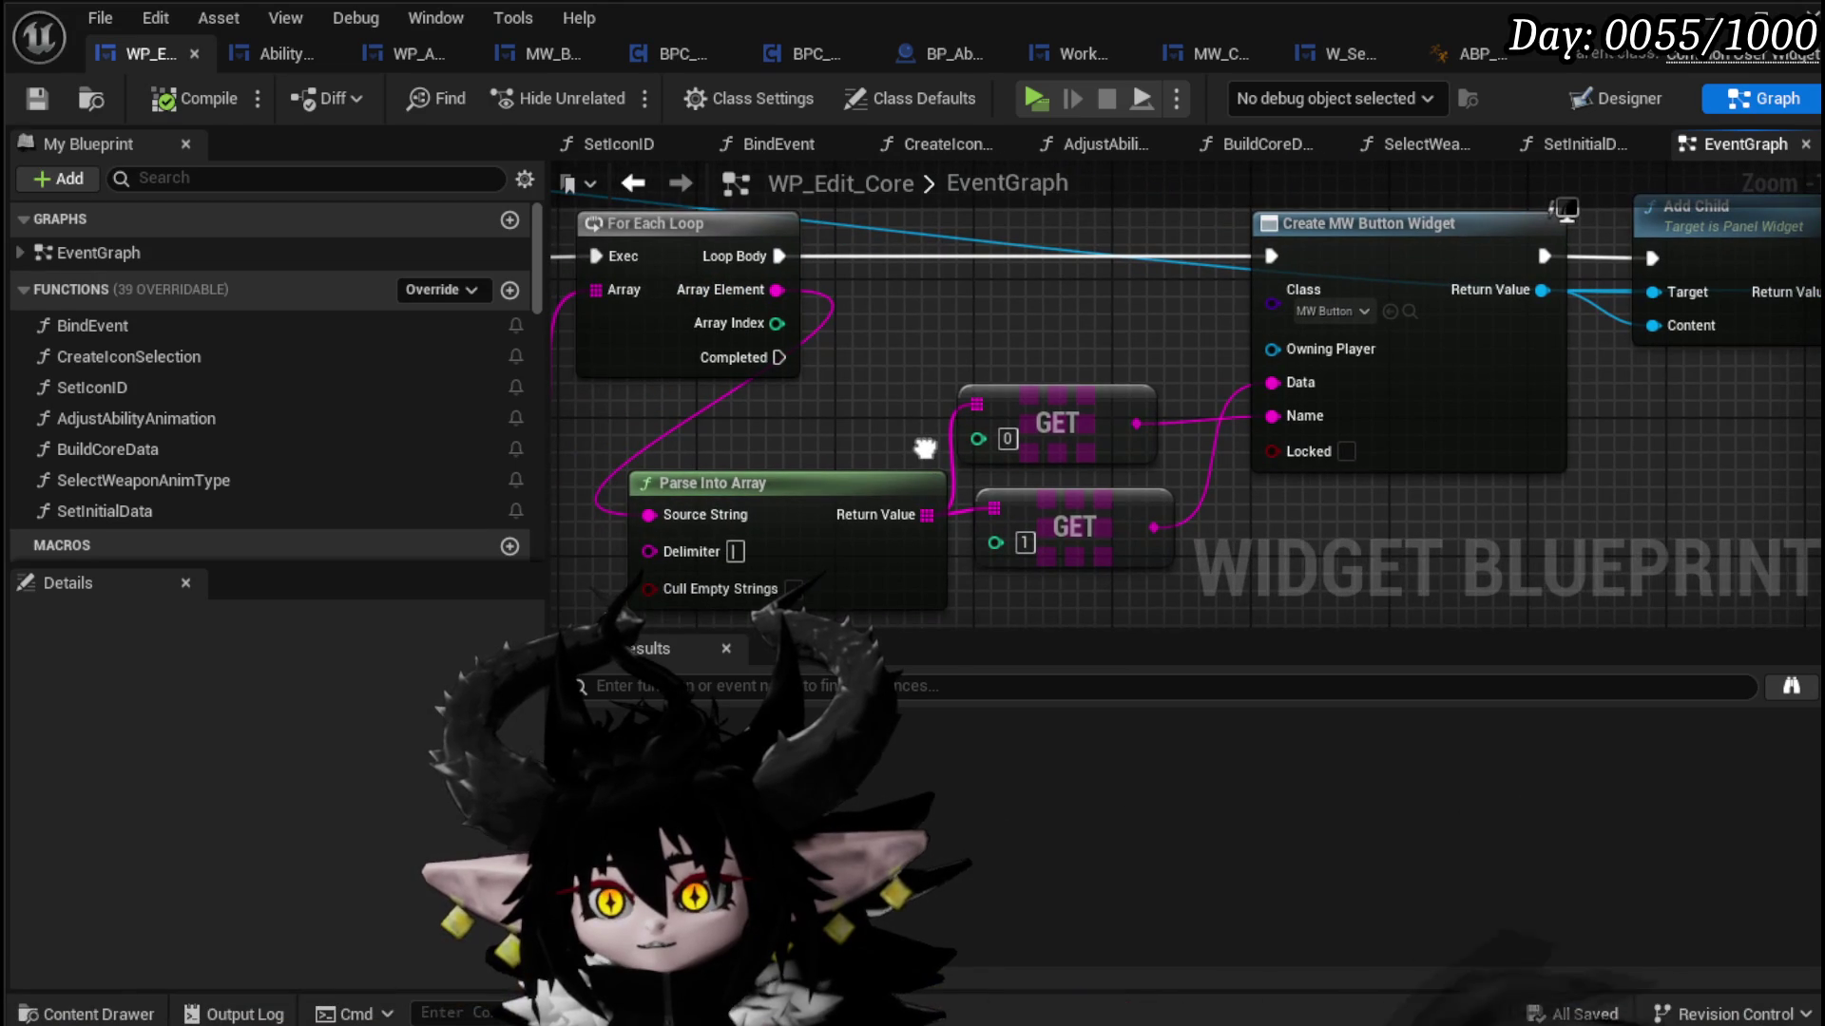
mouse_move(1061, 452)
left_mouse_down()
mouse_move(1096, 327)
mouse_move(1092, 372)
left_mouse_up()
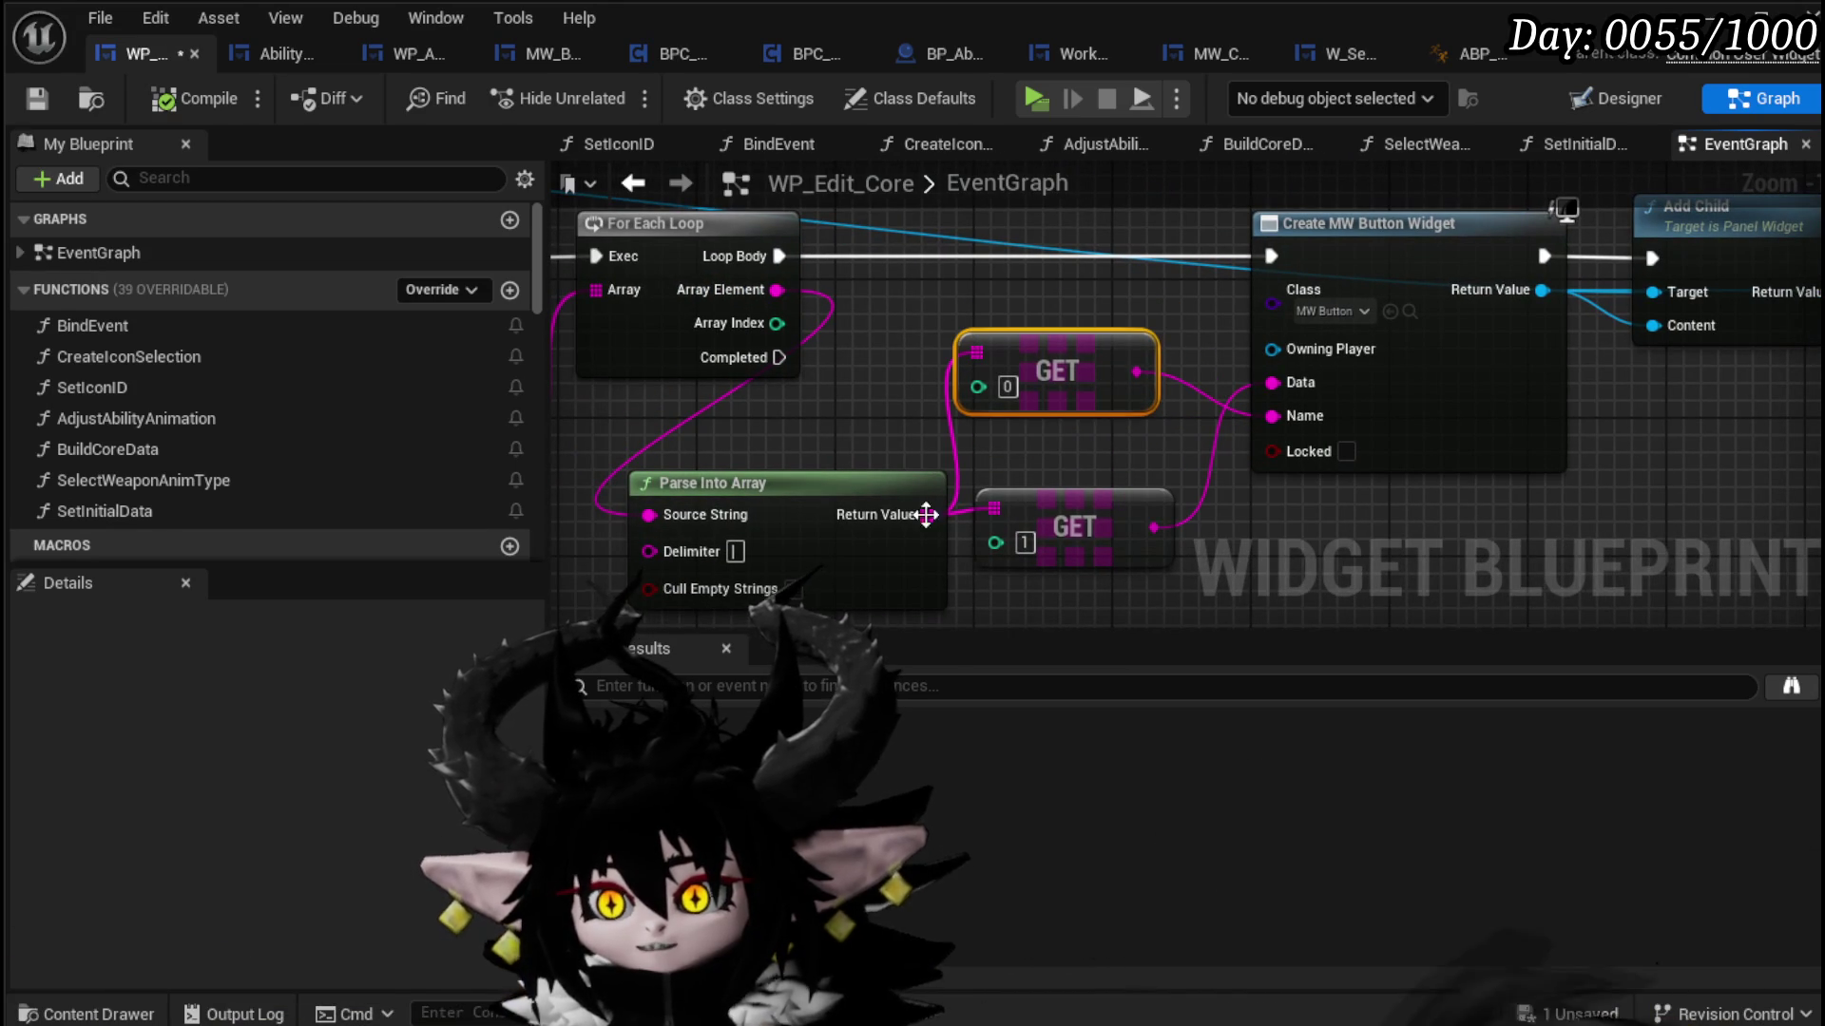
left_click_drag(784, 295, 1283, 418)
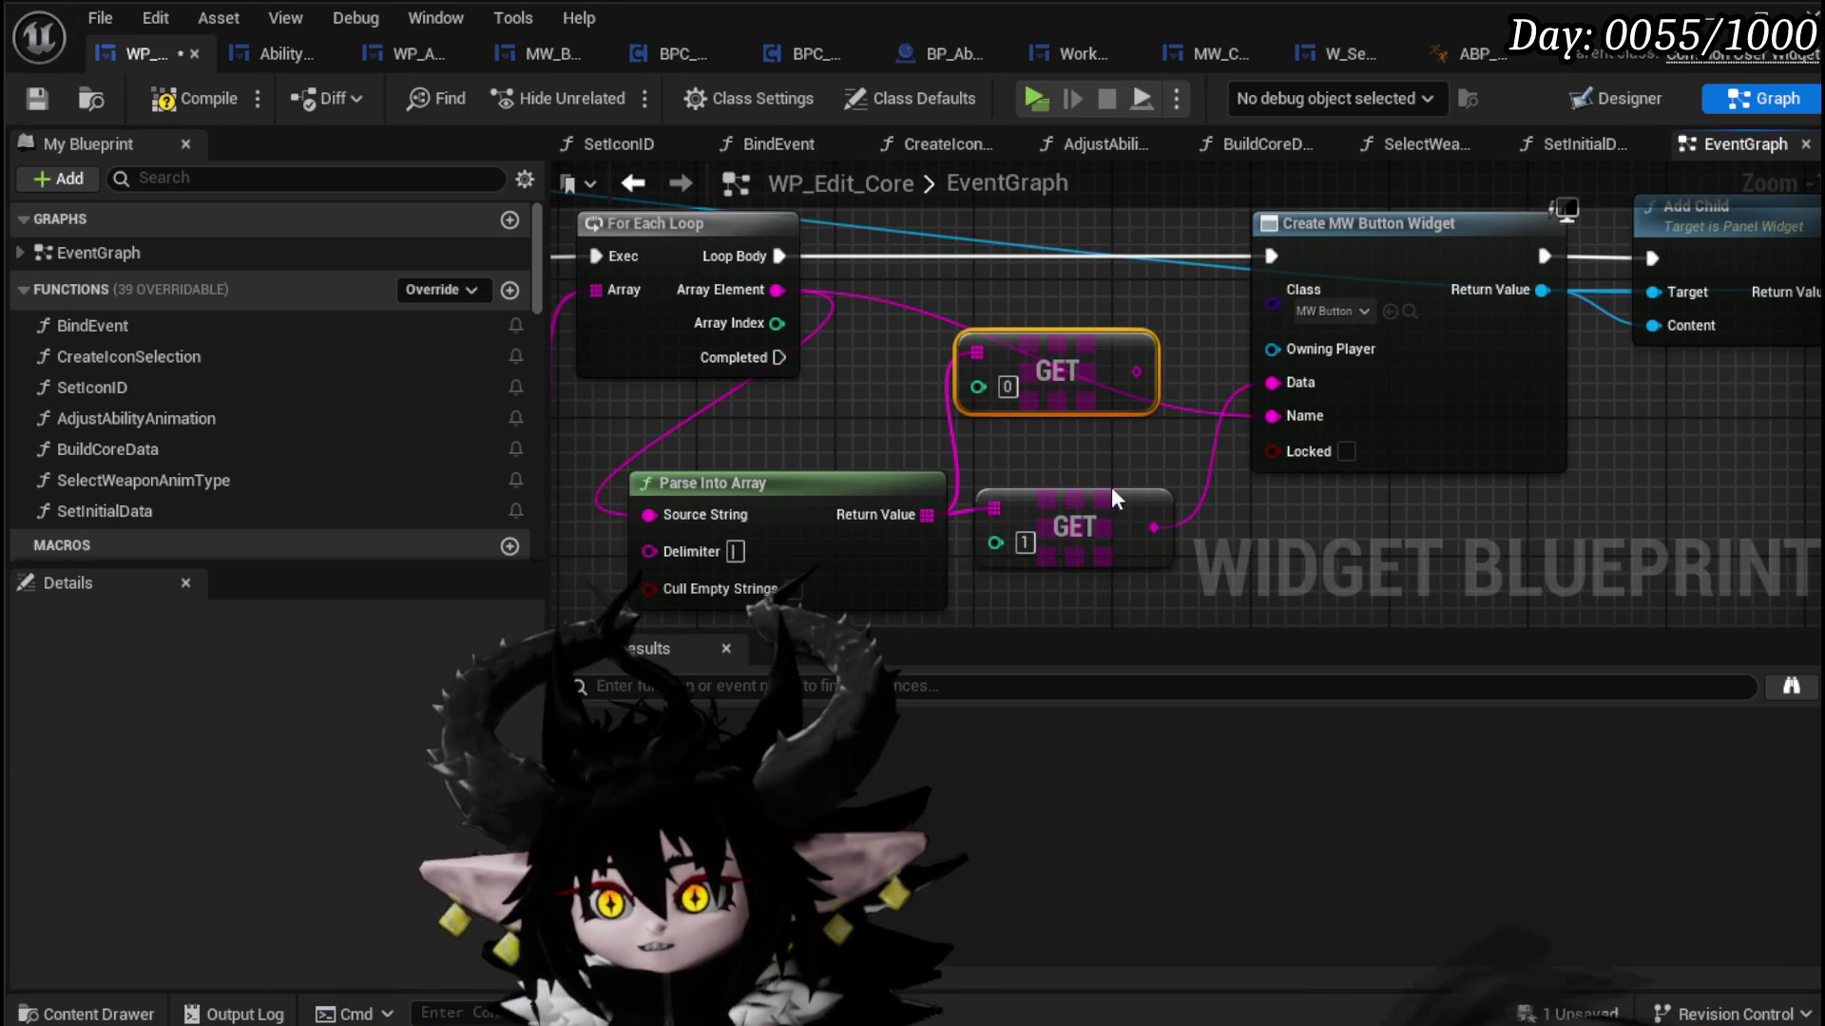
left_click_drag(1119, 529, 1171, 562)
left_click_drag(1454, 414, 1167, 414)
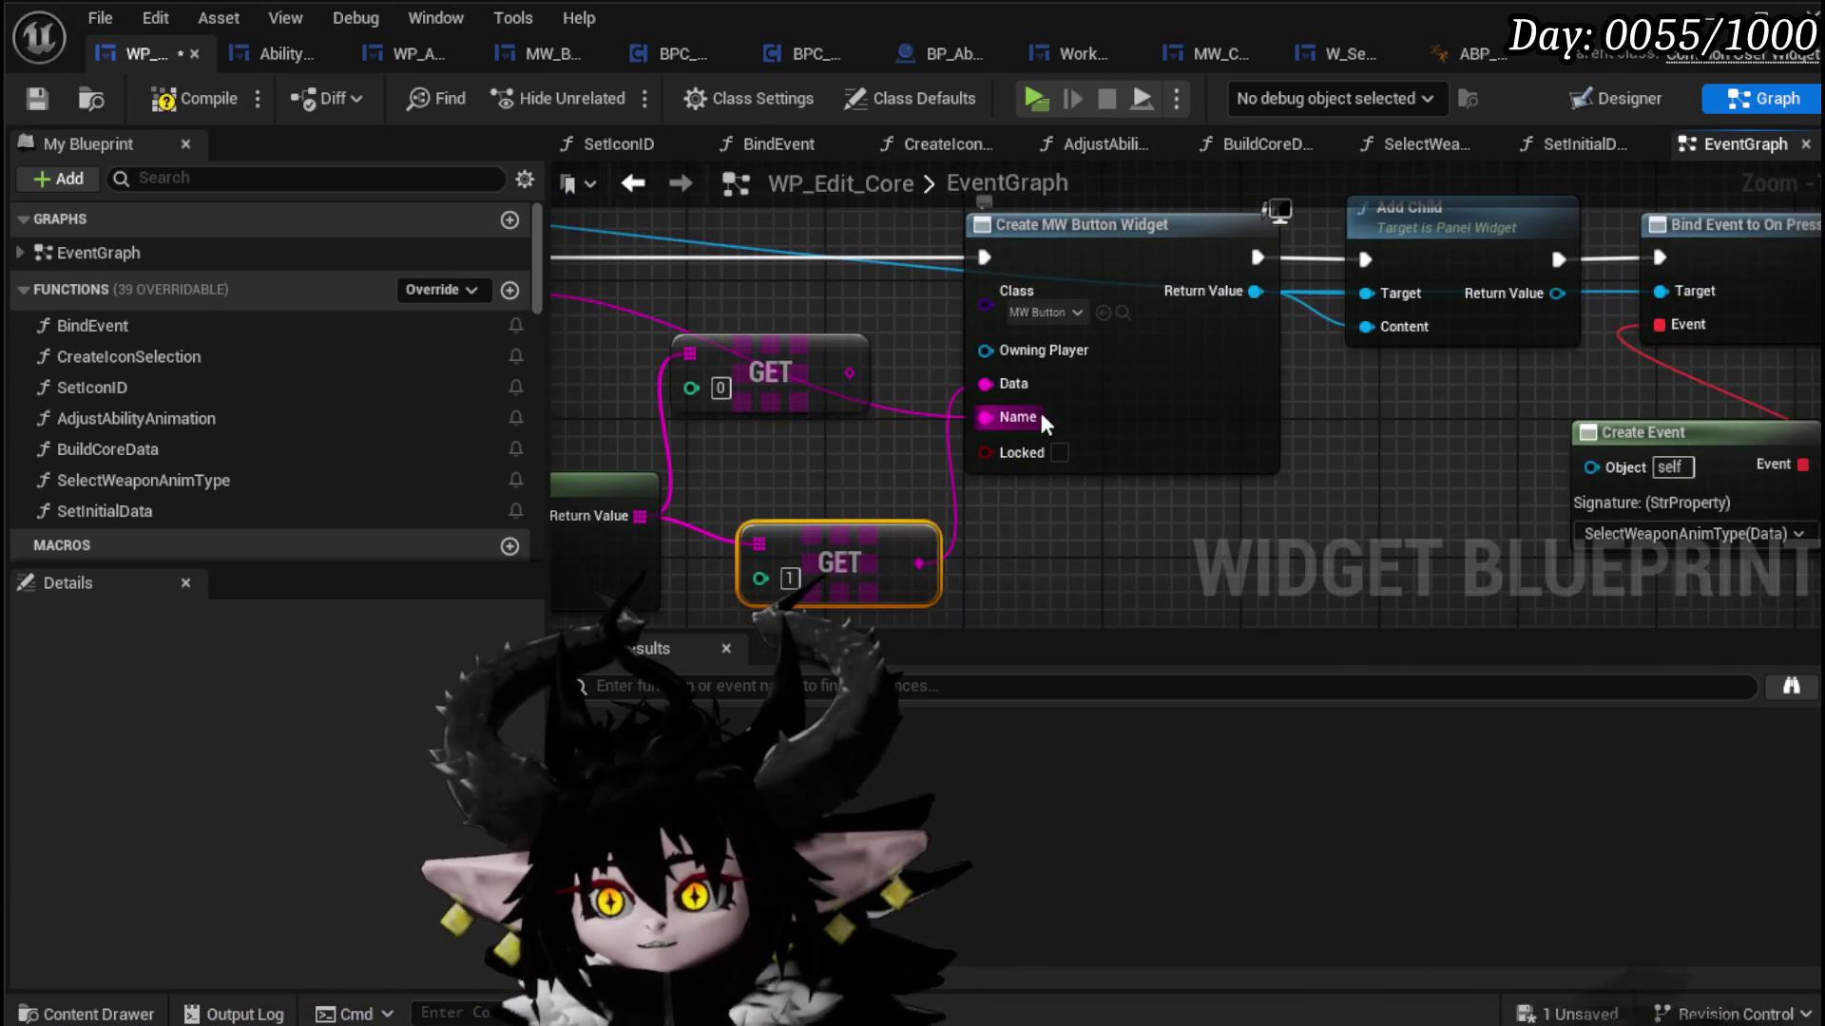
left_click_drag(1721, 358, 1390, 313)
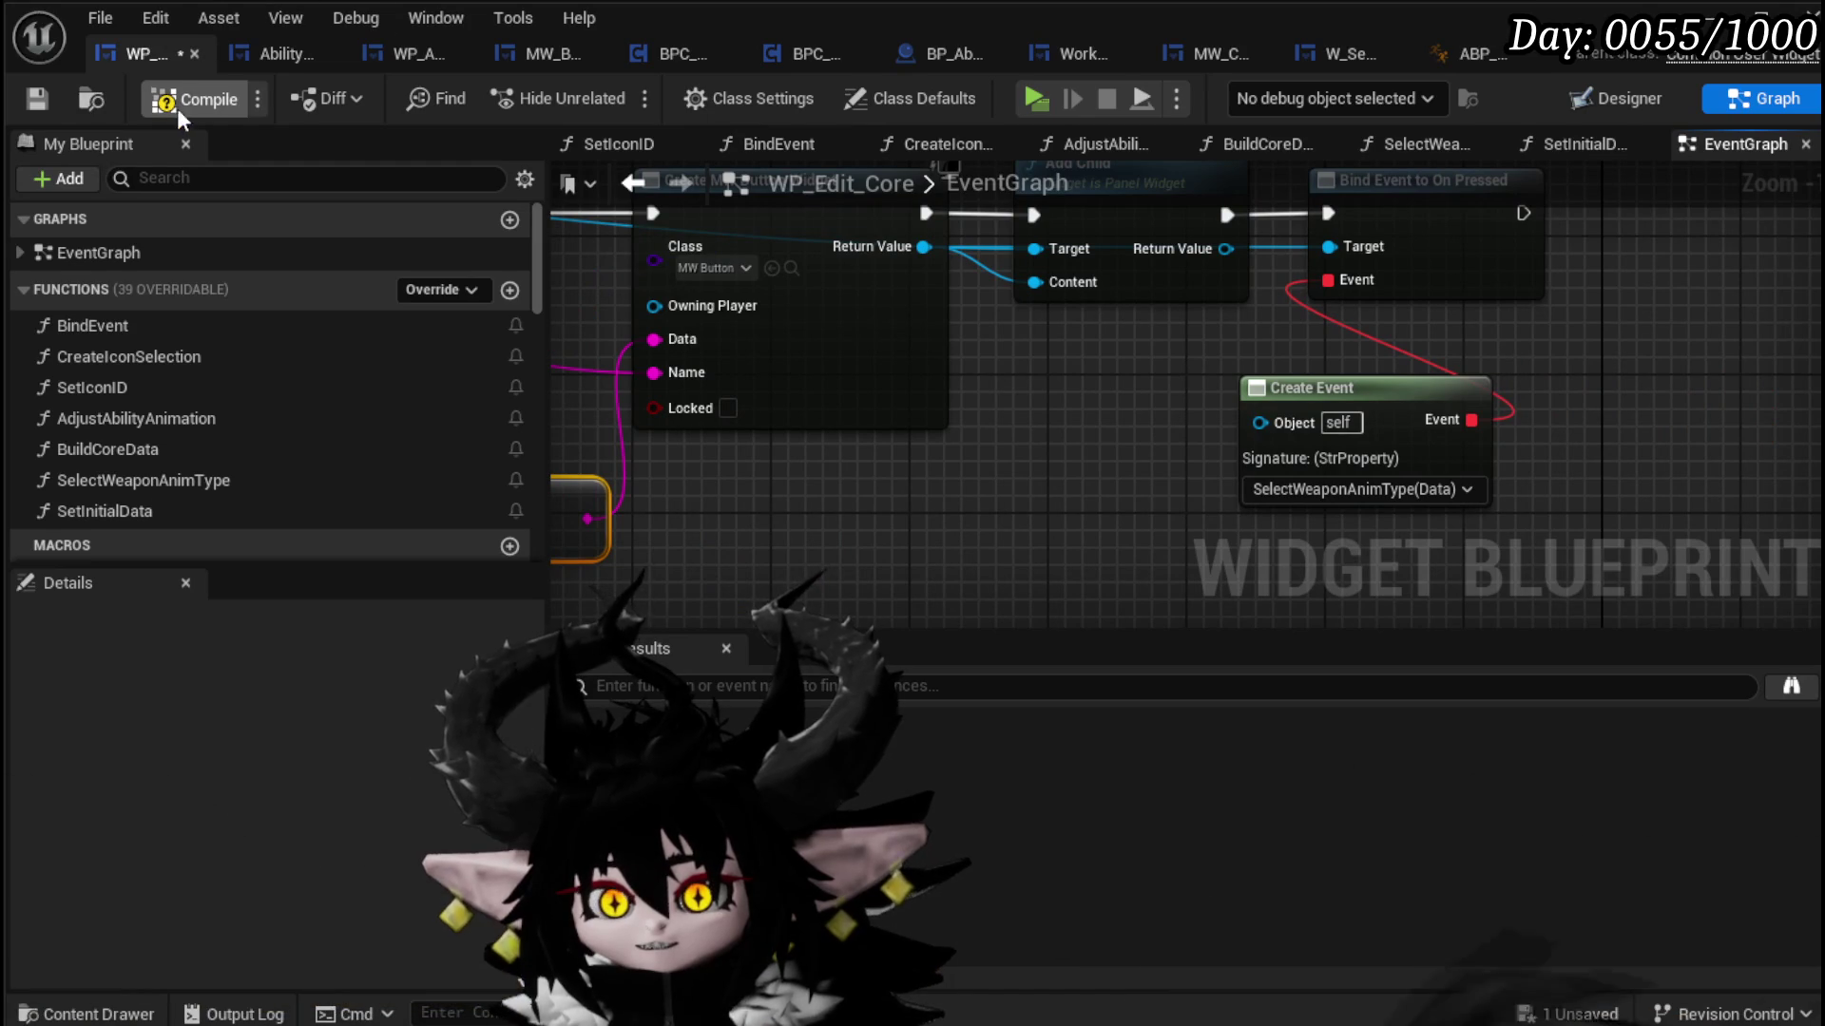
left_click(24, 93)
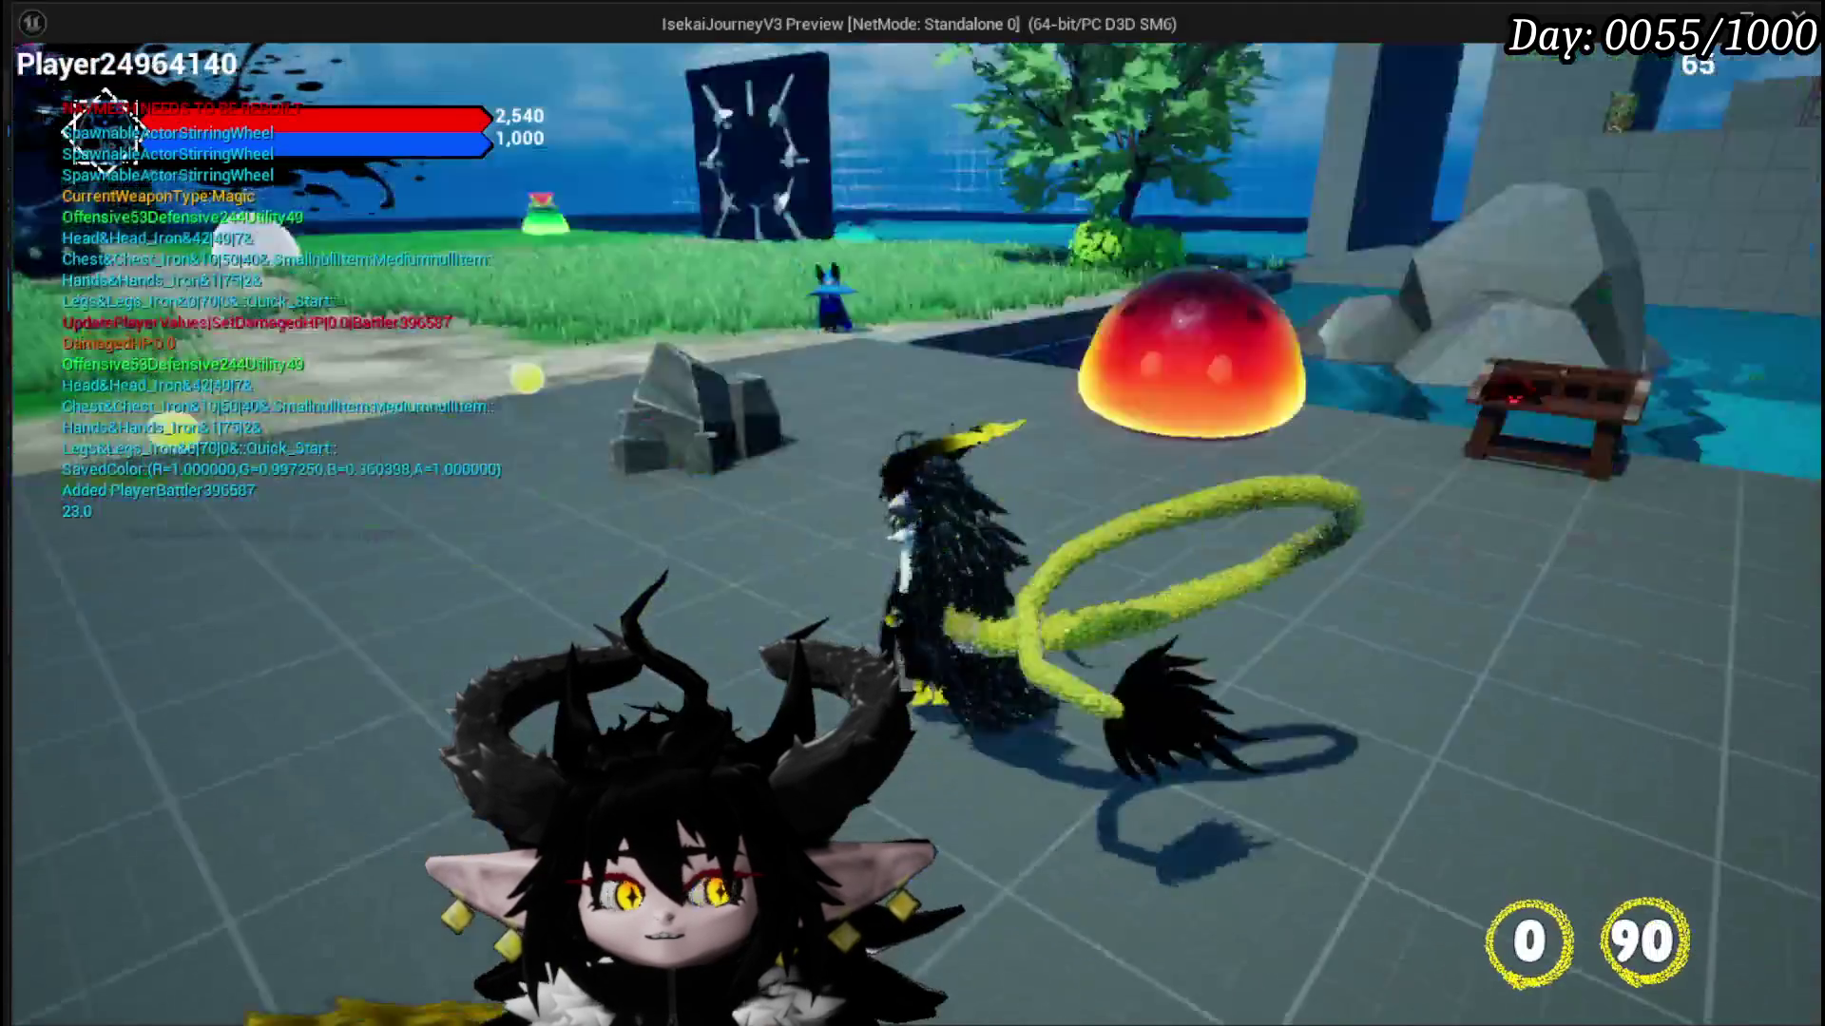
Step: In play mode, open the core card editor, pick a weapon type so the label shows 2, then exit and save all
key("w")
key("Tab")
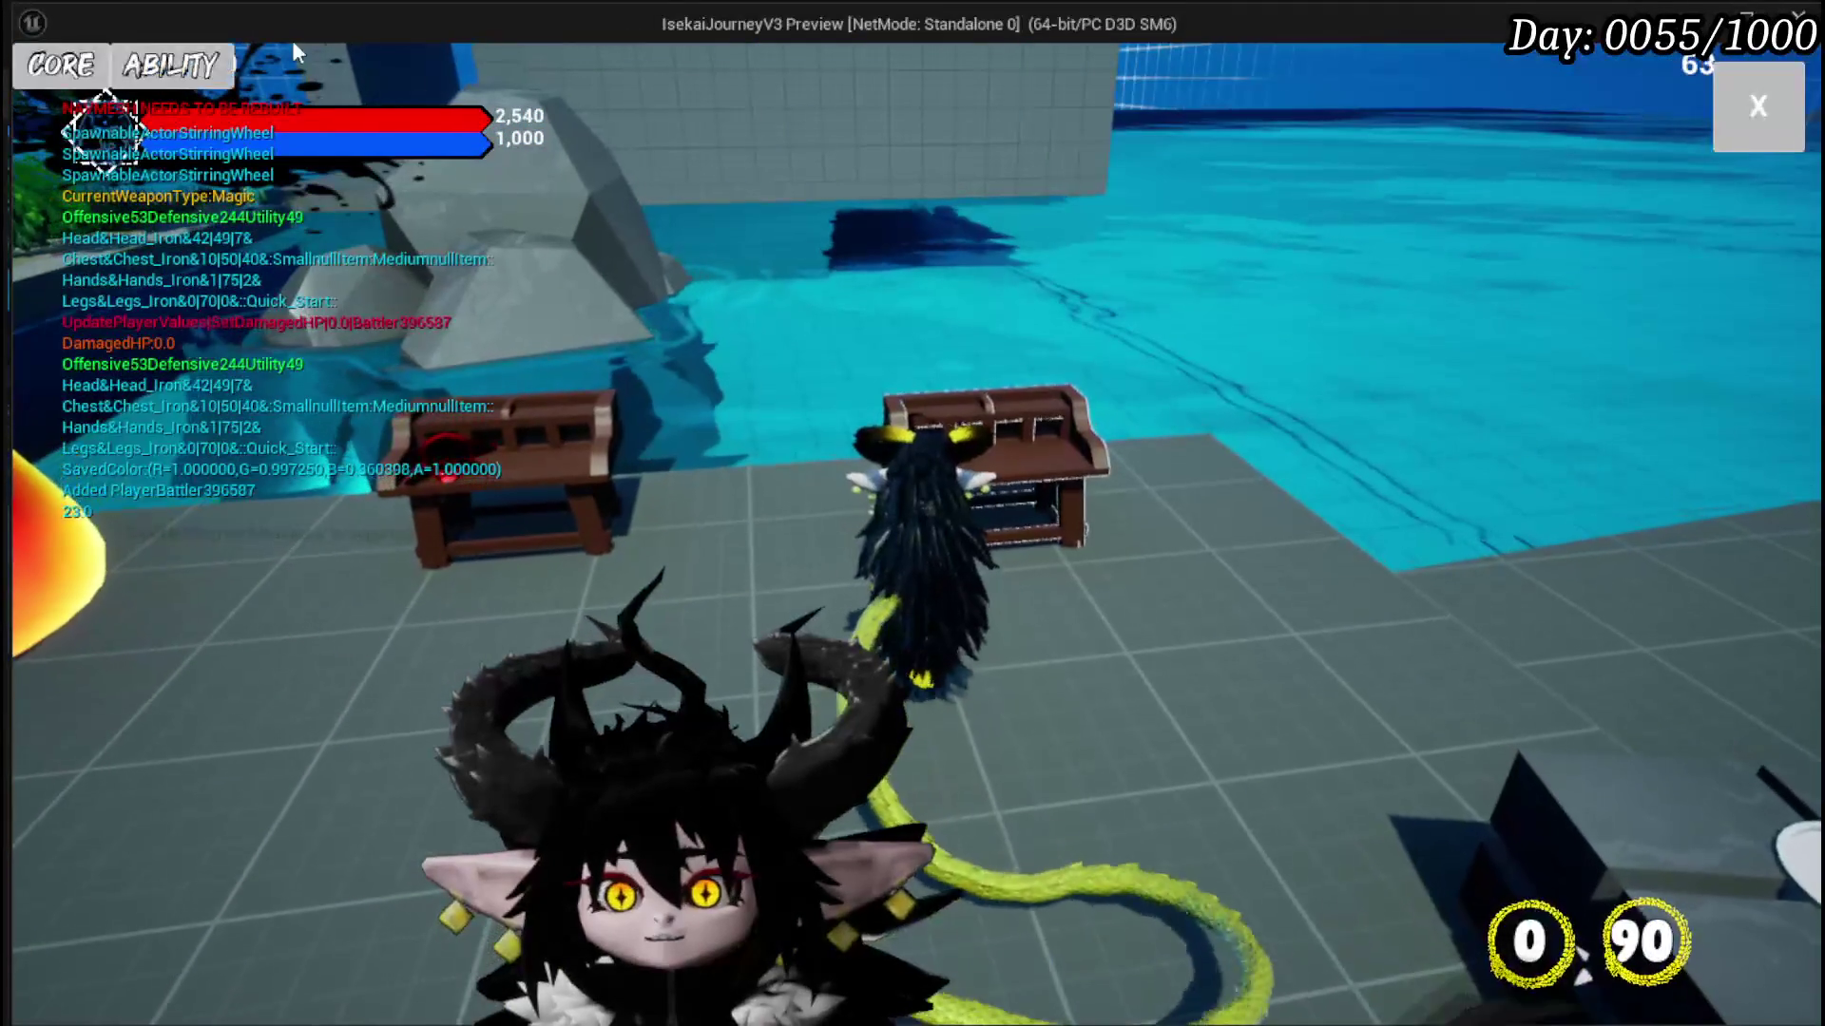
left_click(88, 74)
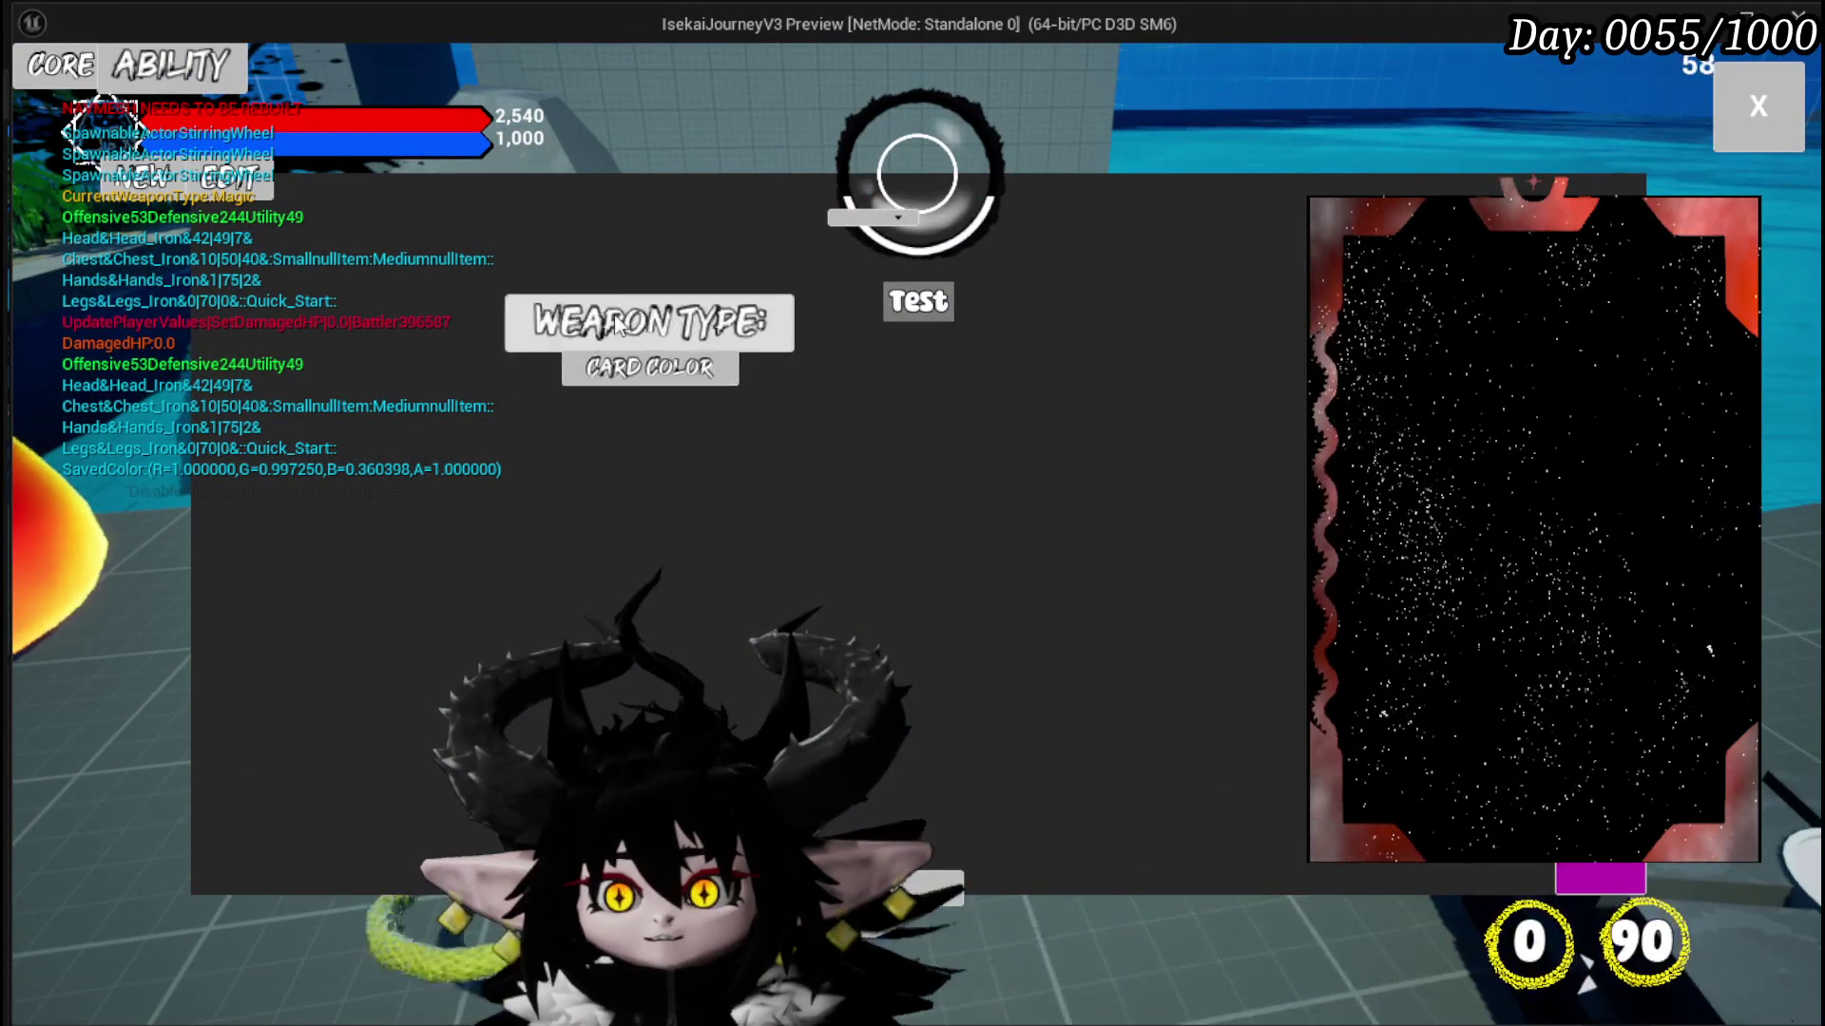
left_click(650, 323)
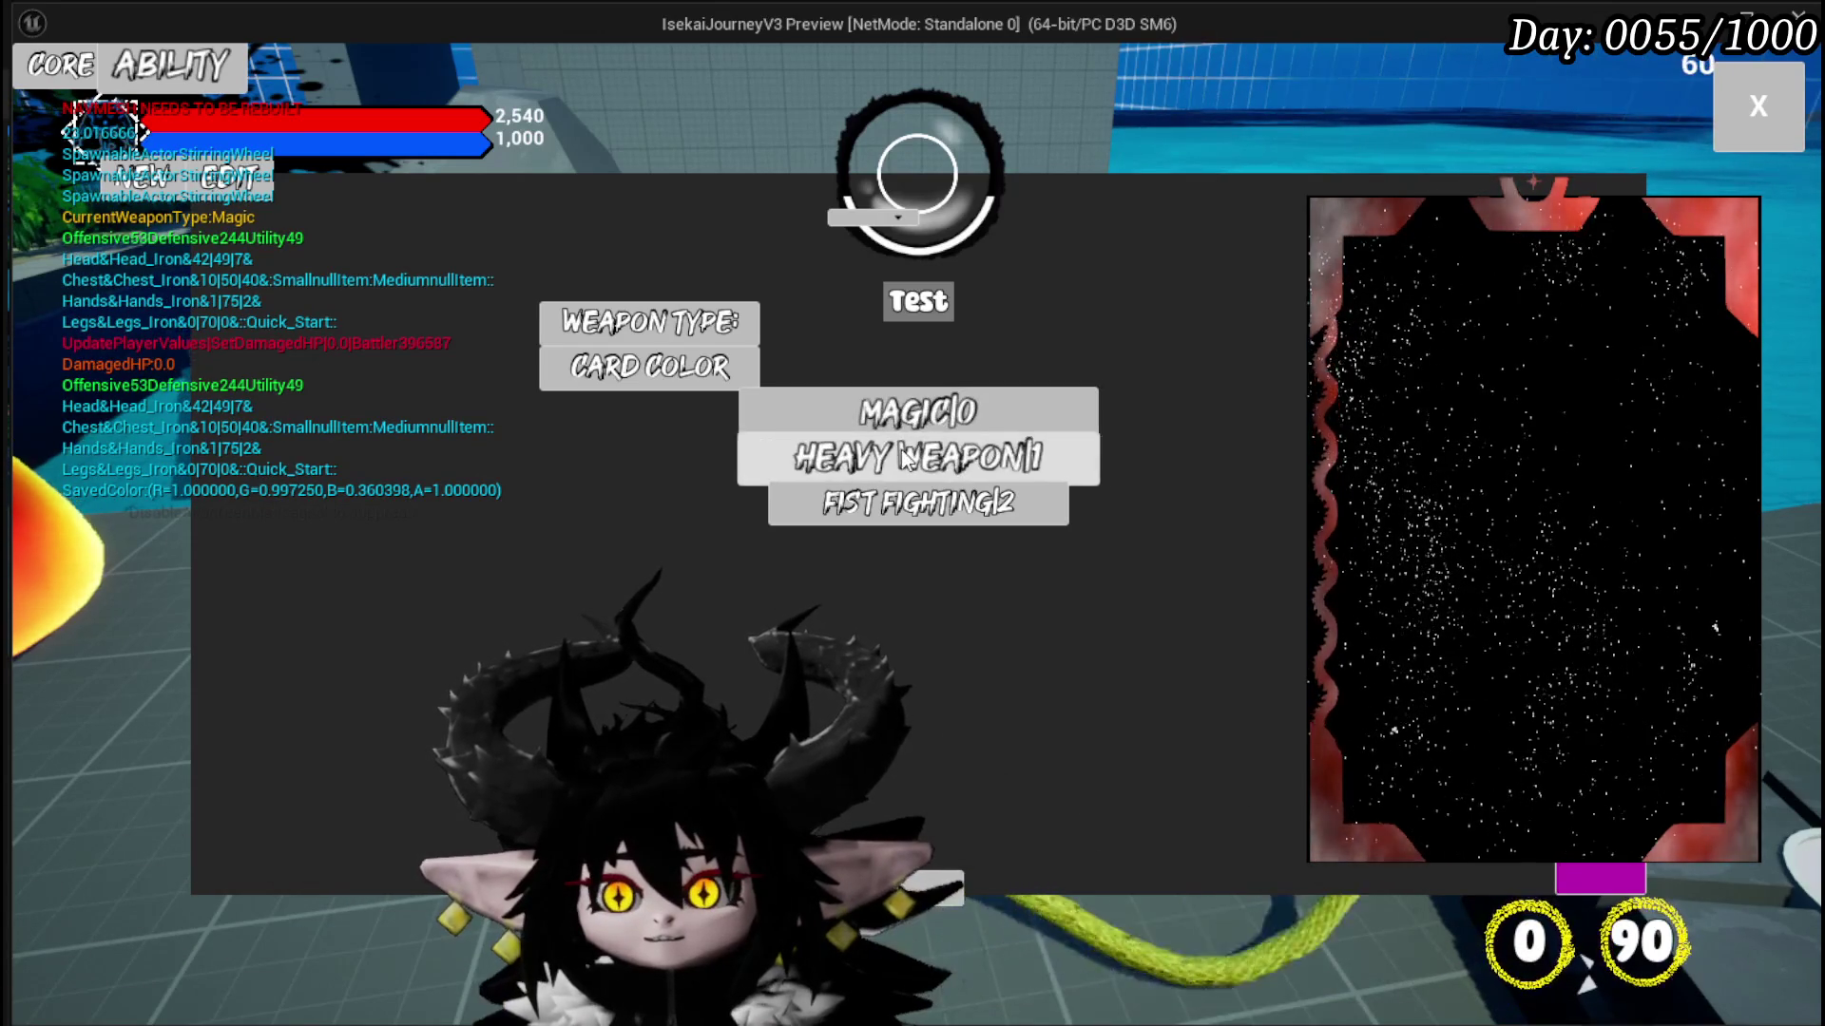
left_click(884, 415)
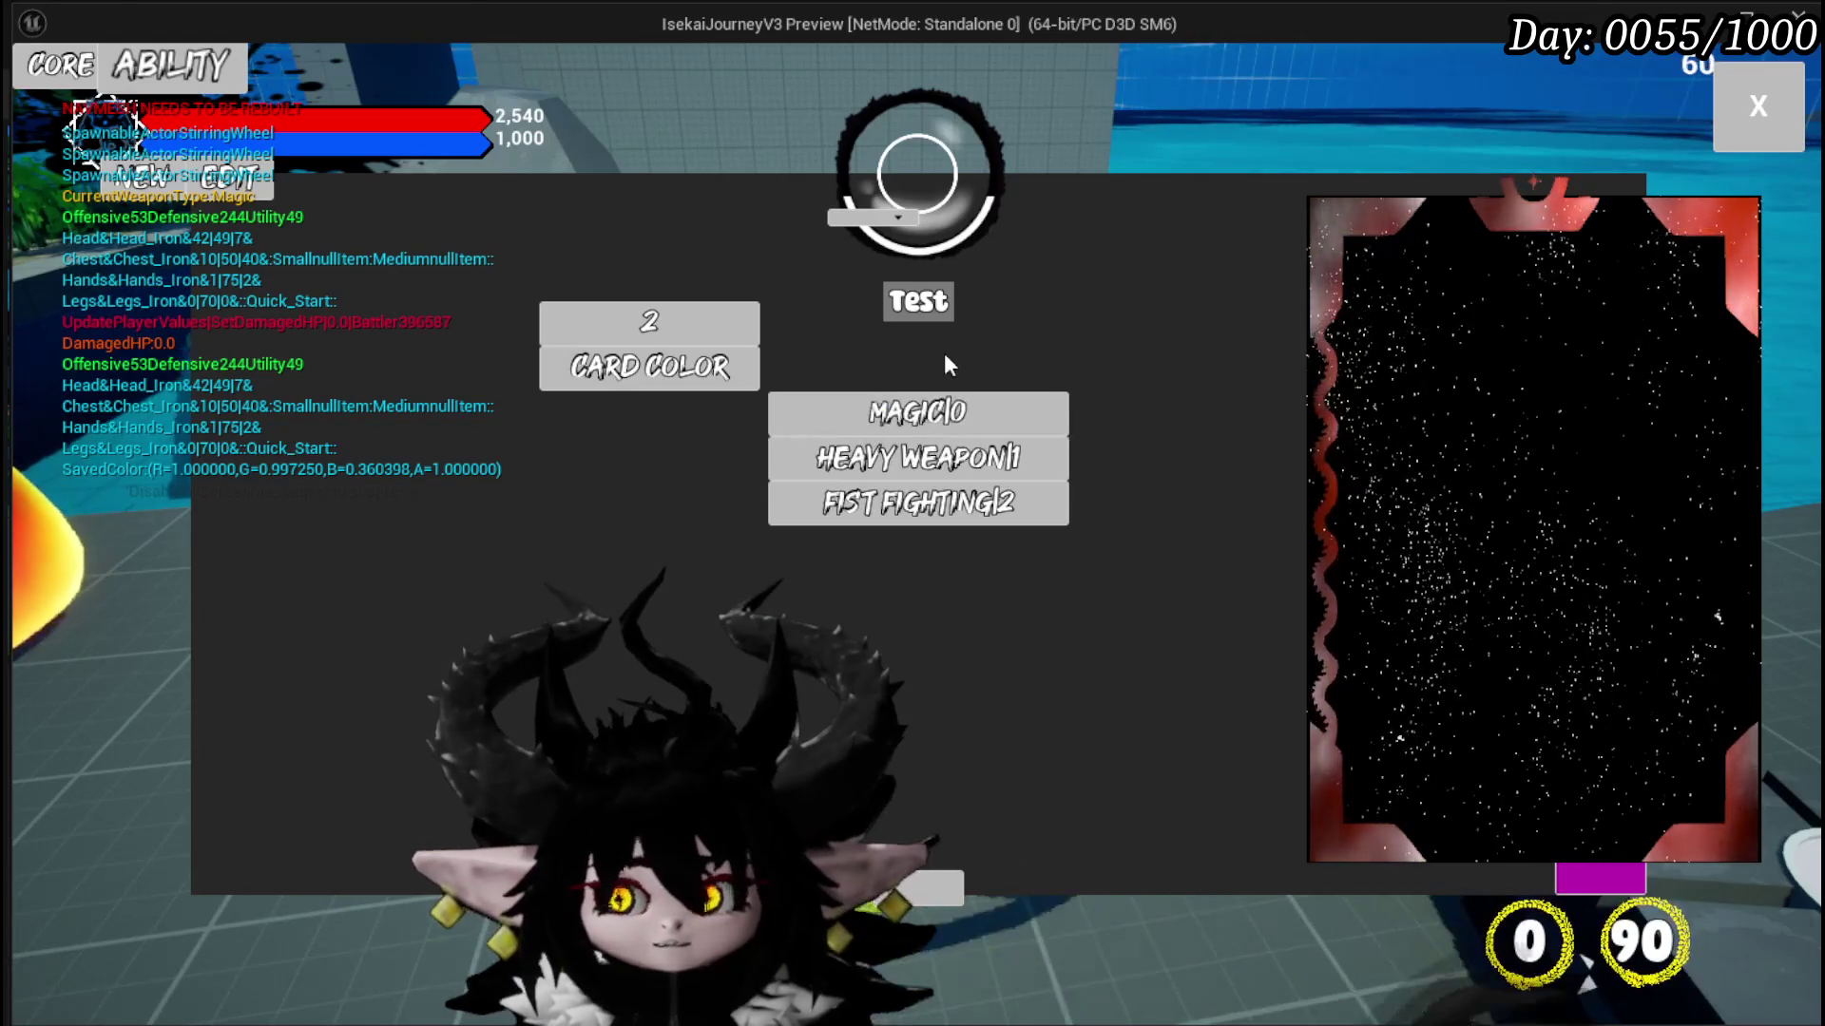
key("Escape")
left_click(34, 95)
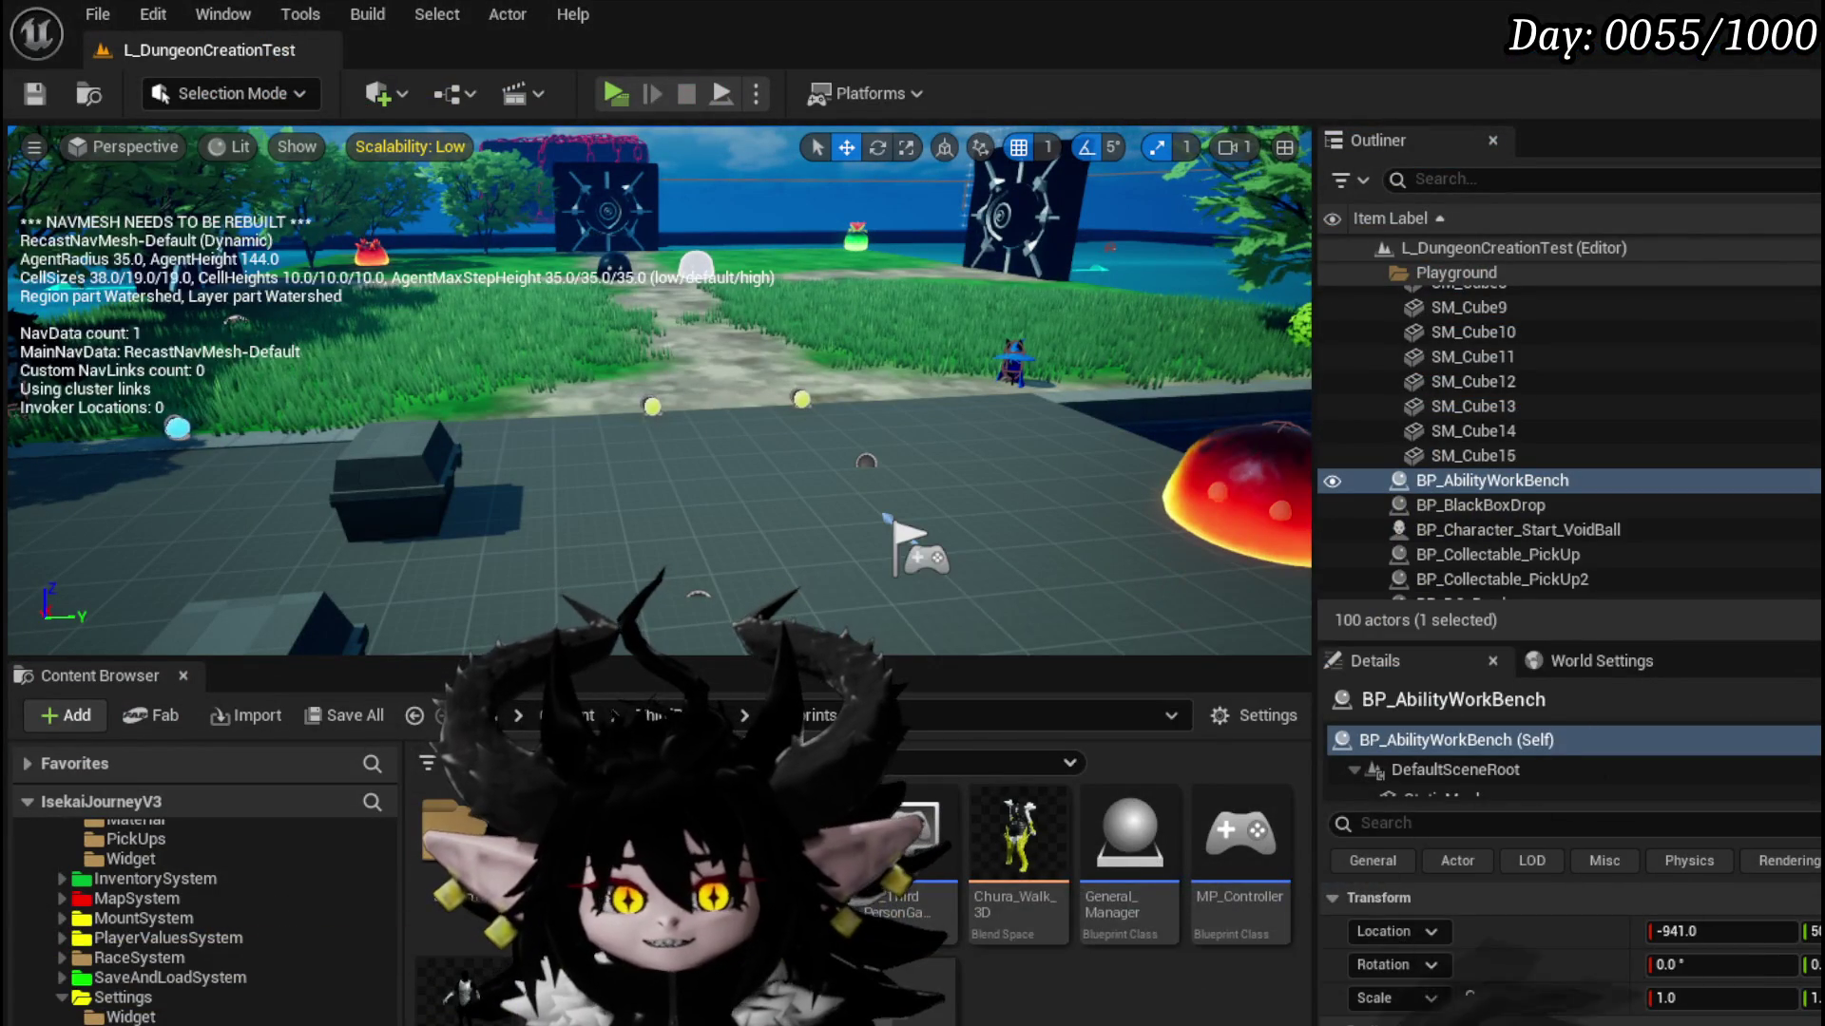
Step: Wire Array Element into the button's Data pin and GET [0] into Name, then compile and save
key("alt+Tab")
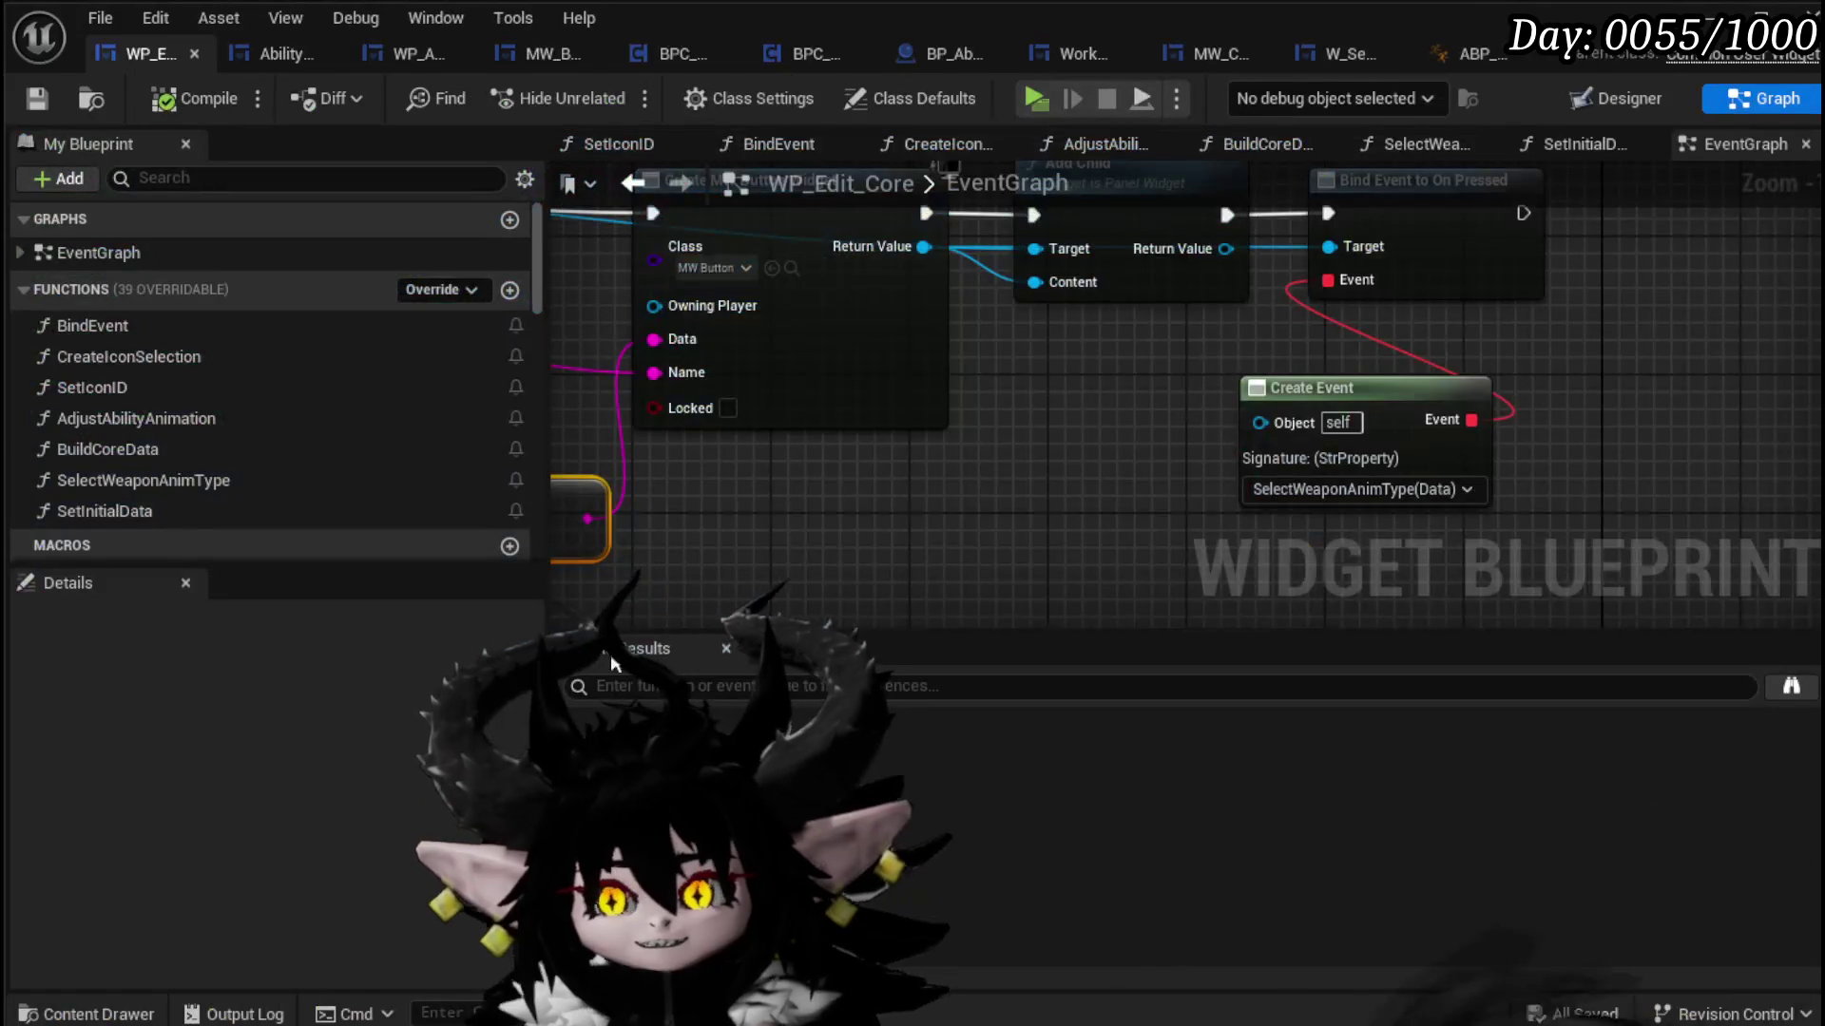
scroll(1287, 491, "up", 3)
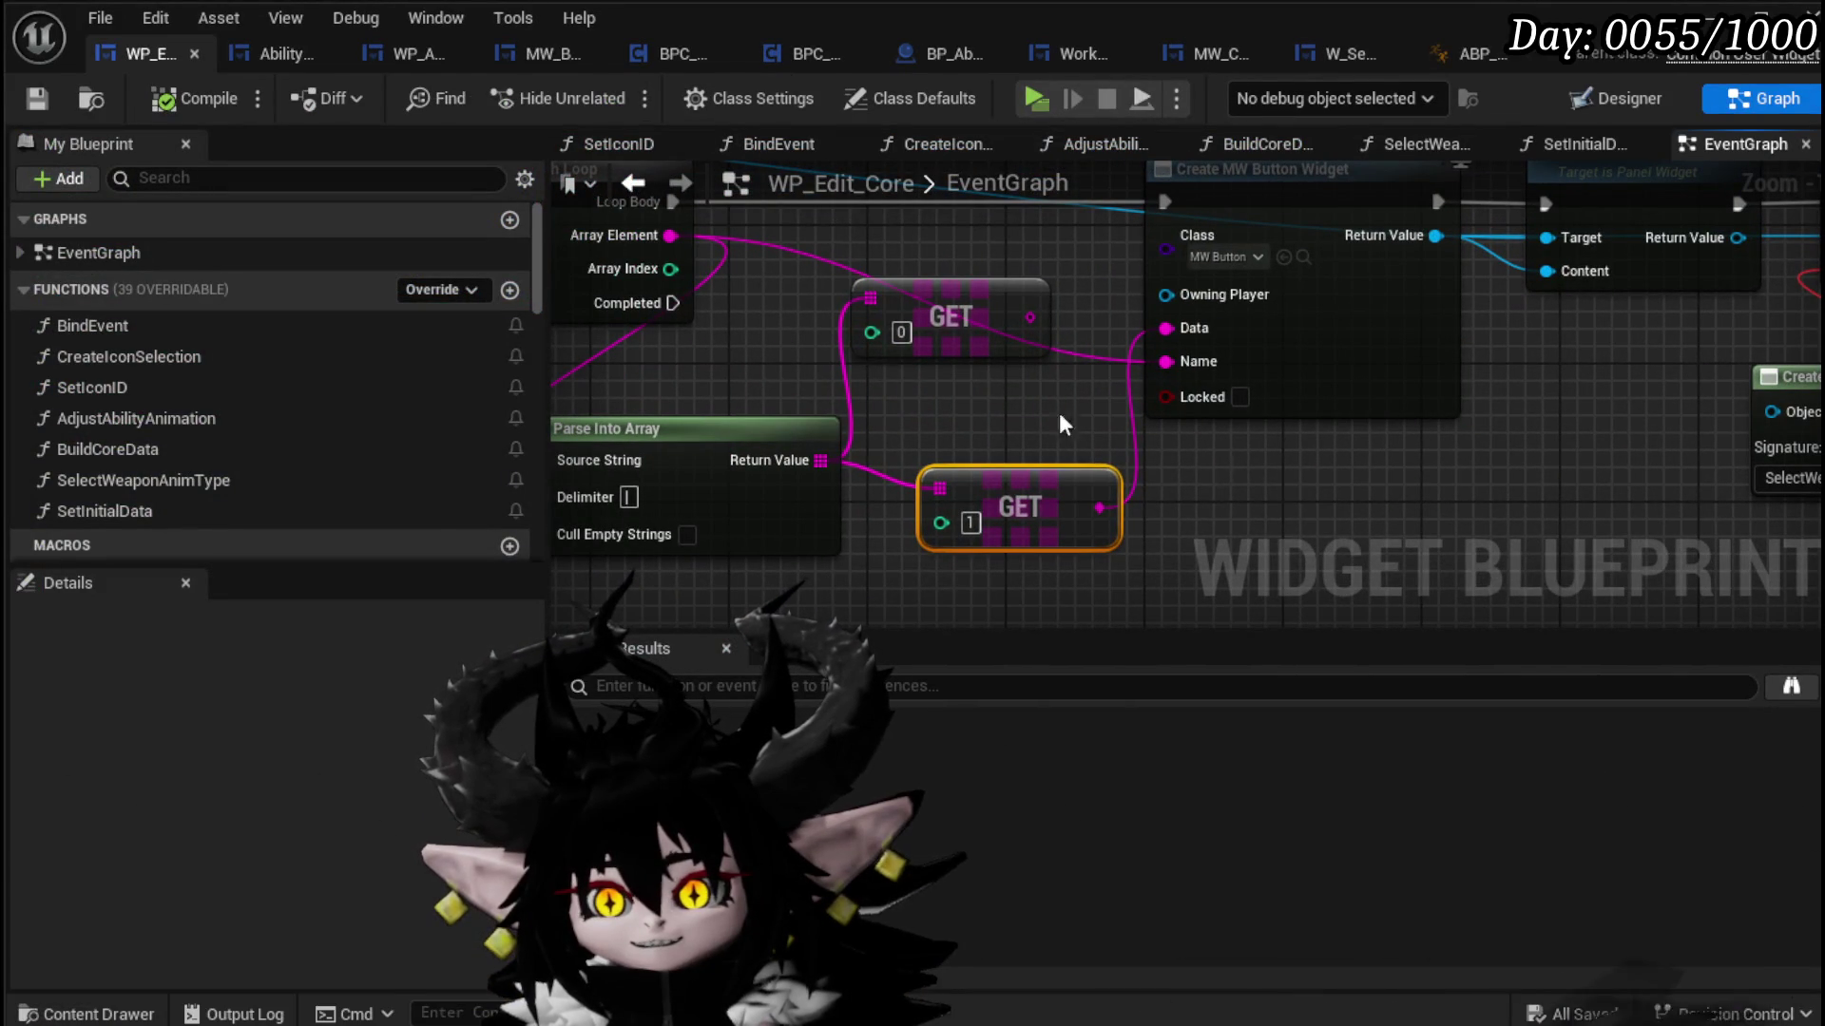
left_click_drag(670, 238, 1169, 329)
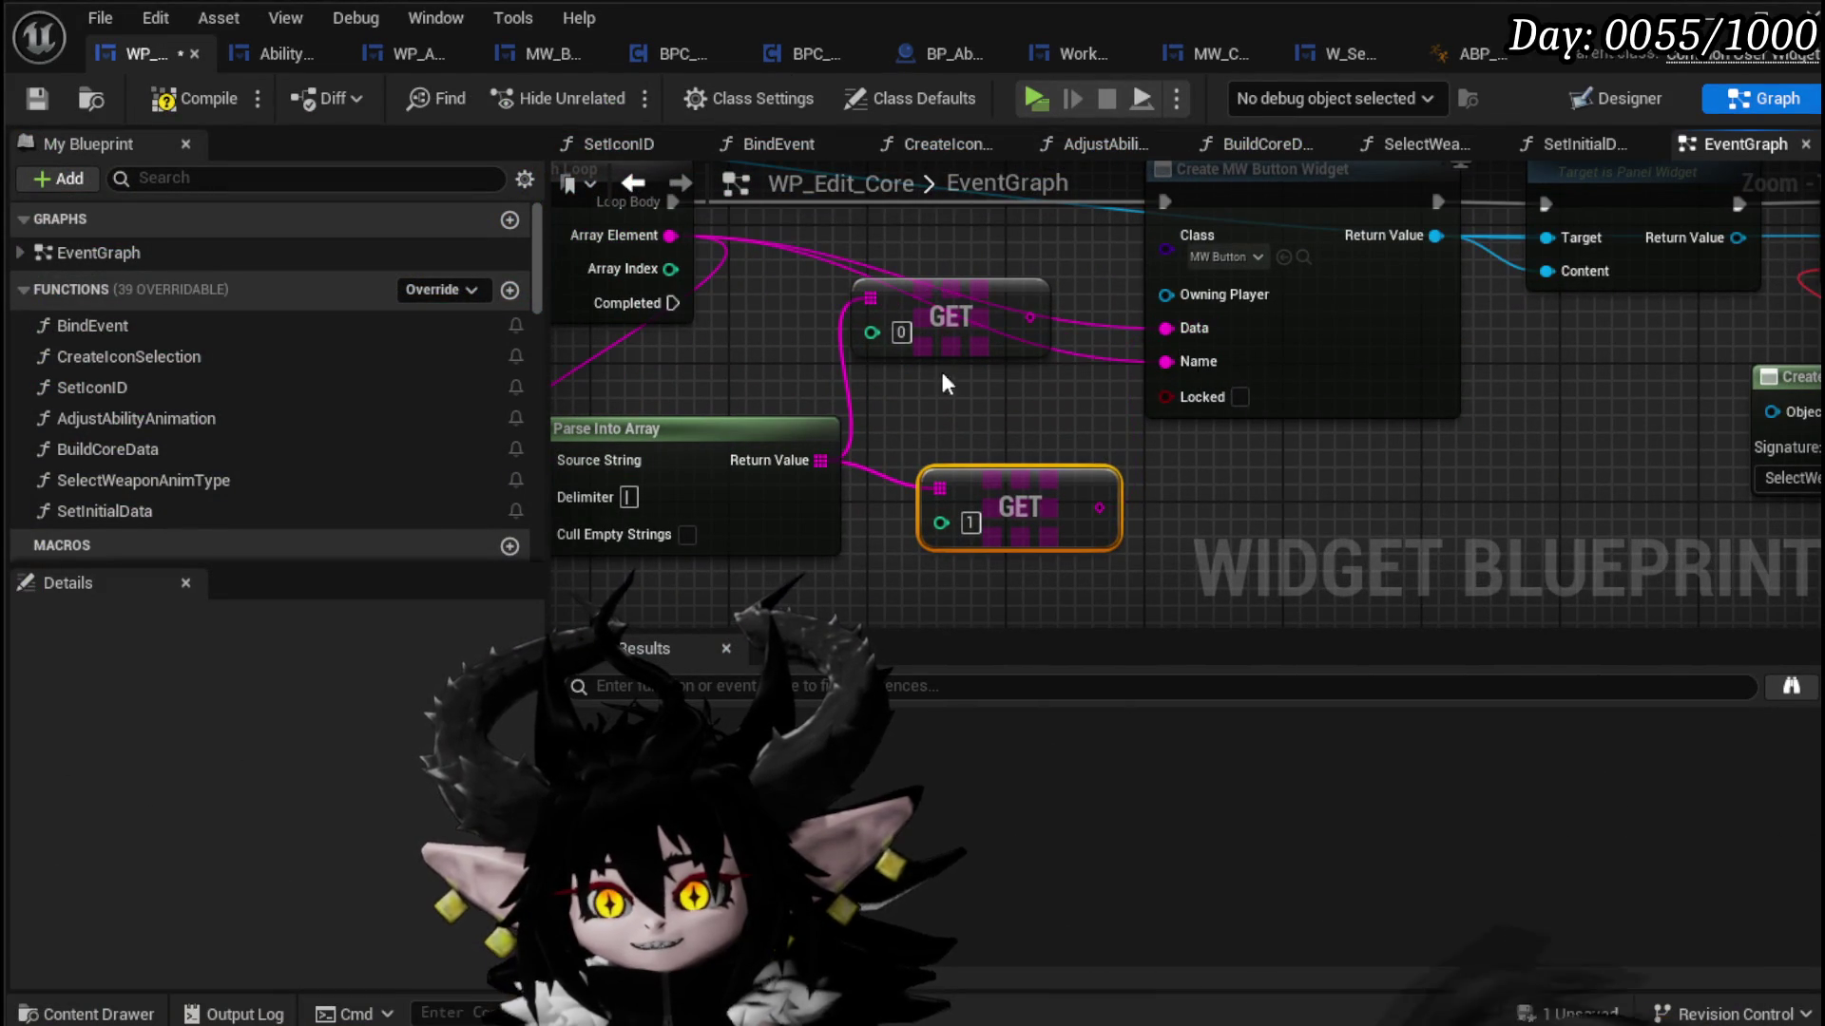
mouse_move(1025, 319)
left_mouse_down()
mouse_move(1145, 390)
mouse_move(1178, 359)
mouse_move(1013, 392)
mouse_move(1018, 376)
left_mouse_up()
left_click(1132, 415)
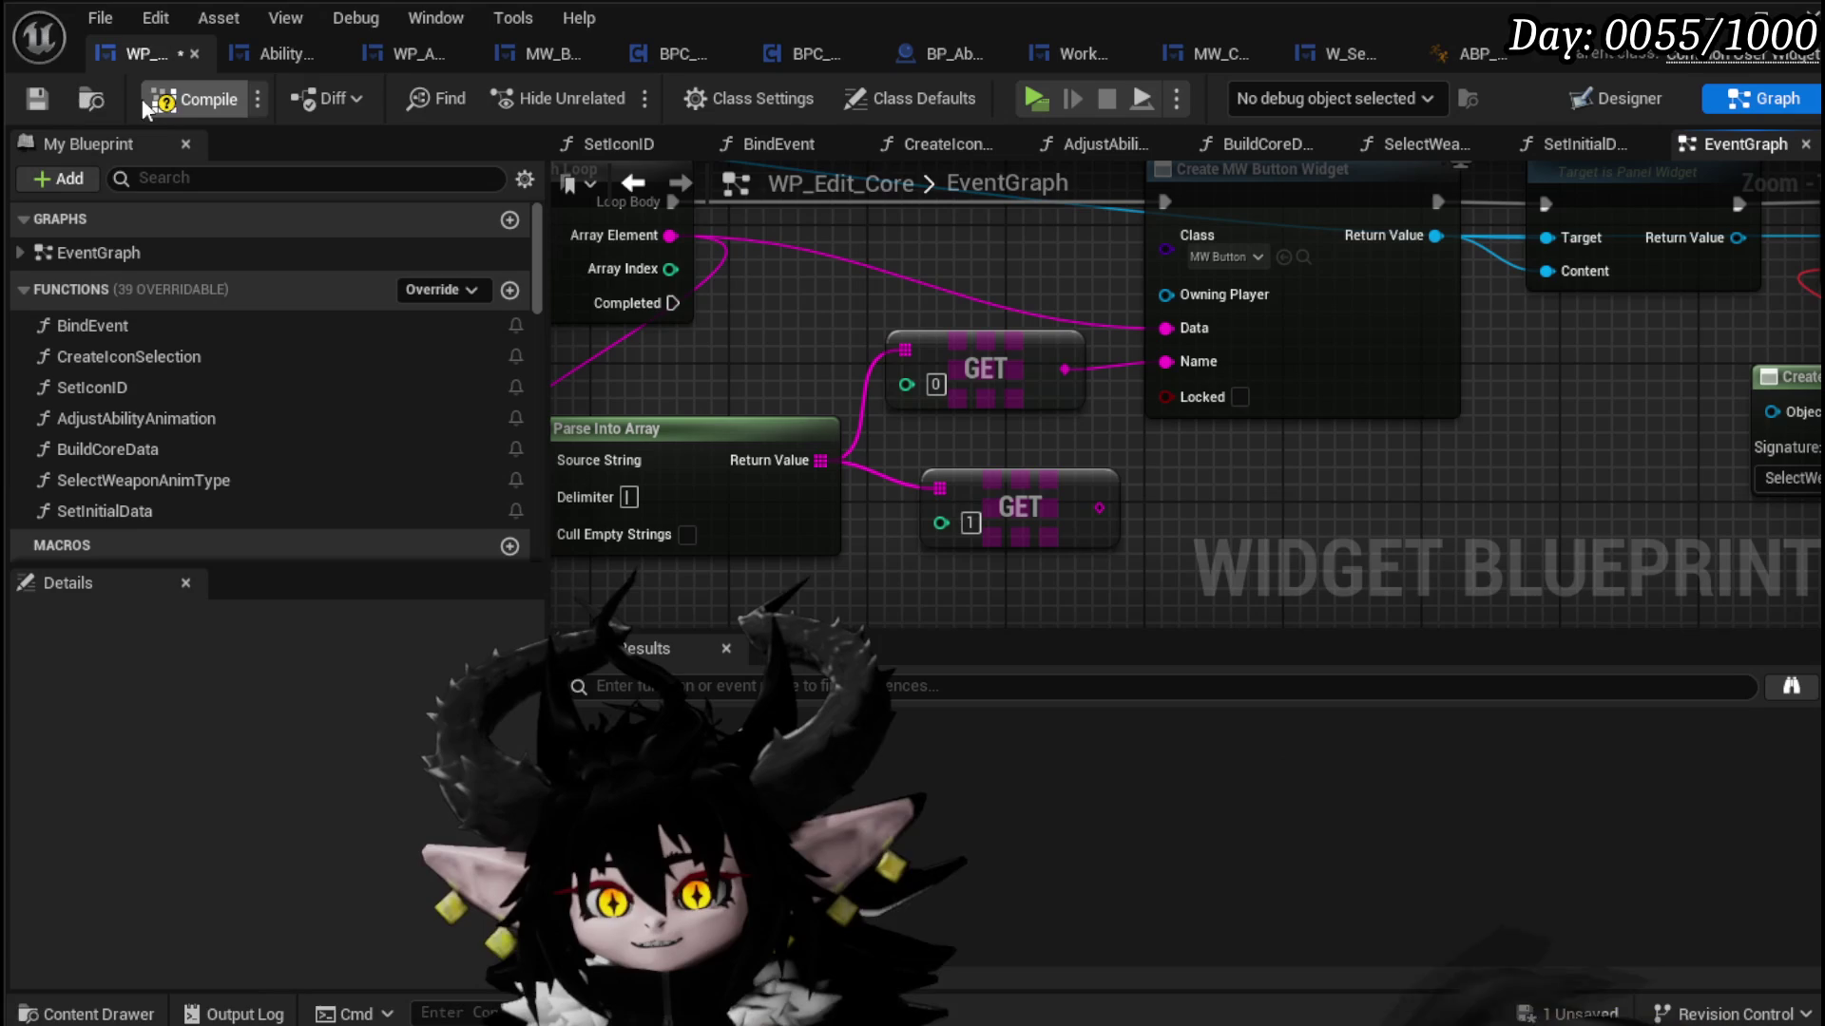
left_click(35, 102)
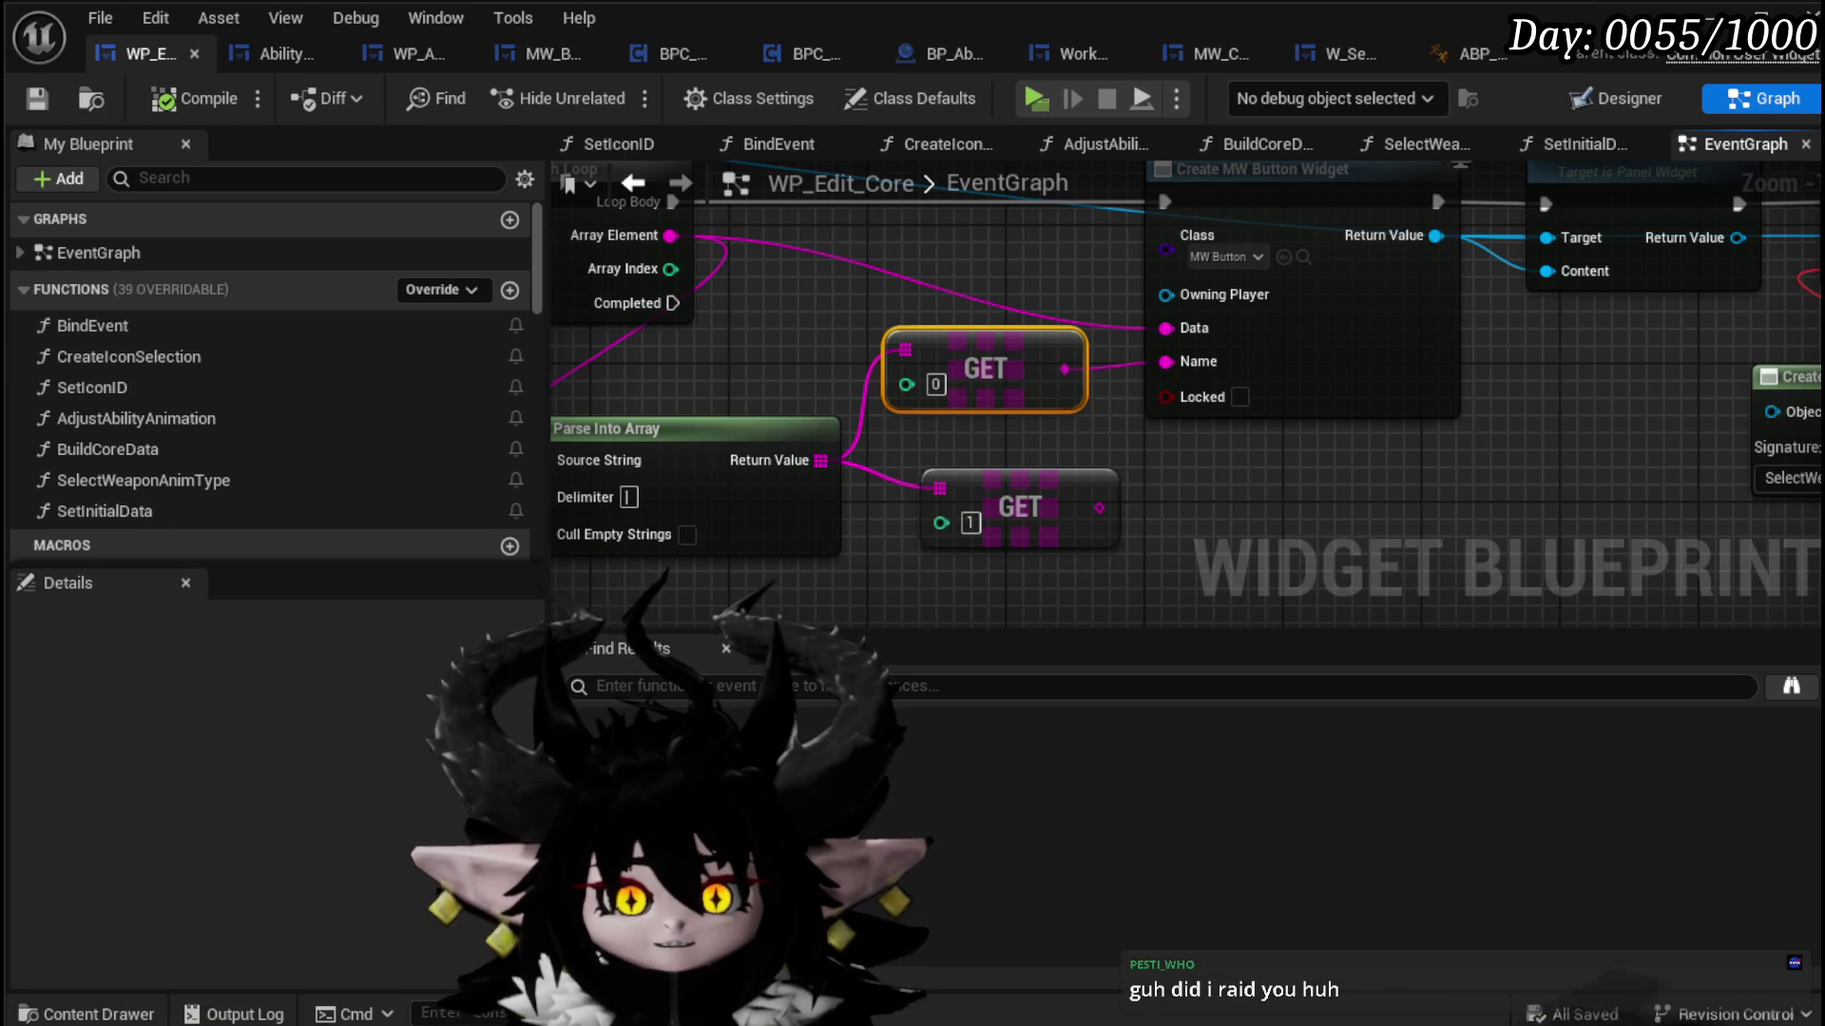
Step: Review the BuildCoreData, CreateIconSelection and SelectWeaponAnimType function graphs
left_click_drag(613, 570, 770, 304)
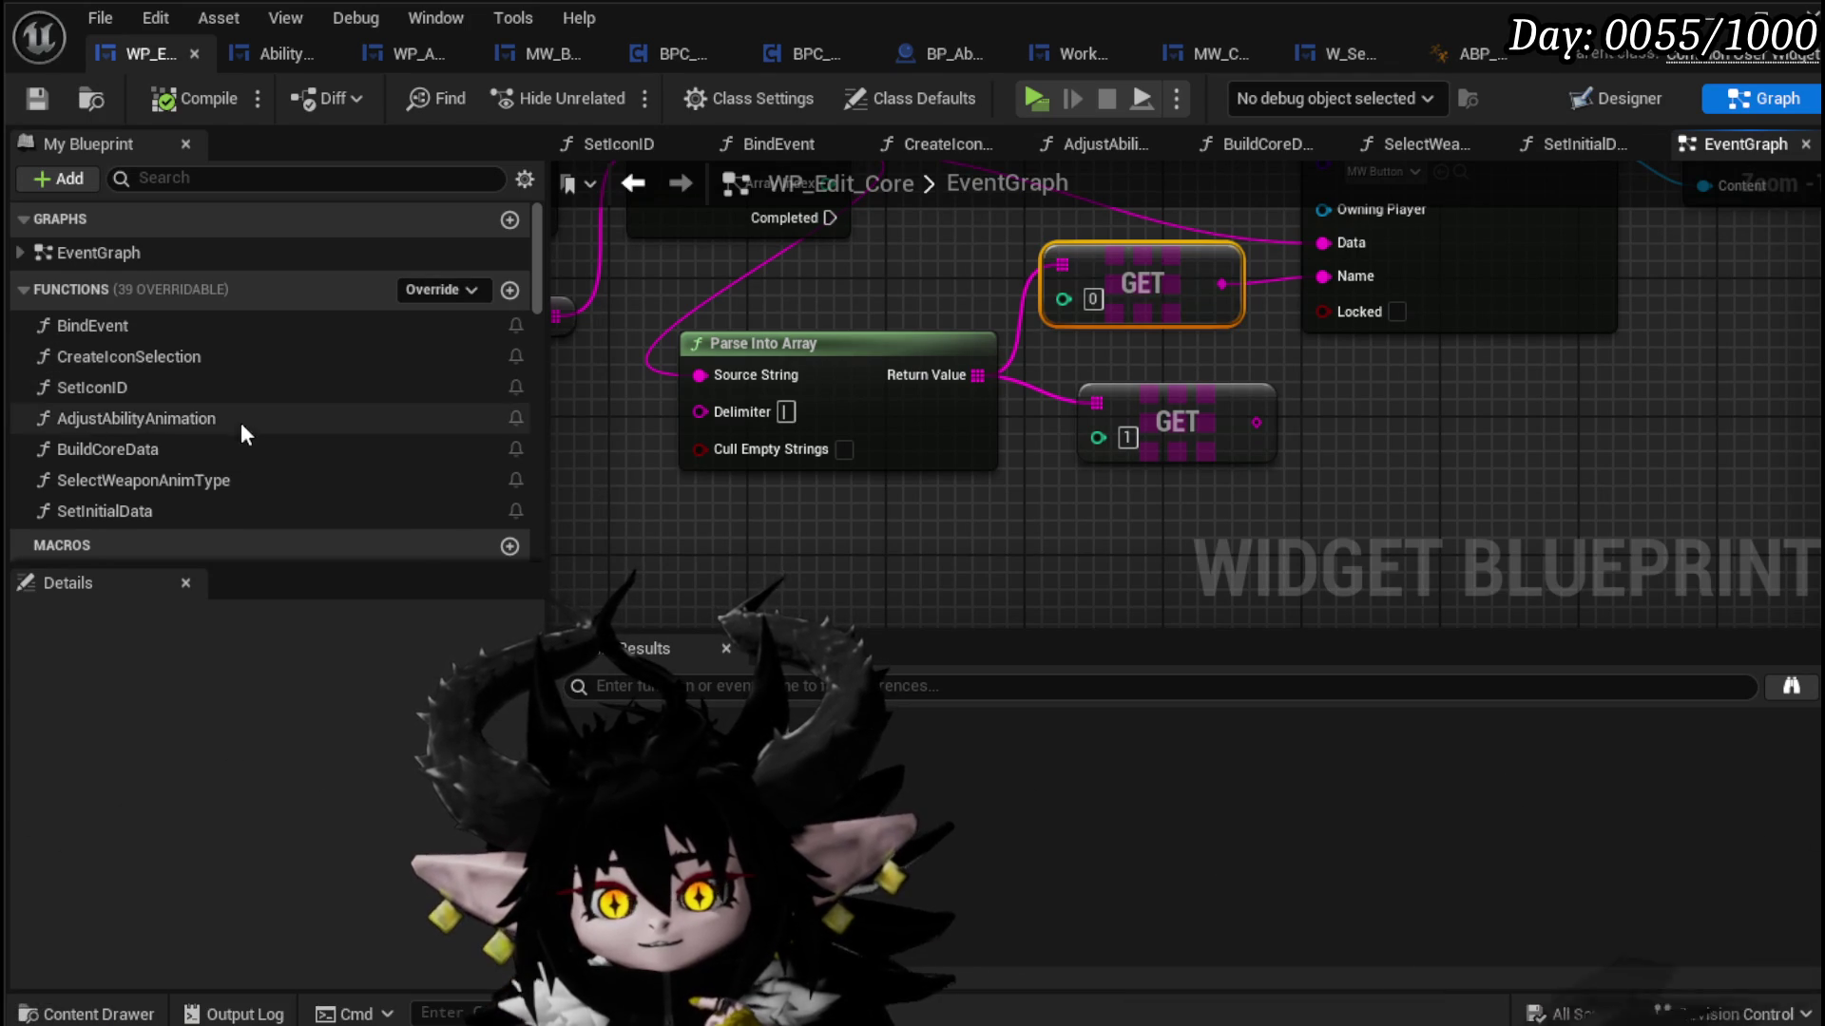
scroll(217, 429, "down", 1)
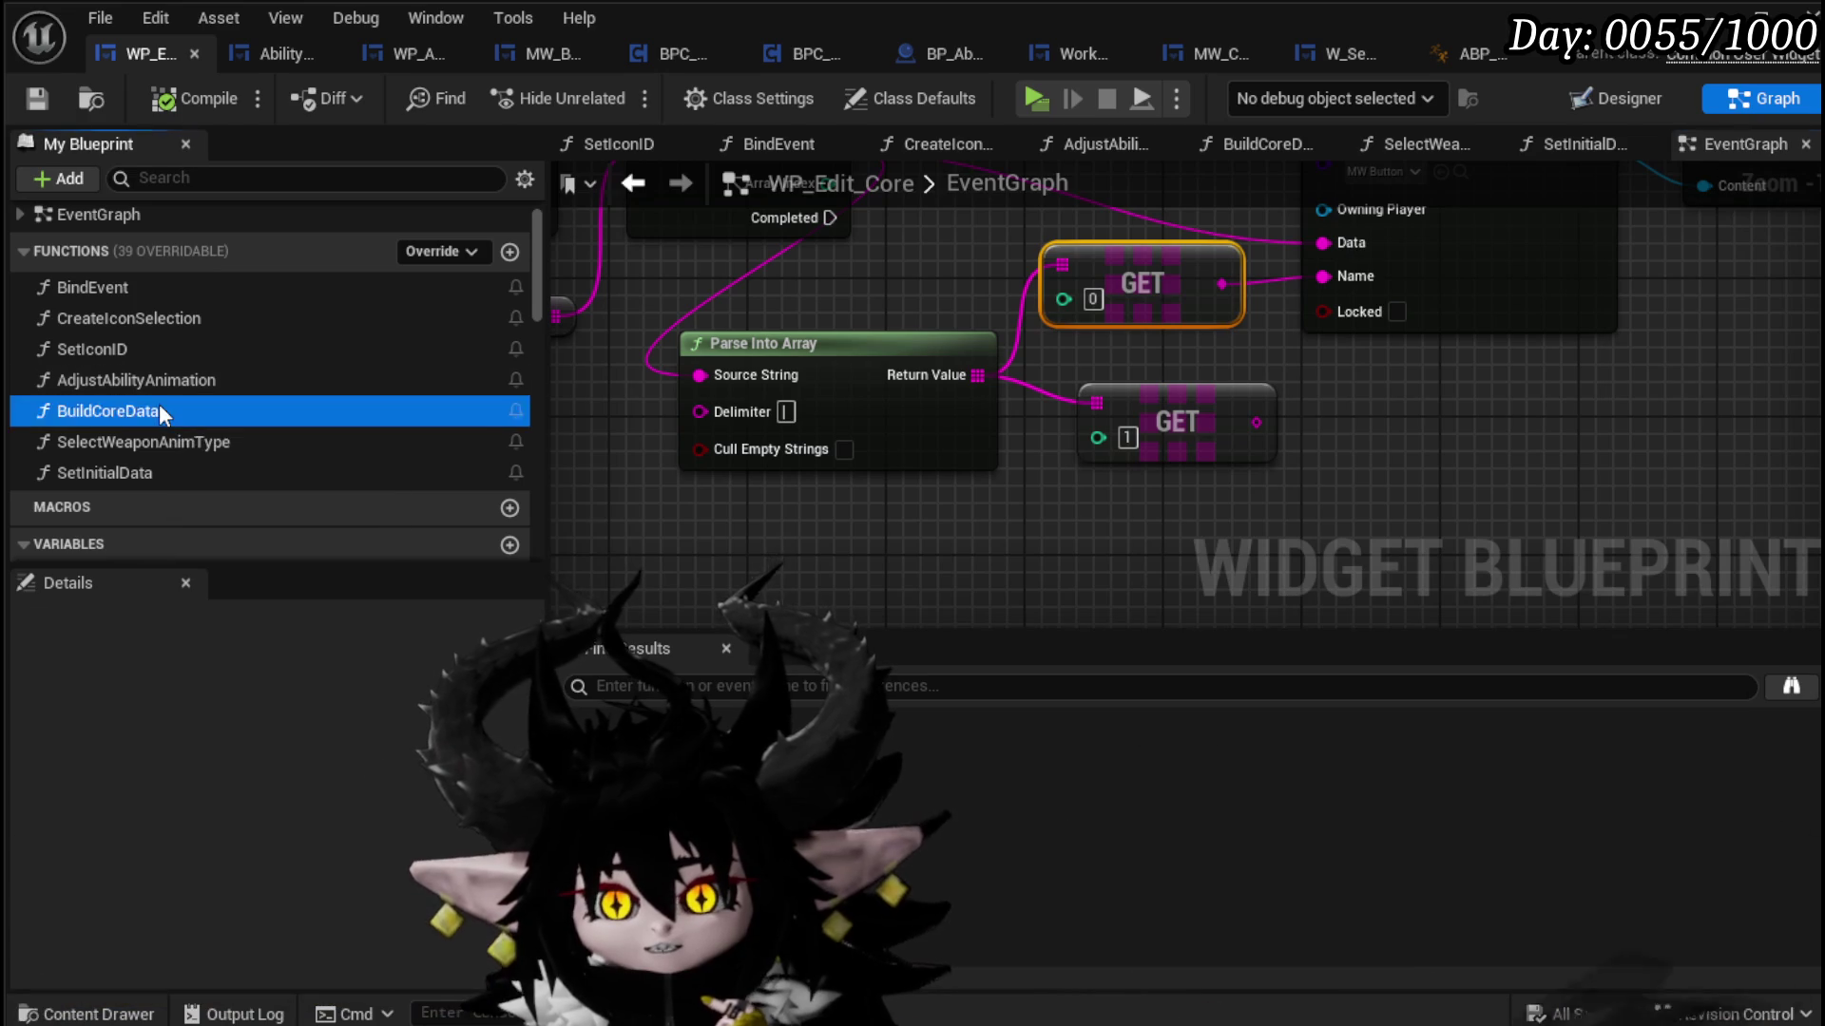
double_click(160, 409)
double_click(127, 318)
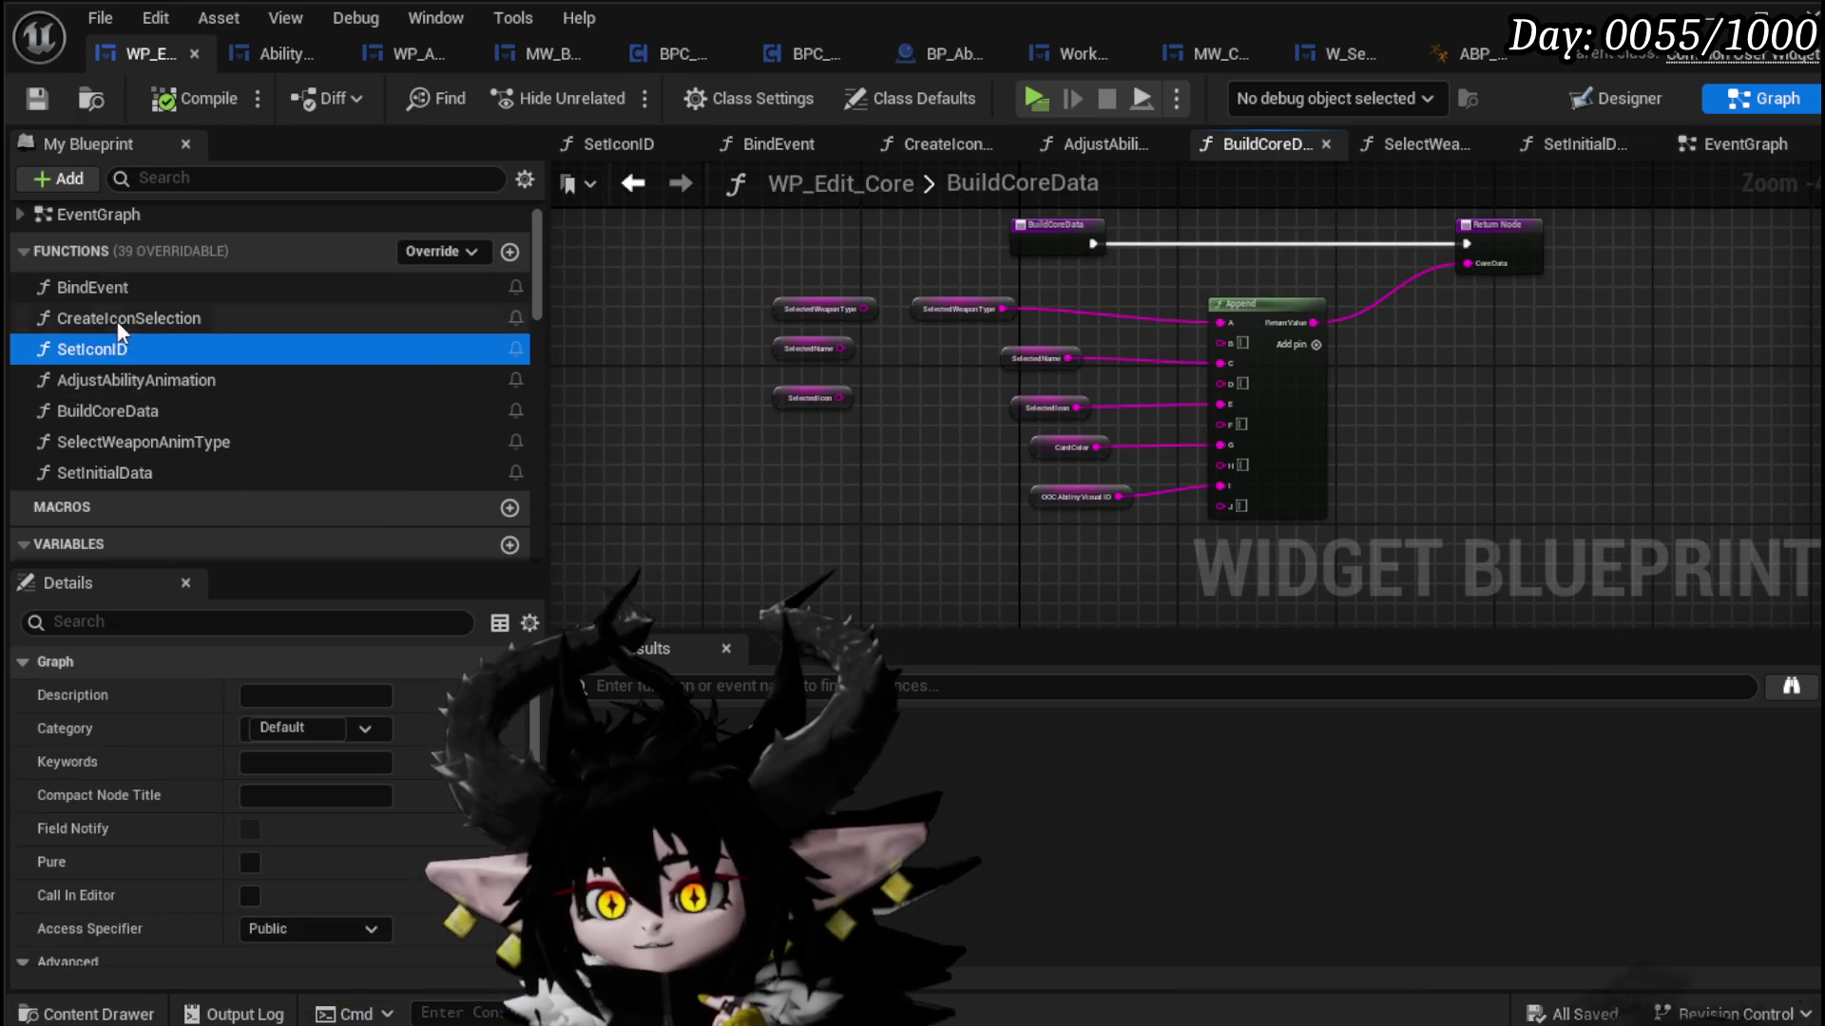
left_click_drag(1132, 452, 624, 441)
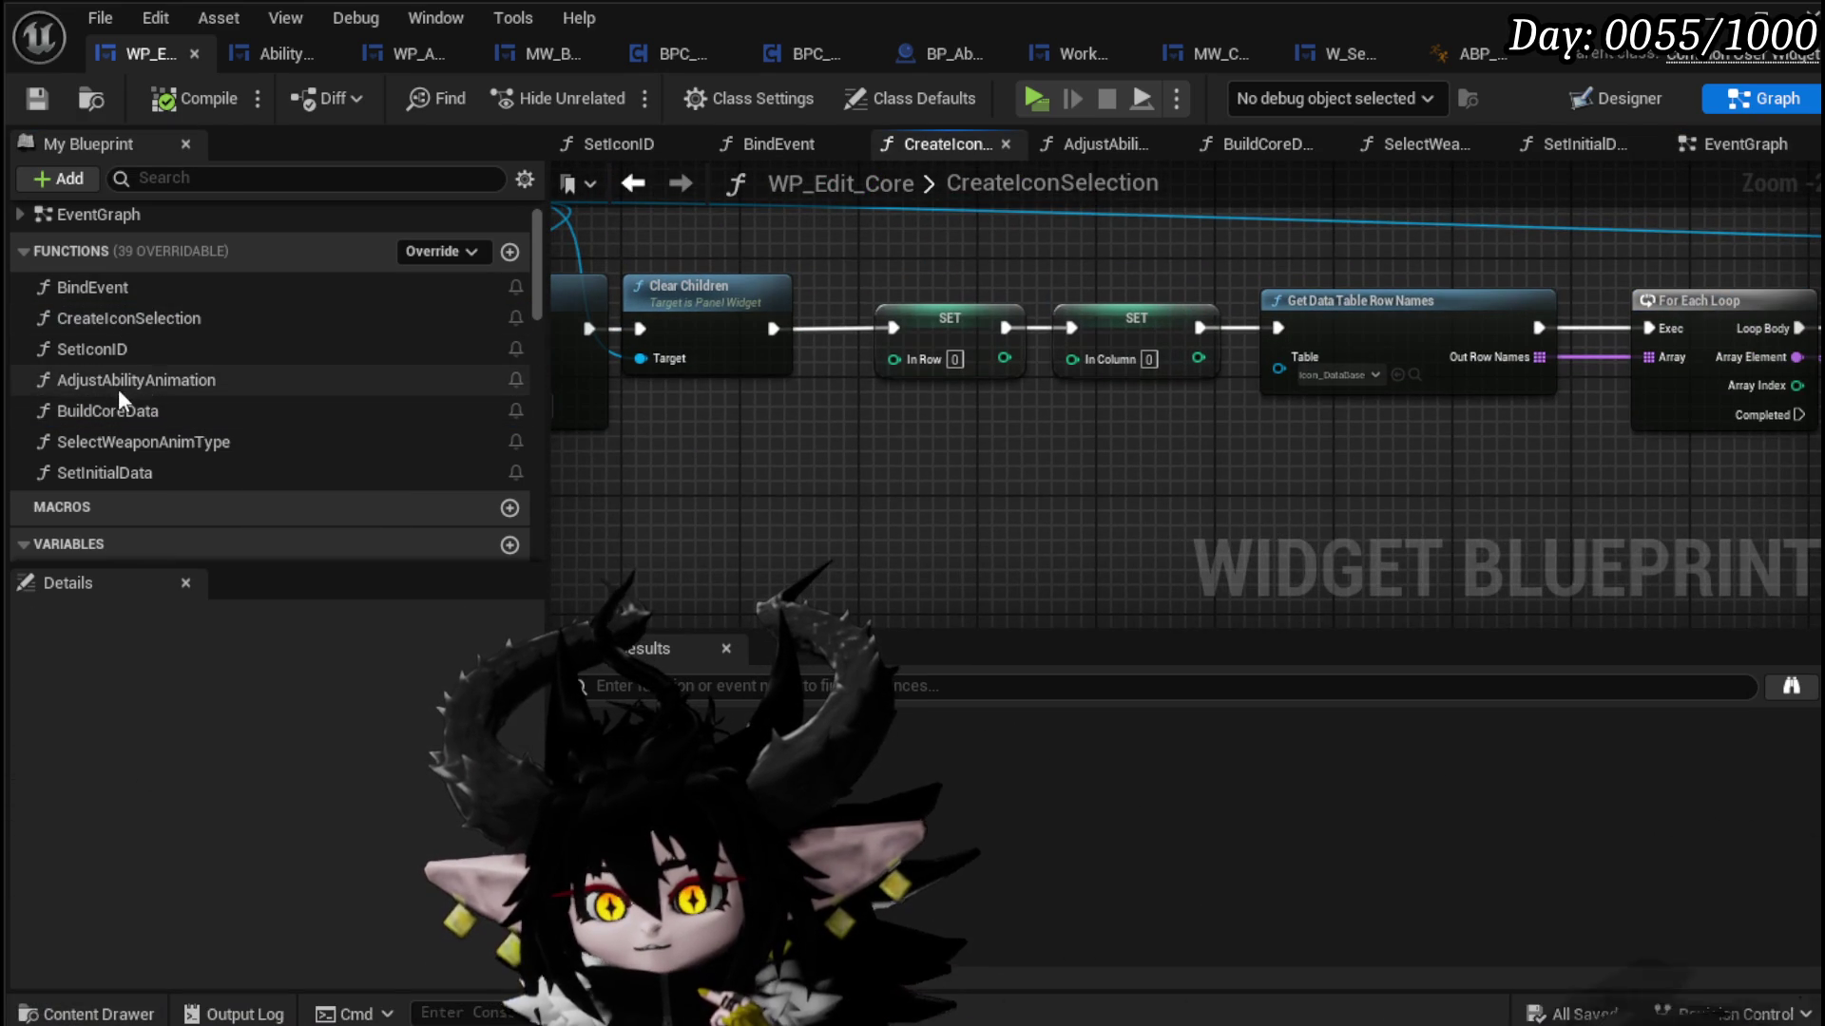
left_click(168, 441)
double_click(167, 441)
mouse_move(1080, 481)
left_mouse_down()
mouse_move(1004, 405)
mouse_move(852, 405)
mouse_move(806, 357)
left_mouse_up()
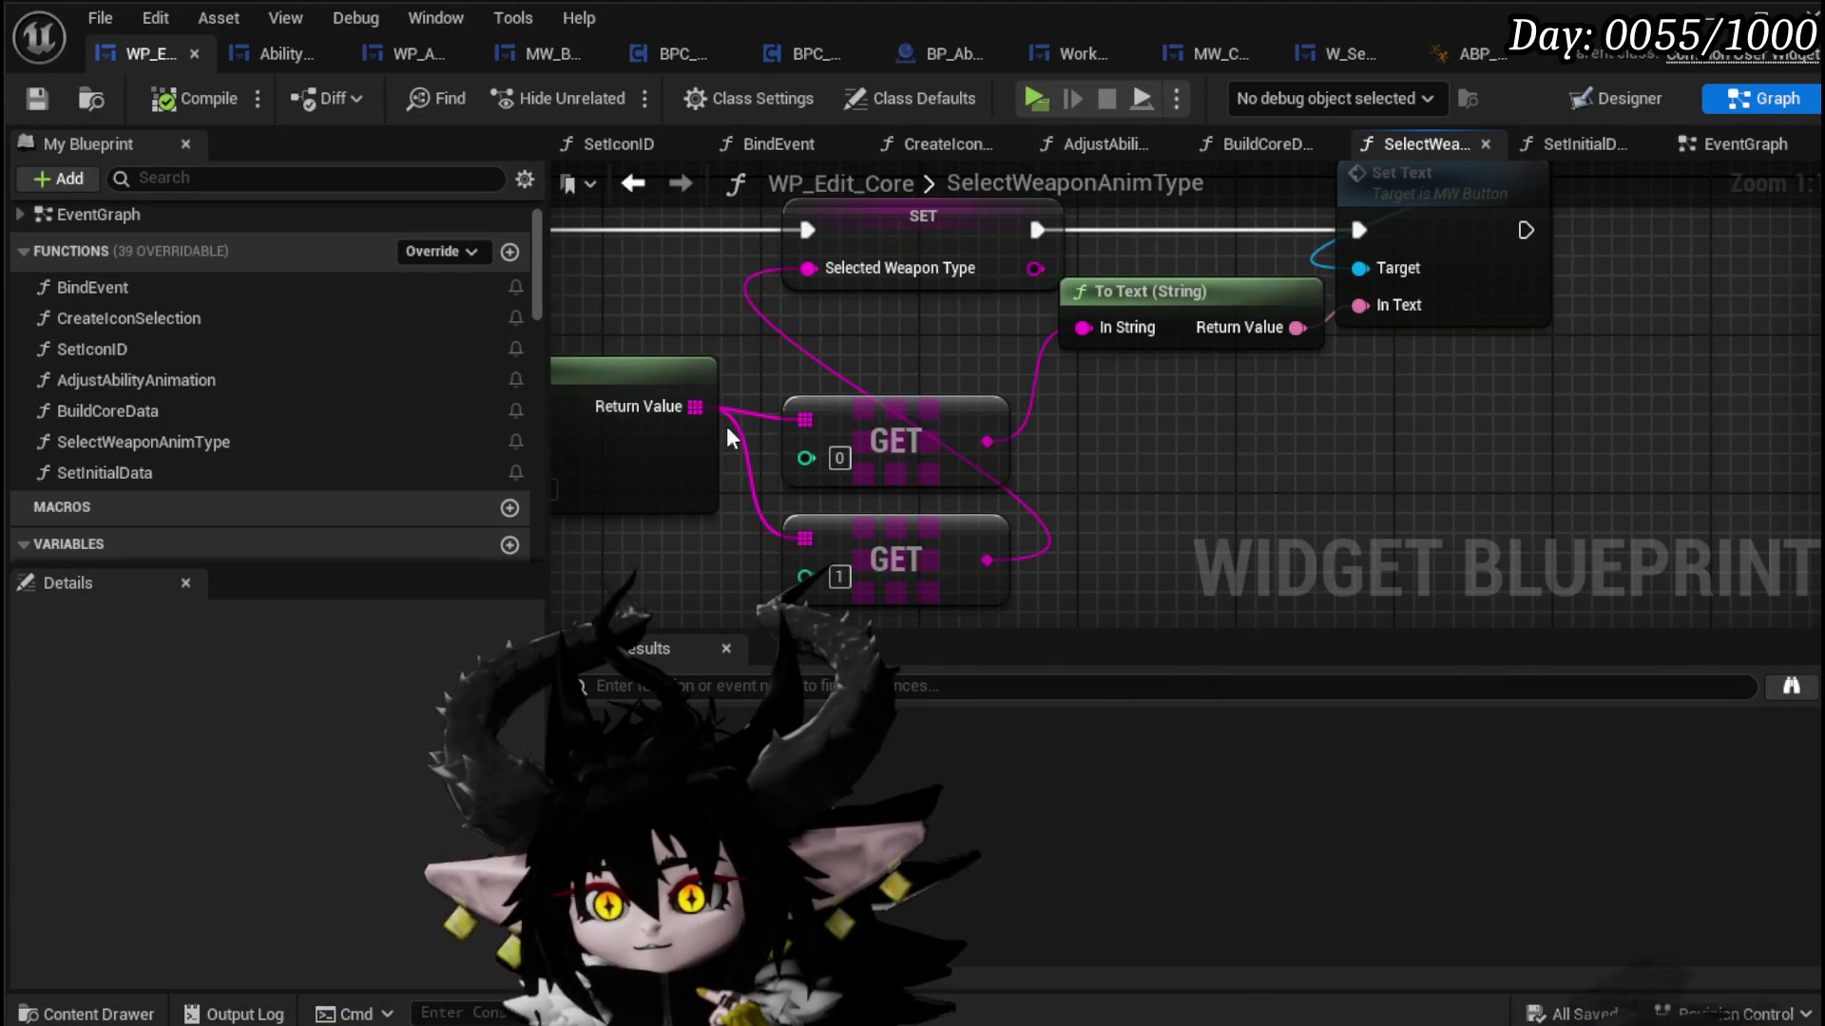
left_click_drag(727, 477, 1079, 513)
left_click_drag(1000, 361, 694, 400)
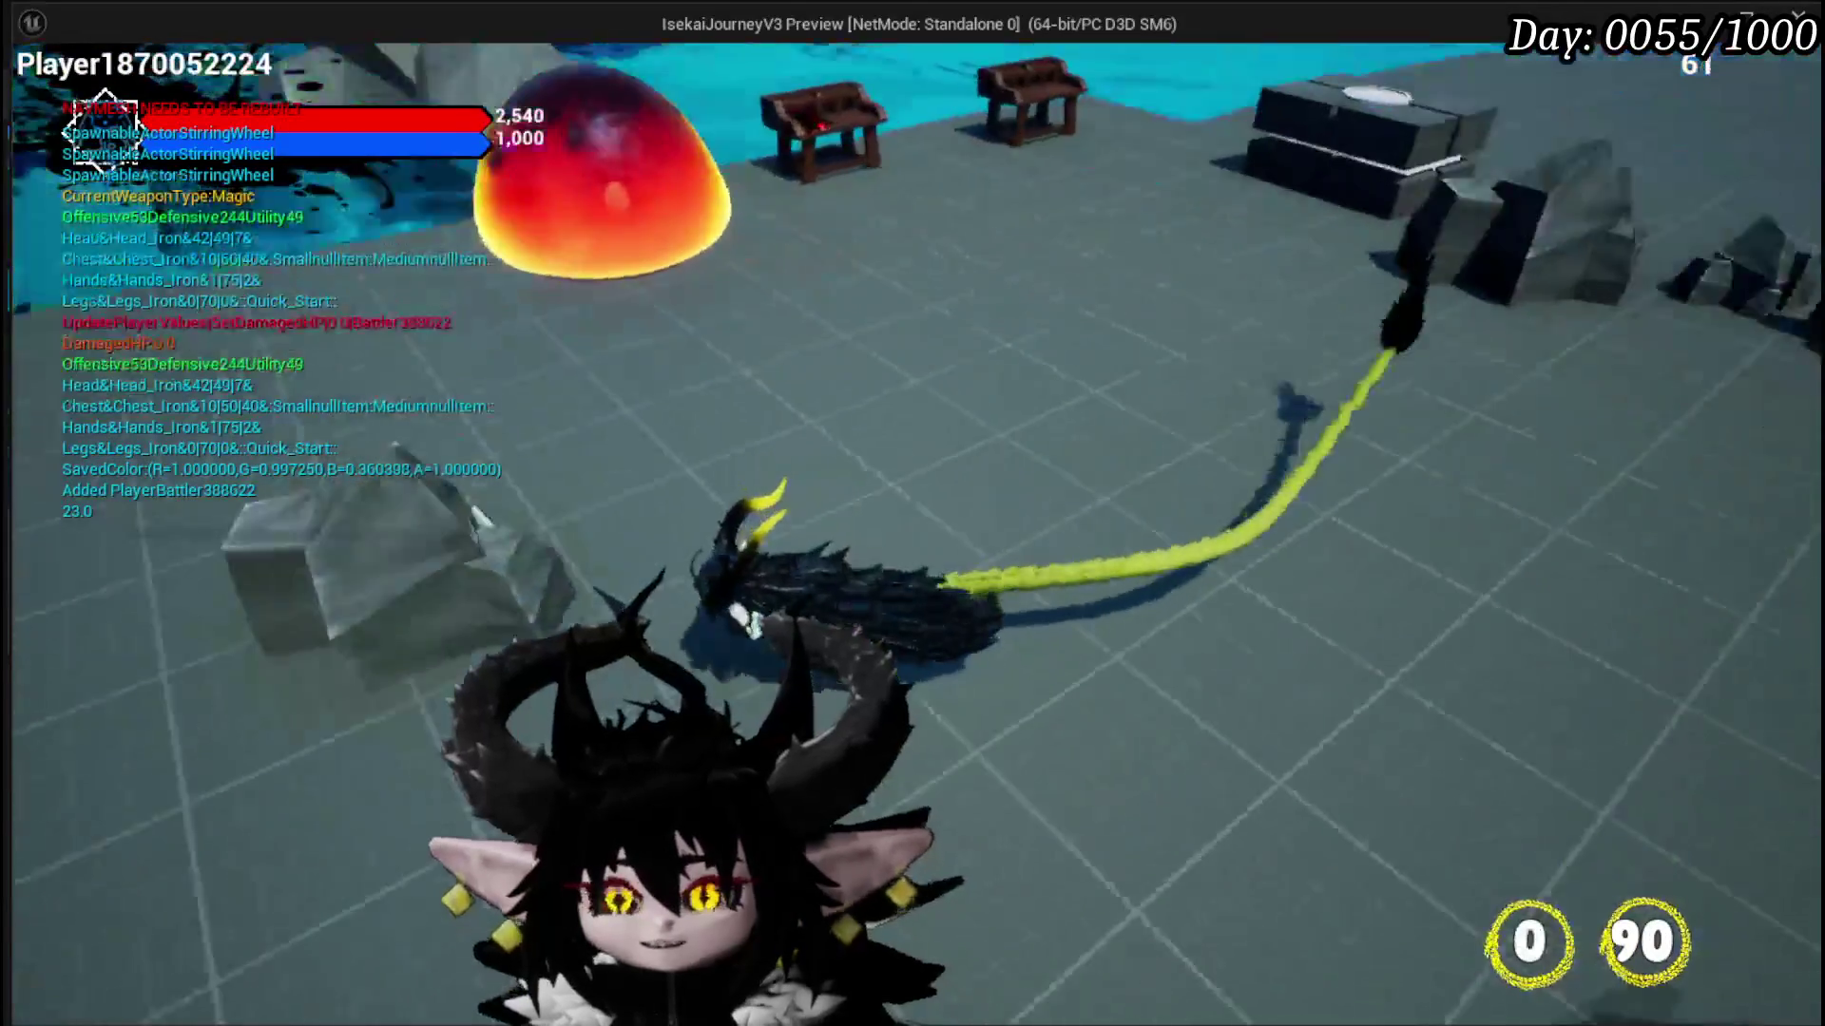
Step: At the workbench, open the core card editor and cycle through Magic and Heavy Weapon, ending on Fist Fighting
key("w")
key("e")
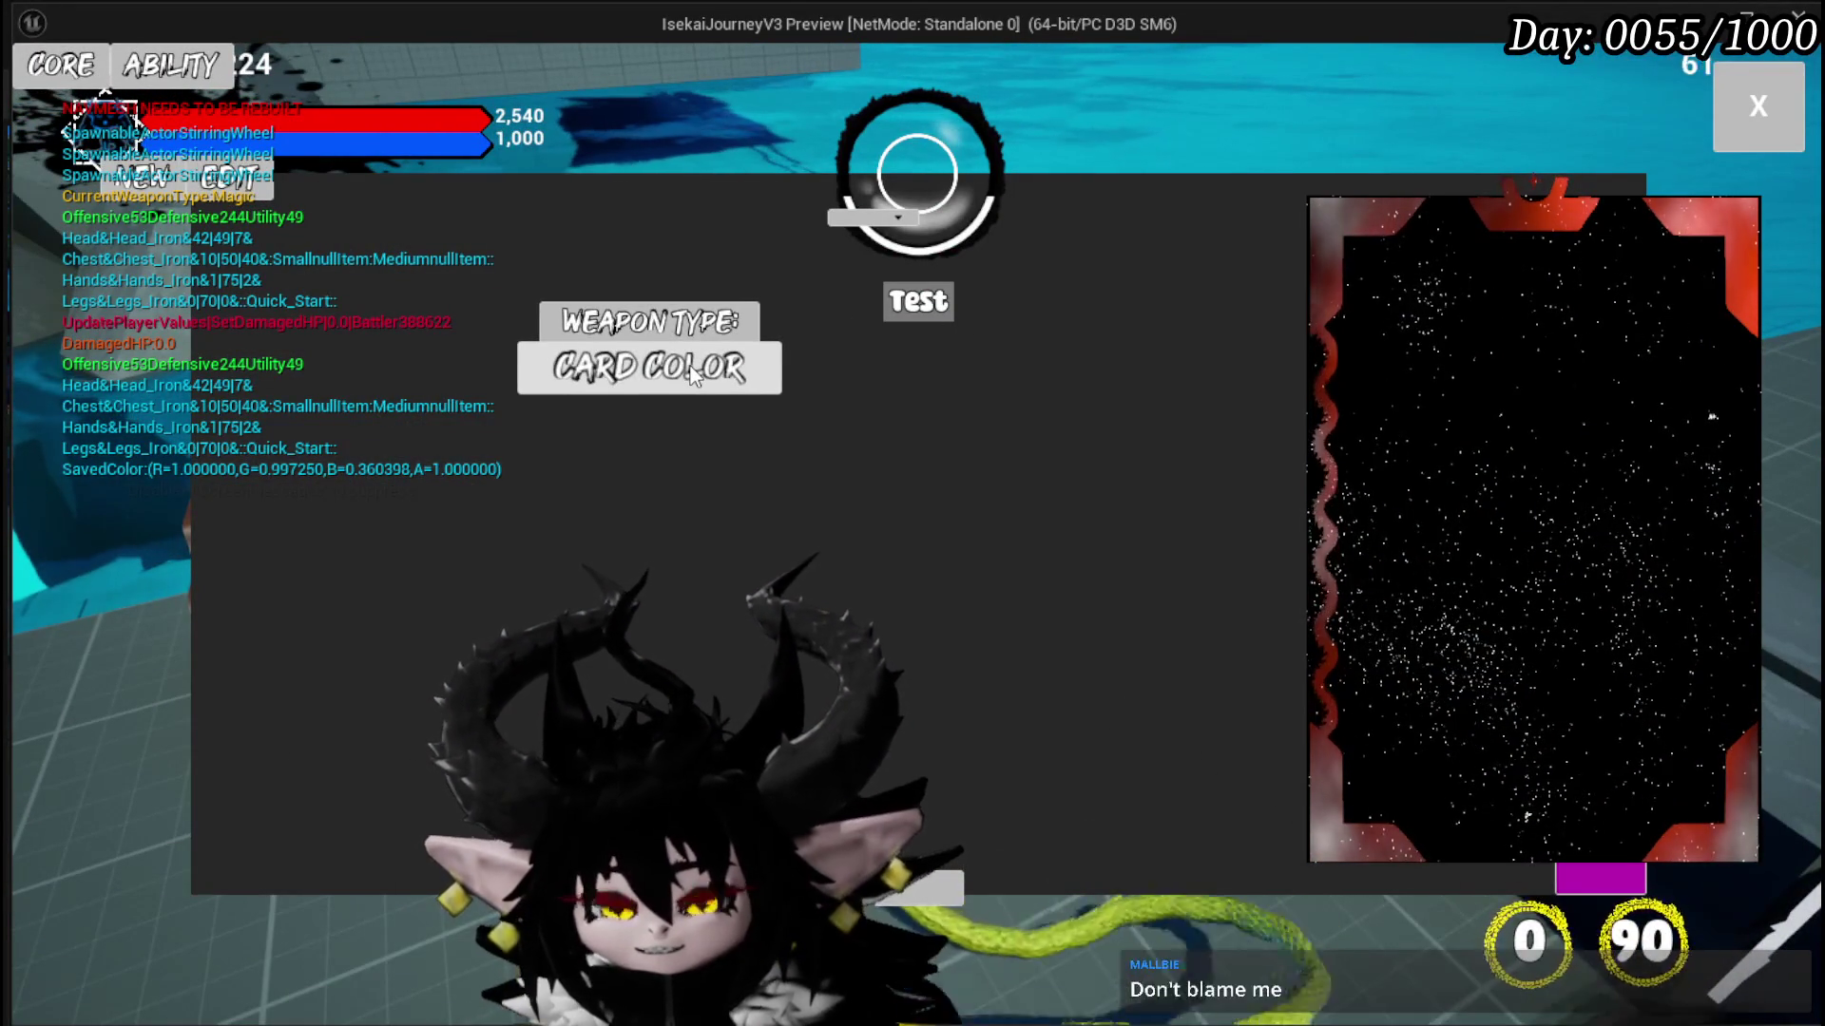
left_click(666, 369)
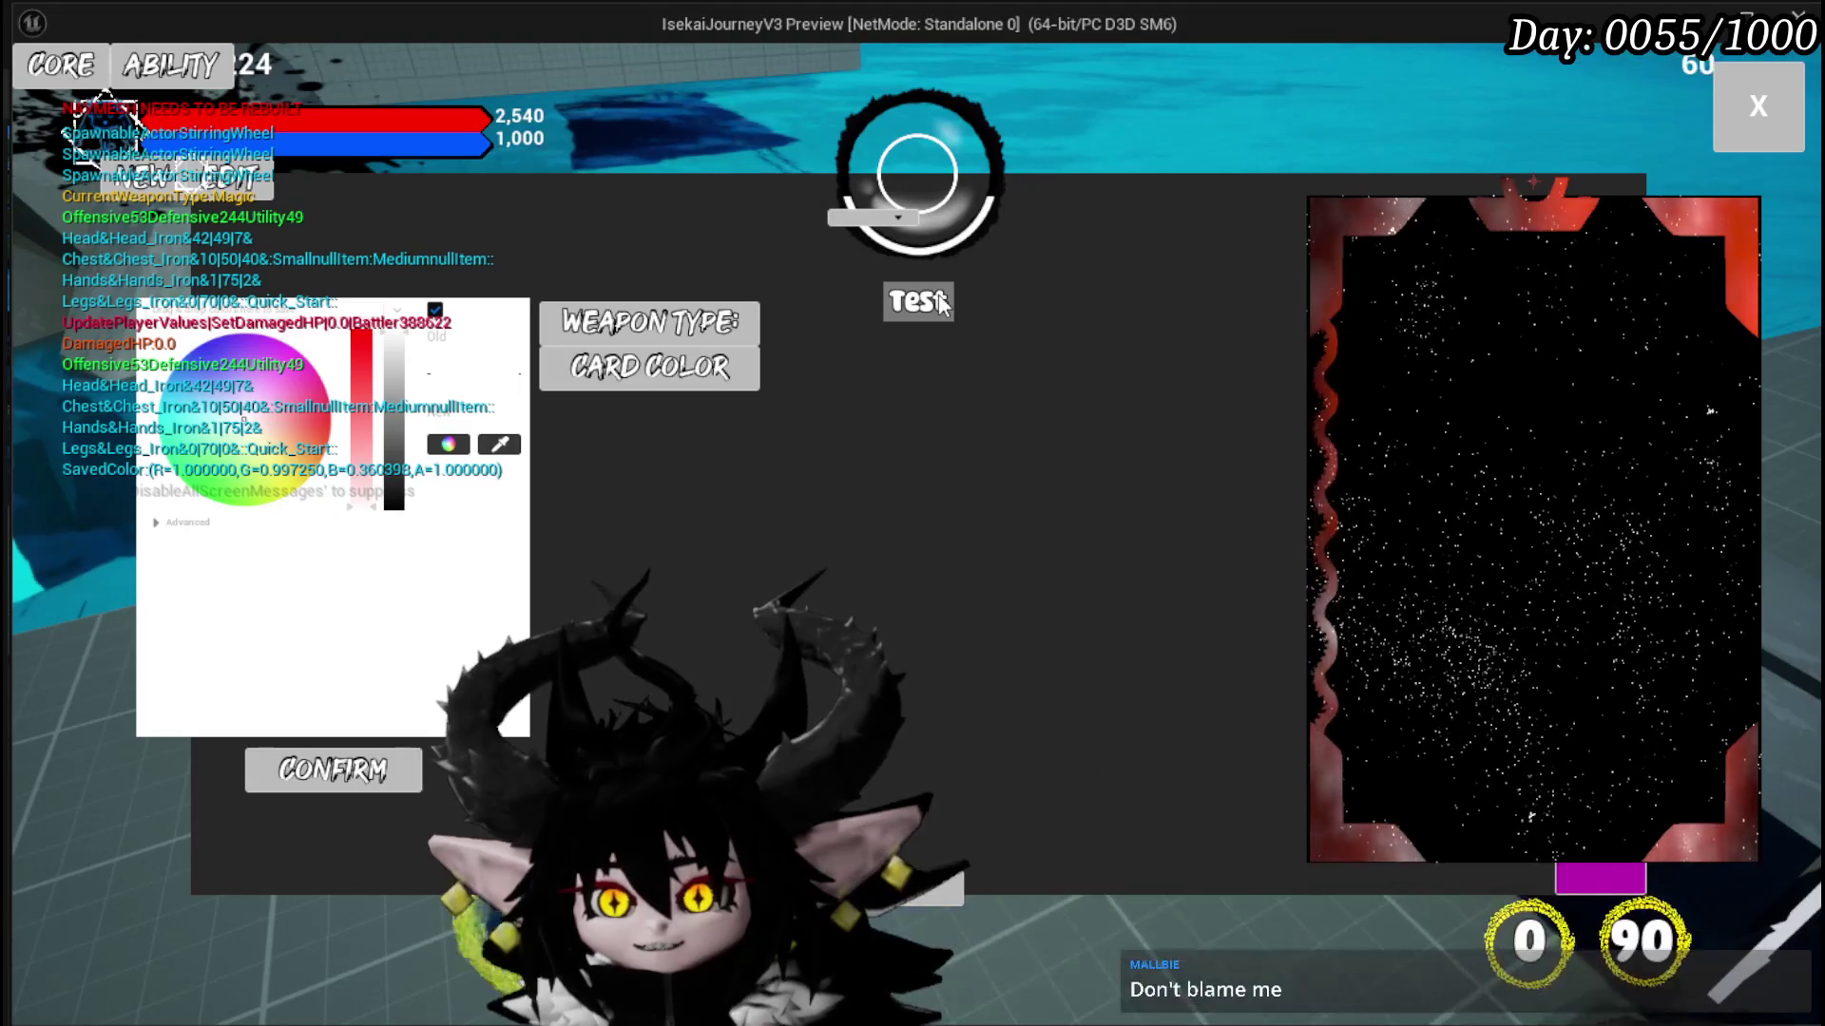
left_click(650, 323)
left_click(994, 416)
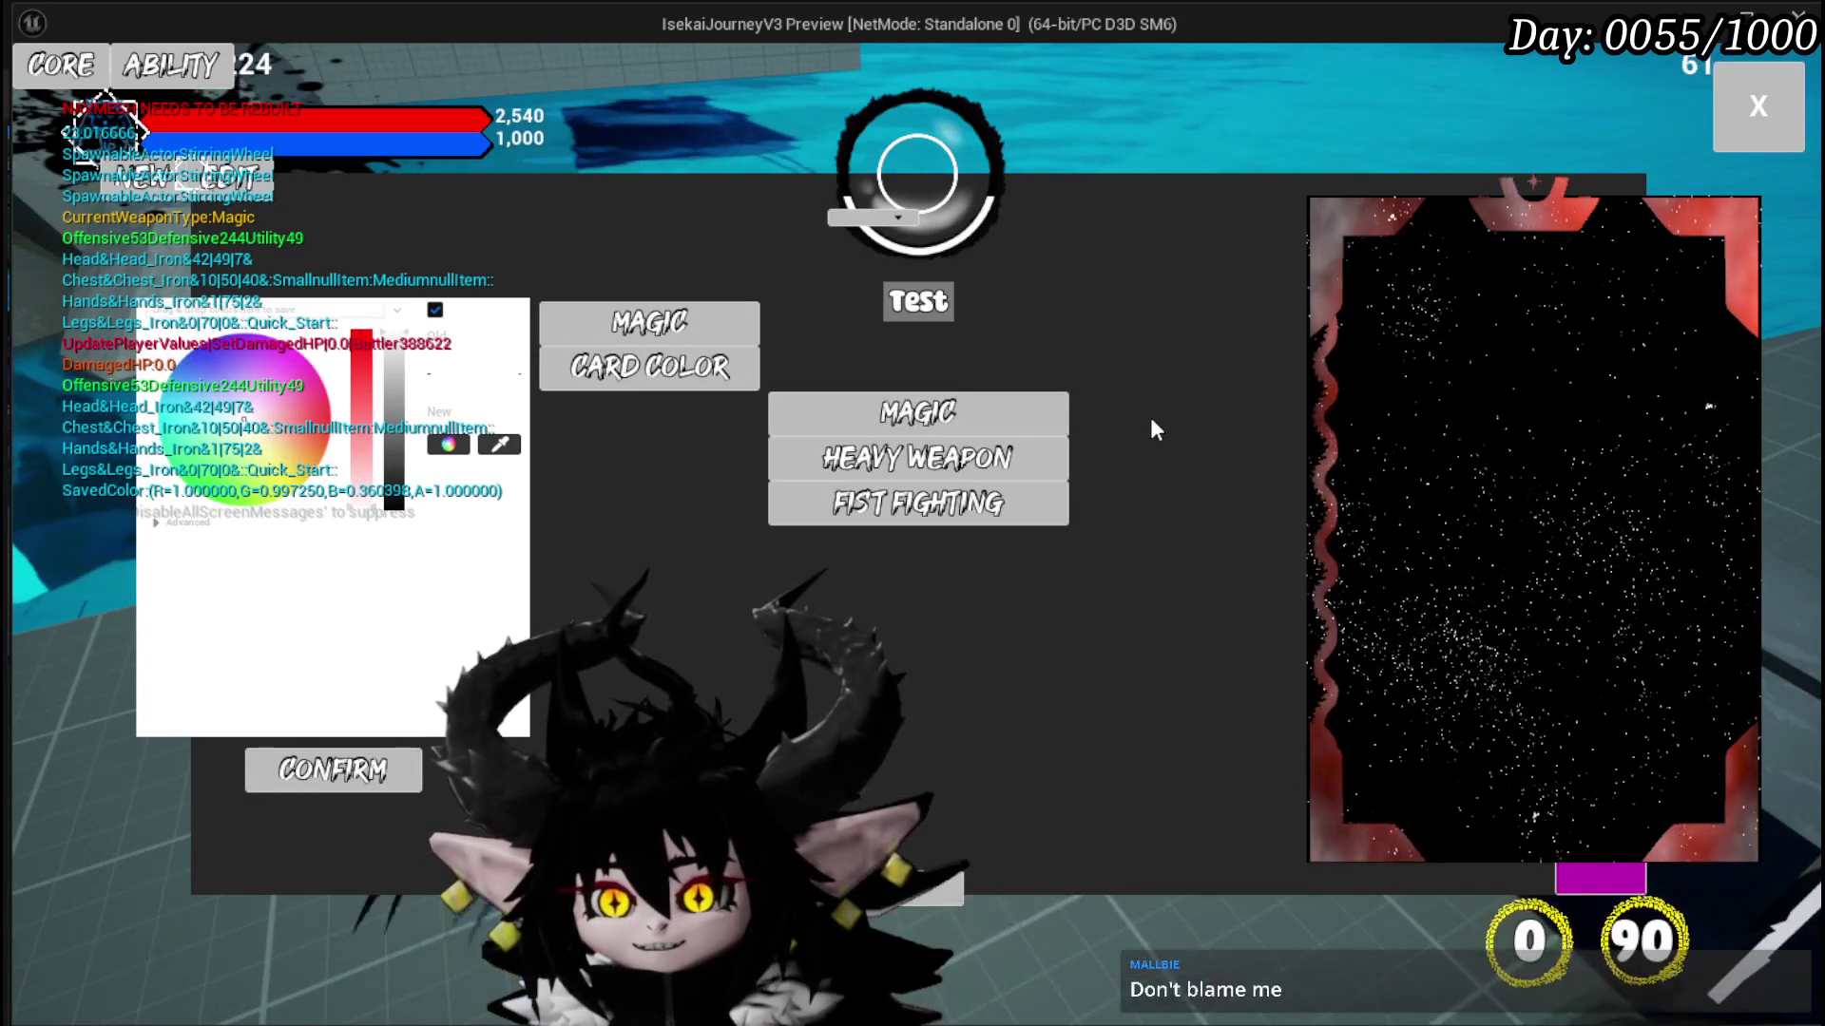
left_click(941, 466)
left_click(941, 513)
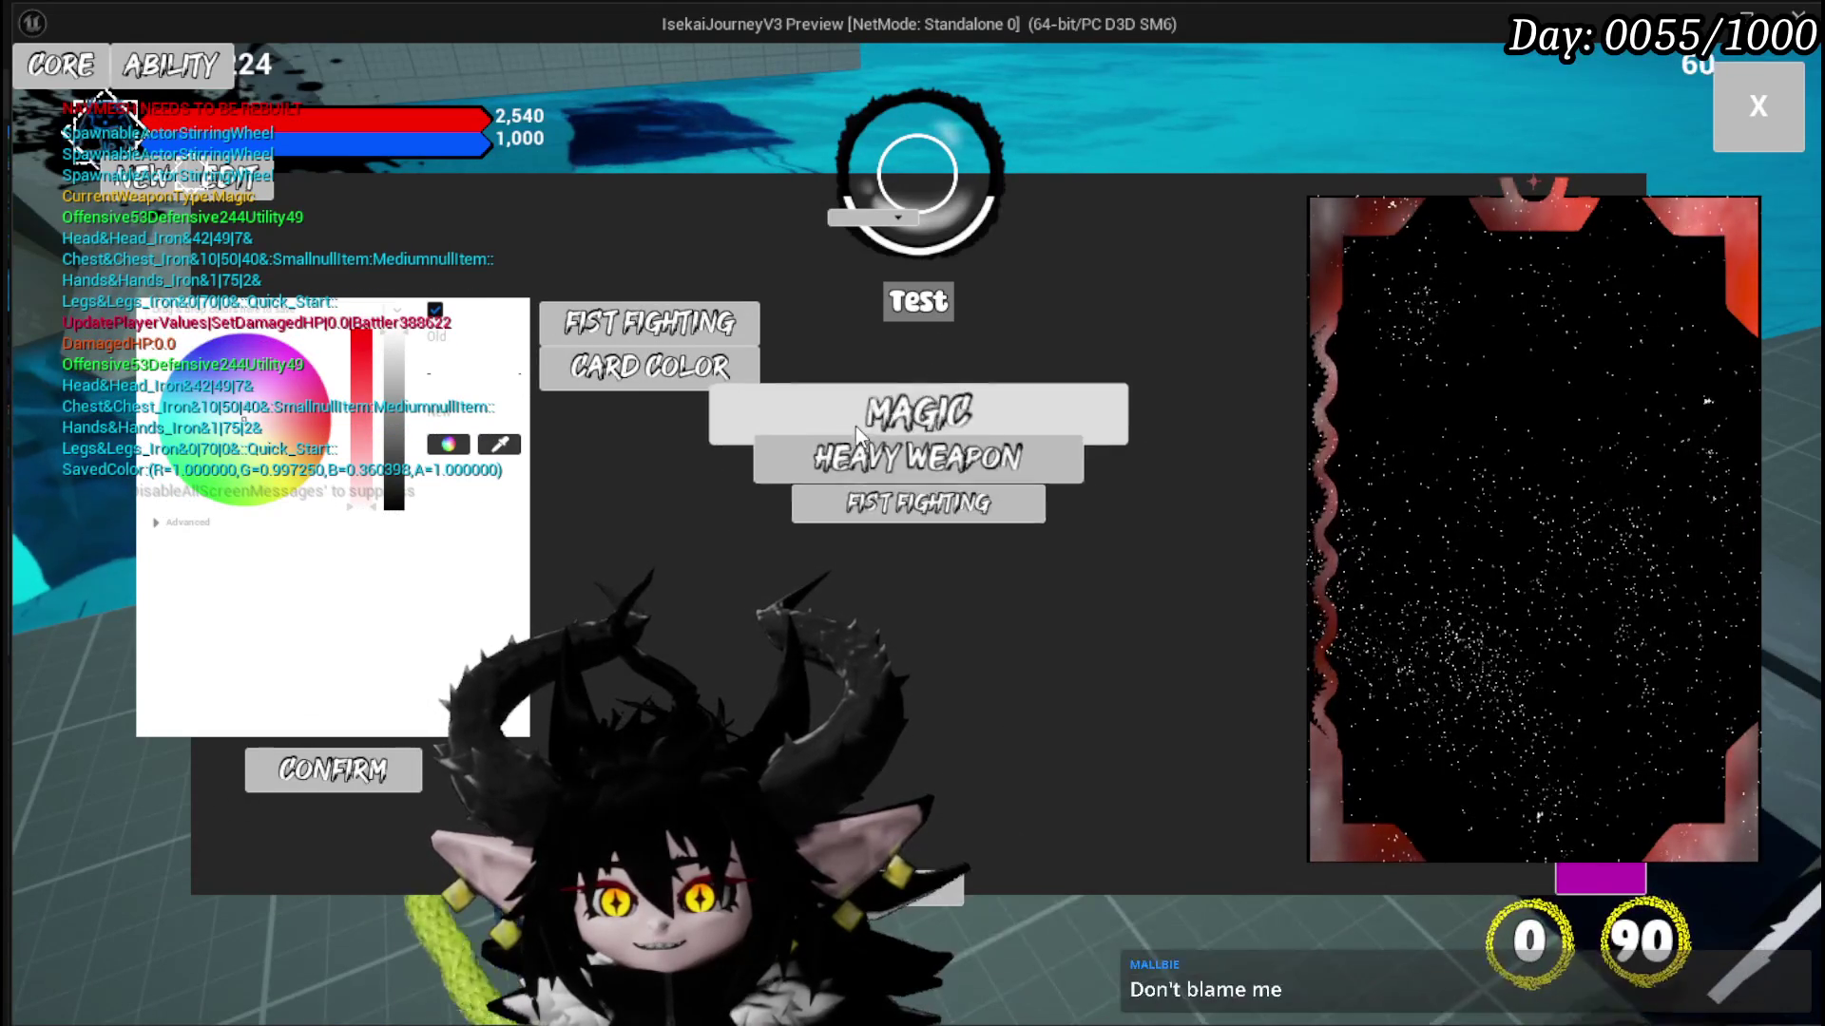
left_click(858, 454)
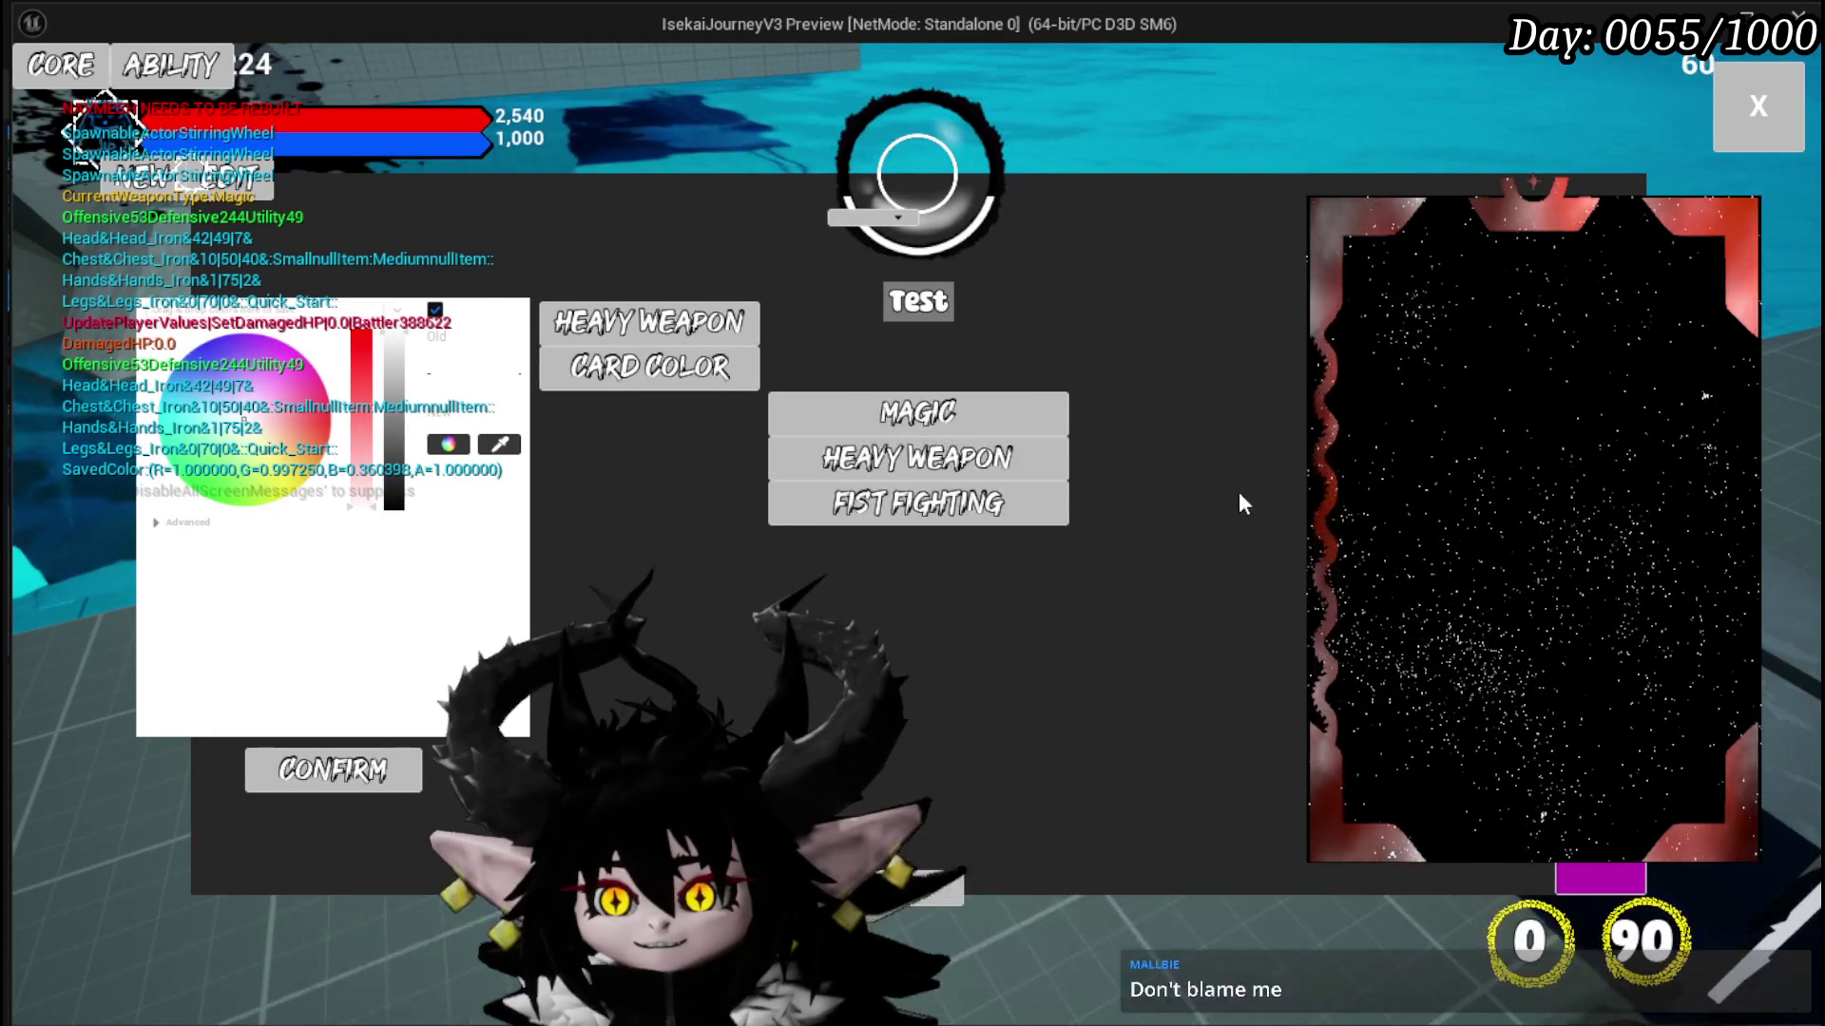
left_click(958, 418)
left_click(951, 458)
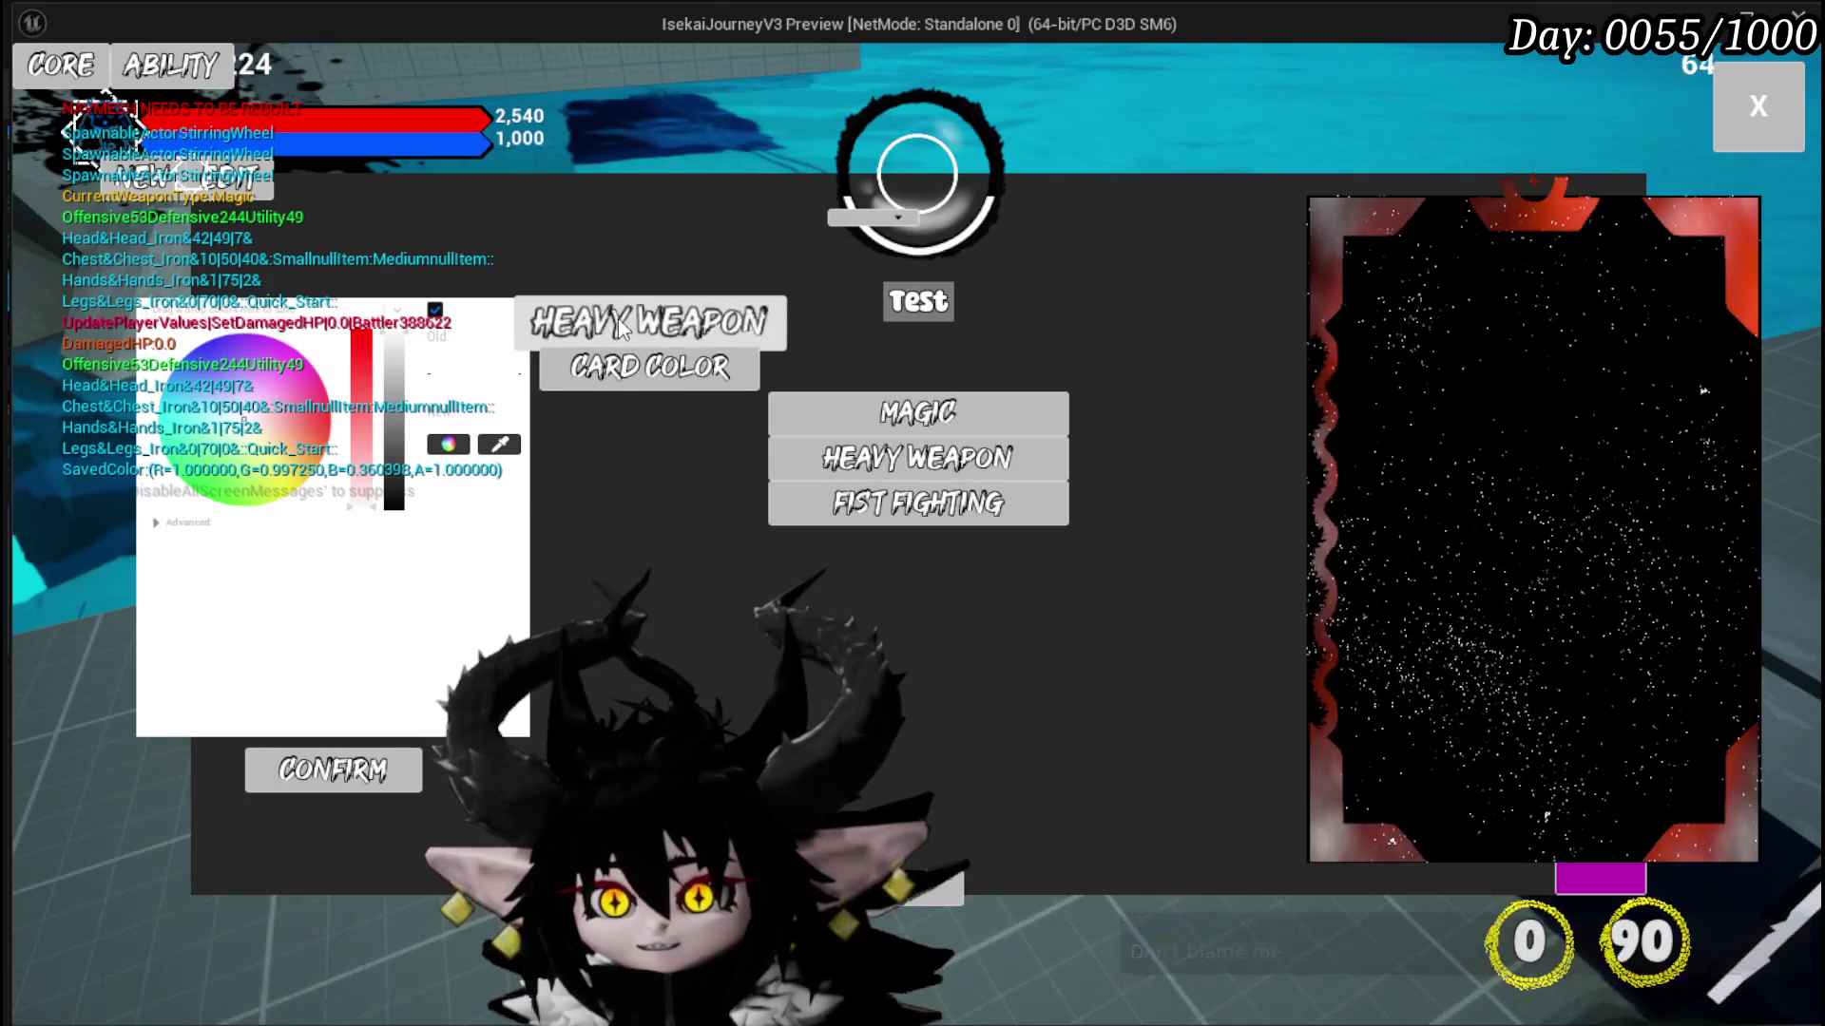
left_click(870, 502)
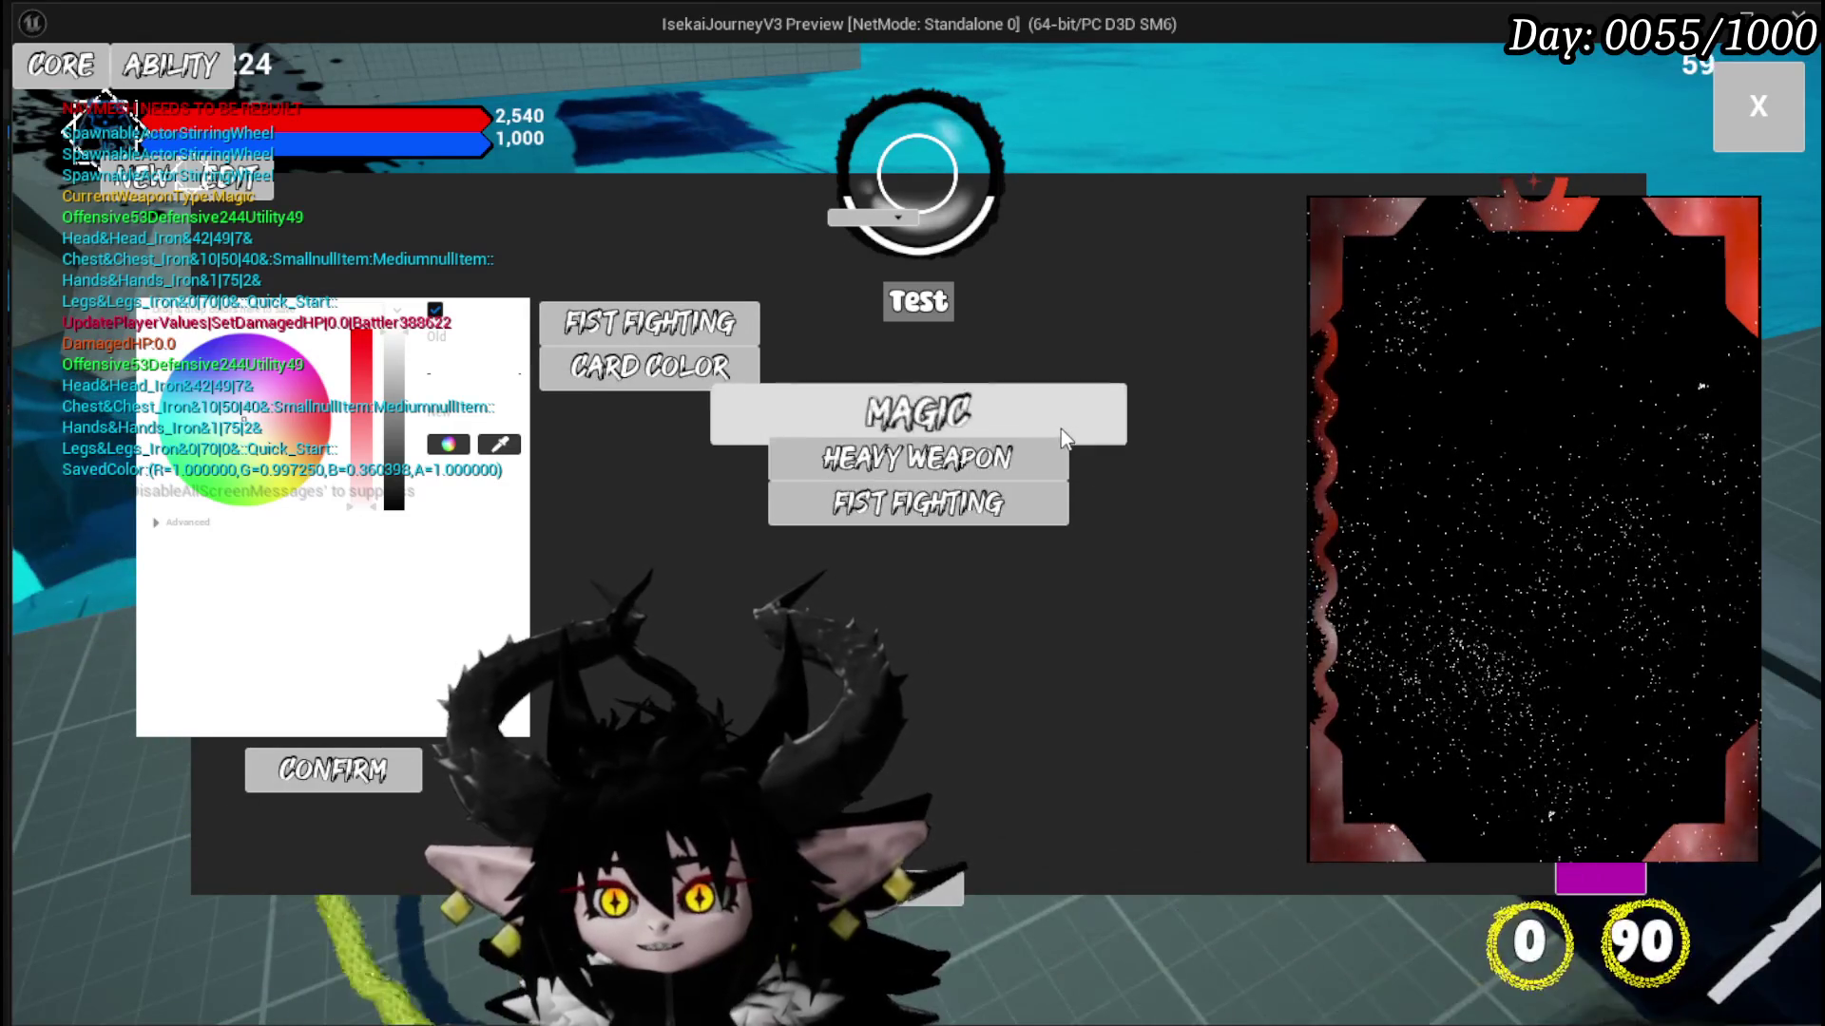
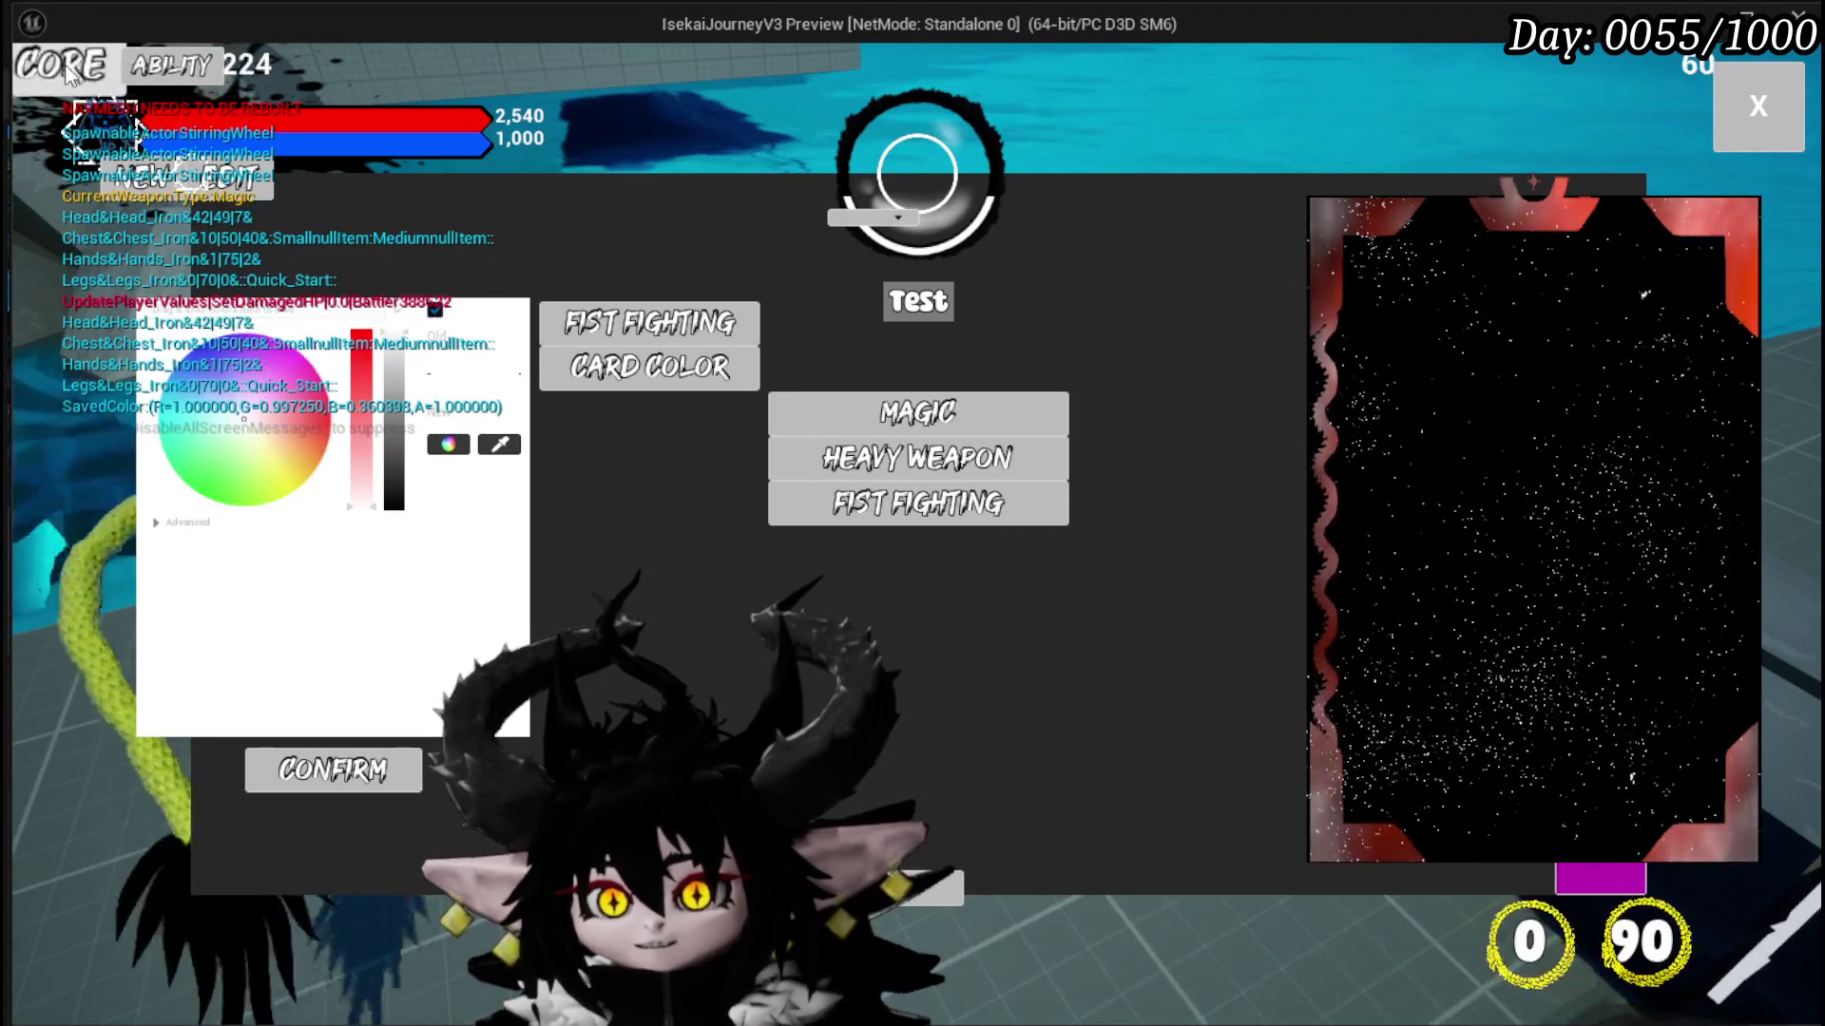
Step: Close the card editor and open the Splash Move card of the Magic|ChuraMagicSummon core
left_click(205, 70)
left_click(152, 74)
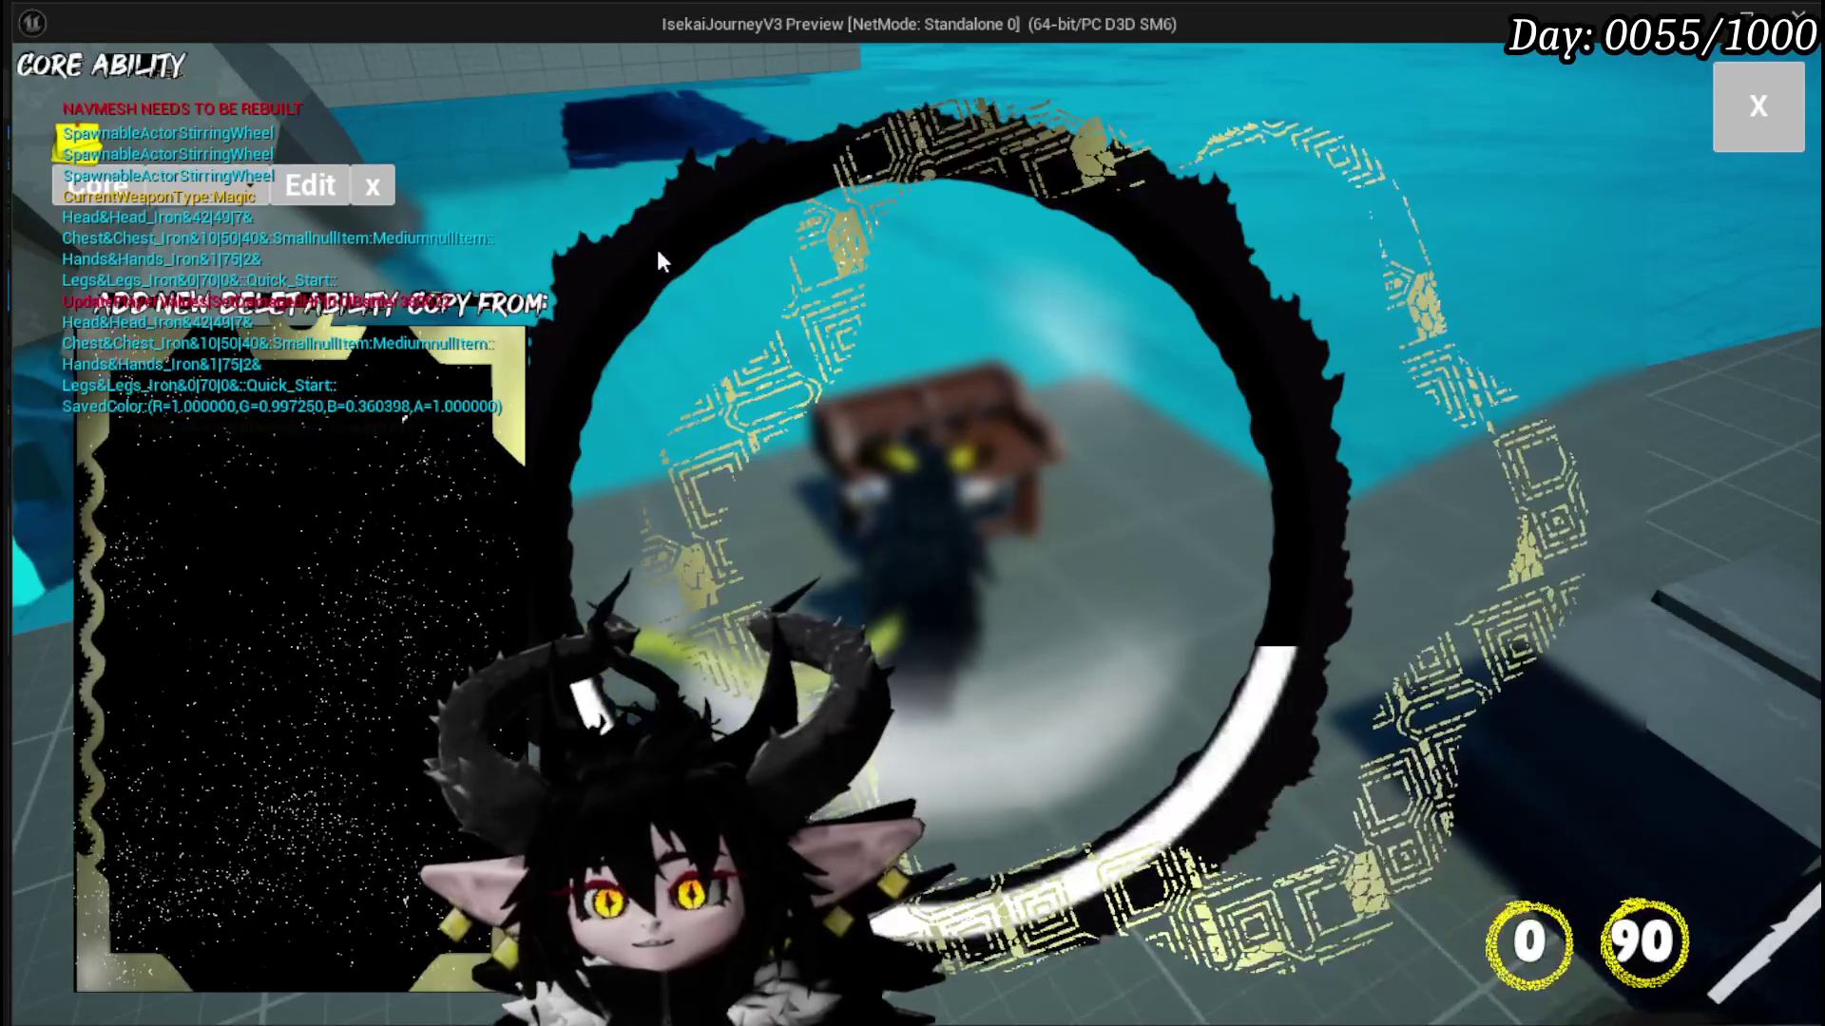
left_click(162, 185)
left_click(213, 242)
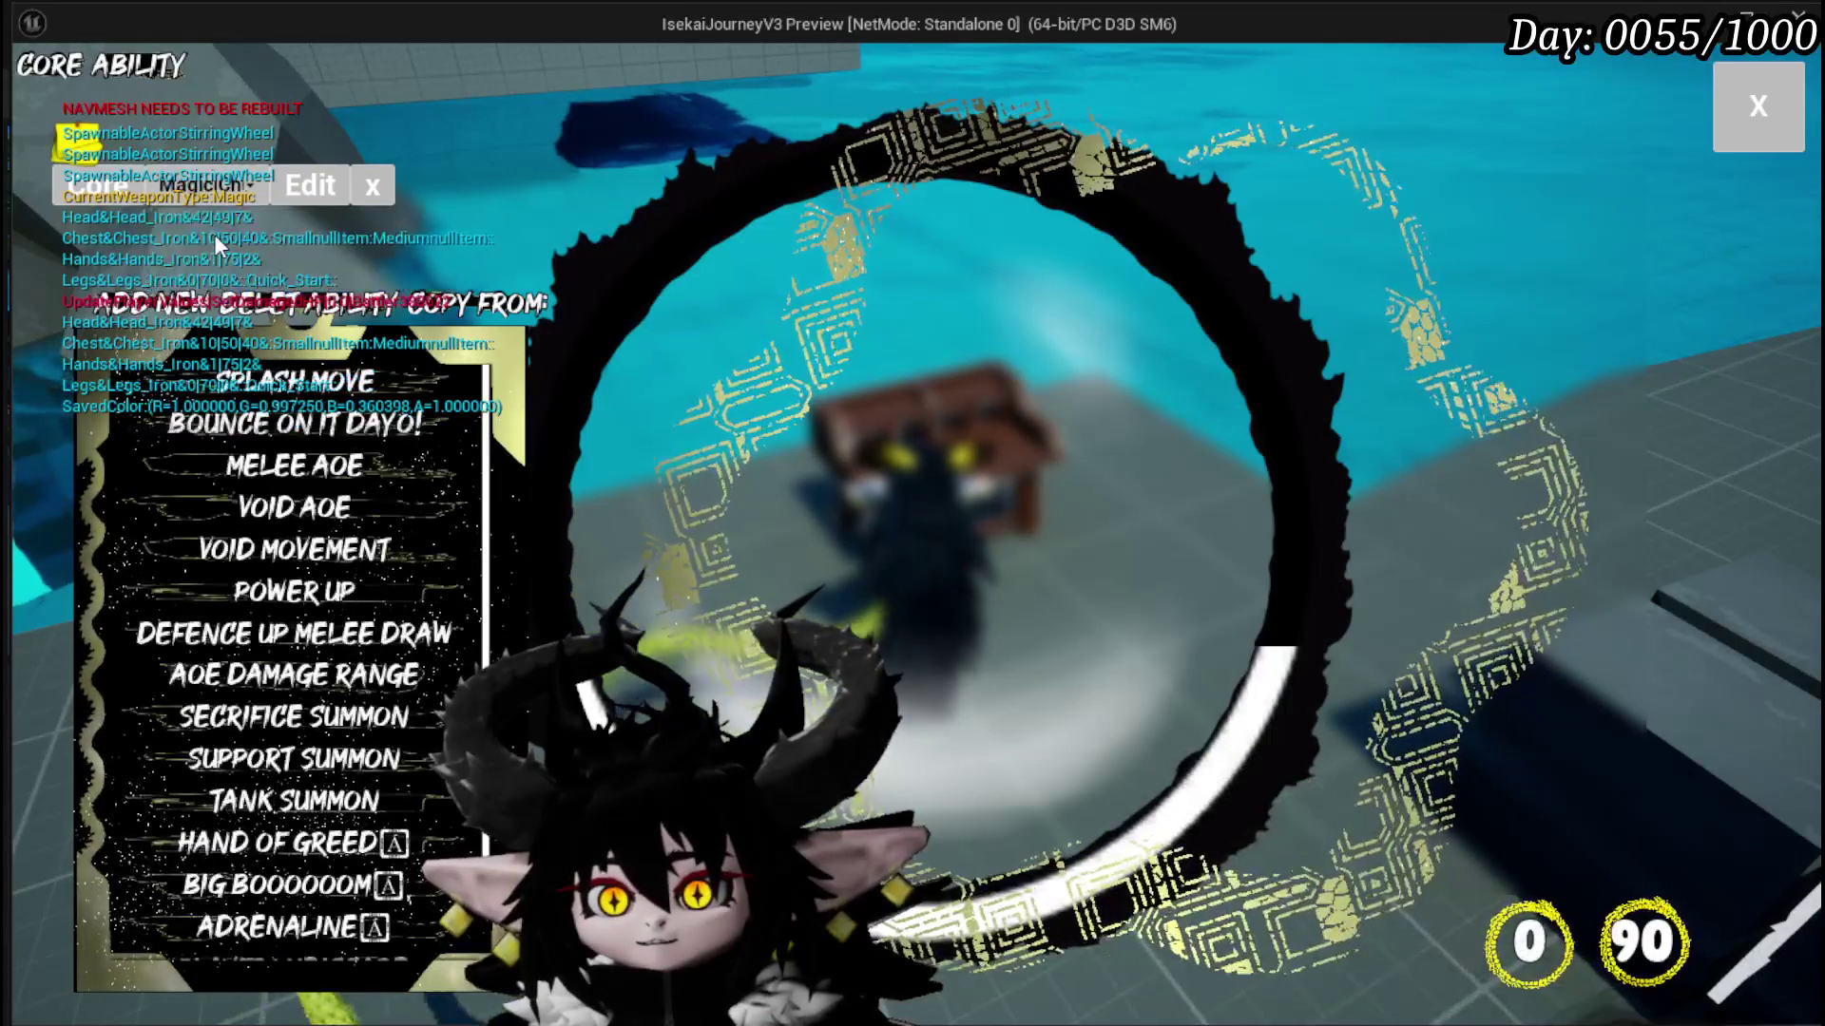
left_click(294, 380)
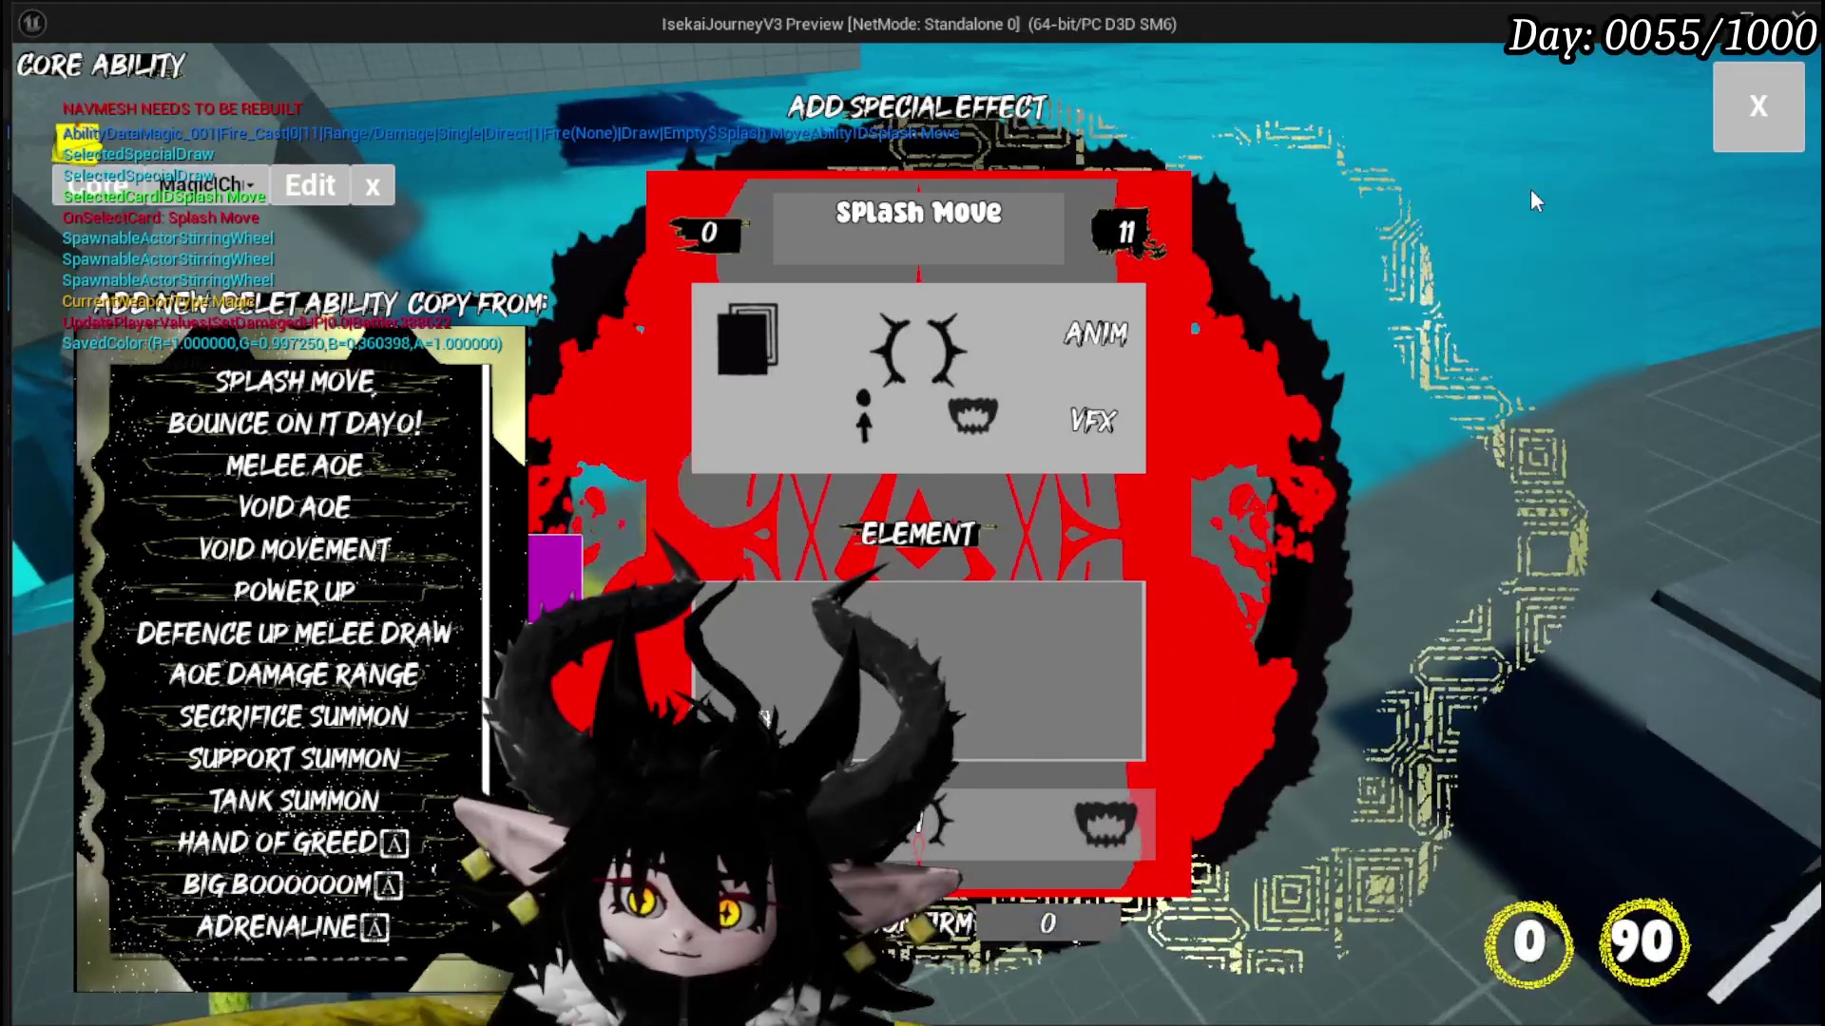
Step: Change the Splash Move card's element to Wind
left_click(931, 542)
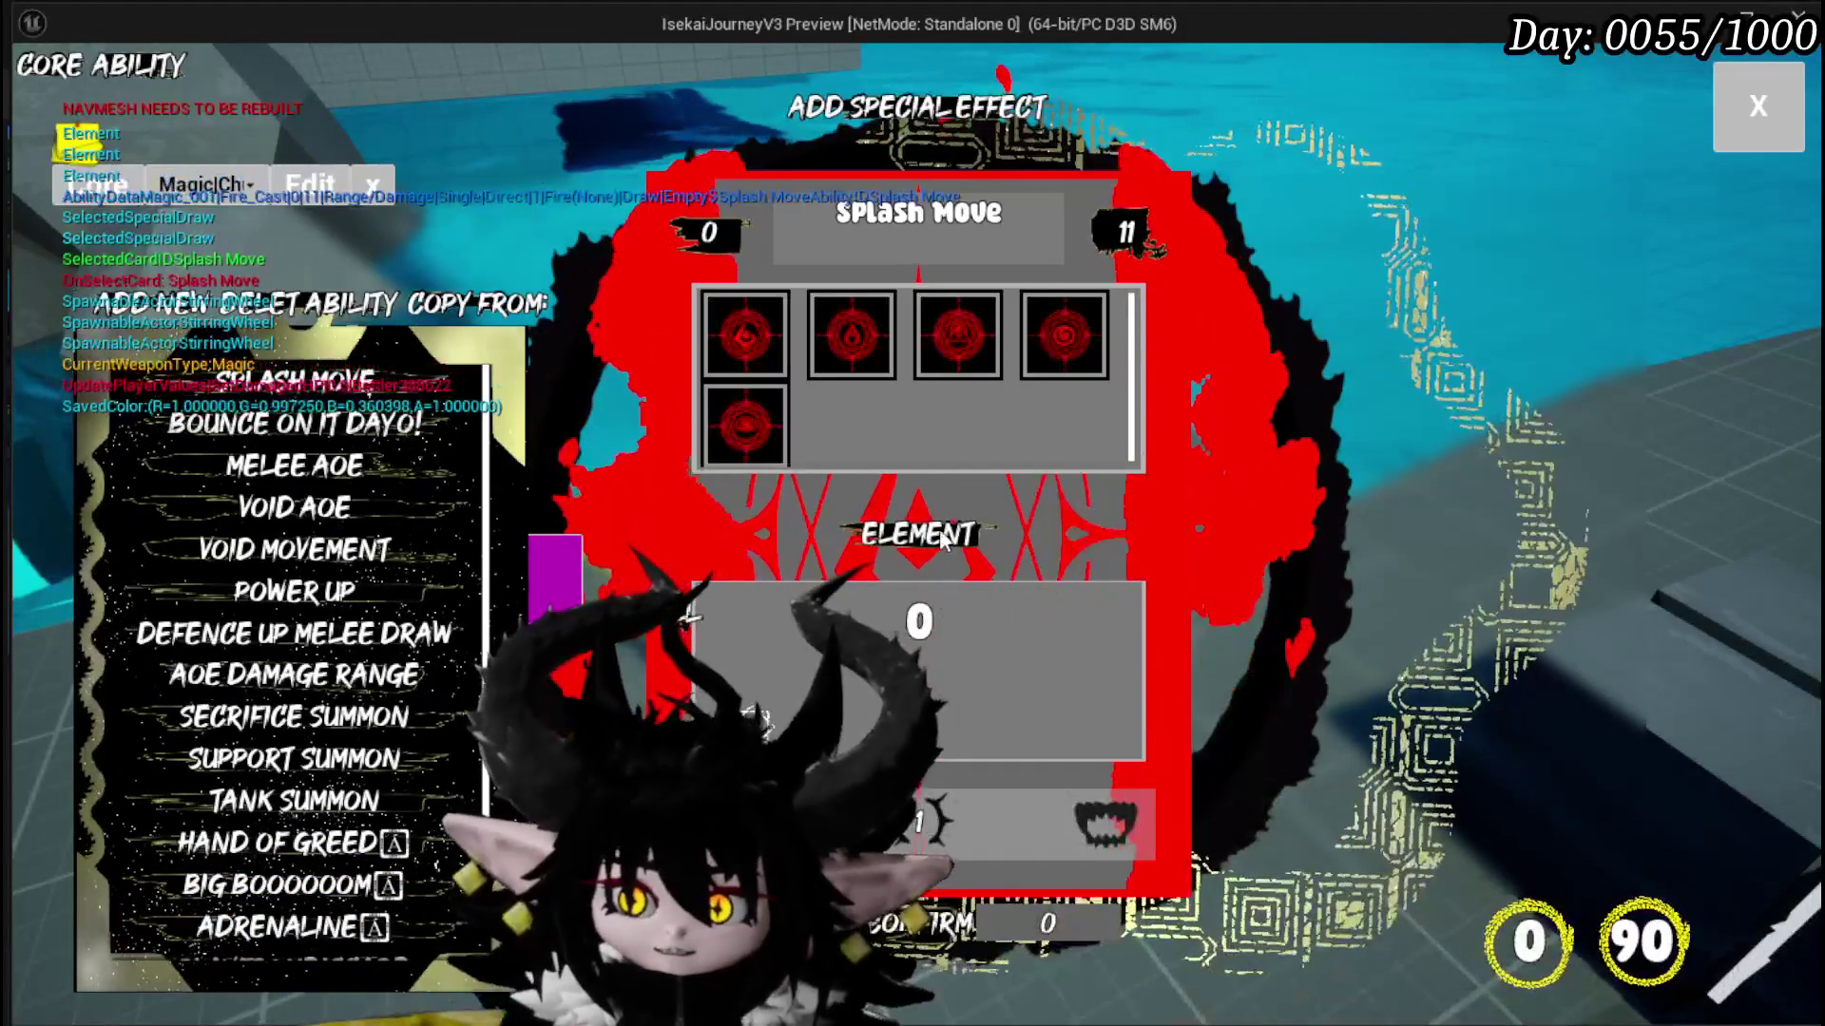
left_click(927, 532)
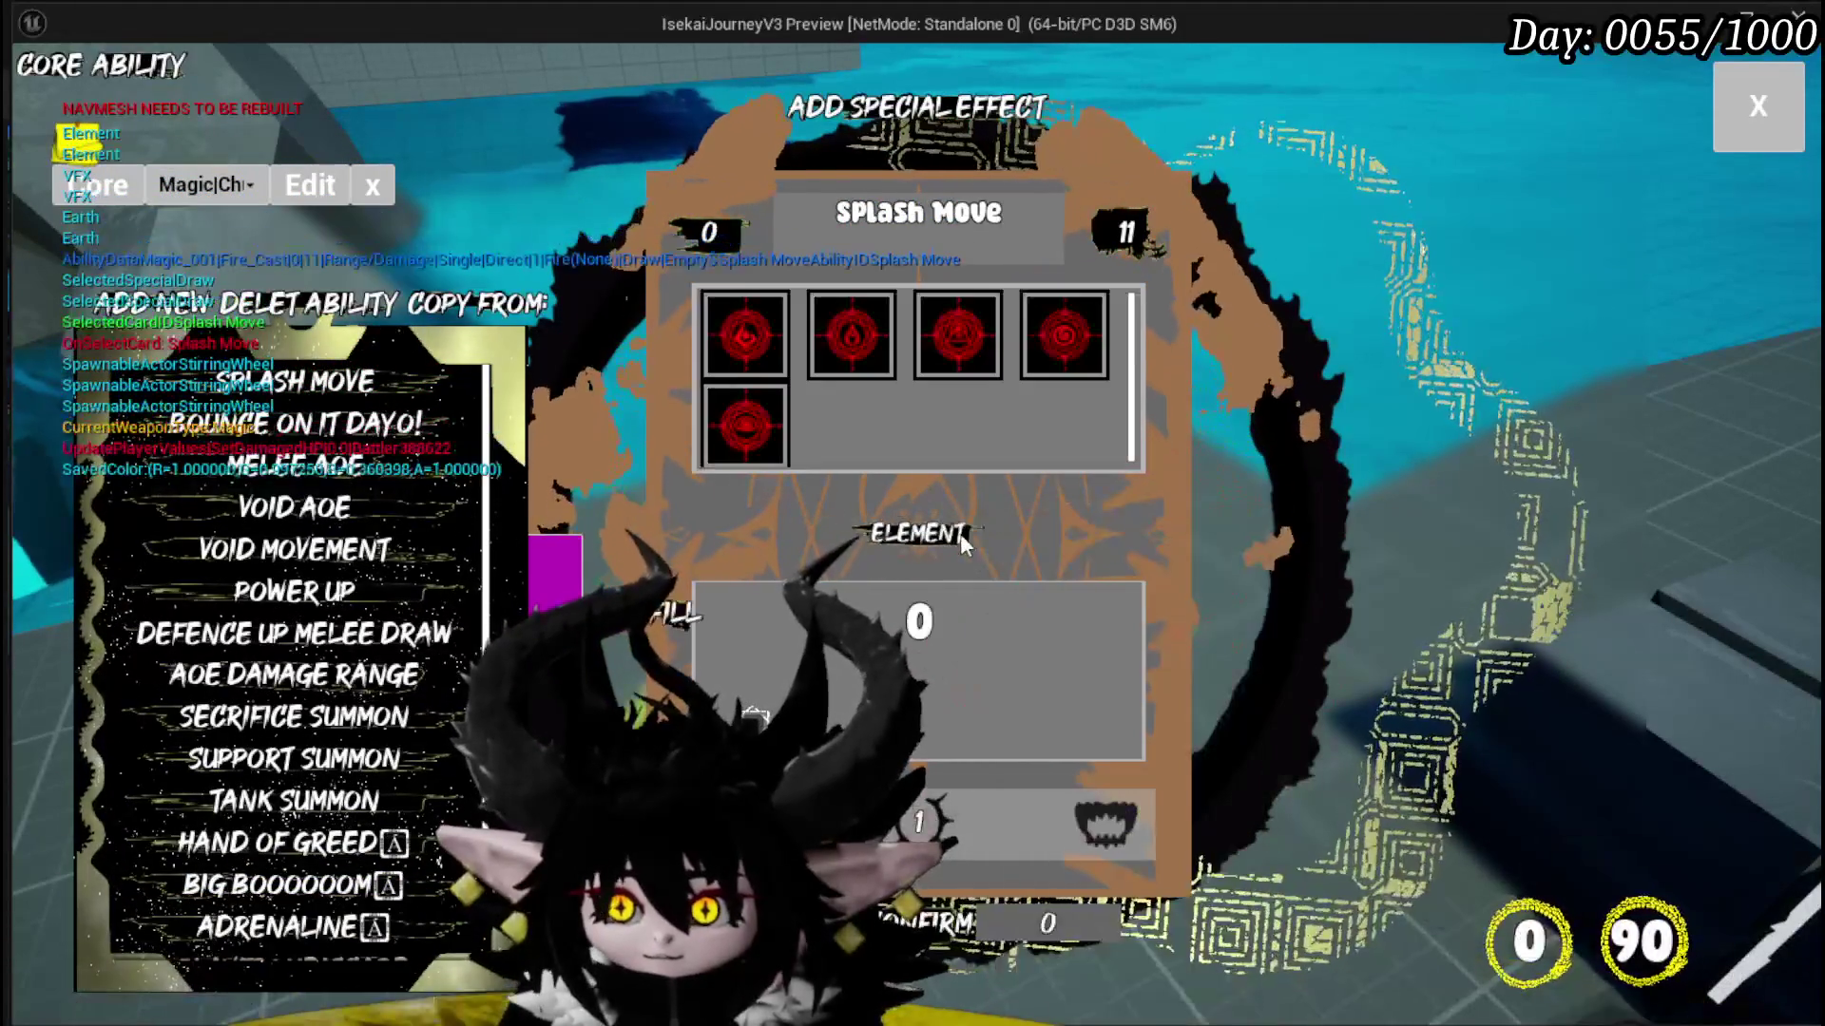
left_click(1090, 334)
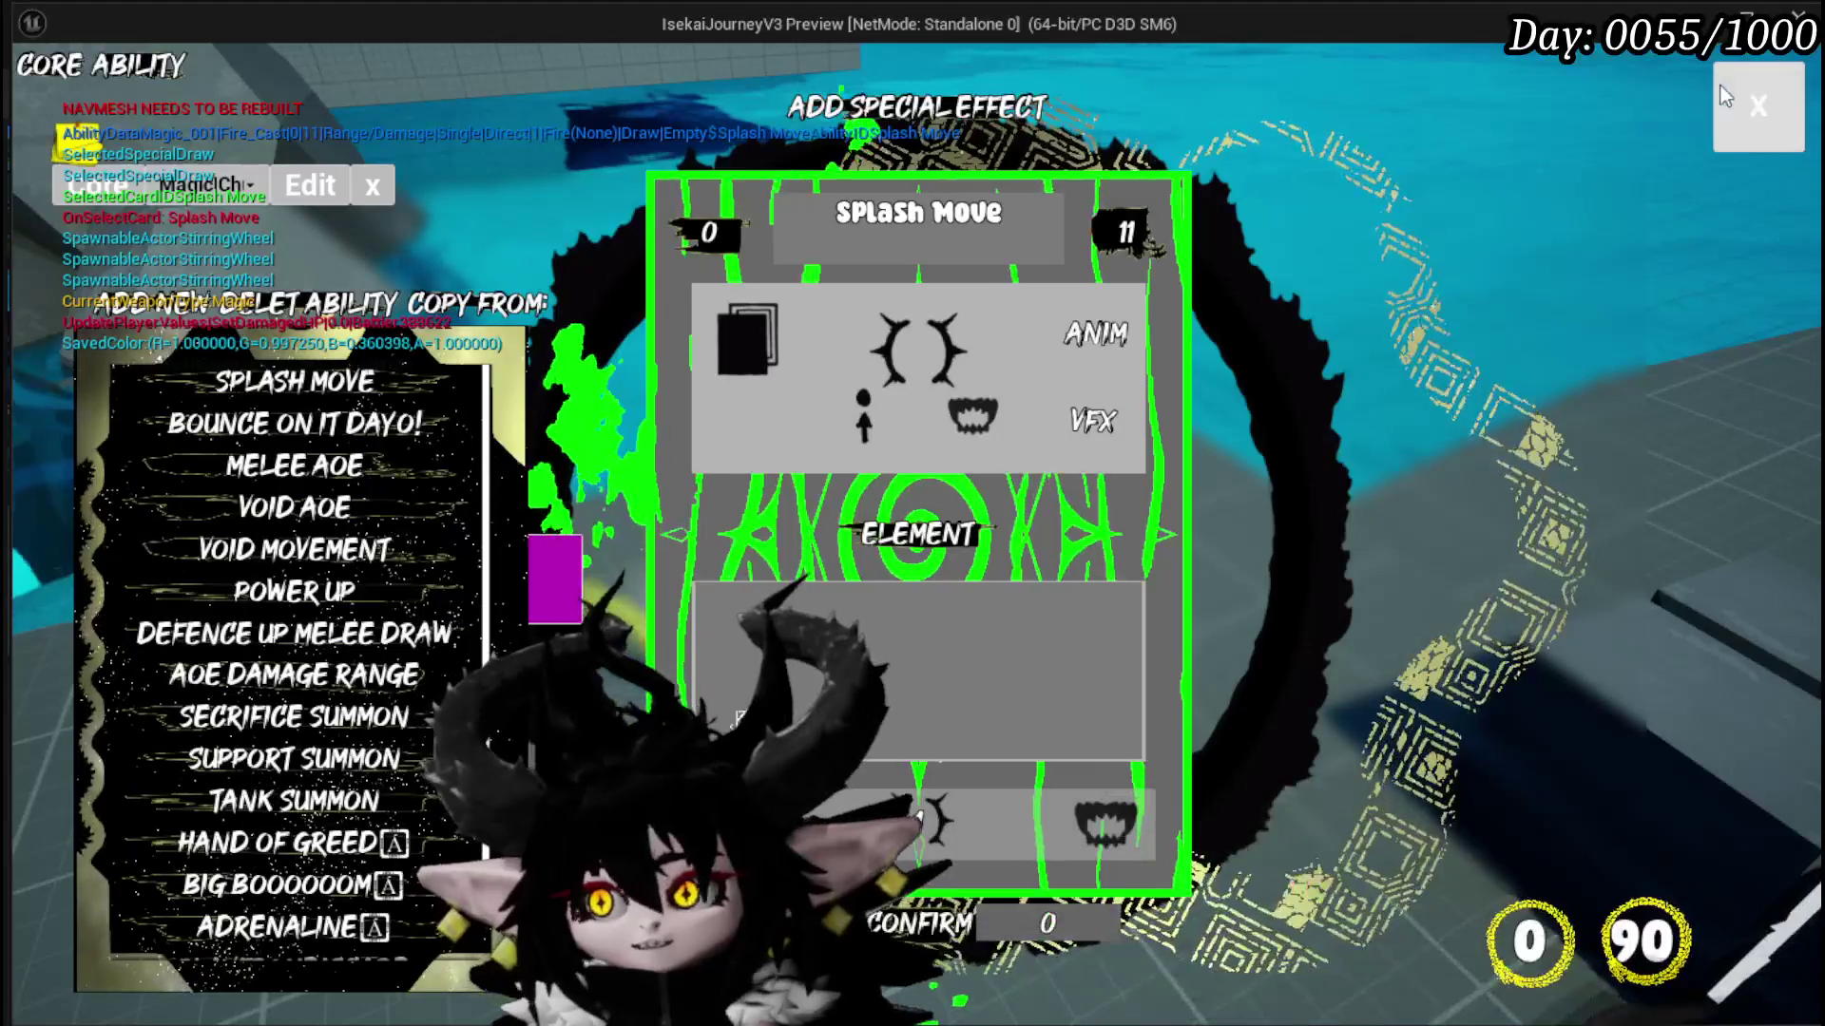
Step: Close the card dialog and stop the Play In Editor session
left_click(1758, 107)
key("alt+Tab")
key("Escape")
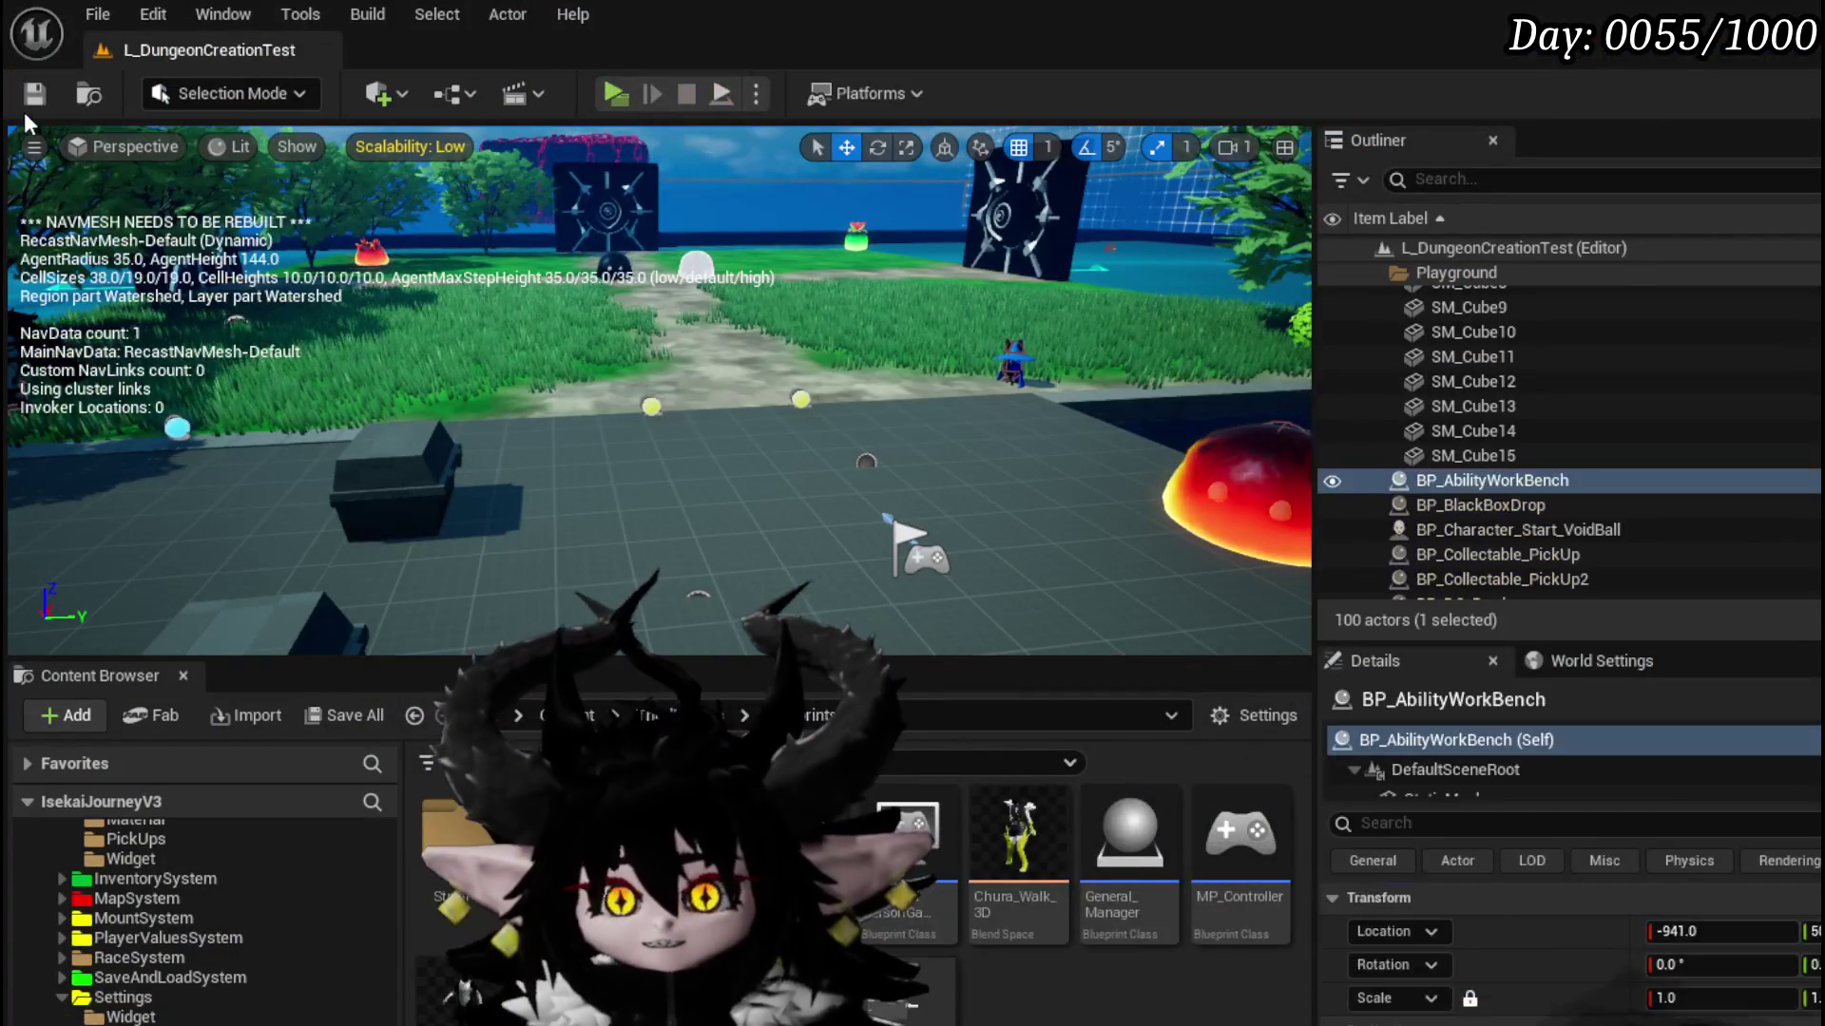
Step: Save the level and open WP_CardCreation from the WP_Edit_Core hierarchy in its own editor
key("ctrl+s")
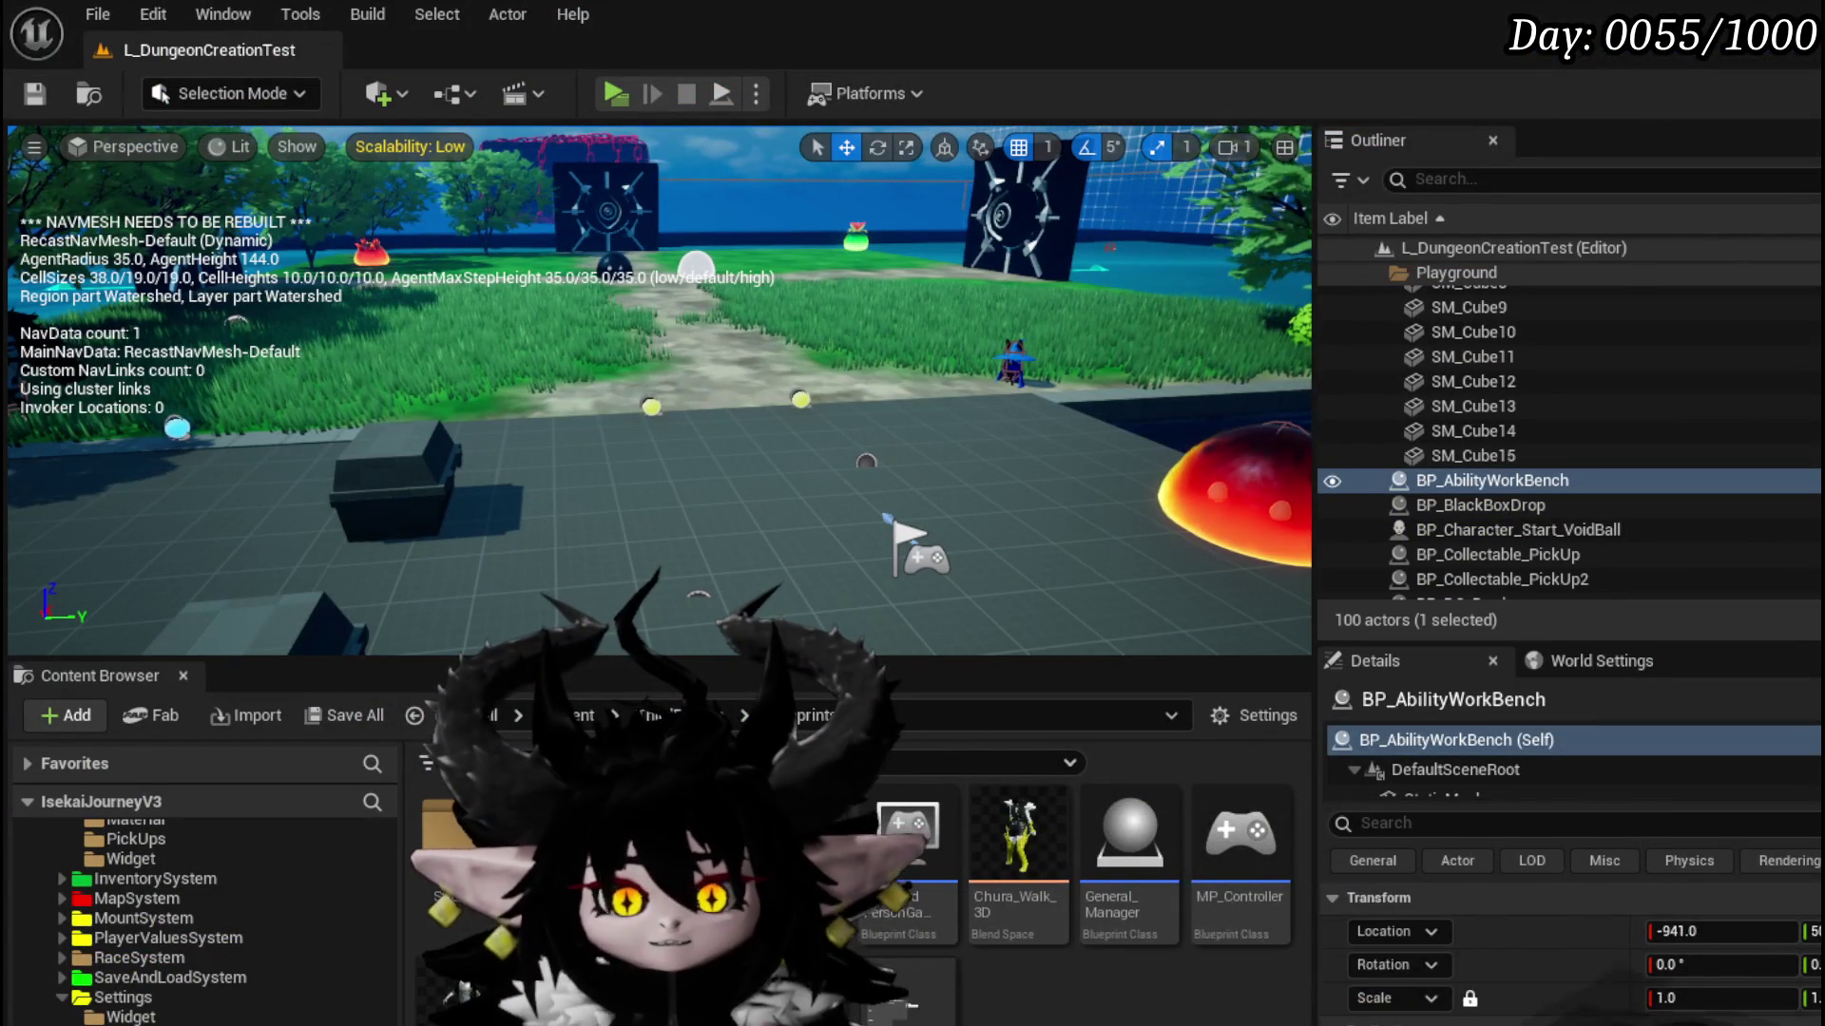
key("alt+Tab")
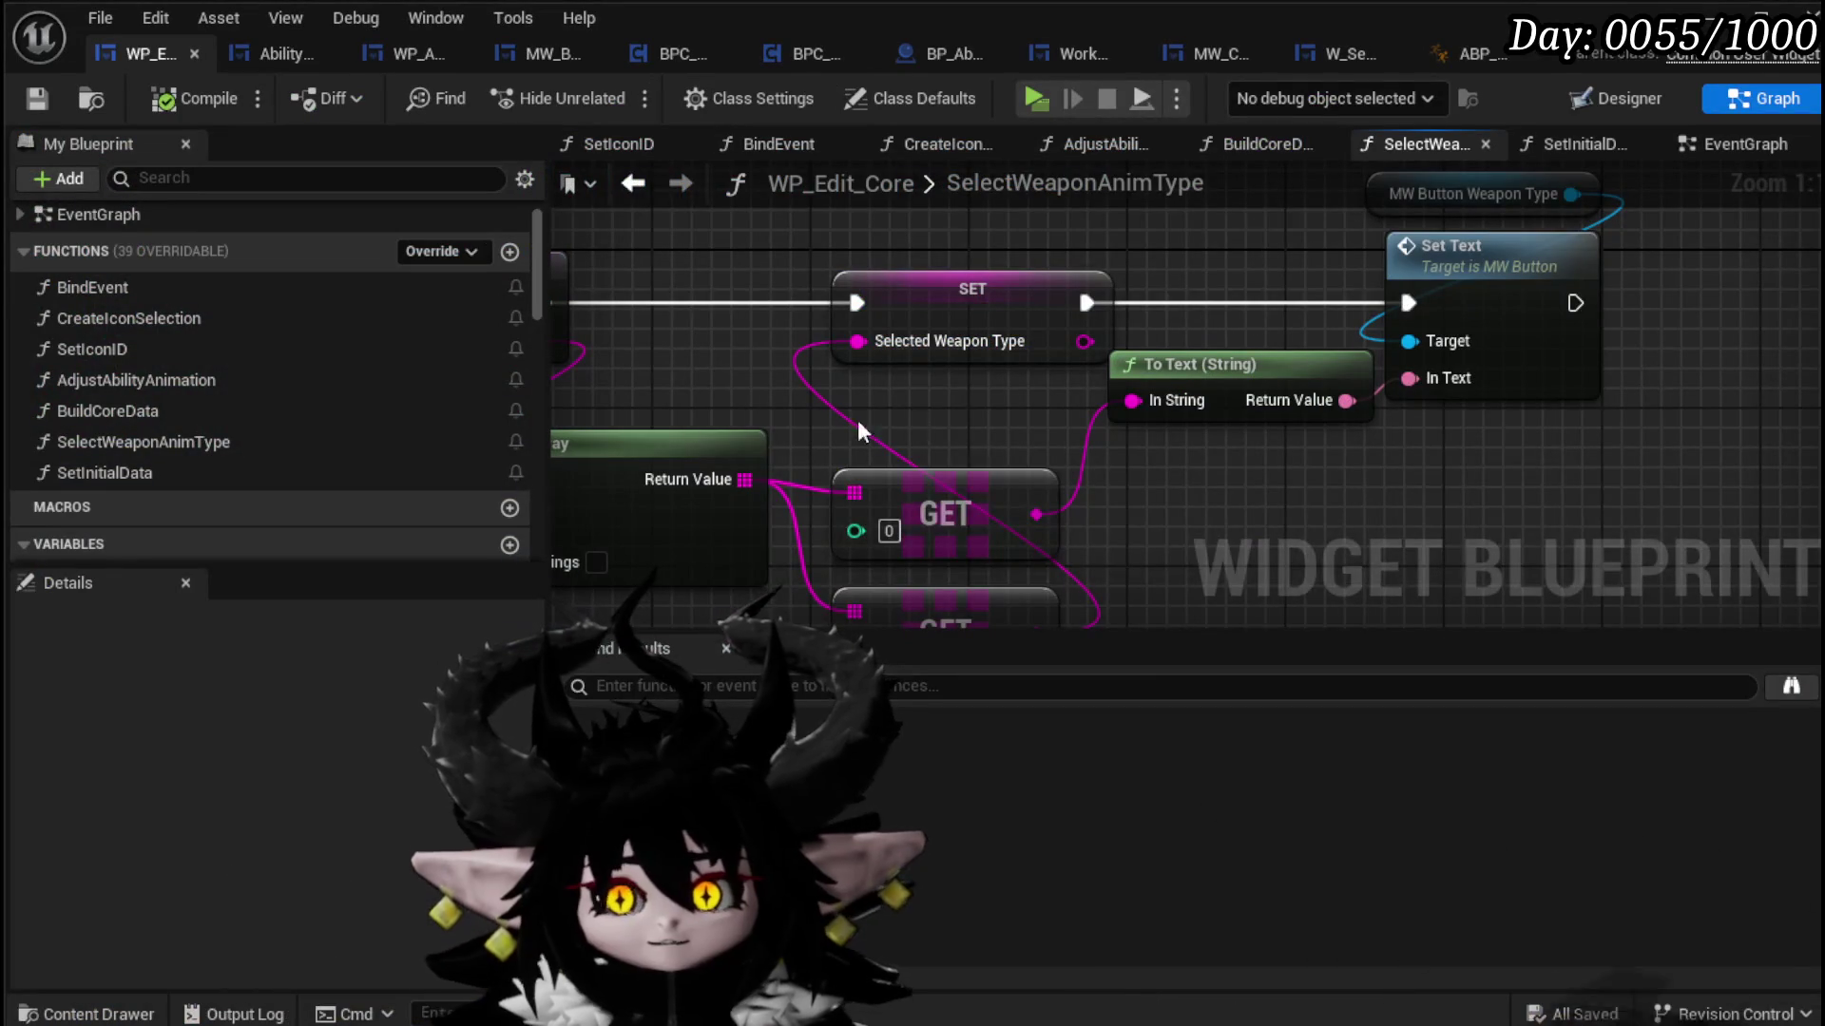
left_click(255, 53)
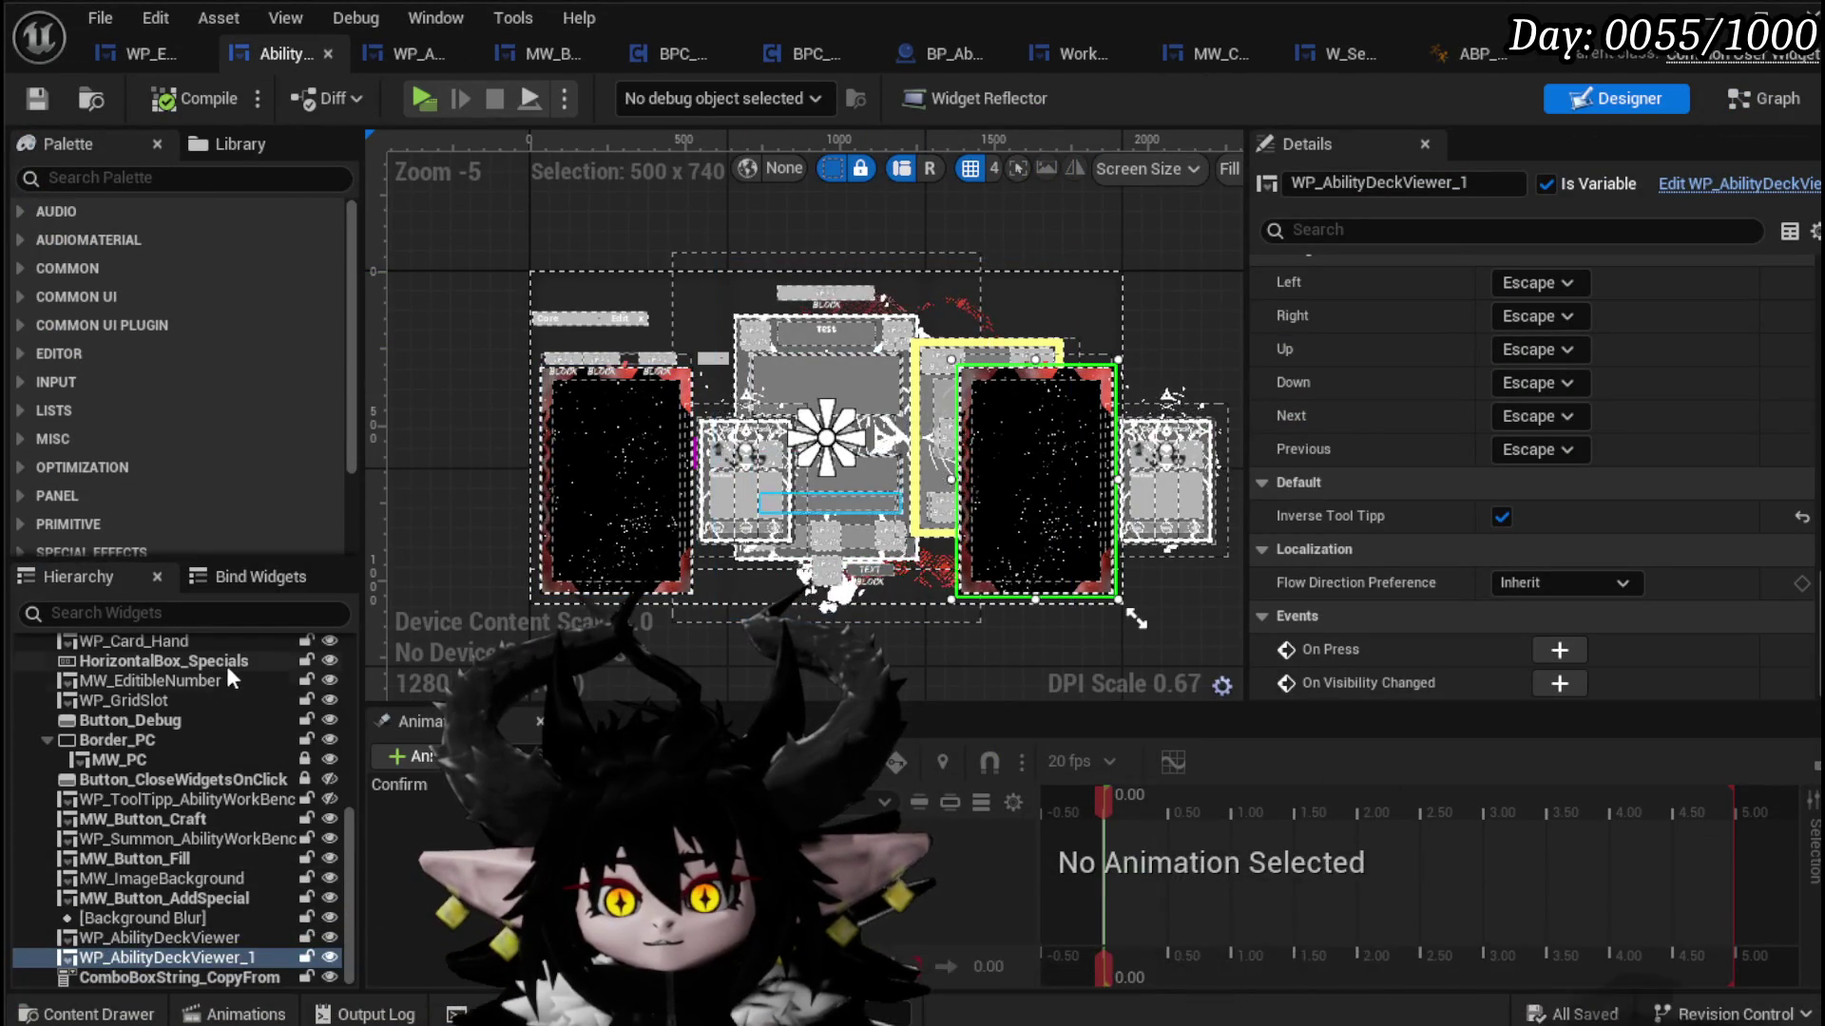
scroll(220, 821, "up", 2)
scroll(219, 812, "up", 3)
left_click(191, 819)
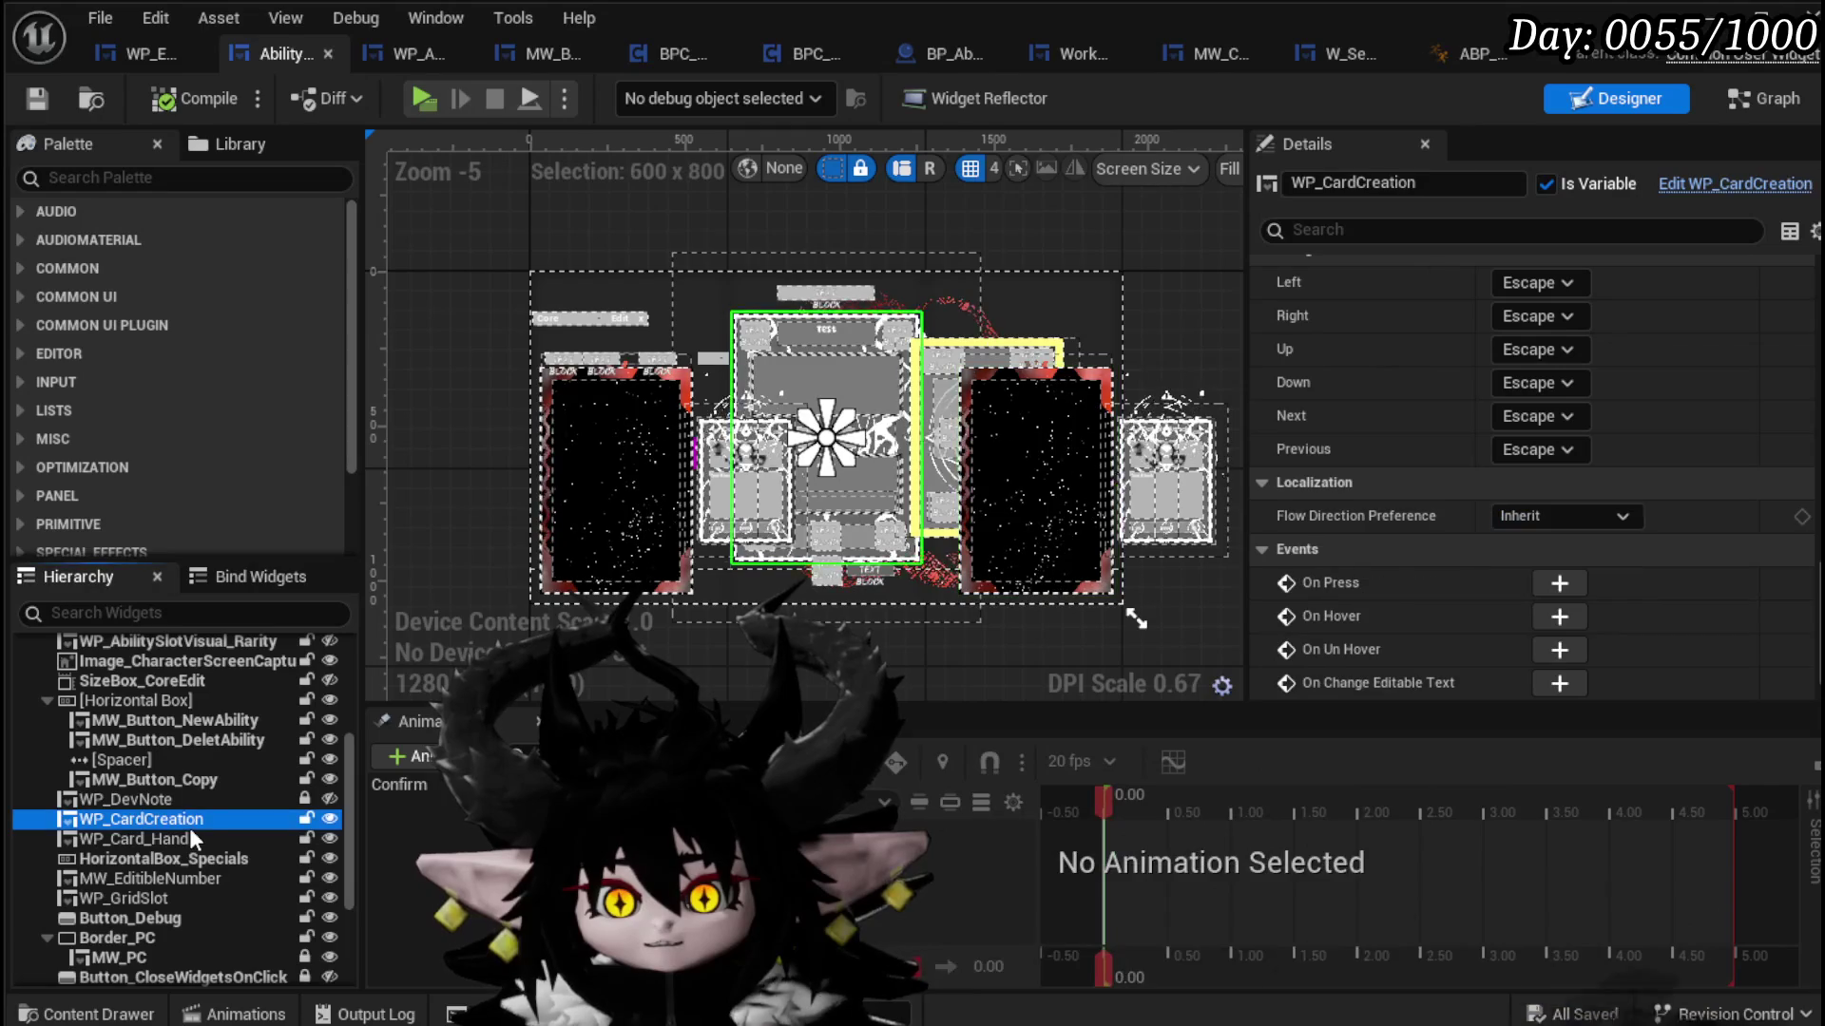
left_click(1691, 195)
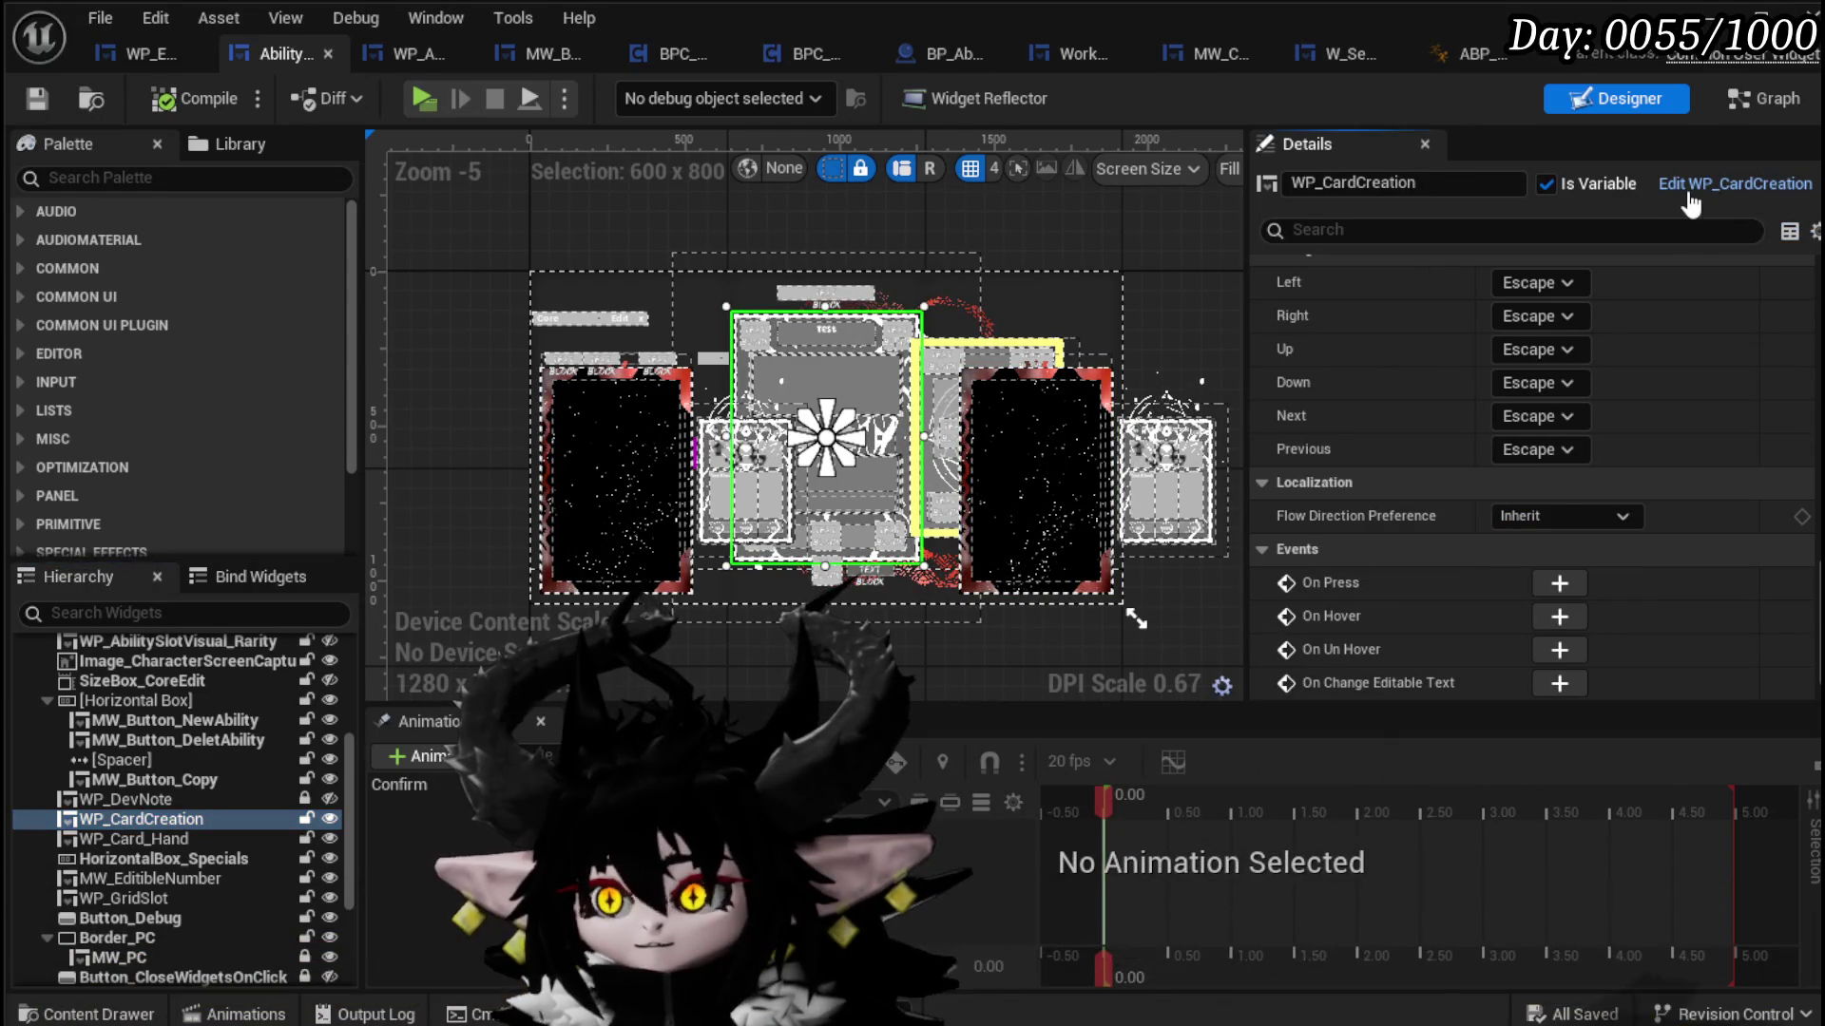
Step: Look over the WP_CardCreation blueprint's Graph view
scroll(703, 475, "down", 8)
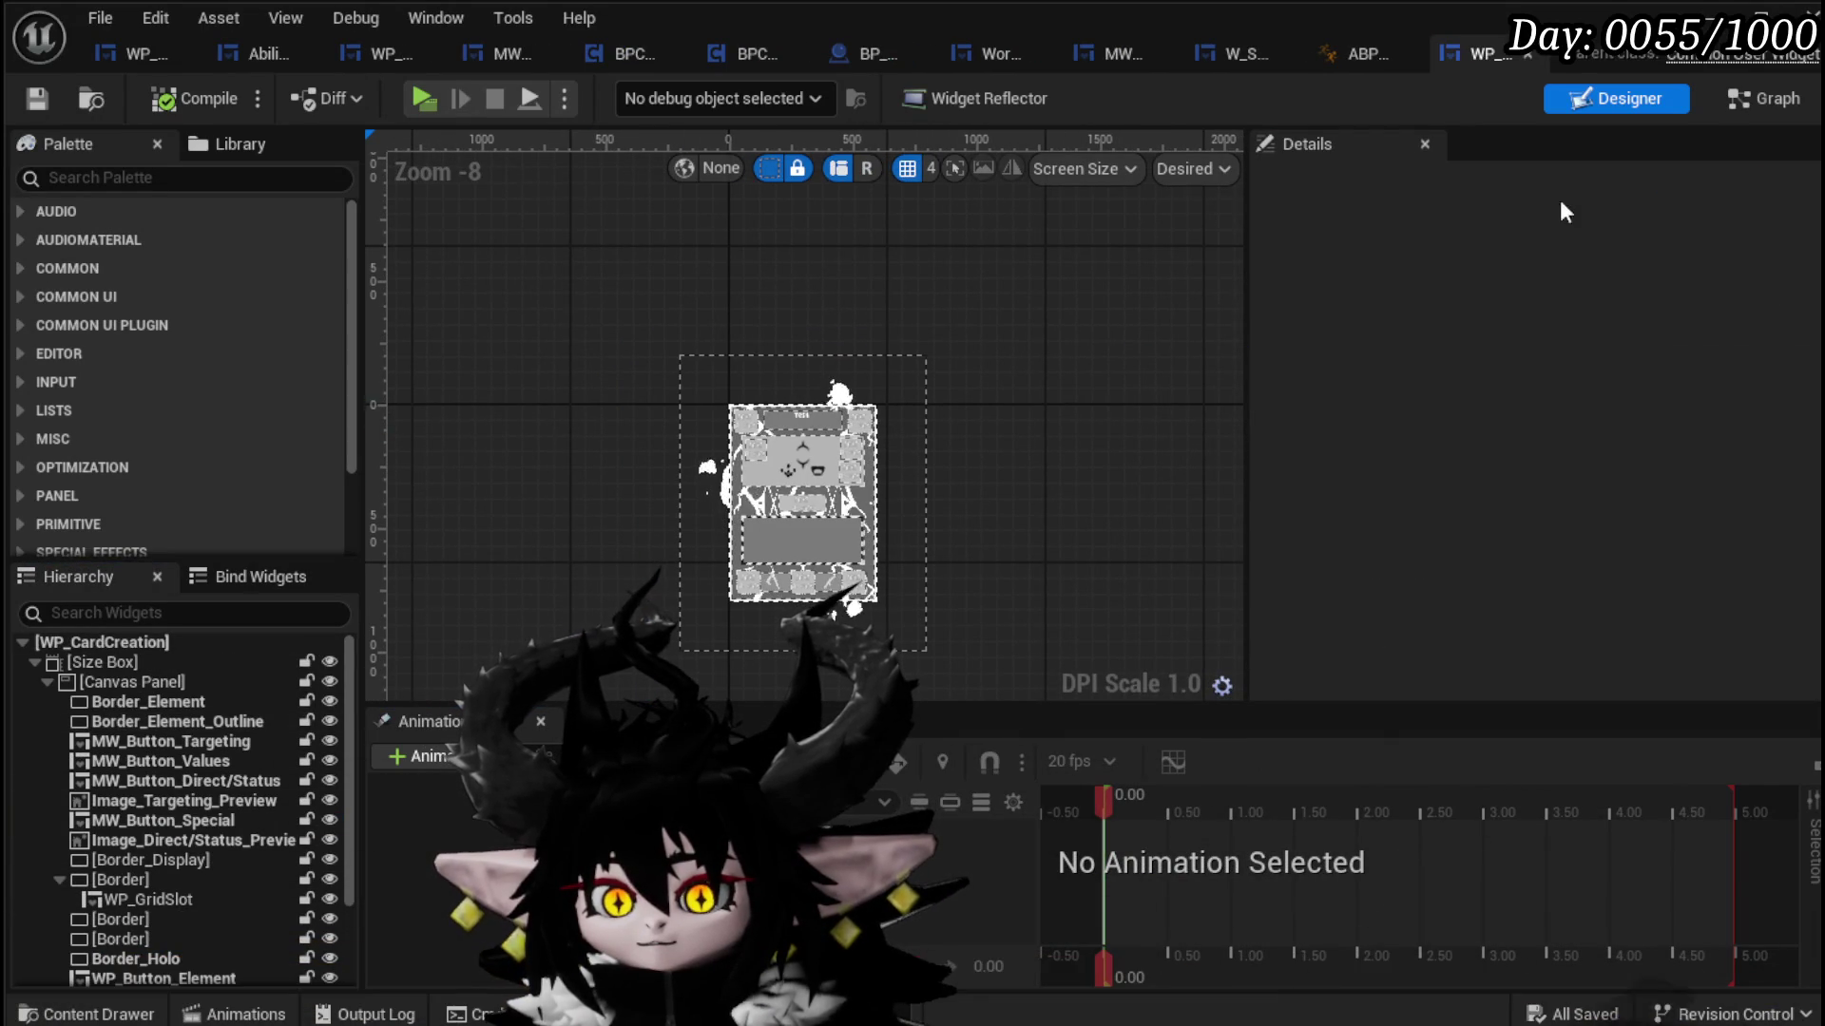
left_click(1722, 90)
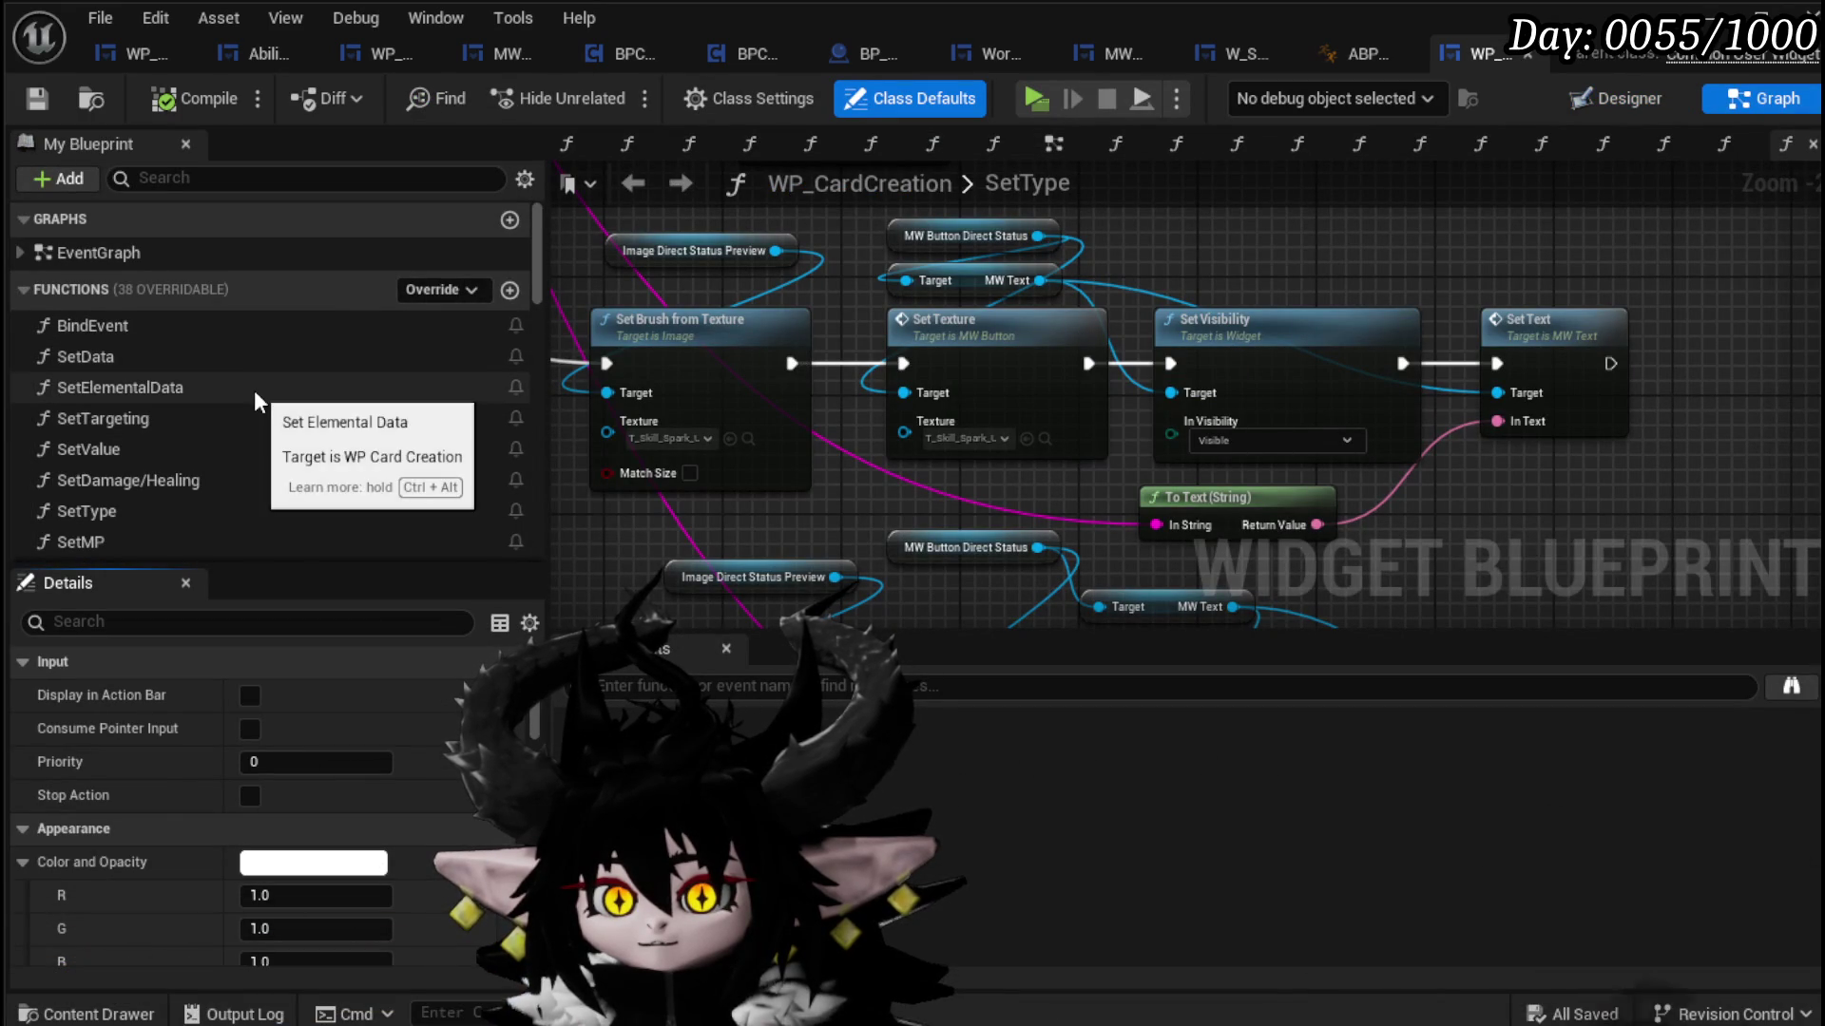
scroll(254, 392, "down", 2)
scroll(254, 391, "down", 10)
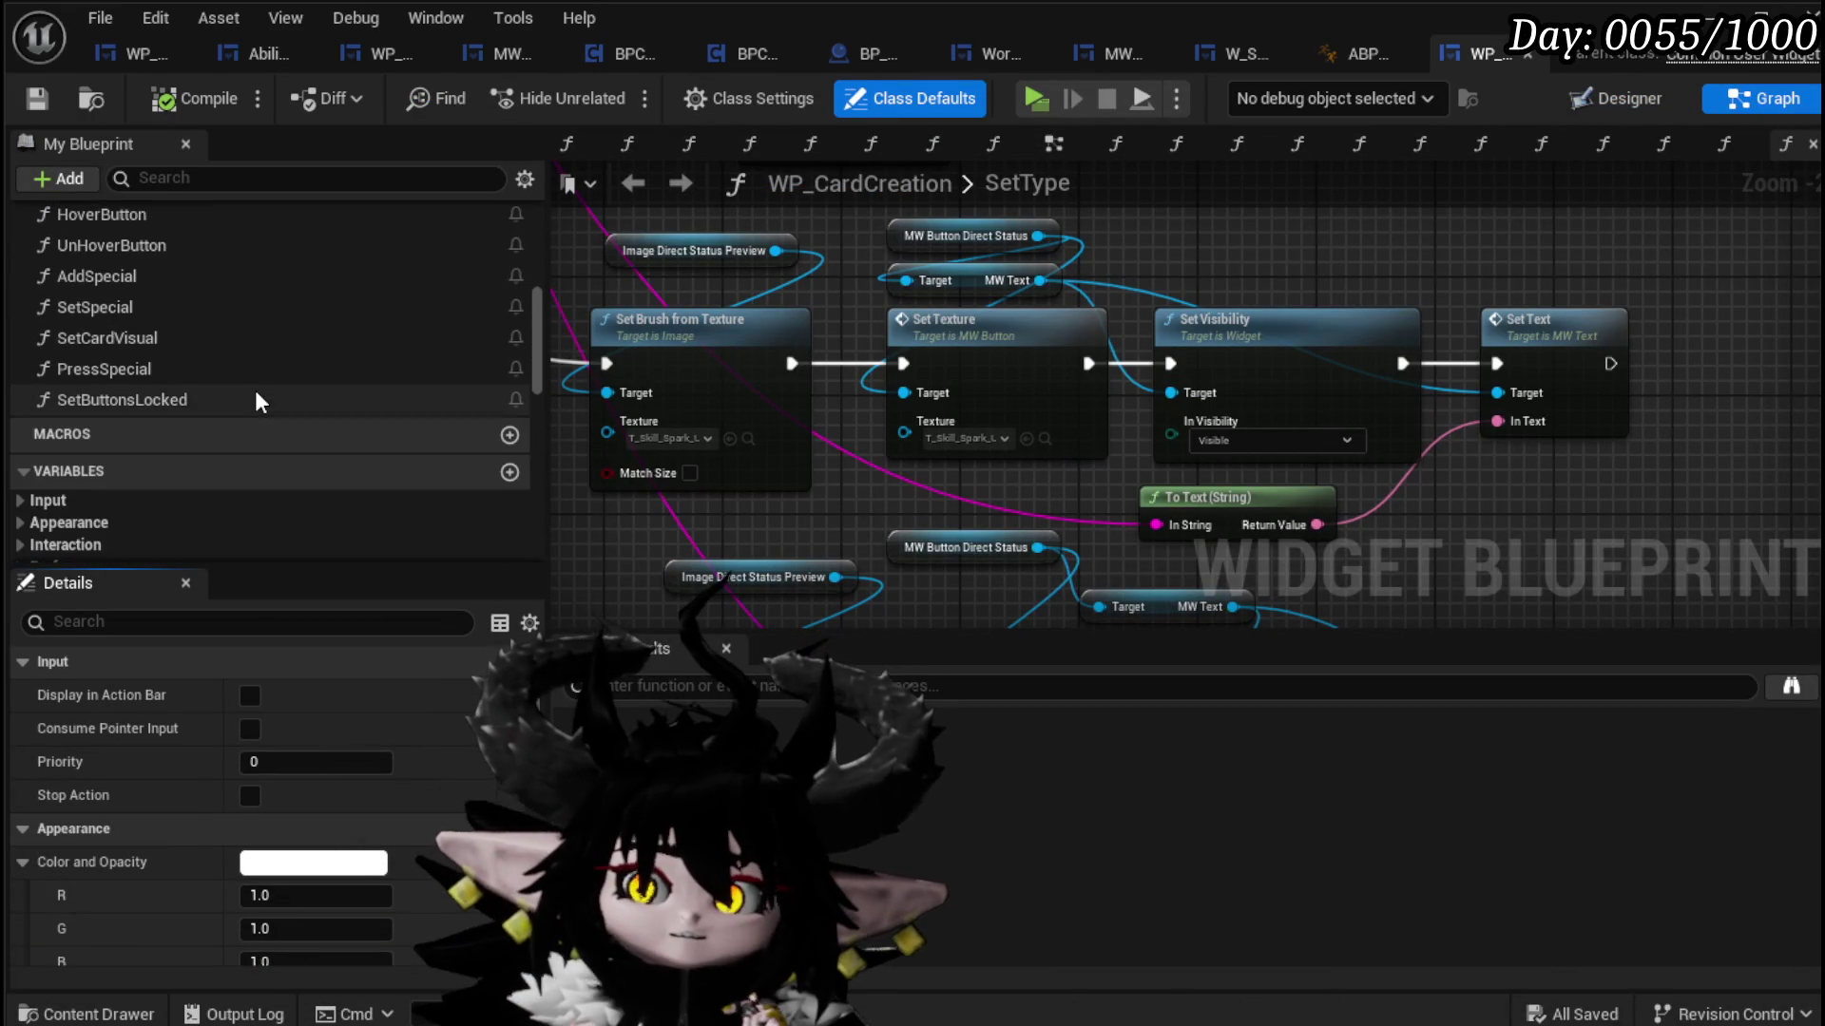
scroll(257, 390, "up", 10)
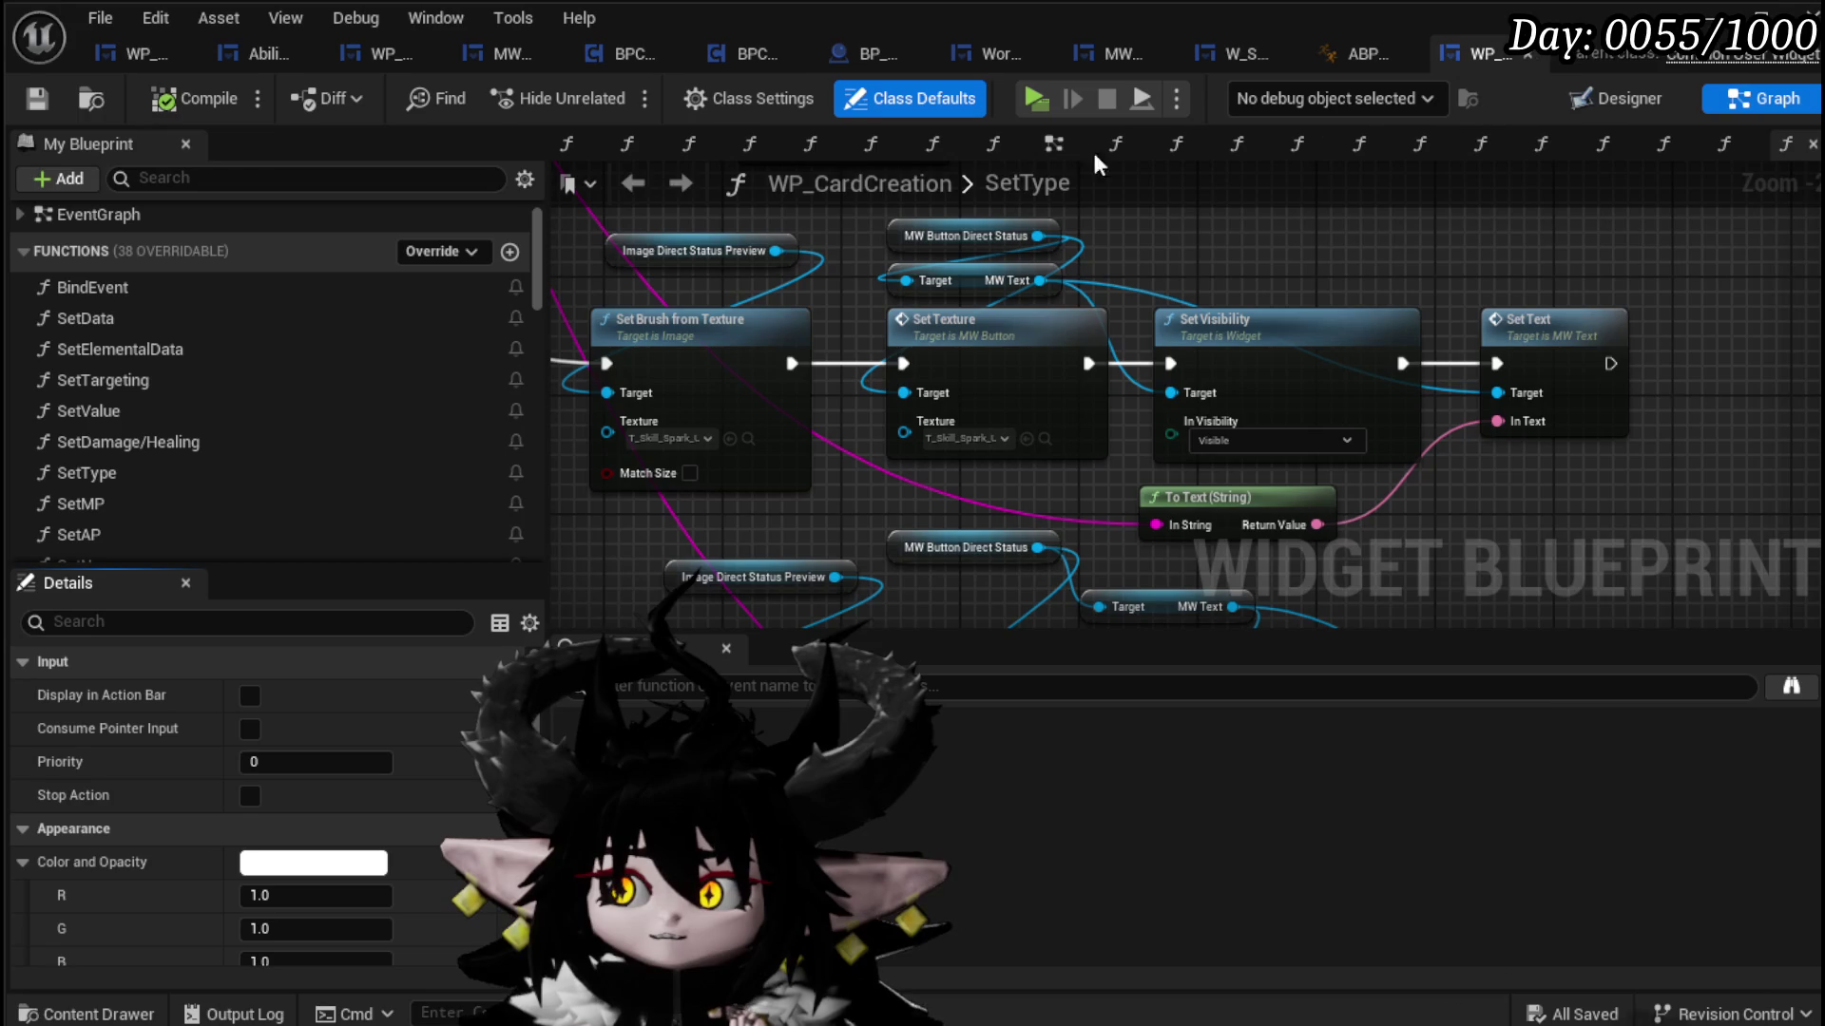
Step: Save all assets and close the ABP_Chura animation blueprint
left_click(1361, 53)
key("ctrl+s")
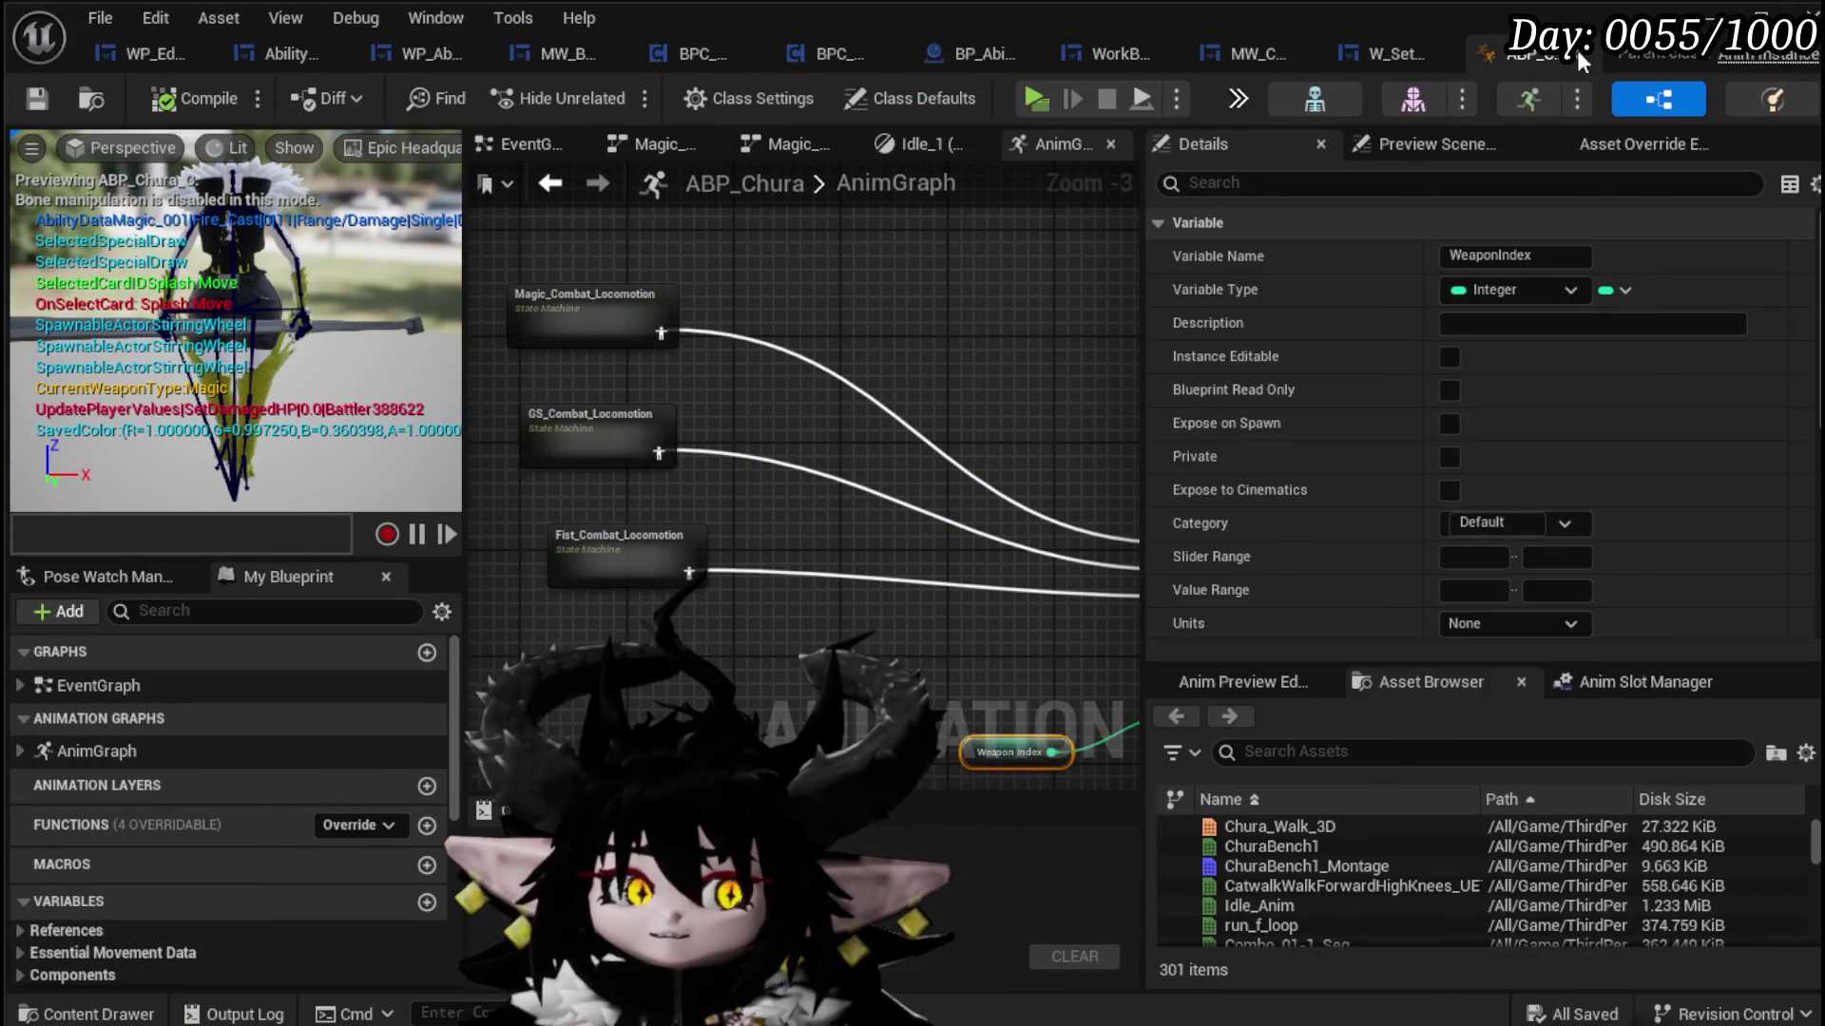
left_click(1577, 53)
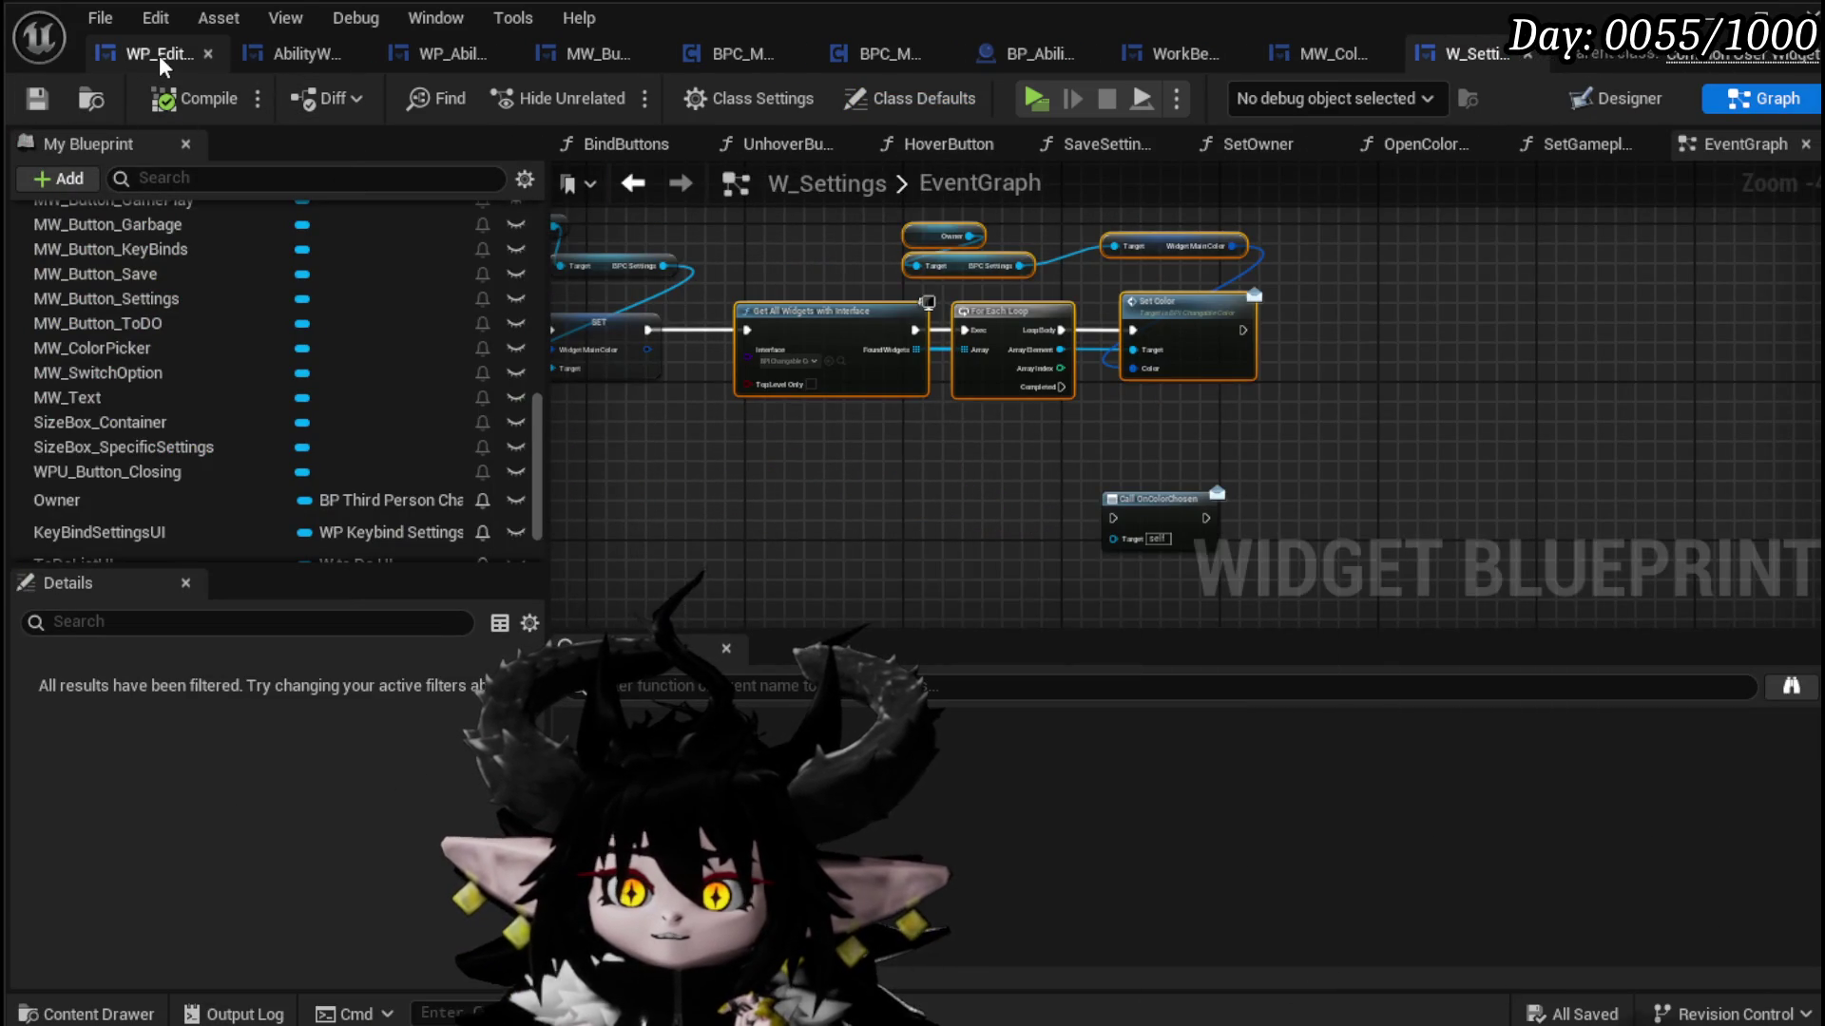
Step: Return to WP_Edit_Core's layout and select the WP_AbilityDeckViewer widget
left_click(157, 53)
left_click(312, 57)
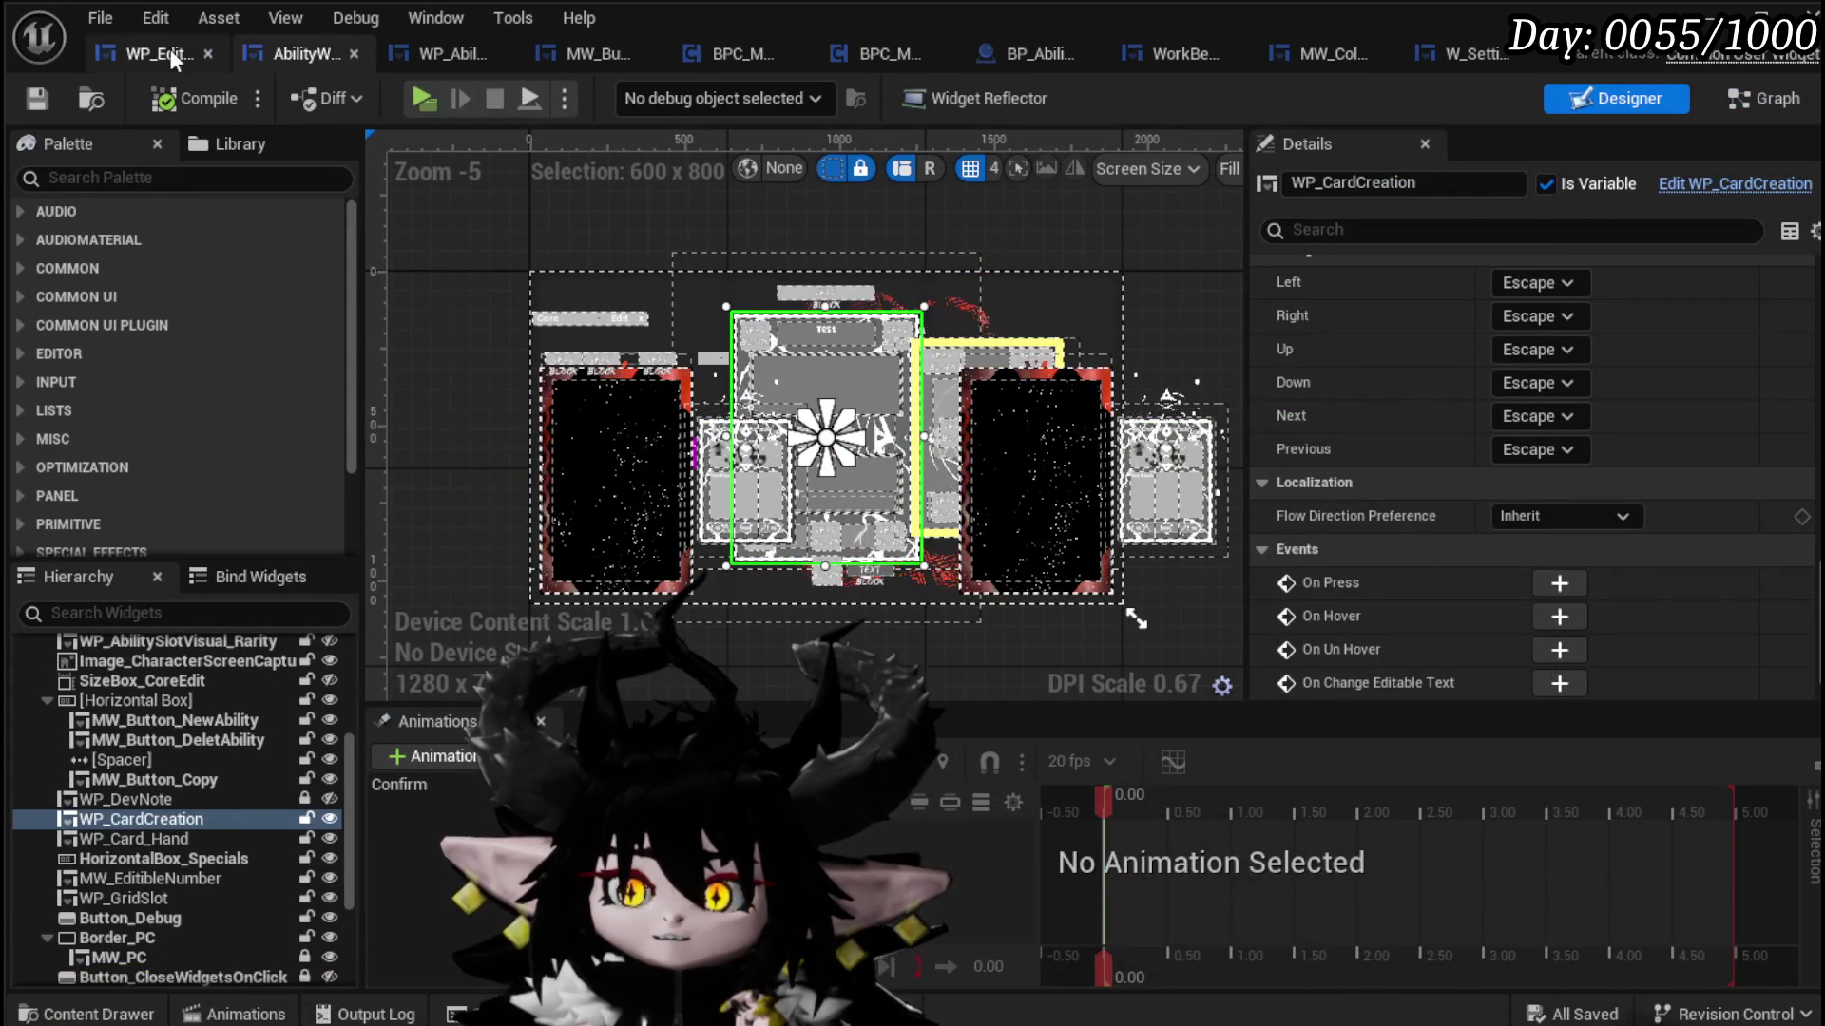
left_click(133, 54)
left_click(264, 53)
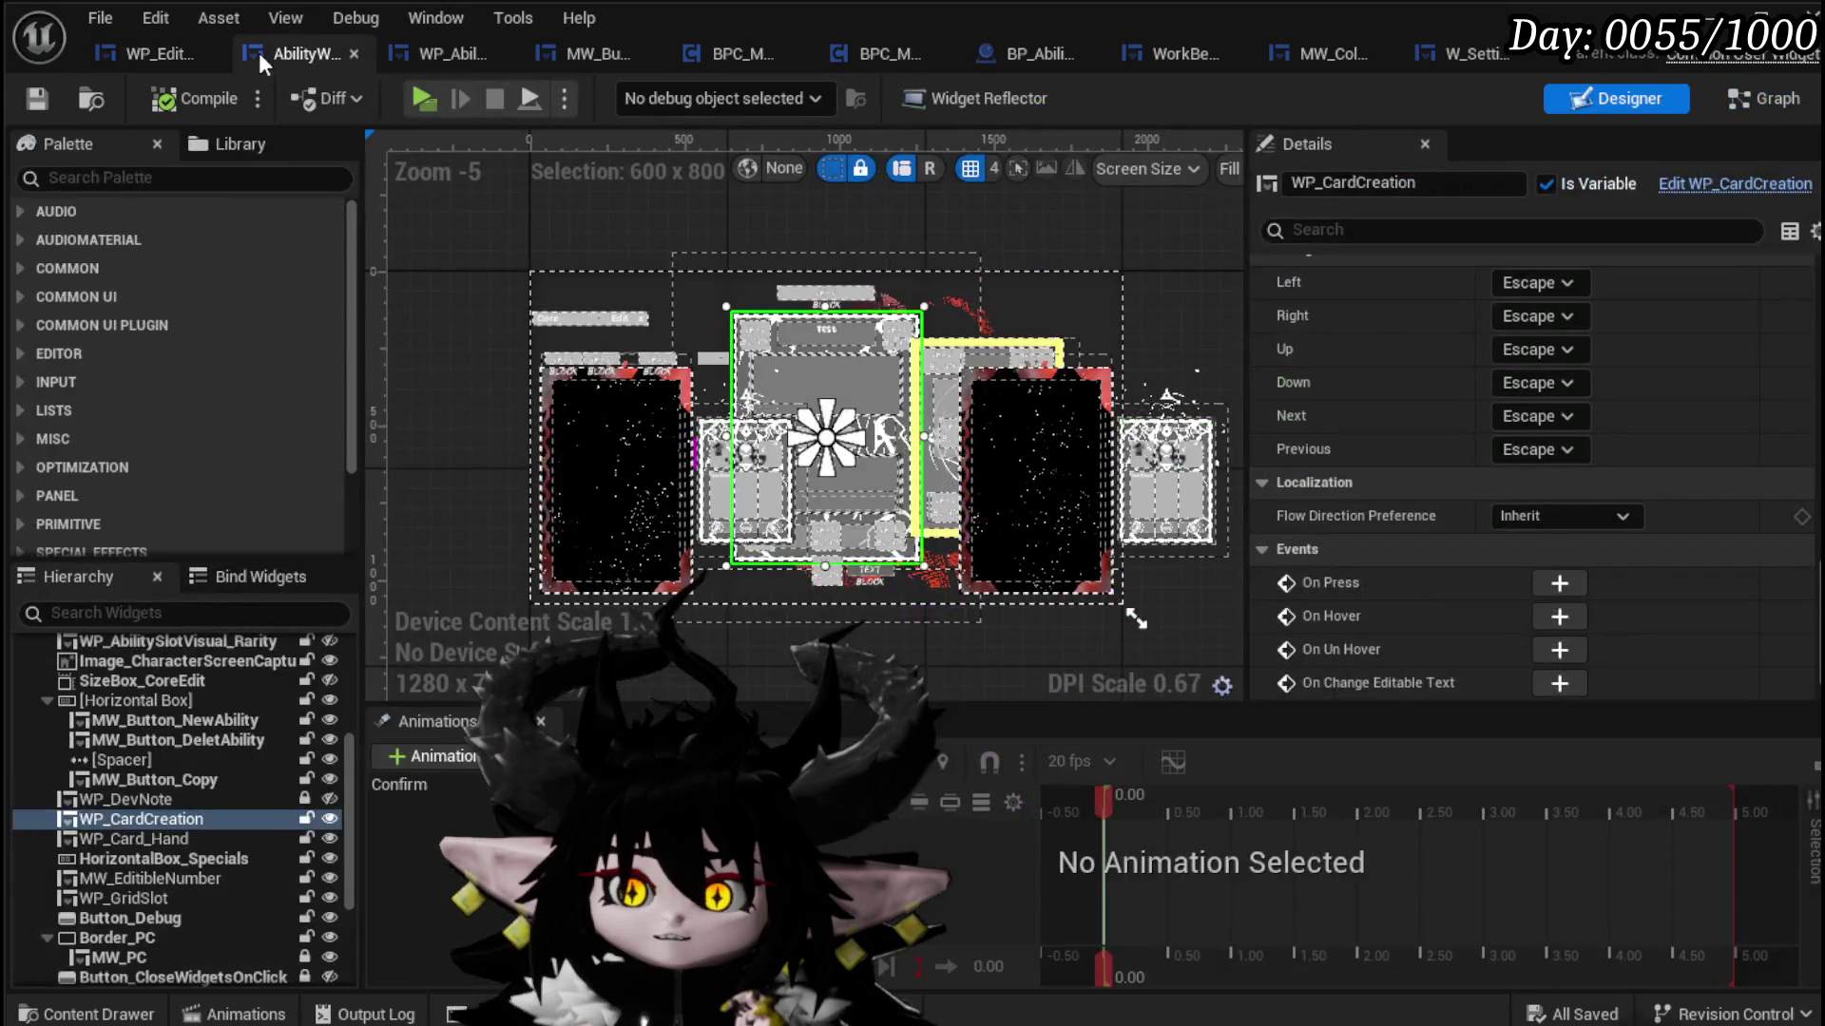
left_click(148, 55)
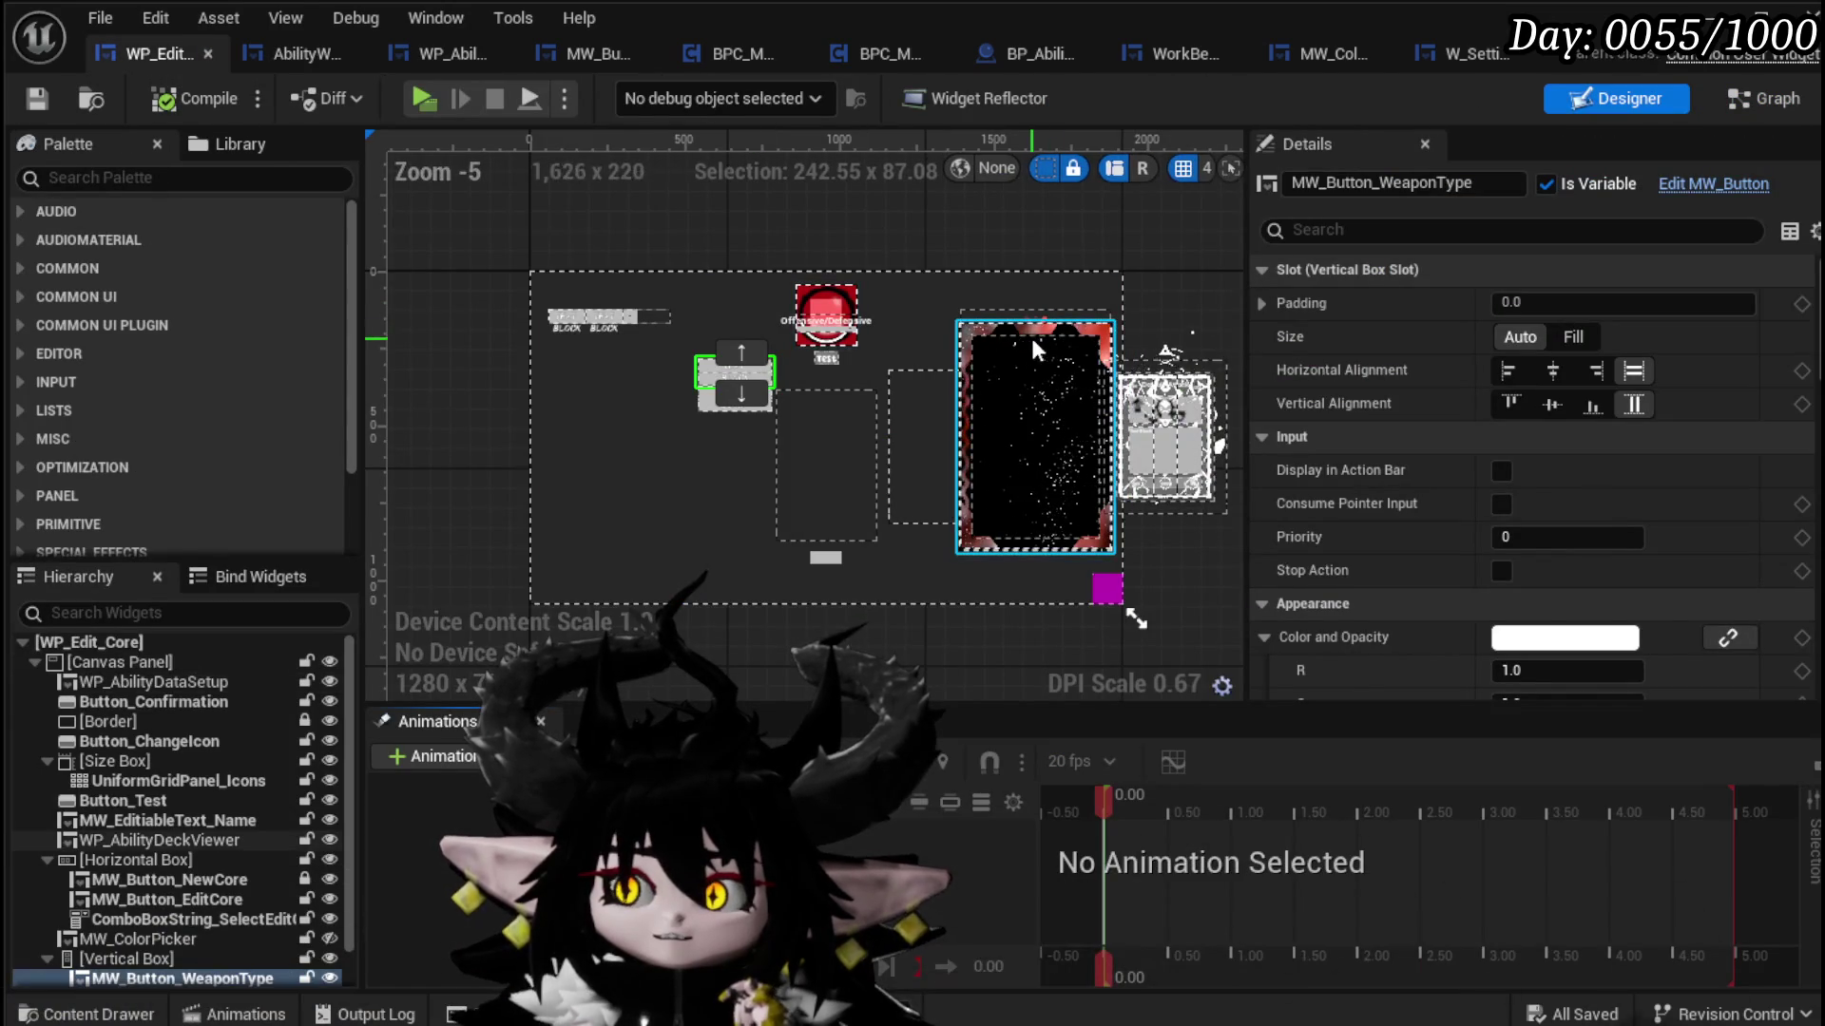
left_click(1012, 361)
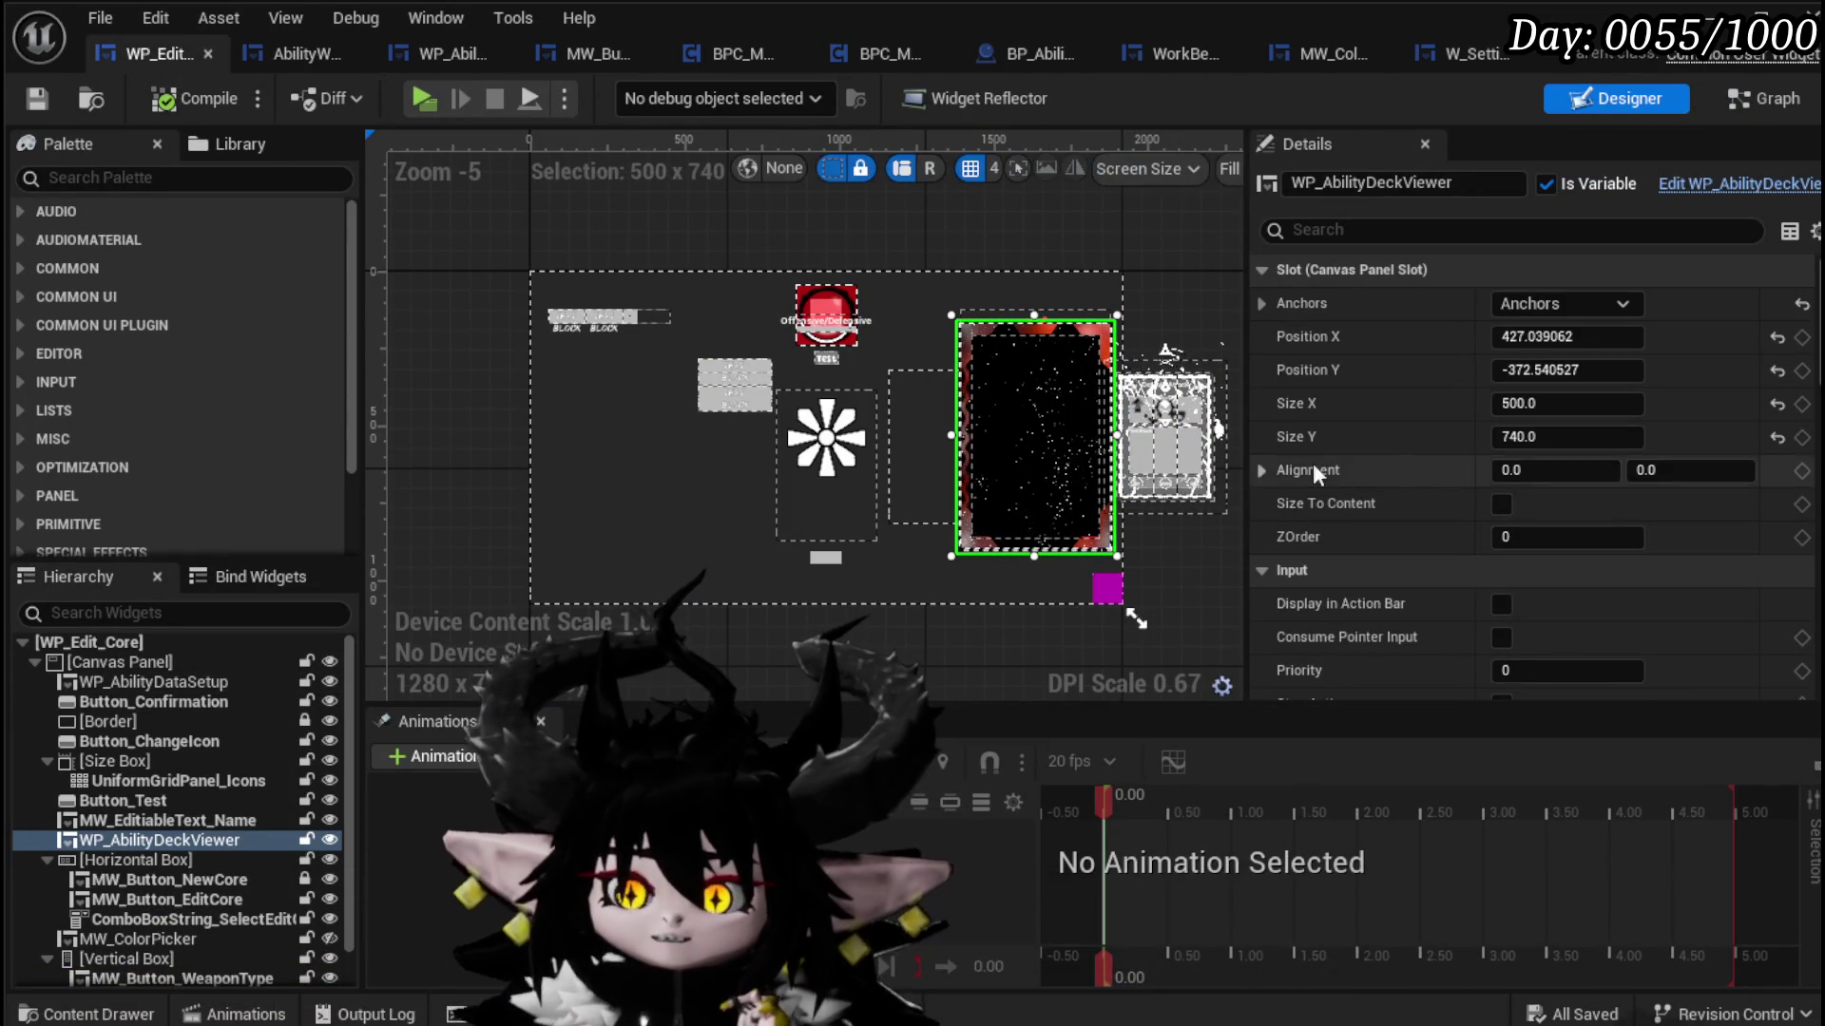
Step: Bring up WP_Edit_Core's EventGraph and survey all its nodes
left_click(1756, 95)
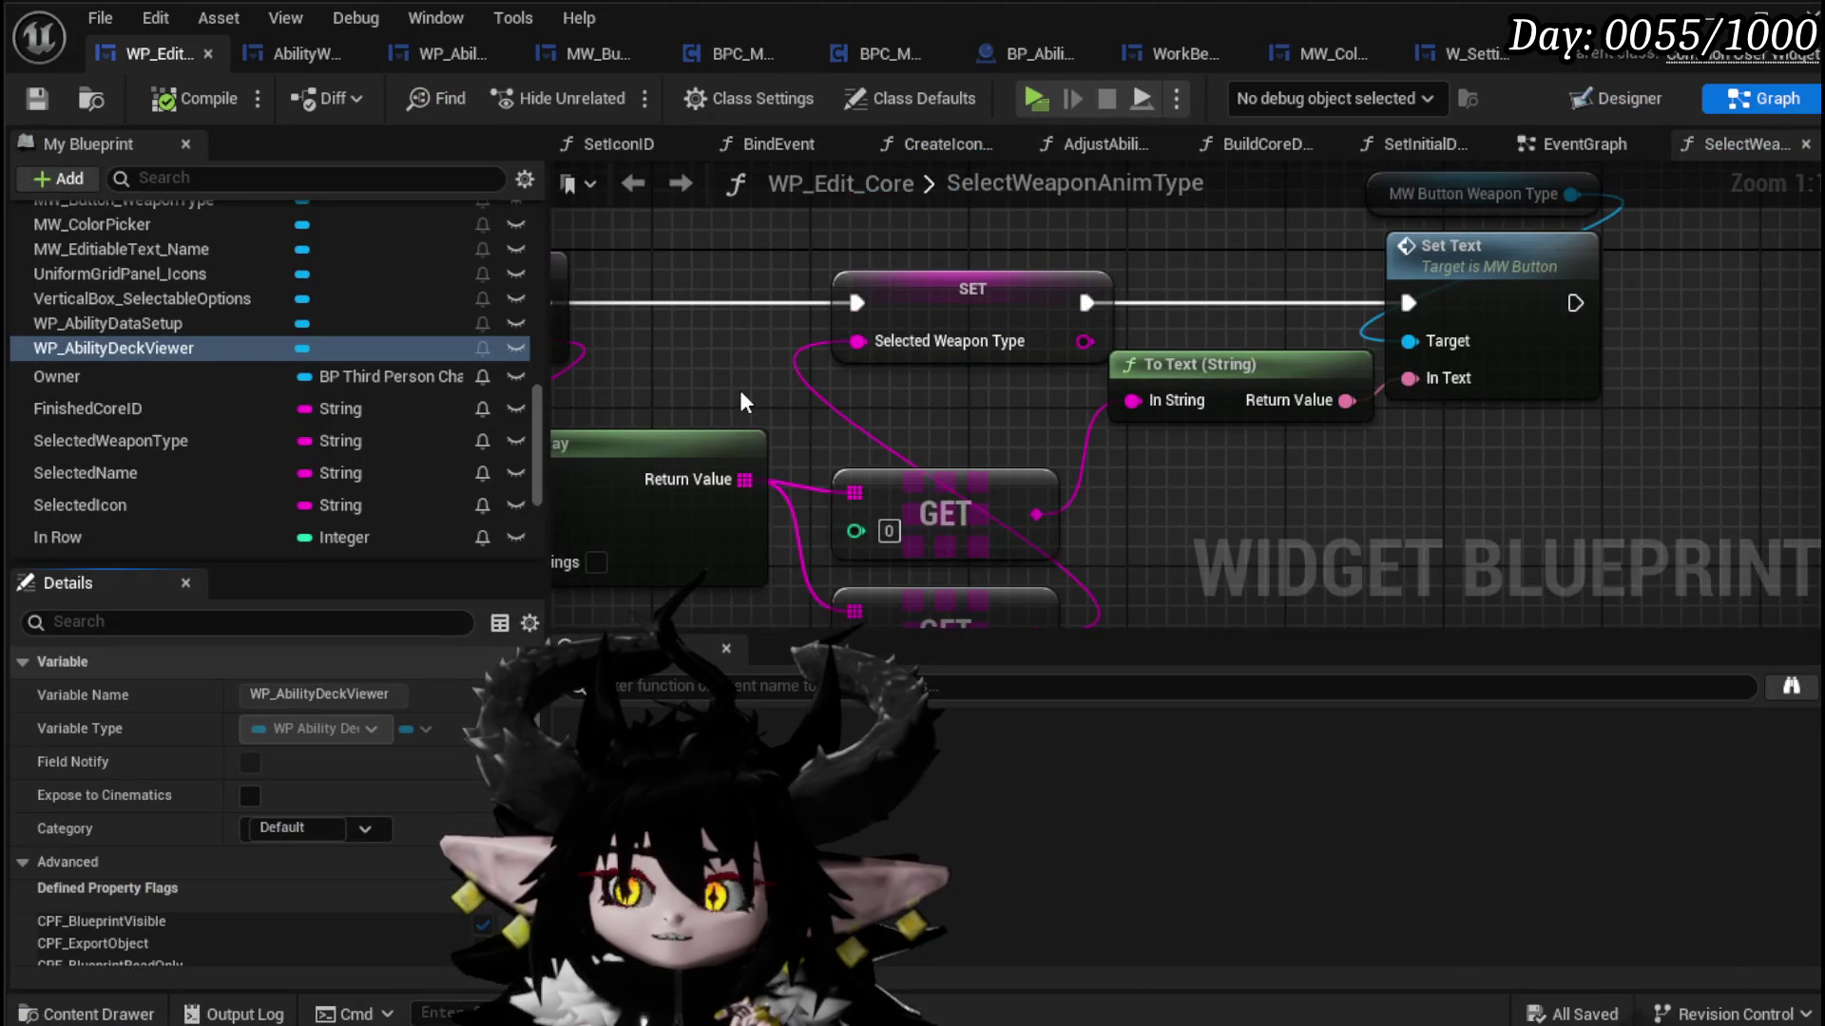
key("Home")
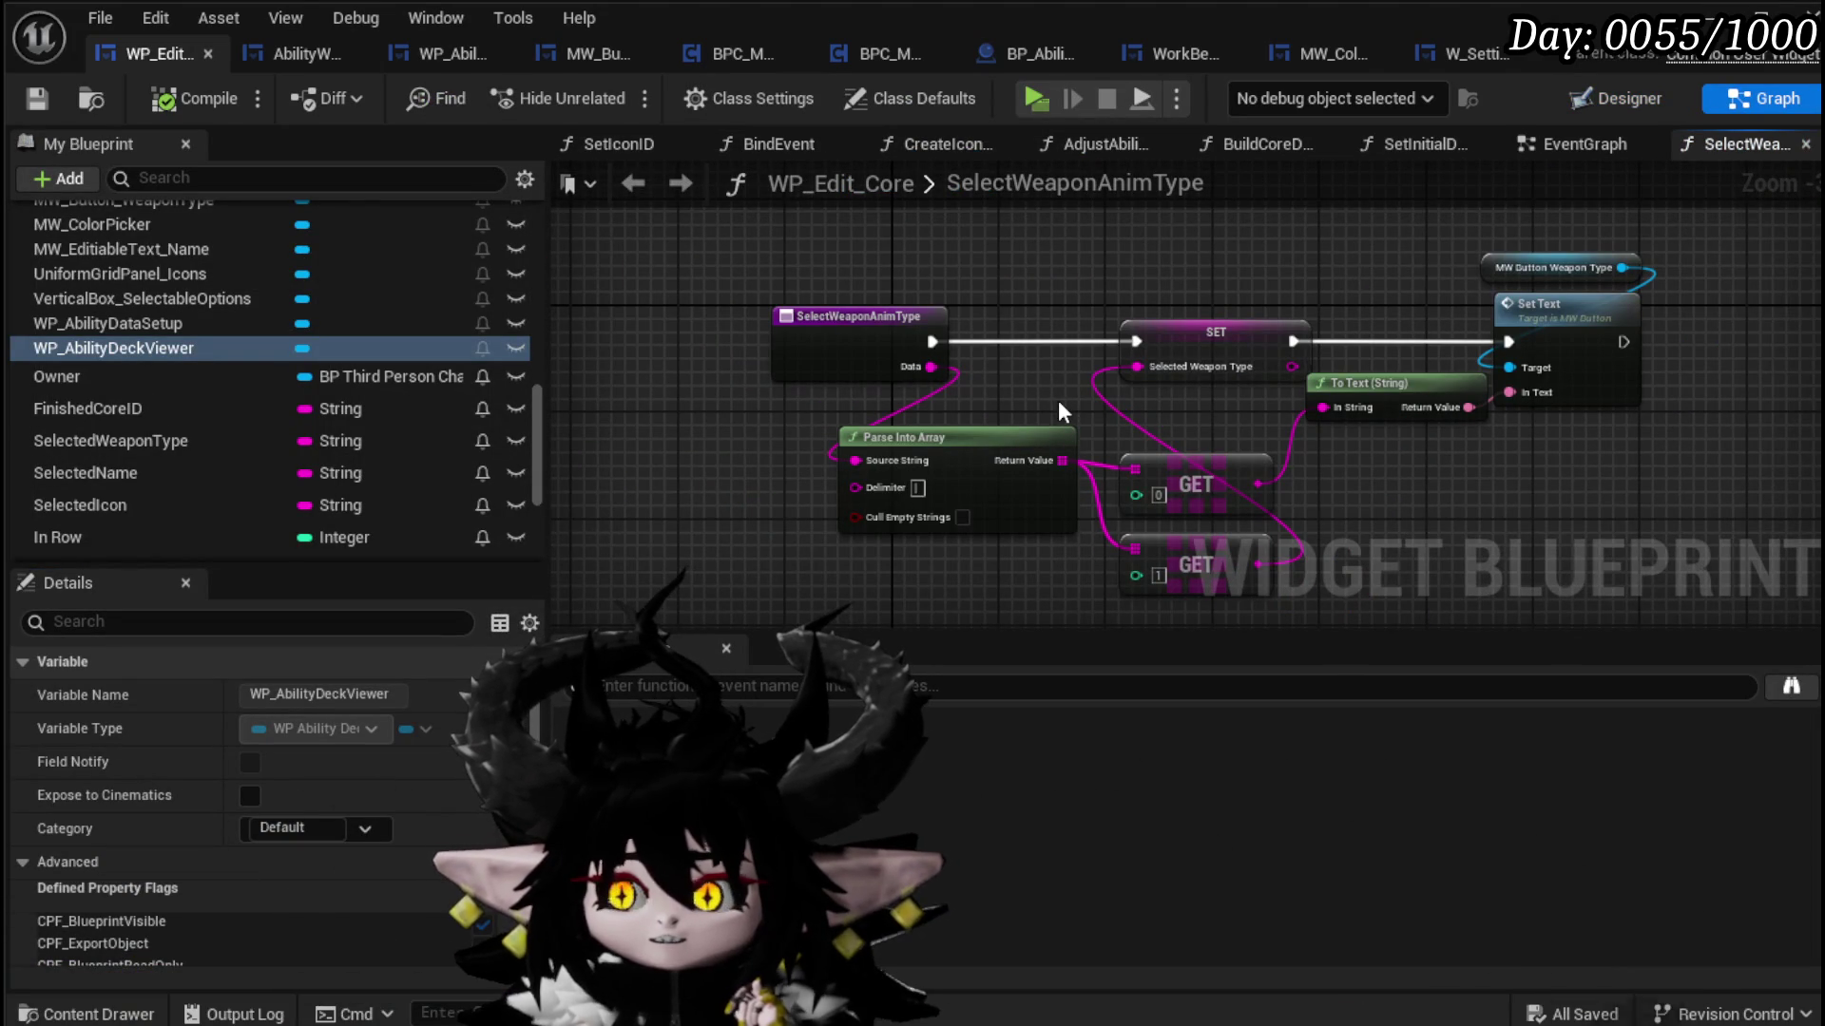
scroll(380, 363, "up", 10)
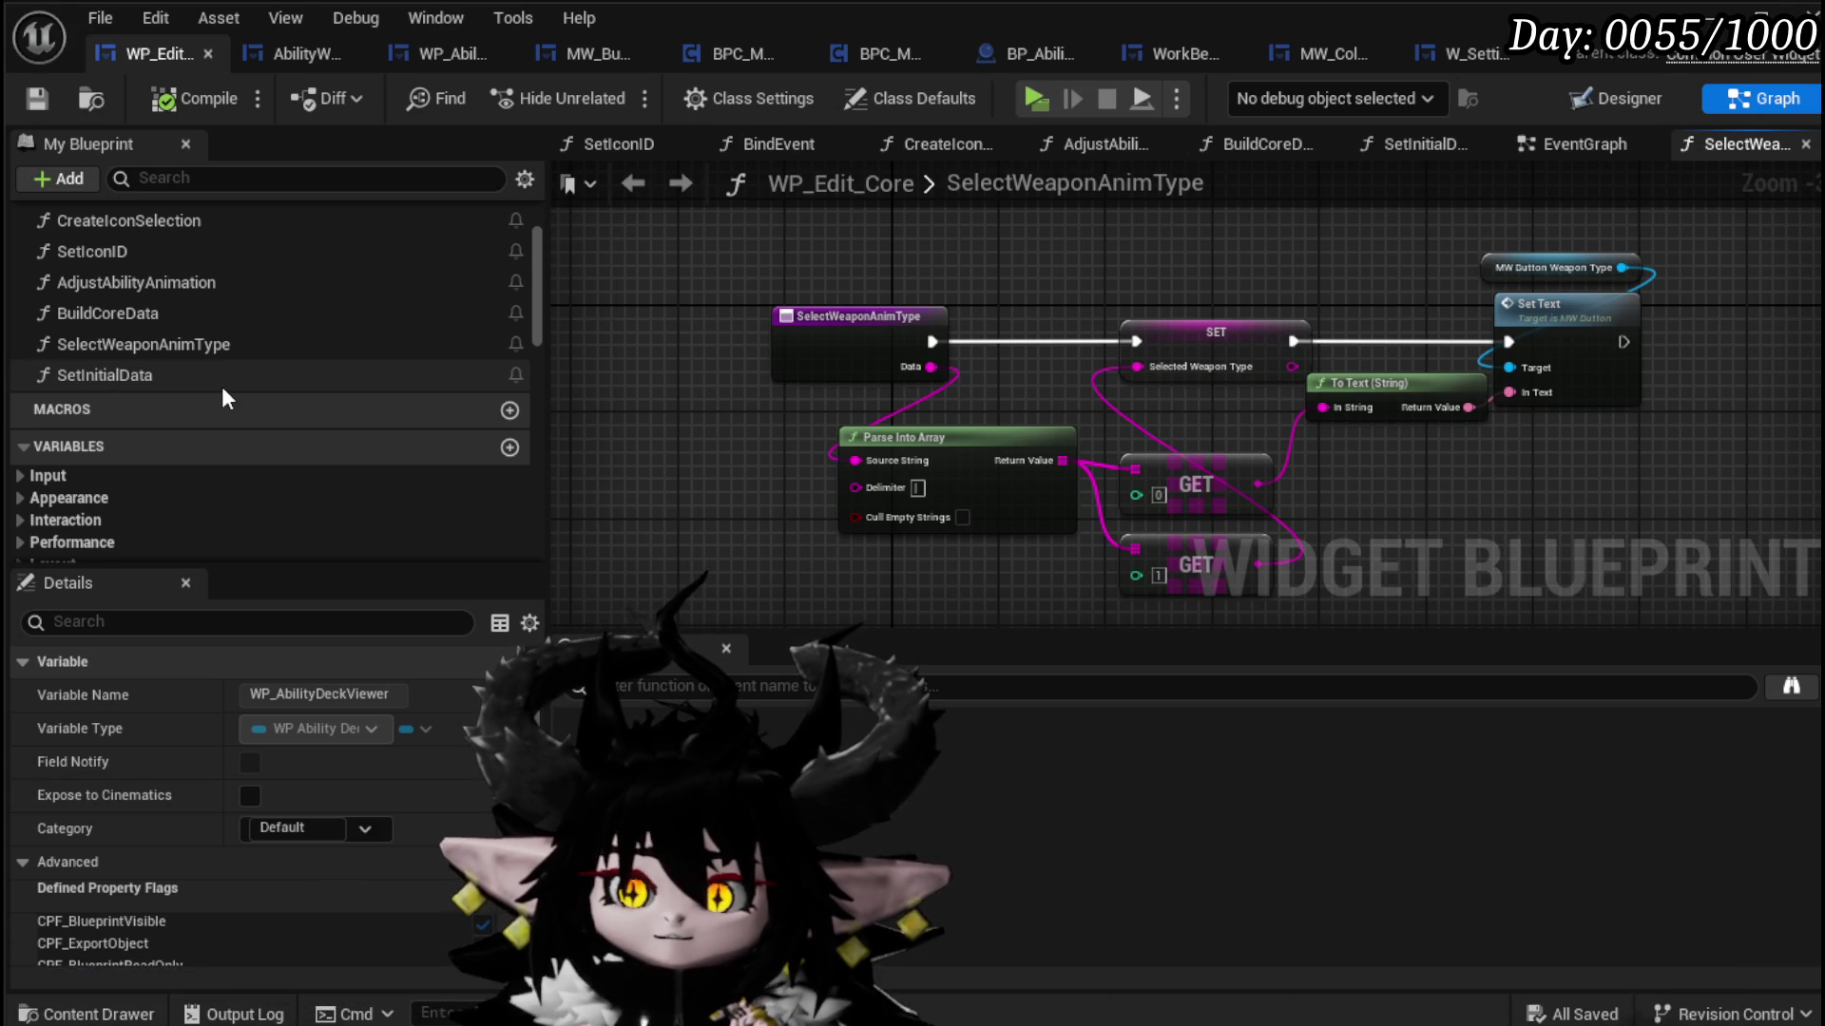
scroll(221, 382, "up", 3)
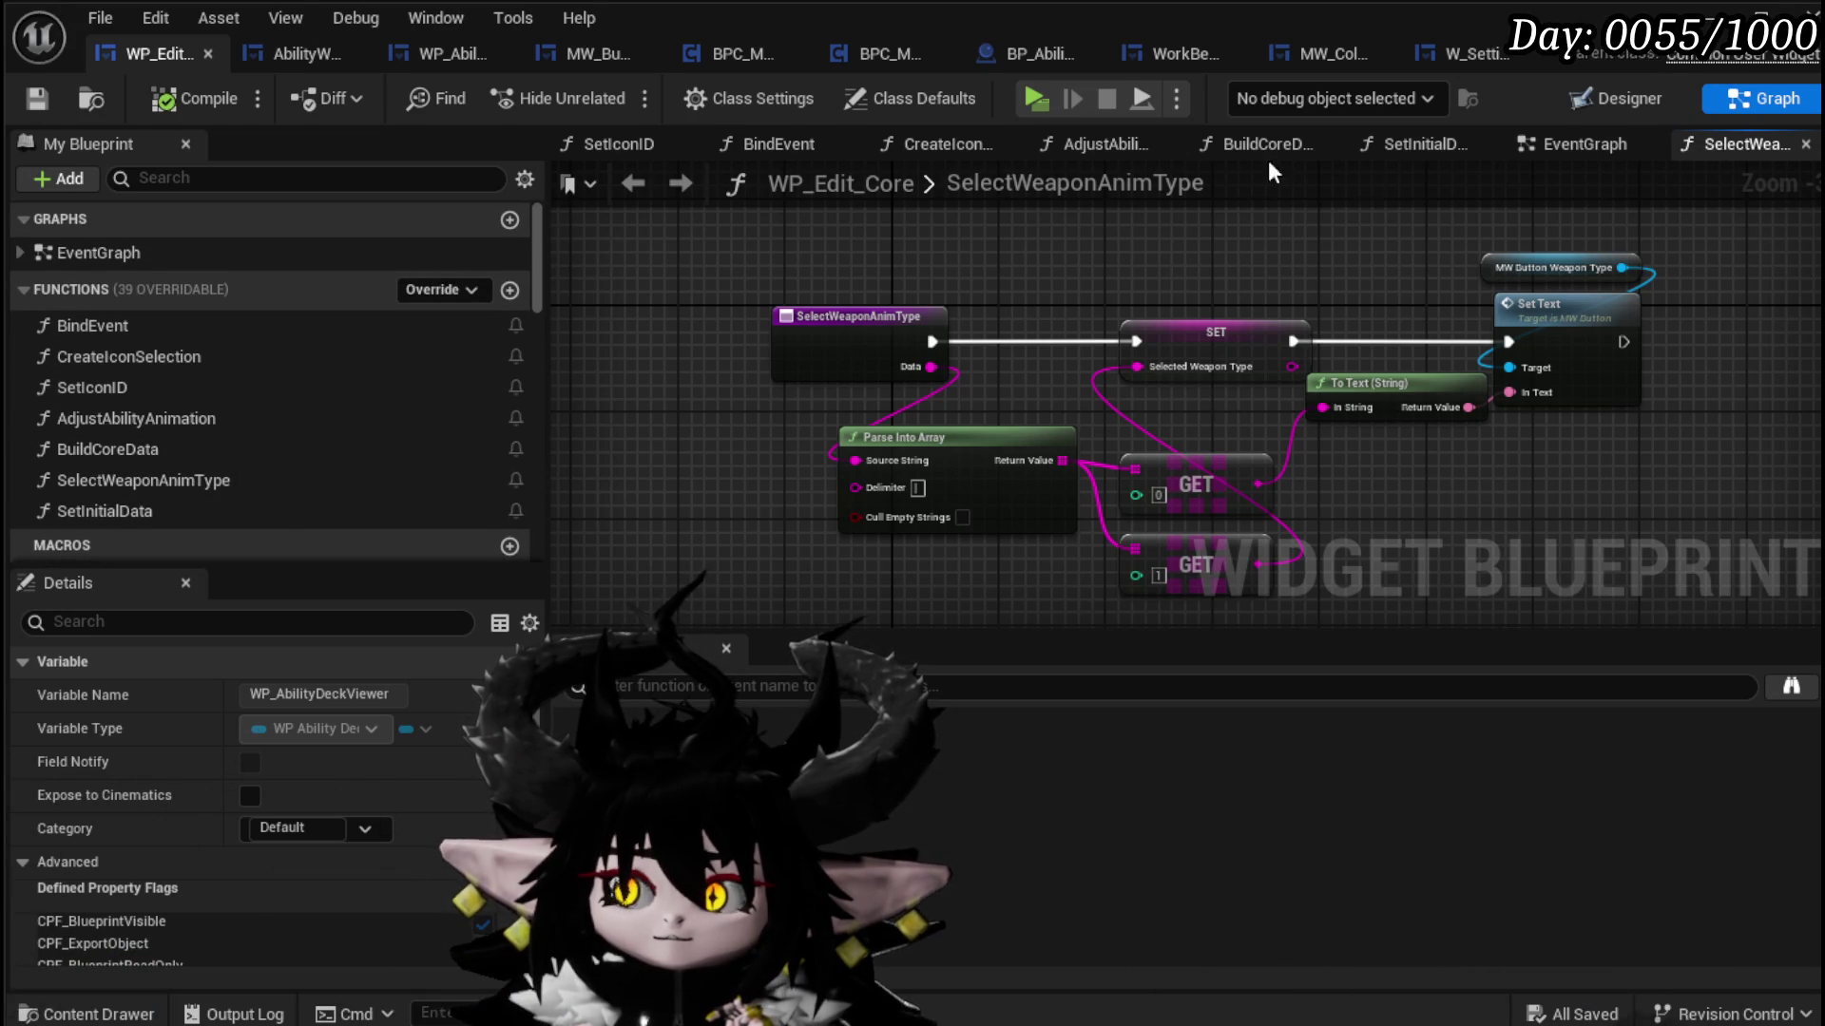
left_click(1578, 143)
scroll(975, 281, "down", 6)
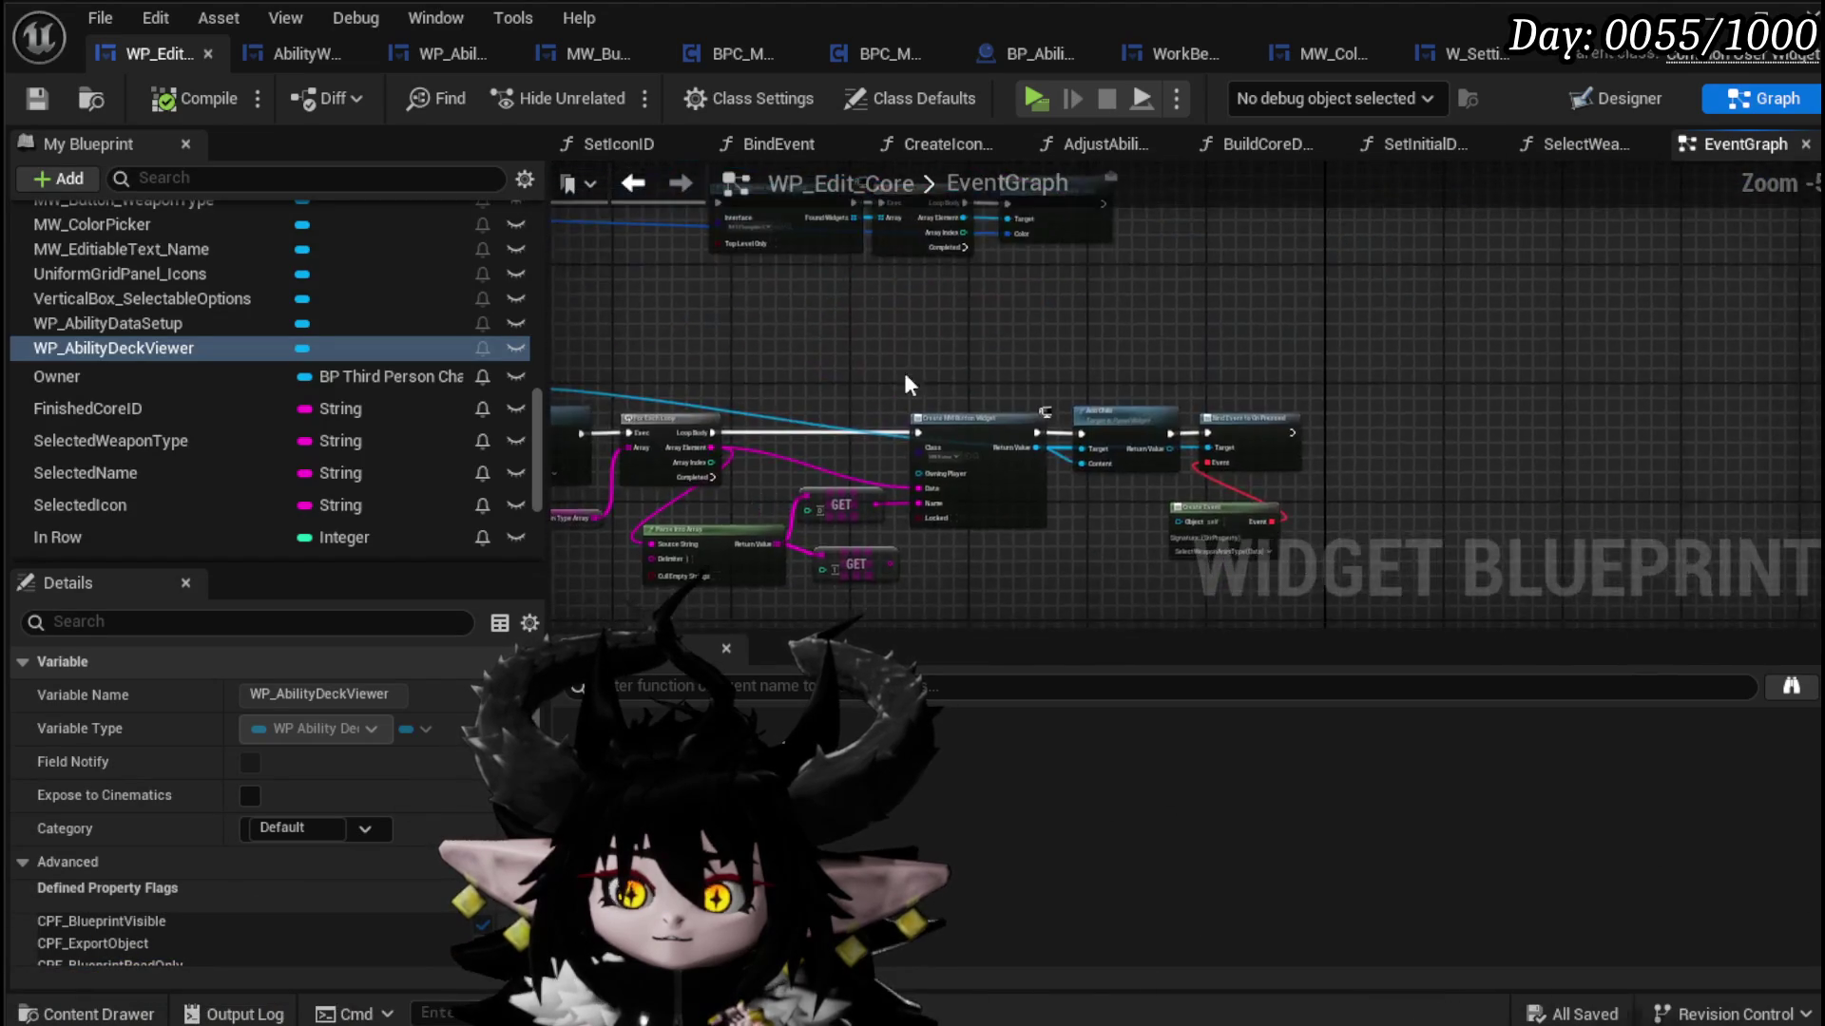
scroll(922, 445, "up", 8)
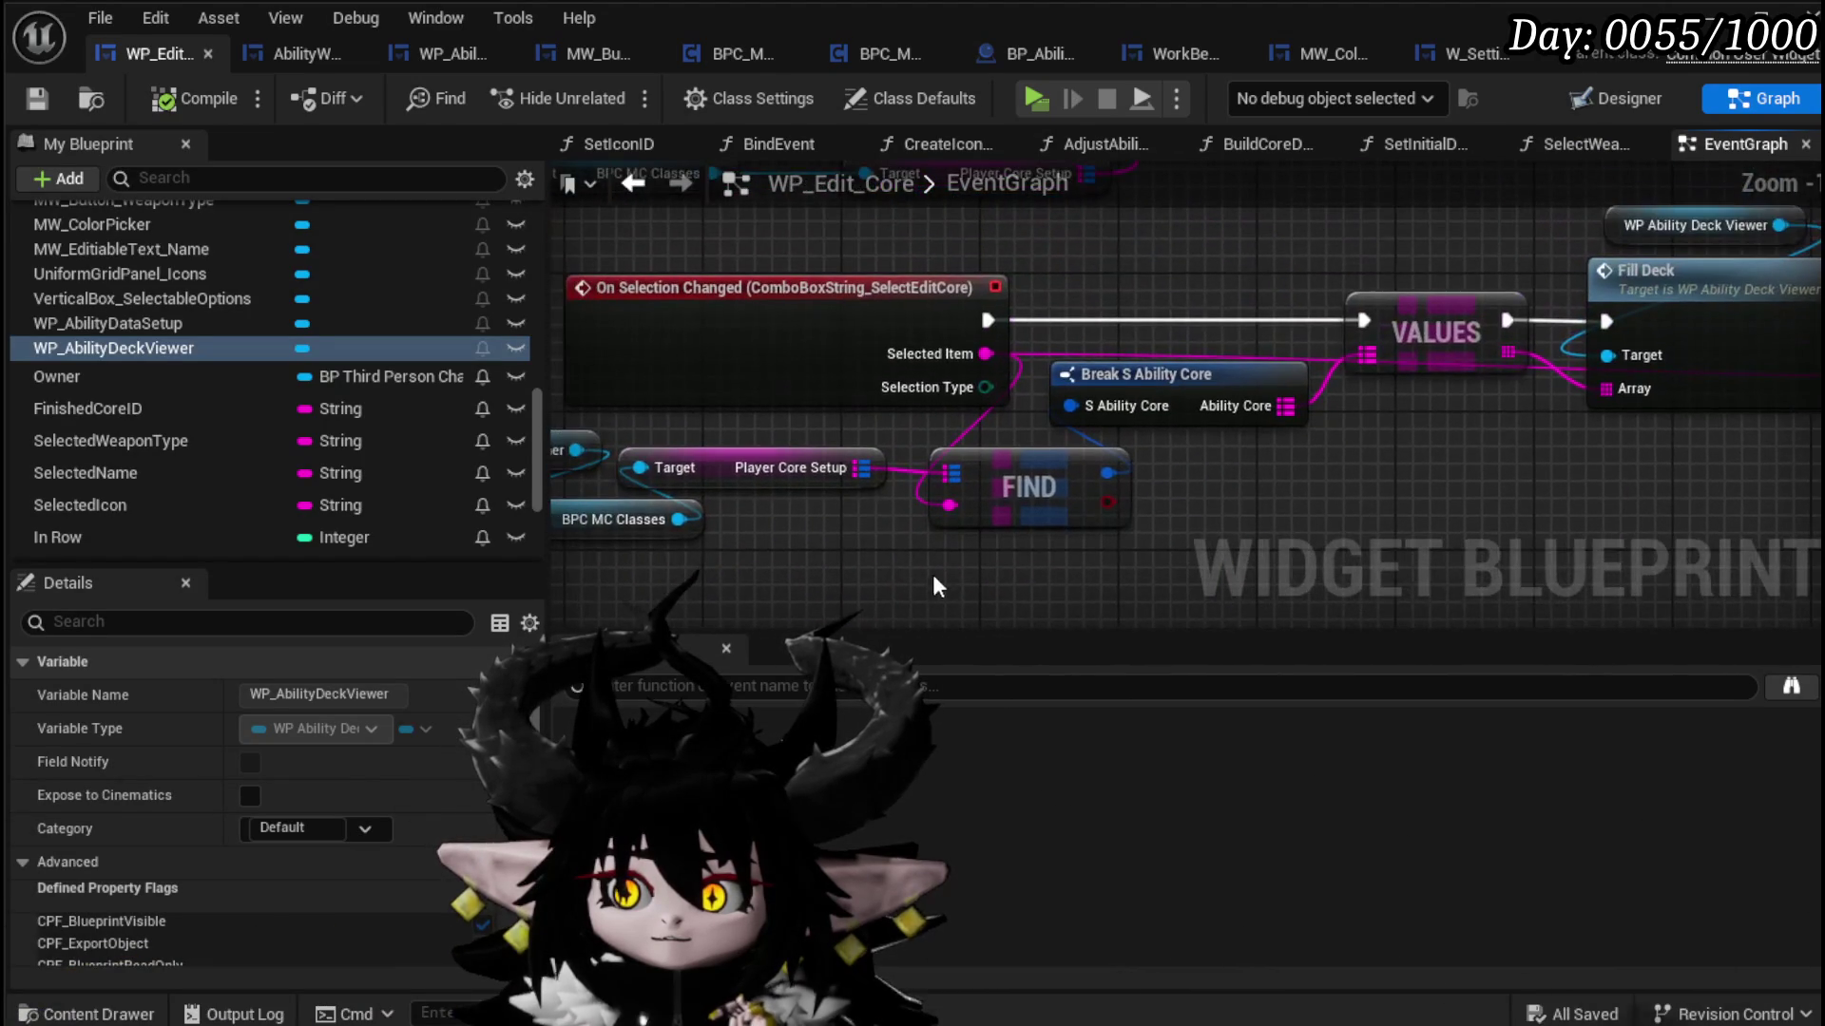
scroll(970, 272, "down", 6)
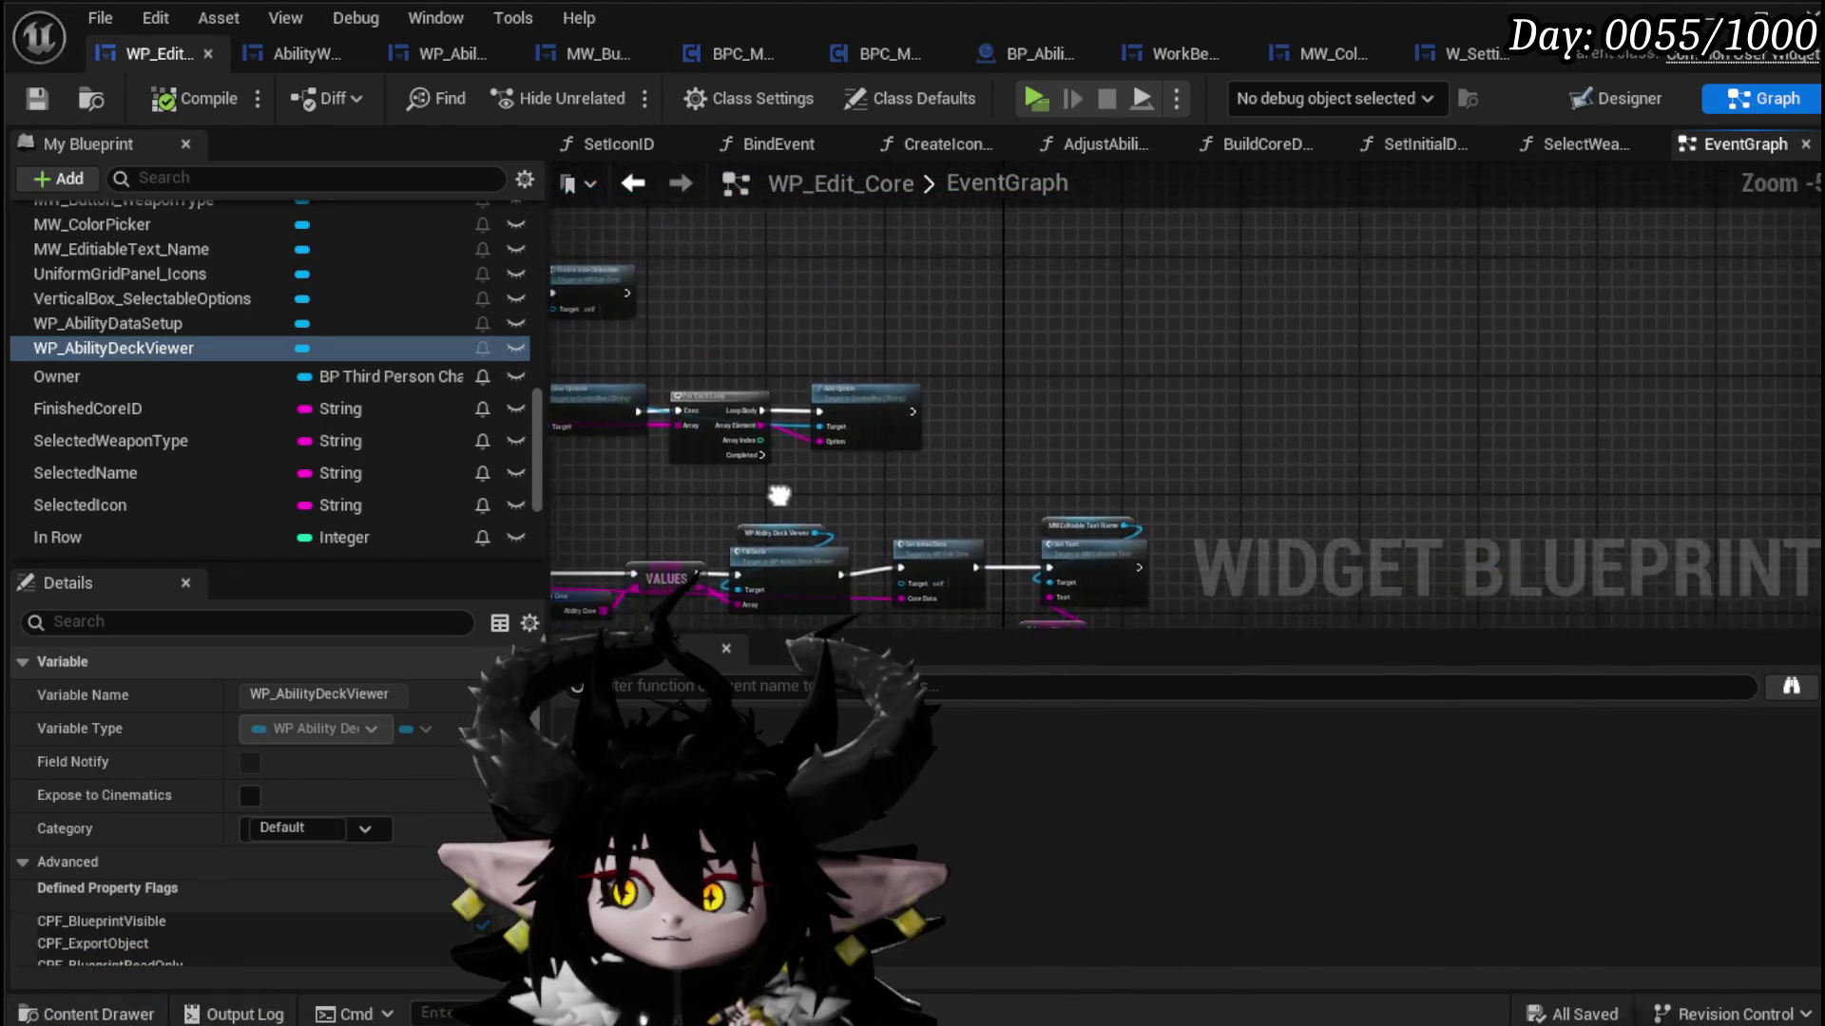
scroll(1203, 513, "up", 2)
scroll(891, 322, "up", 2)
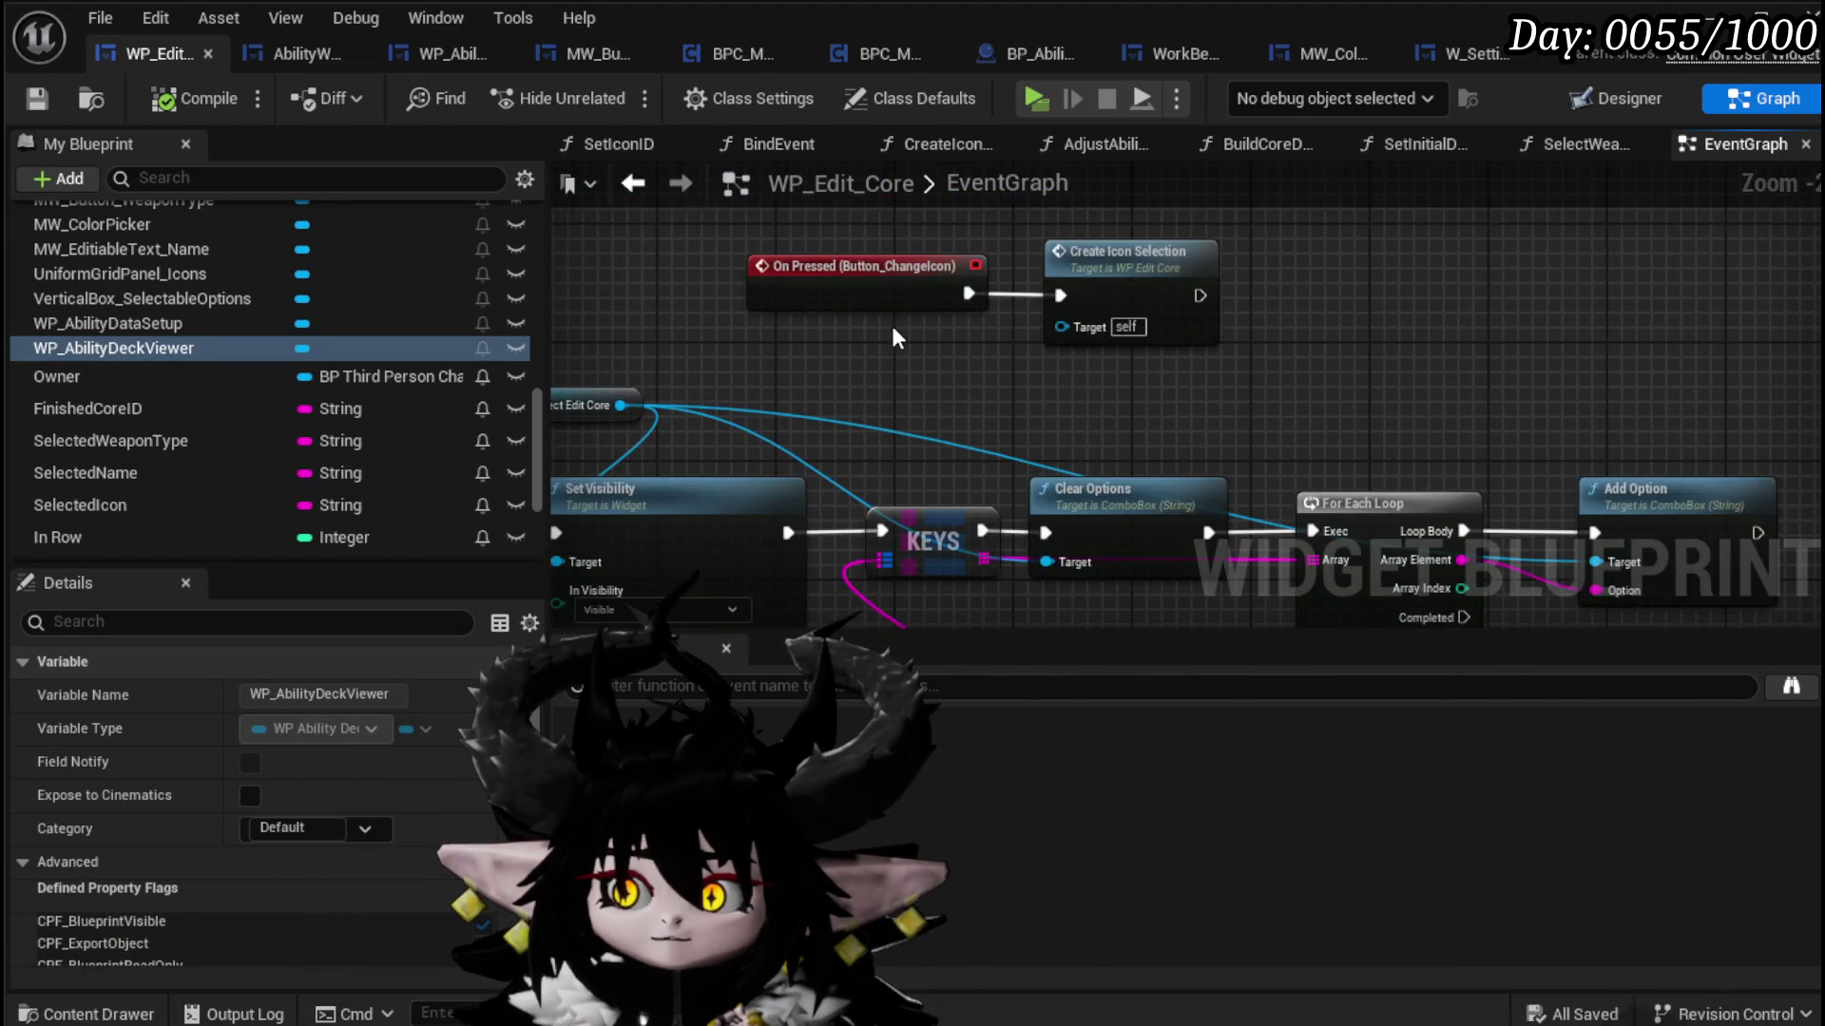
scroll(893, 345, "down", 2)
scroll(894, 352, "down", 5)
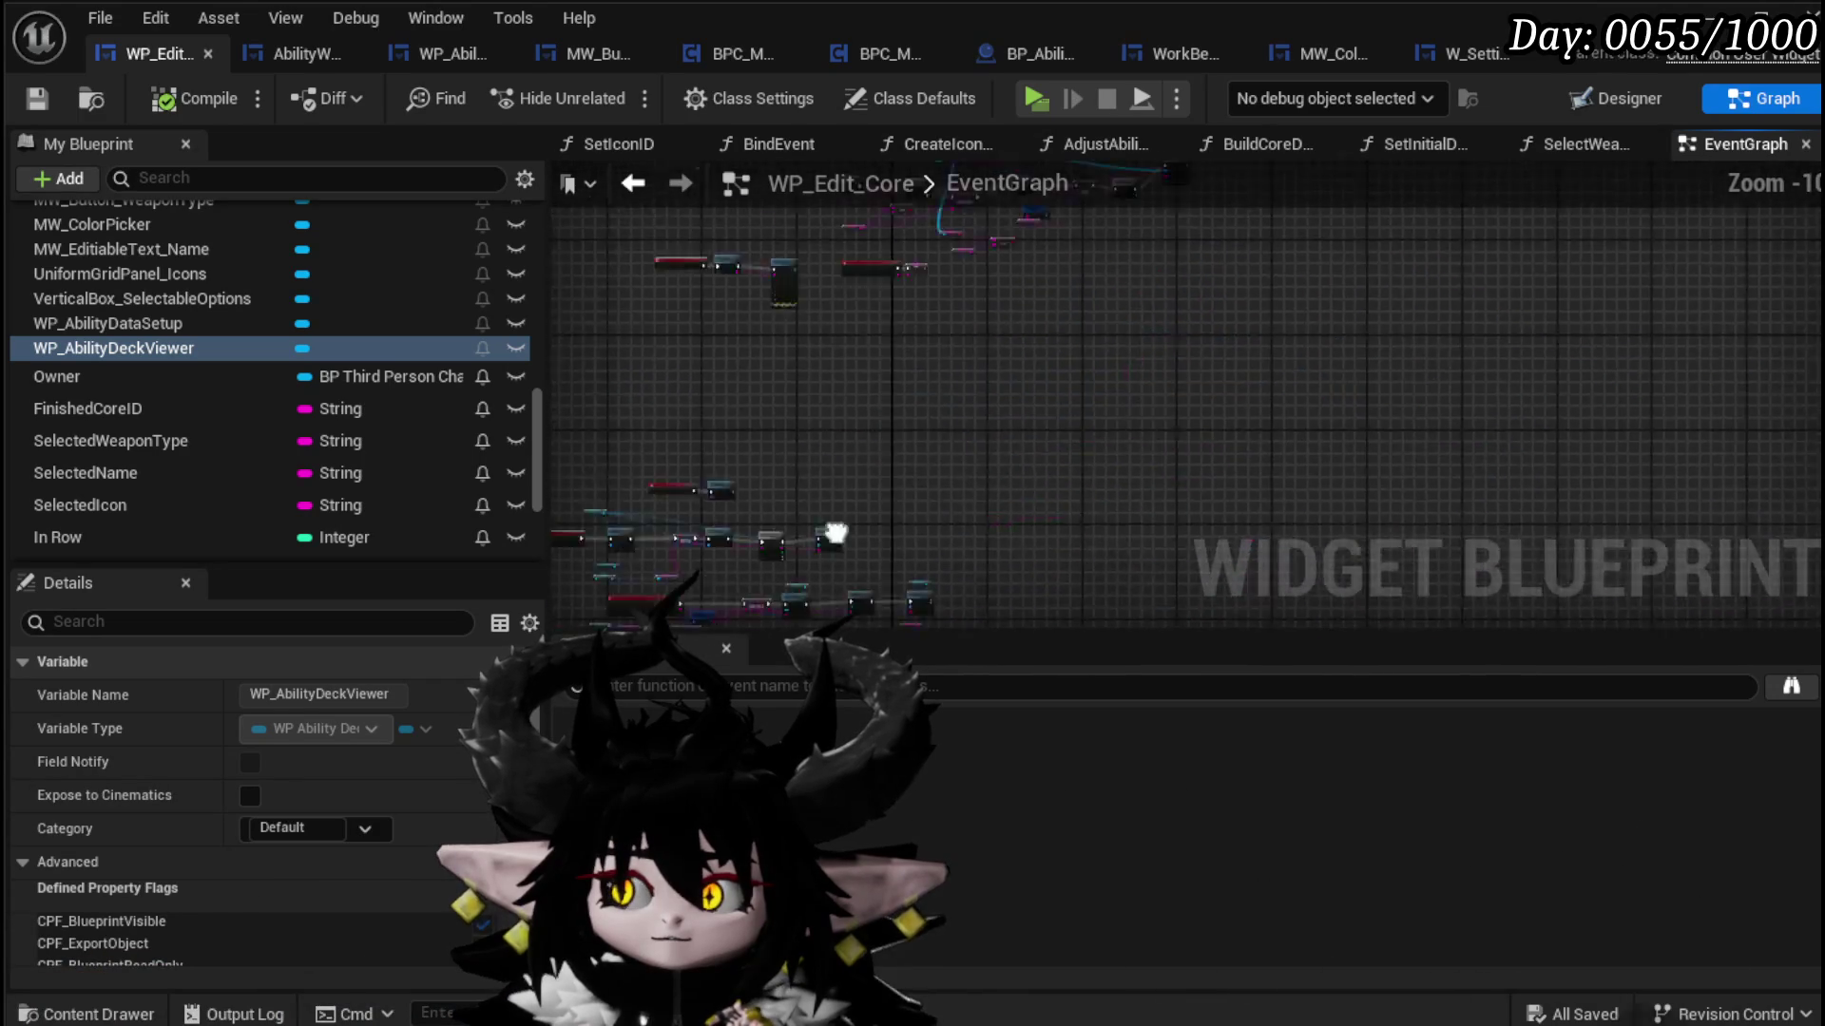
scroll(836, 336, "up", 7)
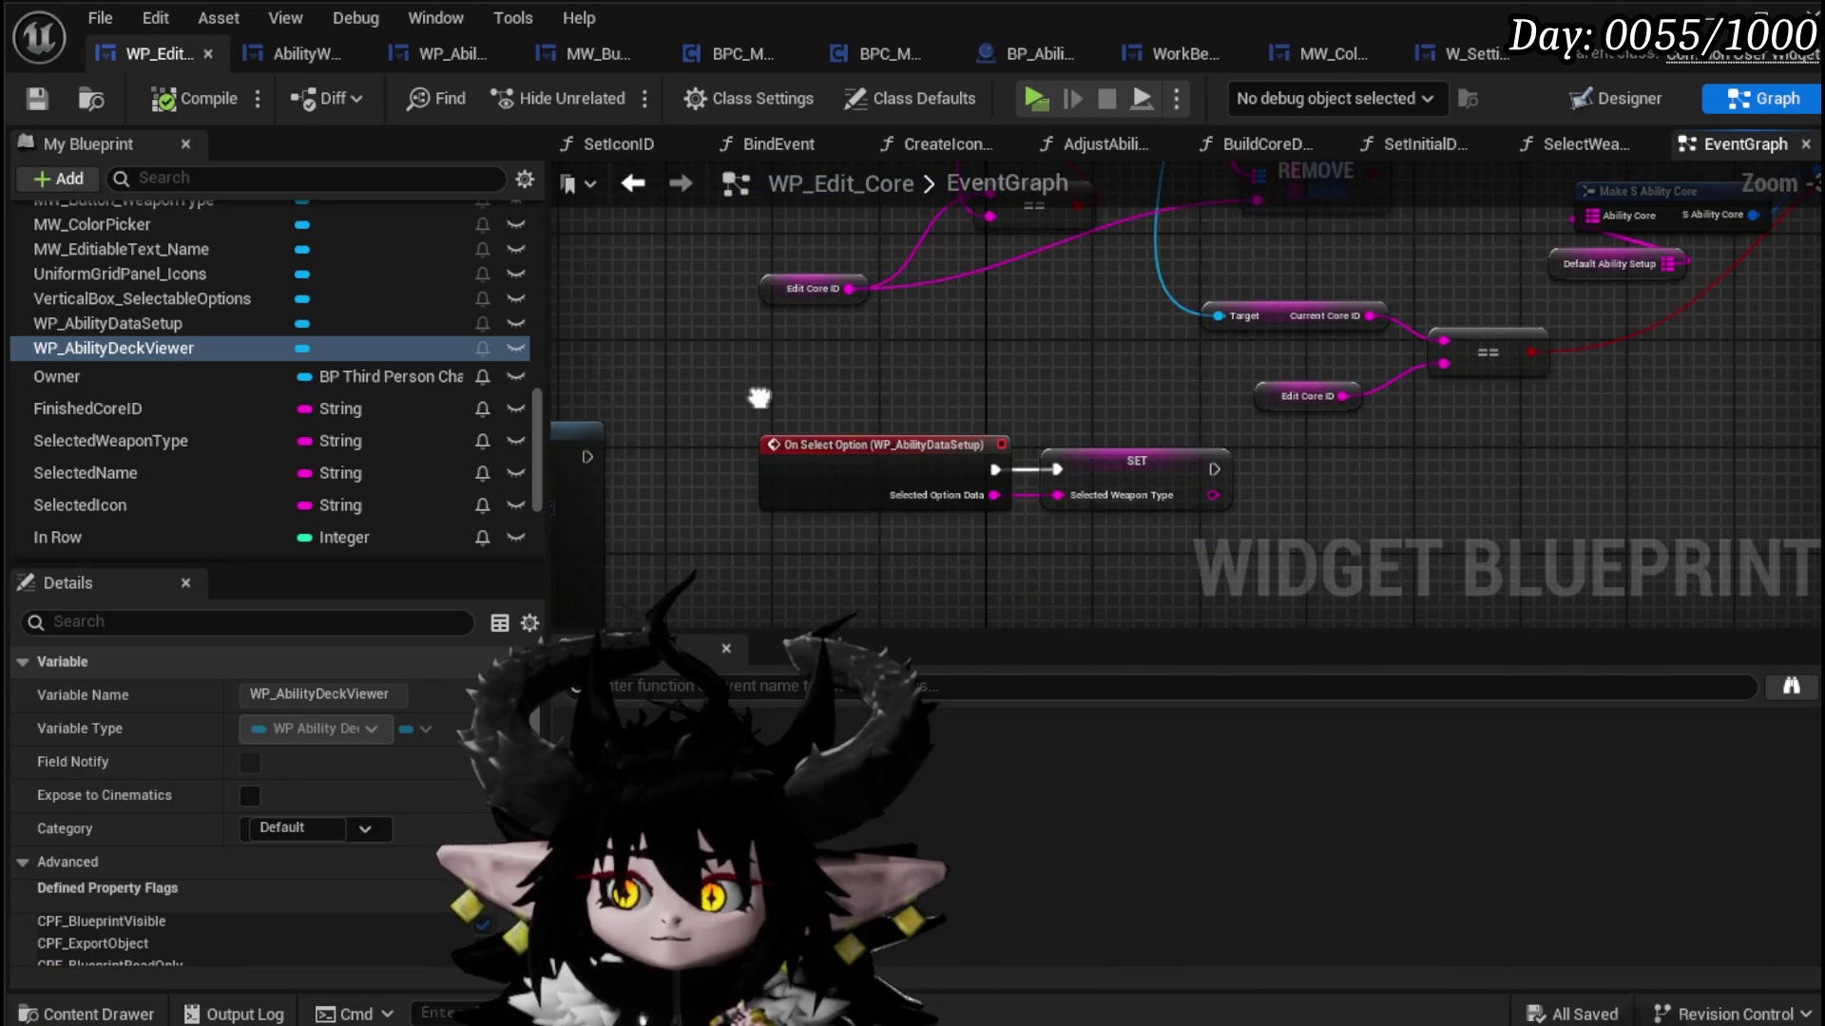
mouse_move(759, 397)
left_mouse_down()
mouse_move(1463, 362)
mouse_move(850, 502)
mouse_move(764, 576)
left_mouse_up()
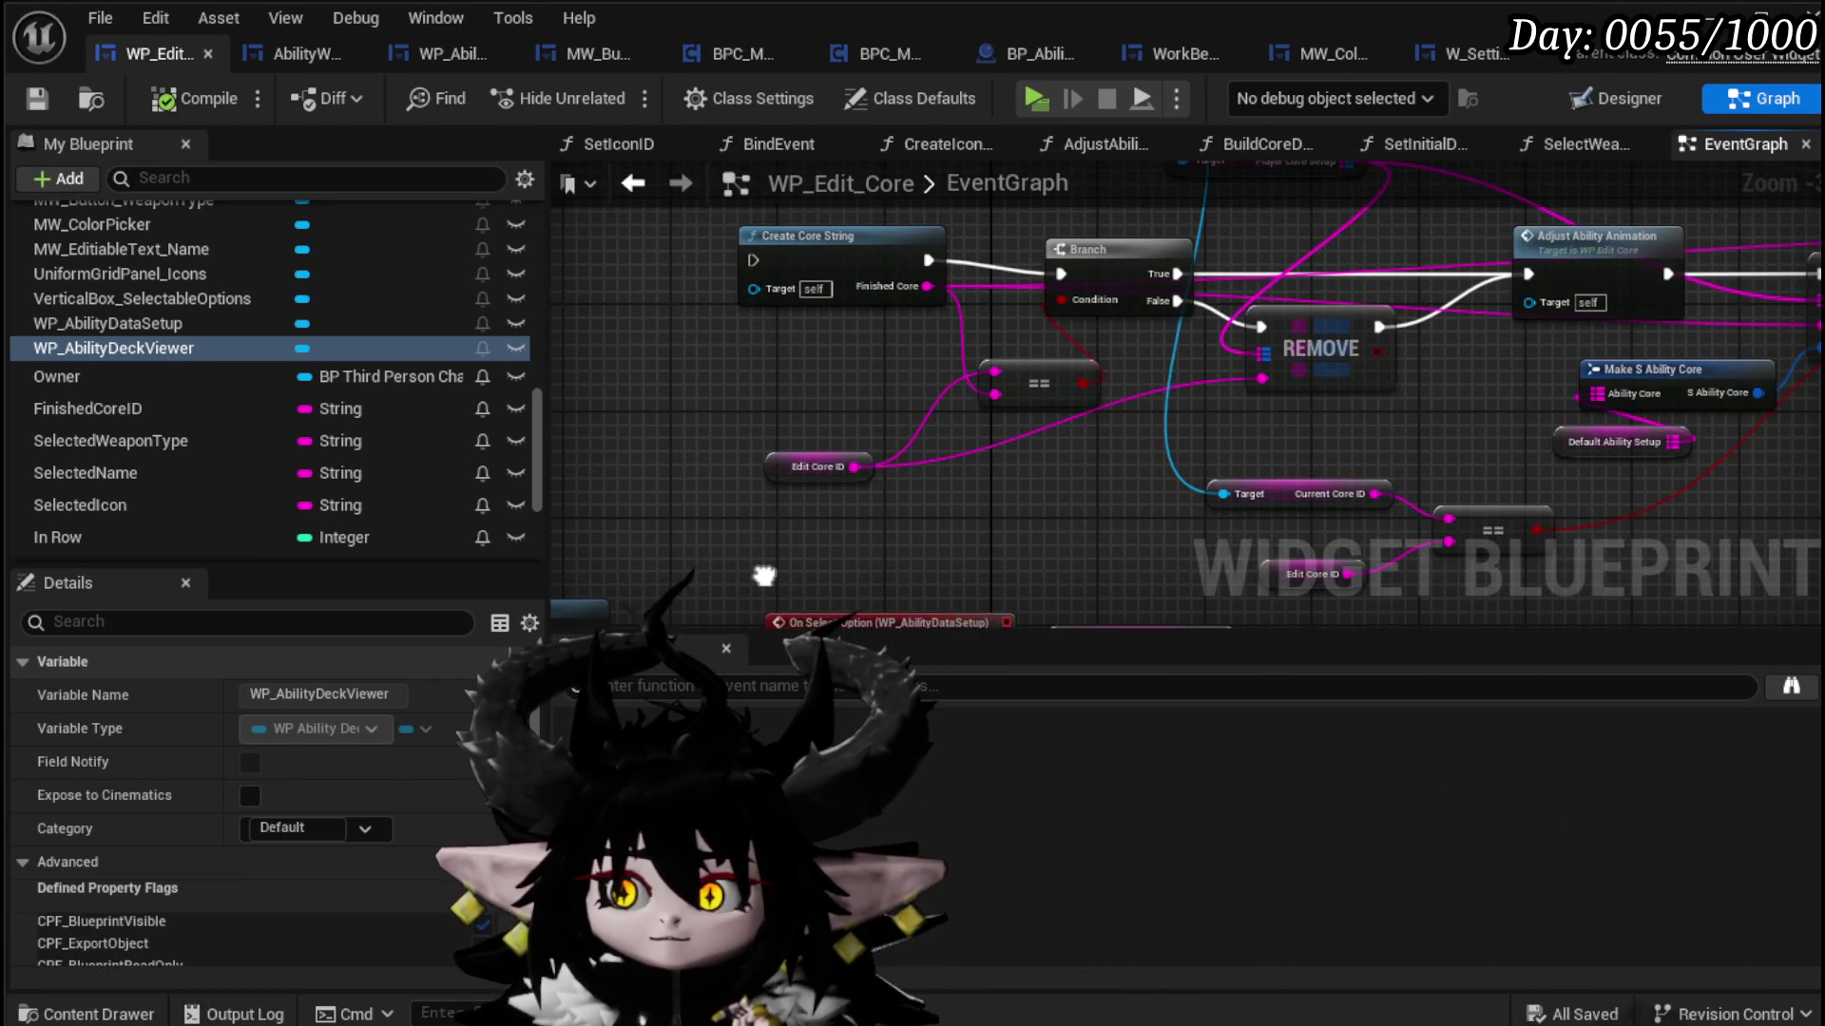
scroll(764, 576, "down", 5)
Step: Delete the unused block of nodes and the two leftover stray nodes
mouse_move(691, 295)
left_mouse_down()
mouse_move(1367, 500)
mouse_move(1388, 522)
left_mouse_up()
key("Delete")
left_click_drag(758, 409, 807, 430)
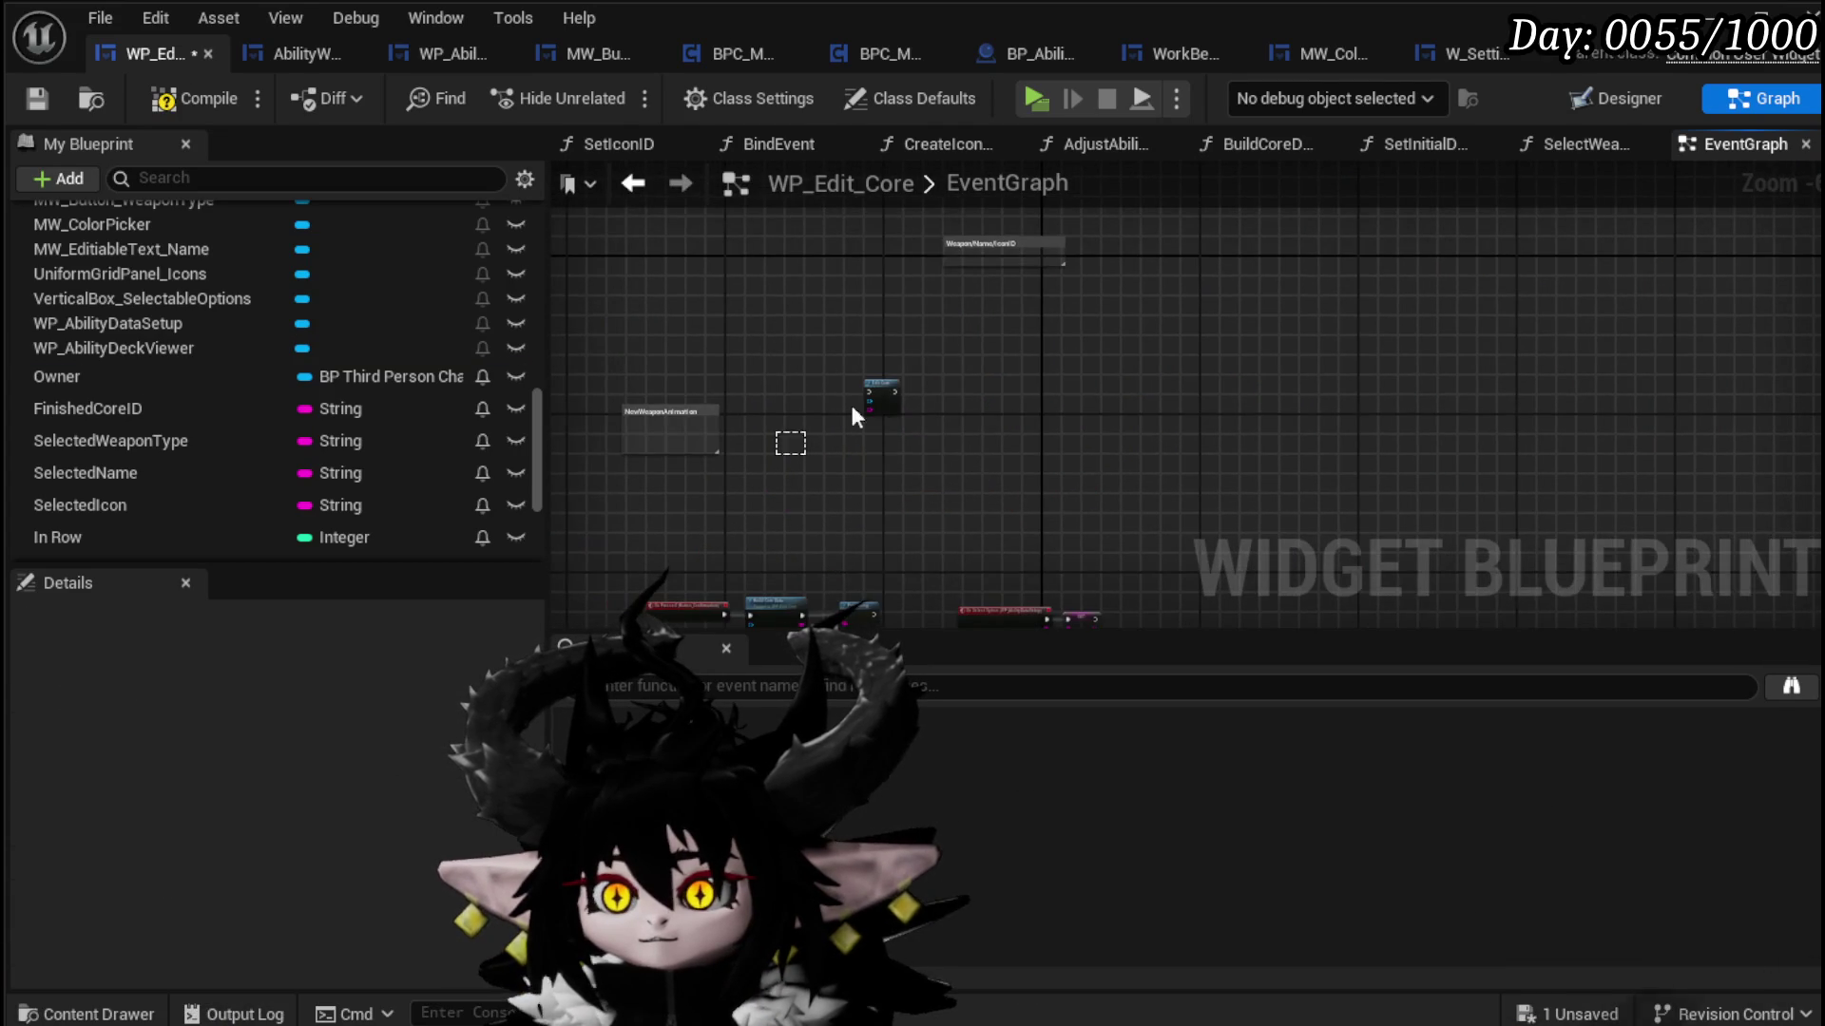
left_click_drag(1256, 209, 1257, 209)
key("Delete")
scroll(1302, 350, "down", 4)
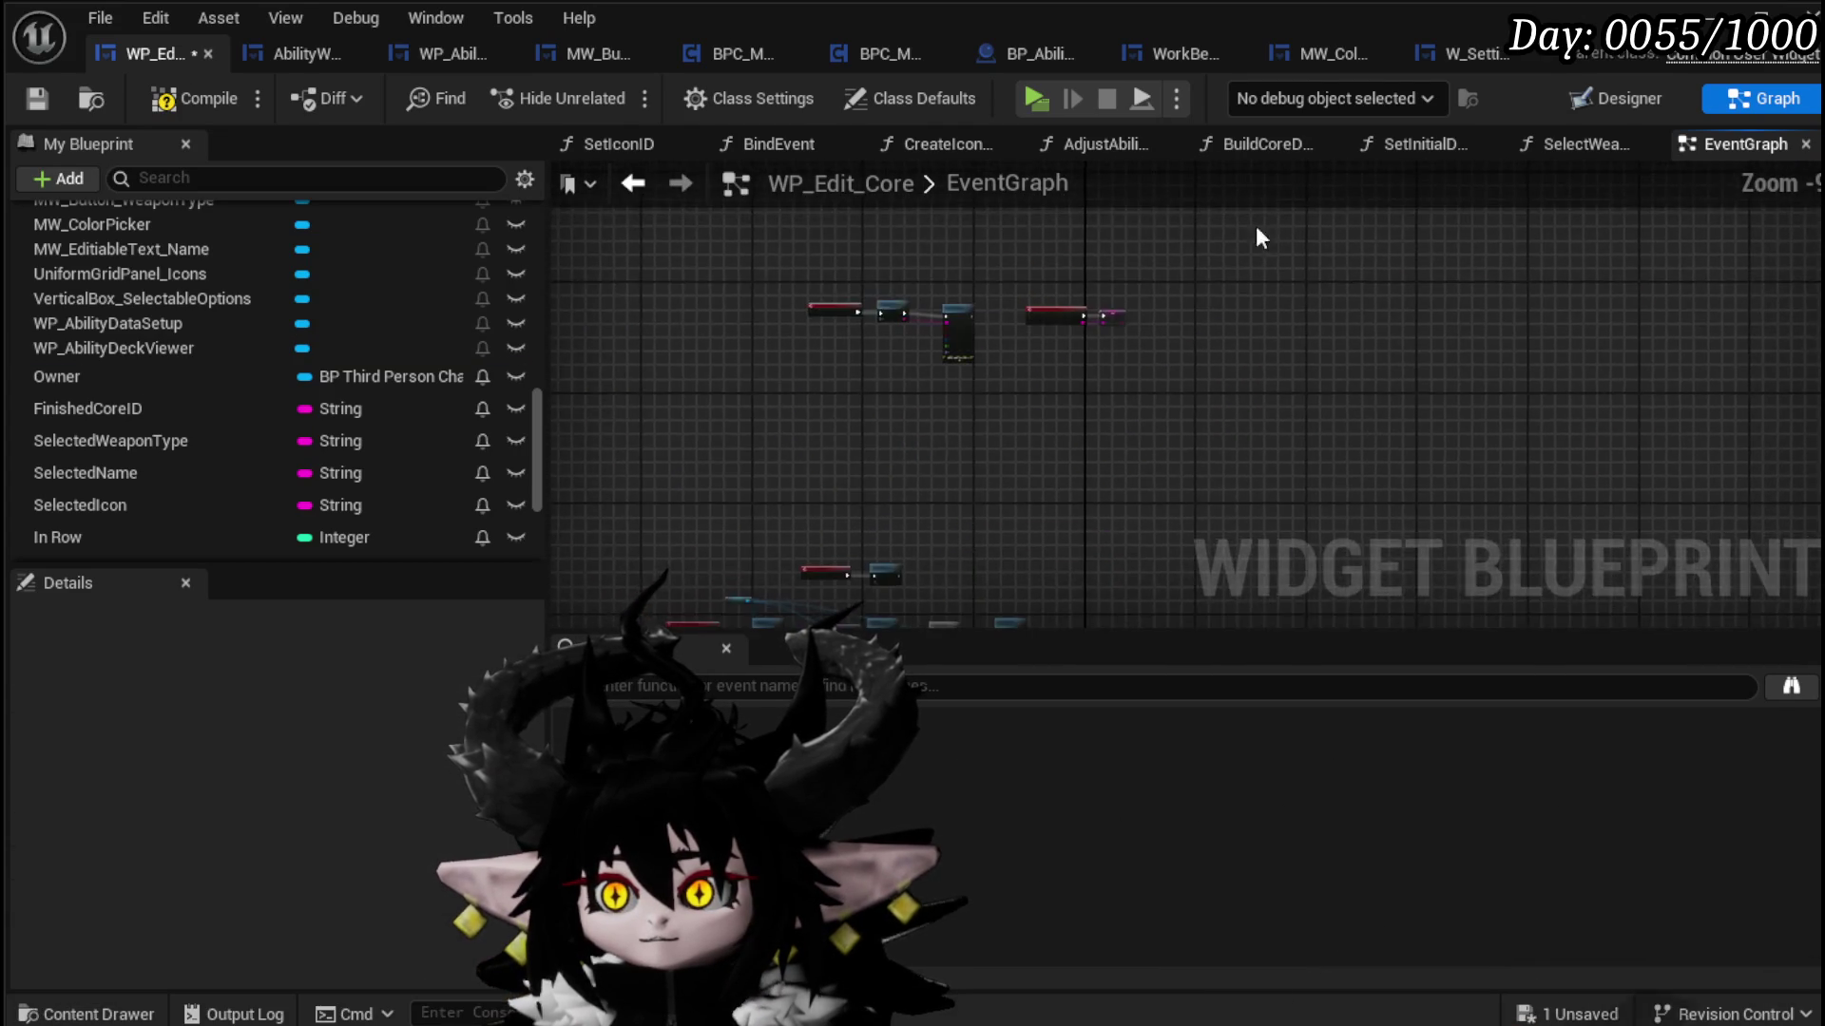
Step: Compile and save WP_Edit_Core, then return to the Designer
left_click(185, 97)
left_click(37, 98)
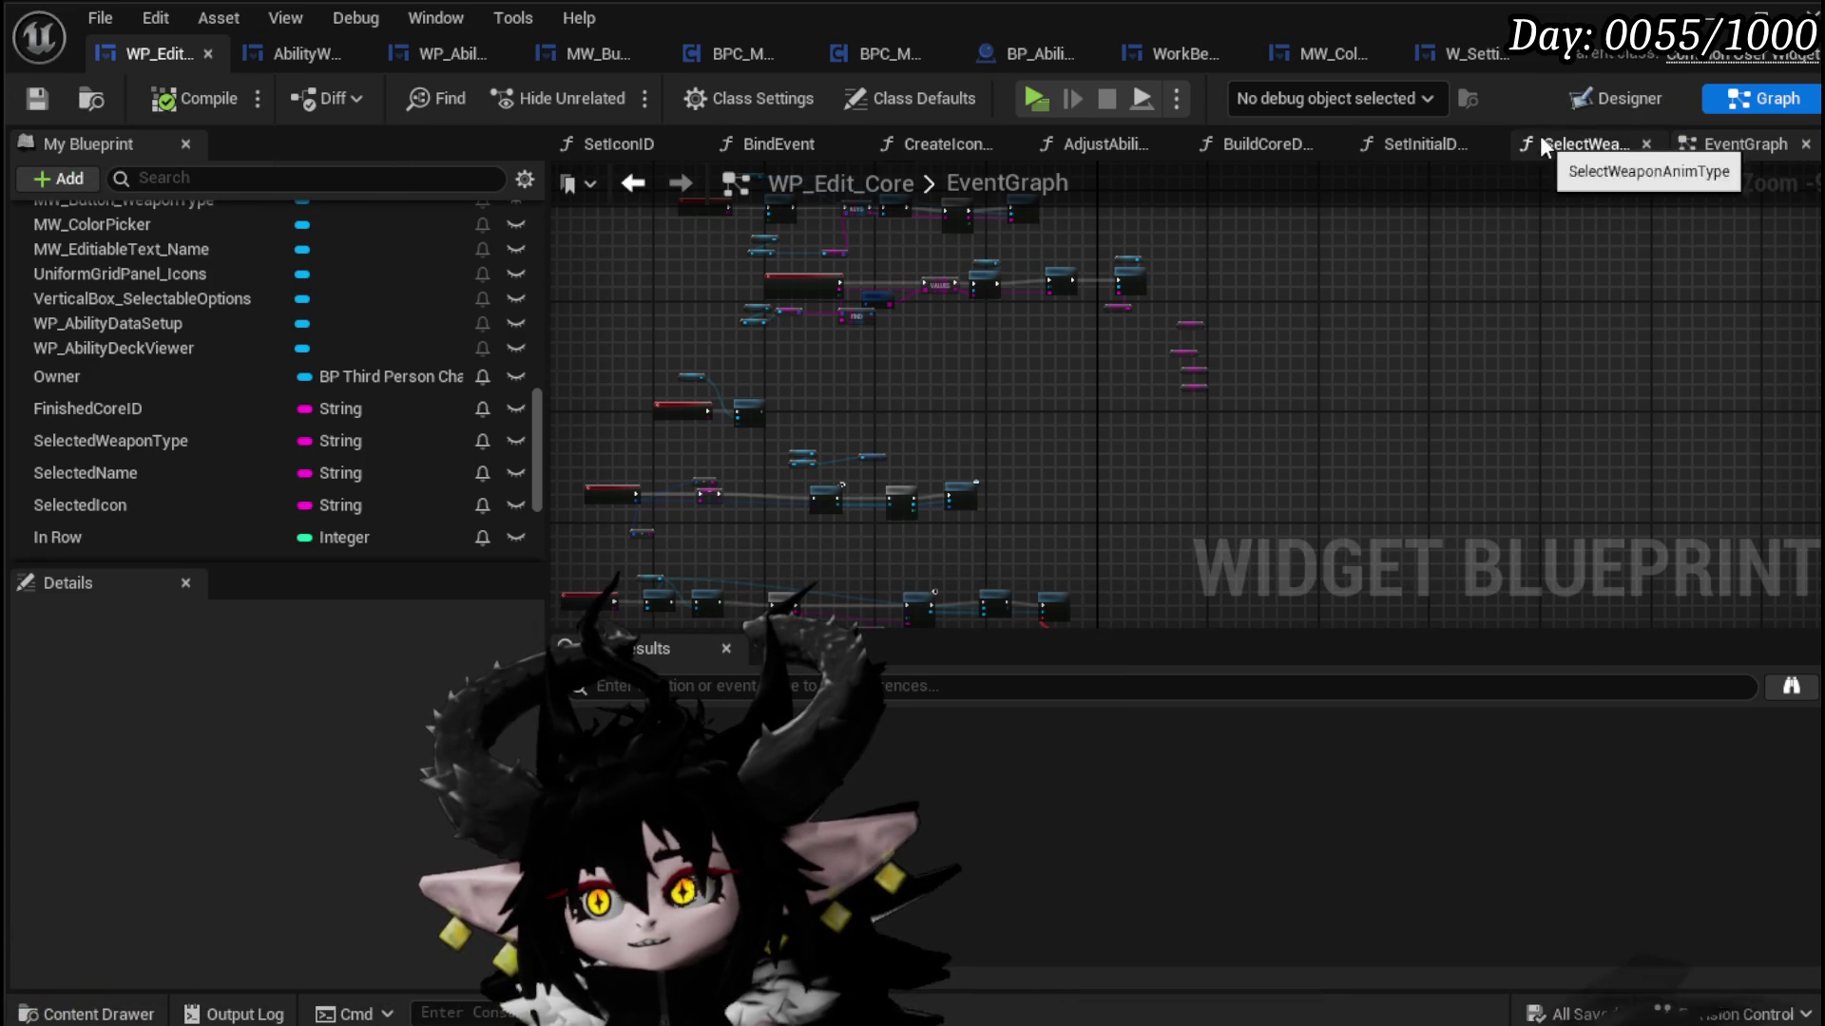
left_click(1595, 91)
scroll(842, 389, "down", 5)
scroll(649, 304, "up", 3)
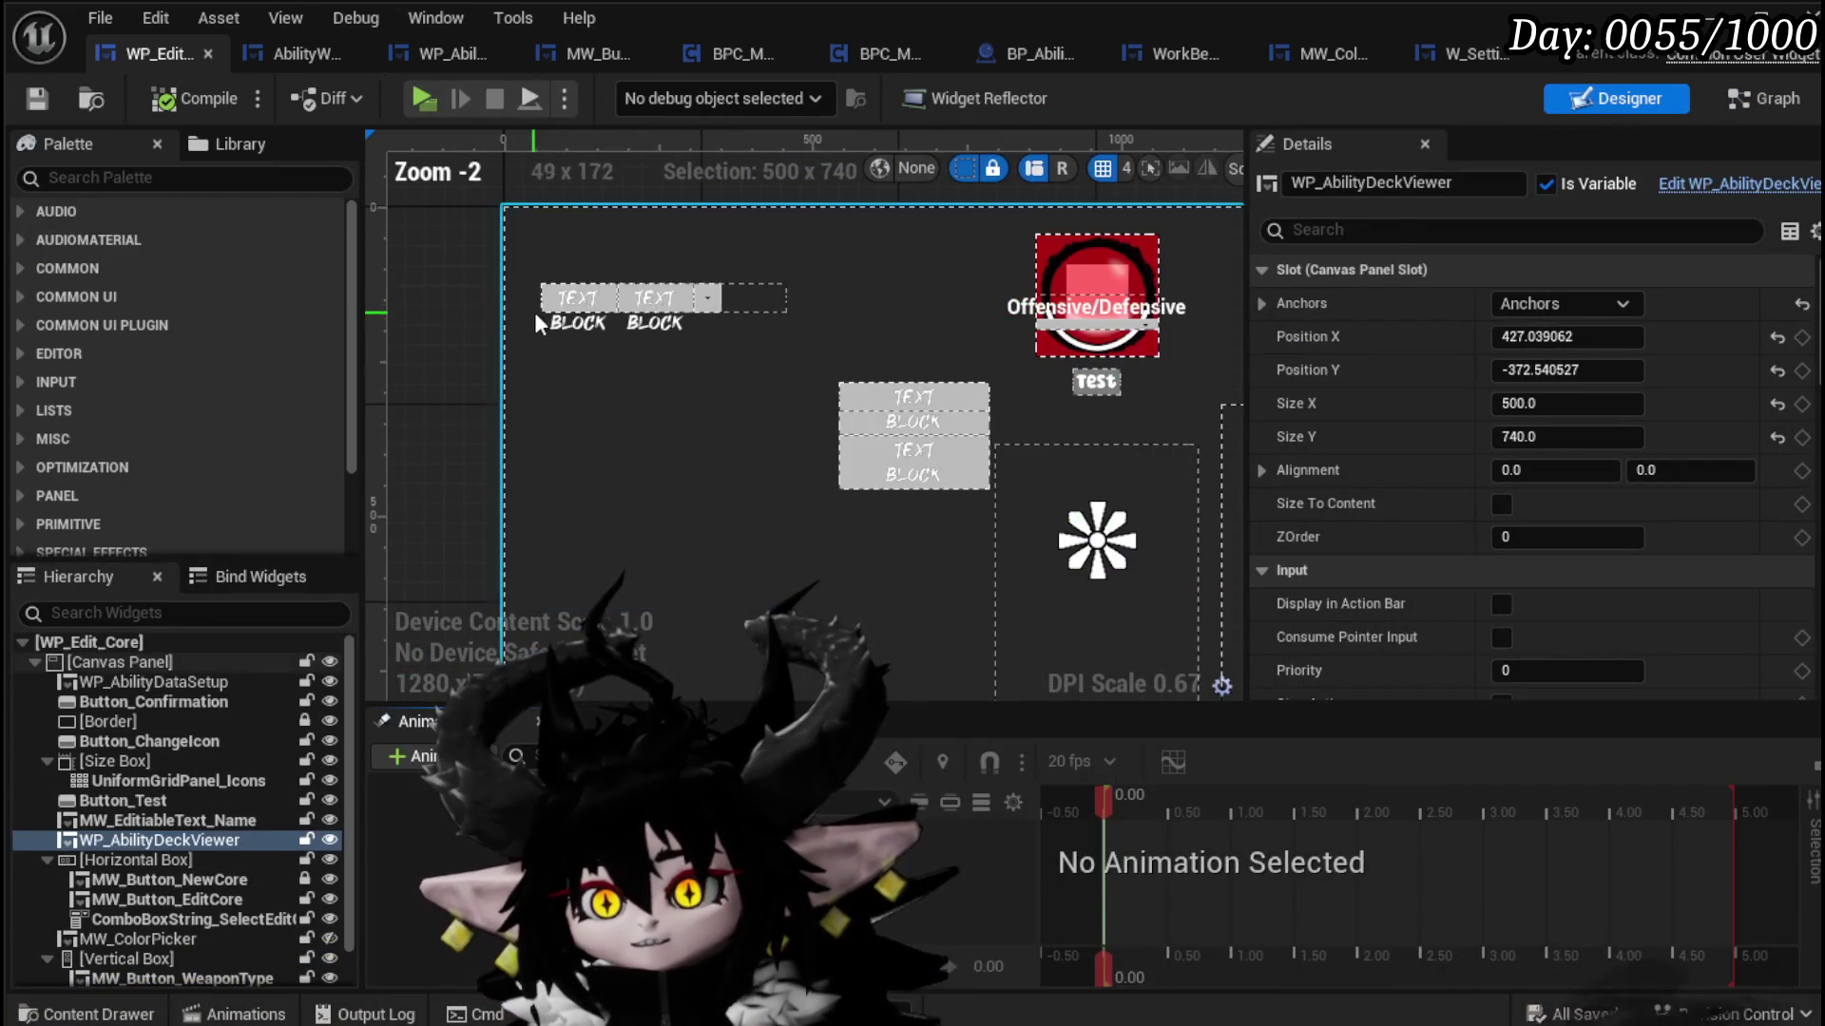
Step: Add an On Pressed event for MW_Button_NewCore, then compile and save WP_Edit_Core
left_click(541, 305)
left_click(176, 881)
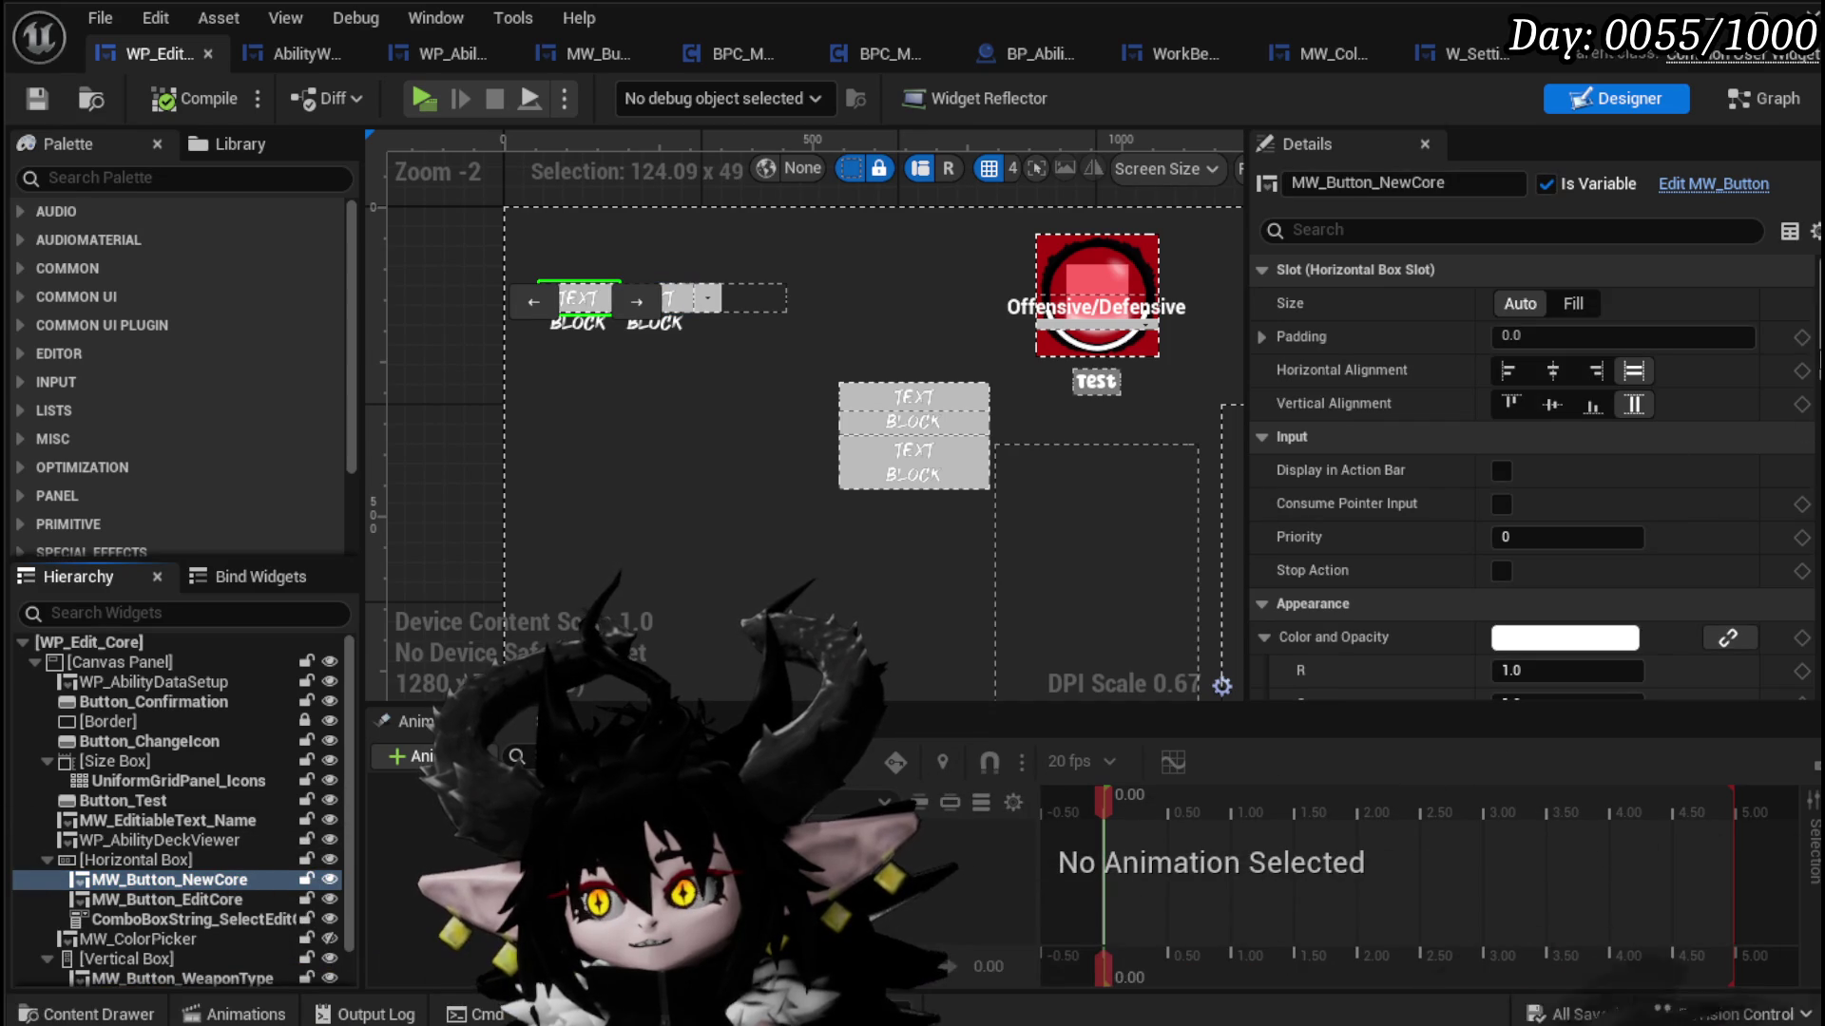
scroll(1543, 523, "down", 10)
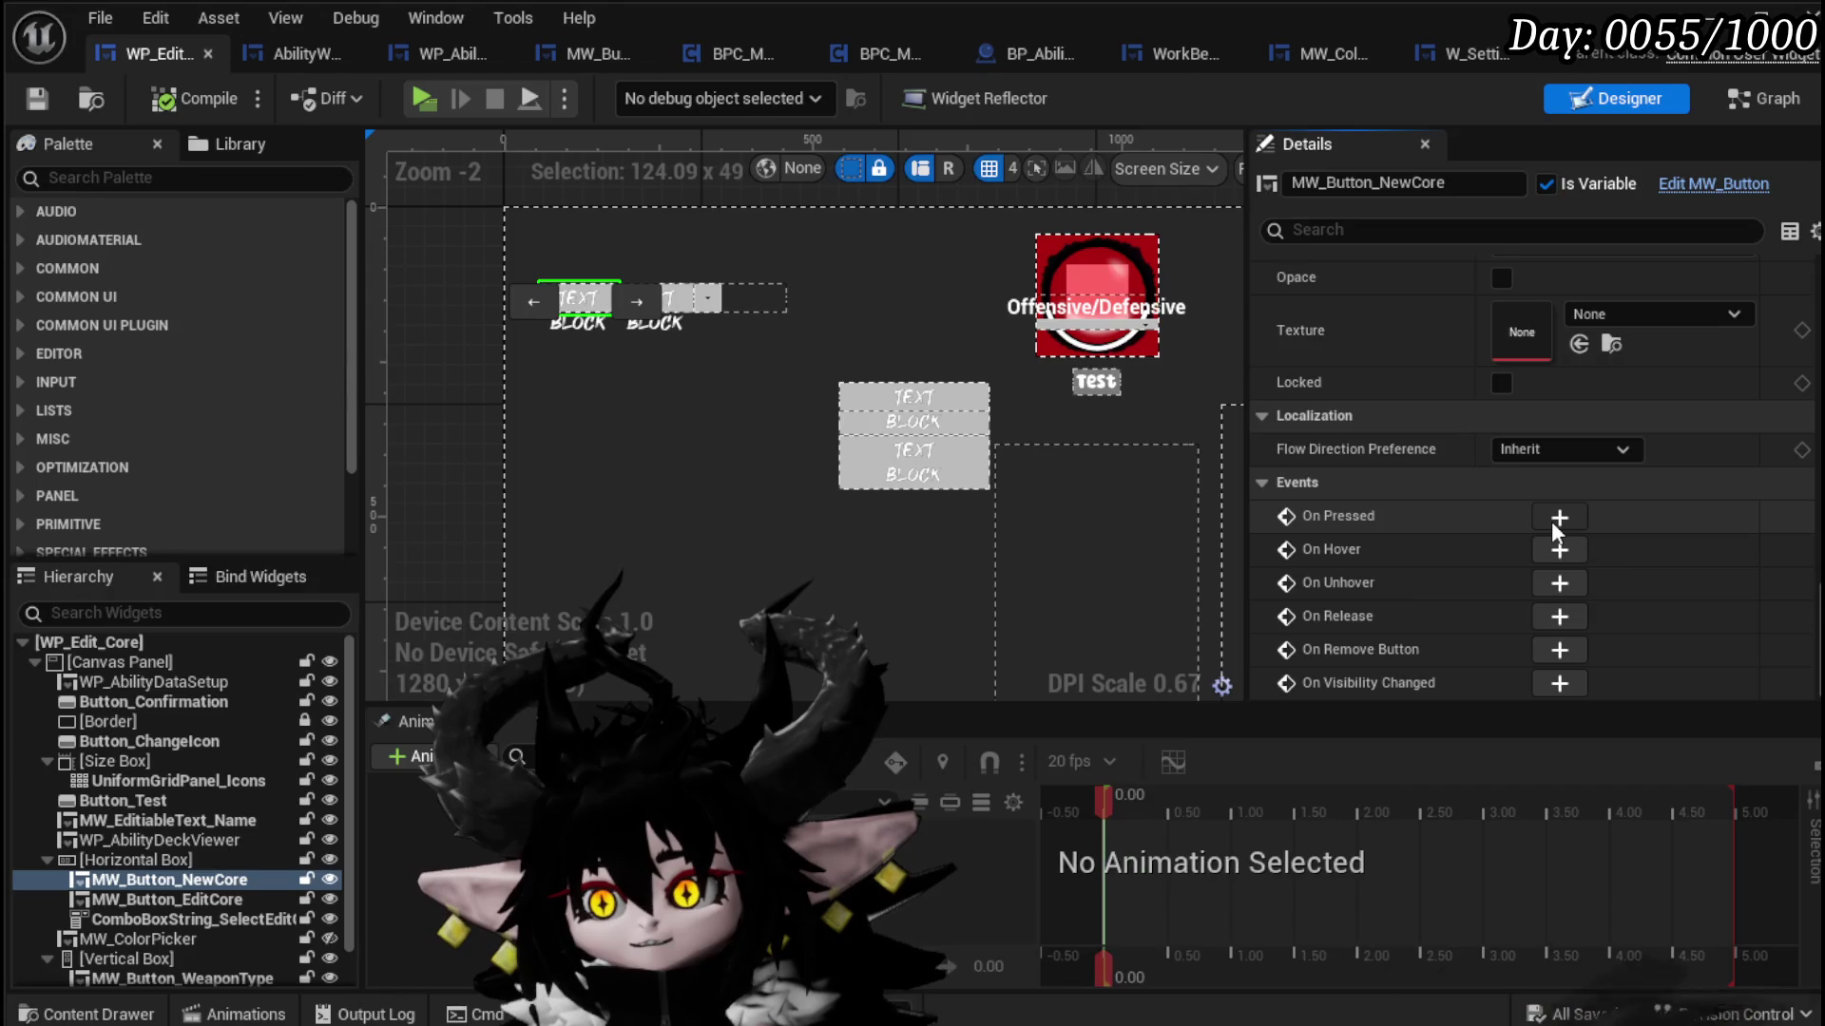
left_click(1551, 521)
left_click_drag(1527, 395, 893, 425)
scroll(893, 426, "down", 3)
left_click(163, 101)
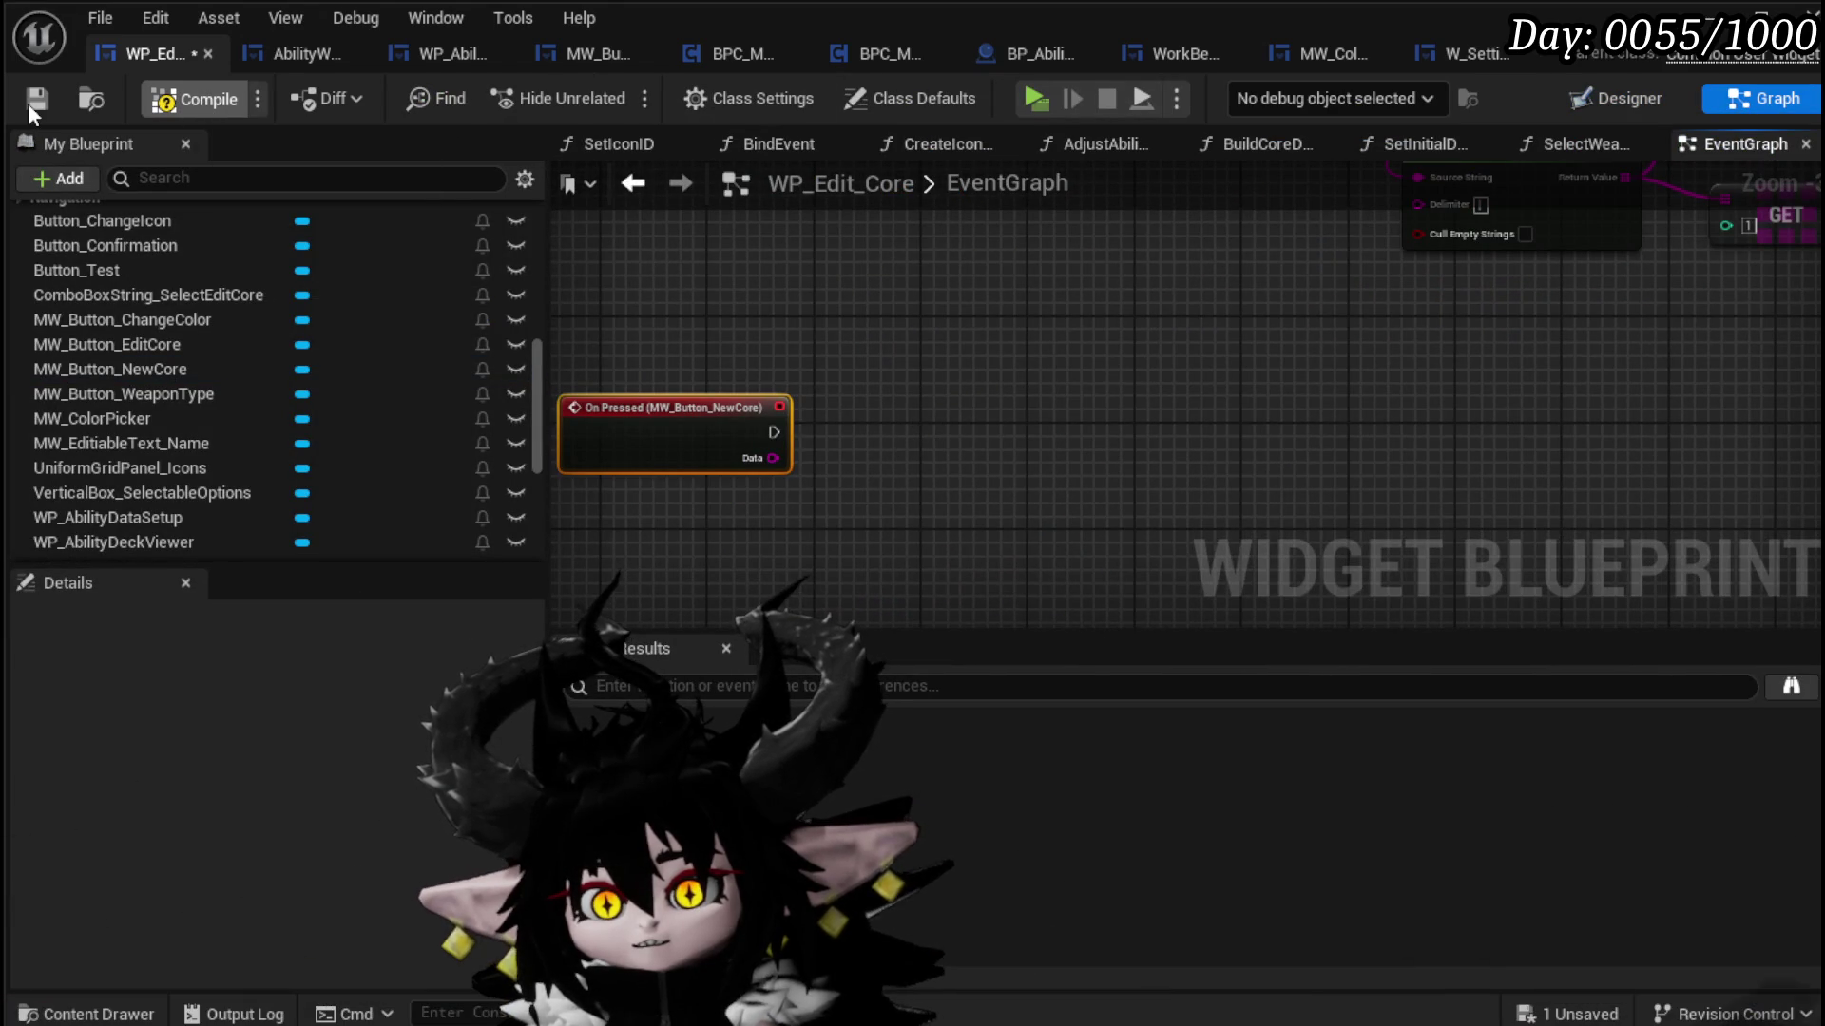
left_click(29, 103)
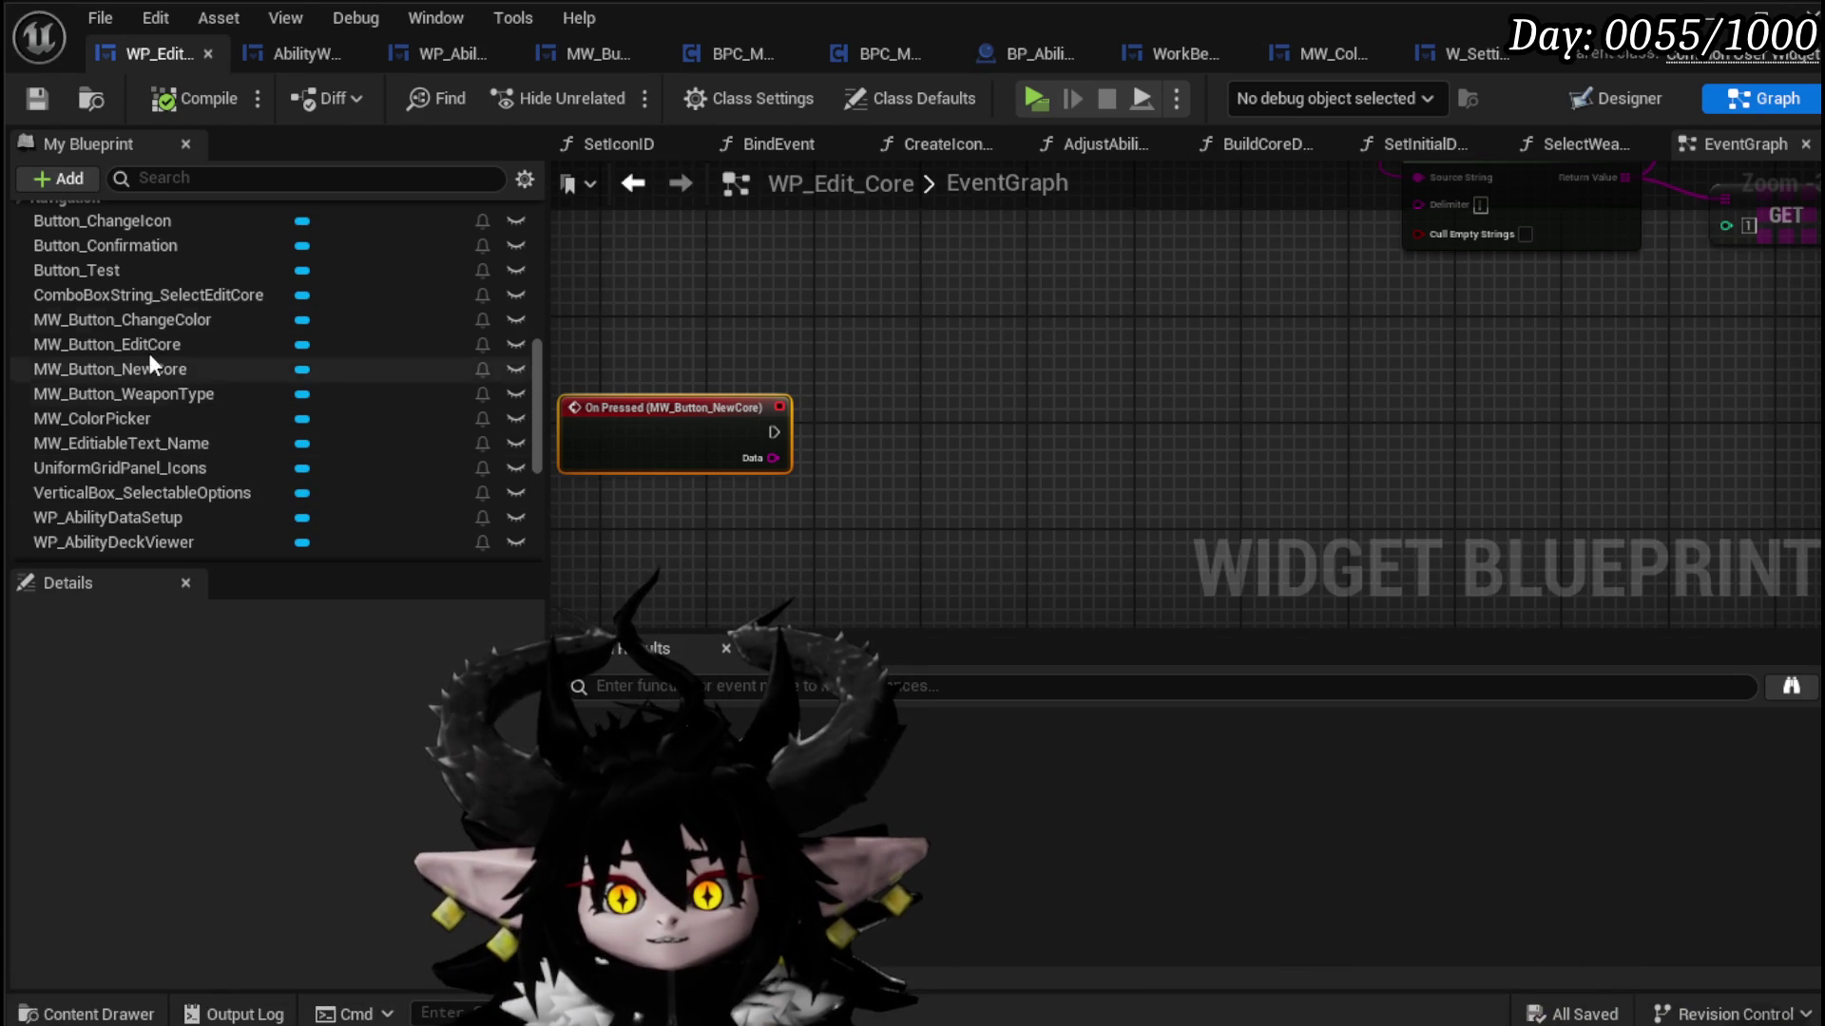
Step: Add a WP_AbilityDeckViewer getter and a Fill Deck call run from On Pressed
scroll(238, 358, "up", 3)
scroll(213, 464, "down", 4)
scroll(213, 463, "down", 3)
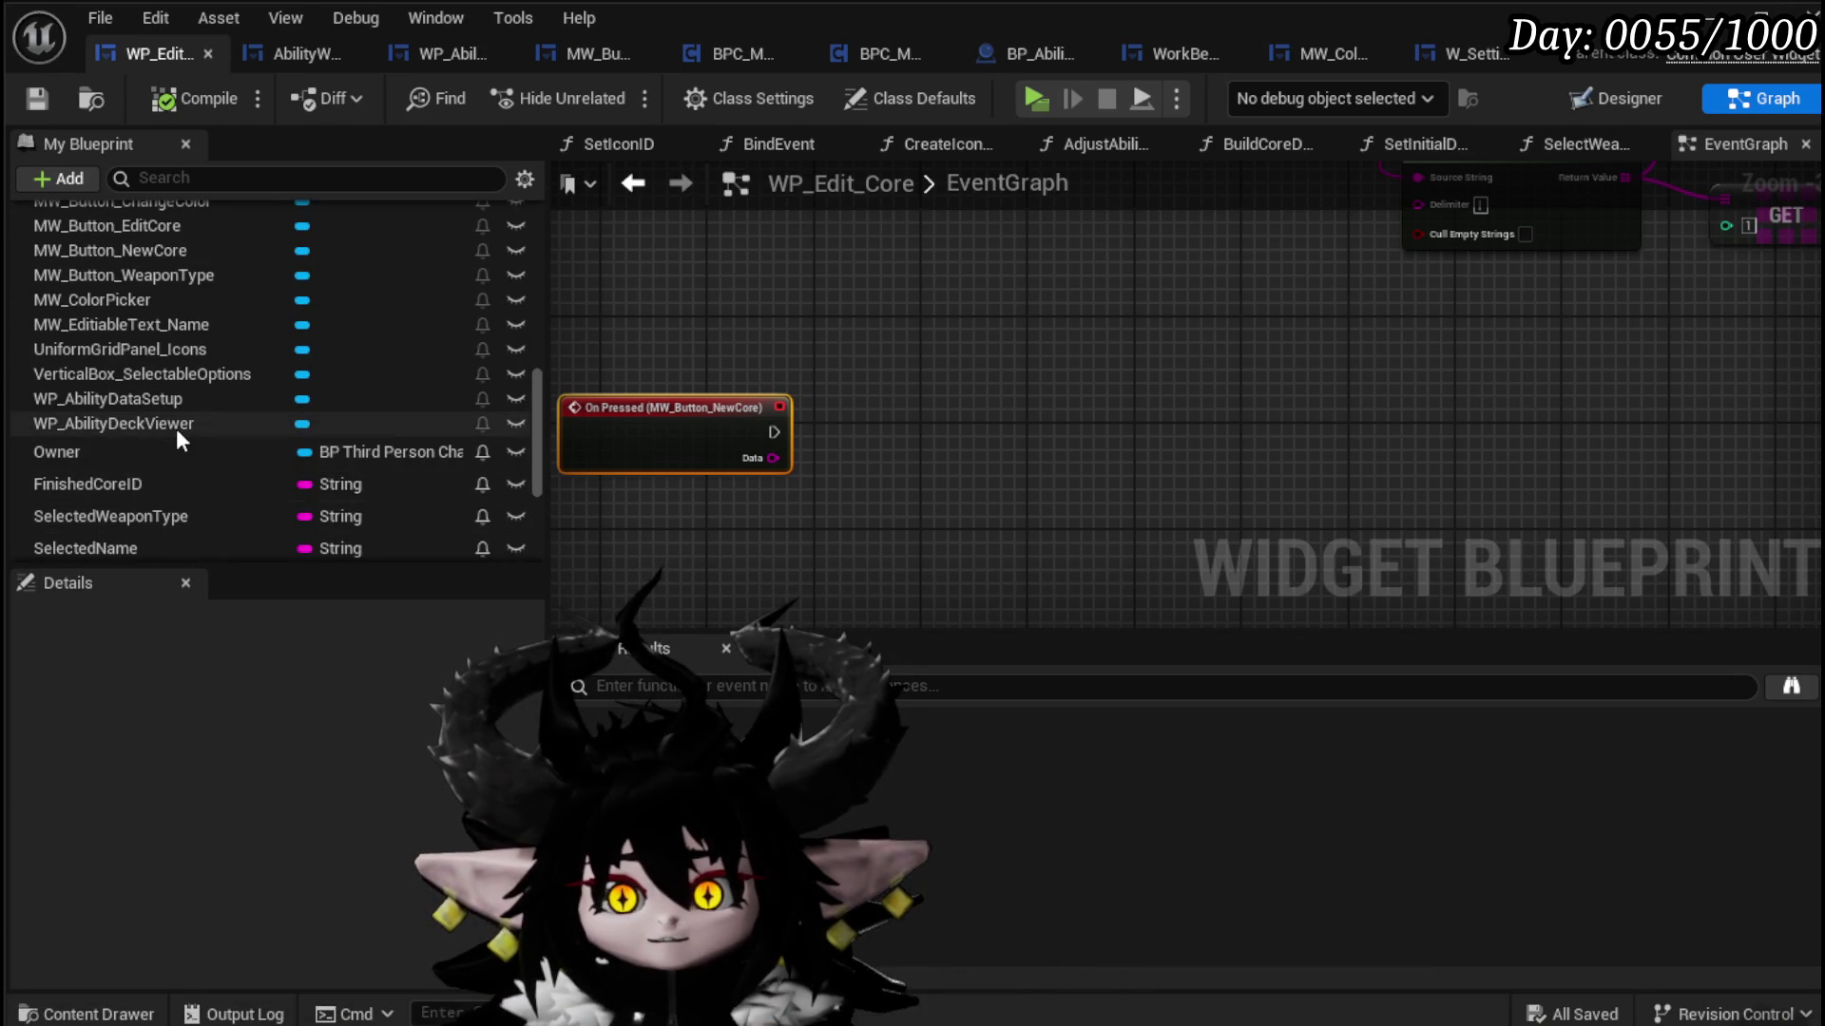
mouse_move(163, 420)
left_mouse_down()
mouse_move(352, 425)
mouse_move(750, 348)
mouse_move(988, 373)
left_mouse_up()
left_click(749, 348)
type("Fill")
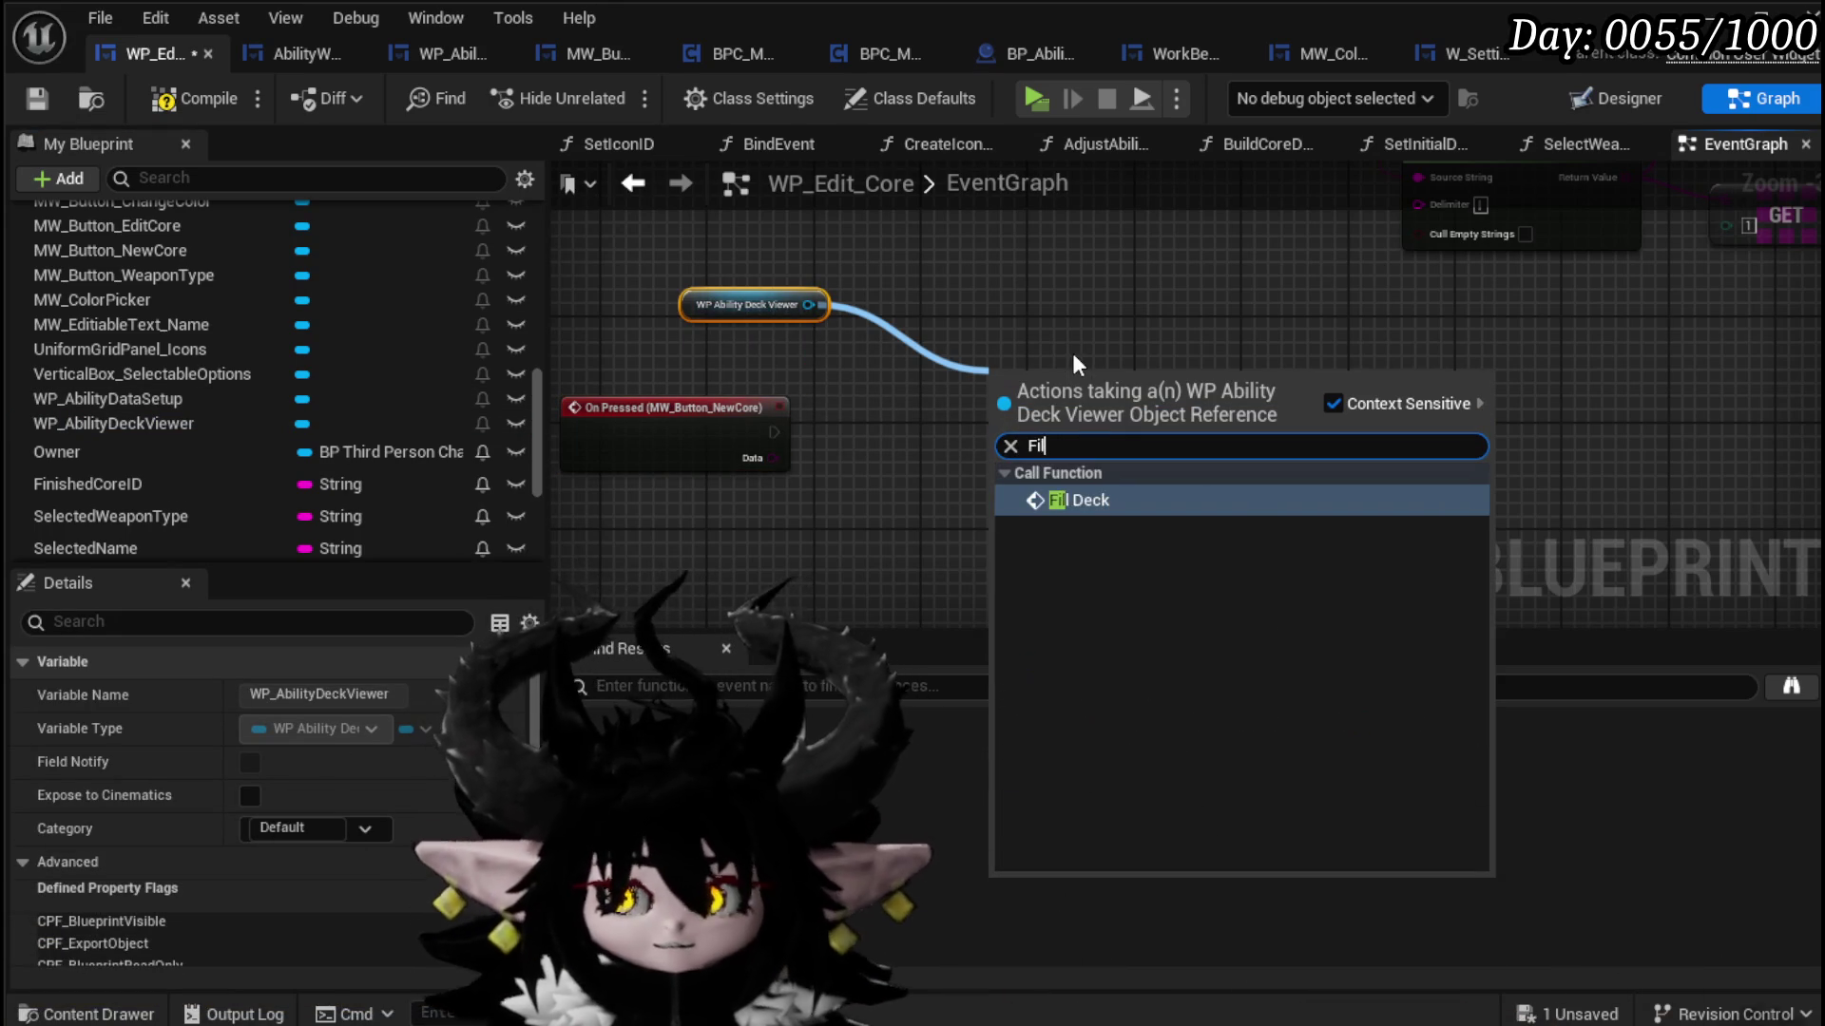
left_click(1079, 500)
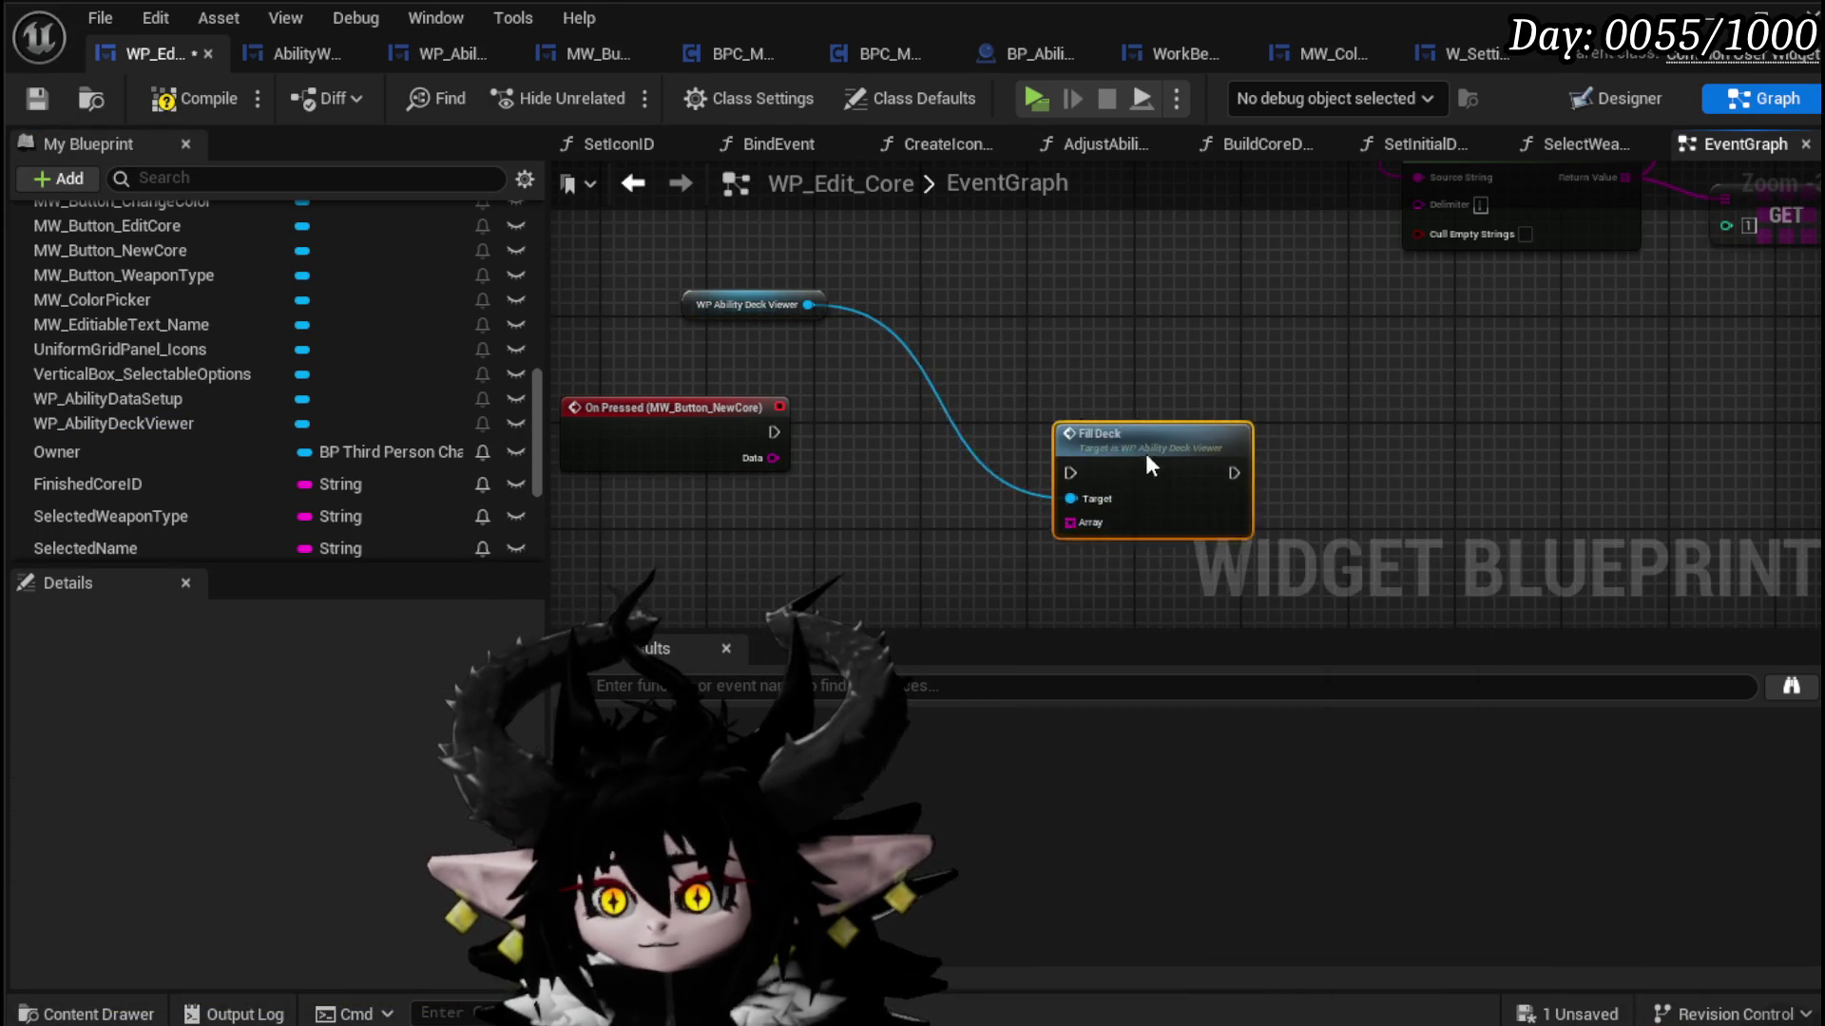
mouse_move(772, 432)
left_mouse_down()
mouse_move(1130, 485)
mouse_move(1110, 487)
left_mouse_up()
Step: Feed Fill Deck a Make Array whose single entry is "$Default Ability"
mouse_move(1171, 482)
left_mouse_down()
mouse_move(1171, 443)
mouse_move(1051, 540)
left_mouse_up()
type("Make")
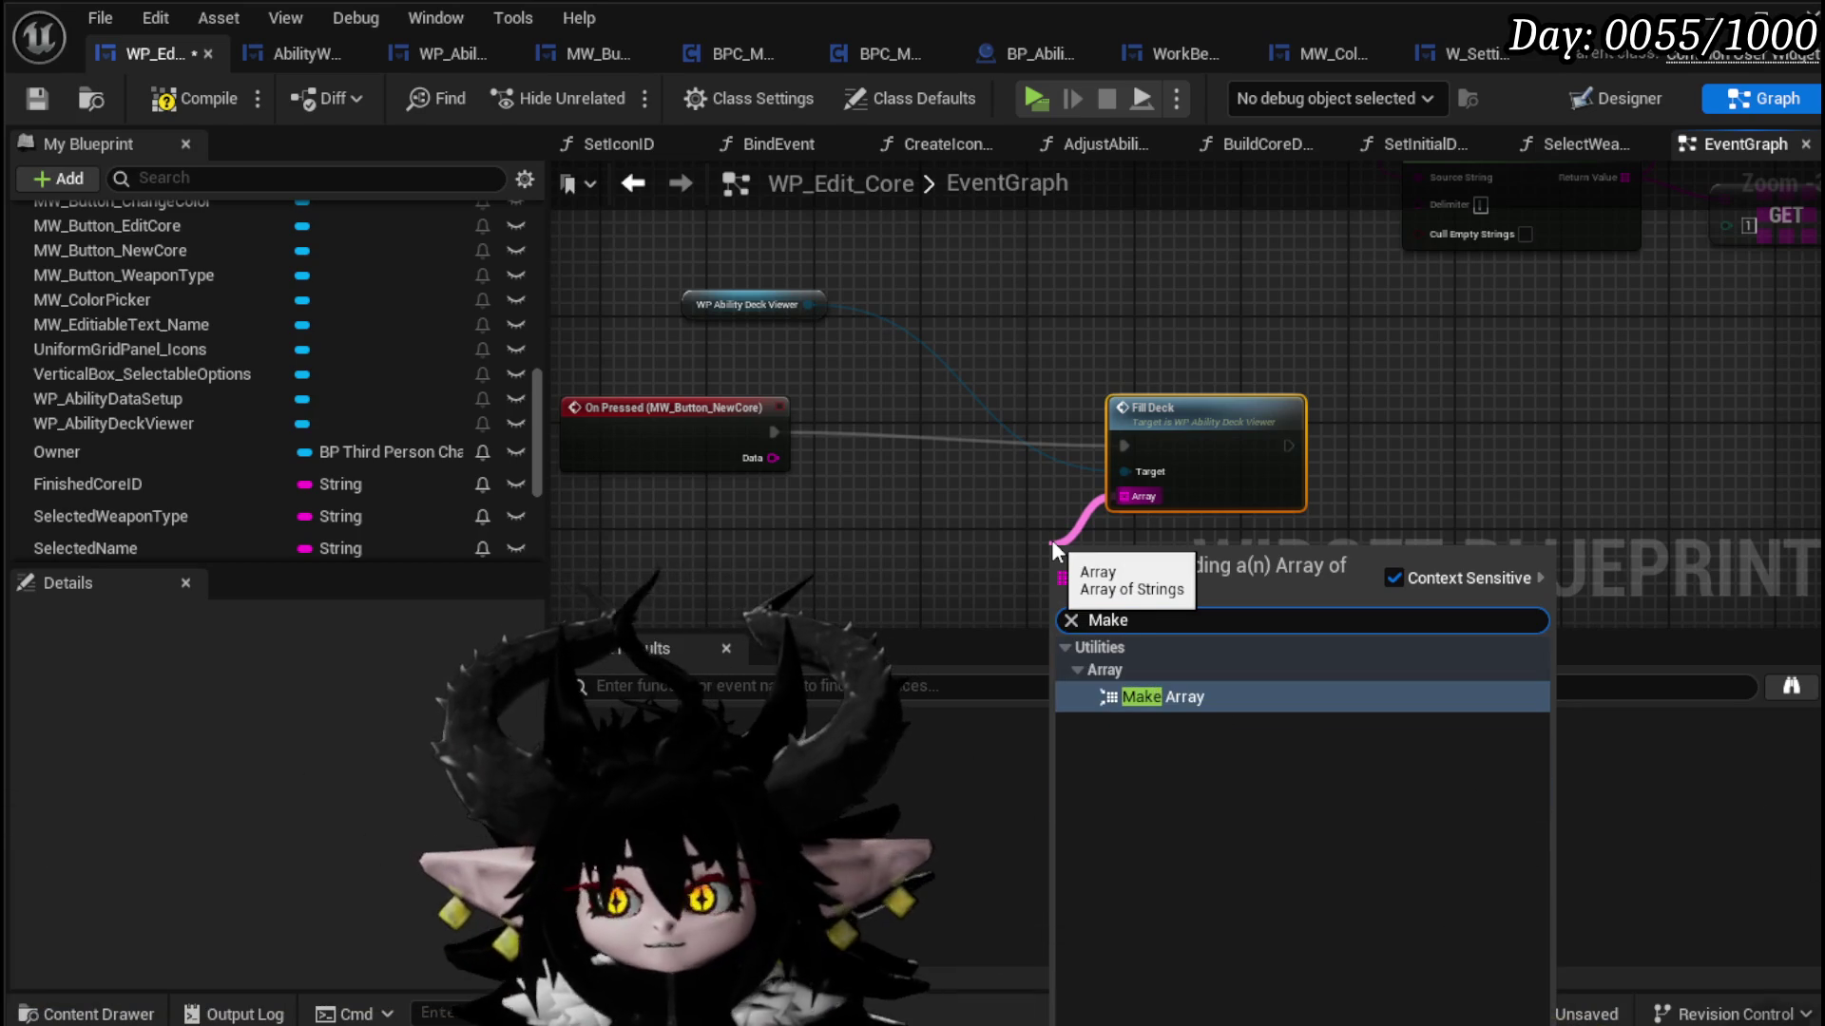
left_click(1115, 697)
scroll(1112, 528, "up", 2)
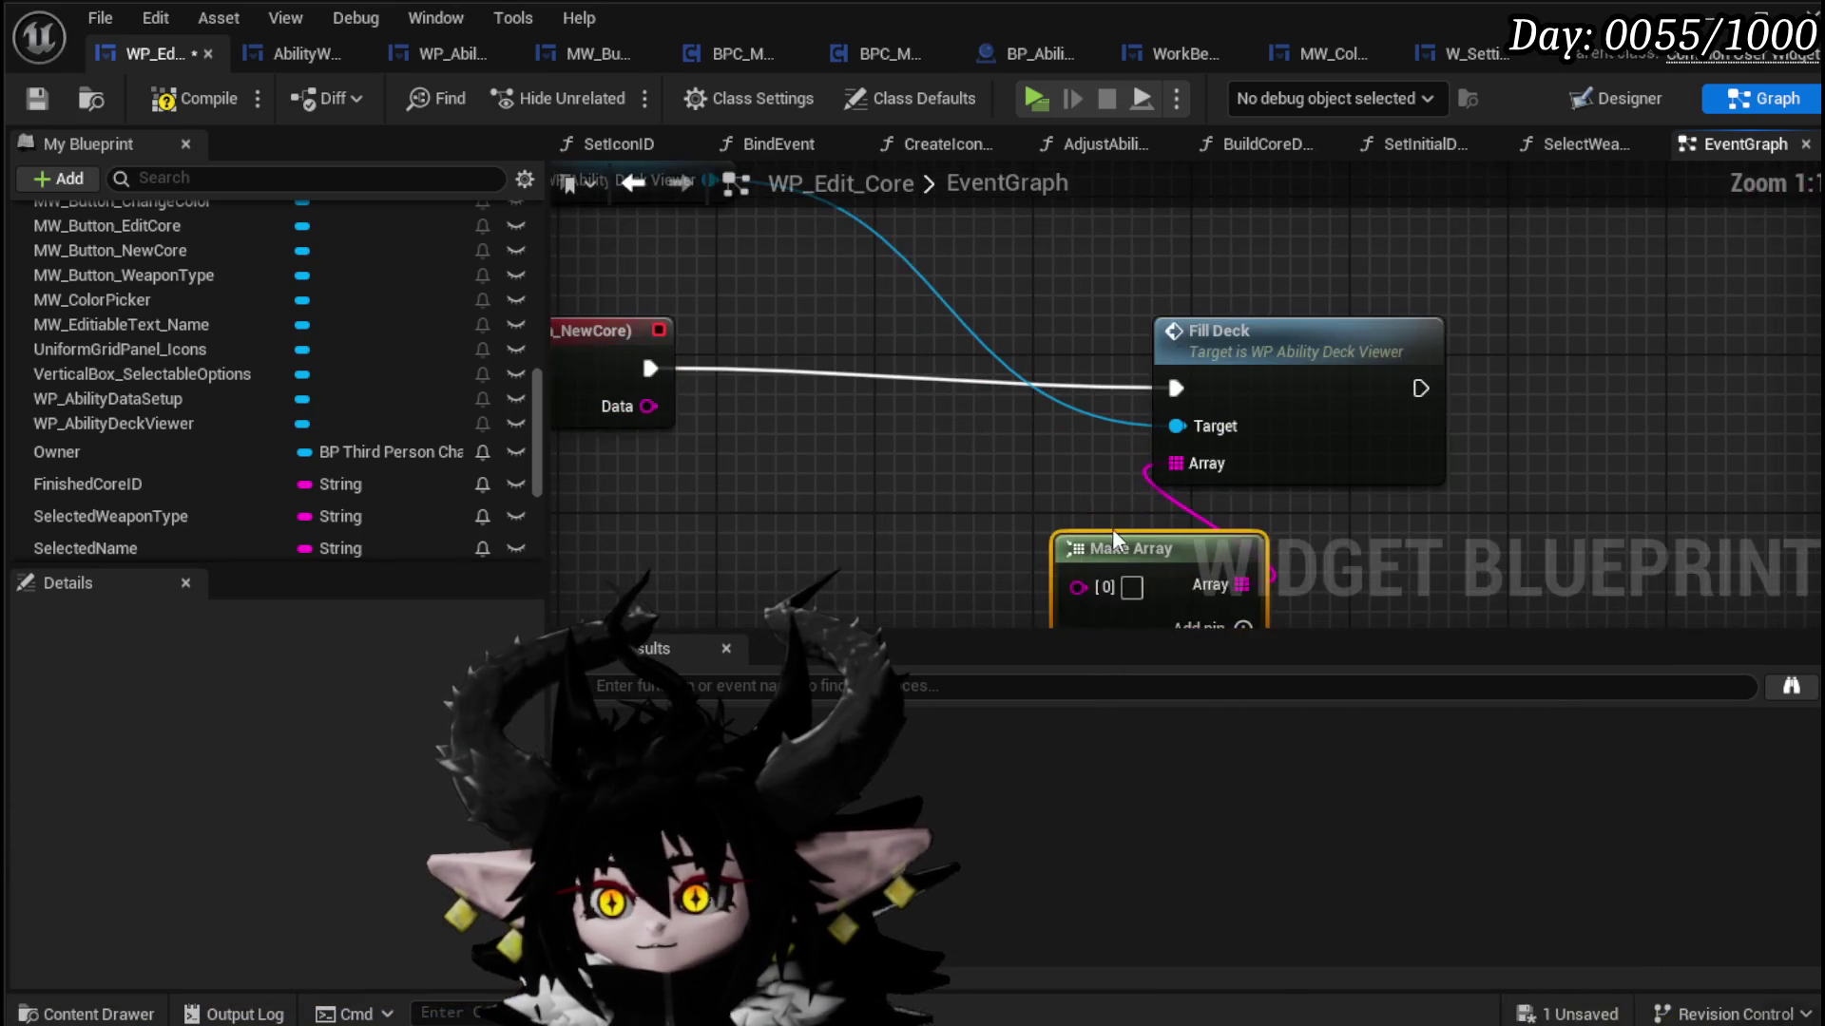
left_click_drag(1112, 528, 818, 516)
left_click_drag(1272, 322, 1283, 302)
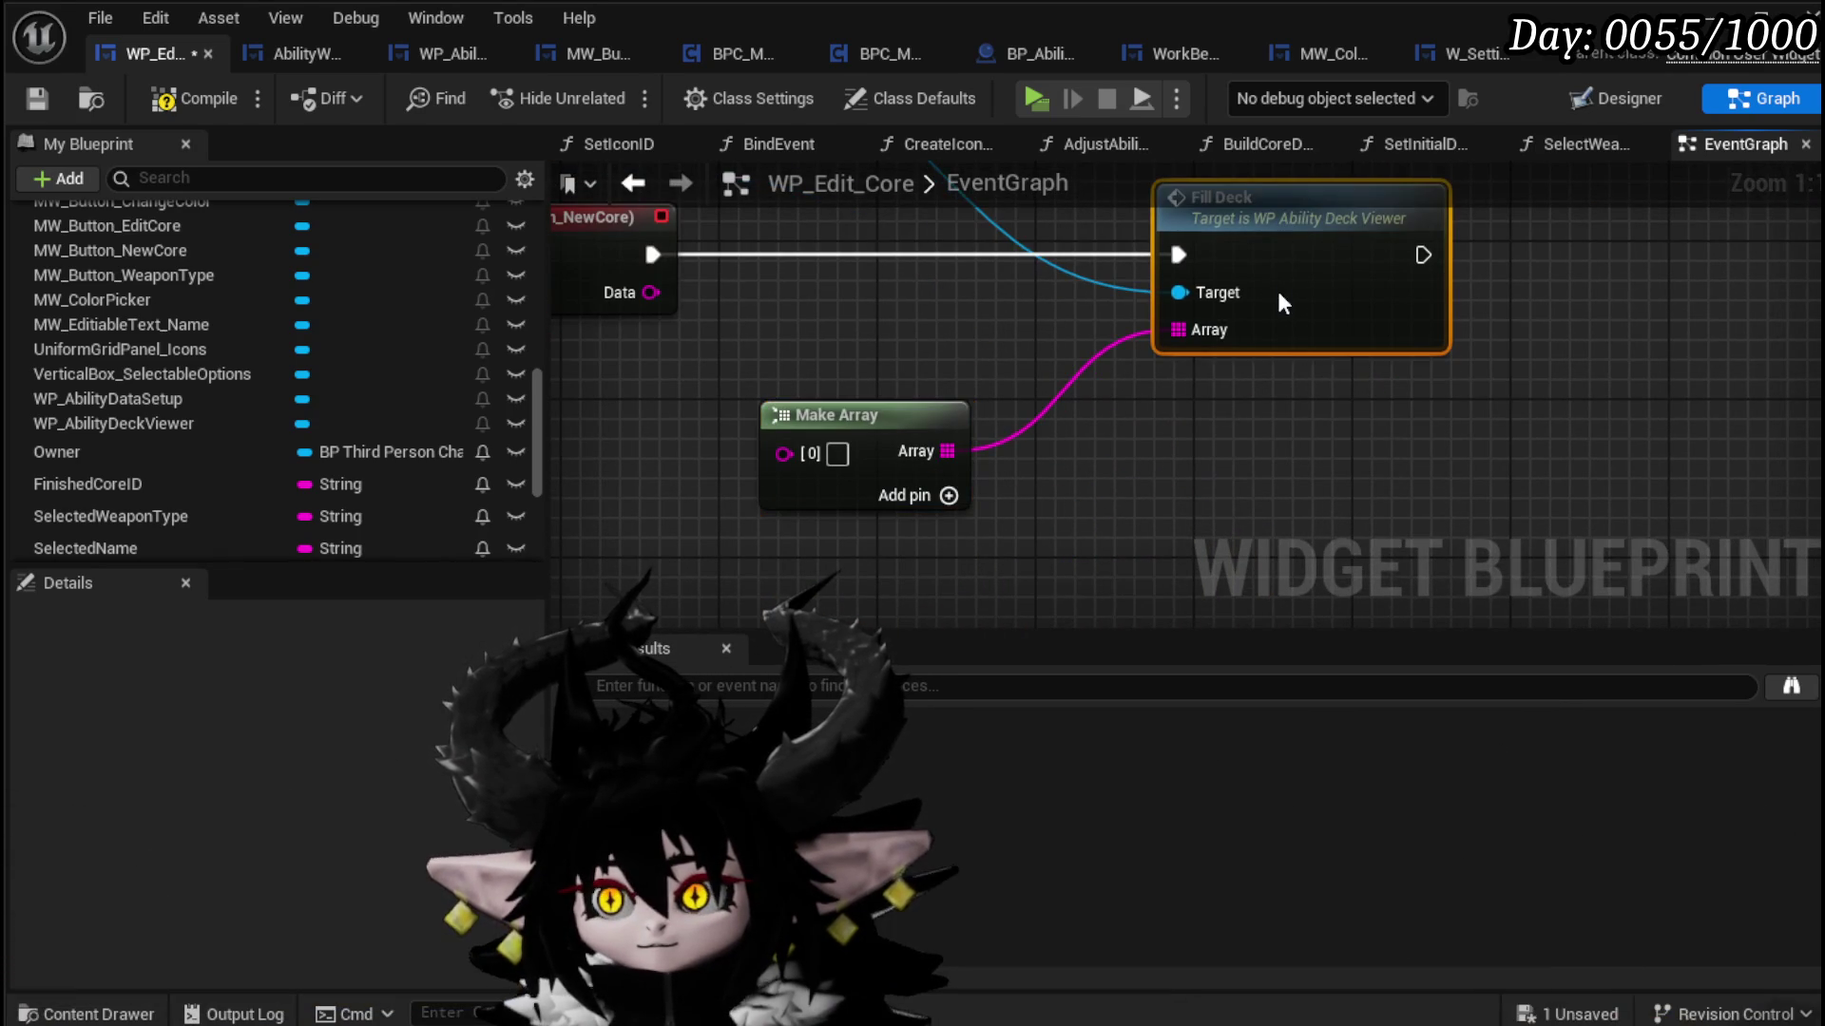
left_click(837, 453)
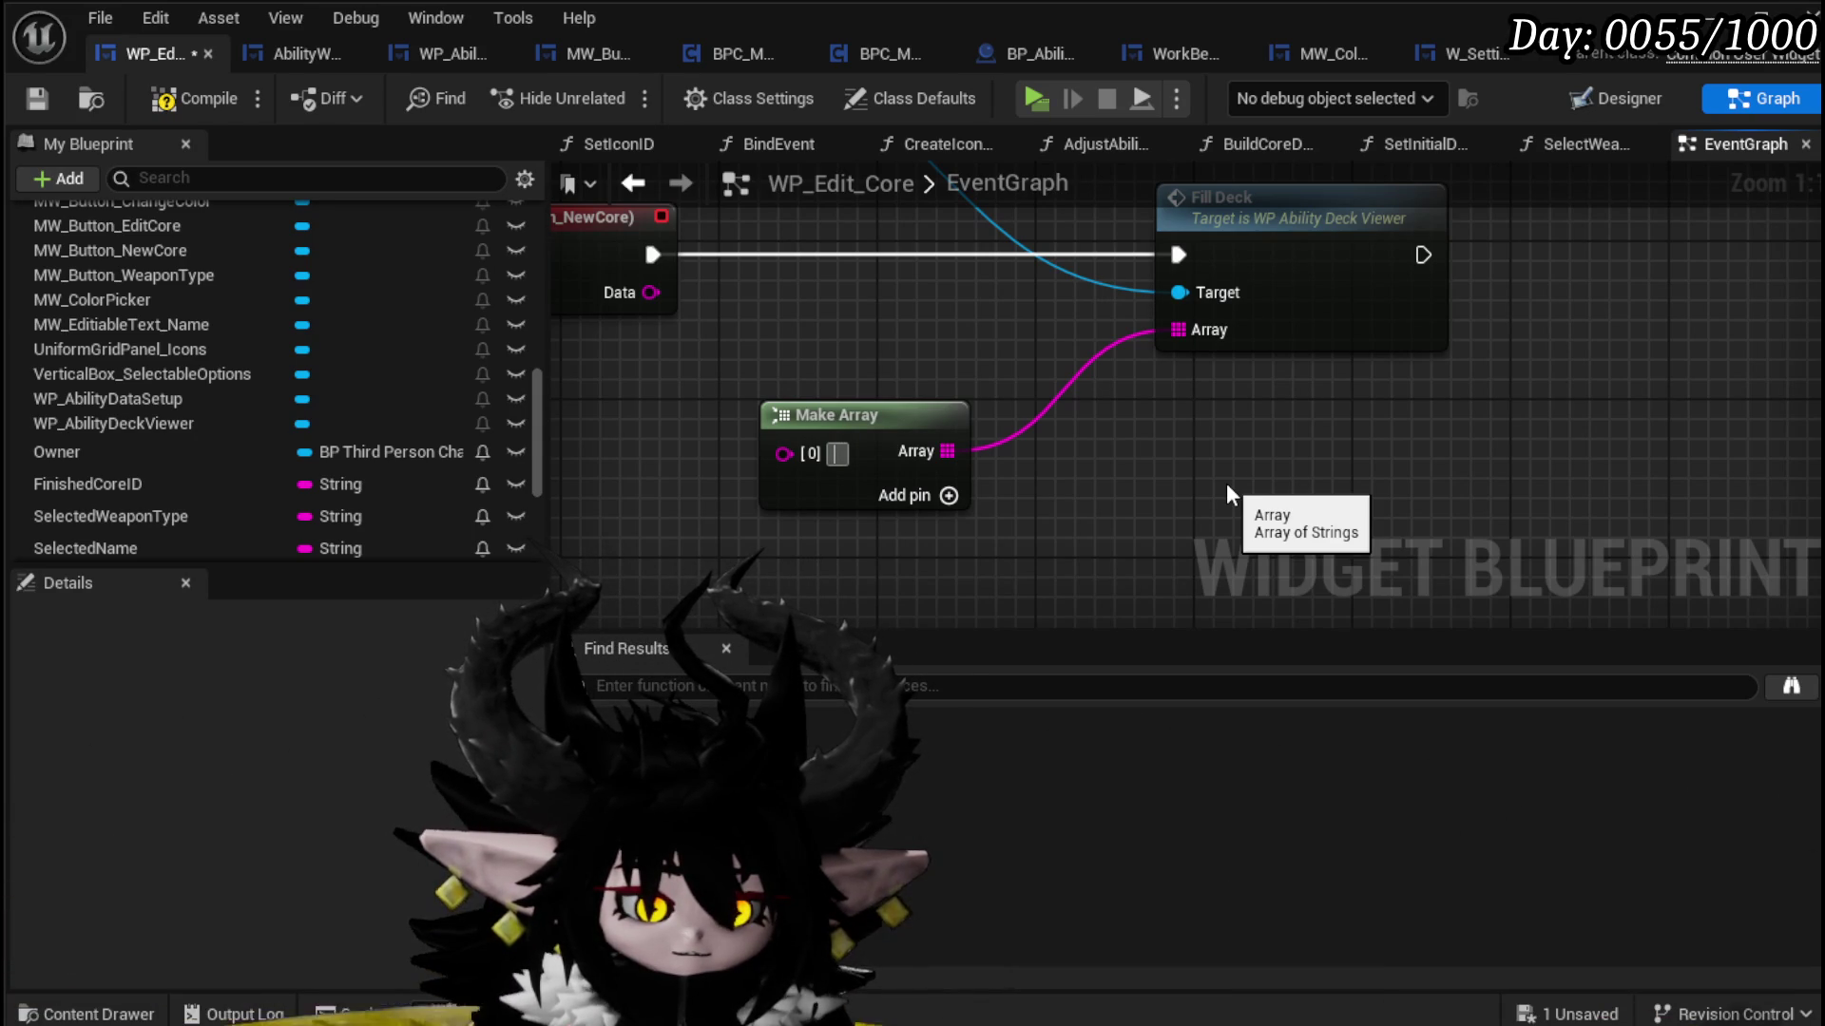
type("$")
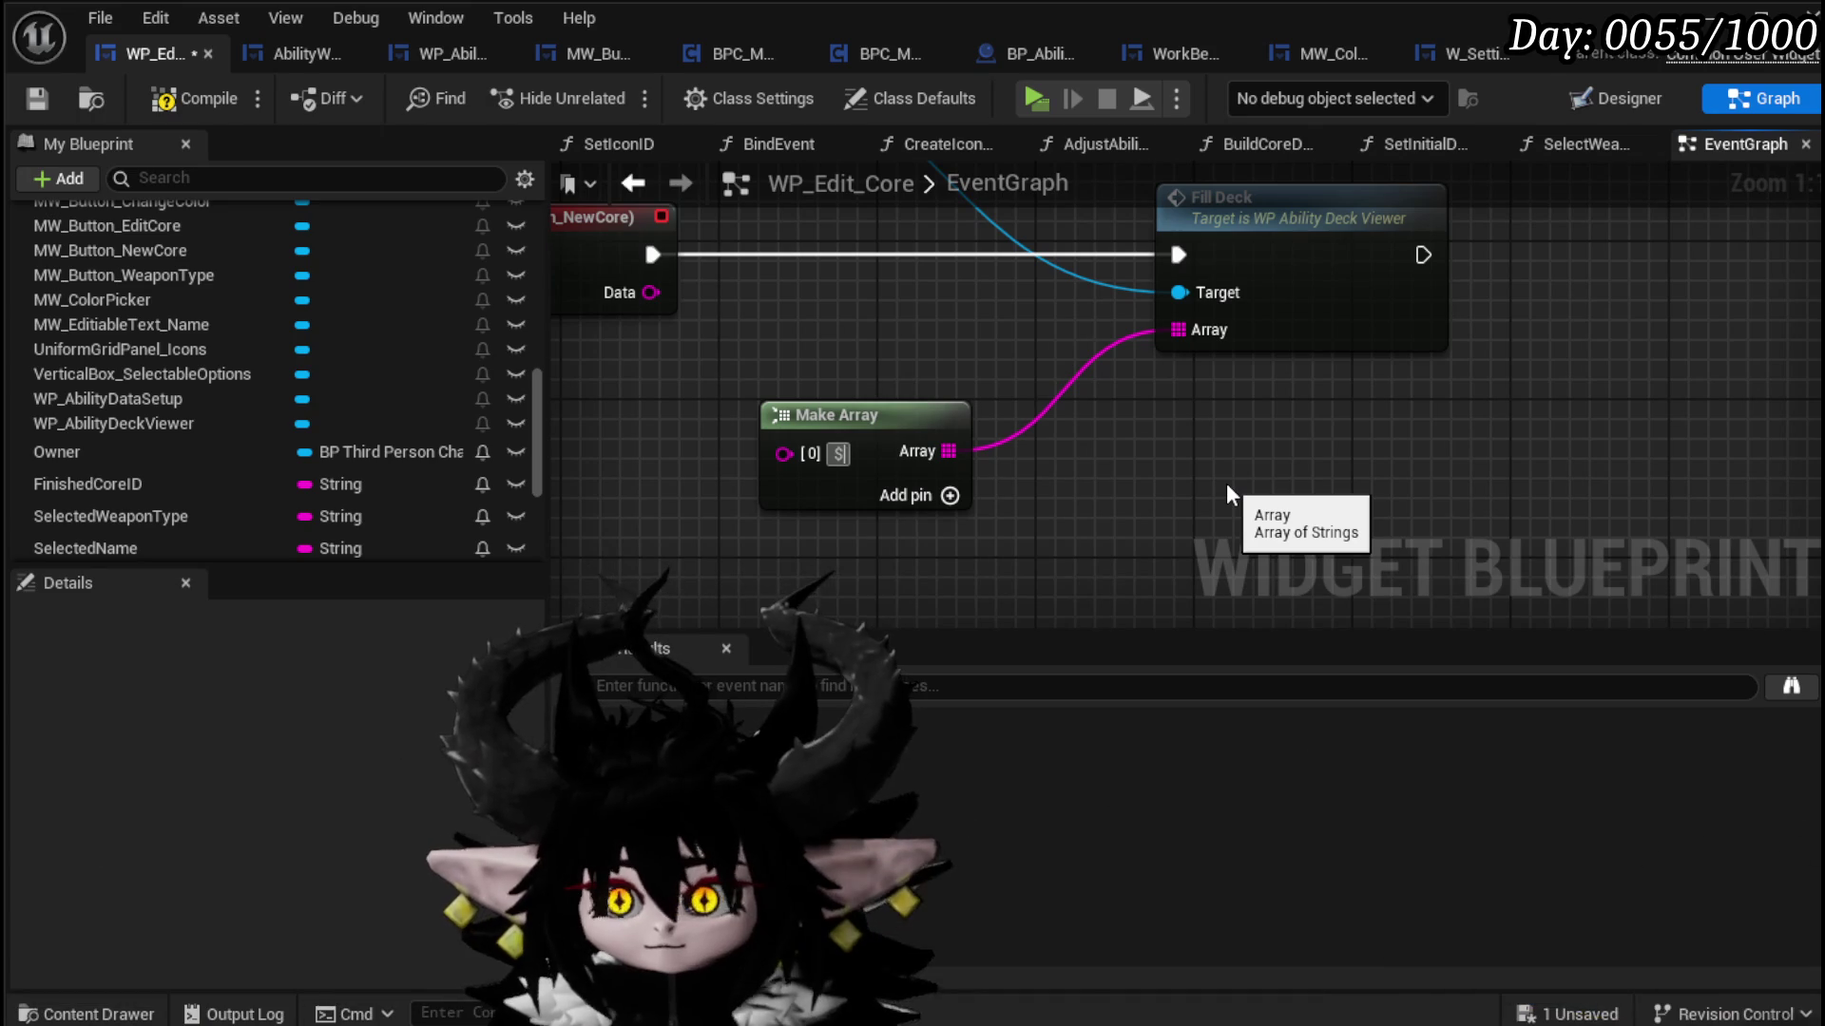
type("Default")
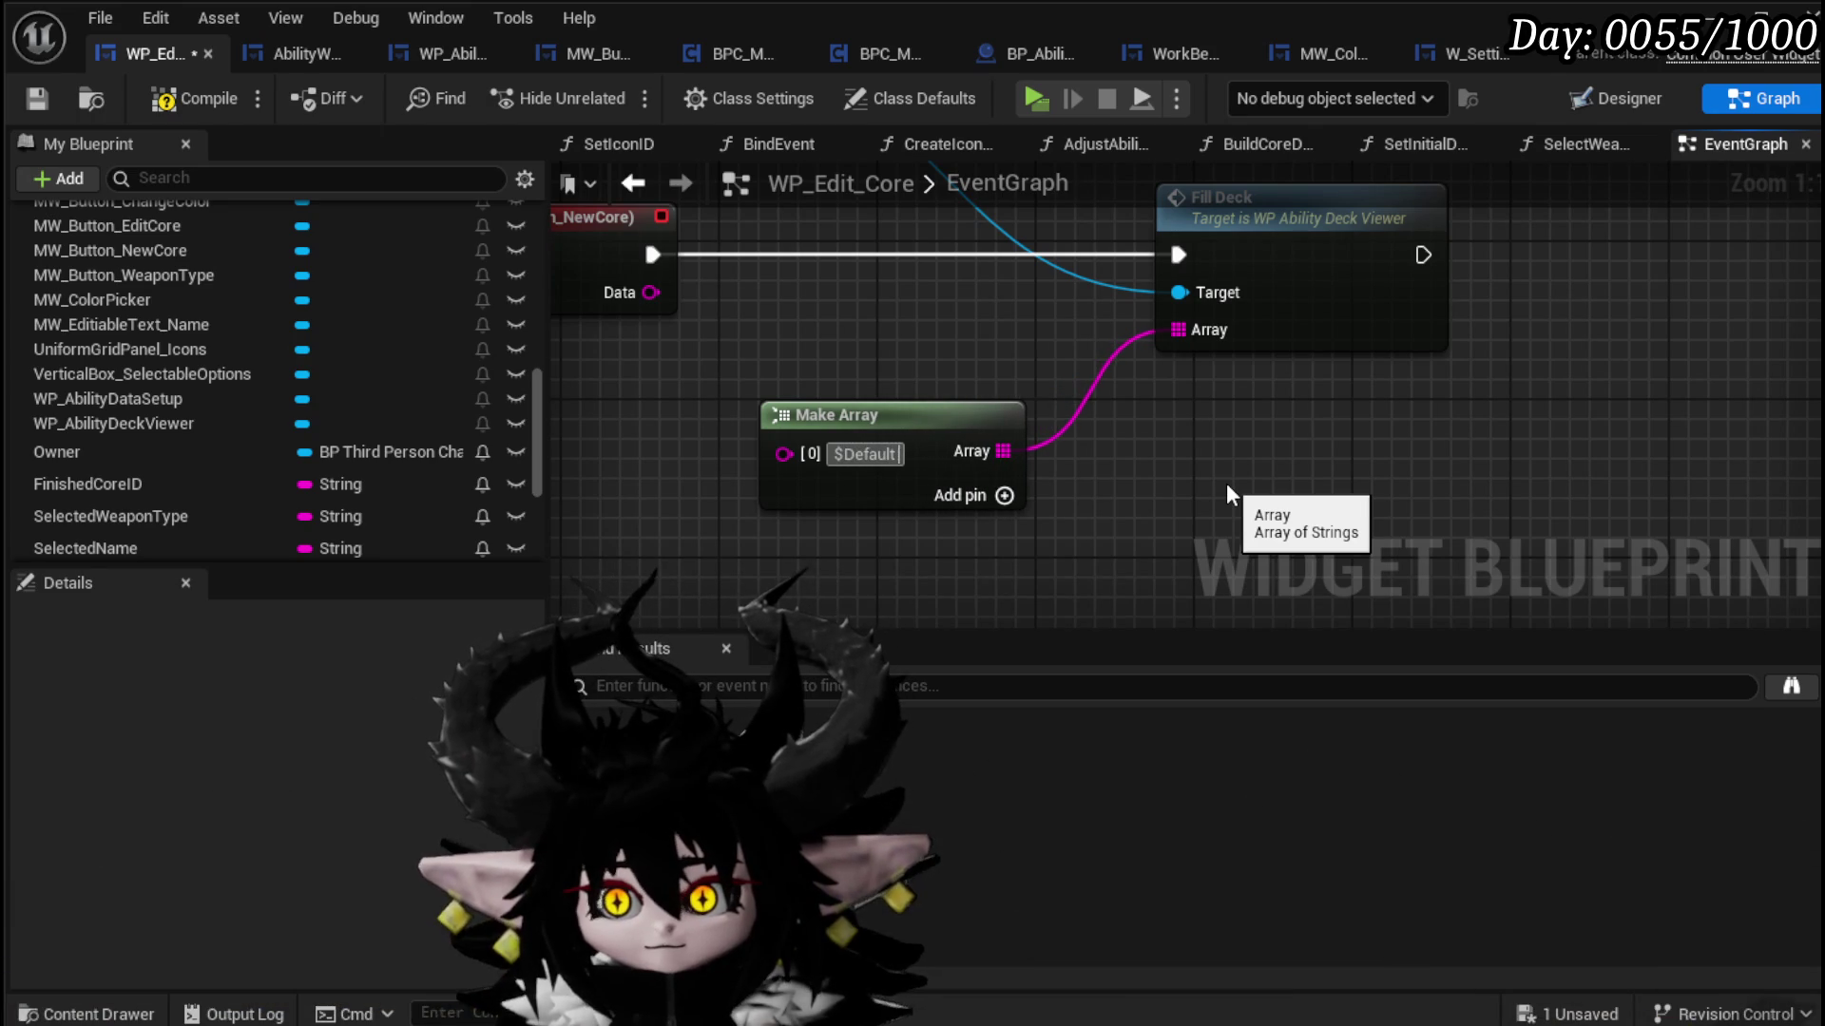
type(" Ability")
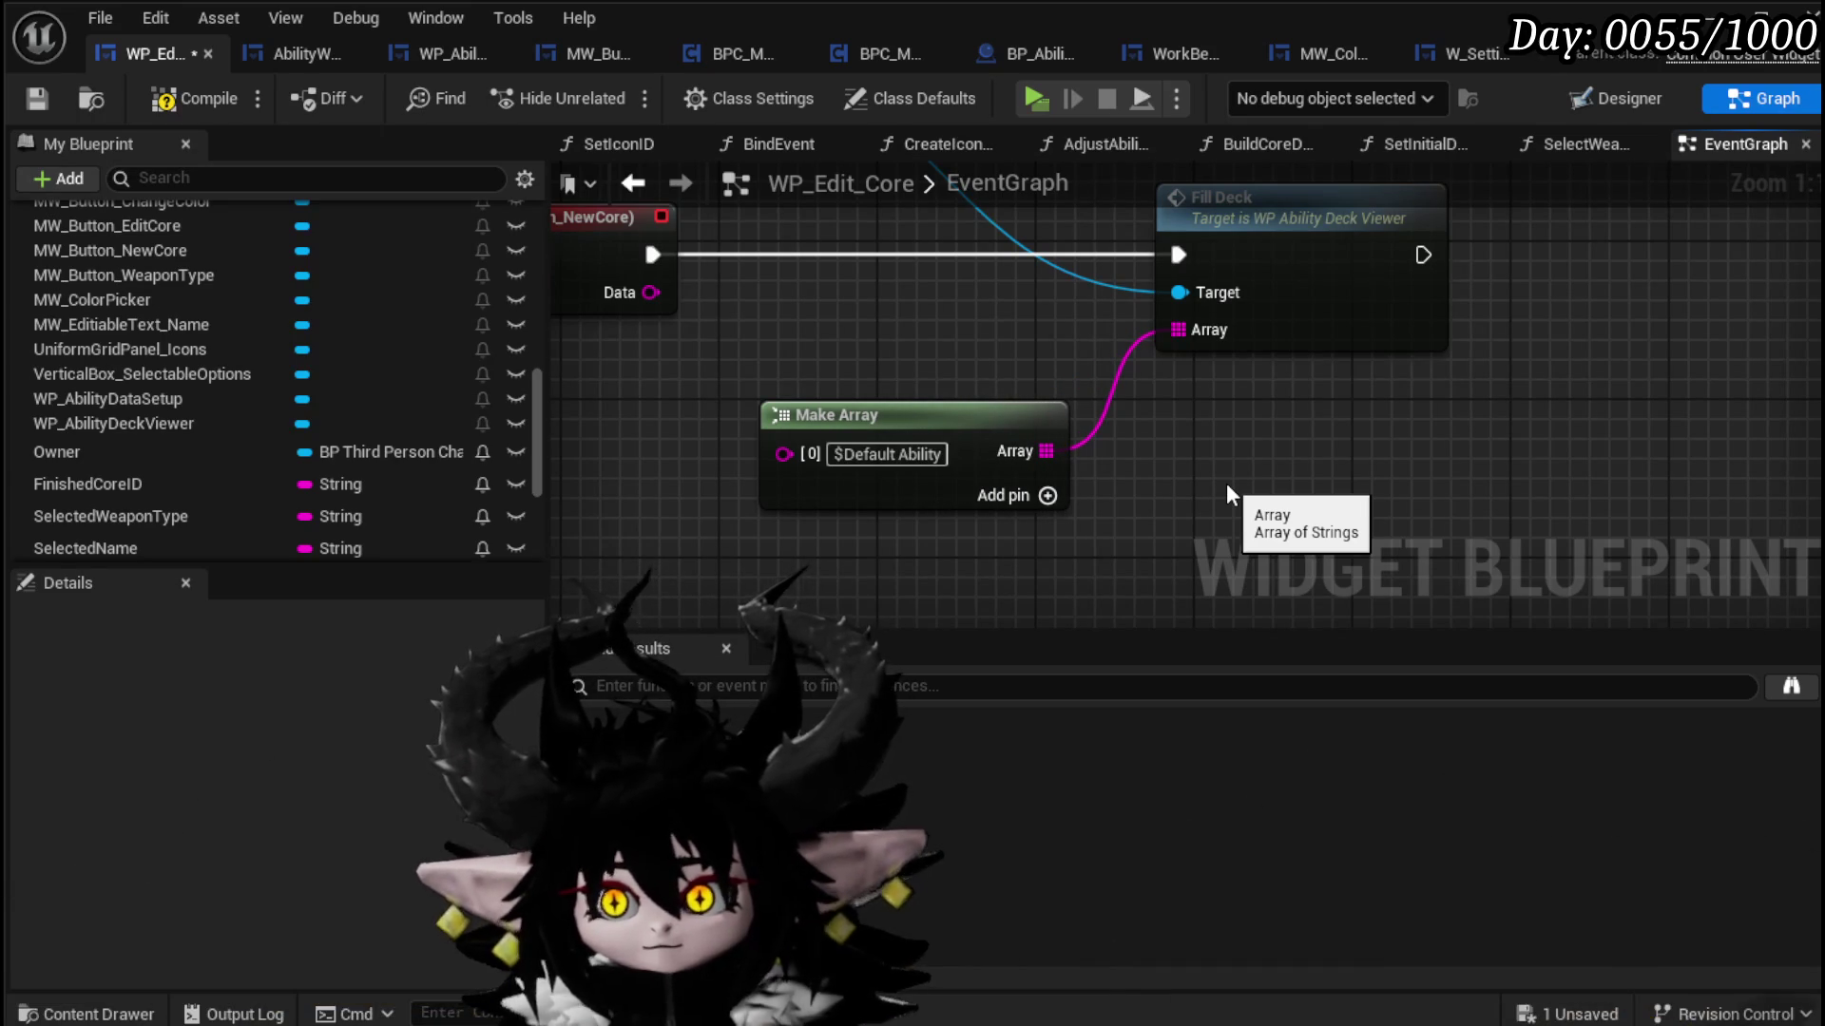
Step: Compile and save the blueprint, then return to the level editor and start a test play
scroll(1226, 483, "down", 1)
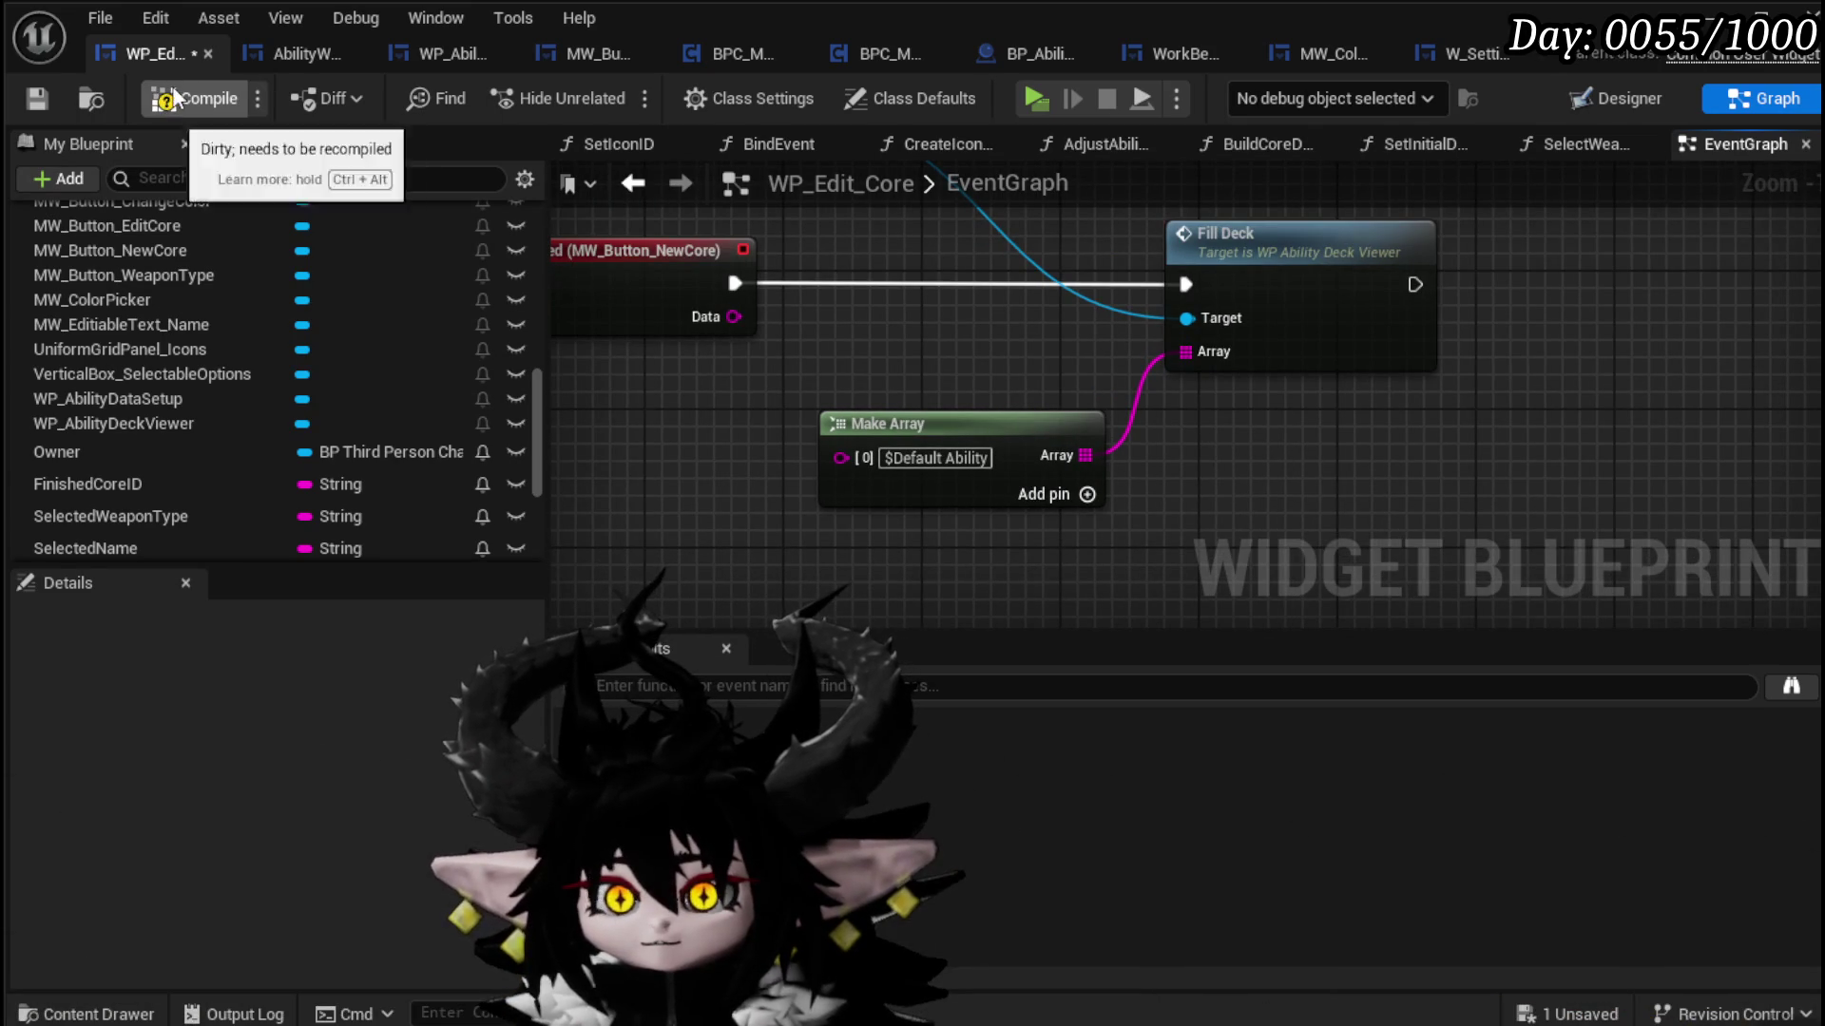
left_click(37, 95)
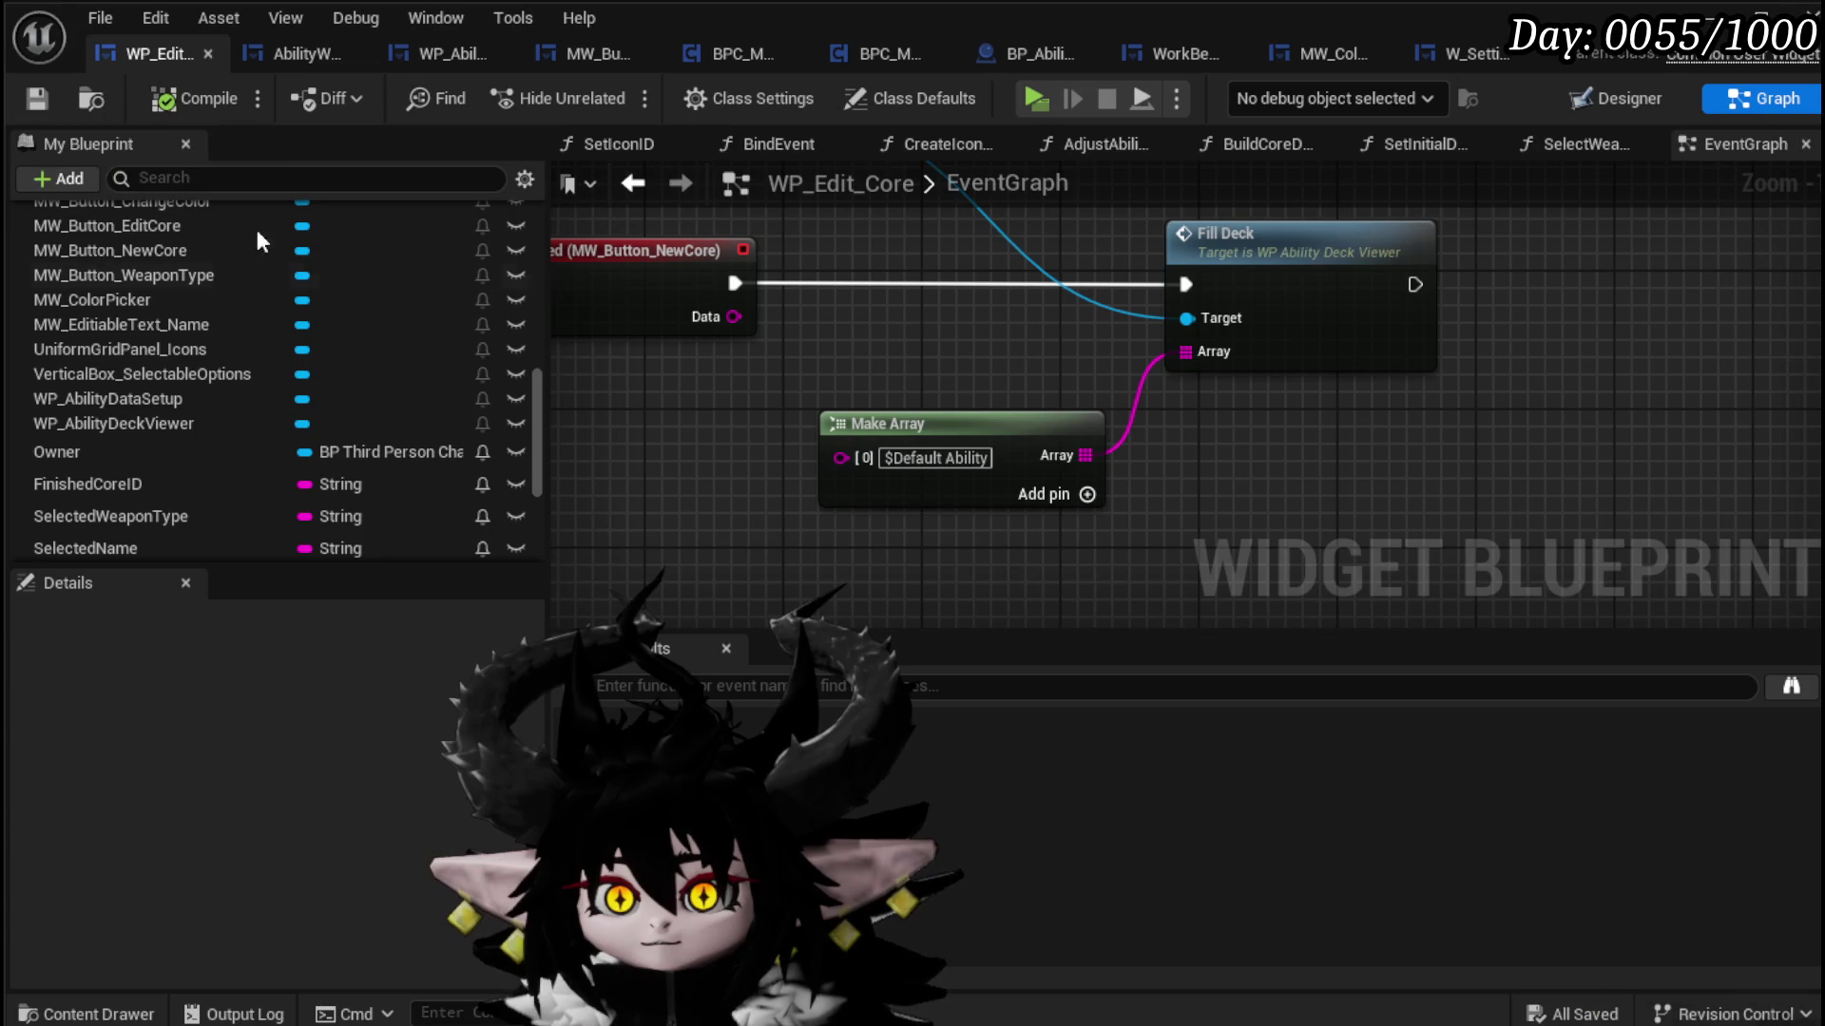
left_click_drag(977, 356, 905, 447)
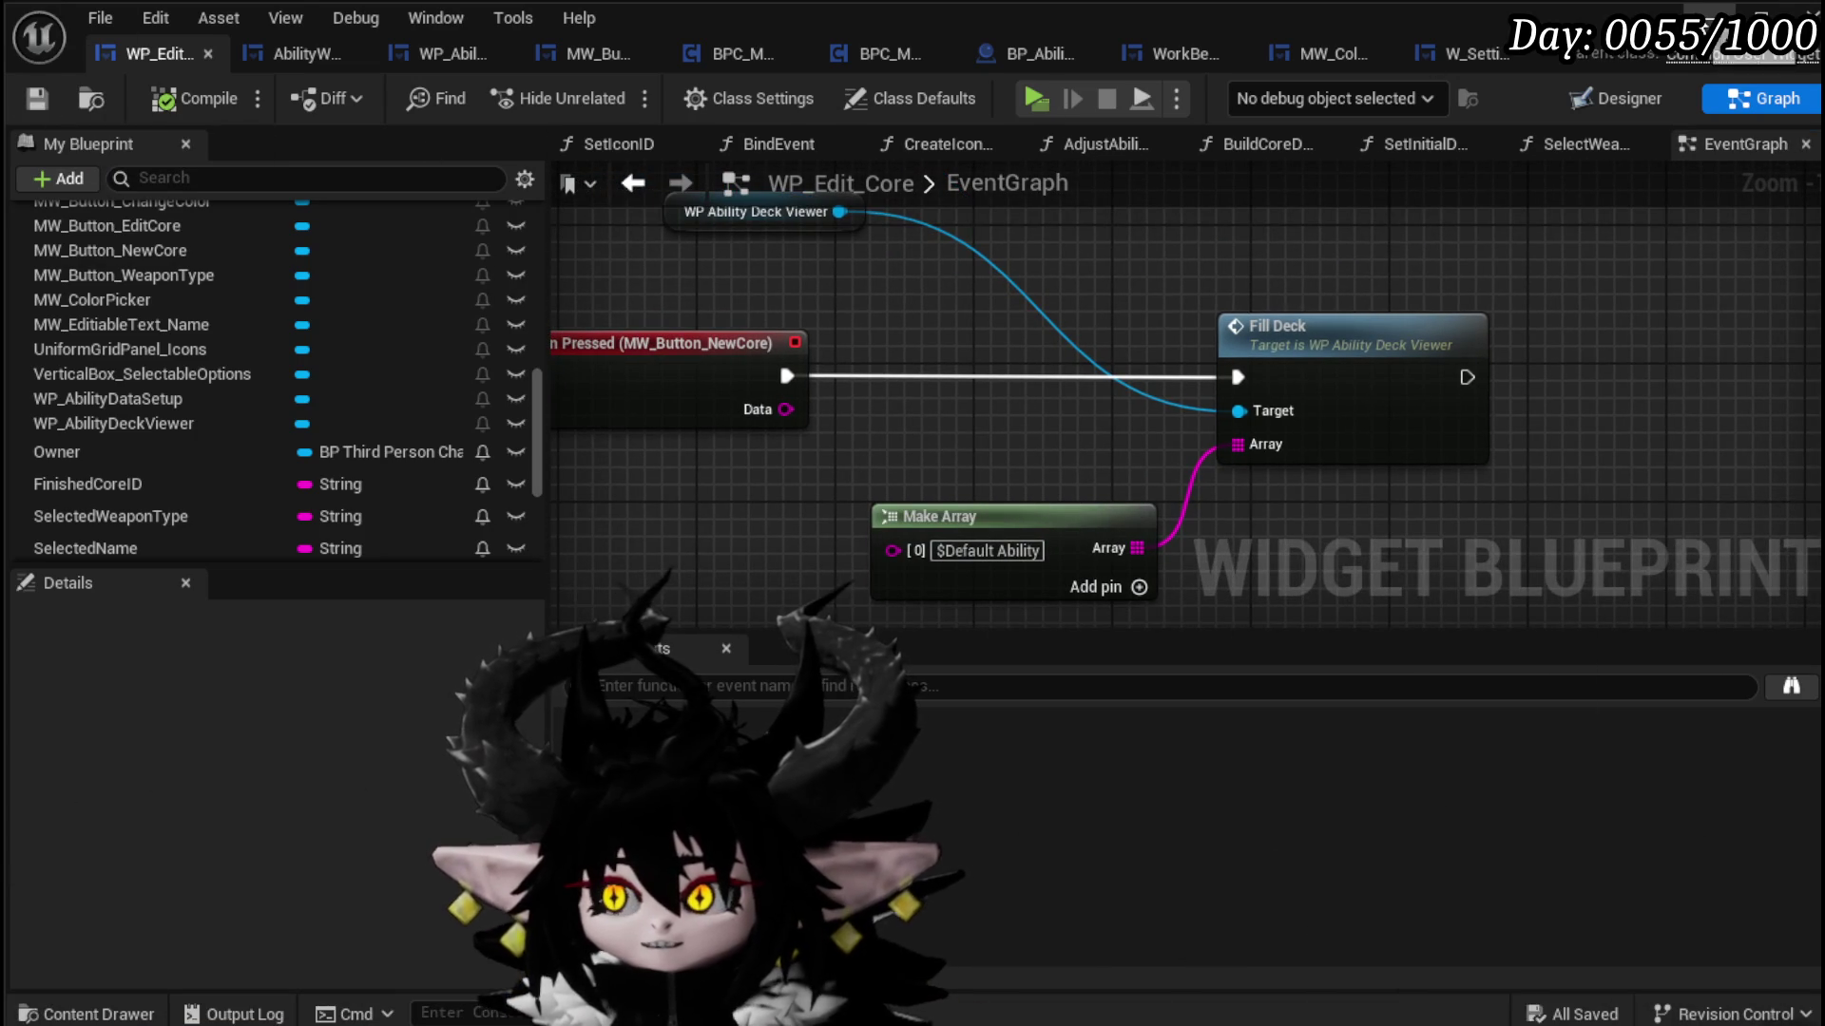
left_click(1715, 14)
left_click(622, 95)
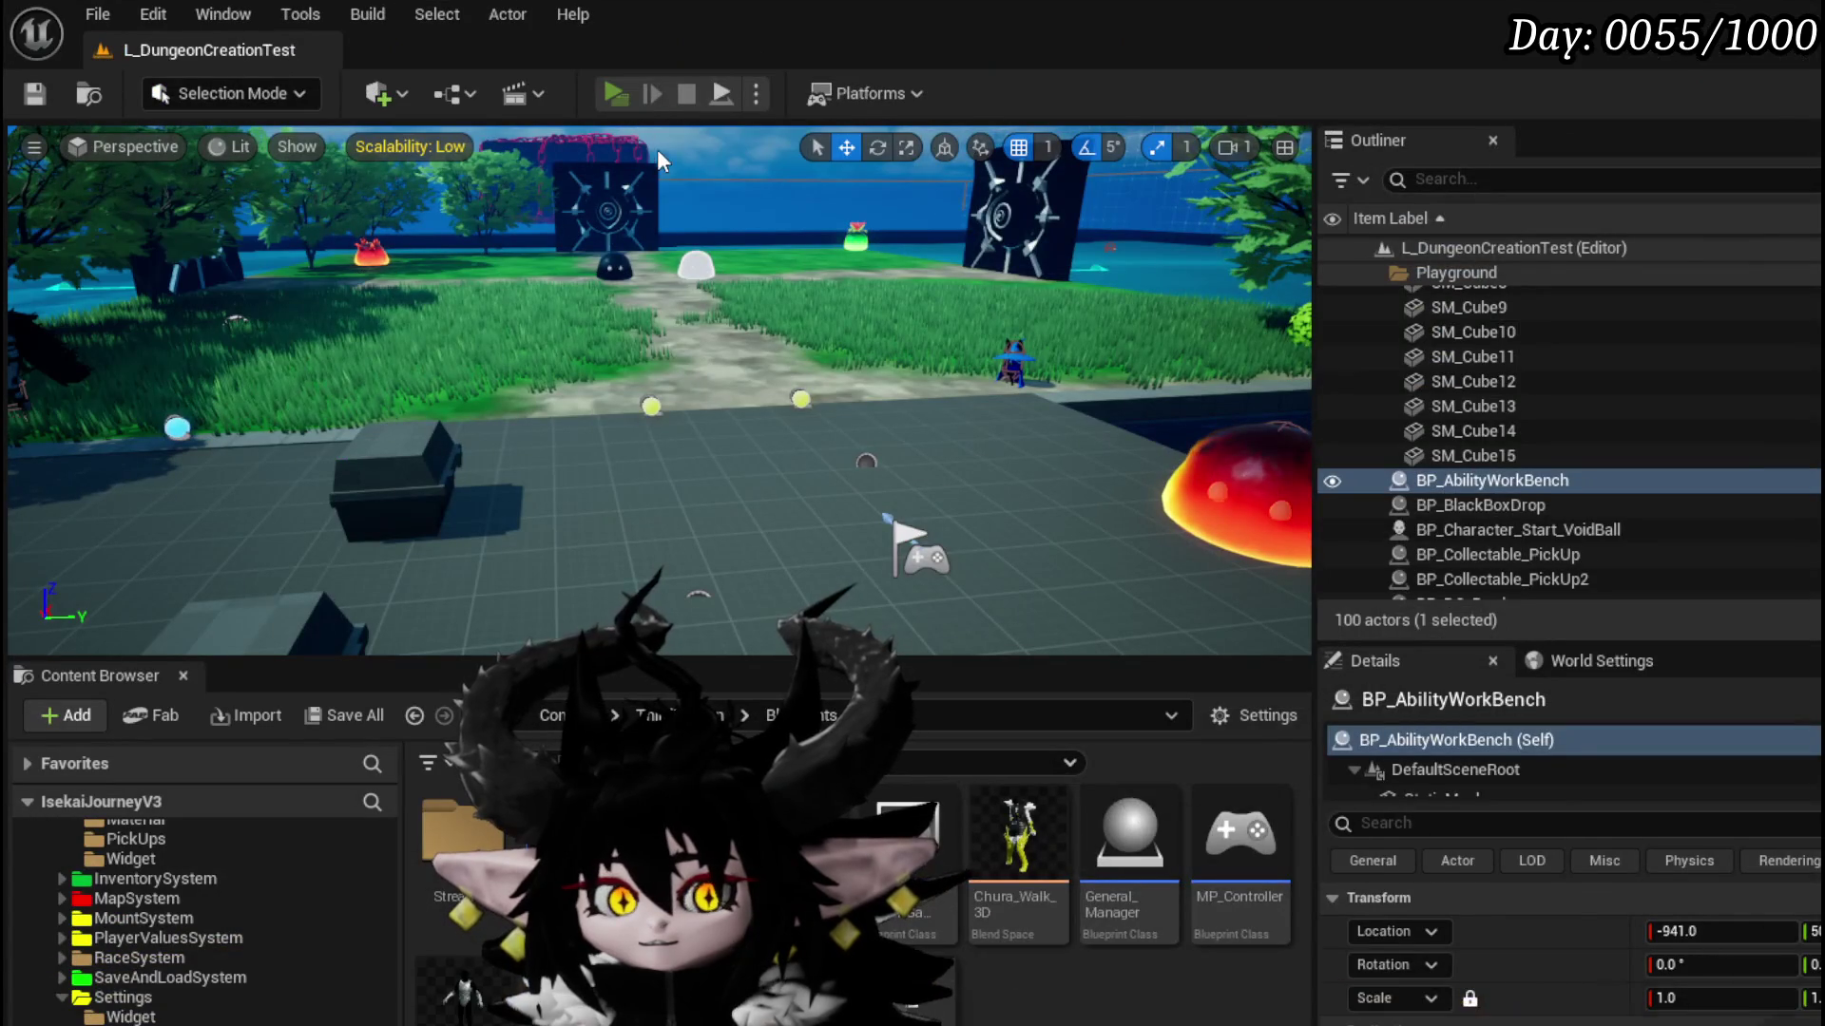
key("w")
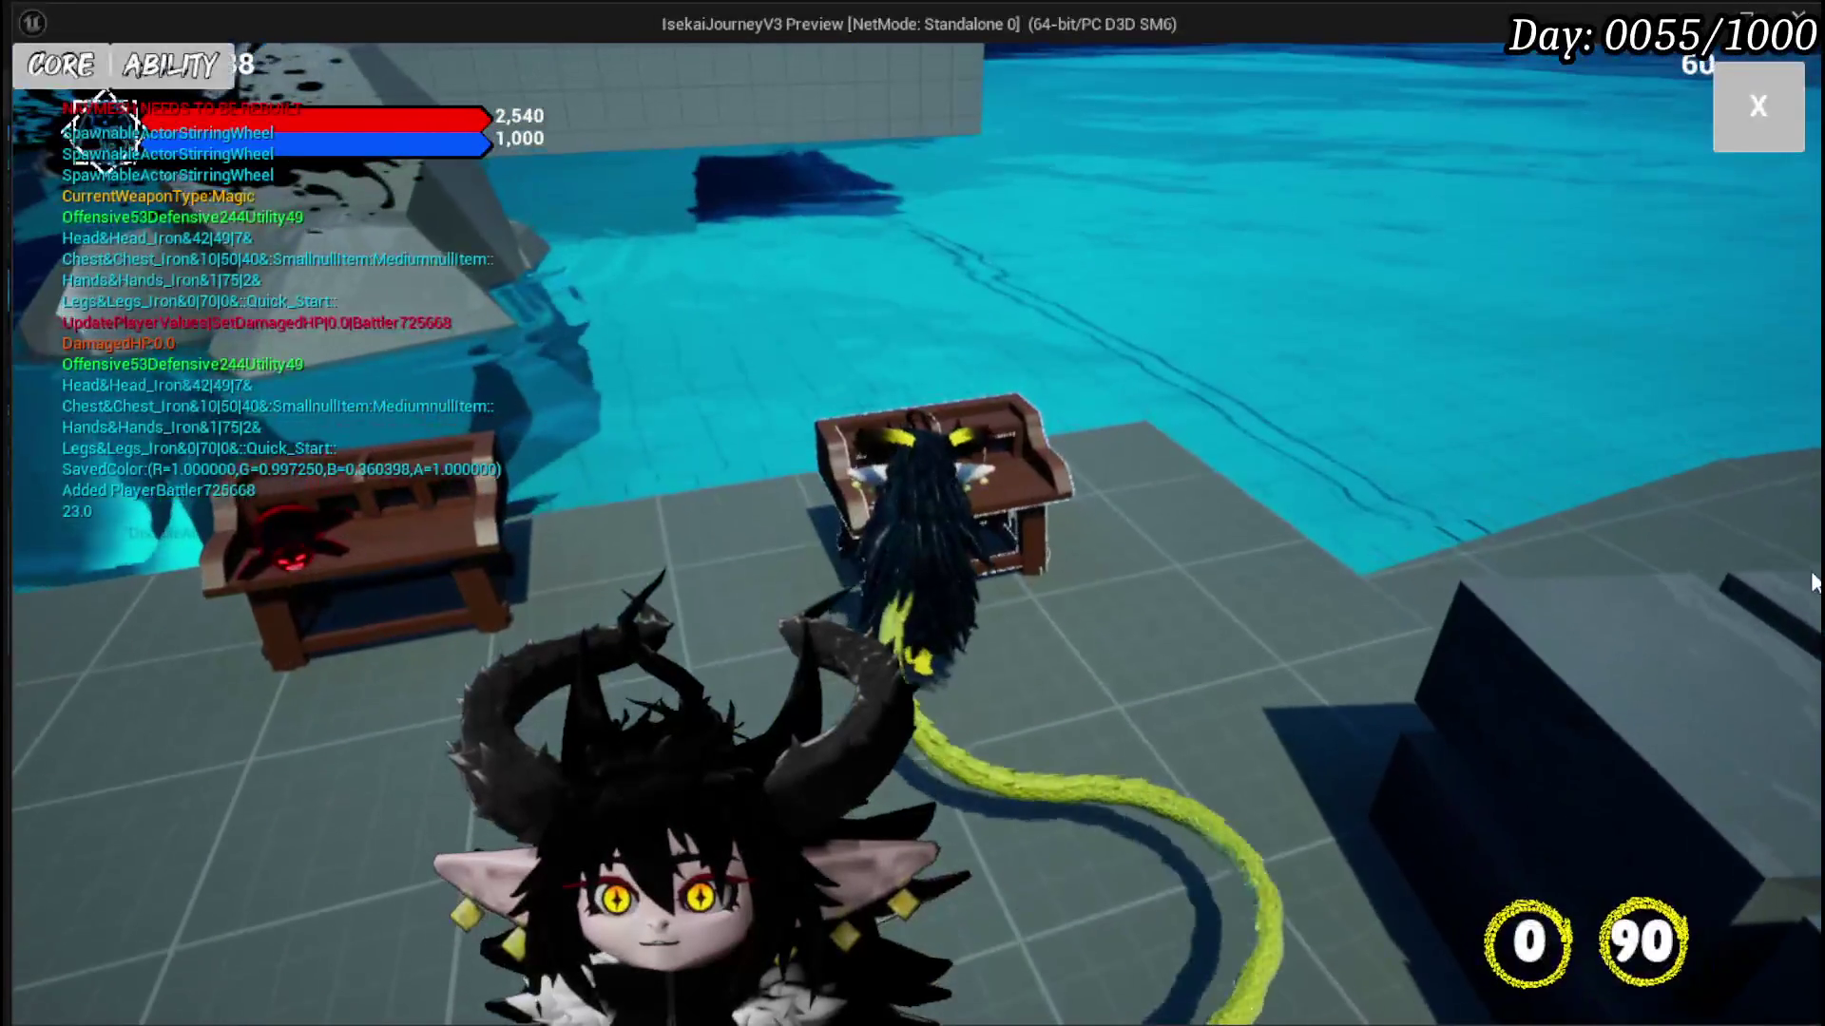
left_click(79, 84)
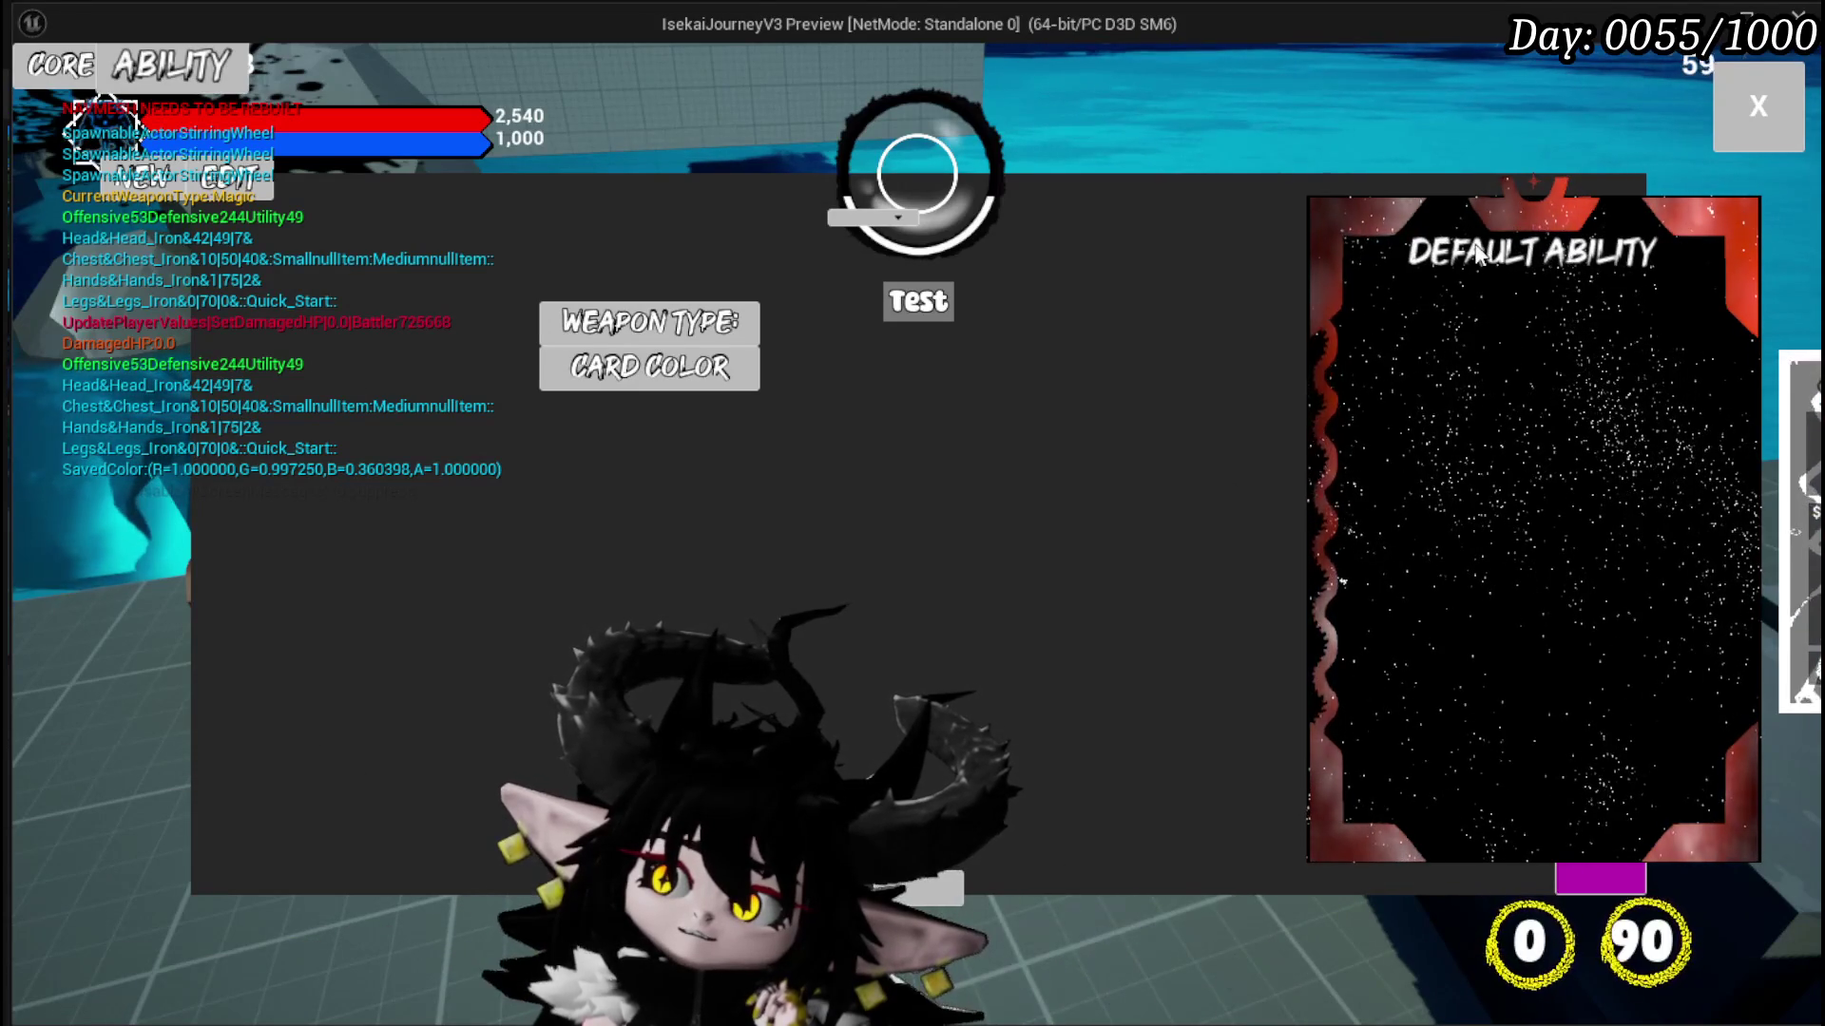
left_click(873, 218)
left_click(1132, 255)
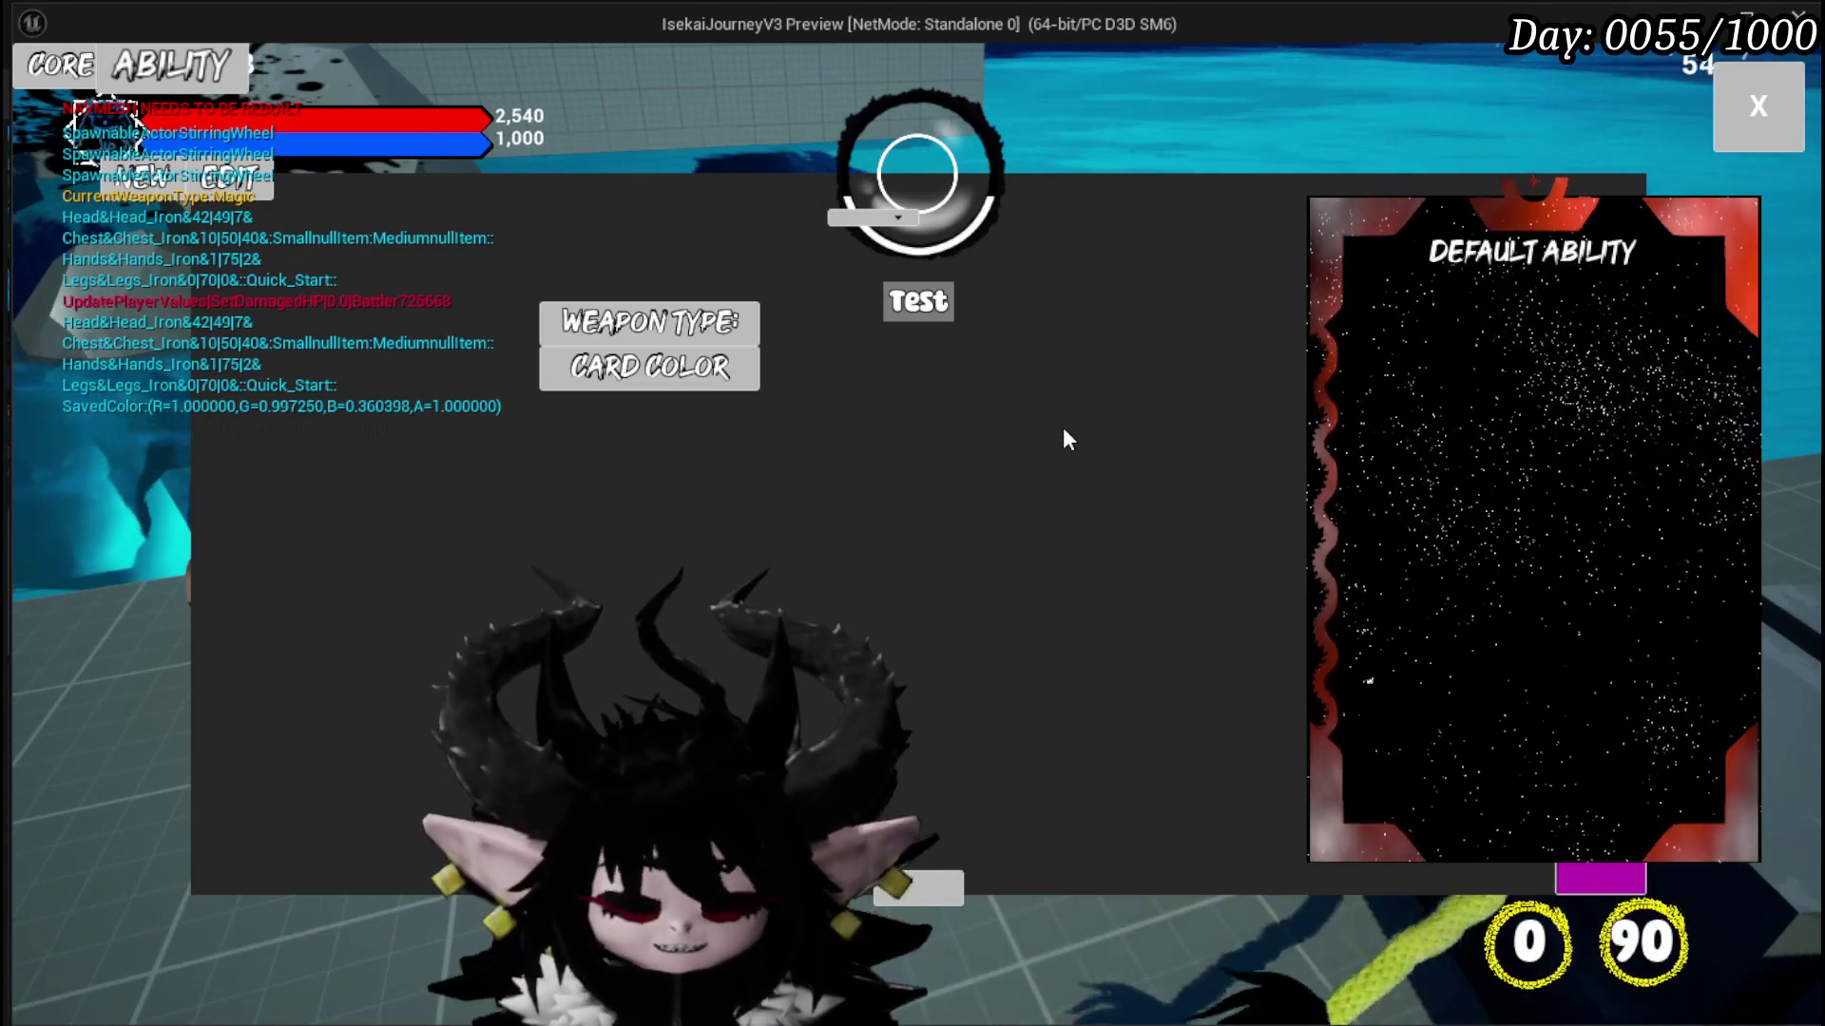
key("Escape")
key("ctrl+s")
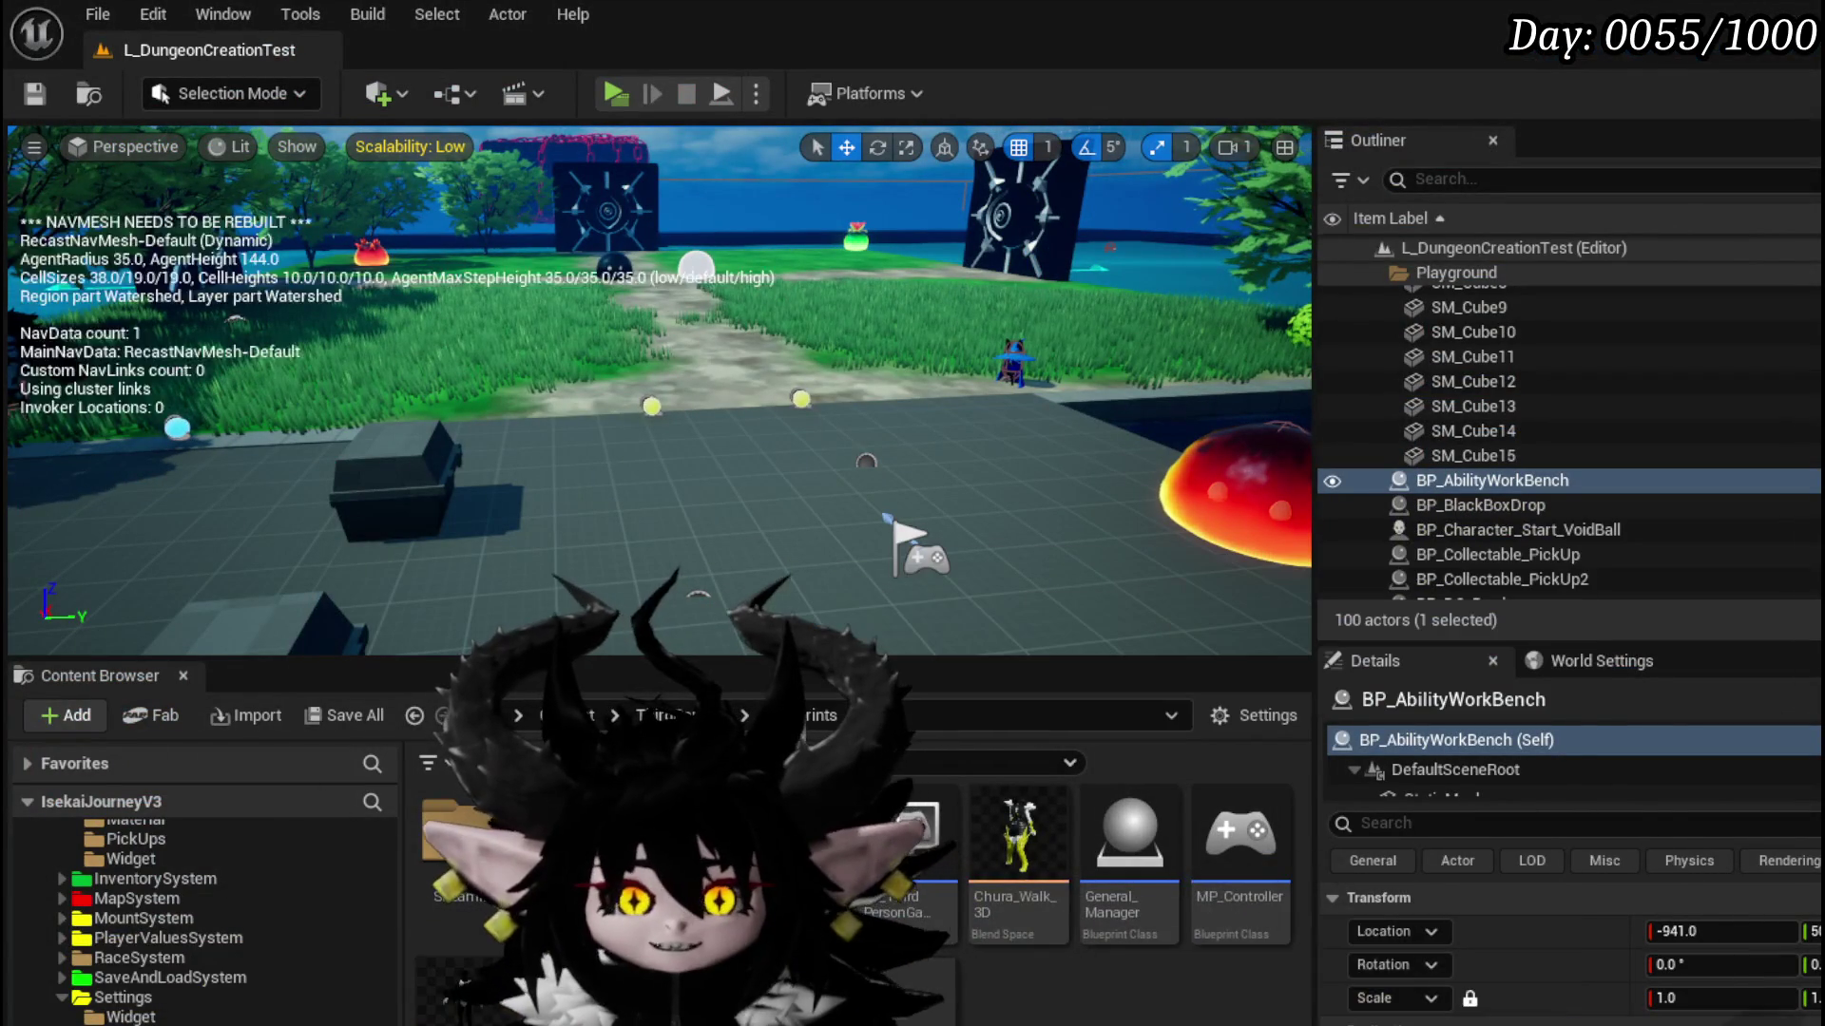
Step: Move the WP Ability Deck Viewer node next to Fill Deck and save
key("alt+Tab")
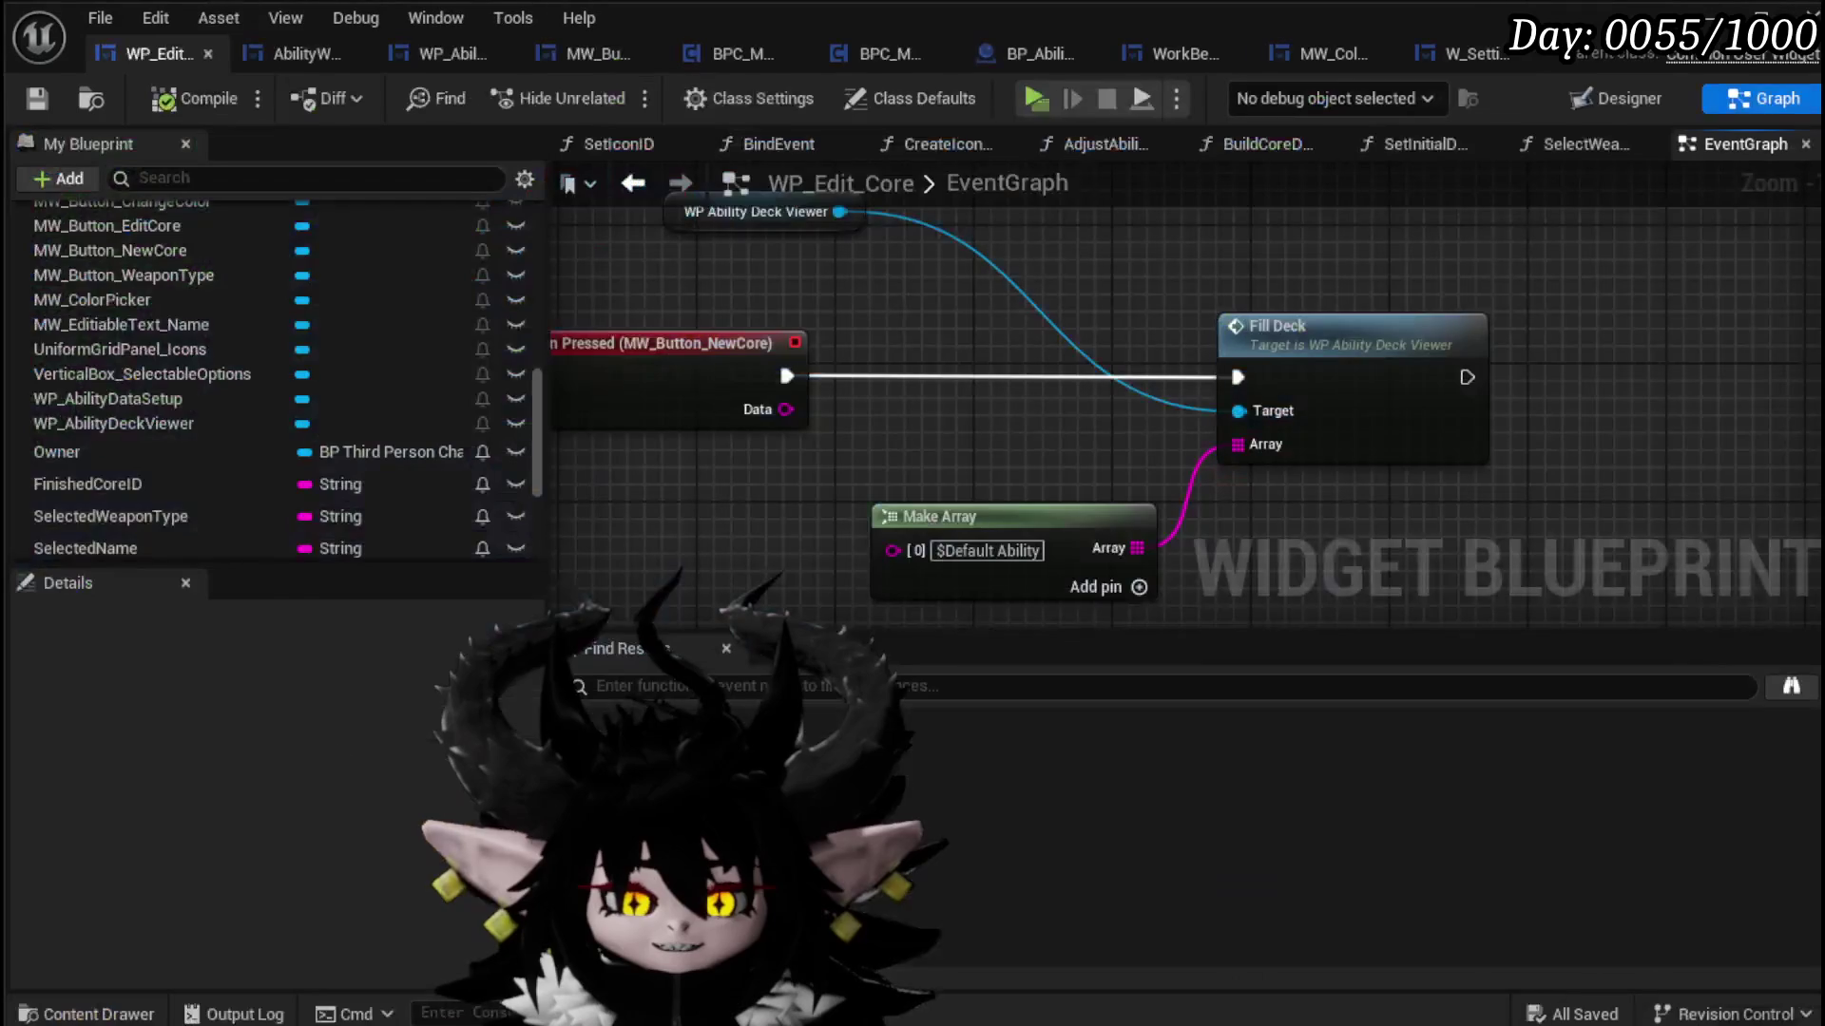
scroll(898, 363, "down", 2)
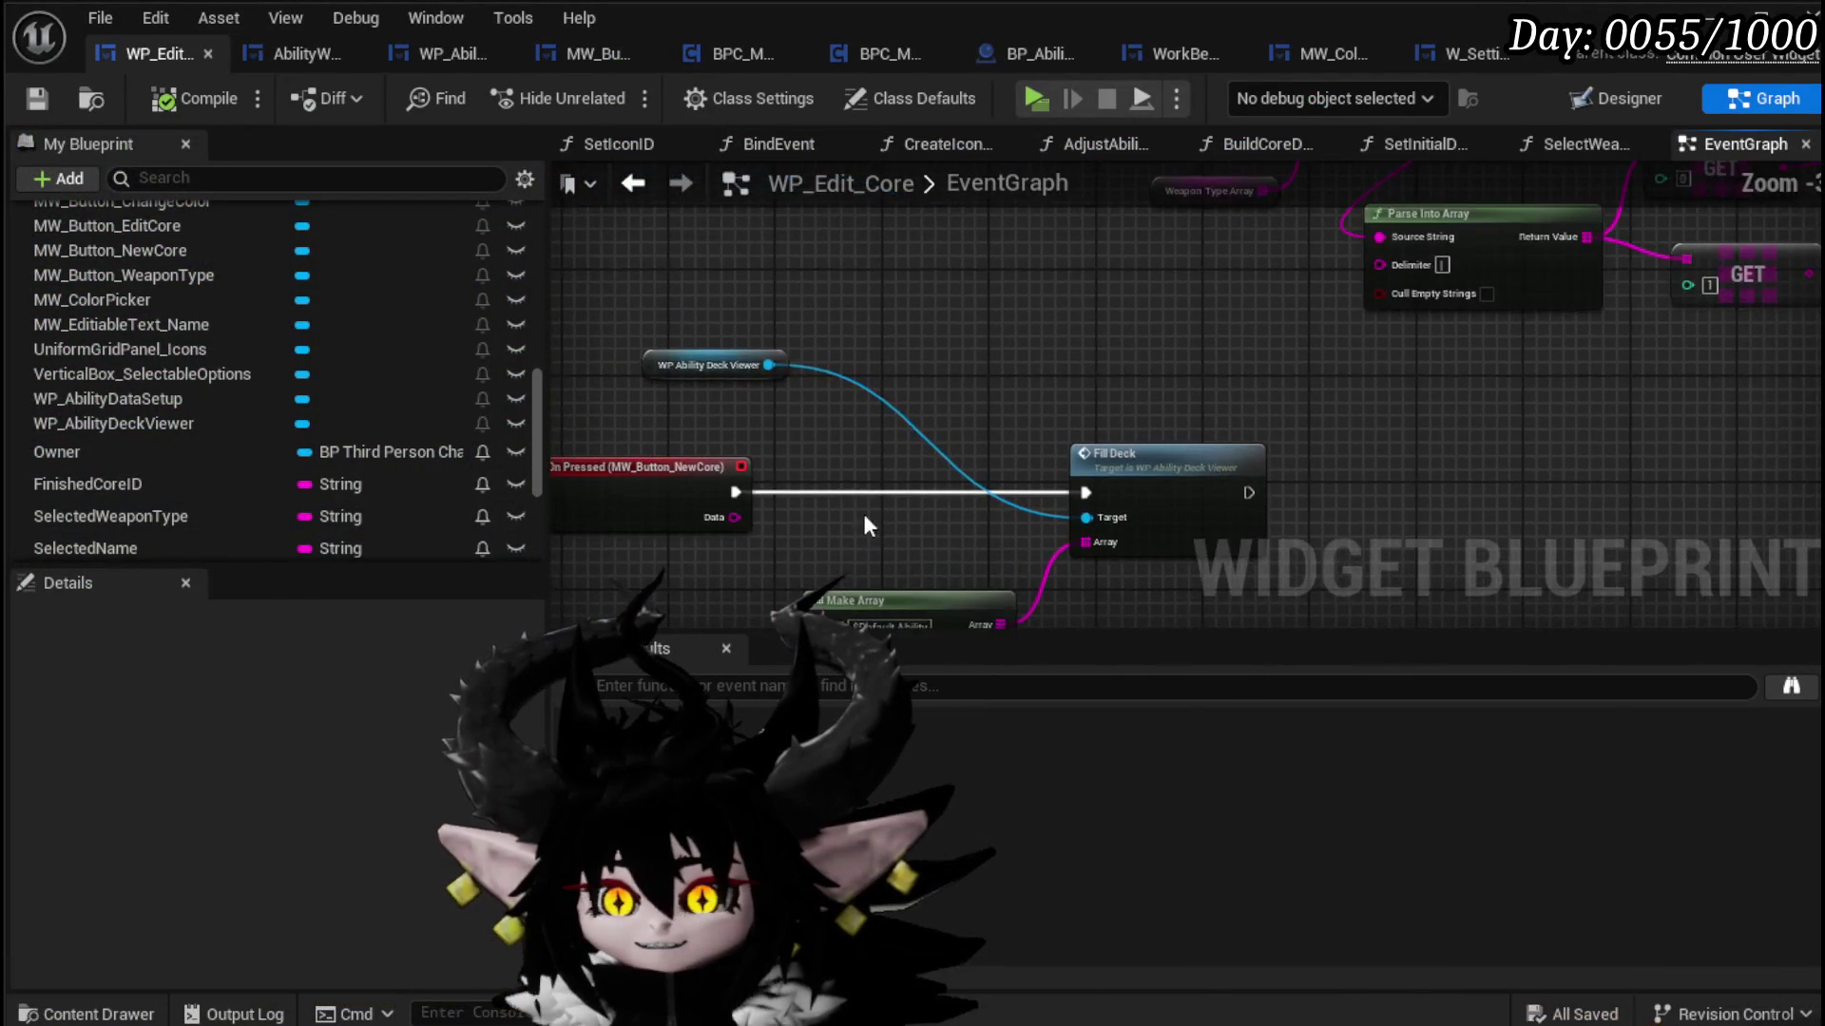
left_click_drag(670, 375, 1068, 388)
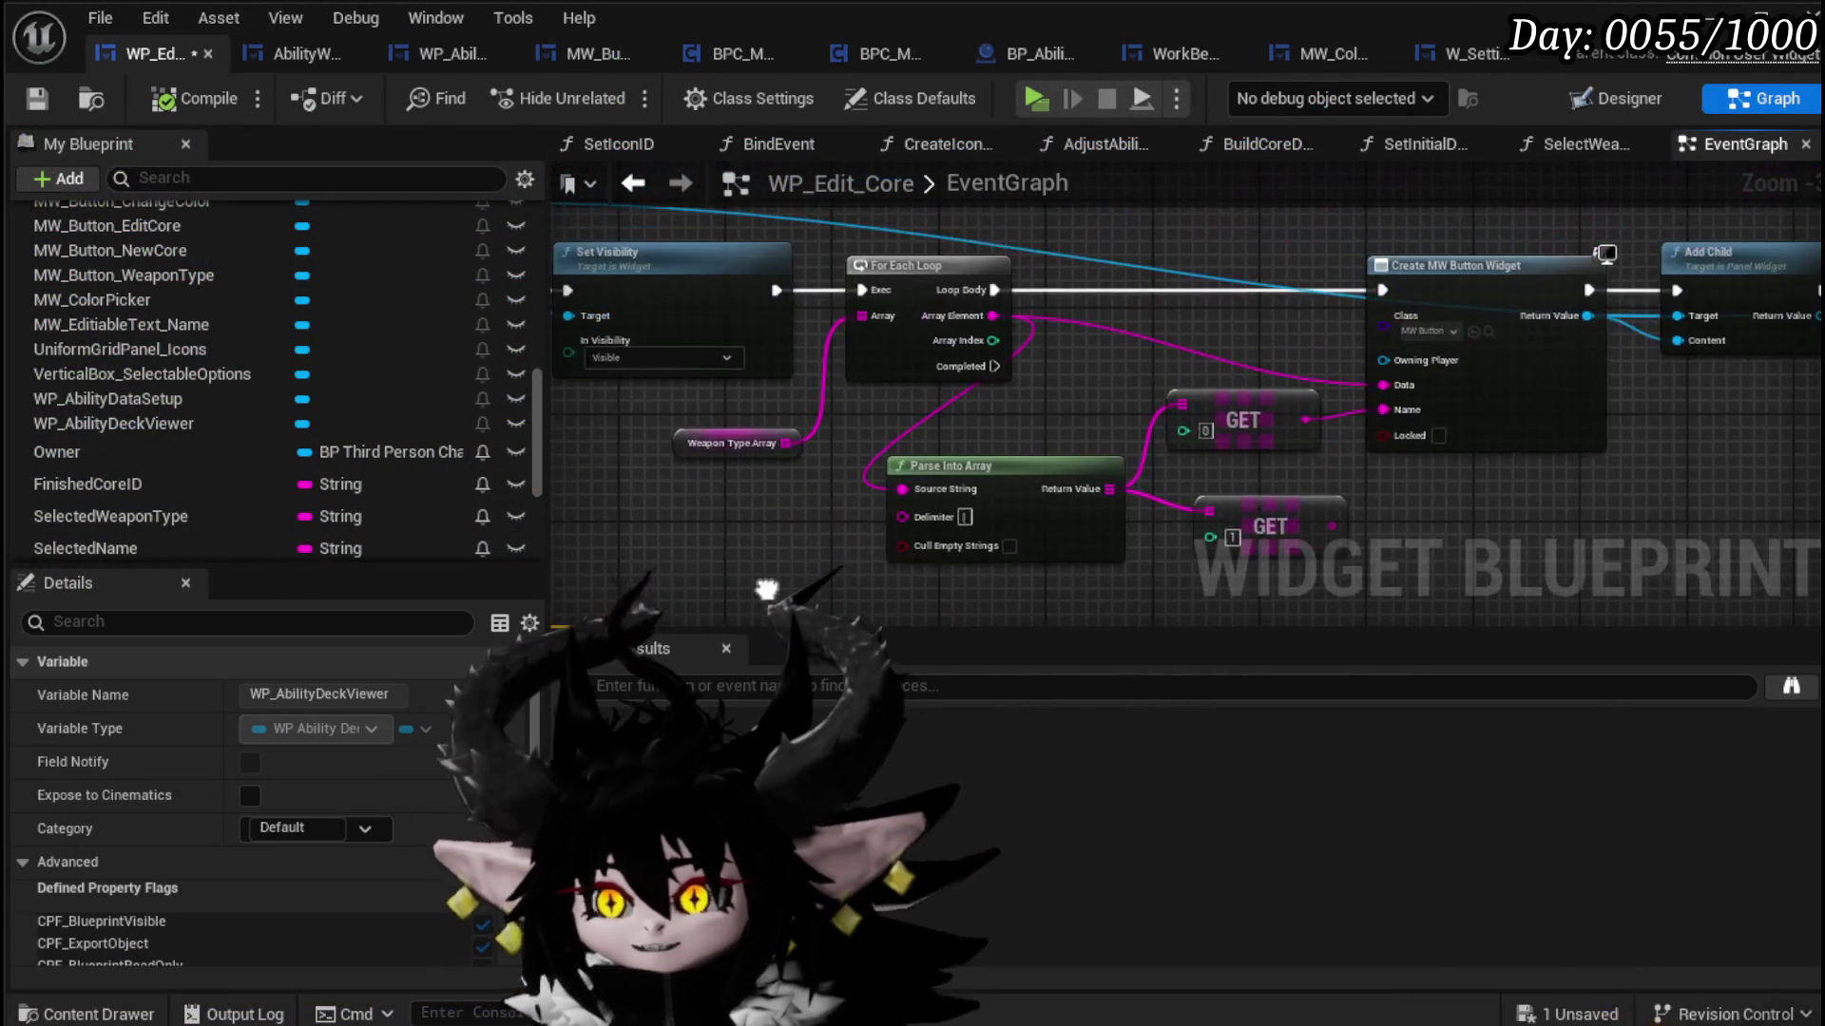
scroll(795, 534, "down", 2)
left_click_drag(1181, 577, 1189, 369)
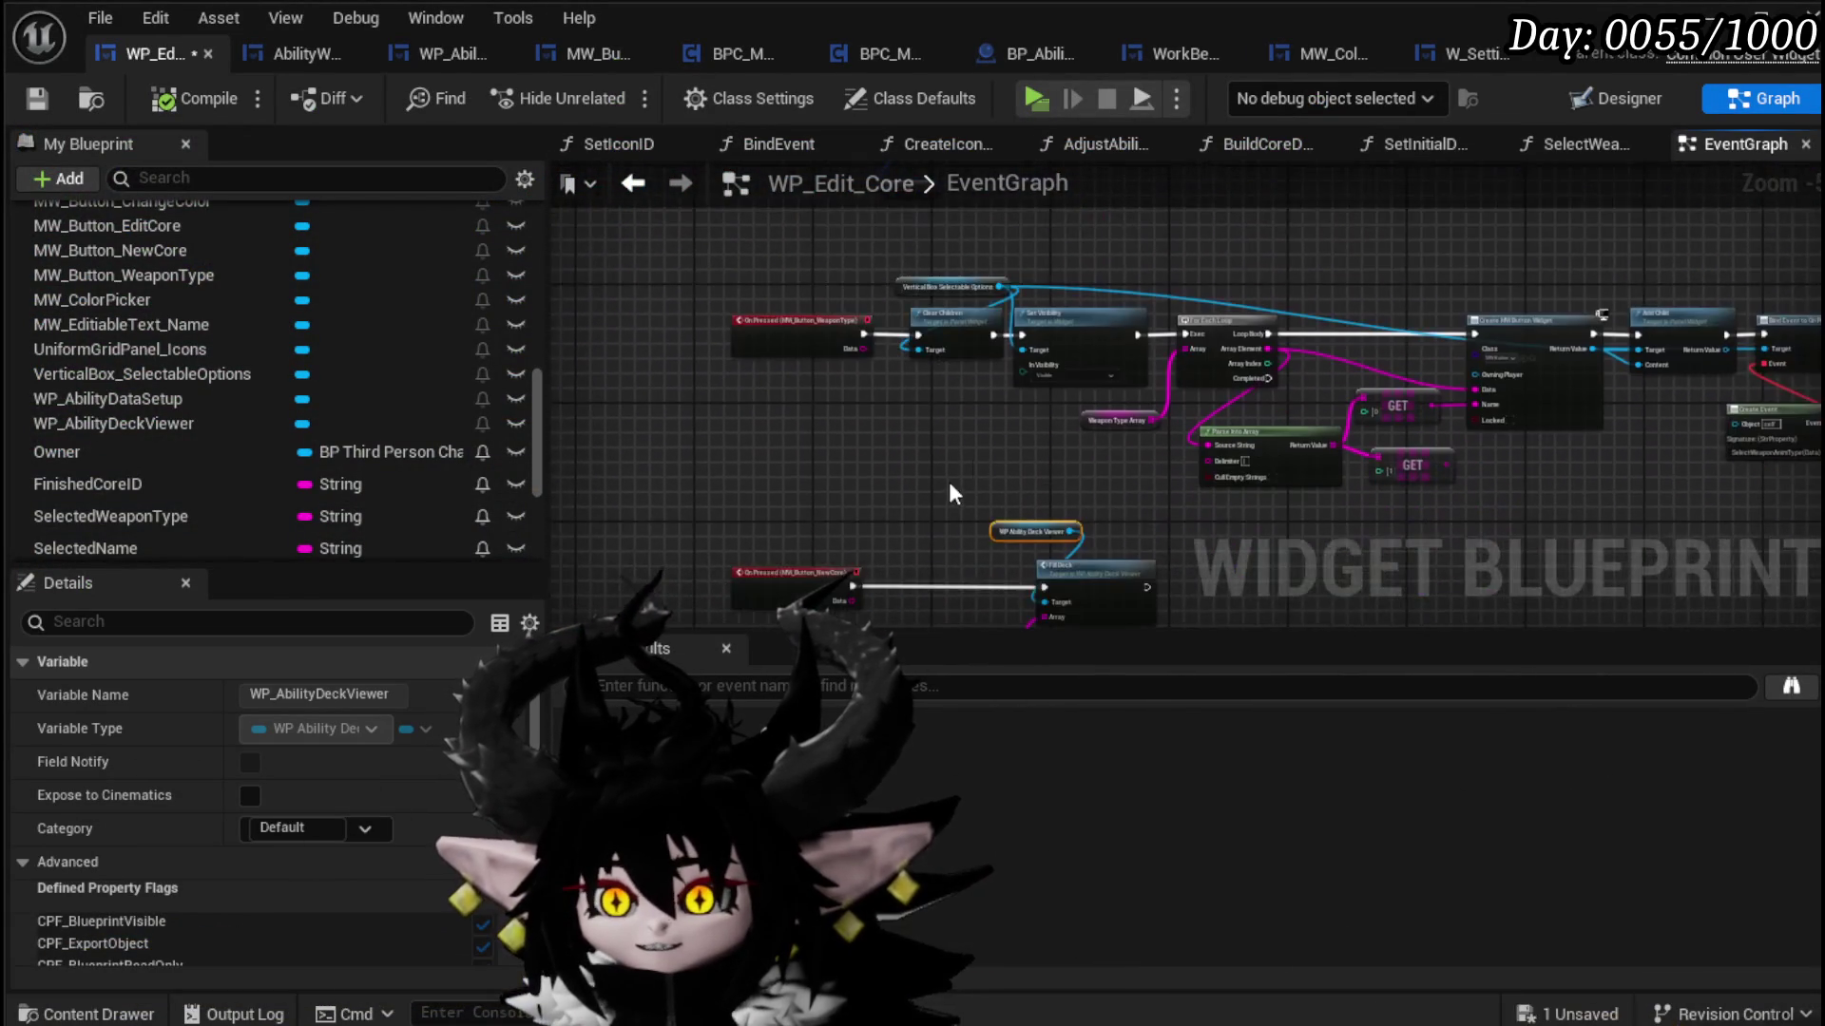
left_click(37, 98)
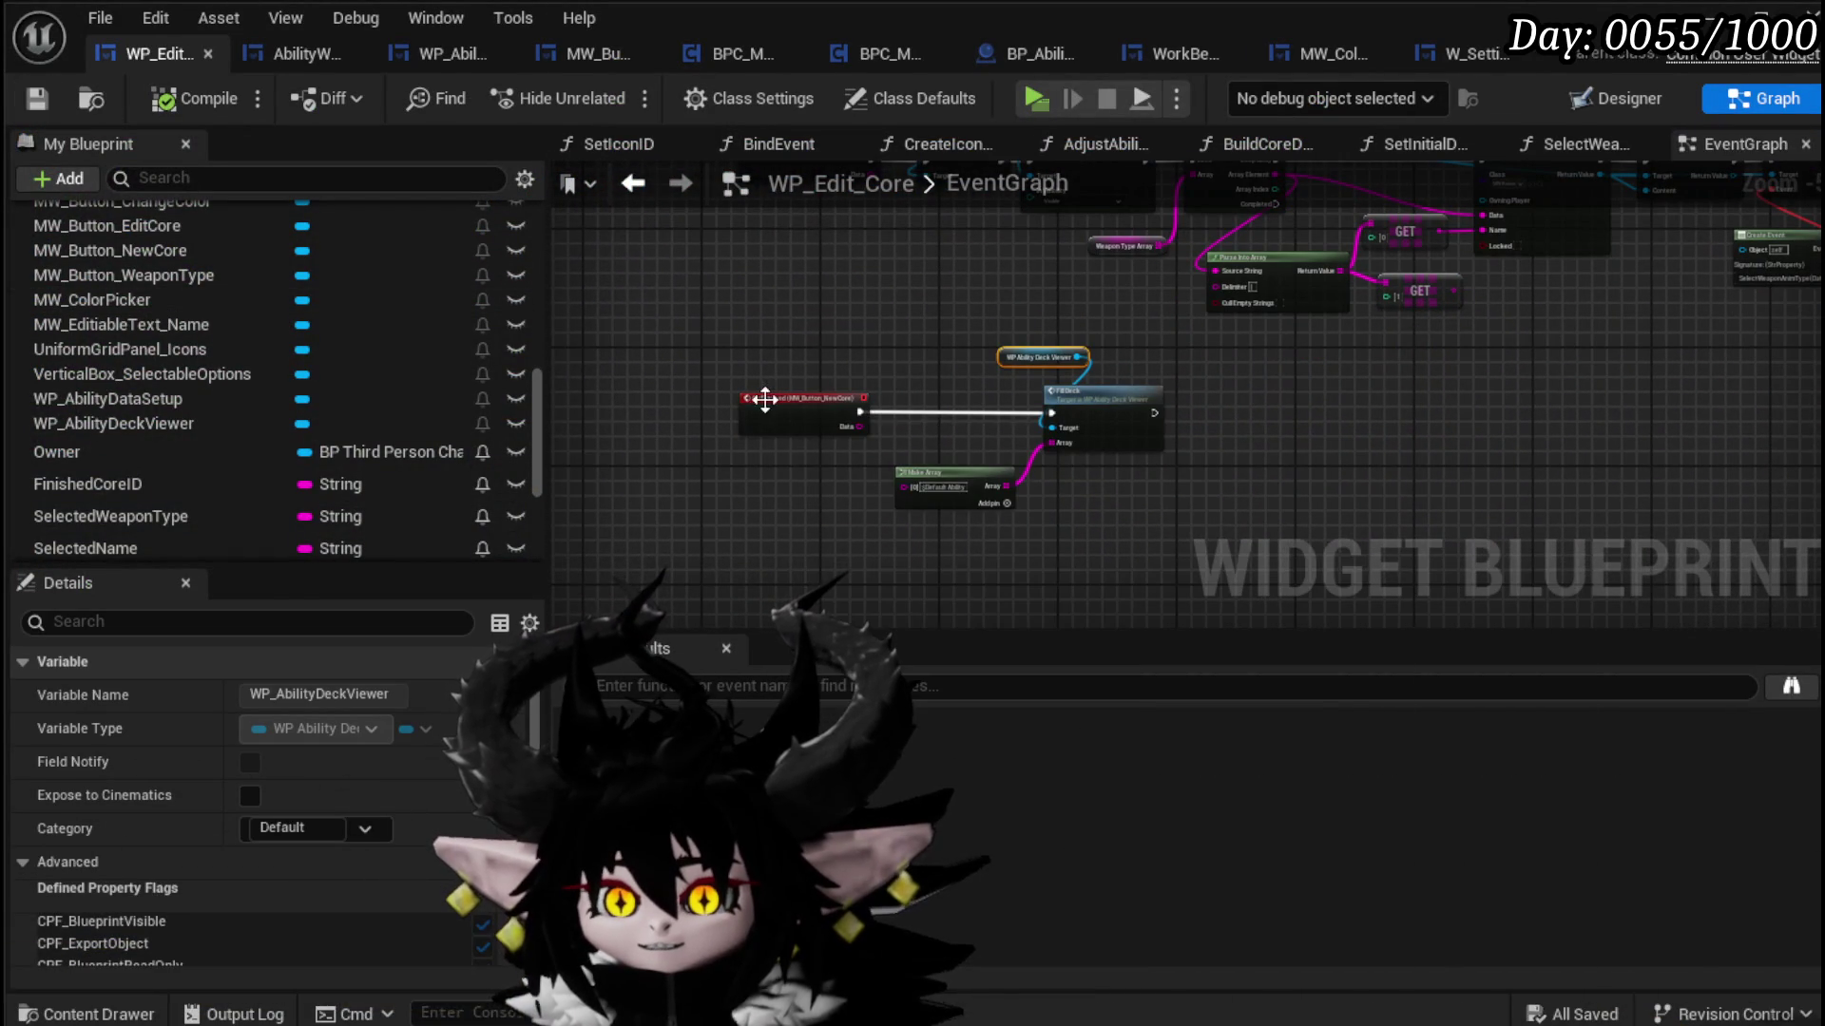
Step: Place the Make Array node beside Fill Deck and save again
left_click_drag(918, 475, 1073, 482)
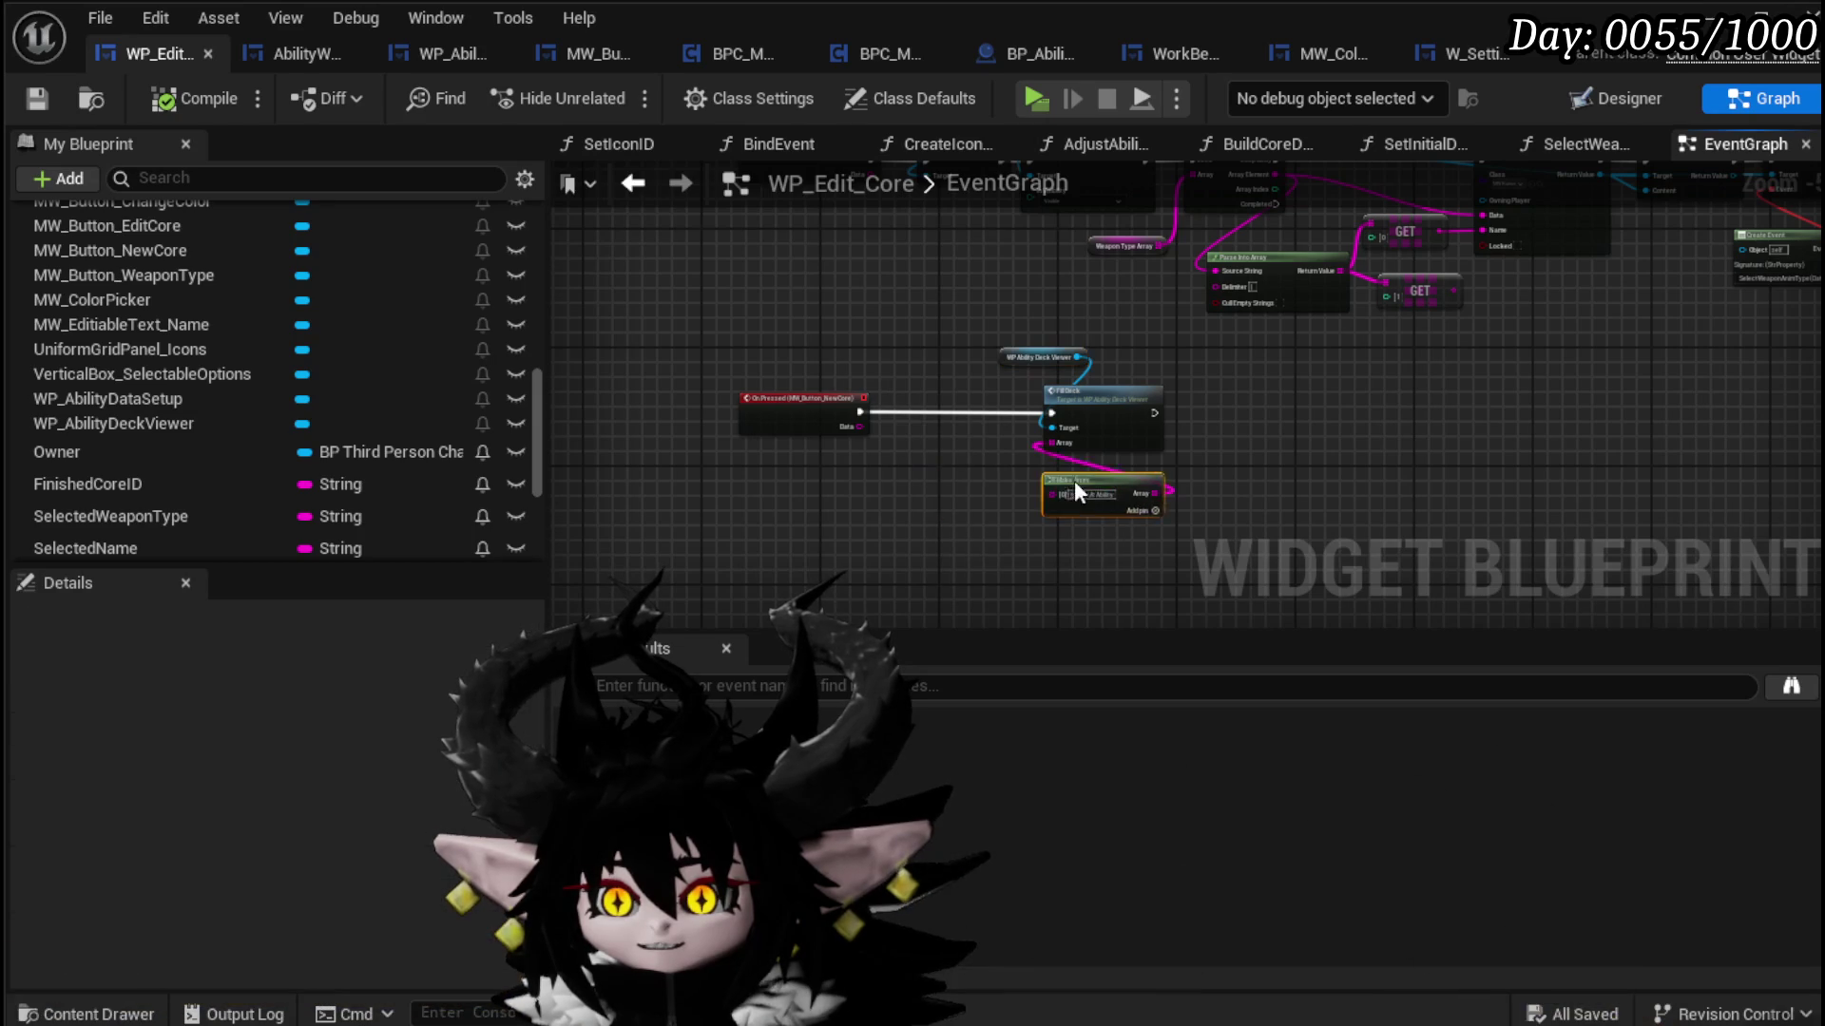
scroll(1081, 475, "up", 4)
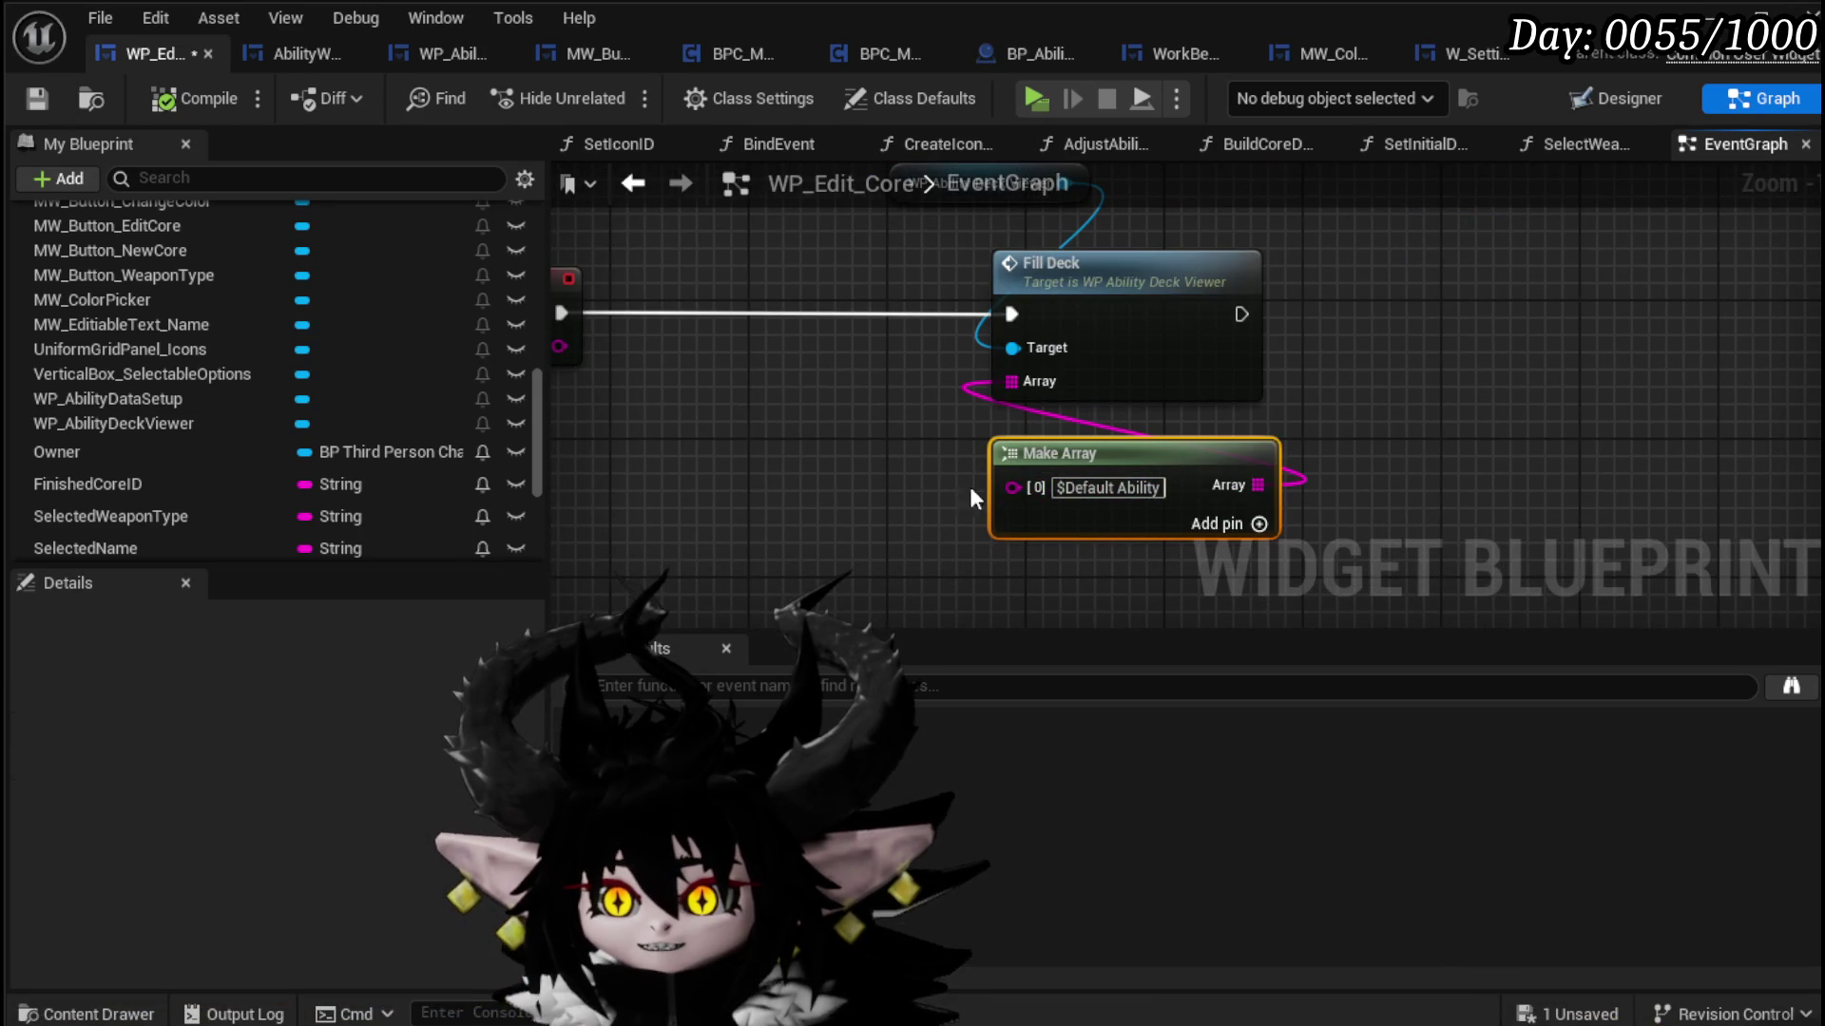
left_click_drag(785, 490, 1034, 420)
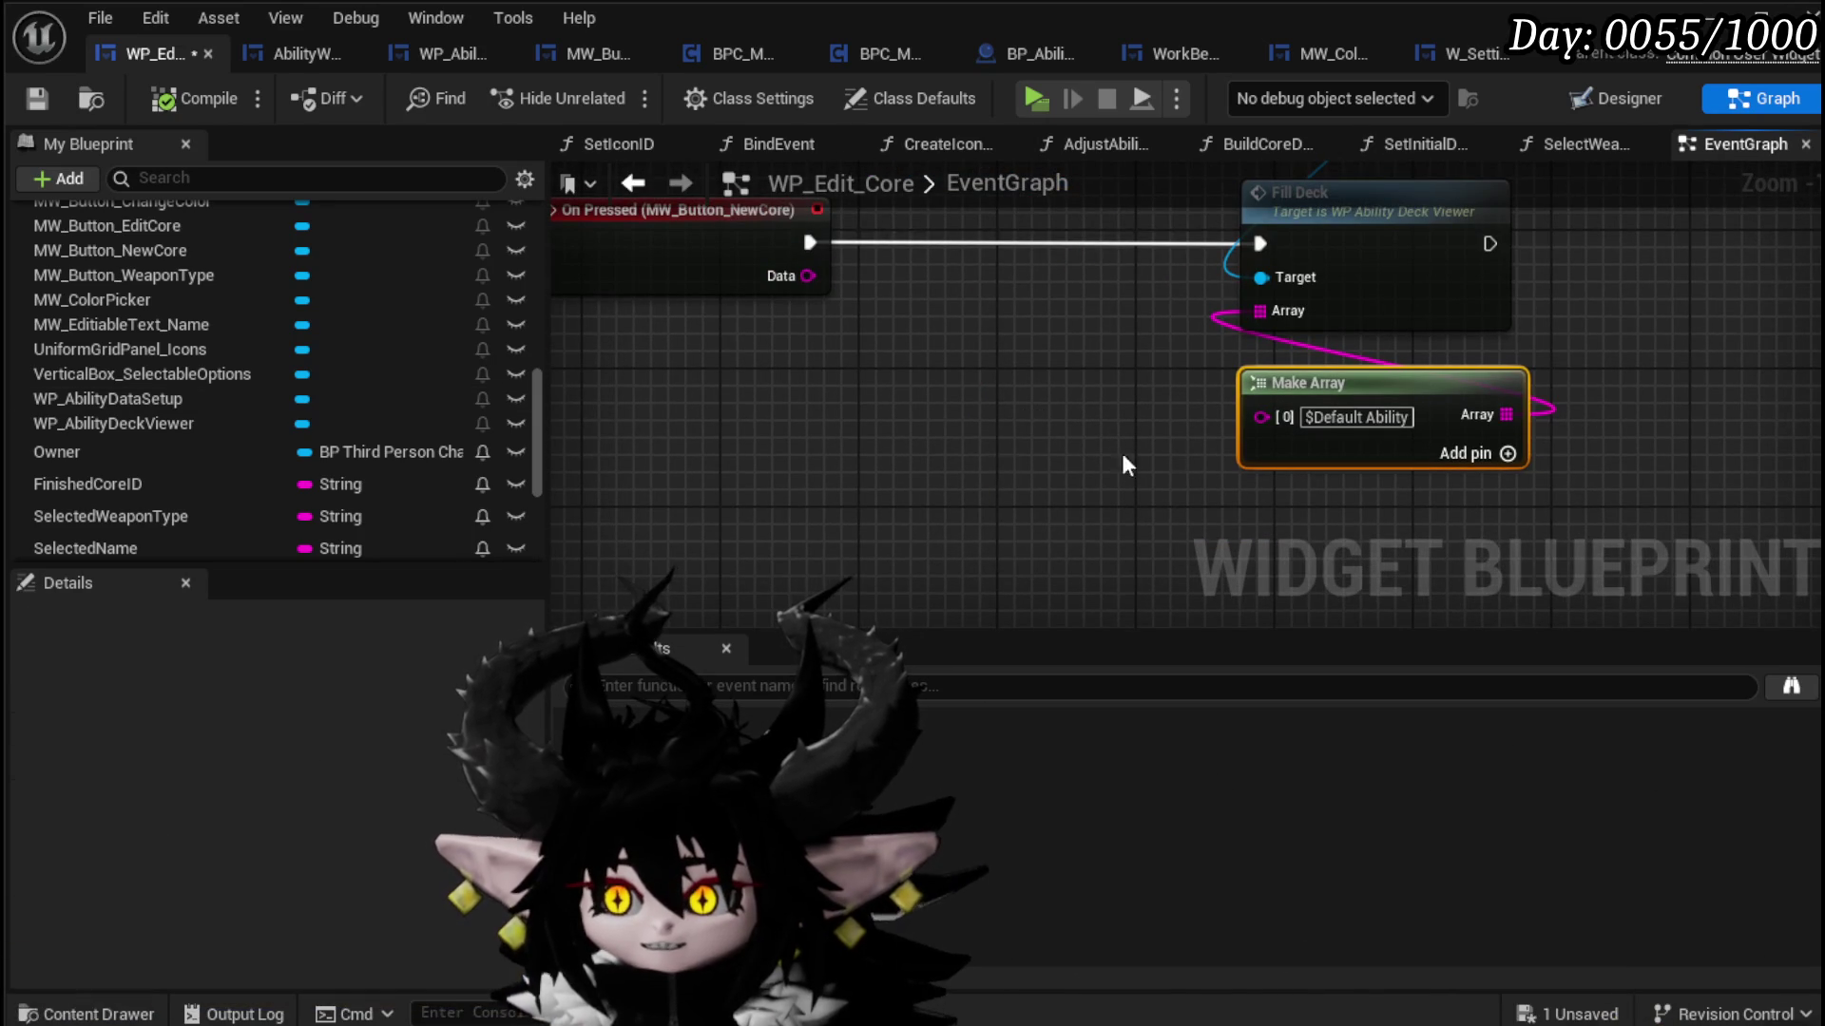
left_click(860, 401)
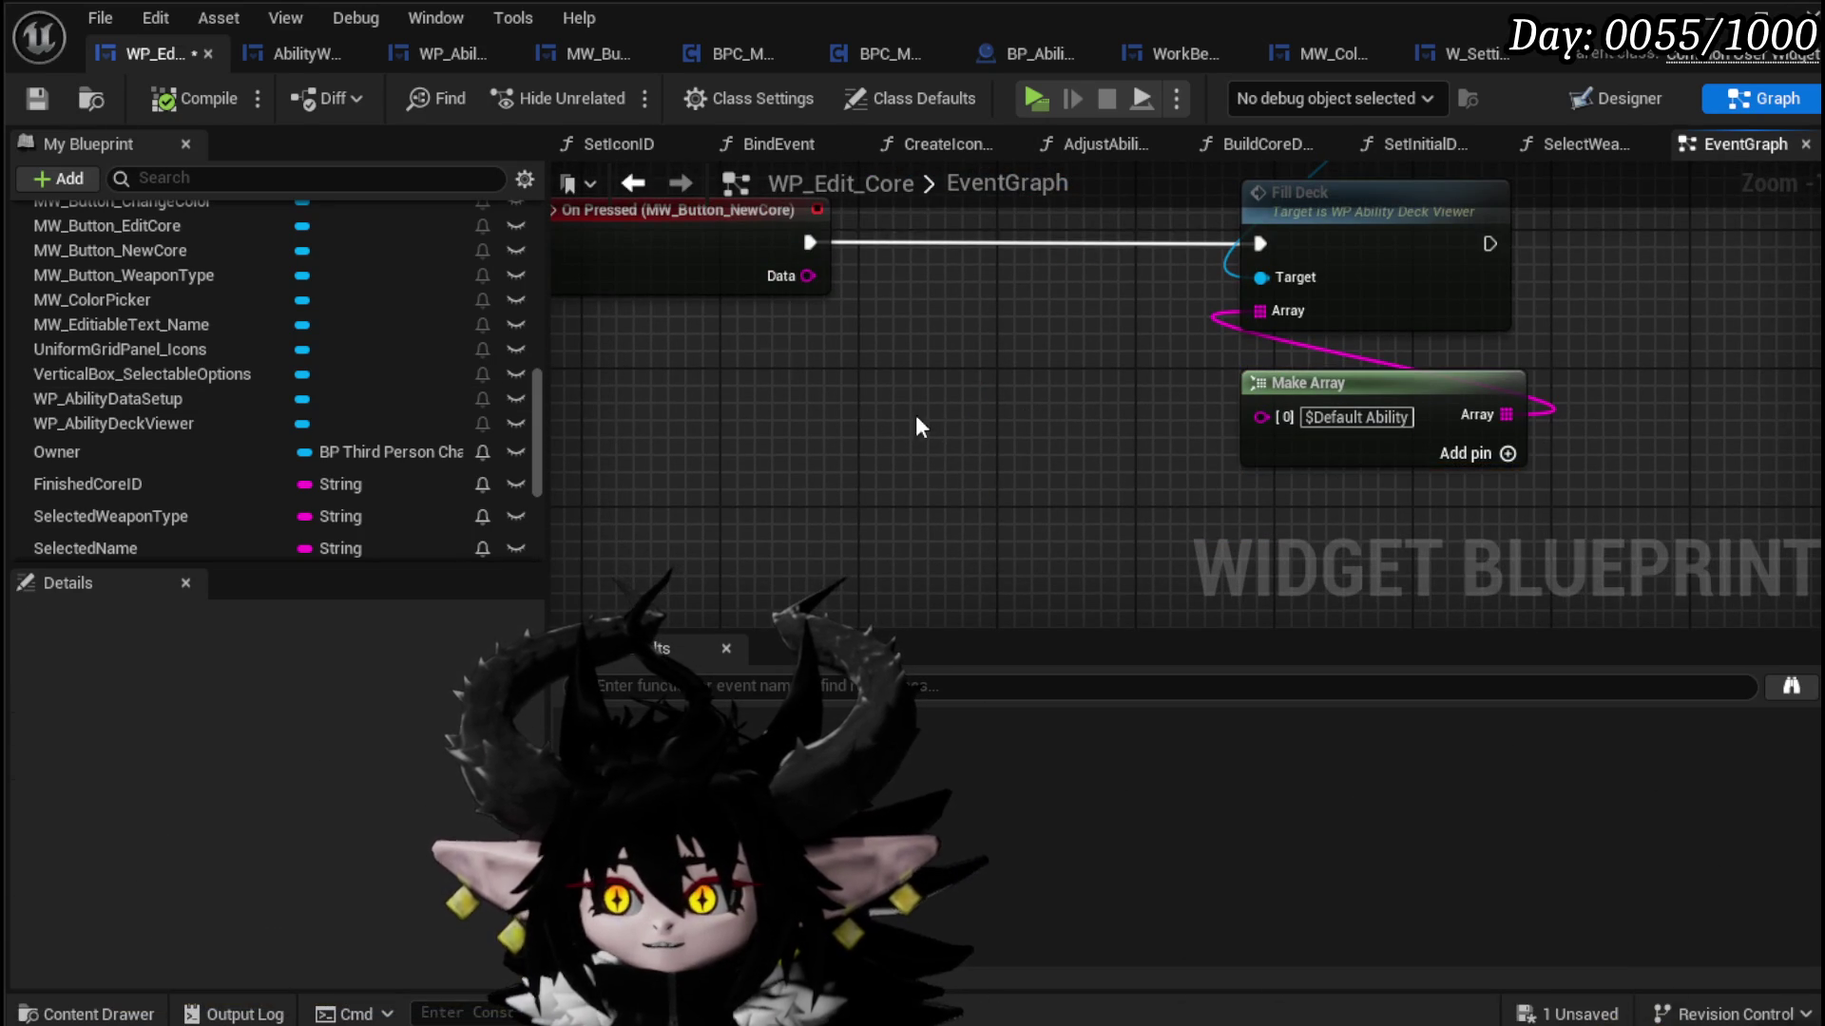
left_click(38, 98)
Step: Select the WP Ability Deck Viewer node above Fill Deck and open the BindEvent function
scroll(266, 399, "up", 10)
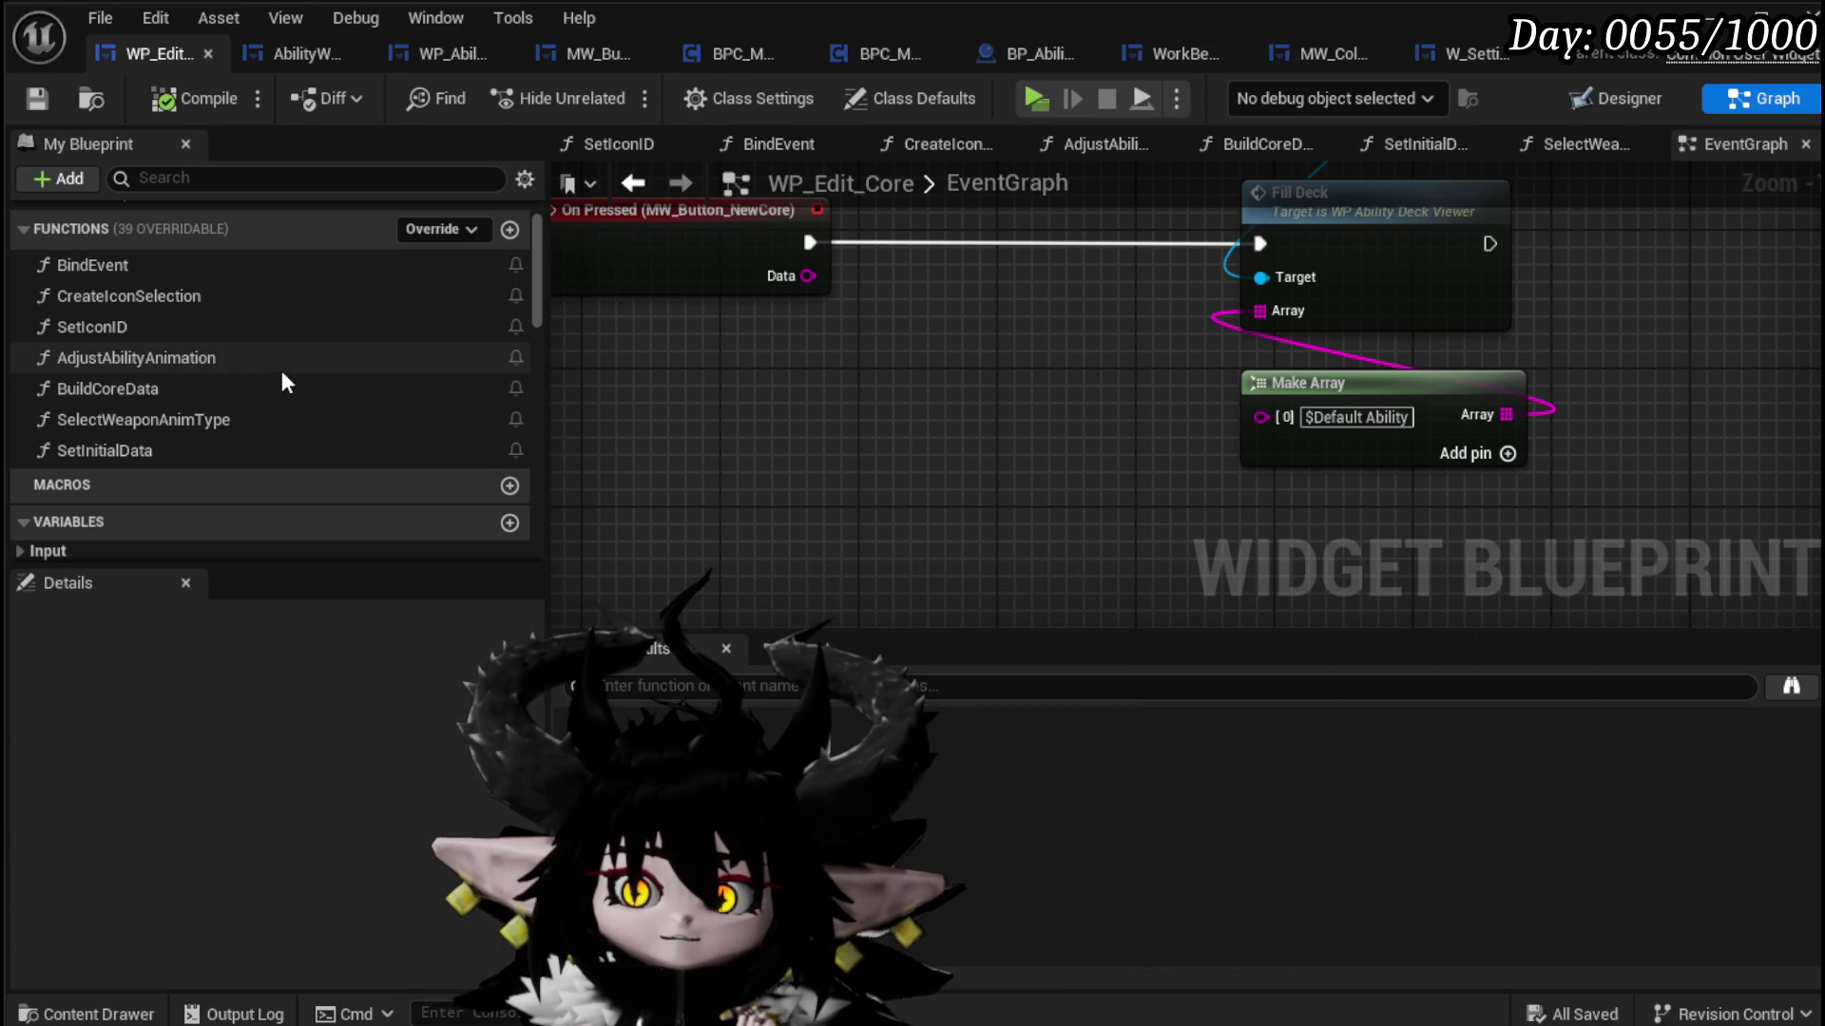
left_click_drag(943, 355, 1027, 280)
left_click_drag(1111, 228, 1110, 230)
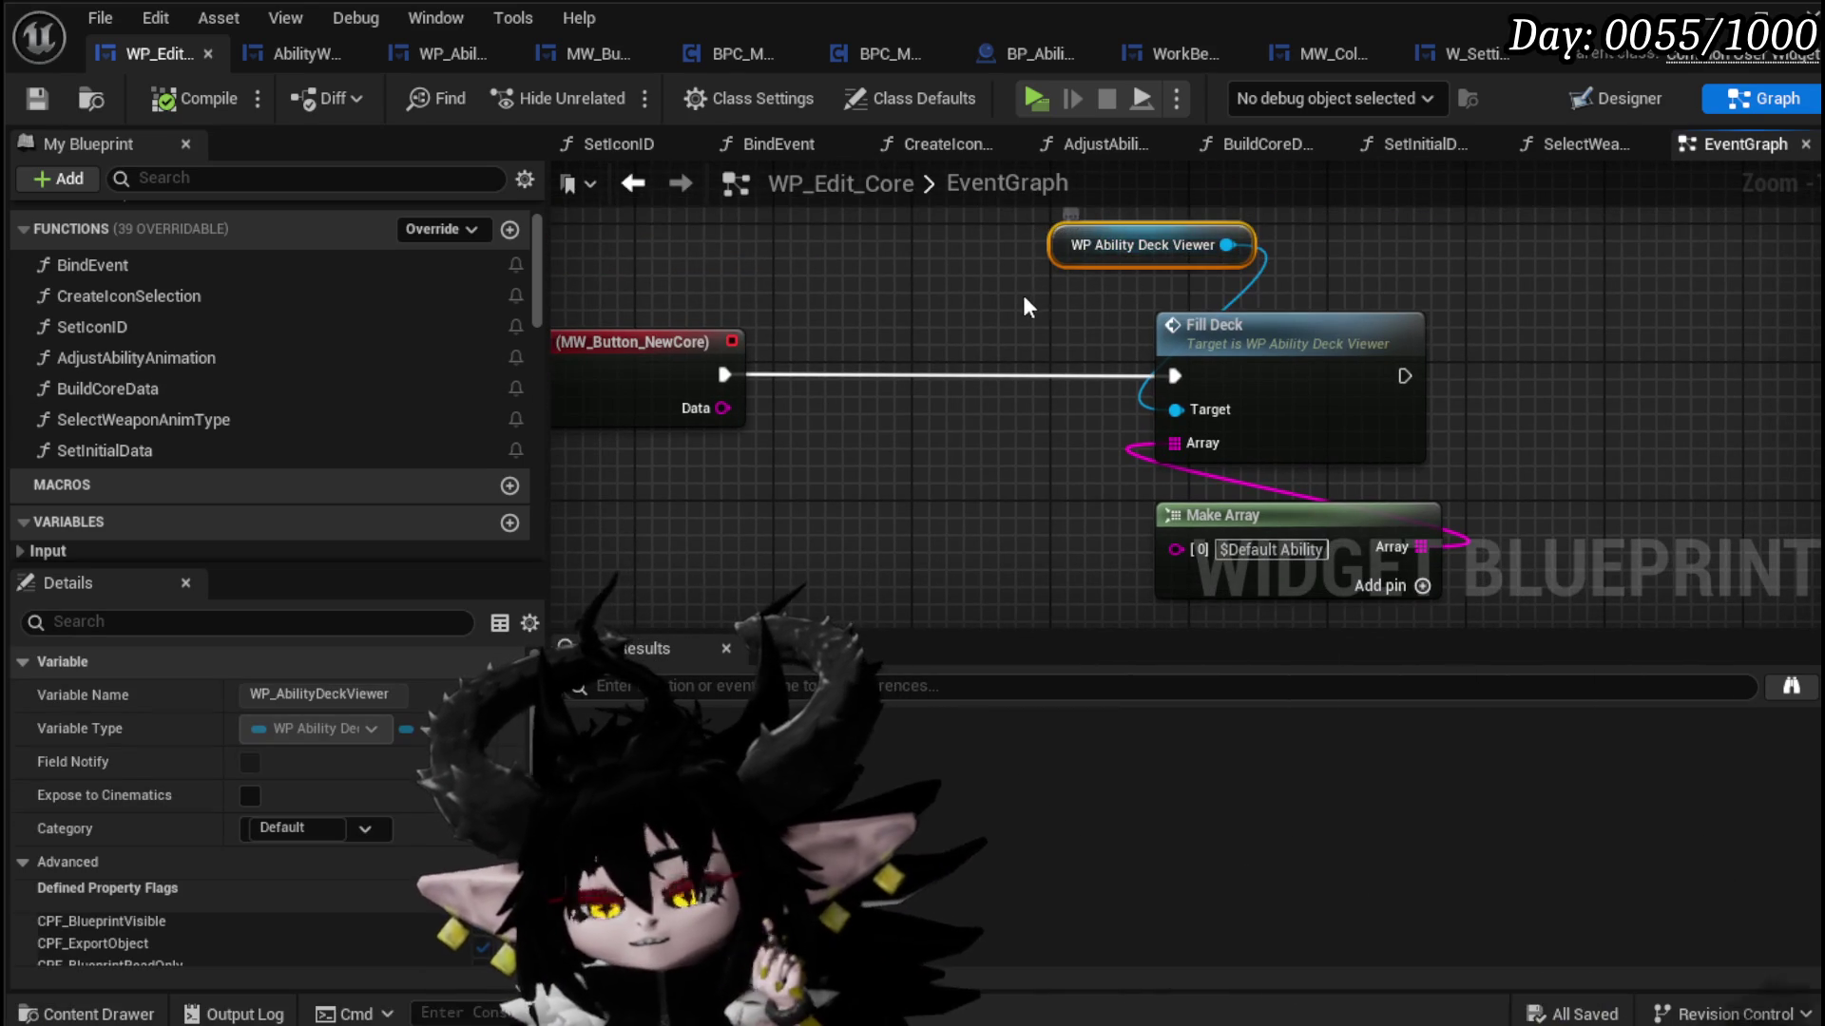
left_click_drag(1020, 304, 922, 385)
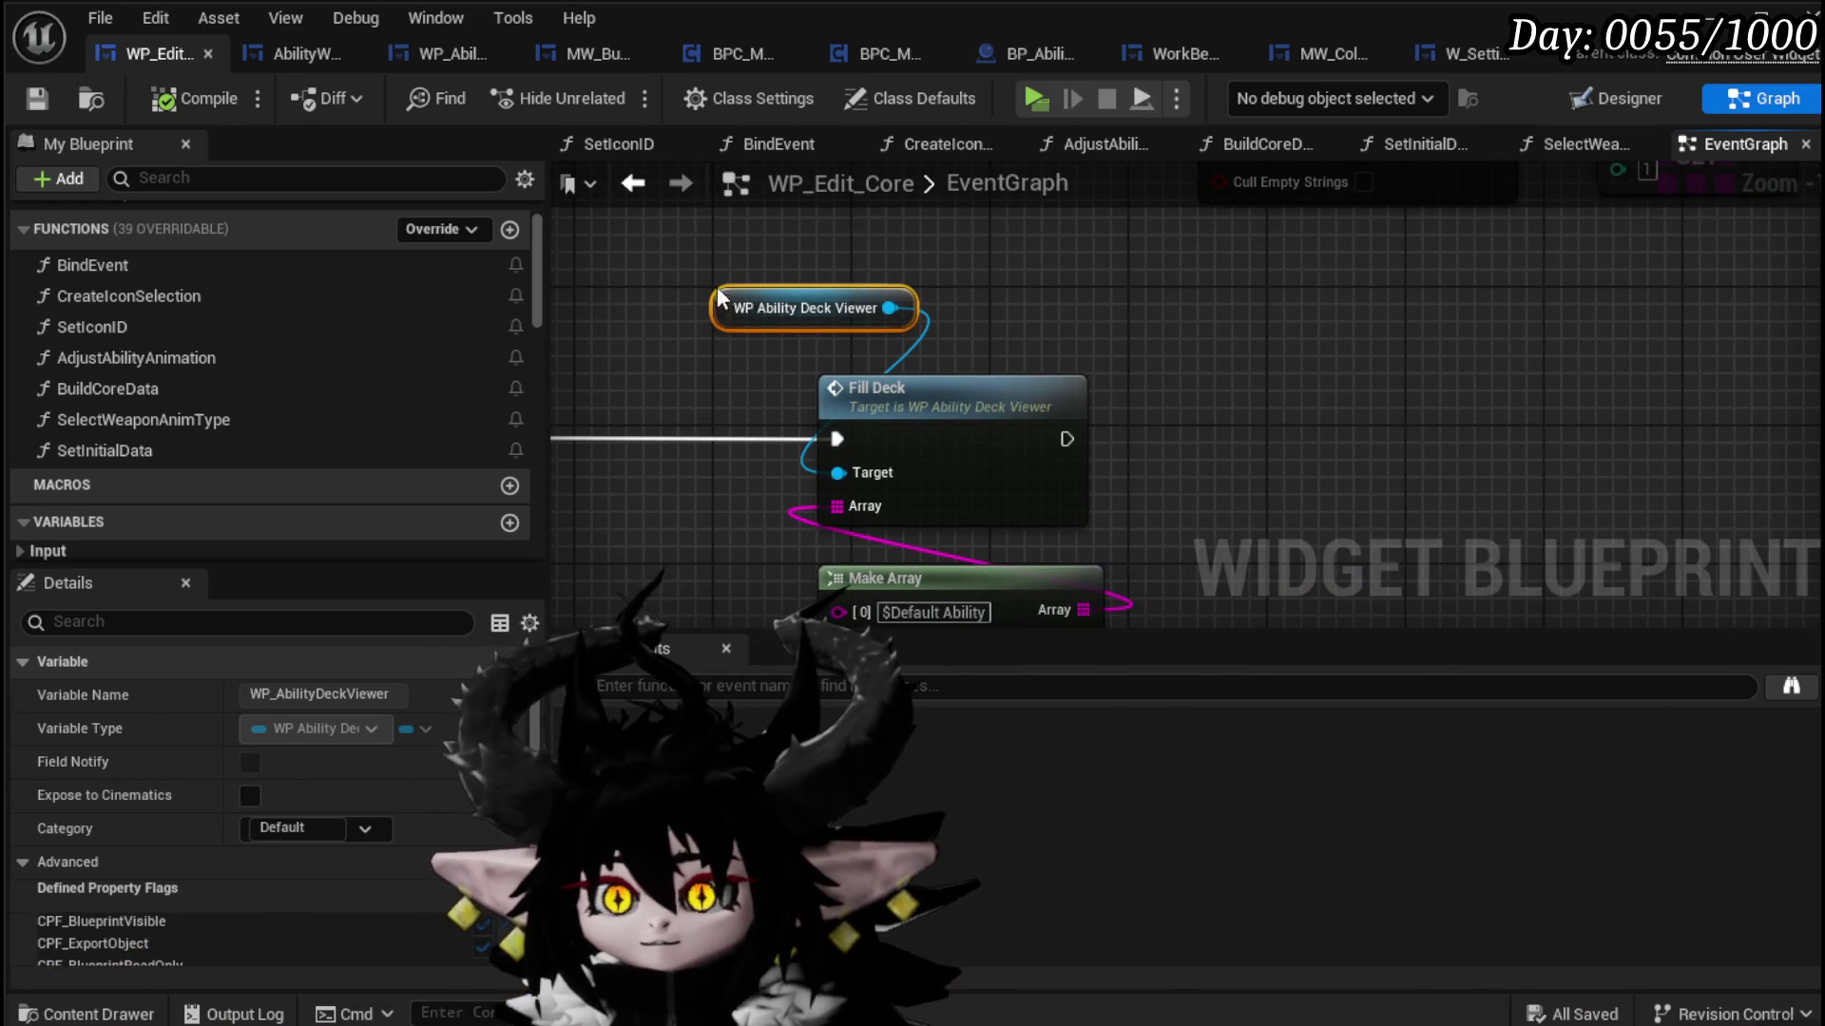
double_click(156, 267)
Step: Paste the deck viewer node and add a Bind Event to On Press after Set Visibility
left_click_drag(1070, 340, 529, 403)
key("ctrl+v")
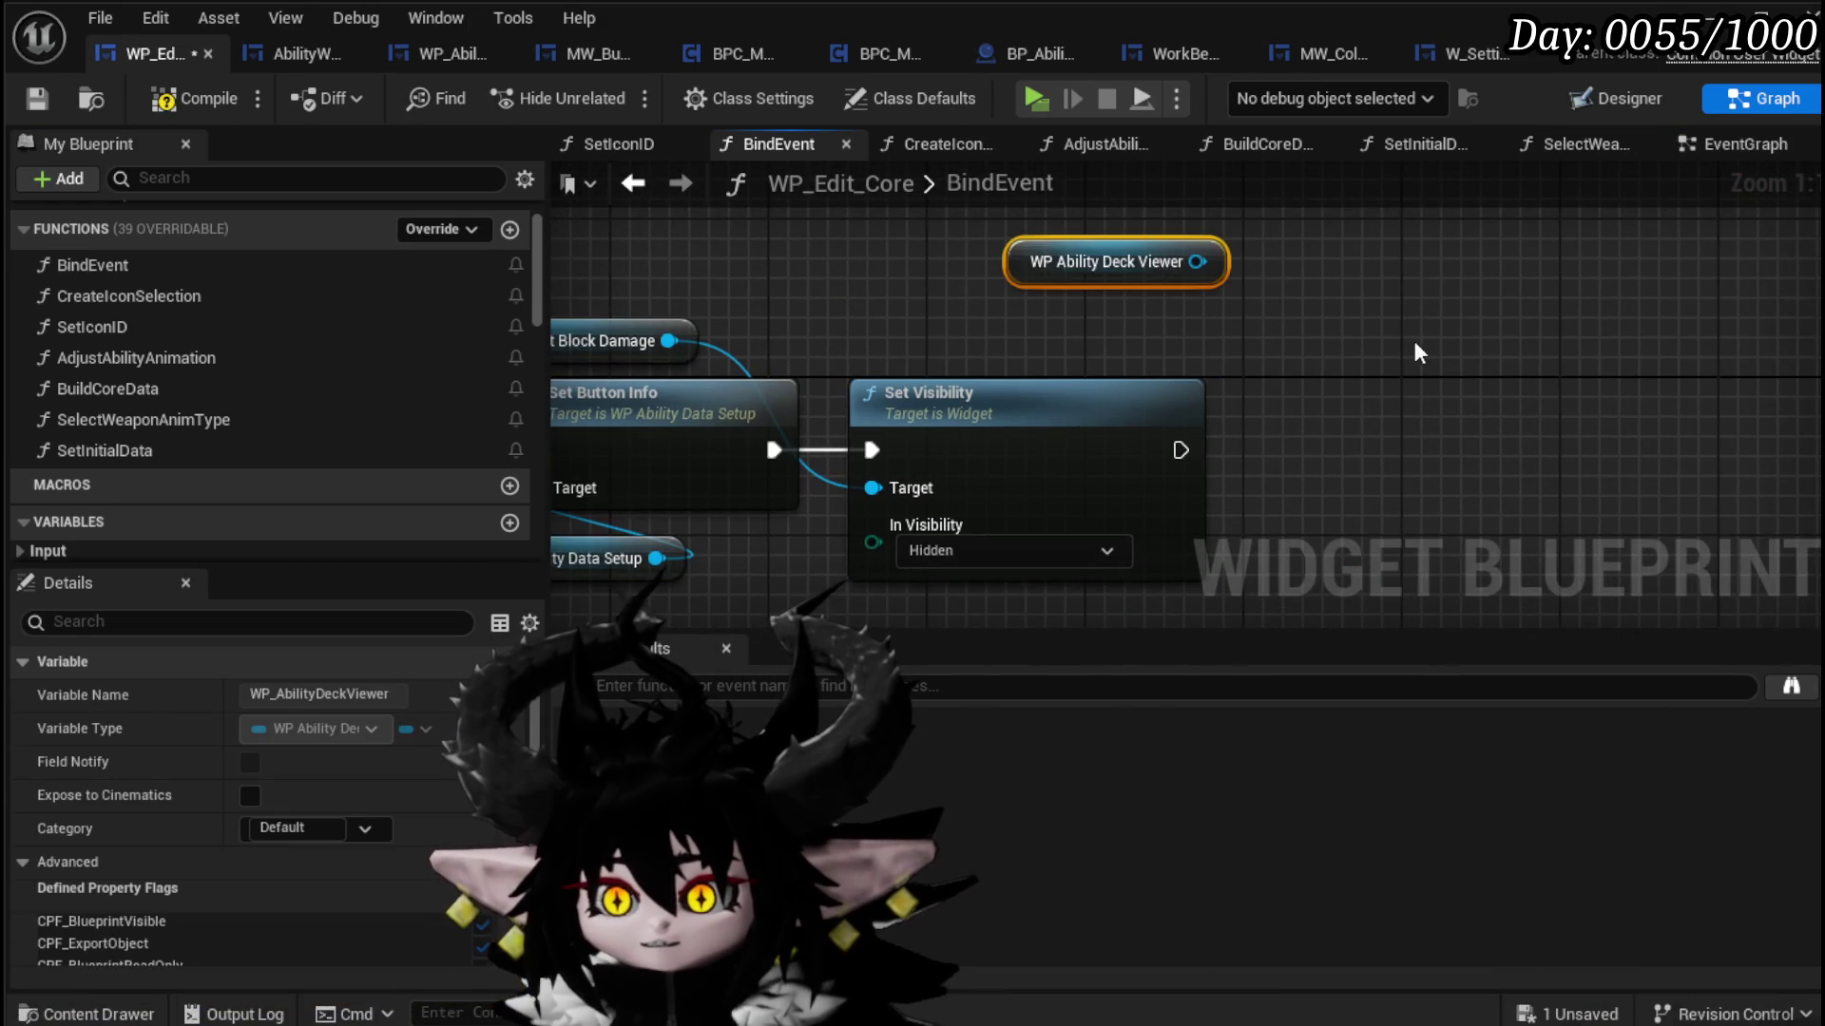
left_click_drag(1241, 261, 994, 274)
left_click_drag(1263, 379, 1263, 376)
type("B")
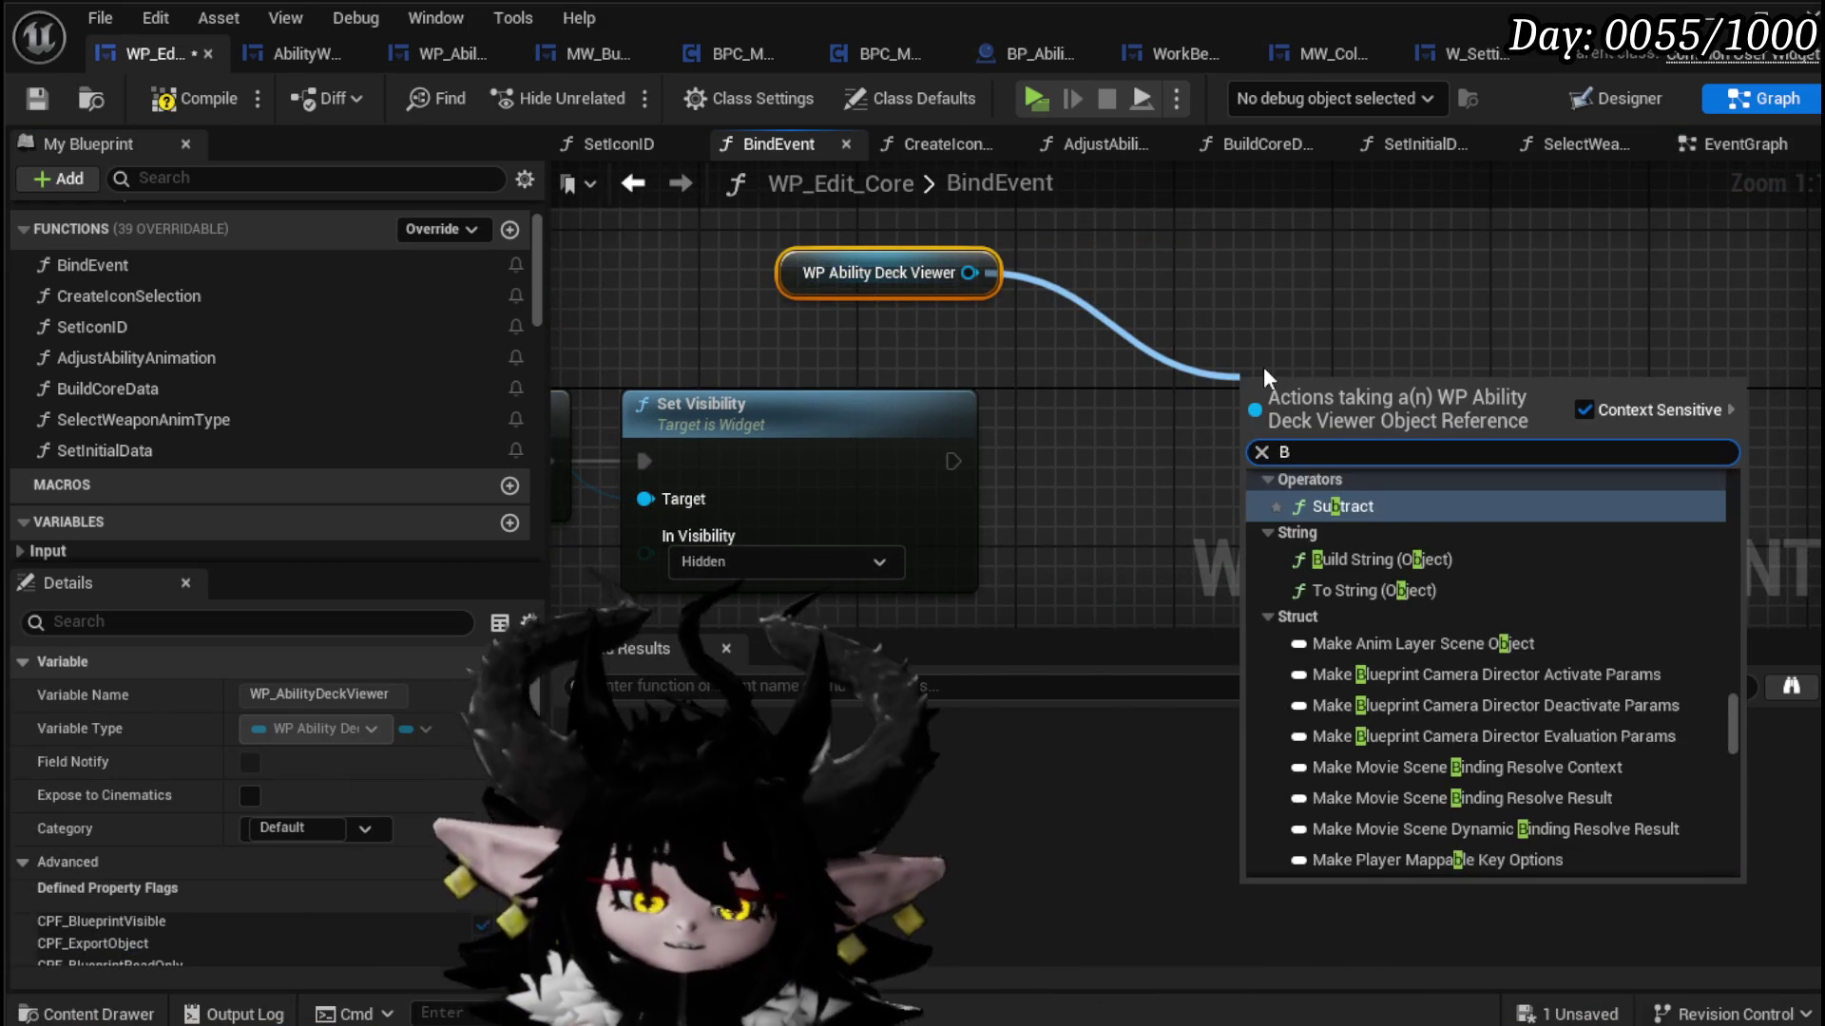
type("ind on press")
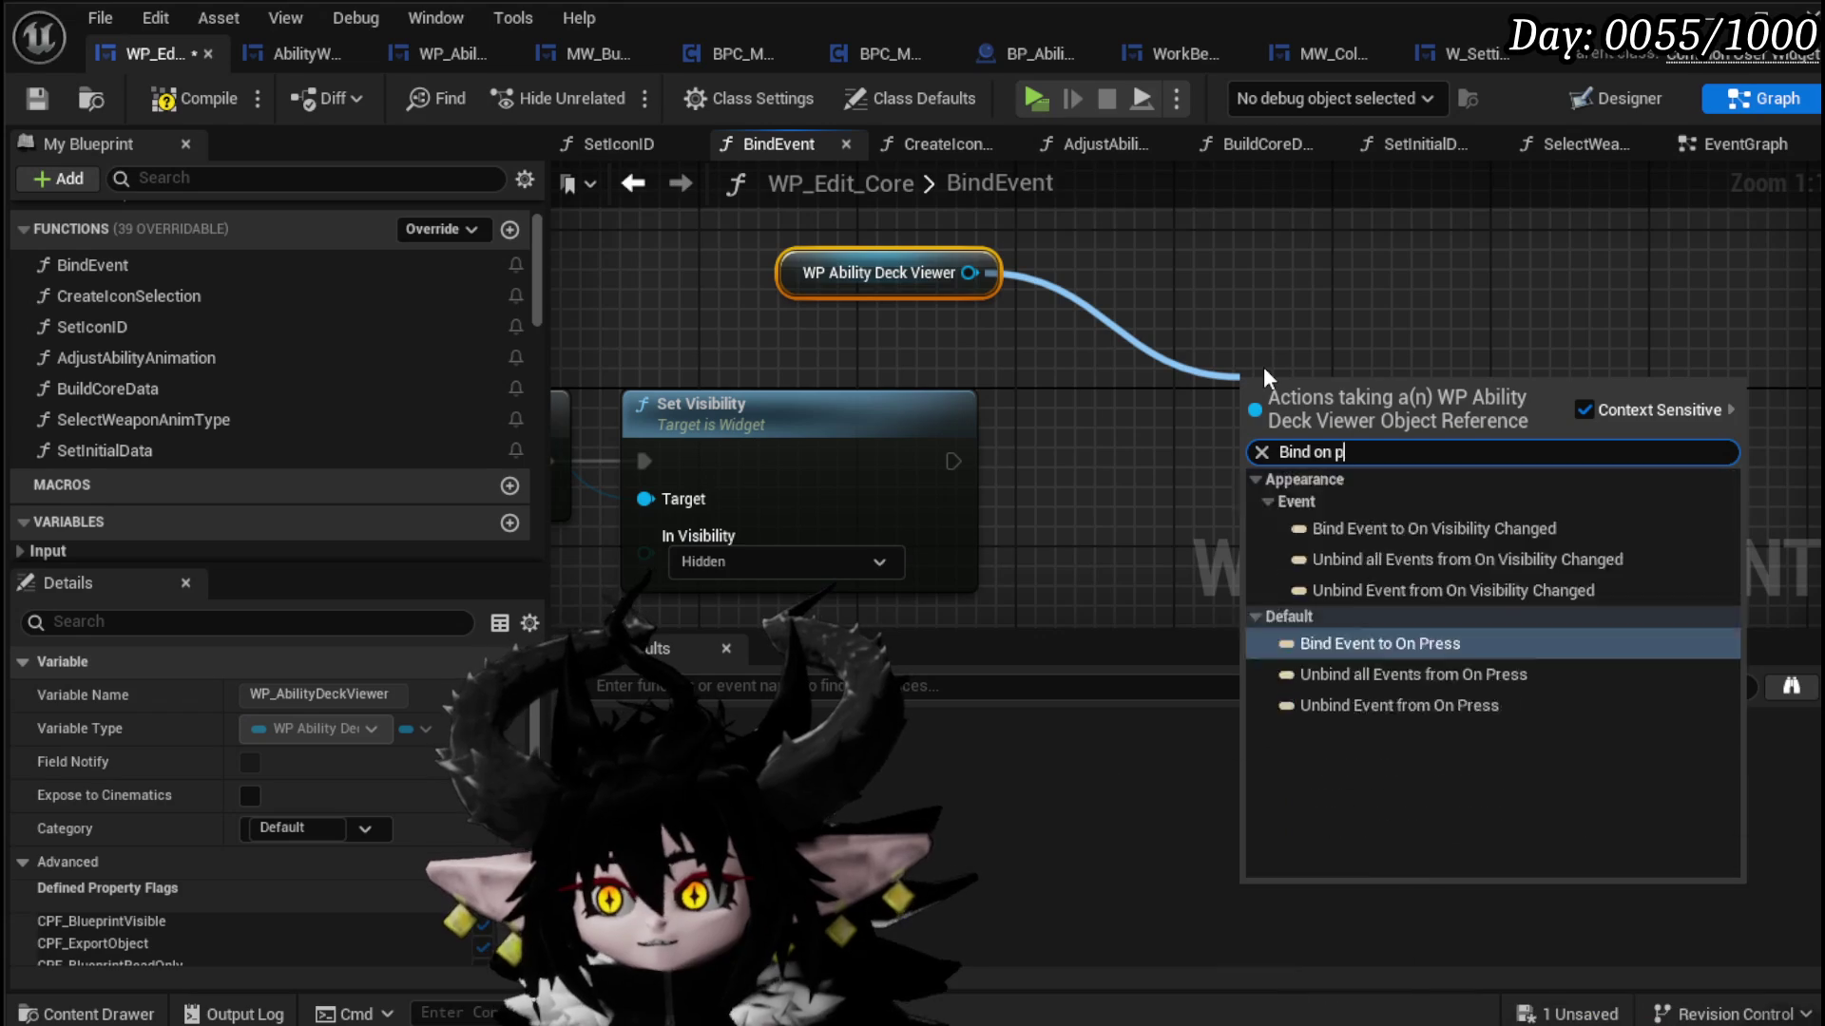
key("Return")
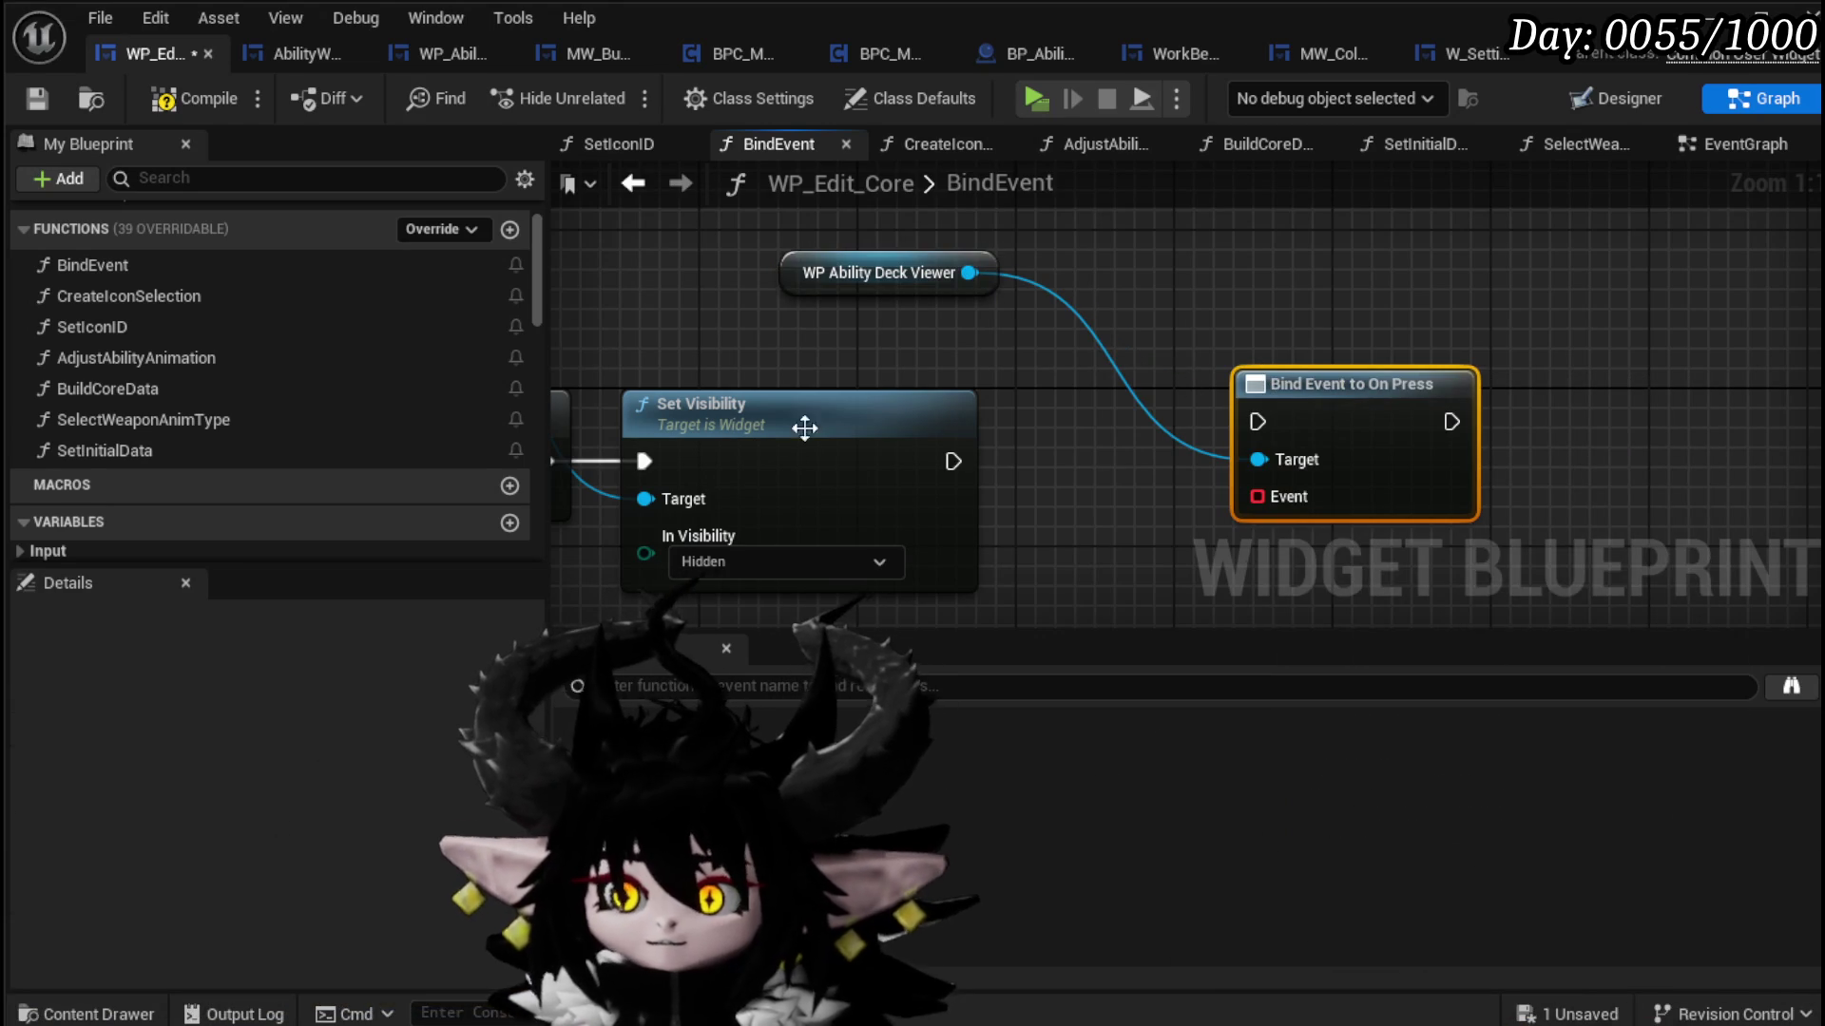
left_click_drag(953, 461, 1257, 421)
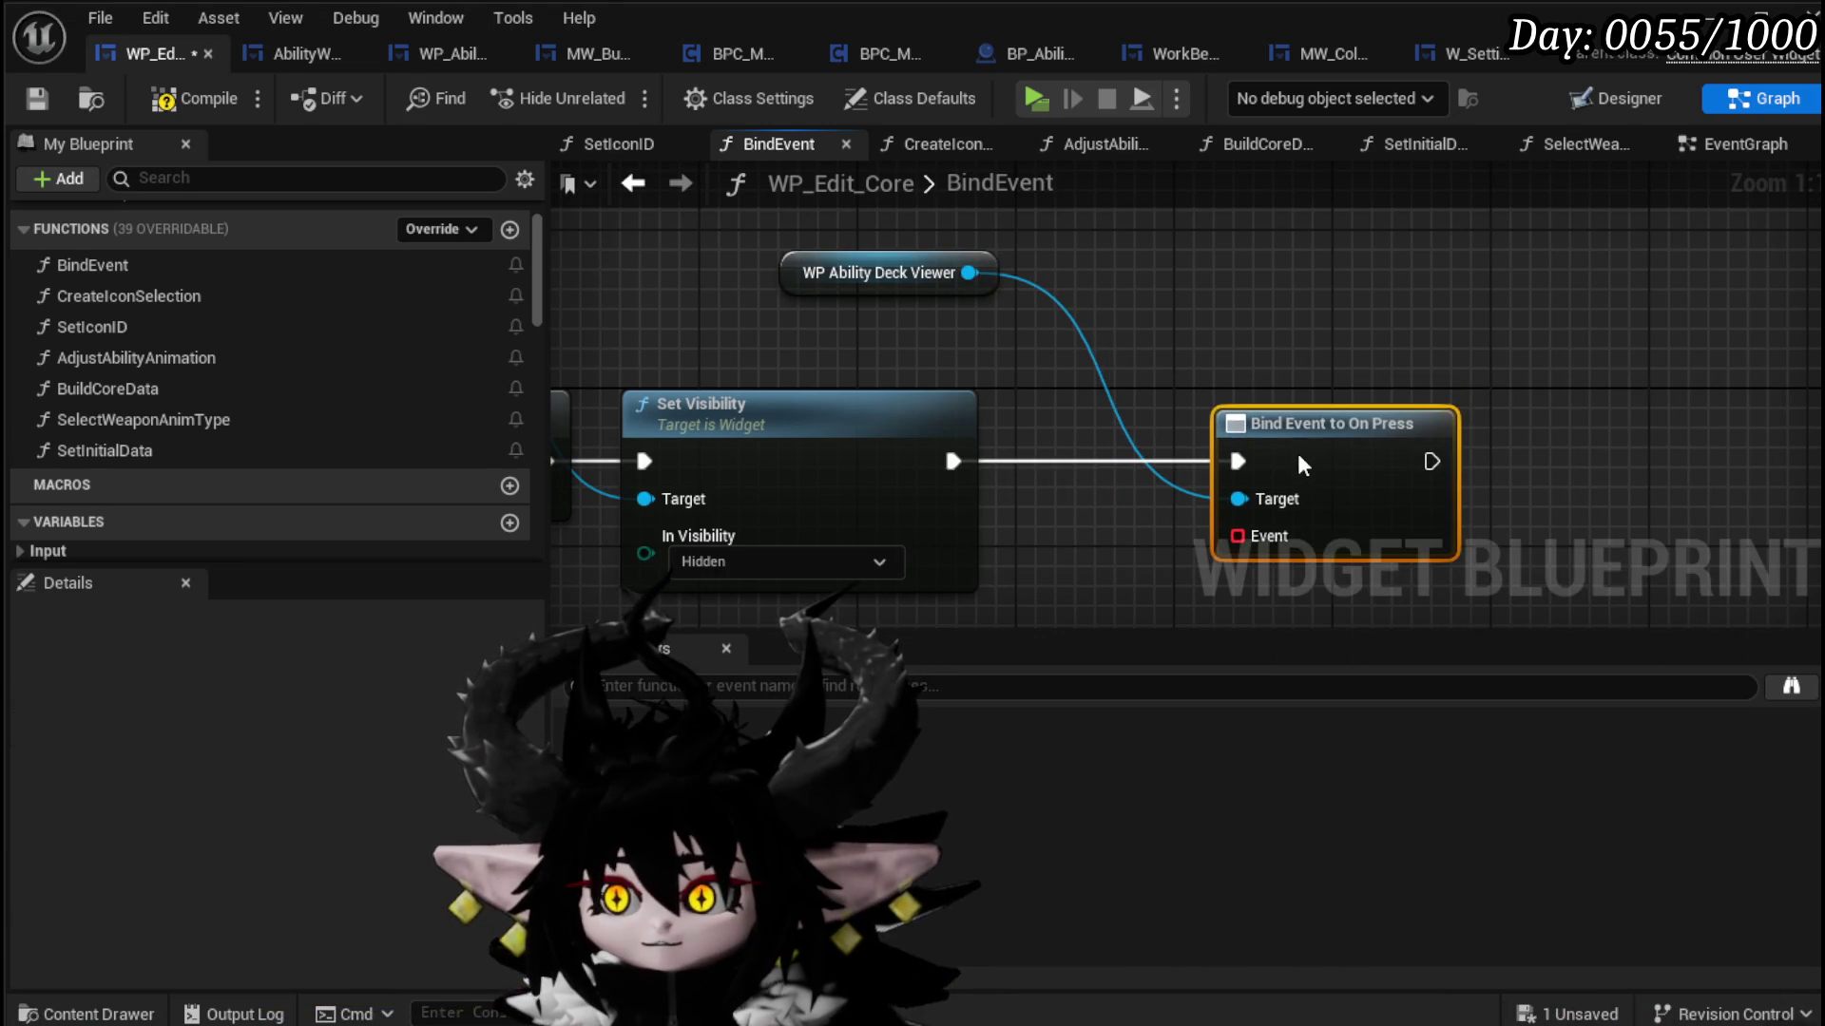
Step: Connect a Create Event node to the bind and generate a matching function
mouse_move(1226, 341)
left_mouse_down()
mouse_move(1274, 432)
mouse_move(1199, 479)
left_mouse_up()
type("create")
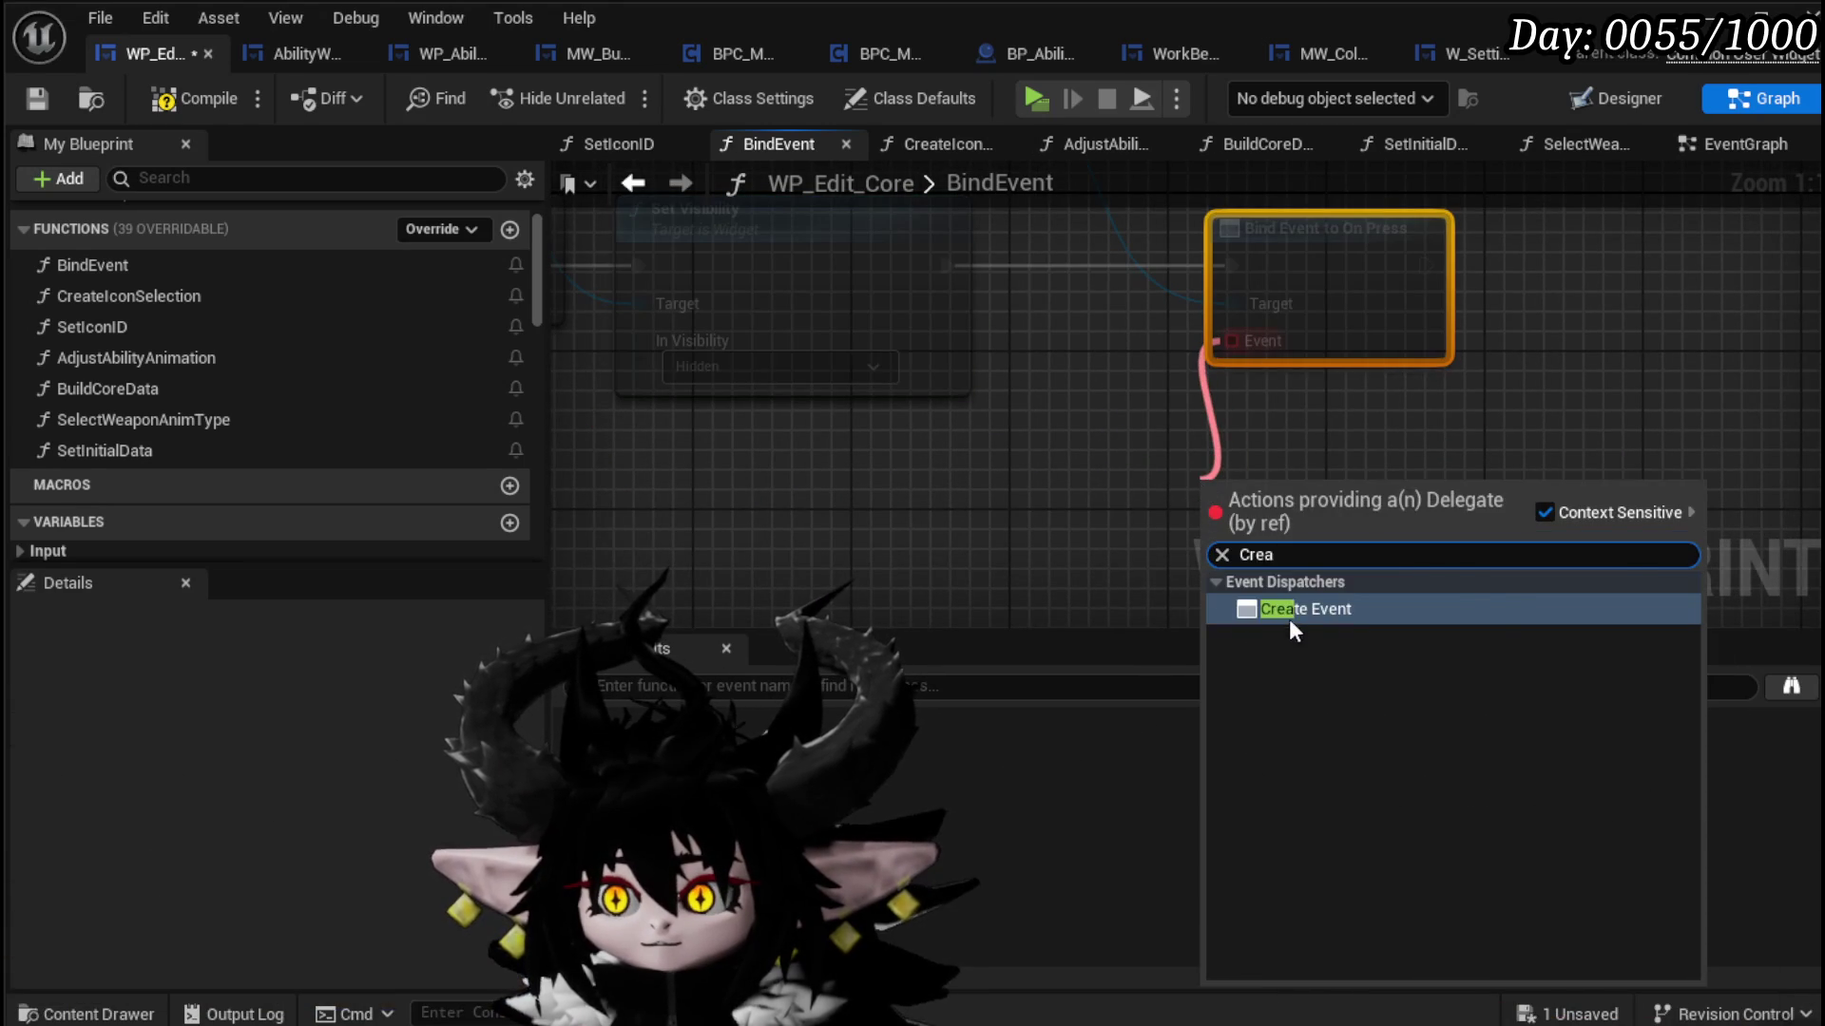
left_click(1283, 613)
left_click(1262, 597)
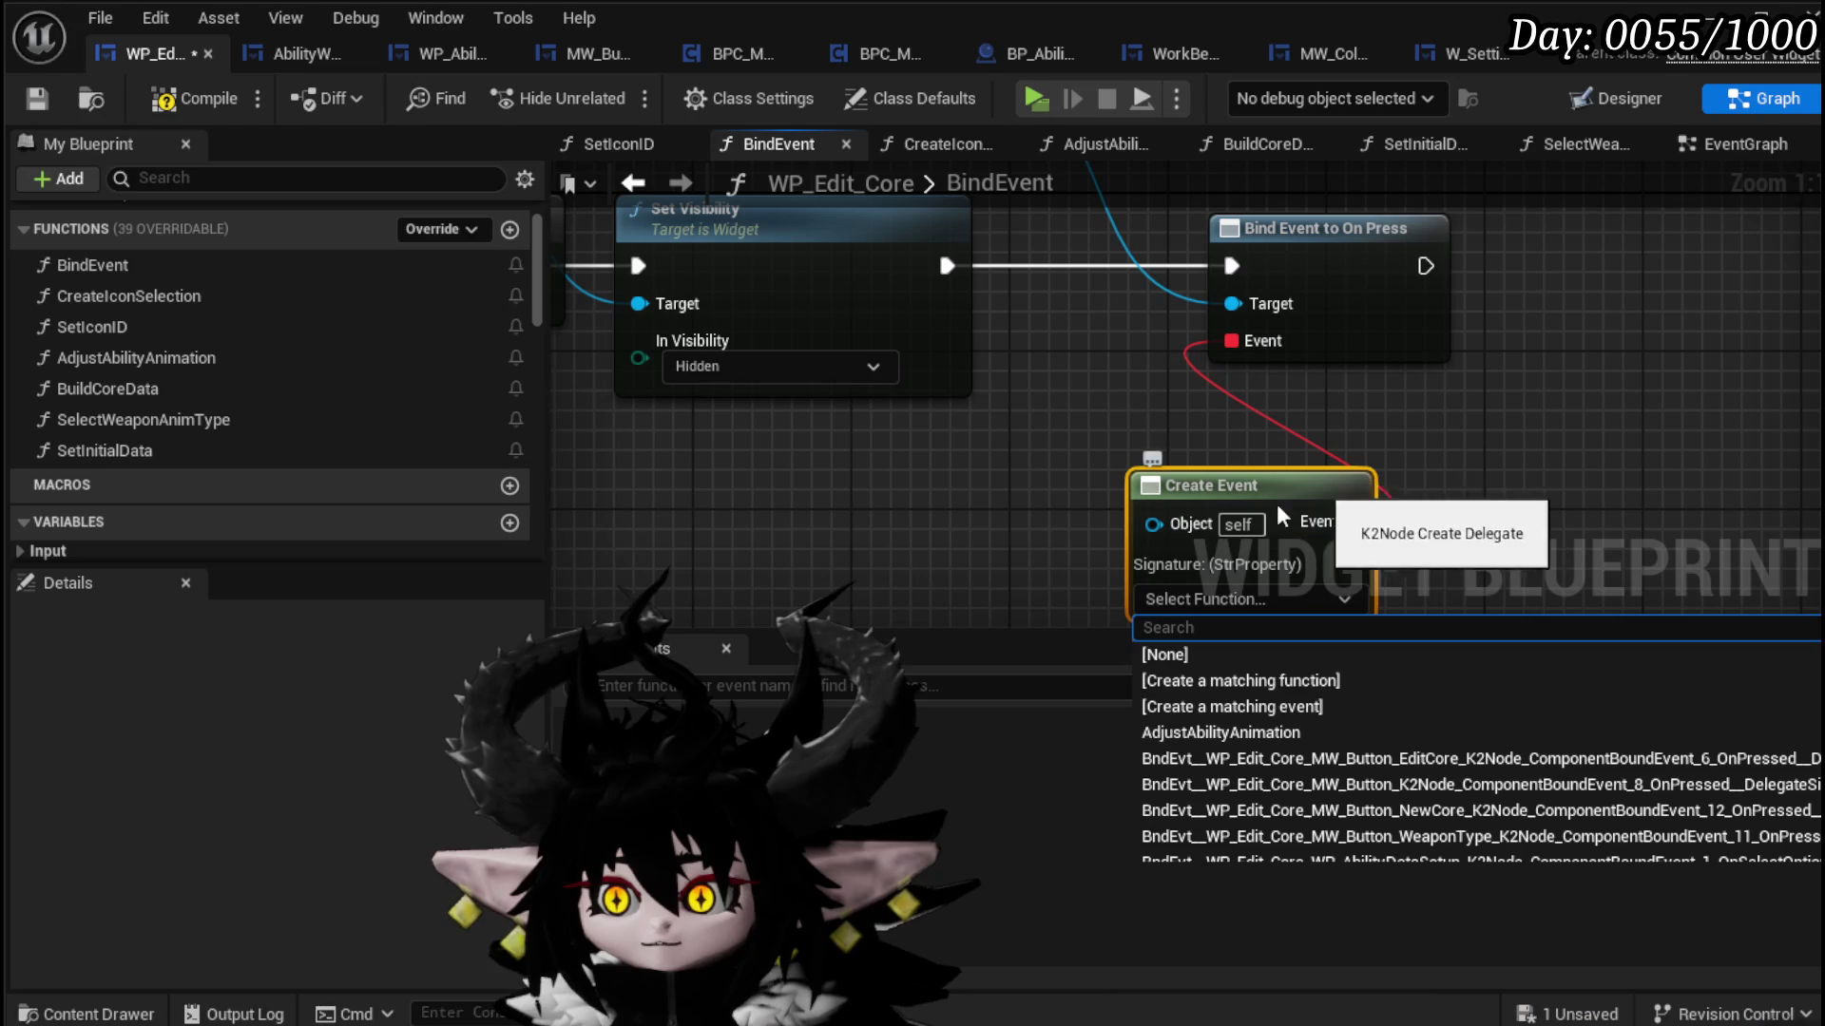
left_click(1205, 681)
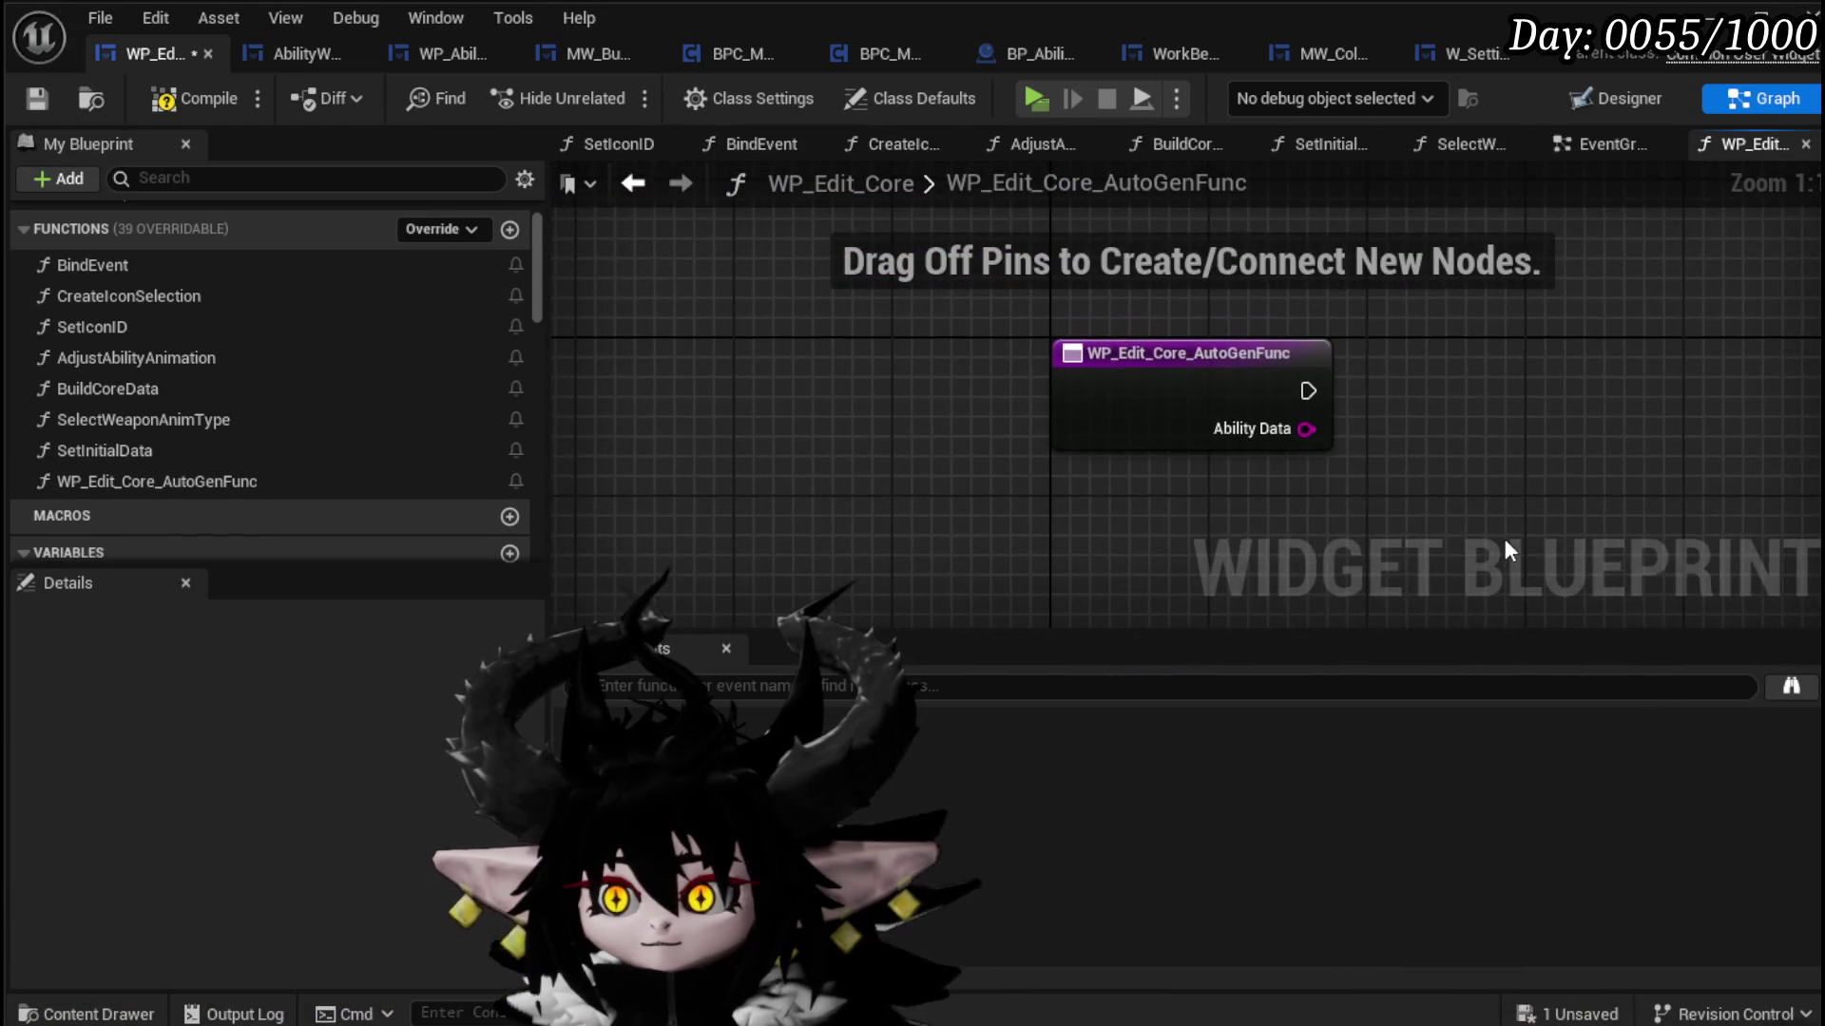
Step: Rename the generated function to SelectAsDefaultCheck and save the blueprint
right_click(1157, 410)
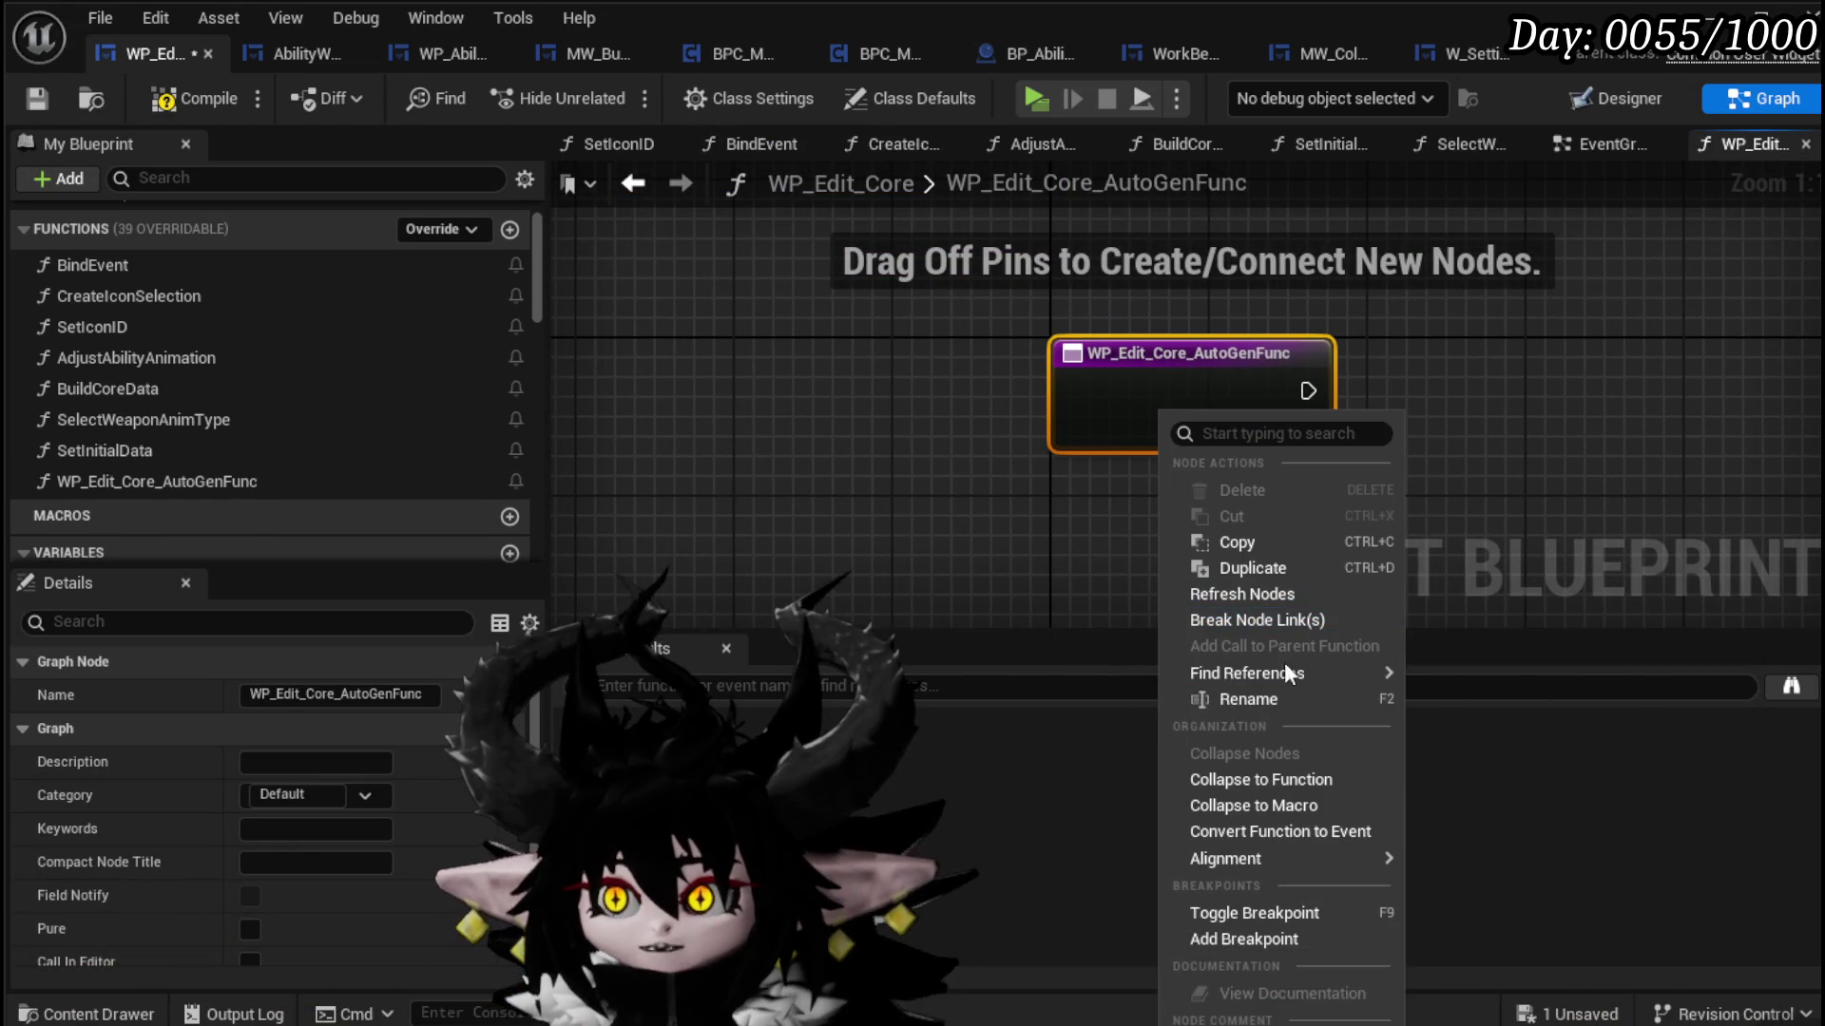
left_click(1302, 699)
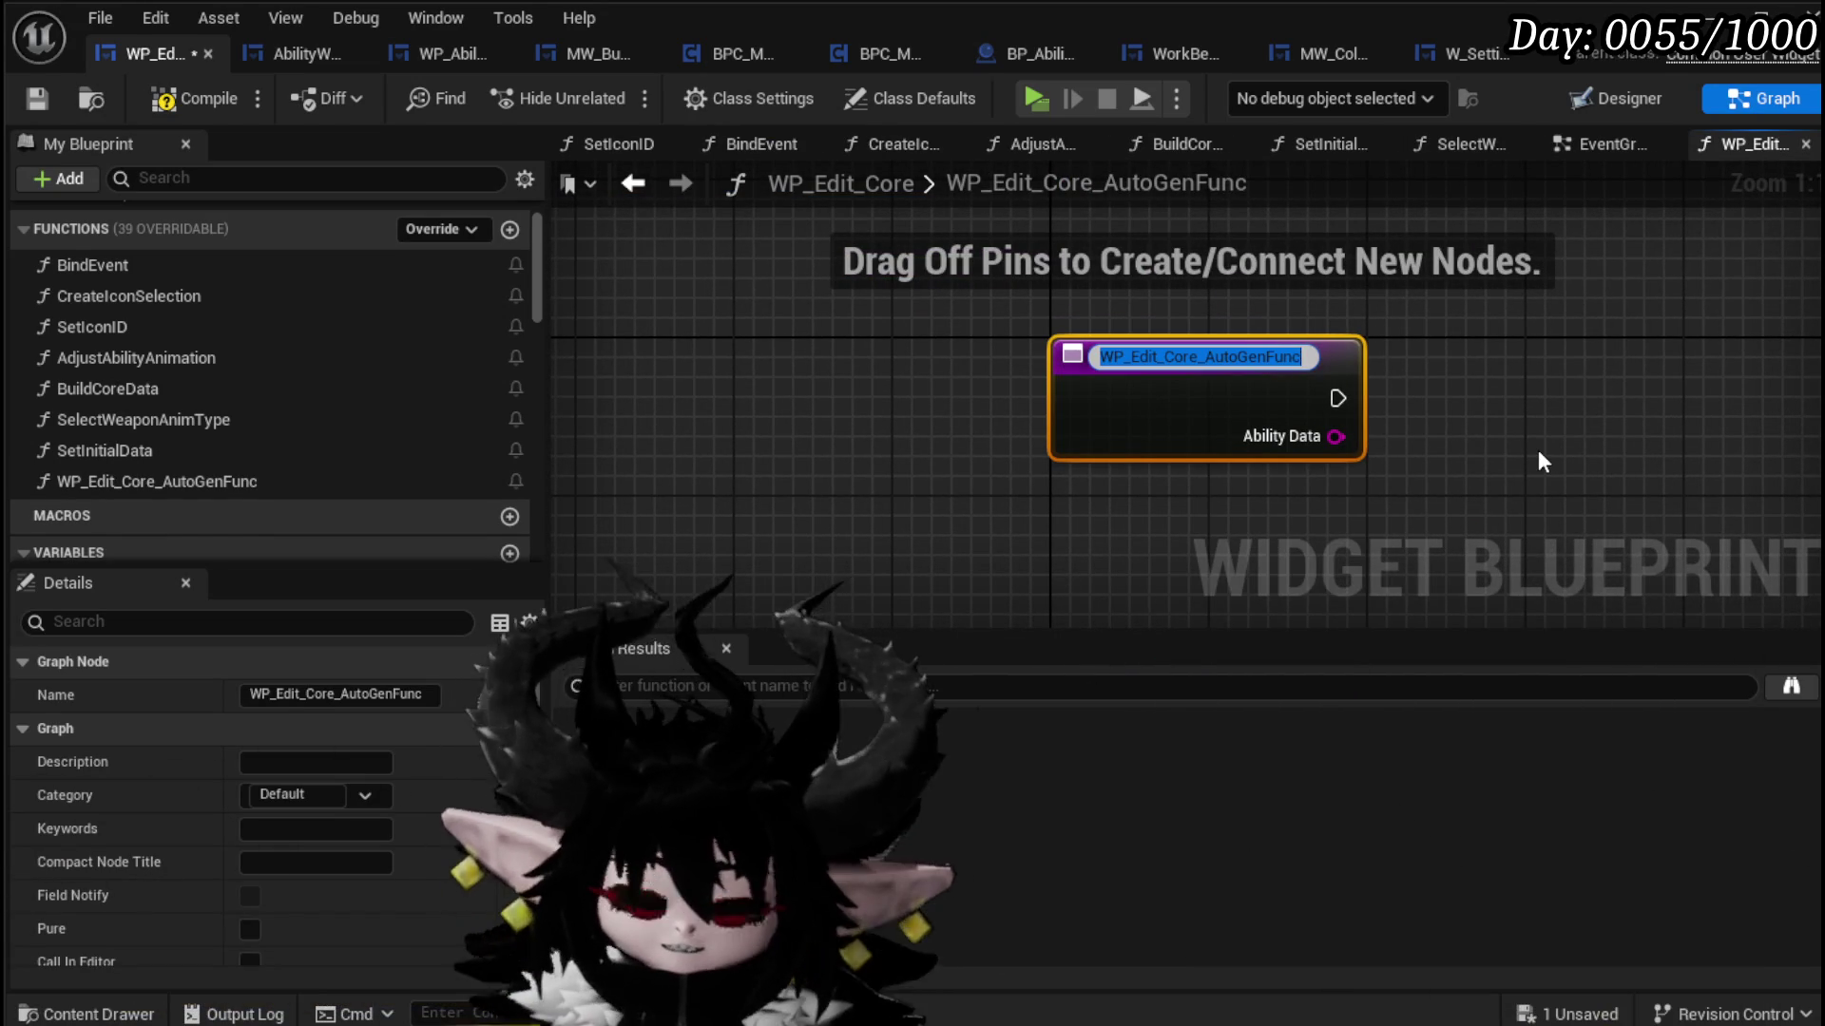
key("BackSpace")
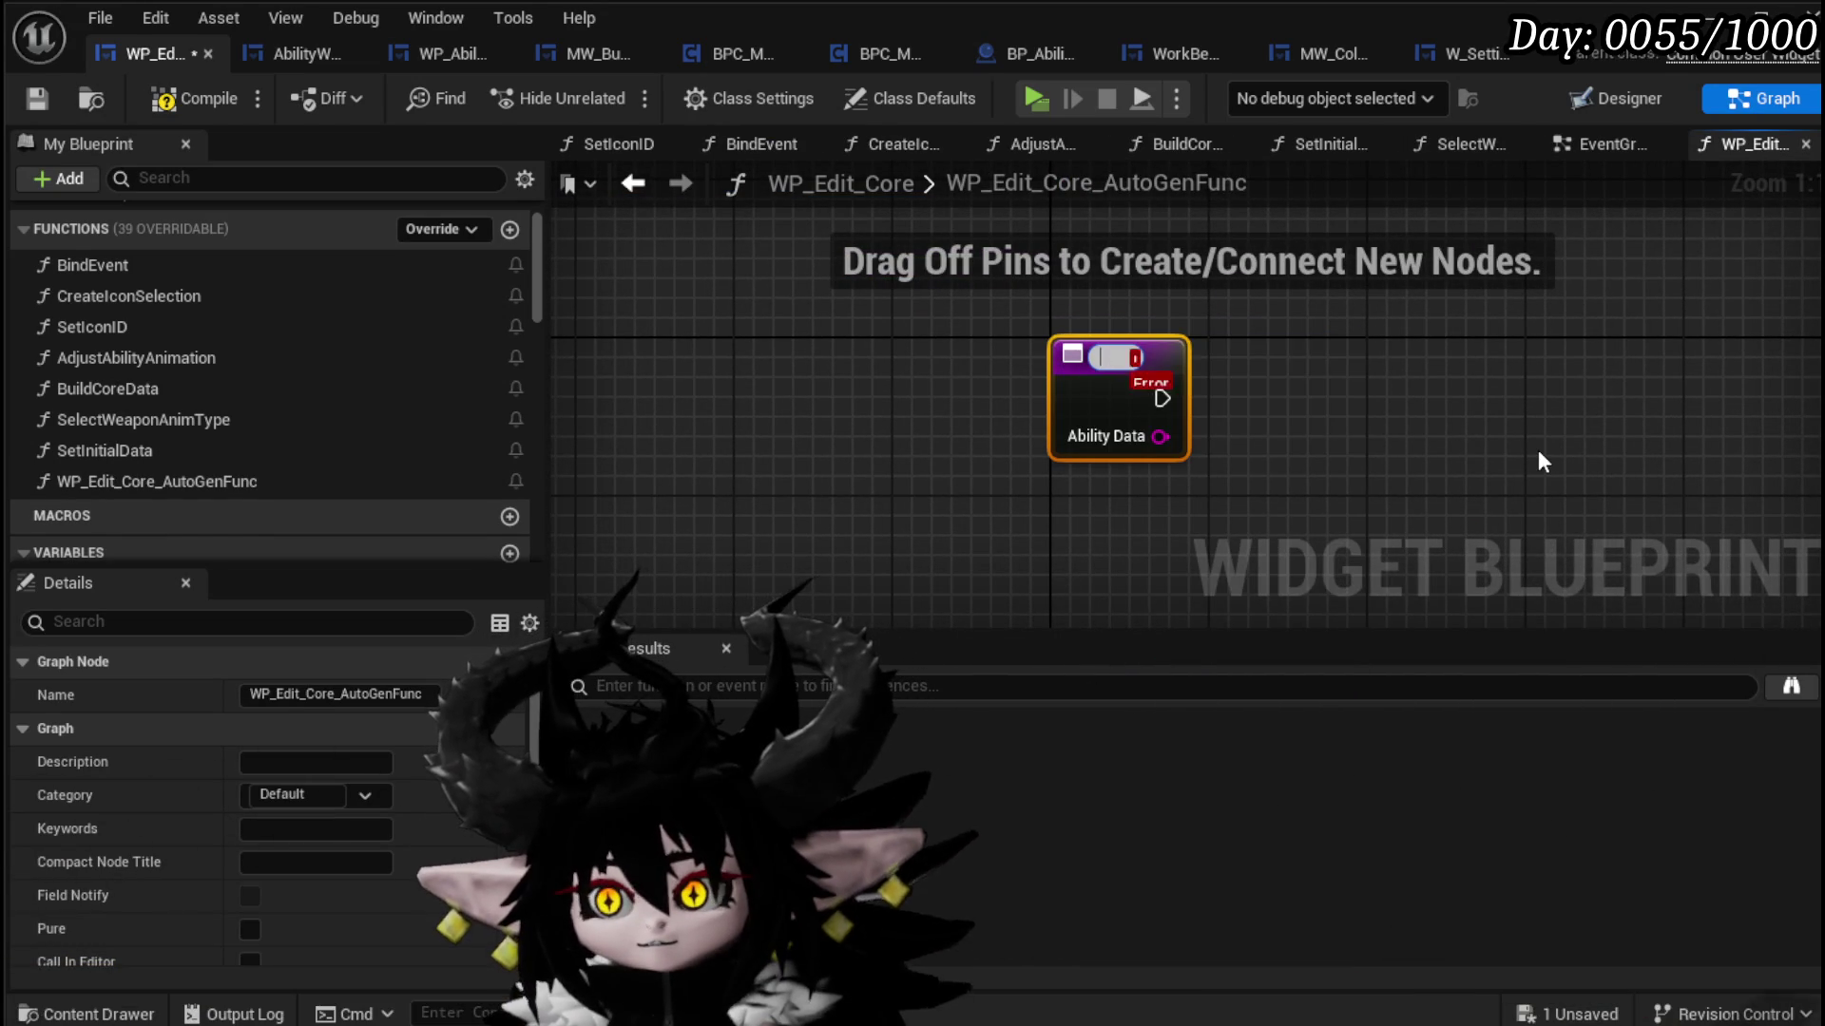
type("SelectAsDefaul")
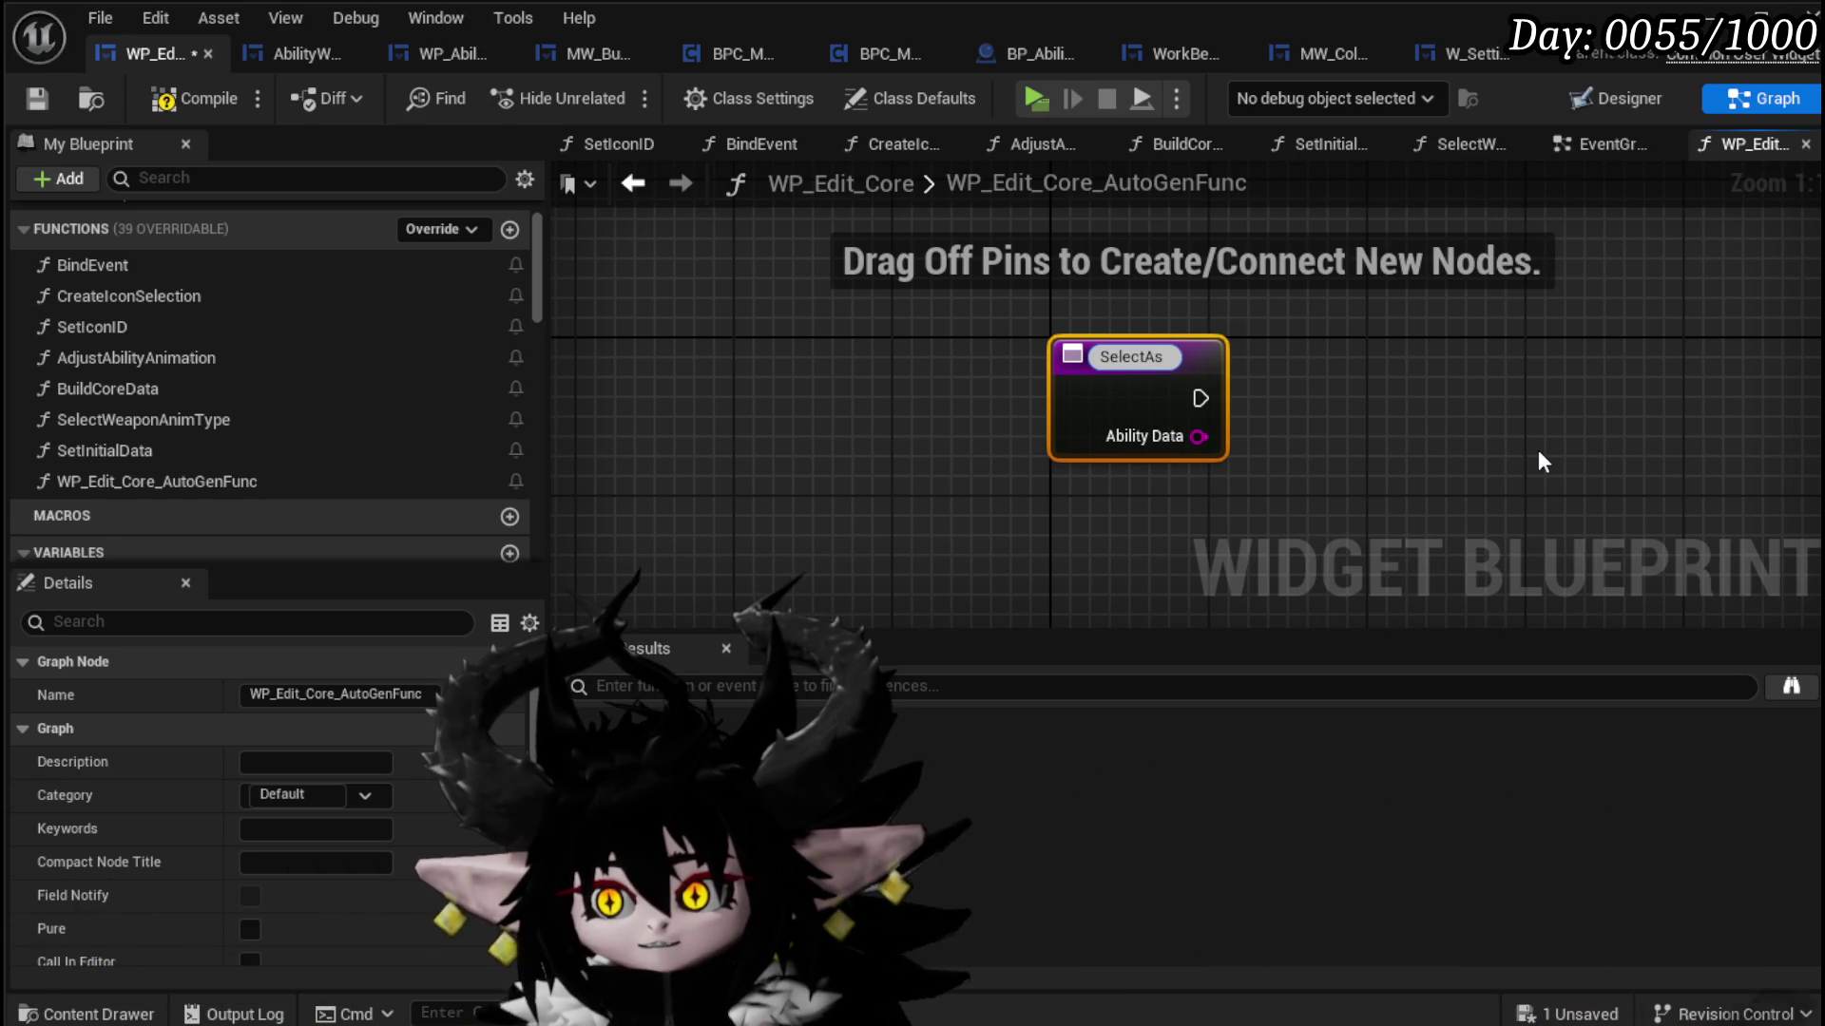
type("tCheck")
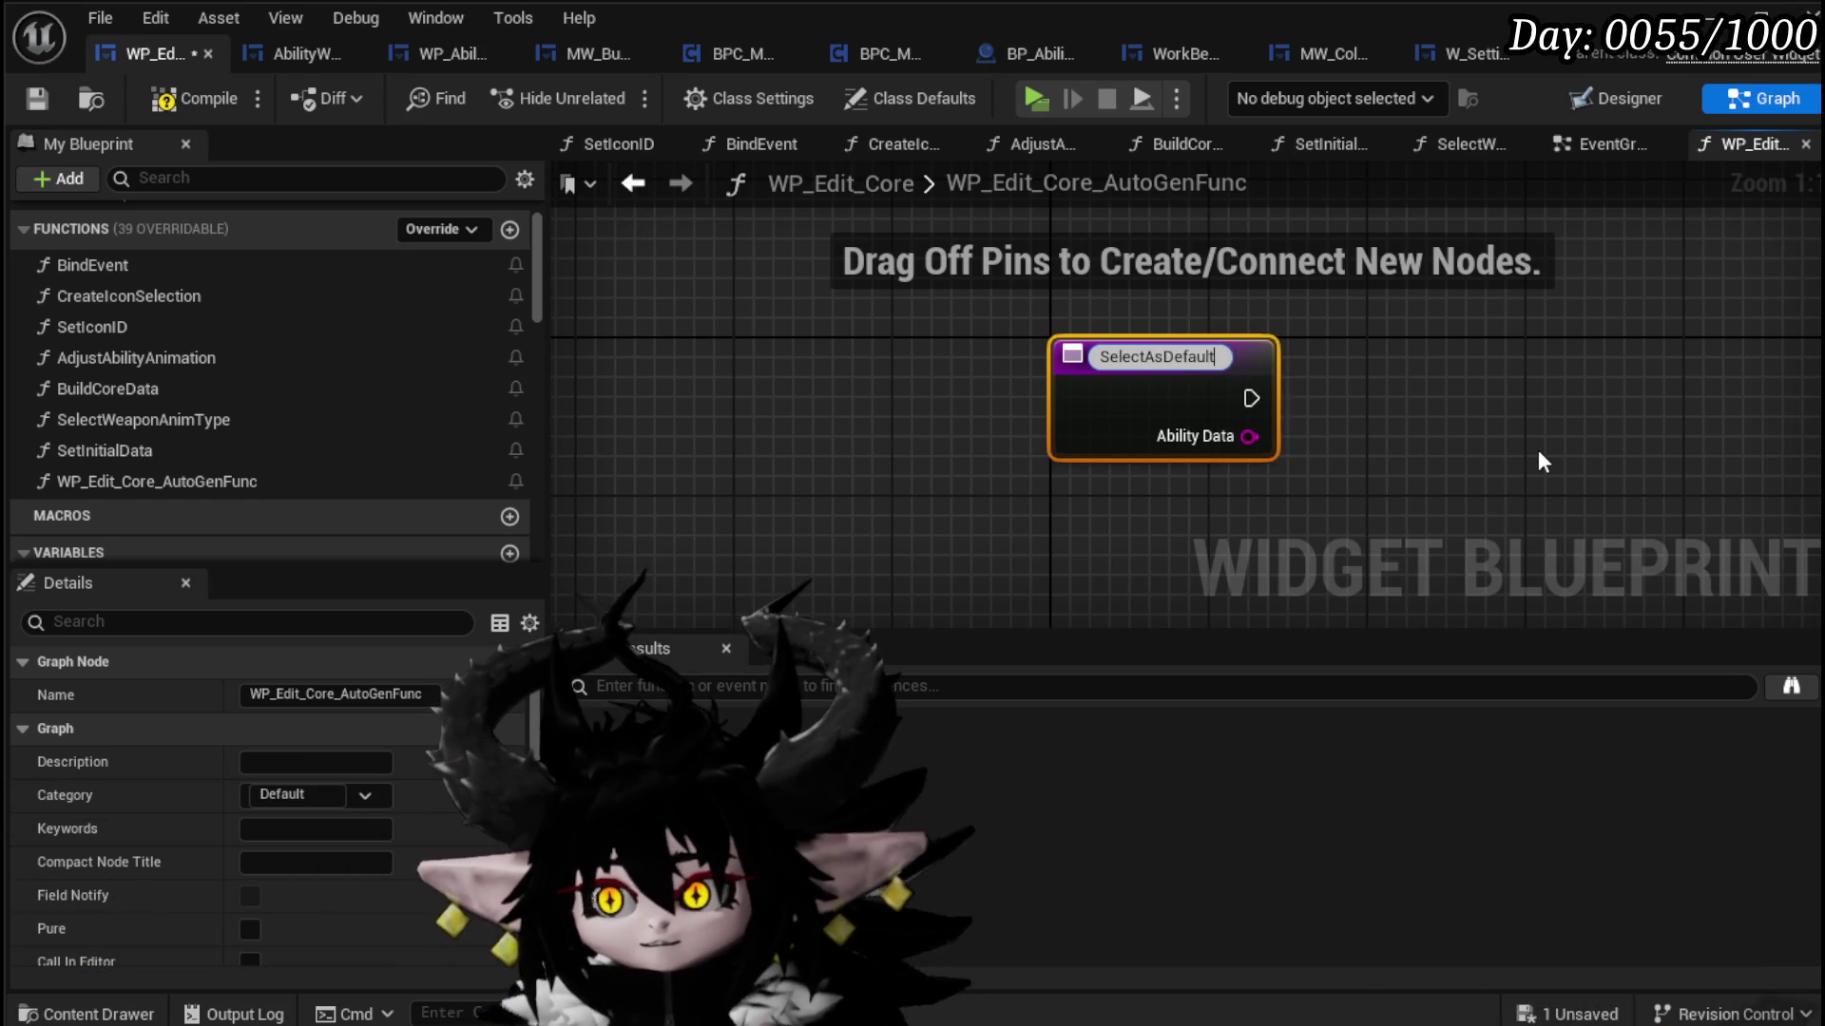
key("Return")
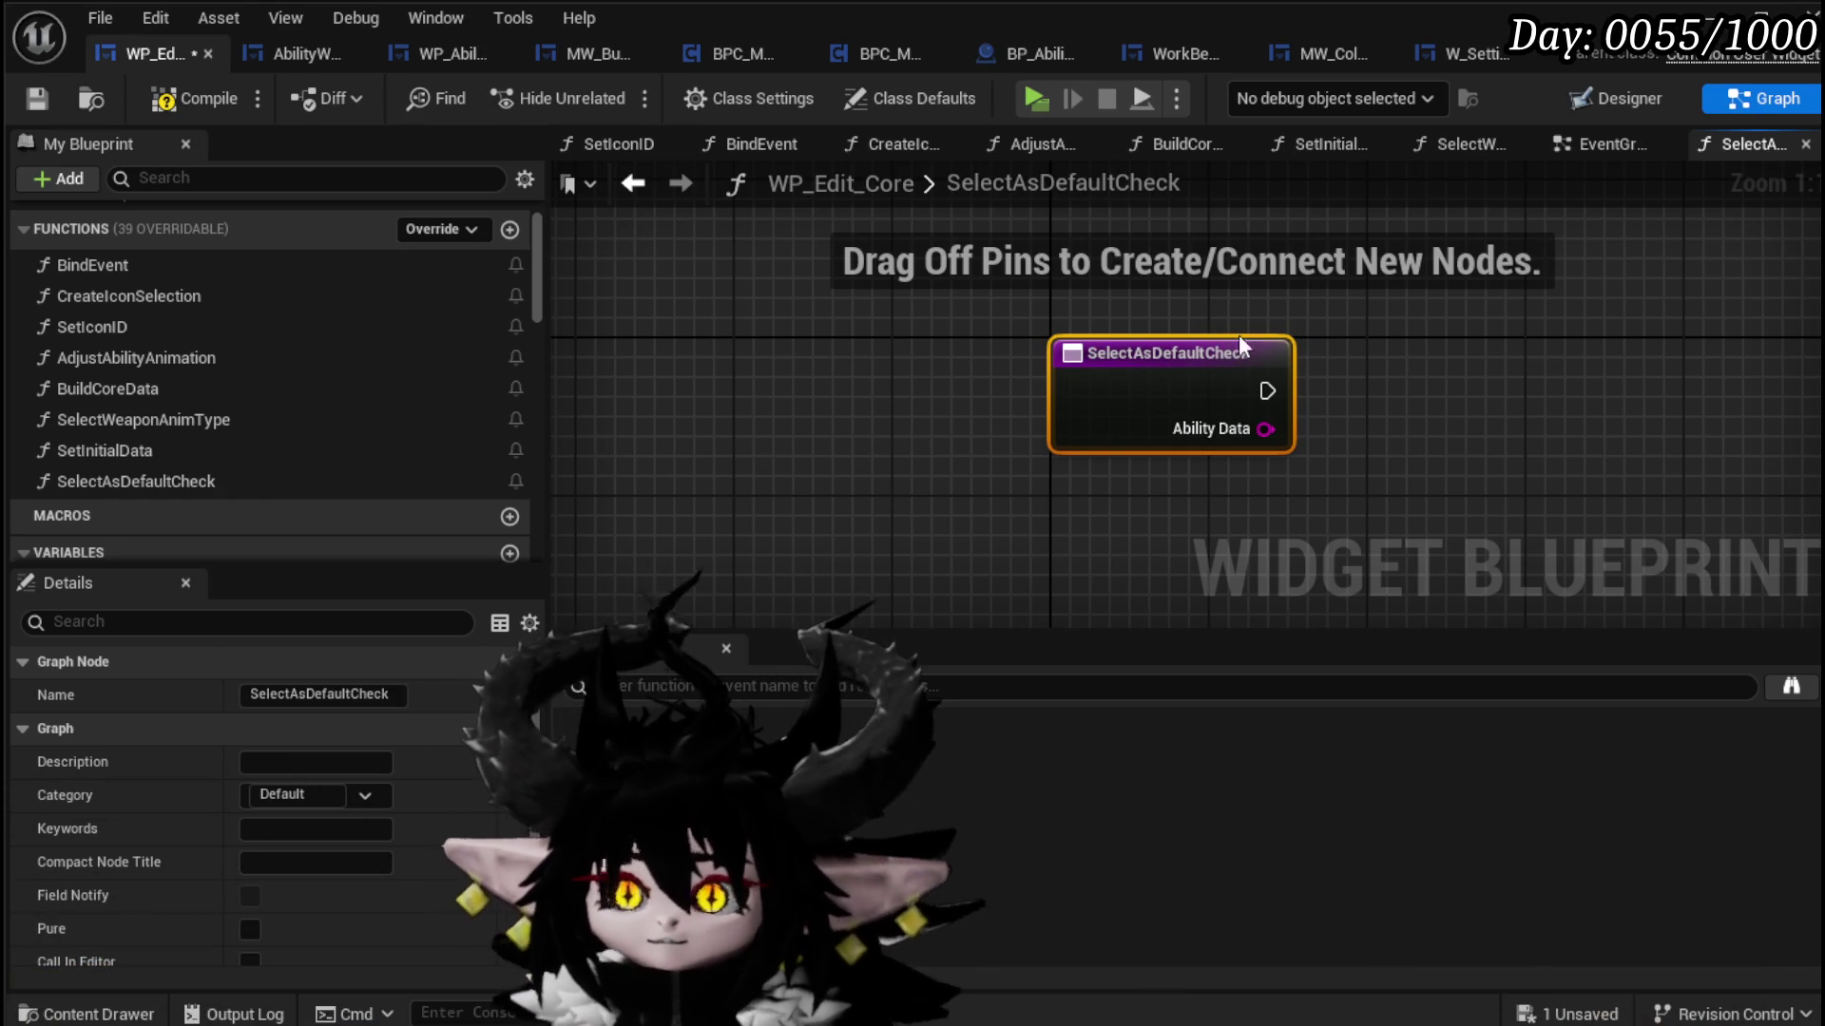
left_click(42, 99)
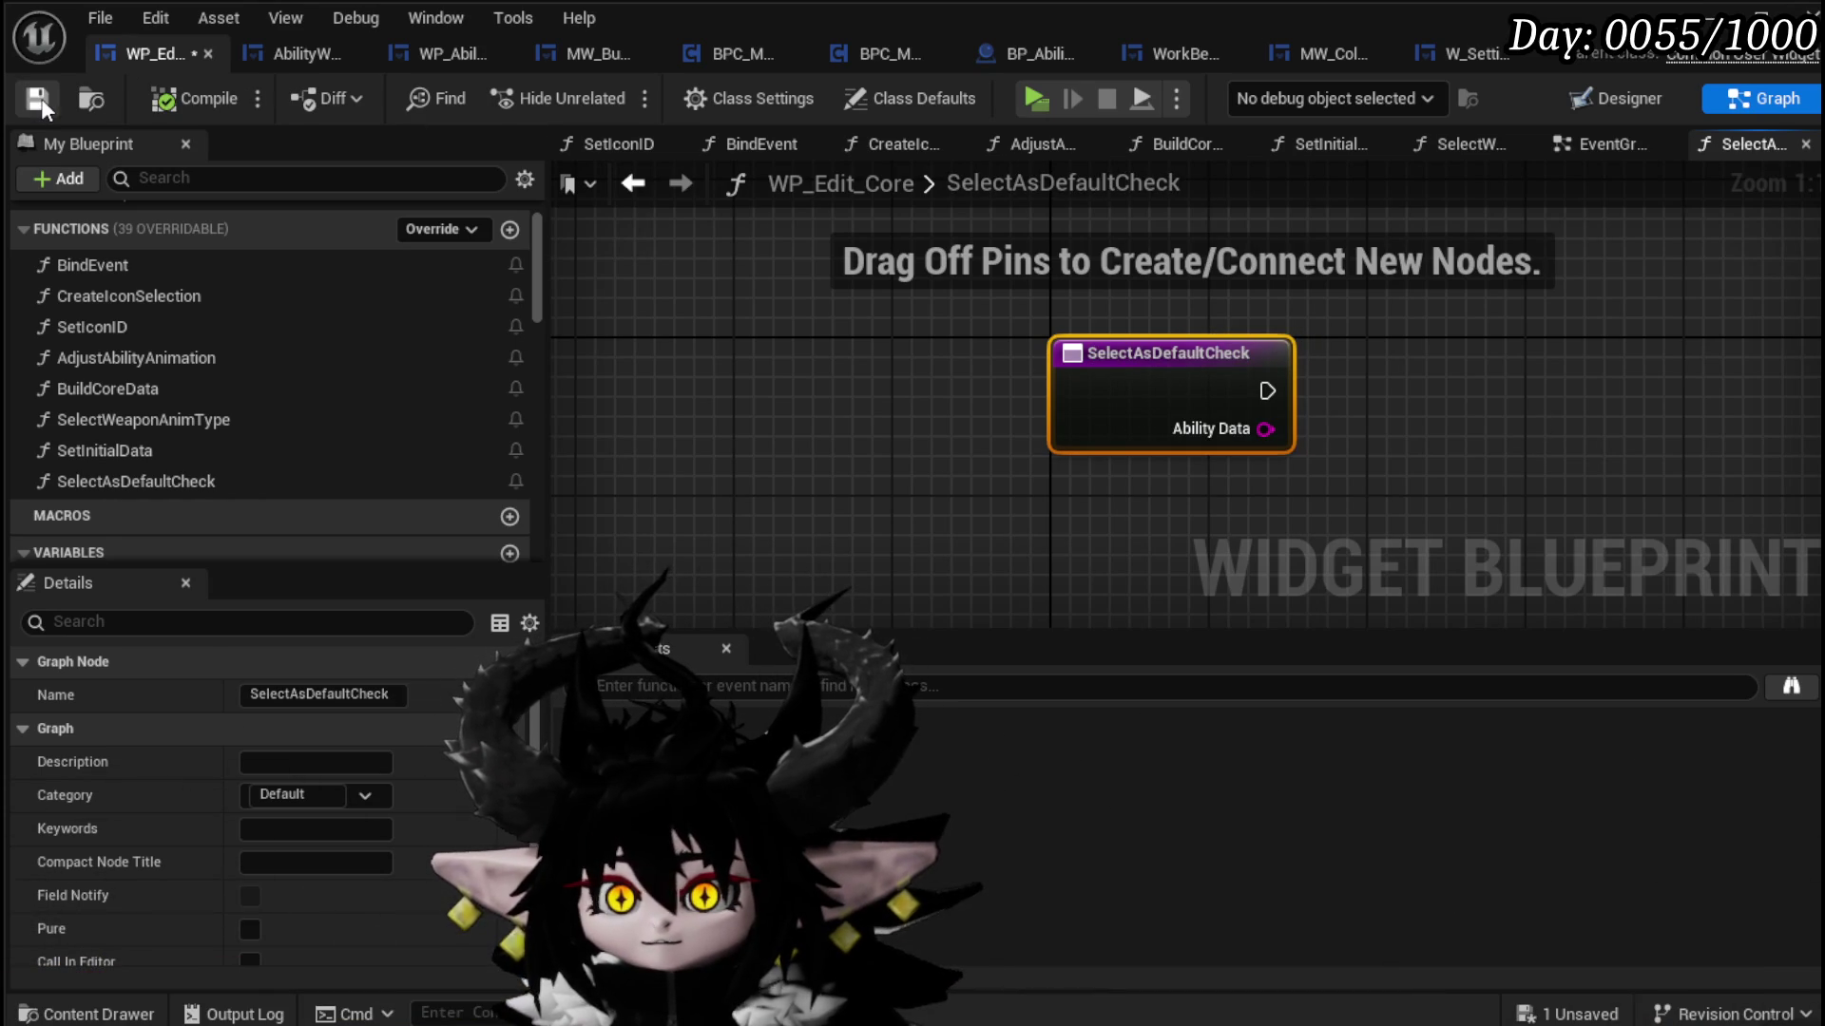
Step: Recenter the graph on SelectAsDefaultCheck and switch to the Designer layout
left_click_drag(657, 327, 83, 304)
left_click_drag(663, 435, 793, 367)
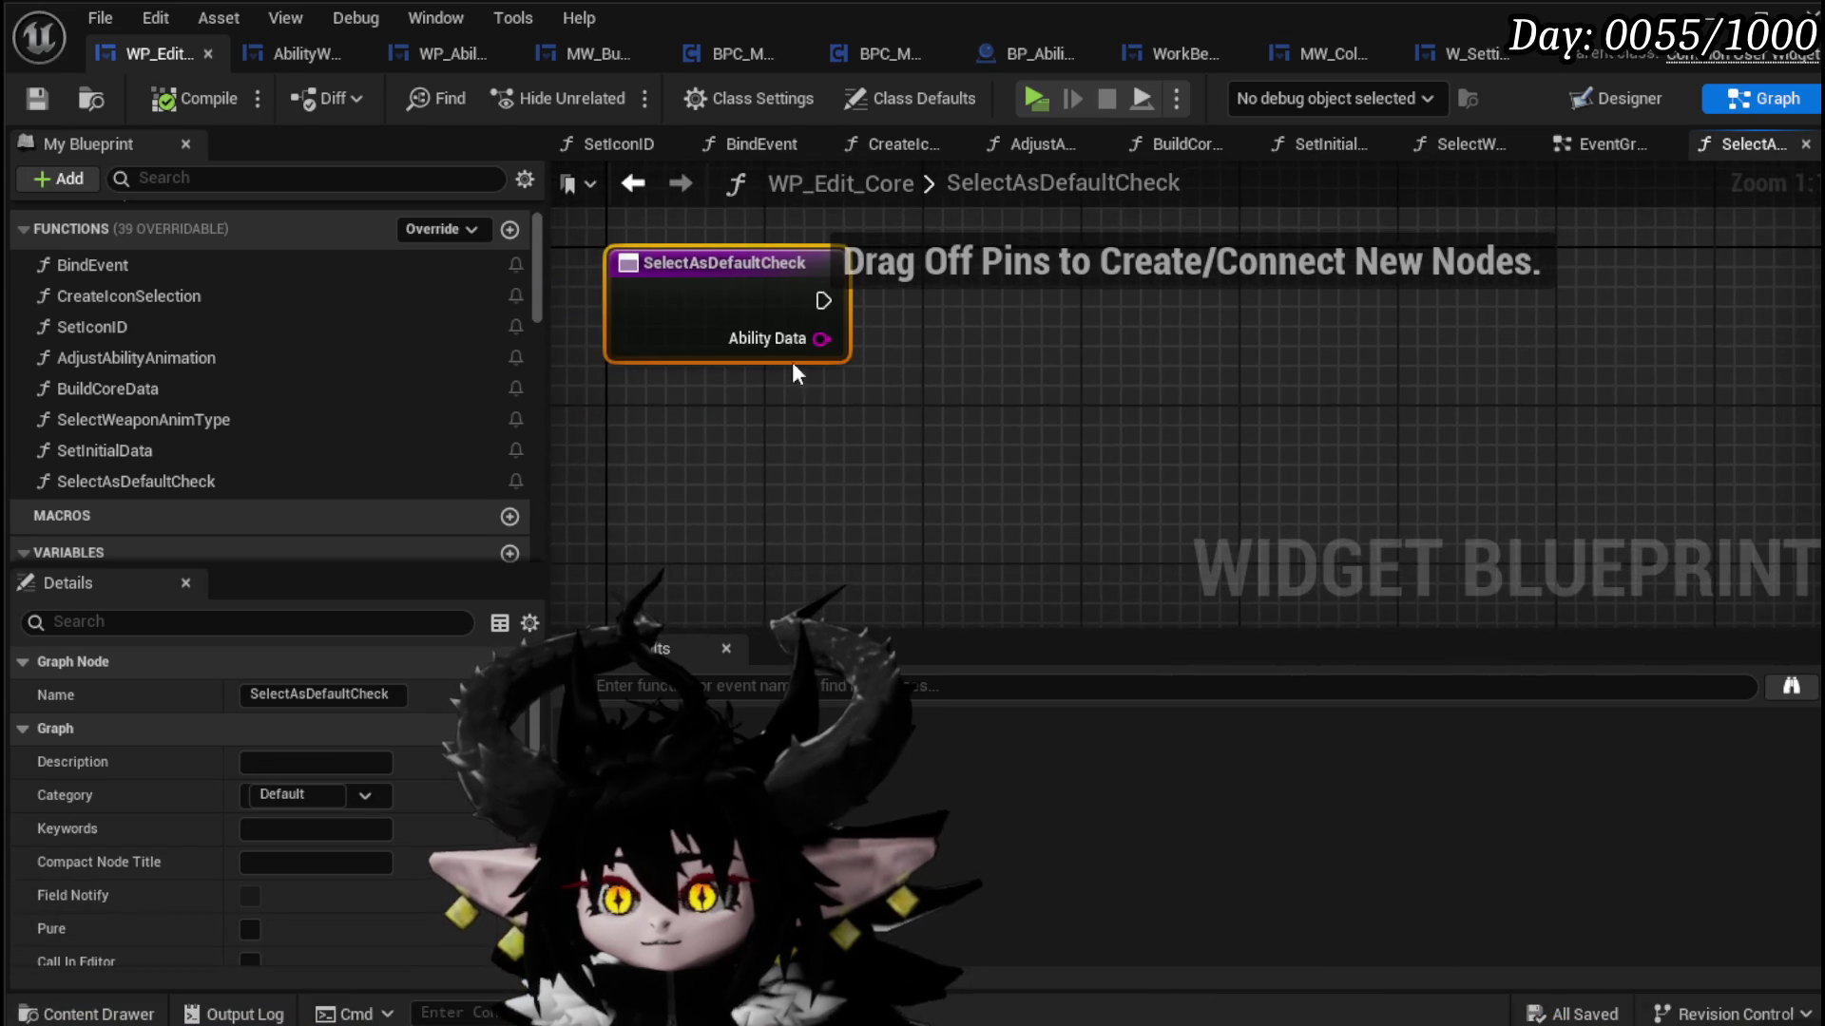
scroll(977, 306, "down", 1)
mouse_move(977, 306)
left_mouse_down()
mouse_move(876, 342)
mouse_move(905, 350)
left_mouse_up()
scroll(771, 348, "down", 1)
left_click(957, 278)
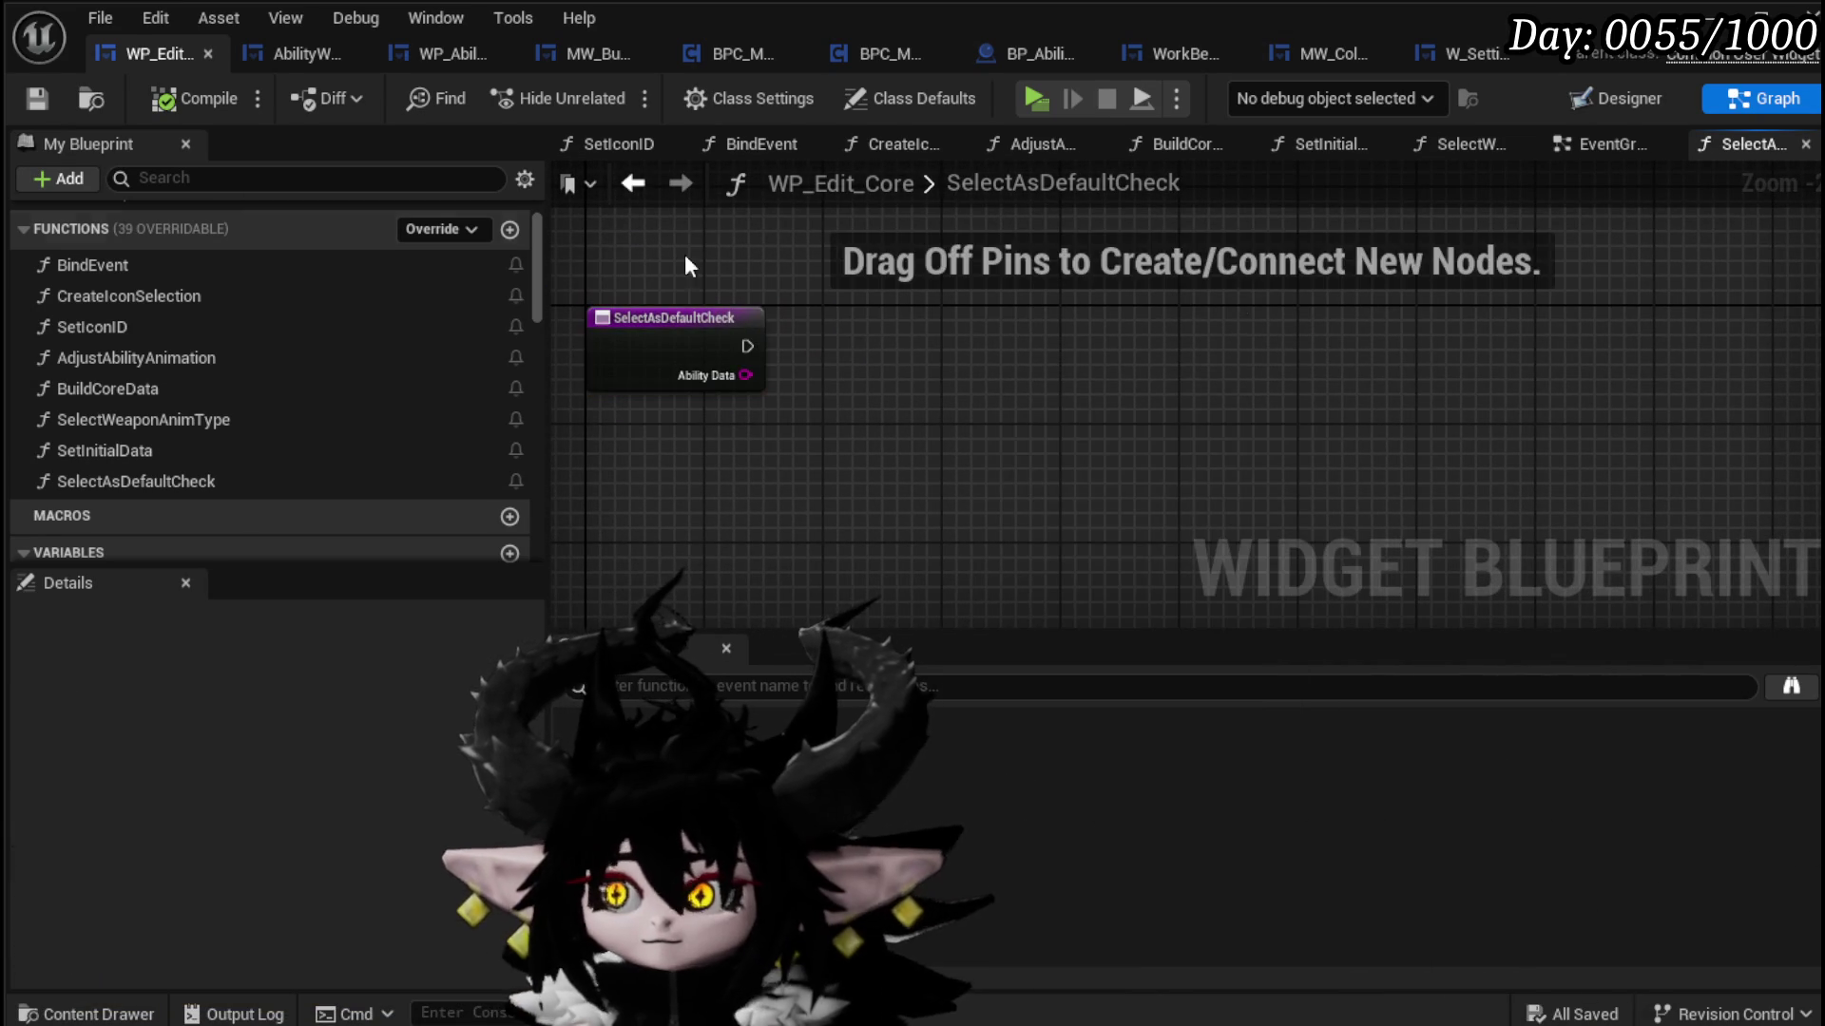
left_click(1621, 100)
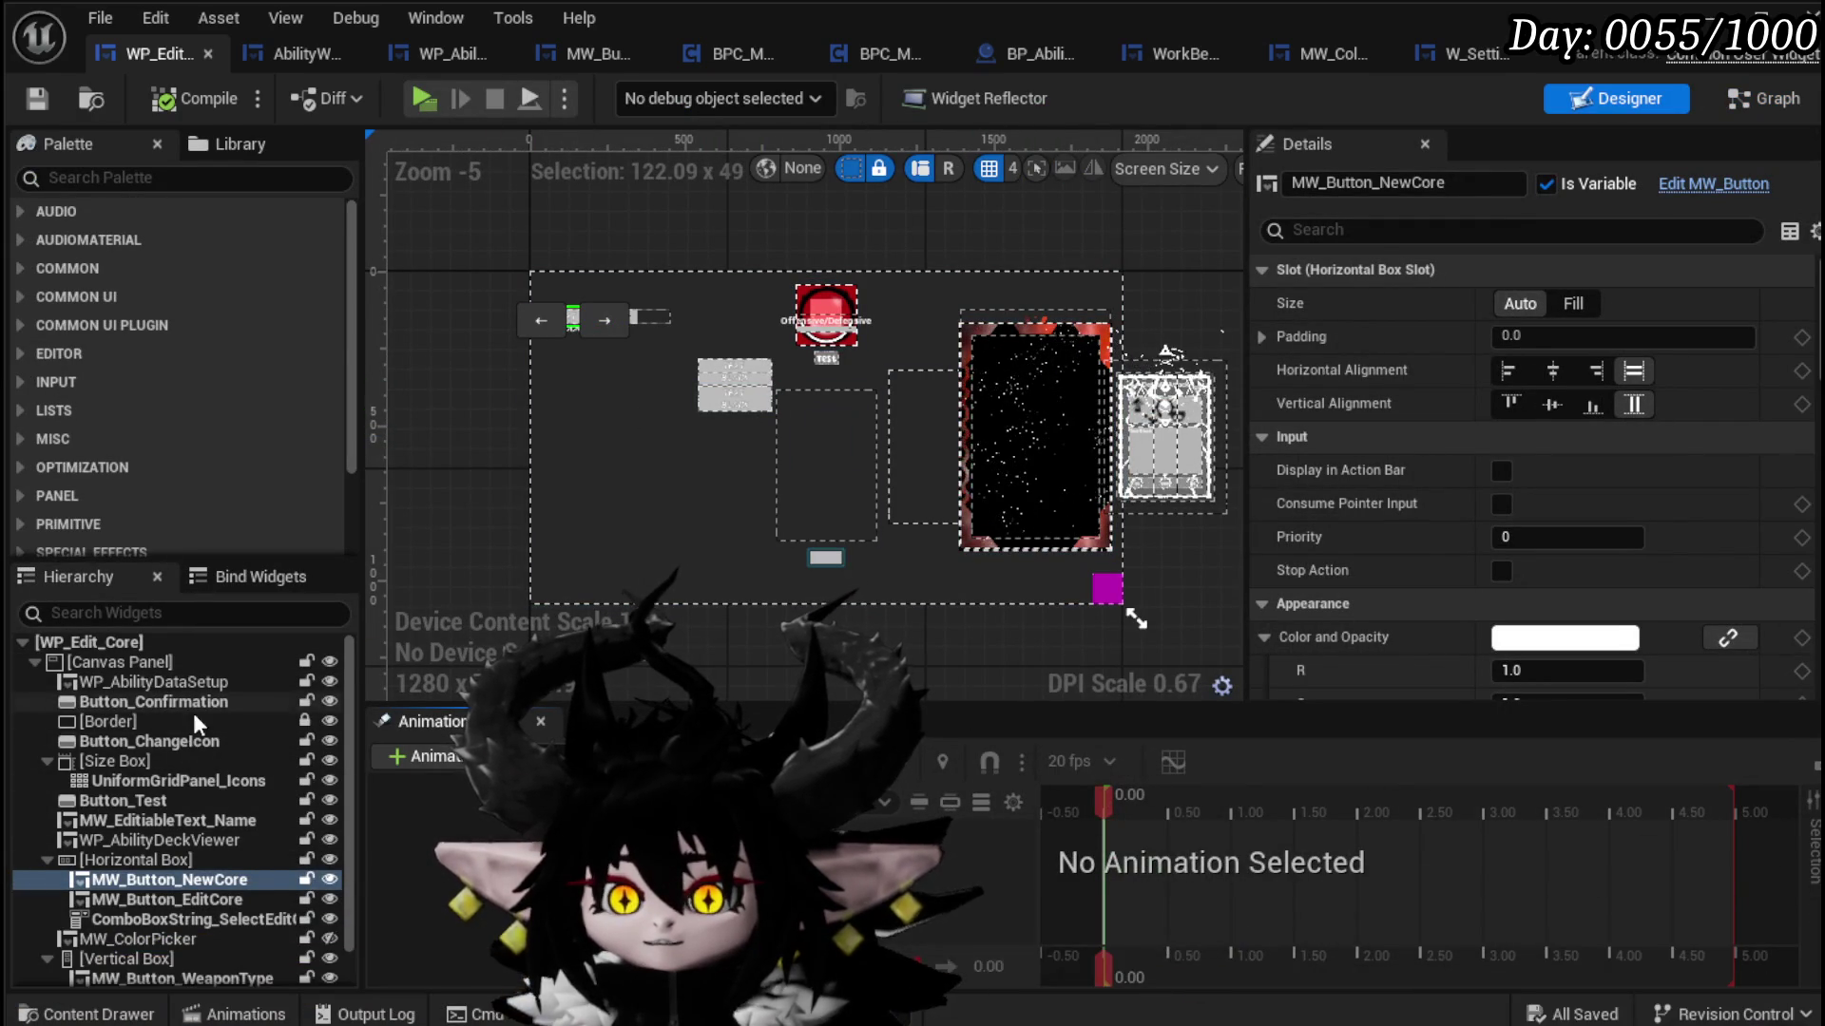
scroll(192, 715, "down", 1)
scroll(139, 681, "up", 1)
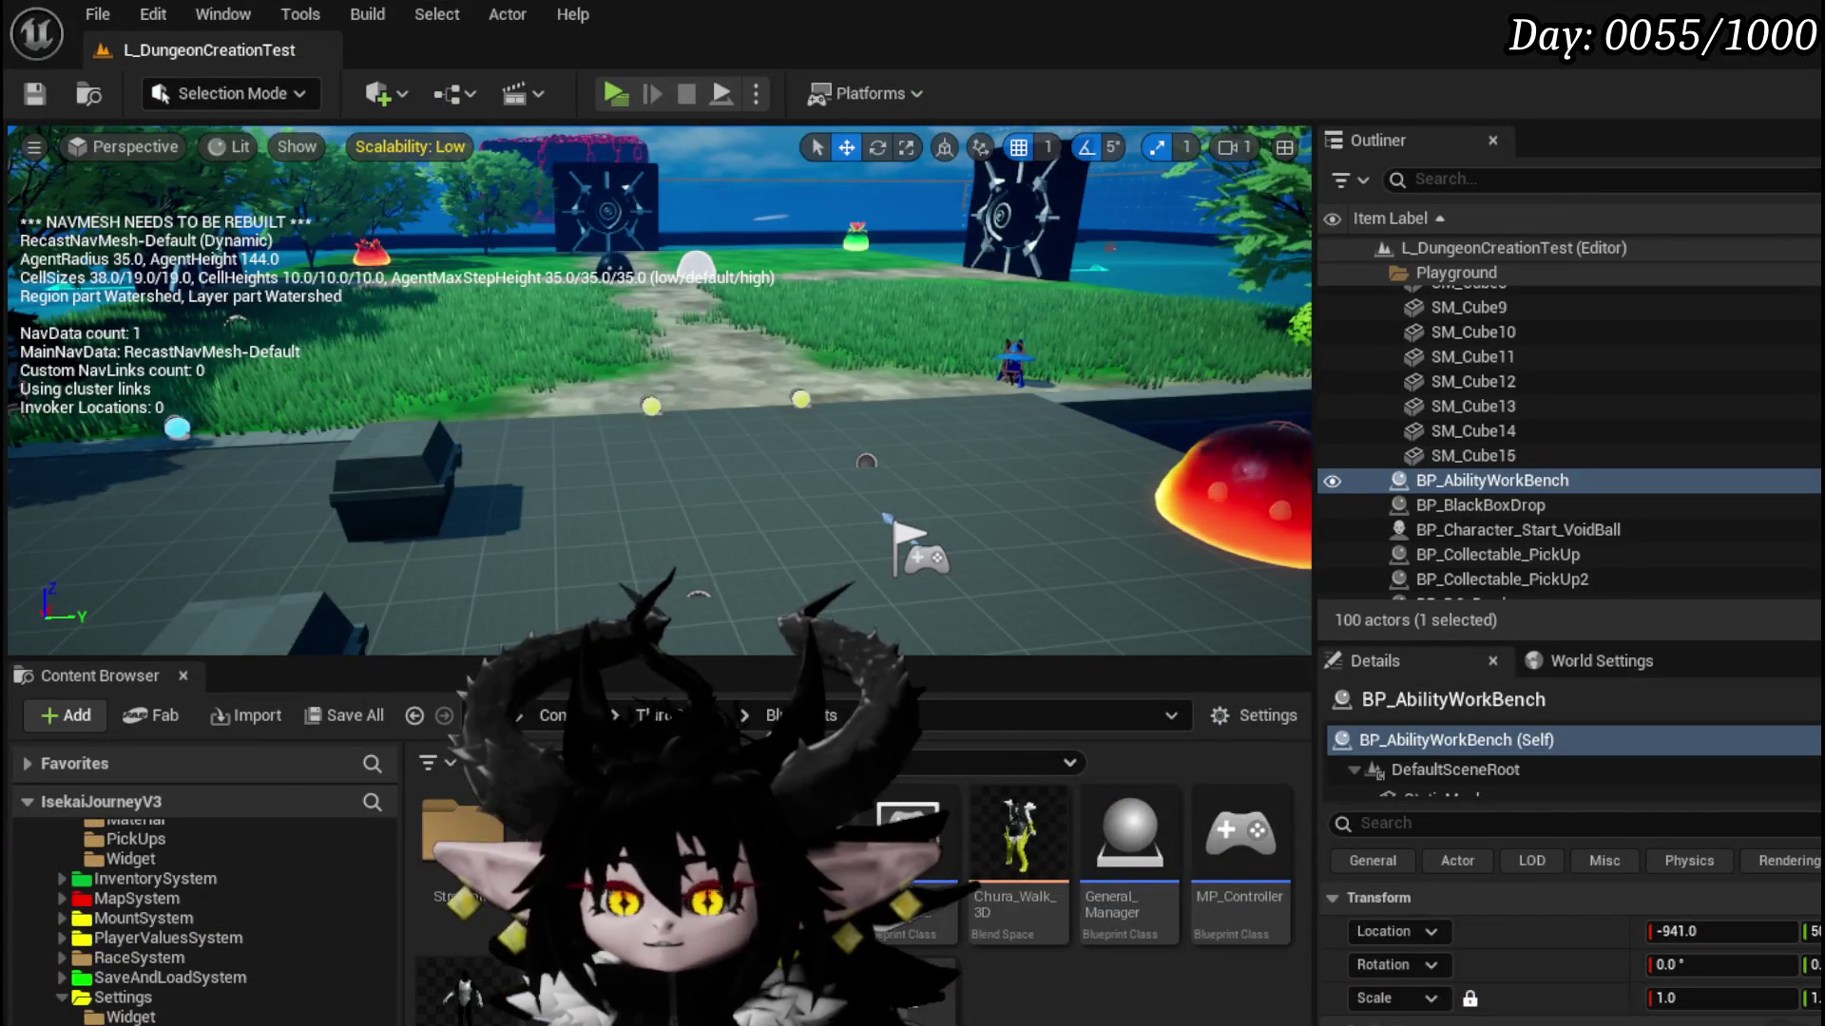
Step: Create a new folder named ConfirmationBox inside UniversalWidgets
scroll(204, 884, "down", 3)
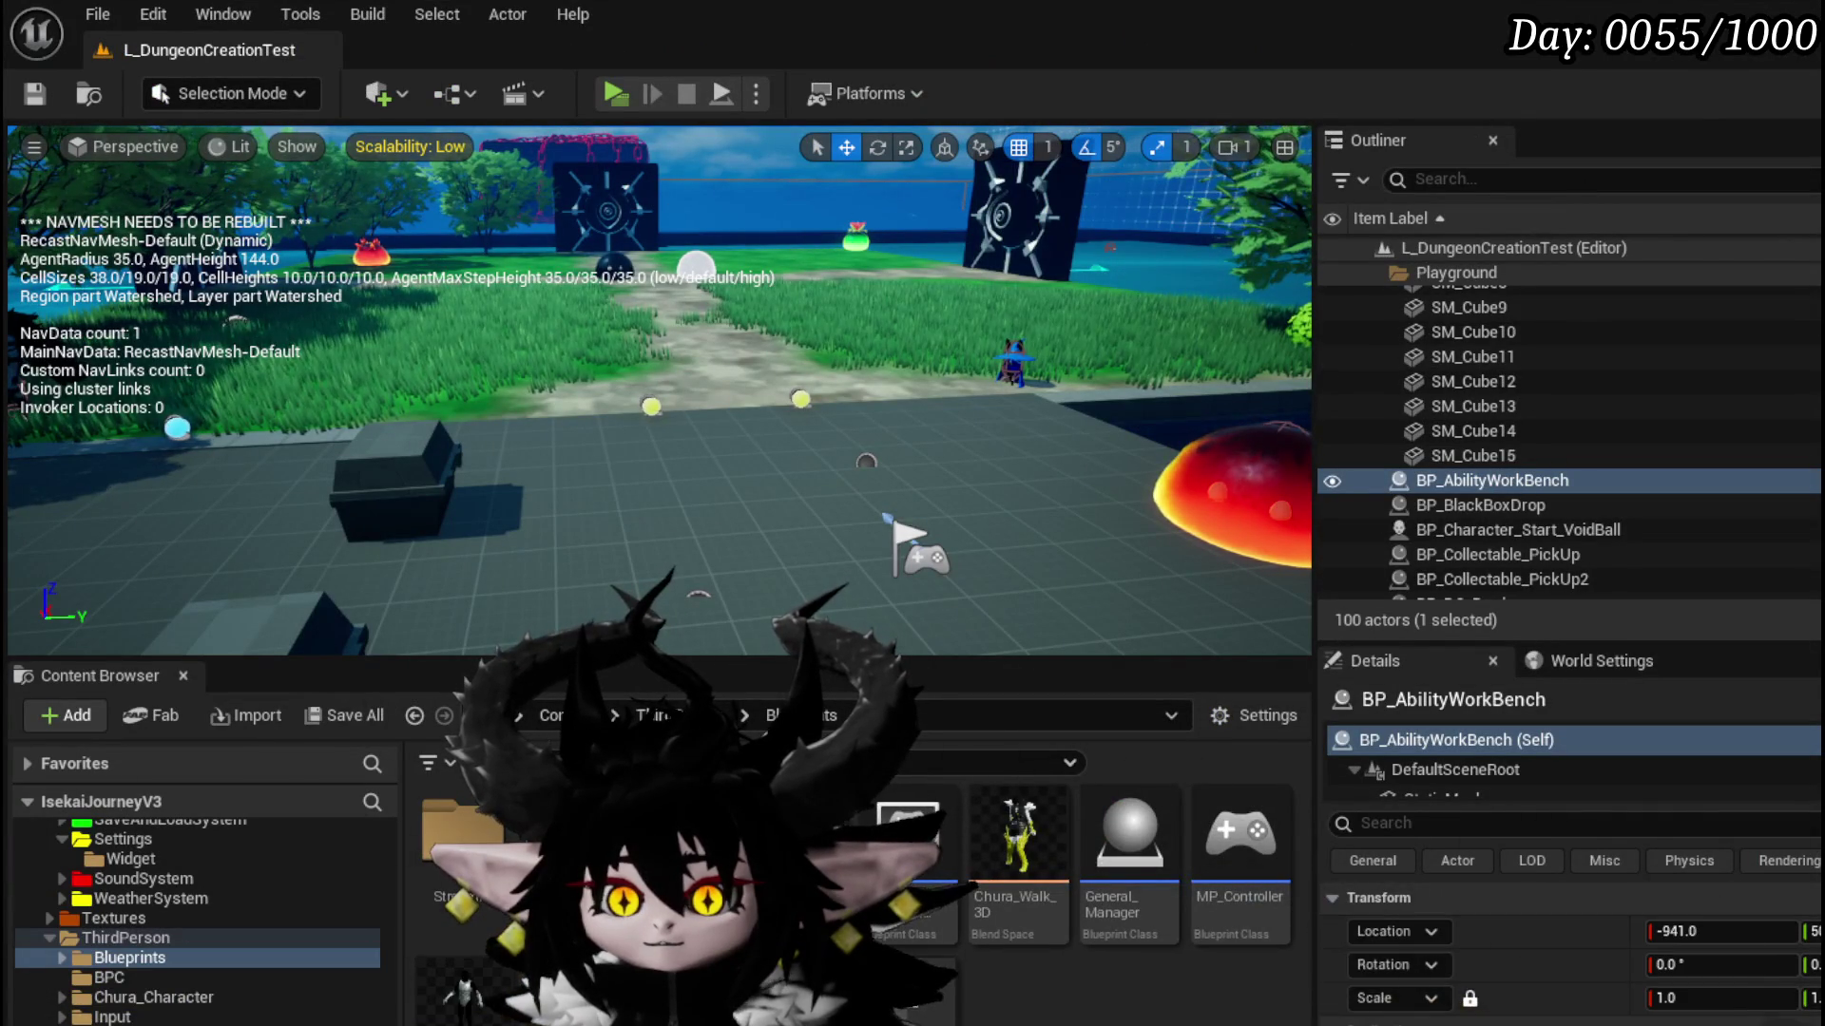
left_click(131, 859)
scroll(204, 912, "down", 3)
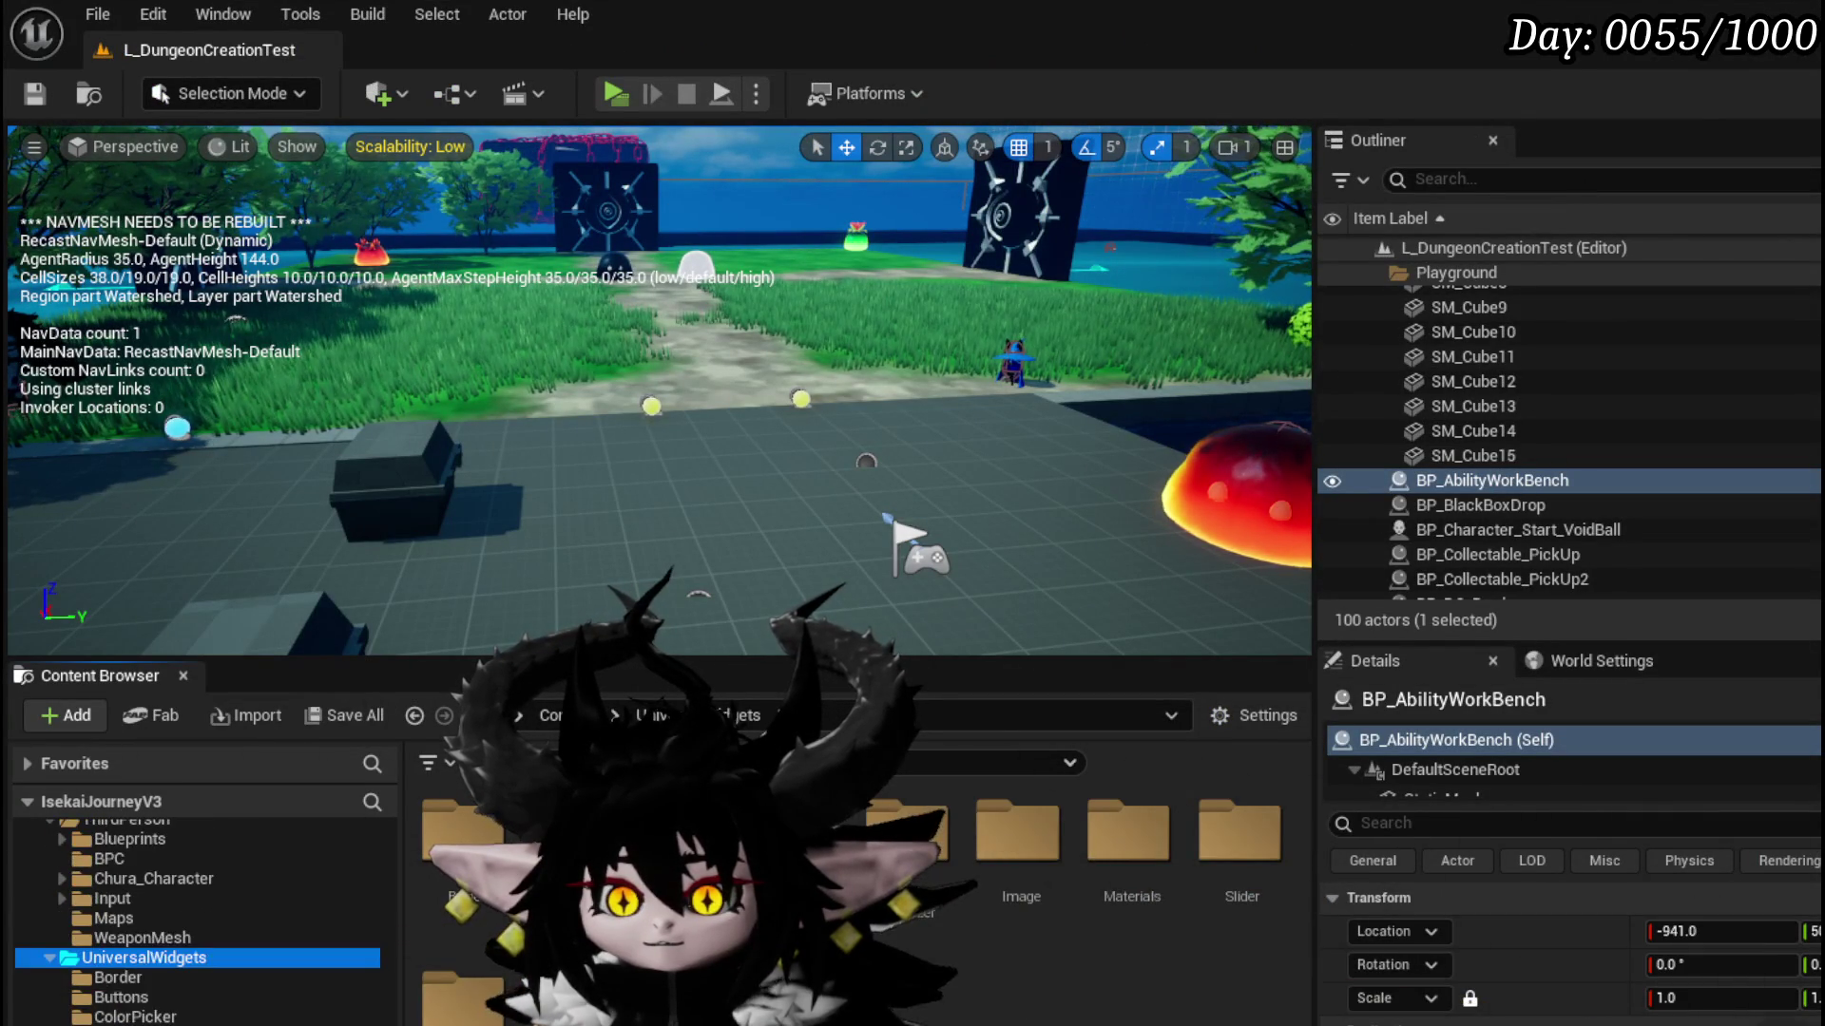
scroll(204, 912, "down", 3)
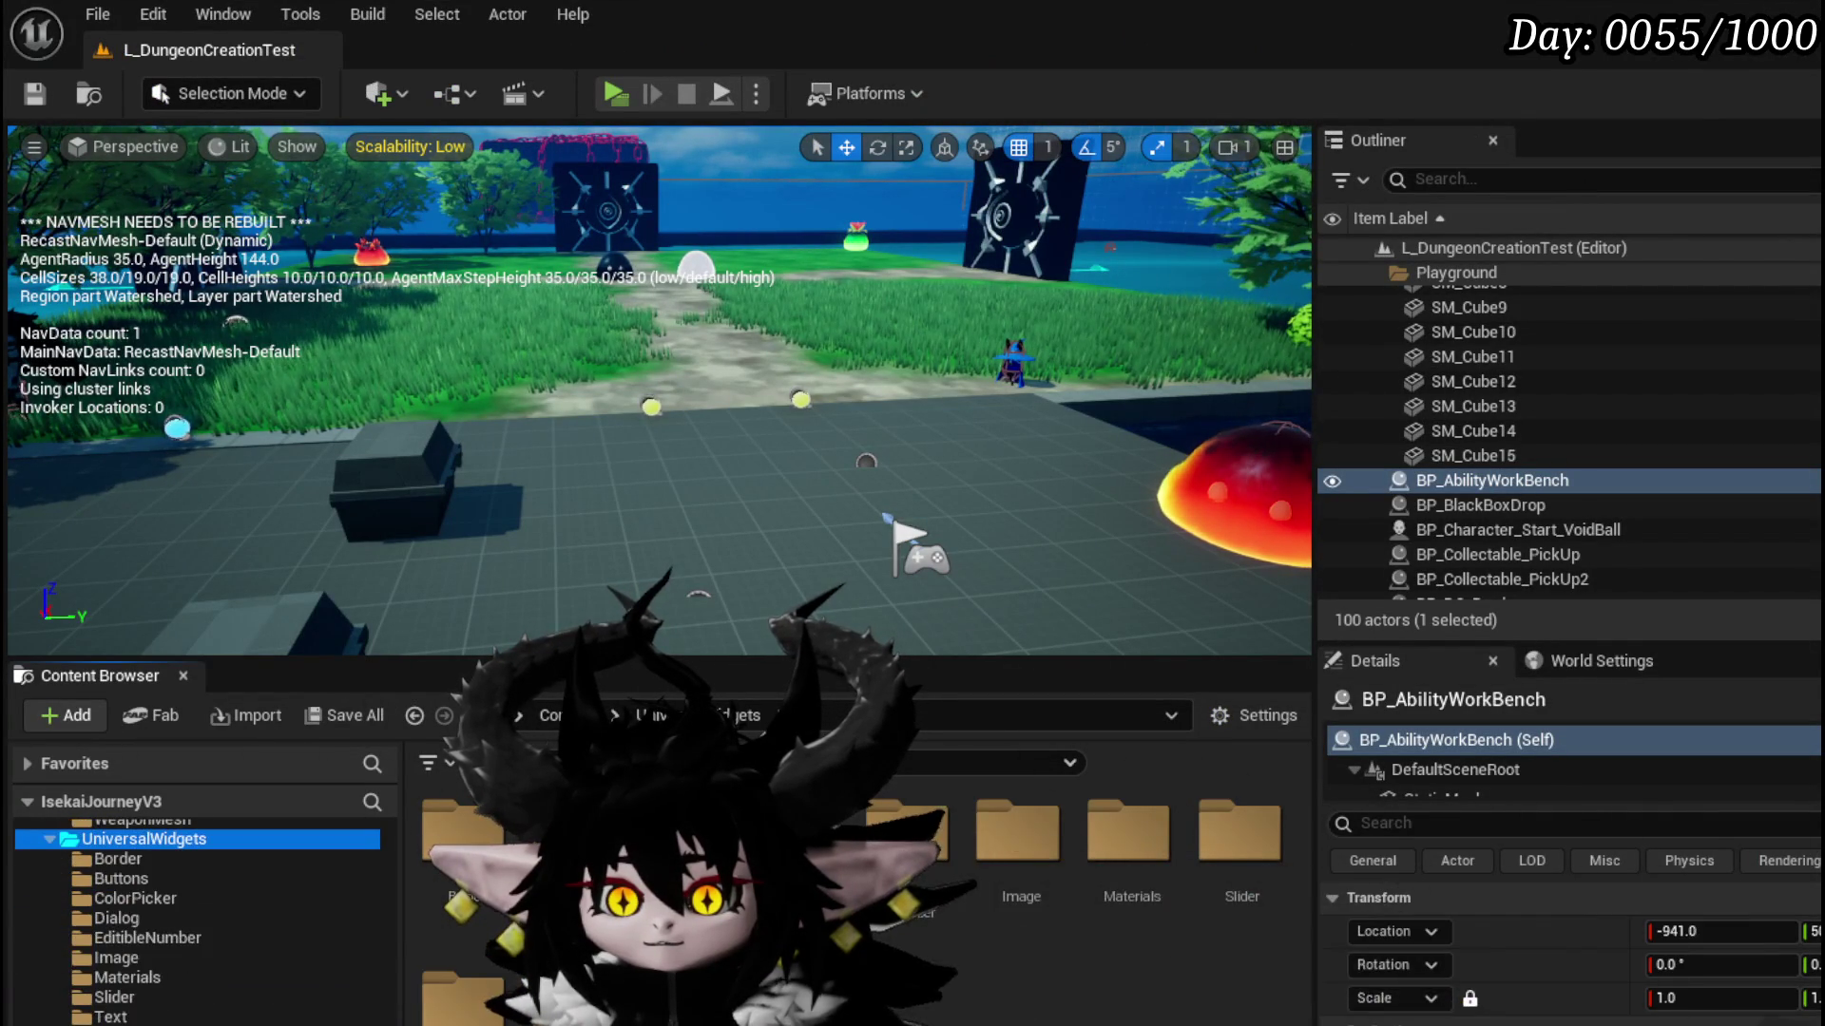
right_click(694, 913)
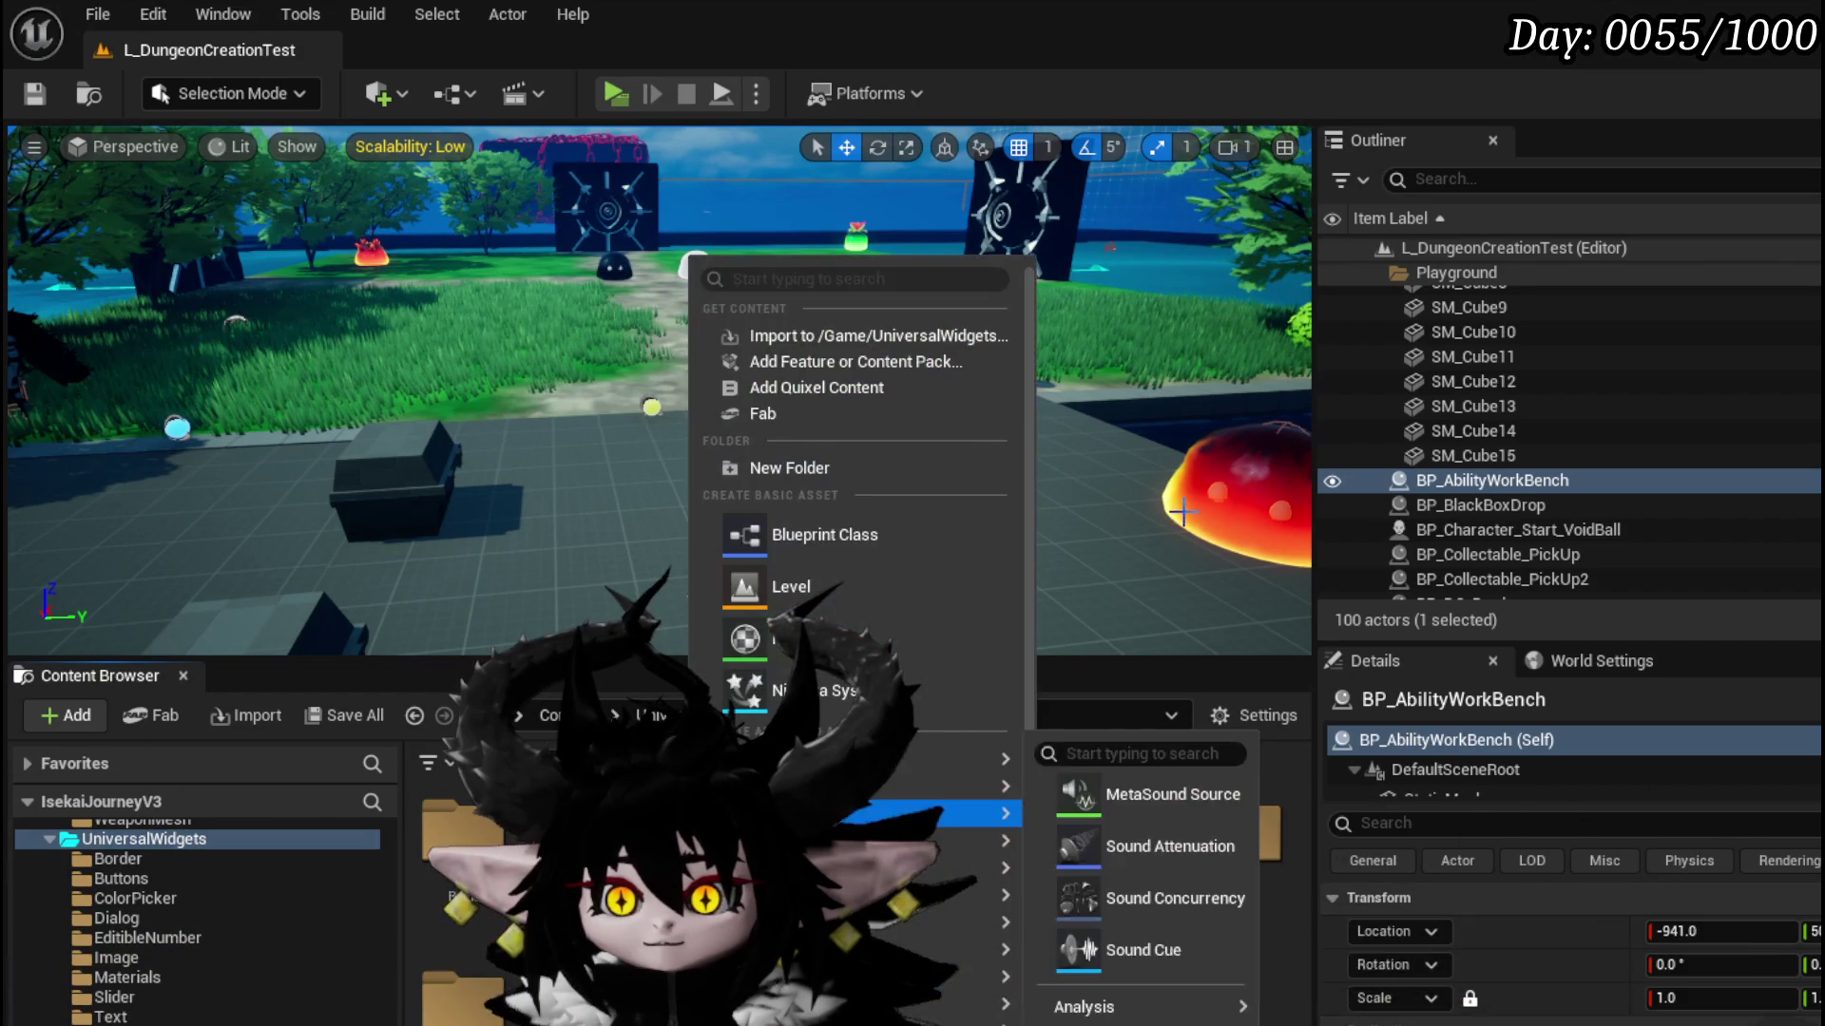
left_click(778, 466)
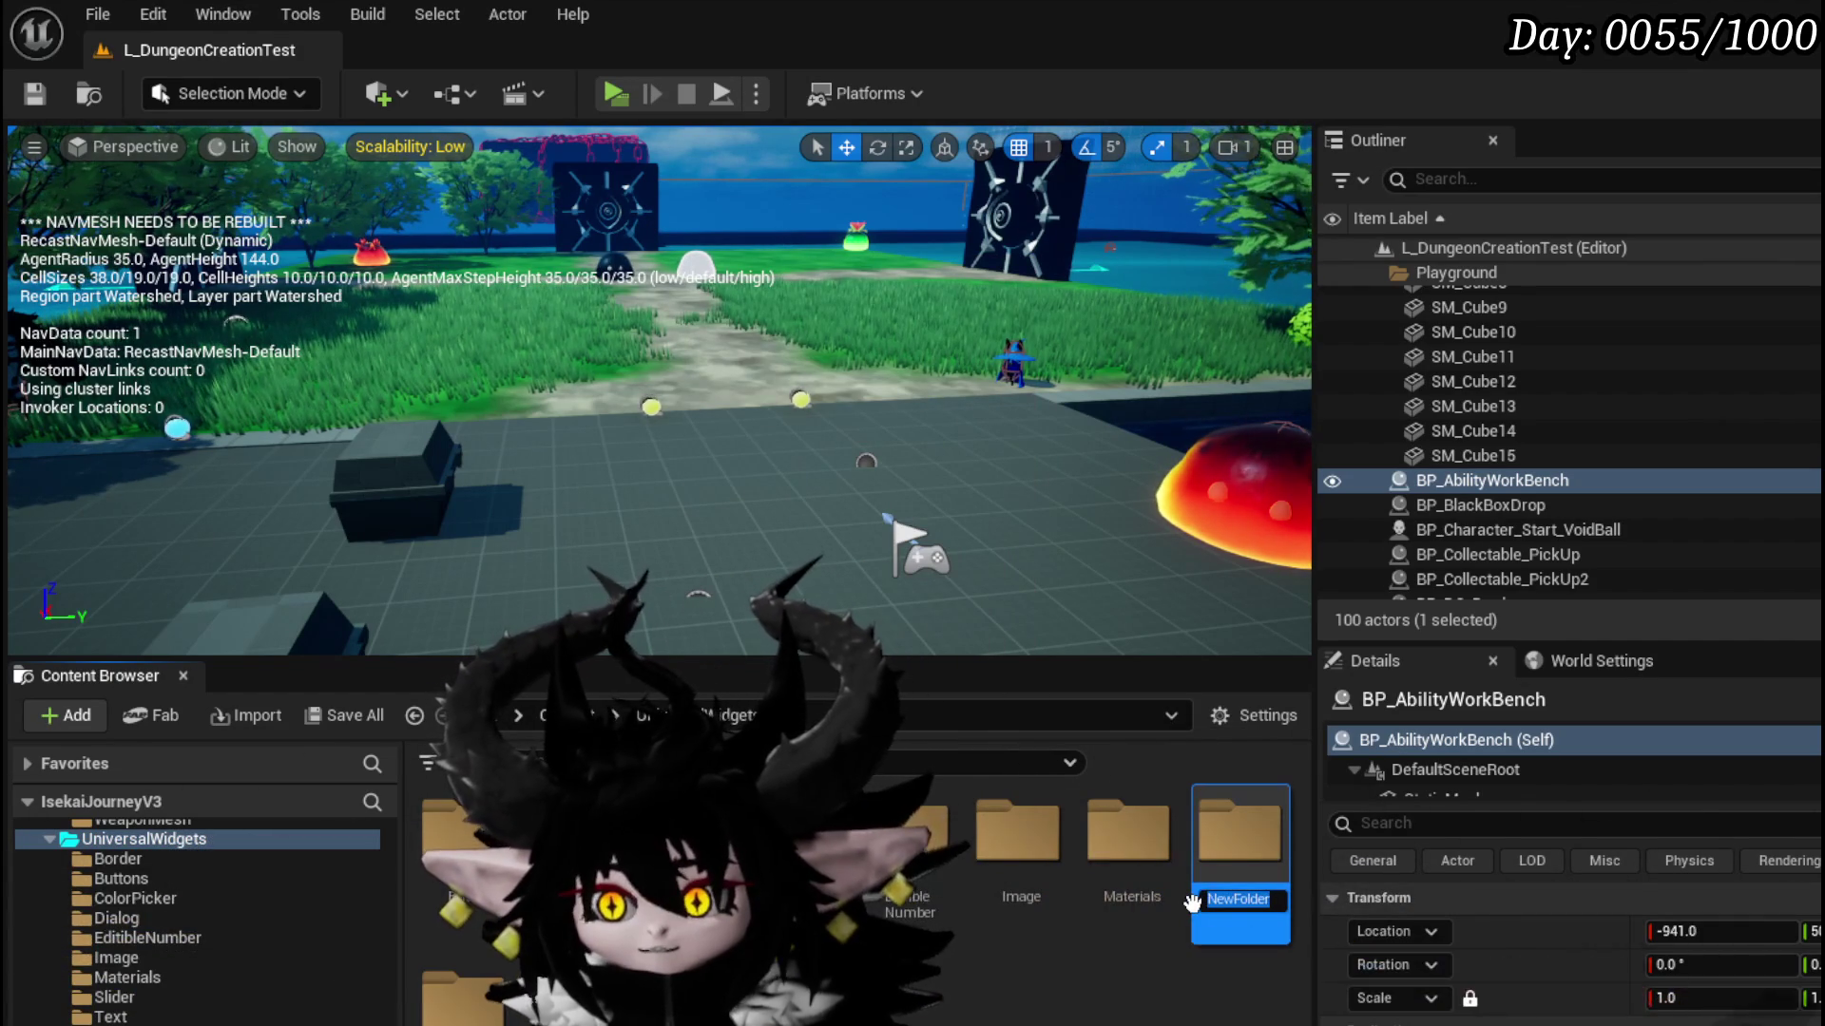
type("Confi")
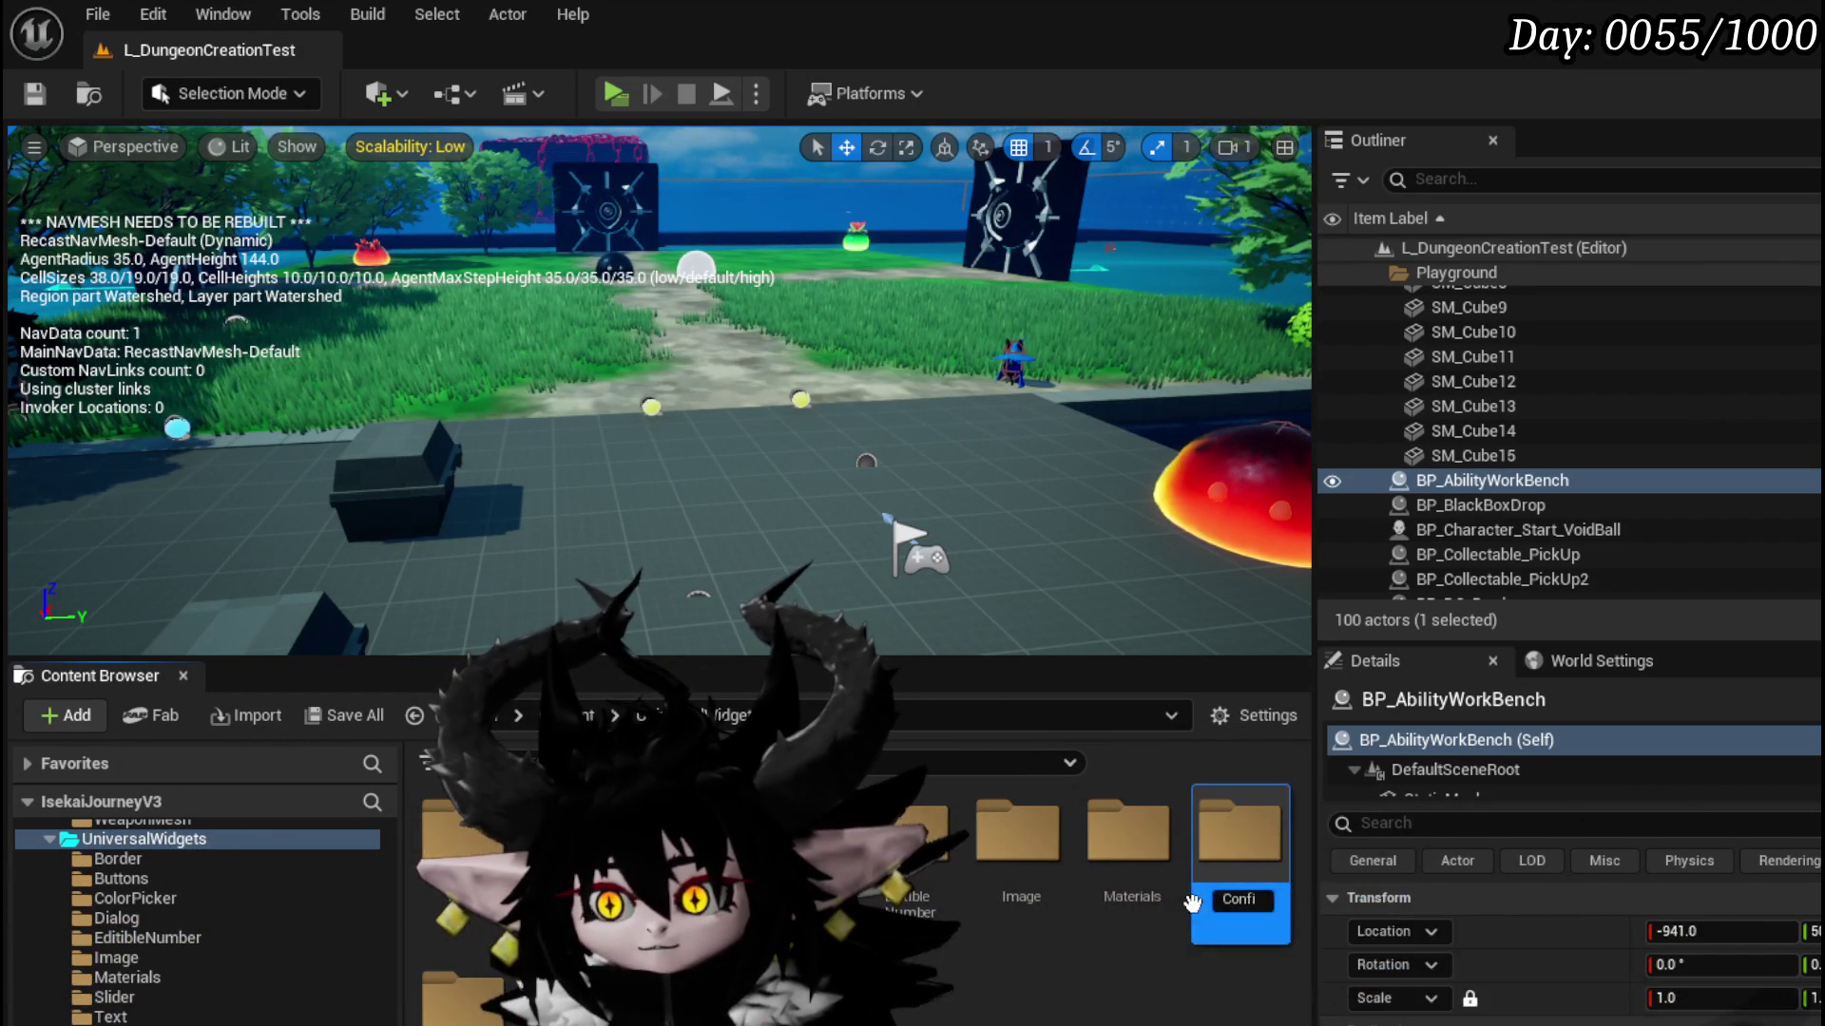
type("nationBox")
key("Return")
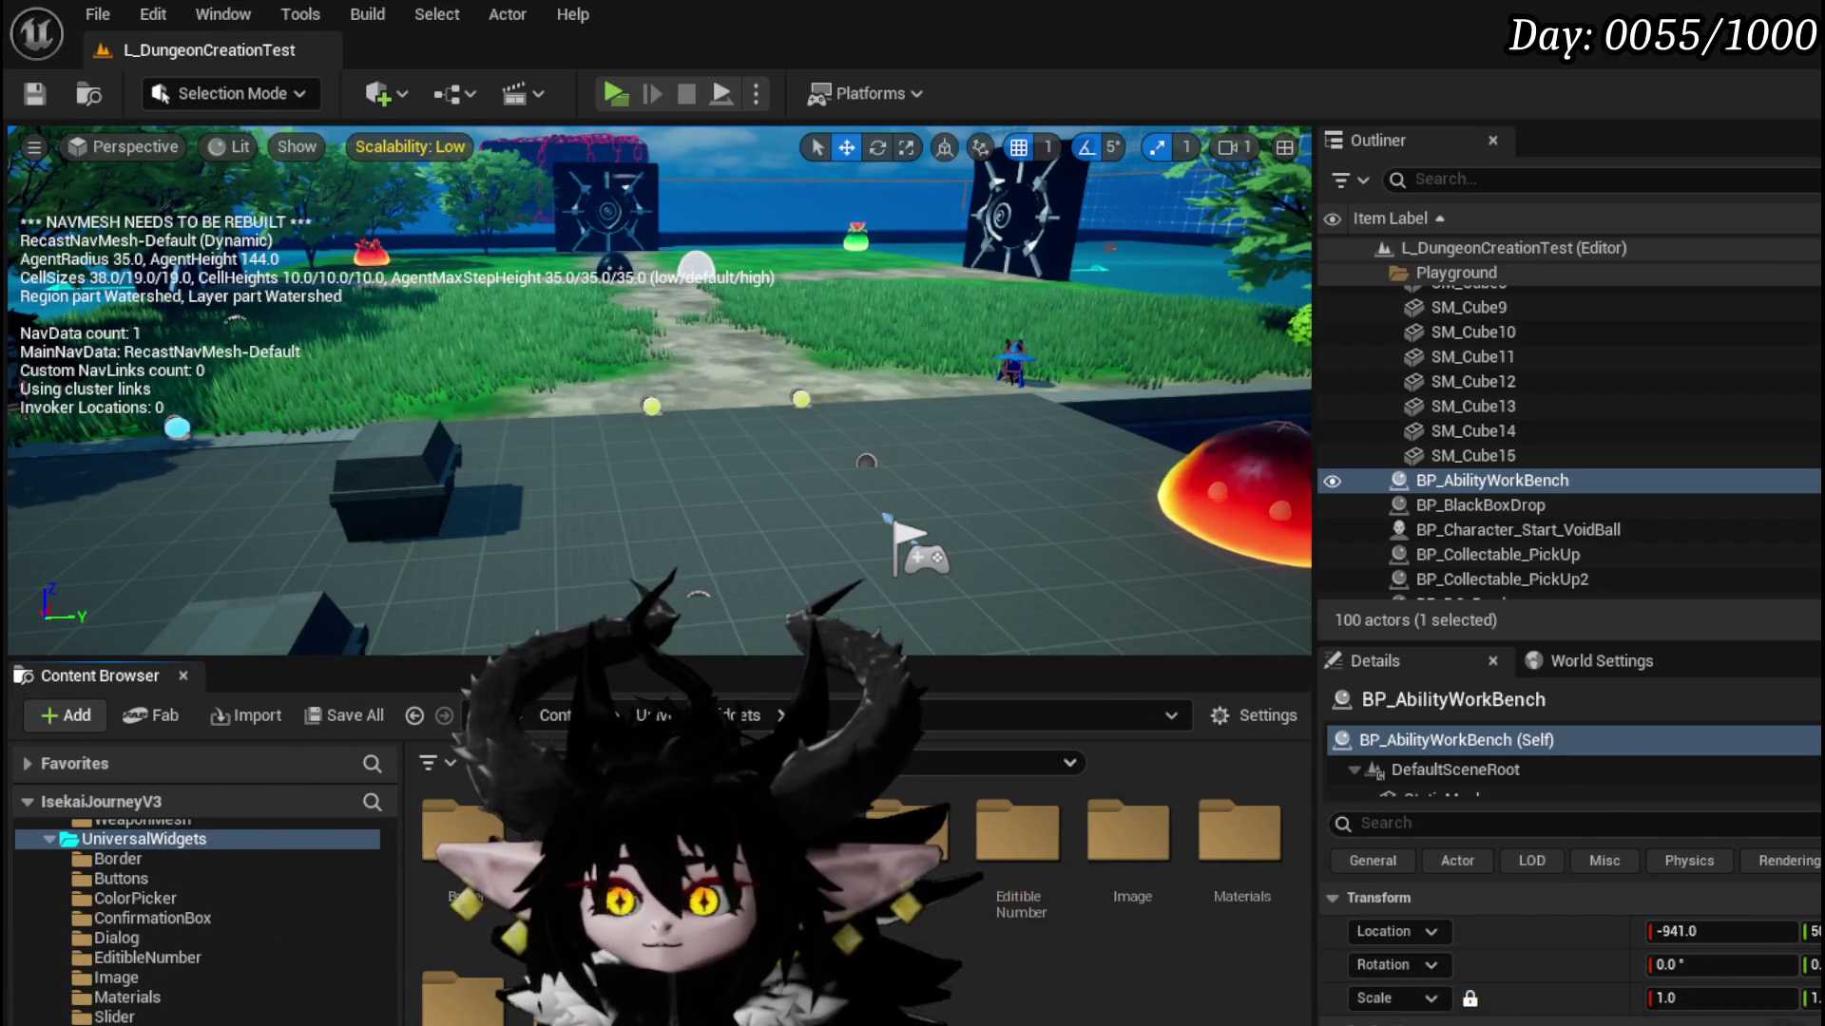
Step: In ConfirmationBox, create, save and open a CommonUserWidget-based widget blueprint named MW_ConfirmationBox
left_click(152, 918)
right_click(656, 836)
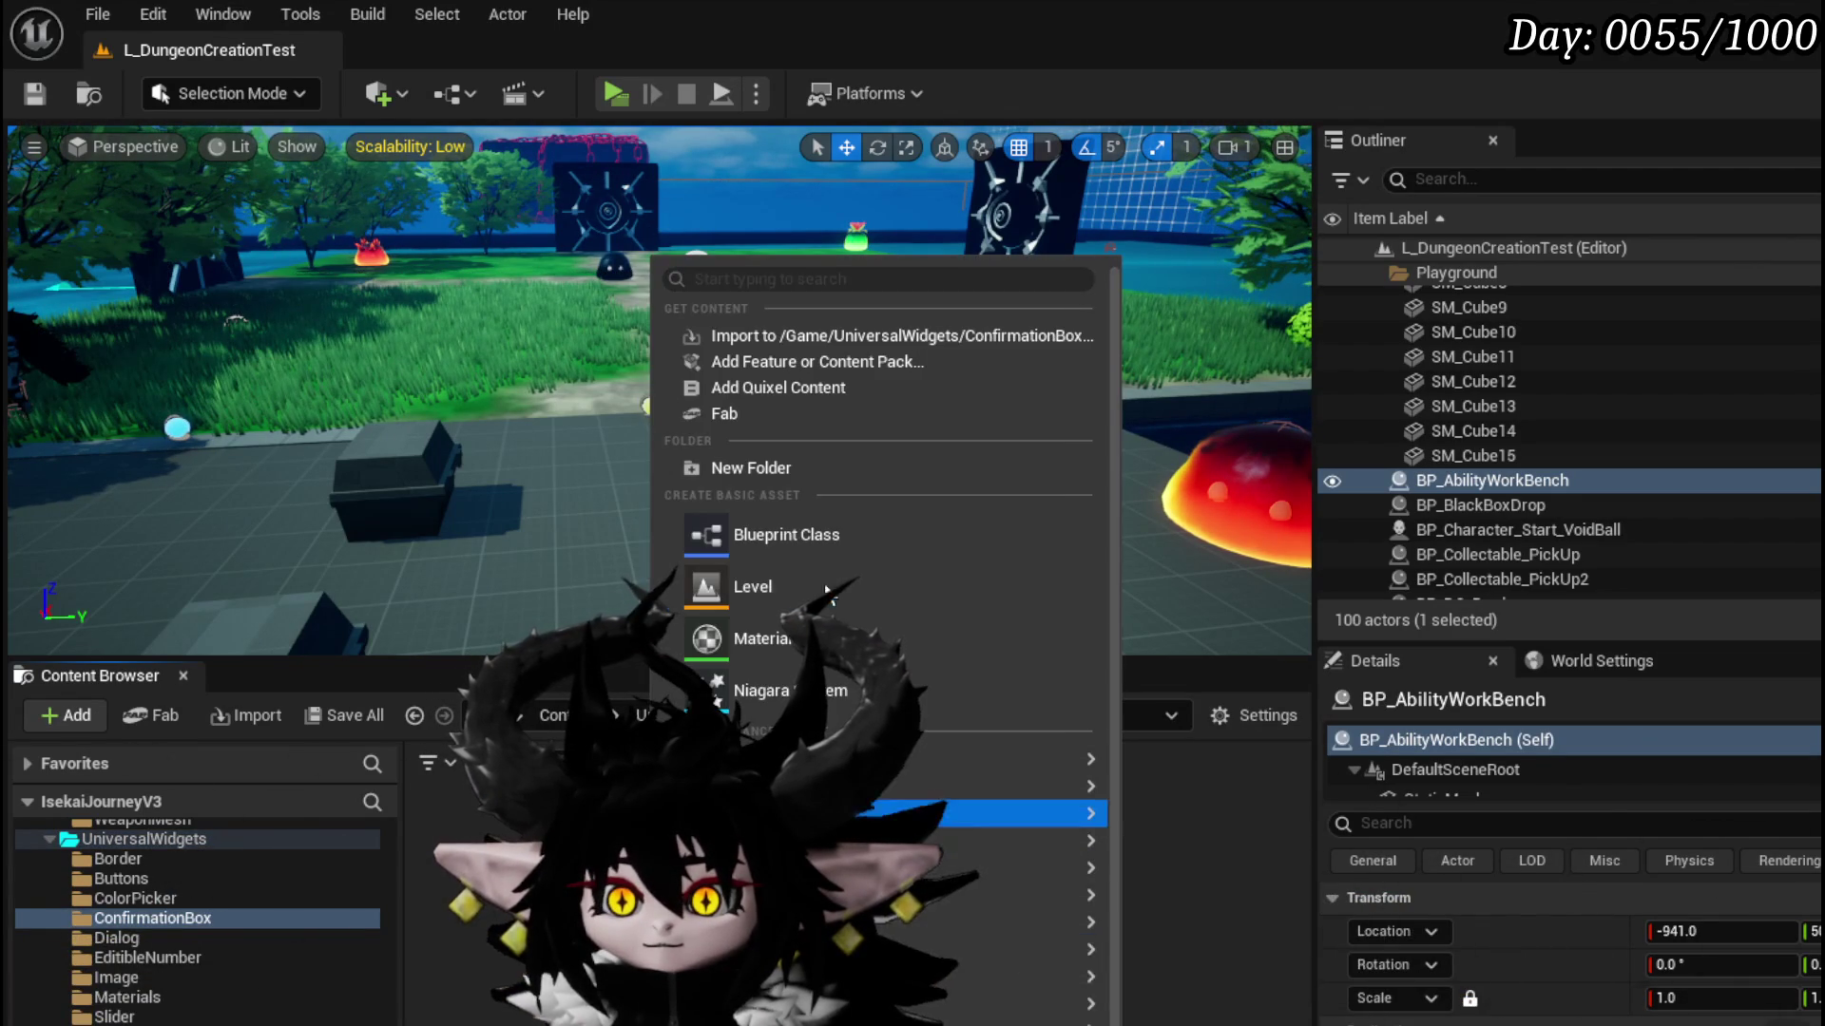
mouse_move(1046, 870)
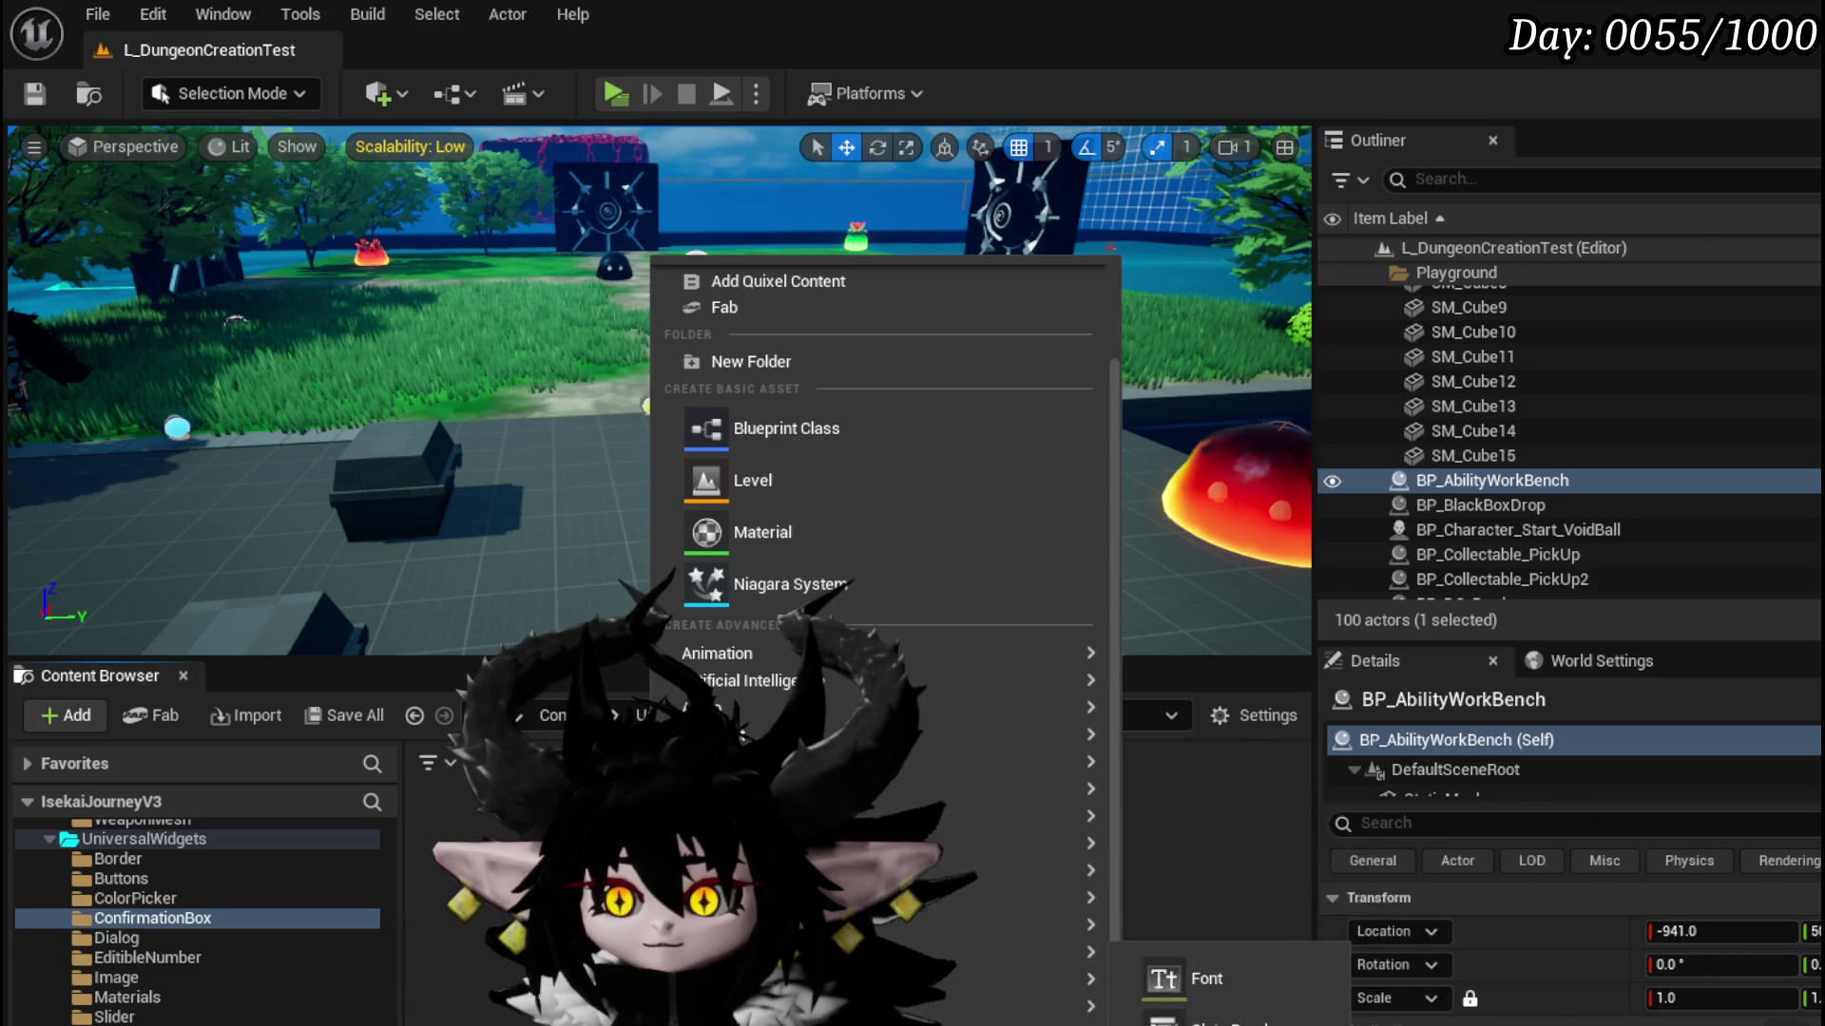
left_click(953, 808)
double_click(954, 803)
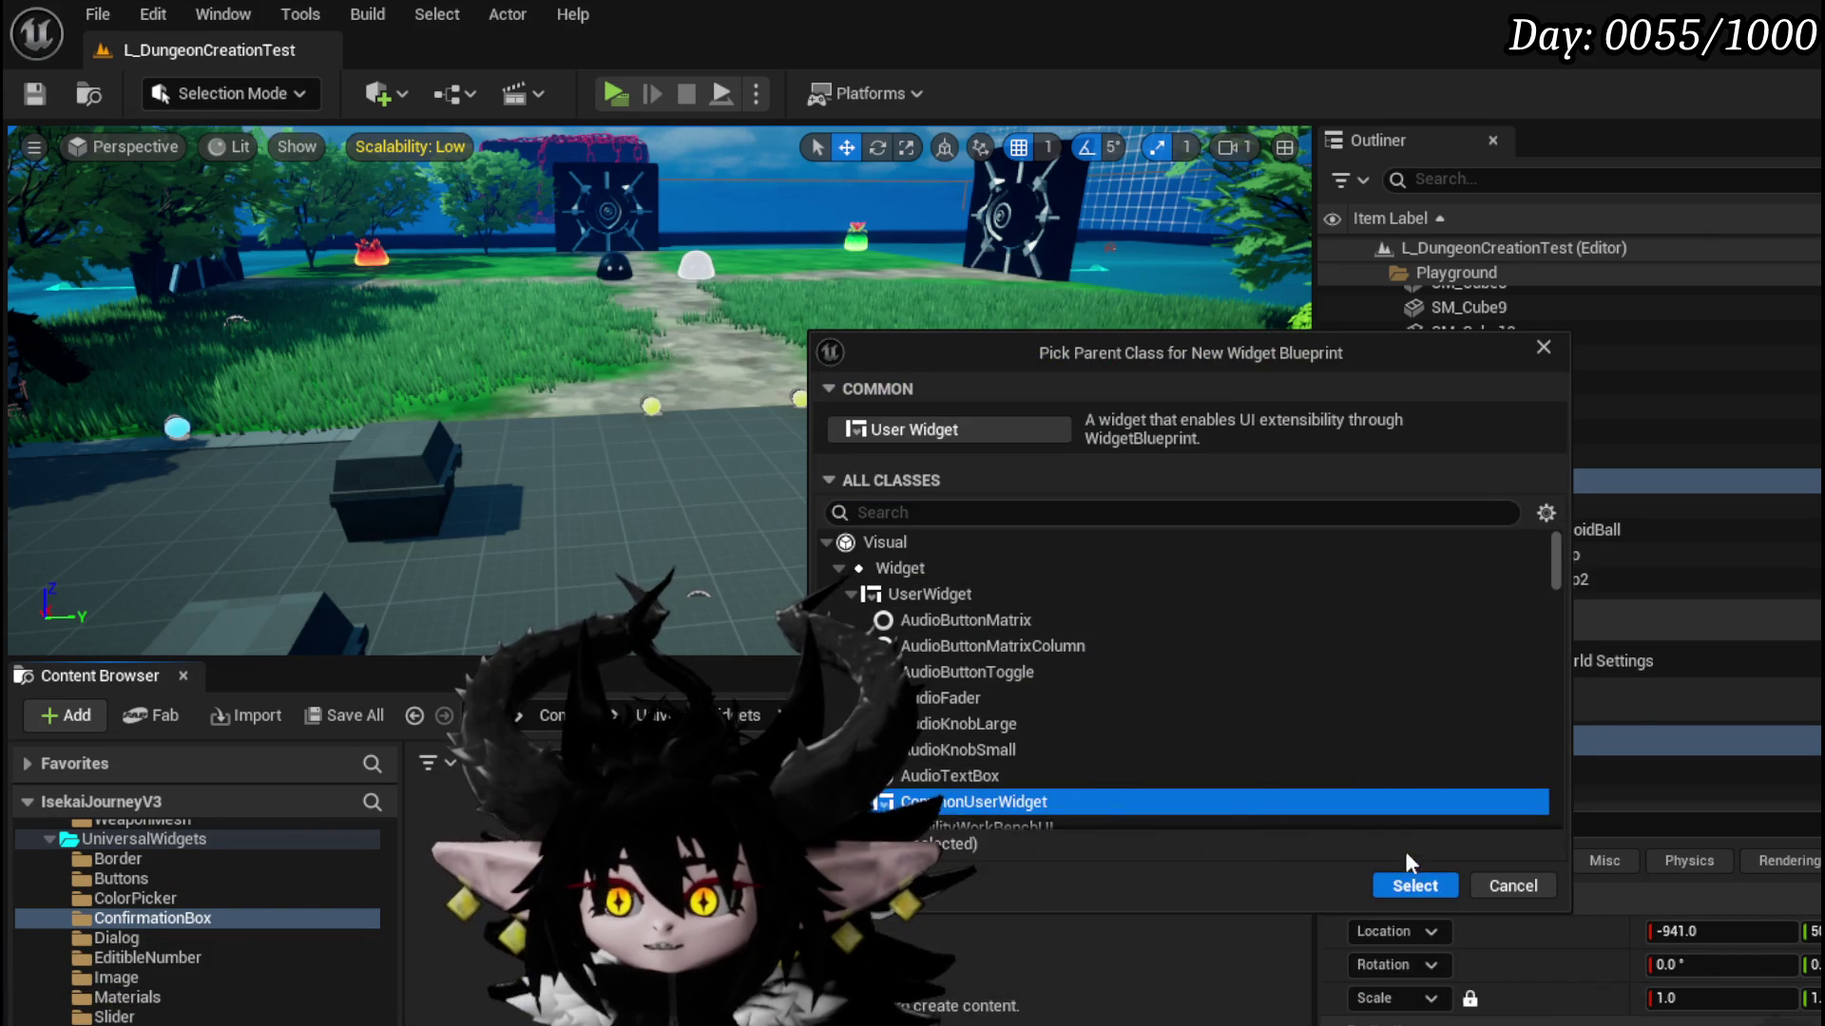
type("Release")
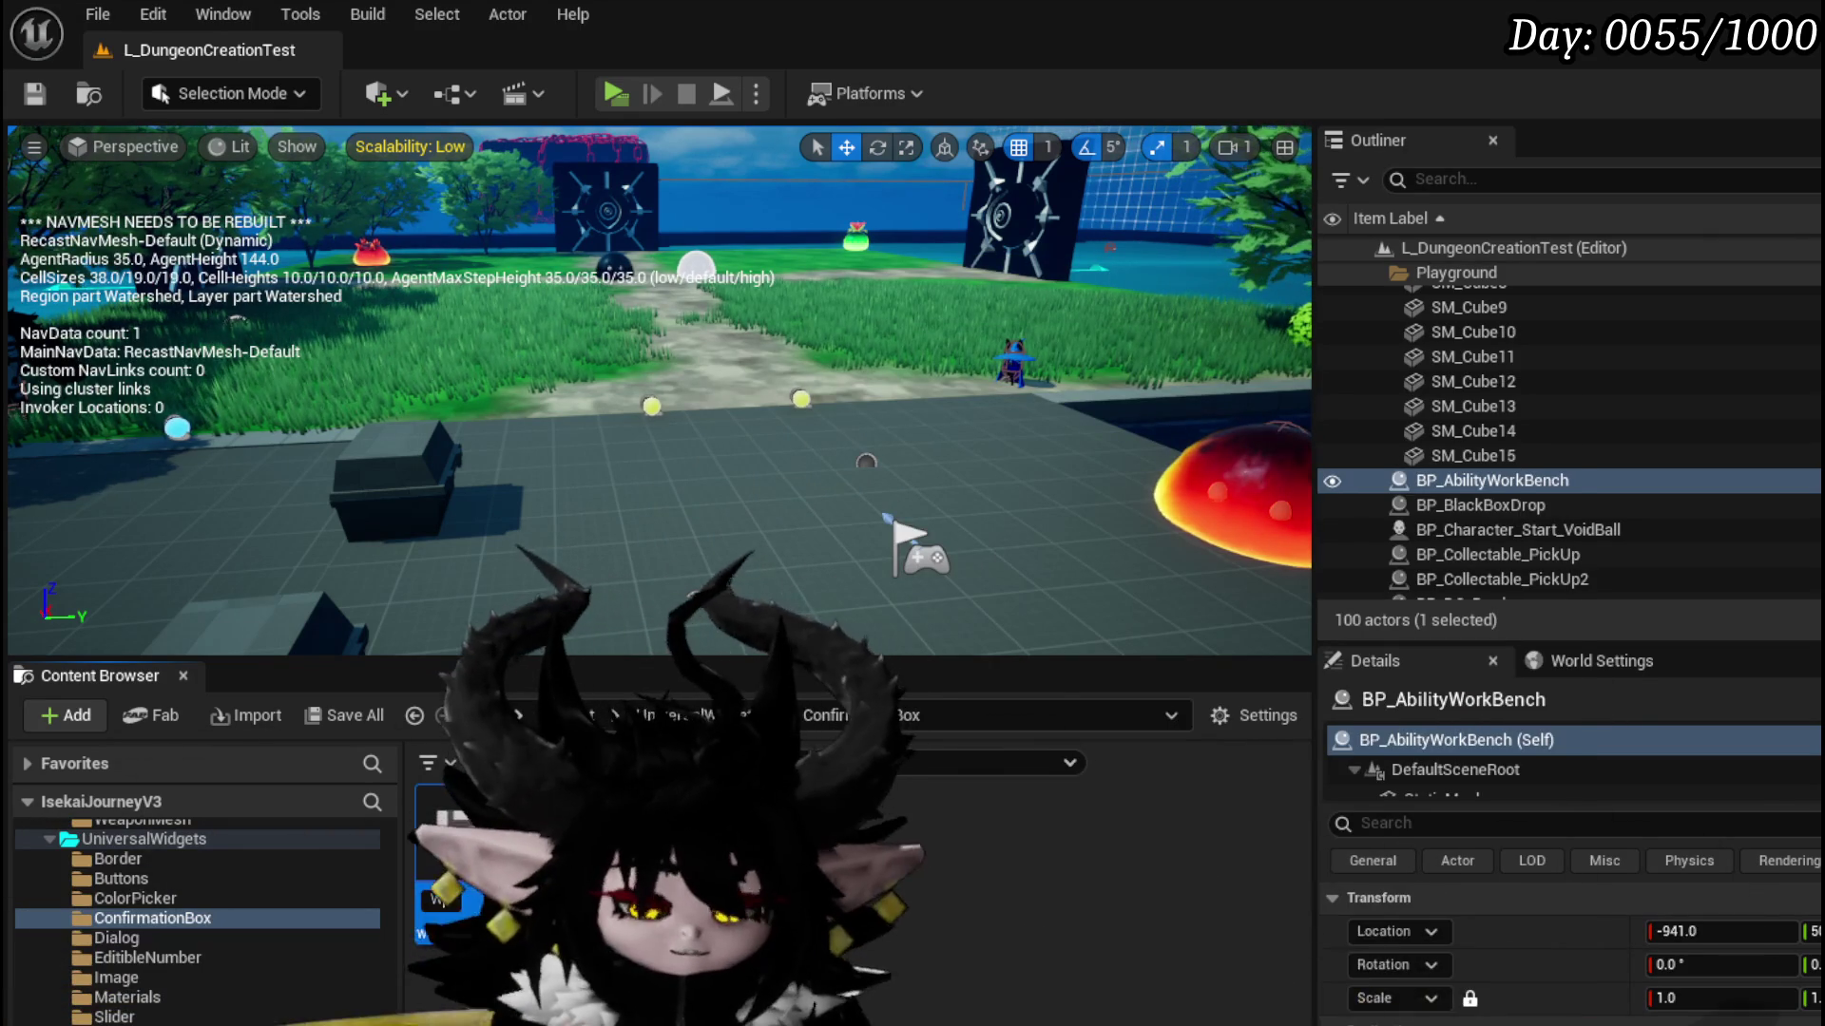
key("Return")
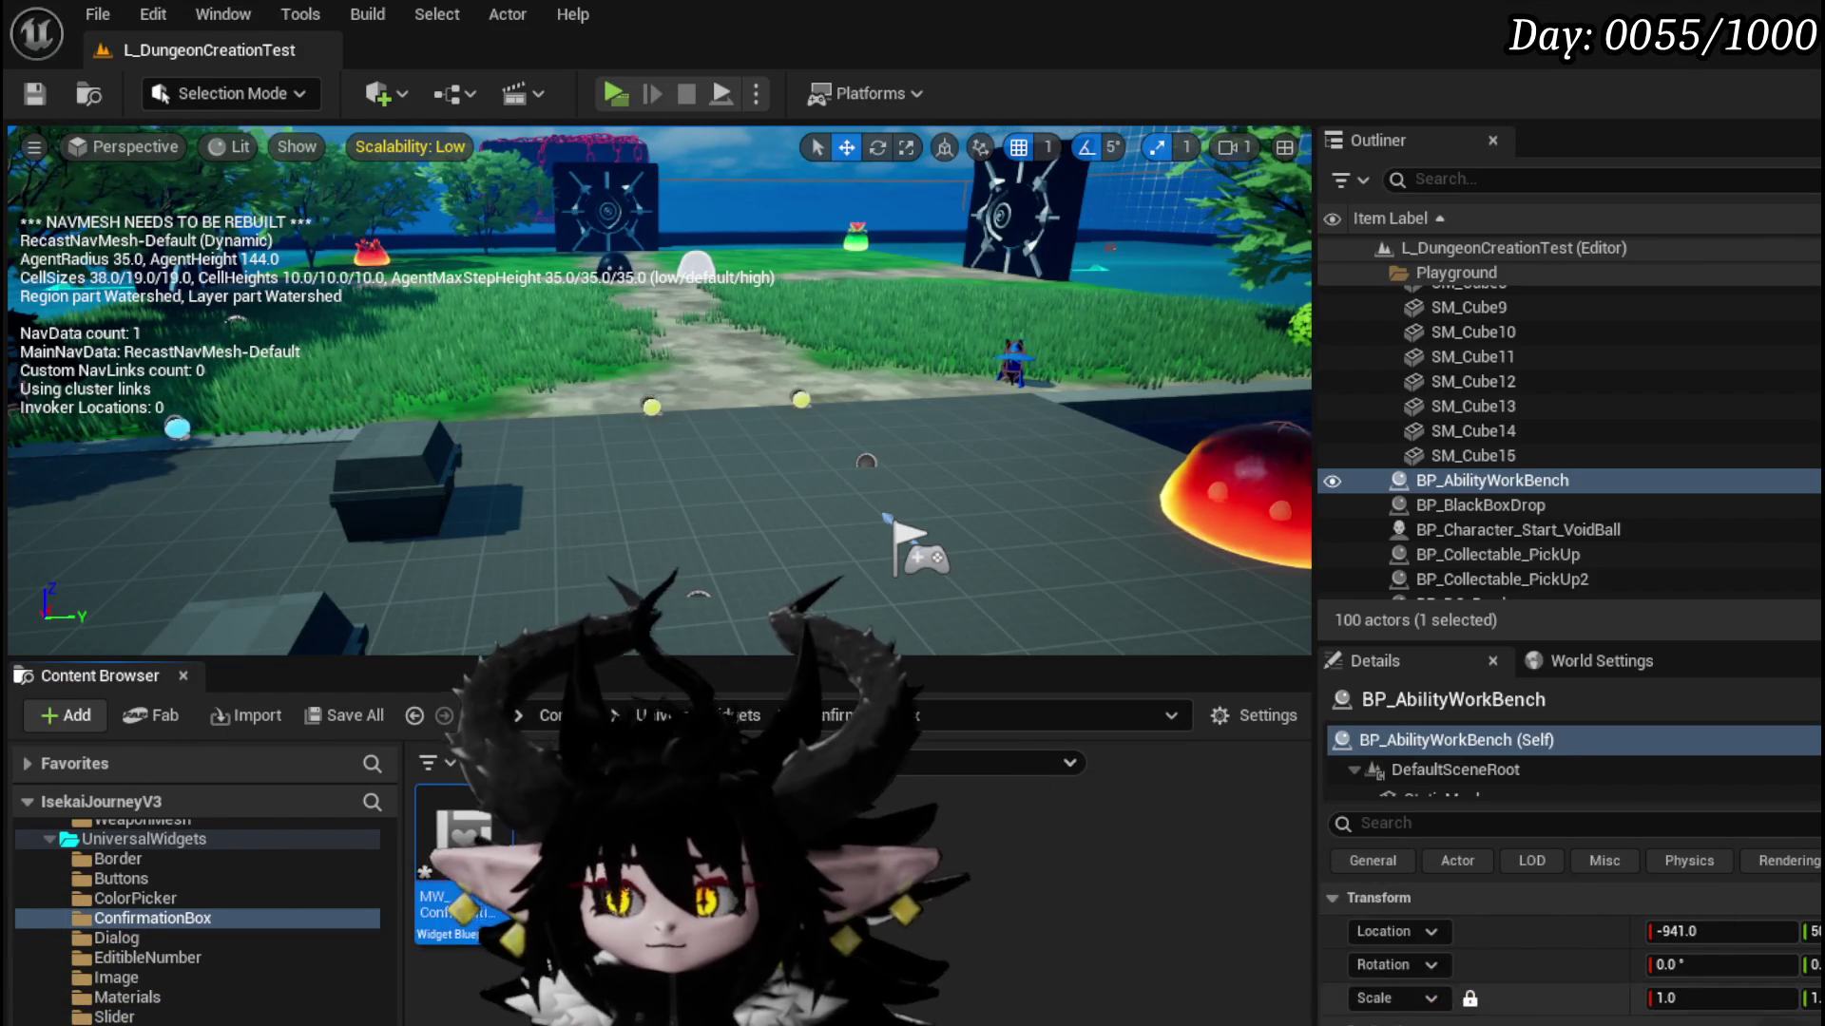
key("ctrl+shift+s")
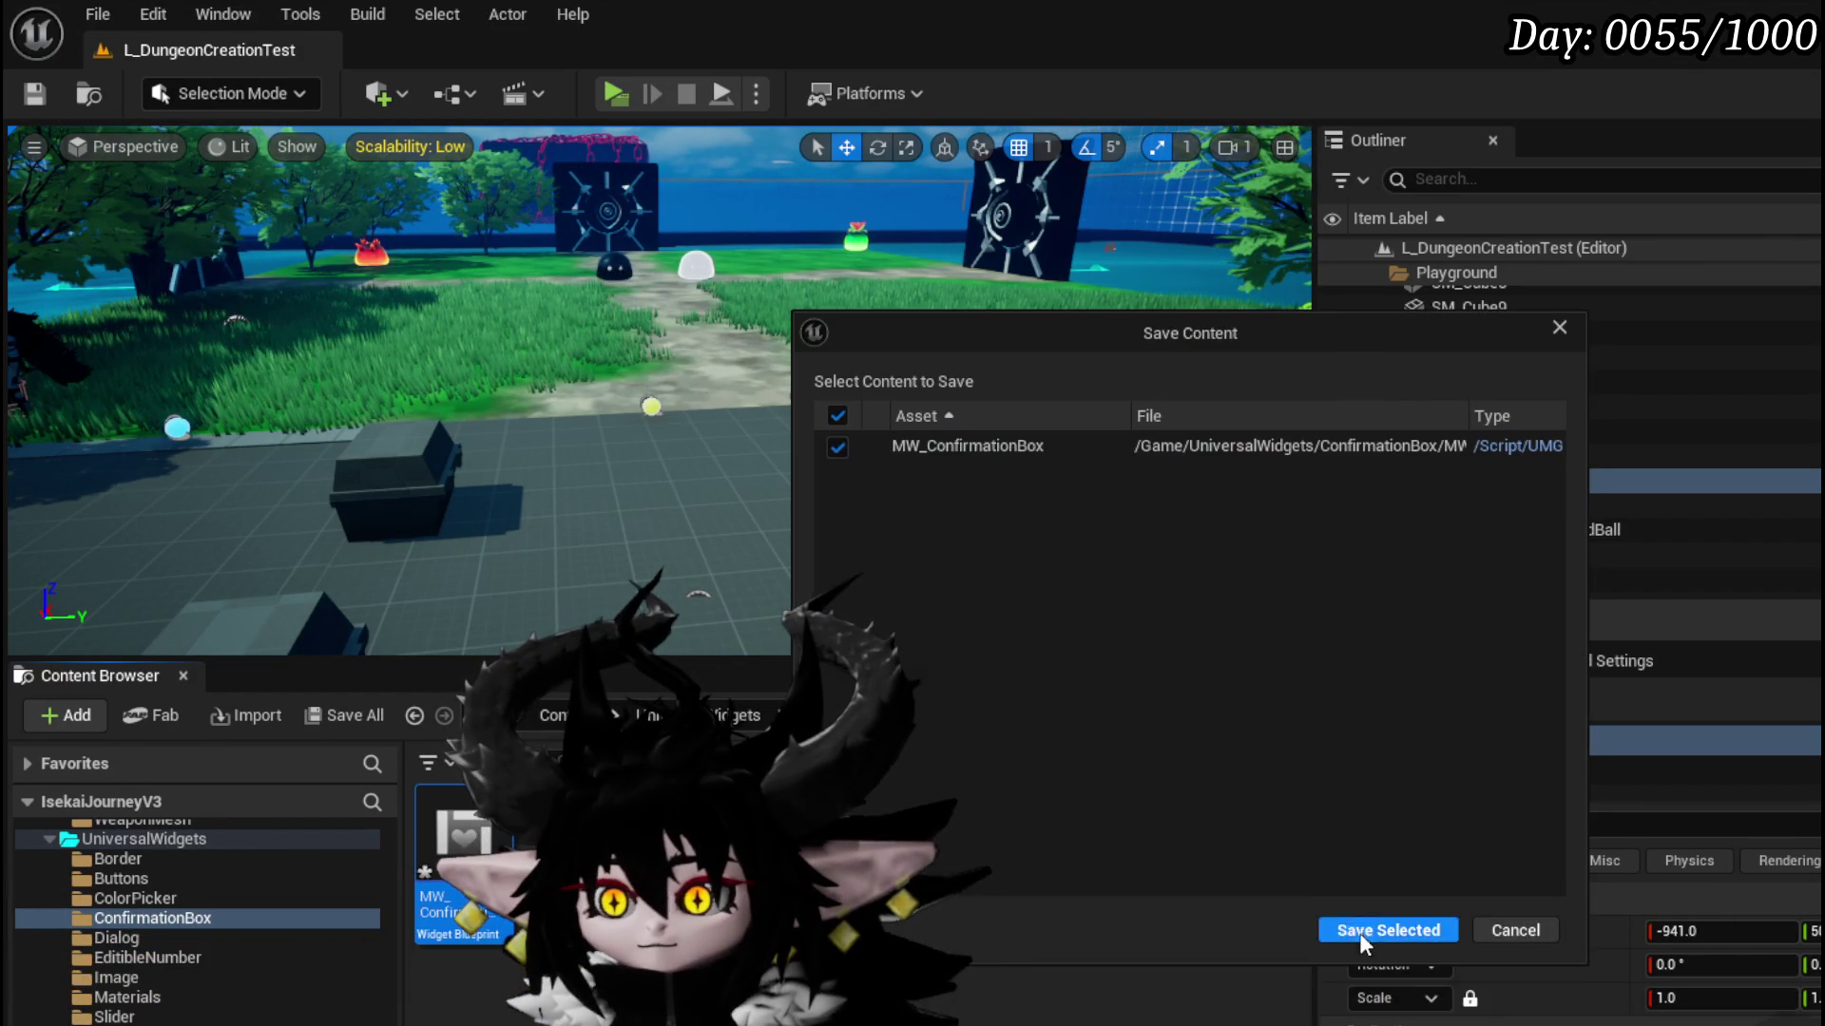
left_click(1354, 932)
double_click(477, 847)
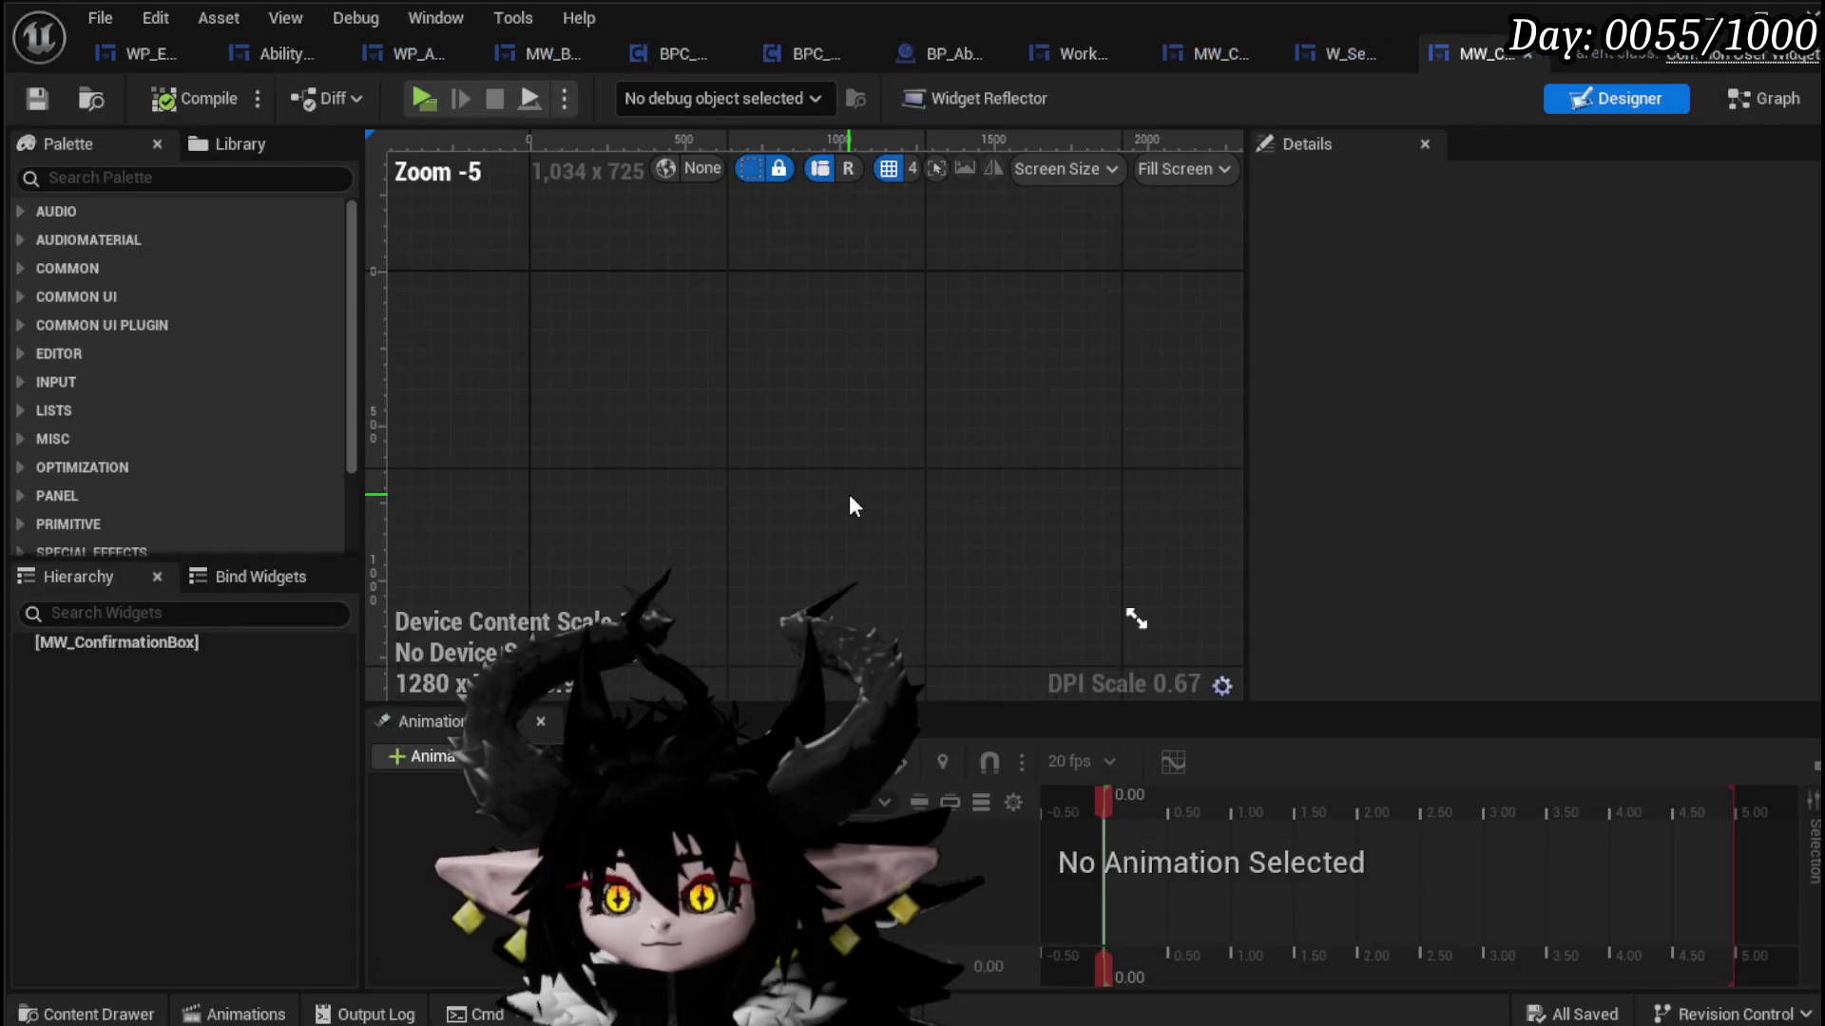
Step: Make an Overlay the widget's root and place an MW Text inside it
left_click(114, 645)
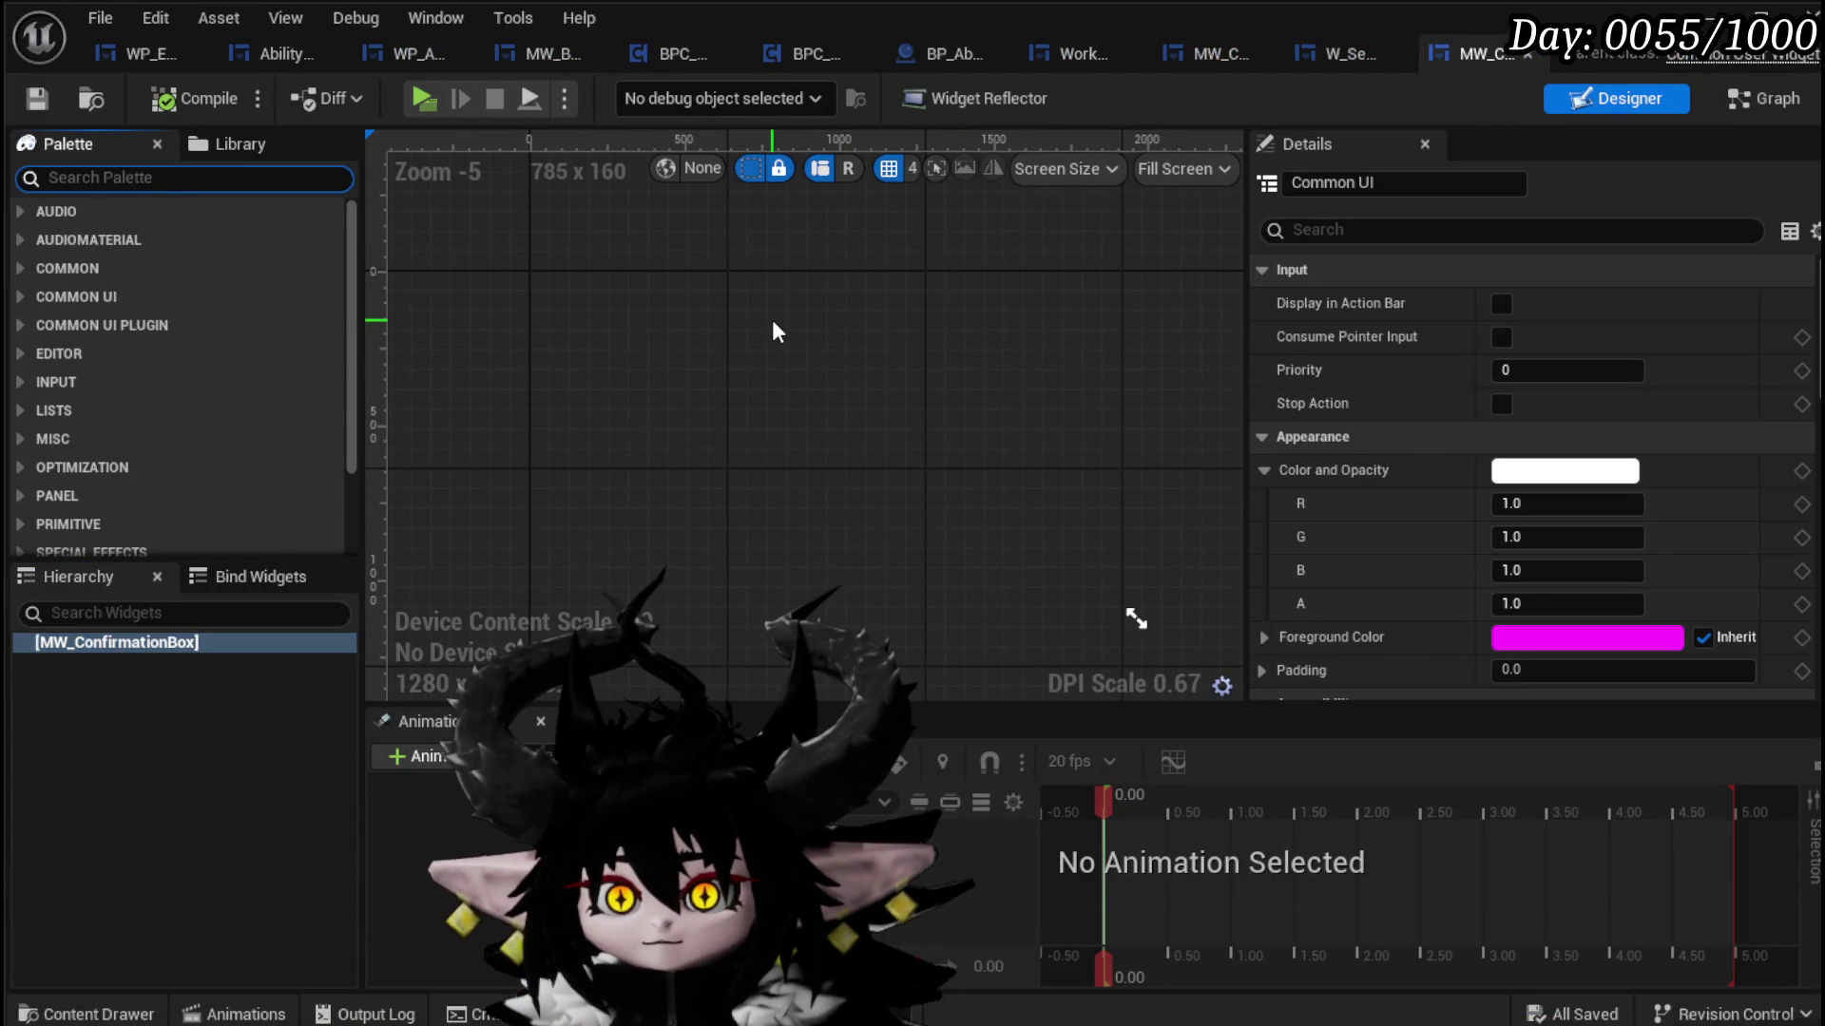
type("O")
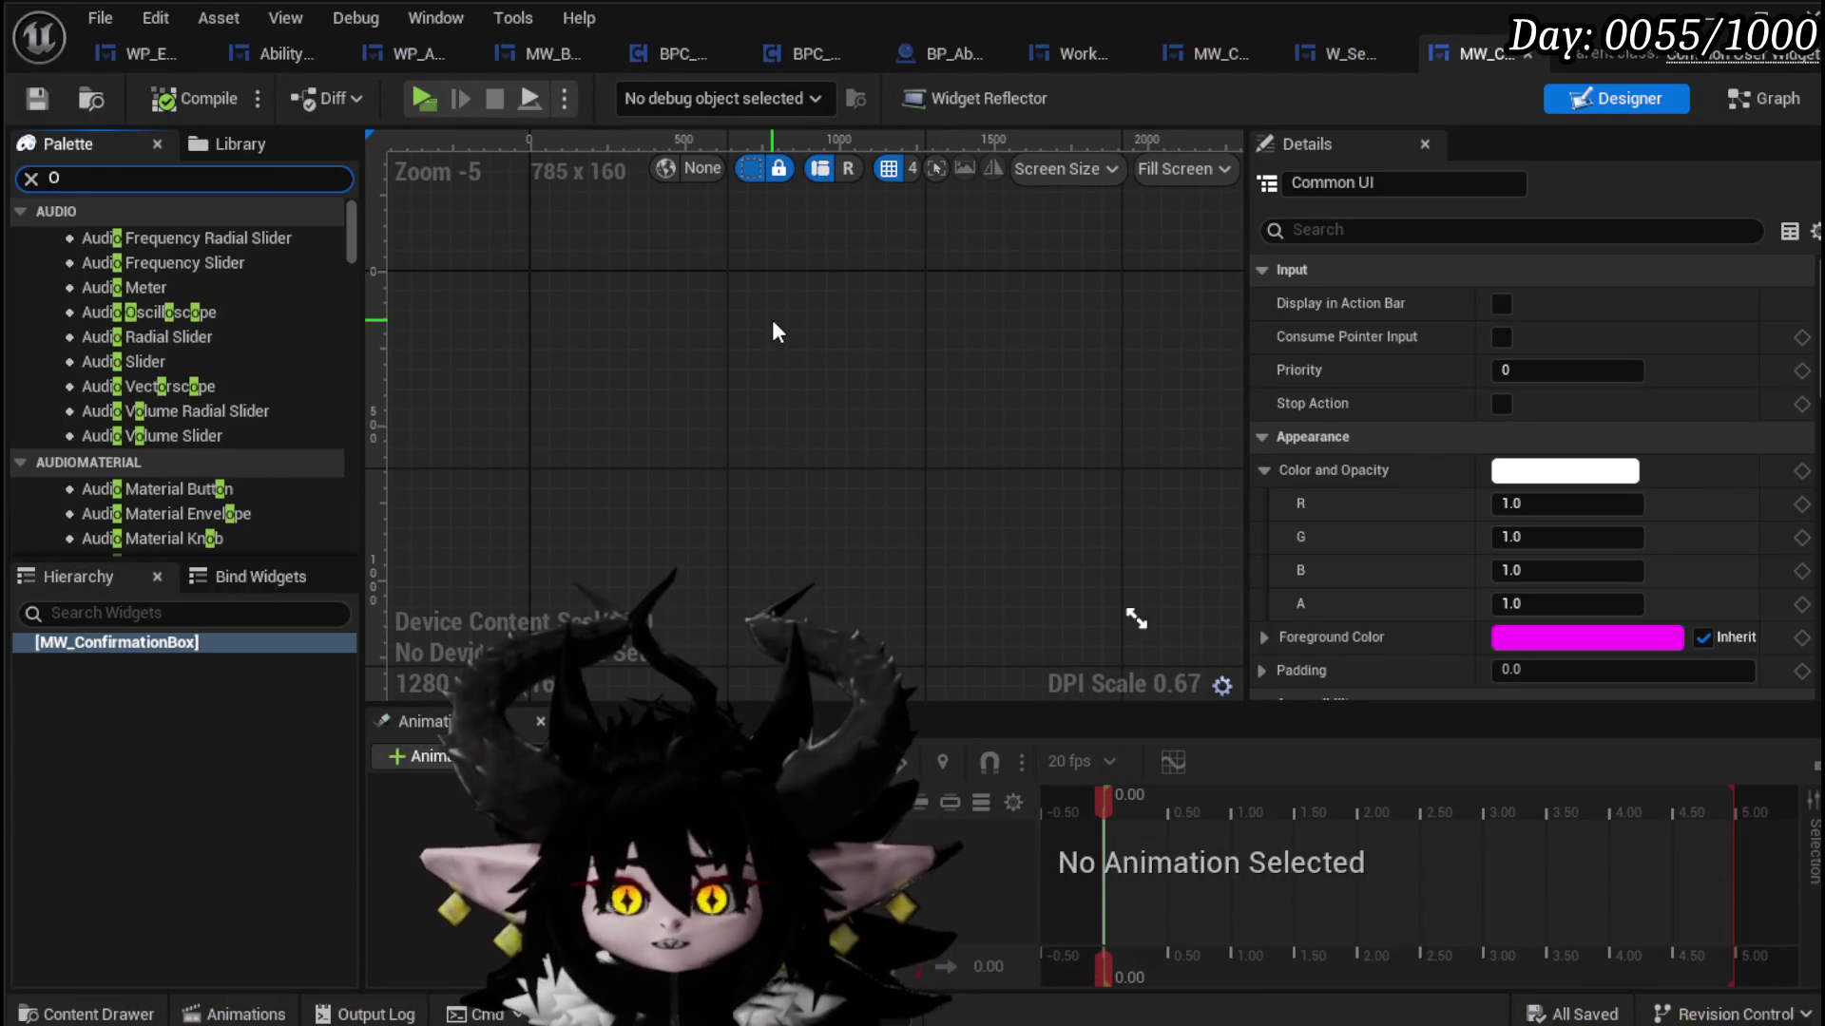
type("verlay")
left_click_drag(109, 238, 183, 647)
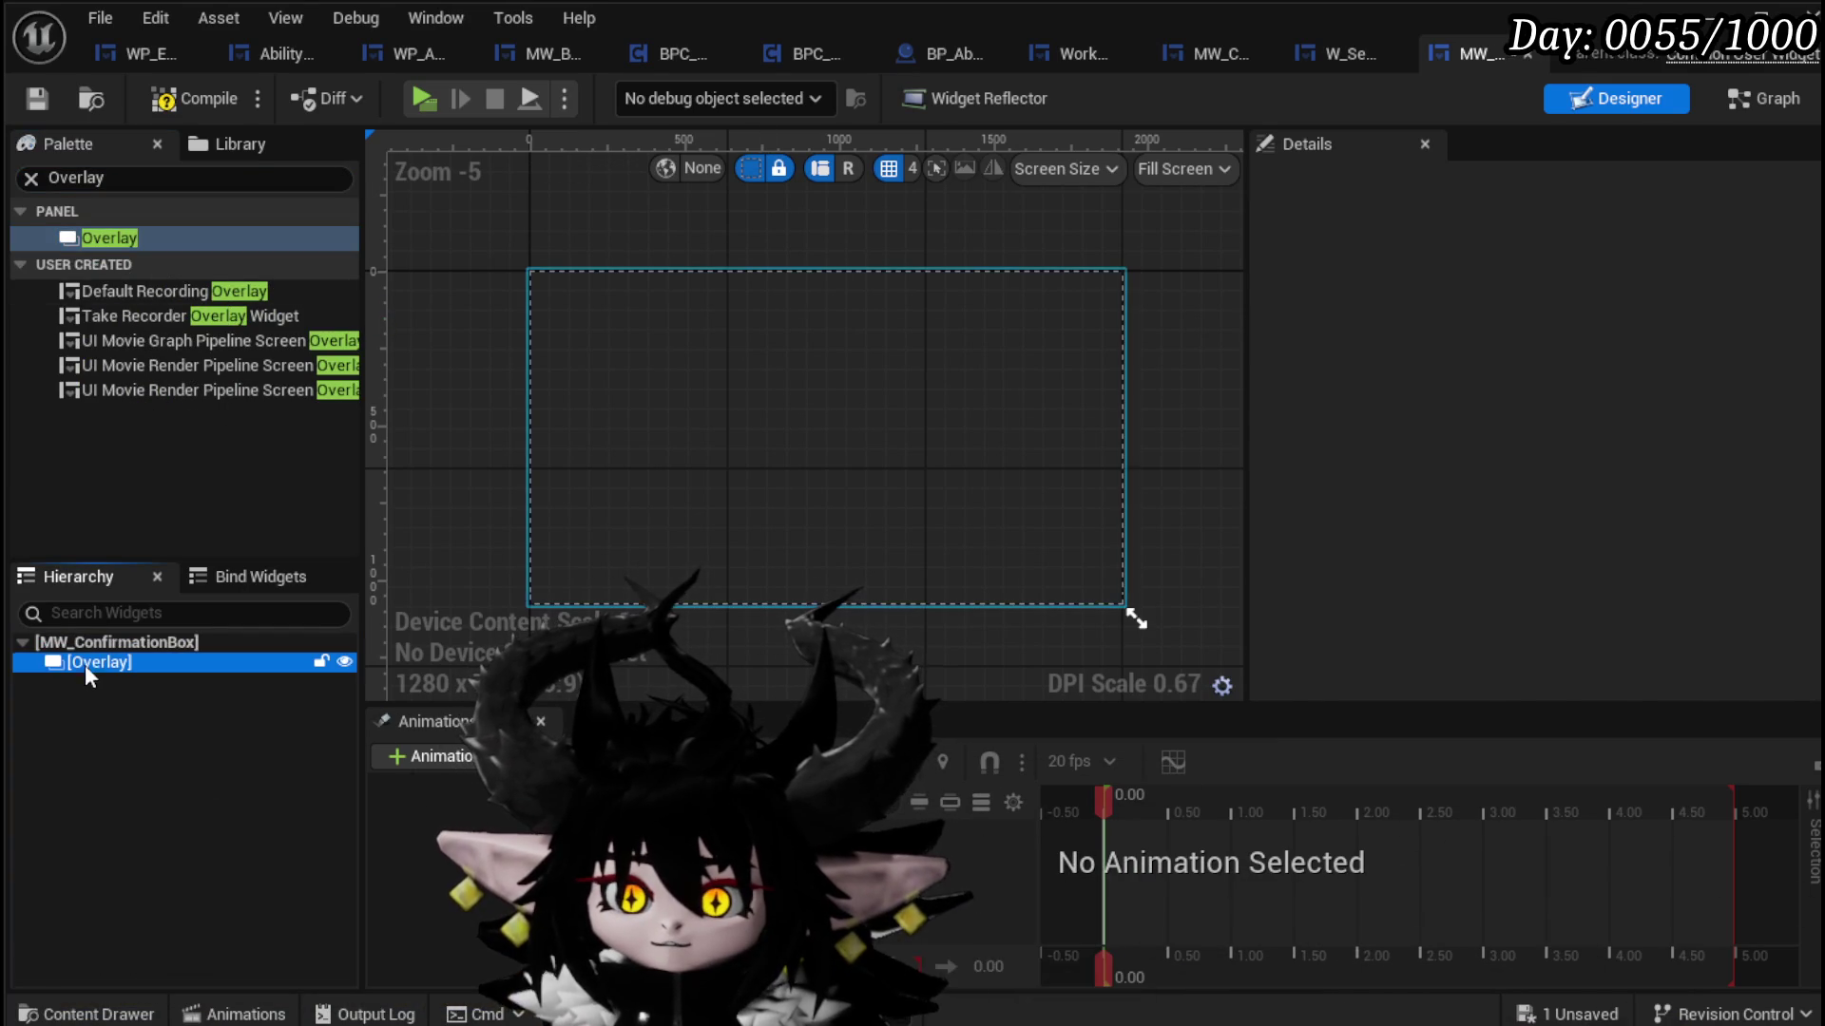
key("ctrl+f")
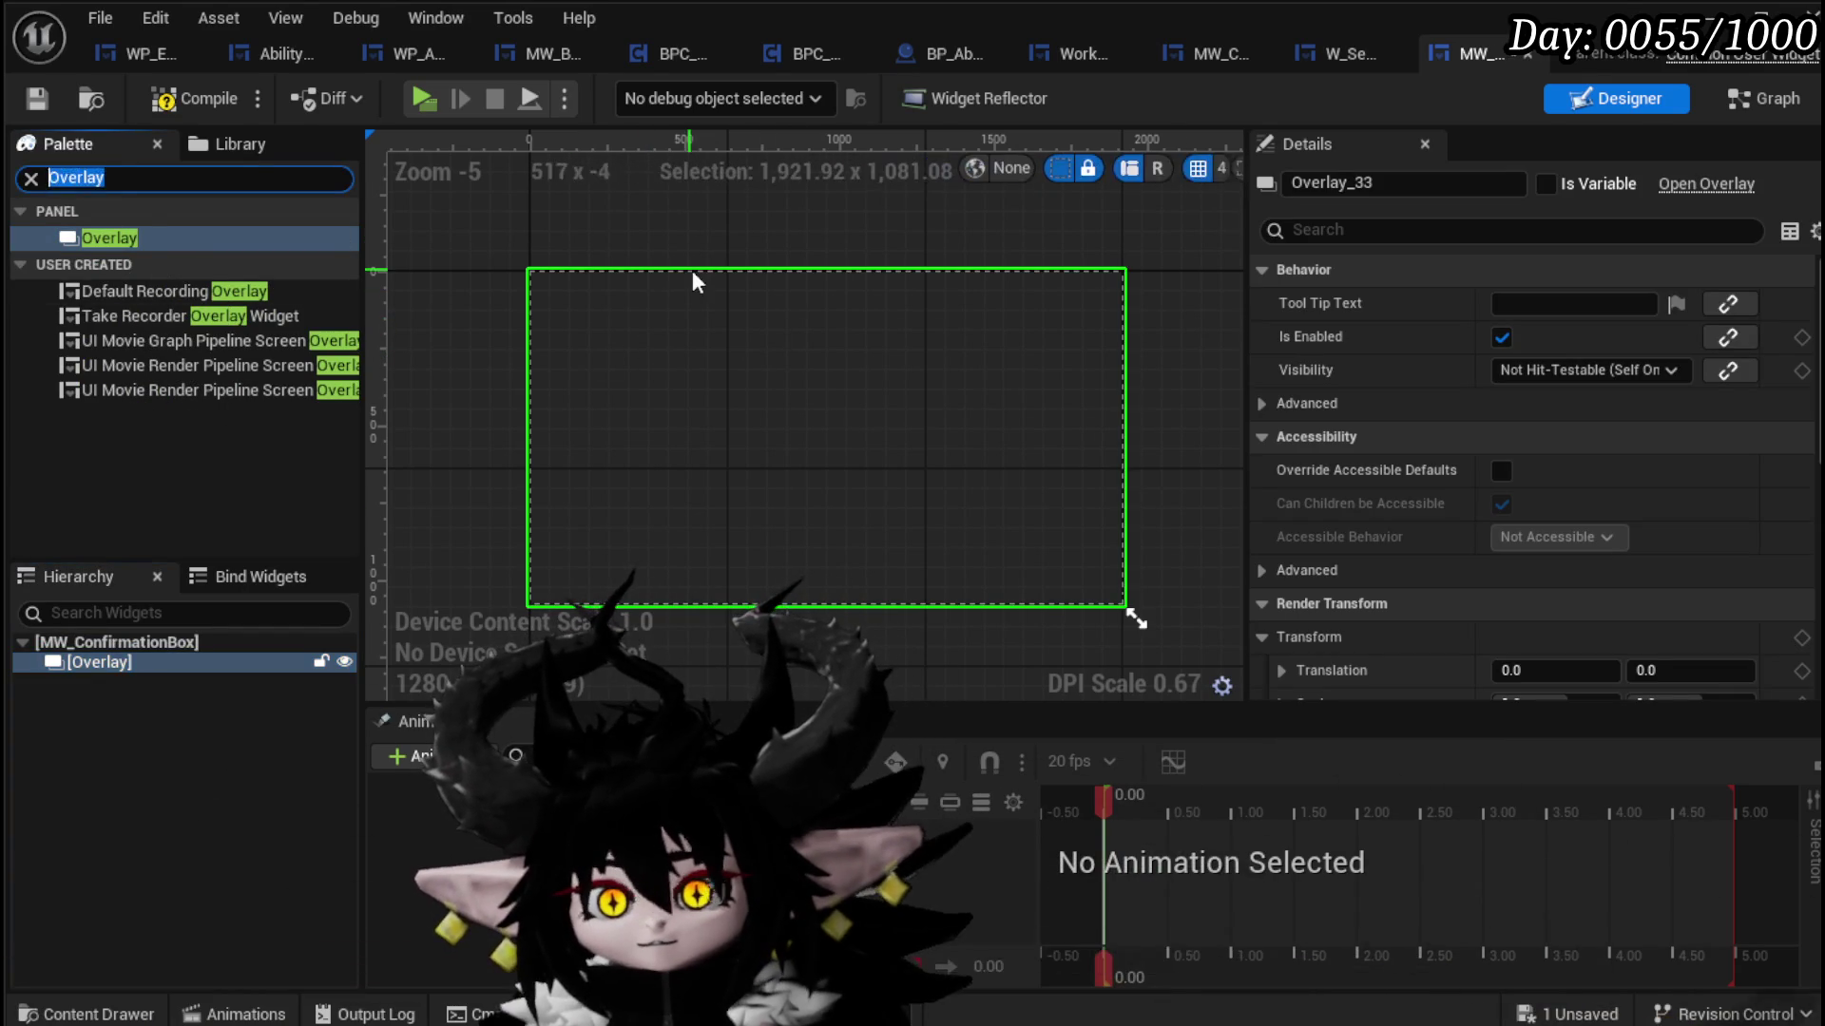
type("Text")
scroll(181, 471, "down", 5)
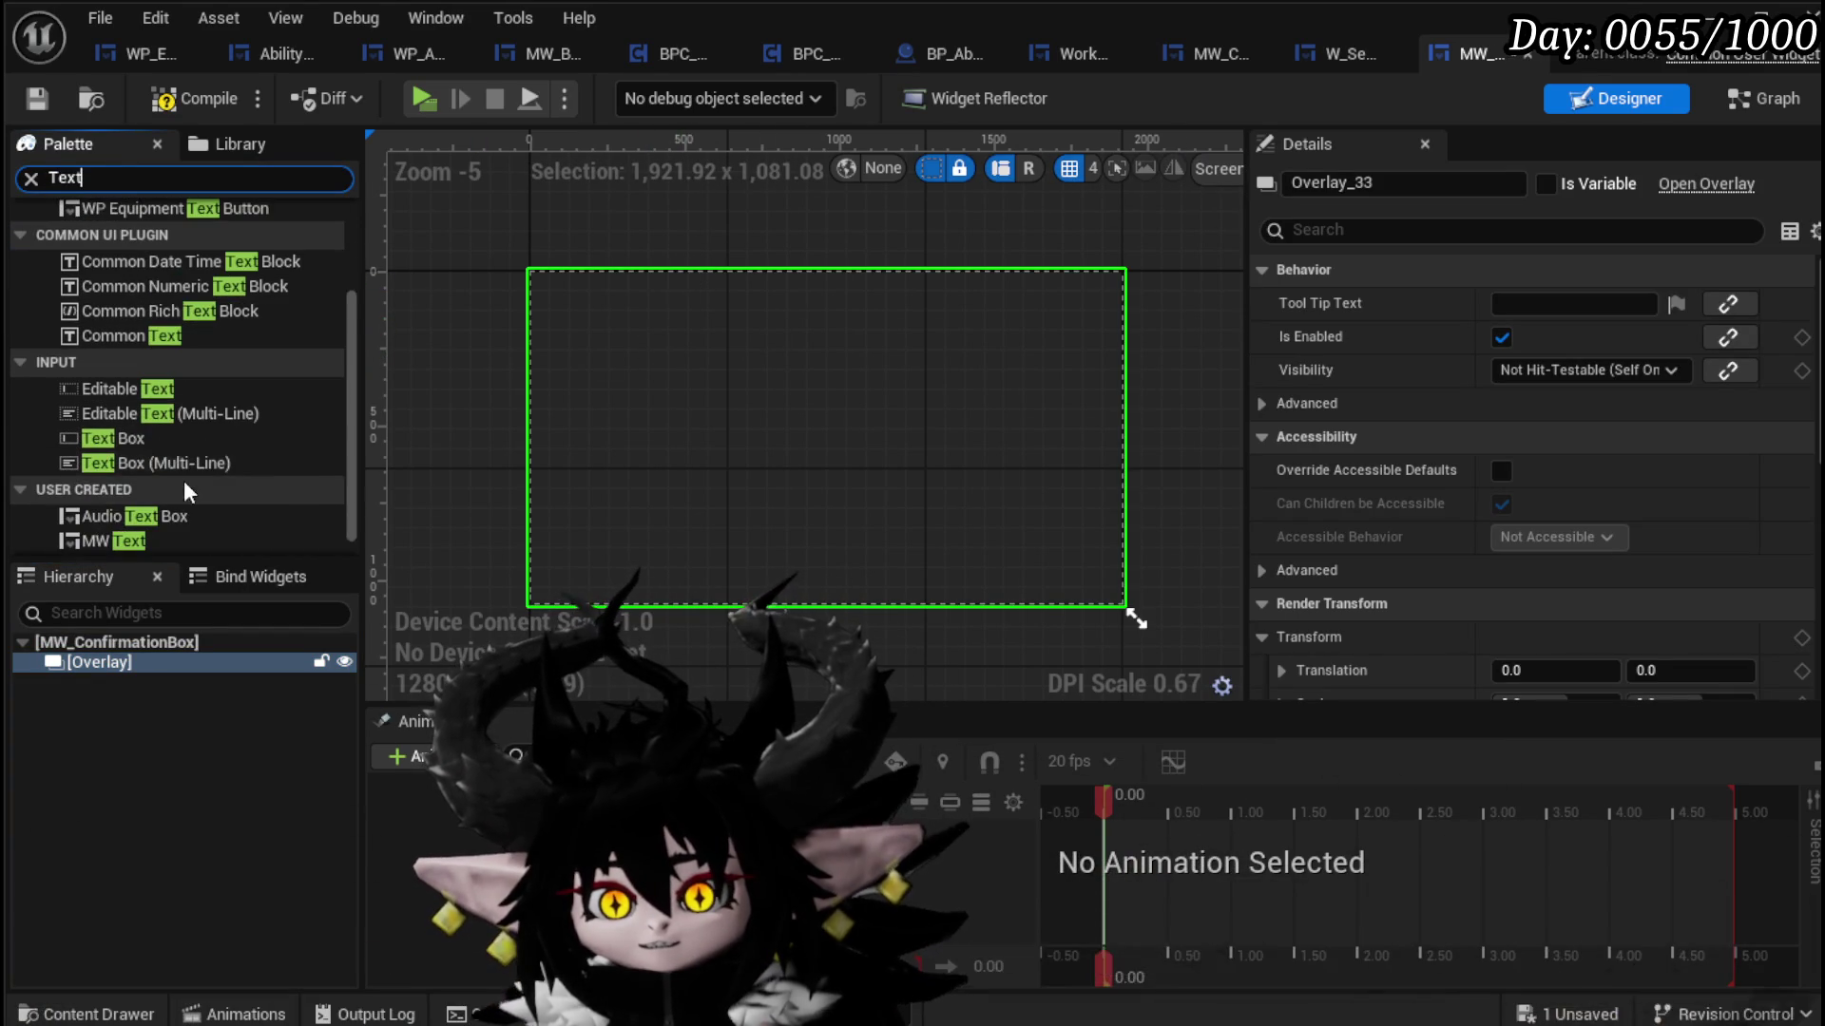
scroll(129, 508, "down", 1)
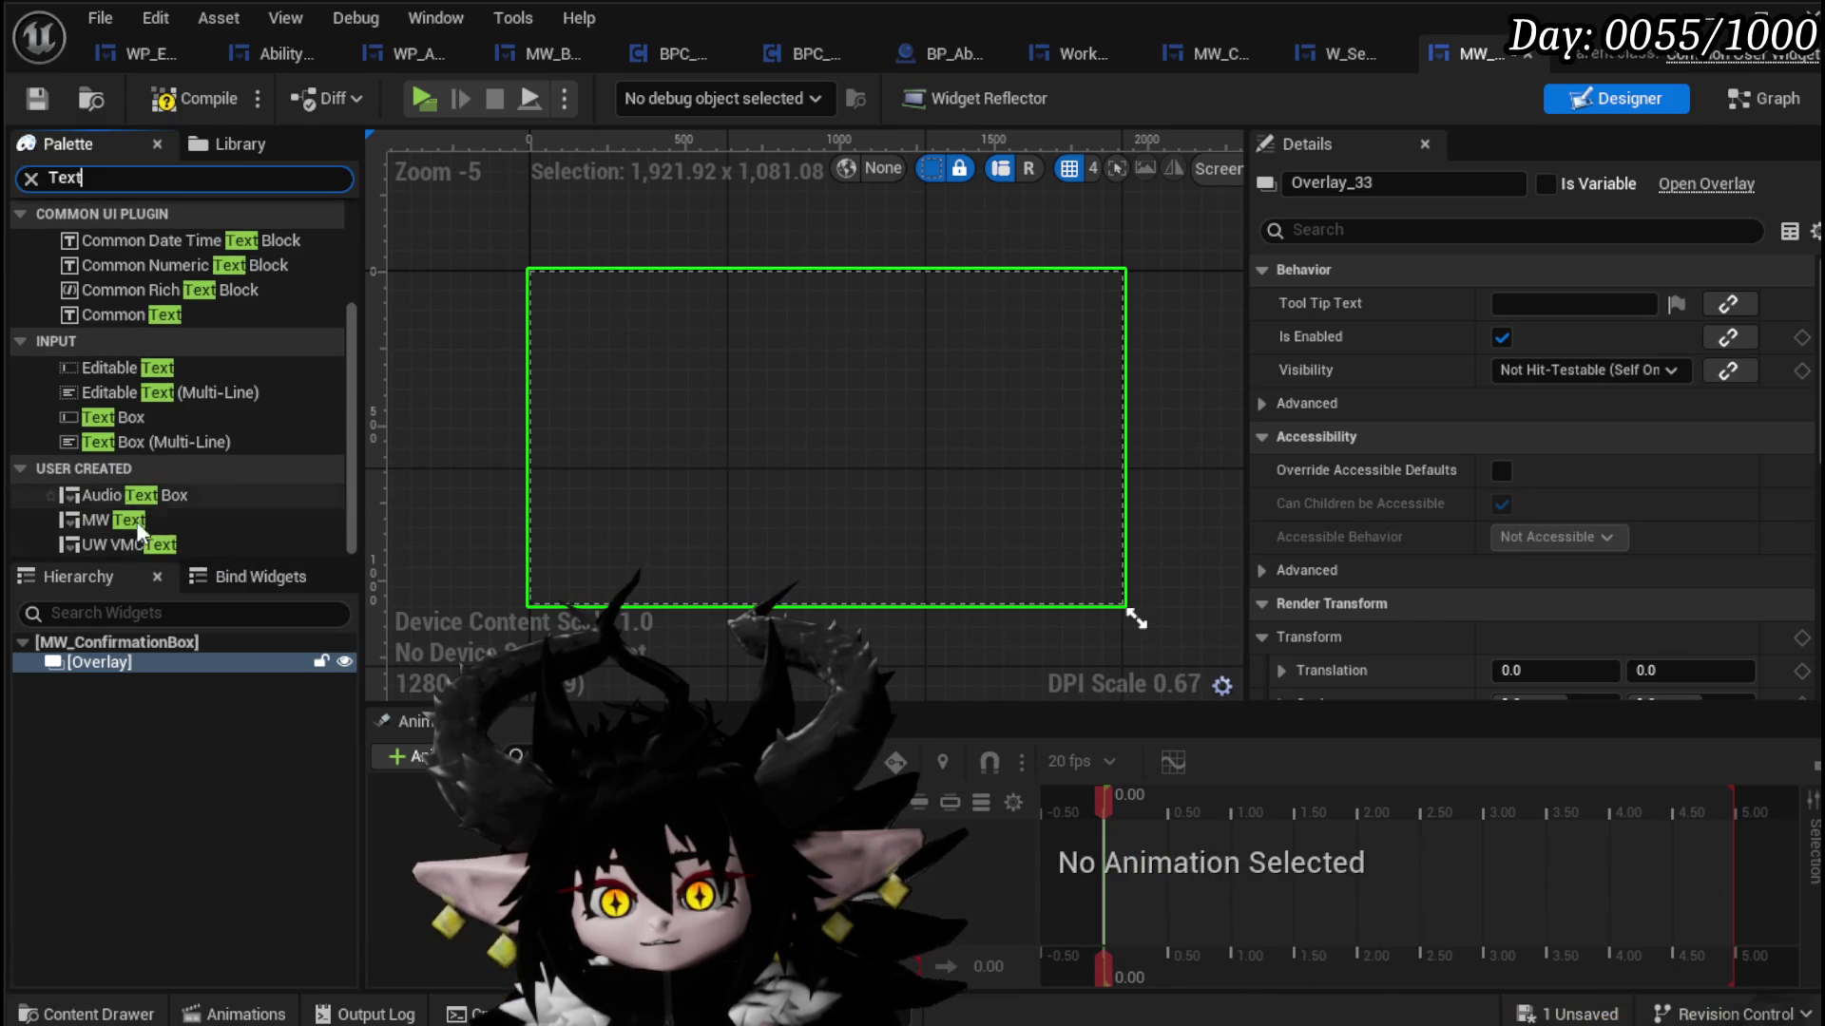
left_click_drag(124, 662, 123, 663)
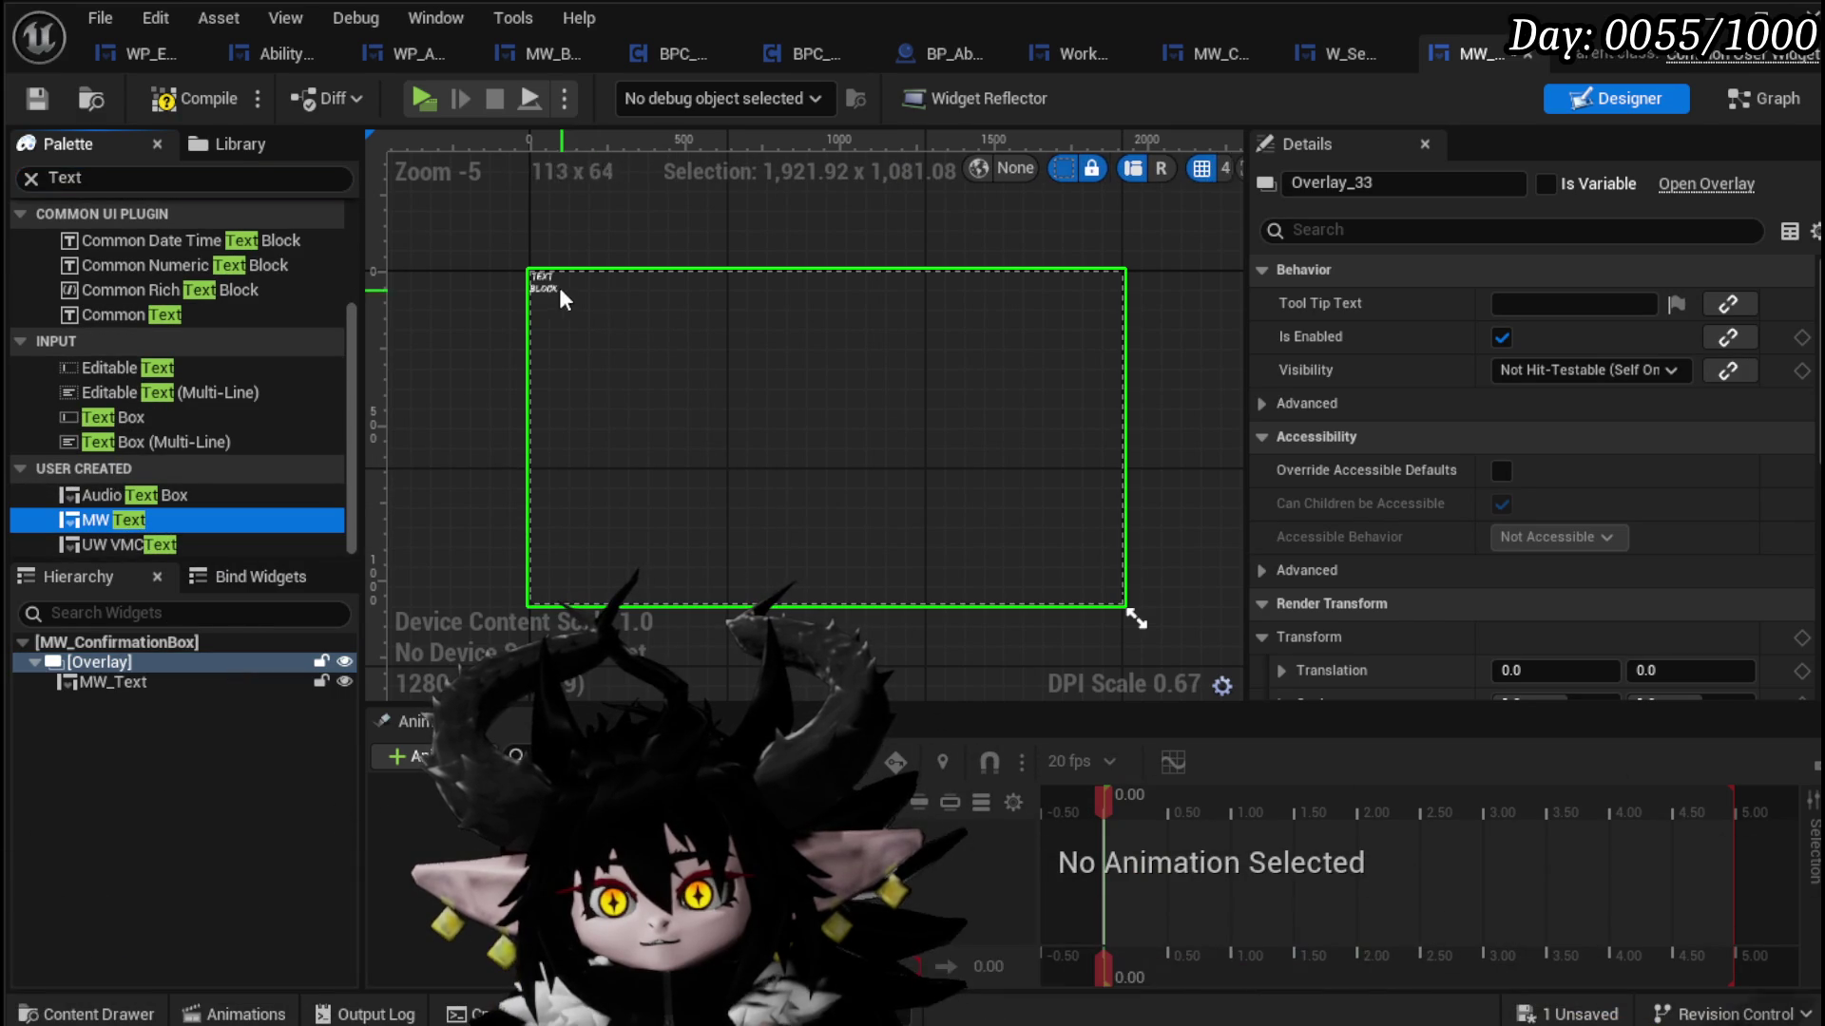
Step: Add an MW Container Border inside the Overlay
right_click(100, 664)
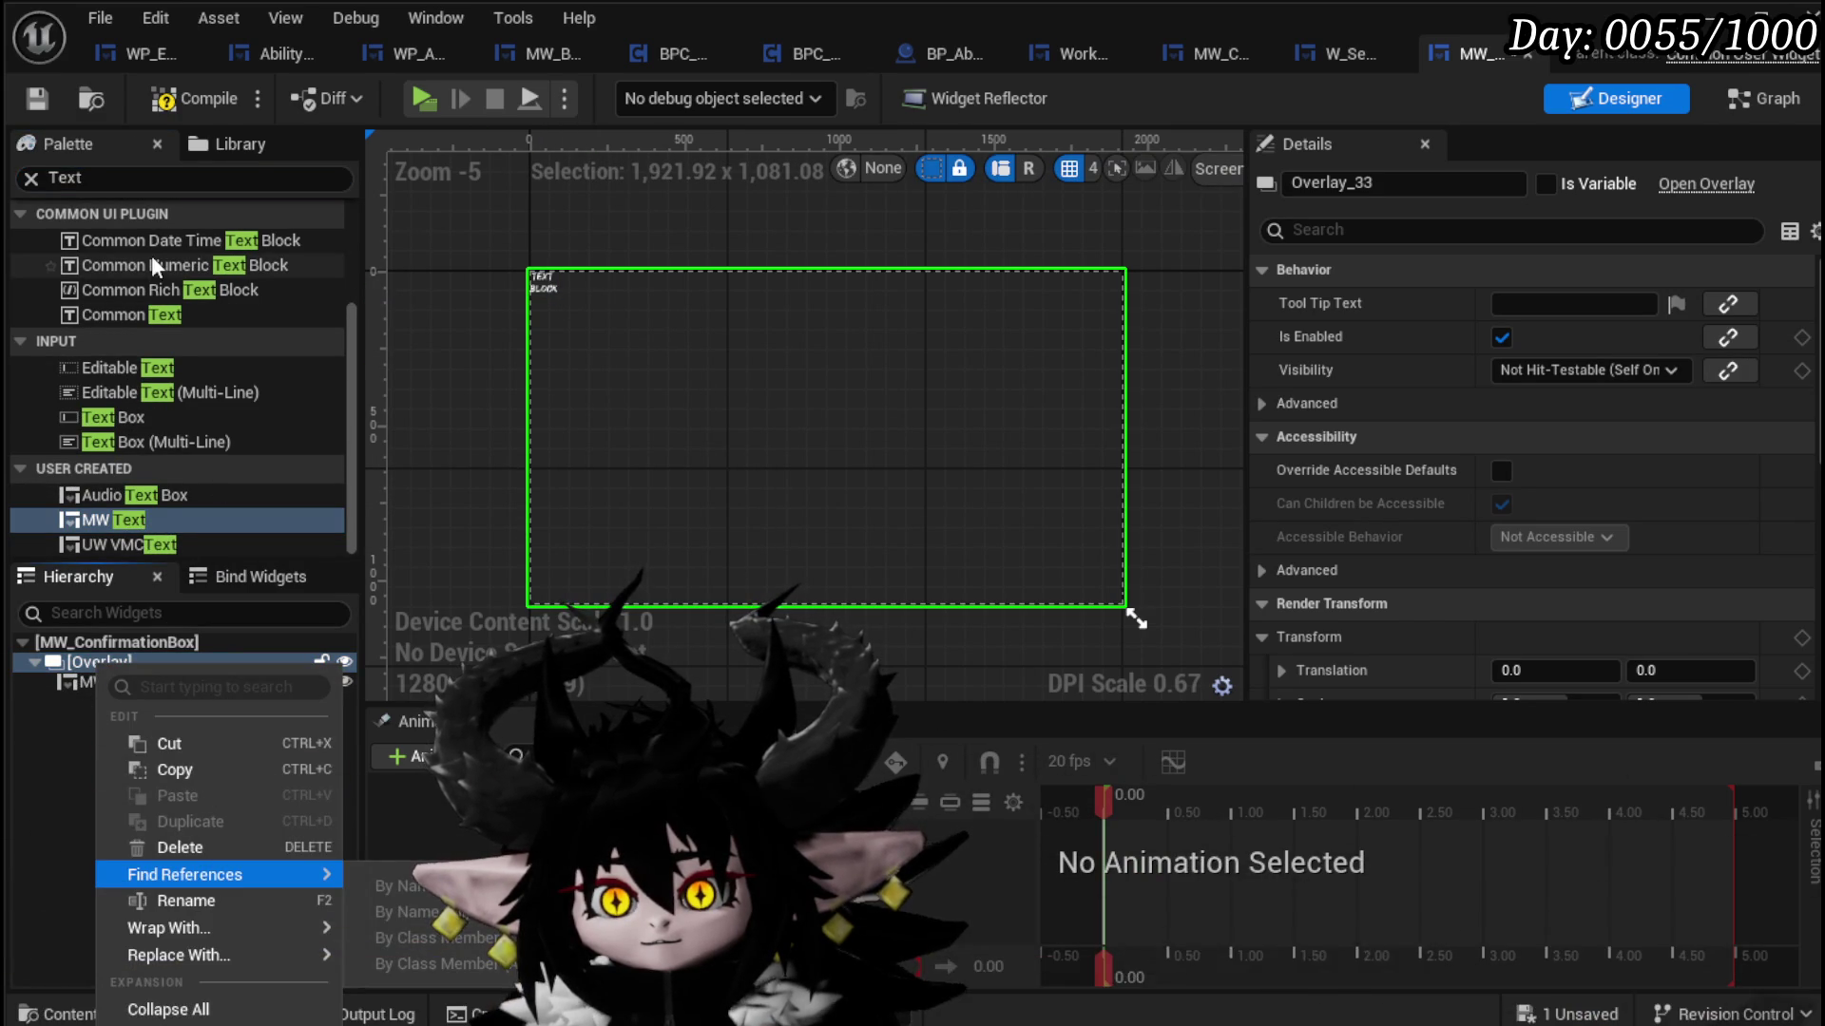
left_click(143, 180)
left_click(114, 178)
type("B")
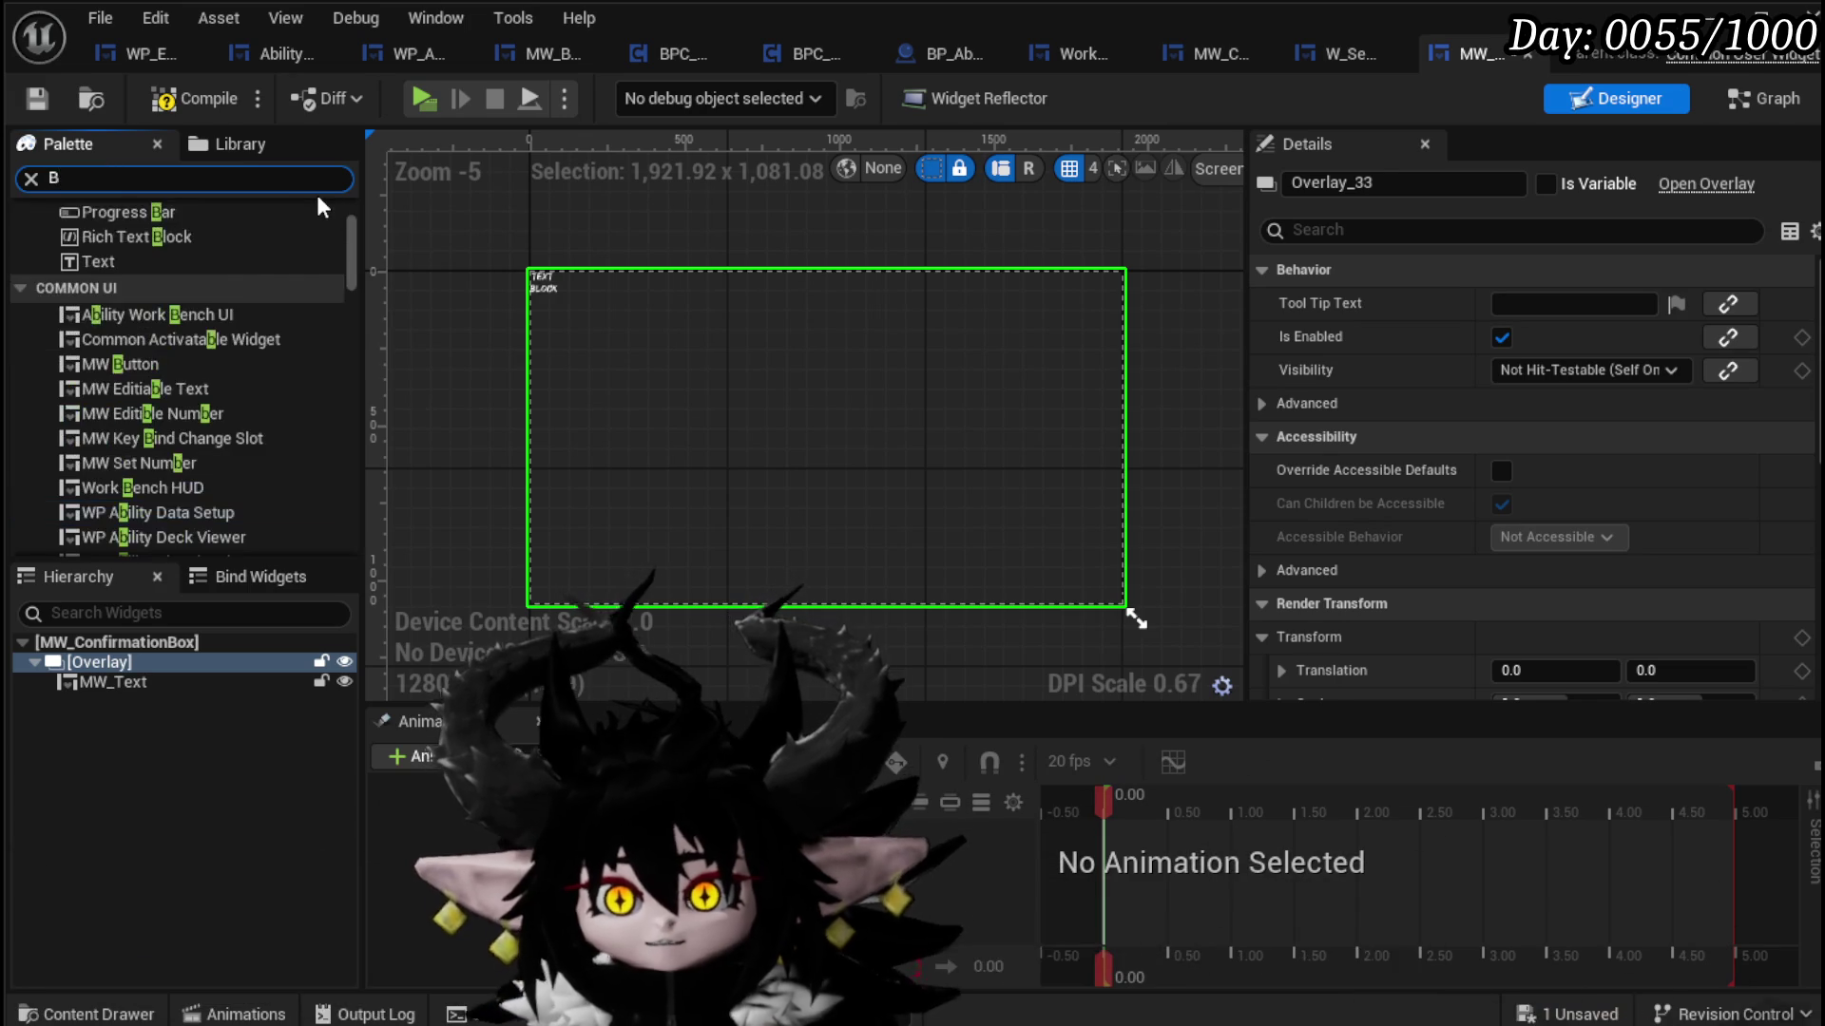
type("order")
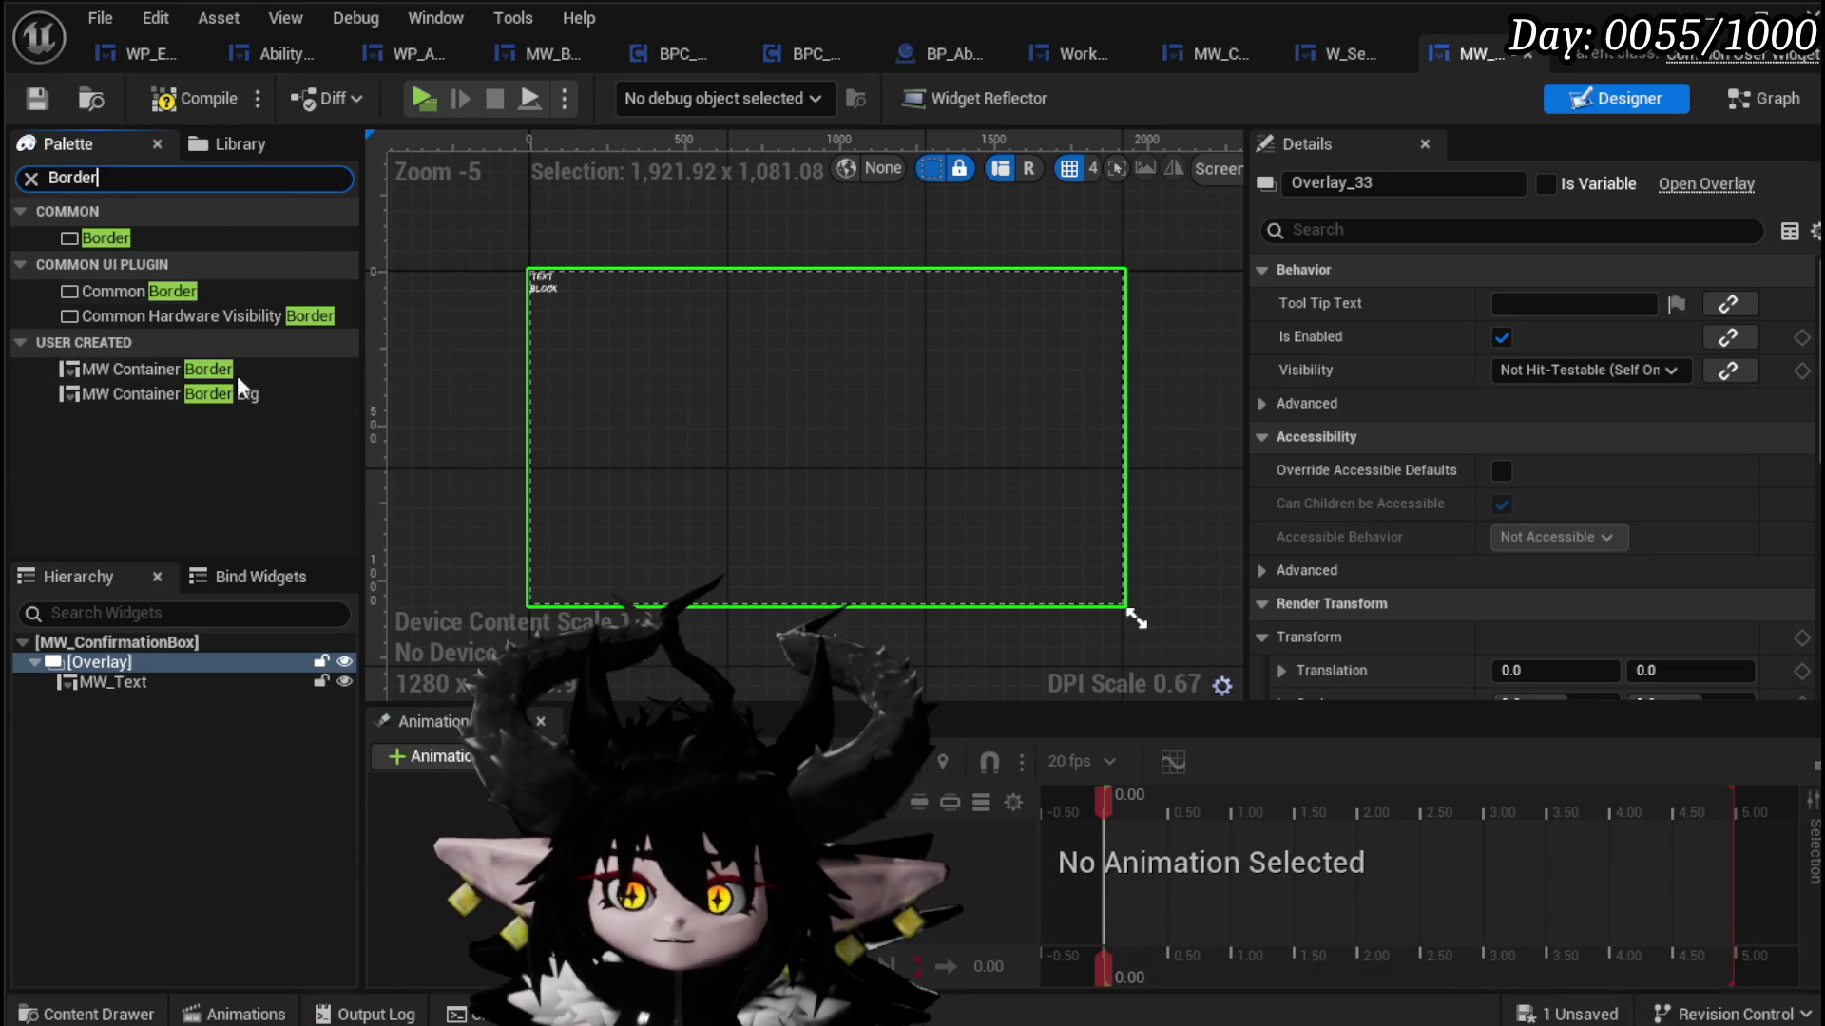
left_click_drag(190, 375, 114, 670)
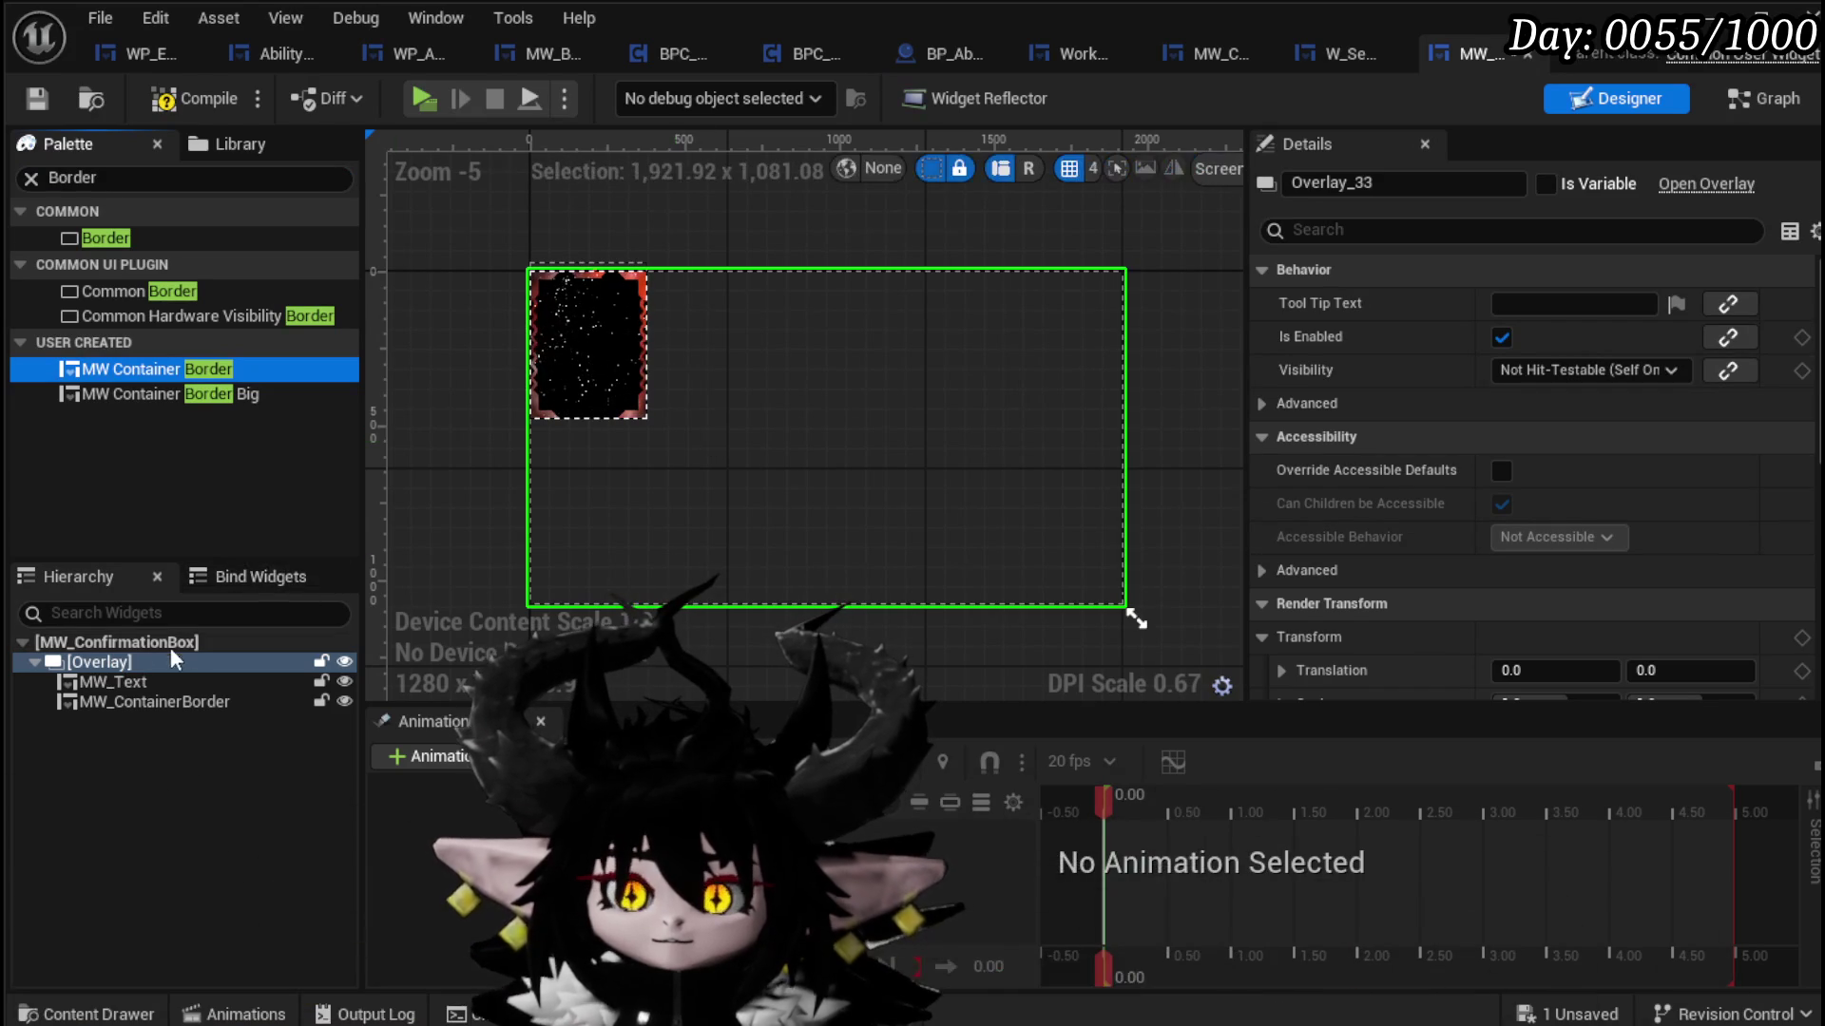
Step: Set MW_ContainerBorder to fill, then delete it and try the MW Container Border Big instead
left_click(122, 701)
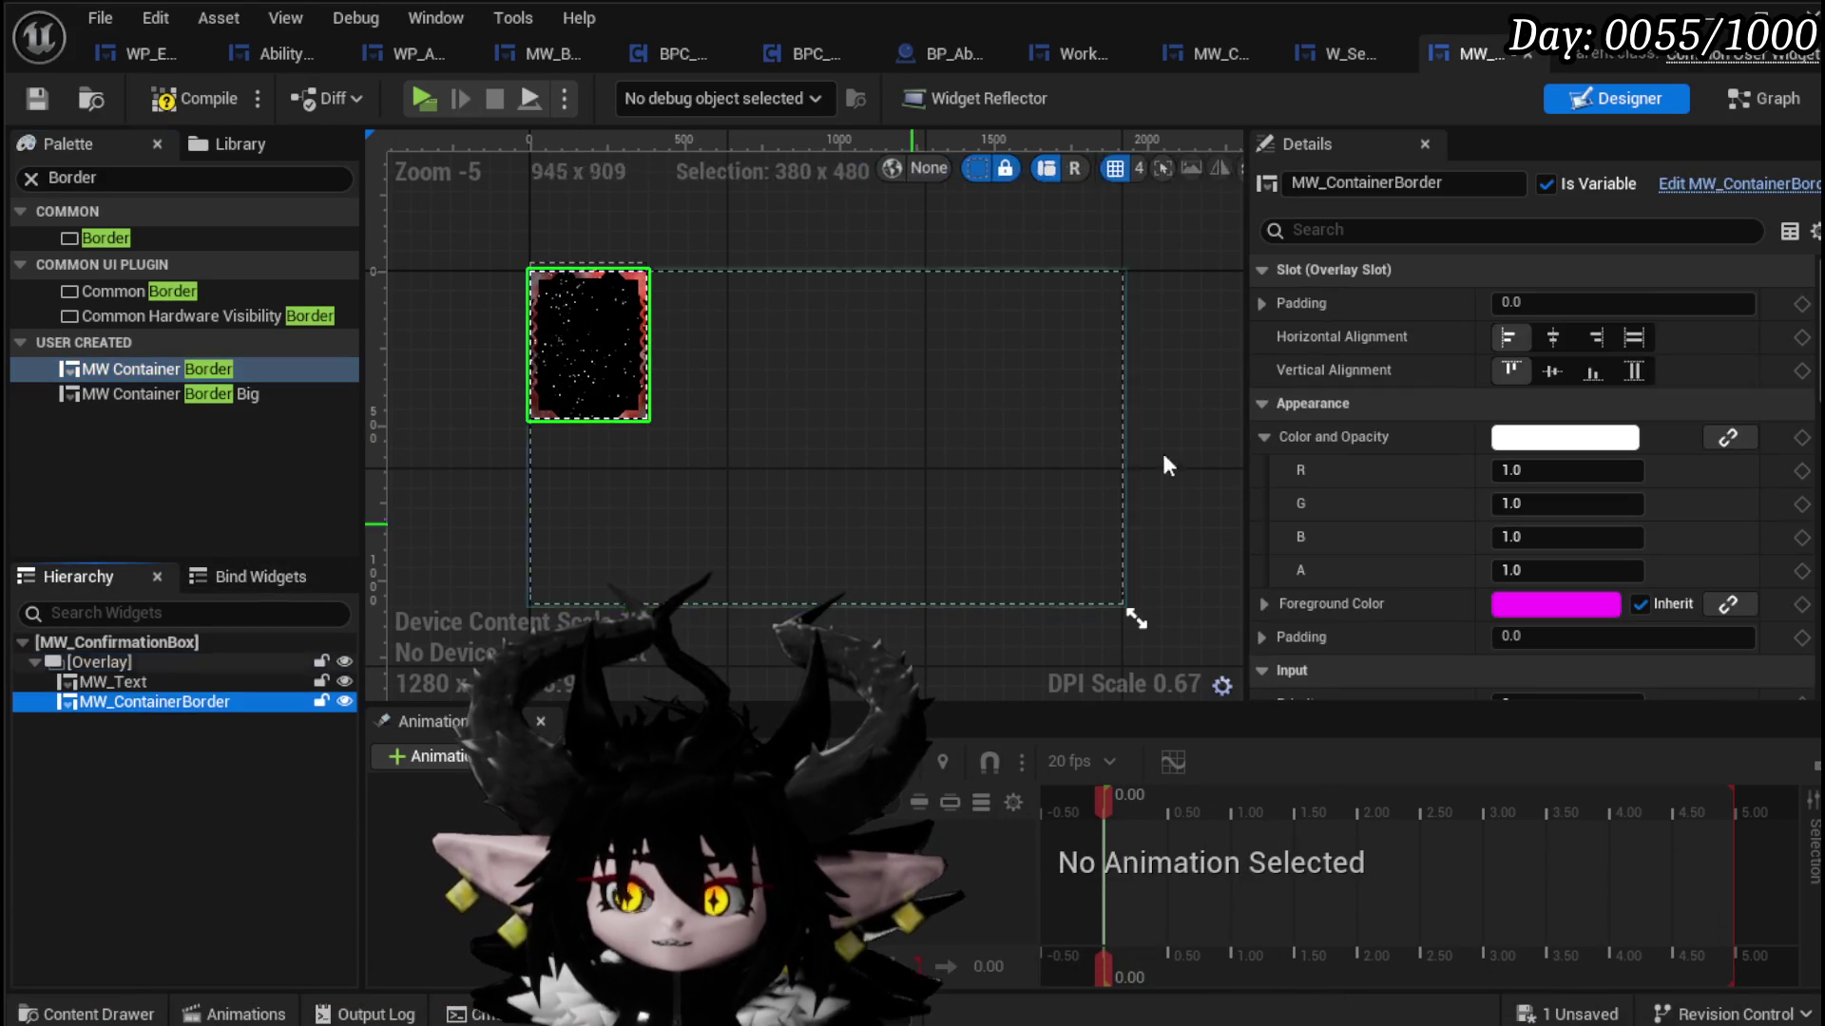
left_click(1634, 337)
left_click(1634, 371)
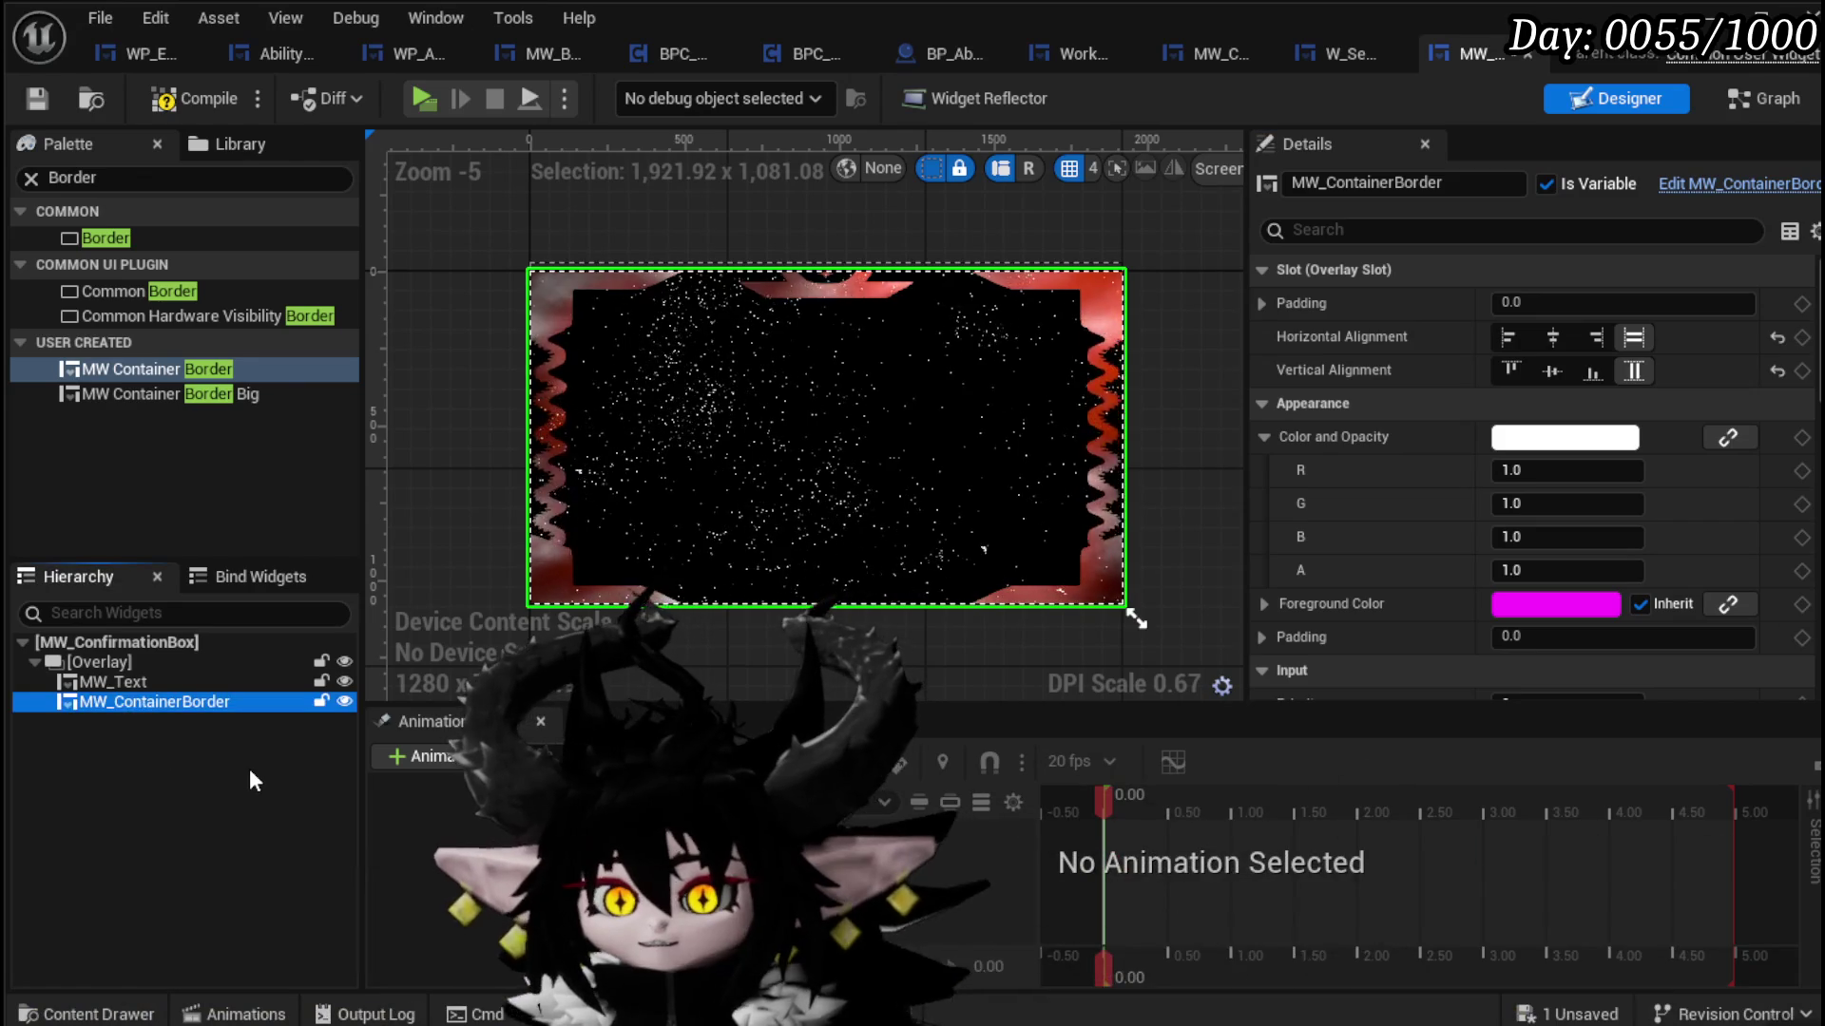
key("Delete")
left_click(157, 399)
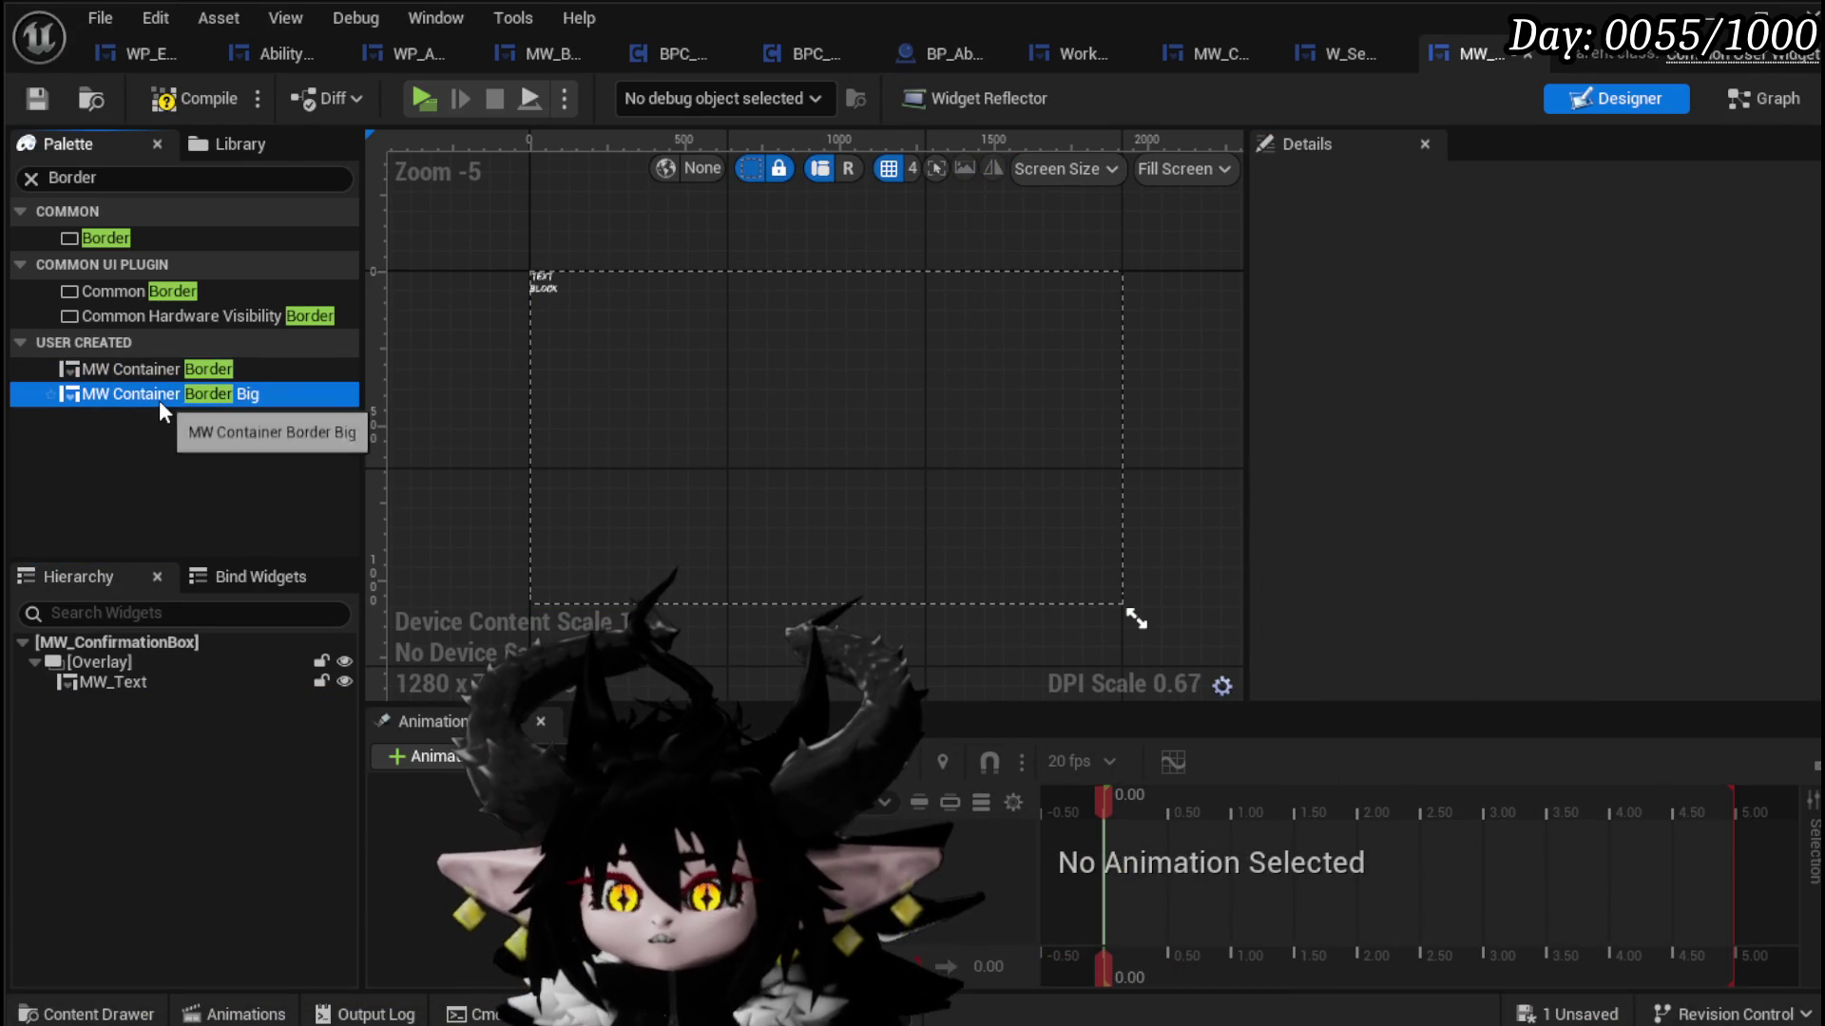
mouse_move(158, 395)
left_mouse_down()
mouse_move(559, 352)
mouse_move(111, 372)
mouse_move(109, 642)
left_mouse_up()
Step: Add a plain Border under the Overlay, filling horizontally and vertically
mouse_move(133, 241)
left_mouse_down()
mouse_move(120, 677)
mouse_move(152, 702)
left_mouse_up()
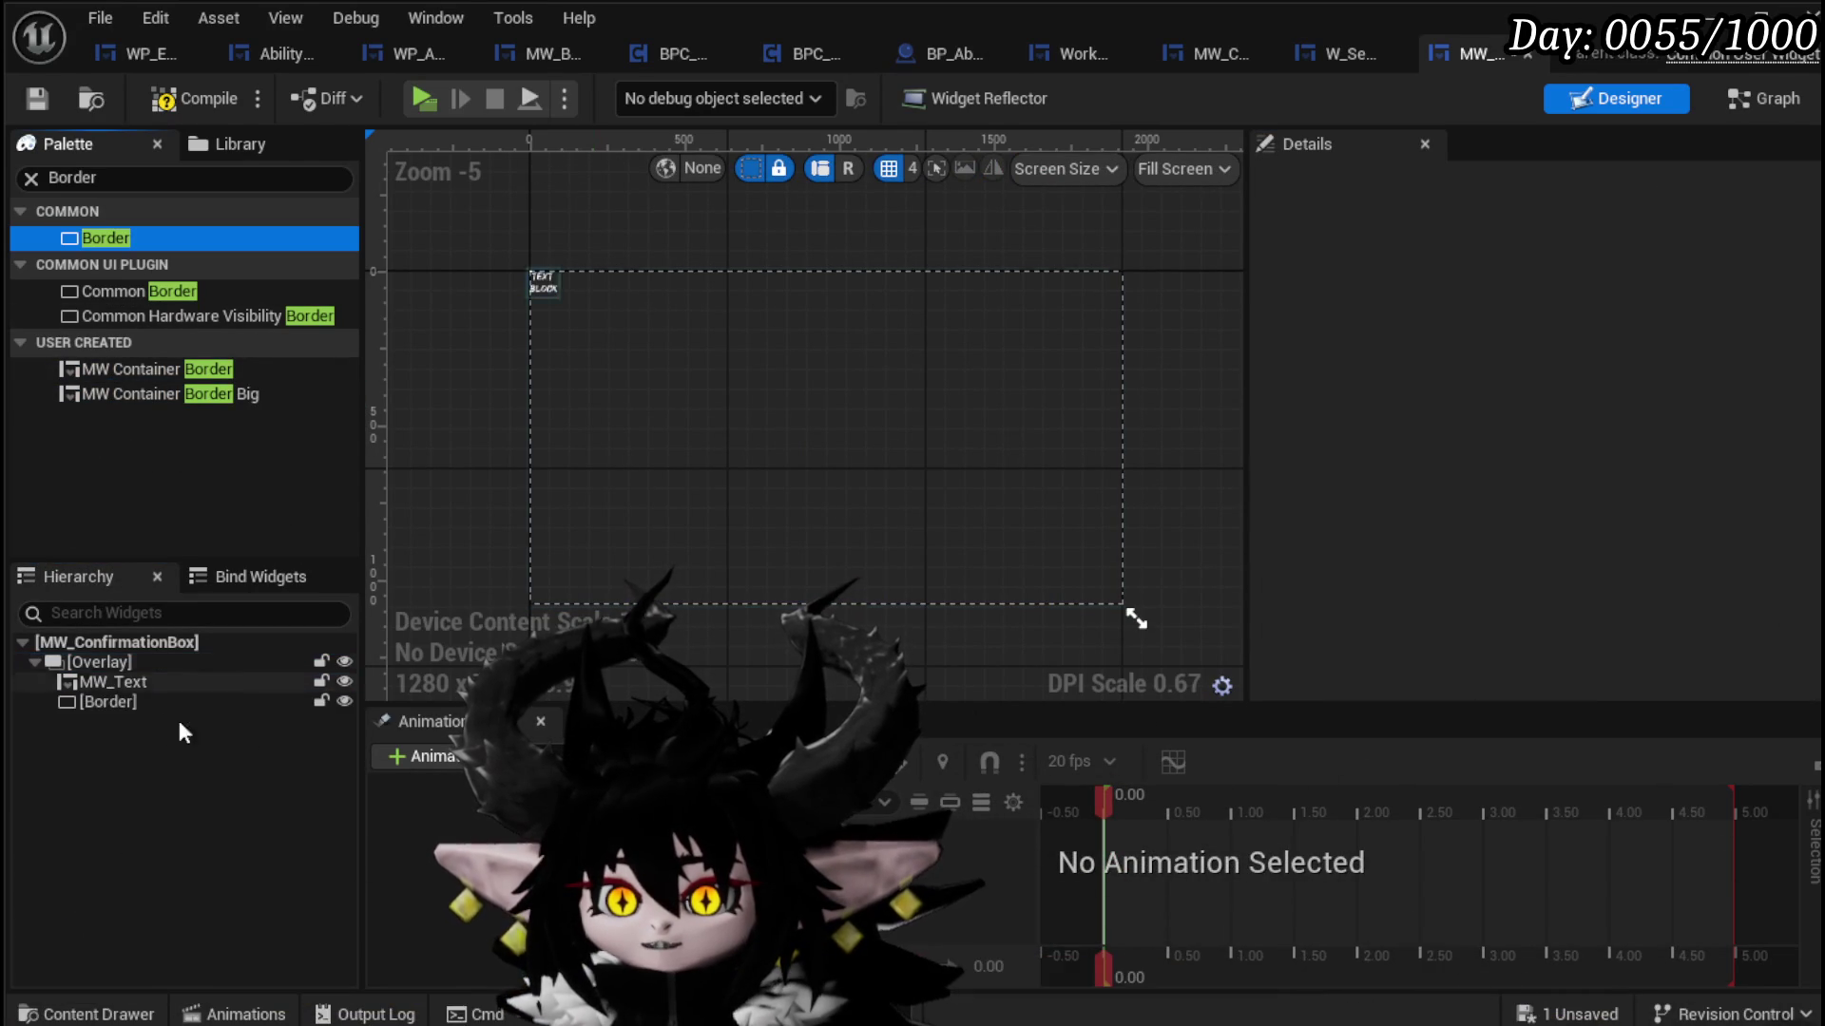
left_click(129, 710)
left_click(1634, 338)
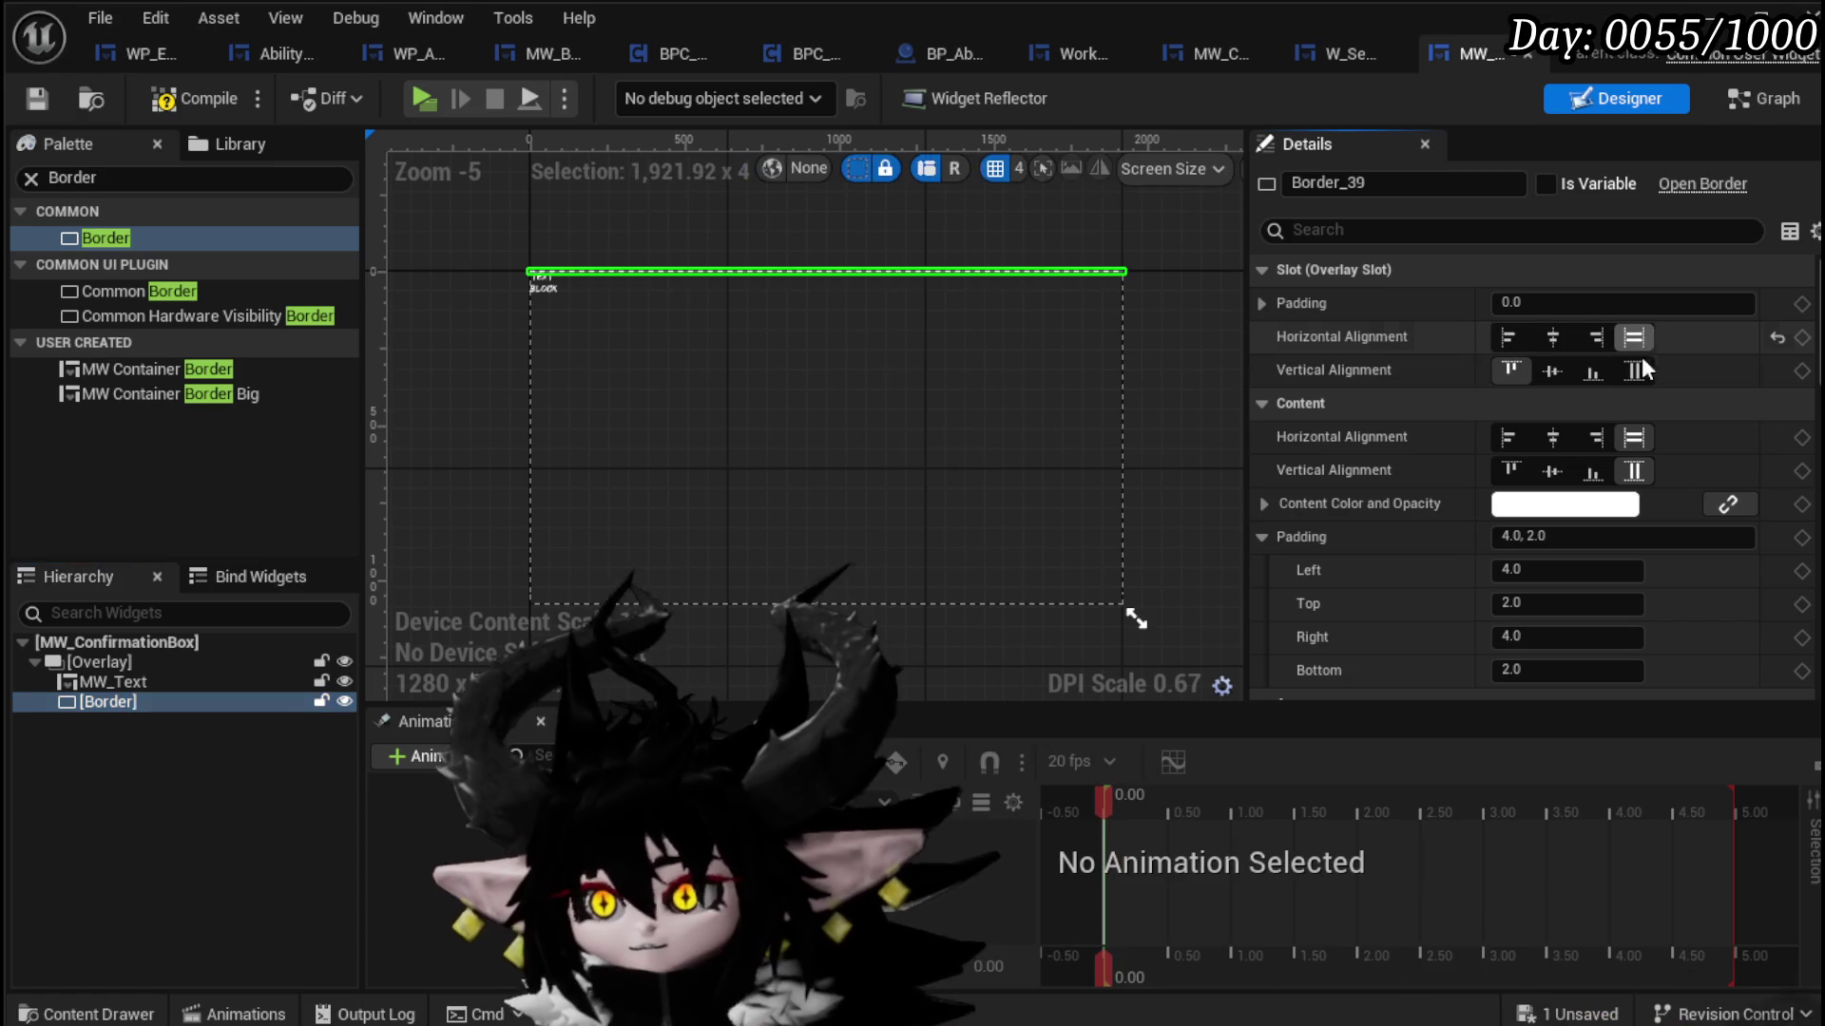
left_click(1633, 371)
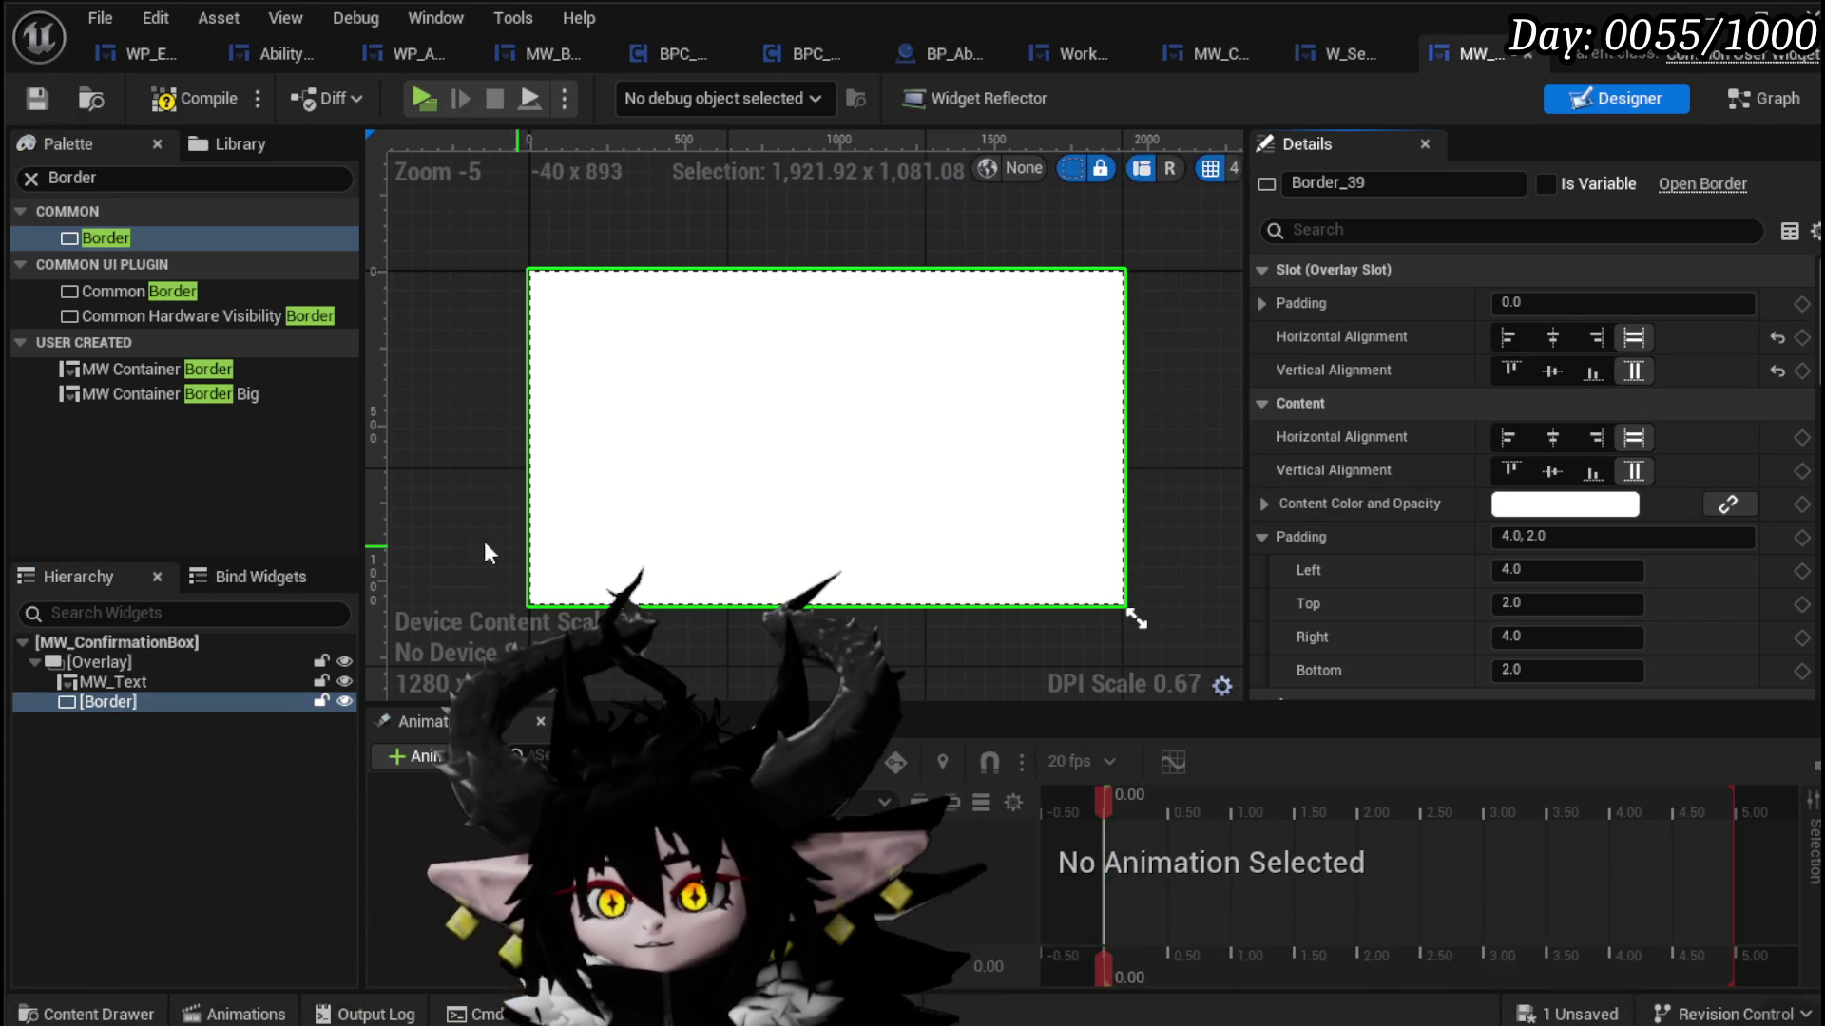
Step: Set the Border's brush colour to dark grey (0.052083) and save the widget
scroll(1440, 485, "down", 2)
scroll(1435, 479, "down", 2)
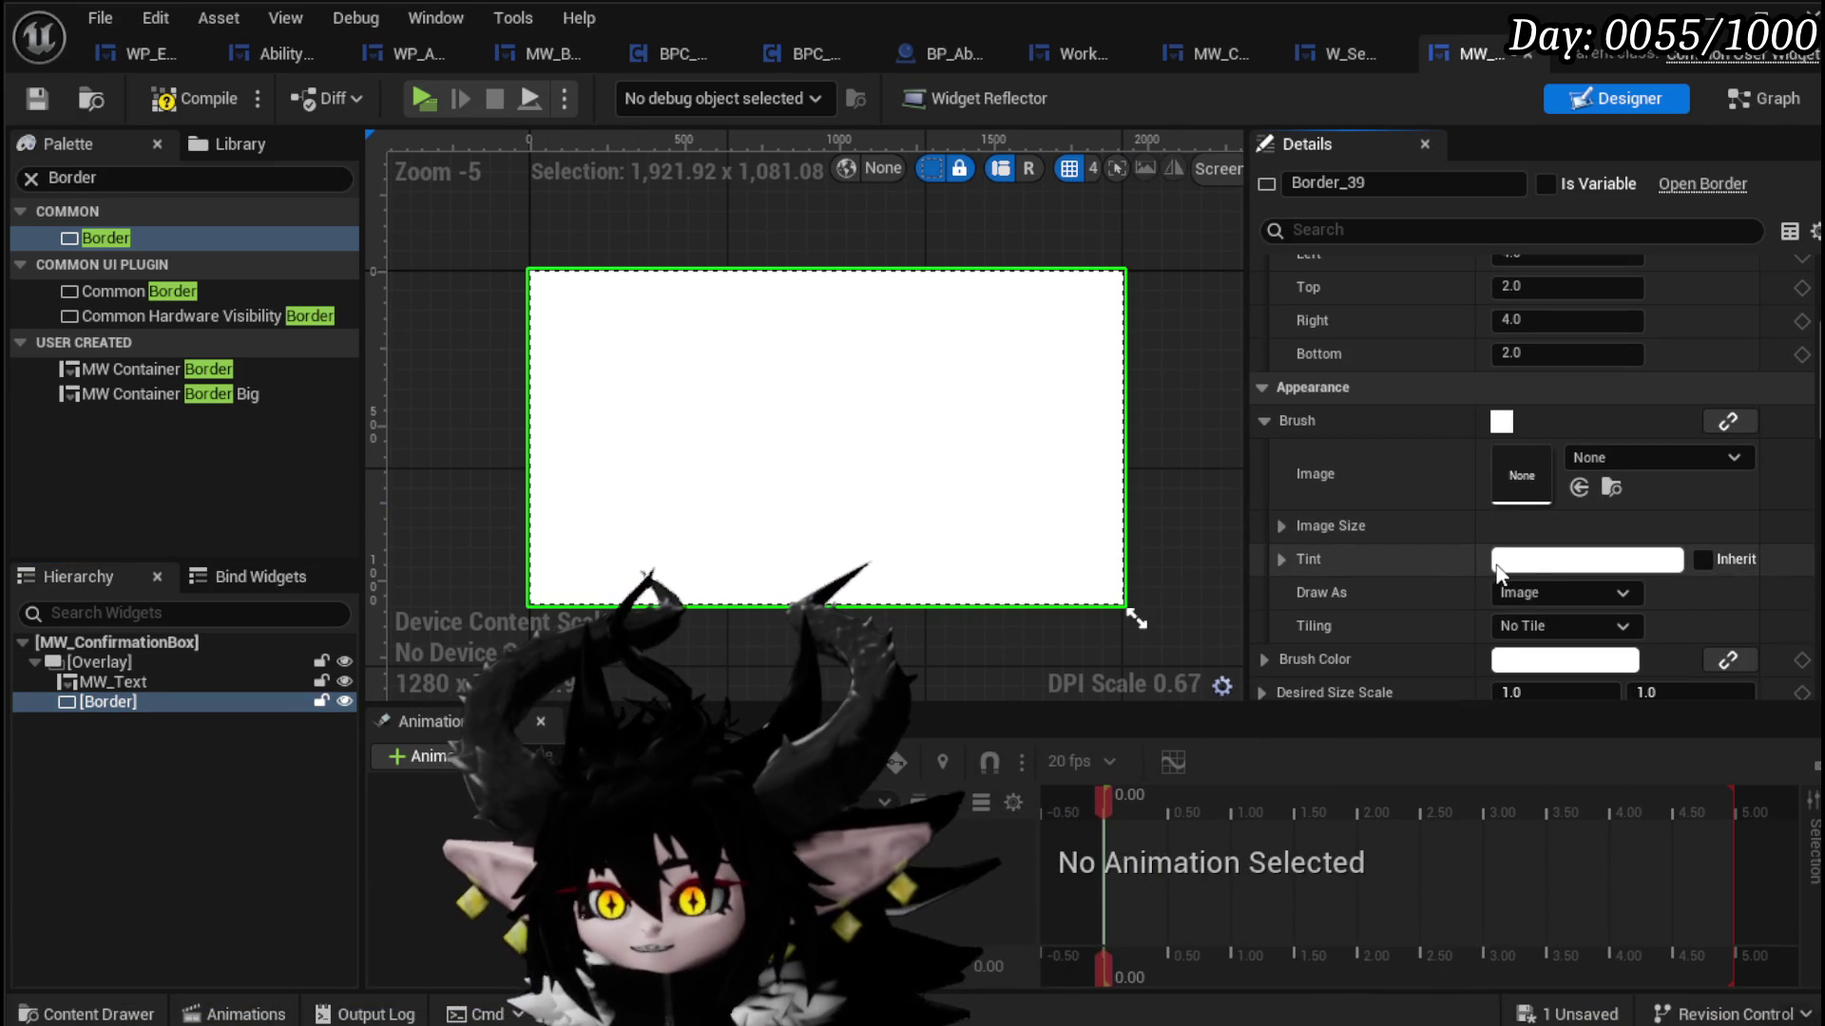
scroll(1488, 617, "down", 1)
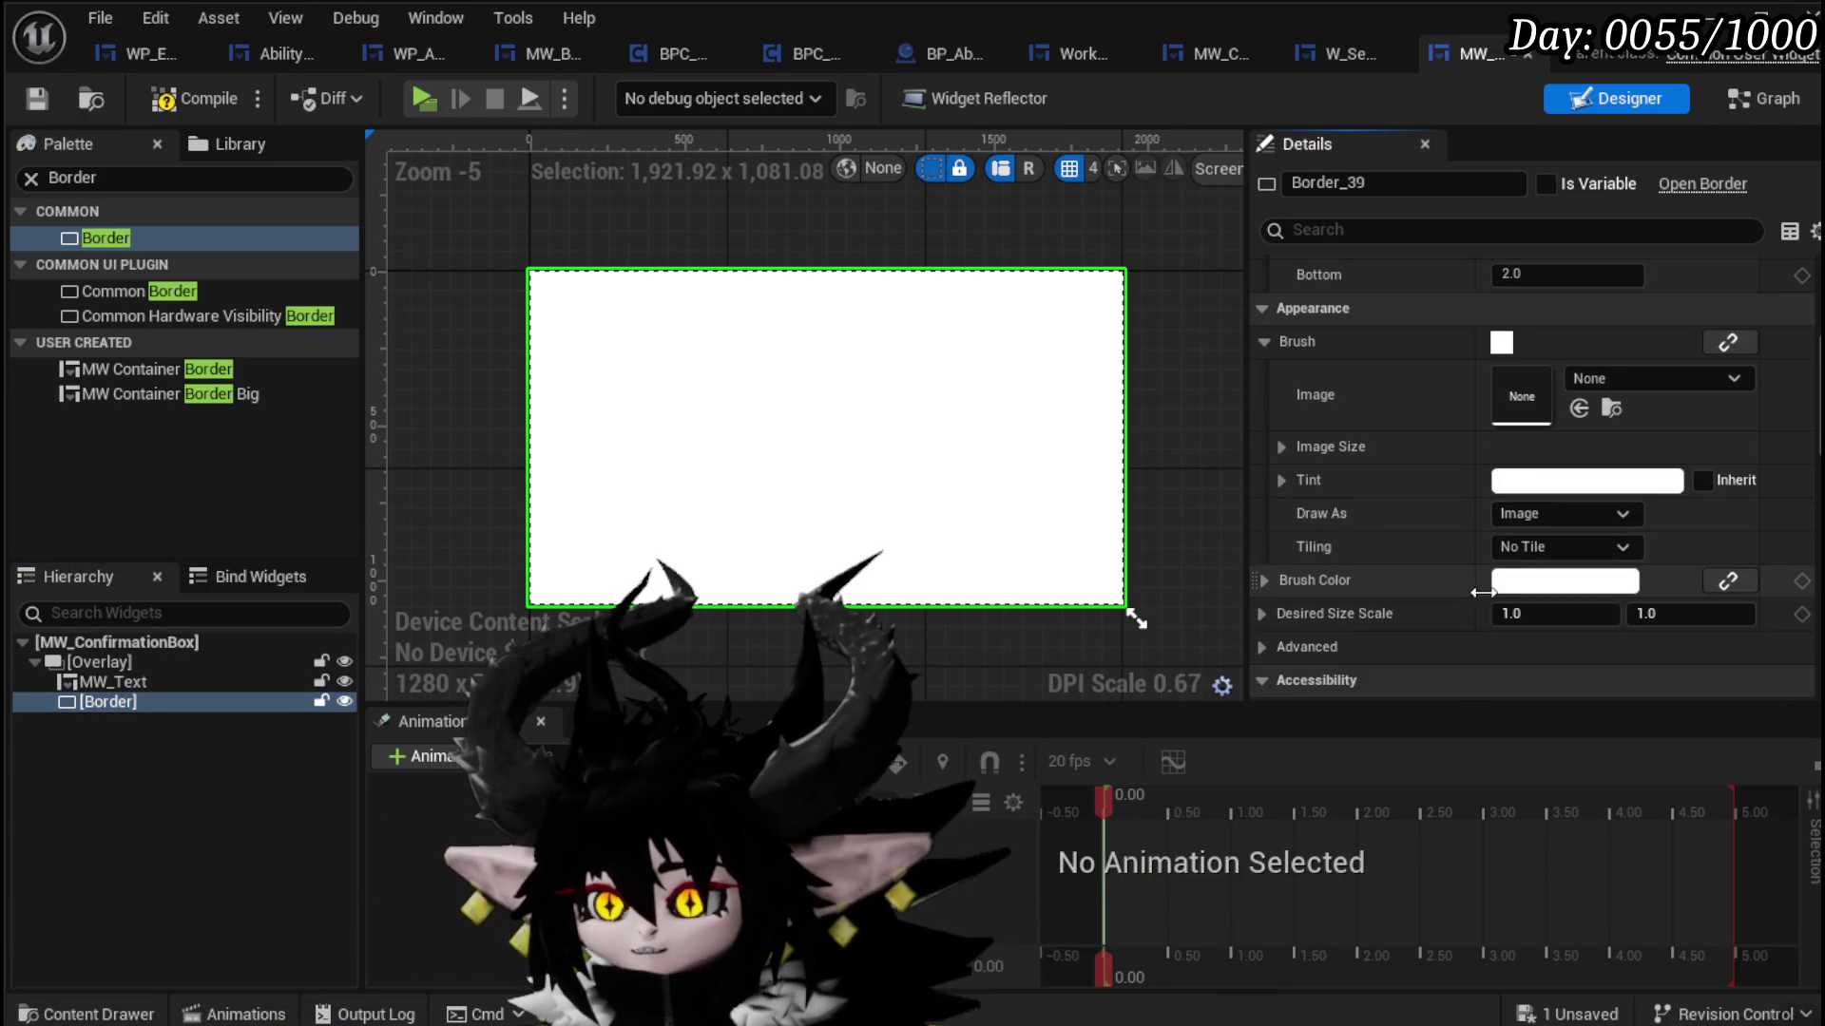
left_click(1268, 579)
left_click(1564, 580)
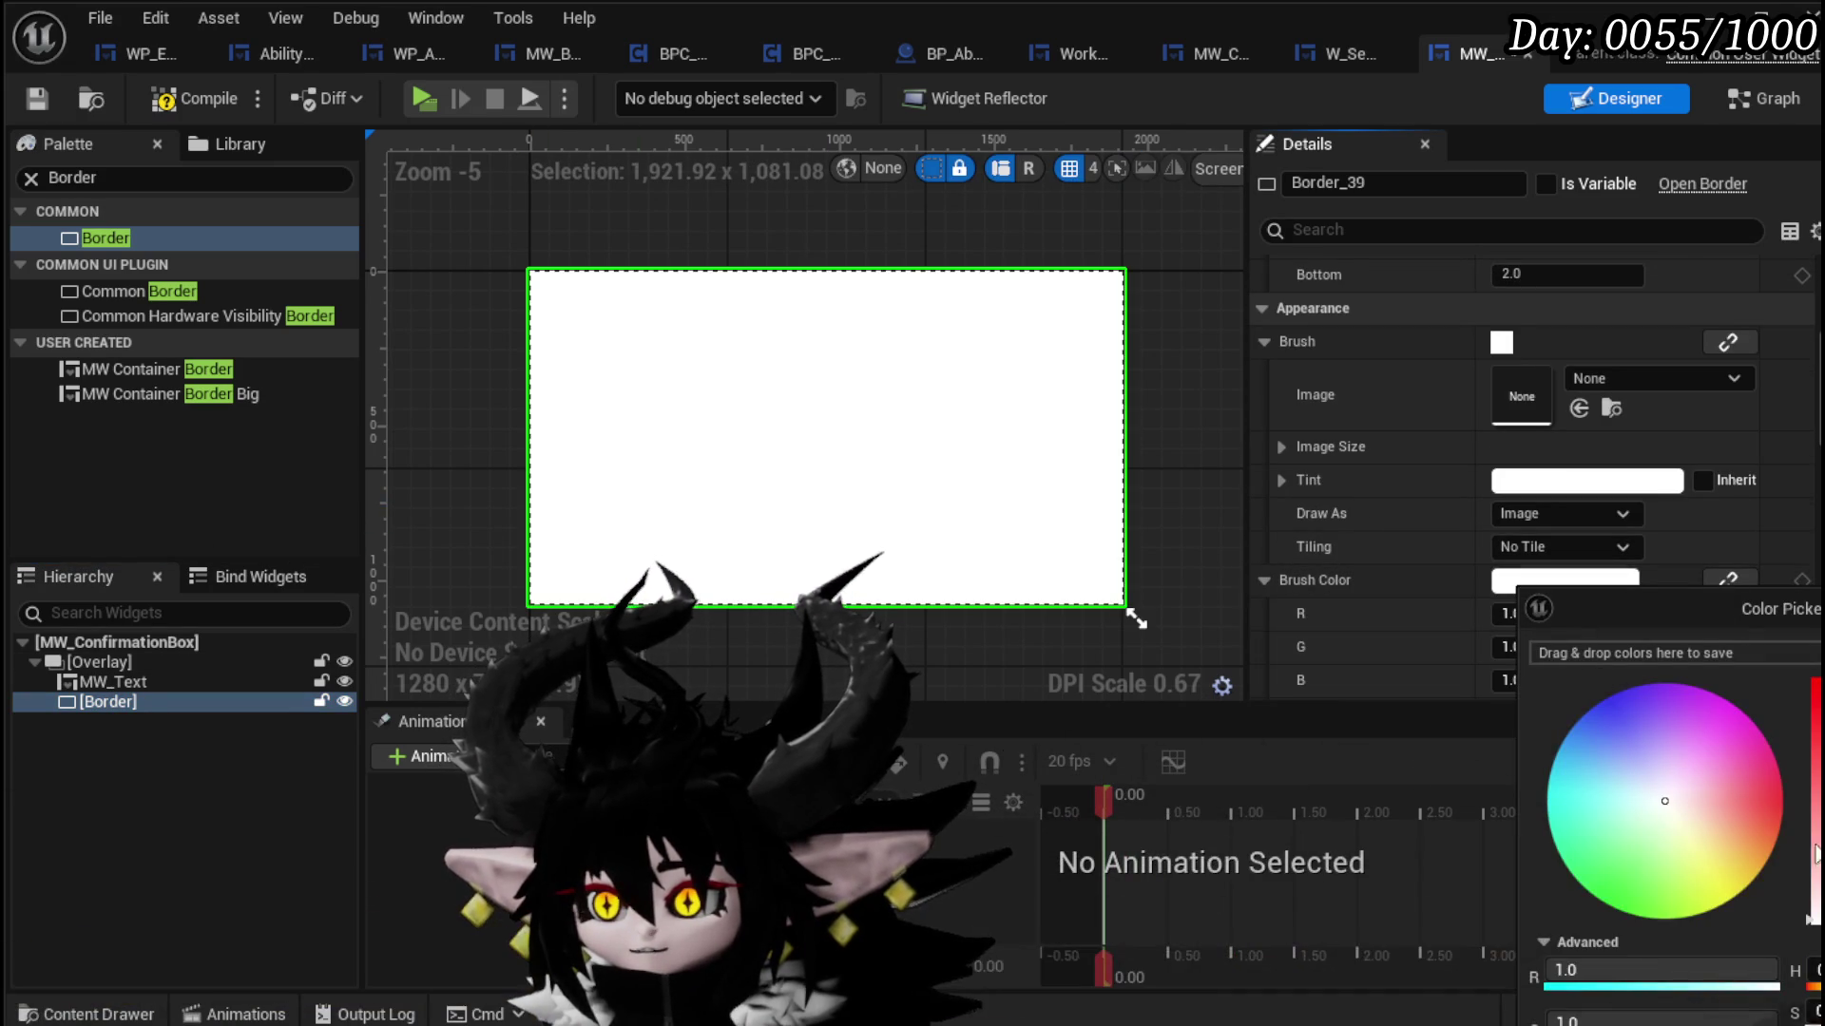
left_click(1810, 920)
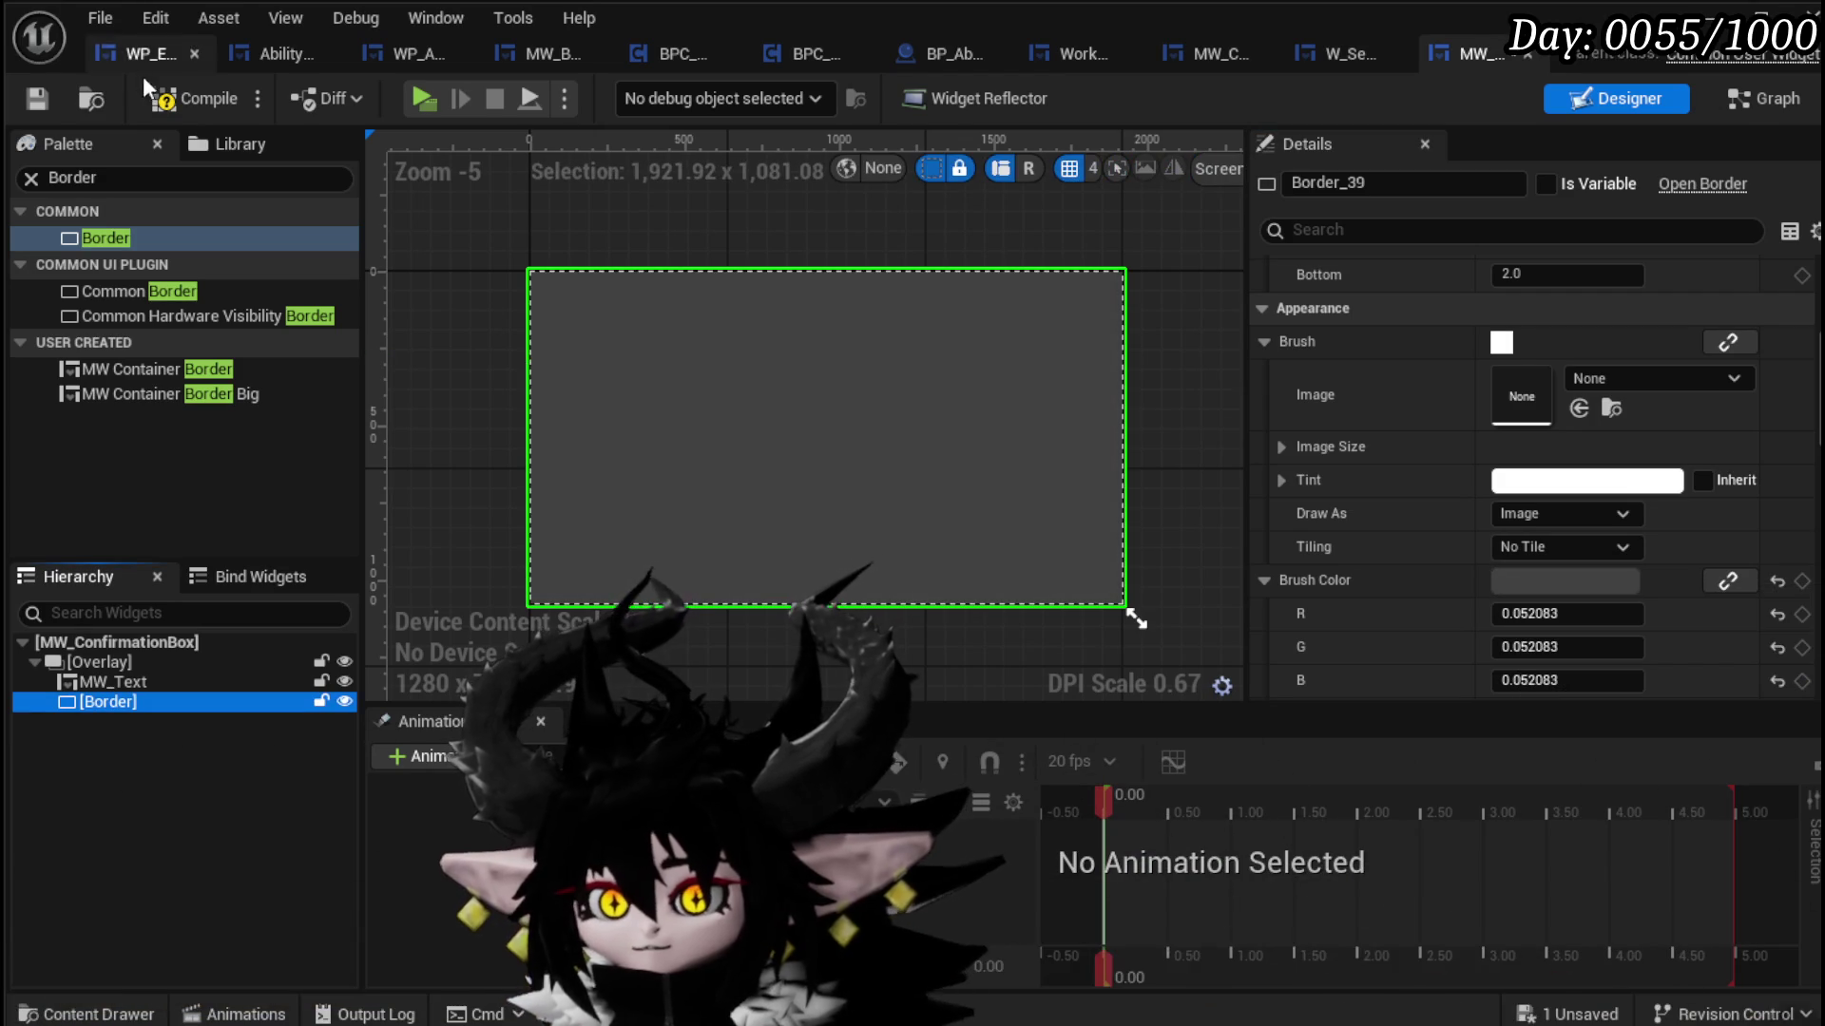
left_click(36, 98)
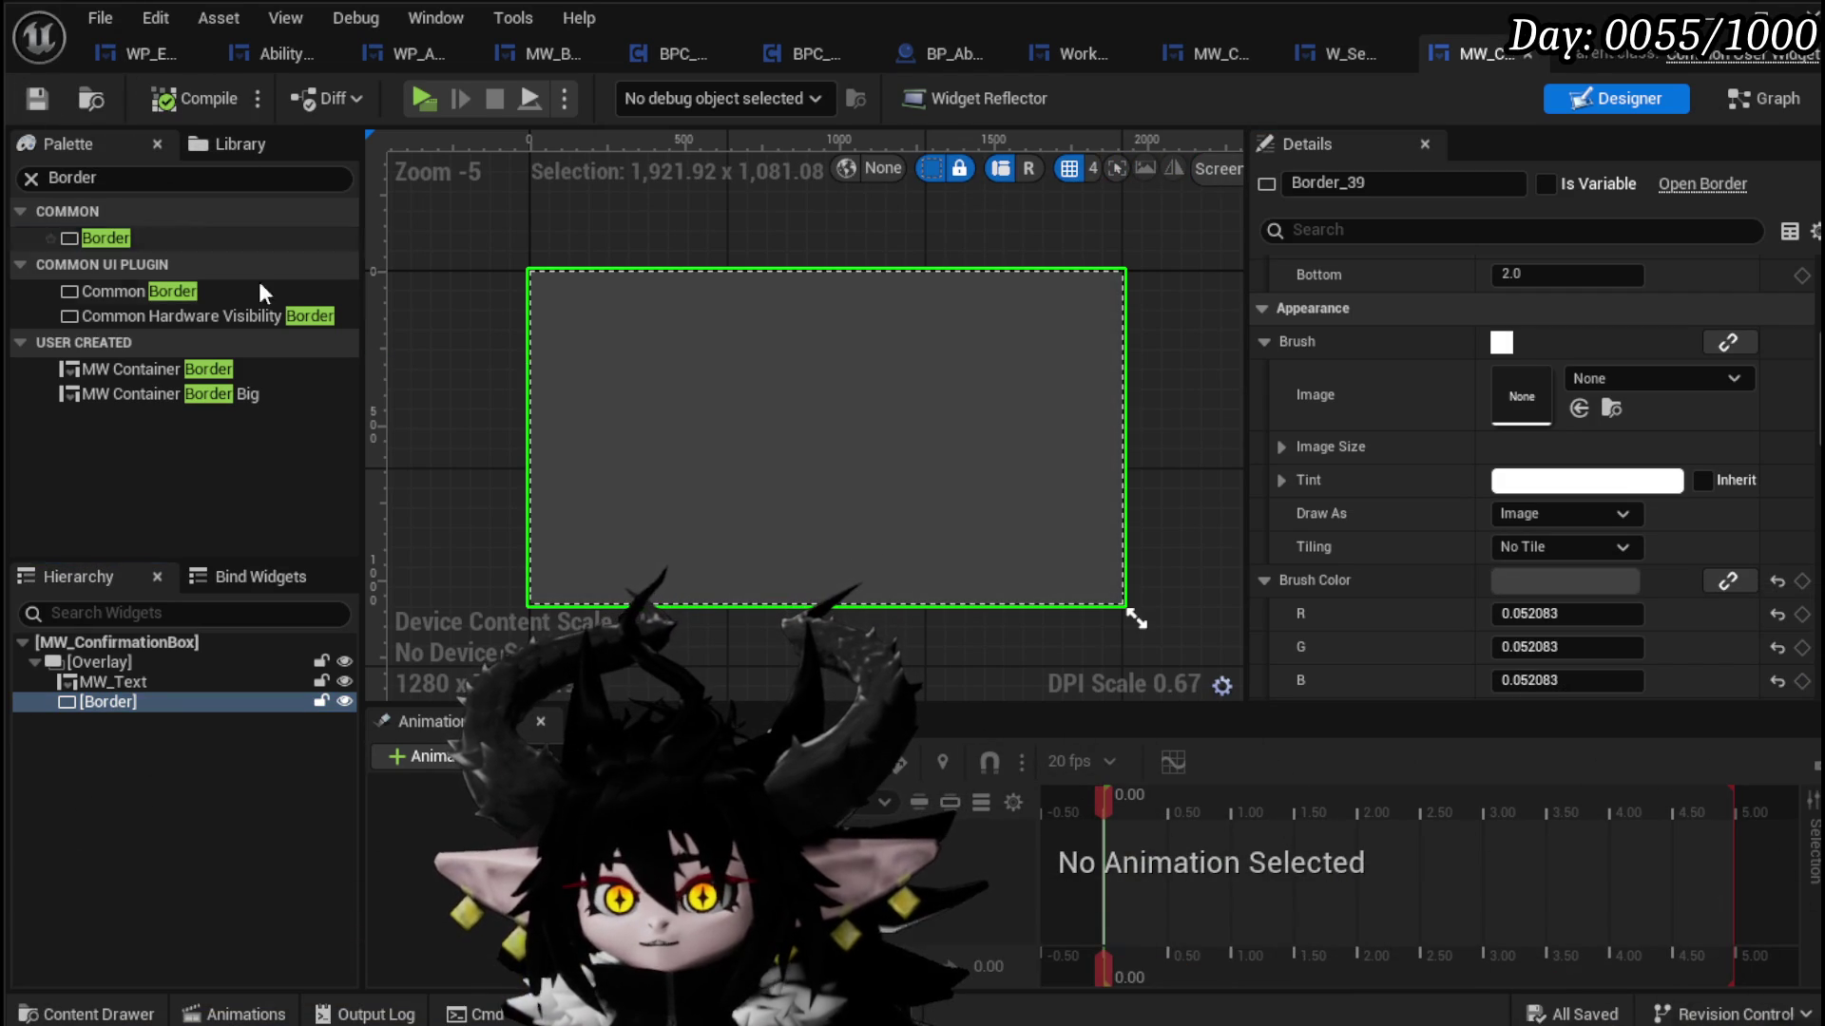
Step: Add two MW Button widgets inside the Overlay
left_click(112, 176)
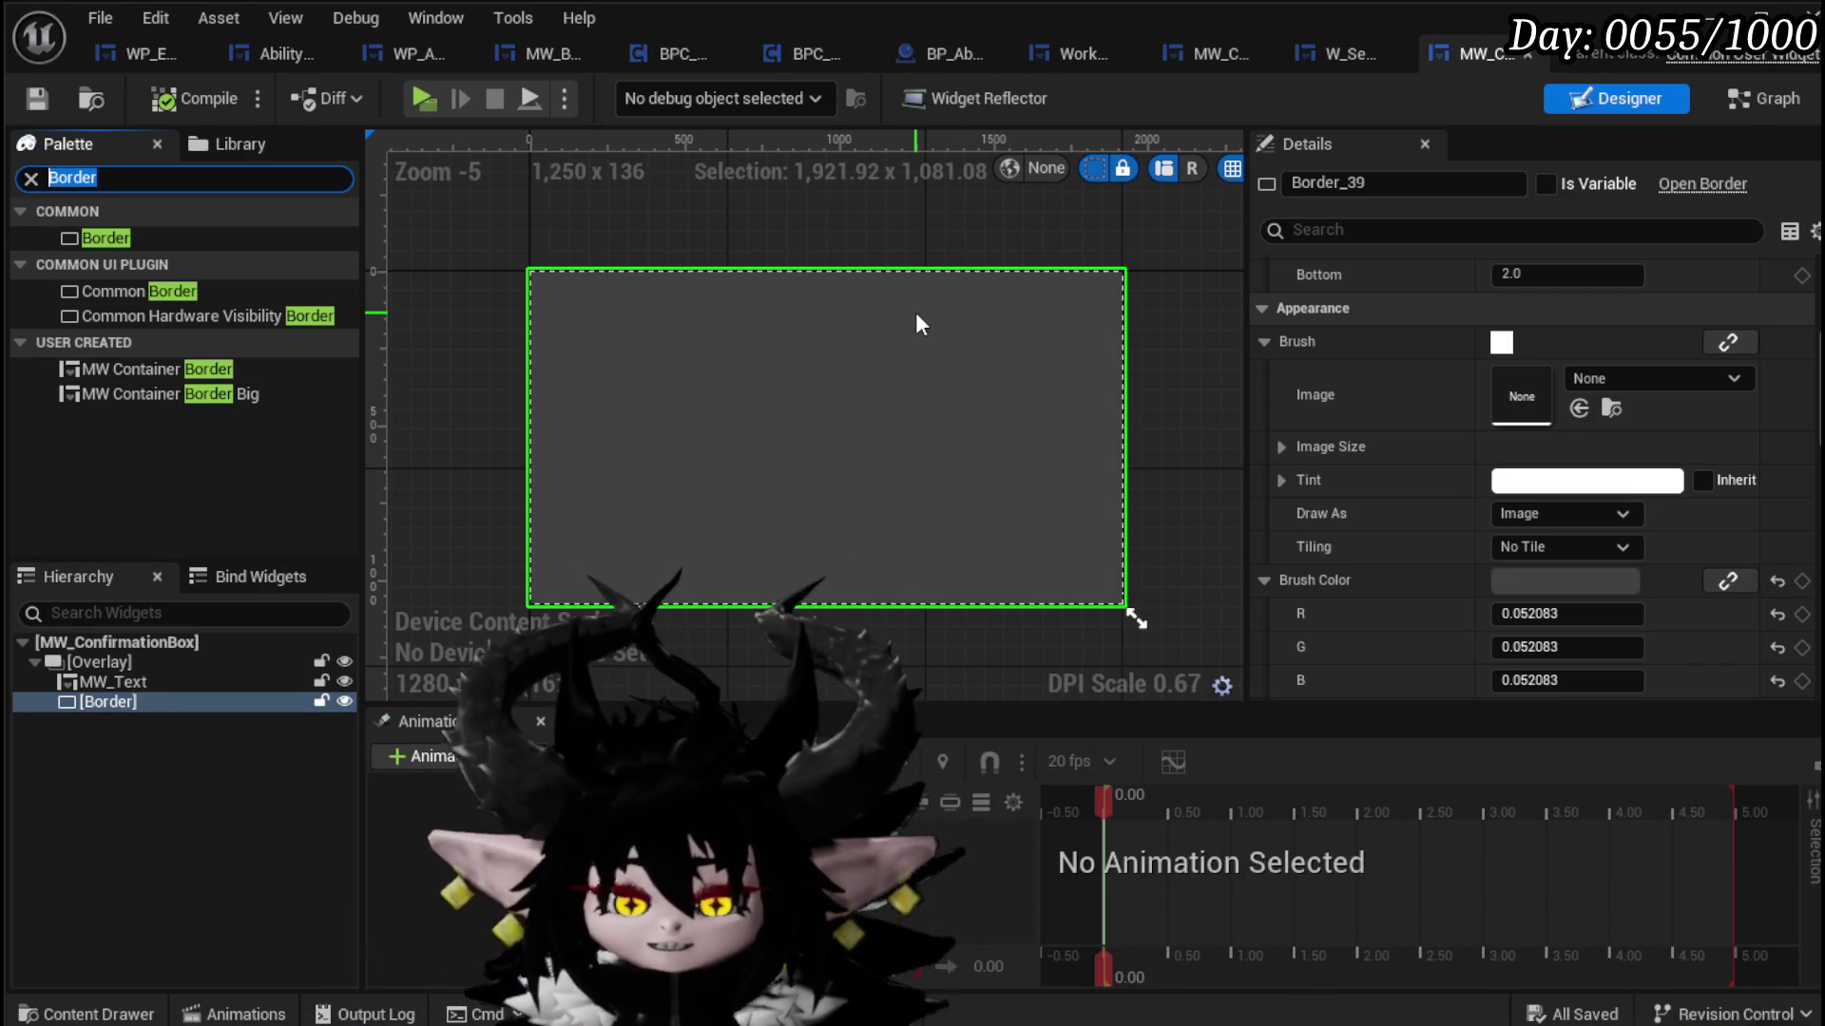
type("Button")
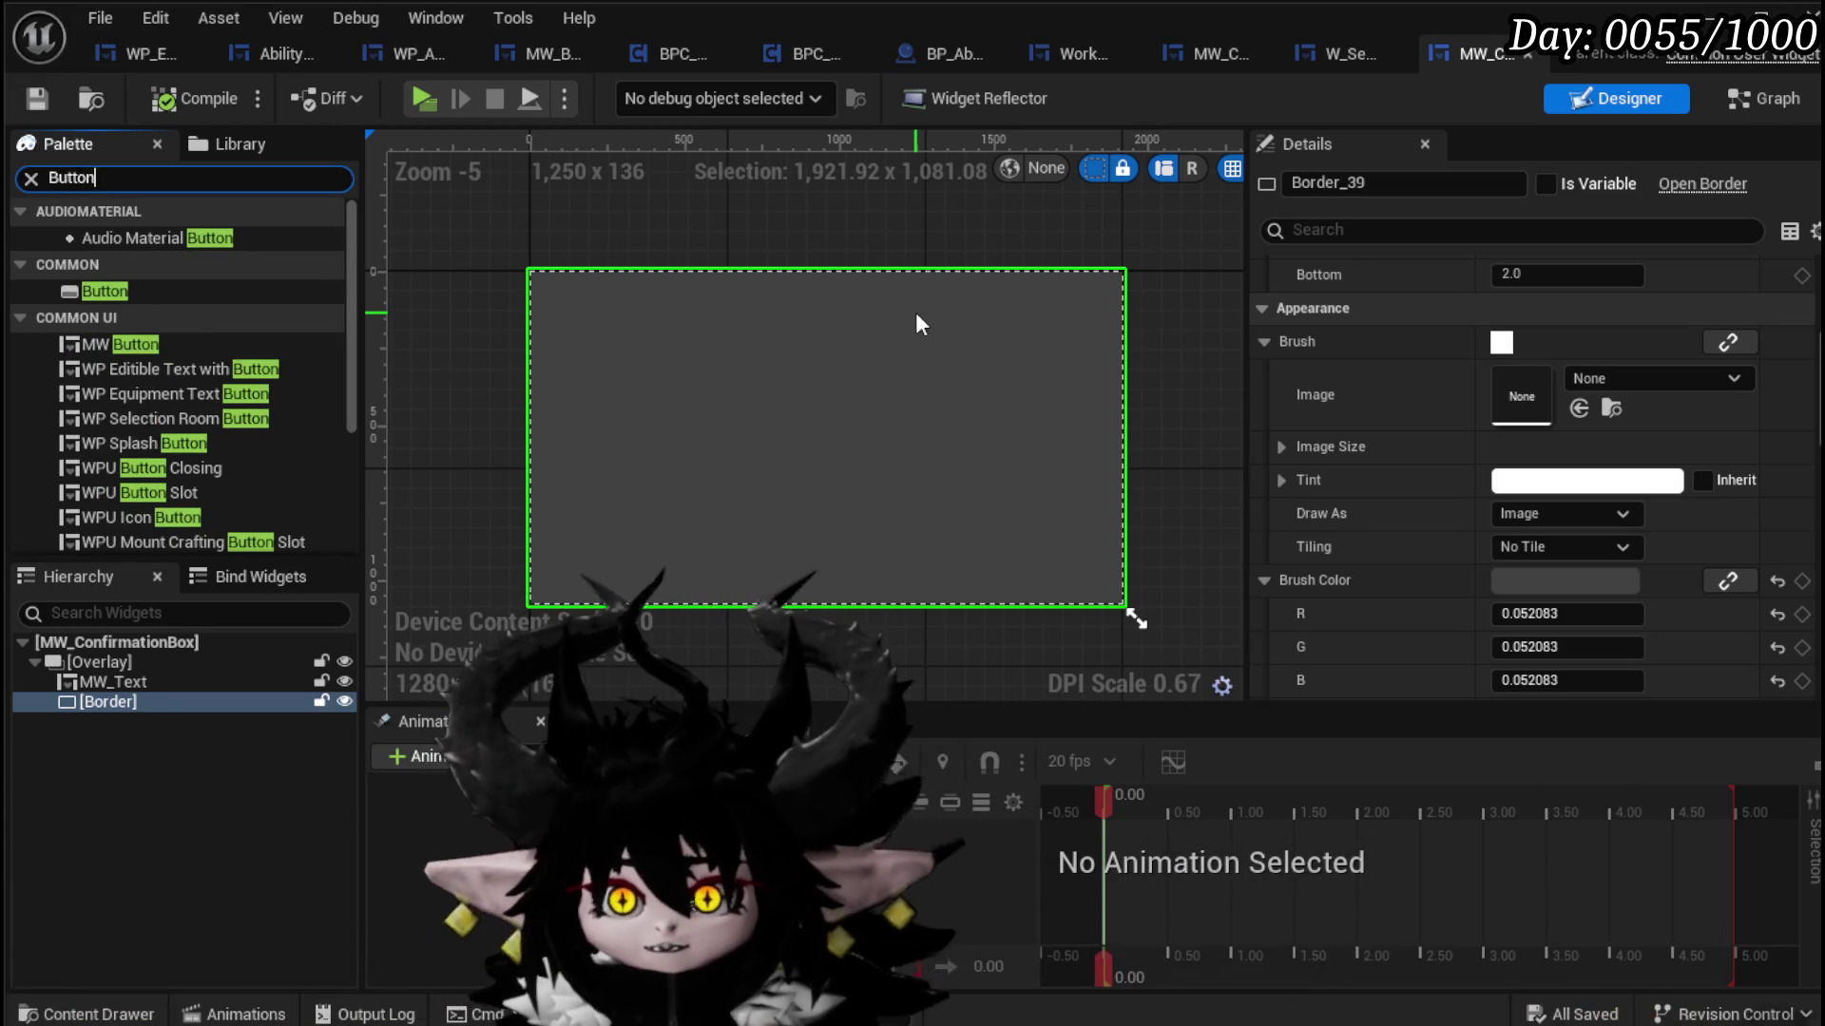
left_click_drag(117, 344, 275, 487)
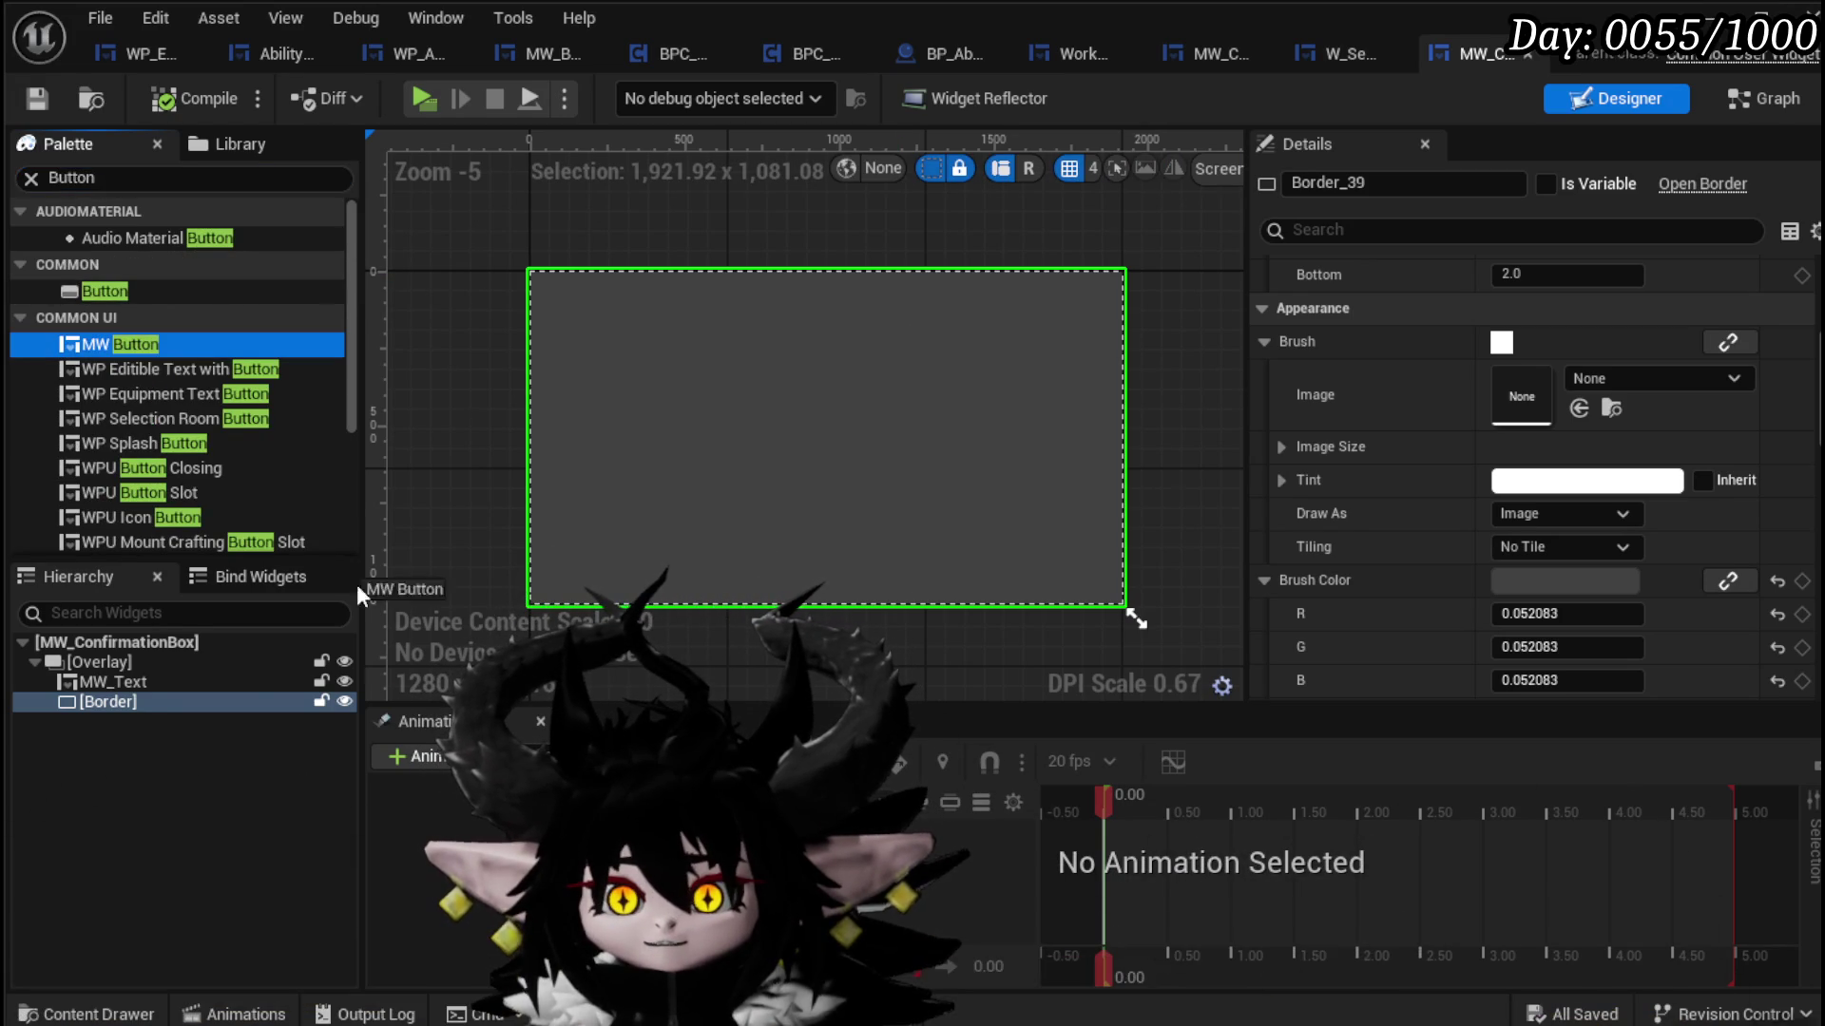
mouse_move(106, 652)
left_mouse_down()
mouse_move(110, 700)
mouse_move(100, 664)
left_mouse_up()
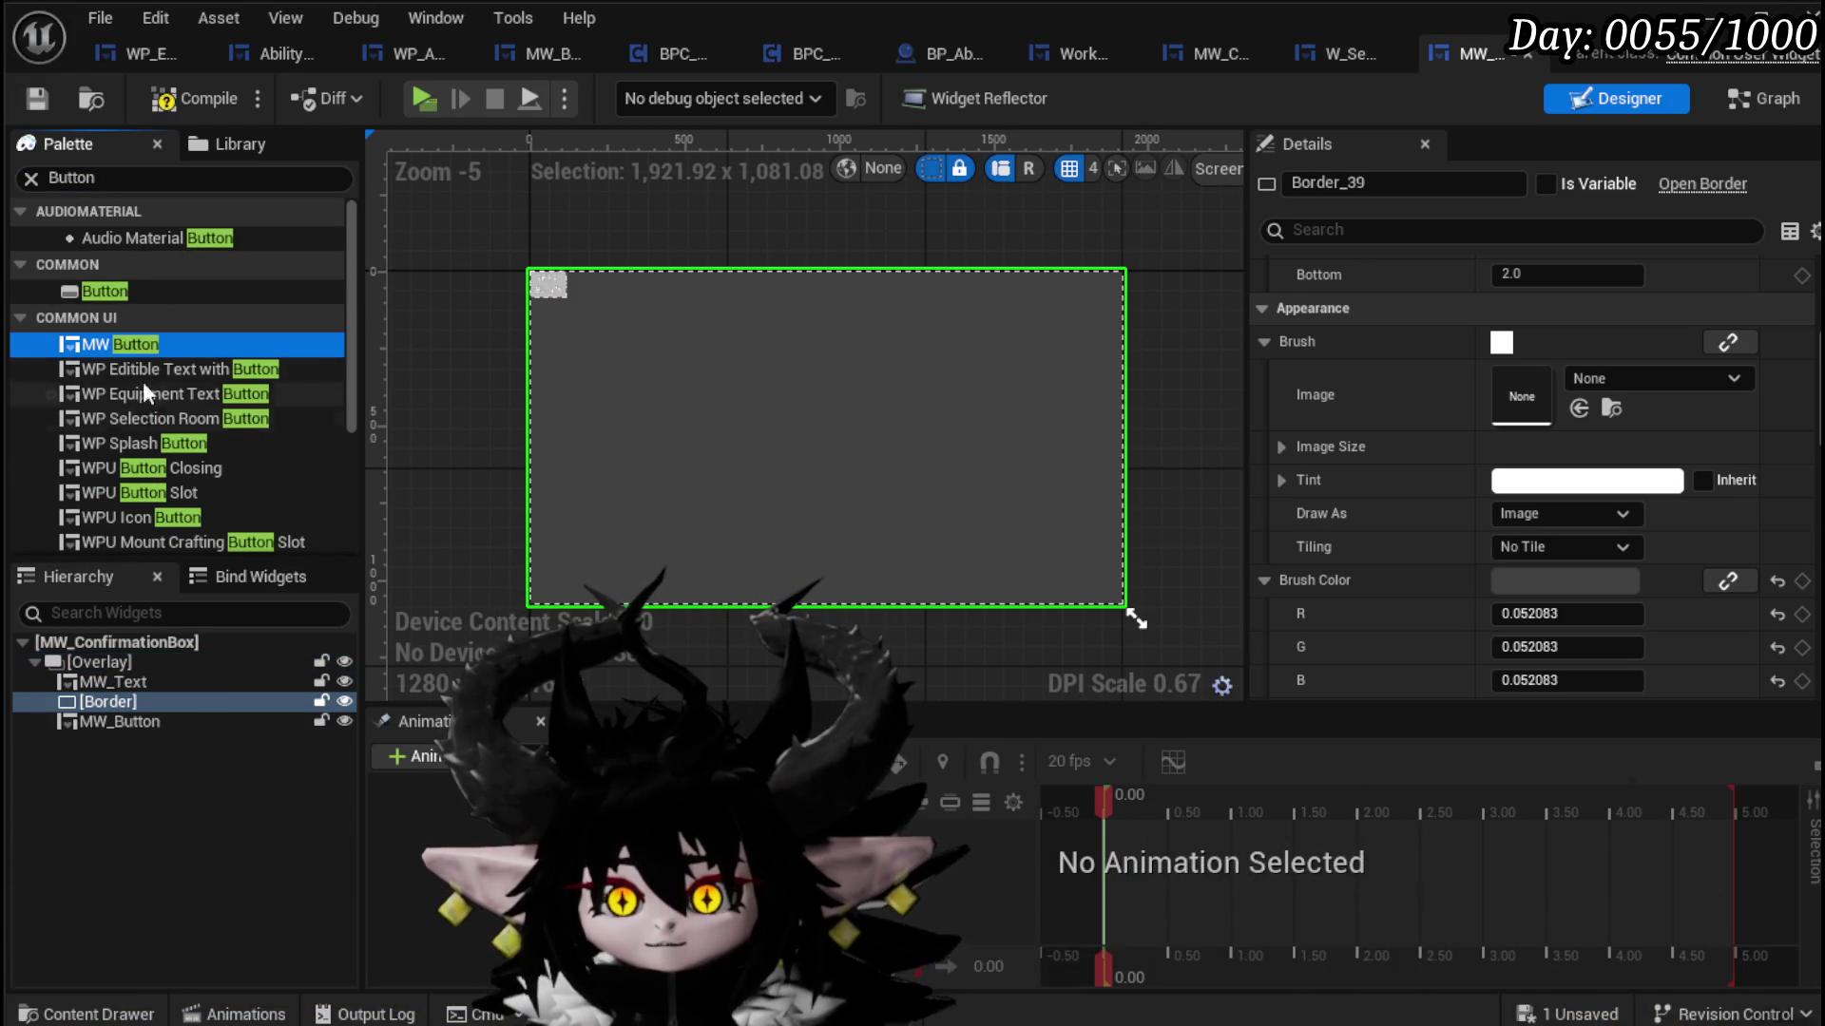
mouse_move(135, 344)
left_mouse_down()
mouse_move(151, 749)
mouse_move(105, 663)
left_mouse_up()
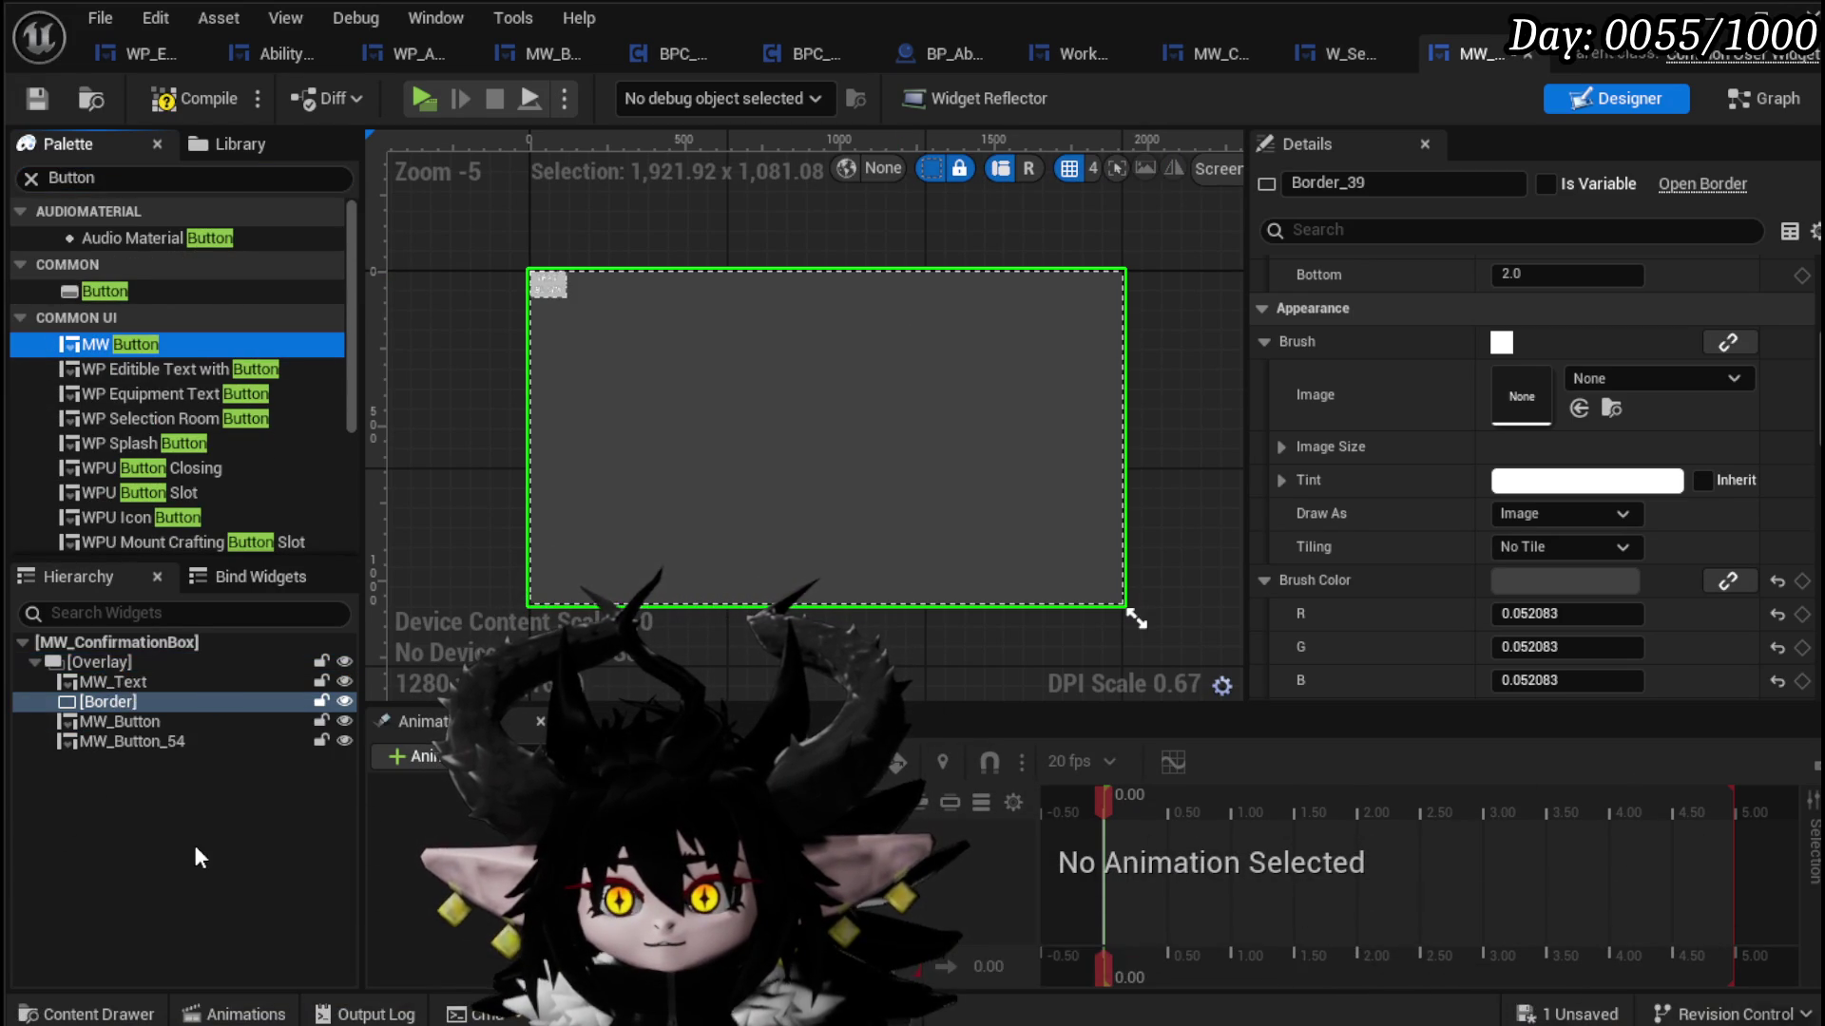
Step: Rename the first button to MW_Button_Confirm
left_click(126, 742)
left_click(122, 722)
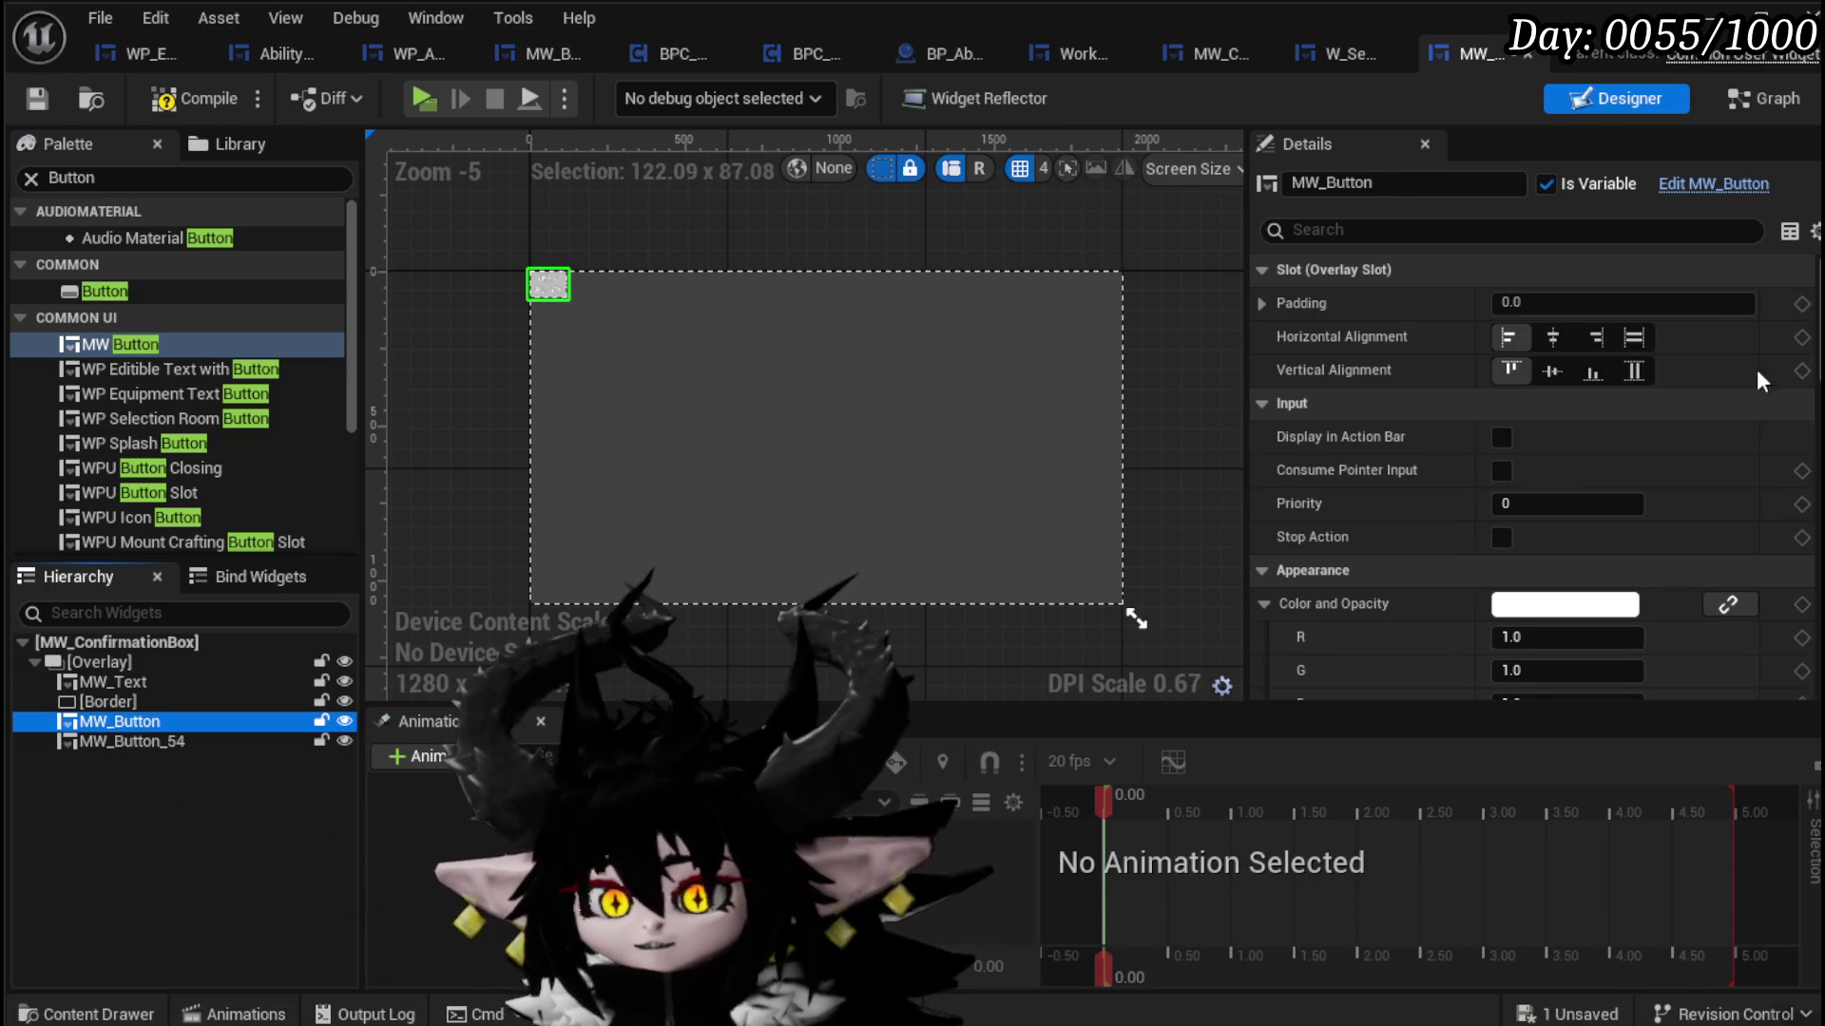
left_click(1401, 182)
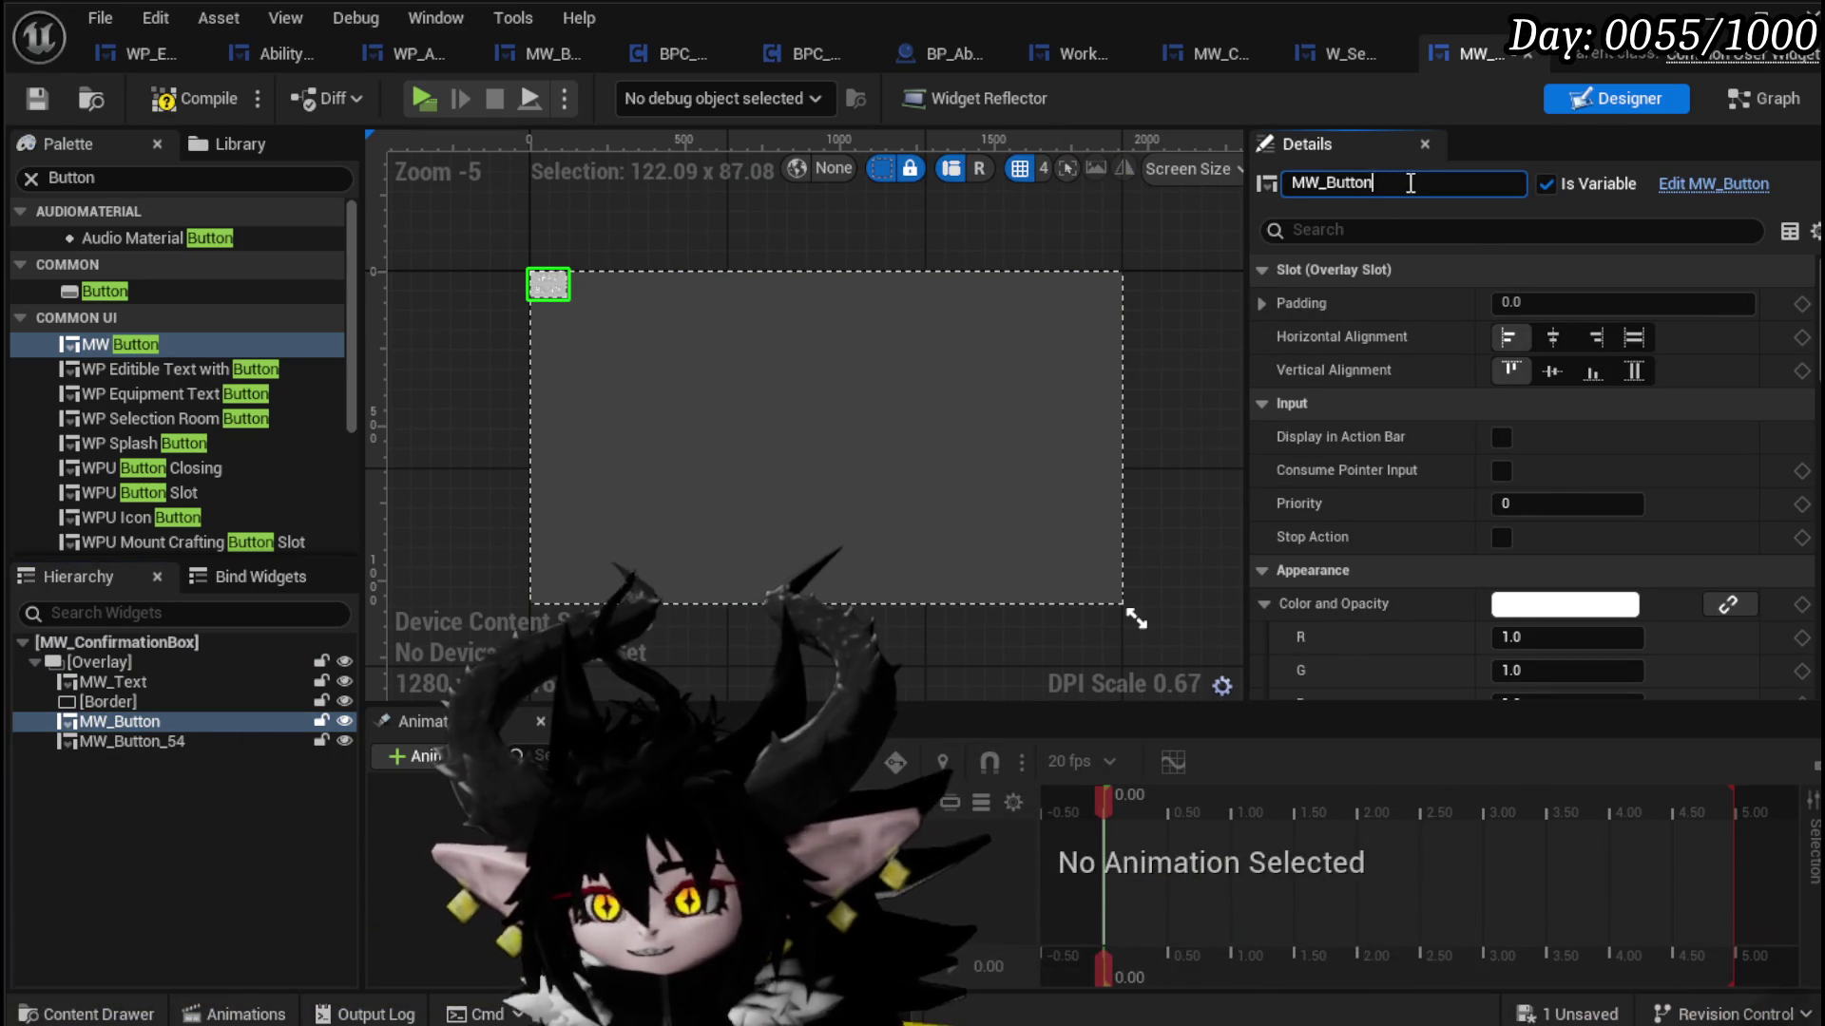
type("_")
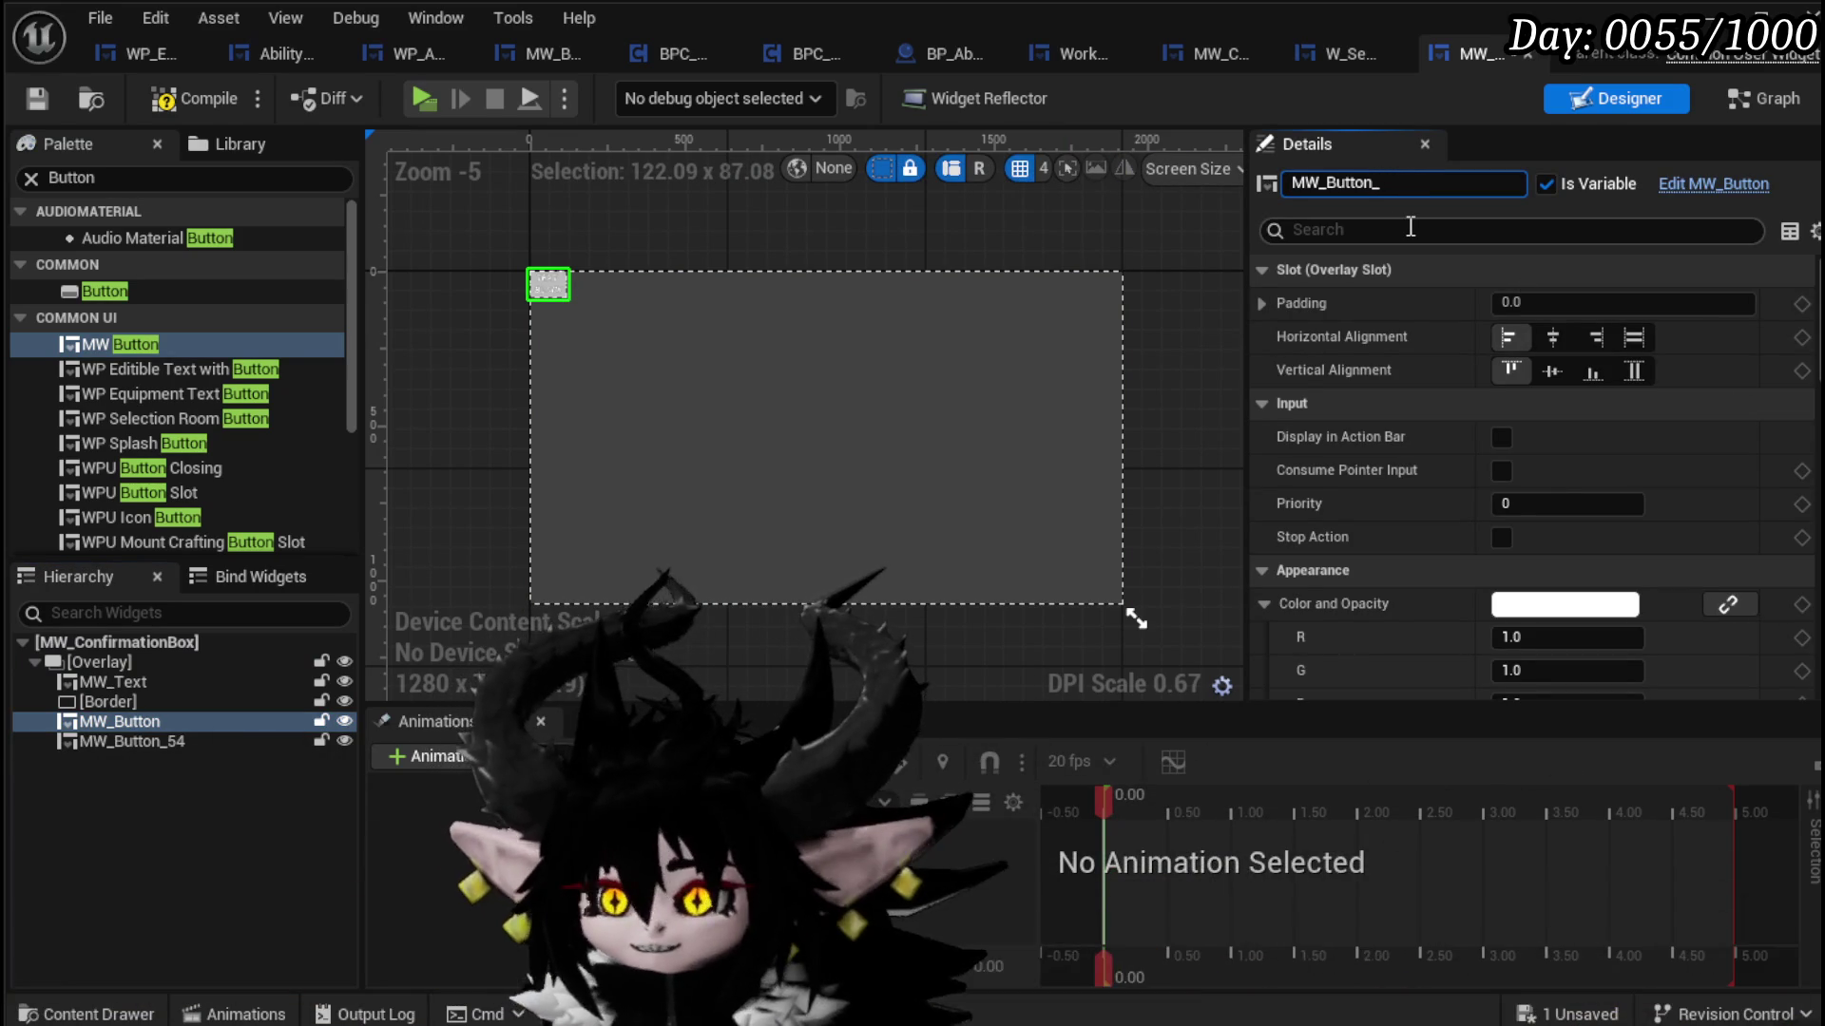
type("Co")
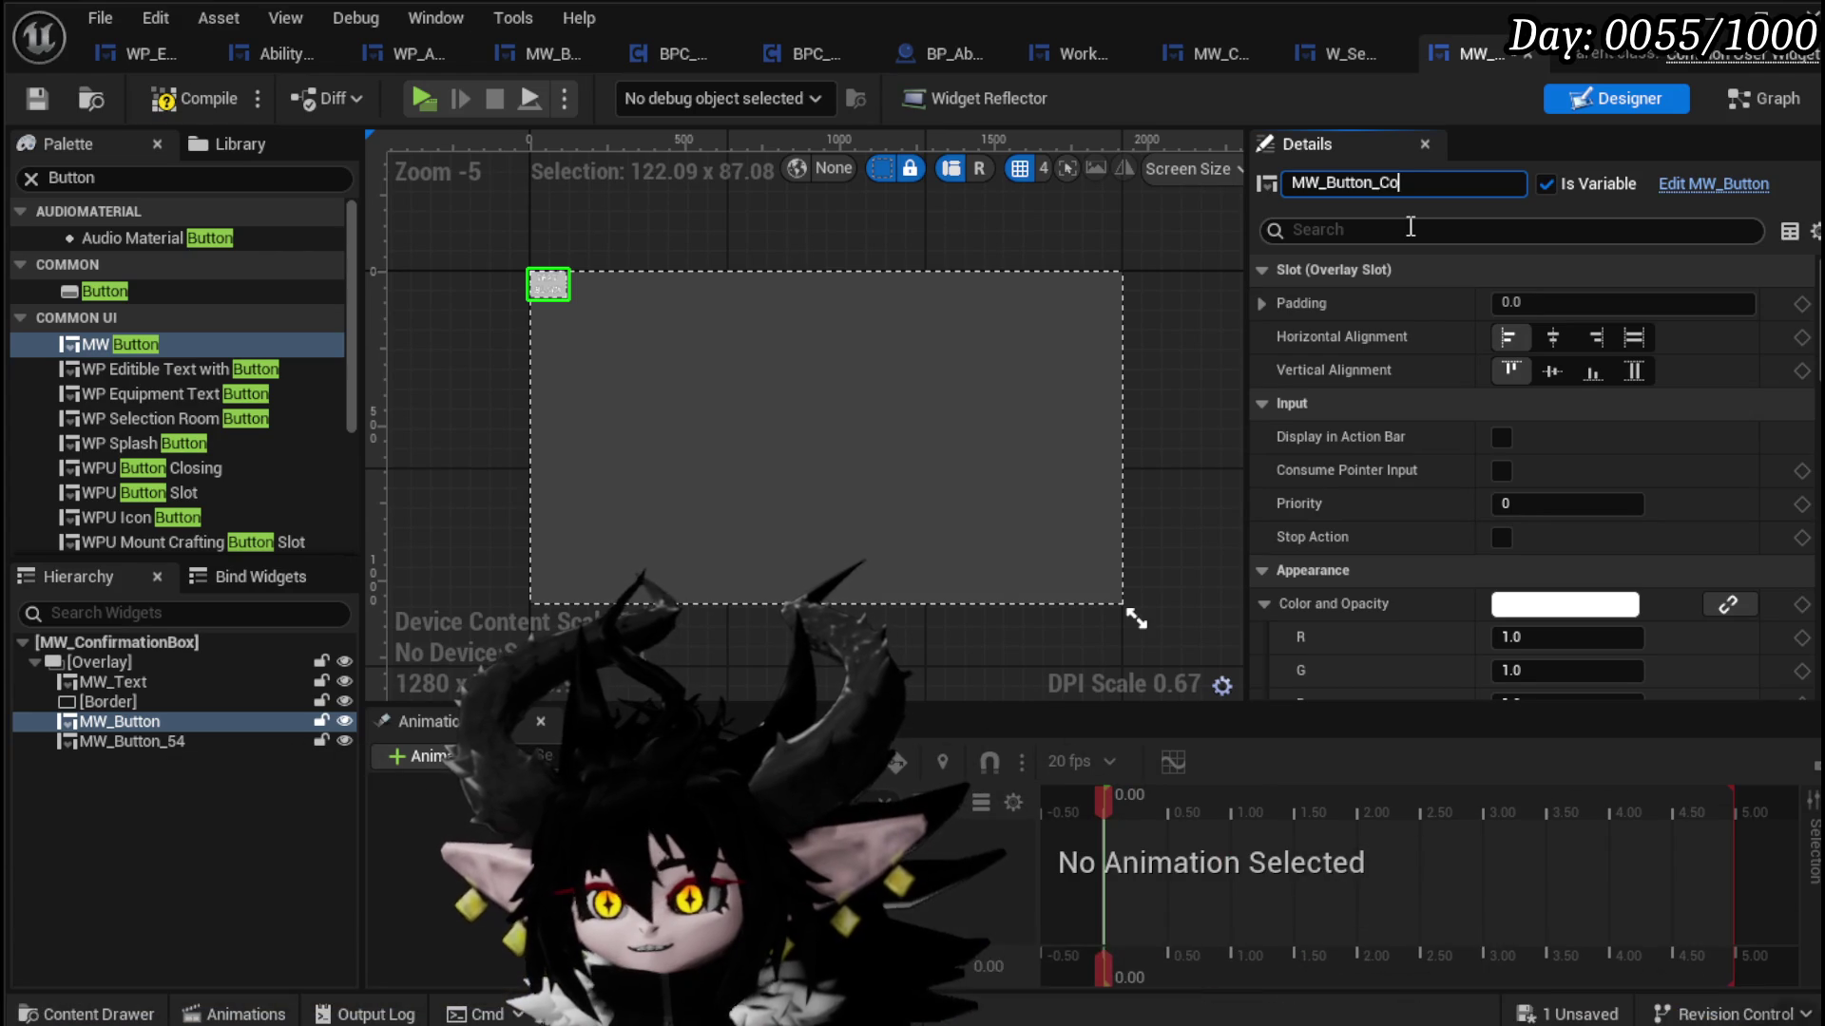
type("nfirm")
key("Return")
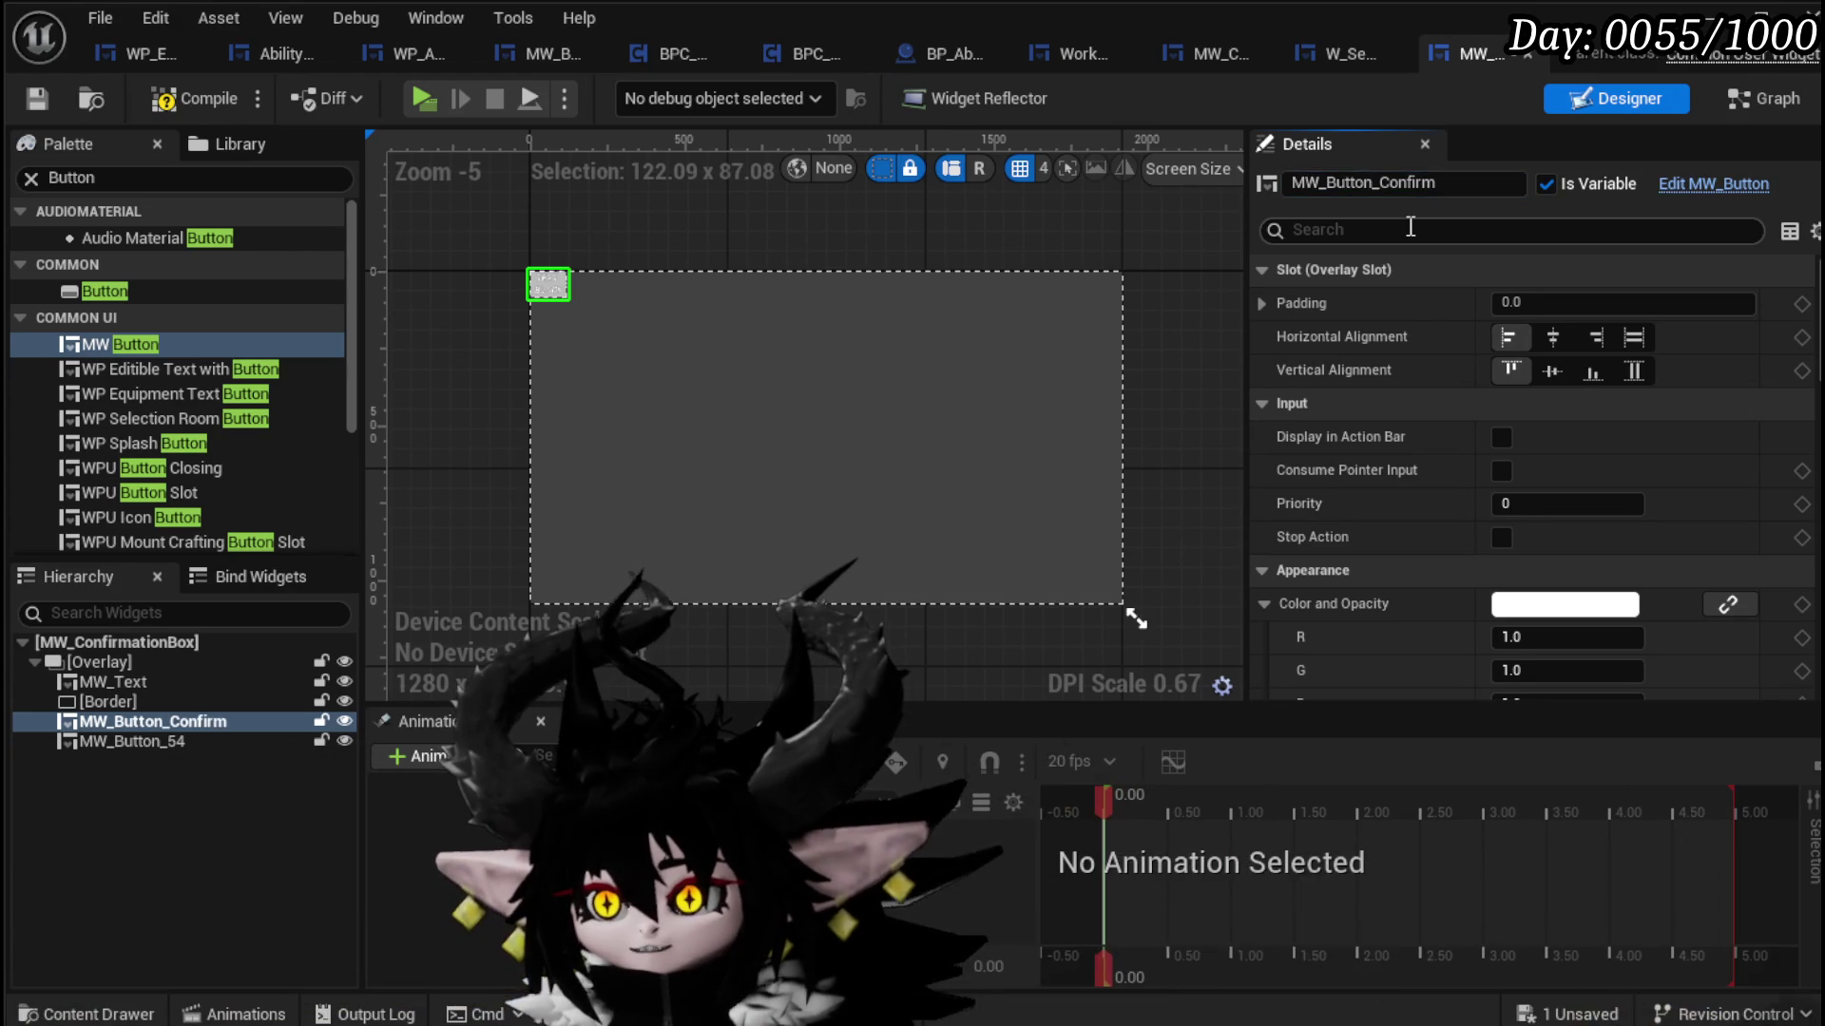
Step: Rename the second button MW_Button_Cancel and set the buttons' Name values to Cancel and Confirm
left_click(118, 739)
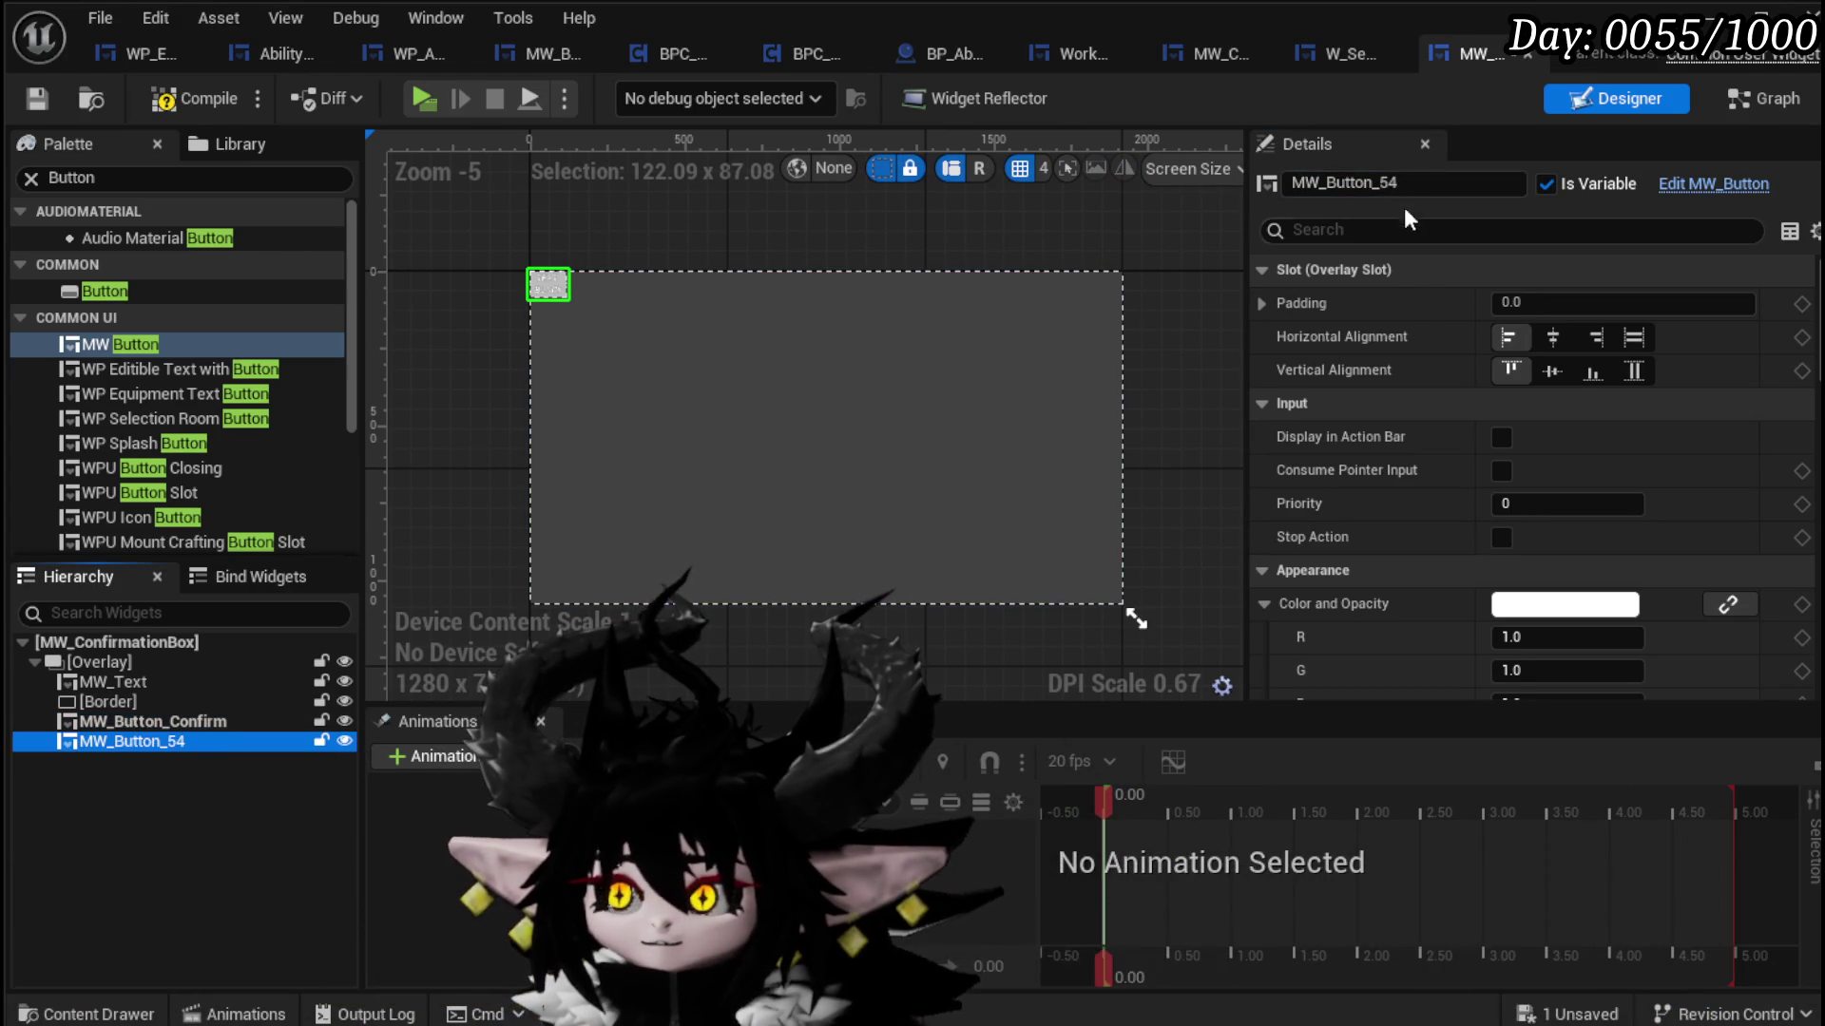
type("Cancel")
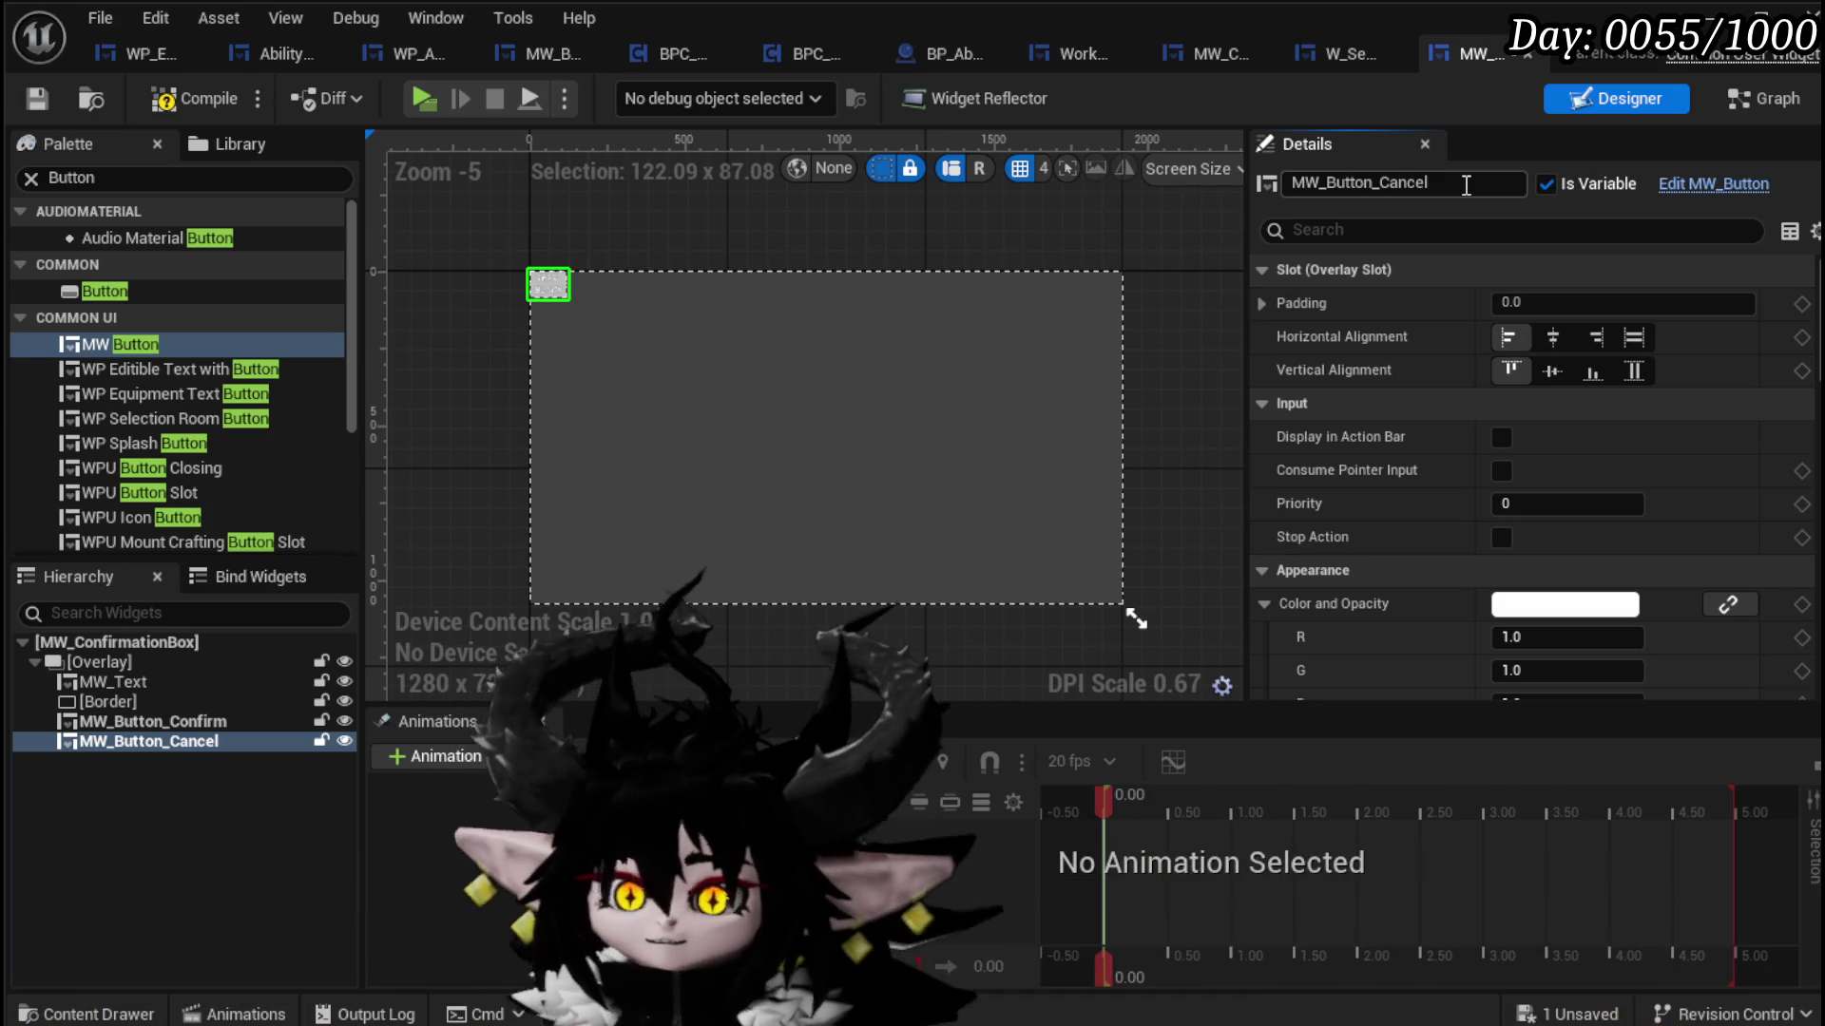
scroll(1583, 495, "down", 10)
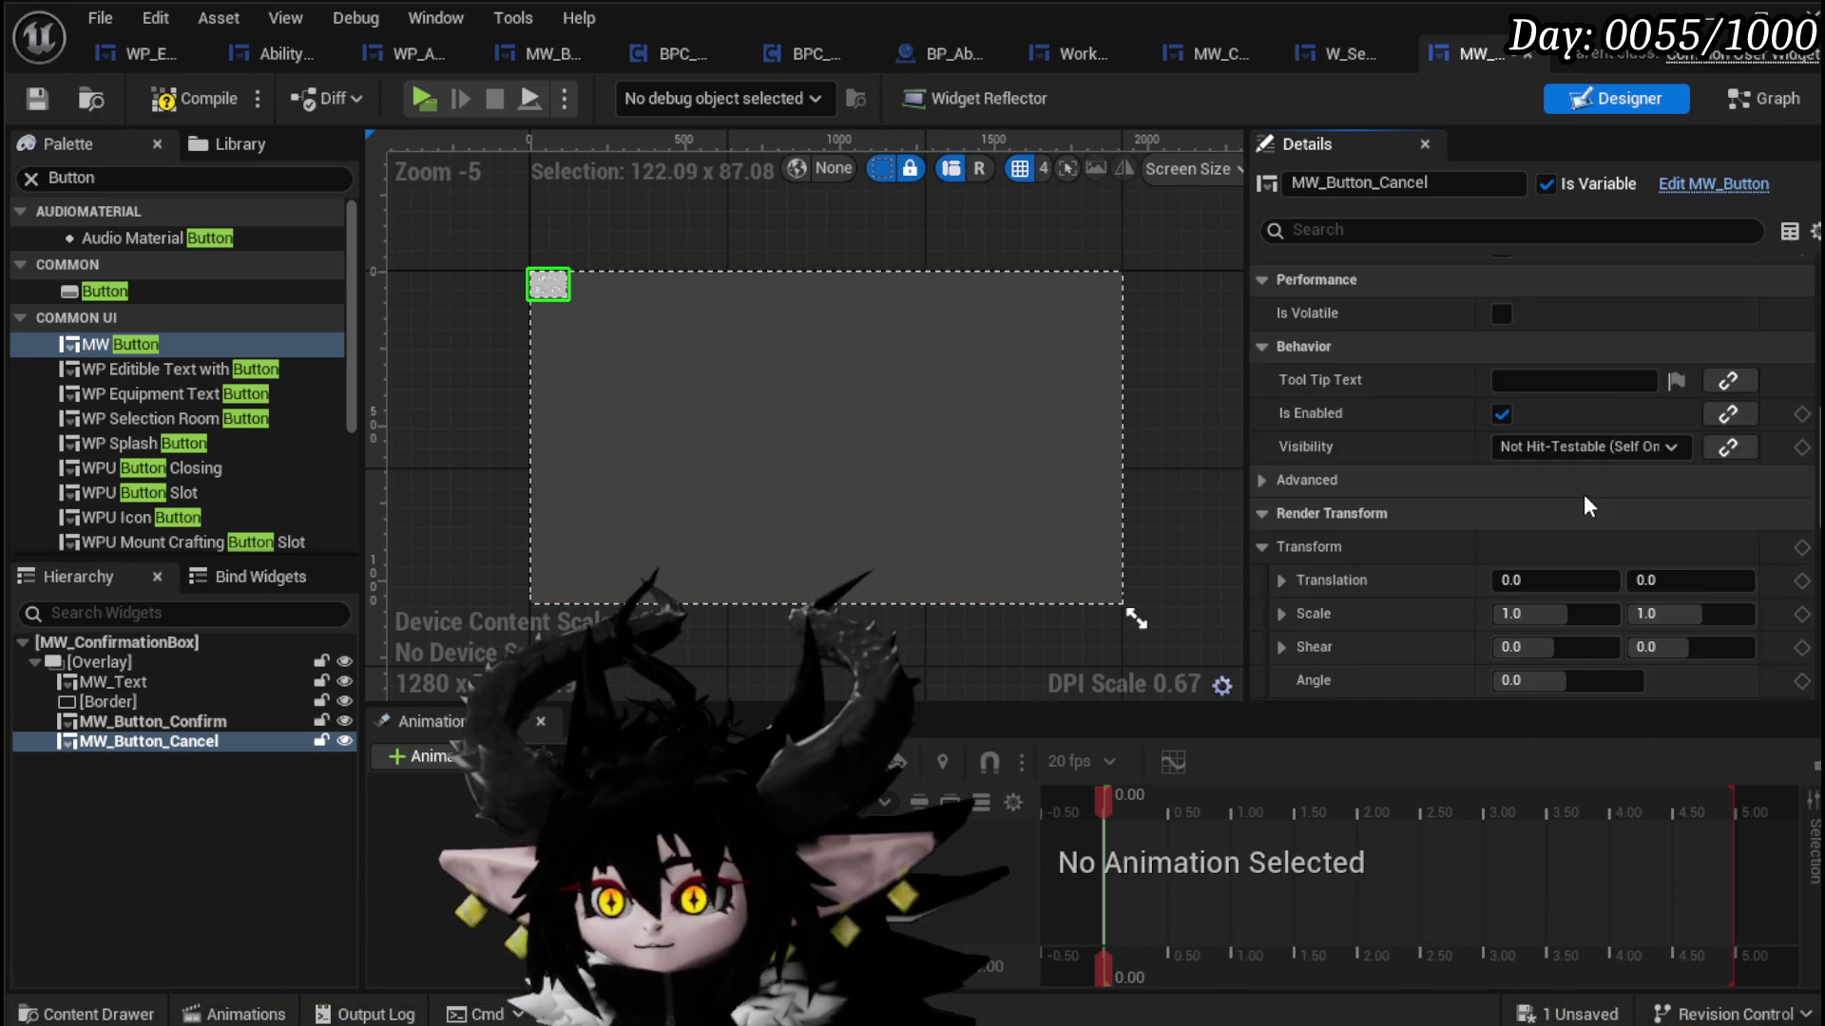
scroll(1559, 487, "down", 10)
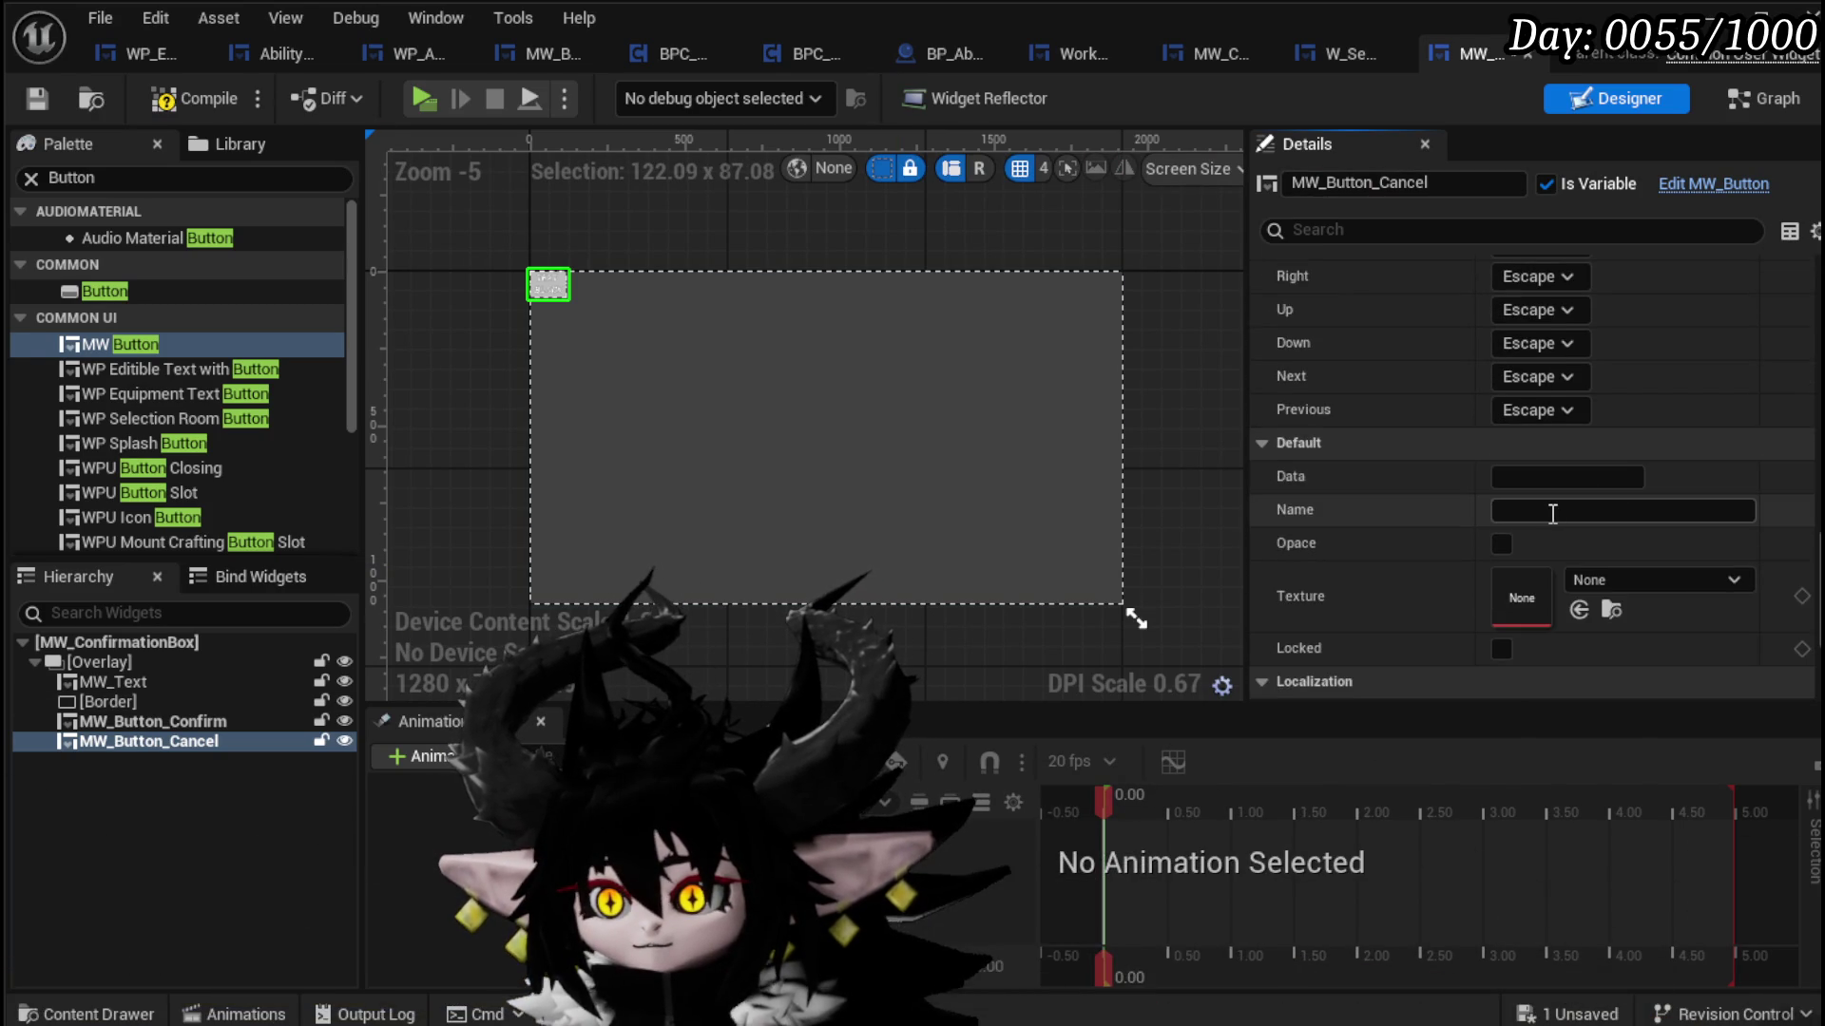
type("Cancel")
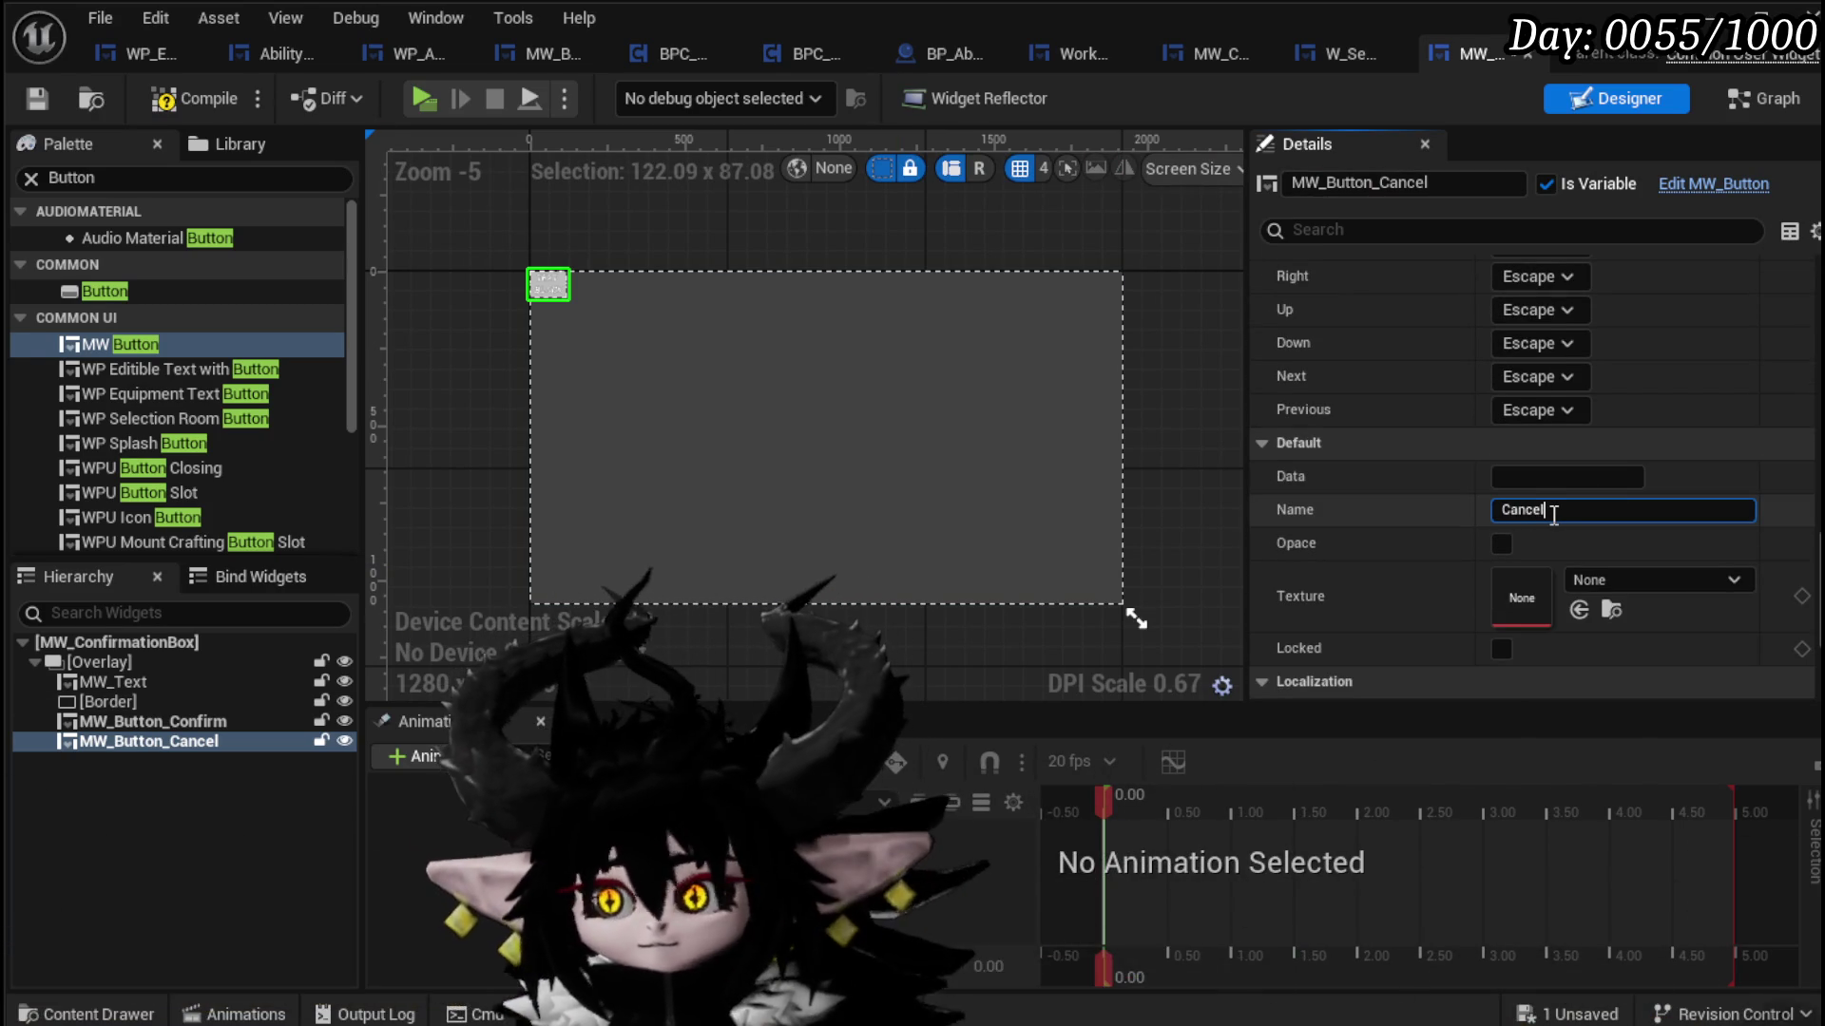
left_click(152, 722)
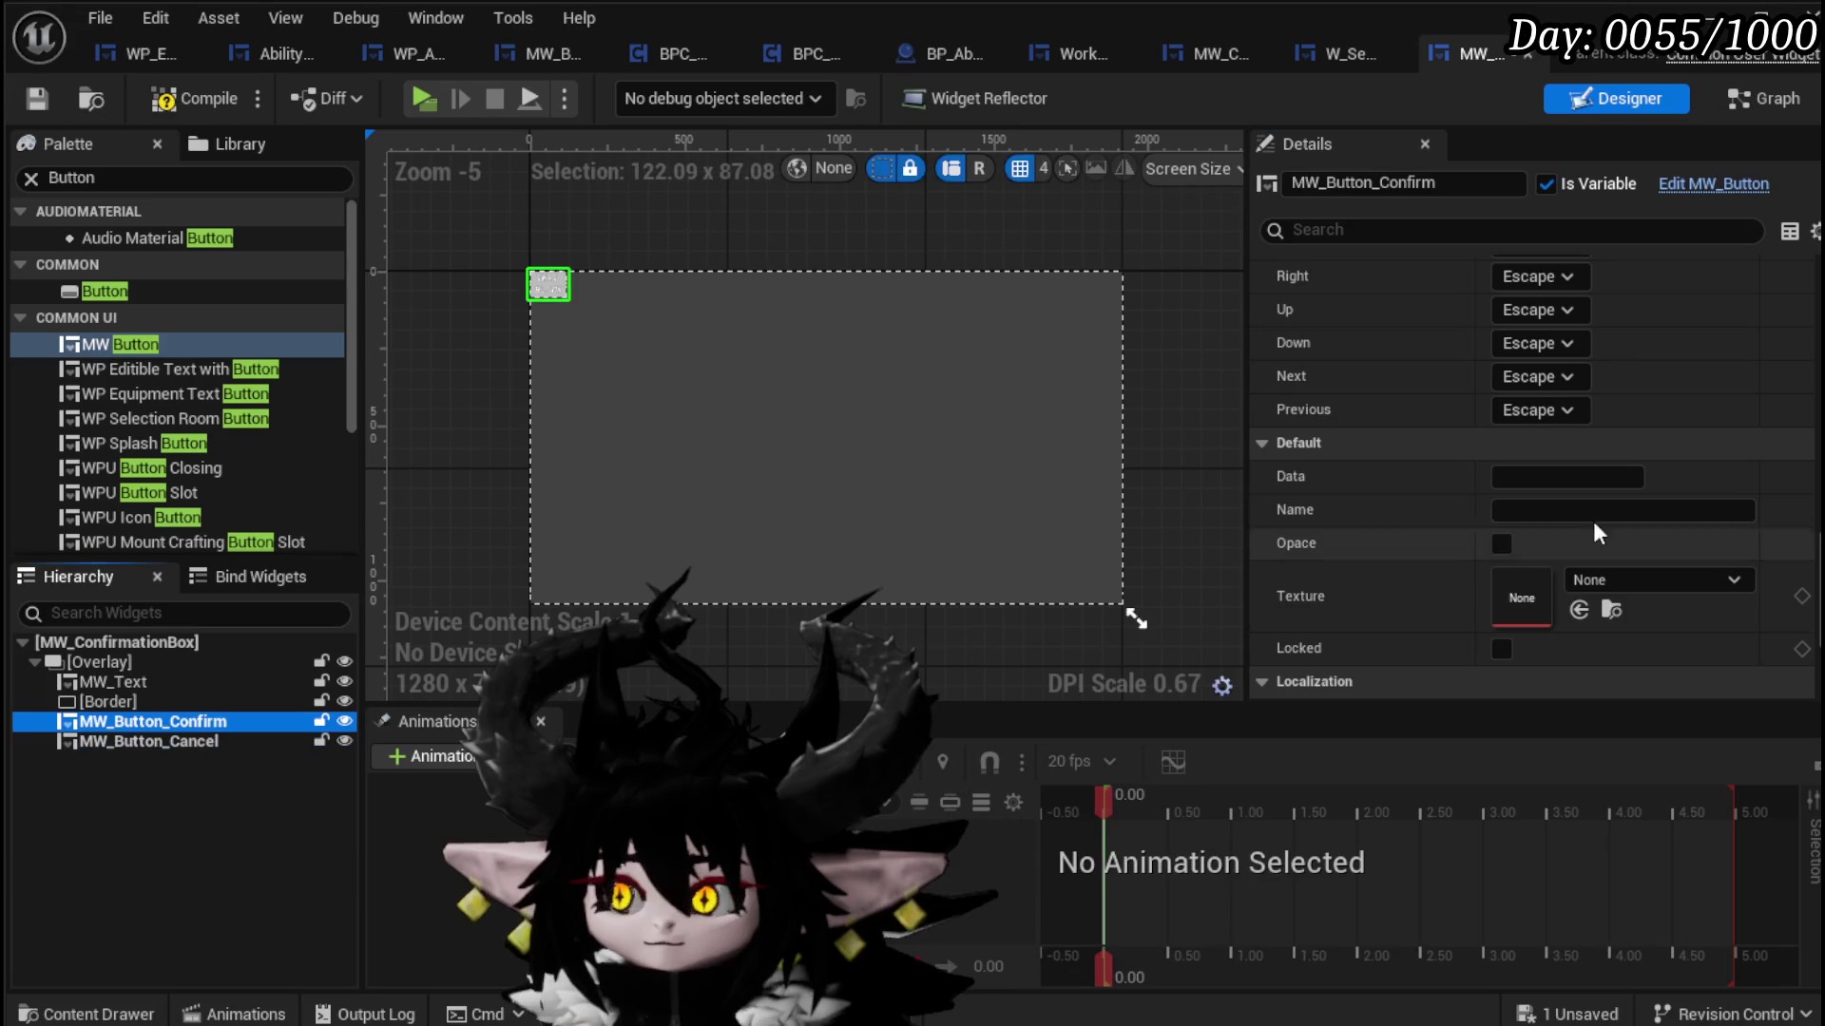
type("Co")
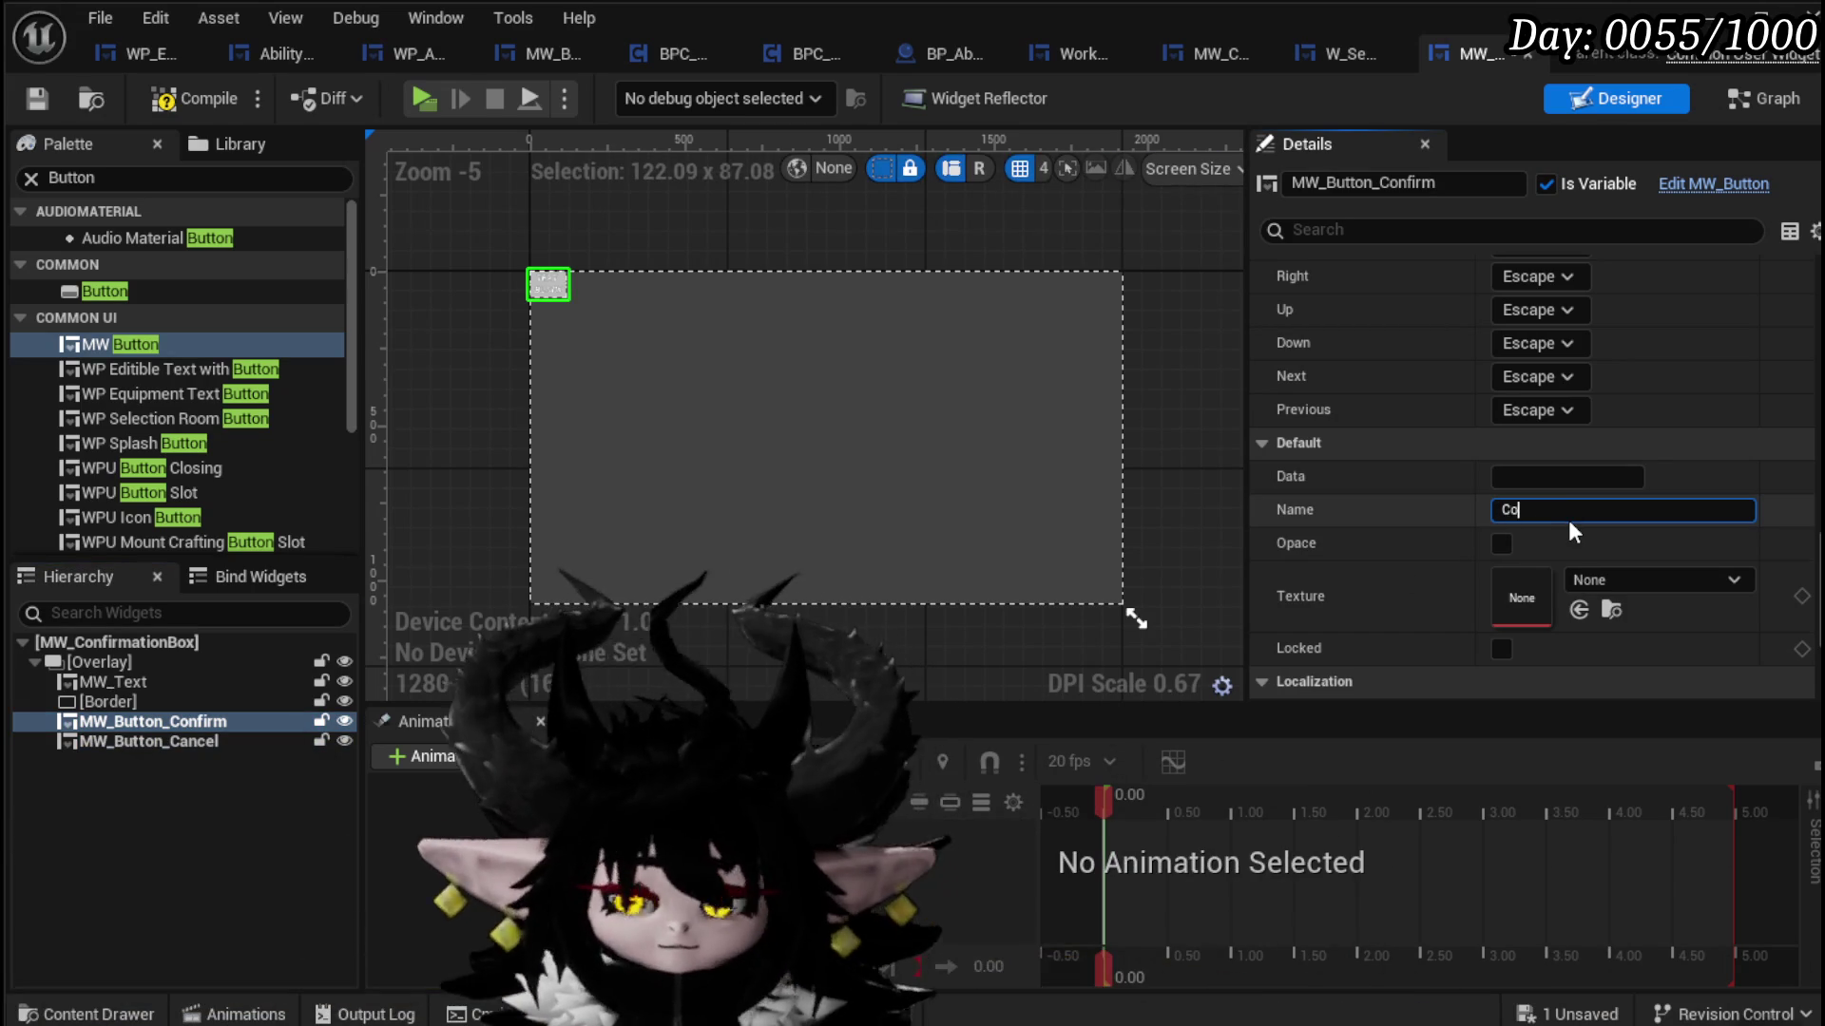
type("nfirm")
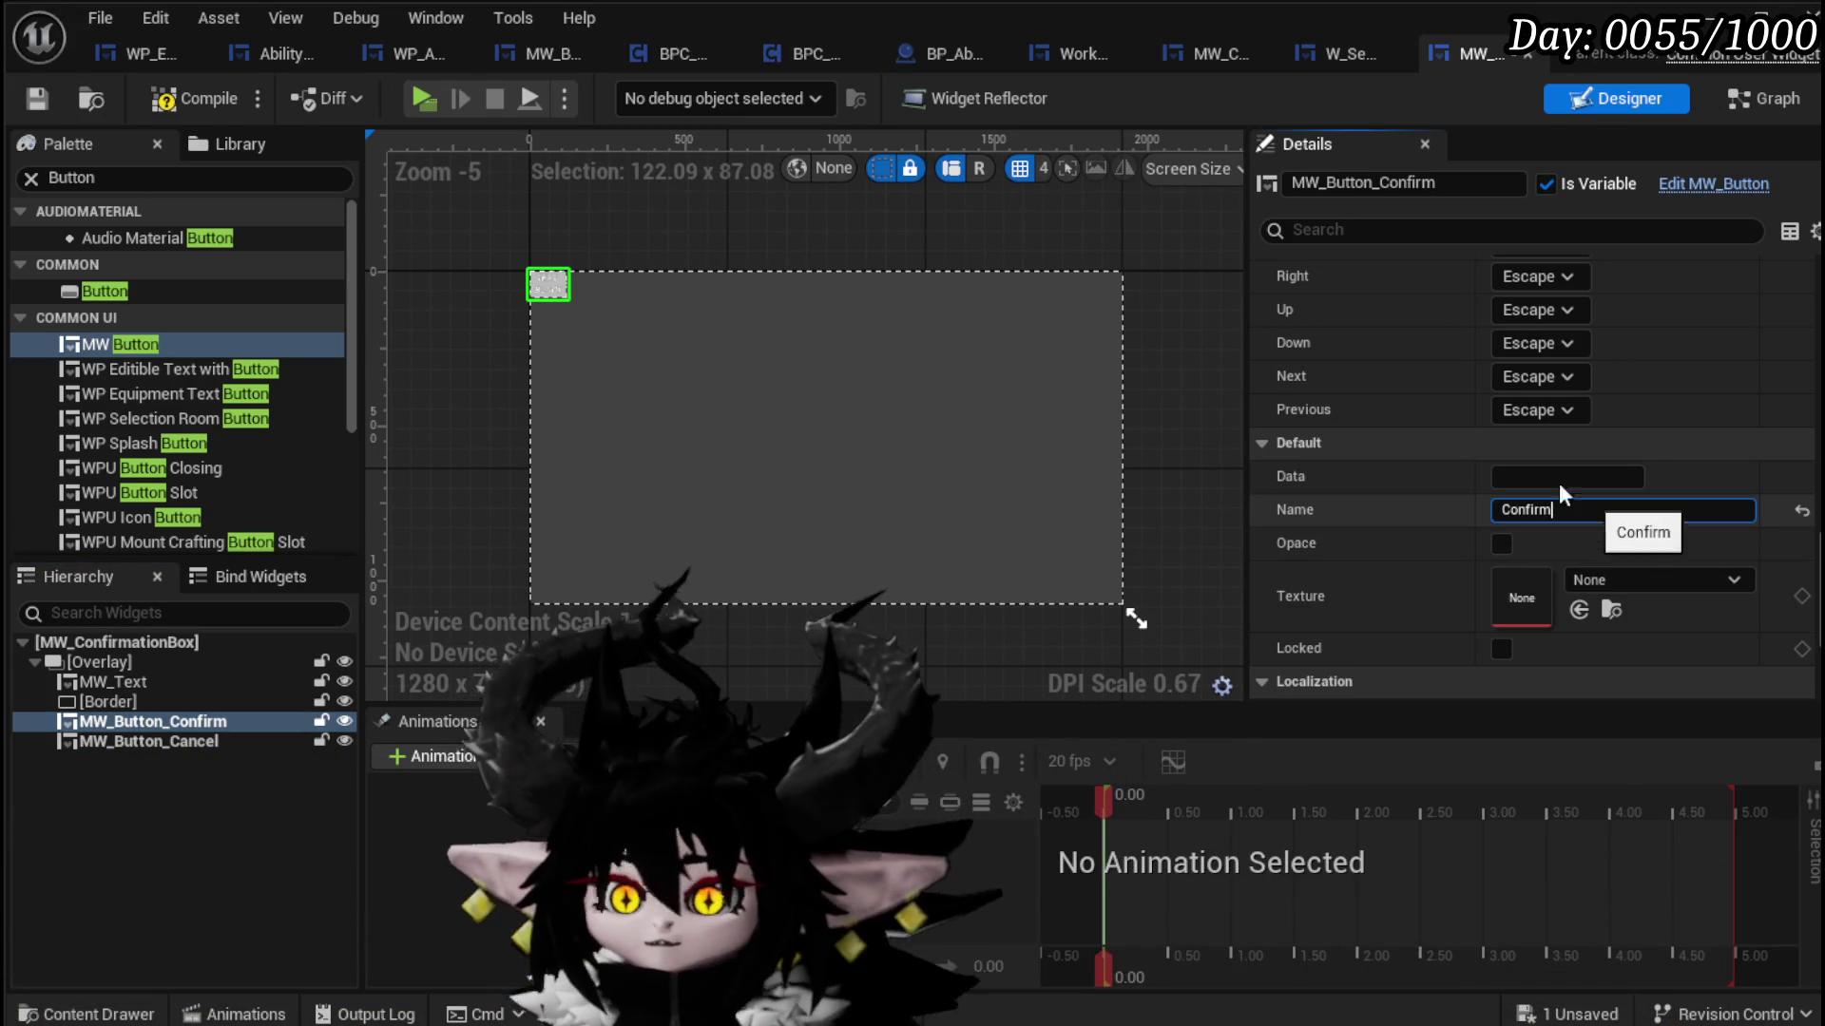
key("Return")
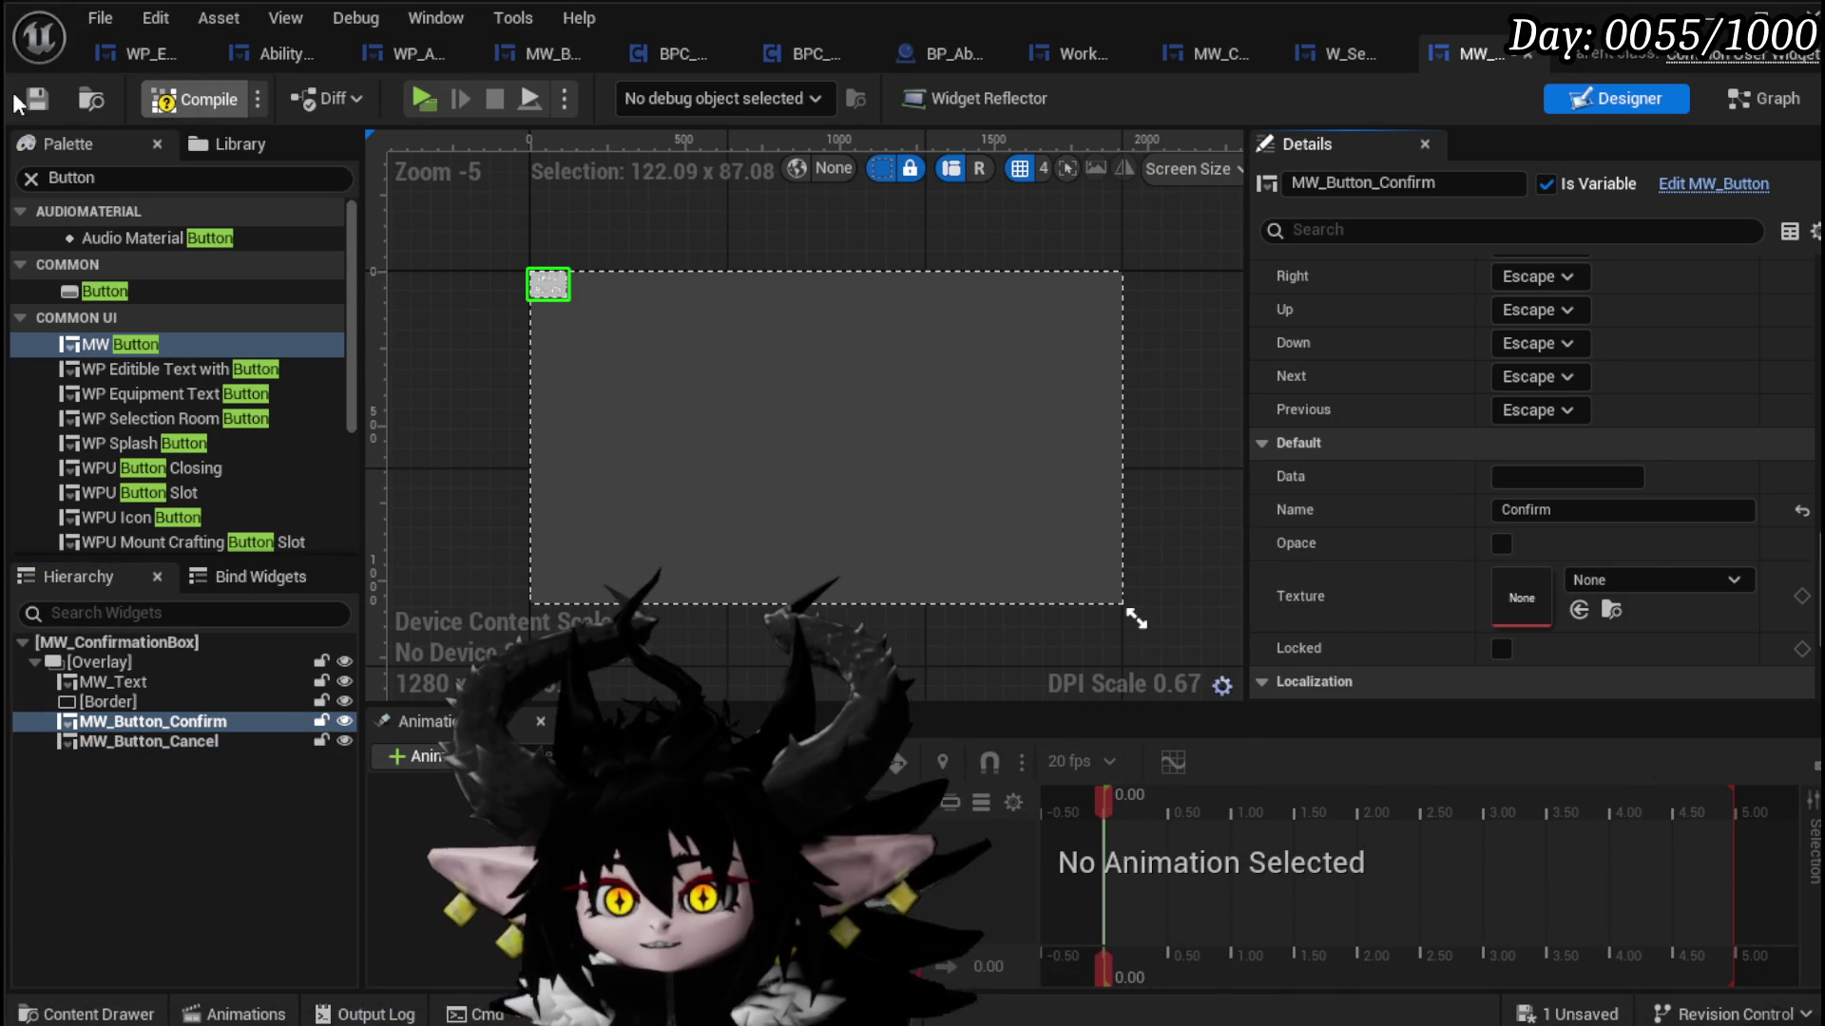
left_click(95, 668)
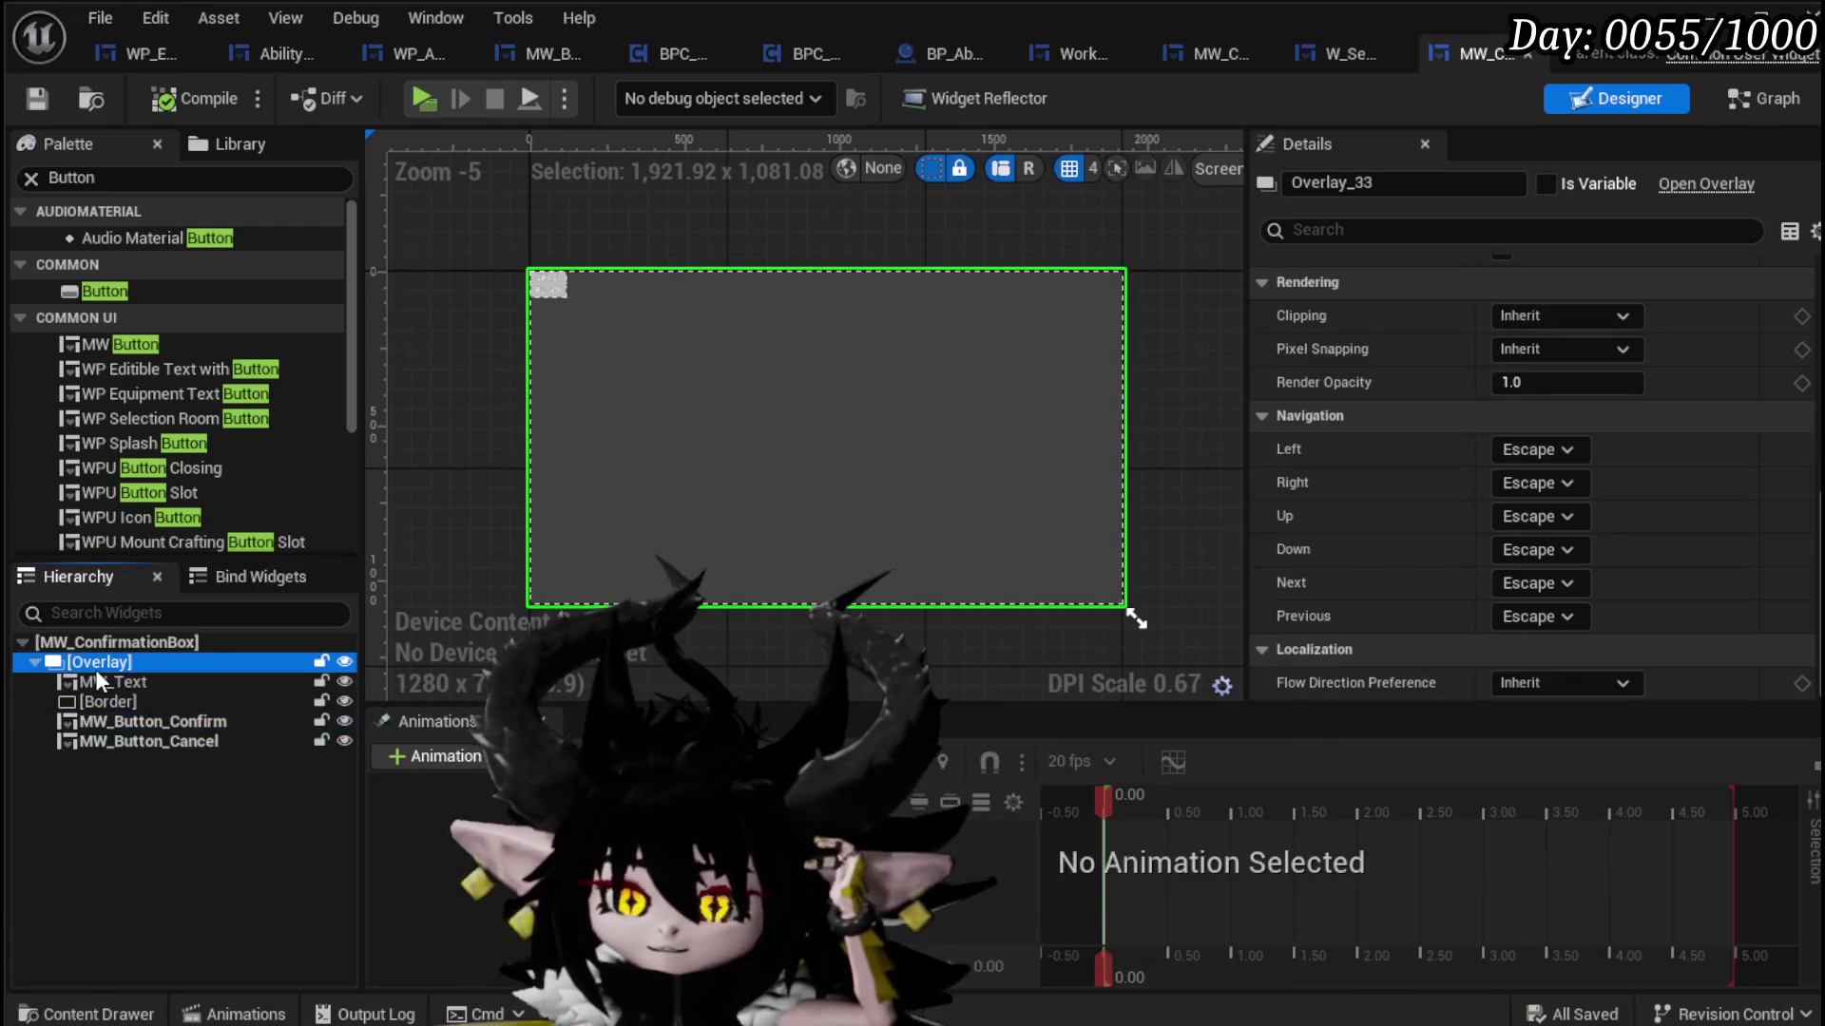
Step: Wrap the Overlay in a Size Box with width and height overrides of 550 and 350
right_click(99, 667)
mouse_move(190, 932)
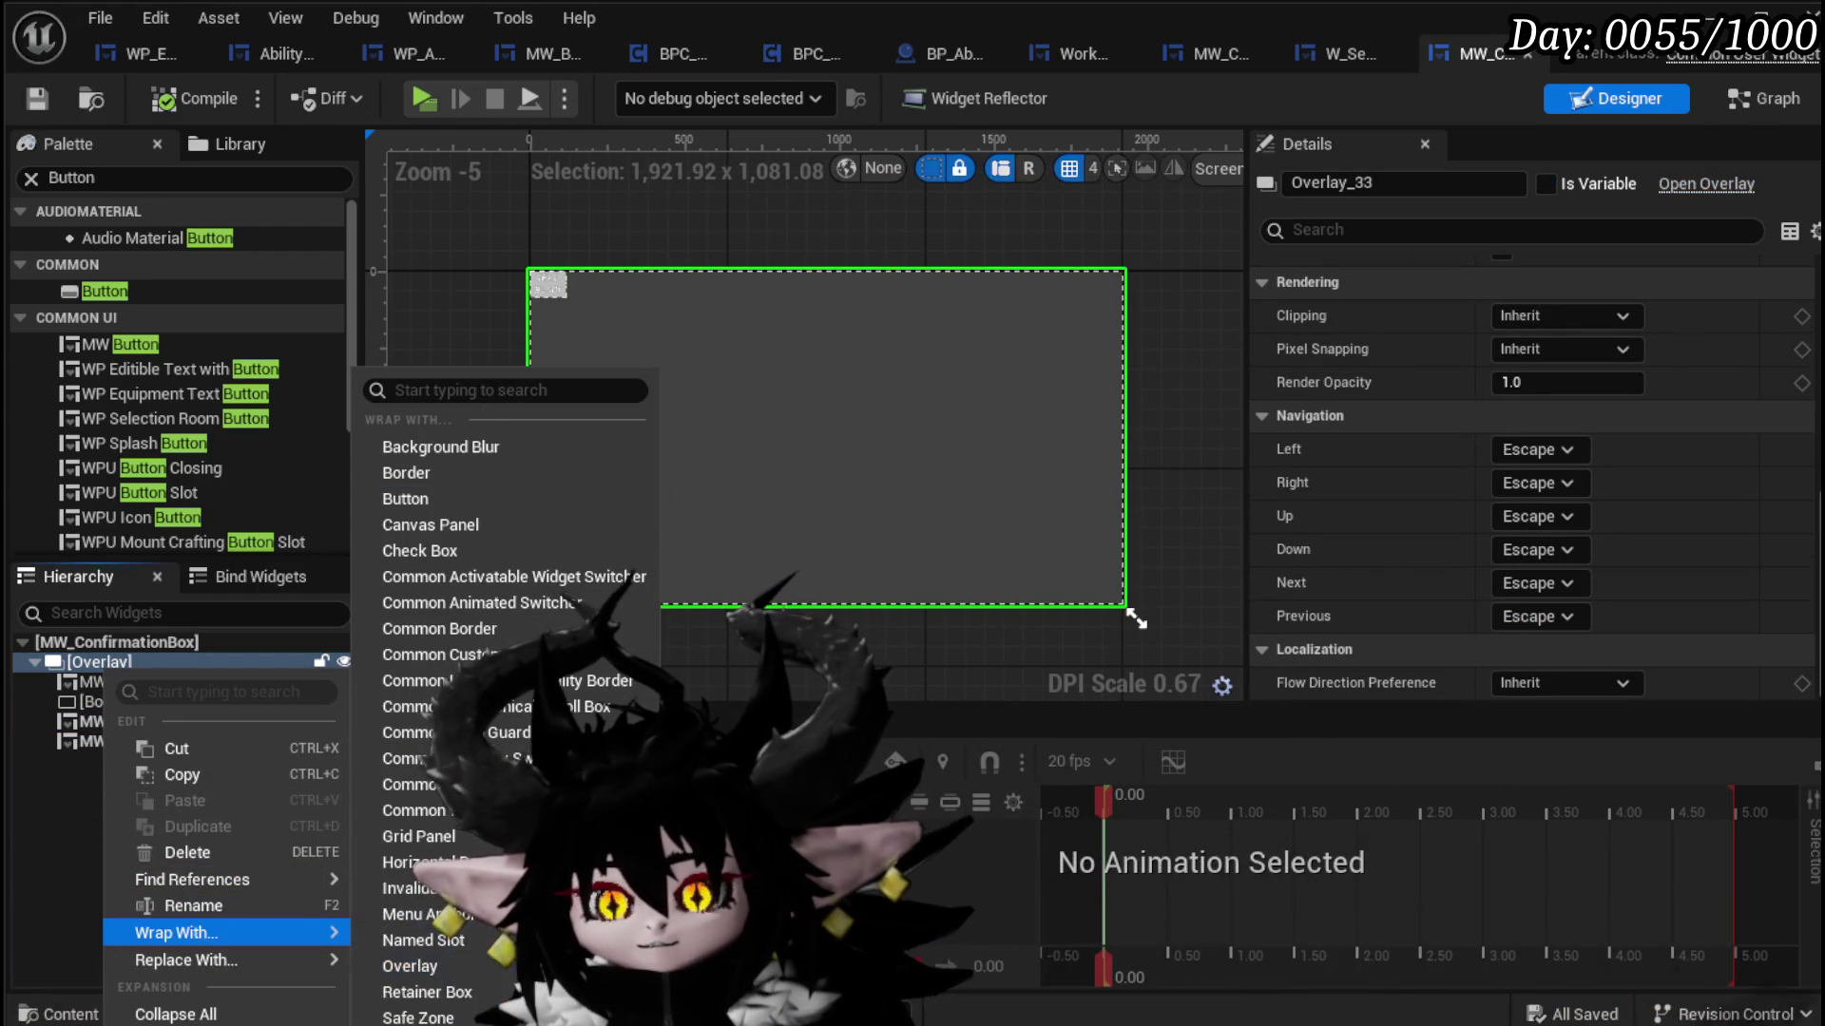
left_click(418, 991)
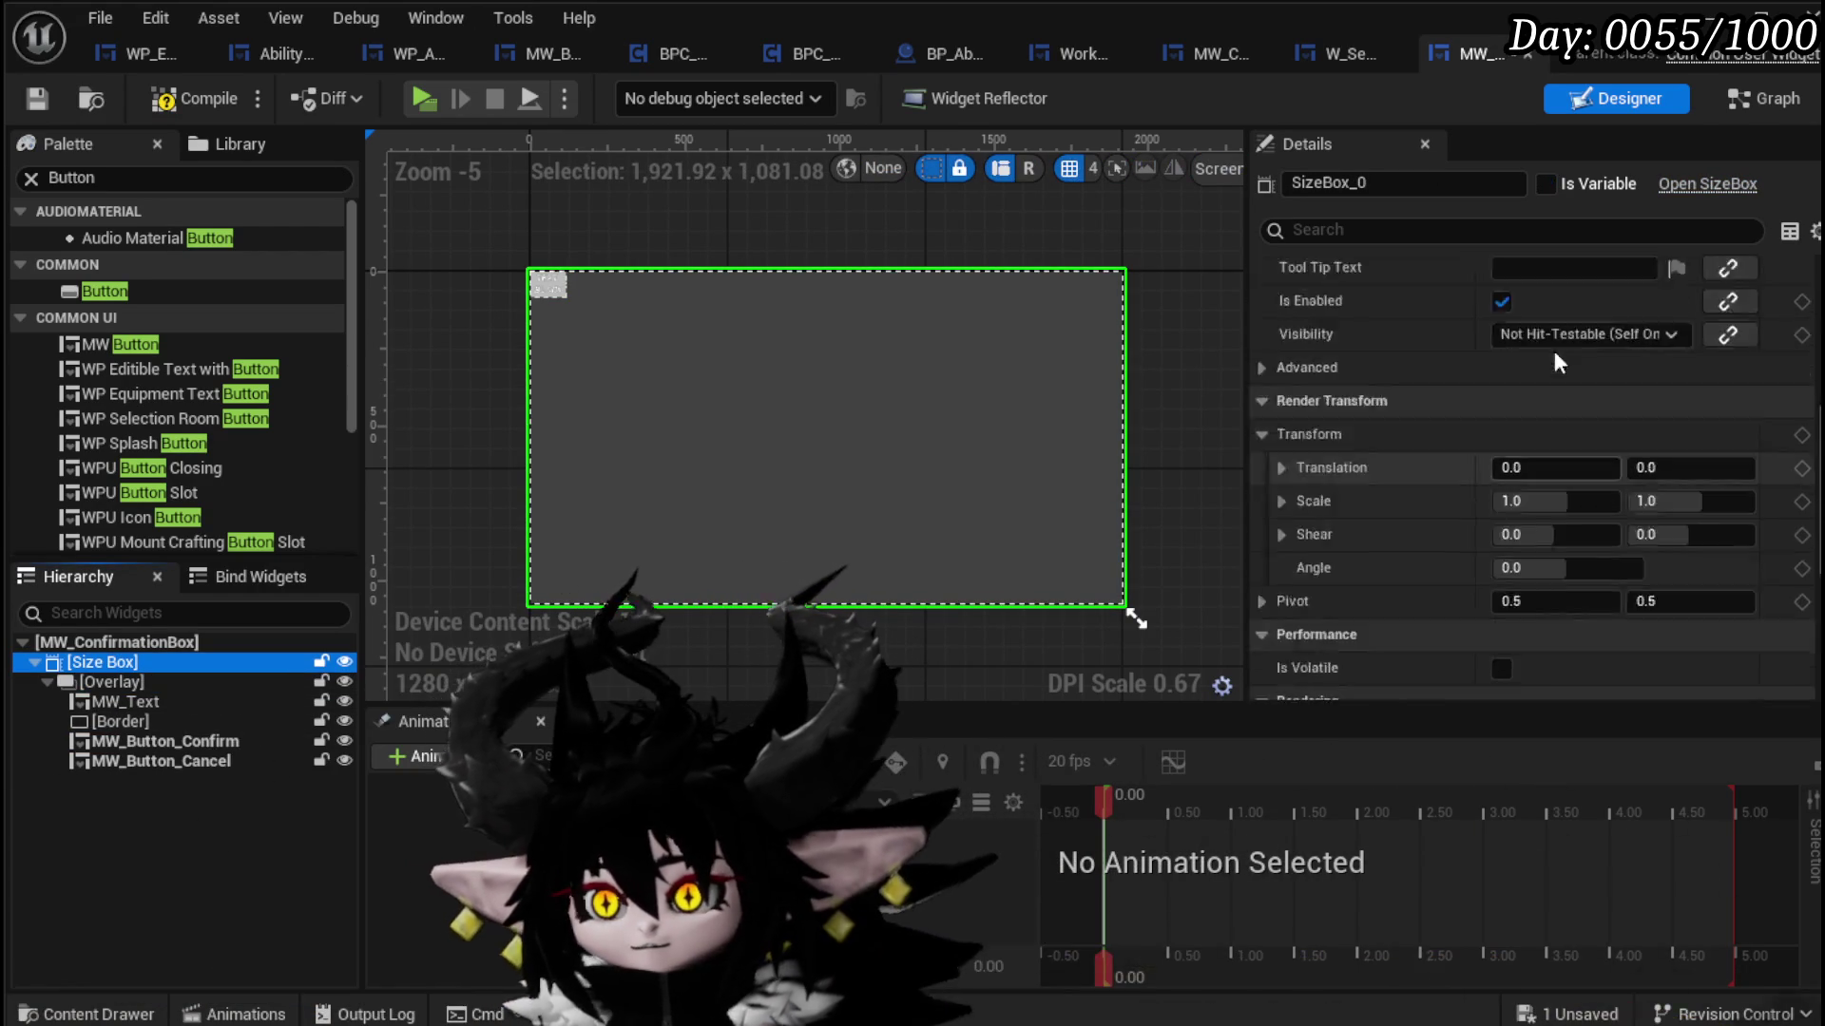
scroll(1557, 361, "up", 3)
left_click(1285, 303)
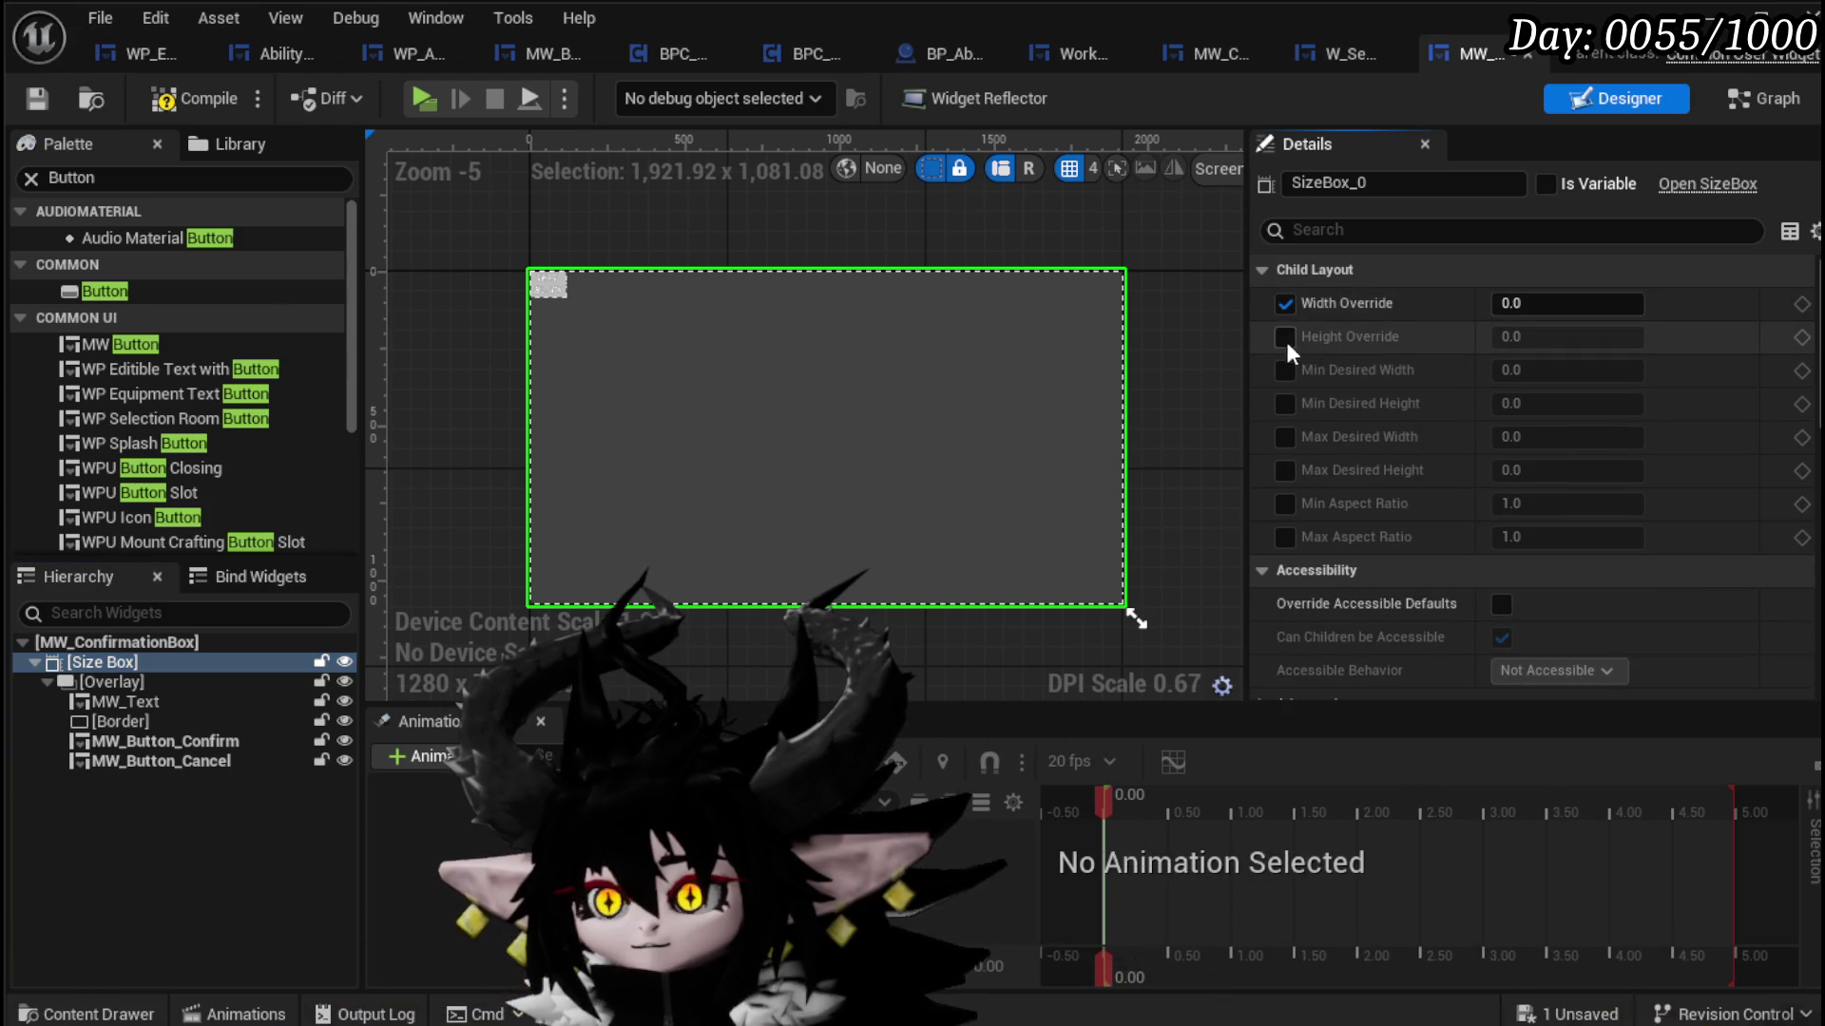
left_click(1285, 337)
left_click(1540, 304)
type("40")
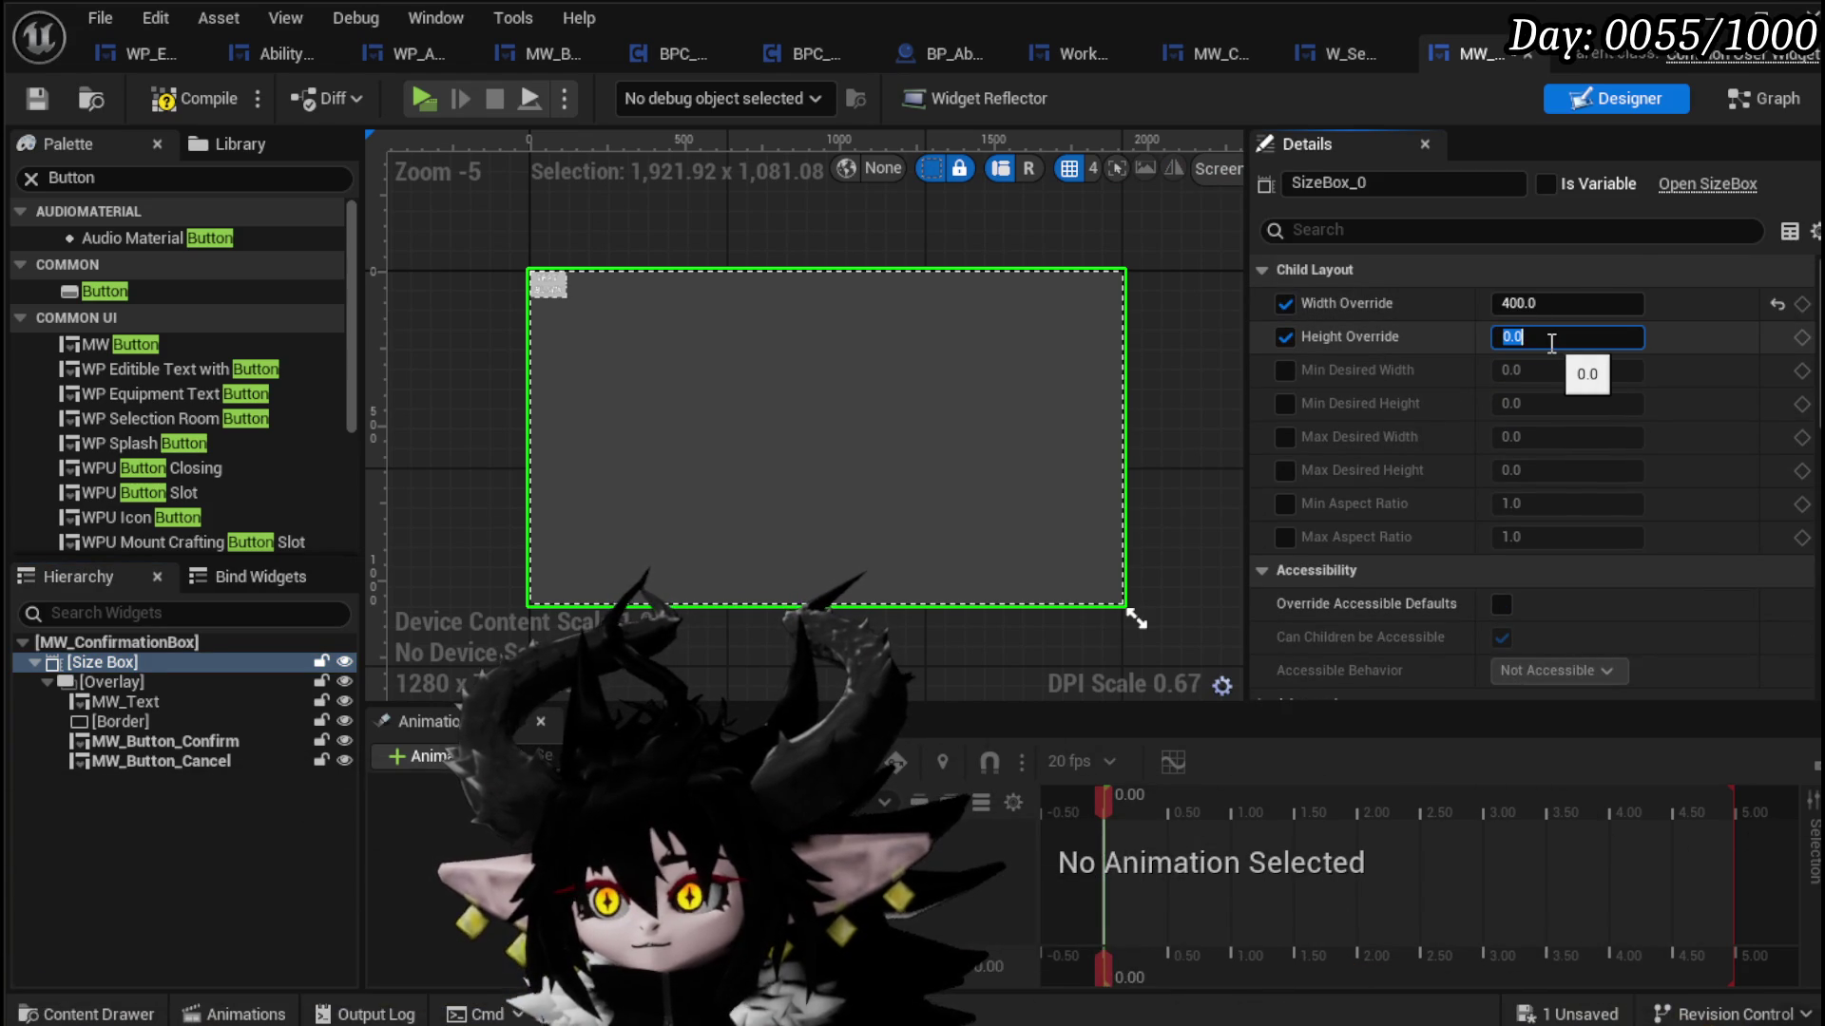
type("50")
key("Return")
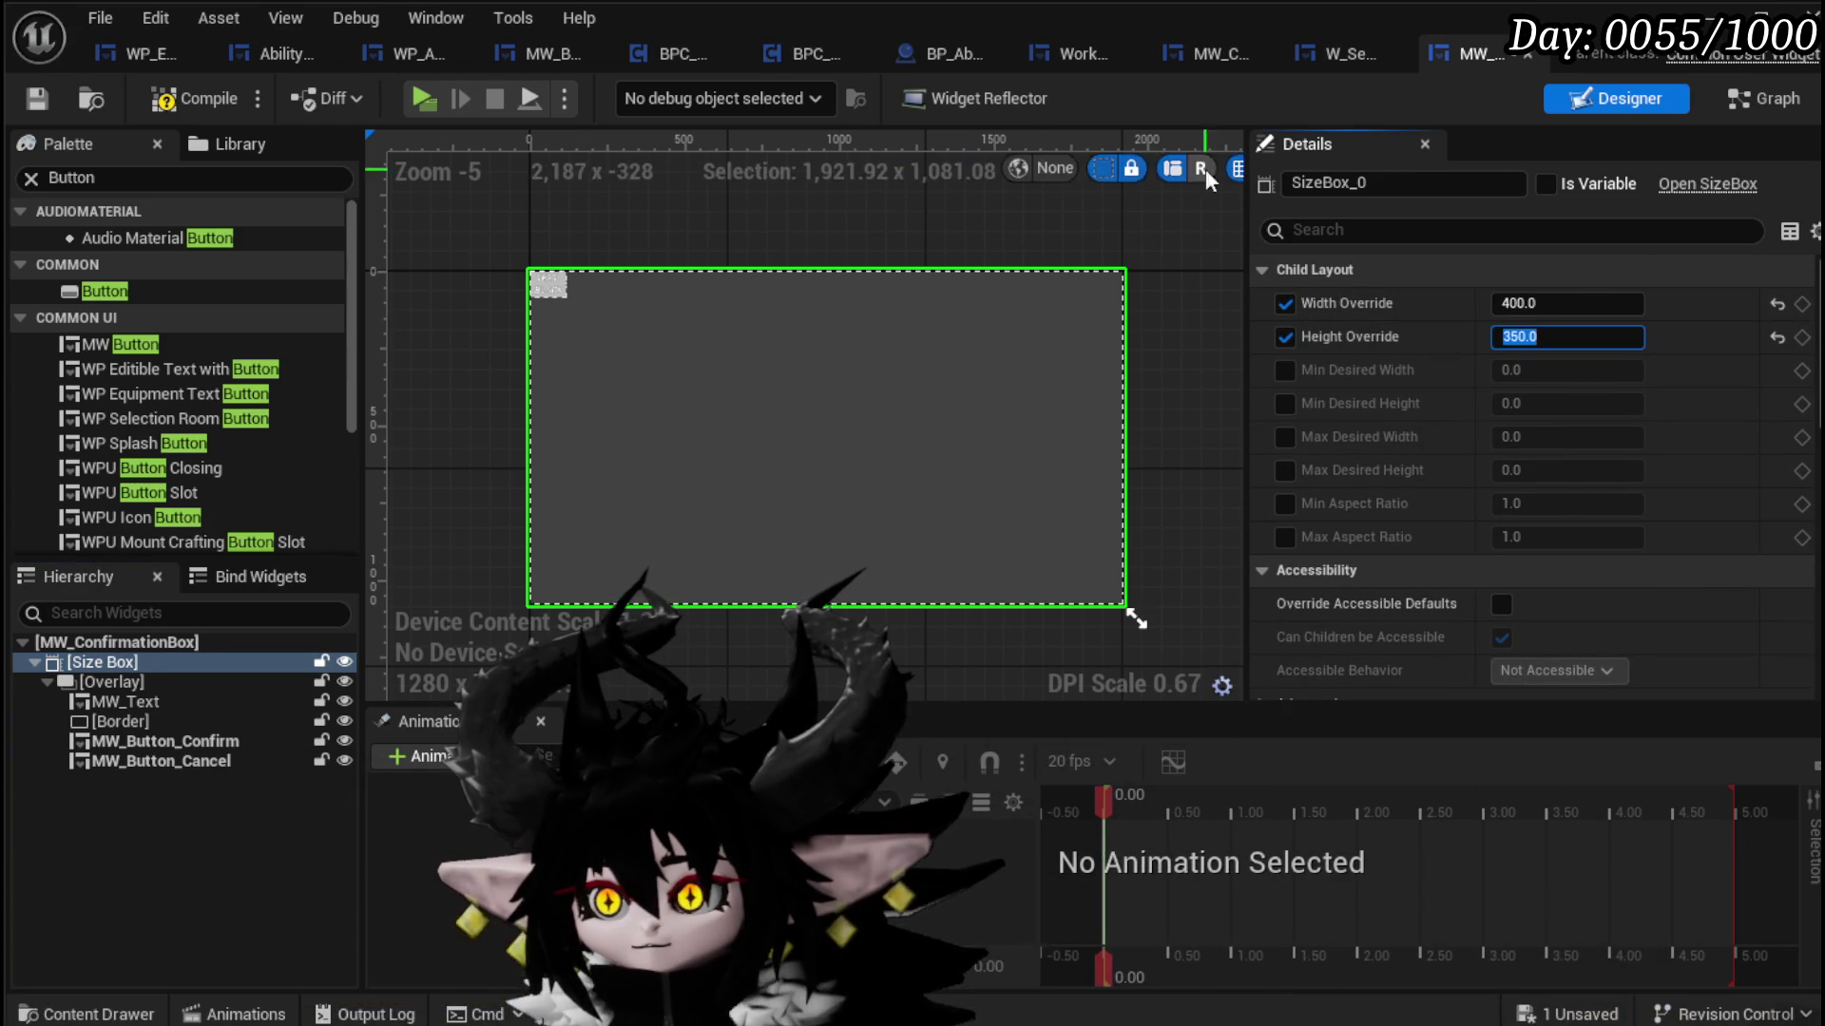
Step: Preview the widget at its desired size, confirm the 550 width, then compile and save
left_click_drag(1240, 187, 1654, 187)
left_click(1618, 172)
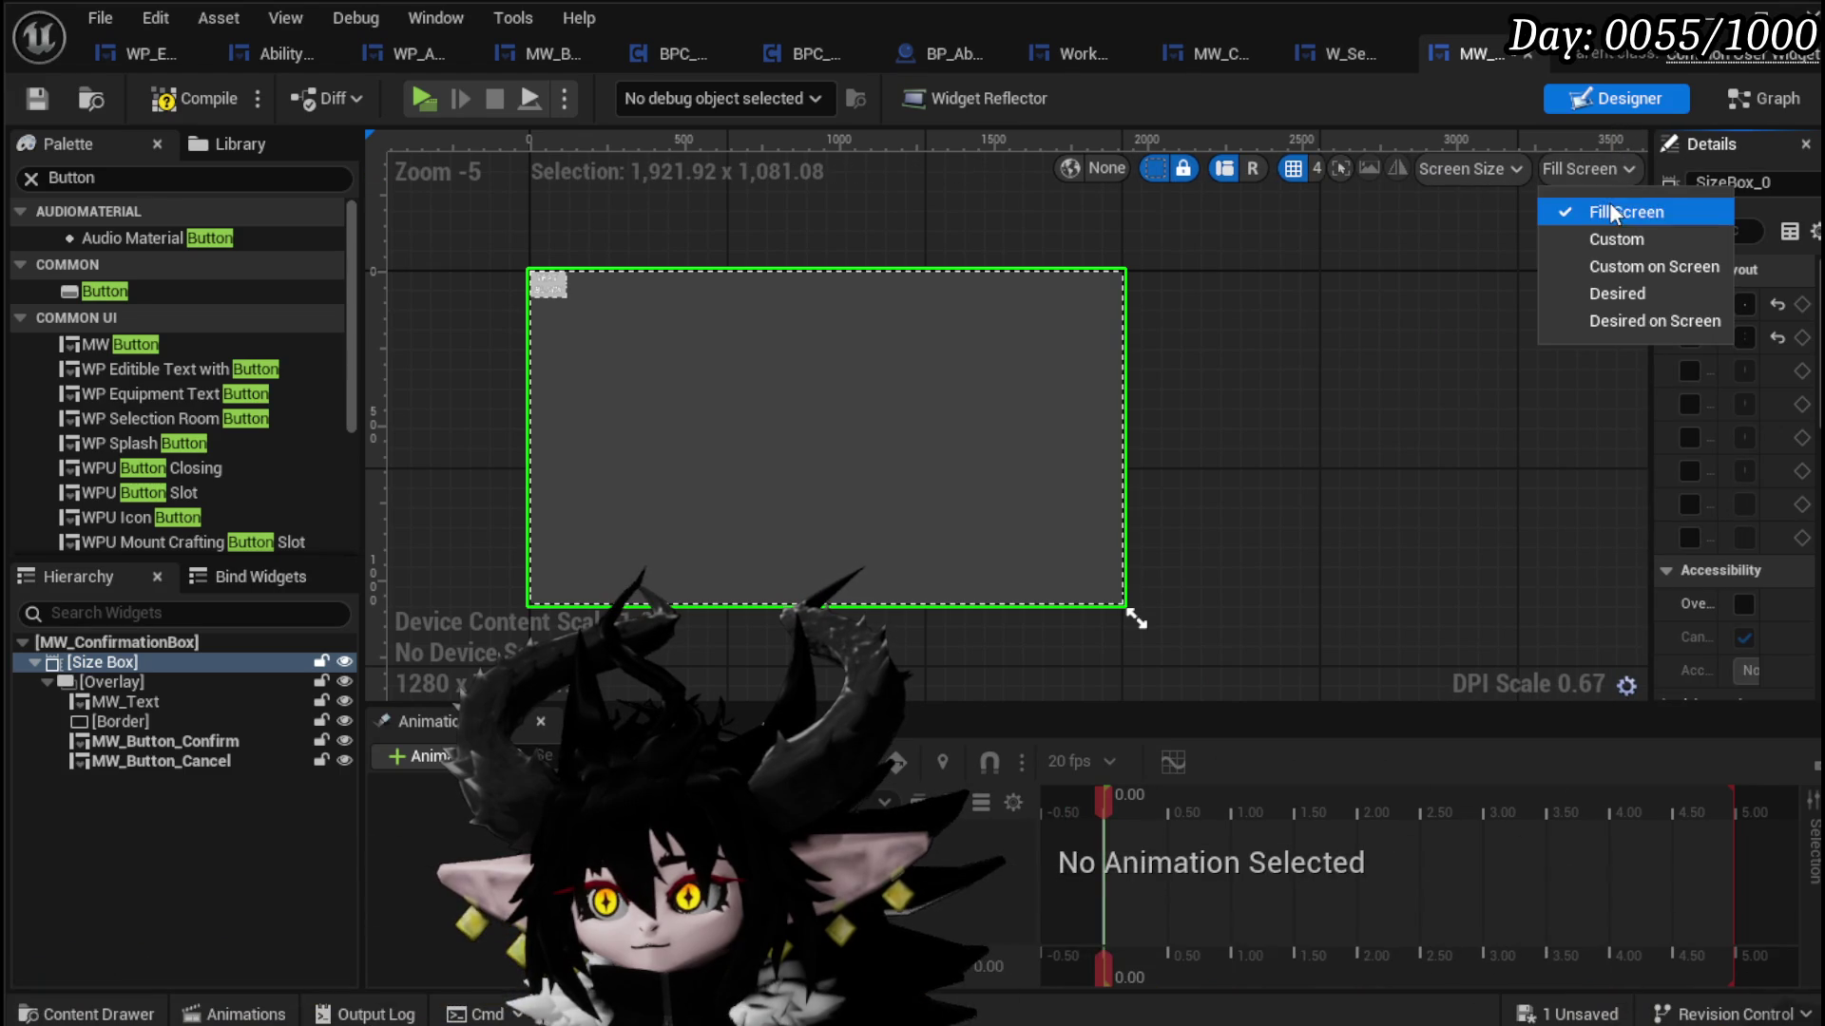
left_click(1619, 292)
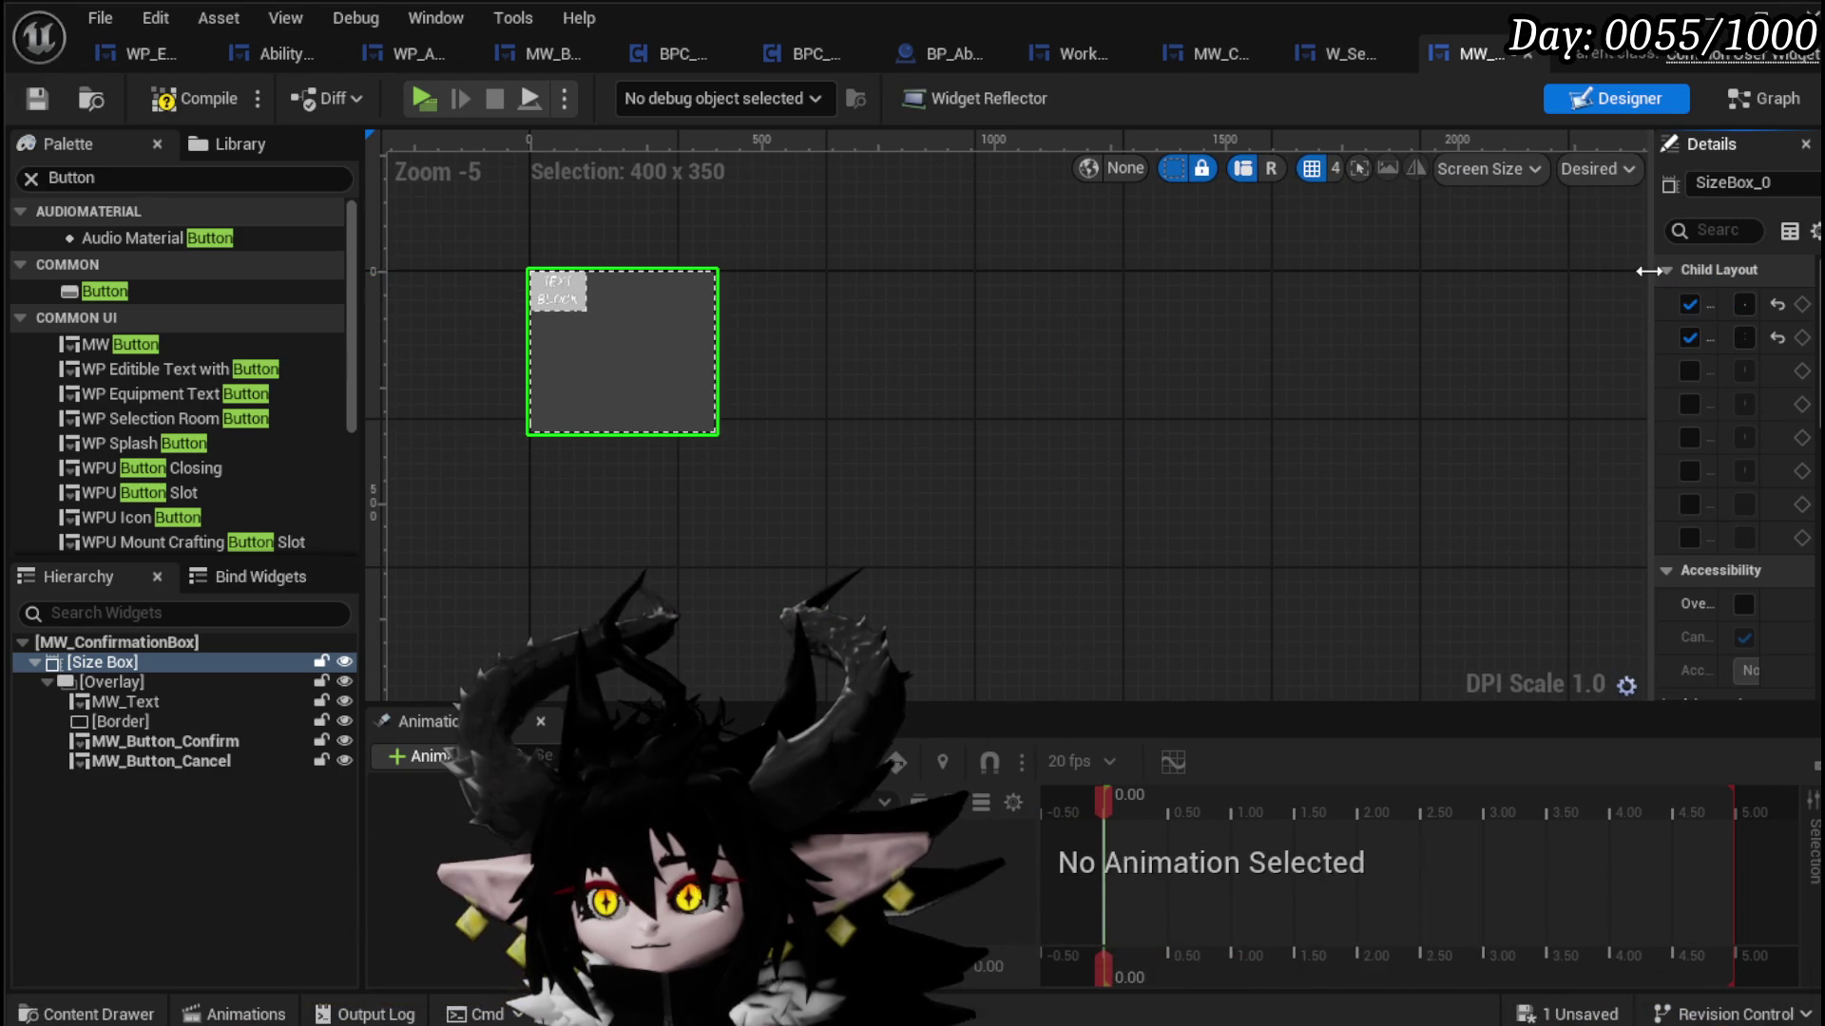
left_click_drag(1628, 269, 1226, 270)
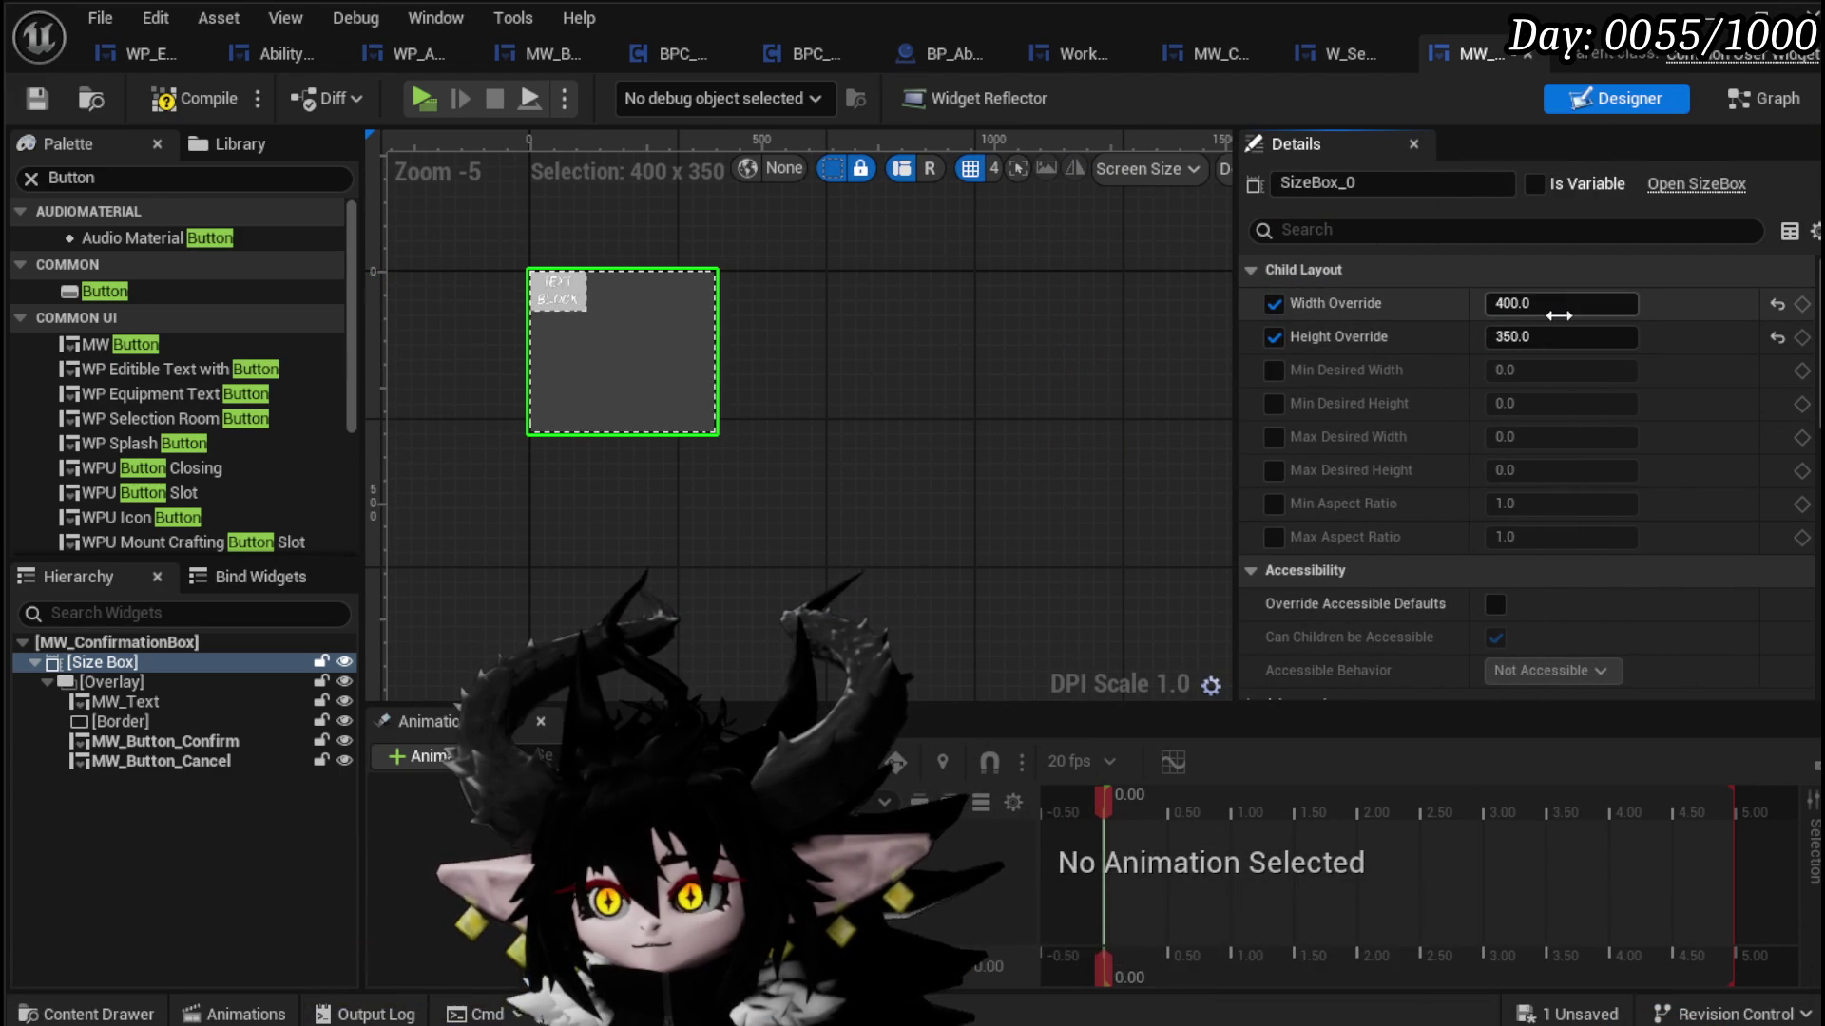
type("550")
key("Return")
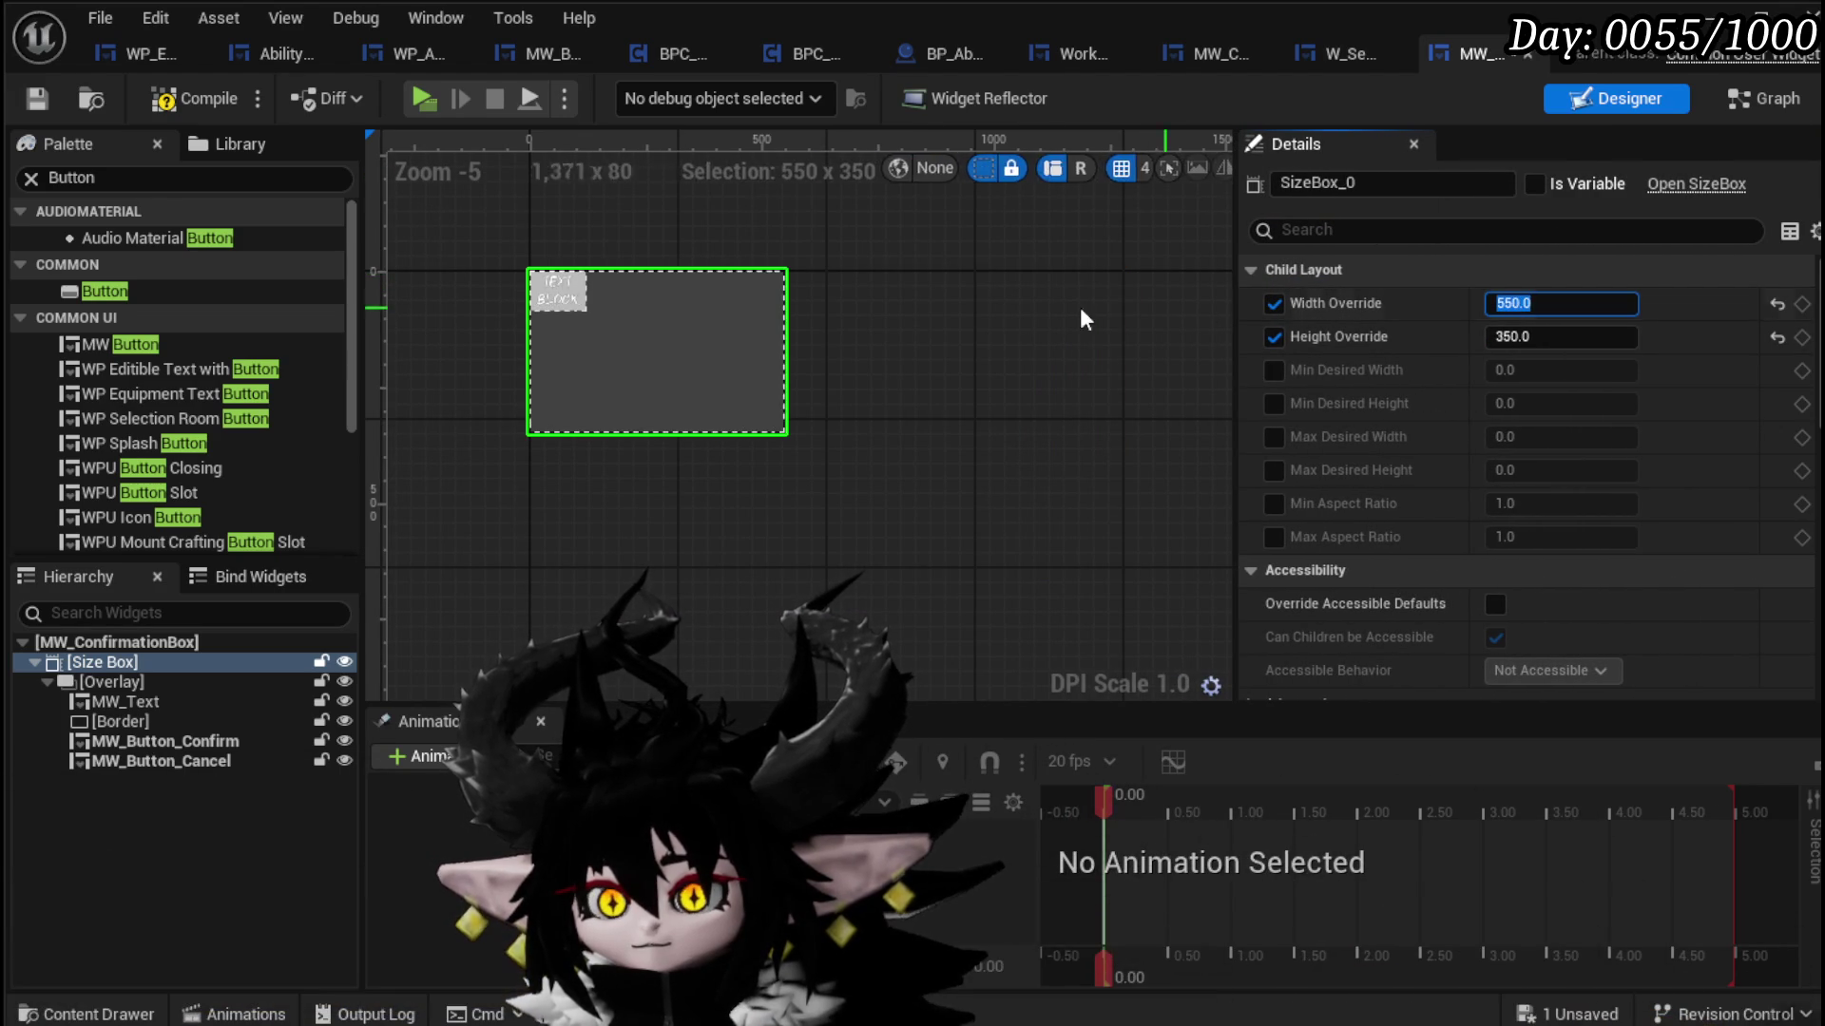
left_click(178, 89)
left_click(39, 100)
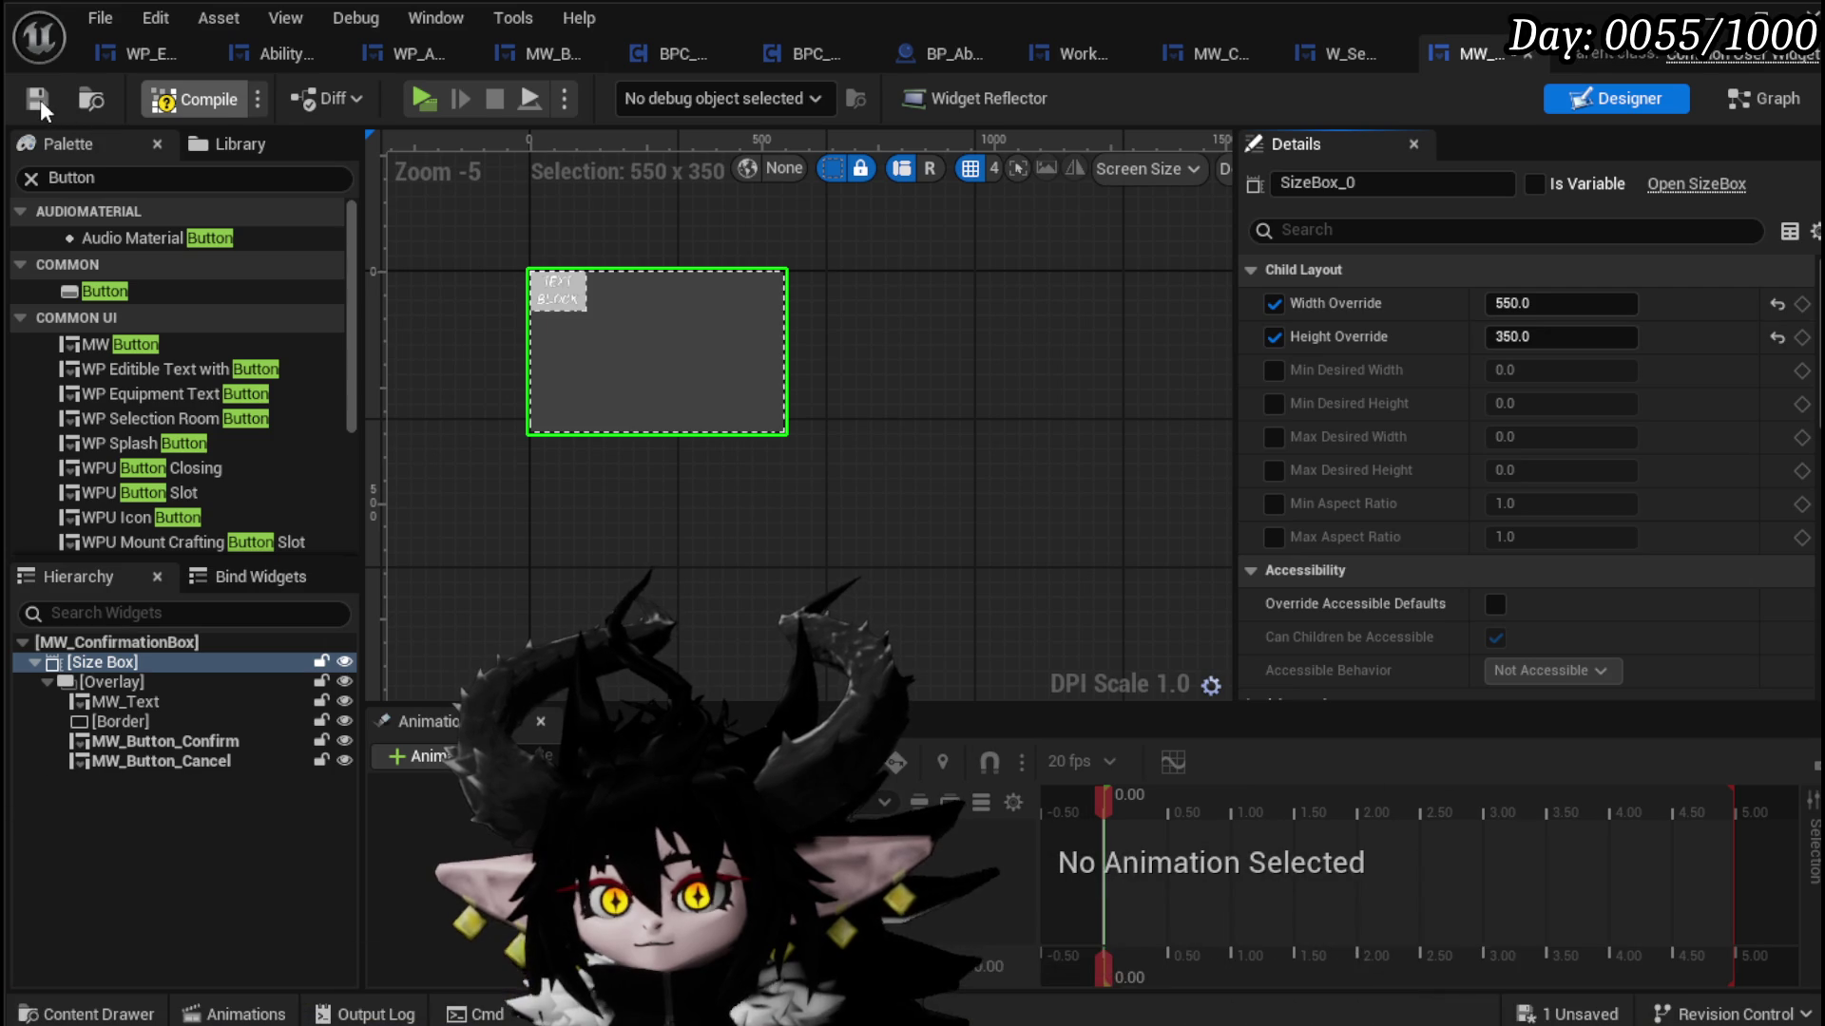
scroll(566, 295, "up", 5)
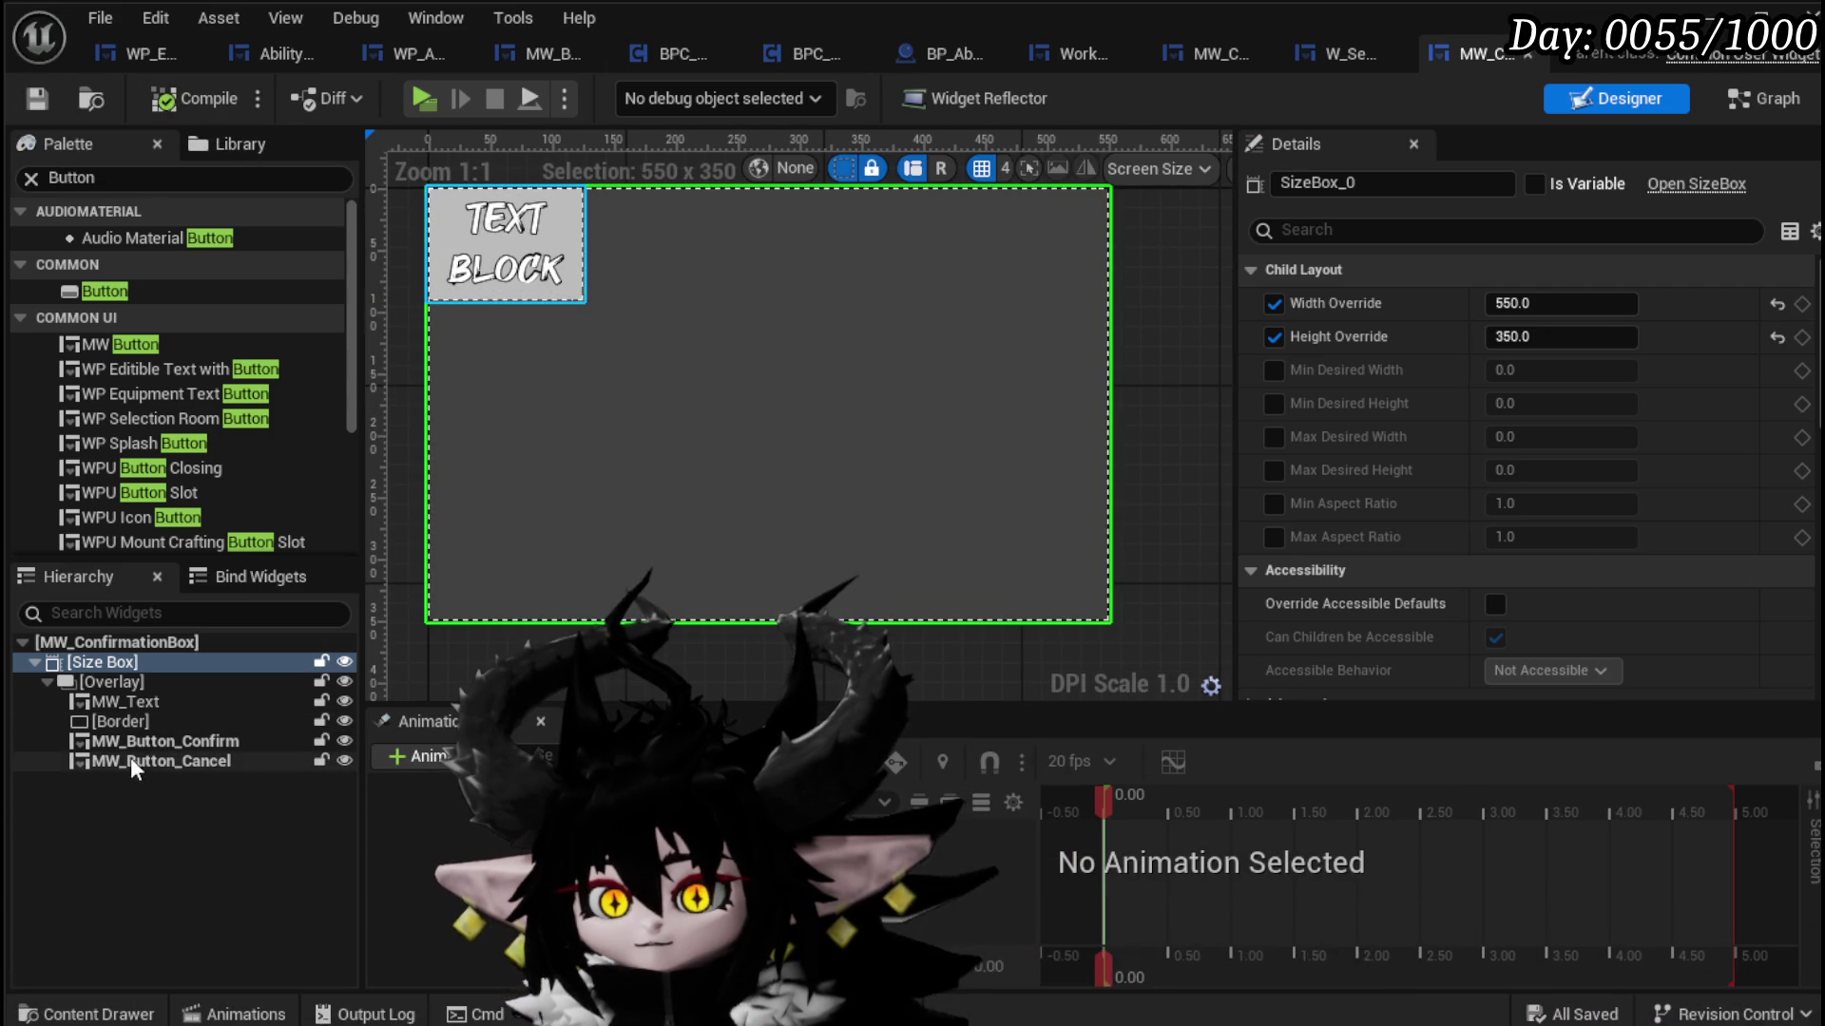
Step: Bottom-align both buttons and right-align the Cancel button
left_click(142, 741)
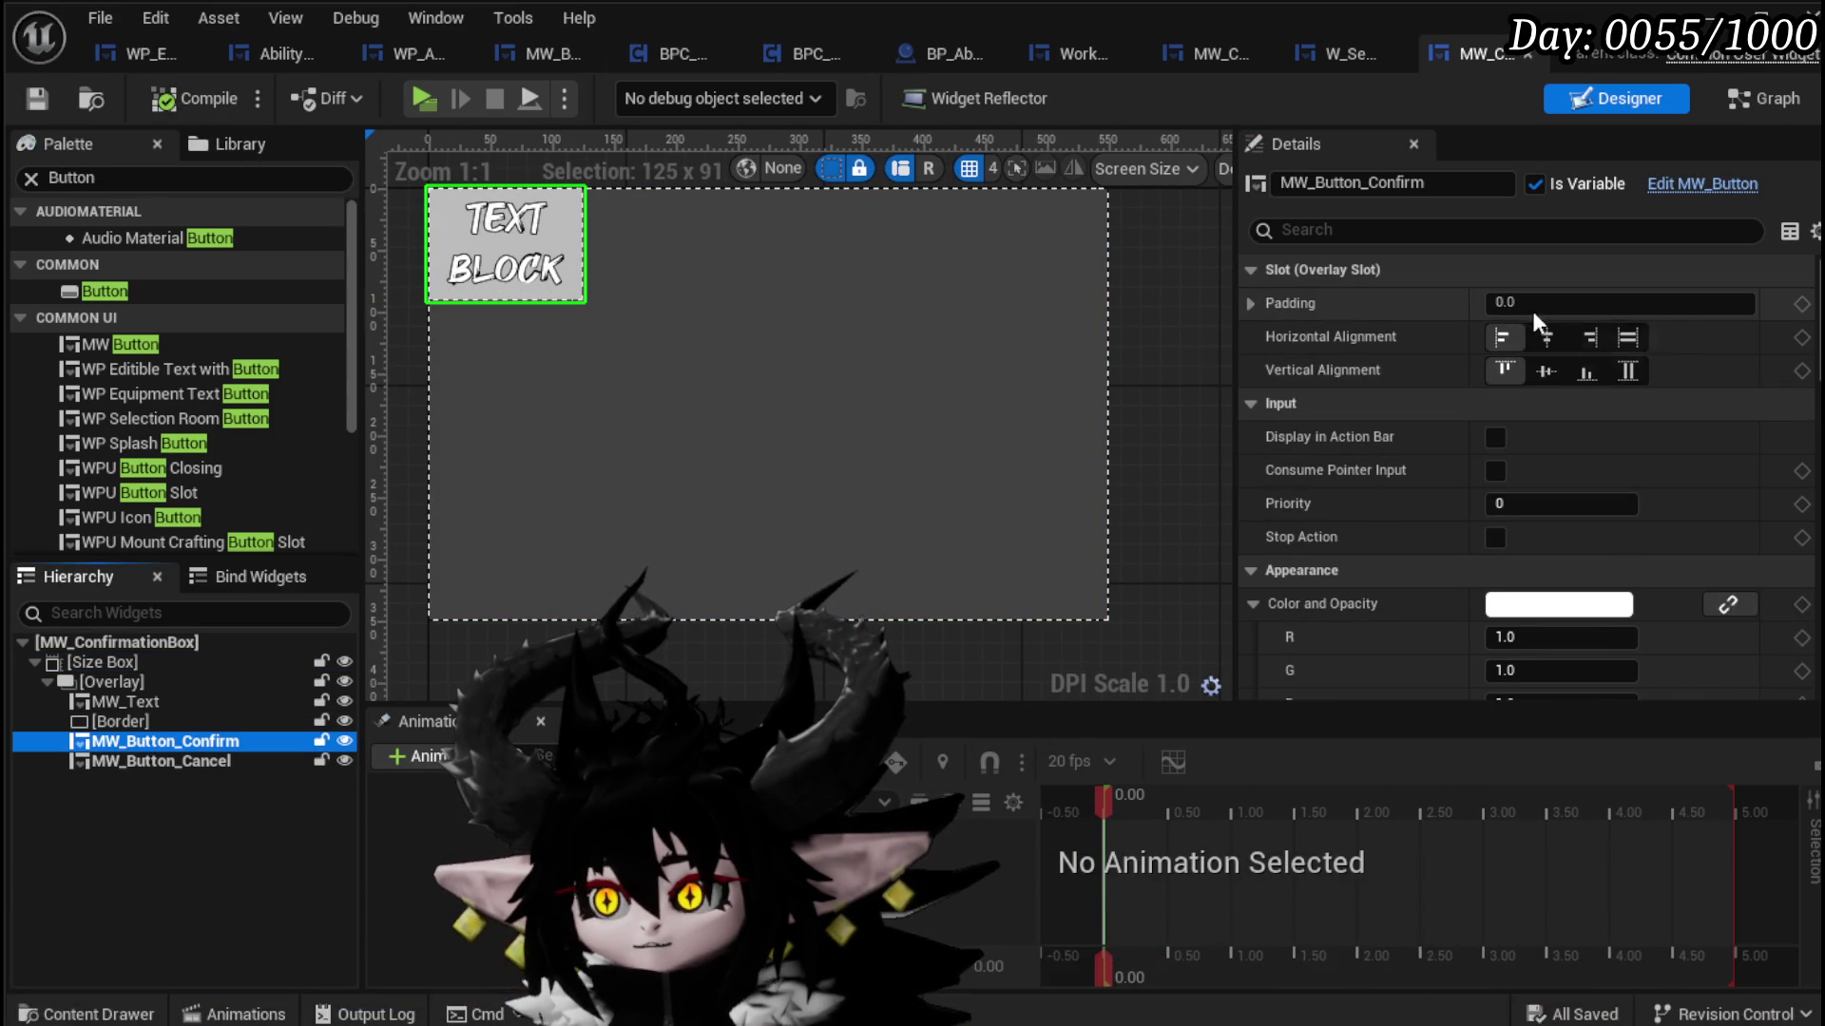
left_click(1579, 375)
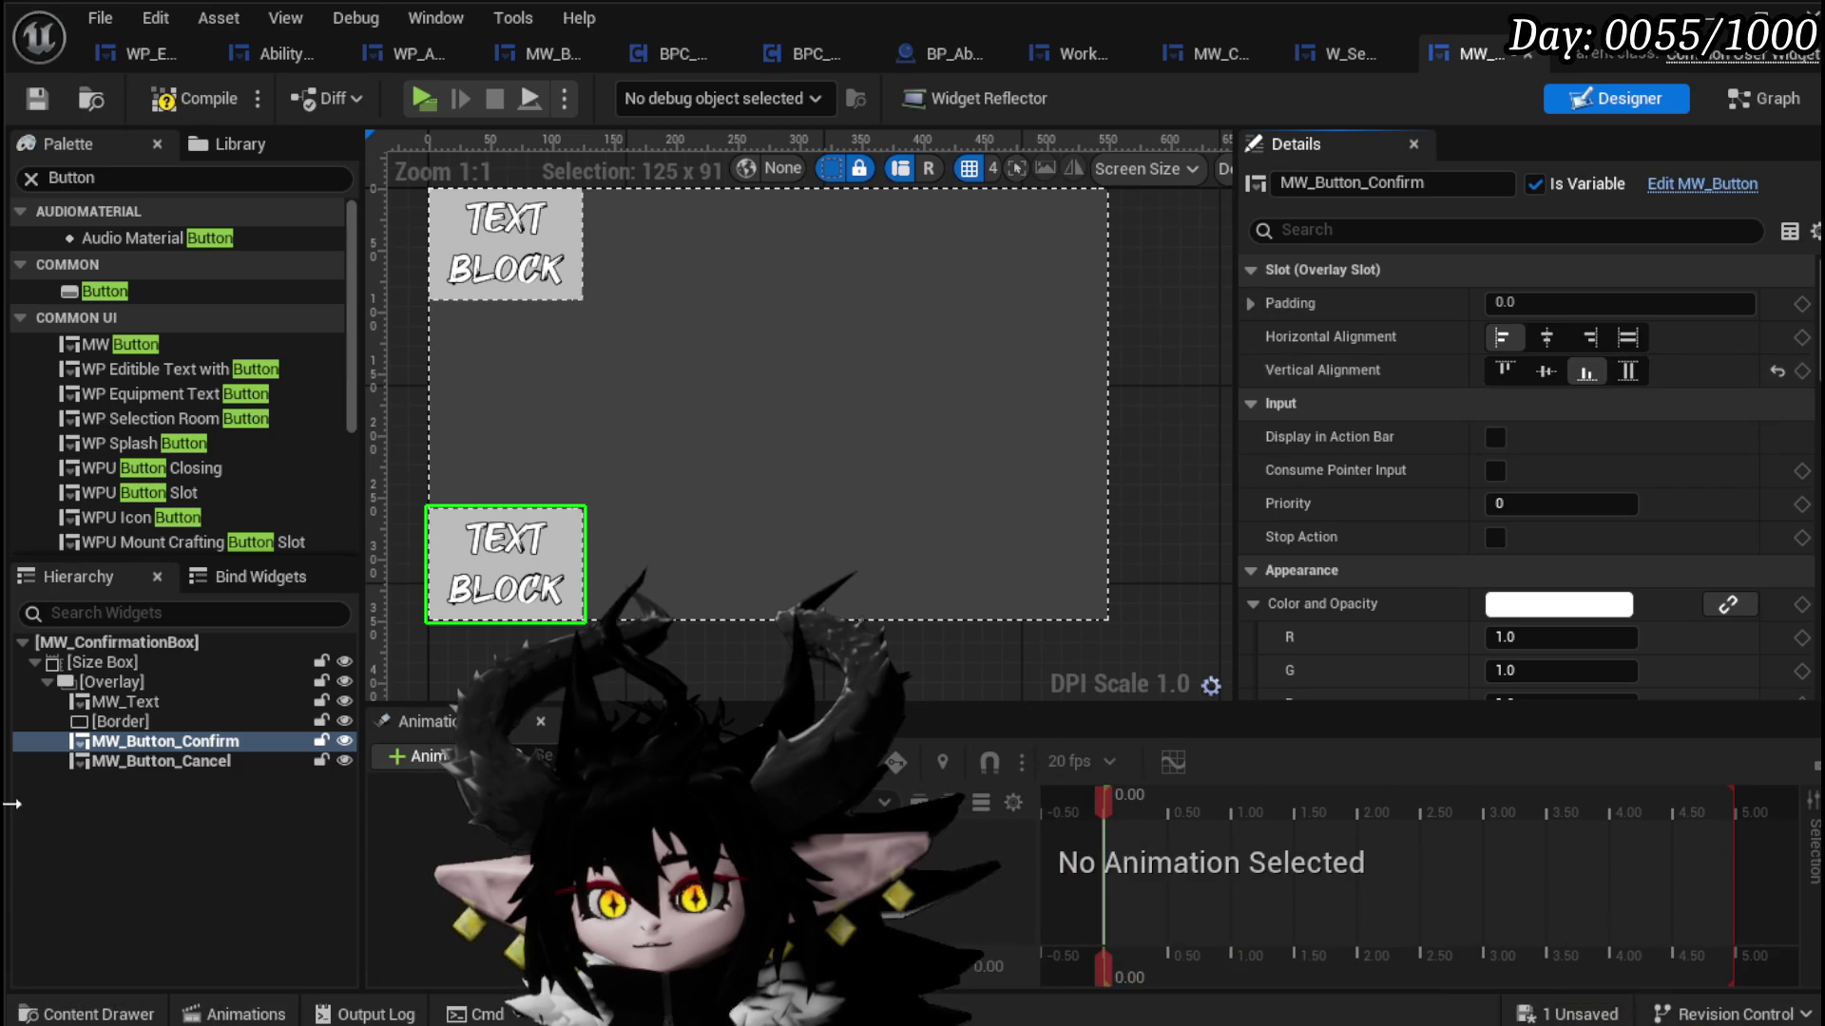
left_click(179, 761)
left_click(1584, 371)
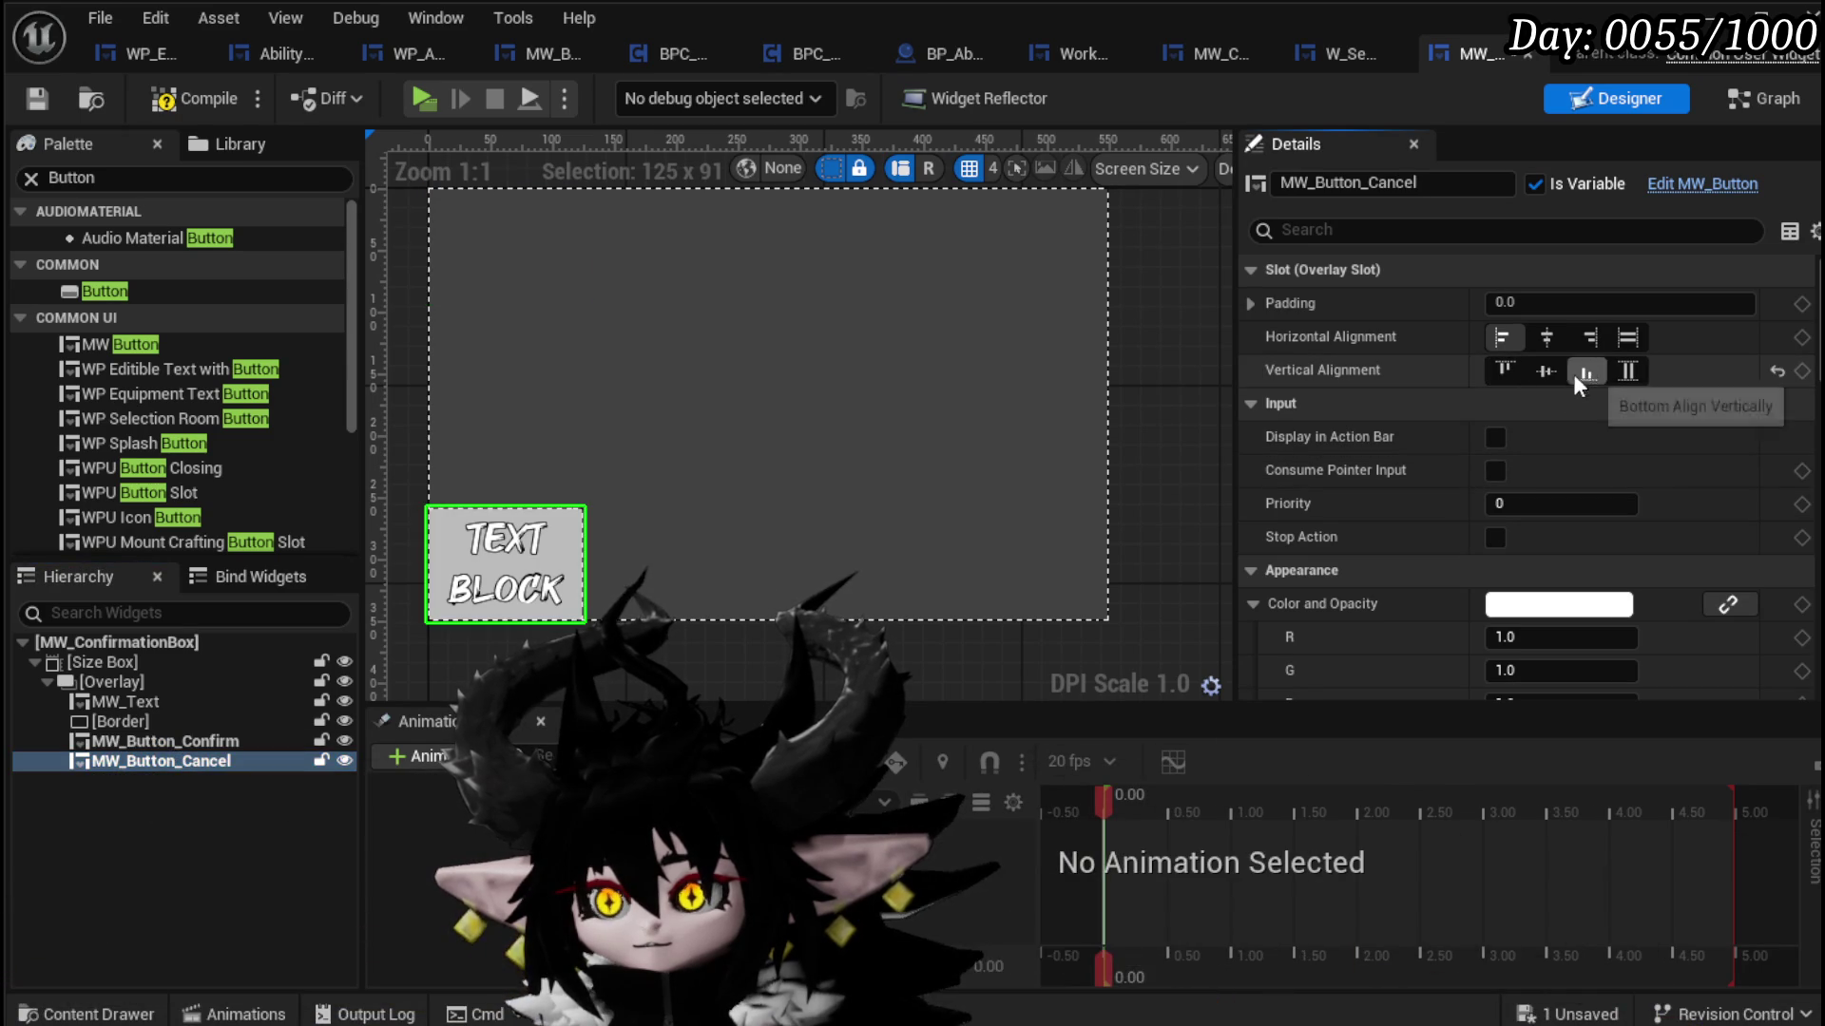
left_click(1589, 338)
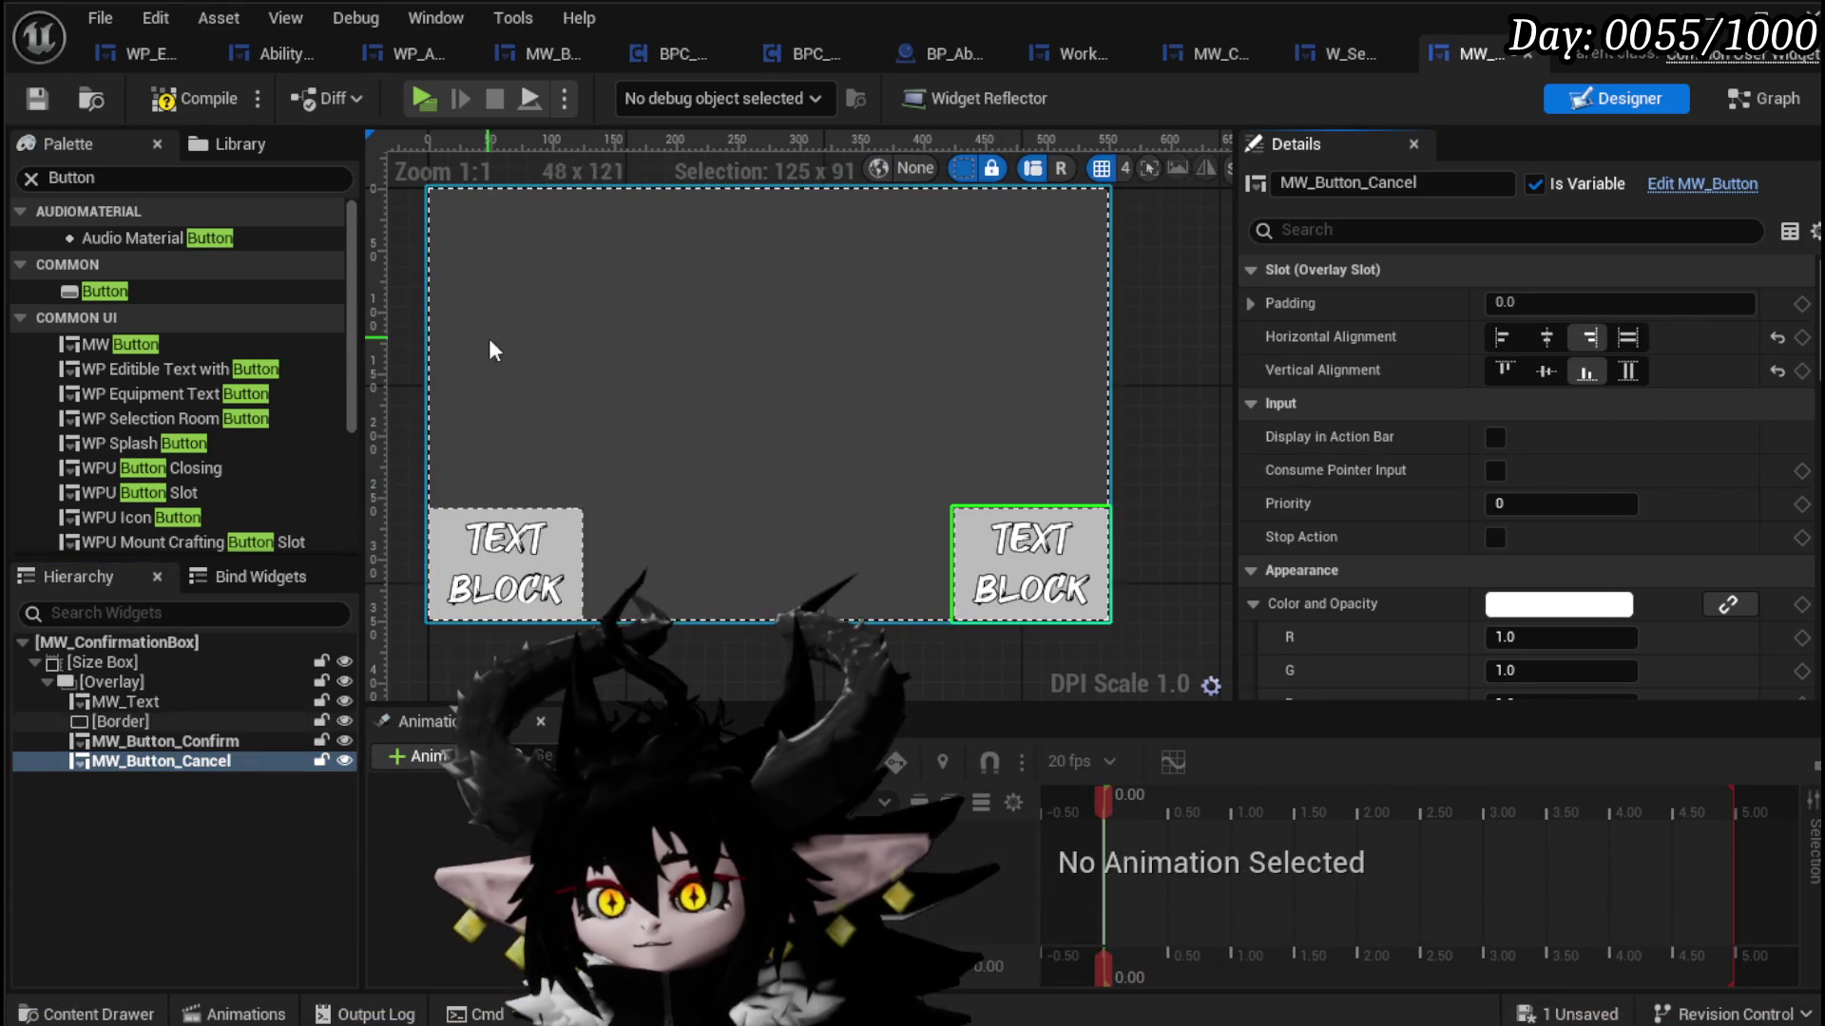
Step: Make MW_Text fill both directions with 100 bottom padding
left_click(141, 702)
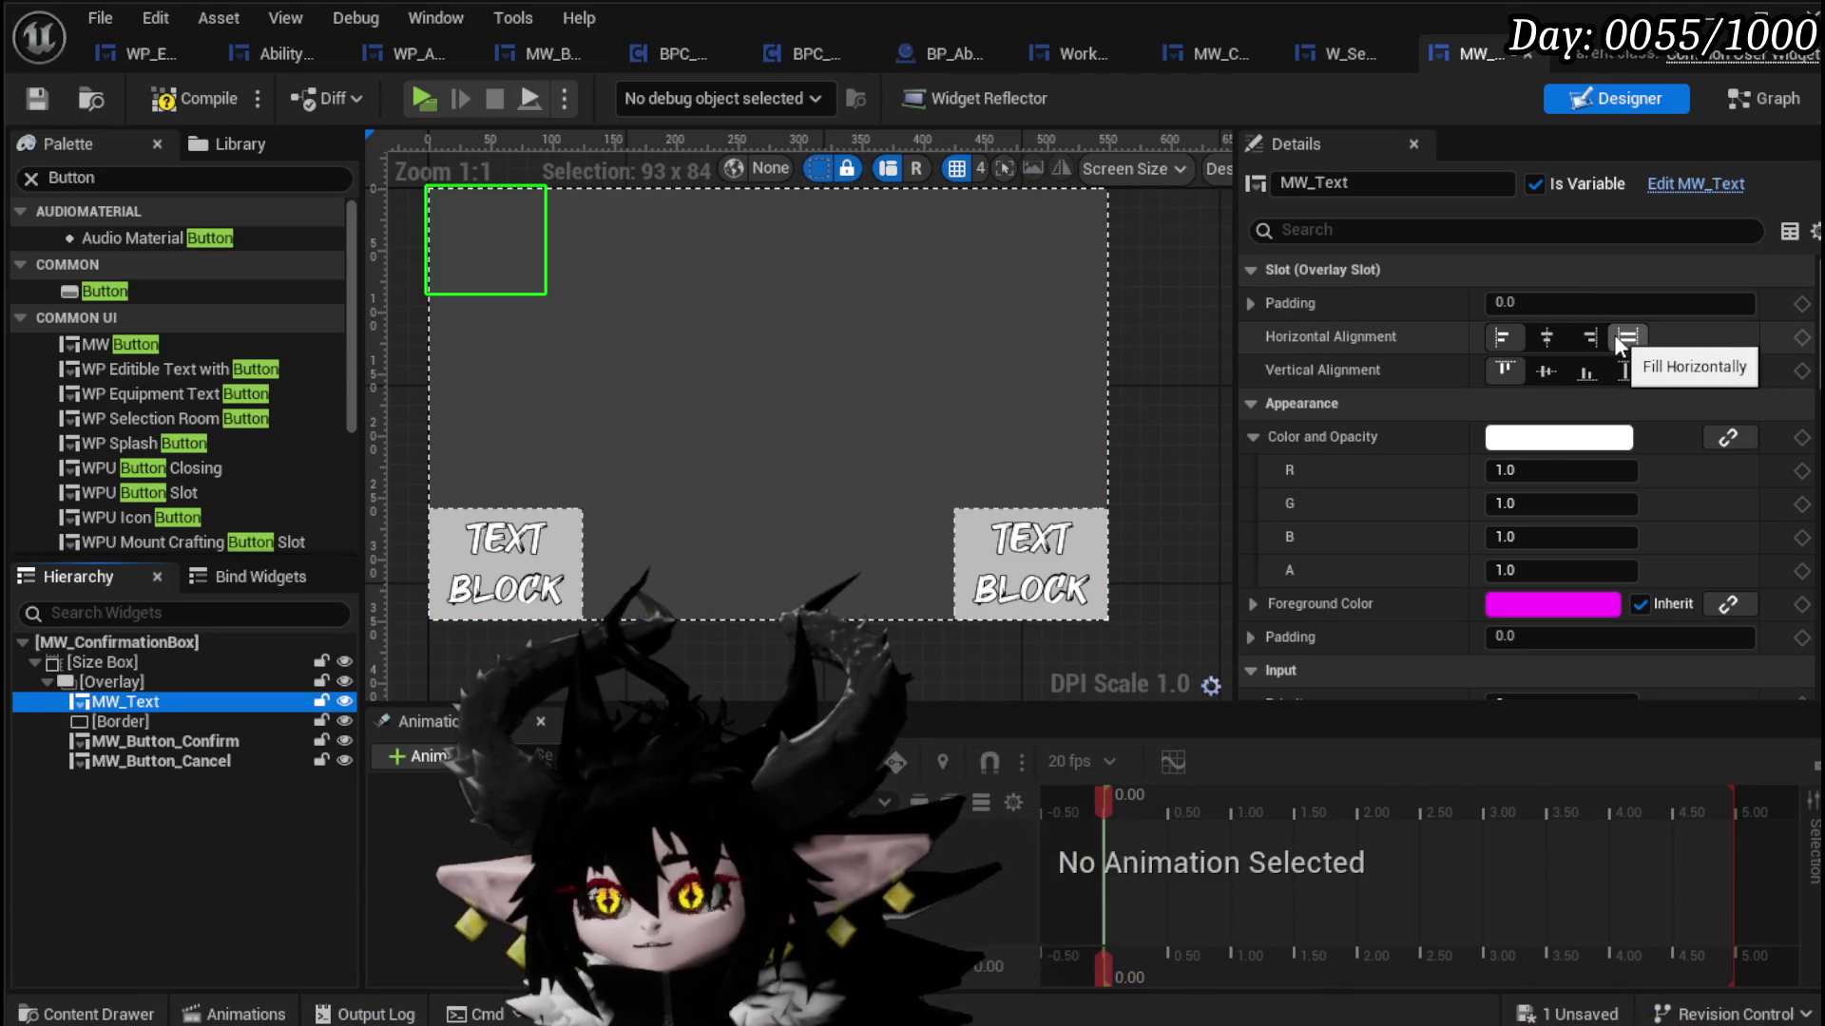
left_click(1619, 337)
left_click(1627, 371)
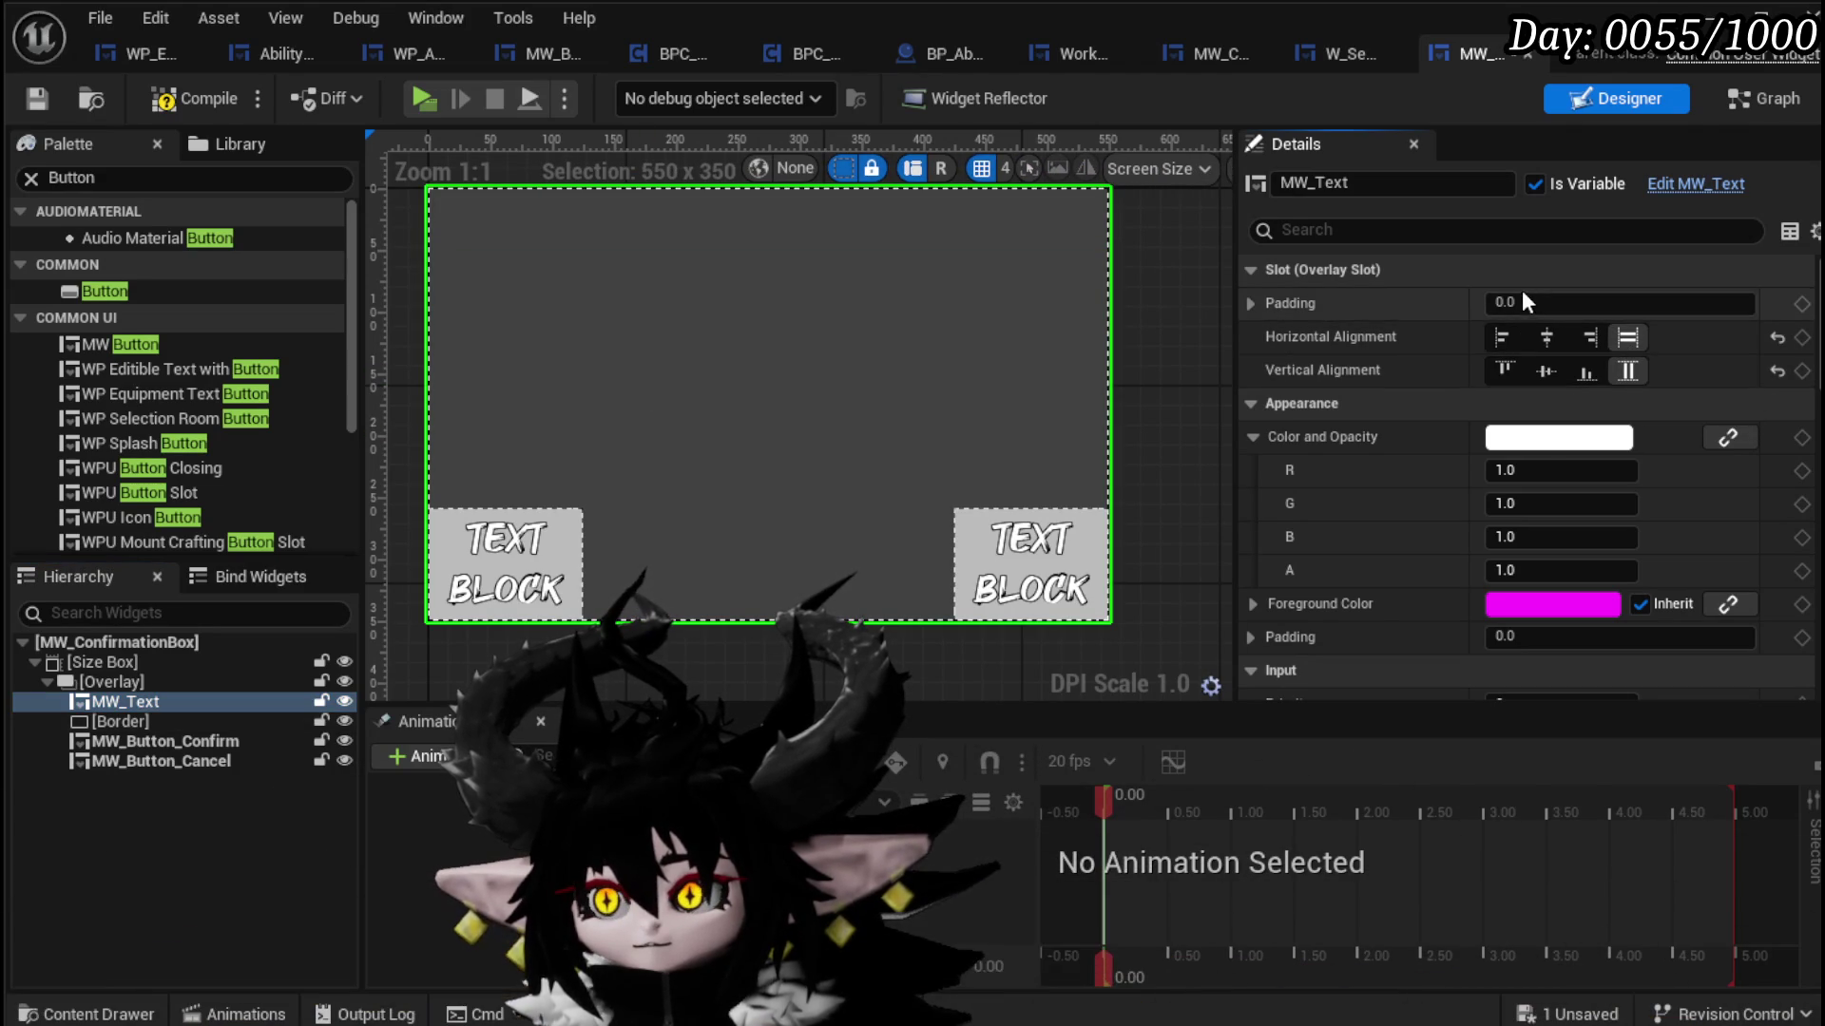
left_click(1249, 302)
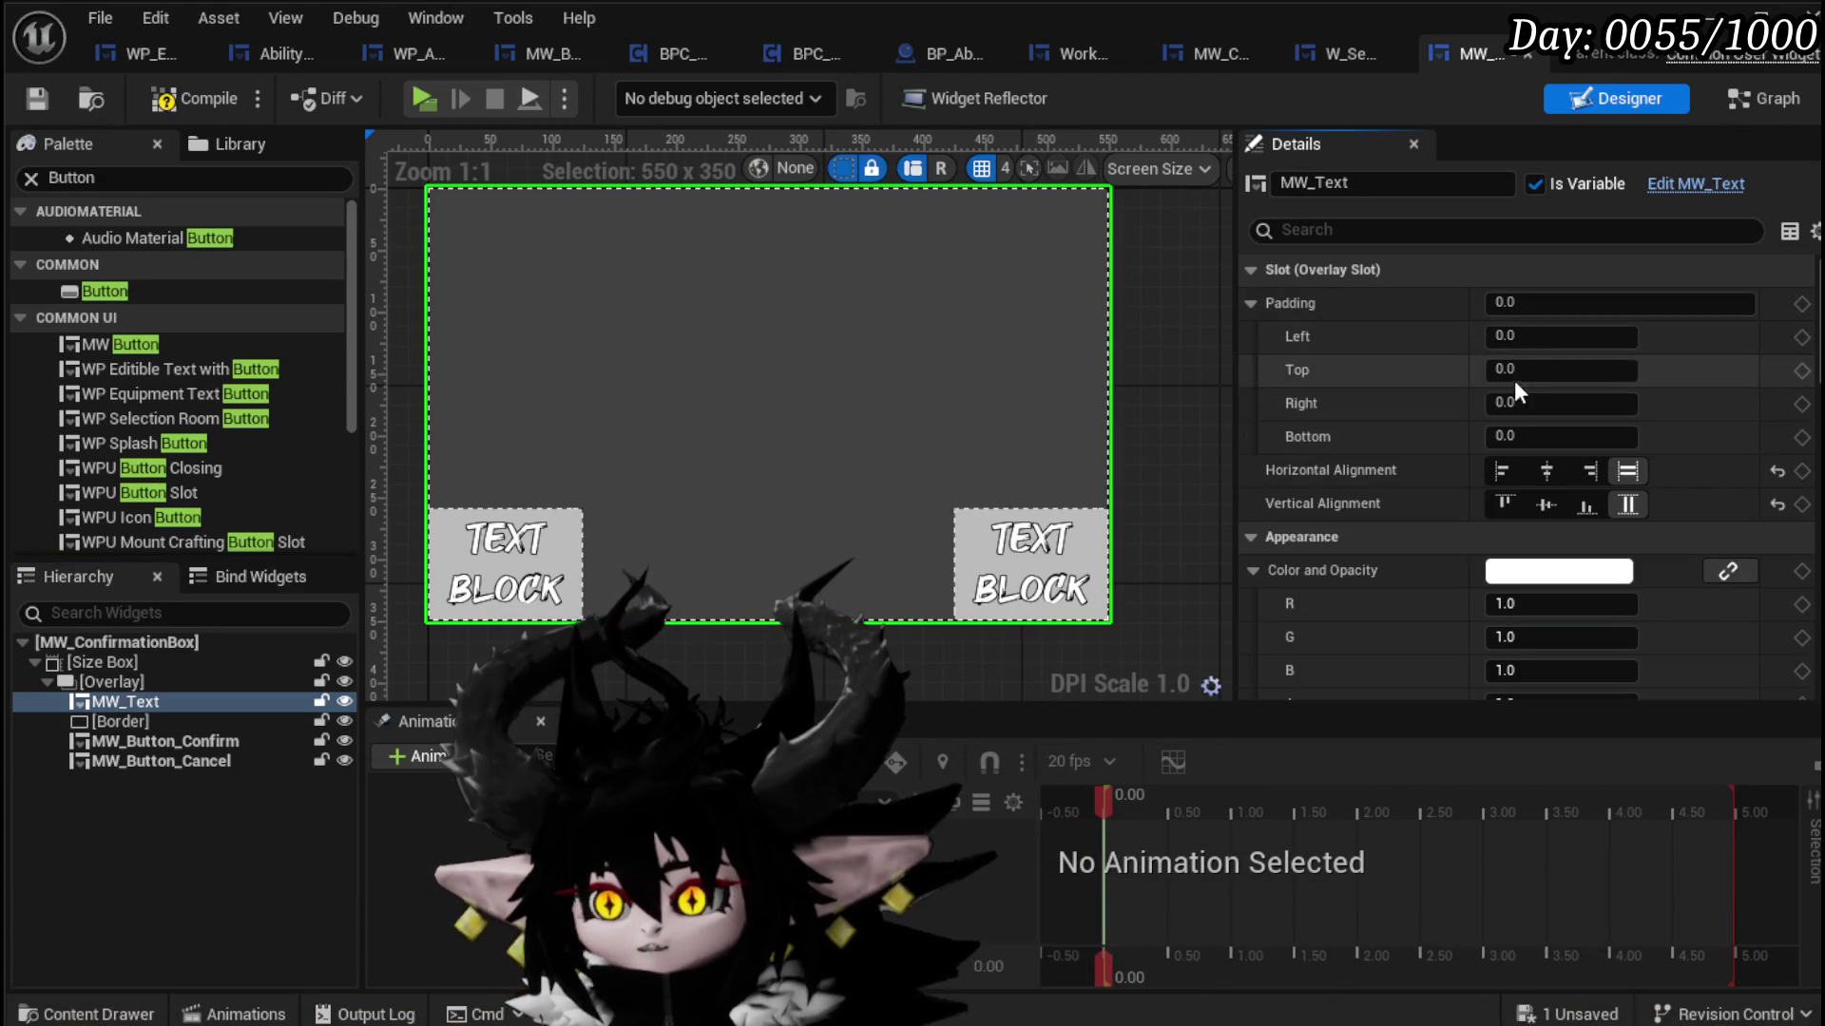
type("50")
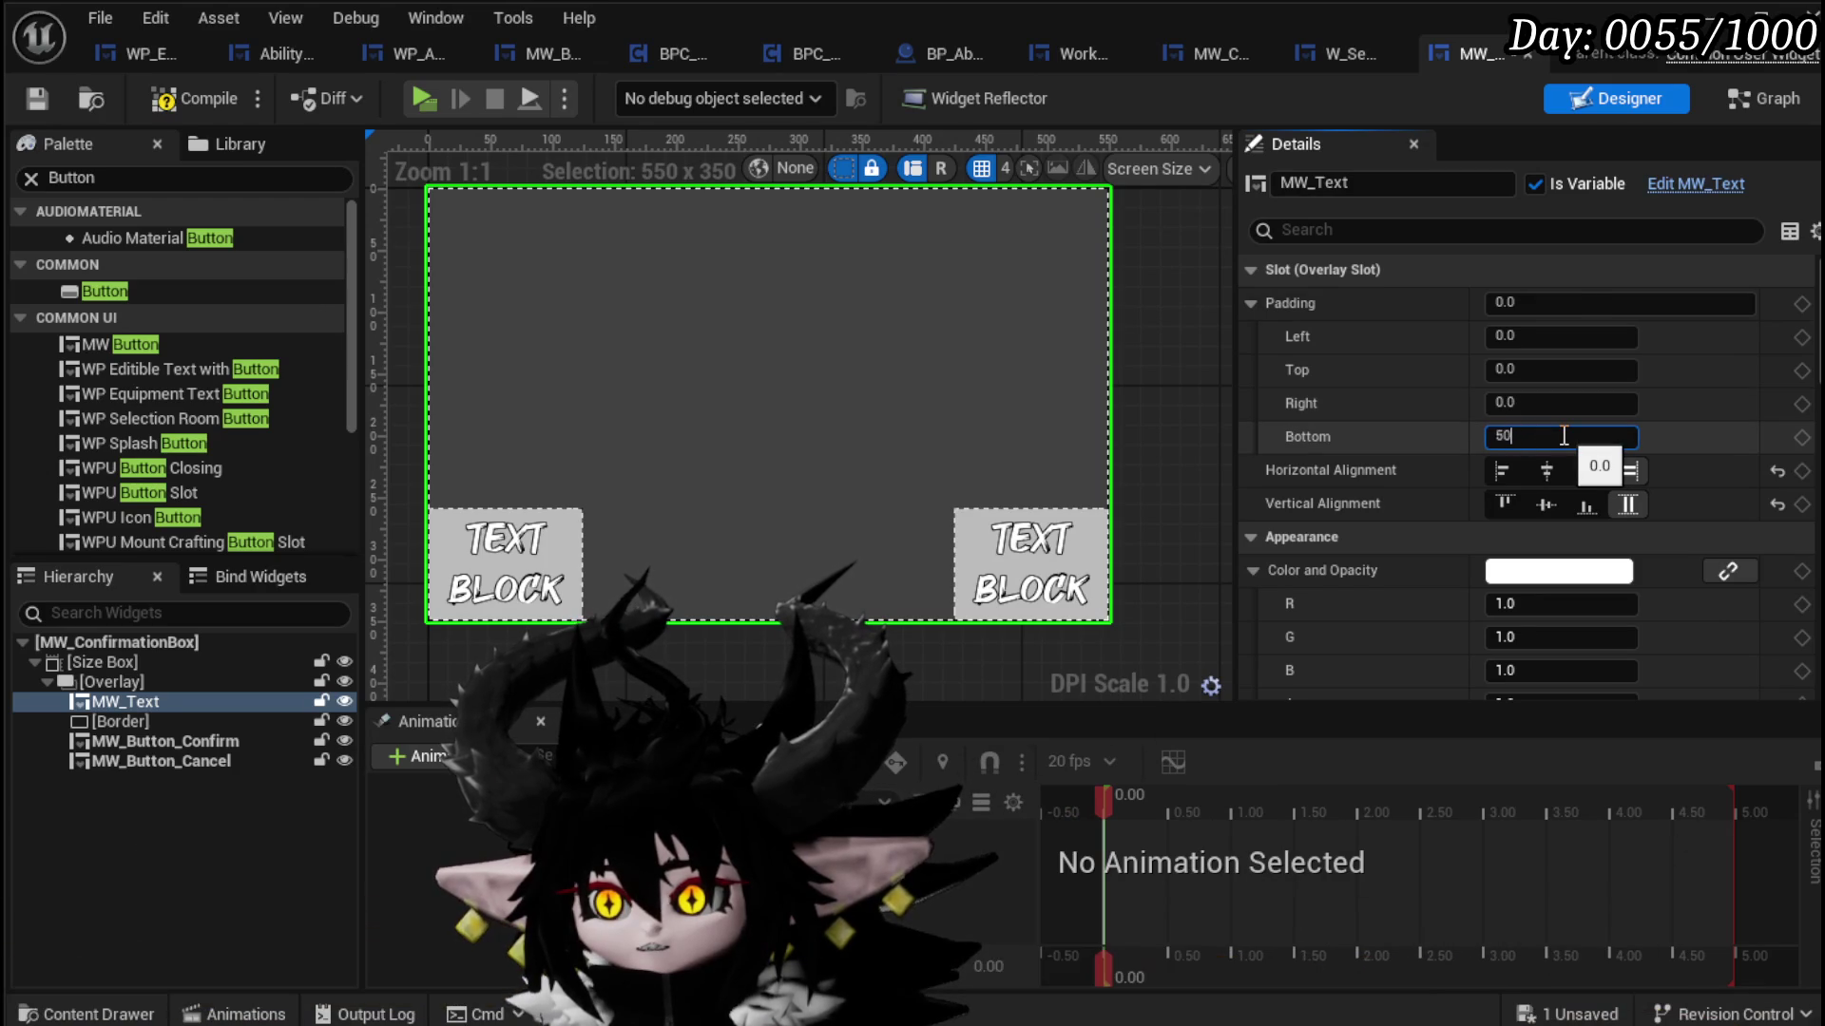
type("100")
key("Return")
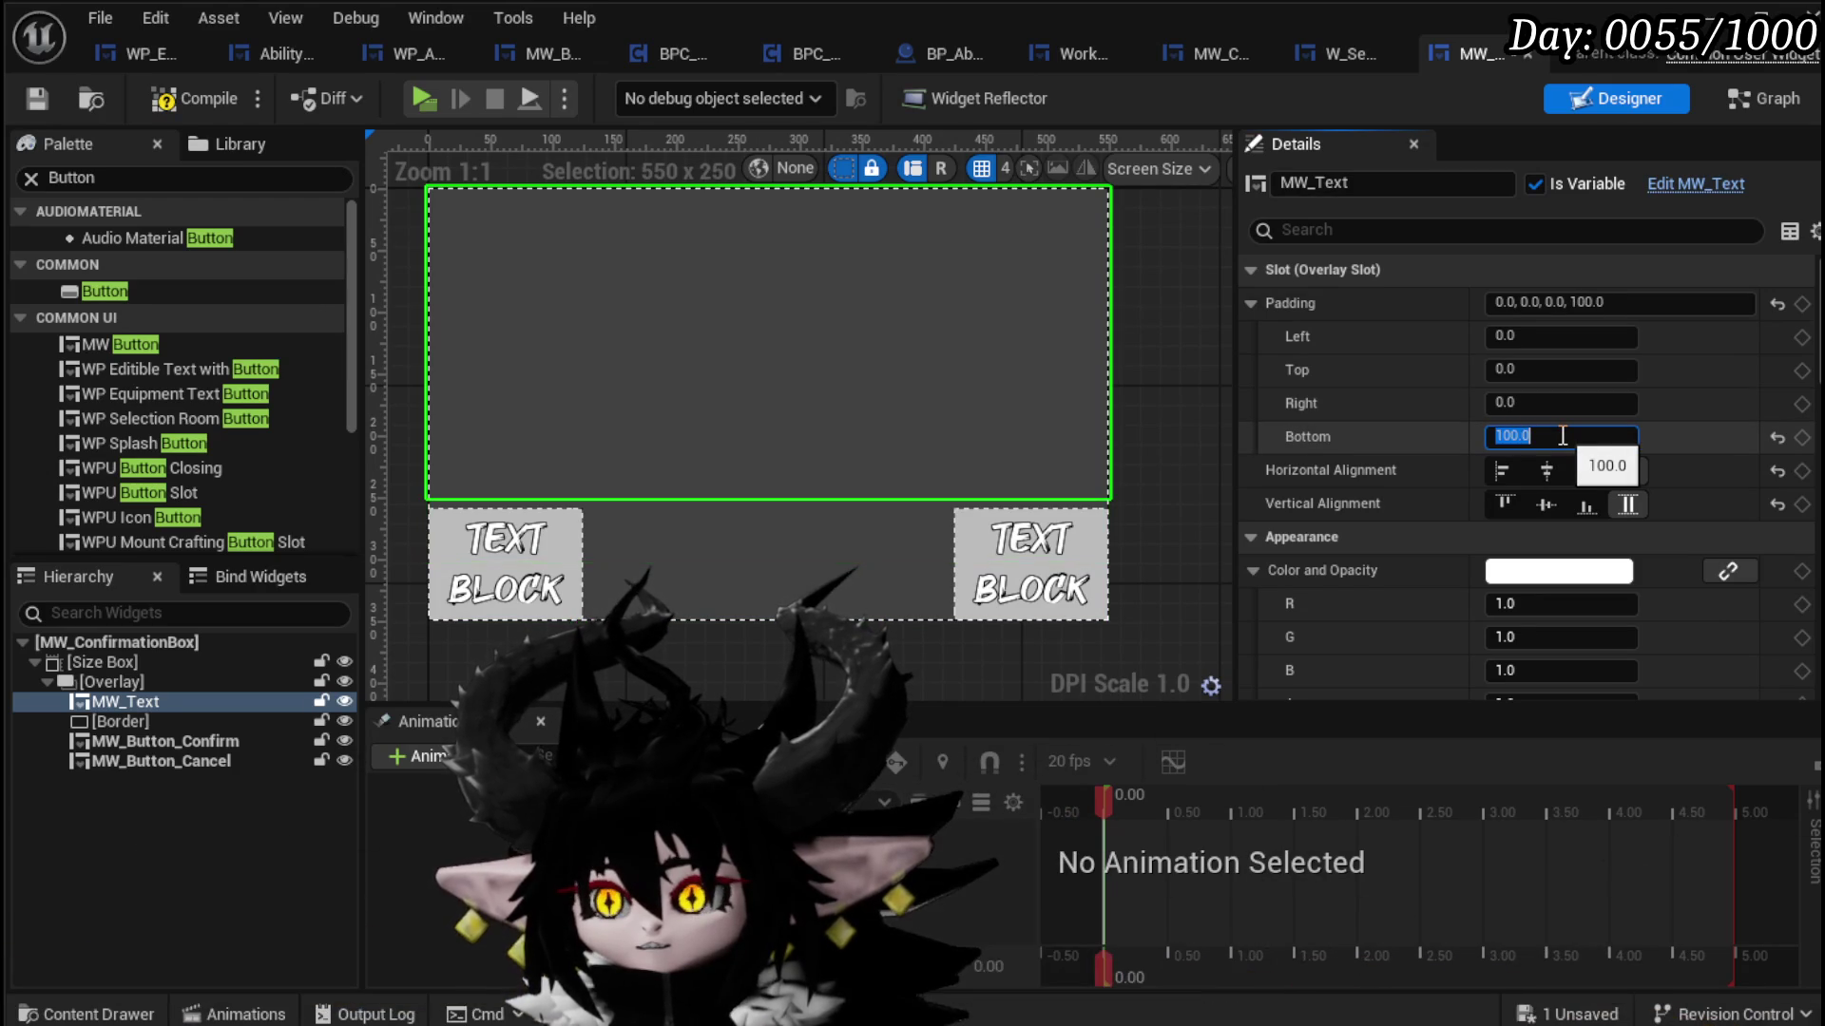
Step: Give the Confirm button 50 left padding
left_click(523, 542)
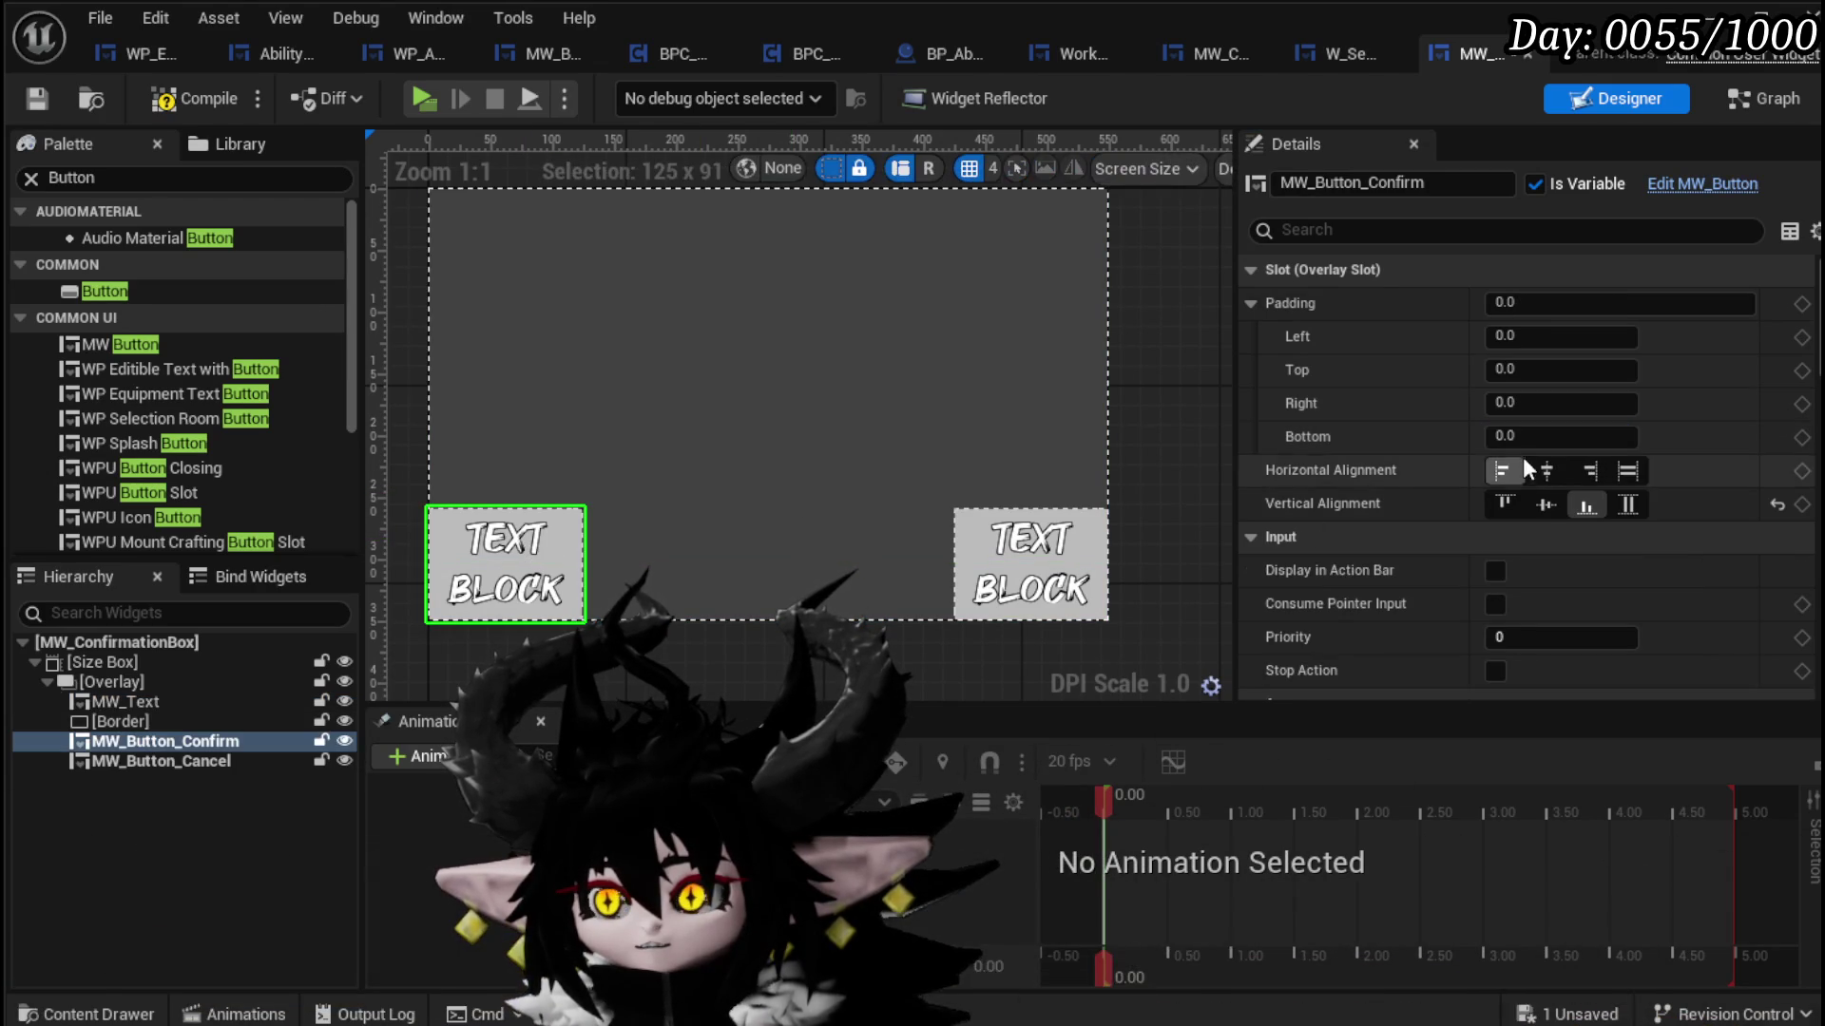
left_click(1534, 403)
type("50")
key("Return")
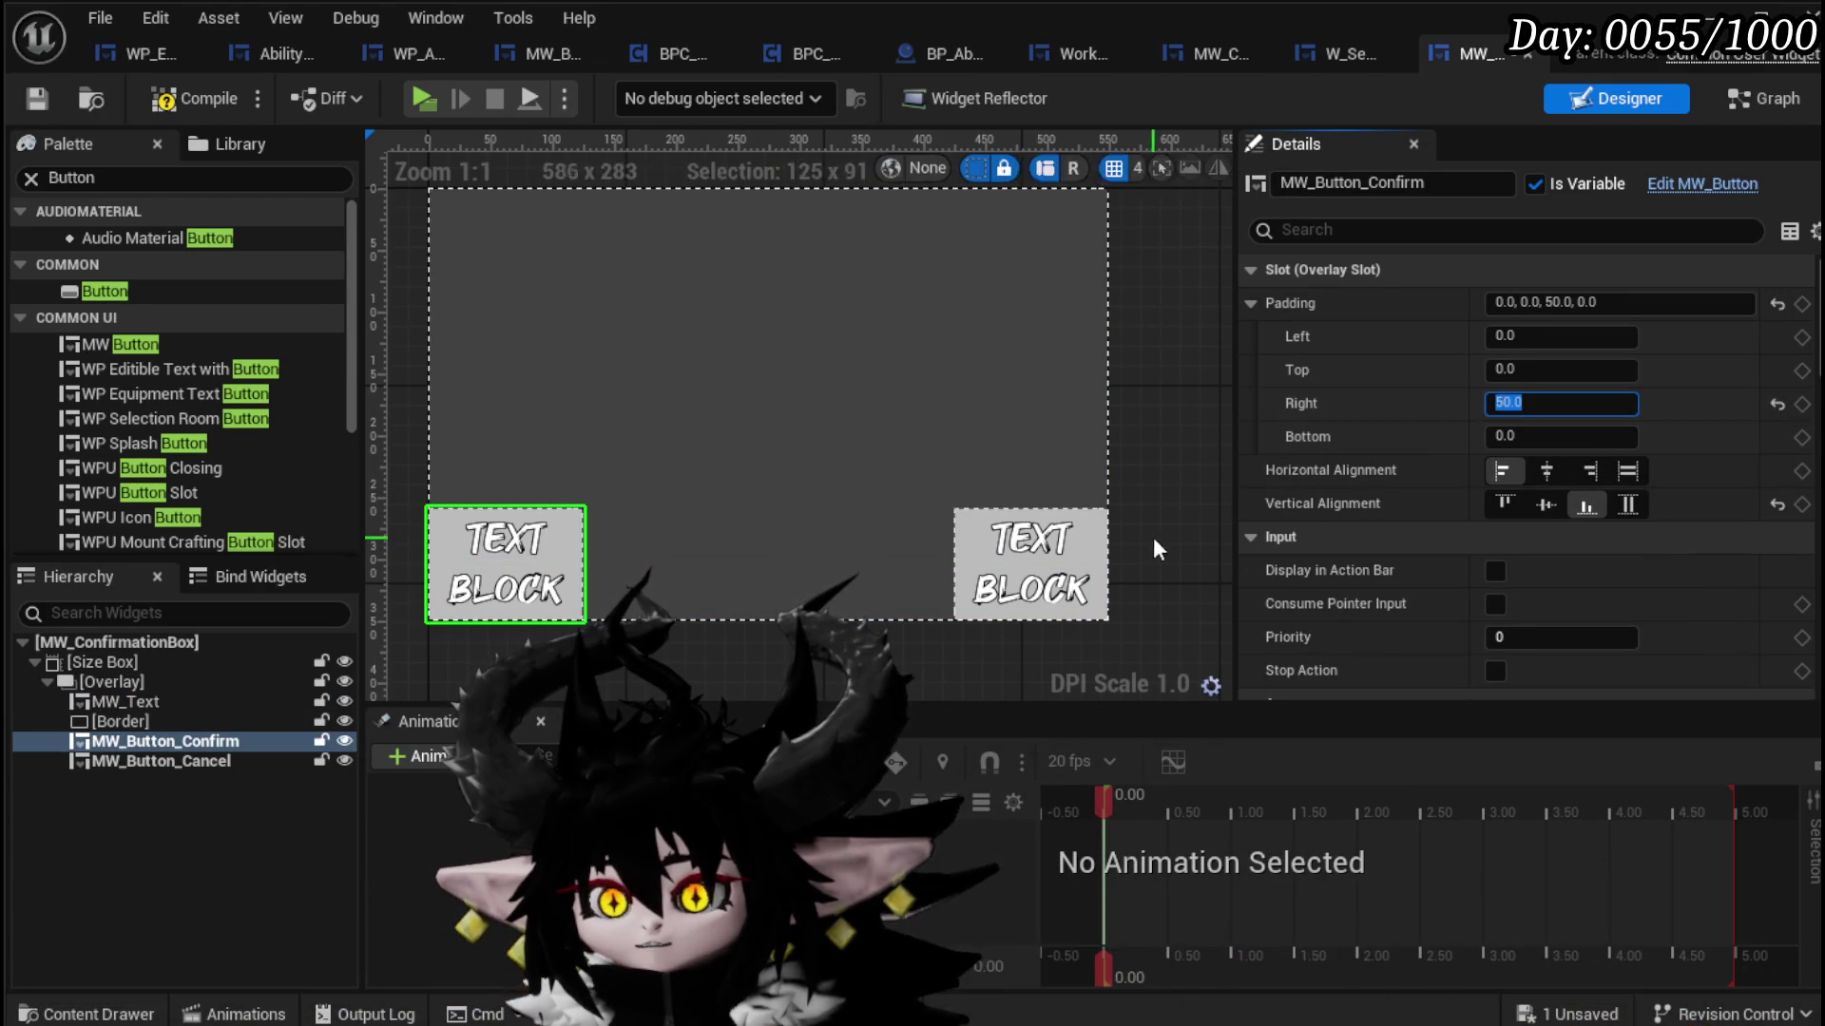
type("0")
key("Return")
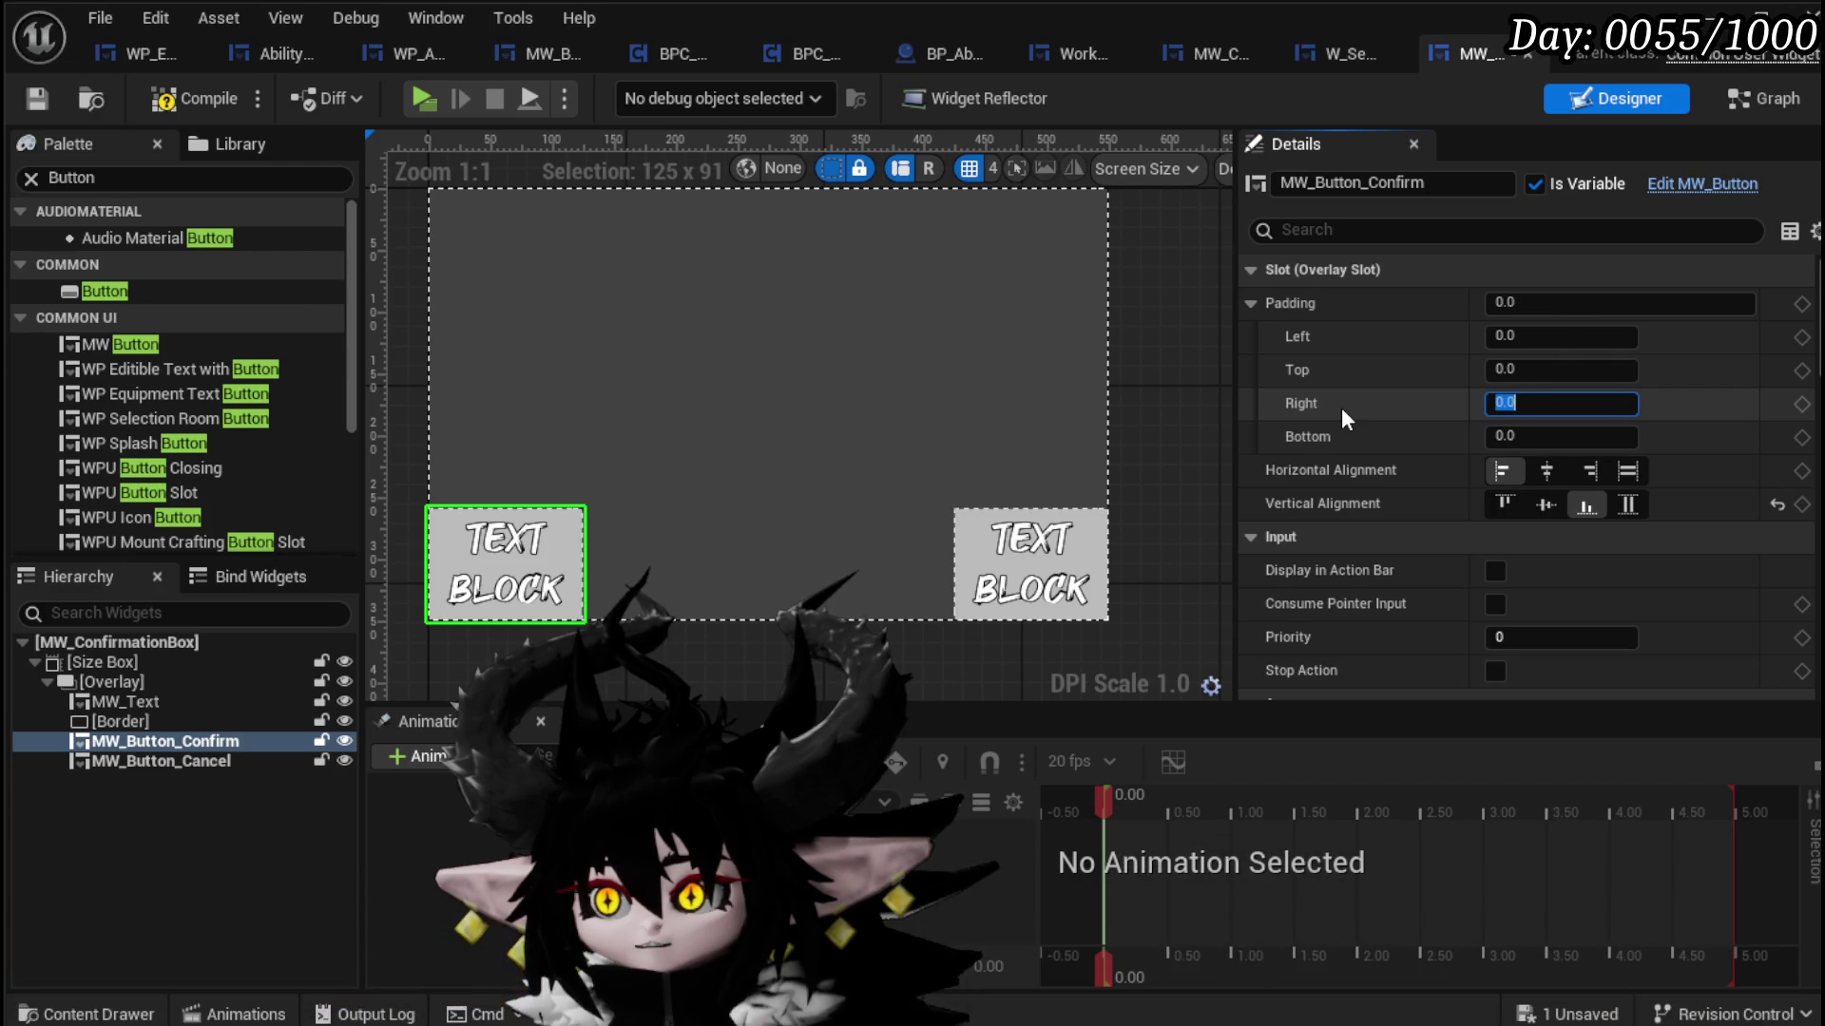
left_click(1558, 336)
type("50")
key("Return")
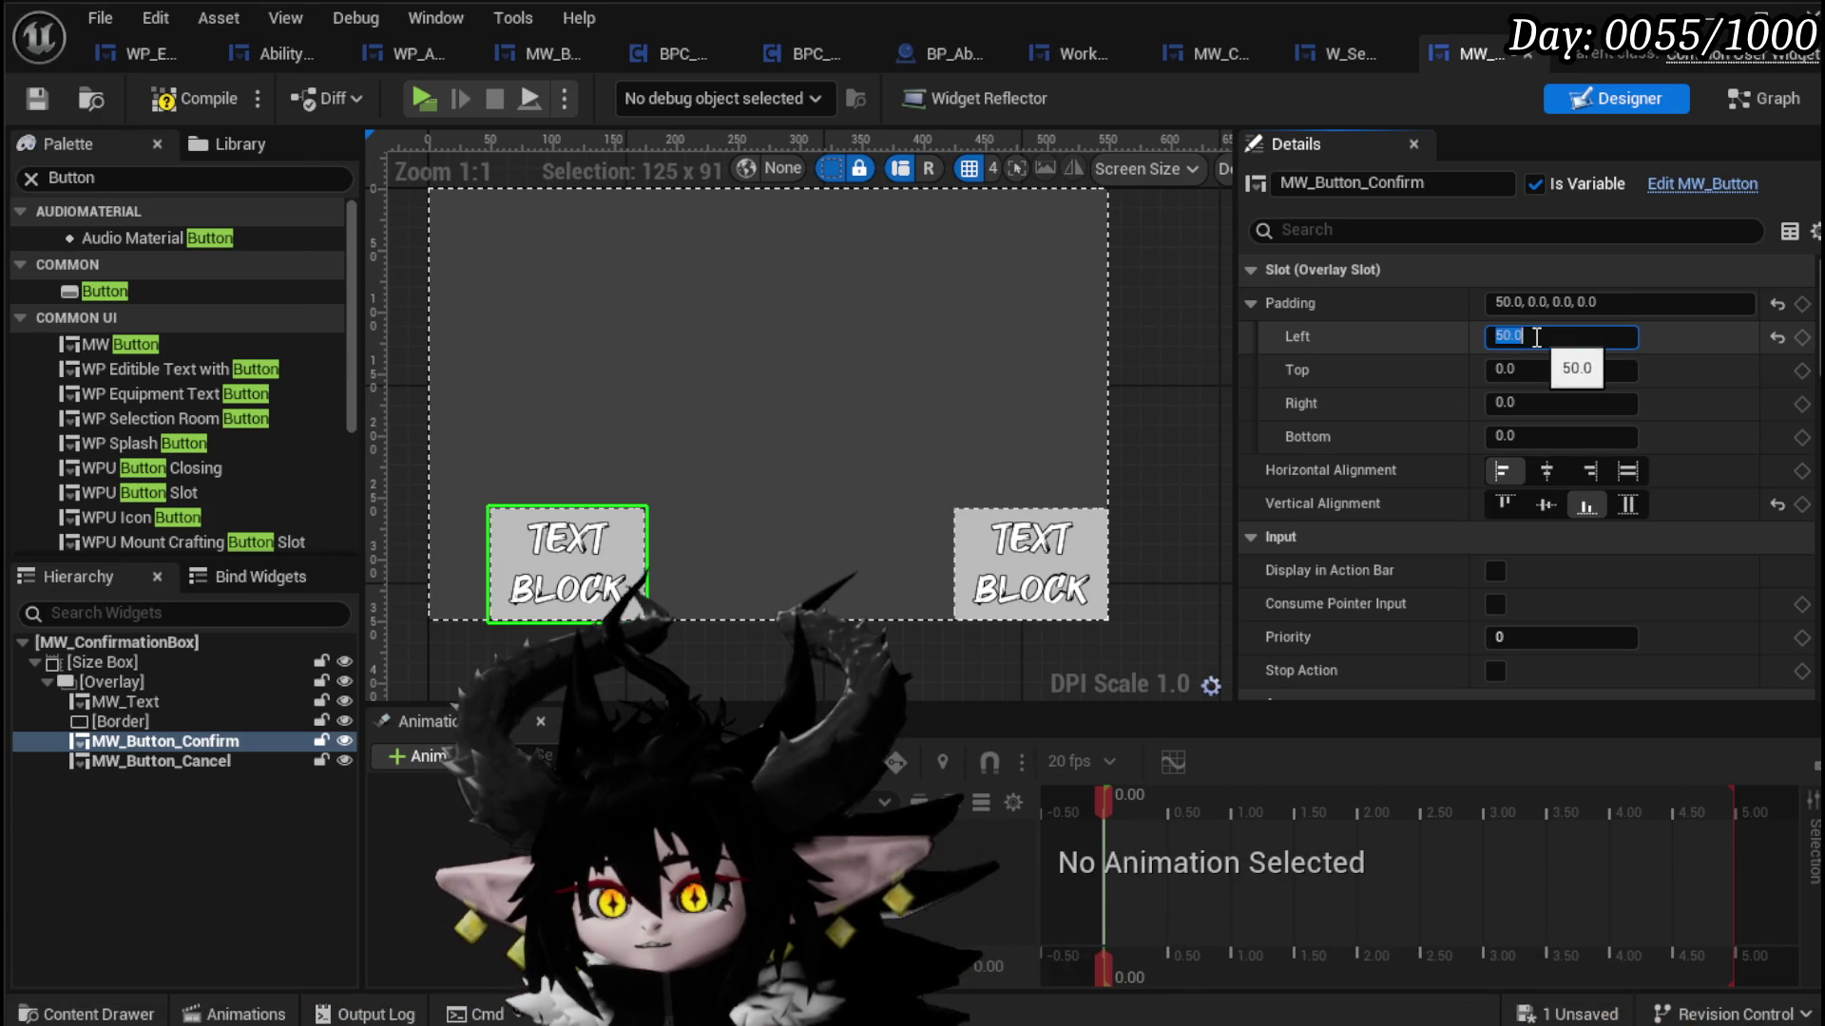
Step: Give the Cancel button 50 right padding
left_click(1085, 536)
left_click(1568, 338)
type("50")
key("Return")
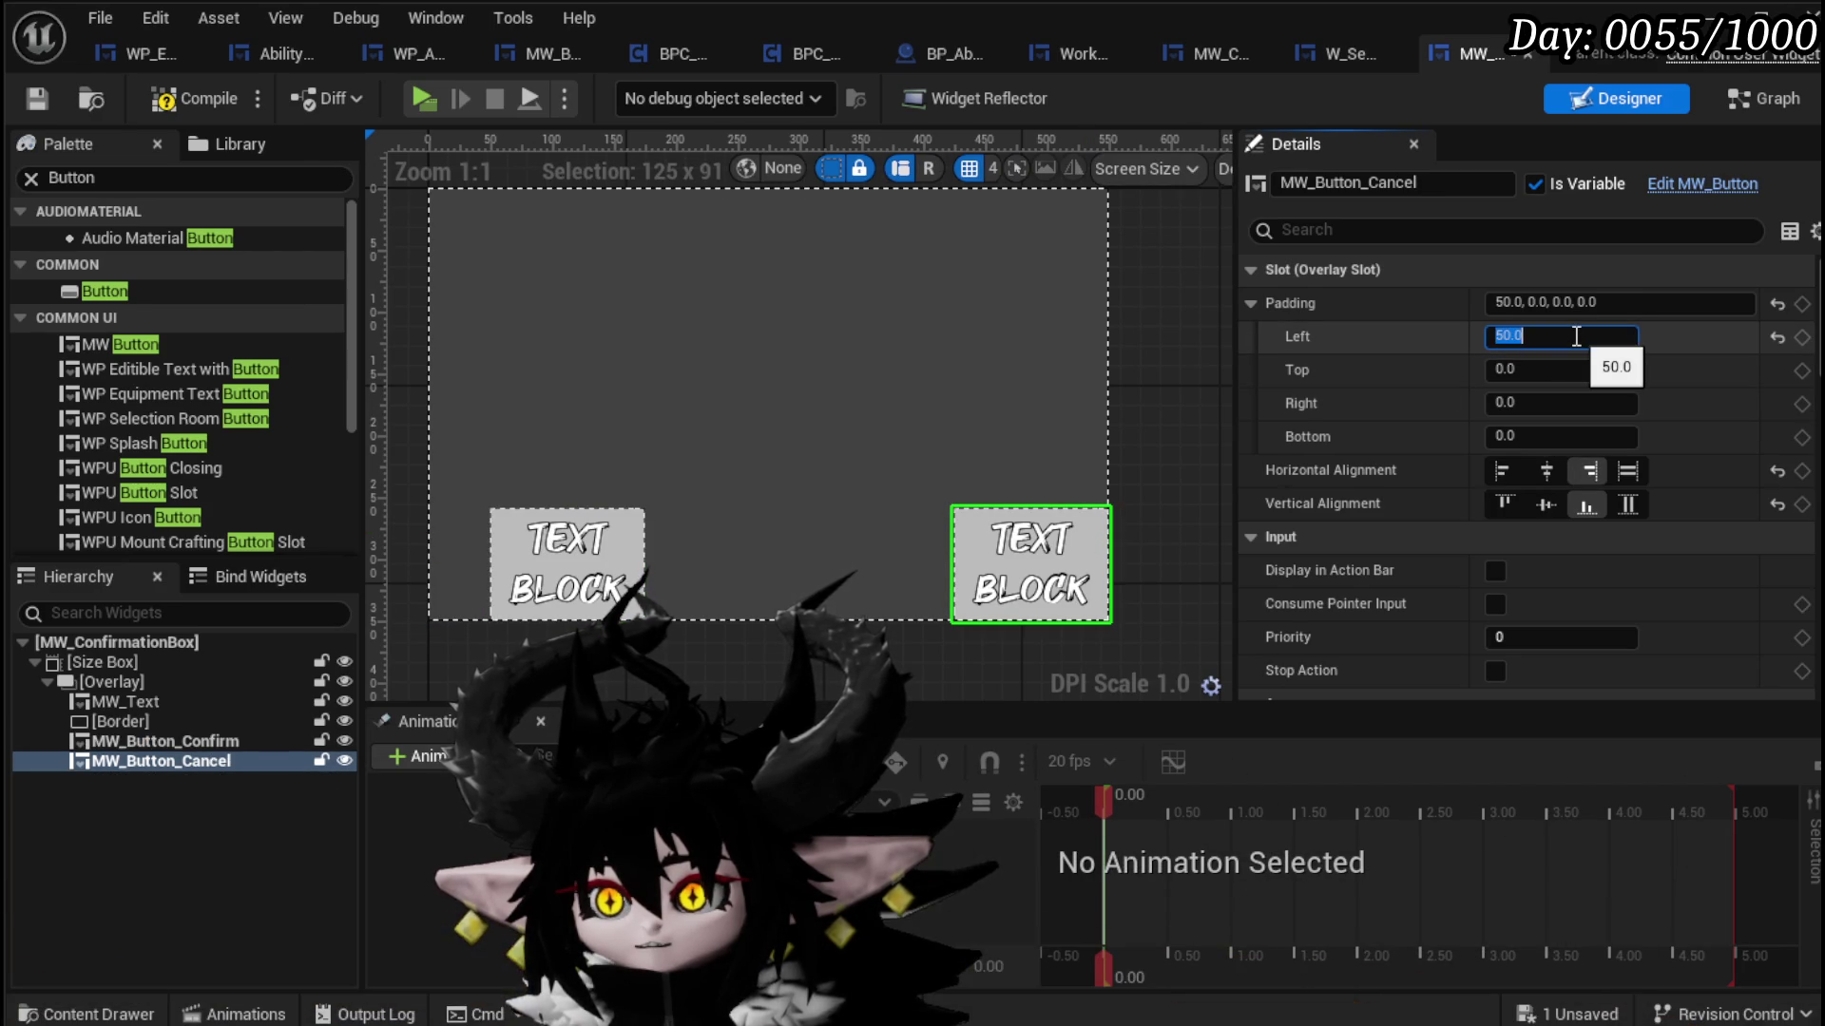
type("0")
key("Return")
left_click(1559, 403)
type("50")
key("Return")
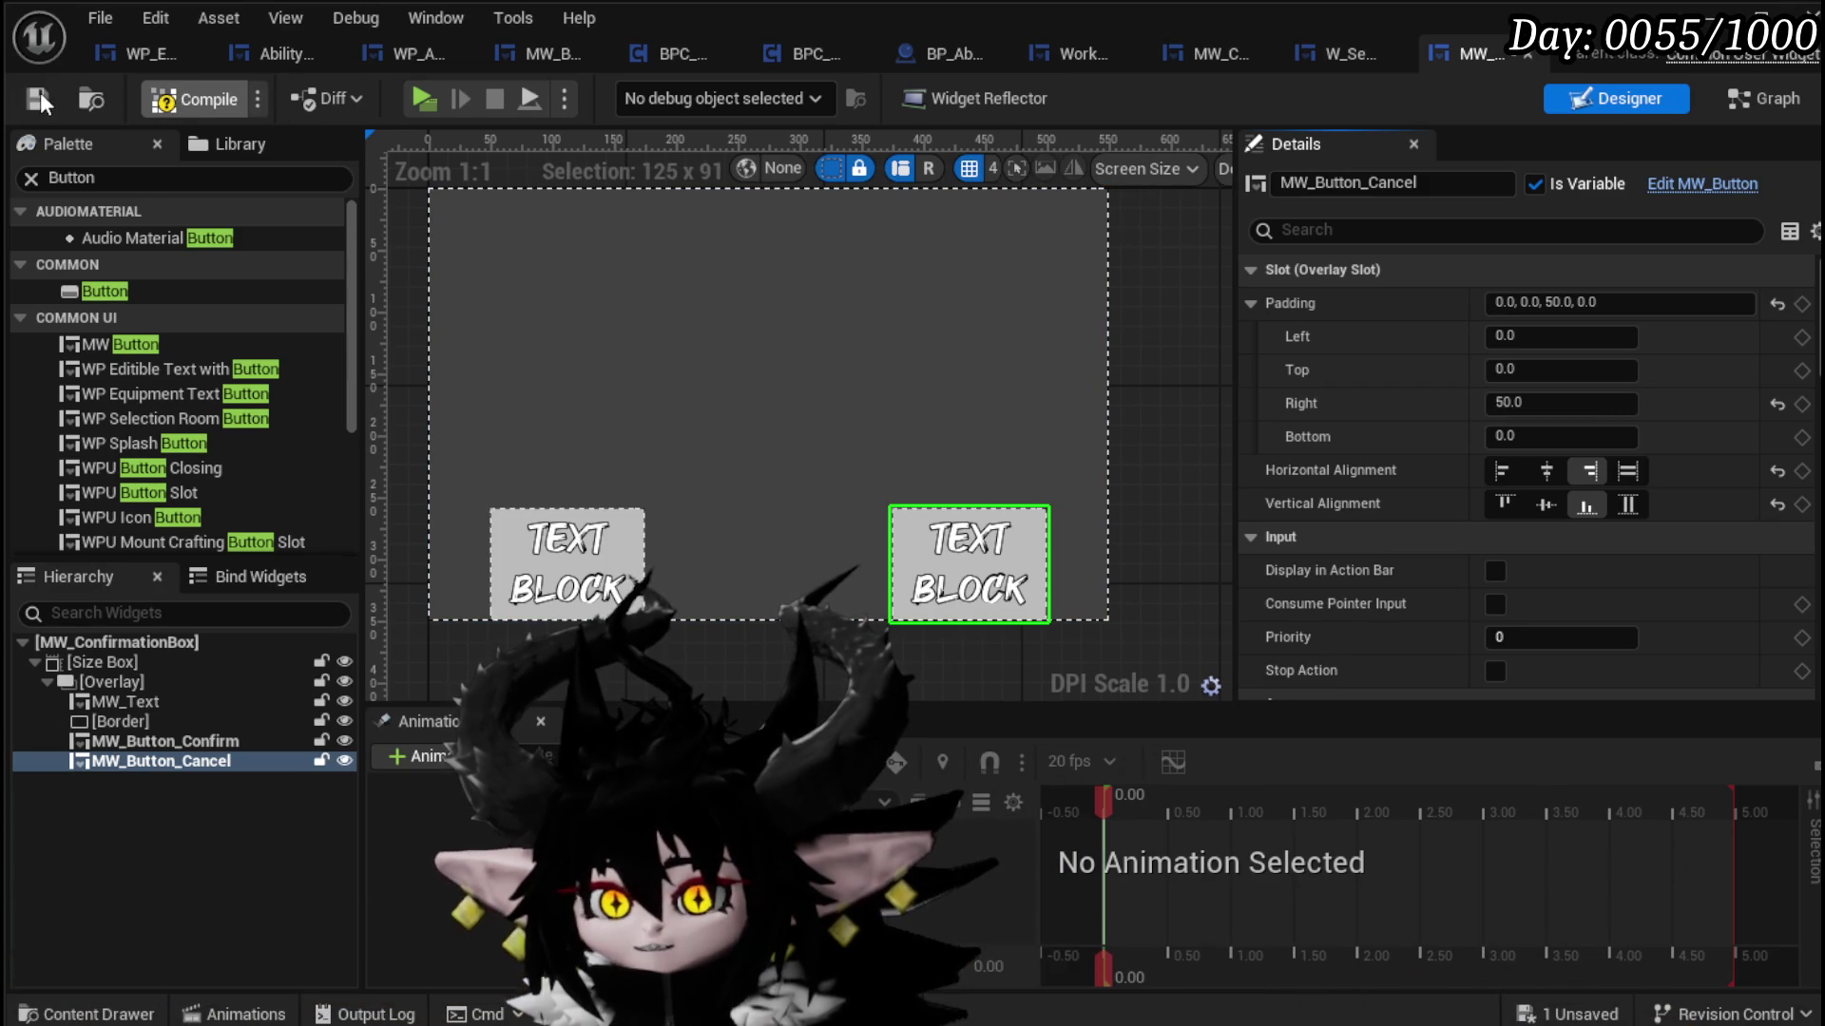
Step: Compile, then create an On Pressed event for MW_Button_Confirm
left_click(34, 98)
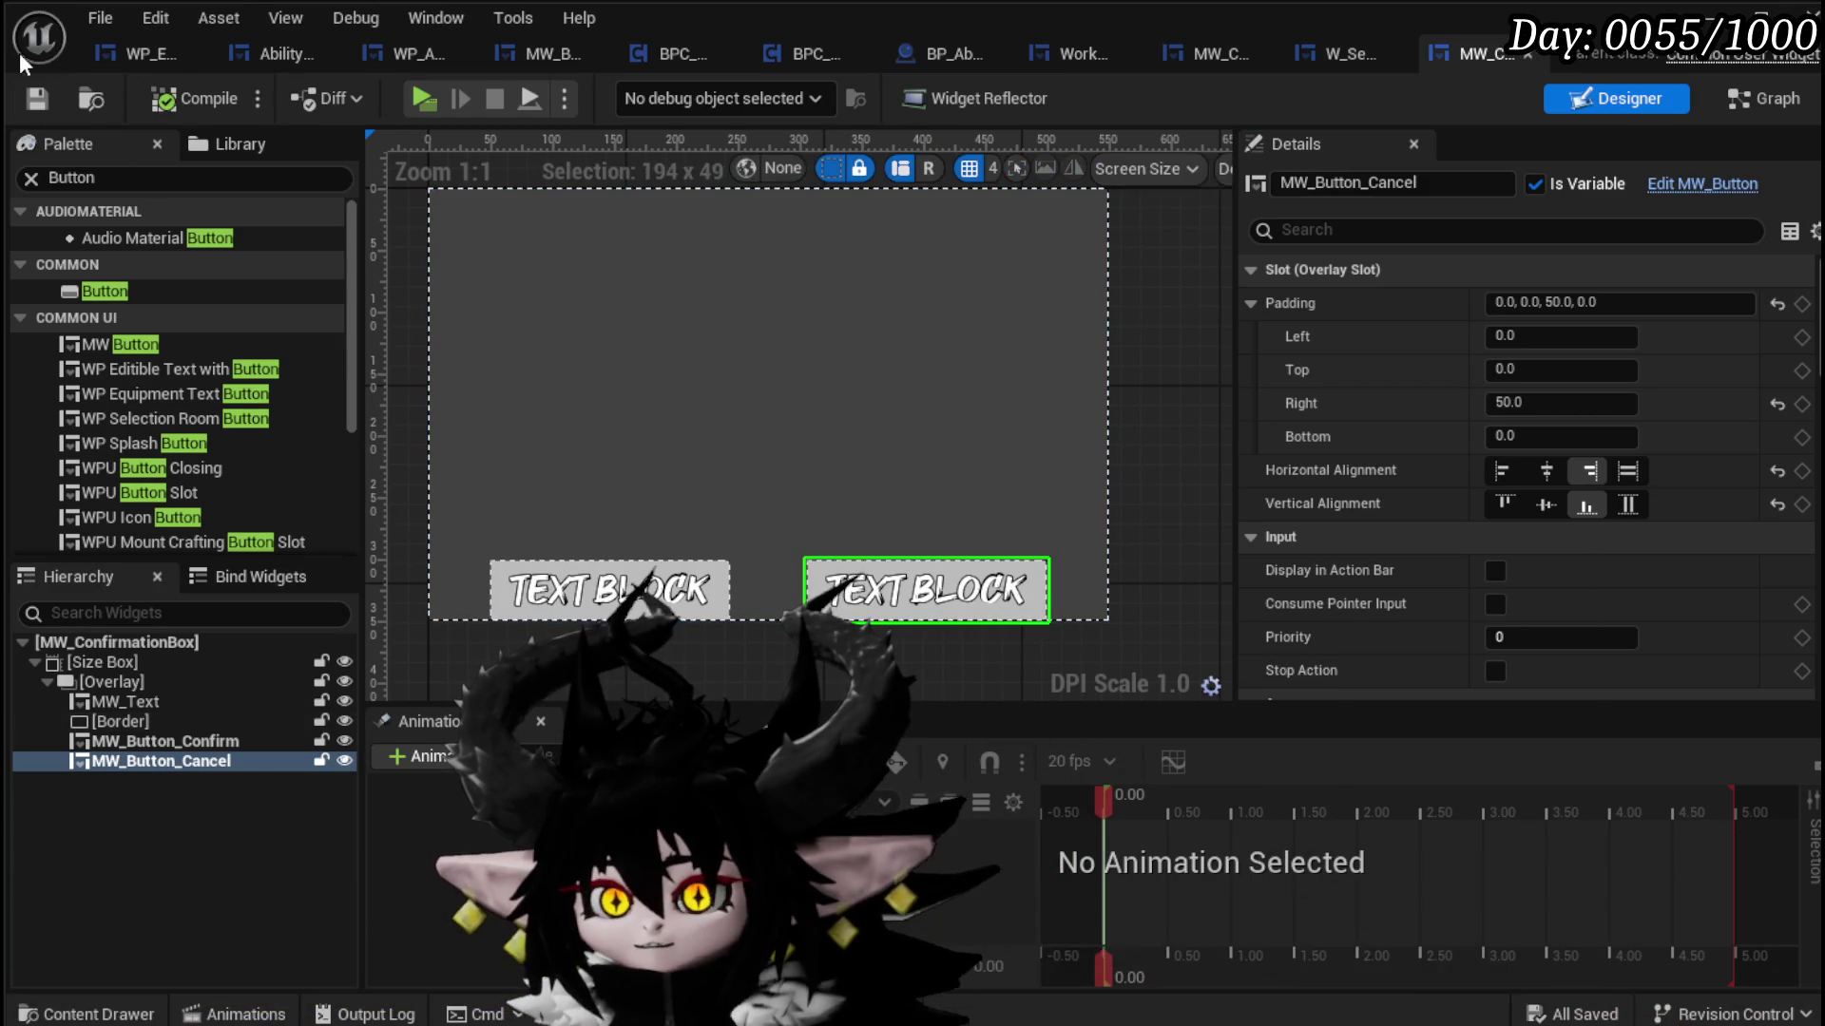
left_click(665, 585)
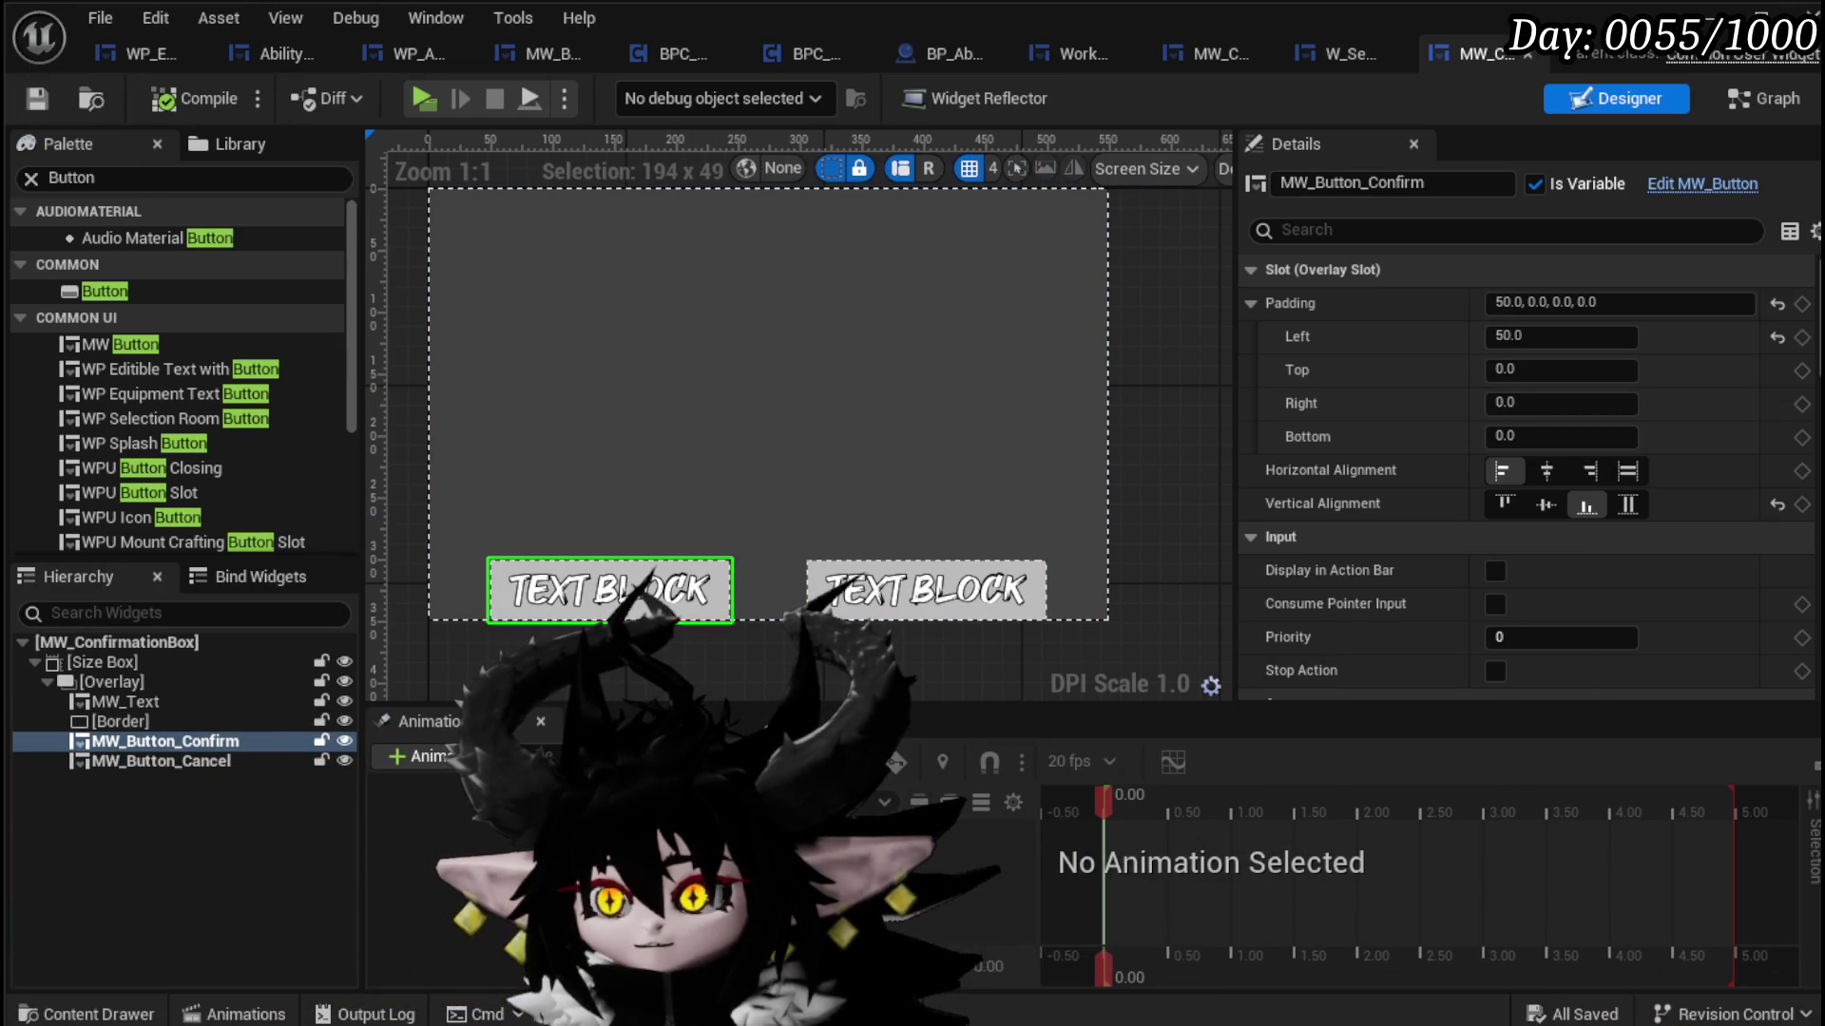
scroll(1568, 571, "down", 10)
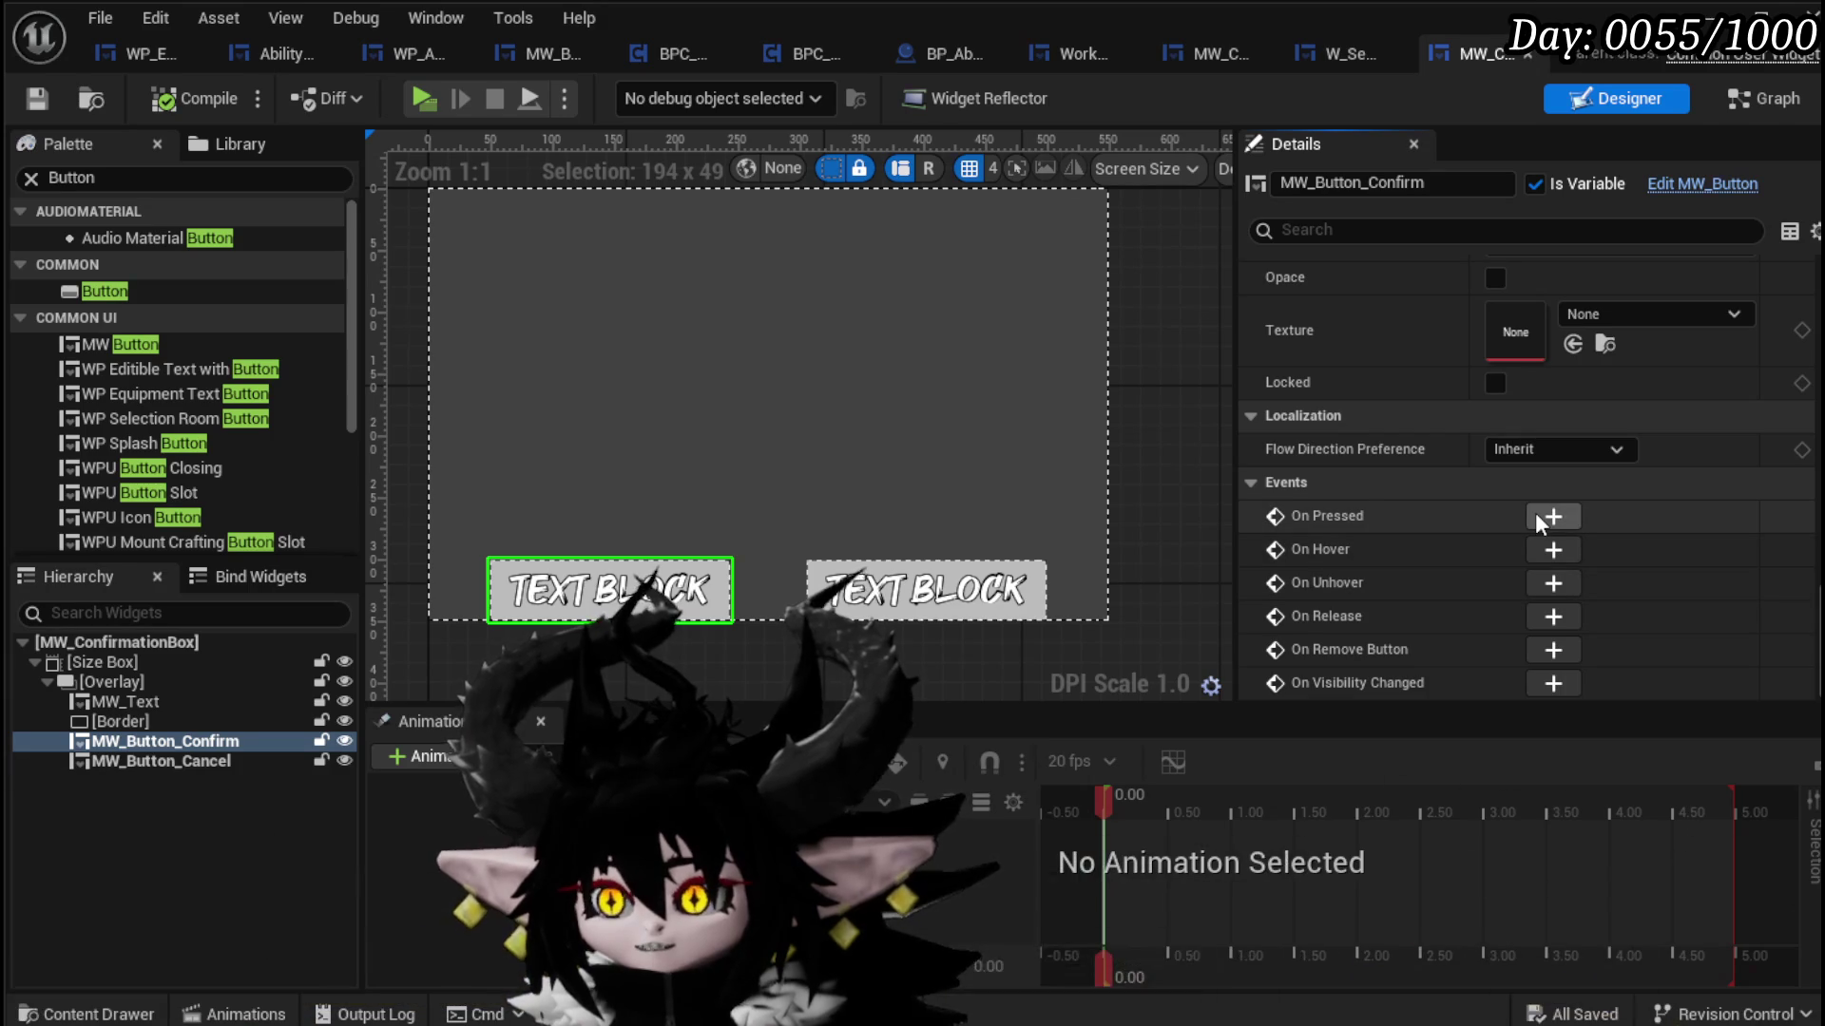
left_click(1531, 511)
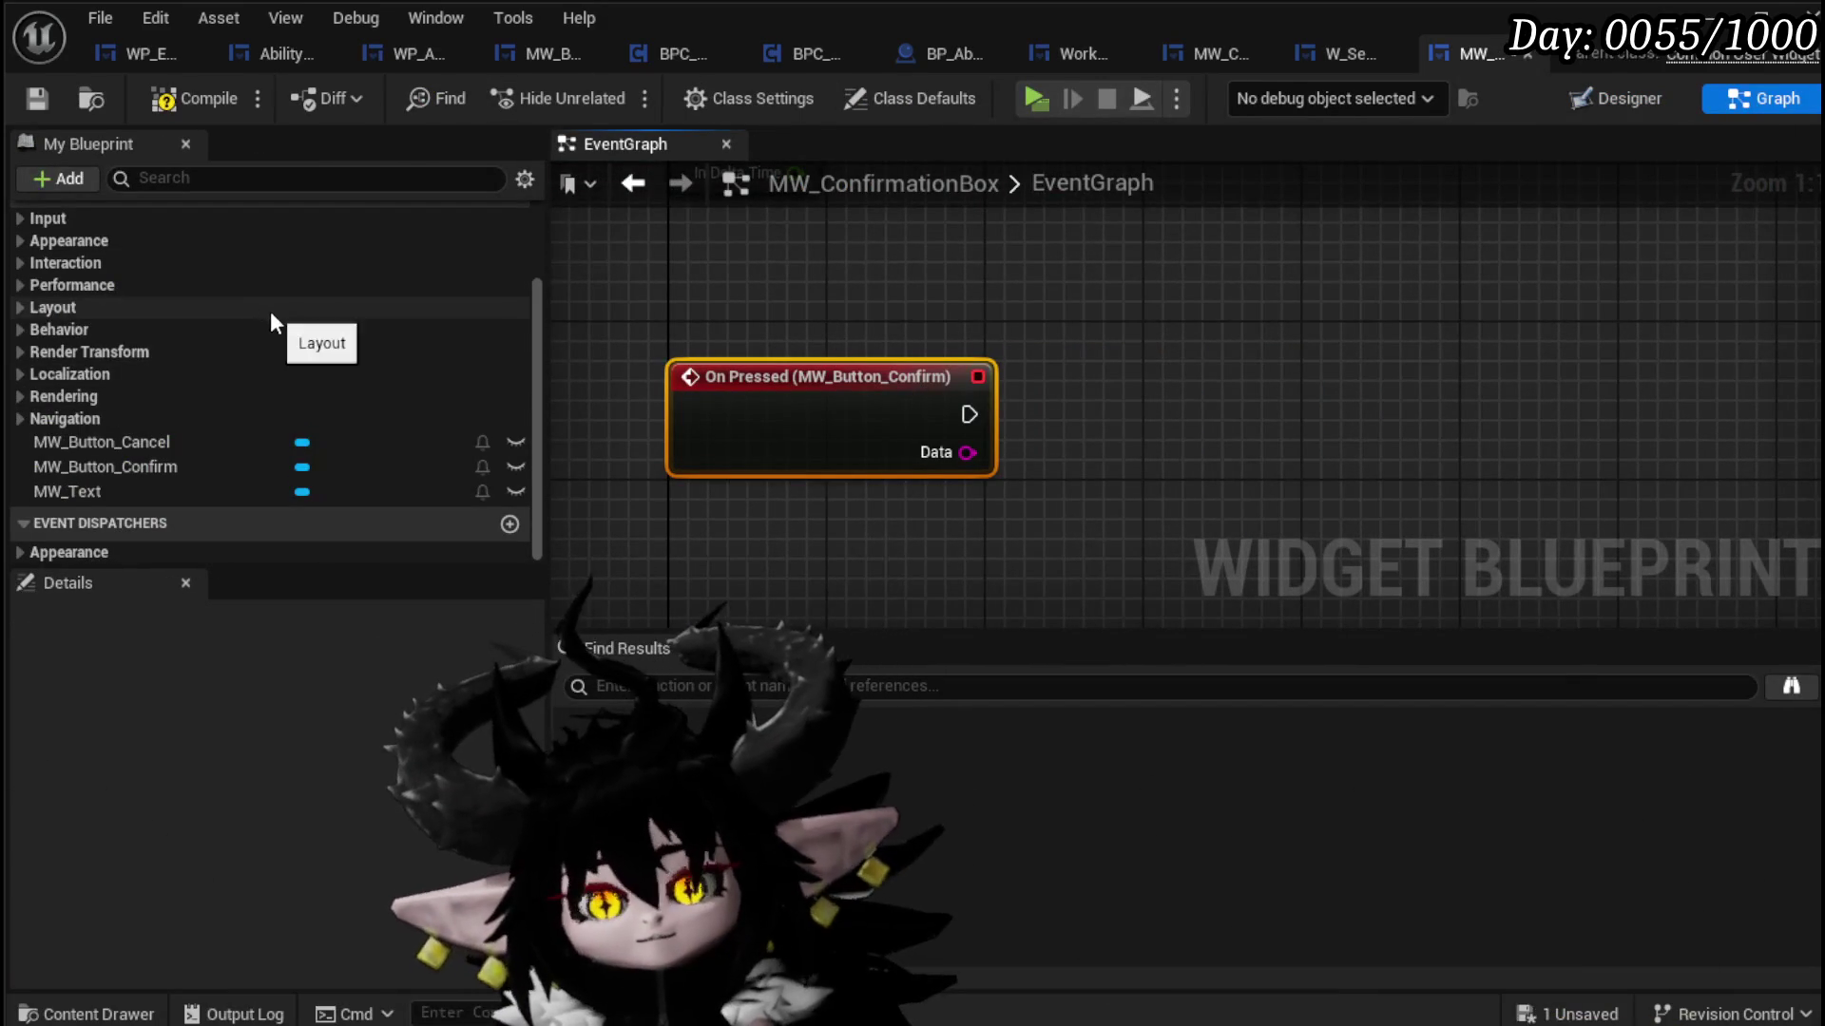
Step: Create an OnPressConfirm event dispatcher and call it from the Confirm button's On Pressed event
scroll(205, 340, "up", 3)
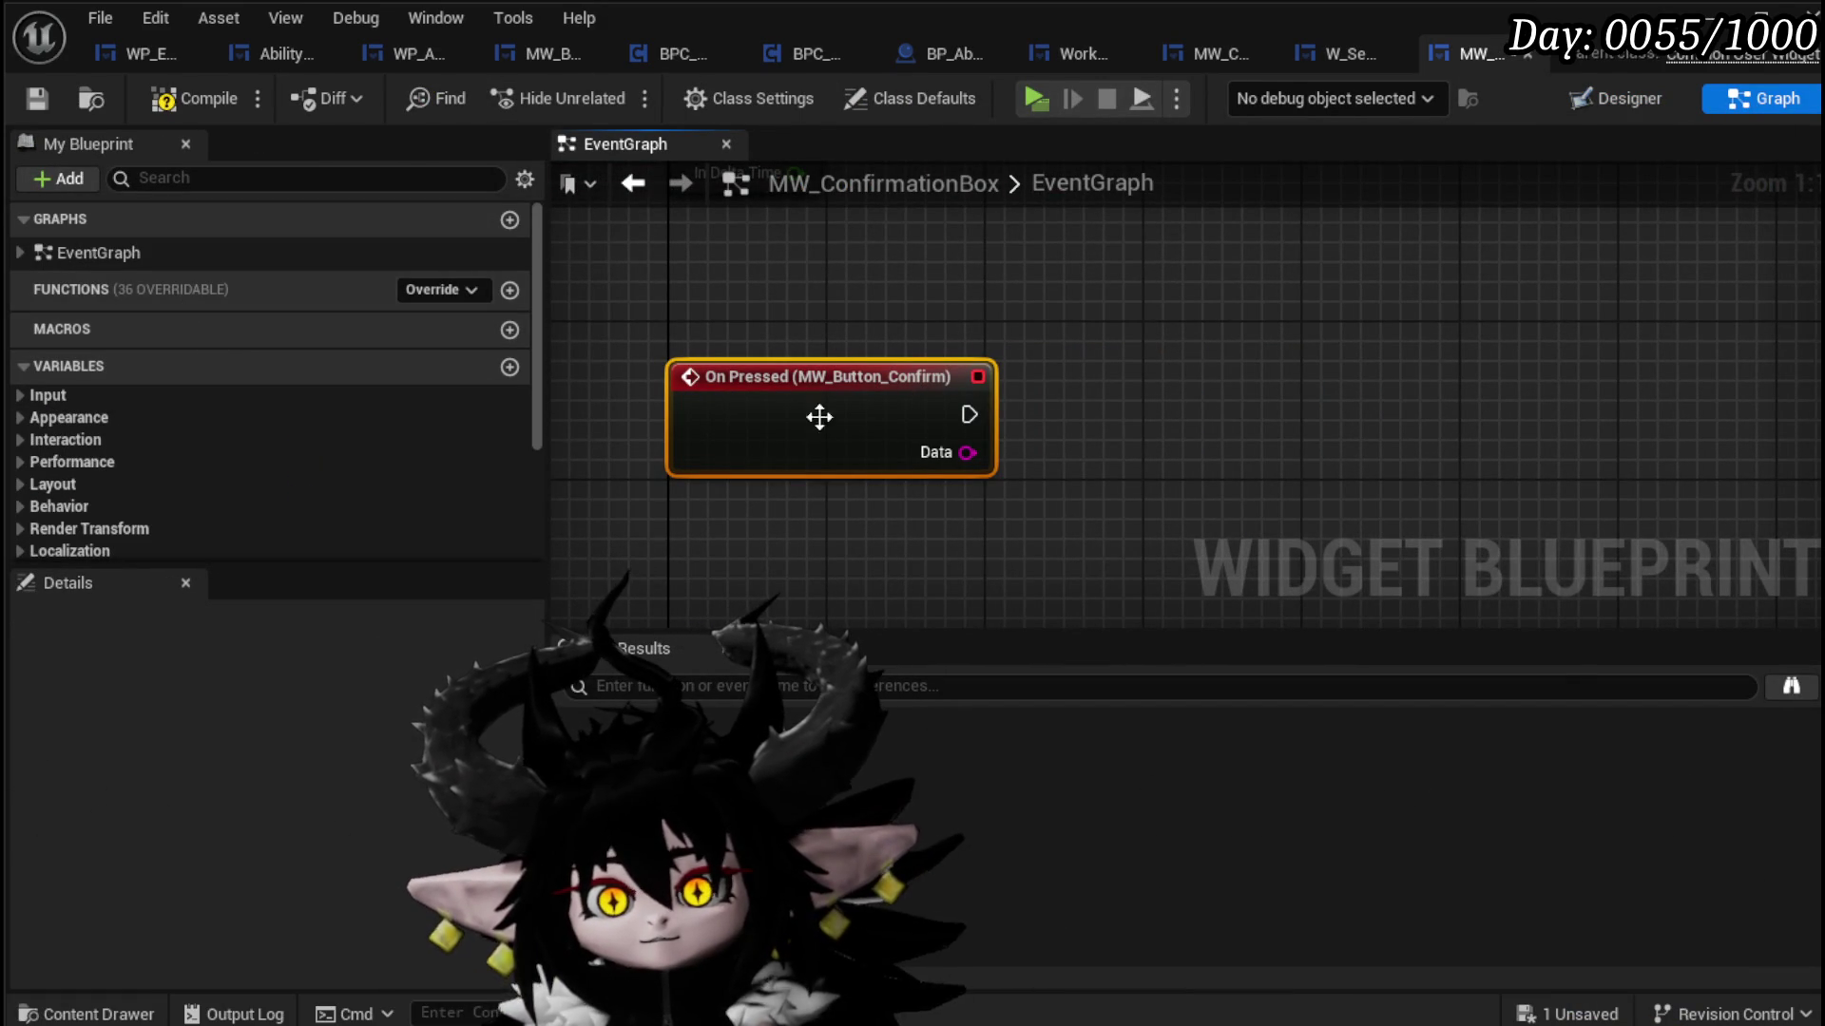
scroll(253, 444, "down", 3)
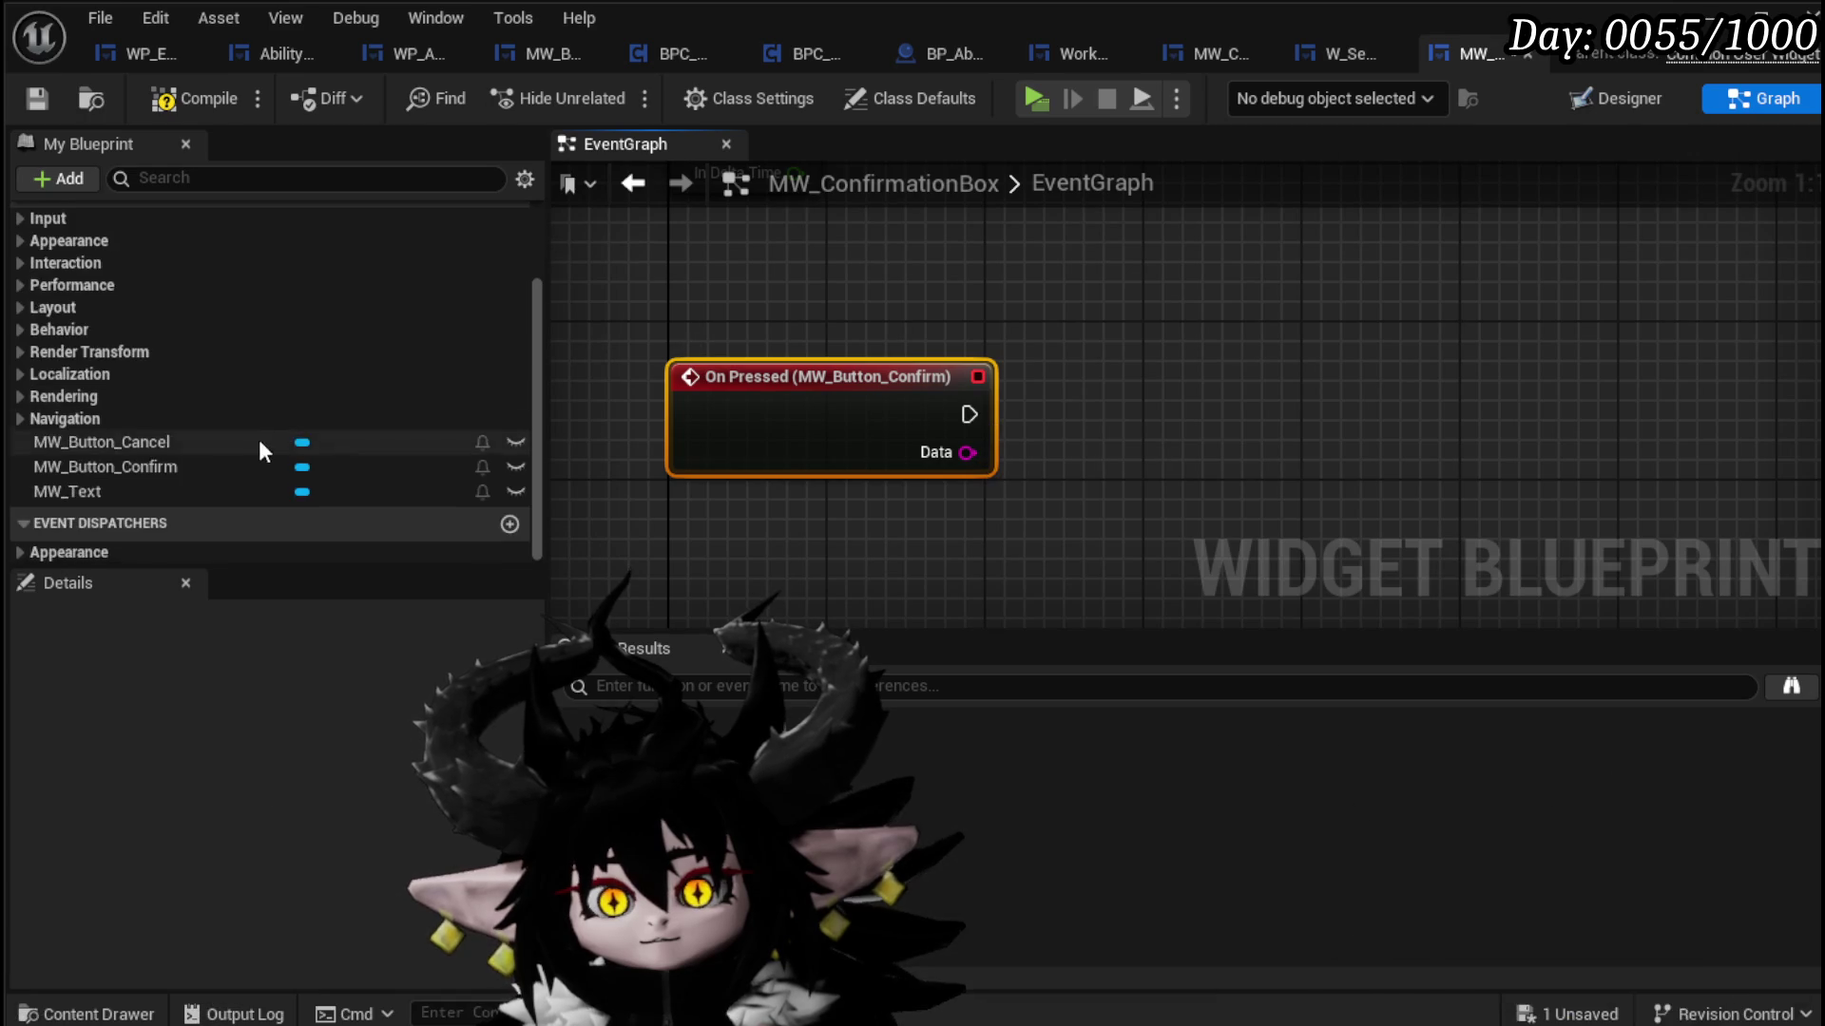
left_click(509, 524)
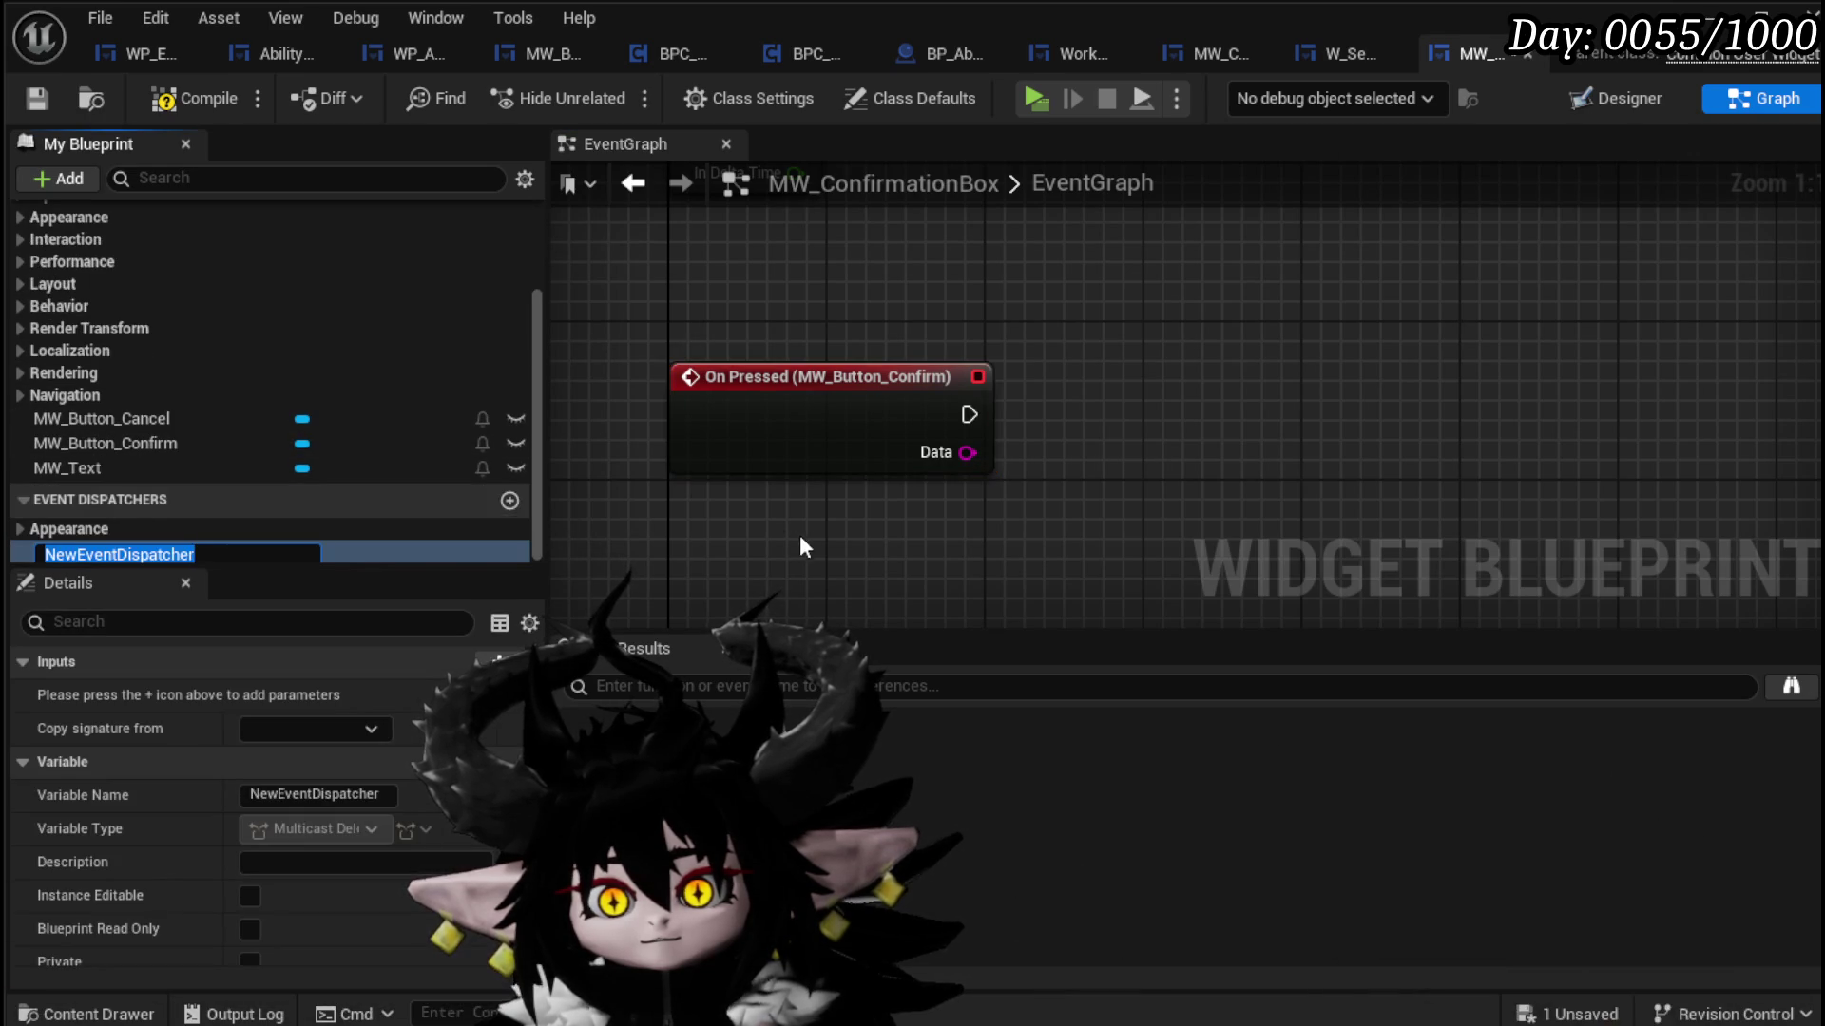
type("OnPre")
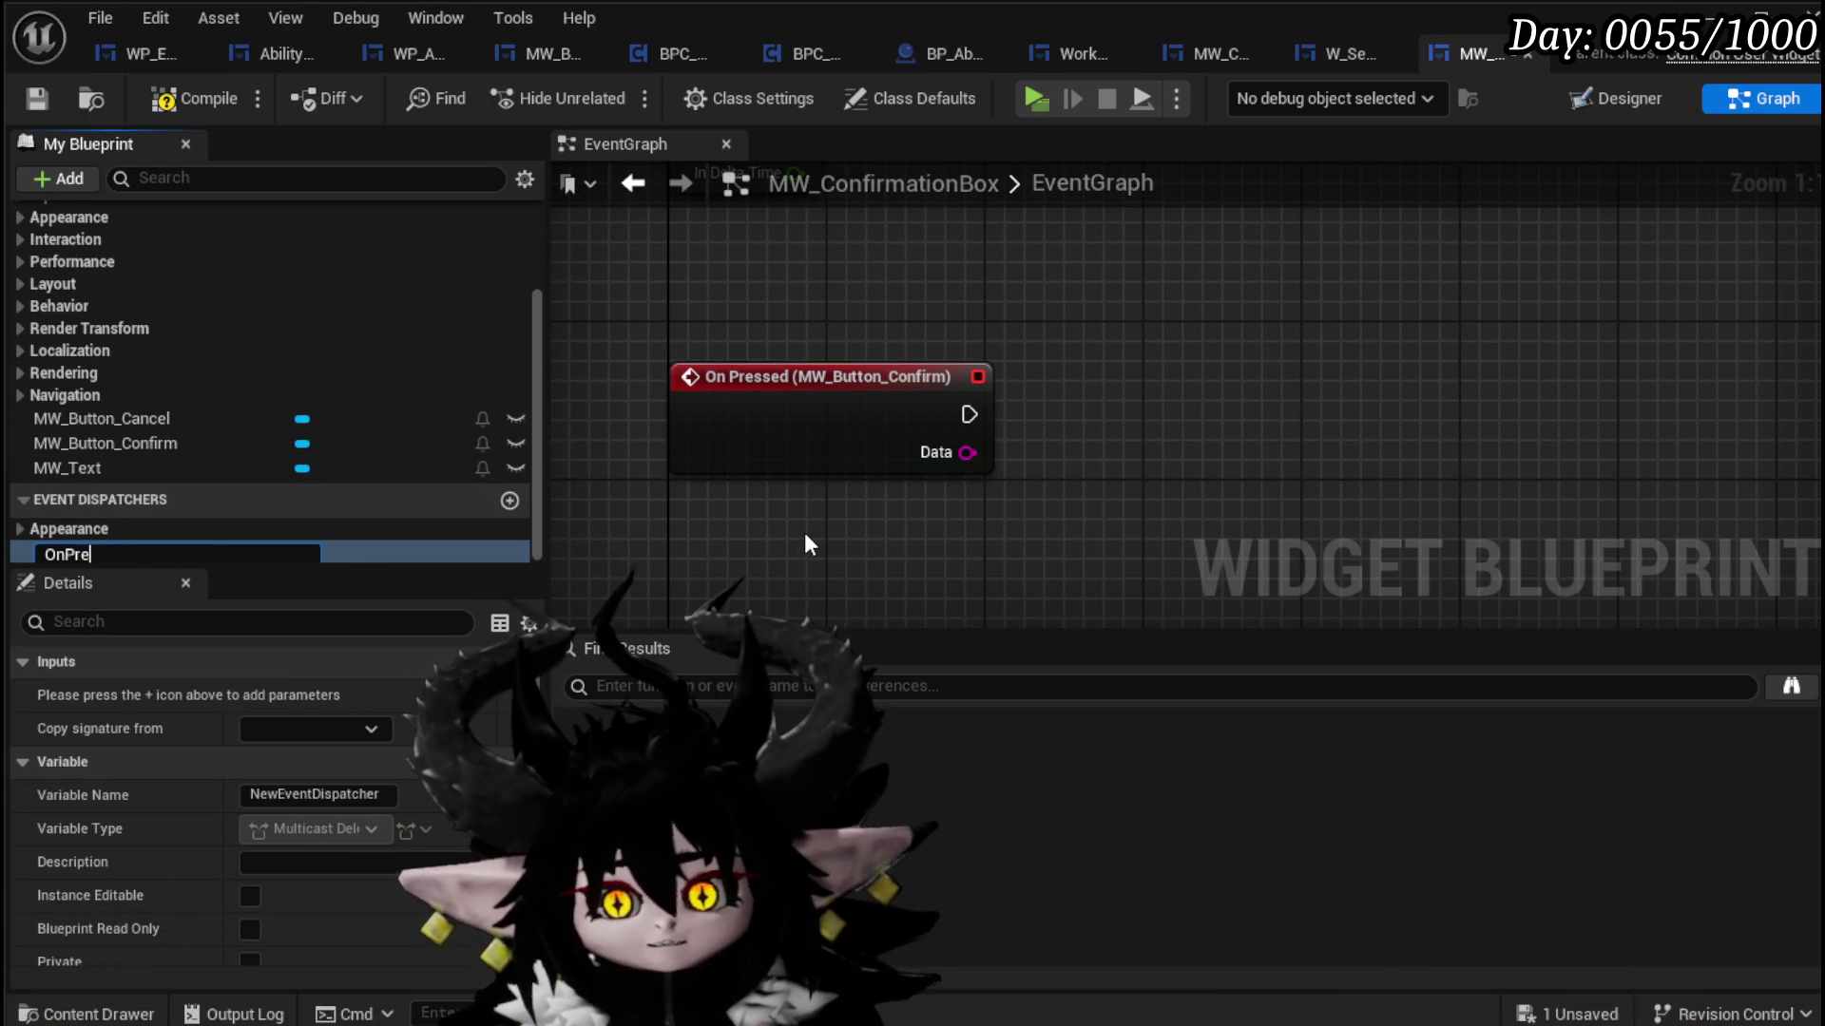
type("ssConfirm")
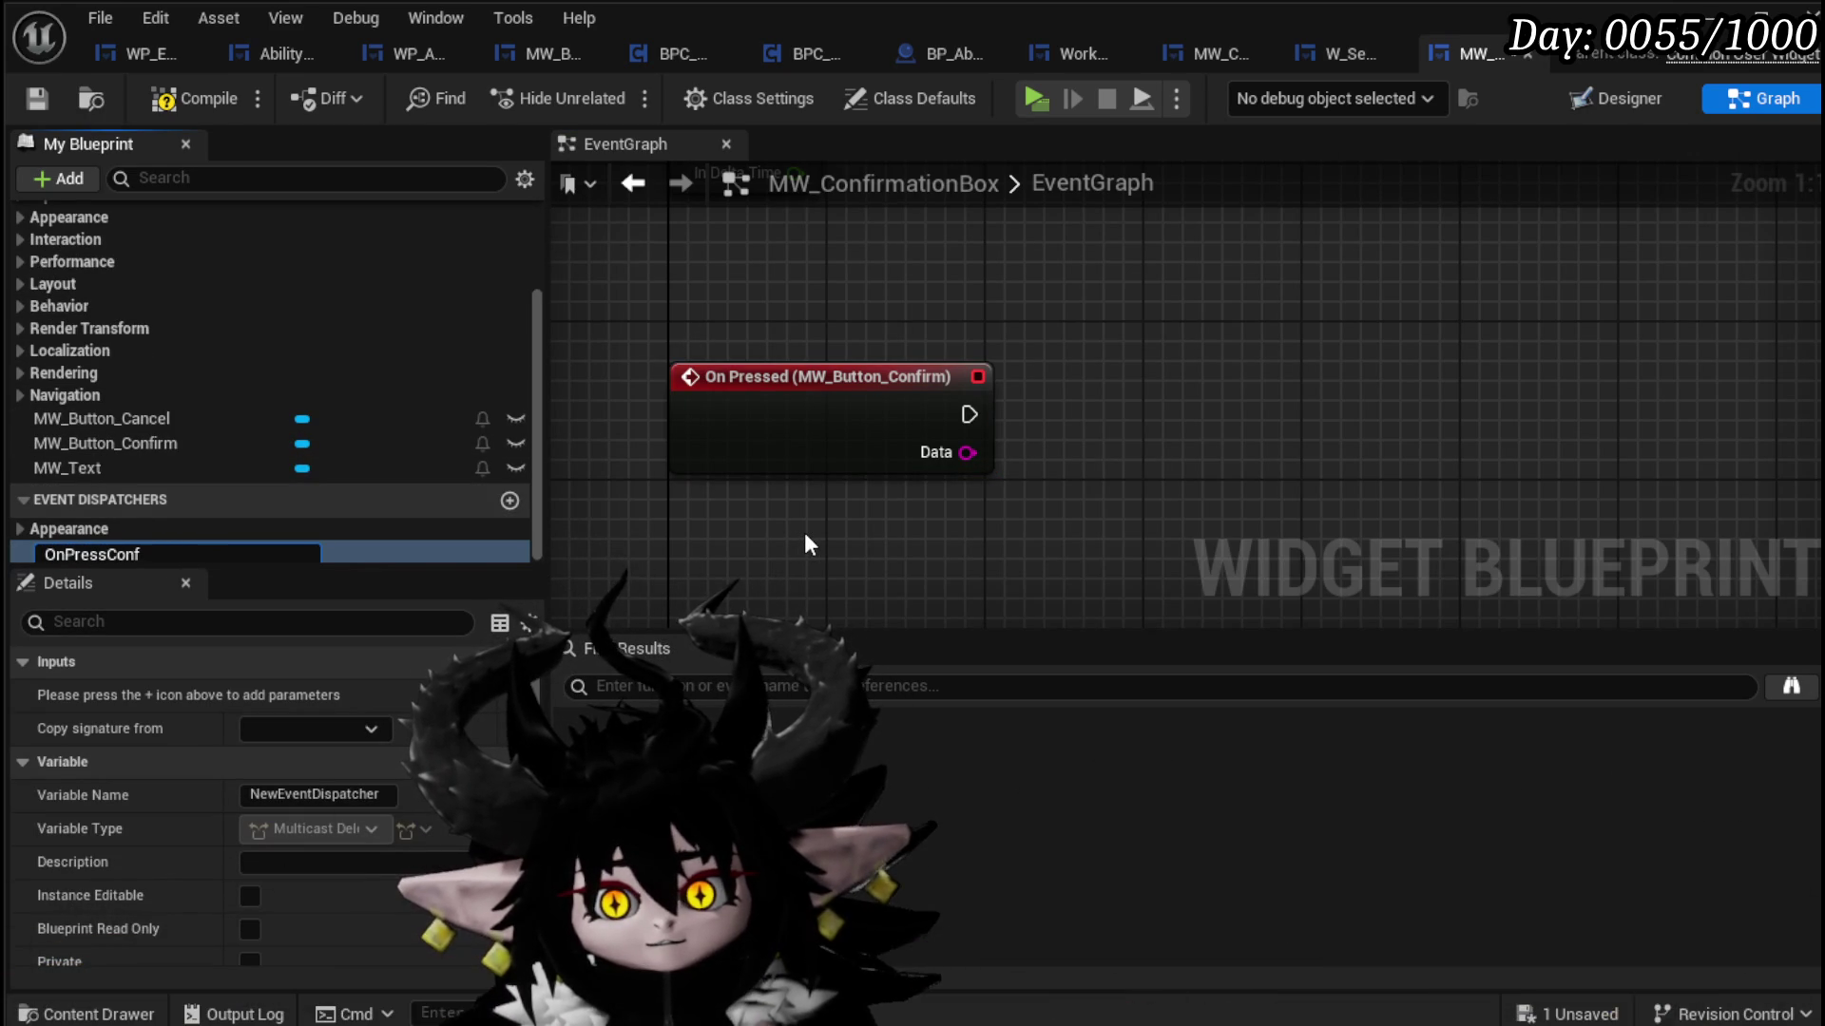
key("Return")
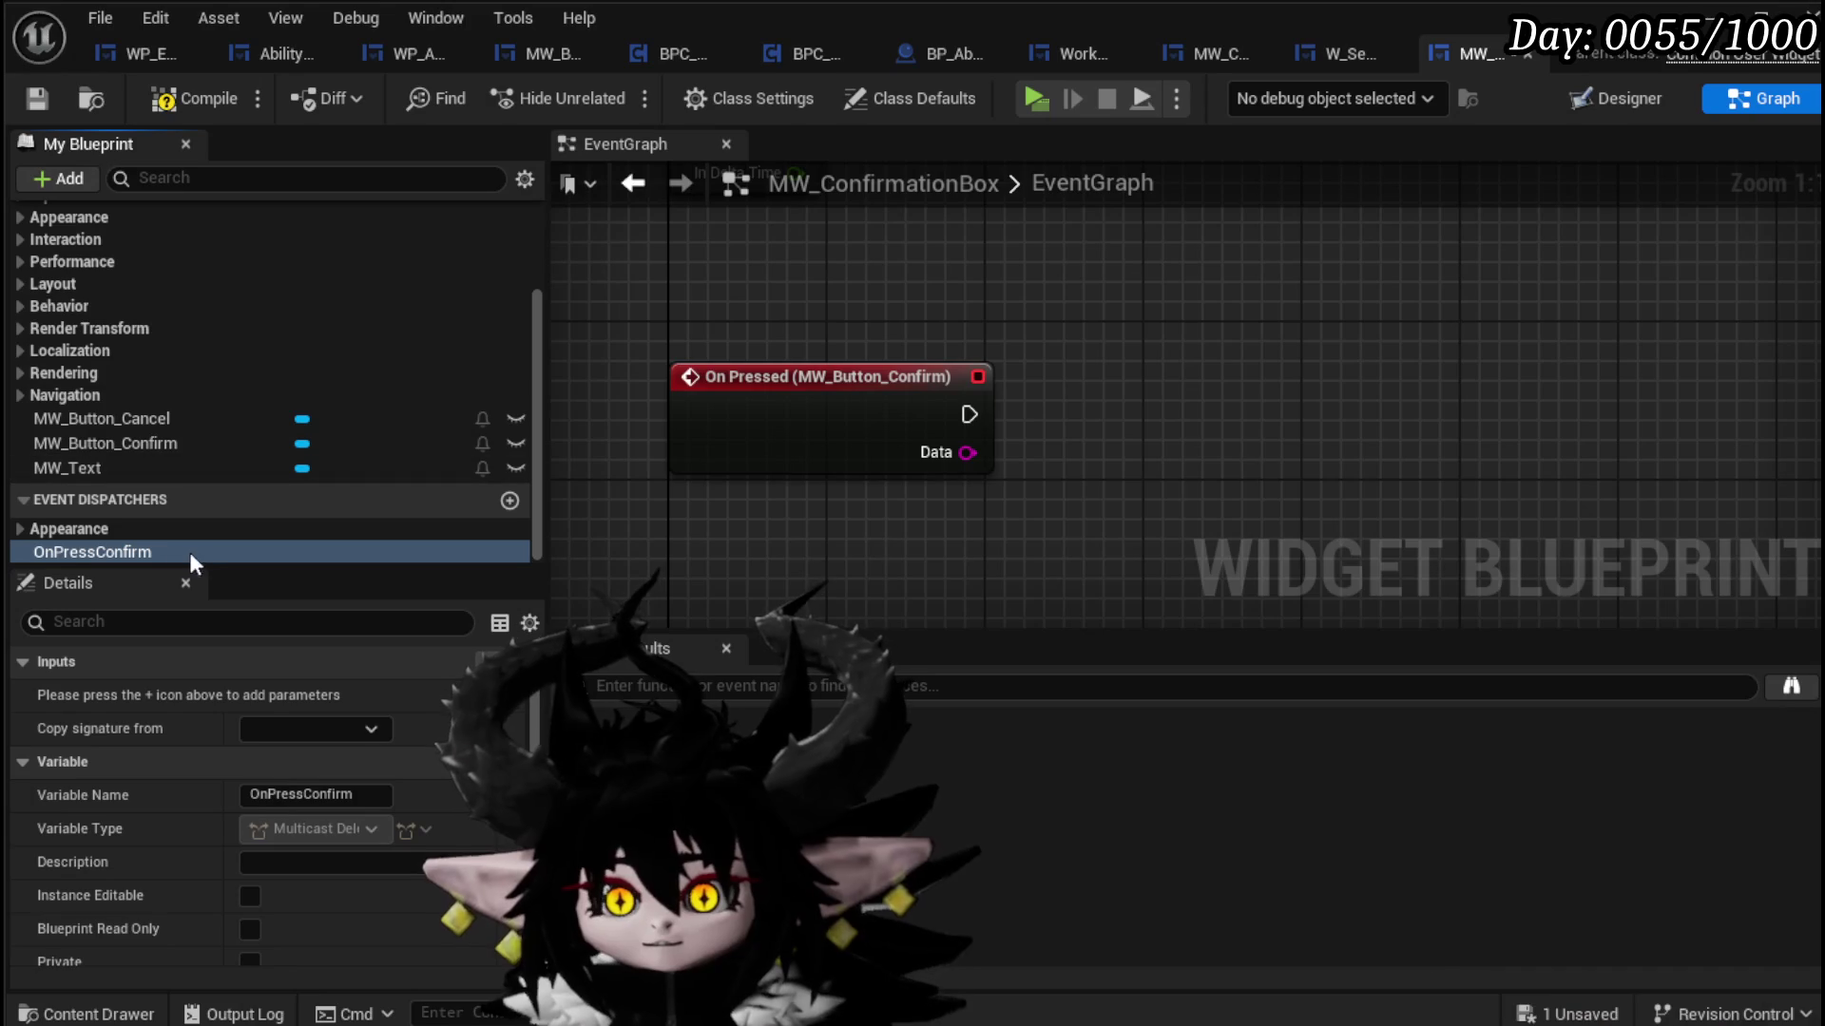
mouse_move(1138, 413)
left_mouse_down()
mouse_move(1051, 380)
mouse_move(1068, 421)
left_mouse_up()
left_click(1087, 418)
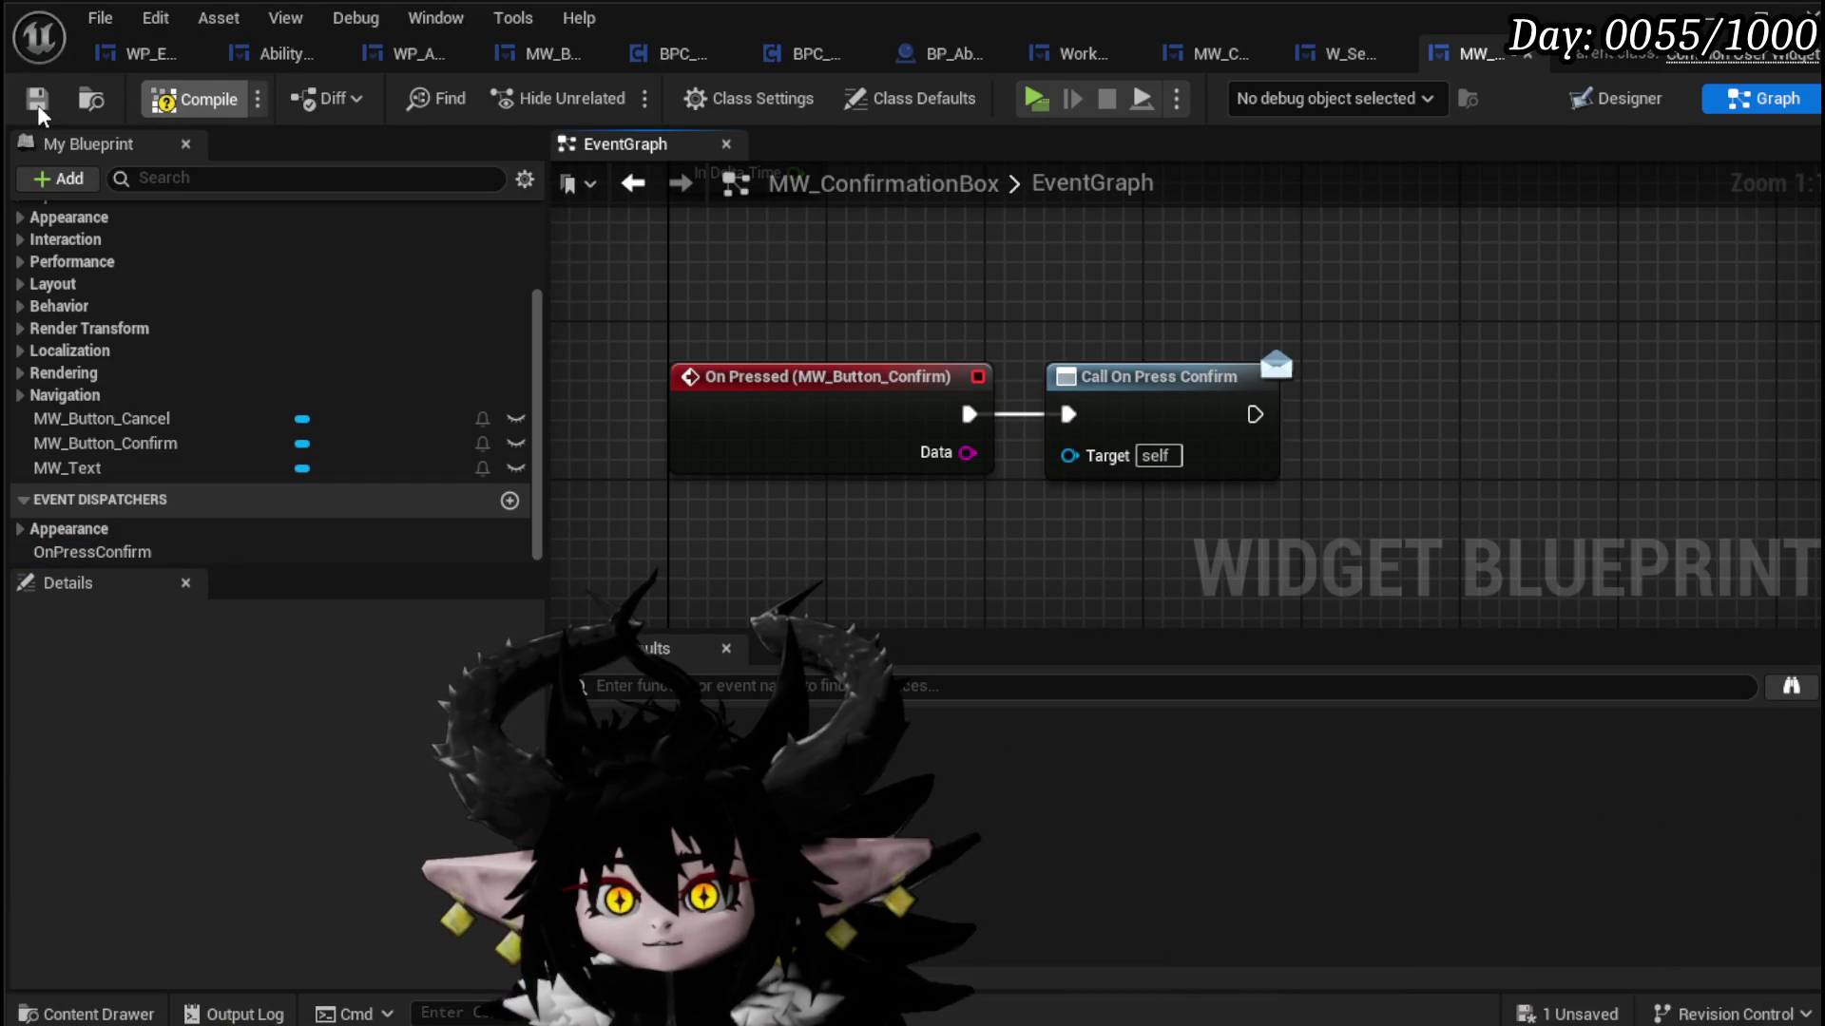
scroll(475, 328, "up", 5)
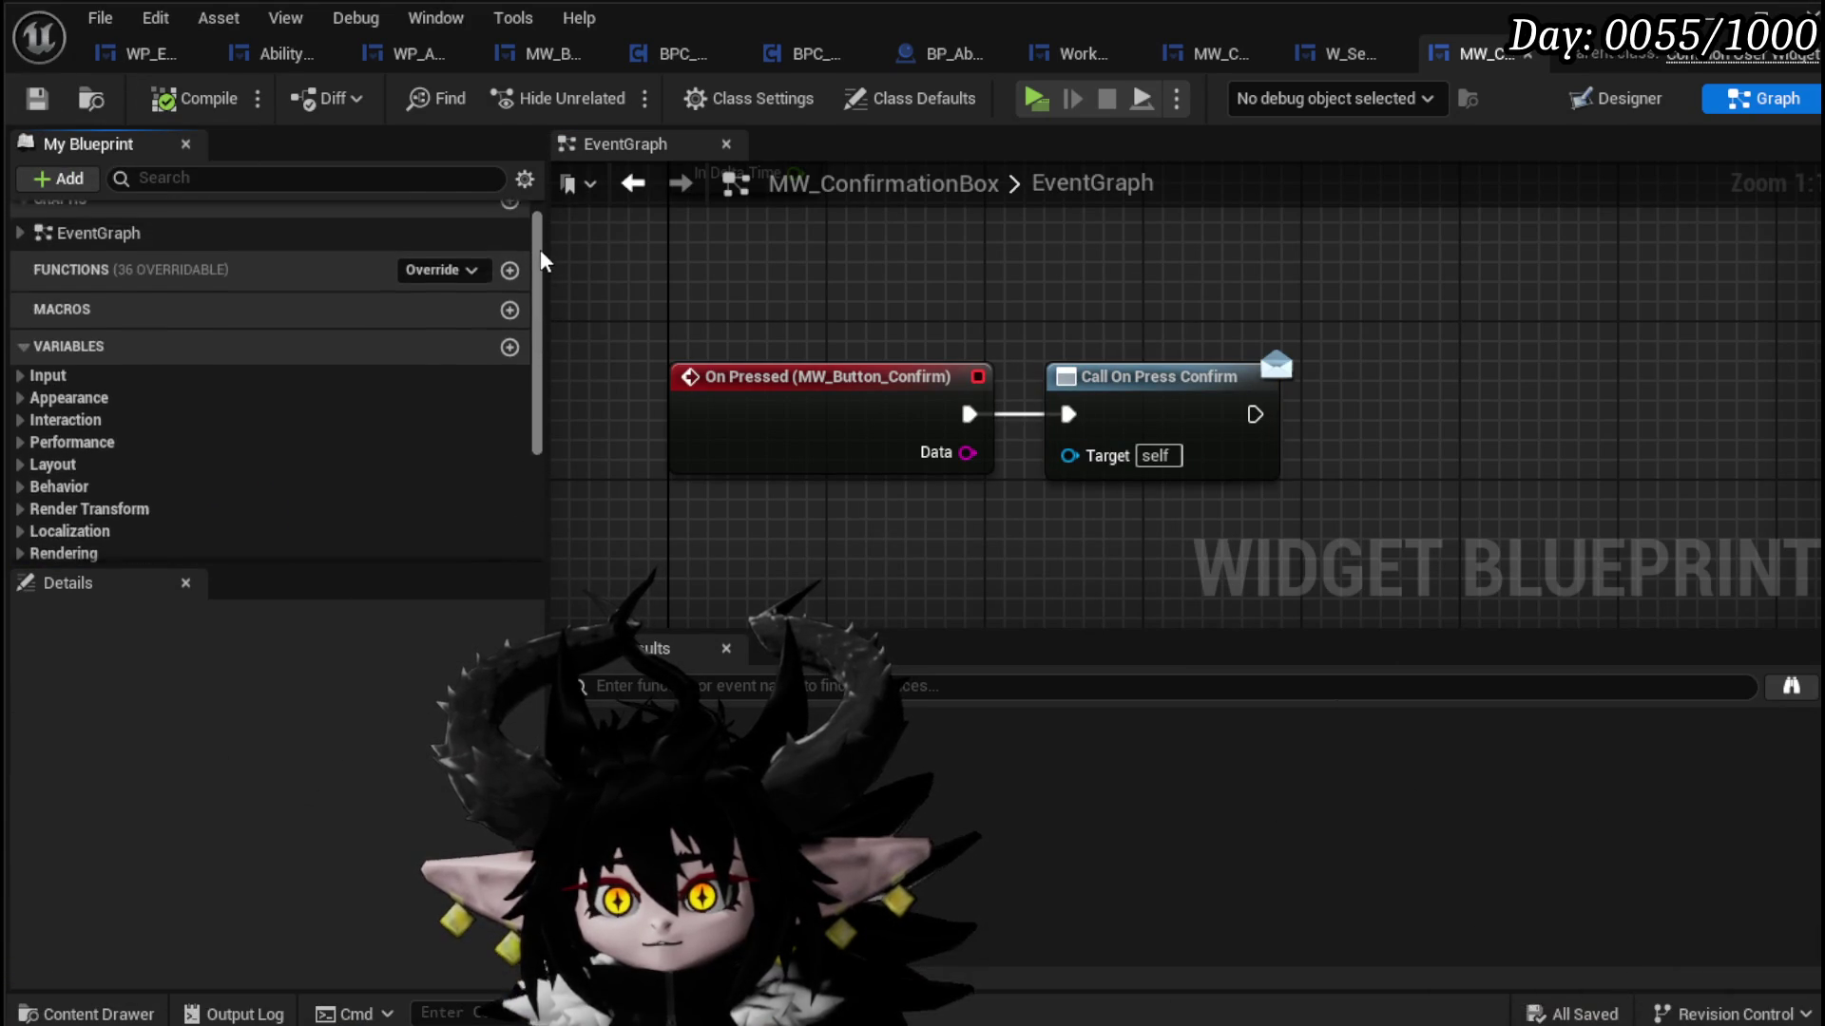
scroll(151, 476, "down", 5)
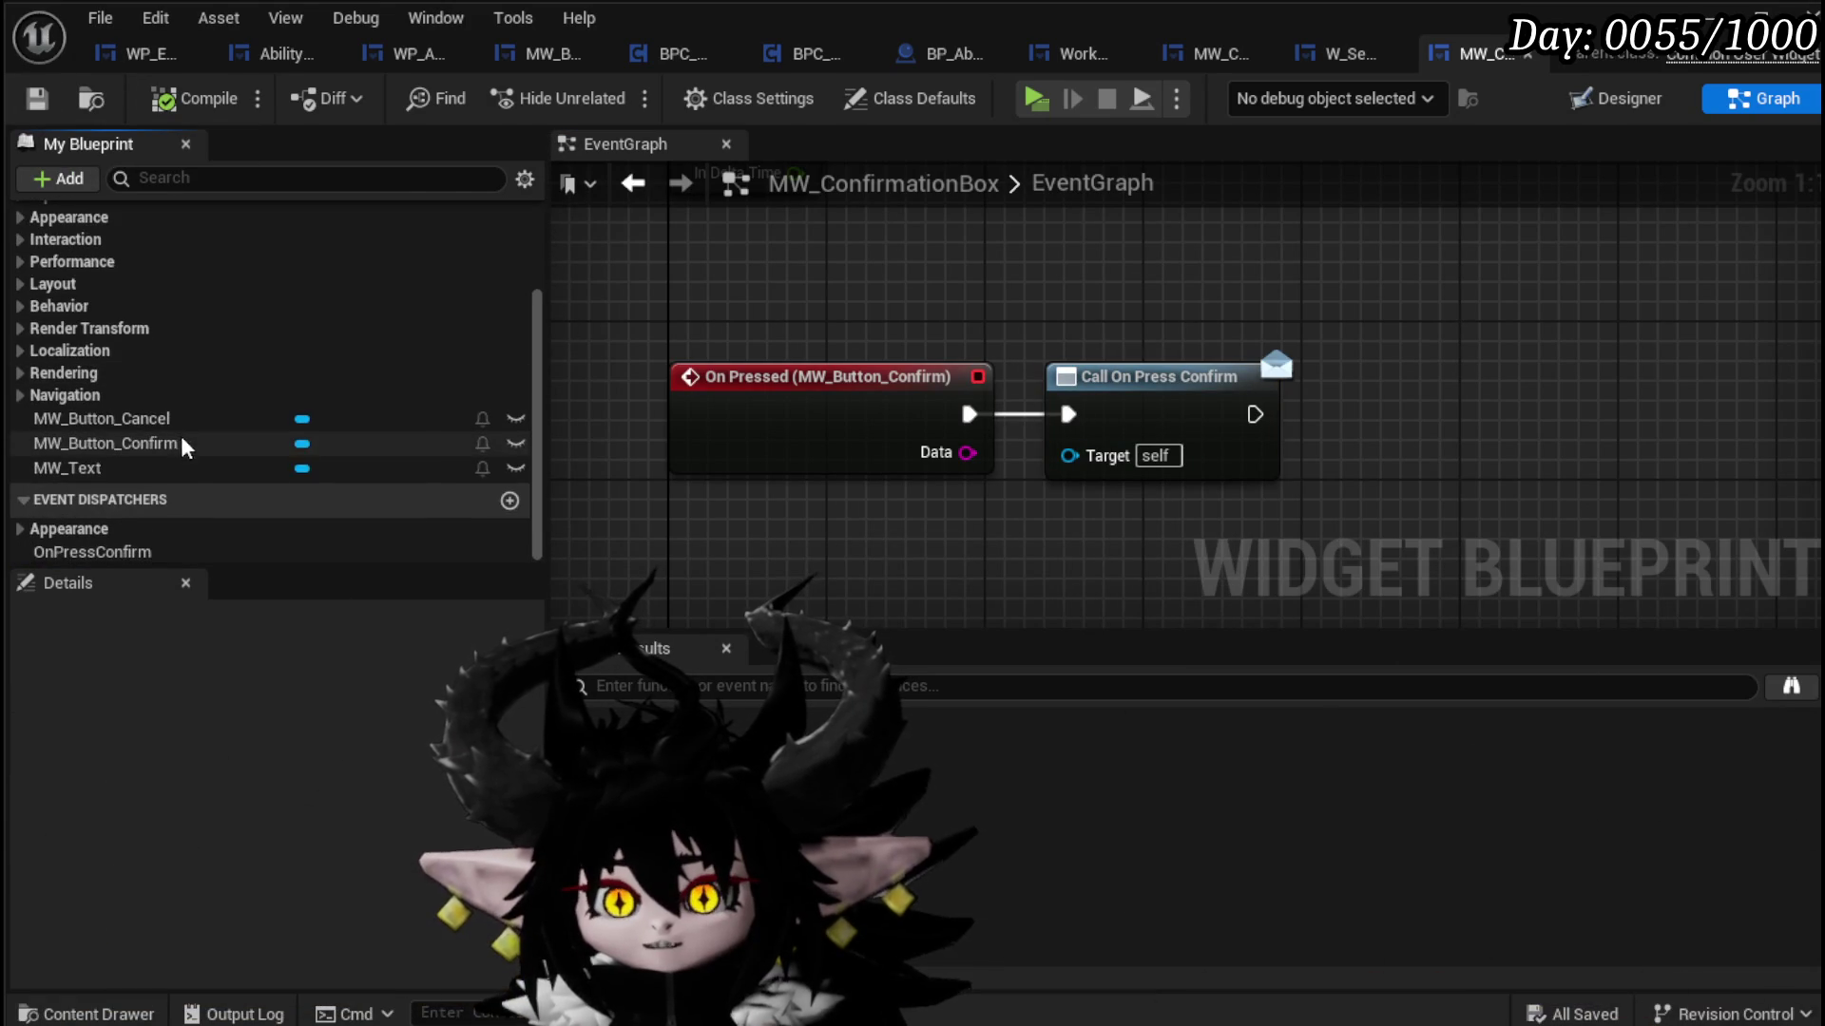
Step: Add an On Pressed event for MW_Button_Cancel
left_click(142, 420)
left_click(232, 443)
left_click(190, 419)
scroll(535, 727, "down", 10)
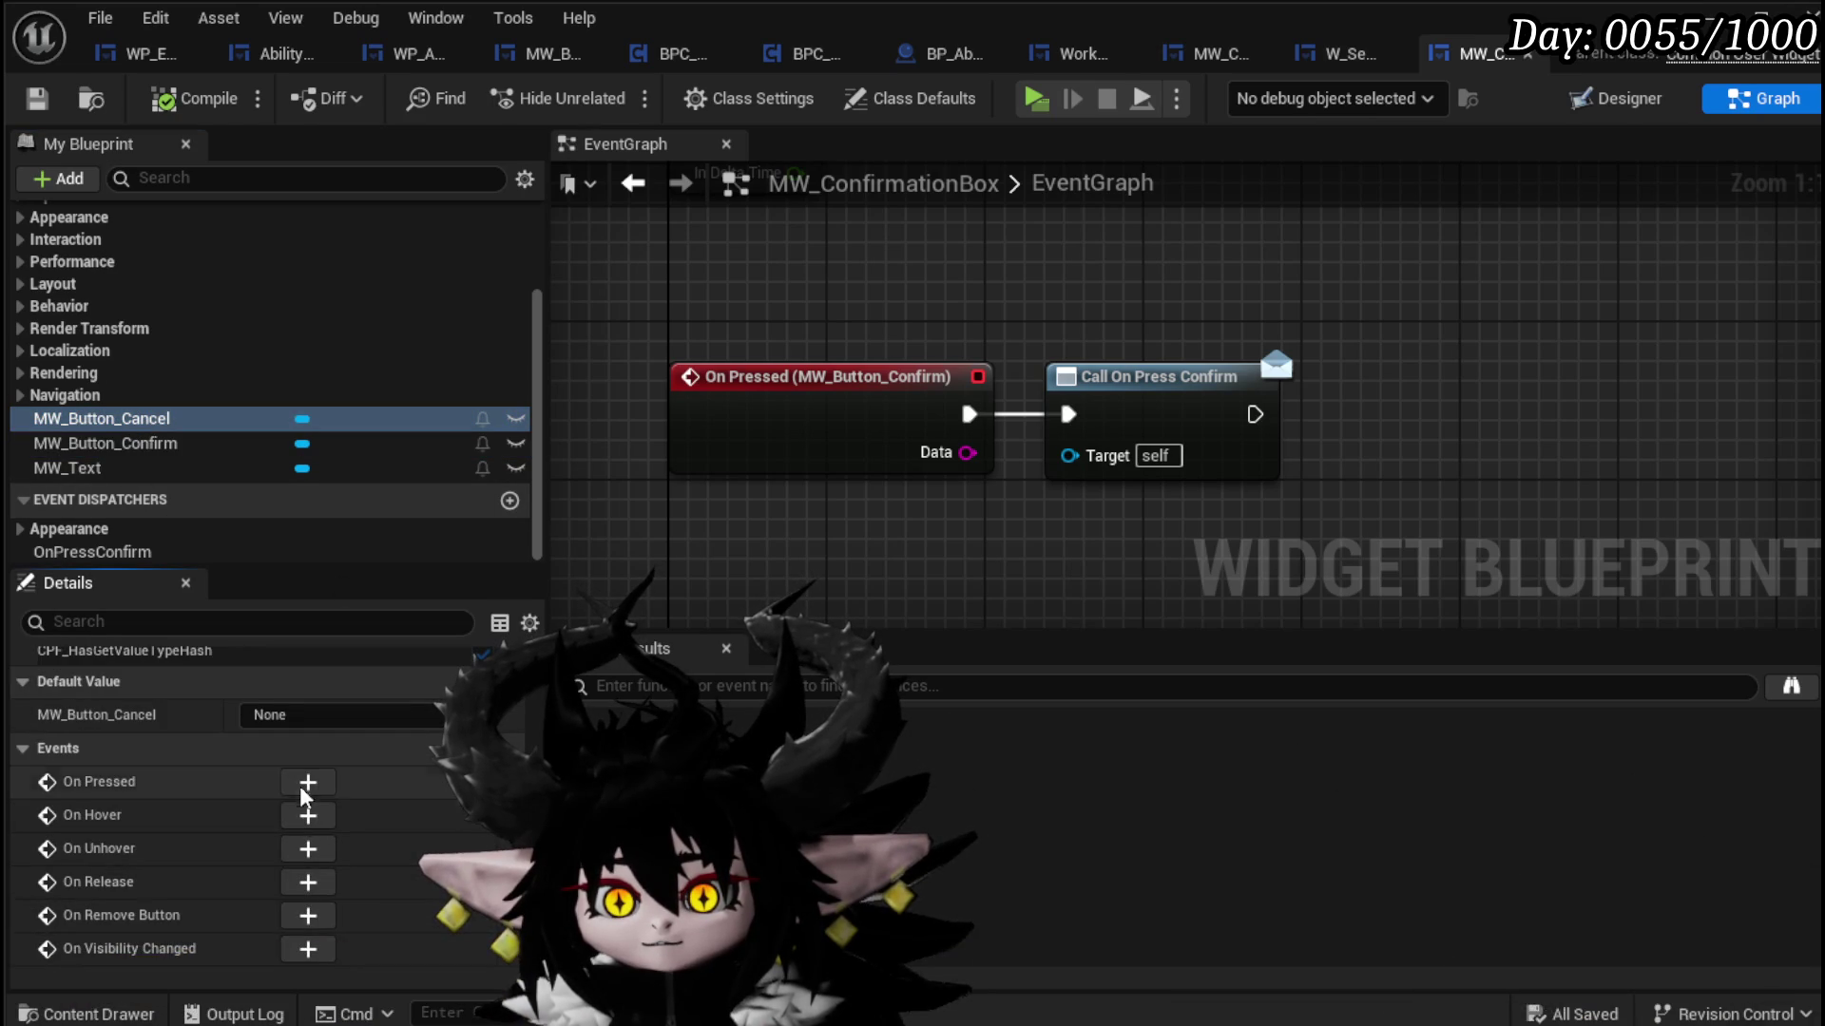
left_click(304, 783)
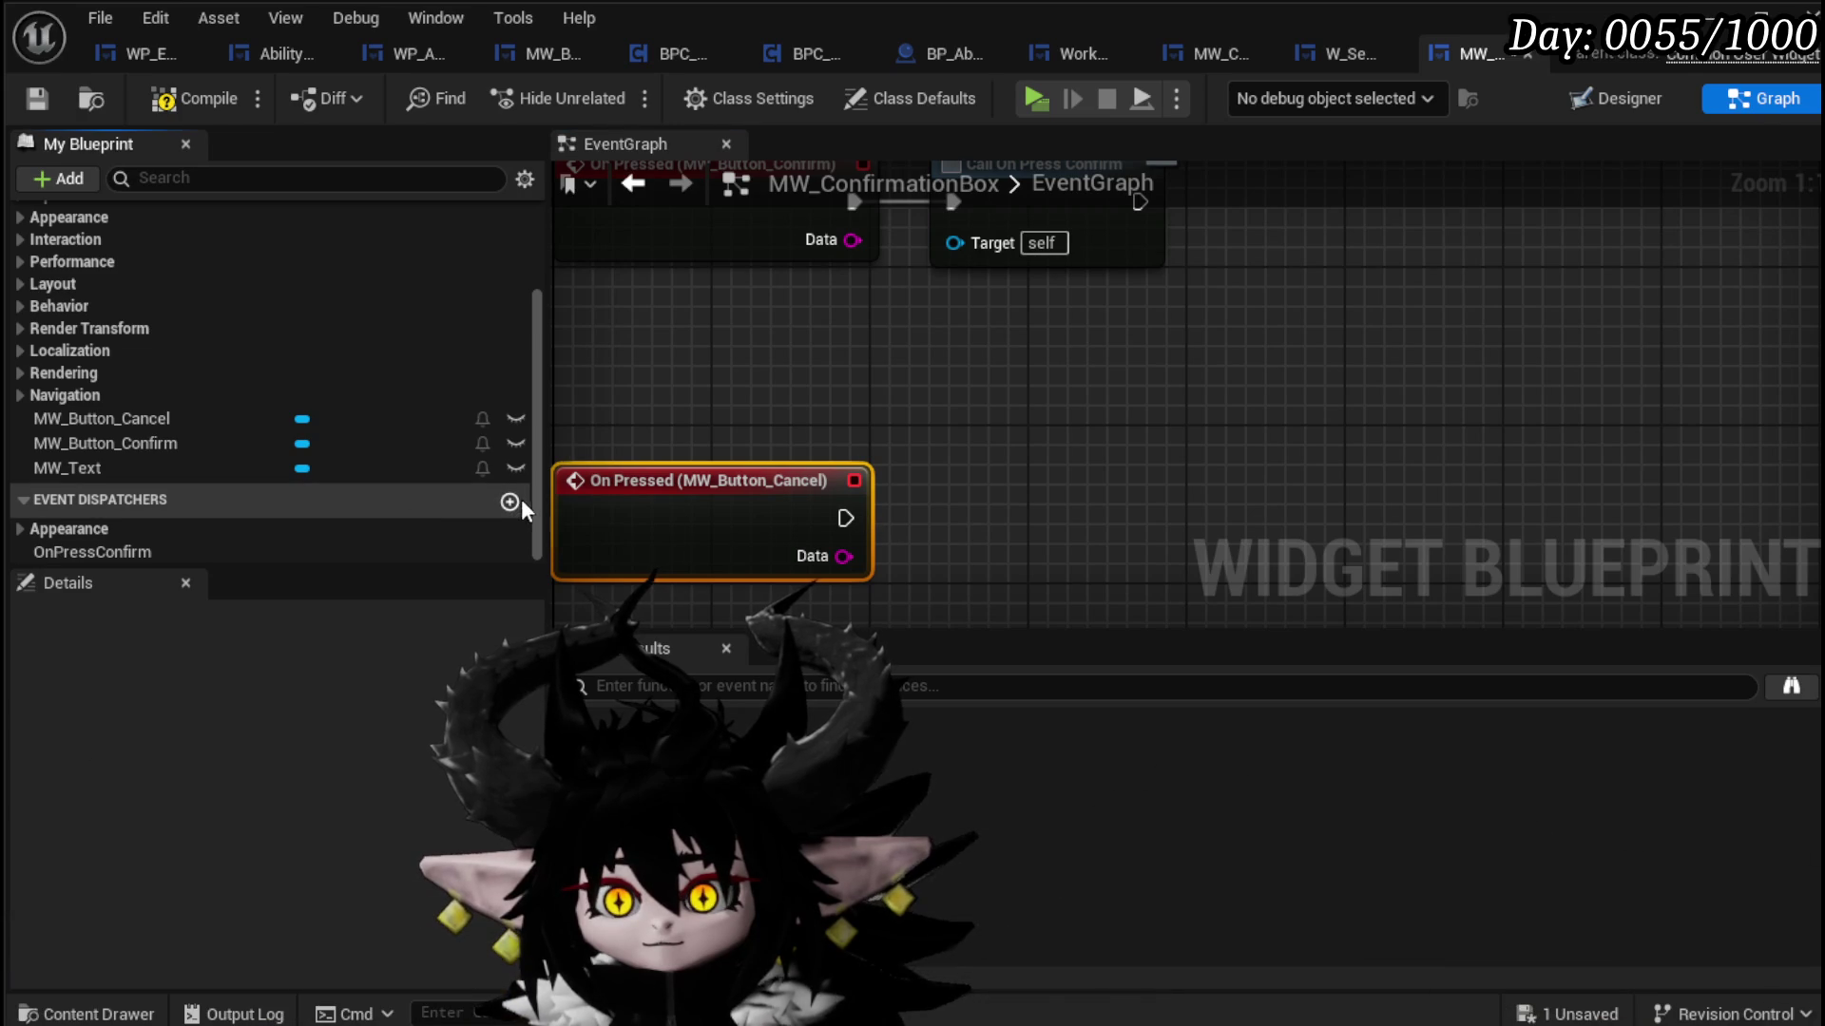
Step: Create an OnPressCancel dispatcher, call it from On Pressed, then compile and save
left_click(510, 501)
type("OnPre")
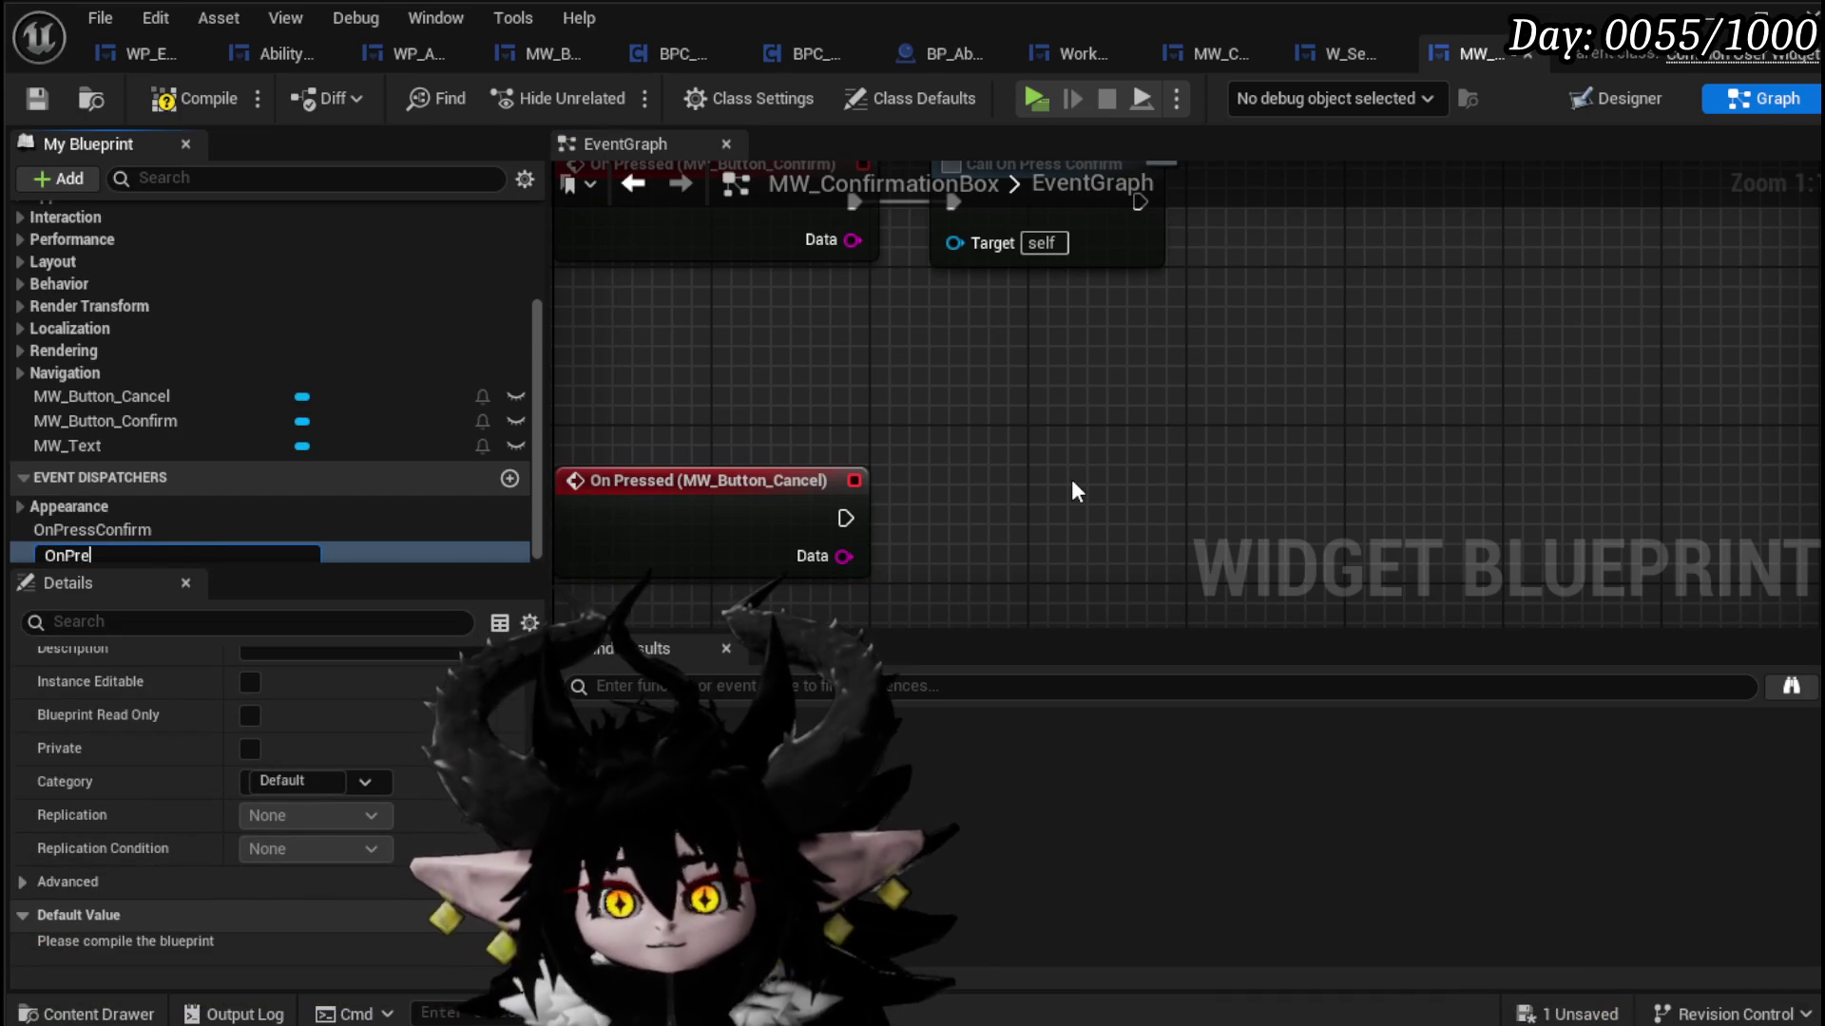
type("ssCancel")
key("Return")
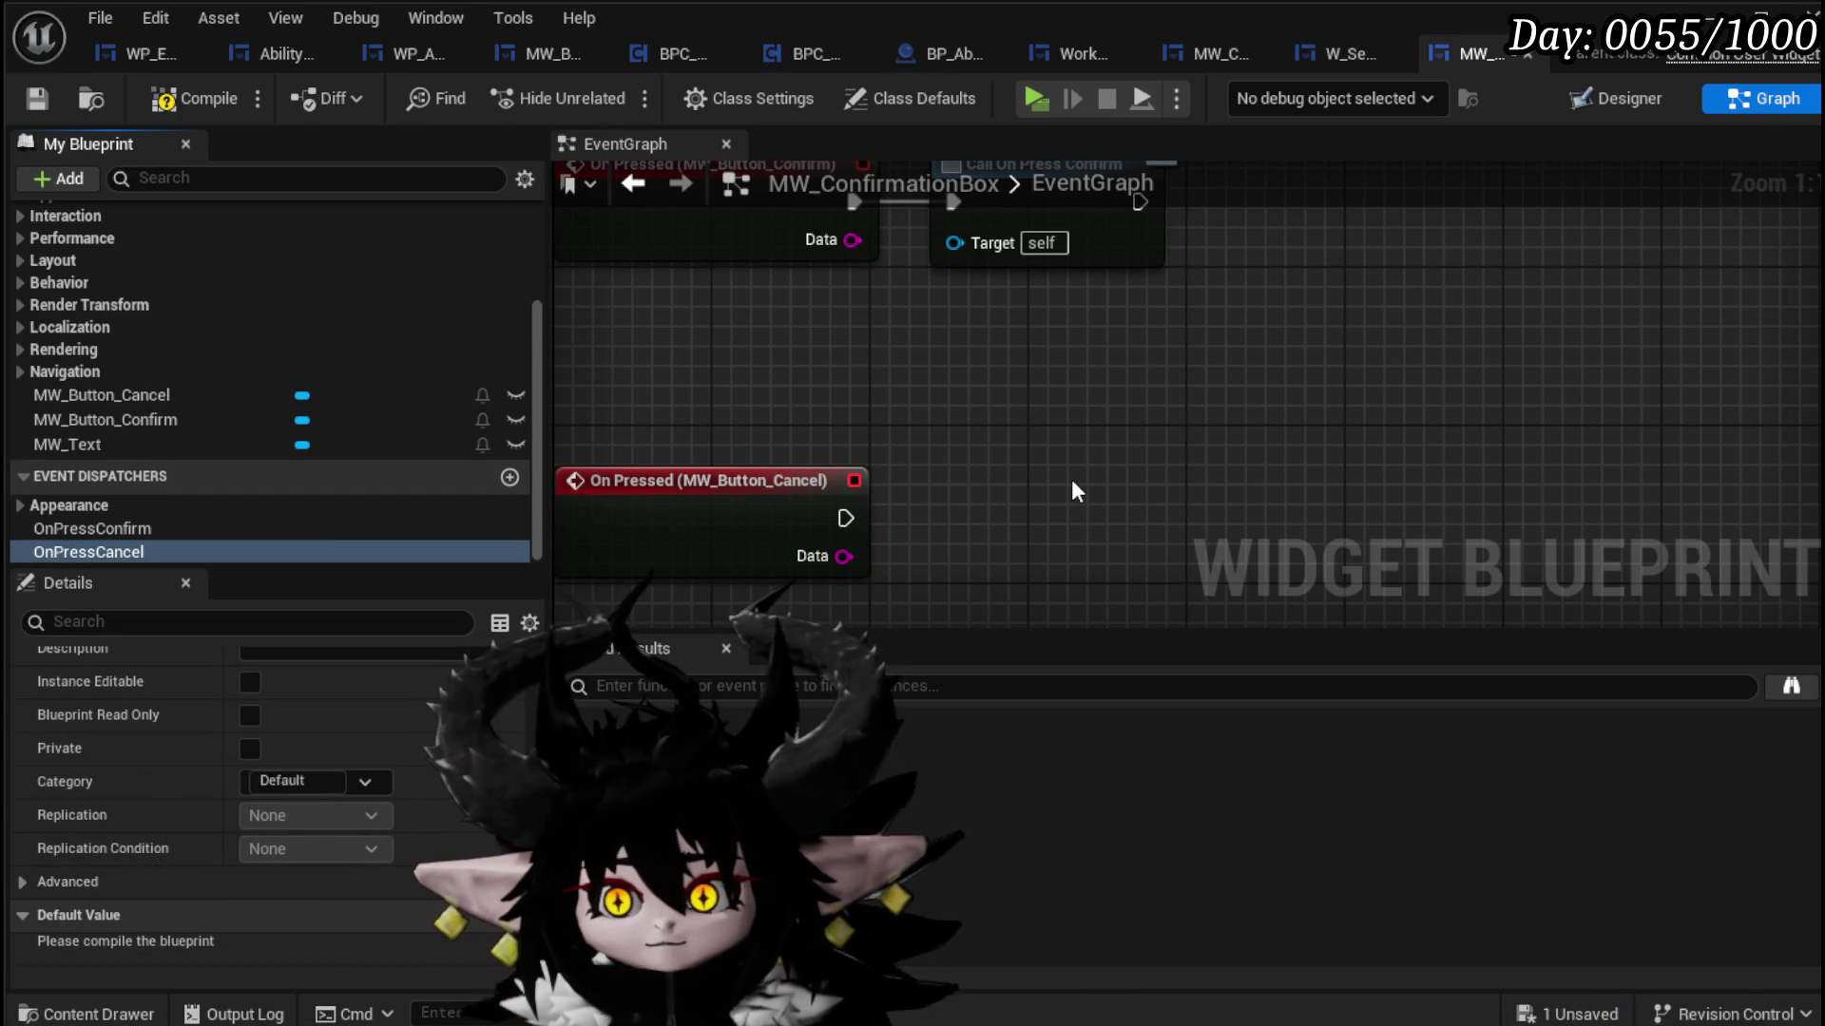
mouse_move(181, 544)
left_mouse_down()
mouse_move(684, 689)
mouse_move(998, 499)
left_mouse_up()
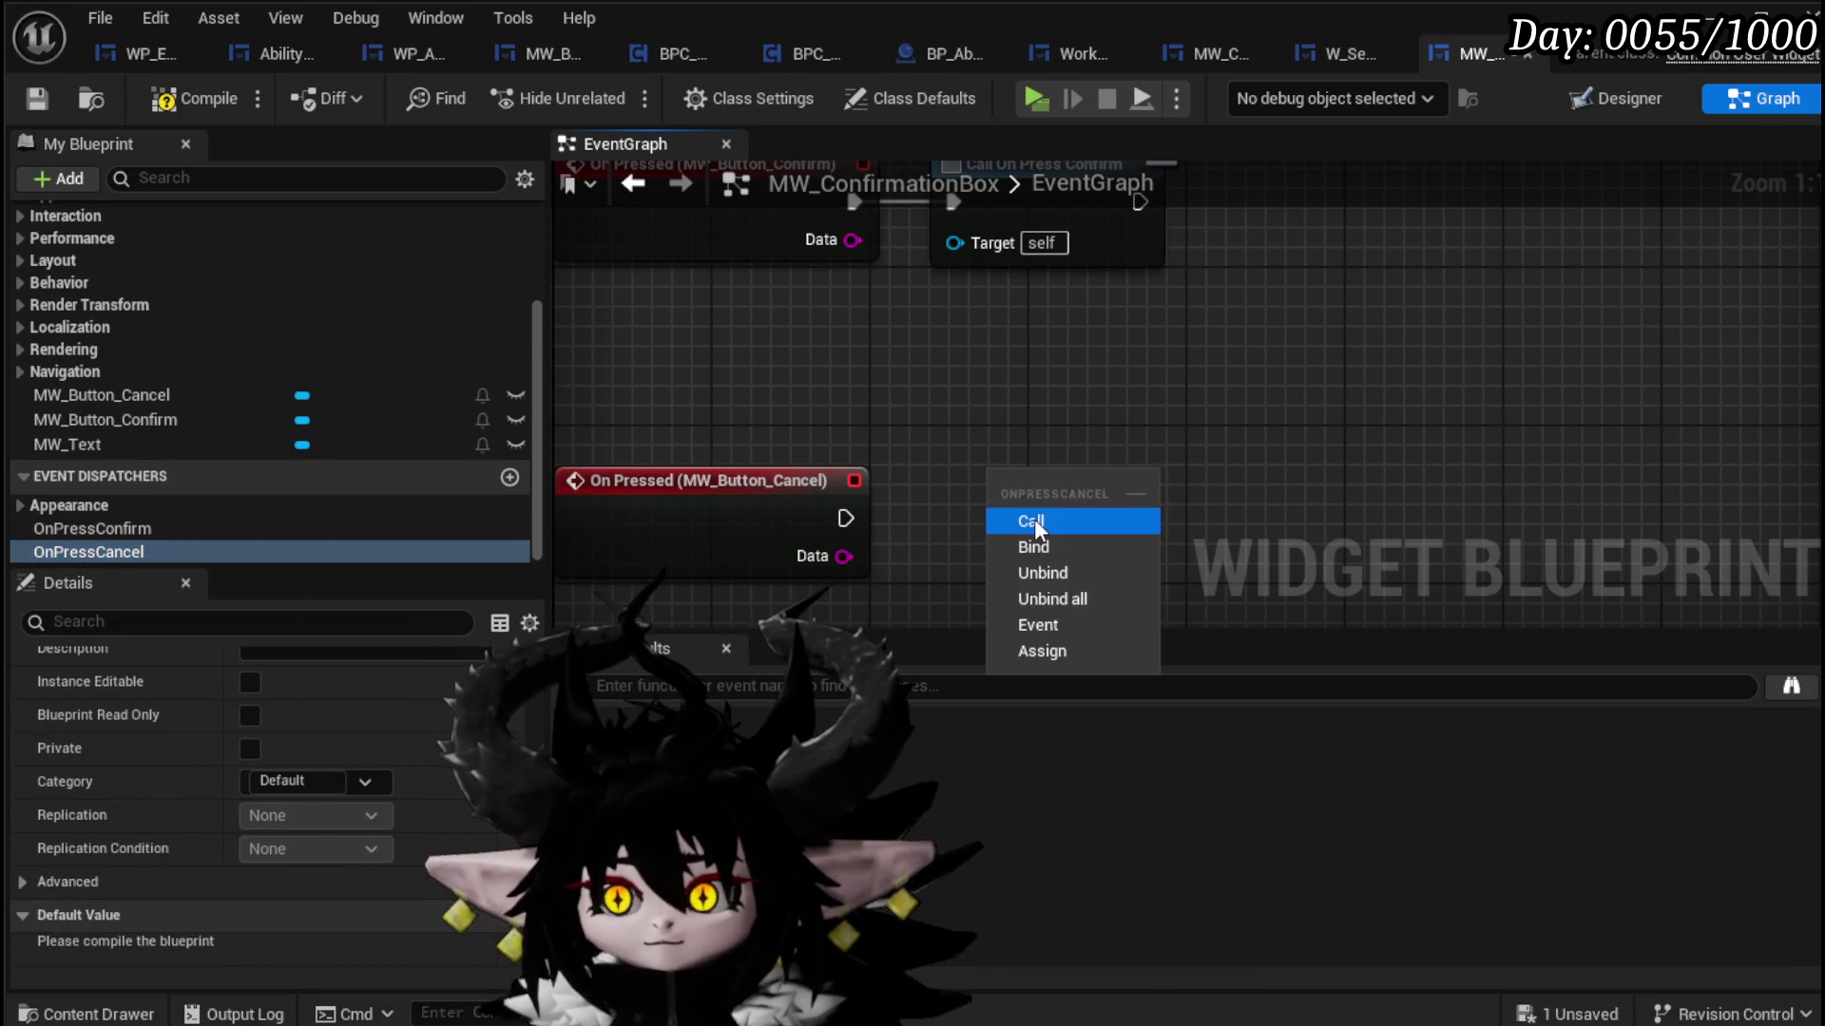
left_click(1031, 522)
left_click_drag(845, 518, 988, 519)
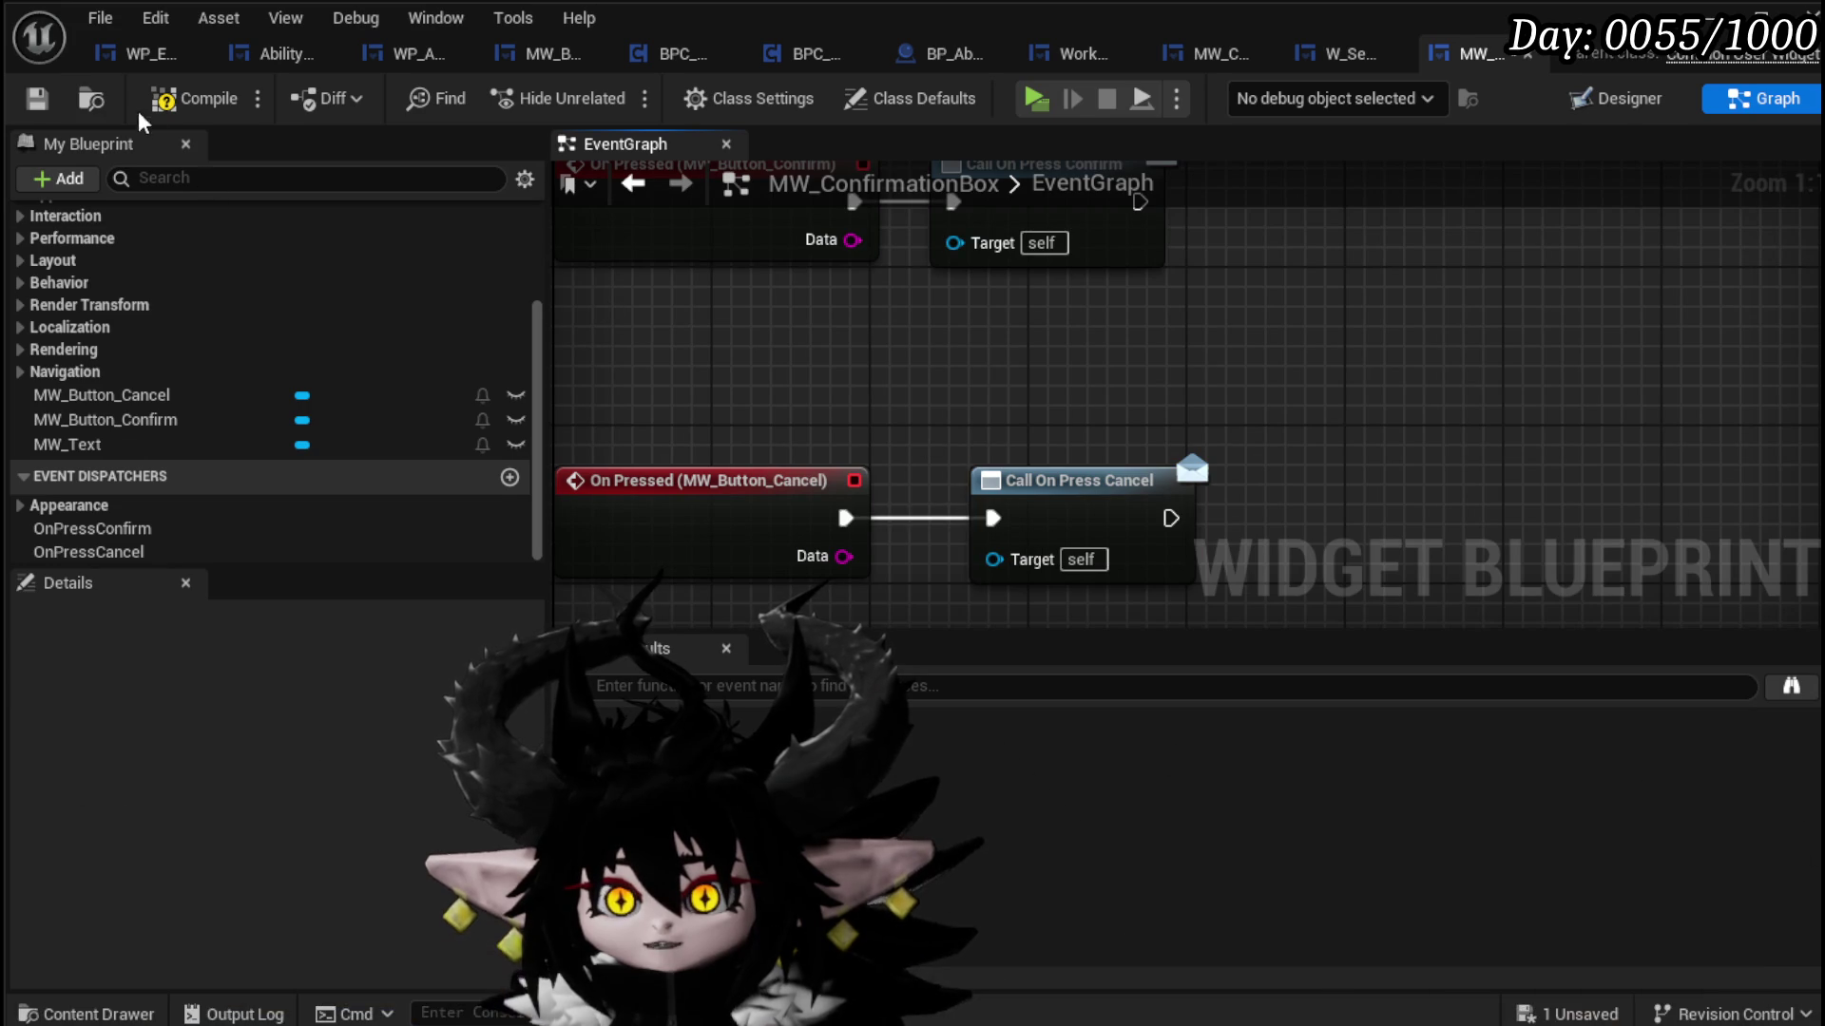
left_click(38, 98)
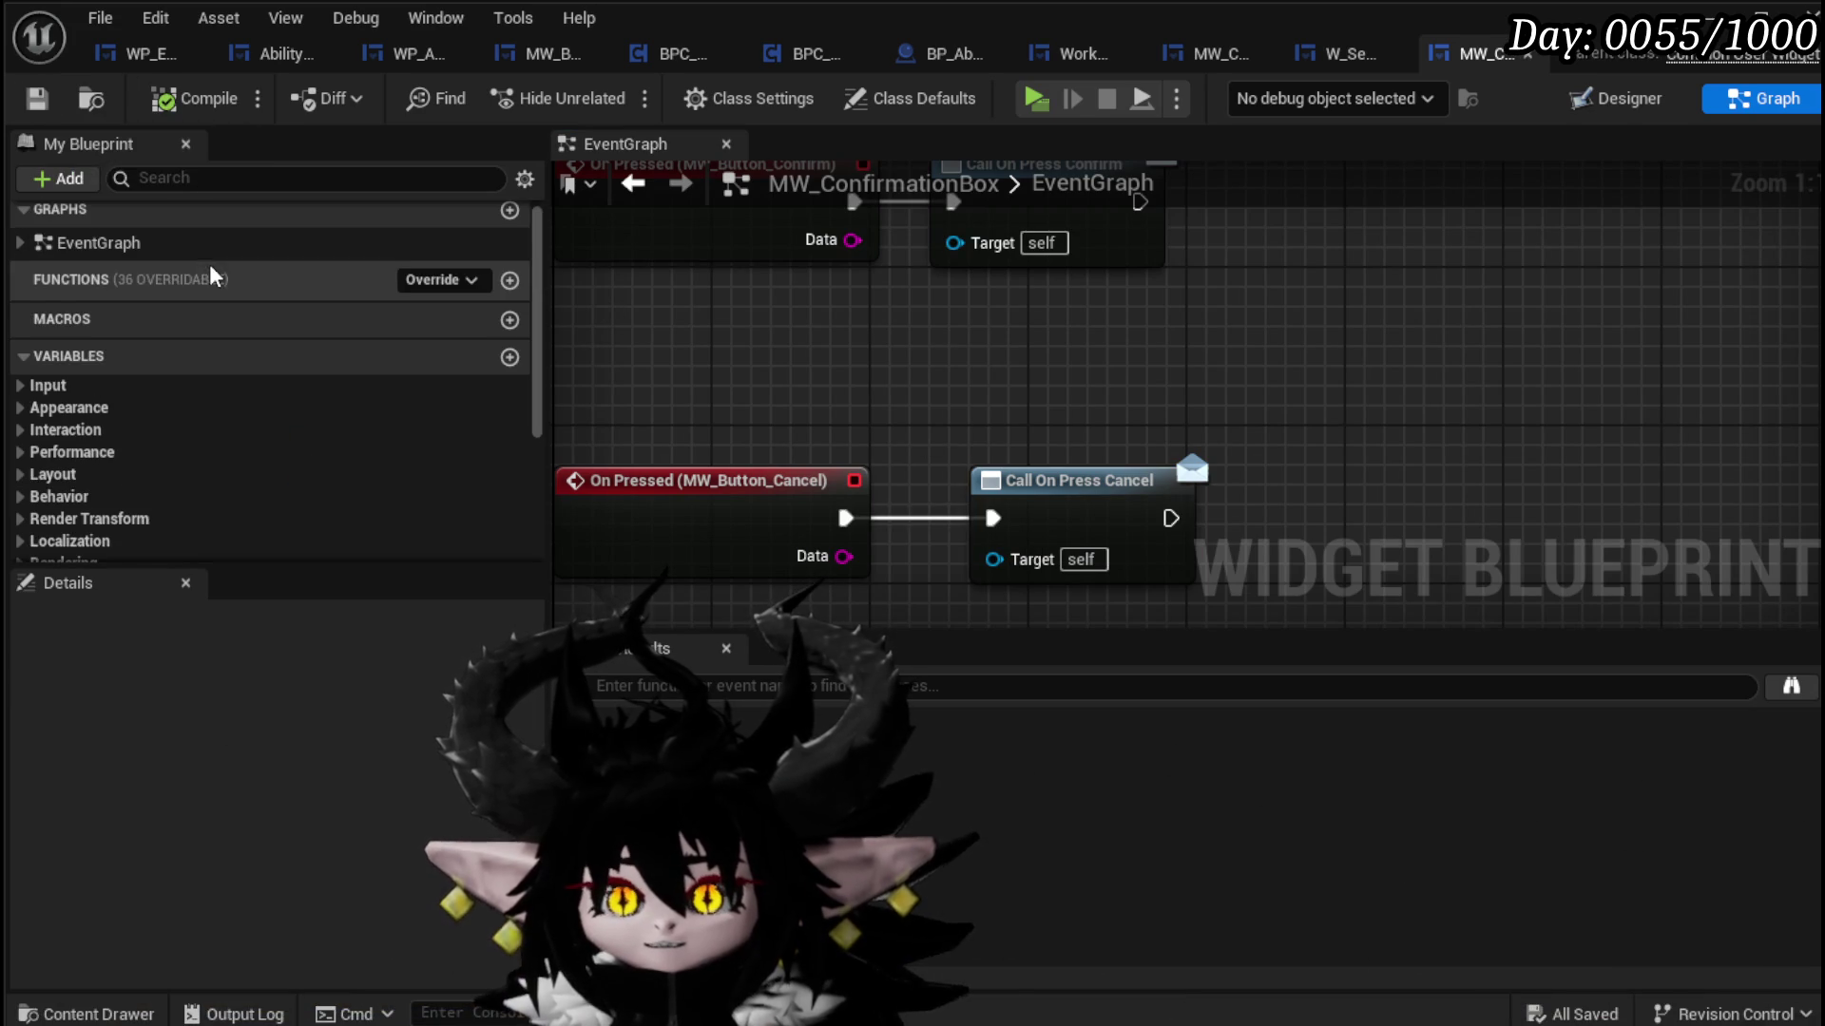
Step: Create a new blueprint function named SetText
left_click(509, 290)
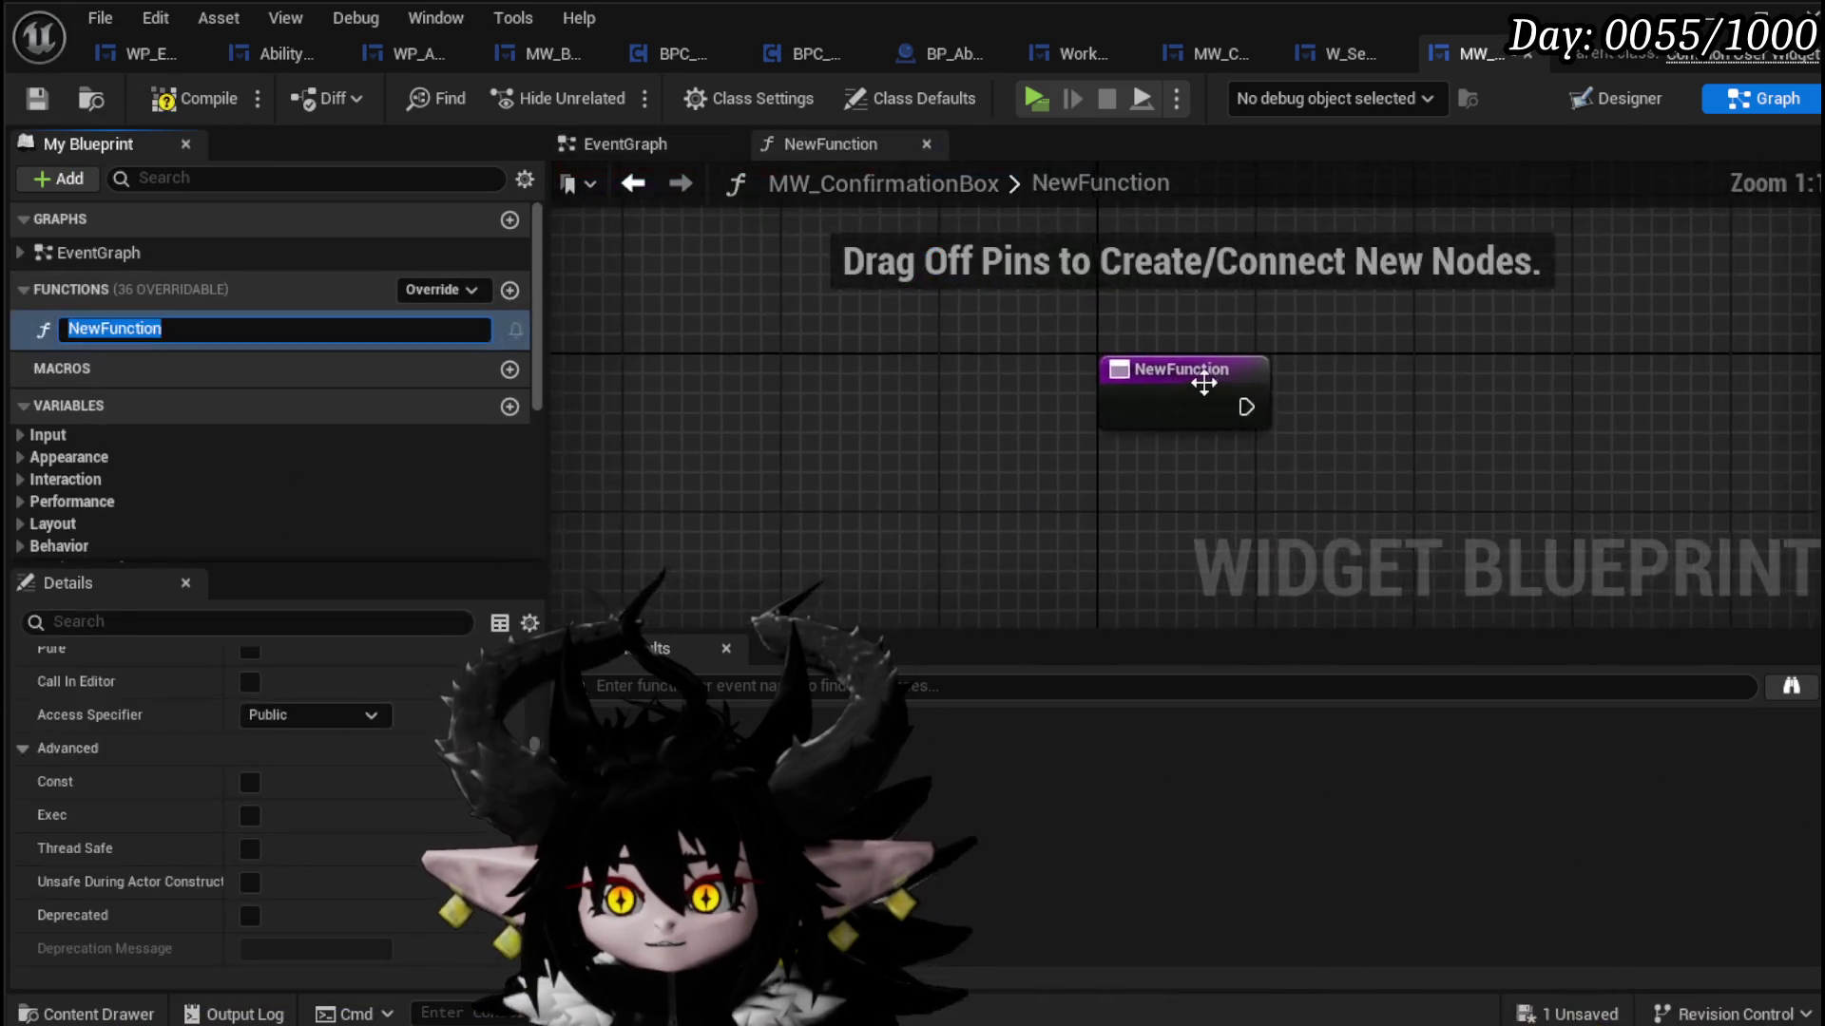
type("SetText")
key("Return")
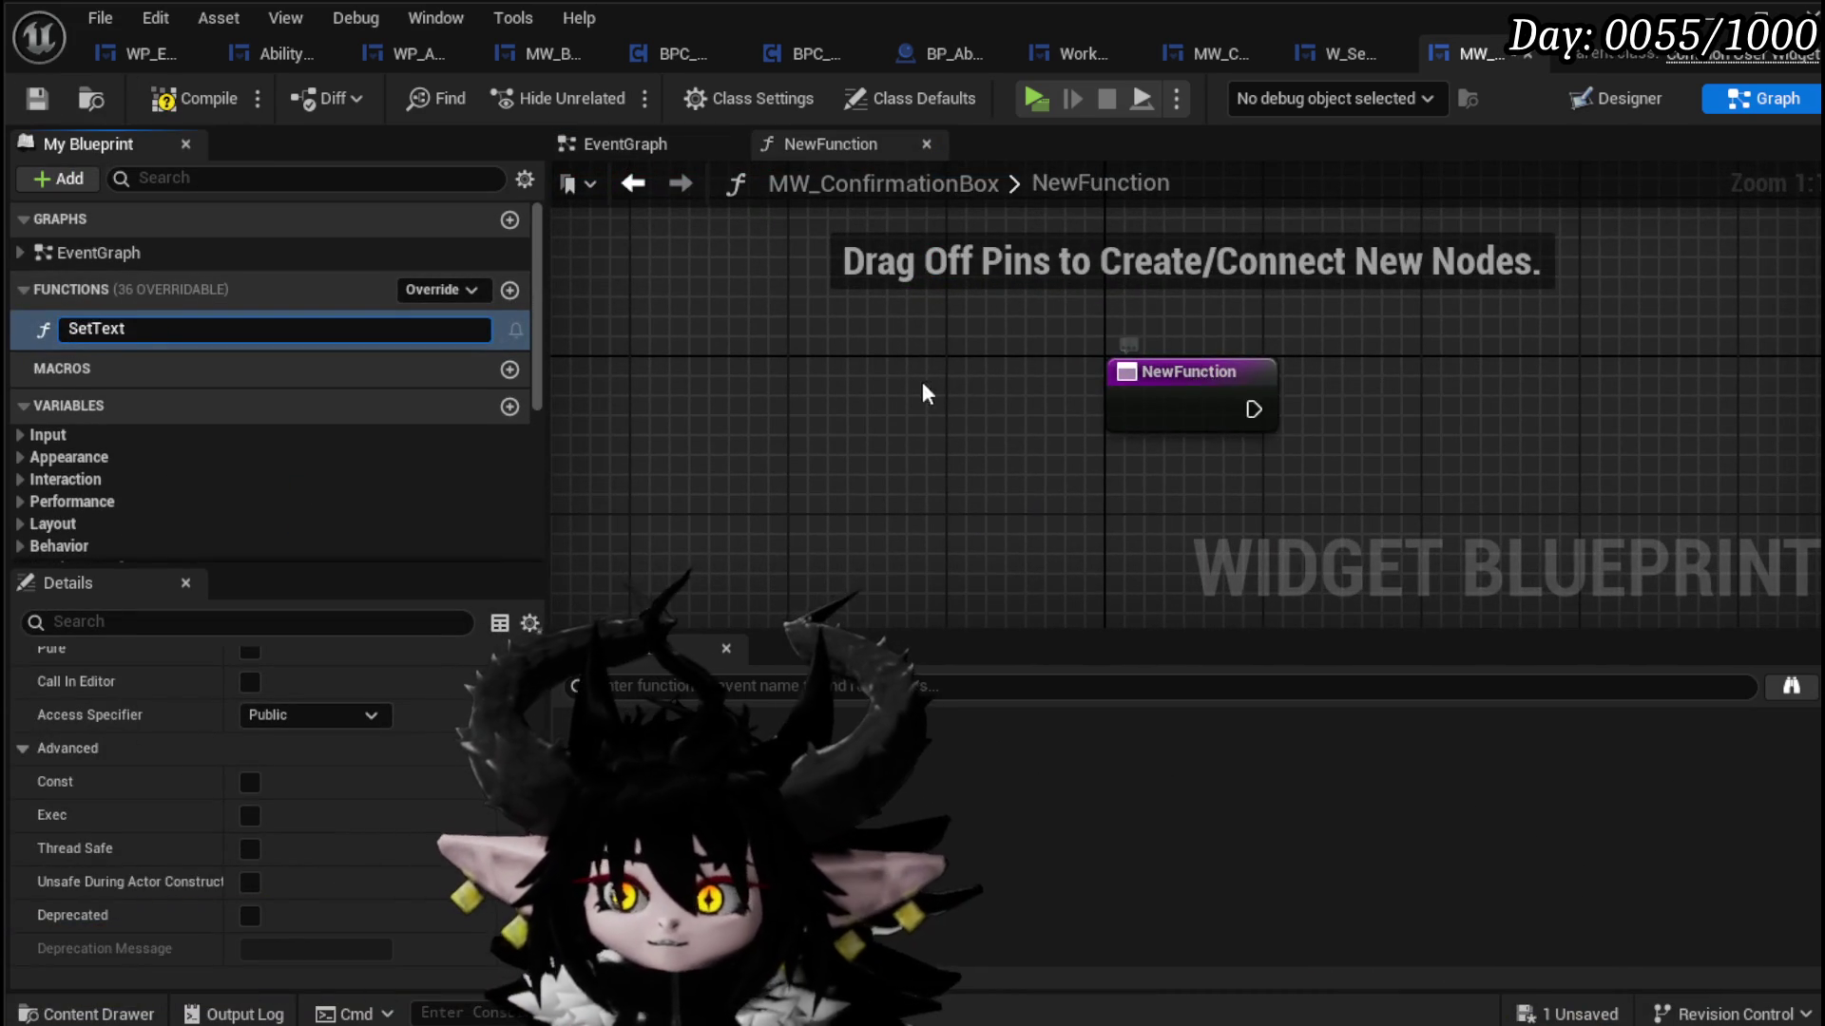
scroll(257, 420, "down", 5)
Step: In SetText, call MW_Text's Set Text with the function's exec and In Text, then save
mouse_move(140, 496)
left_mouse_down()
mouse_move(949, 270)
mouse_move(803, 245)
left_mouse_up()
left_click(947, 295)
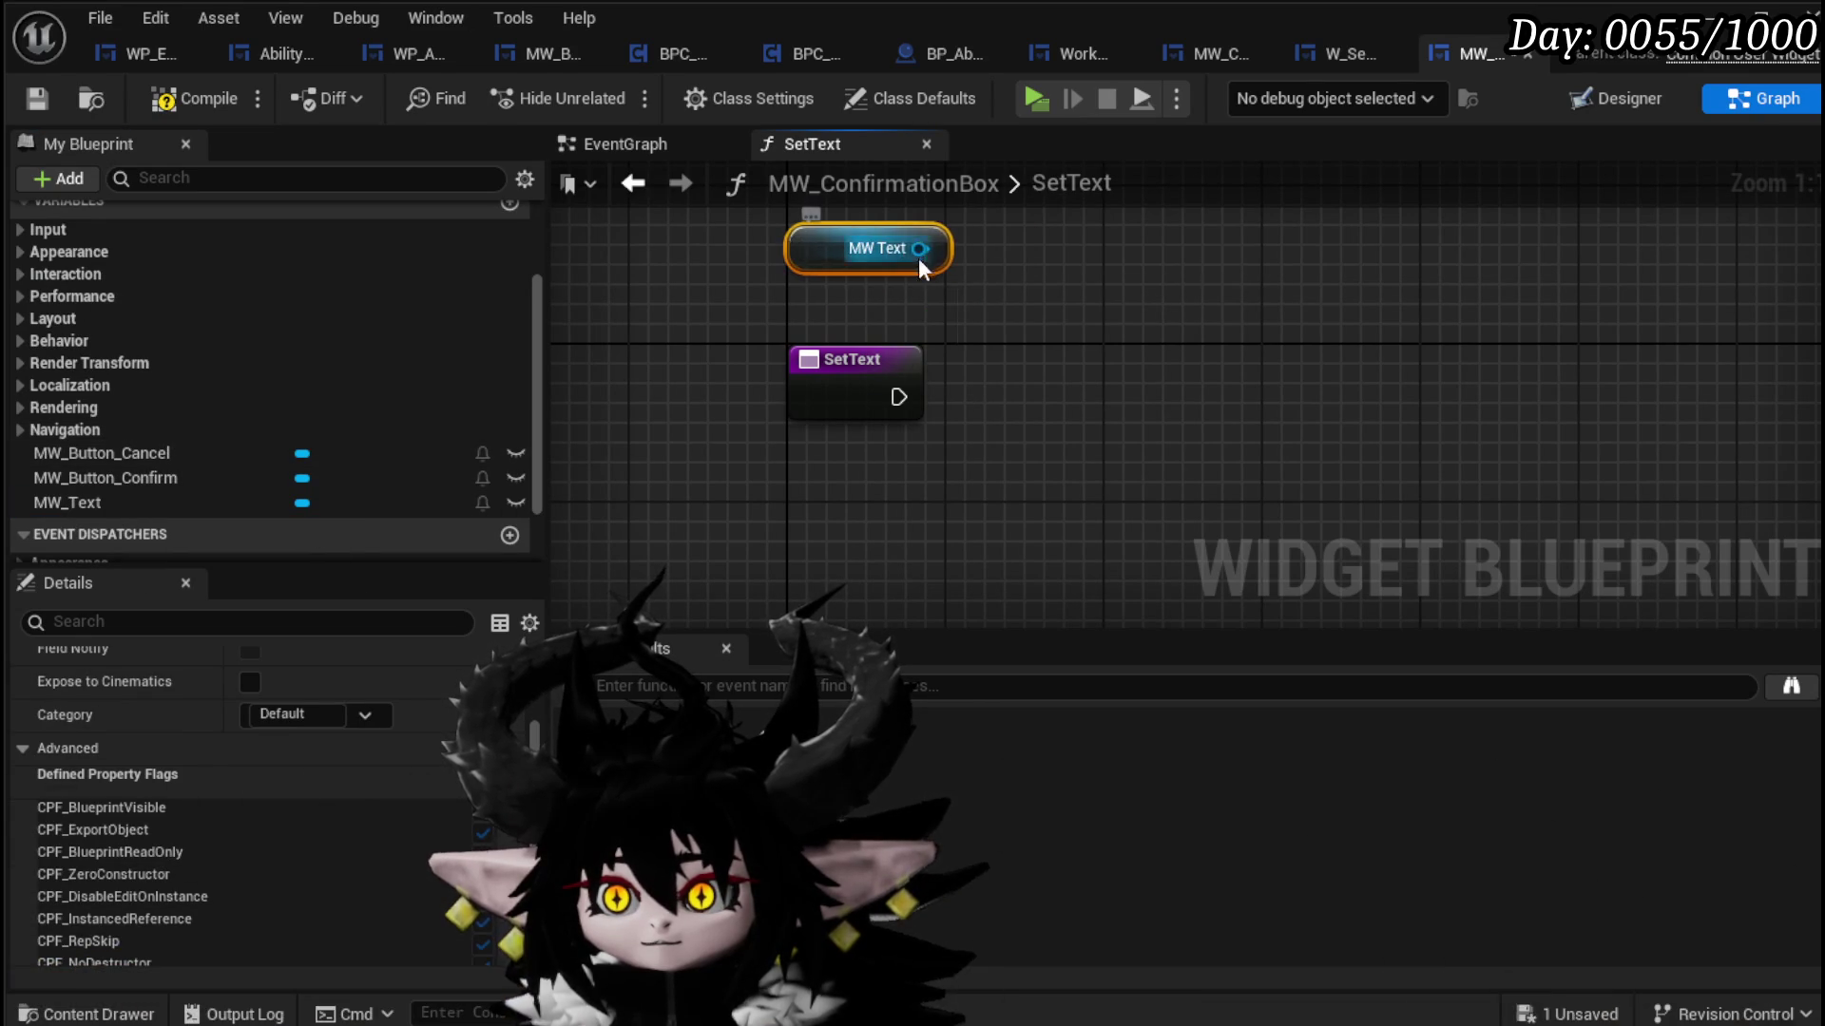
left_click_drag(919, 249, 1161, 368)
type("Set Text")
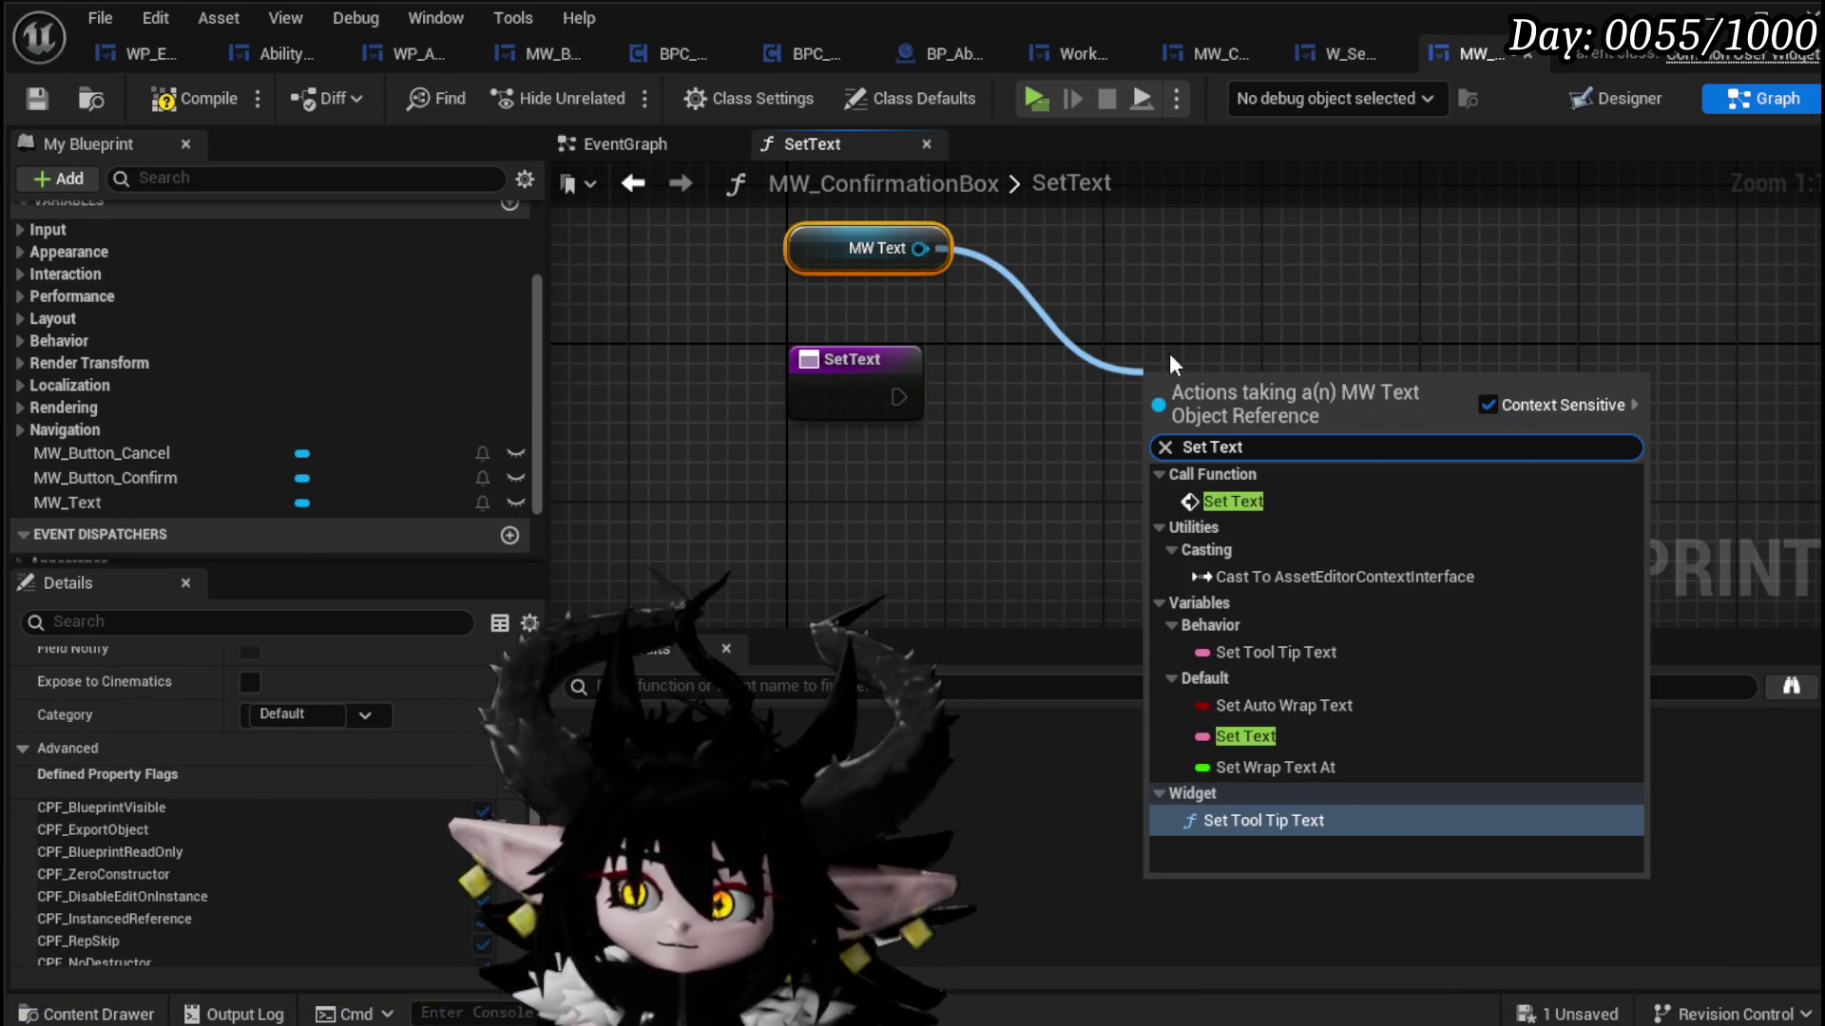
left_click(1264, 500)
mouse_move(898, 396)
left_mouse_down()
mouse_move(1139, 436)
mouse_move(846, 380)
mouse_move(851, 399)
left_mouse_up()
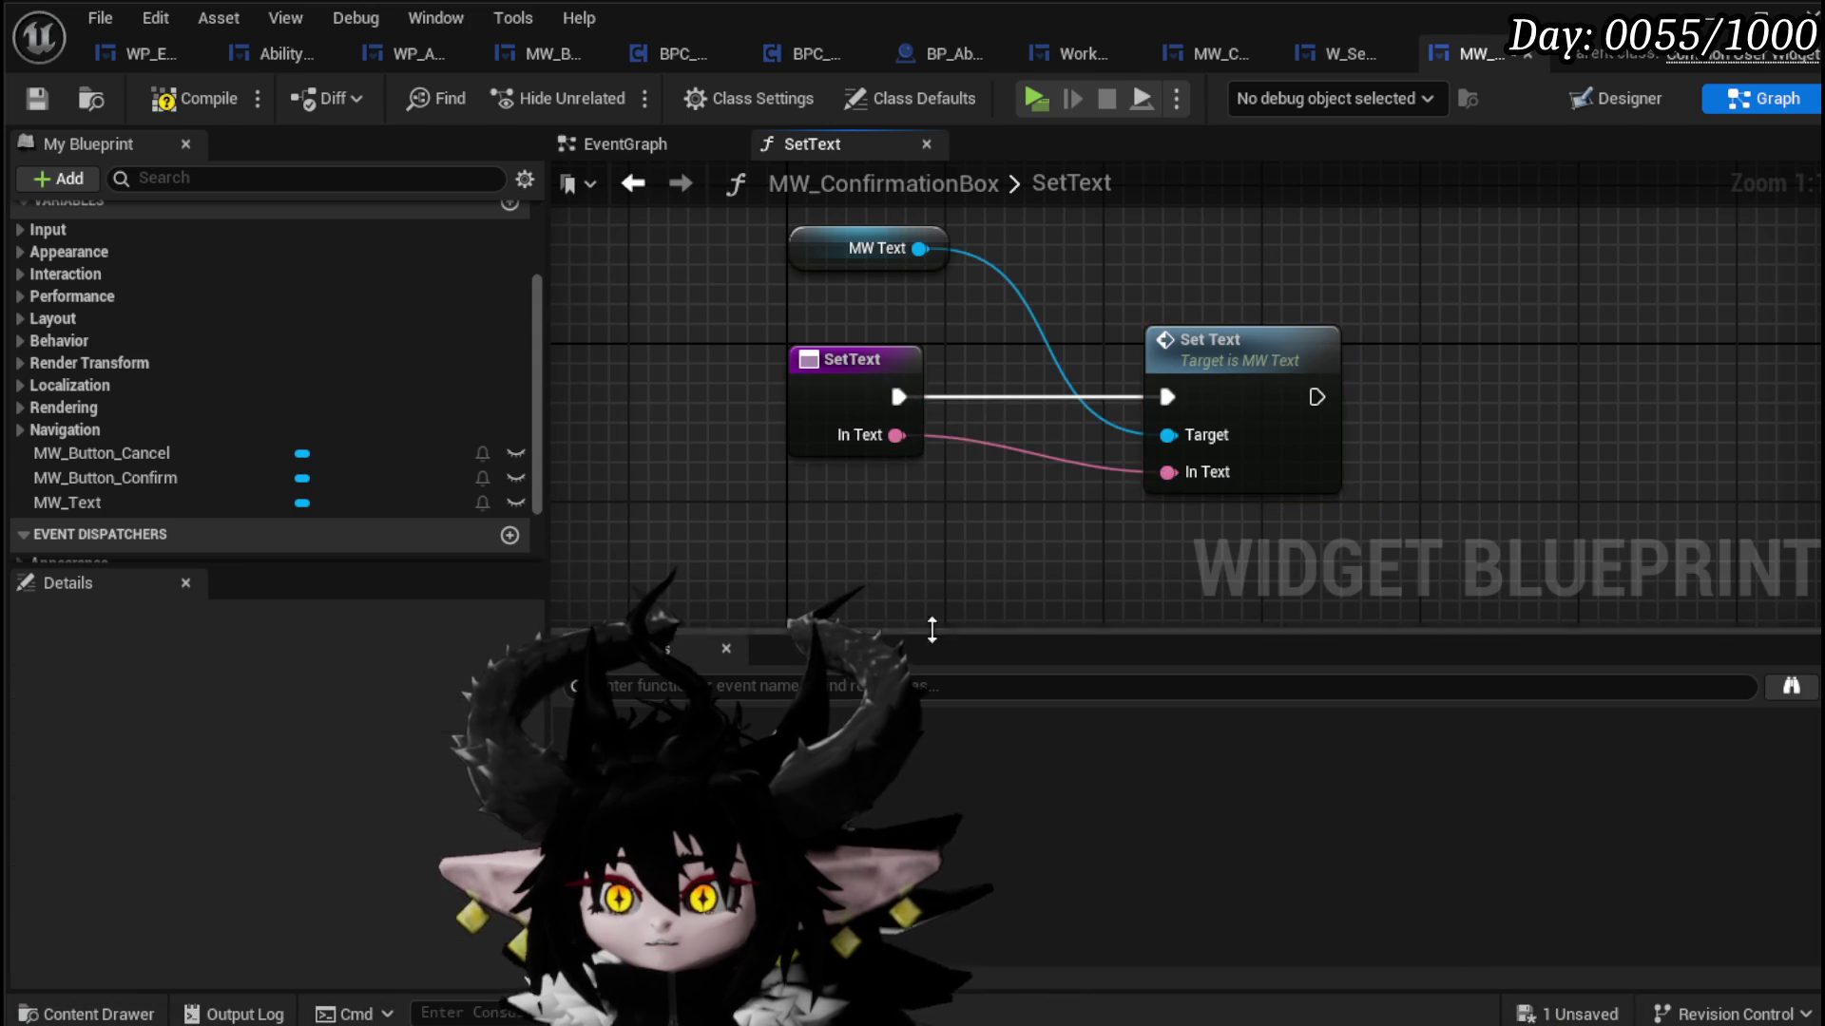
left_click(40, 99)
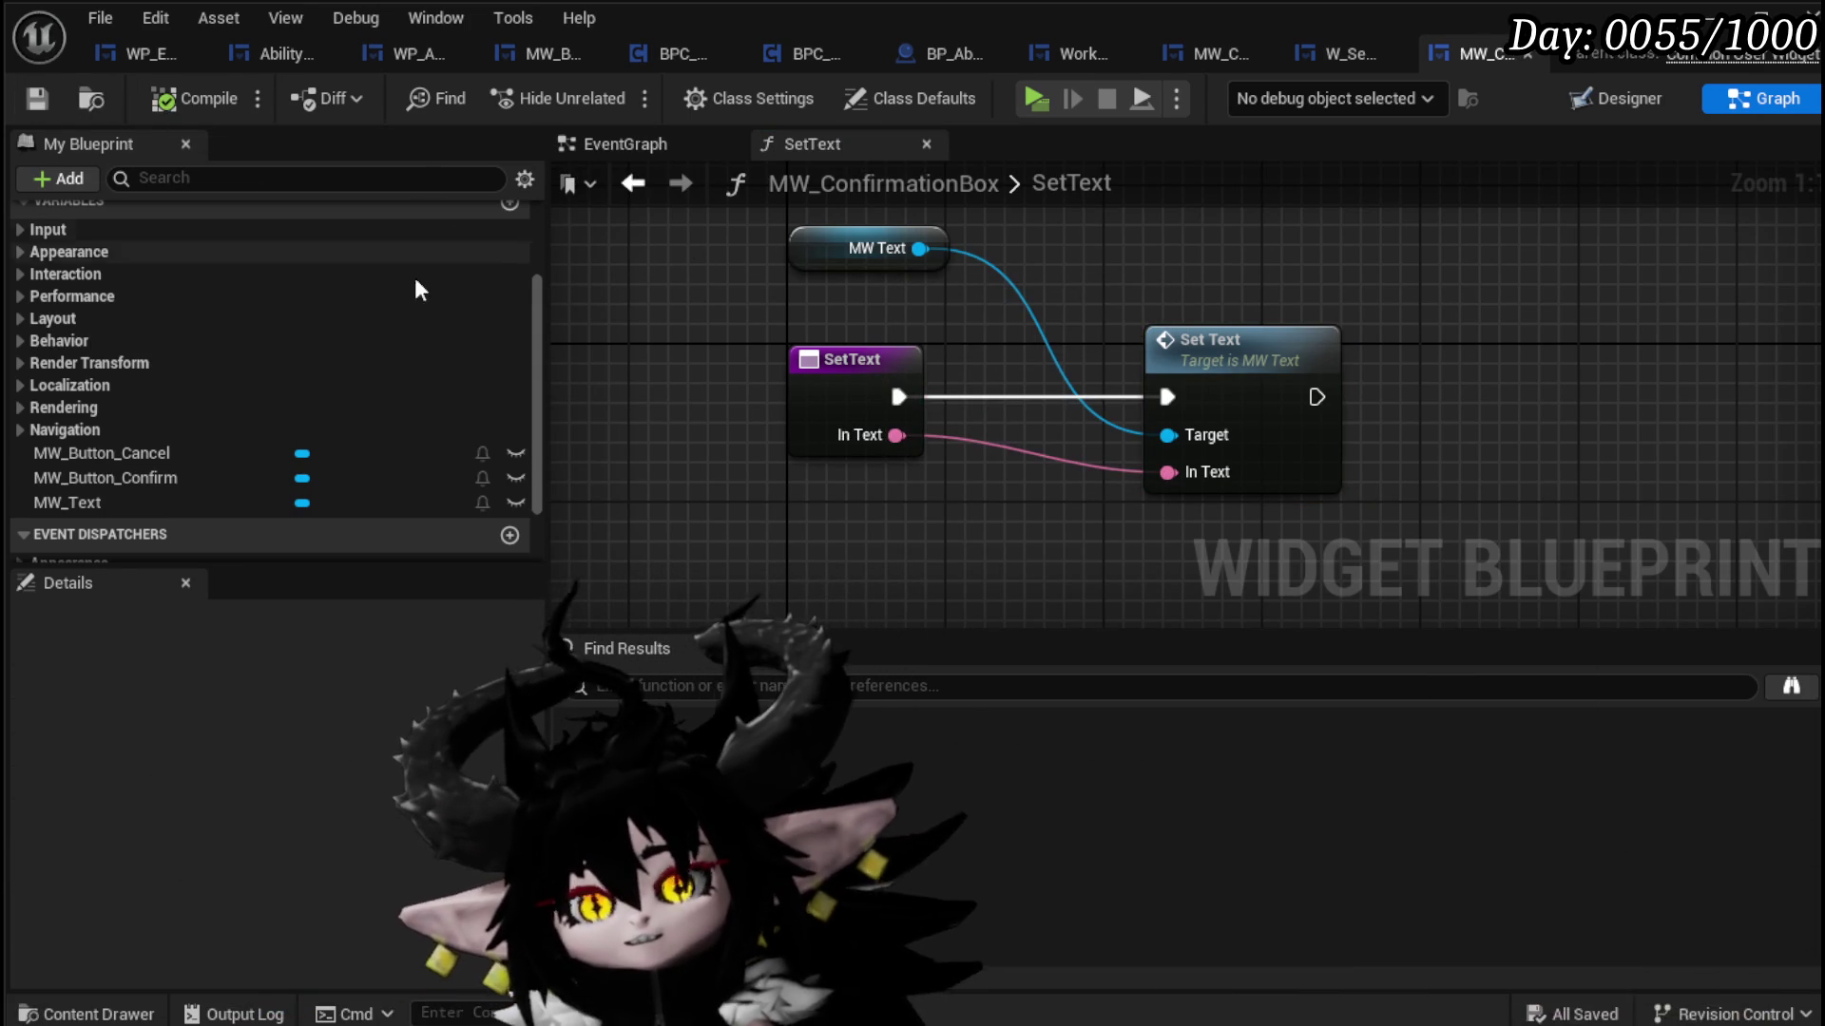
left_click(1576, 99)
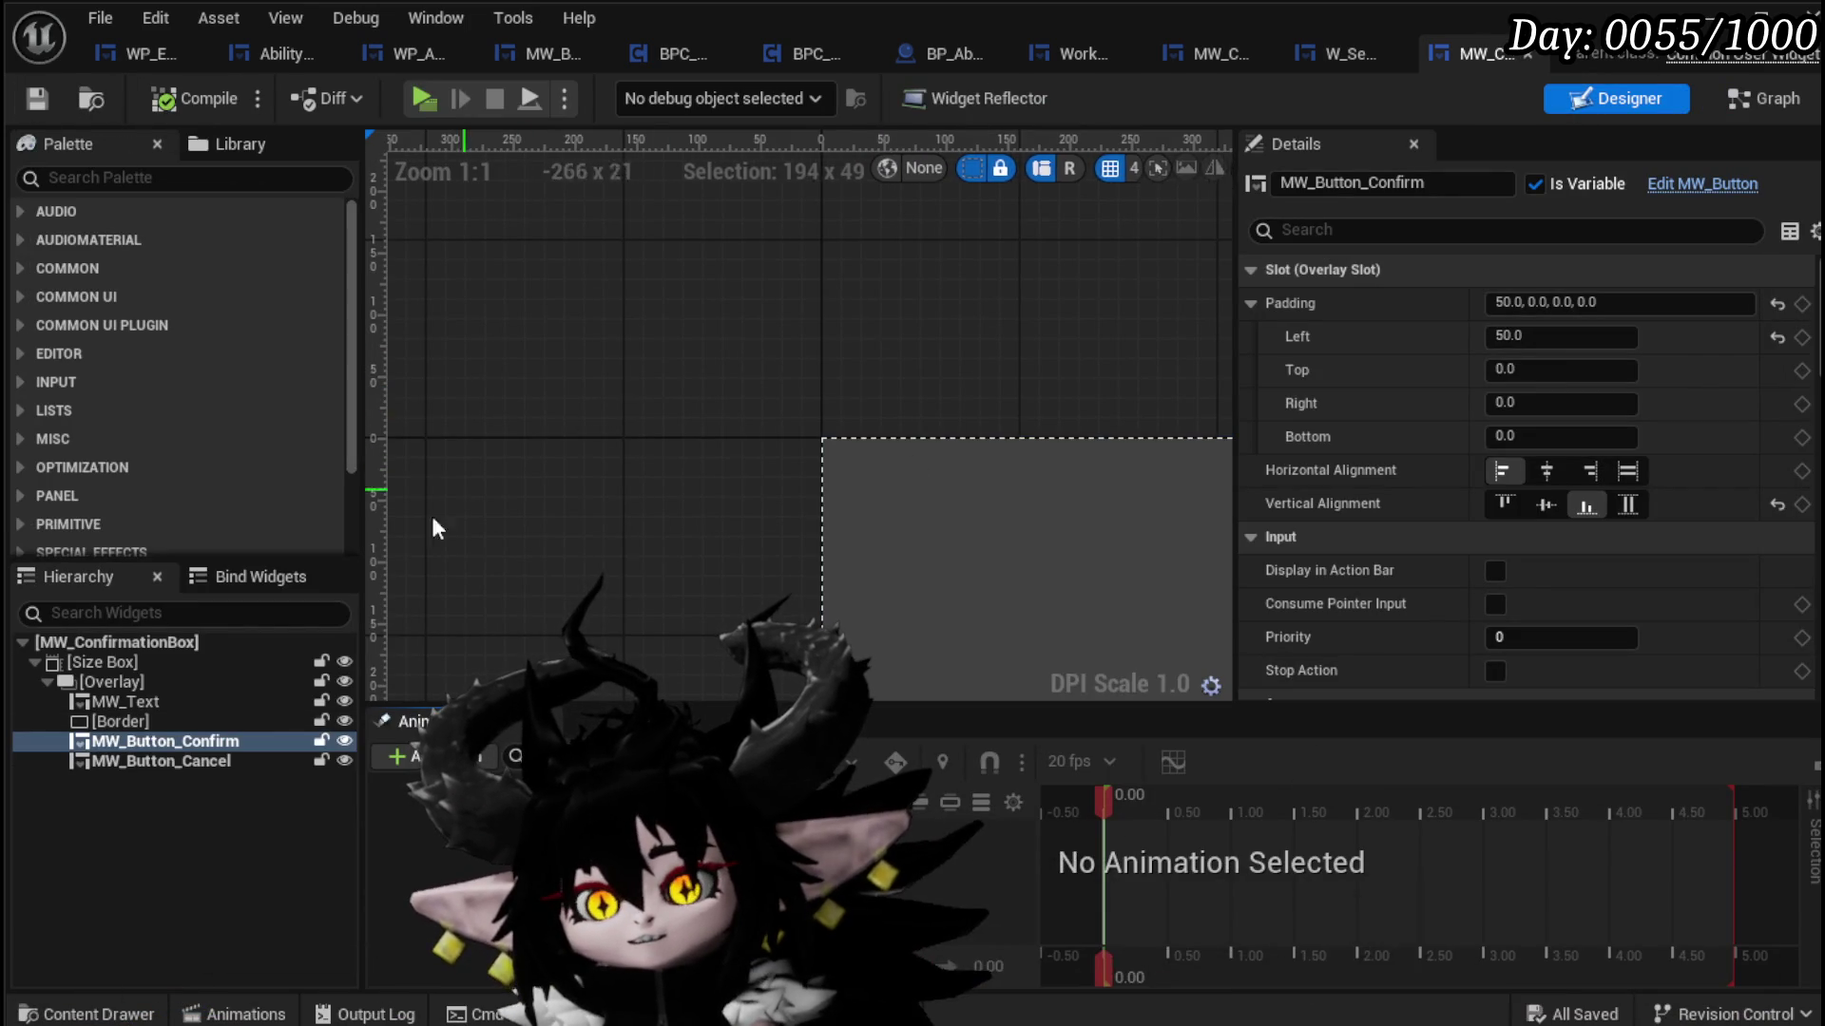
Step: Turn on Auto Wrap Text for MW_Text and compile the widget
left_click(116, 684)
left_click(116, 701)
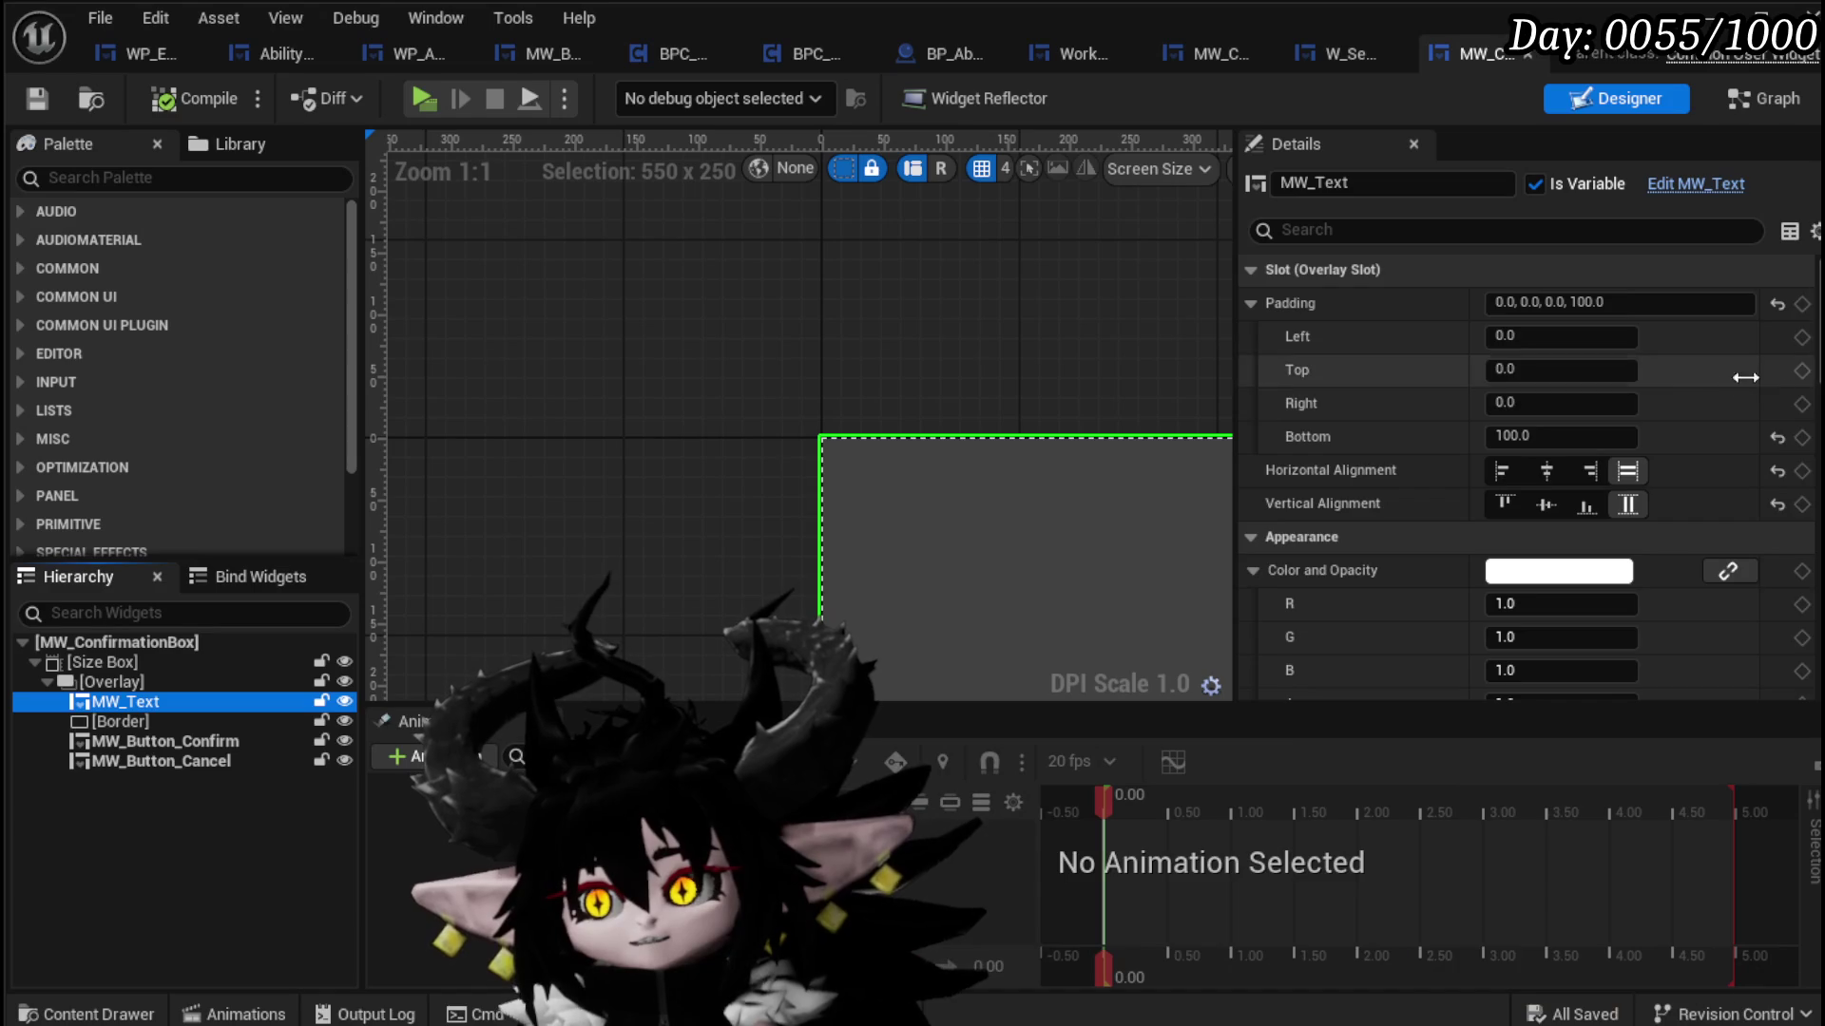
scroll(1675, 378, "down", 3)
scroll(1674, 378, "down", 15)
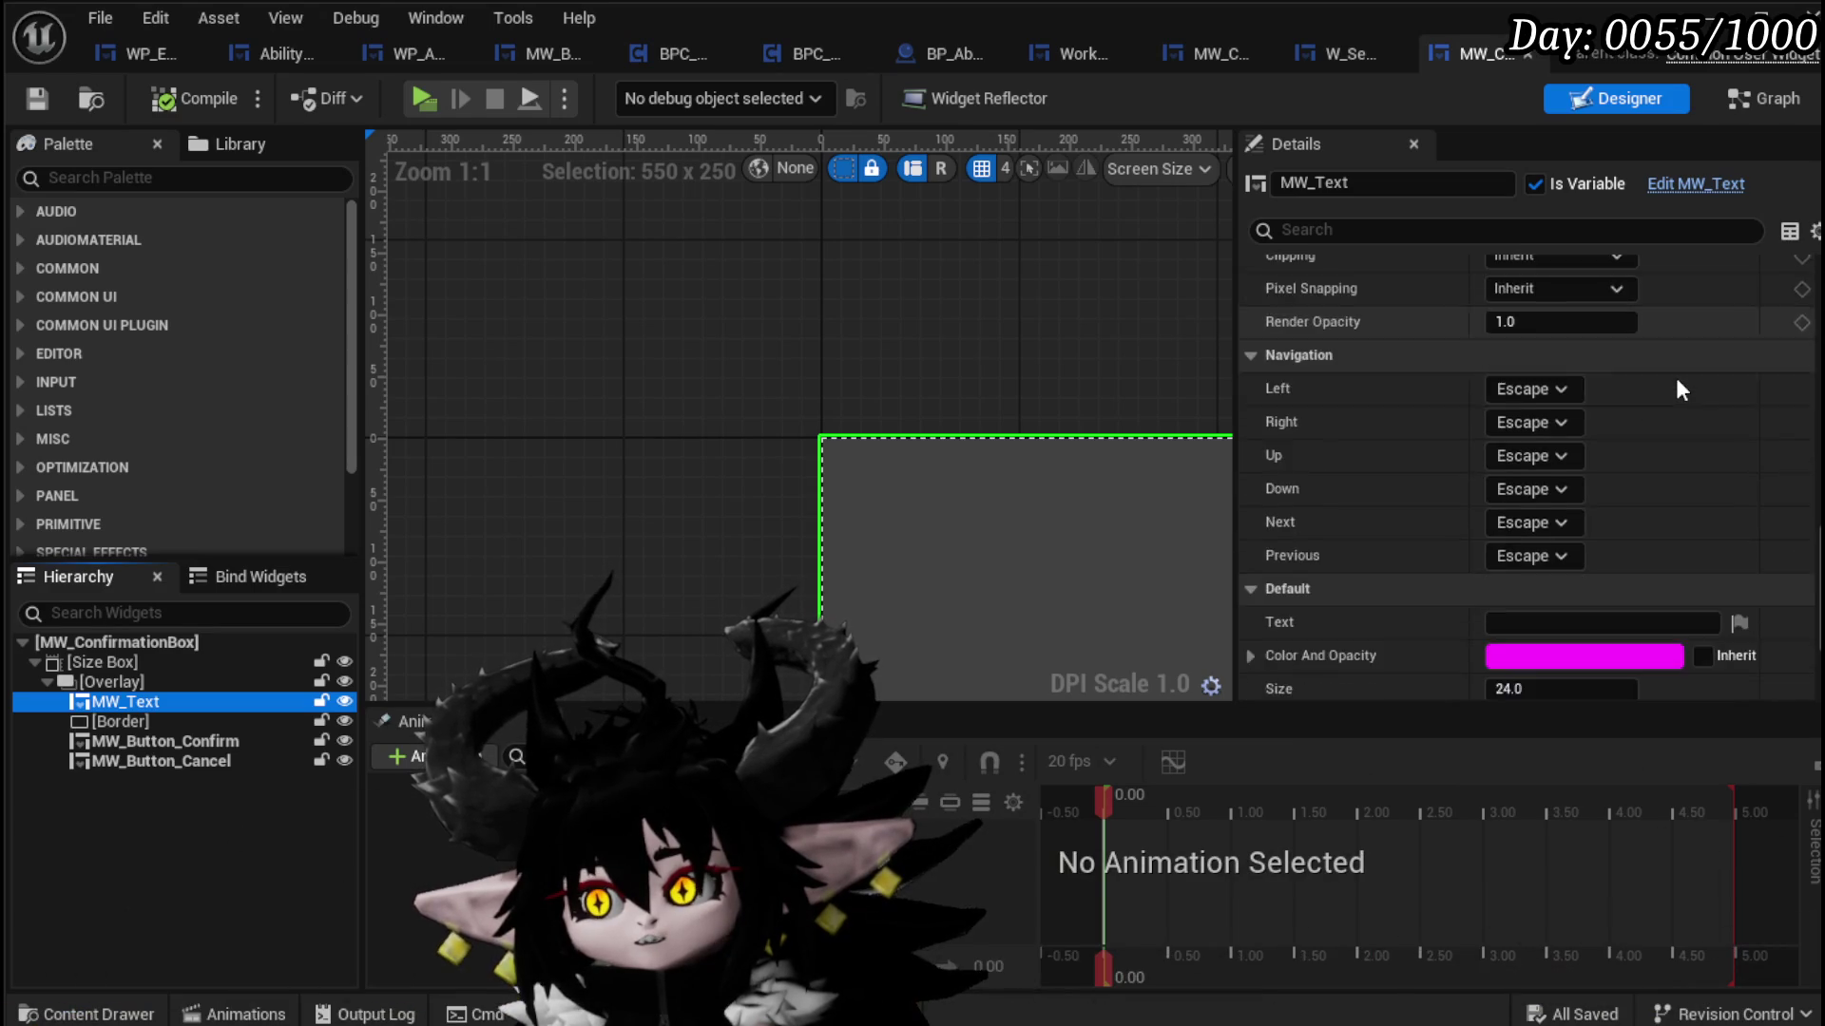
left_click(1495, 559)
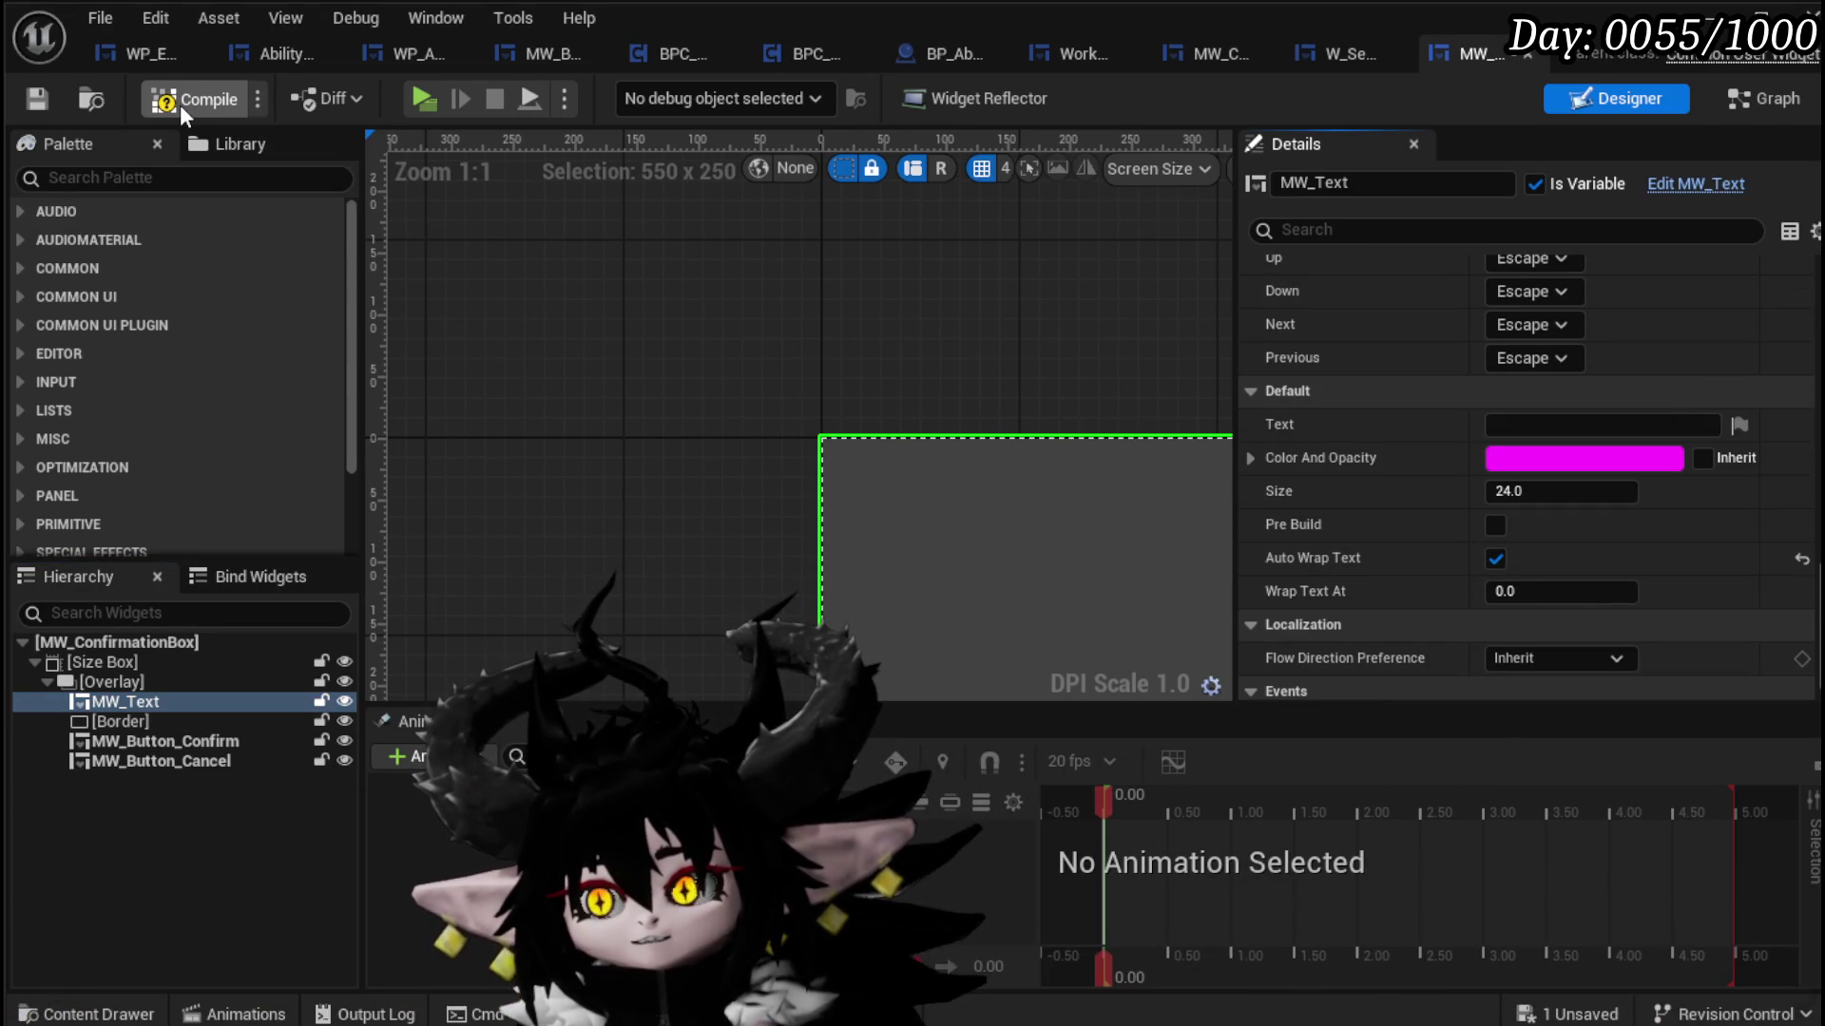
left_click(180, 104)
Step: Set MW_Text's Wrap Text At to 500 and recompile
scroll(820, 403, "down", 3)
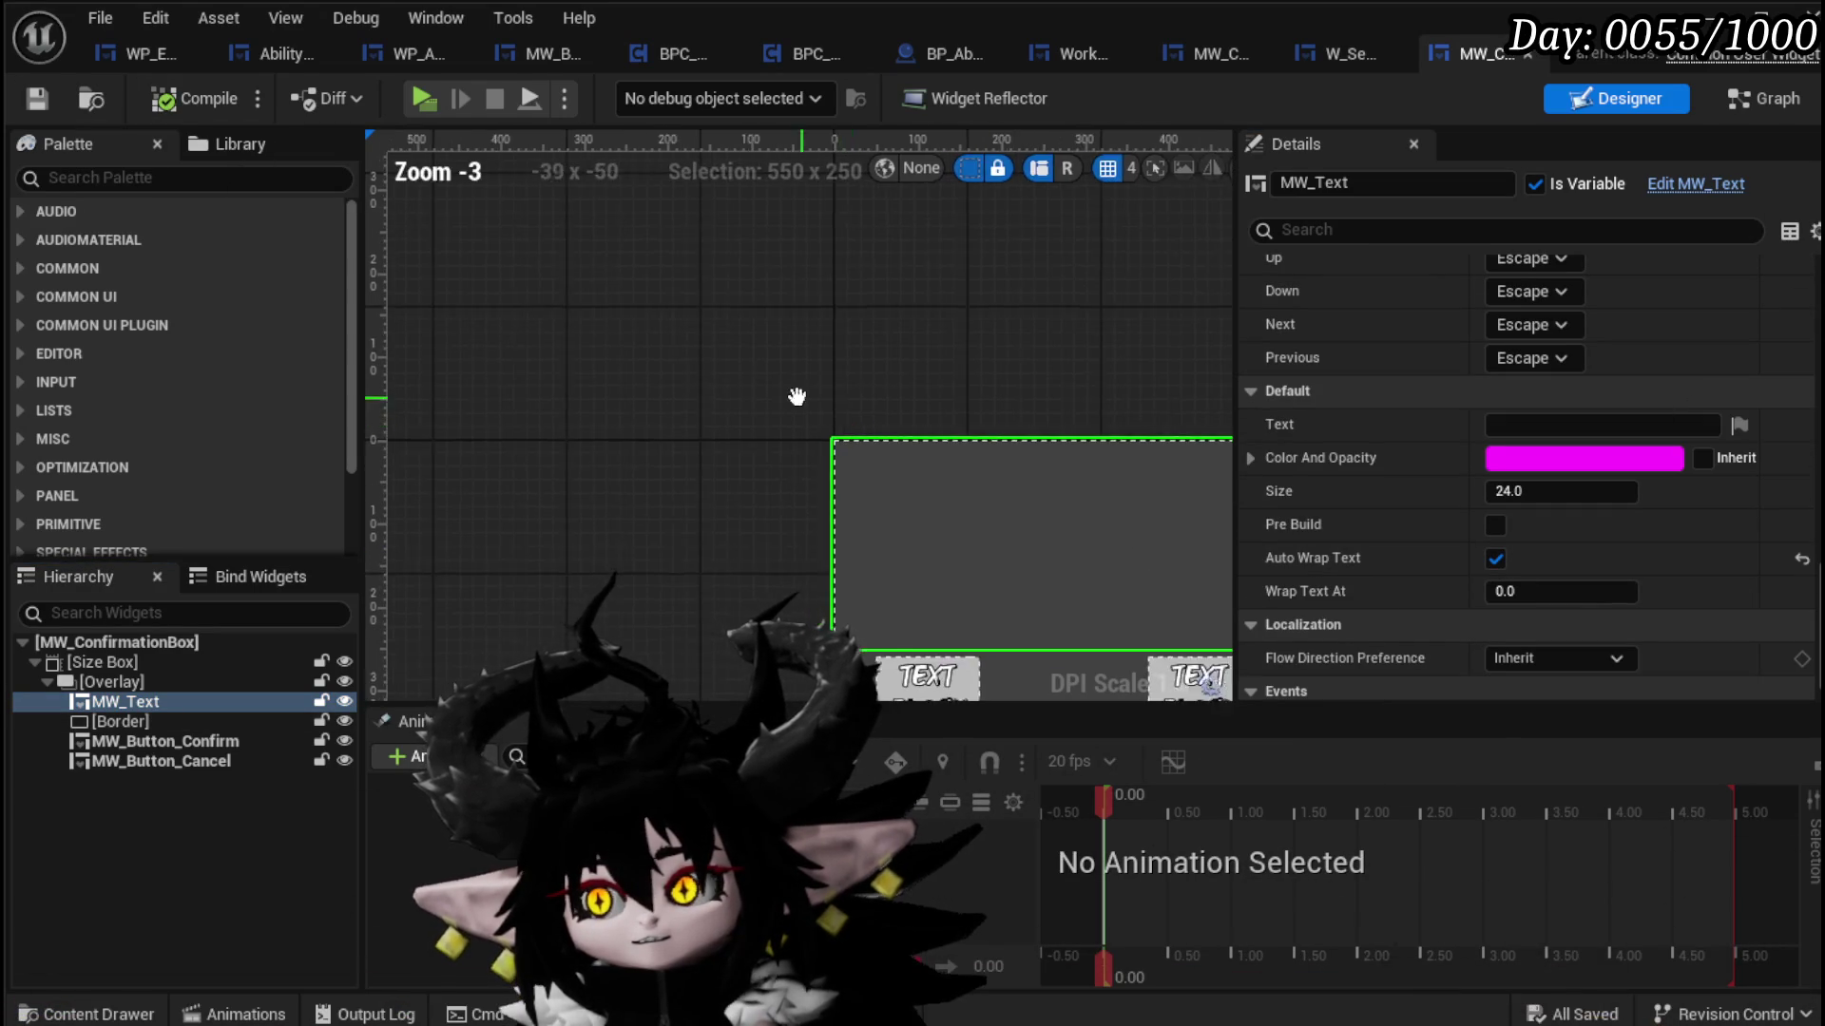
scroll(1457, 355, "up", 10)
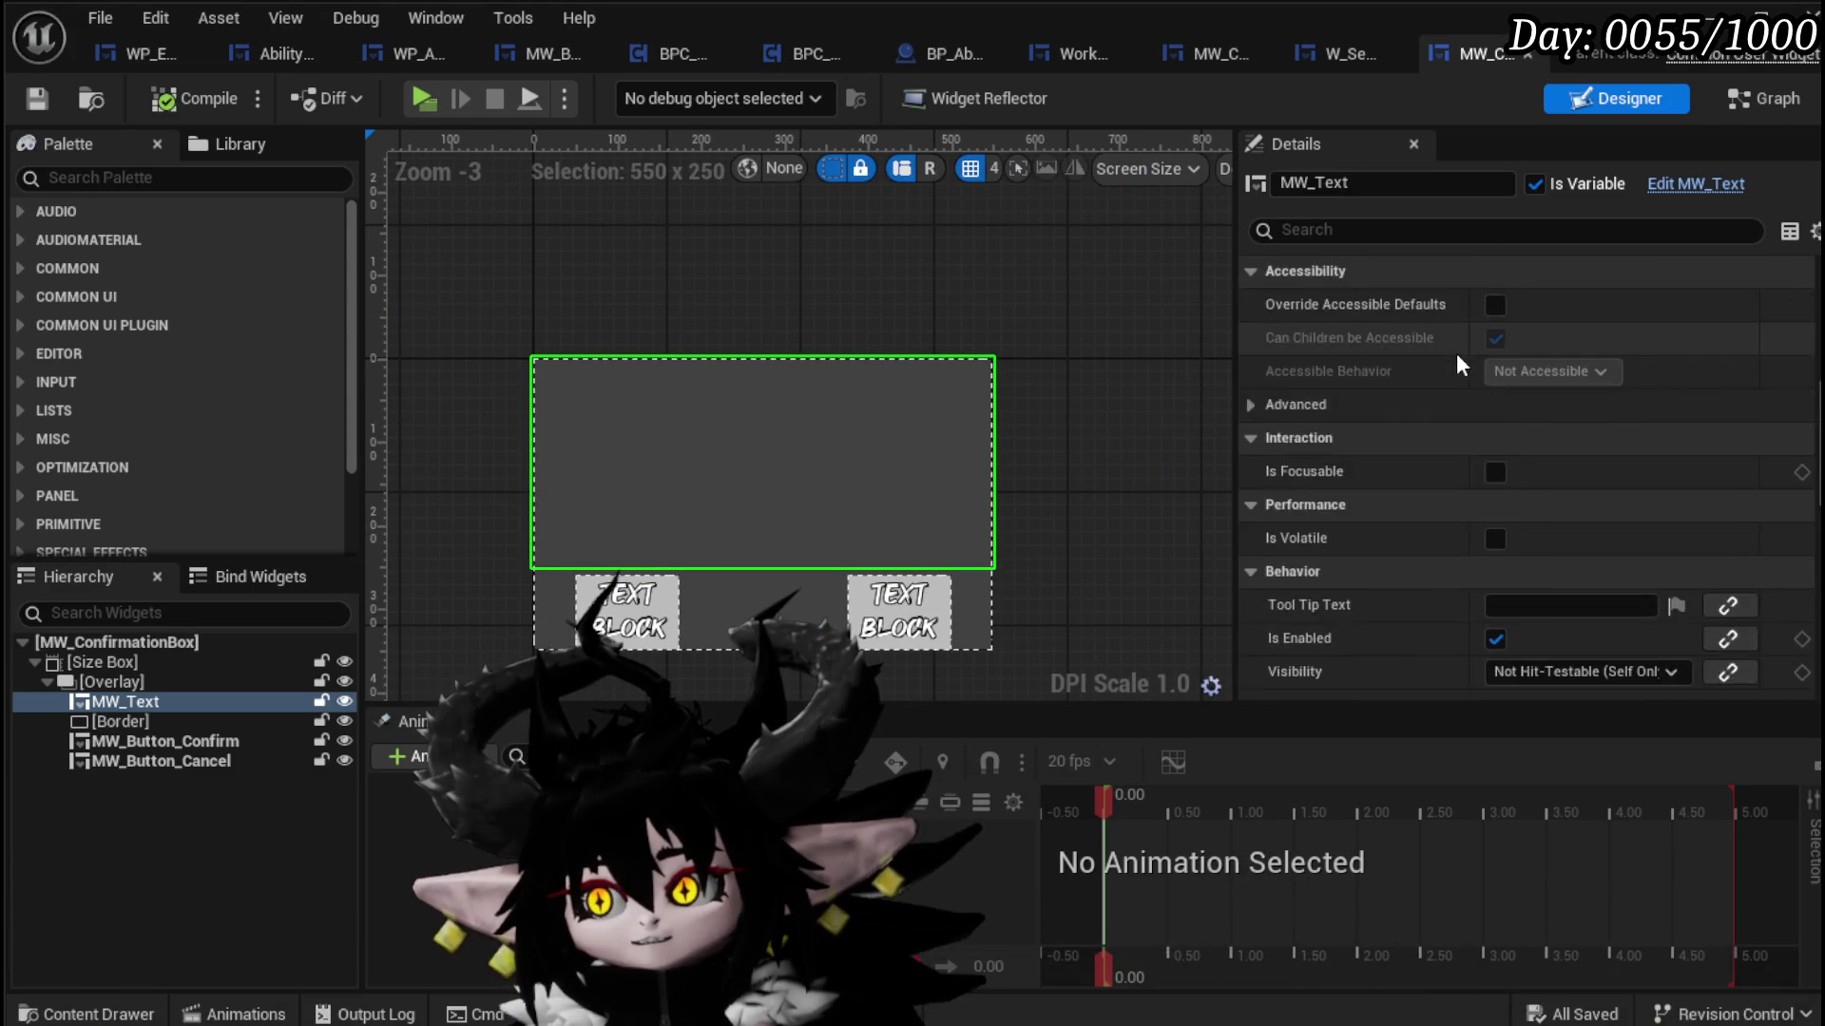
scroll(1461, 365, "up", 3)
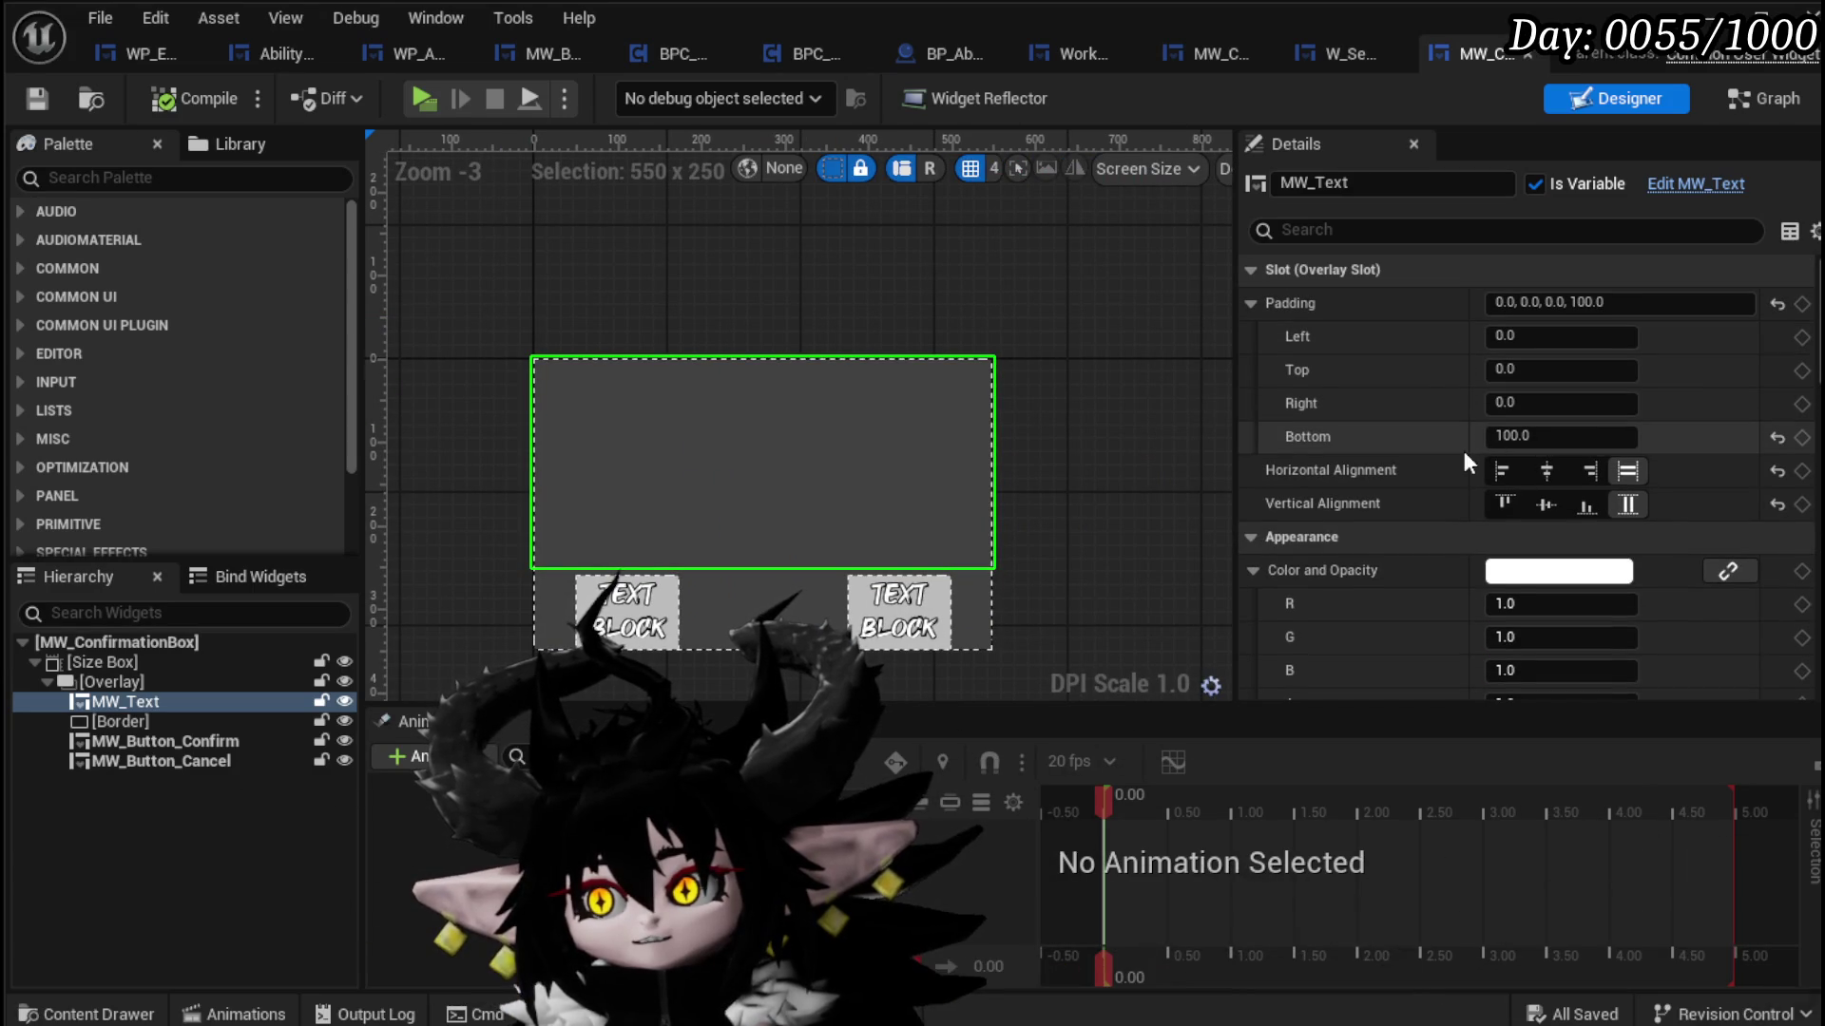
left_click(122, 665)
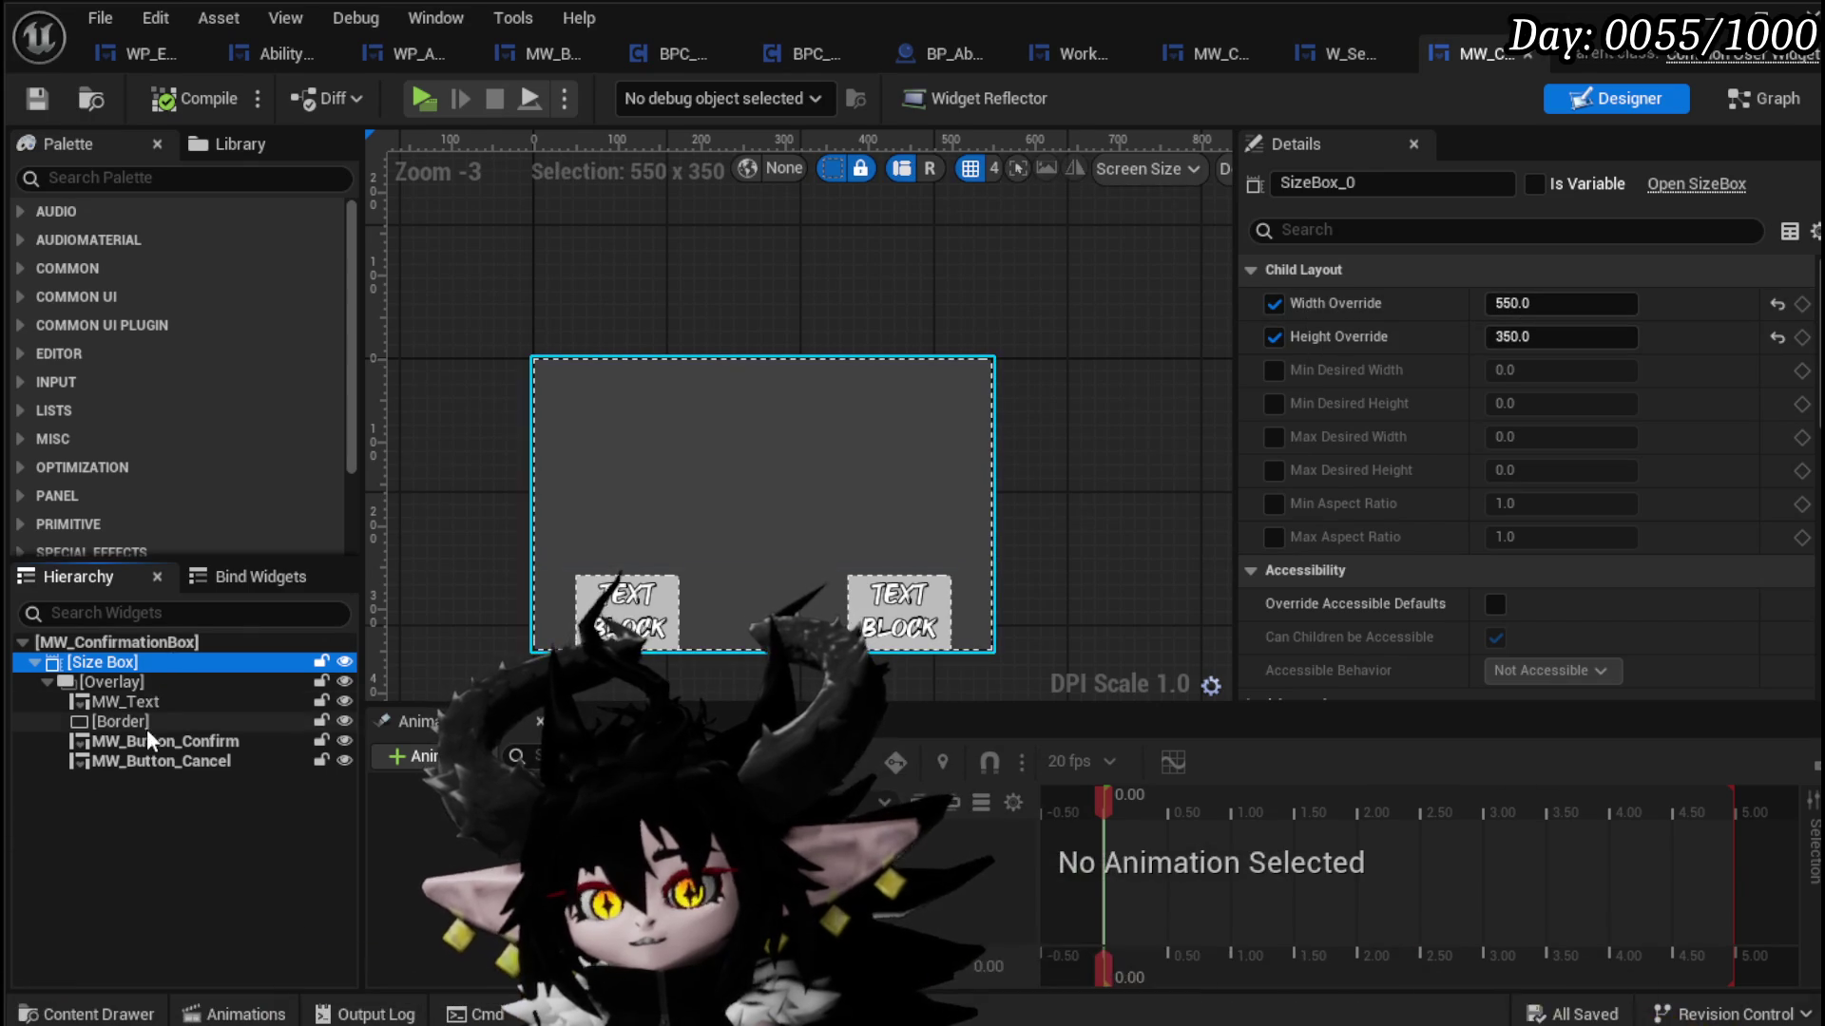
scroll(1502, 351, "down", 3)
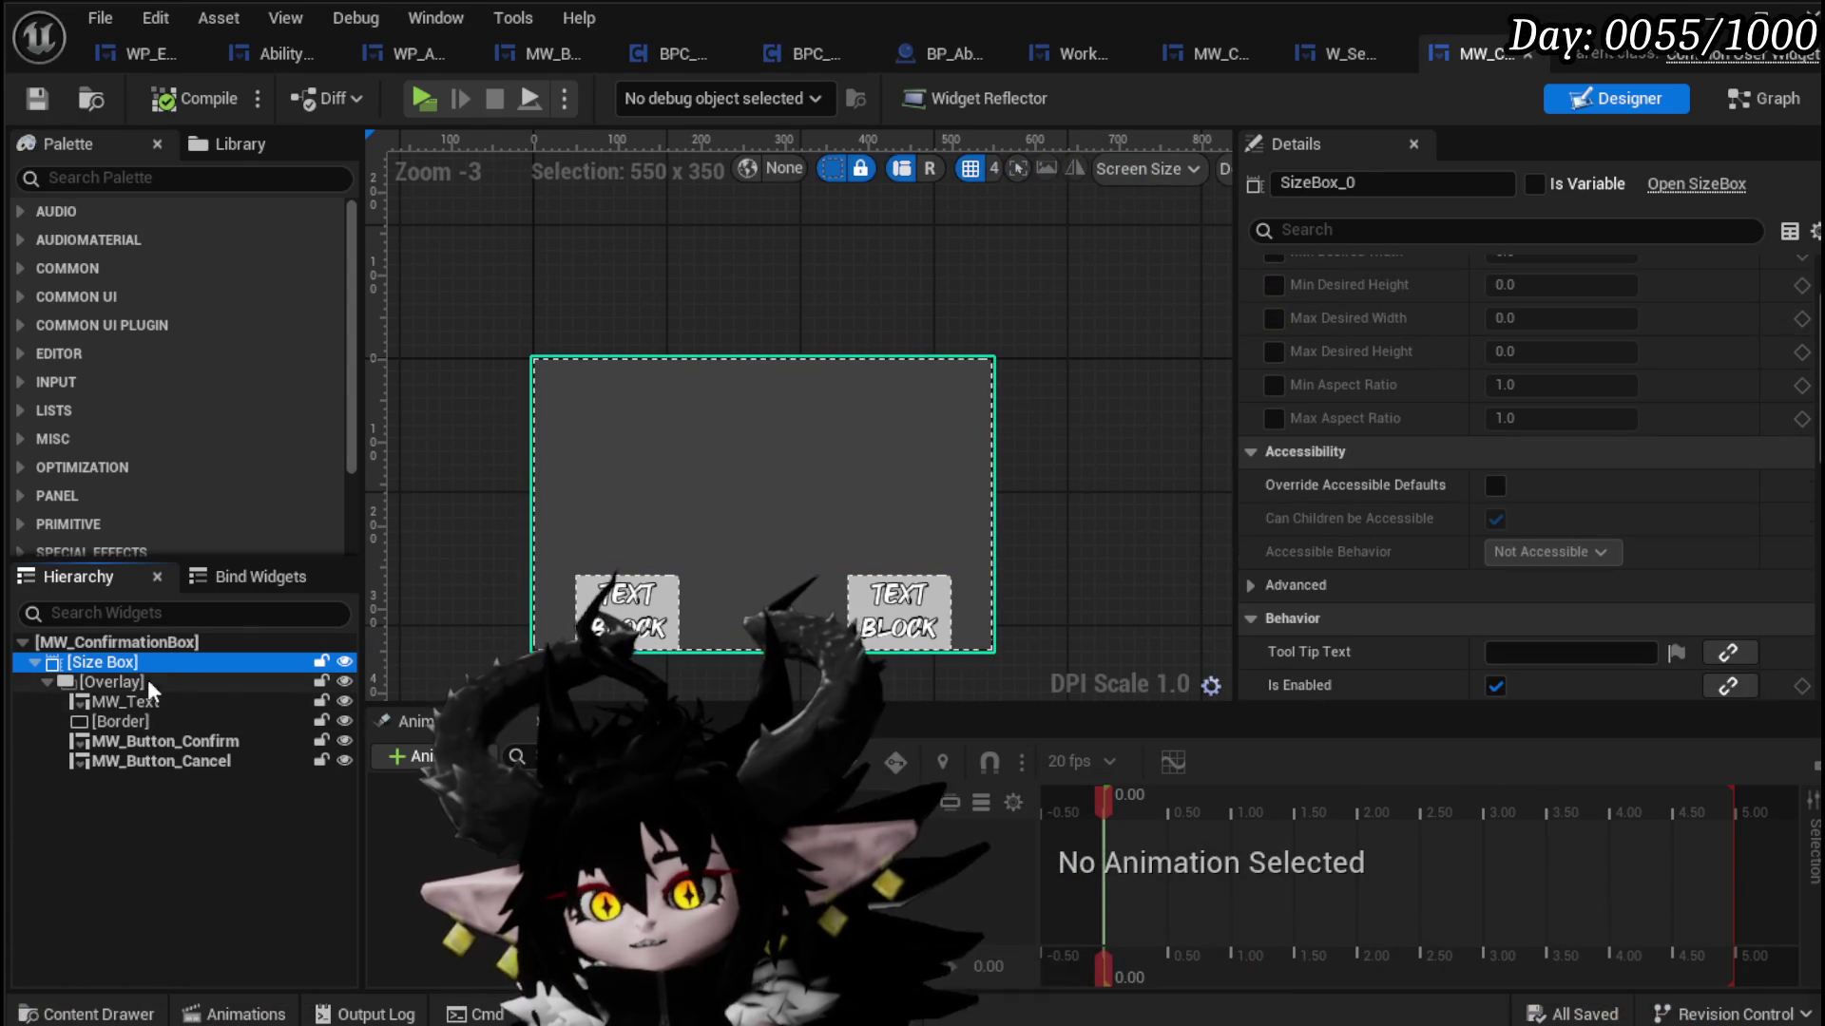
left_click(141, 701)
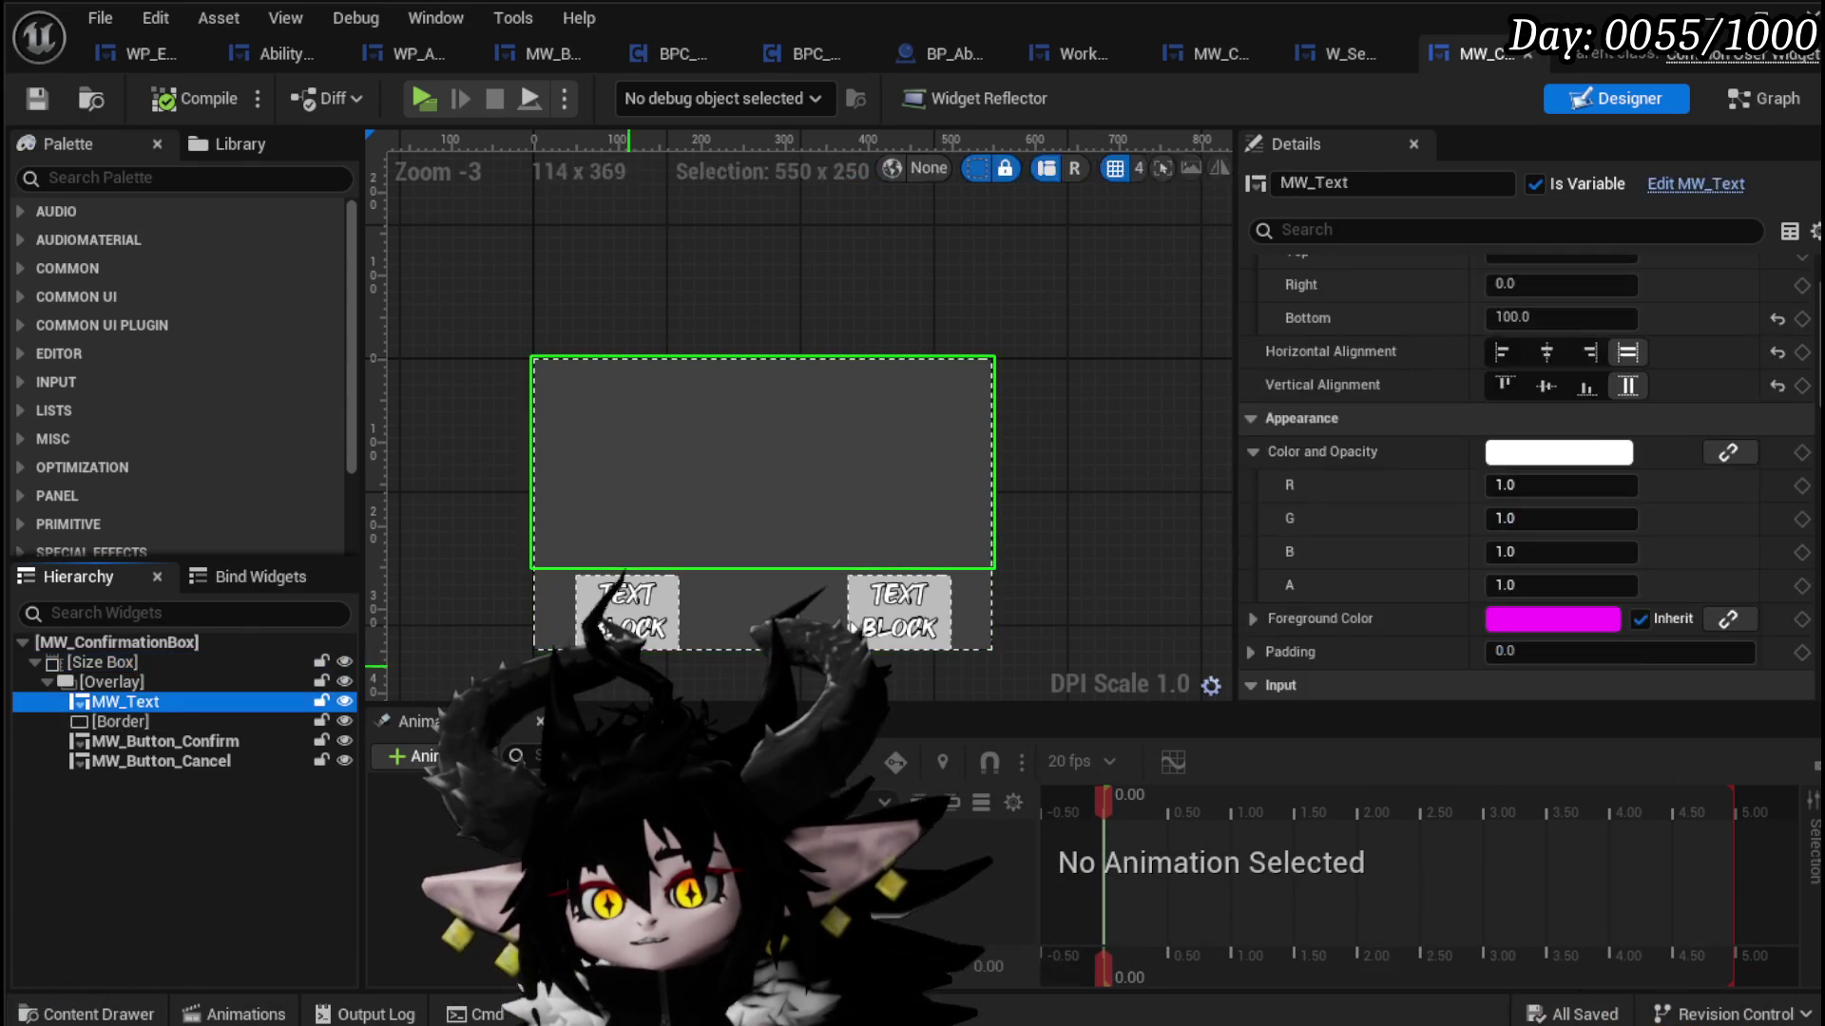
scroll(1673, 371, "down", 10)
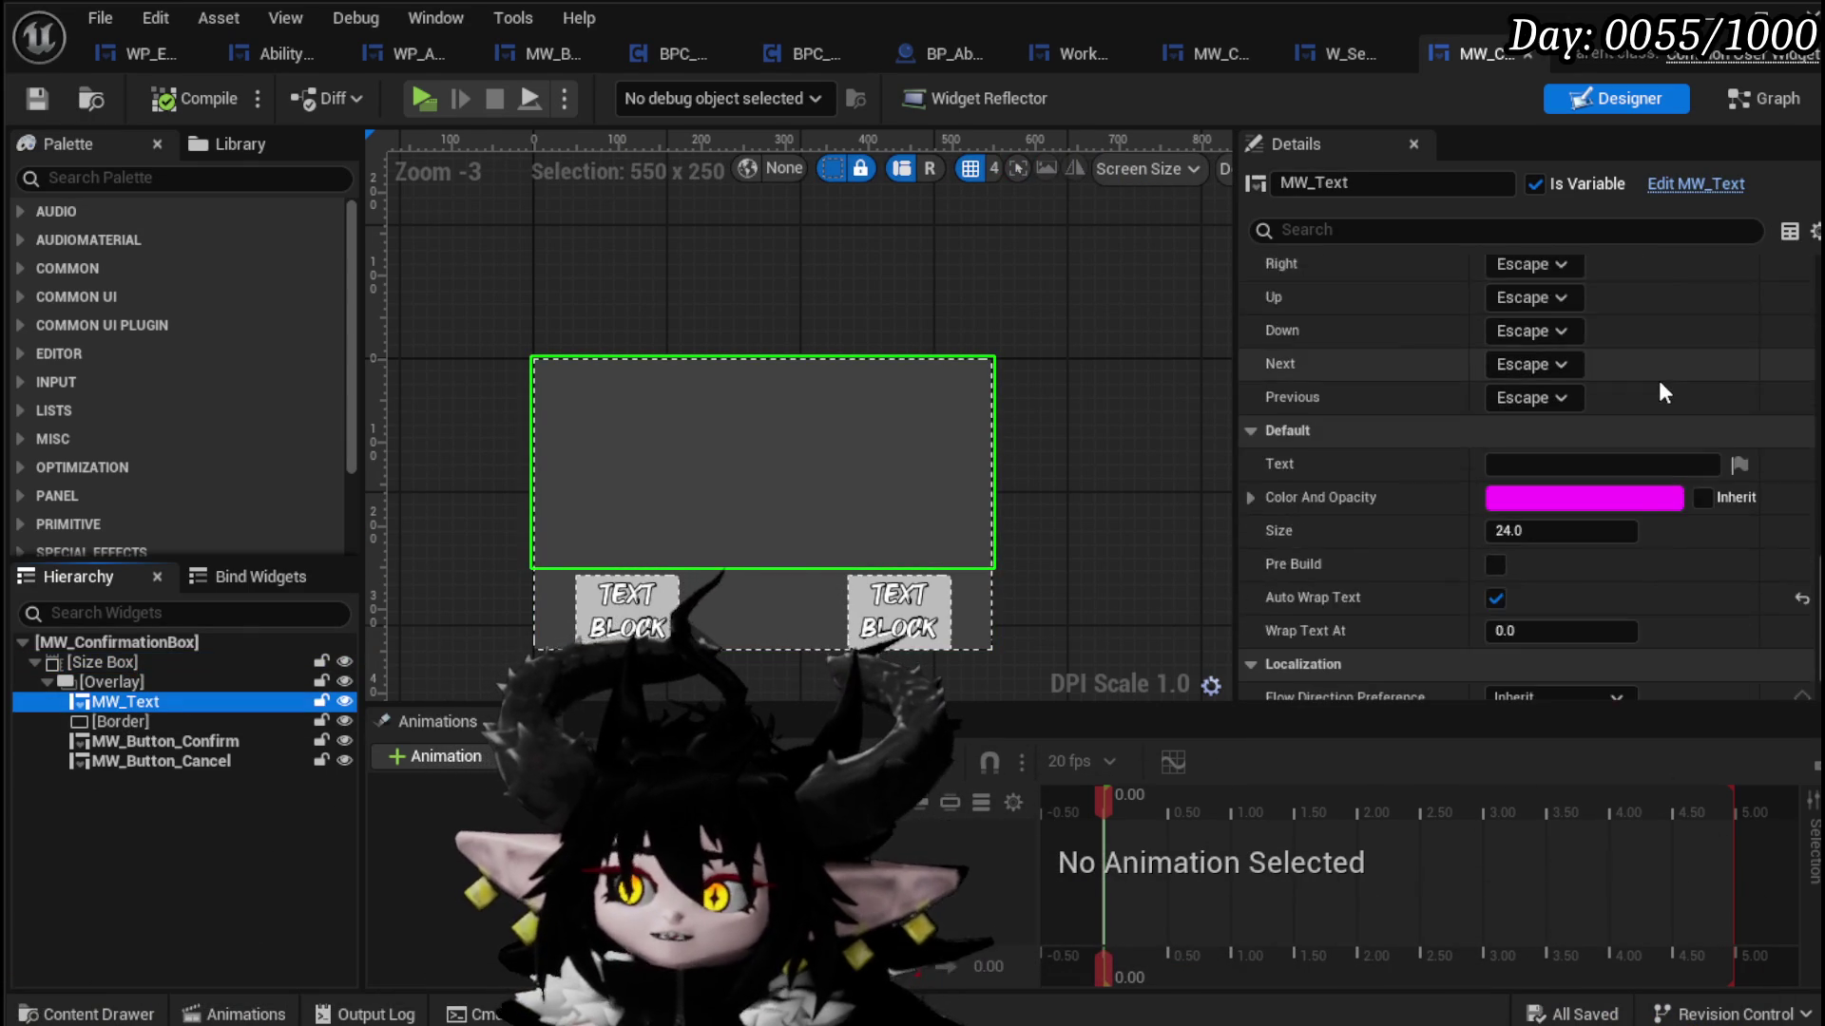
left_click(1606, 549)
type("500")
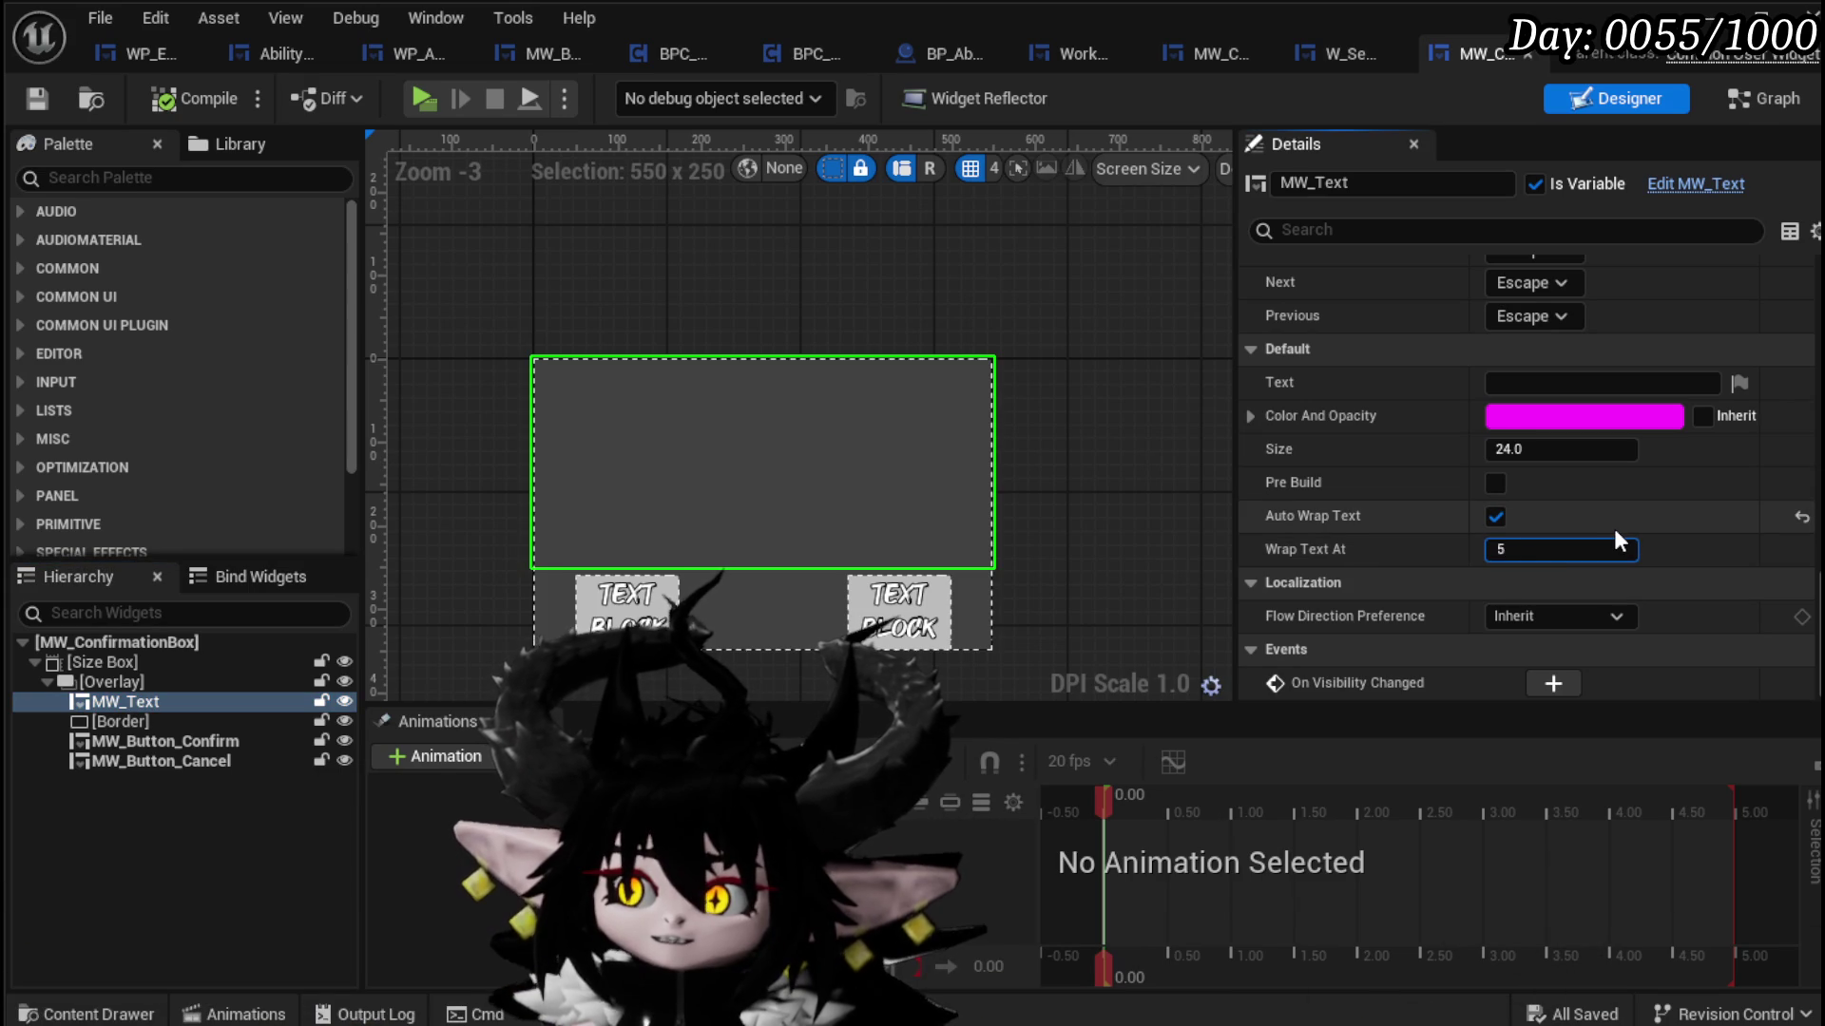
key("Return")
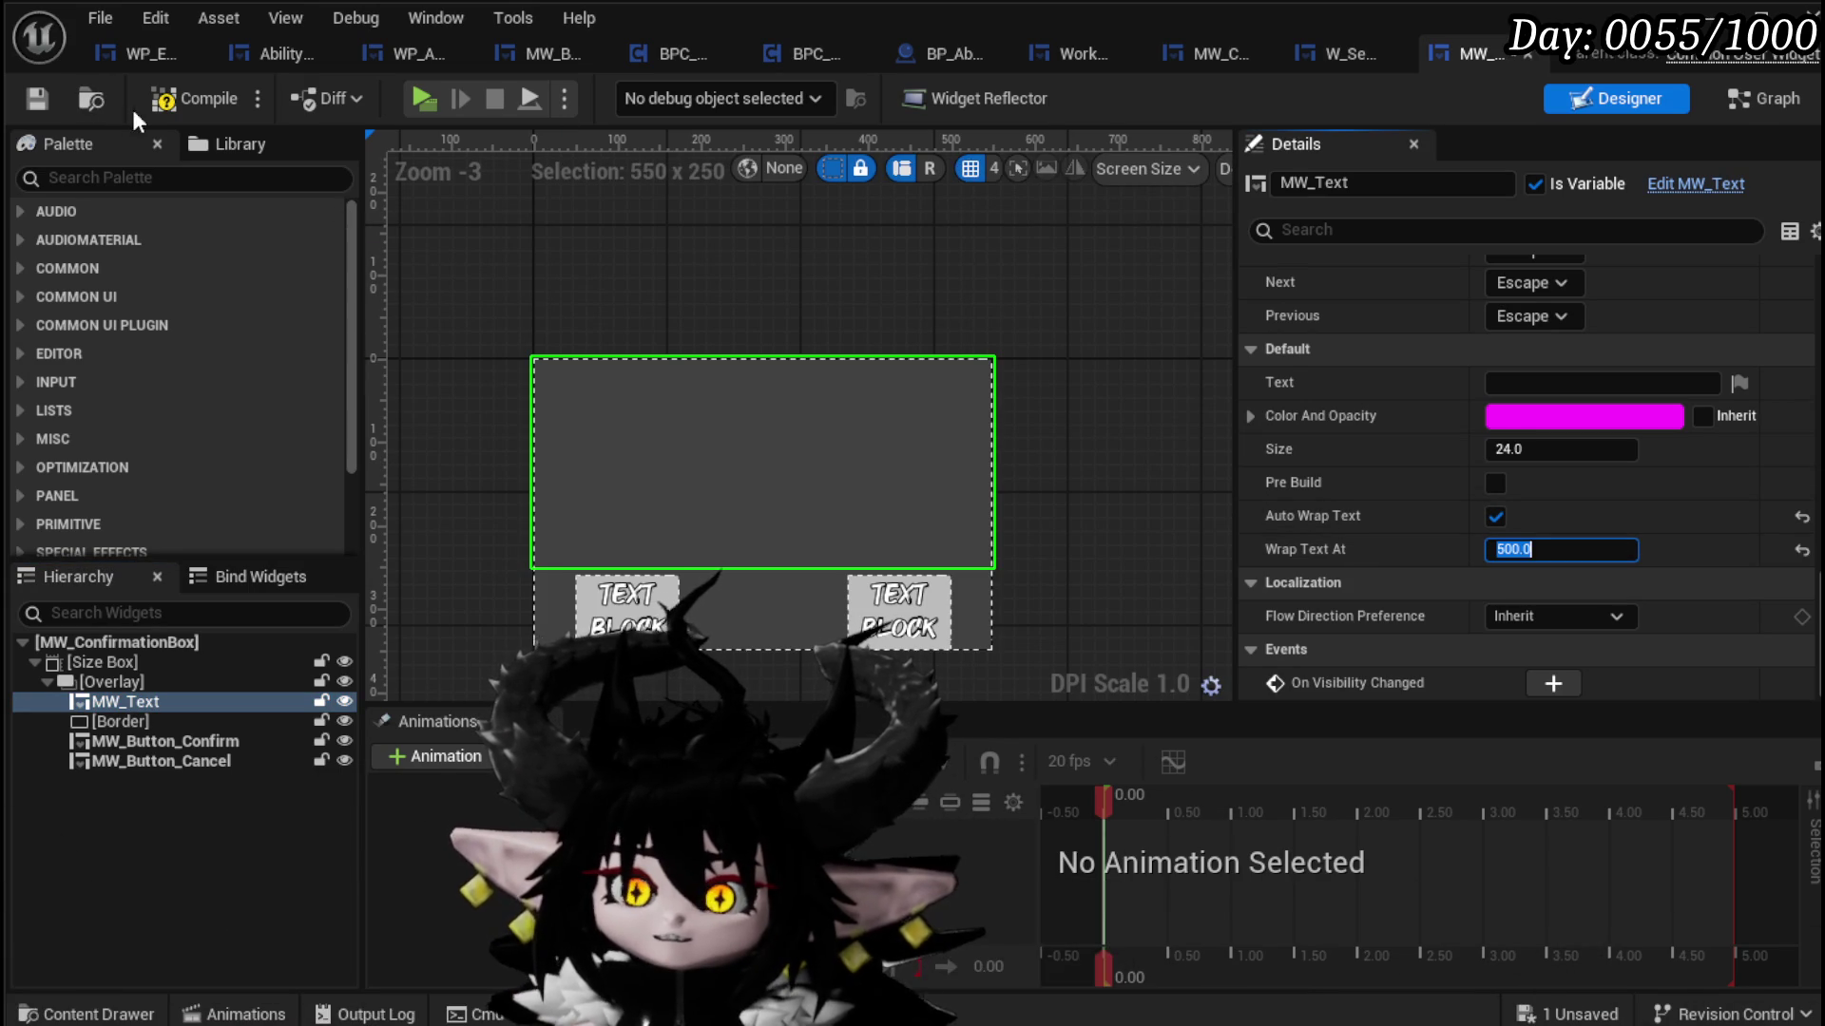
left_click(23, 95)
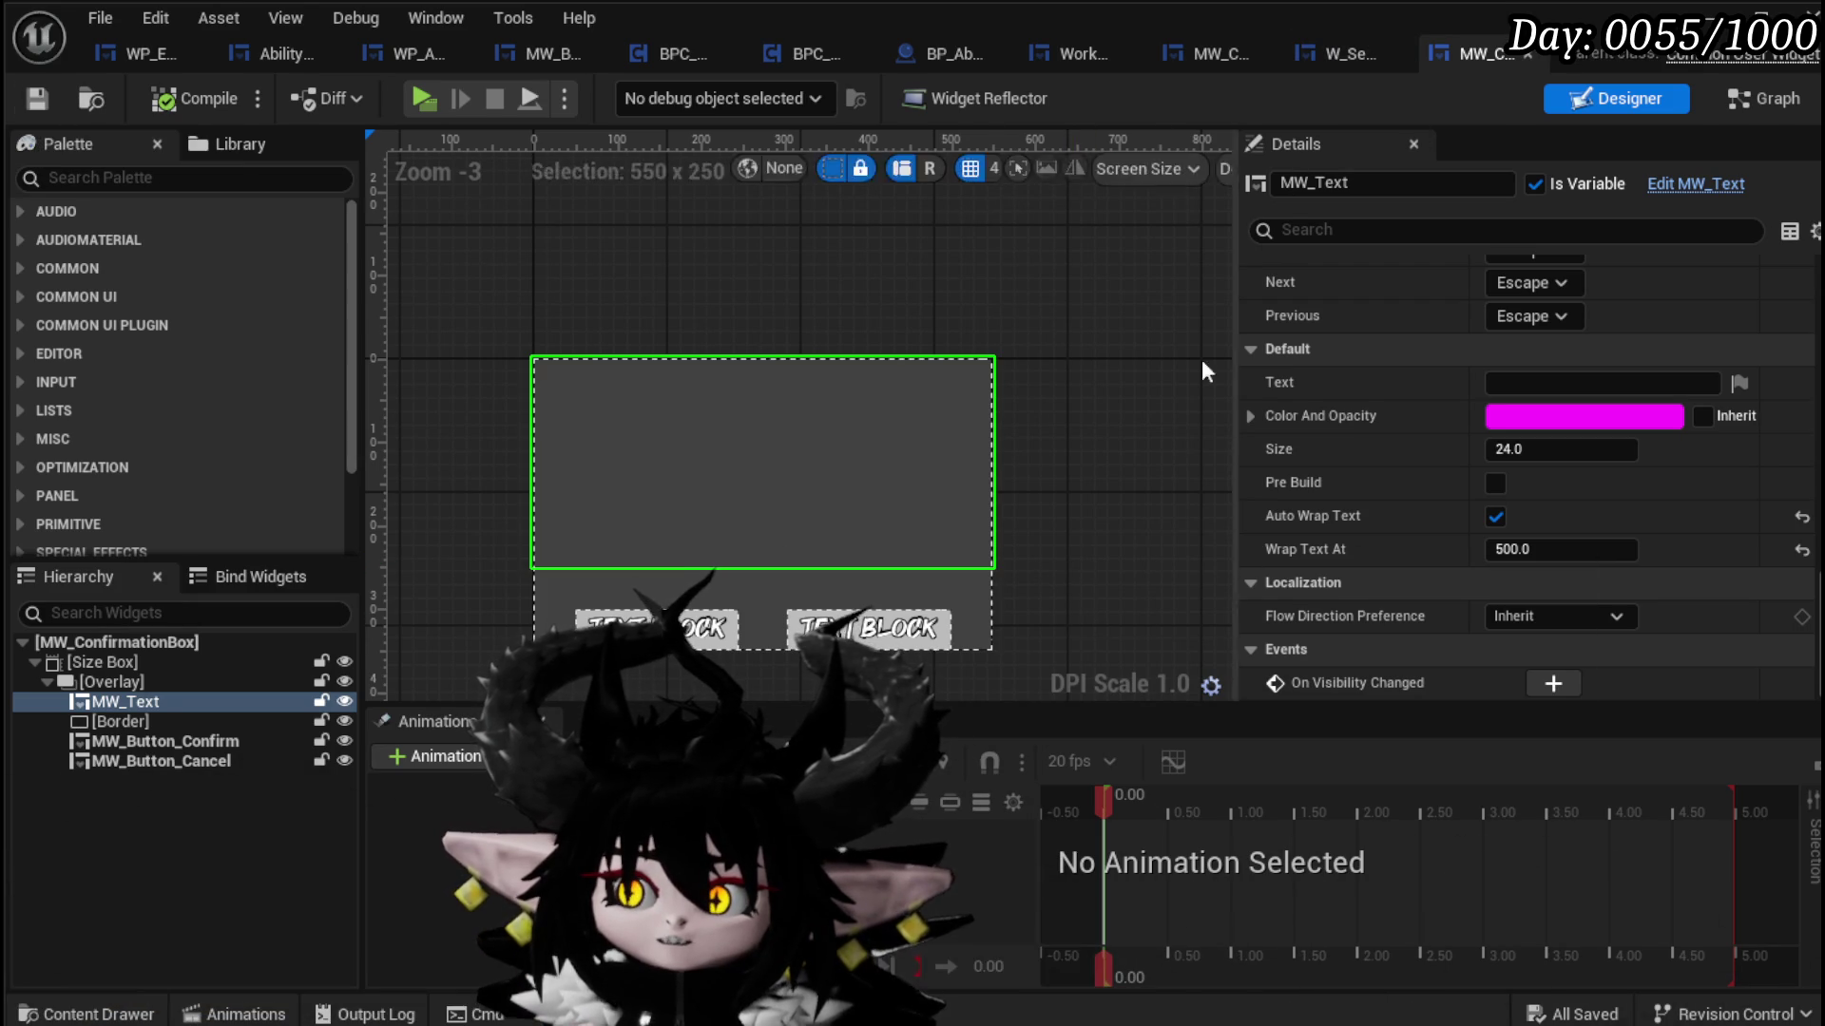
left_click(1302, 61)
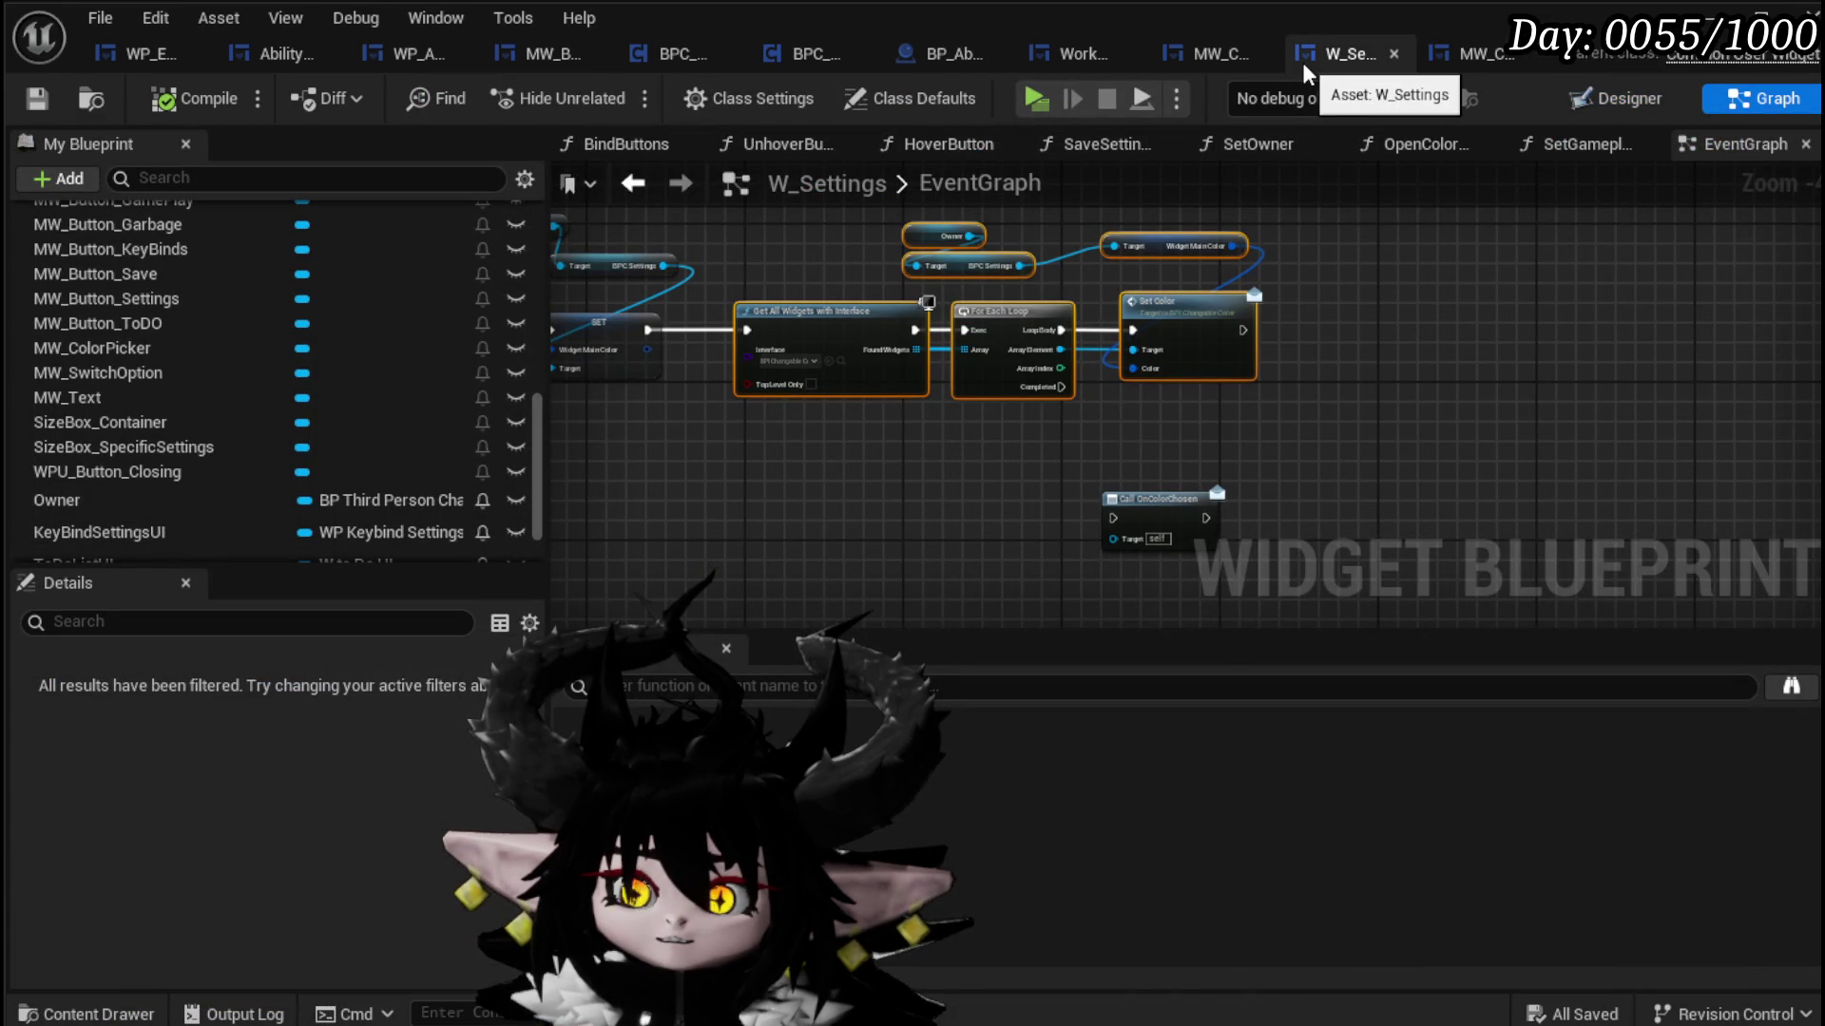
Step: Search the Palette for 'Confirm' and drop an MW Confirmation Box onto WP_Edit_Core's canvas
left_click(119, 55)
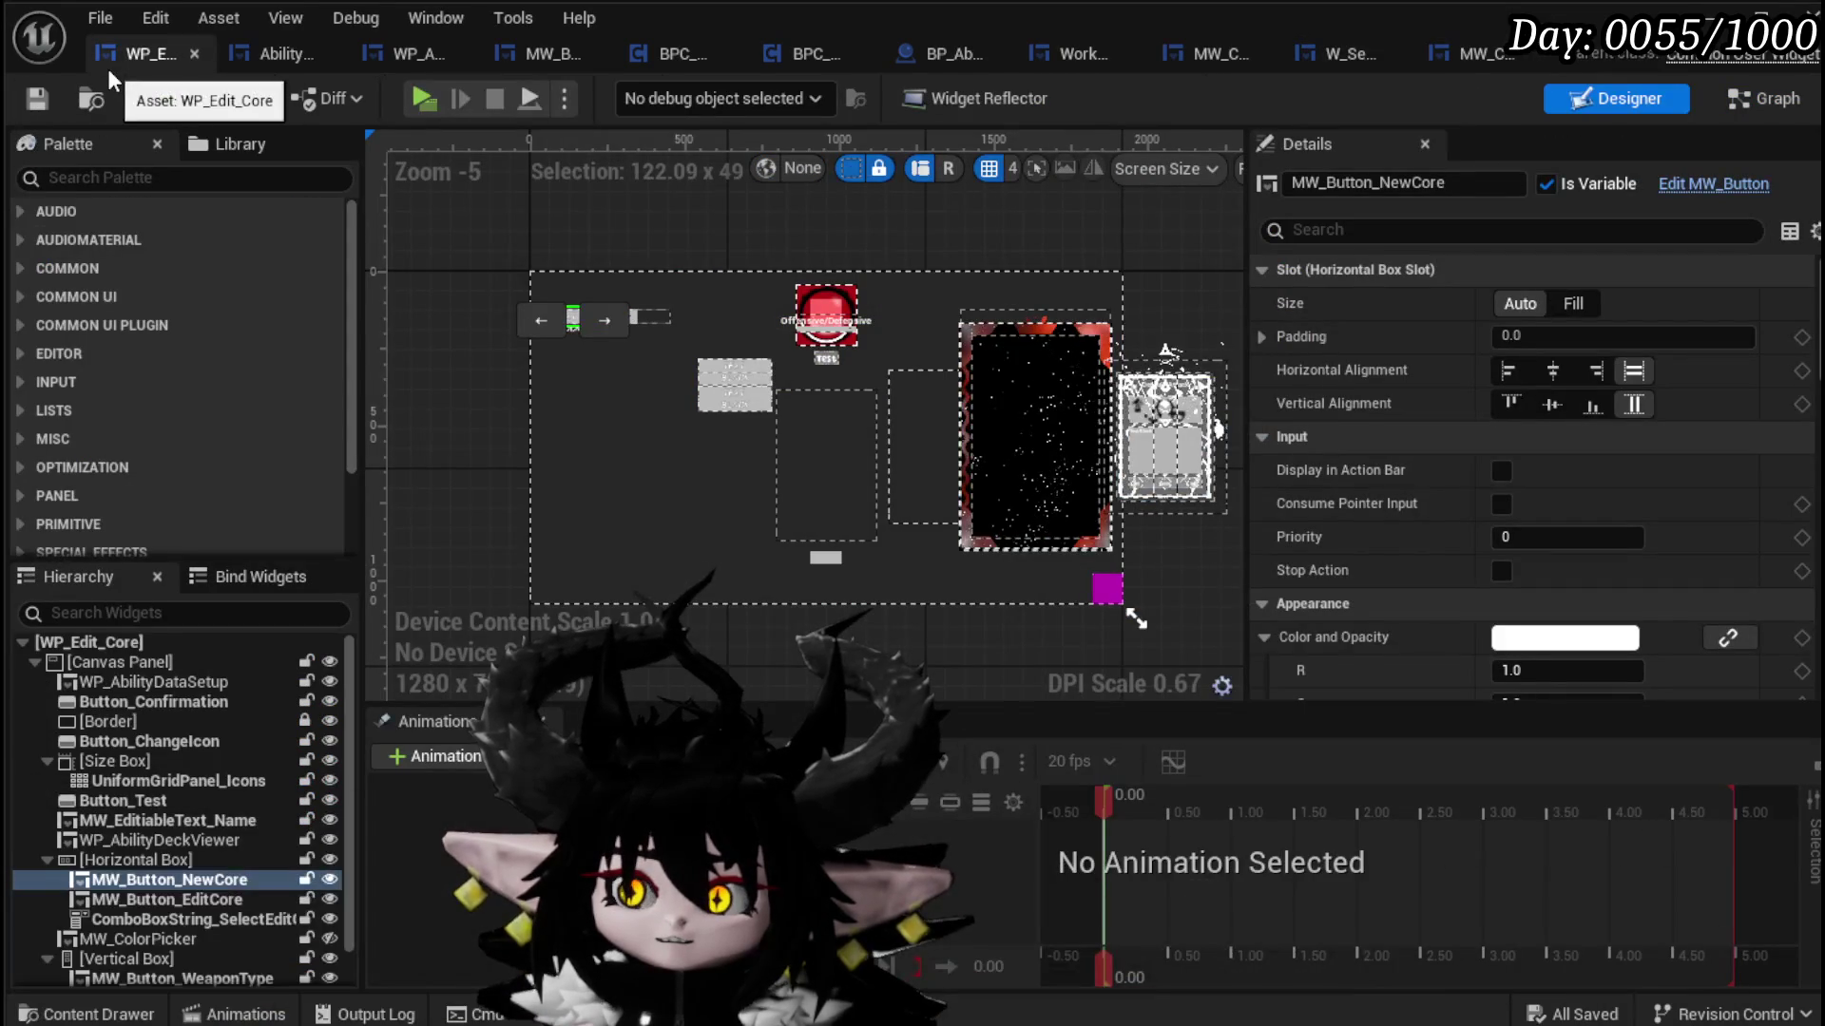
left_click(105, 180)
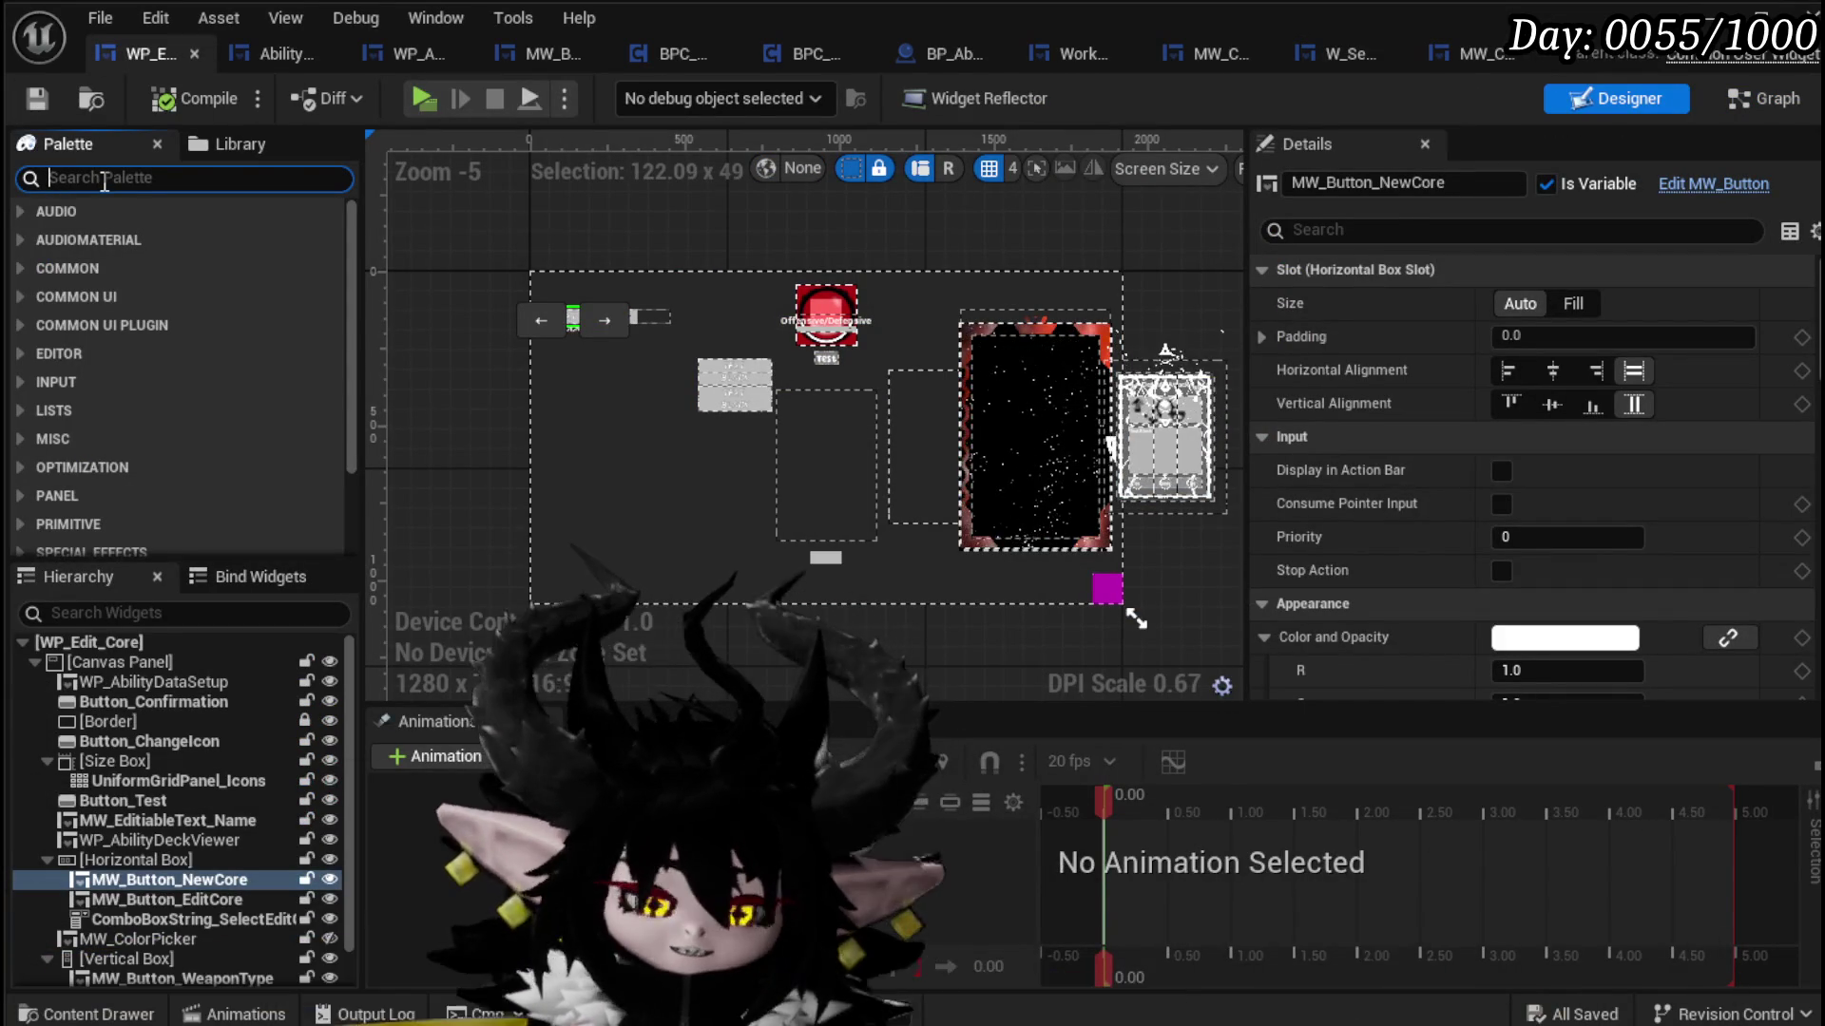
type("confirm")
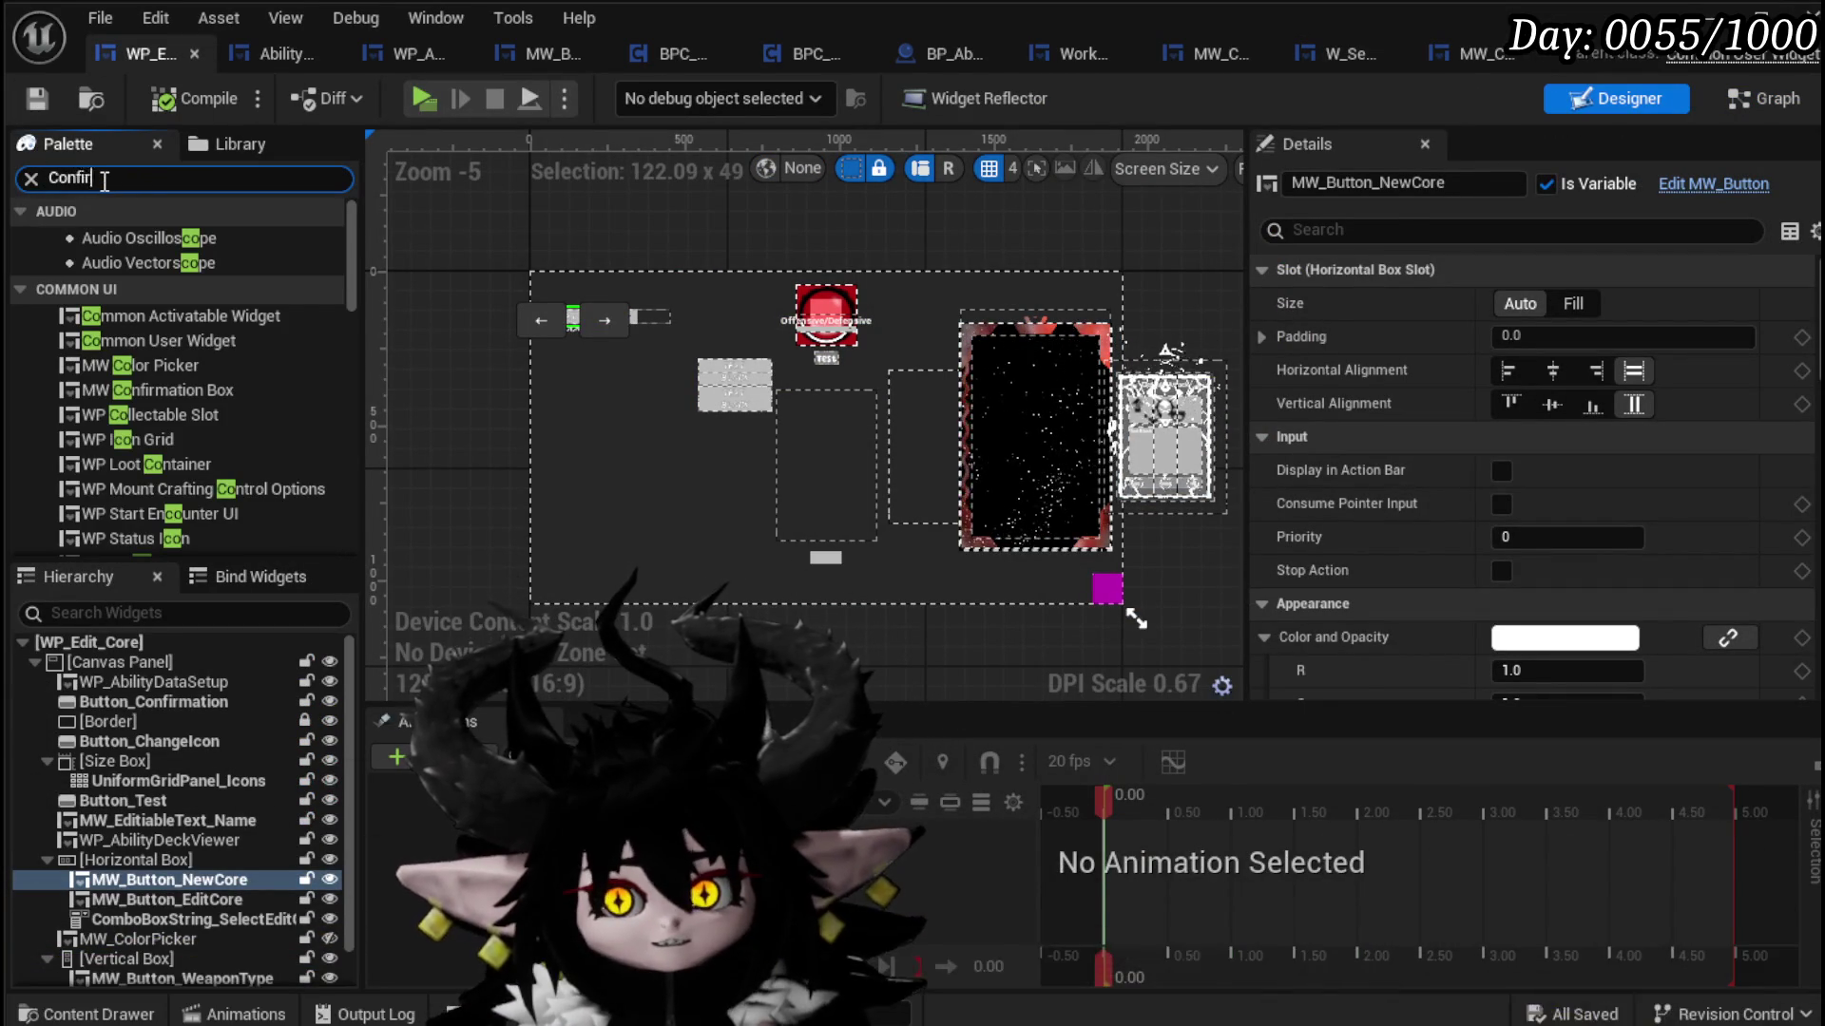
mouse_move(157, 238)
left_mouse_down()
mouse_move(838, 461)
mouse_move(762, 262)
mouse_move(518, 324)
mouse_move(589, 458)
mouse_move(686, 500)
mouse_move(848, 395)
mouse_move(836, 428)
left_mouse_up()
left_click(1560, 304)
Step: Anchor the confirmation box at centre with position 0,0 and alignment 0.5, then save
left_click(1651, 442, "ctrl")
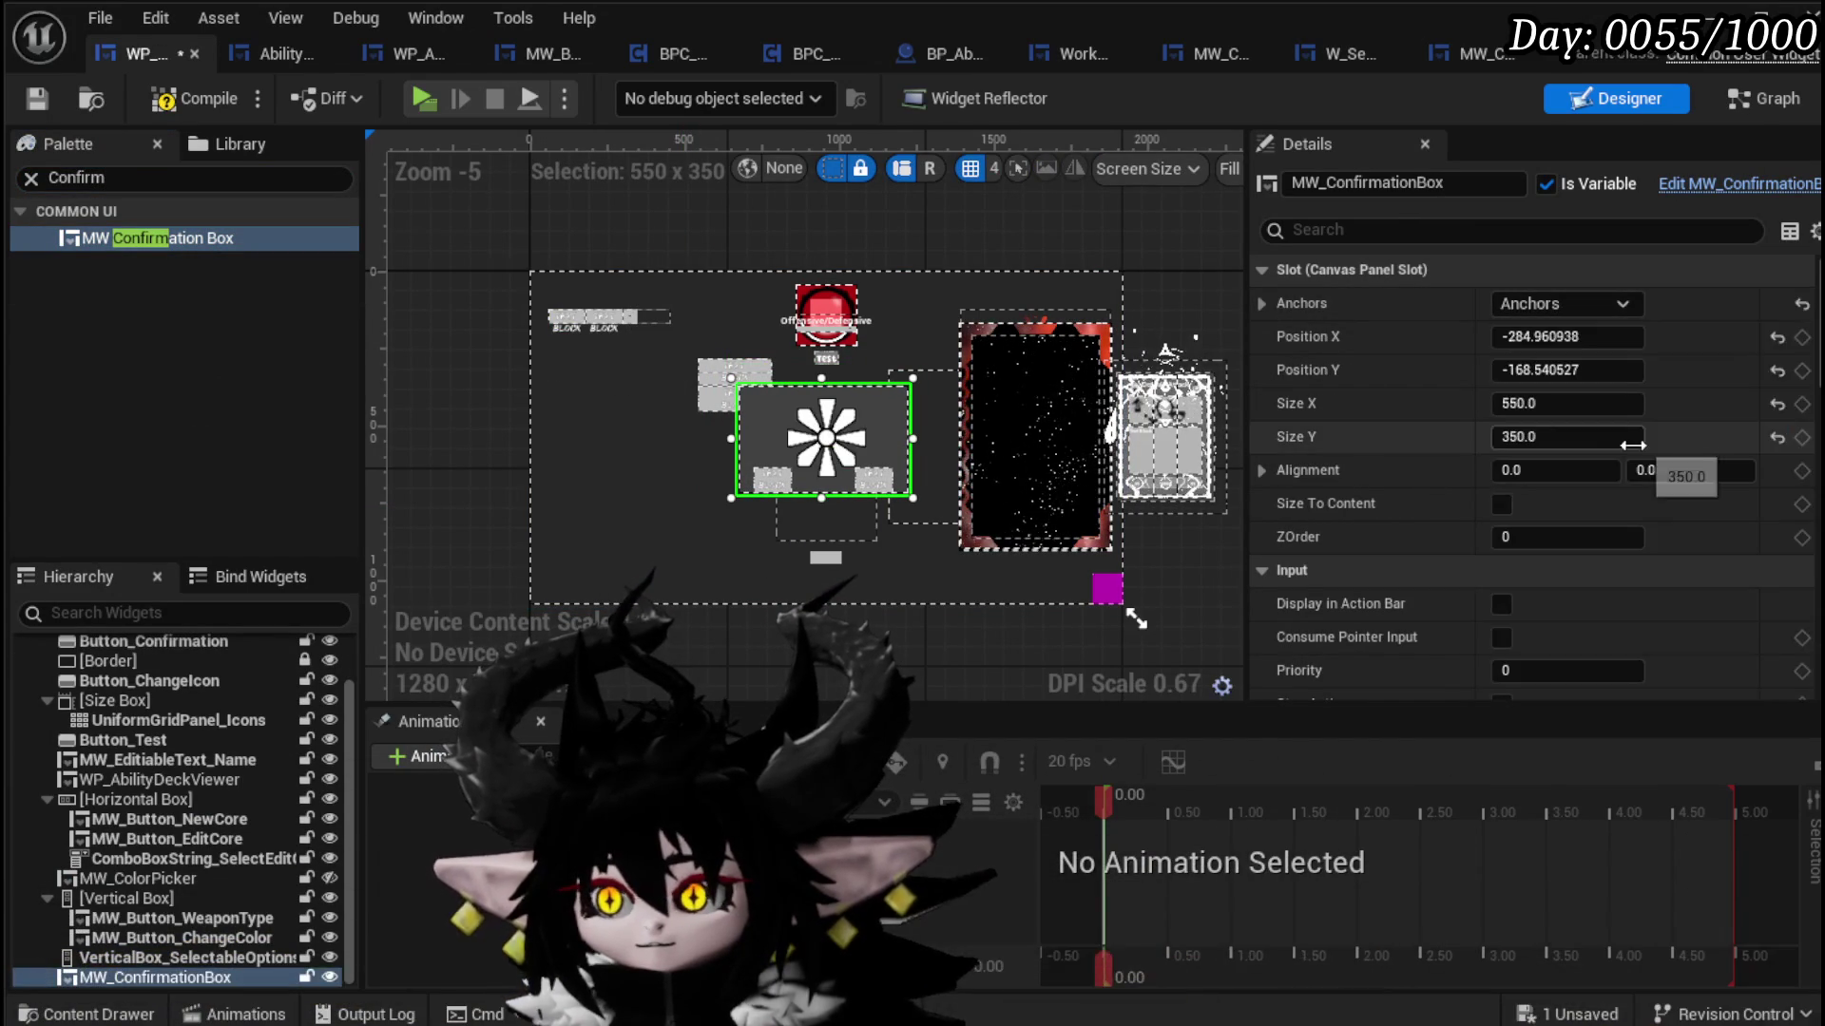
left_click(1576, 306)
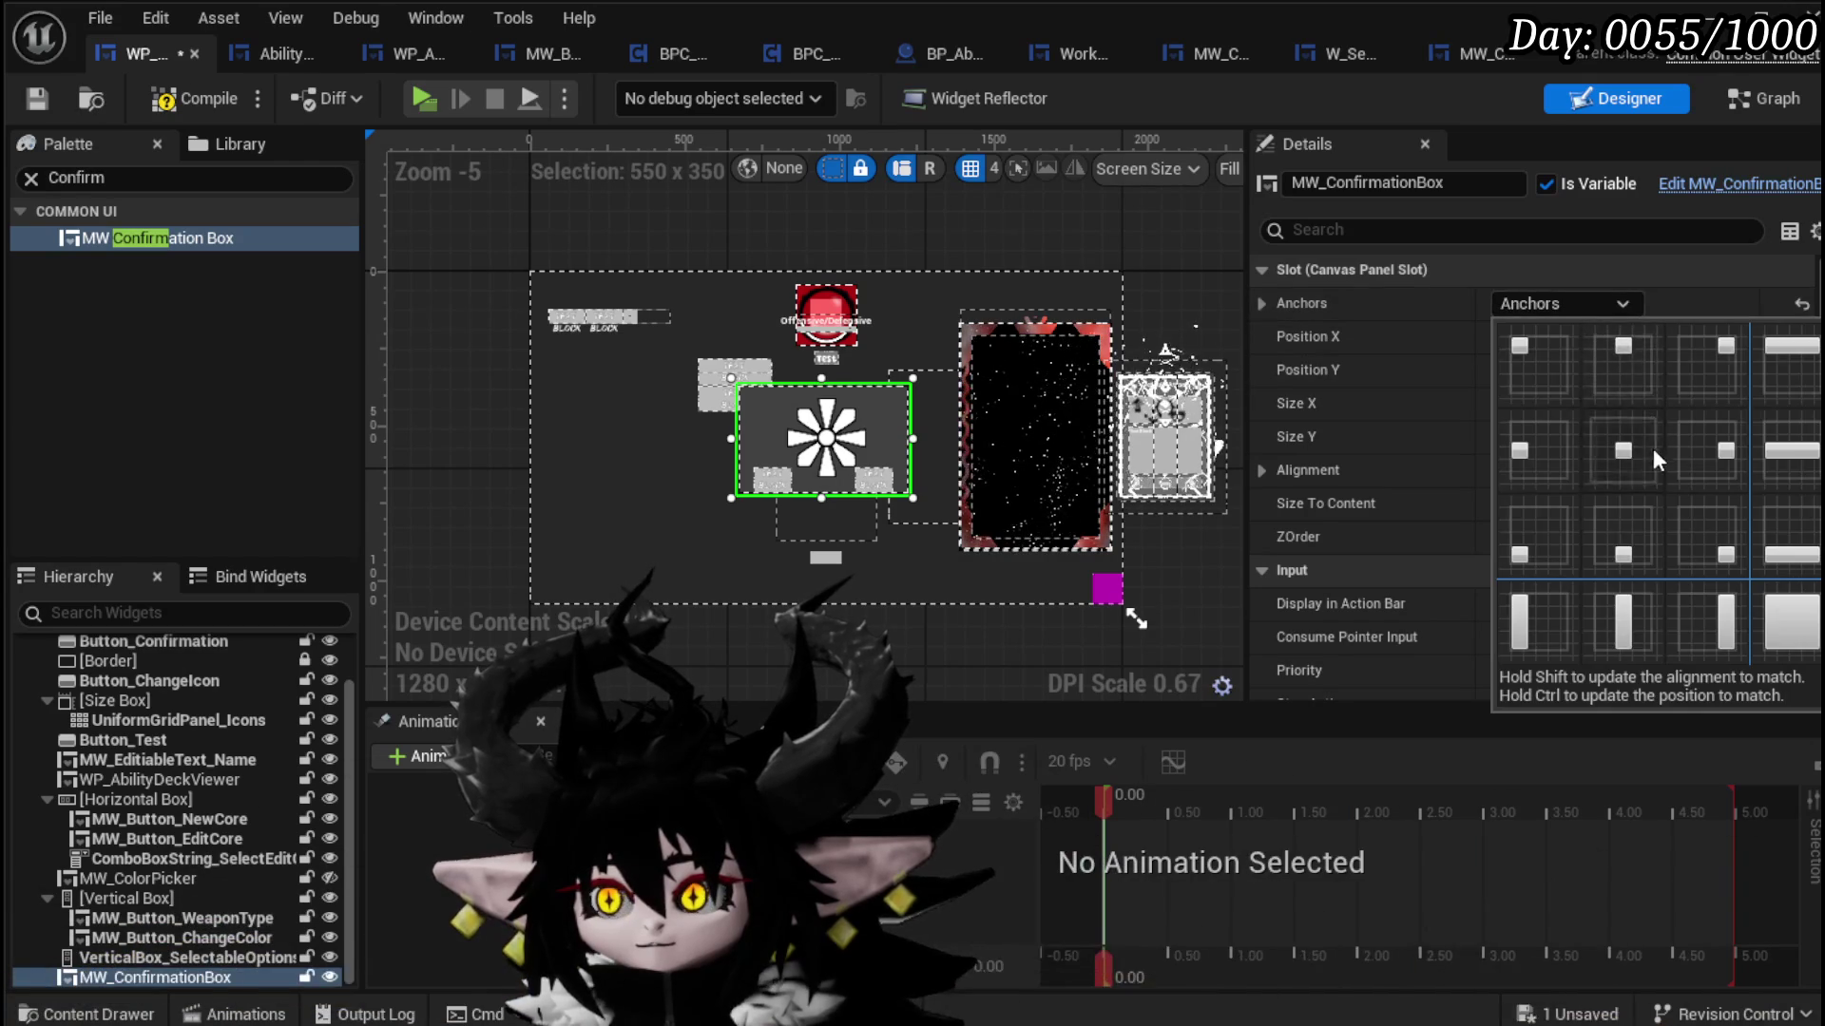
left_click(1656, 447, "ctrl+shift")
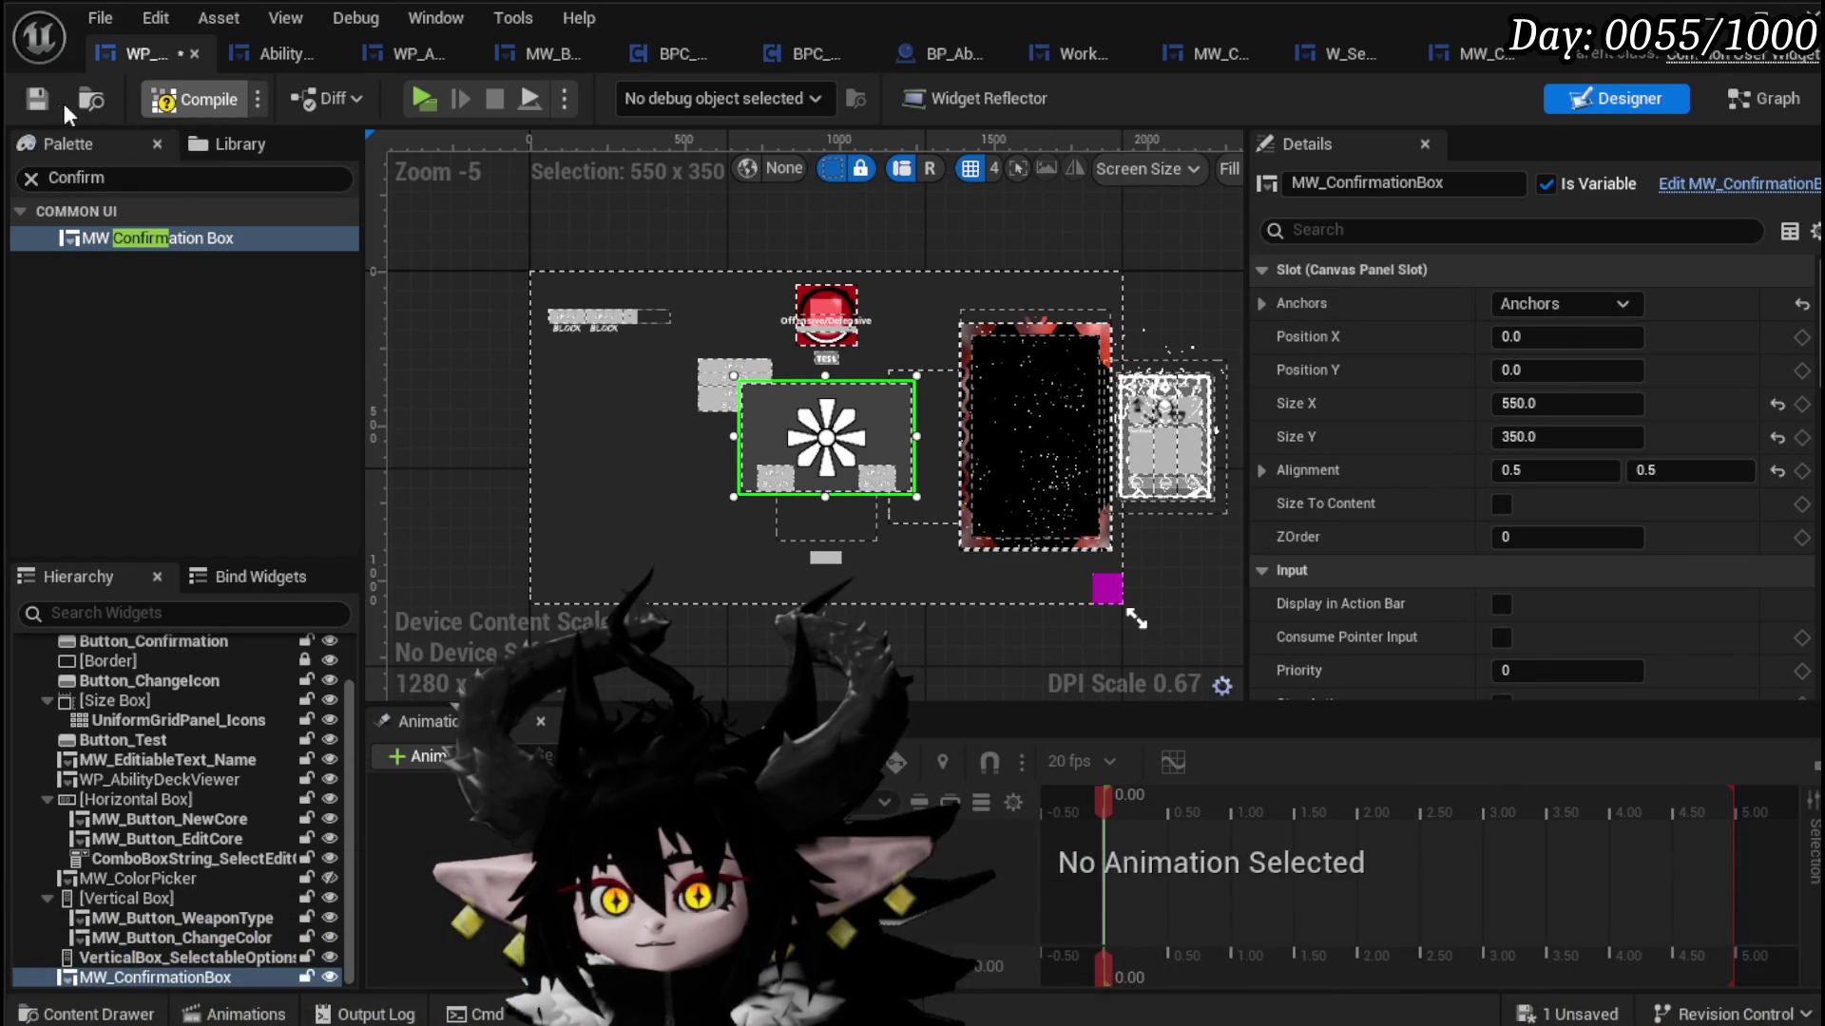
left_click(36, 101)
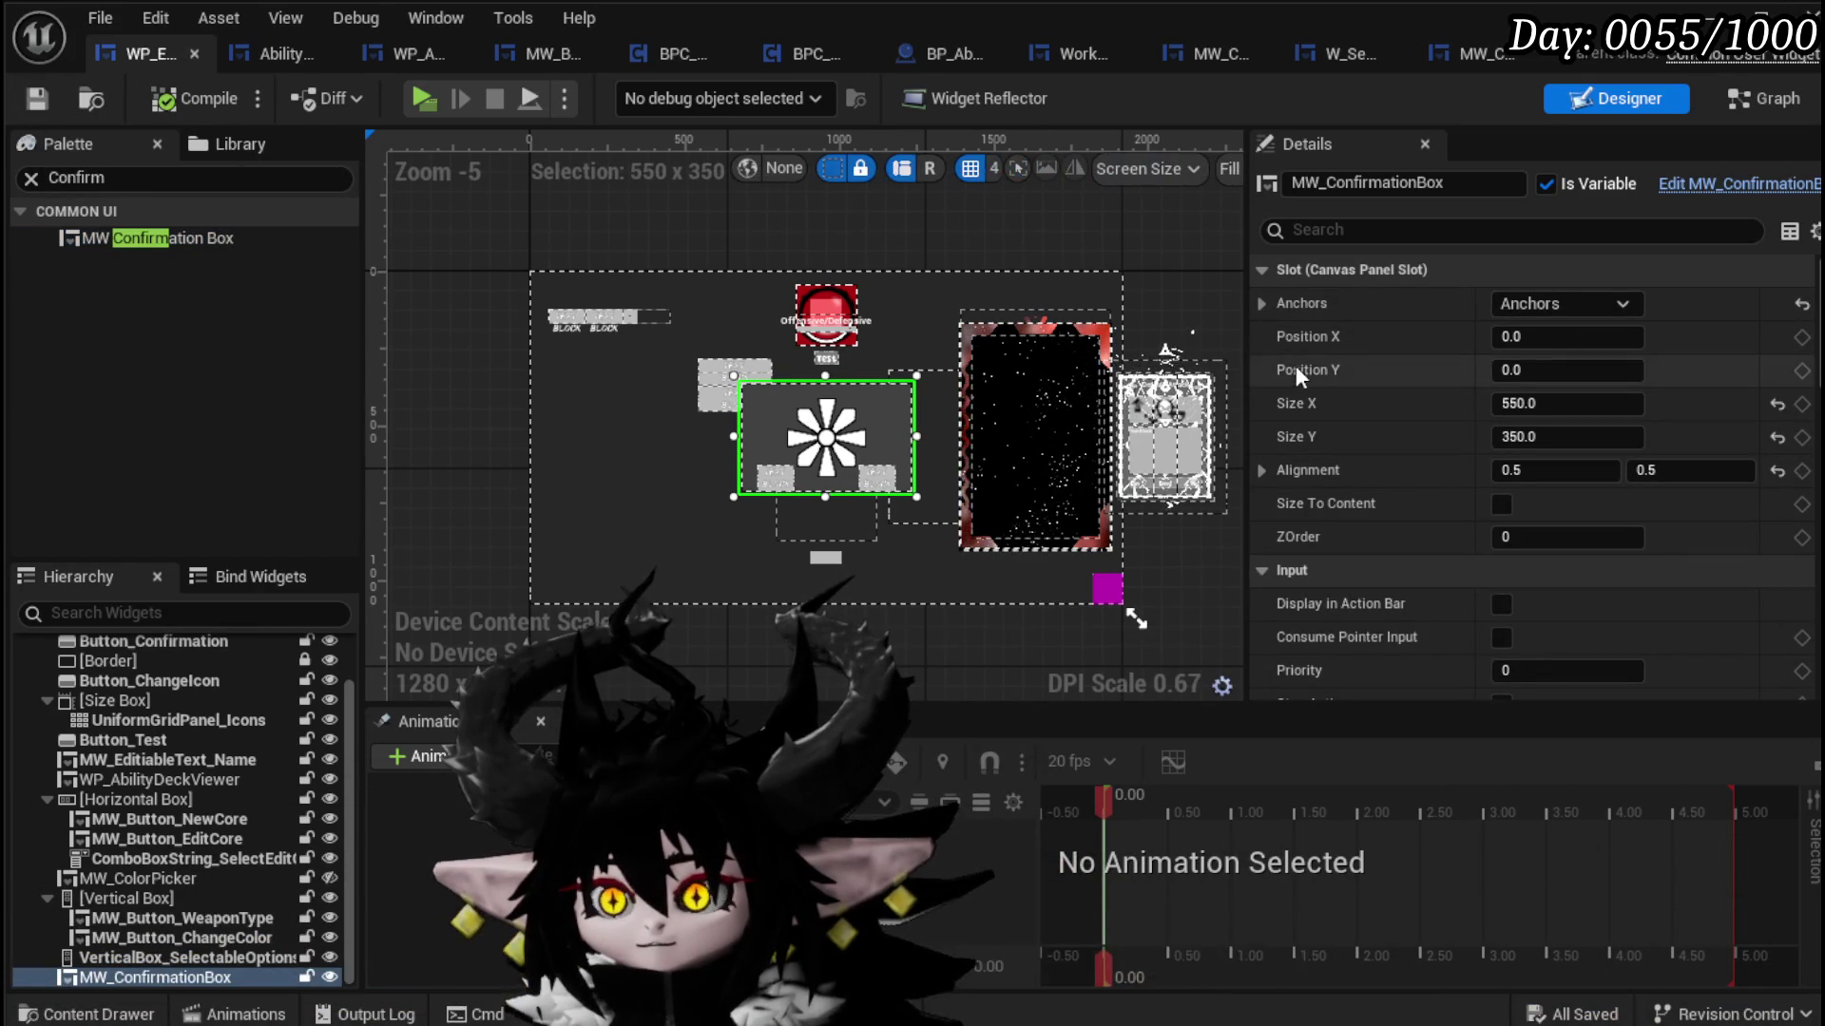
scroll(1487, 580, "down", 10)
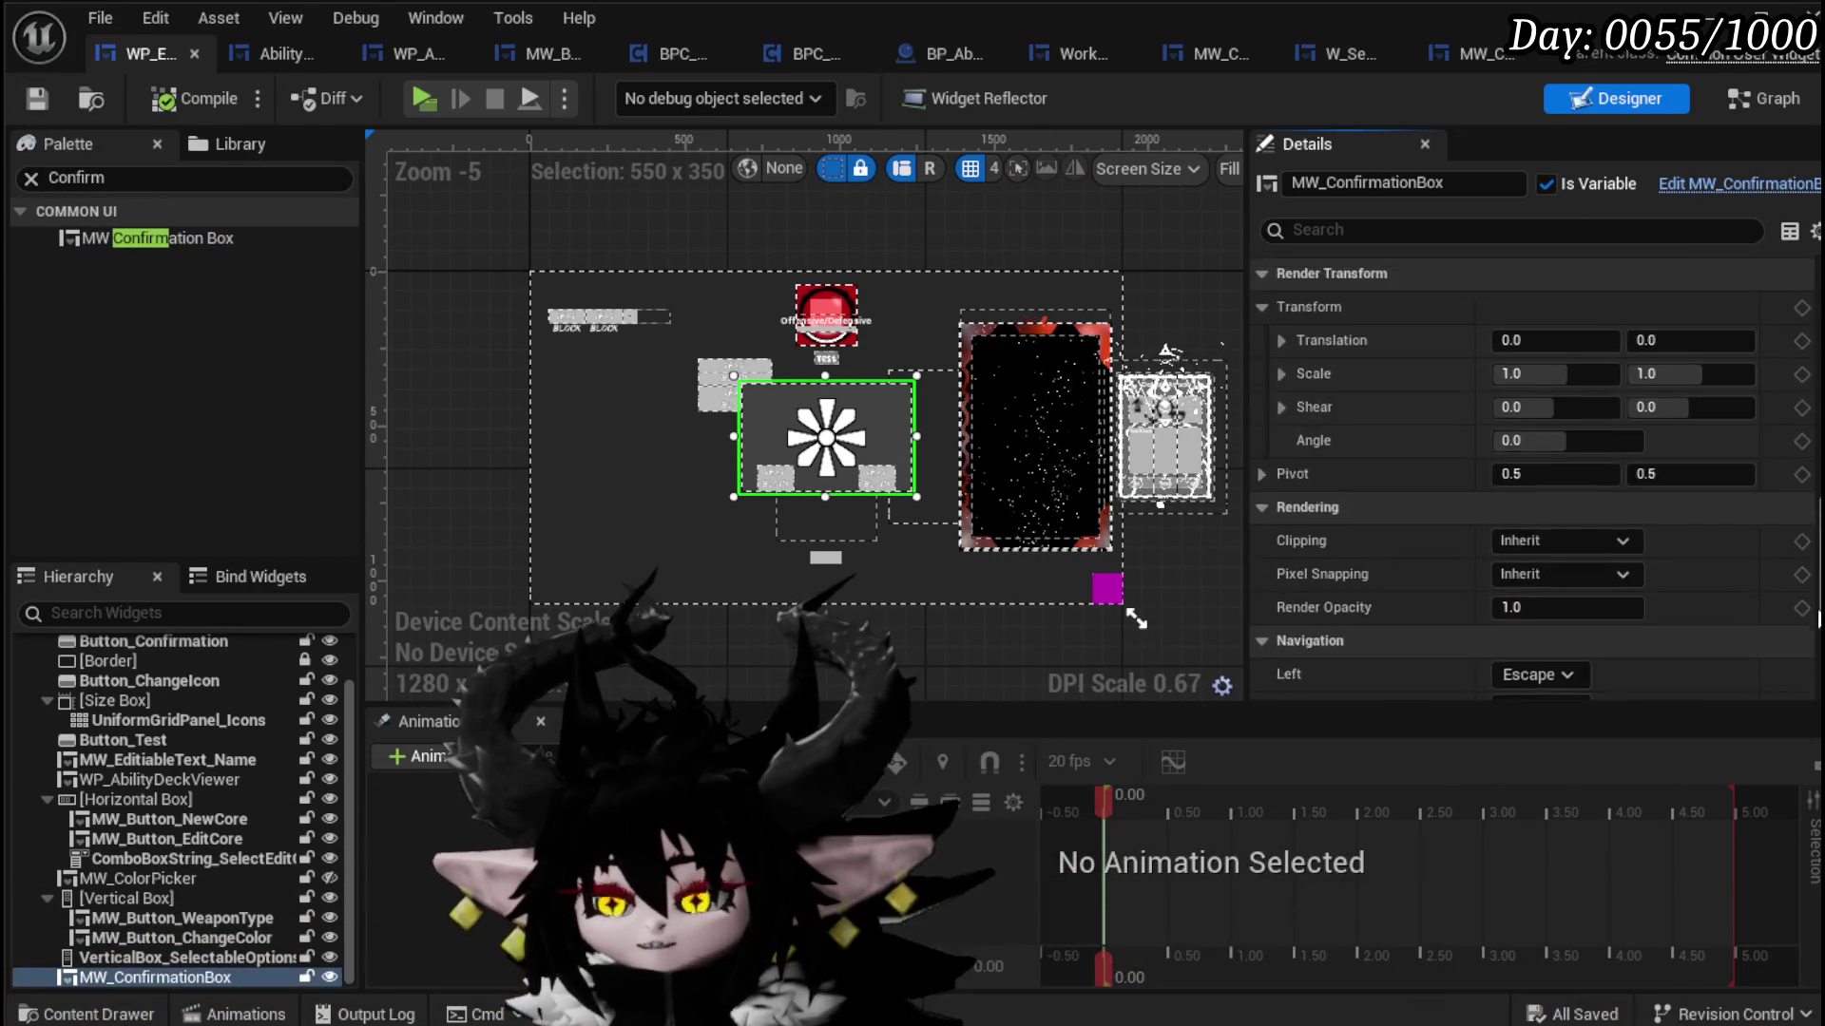
scroll(1485, 532, "up", 8)
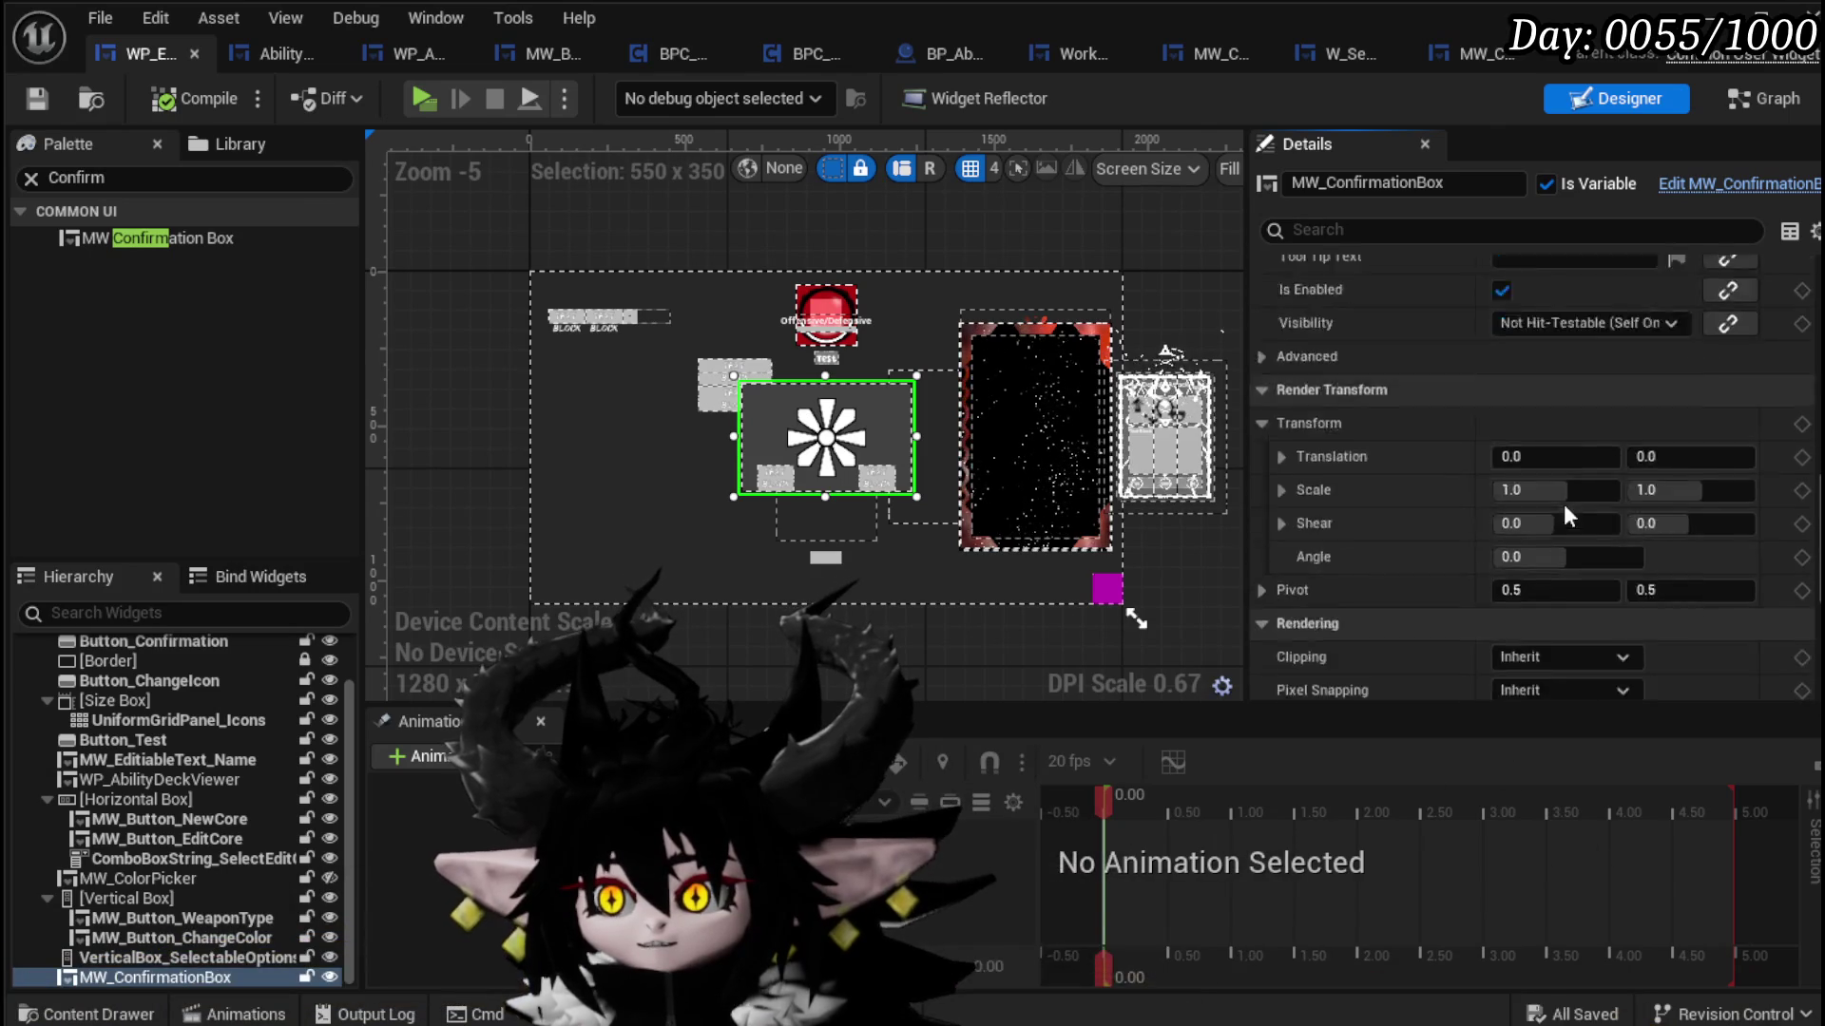
Step: Set its Visibility to Collapsed, then add an MW_ConfirmationBox getter in SelectAsDefaultCheck
left_click(1555, 481)
left_click(1564, 530)
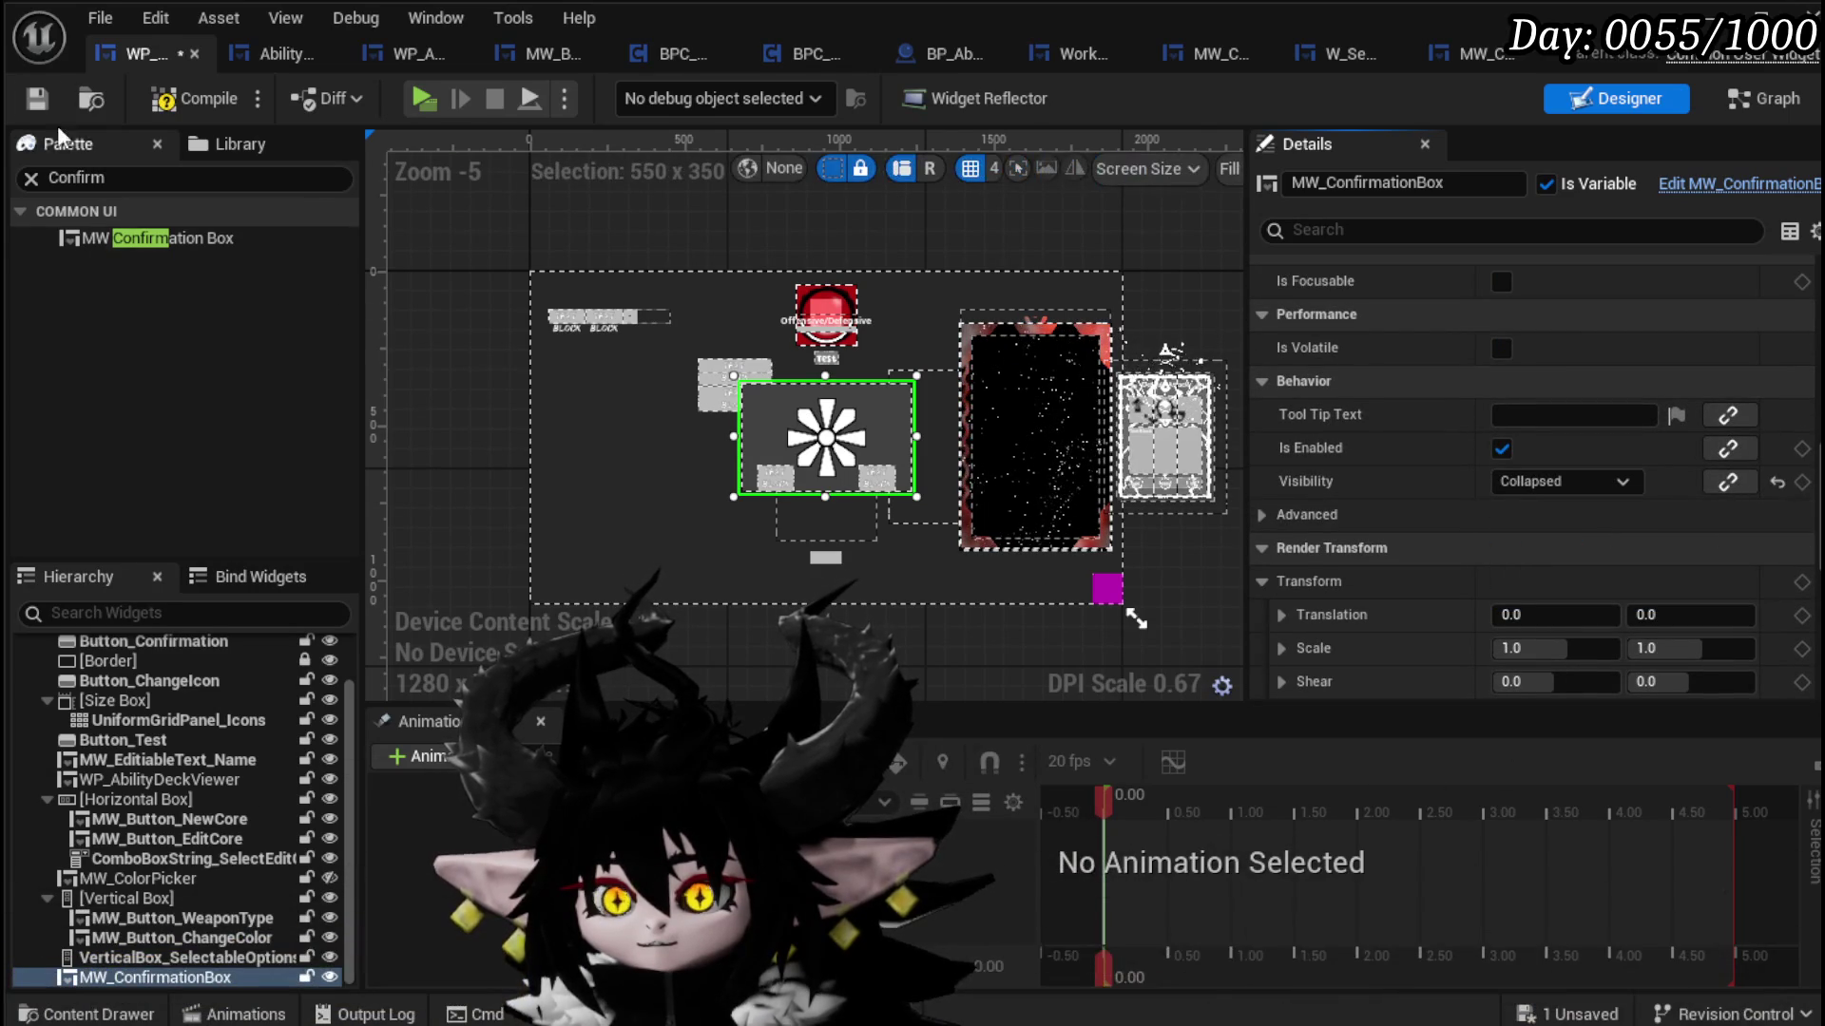
left_click(33, 99)
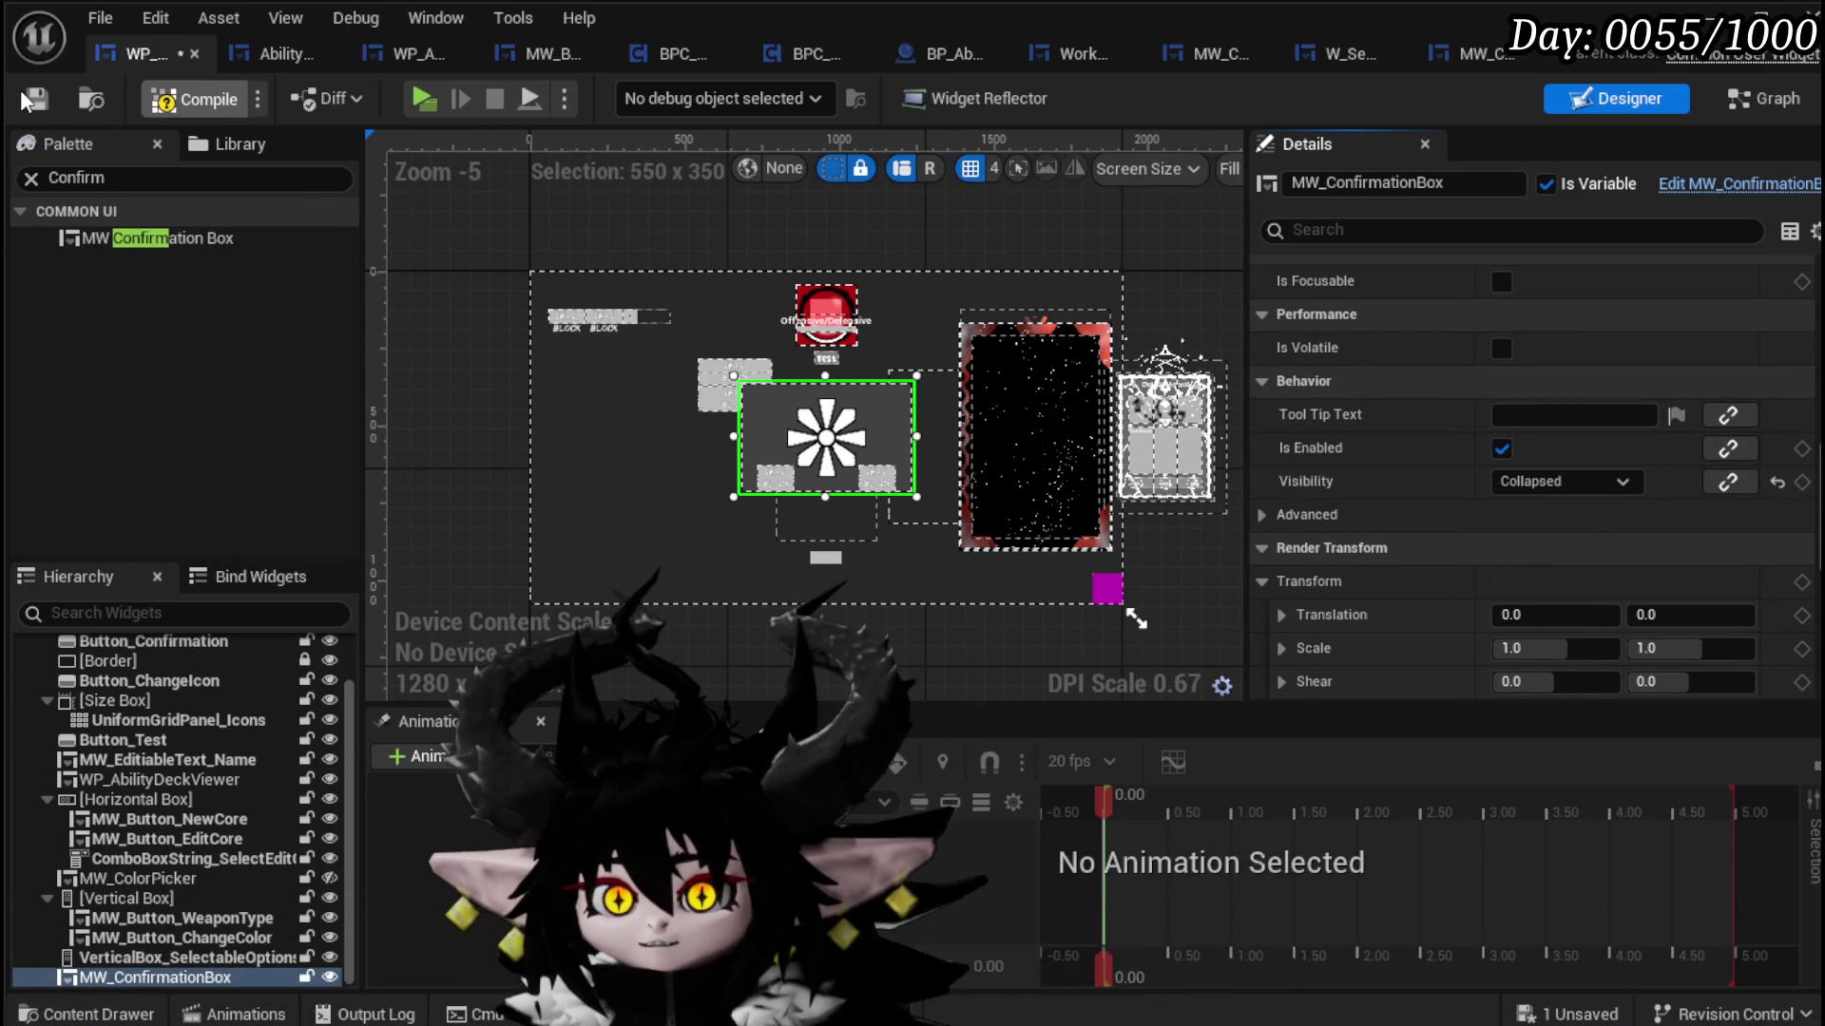
left_click(1759, 99)
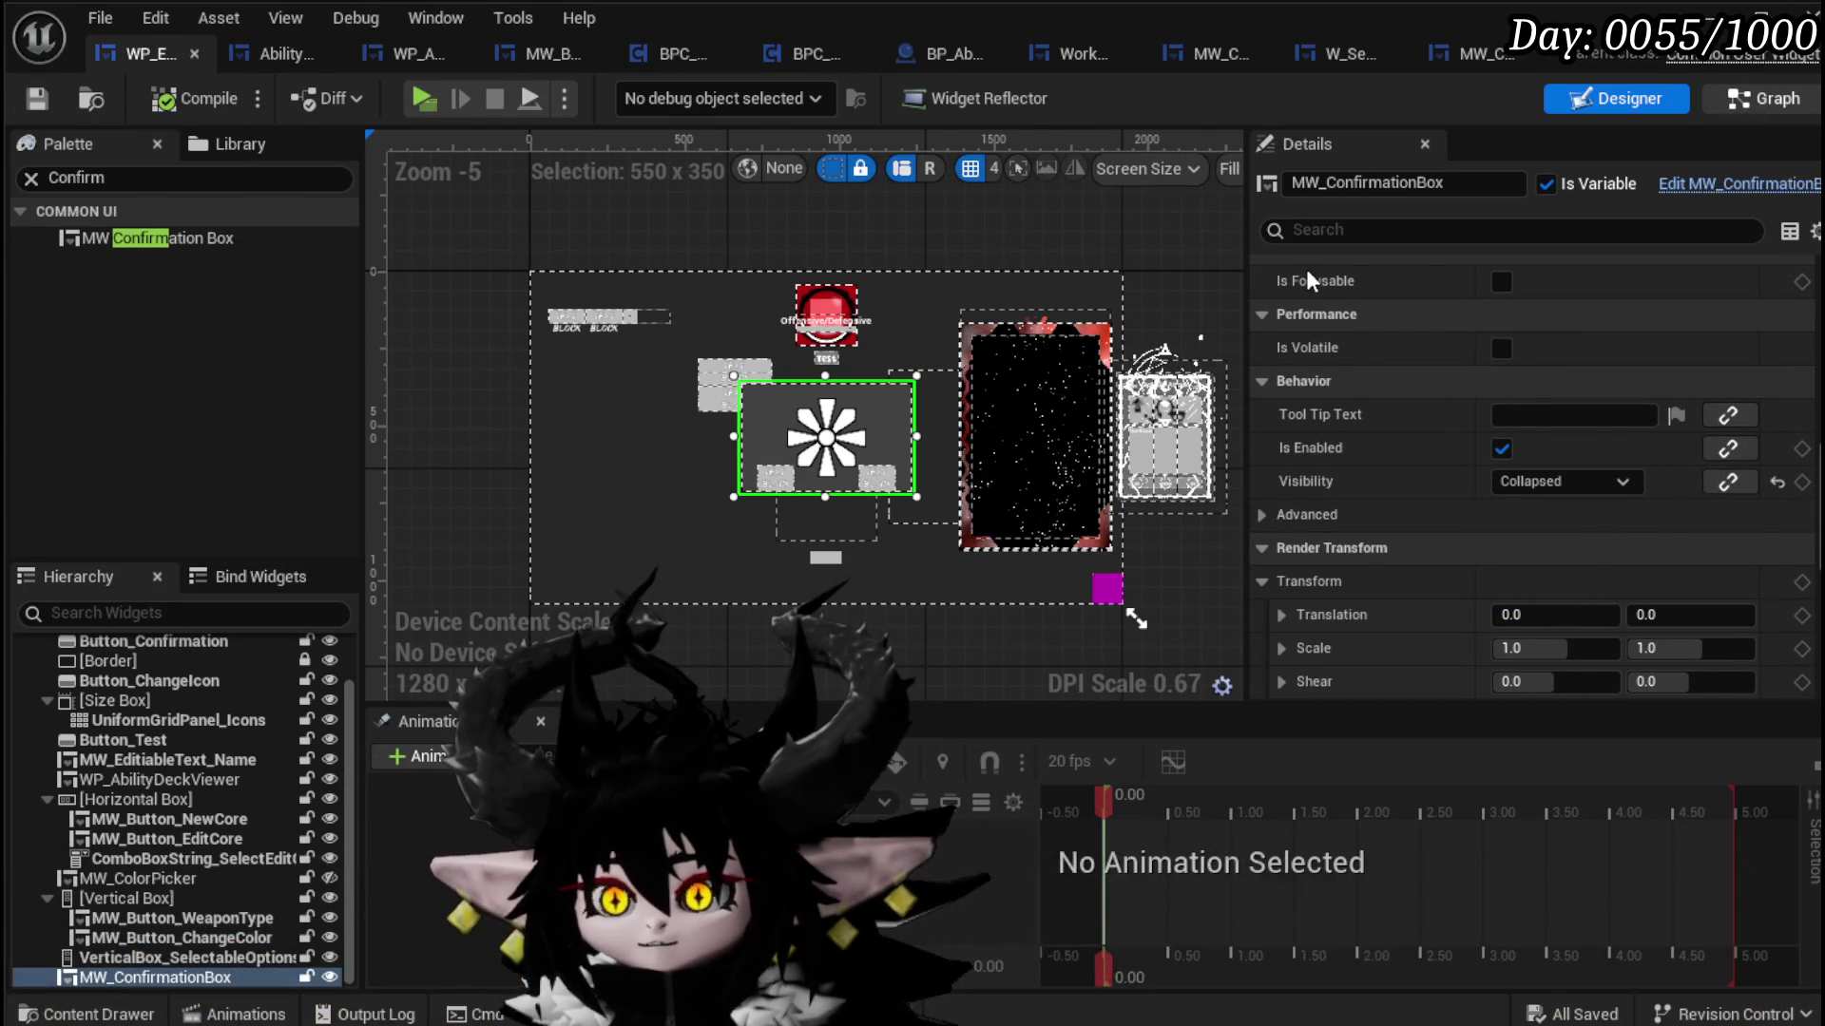
mouse_move(228, 350)
left_mouse_down()
mouse_move(254, 368)
mouse_move(1006, 382)
mouse_move(567, 258)
left_mouse_up()
left_click(1021, 372)
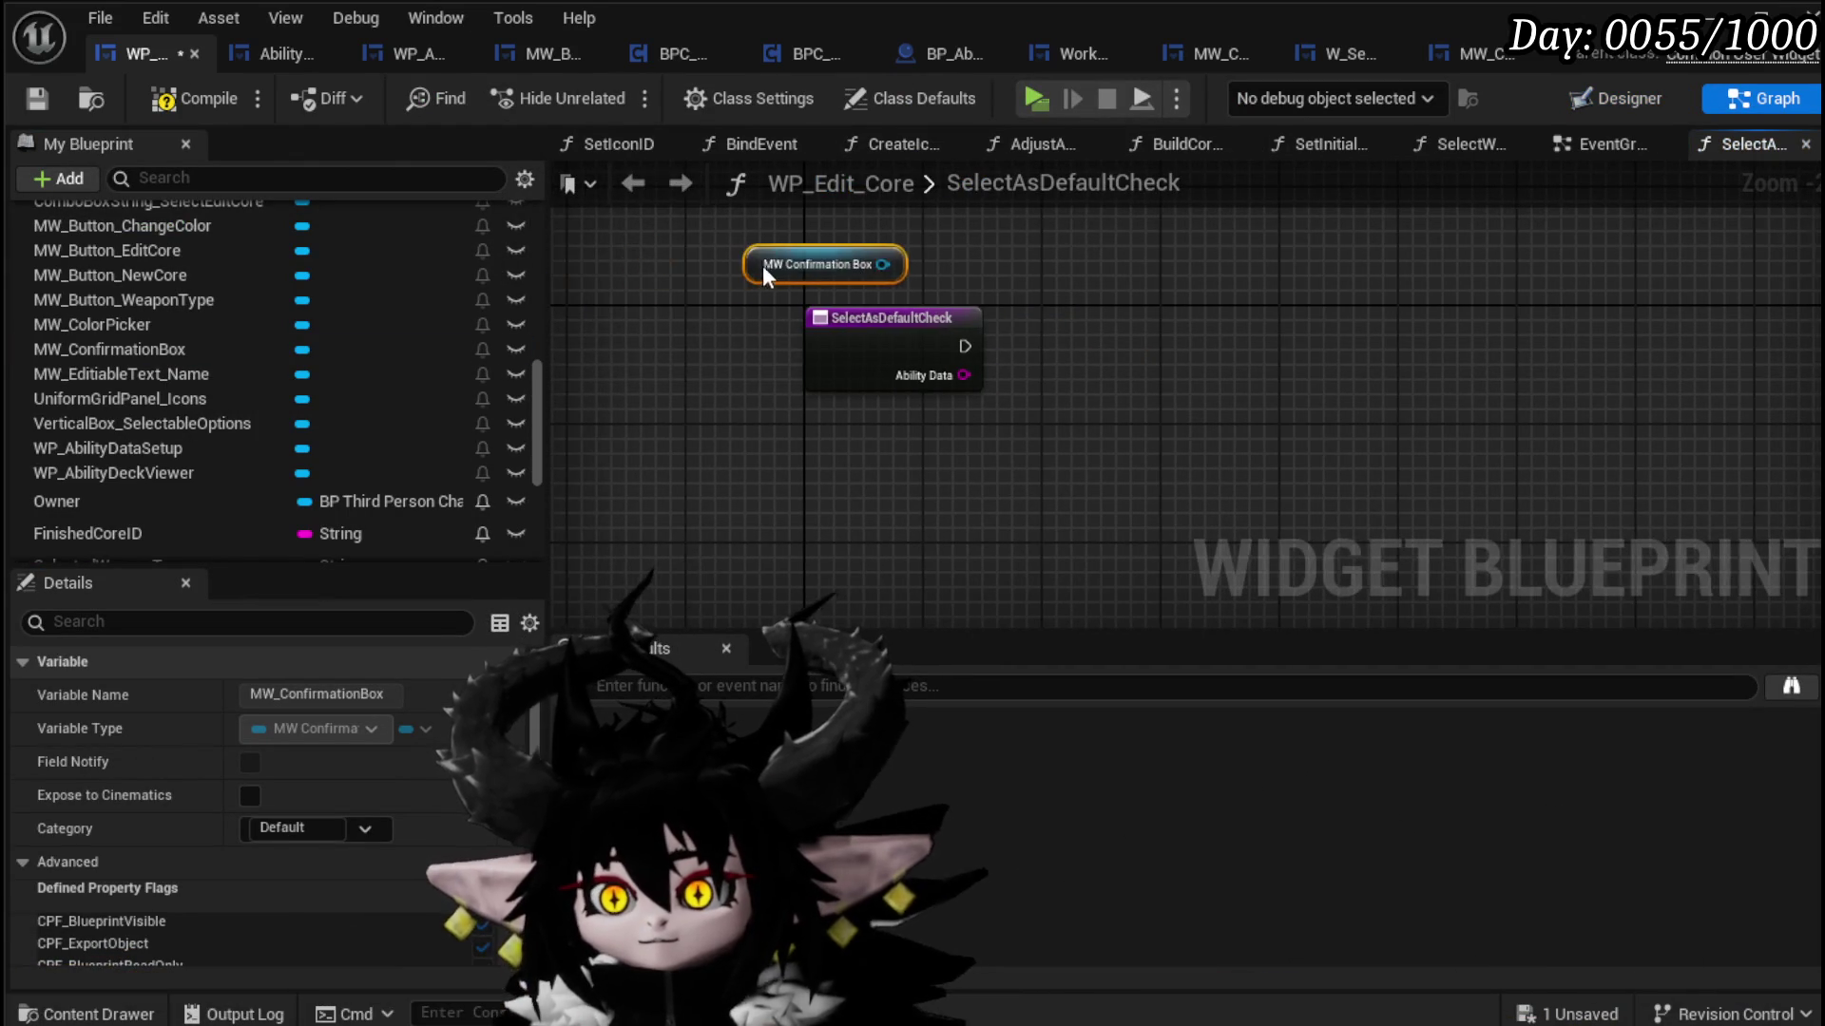
Step: Call Set Text on MW_ConfirmationBox with 'Wanna use ability visuals for the combat engage attack?', then compile and save
left_click_drag(675, 284, 915, 349)
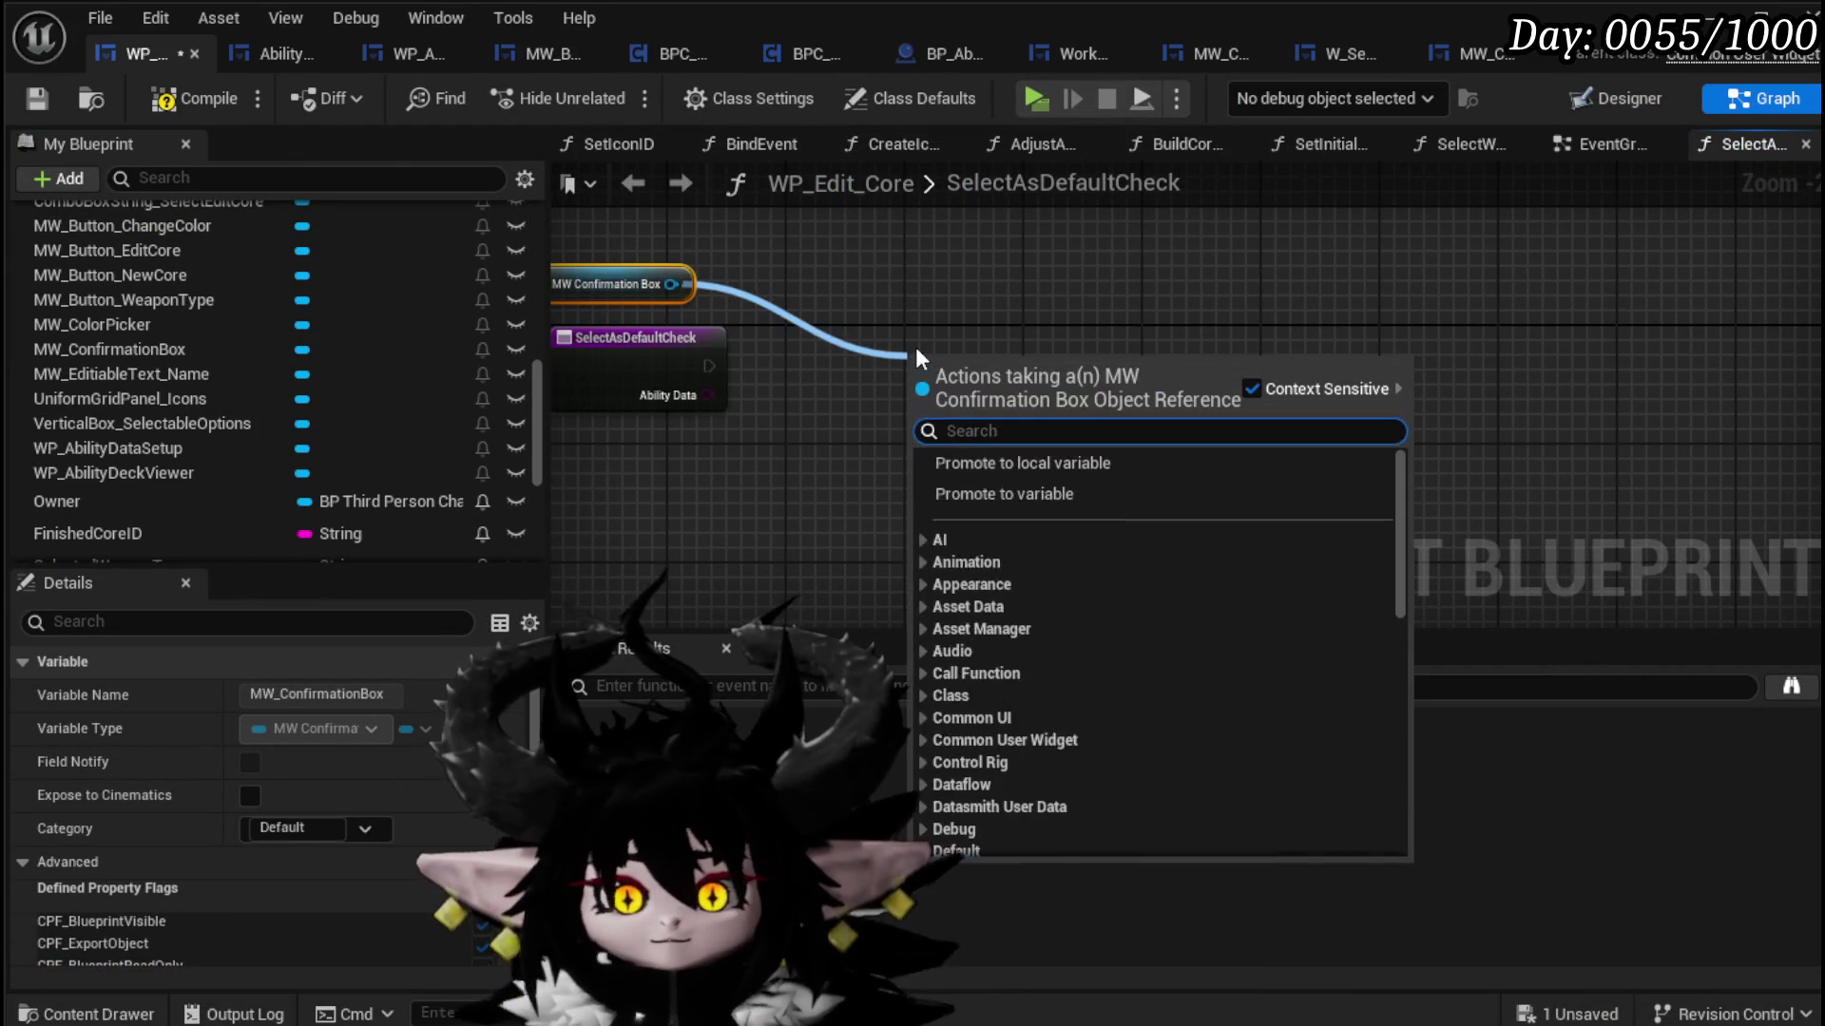
type("Se")
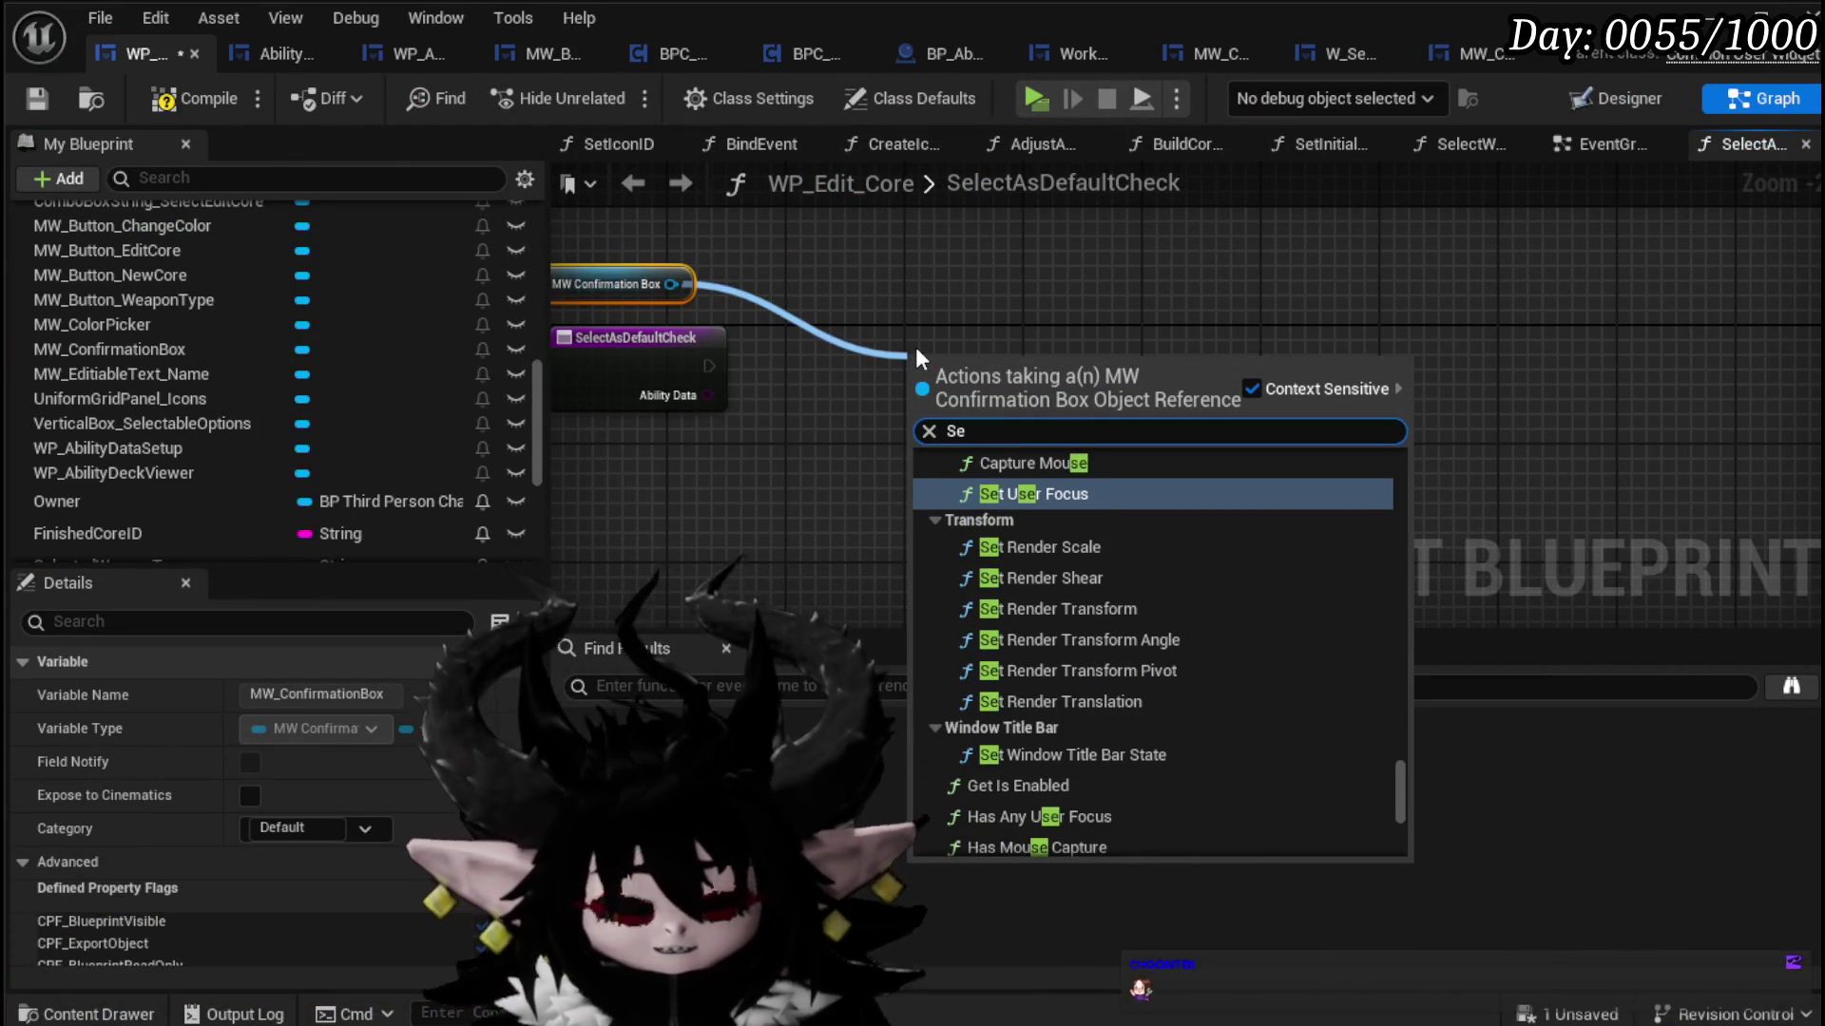
type("t")
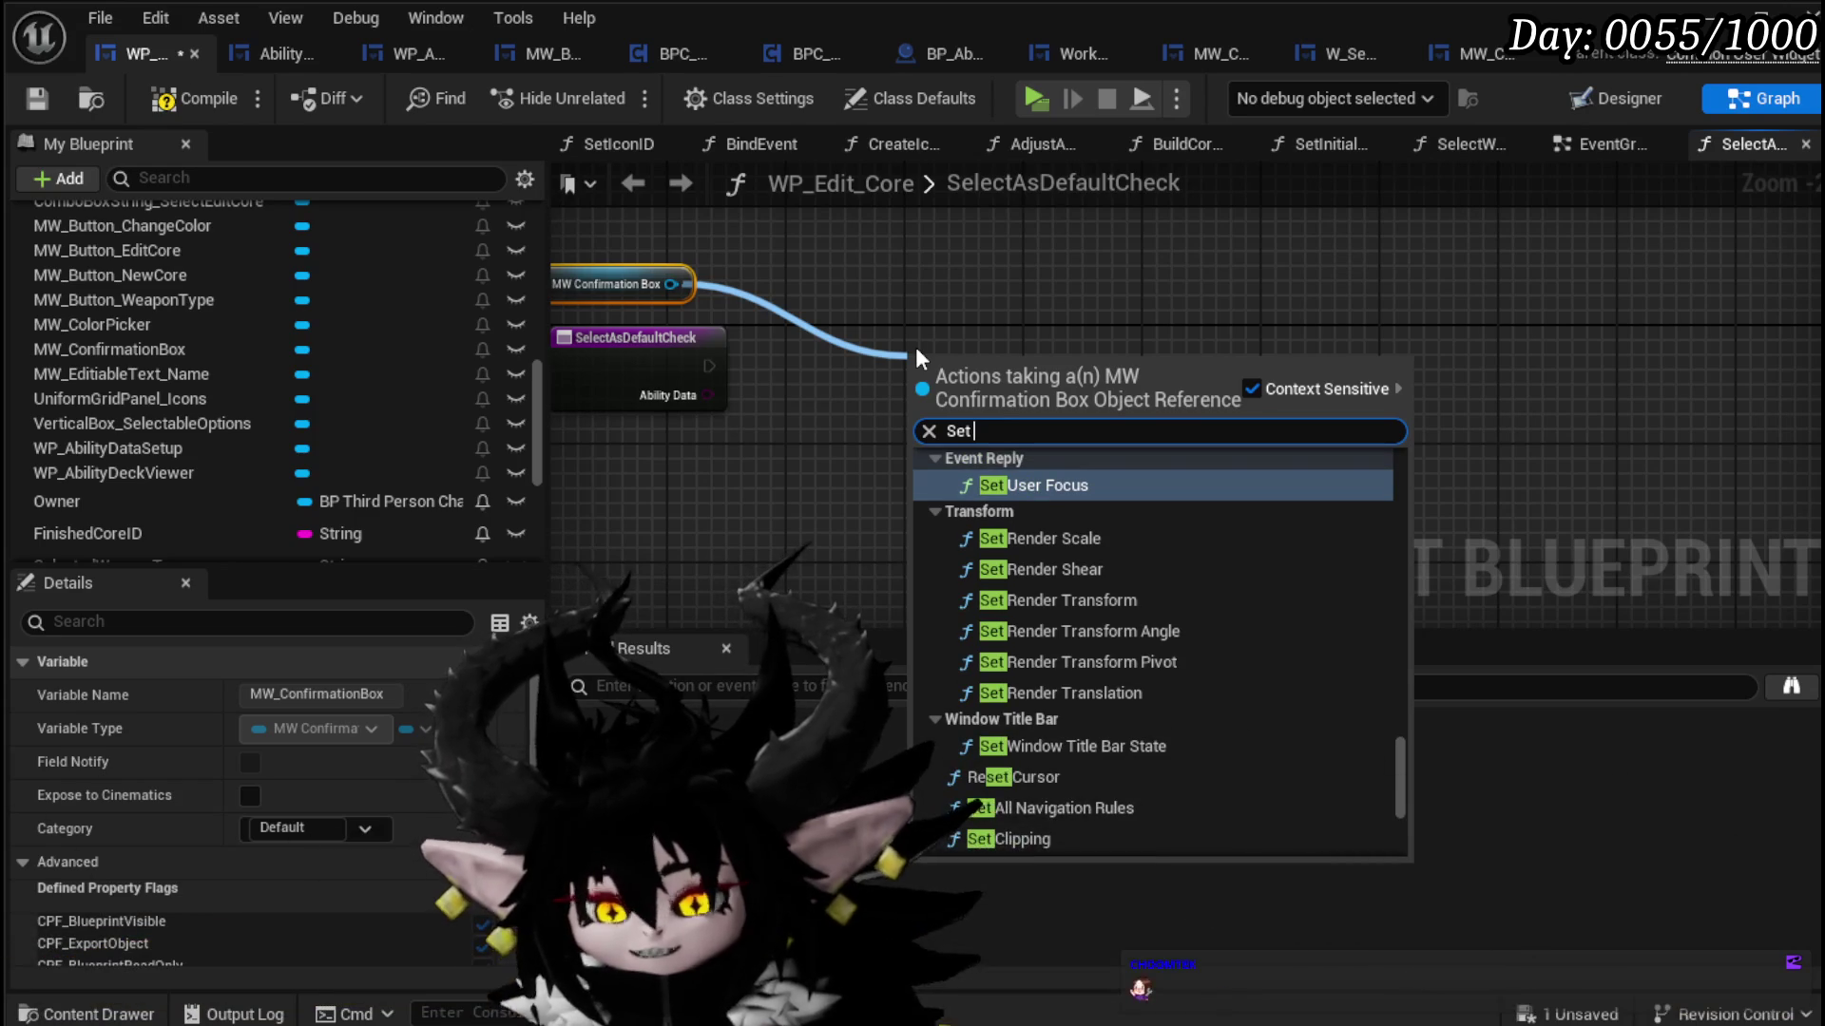
type(" Se")
key("BackSpace")
key("BackSpace")
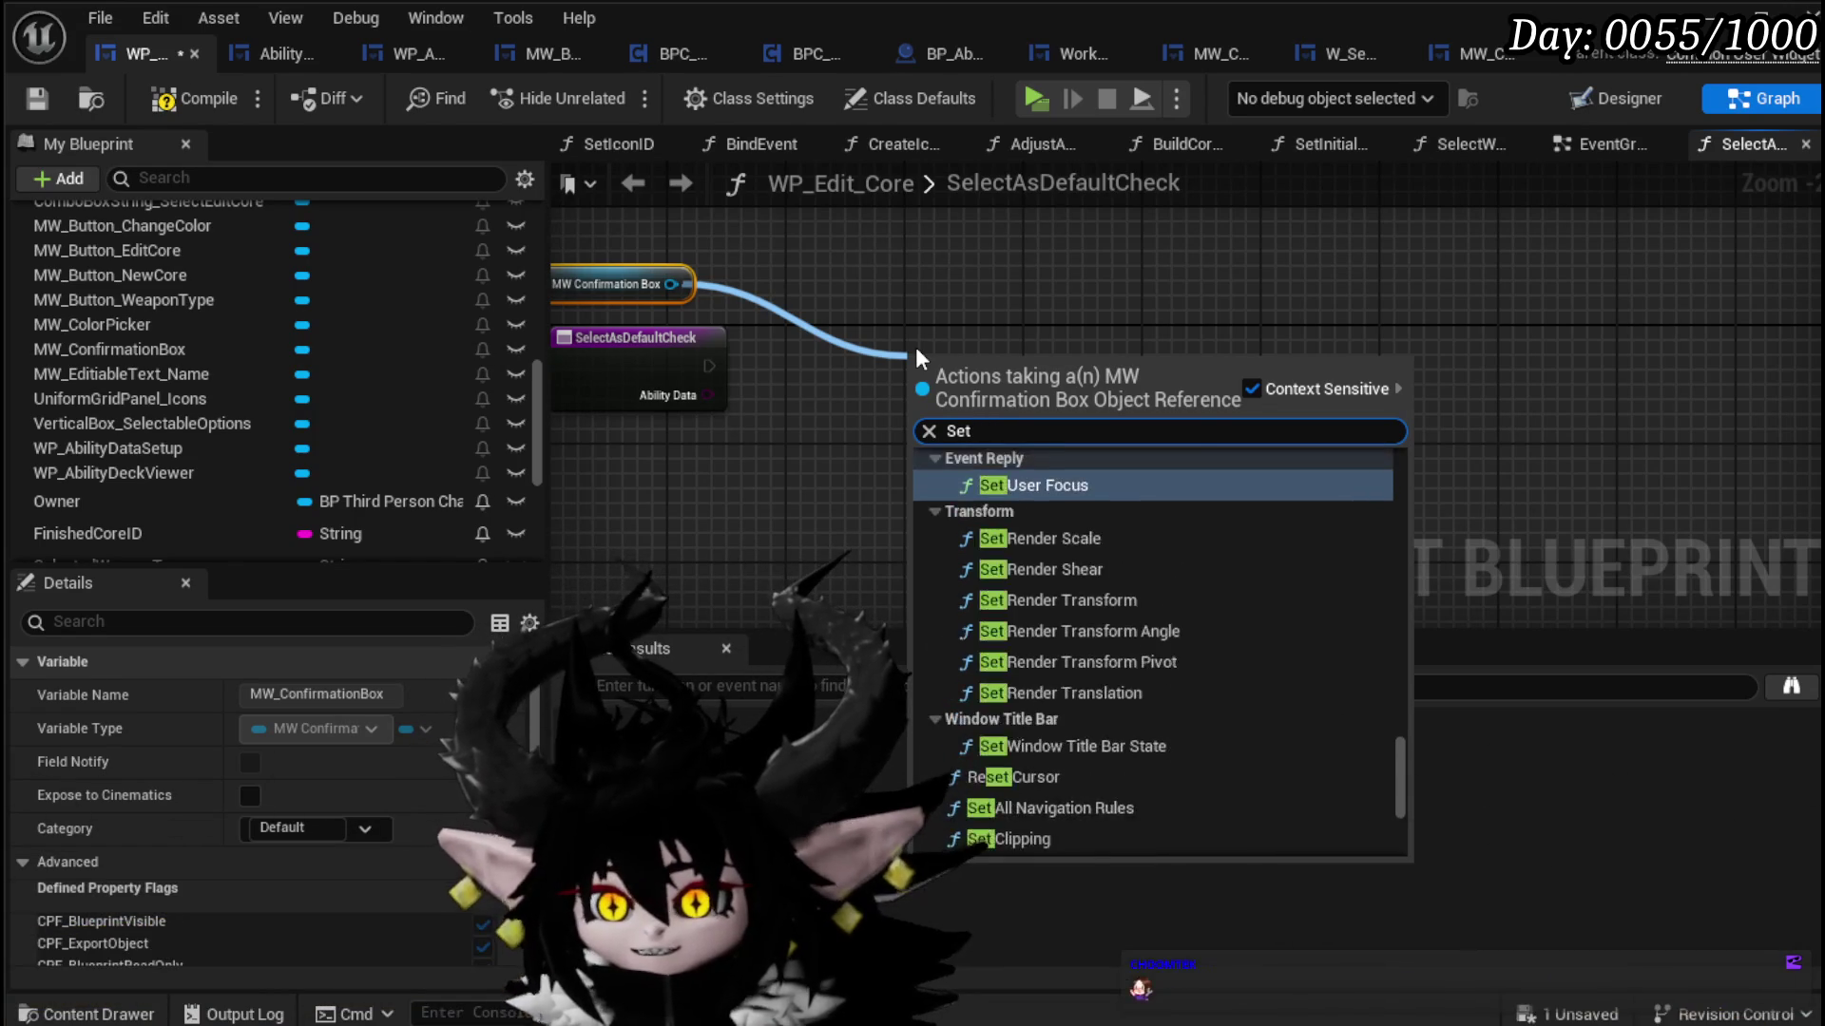
type("Text")
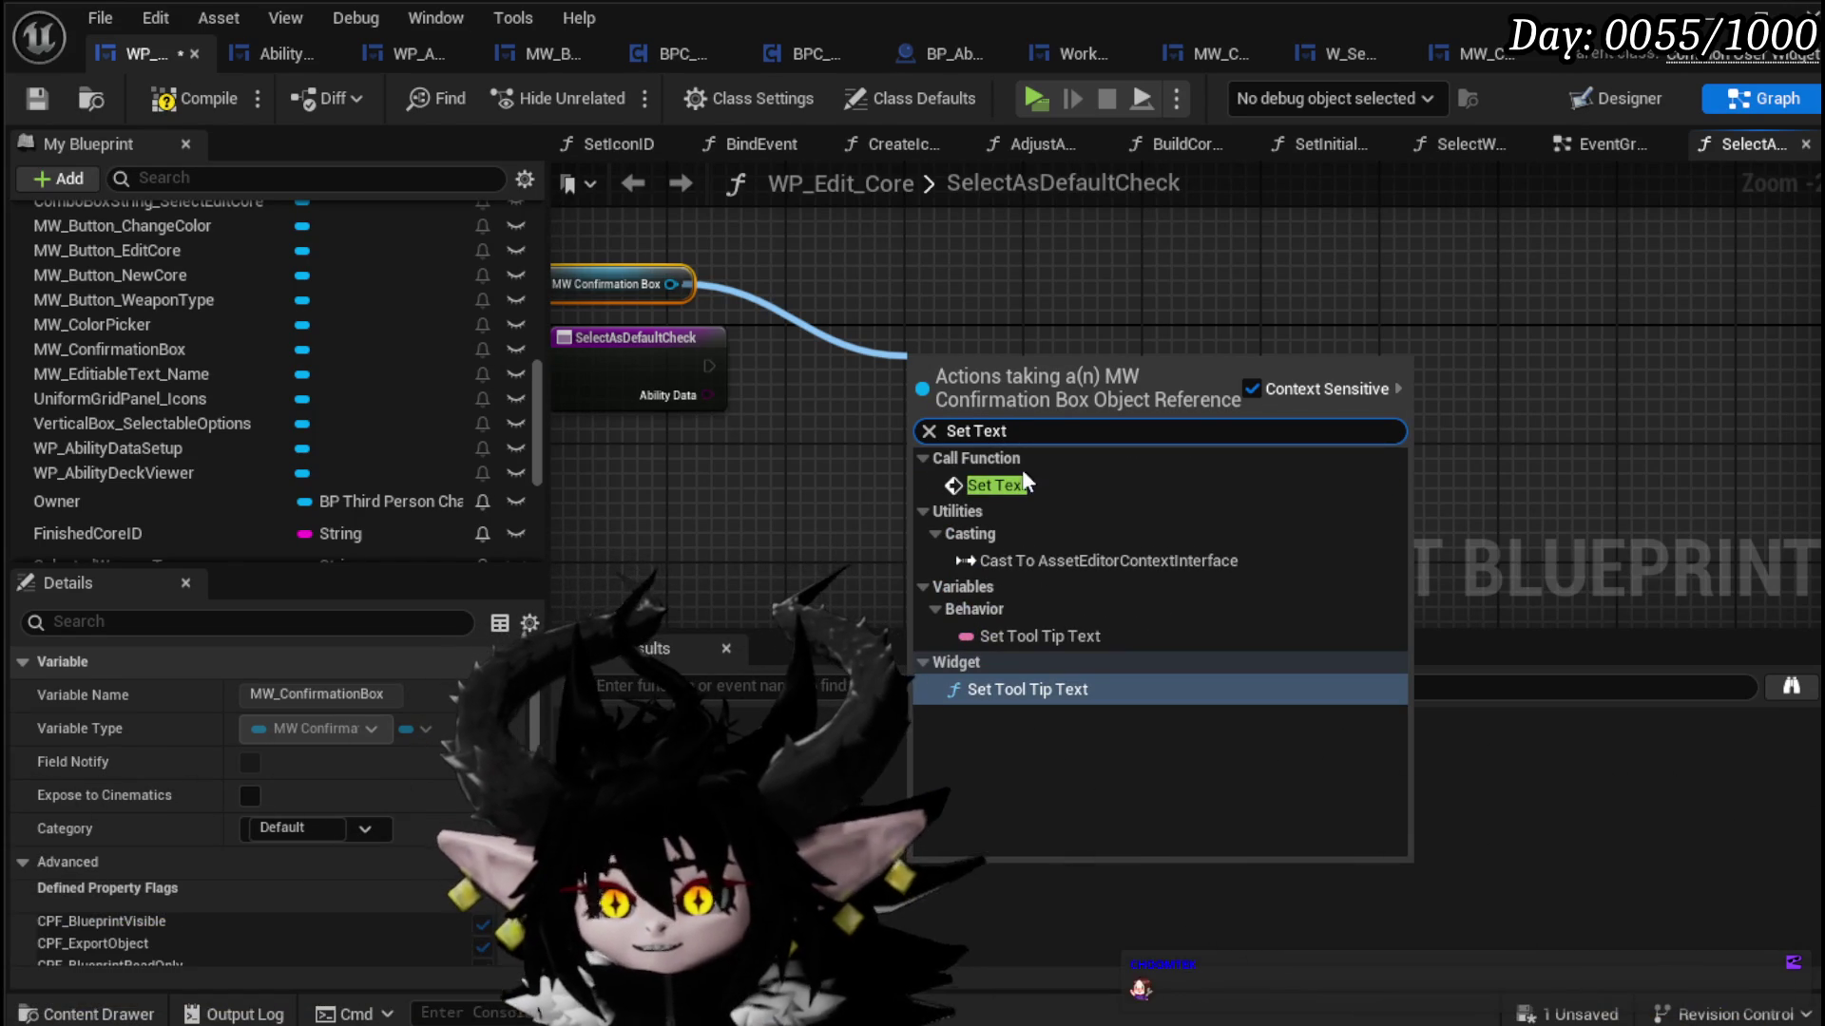
left_click(996, 486)
left_click_drag(1014, 389, 977, 350)
mouse_move(708, 367)
left_mouse_down()
mouse_move(1124, 386)
mouse_move(967, 387)
left_mouse_up()
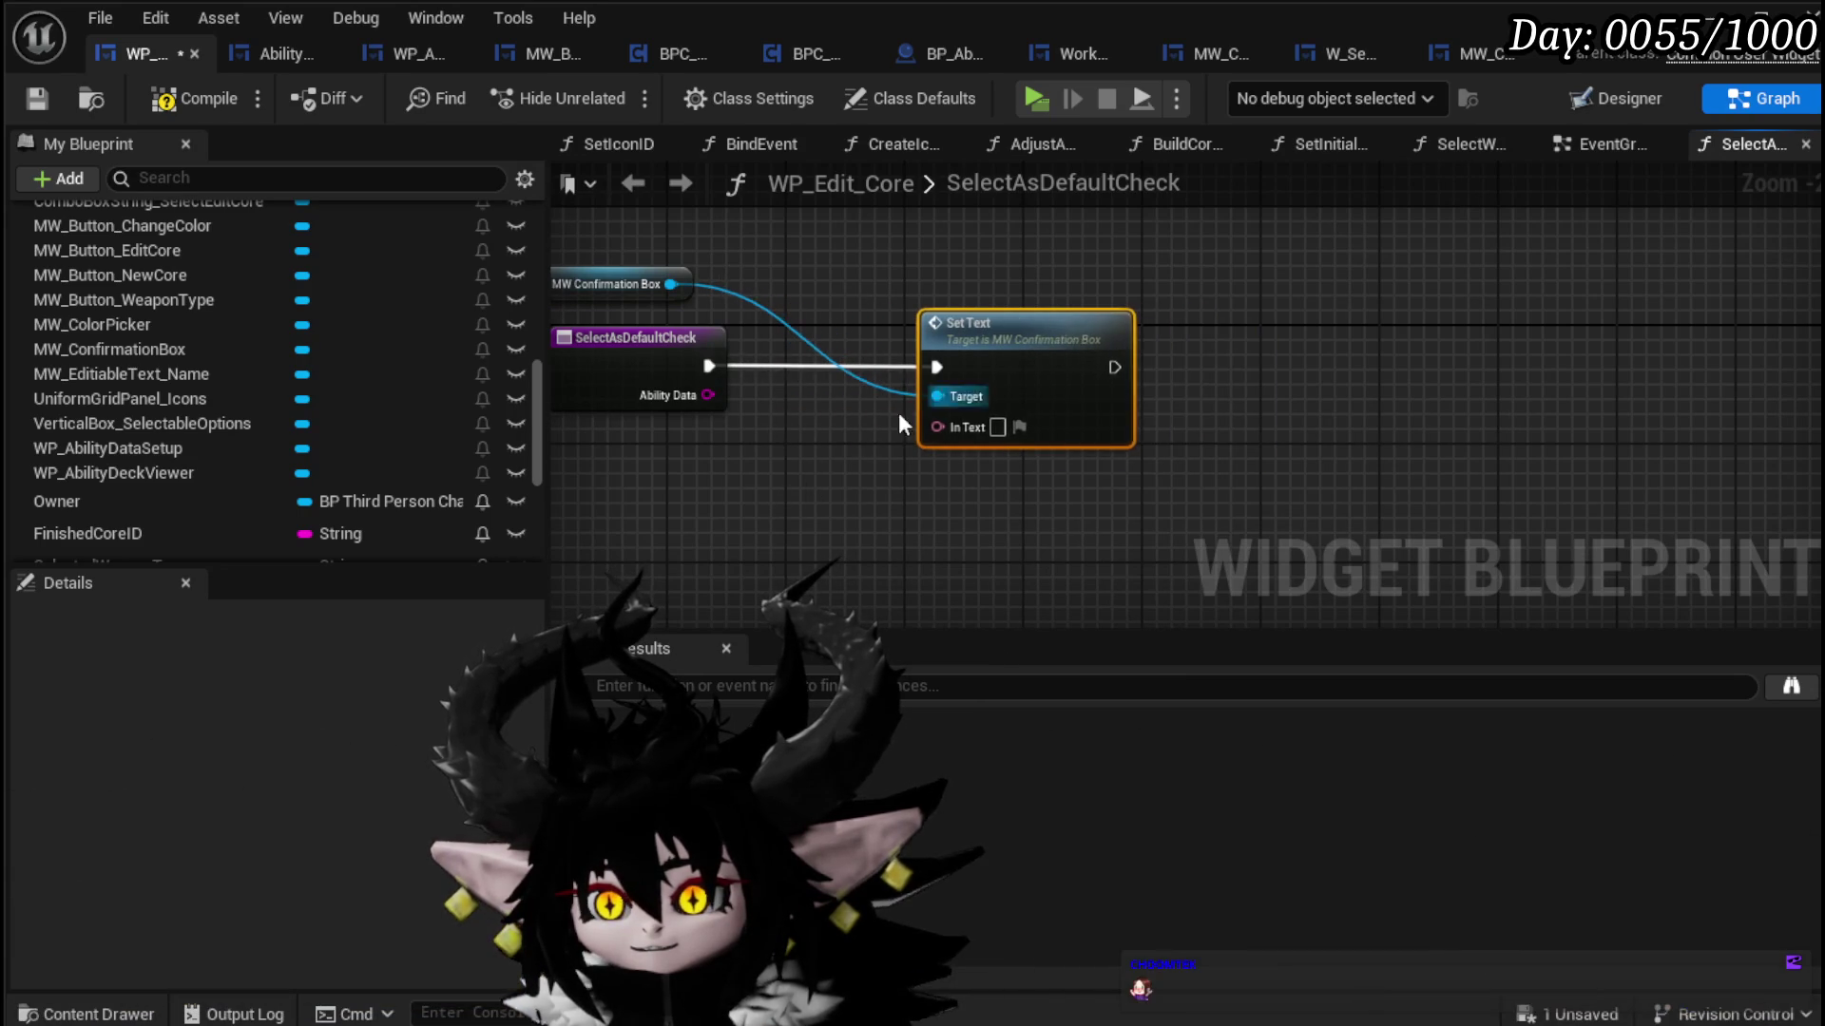
scroll(882, 440, "up", 1)
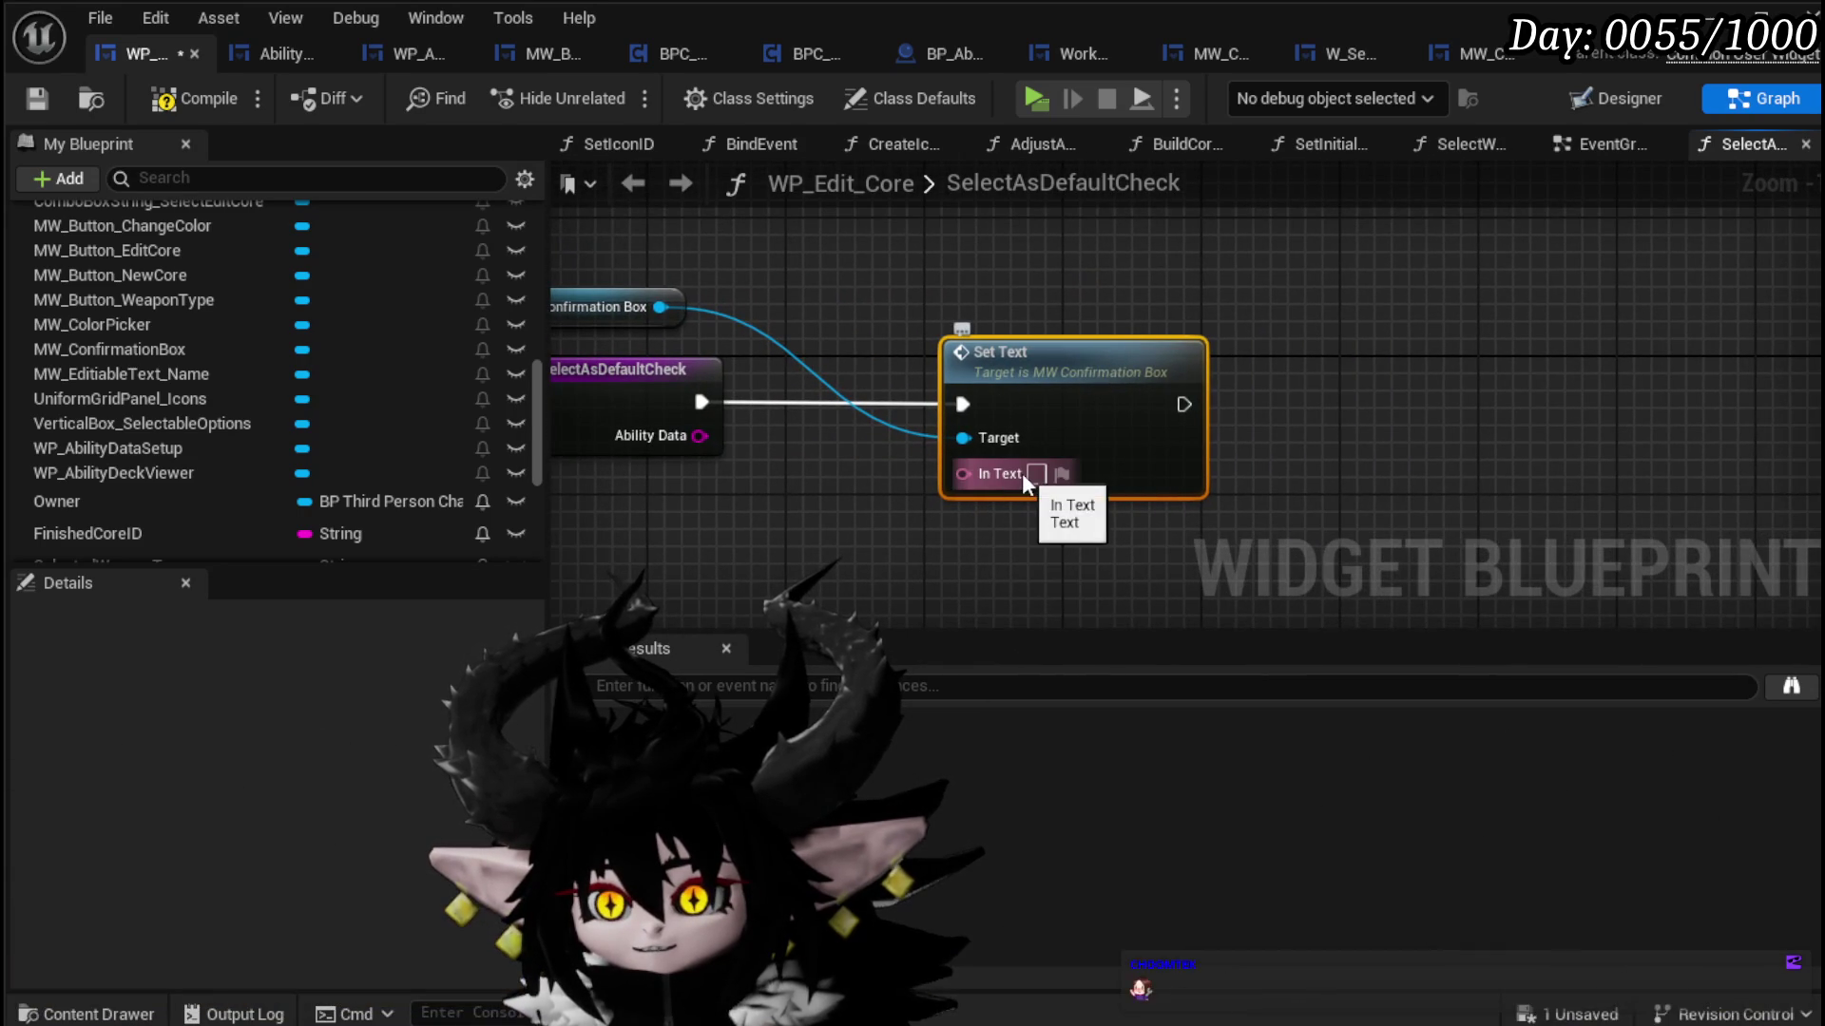
type("Wa")
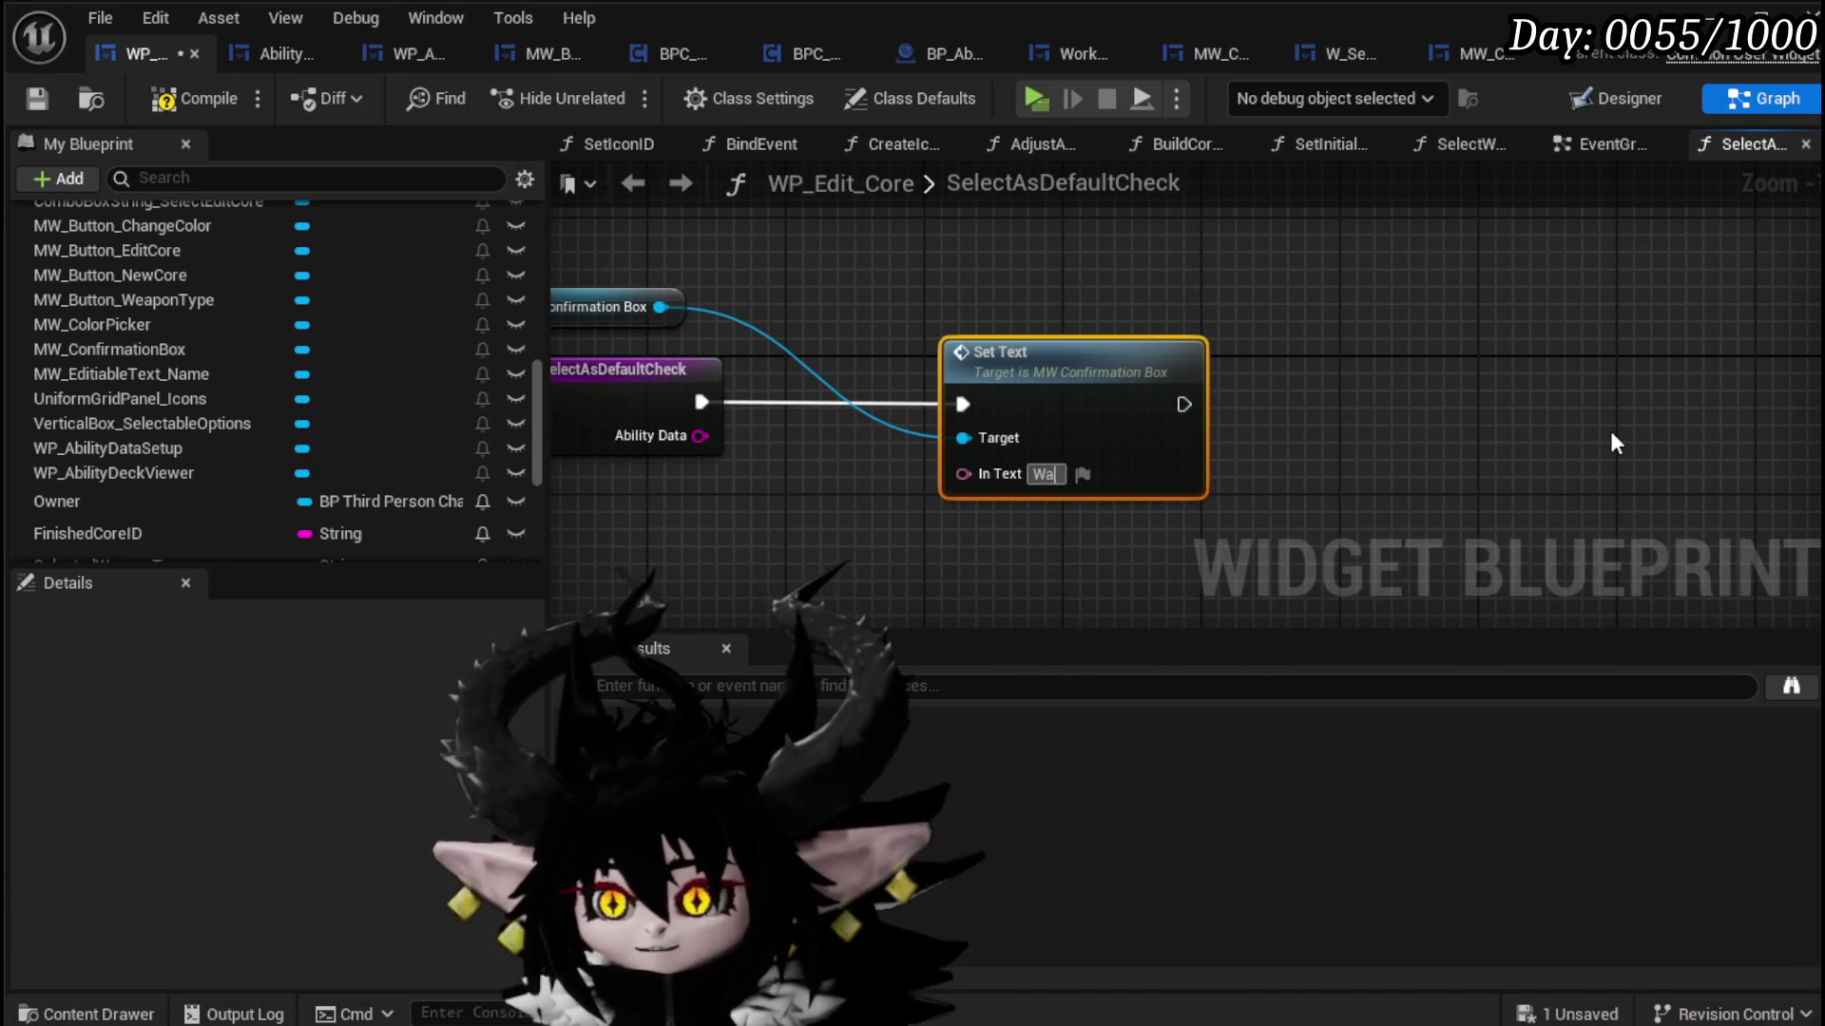
type("nna use a")
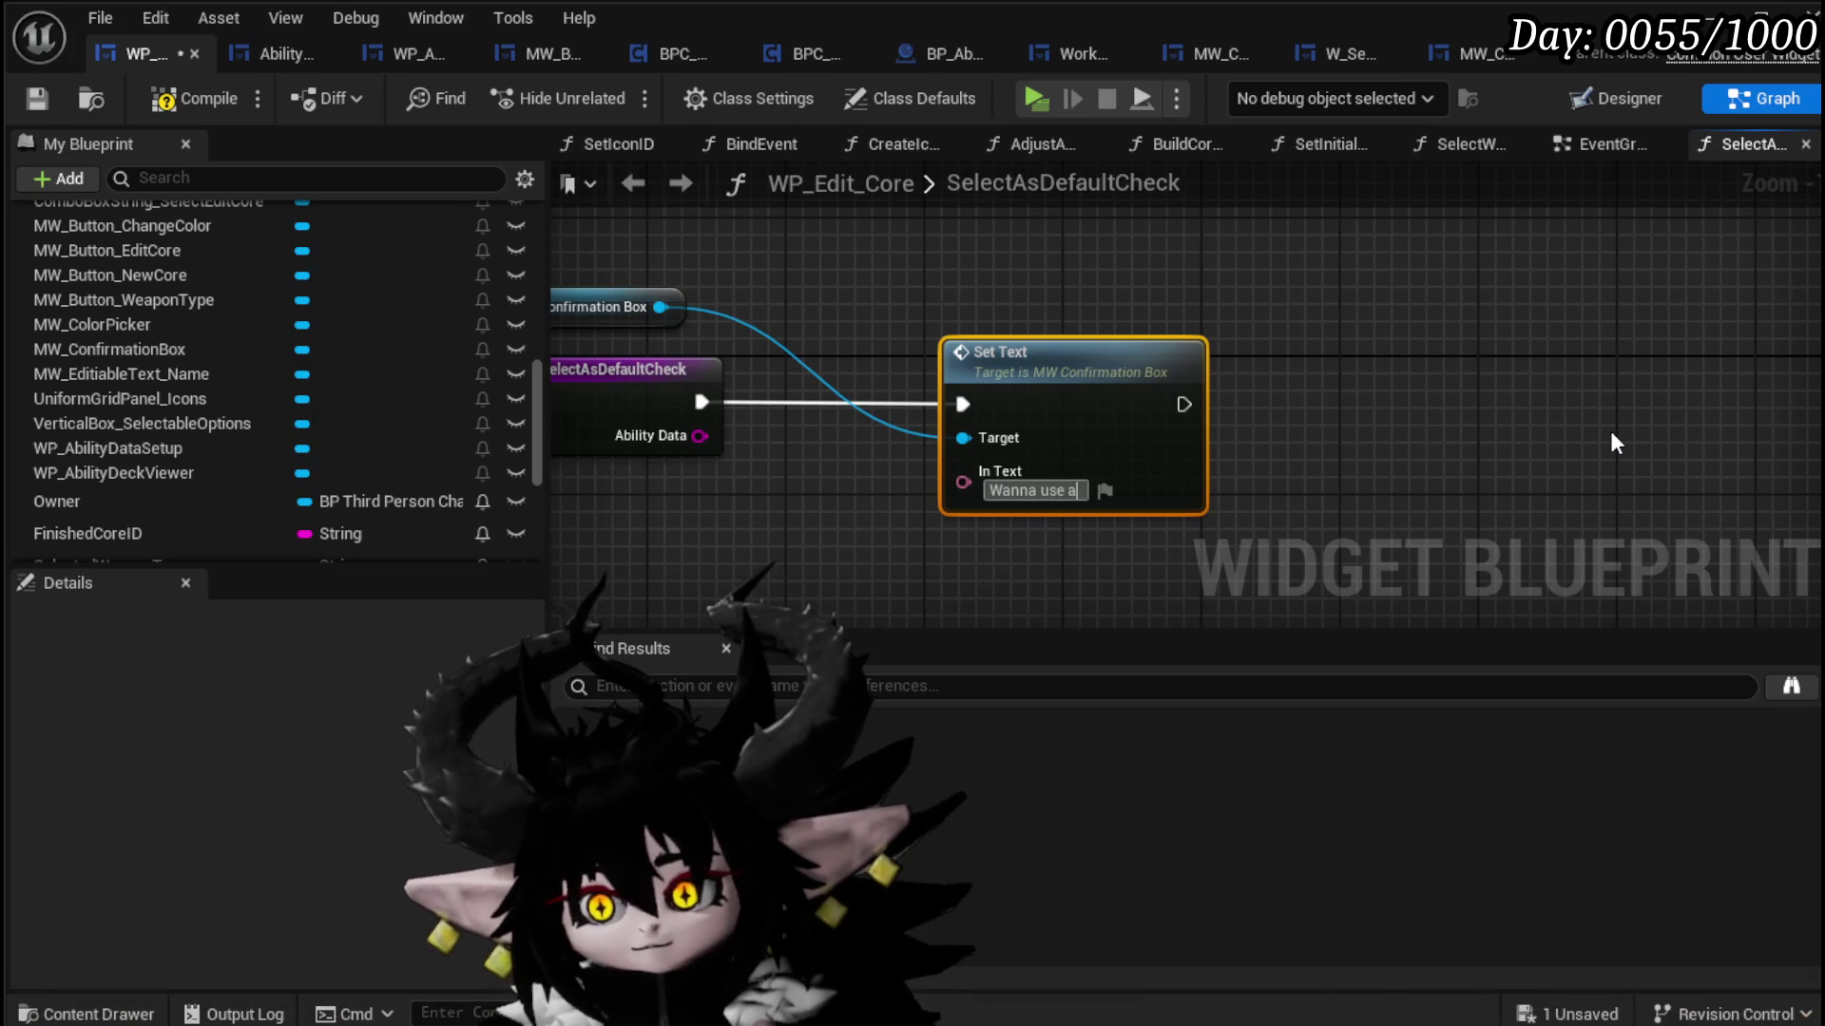
type("bility f")
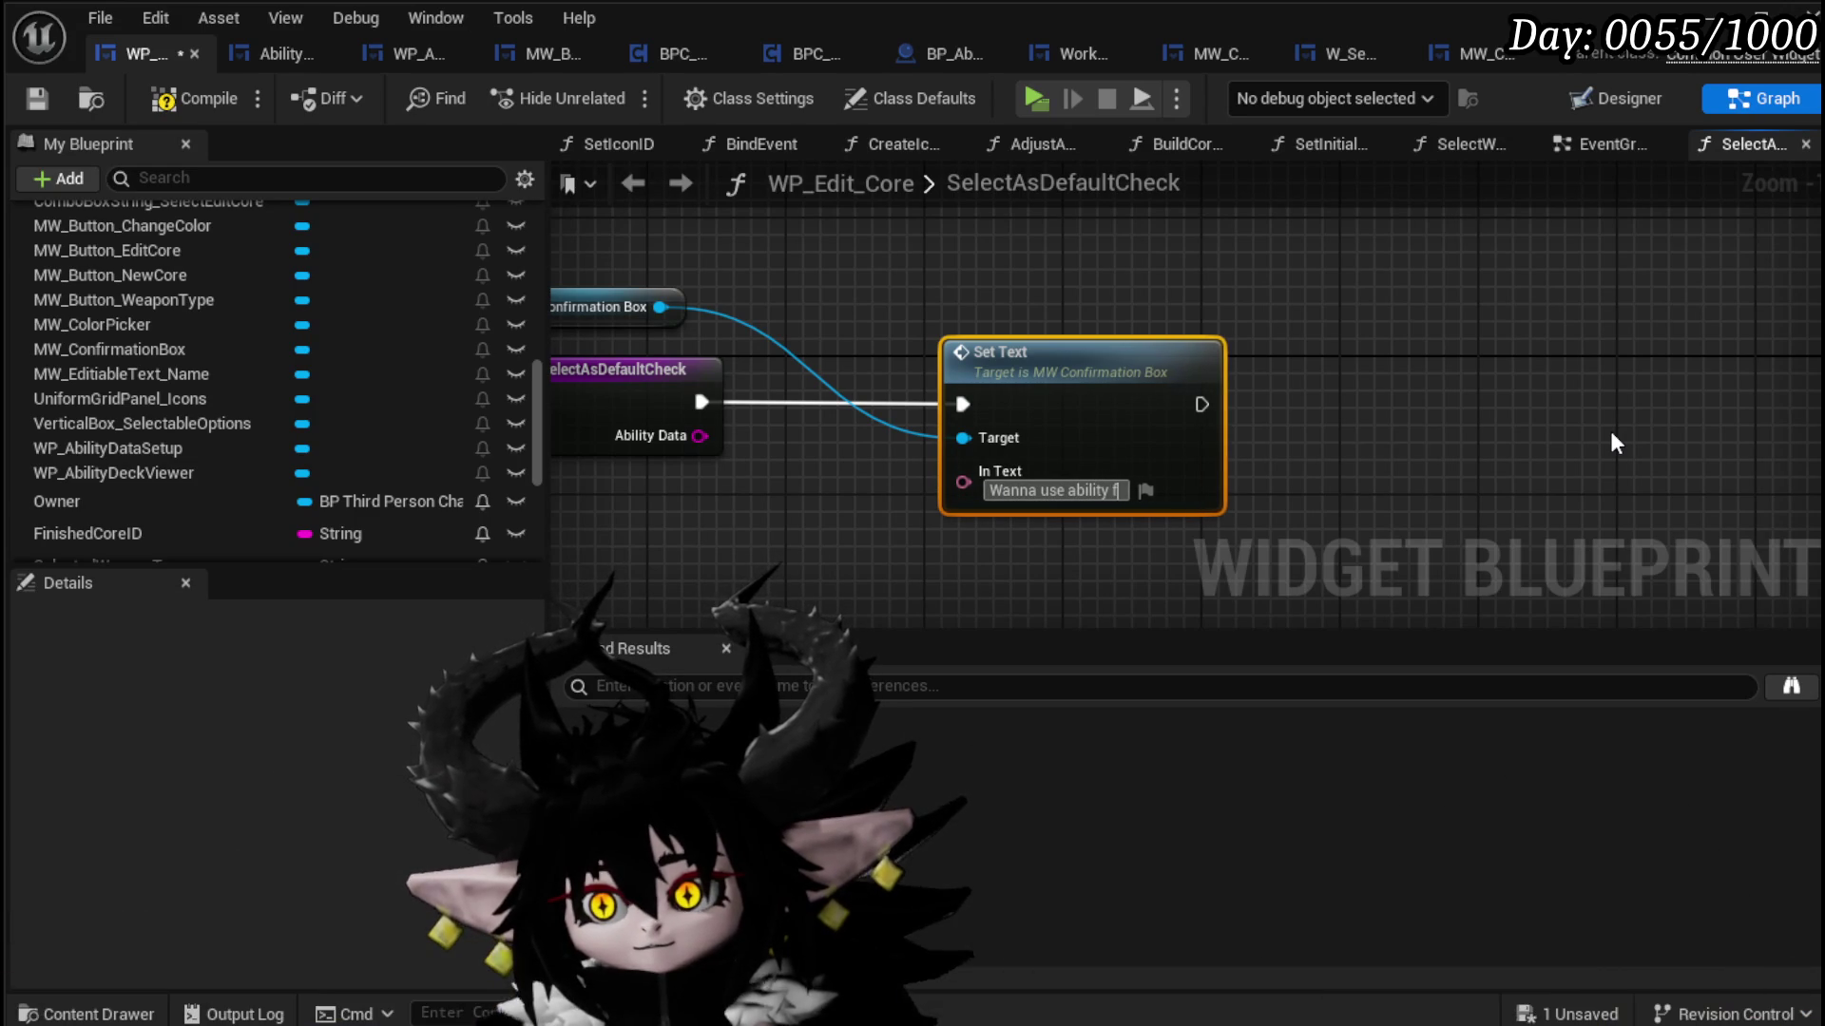
key("BackSpace")
type("visuals")
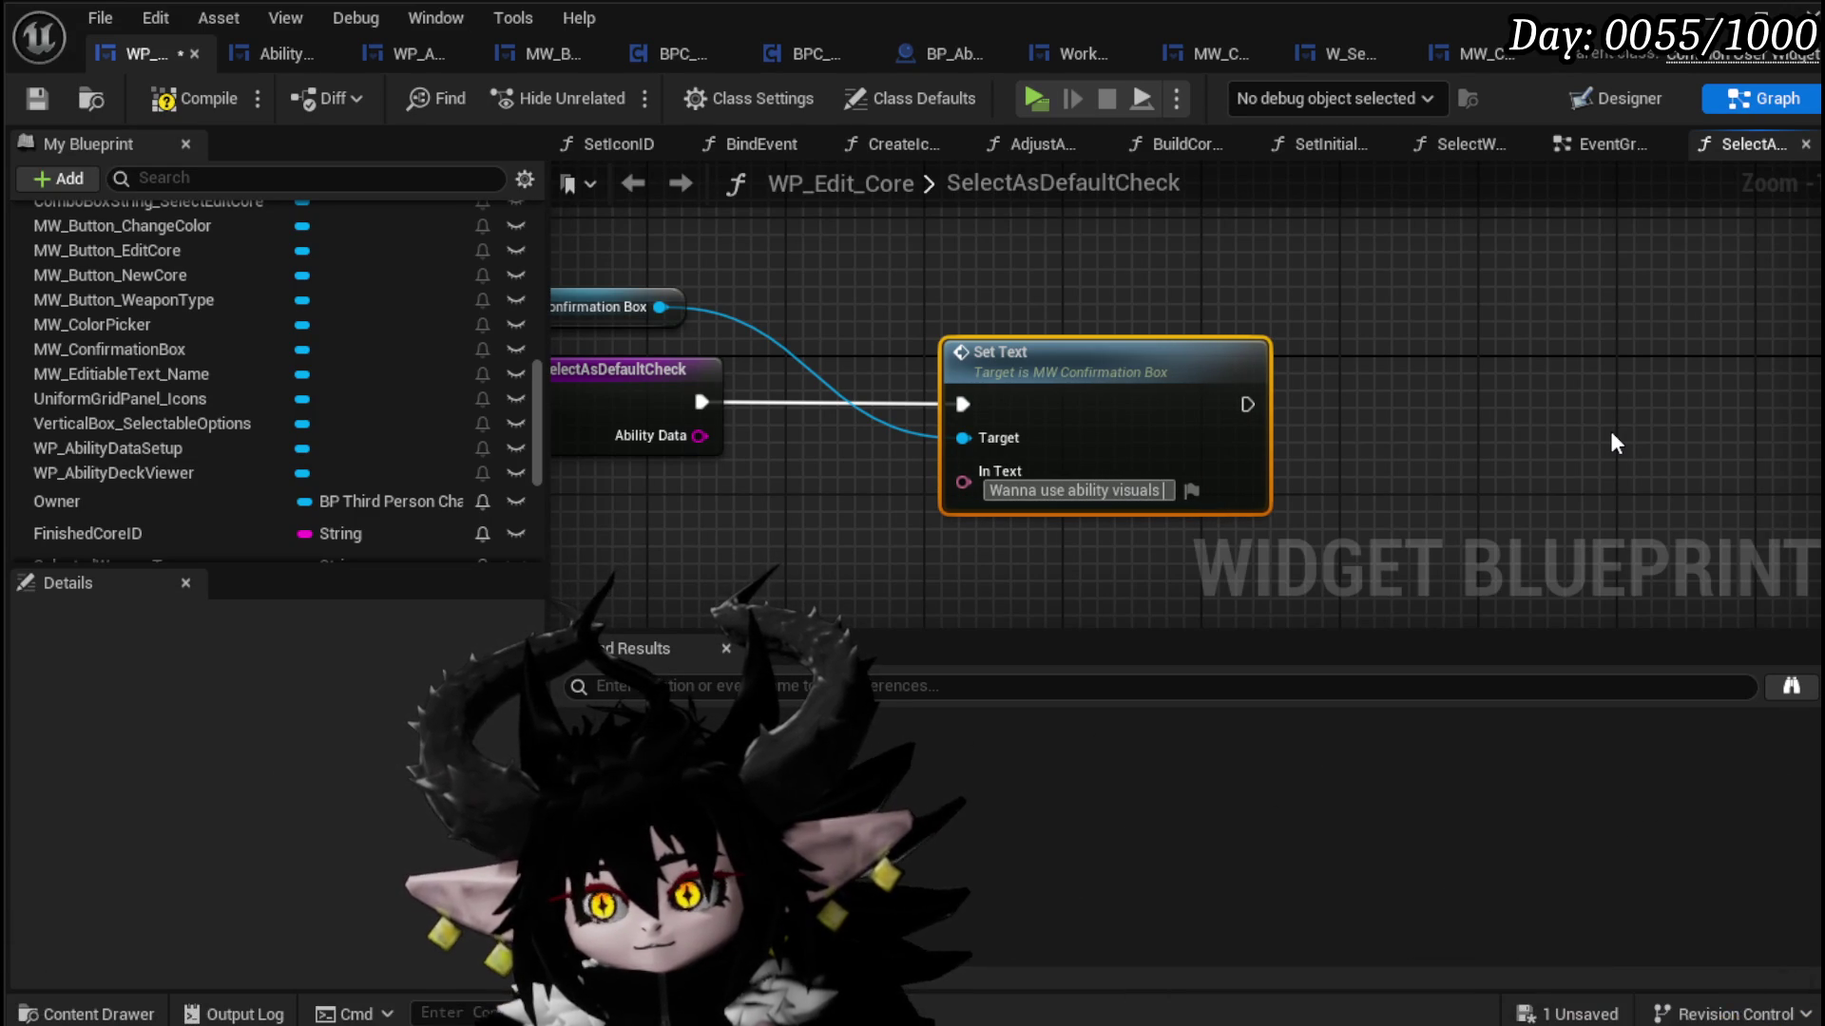
type(" for")
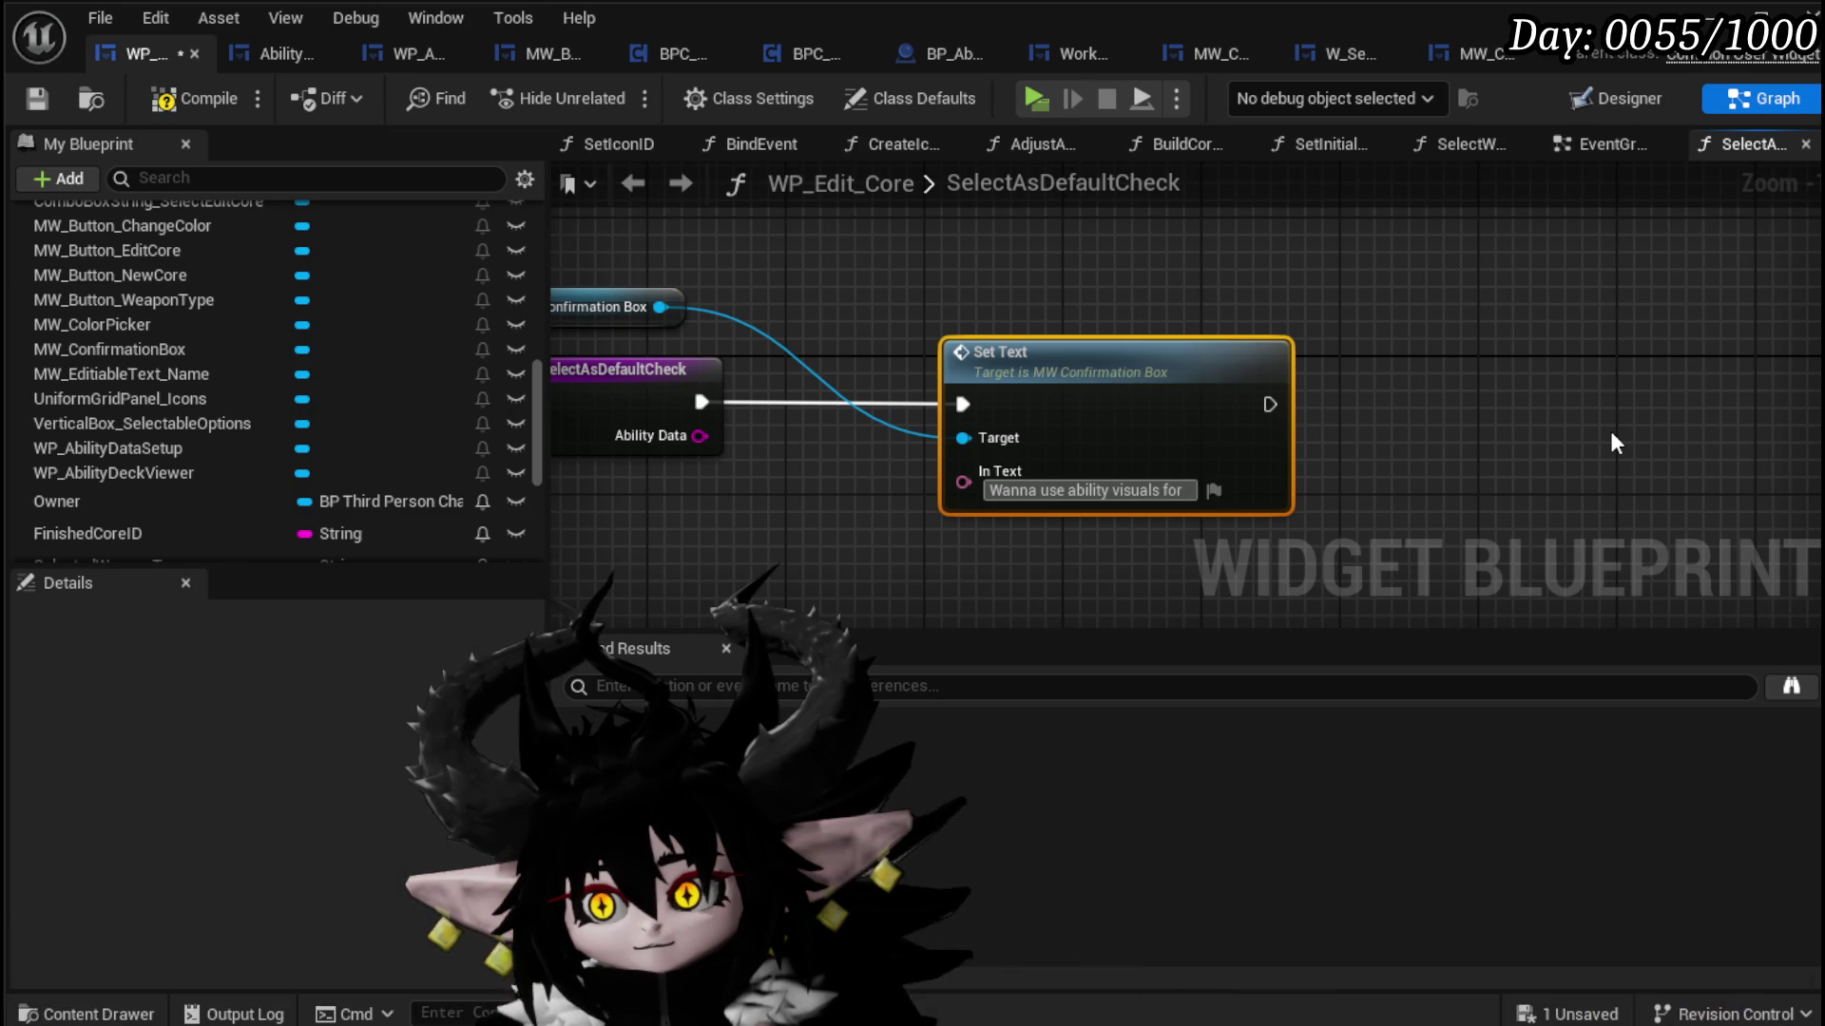
type(" the")
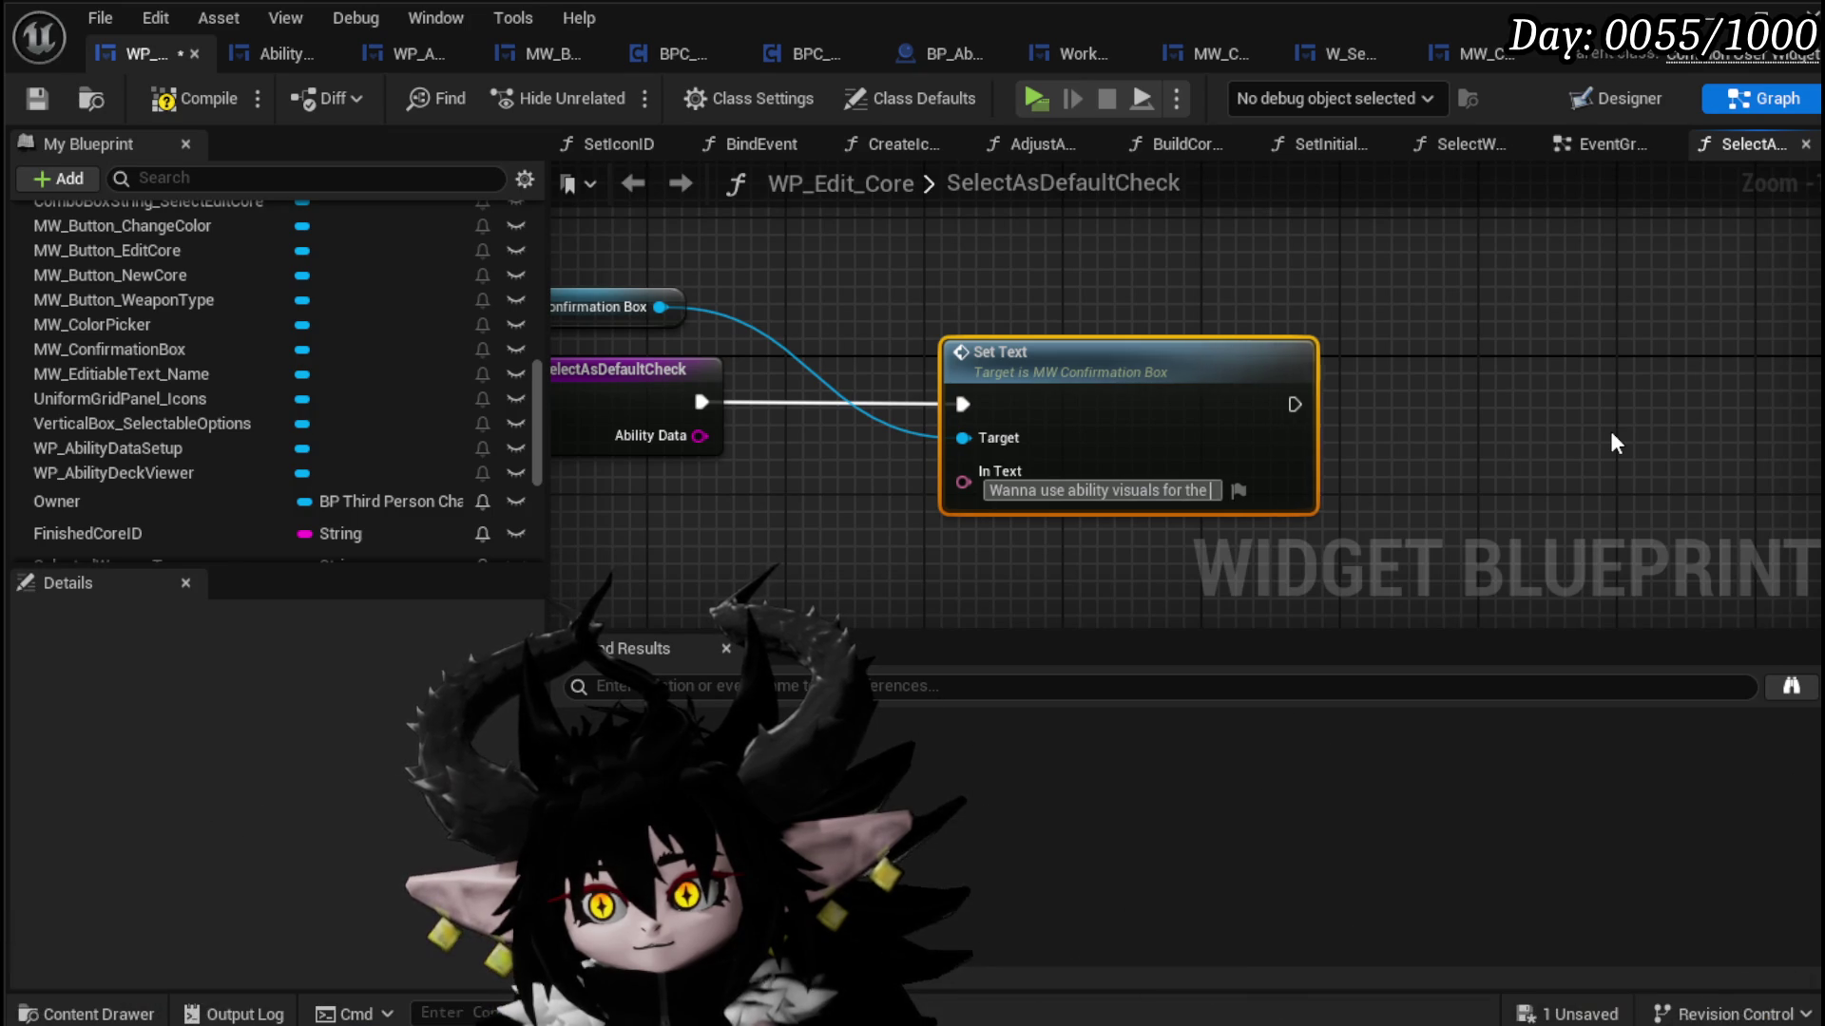
type(" combat")
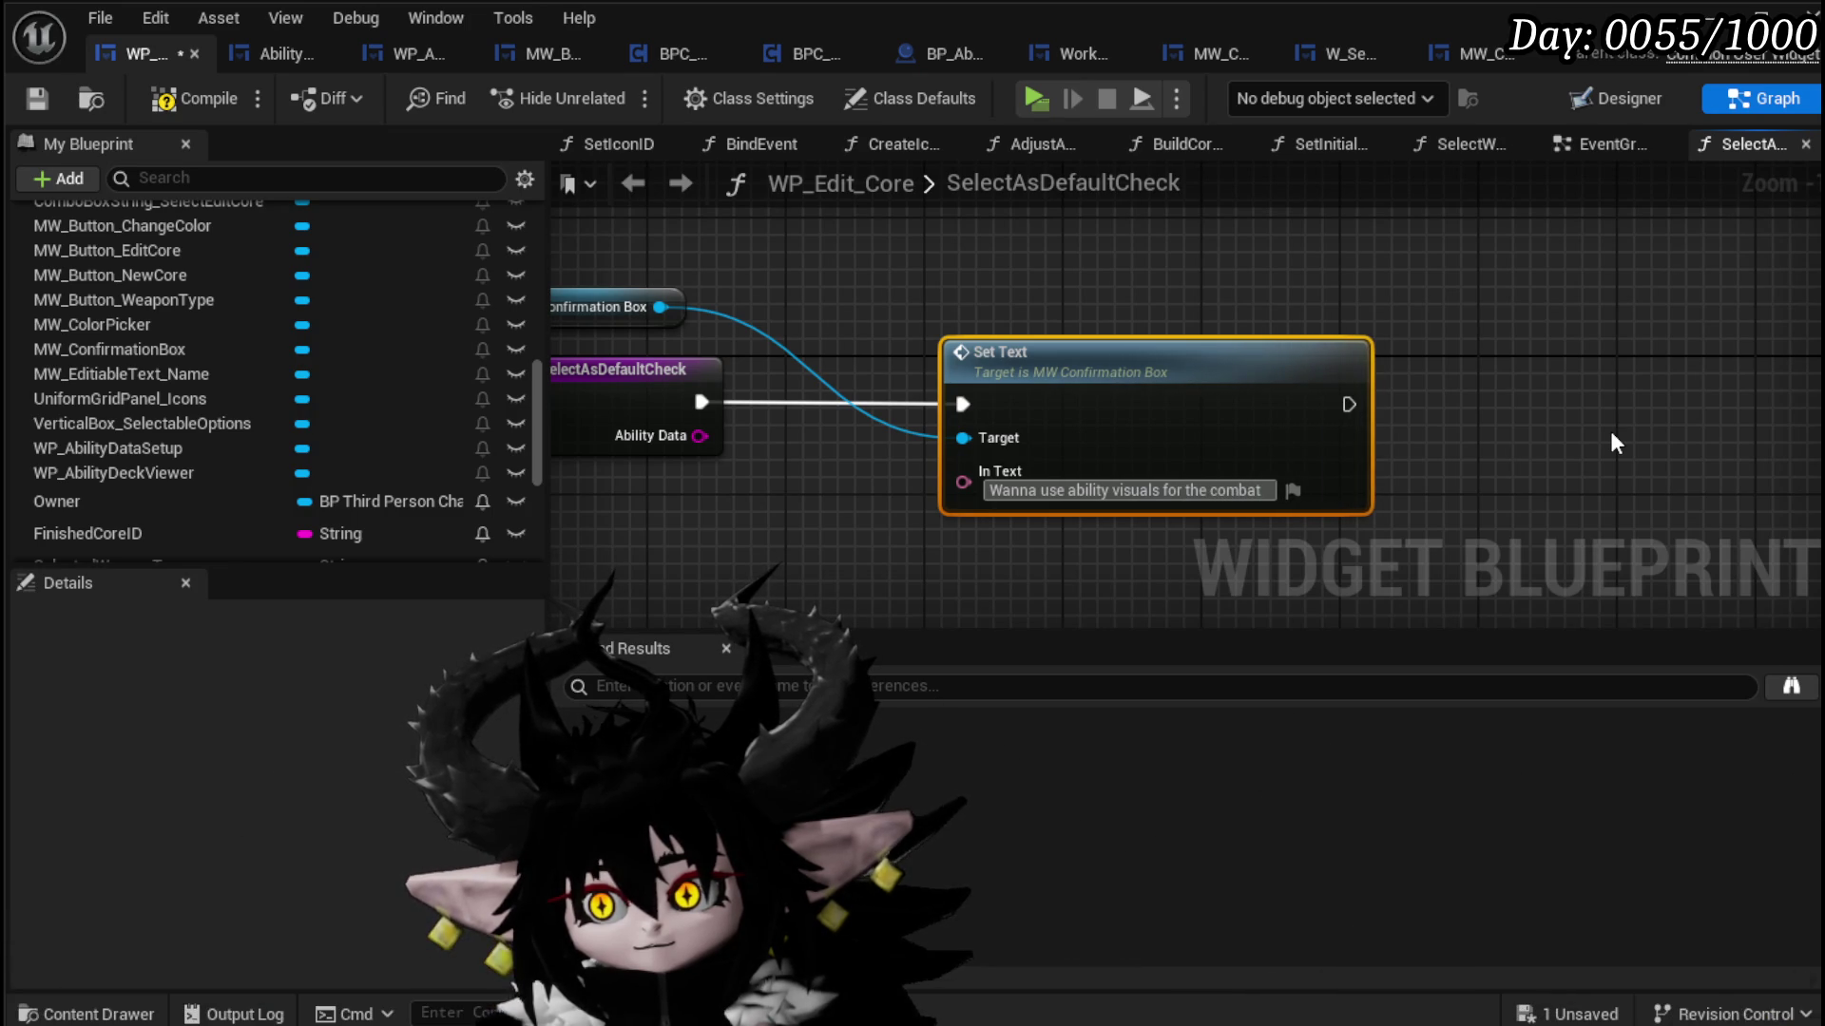
type(" engage")
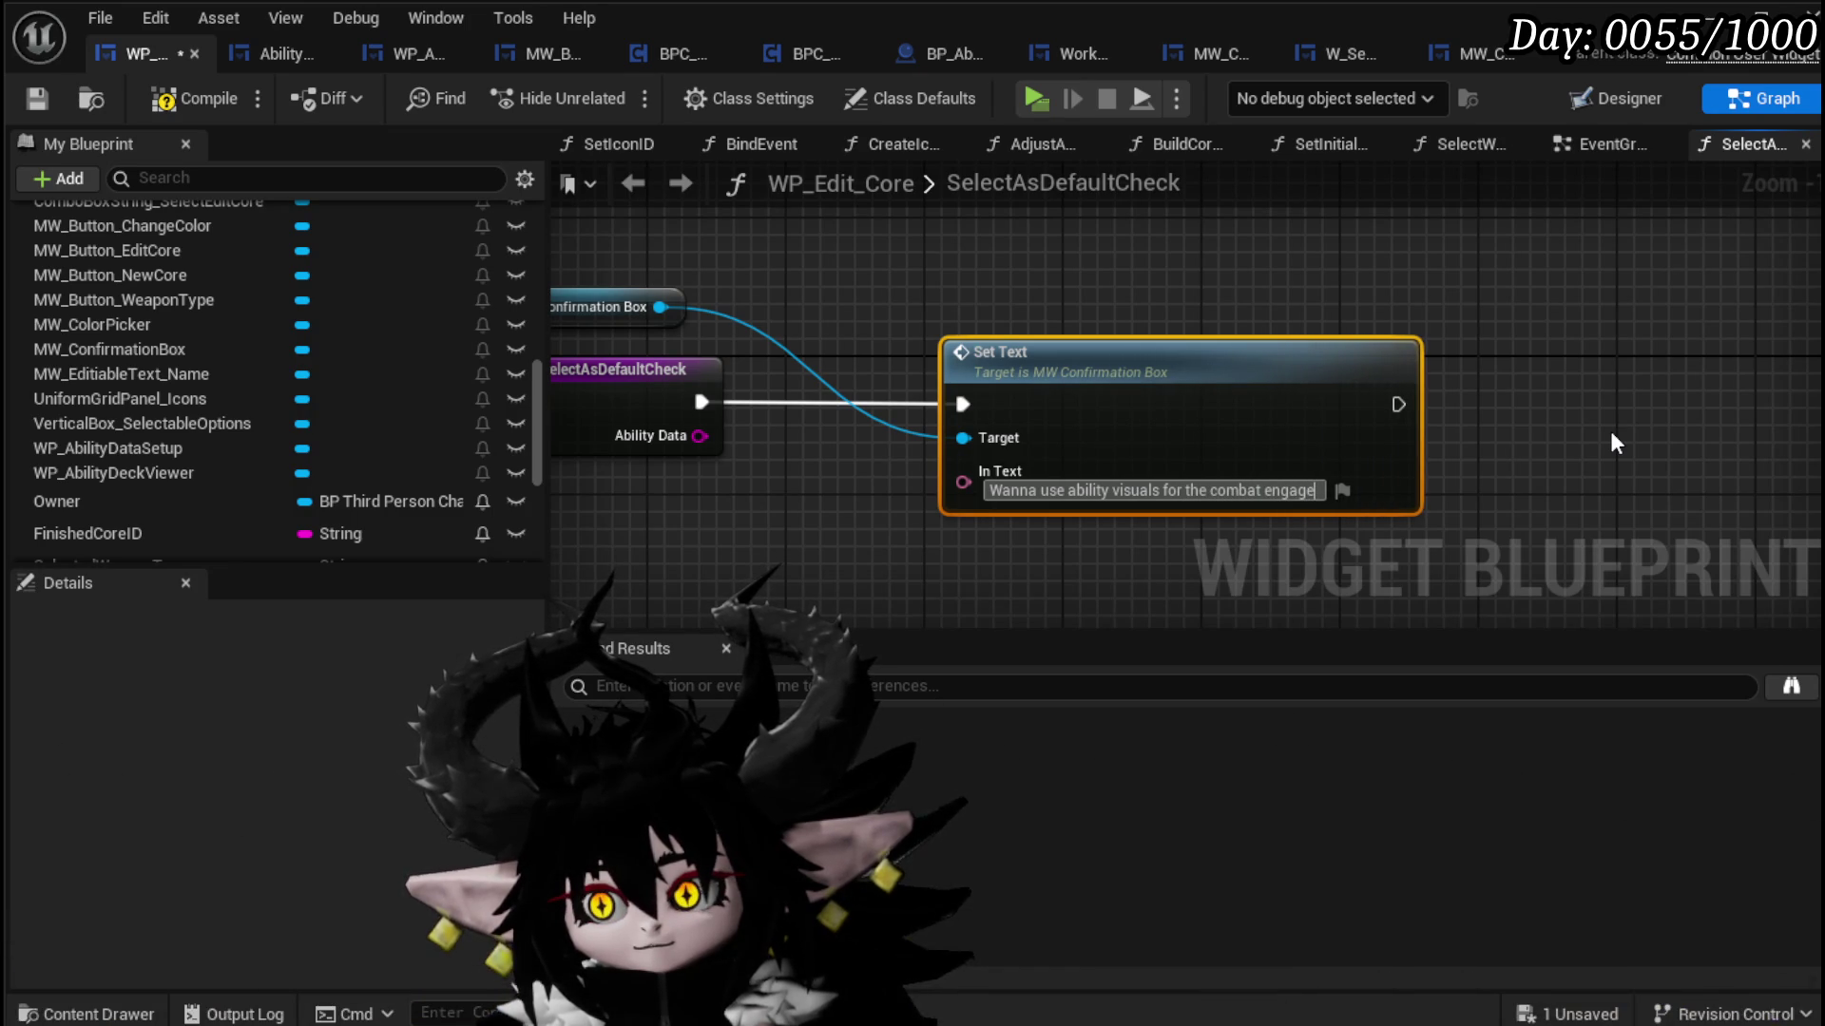
type(" attack?")
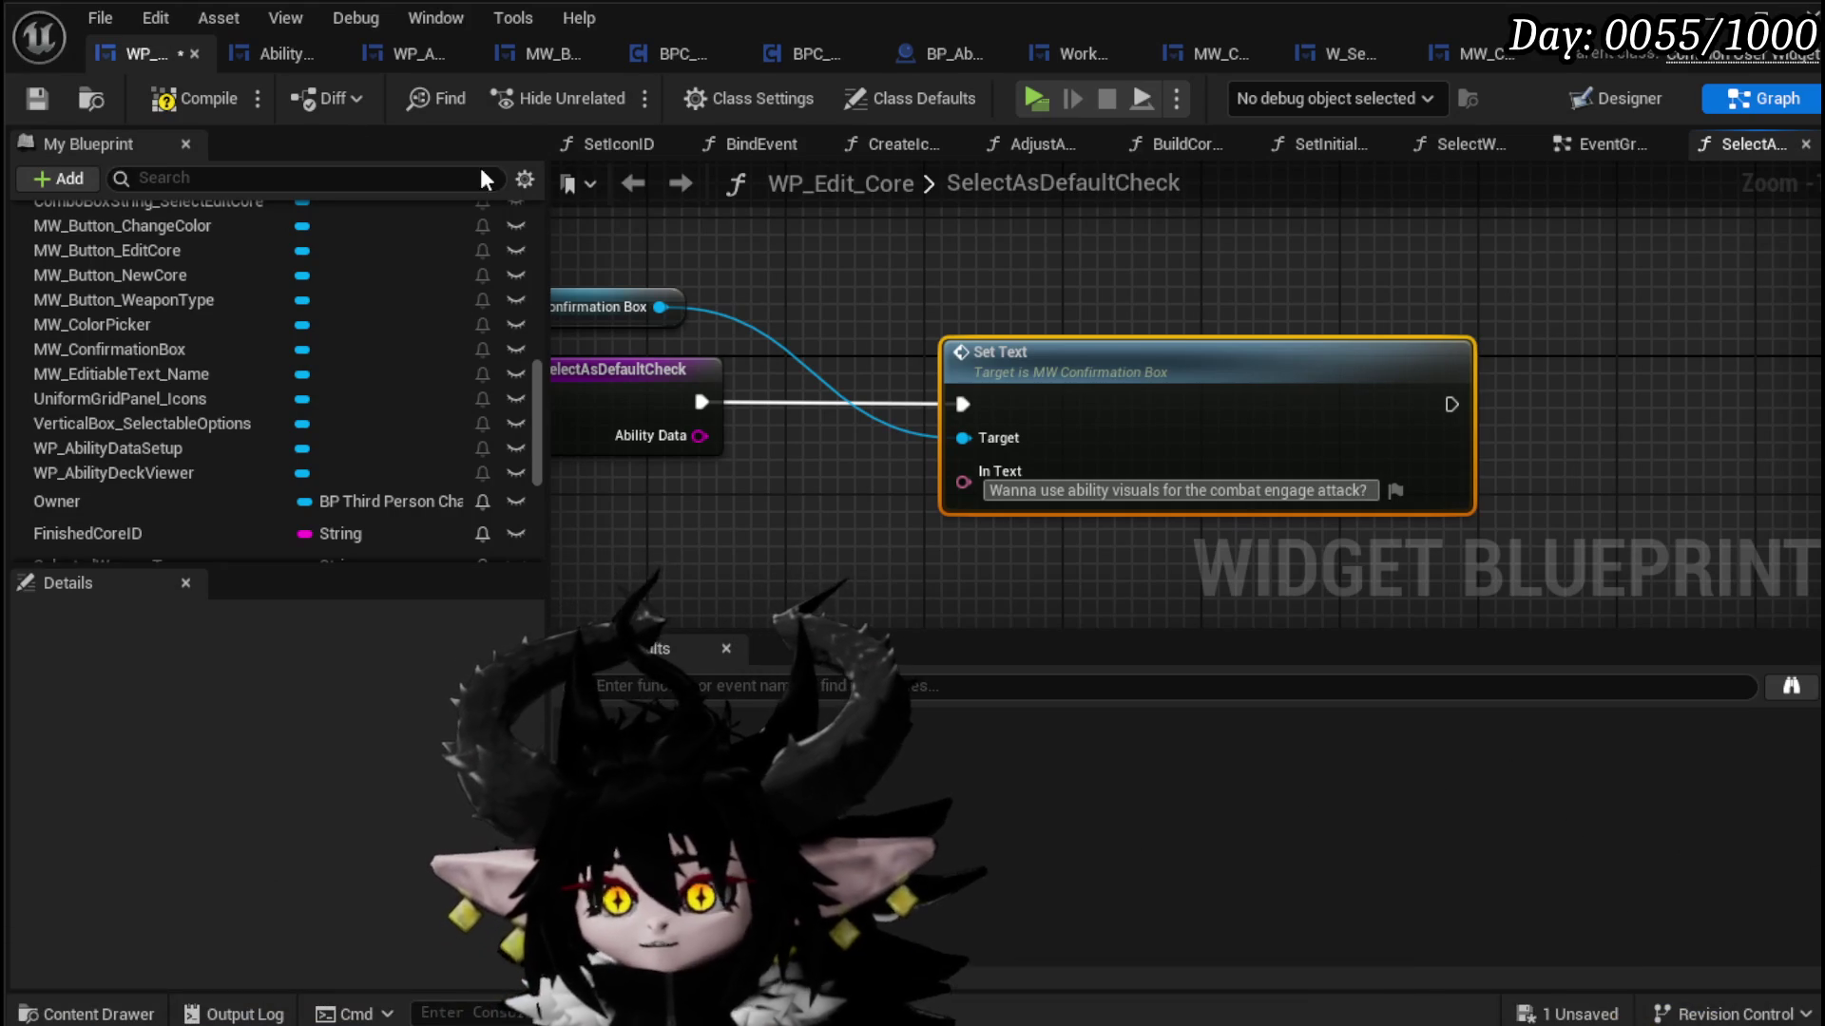
left_click(42, 93)
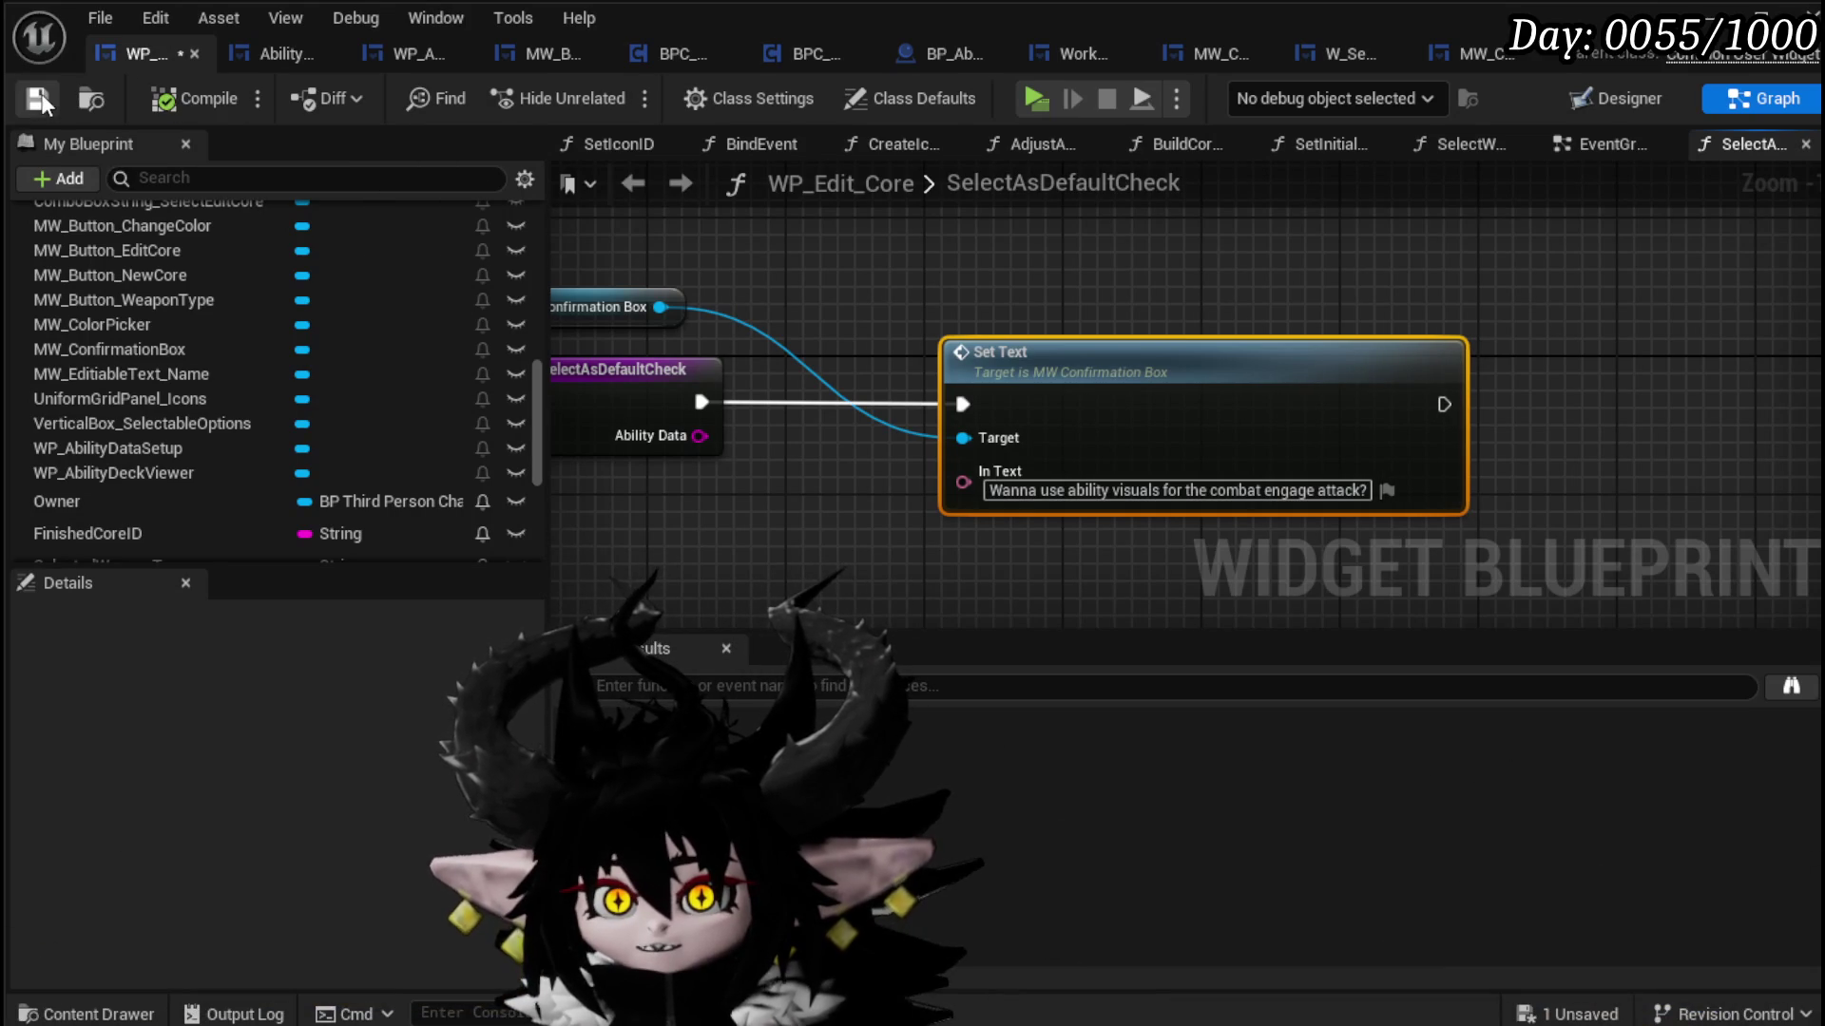
scroll(1107, 290, "down", 2)
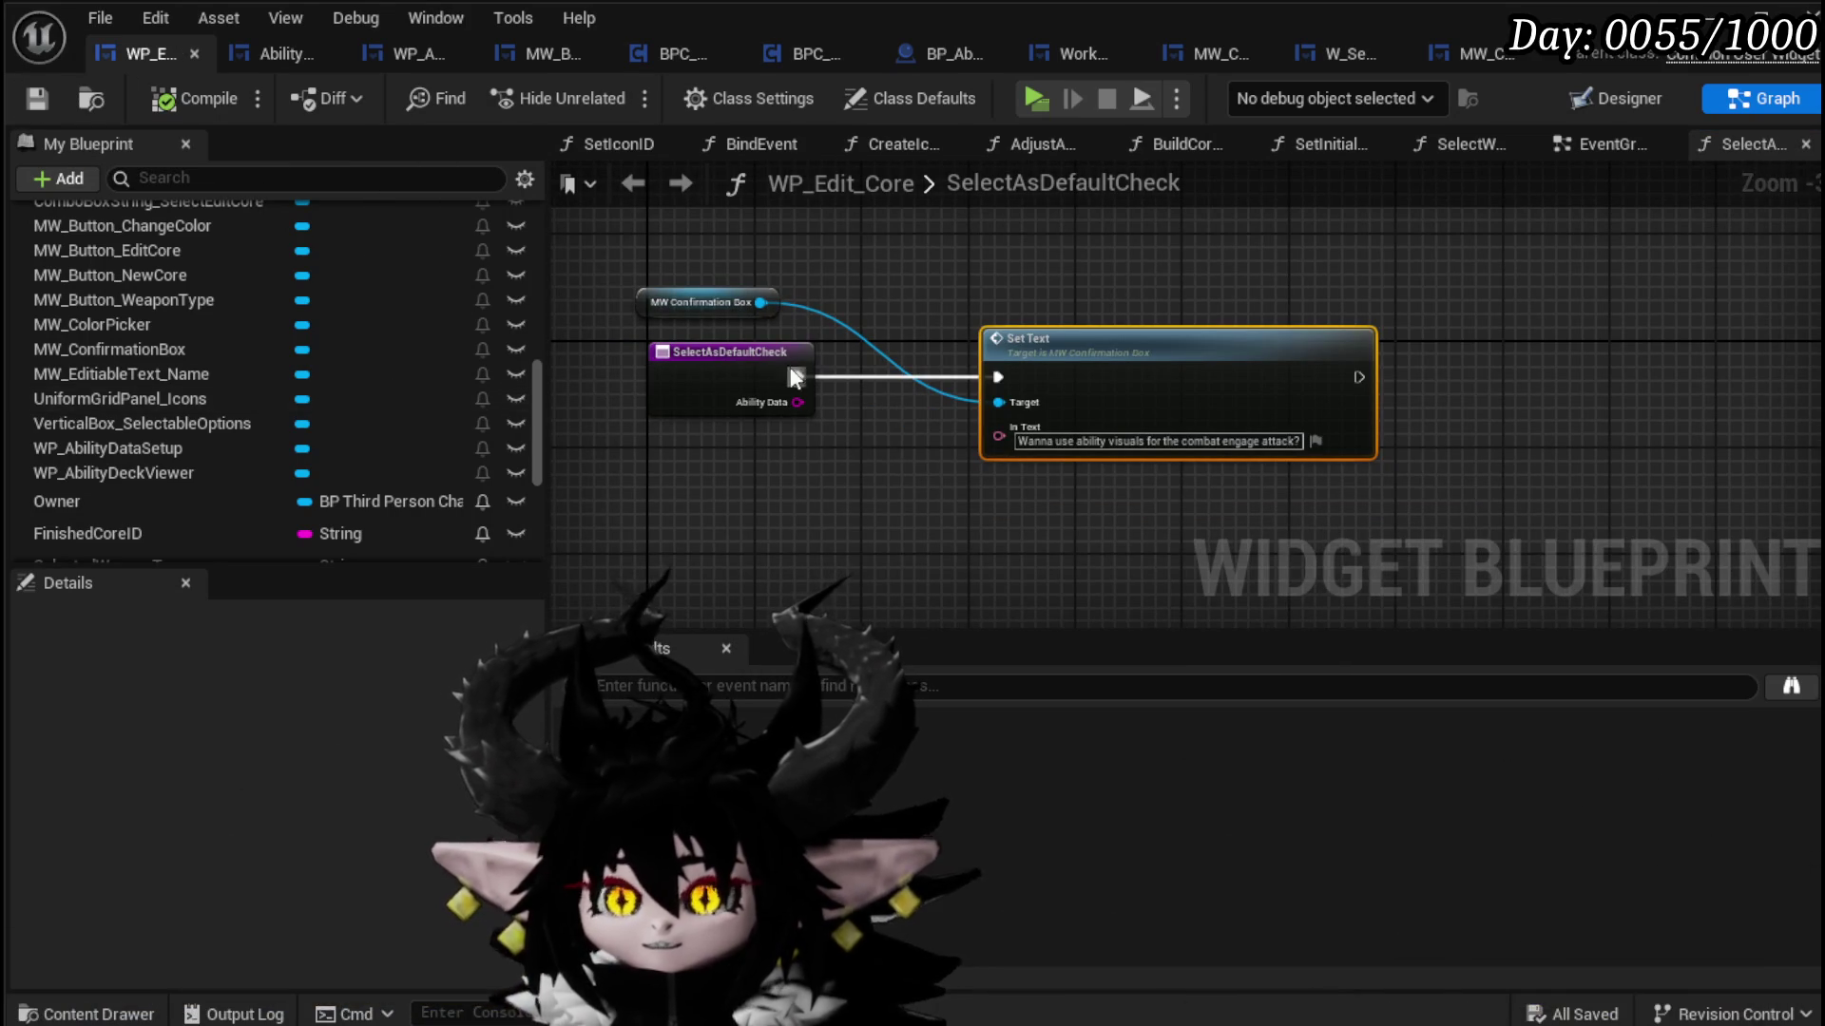